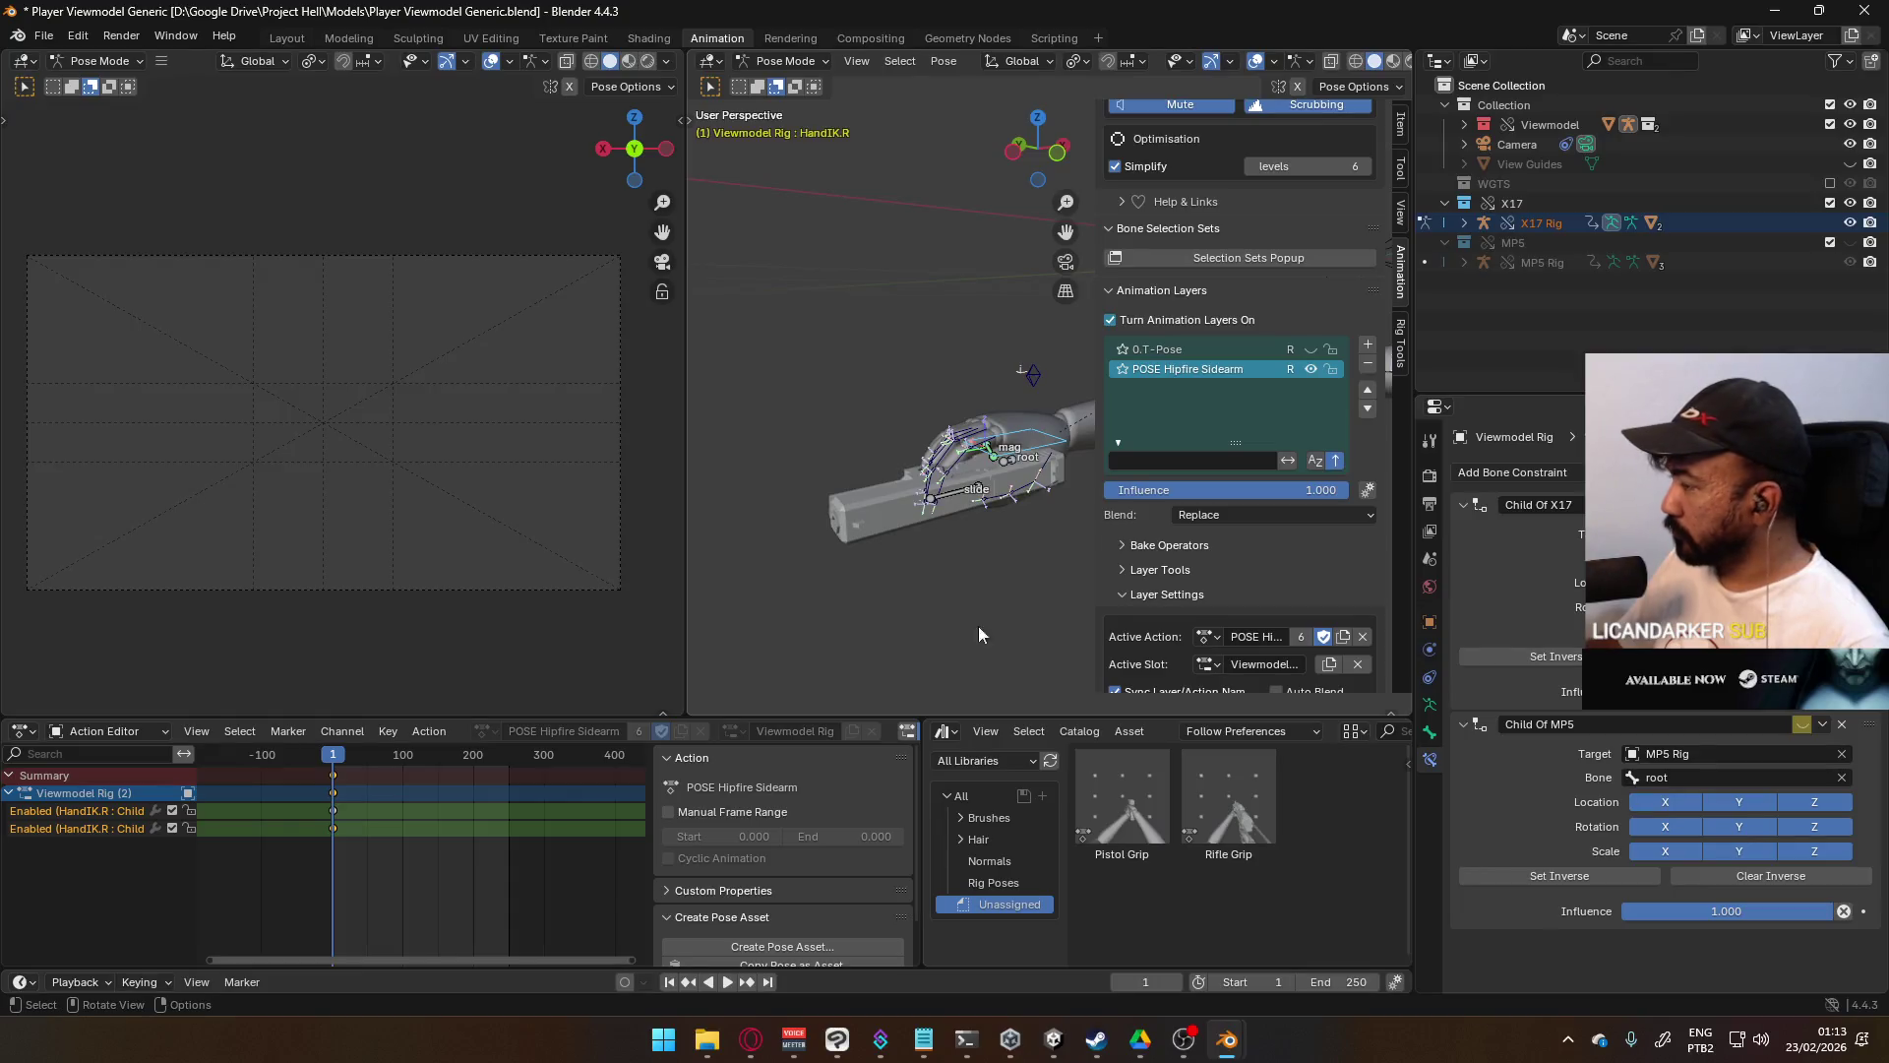
- Move the X17 rig's root bone twice to reposition the pistol, frame the rig, and select HandIK.L
left_click(1016, 472)
key("g")
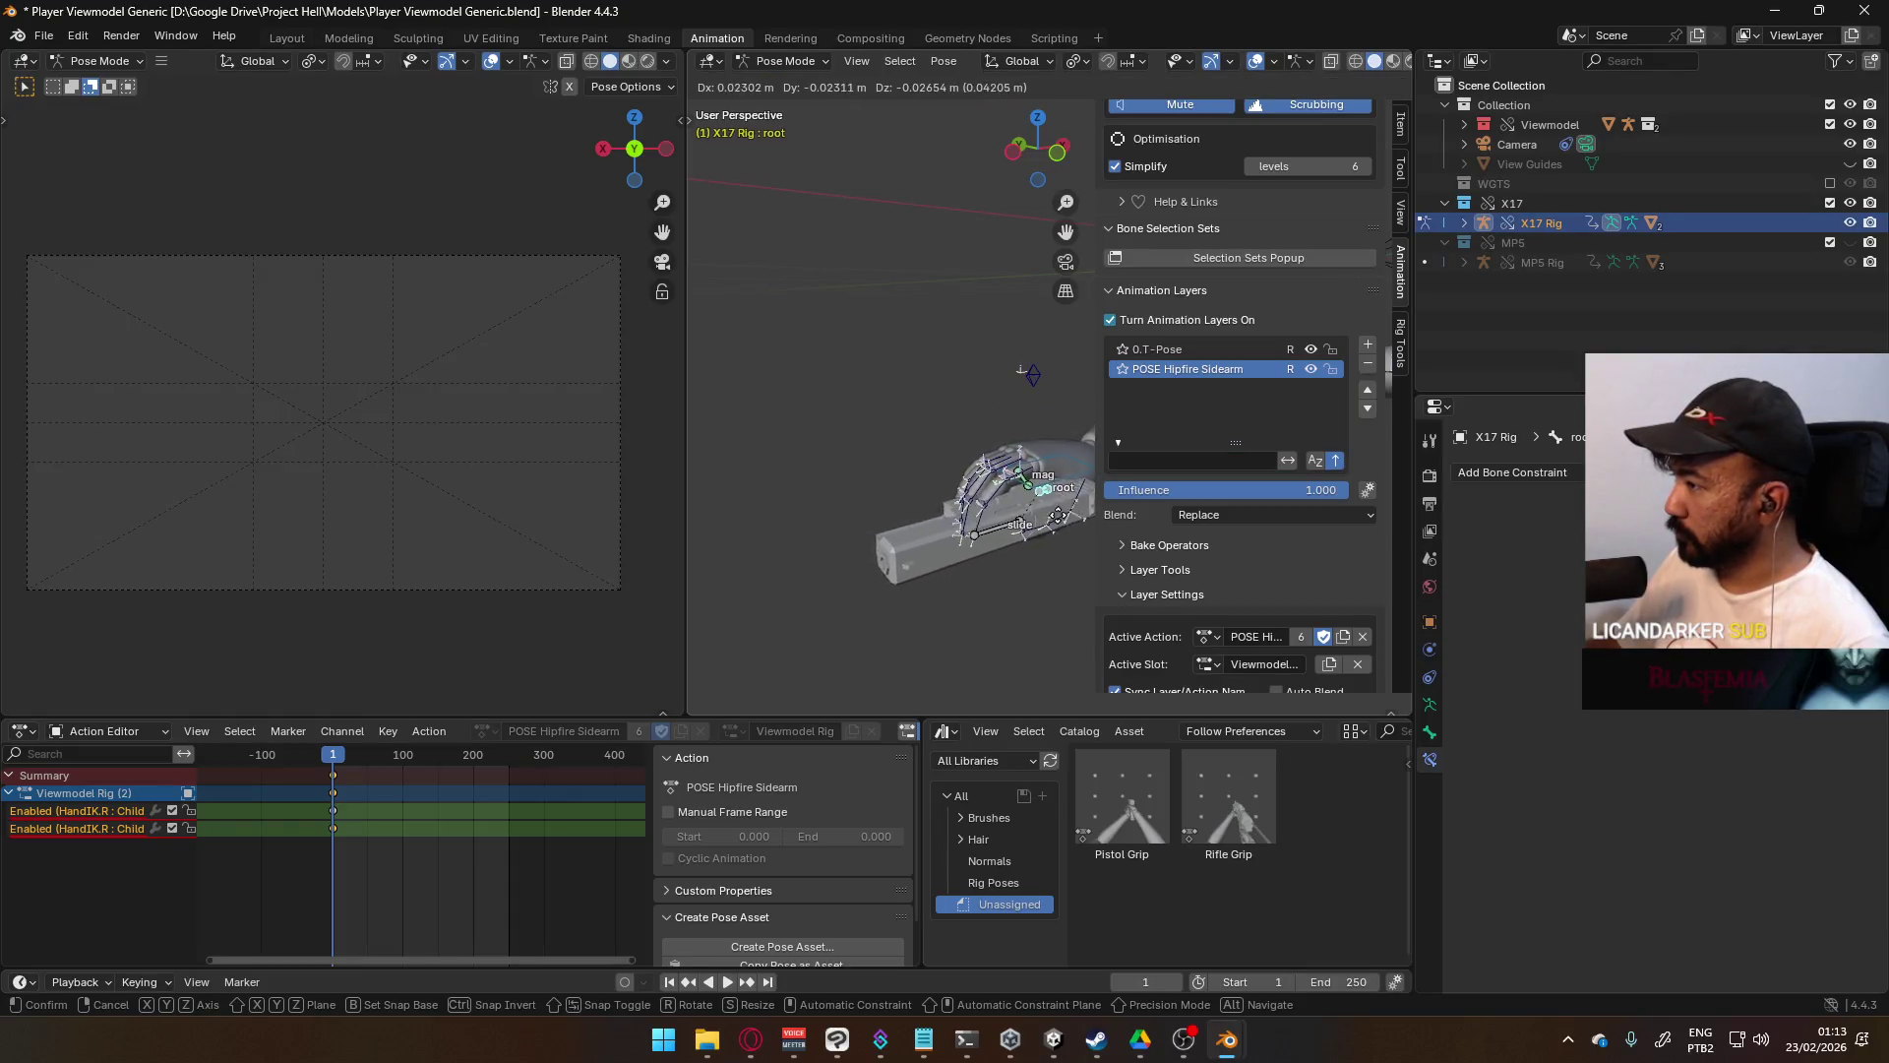
left_click(1007, 493)
key("g")
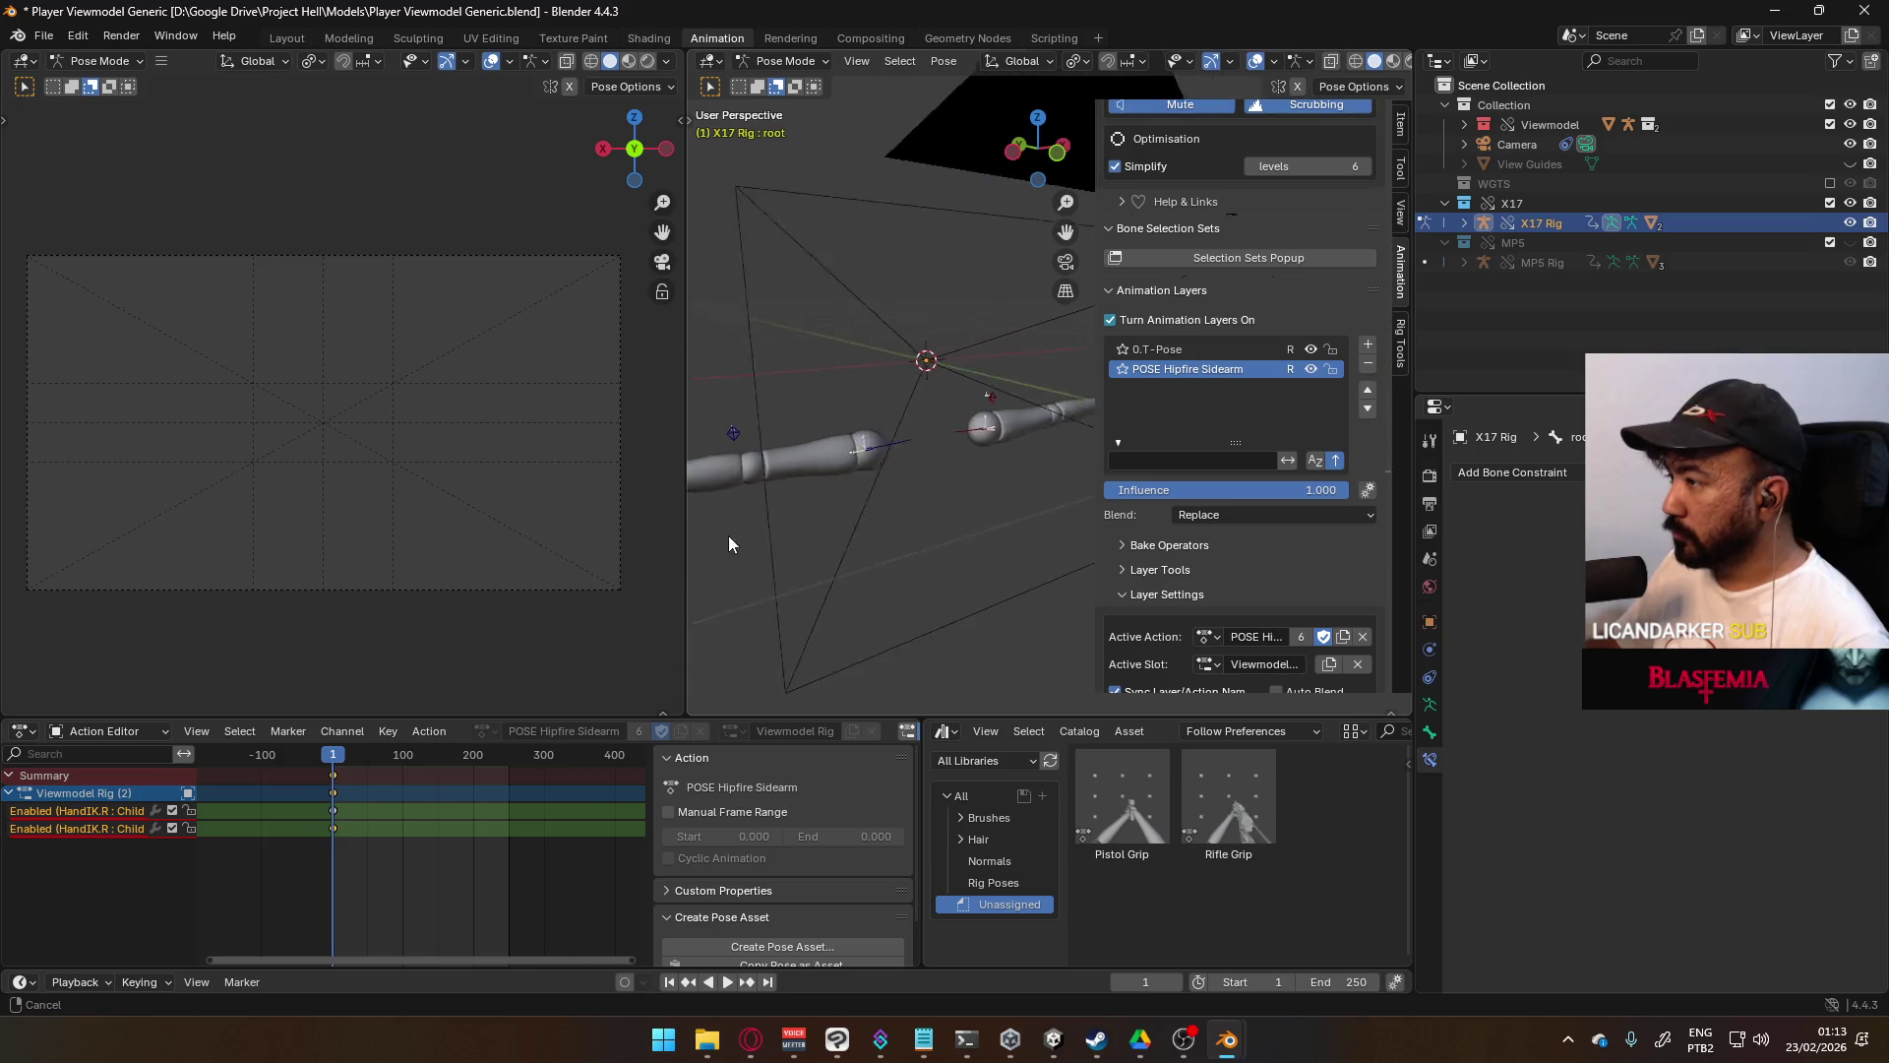
left_click(873, 500)
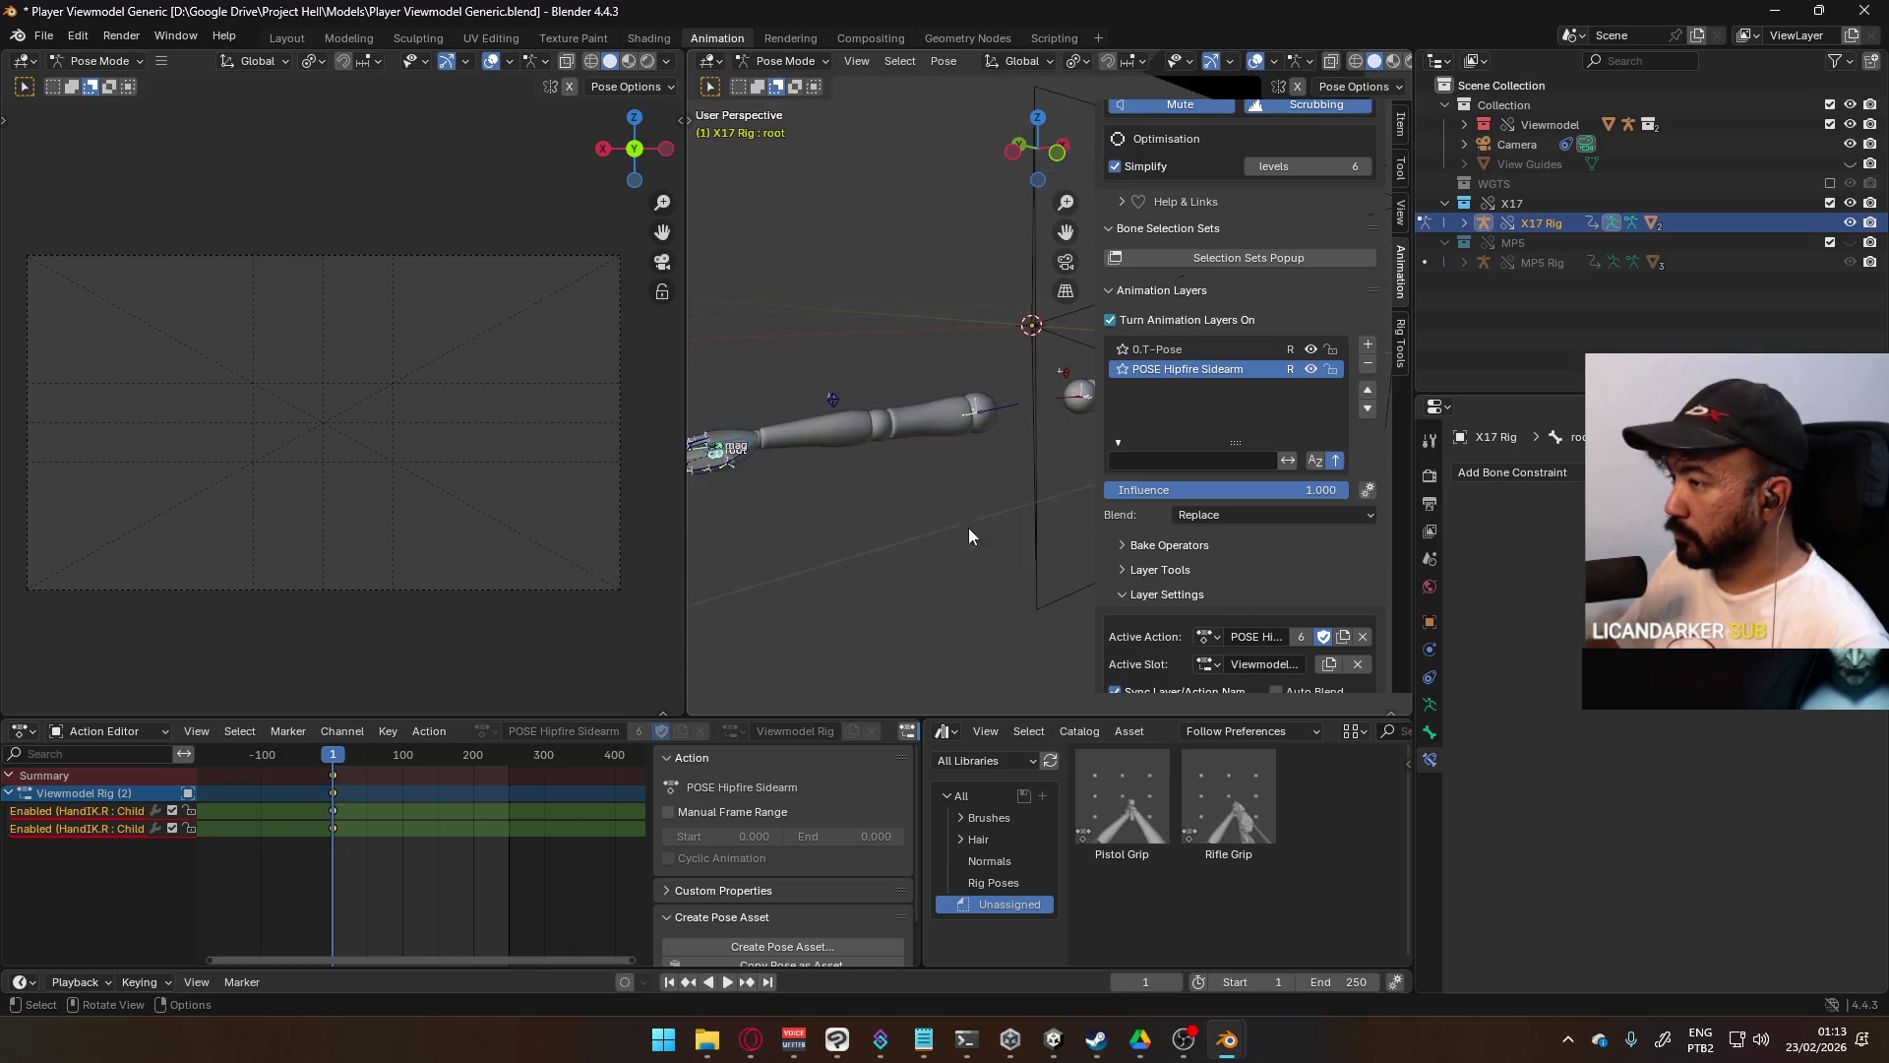
key("KP_Decimal")
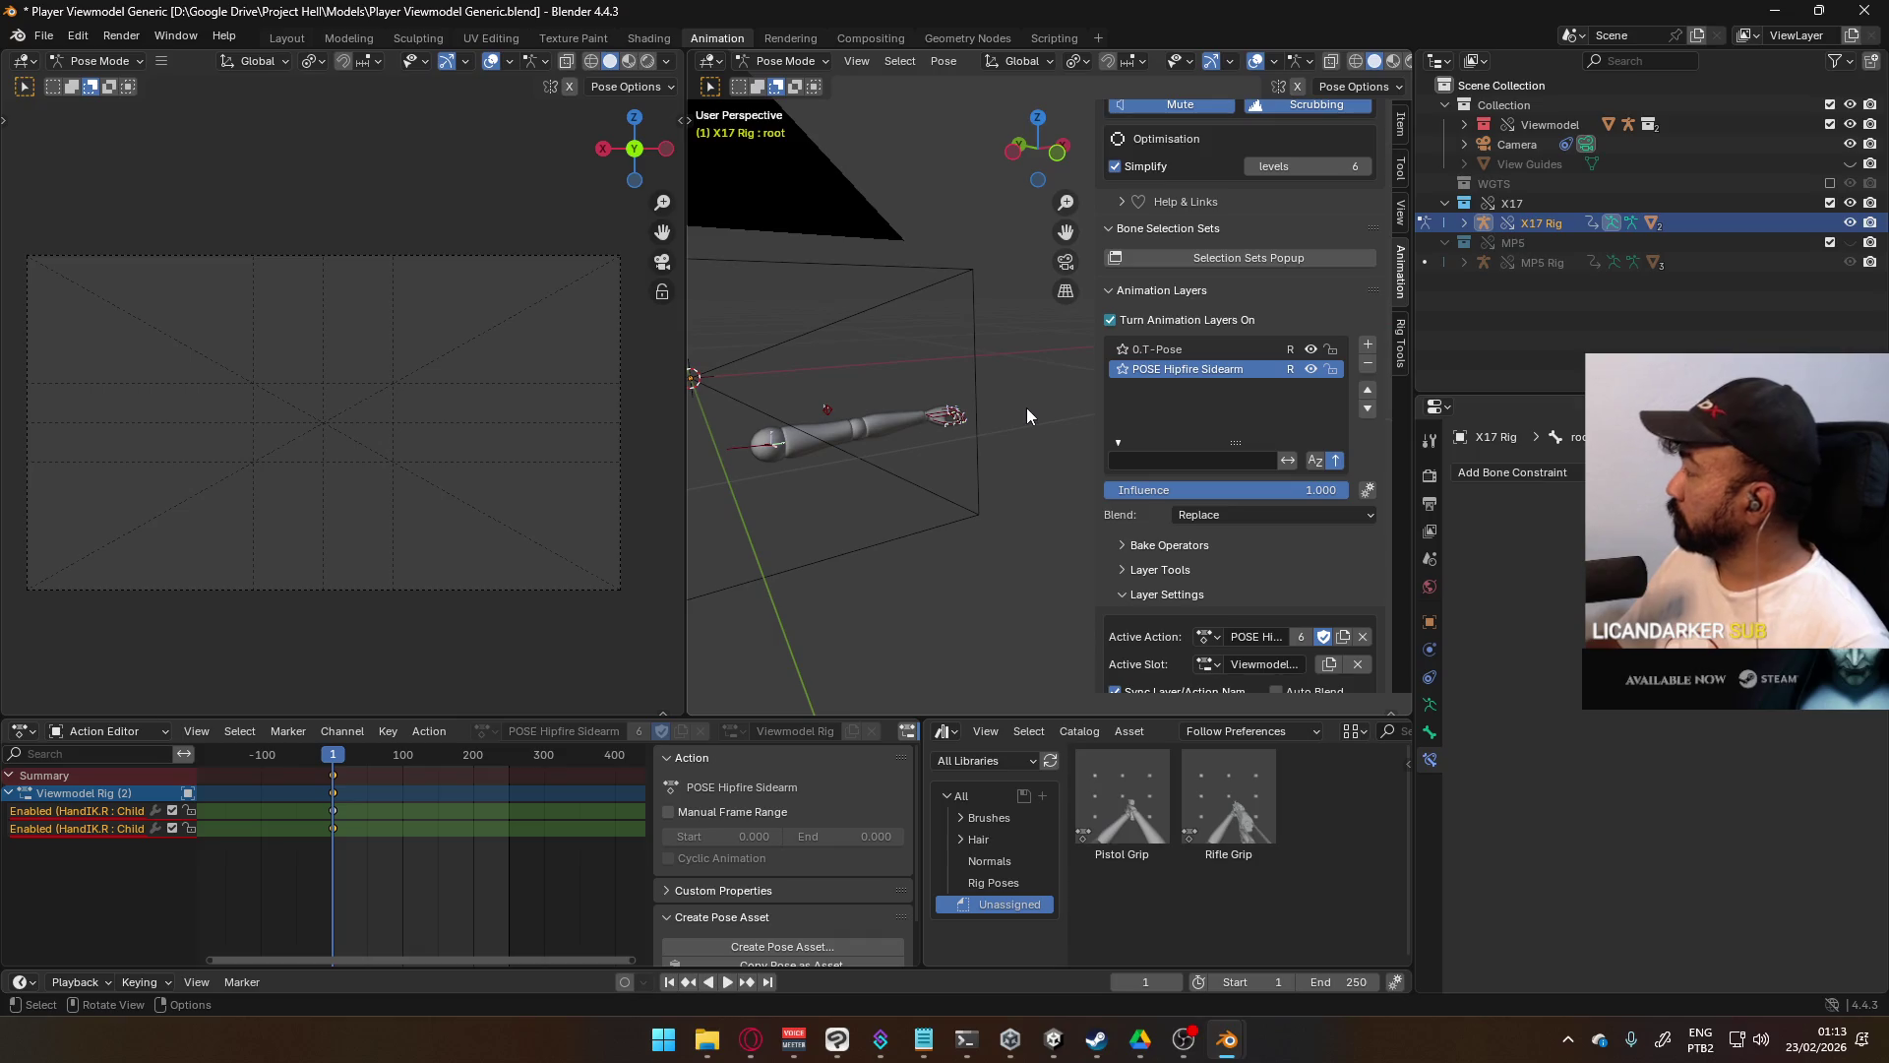
left_click(947, 418)
- Target the Child Of X17 constraint at the X17 rig and pick MP5 Rig for Child Of MP5
left_click(1673, 533)
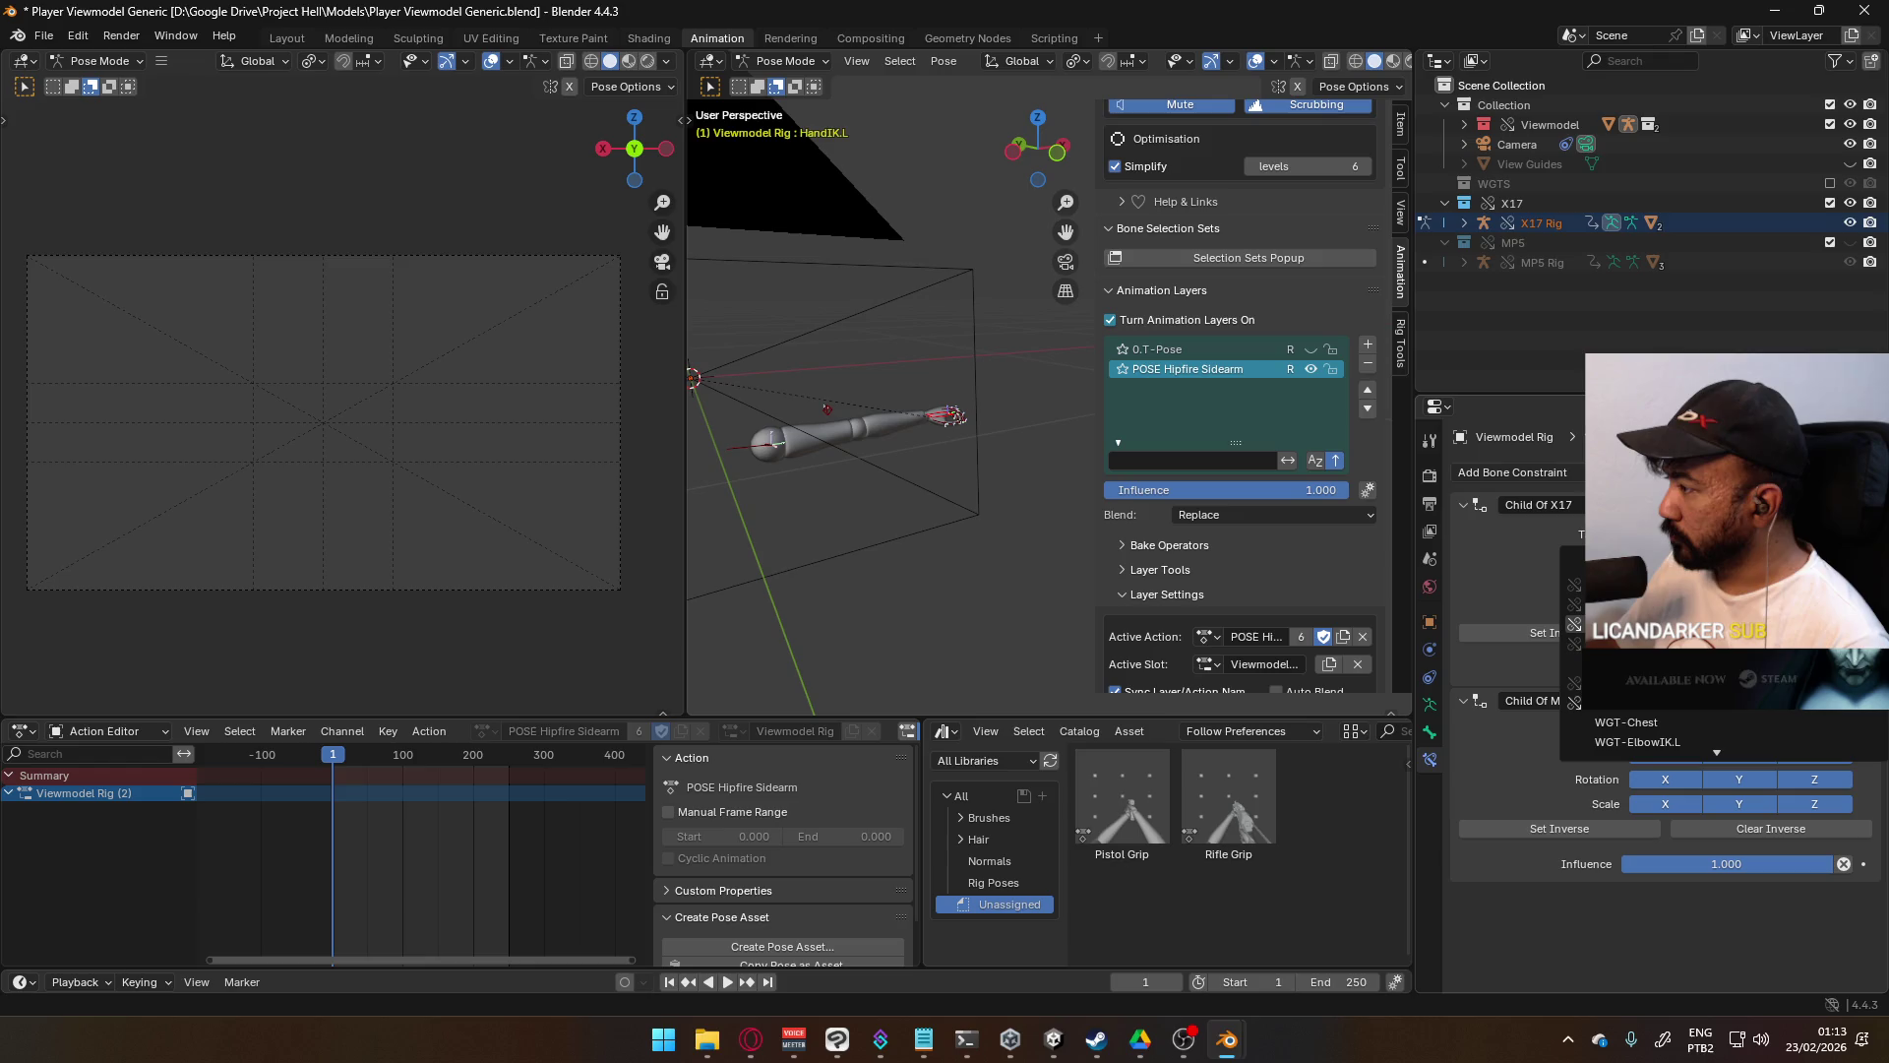
type("x17")
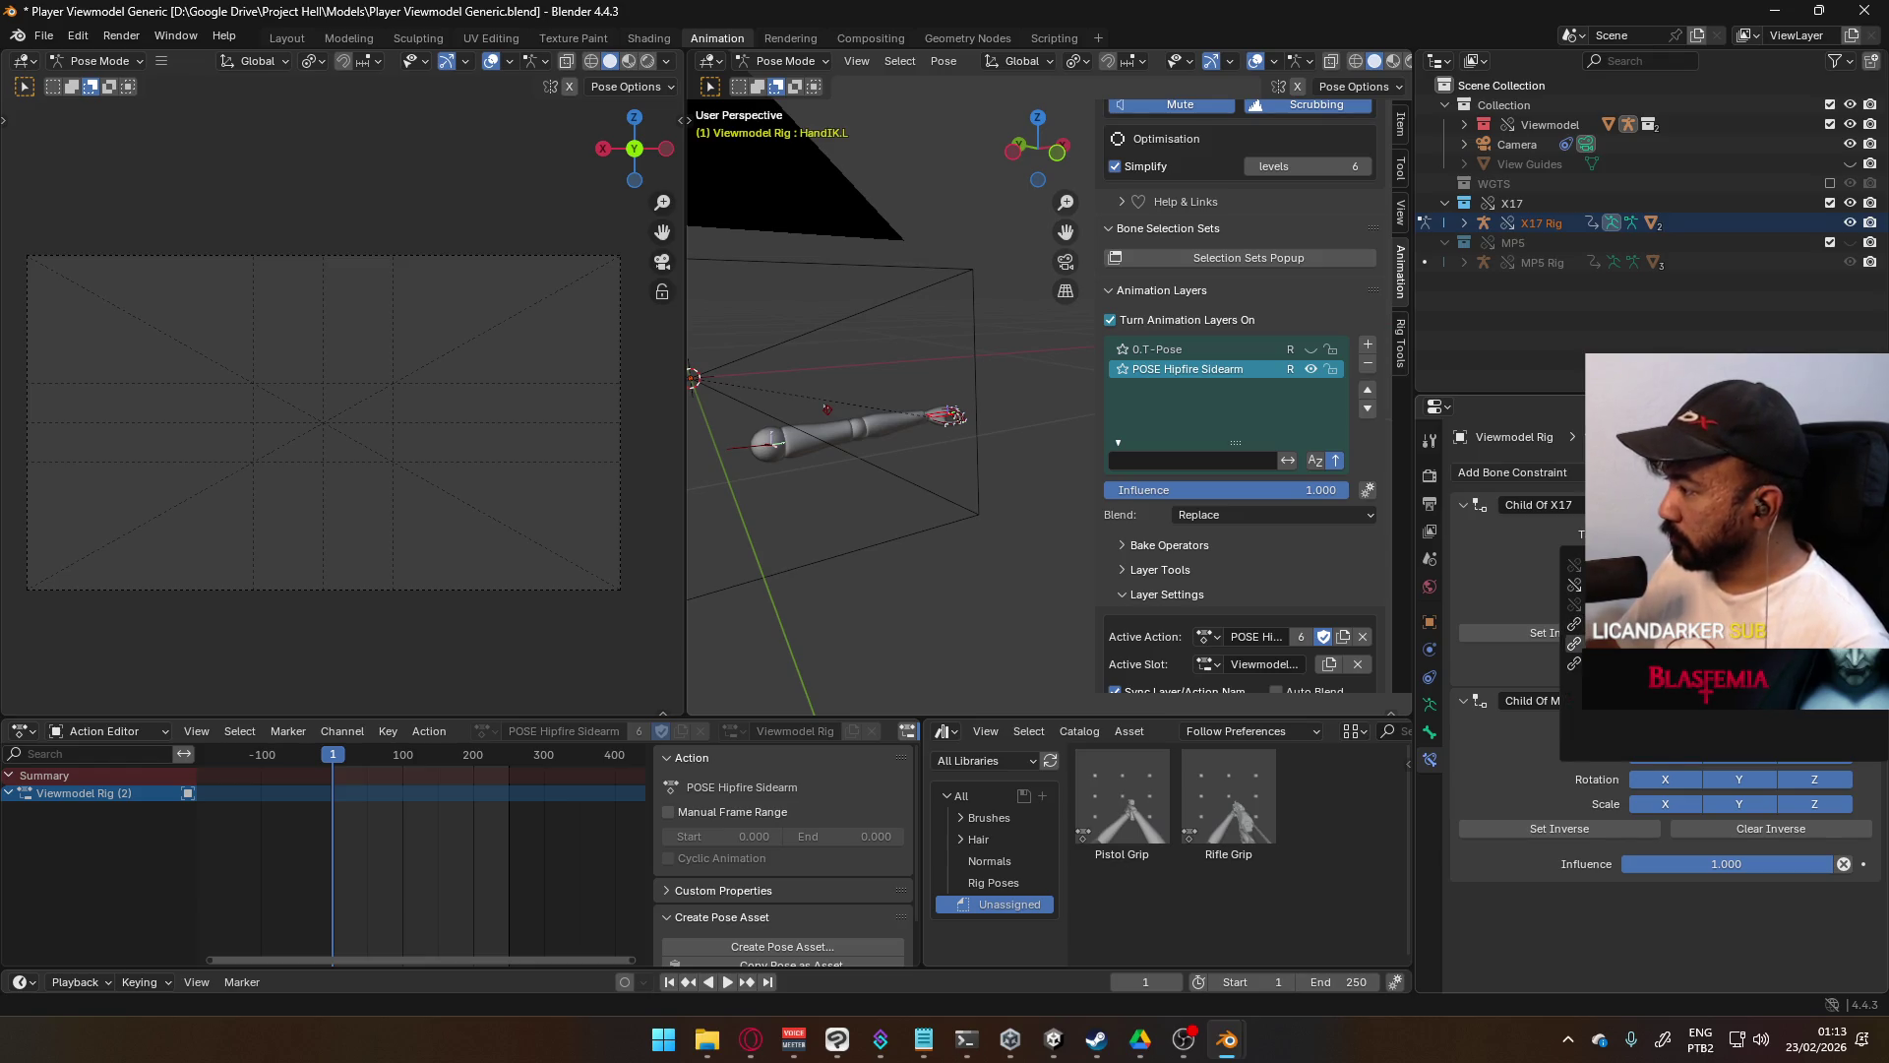
key("Return")
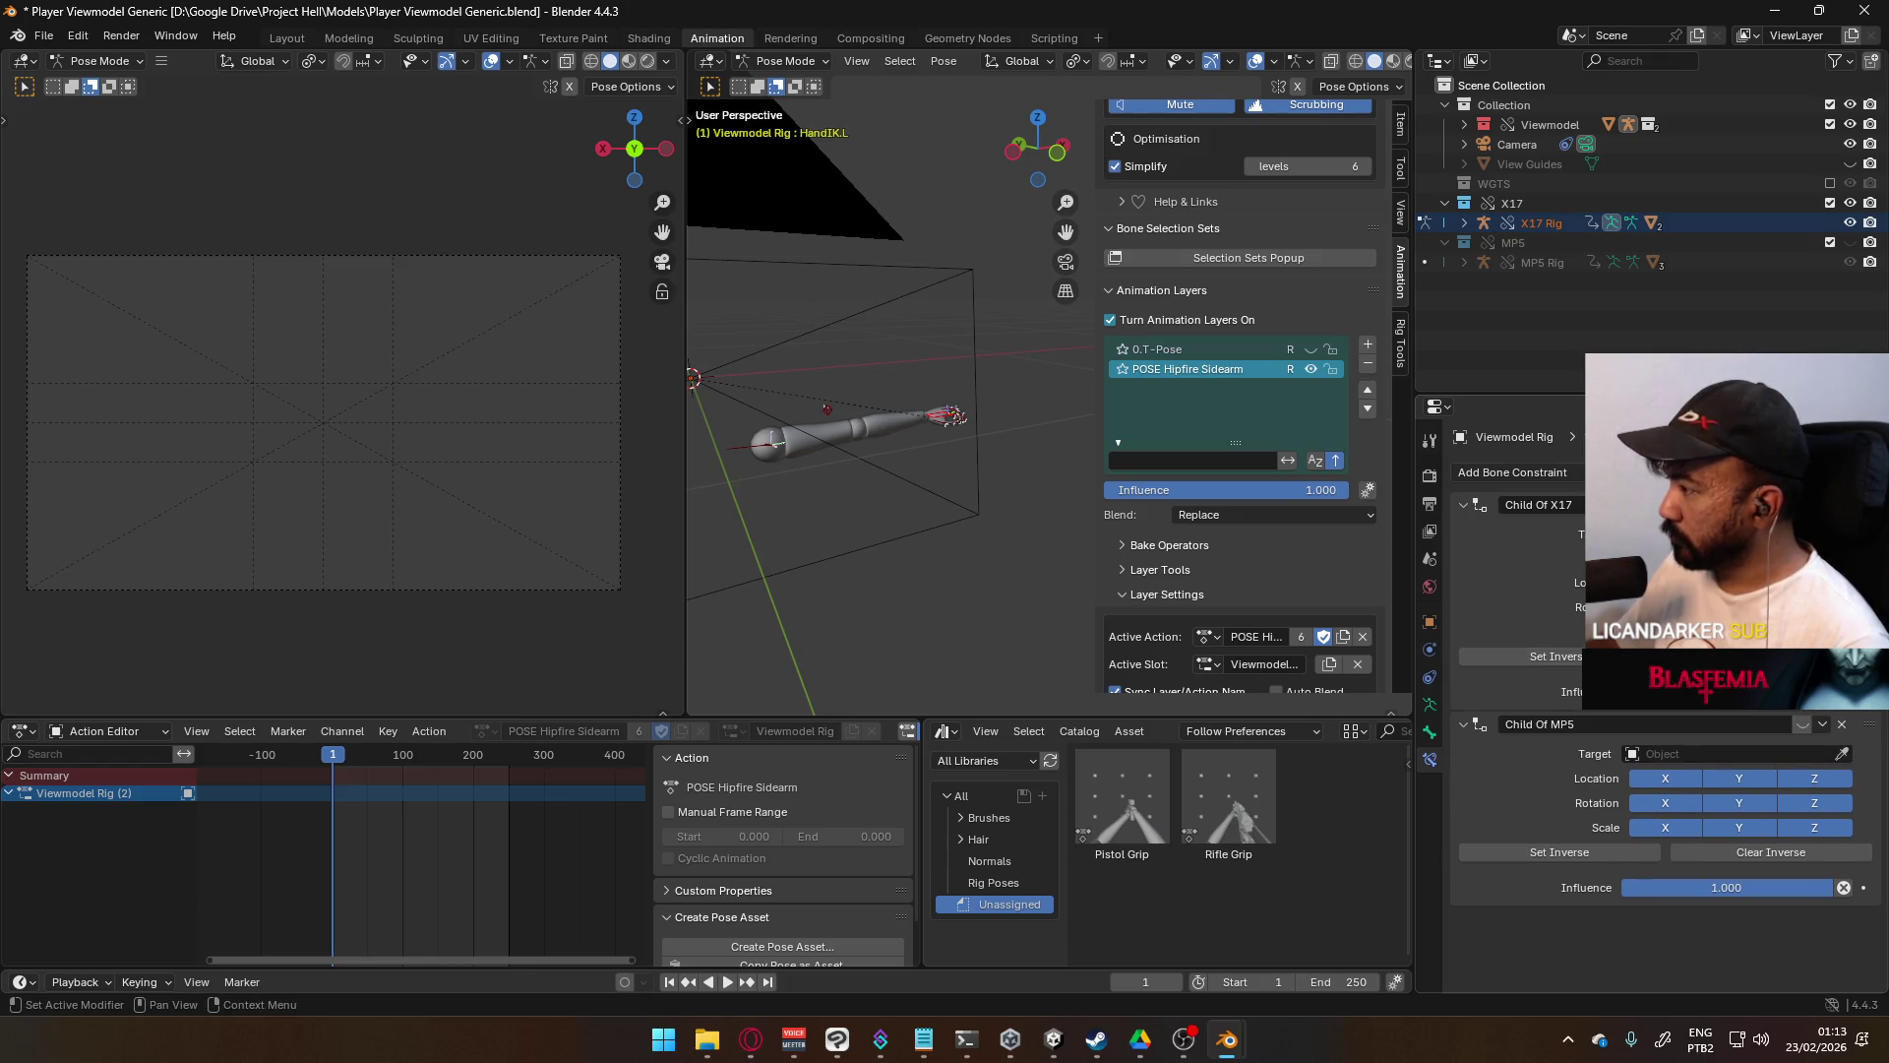
left_click(1669, 757)
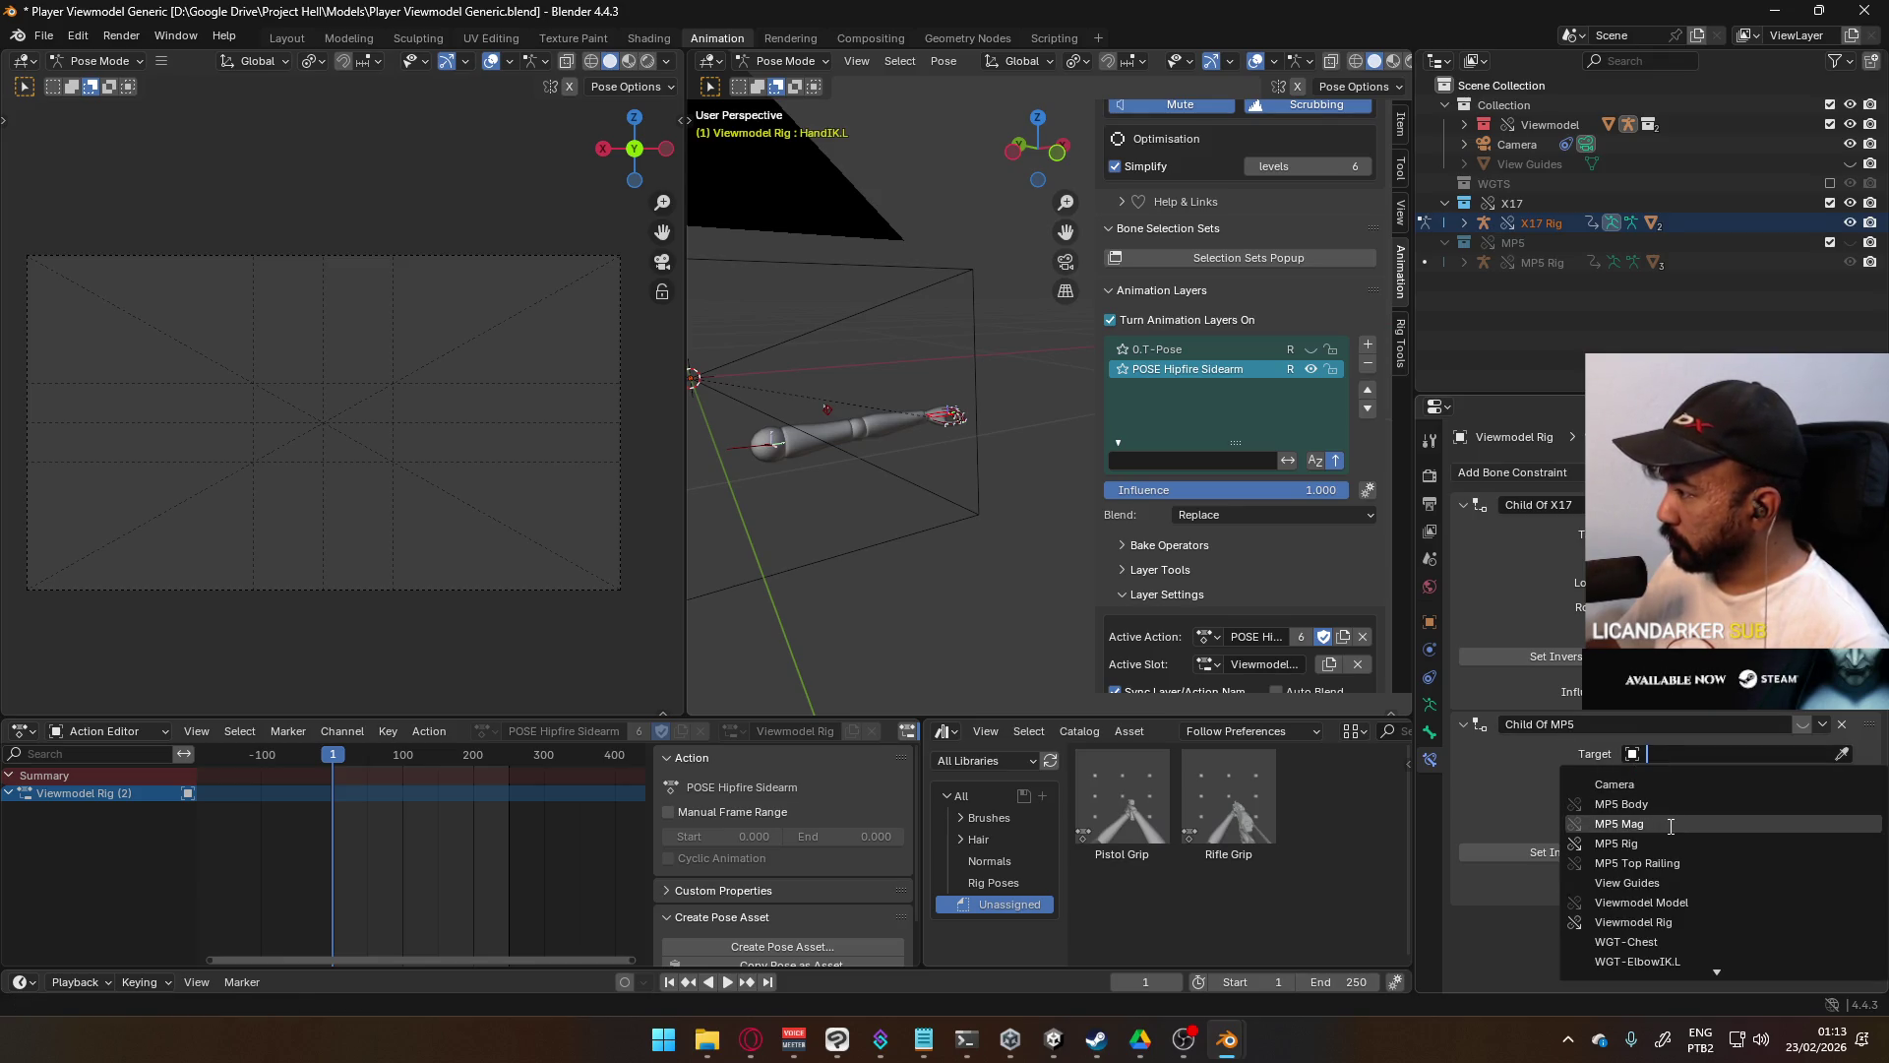
left_click(1638, 843)
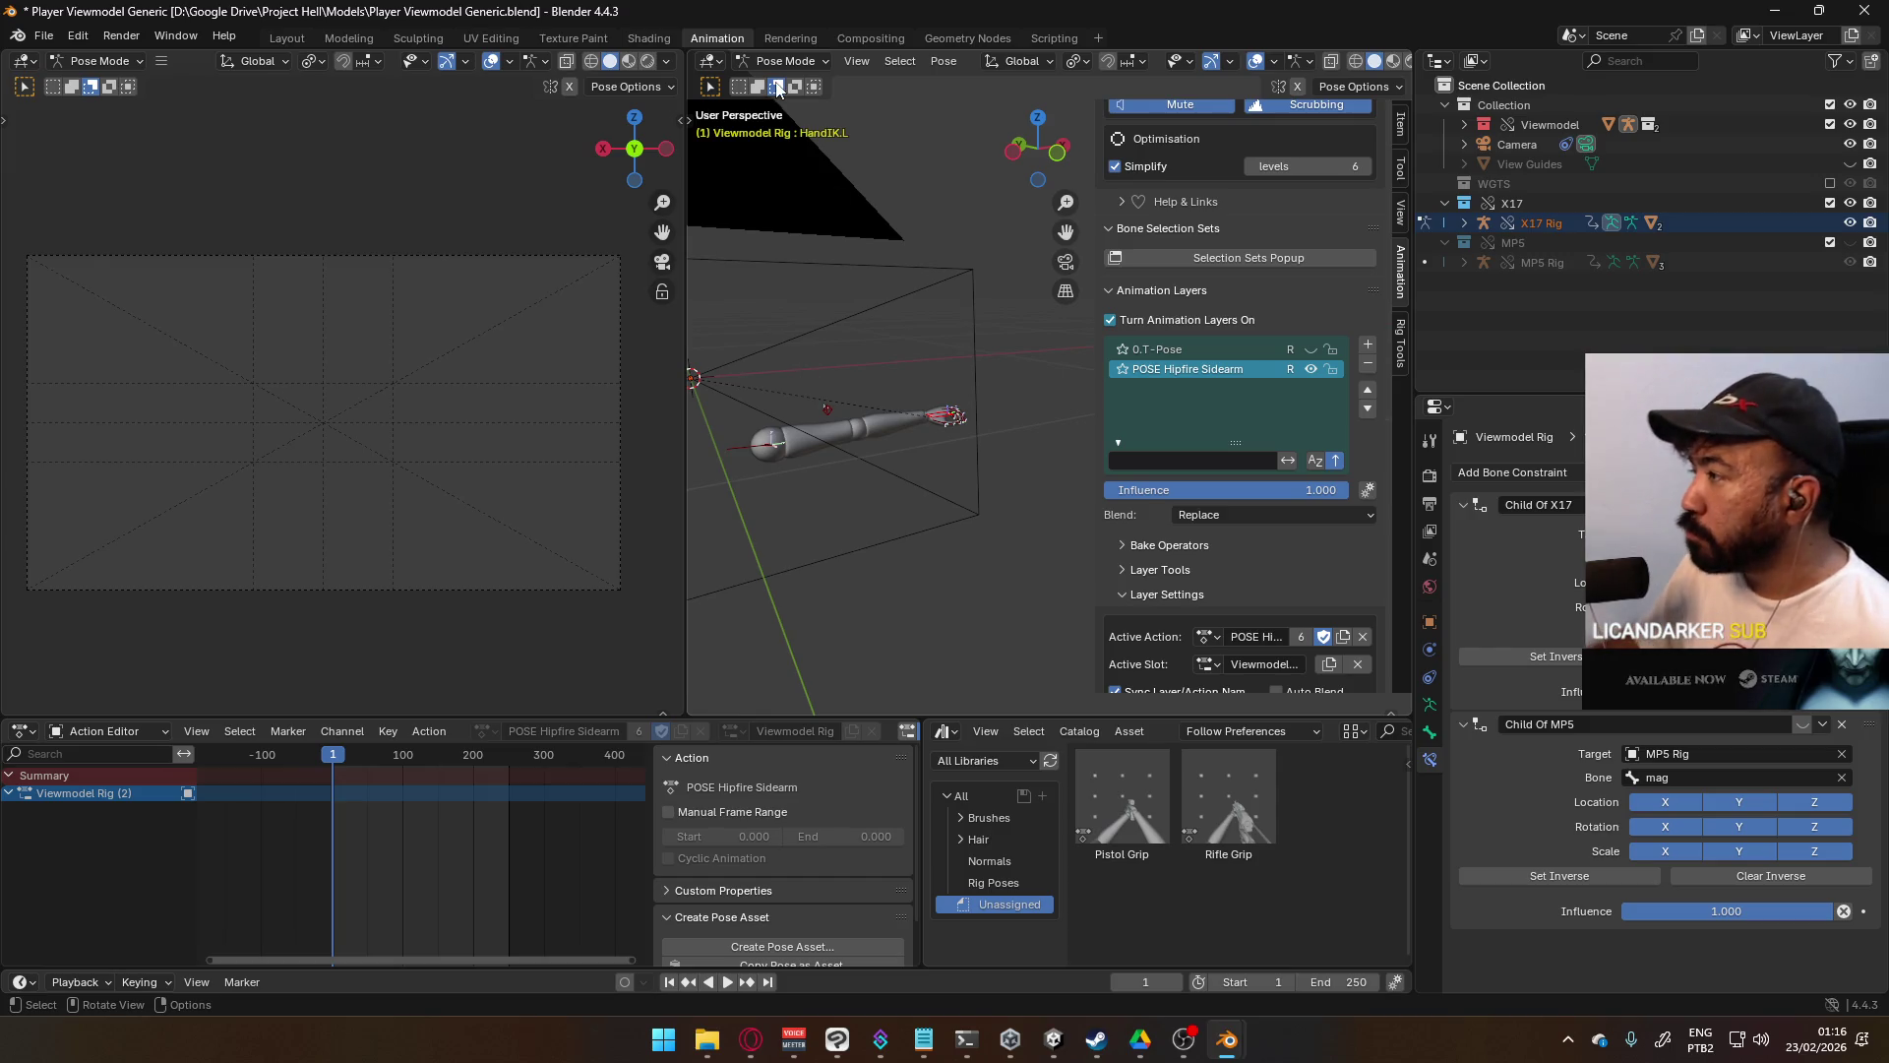
- Centre the view on the left hand IK bone
key("KP_Decimal")
scroll(938, 542, "up", 2)
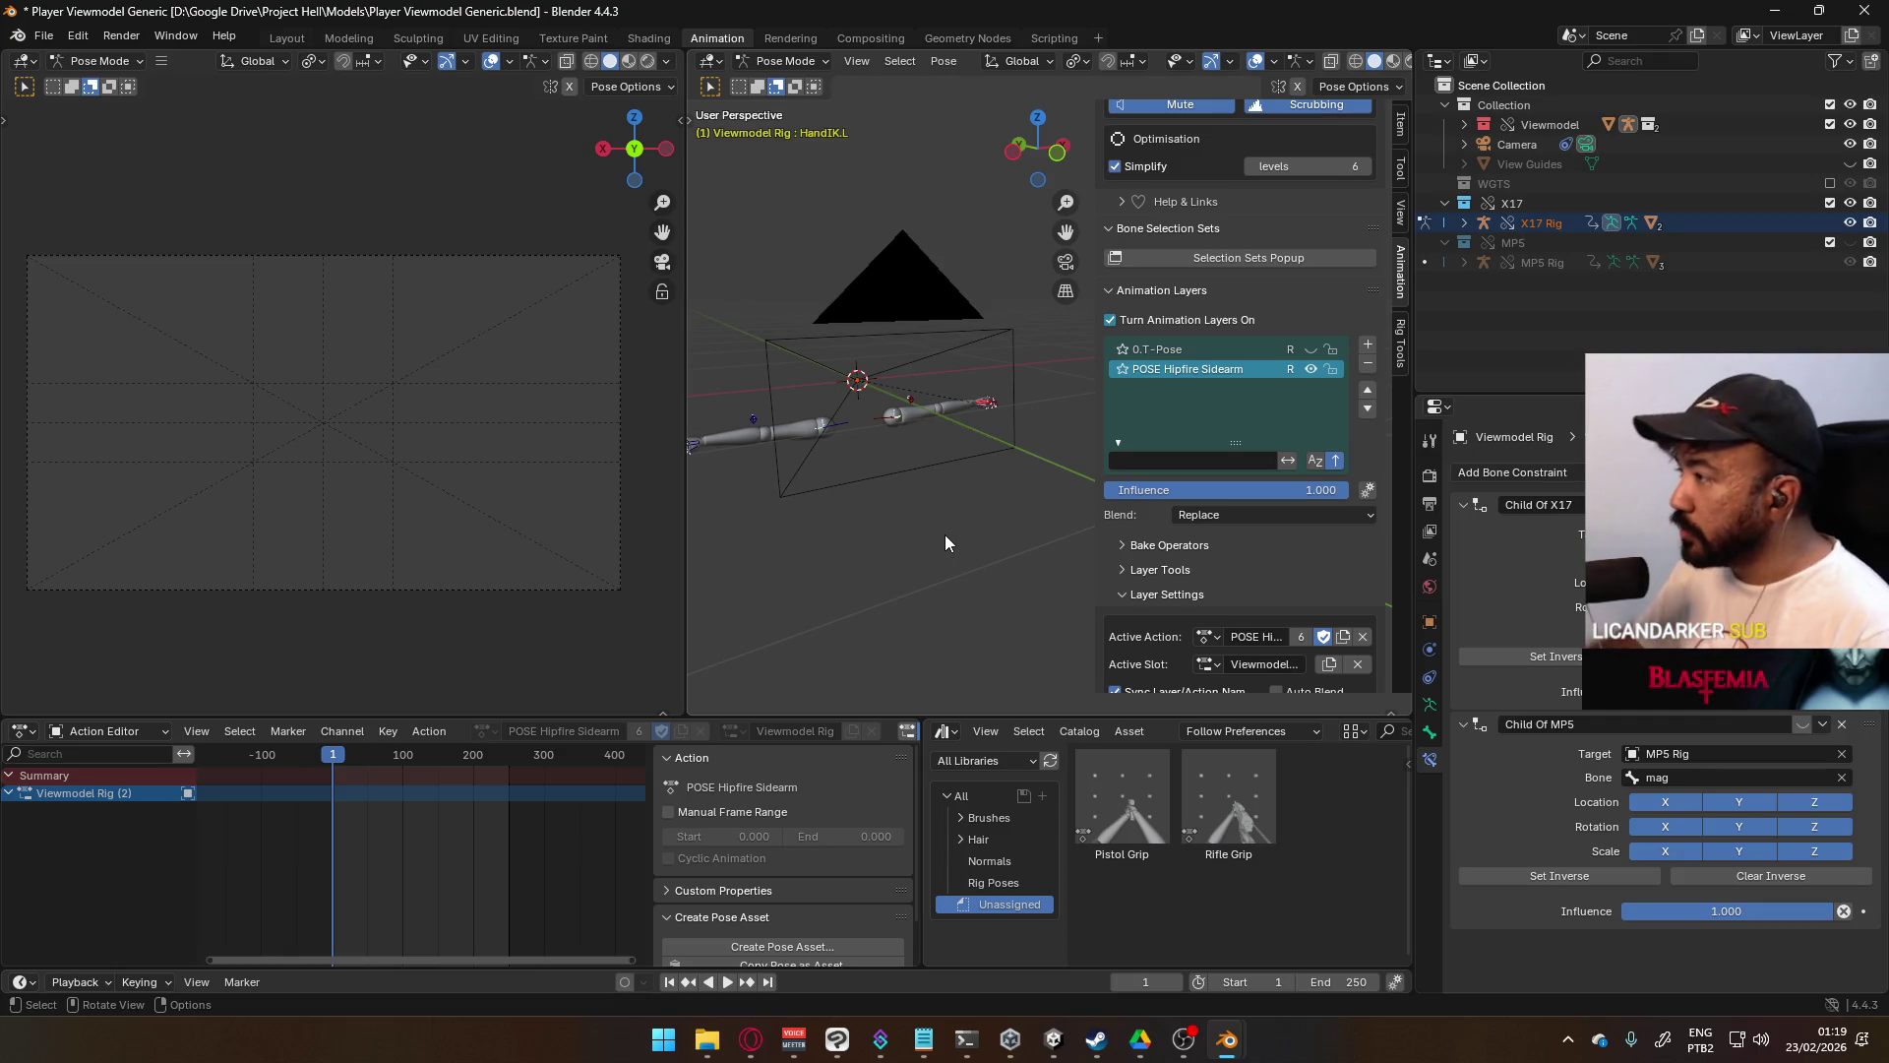
- Move the X17 rig's root bone so the arm and pistol sit inside the camera frame
mouse_move(889, 534)
middle_mouse_down()
mouse_move(965, 533)
mouse_move(883, 547)
mouse_move(935, 504)
mouse_move(817, 510)
mouse_move(911, 571)
middle_mouse_up()
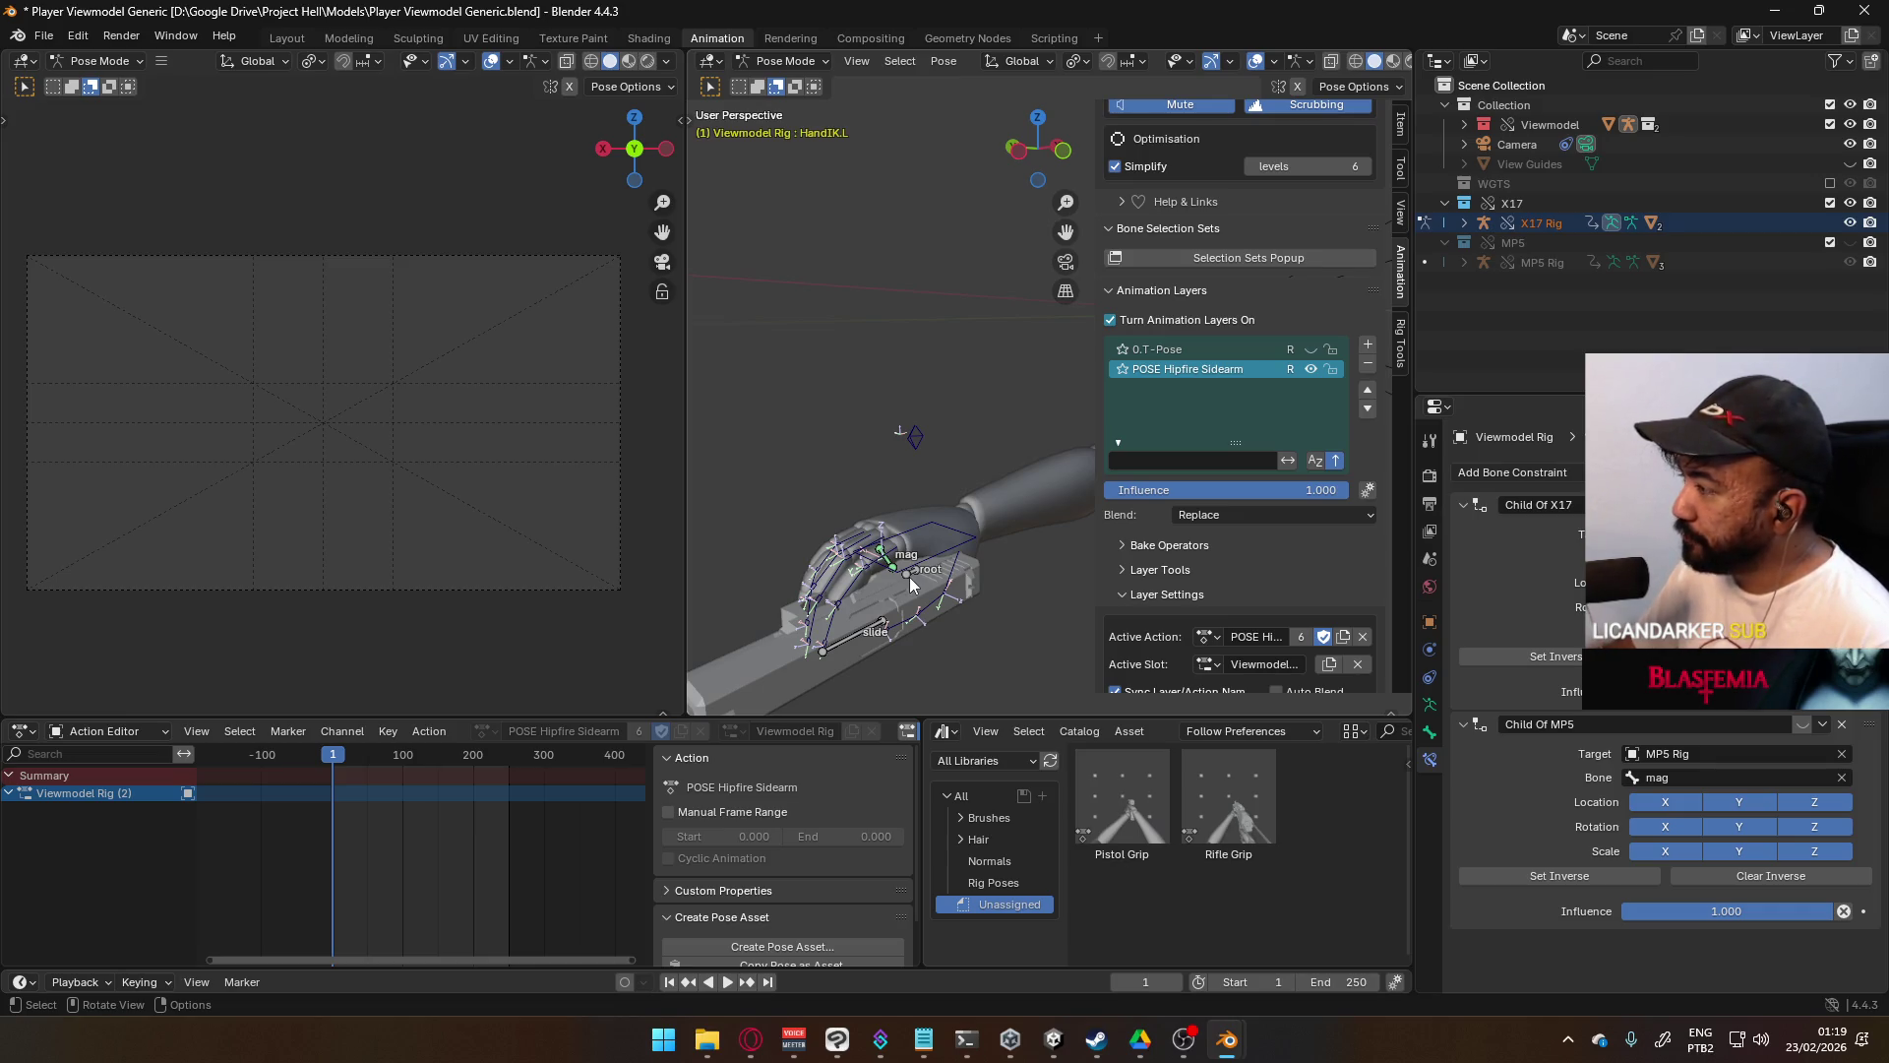
left_click(910, 584)
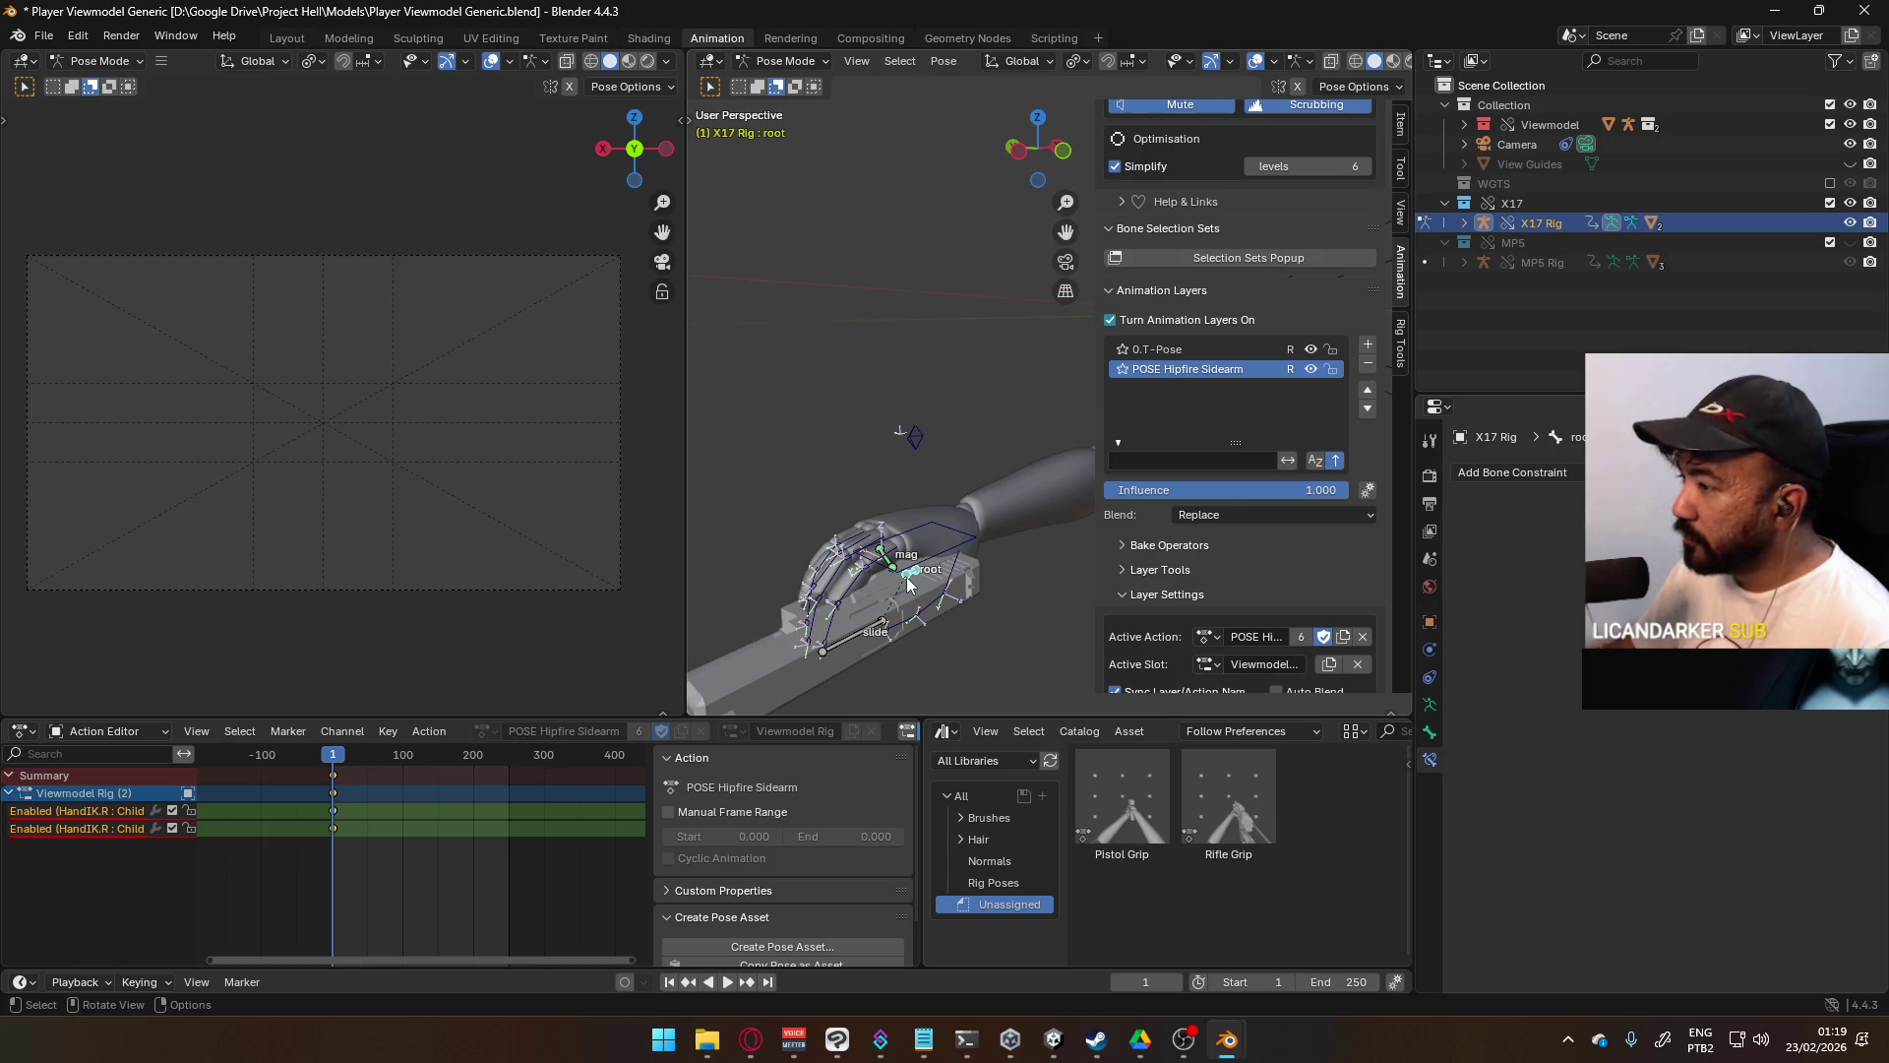
left_click(942, 536)
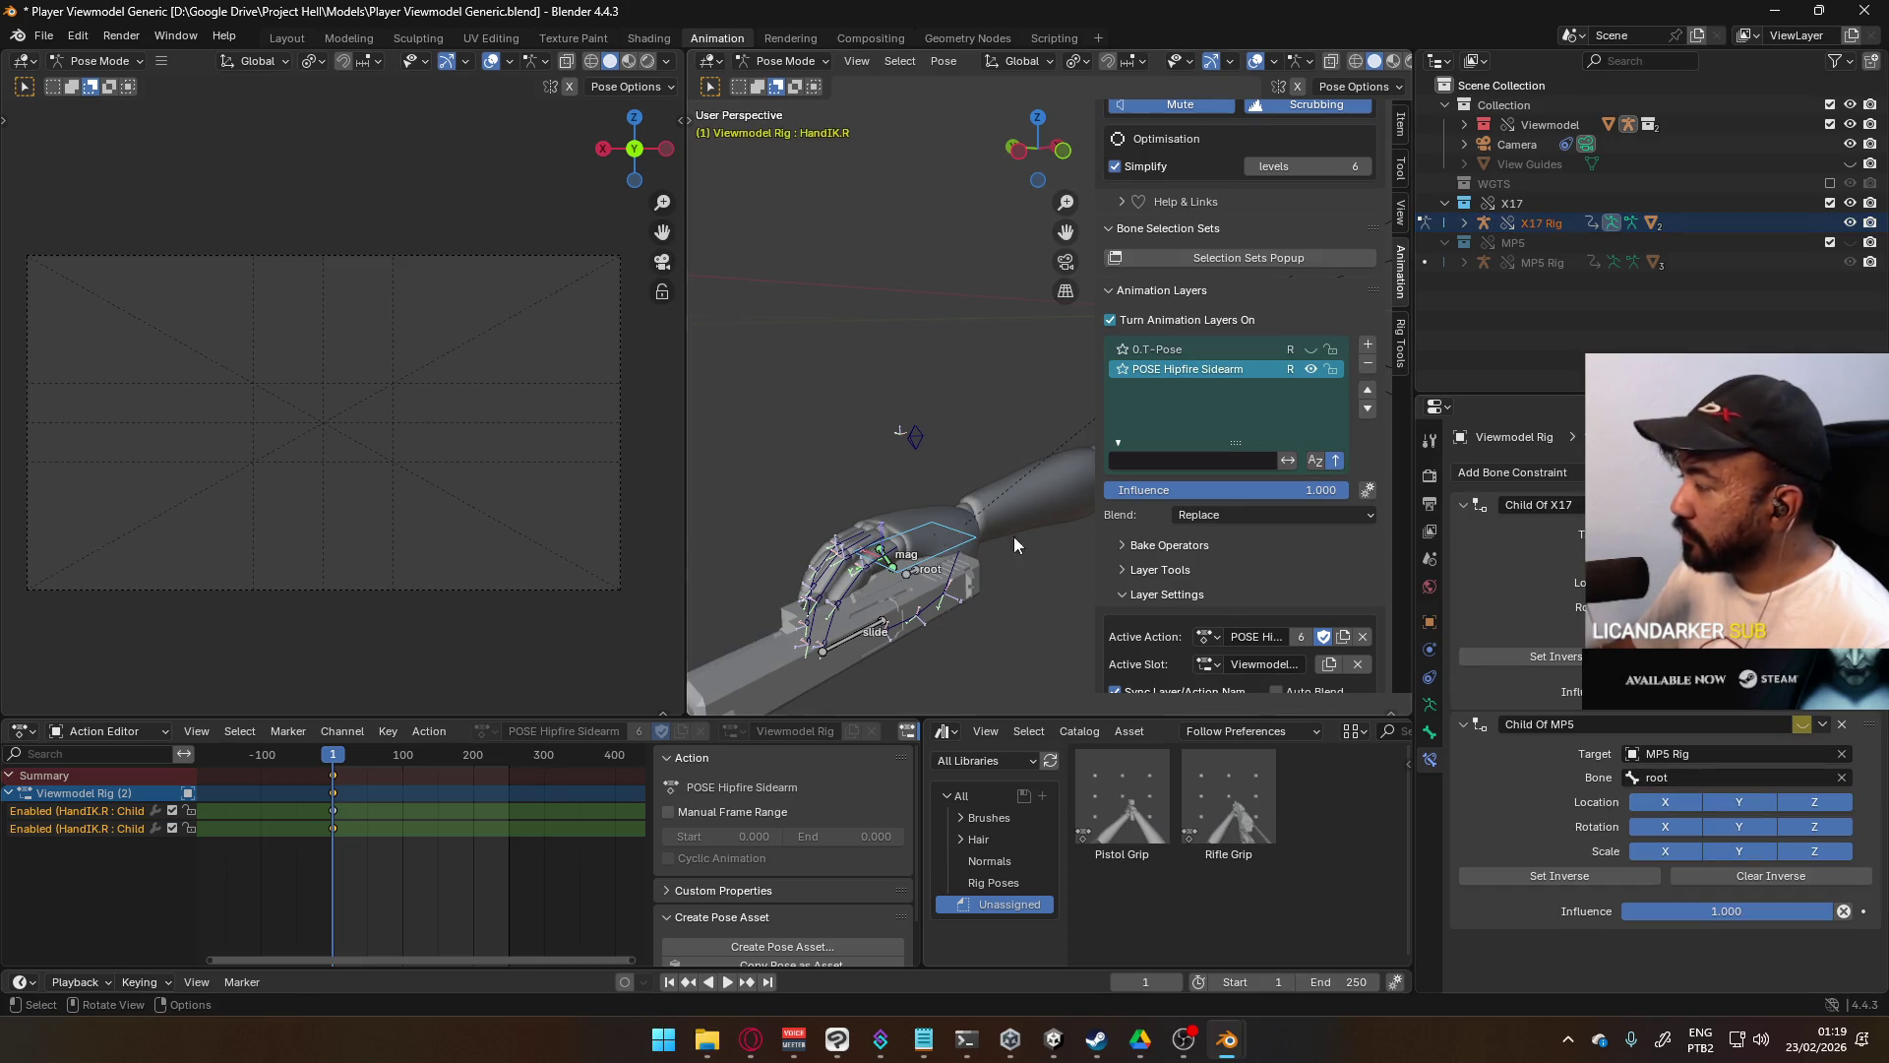
scroll(884, 510, "down", 8)
scroll(1019, 451, "up", 8)
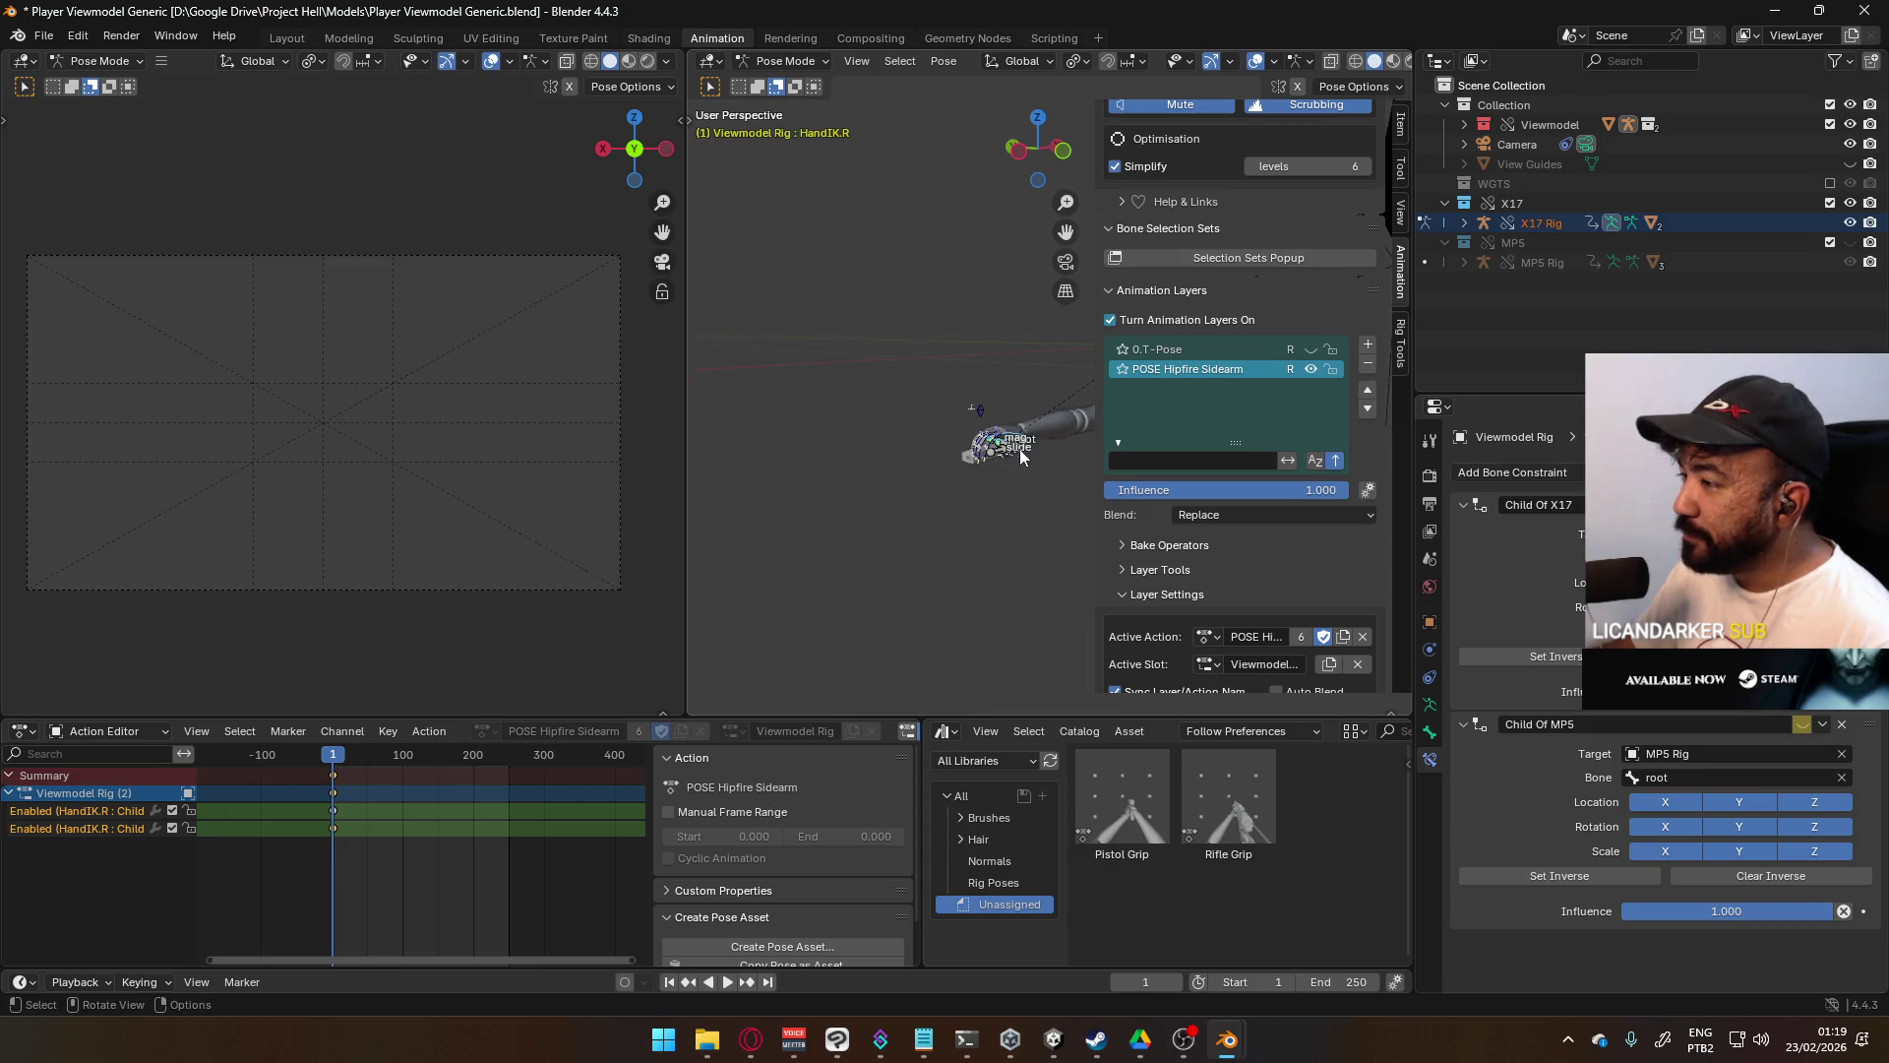
left_click(920, 575)
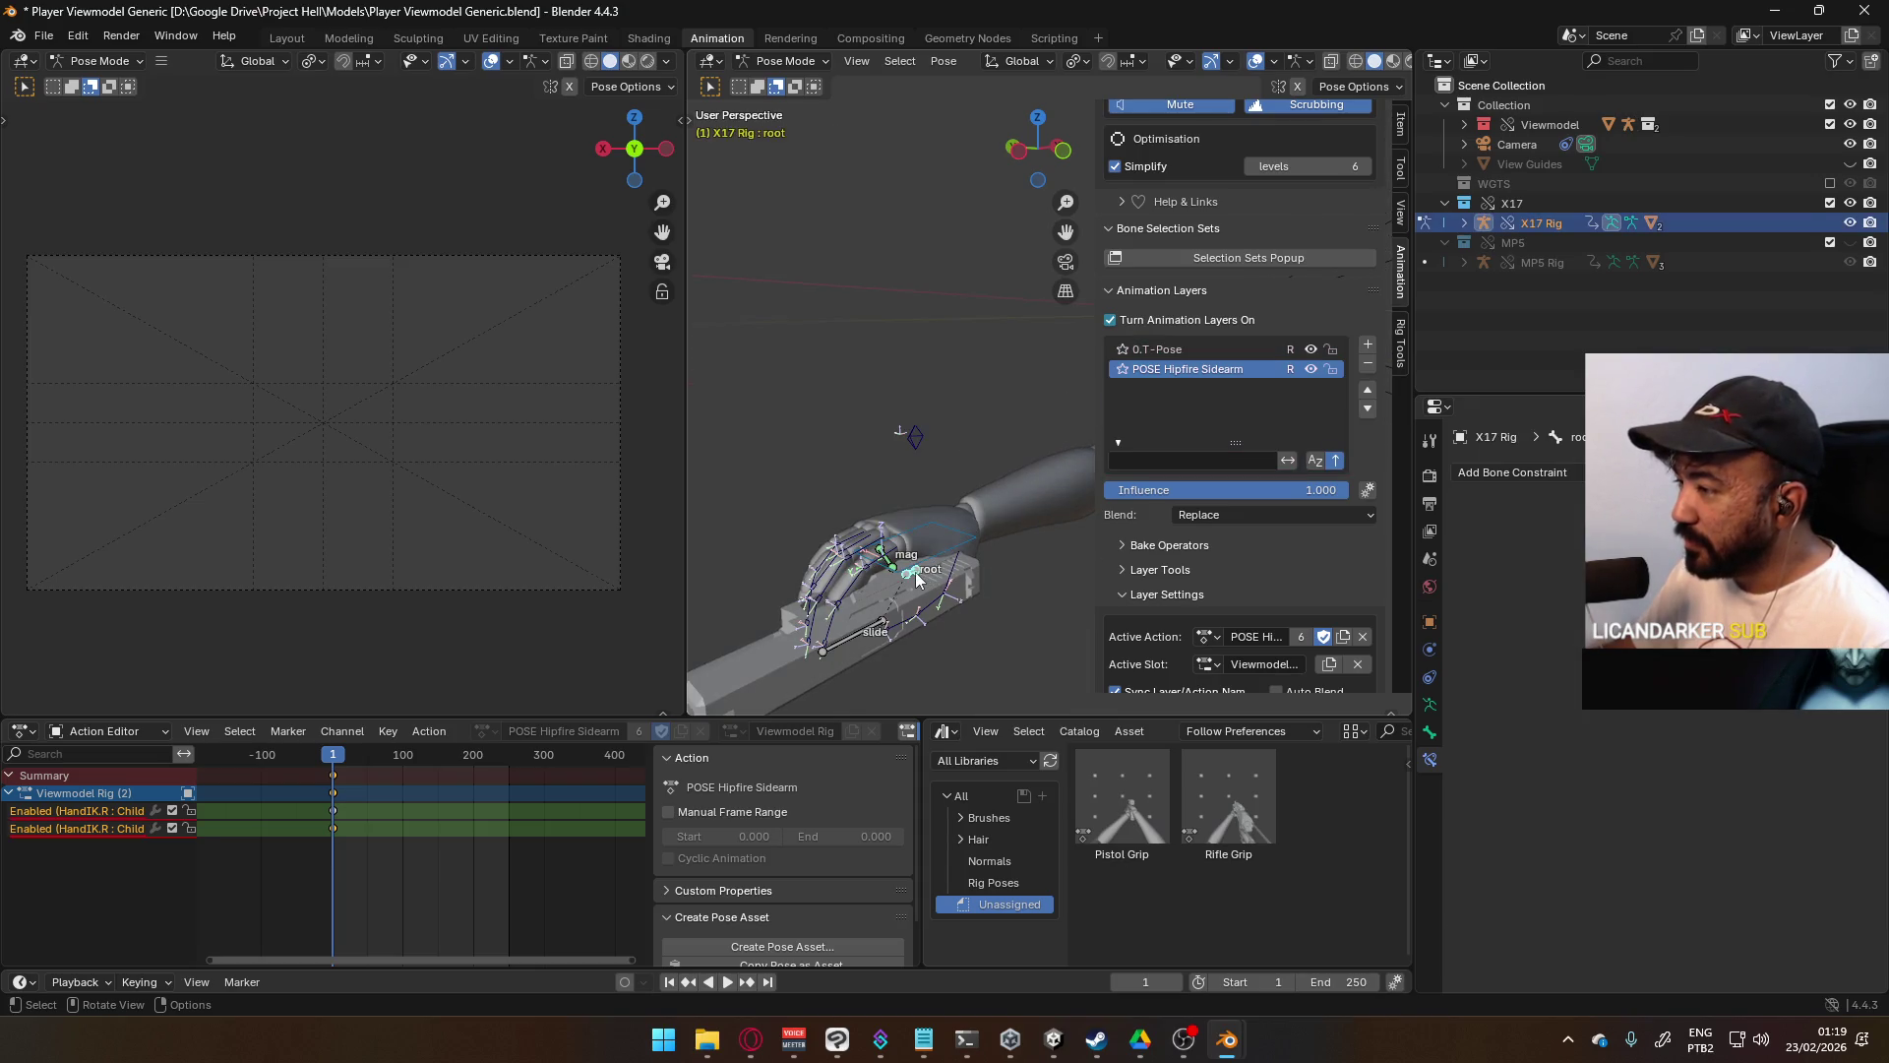
scroll(954, 561, "down", 6)
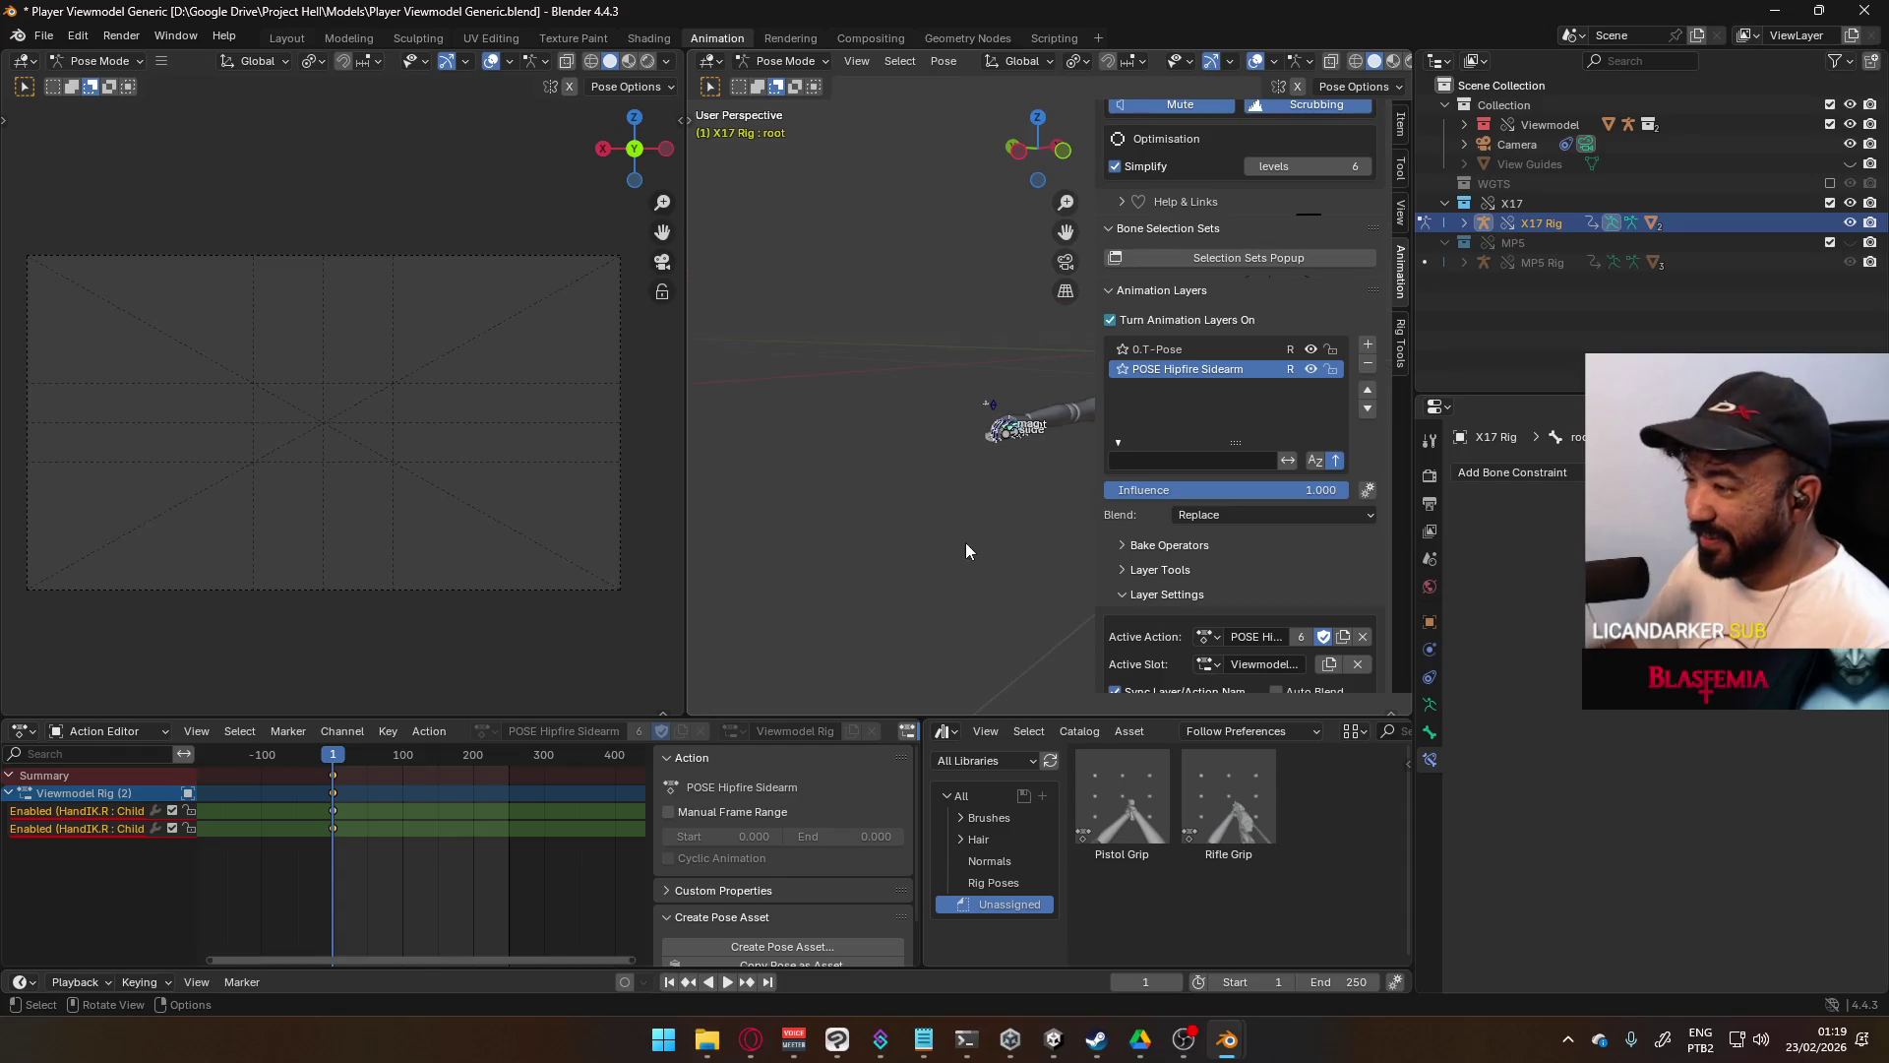
scroll(930, 502, "down", 3)
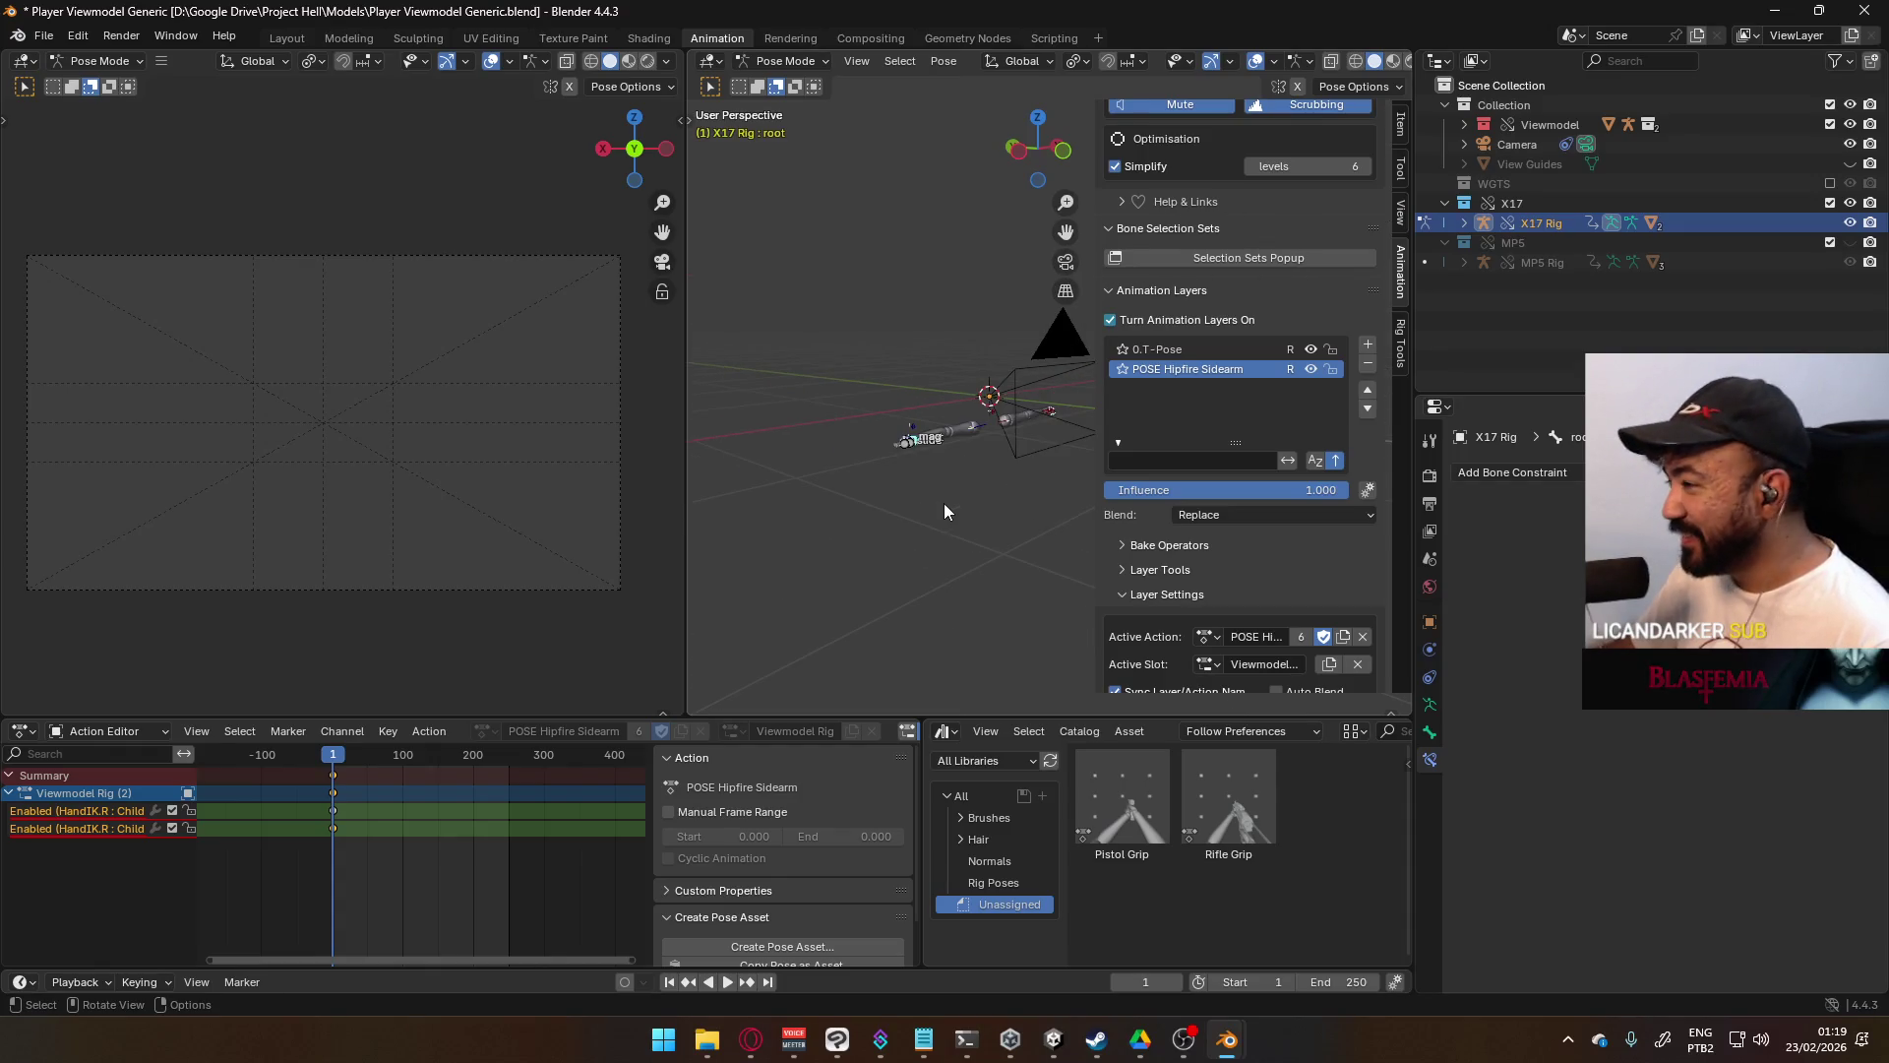
scroll(995, 486, "up", 2)
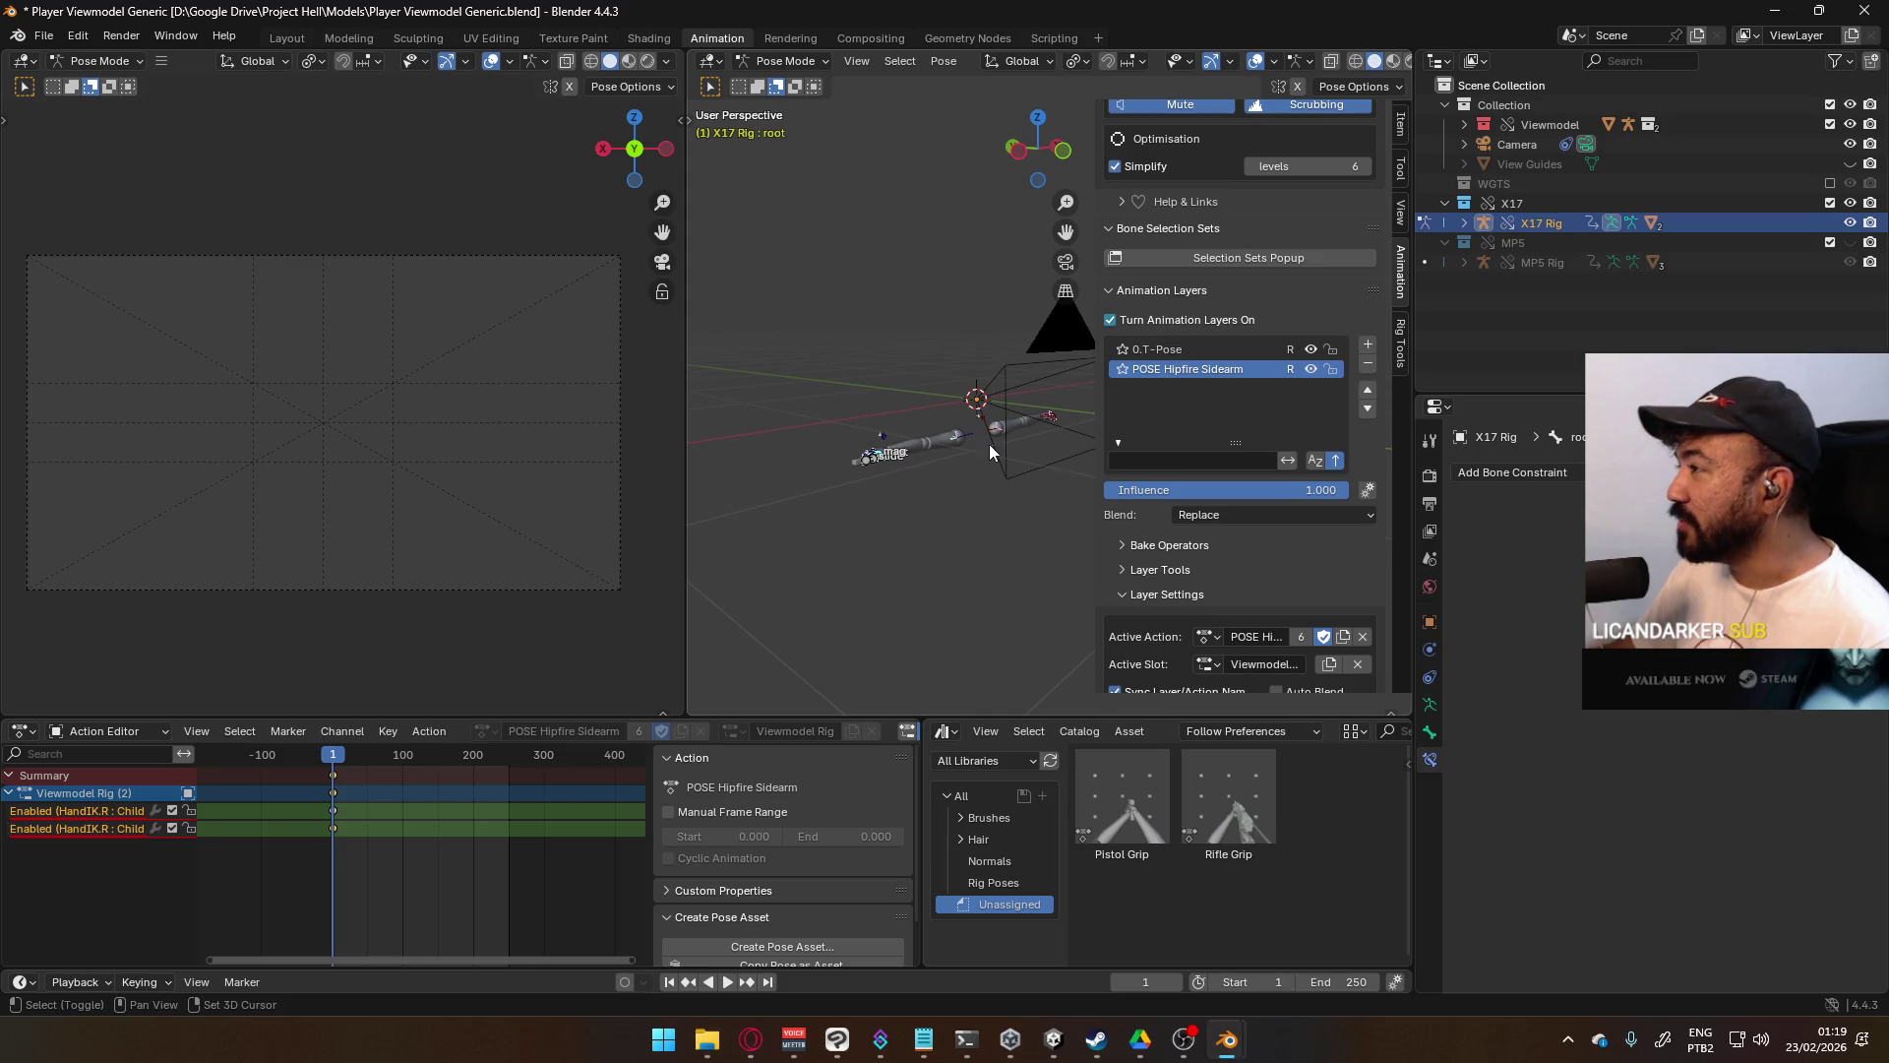
middle_click_drag(988, 449, 896, 505)
key("g")
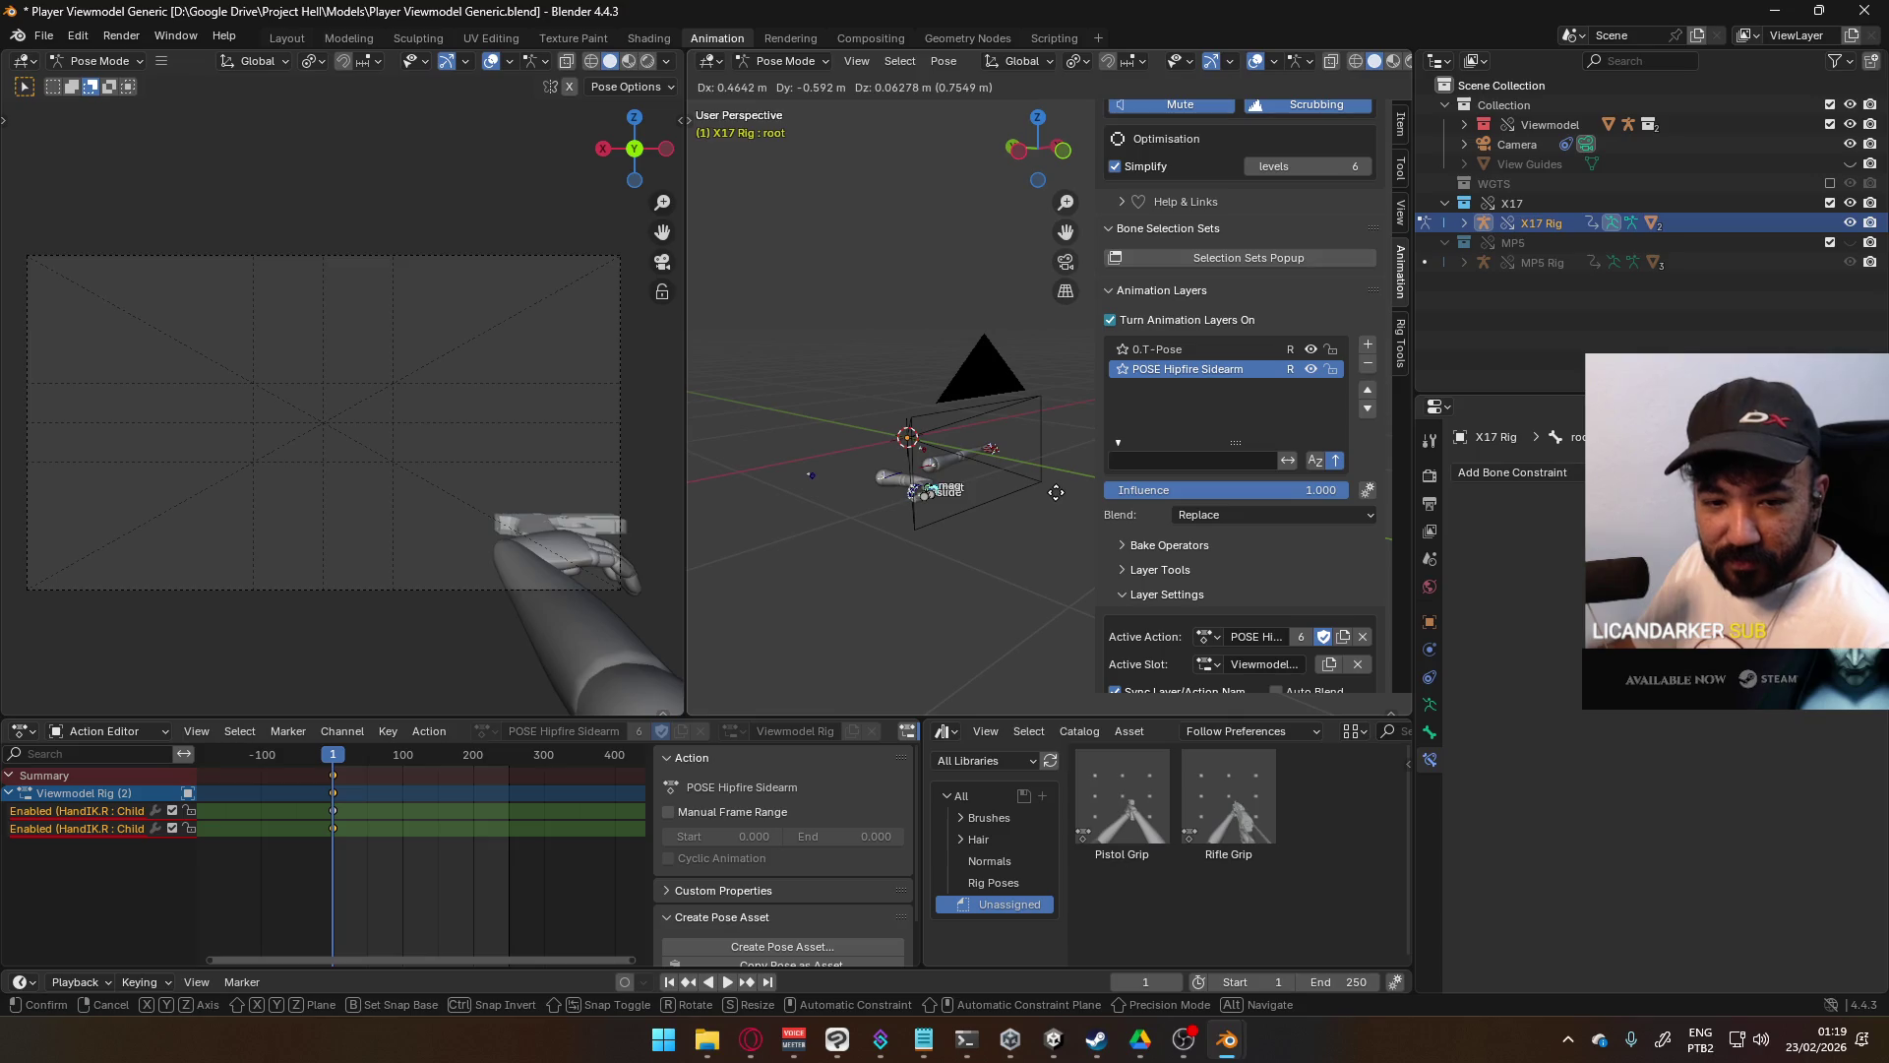
left_click(1055, 492)
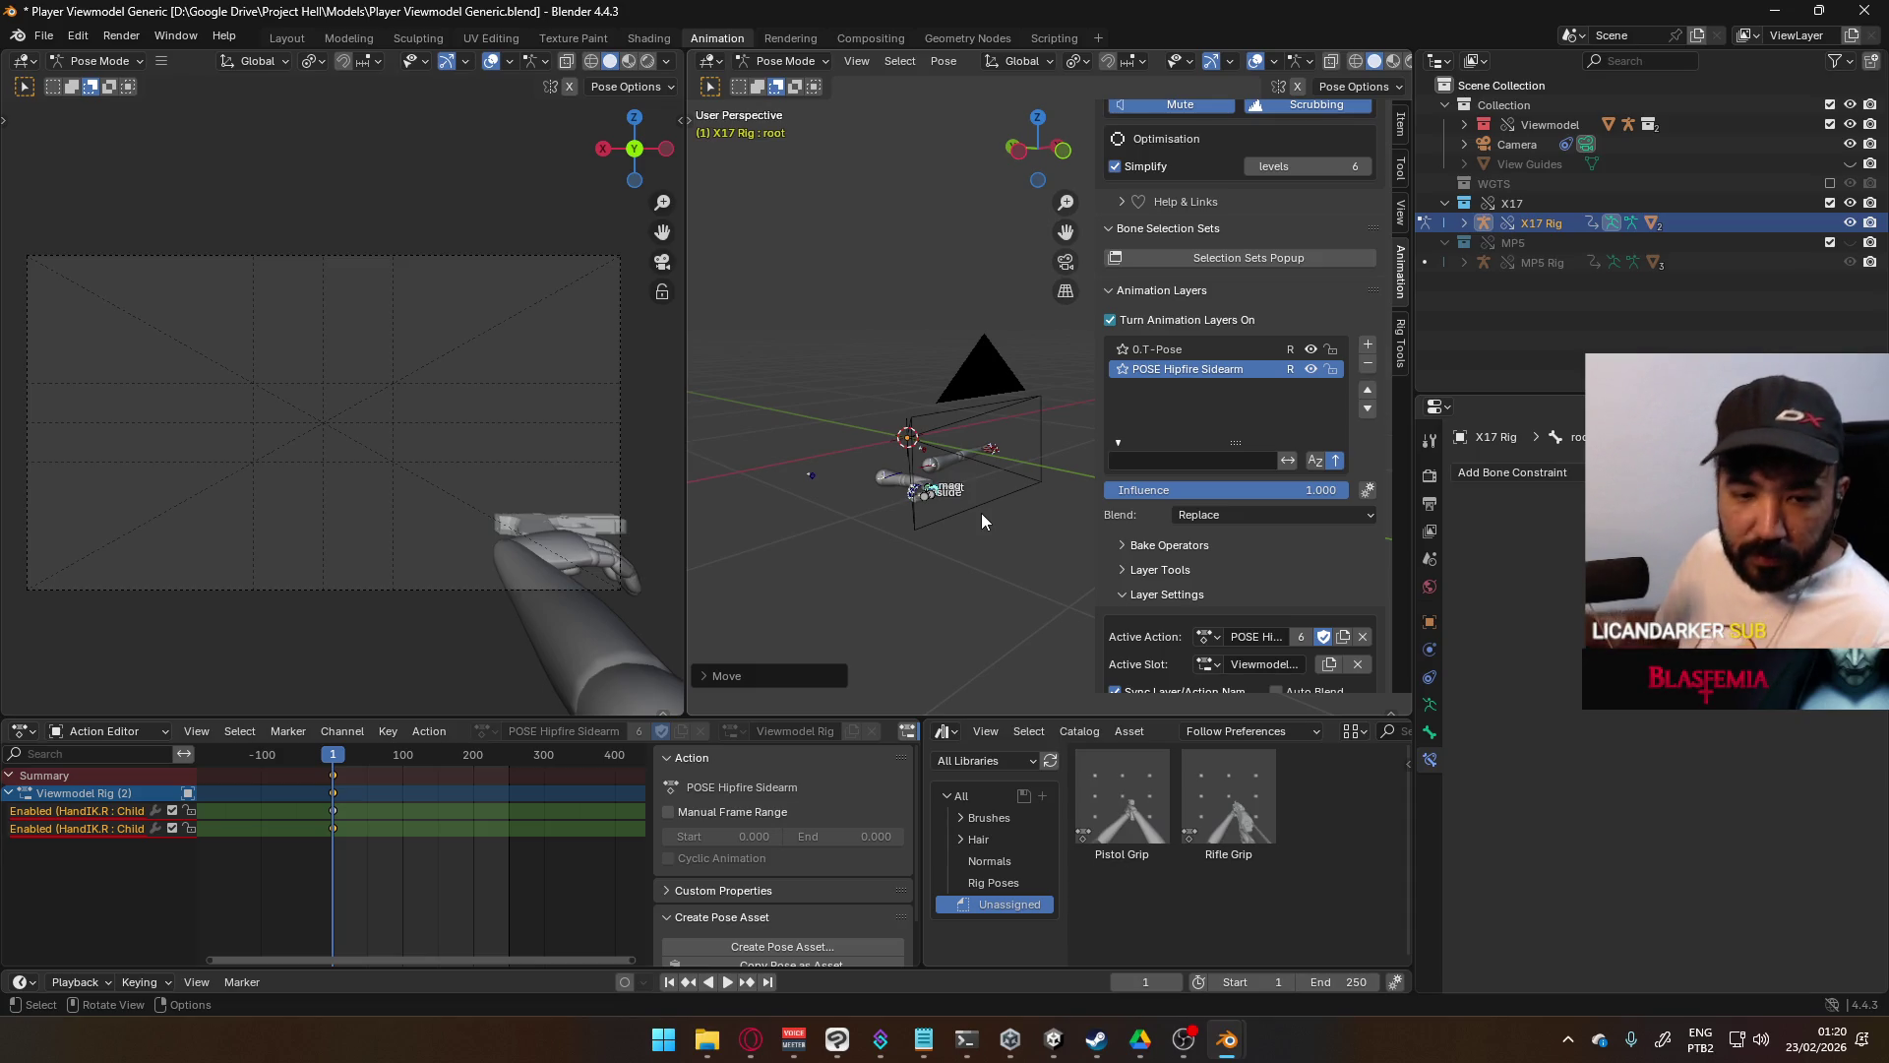
- In front view, move the selected bones to a new position
scroll(965, 532, "up", 3)
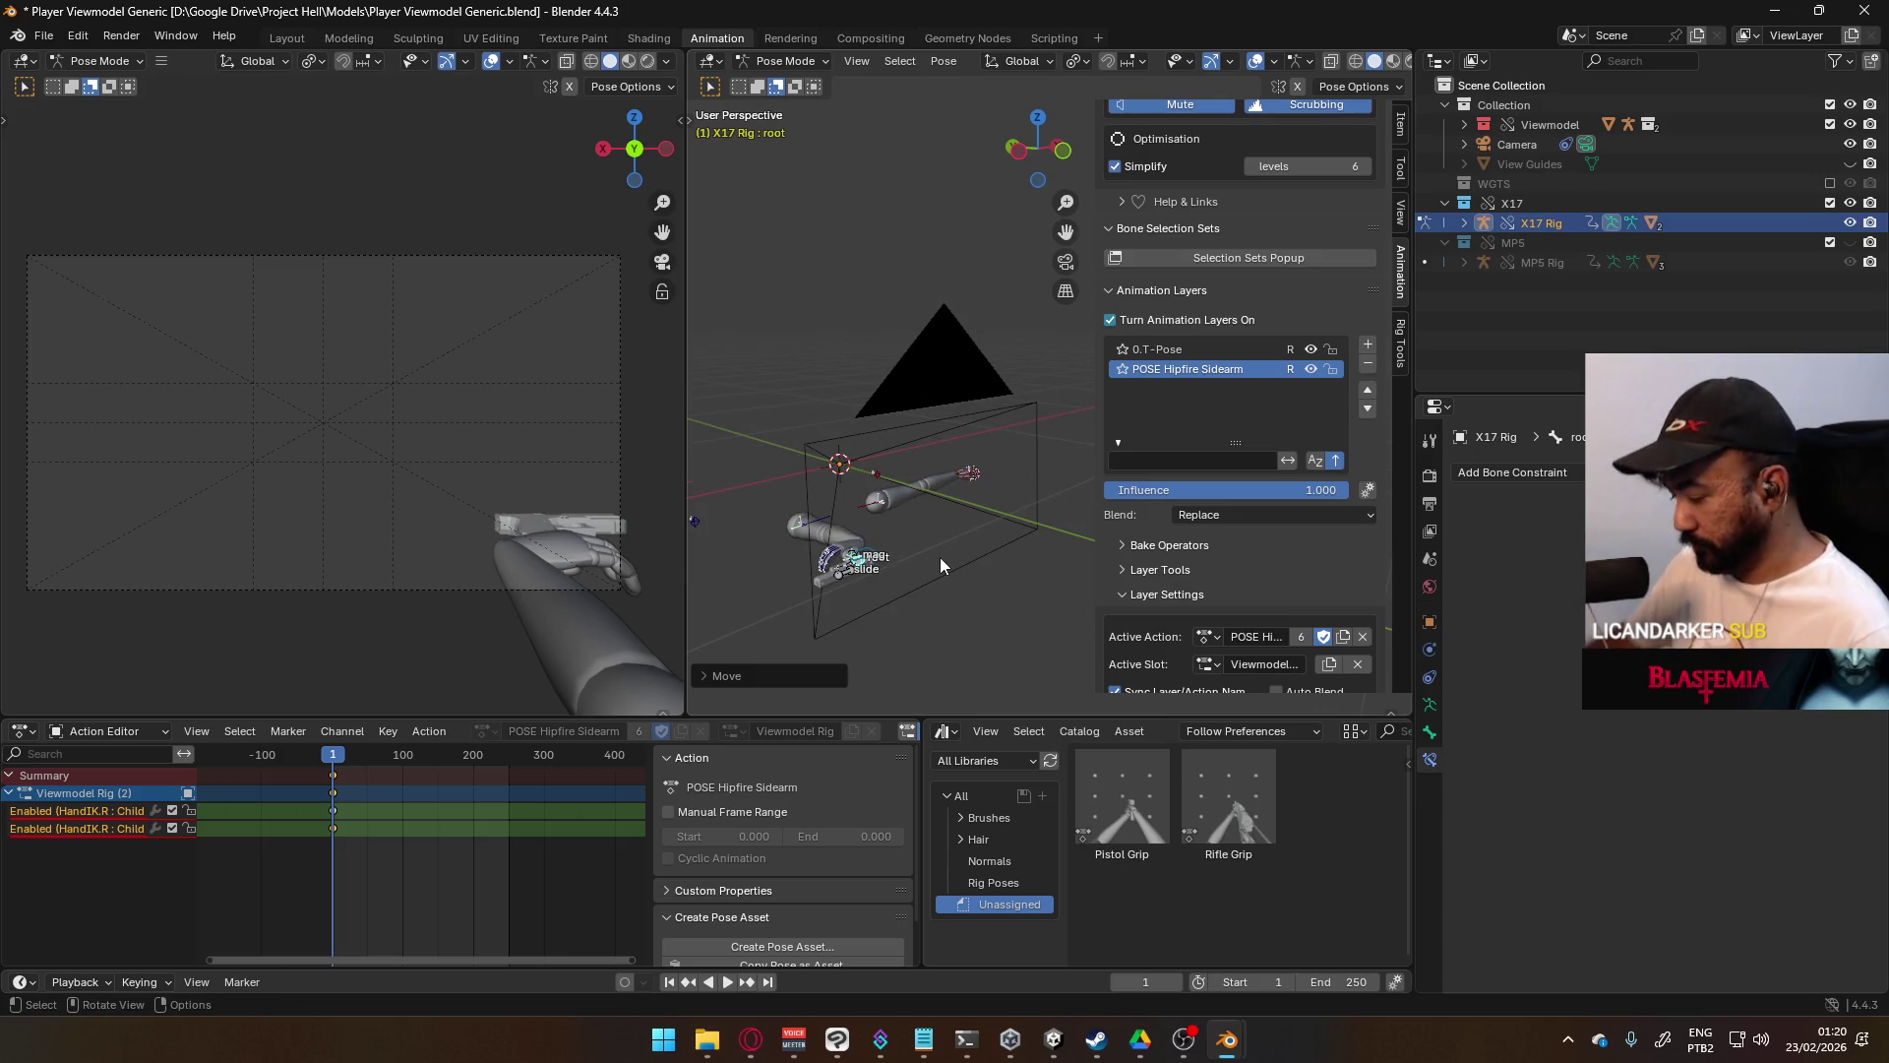
key("KP_1")
mouse_move(986, 552)
middle_mouse_down("alt")
mouse_move(866, 415)
mouse_move(964, 492)
middle_mouse_up("alt")
key("g")
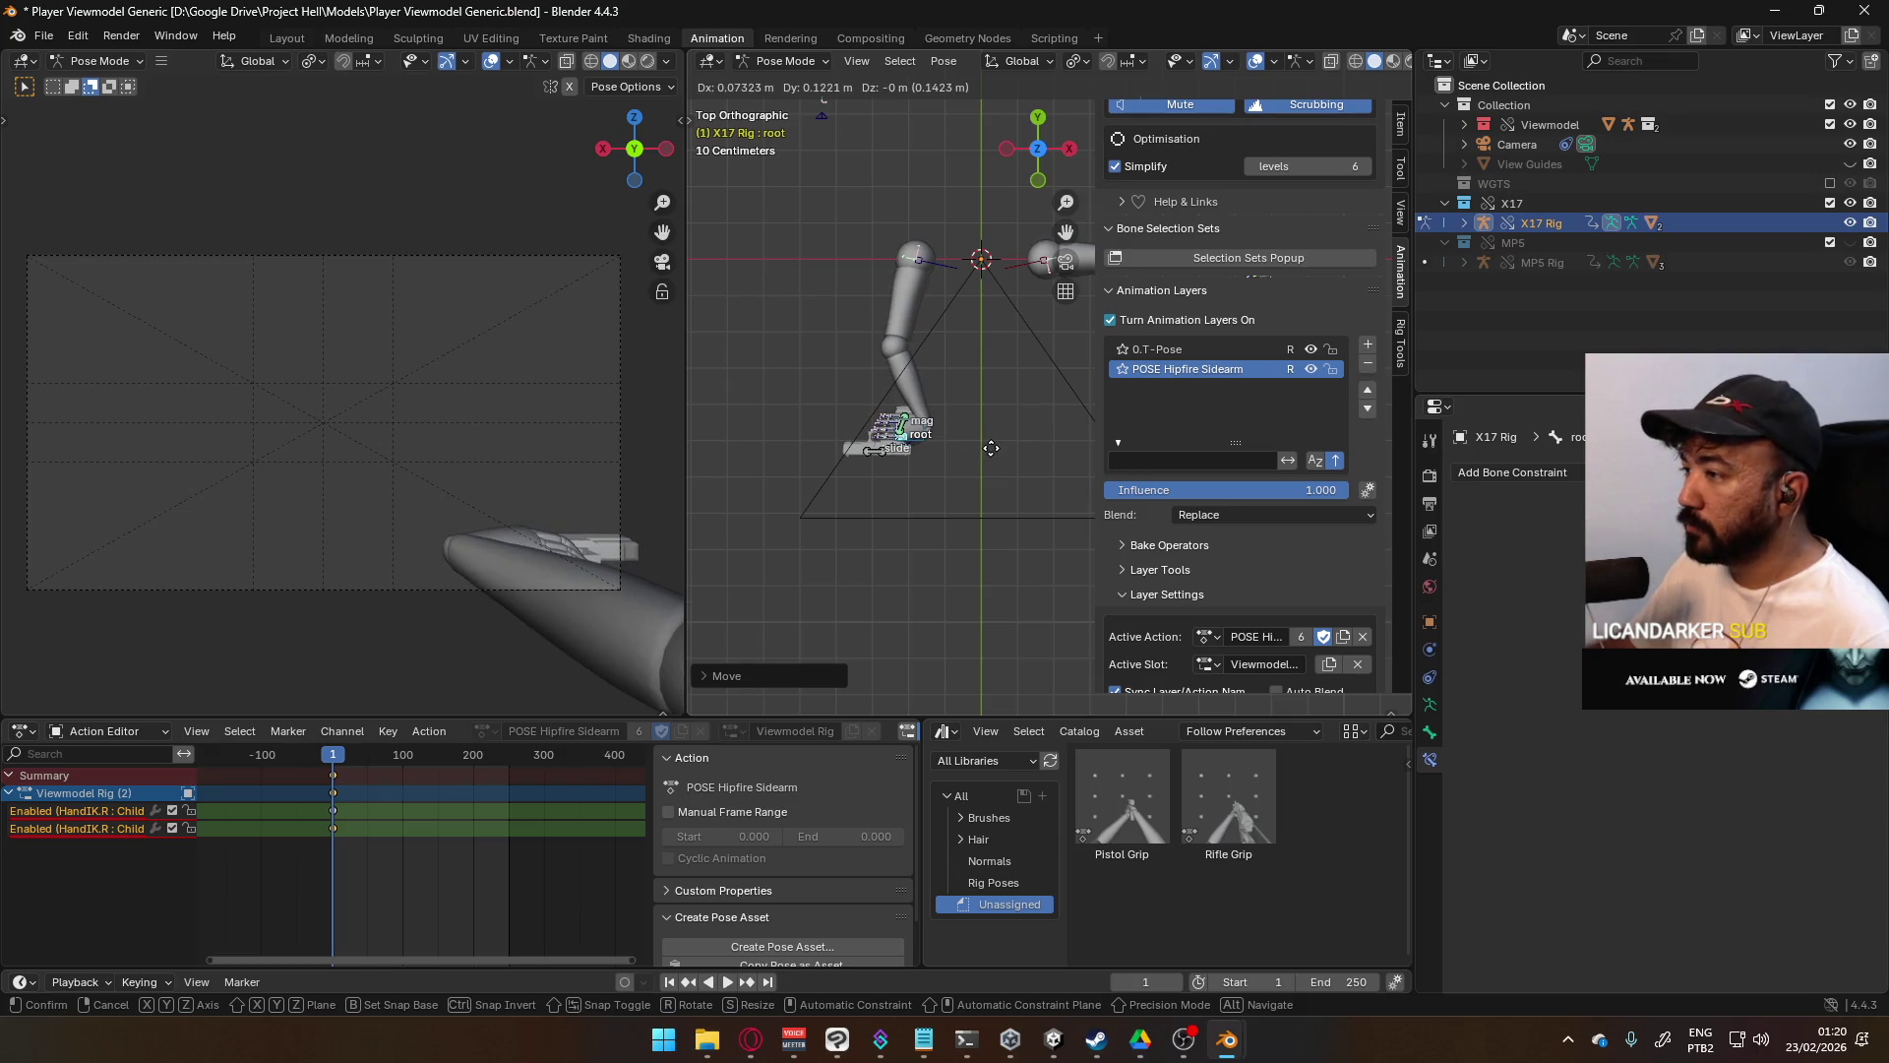
left_click(991, 448)
- Rotate the X17 rig's root bone by -90 degrees
left_click(917, 439)
key("r")
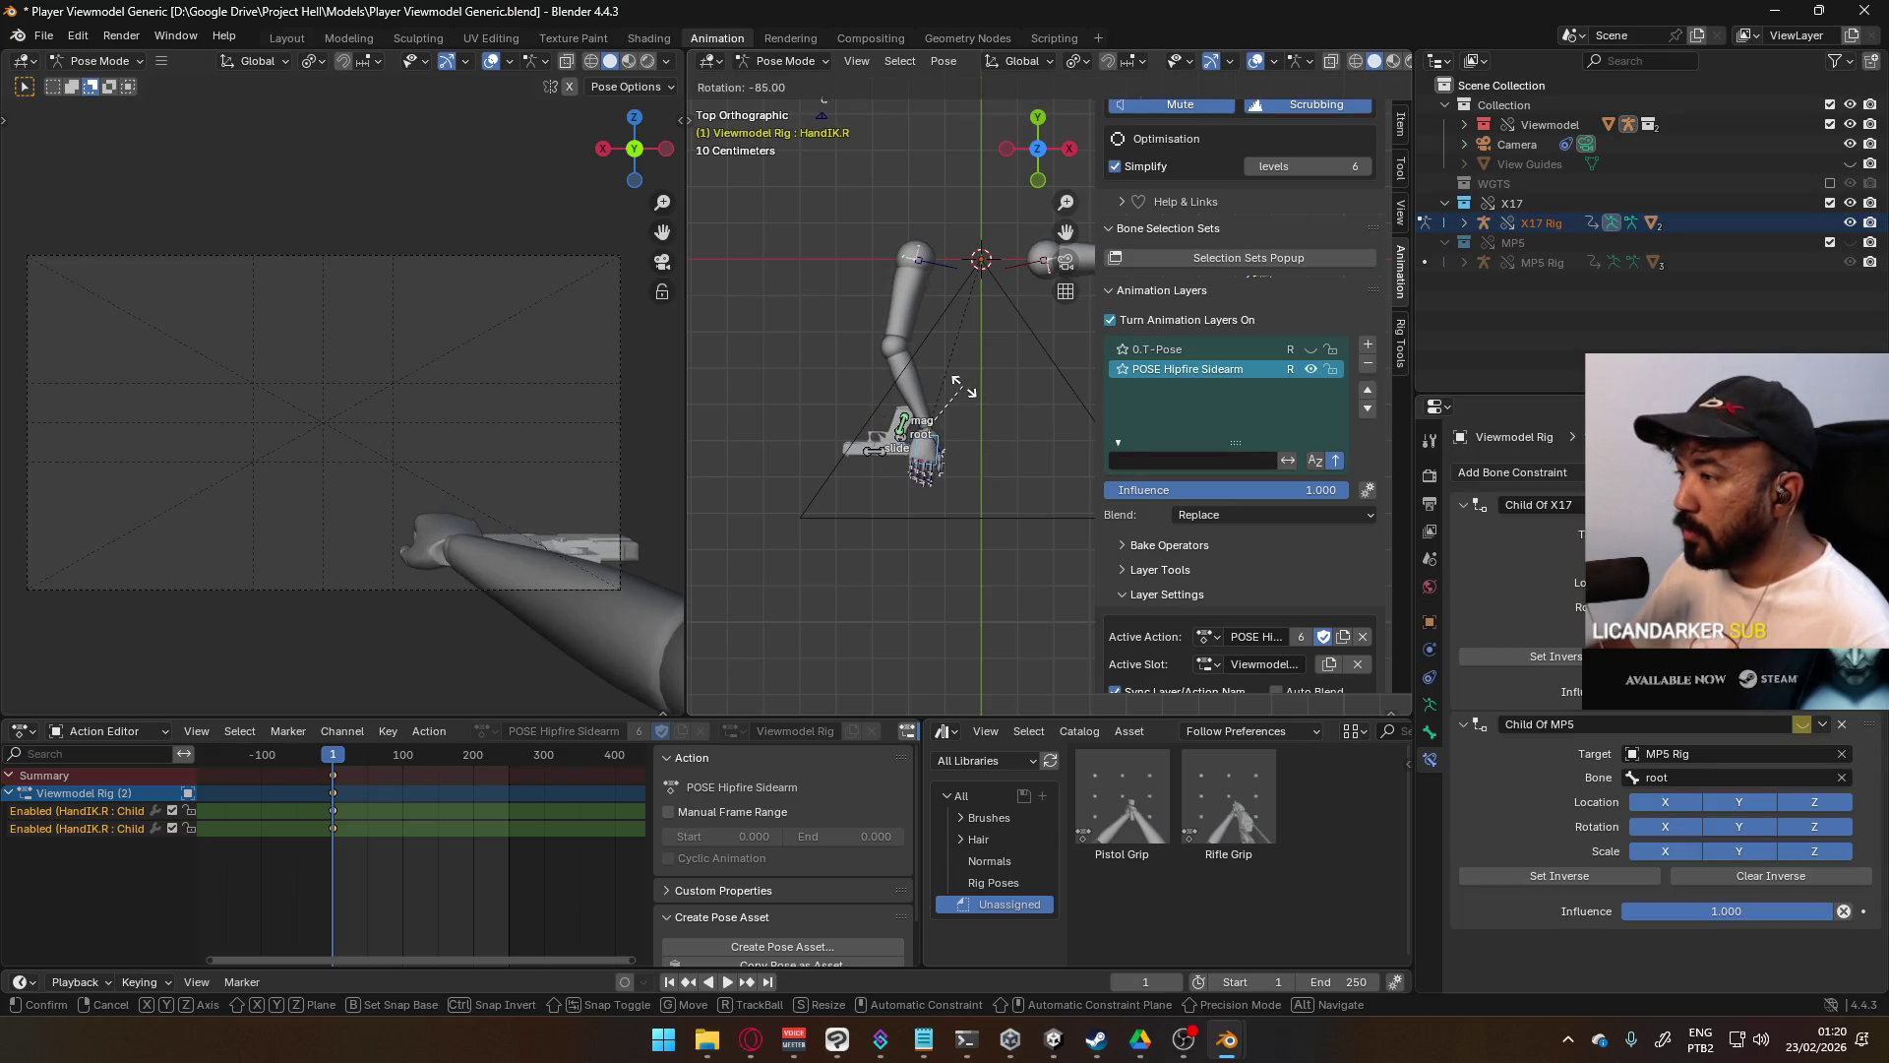
right_click(962, 390)
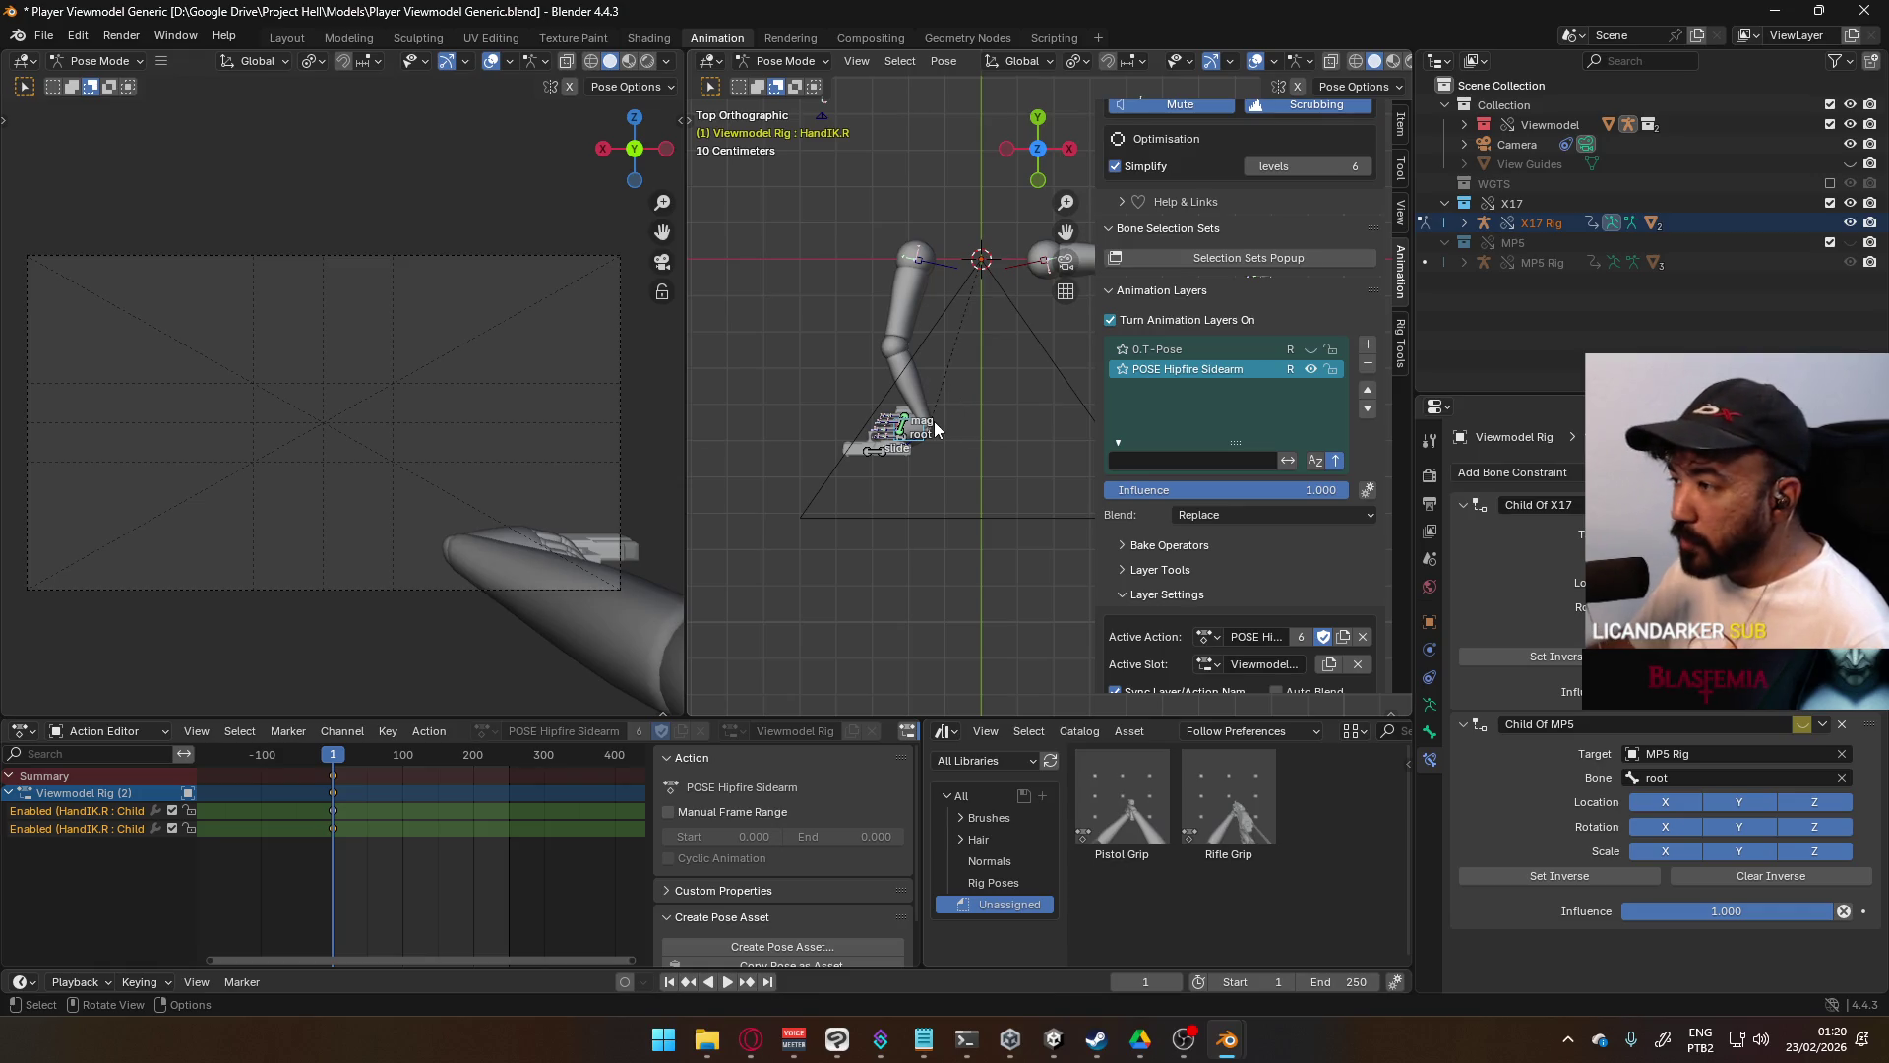
left_click(900, 442)
left_click(903, 436)
left_click(904, 442)
key("r")
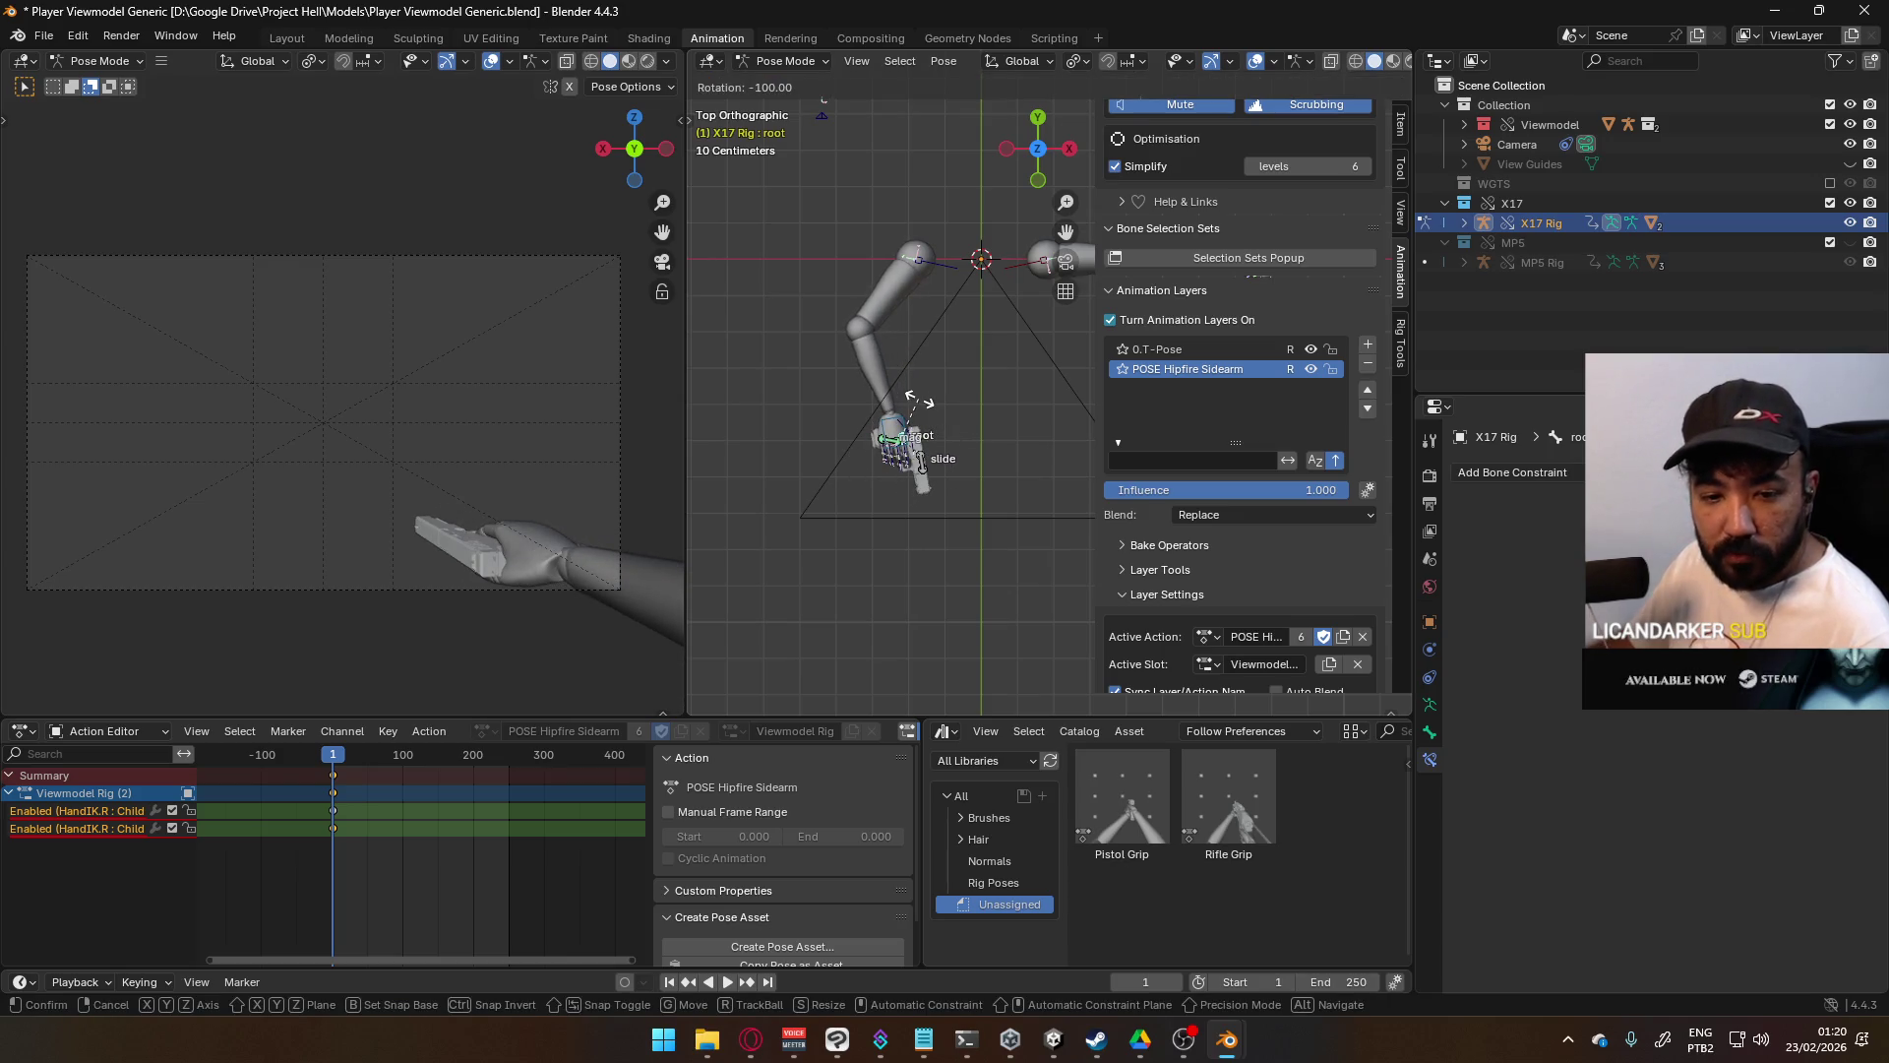
left_click(923, 399)
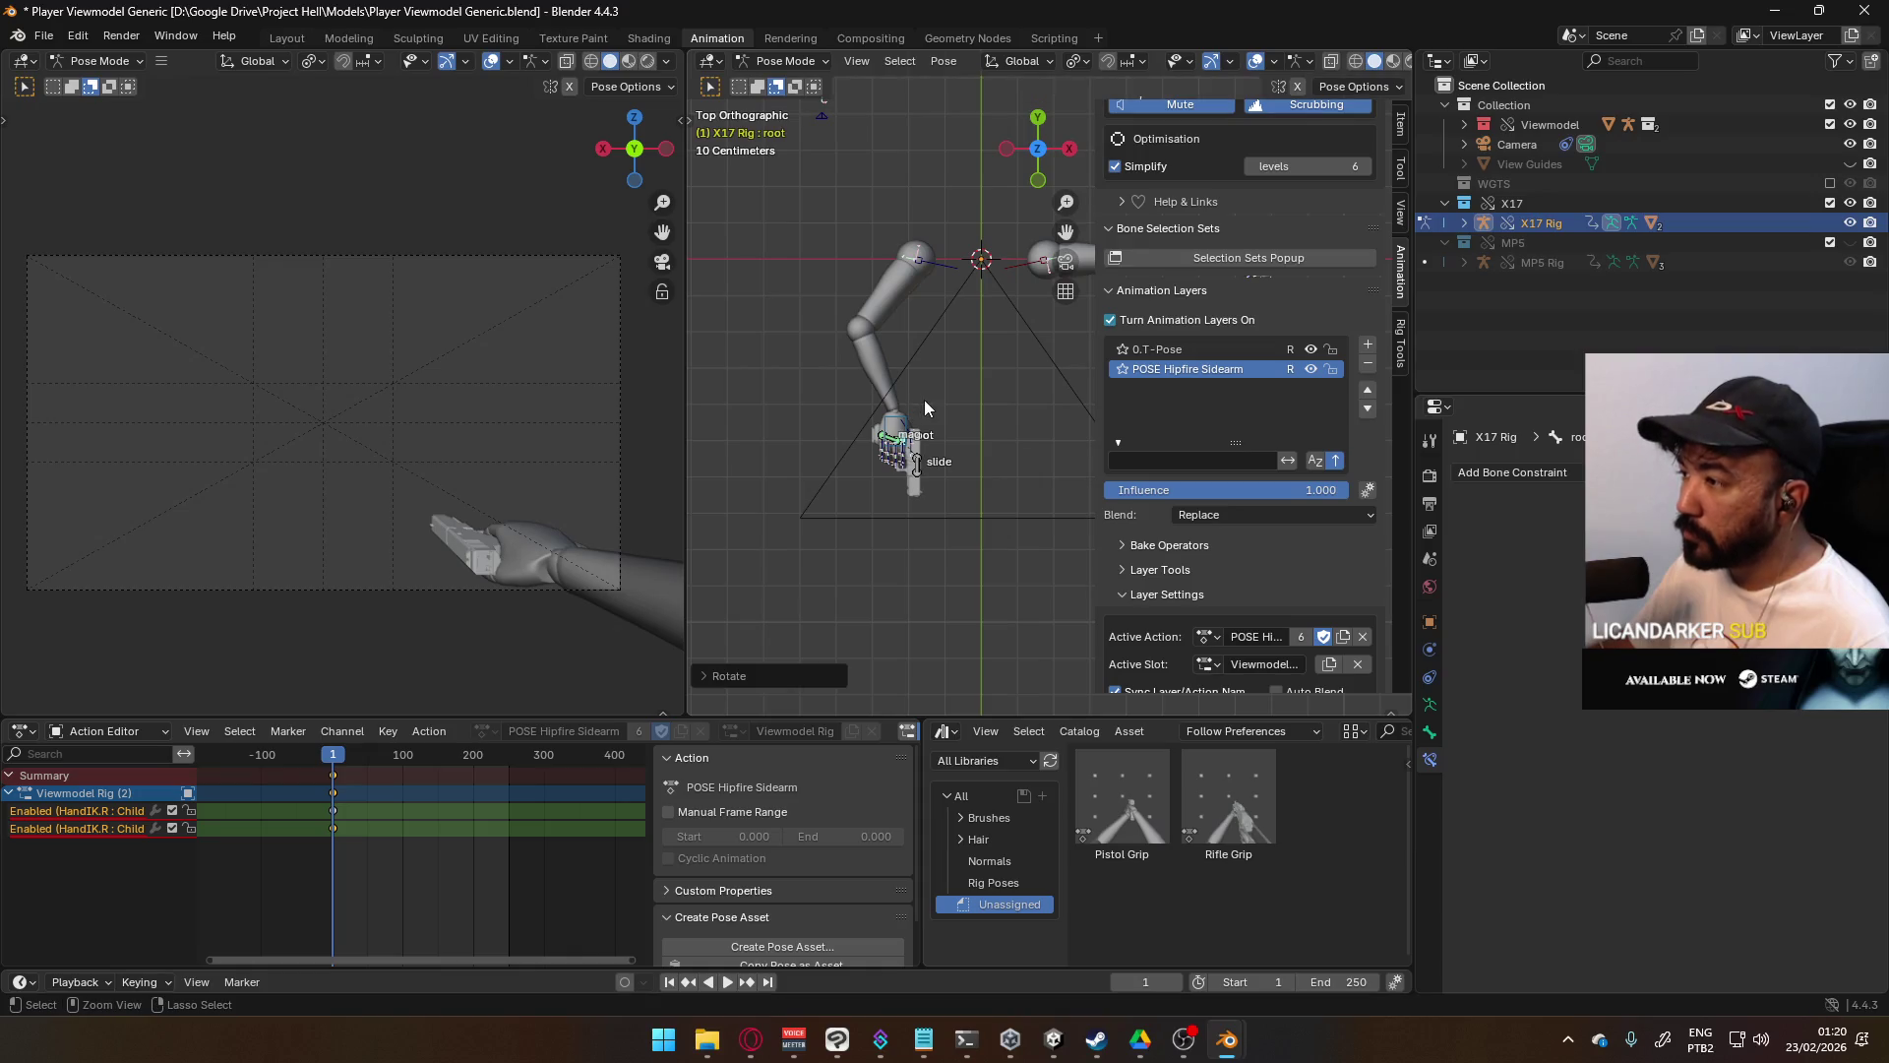
- In front view, move the X17 root bone to reposition the pistol
key("KP_1")
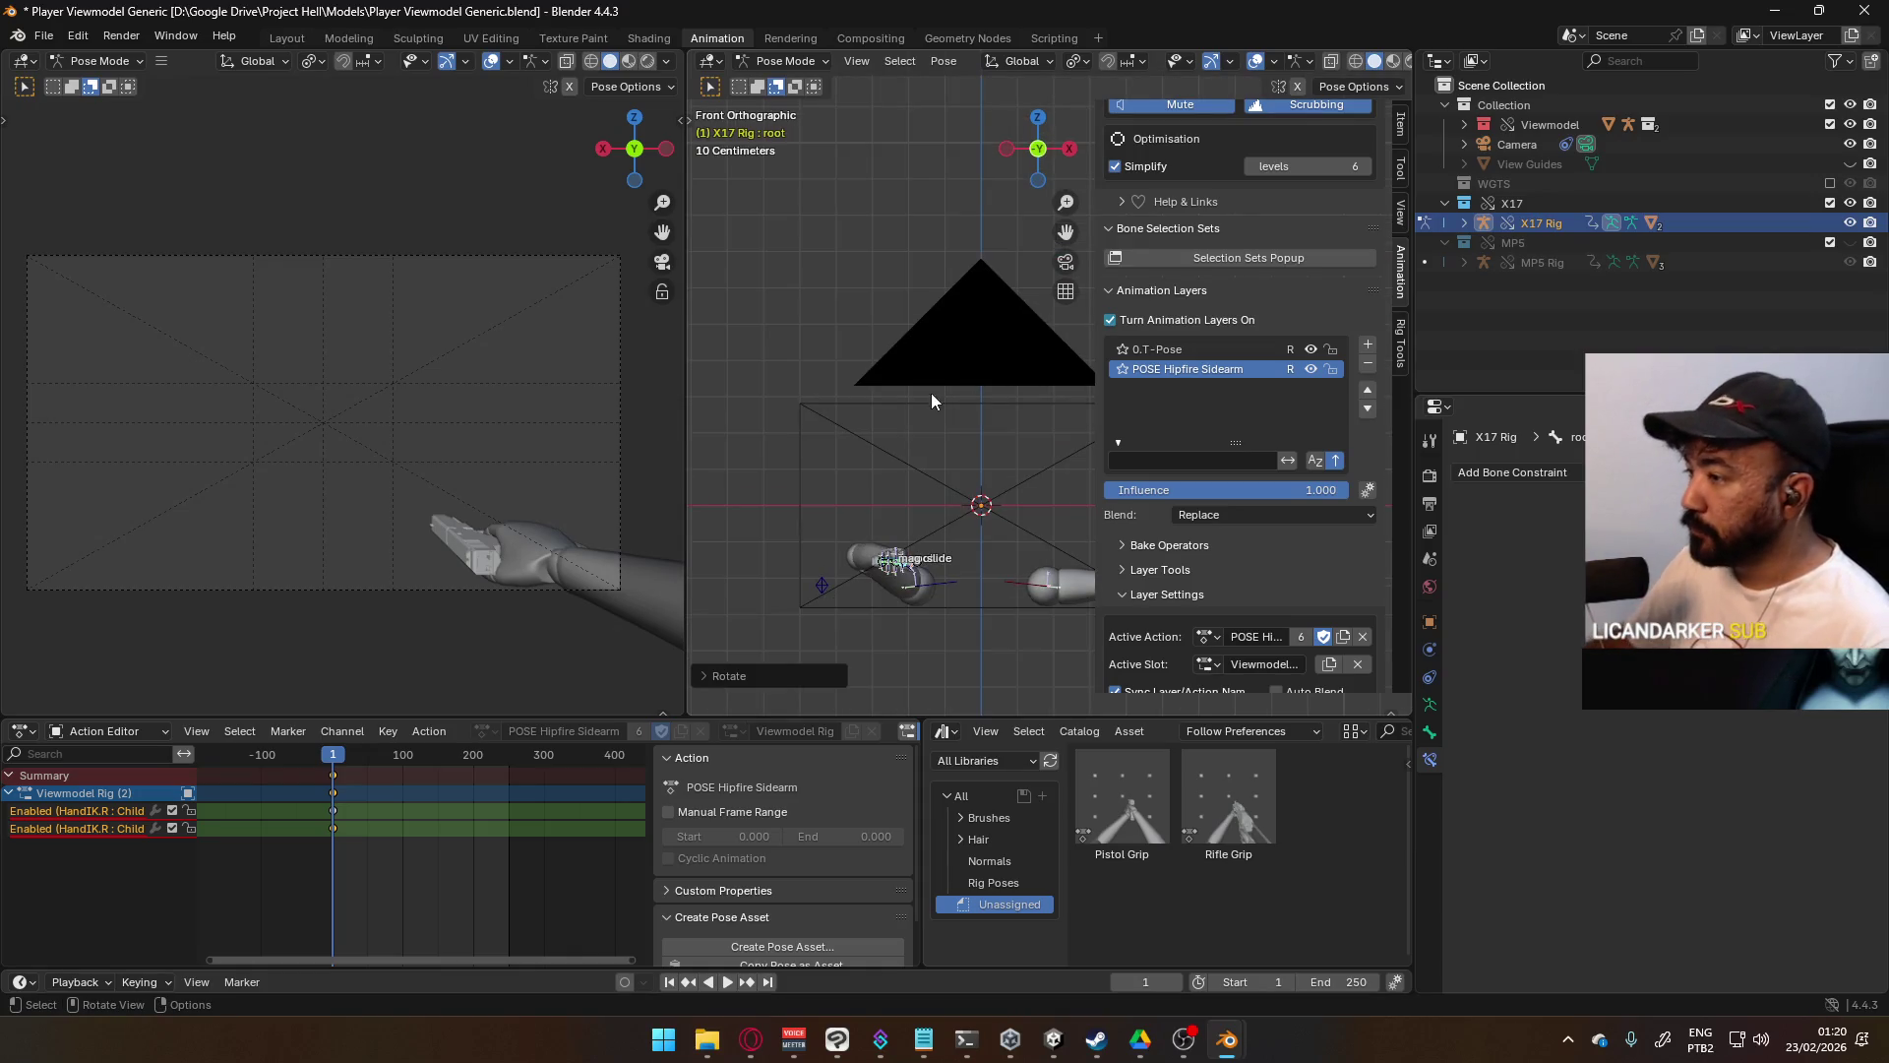
key("r")
key("g")
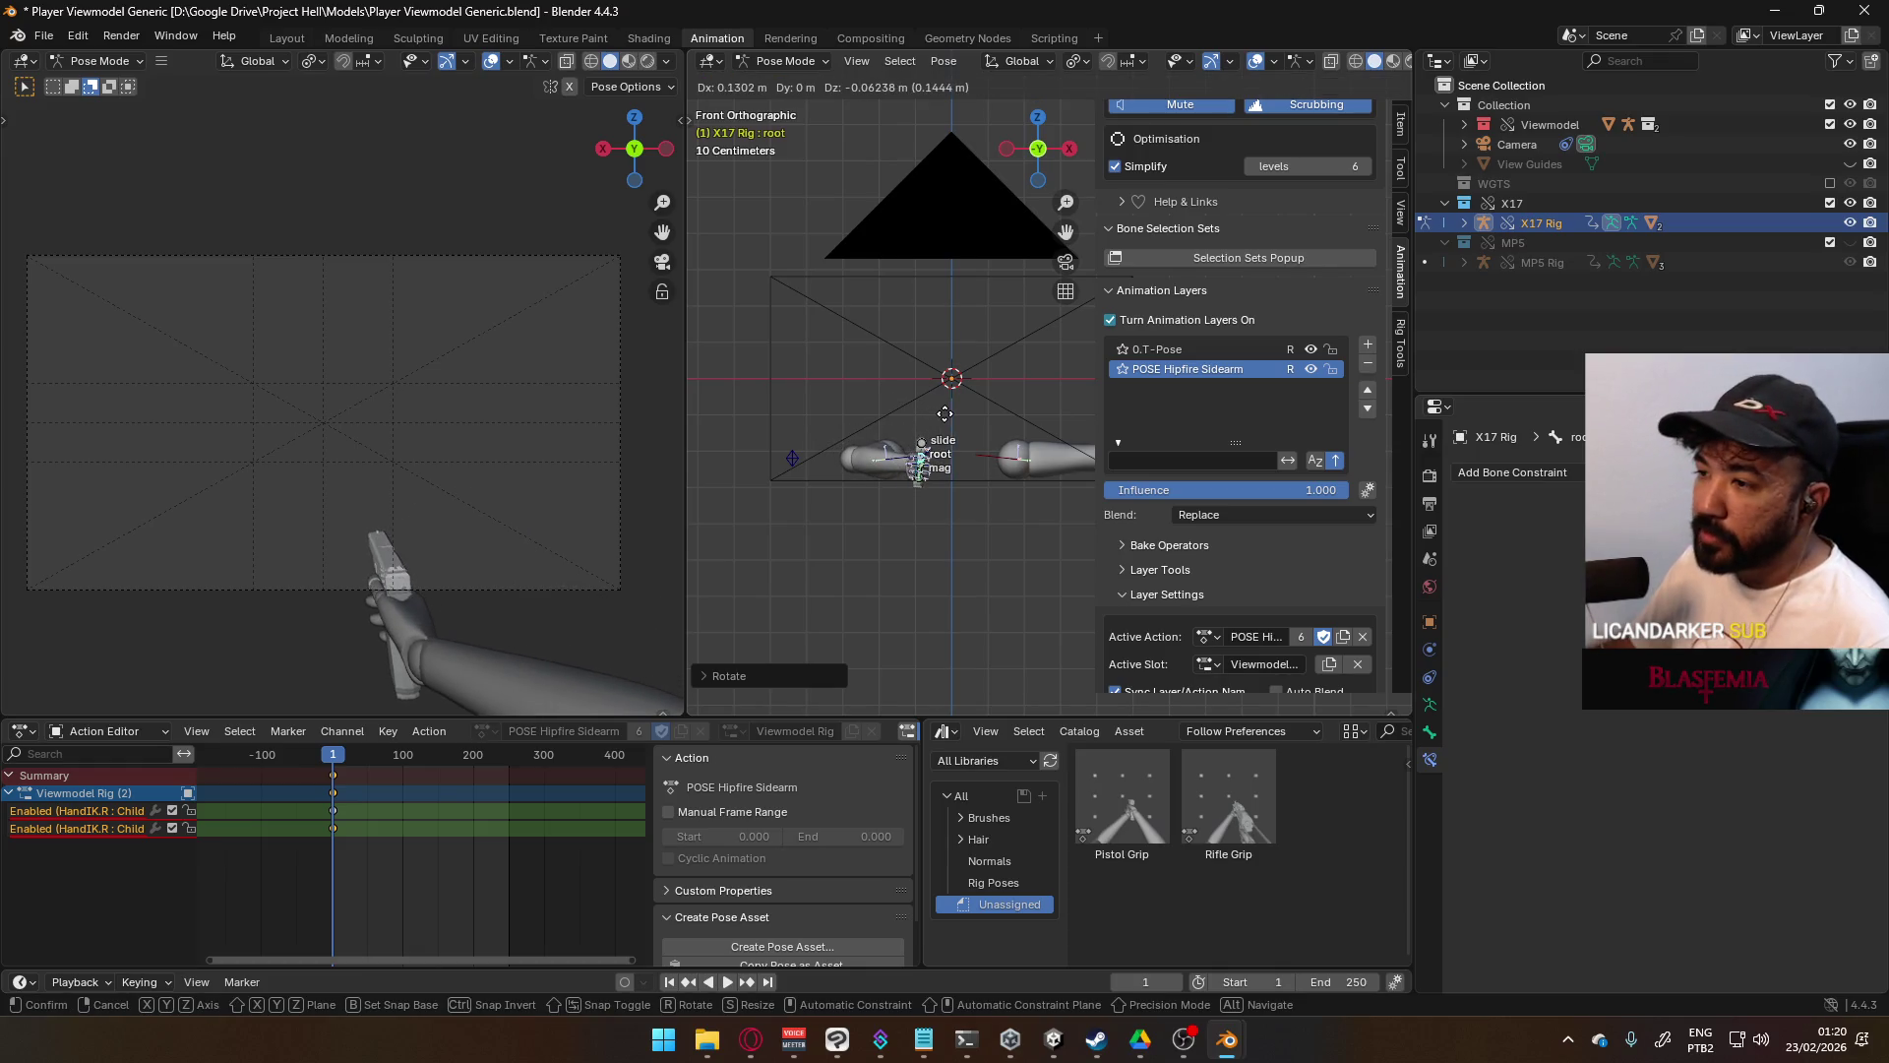
left_click(944, 381)
- Move the ElbowIK.R pole target to adjust the right arm's bend
left_click(793, 458)
mouse_move(799, 455)
middle_mouse_down()
mouse_move(816, 433)
mouse_move(983, 425)
mouse_move(944, 439)
mouse_move(1024, 444)
middle_mouse_up()
key("g")
left_click(1013, 454)
scroll(1013, 447, "up", 5)
key("g")
left_click(986, 476)
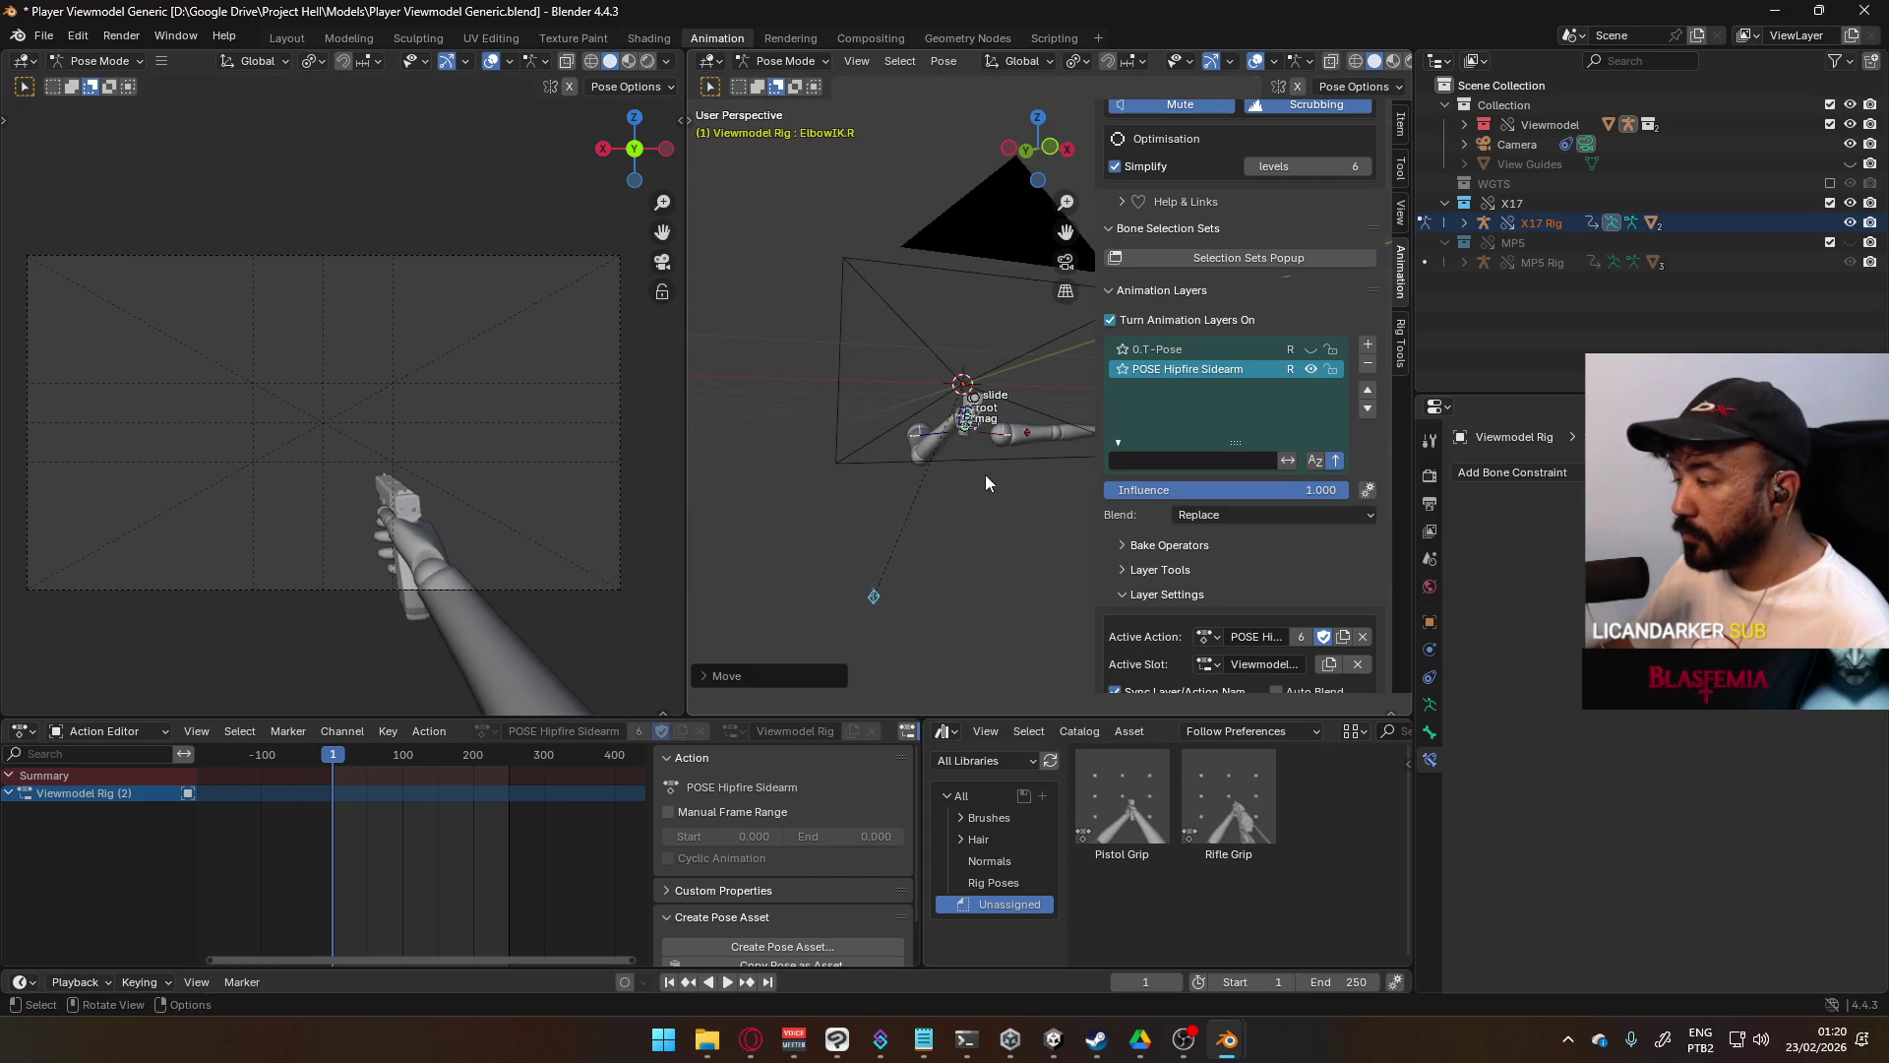
- Inspect the hand rig from the front and make the X17 root bone active
key("KP_1")
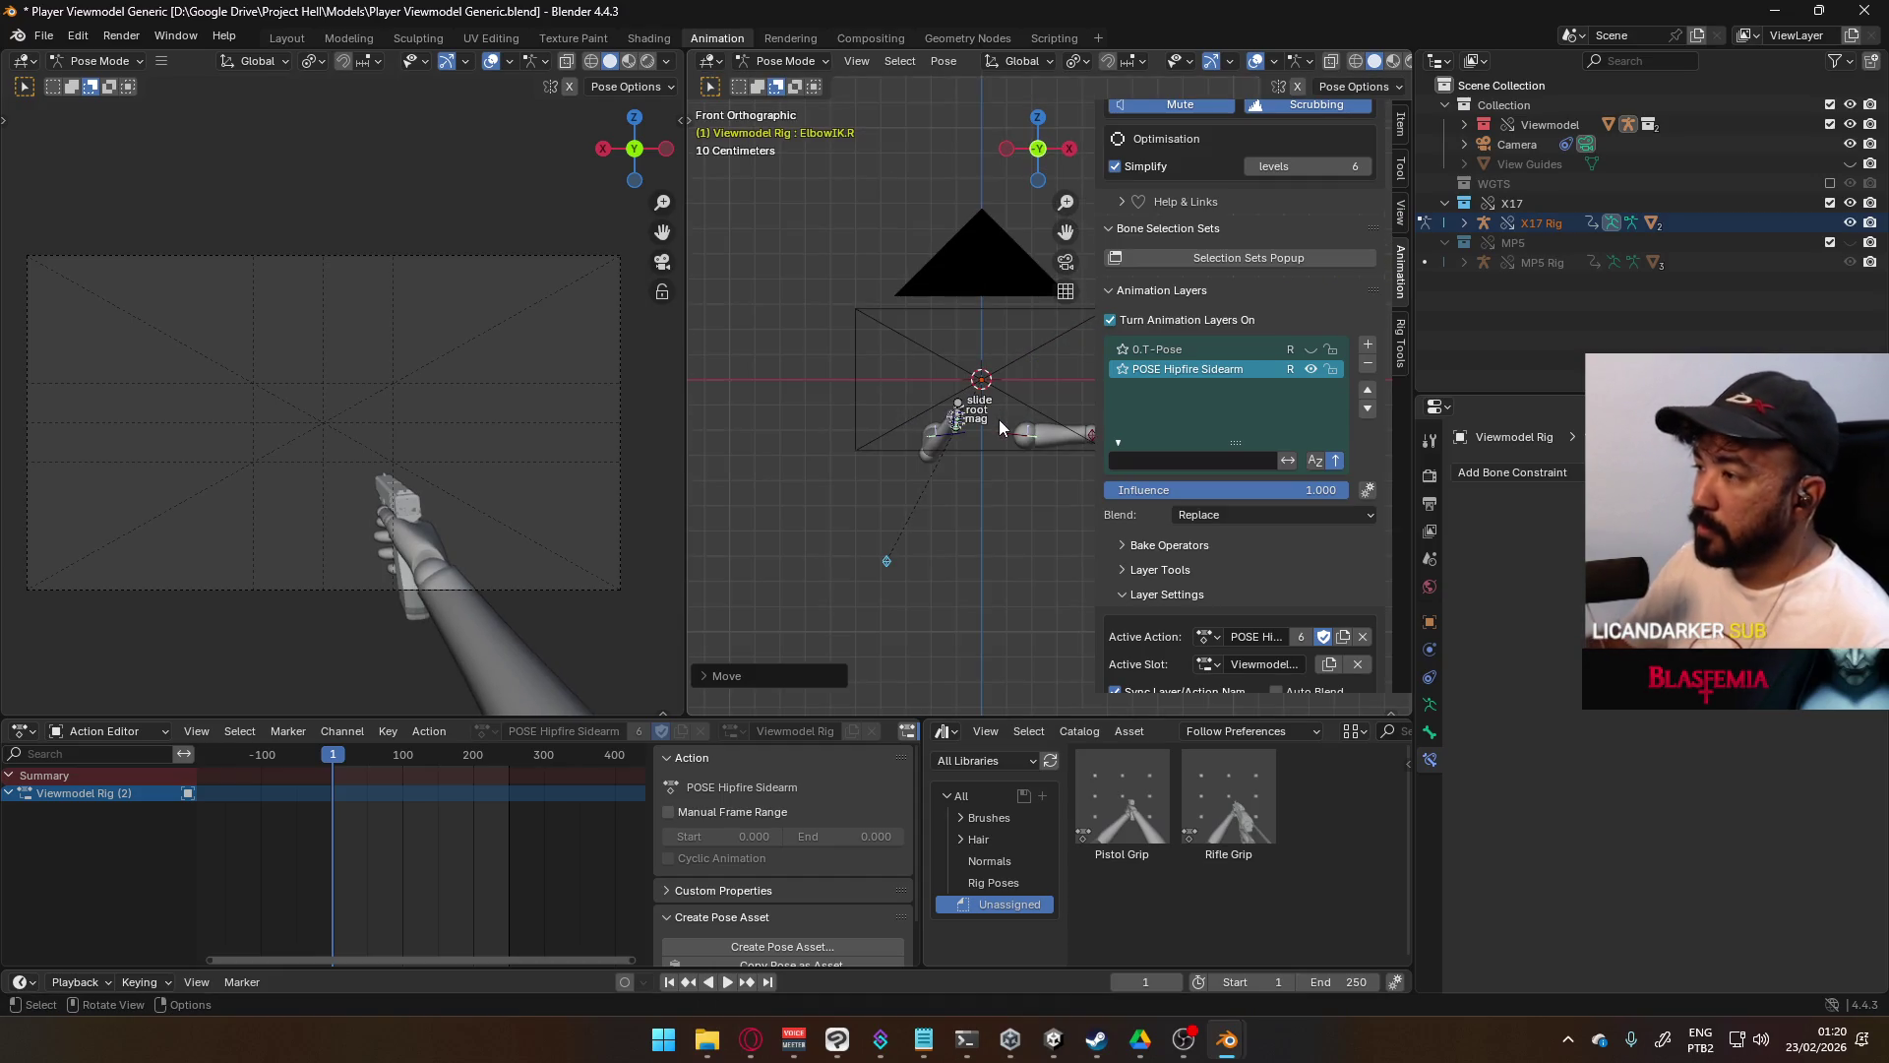
scroll(1012, 435, "up", 2)
scroll(830, 456, "up", 3)
scroll(958, 333, "up", 2)
middle_click_drag(955, 359, 994, 393)
left_click(994, 394)
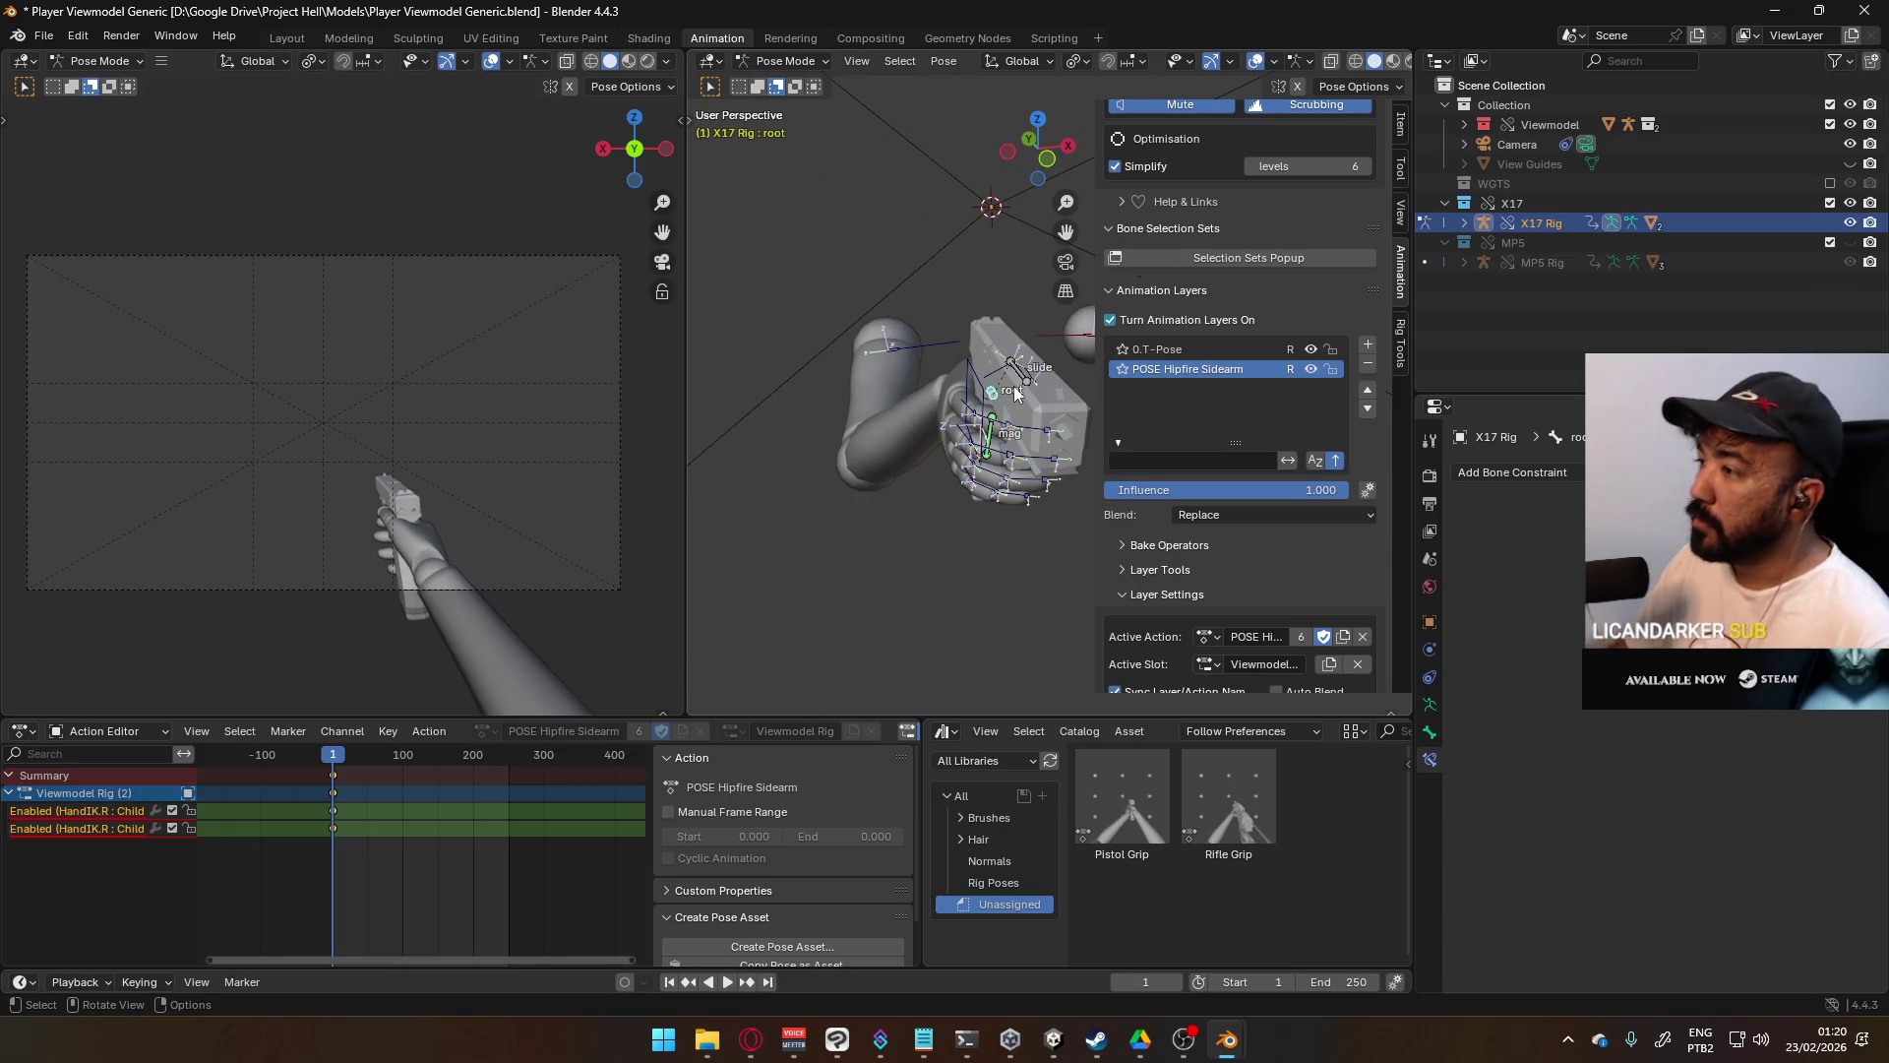
- Move the X17 root bone to shift the pistol and hand in the camera view
key("KP_1")
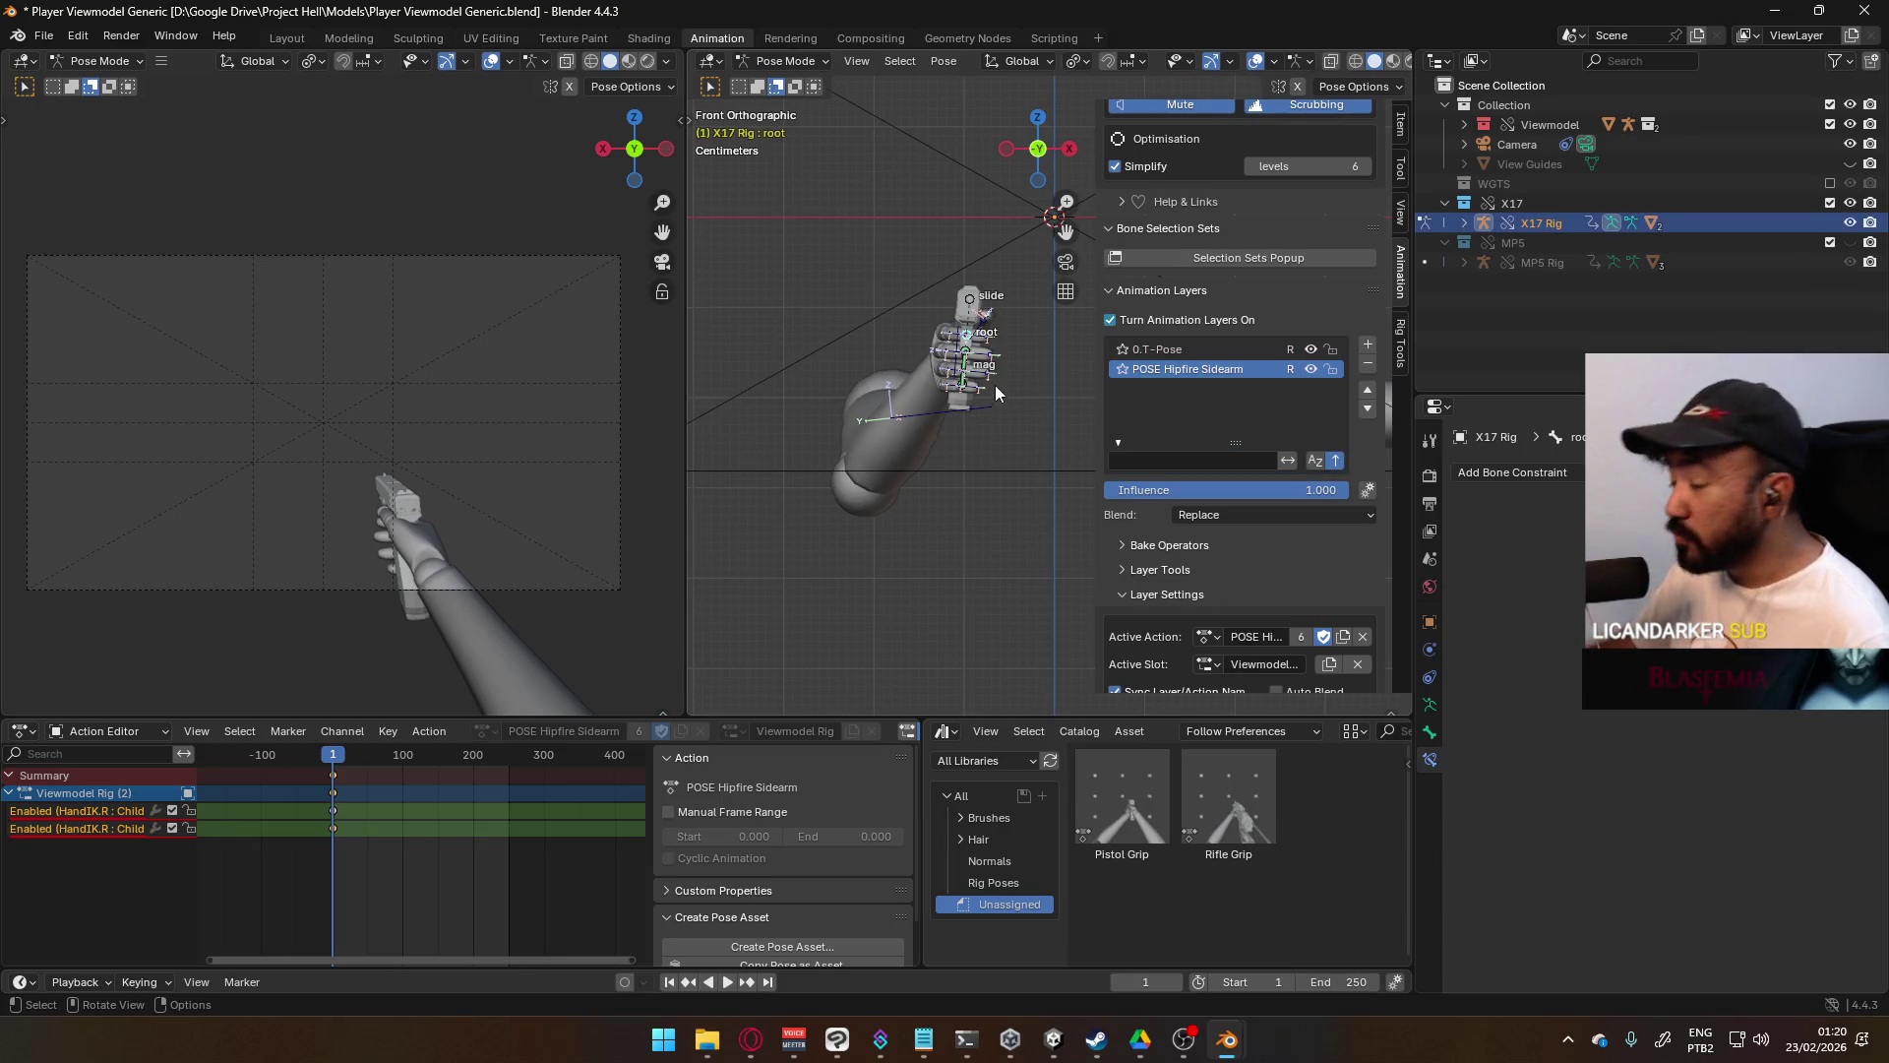
scroll(923, 428, "down", 3)
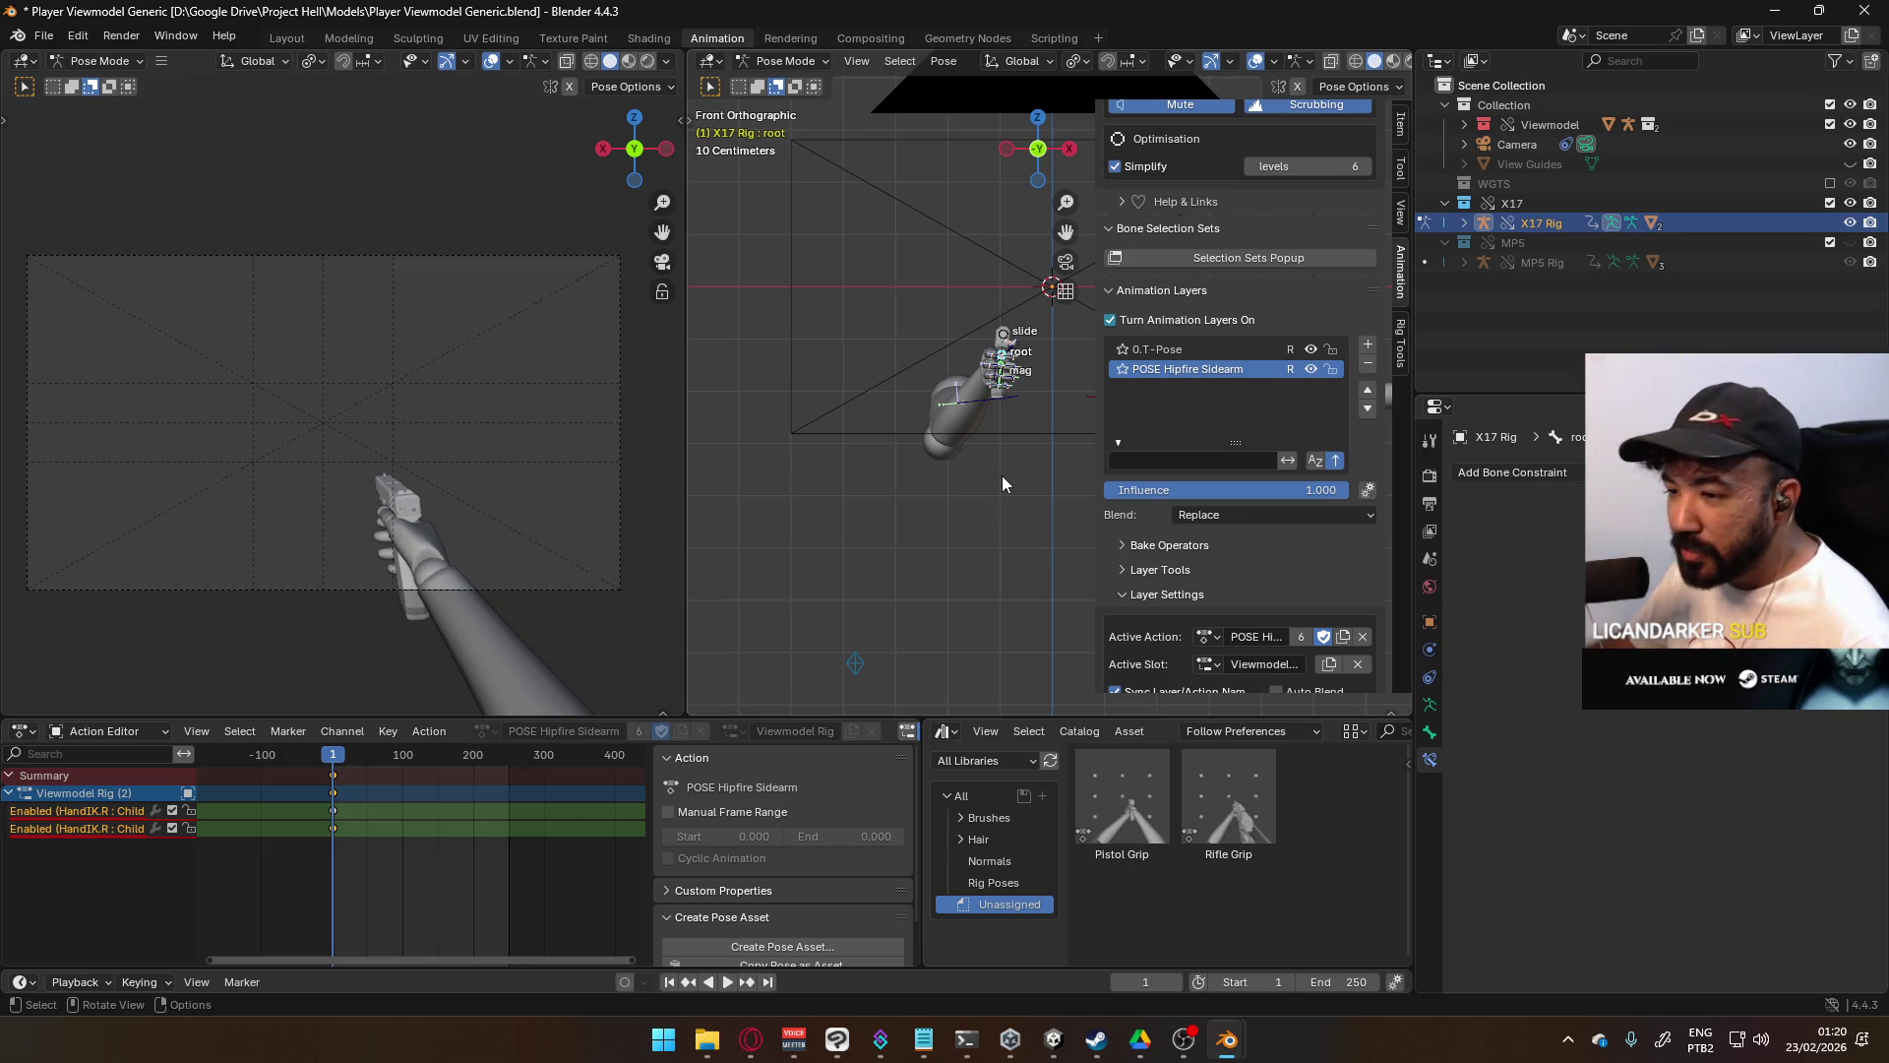
key("g")
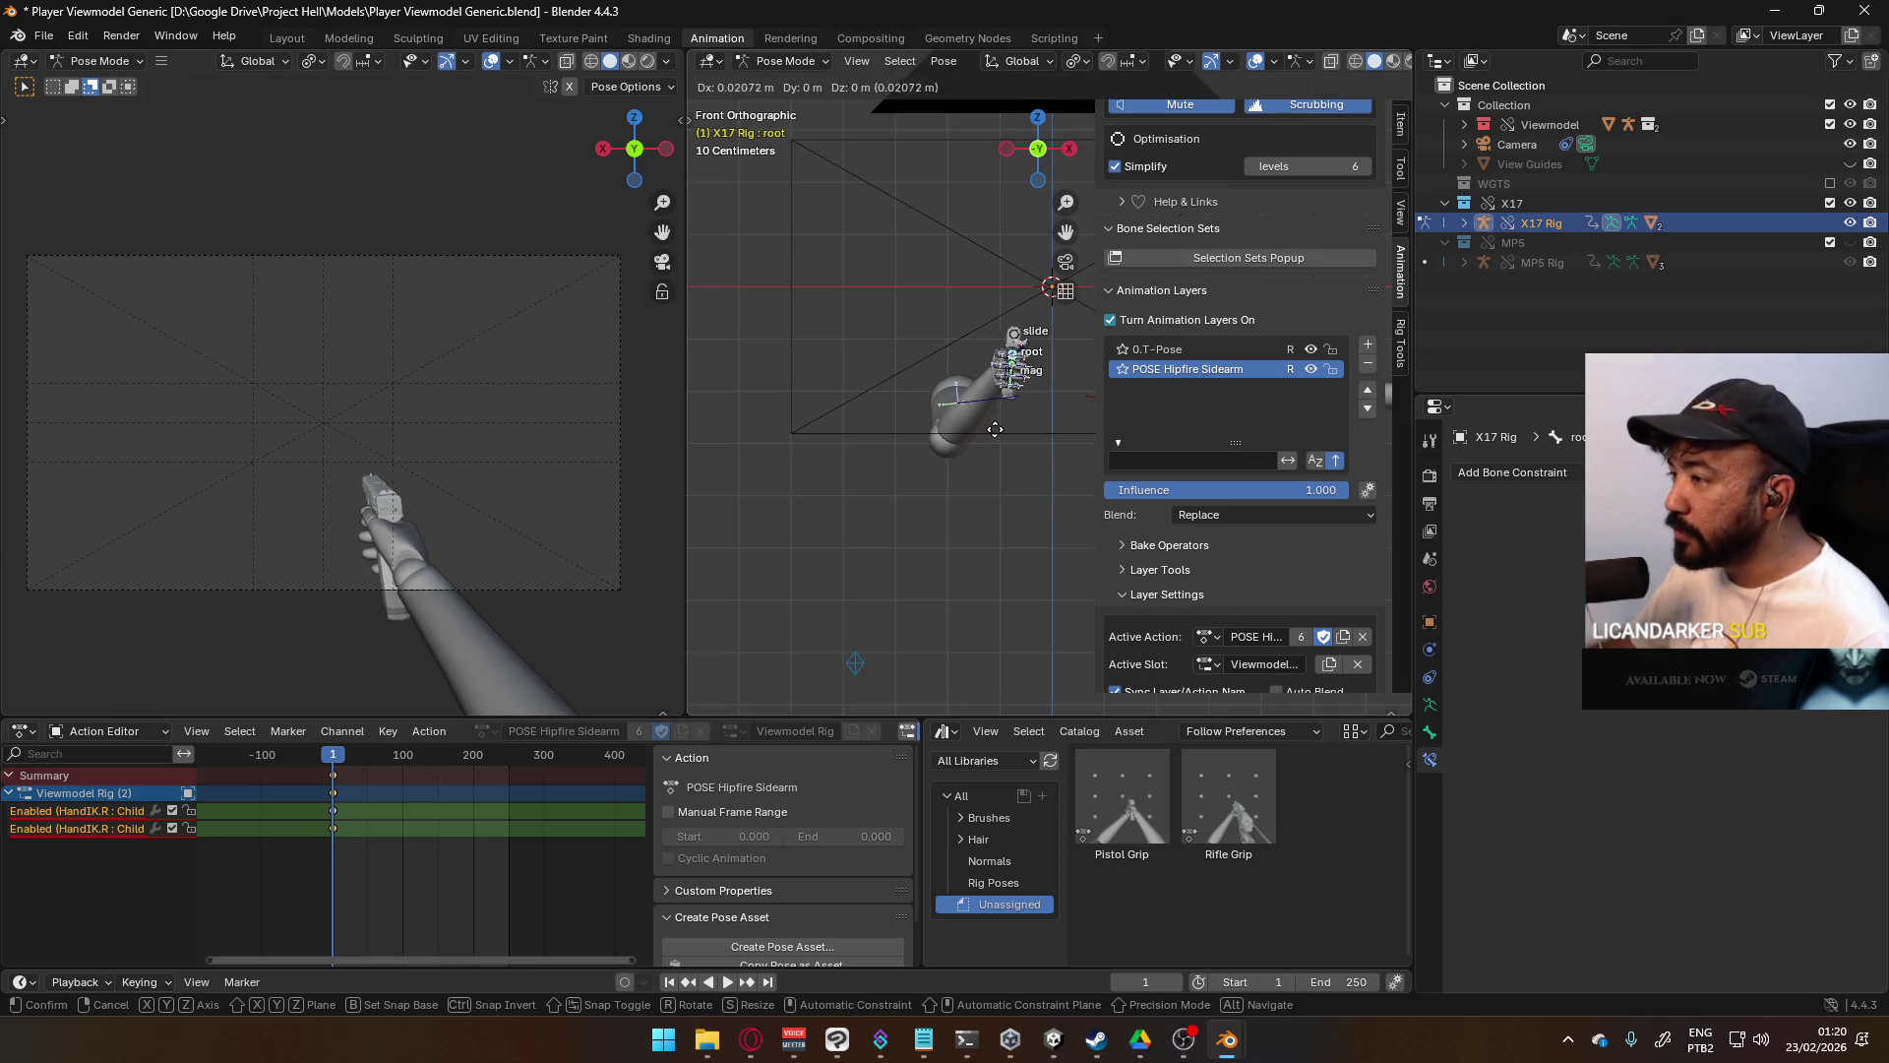
left_click(1004, 430)
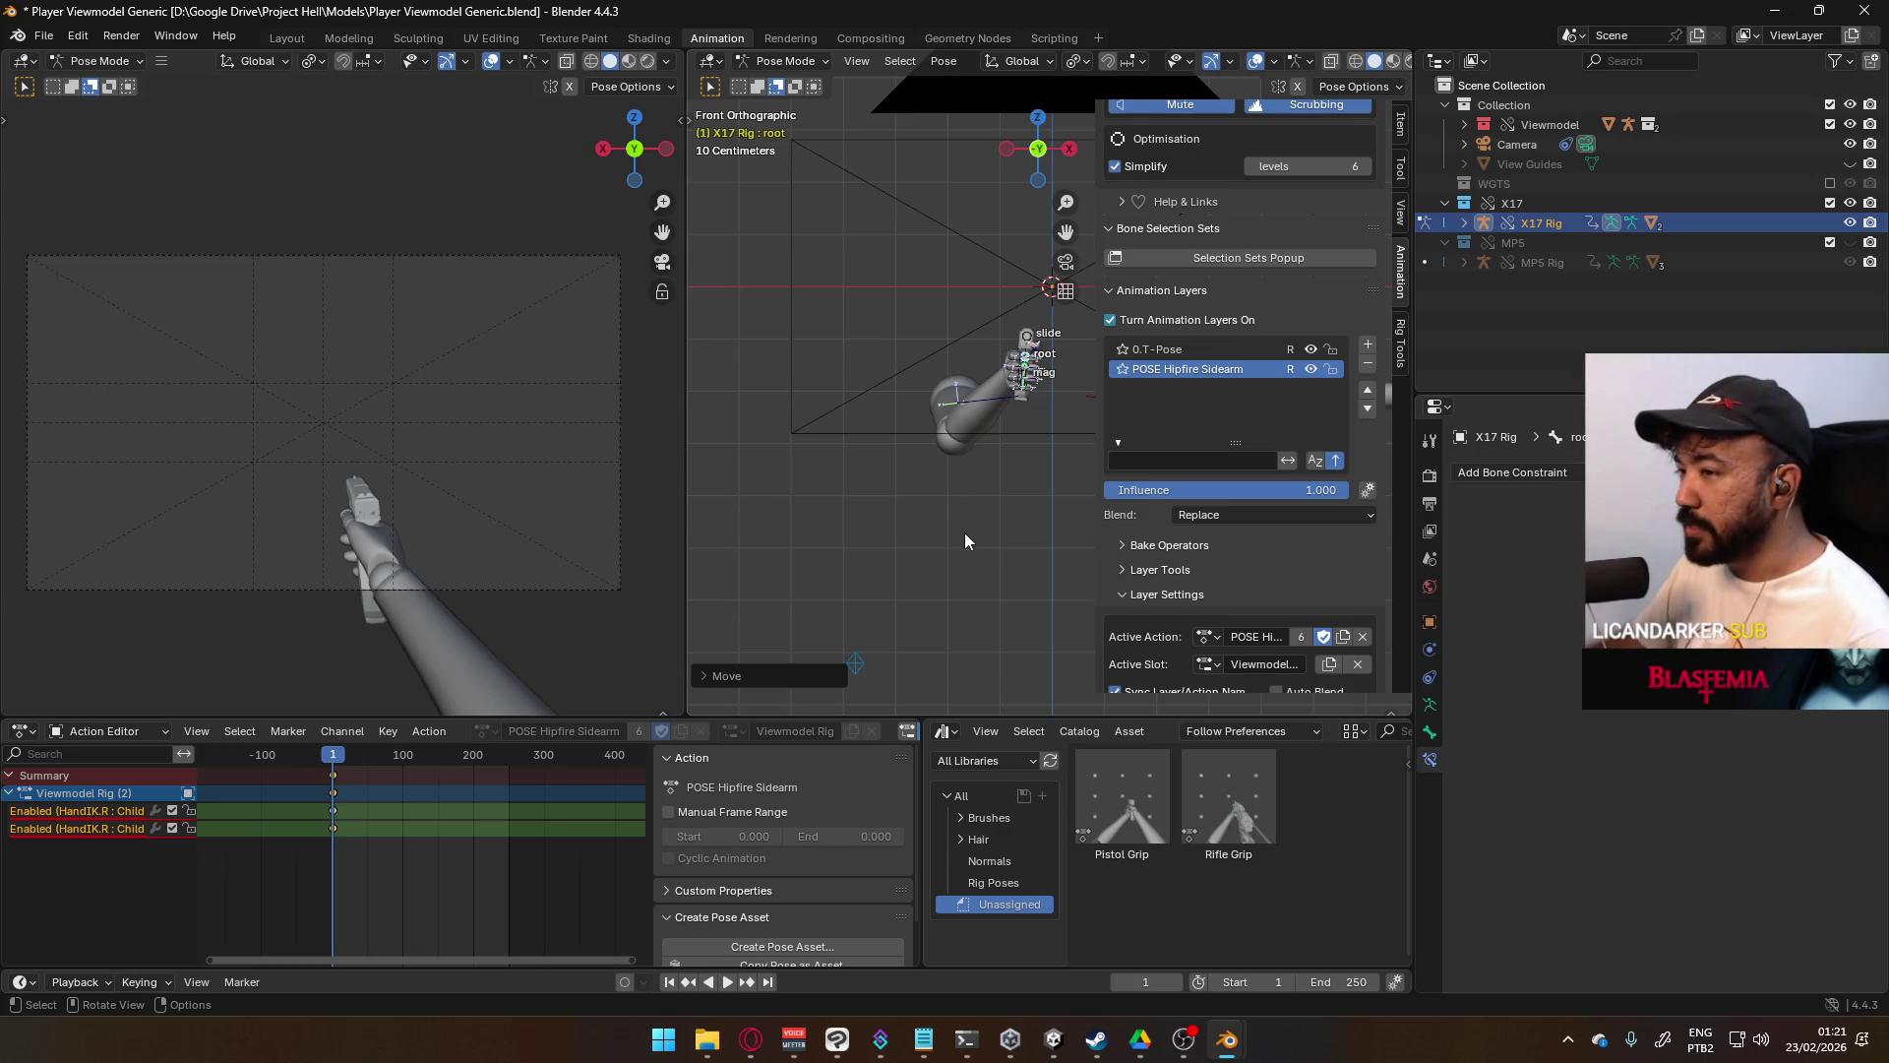
scroll(965, 536, "down", 3)
left_click(935, 549)
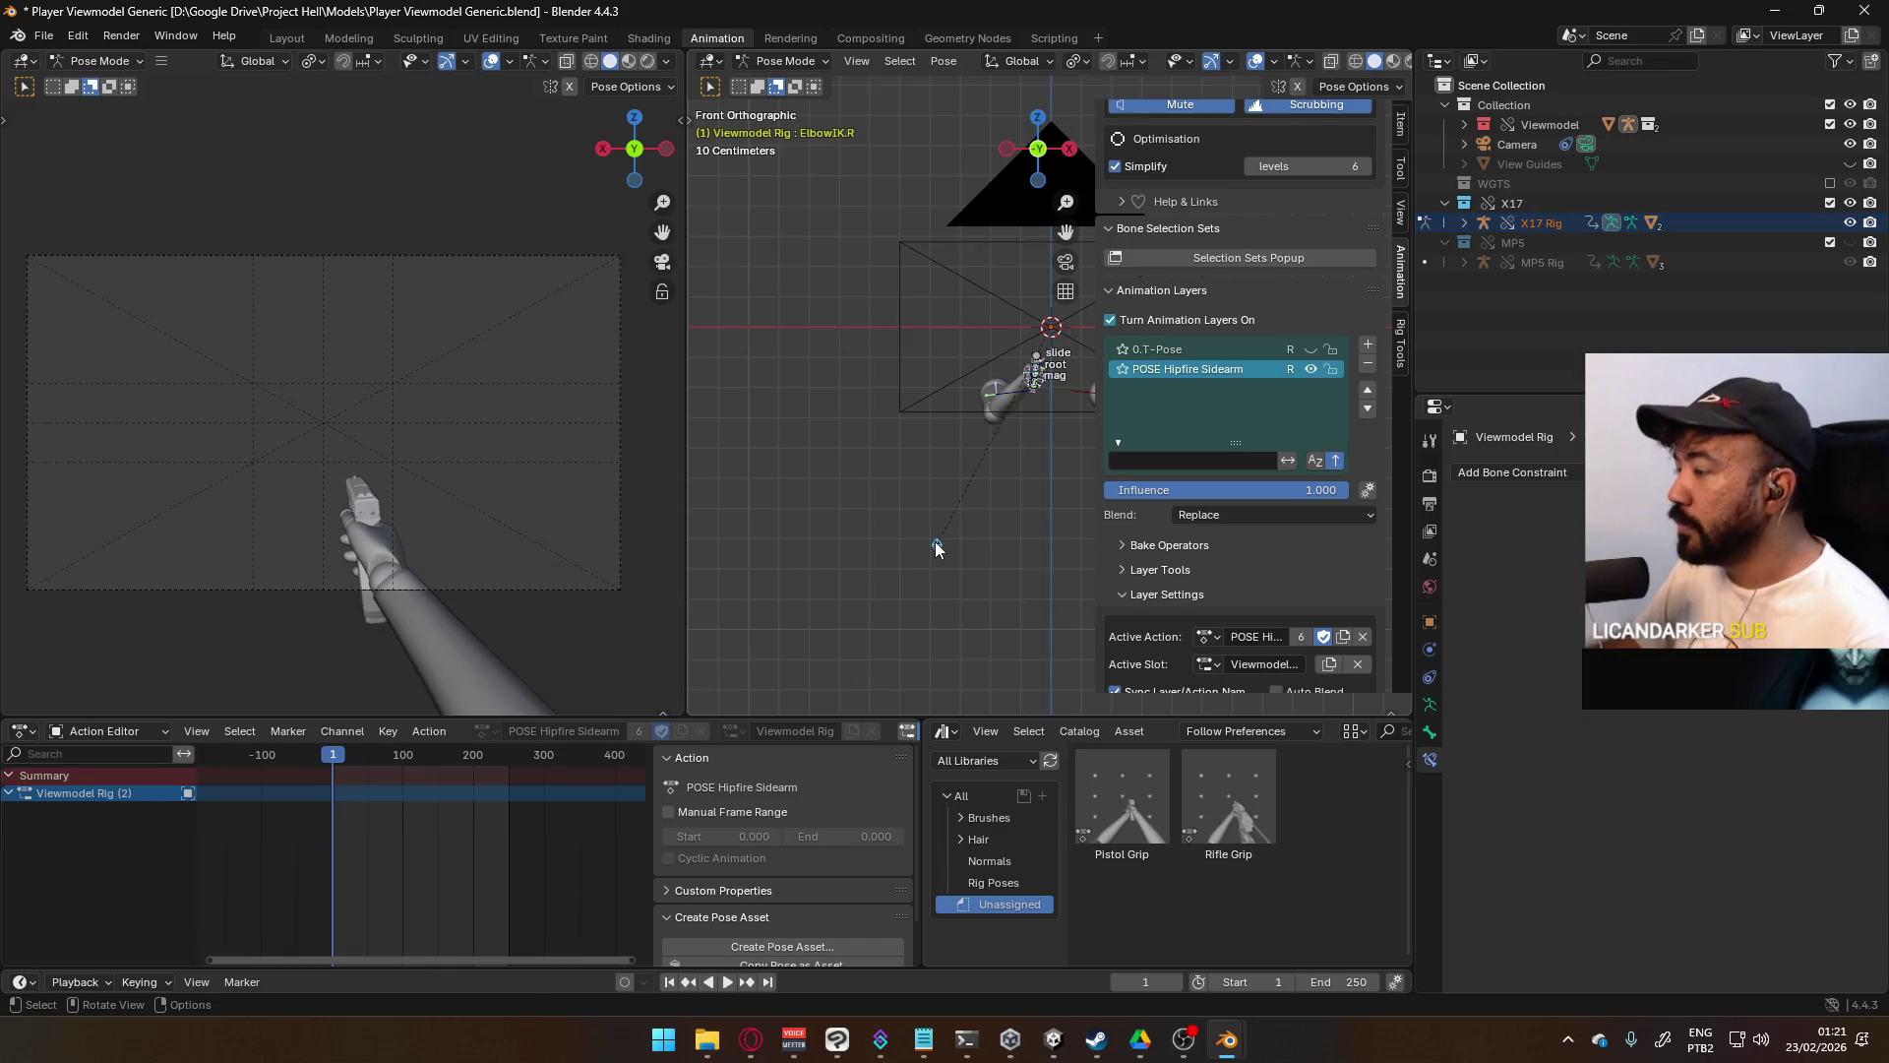
- Move ElbowIK.R in front view, then refine its position from the top view
key("g")
left_click(965, 489)
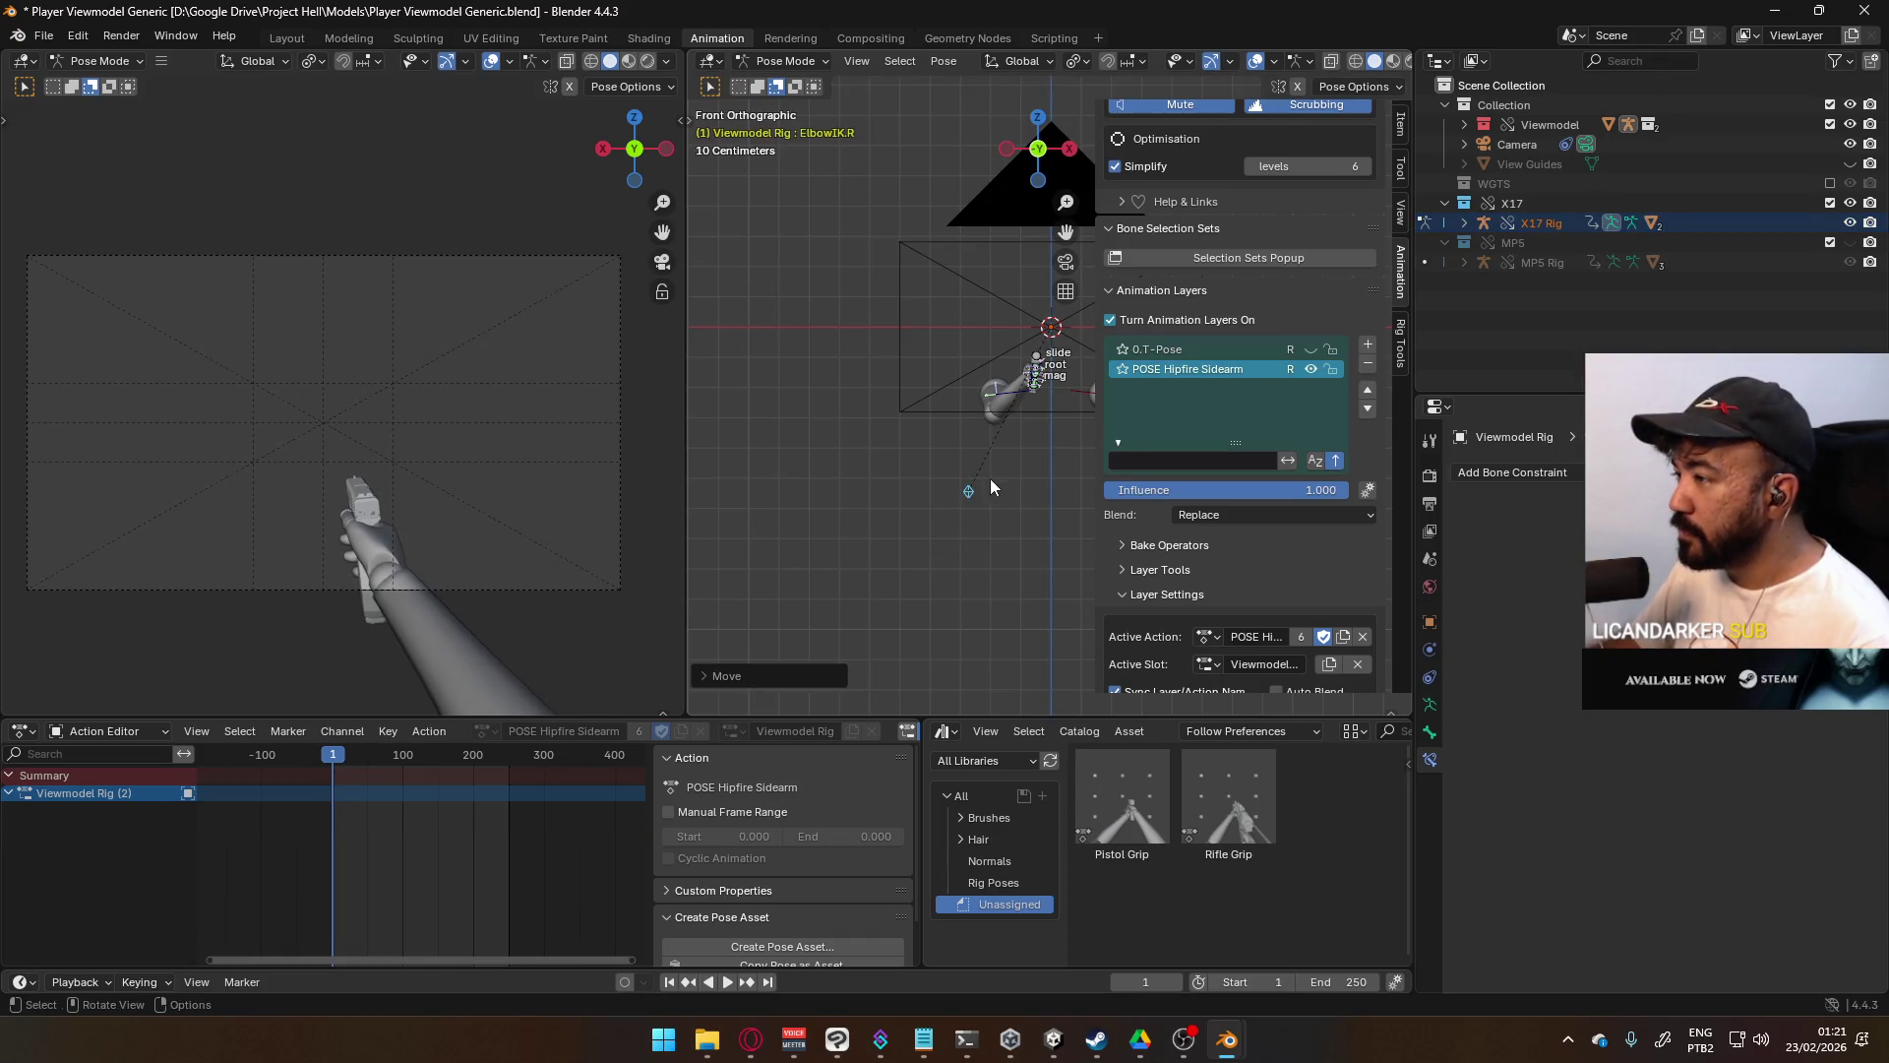
middle_click_drag(1100, 474, 965, 460, "shift")
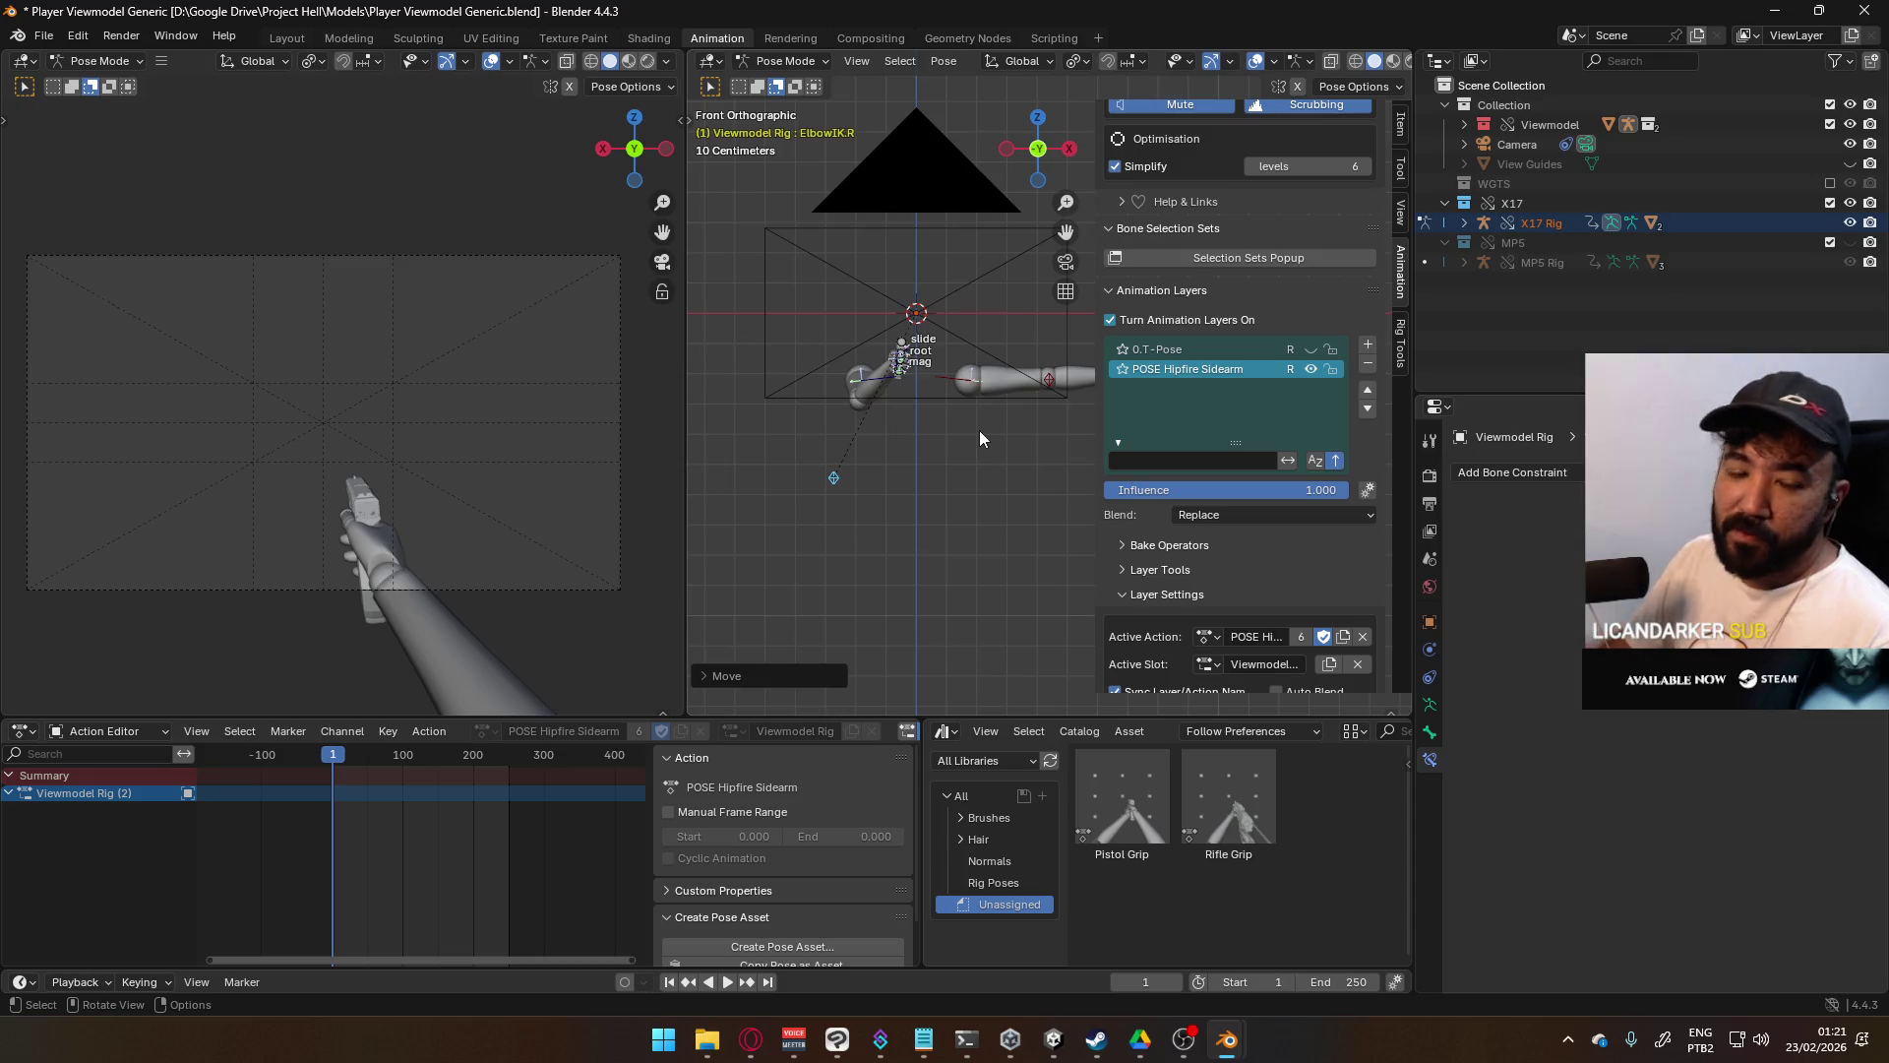
key("KP_7")
mouse_move(988, 417)
middle_mouse_down("shift")
mouse_move(815, 380)
mouse_move(936, 275)
mouse_move(953, 323)
middle_mouse_up("shift")
scroll(815, 380, "up", 2)
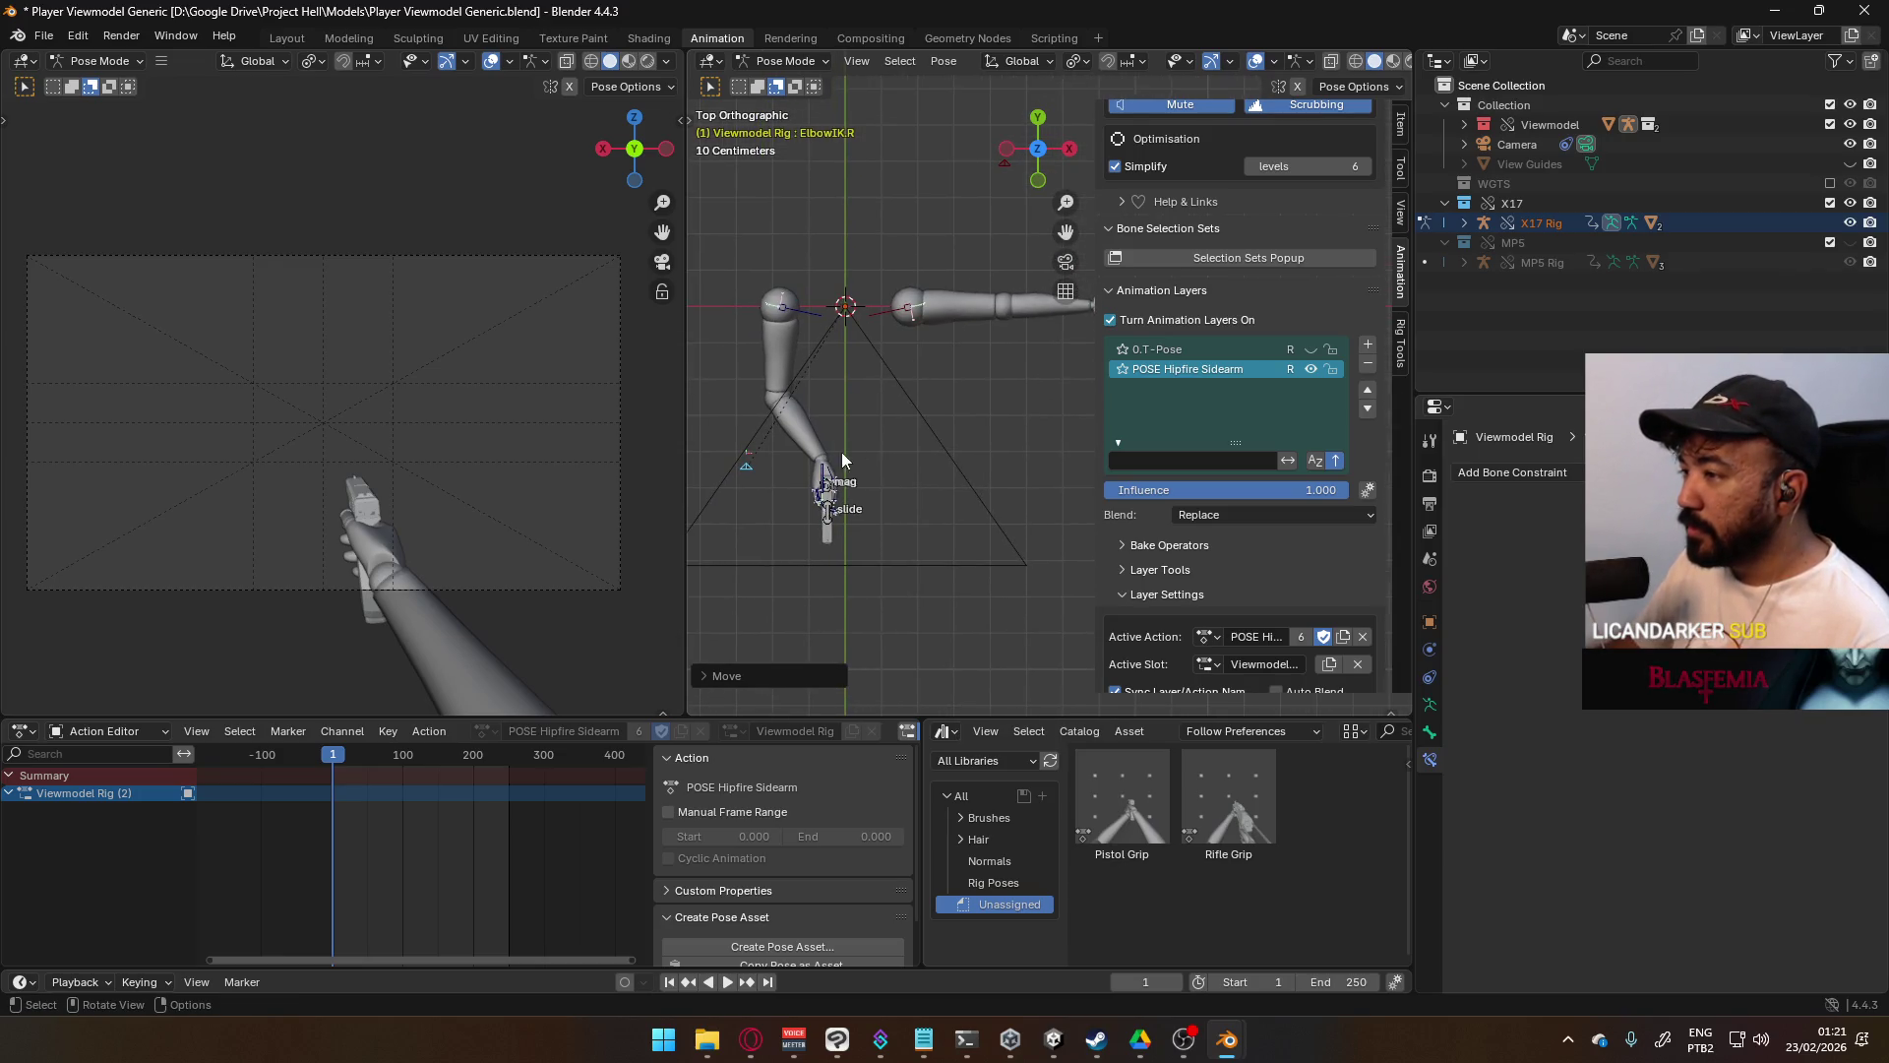
mouse_move(876, 466)
middle_mouse_down("shift")
mouse_move(870, 417)
mouse_move(890, 417)
mouse_move(921, 509)
mouse_move(939, 411)
mouse_move(1011, 286)
mouse_move(923, 335)
mouse_move(954, 311)
middle_mouse_up("shift")
key("g")
left_click(853, 440)
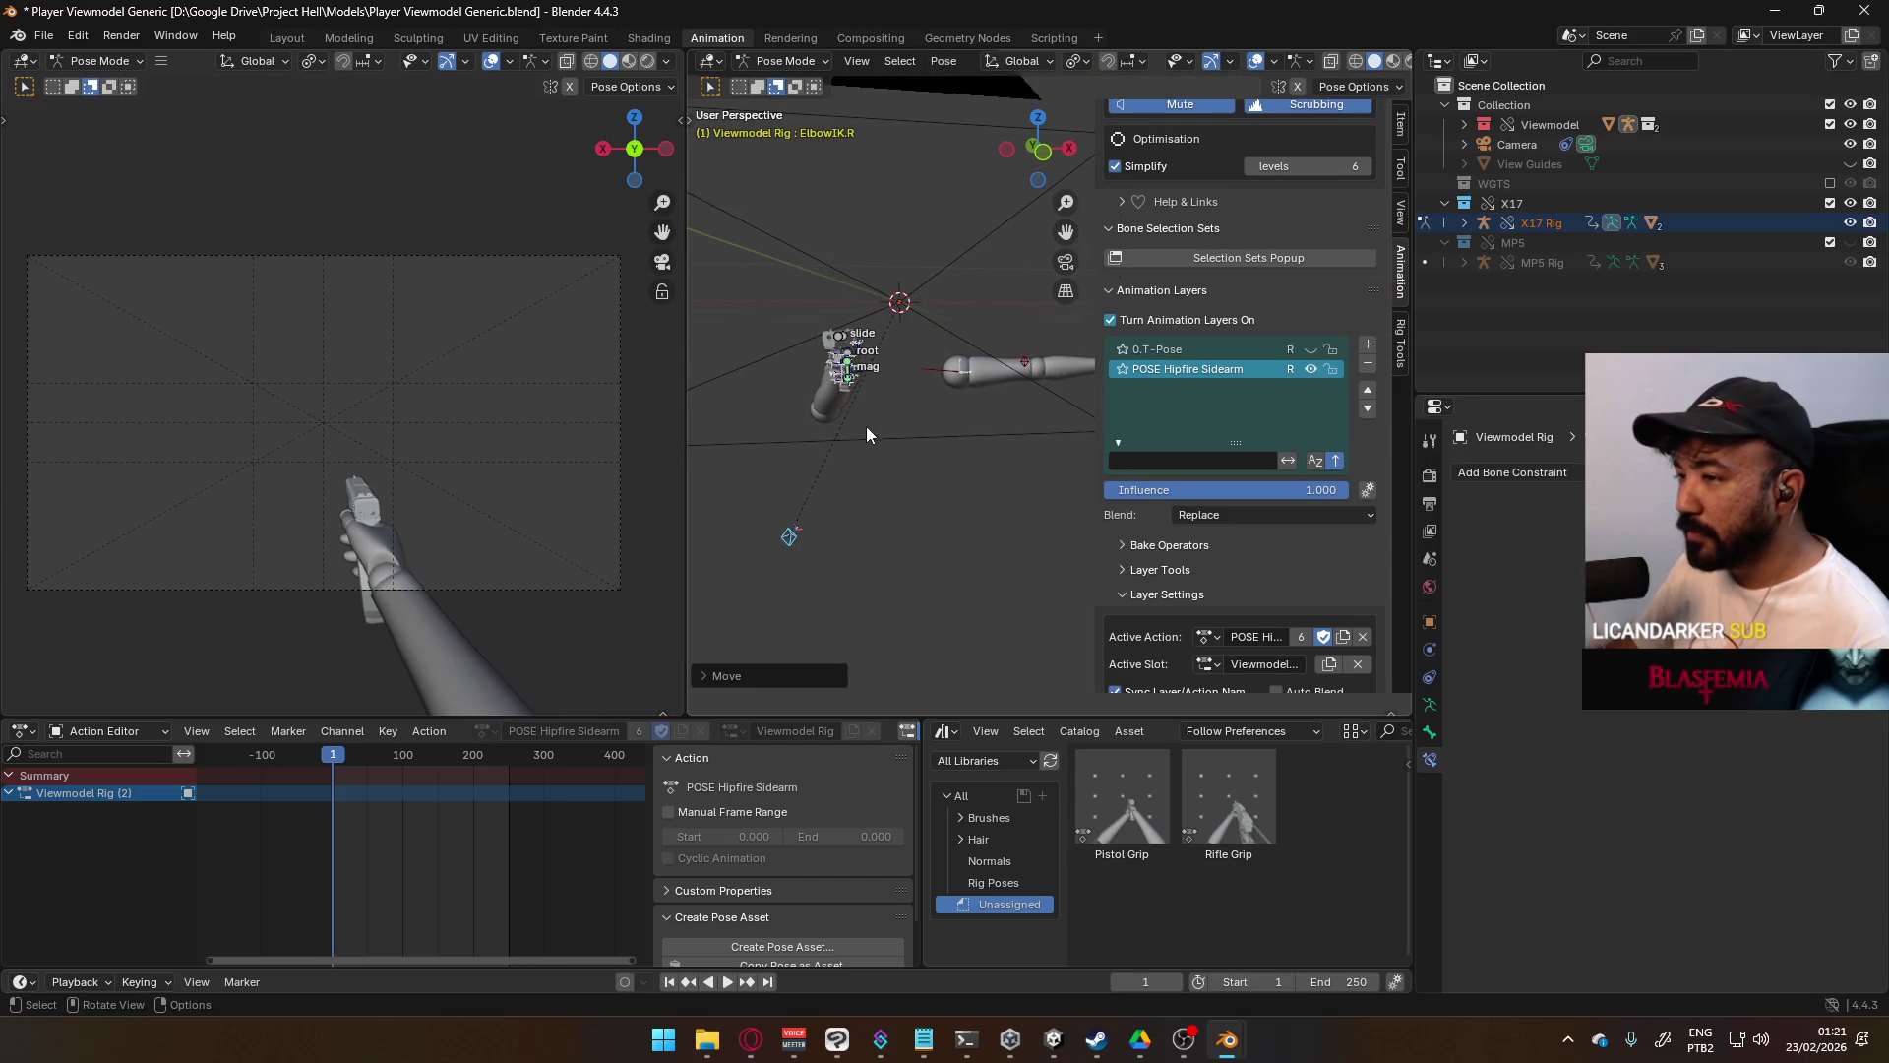
mouse_move(888, 410)
middle_mouse_down()
mouse_move(930, 364)
mouse_move(912, 366)
mouse_move(1030, 380)
mouse_move(1009, 396)
middle_mouse_up()
left_click(1006, 397)
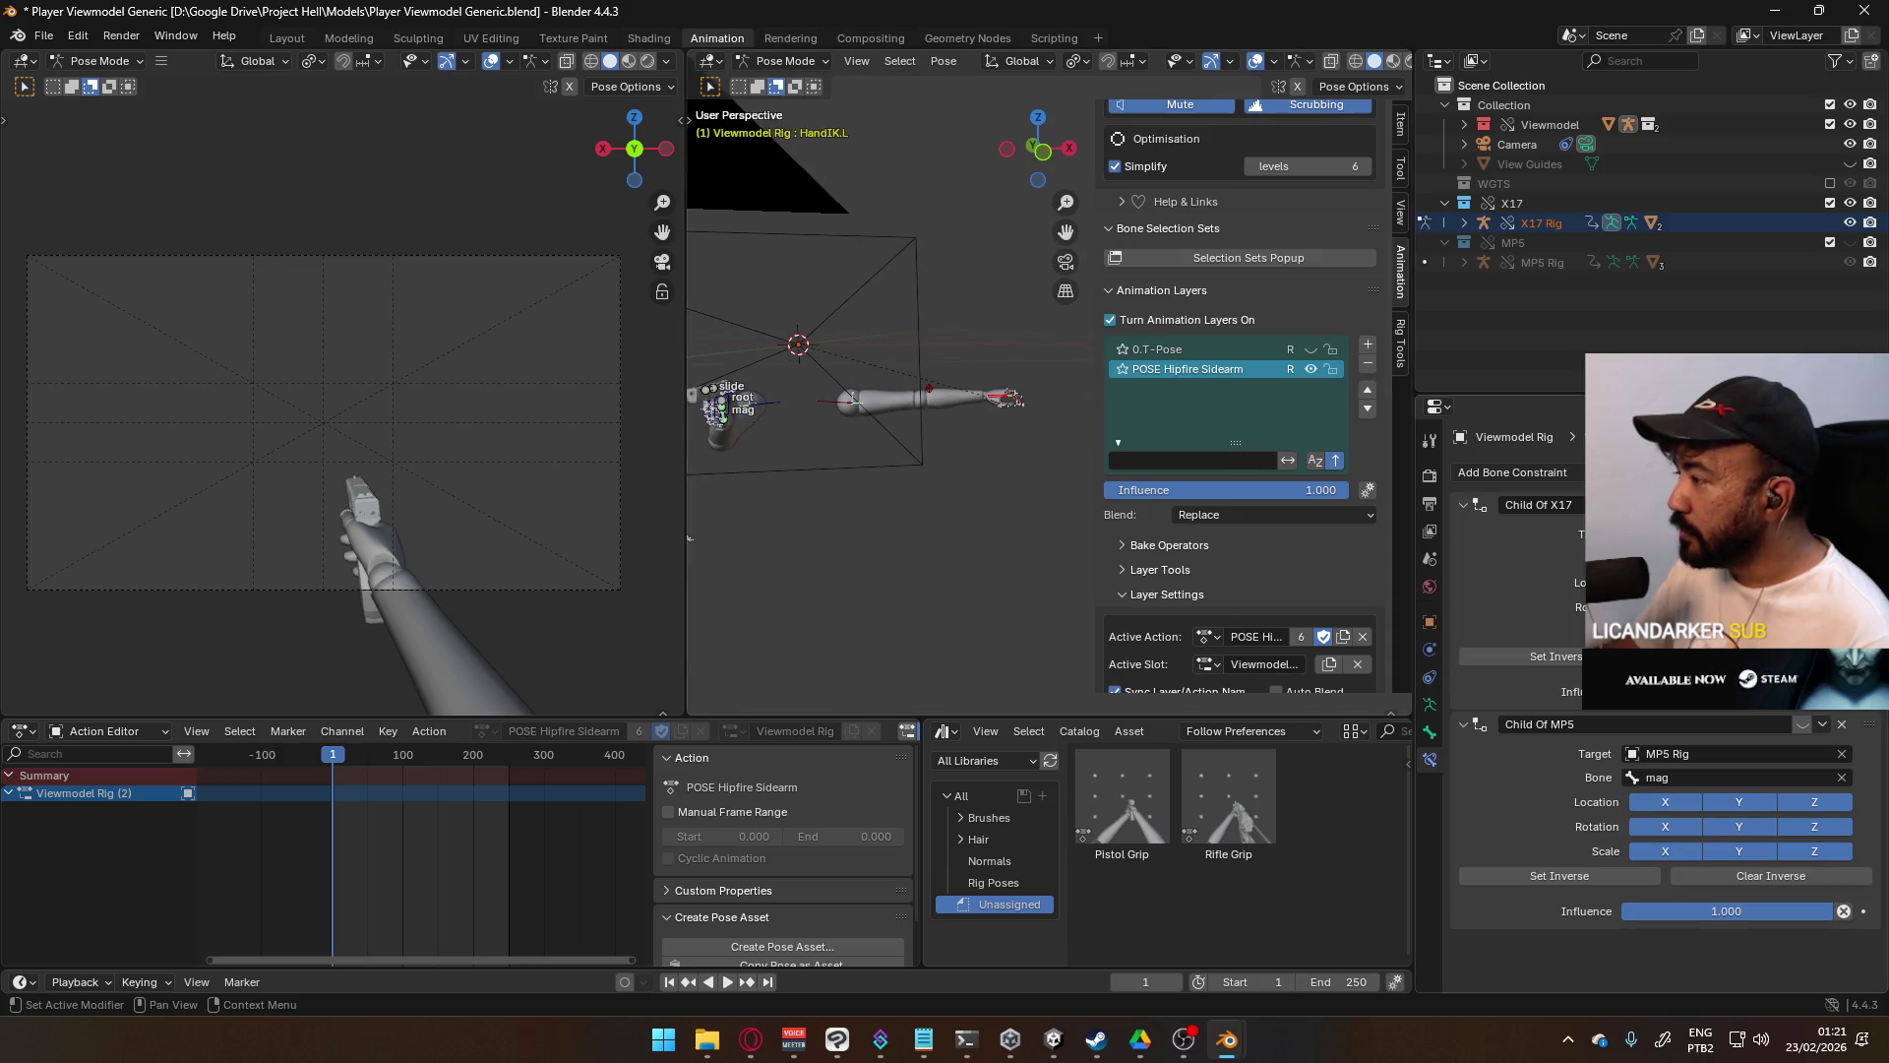
- Keyframe the Child Of MP5 enabled state, enable the constraint and set its inverse
right_click(1673, 691)
key("i")
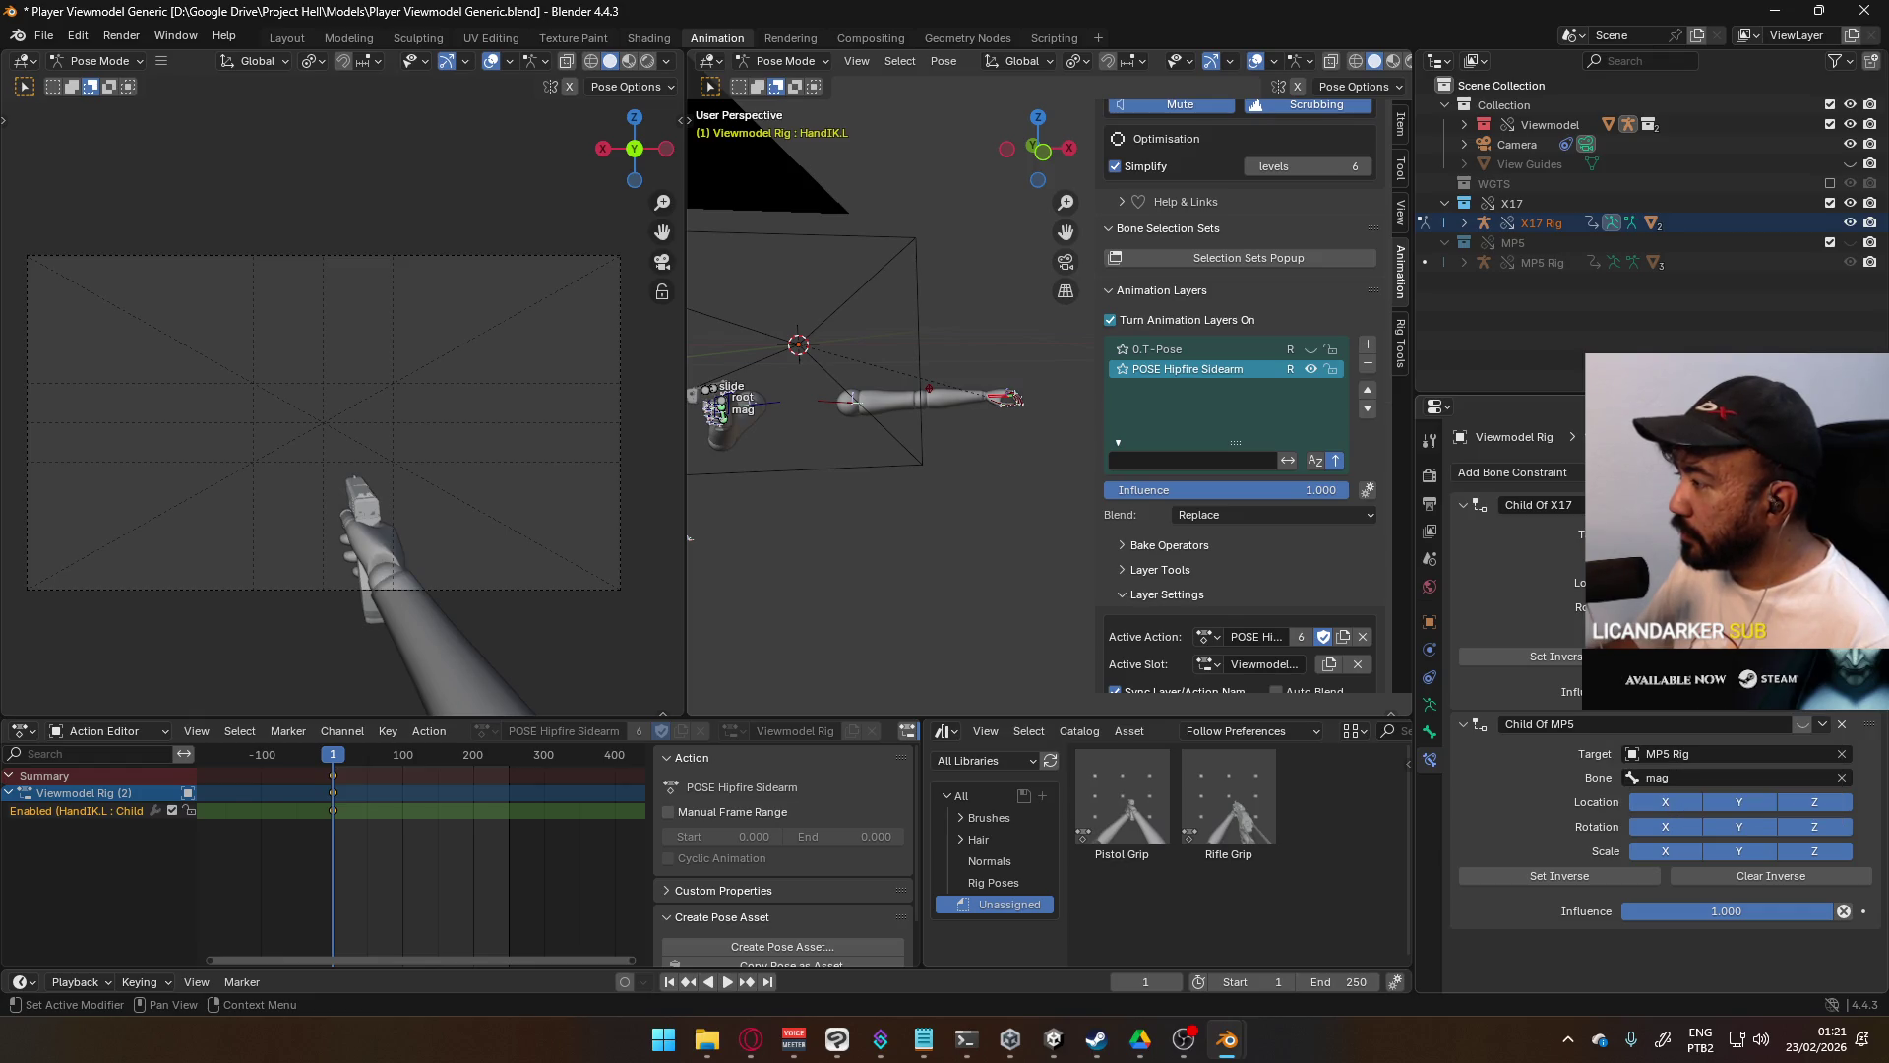
left_click(1803, 725)
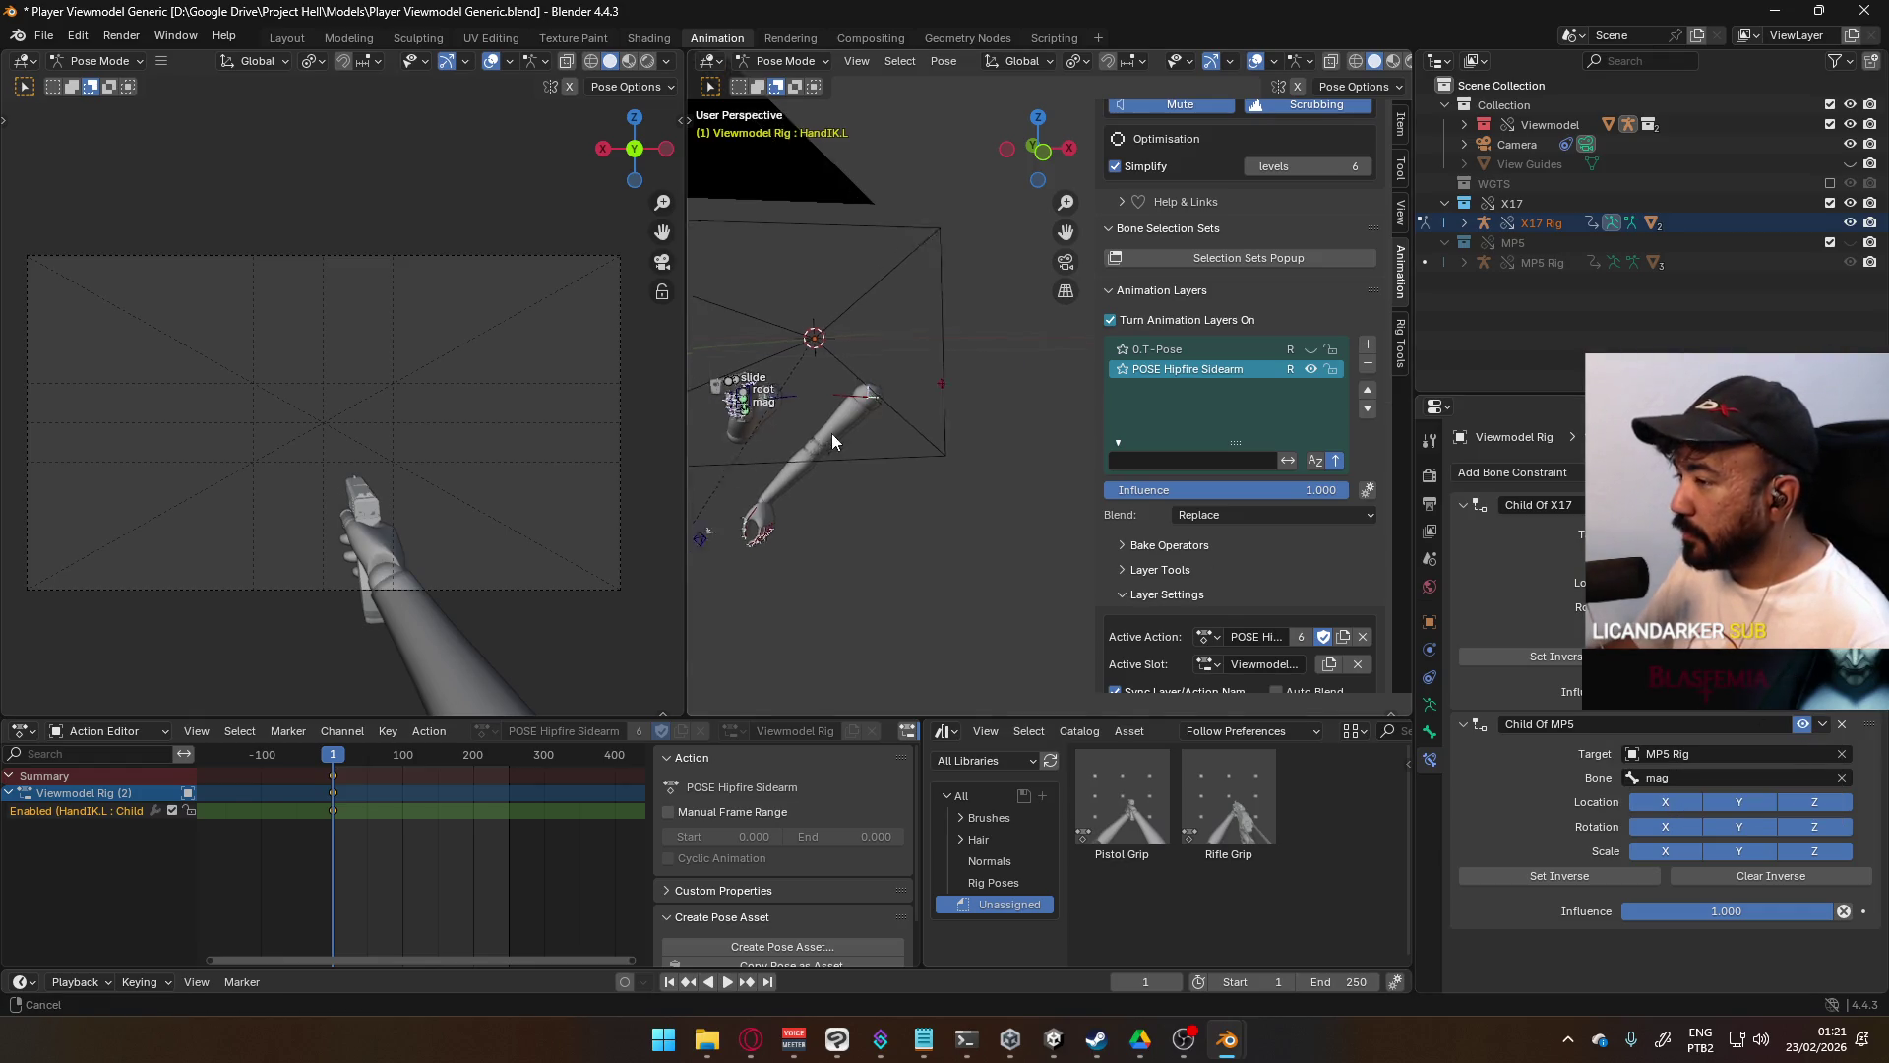
left_click(1623, 888)
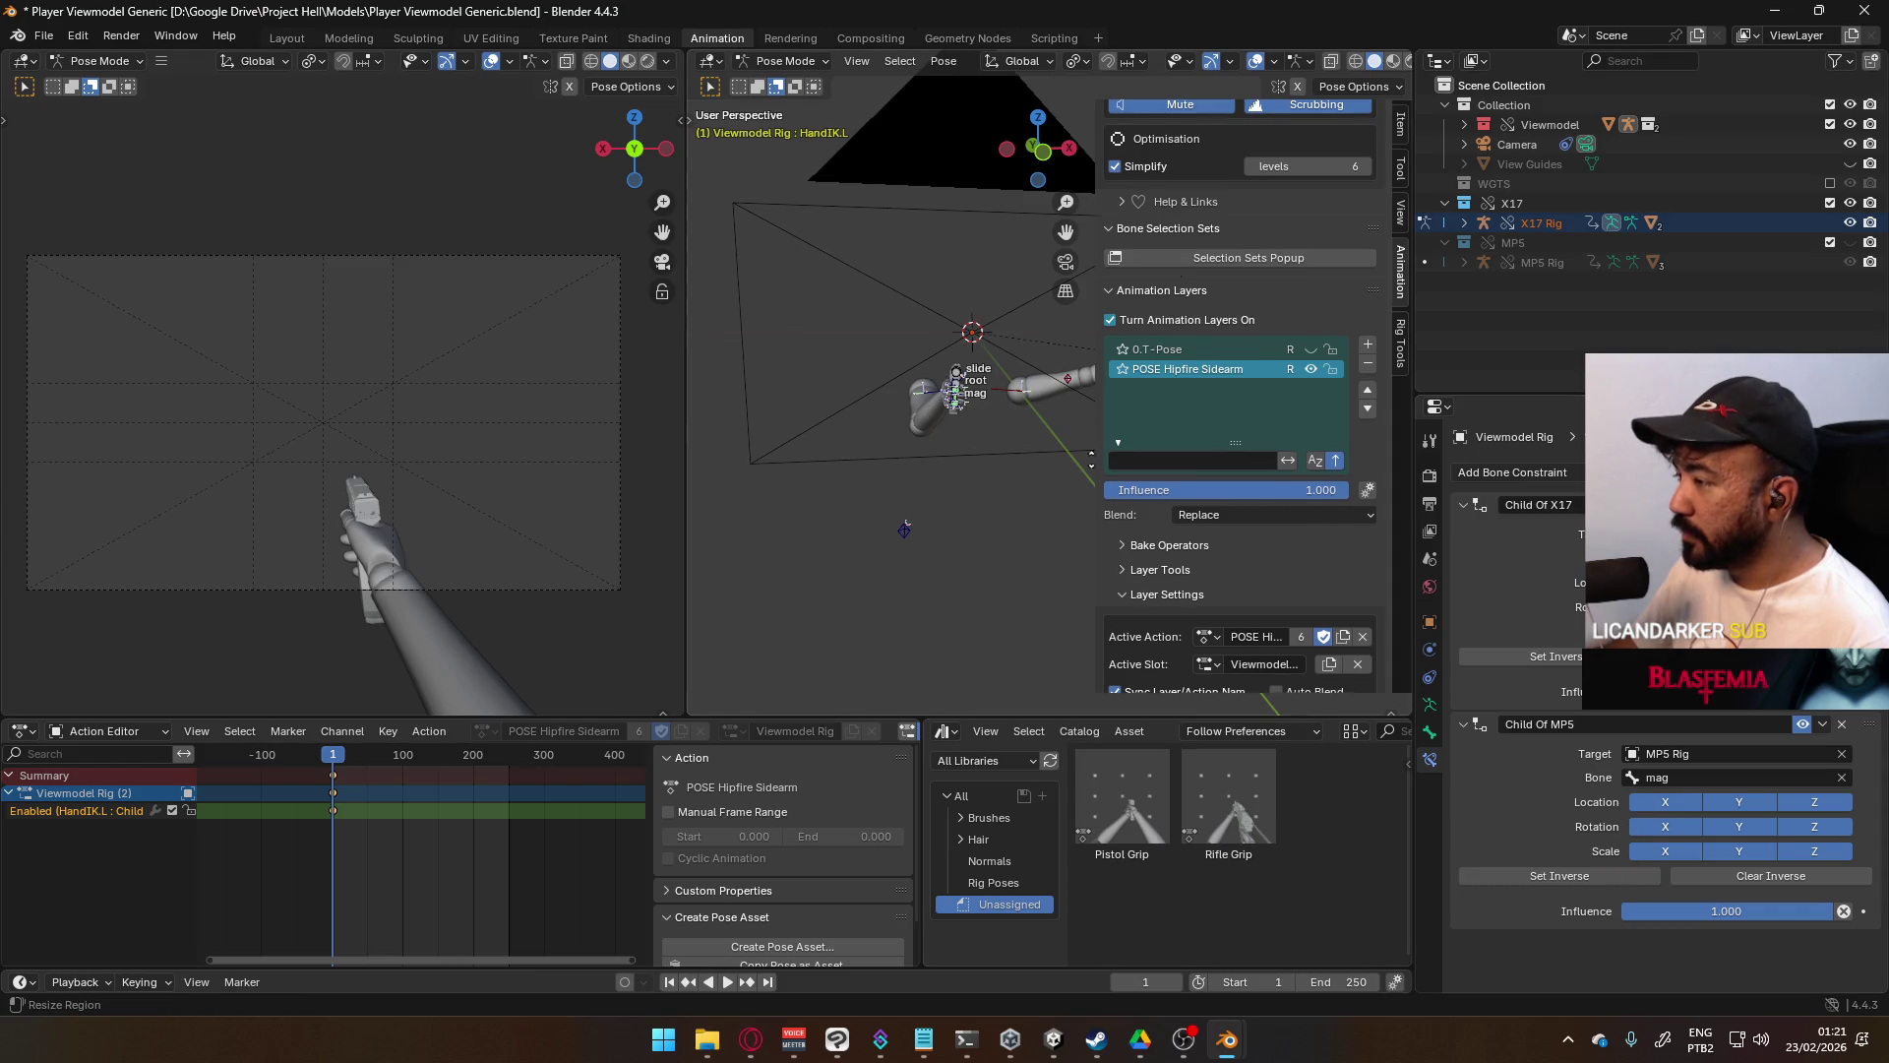
- Move the HandIK.L and ElbowIK.L targets toward the pistol rig
scroll(1240, 472, "up", 2)
mouse_move(914, 486)
middle_mouse_down()
mouse_move(994, 499)
mouse_move(934, 440)
mouse_move(854, 457)
mouse_move(965, 449)
mouse_move(937, 382)
mouse_move(998, 391)
middle_mouse_up()
key("g")
left_click(801, 475)
left_click(888, 433)
key("g")
left_click(888, 476)
scroll(998, 390, "up", 4)
scroll(997, 384, "down", 4)
mouse_move(895, 441)
middle_mouse_down()
mouse_move(1049, 511)
mouse_move(933, 506)
middle_mouse_up()
left_click(852, 465)
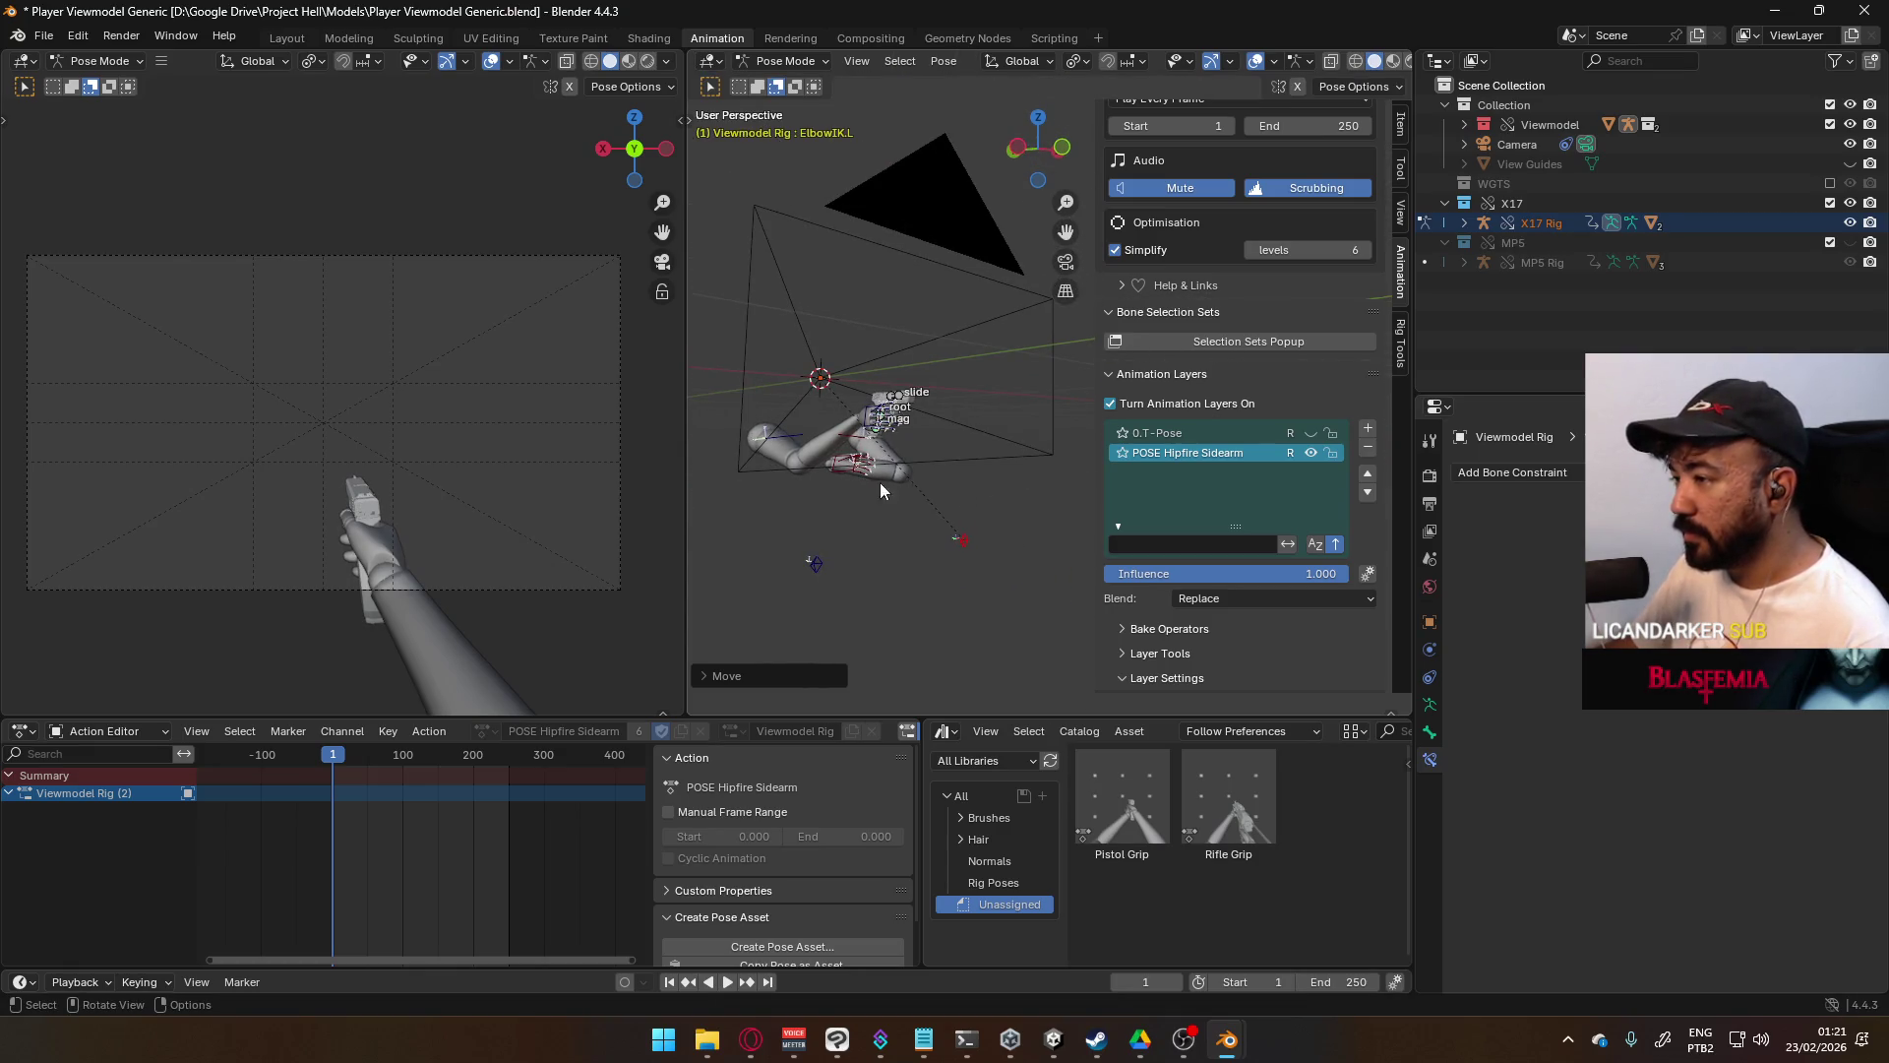
- From top view, move and rotate HandIK.L to re-angle the left hand by the pistol grip
key("KP_7")
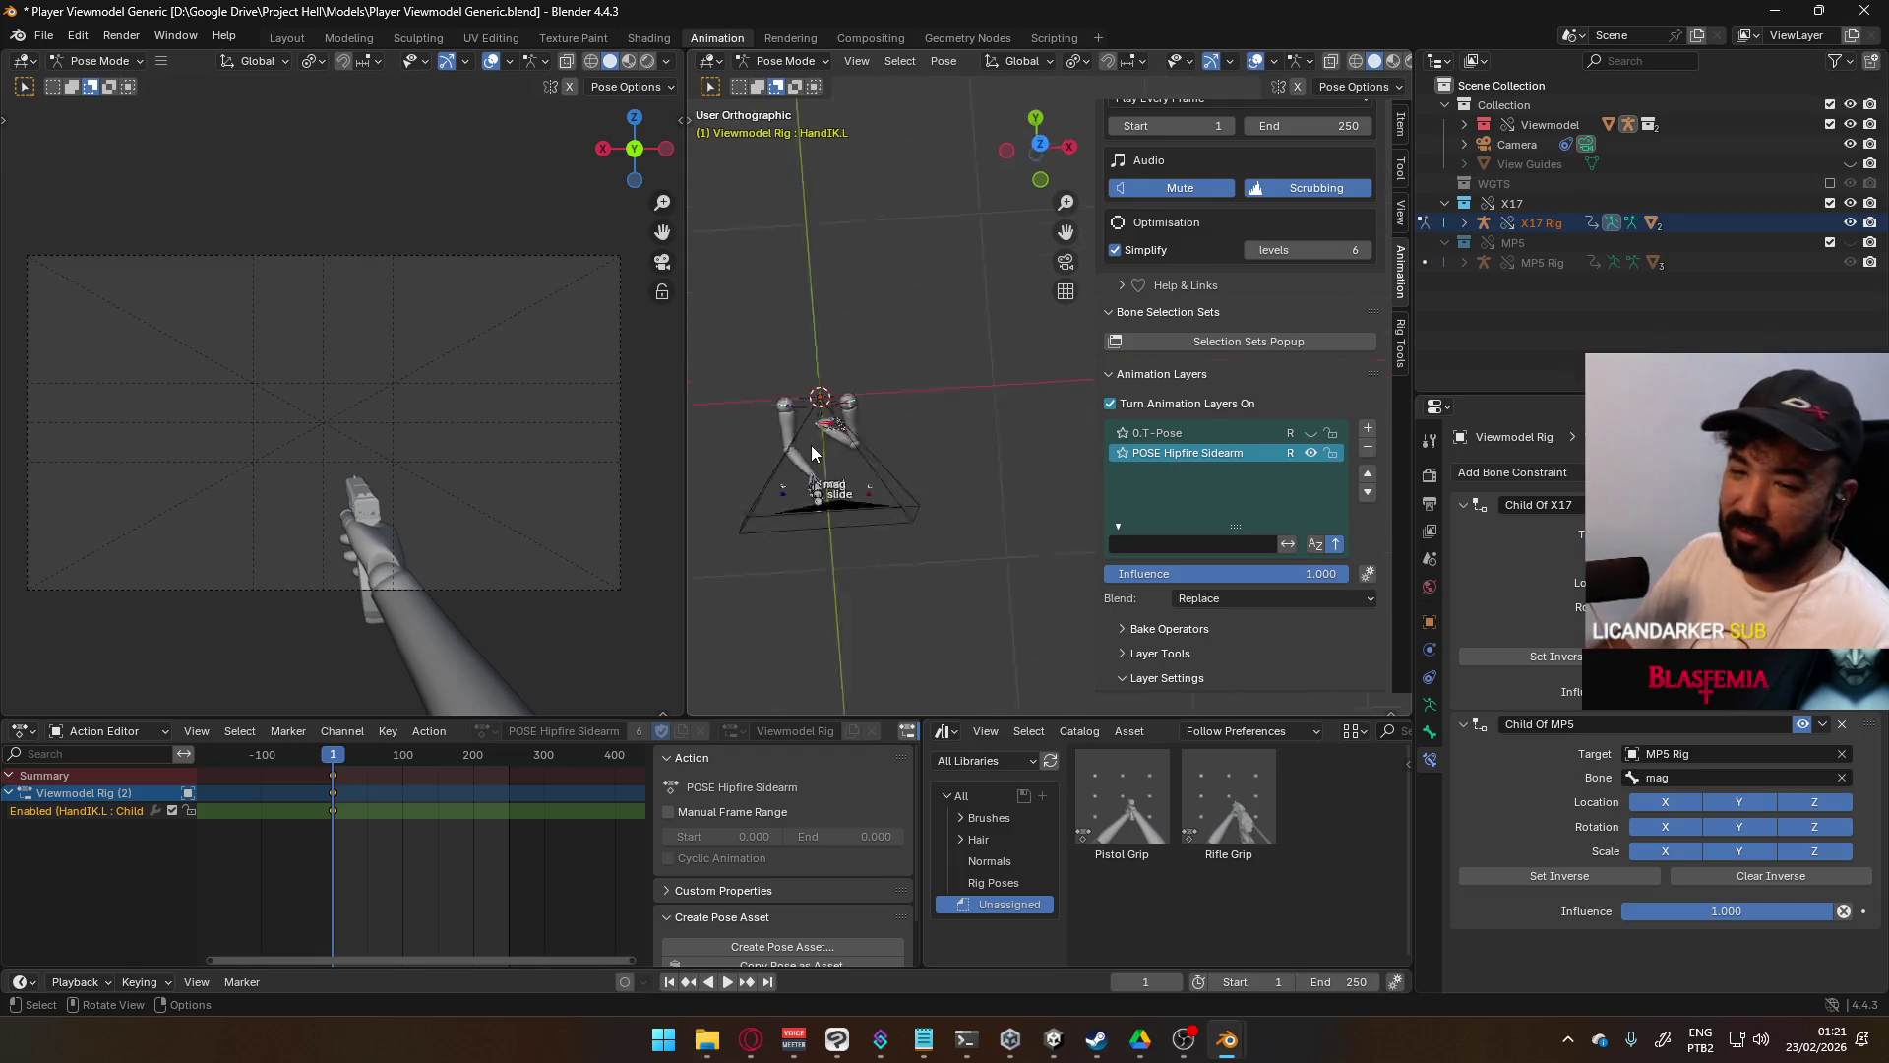
scroll(806, 446, "up", 4)
scroll(782, 443, "down", 3)
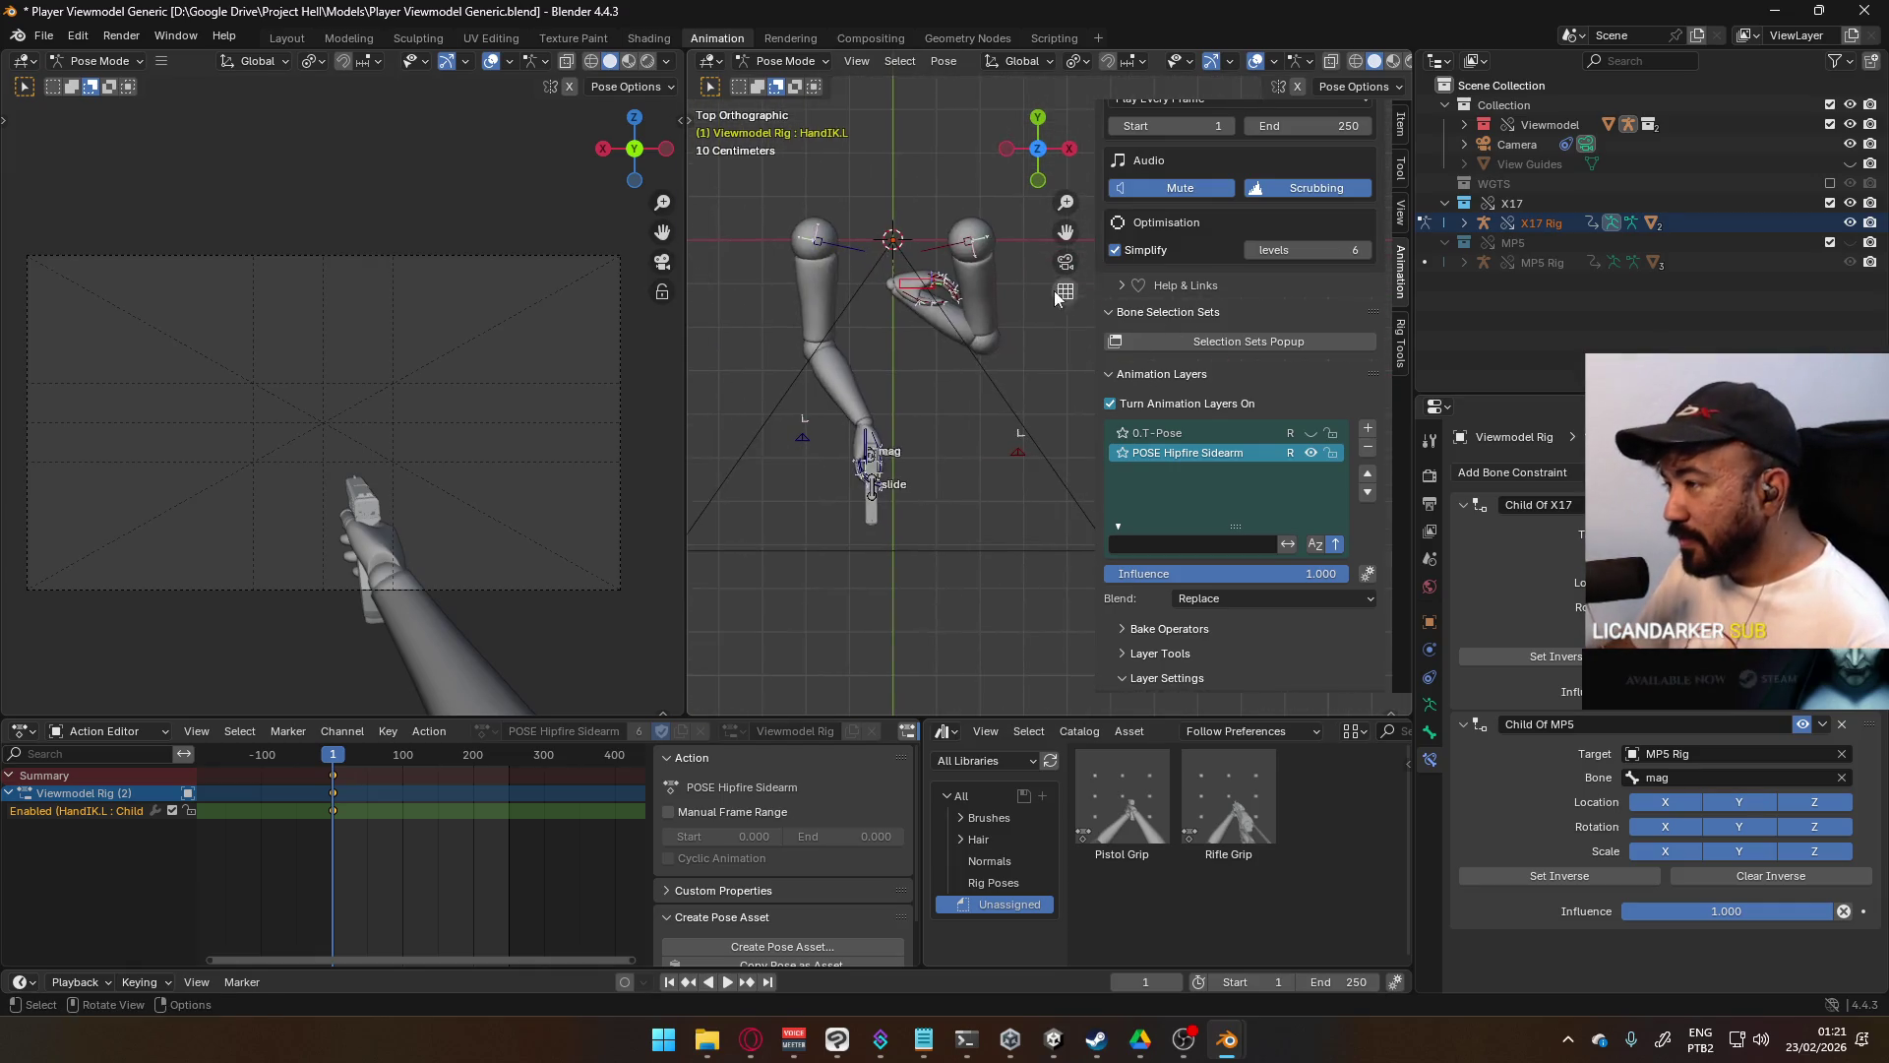
key("g")
left_click(984, 441)
key("r")
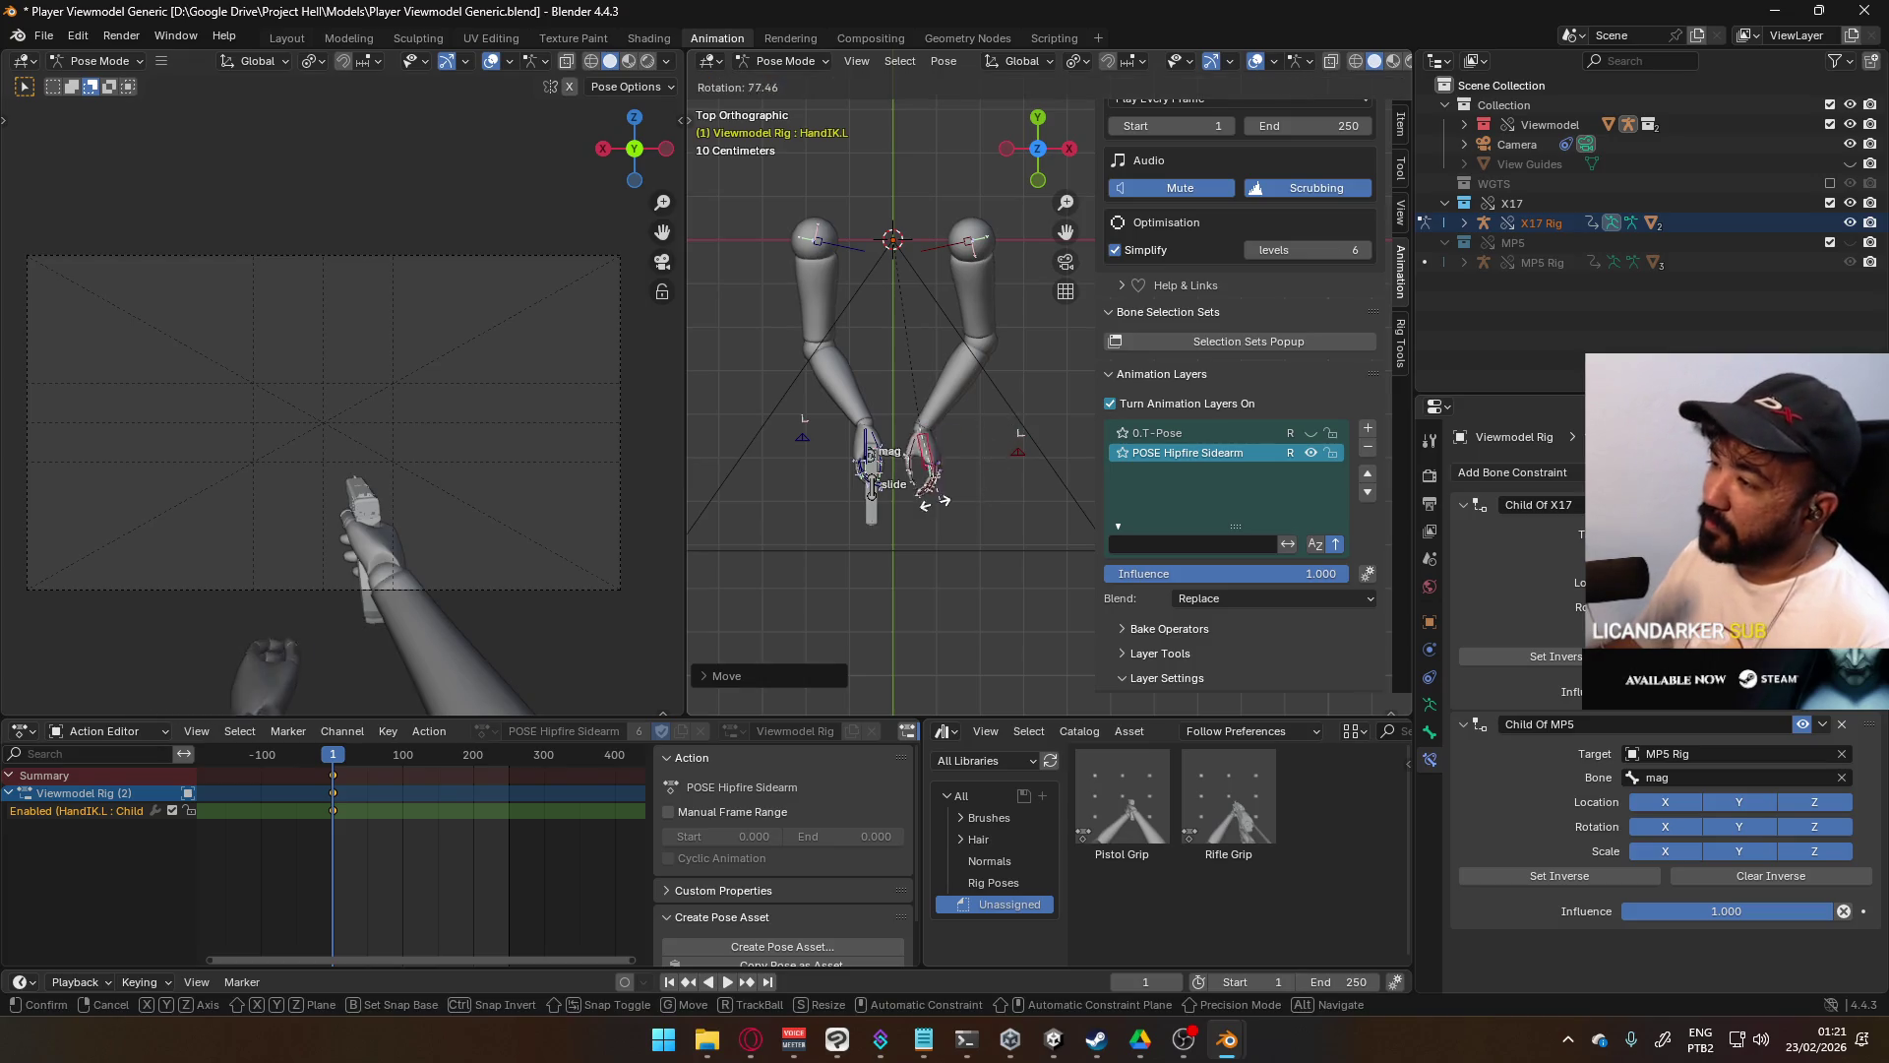
left_click(917, 507)
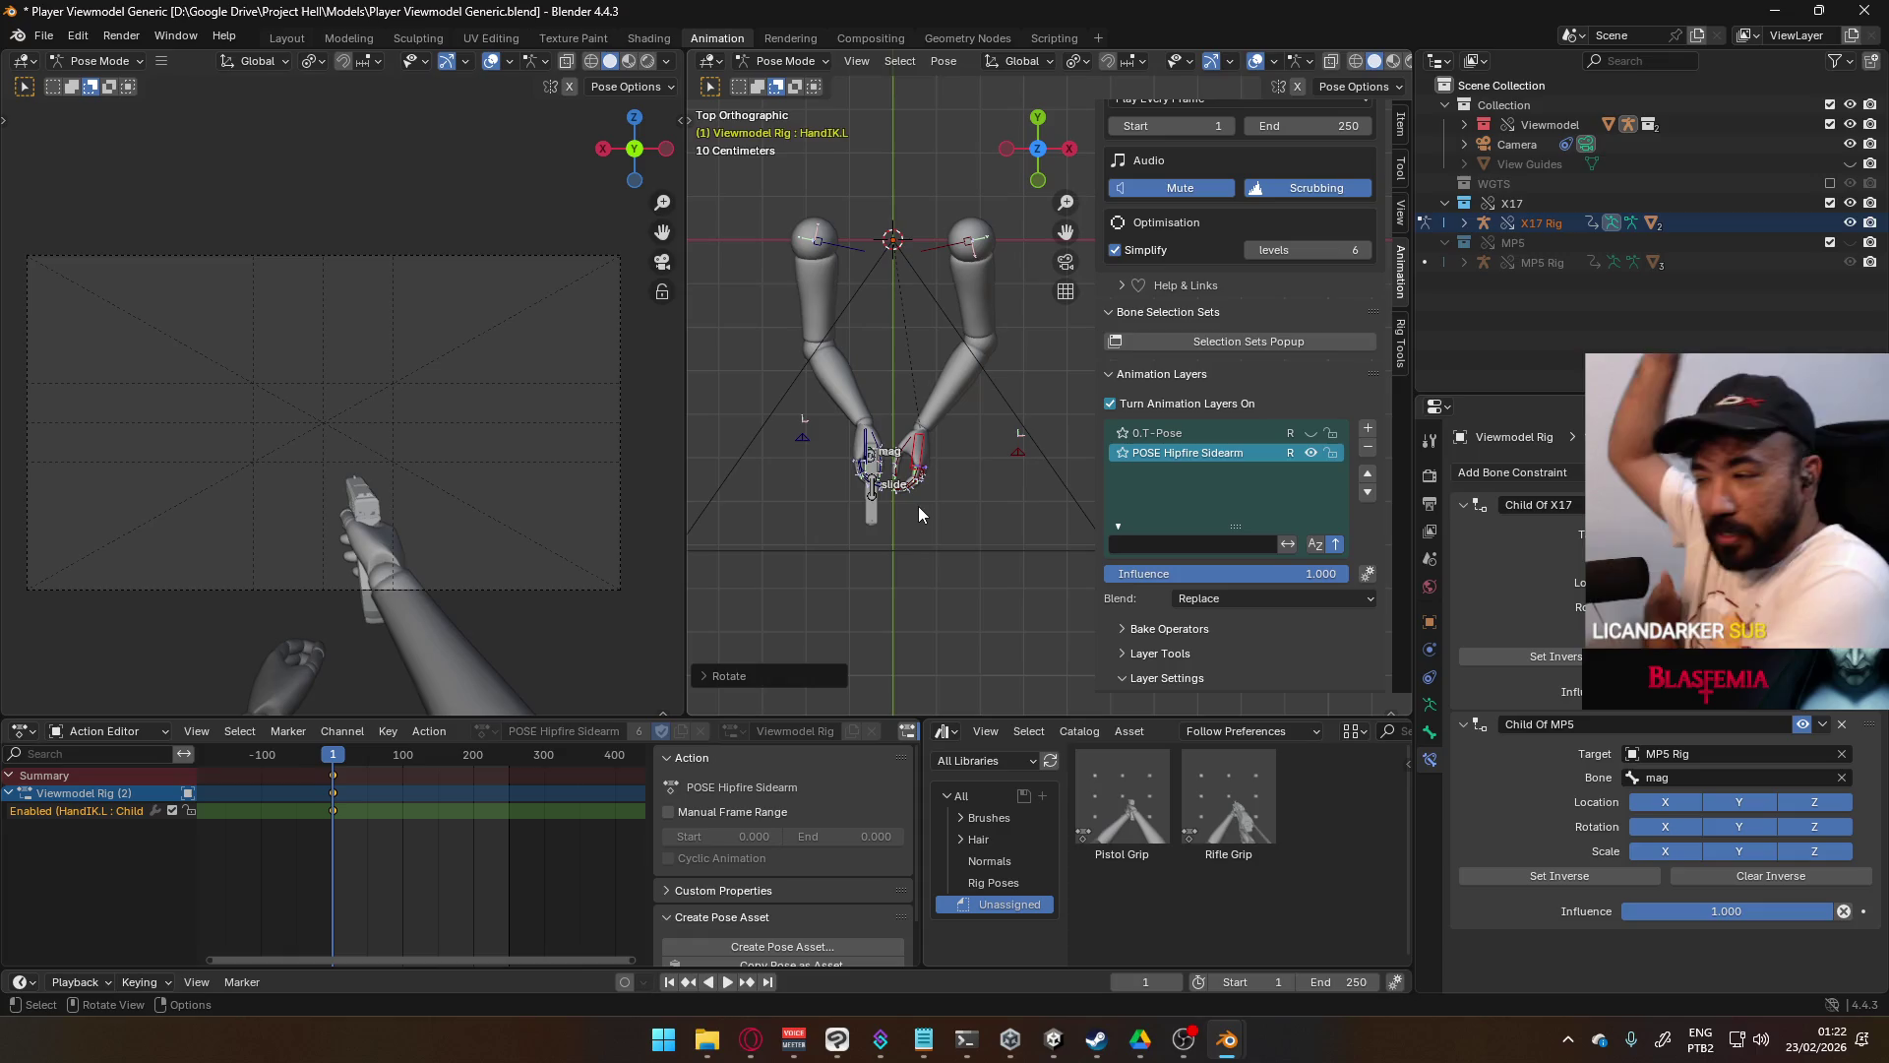
- Orbit out of top view and bring up keyframe options for the Child Of MP5 toggle
mouse_move(929, 504)
middle_mouse_down()
mouse_move(1000, 422)
mouse_move(974, 252)
mouse_move(961, 315)
middle_mouse_up()
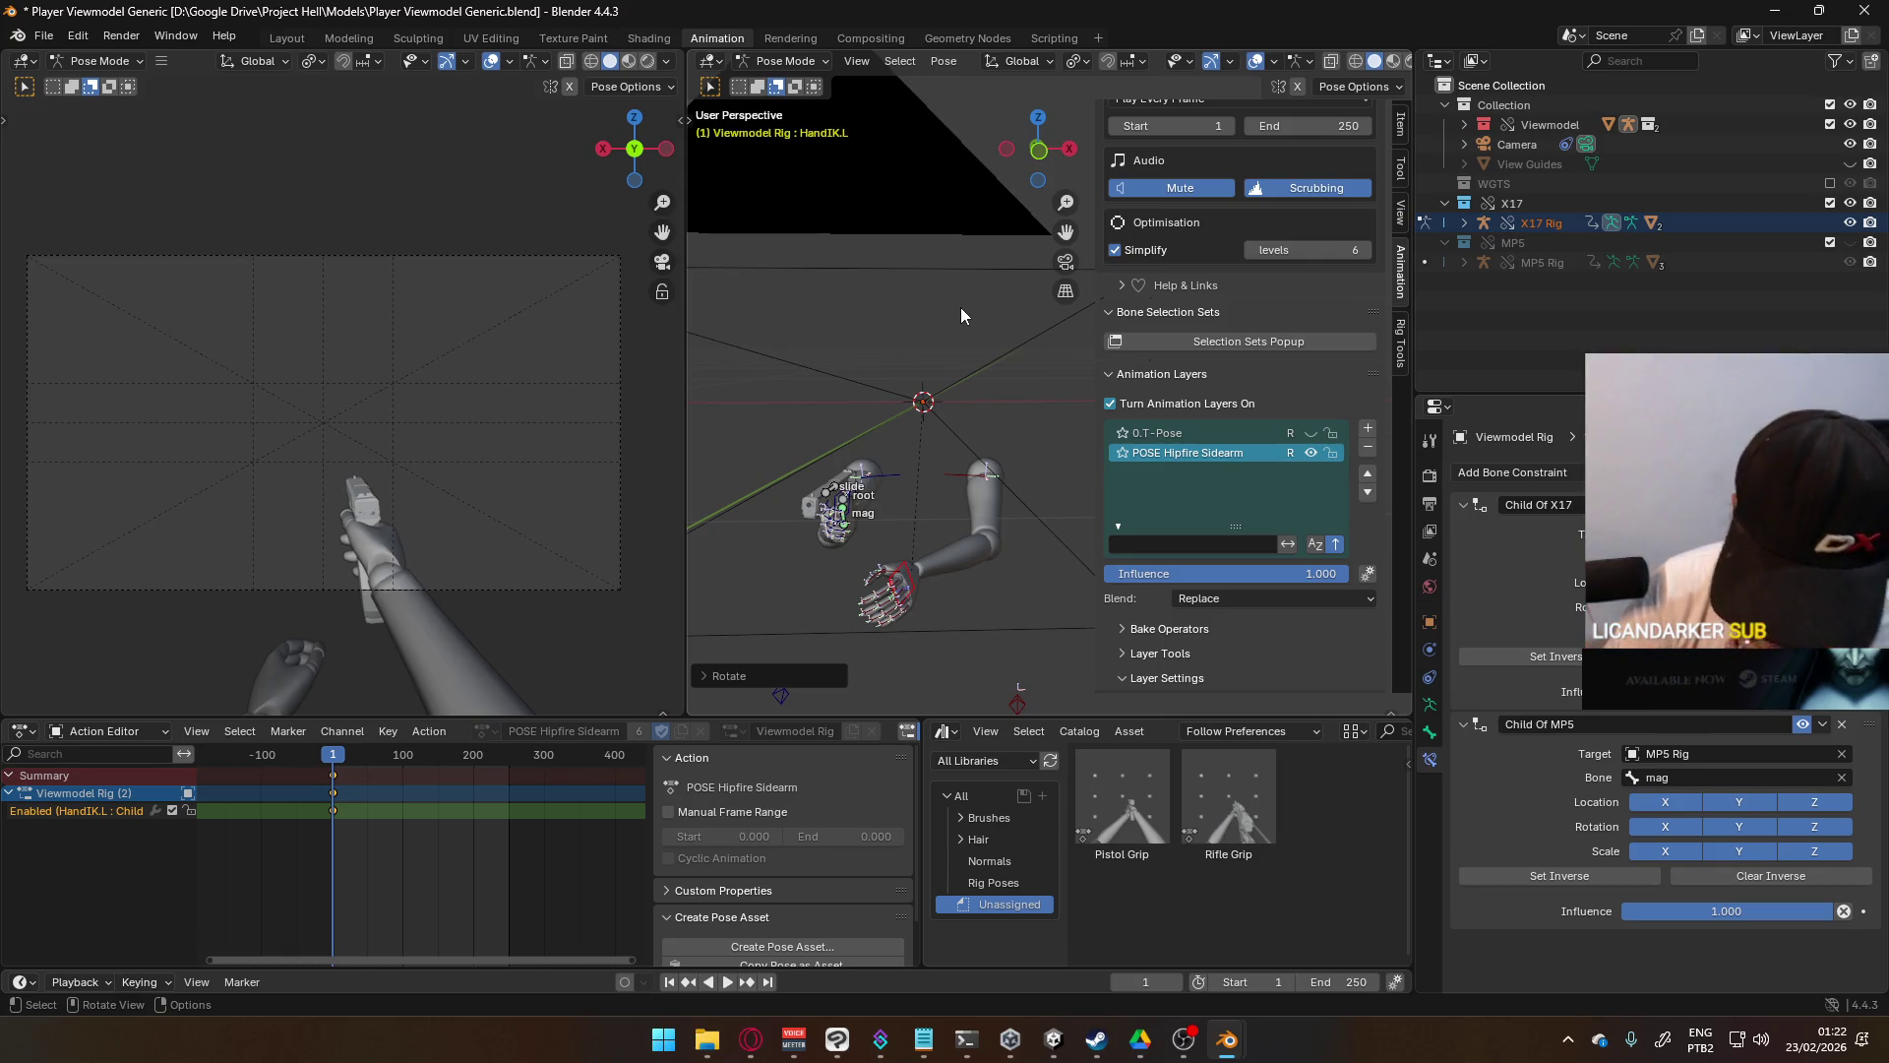
mouse_move(960, 339)
middle_mouse_down()
mouse_move(882, 451)
mouse_move(948, 519)
mouse_move(894, 564)
mouse_move(1036, 431)
middle_mouse_up()
right_click(1802, 730)
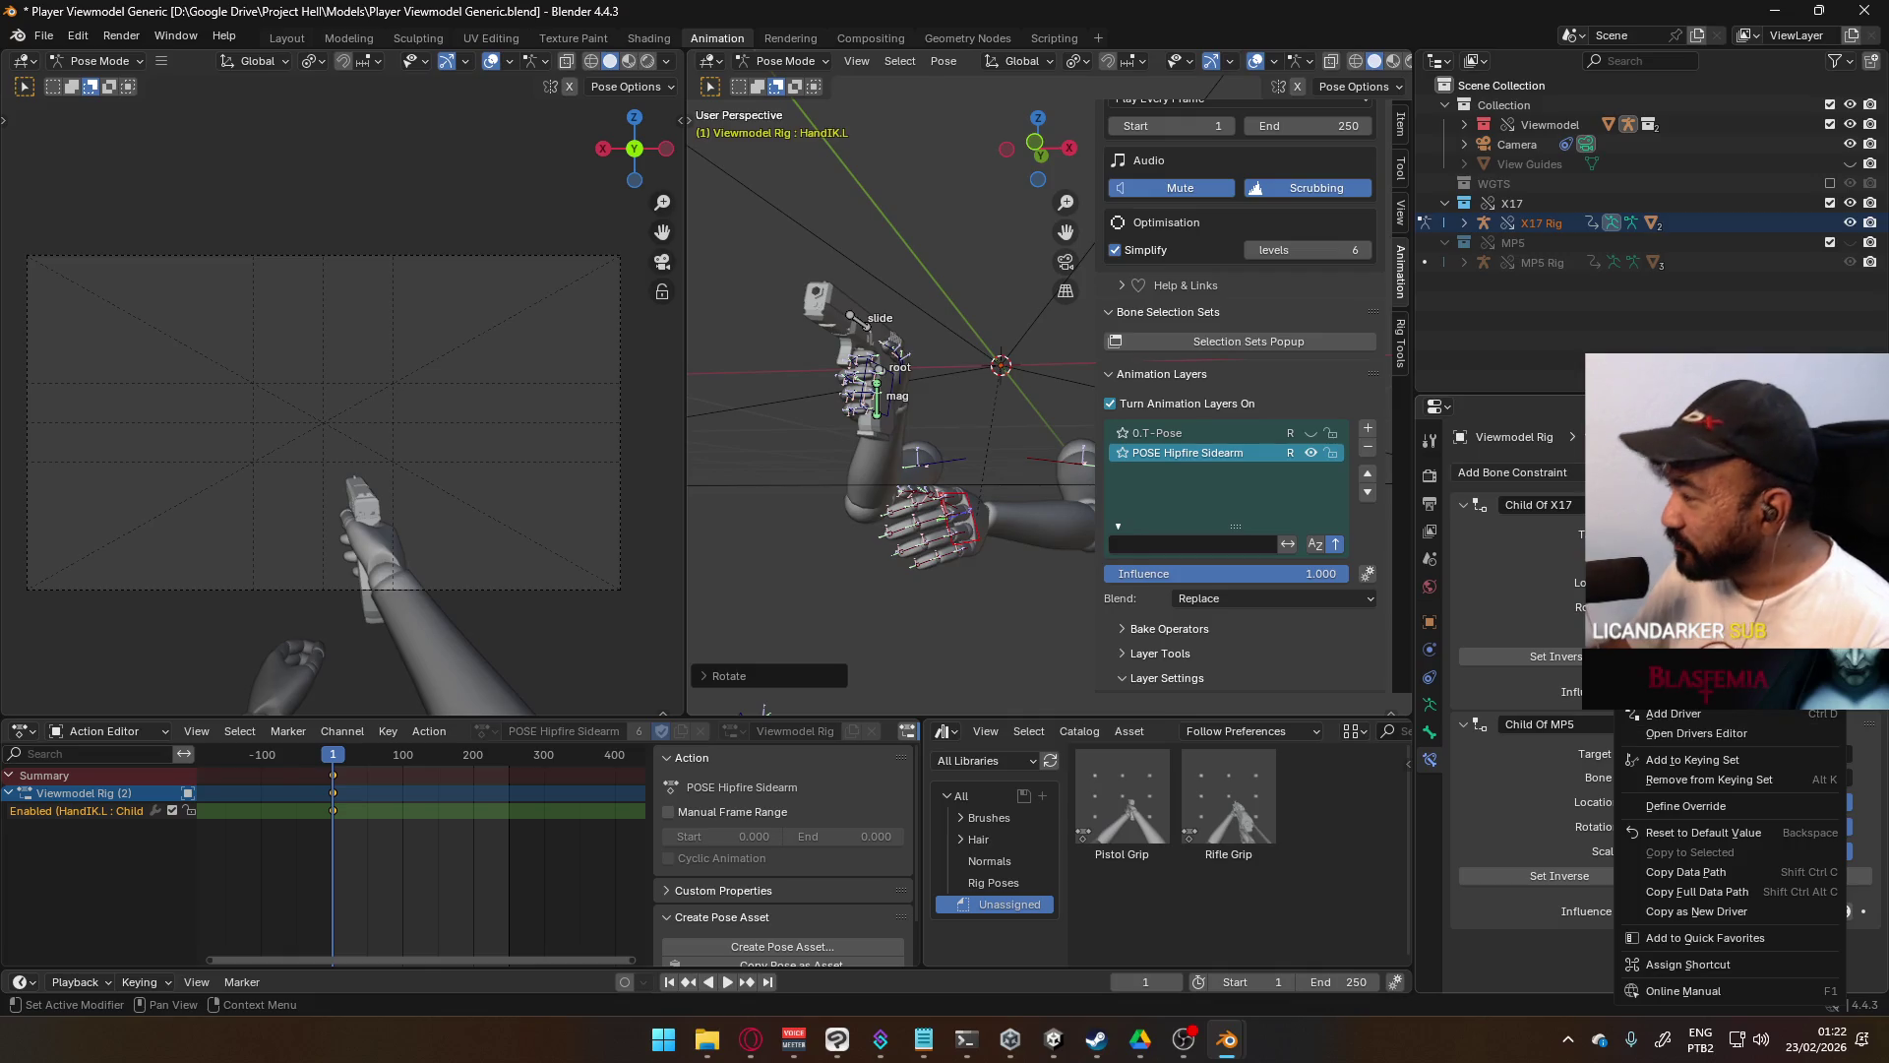
- Key the Child Of MP5 toggle, then rotate HandIK.L on global Y and move it
left_click(1797, 725)
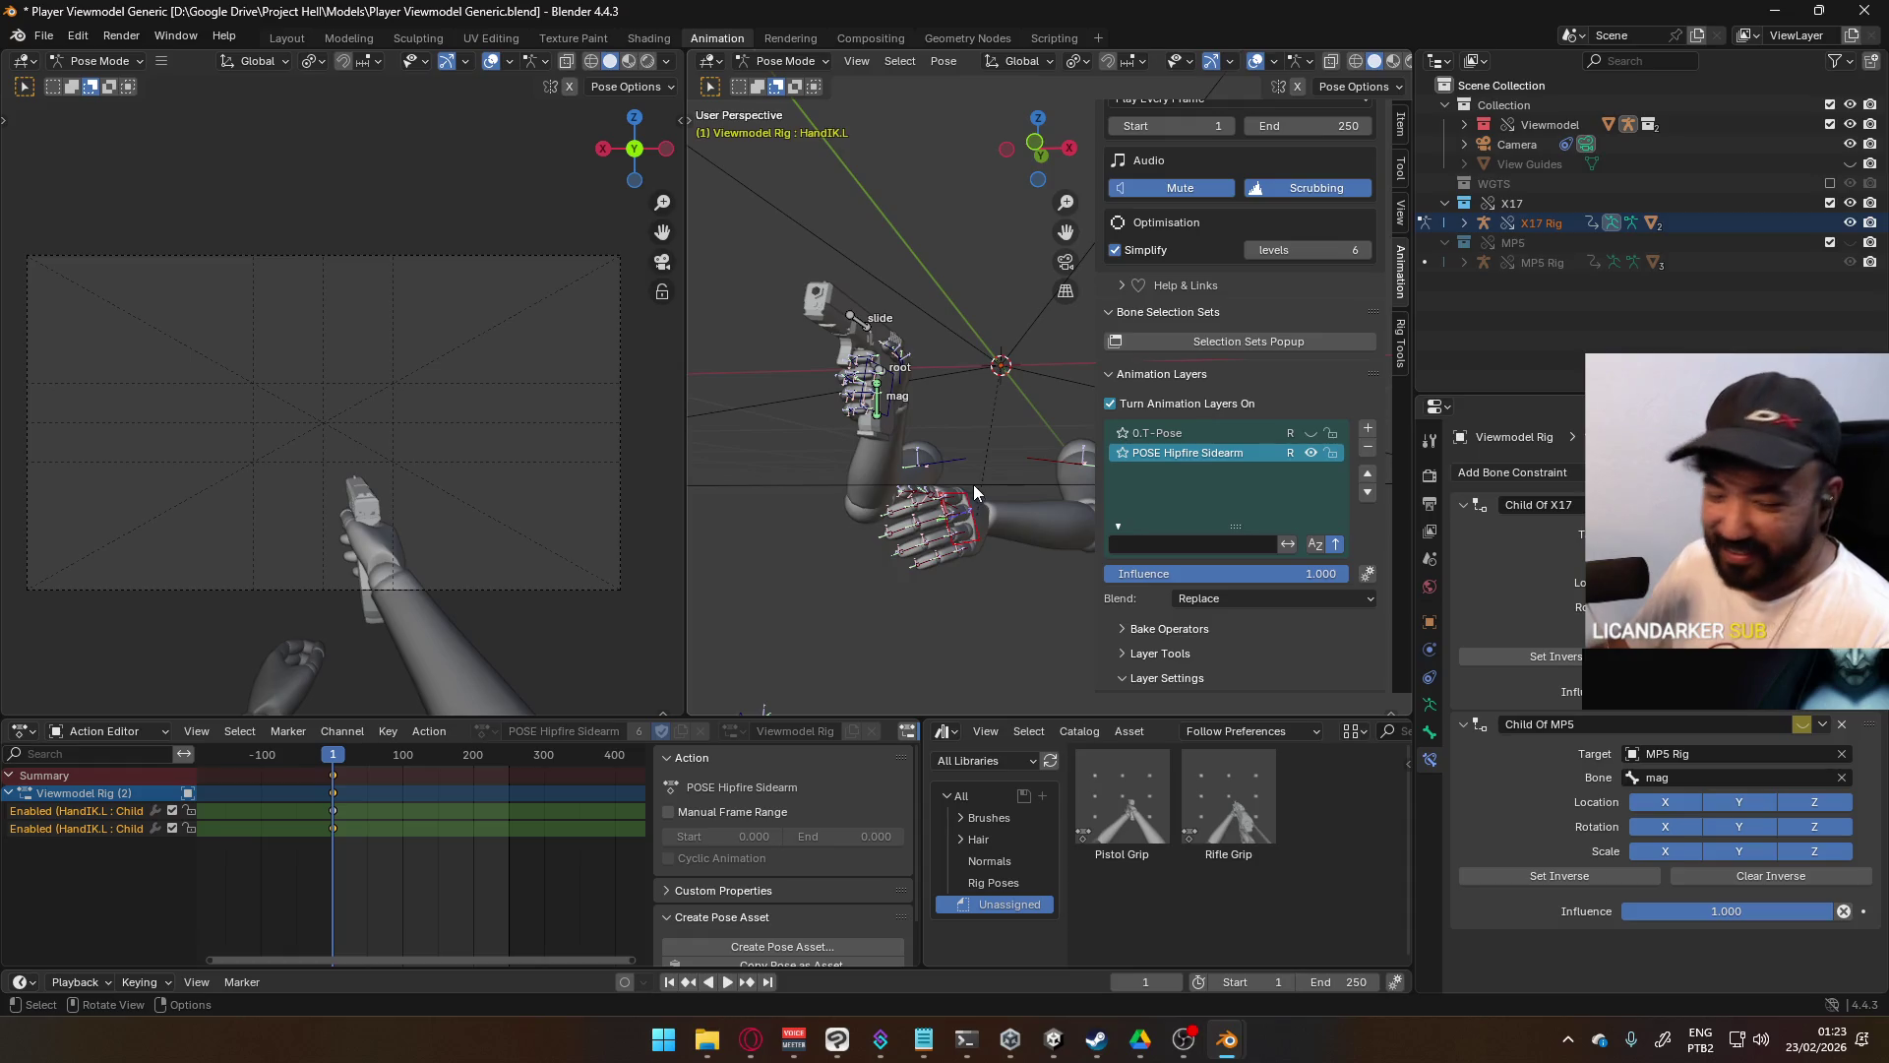
key("r")
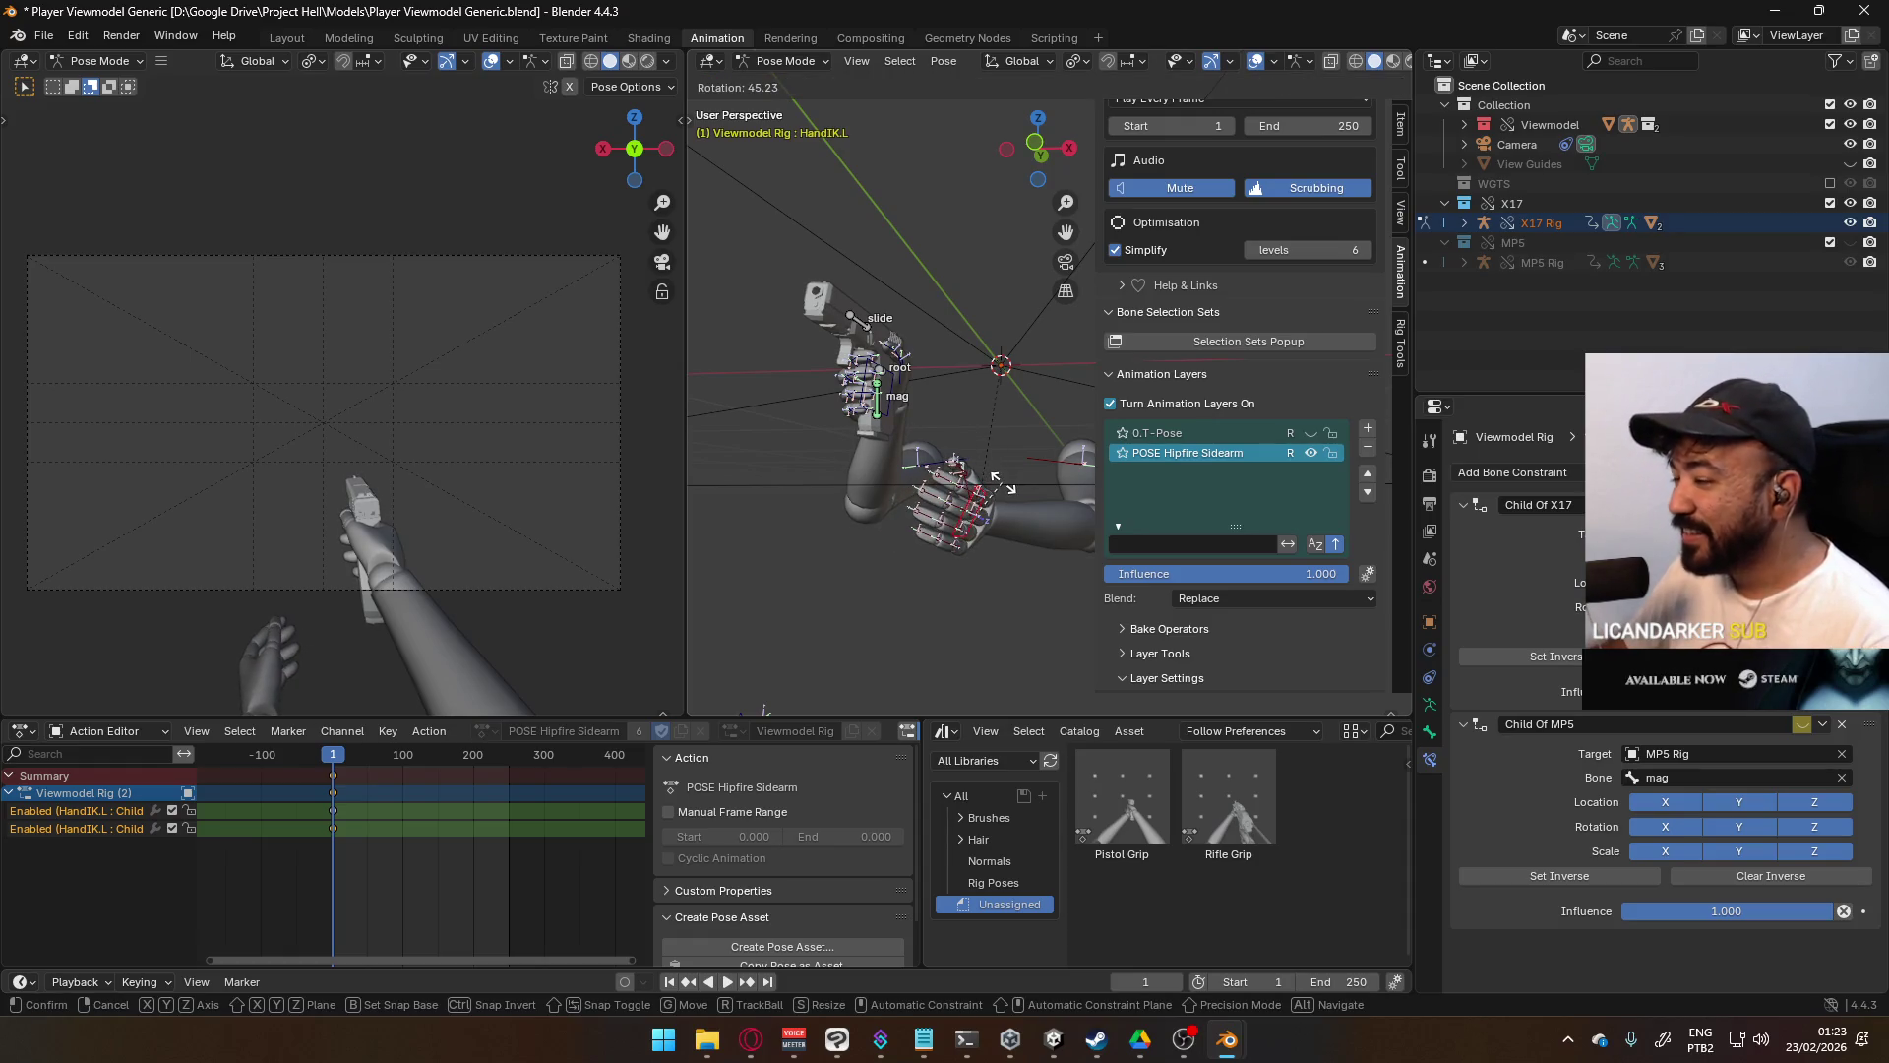
key("y")
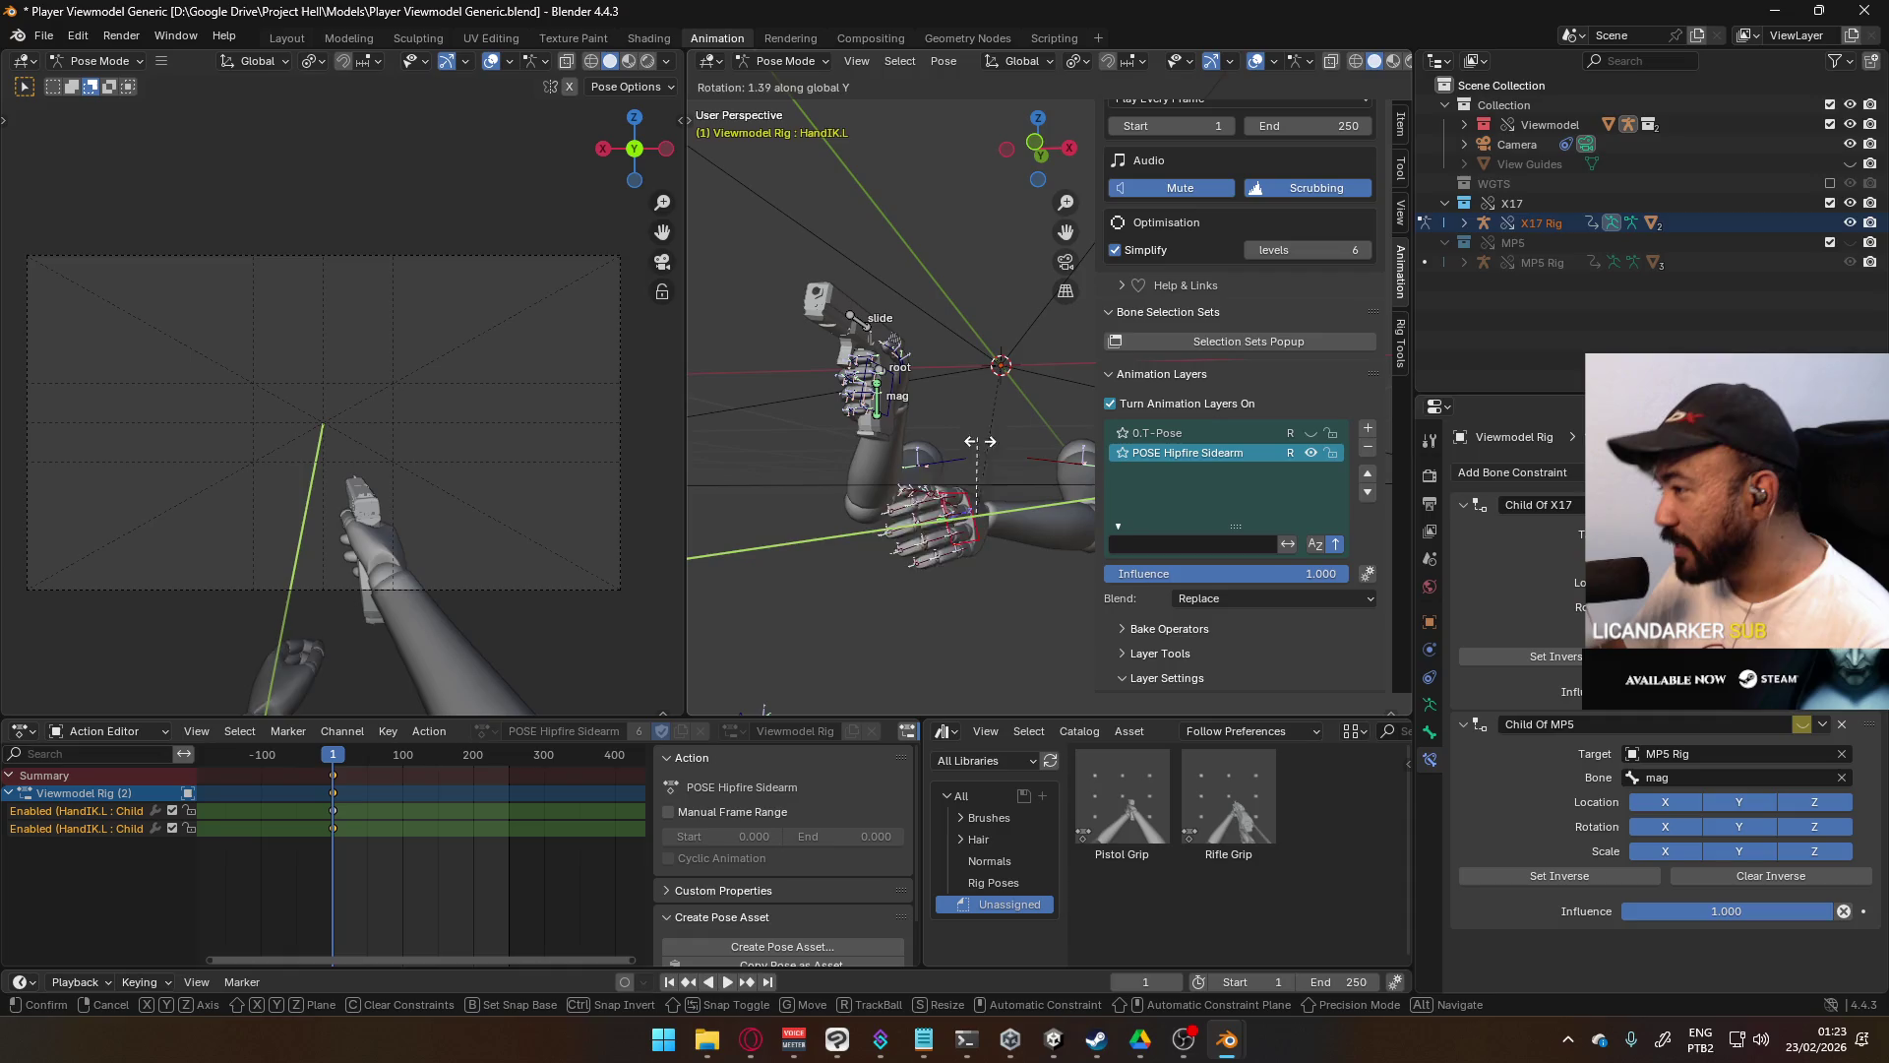
left_click(999, 482)
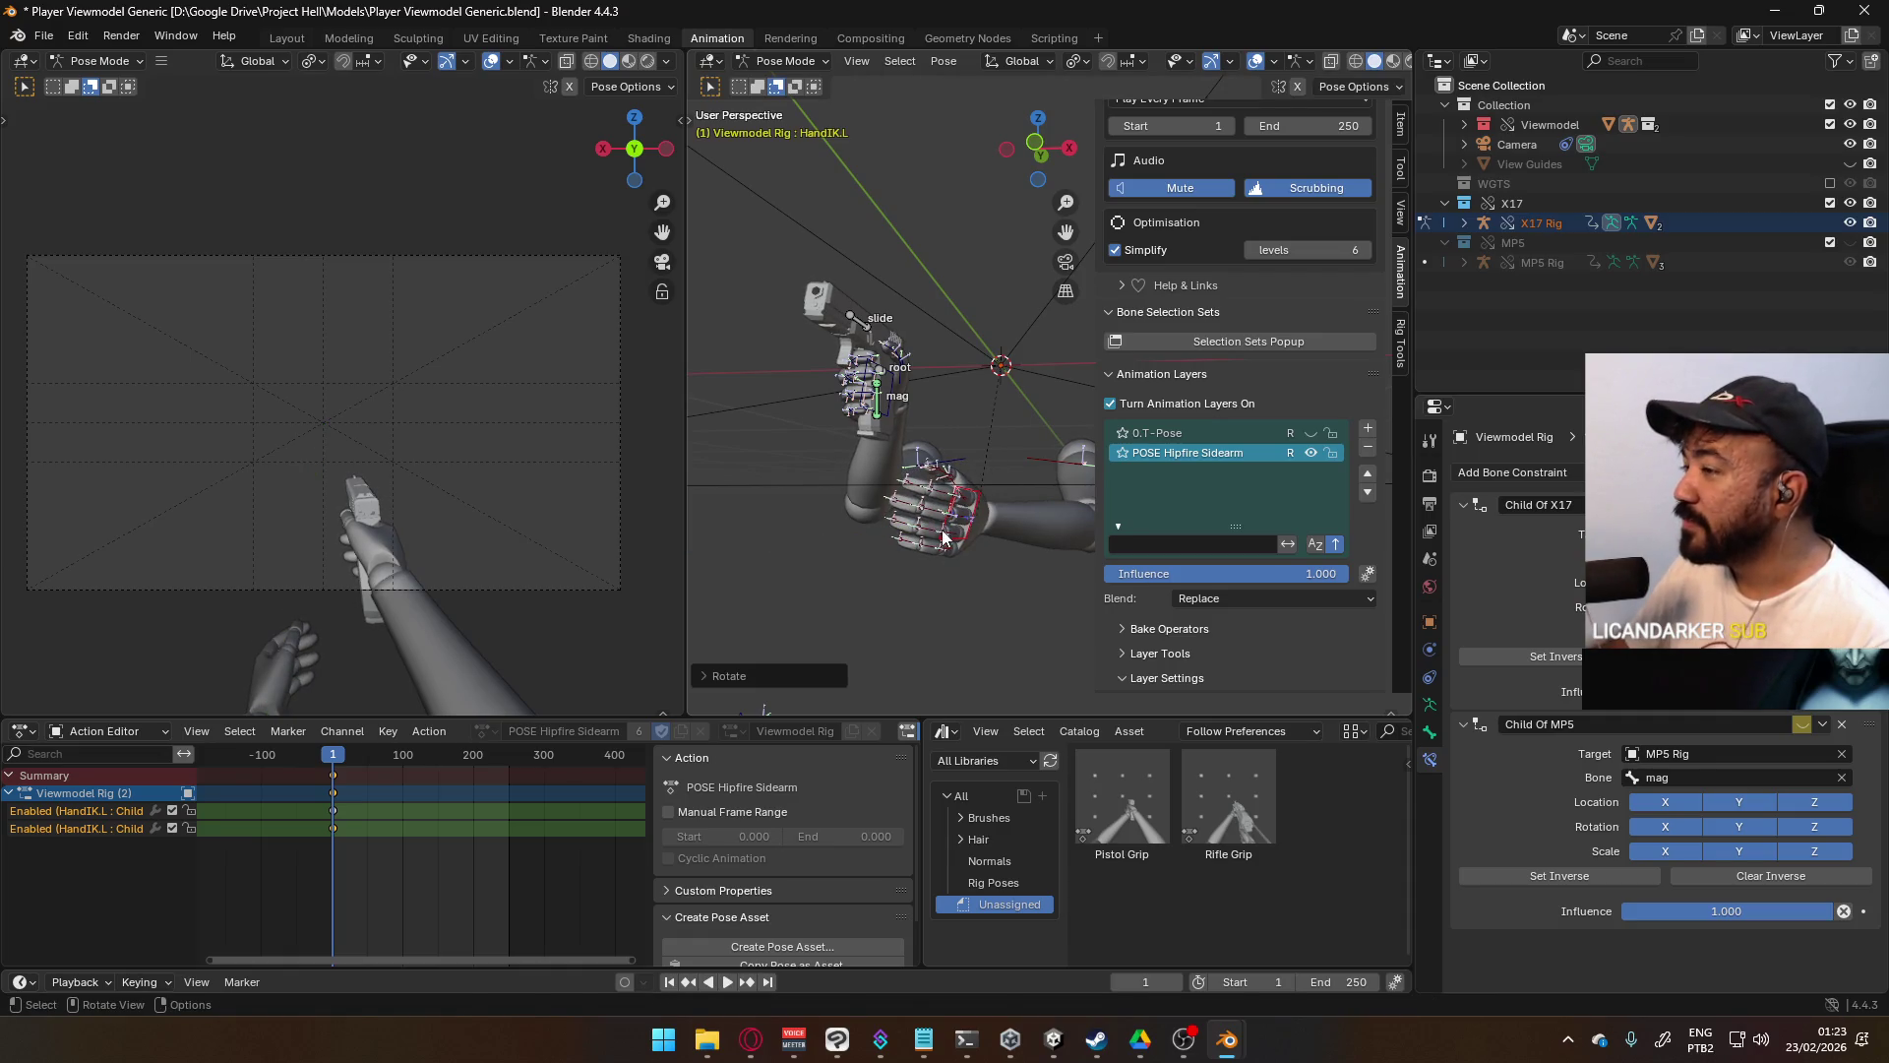
key("g")
left_click(886, 482)
- Move the left hand IK target toward the pistol grip
mouse_move(885, 482)
middle_mouse_down()
mouse_move(811, 478)
mouse_move(899, 475)
mouse_move(736, 478)
mouse_move(886, 462)
mouse_move(989, 497)
mouse_move(1057, 482)
mouse_move(929, 476)
mouse_move(999, 480)
middle_mouse_up()
scroll(736, 478, "up", 3)
scroll(772, 477, "up", 2)
key("g")
left_click(995, 502)
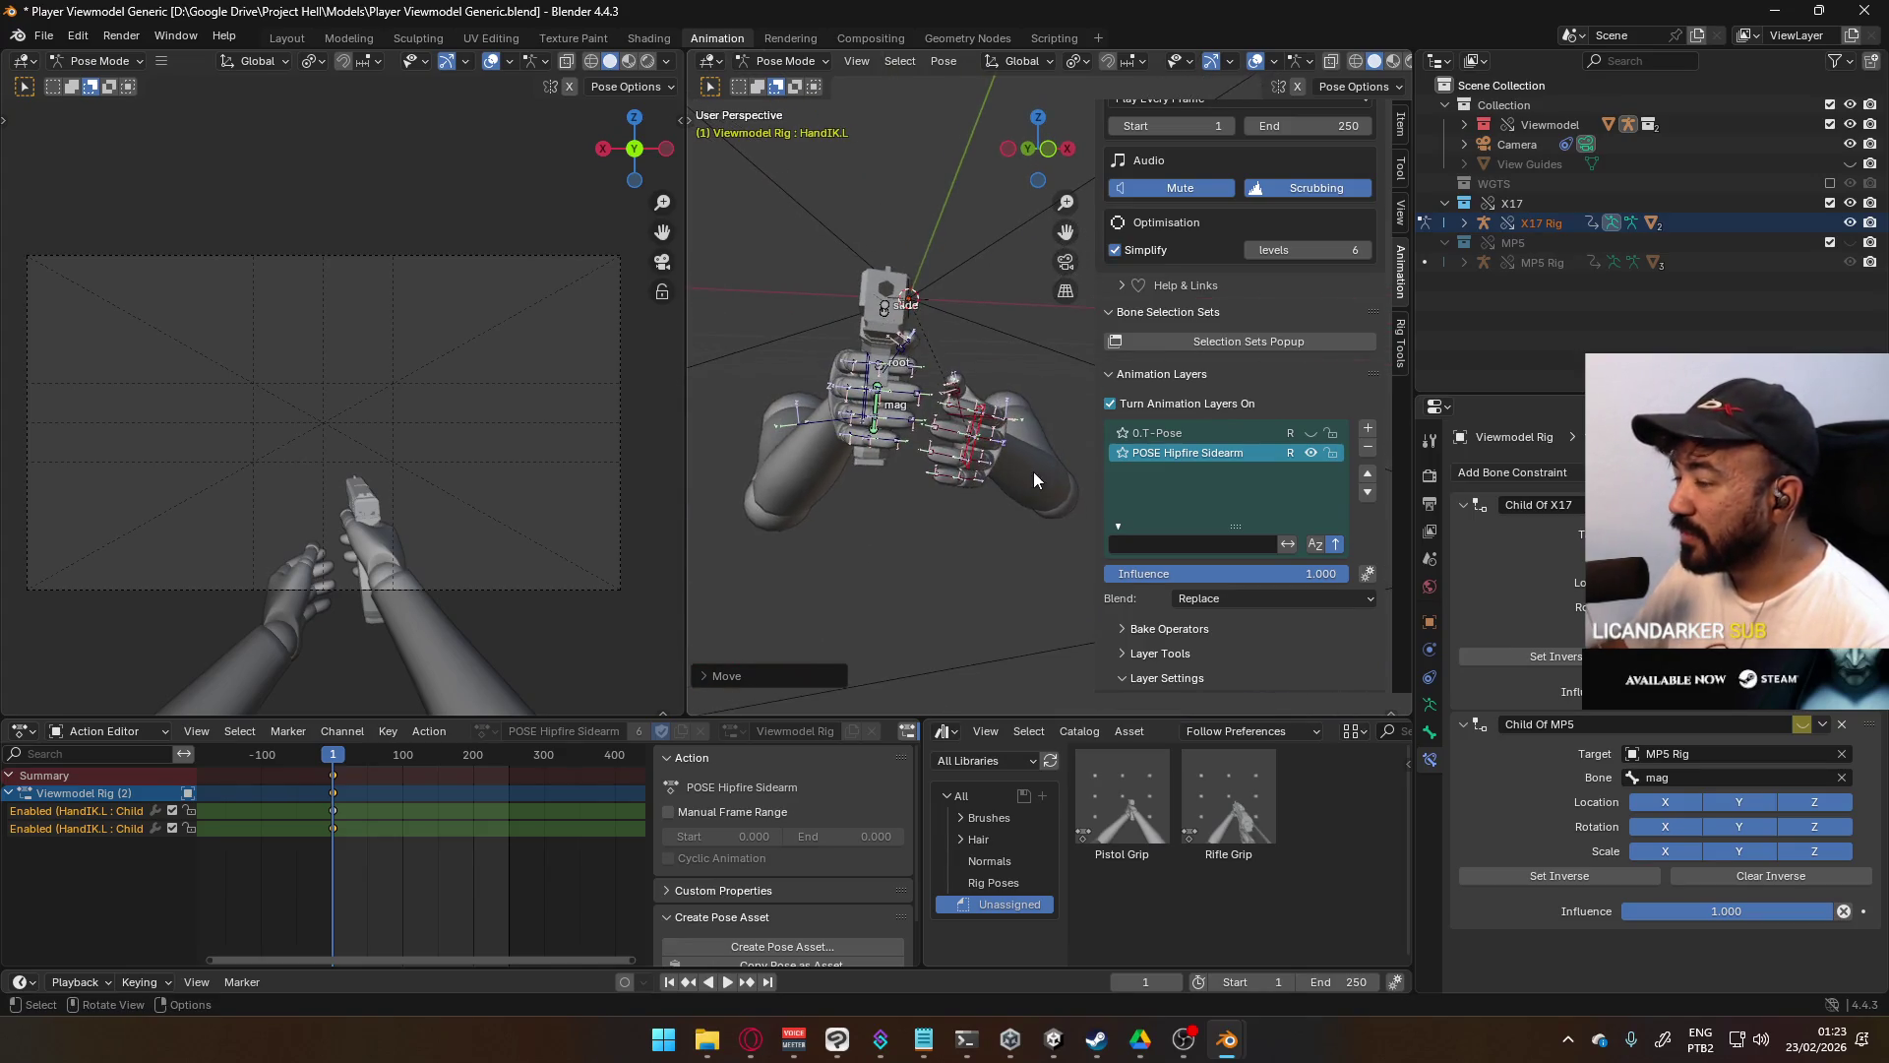
left_click(1011, 407)
- Rotate and nudge the left hand so it wraps the pistol grip beside the right hand
key("r")
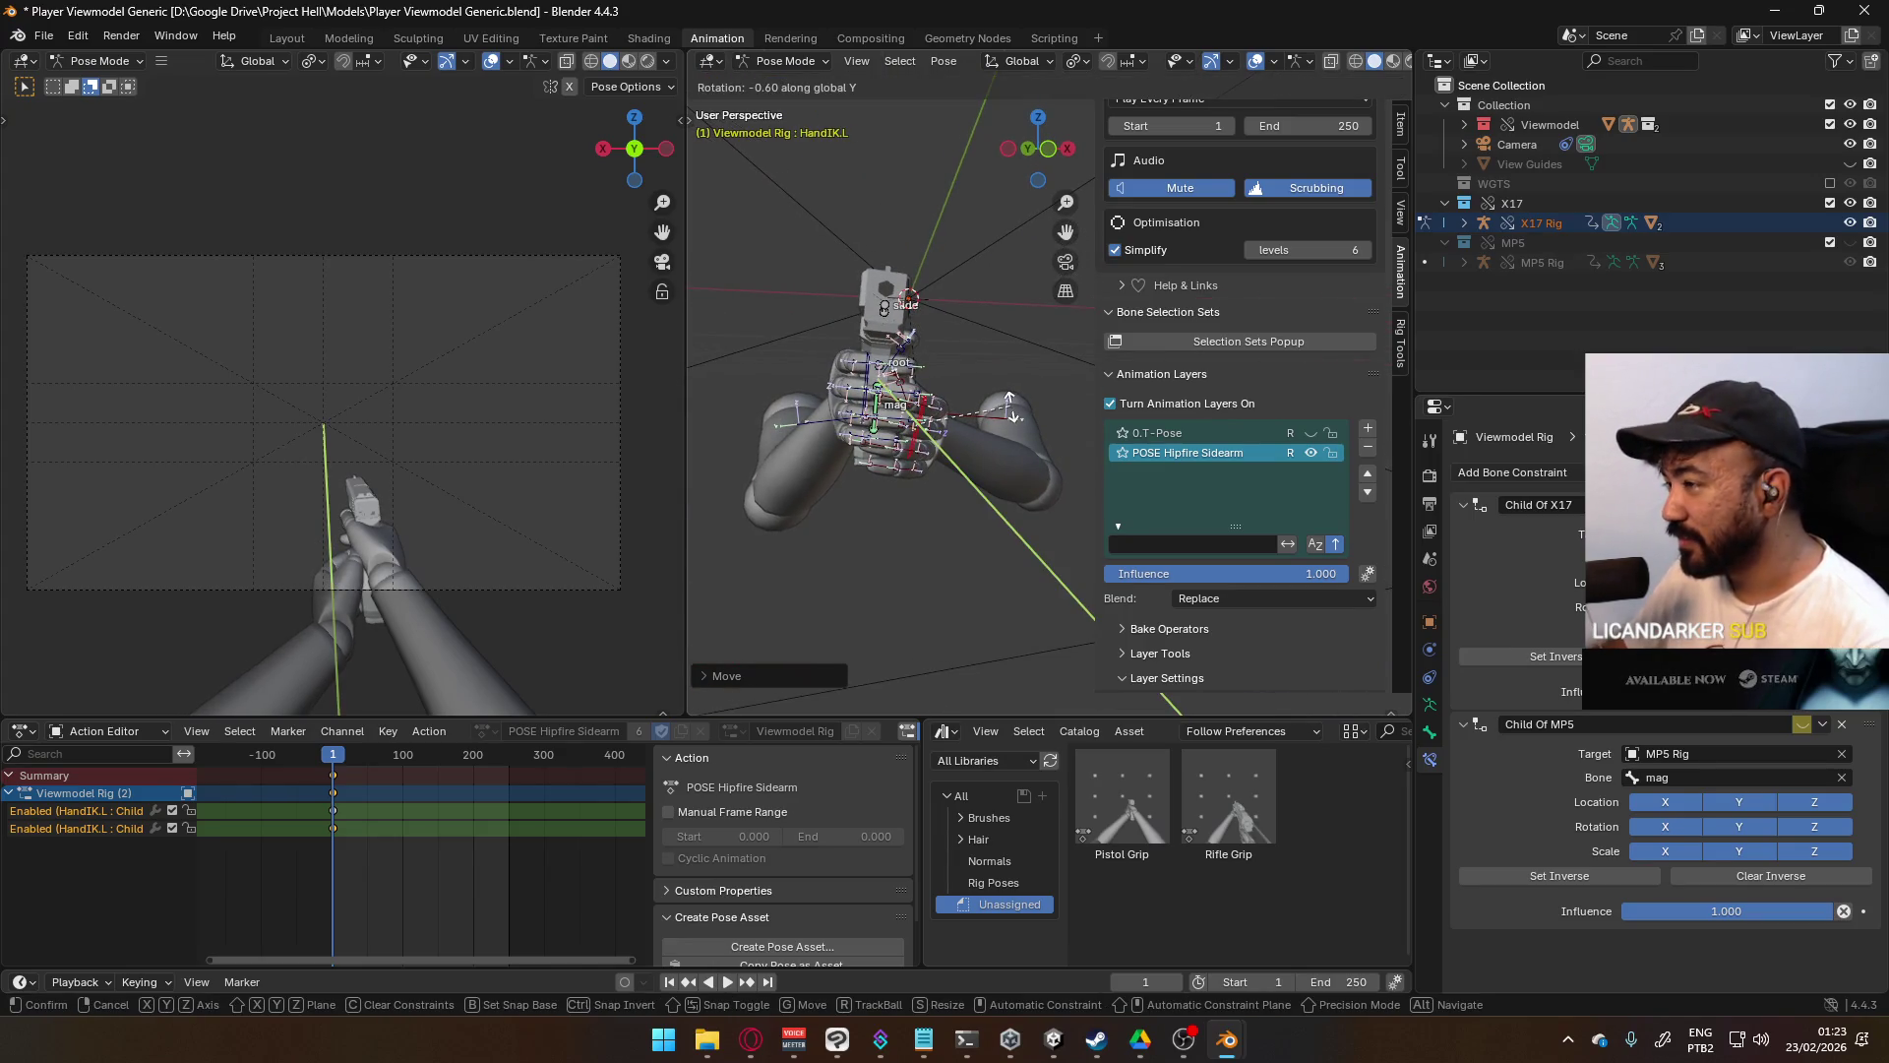
left_click(1014, 434)
key("g")
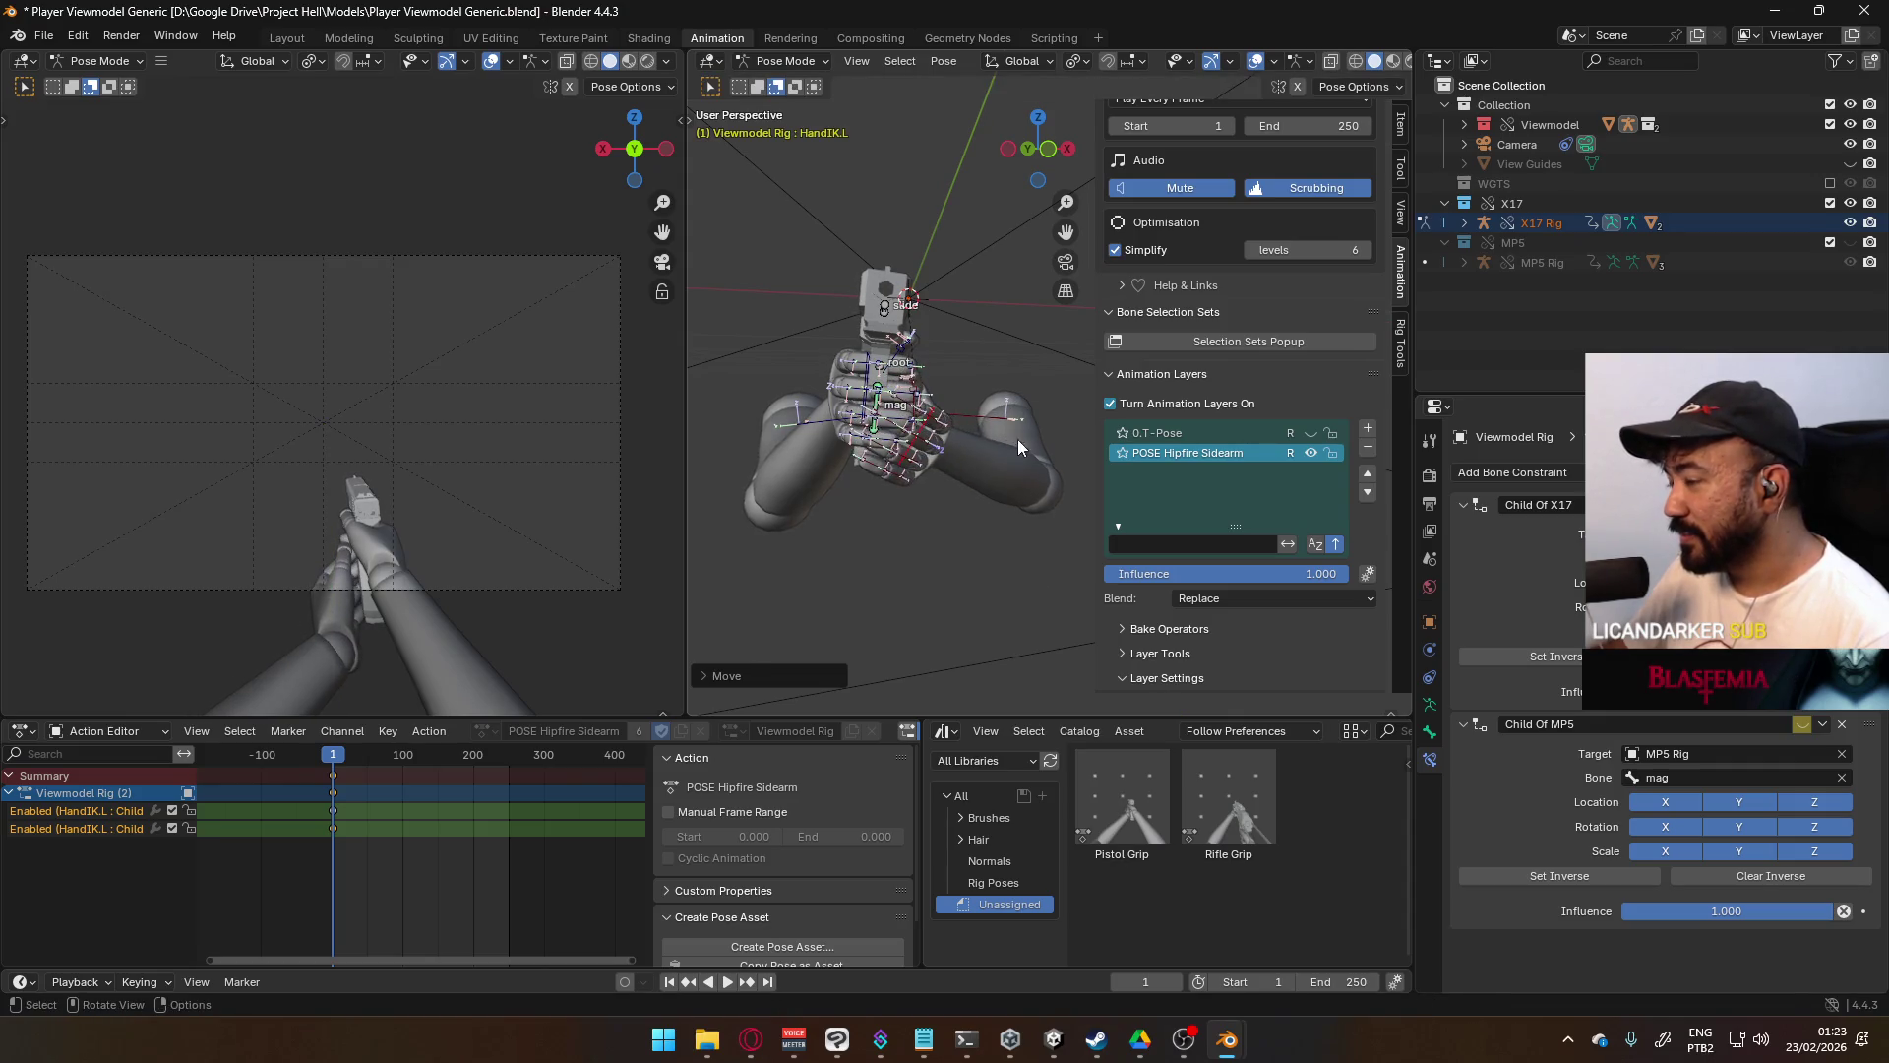
middle_click_drag(1017, 439, 984, 437)
left_click(979, 436)
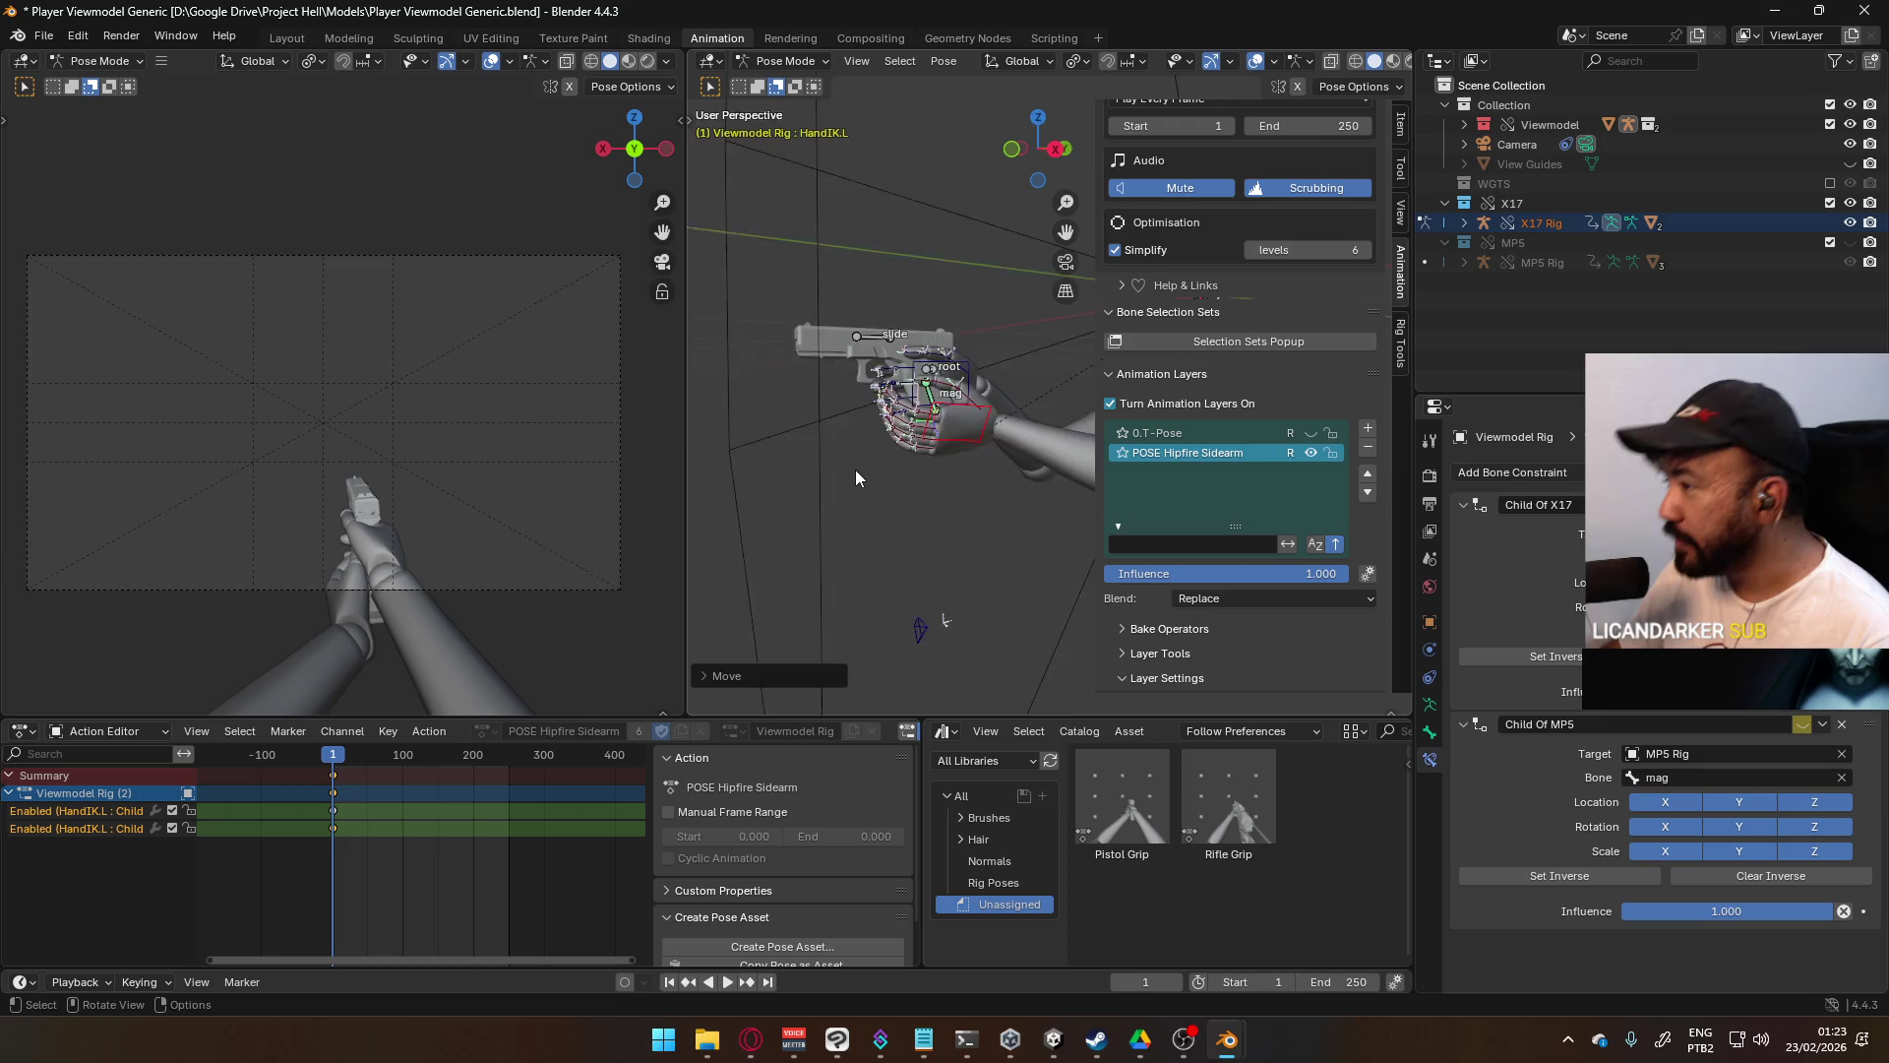
- Reposition the left hand bone in the front orthographic view
key("KP_1")
scroll(865, 480, "up", 5)
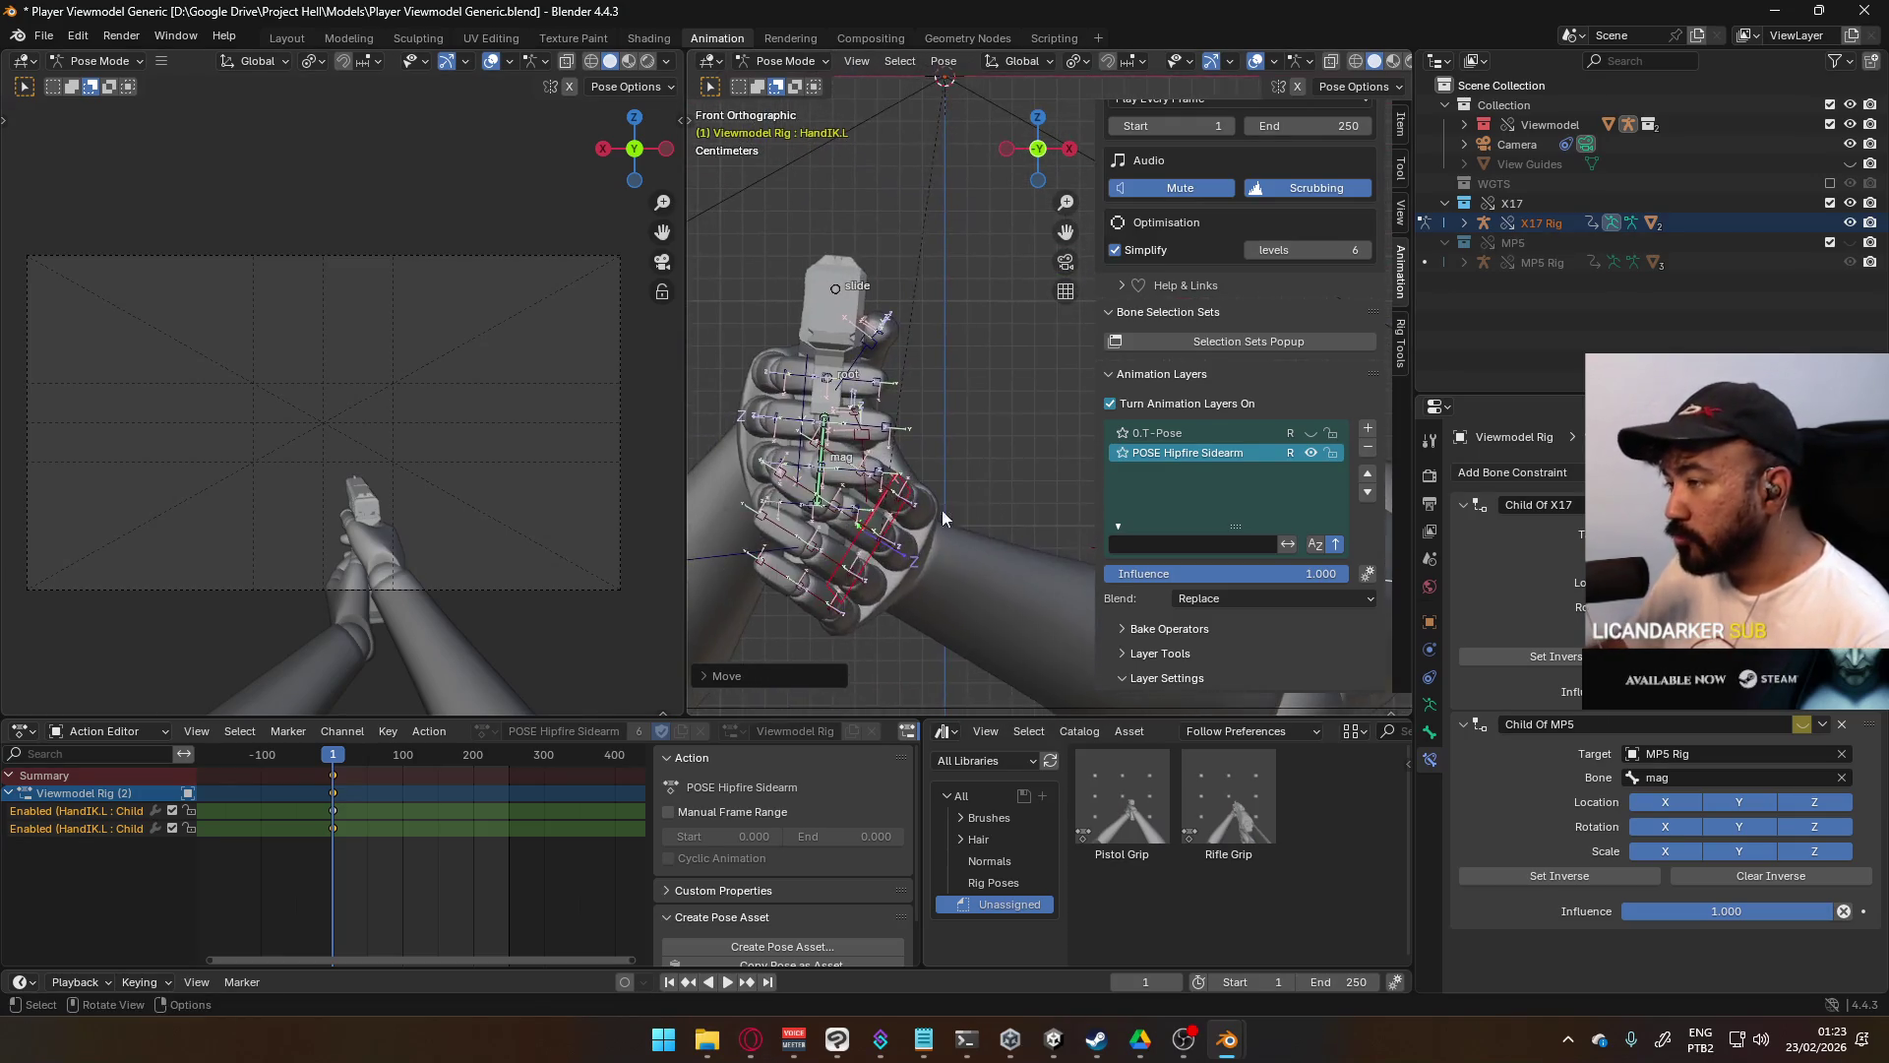
key("g")
left_click(971, 476)
middle_click_drag(971, 476, 817, 457)
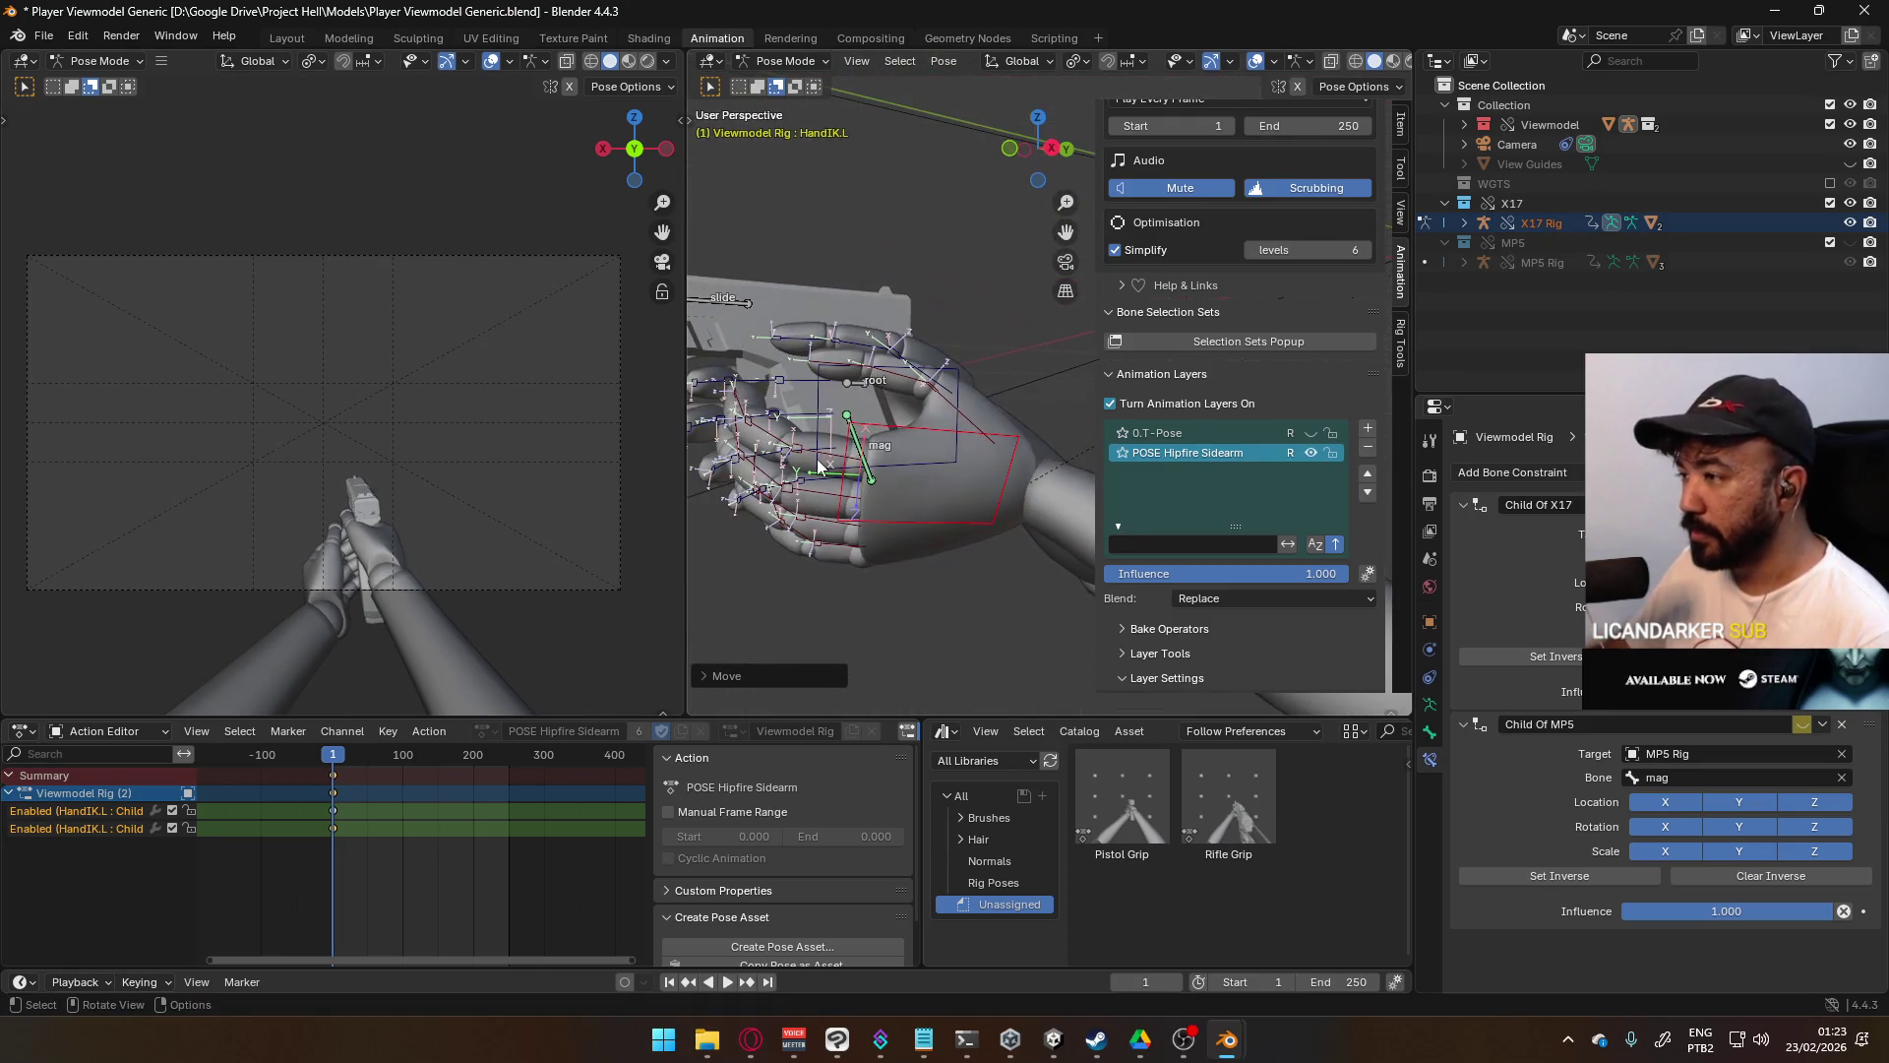
key("KP_3")
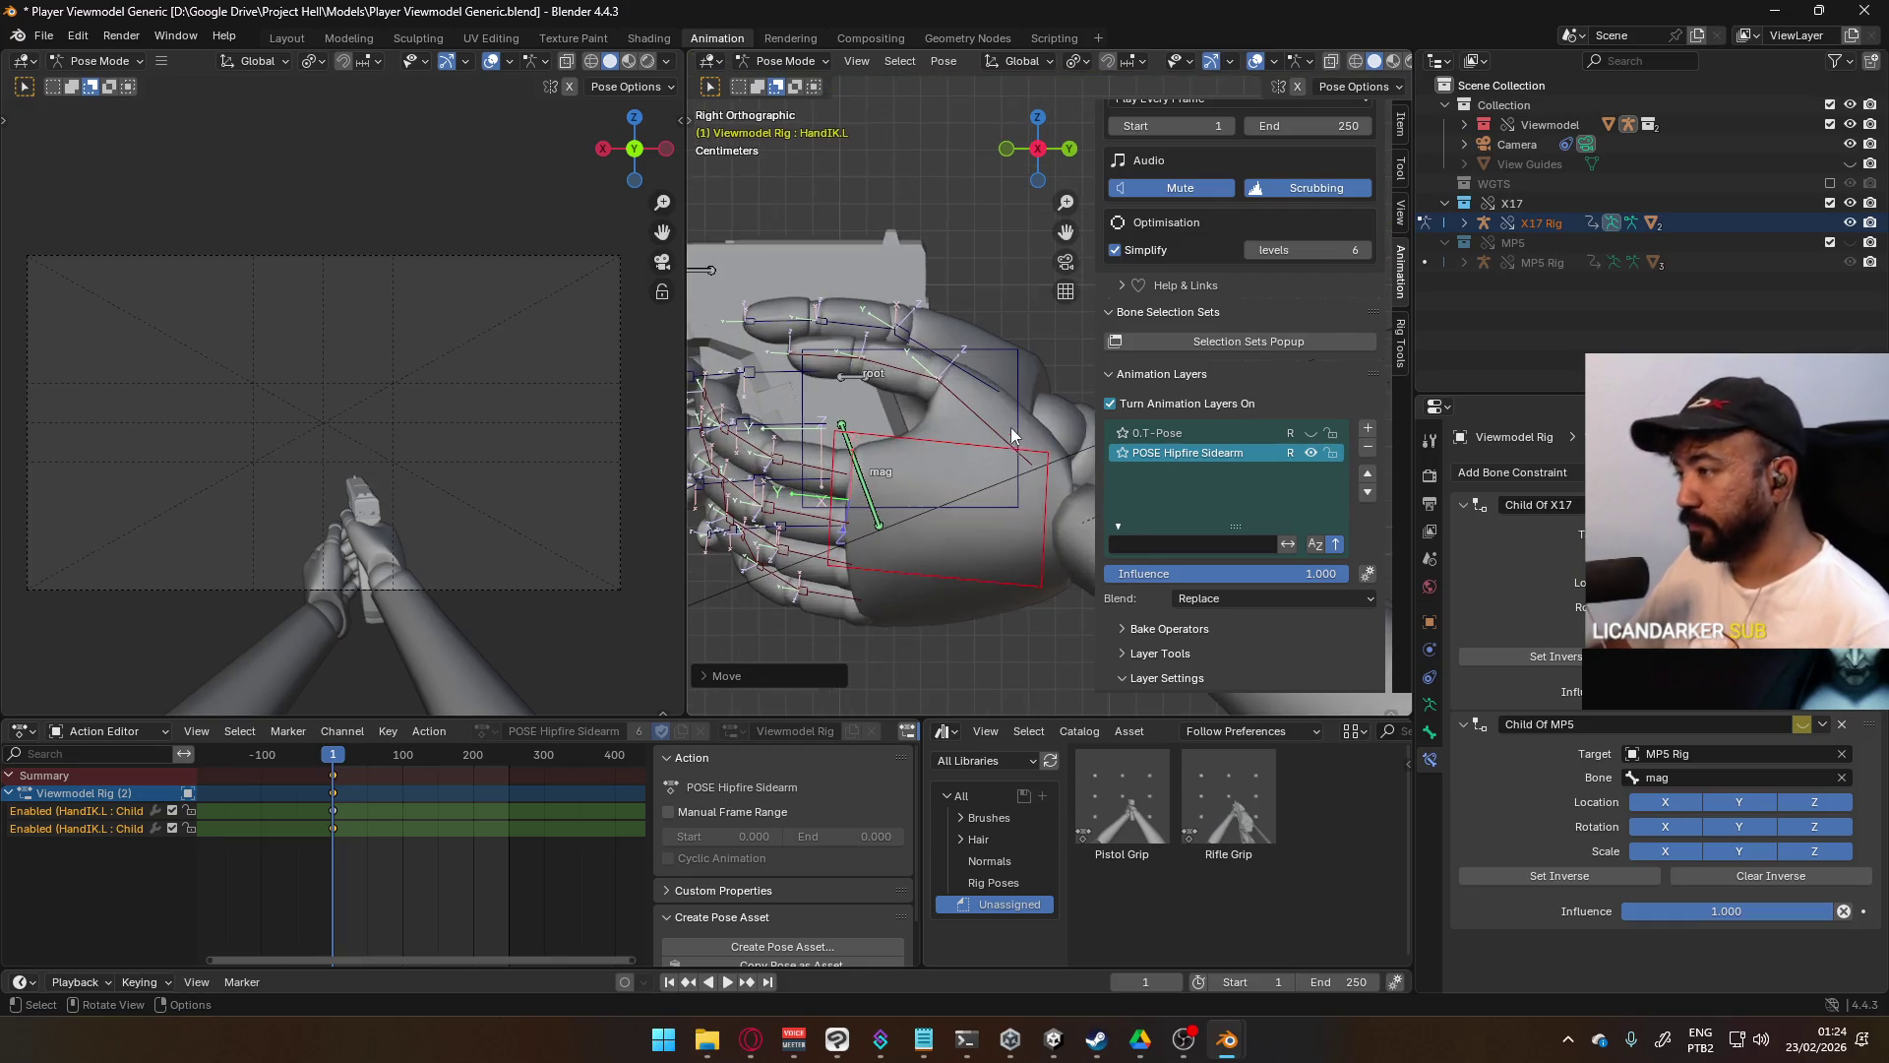
- Rotate and move the left hand closer around the grip, then select Shoulder.L
key("r")
left_click(1013, 361)
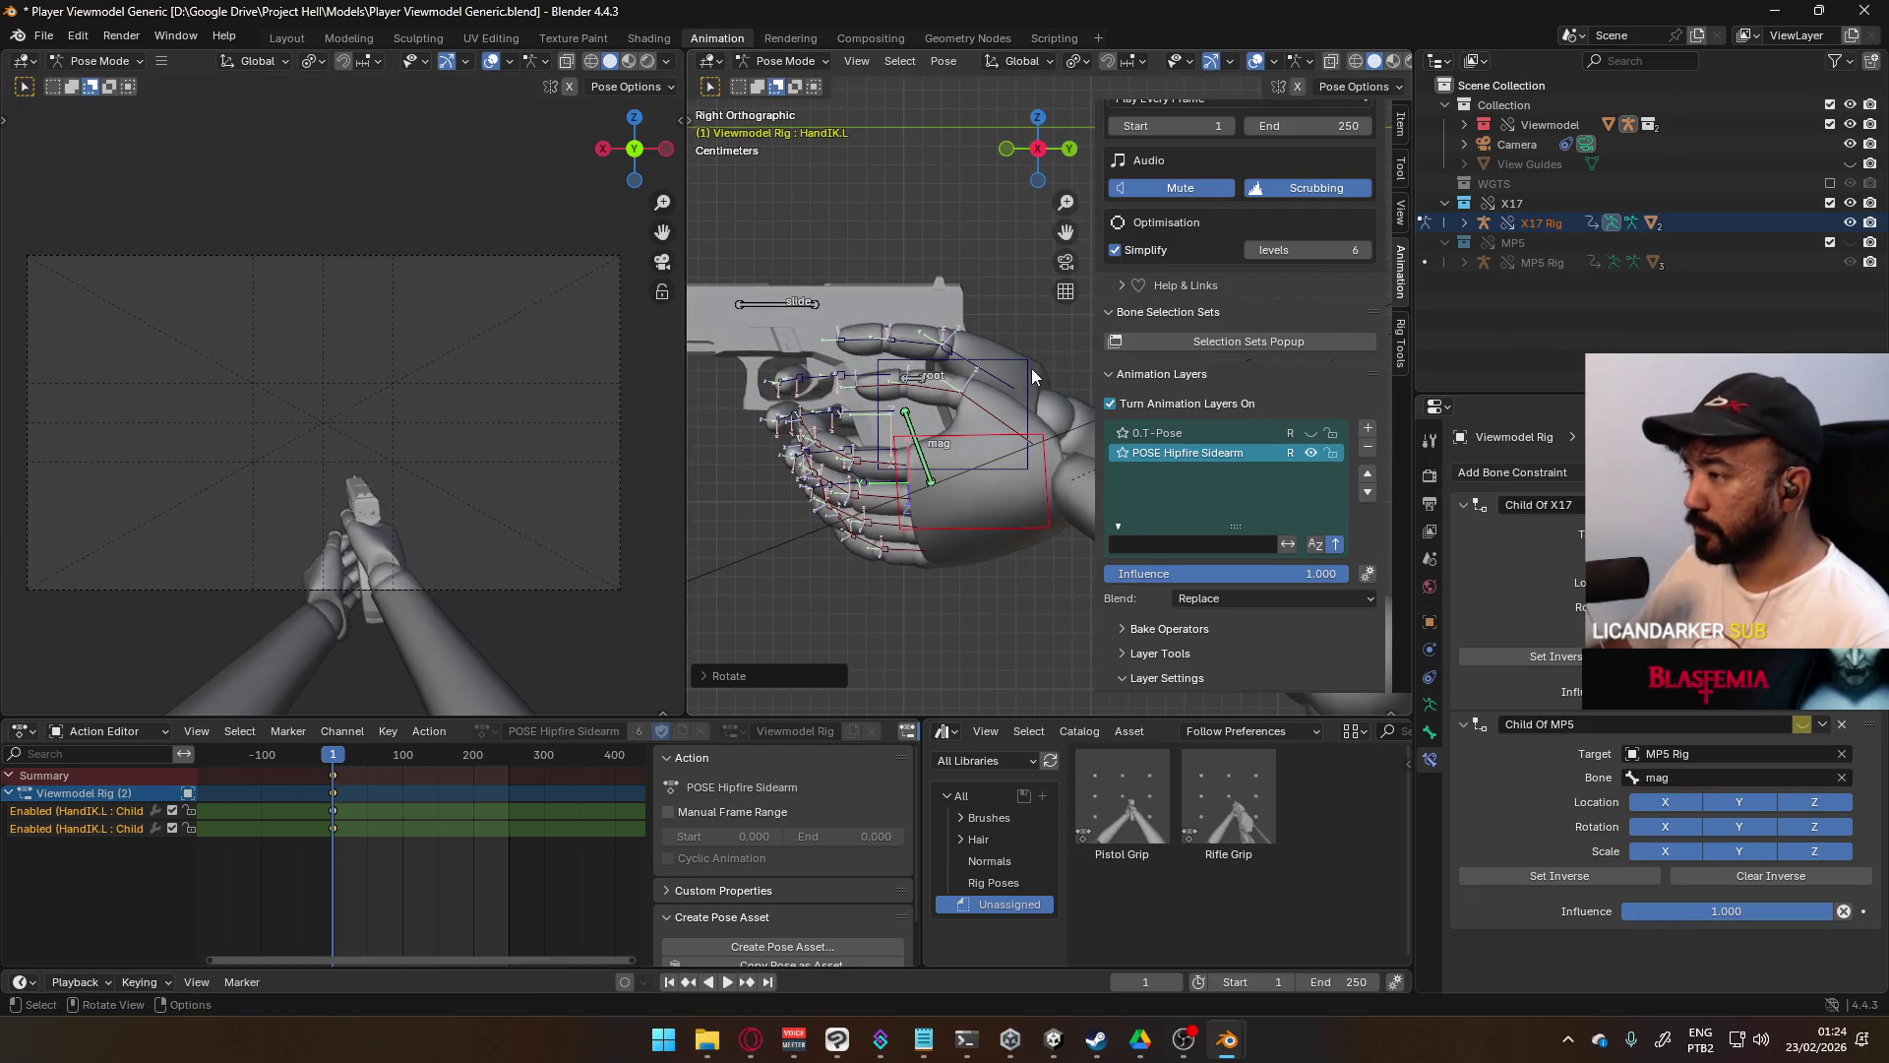
key("g")
left_click(977, 381)
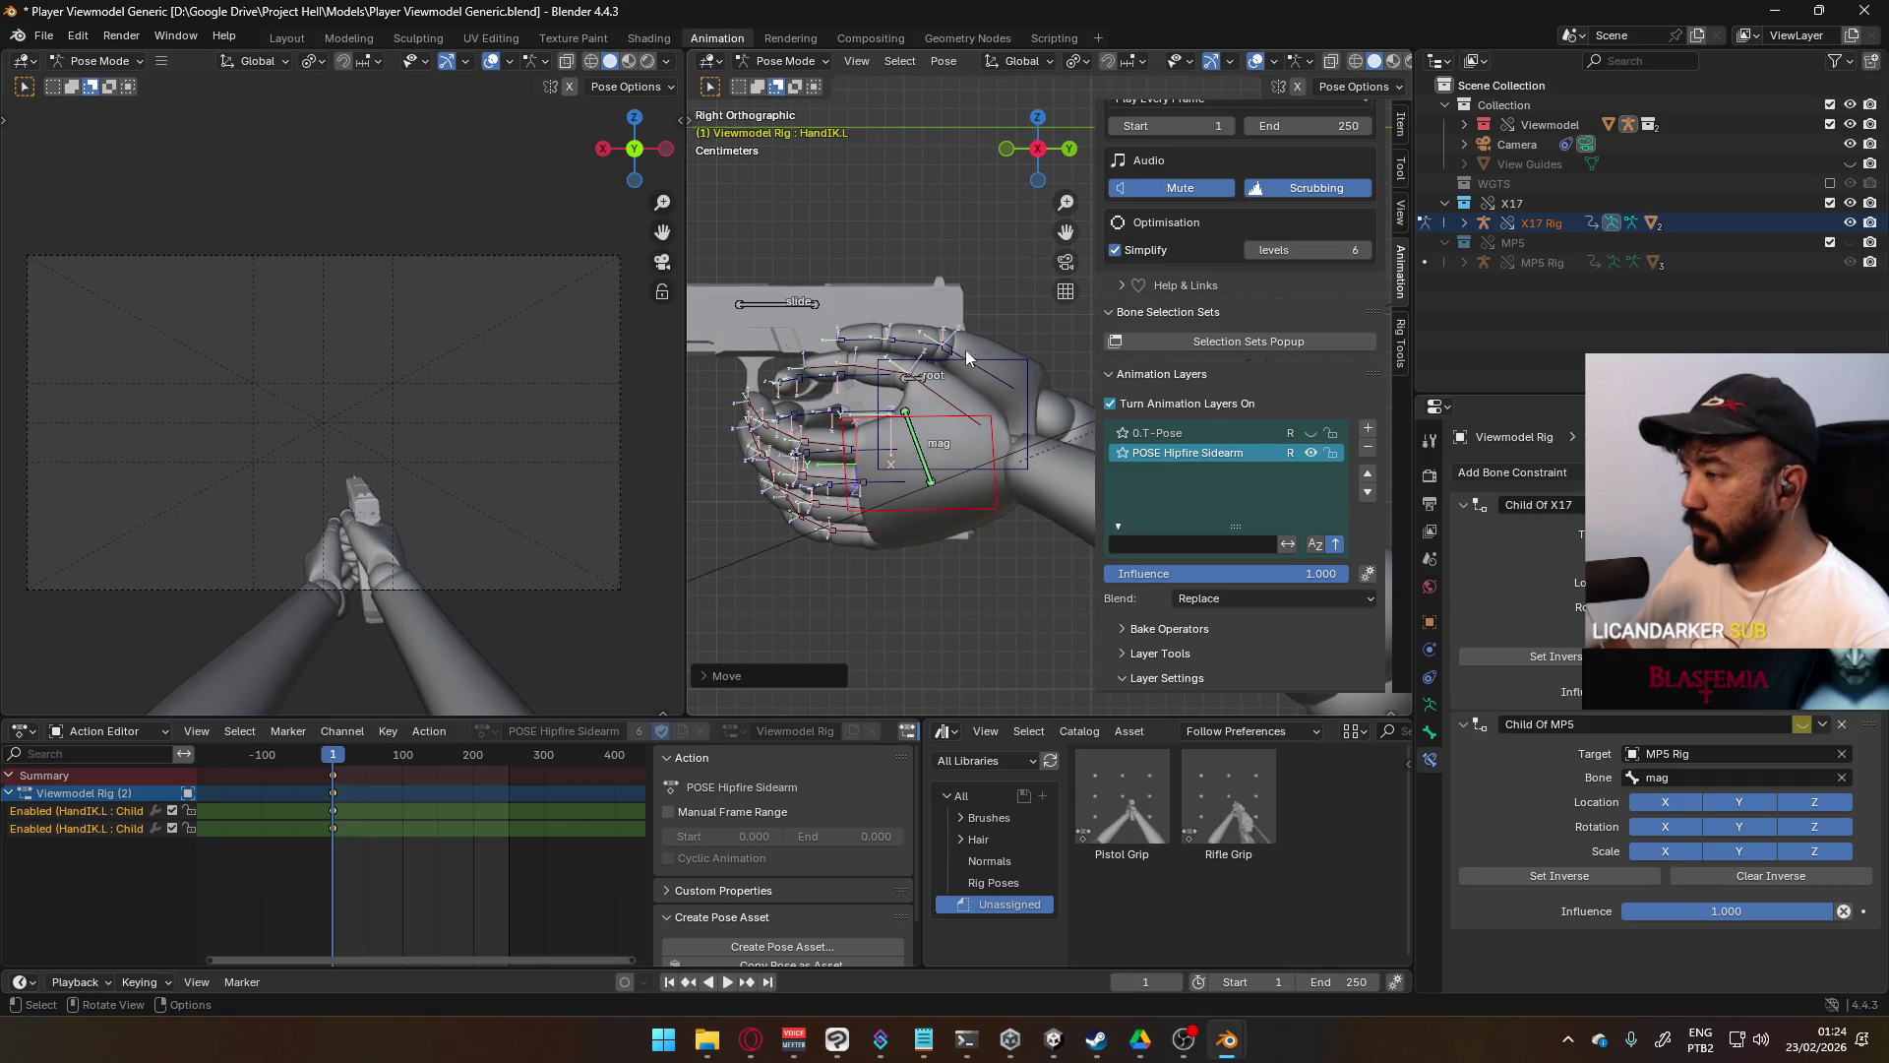
scroll(977, 381, "down", 2)
mouse_move(977, 381)
middle_mouse_down("alt")
mouse_move(1023, 413)
mouse_move(910, 413)
mouse_move(984, 366)
mouse_move(1014, 374)
mouse_move(1011, 417)
mouse_move(937, 433)
mouse_move(996, 422)
mouse_move(968, 266)
mouse_move(996, 318)
middle_mouse_up("alt")
key("g")
left_click(1002, 384)
scroll(1001, 384, "down", 3)
left_click(979, 203)
scroll(996, 319, "up", 1)
- Rotate and slightly nudge Shoulder.L for the hipfire pose, then save Player Viewmodel Generic.blend
key("r")
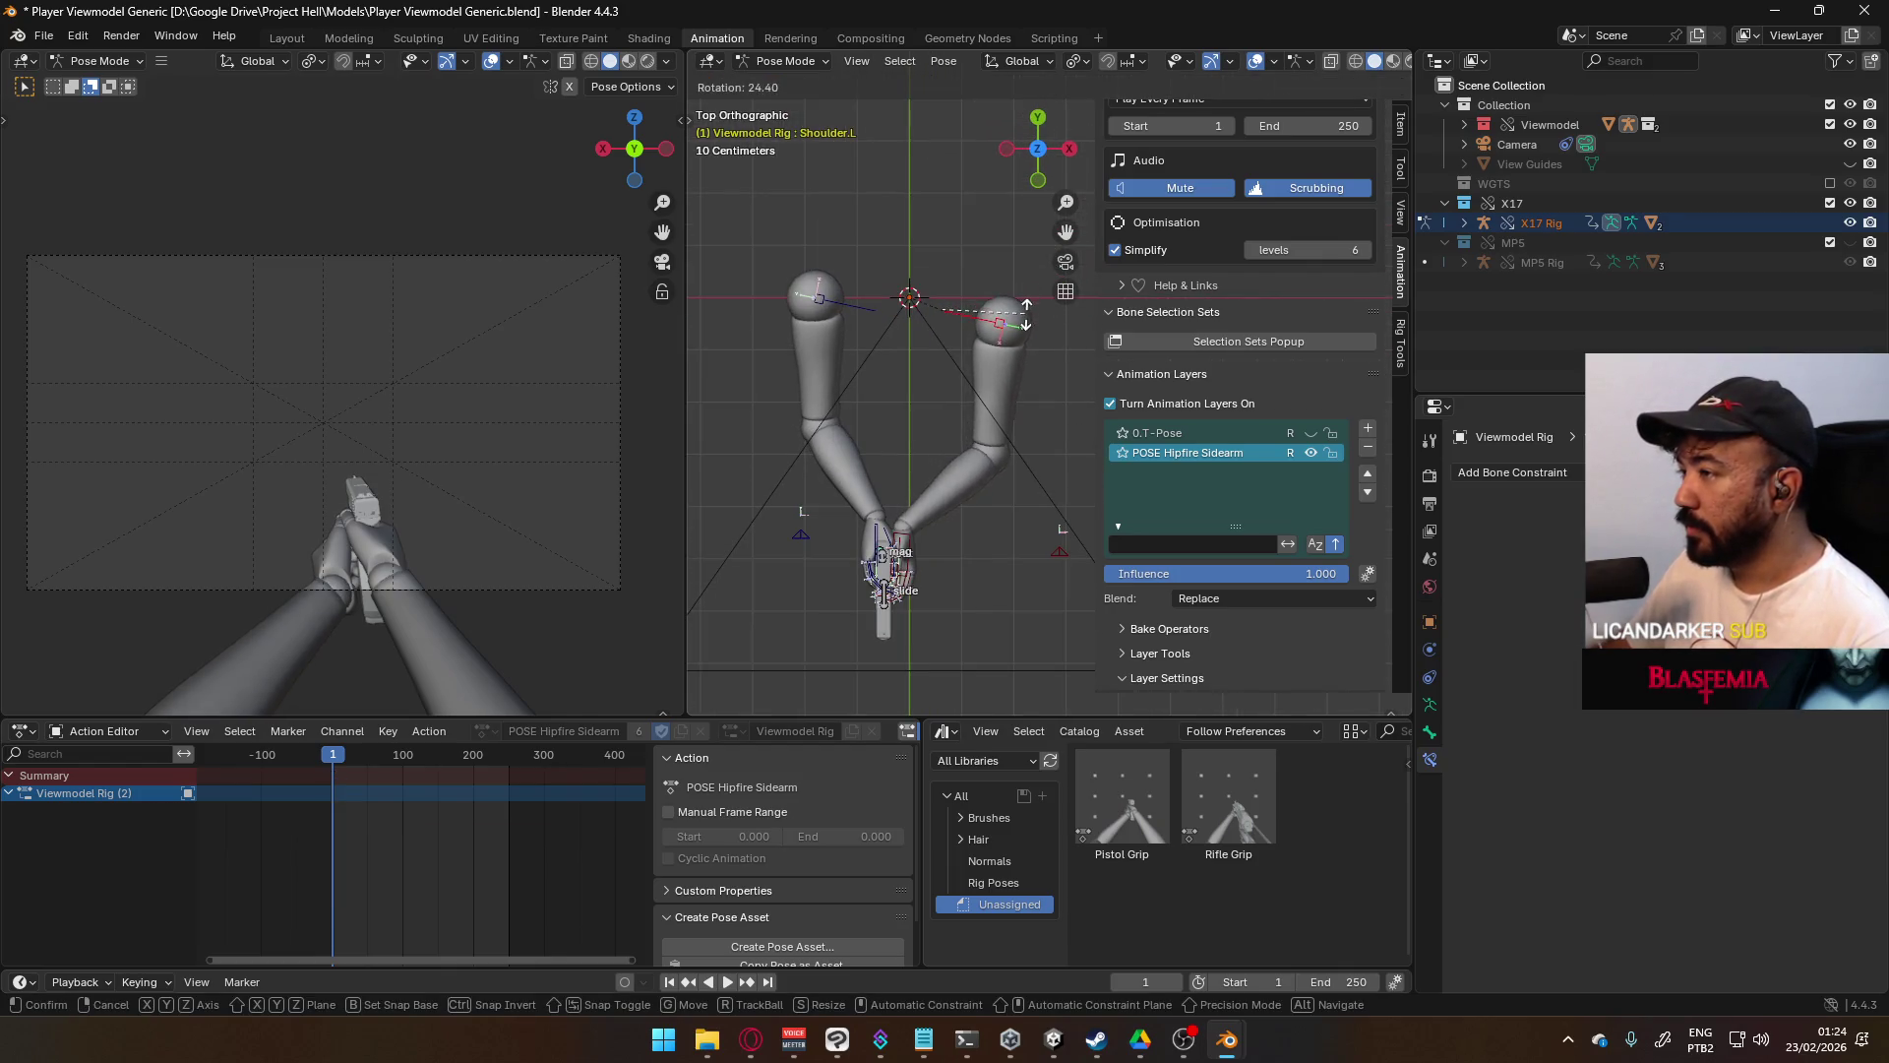
left_click(1020, 325)
key("g")
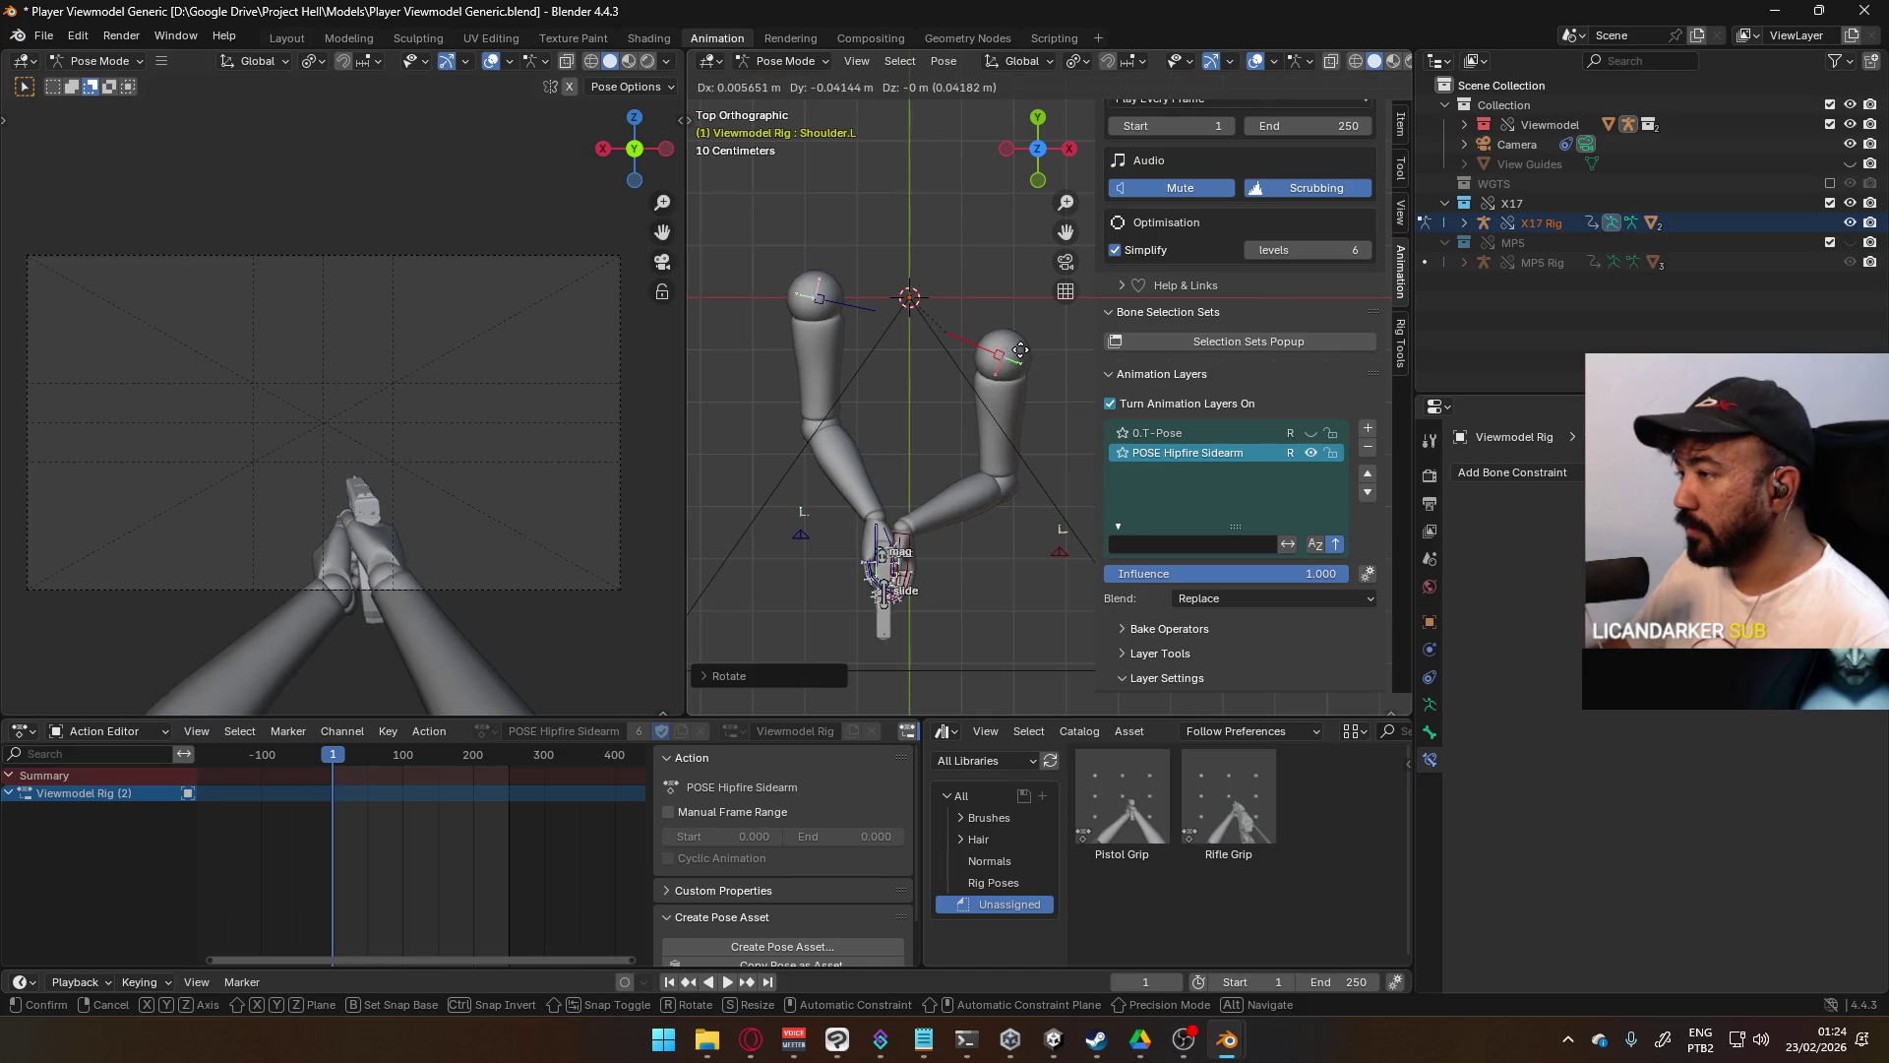
left_click(1024, 346)
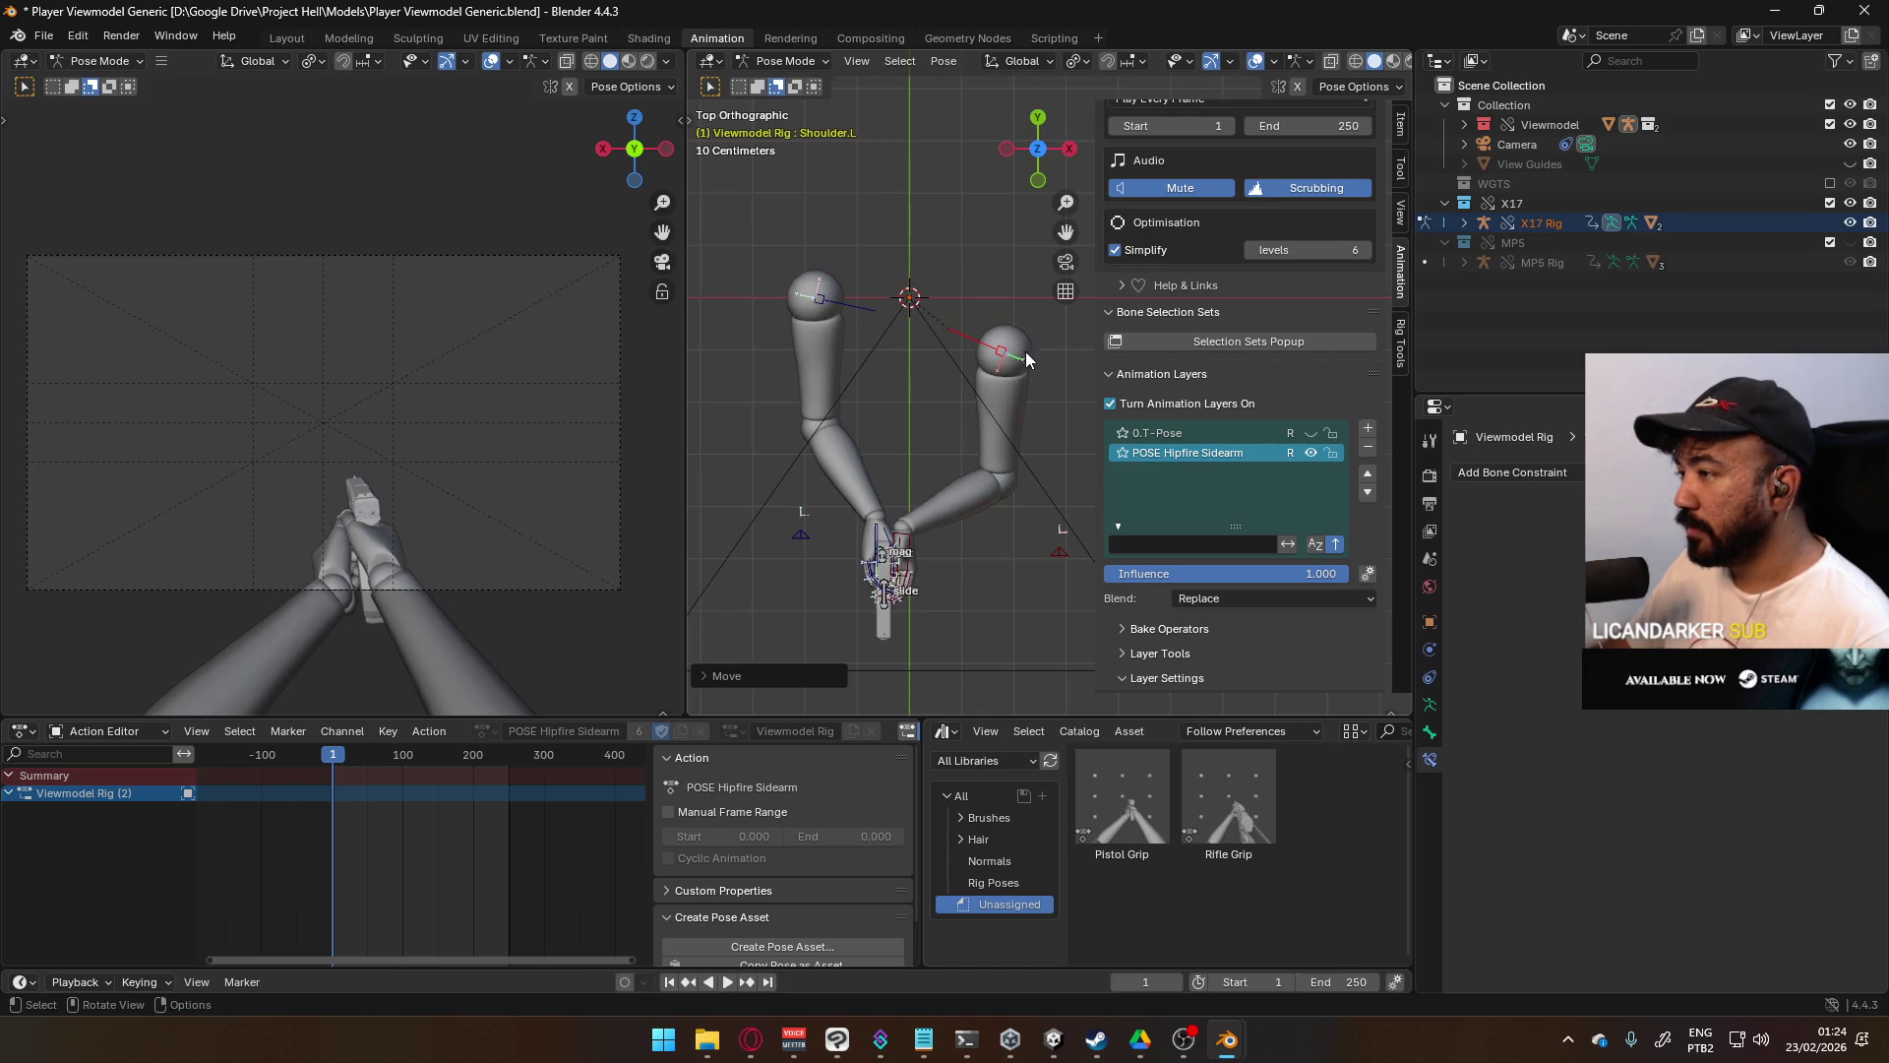
mouse_move(1035, 559)
middle_mouse_down()
mouse_move(1023, 285)
mouse_move(1052, 264)
mouse_move(1088, 311)
mouse_move(1023, 376)
mouse_move(901, 388)
mouse_move(952, 401)
middle_mouse_up()
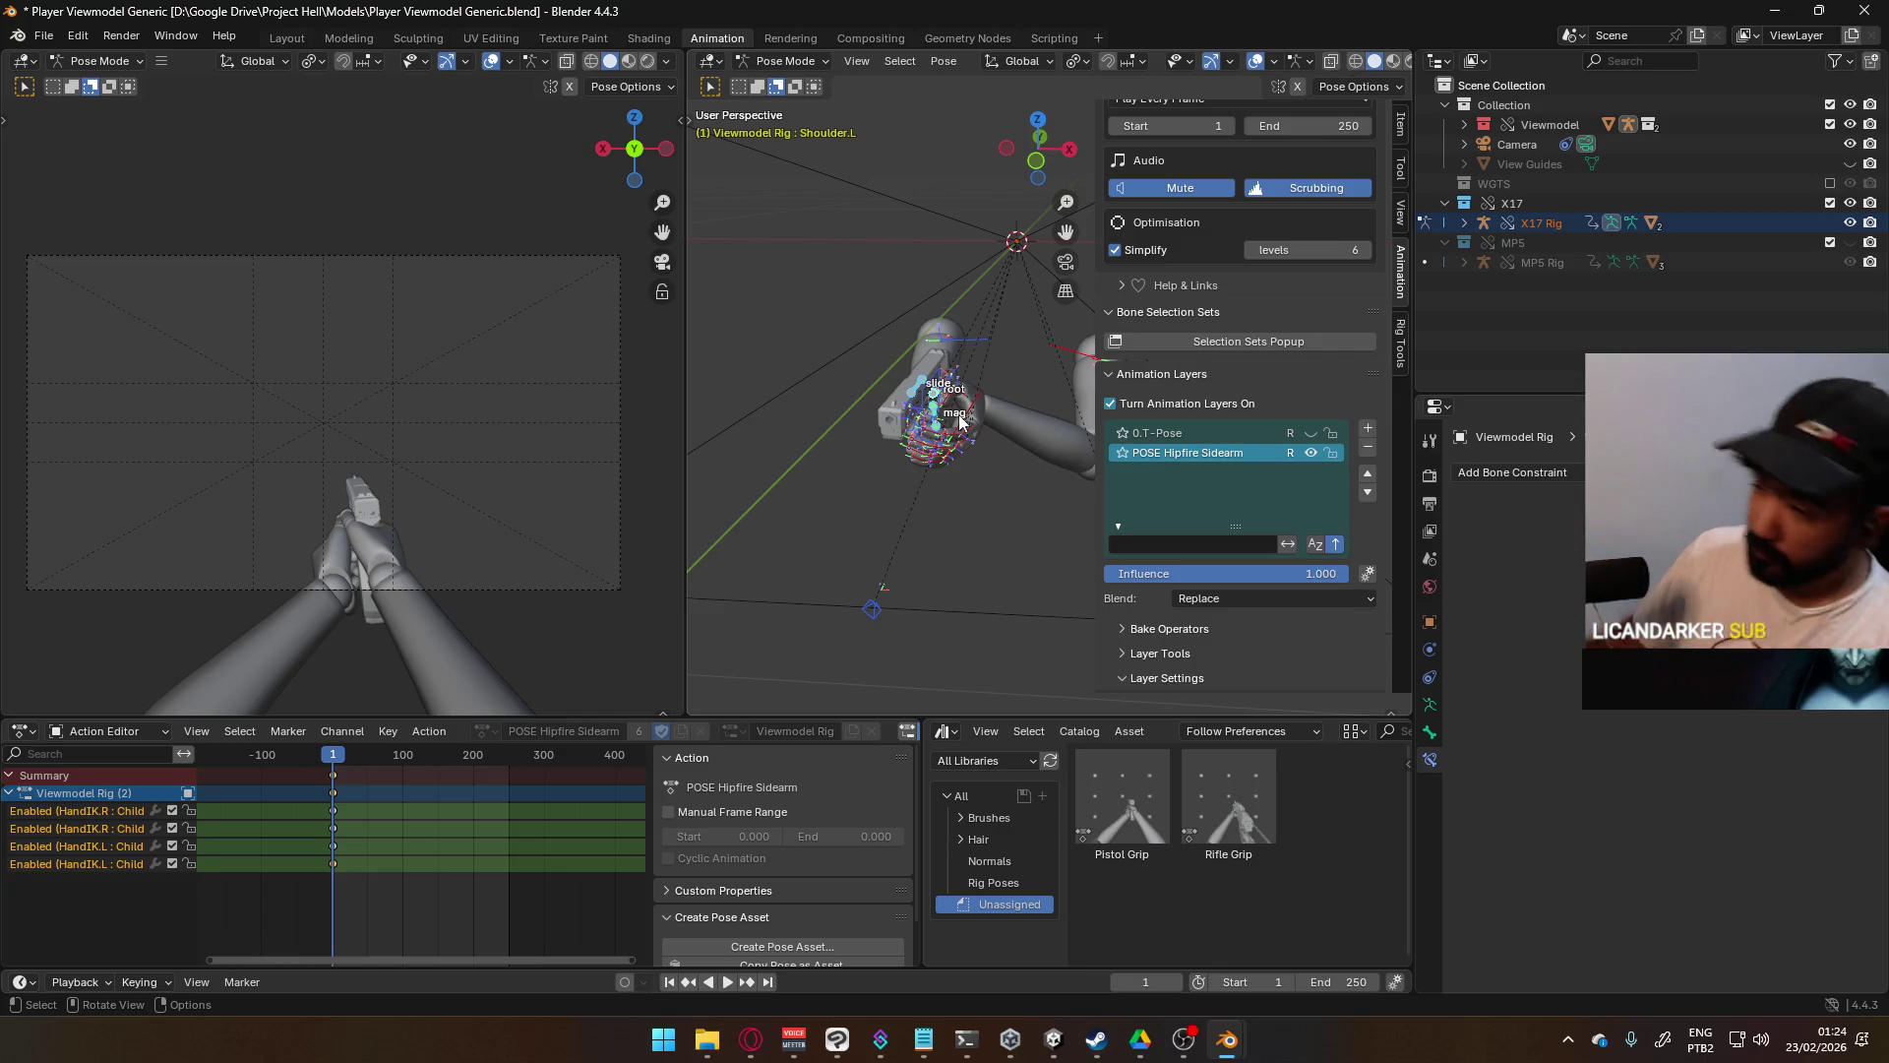
key("ctrl+s")
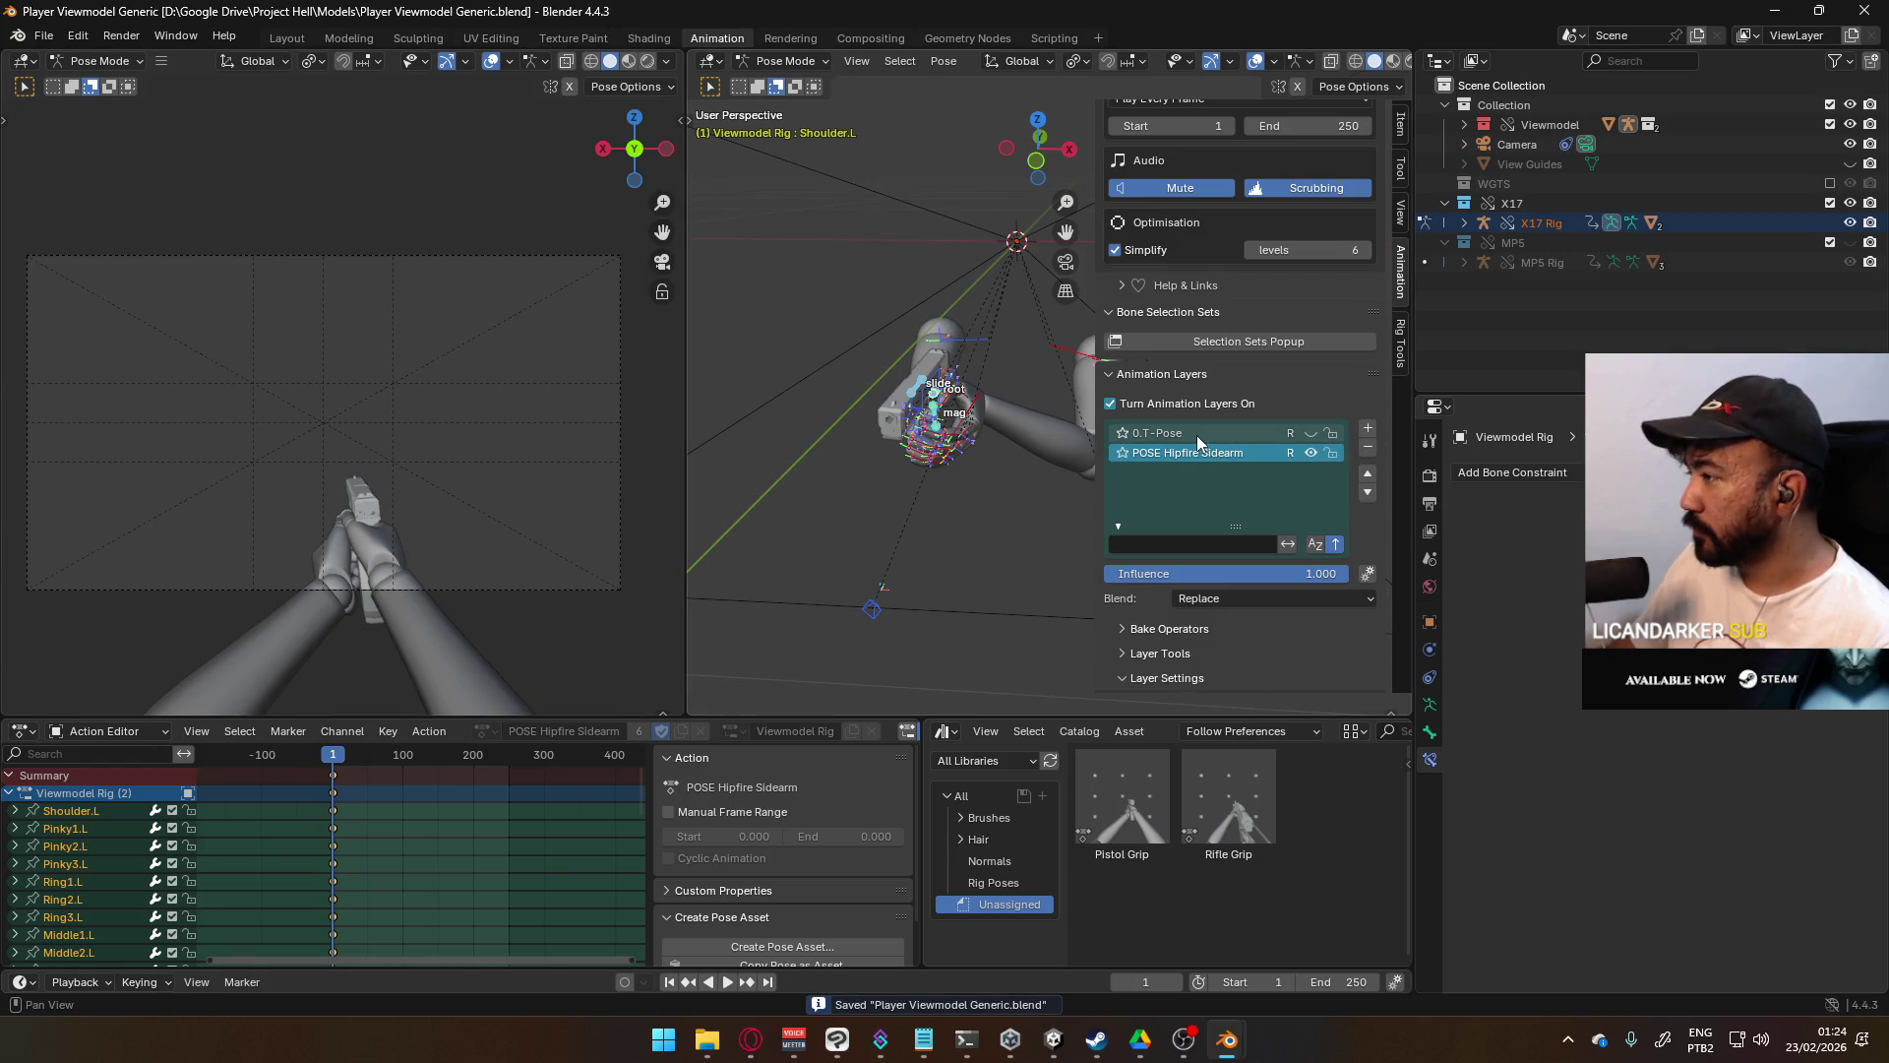
- Hide POSE Hipfire Sidearm, activate 0.T-Pose, and key HandIK.R's disabled Child Of MP5 toggle
left_click(1313, 453)
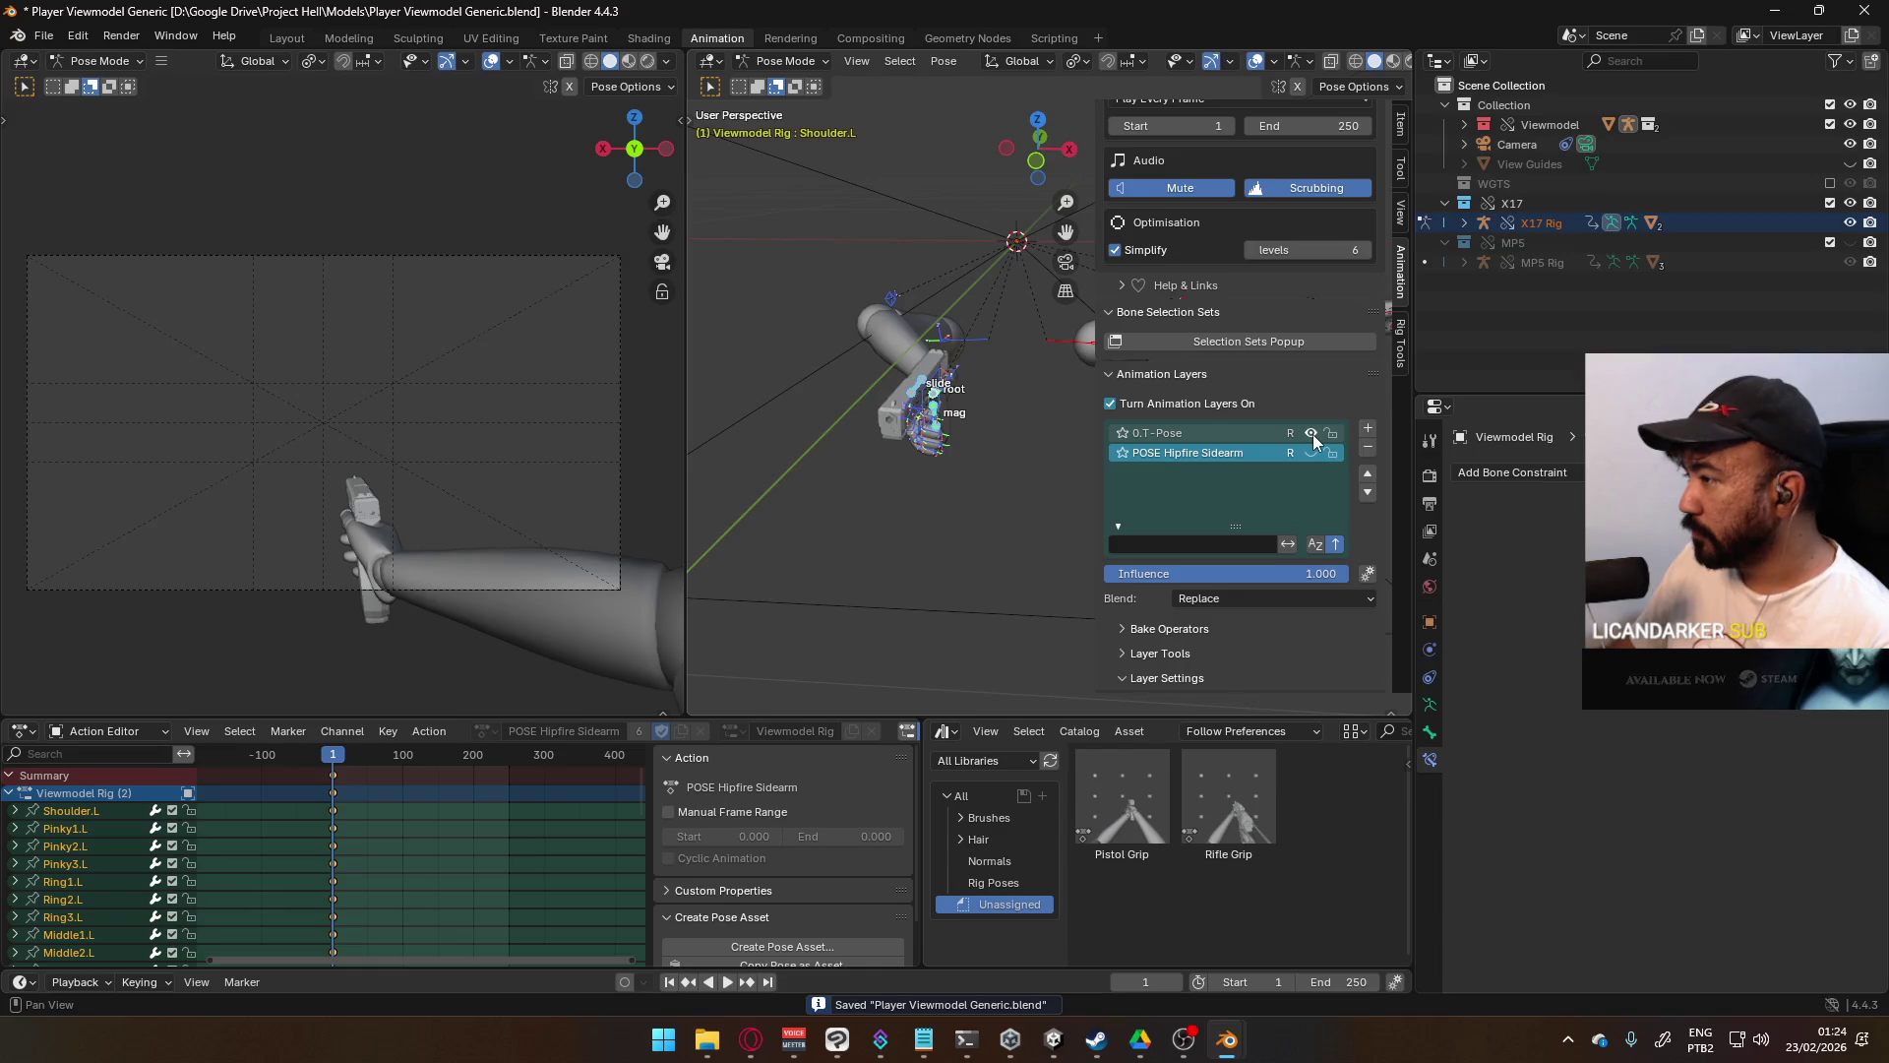
left_click(1242, 438)
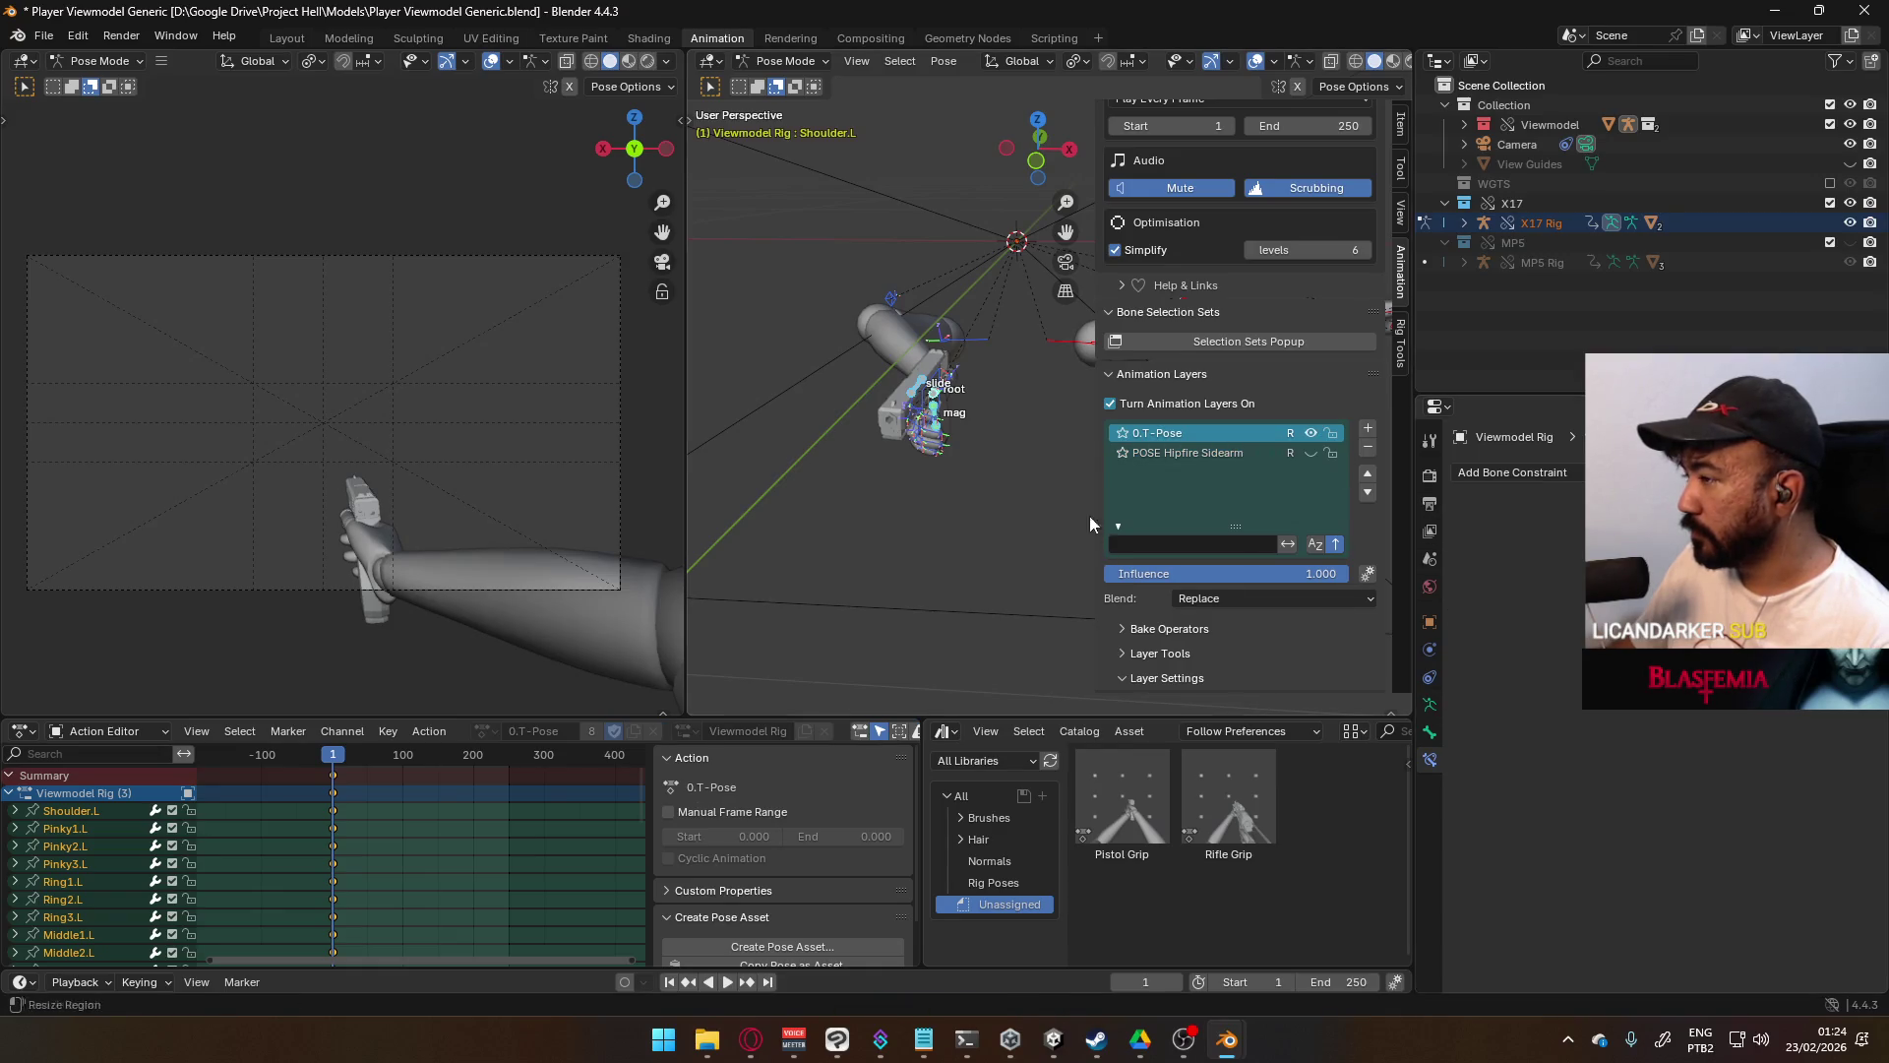
left_click(922, 407)
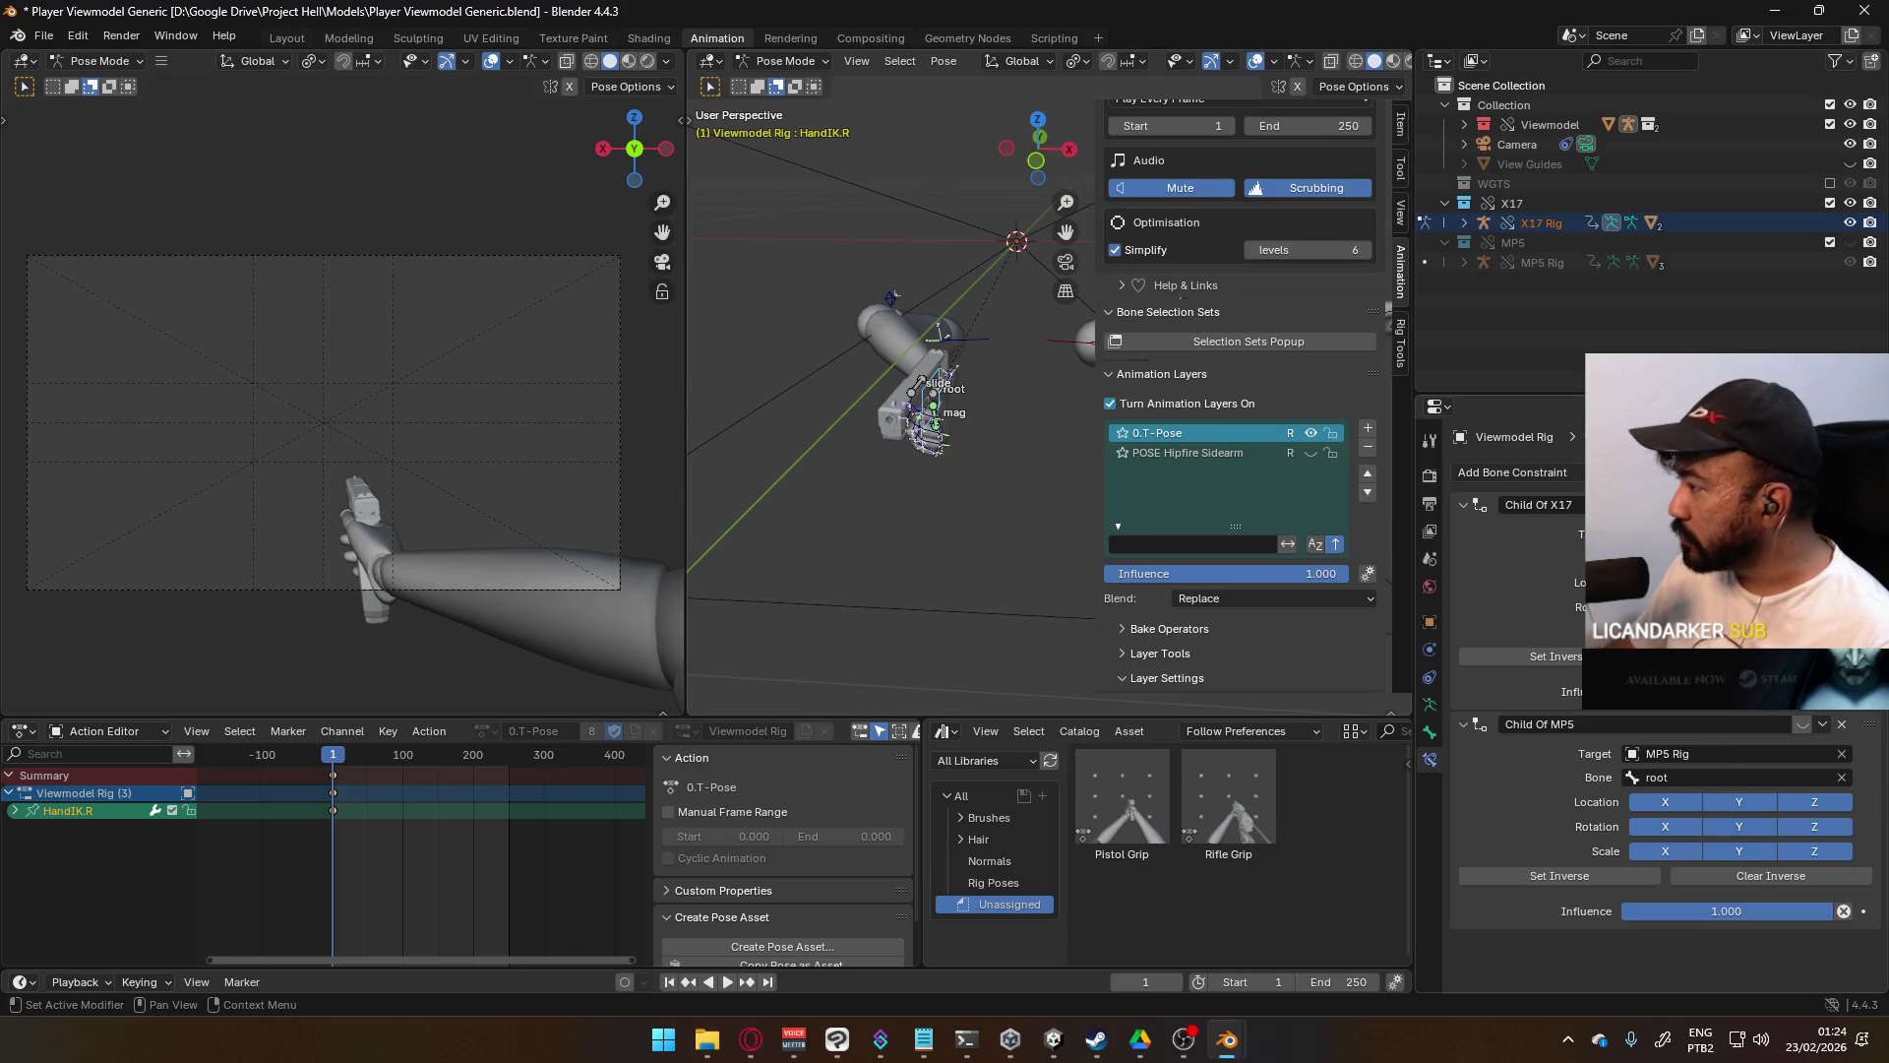
left_click(1802, 724)
right_click(1803, 726)
key("Escape")
right_click(1805, 729)
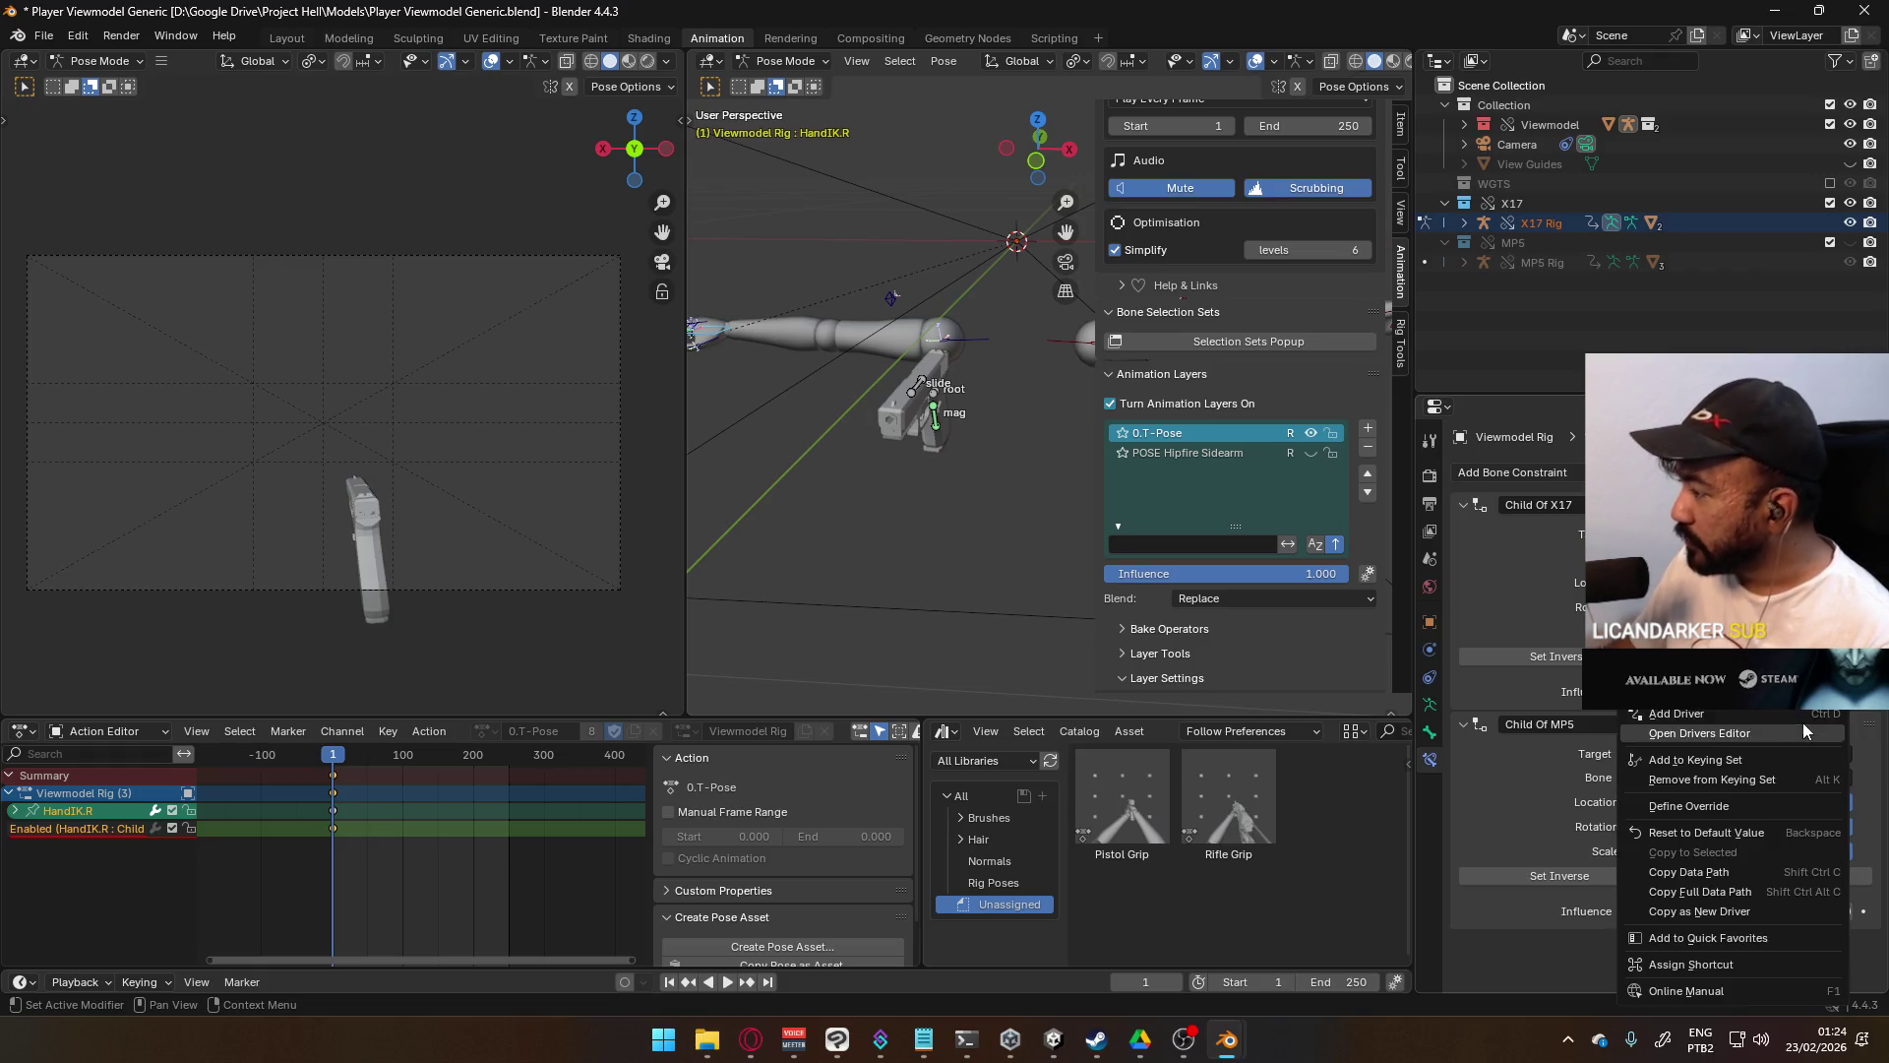
key("Escape")
left_click(1802, 724)
- Keyframe HandIK.L's Child Of MP5 enabled toggle on the 0.T-Pose layer
mouse_move(892, 453)
middle_mouse_down()
mouse_move(952, 399)
mouse_move(963, 414)
mouse_move(887, 454)
middle_mouse_up()
left_click(887, 455)
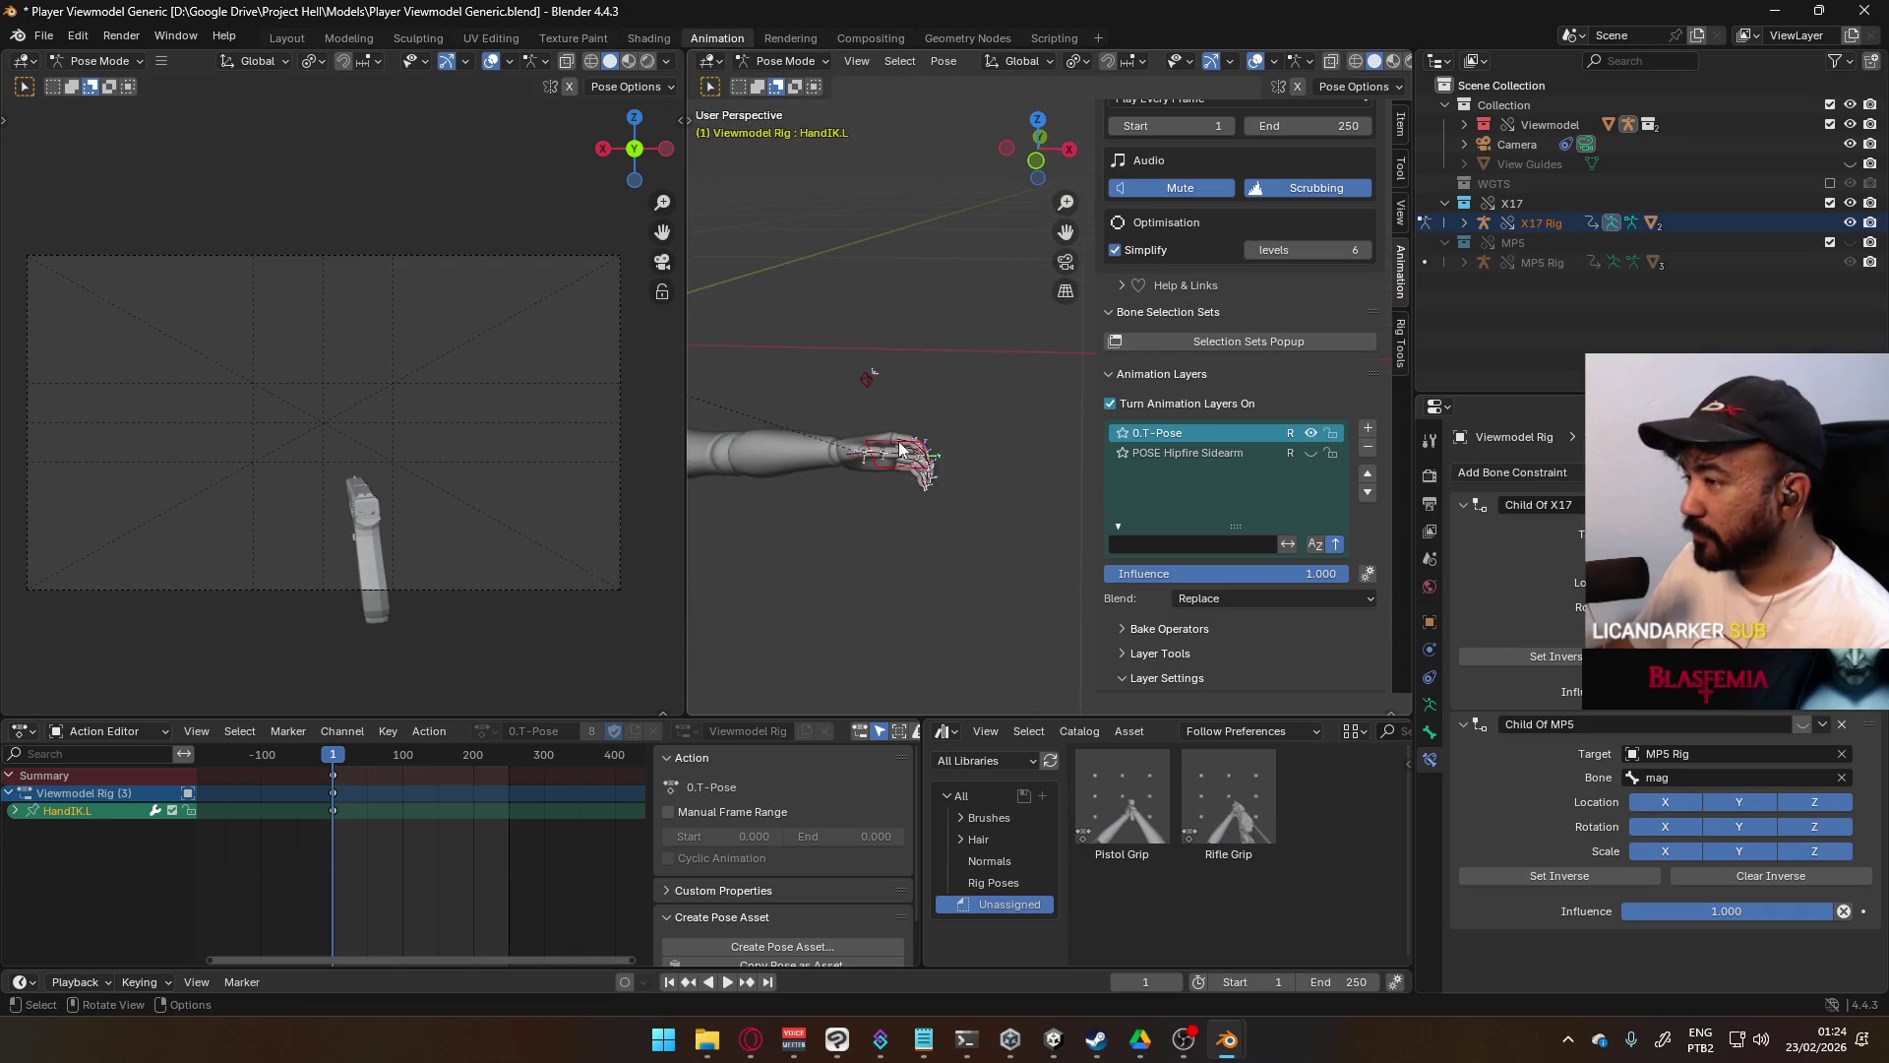
right_click(1802, 727)
left_click(1802, 726)
right_click(1802, 726)
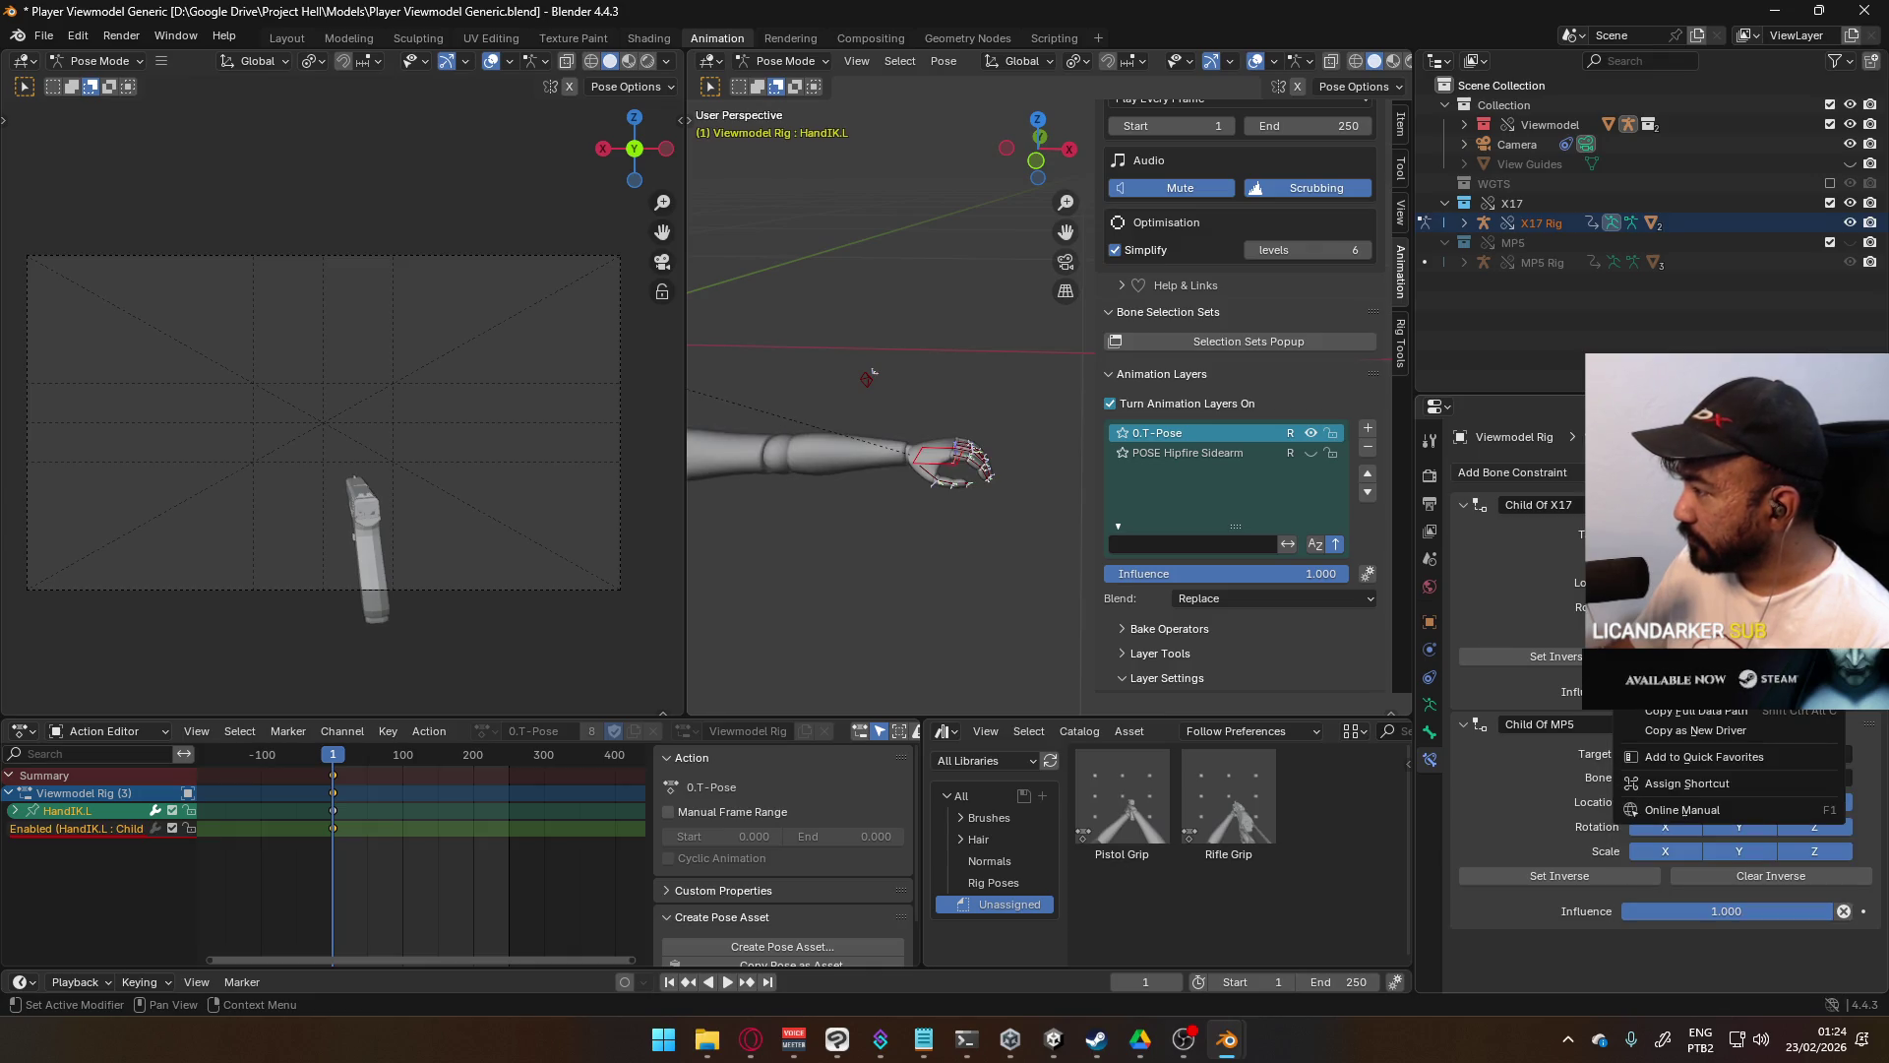
left_click(1692, 590)
- Select all rig bones and clear their location and rotation
mouse_move(902, 463)
middle_mouse_down()
mouse_move(976, 345)
mouse_move(1137, 346)
mouse_move(954, 366)
mouse_move(1007, 360)
middle_mouse_up()
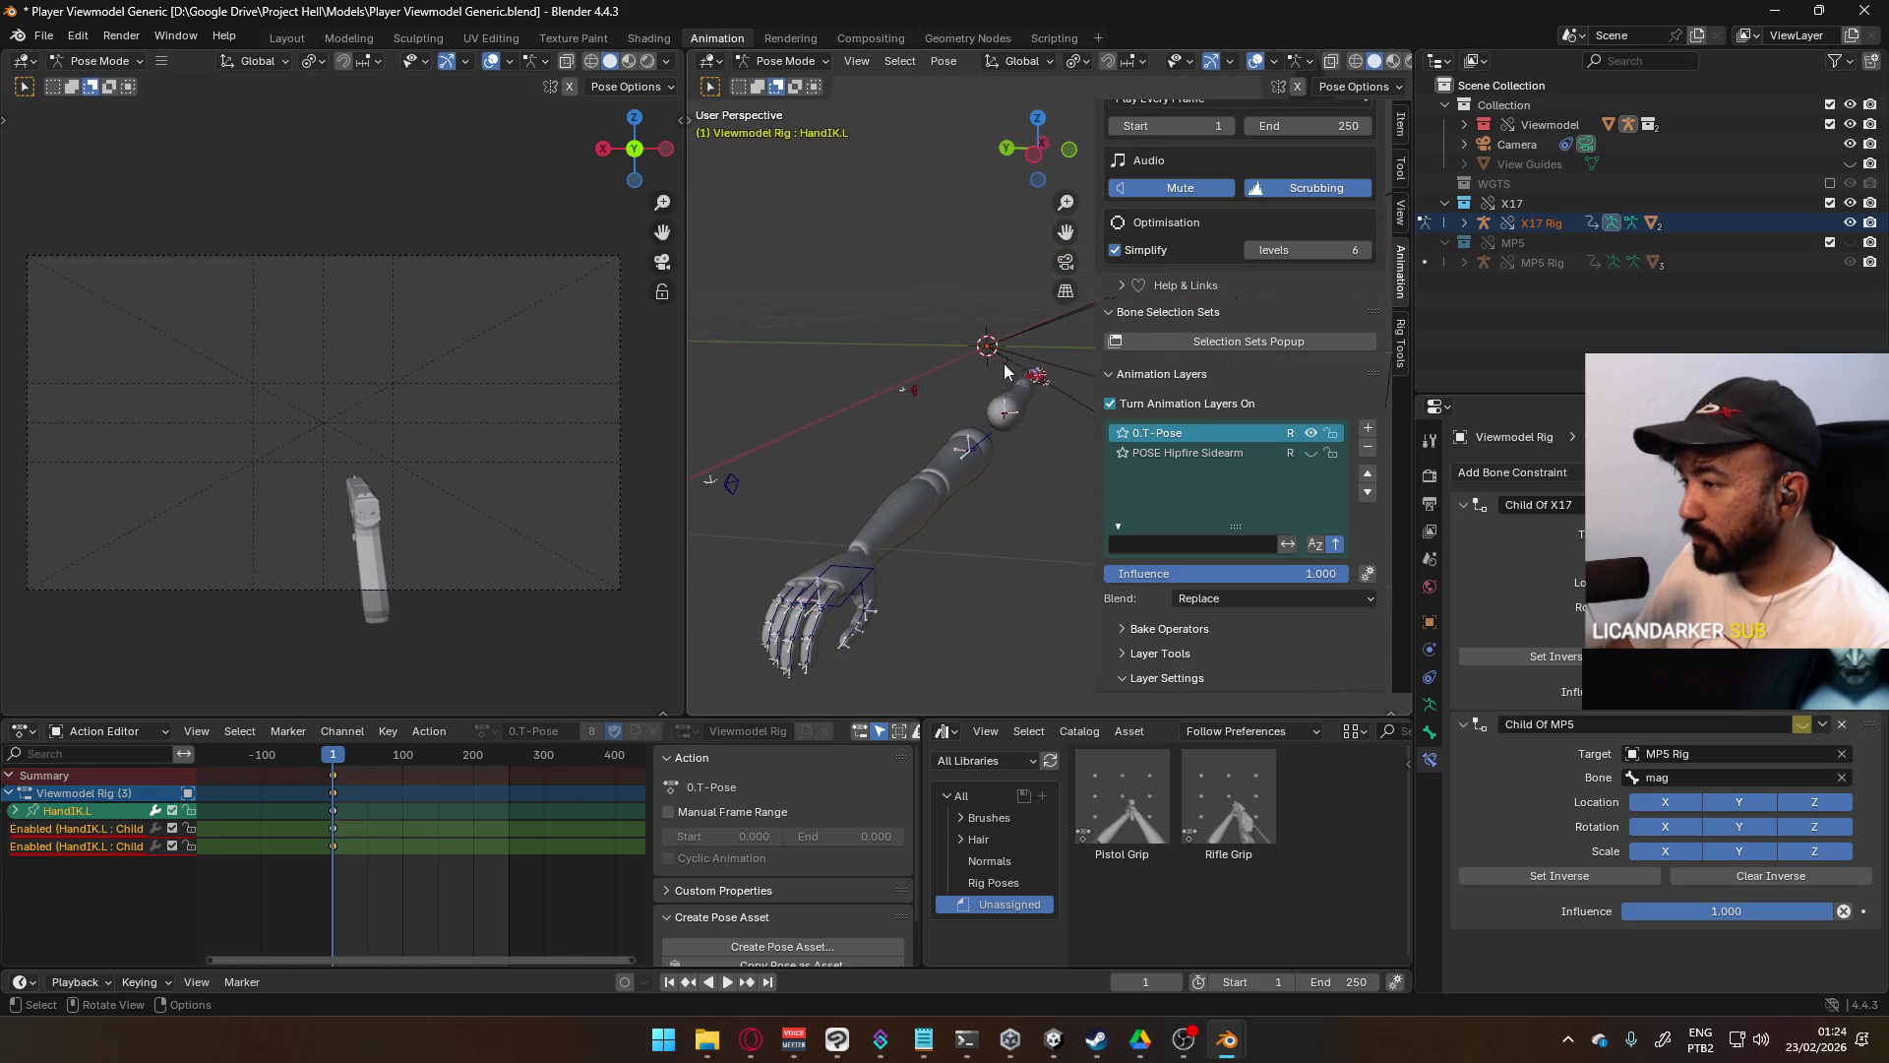
left_click(872, 569)
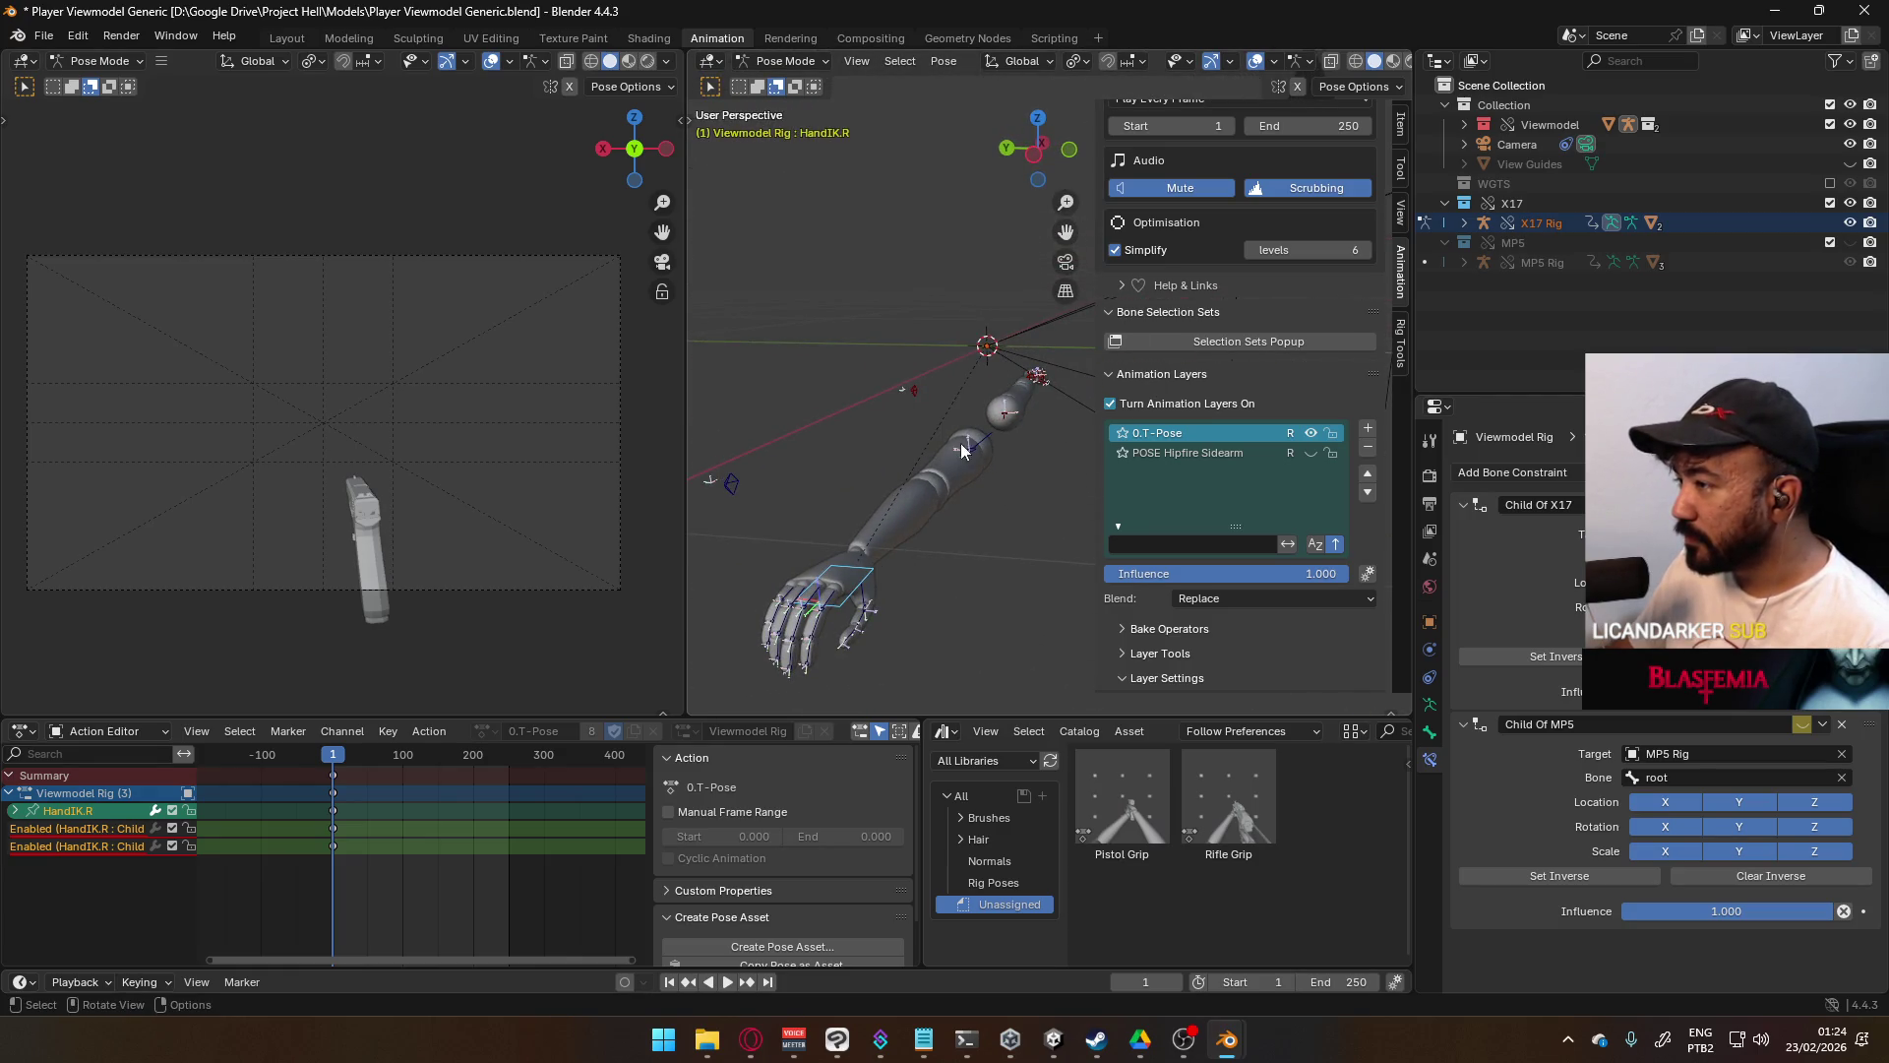
scroll(964, 450, "down", 4)
key("a")
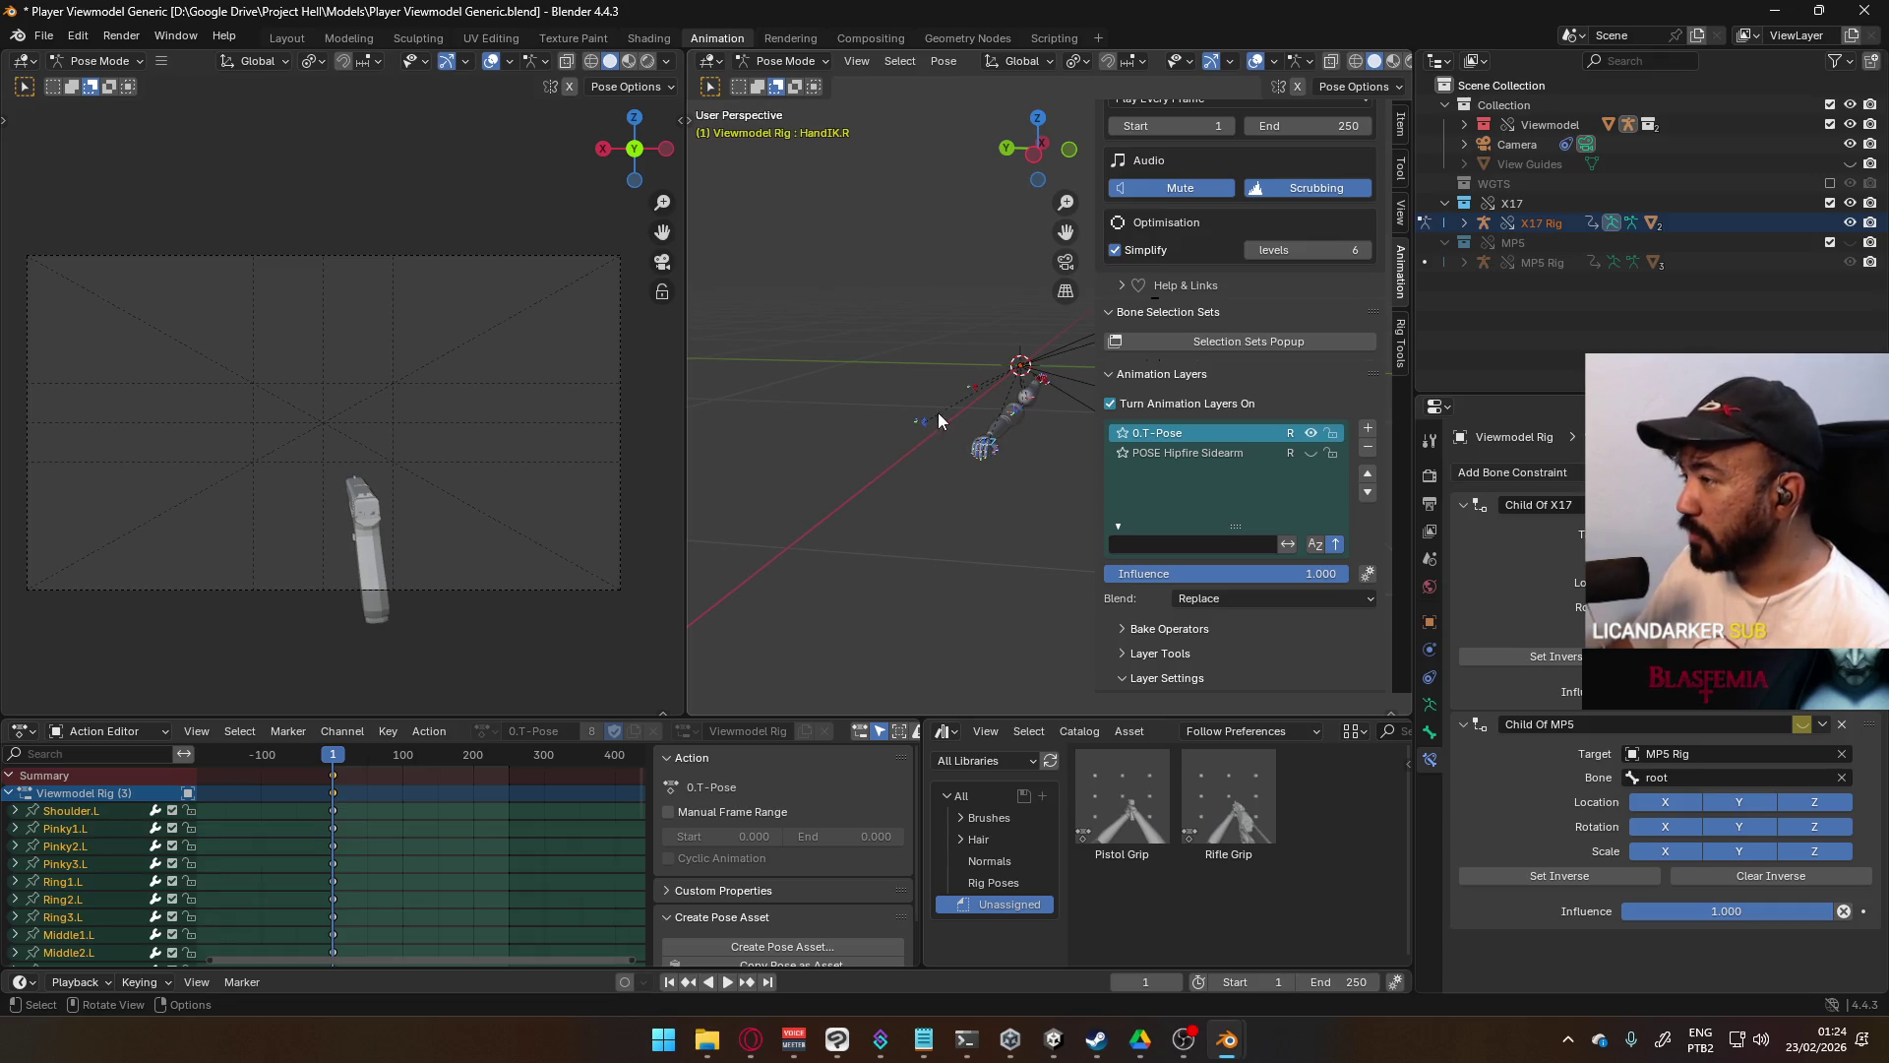
key("alt+g")
key("alt+r")
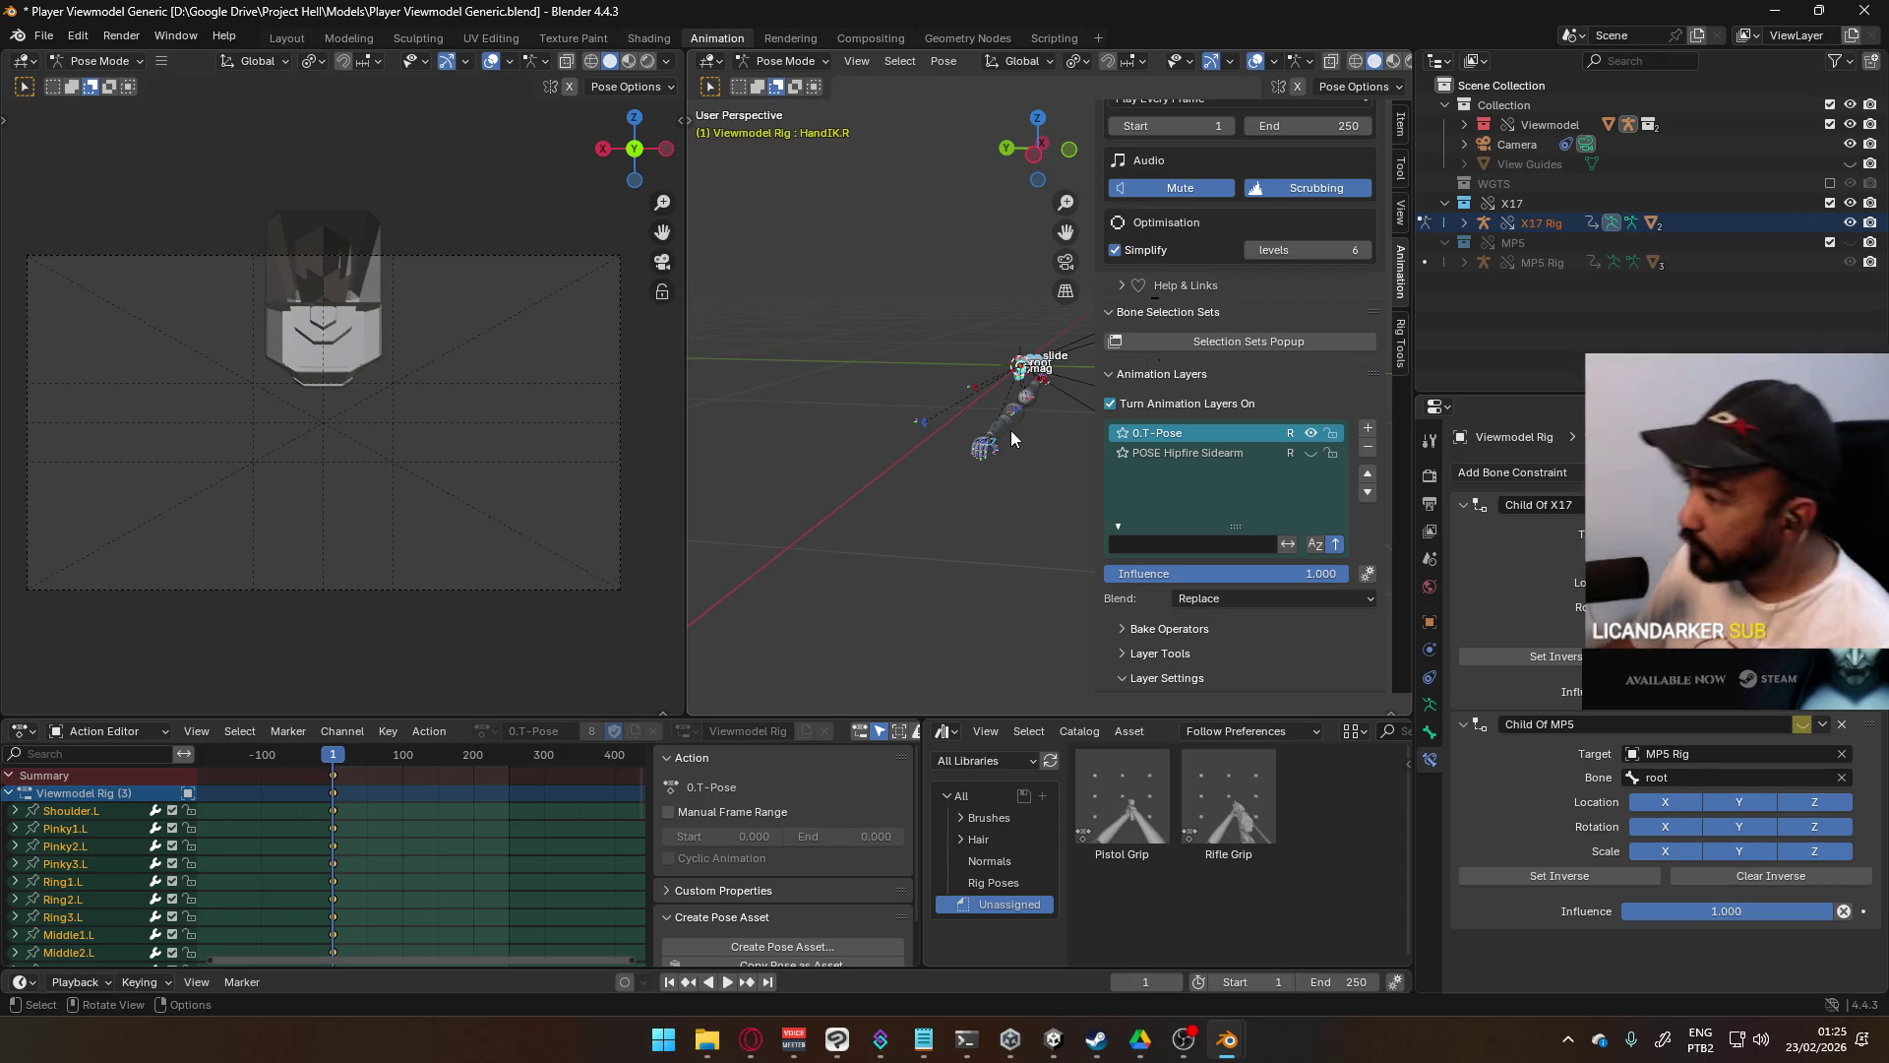
- Show POSE Hipfire Sidearm again, hide 0.T-Pose, and select the X17 root bone
mouse_move(1011, 433)
middle_mouse_down()
mouse_move(923, 428)
mouse_move(996, 439)
middle_mouse_up()
left_click(944, 425)
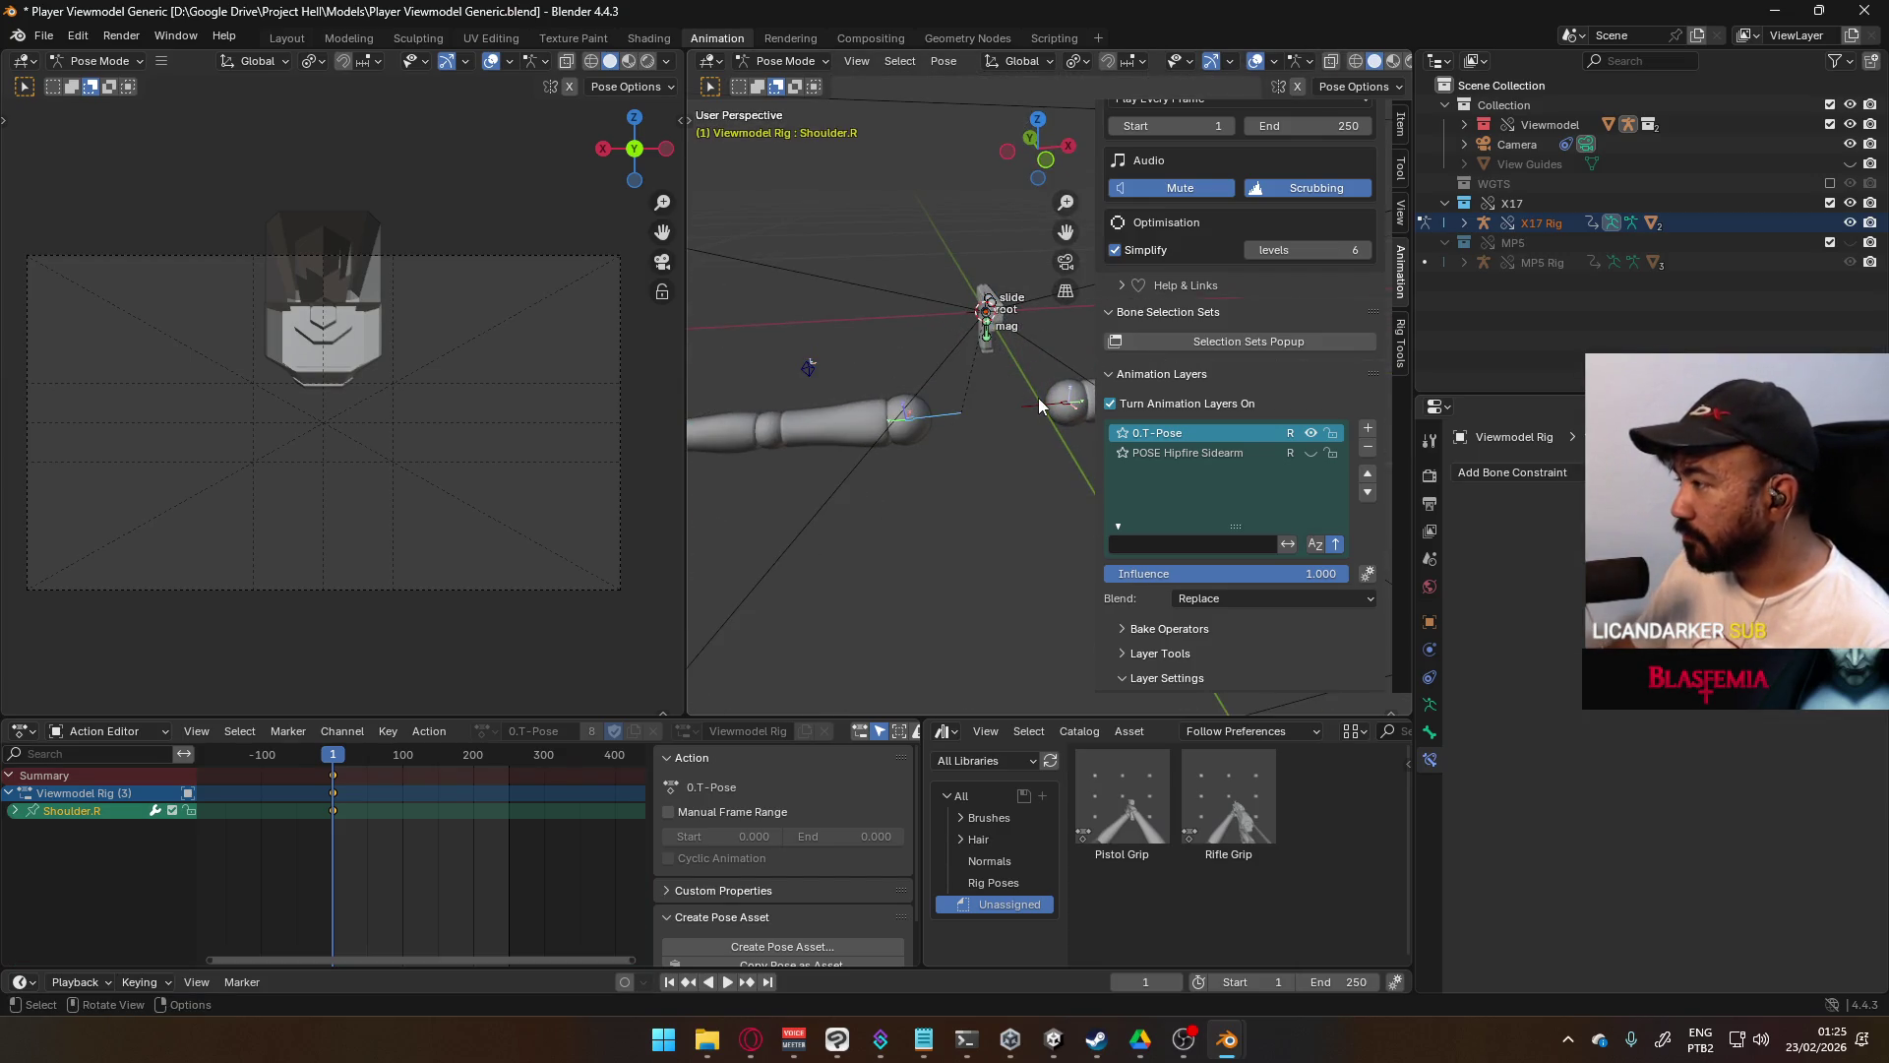
scroll(913, 460, "down", 5, "ctrl")
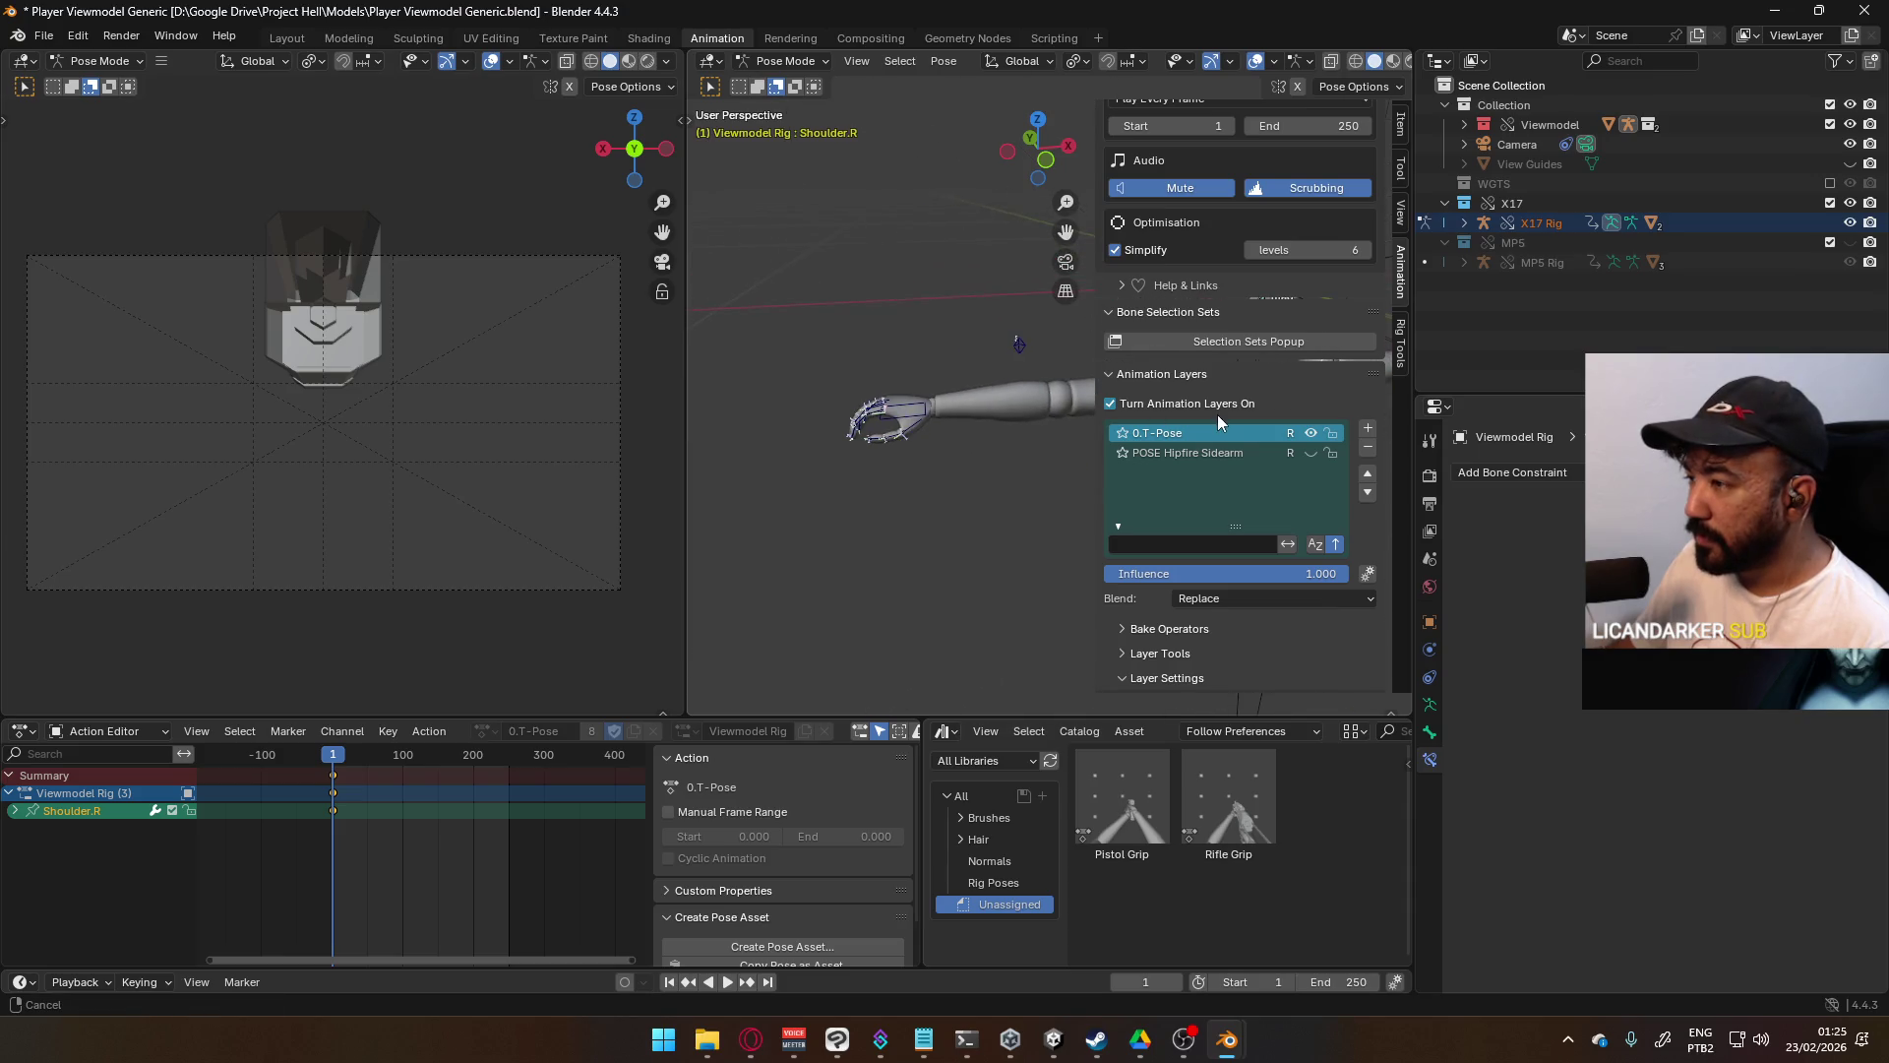
left_click(921, 404)
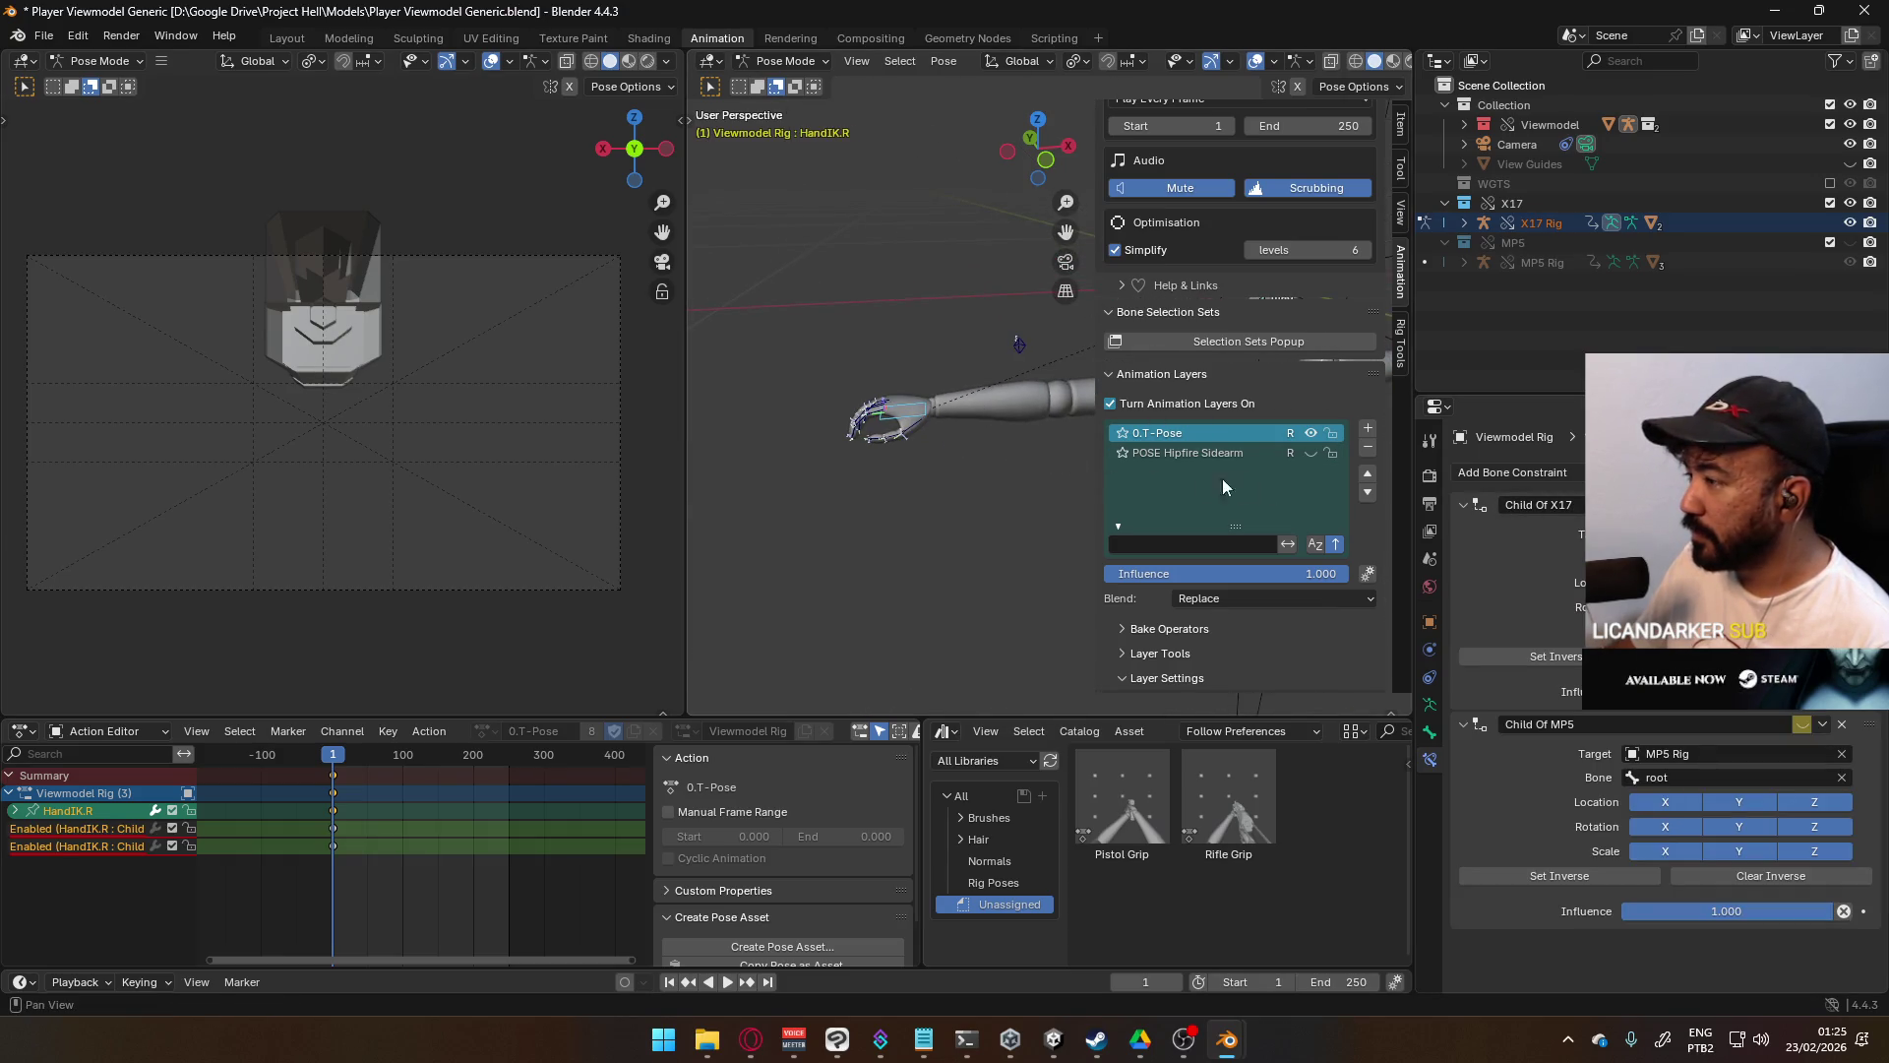
left_click(1314, 451)
left_click(1314, 431)
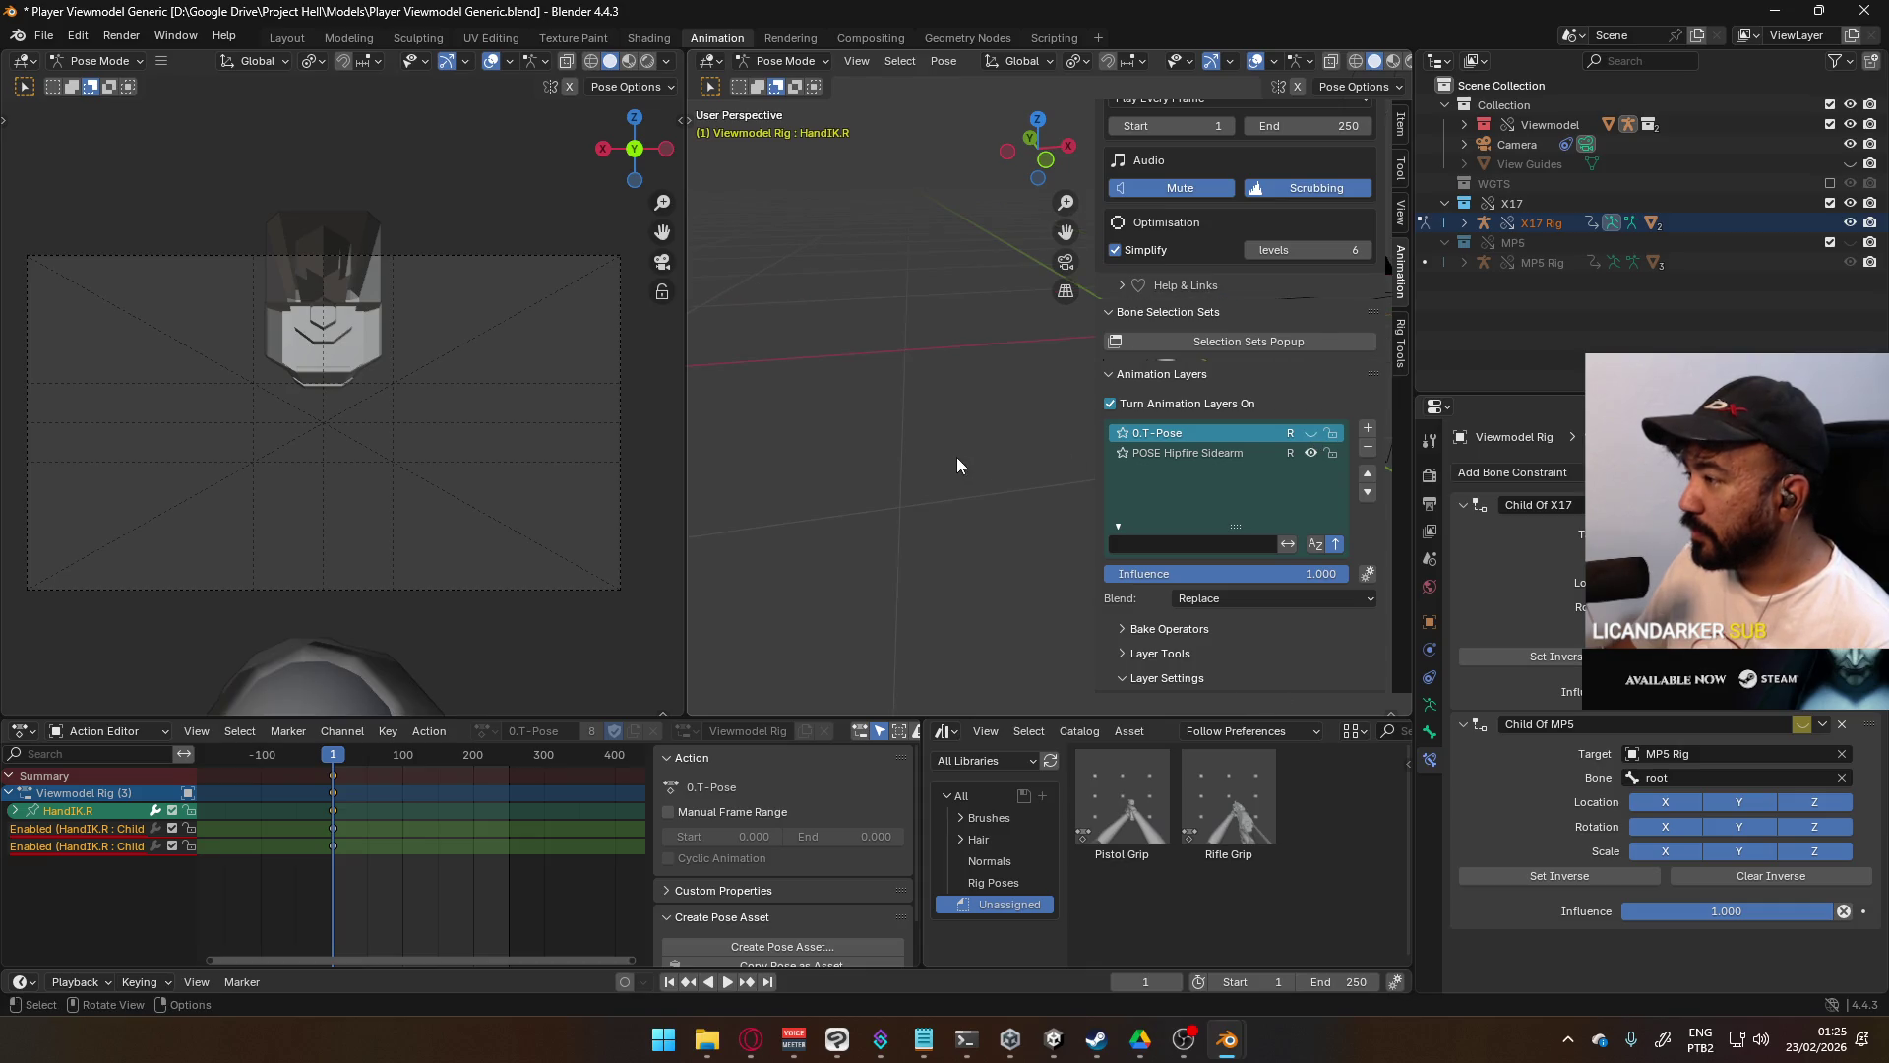
scroll(1016, 451, "up", 6)
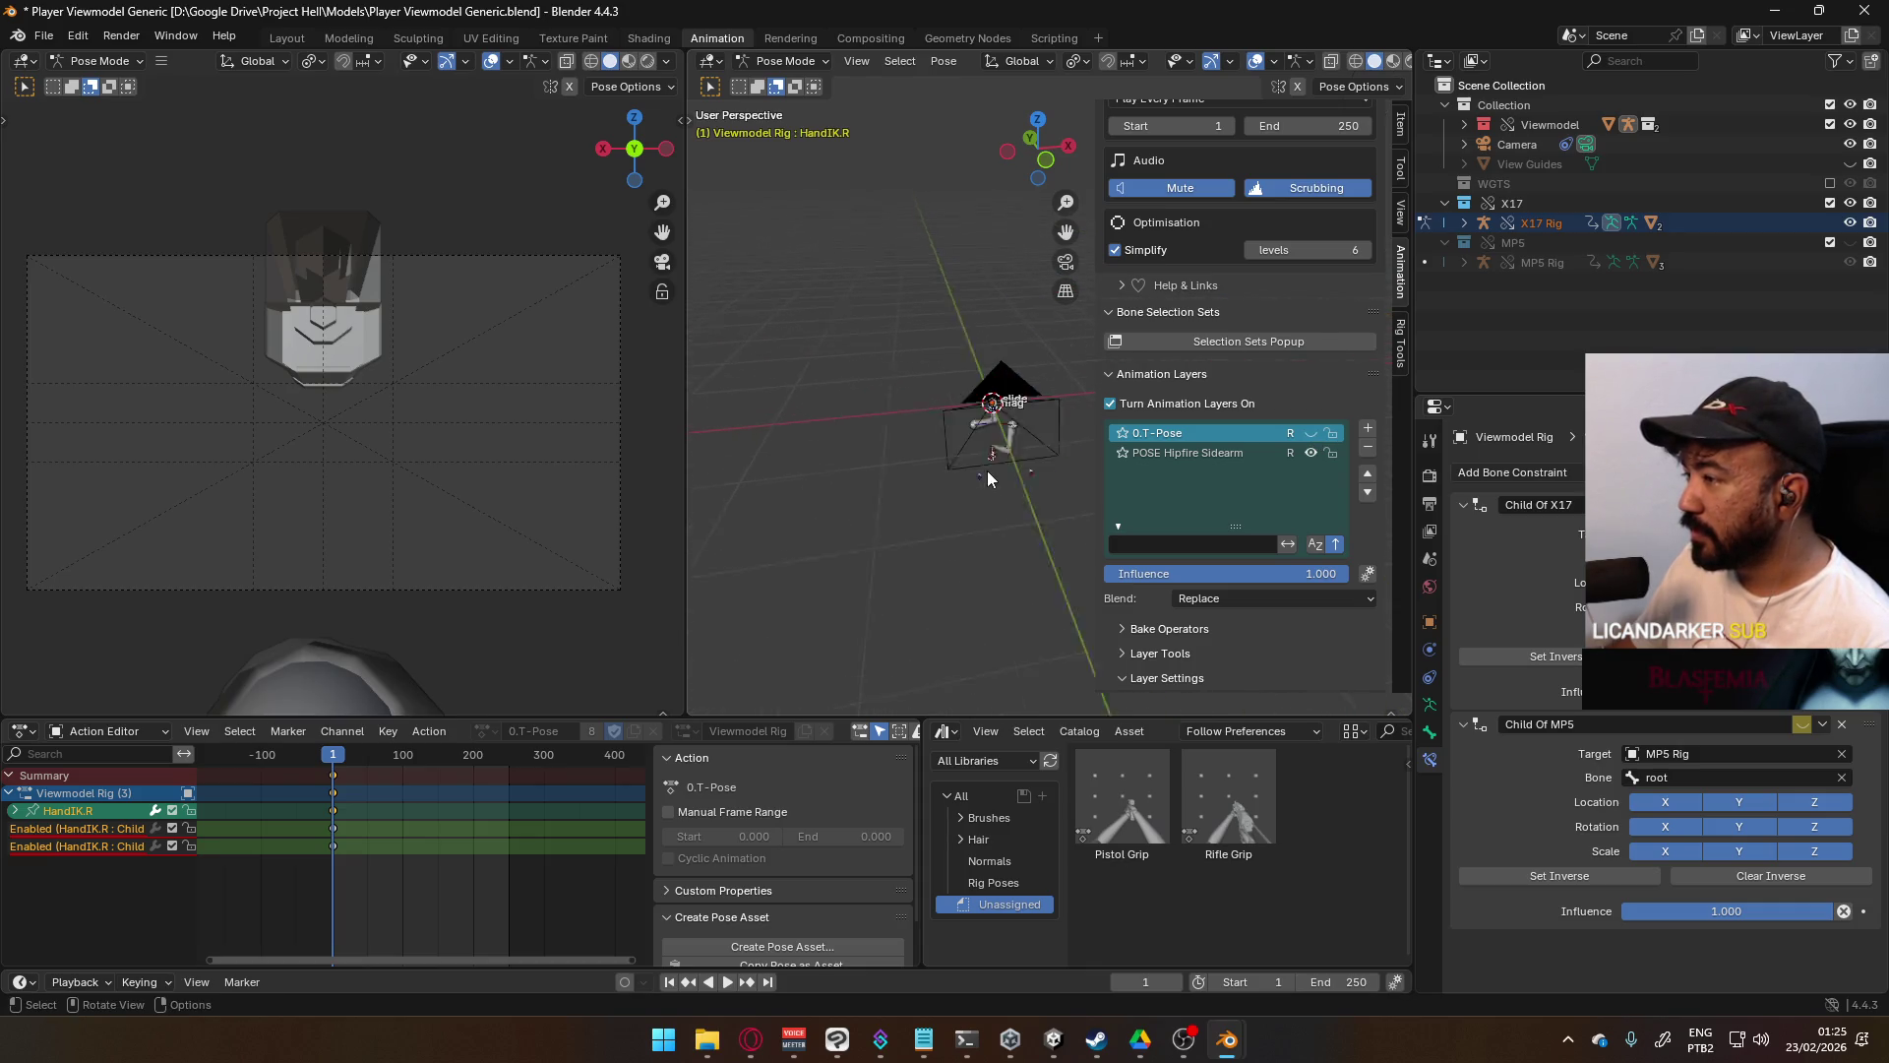
mouse_move(988, 479)
middle_mouse_down()
mouse_move(1001, 419)
mouse_move(1073, 394)
mouse_move(963, 445)
mouse_move(748, 421)
mouse_move(807, 402)
mouse_move(903, 409)
mouse_move(964, 379)
mouse_move(990, 281)
mouse_move(936, 317)
mouse_move(994, 323)
mouse_move(837, 350)
mouse_move(927, 340)
middle_mouse_up()
left_click(990, 246)
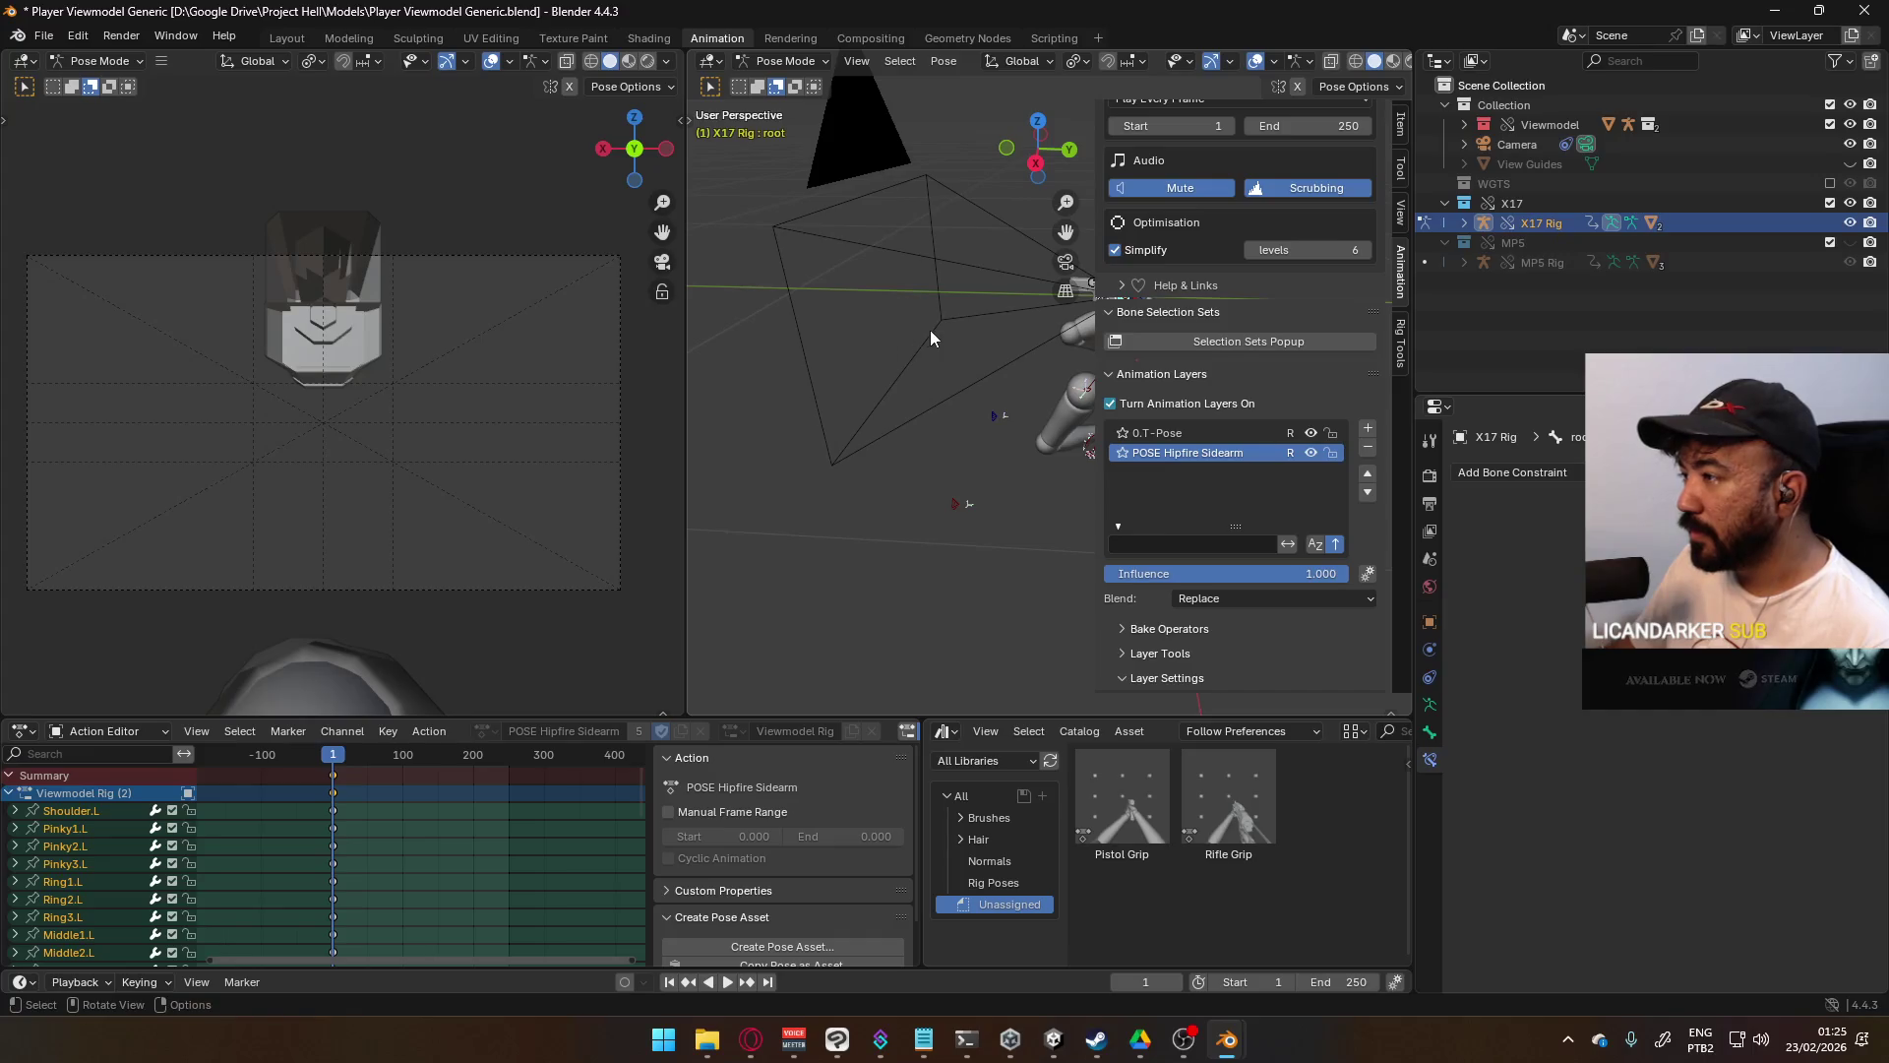
- Move the X17 root along Y in top view so the pistol sits in the hands, then select HandIK.L
key("KP_Decimal")
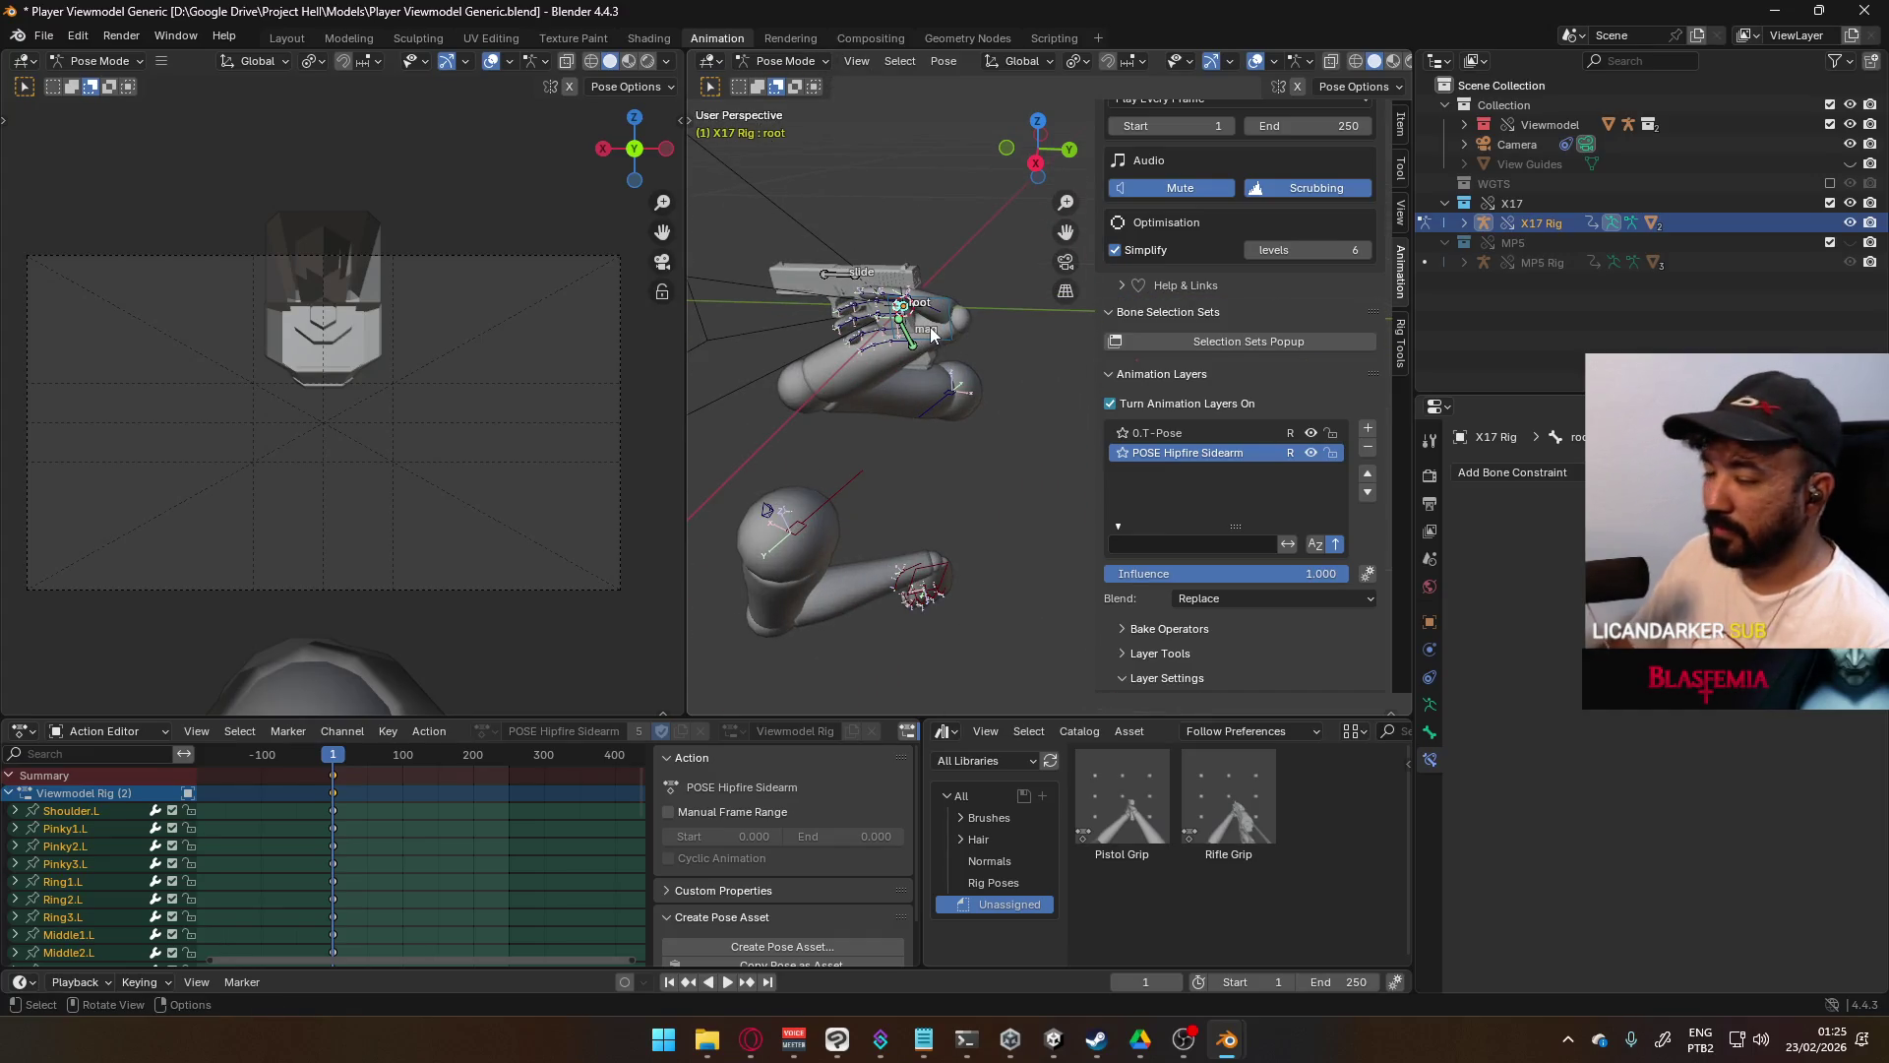
key("KP_7")
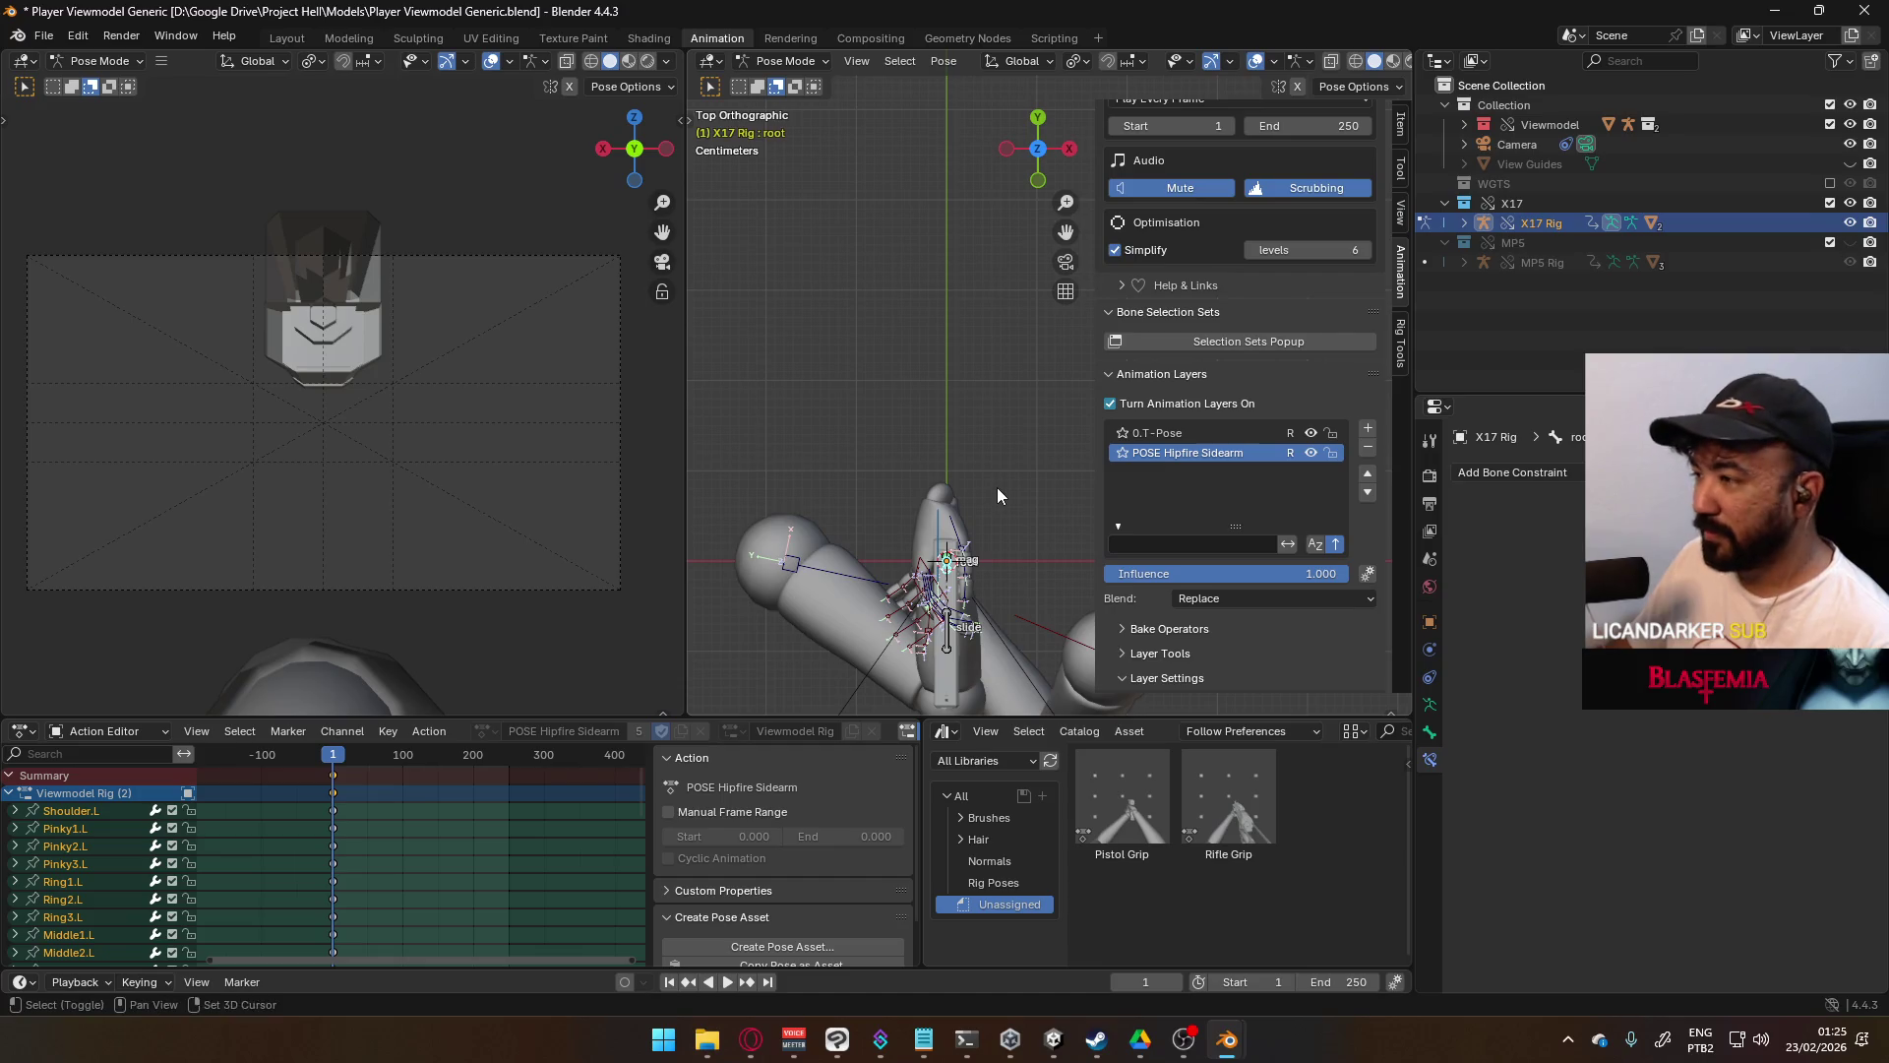
scroll(996, 492, "down", 3)
middle_click_drag(1011, 510, 932, 328, "shift")
key("g")
key("y")
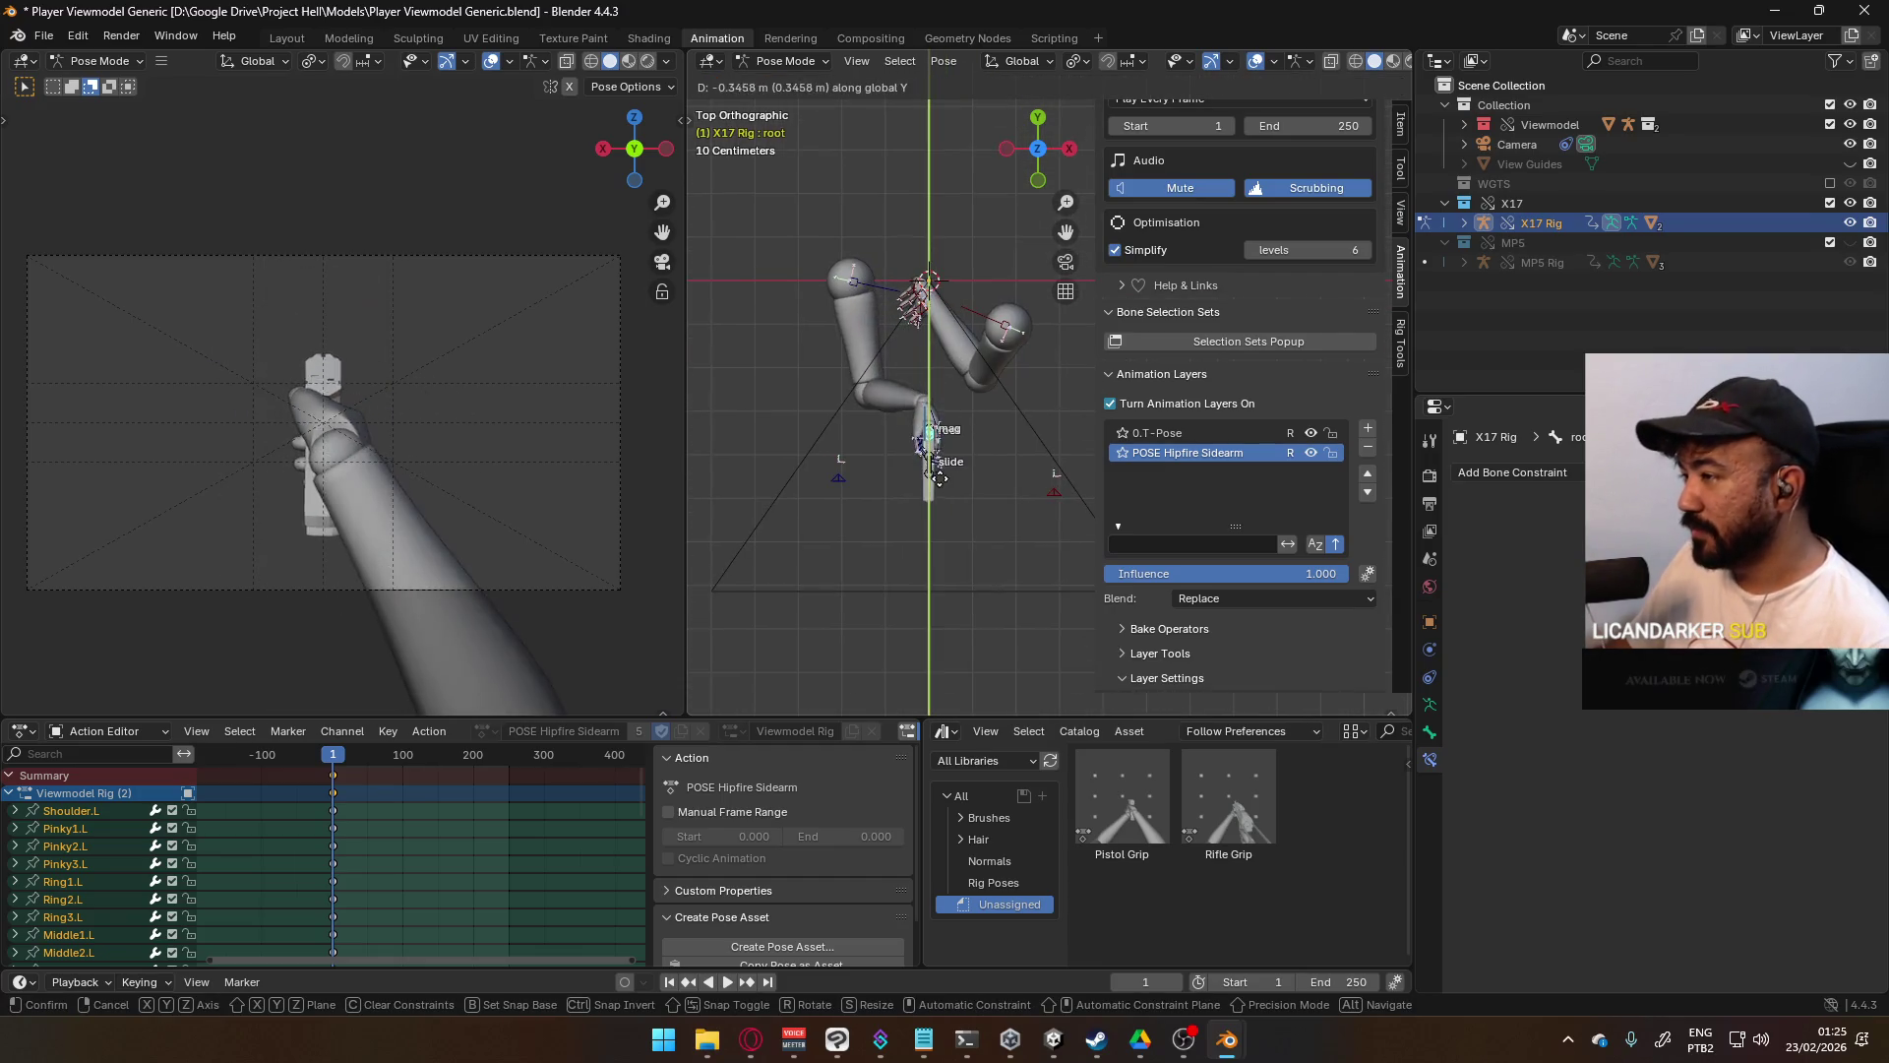
mouse_move(935, 472)
middle_mouse_down("alt")
mouse_move(988, 326)
mouse_move(973, 398)
middle_mouse_up("alt")
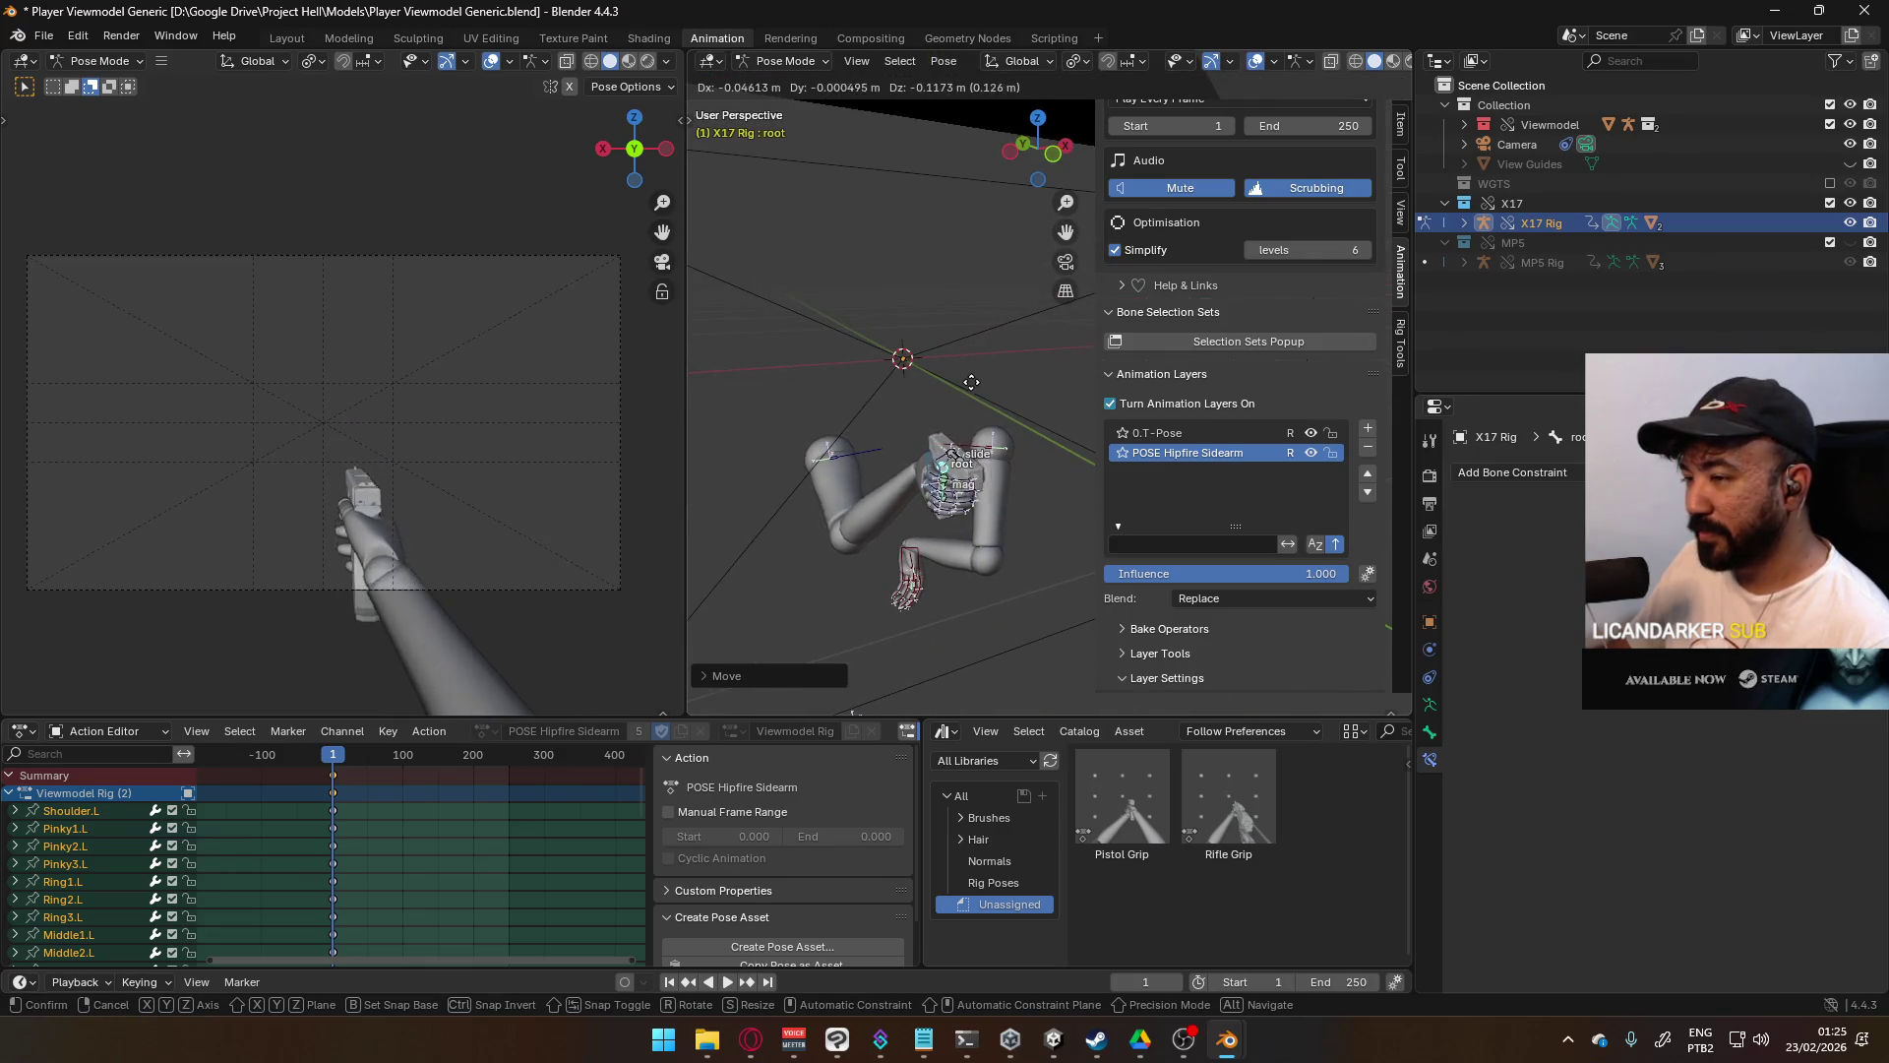
left_click(956, 473)
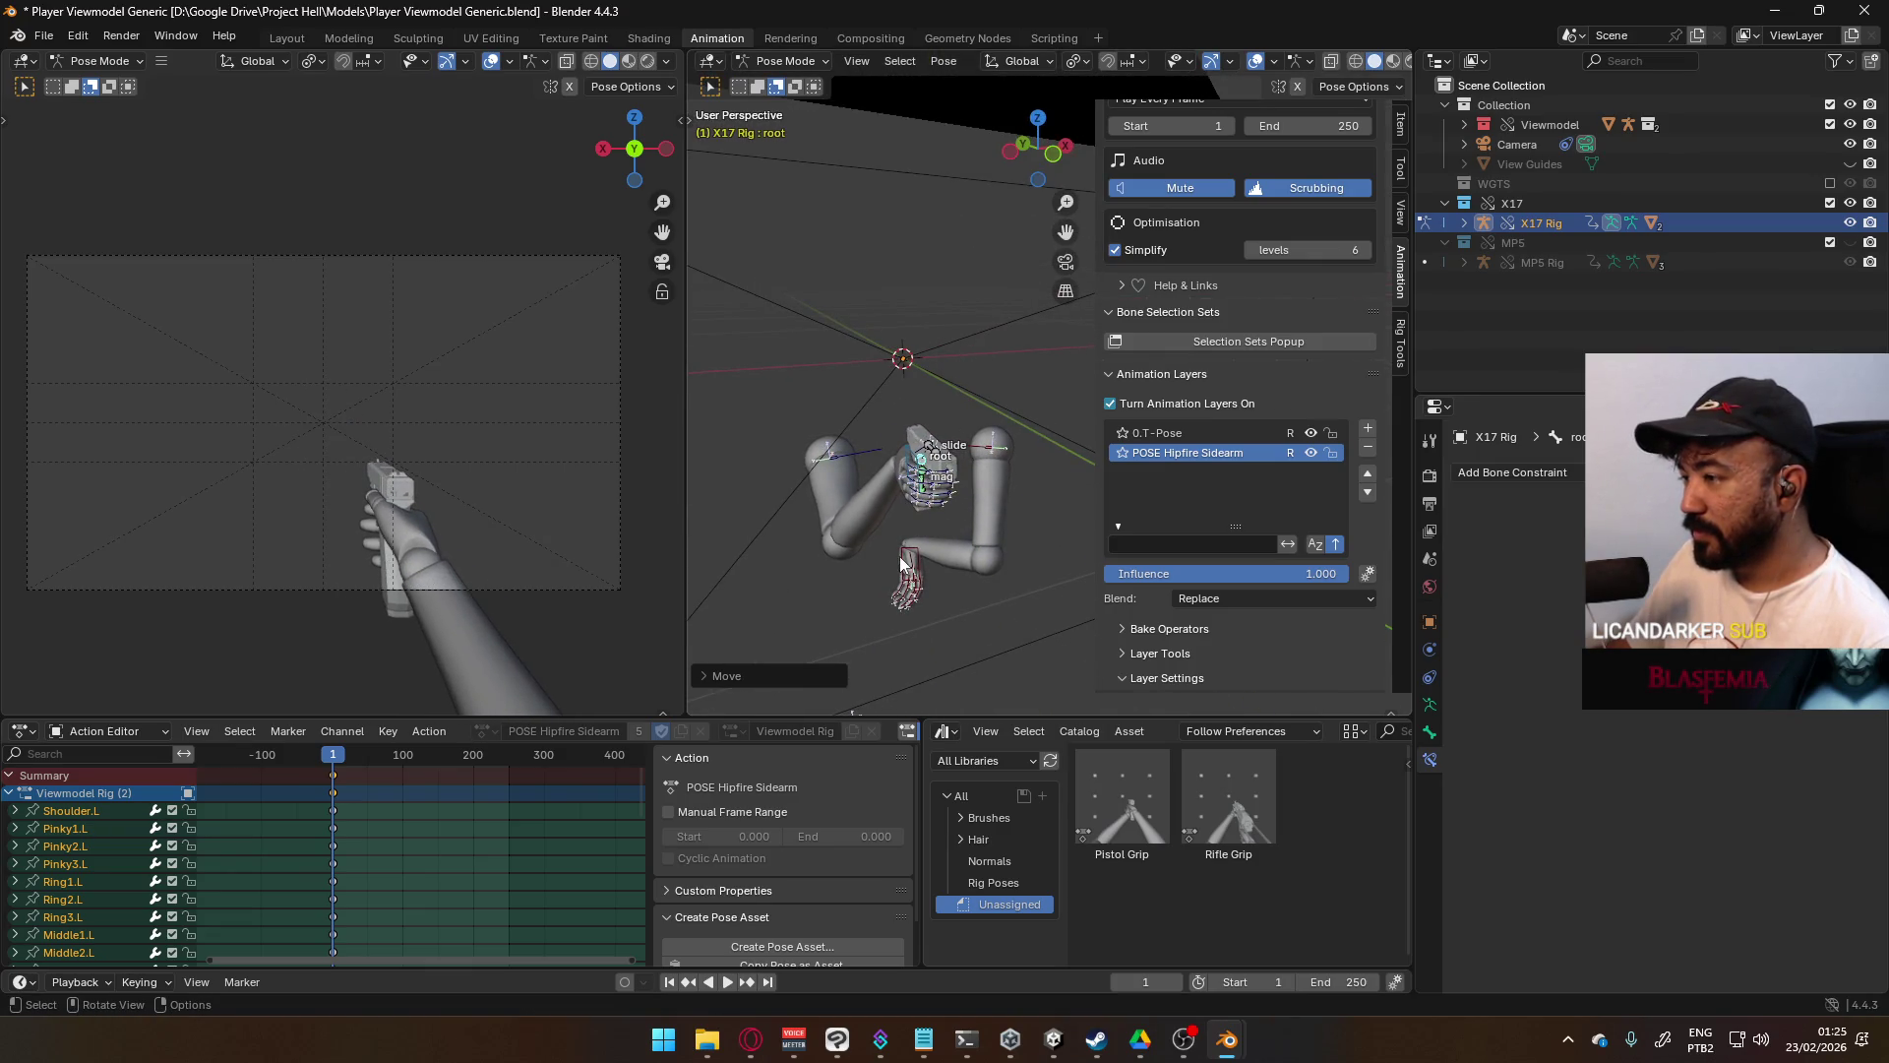
left_click(902, 563)
mouse_move(1047, 540)
middle_mouse_down()
mouse_move(1137, 498)
mouse_move(1108, 520)
middle_mouse_up()
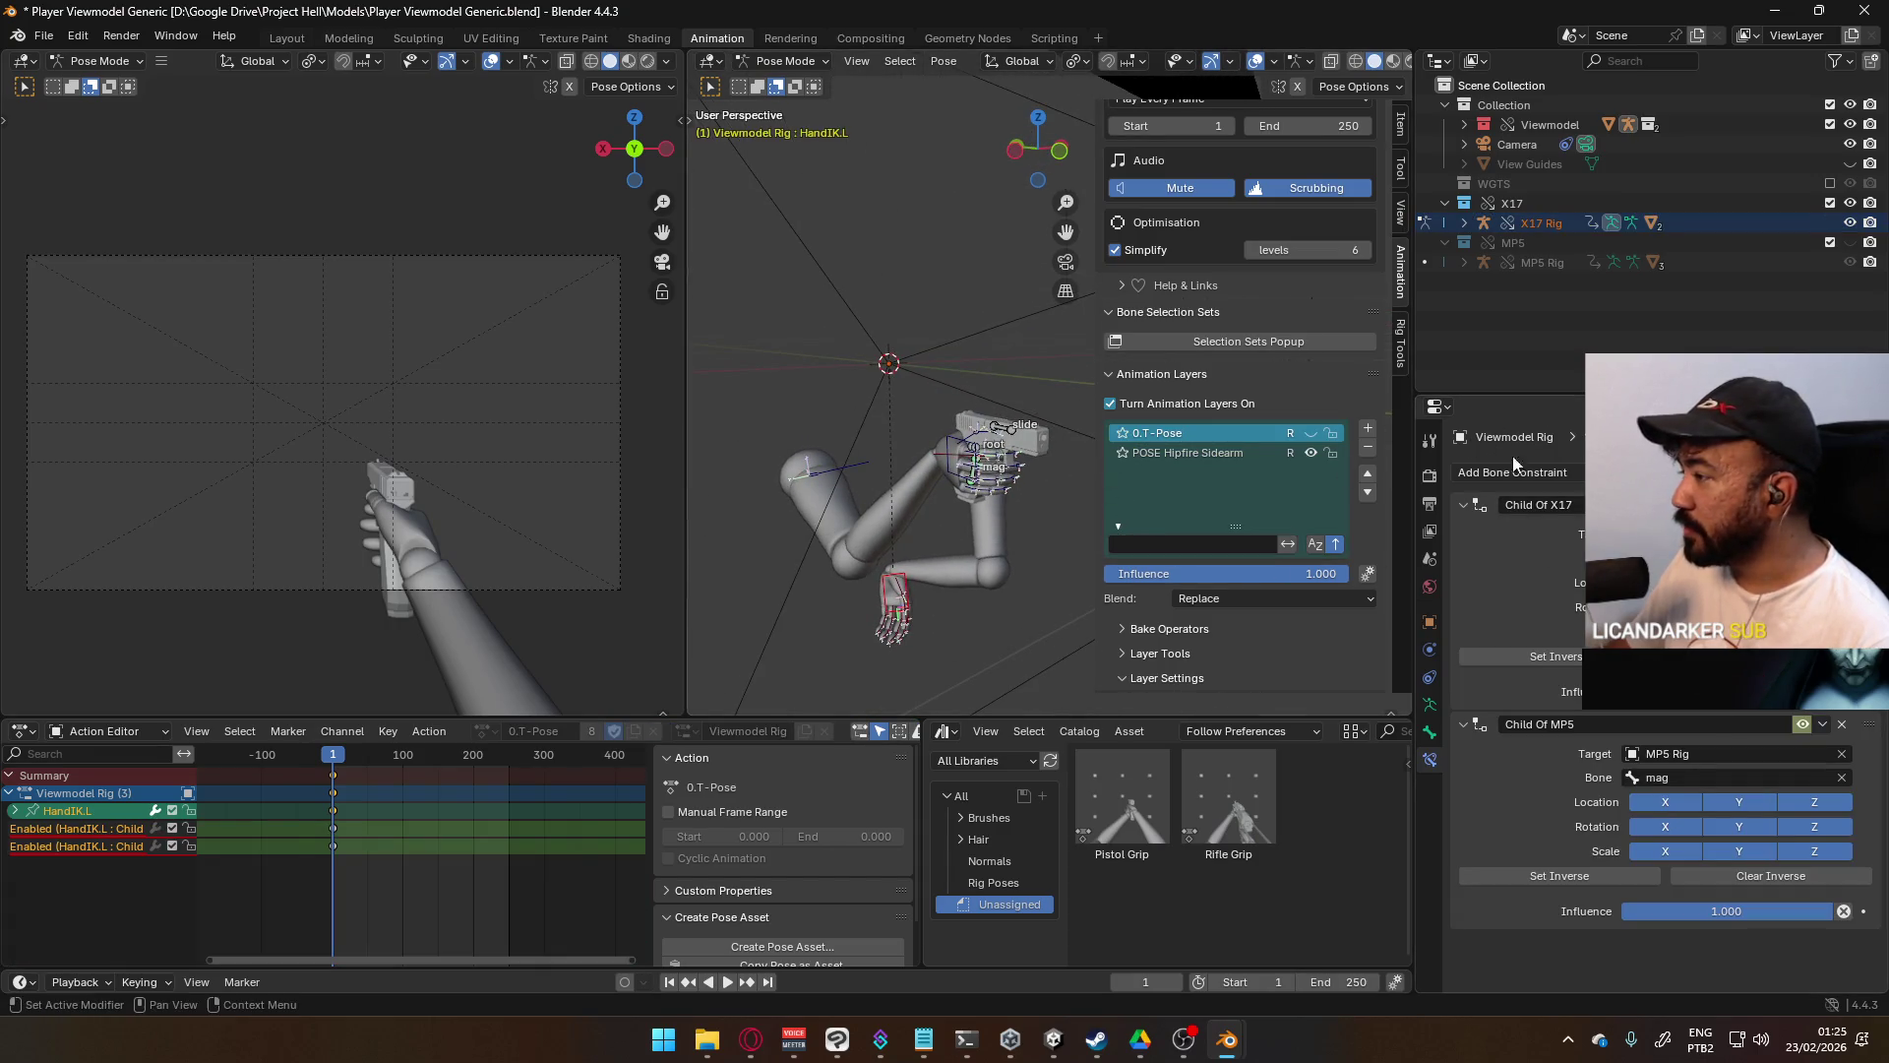
- Move and rotate the left hand IK bone toward the pistol
scroll(1285, 510, "down", 3)
scroll(1281, 517, "up", 7)
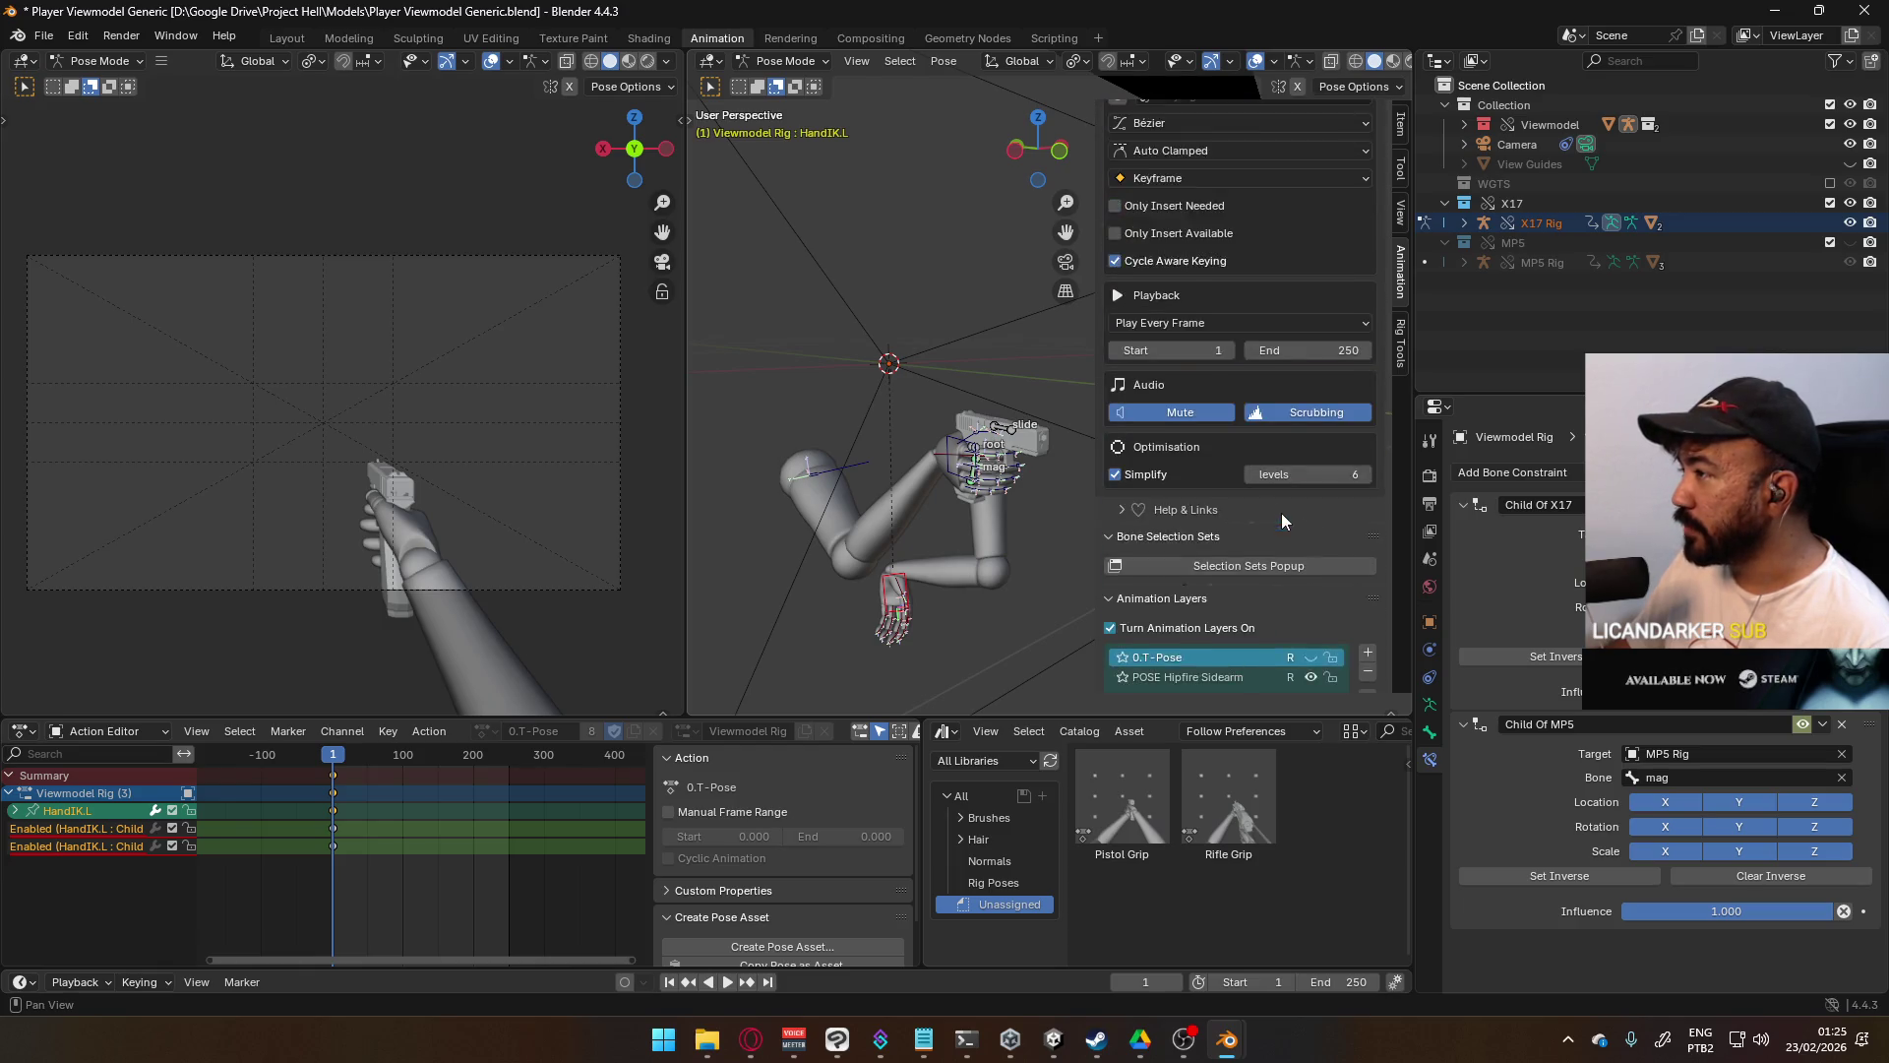
scroll(1281, 511, "down", 4)
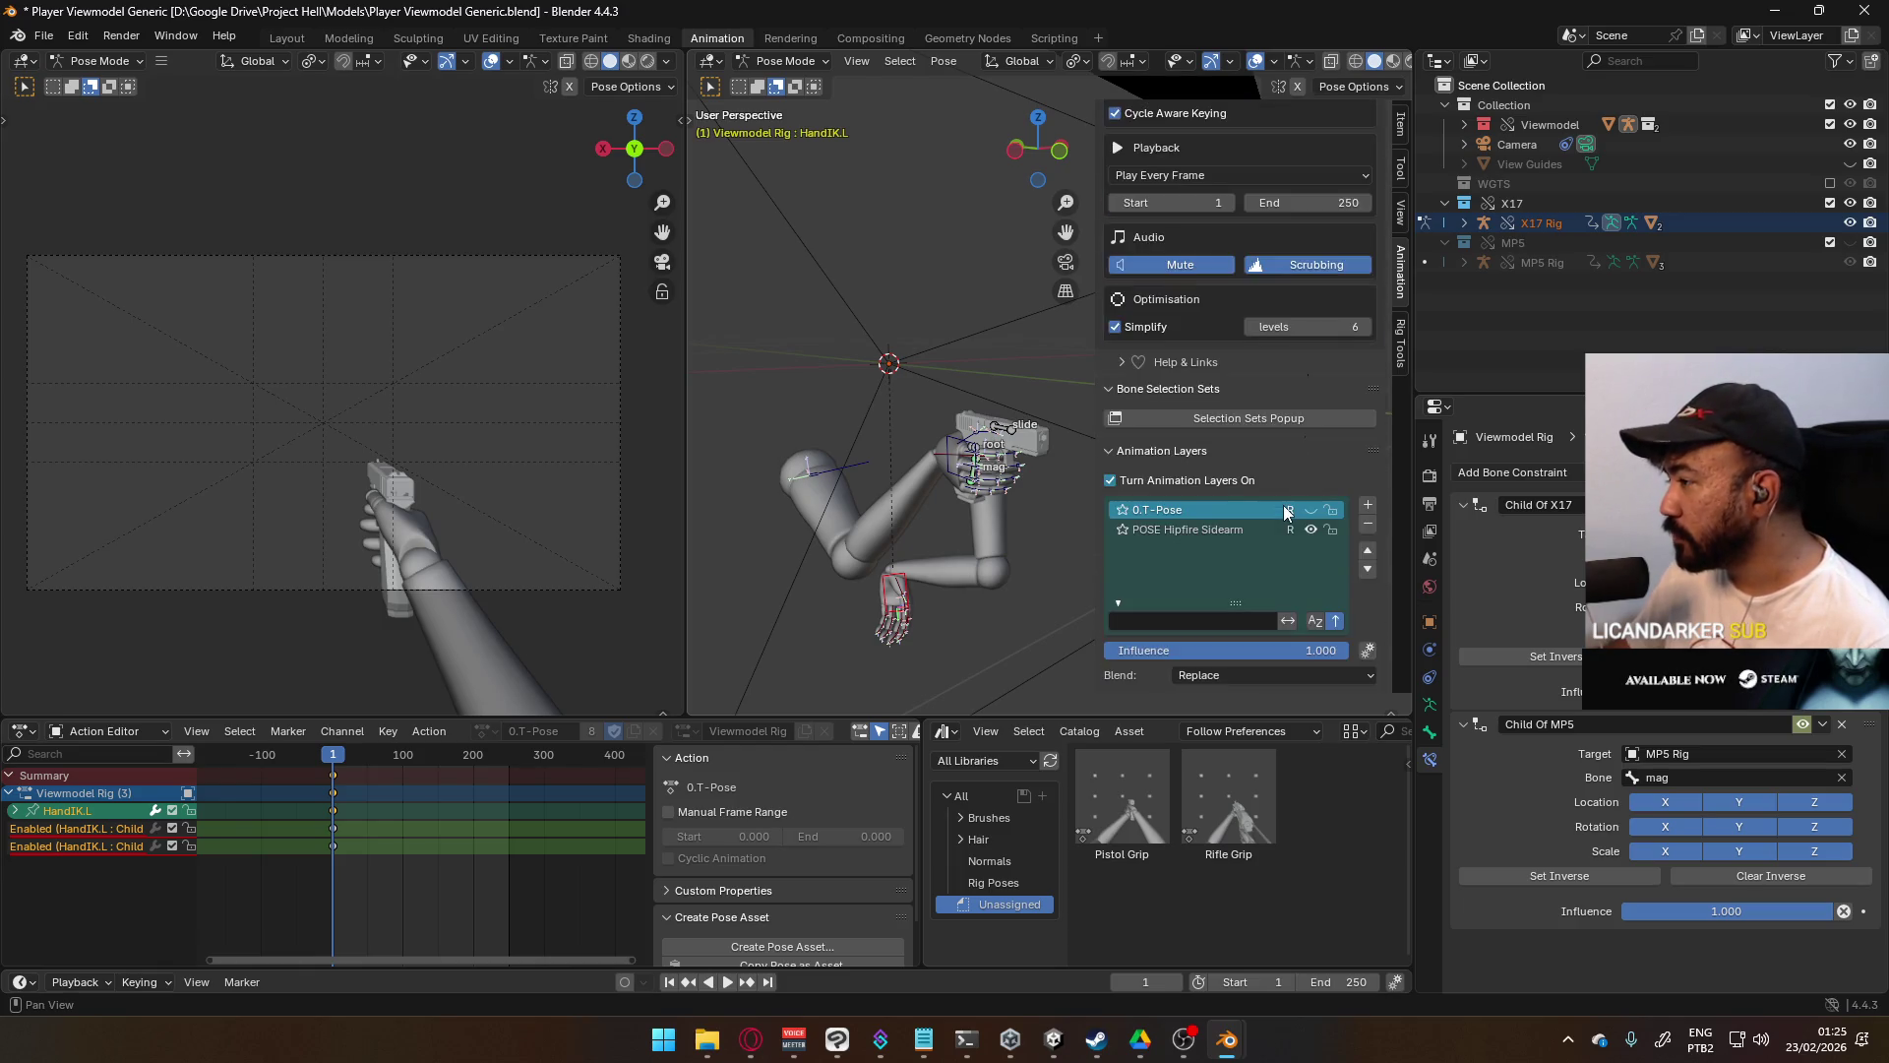
scroll(1285, 511, "down", 6)
mouse_move(890, 552)
middle_mouse_down()
mouse_move(1014, 524)
mouse_move(841, 429)
middle_mouse_up()
key("g")
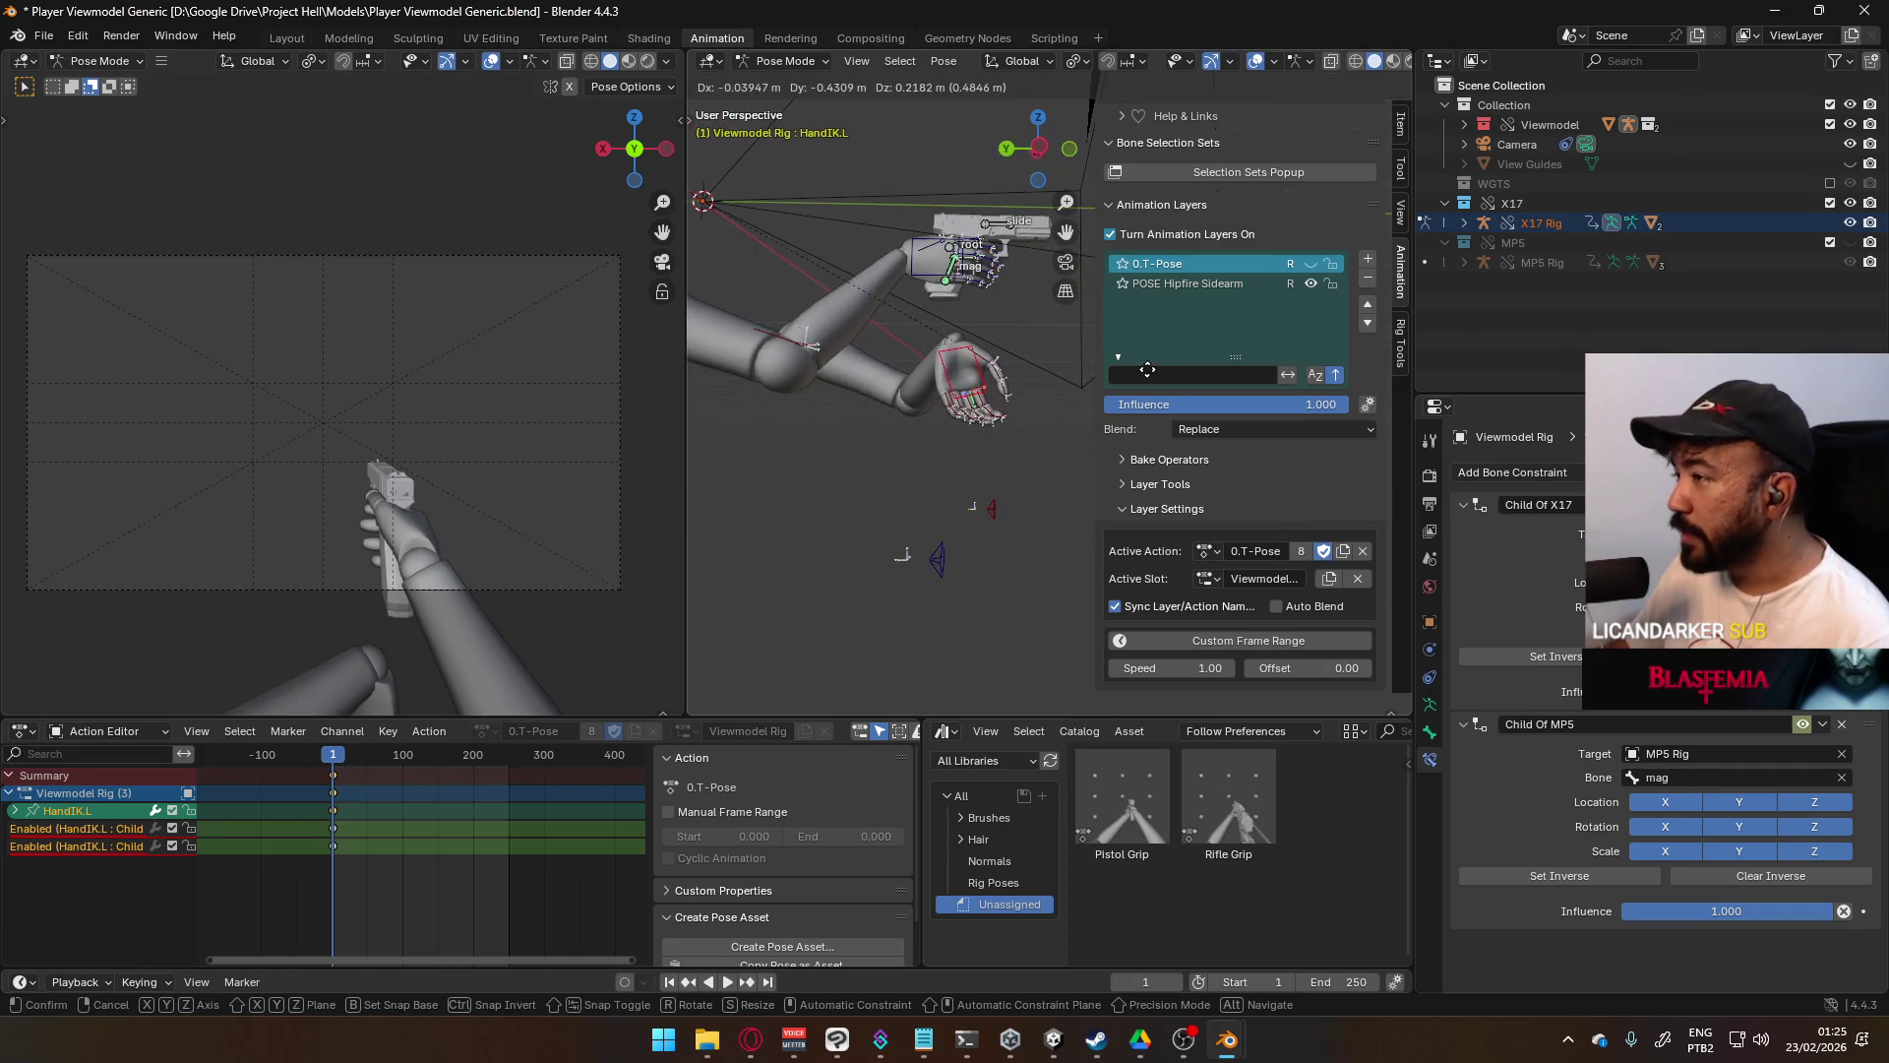
left_click(989, 433)
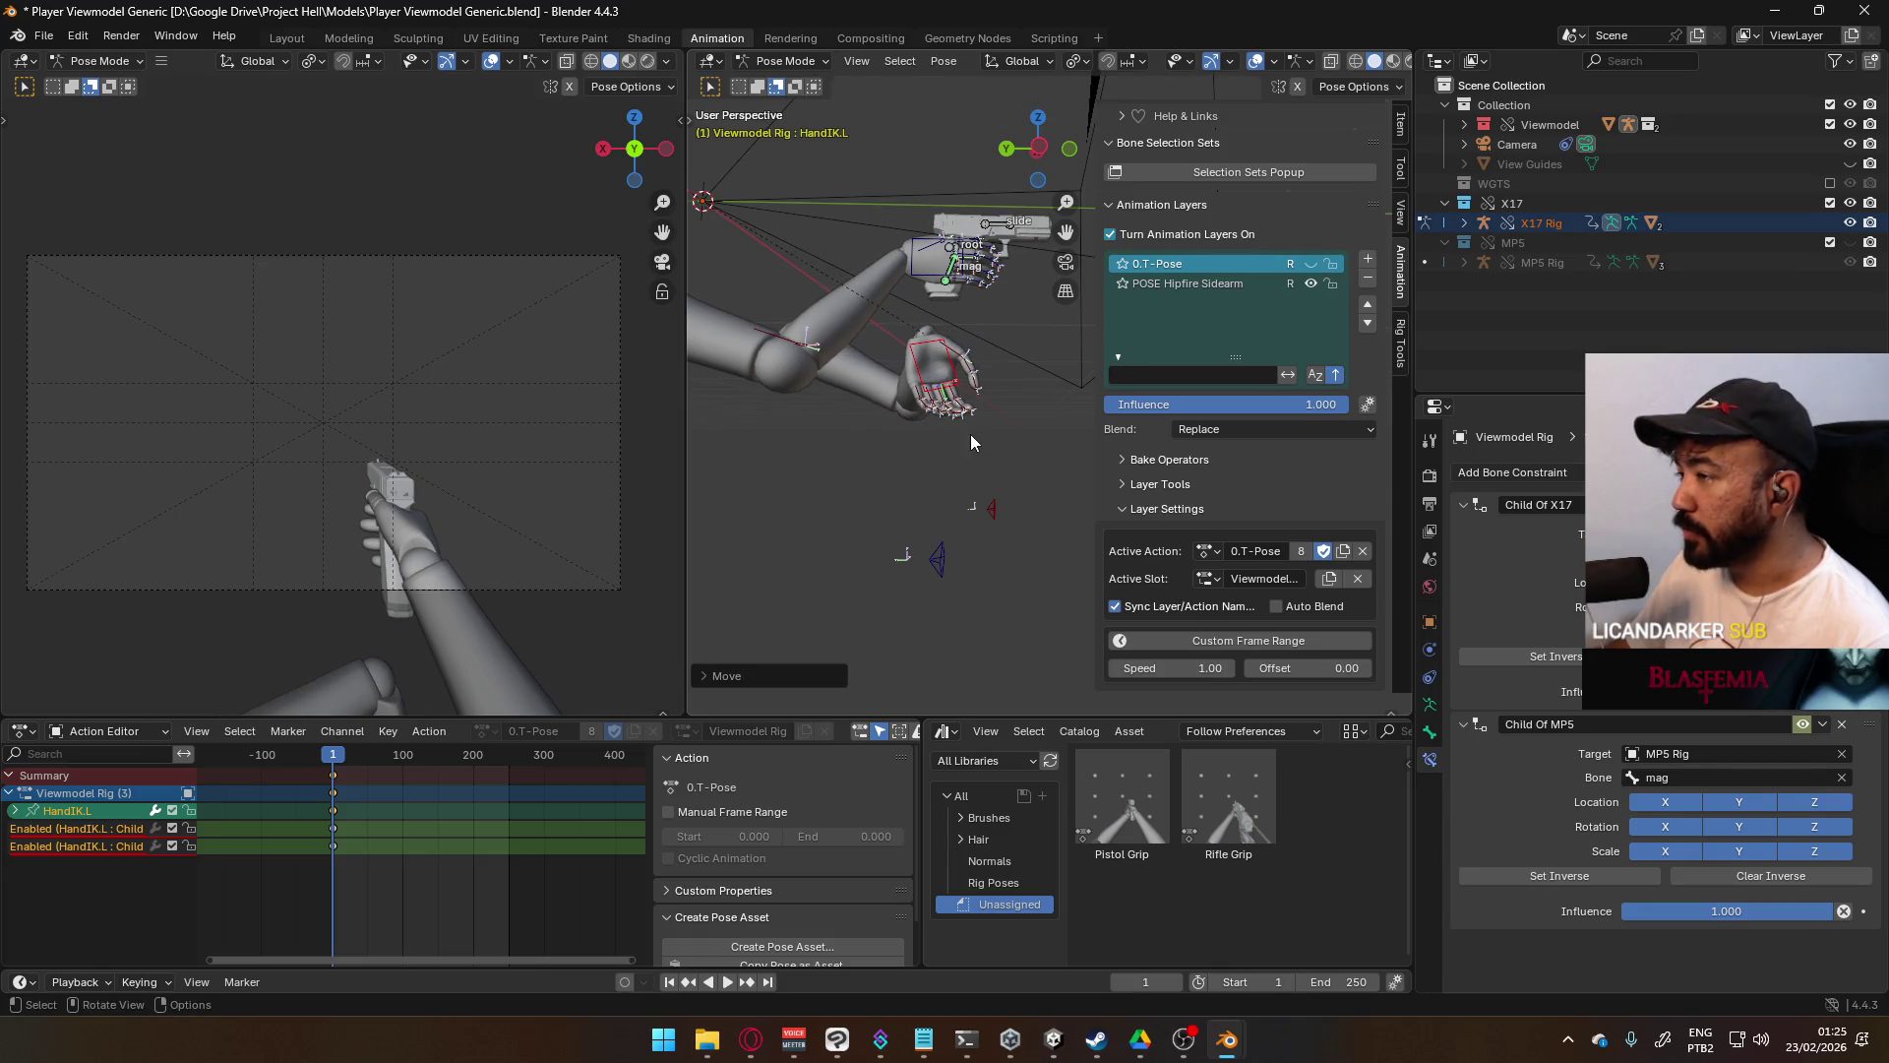
key("r")
left_click(1016, 351)
- Shift the left elbow IK bone to the left in front view
left_click(1000, 506)
key("KP_1")
key("g")
left_click(977, 511)
scroll(824, 345, "up", 2)
middle_click_drag(843, 351, 886, 342)
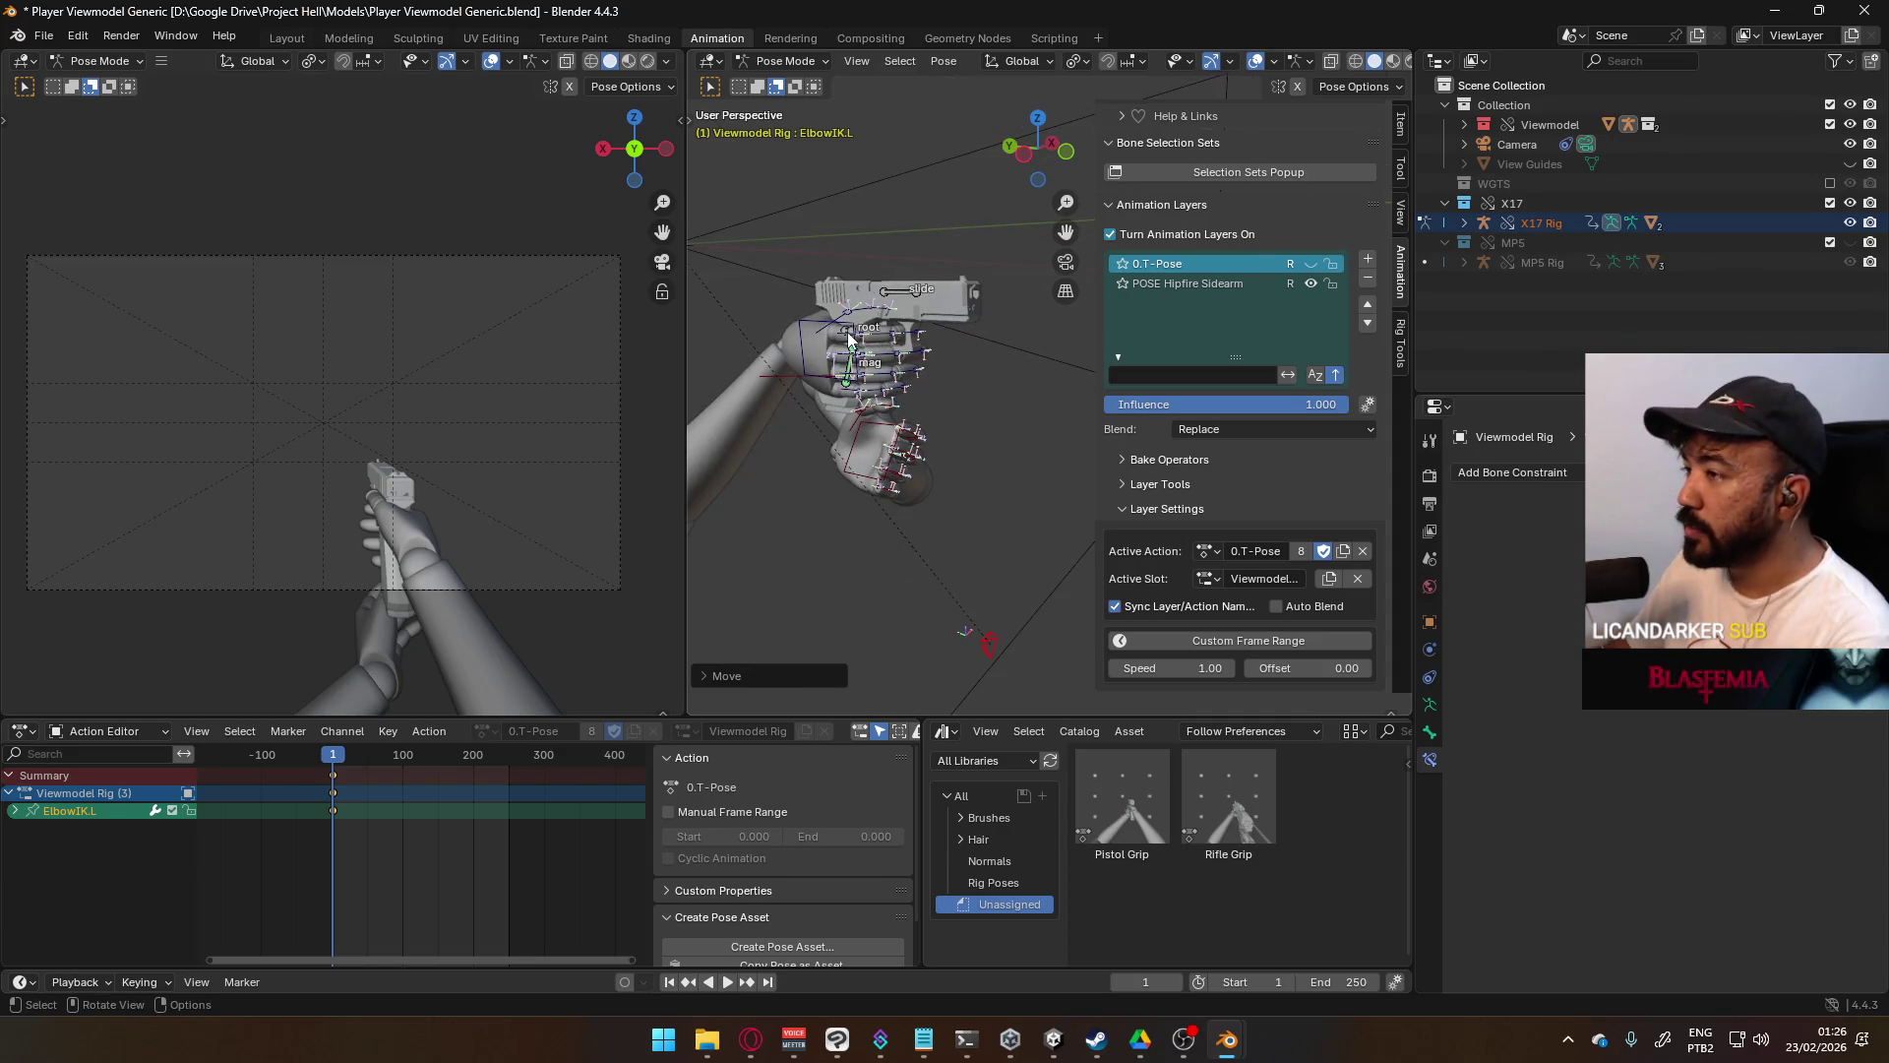
- Move the X17 pistol root up and right in front view
left_click(848, 338)
key("KP_3")
middle_click_drag(878, 335, 734, 386, "shift")
left_click(1019, 394)
key("KP_1")
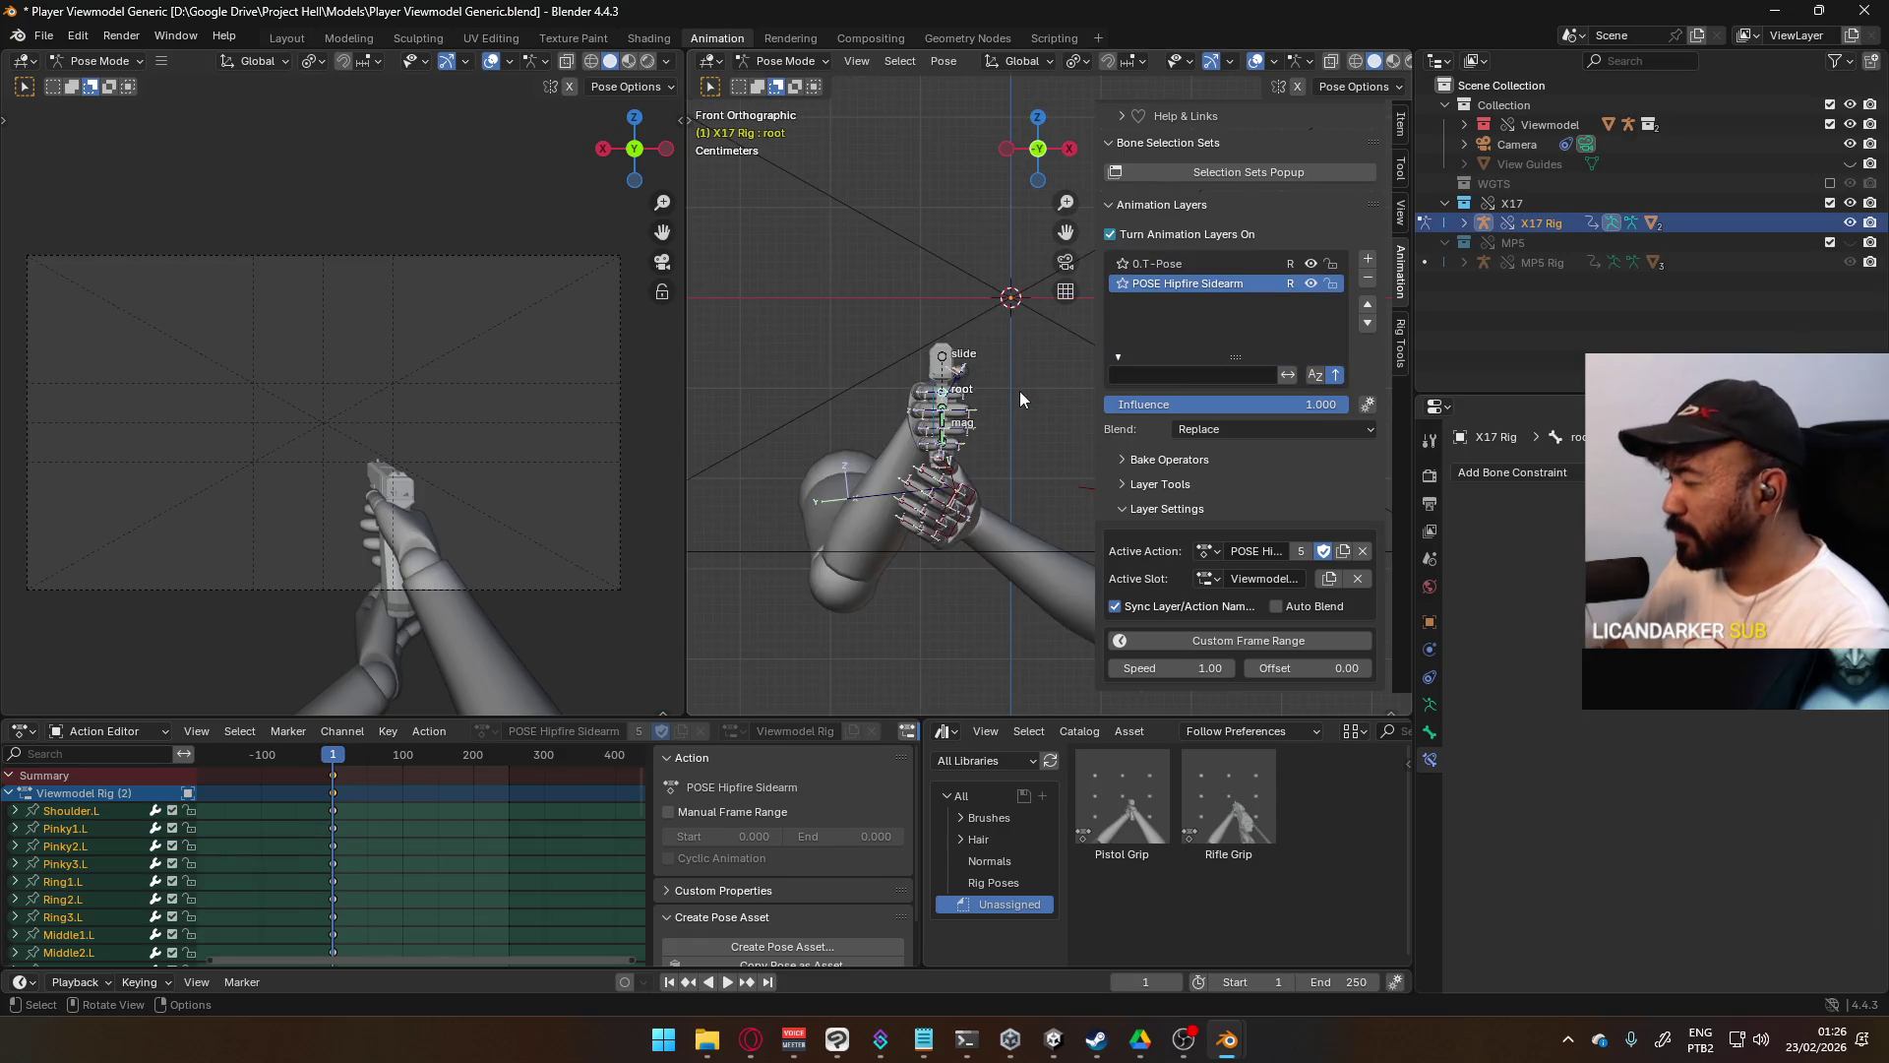
key("g")
left_click(970, 505)
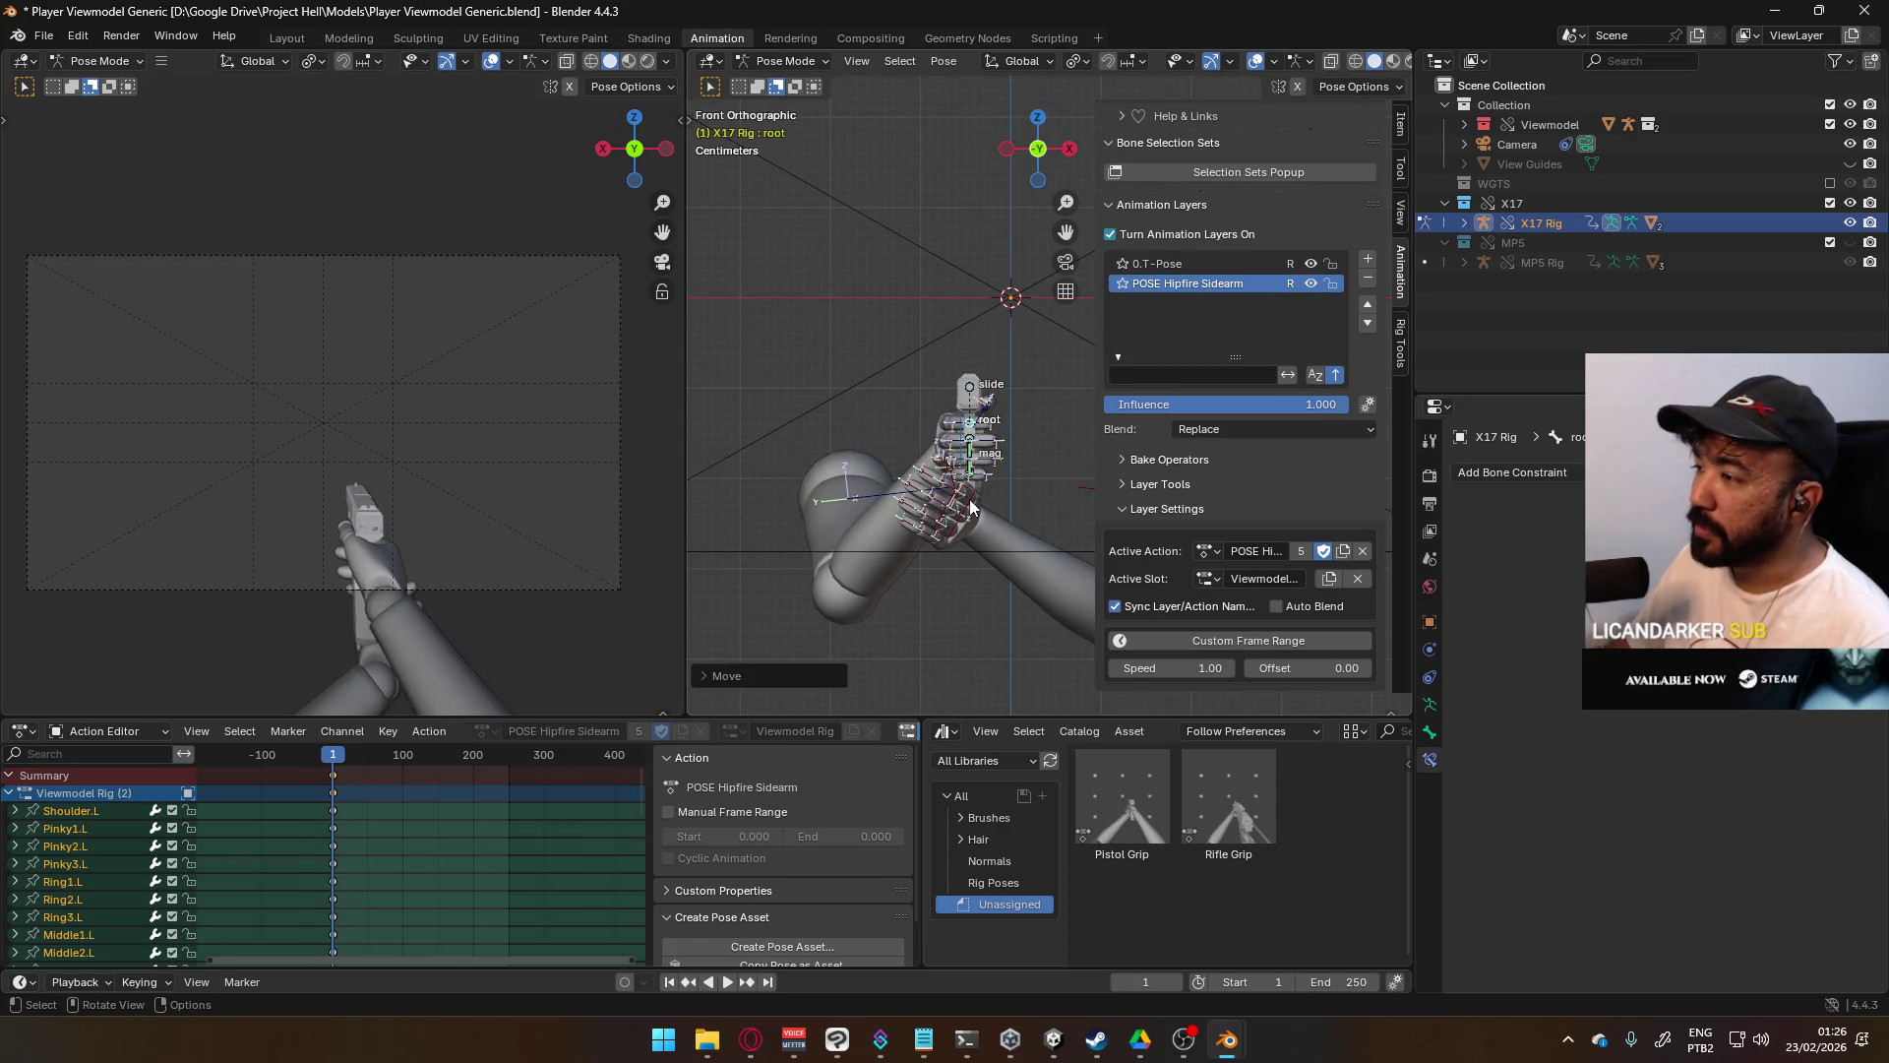
- Place the left hand on the pistol and check the two-handed grip from front and side
left_click(976, 492)
key("g")
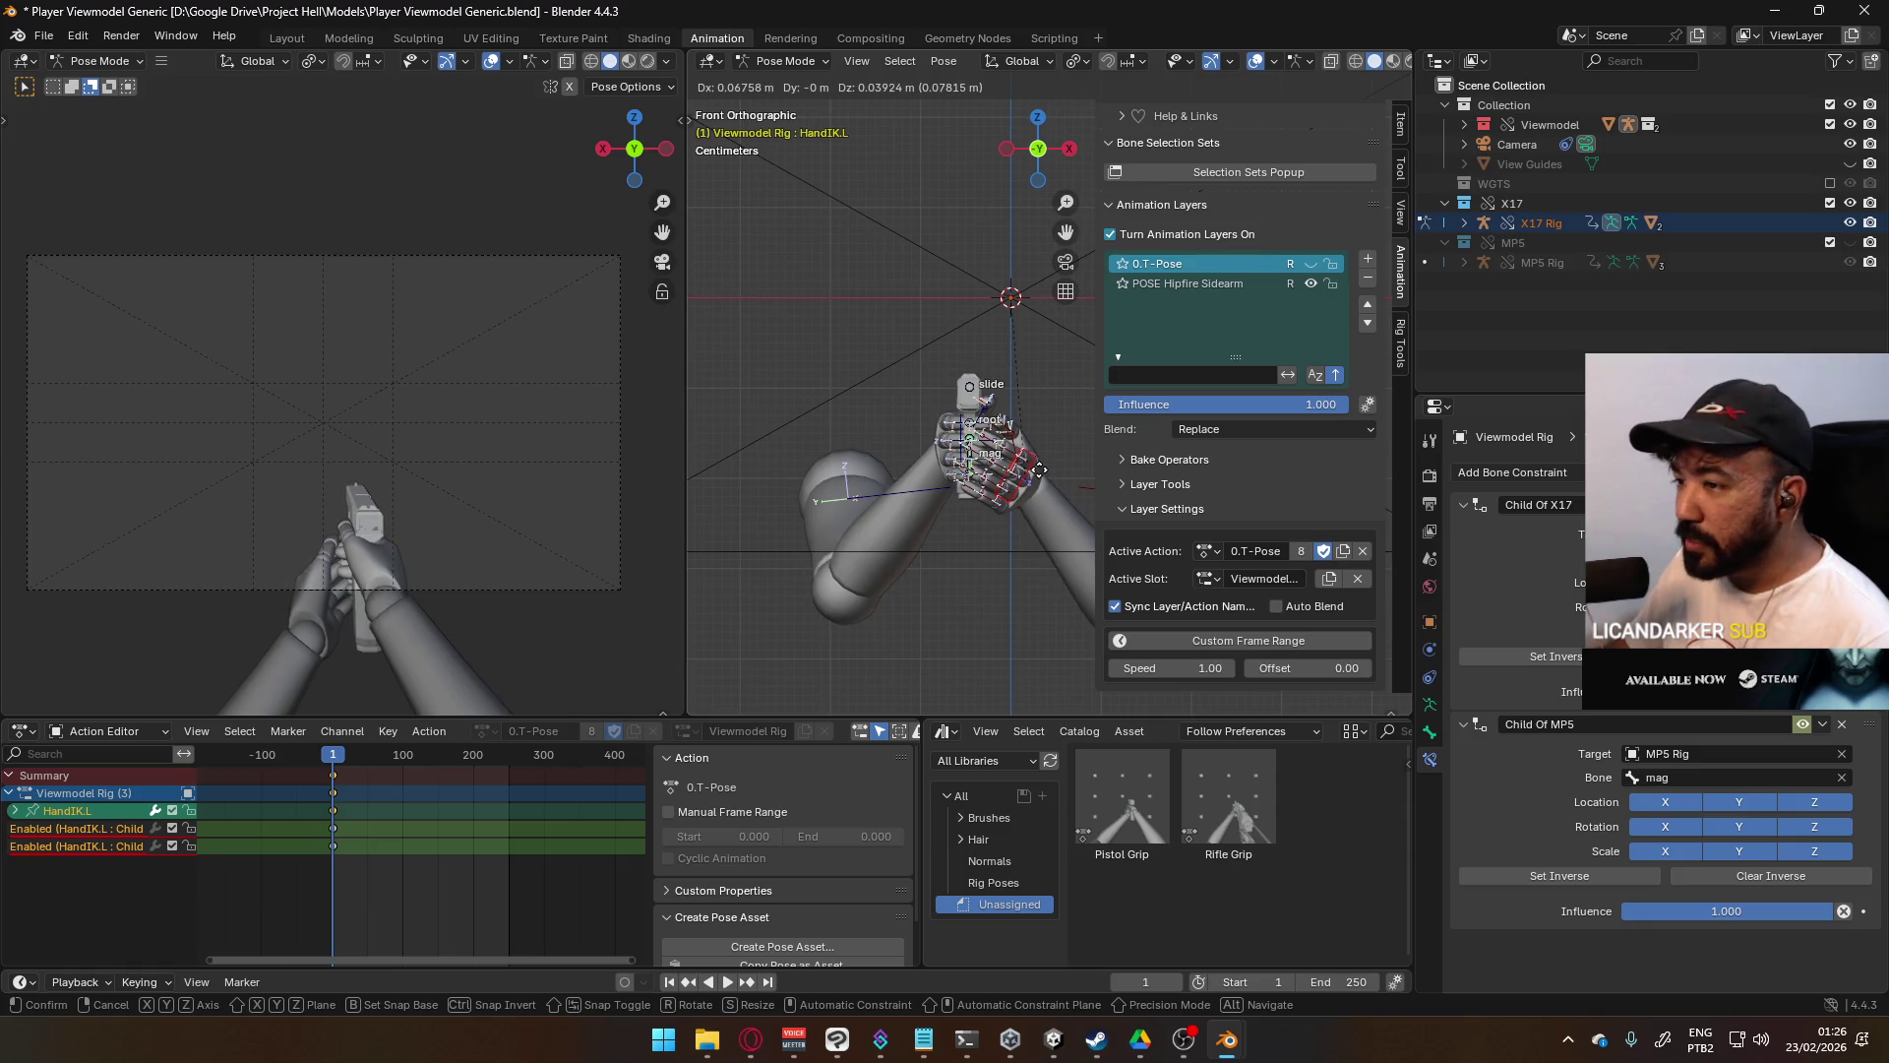
middle_click_drag(1039, 468, 845, 477)
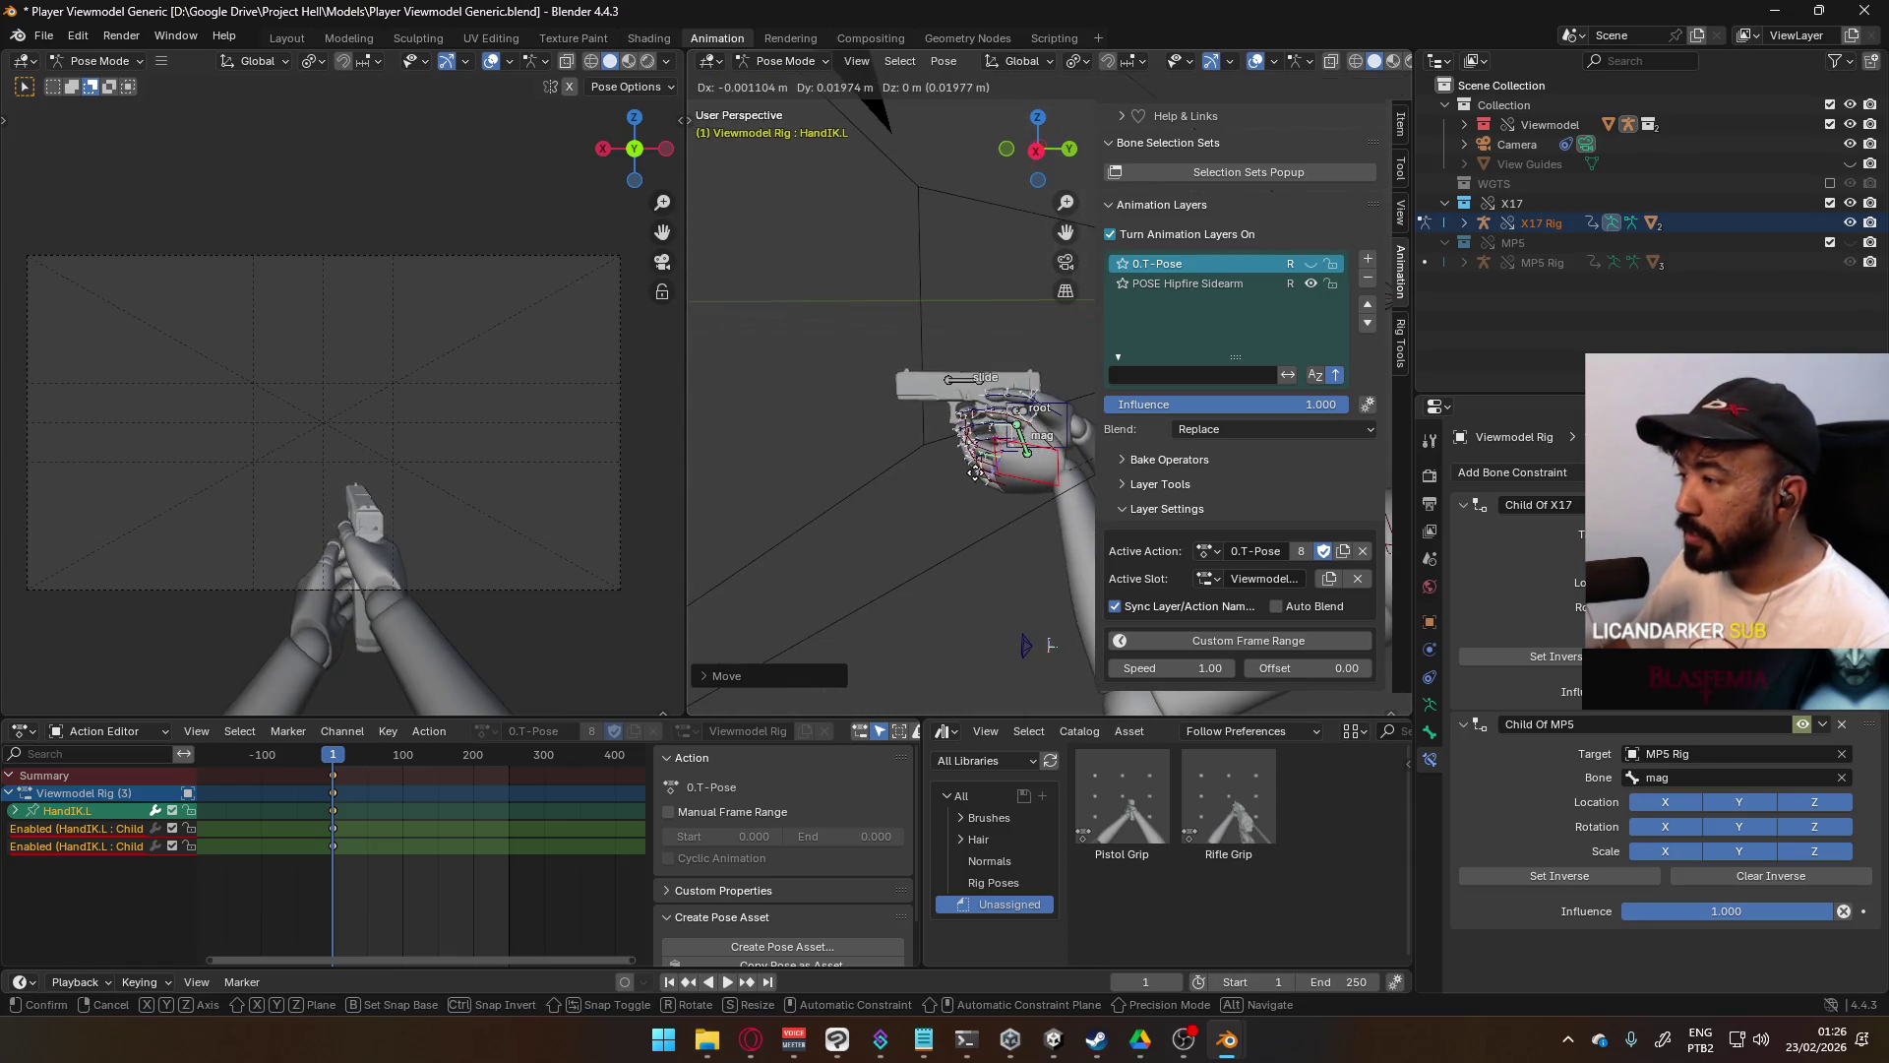
left_click(963, 477)
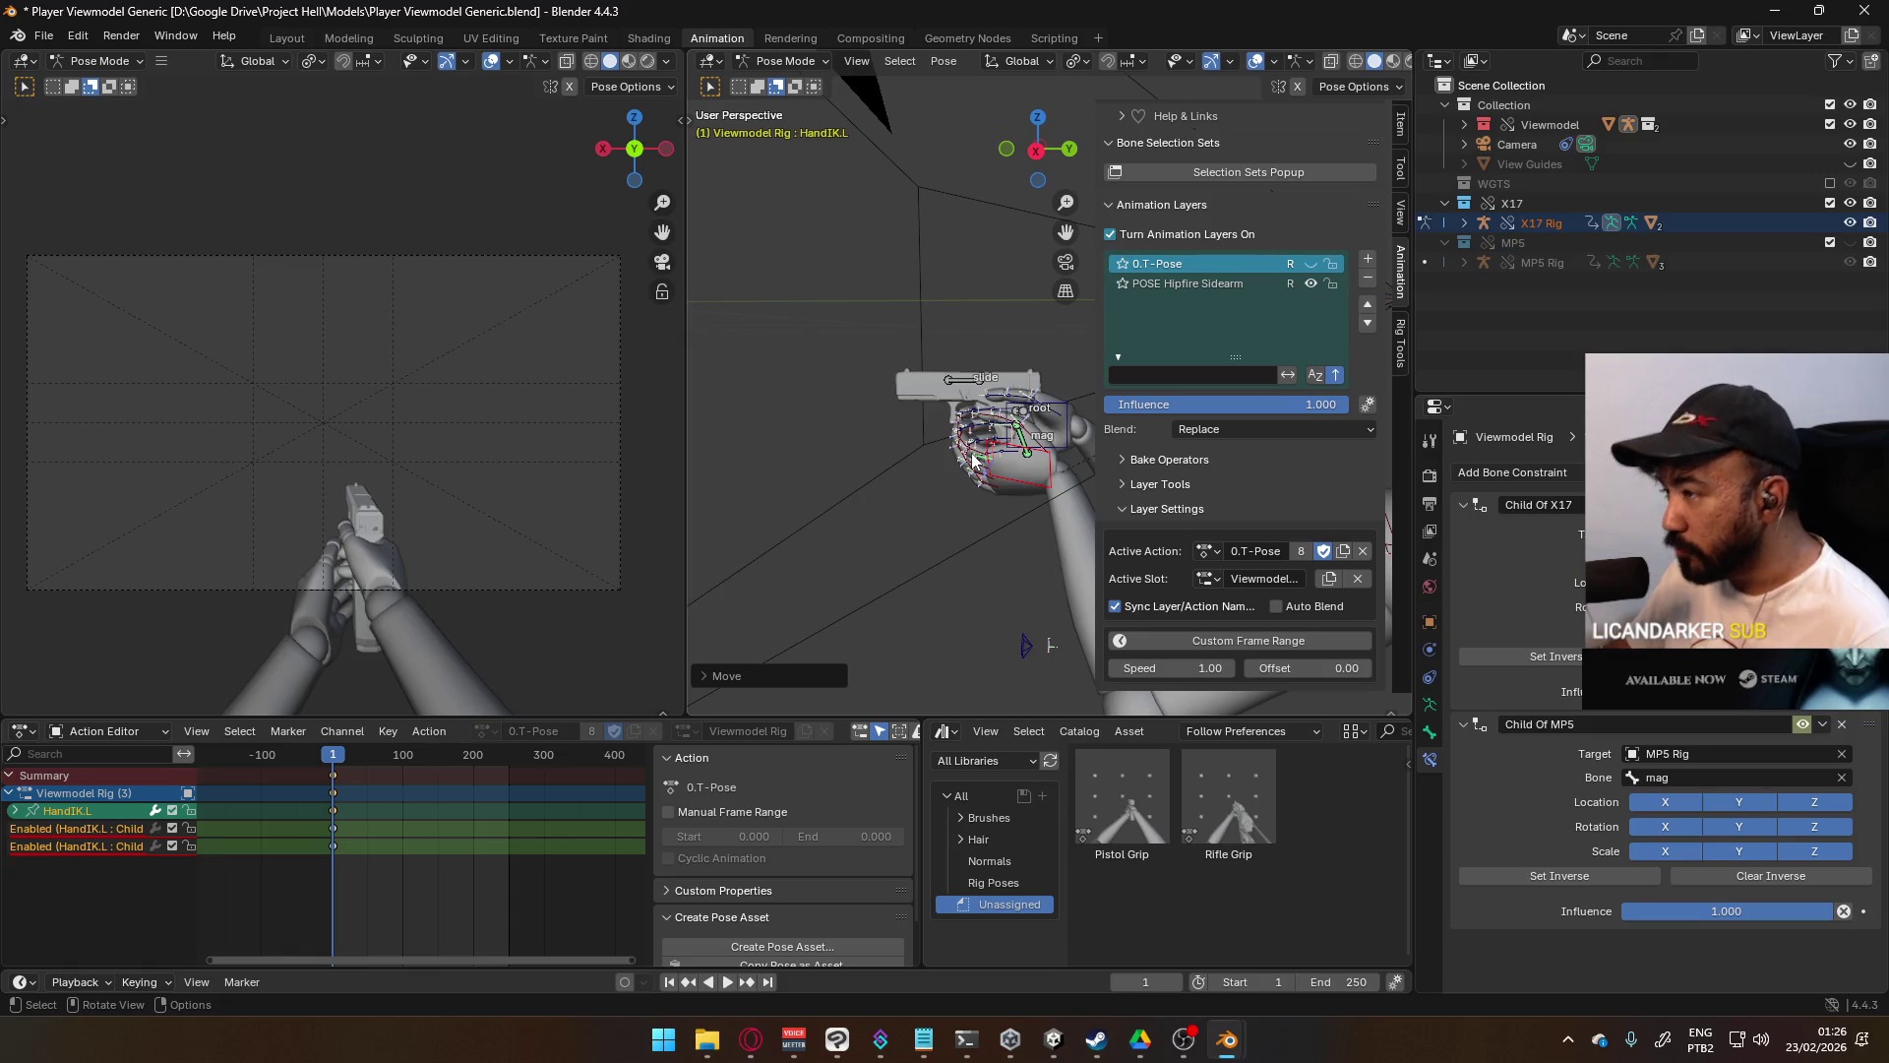
key("l")
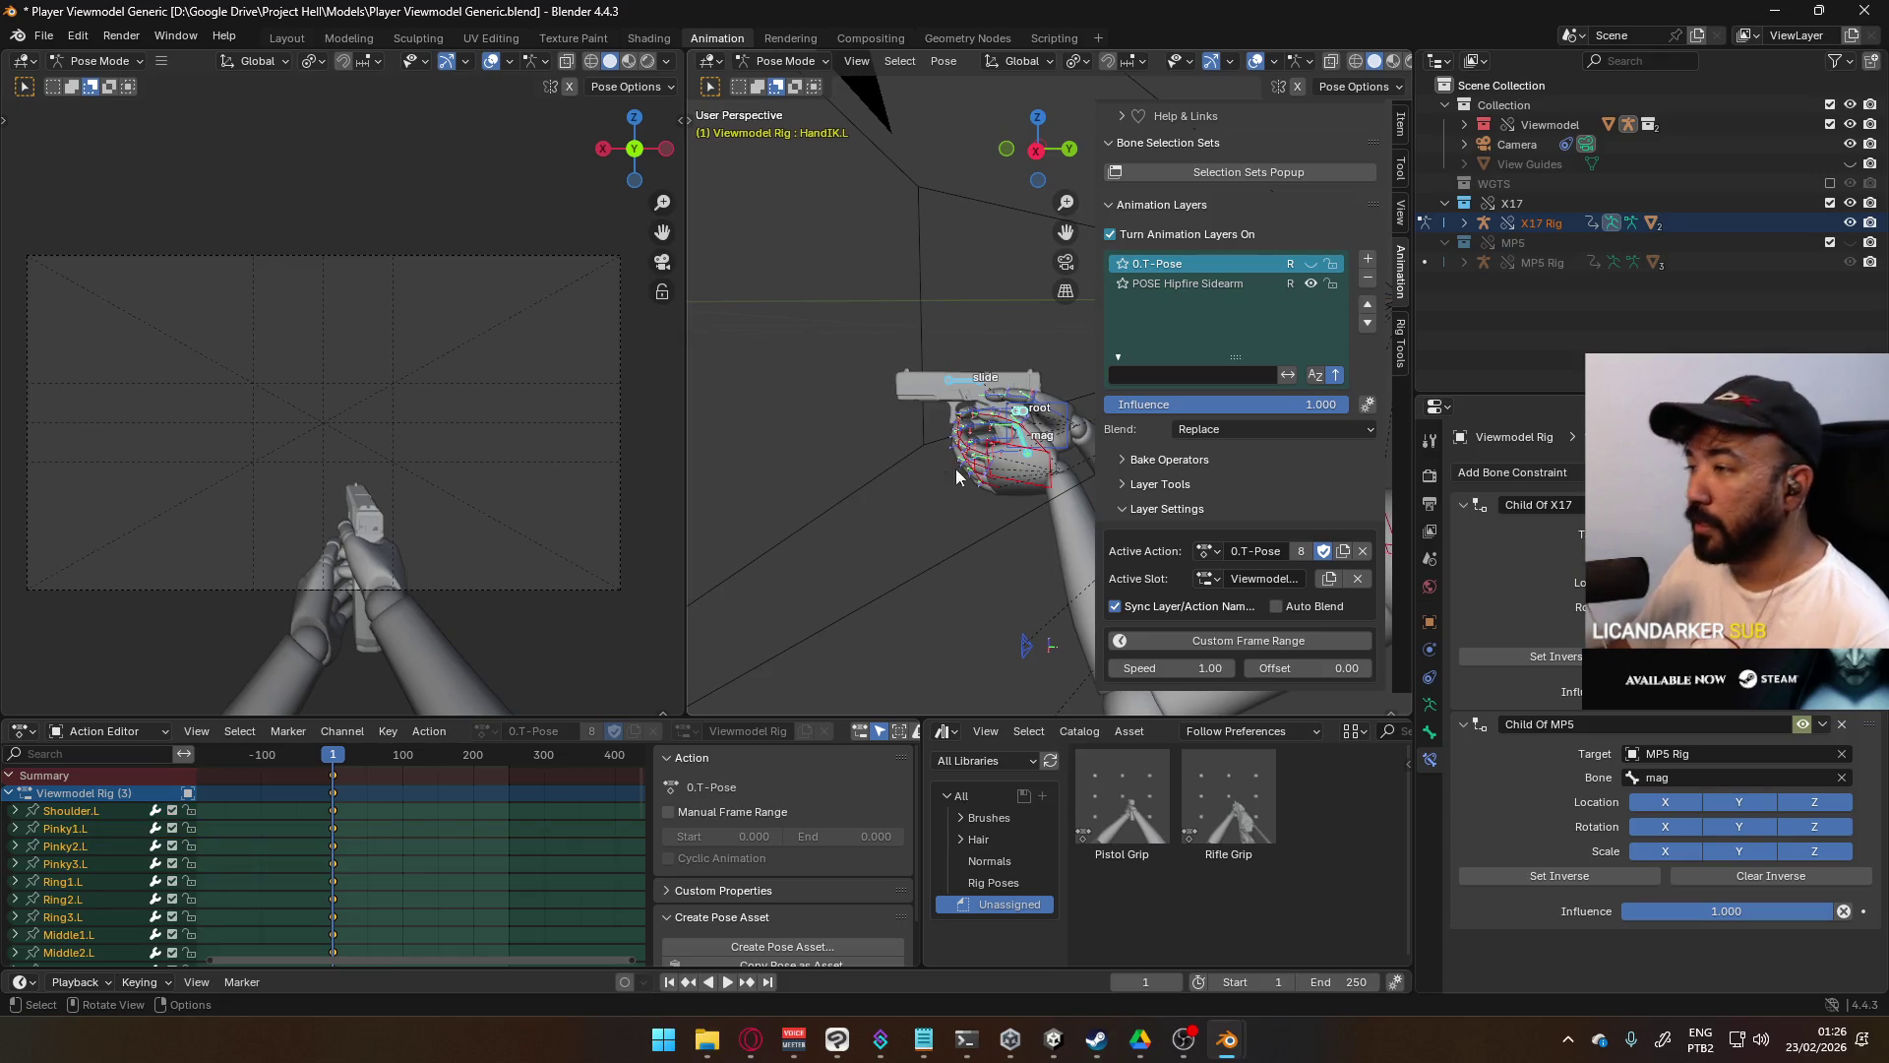
right_click(1023, 434)
left_click(1023, 433)
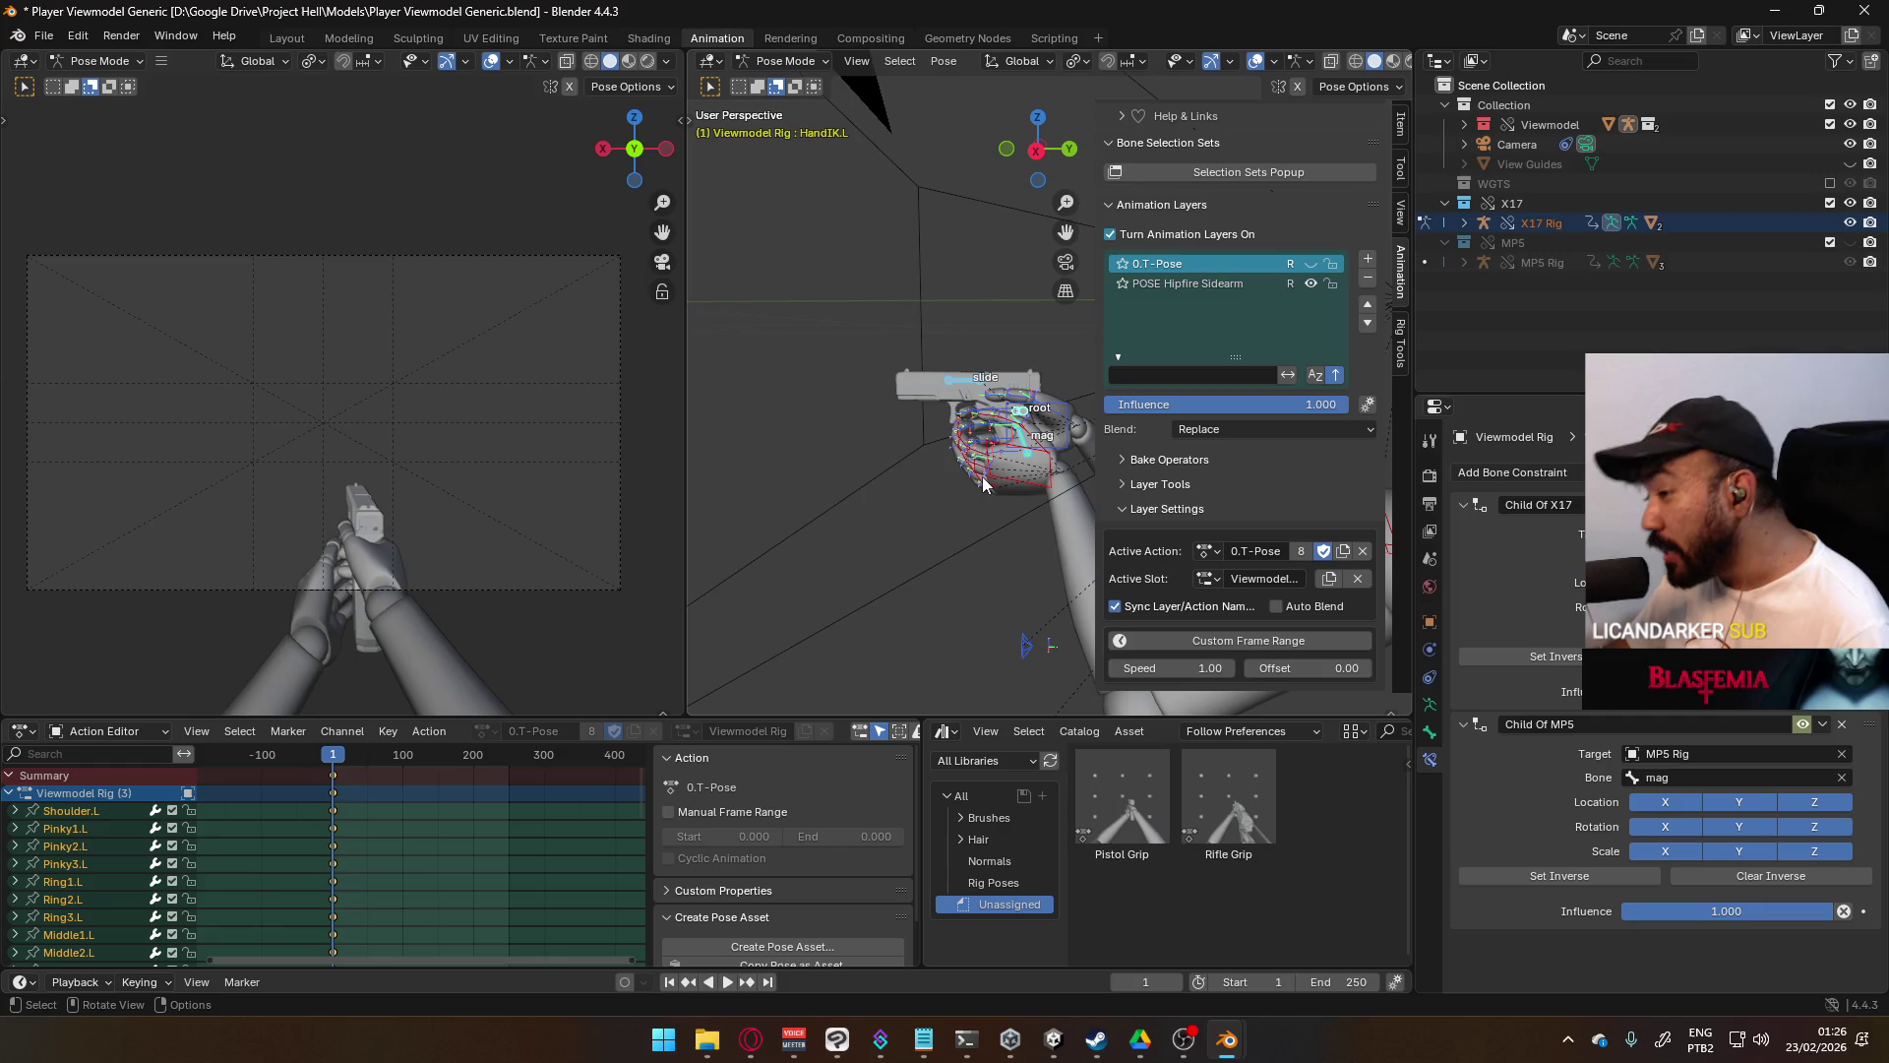
mouse_move(948, 470)
middle_mouse_down()
mouse_move(895, 448)
mouse_move(1137, 409)
mouse_move(918, 470)
middle_mouse_up()
mouse_move(800, 421)
middle_mouse_down()
mouse_move(931, 435)
mouse_move(907, 447)
middle_mouse_up()
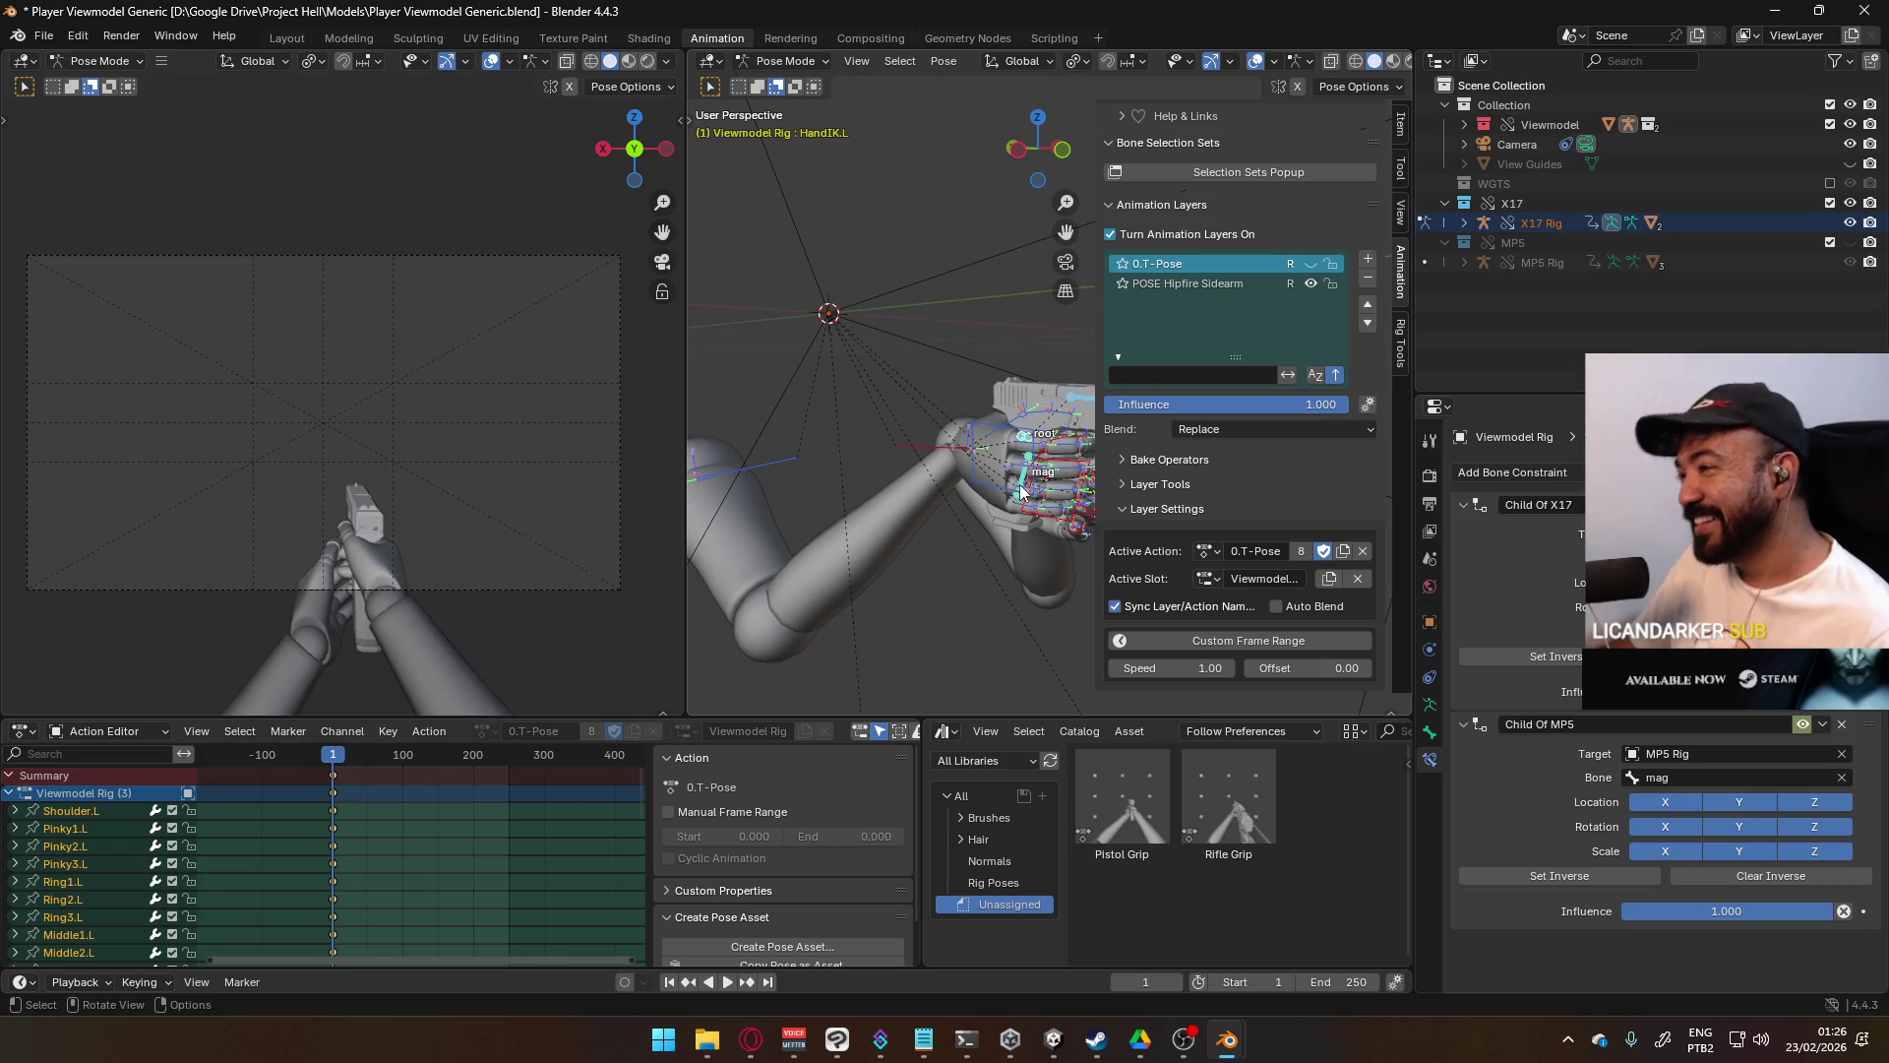
left_click(1023, 441)
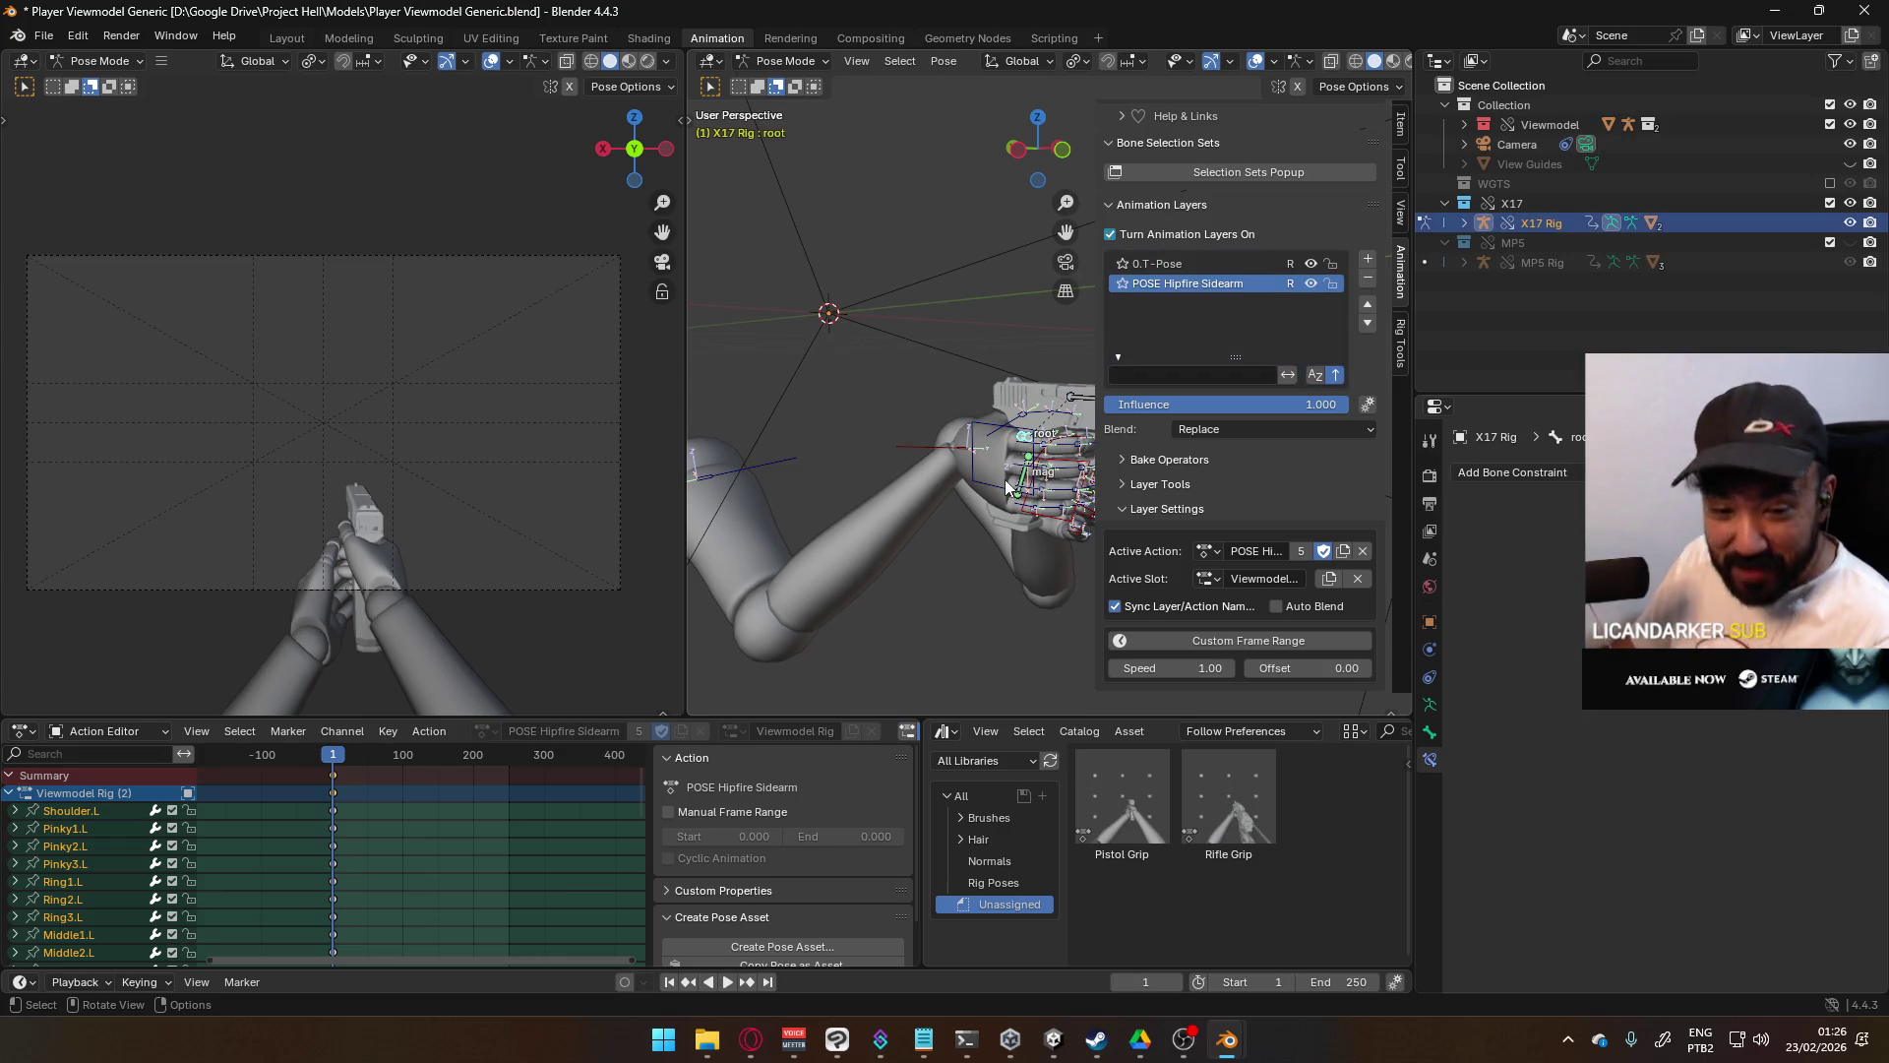
- Raise the X17 pistol root slightly along global Z
key("g")
key("z")
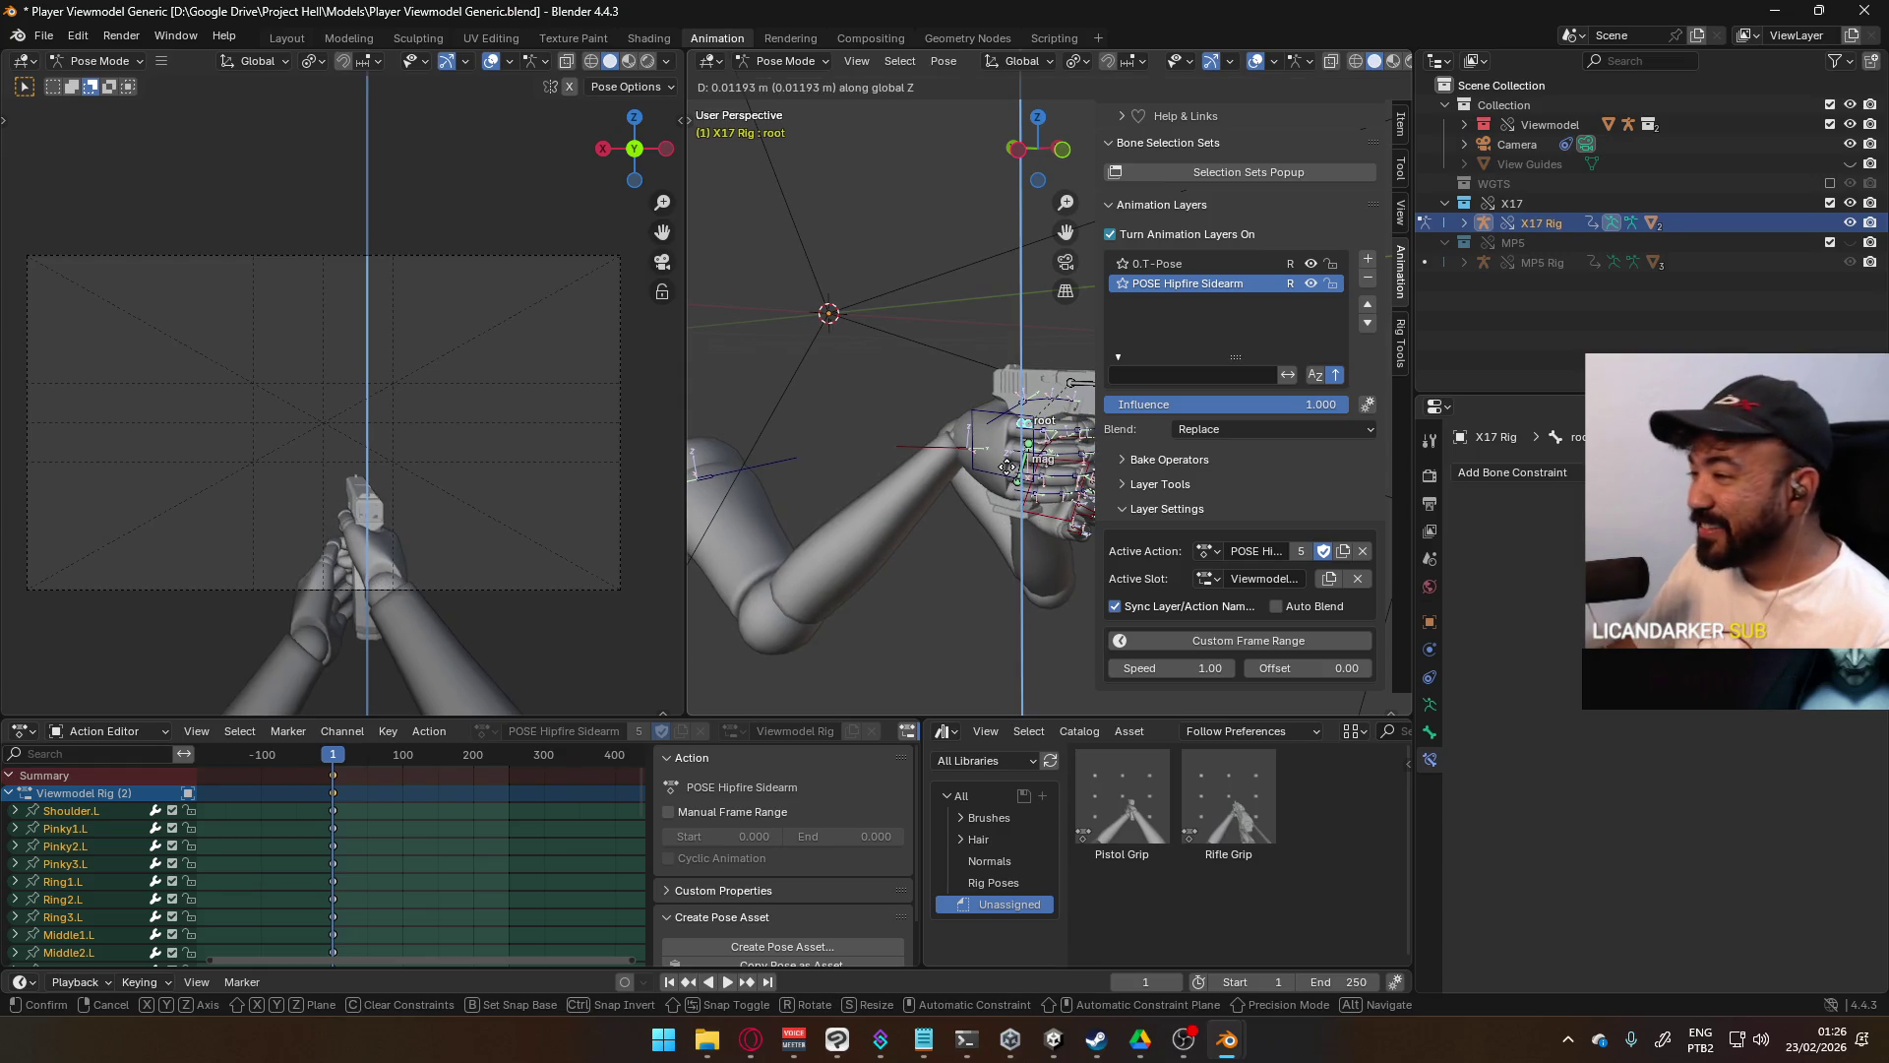
left_click(1006, 467)
mouse_move(1013, 492)
middle_mouse_down()
mouse_move(889, 521)
mouse_move(994, 483)
middle_mouse_up()
- Keyframe HandIK.L's Child Of MP5 enabled state and turn off Auto Keying
left_click(1038, 471)
key("KP_1")
right_click(1801, 725)
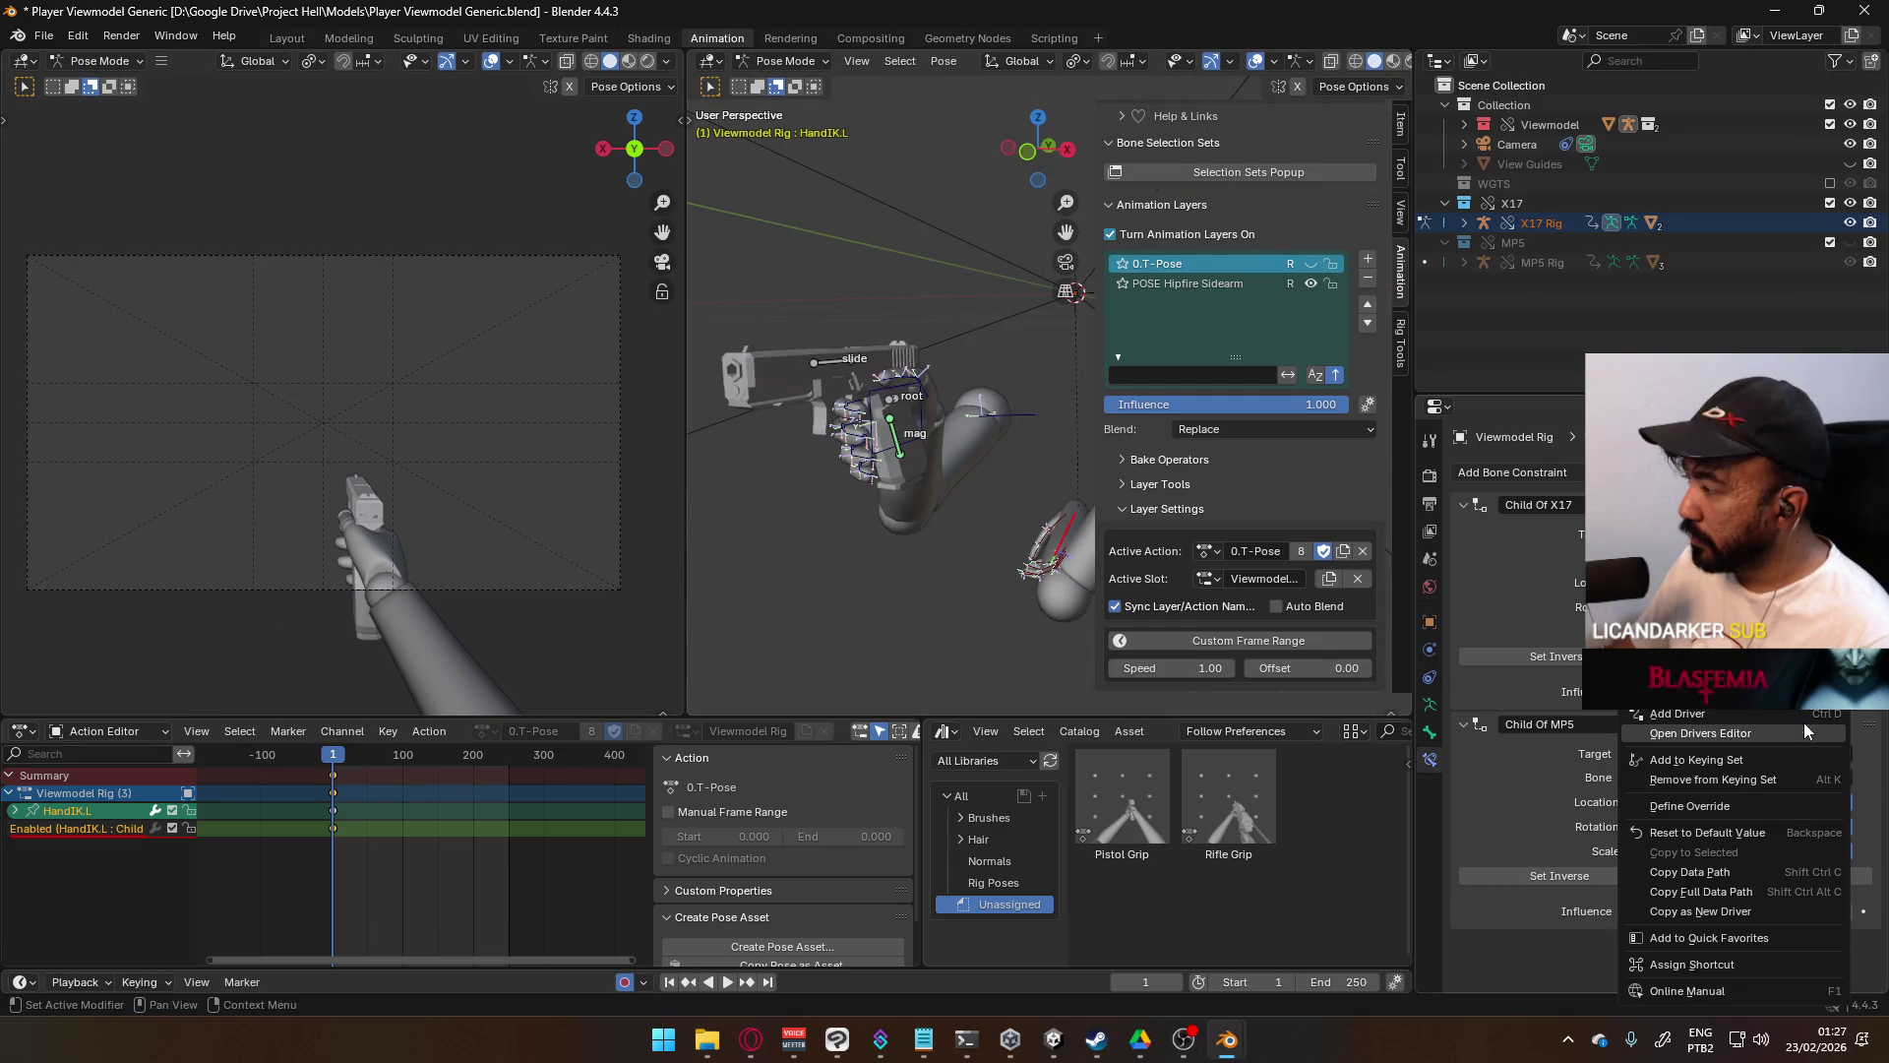
left_click(1805, 716)
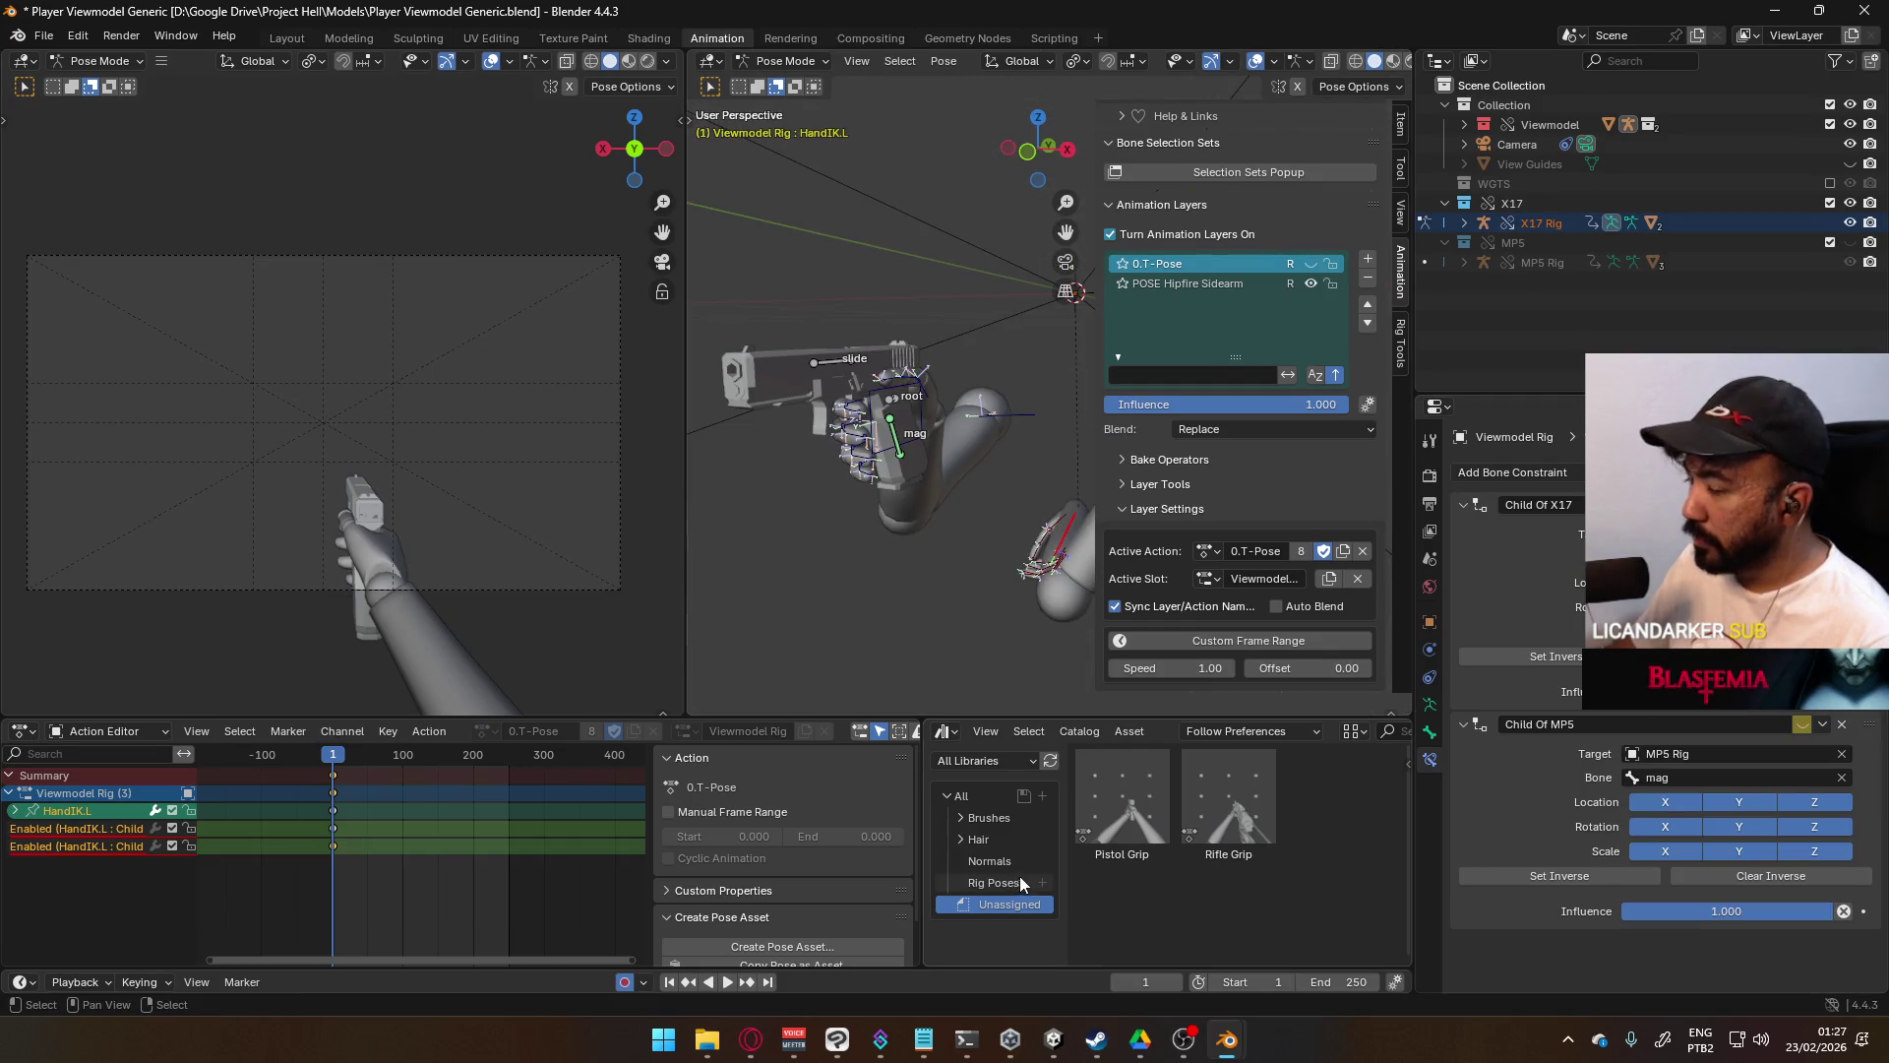
left_click(622, 982)
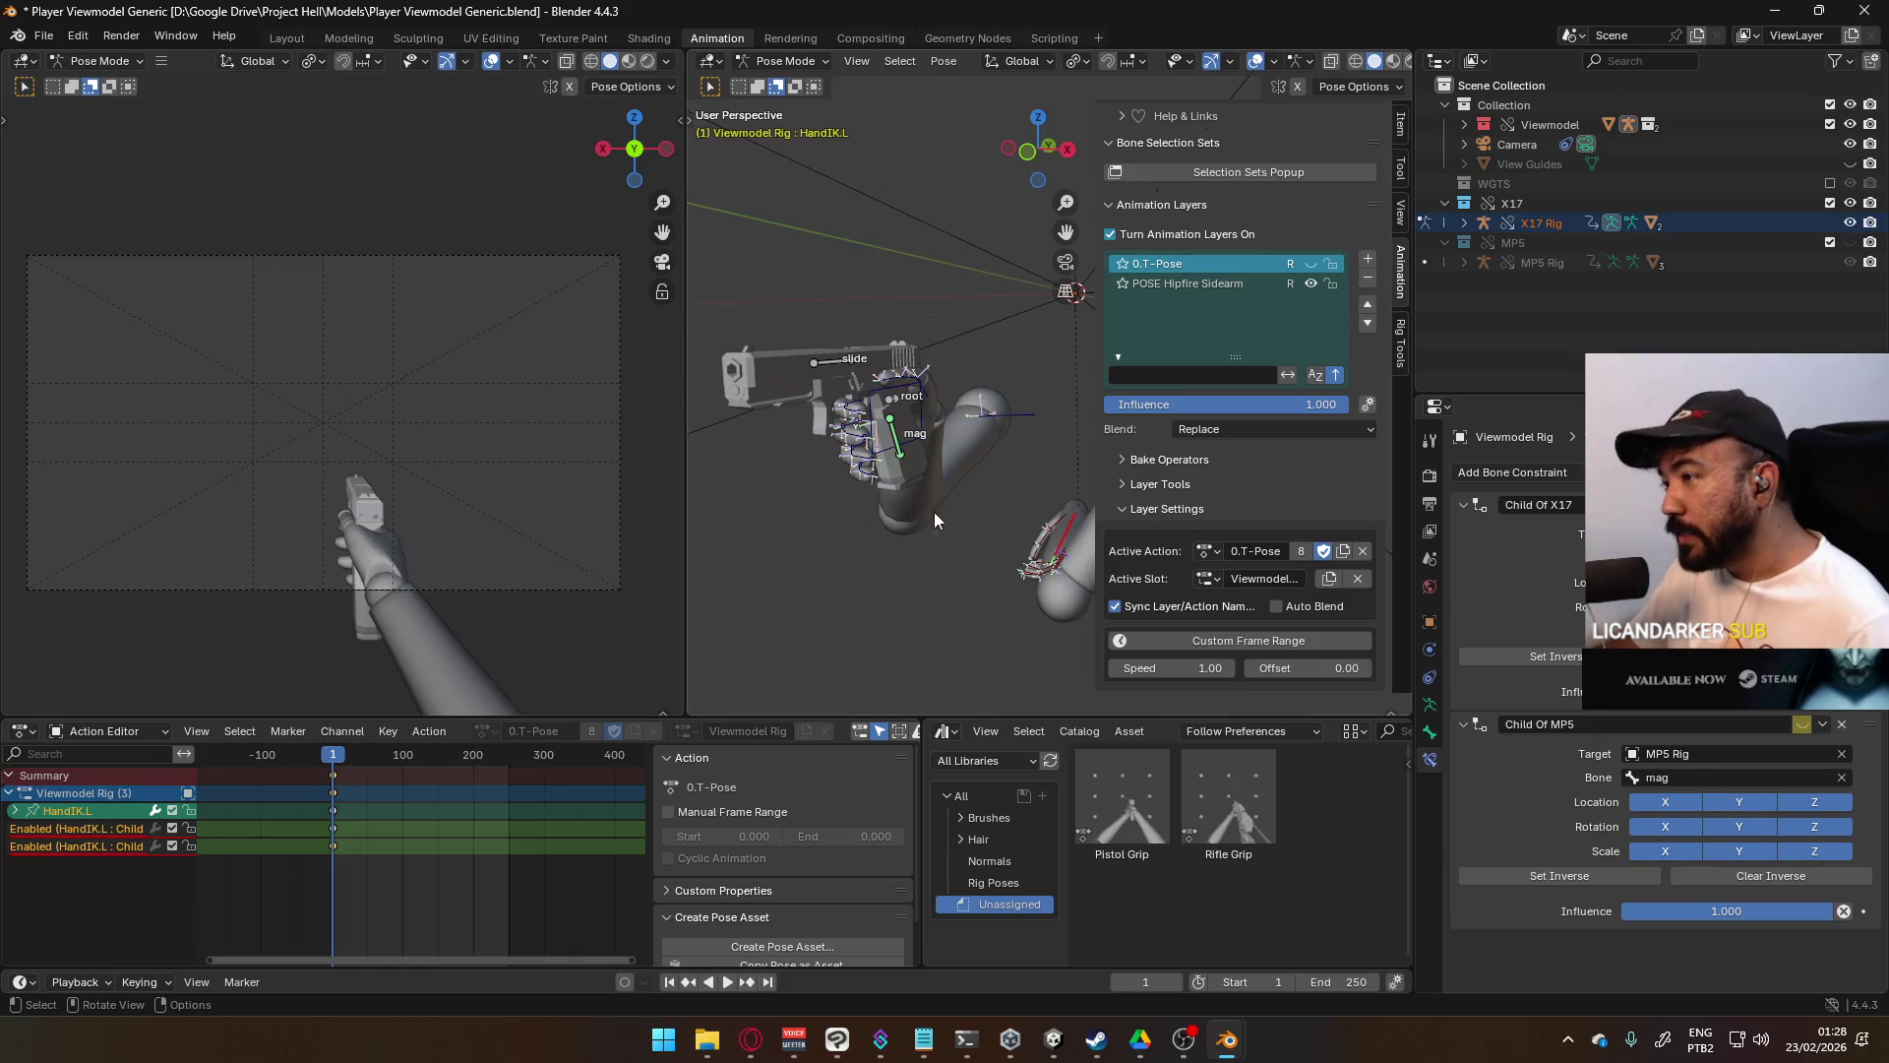
left_click(893, 398)
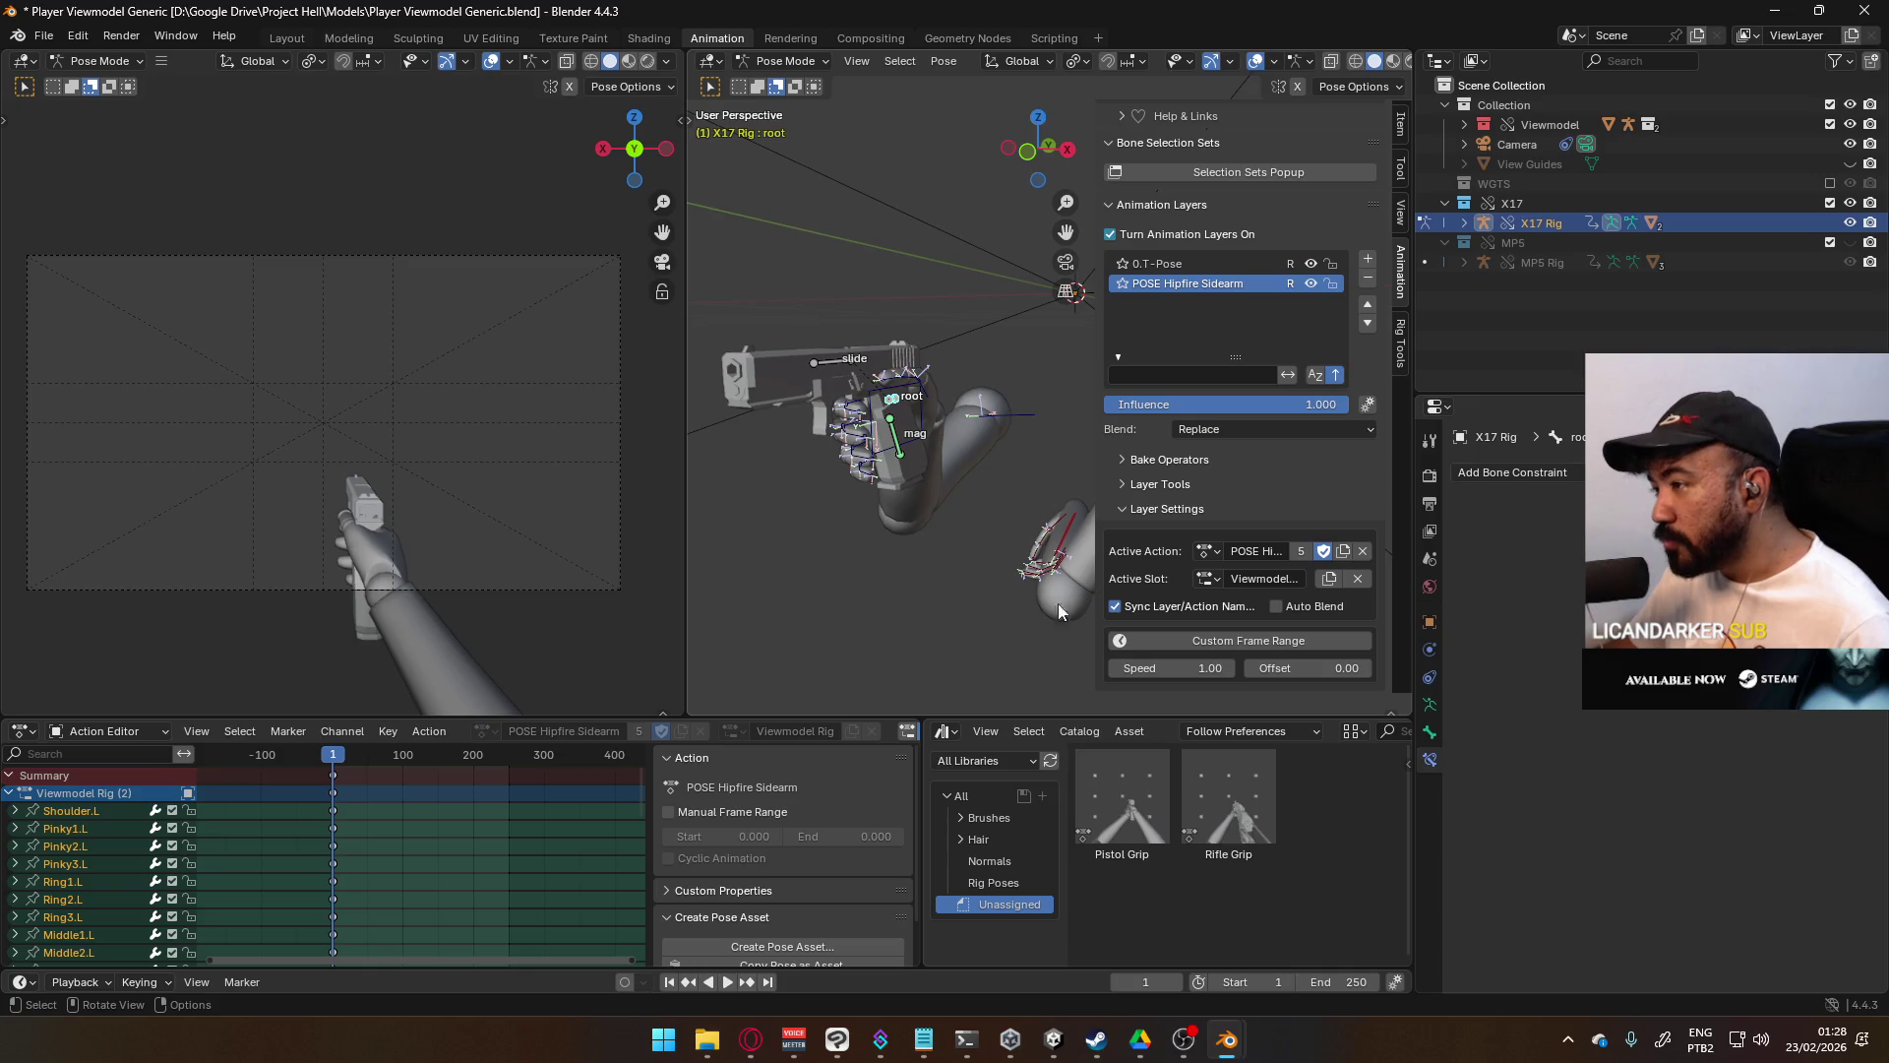
left_click(1073, 522)
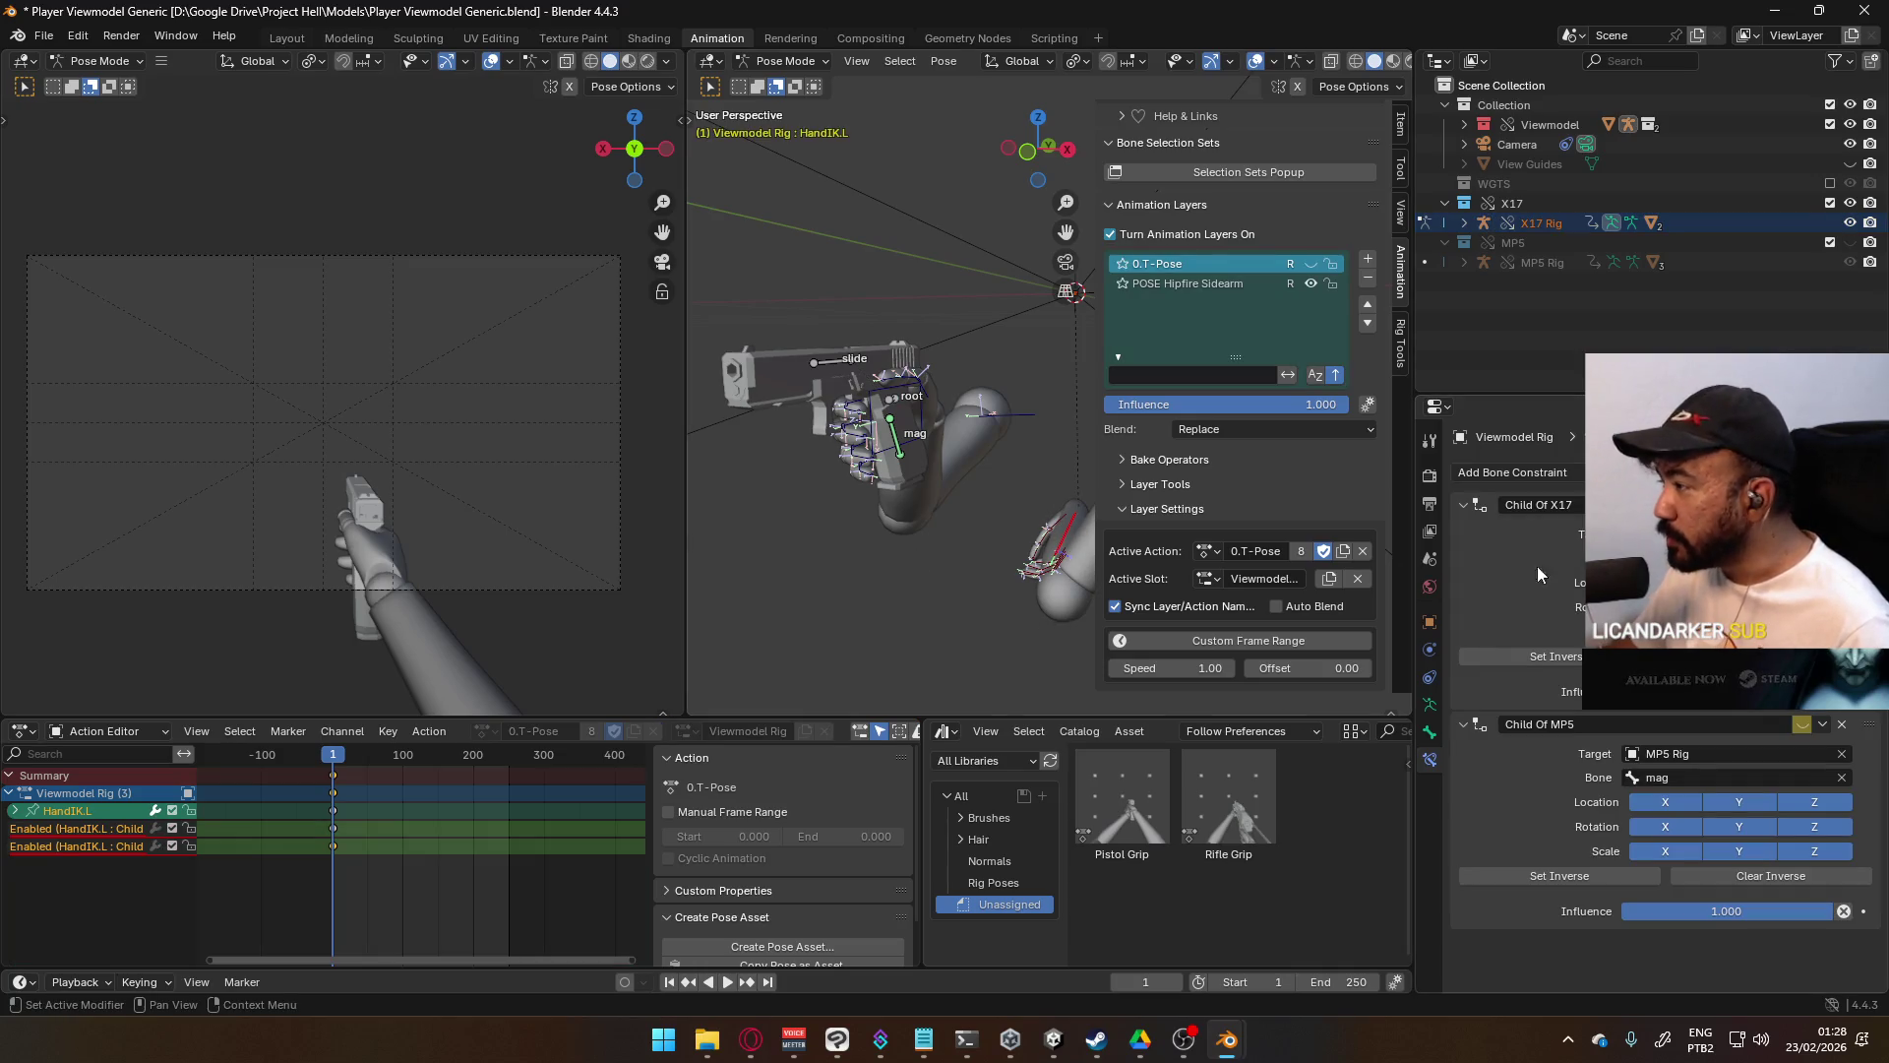
- Move HandIK.L and rotate it around global X to reshape the left-hand grip
mouse_move(843, 497)
middle_mouse_down()
mouse_move(947, 522)
mouse_move(726, 511)
mouse_move(986, 494)
mouse_move(890, 511)
mouse_move(944, 503)
mouse_move(874, 398)
mouse_move(1030, 386)
middle_mouse_up()
key("g")
left_click(919, 470)
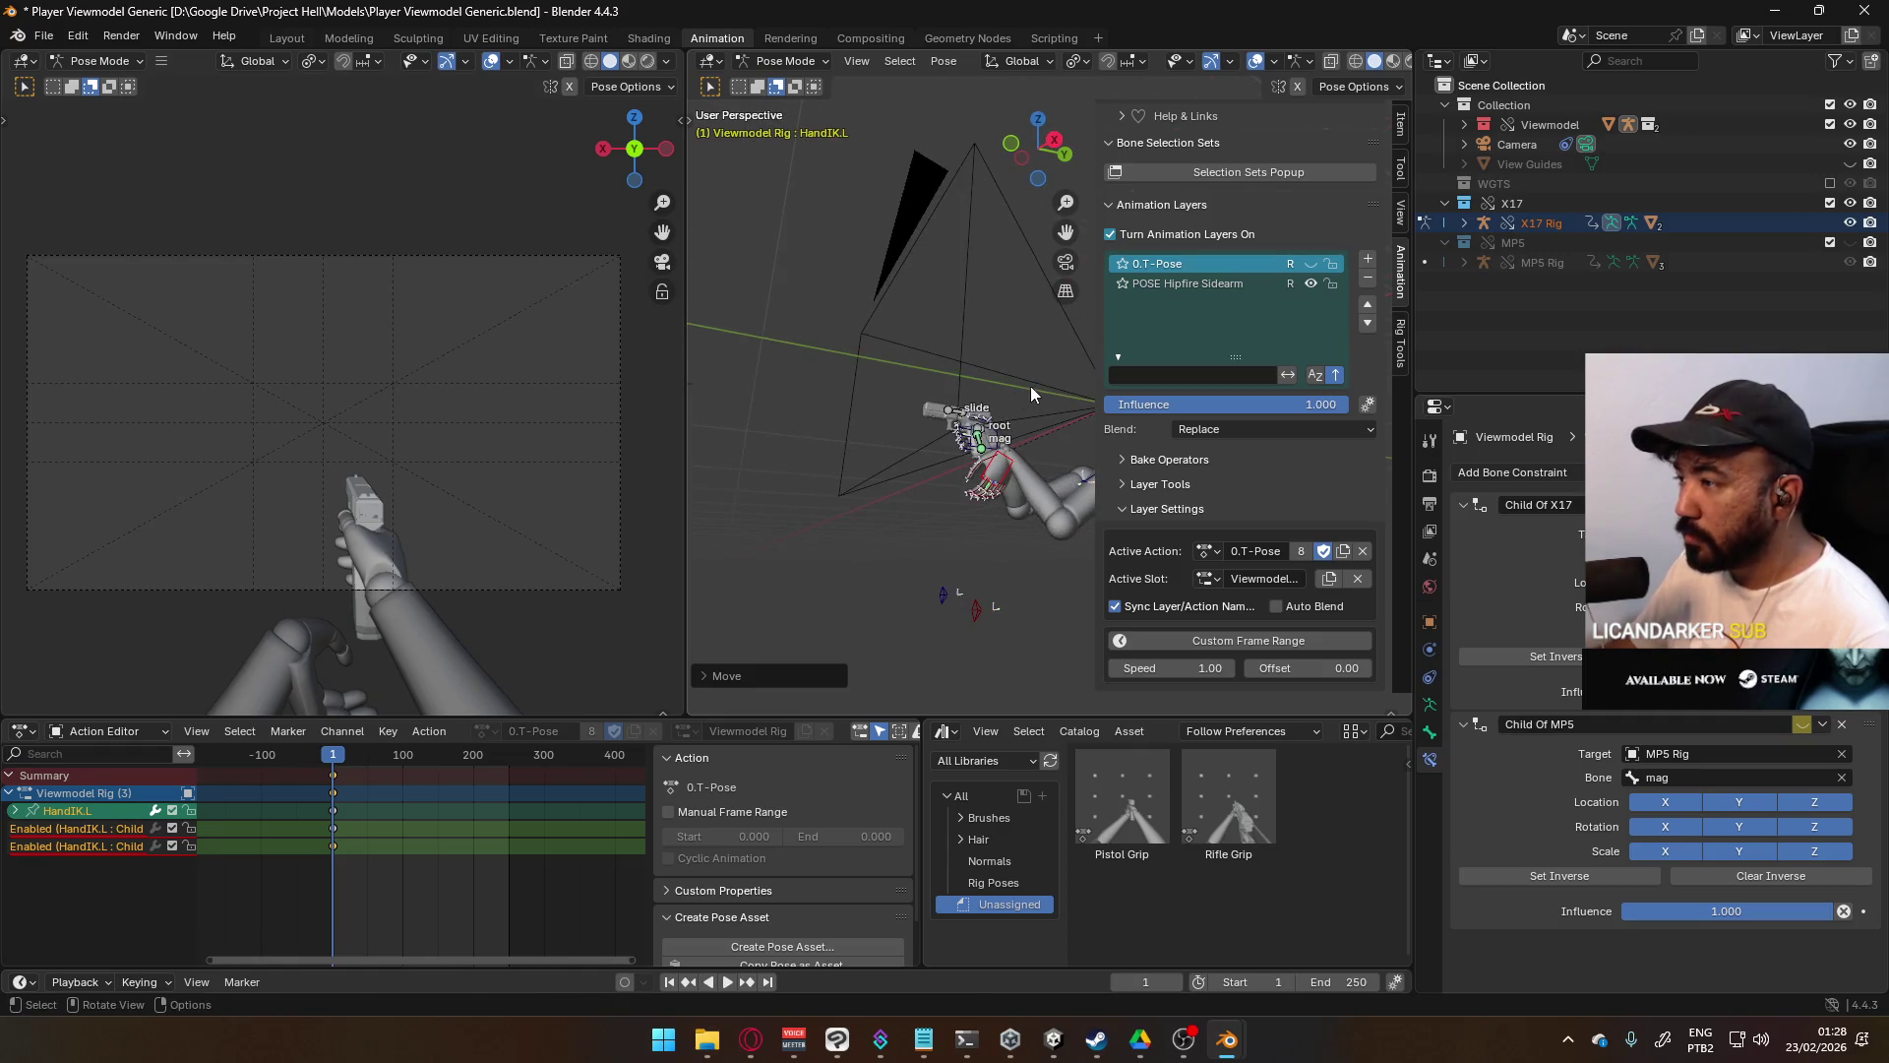
key("r")
key("x")
left_click(1060, 428)
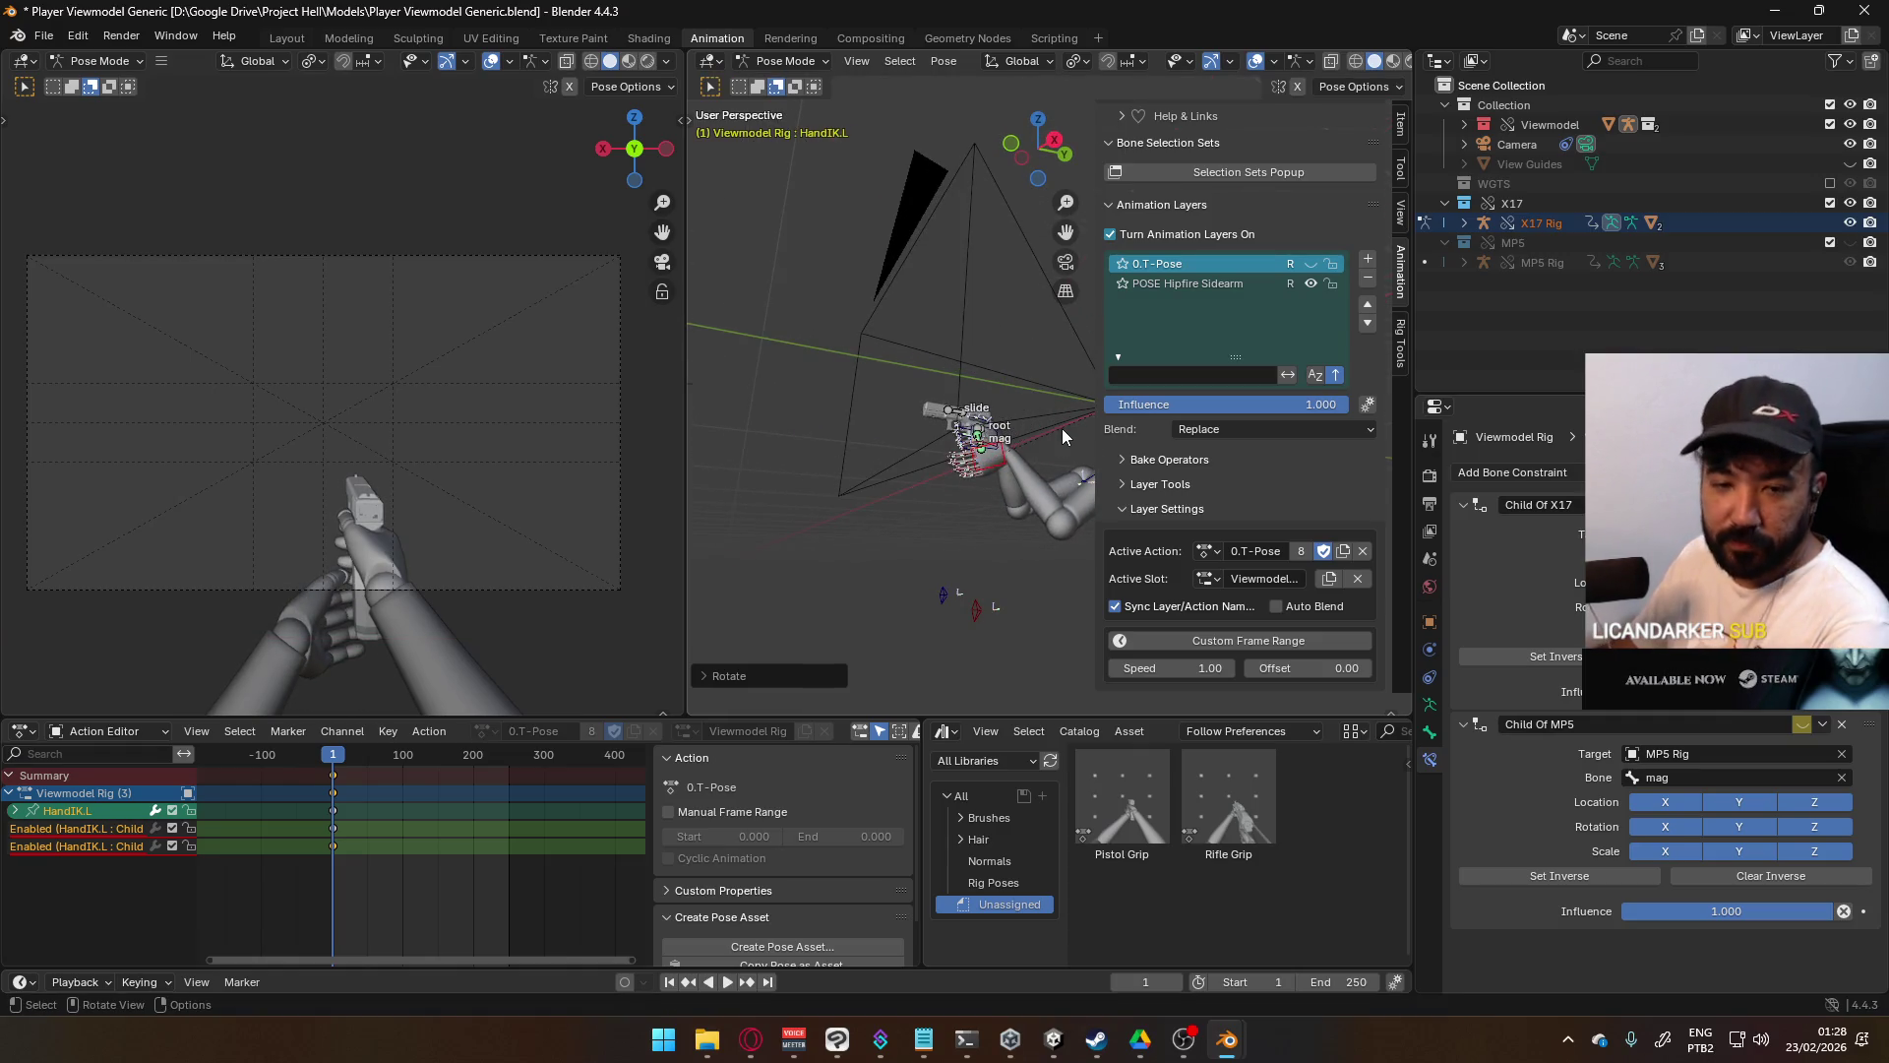
- In the right side view, slightly adjust HandIK.L's rotation and position
key("KP_3")
scroll(1042, 451, "up", 6)
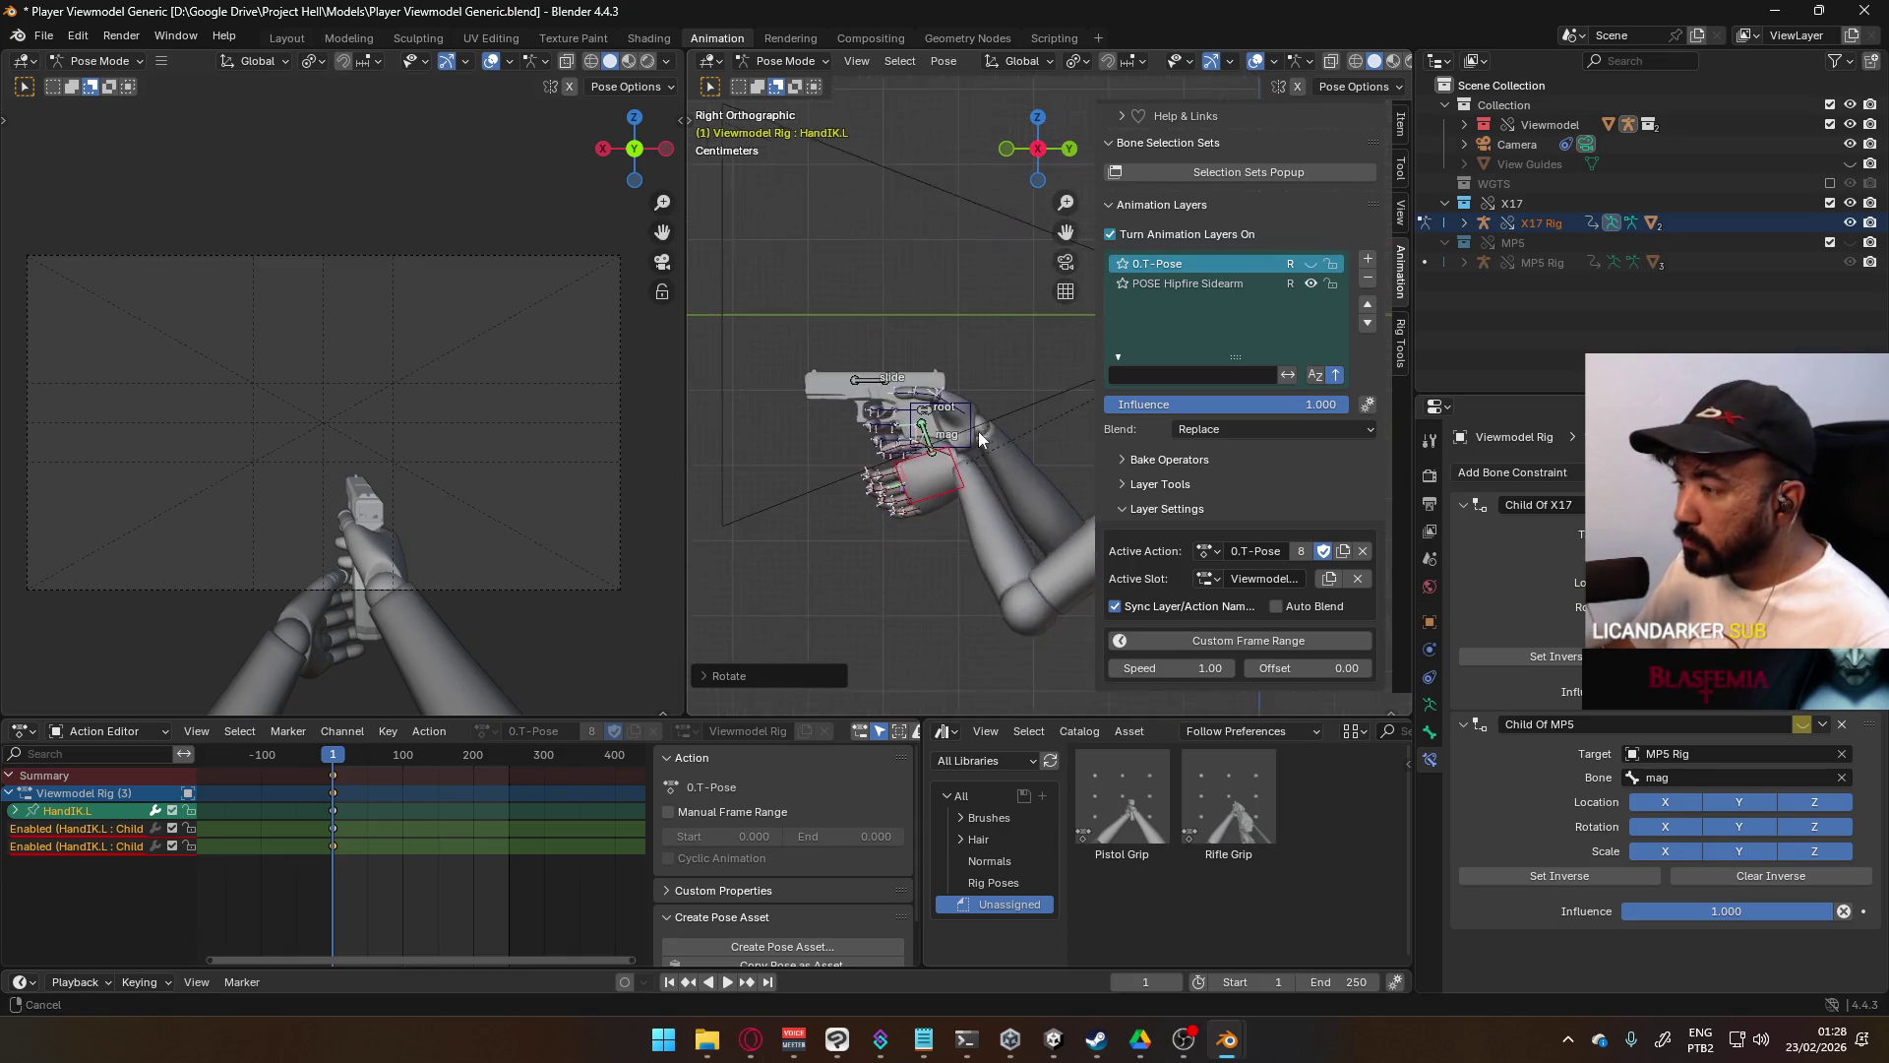
key("r")
left_click(978, 401)
key("g")
left_click(980, 402)
- Try moving the X17 root bone, cancel it, and reselect HandIK.L
key("KP_1")
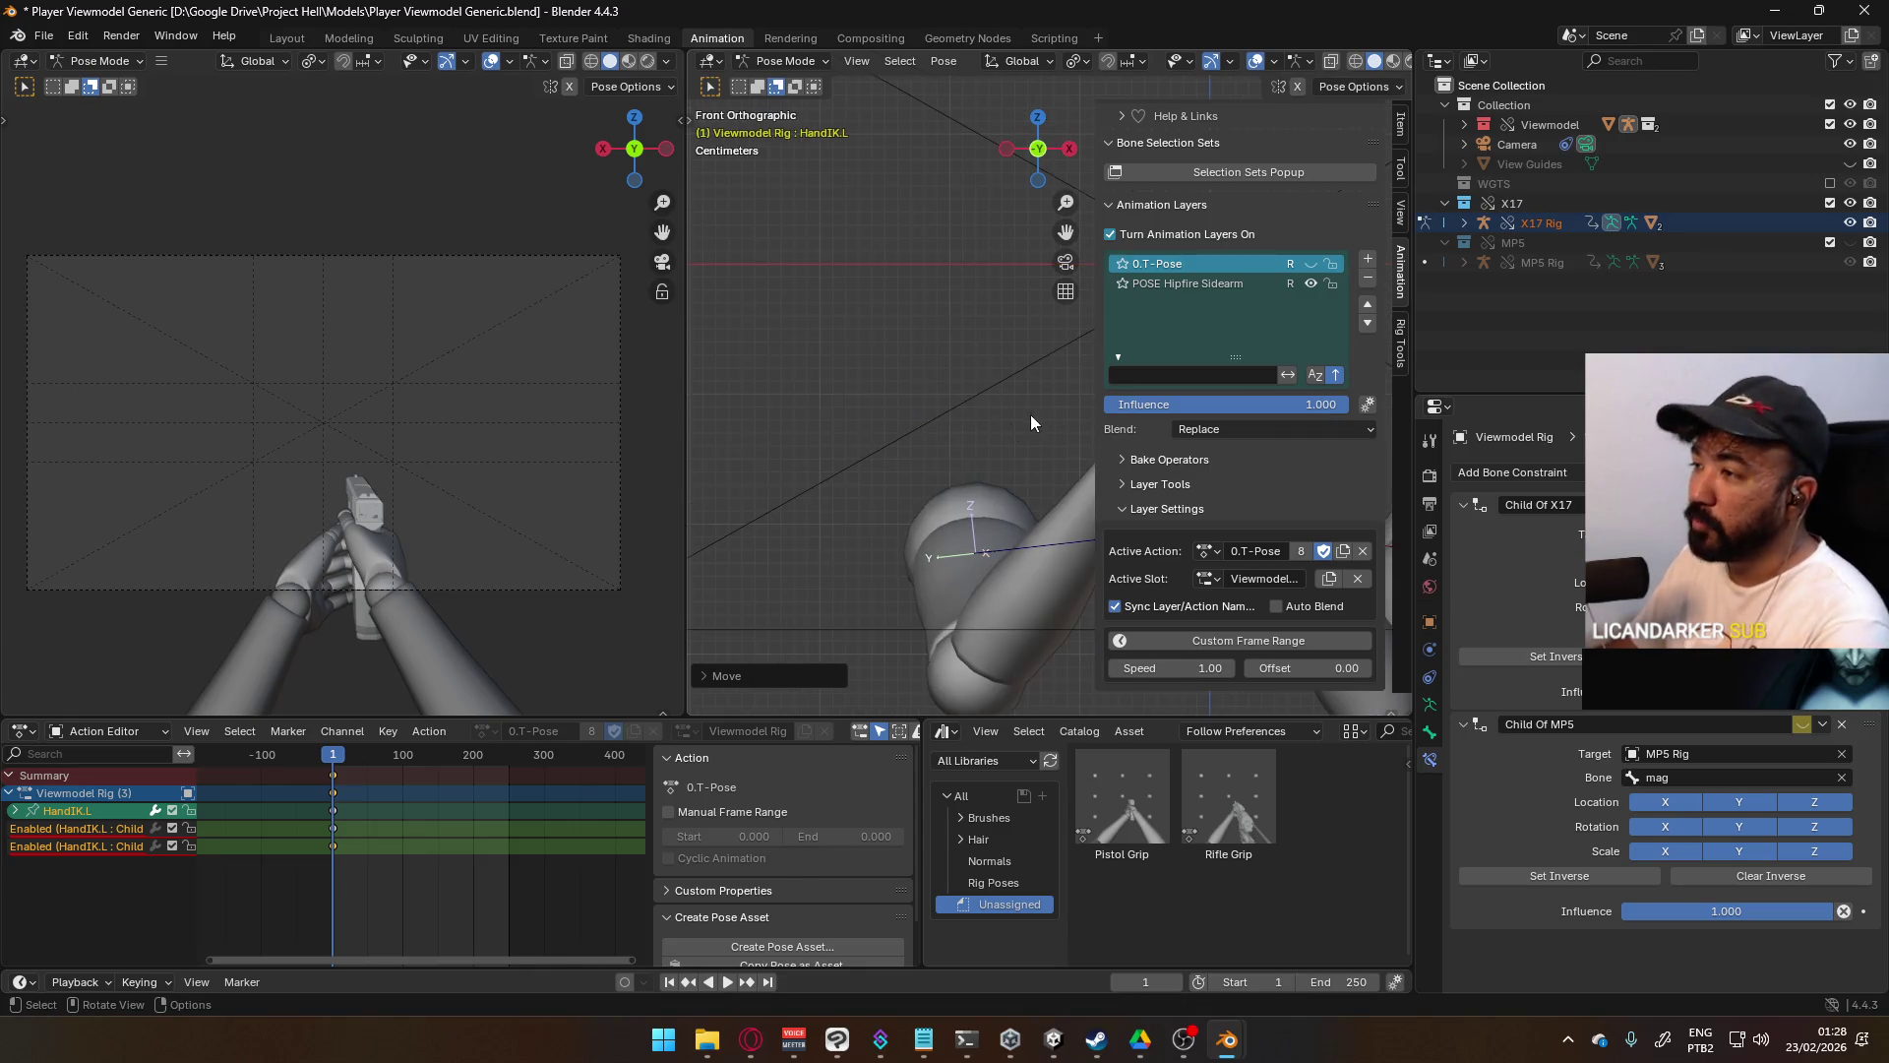
scroll(960, 406, "down", 4)
scroll(897, 477, "up", 5)
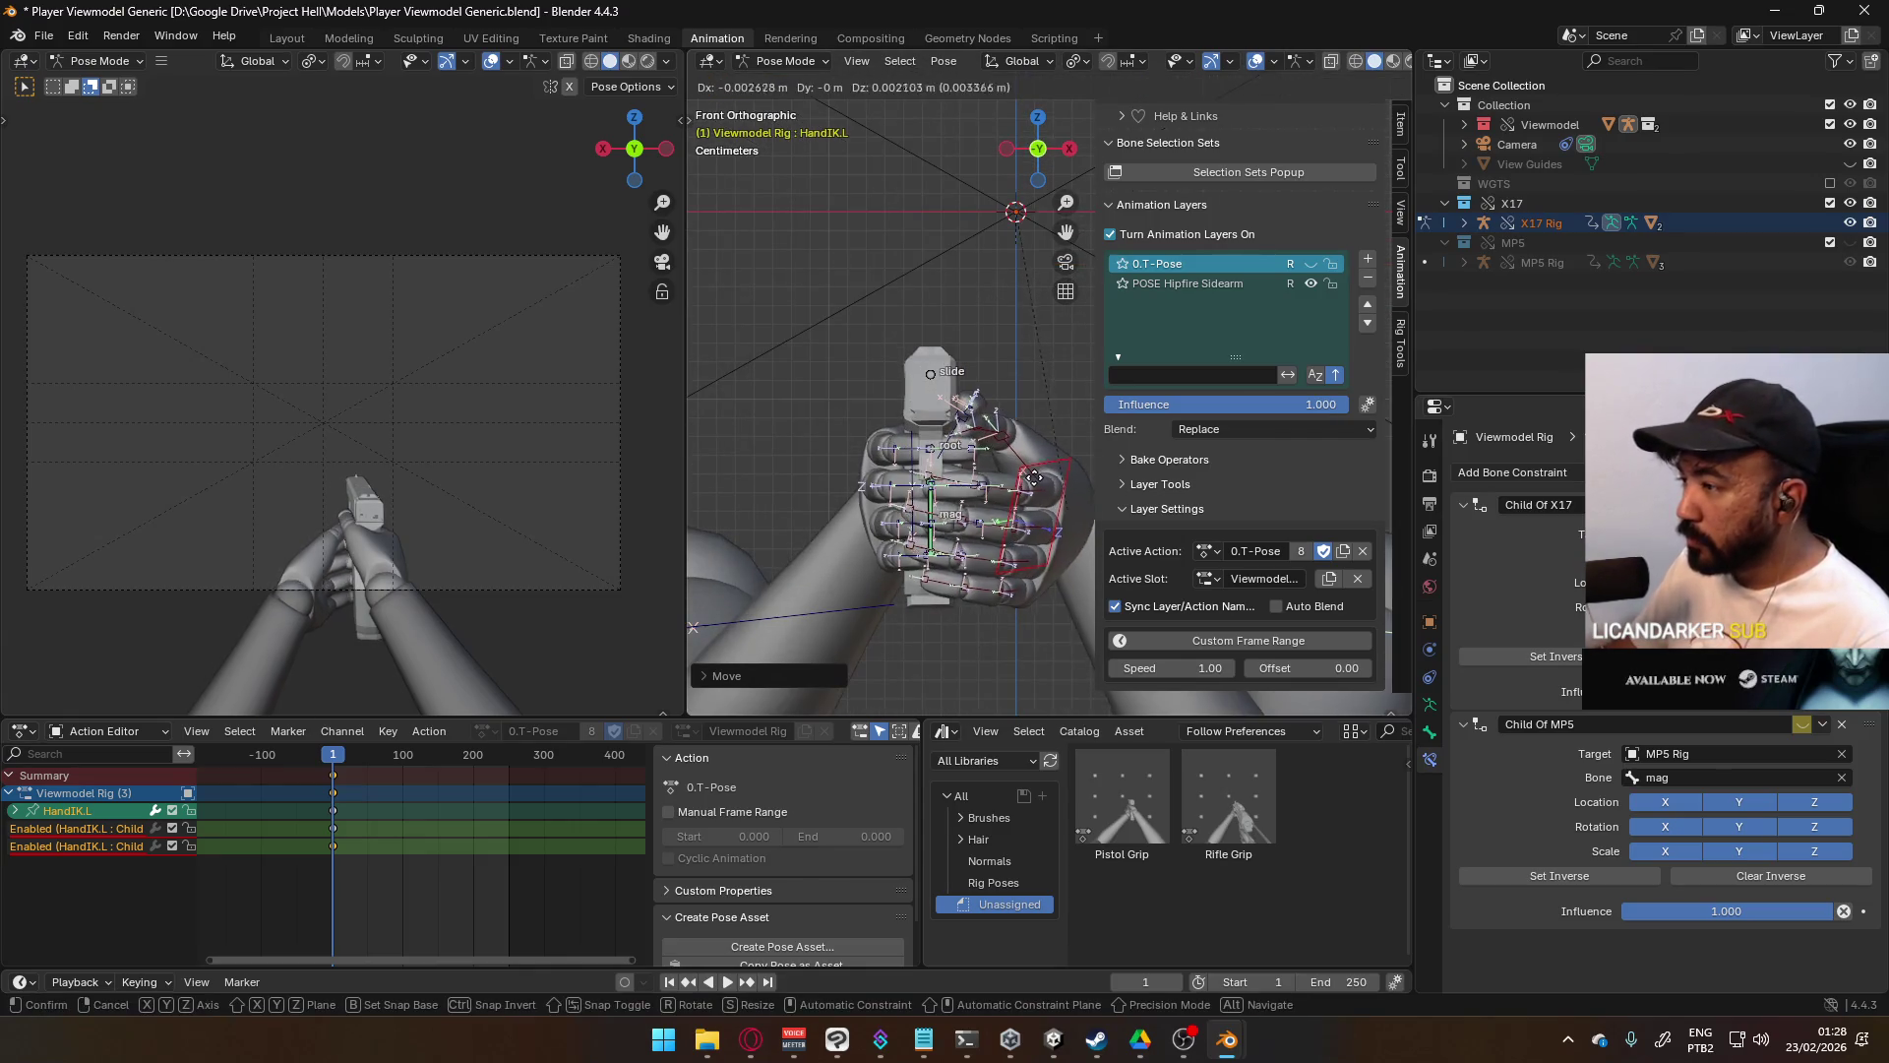
mouse_move(1031, 484)
middle_mouse_down()
mouse_move(901, 510)
mouse_move(939, 458)
mouse_move(913, 478)
mouse_move(950, 474)
middle_mouse_up()
scroll(951, 475, "down", 3)
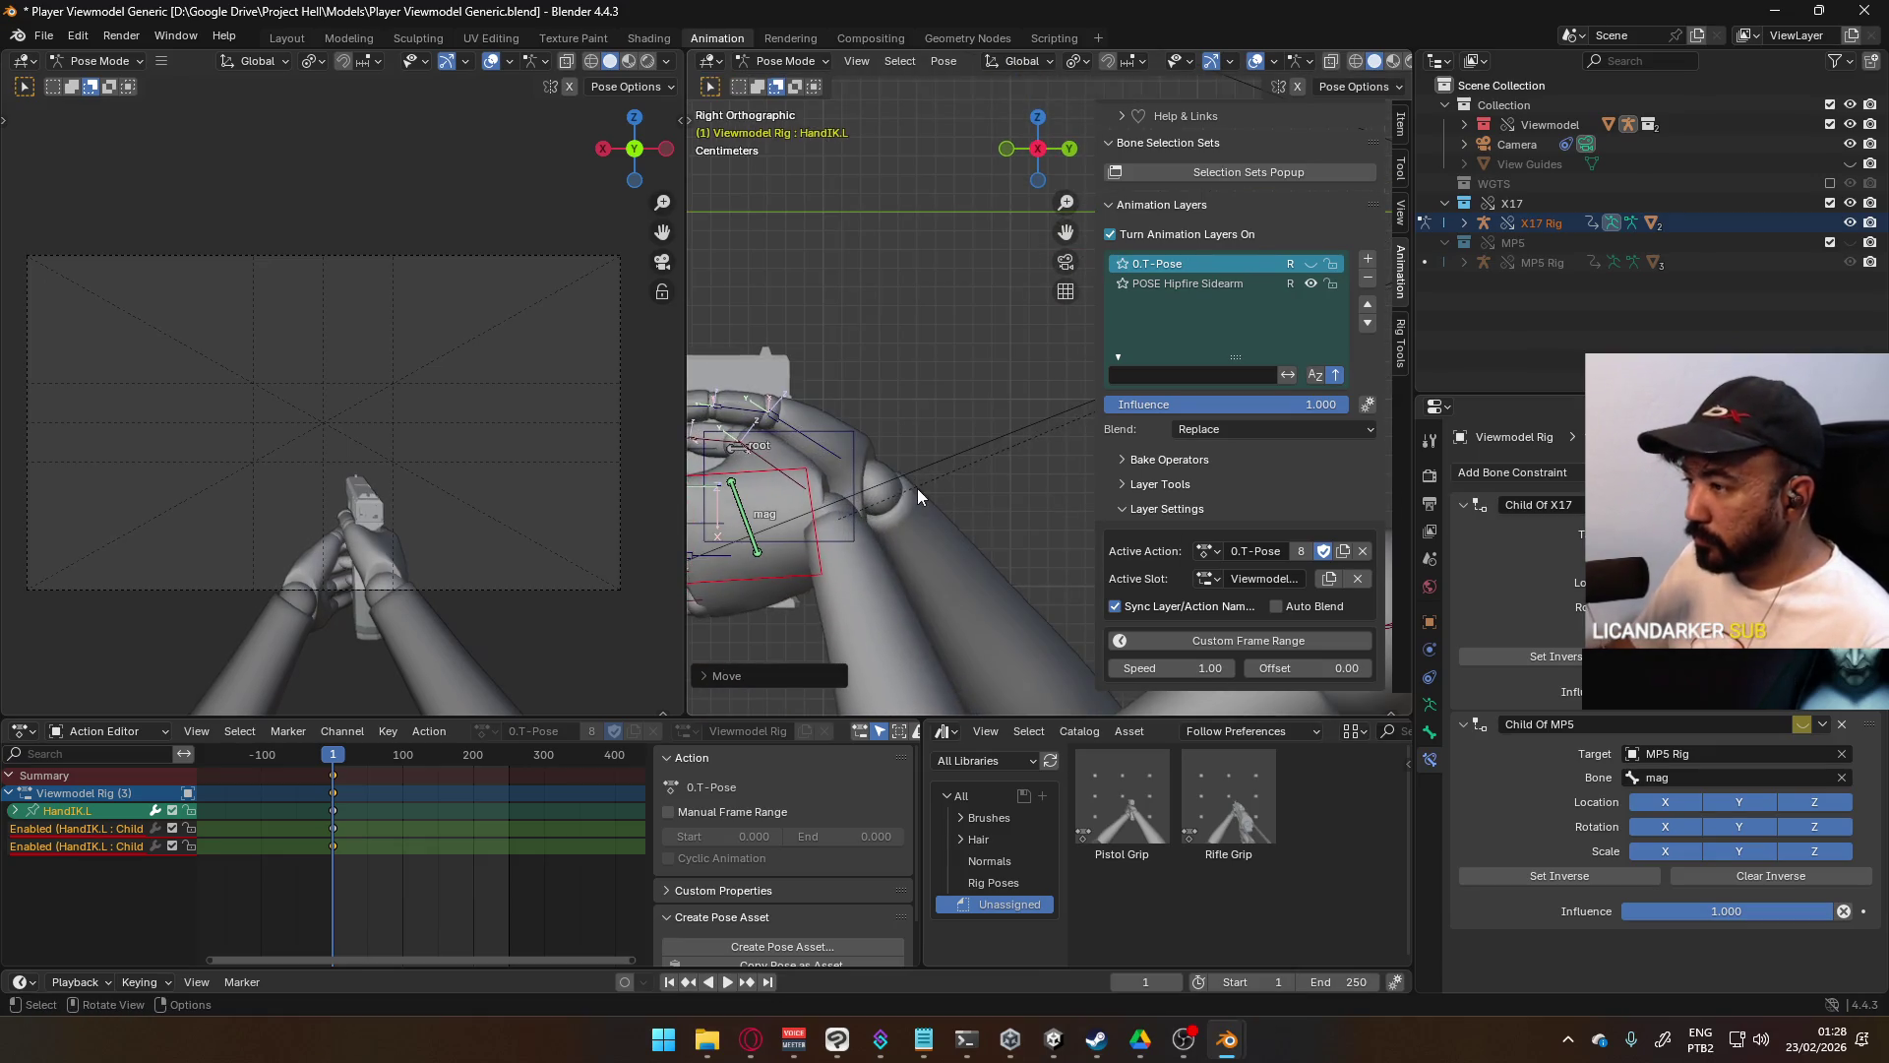
left_click(871, 417)
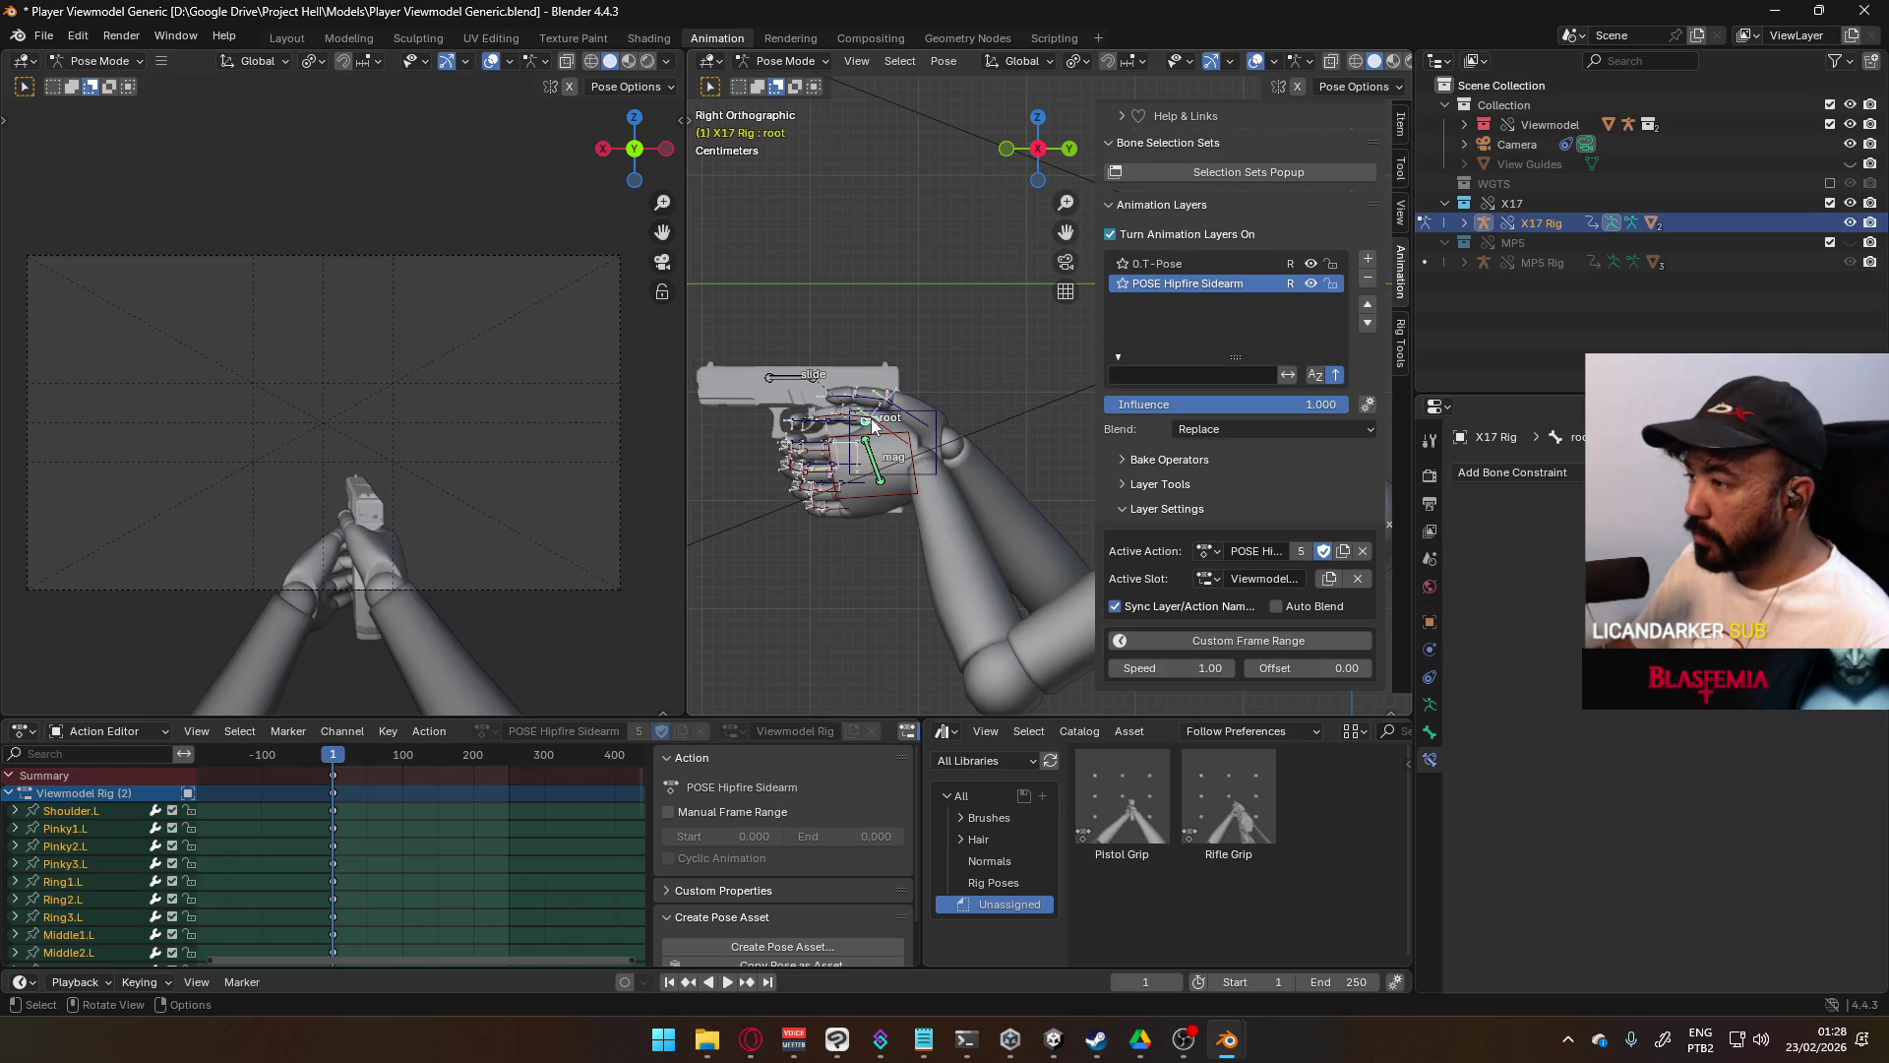
key("g")
key("Escape")
left_click(930, 458)
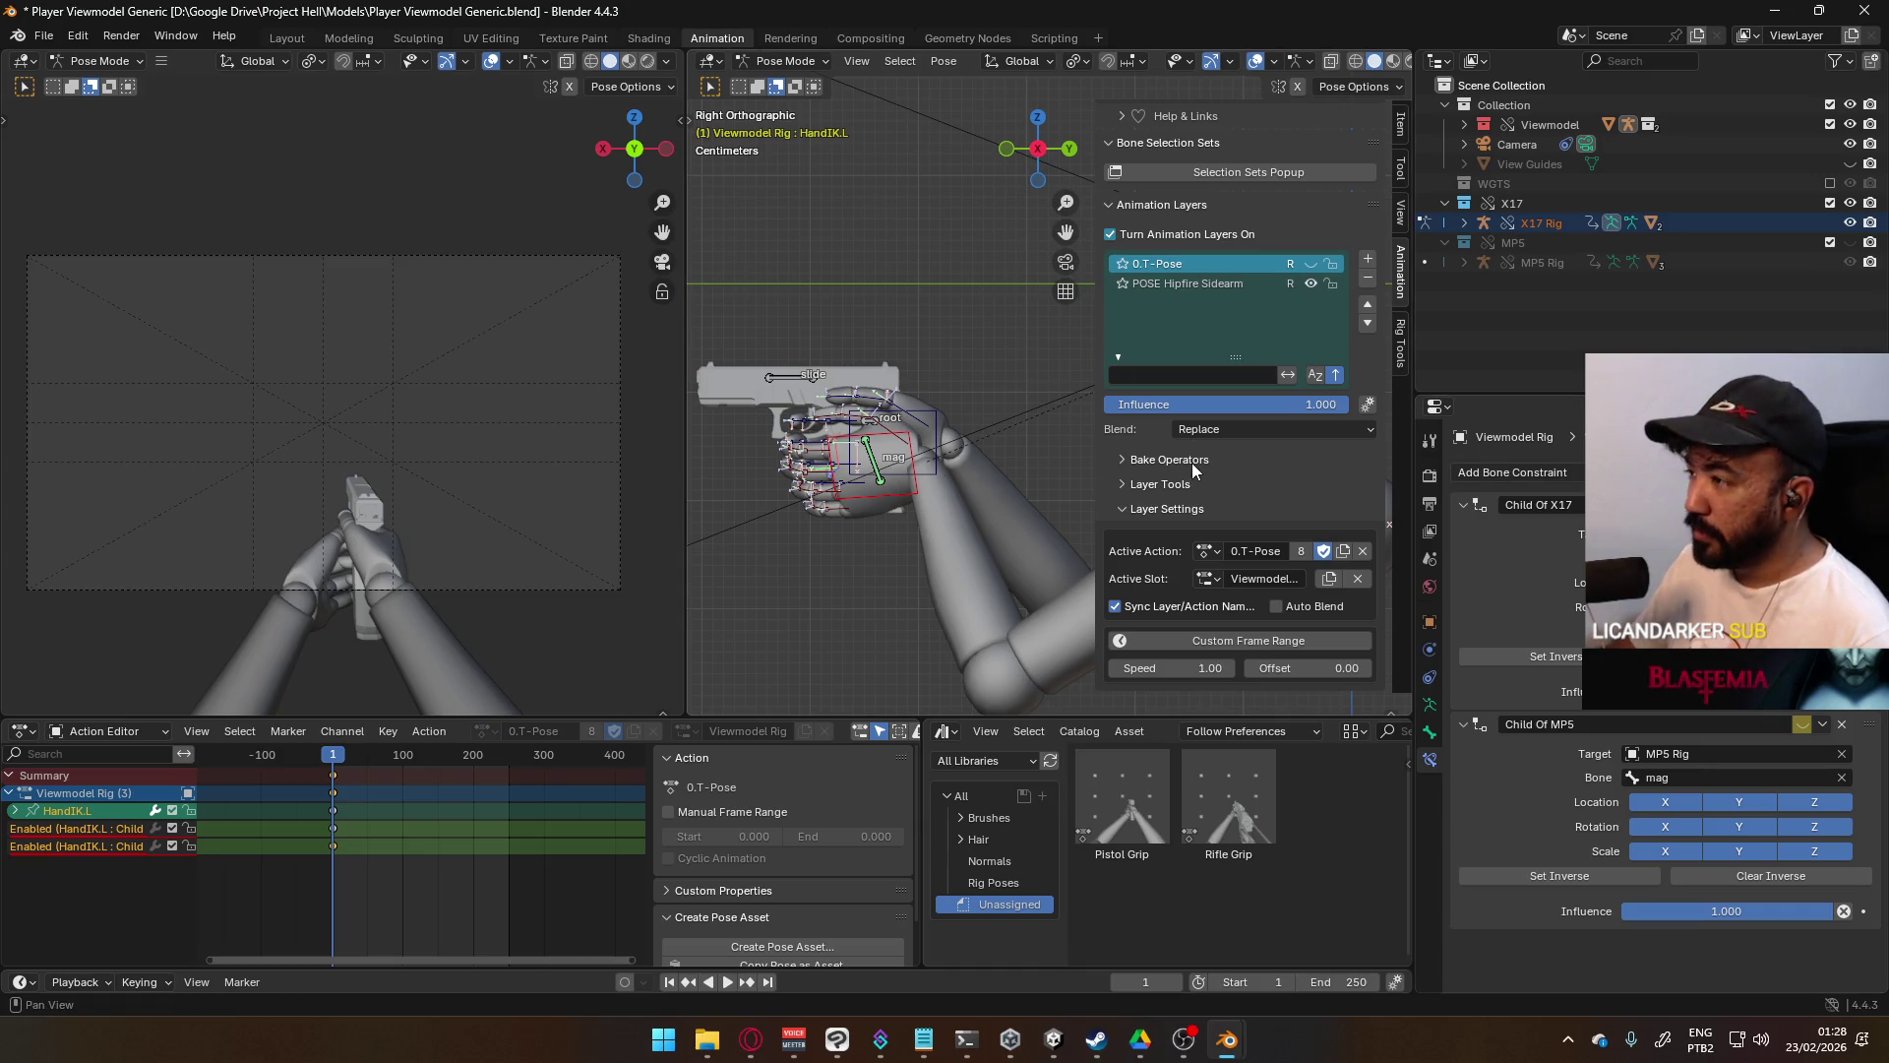
mouse_move(1073, 433)
middle_mouse_down()
mouse_move(992, 401)
mouse_move(878, 455)
middle_mouse_up()
scroll(744, 461, "up", 2)
- Set HandIK.R's Child Of MP5 constraint to target root, then box-select the left shoulder
left_click(1822, 723)
right_click(1811, 723)
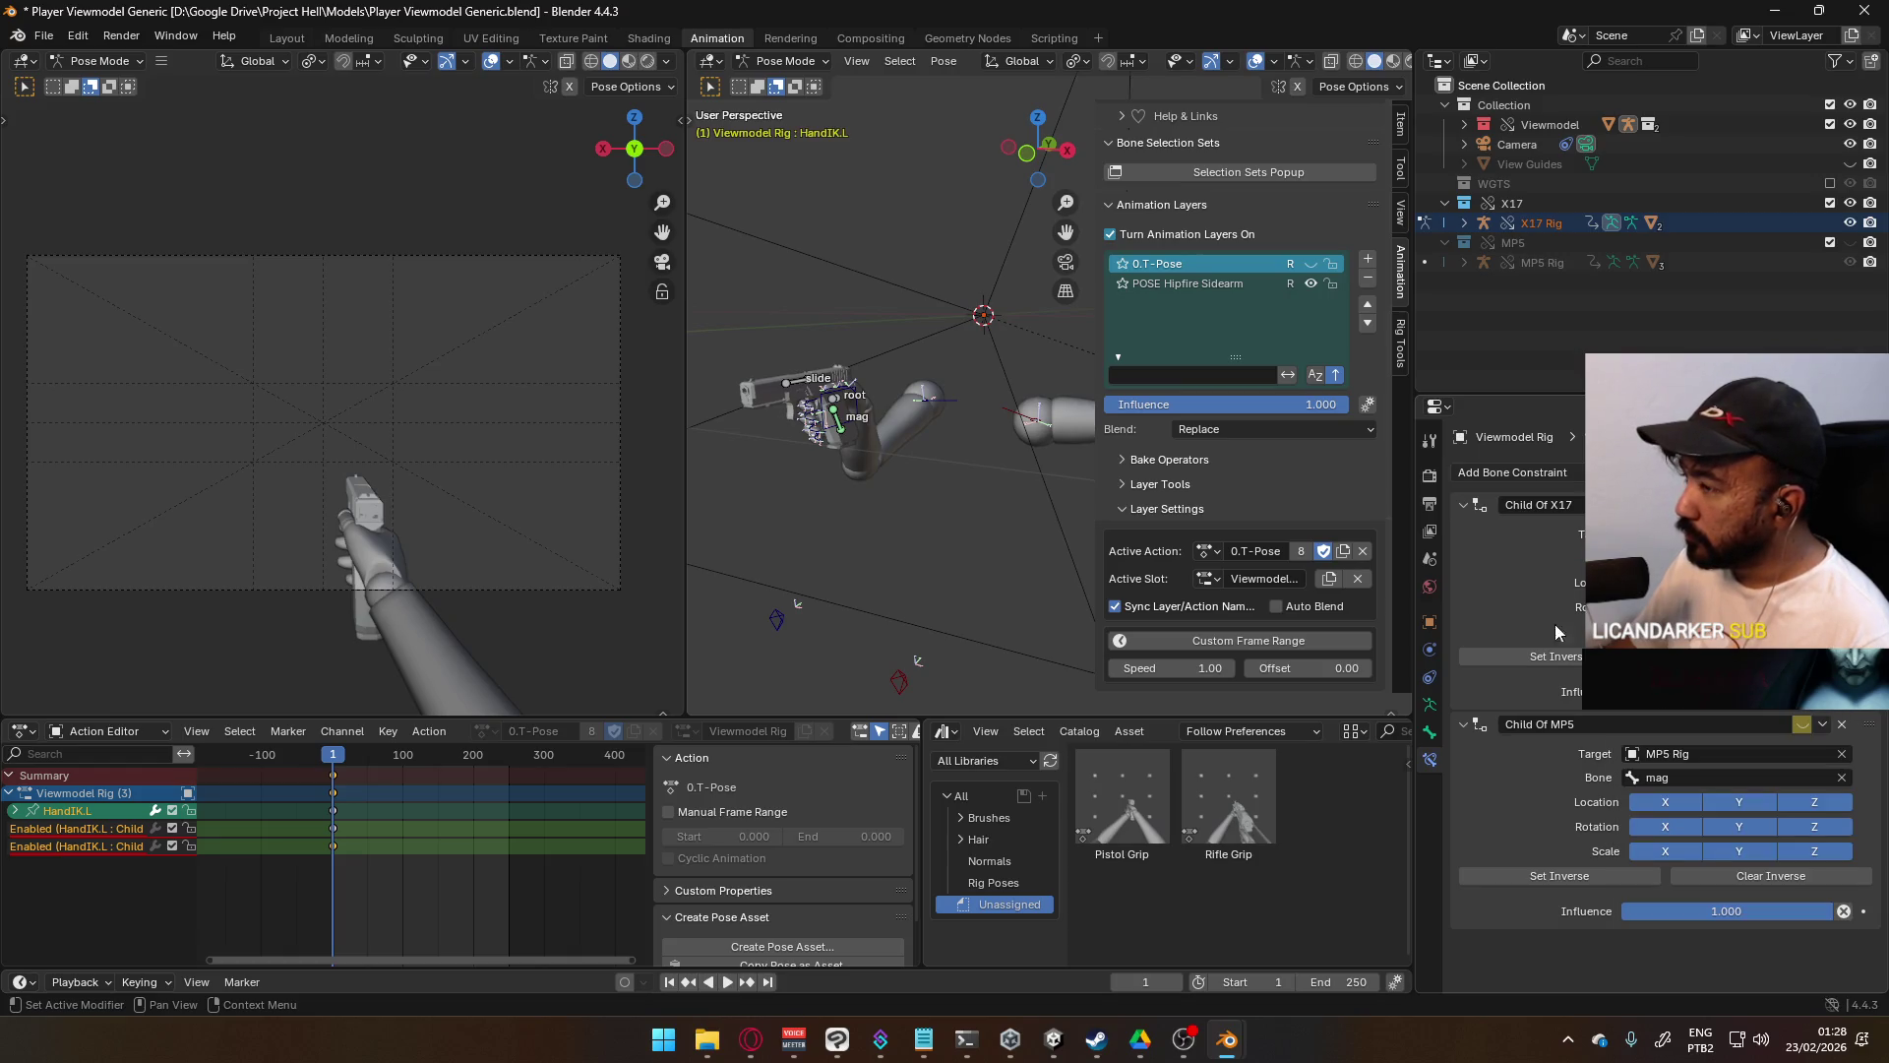
left_click(856, 433)
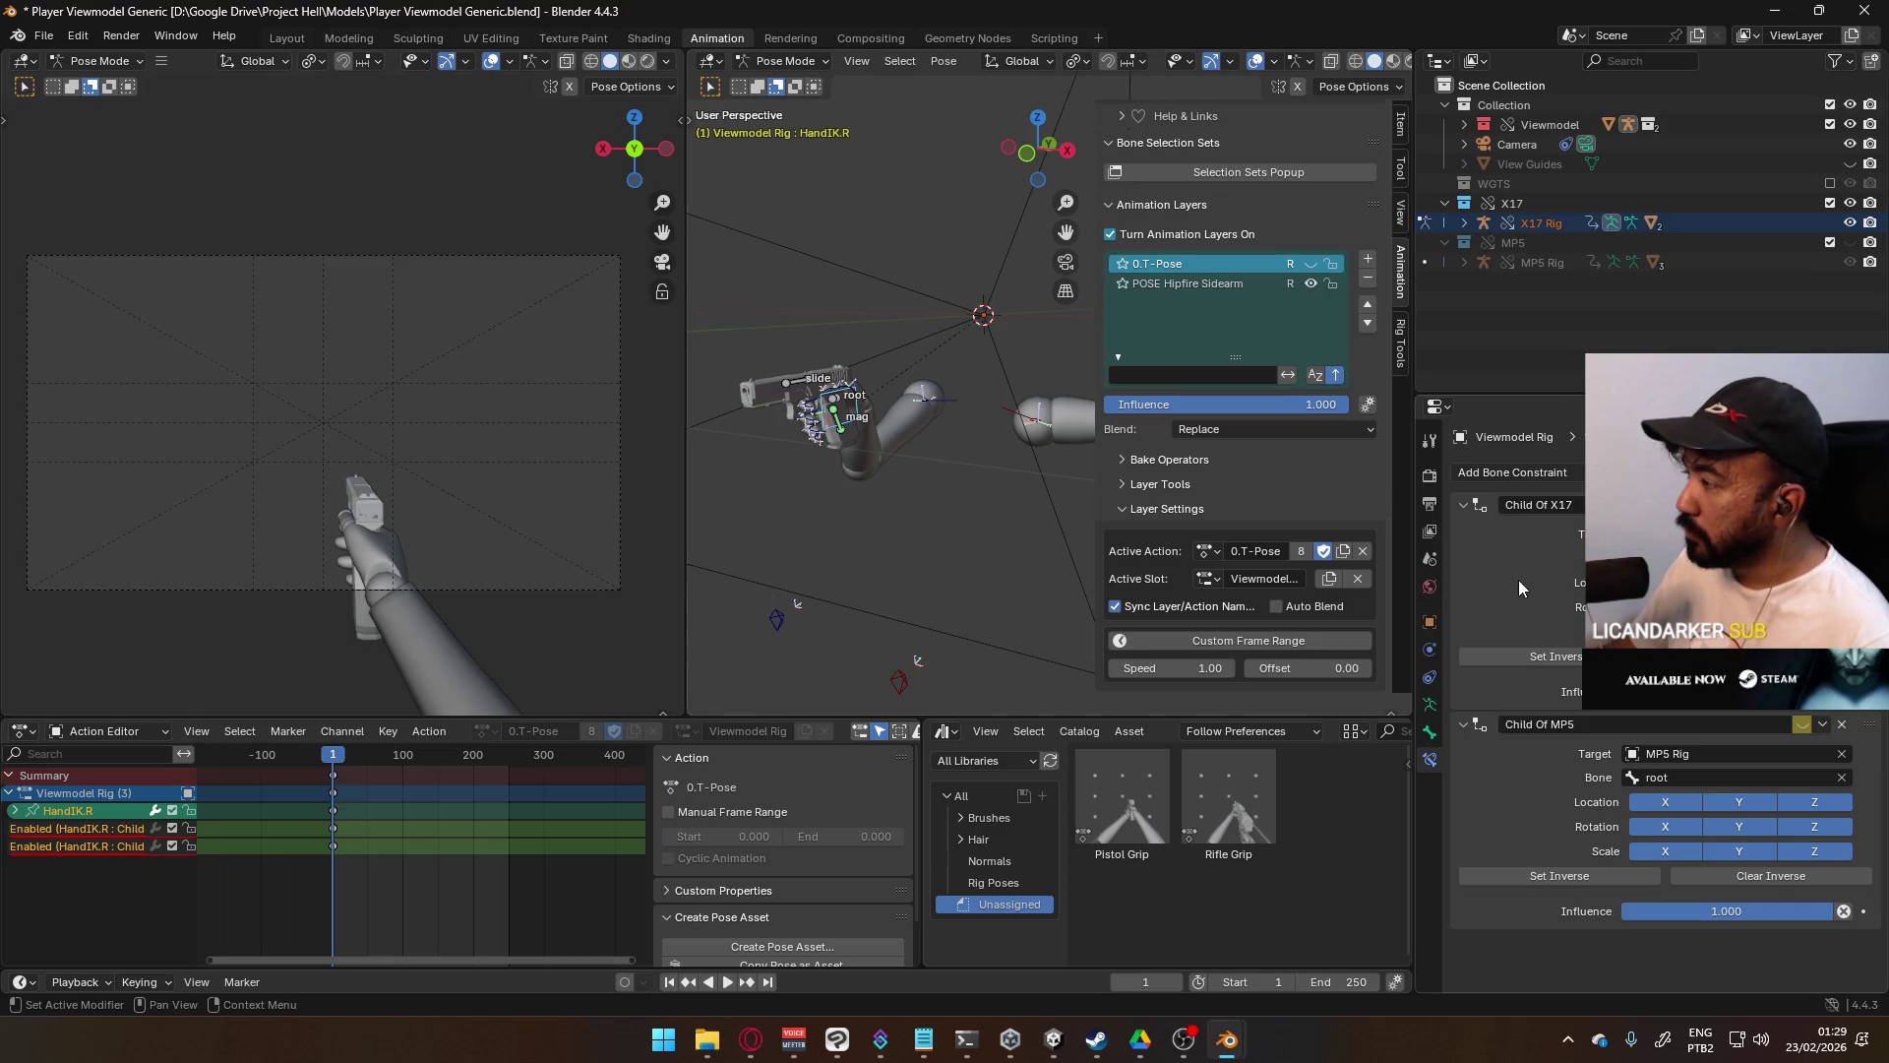
left_click(1822, 725)
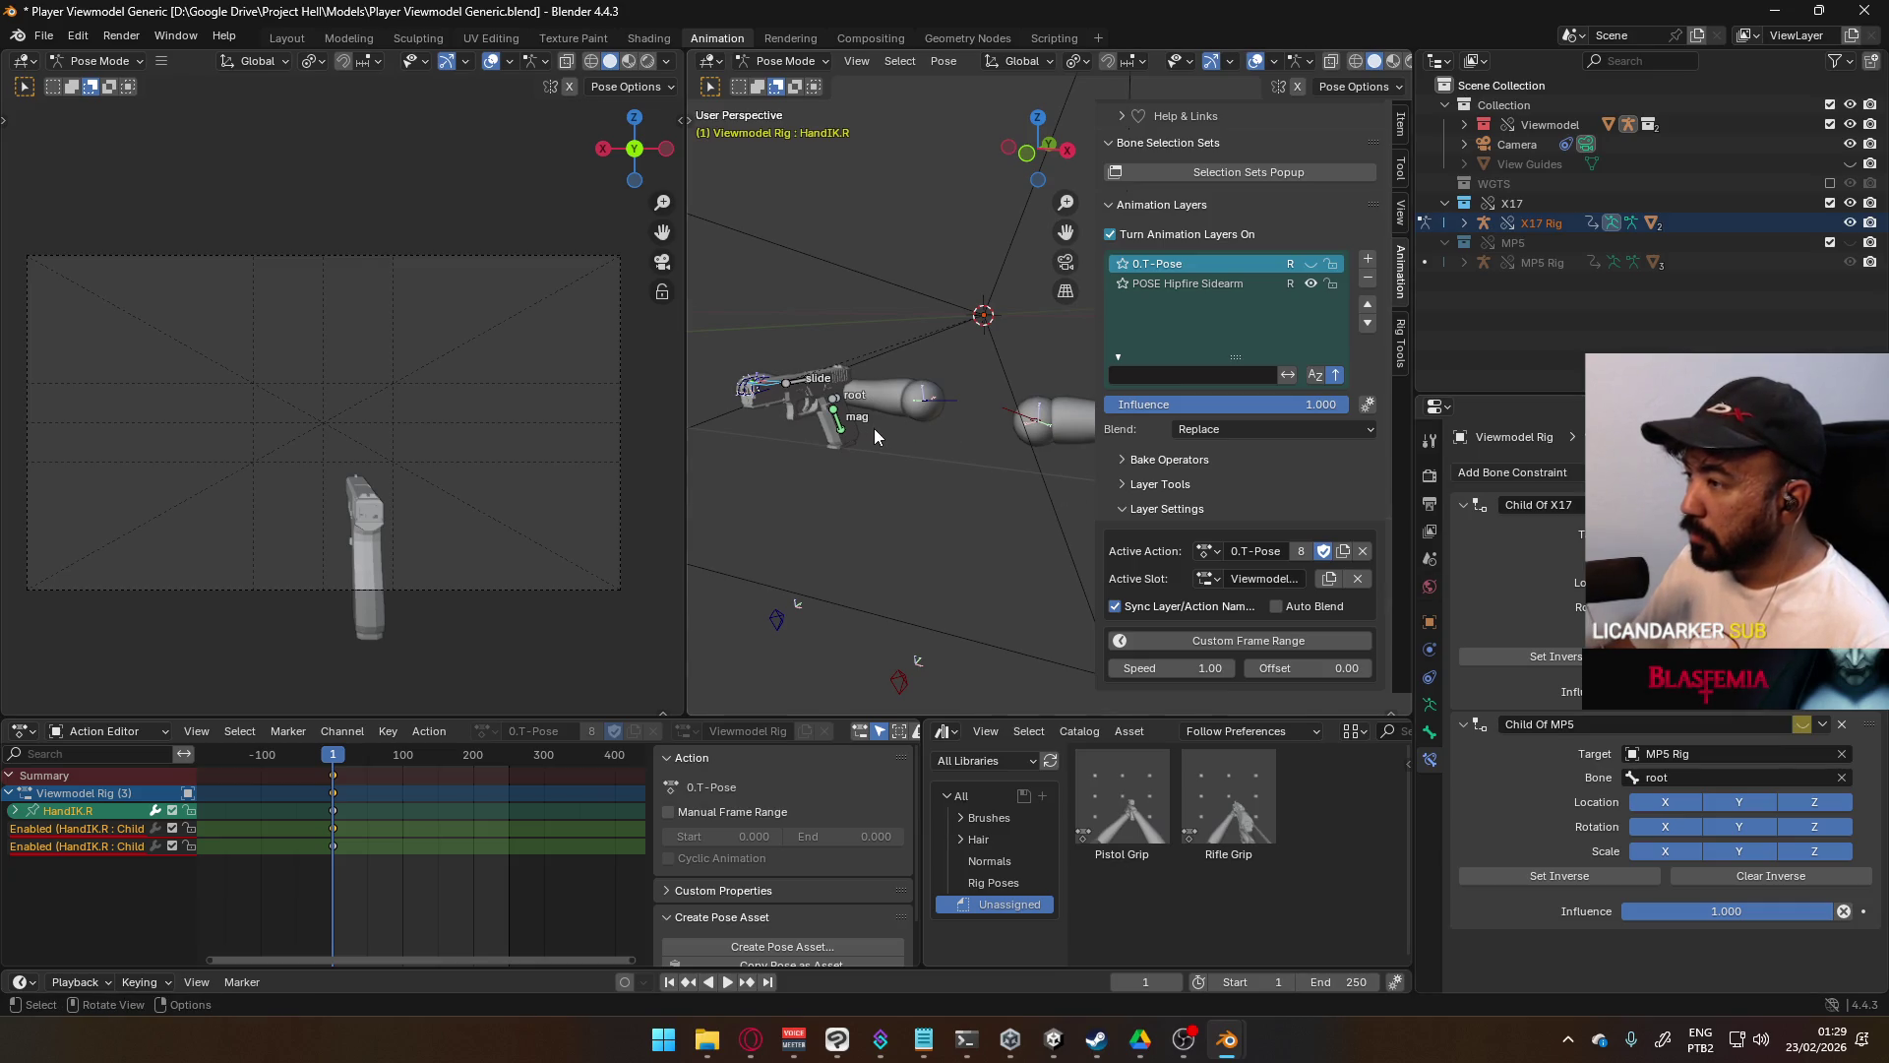
middle_click_drag(941, 409, 748, 403)
mouse_move(728, 394)
left_mouse_down()
mouse_move(884, 423)
mouse_move(1043, 502)
left_mouse_up()
- Select all the rig's bones and clear their rotation
left_click(853, 479, "shift")
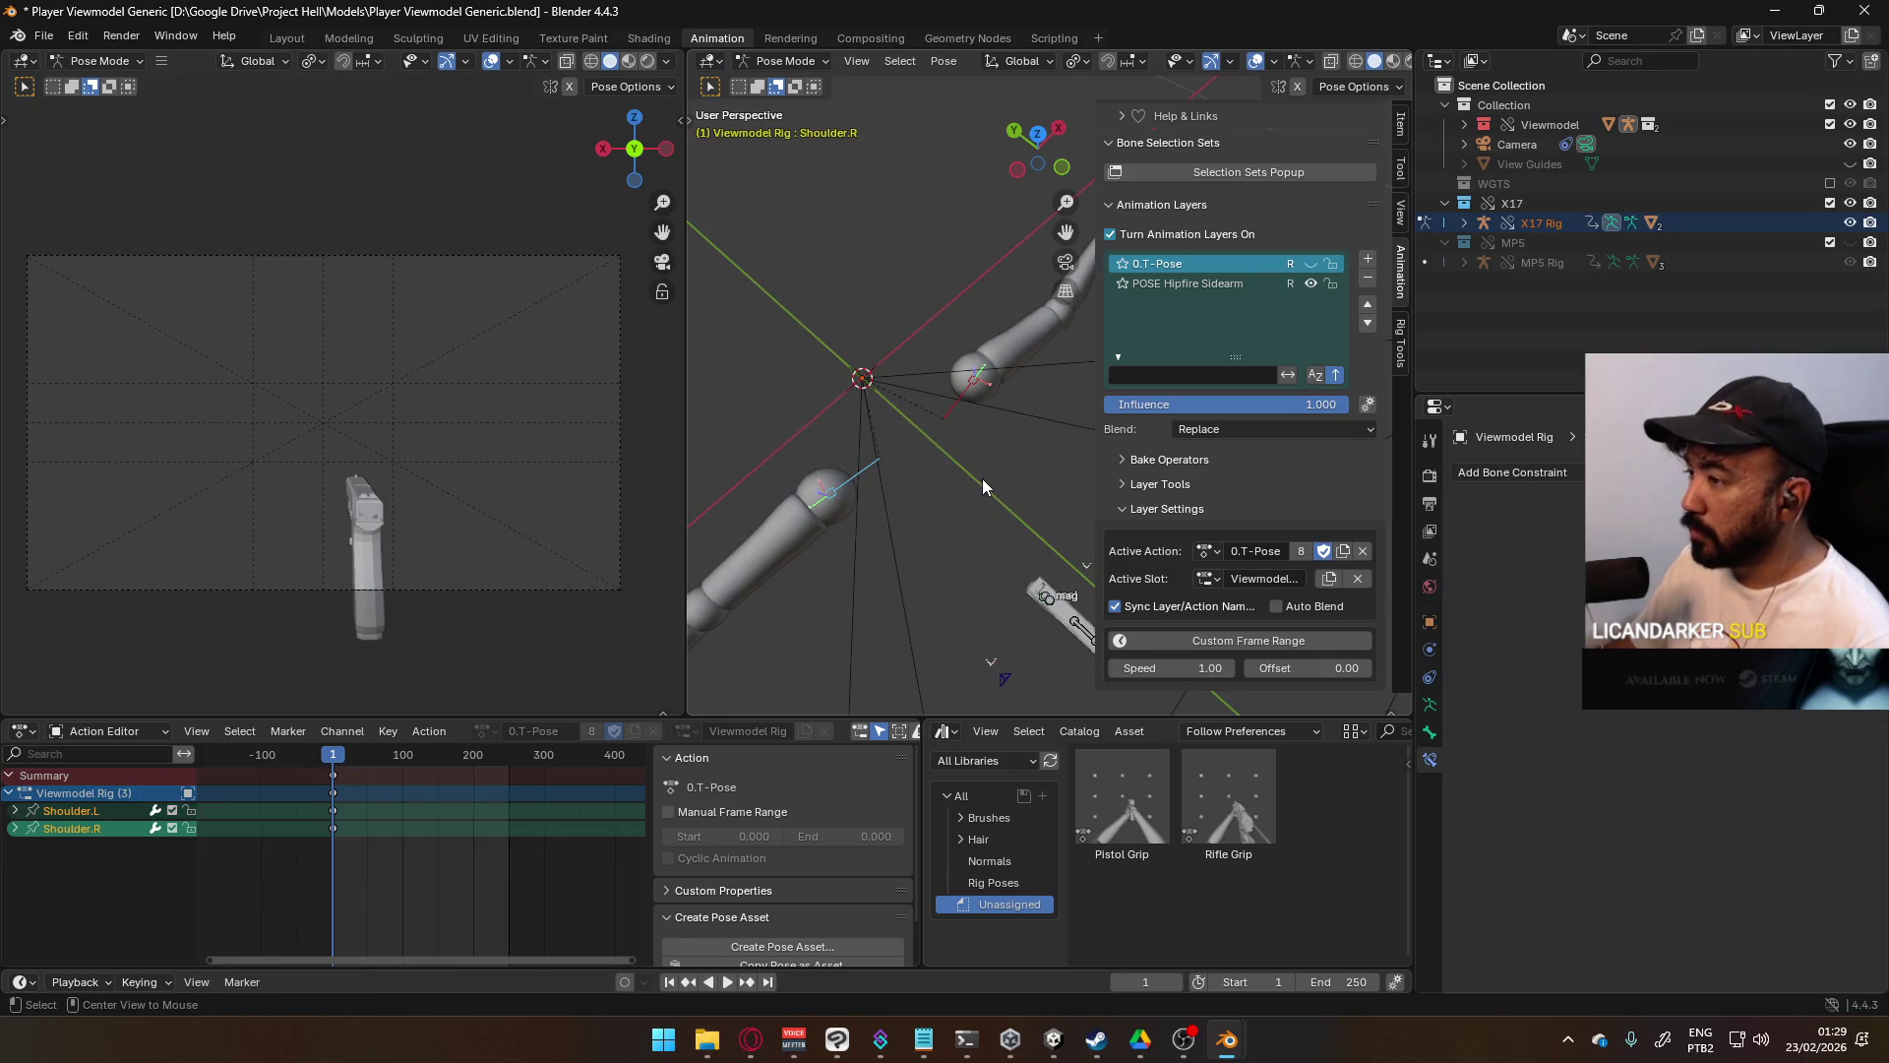
scroll(983, 478, "down", 4)
middle_click_drag(1053, 374, 989, 484)
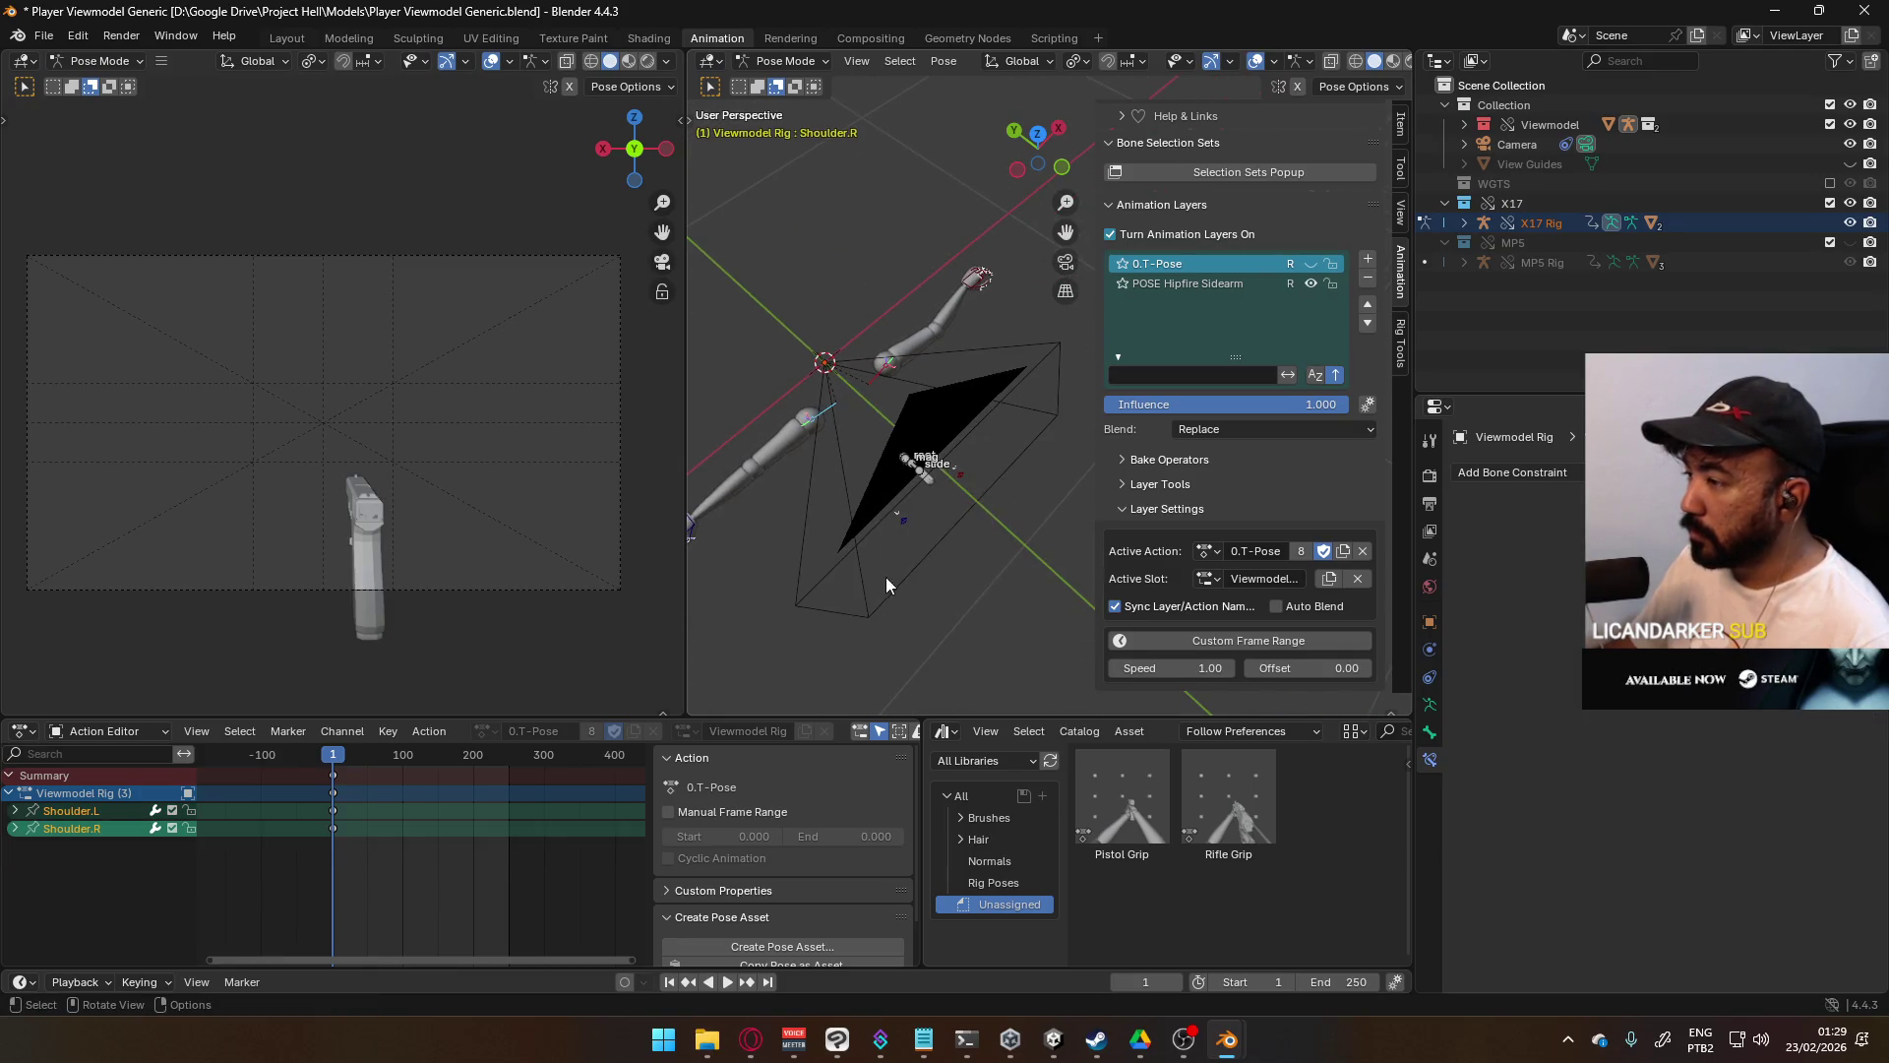
middle_click_drag(886, 576, 1029, 456)
left_click_drag(878, 499, 1089, 675)
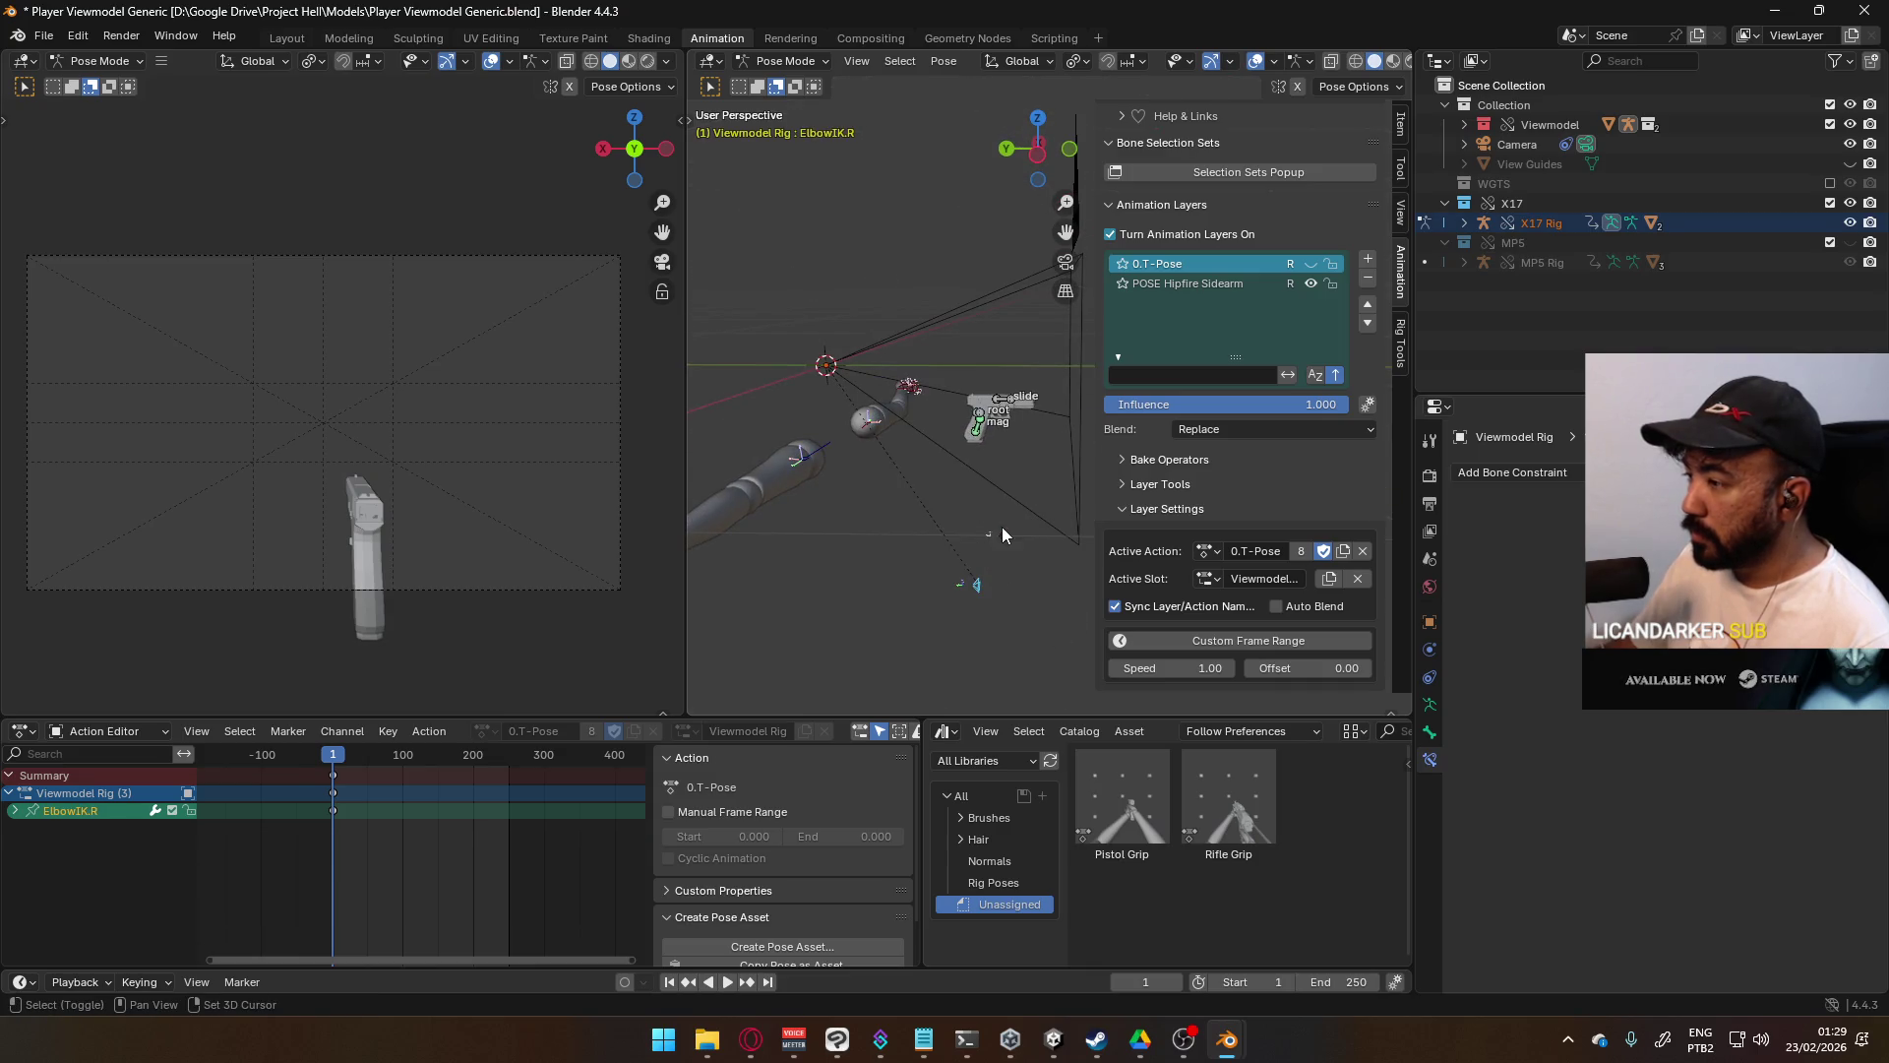
mouse_move(854, 443)
middle_mouse_down()
mouse_move(870, 504)
mouse_move(977, 418)
mouse_move(943, 435)
mouse_move(933, 406)
middle_mouse_up()
key("a")
key("alt+r")
- Save the file, show the 0.T-Pose layer and hide POSE Hipfire Sidearm
key("ctrl+s")
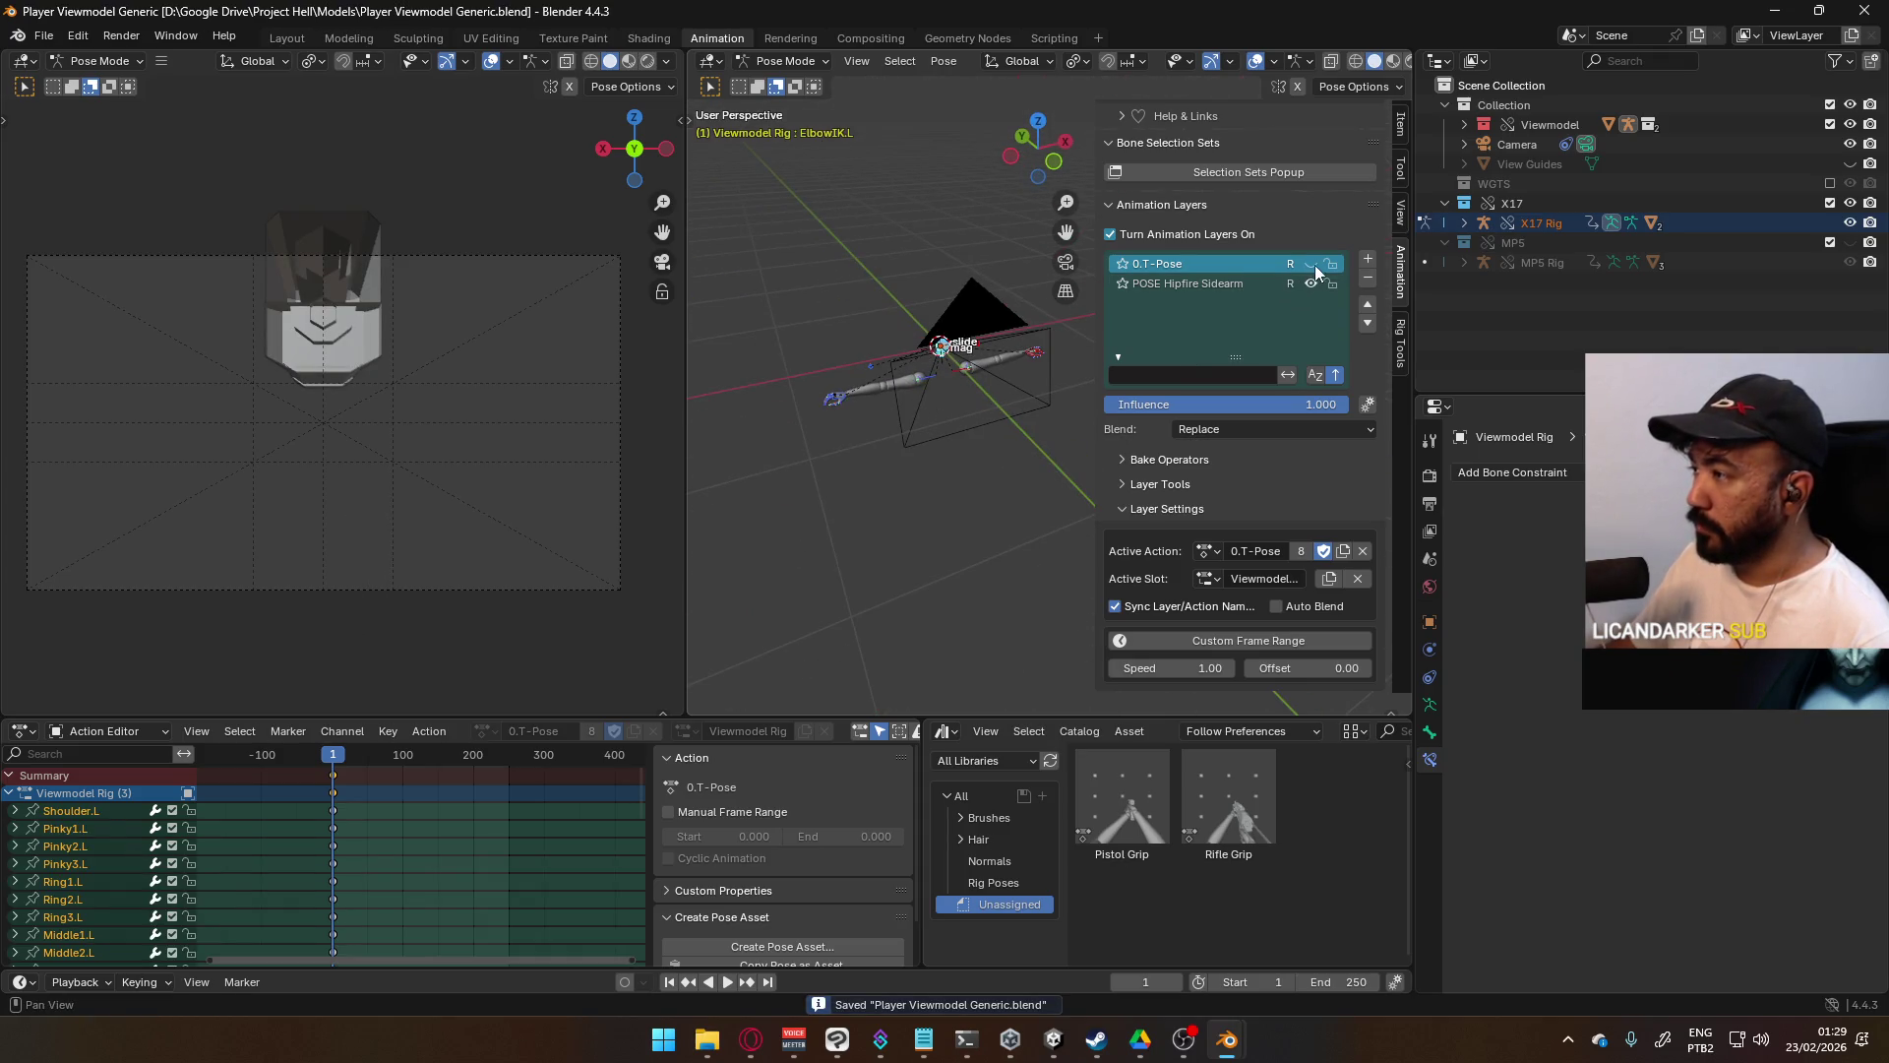
left_click(1312, 263)
left_click(1310, 284)
mouse_move(1010, 338)
middle_mouse_down()
mouse_move(990, 419)
mouse_move(1034, 411)
middle_mouse_up()
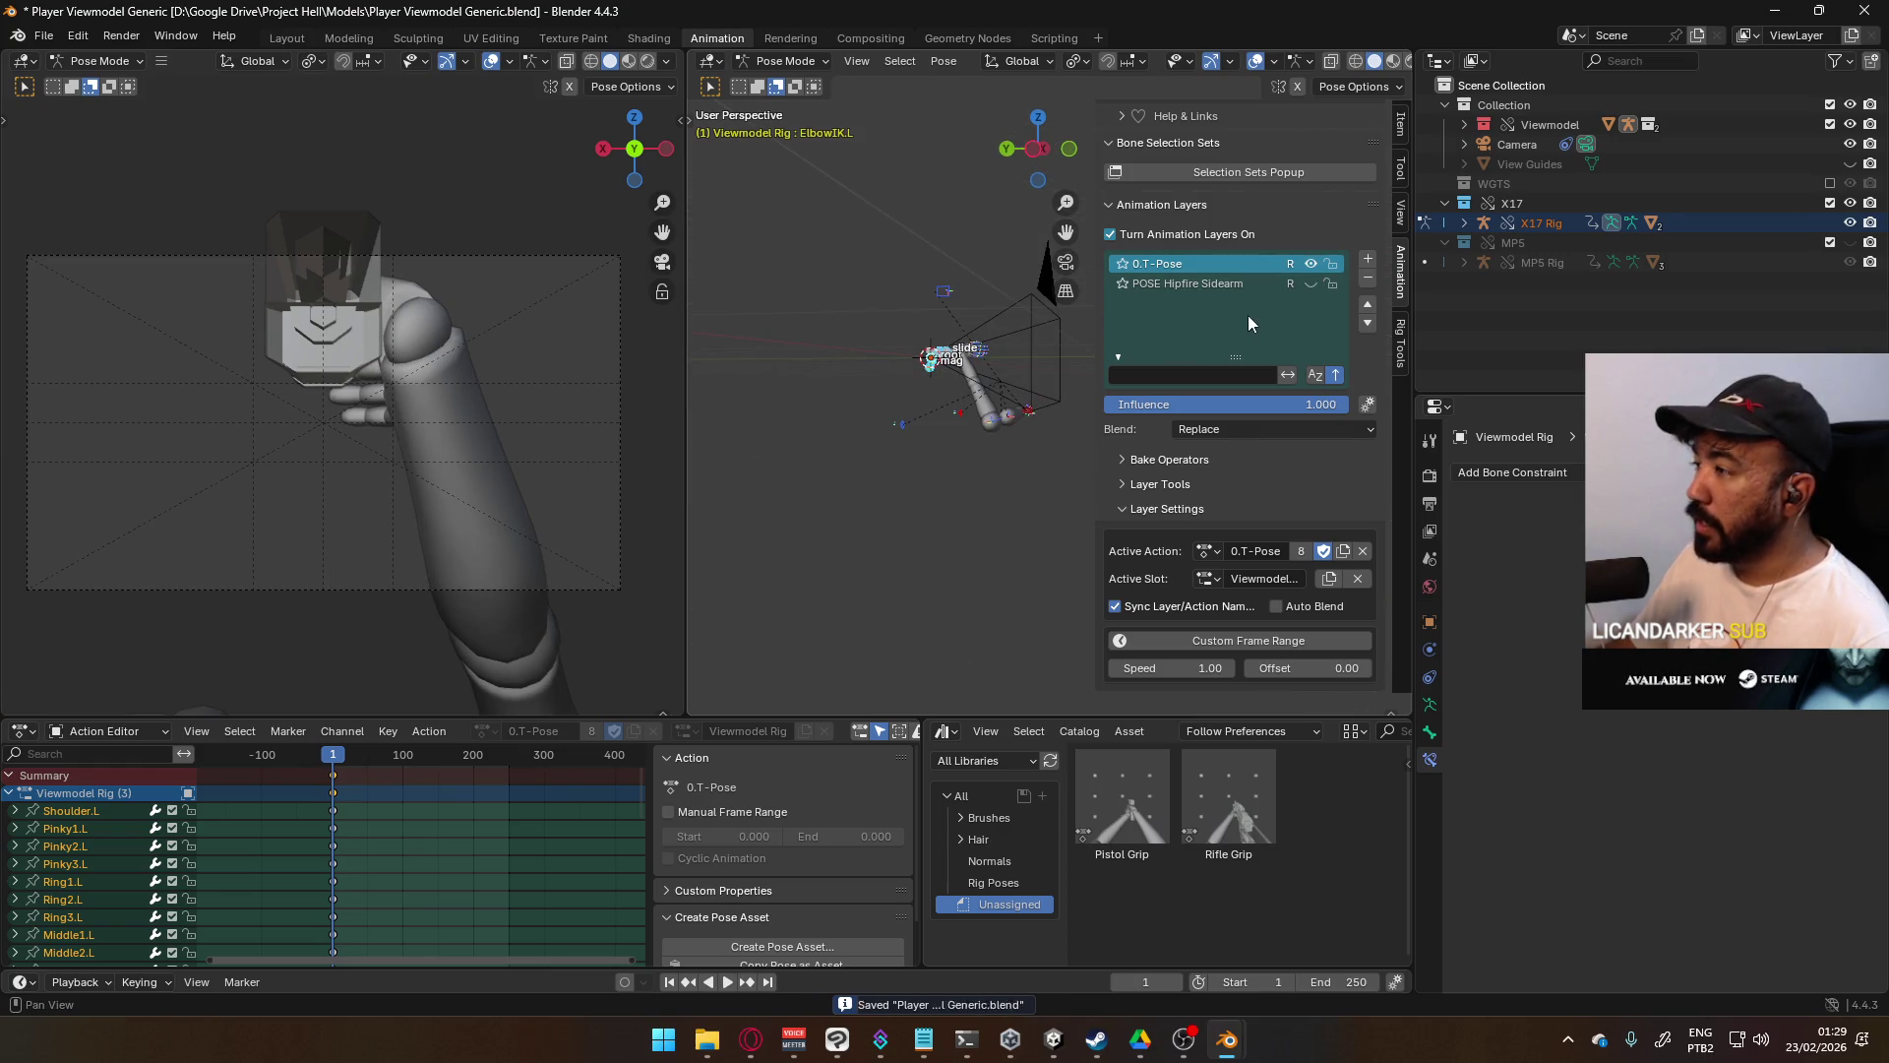
scroll(940, 398, "up", 3)
mouse_move(931, 404)
middle_mouse_down()
mouse_move(923, 449)
mouse_move(836, 486)
mouse_move(873, 433)
mouse_move(955, 406)
mouse_move(946, 429)
middle_mouse_up()
- Clear the location of the HandIK.R bone
left_click(960, 513)
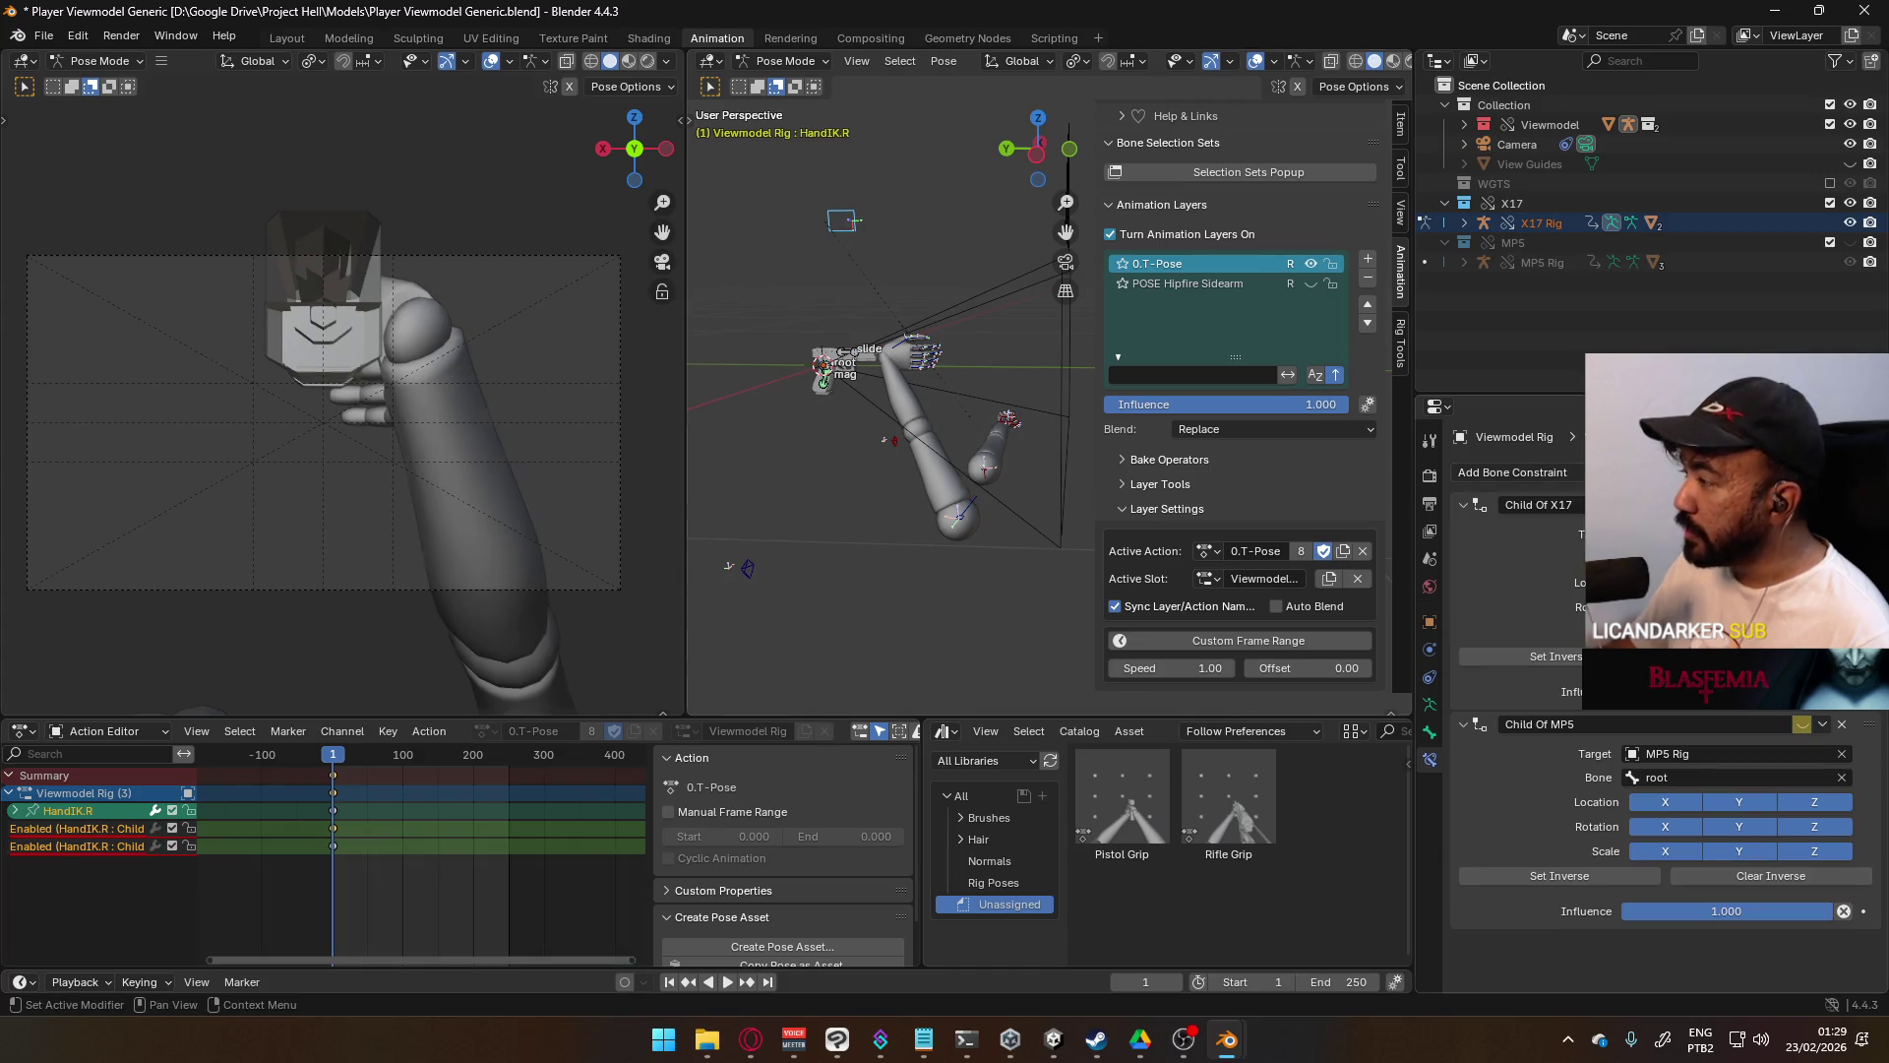
key("alt+g")
mouse_move(972, 488)
middle_mouse_down()
mouse_move(980, 472)
mouse_move(841, 366)
middle_mouse_up()
left_click(778, 61)
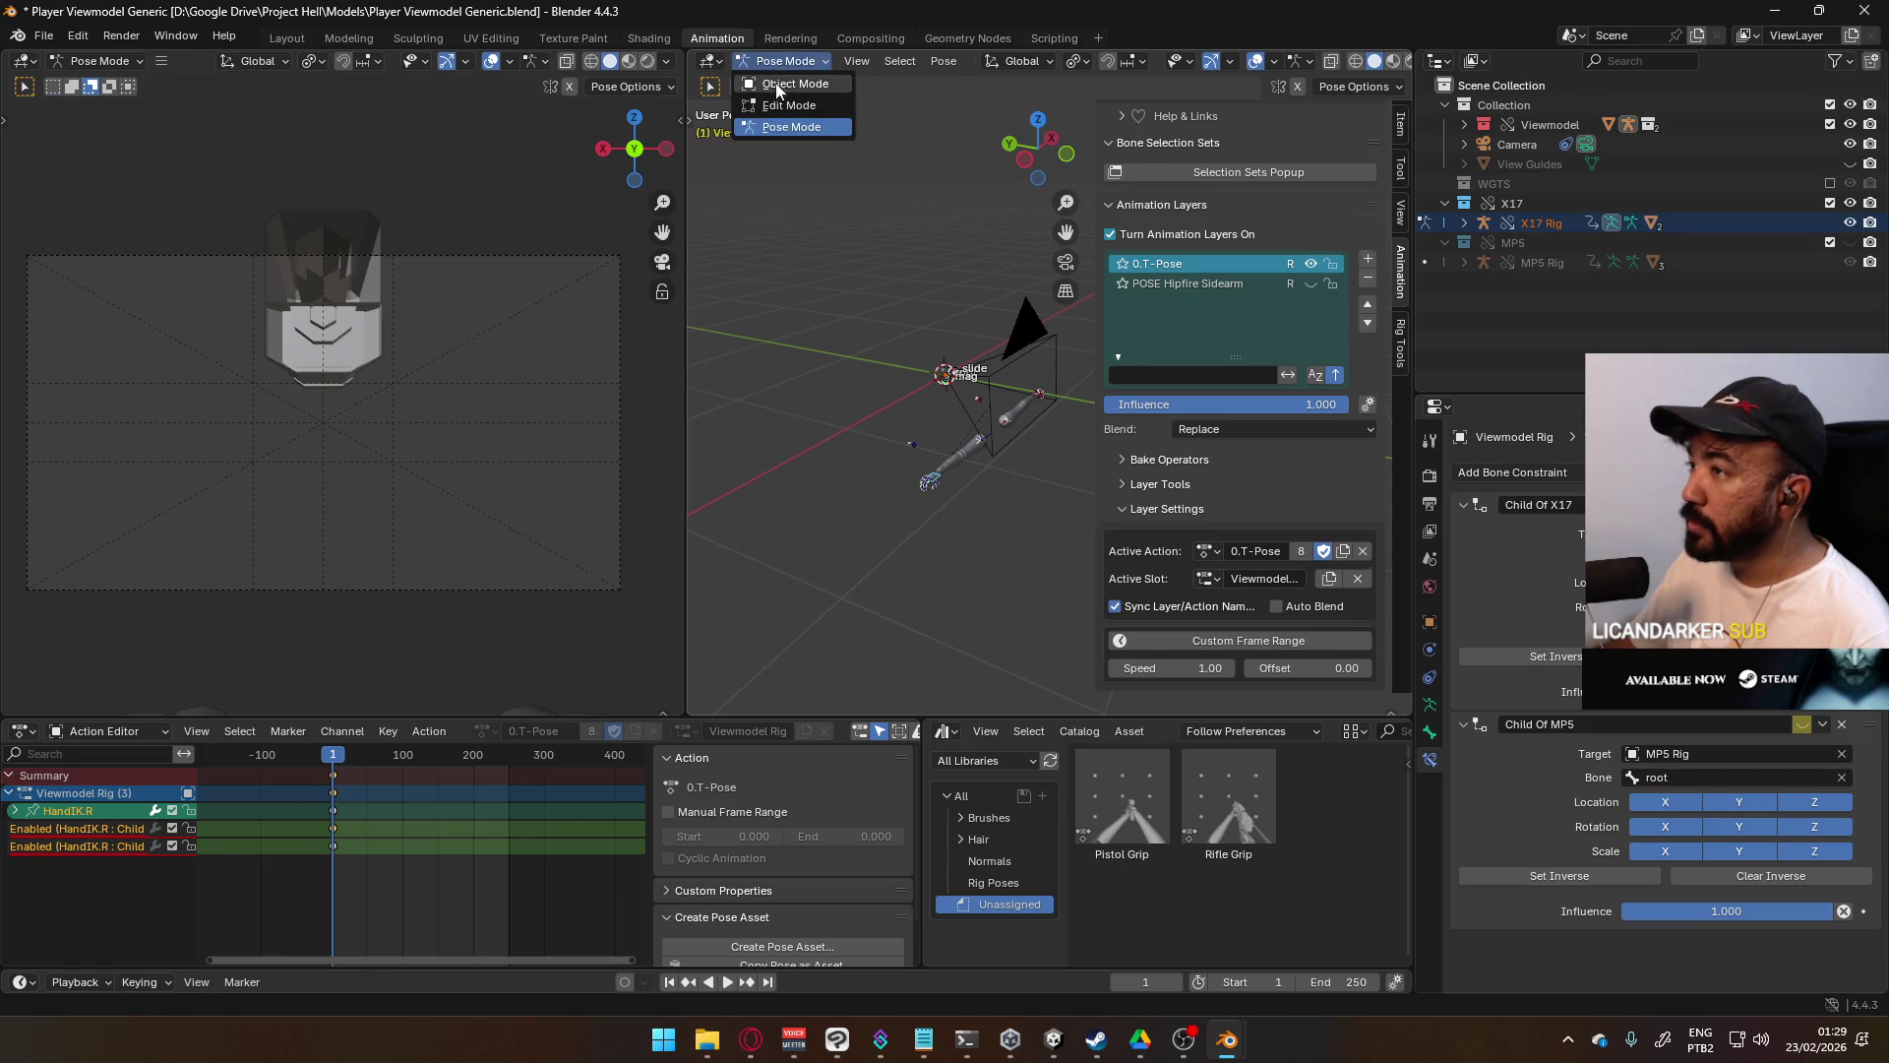
- Toggle the 0.T-Pose layer's visibility and switch the rig between Object and Pose Mode
left_click(782, 81)
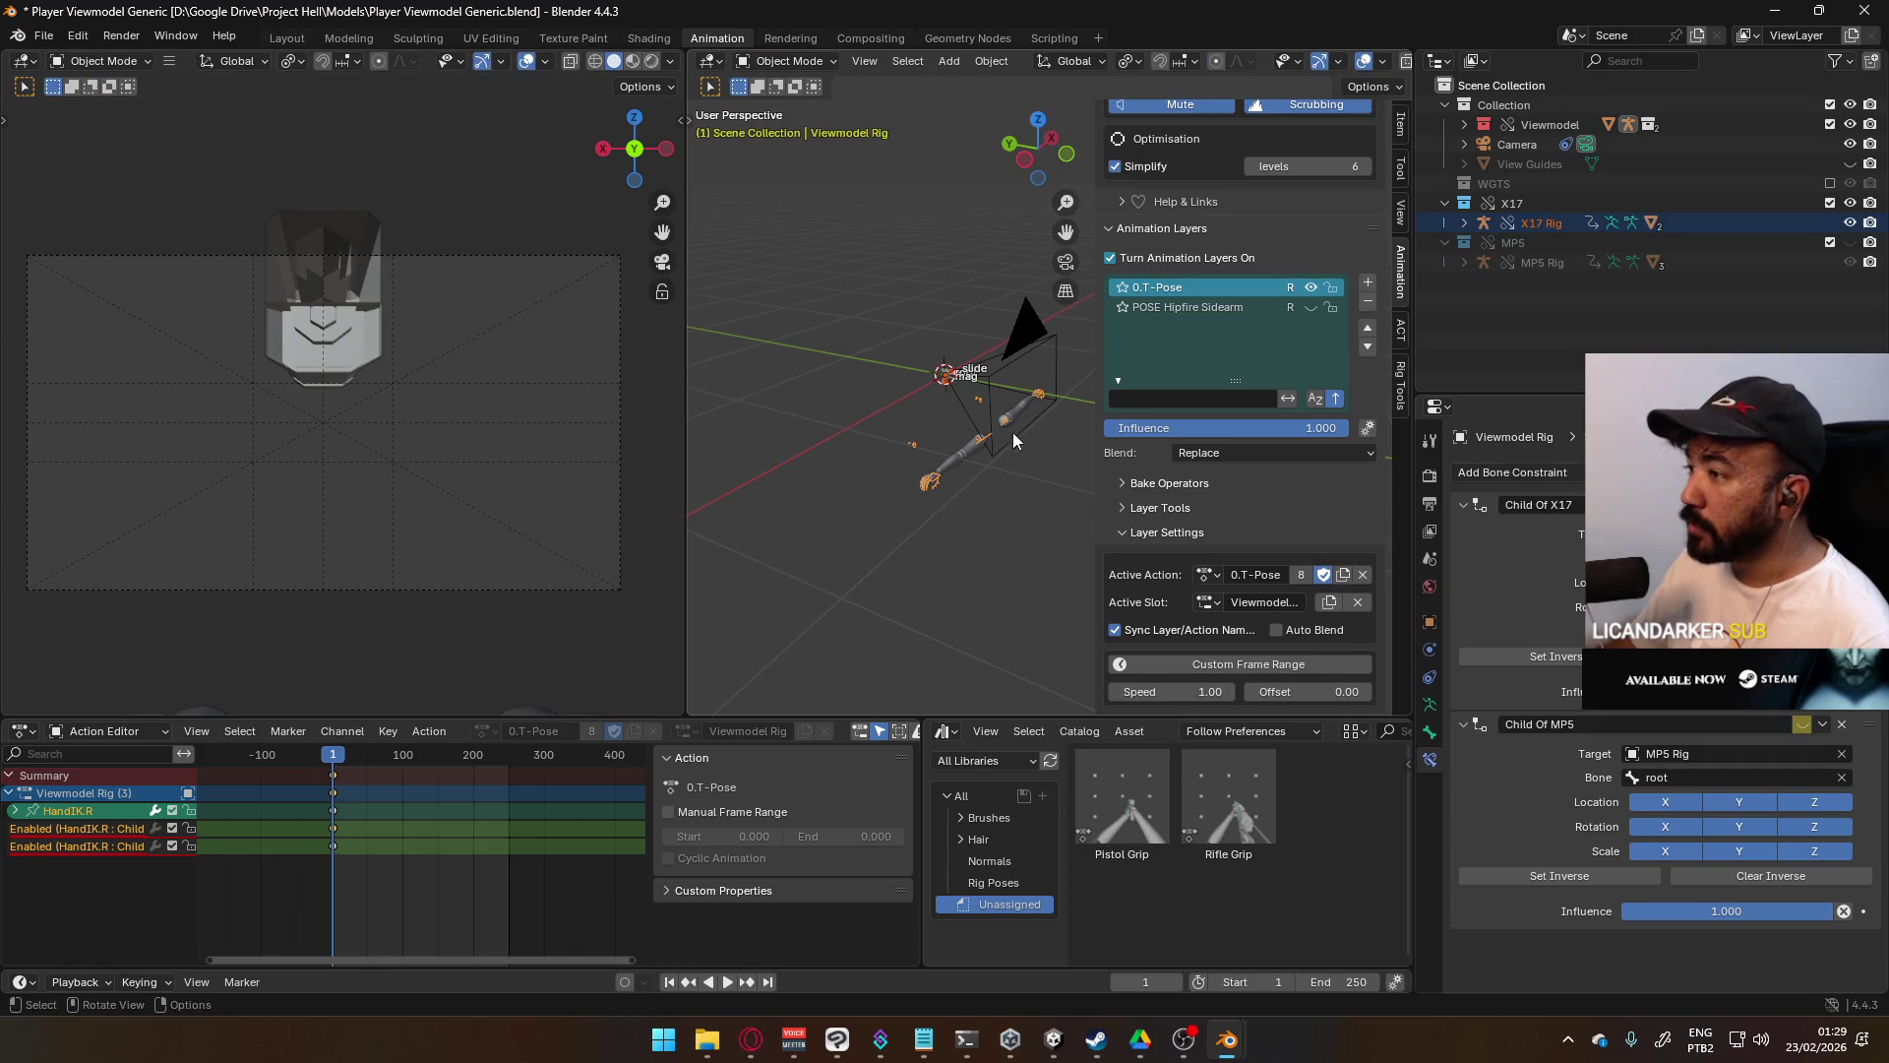
left_click(1309, 288)
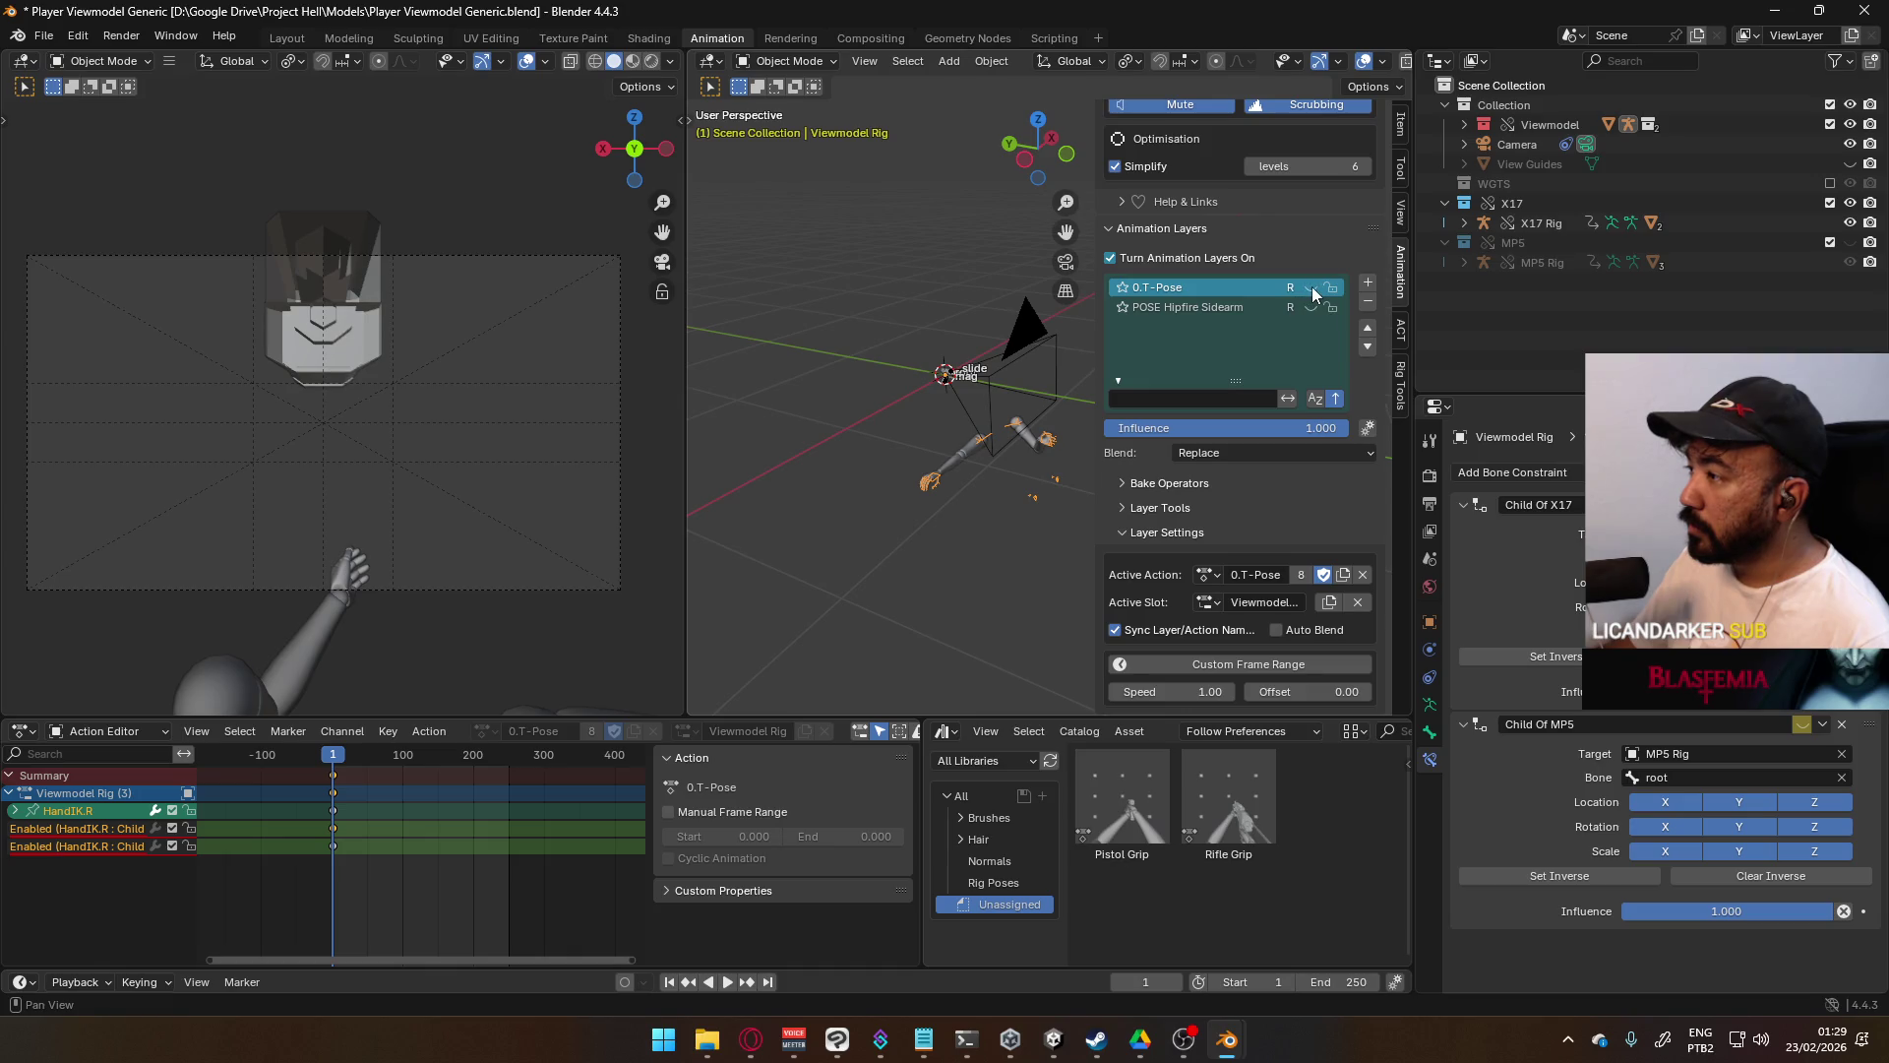
middle_click_drag(991, 461, 981, 452)
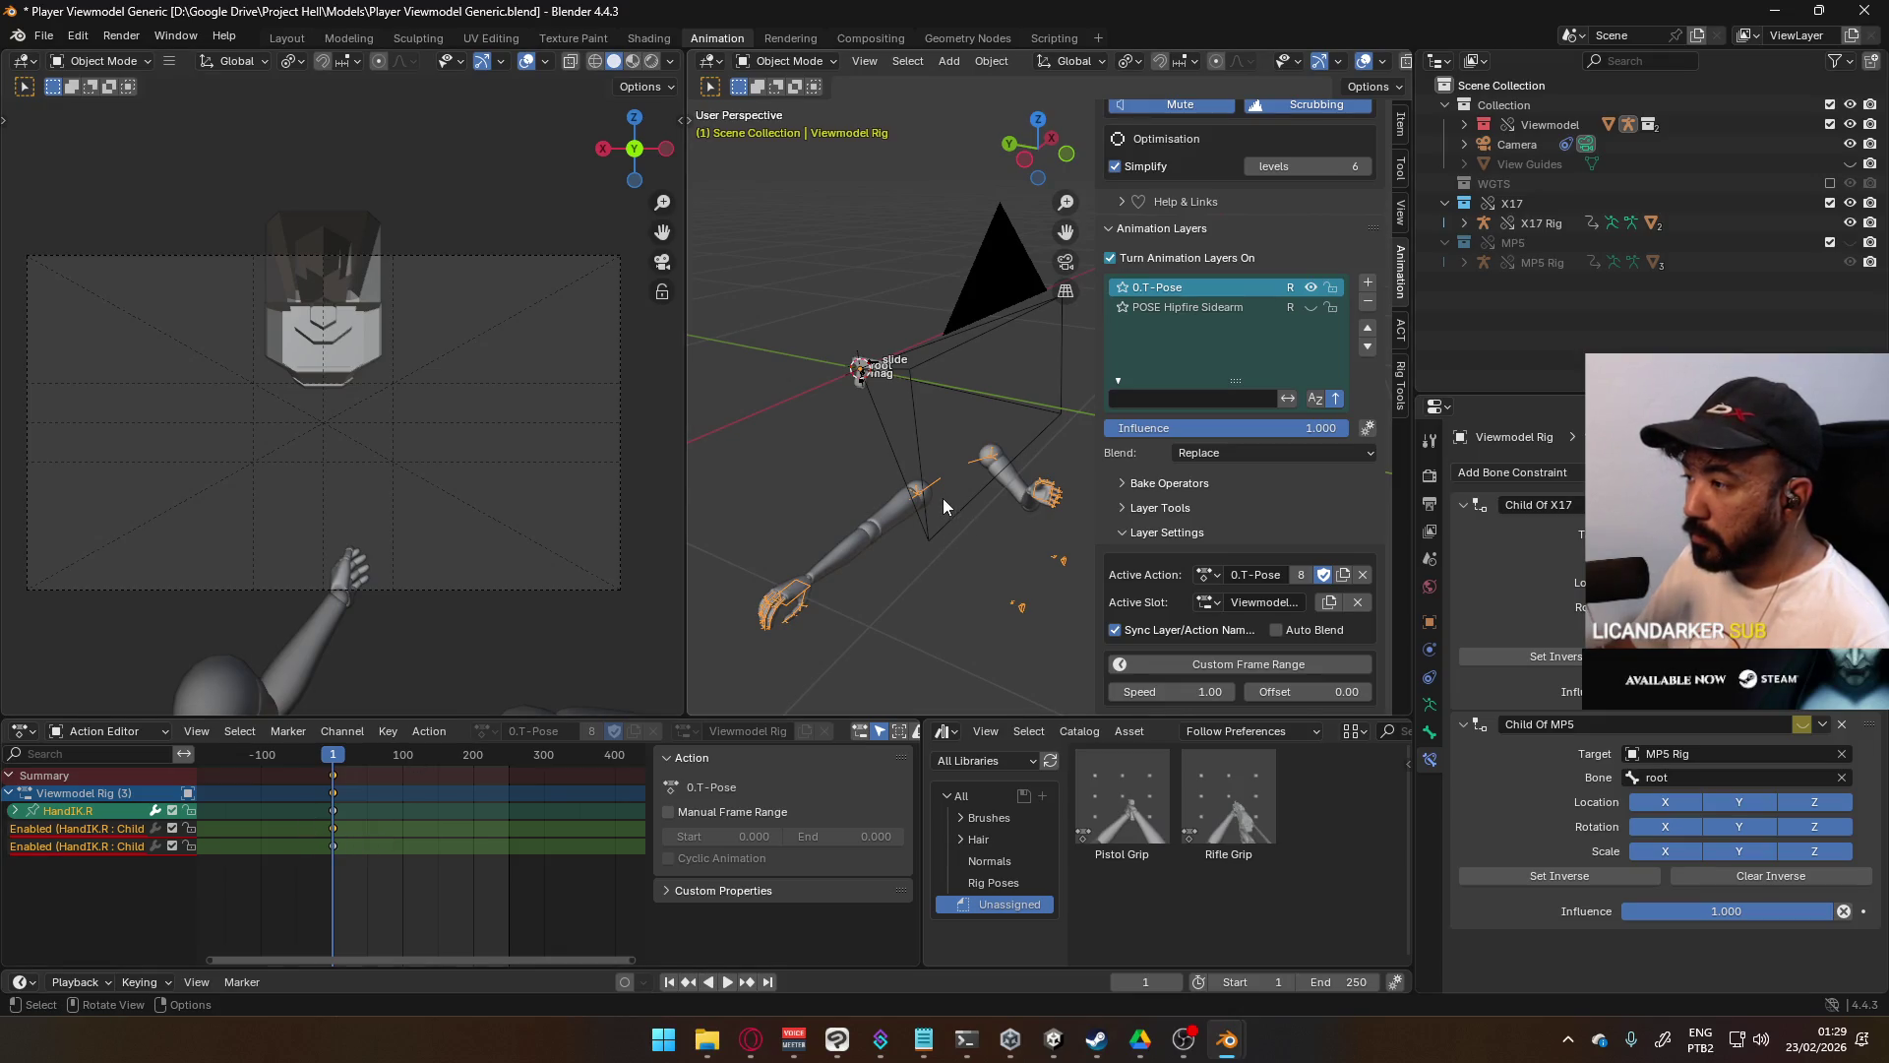
key("Tab")
left_click(808, 62)
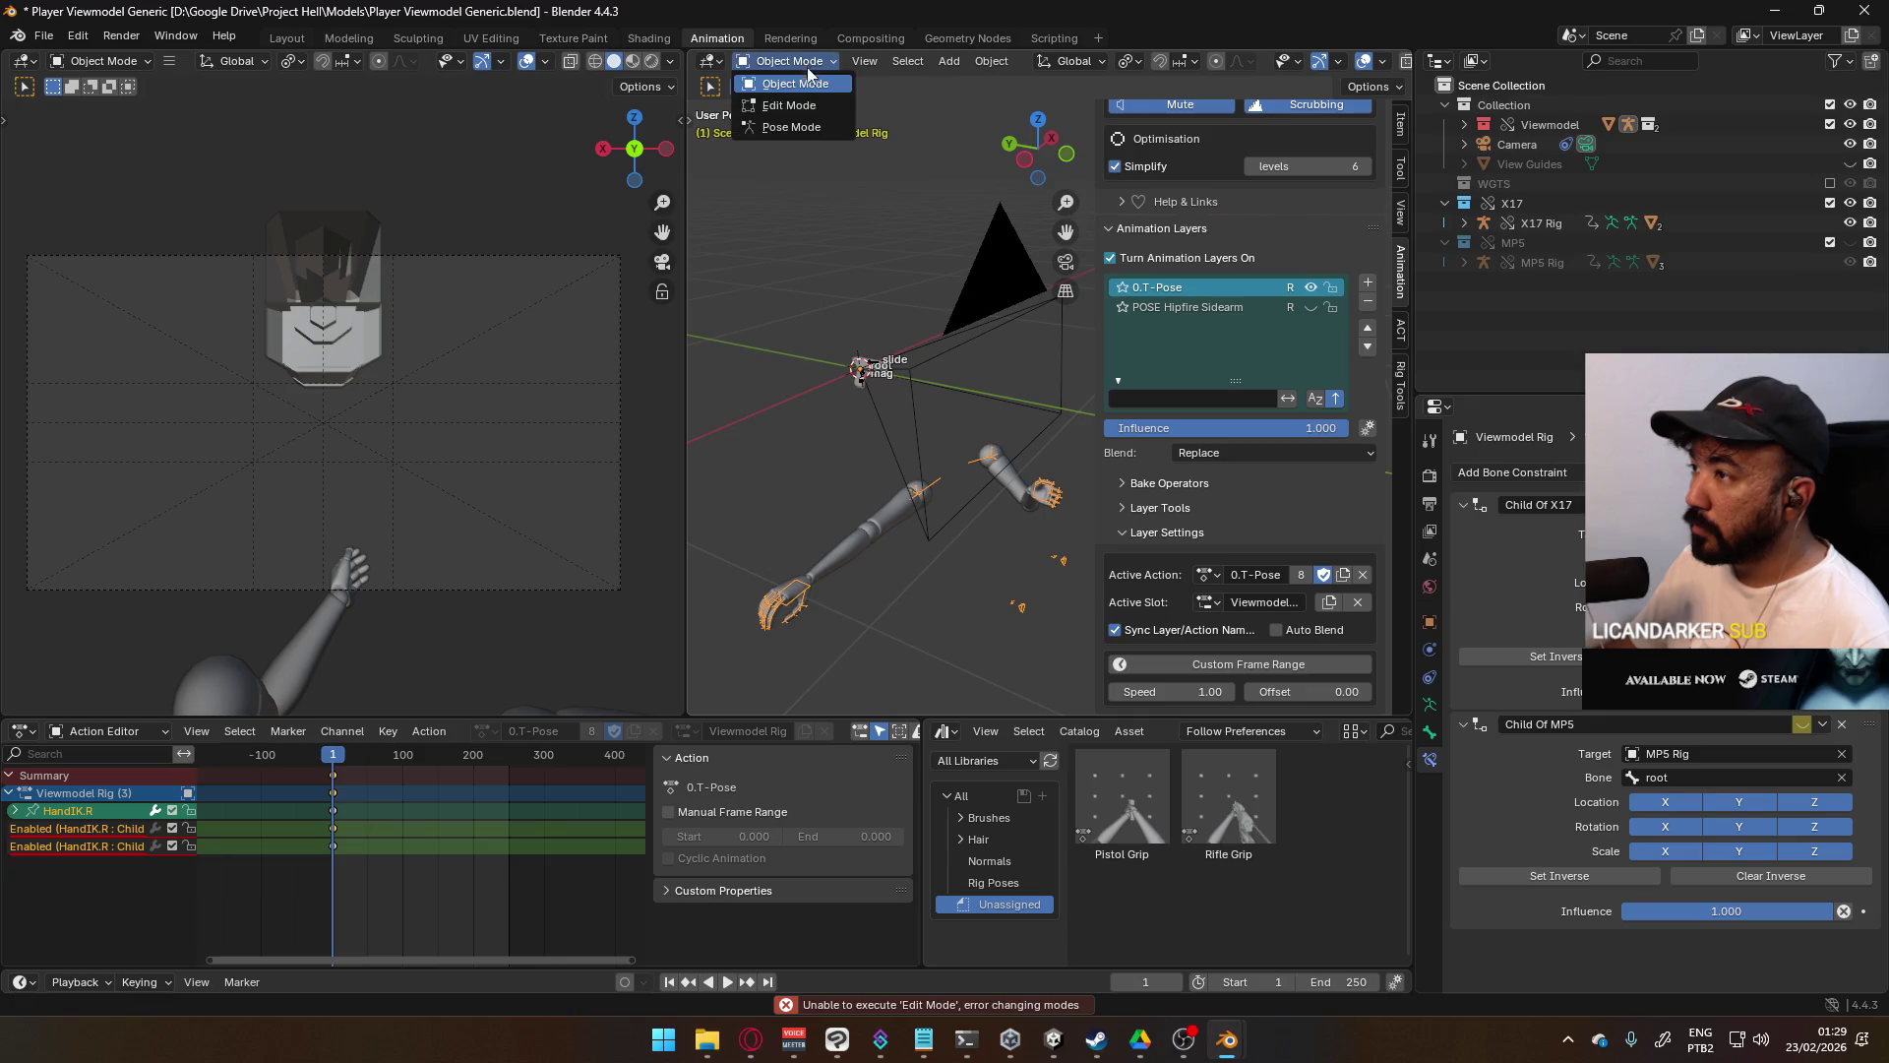
left_click(791, 127)
mouse_move(1016, 451)
middle_mouse_down()
mouse_move(1001, 435)
mouse_move(1043, 397)
mouse_move(962, 452)
middle_mouse_up()
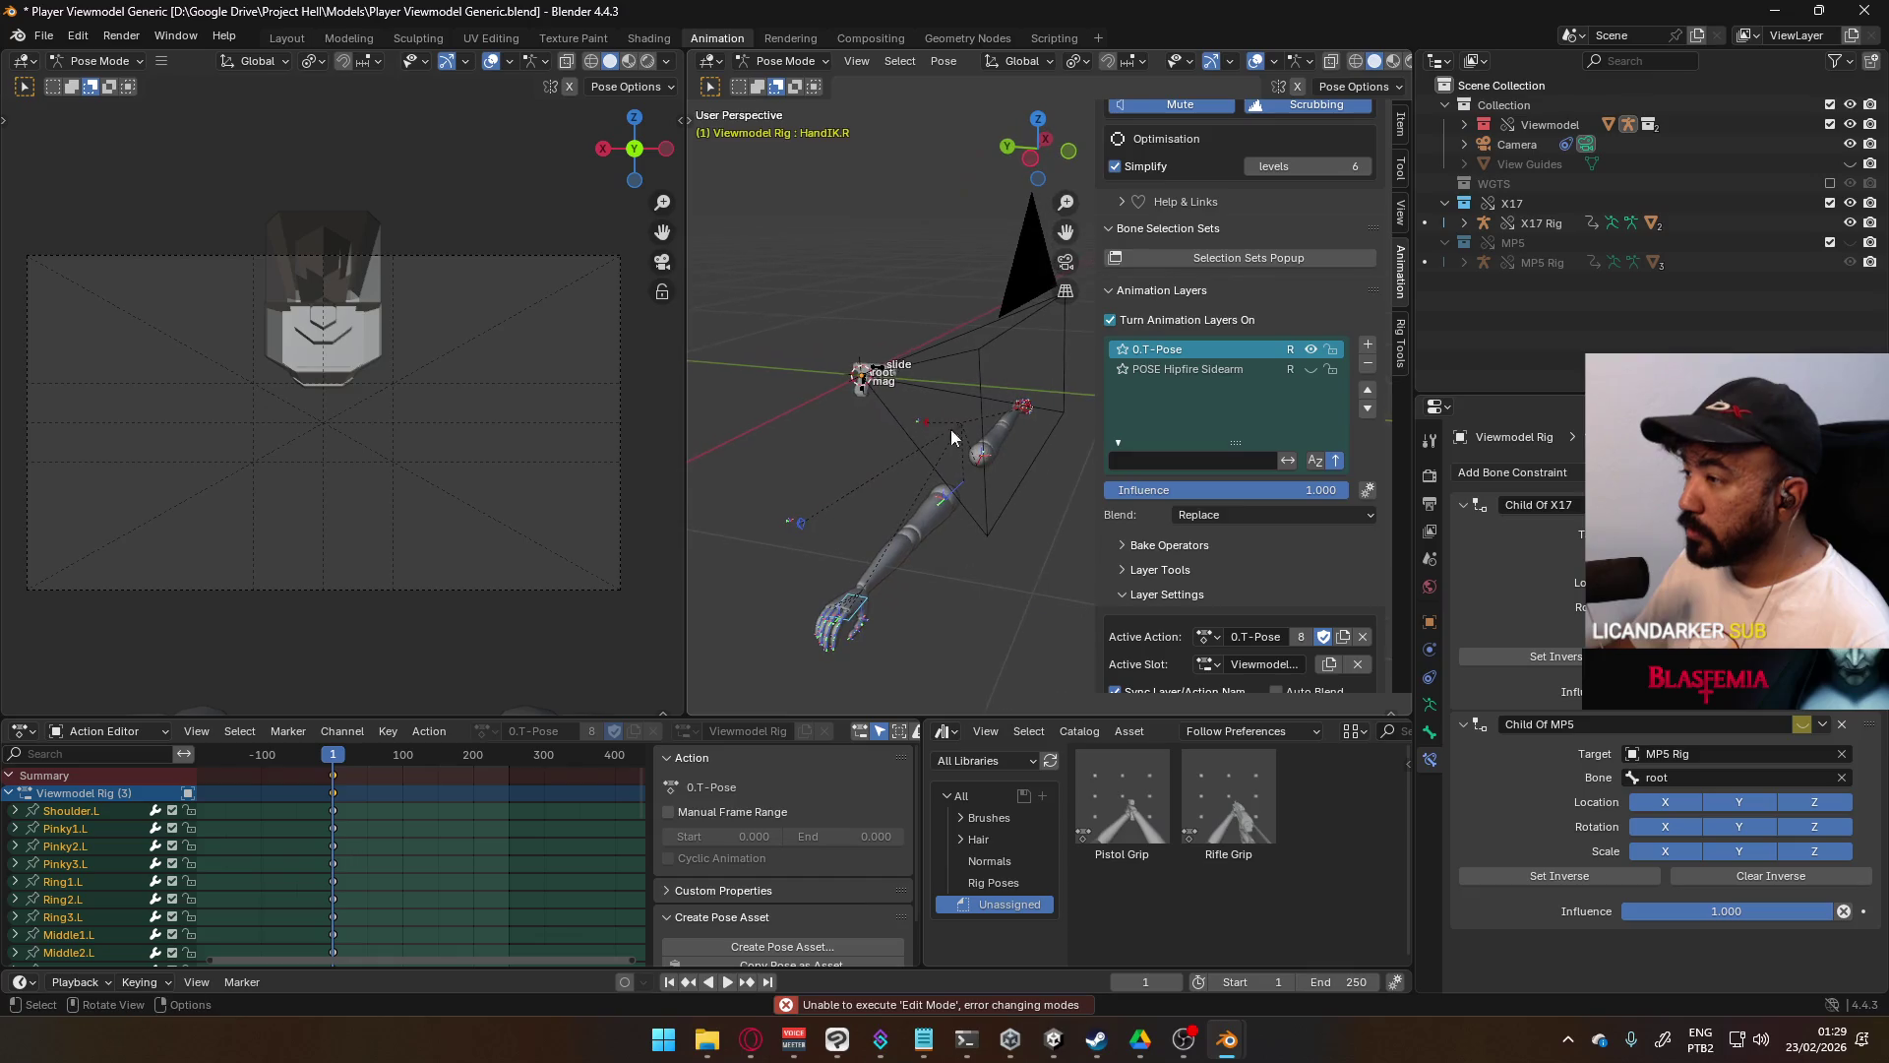
- In Object Mode, clear the Viewmodel Rig's location and check its Item transform values
left_click(782, 61)
left_click(777, 84)
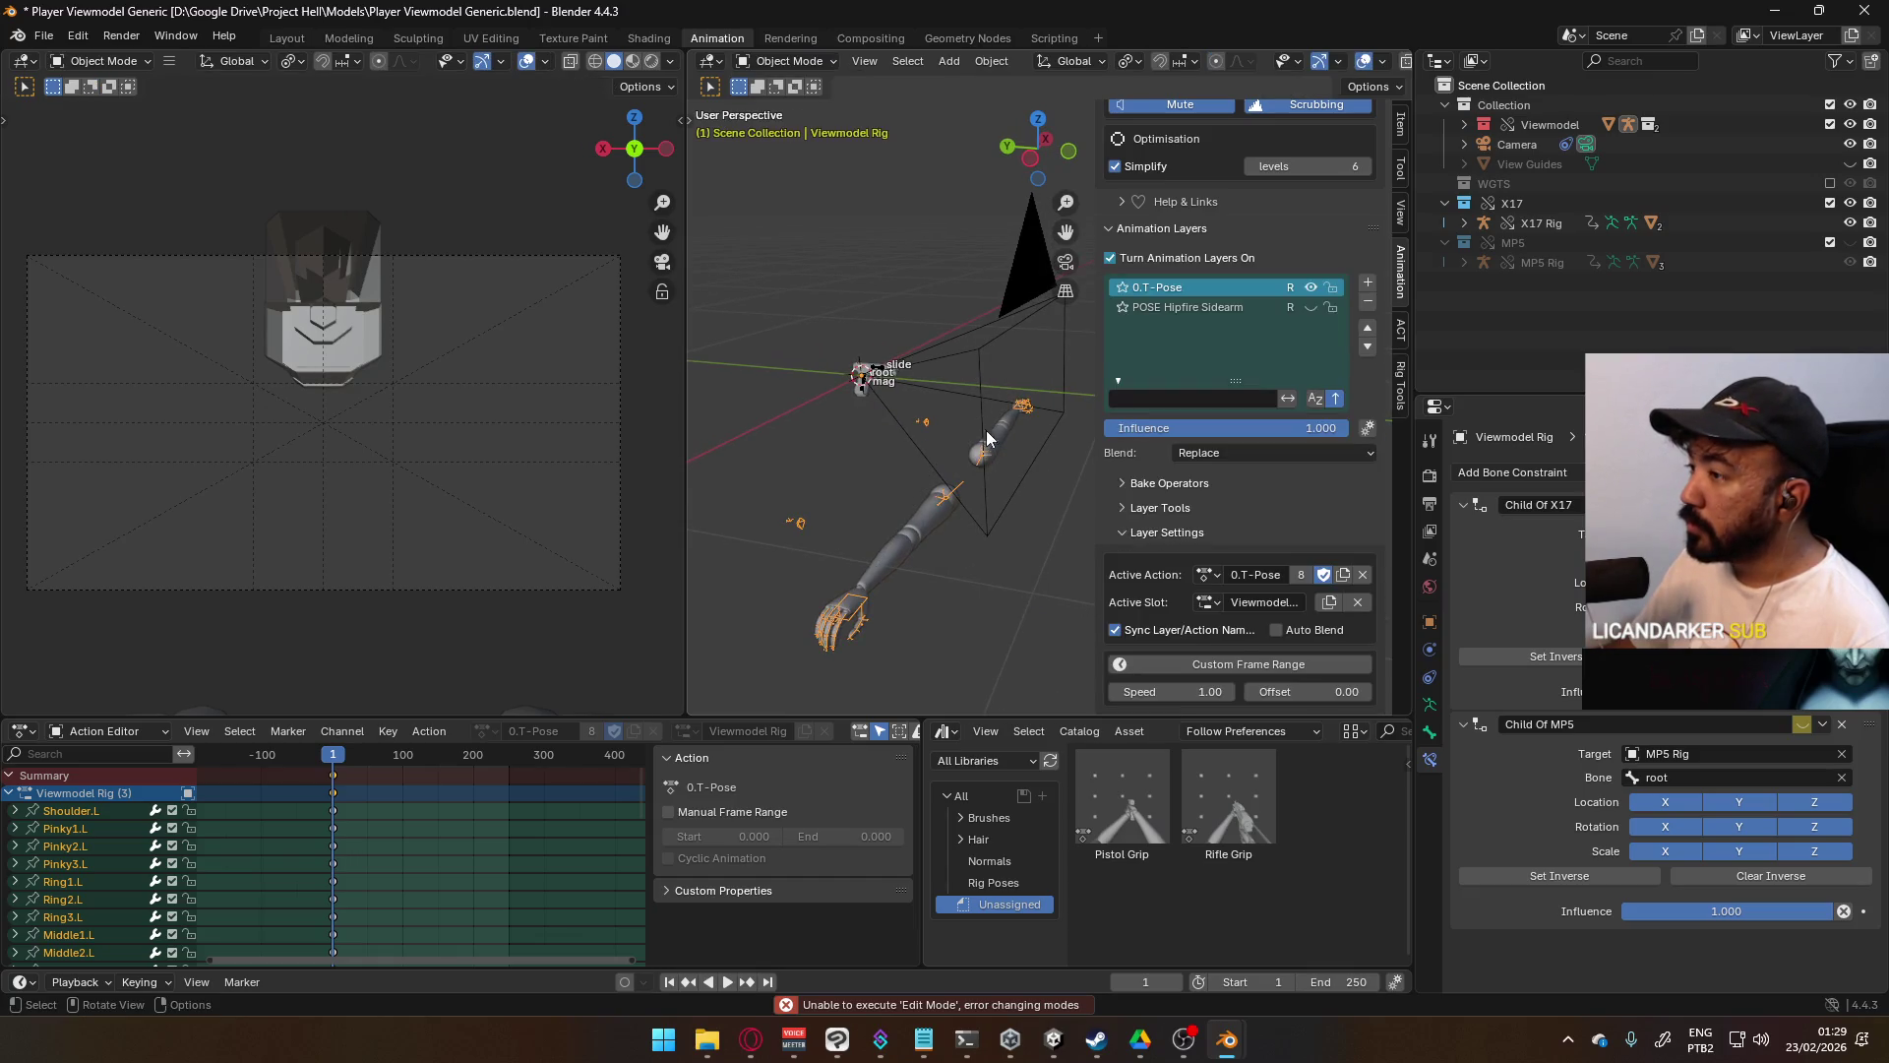
key("alt+g")
left_click(1400, 124)
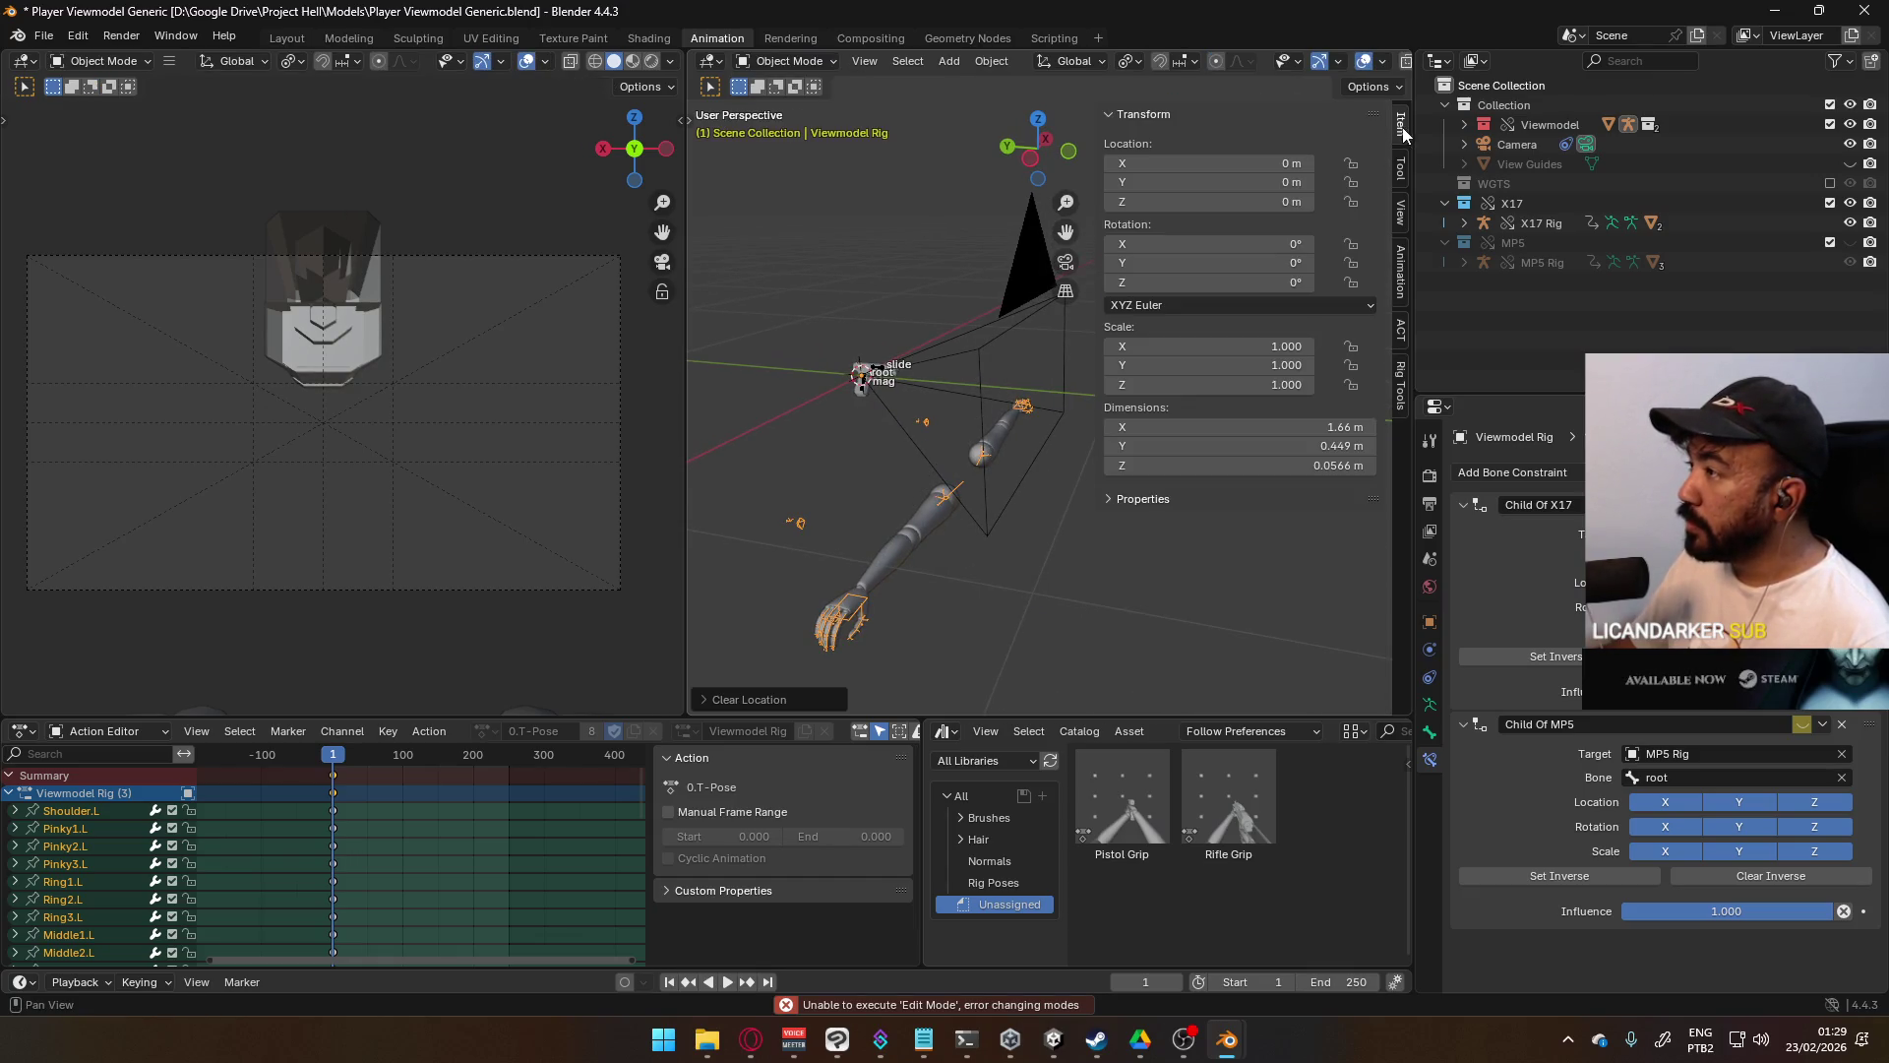
left_click(979, 466)
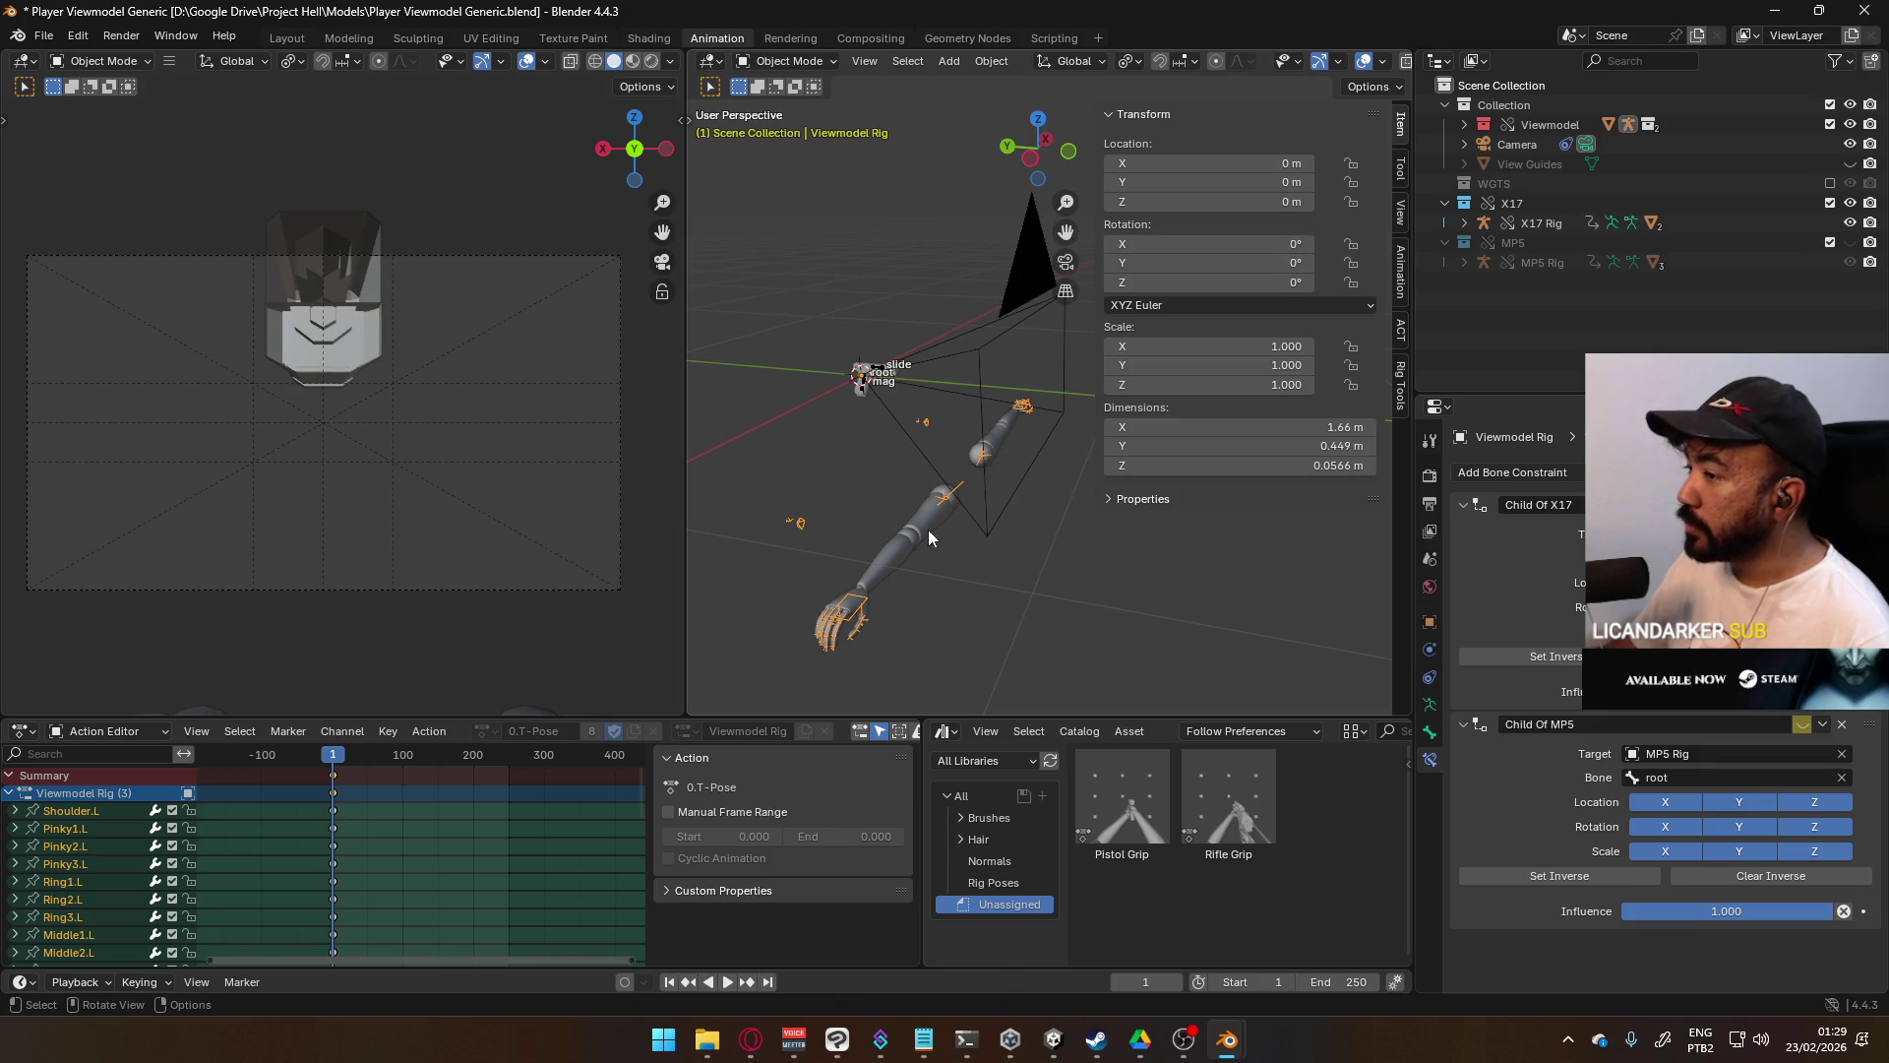
left_click(906, 553)
left_click(977, 459)
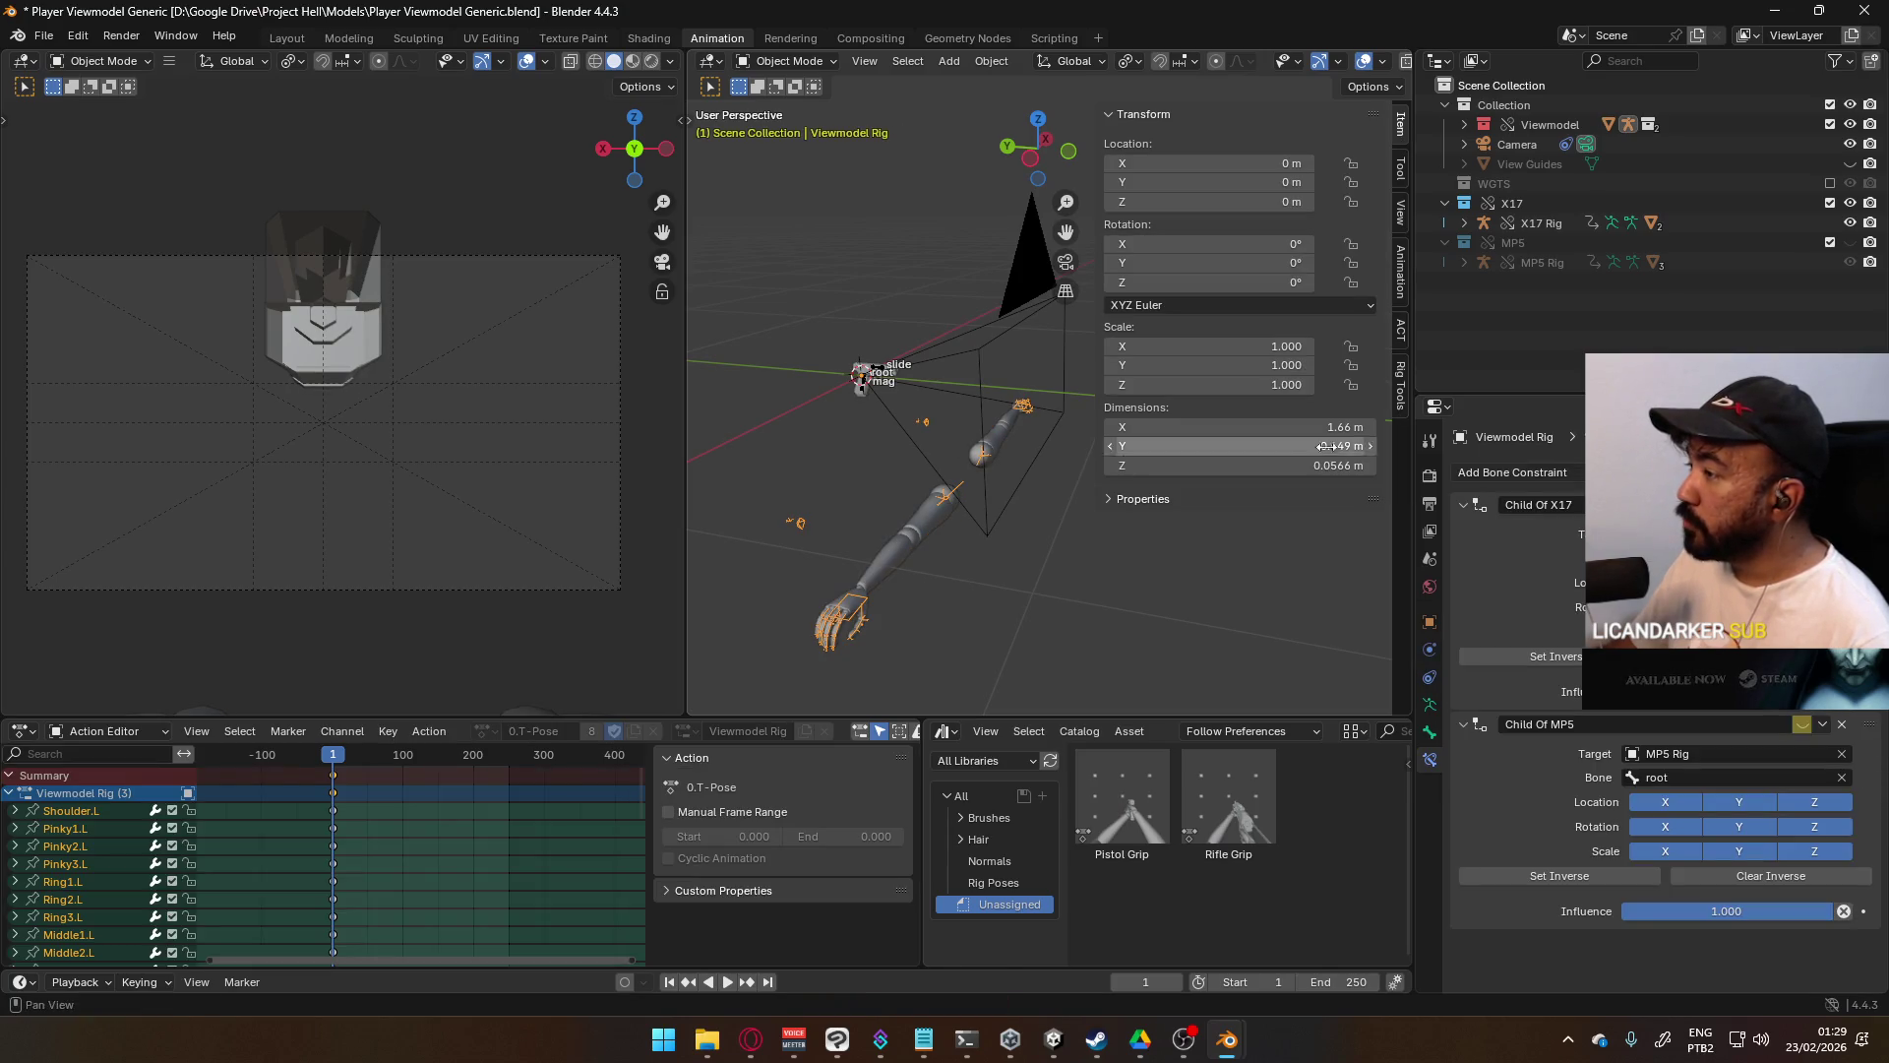
- Bring back the animation layers panel and return the rig to Pose Mode
left_click(1399, 384)
left_click(1399, 297)
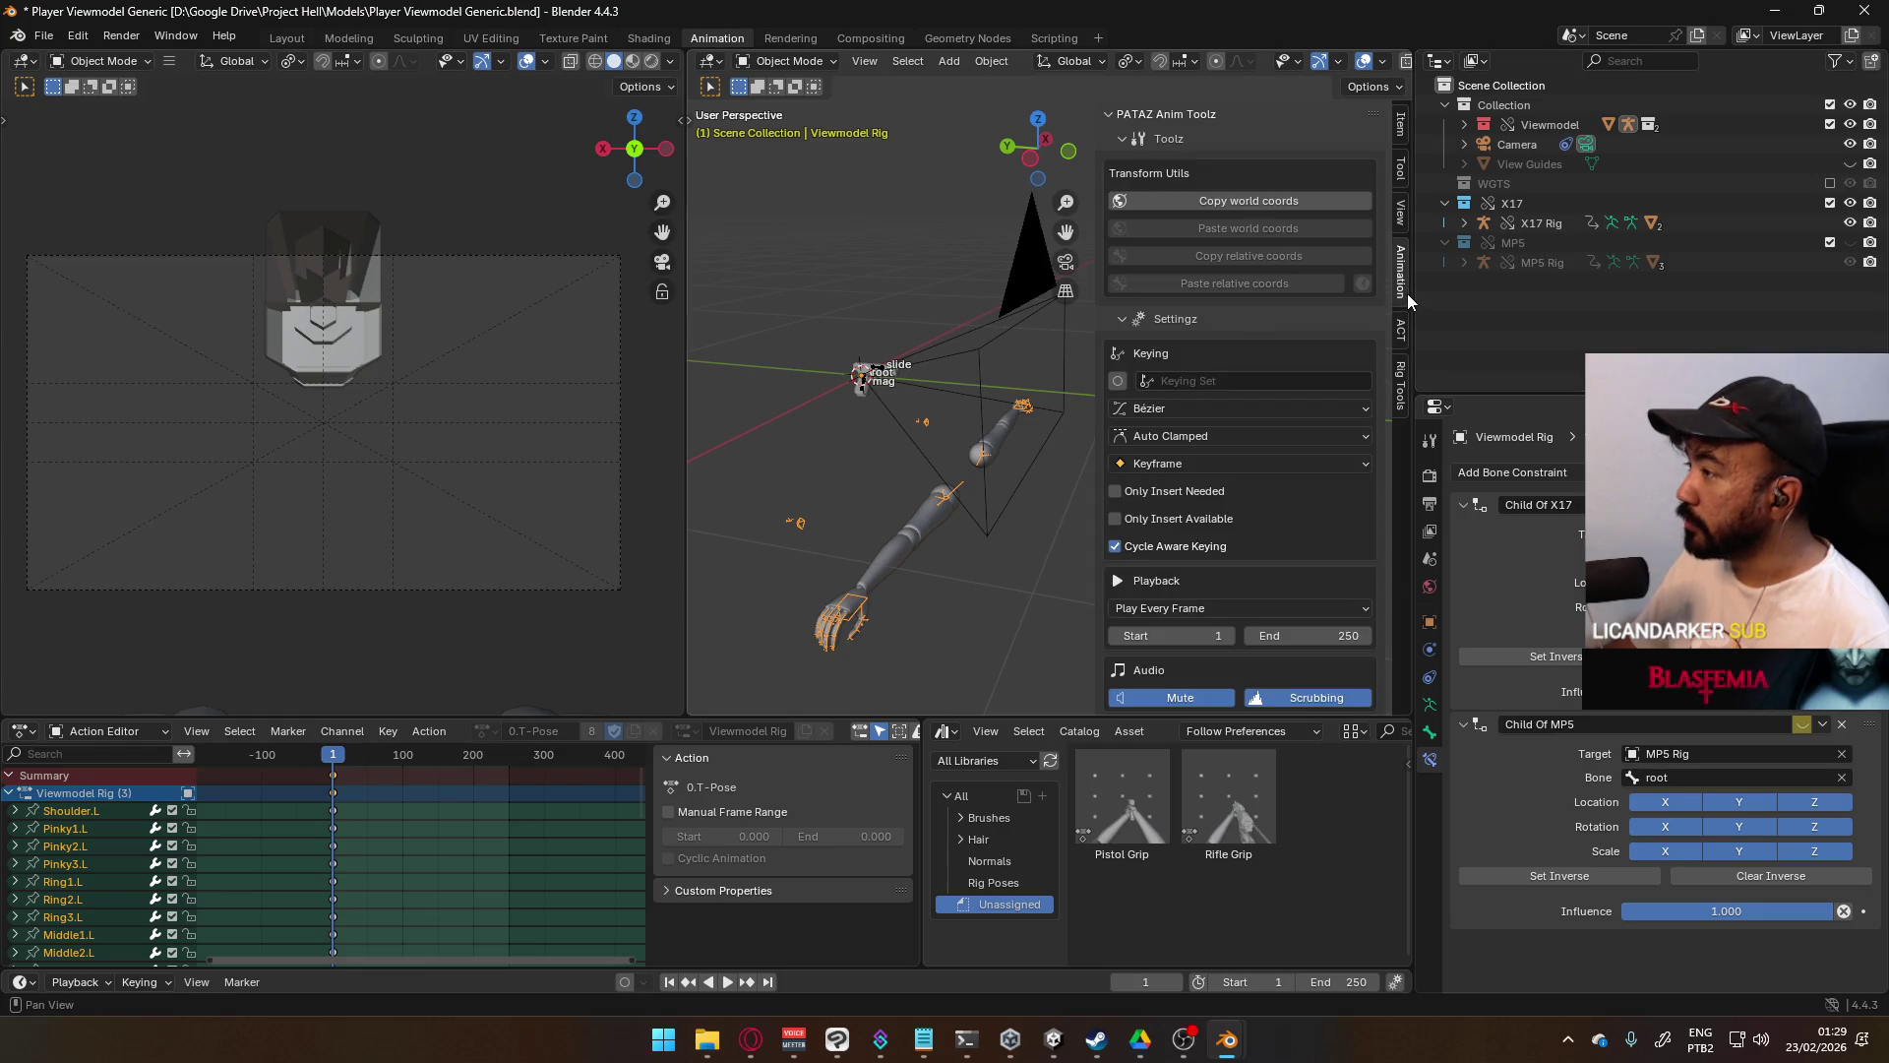
scroll(1304, 390, "down", 10)
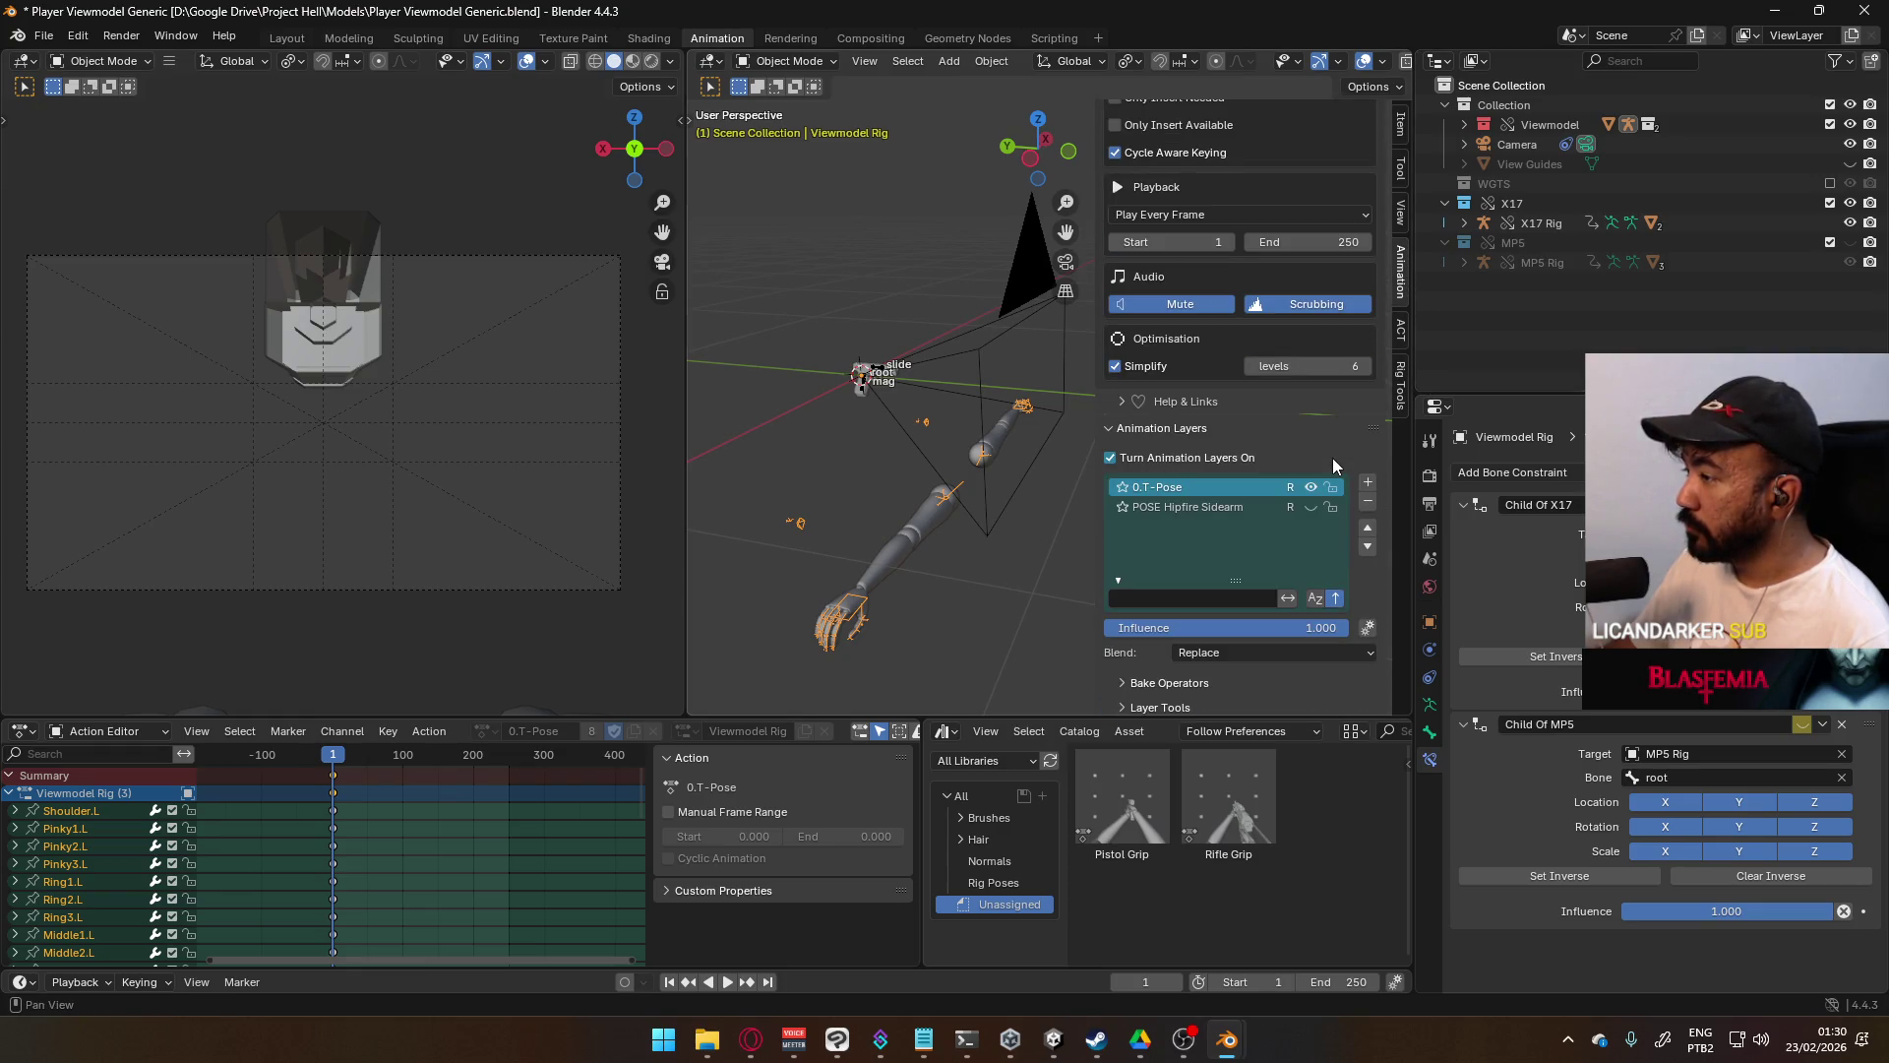
scroll(1333, 457, "down", 5)
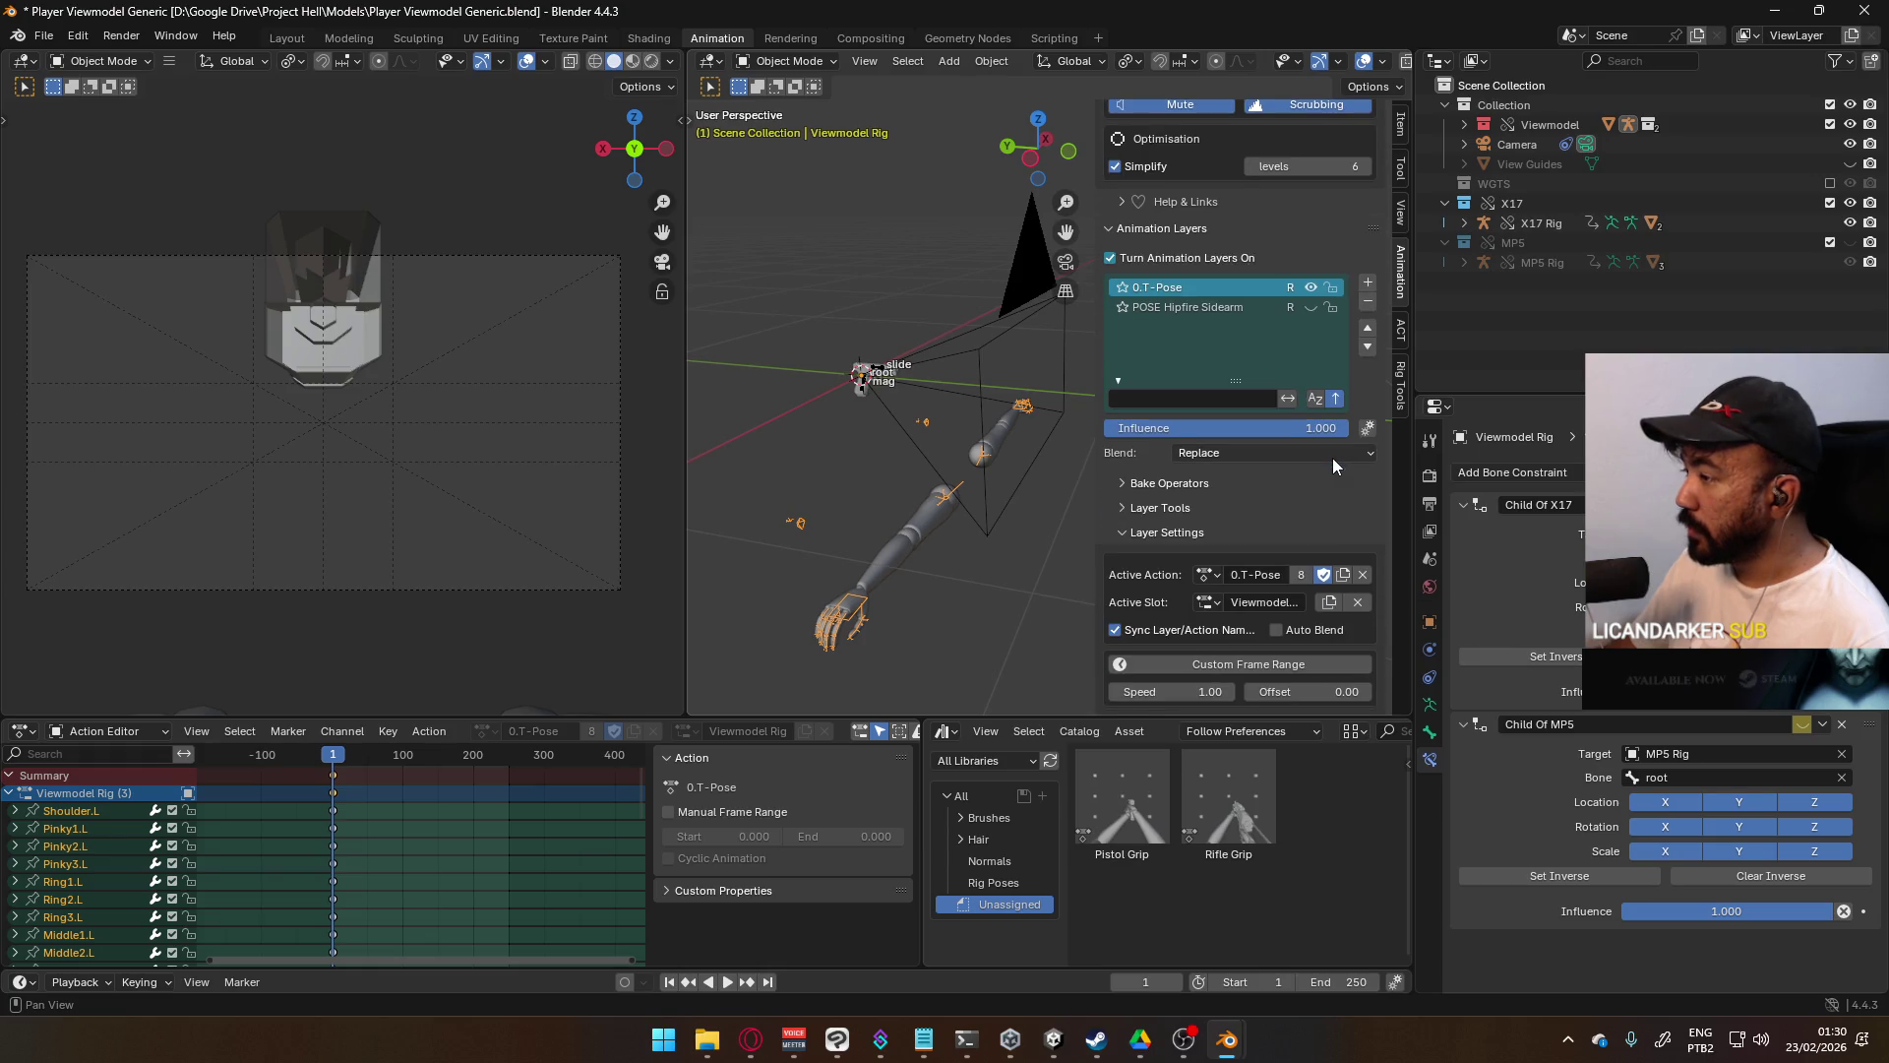
left_click(784, 60)
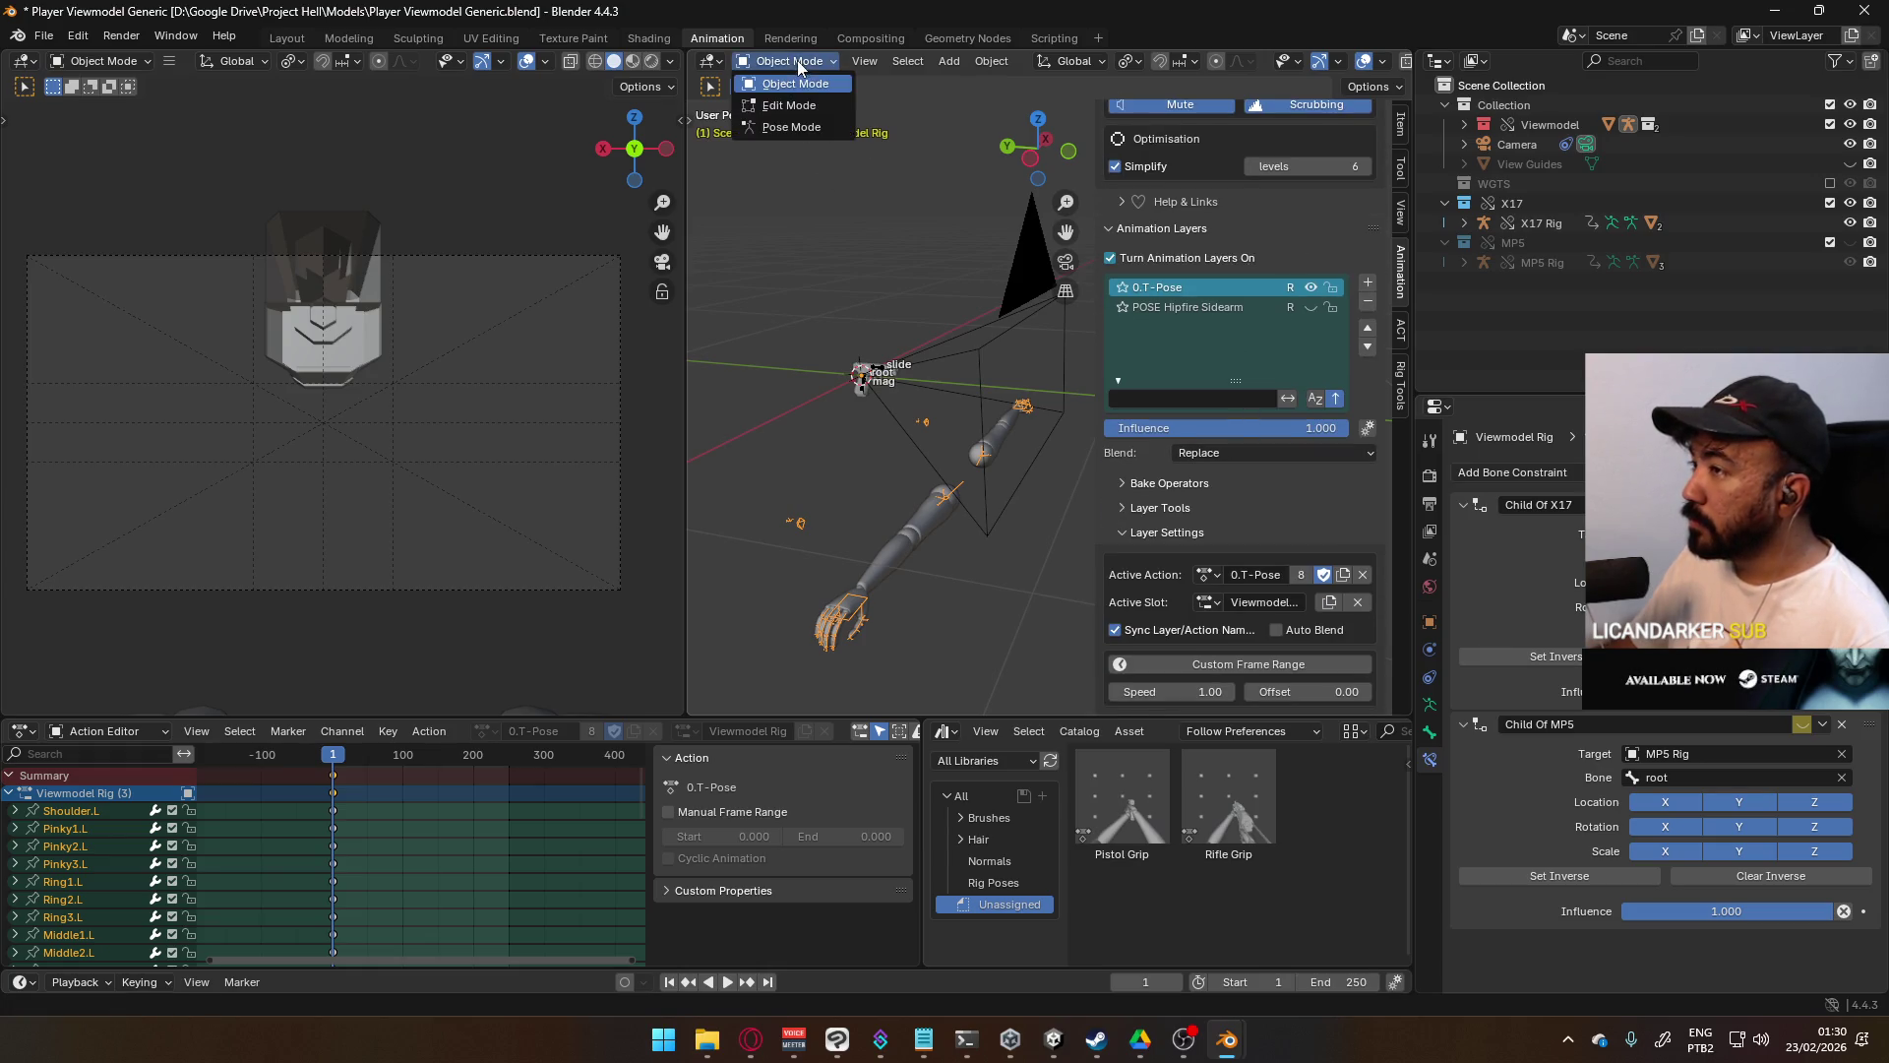
left_click(777, 125)
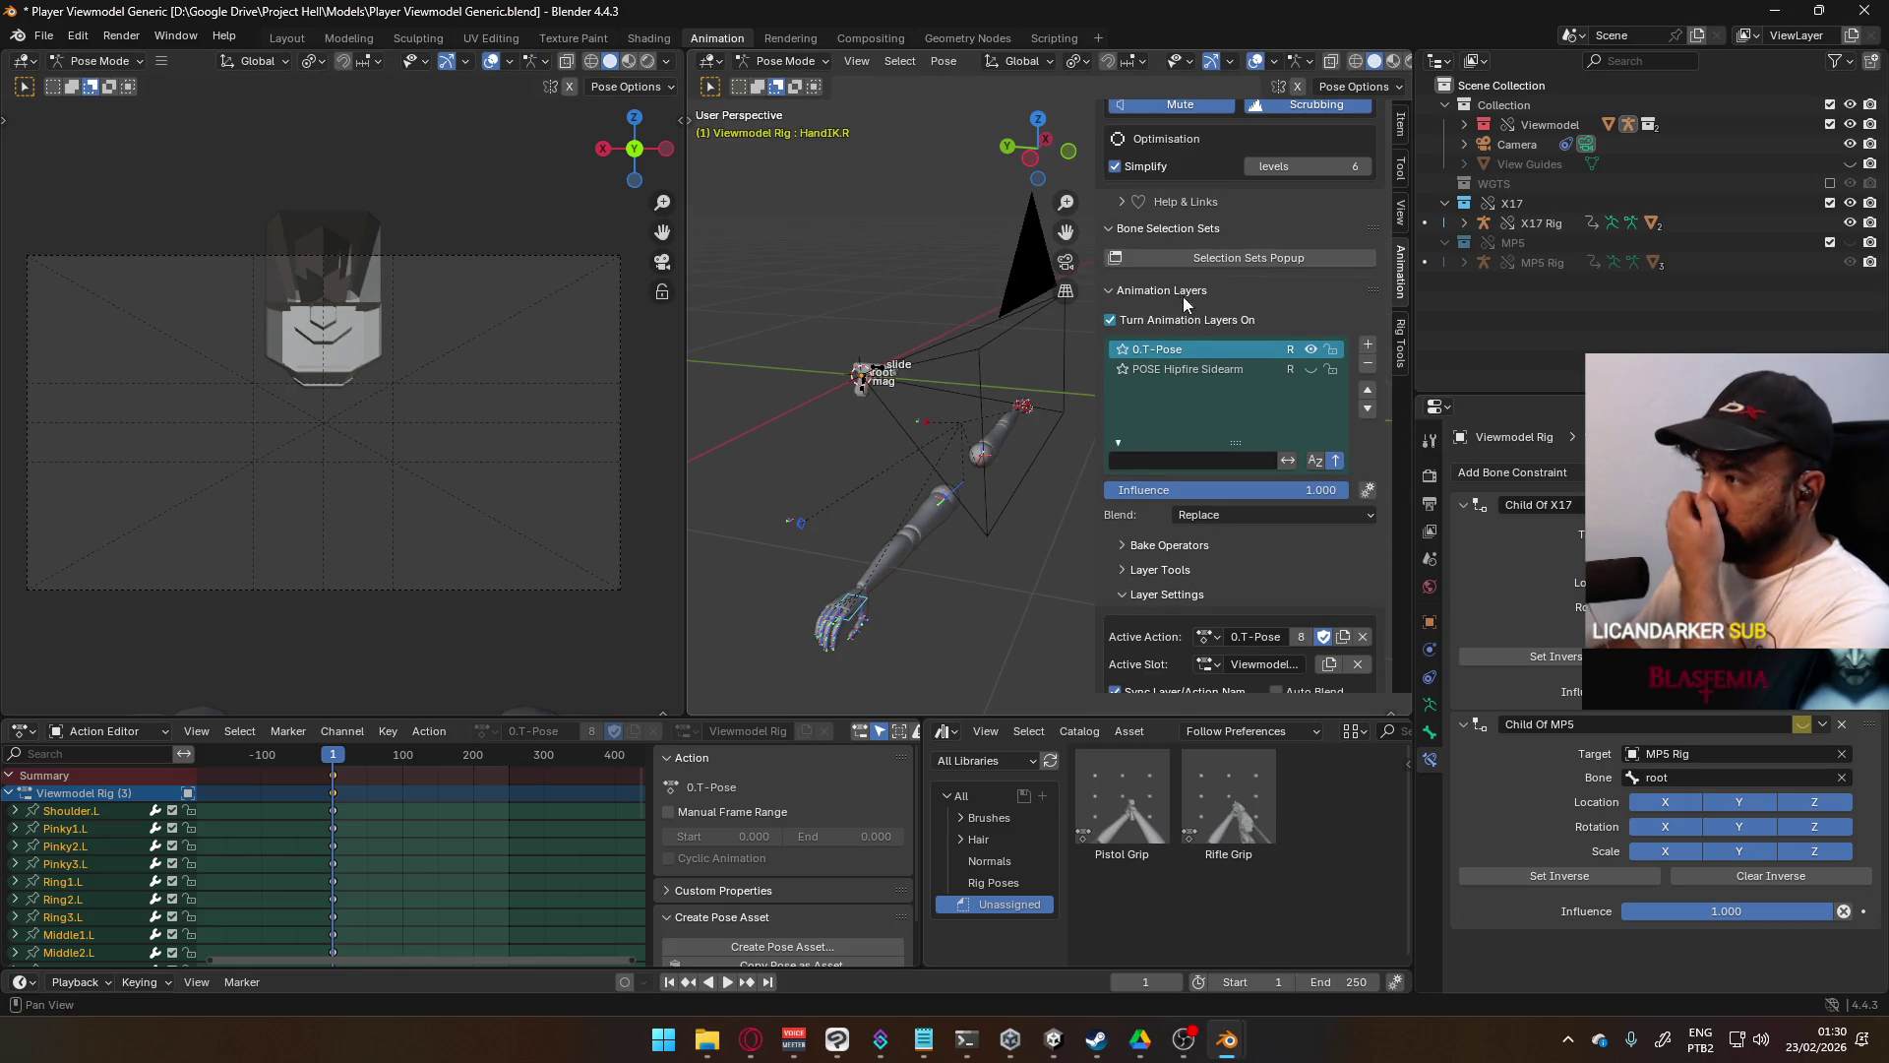
- Turn off animation layers, clear HandIK.R's location, and select all bones
left_click(1124, 321)
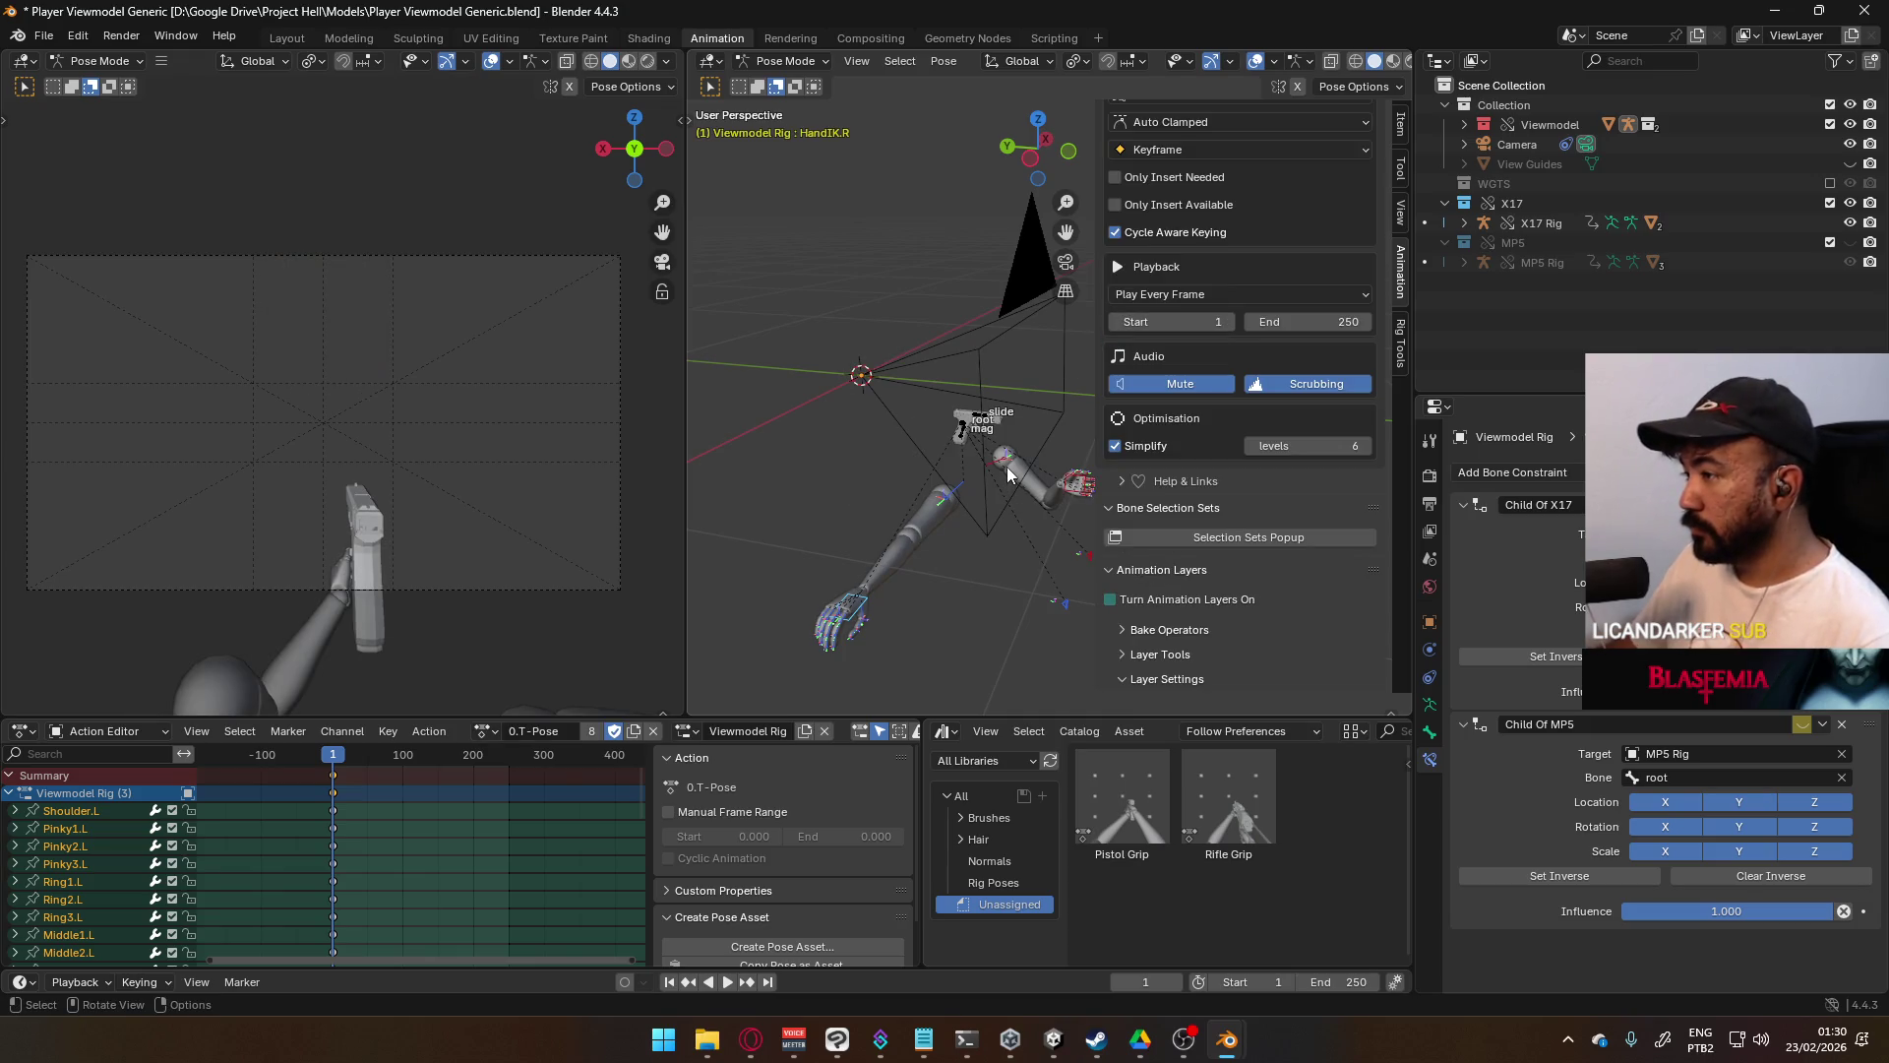
key("alt+g")
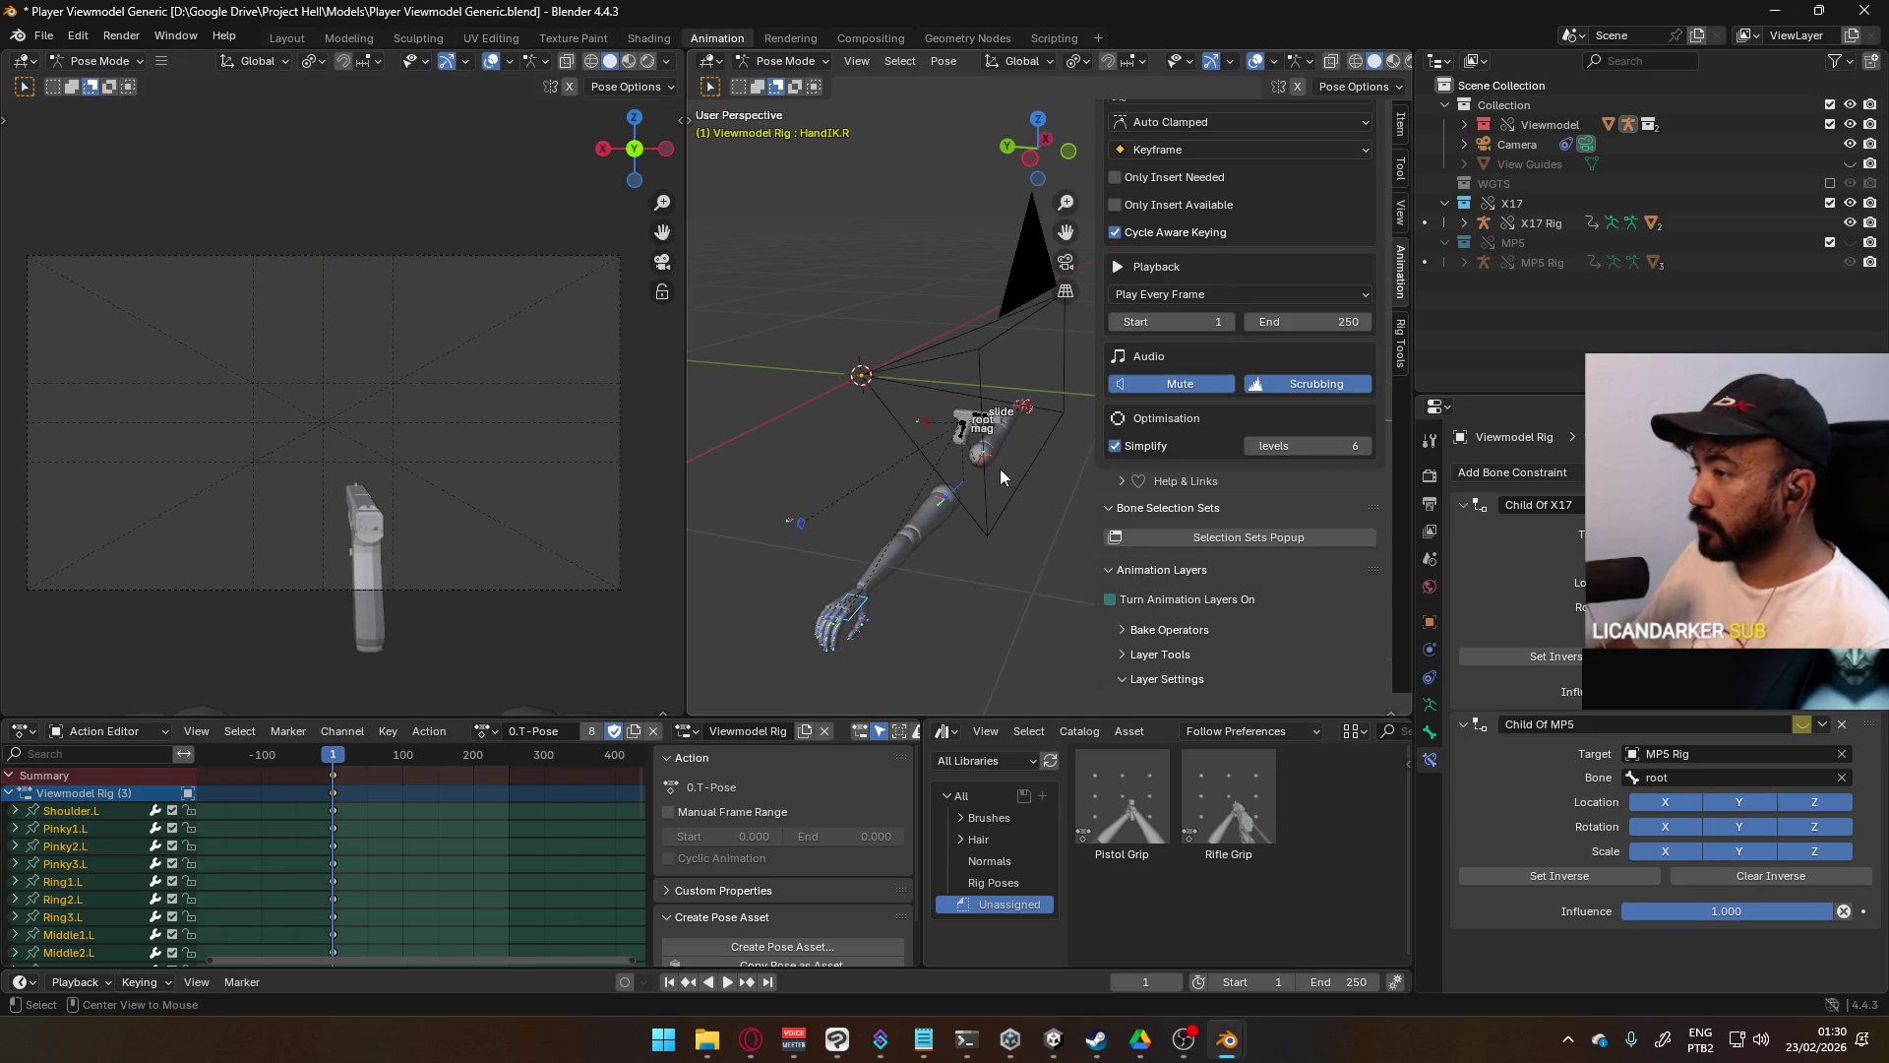
left_click(951, 500)
key("a")
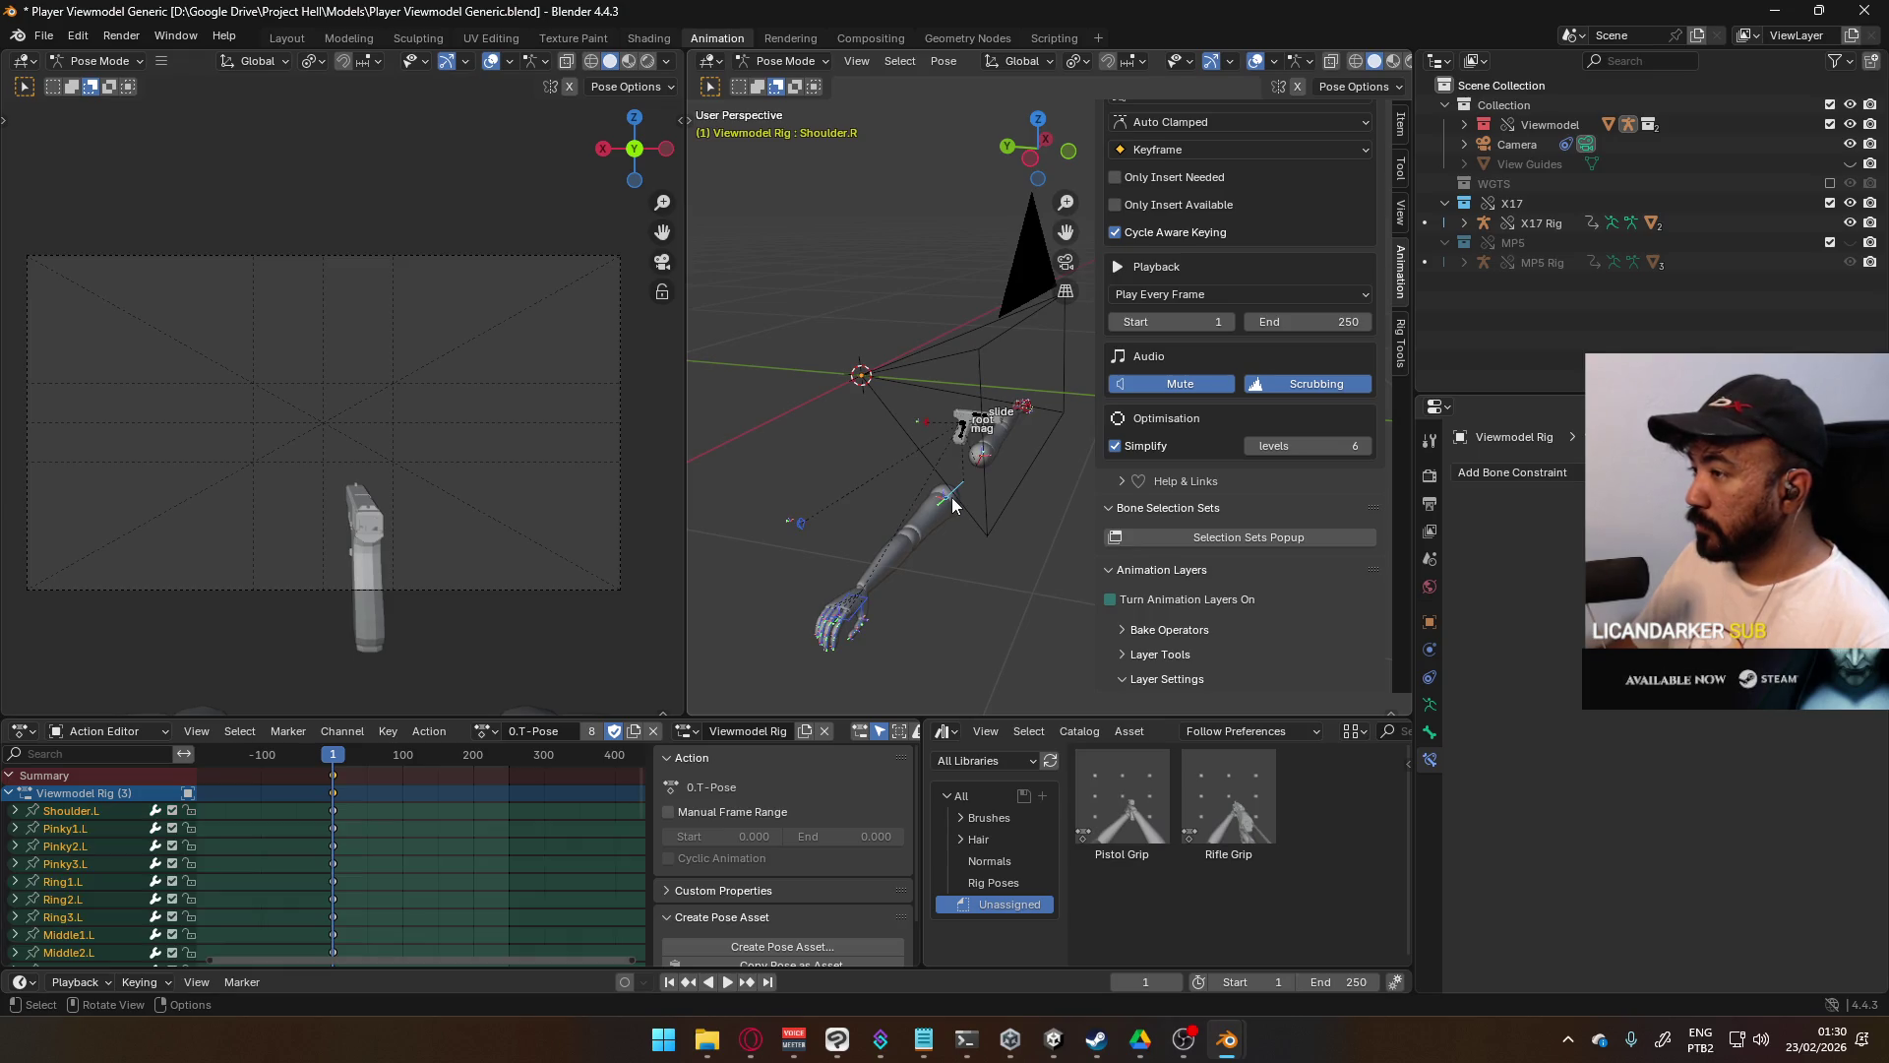
mouse_move(987, 469)
middle_mouse_down()
mouse_move(1054, 454)
mouse_move(1007, 517)
mouse_move(939, 501)
middle_mouse_up()
- In Object Mode, clear the rig object's location and rotation
left_click(785, 61)
left_click(772, 80)
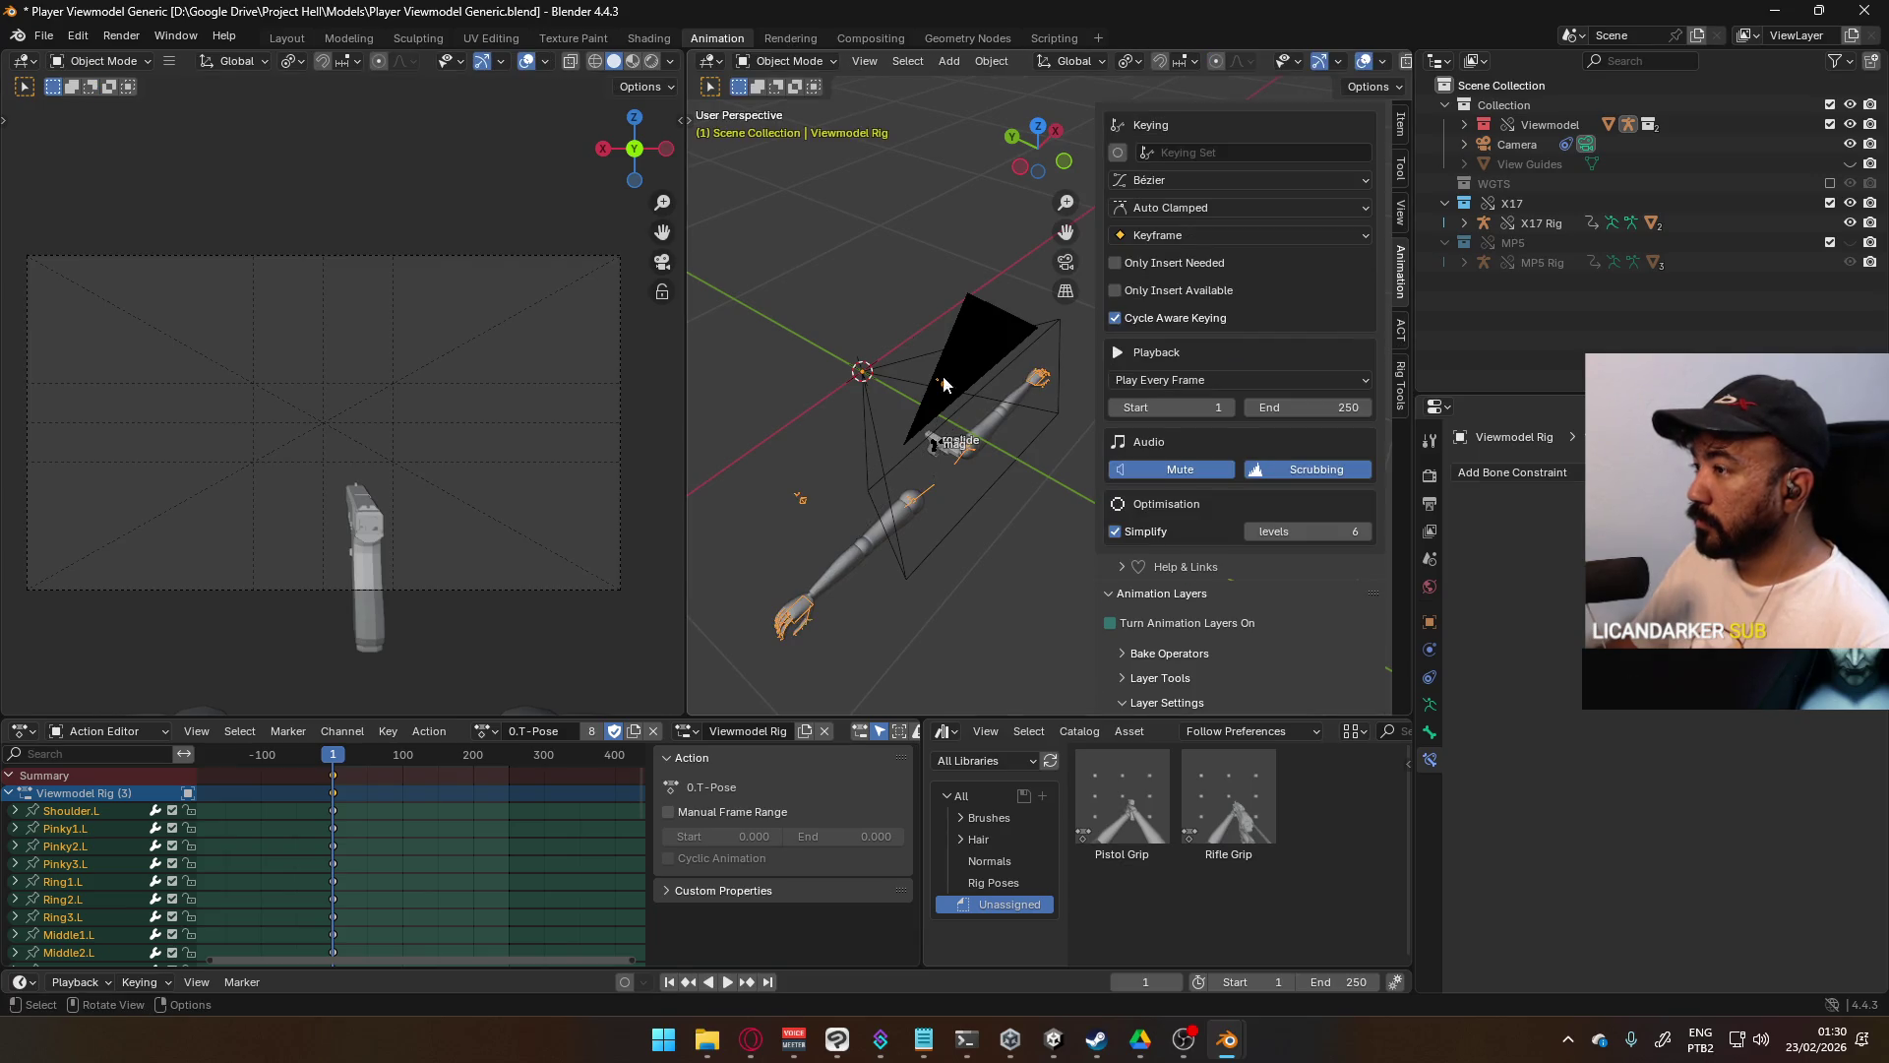
key("alt+g")
key("alt+r")
- Revert the file to its last saved version
left_click(43, 36)
left_click(87, 116)
left_click(933, 547)
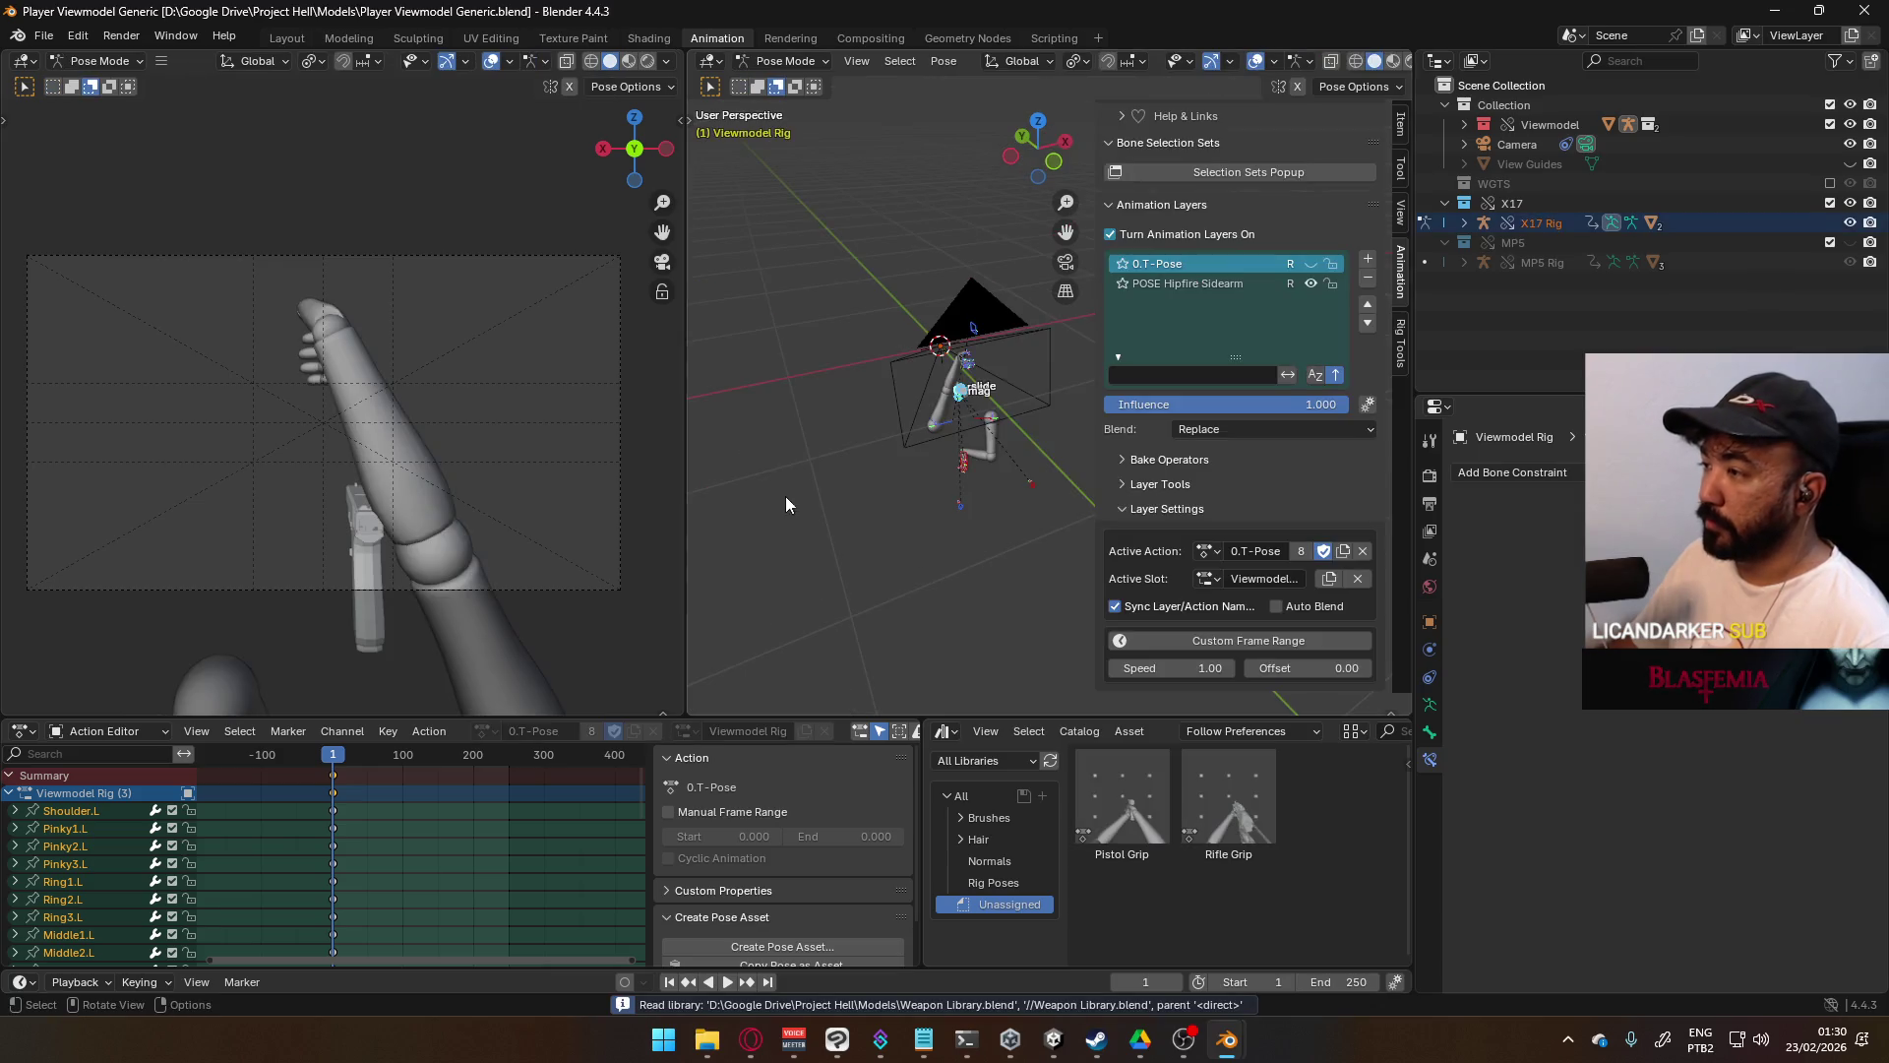
mouse_move(921, 405)
middle_mouse_down()
mouse_move(889, 503)
mouse_move(793, 498)
mouse_move(883, 464)
middle_mouse_up()
- Remove a layer and disable animation layers, then undo both to restore them
left_click(1365, 285)
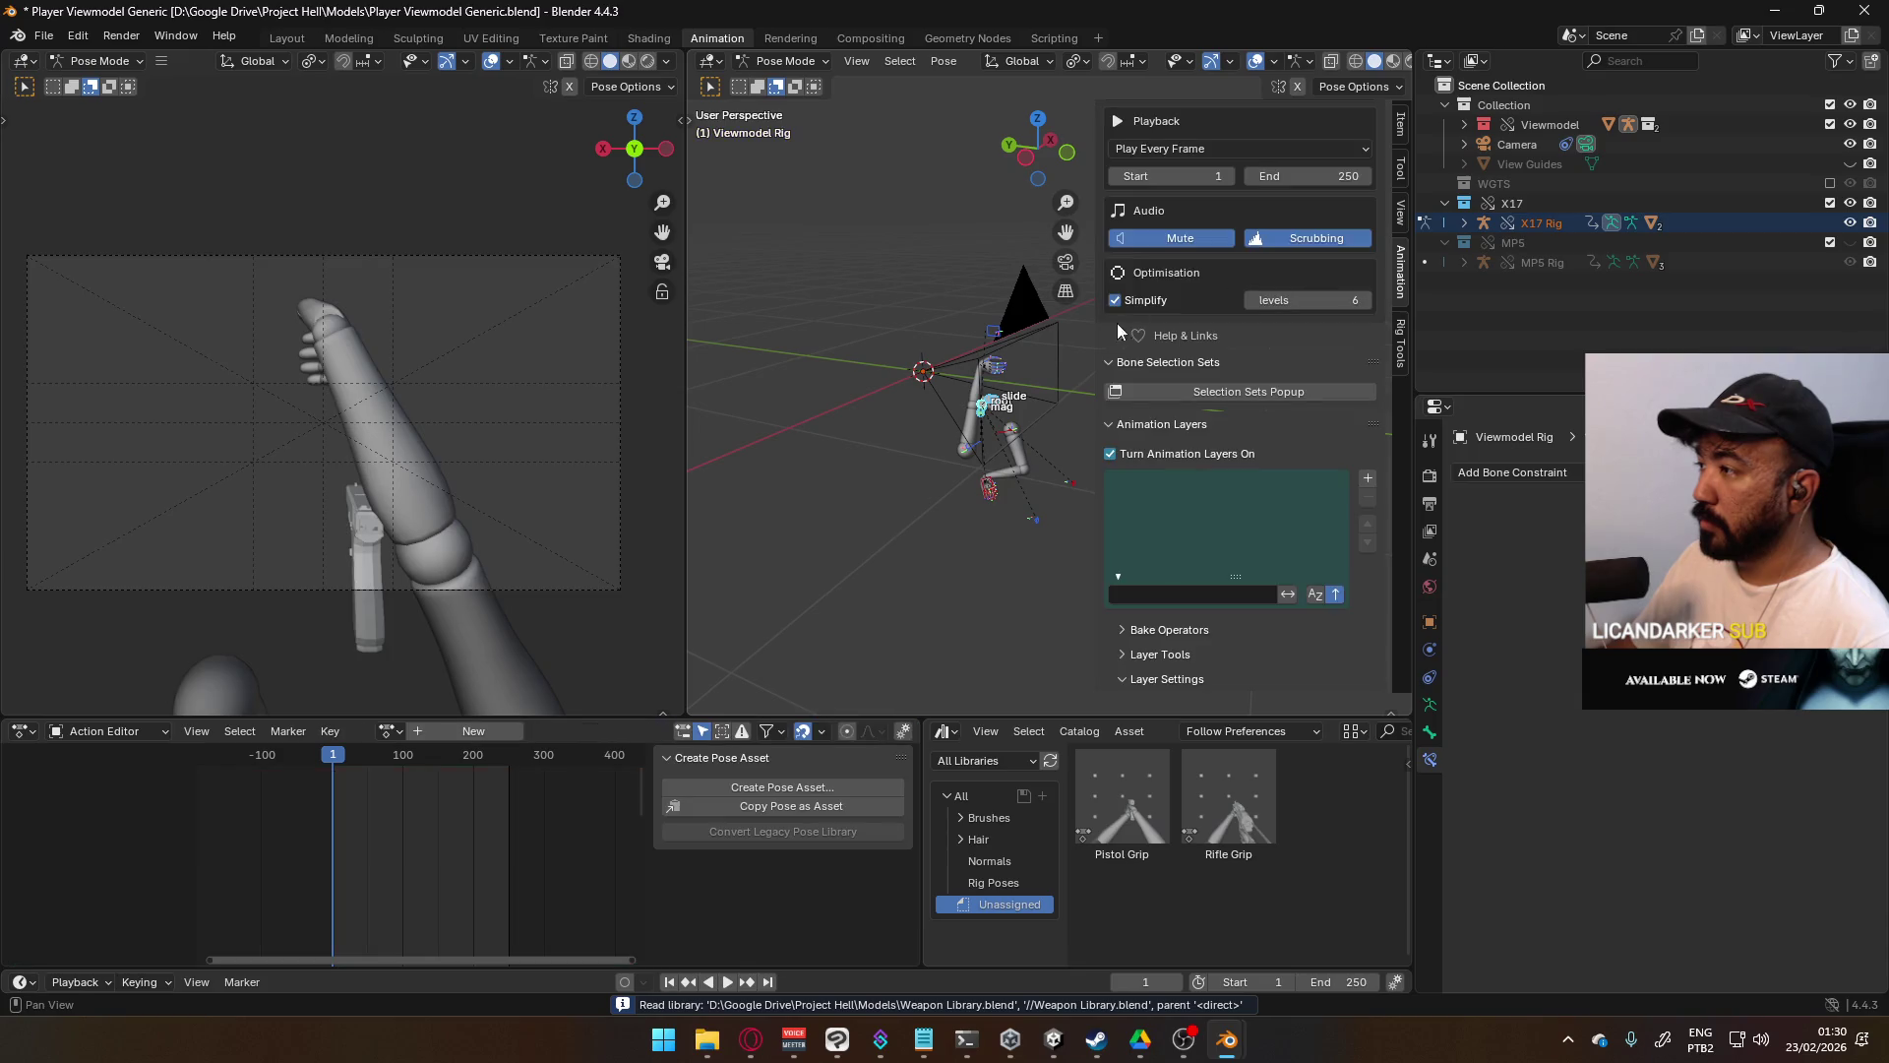
left_click(1142, 457)
mouse_move(1043, 457)
middle_mouse_down()
mouse_move(865, 458)
mouse_move(677, 546)
middle_mouse_up()
key("ctrl+z")
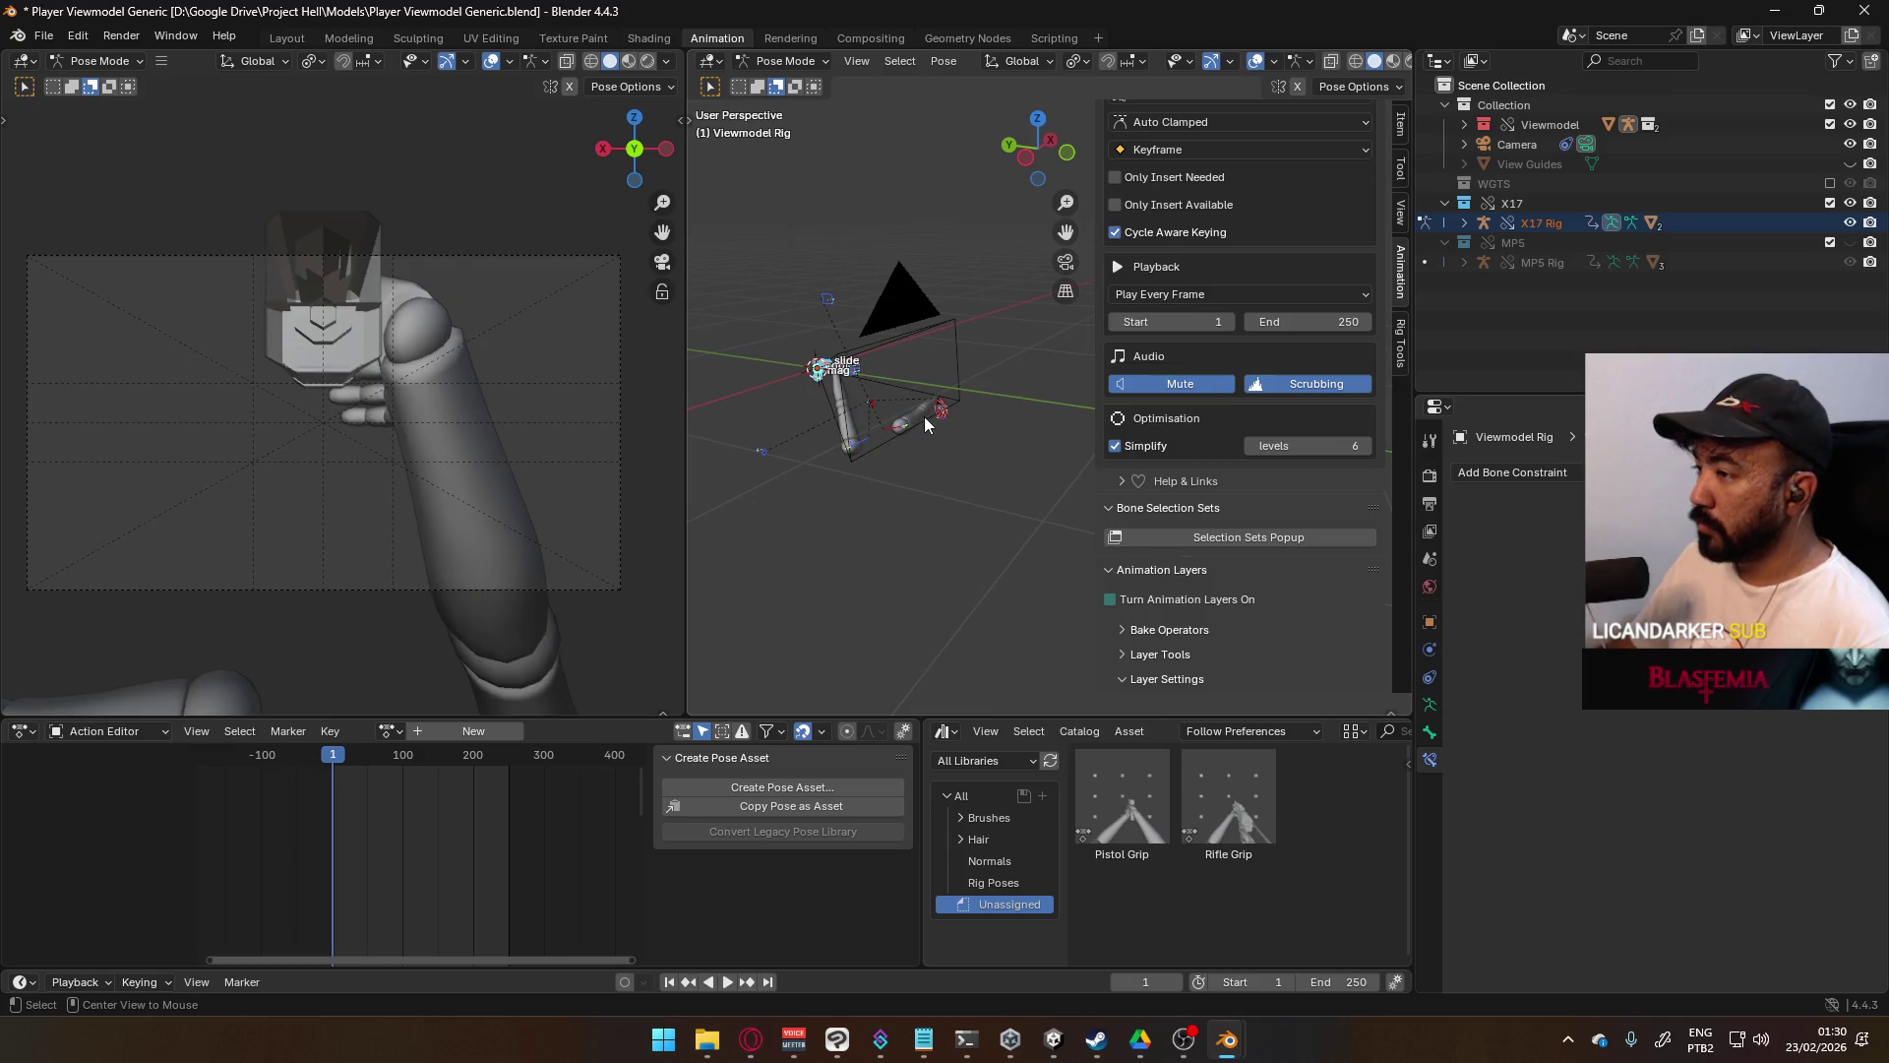
key("ctrl+z")
key("ctrl+z")
key("ctrl+z")
key("ctrl+z")
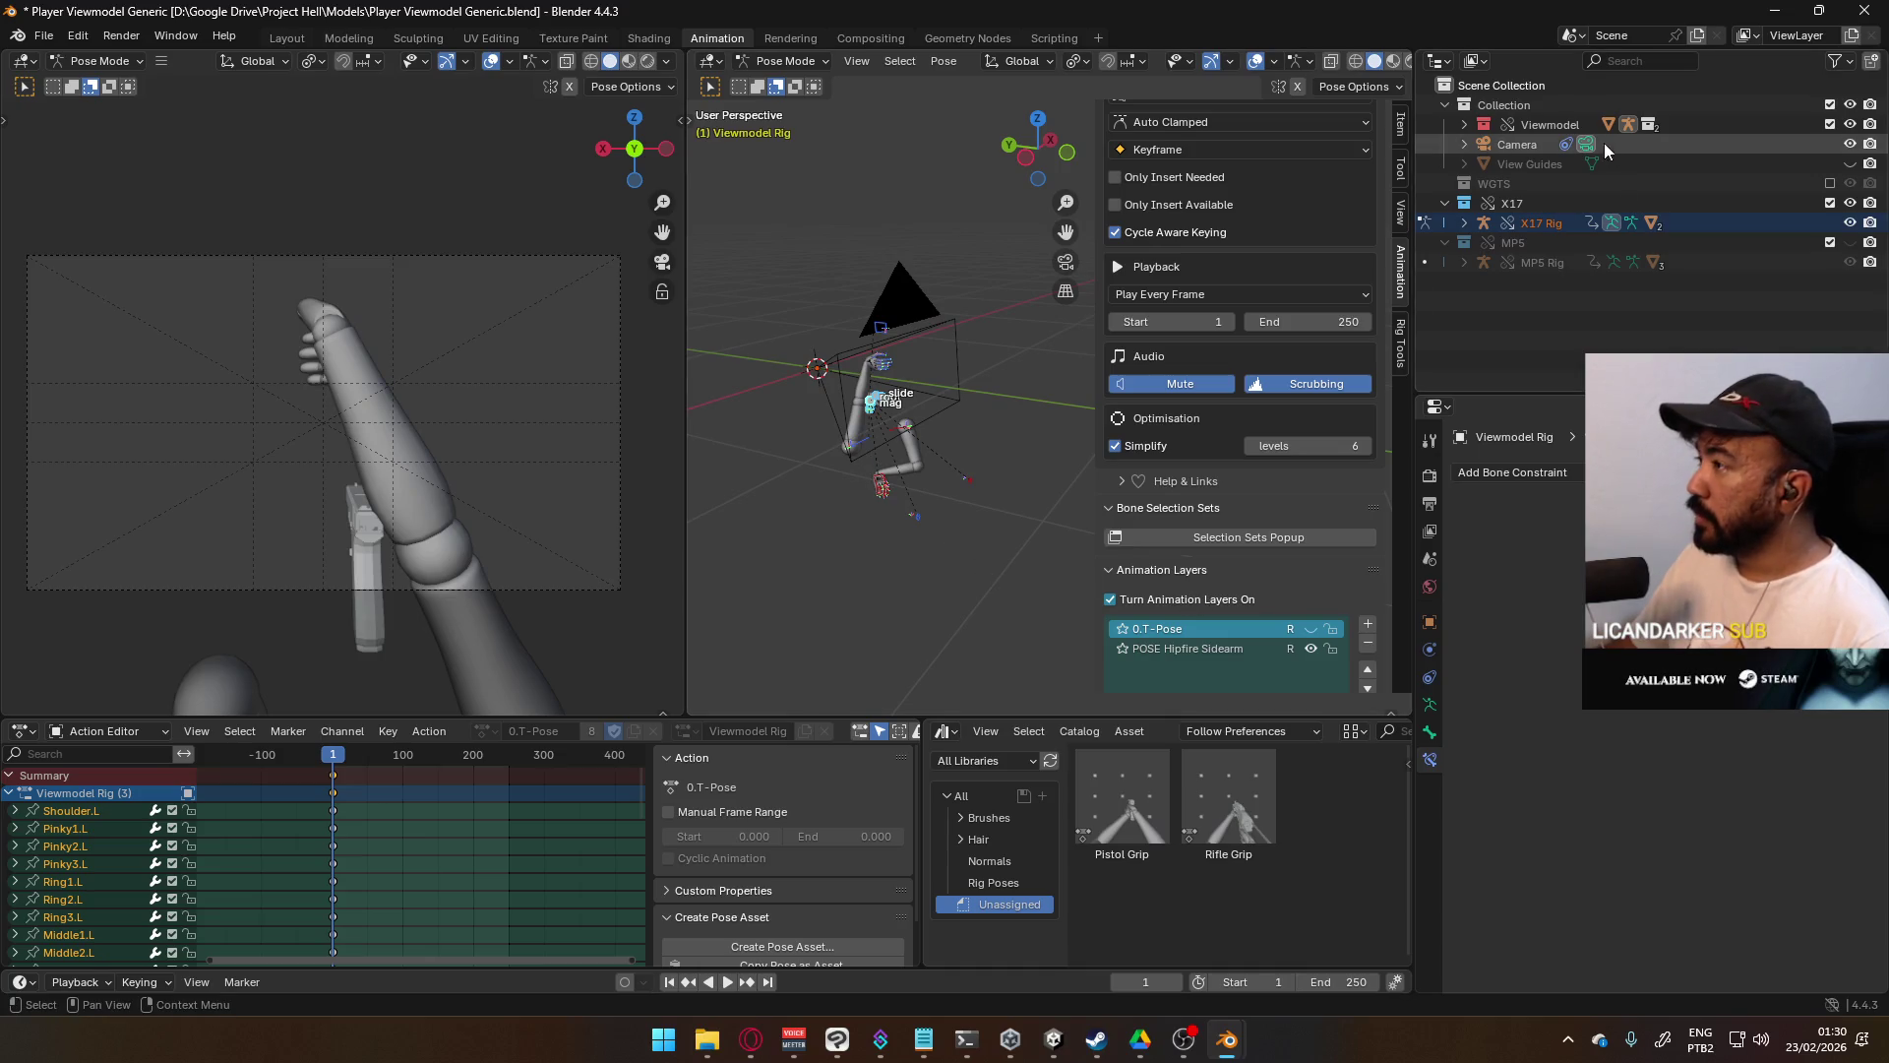
- Clear the action assigned to the X17 Rig in the Outliner
right_click(1592, 224)
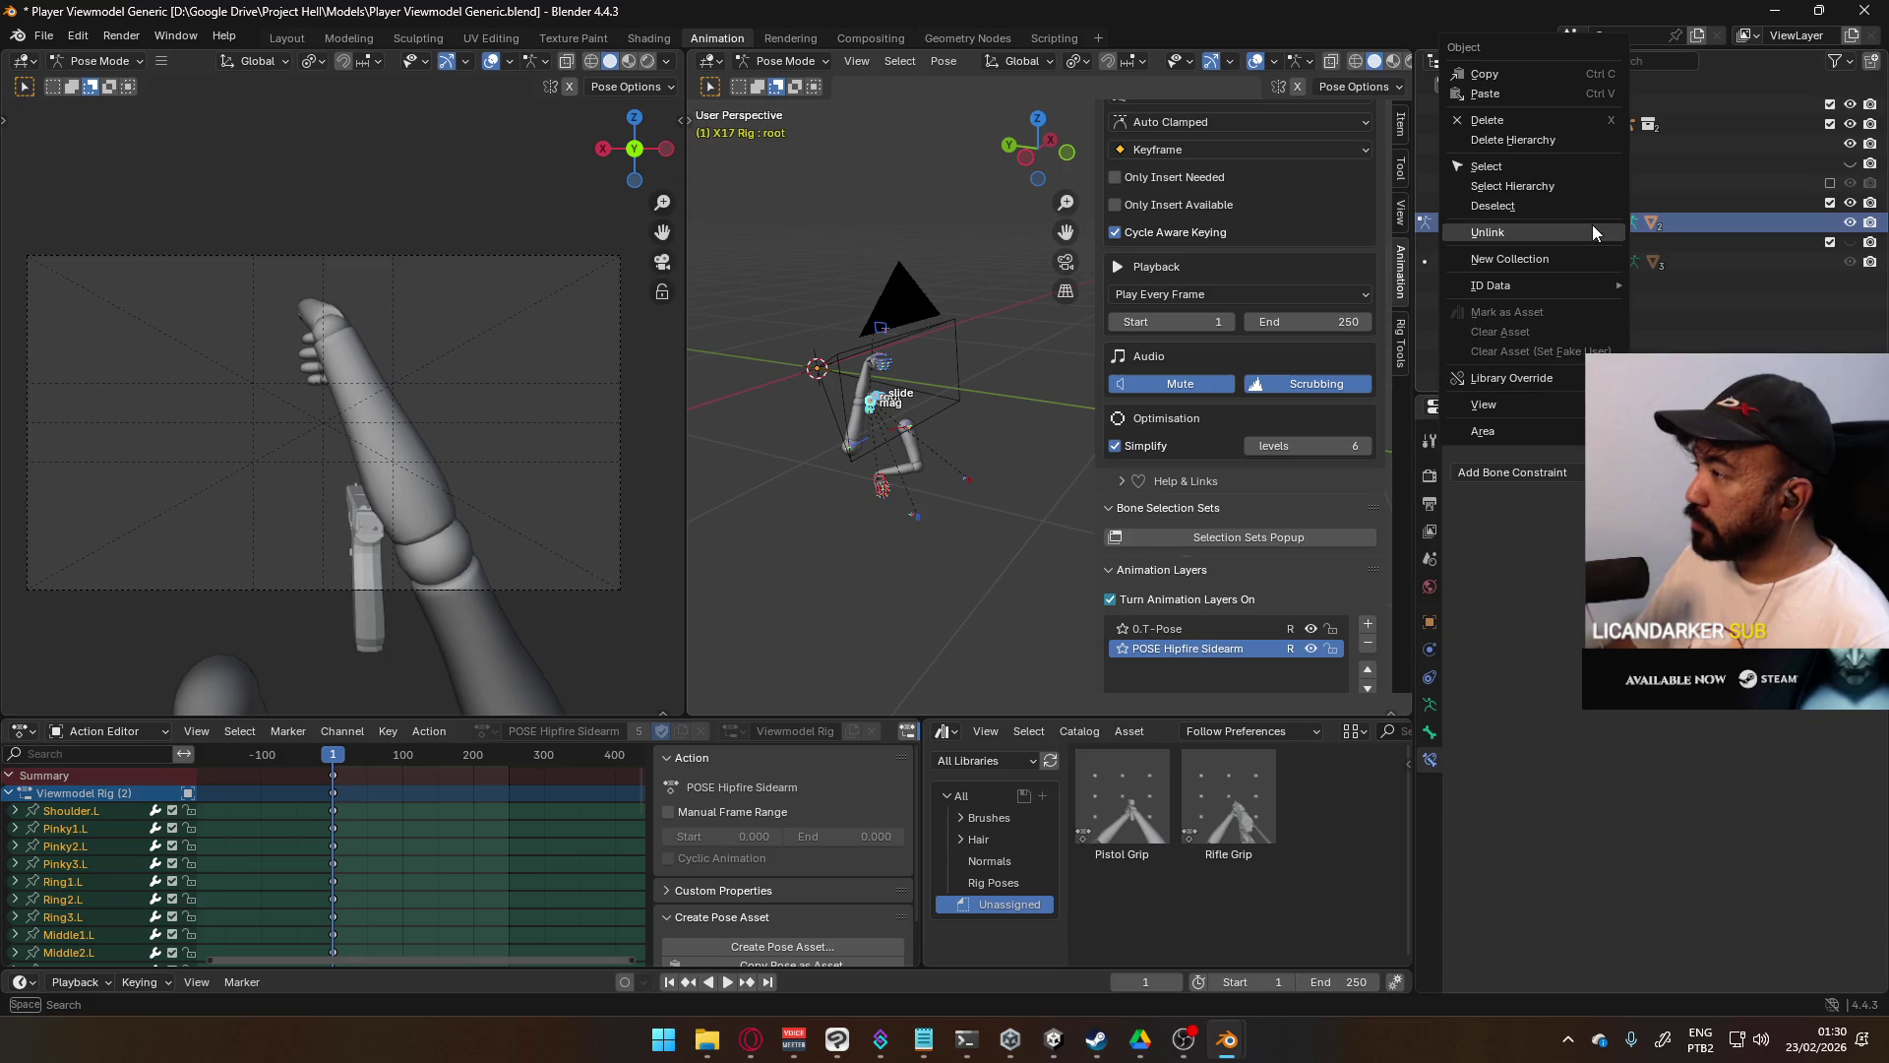
left_click(1442, 224)
left_click(1460, 223)
right_click(1513, 246)
left_click(1517, 246)
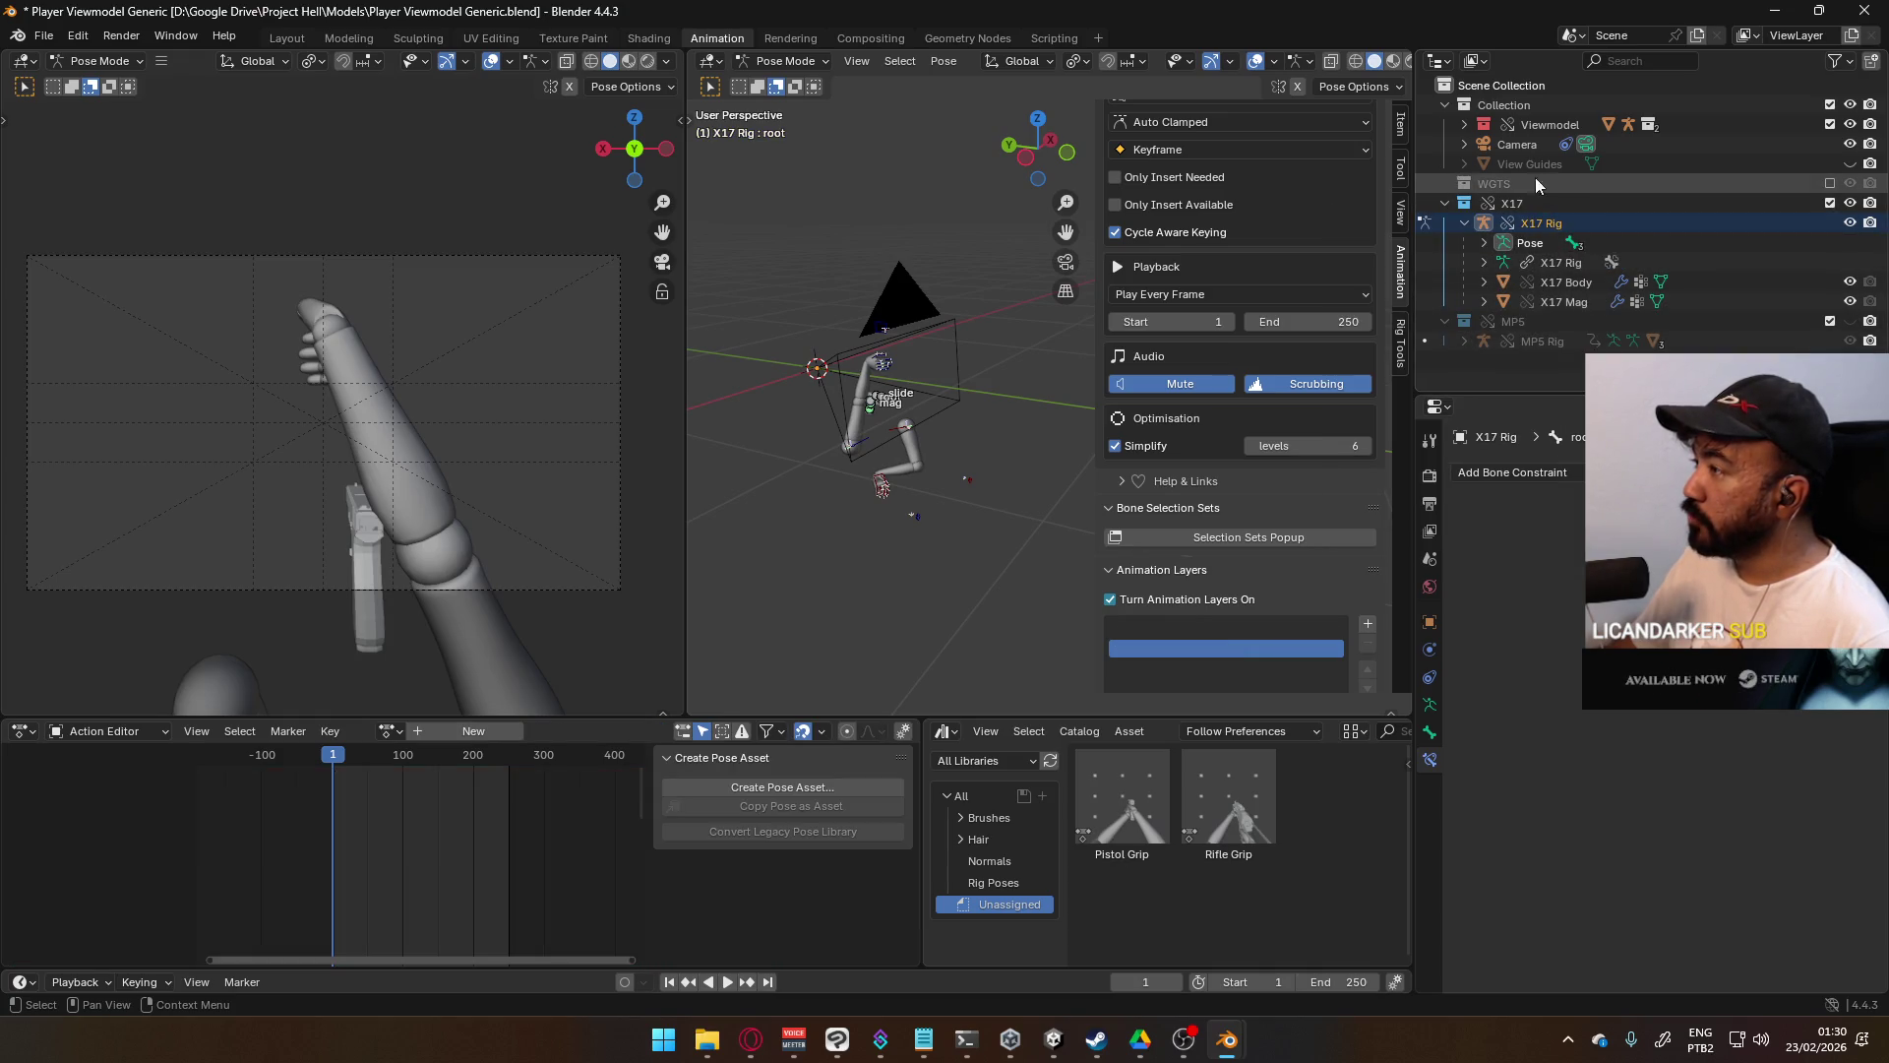
- Clear the Viewmodel Rig's animation data from the Outliner
left_click(1463, 123)
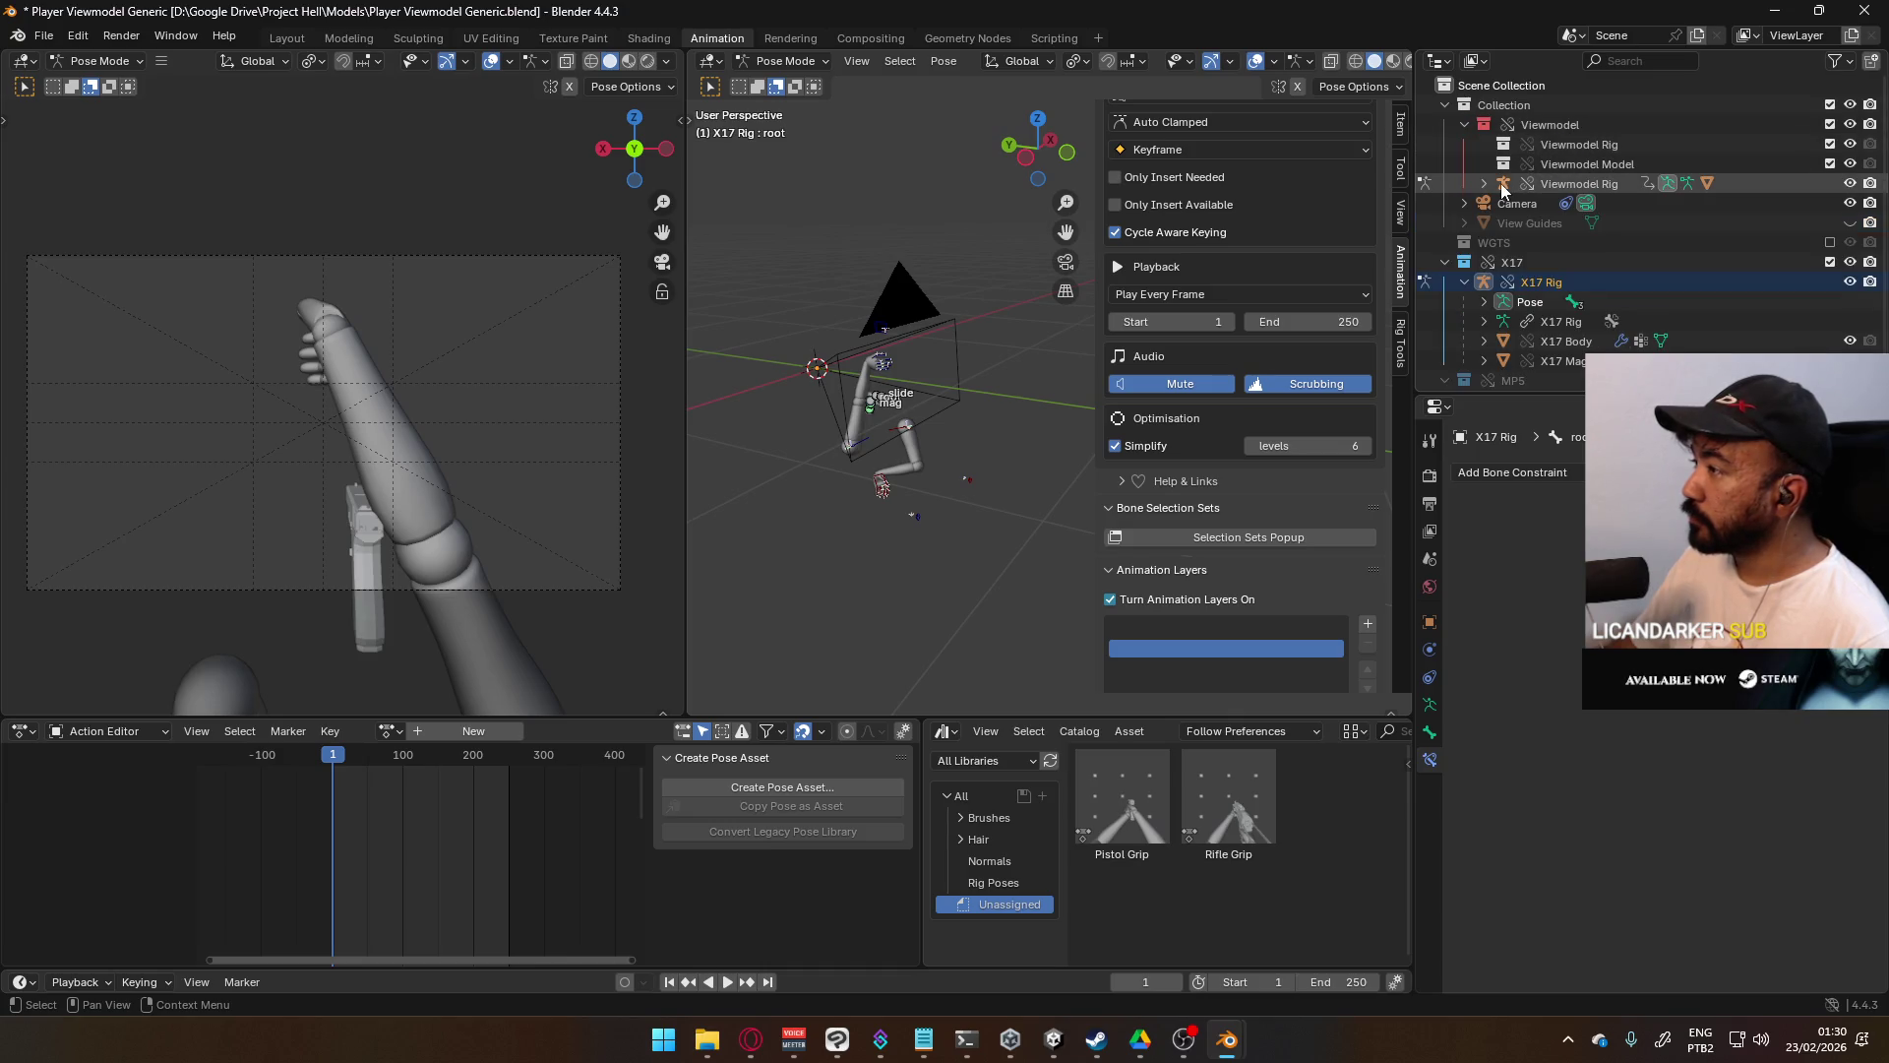
left_click(1609, 187)
left_click(1484, 184)
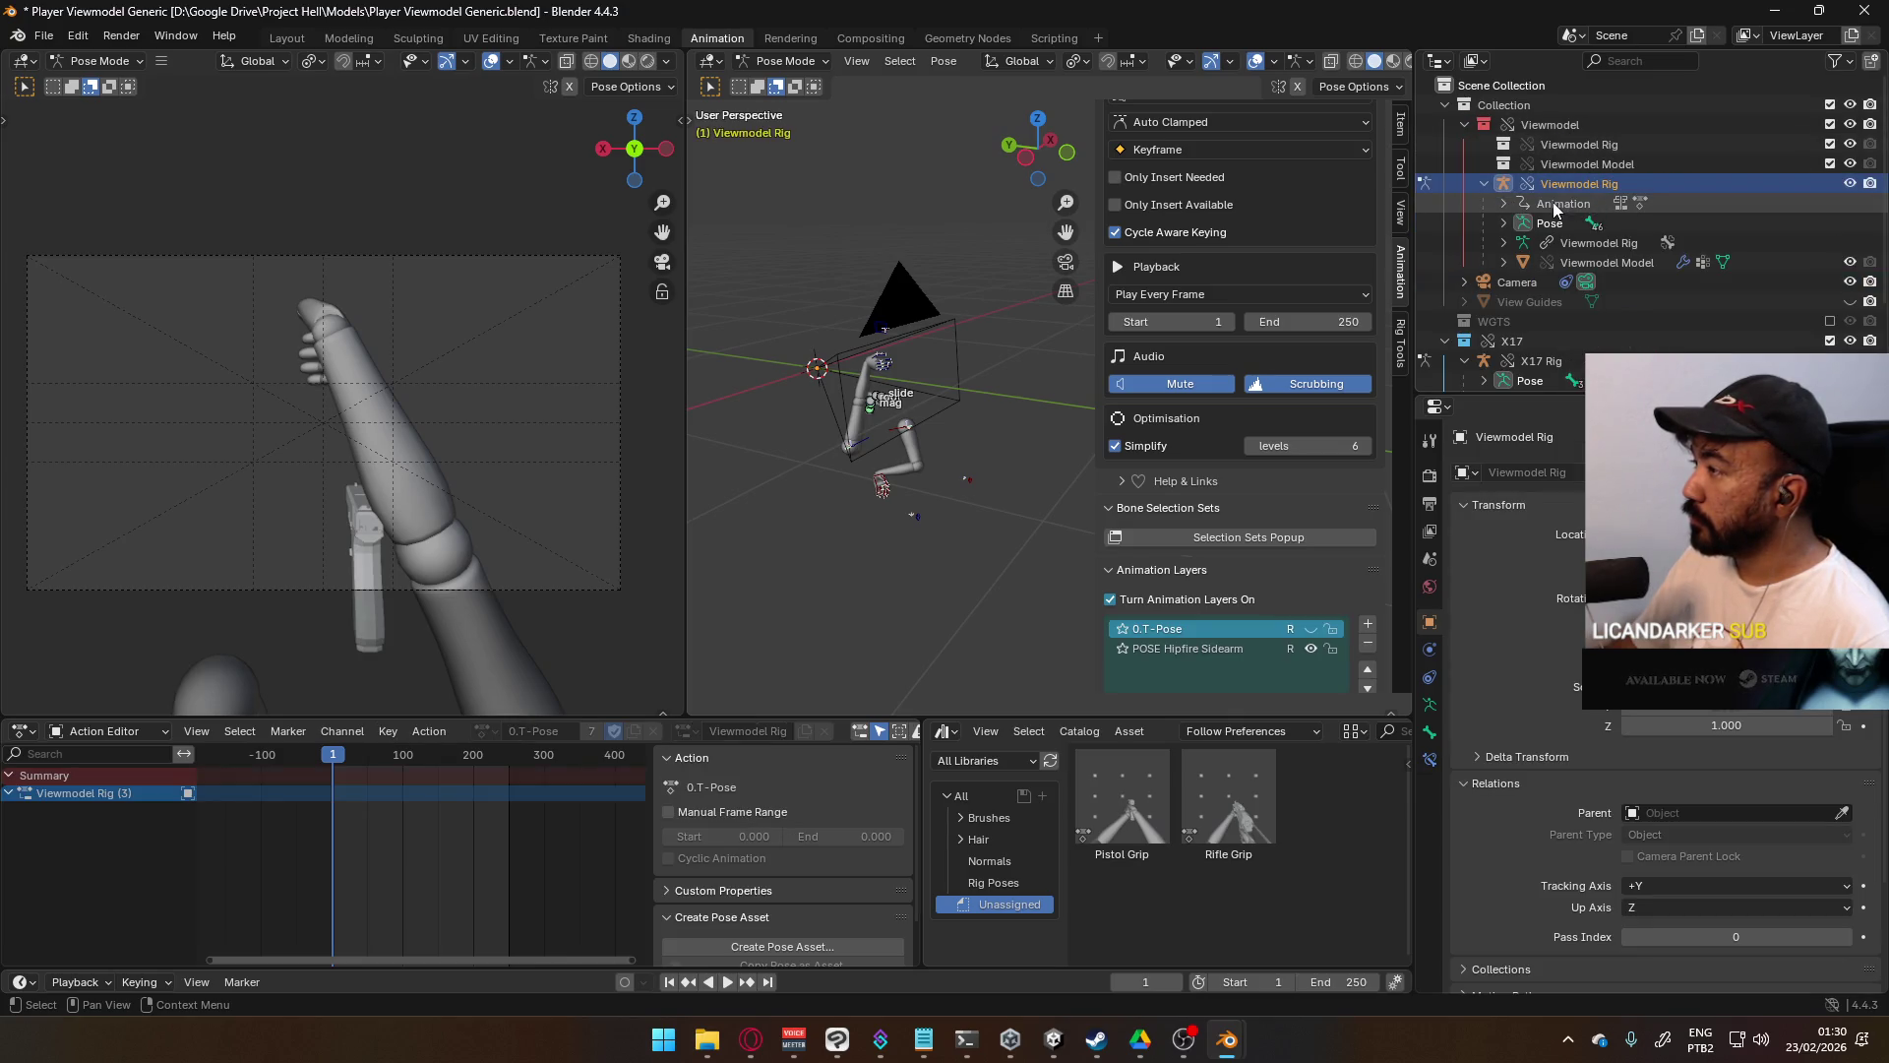
right_click(1553, 203)
left_click(1553, 203)
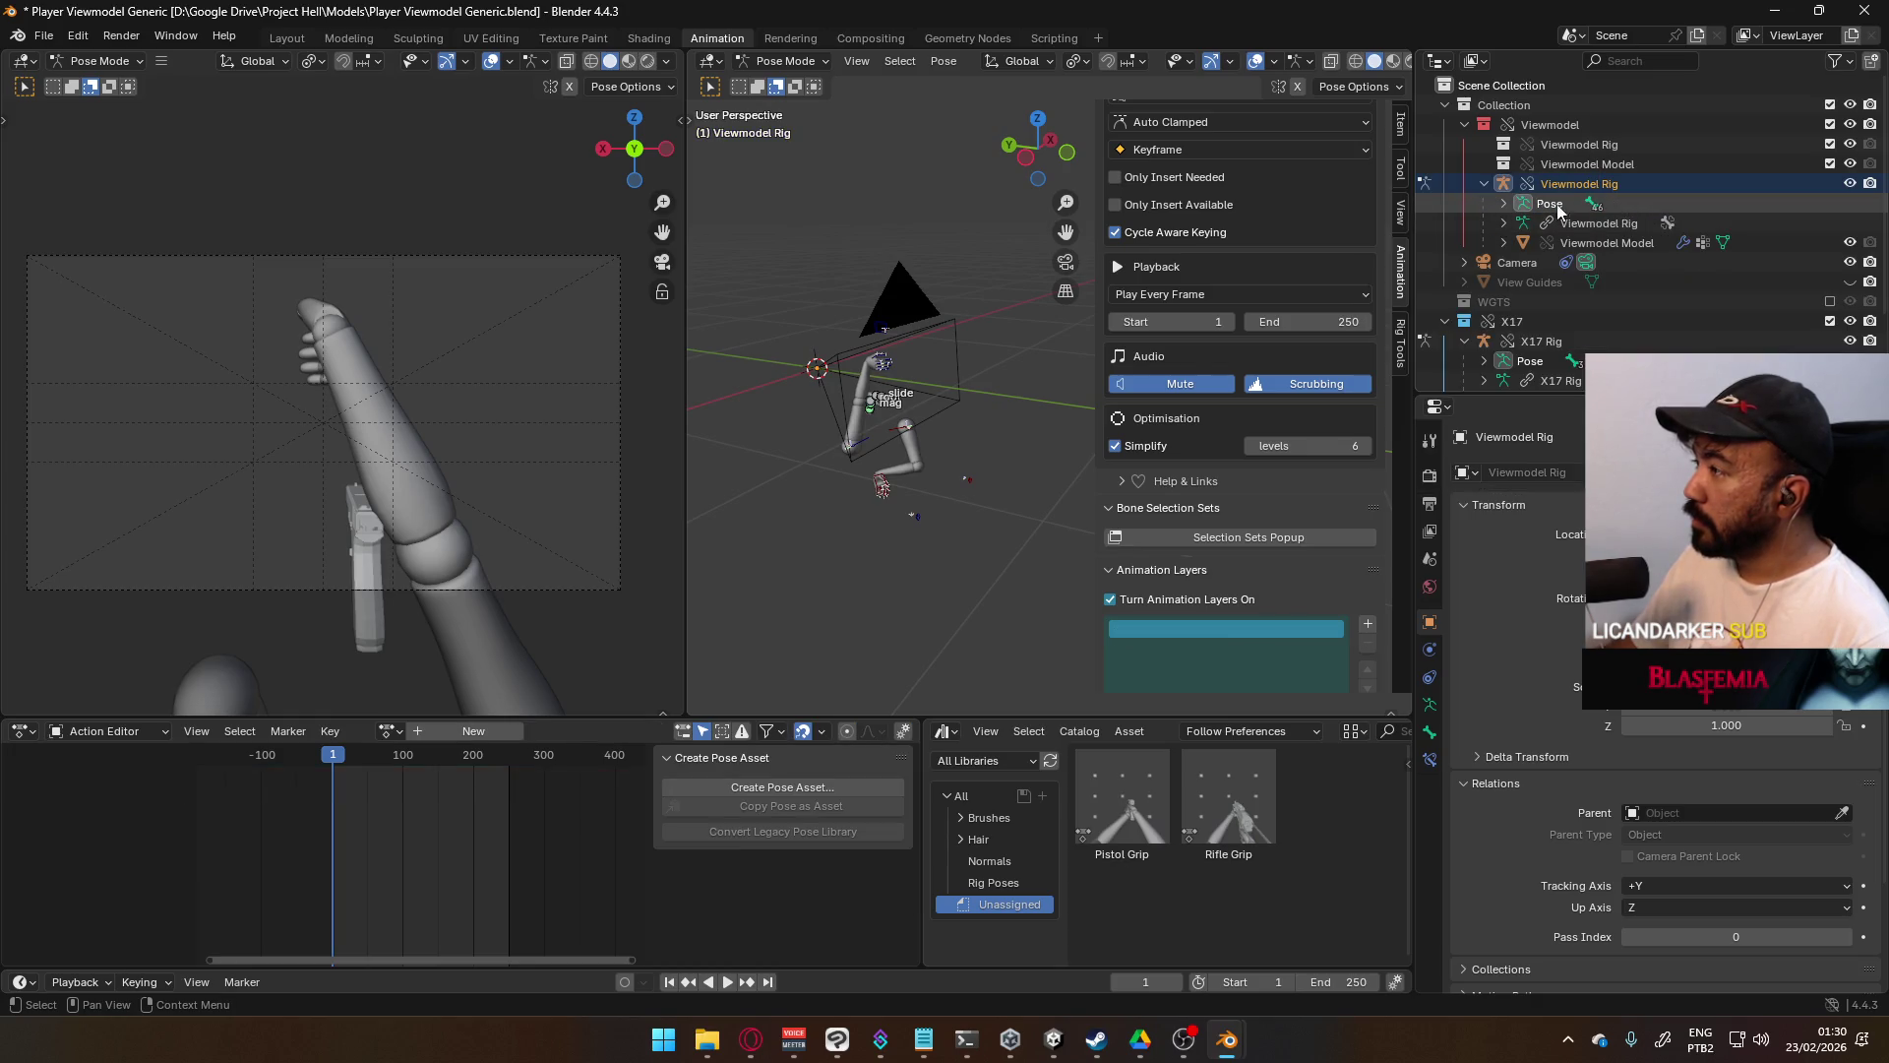
- Switch the rig to Object Mode and assign the 0.T-Pose action
left_click(884, 374)
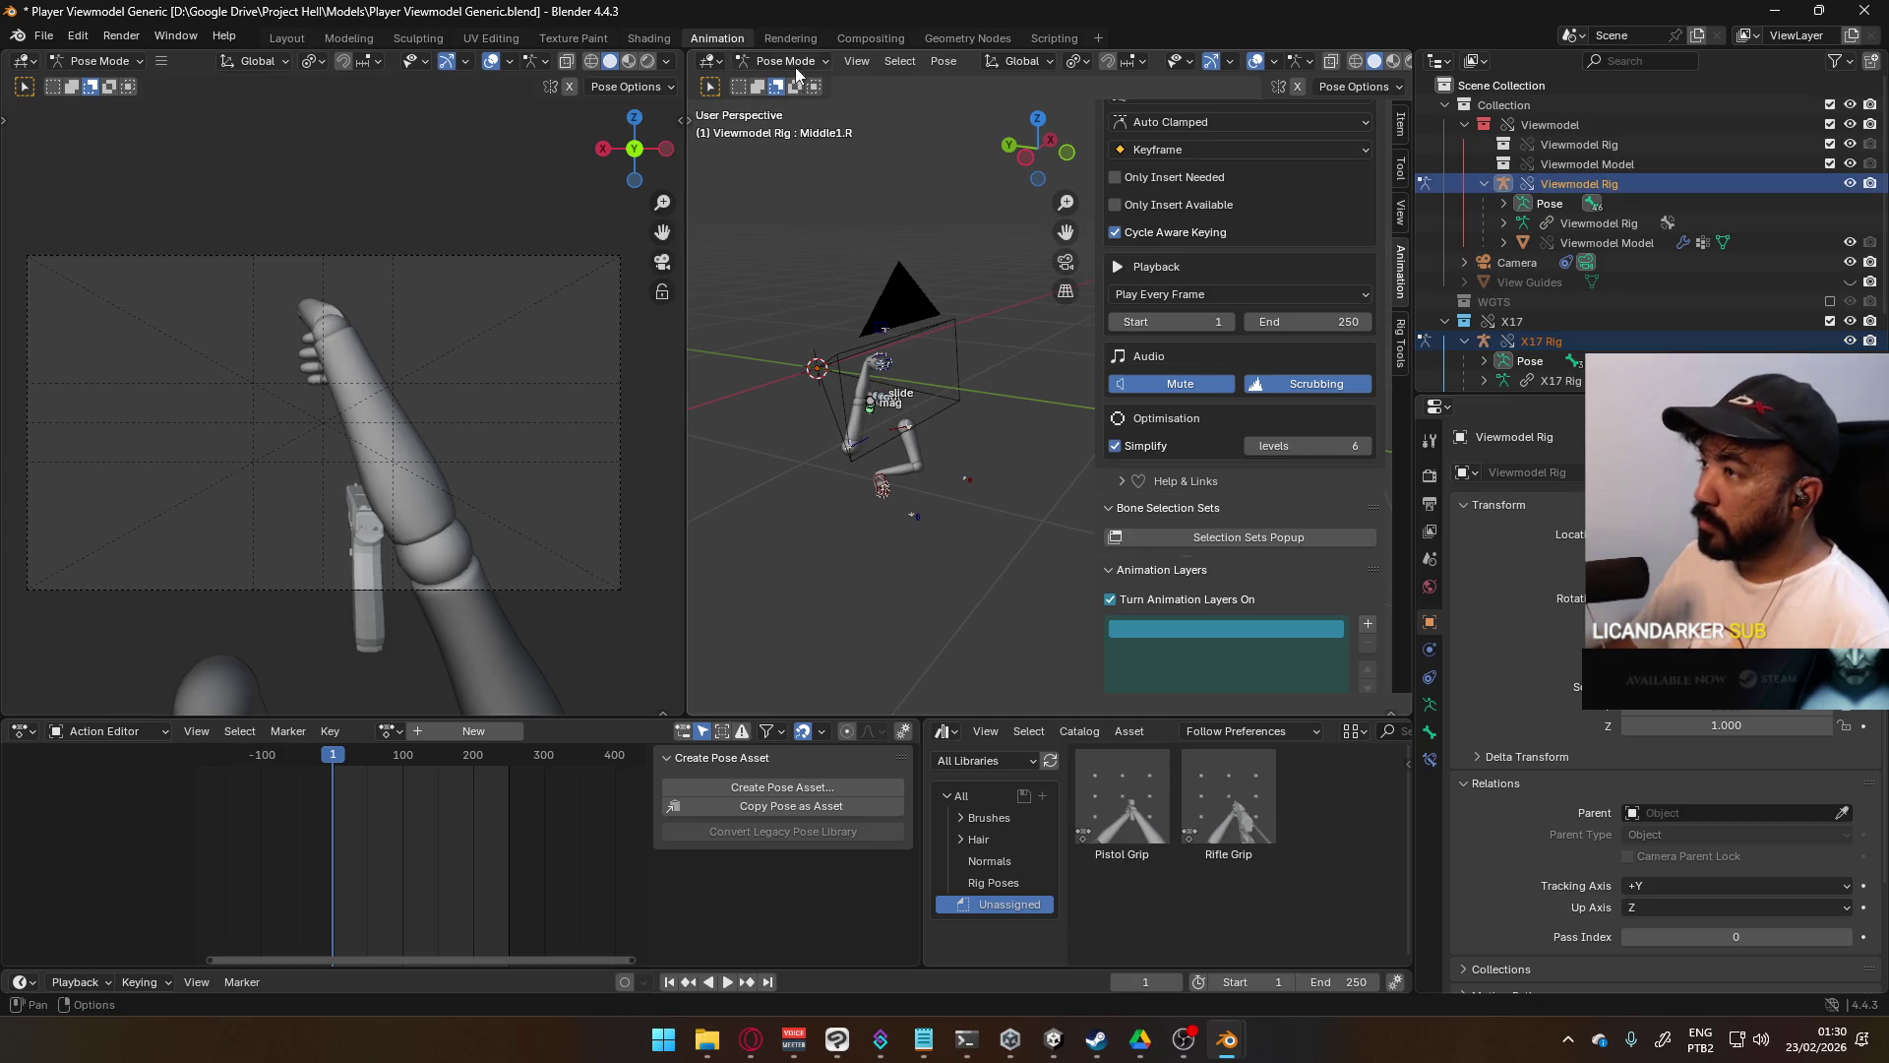
key("ctrl+Tab")
left_click(390, 731)
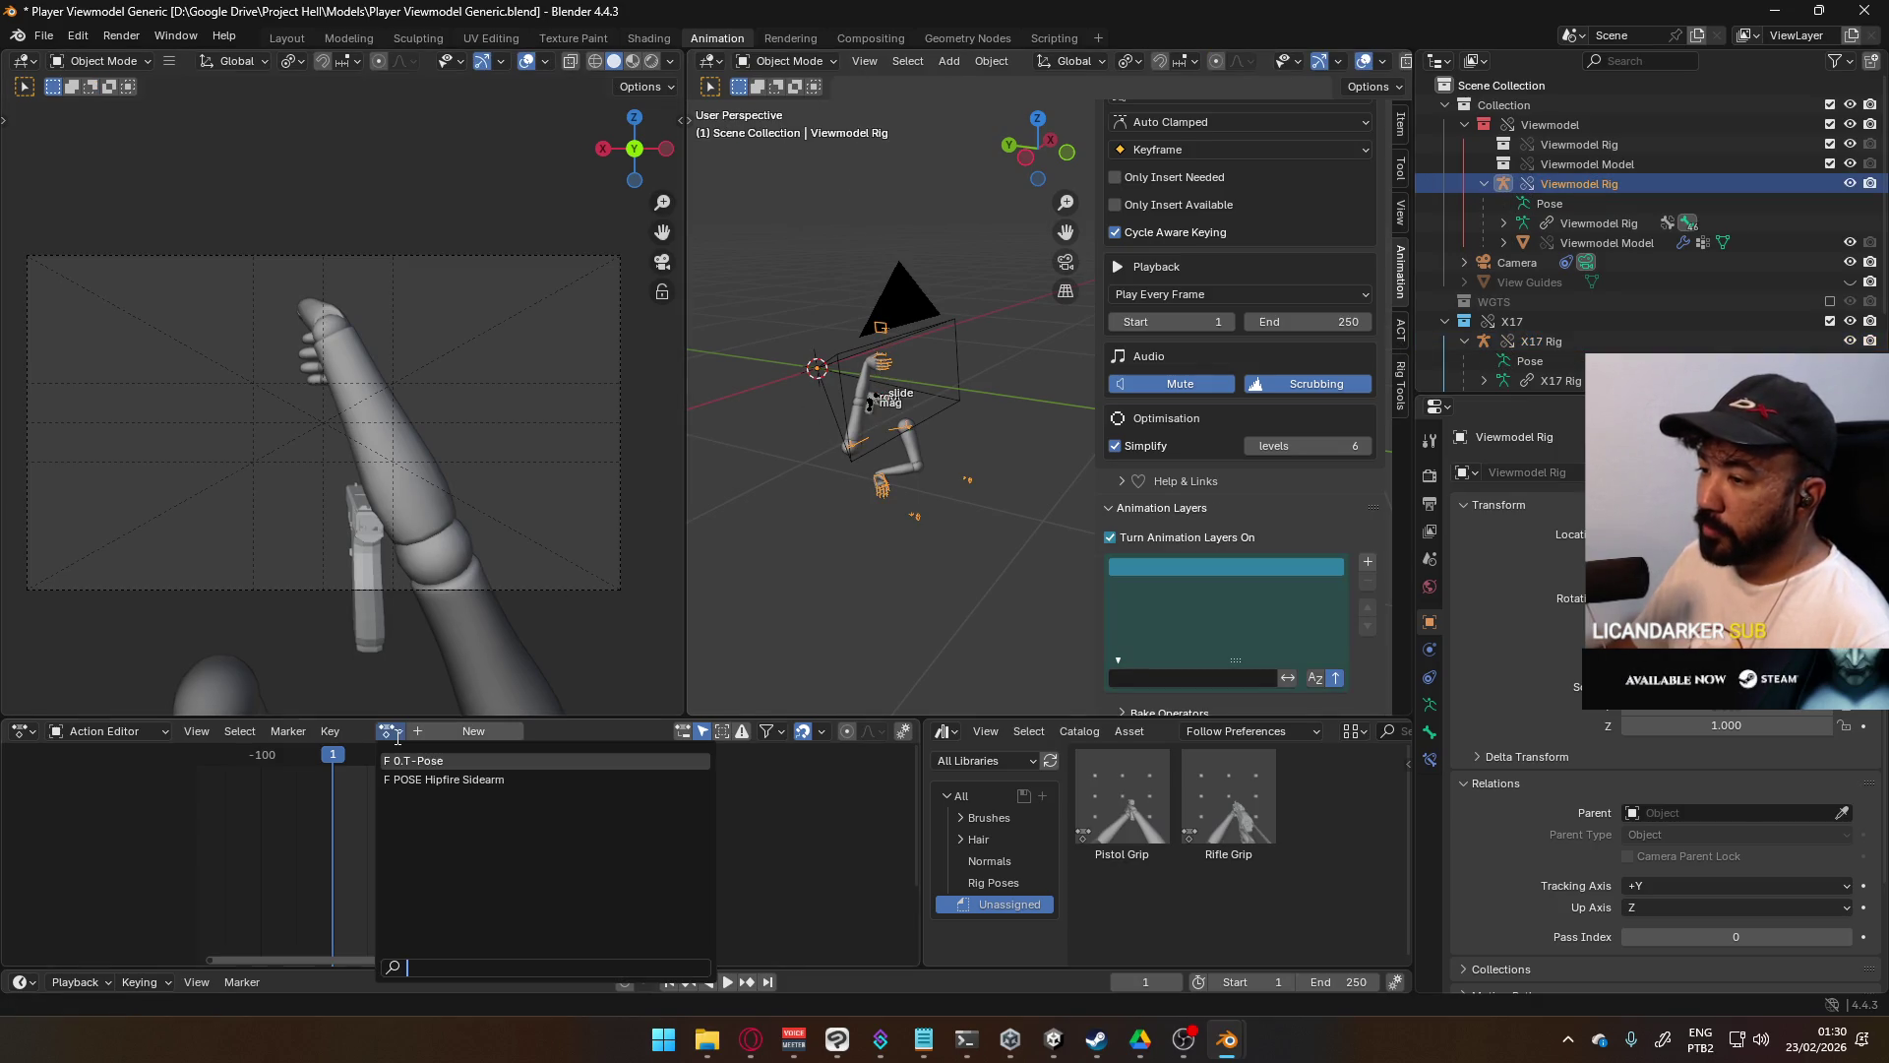
left_click(436, 761)
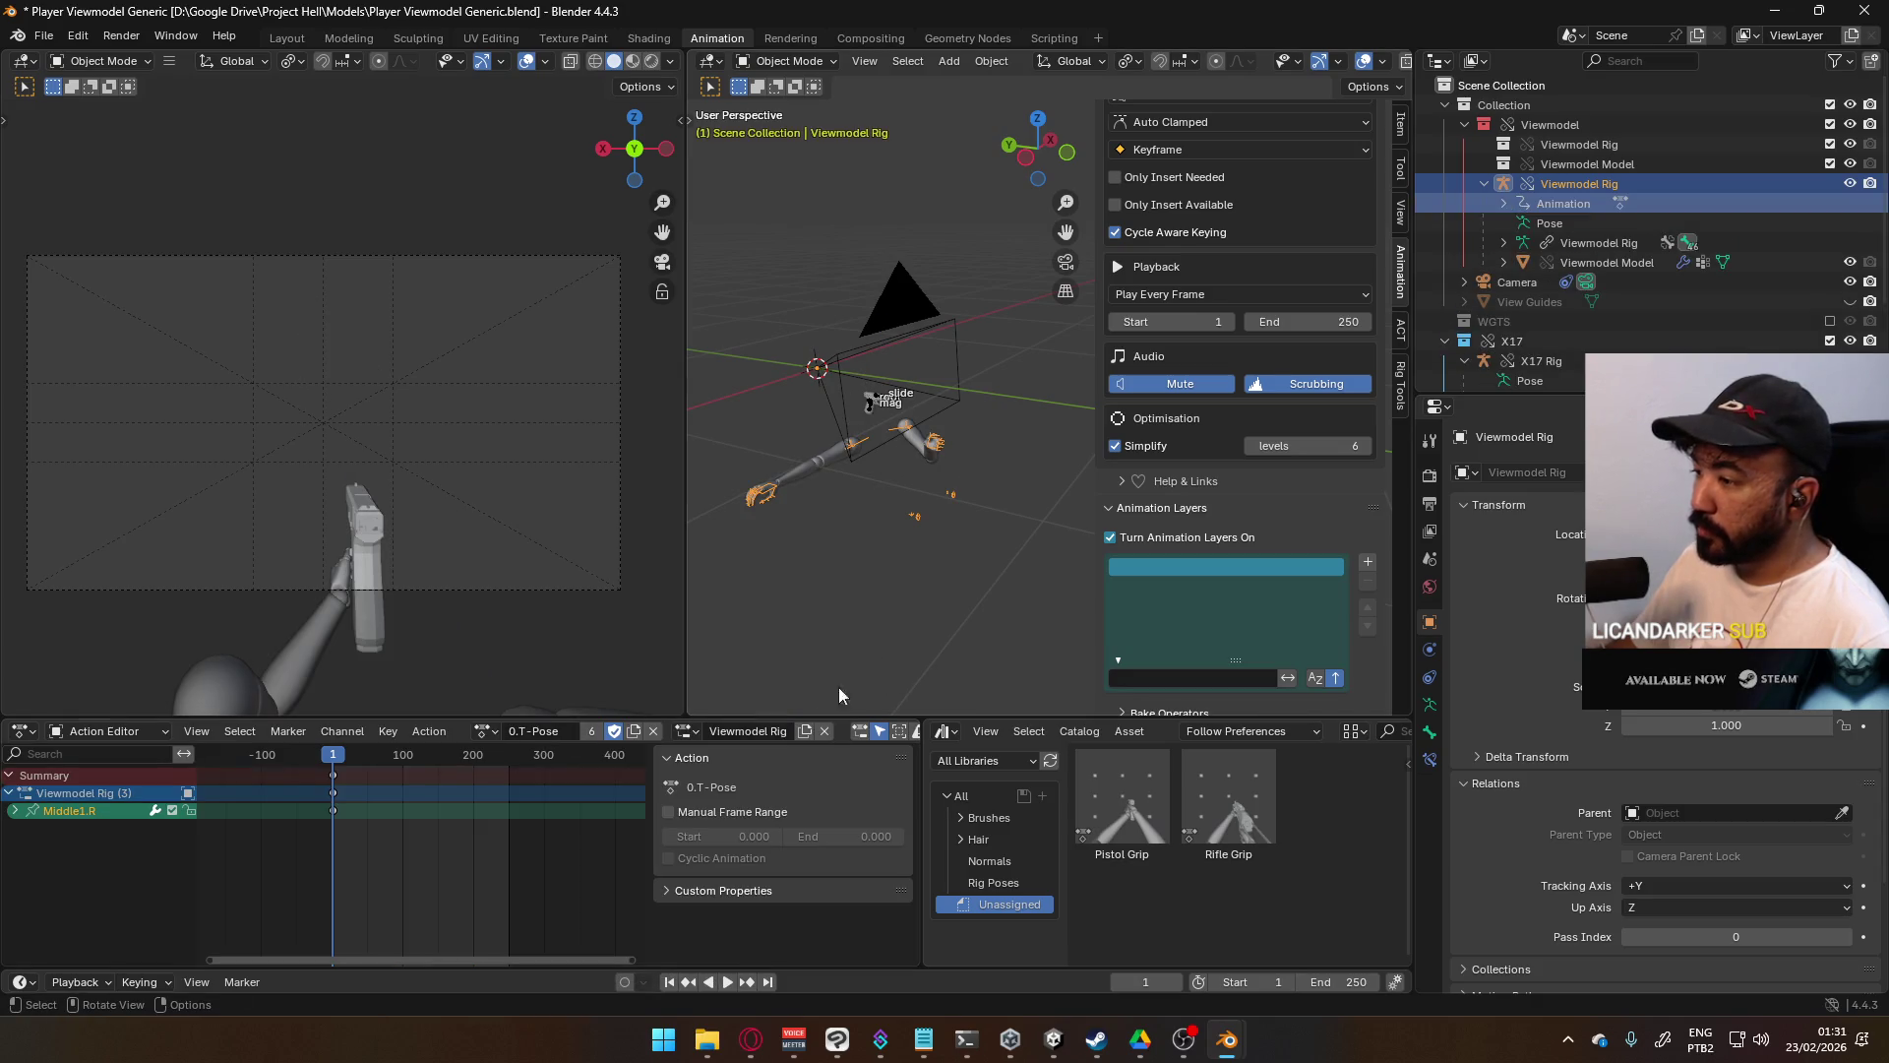
- Reassign the Viewmodel Rig action slot and inspect the Middle1.R channels
left_click(825, 730)
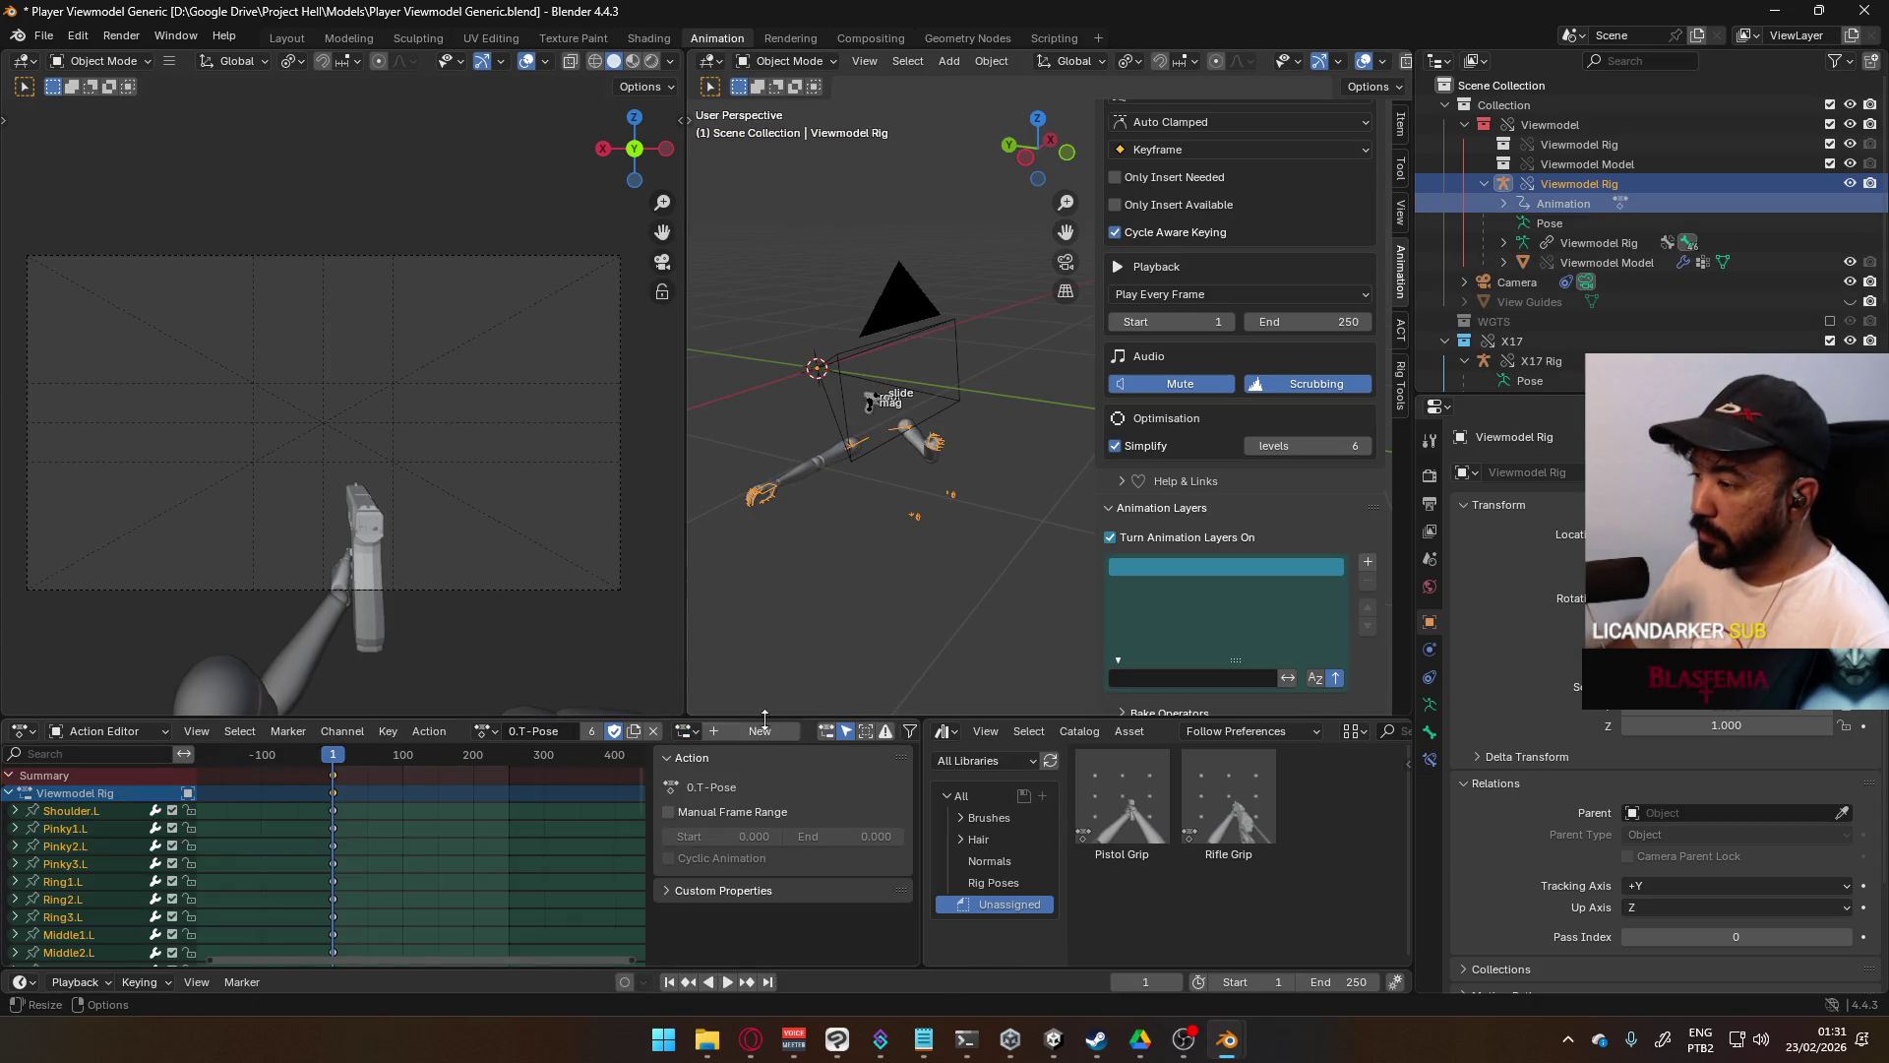
left_click(688, 730)
left_click(748, 762)
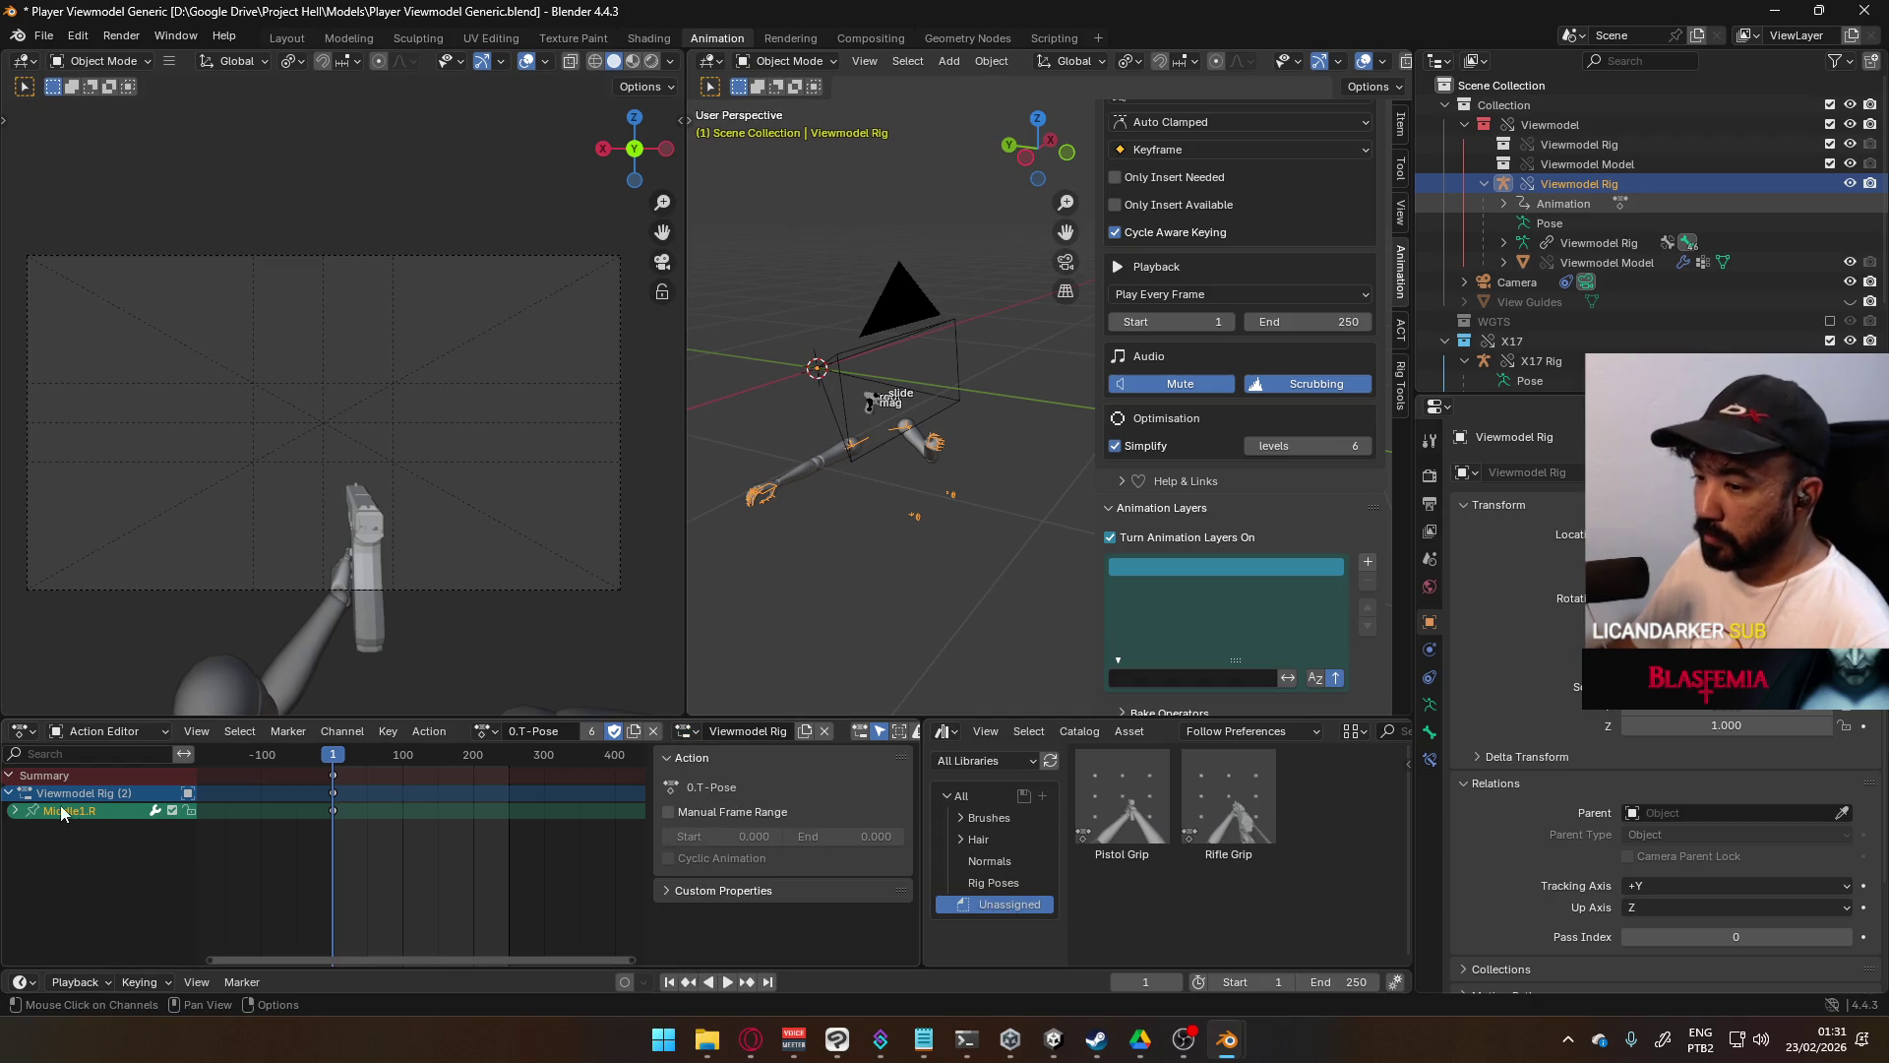
left_click(16, 810)
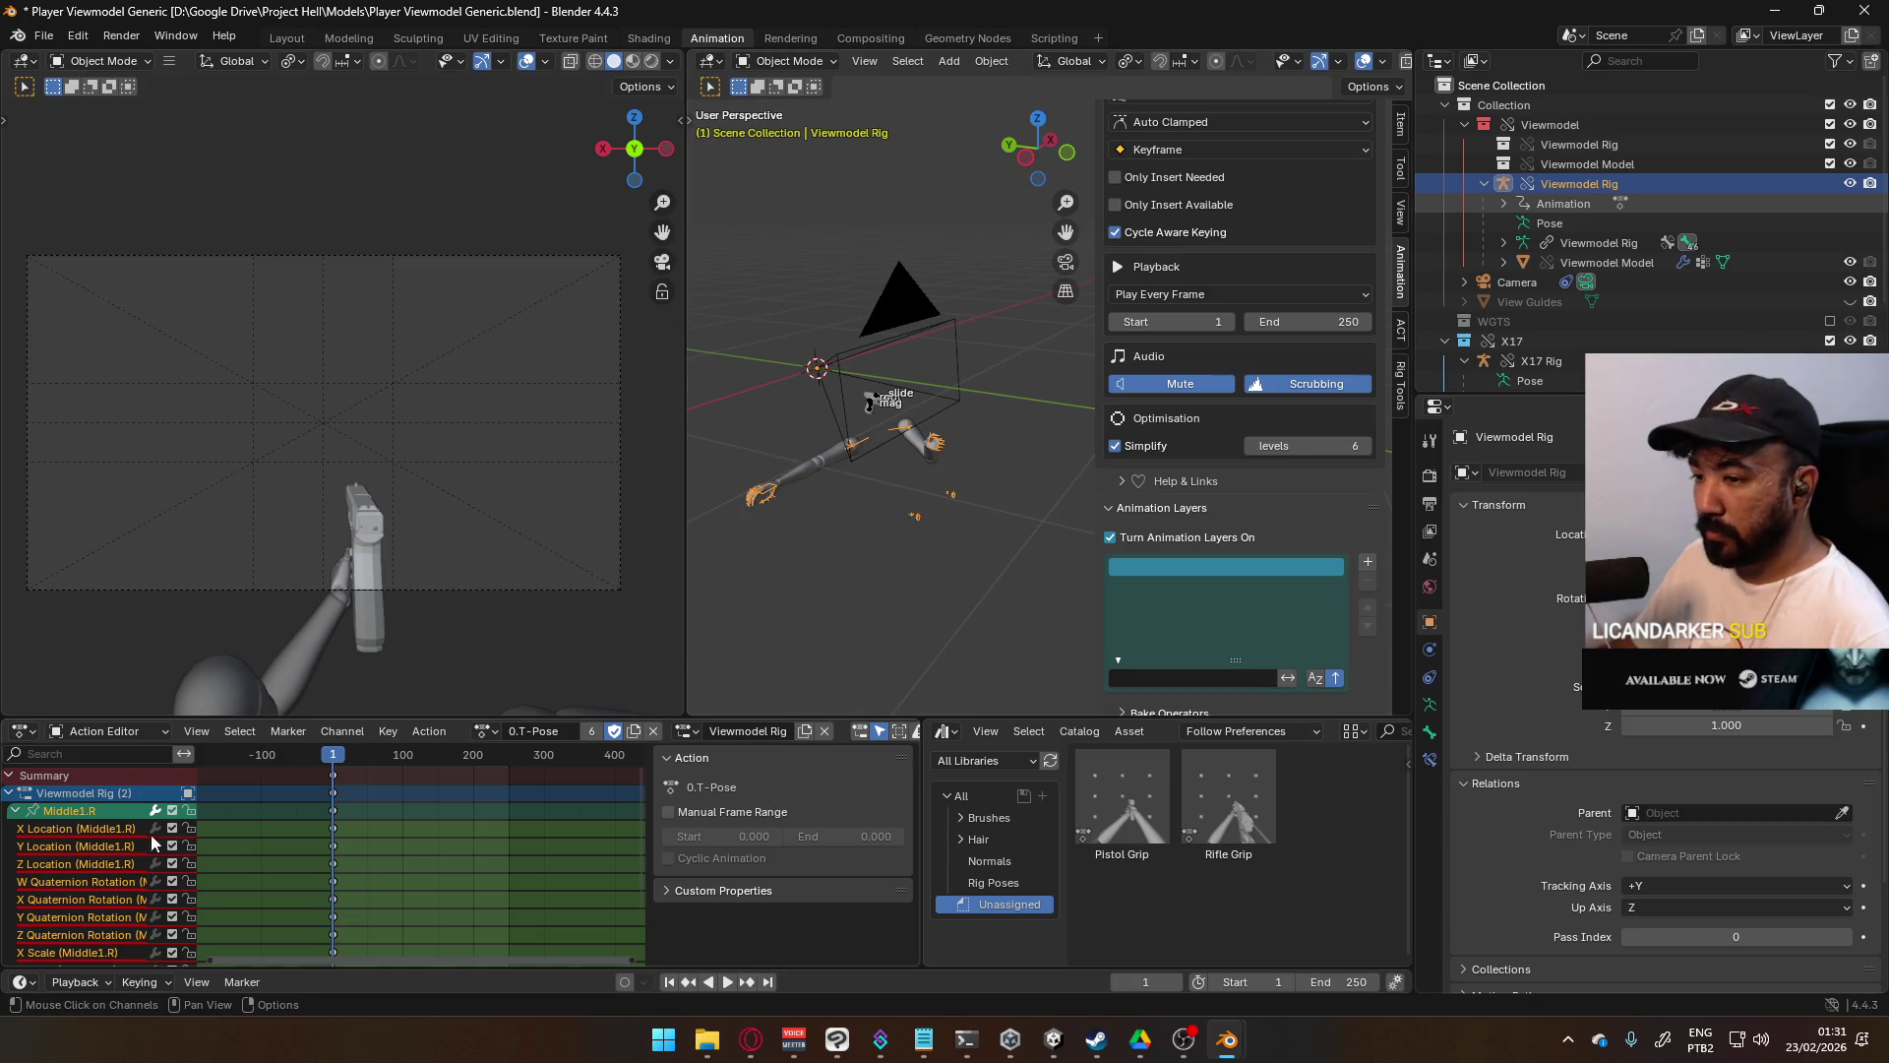
left_click(16, 811)
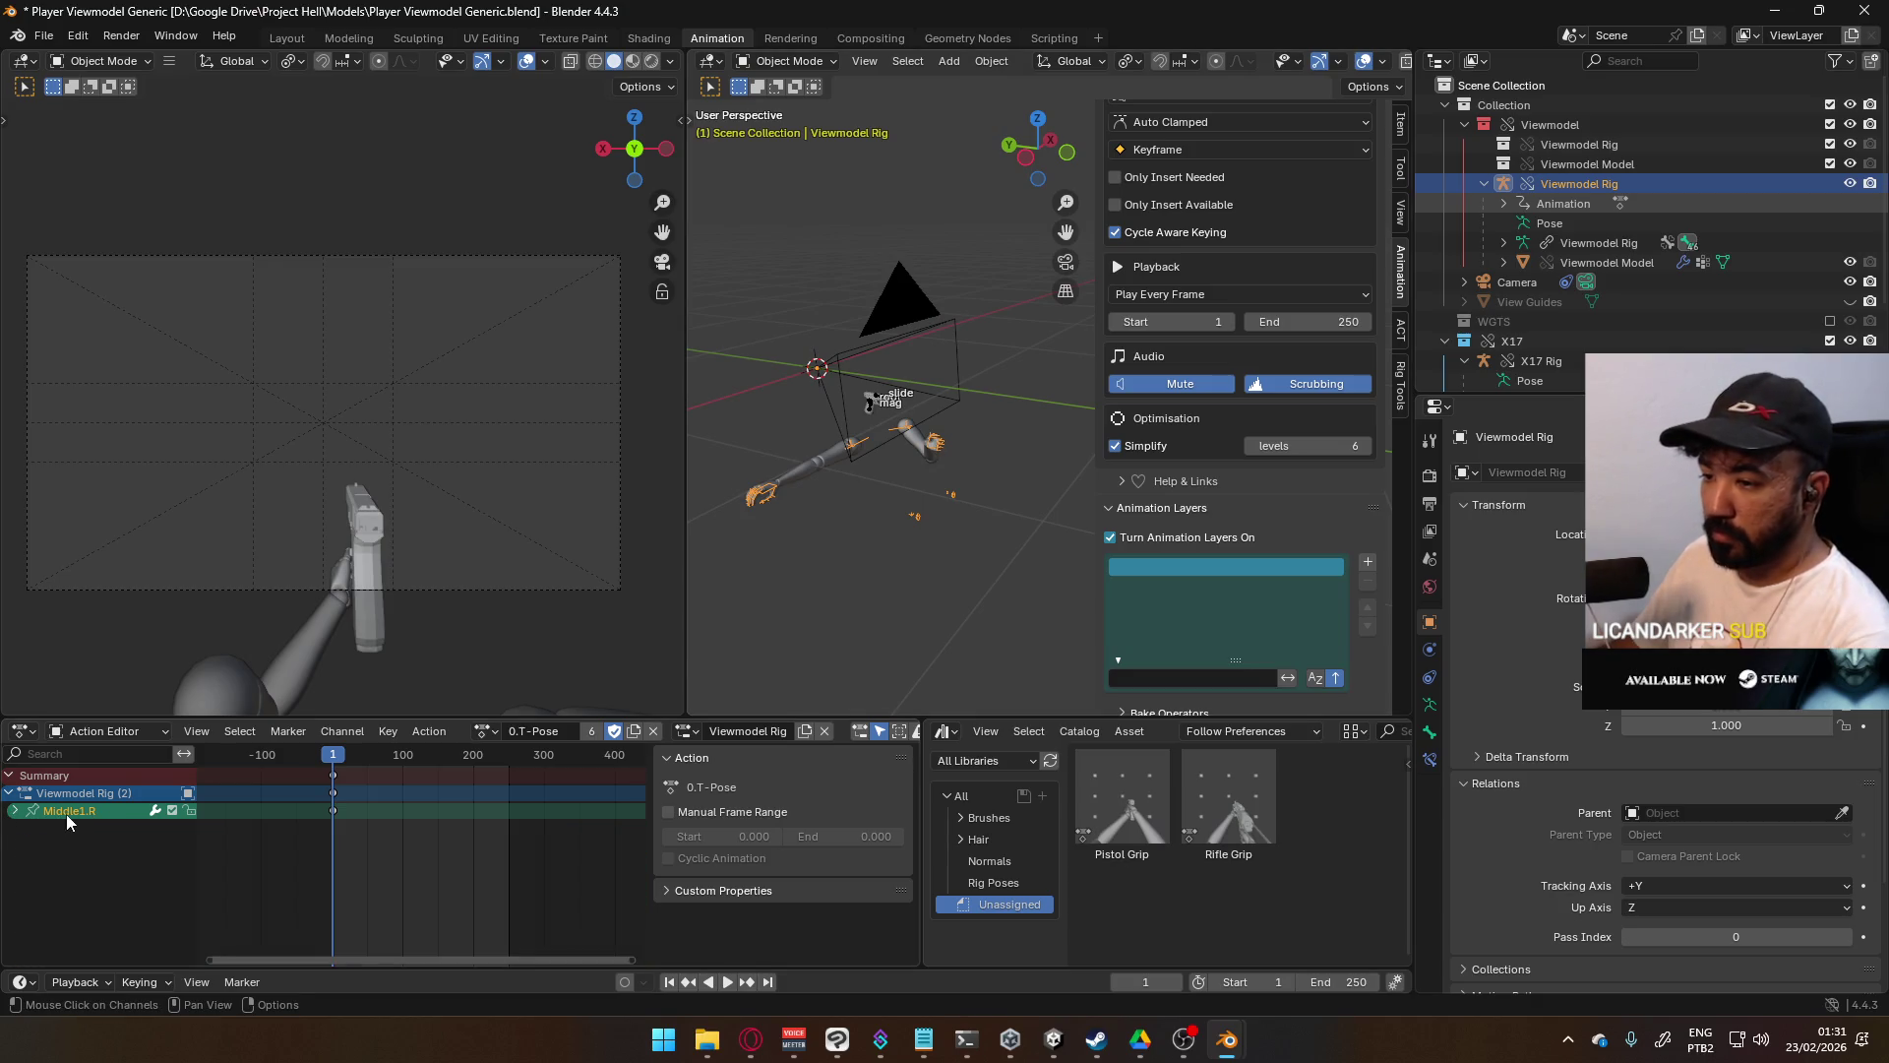
right_click(67, 813)
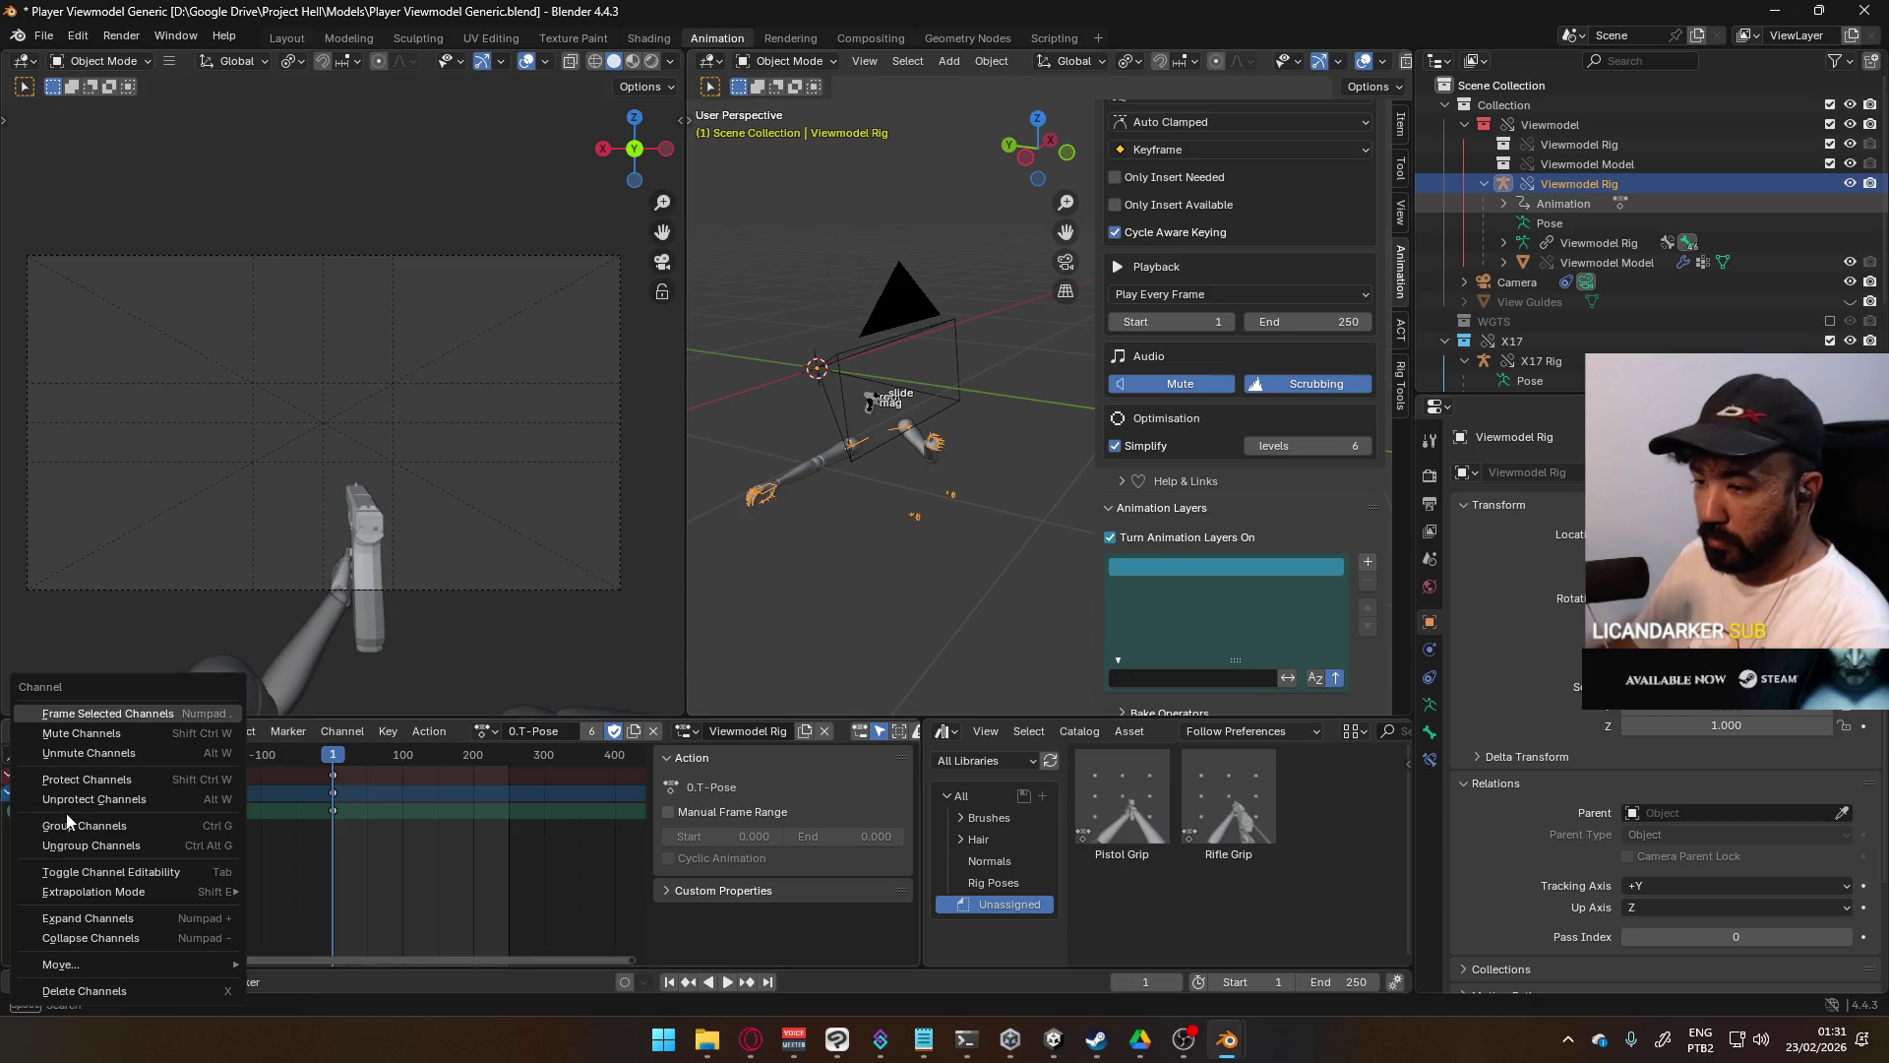
- Delete the Middle1.R channels and clear the rig's rotation
left_click(136, 988)
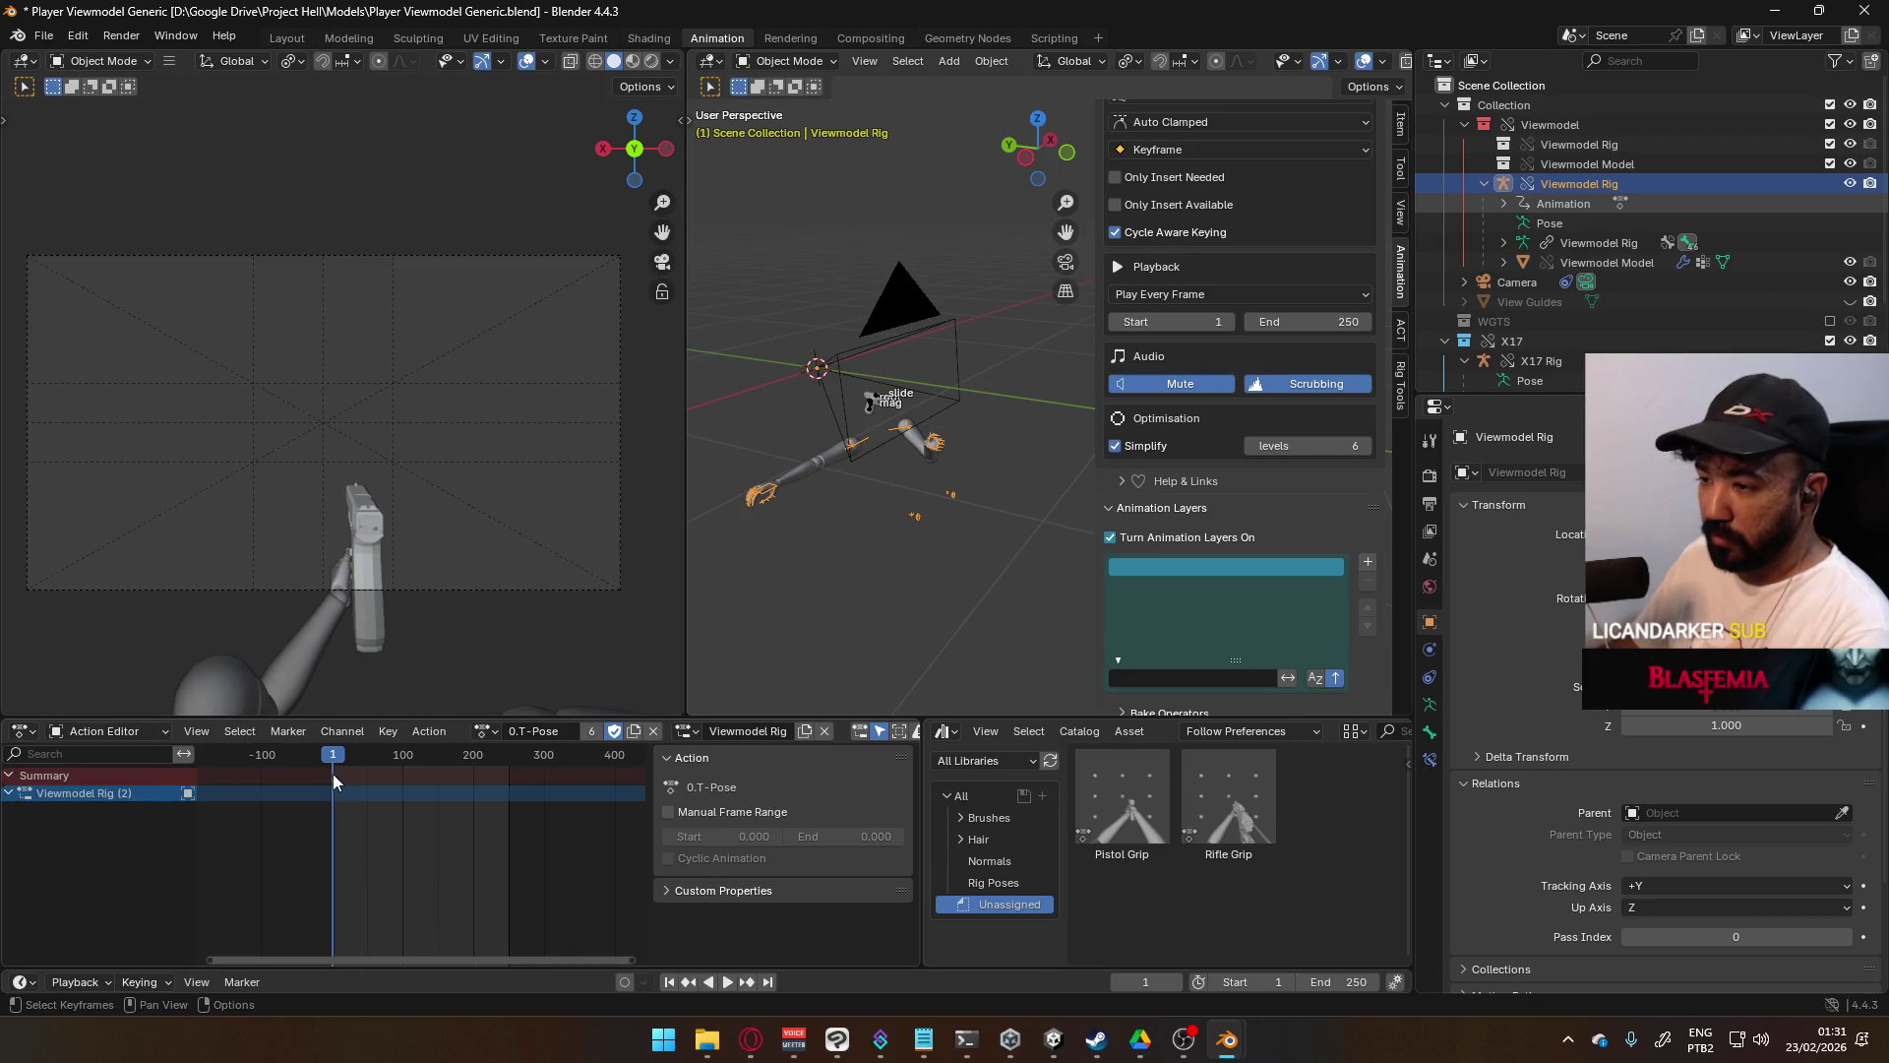
scroll(740, 618, "up", 3)
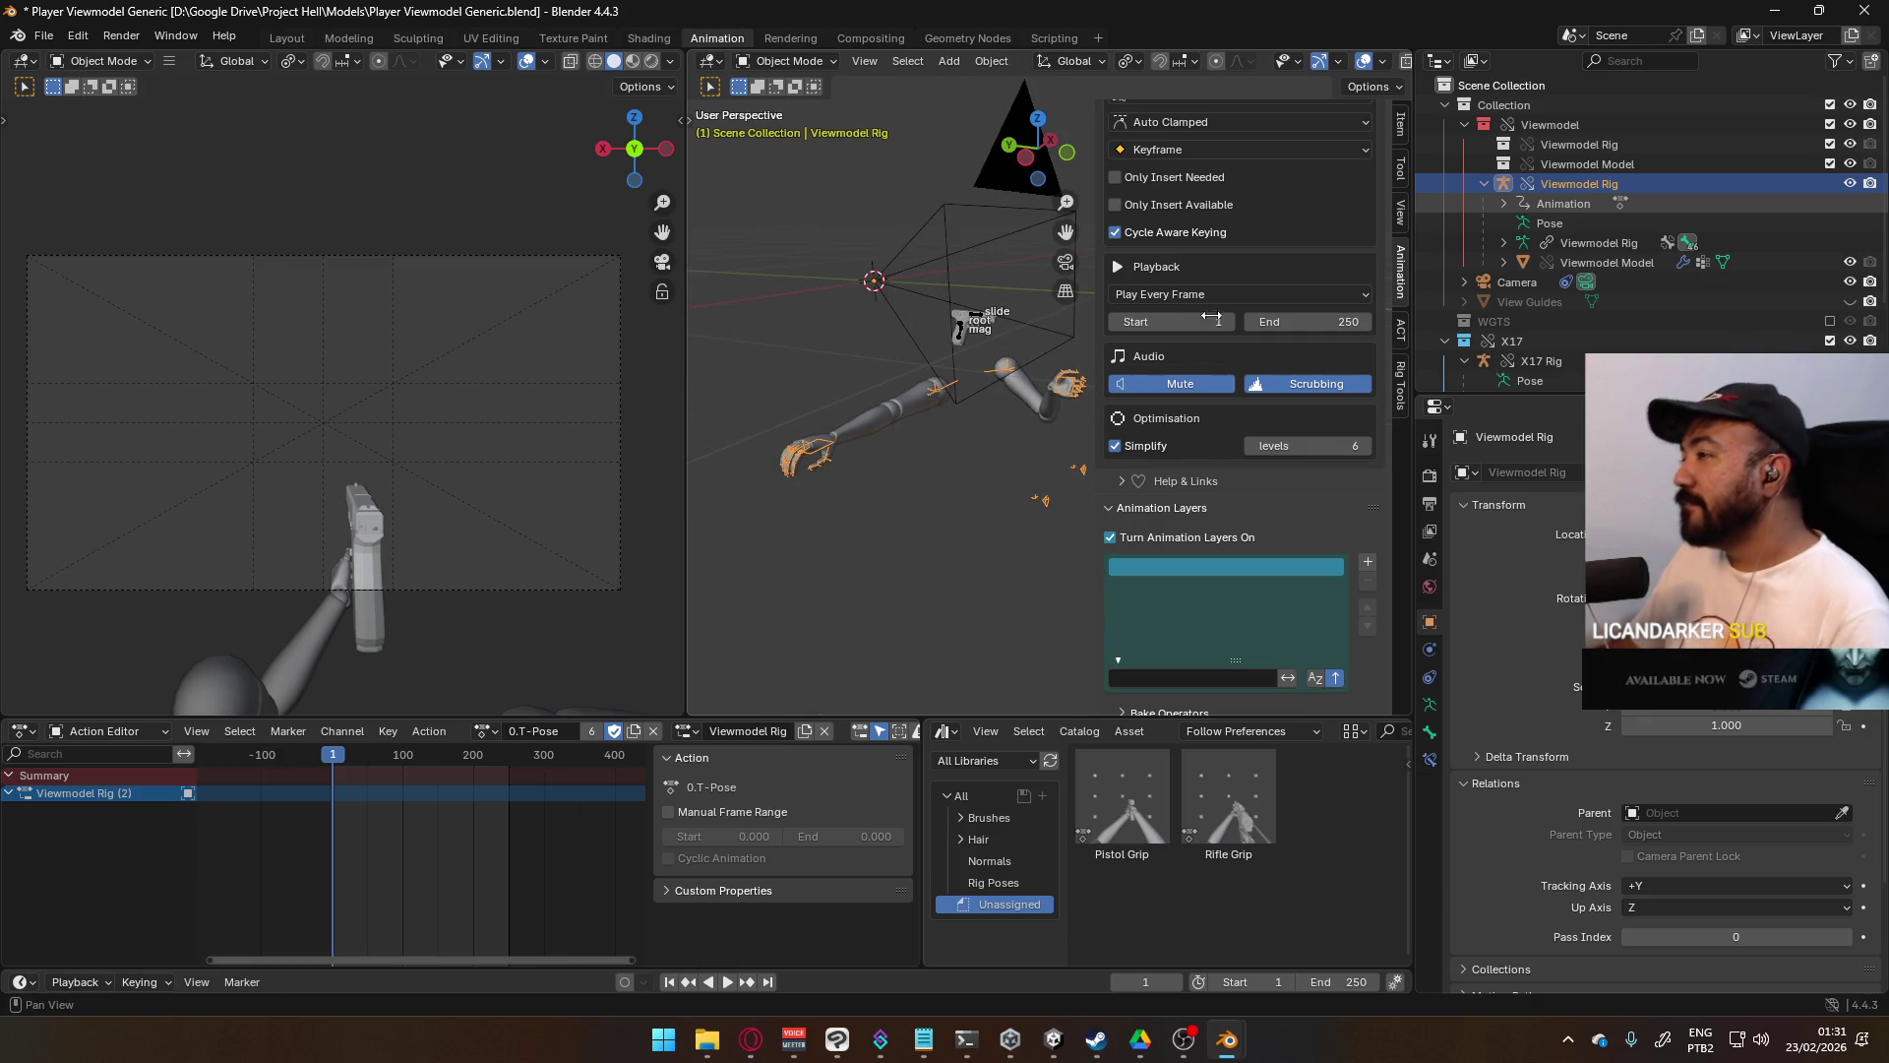
scroll(1290, 388, "up", 6)
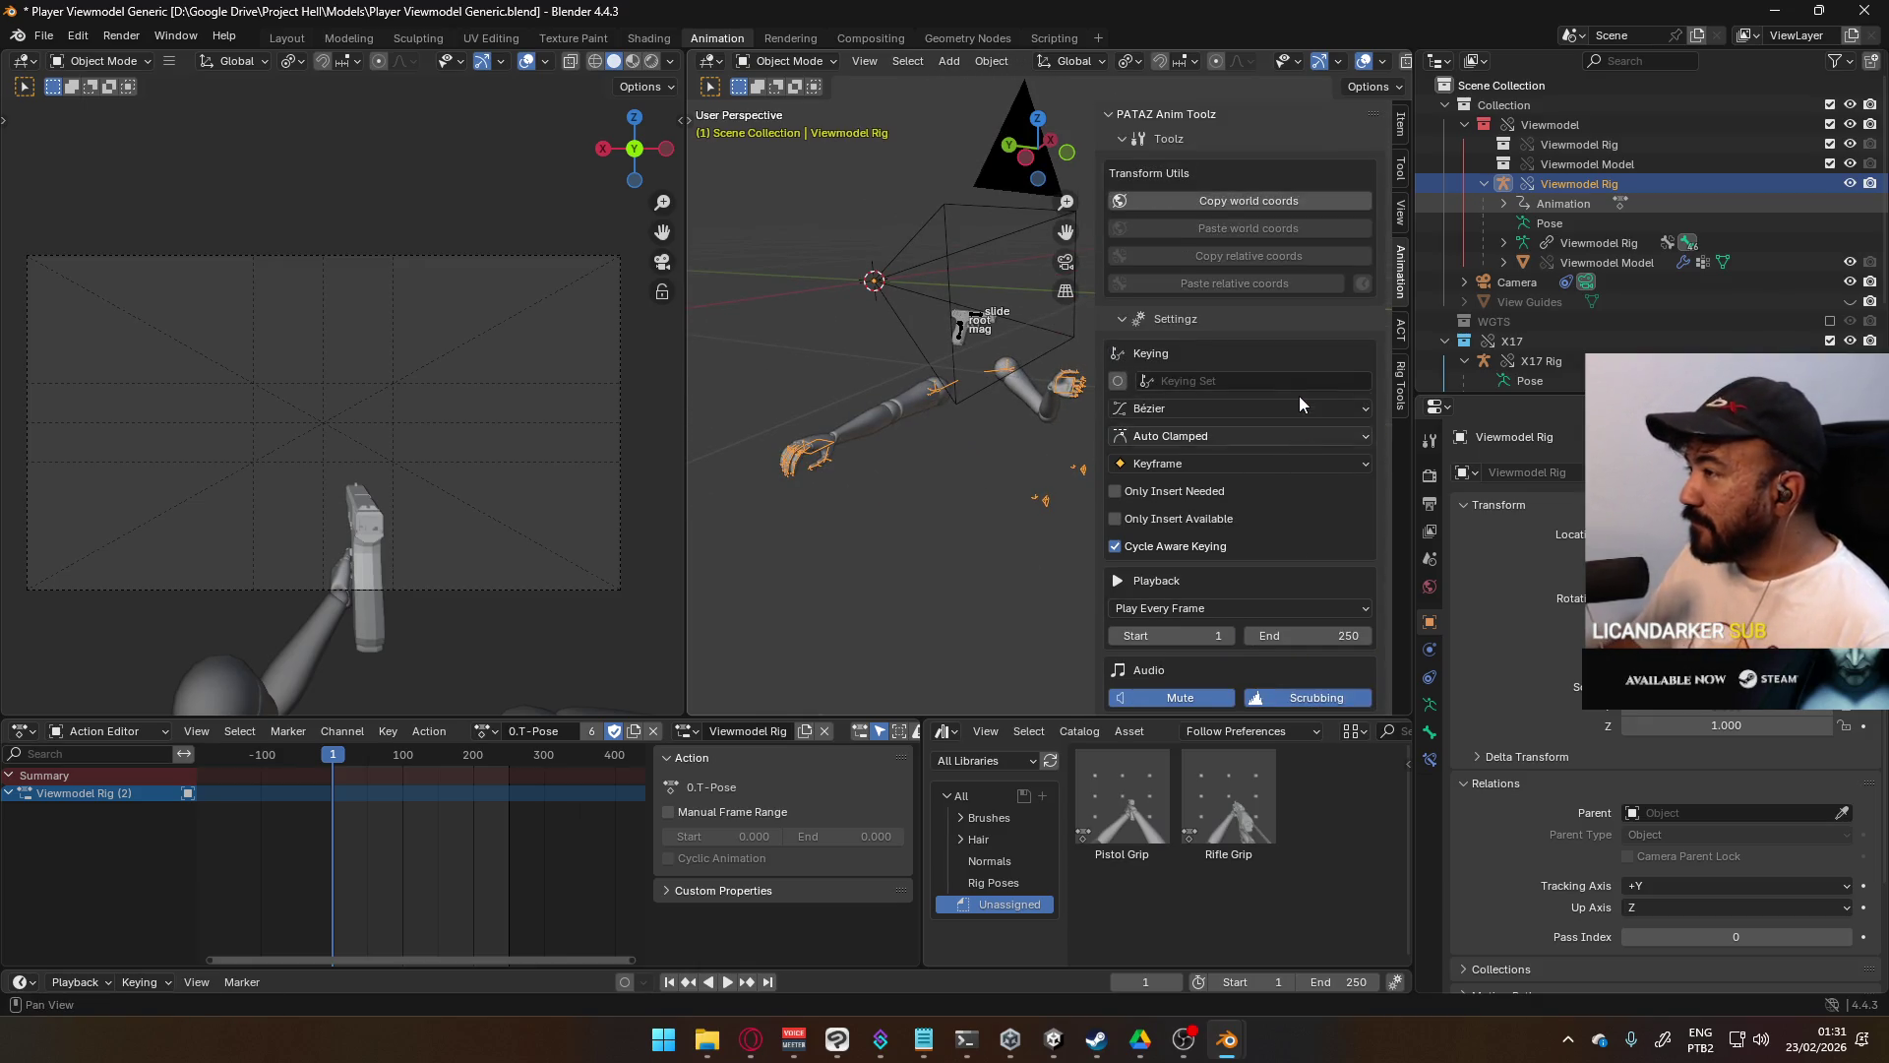
left_click(1402, 128)
key("alt+r")
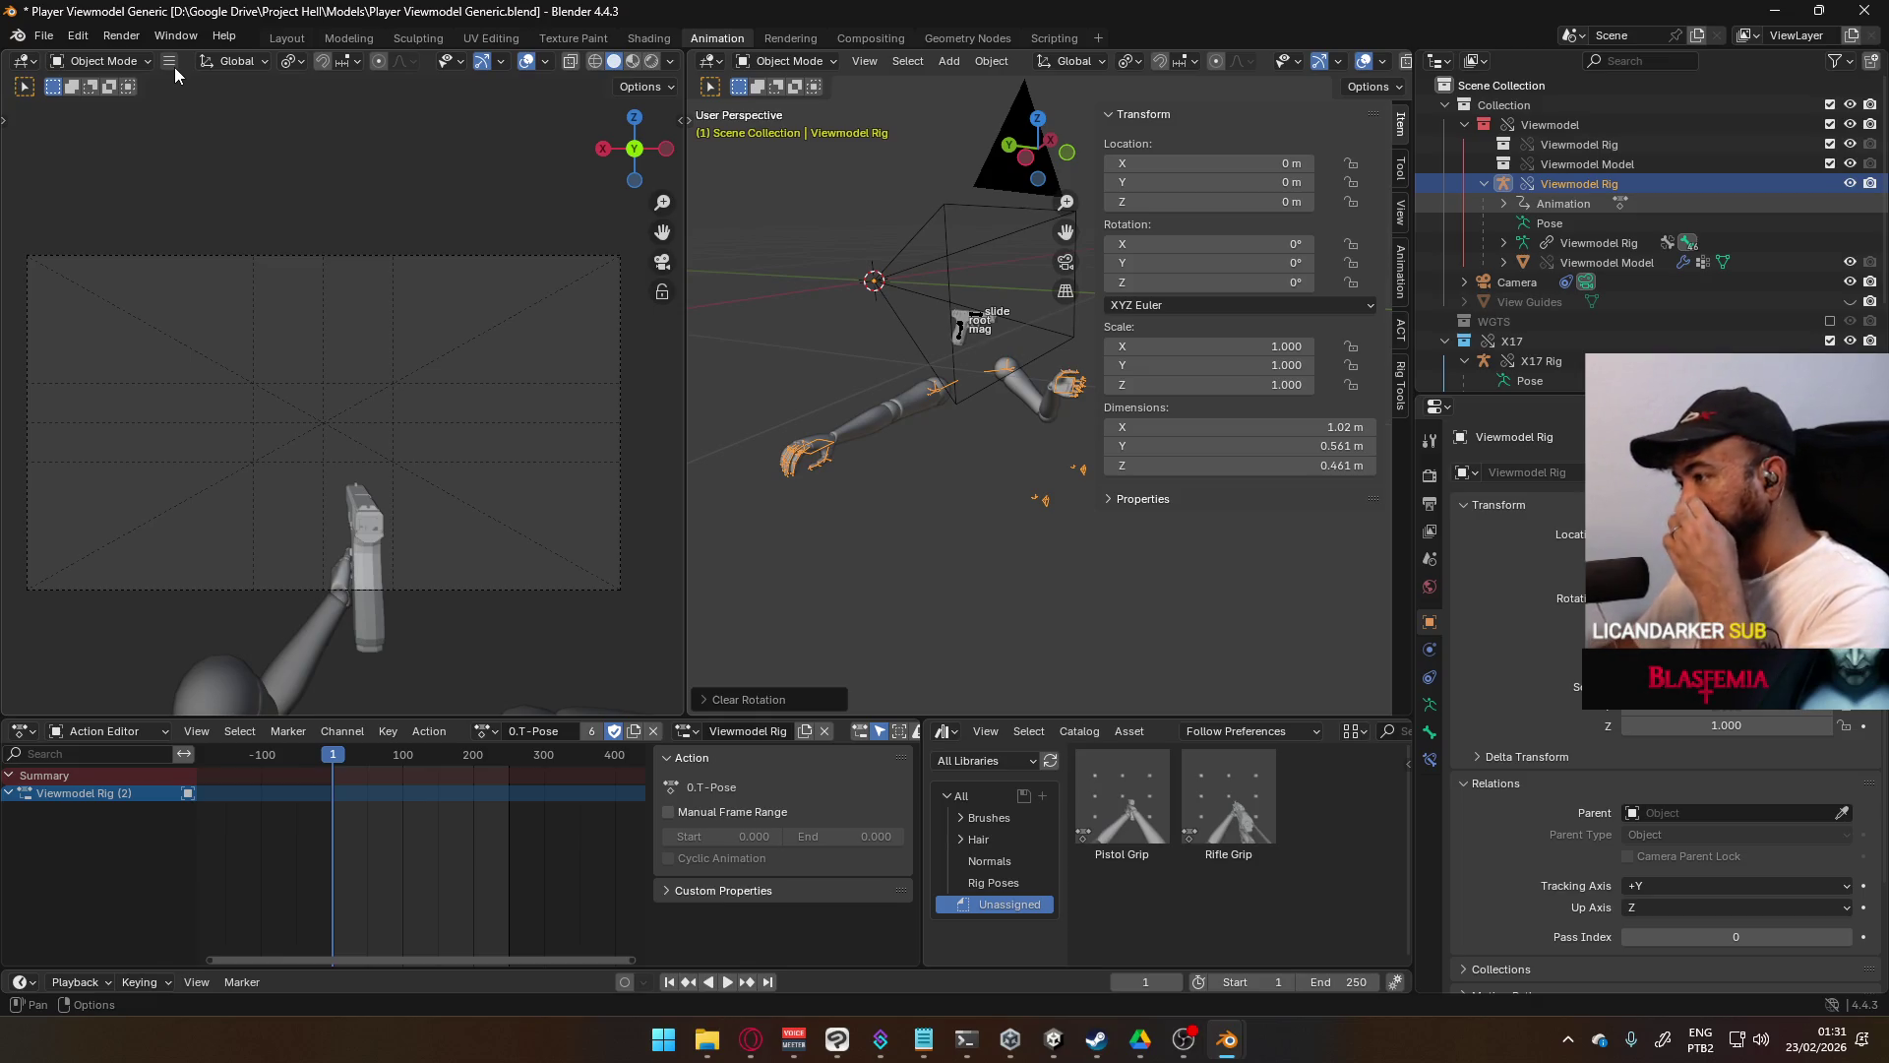
- Switch the rig into Pose Mode and back to Object Mode
mouse_move(324, 197)
middle_mouse_down()
mouse_move(499, 316)
mouse_move(995, 471)
middle_mouse_up()
left_click(787, 61)
left_click(797, 128)
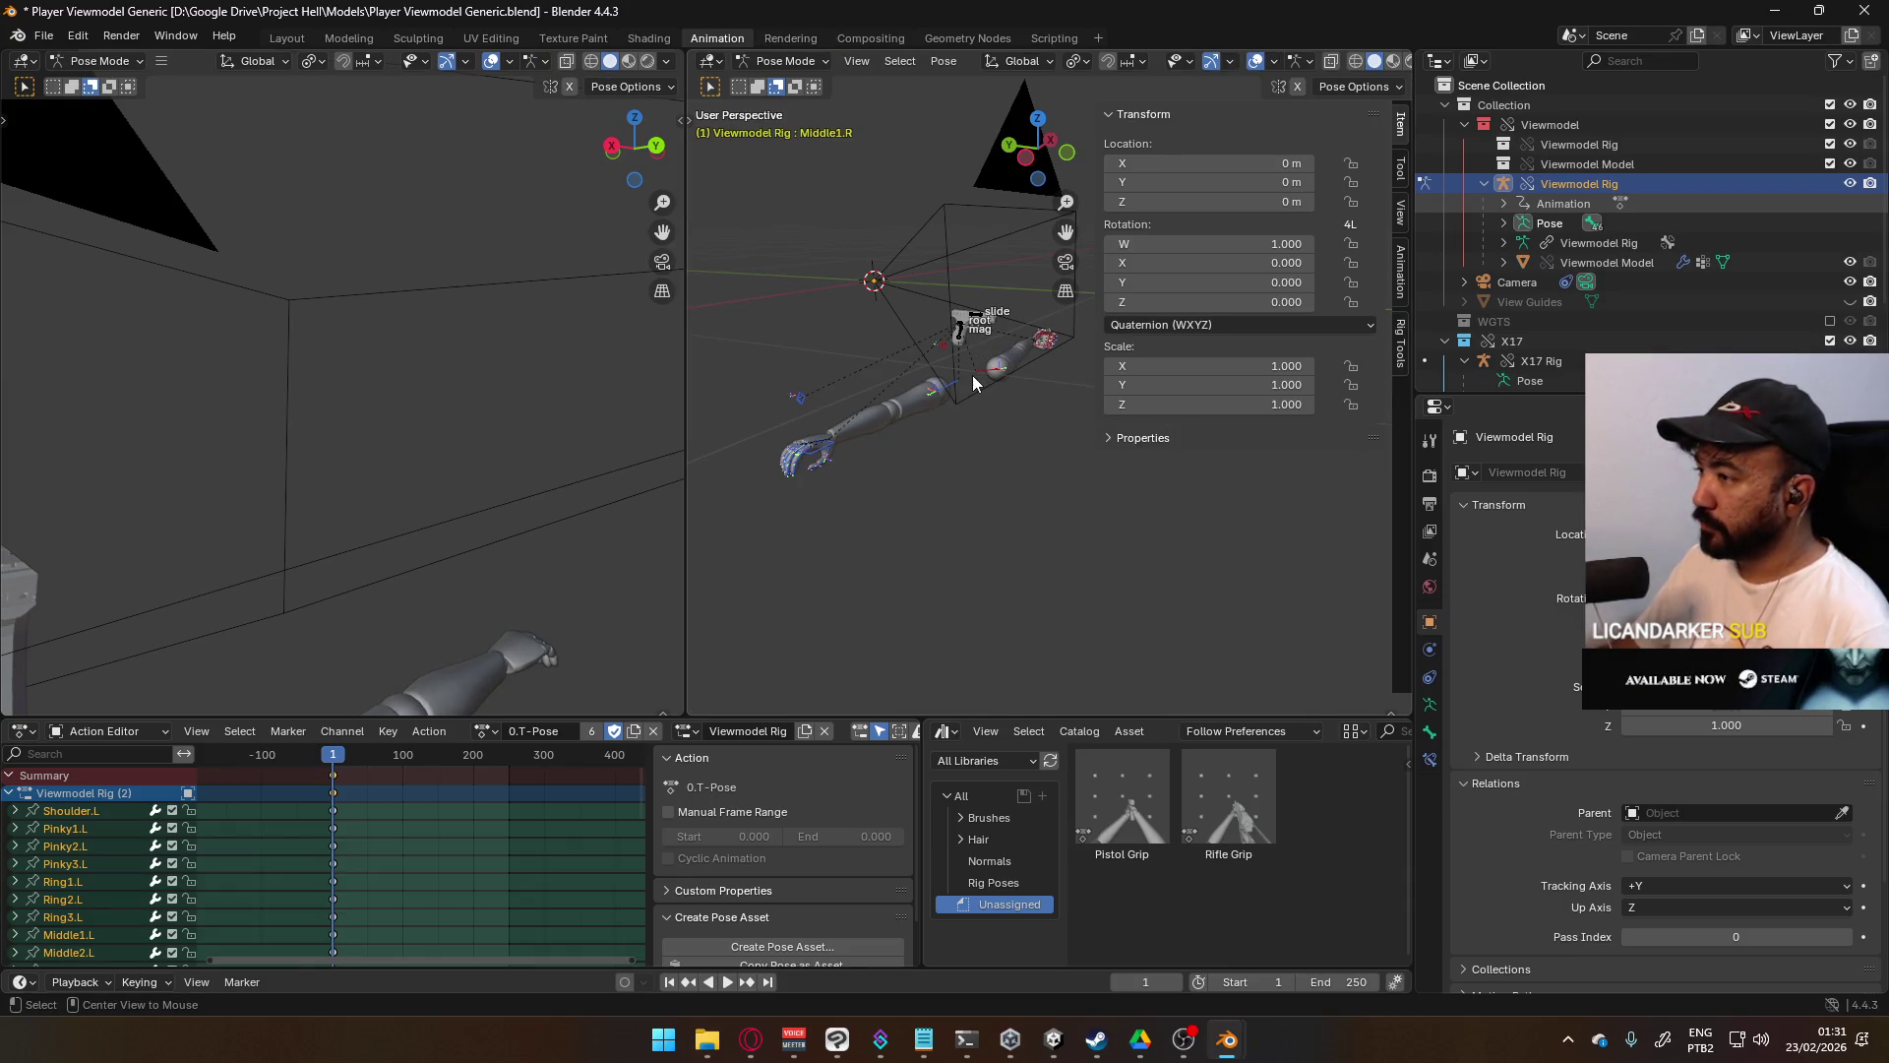
mouse_move(899, 292)
middle_mouse_down()
mouse_move(983, 313)
mouse_move(959, 324)
middle_mouse_up()
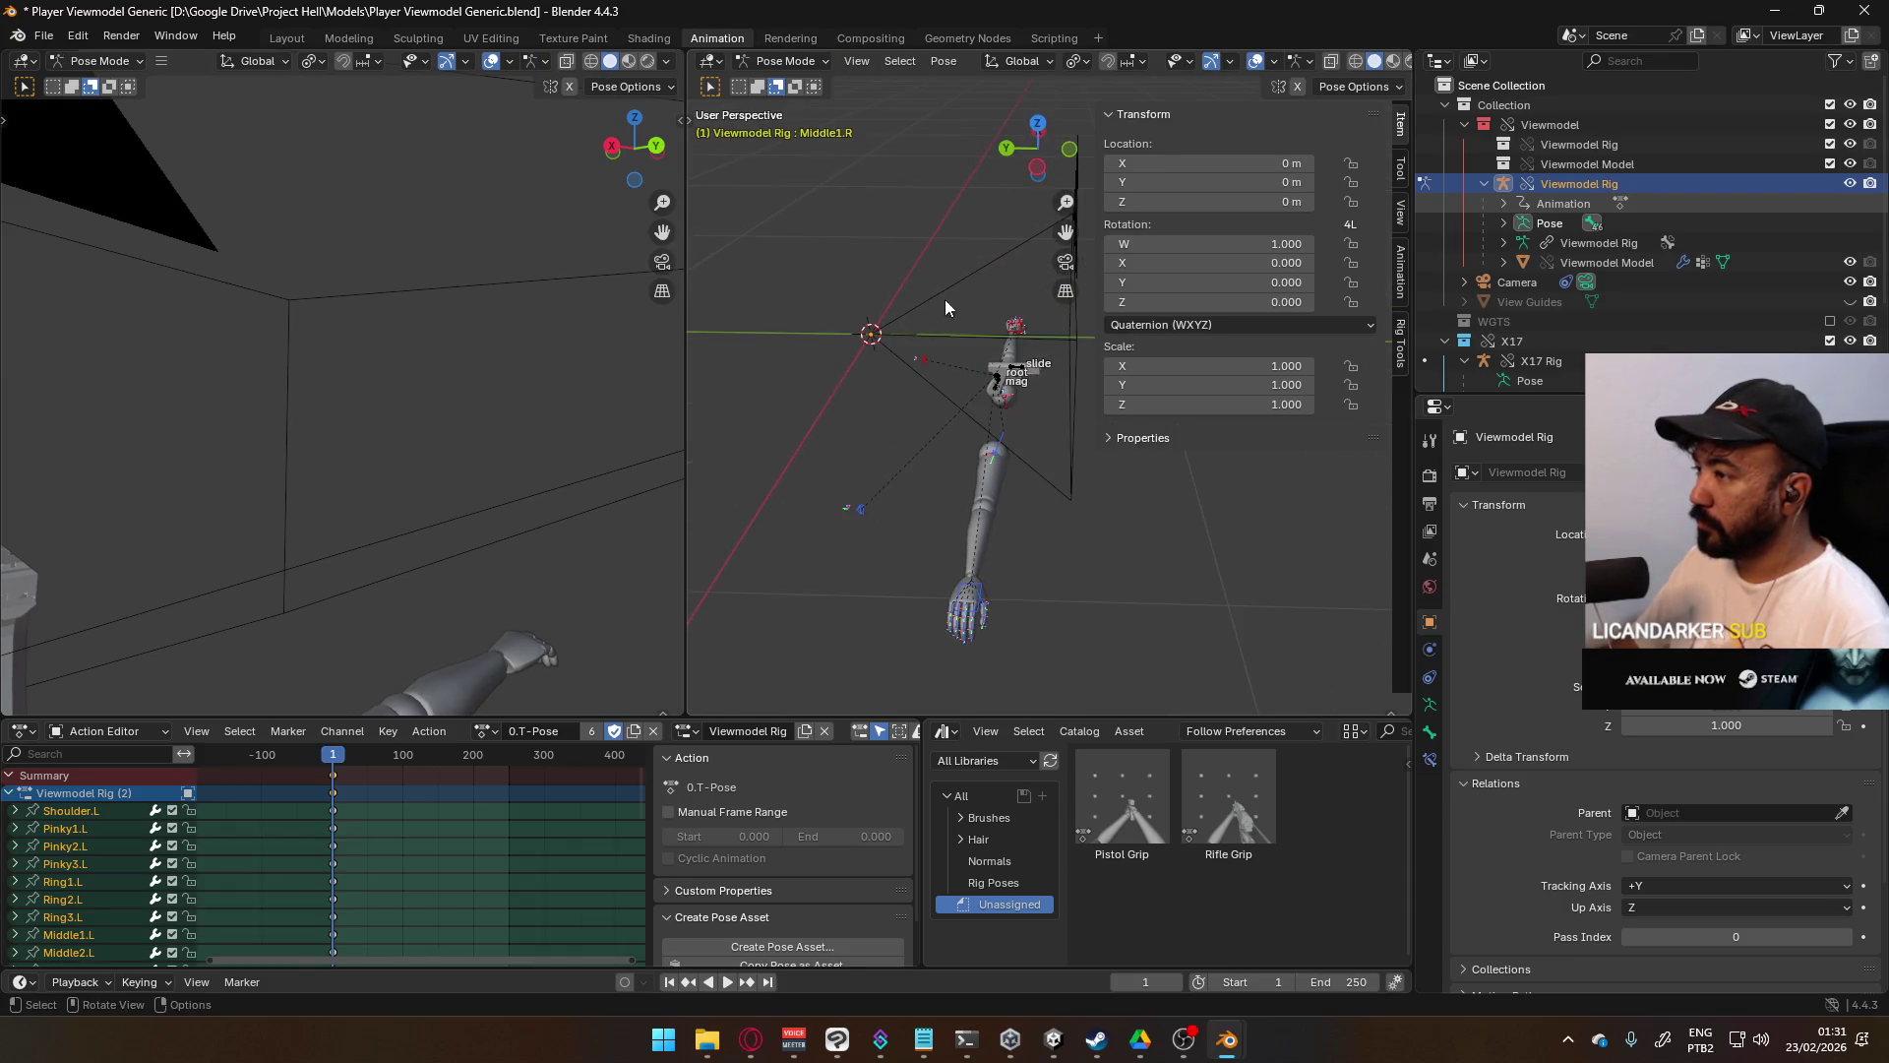
key("ctrl+Tab")
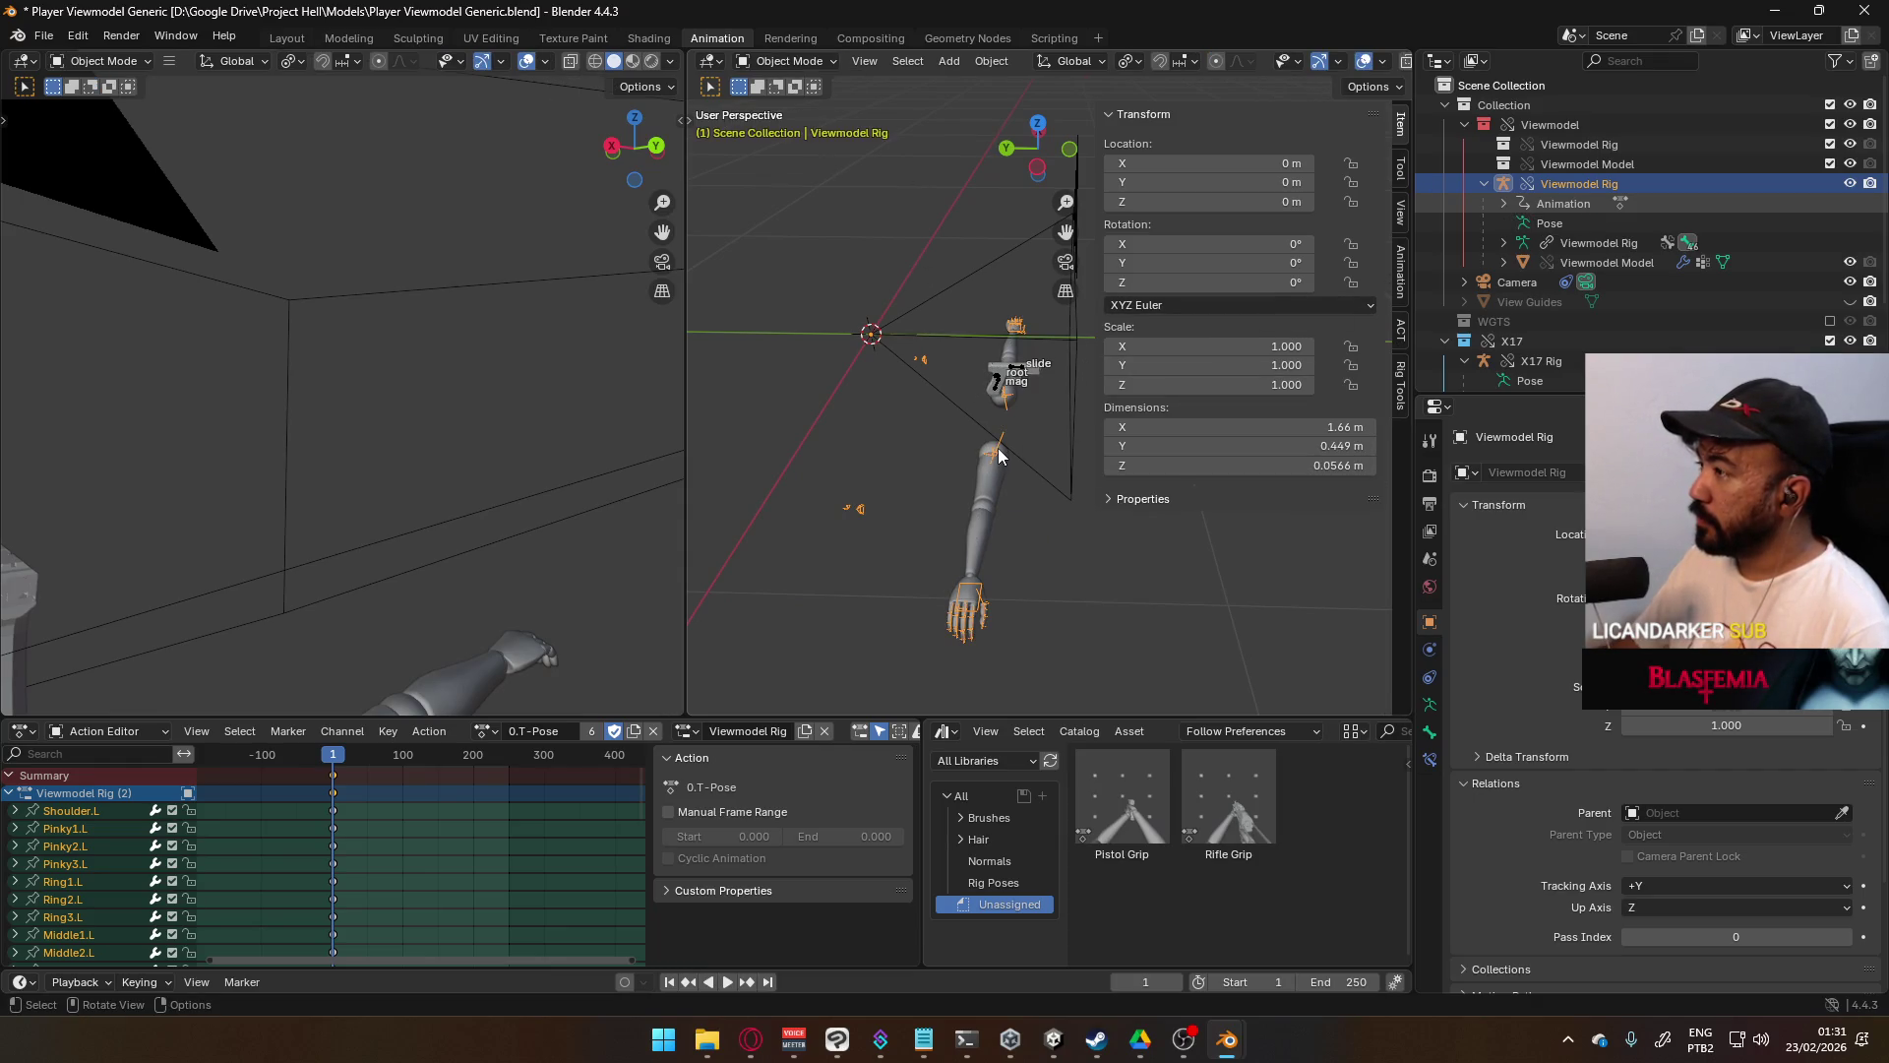
left_click(1544, 127)
- Clear library overrides on the Viewmodel collection, selected and content
right_click(1544, 127)
mouse_move(1464, 540)
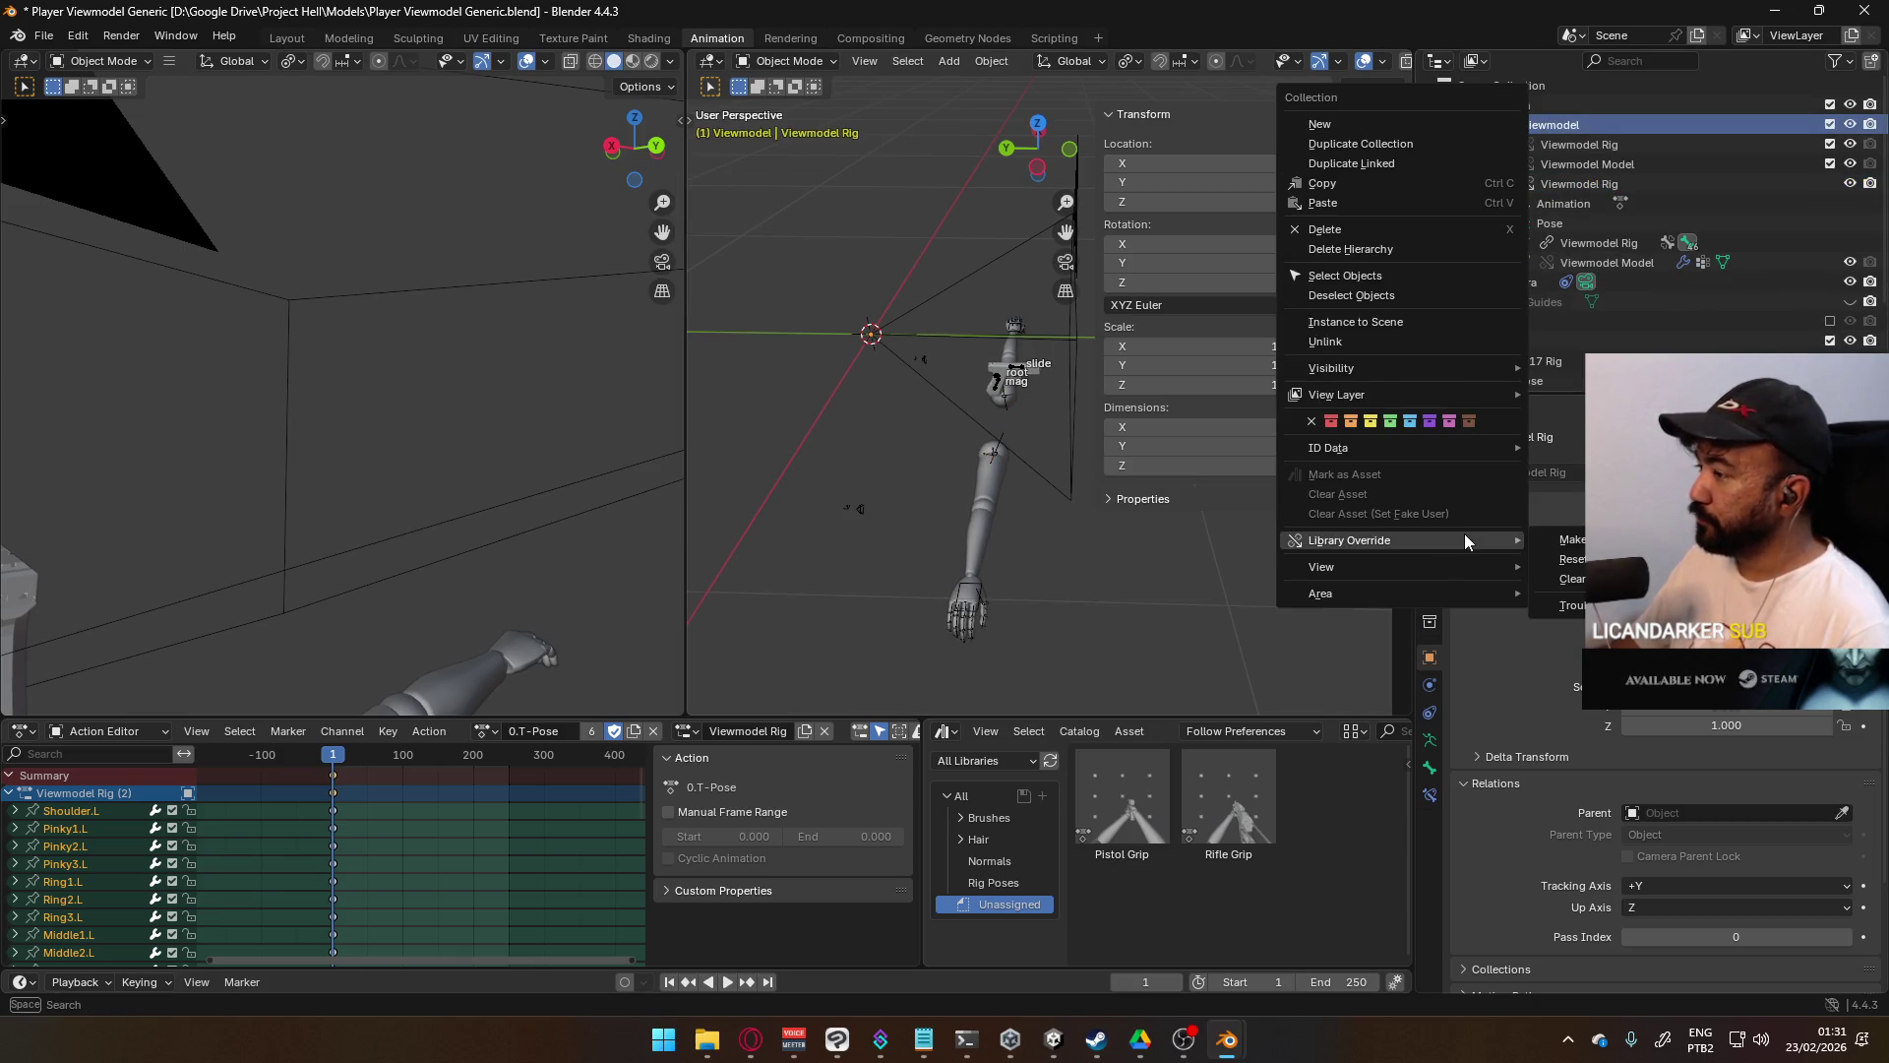
mouse_move(1572, 578)
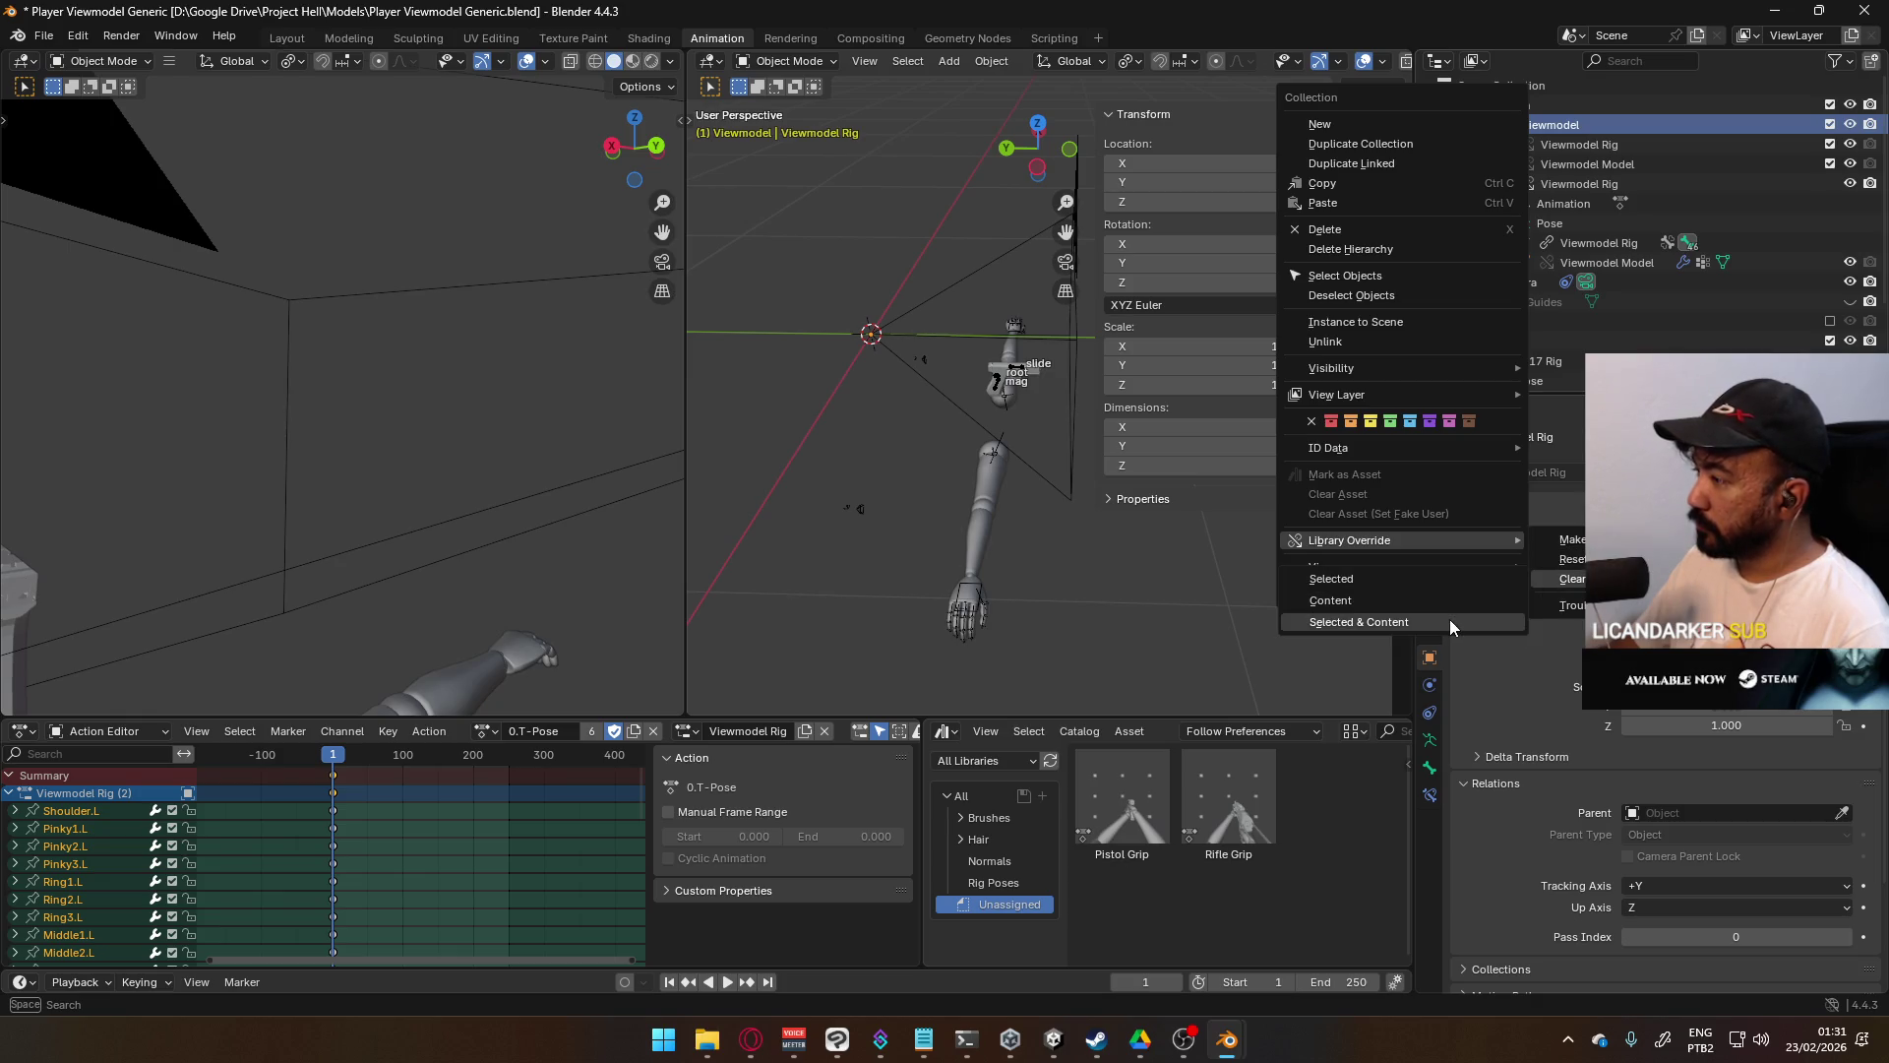
left_click(1450, 620)
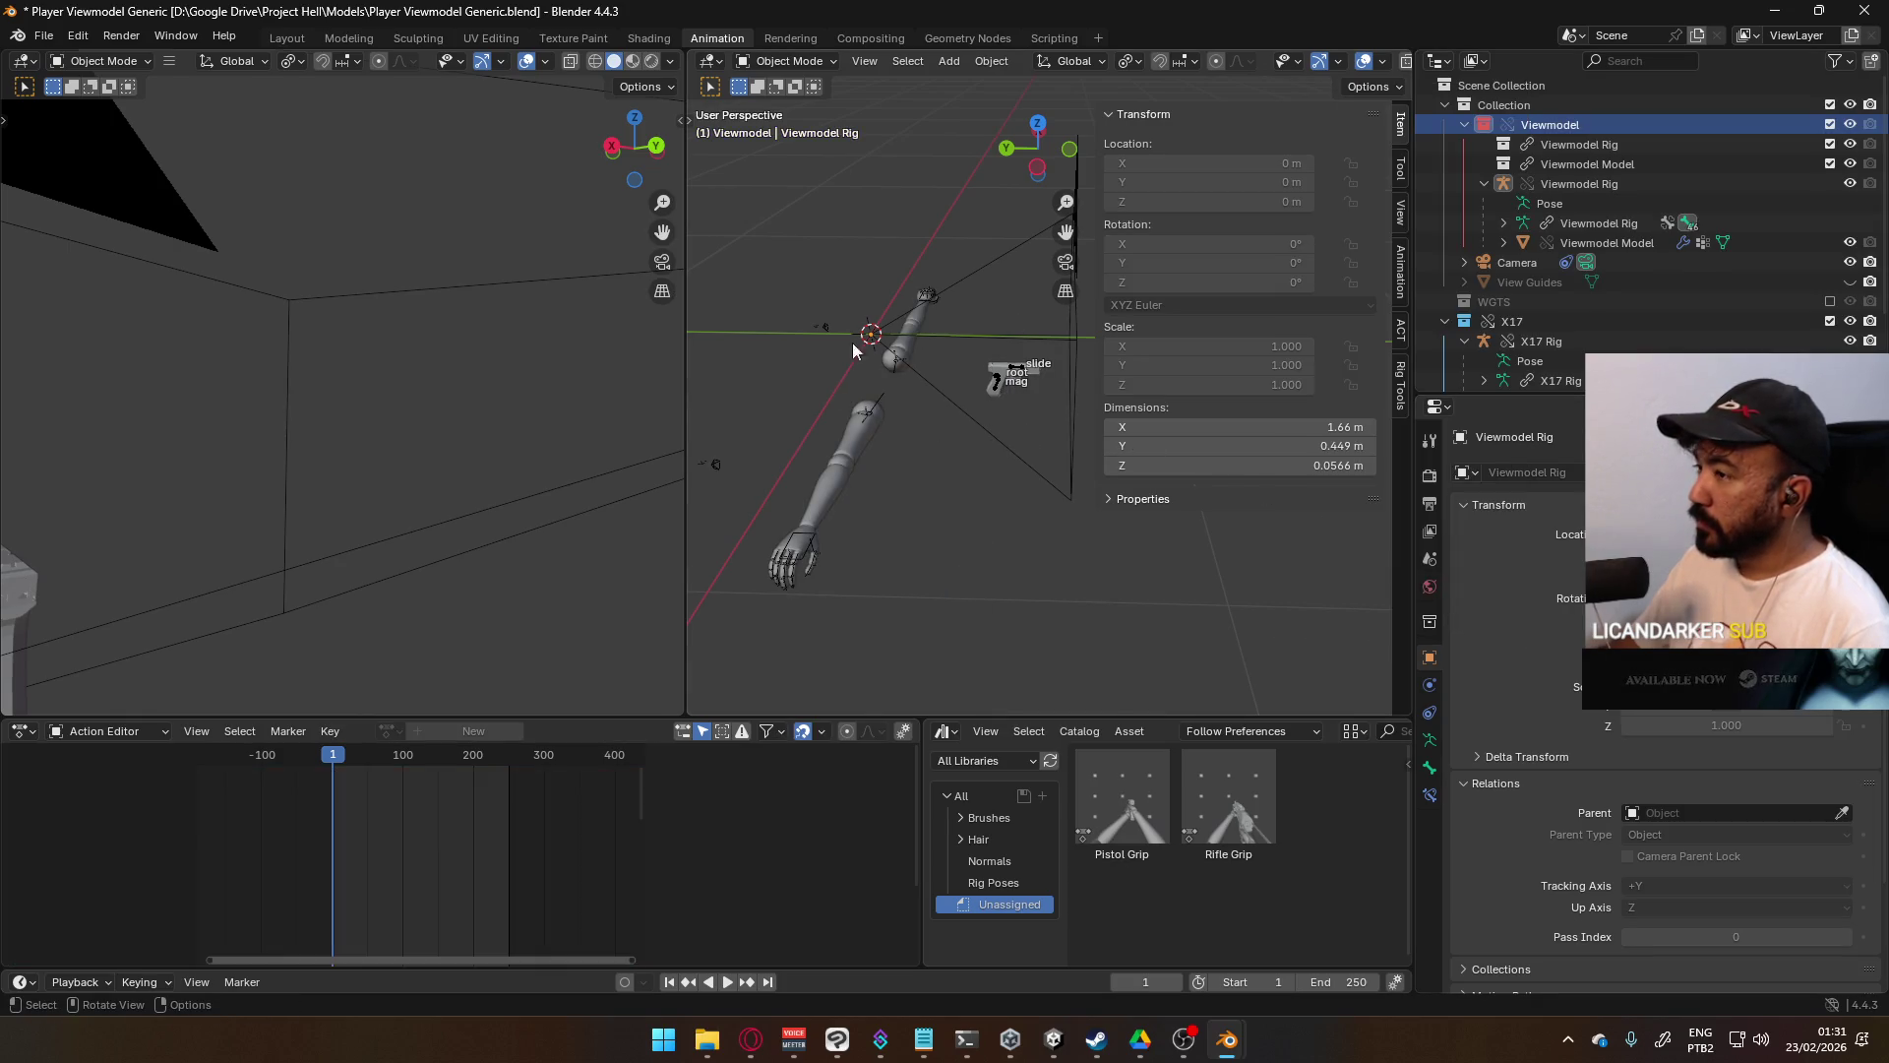
mouse_move(1037, 406)
middle_mouse_down()
mouse_move(930, 404)
mouse_move(868, 371)
mouse_move(911, 396)
middle_mouse_up()
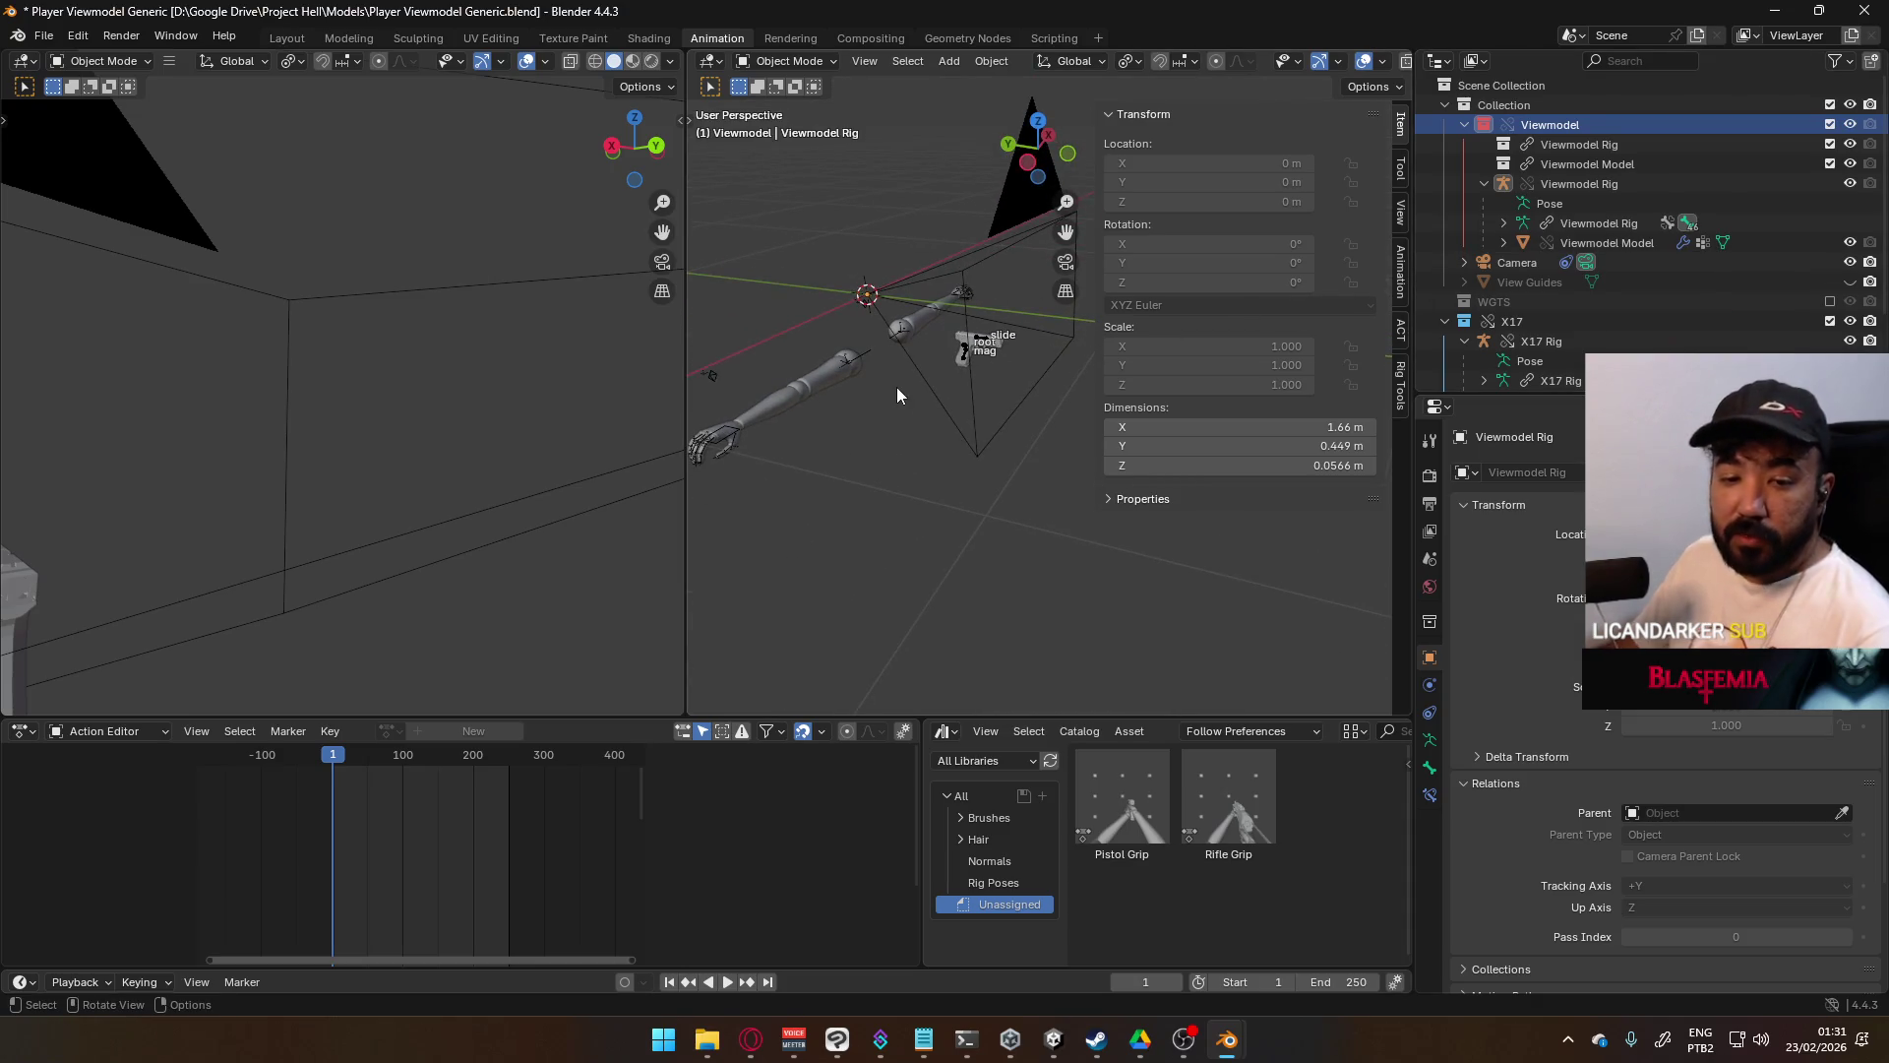
scroll(1589, 313, "down", 3)
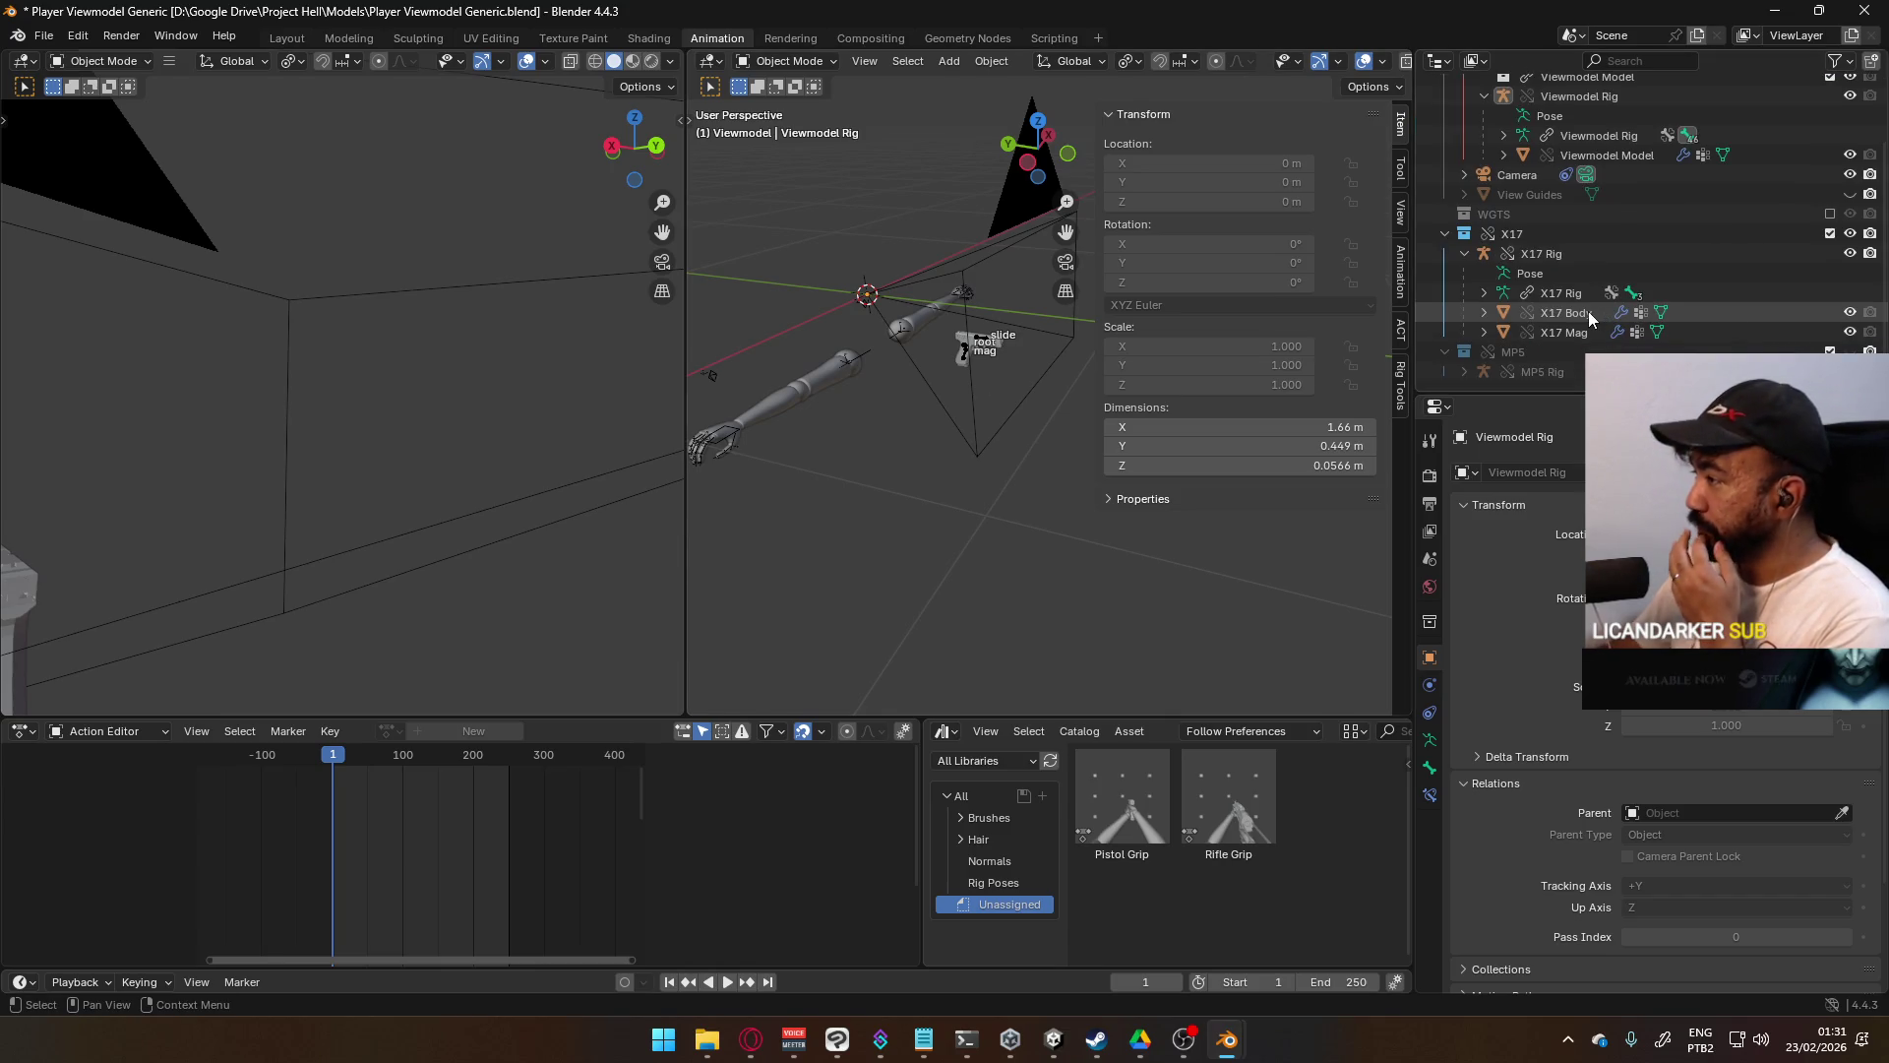
- Clear library overrides on the X17 collection, selected and content
left_click(1512, 238)
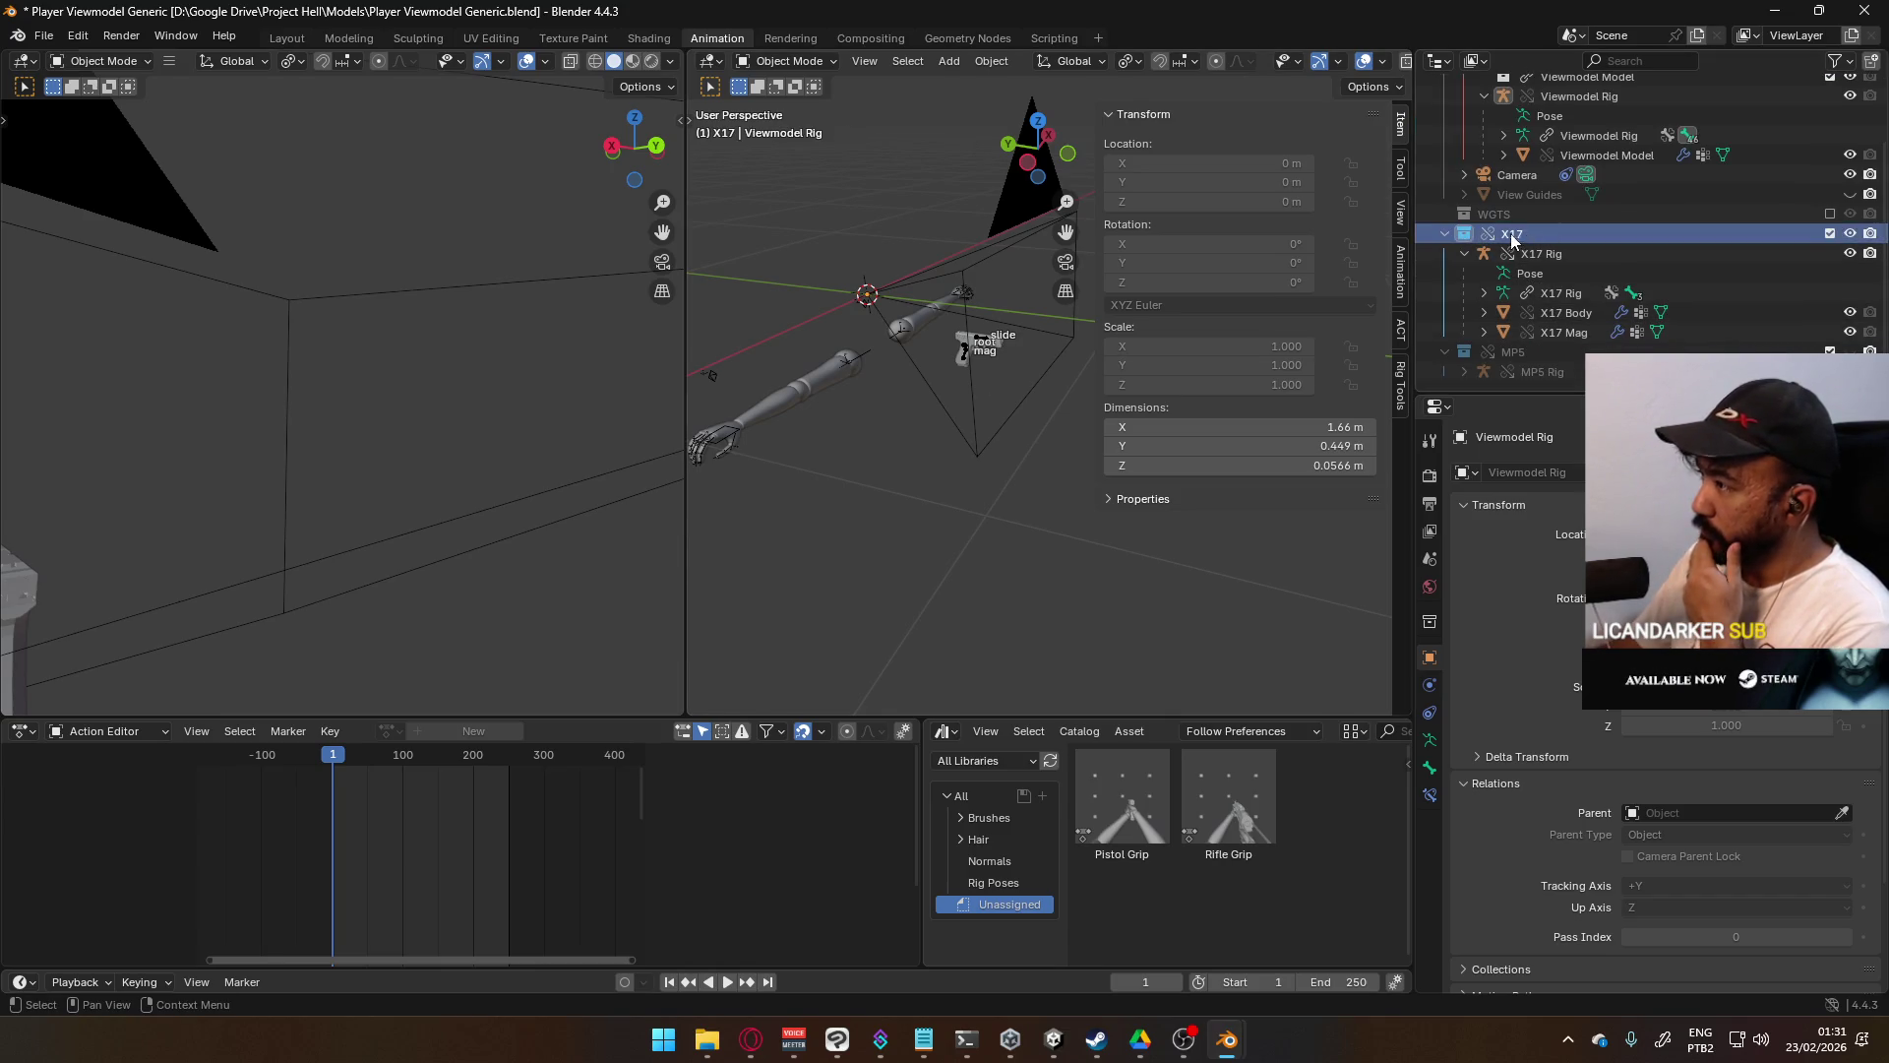
right_click(1494, 237)
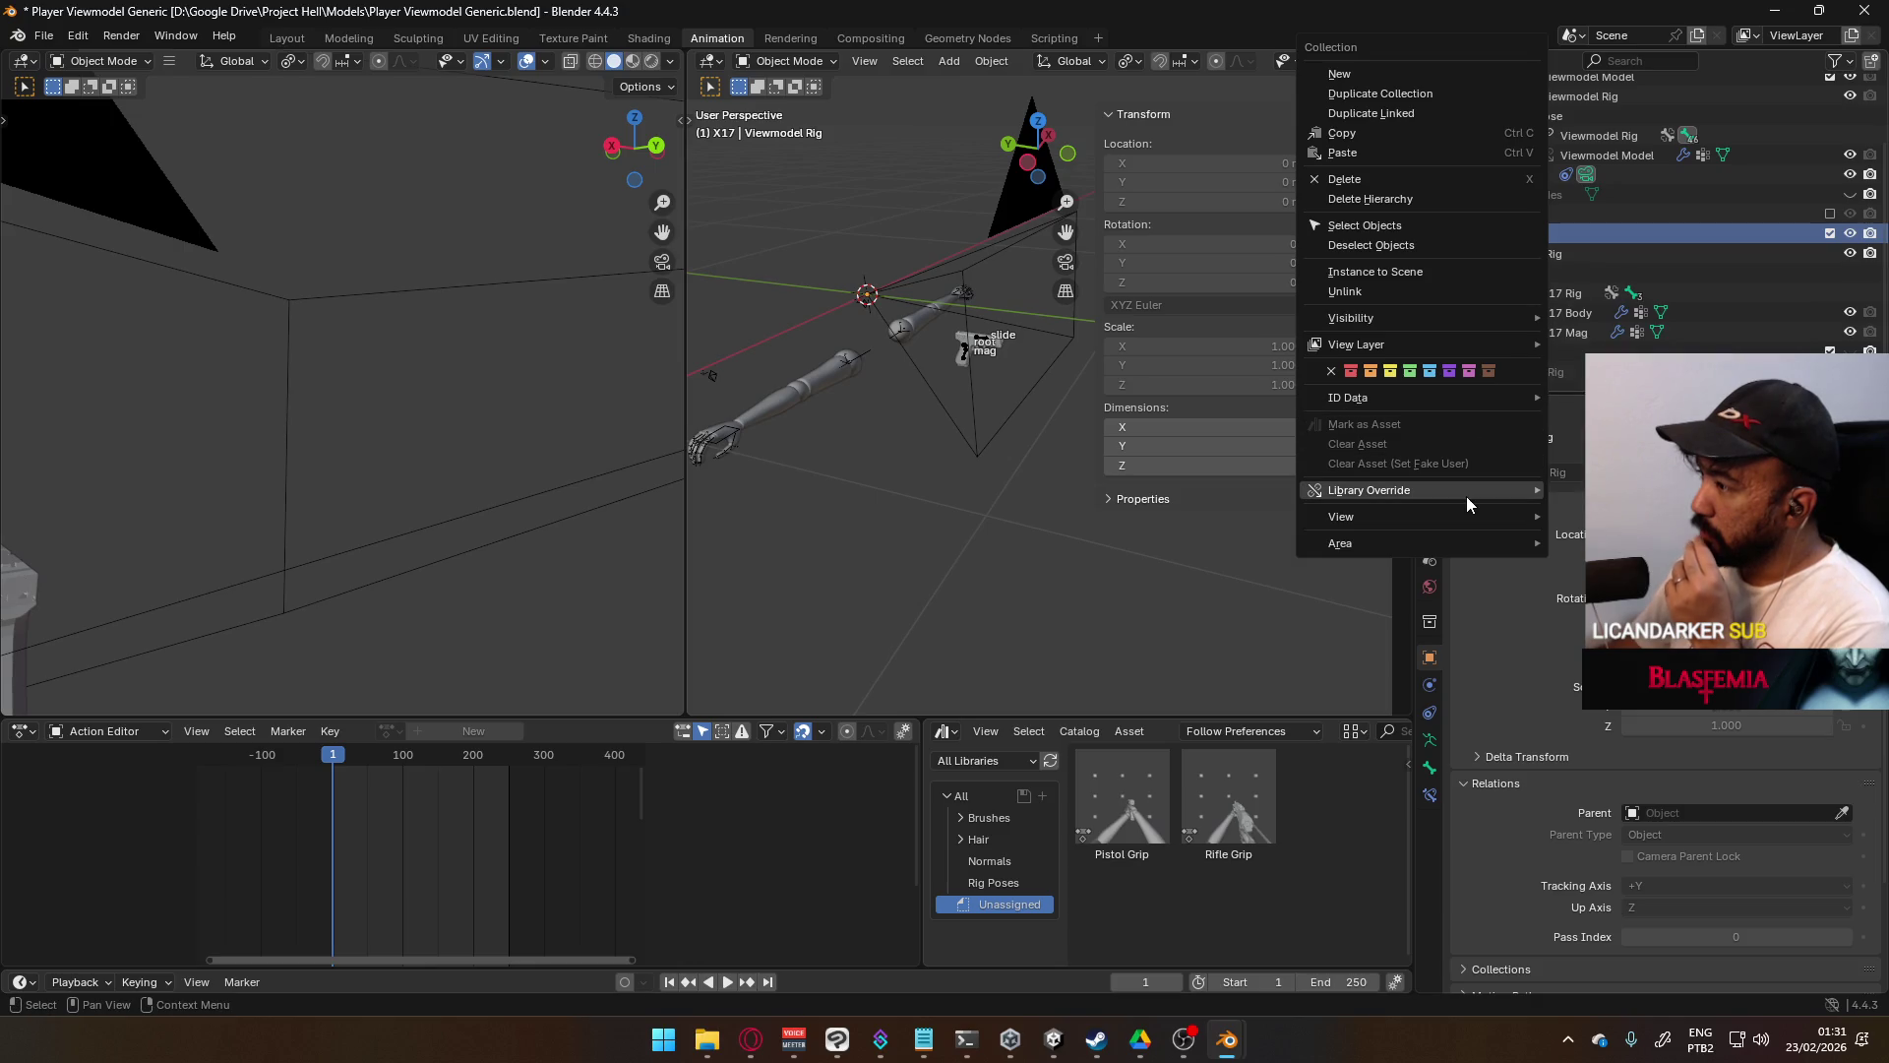
mouse_move(1493, 490)
mouse_move(1570, 529)
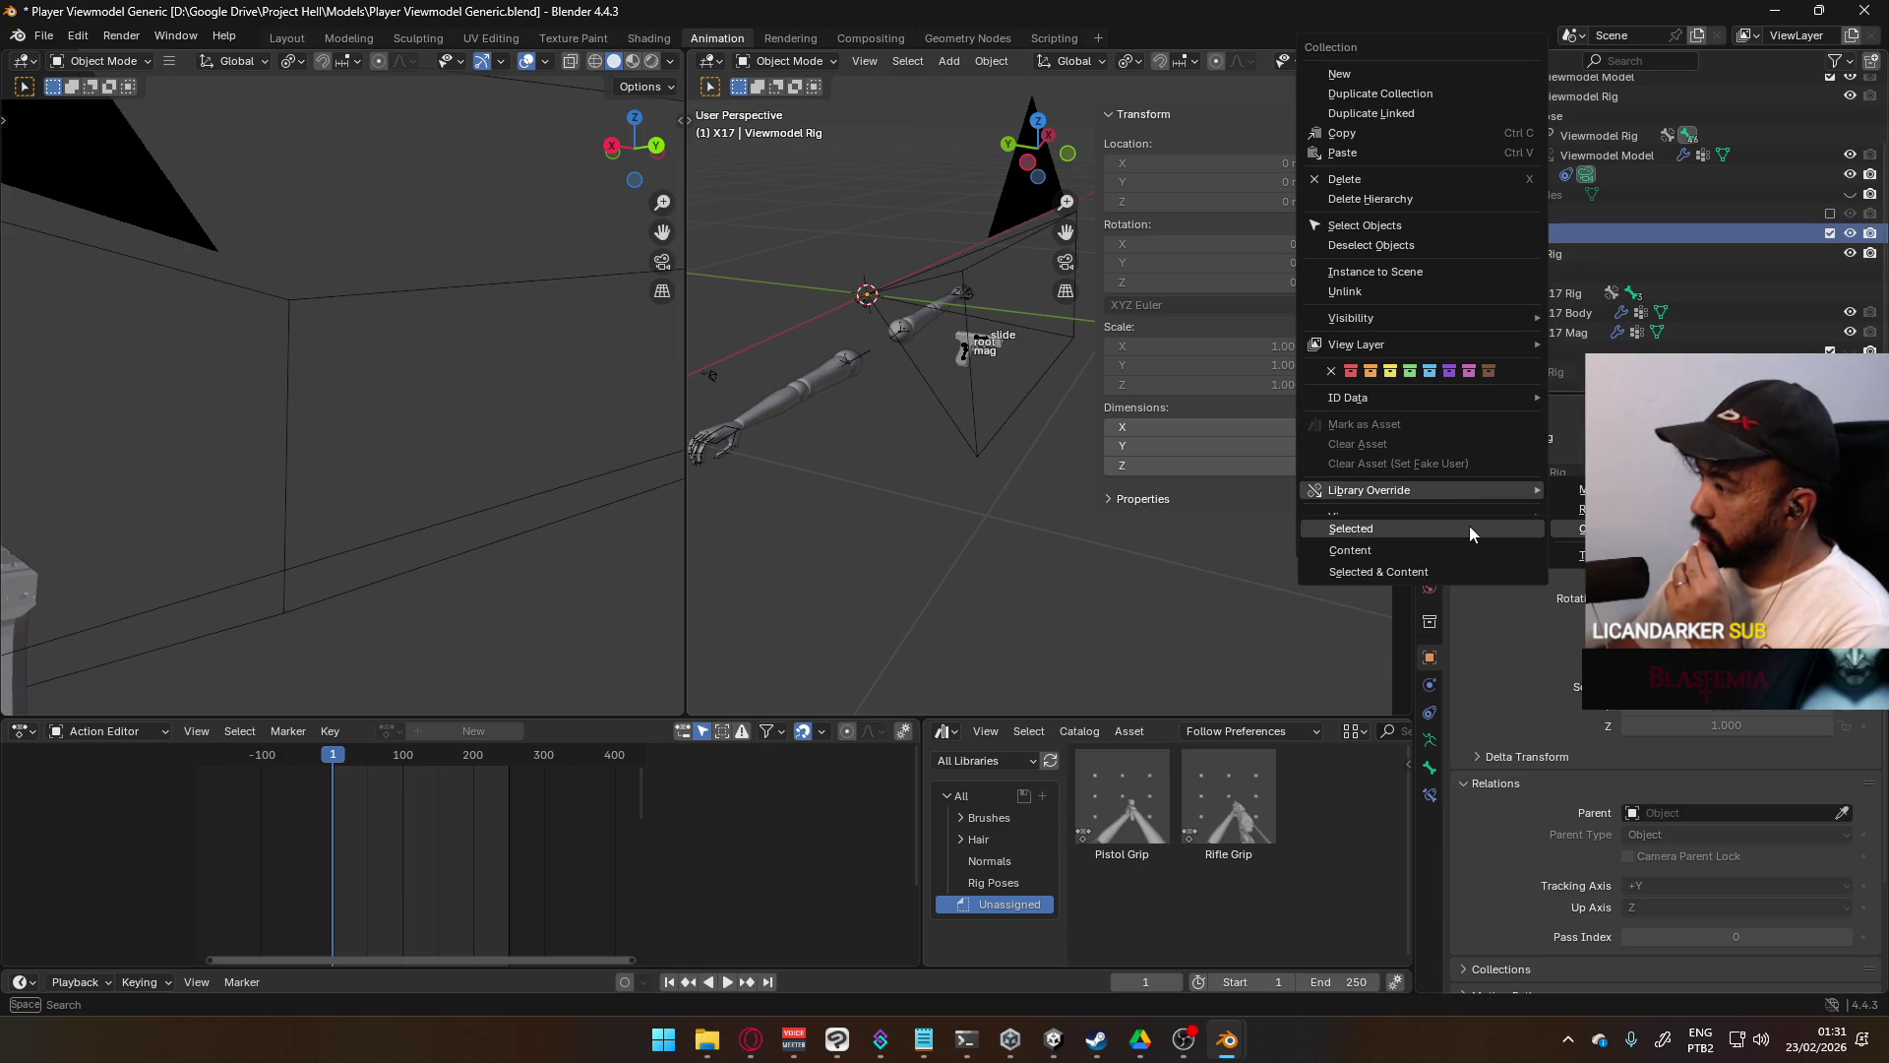
left_click(1433, 569)
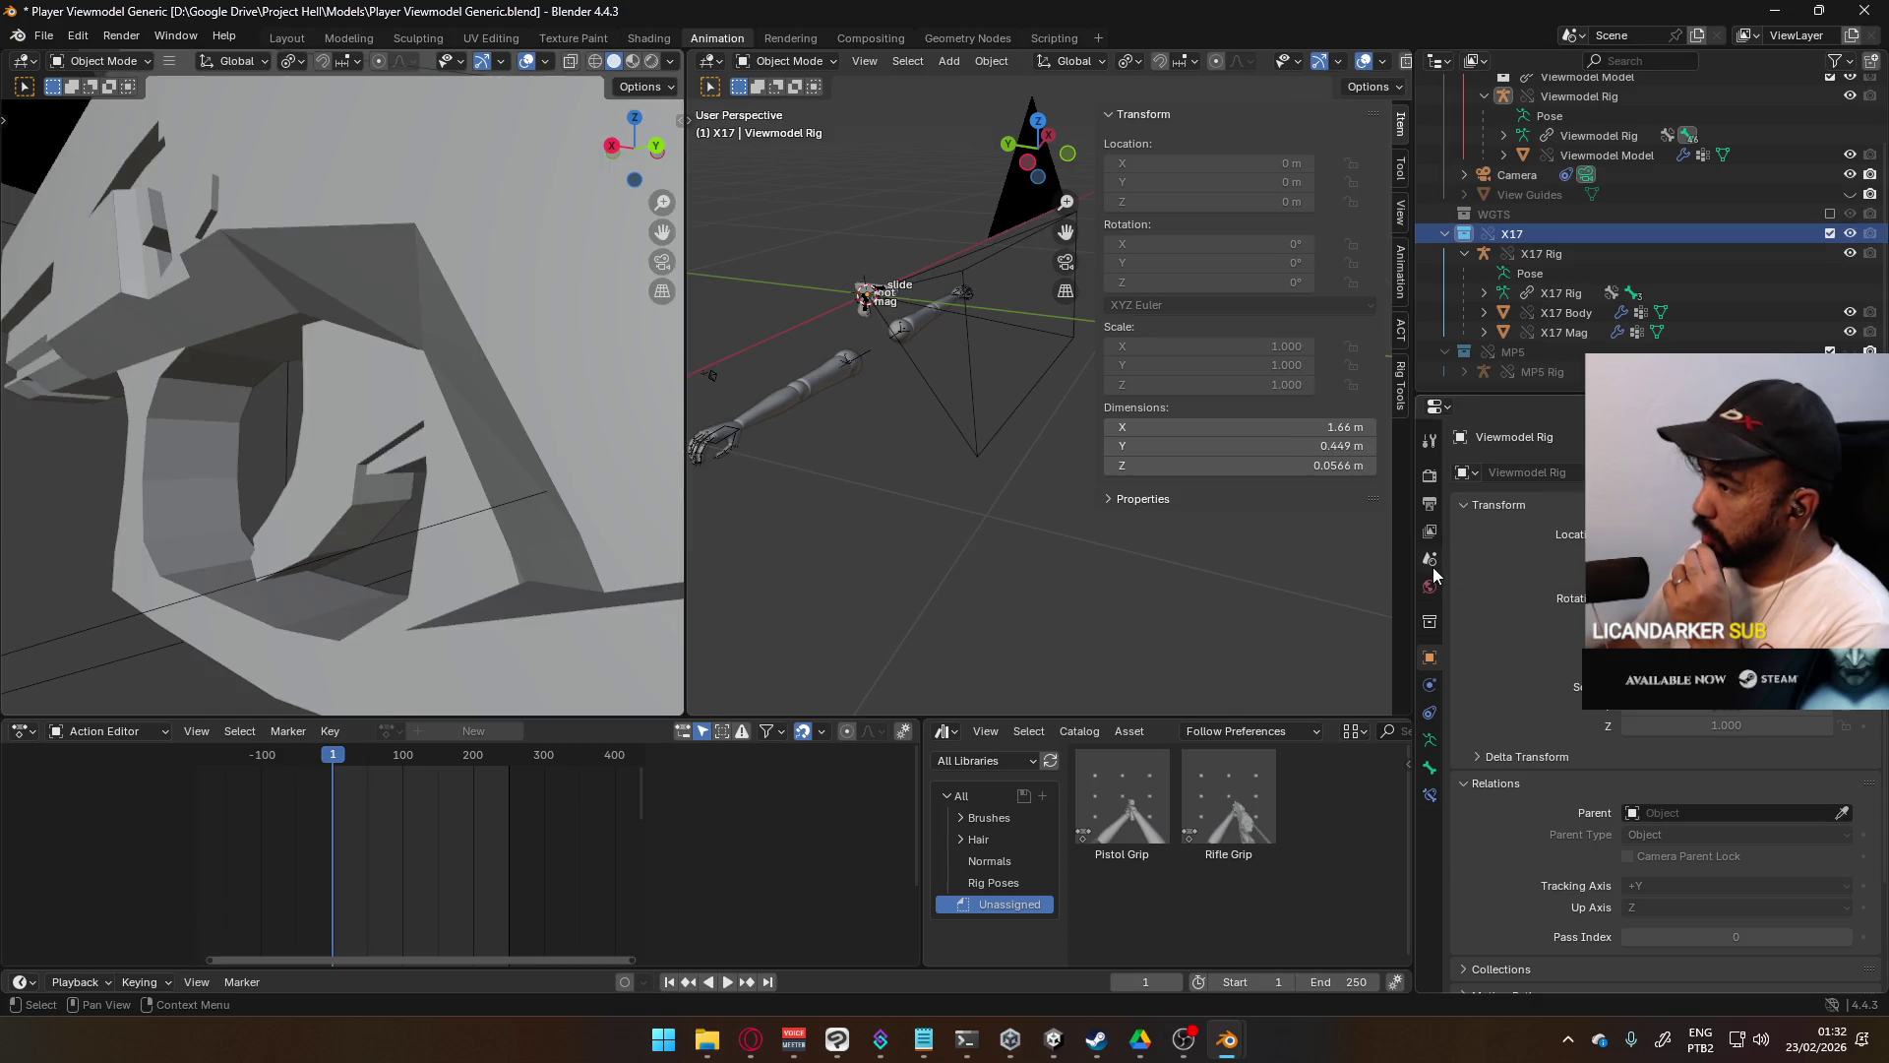
- Save the file after adjusting the view
middle_click_drag(923, 463, 970, 429)
scroll(970, 429, "up", 2)
key("ctrl+s")
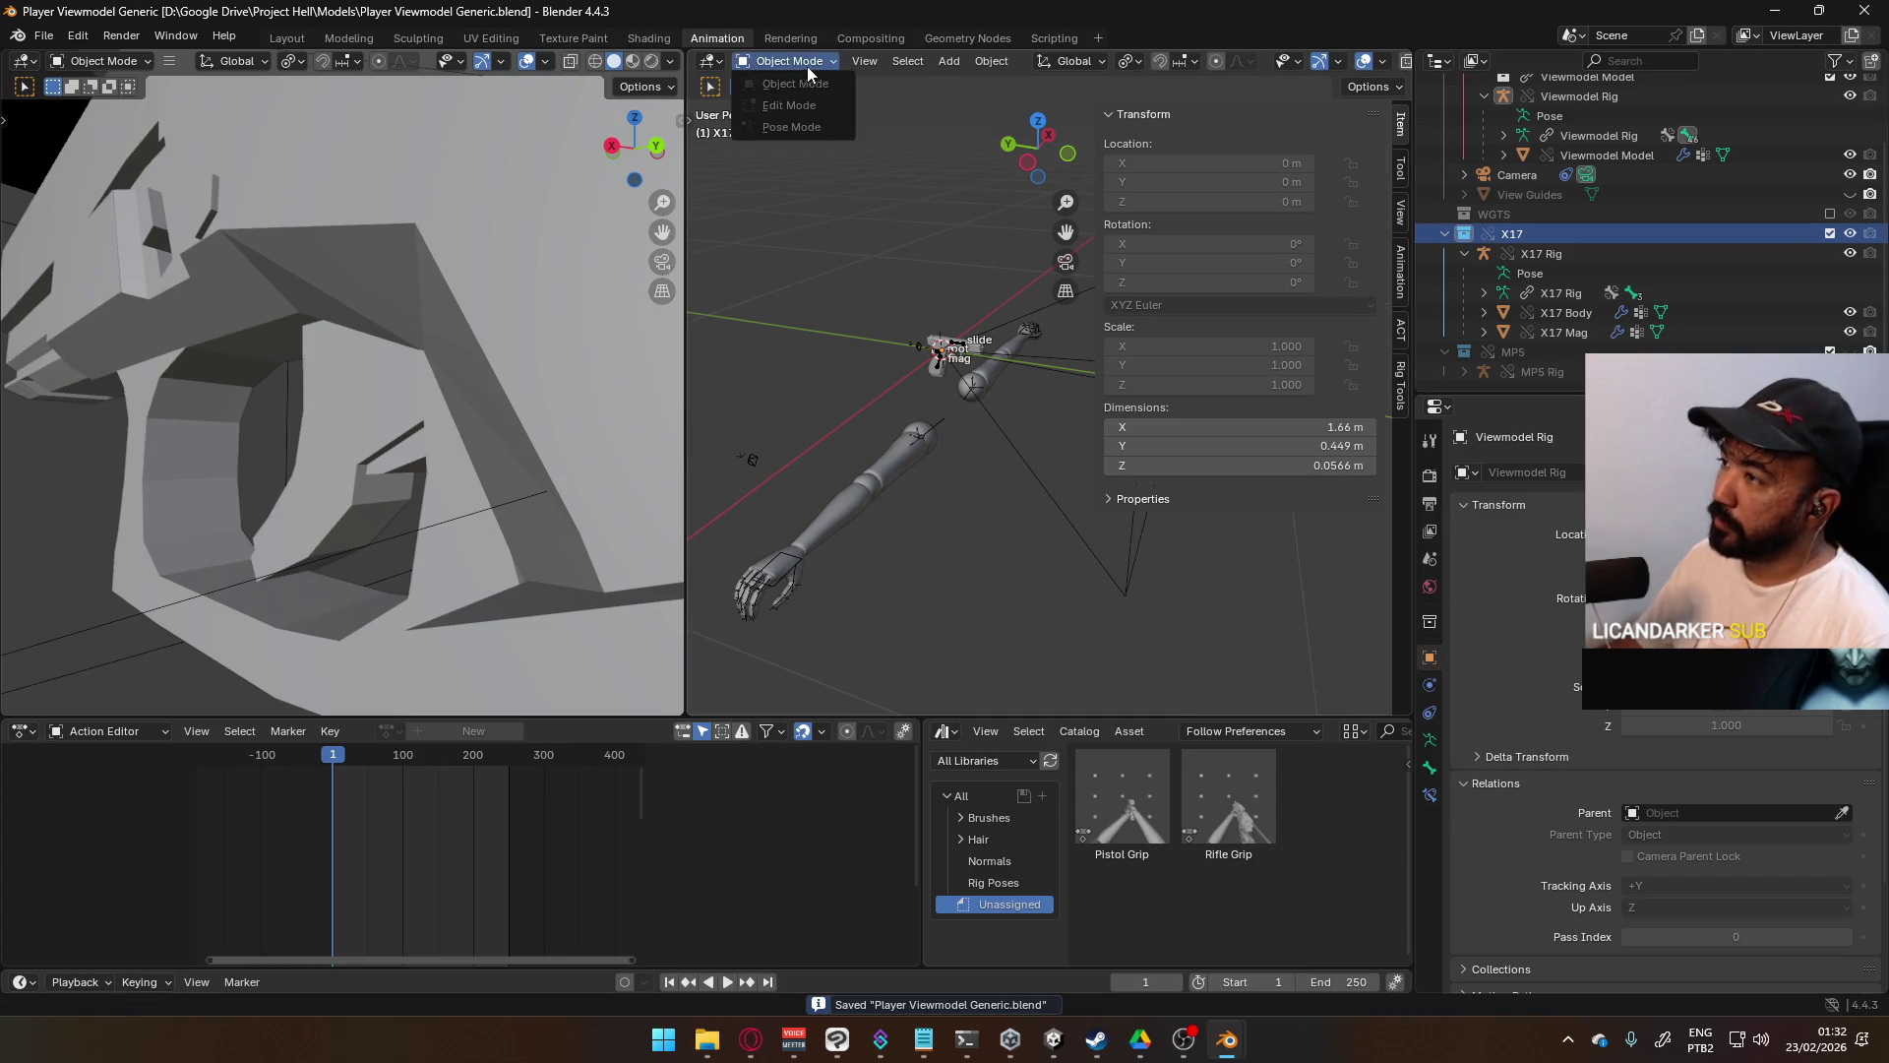
- Make library overrides for the Viewmodel collection and its contents
left_click(981, 391)
left_click(822, 62)
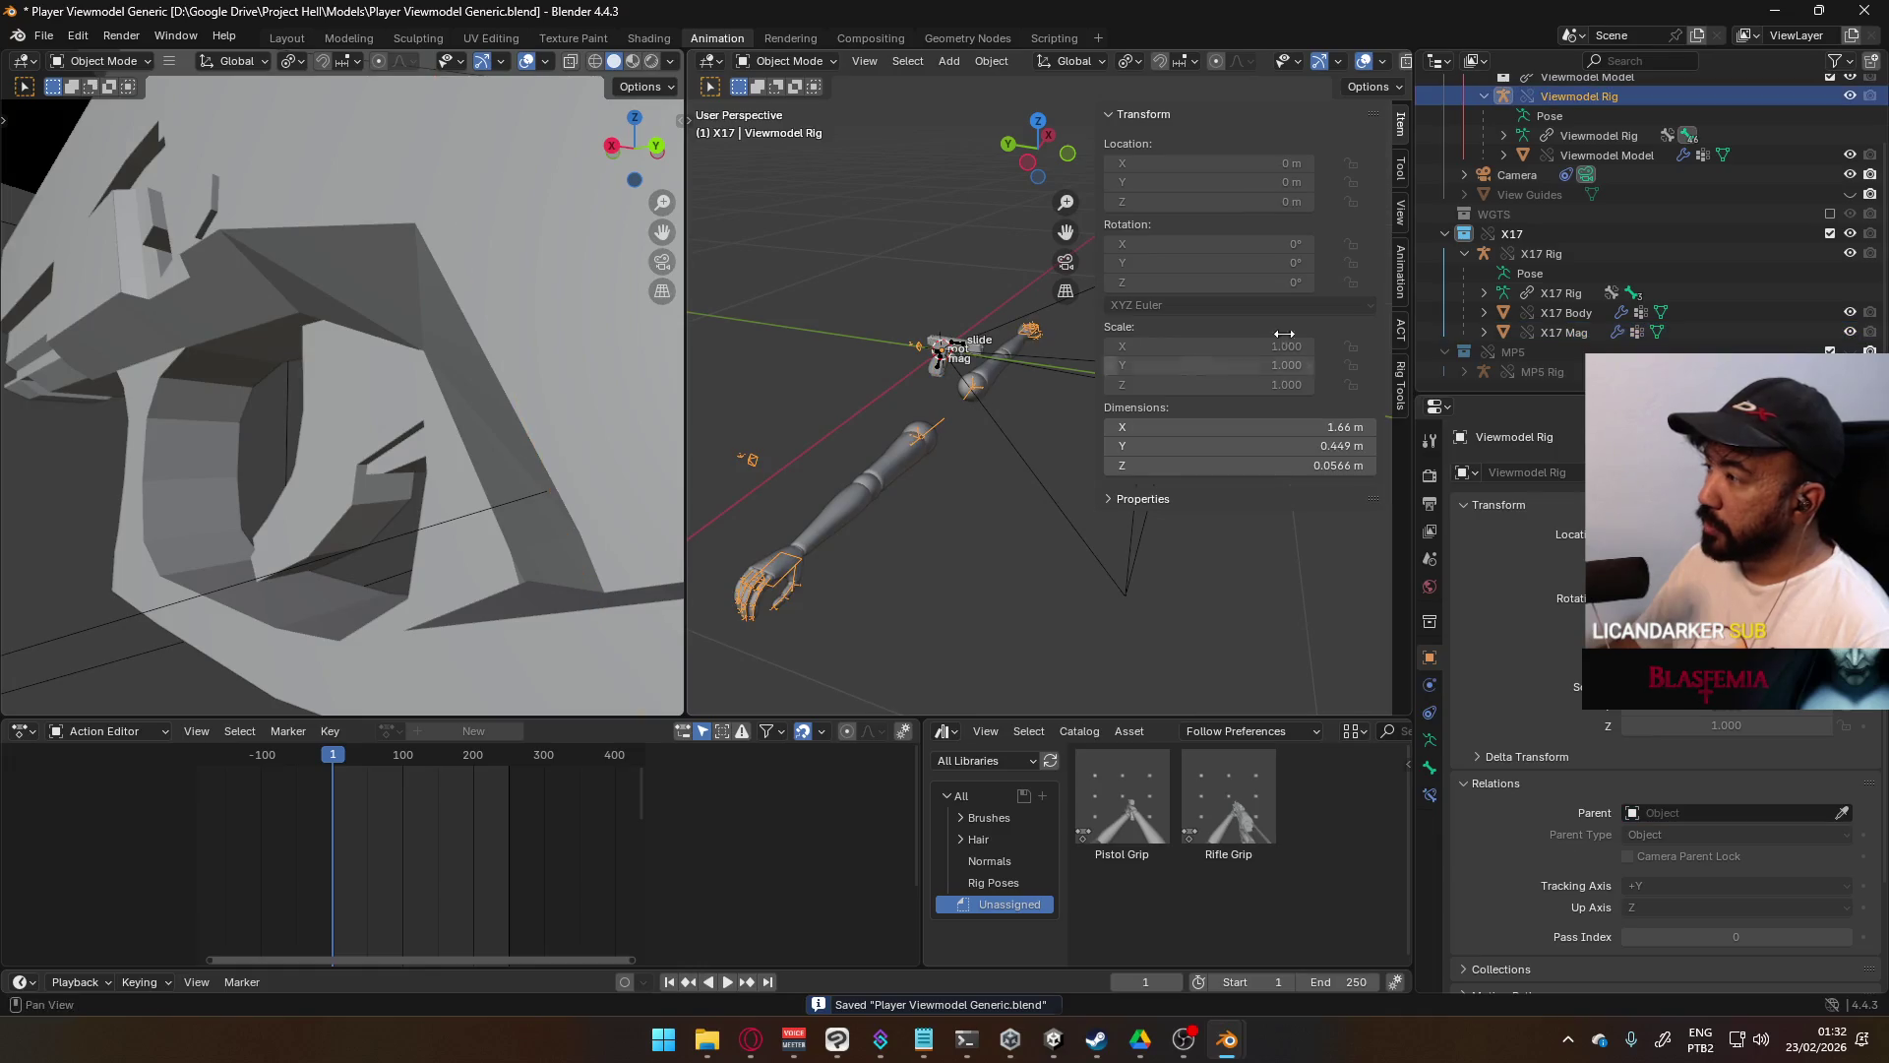
scroll(1613, 187, "up", 2)
left_click(1541, 116)
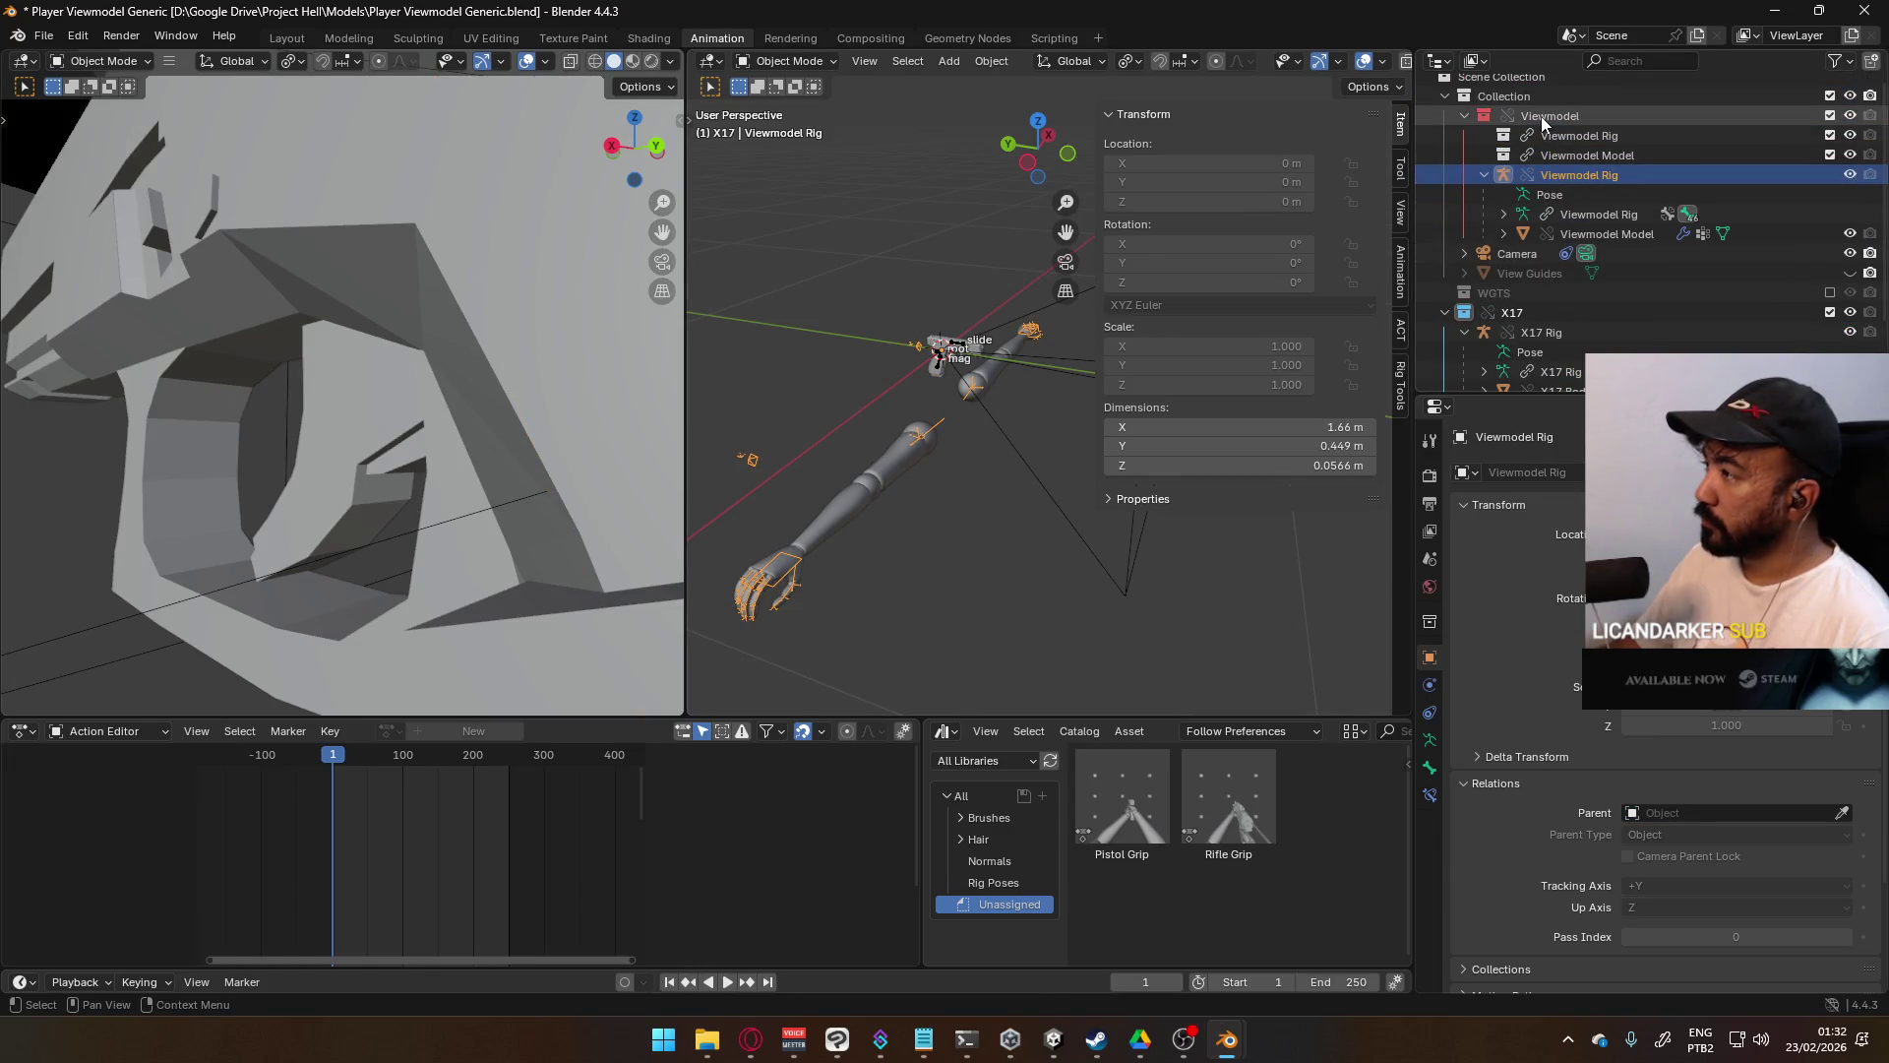
right_click(1512, 115)
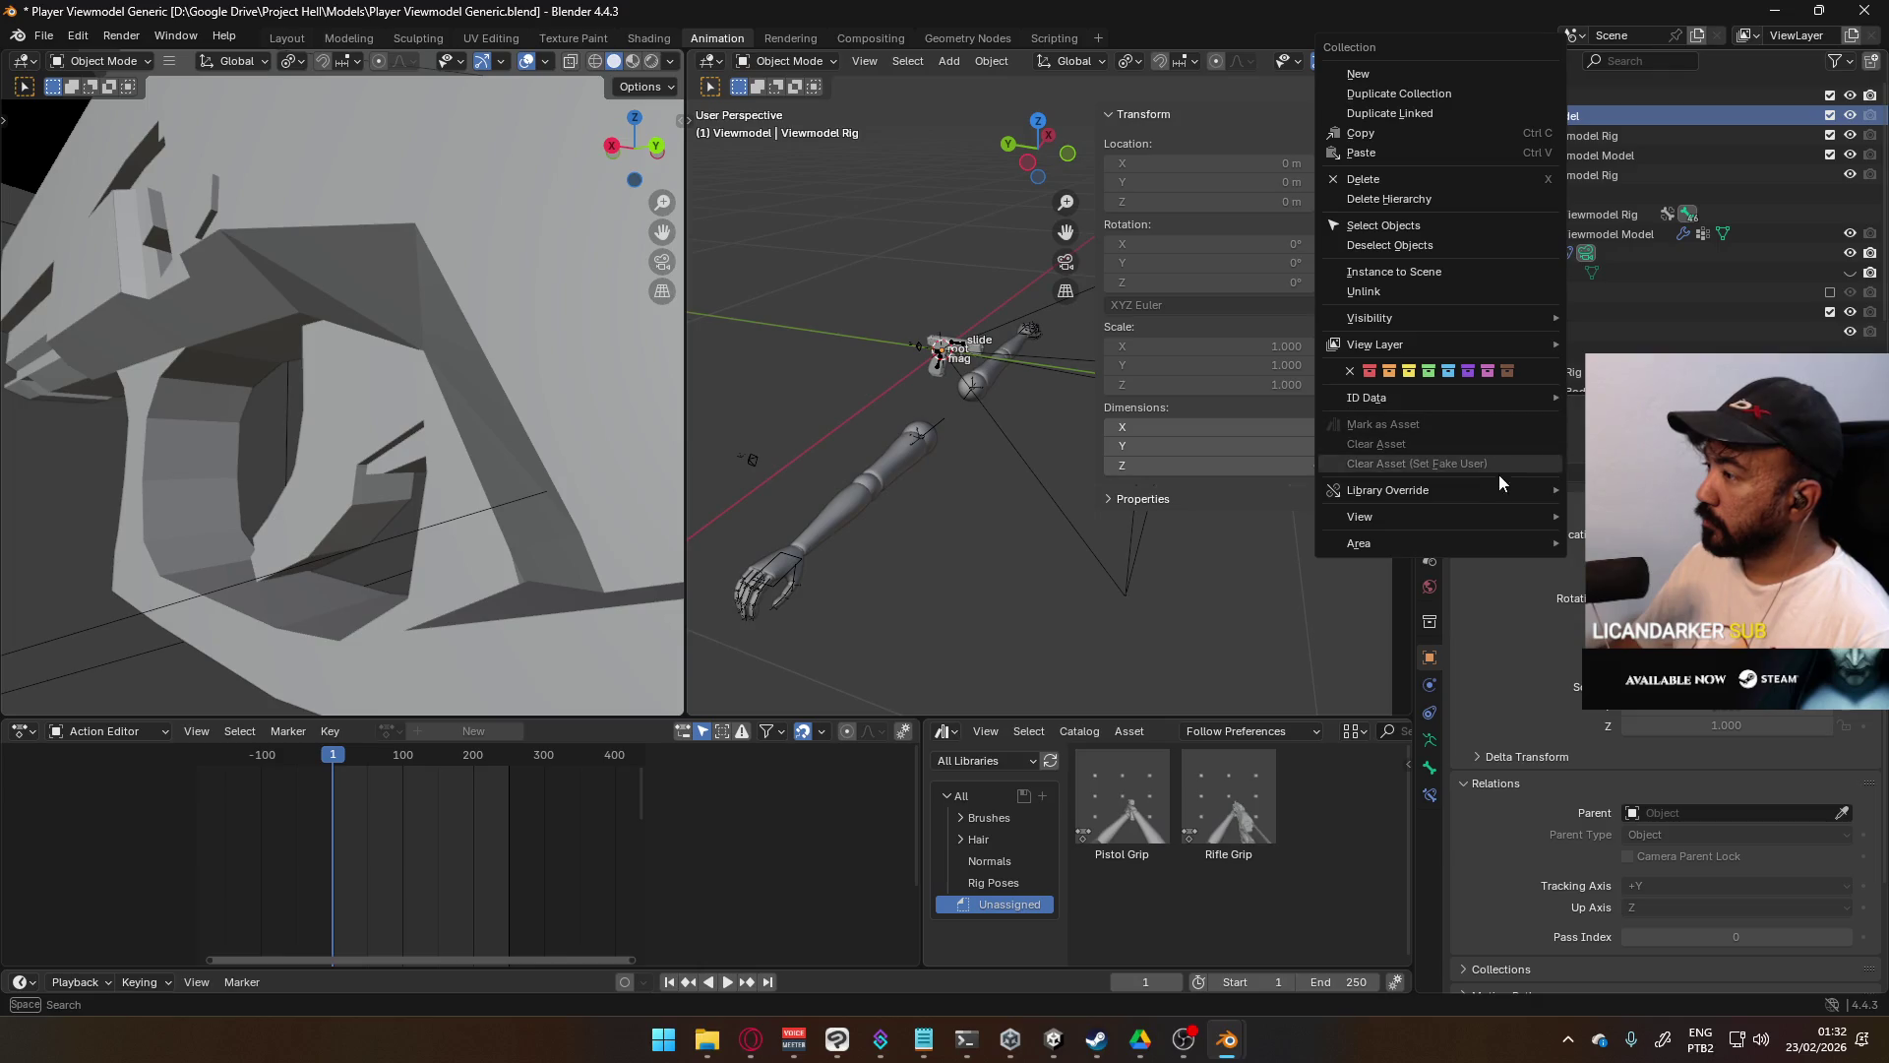
mouse_move(1531, 489)
left_click(1491, 526)
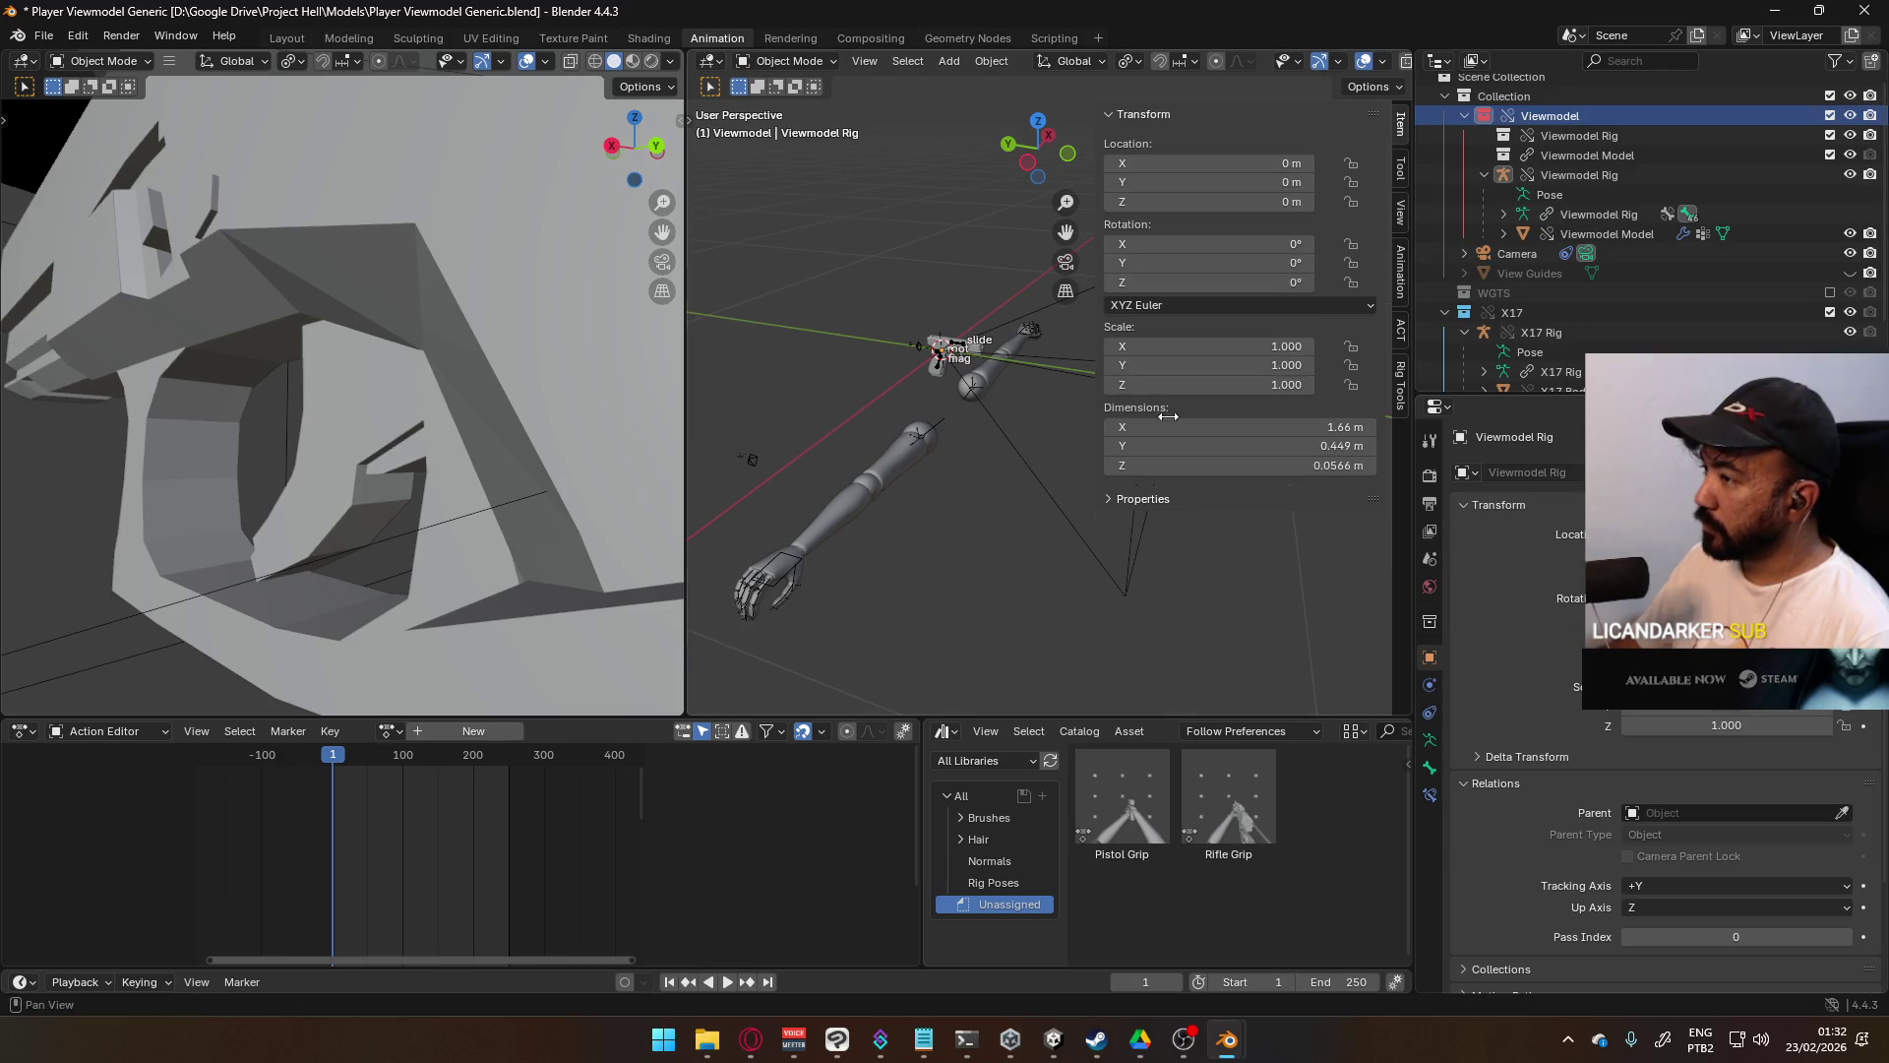
- Put the Viewmodel Rig in Pose Mode, turn on animation layers and add Base_Layer
left_click(977, 392)
left_click(783, 61)
left_click(783, 100)
left_click(1401, 345)
left_click(1401, 270)
scroll(1307, 492, "down", 10)
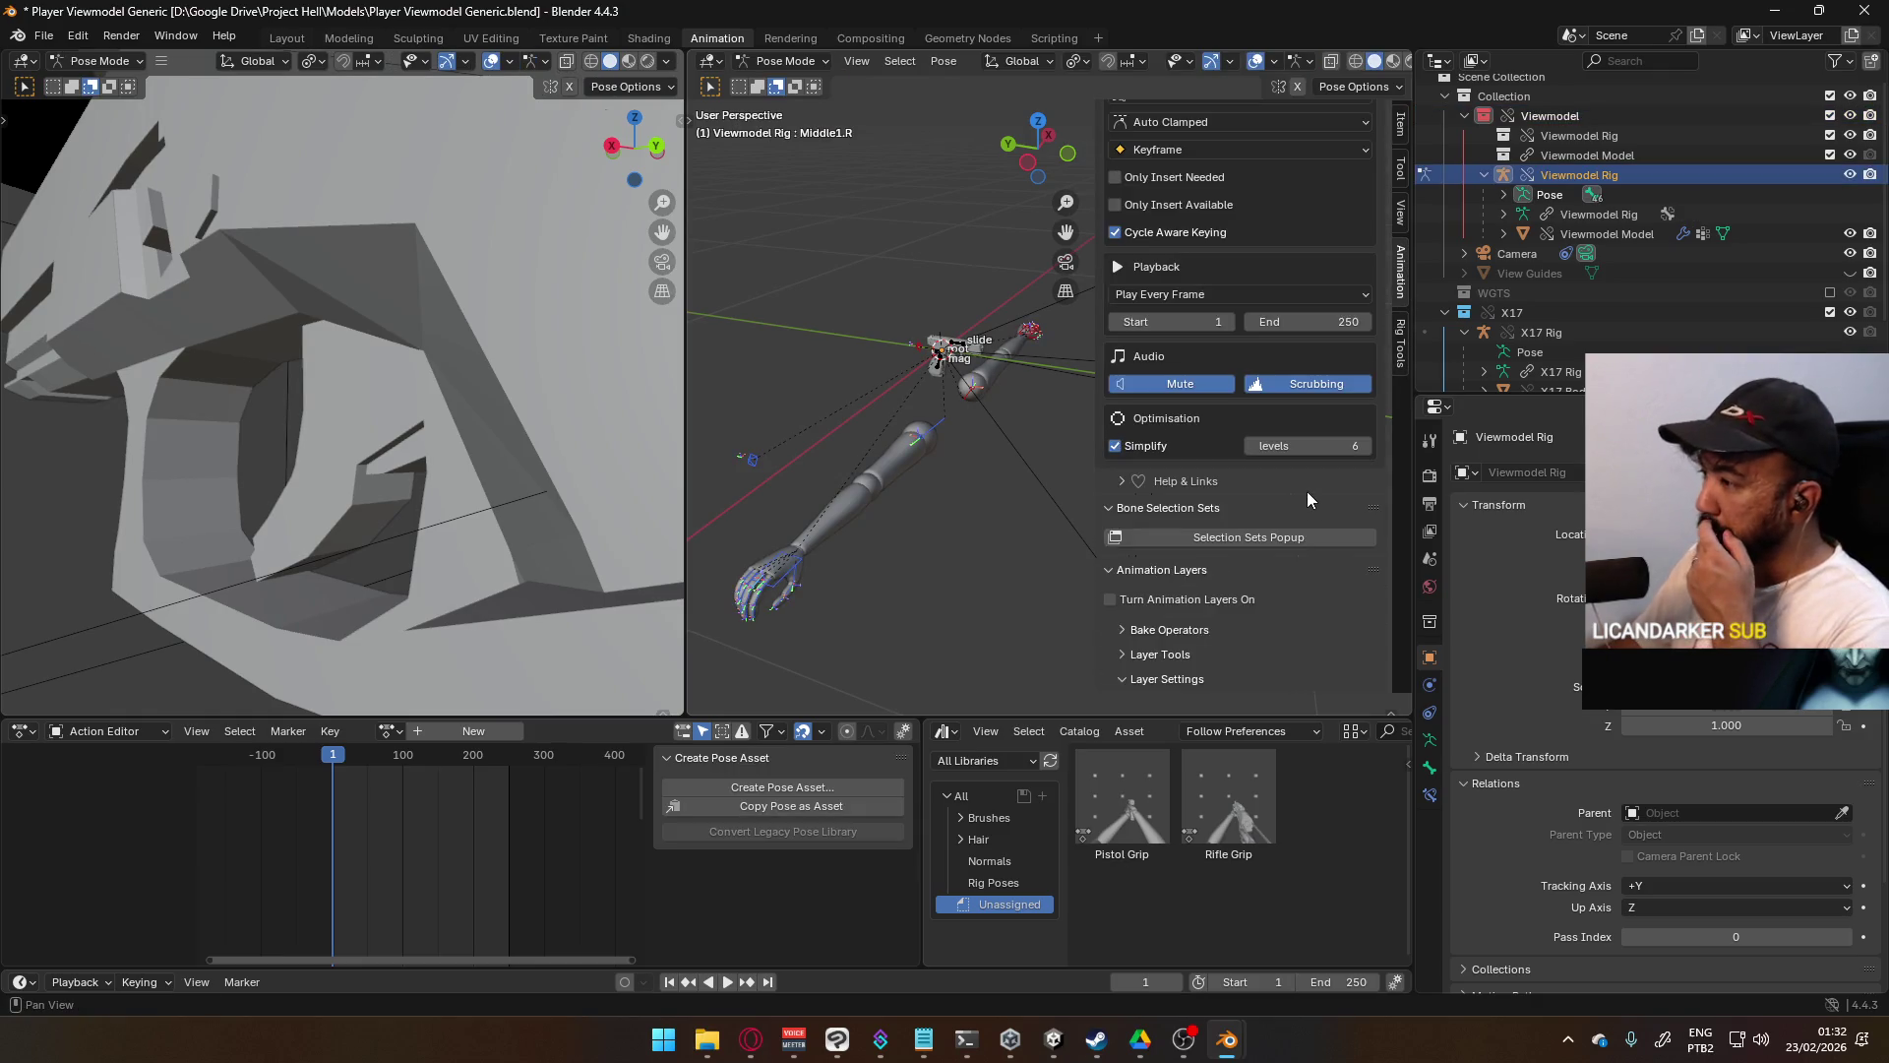
left_click(1230, 599)
scroll(1238, 576, "down", 3)
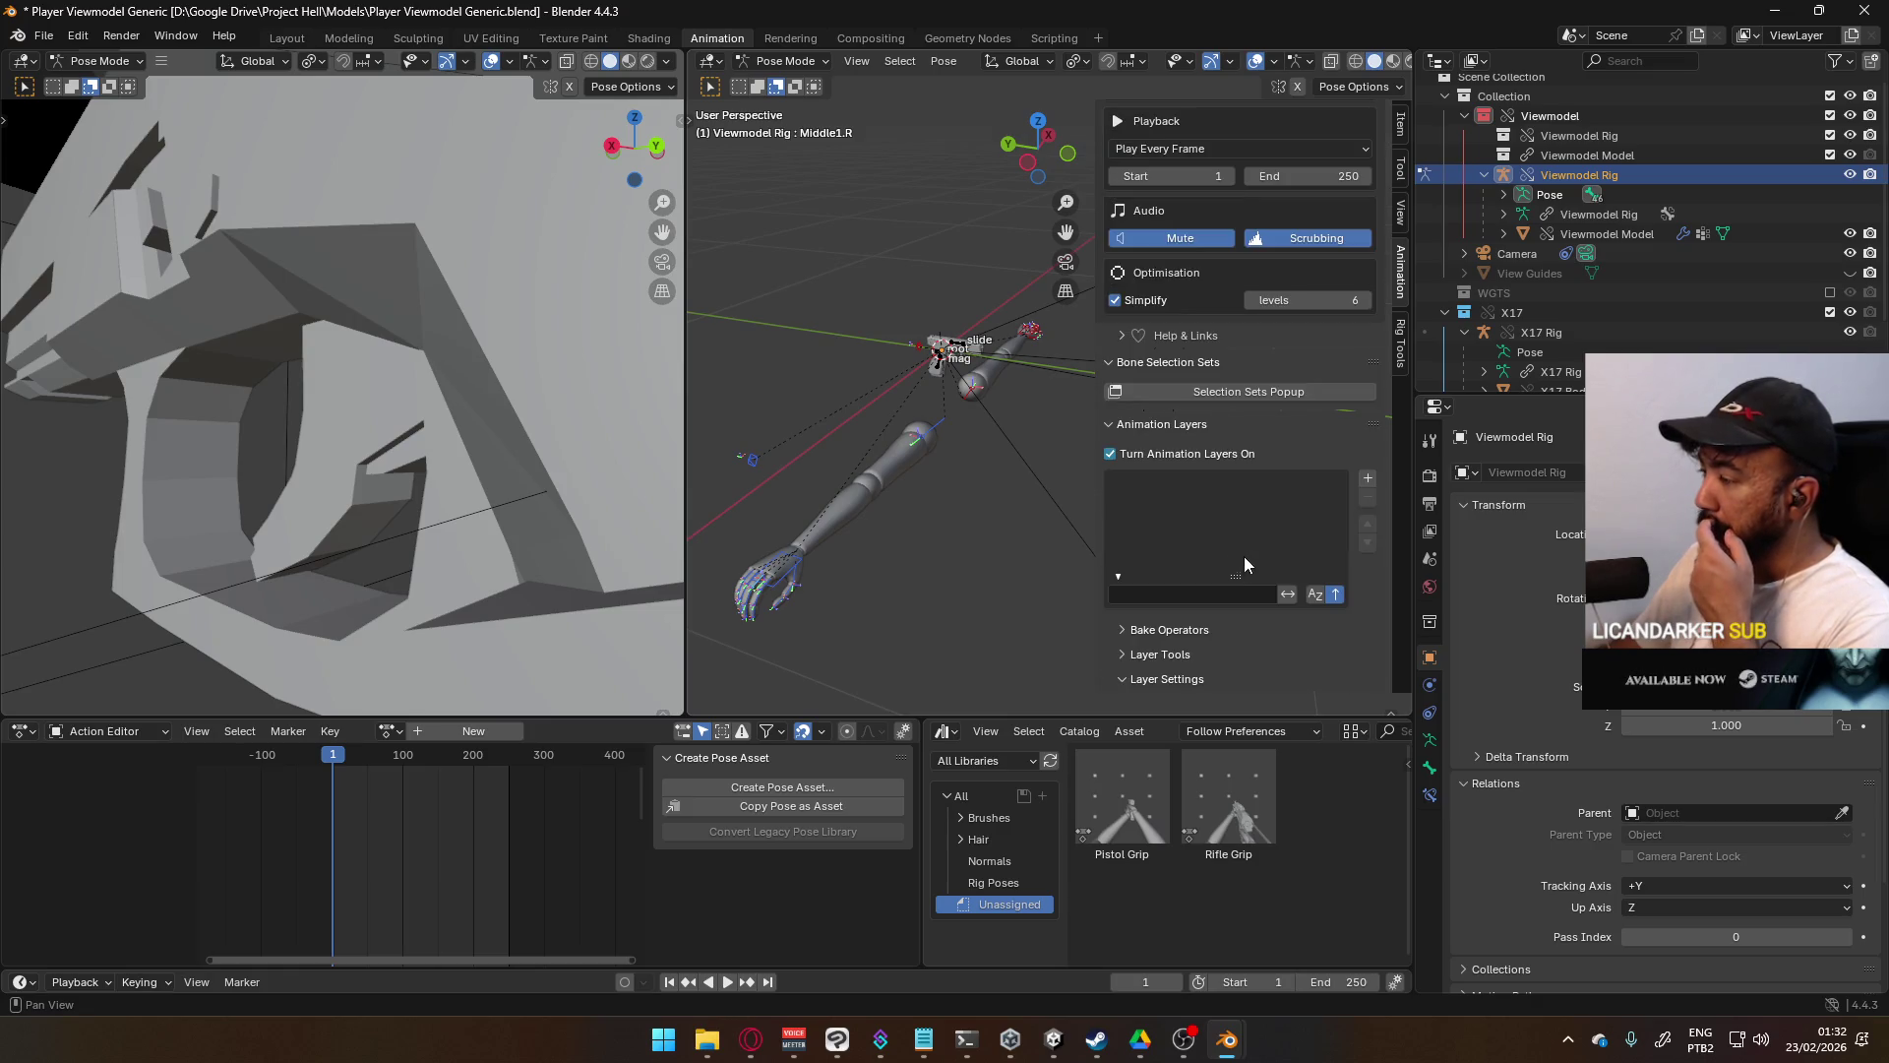
left_click(1368, 480)
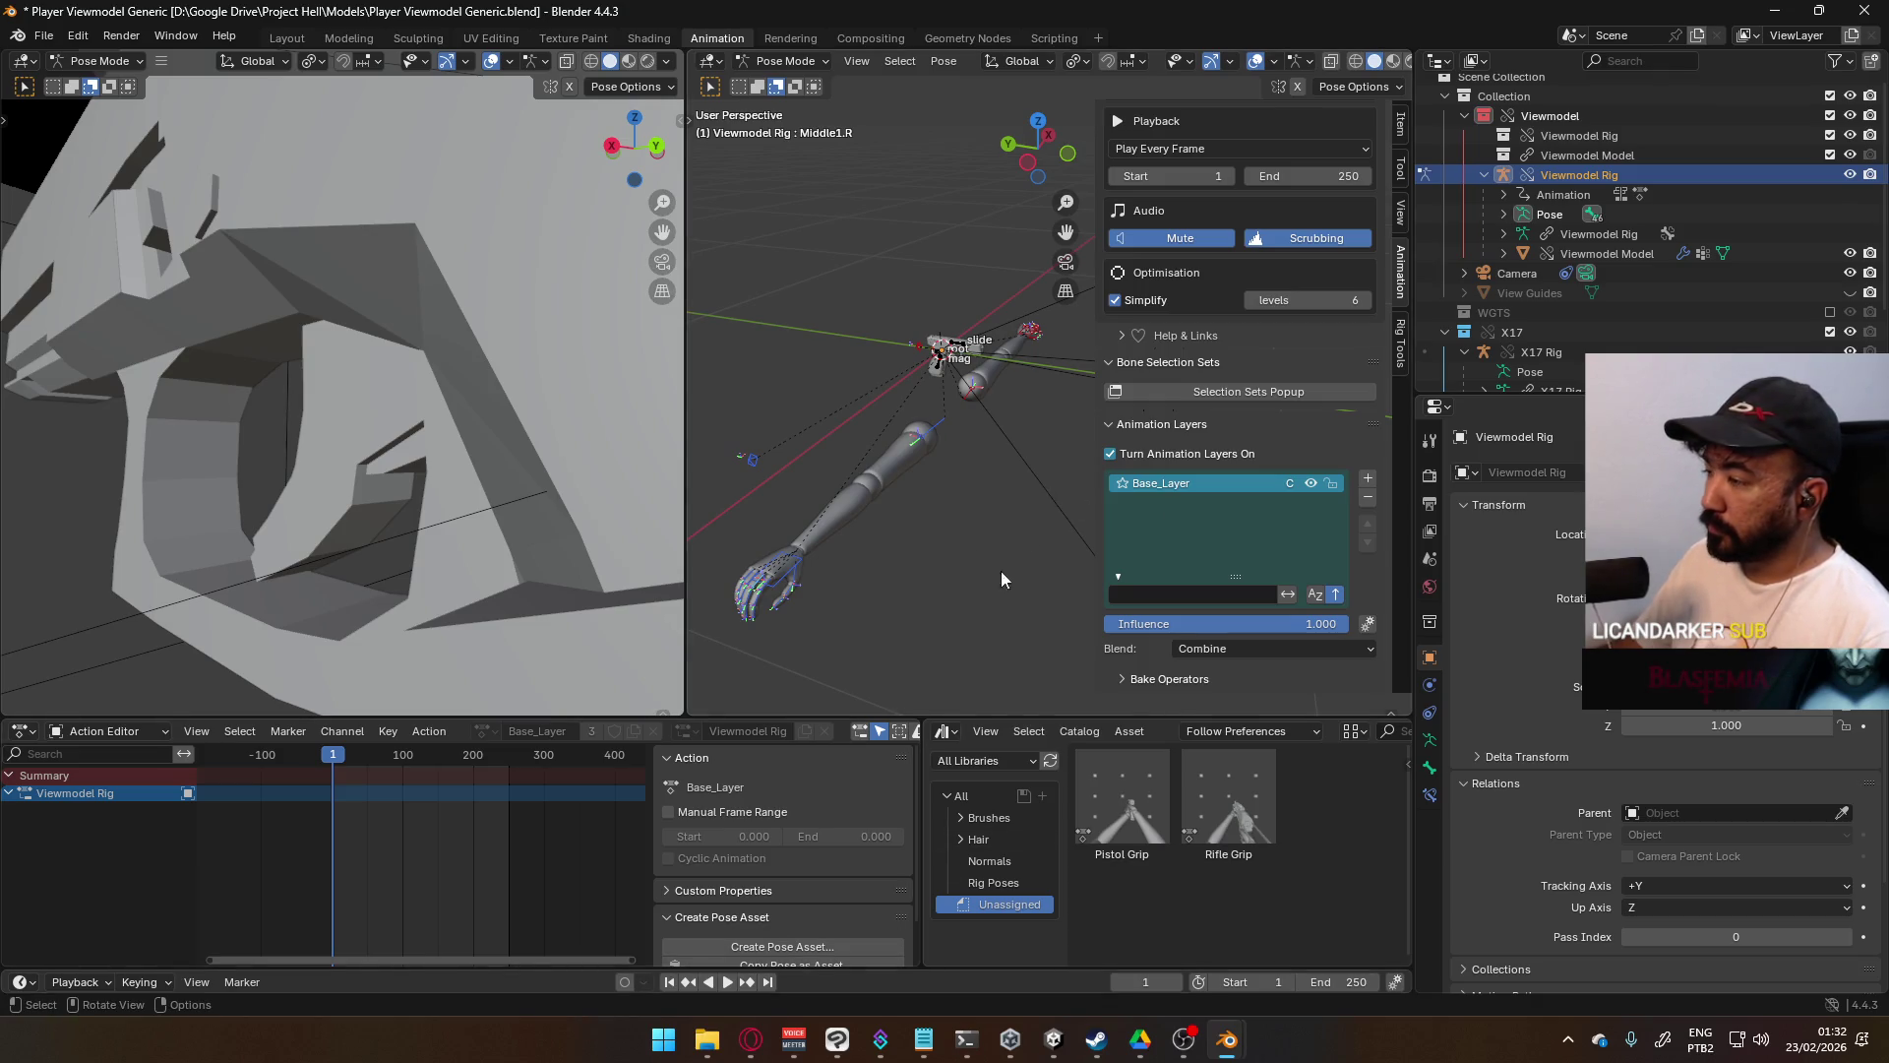
- Set Base_Layer blending to Replace, enable auto-keying and key every bone at frame 1
left_click(1236, 647)
left_click(1226, 673)
left_click(623, 985)
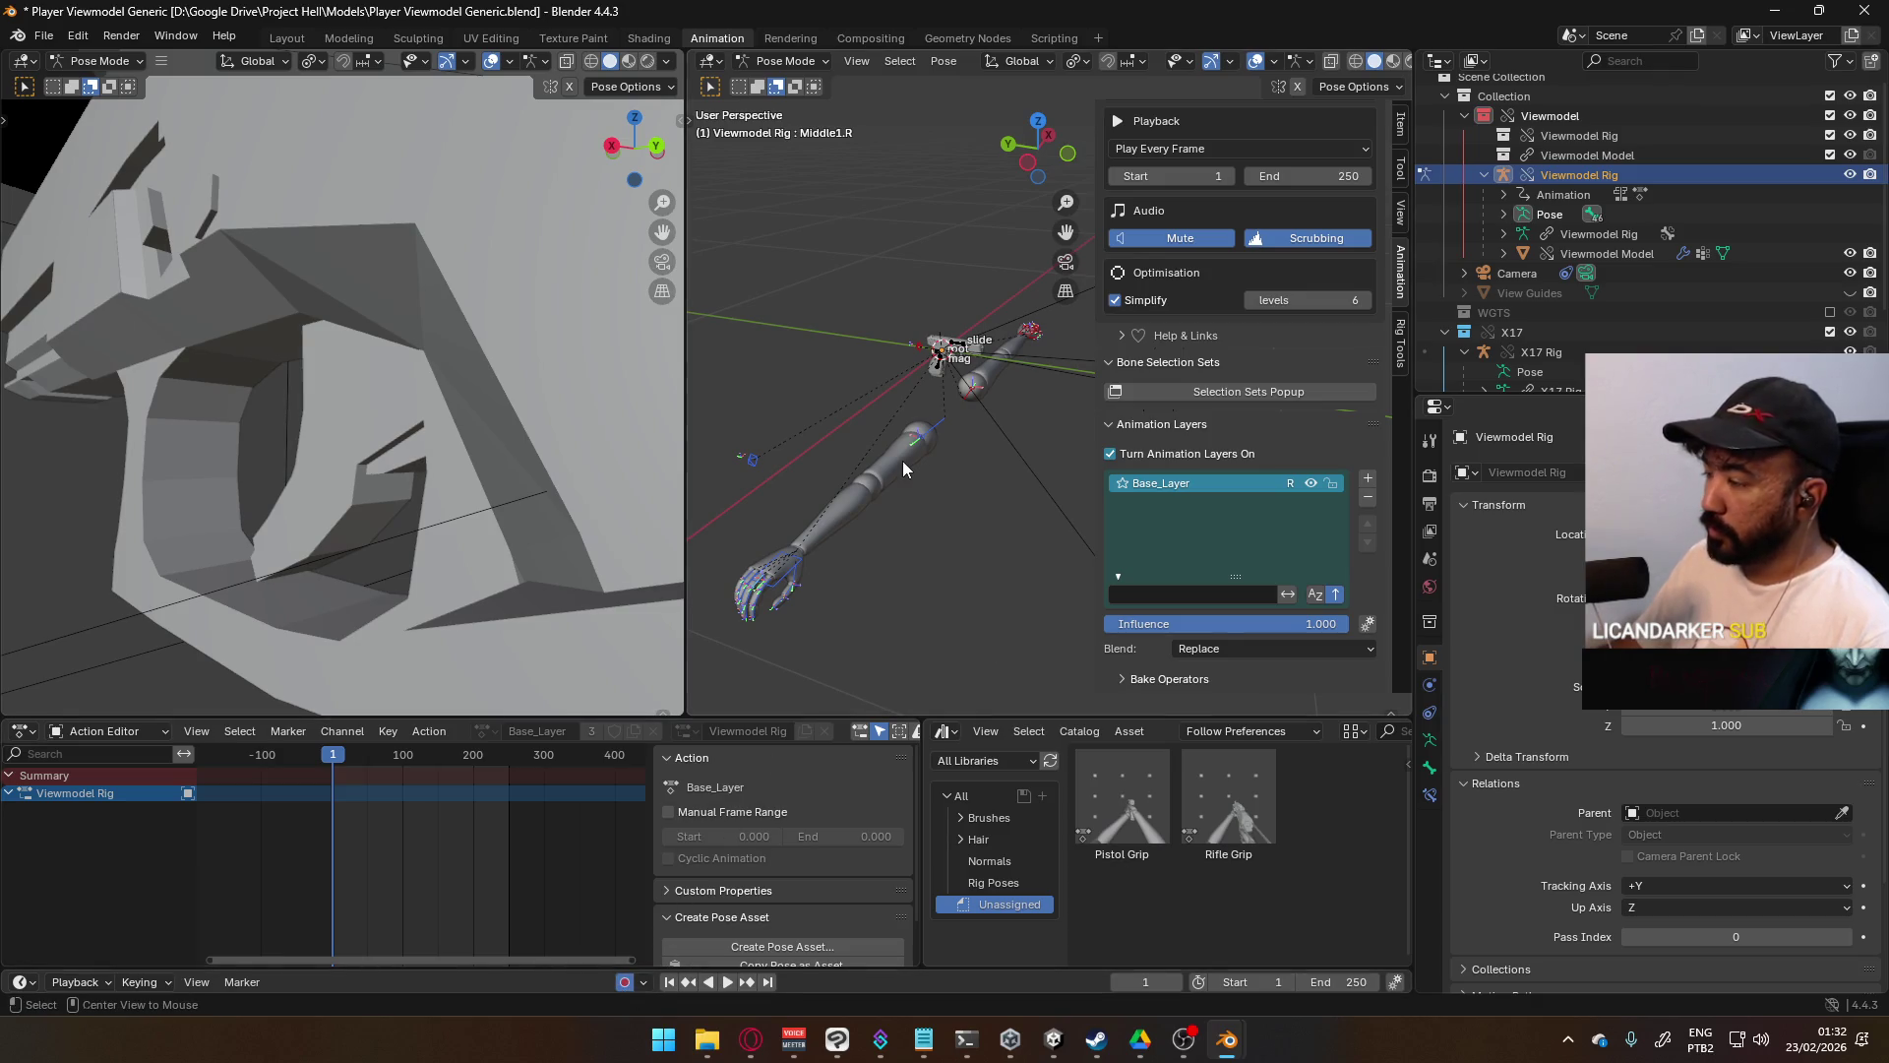
key("i")
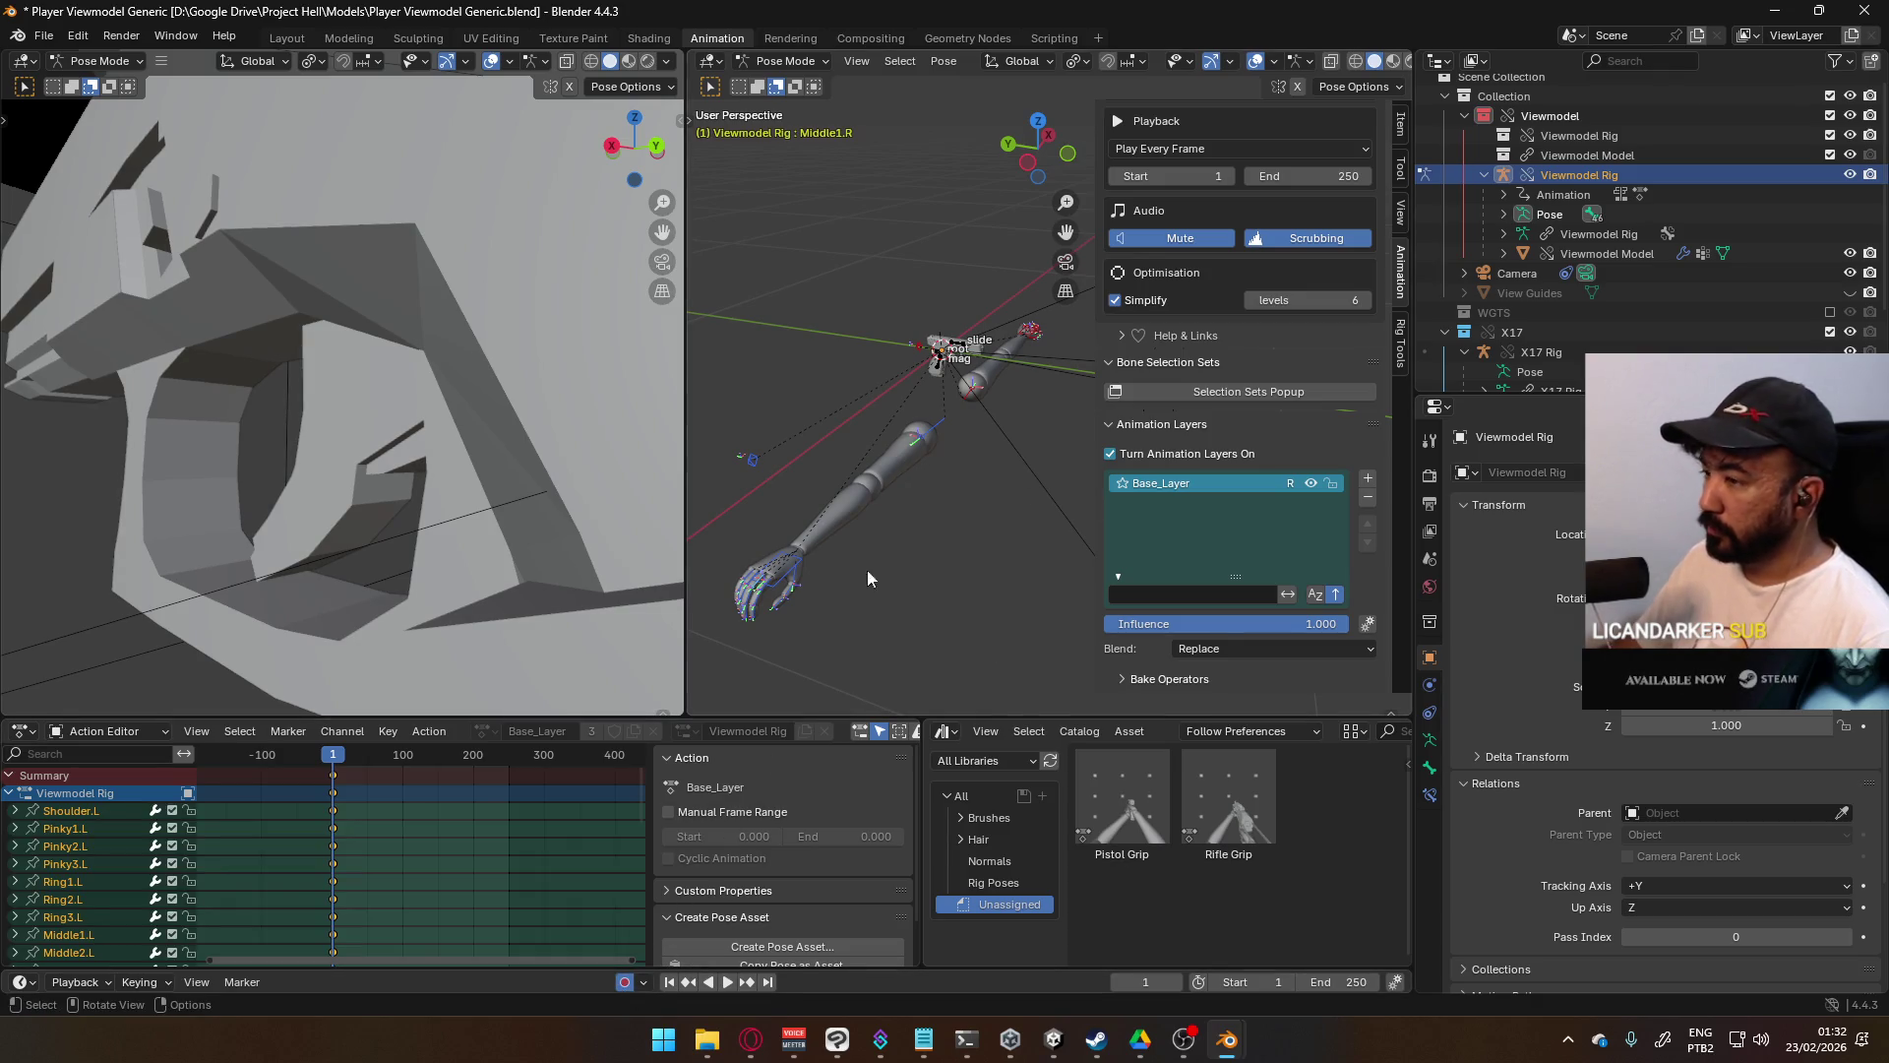
left_click(9, 793)
- Return the Viewmodel Rig to Object Mode and select the X17 Rig
left_click(787, 61)
left_click(797, 77)
left_click(956, 342)
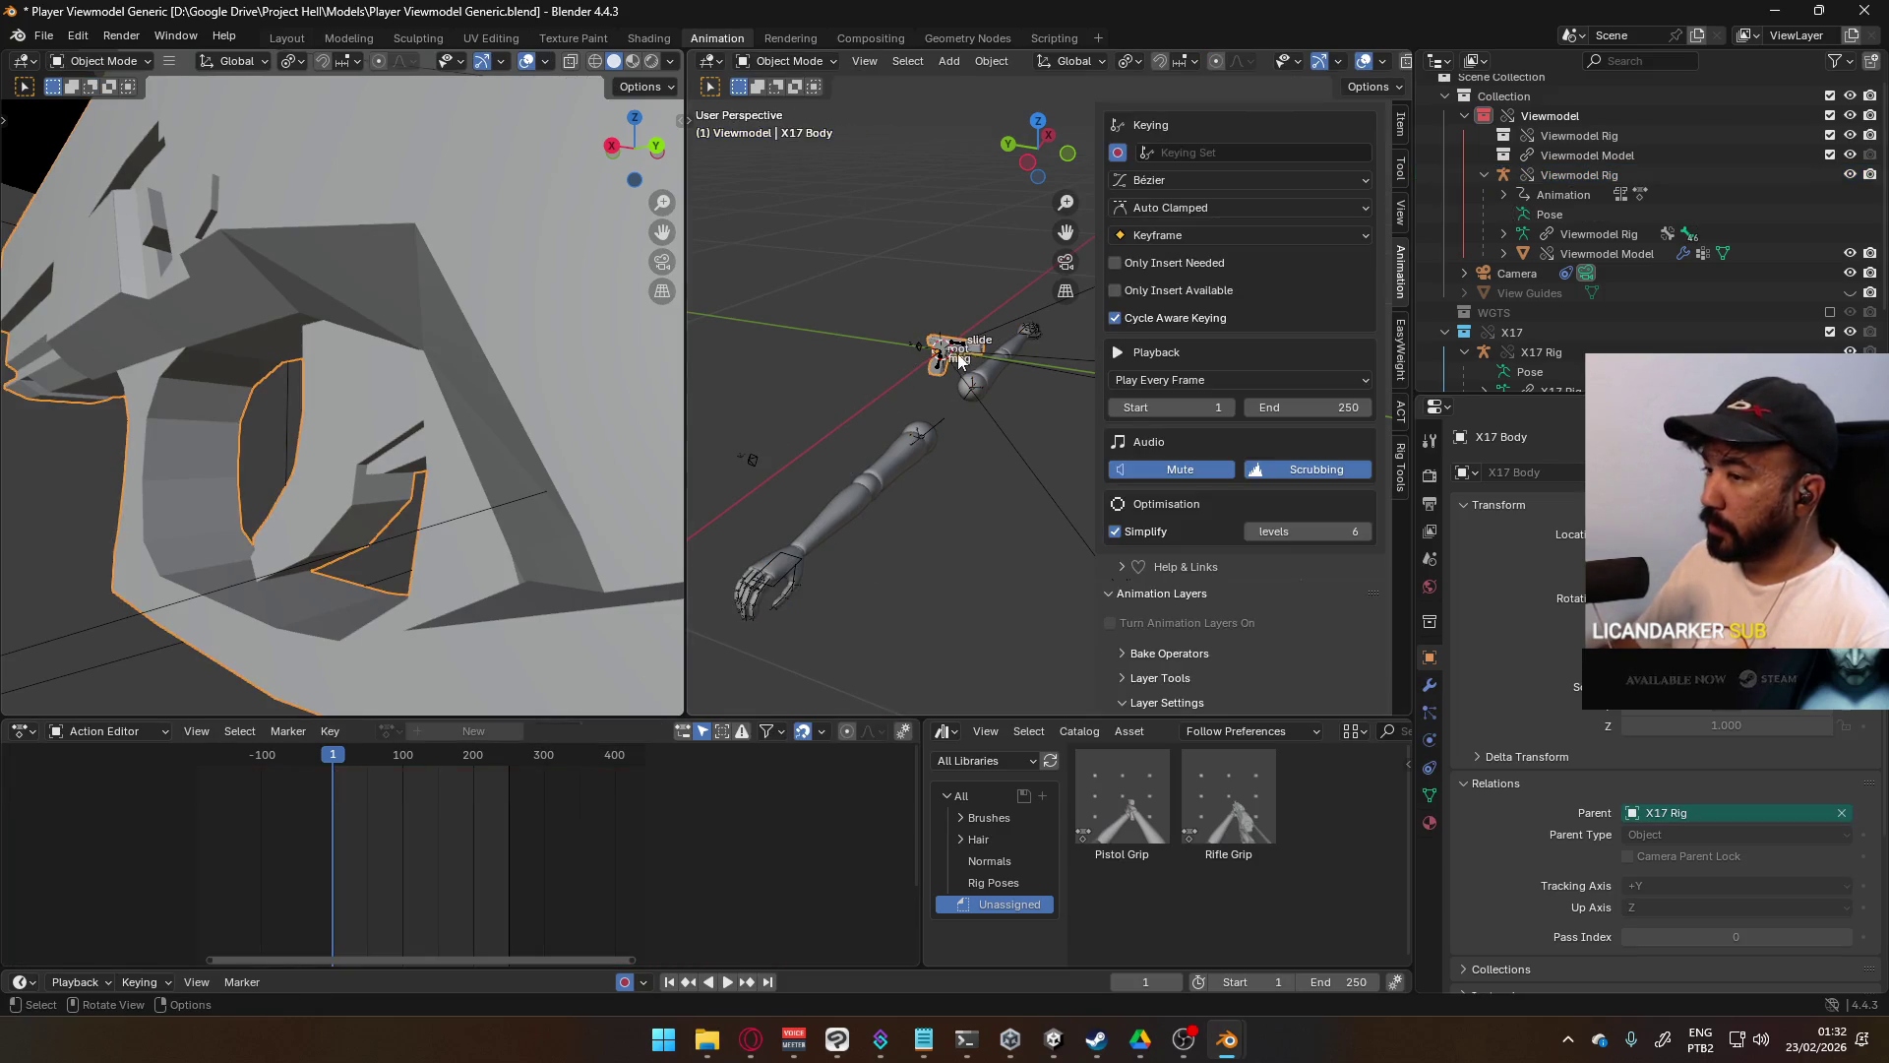
left_click(124, 730)
left_click(124, 730)
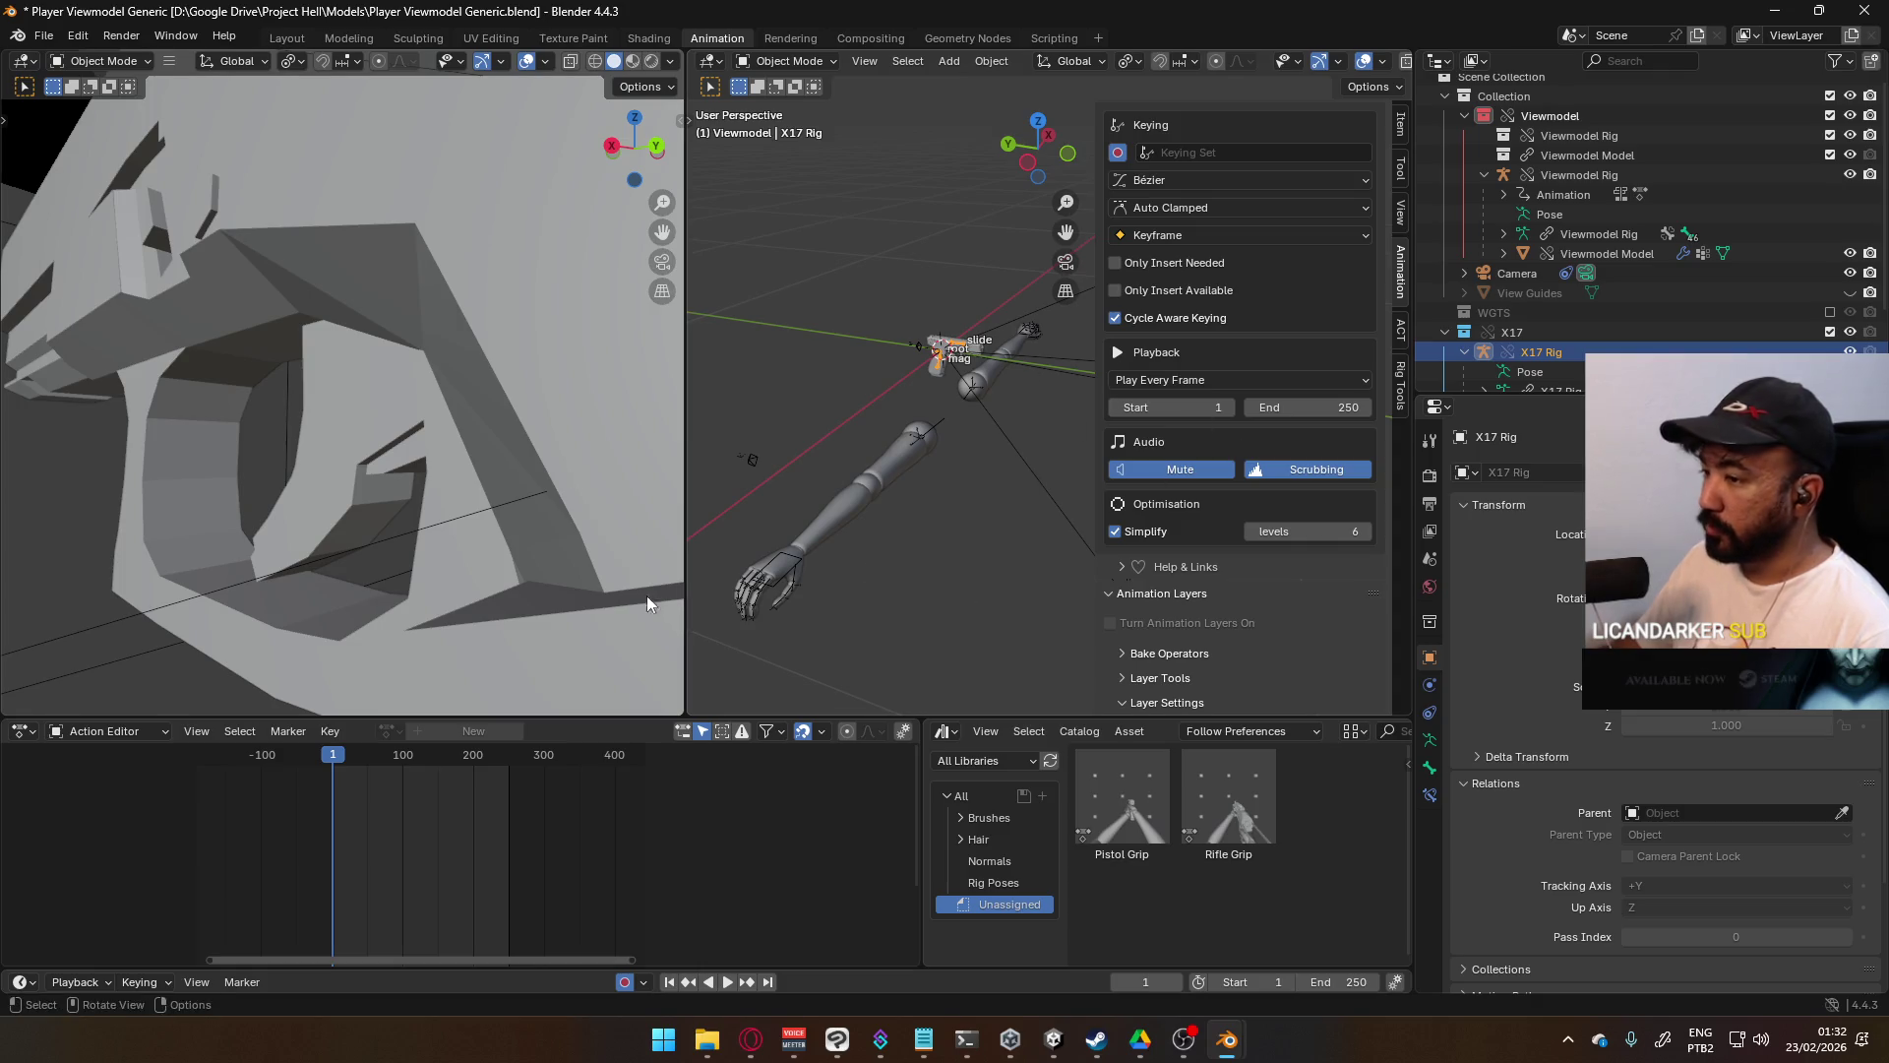
left_click(787, 61)
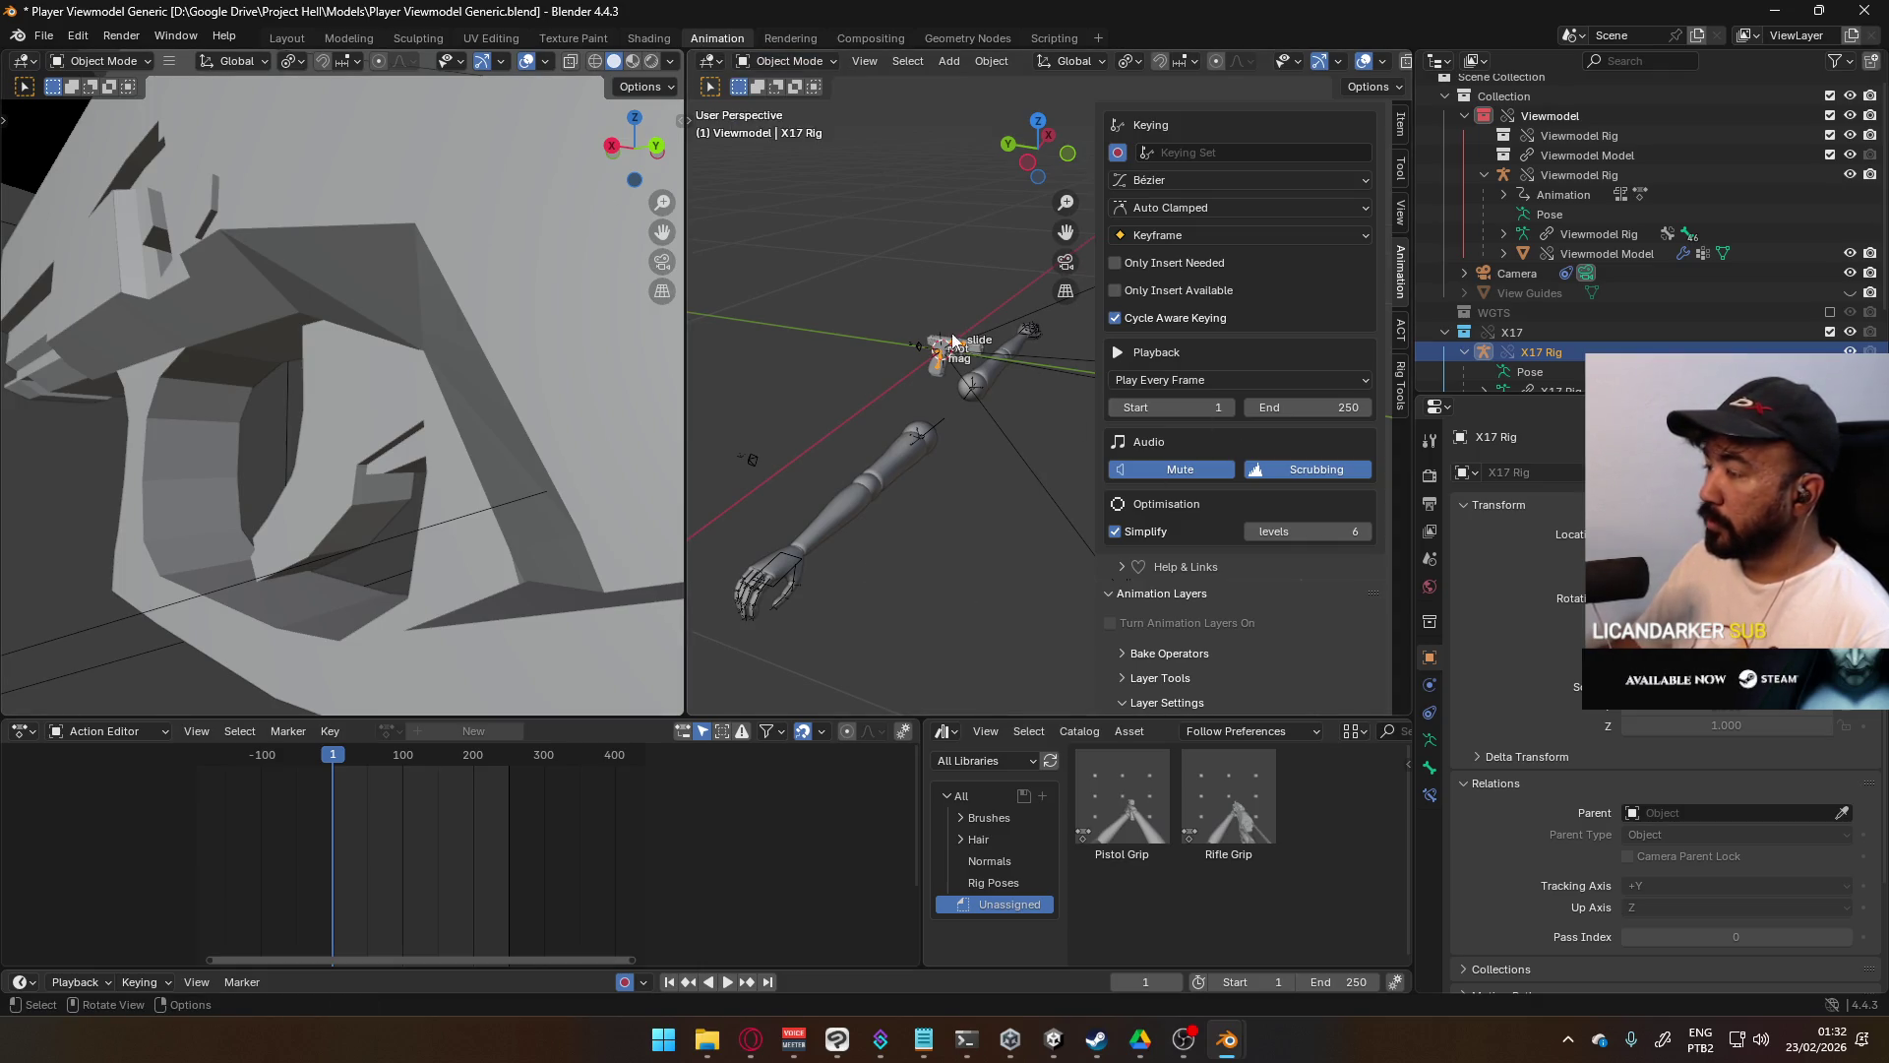
- Make library overrides for the X17 collection via Make > Selected & Content
left_click(1483, 335)
right_click(1490, 335)
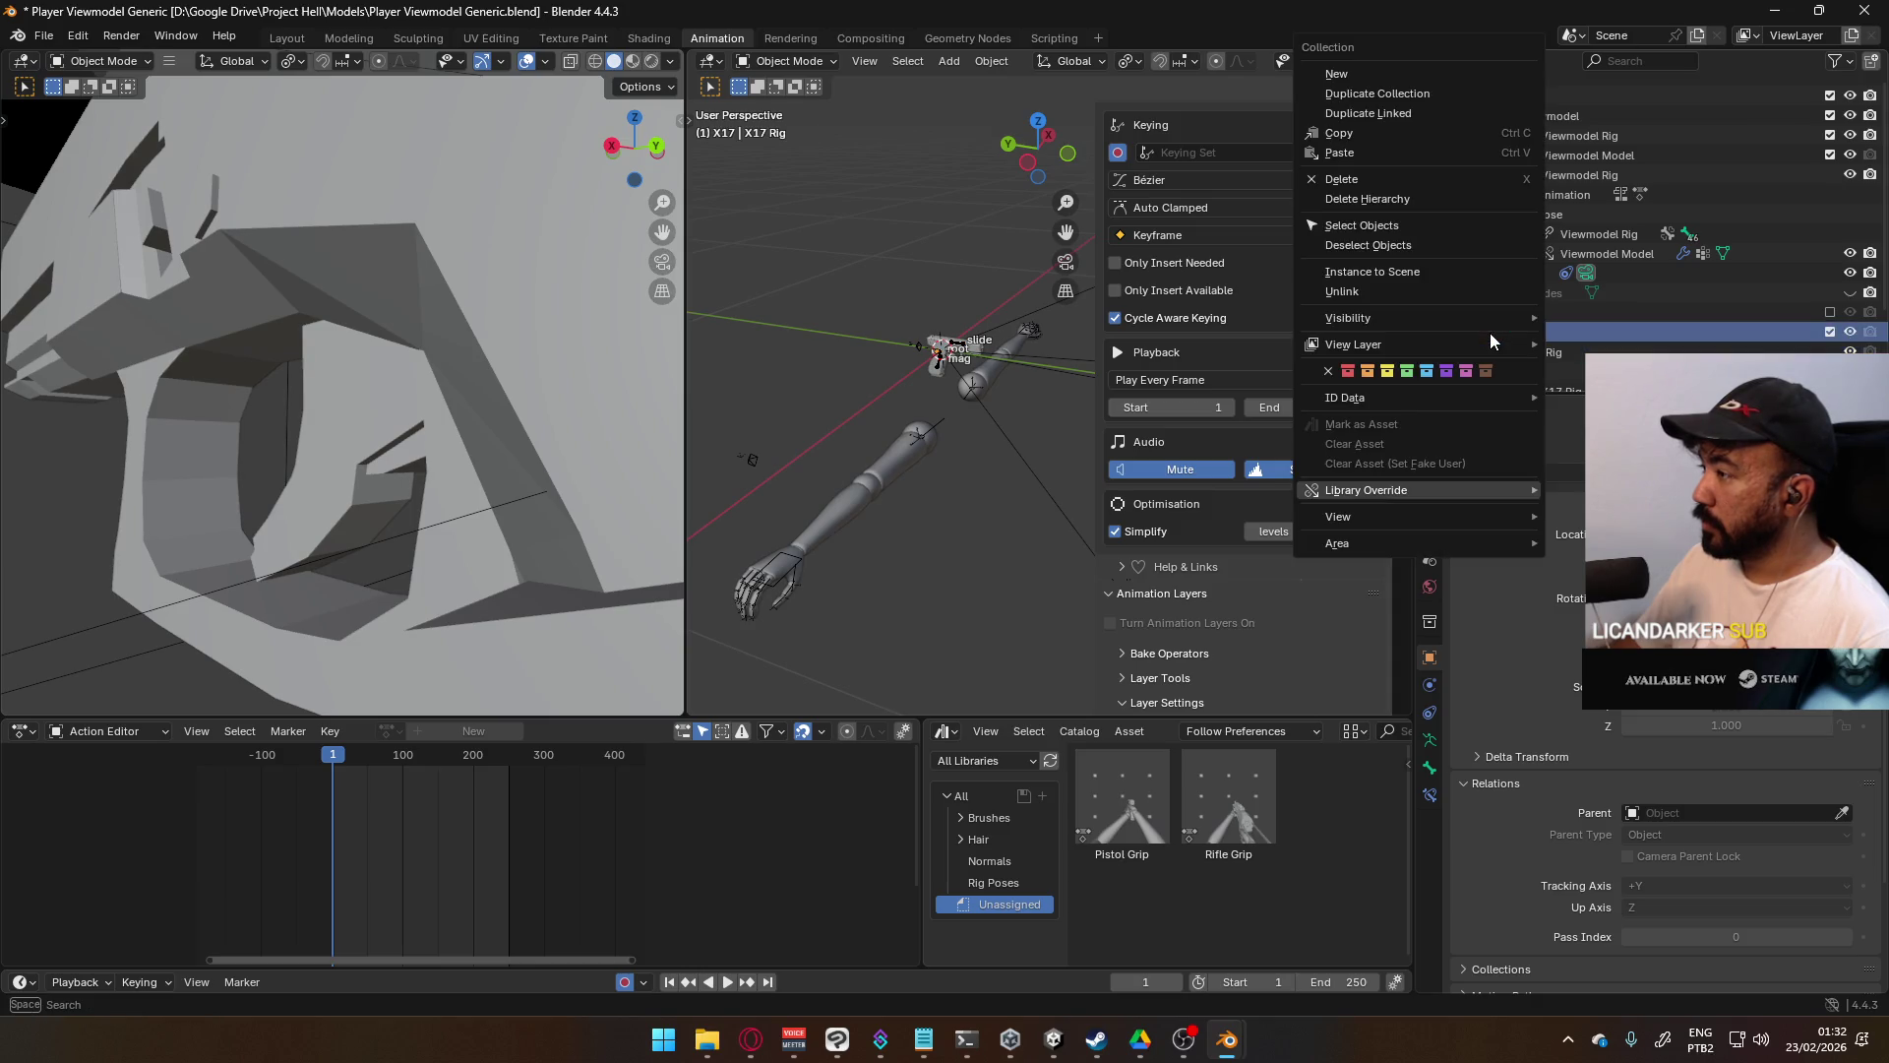
mouse_move(1448, 489)
mouse_move(1569, 489)
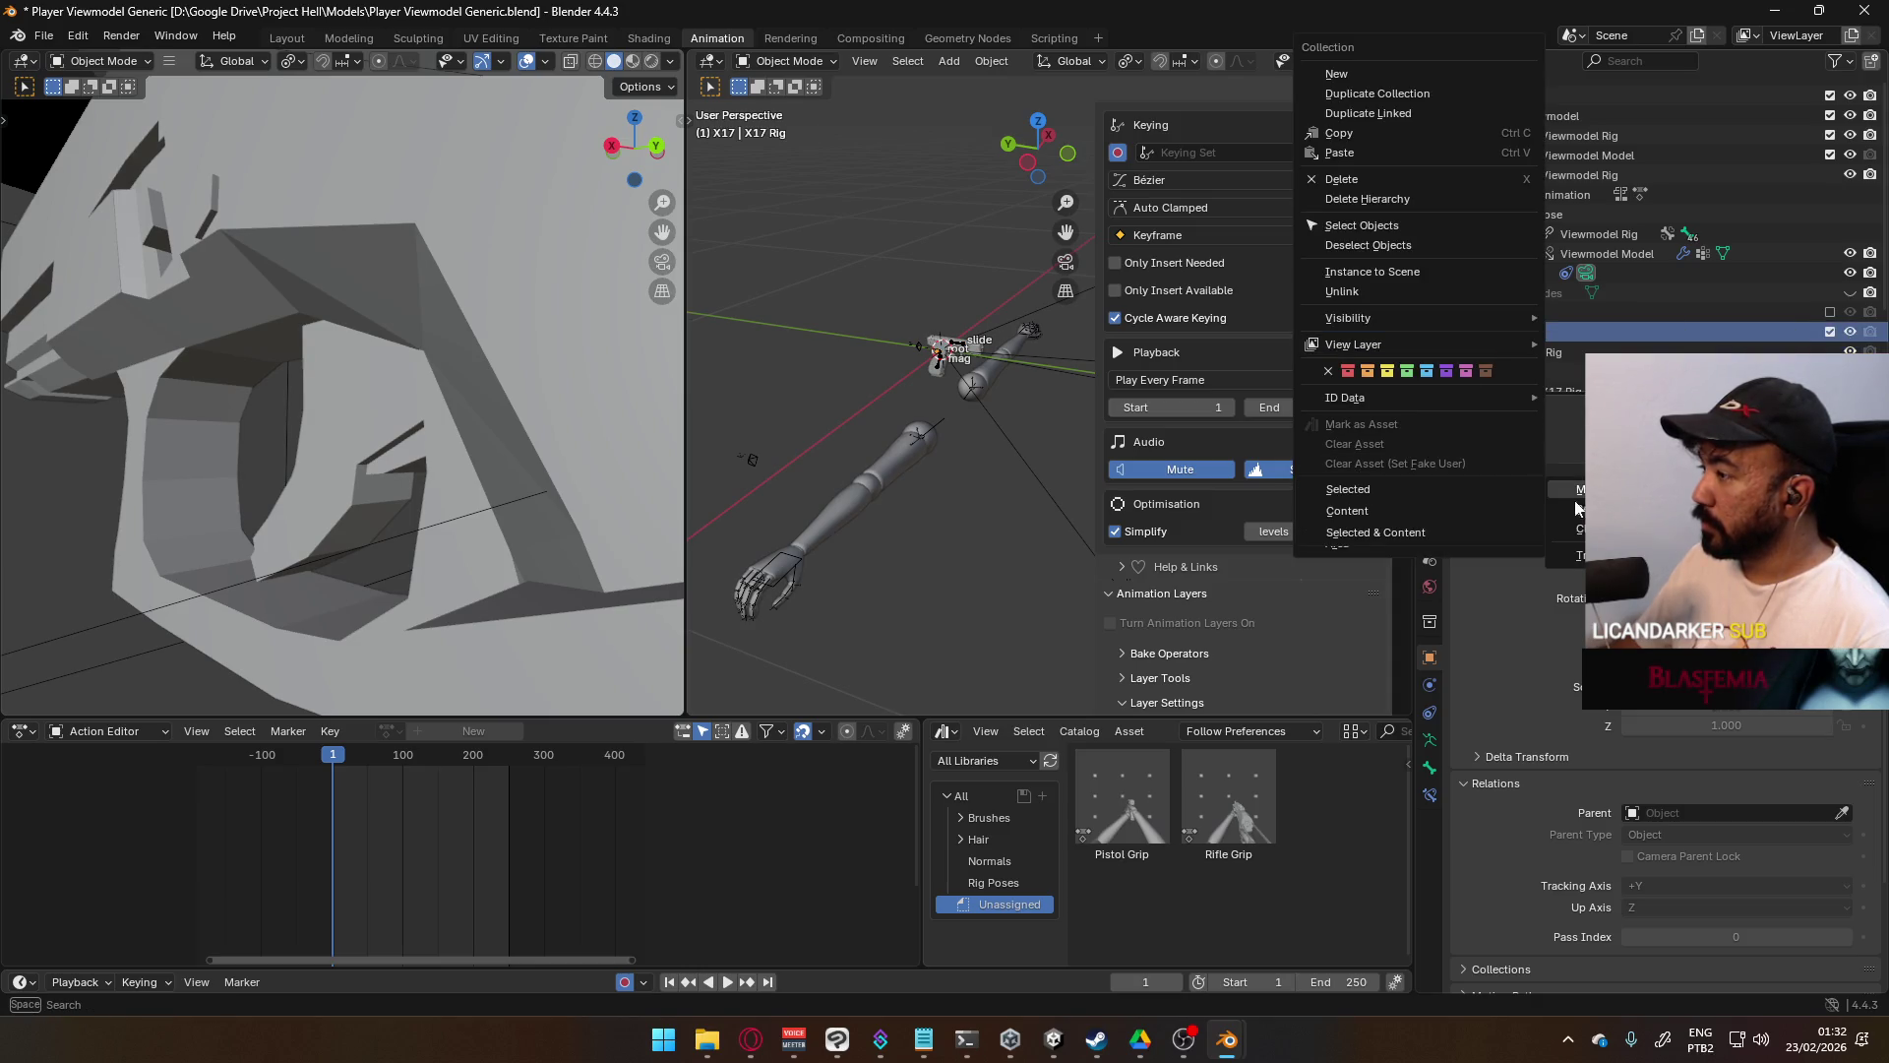
left_click(1520, 532)
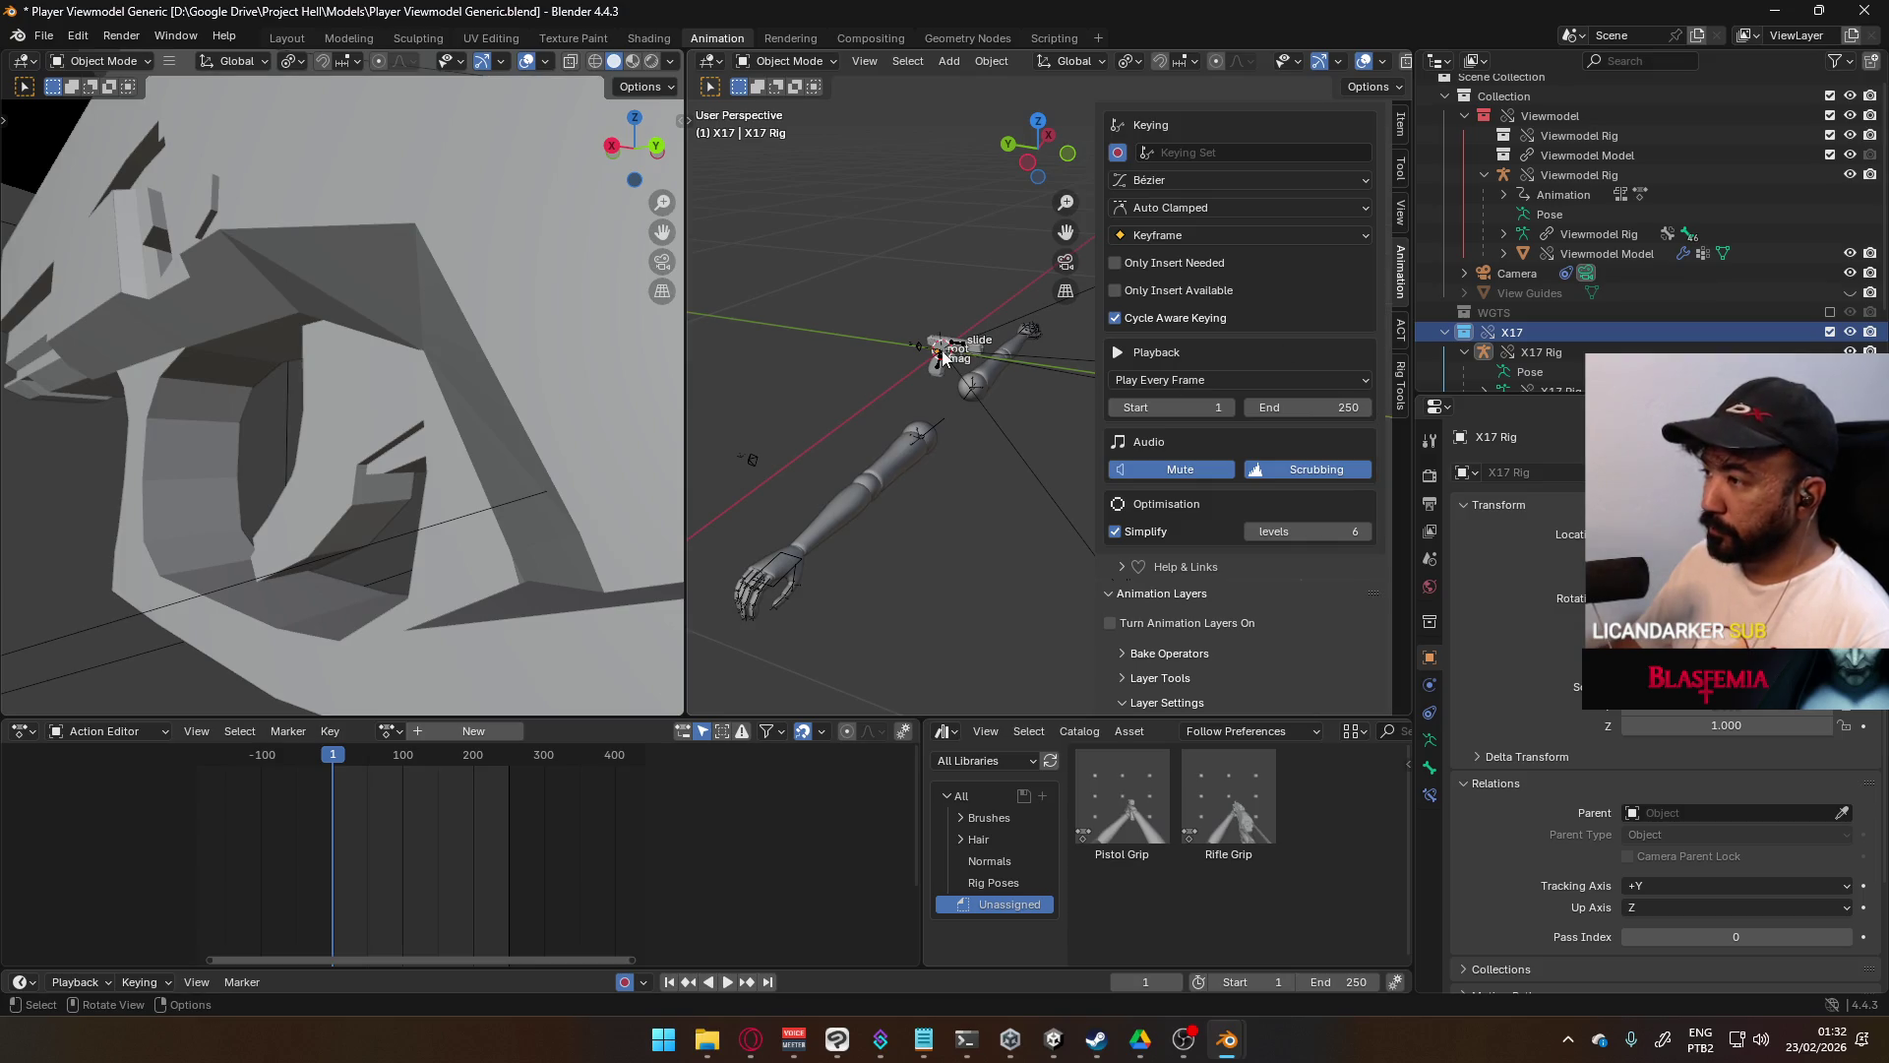
left_click(399, 729)
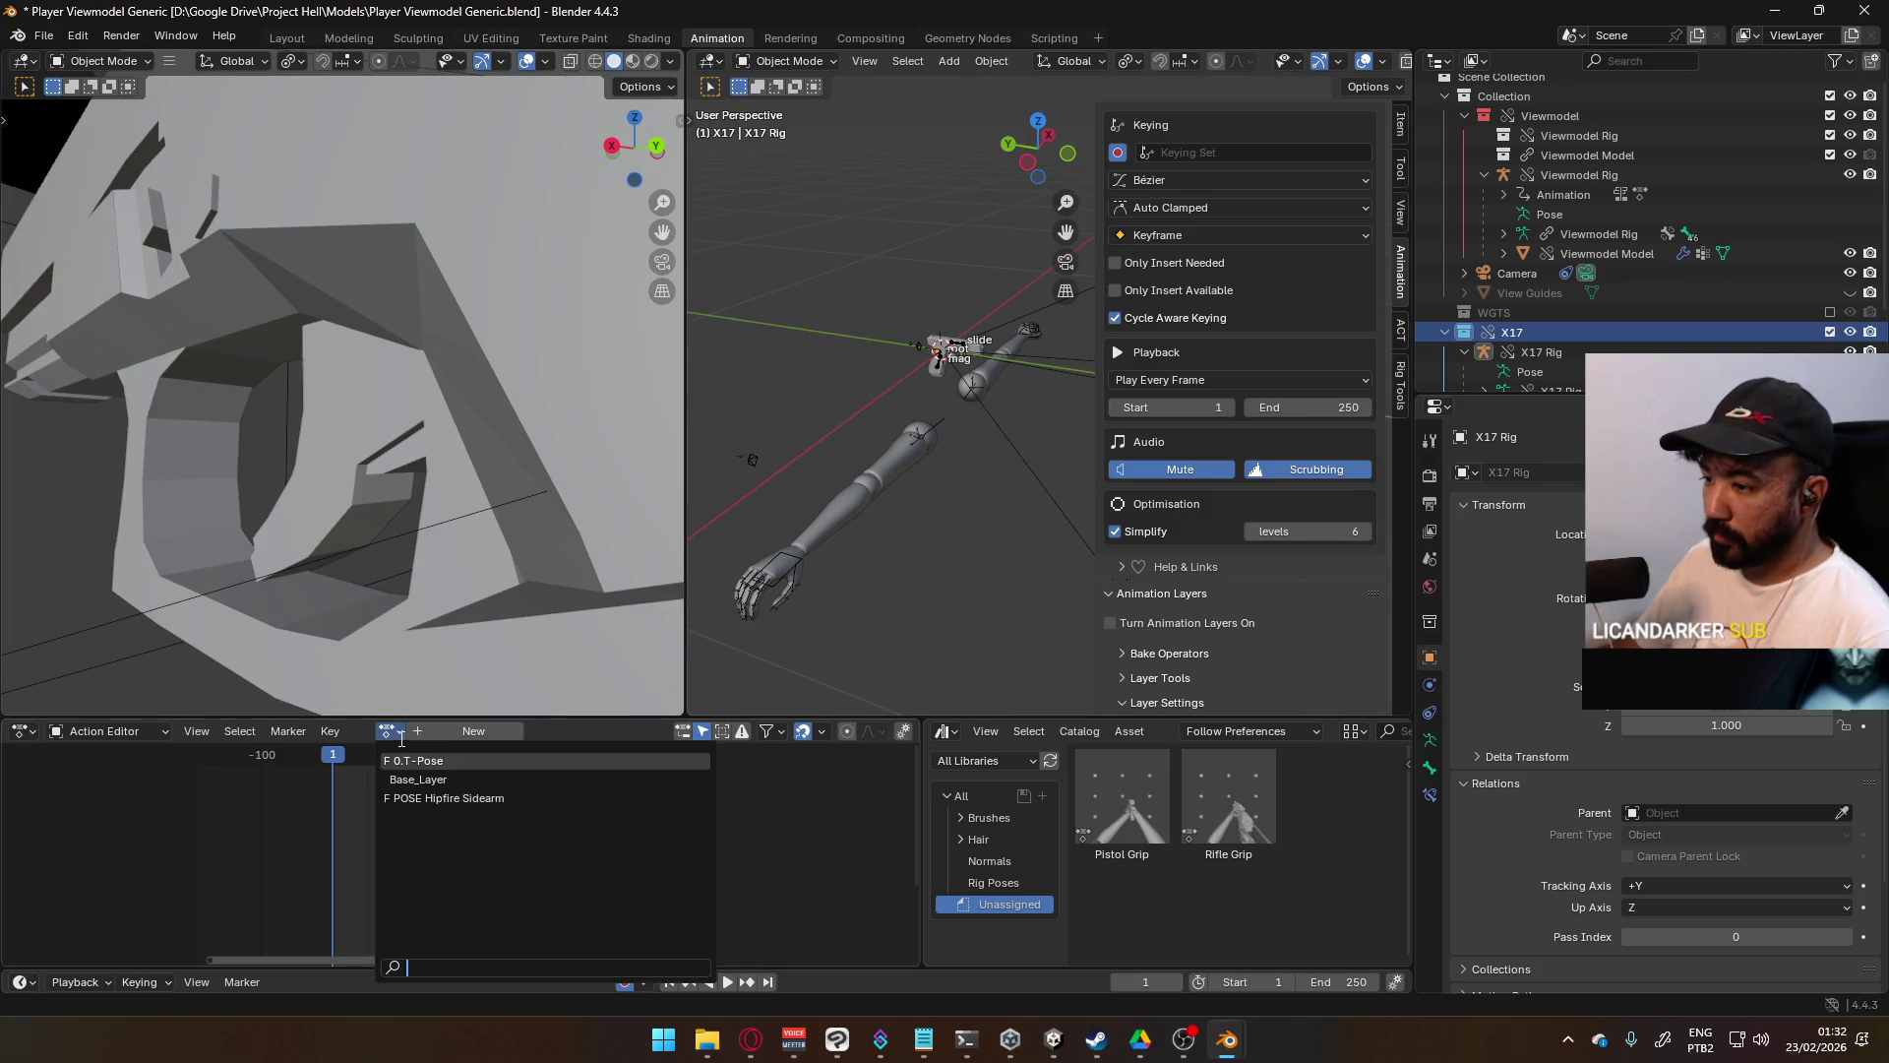
- Assign the 0.T-Pose action to the X17 Rig and create an X17 Rig slot
left_click(430, 760)
left_click(692, 731)
left_click(747, 730)
left_click(691, 731)
left_click(687, 740)
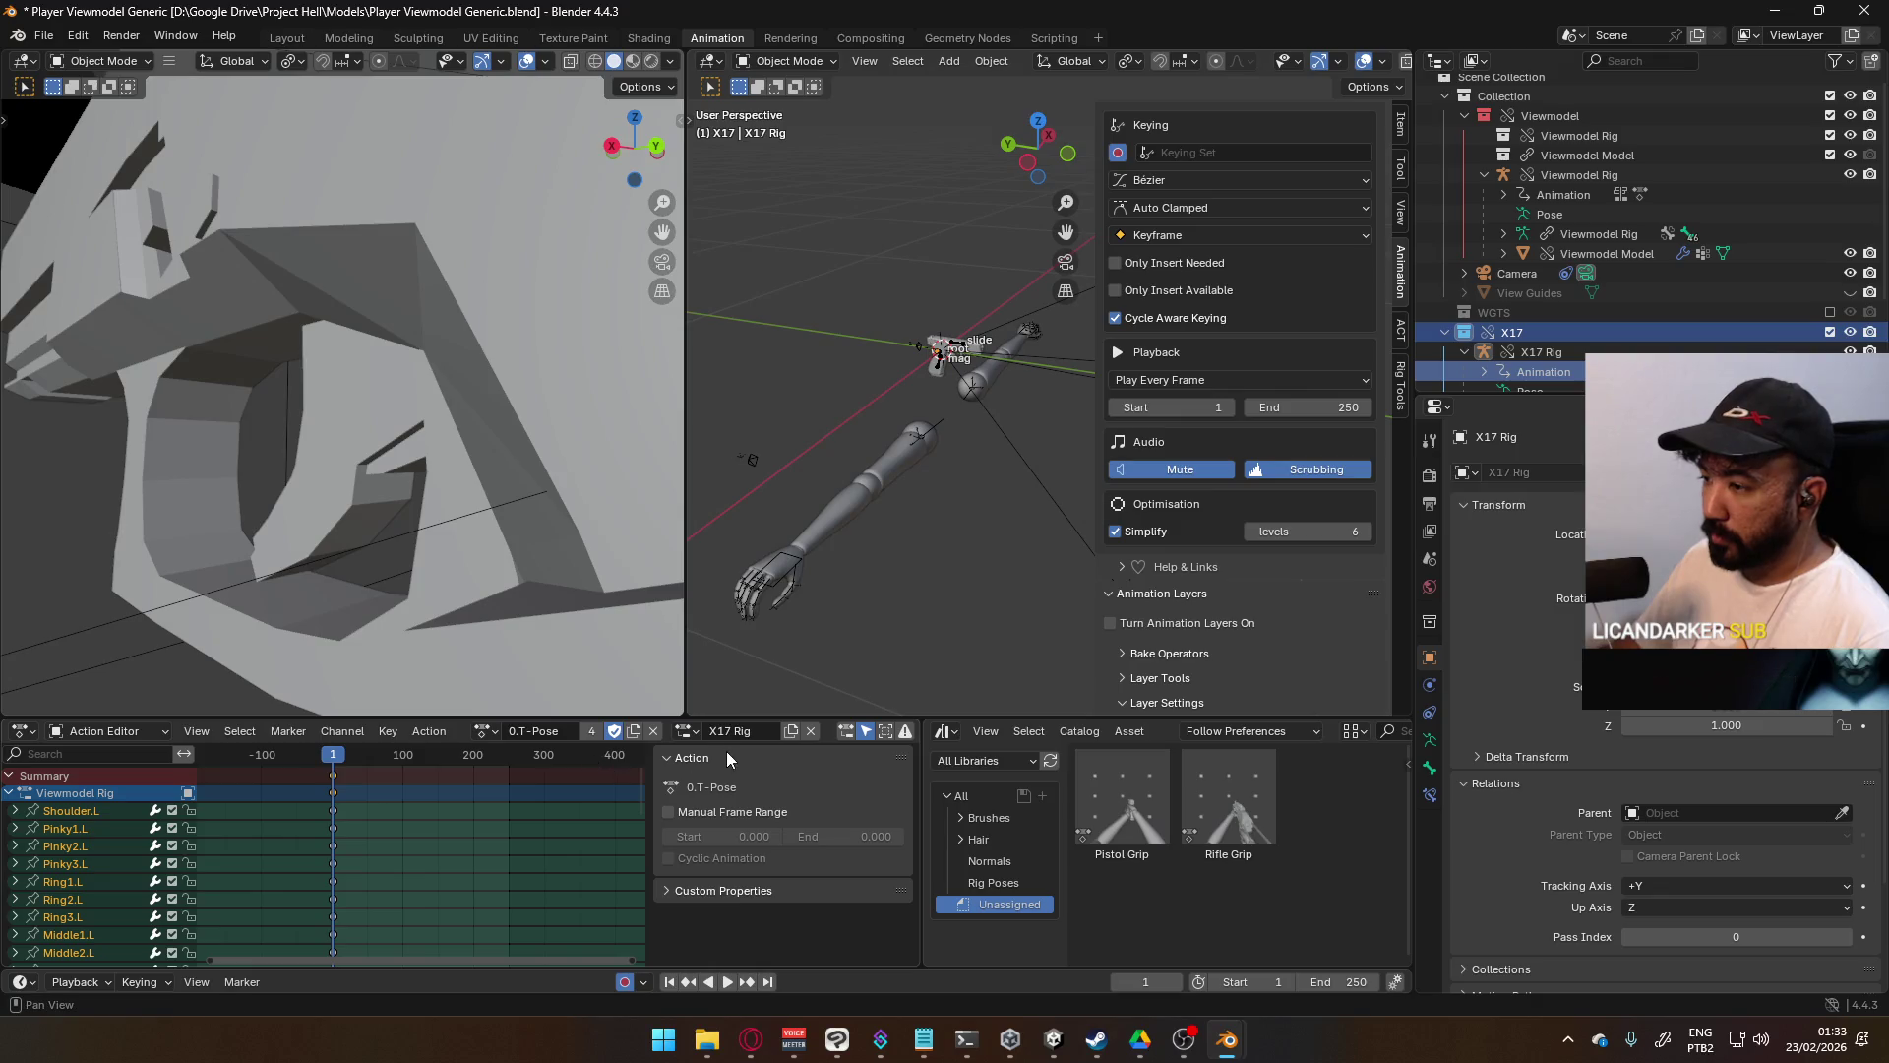
left_click(9, 793)
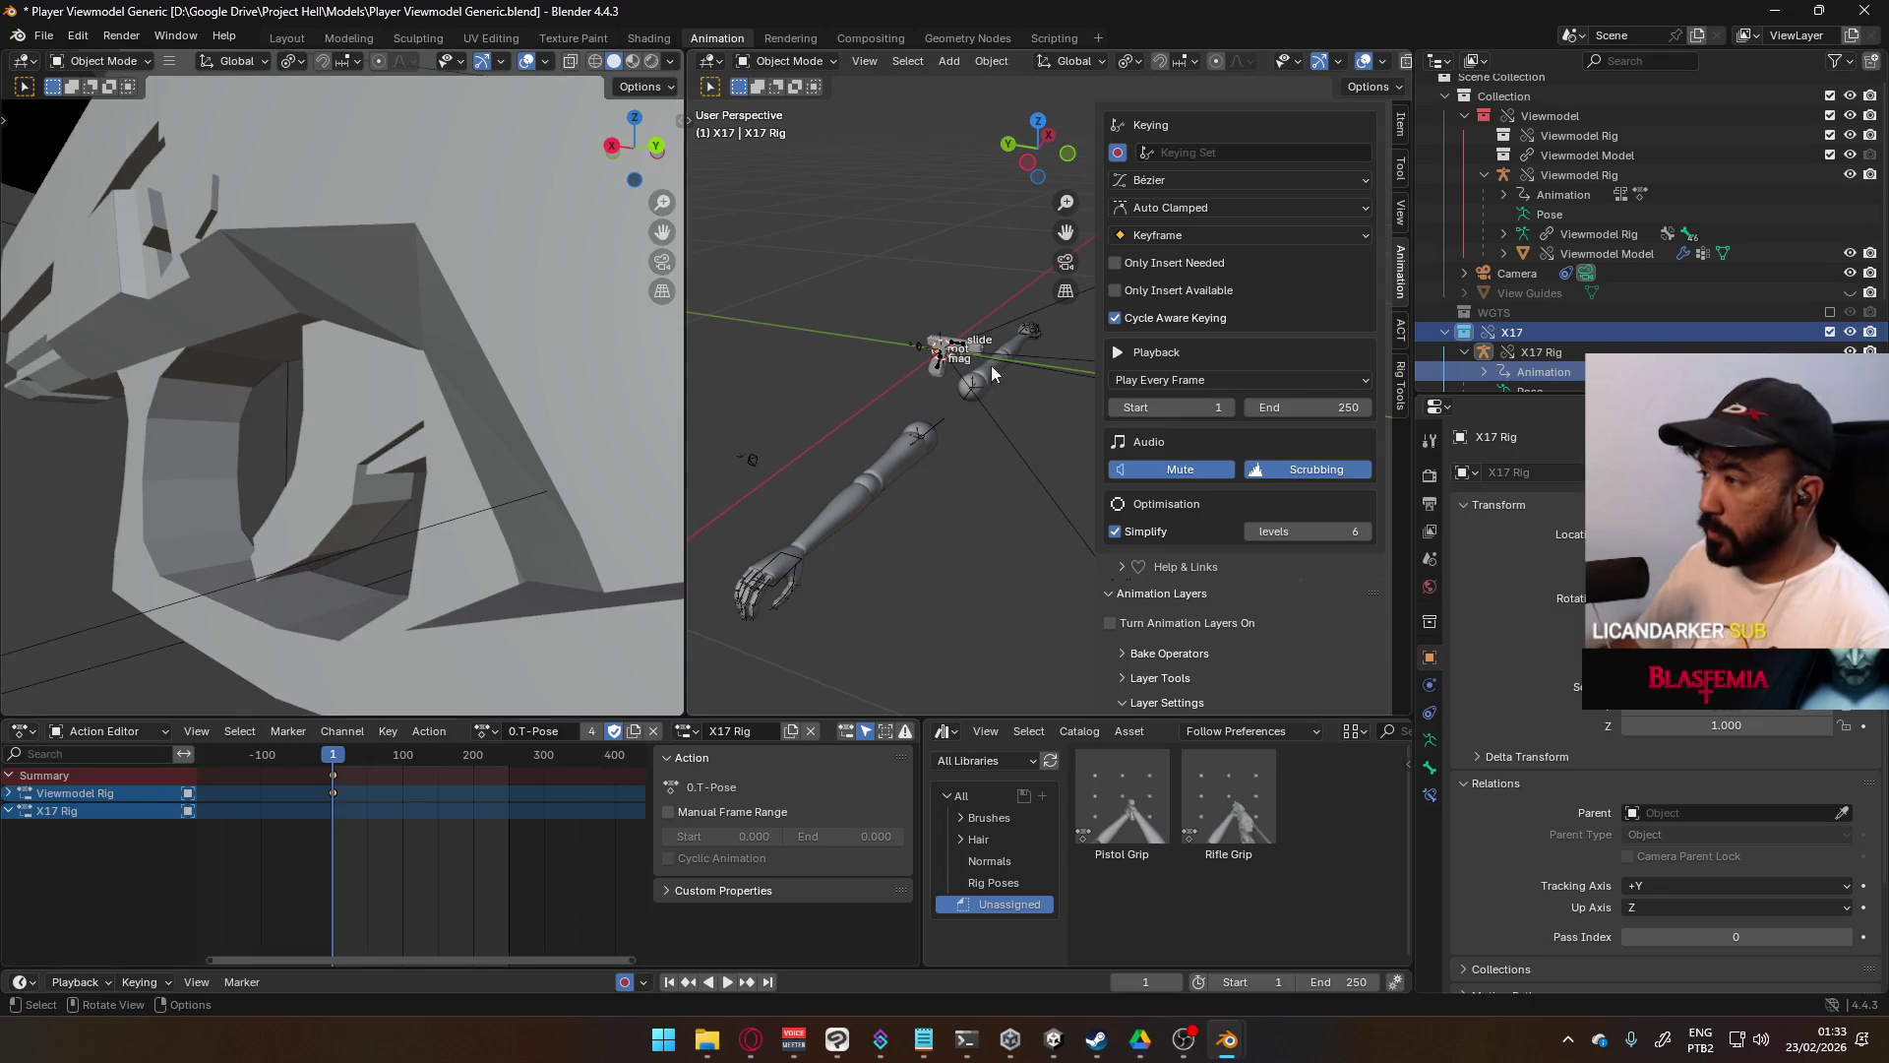
scroll(990, 369, "up", 3)
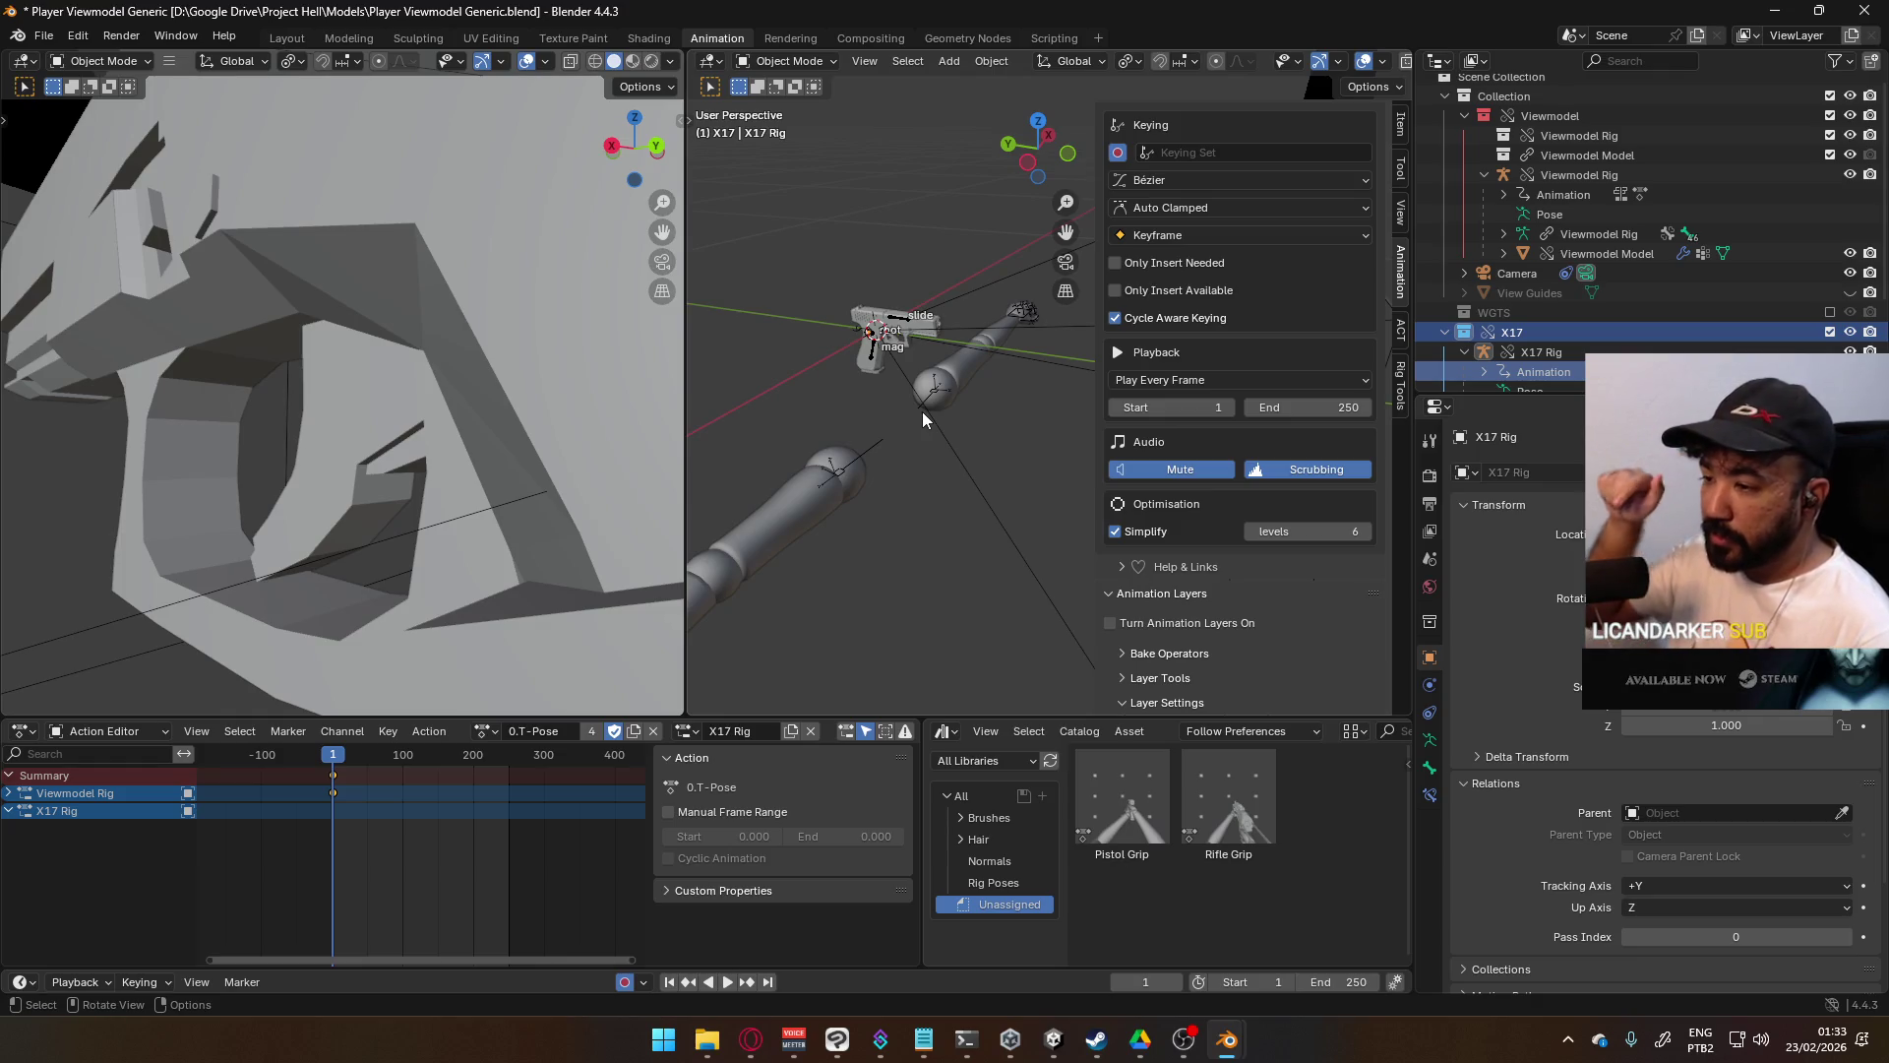
- In Pose Mode, move and key the X17 root bone, then turn off auto-keying
left_click(795, 63)
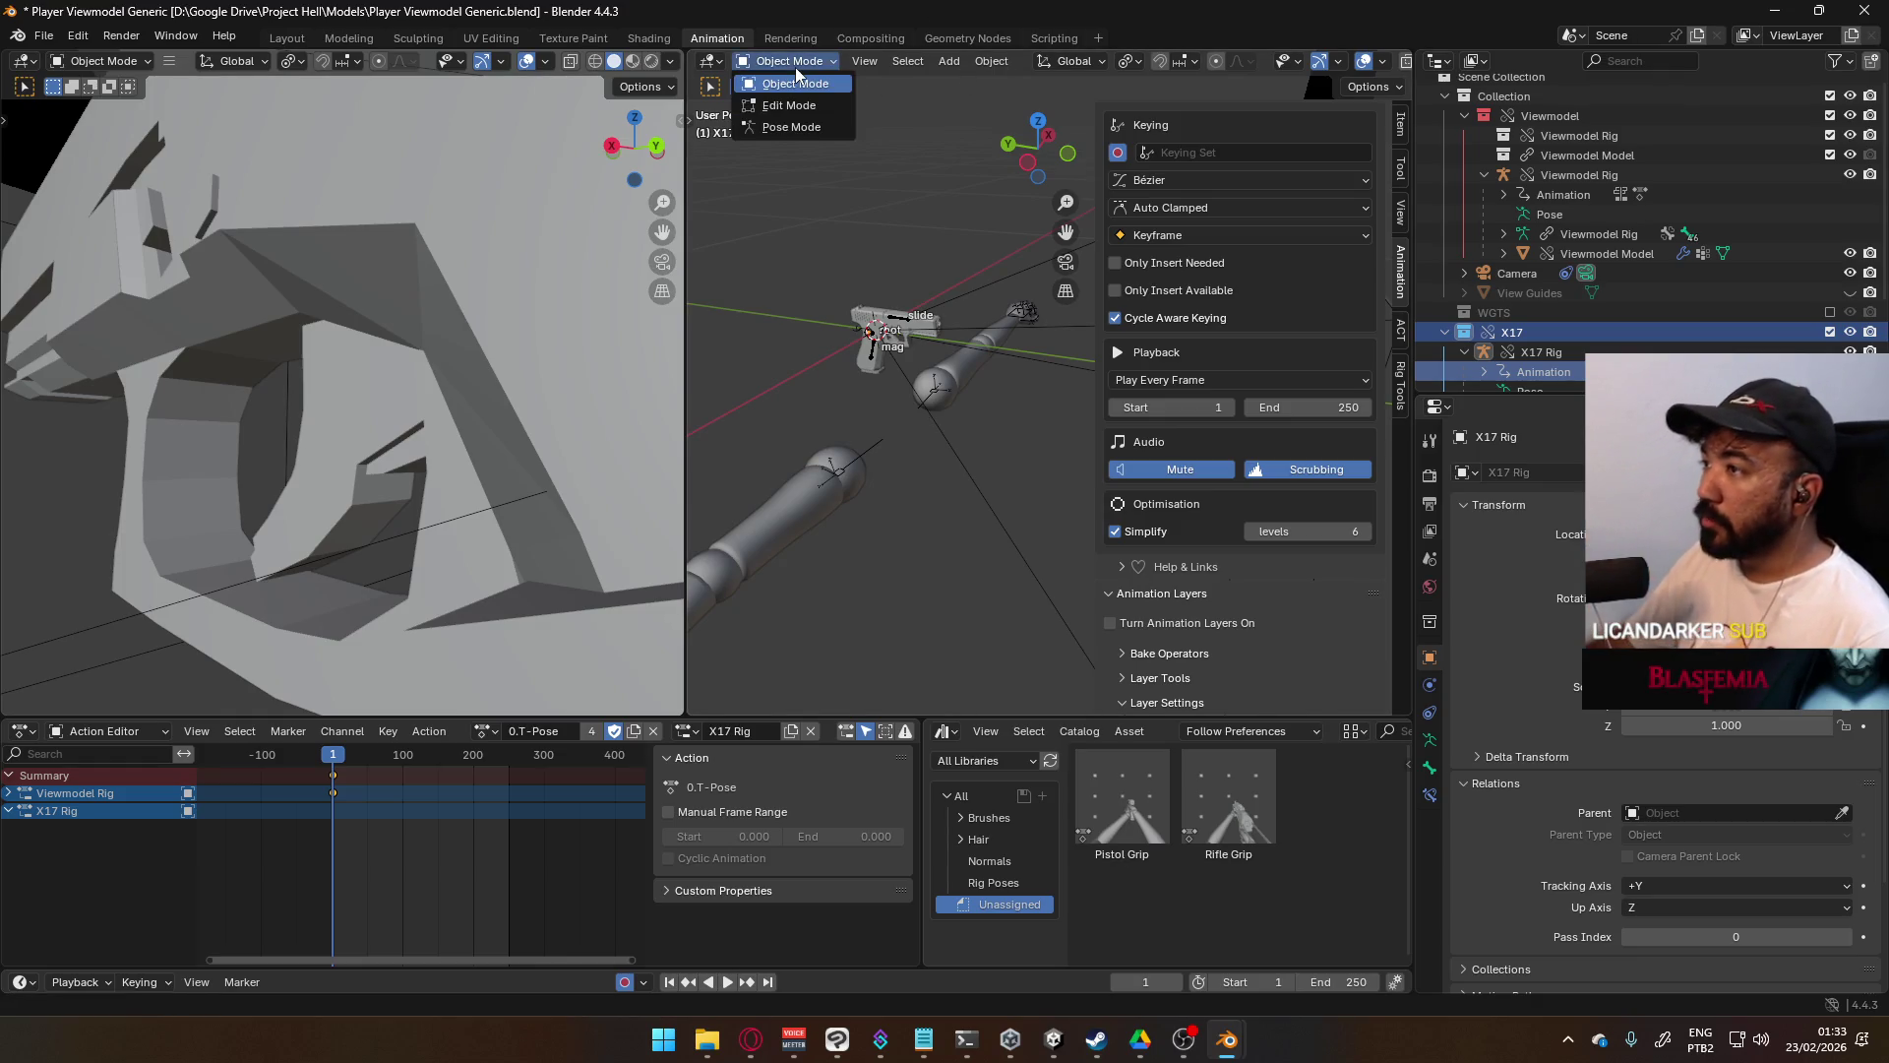
left_click(800, 128)
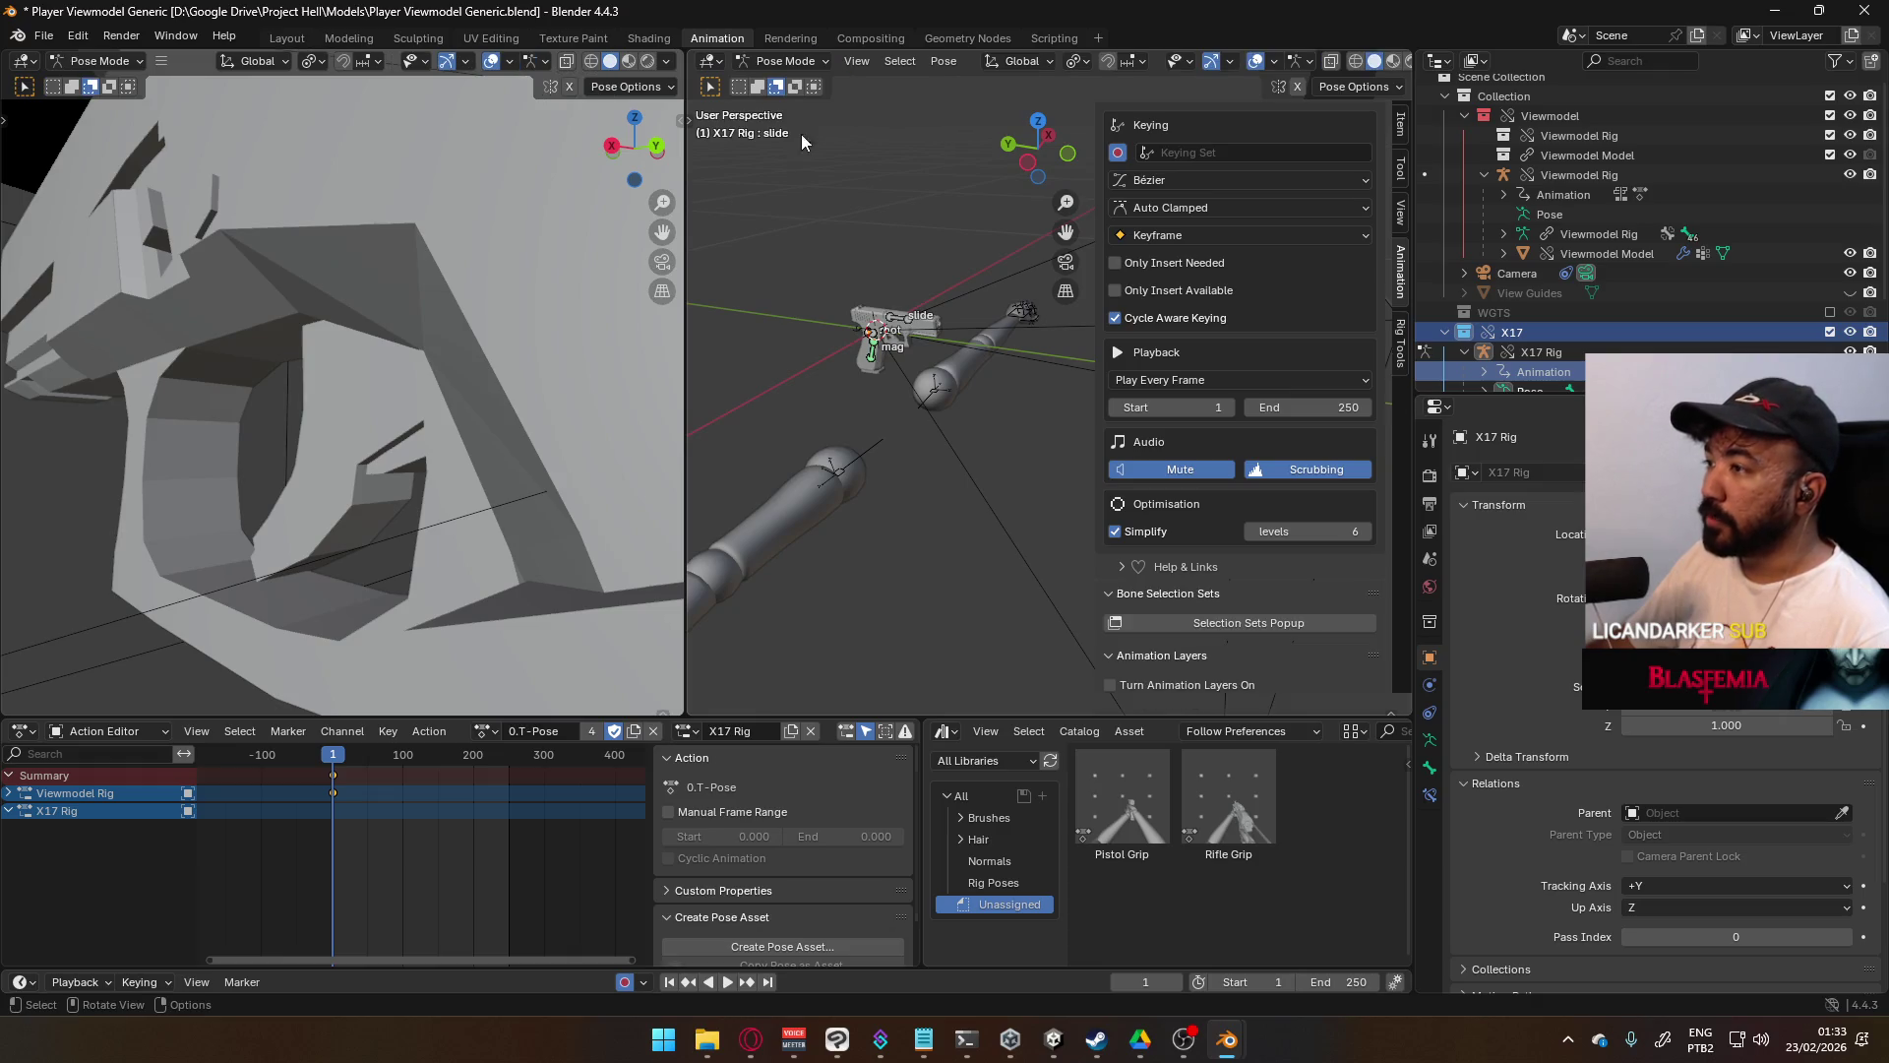
left_click(885, 339)
key("g")
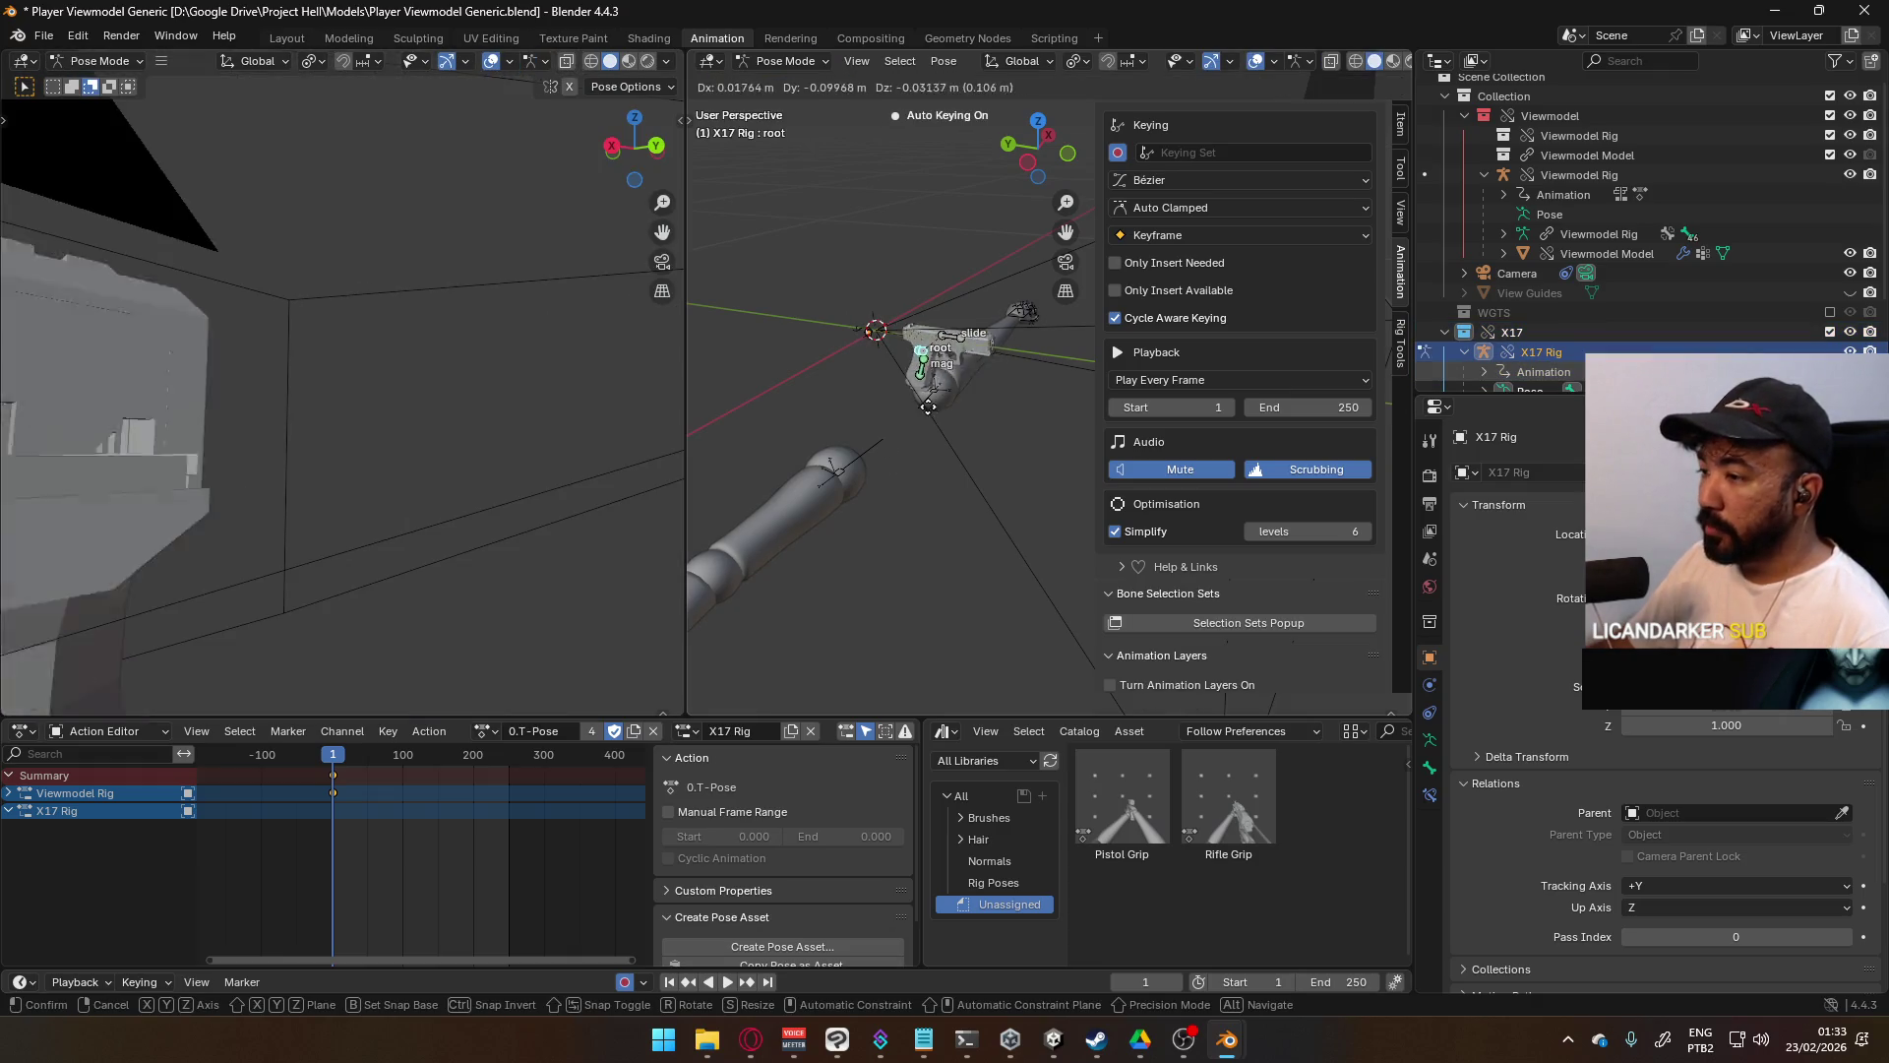
left_click(920, 439)
middle_click_drag(905, 456, 906, 457)
left_click(624, 981)
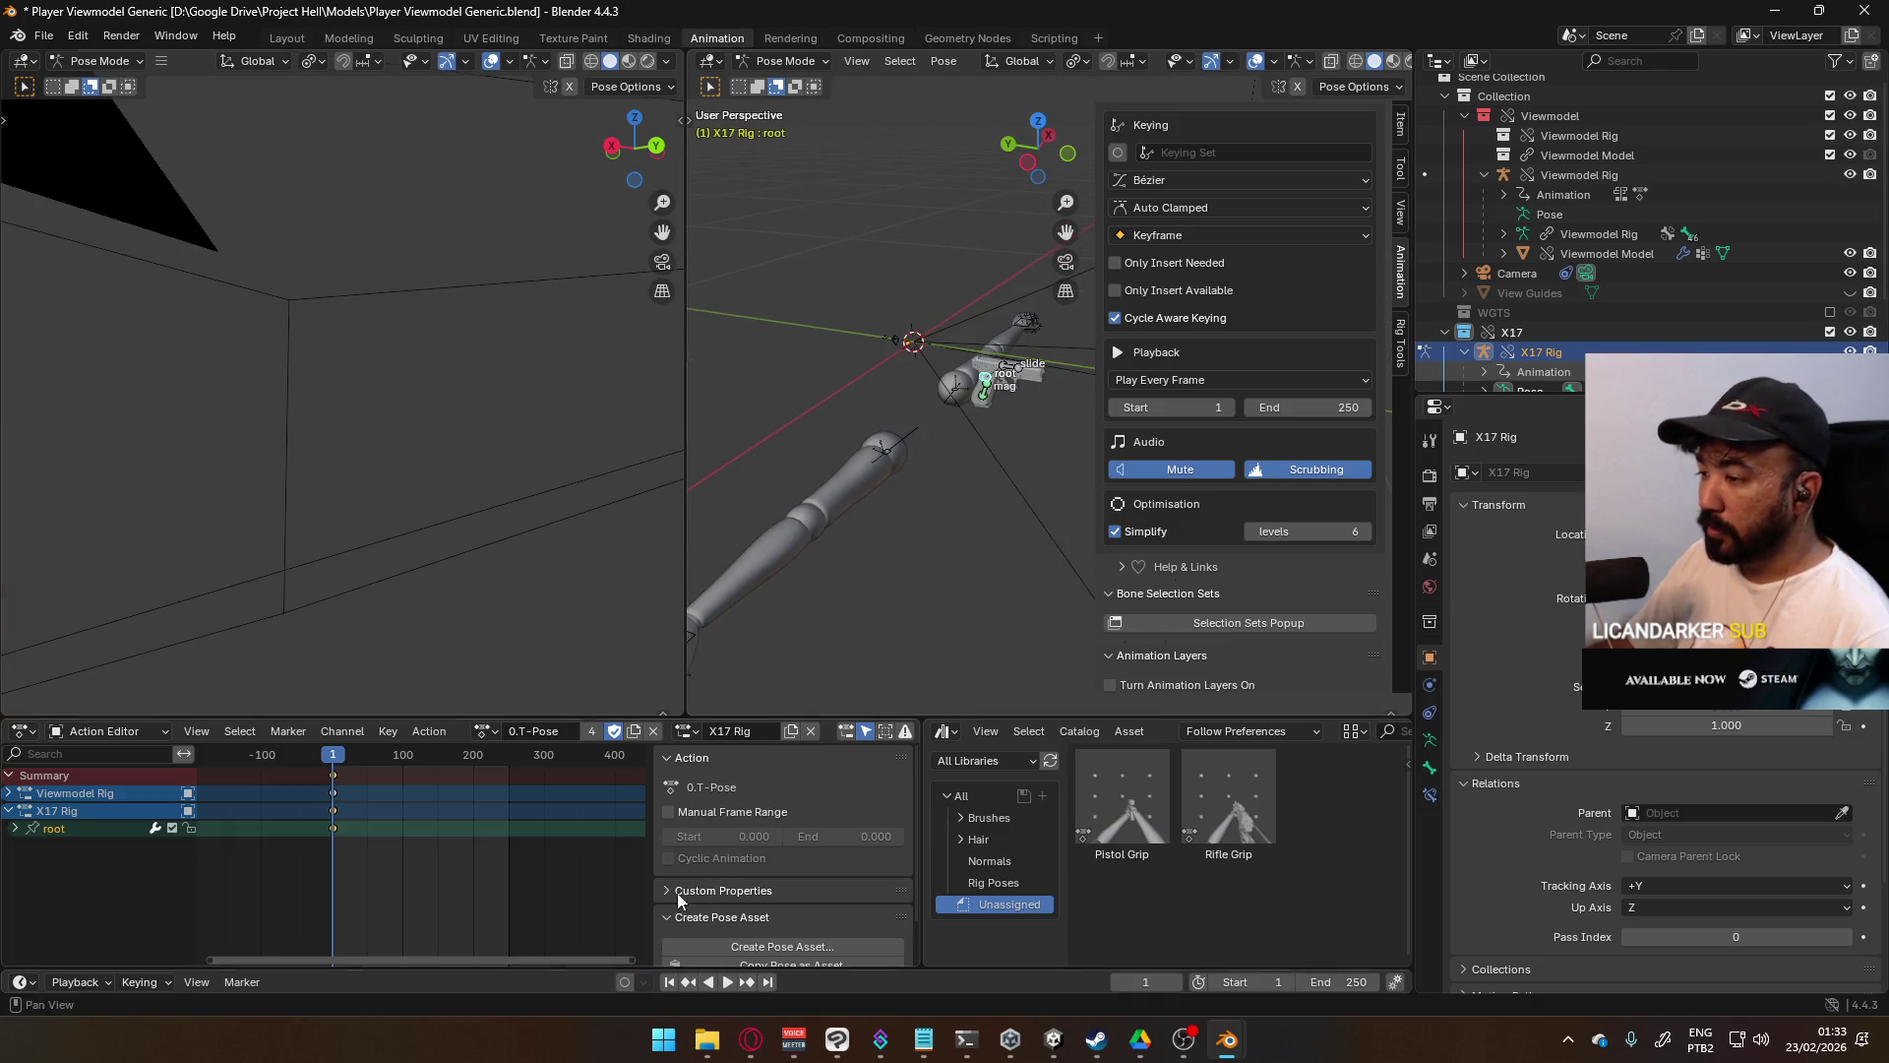
key("g")
left_click(888, 516)
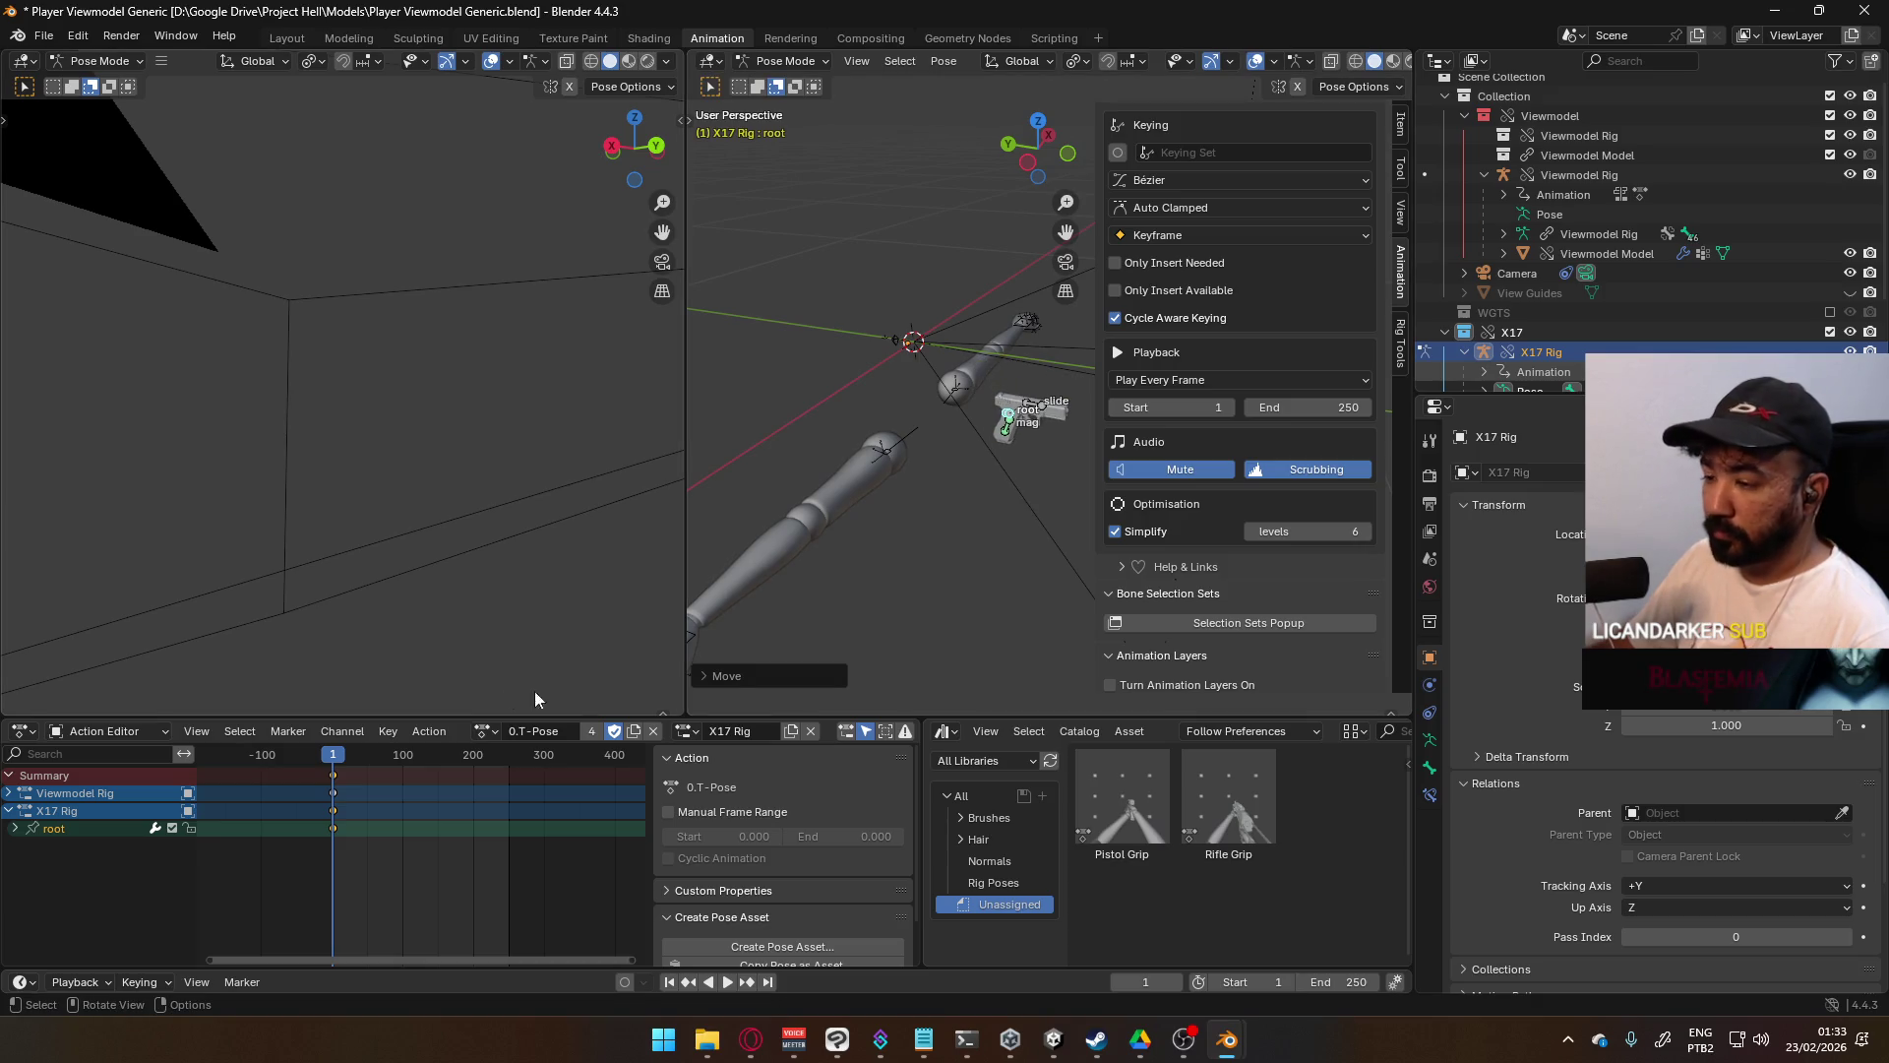
mouse_move(778, 462)
middle_mouse_down()
mouse_move(730, 352)
mouse_move(802, 356)
middle_mouse_up()
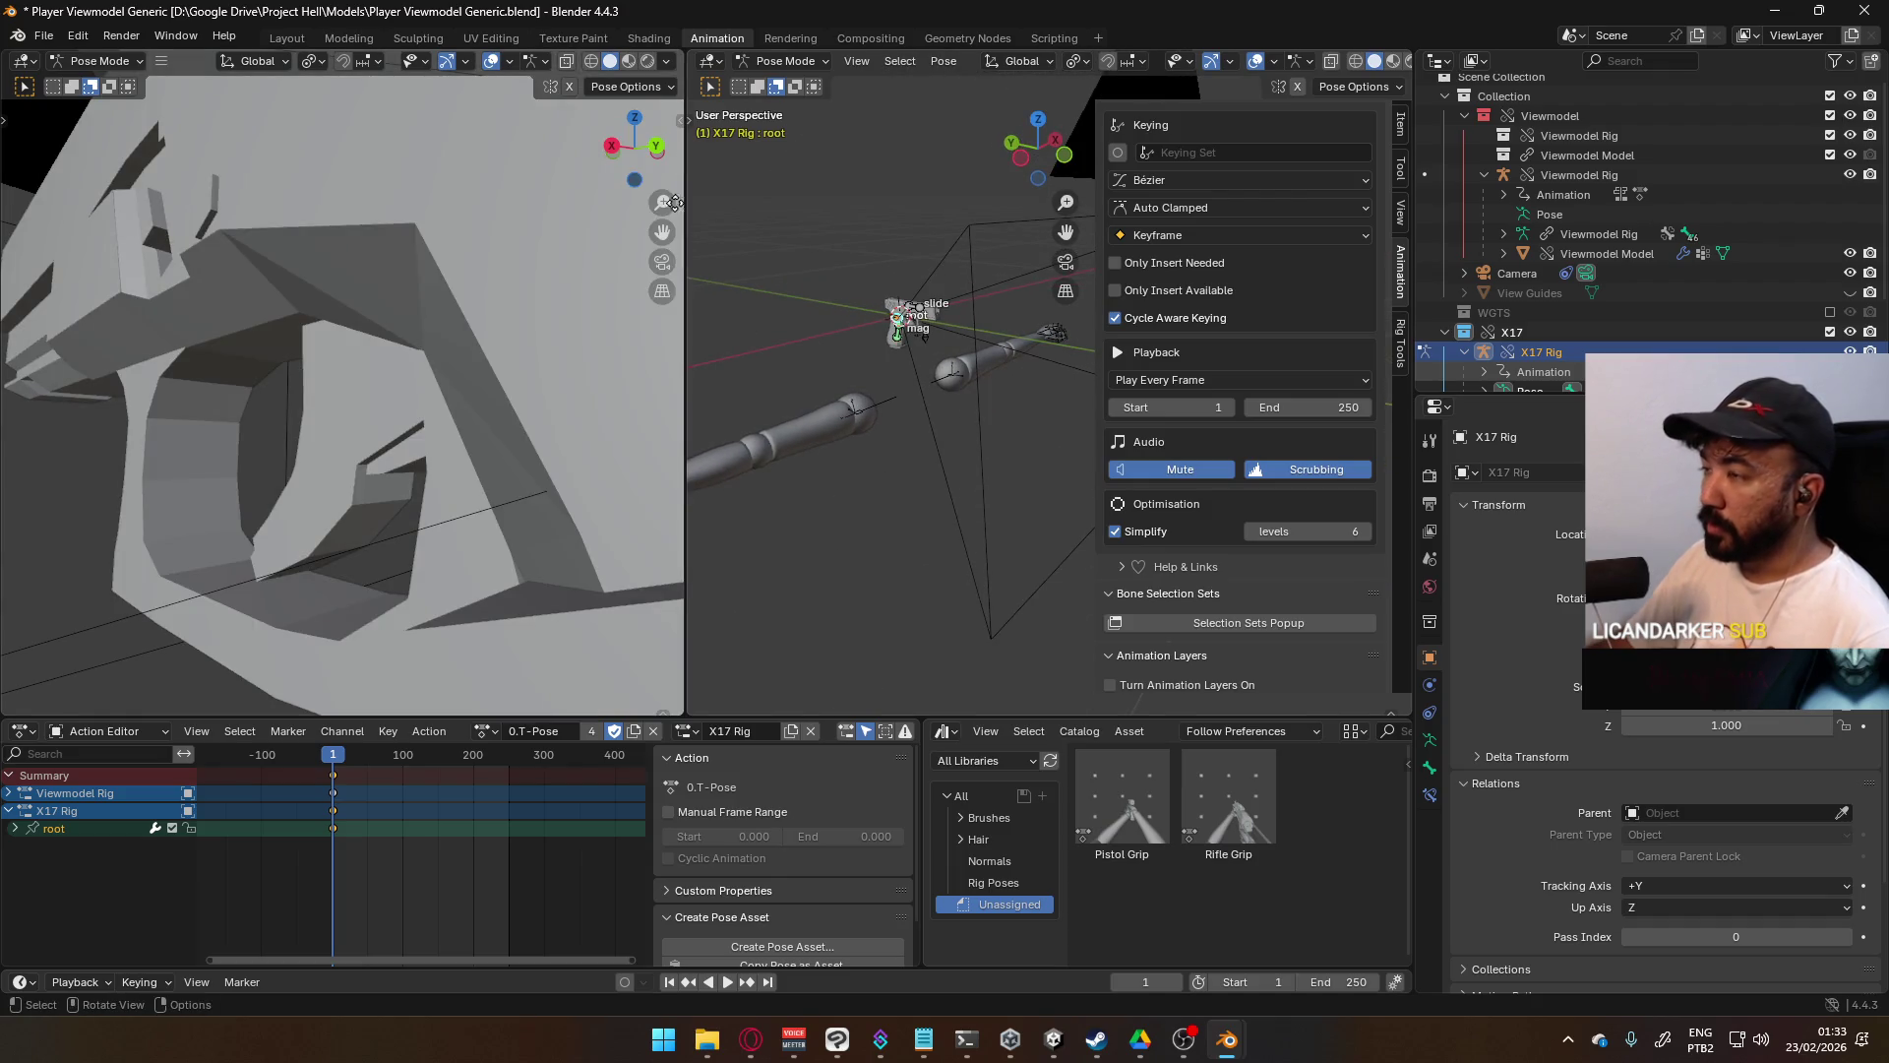
- Return to Object Mode, select the X17 Rig and turn on its animation layers
left_click(786, 61)
left_click(782, 83)
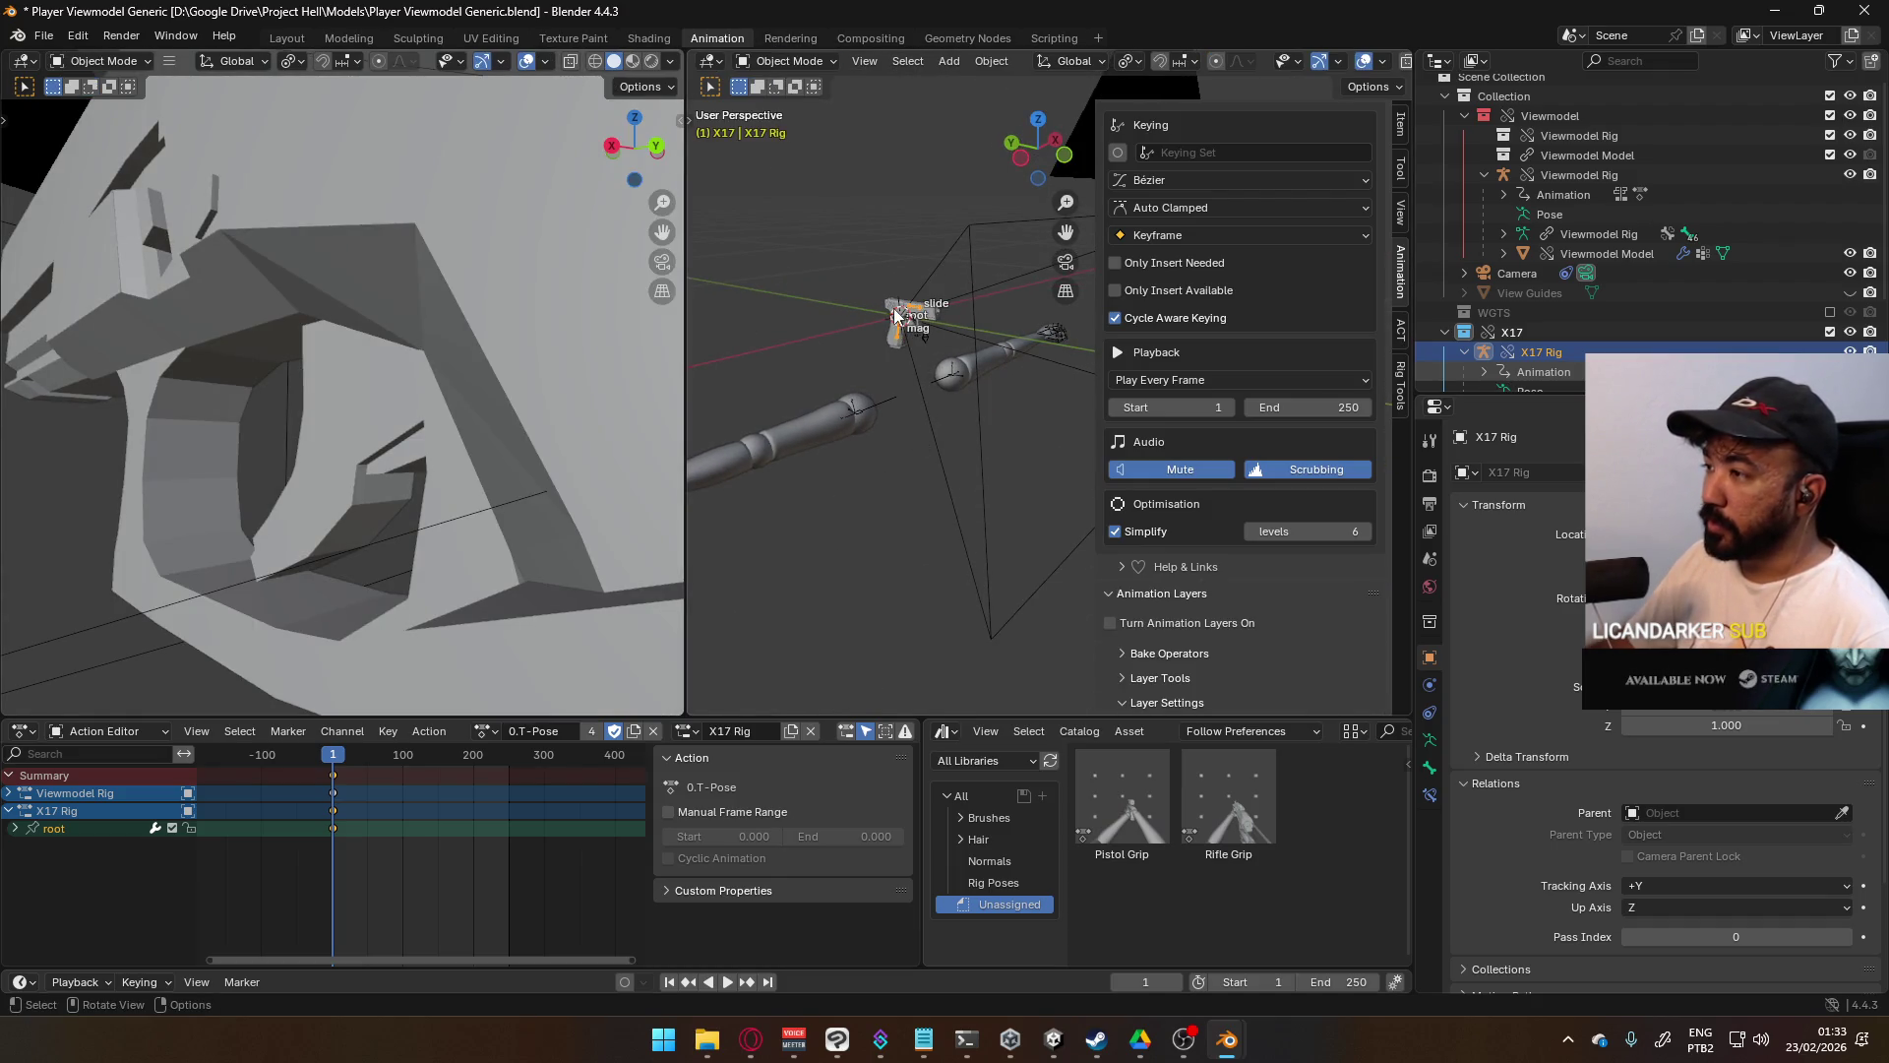
left_click(854, 384)
mouse_move(886, 413)
middle_mouse_down()
mouse_move(924, 409)
mouse_move(876, 418)
mouse_move(940, 286)
mouse_move(893, 411)
mouse_move(921, 363)
mouse_move(962, 363)
mouse_move(946, 407)
middle_mouse_up()
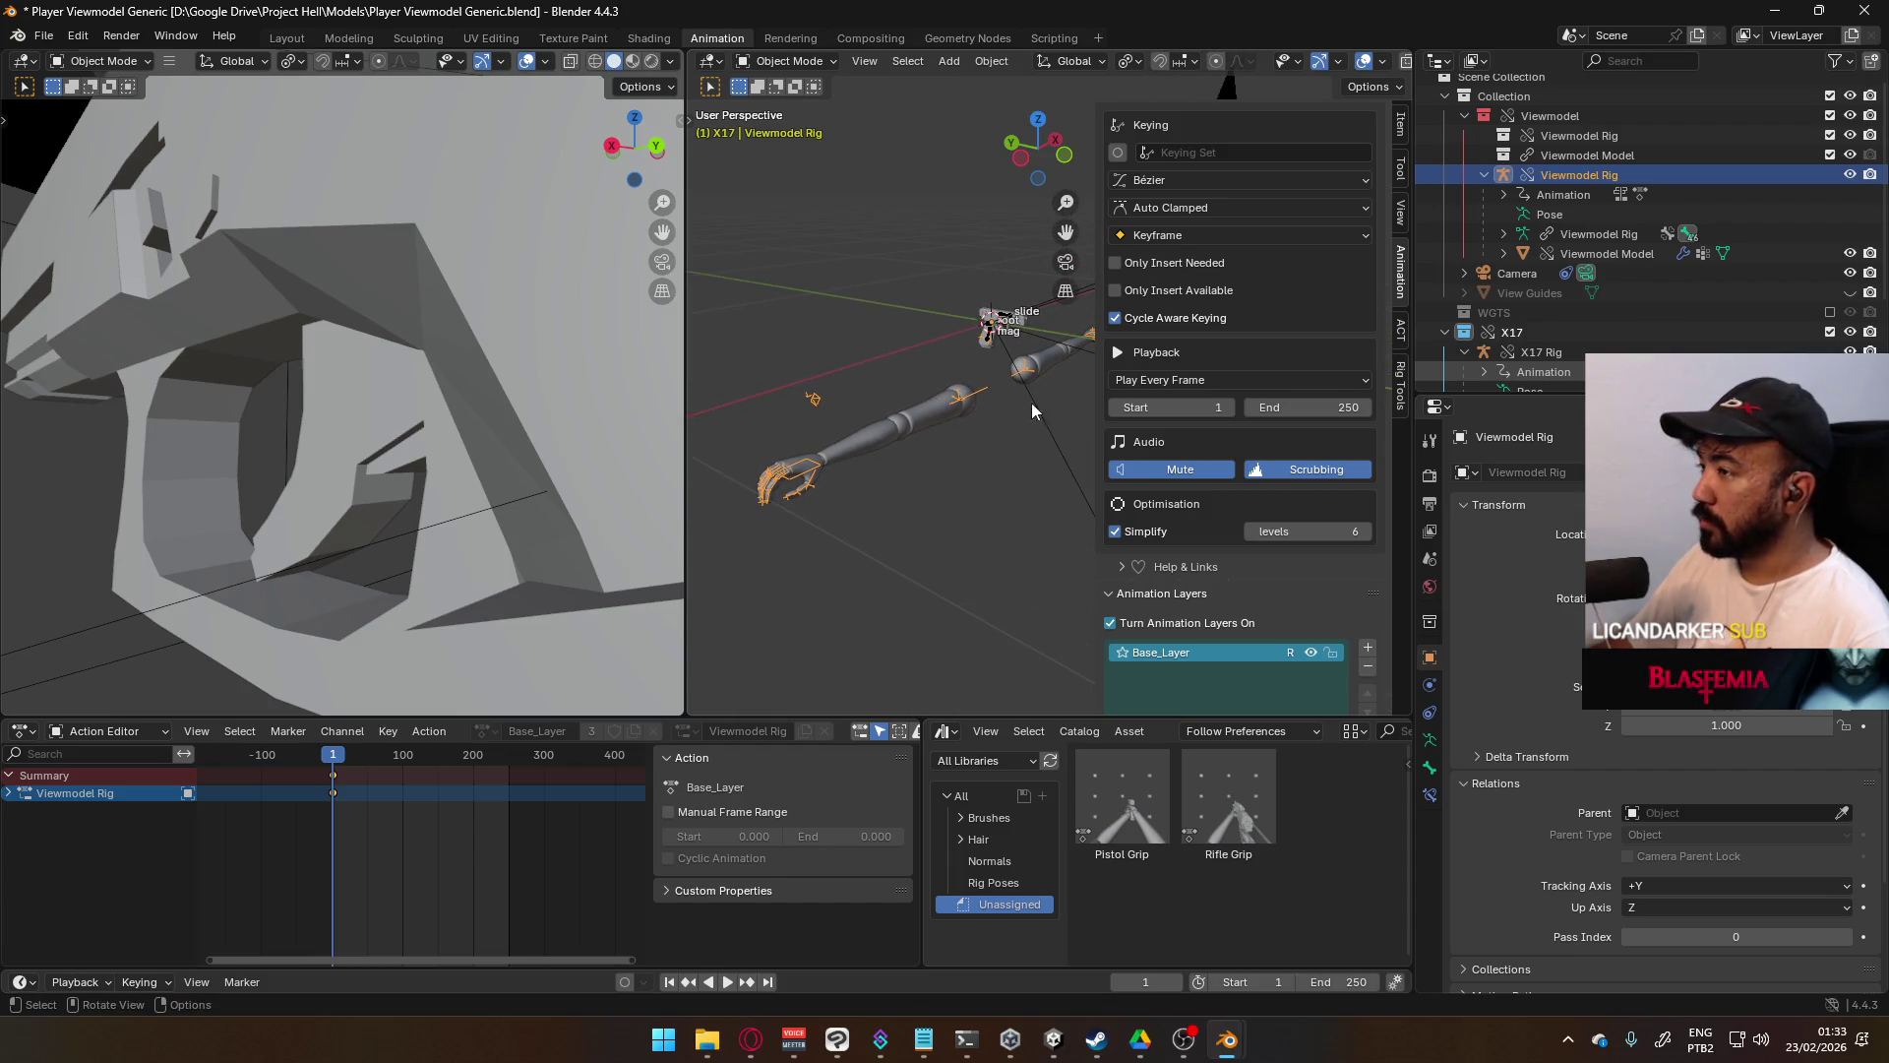
left_click(997, 328)
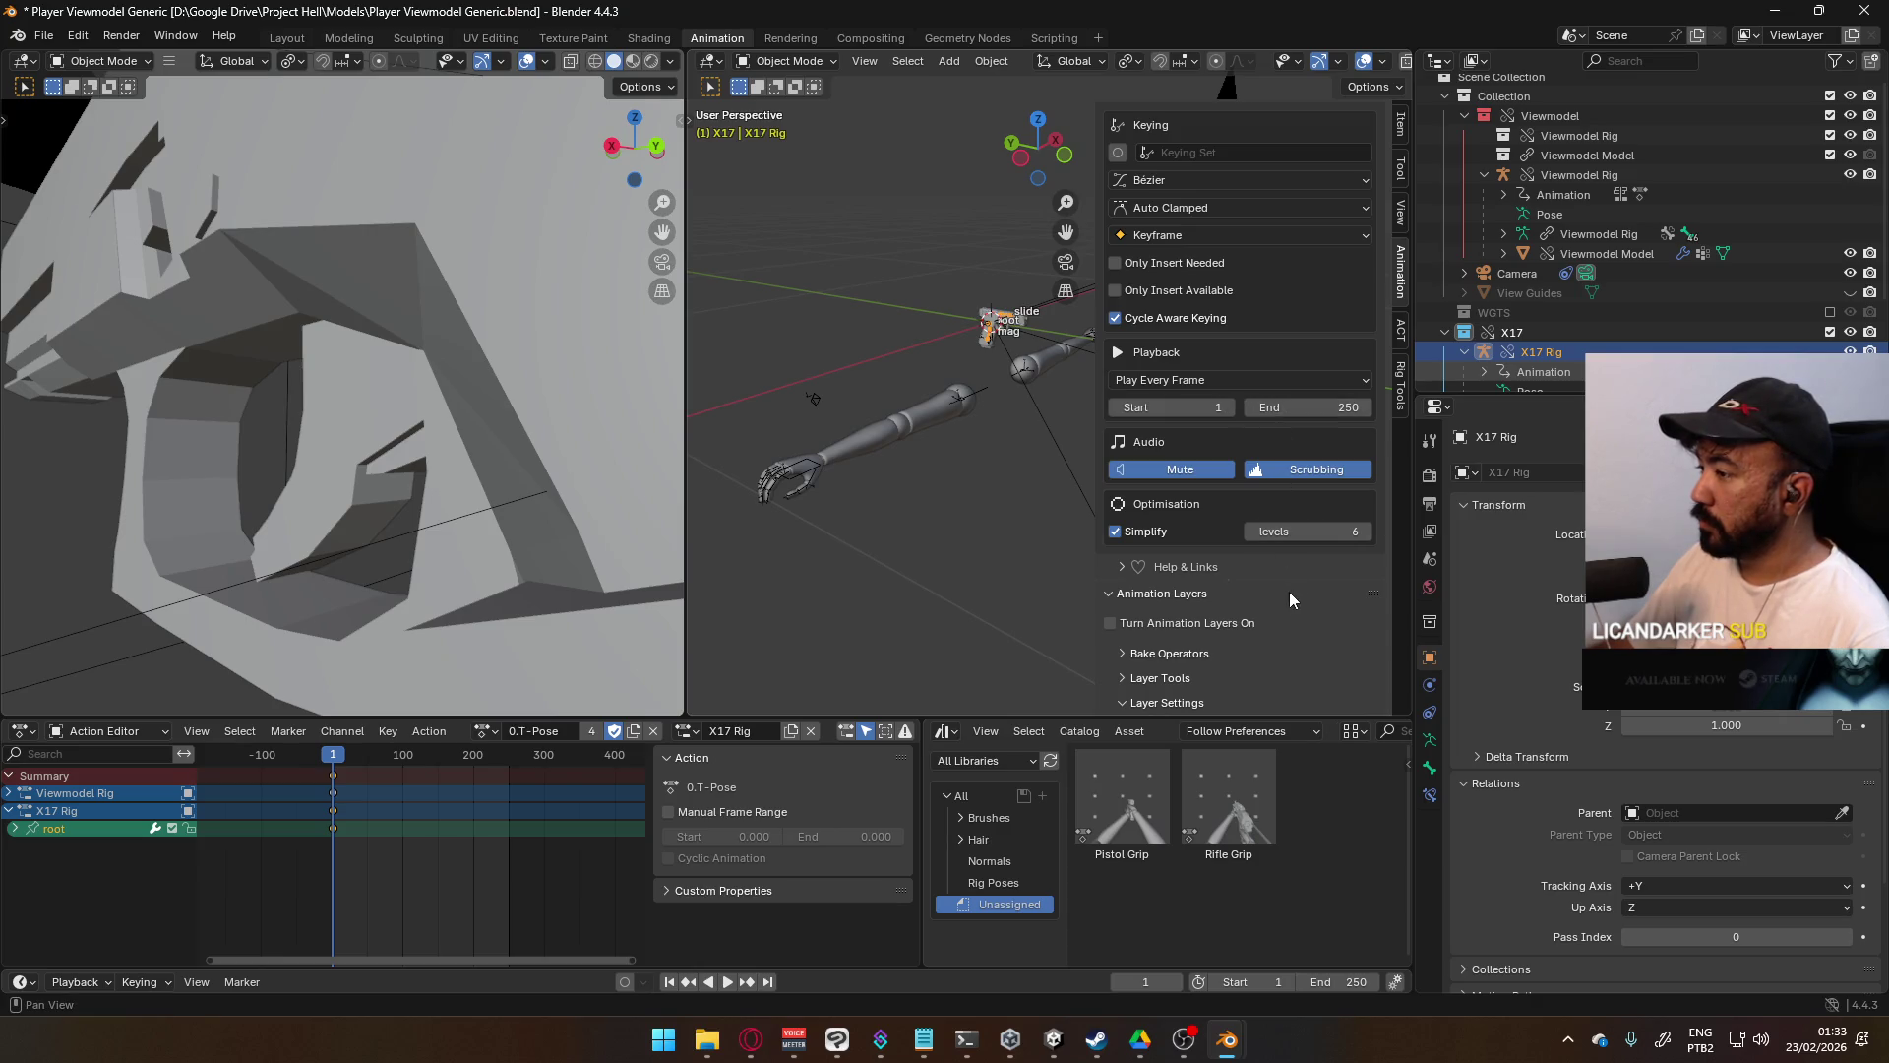
left_click(1157, 622)
scroll(1223, 592, "down", 3)
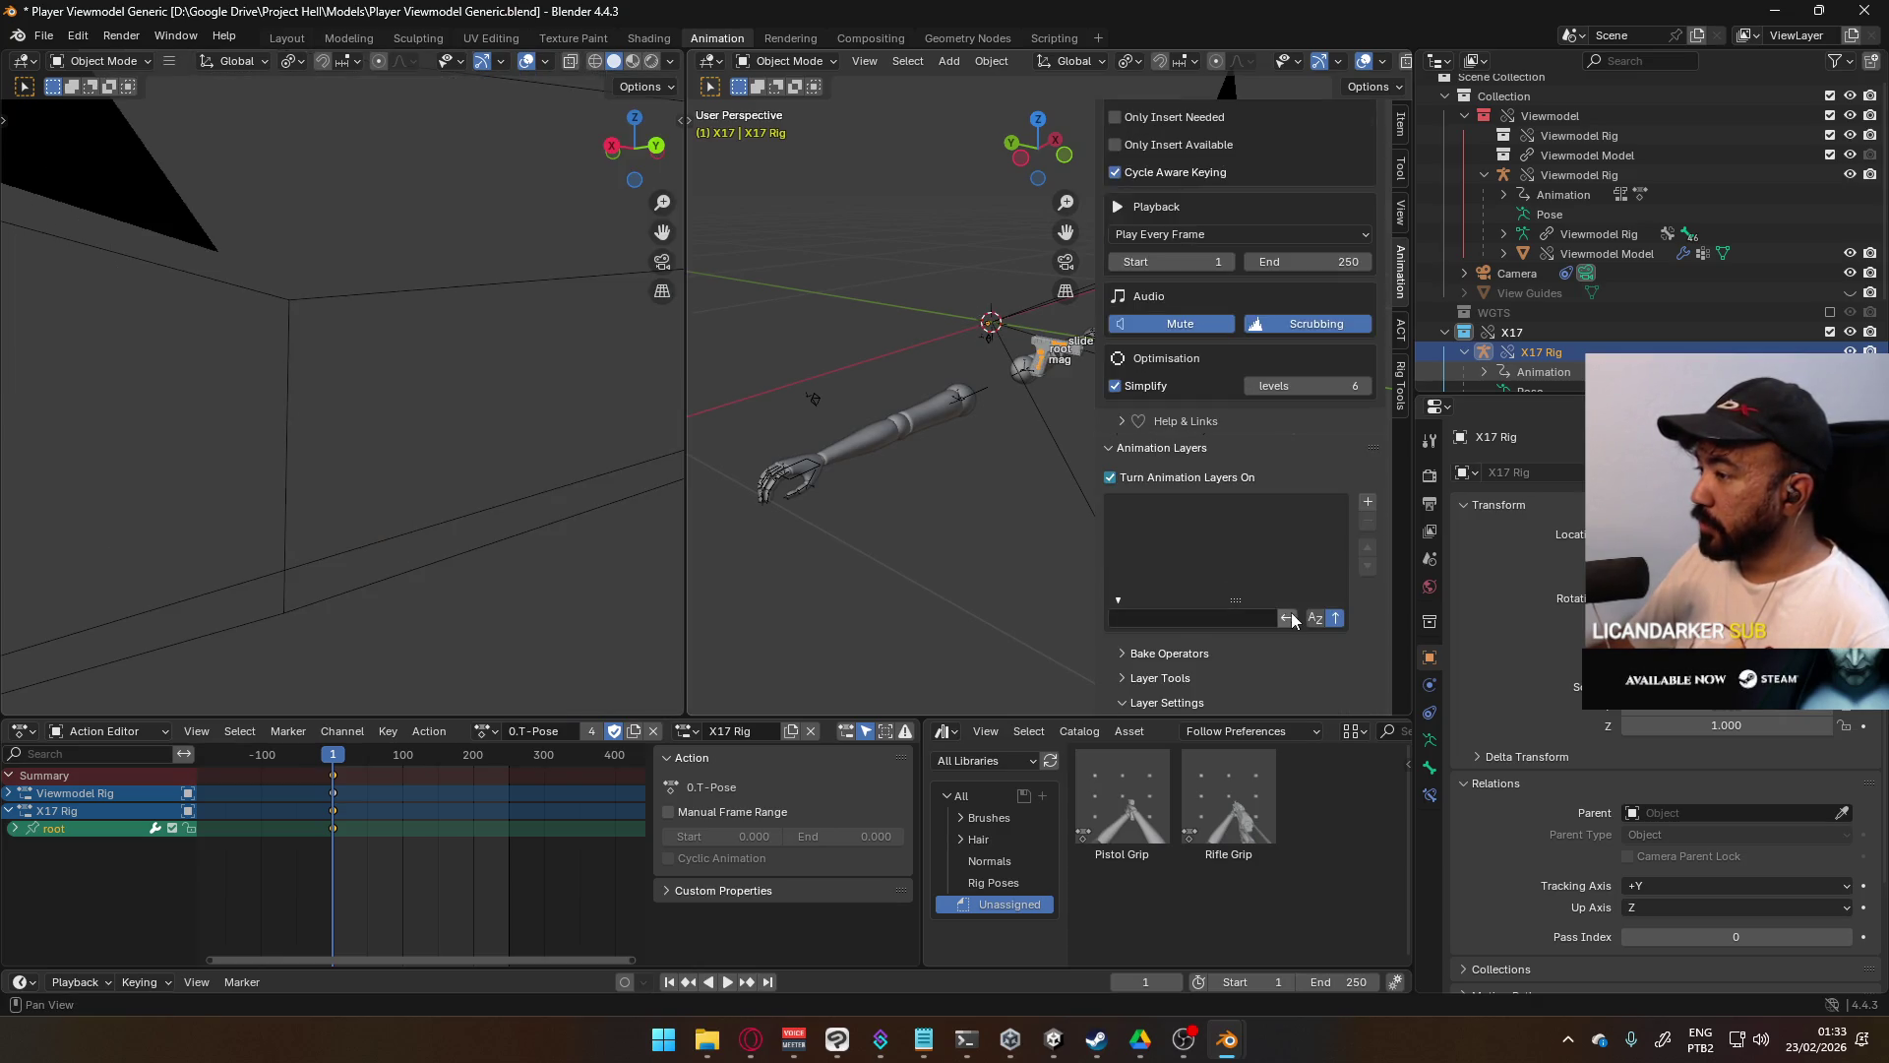
- Add a base animation layer to the X17 Rig using the 0.T-Pose action
left_click(1367, 503)
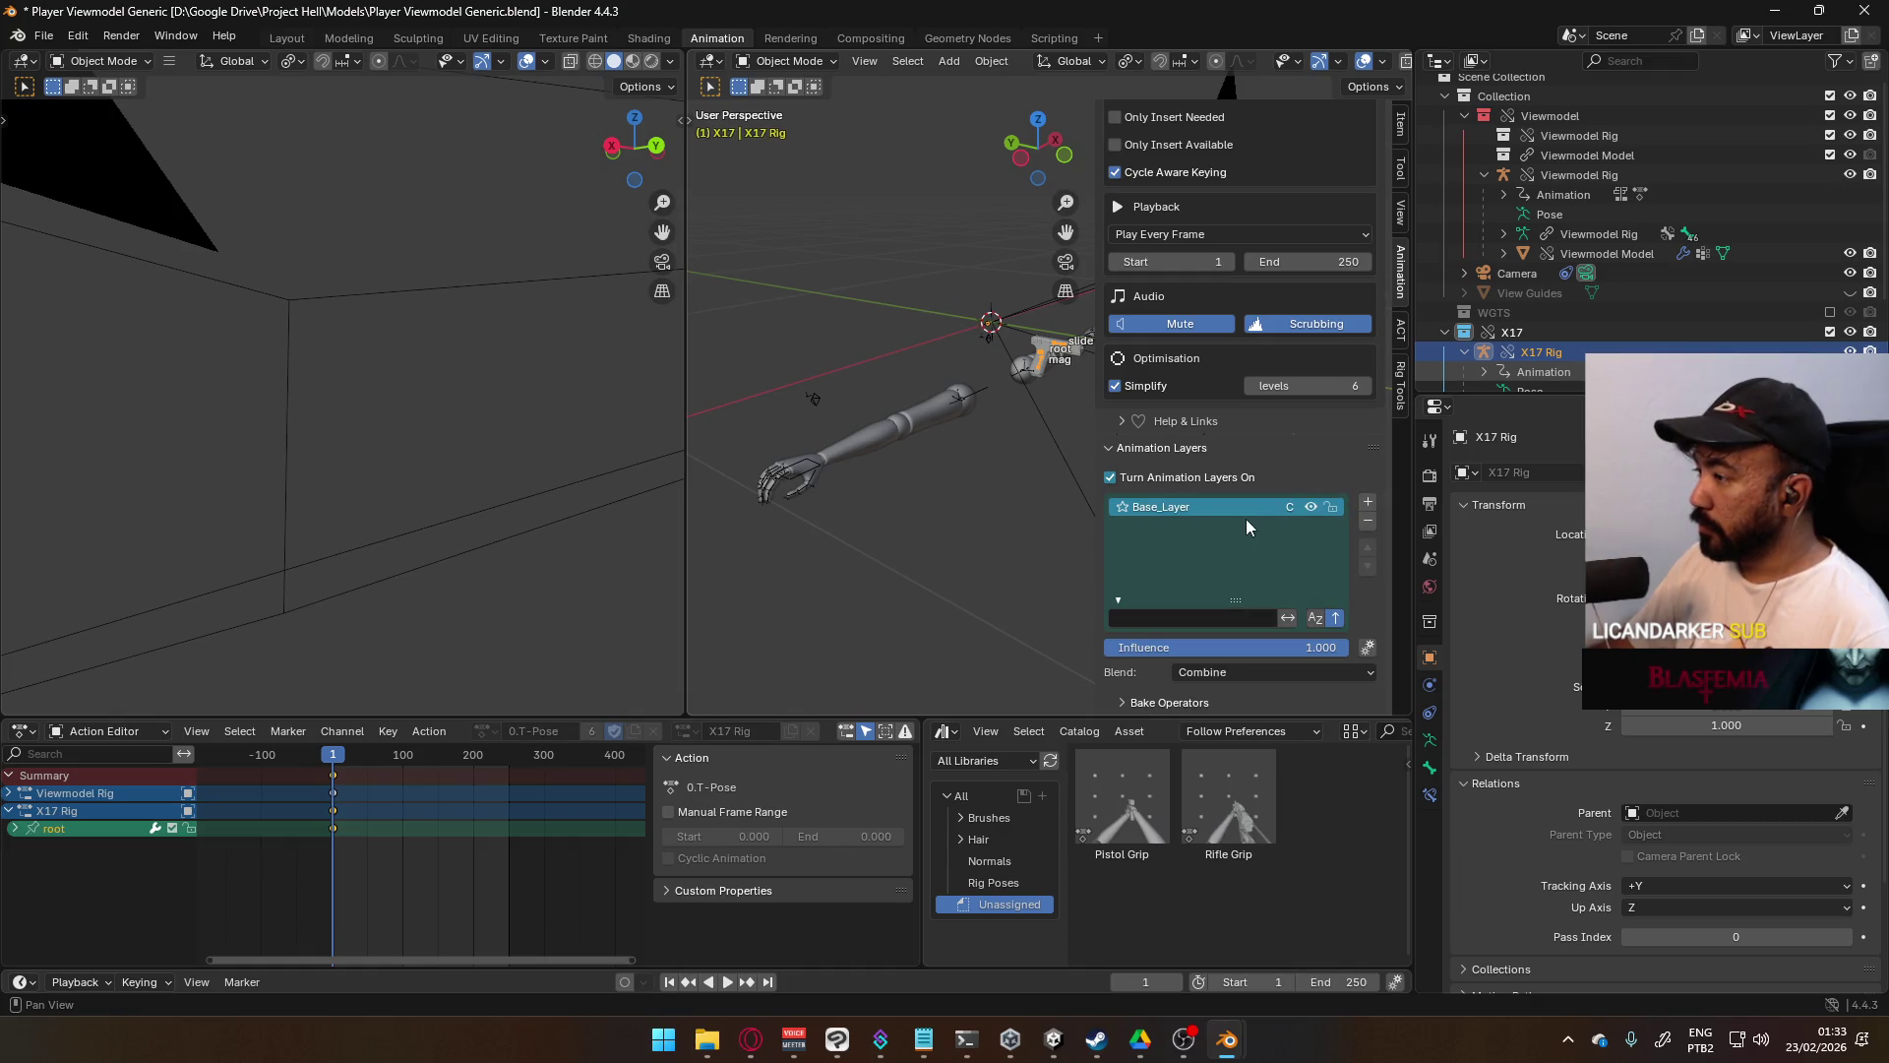
scroll(1242, 620, "down", 5)
left_click(1210, 572)
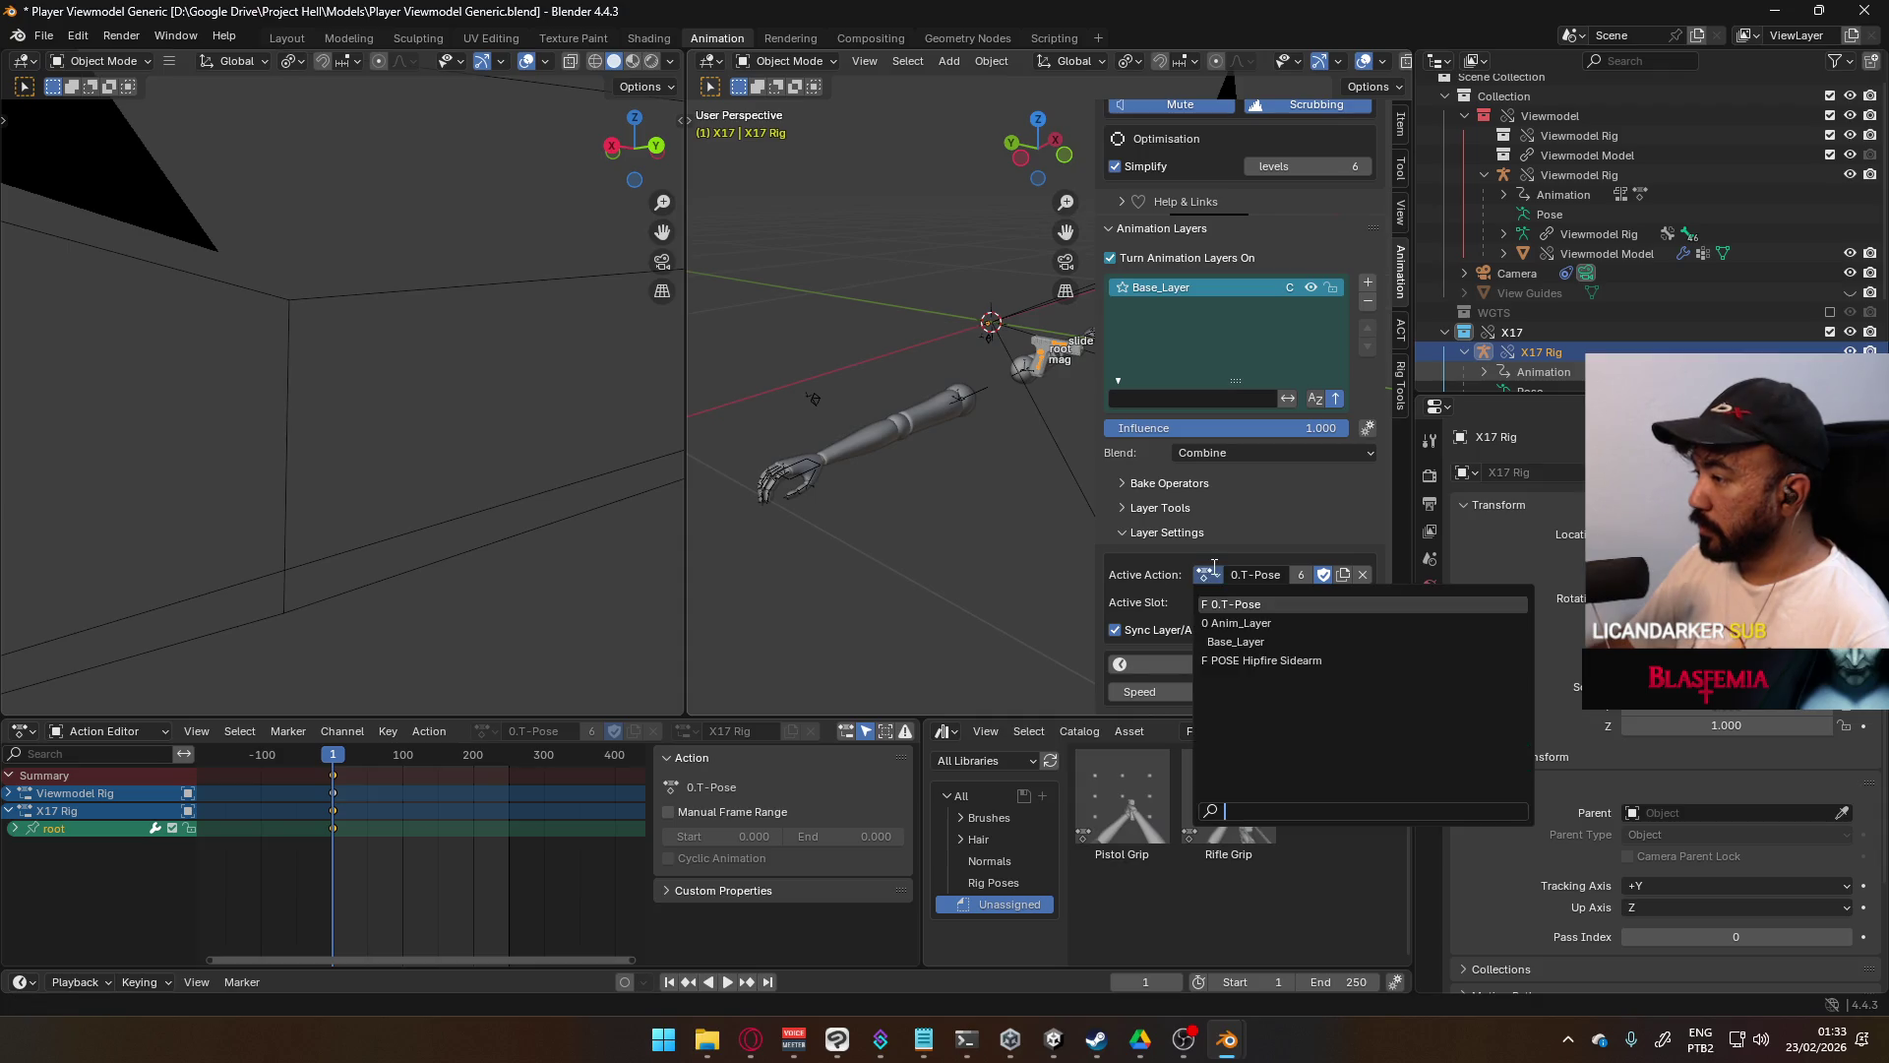
left_click(1225, 603)
left_click(1208, 602)
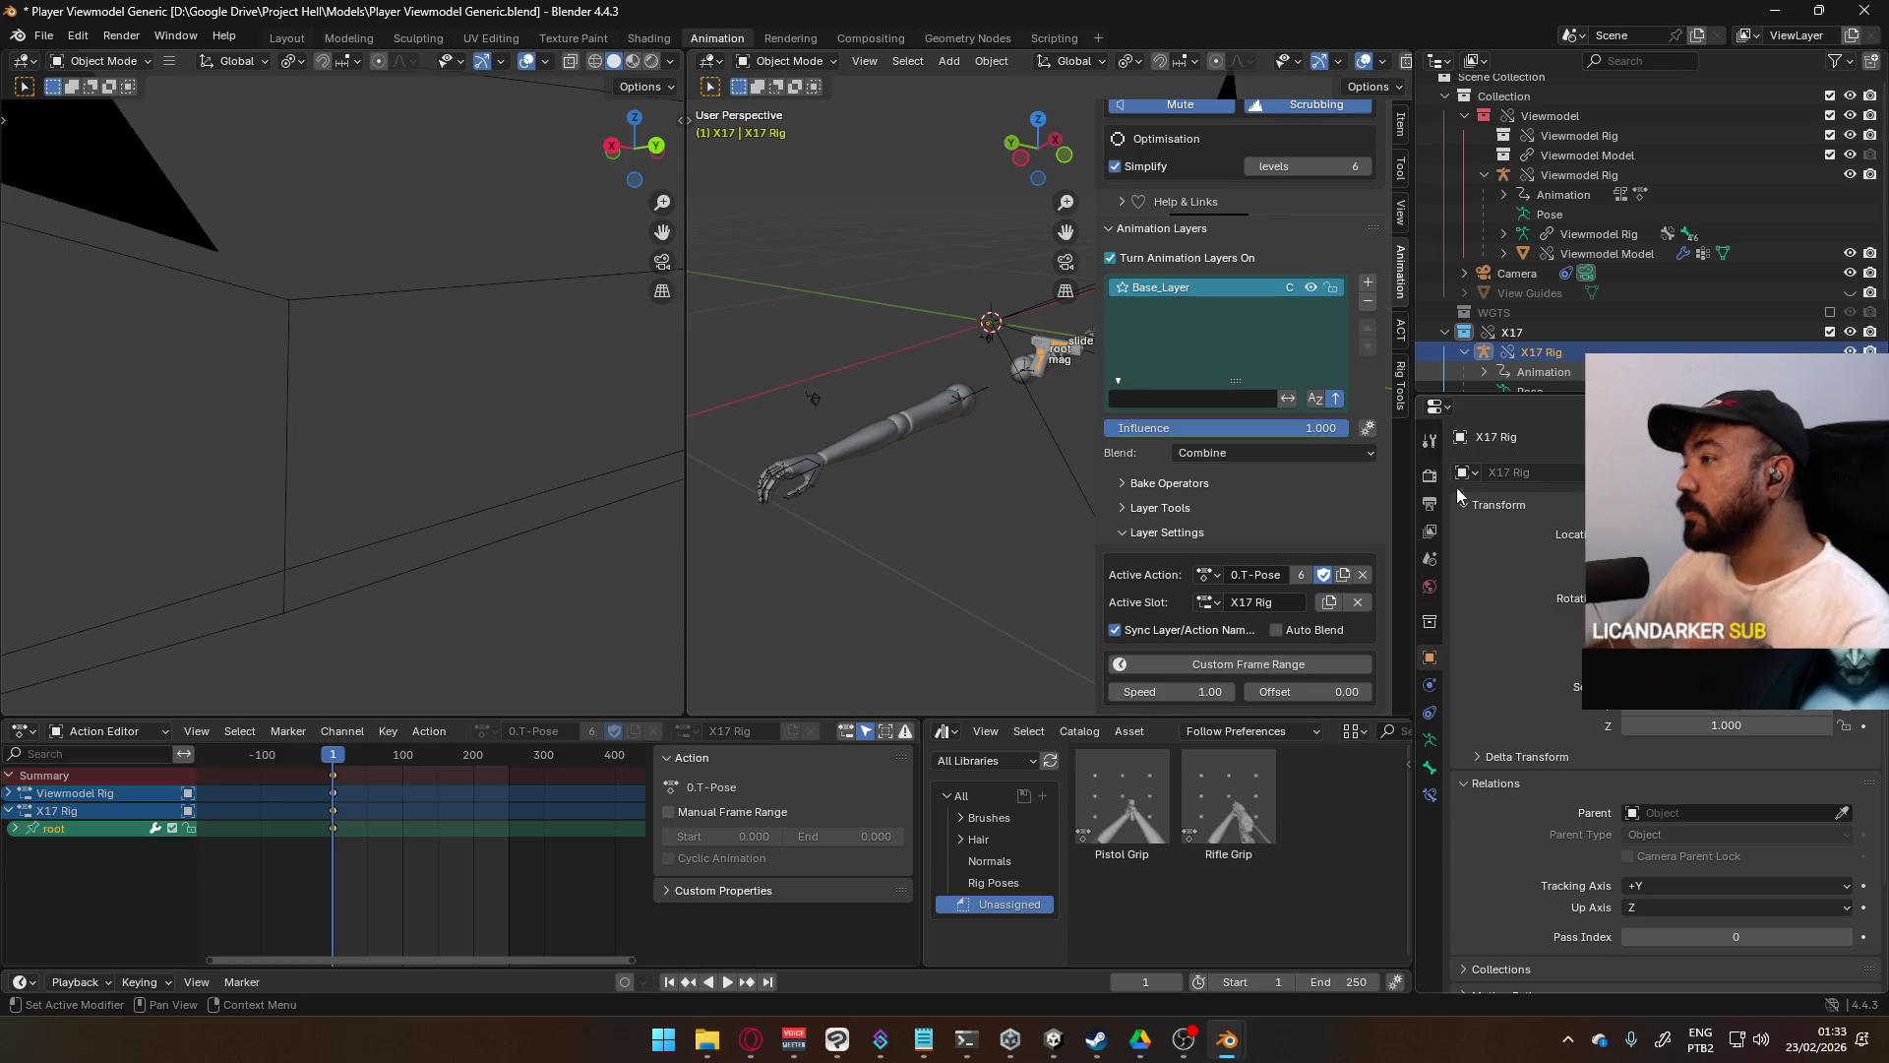
- Set the layer's blending to Replace, leaving the 0.T-Pose action name unchanged
left_click(1278, 453)
left_click(1257, 472)
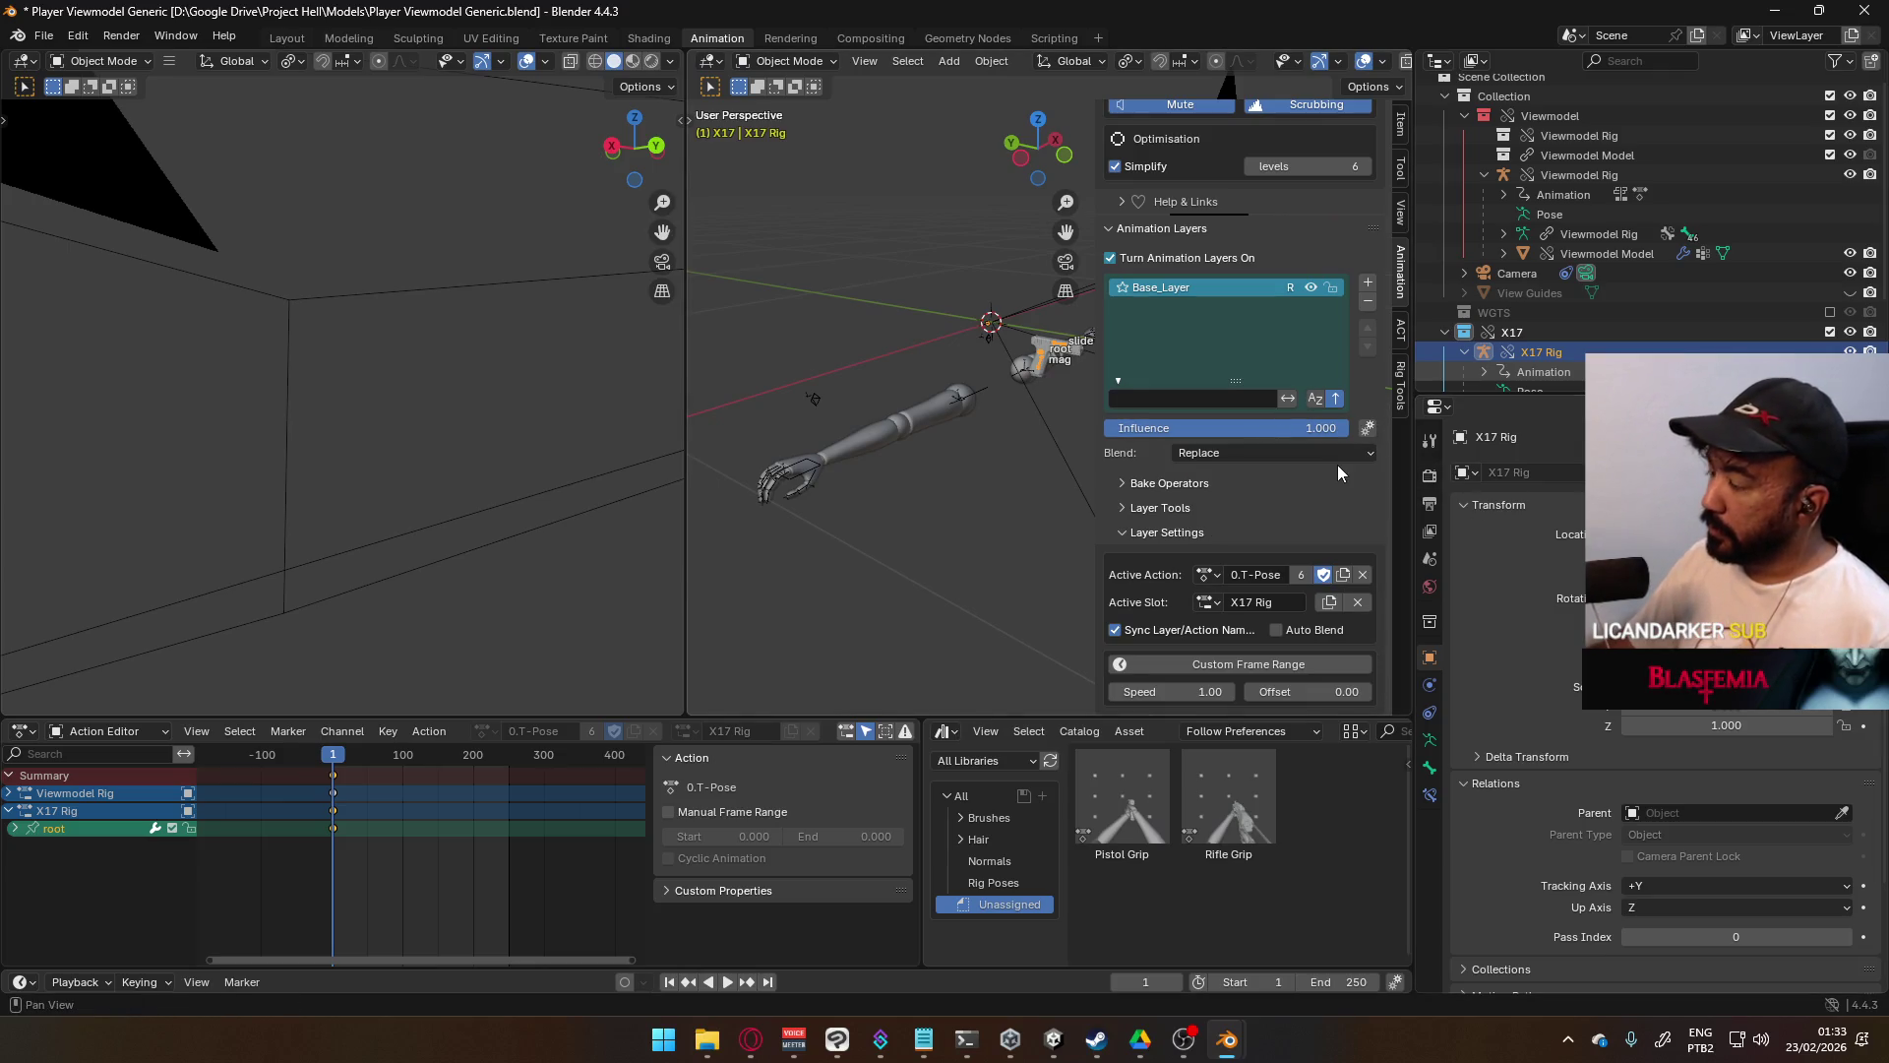
left_click(1205, 575)
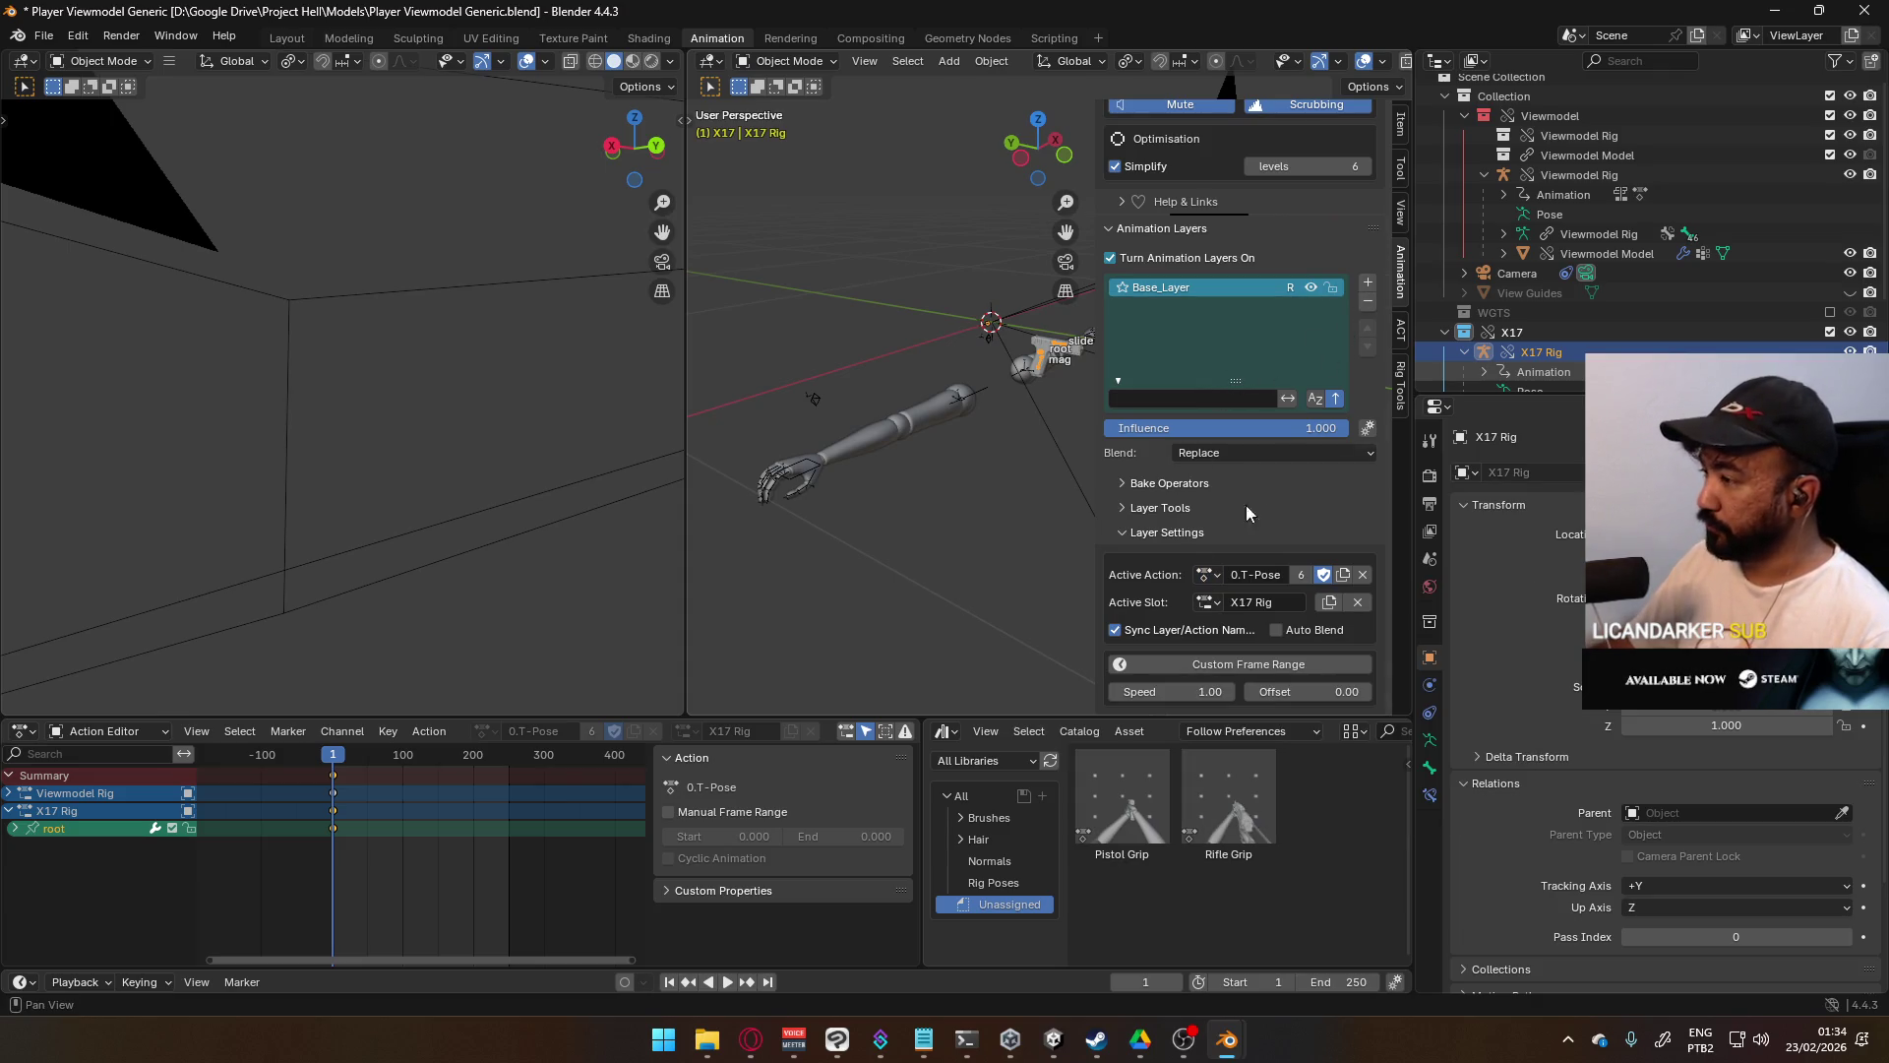
left_click(1209, 603)
double_click(1255, 577)
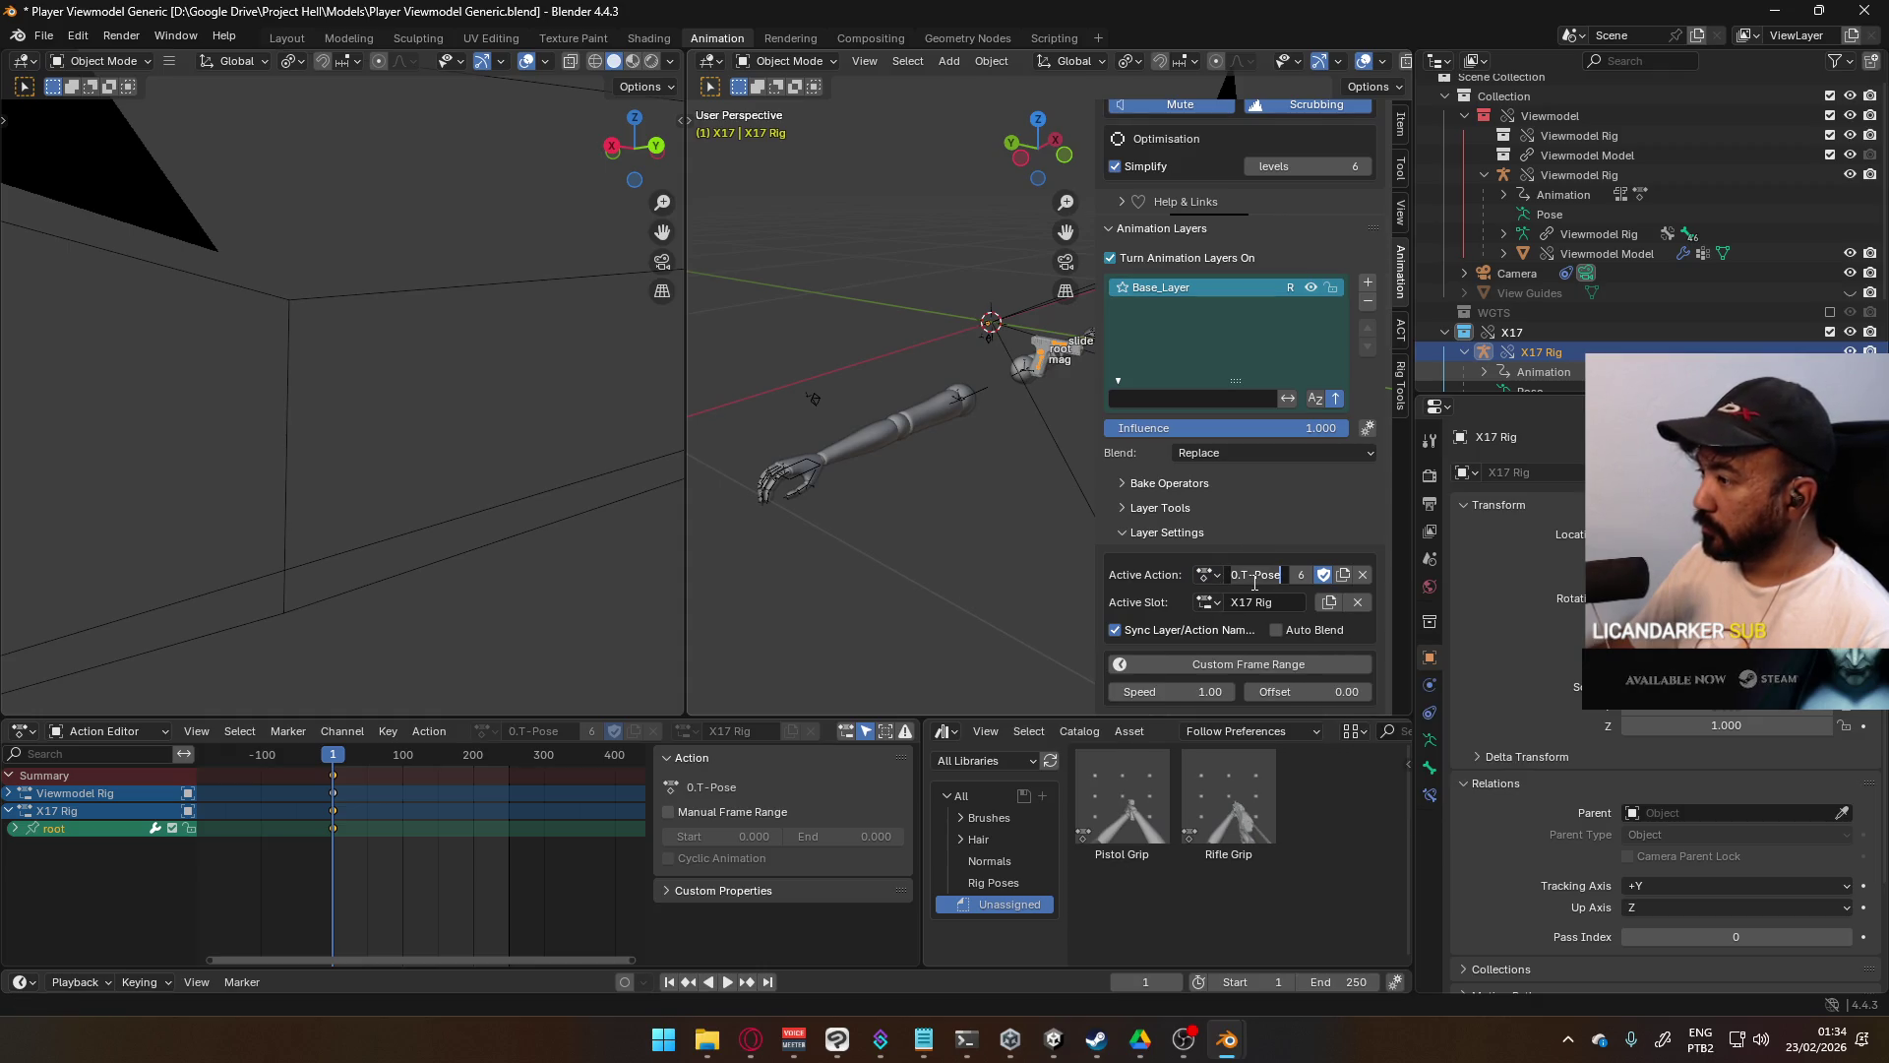
left_click(1186, 307)
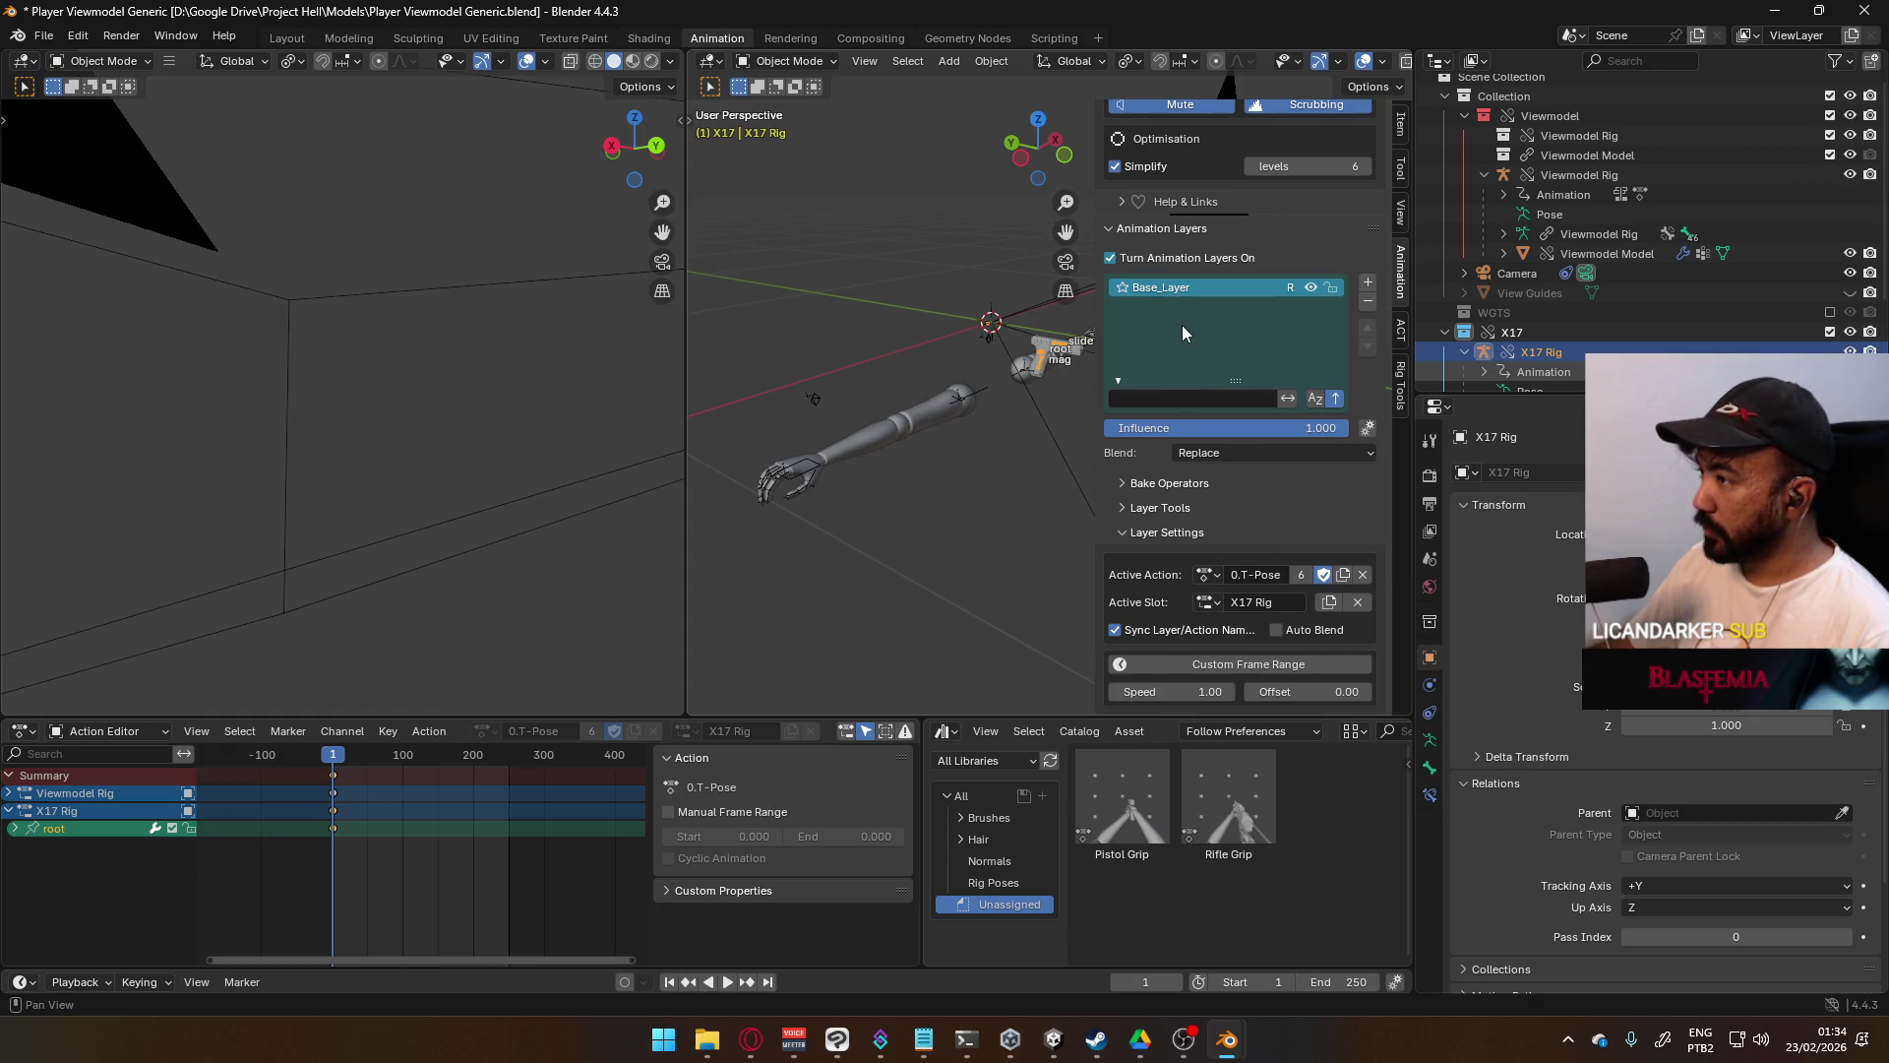
- Reselect the X17 Rig and enable Sync Layer/Action Name so the layer becomes 0.T-Pose
left_click(947, 411)
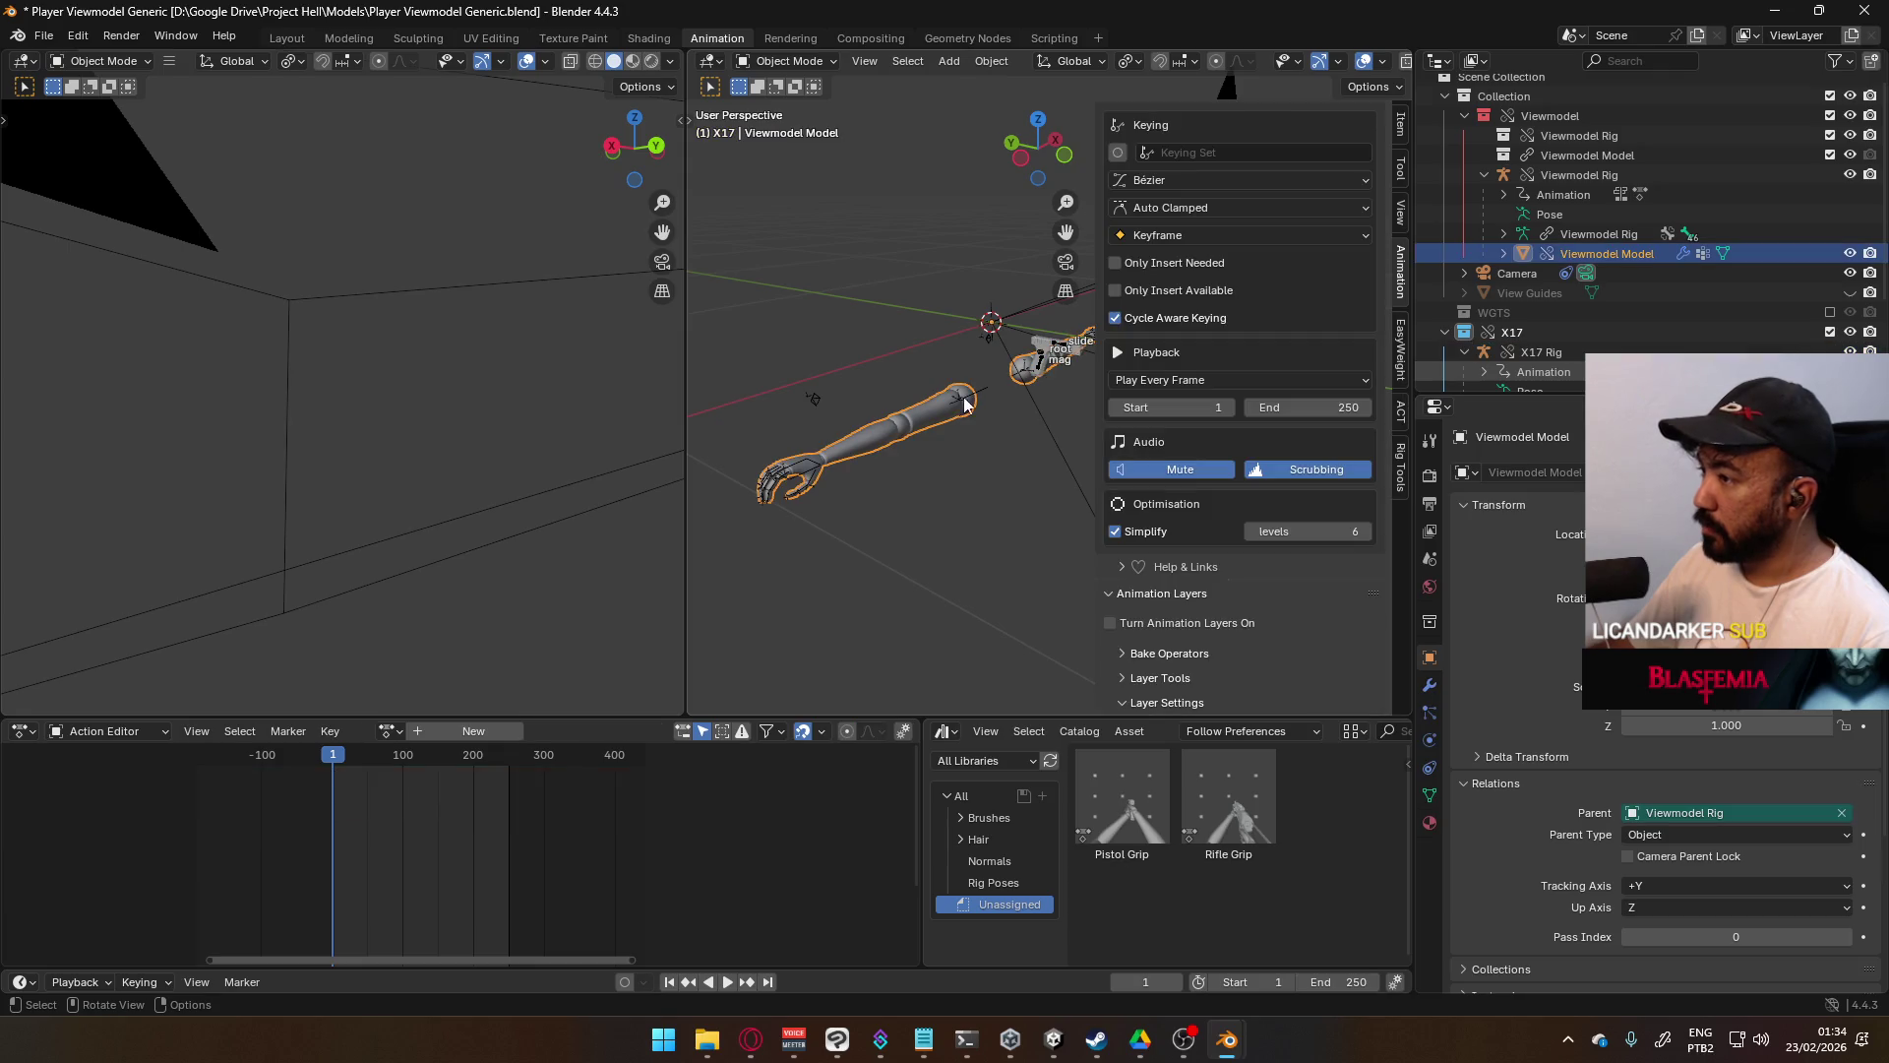
left_click(1038, 371)
scroll(1193, 603, "down", 5)
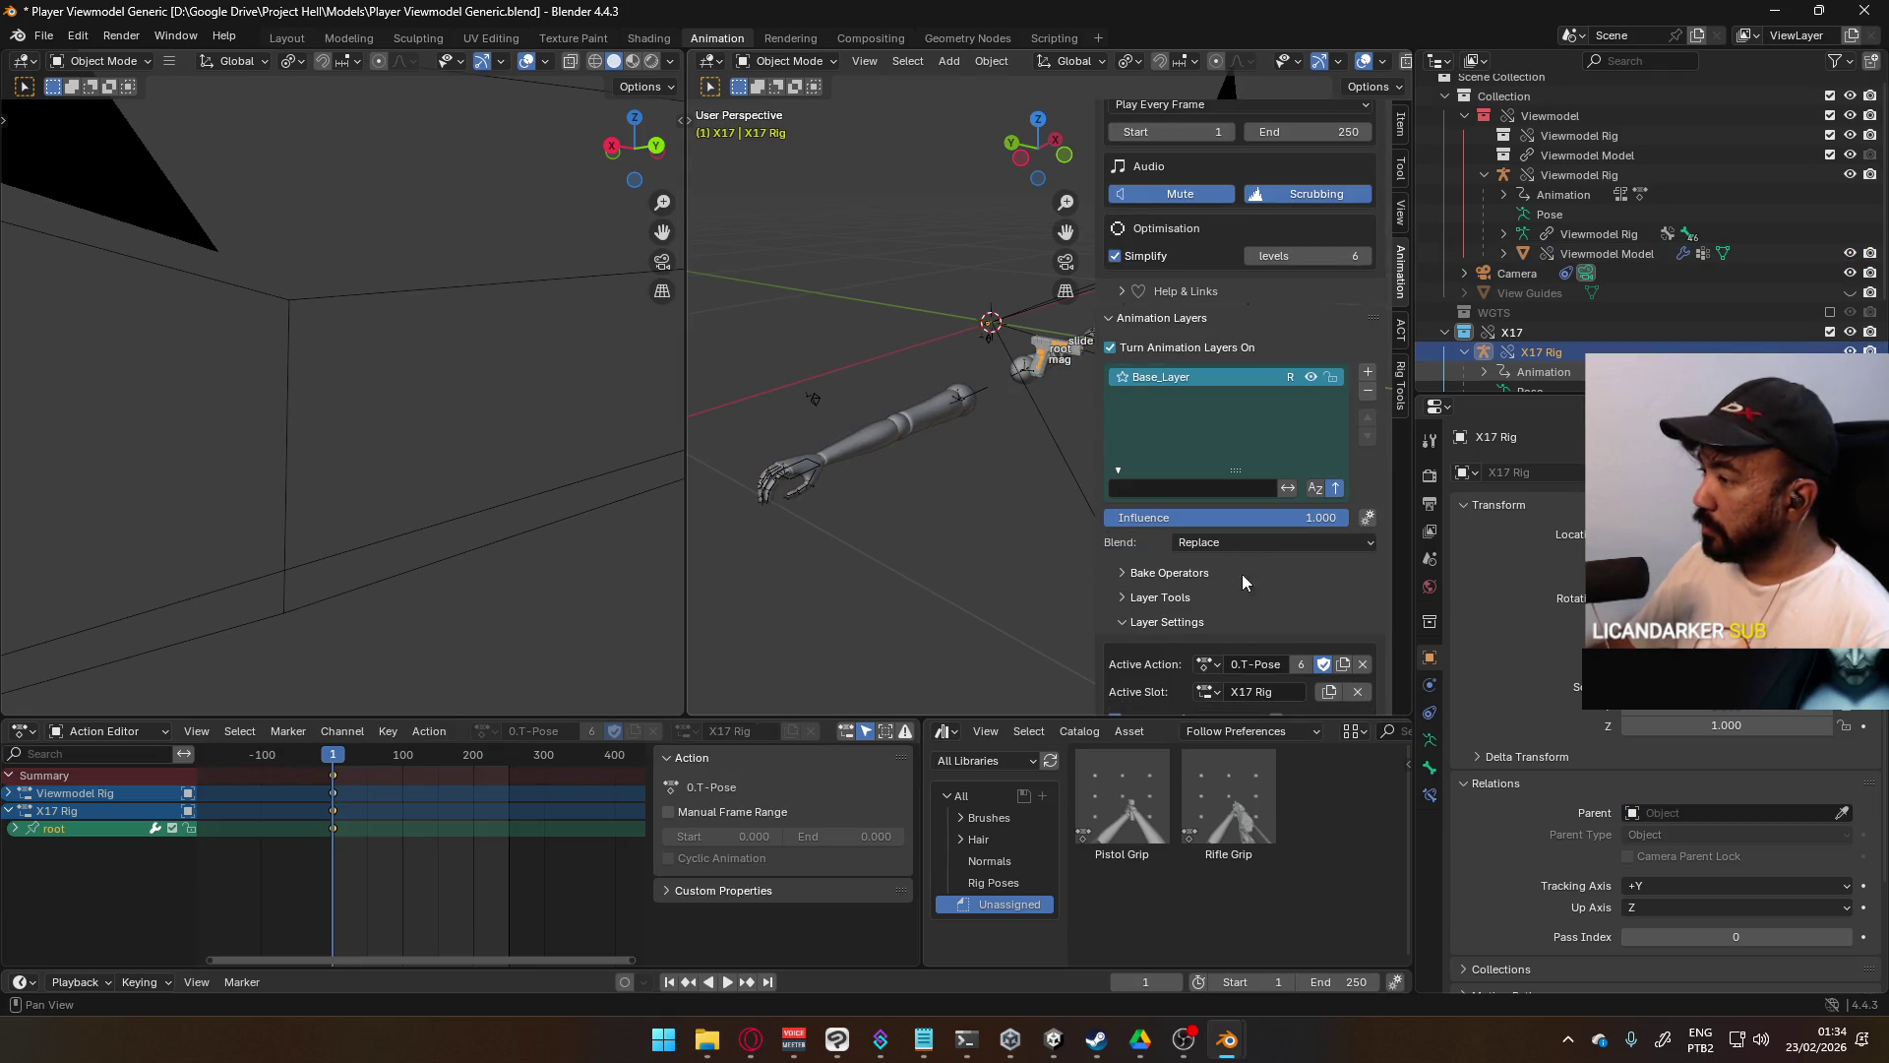
scroll(1240, 573, "down", 2)
left_click(1115, 629)
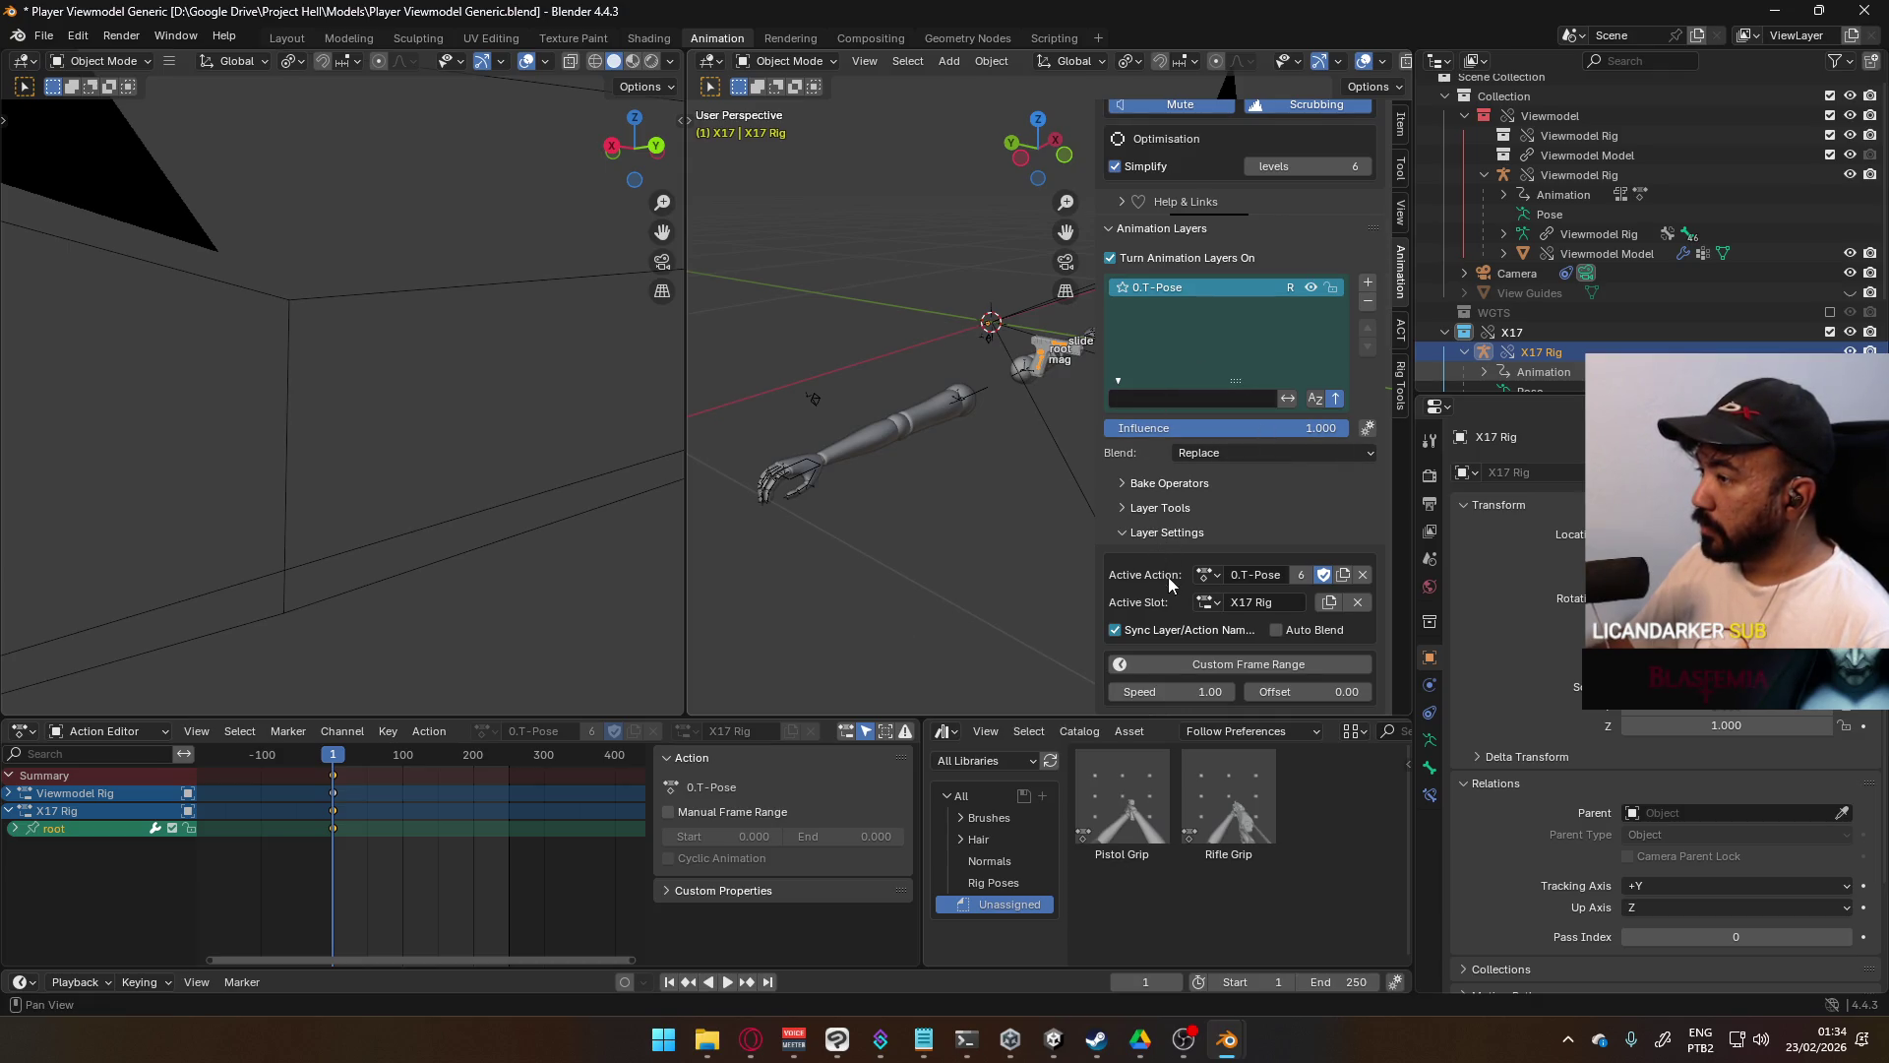
left_click(1206, 577)
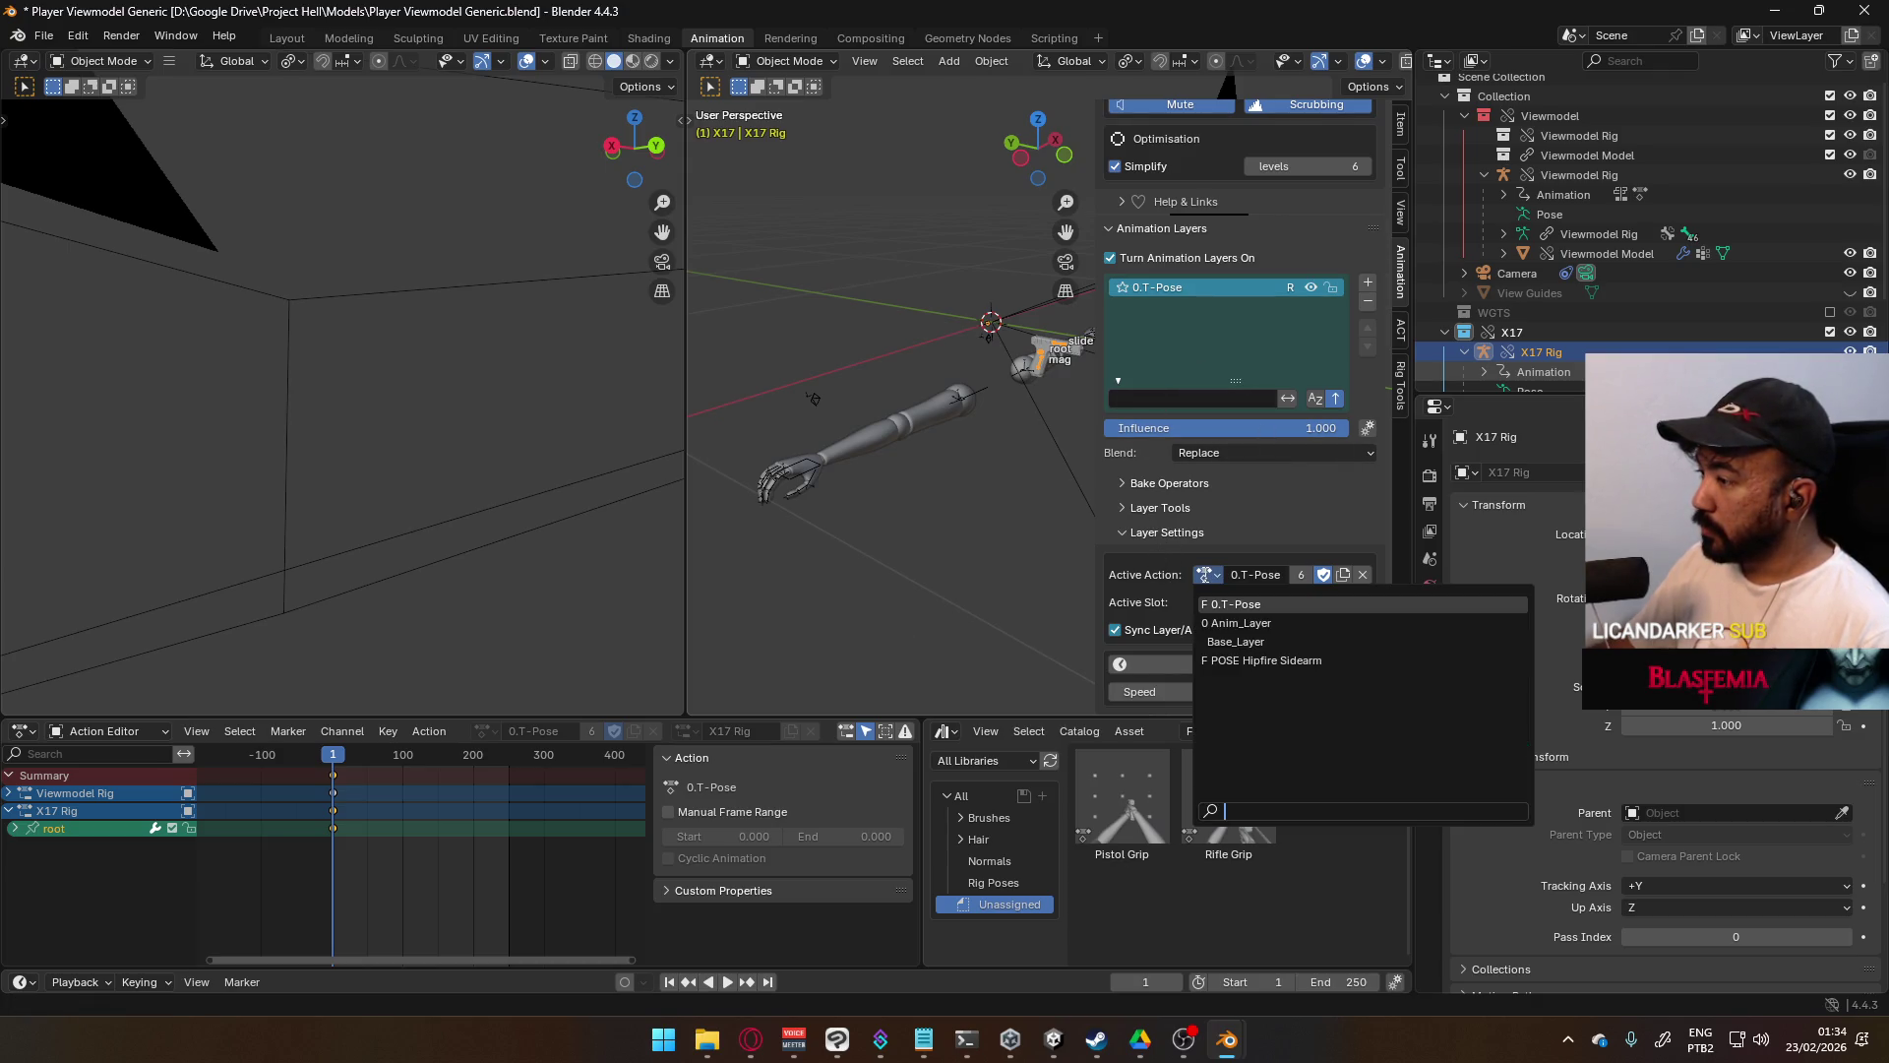
- Save, then show the file's Actions in the Outliner's Blender File view
key("ctrl+s")
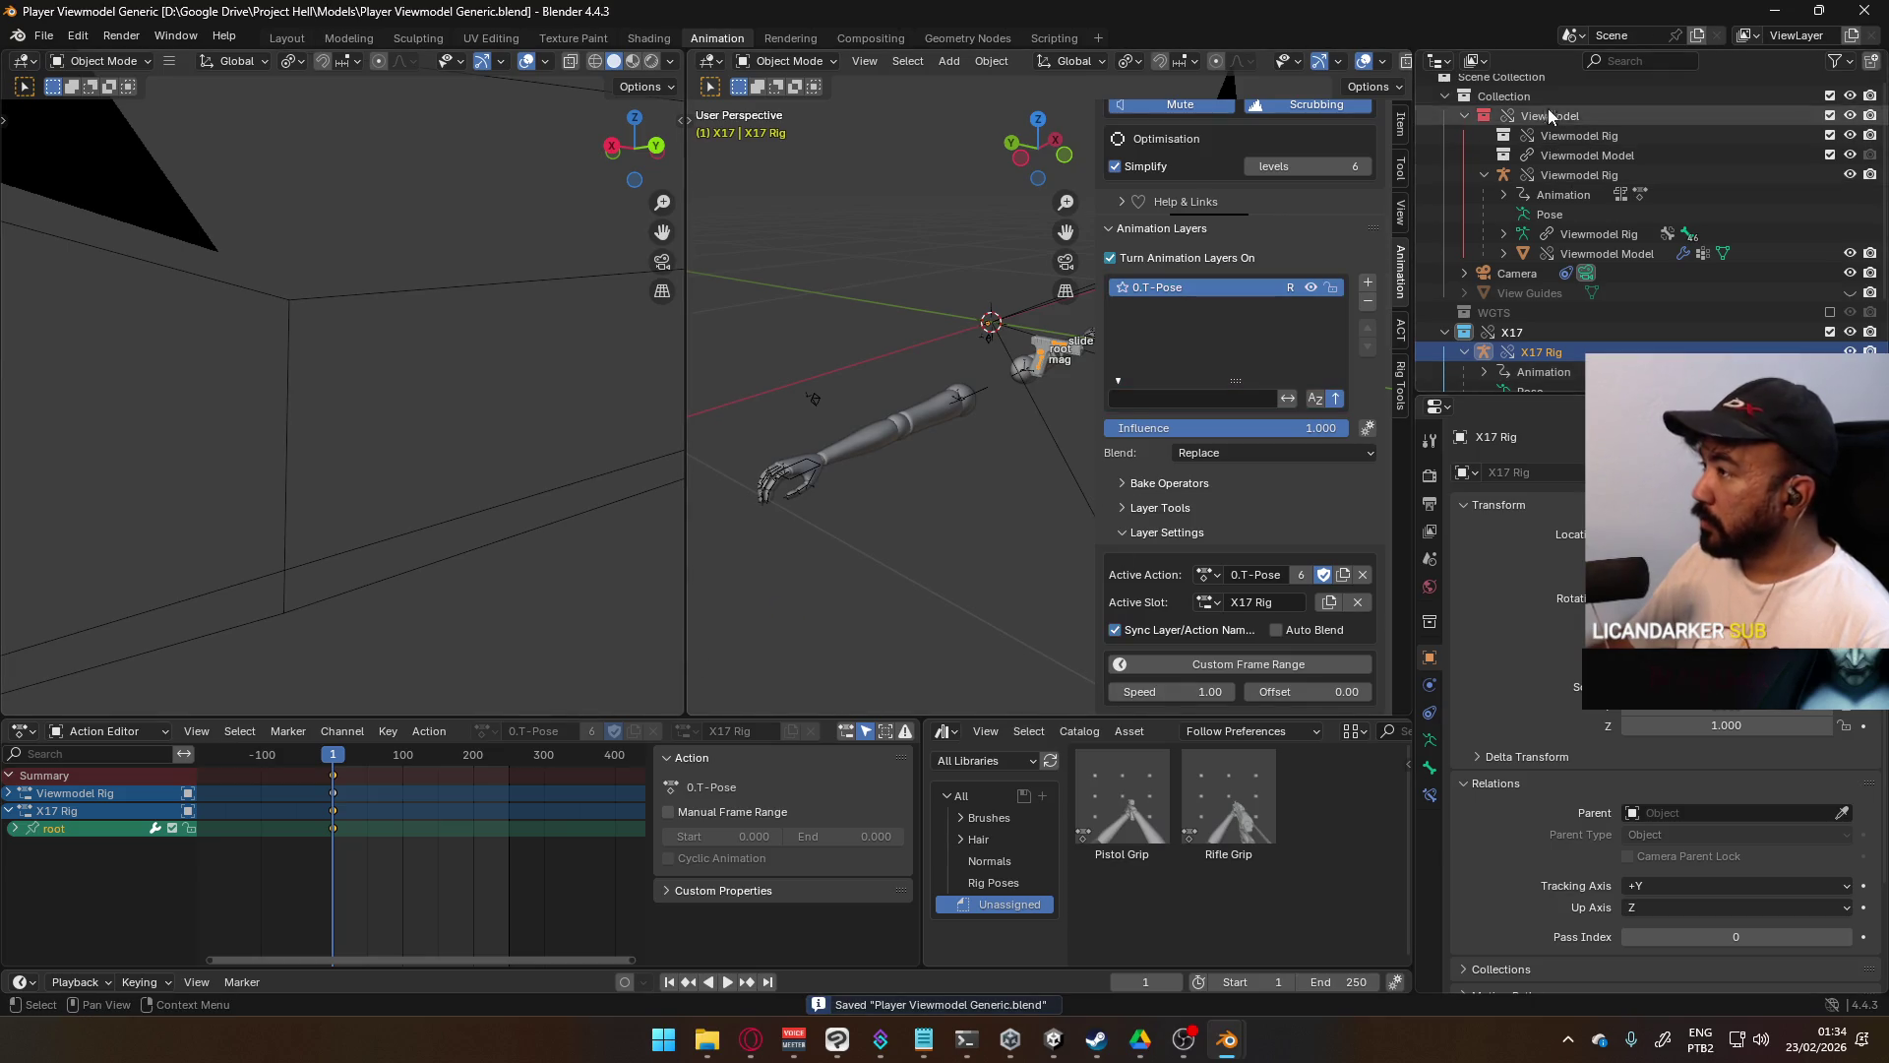
left_click(1476, 61)
left_click(1521, 178)
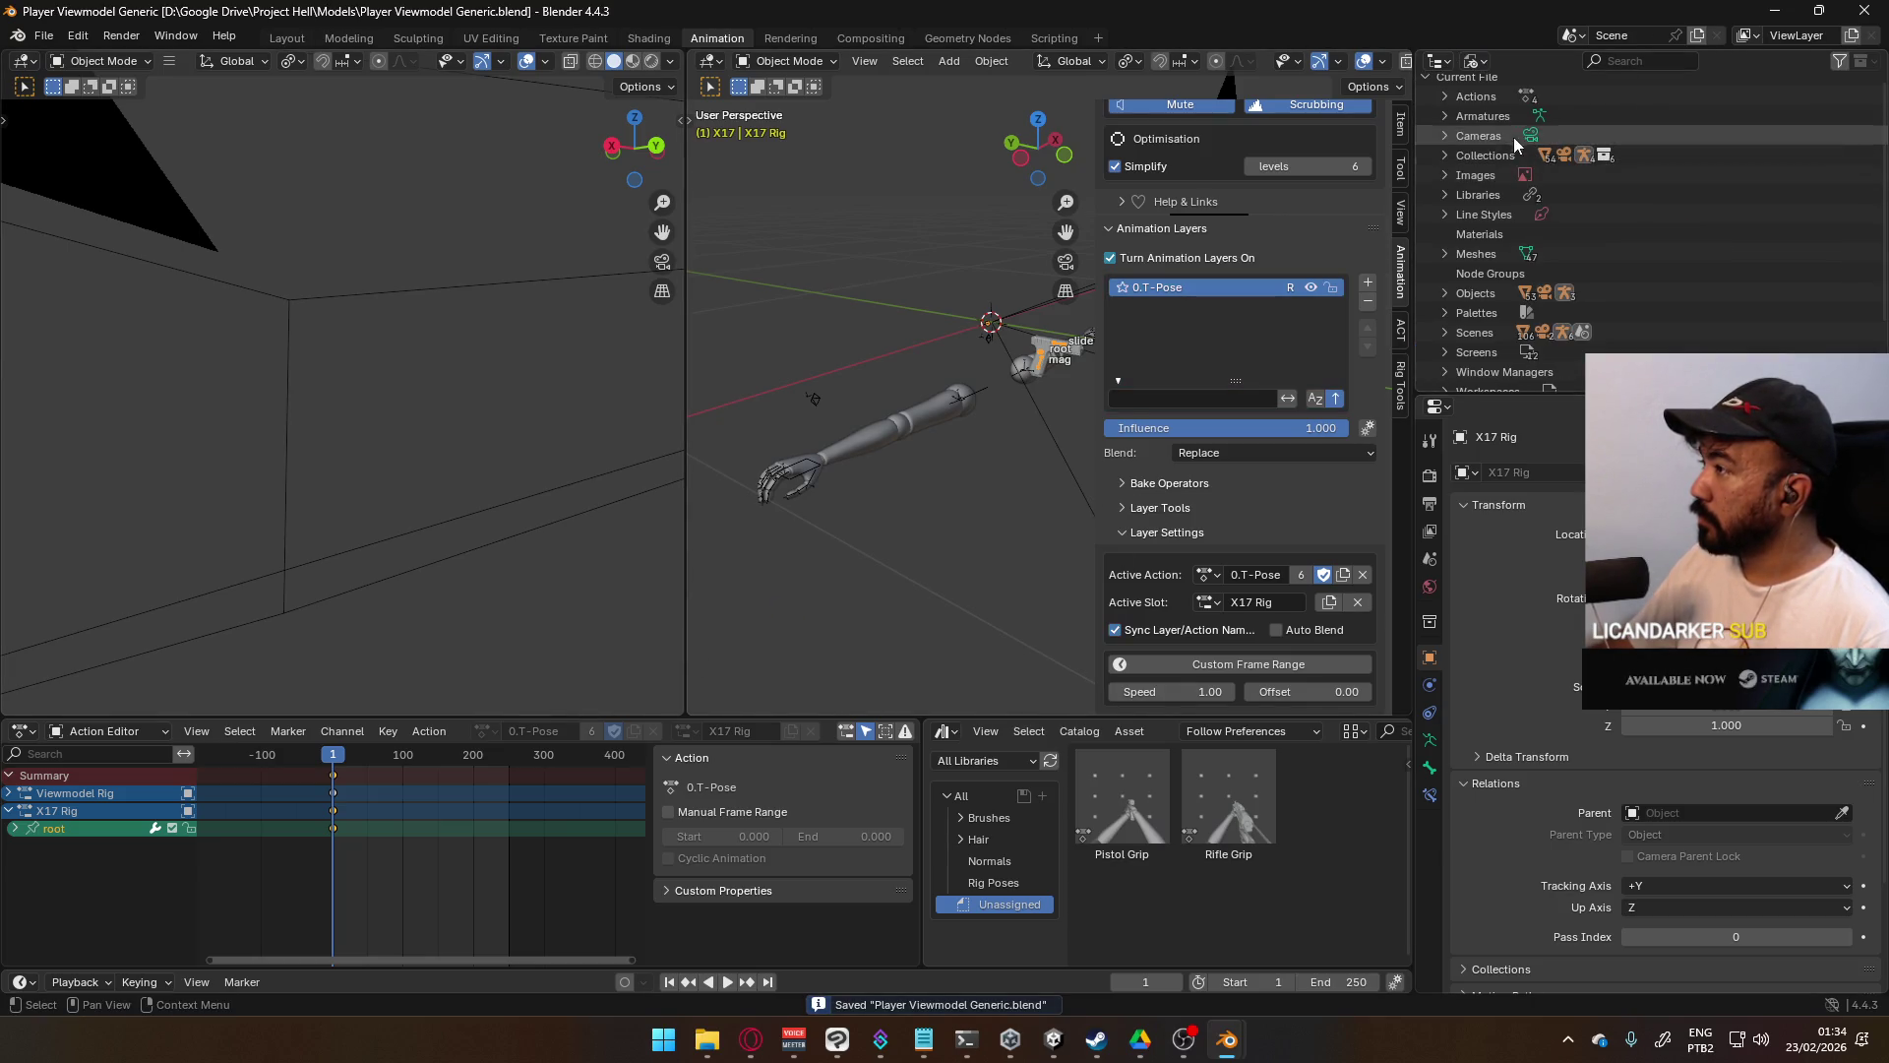
left_click(1445, 96)
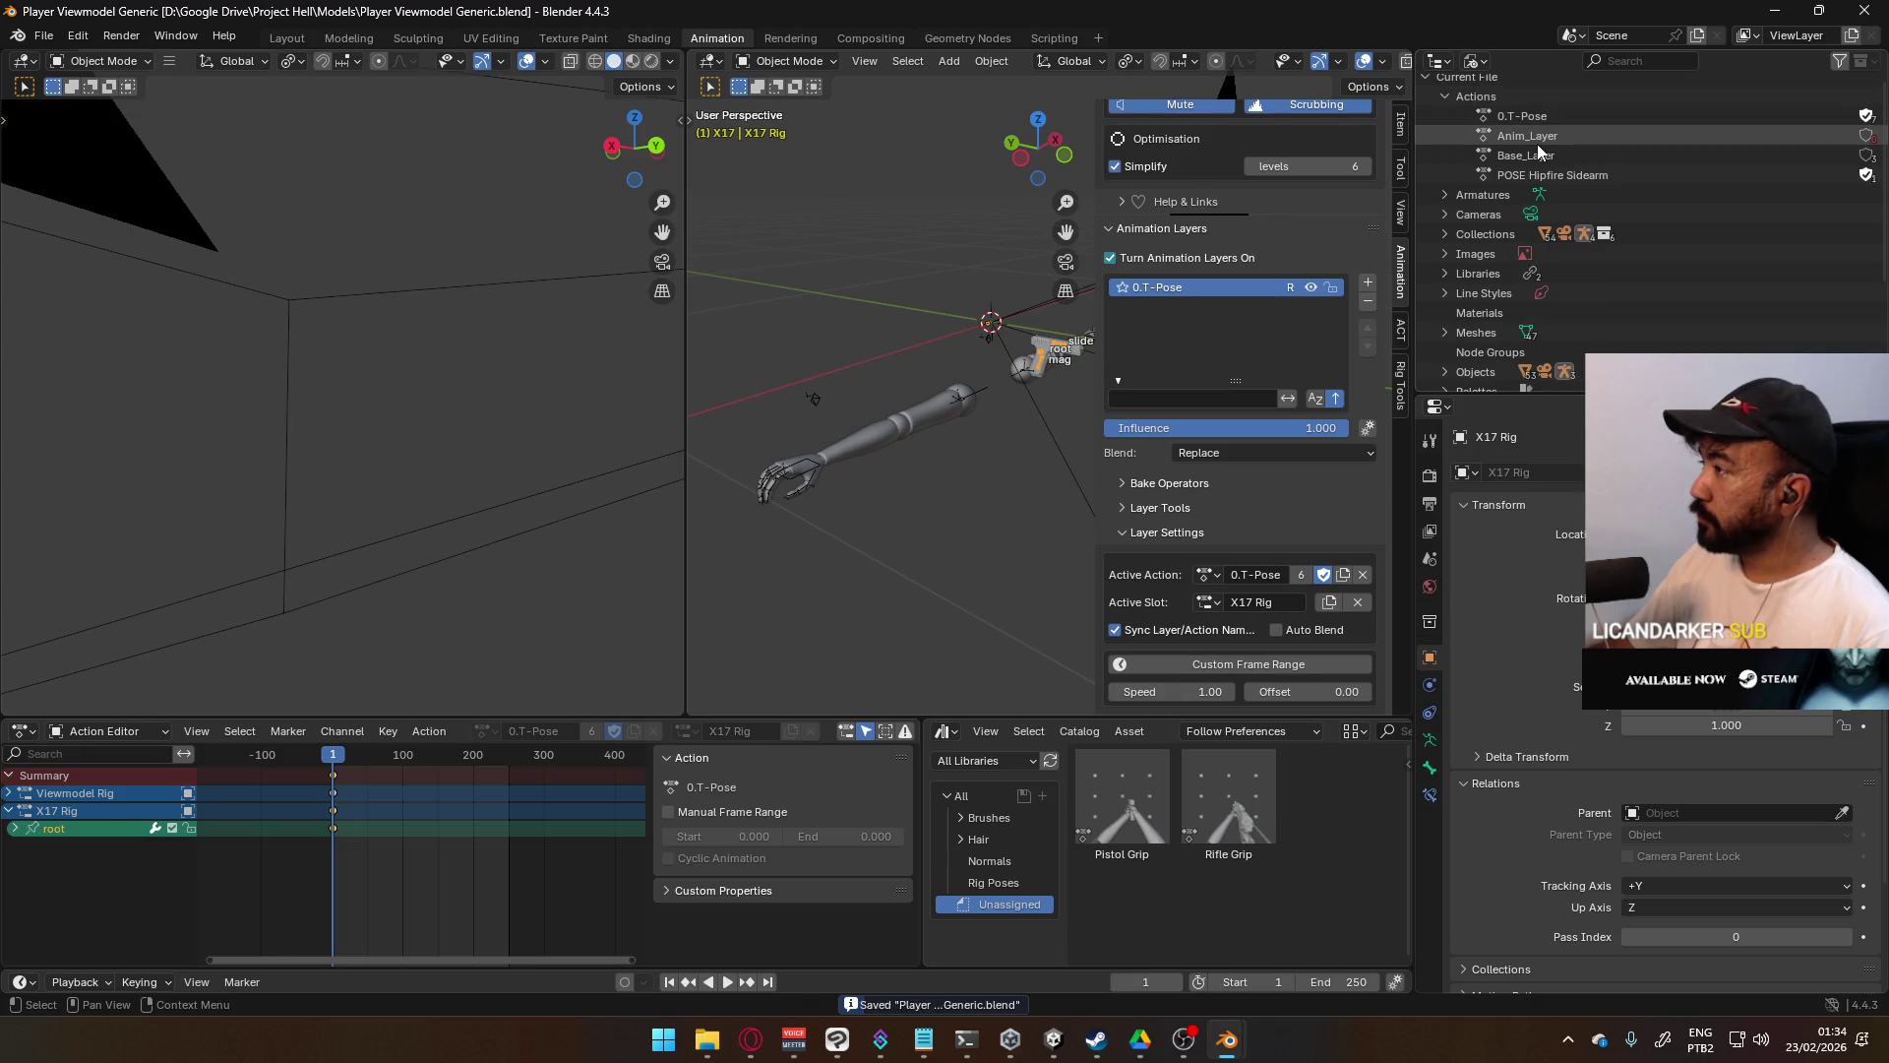
- Delete the unused Base_Layer and Anim_Layer actions and save the file
left_click(1539, 143)
right_click(1533, 153)
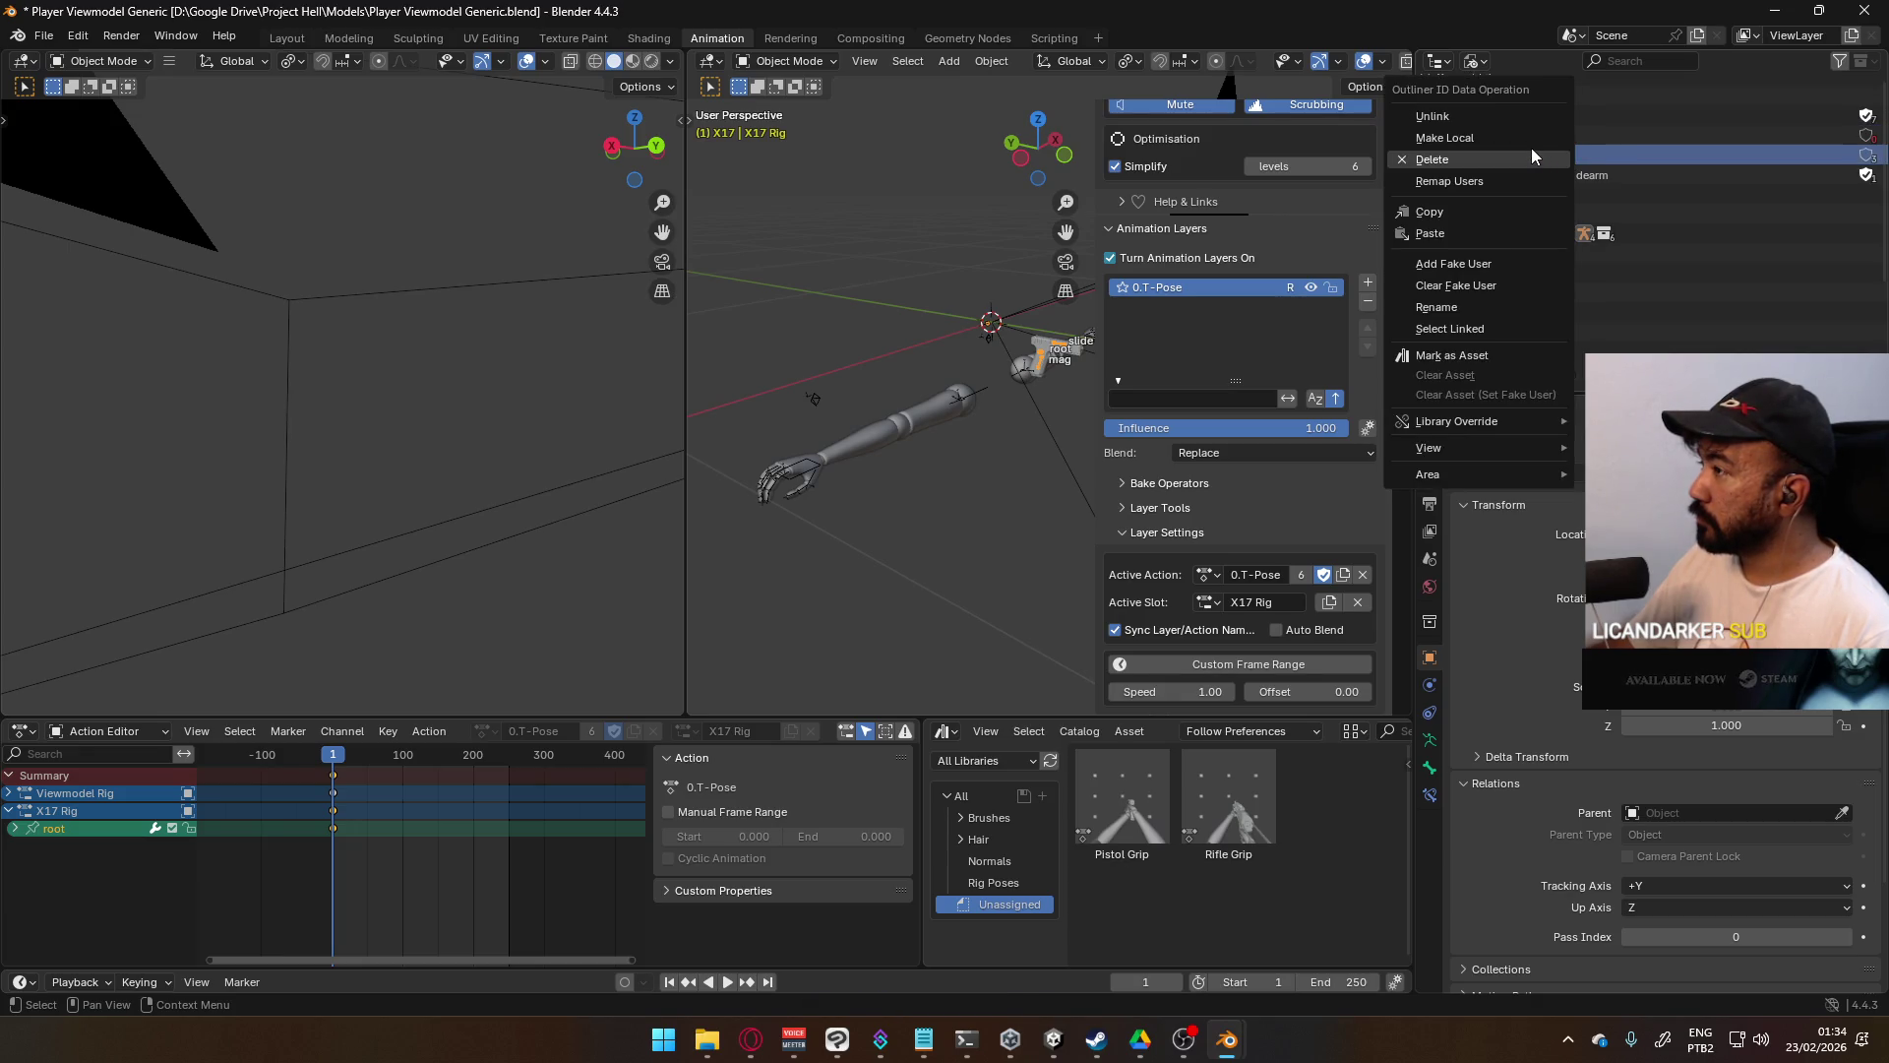
left_click(1531, 147)
right_click(1551, 136)
left_click(1551, 136)
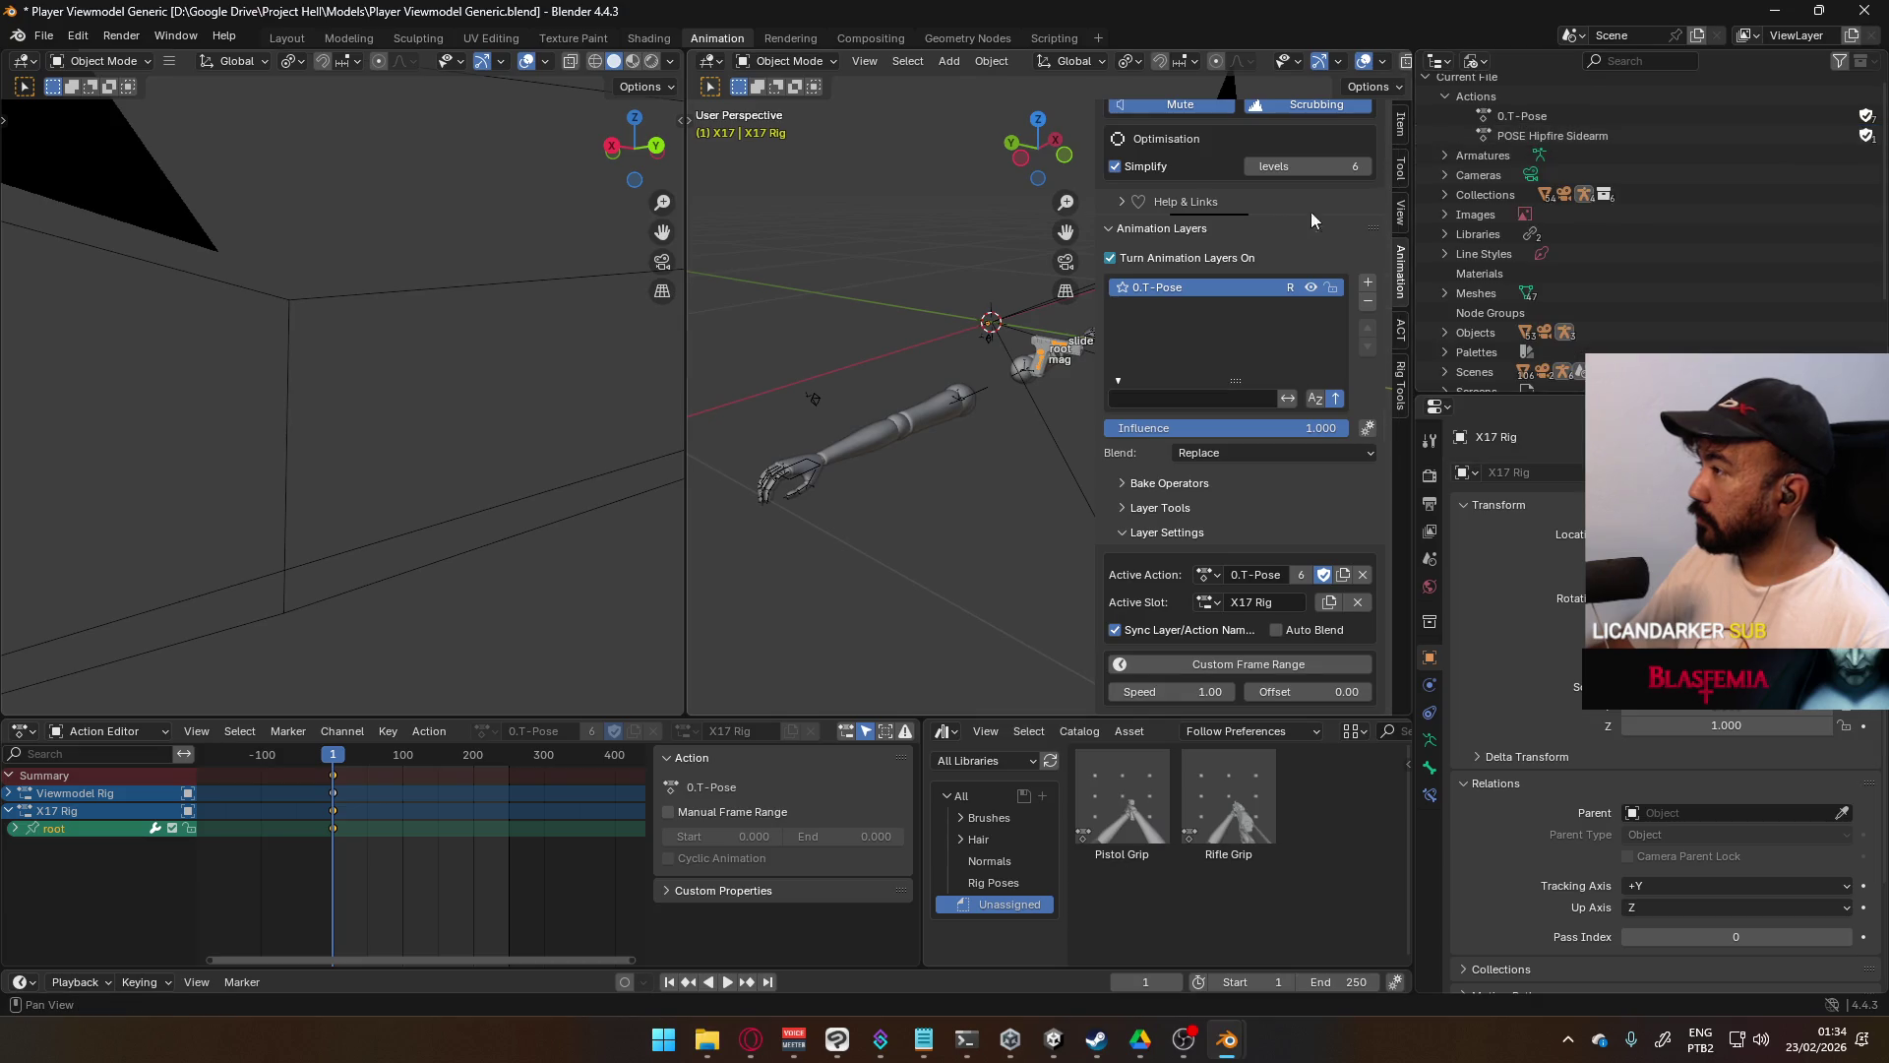
key("ctrl+s")
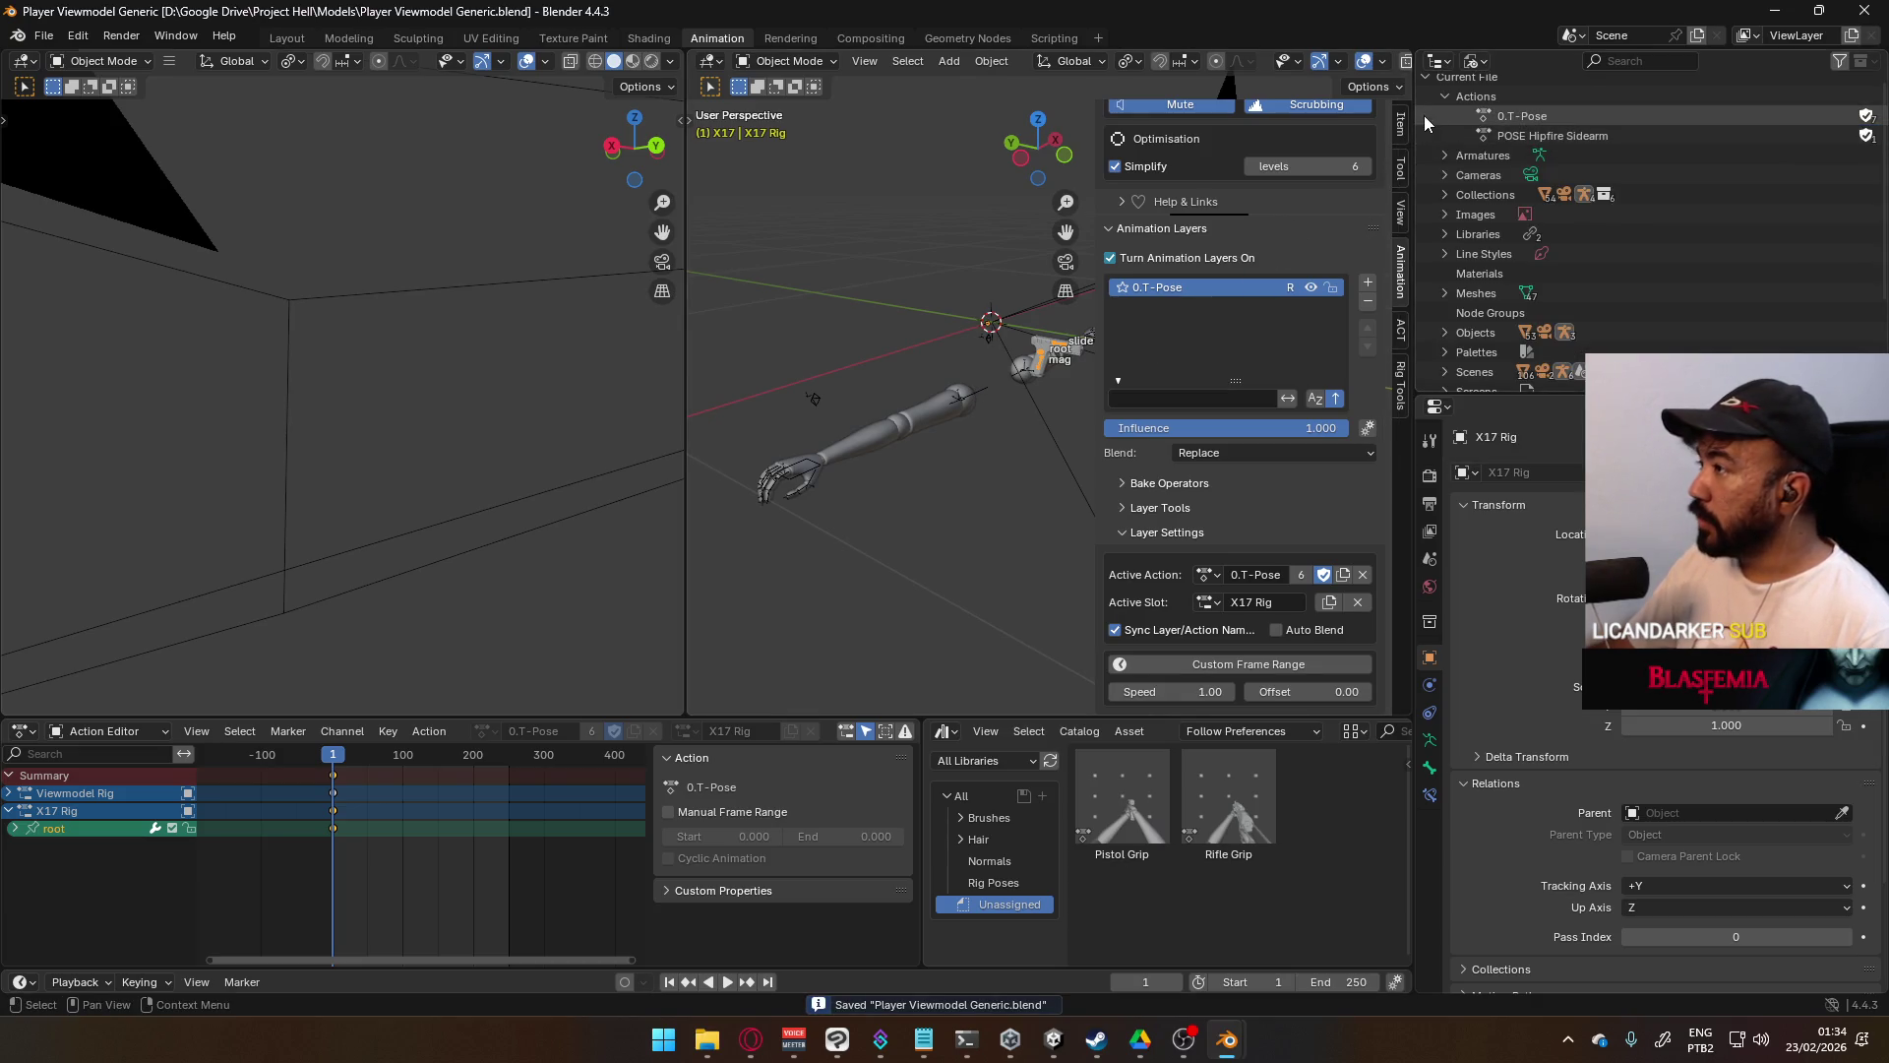
left_click(1401, 126)
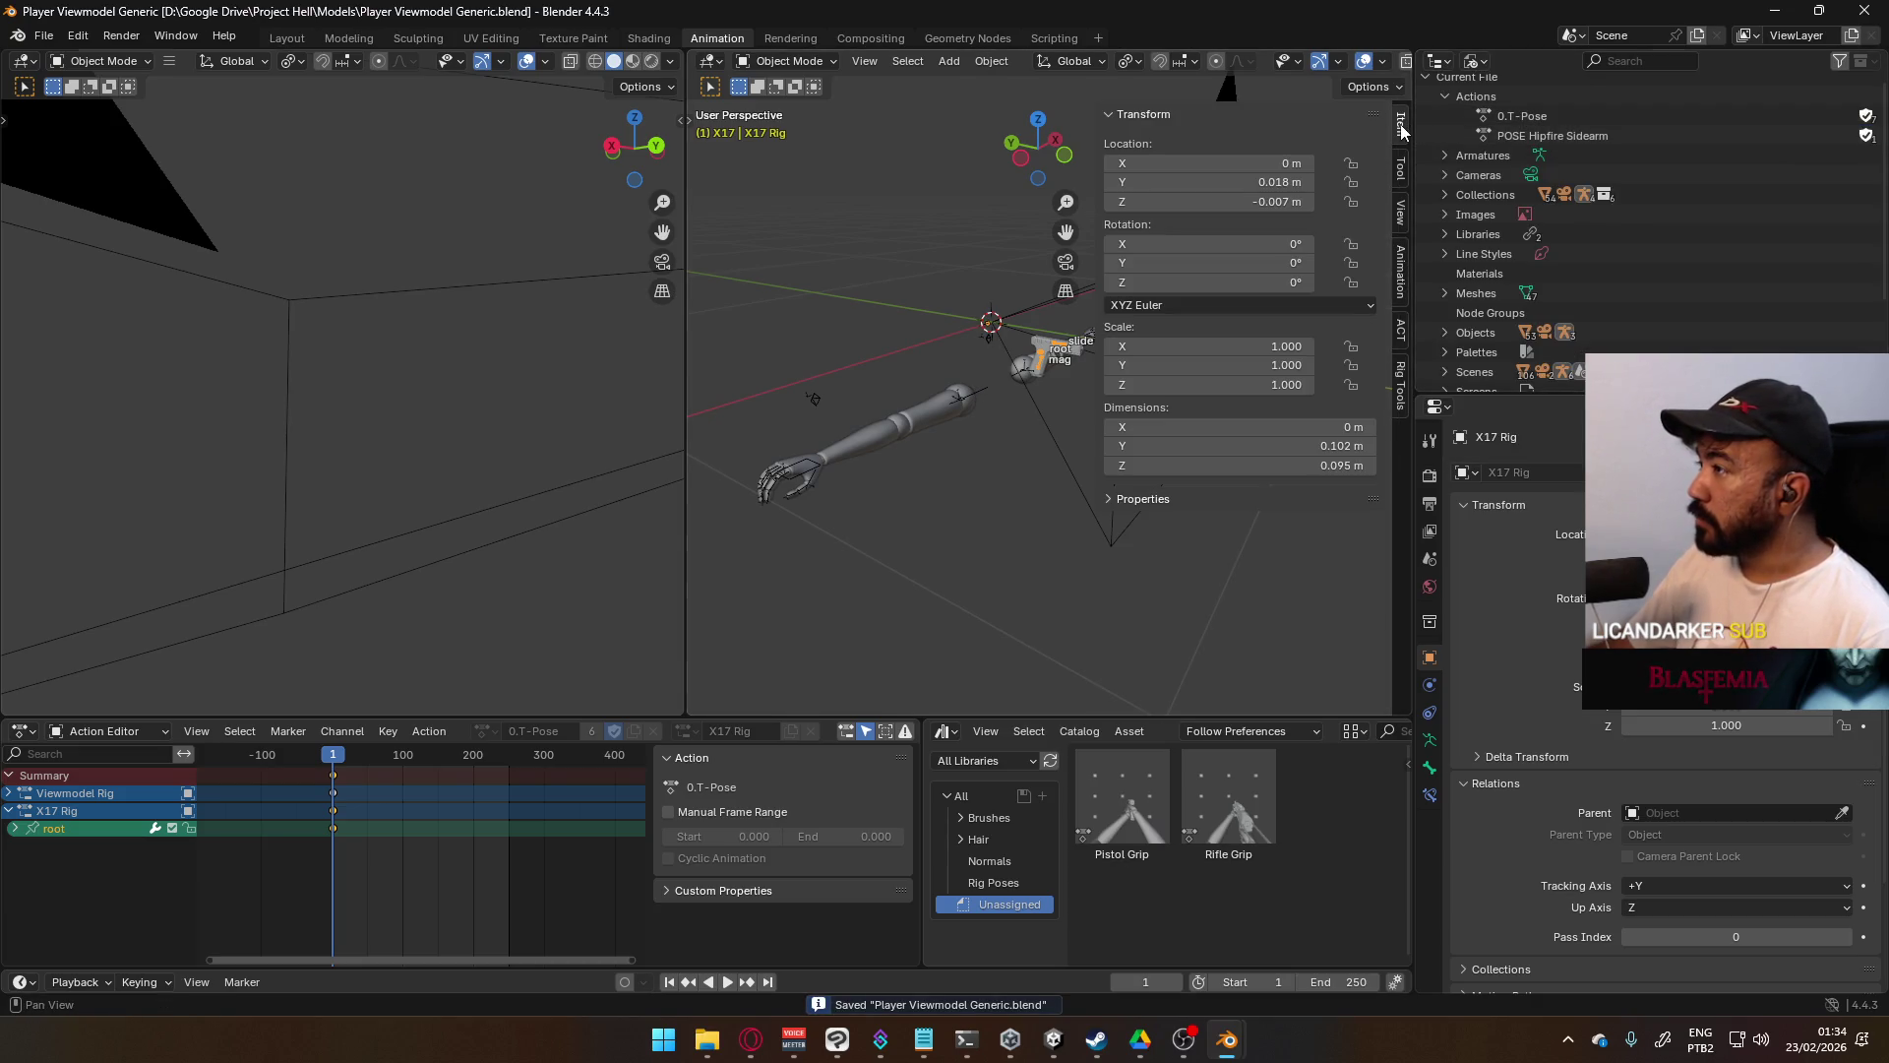
- Return the Outliner to View Layer, enable the MP5 collection and select the MP5 Rig
left_click(1475, 61)
left_click(1503, 132)
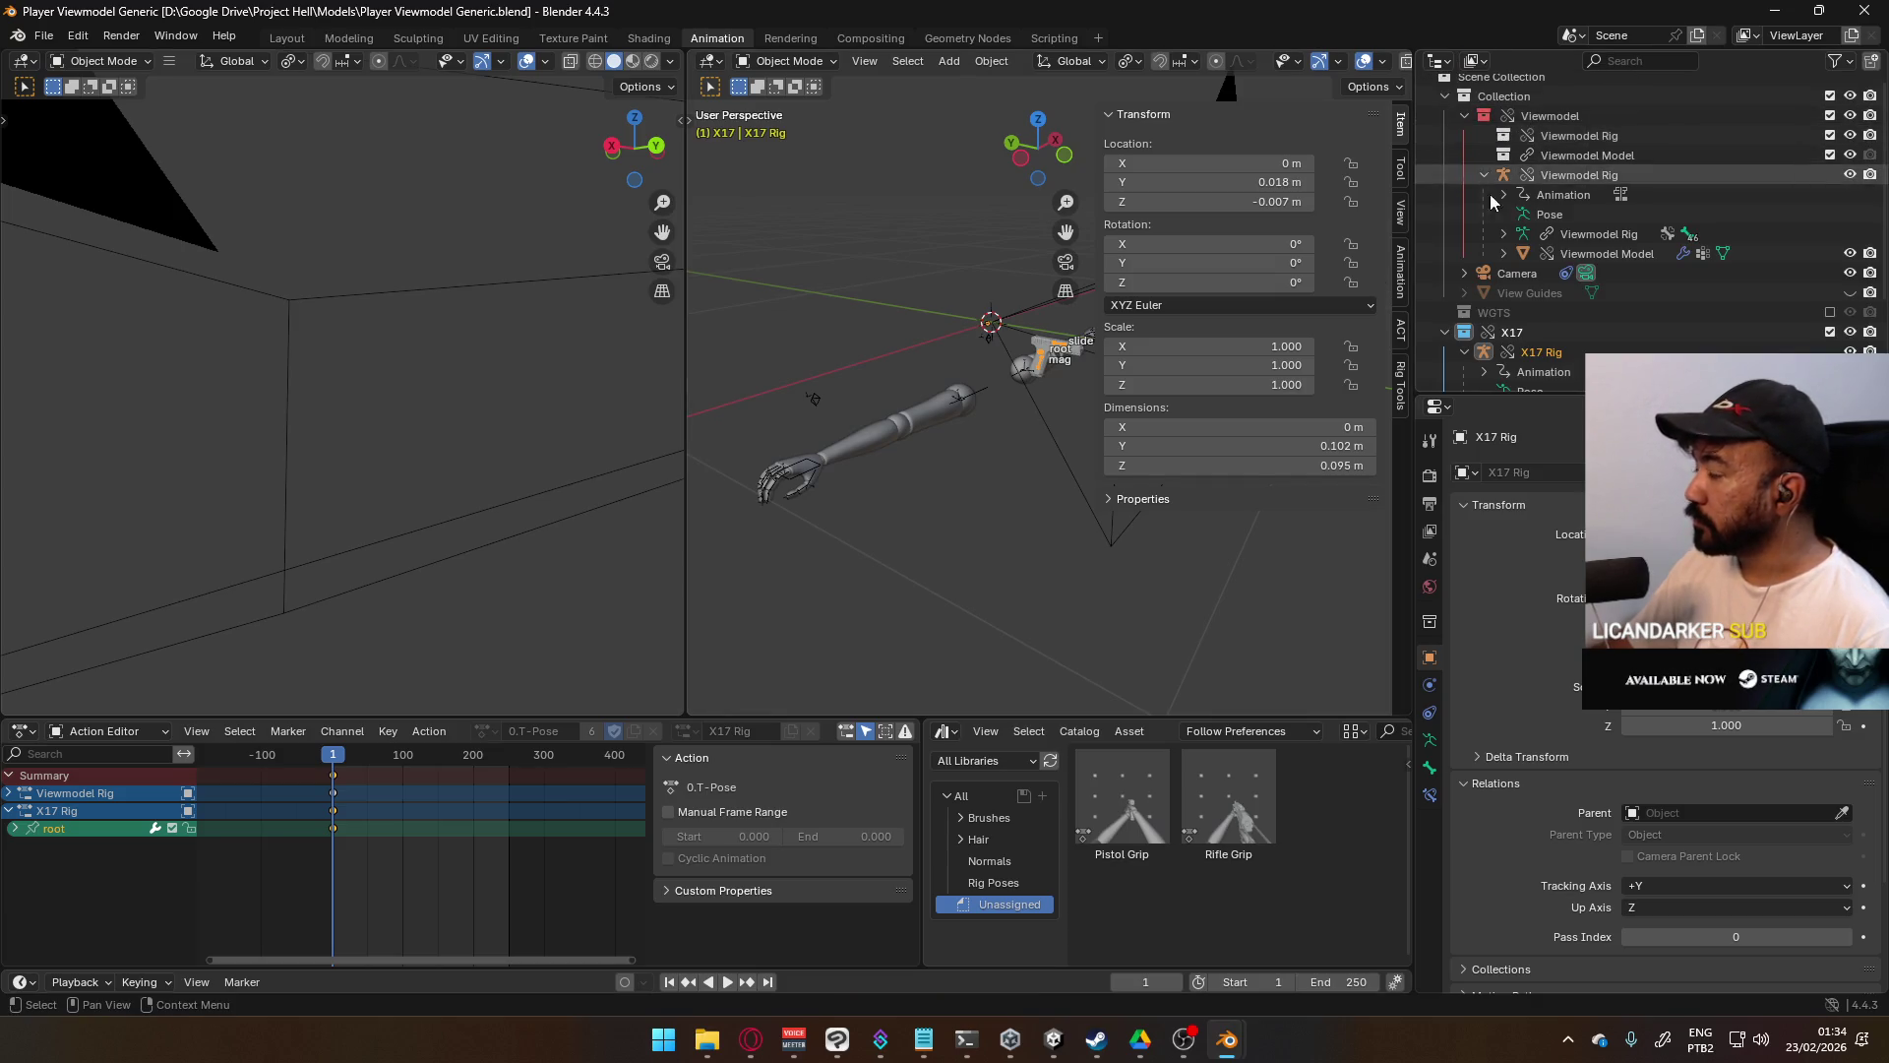
scroll(1530, 296, "down", 5)
left_click(1535, 352)
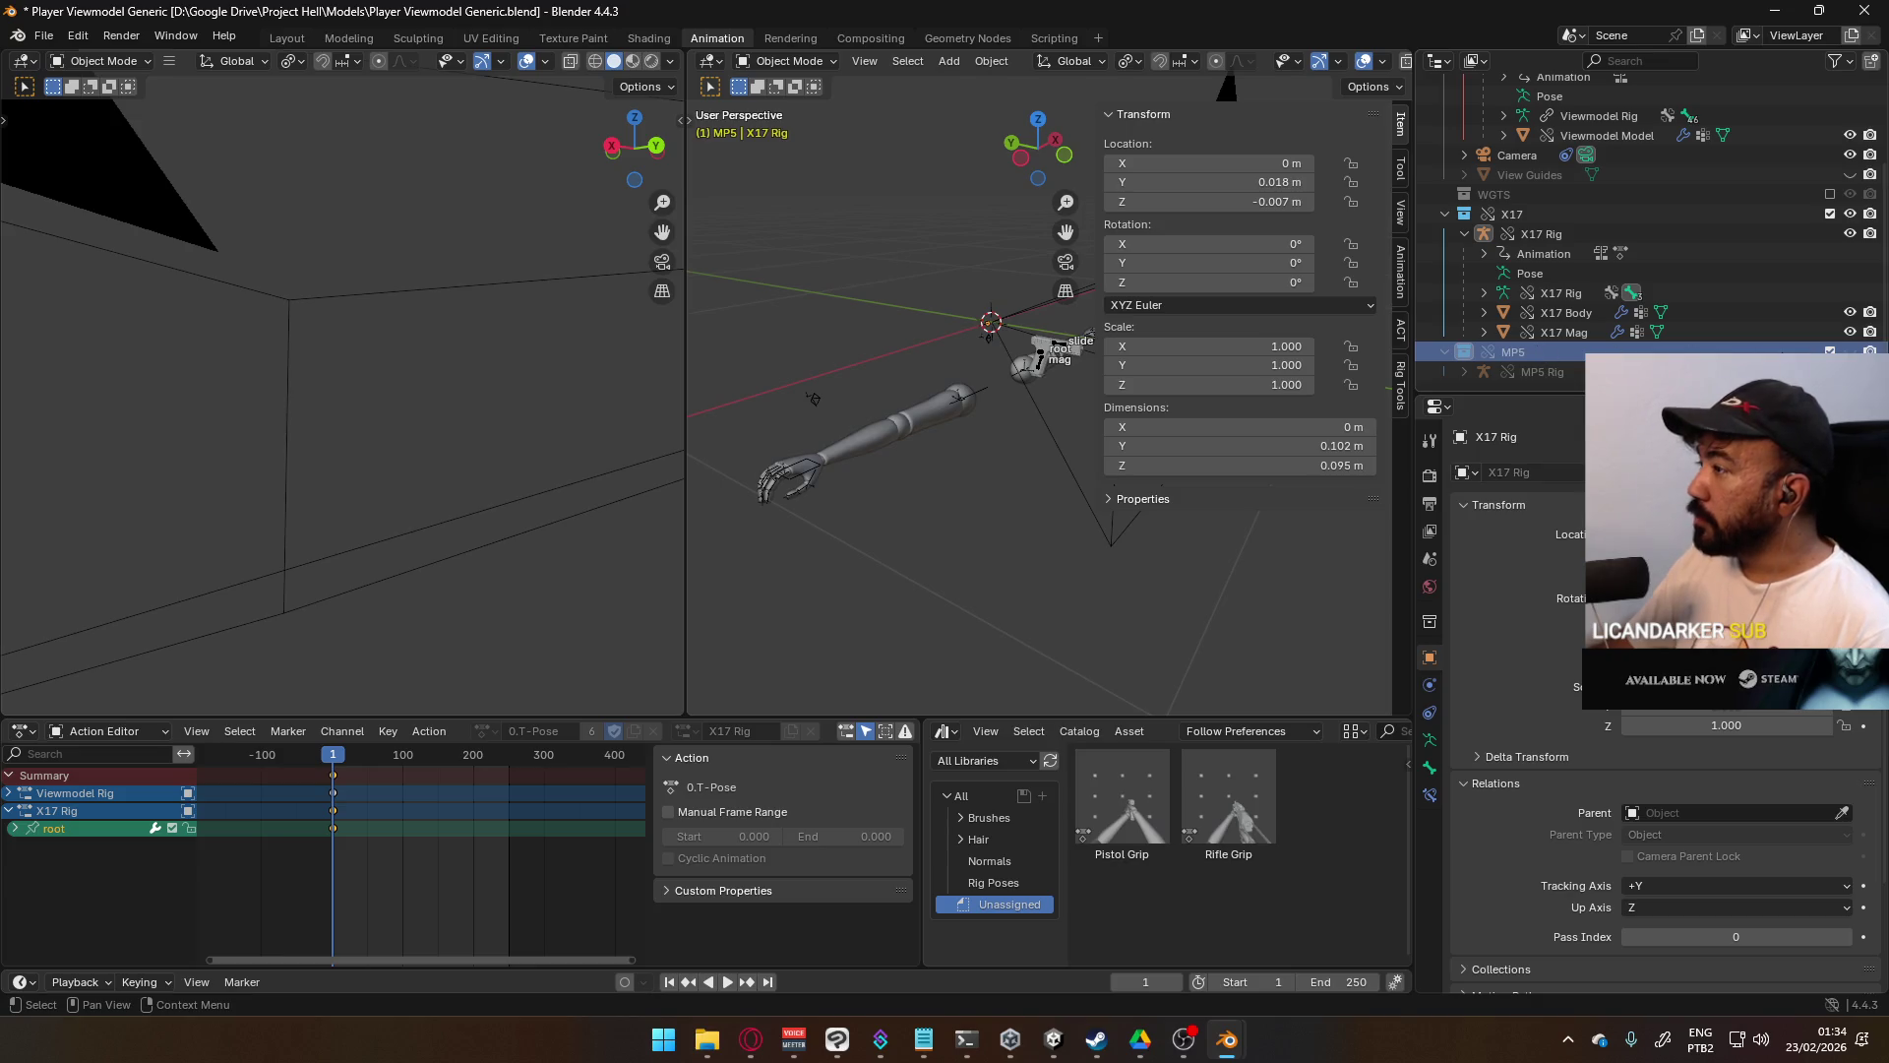
left_click(1830, 351)
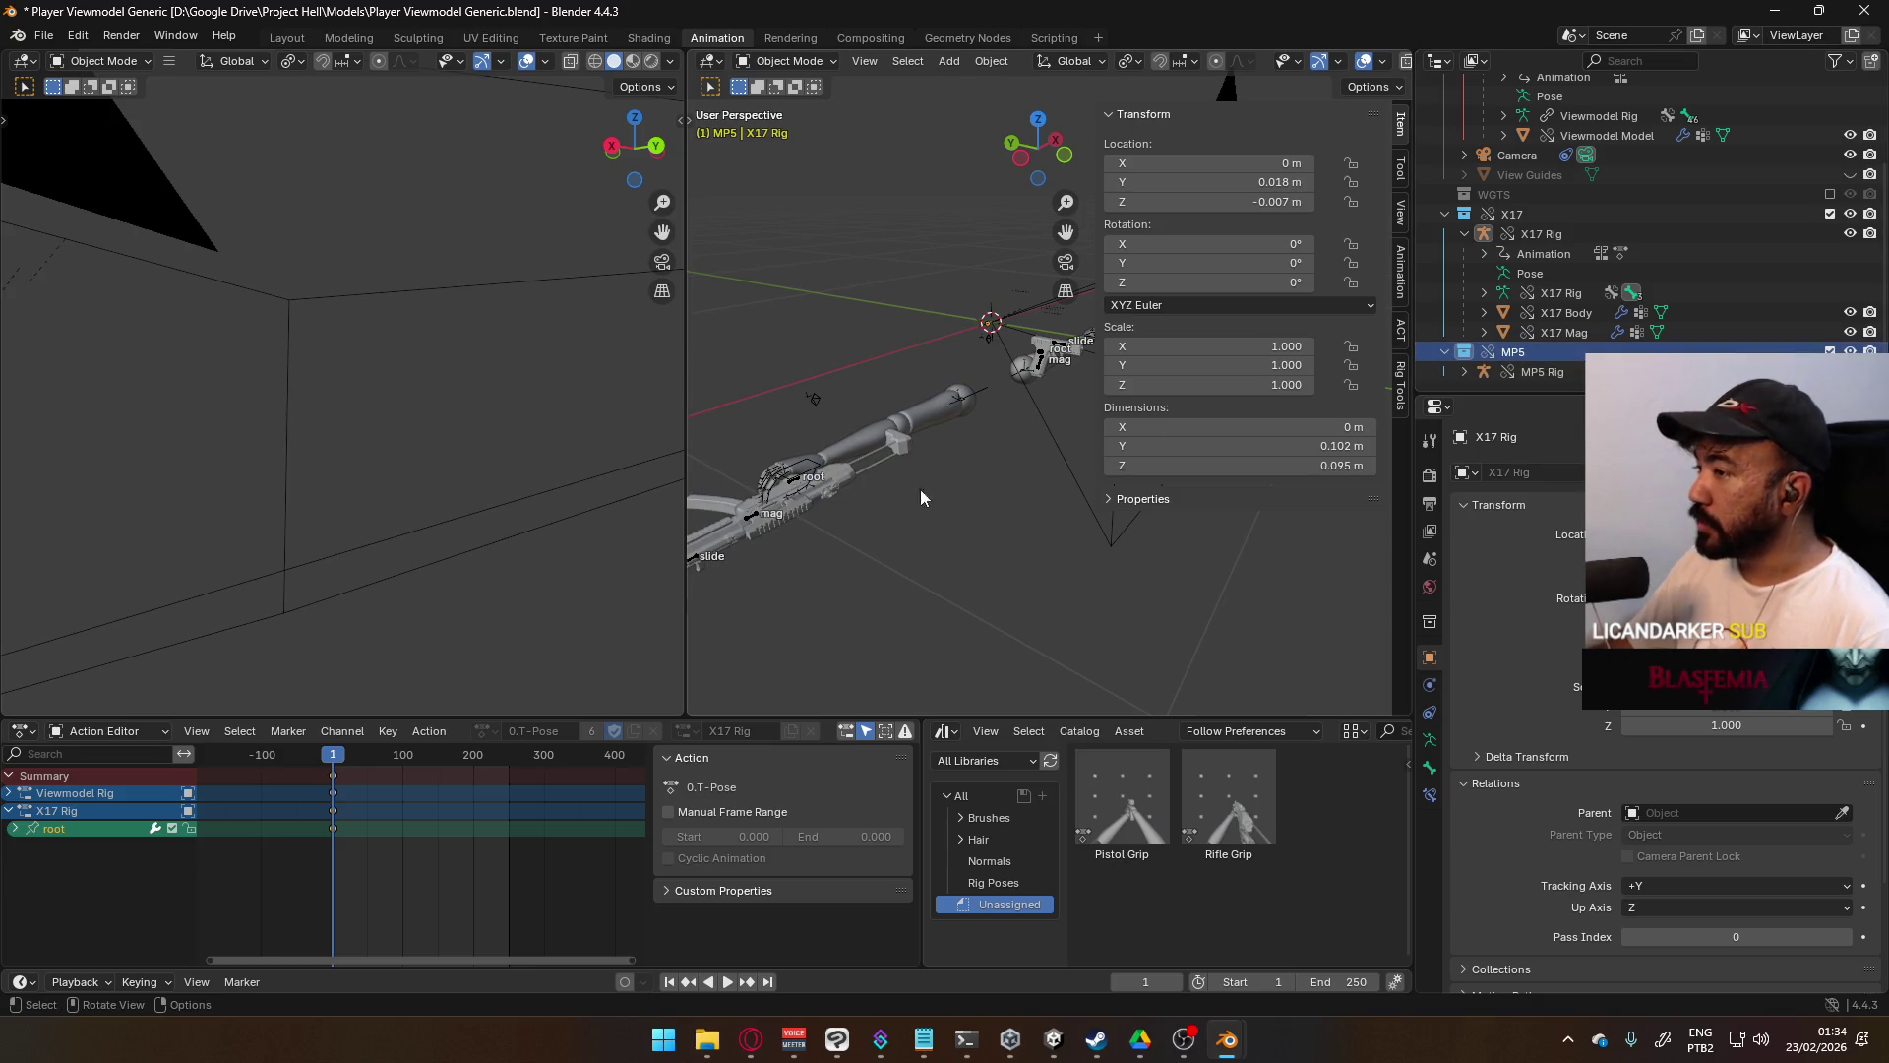
left_click(818, 495)
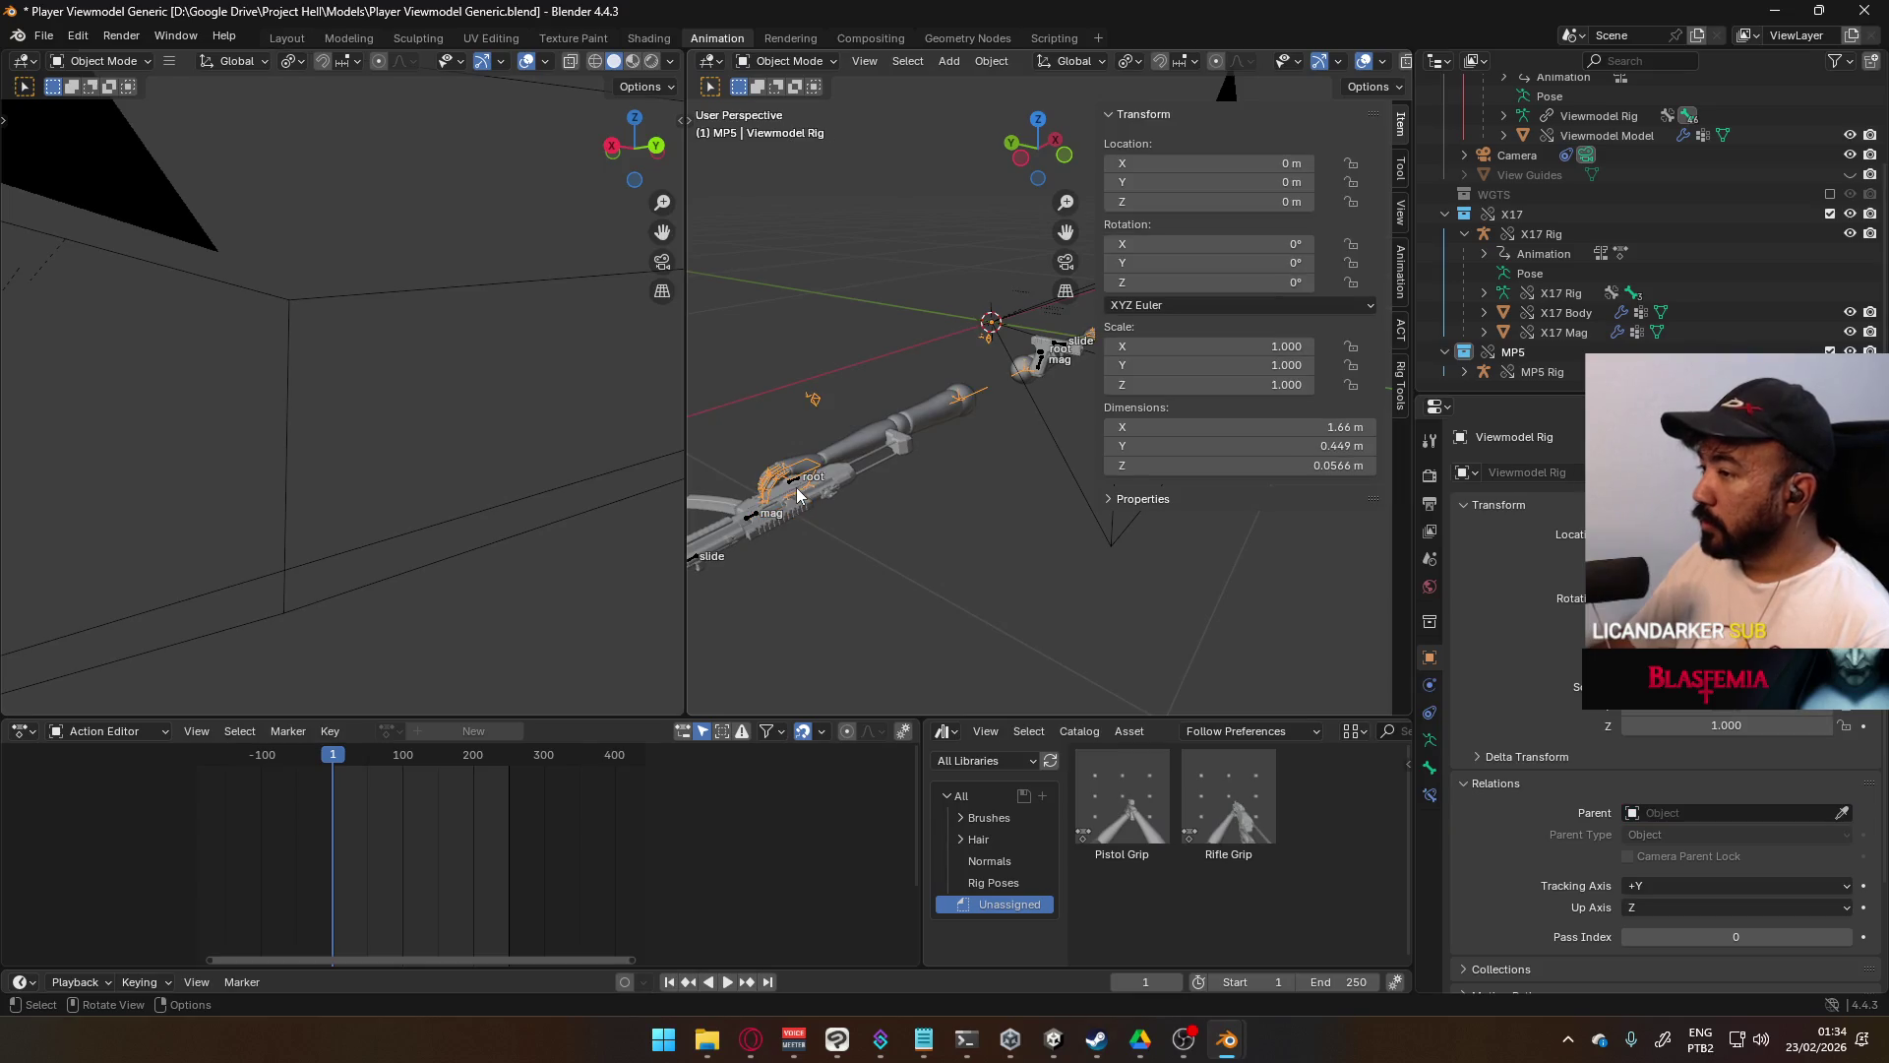
left_click(797, 492)
left_click(1400, 384)
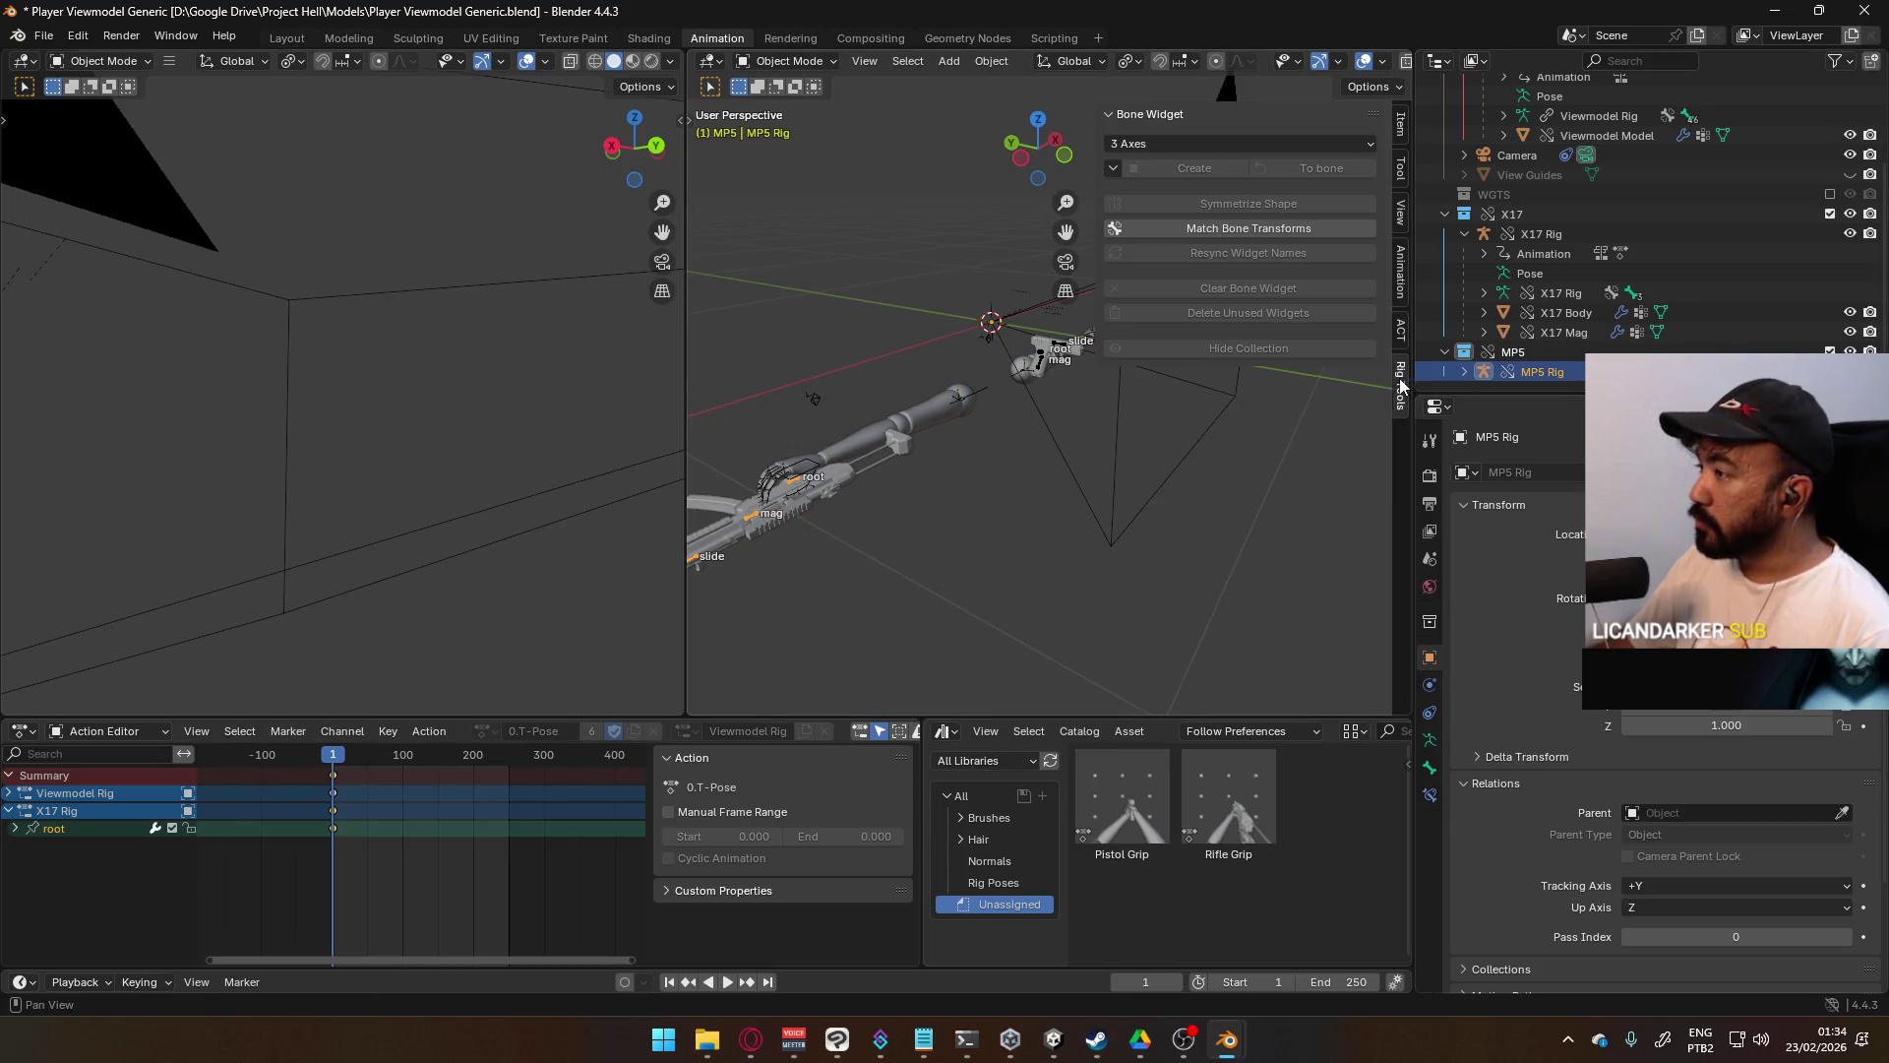
- Turn off animation layers for the MP5 Rig in the sidebar Animation settings
left_click(1399, 320)
left_click(1399, 287)
scroll(1383, 484, "down", 8)
scroll(1154, 439, "down", 1)
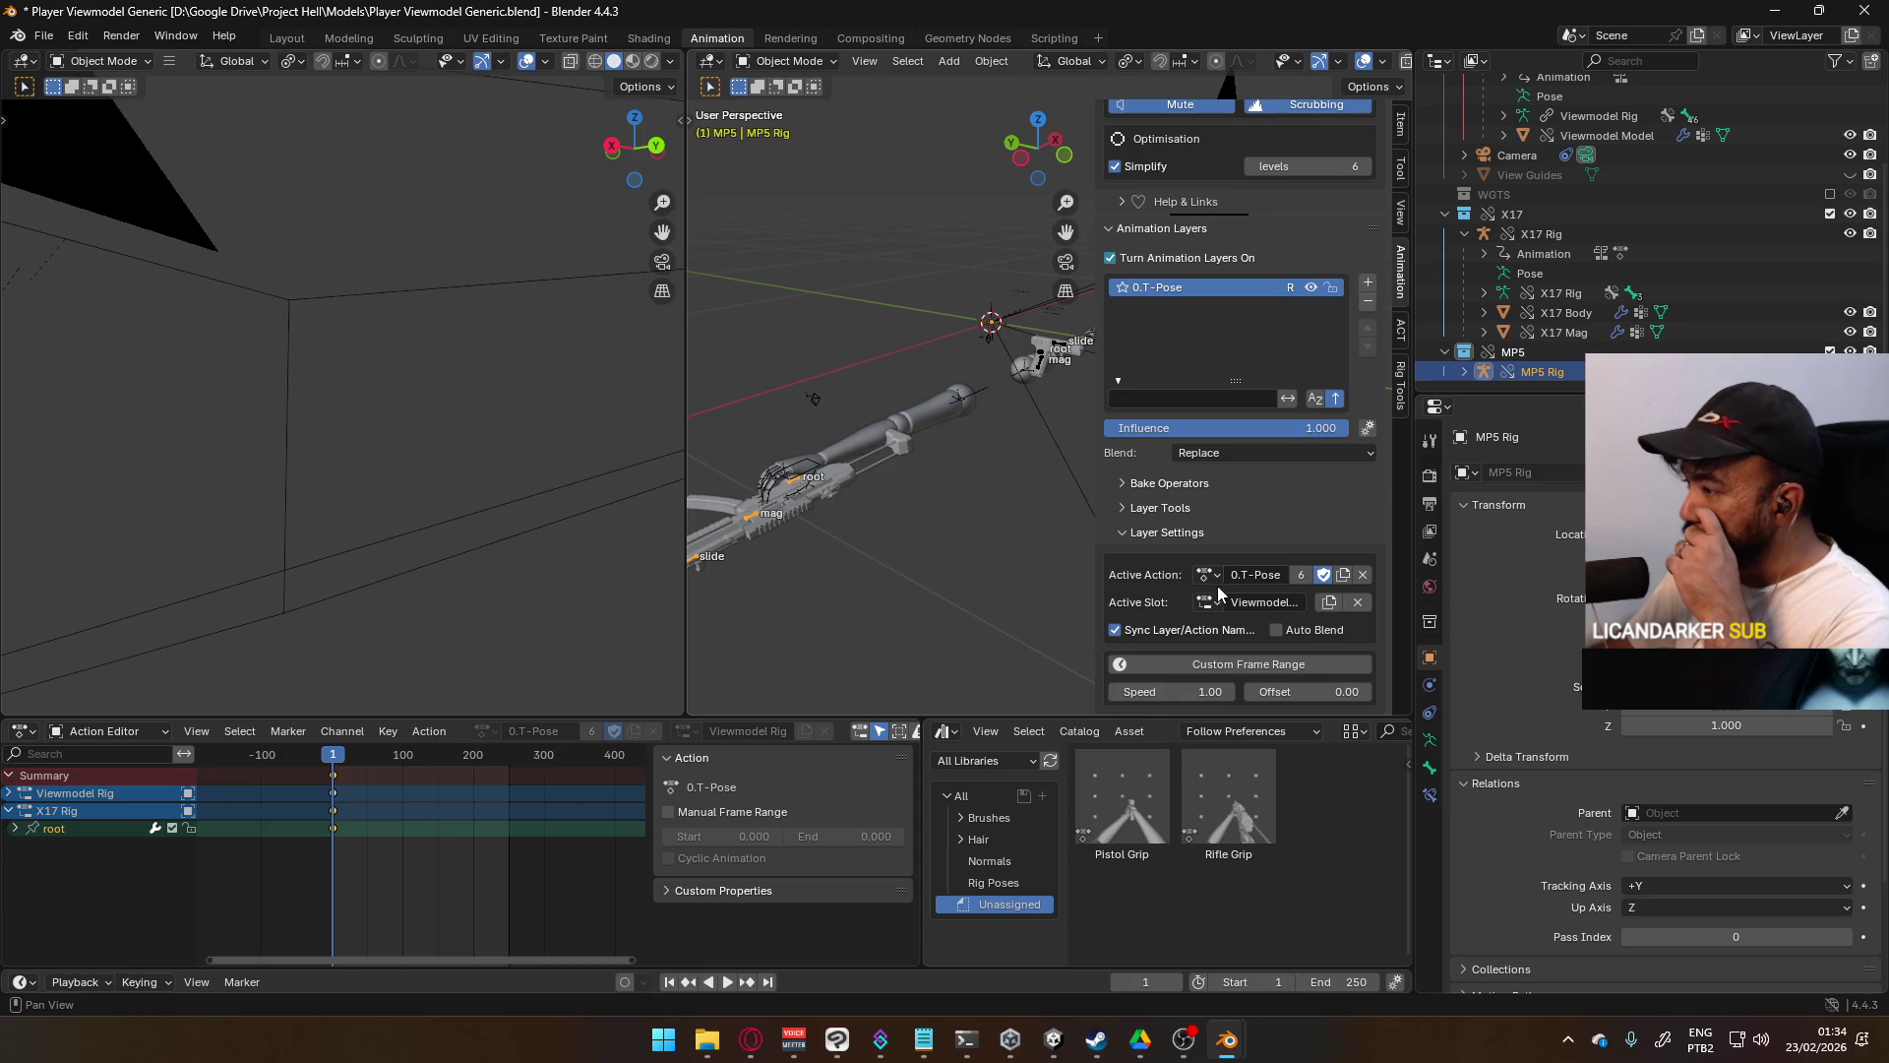
left_click(1205, 602)
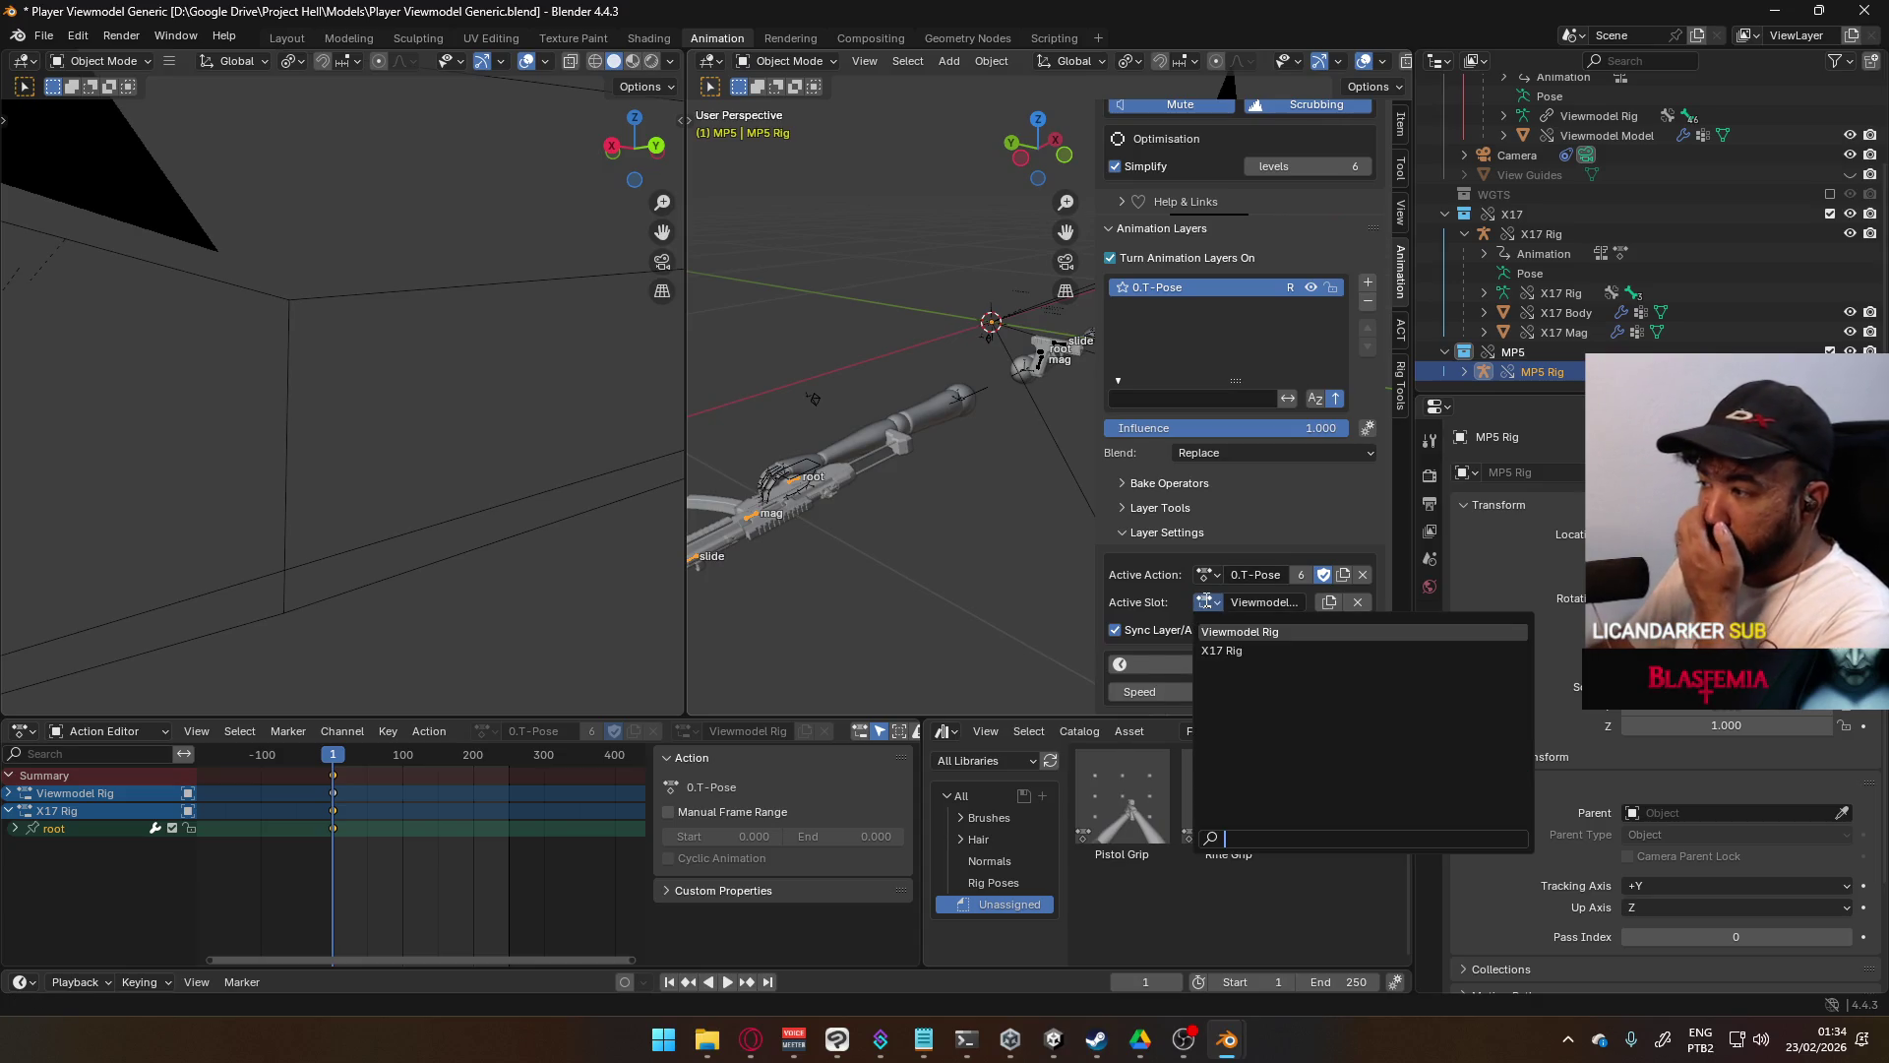
left_click(1199, 259)
- Duplicate the 0.T-Pose action slot and rename it 'MP5 Rig'
left_click(685, 732)
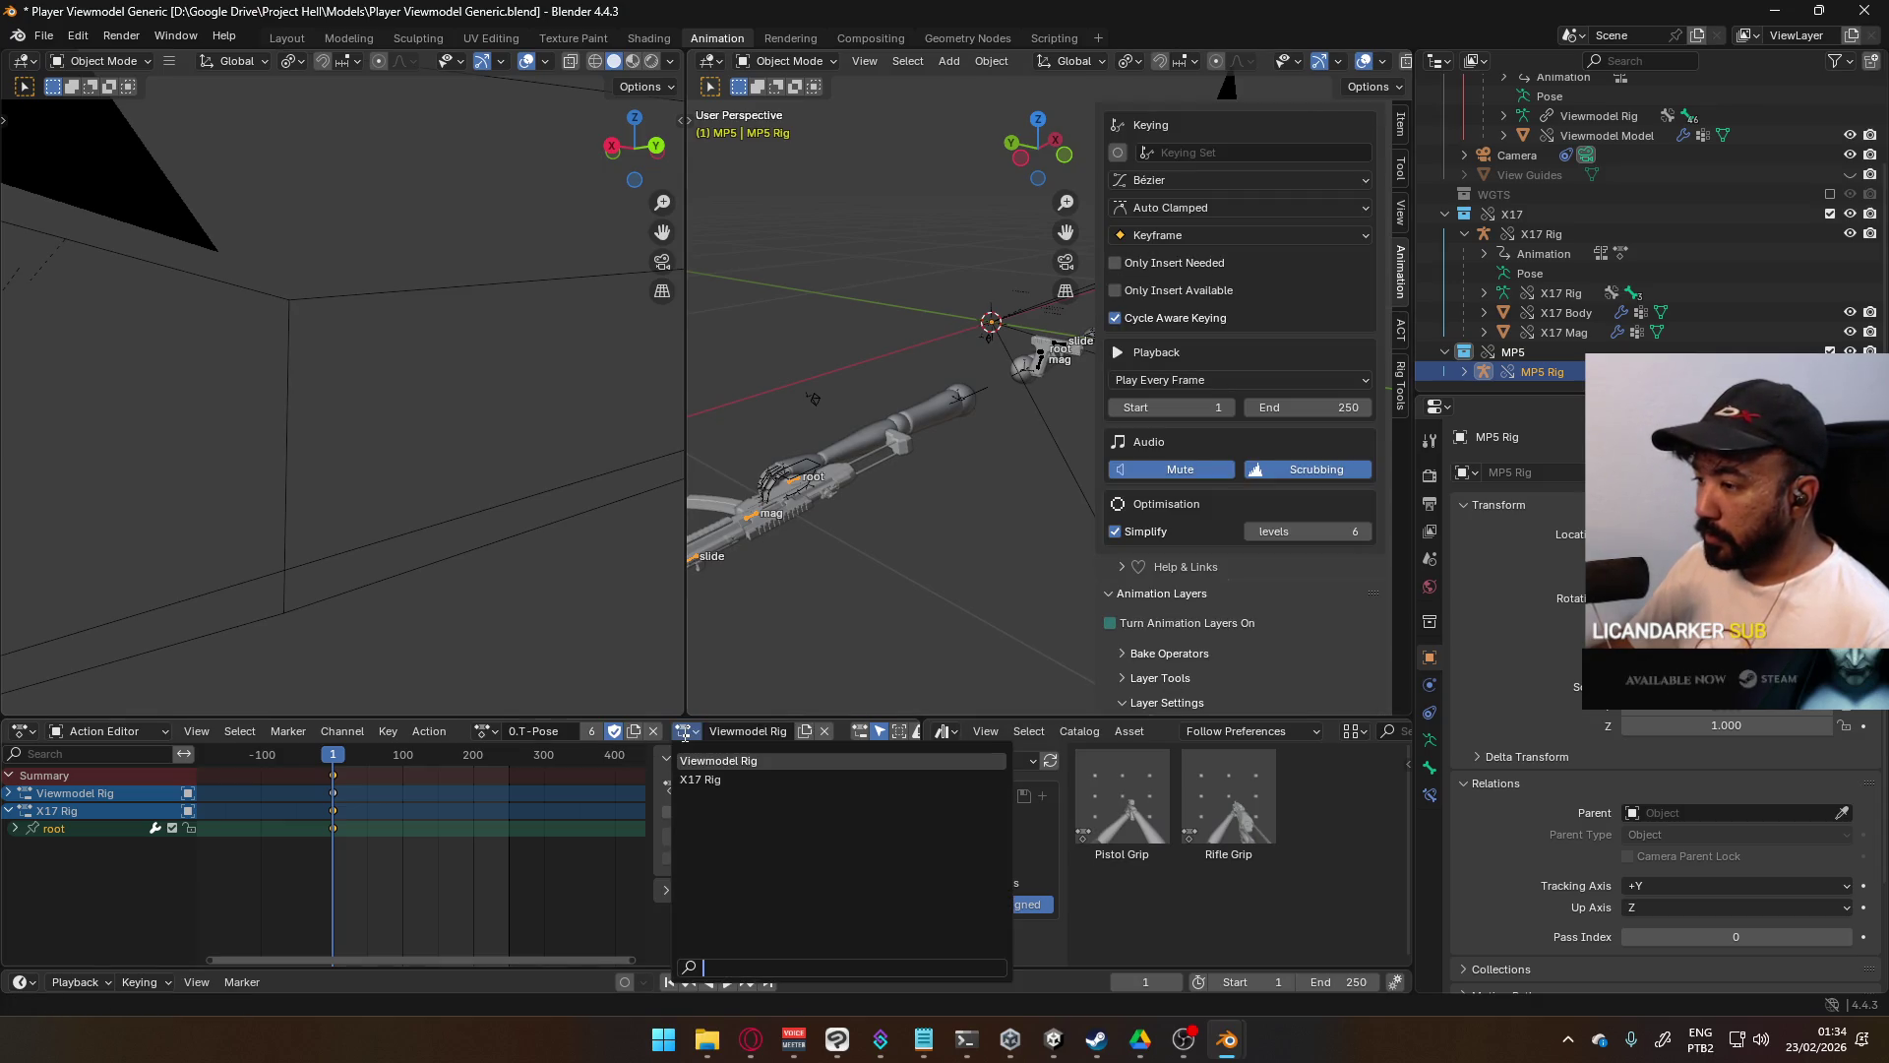
left_click(805, 731)
left_click(726, 731)
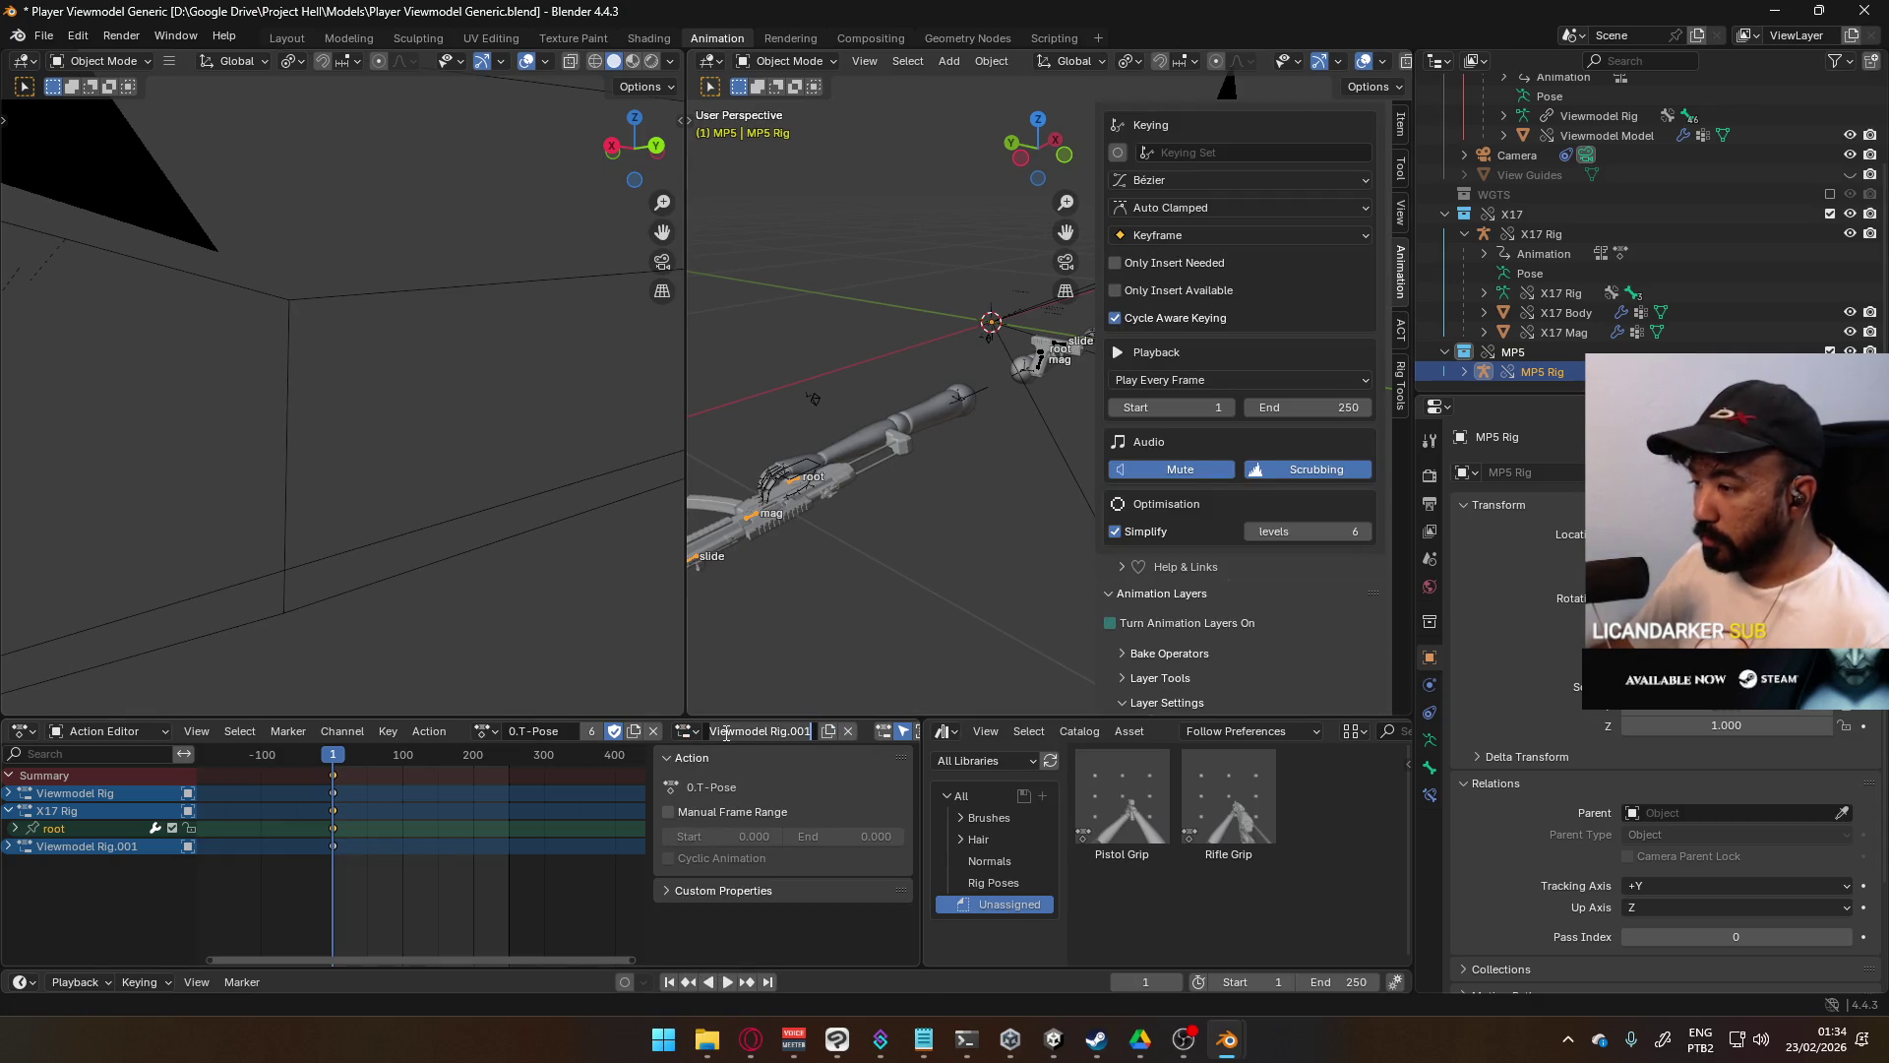
type("MP5")
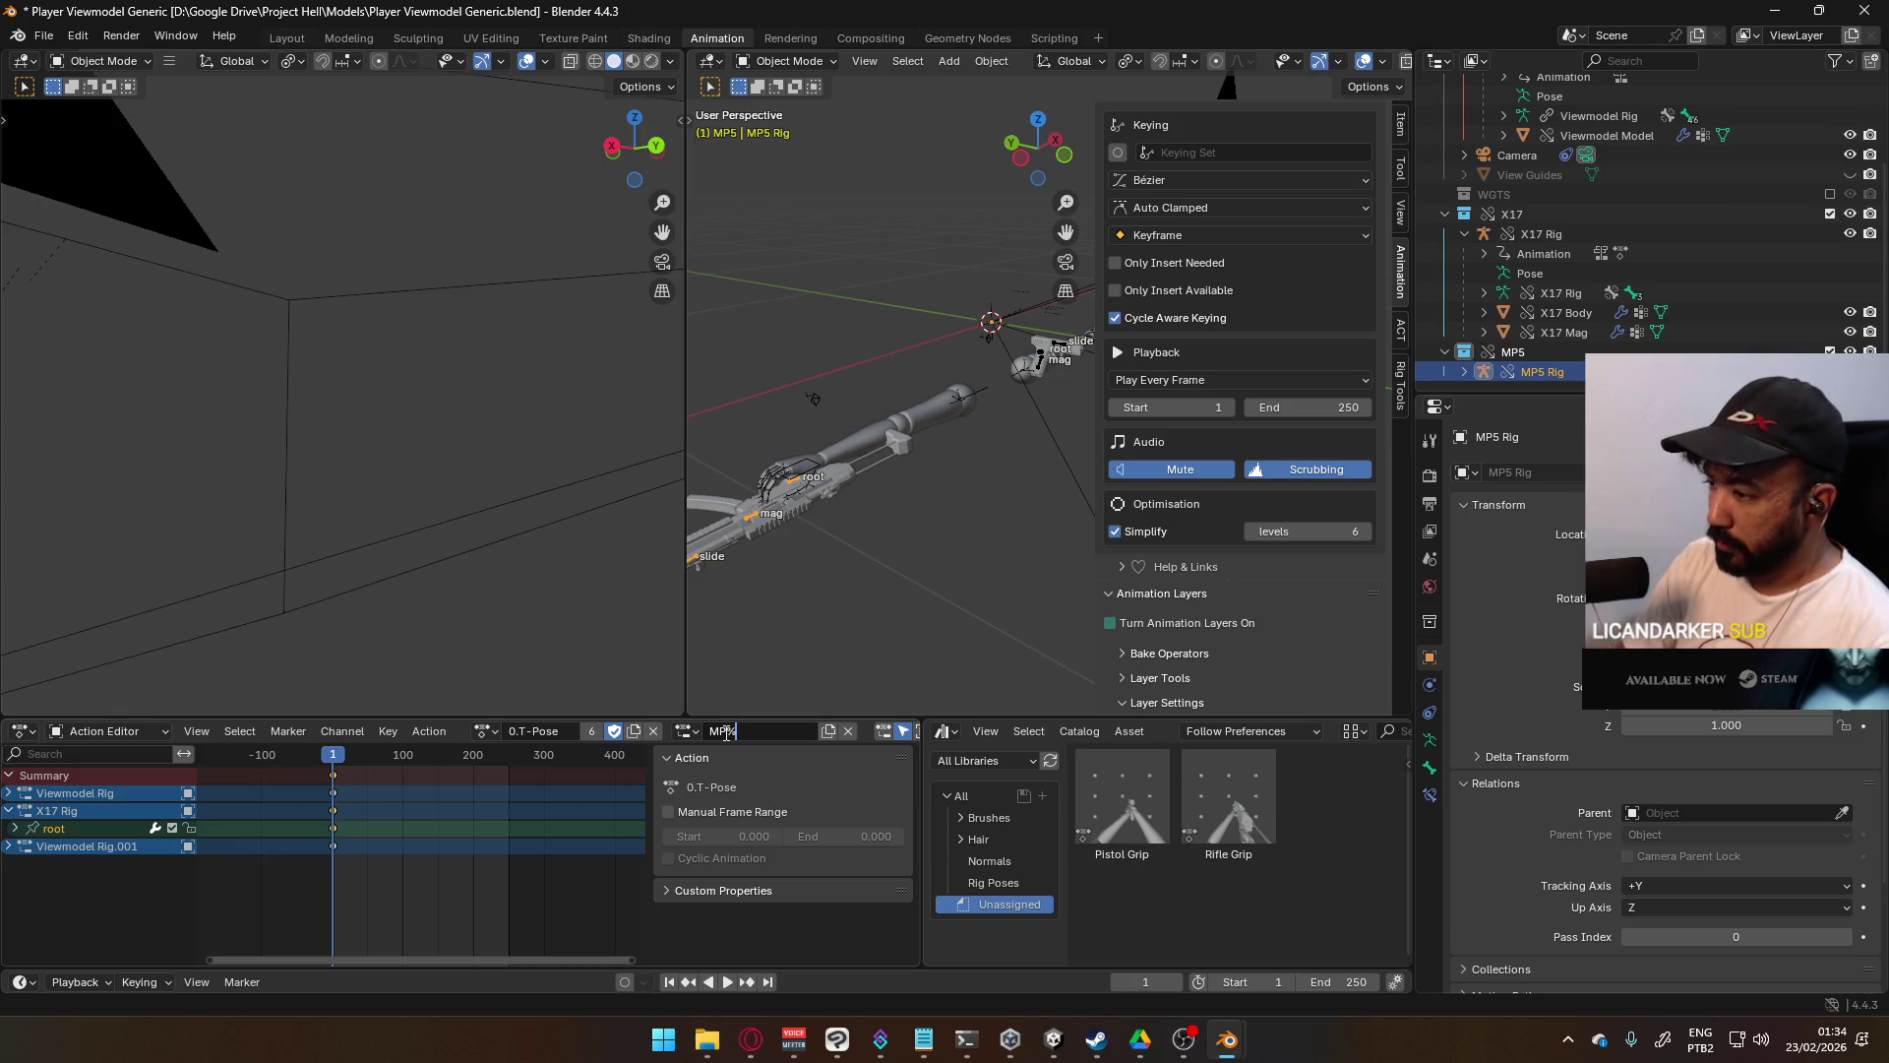
type(" Rig")
key("Return")
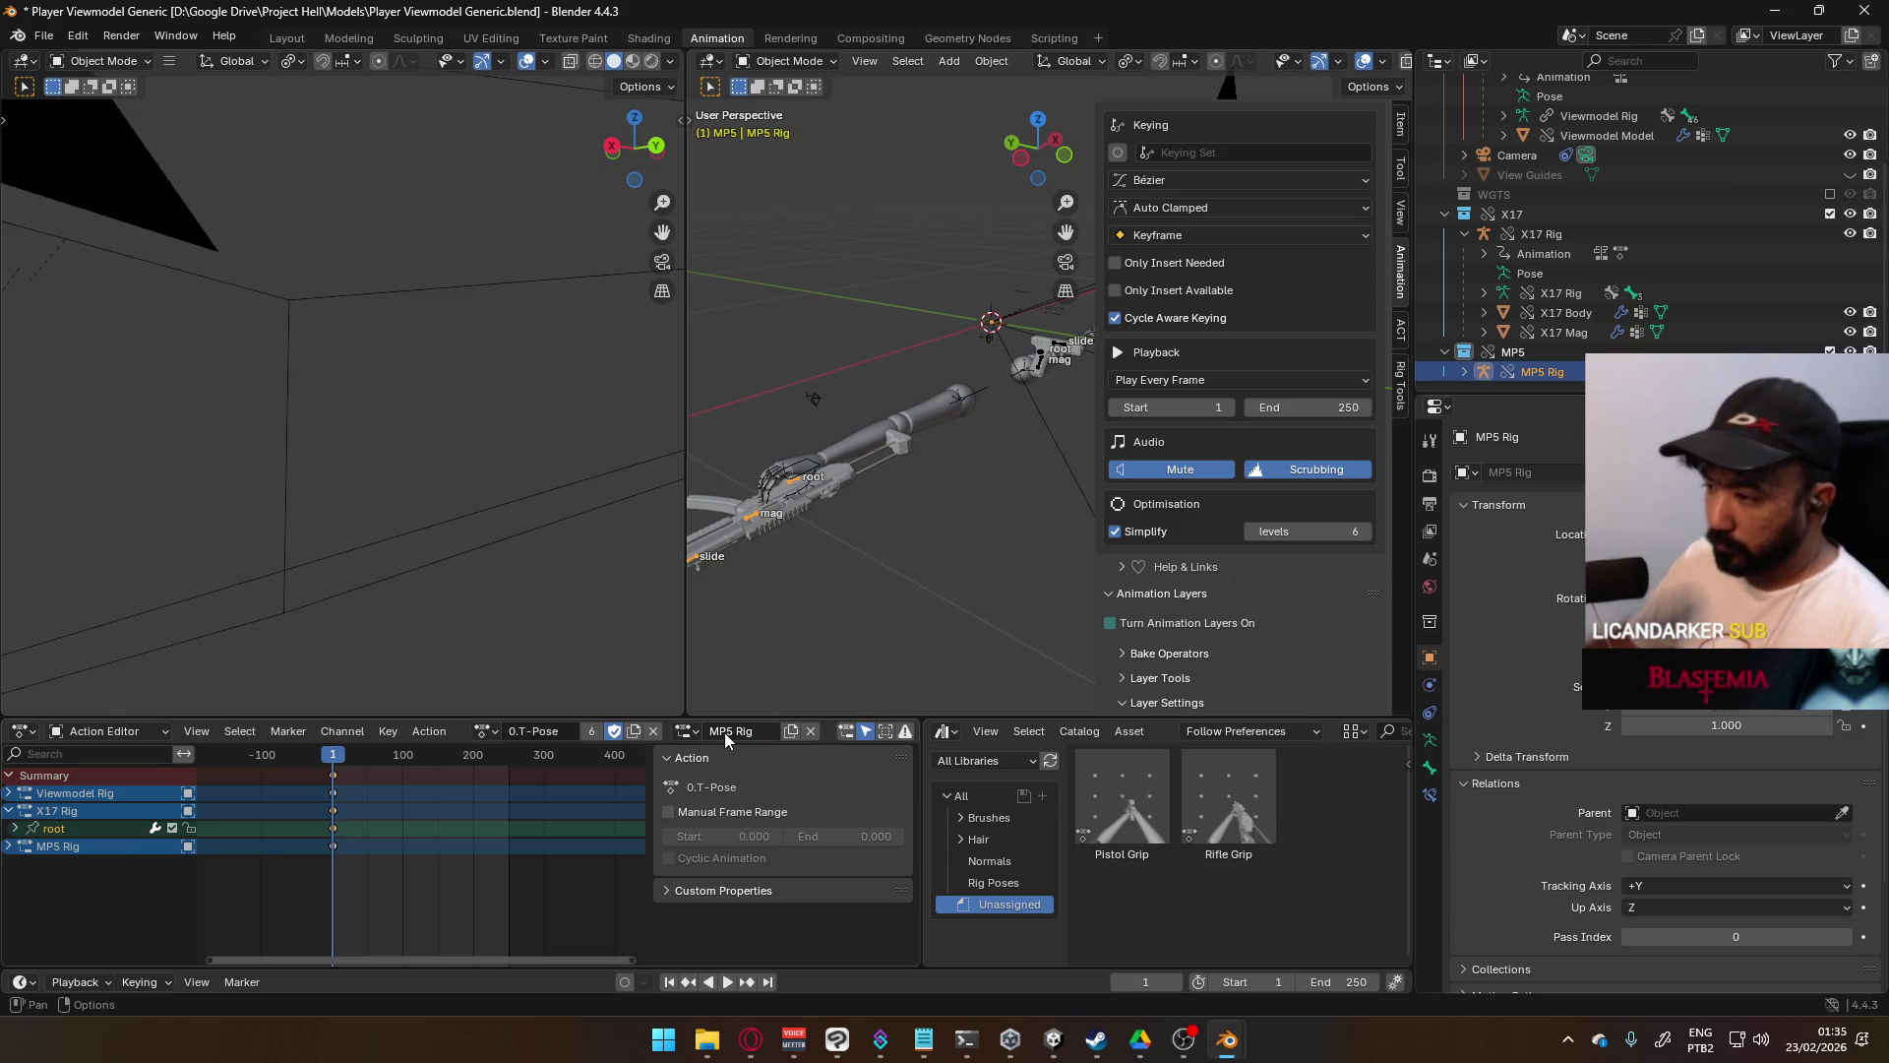
left_click(689, 733)
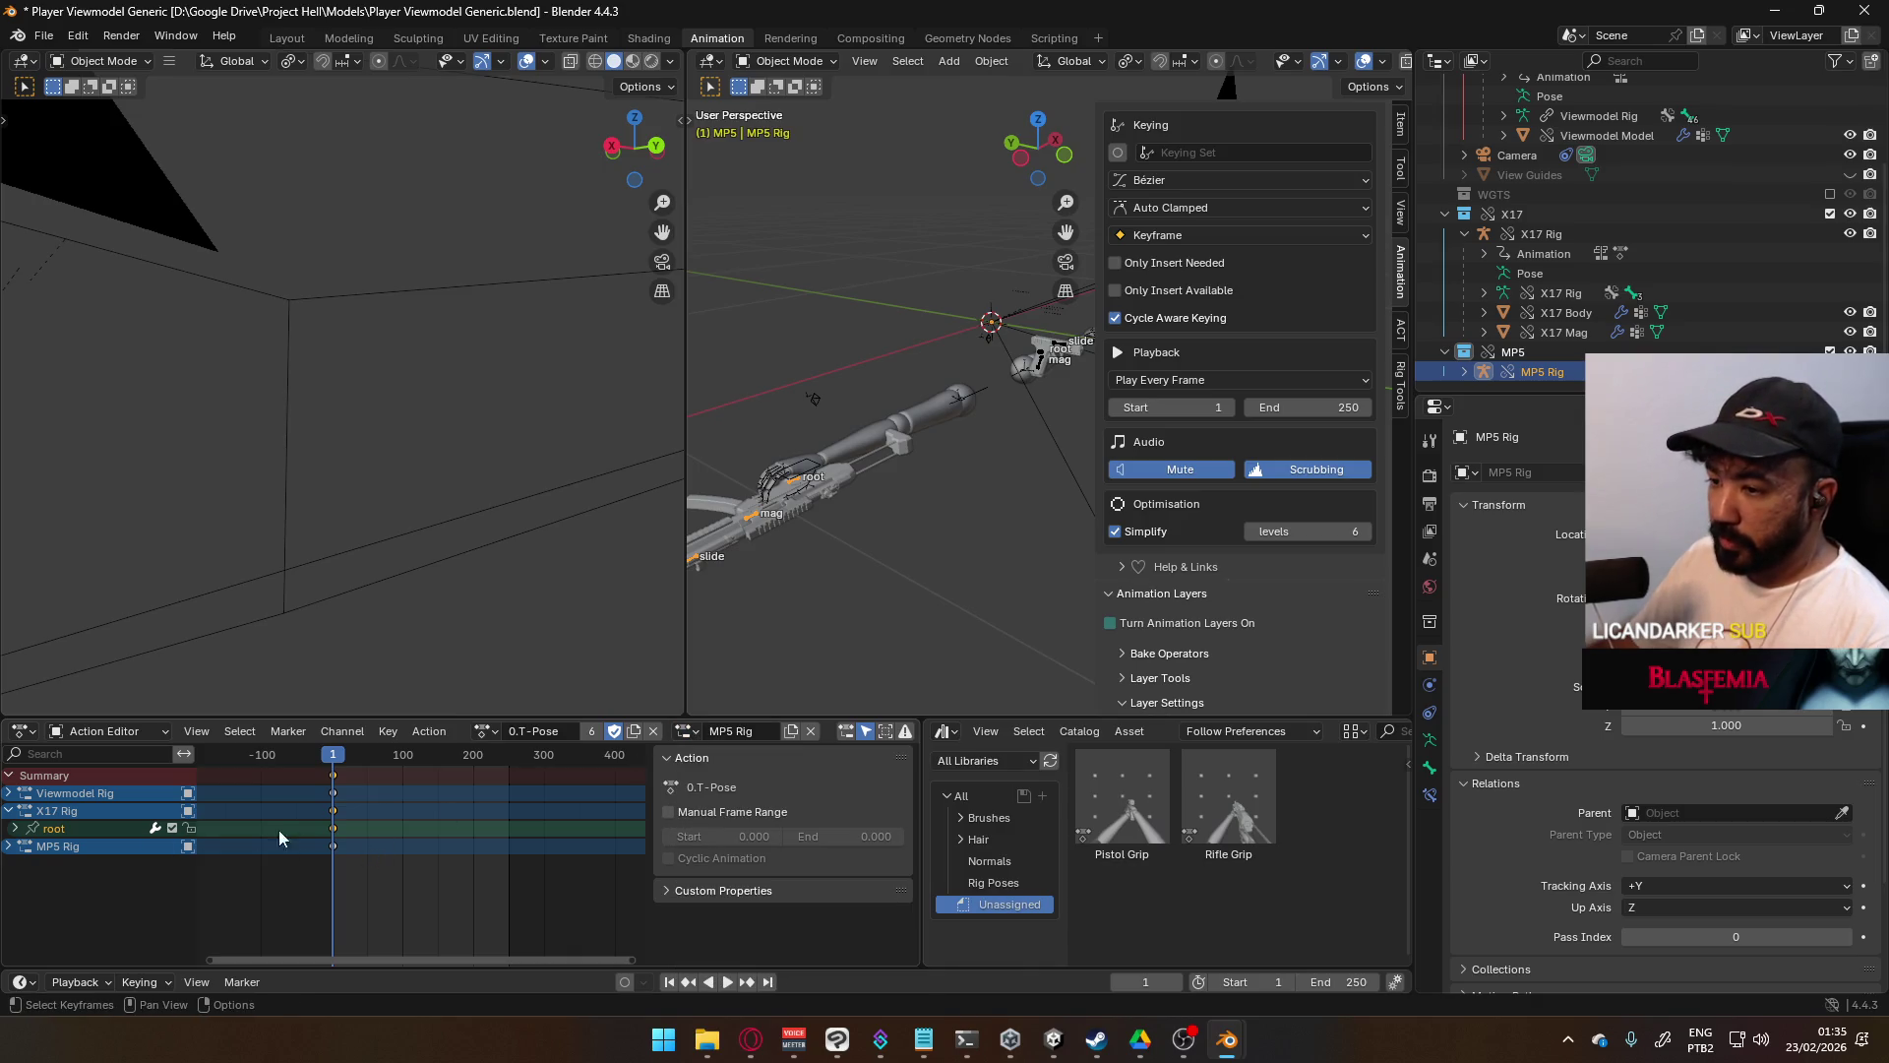
- Reselect the MP5 Rig and switch it into Pose Mode
left_click(793, 483)
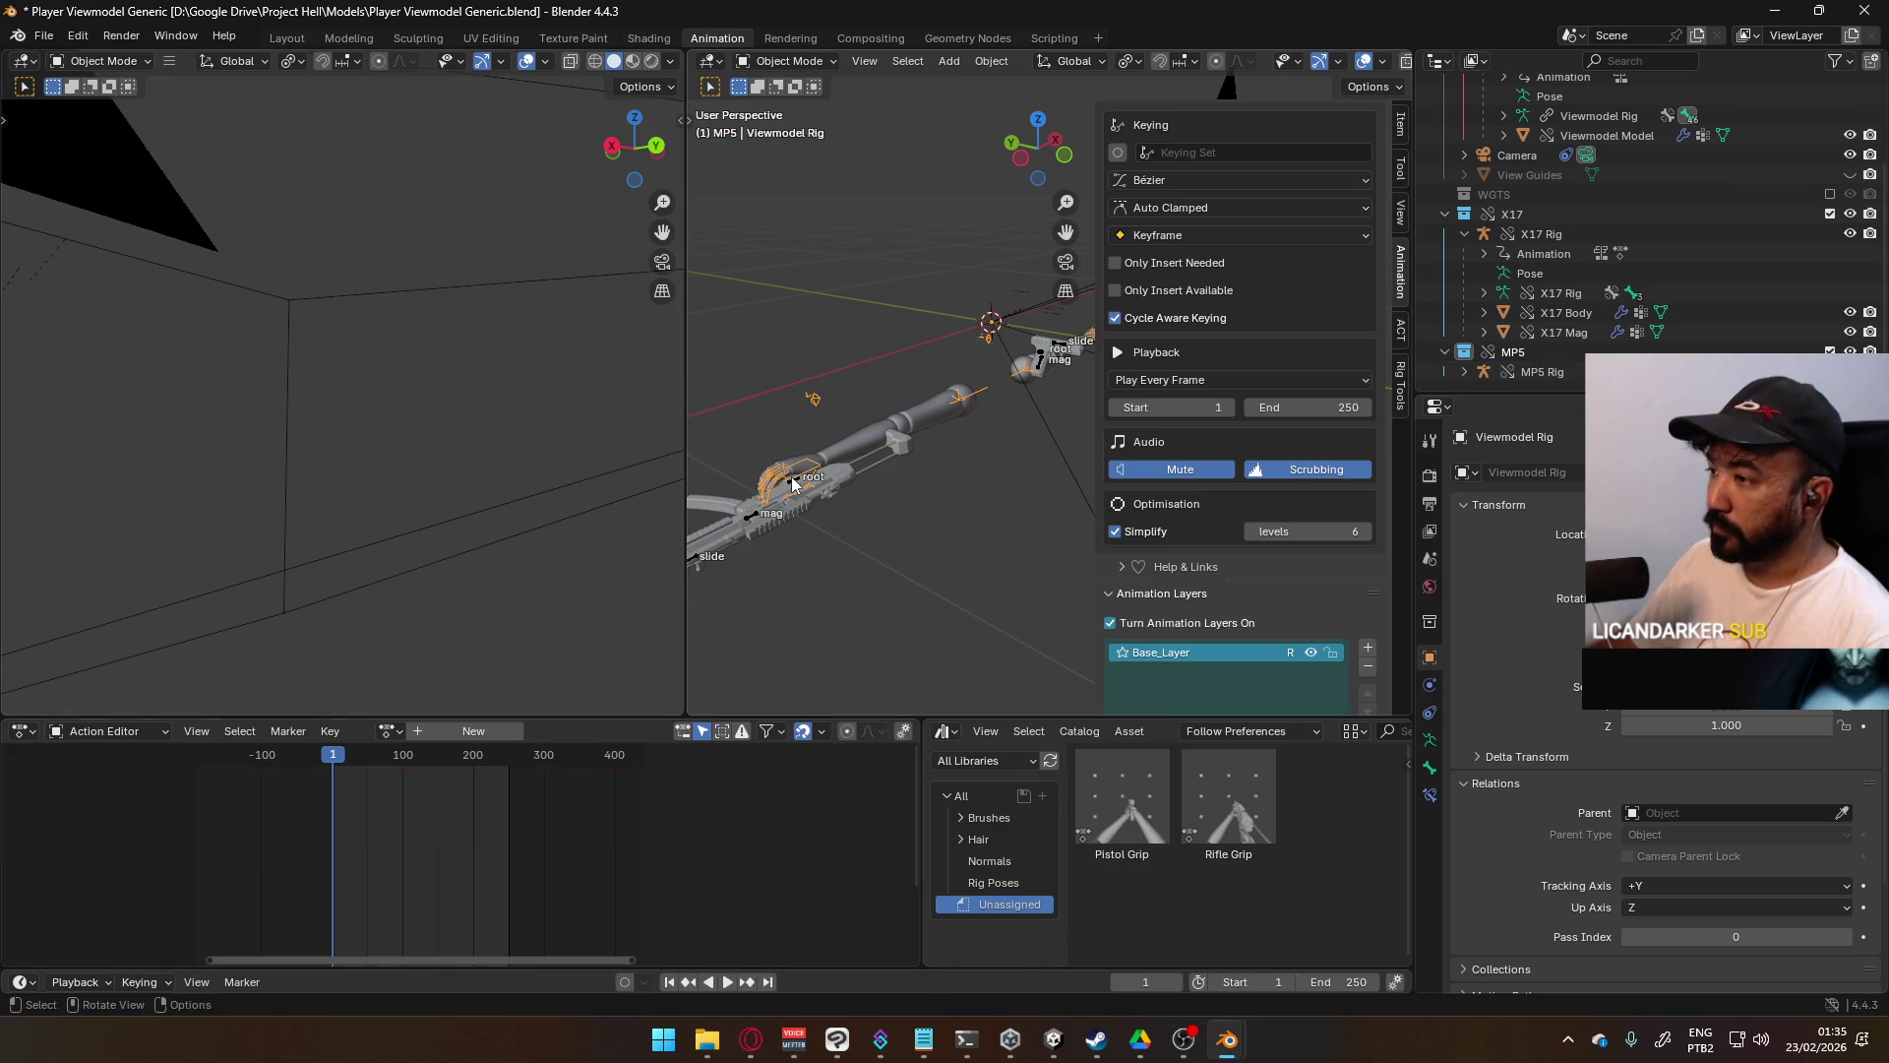
left_click(799, 485)
left_click(785, 61)
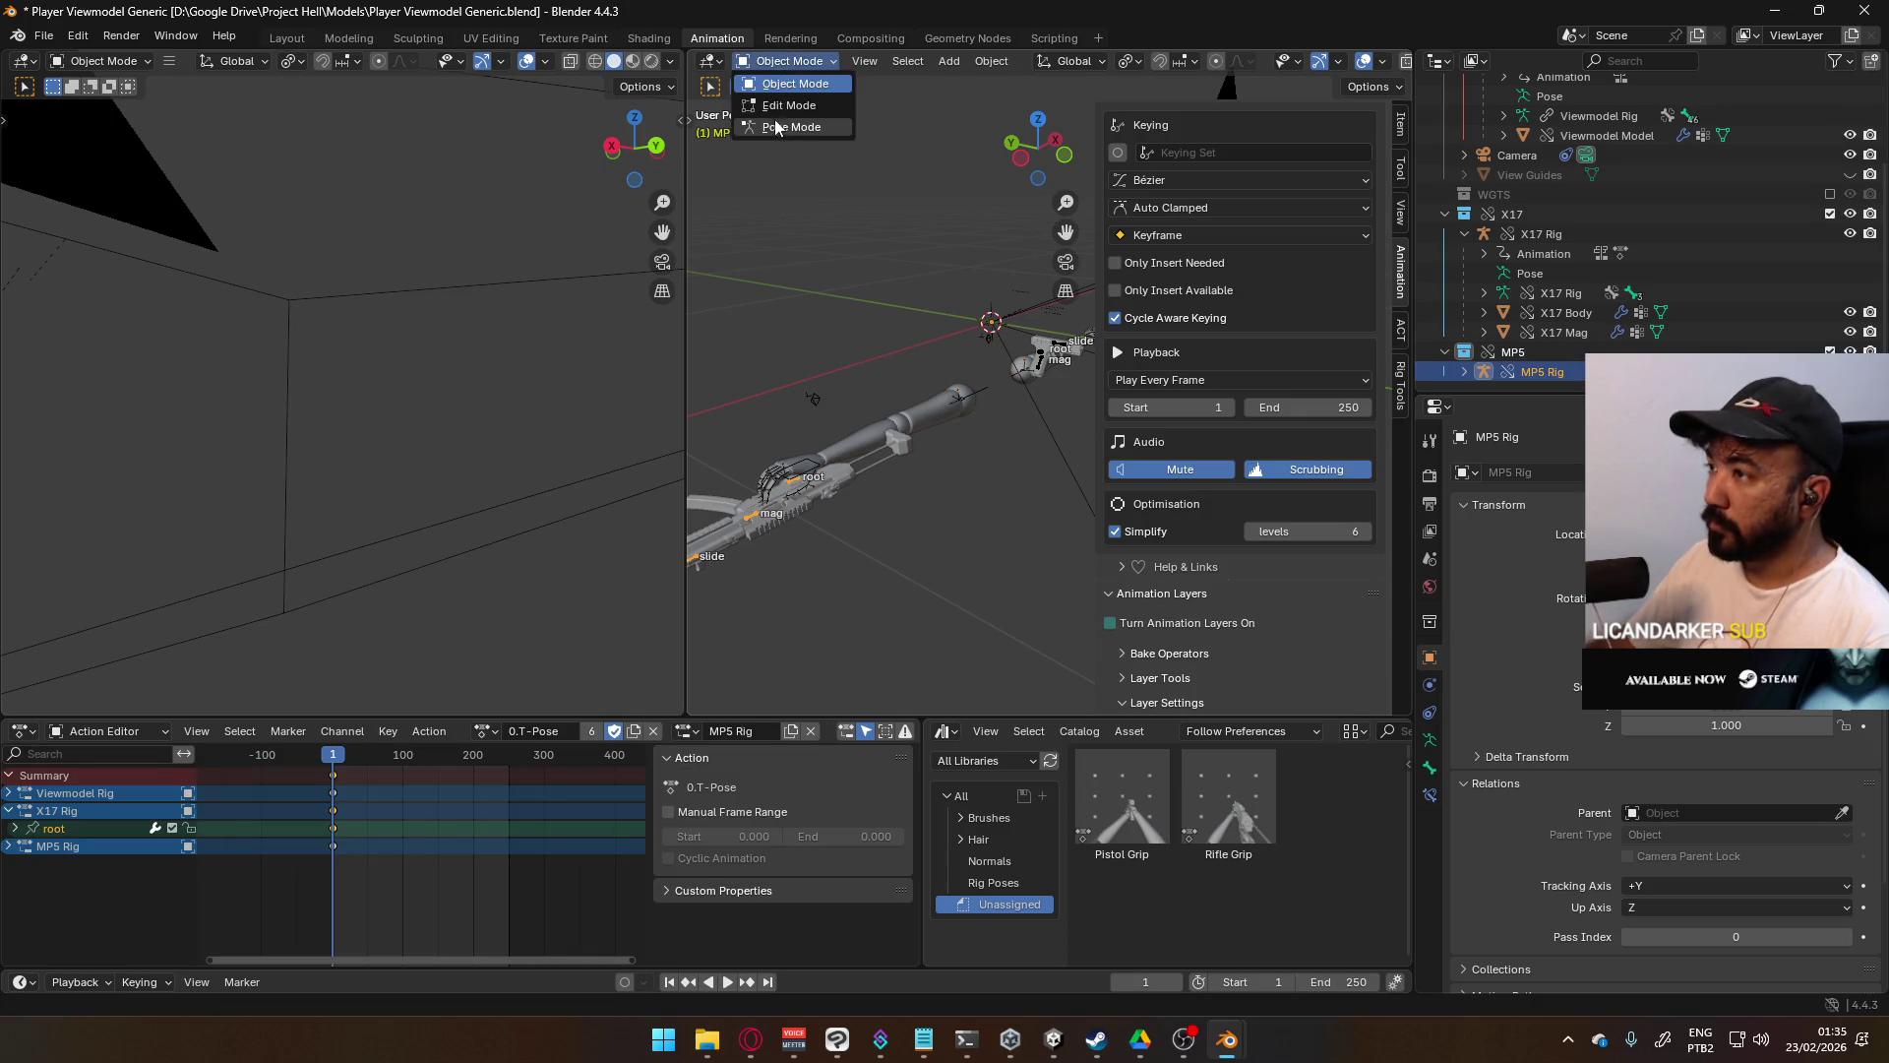
left_click(788, 127)
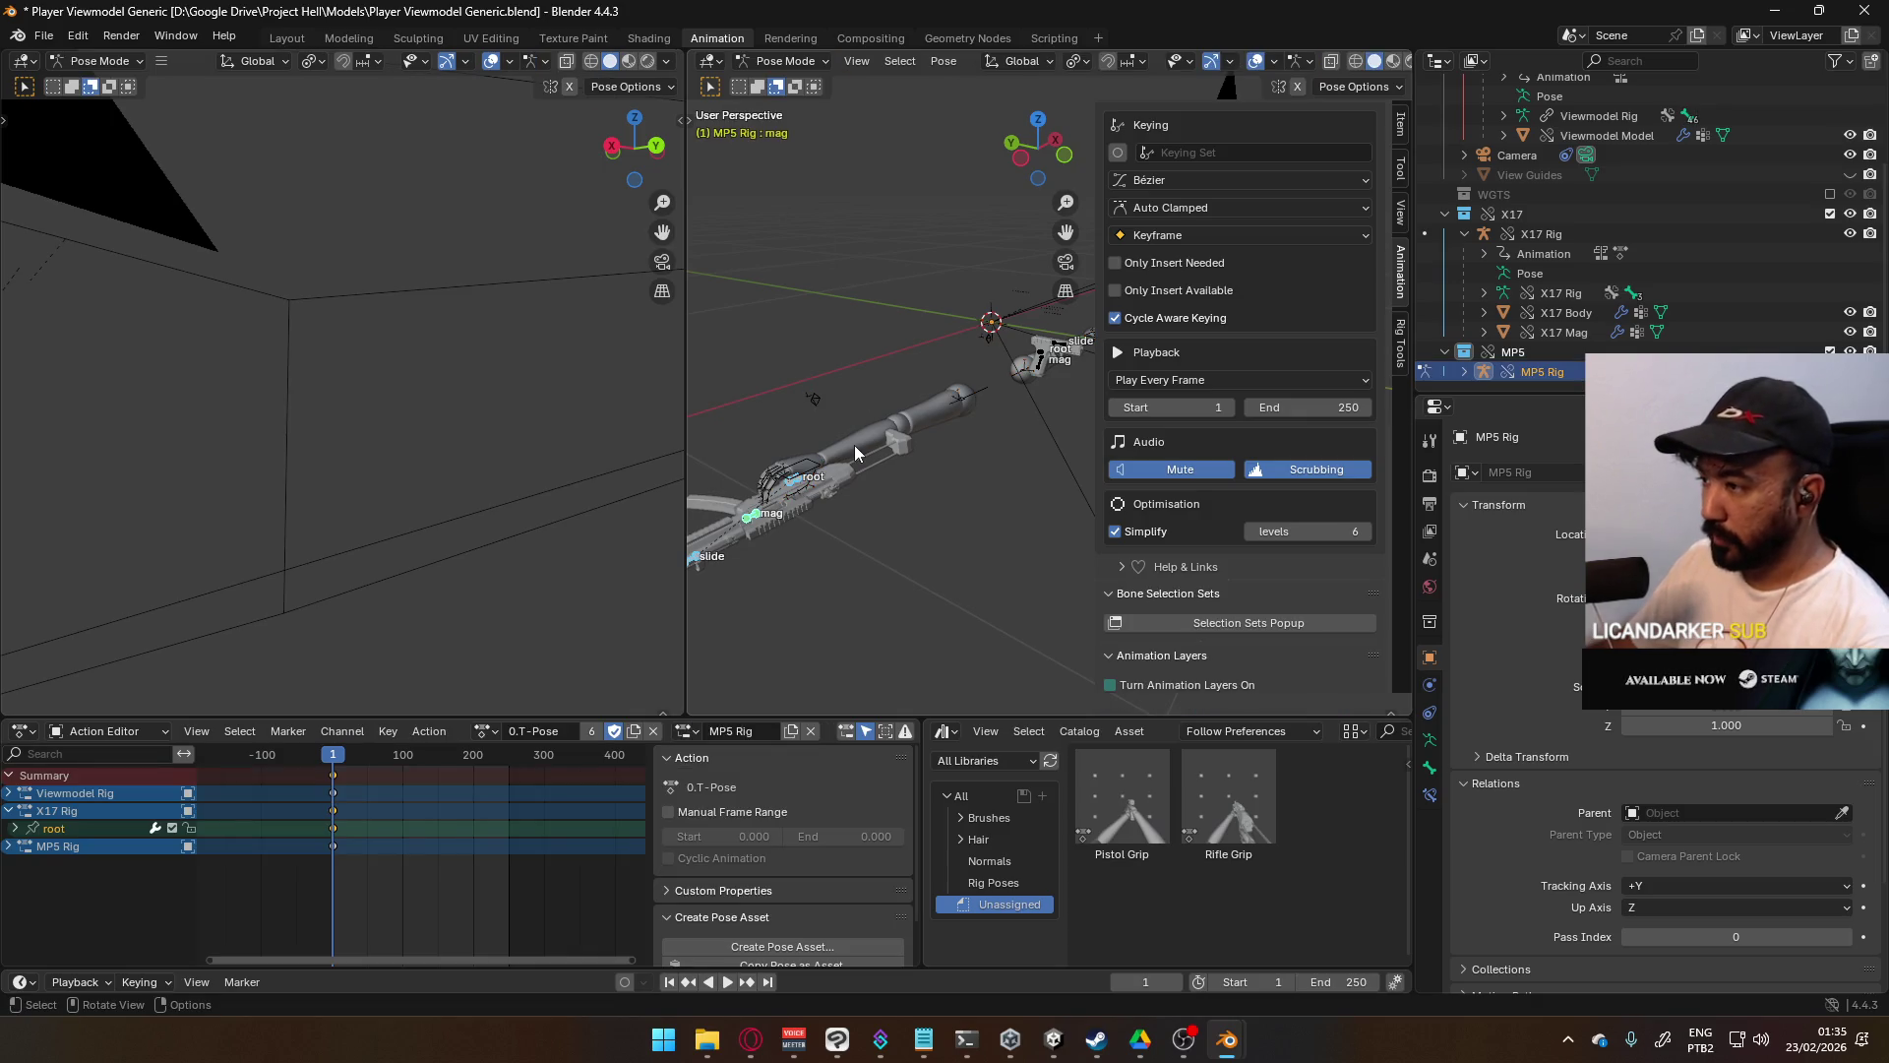
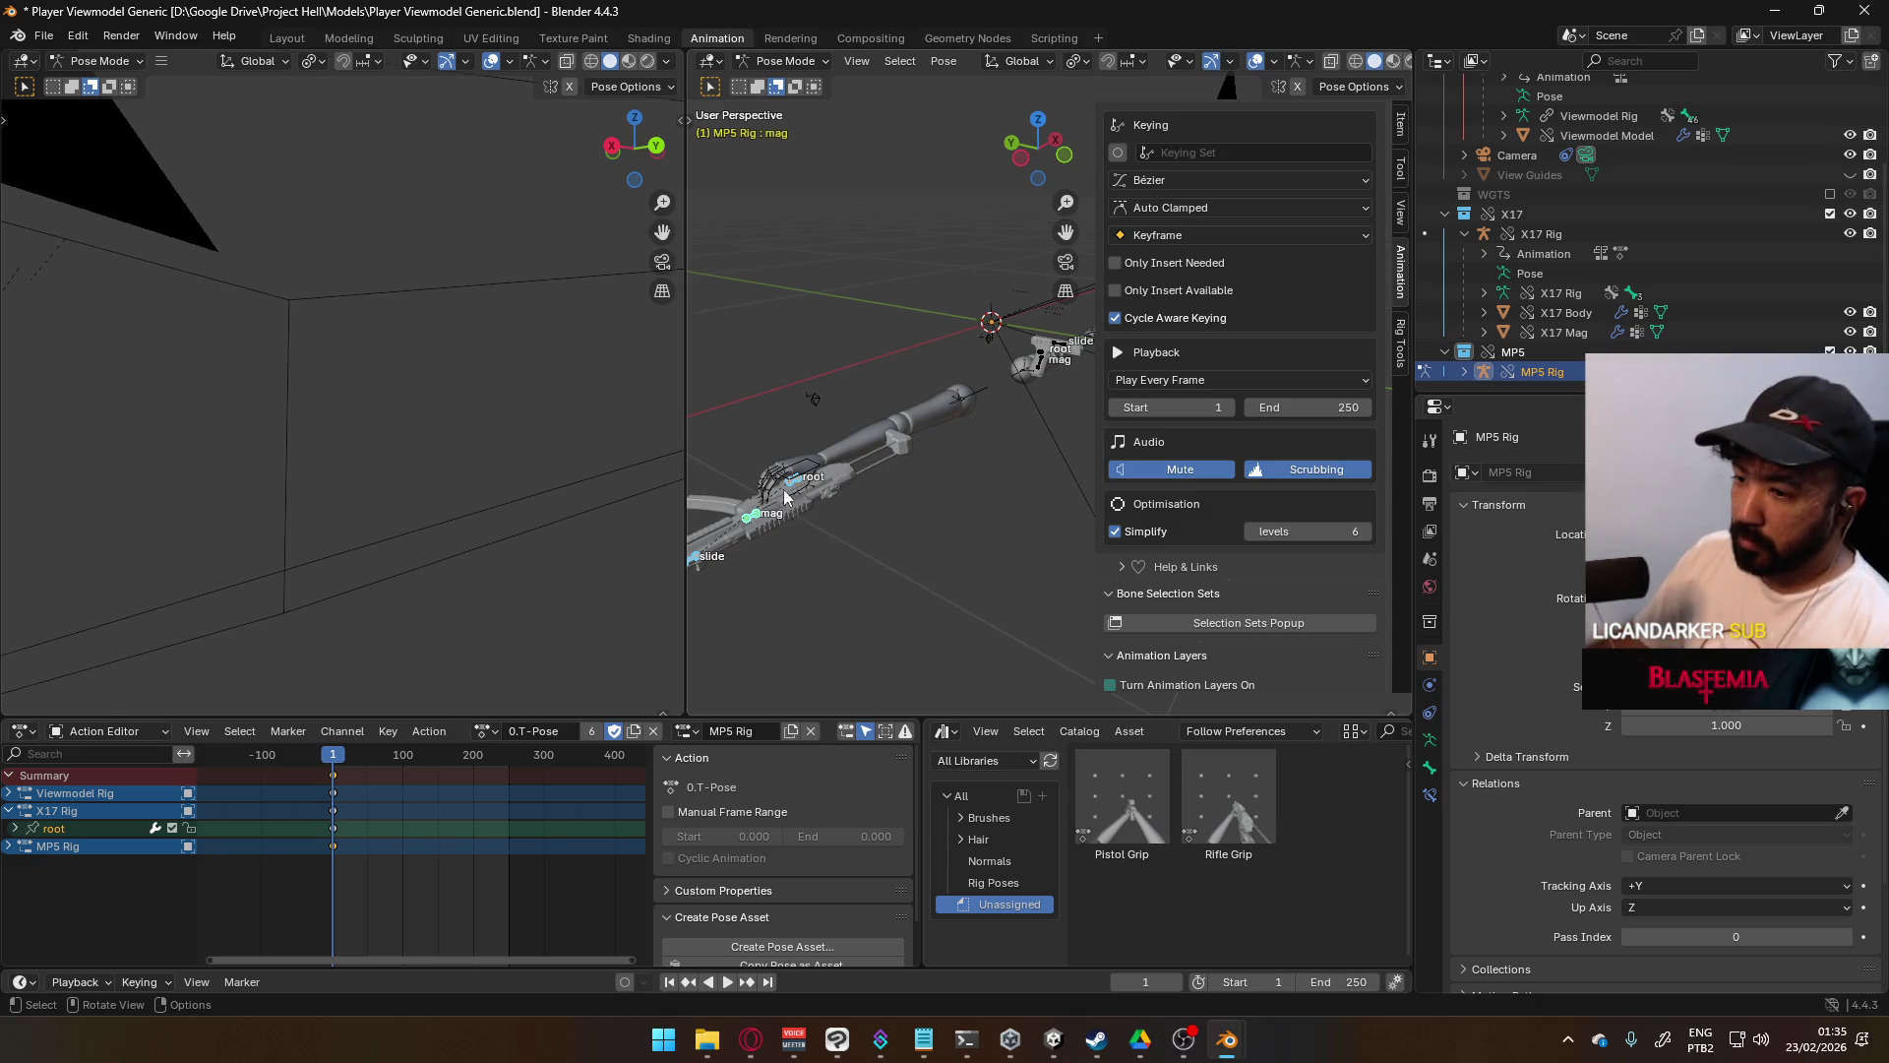
- Browse the MP5 Rig's bone channels and select the Socket Head bone channel
left_click(9, 846)
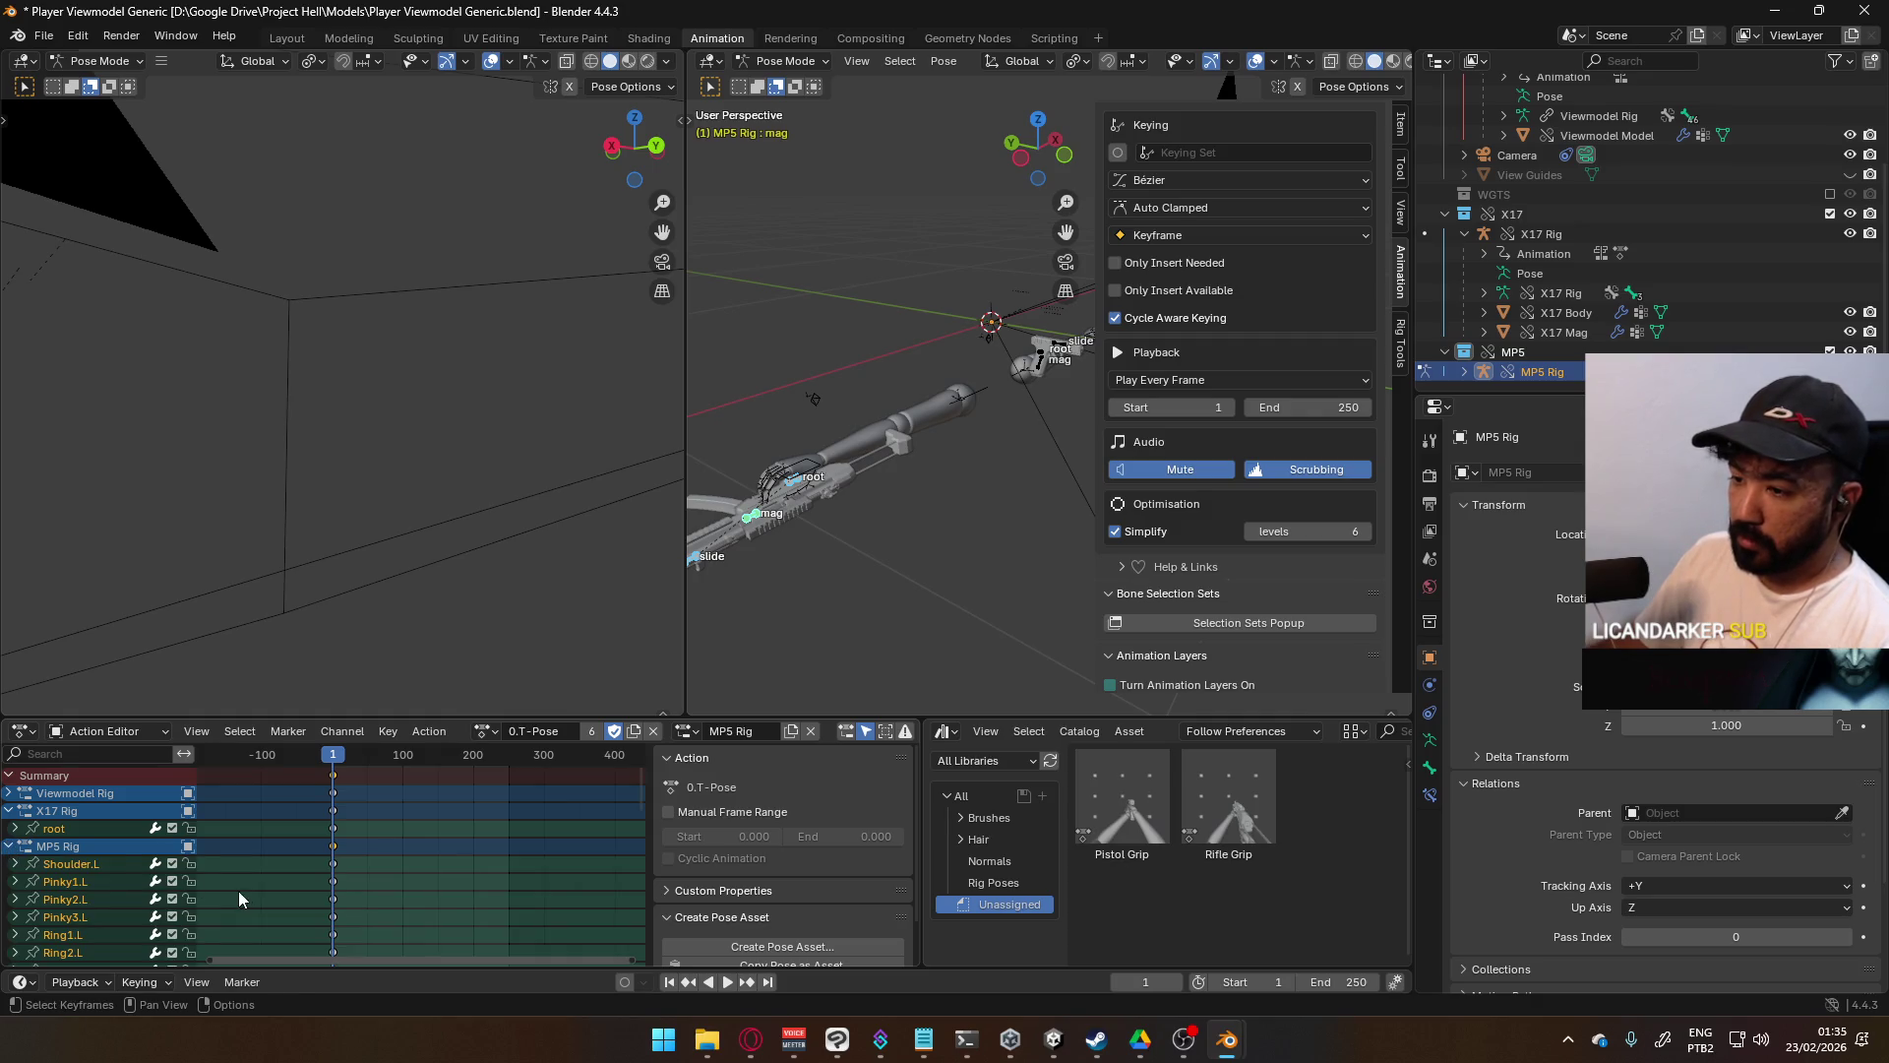
scroll(112, 858, "down", 5)
scroll(115, 848, "up", 5)
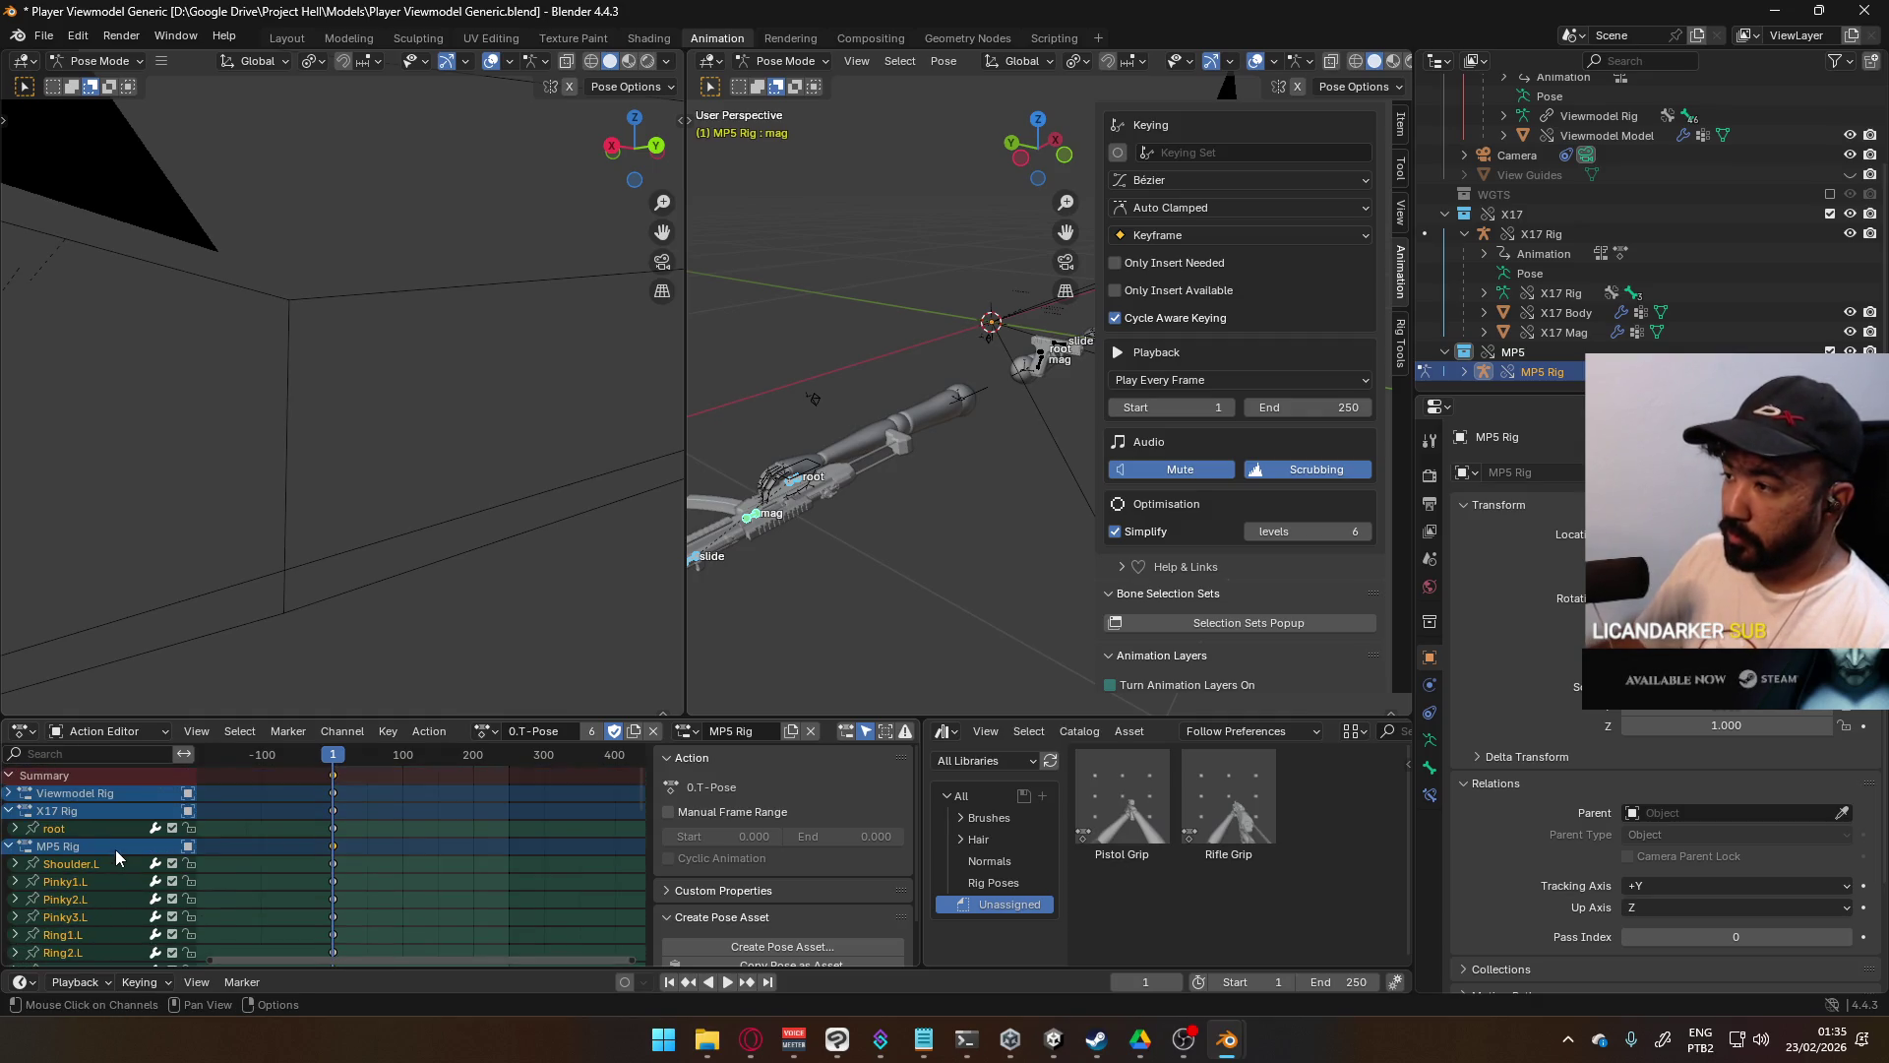
scroll(83, 869, "down", 10)
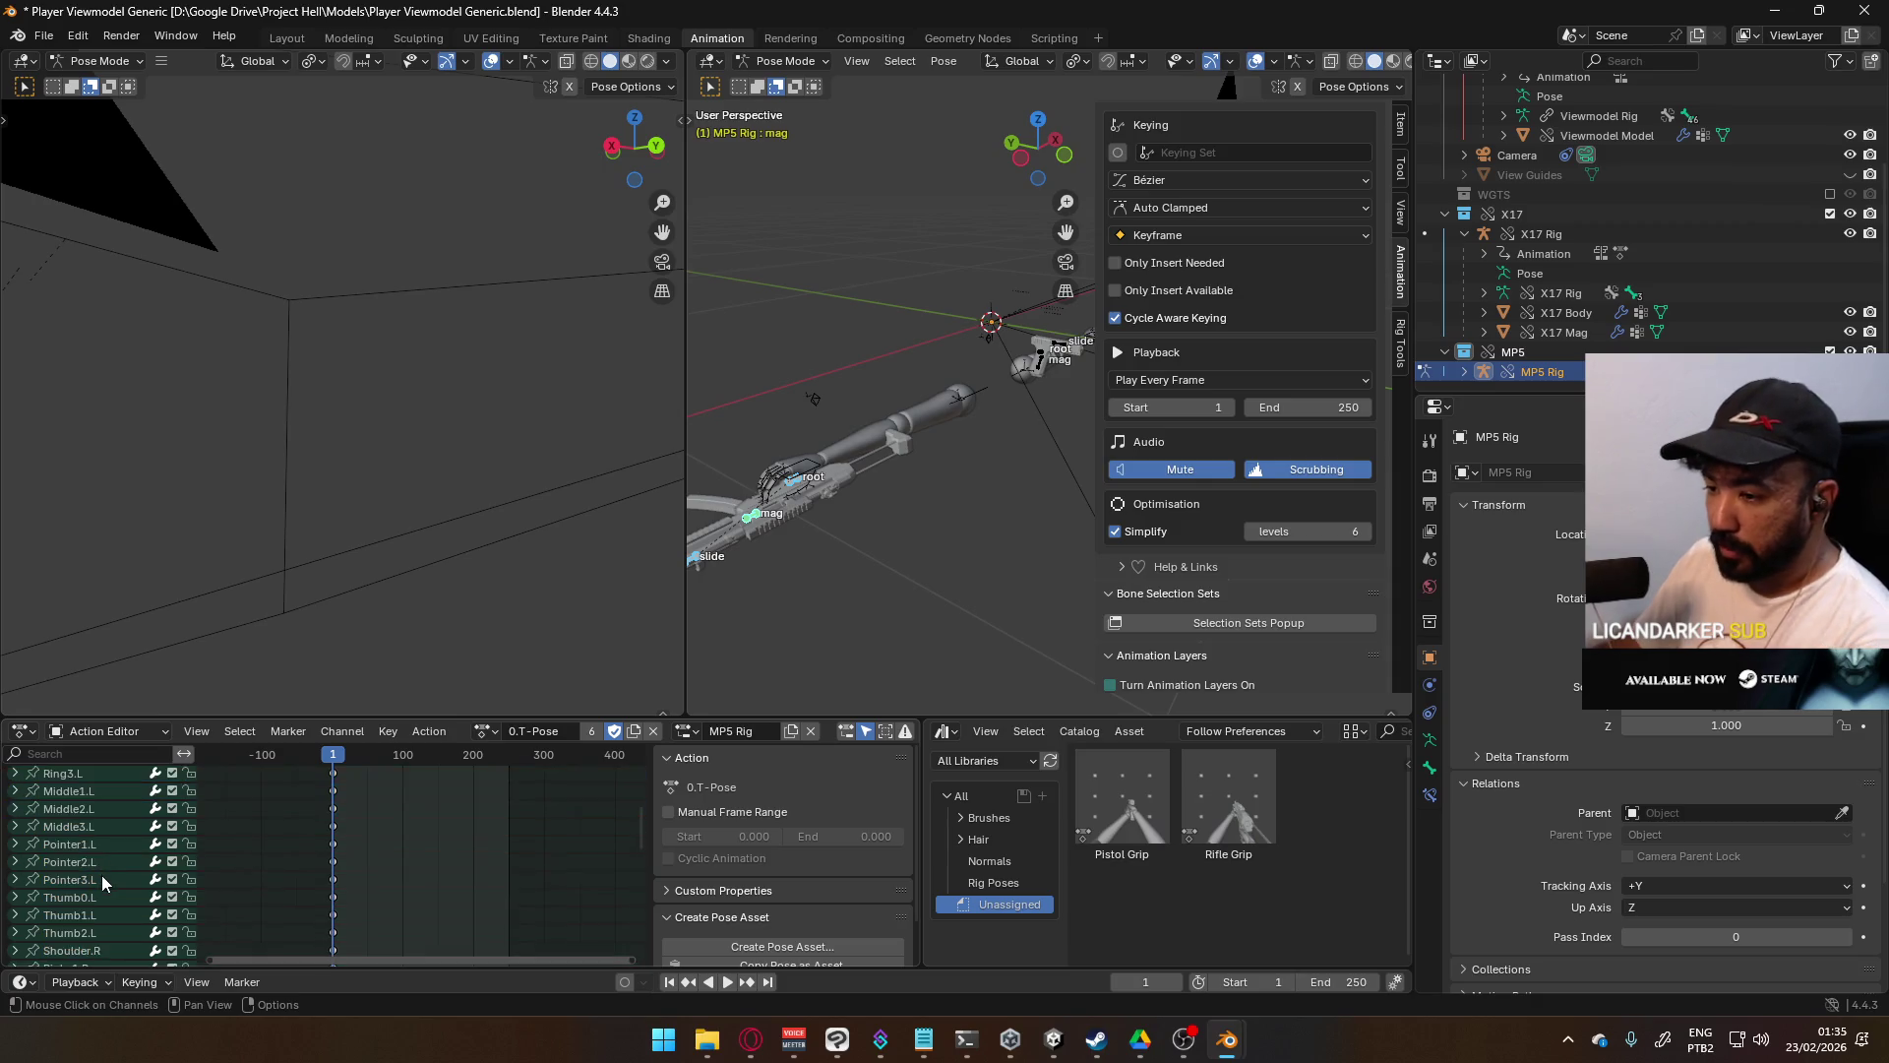
scroll(102, 860, "down", 2)
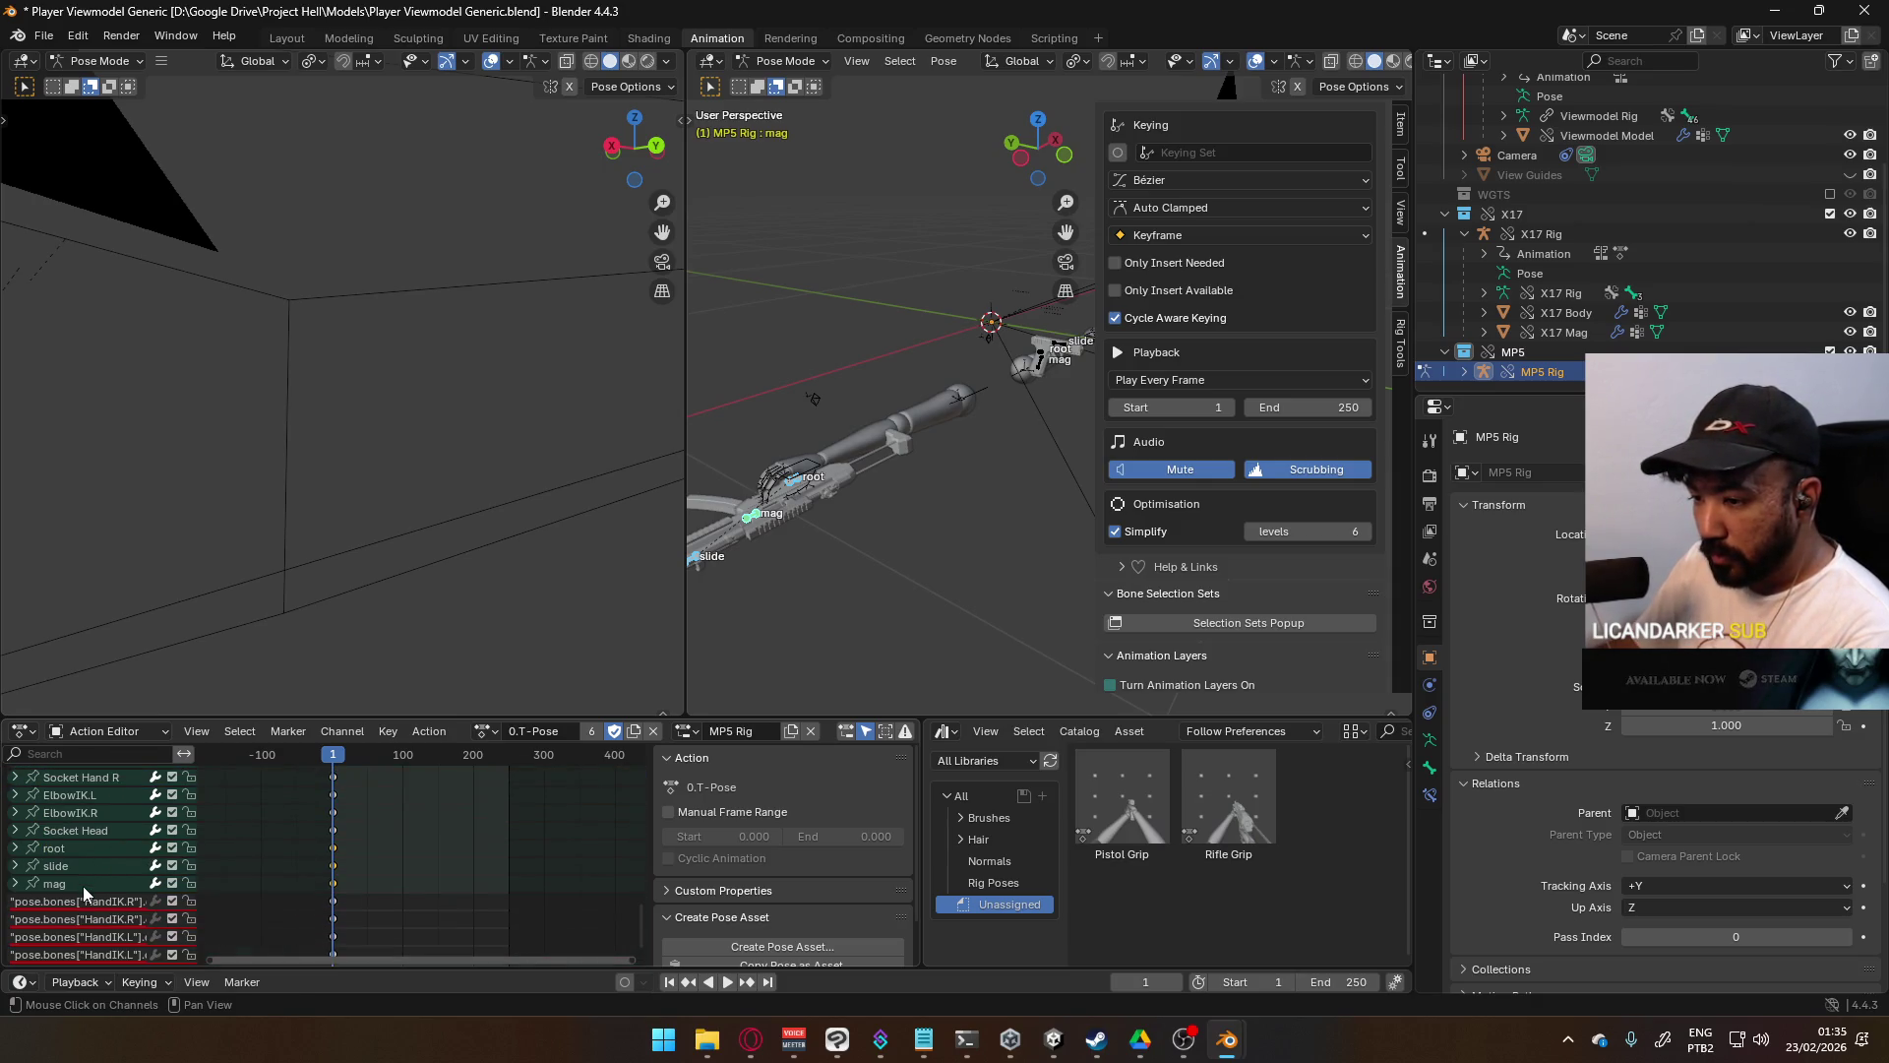
scroll(83, 886, "up", 2)
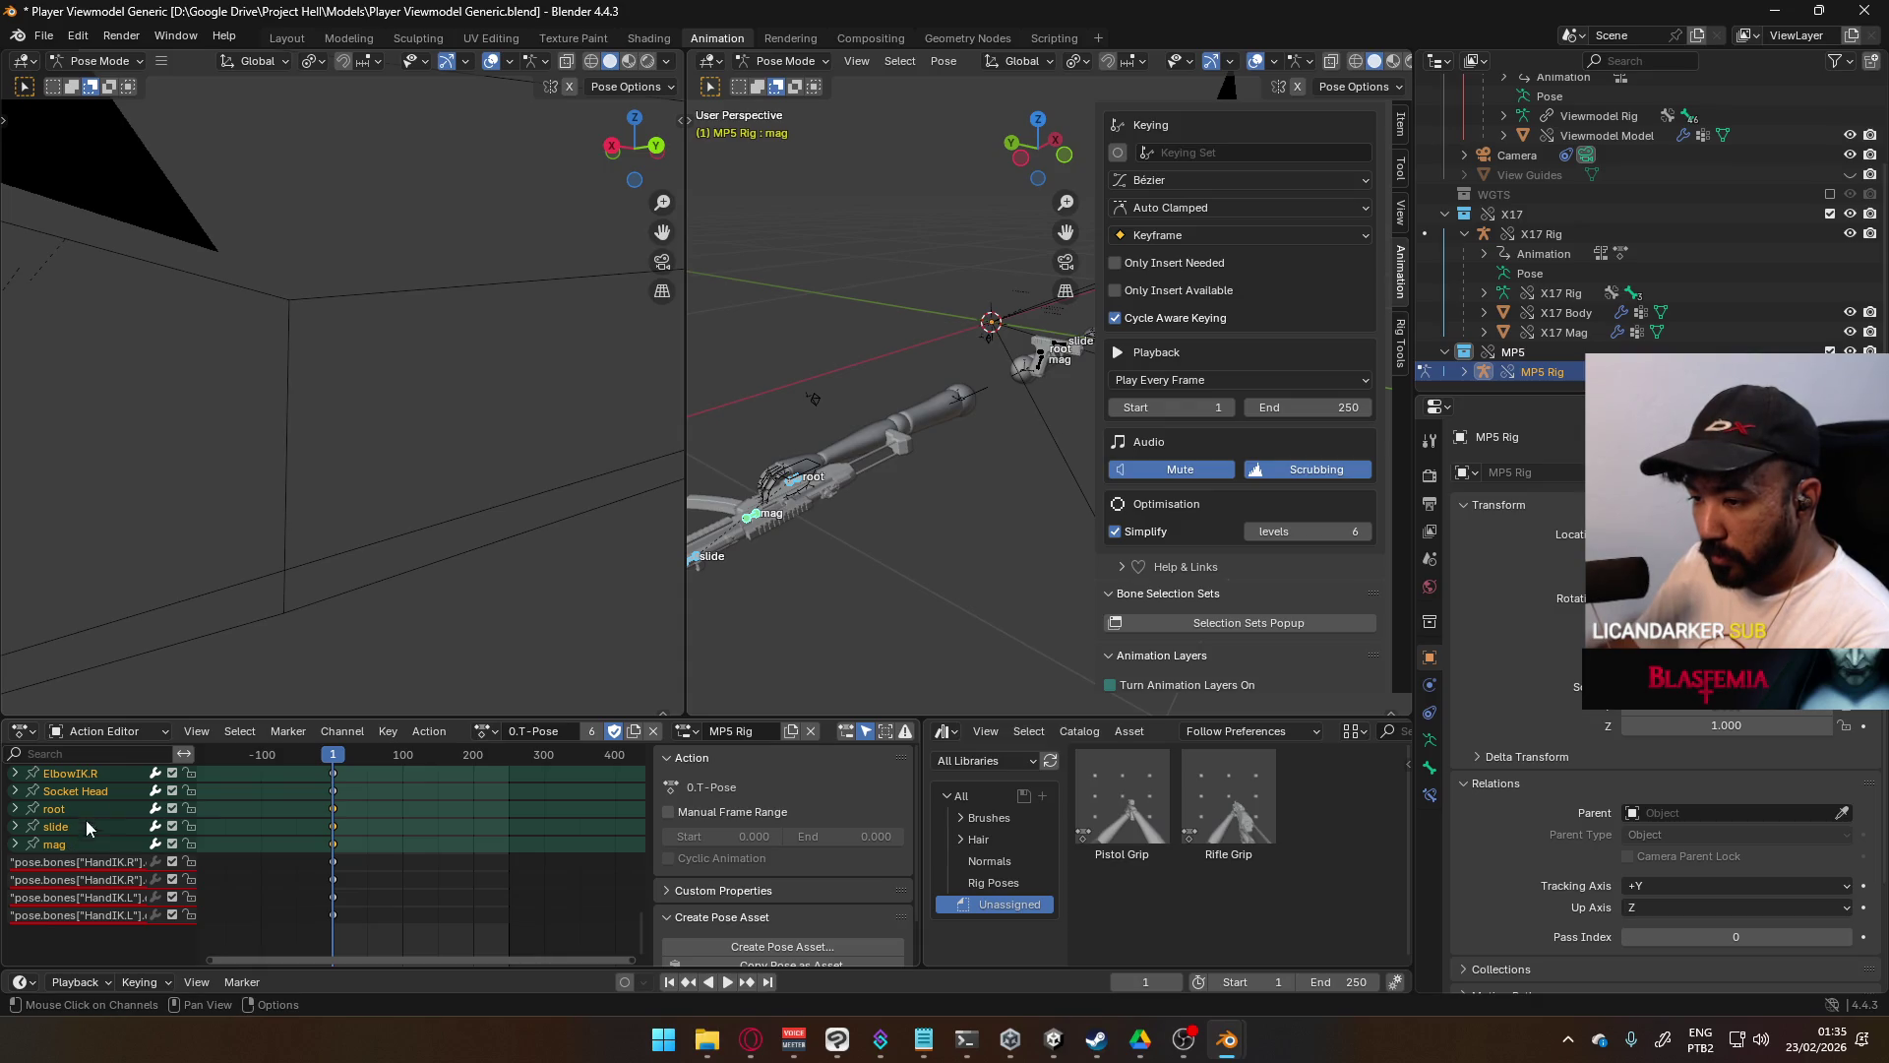
left_click(94, 793)
scroll(103, 809, "up", 10)
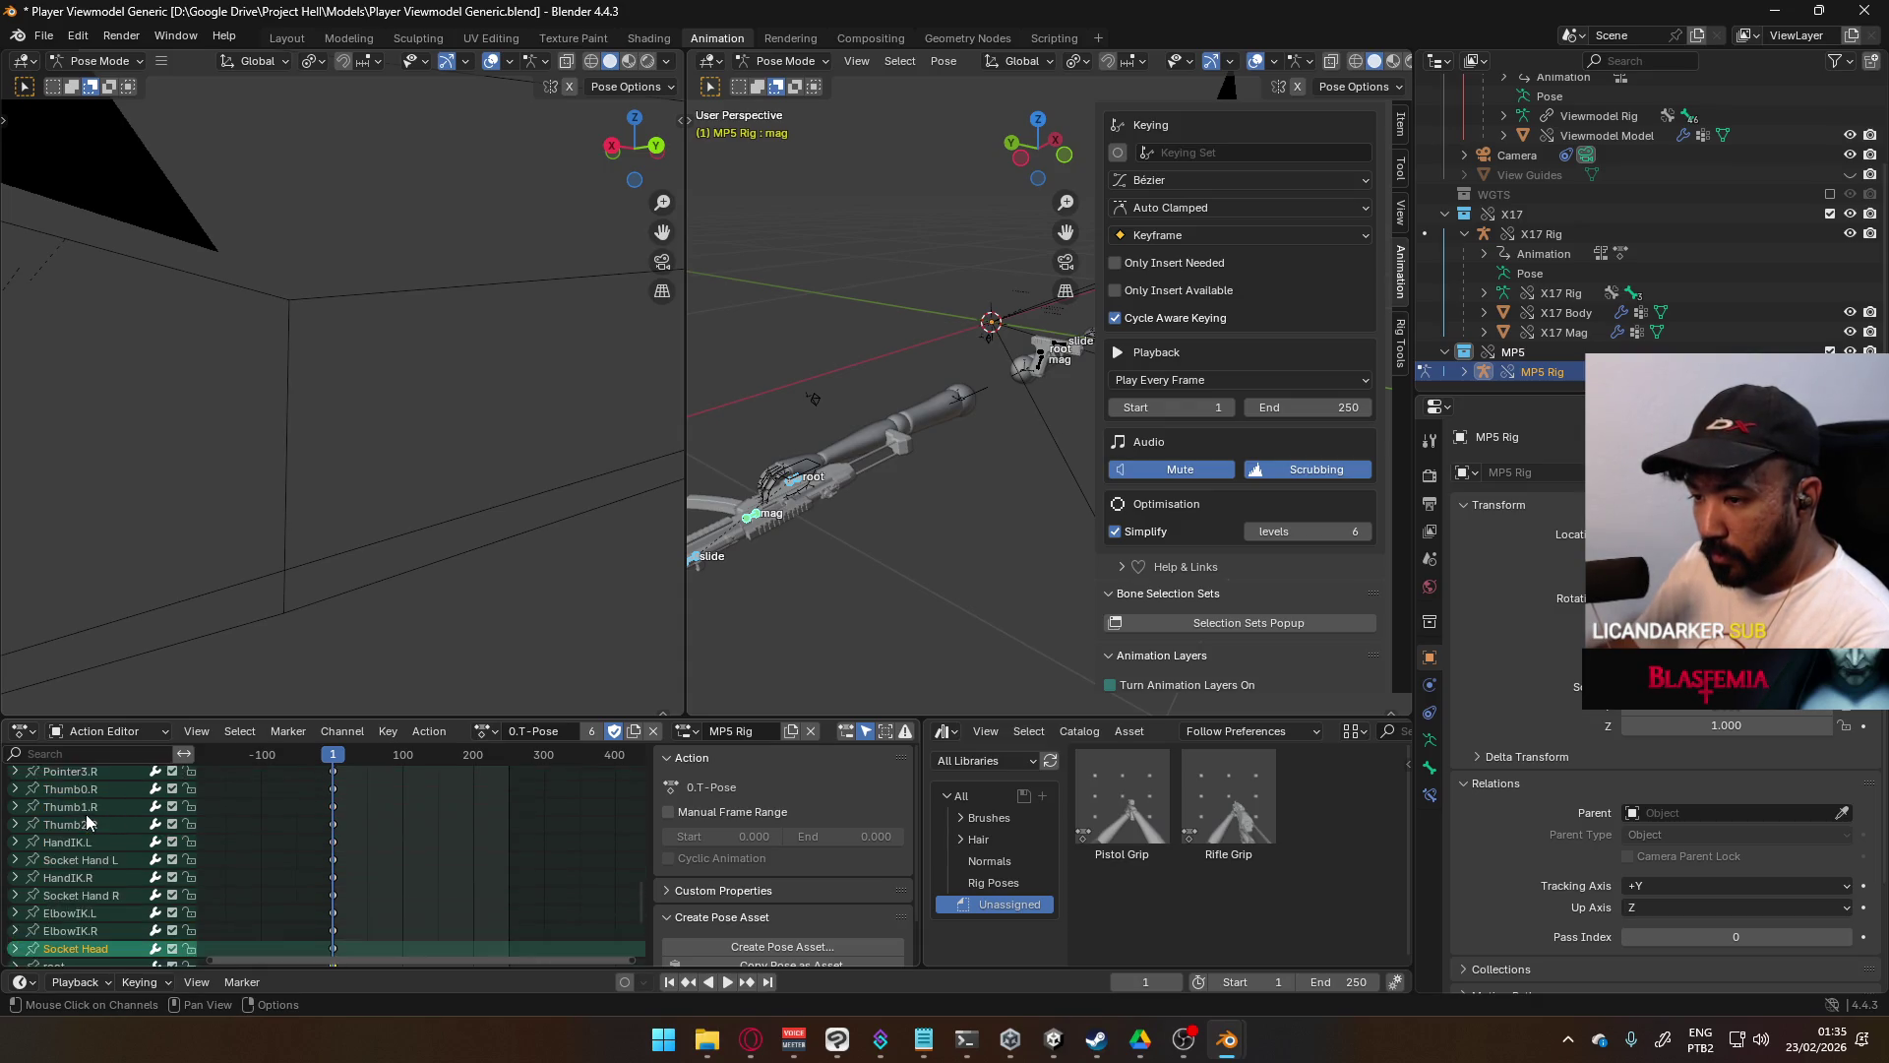
left_click(75, 847)
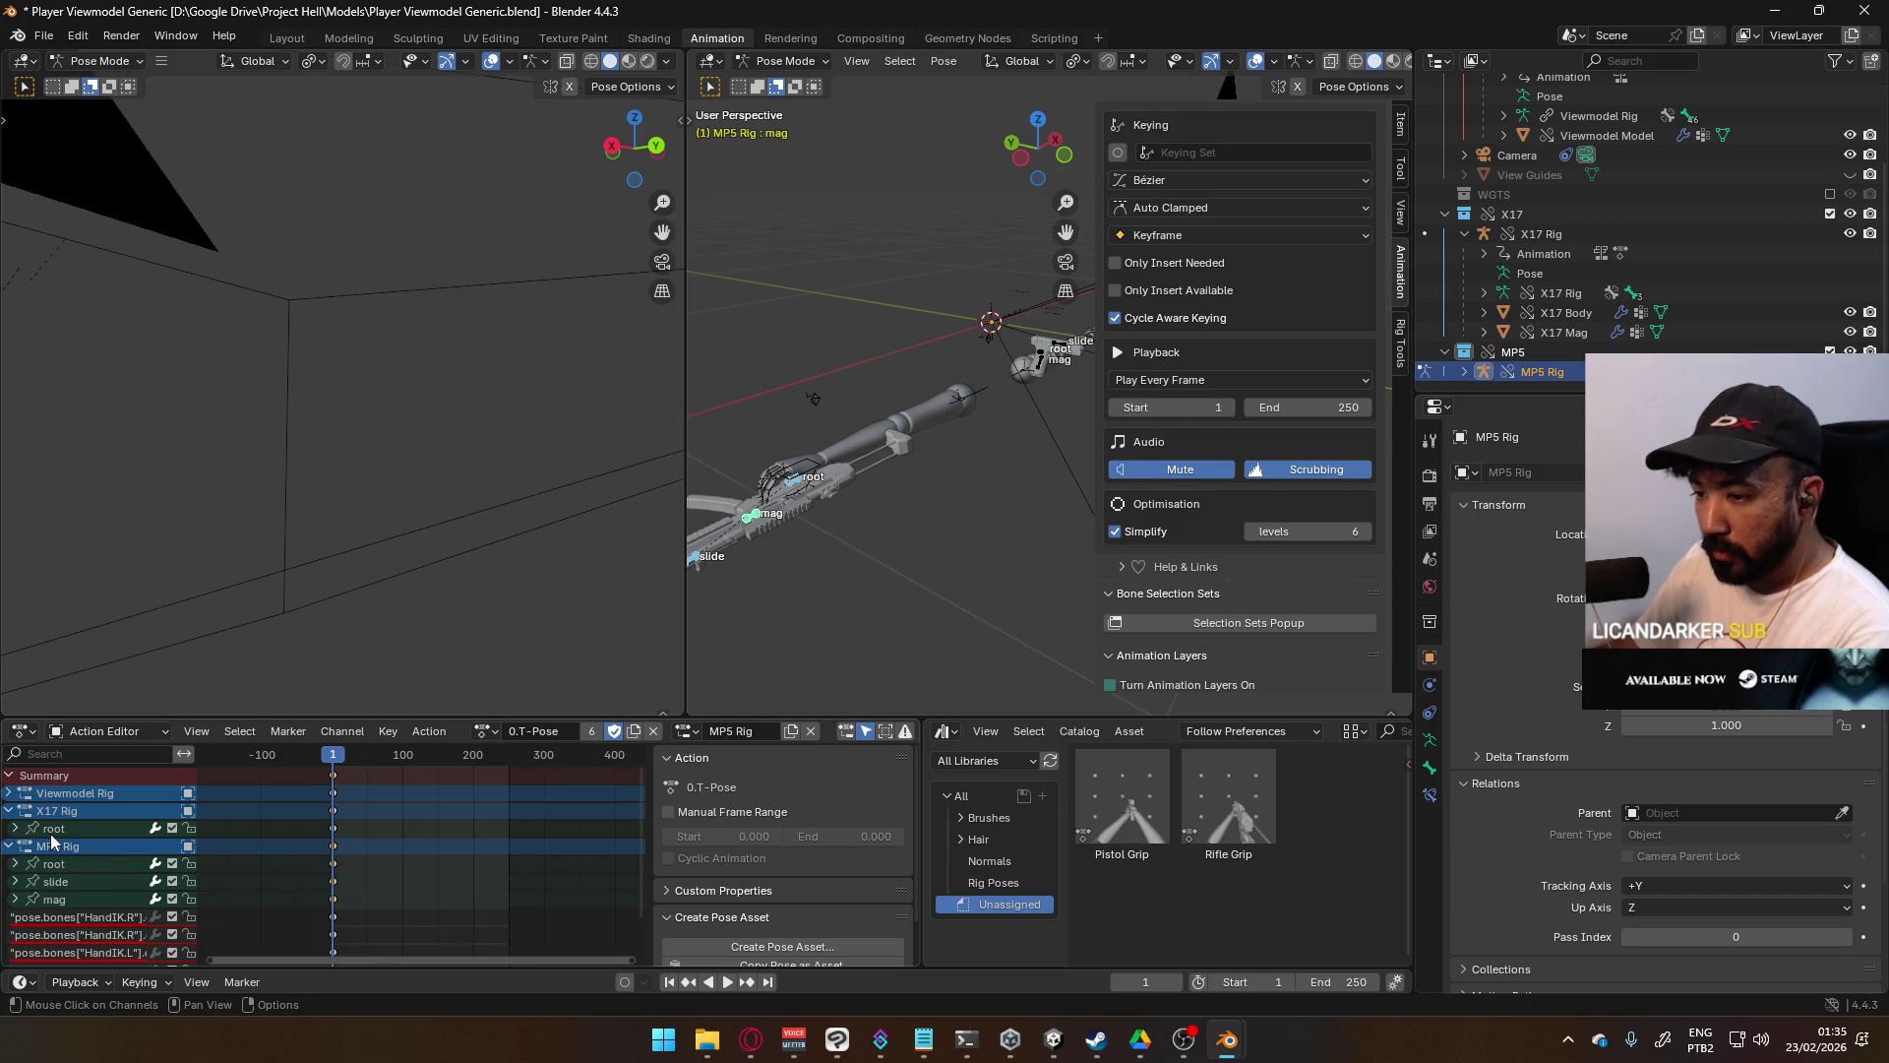
- Review the Viewmodel Rig's channels, then collapse the Viewmodel, X17 and MP5 Rig channel groups
left_click(7, 800)
scroll(108, 834, "down", 8)
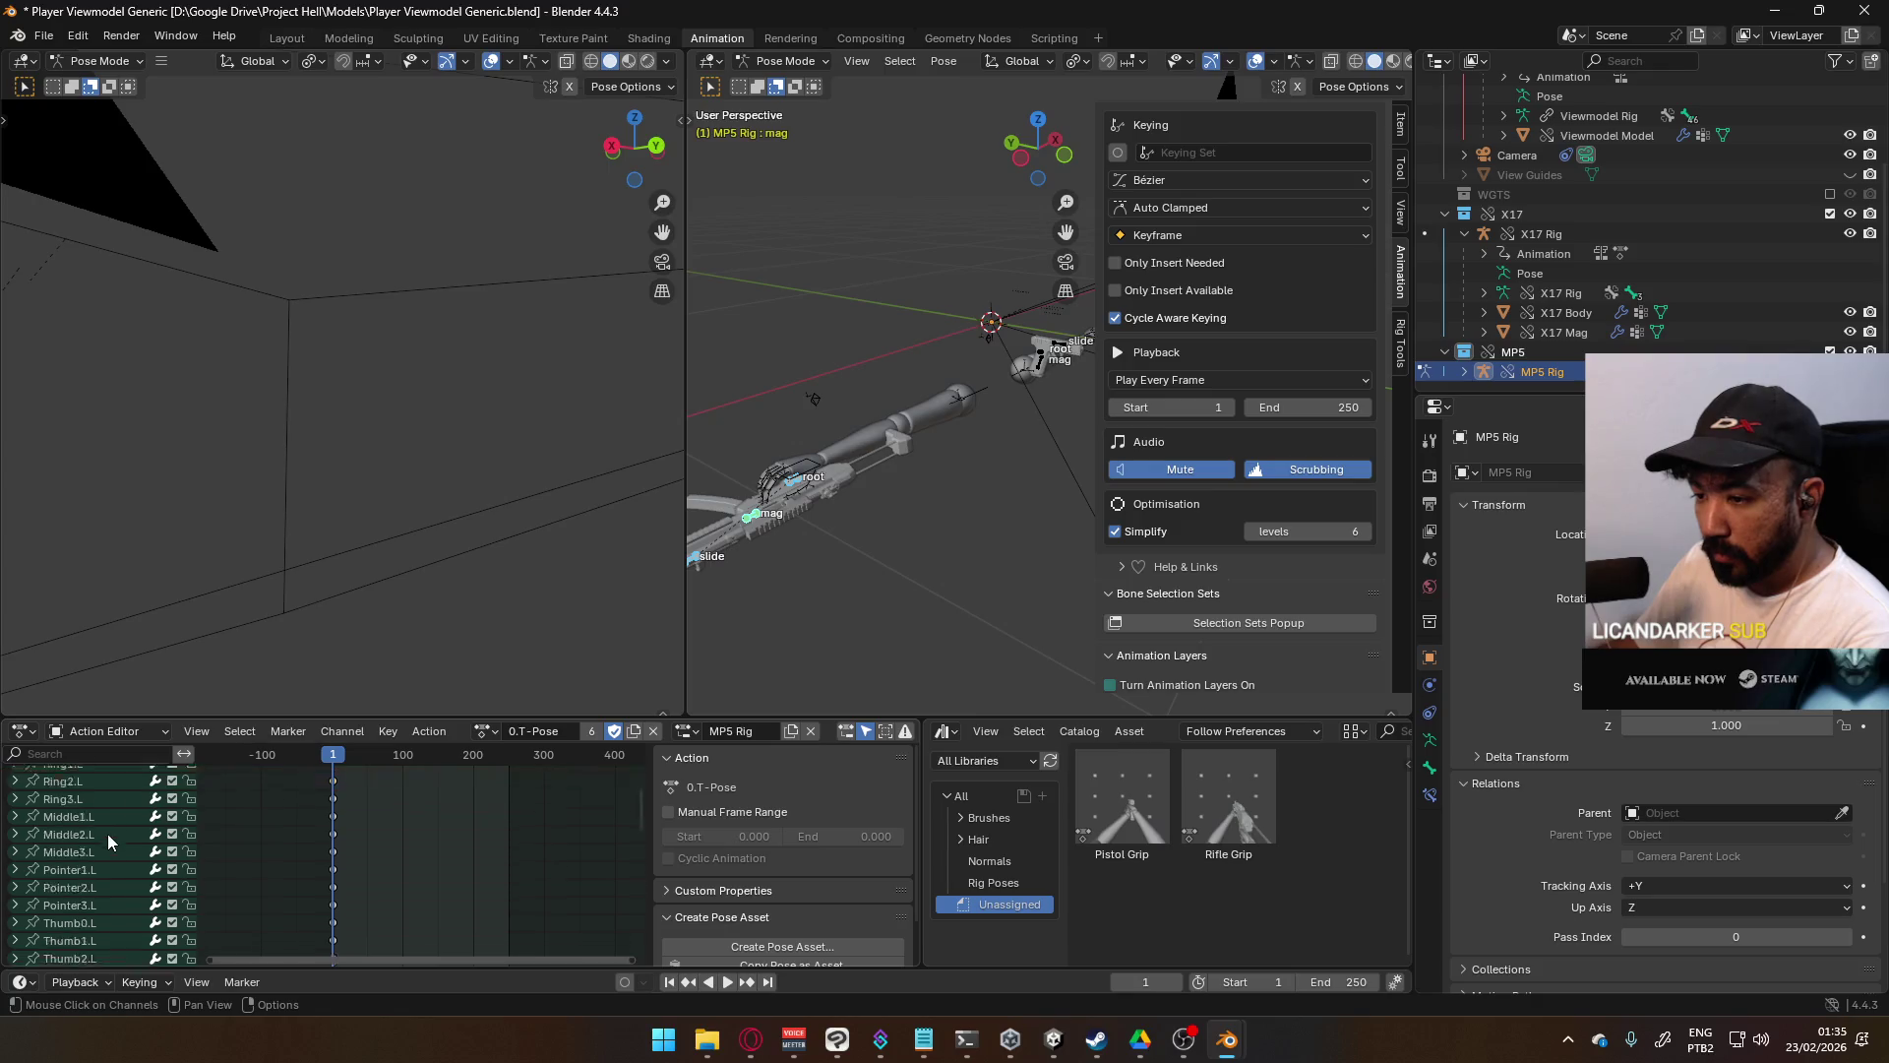
scroll(118, 823, "down", 2)
scroll(126, 821, "up", 2)
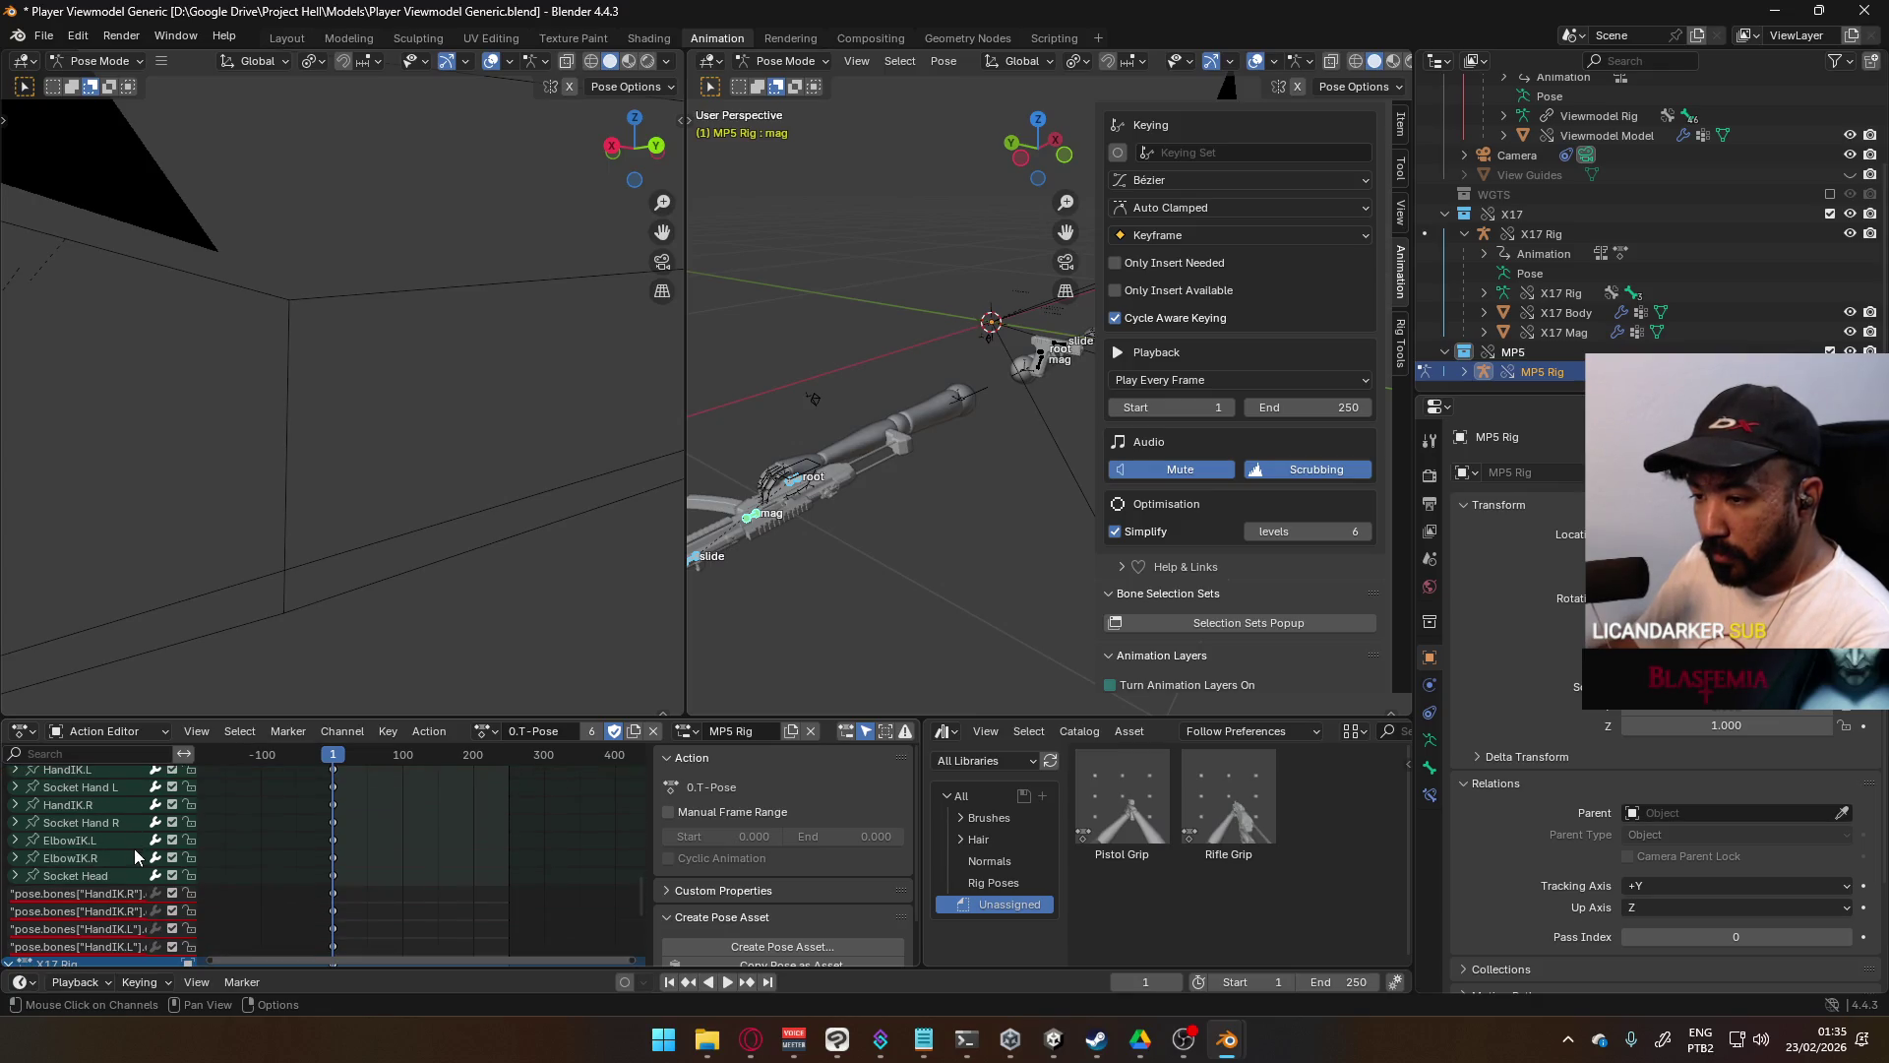
scroll(127, 853, "up", 5)
scroll(131, 847, "up", 5)
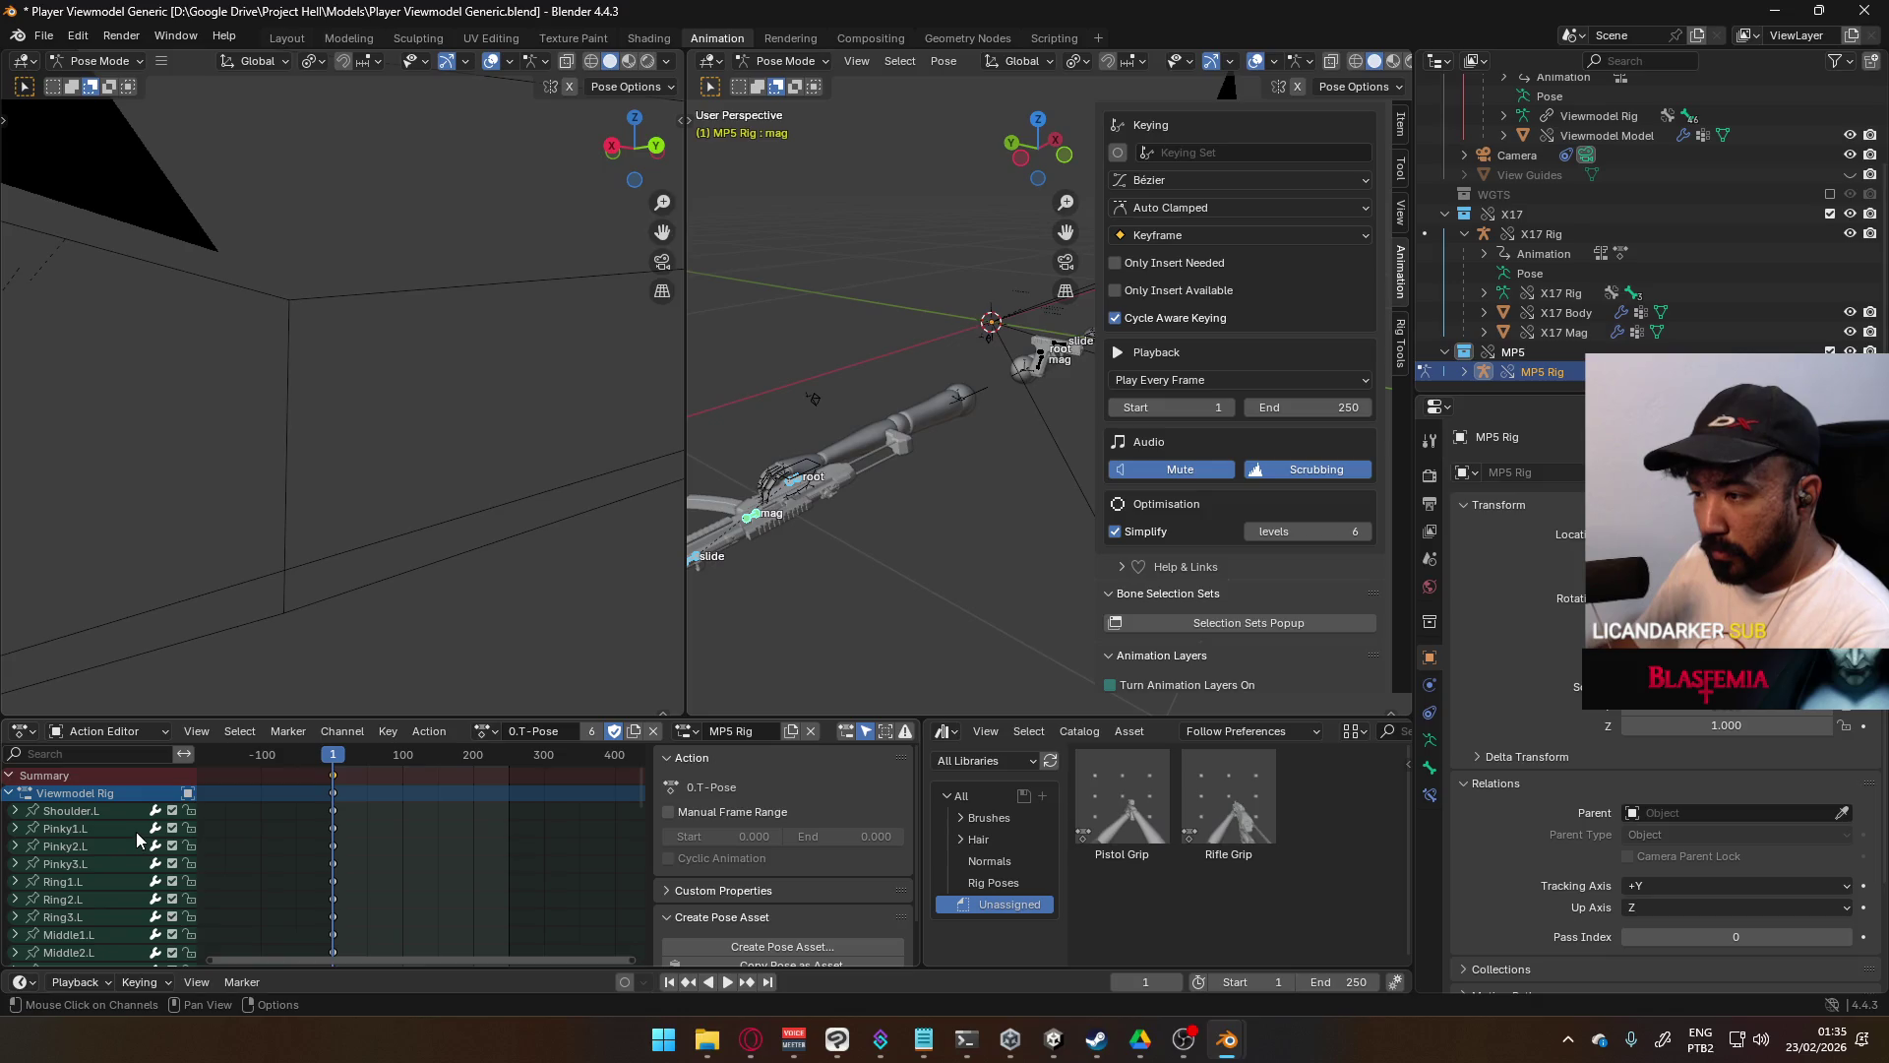
left_click(7, 794)
left_click(10, 811)
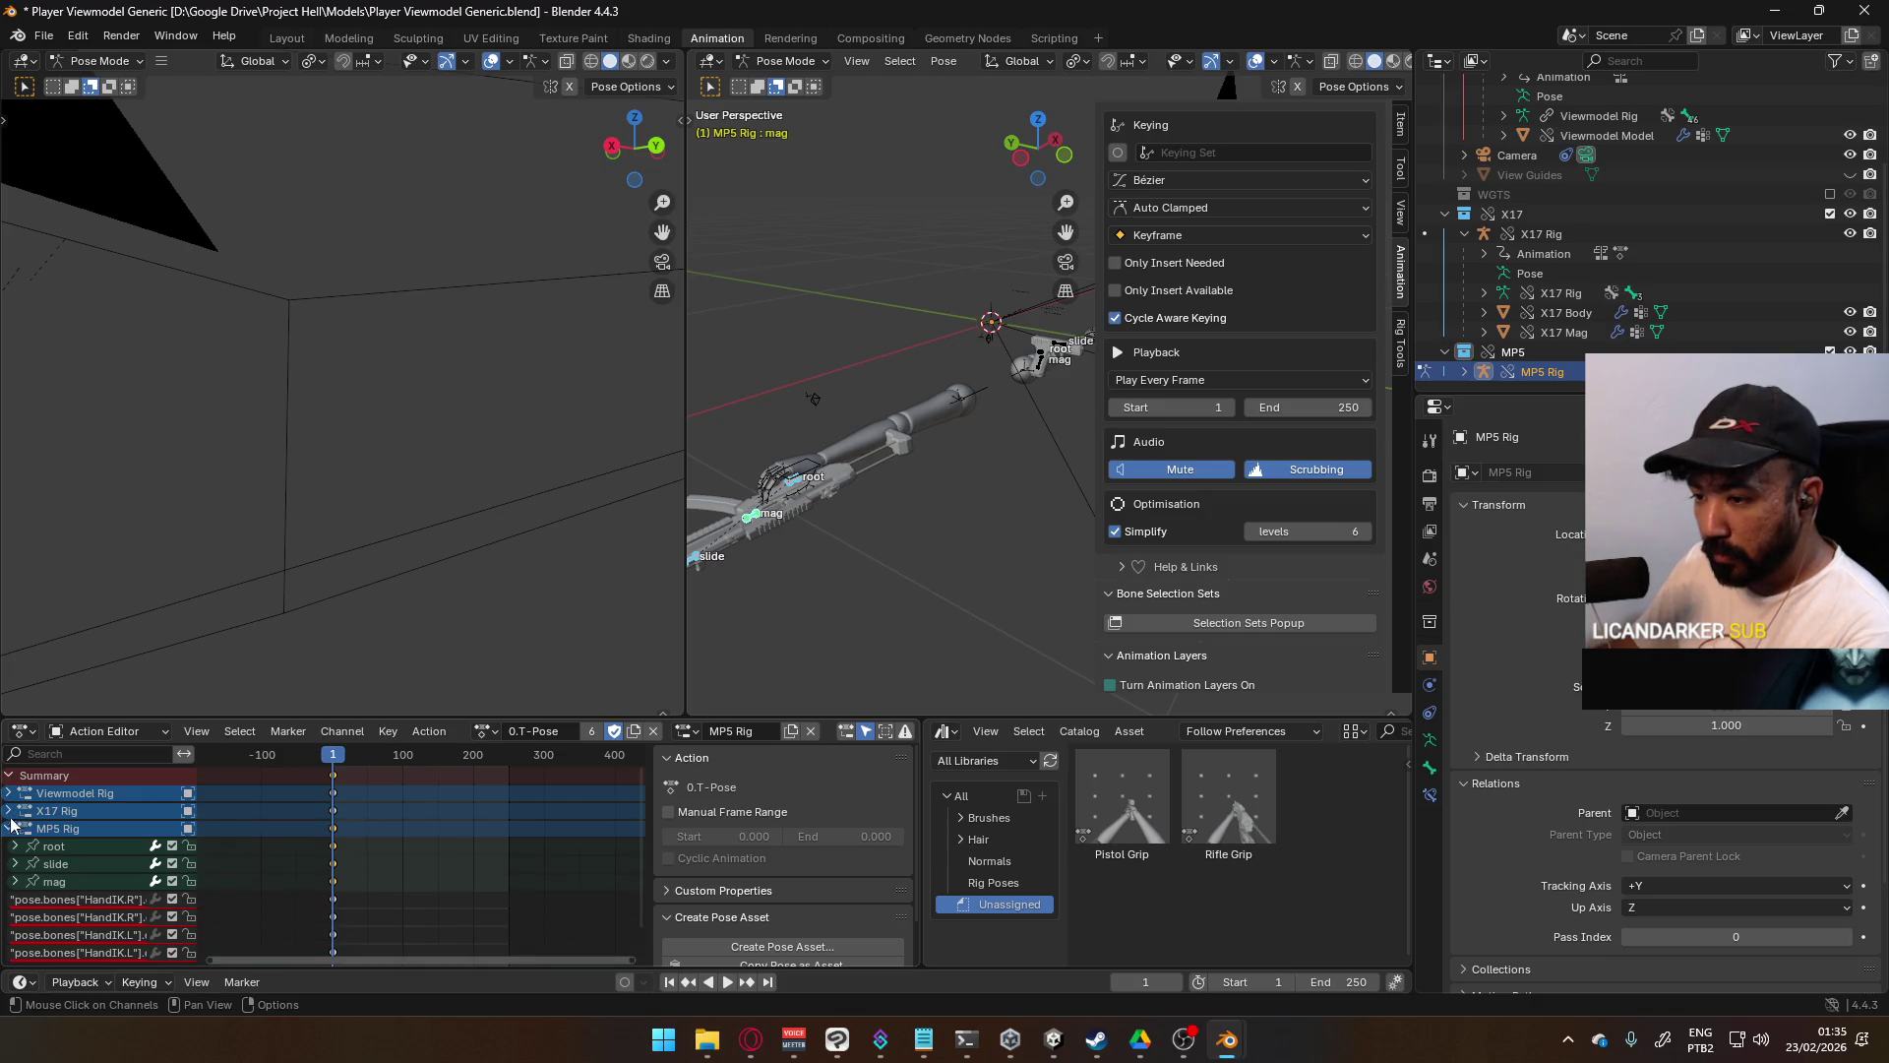
left_click(10, 829)
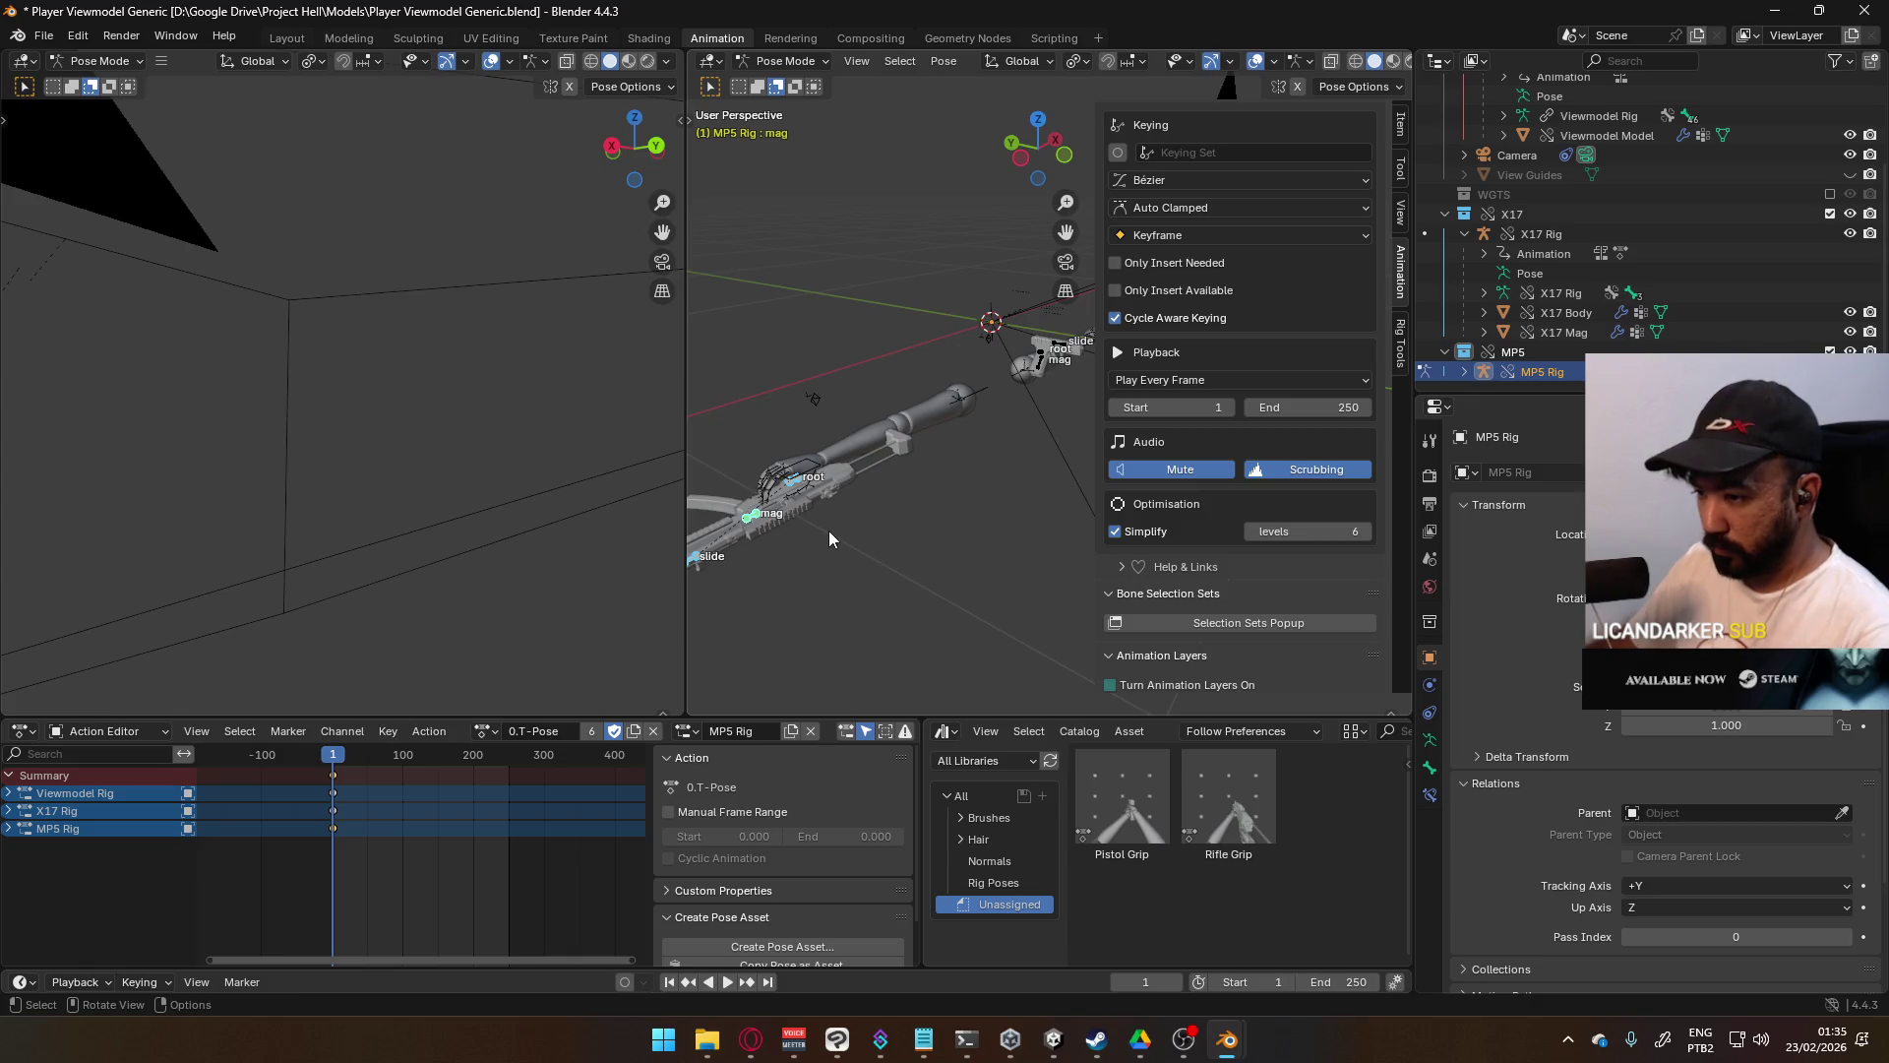
key("KP_Add")
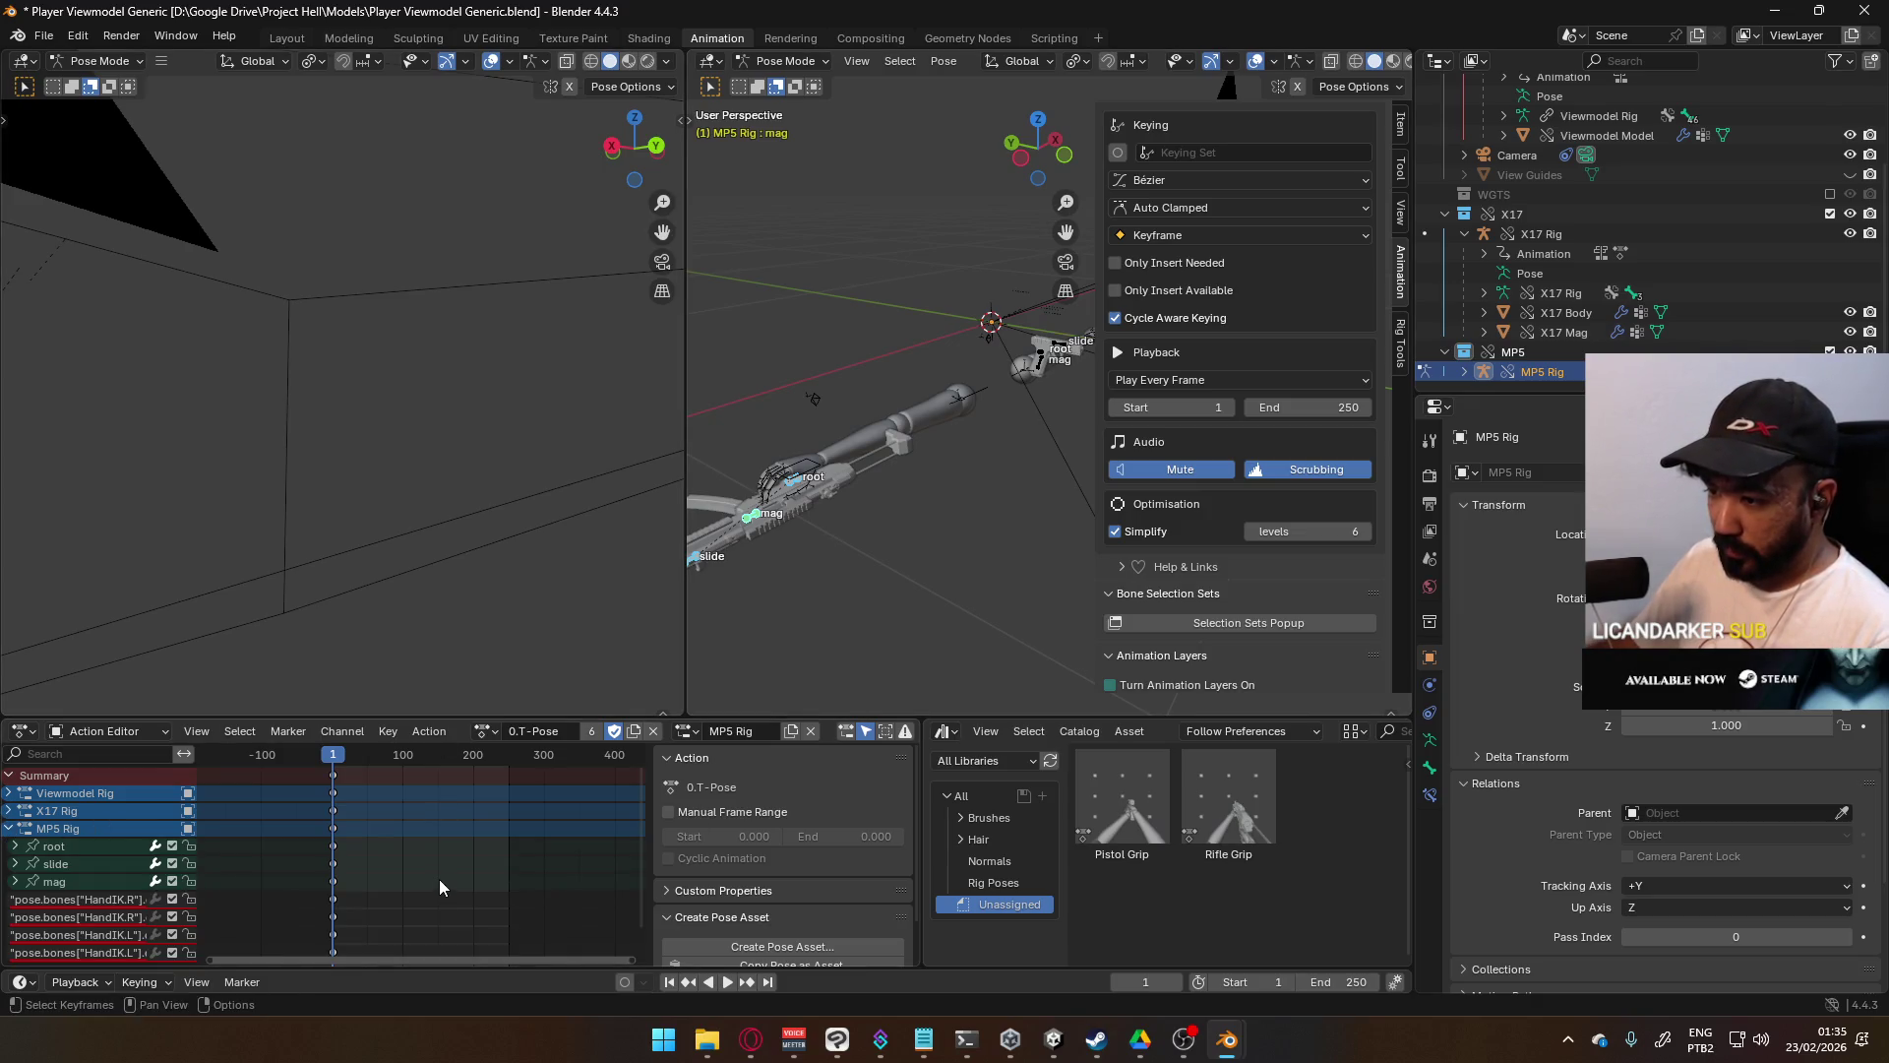
right_click(754, 523)
left_click(758, 531)
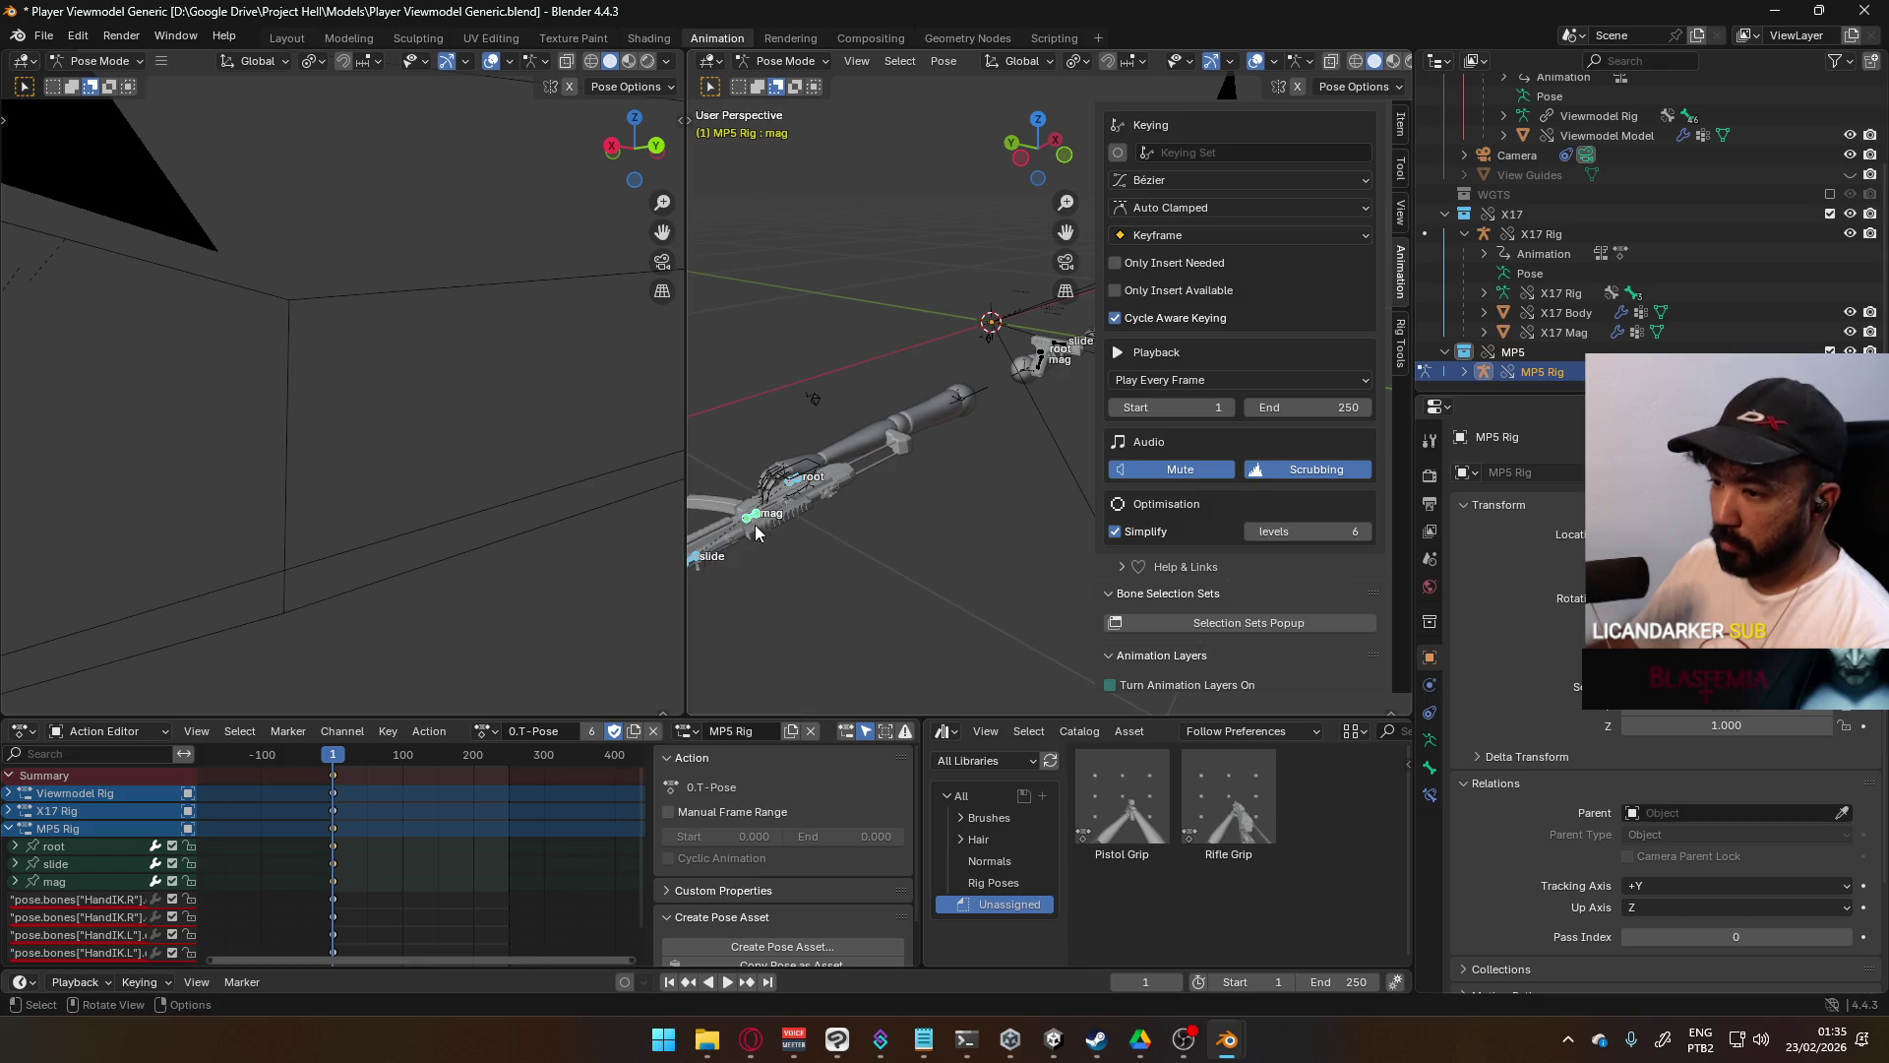
left_click(9, 828)
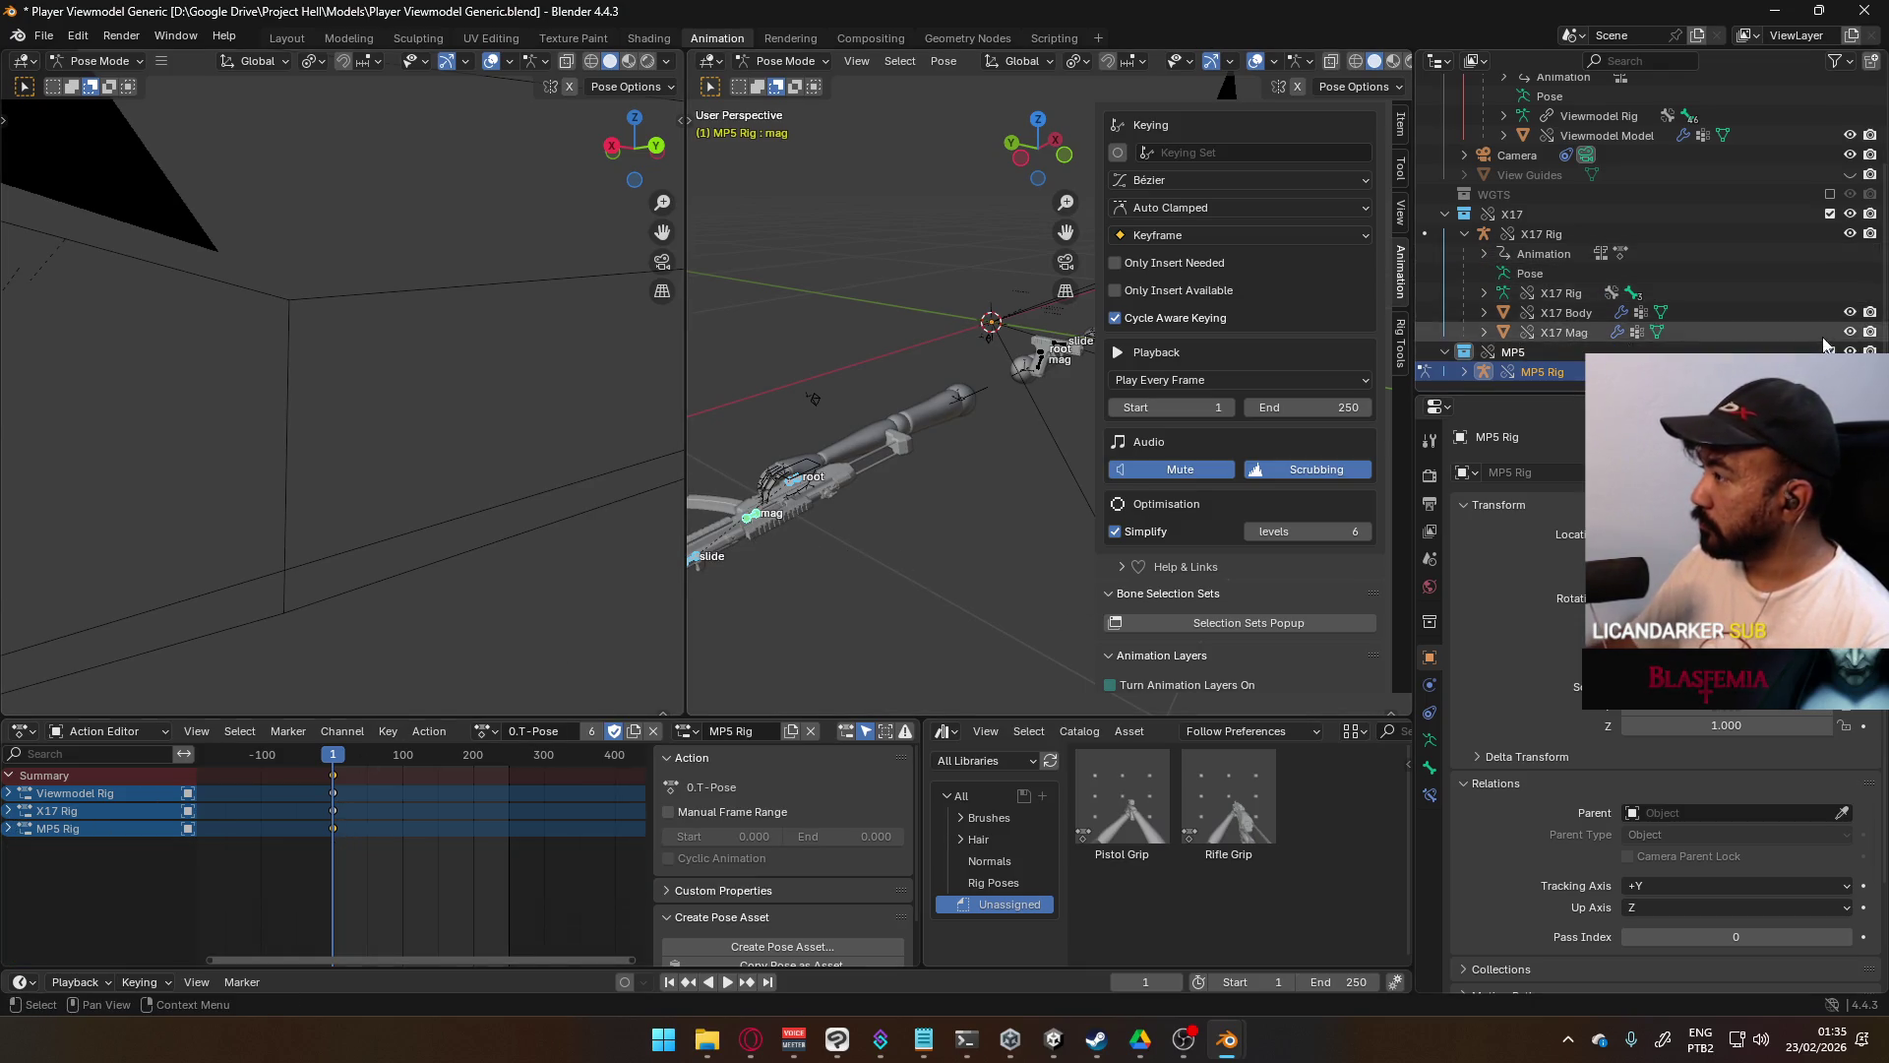
- Exclude the MP5 collection, leaving the arm and the X17 Rig active
left_click(1829, 350)
left_click(1829, 371)
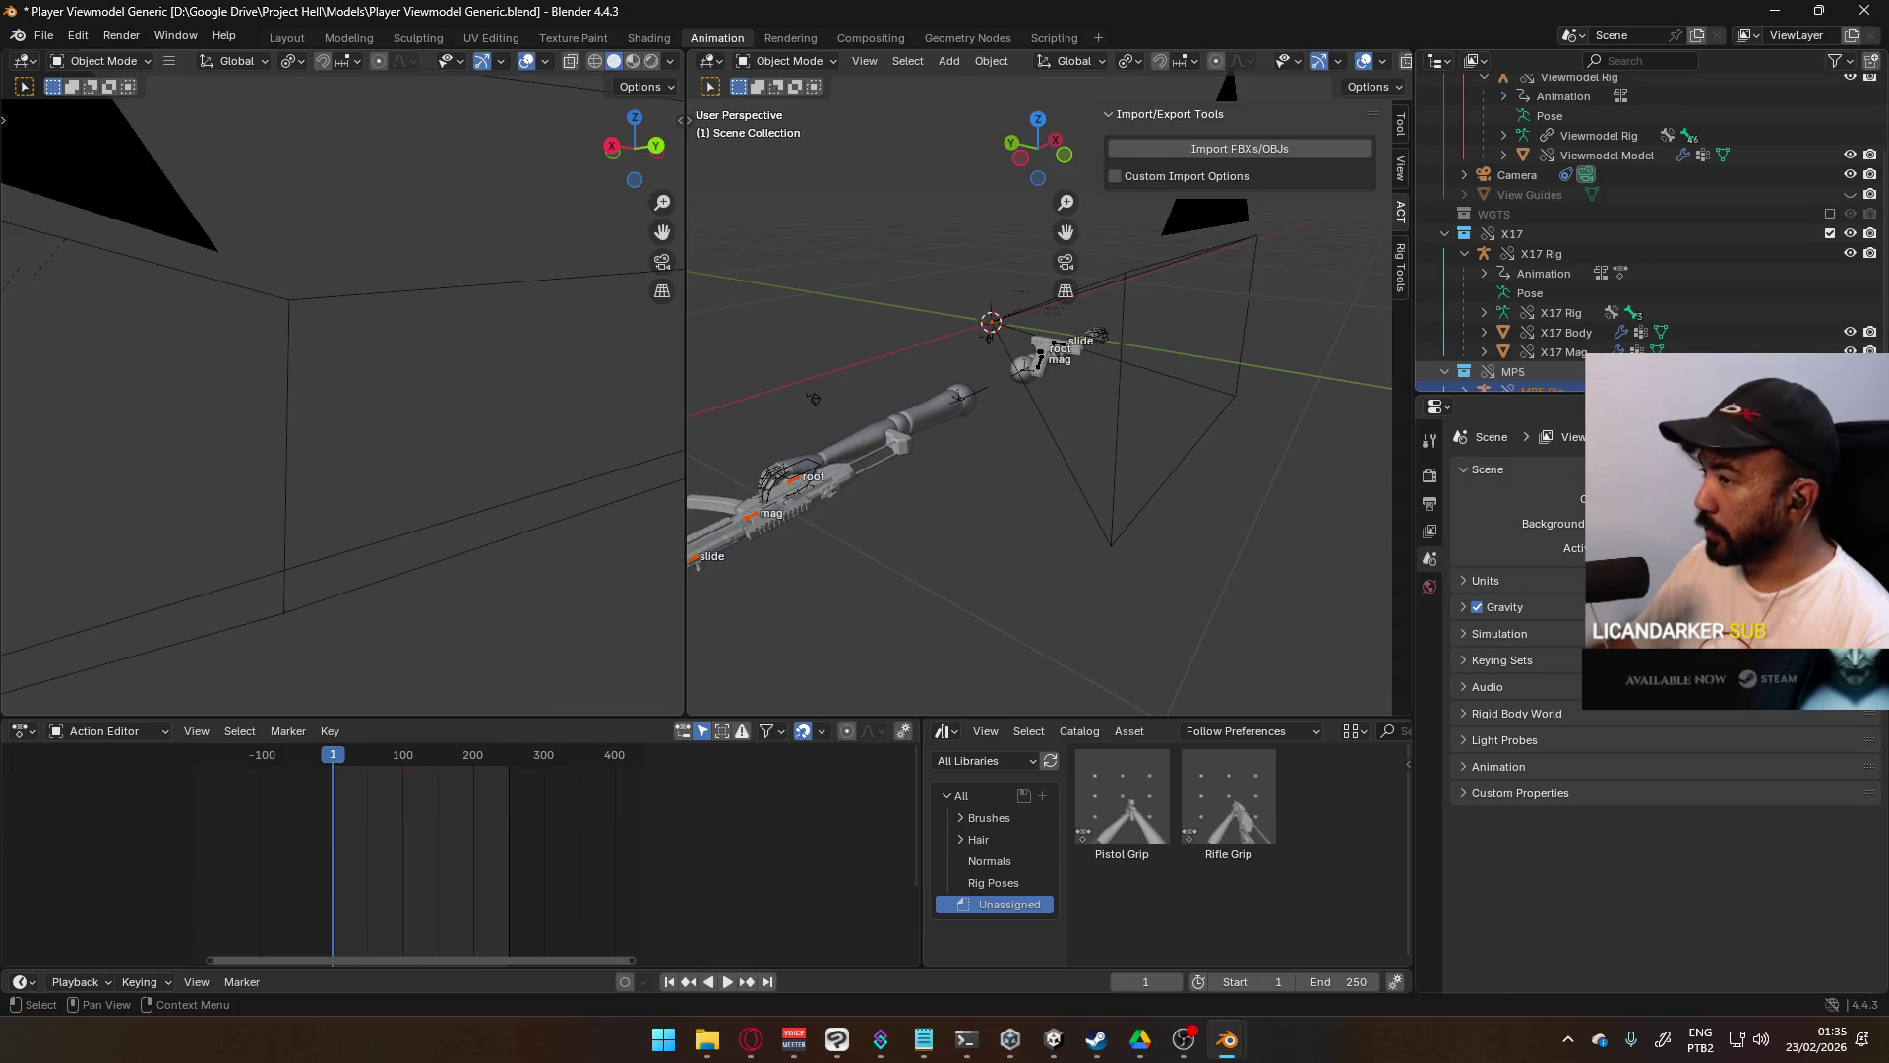
left_click(1829, 234)
scroll(1830, 246, "up", 3)
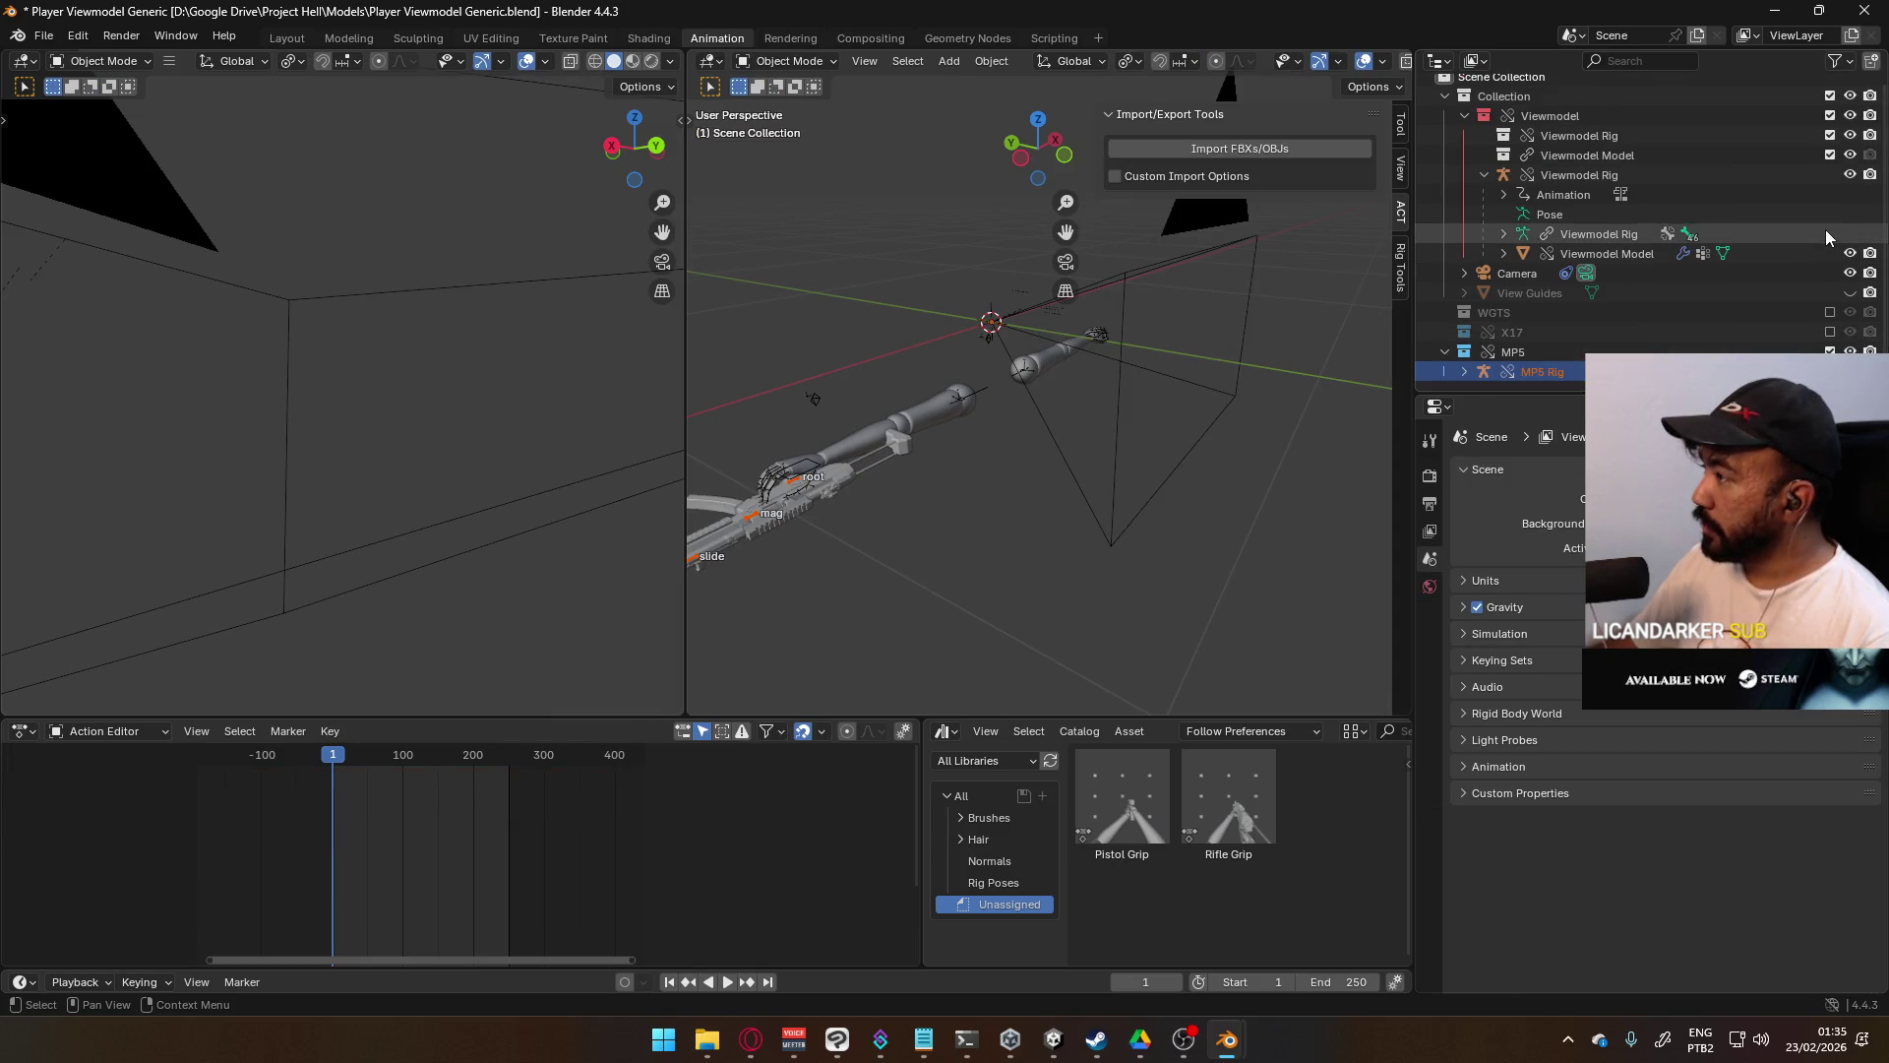
left_click(1830, 332)
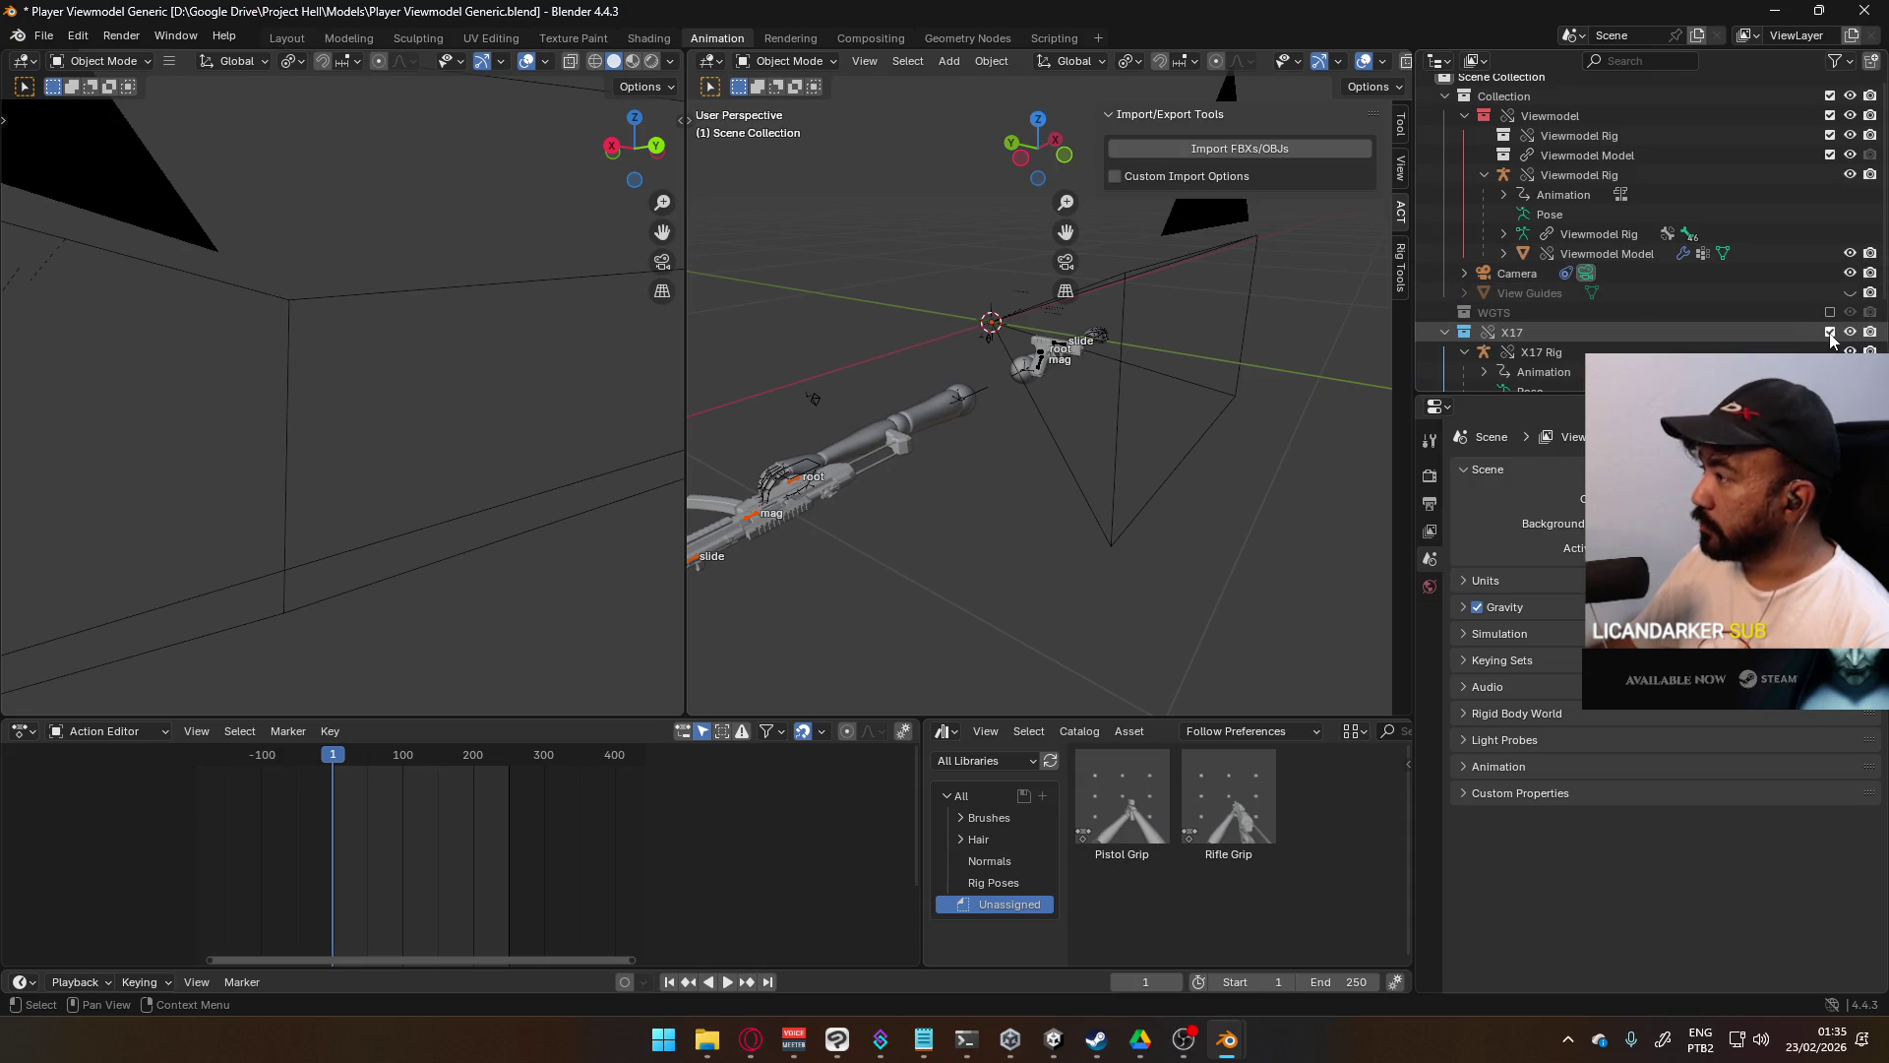
left_click(1050, 360)
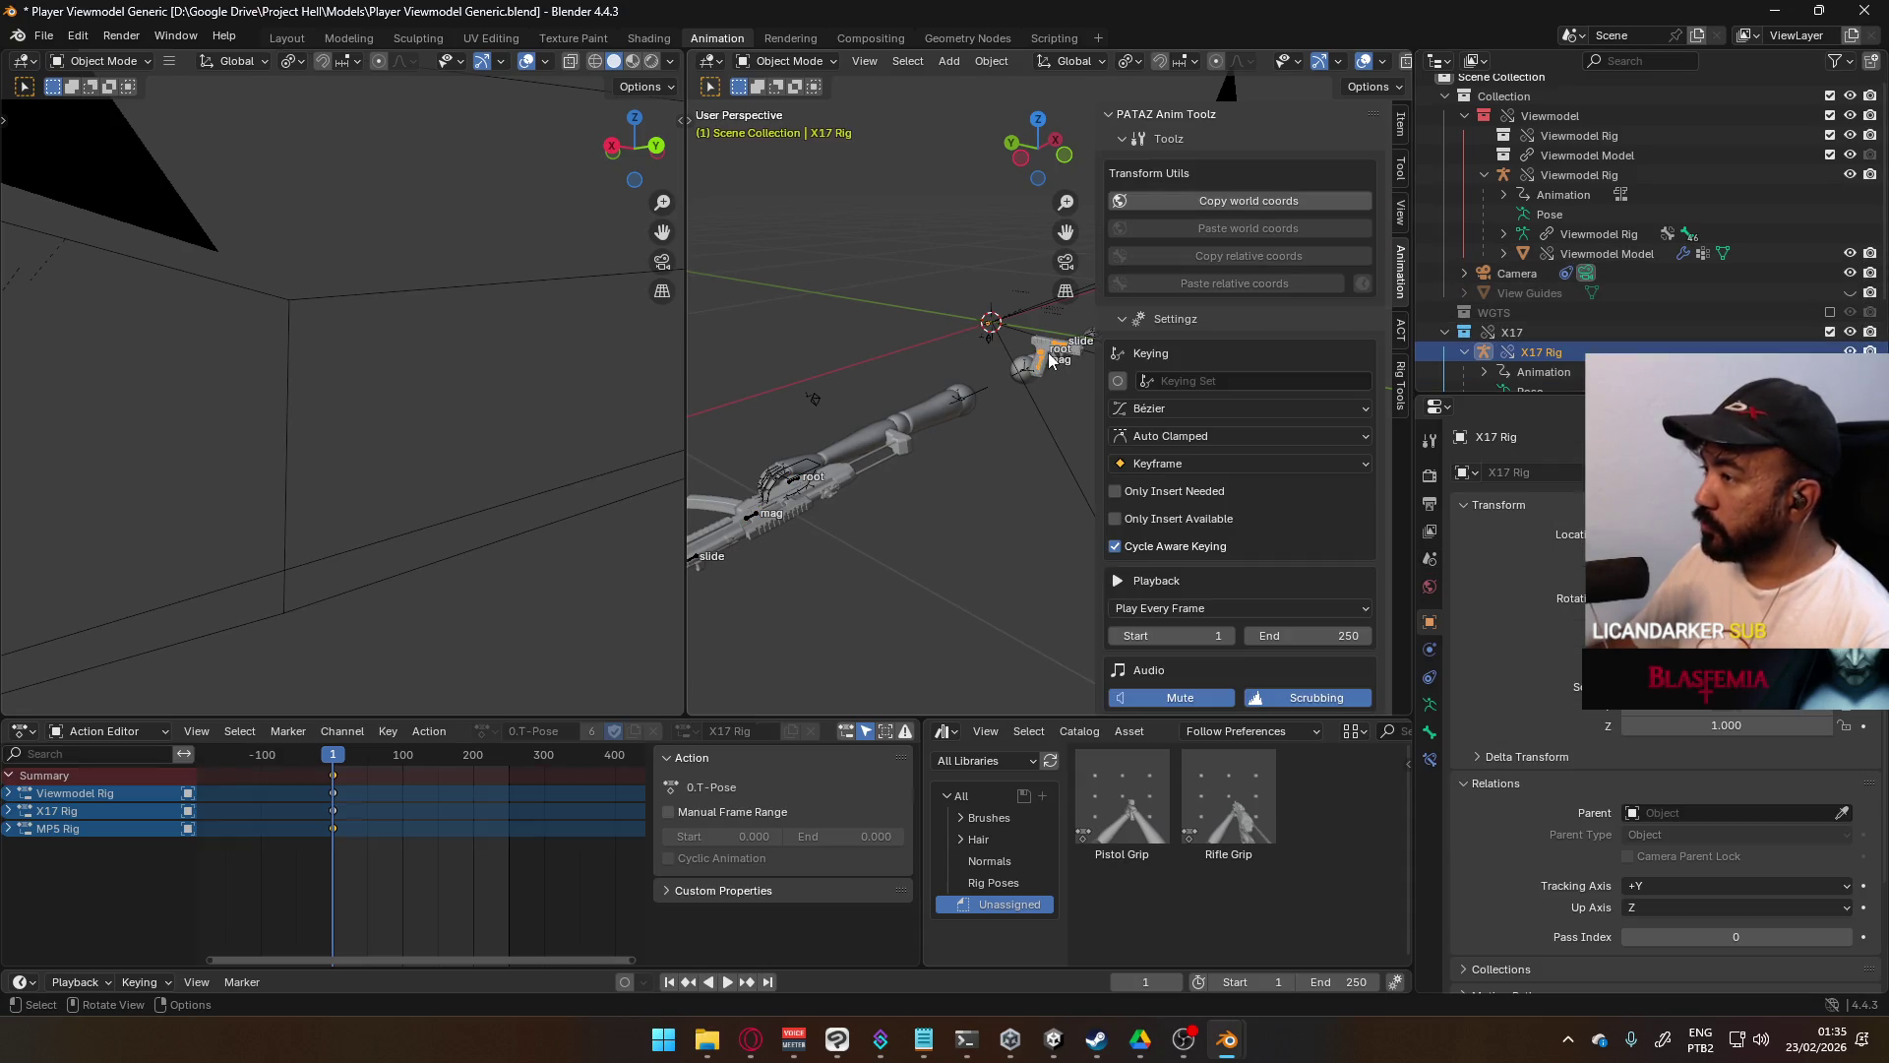
scroll(1653, 246, "down", 4)
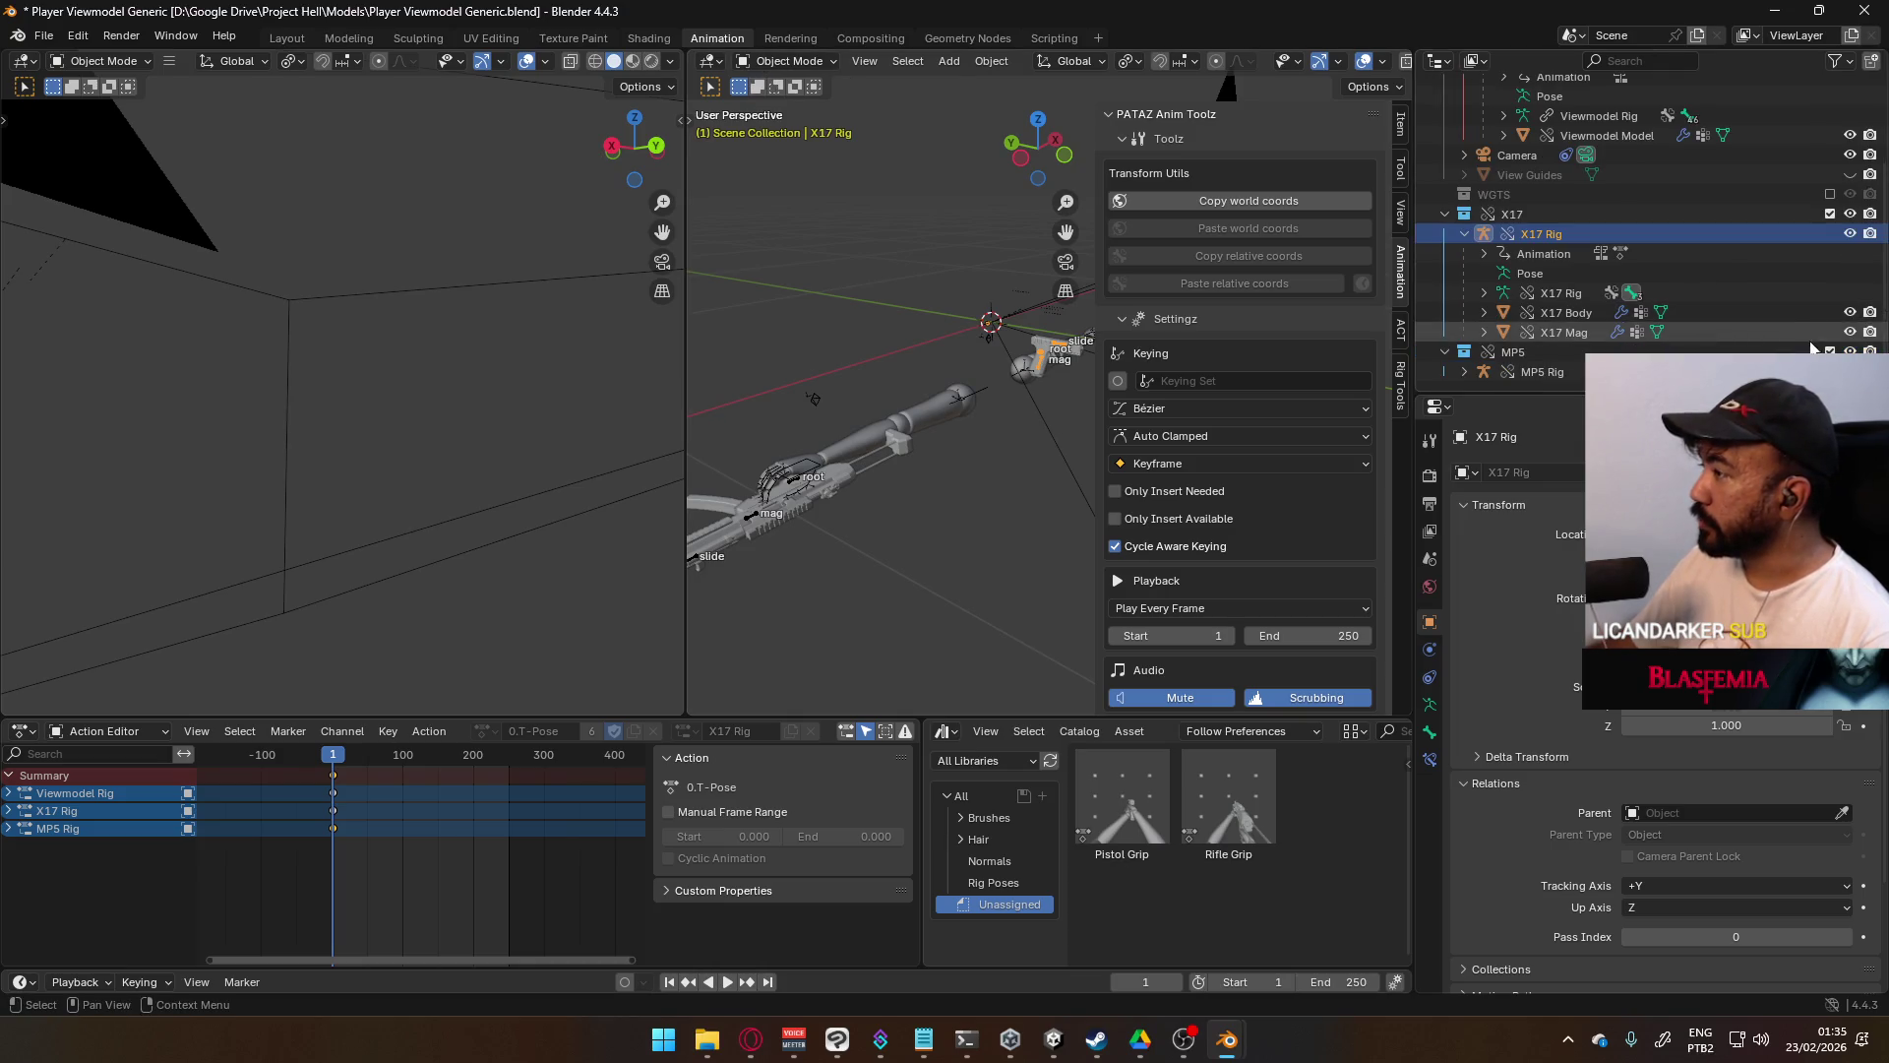
left_click(1831, 351)
- Put the X17 rig in Pose Mode with snapping on and Snap Target set to Vertex
left_click(788, 61)
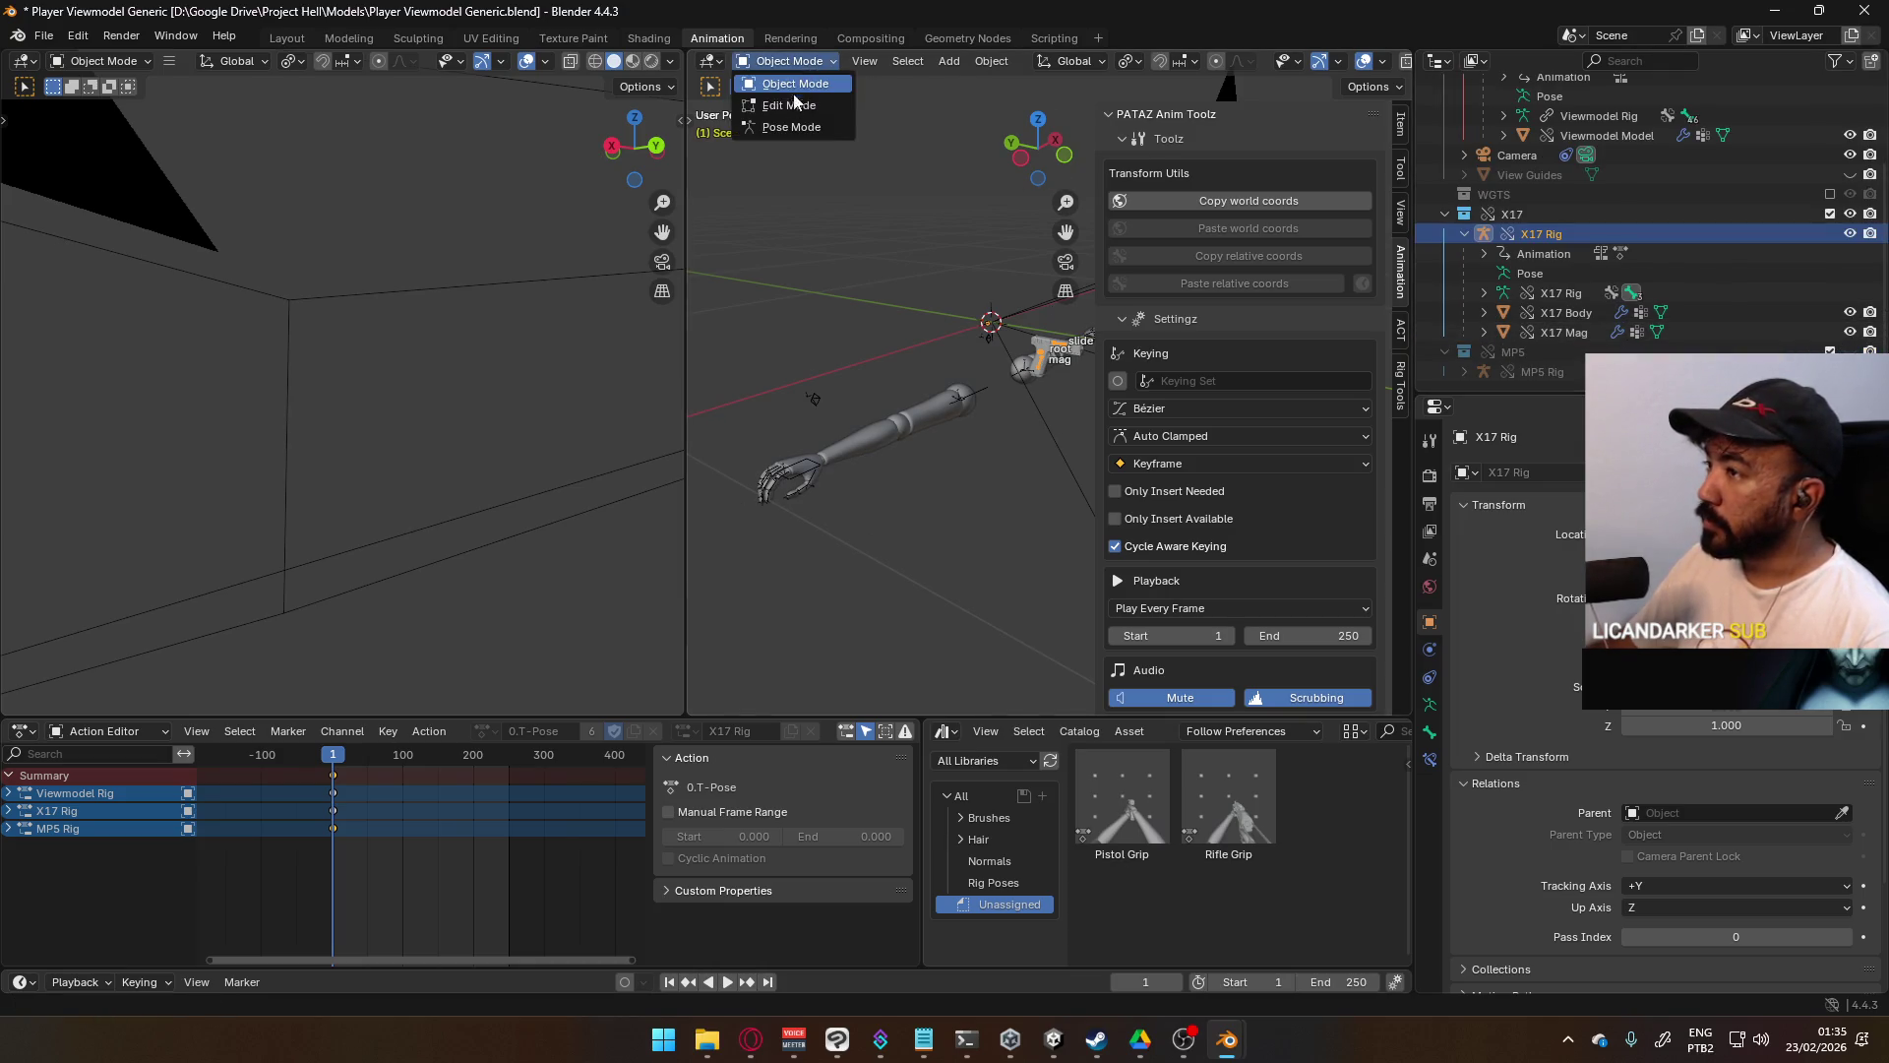
left_click(792, 127)
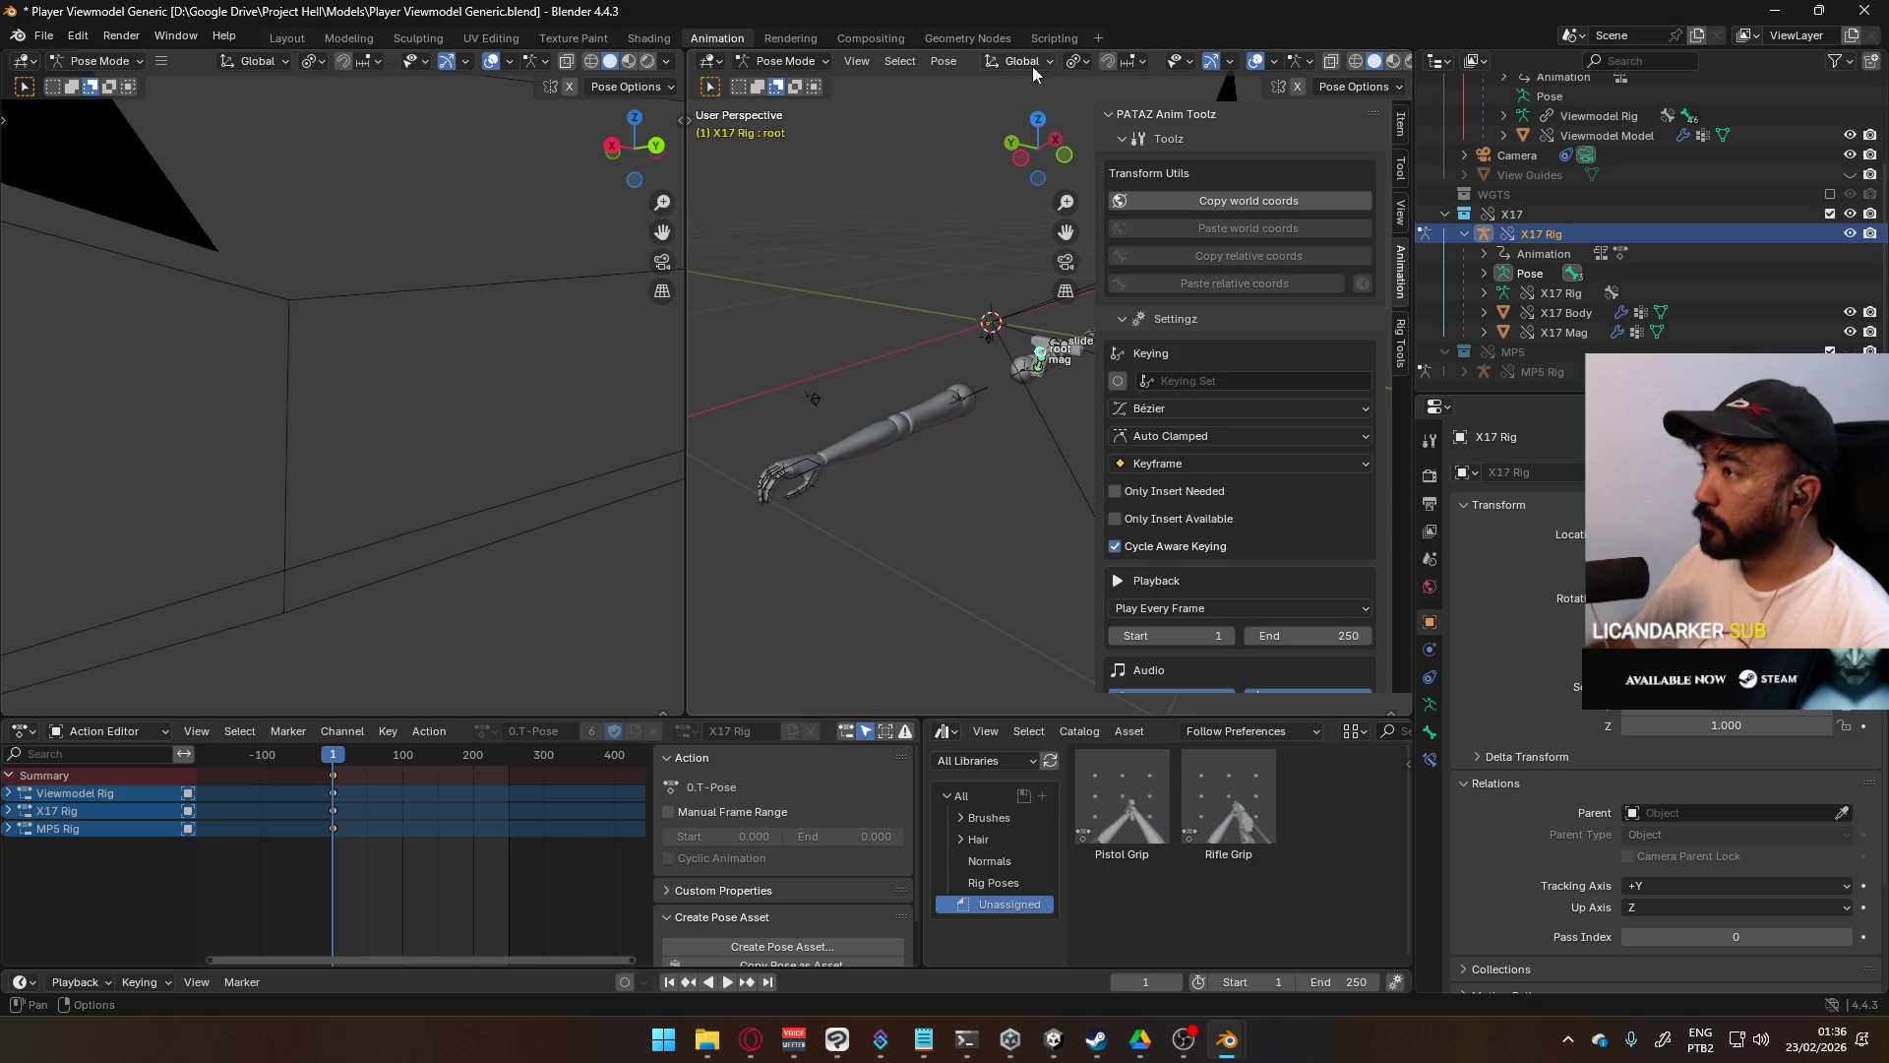
left_click(1106, 62)
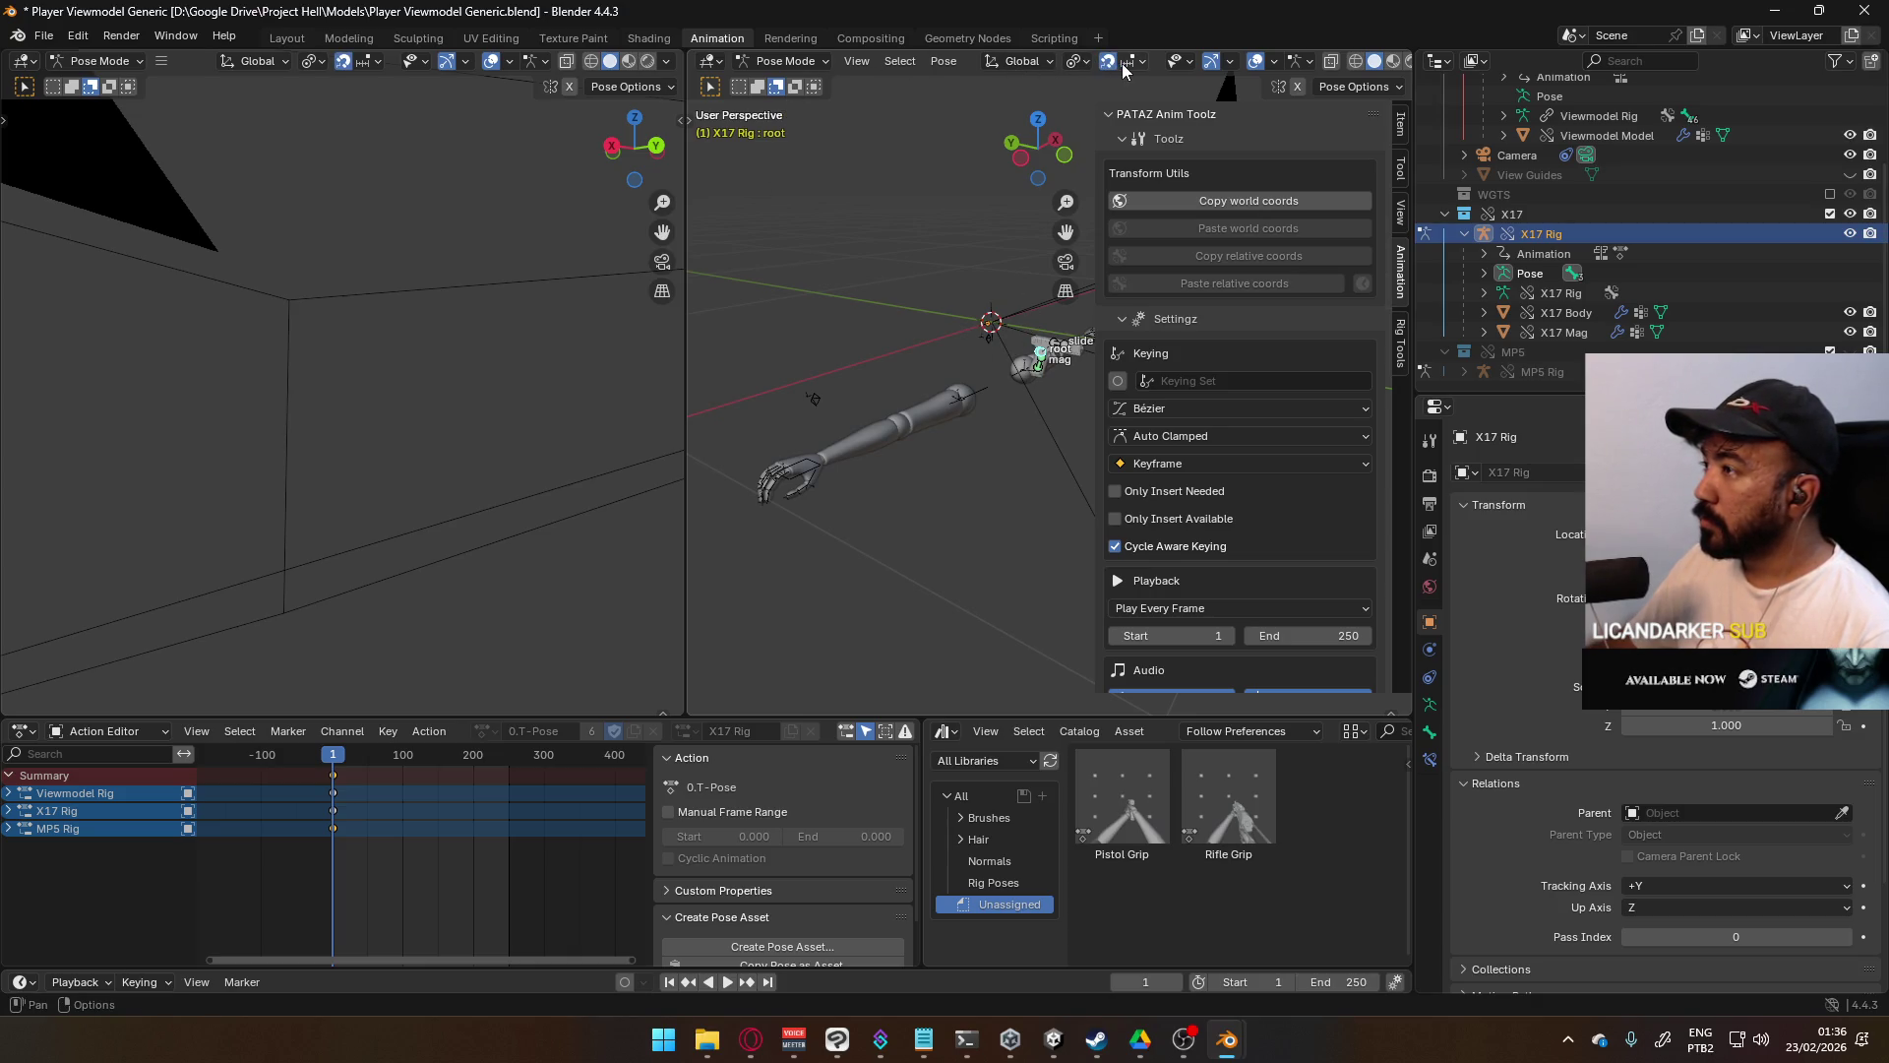
left_click(1125, 65)
left_click(1076, 202)
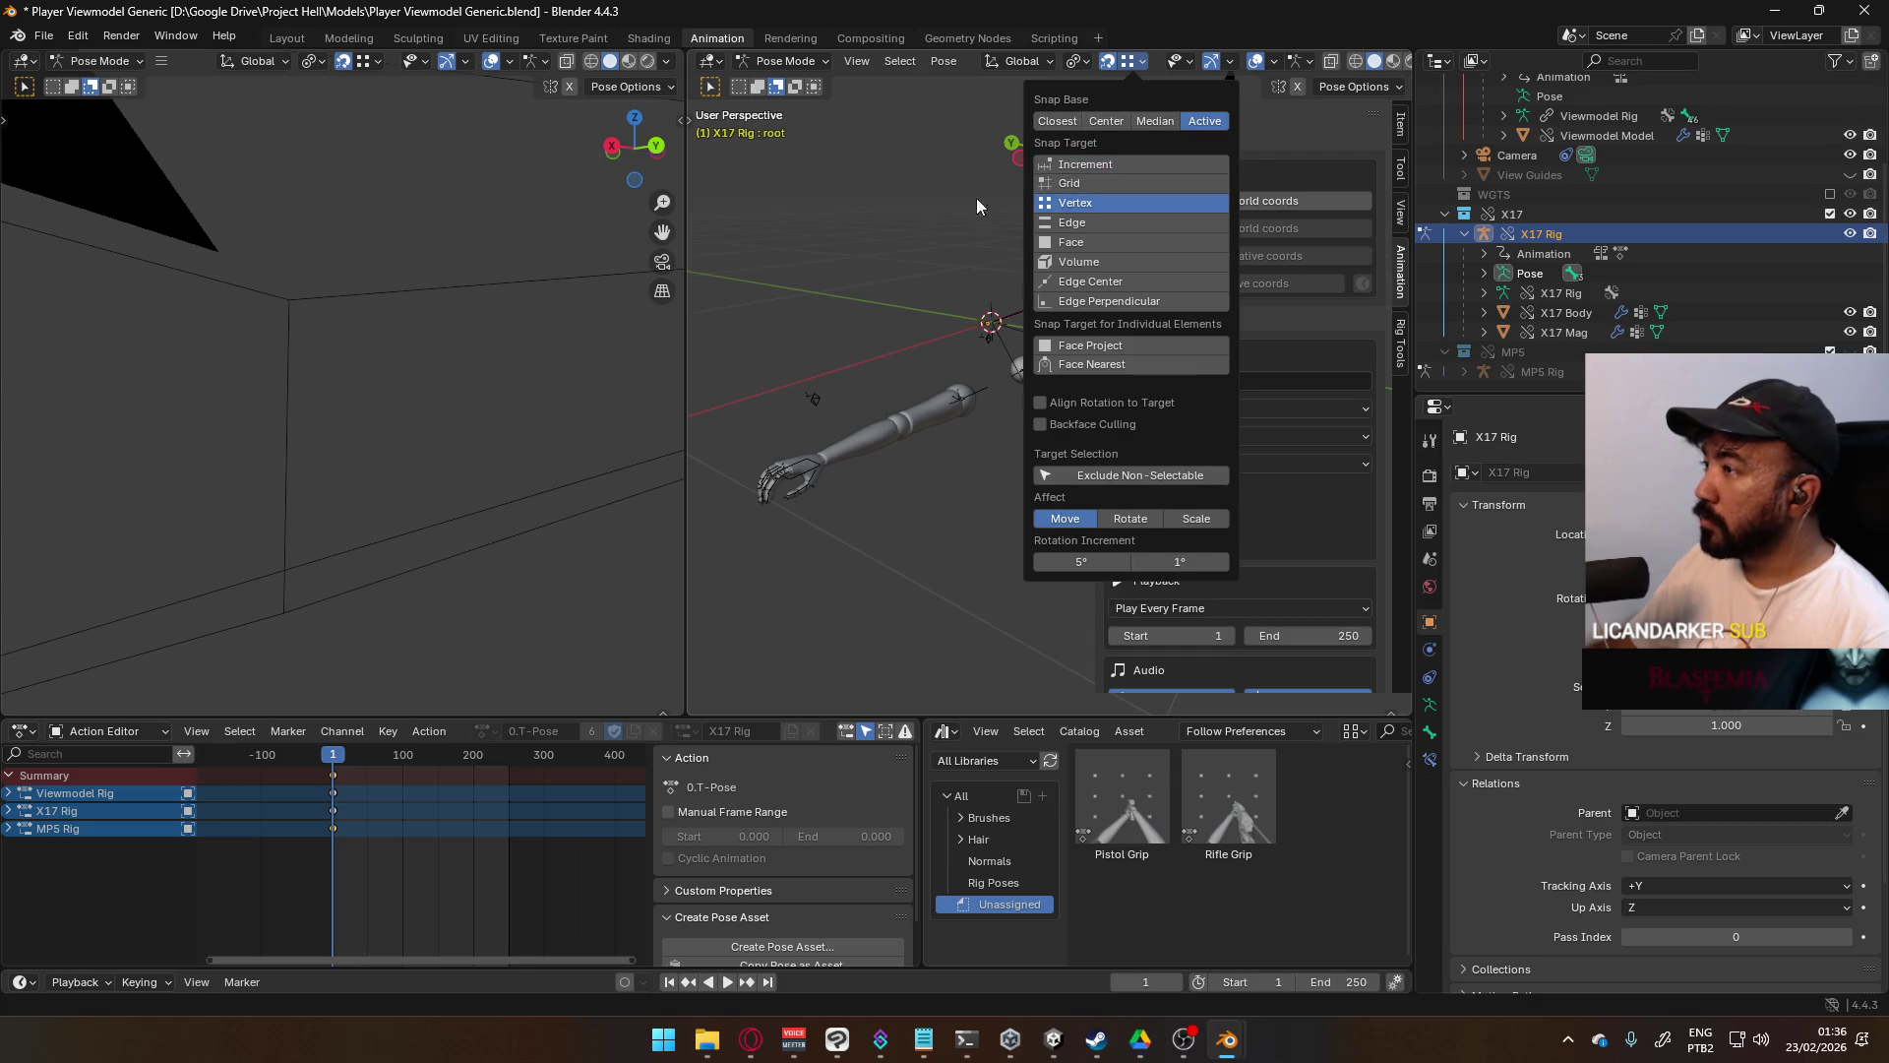
scroll(852, 452, "up", 3)
middle_click_drag(852, 453, 984, 394)
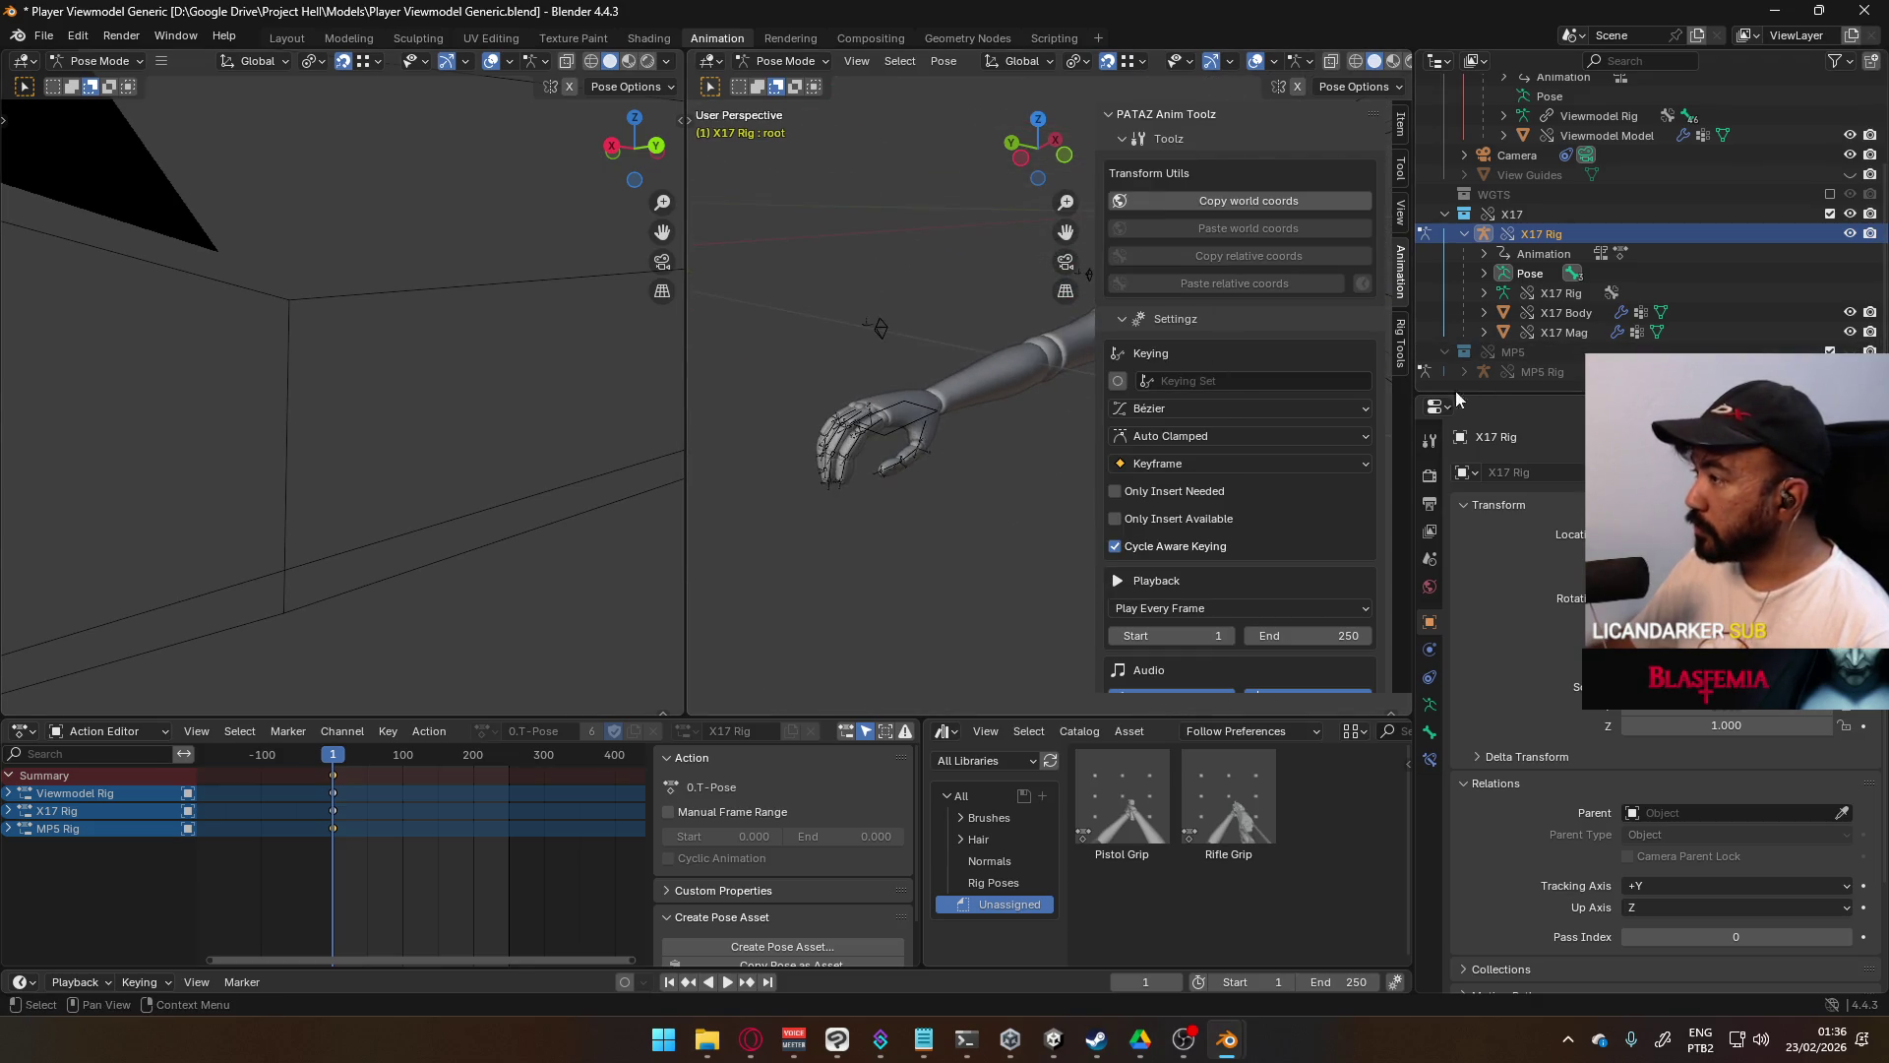
- Return to Object Mode and reselect the X17 pistol rig
left_click(784, 61)
left_click(781, 83)
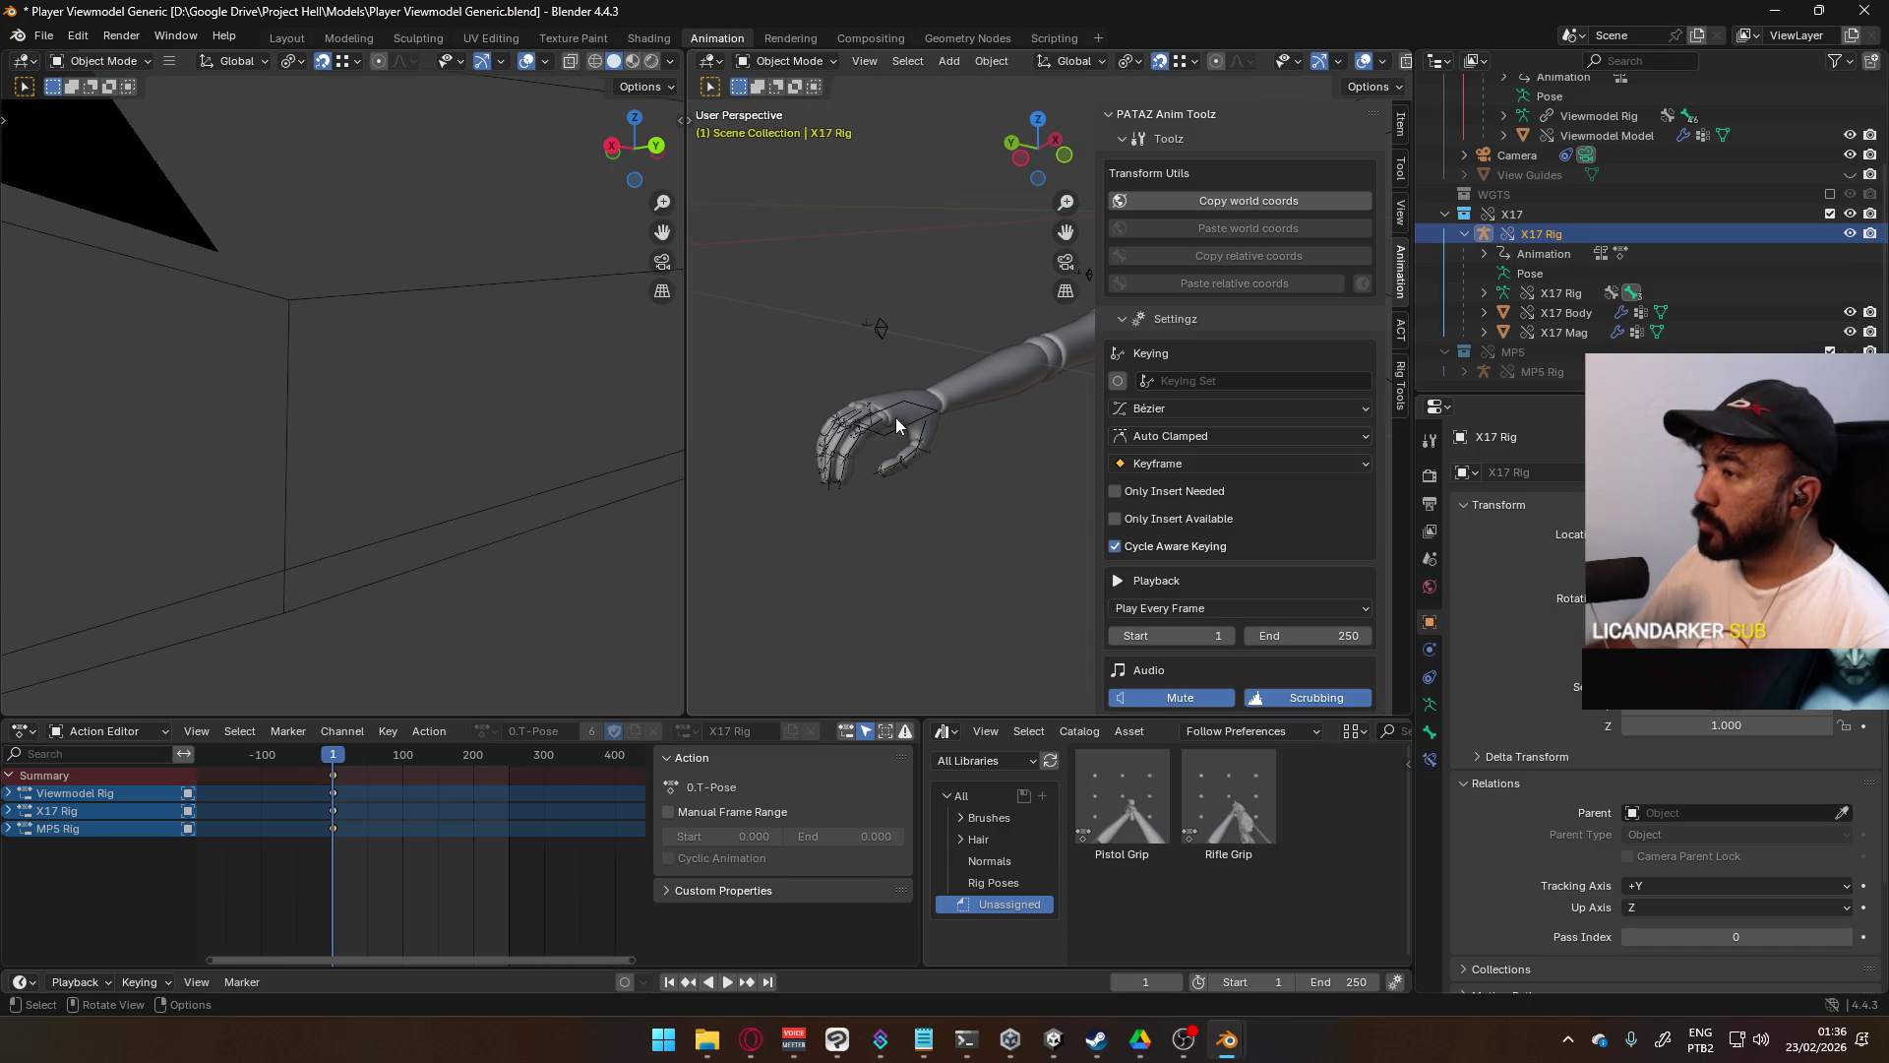
left_click(896, 425)
left_click(1430, 706)
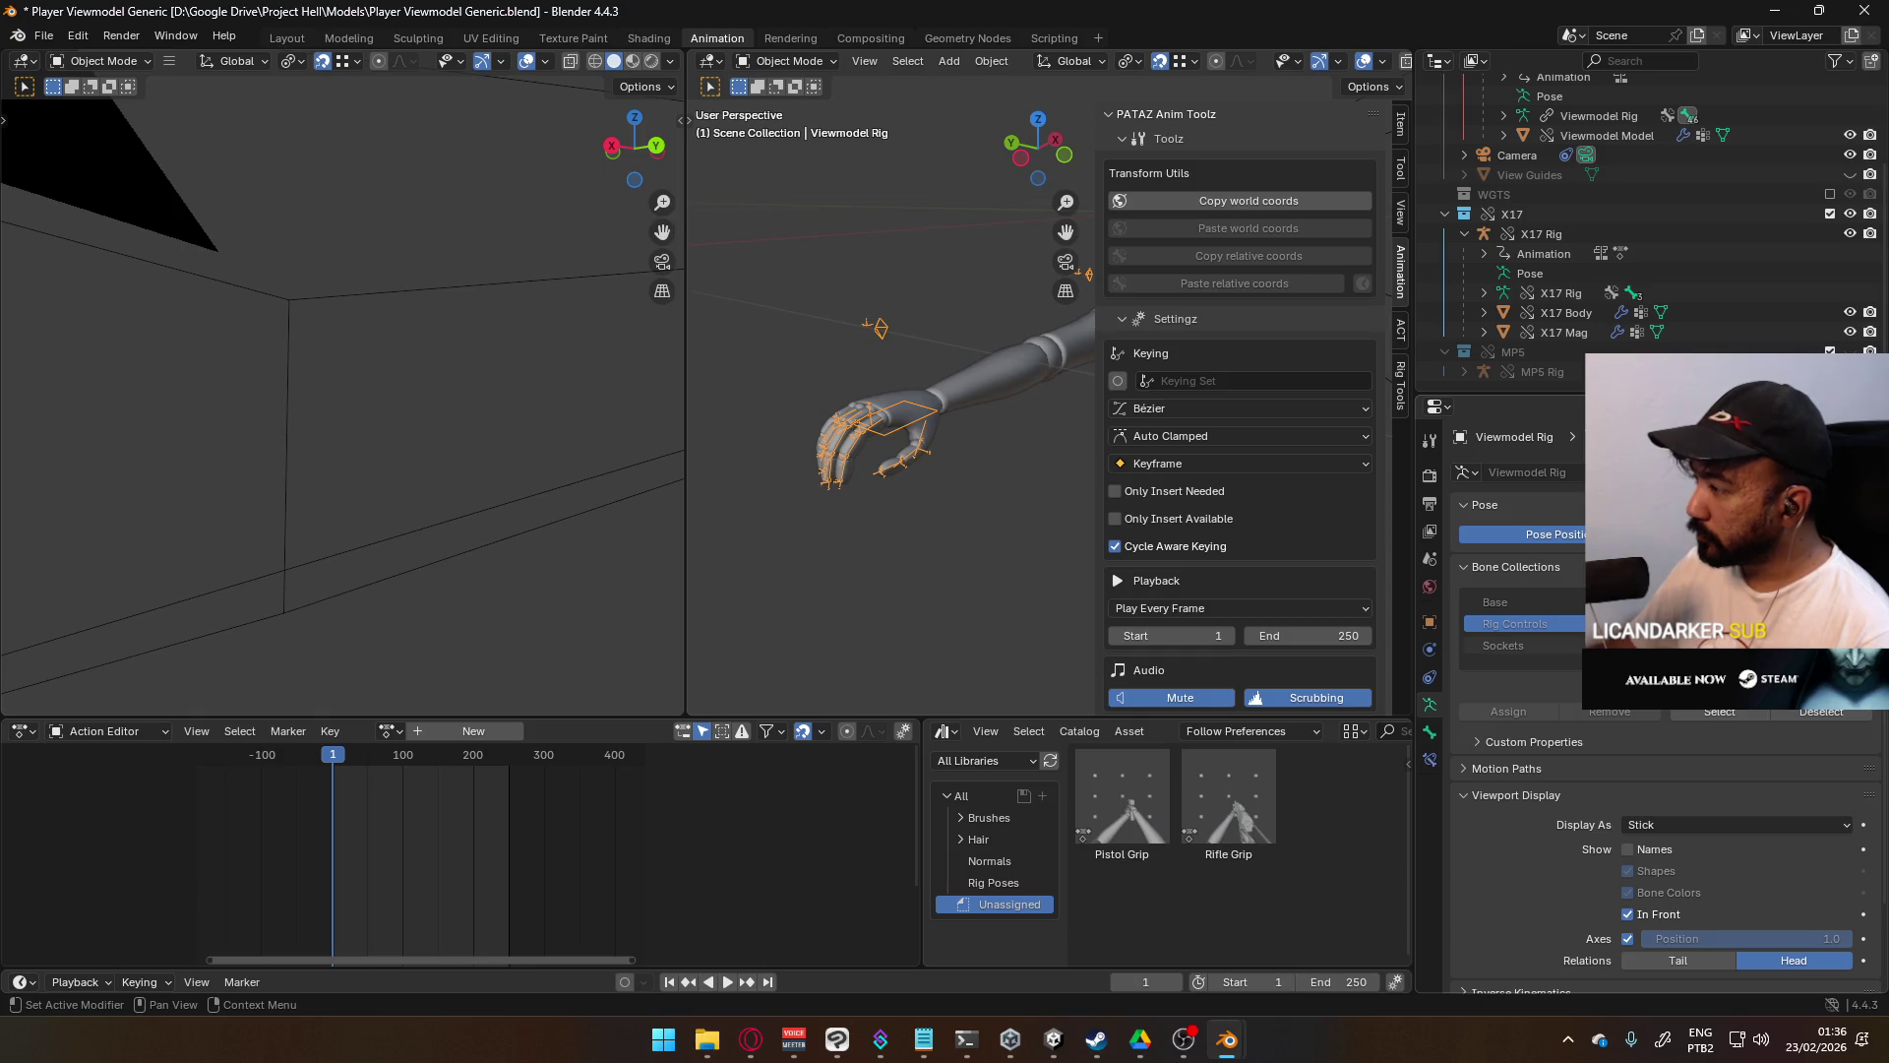
mouse_move(885, 295)
middle_mouse_down("shift")
mouse_move(687, 392)
mouse_move(864, 286)
middle_mouse_up("shift")
left_click(976, 347)
left_click(784, 60)
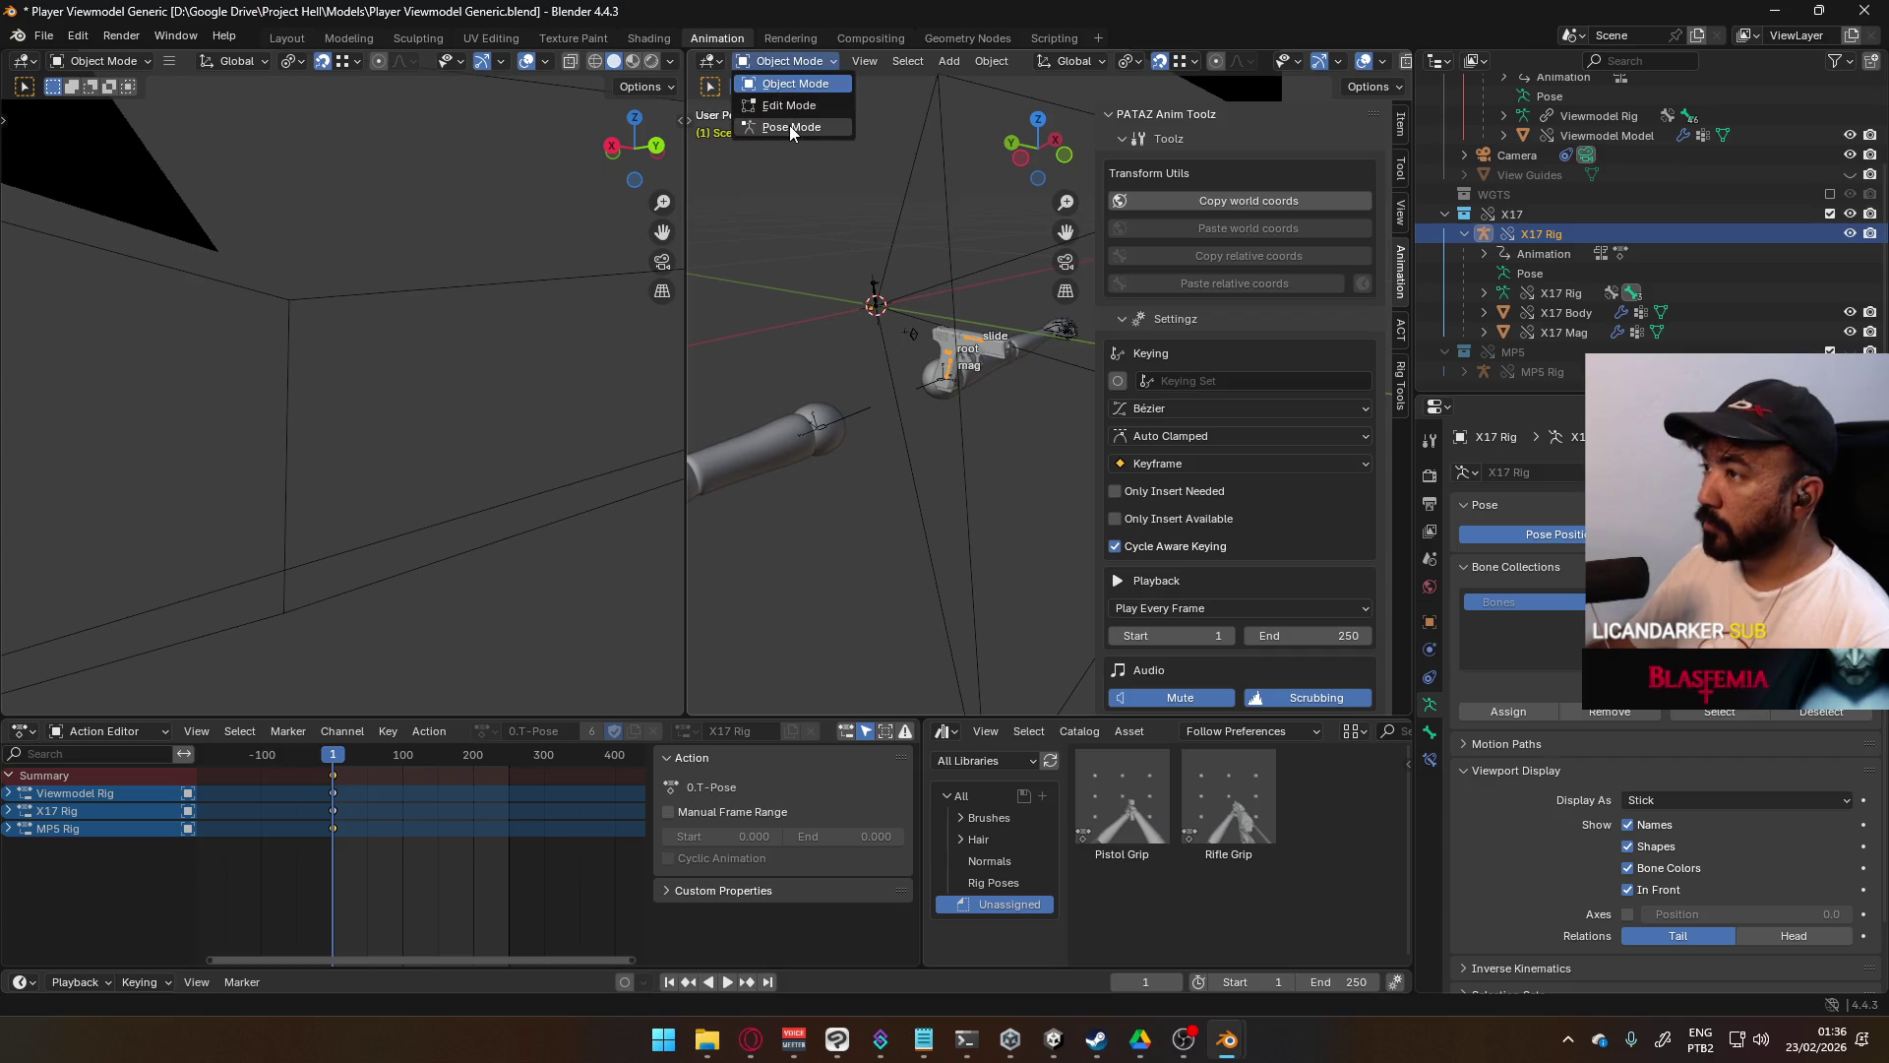
- In Pose Mode, move the X17 pistol rig to a spot beside the hand
left_click(777, 126)
key("g")
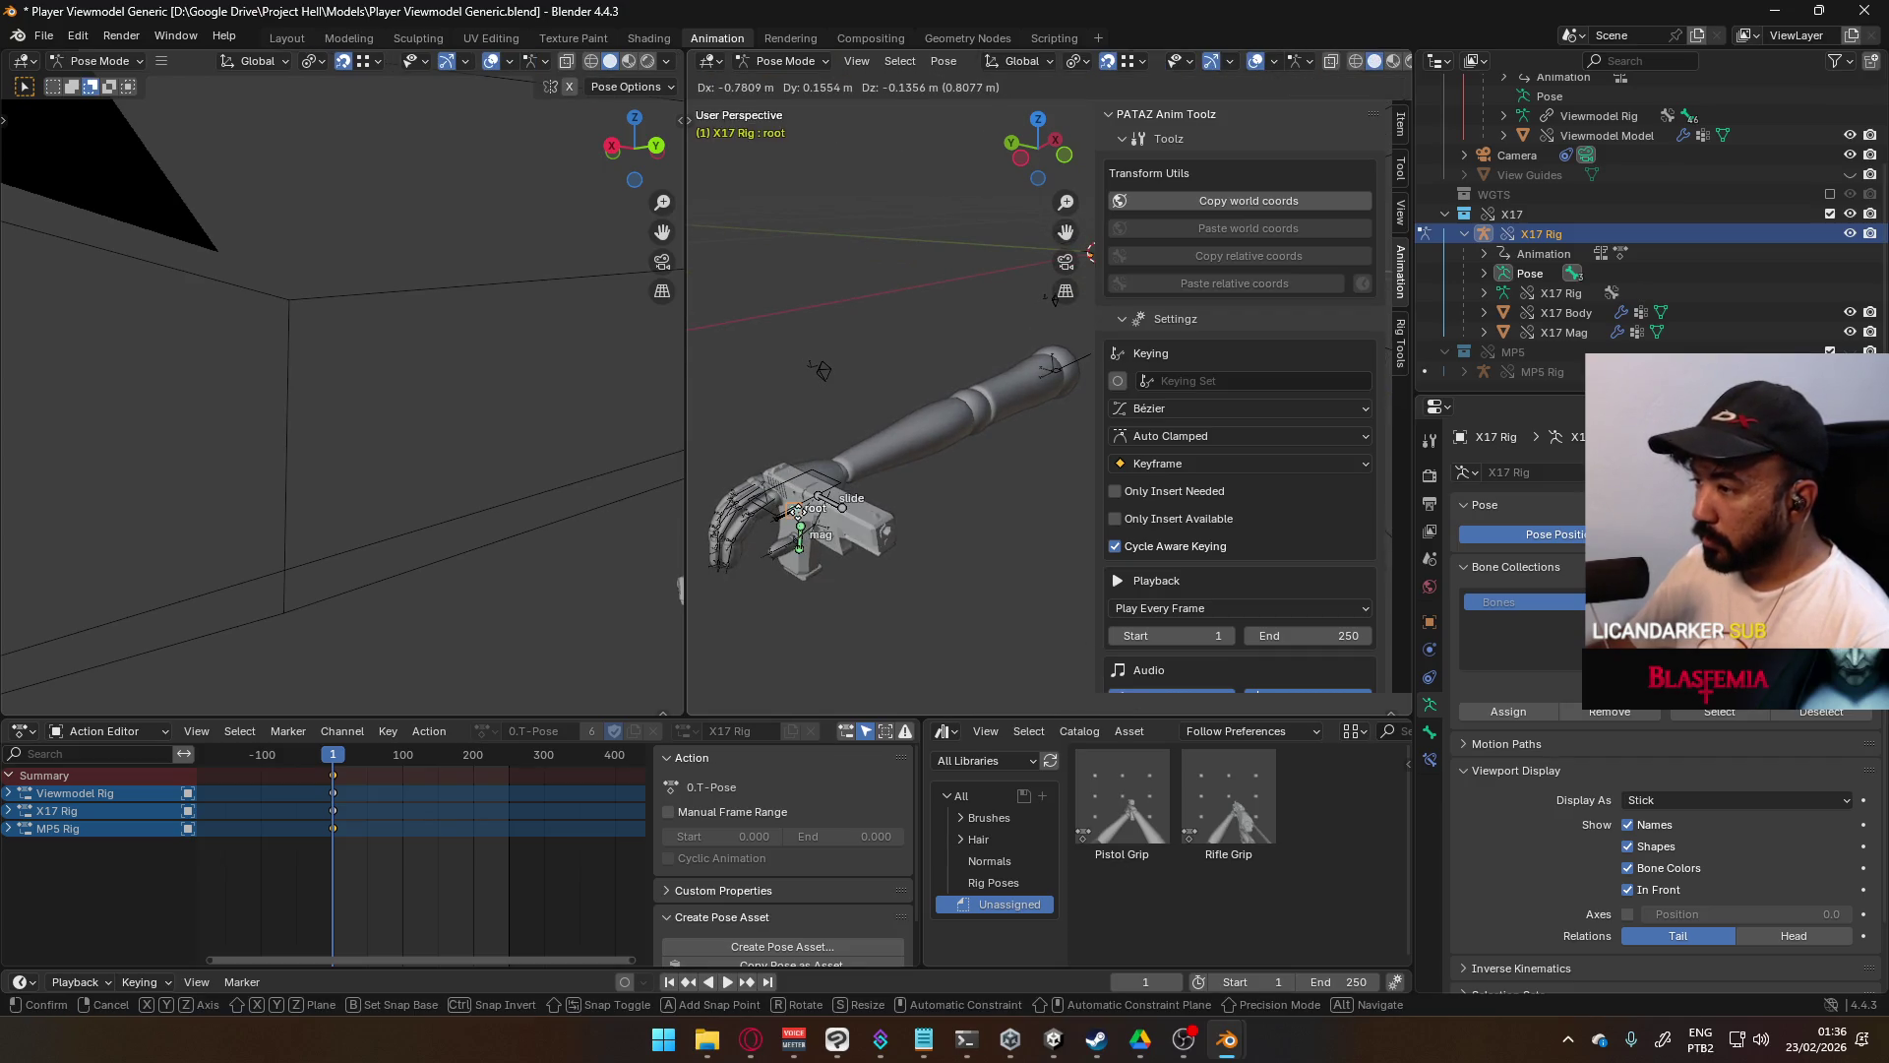
left_click(797, 511)
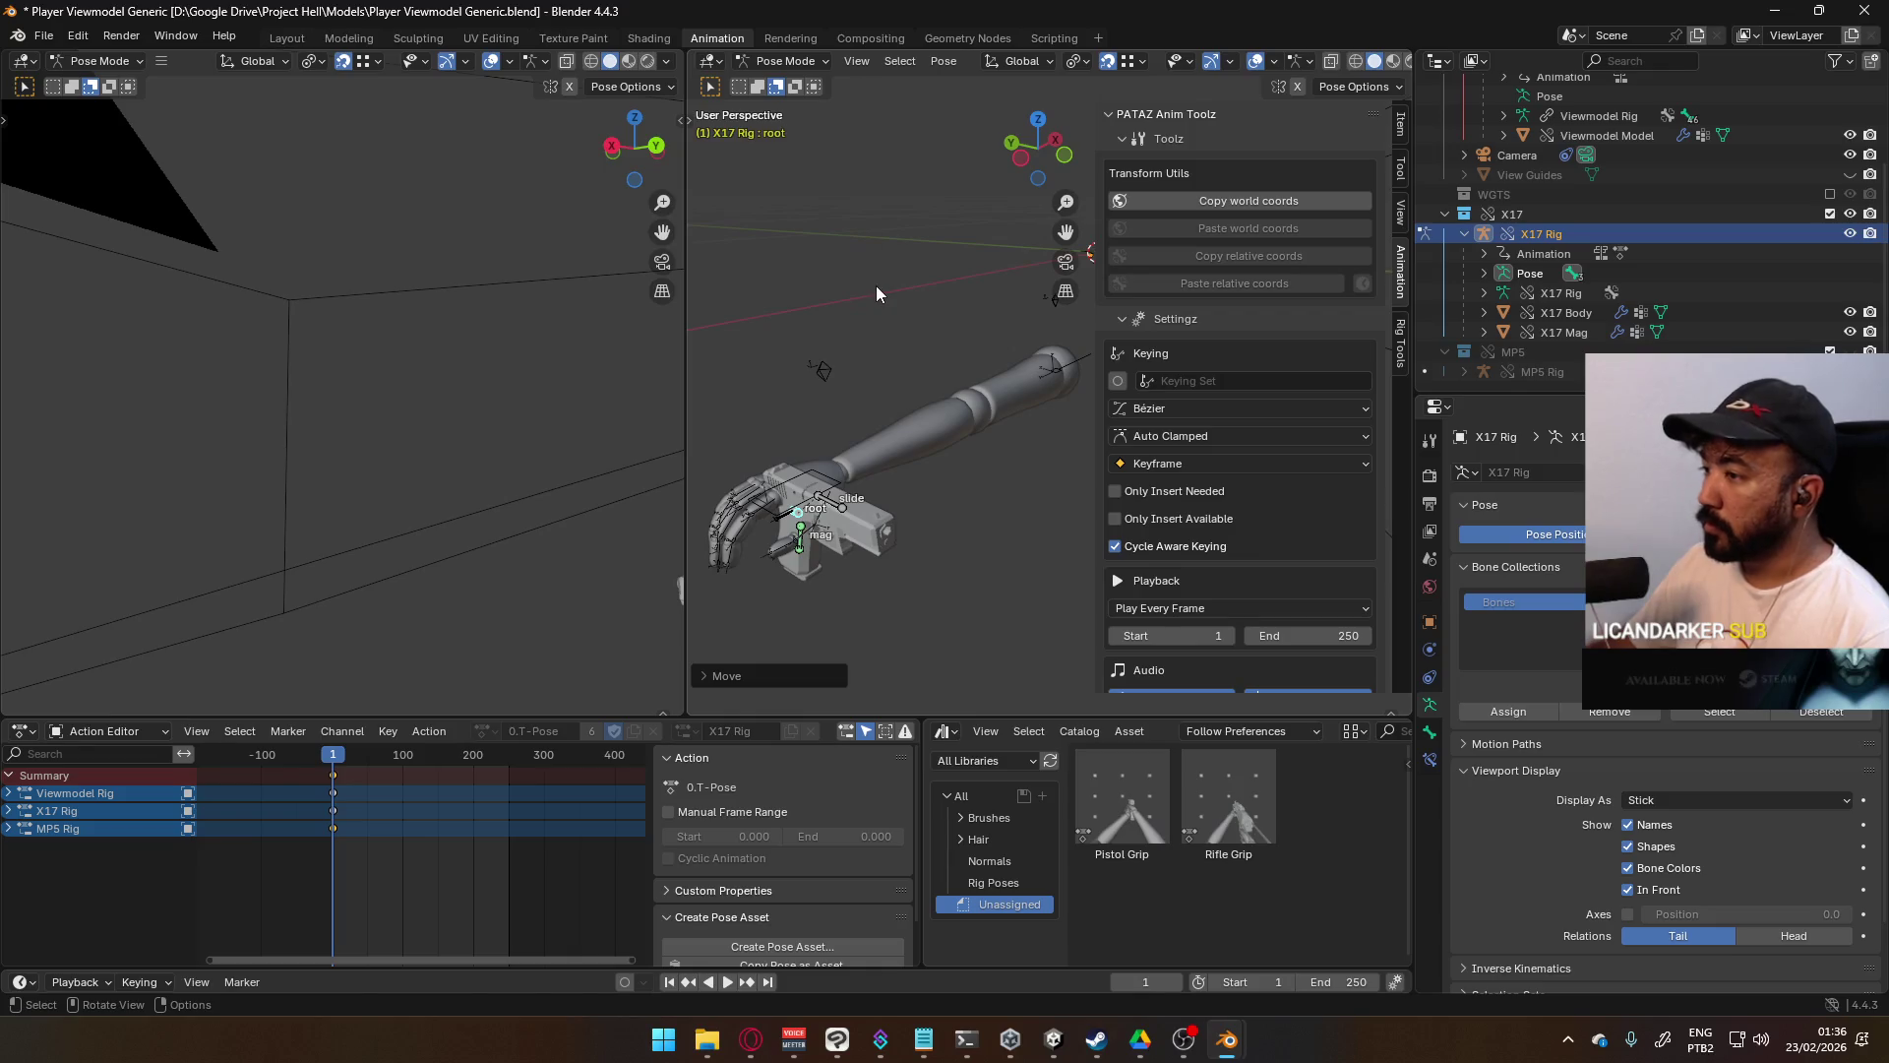
- Rotate the pistol rig's root bone 90° about the X axis
key("r")
key("x")
key("y")
key("z")
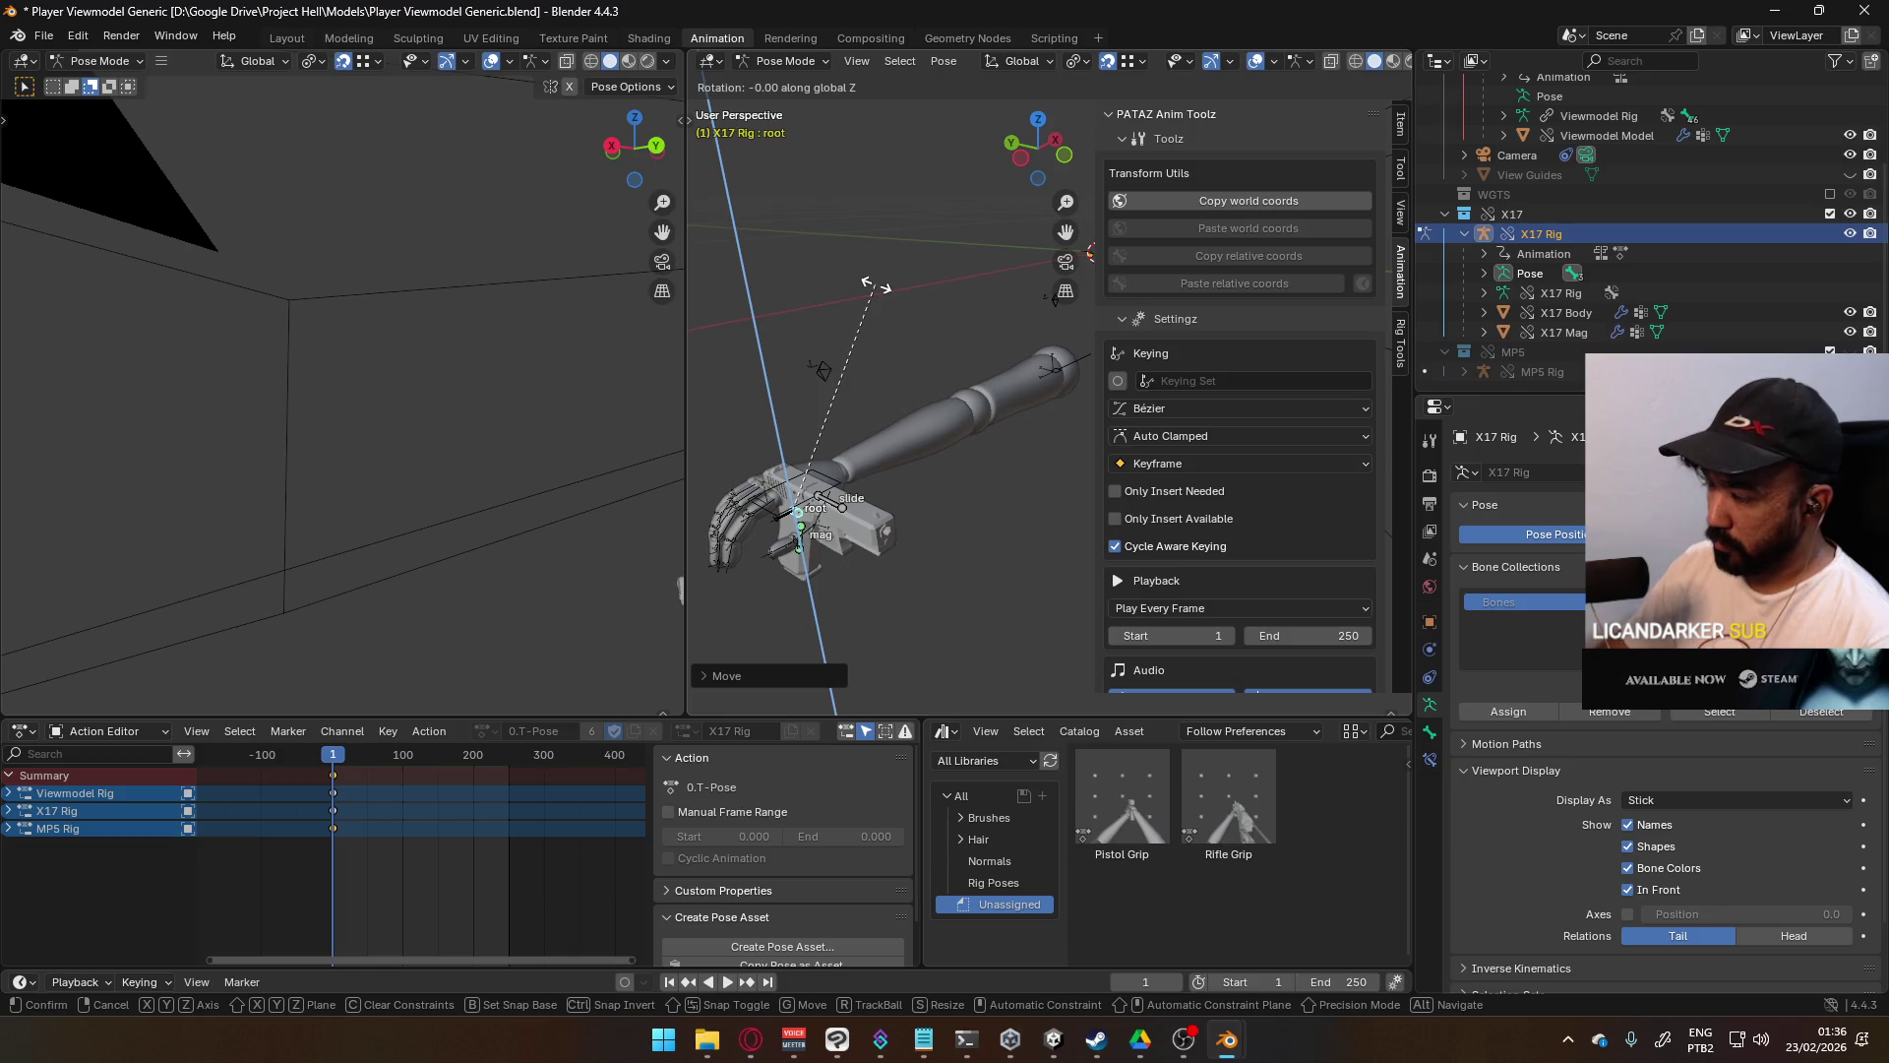
key("Return")
type("ry")
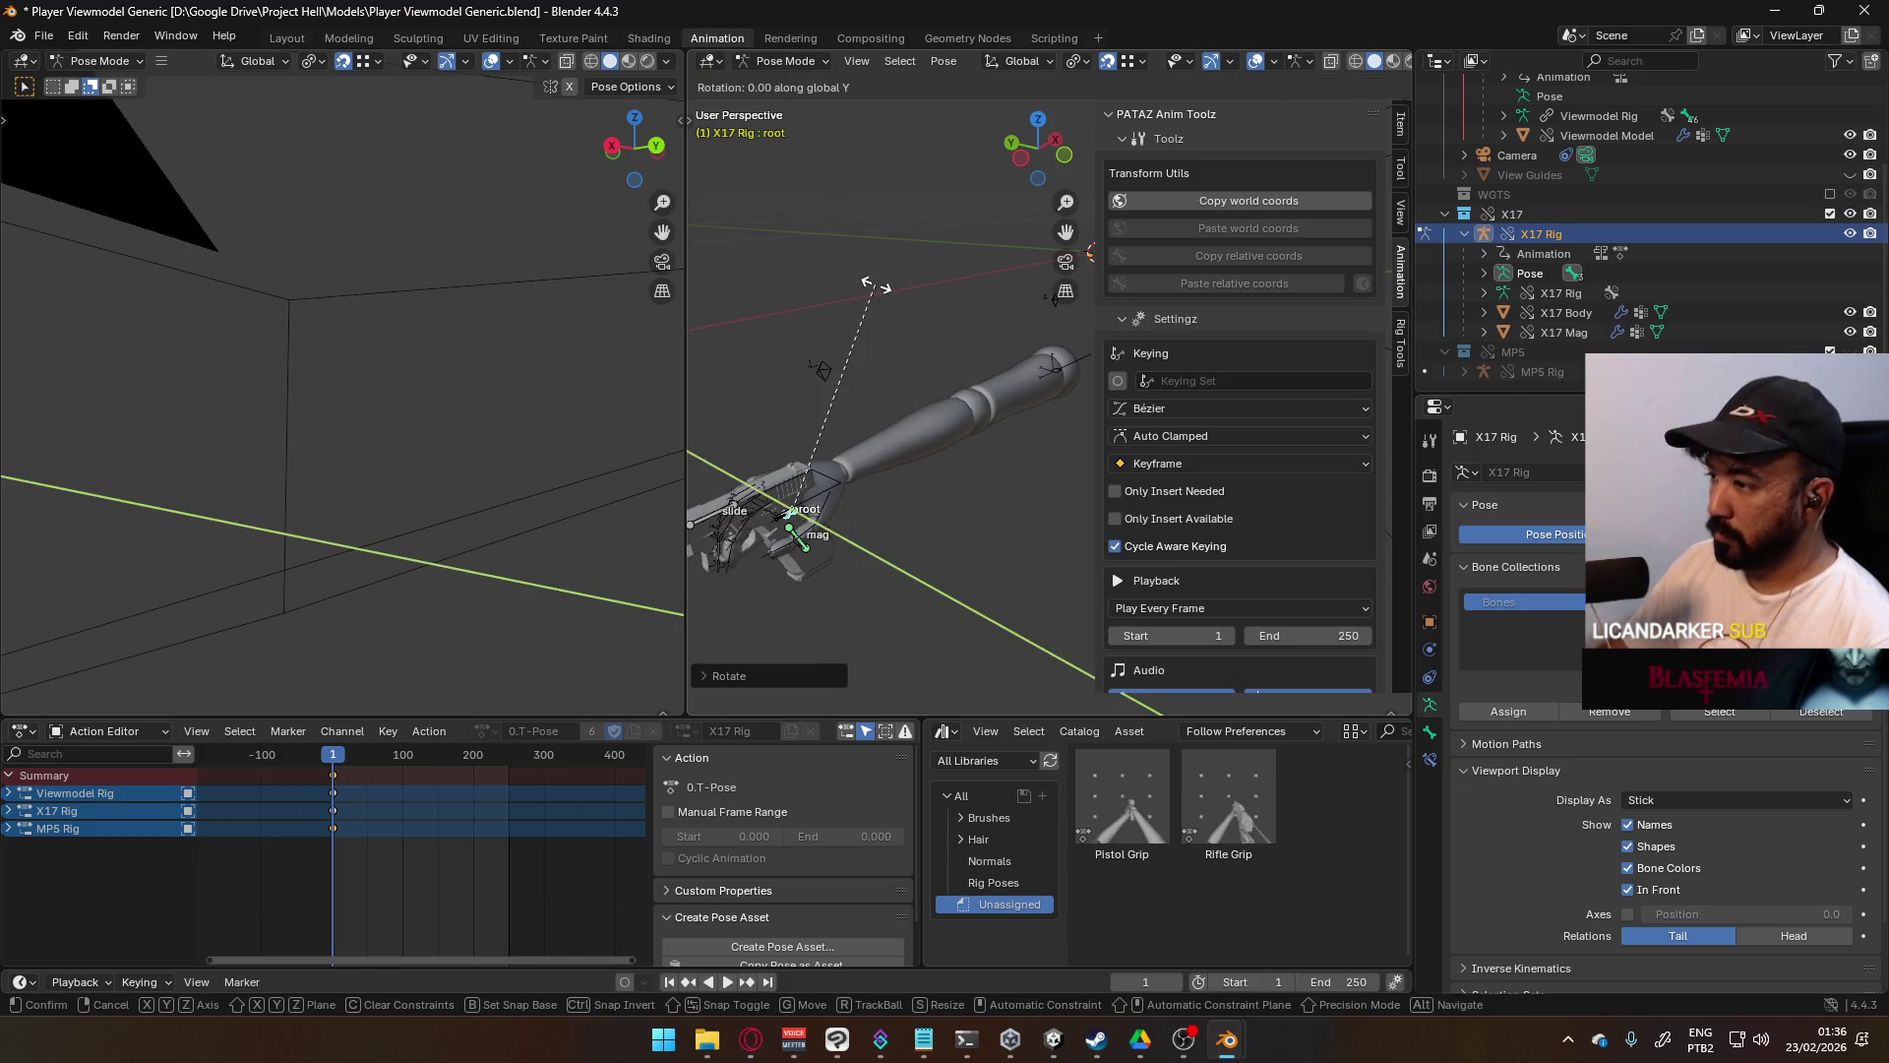
type("90")
key("BackSpace")
key("BackSpace")
key("x")
key("x")
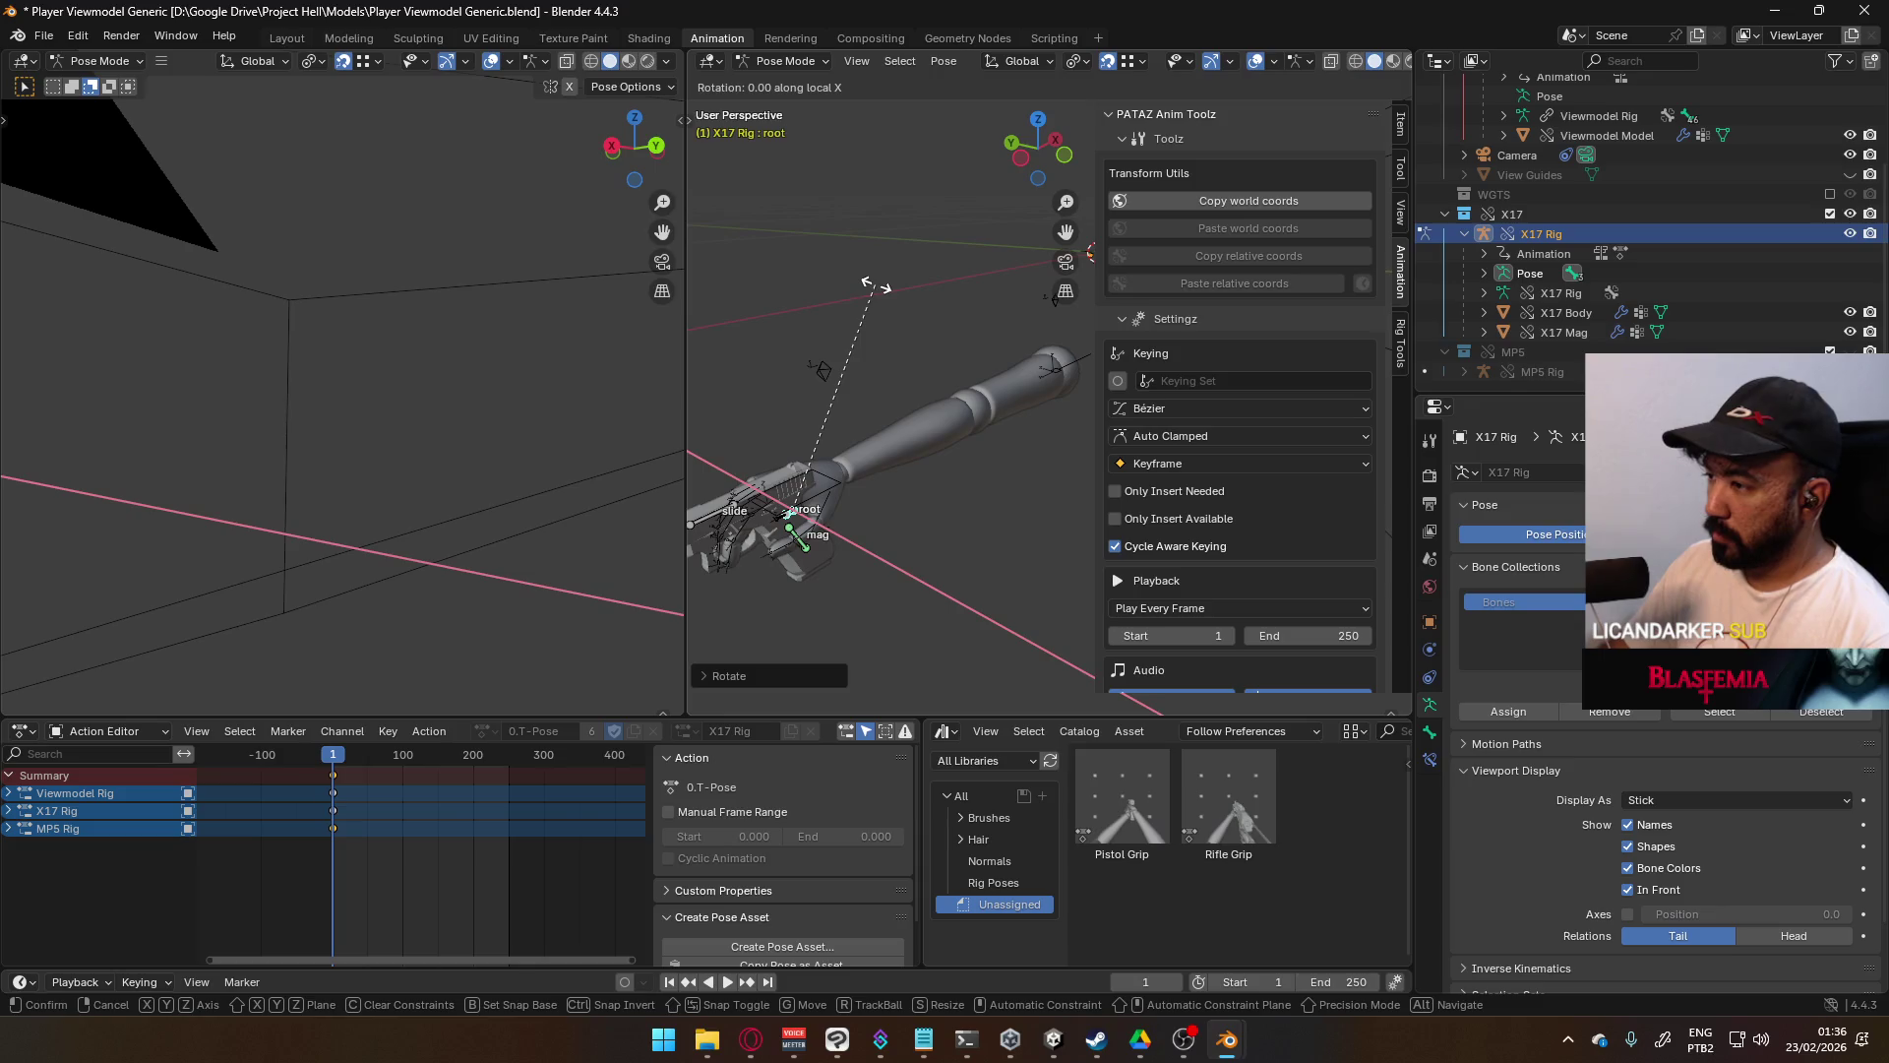
type("90")
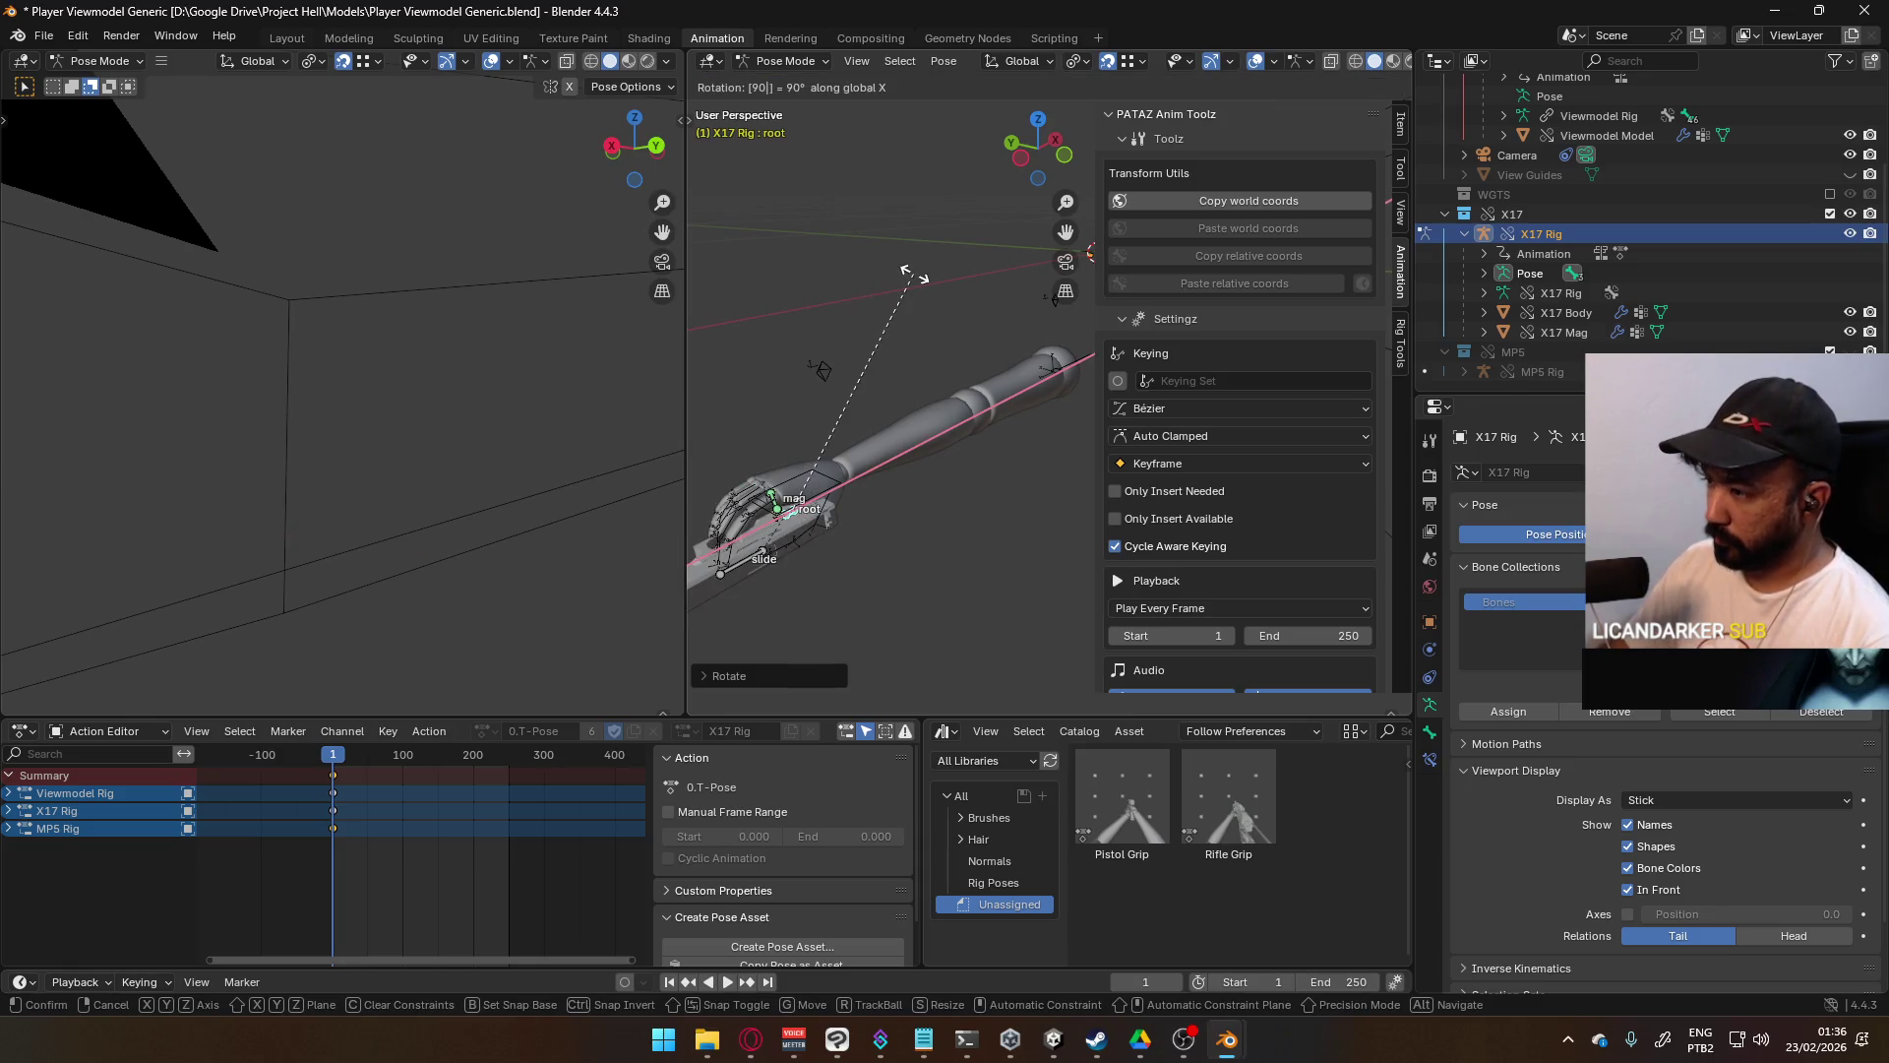
key("Return")
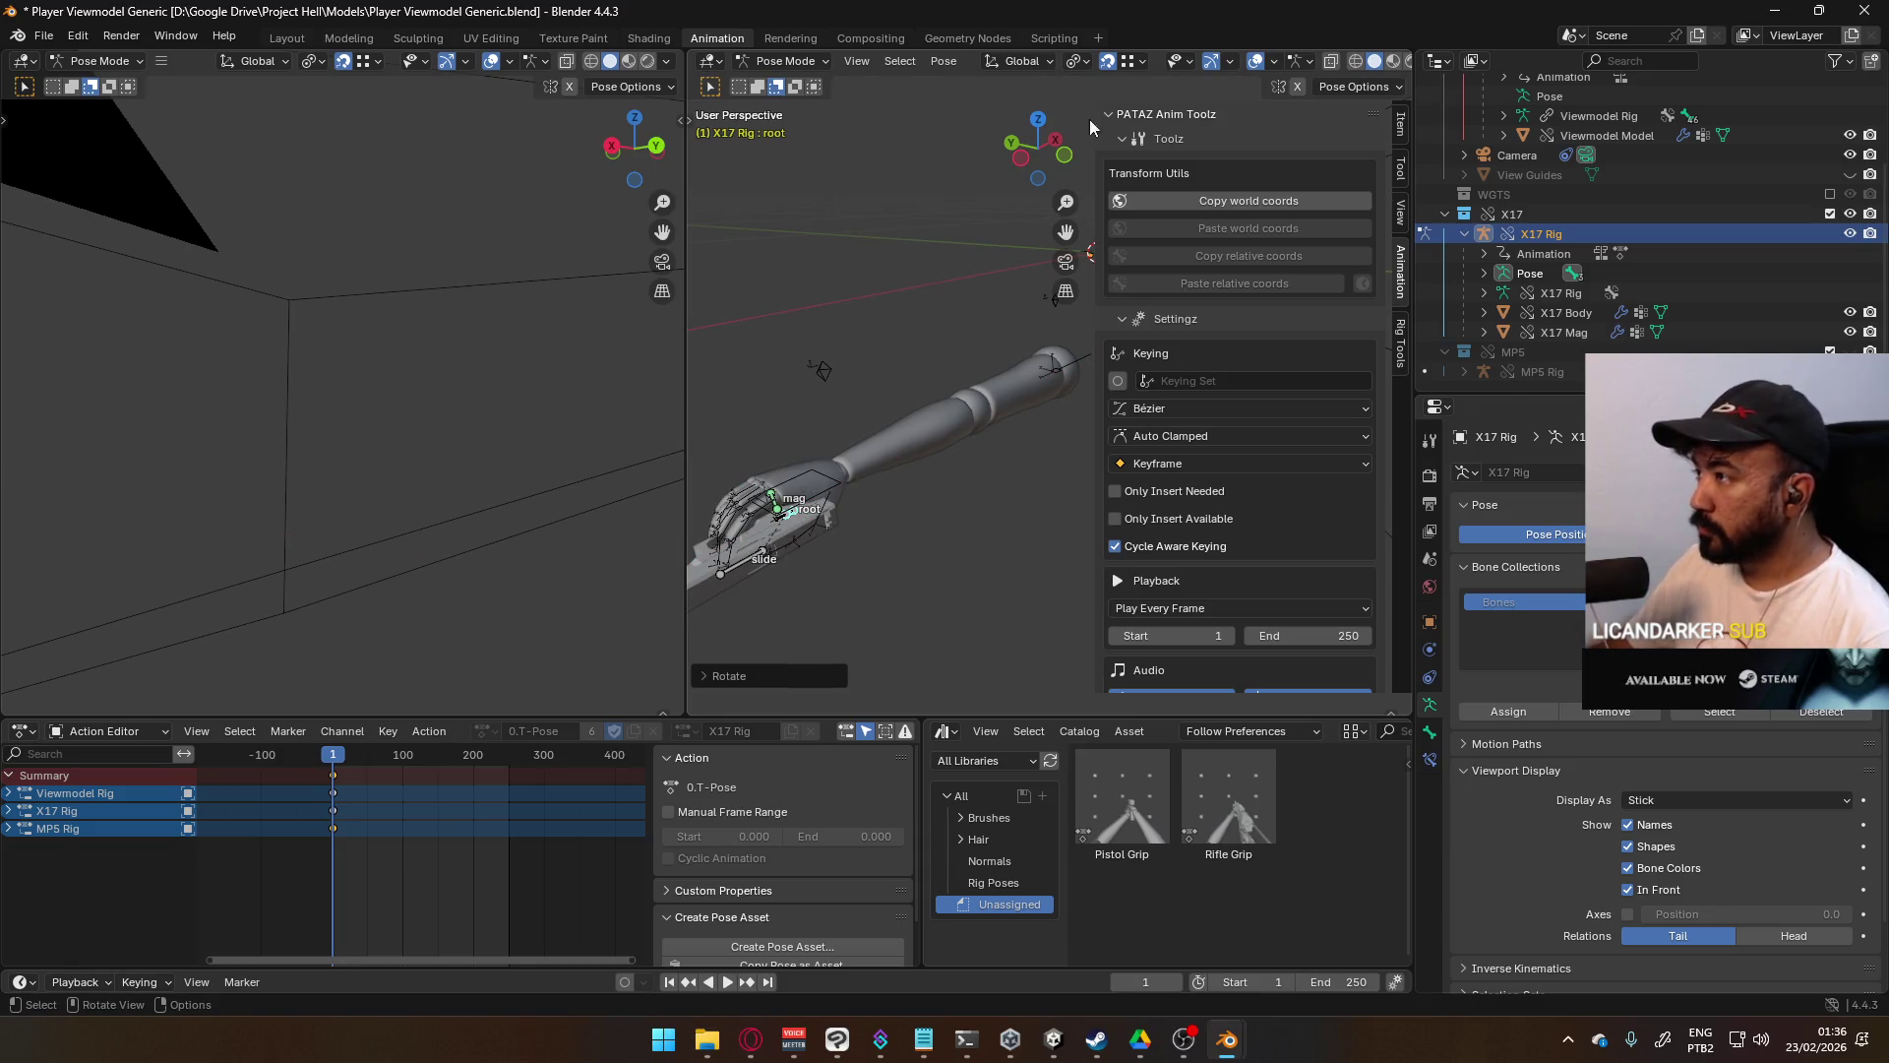
- Frame the rotated root bone in the viewport
left_click(1130, 63)
mouse_move(792, 429)
middle_mouse_down()
mouse_move(807, 545)
mouse_move(785, 519)
mouse_move(754, 553)
mouse_move(824, 583)
middle_mouse_up()
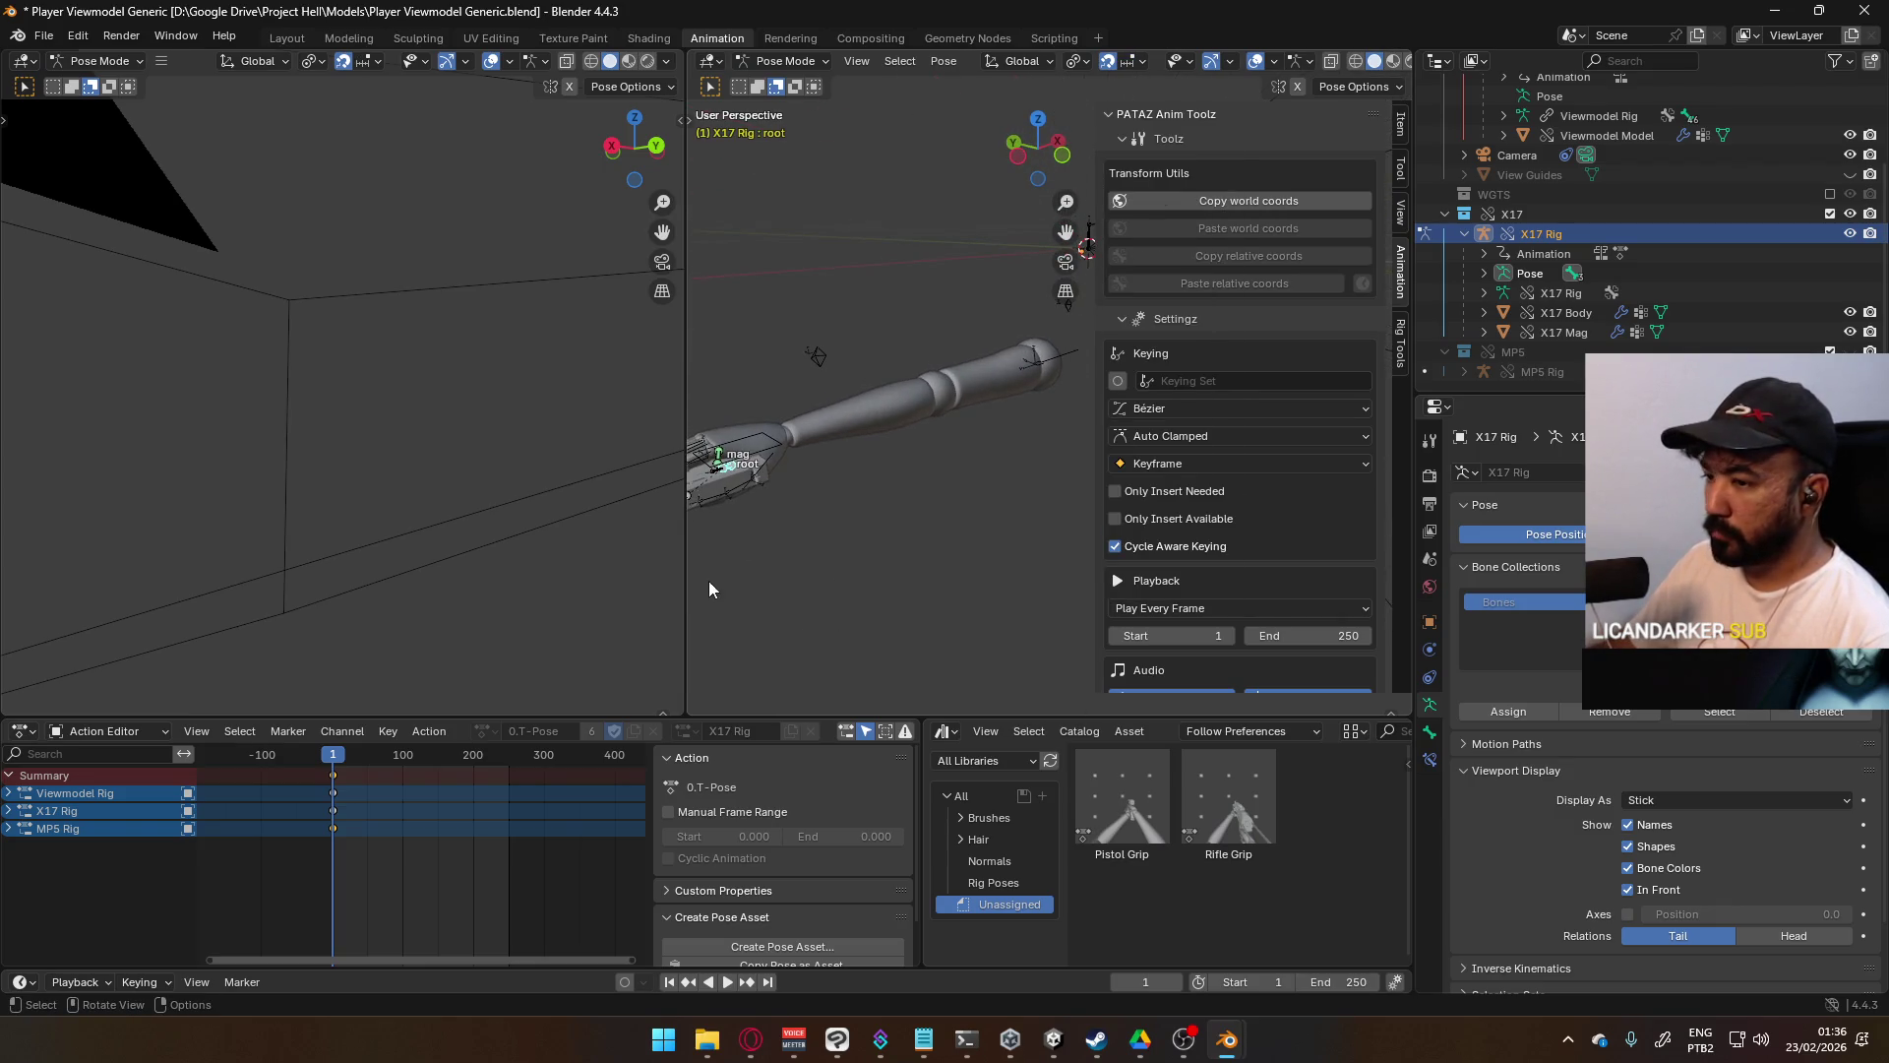
key("KP_Decimal")
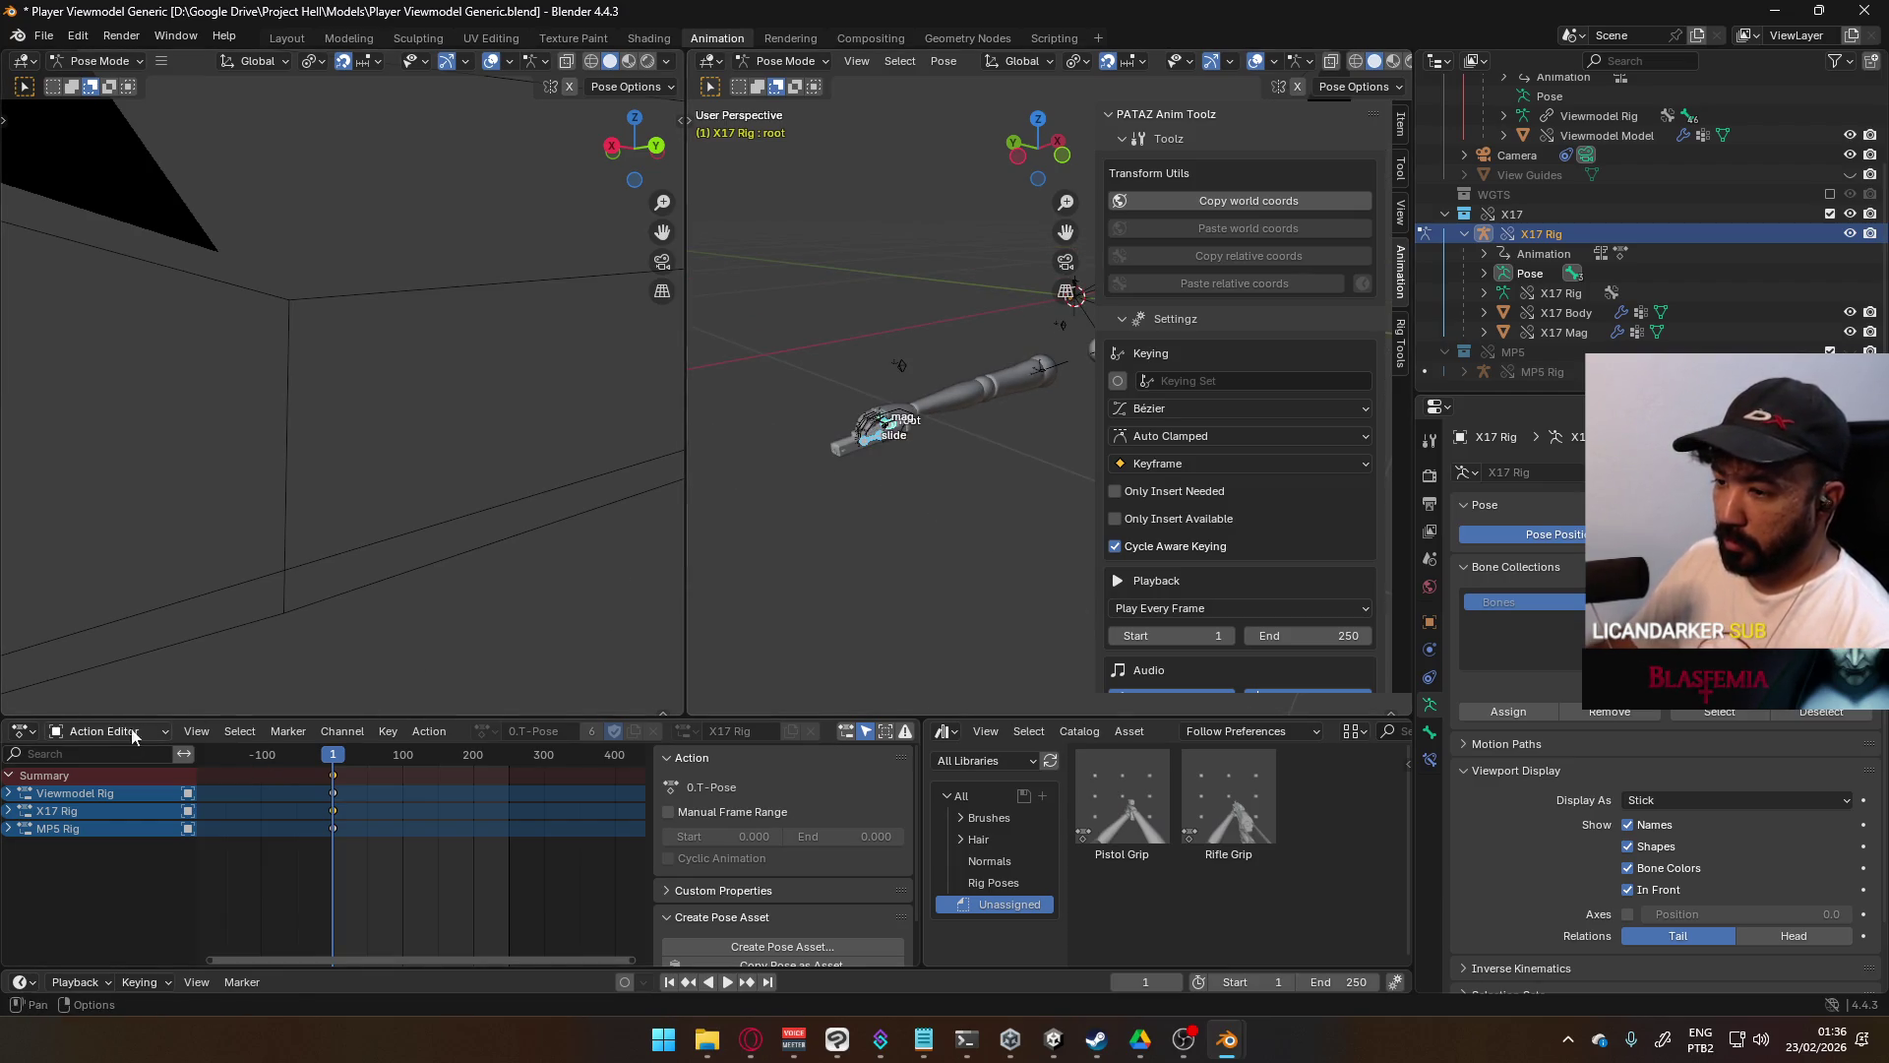
left_click(7, 811)
left_click(7, 811)
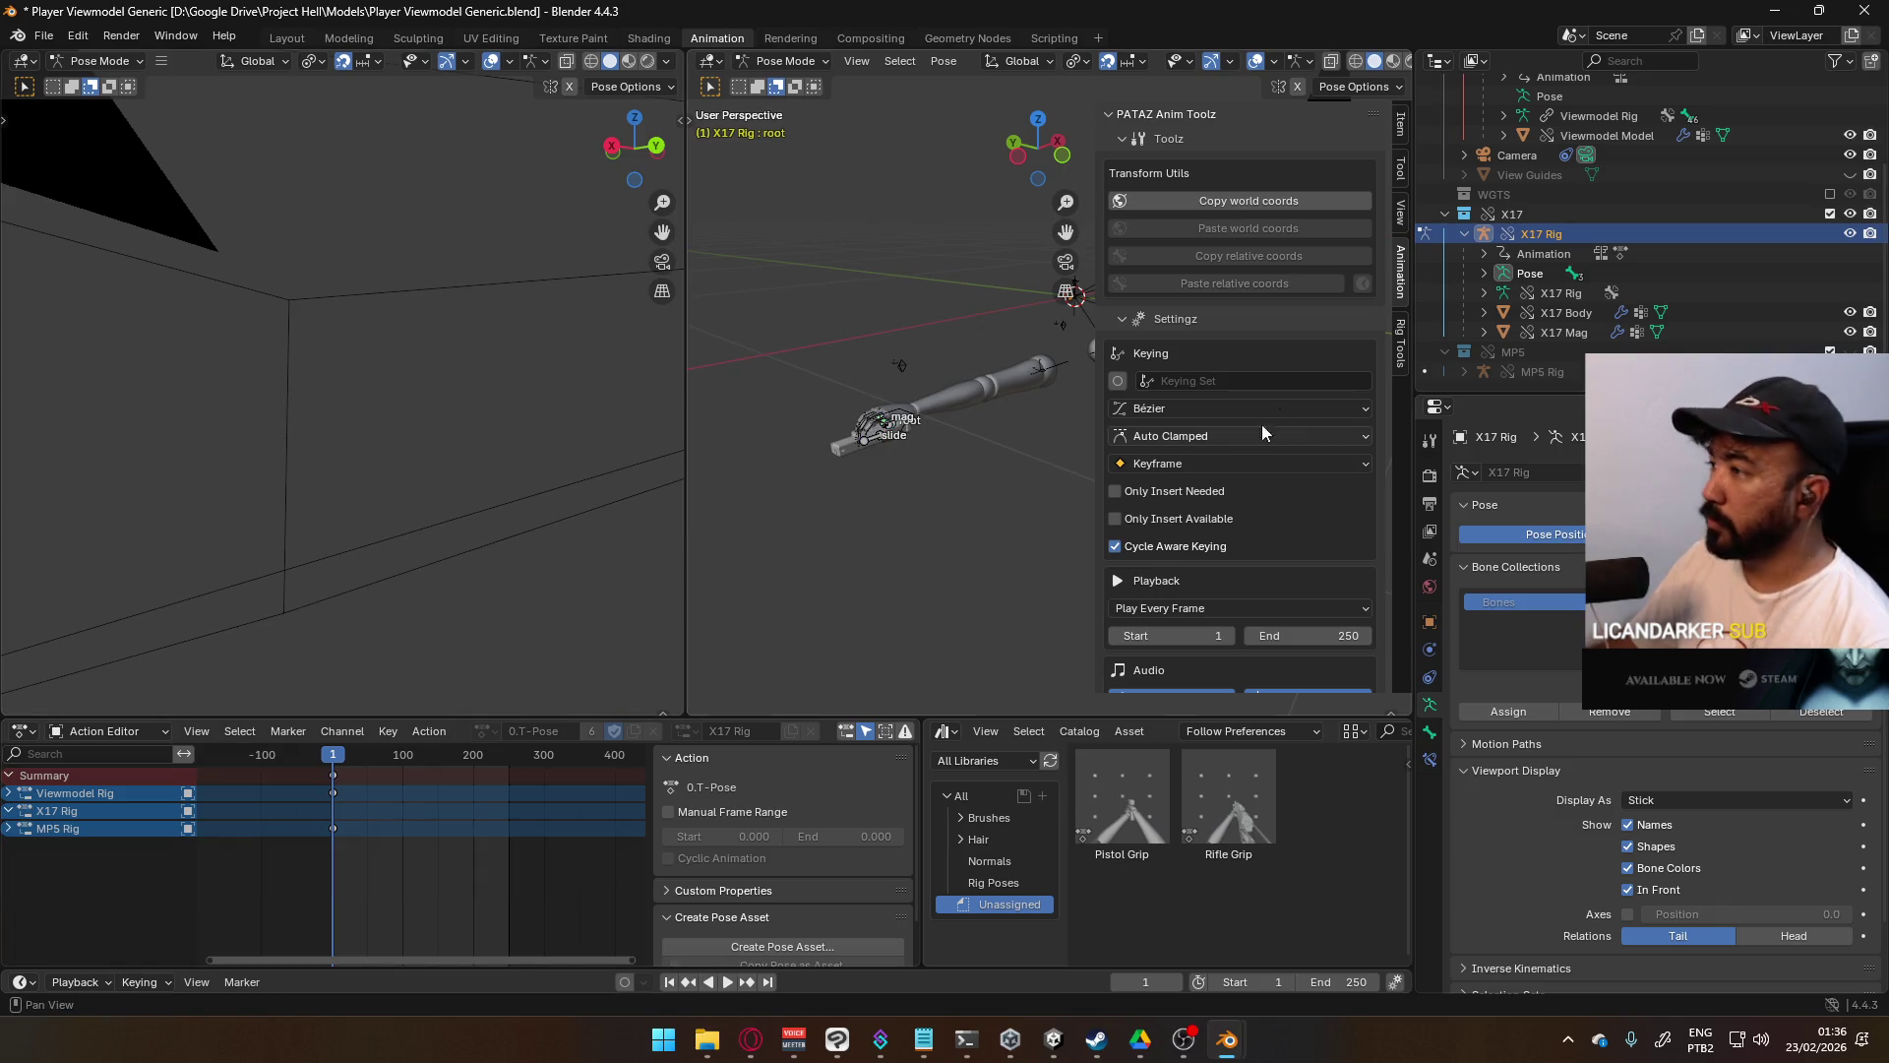
- Unhide the MP5 collection so its gun shows beside the pistol
scroll(913, 463, "up", 5)
middle_click_drag(901, 417, 799, 421, "shift")
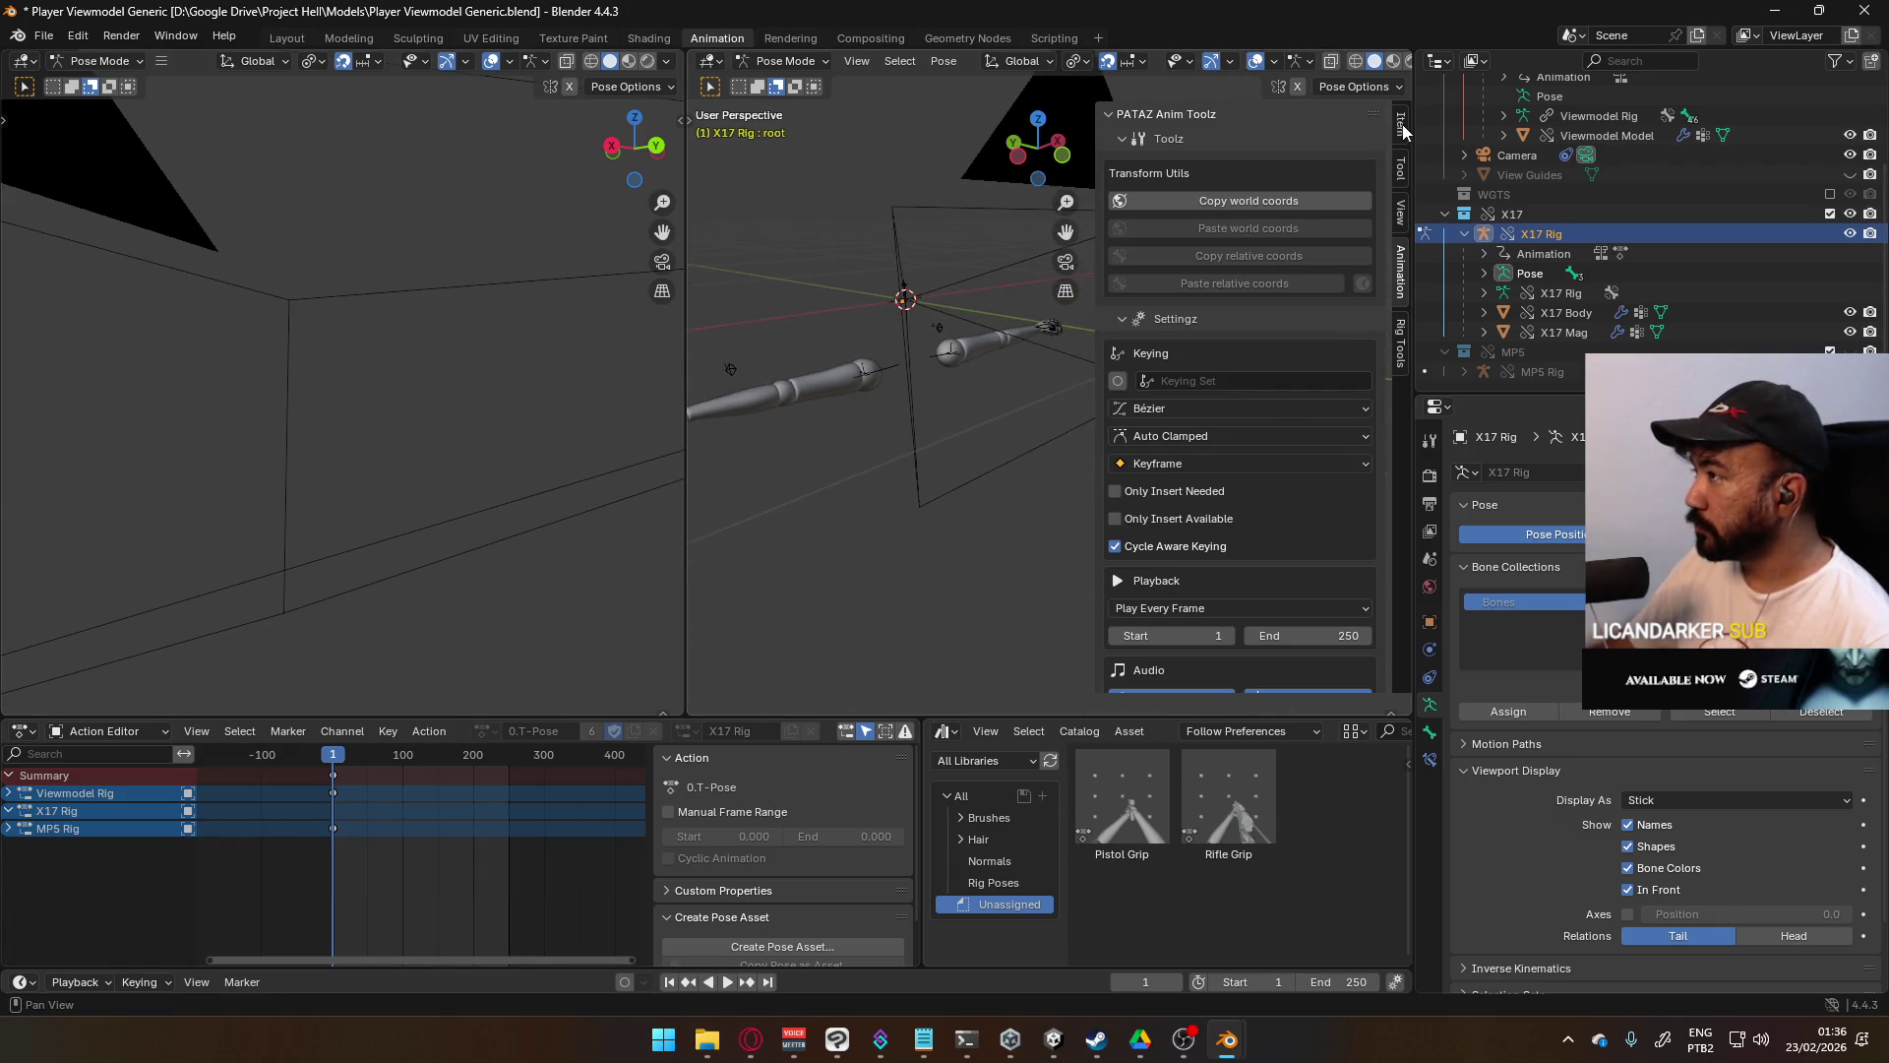
scroll(1314, 440, "down", 6)
scroll(1242, 529, "down", 3)
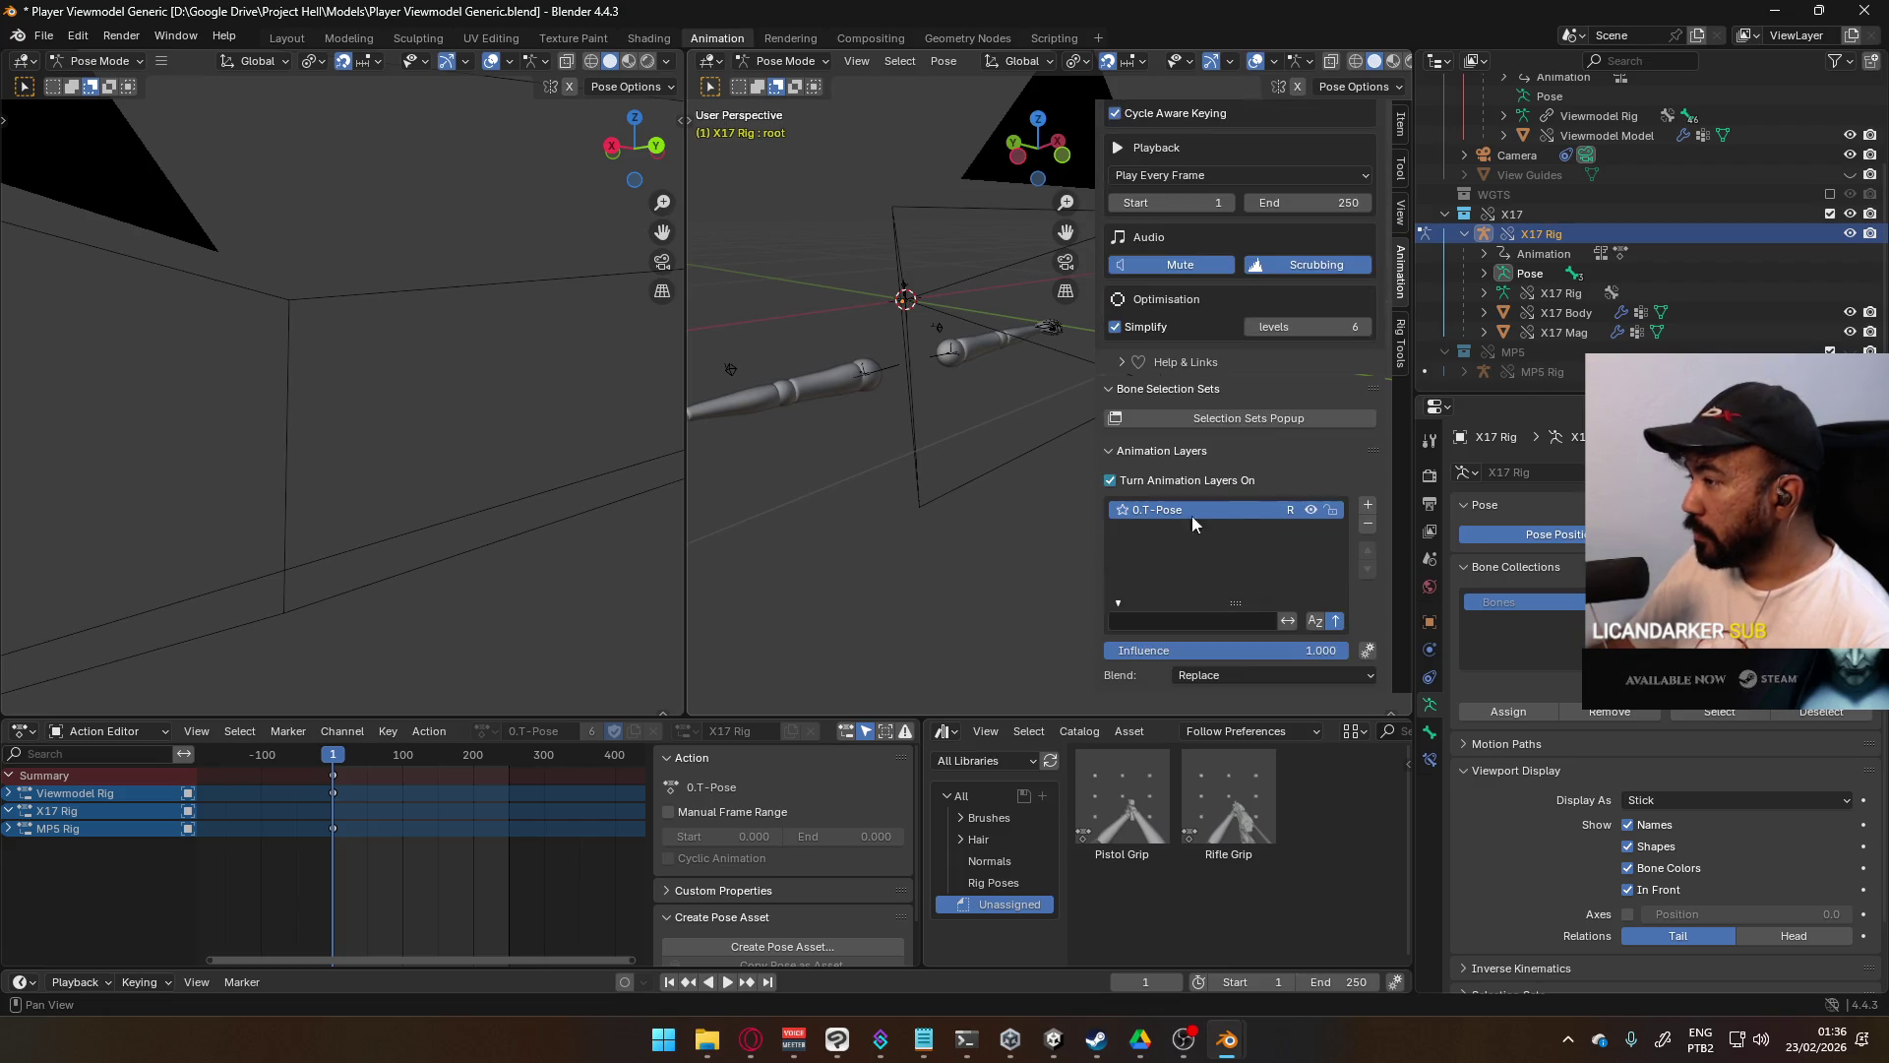
mouse_move(923, 451)
middle_mouse_down()
mouse_move(982, 447)
mouse_move(965, 420)
middle_mouse_up()
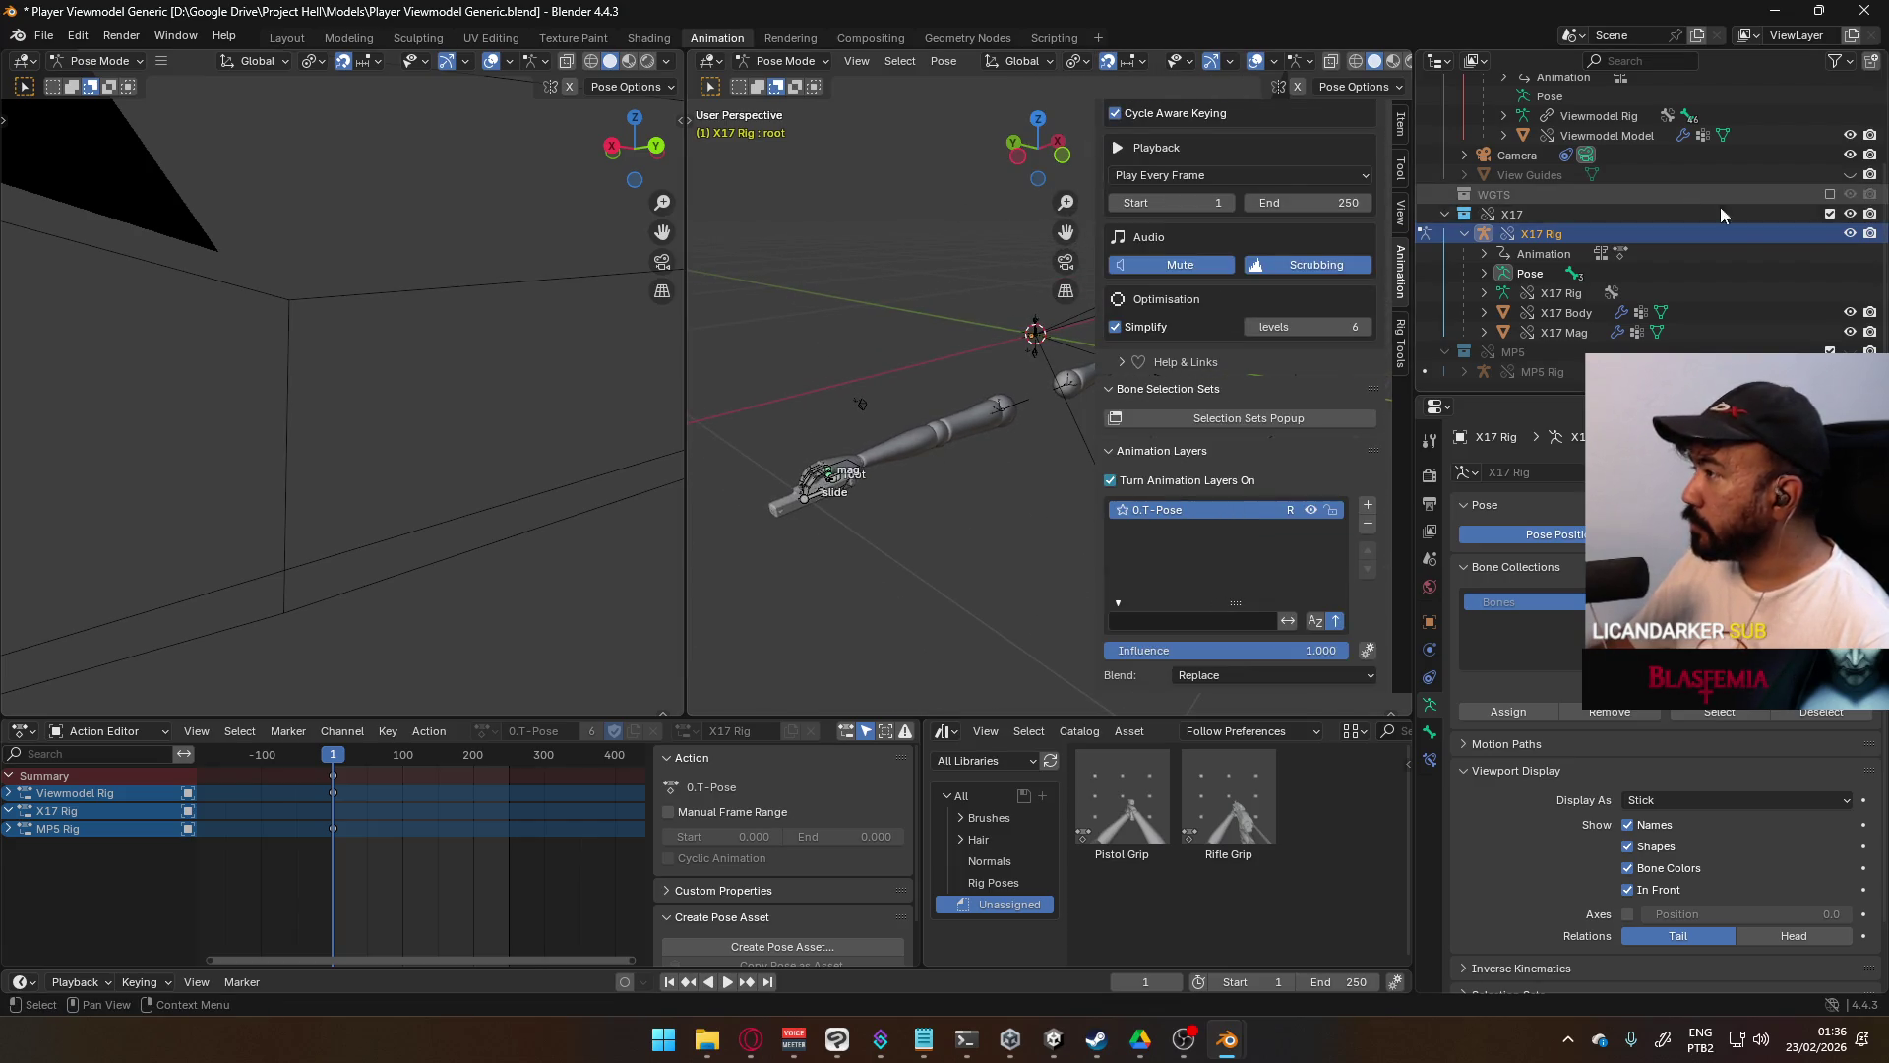
left_click(1848, 351)
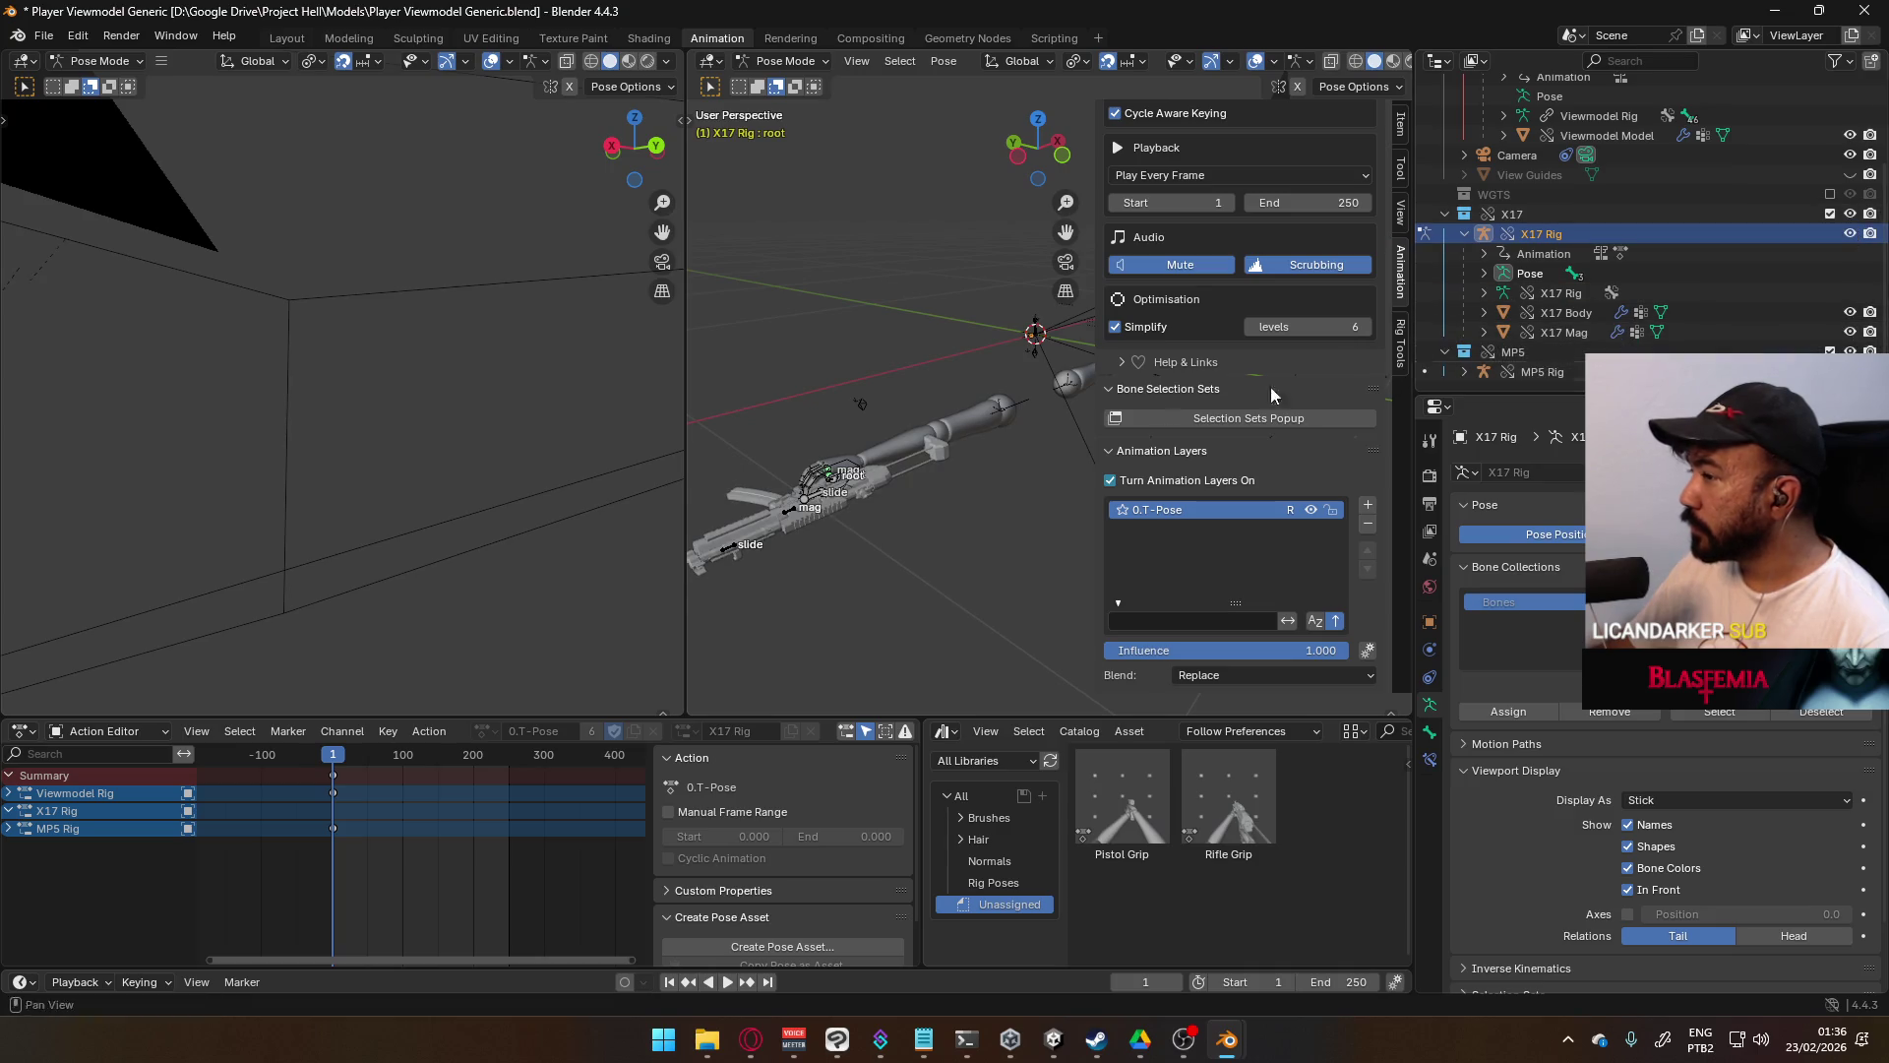
- Switch to Object Mode and make MP5 Rig the active object
left_click(810, 504)
left_click(785, 61)
left_click(792, 80)
left_click(848, 470)
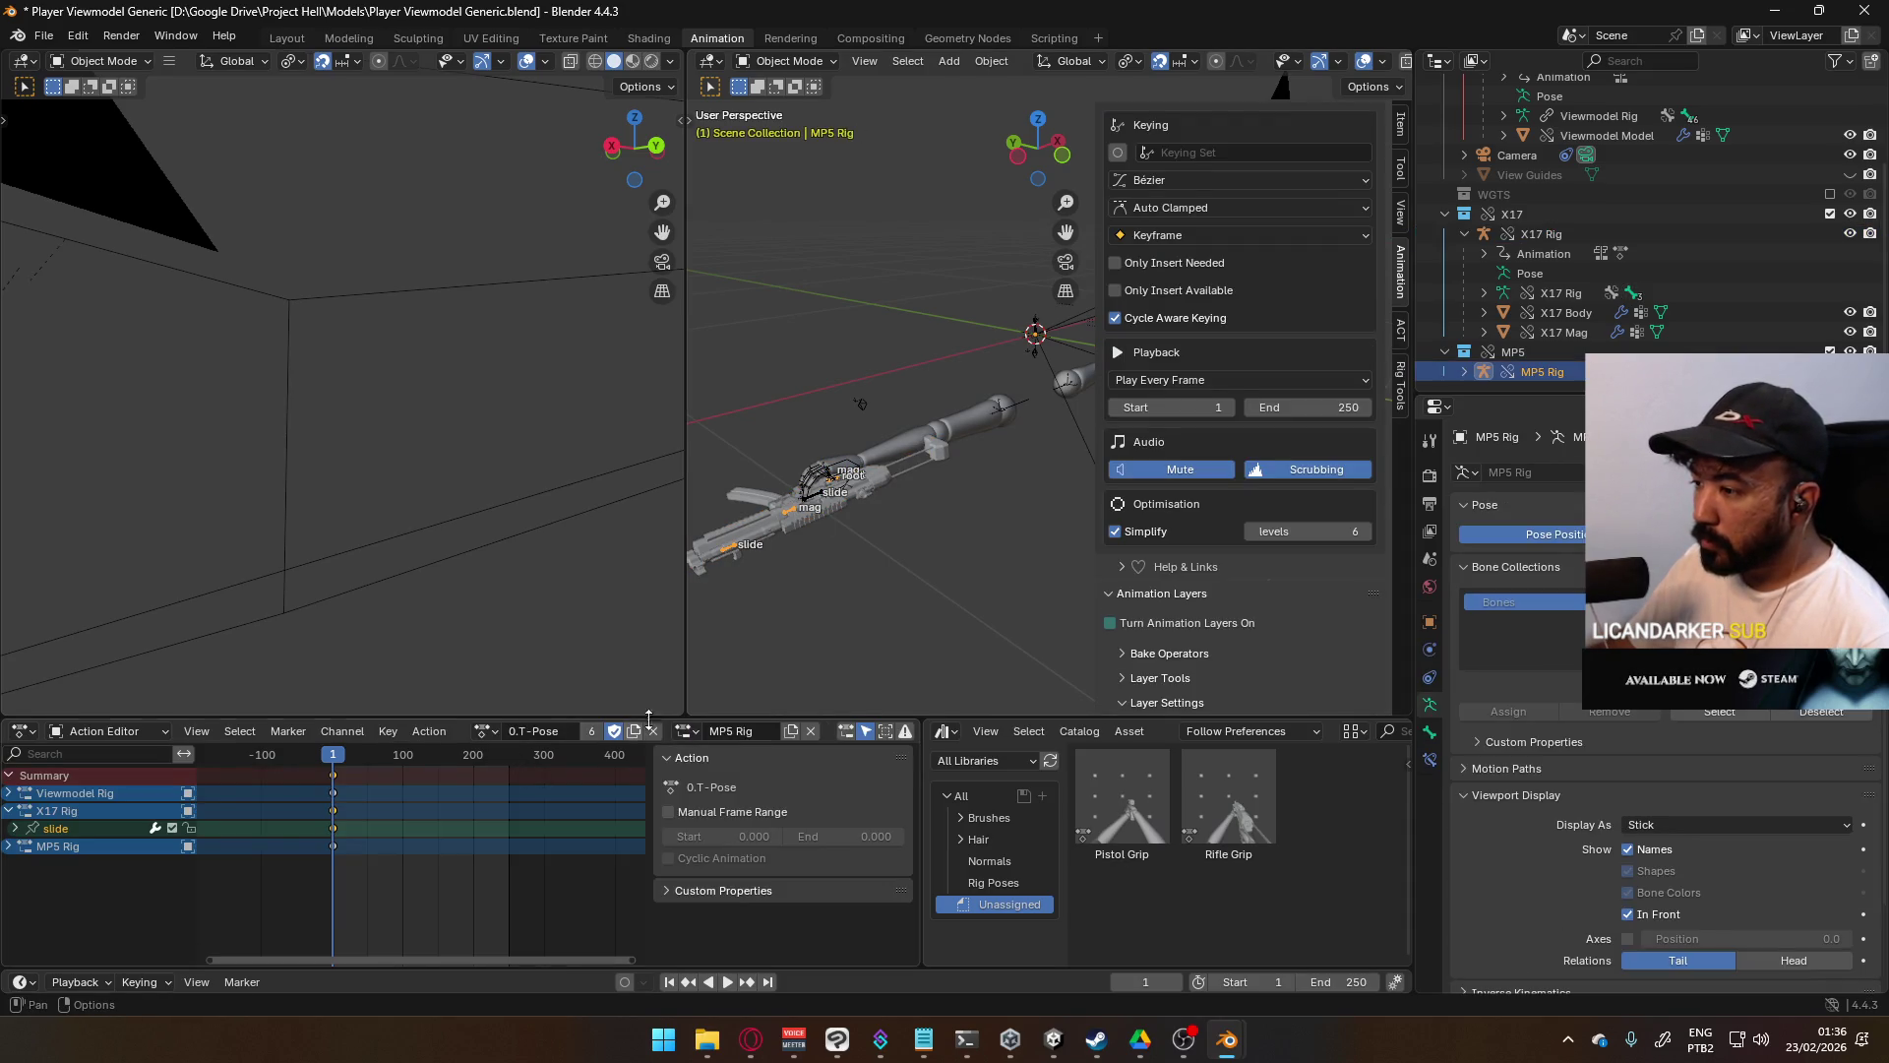
middle_click_drag(980, 333, 923, 334, "shift")
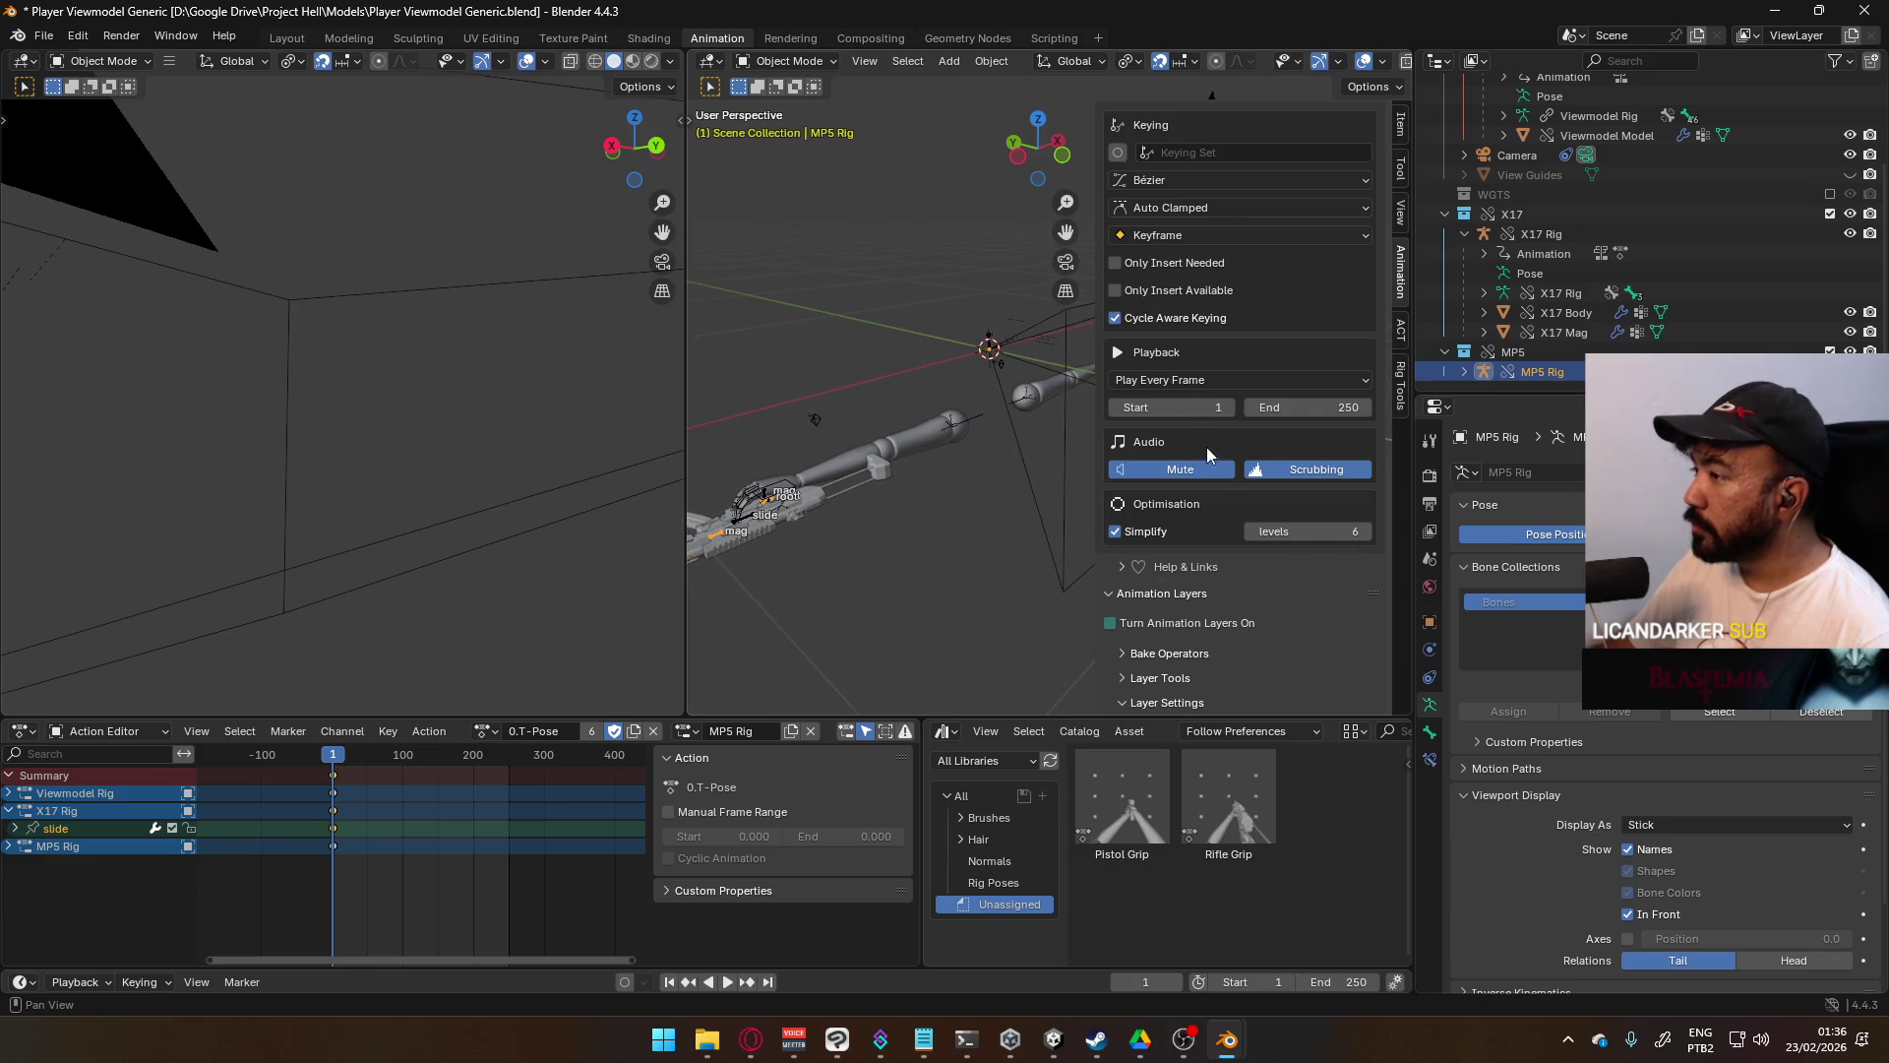
- Turn on animation layers for MP5 Rig and set its active slot to MP5 Rig
left_click(1123, 620)
scroll(1248, 598, "down", 8)
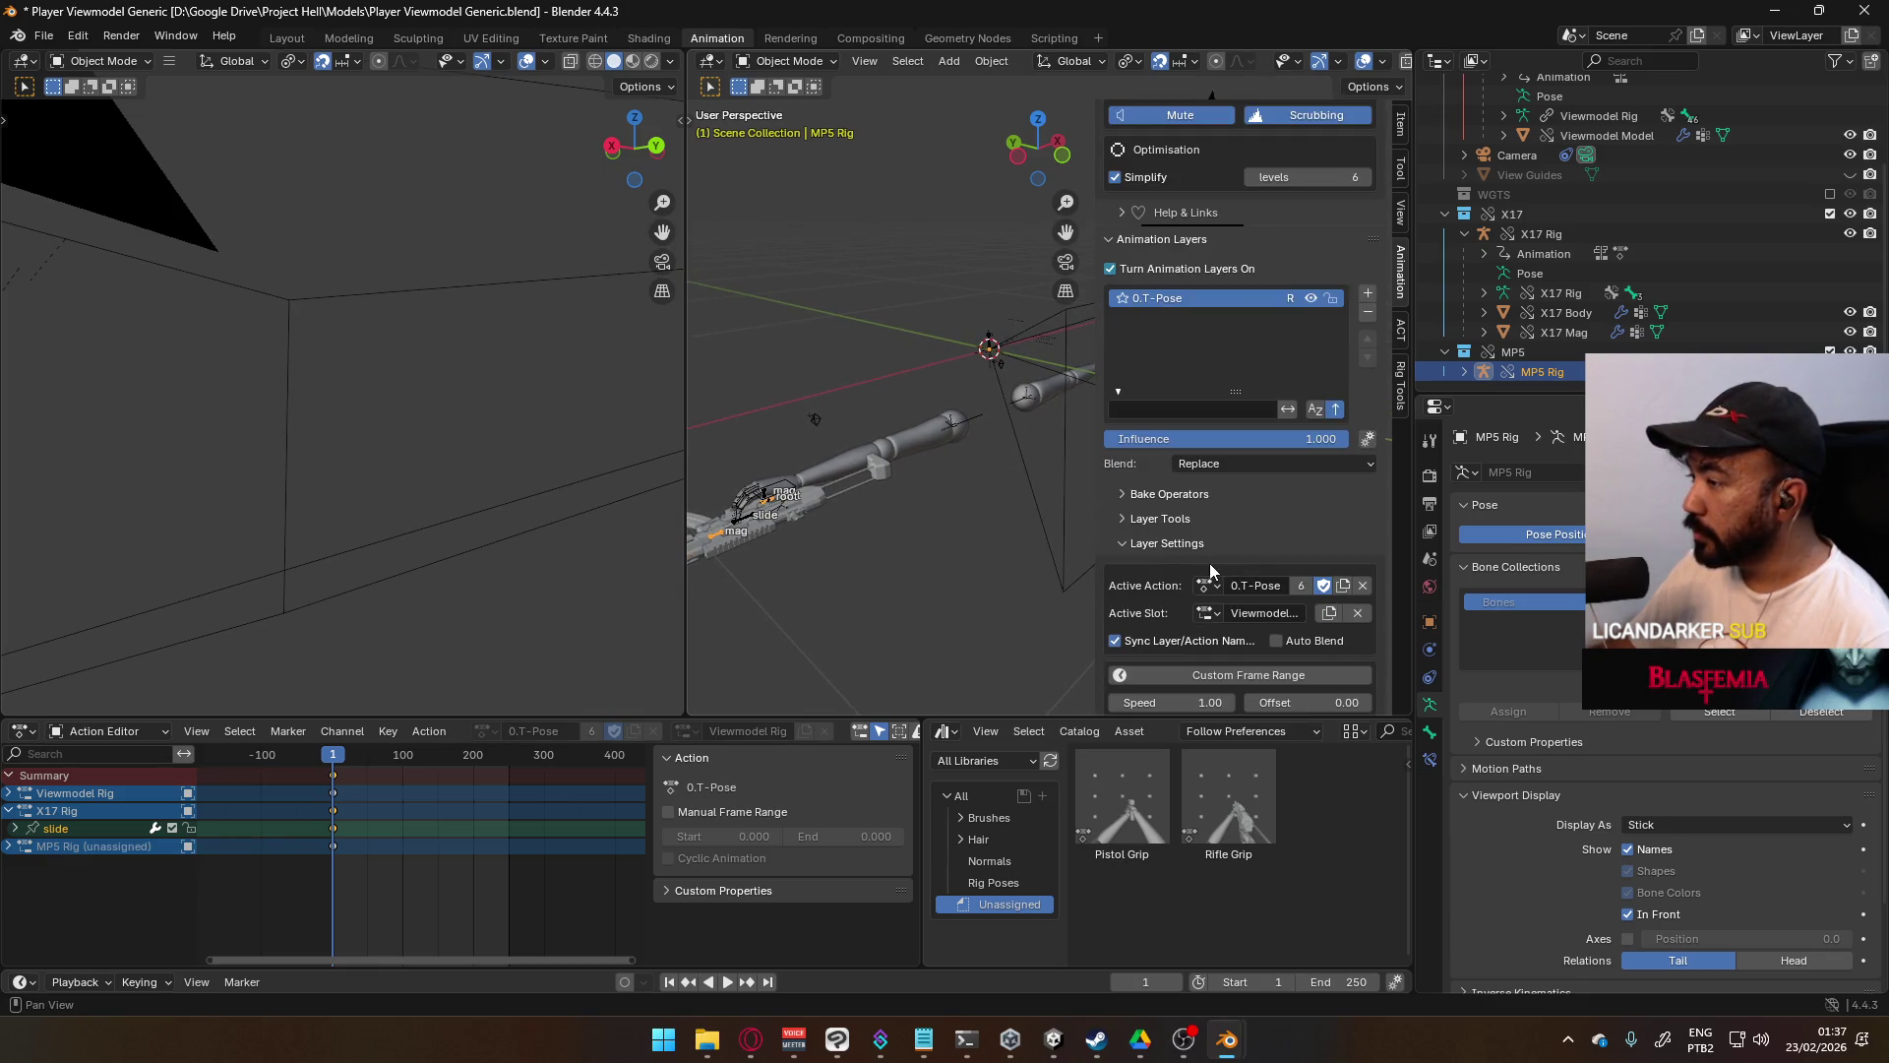
left_click(1207, 614)
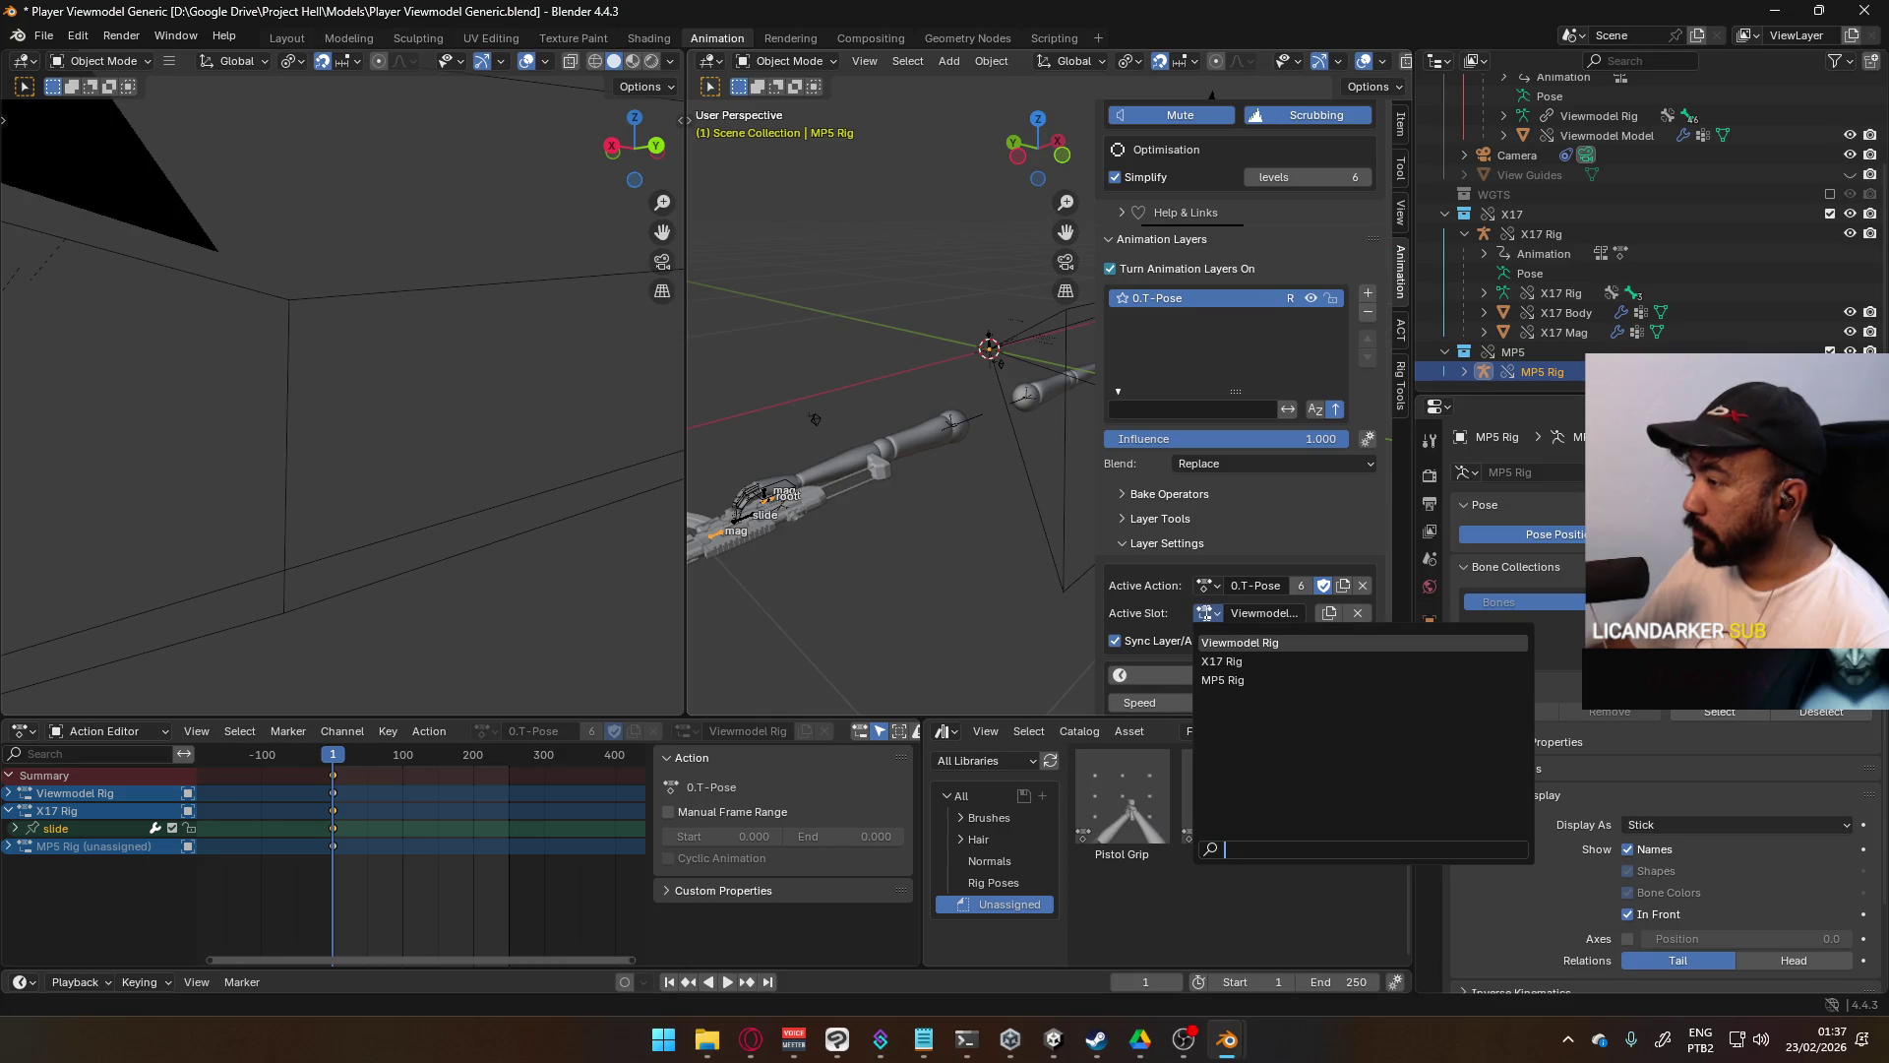
type("mp5")
key("Return")
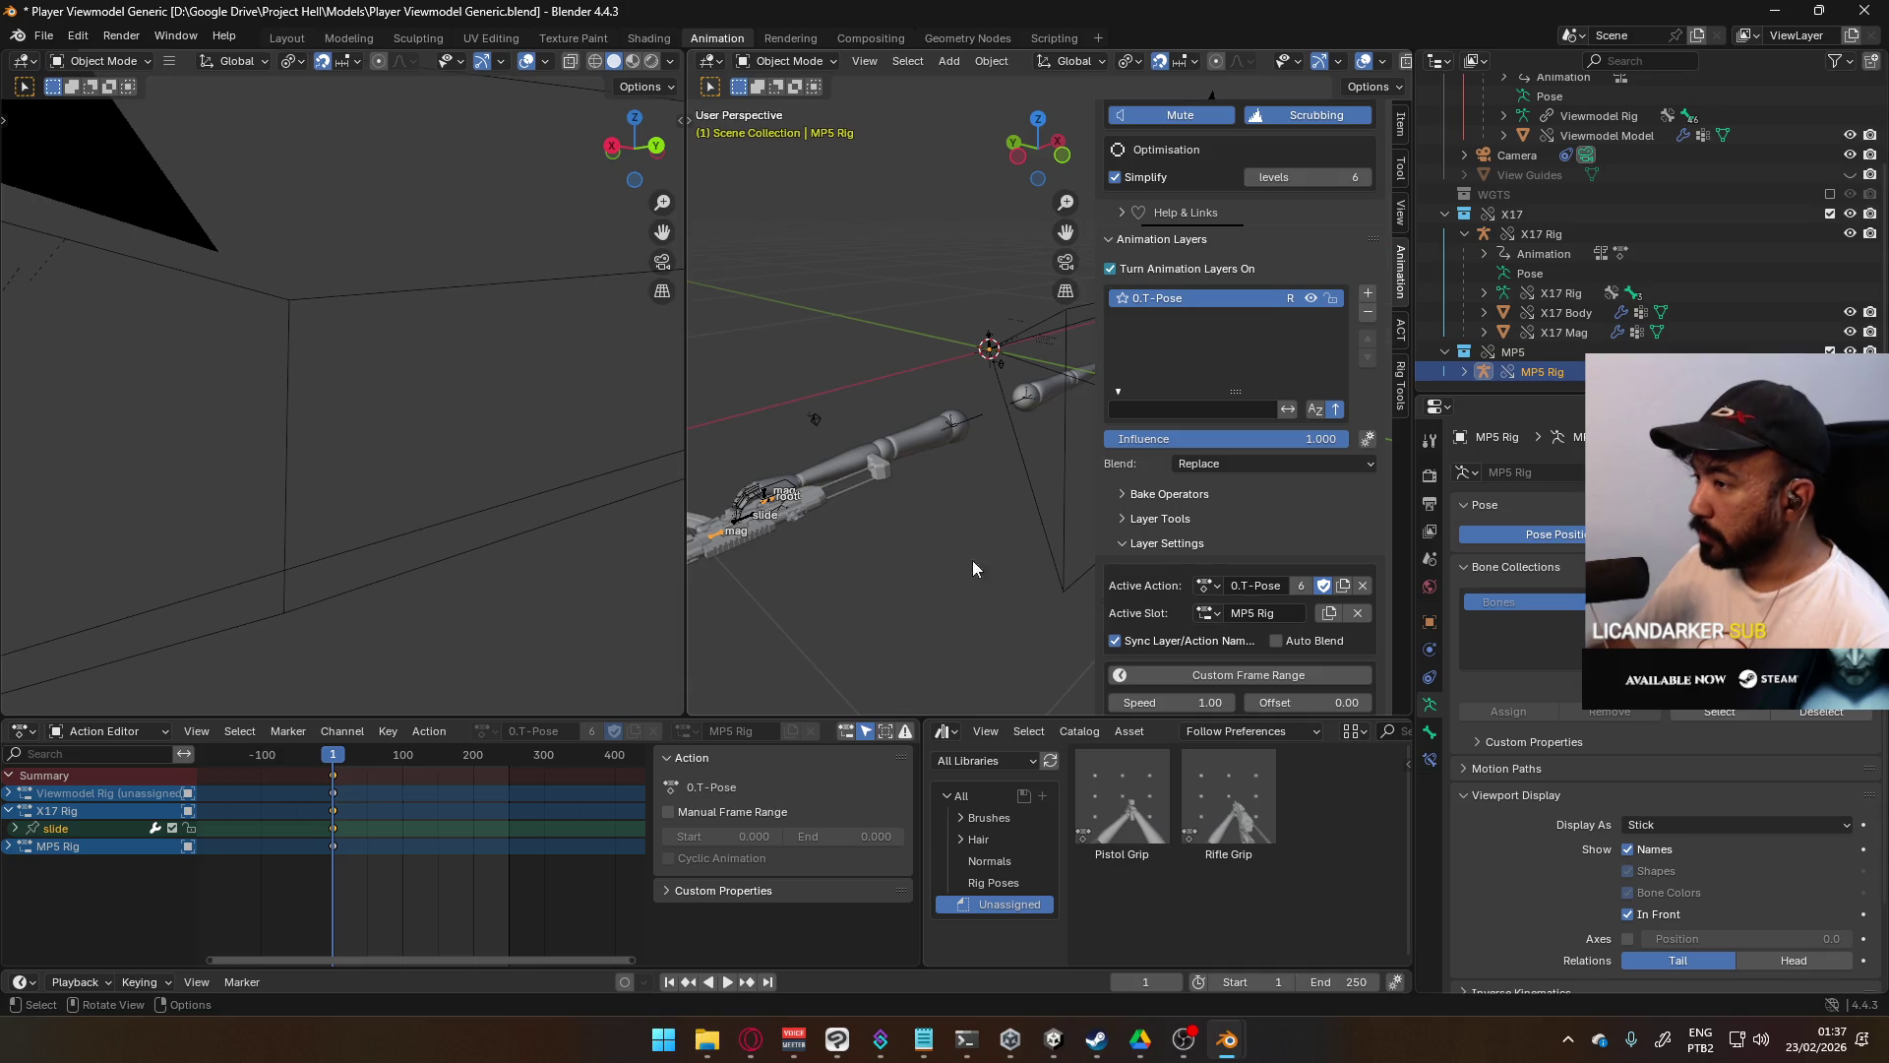
- Reframe the view and select the MP5 gun
middle_click_drag(788, 522, 883, 476, "shift")
scroll(1201, 630, "up", 1)
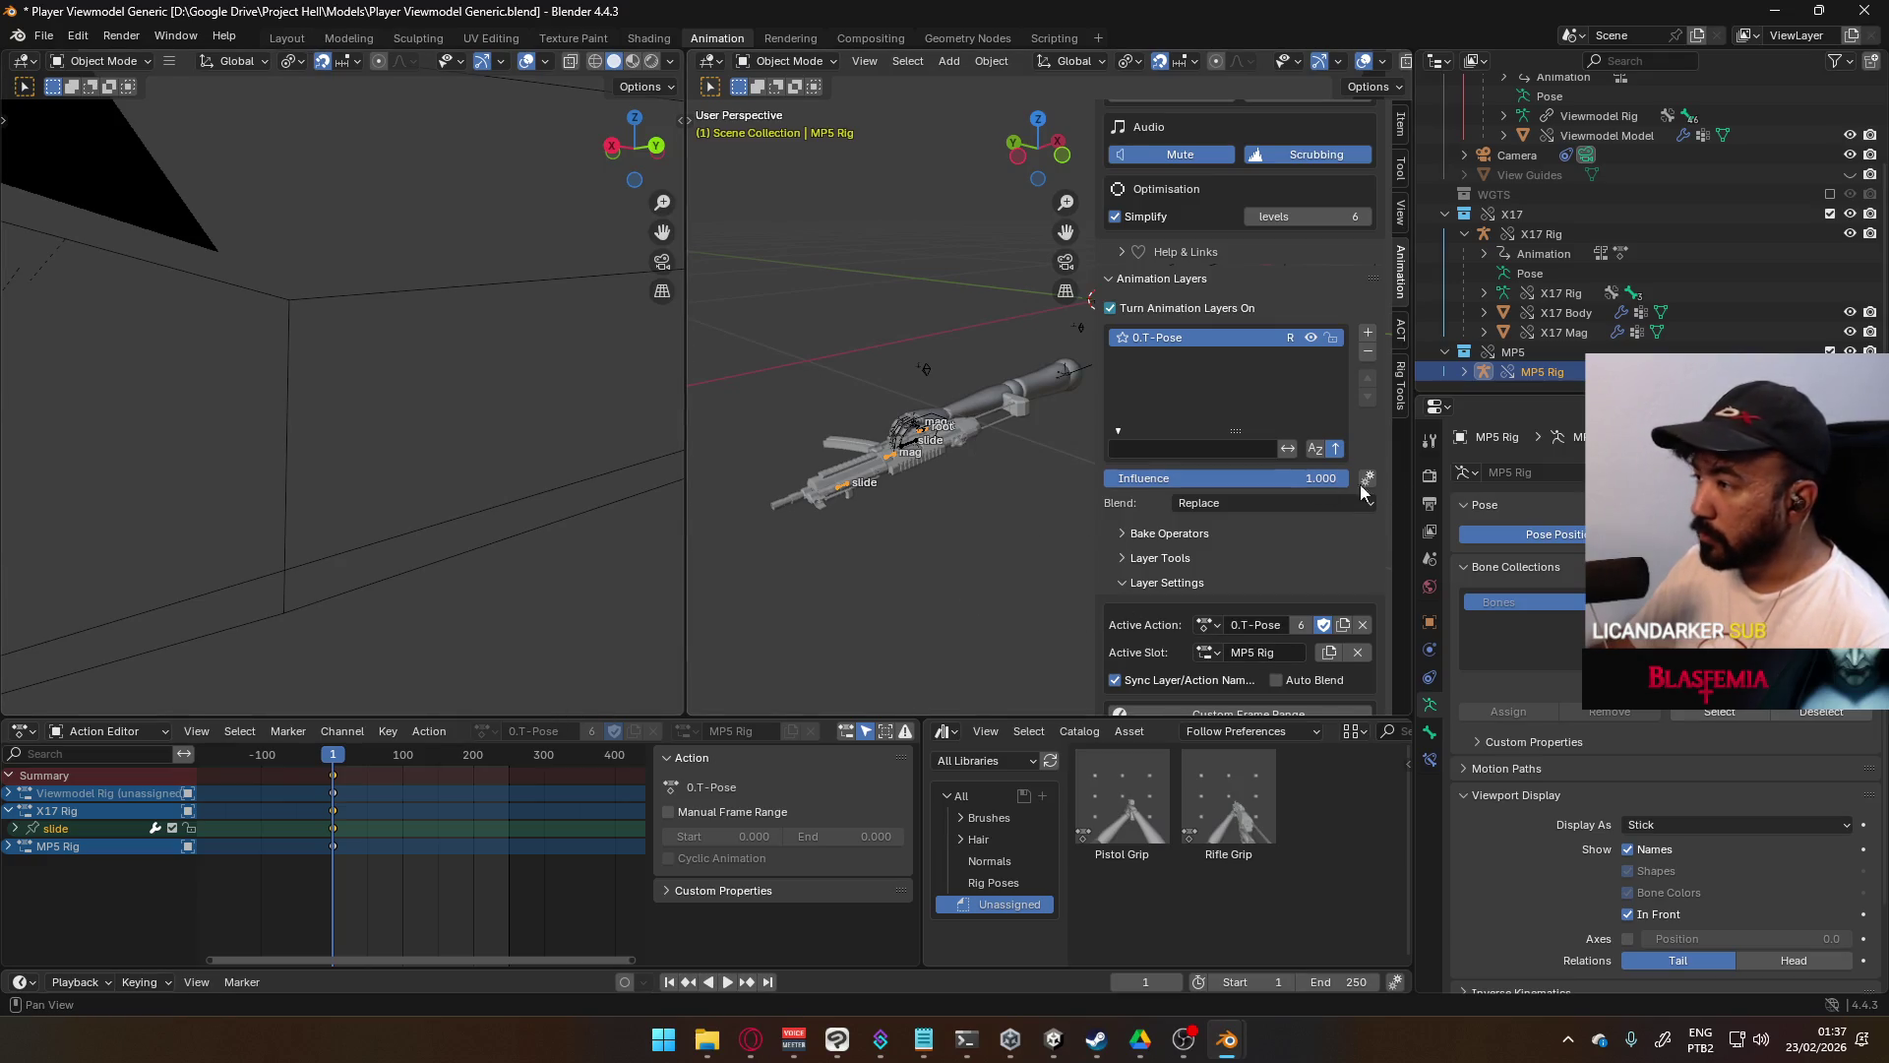
scroll(1274, 561, "up", 3)
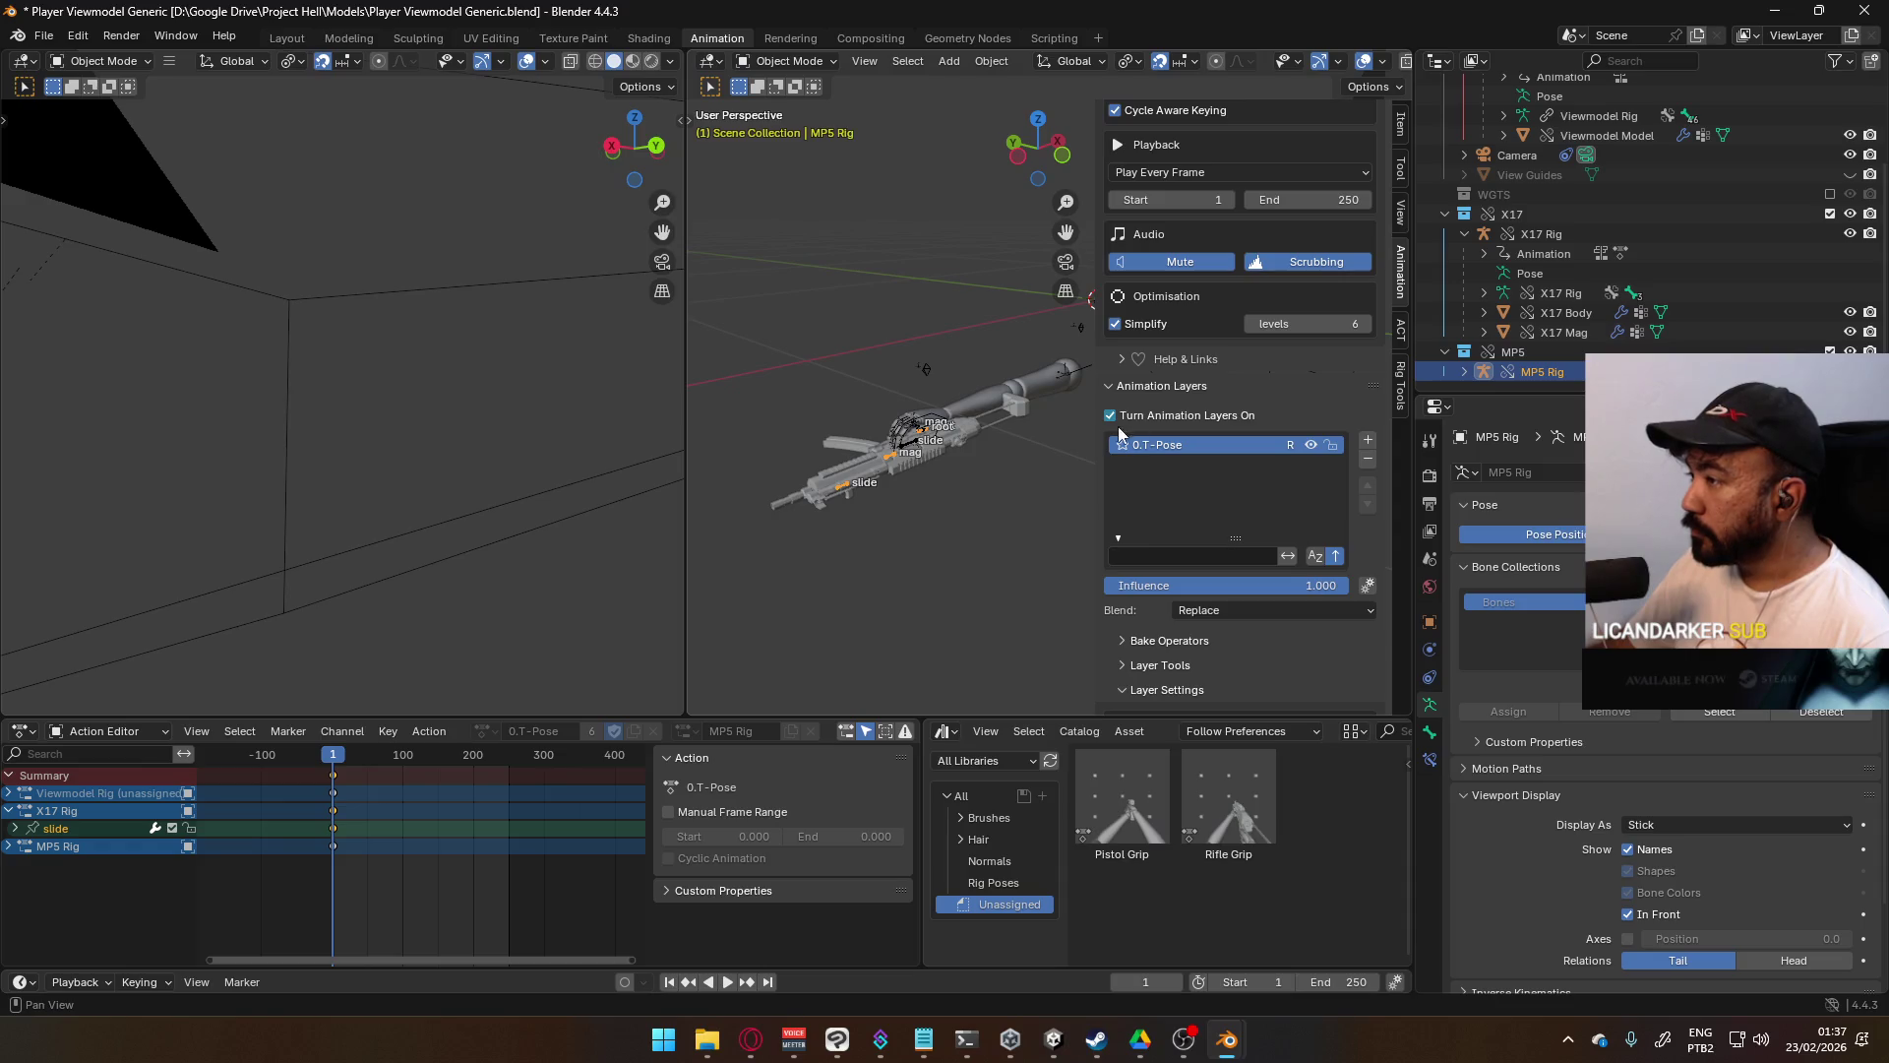
scroll(1256, 597, "up", 1)
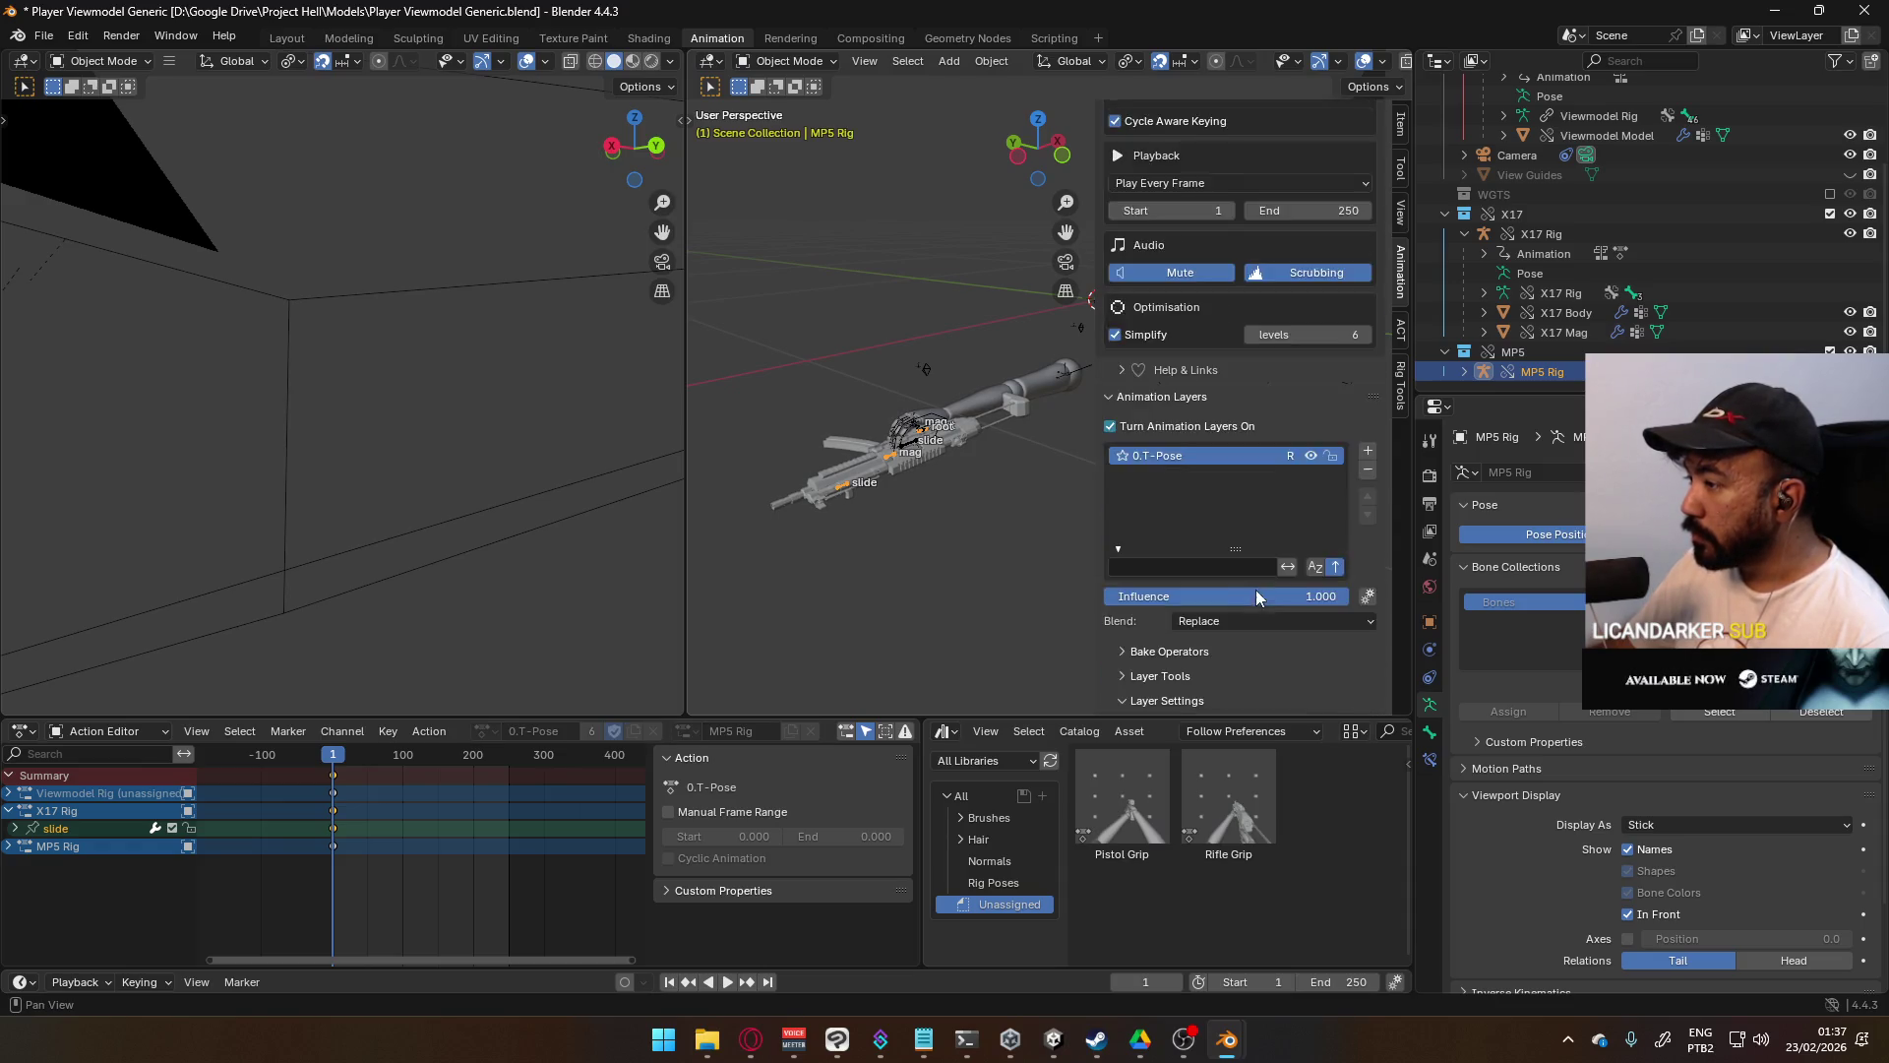
scroll(1256, 597, "down", 5)
left_click(915, 451)
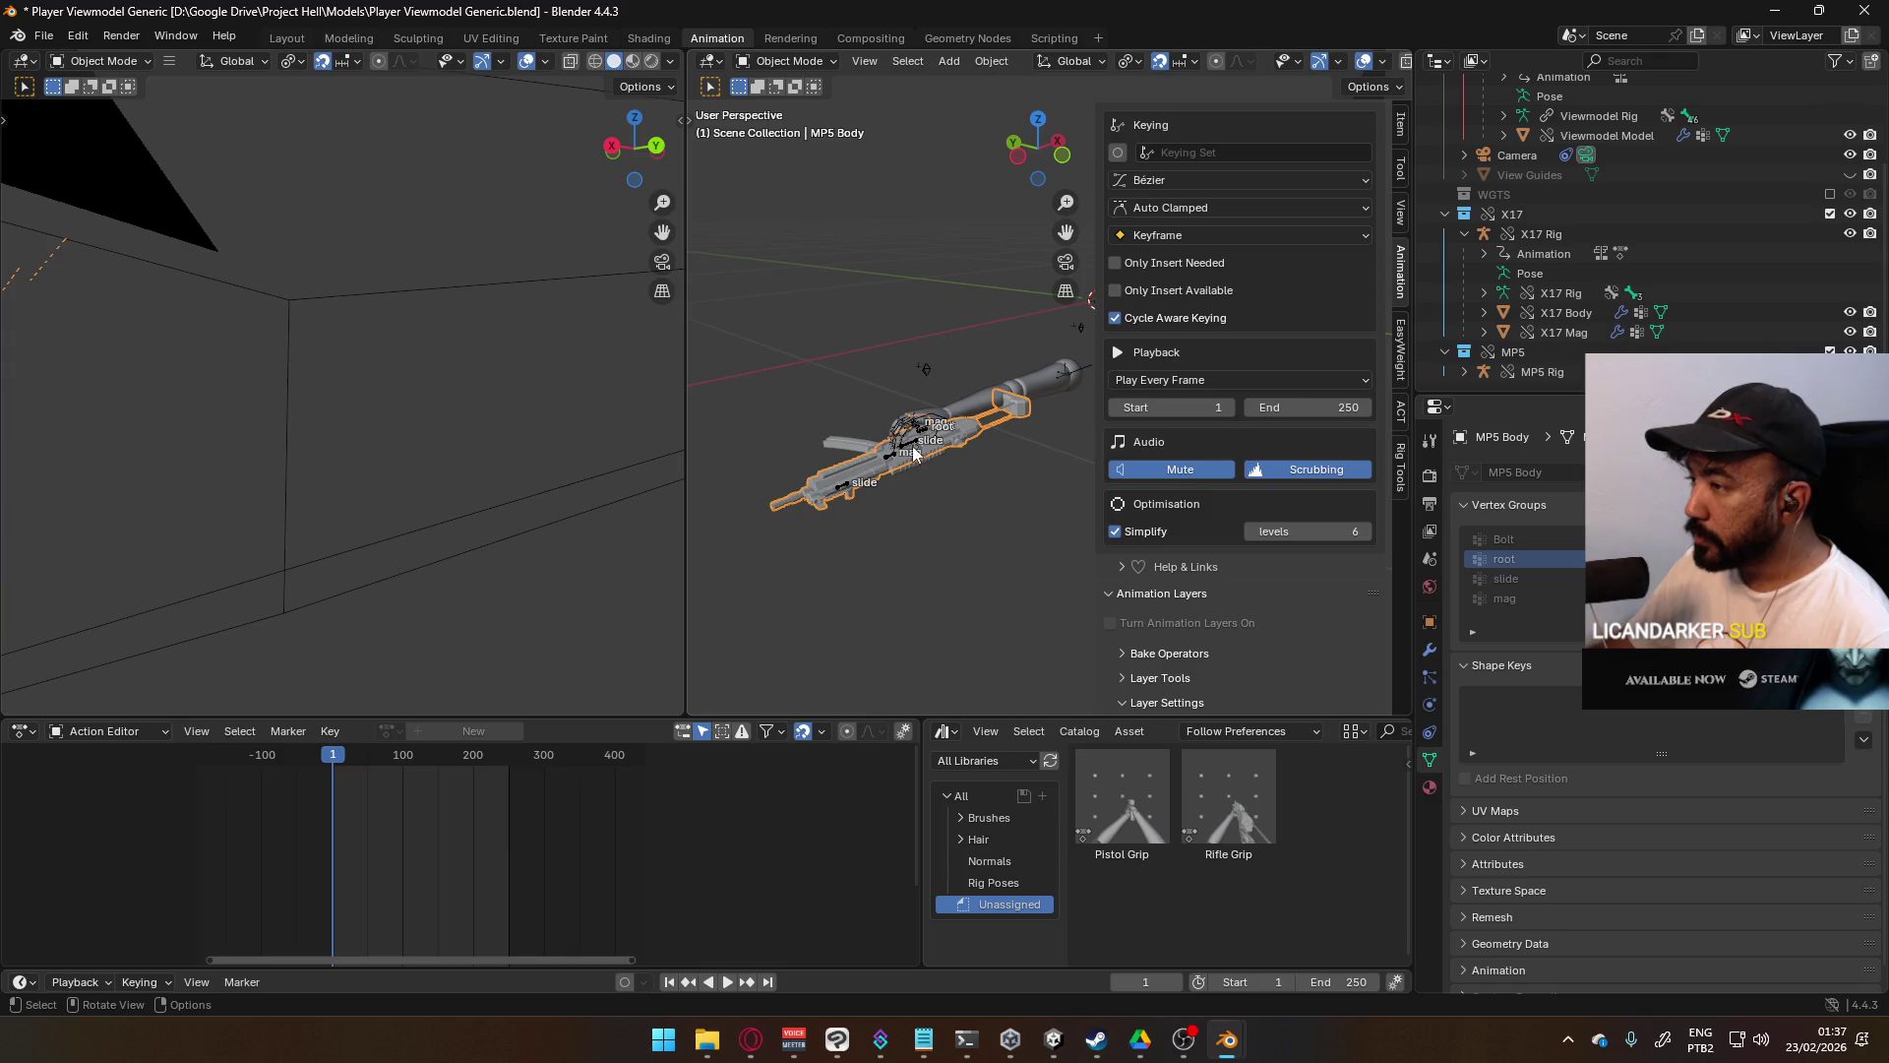
- Assign the 0.T-Pose action to the Viewmodel Rig
scroll(1303, 578, "down", 8)
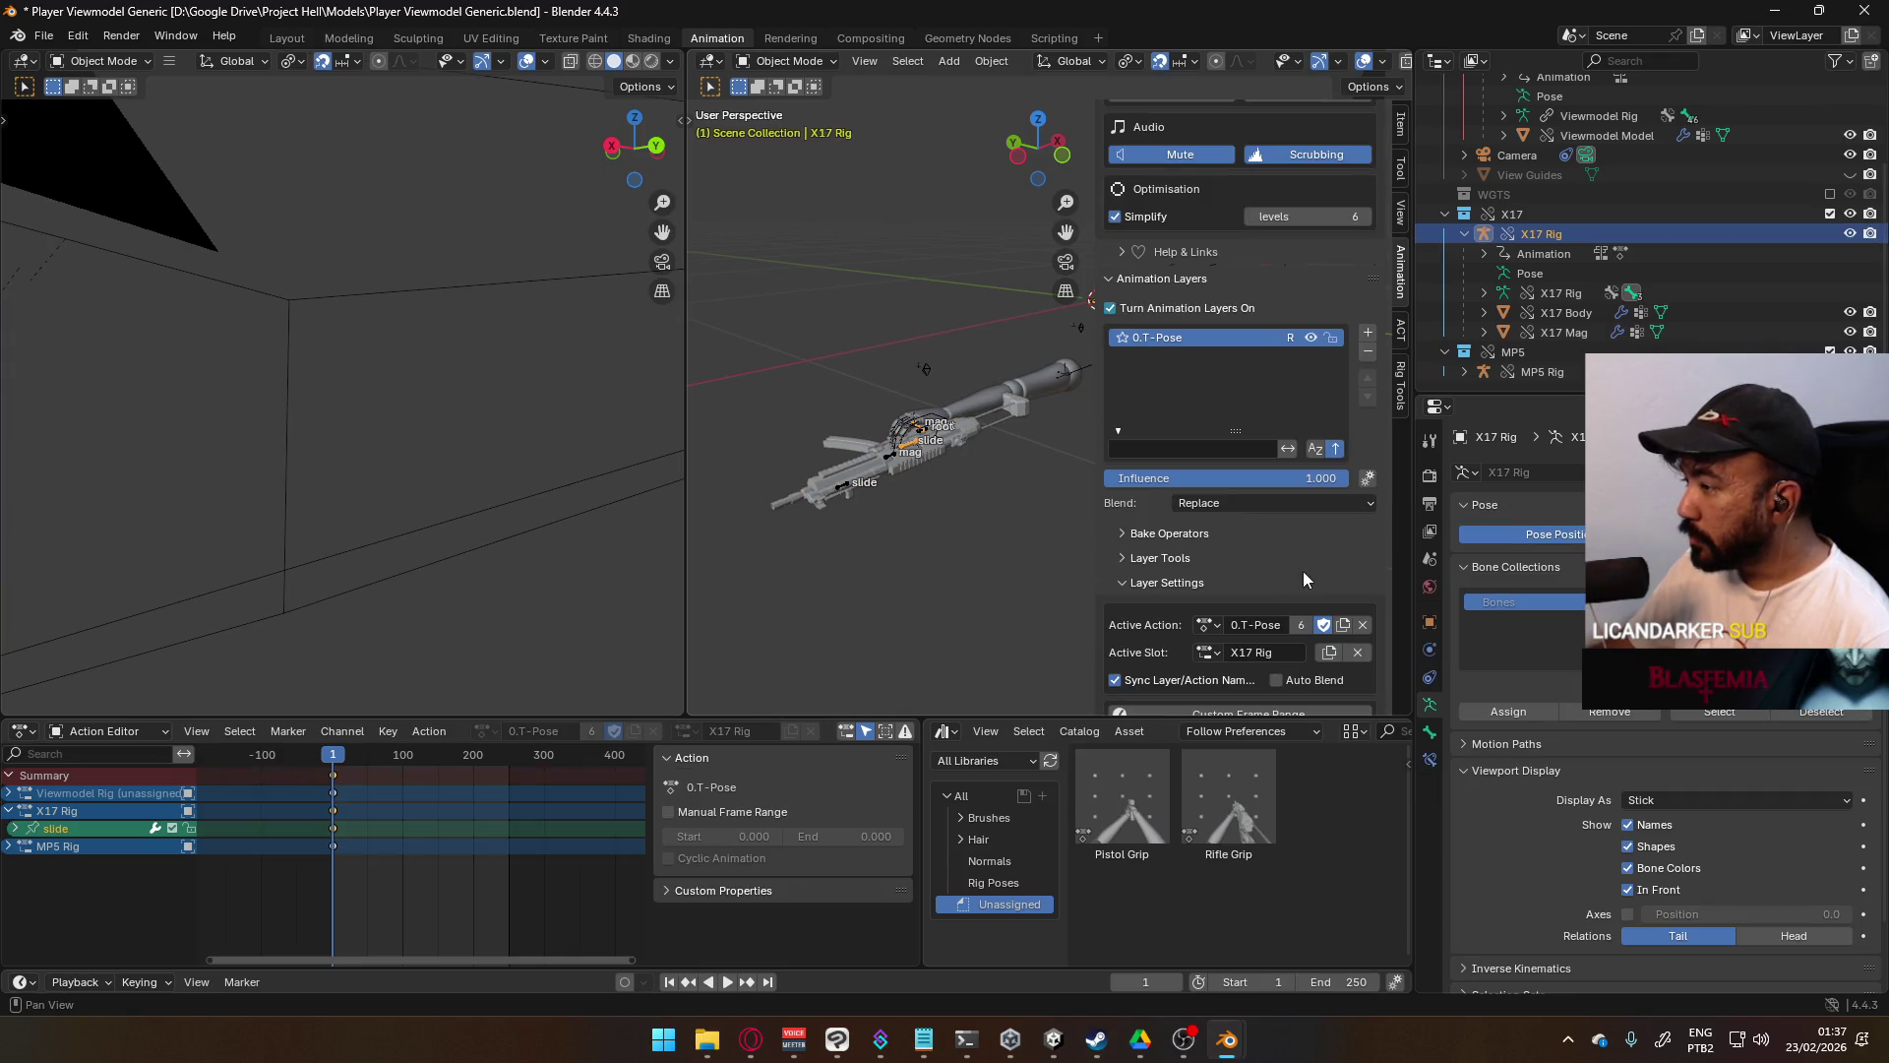
left_click(1048, 381)
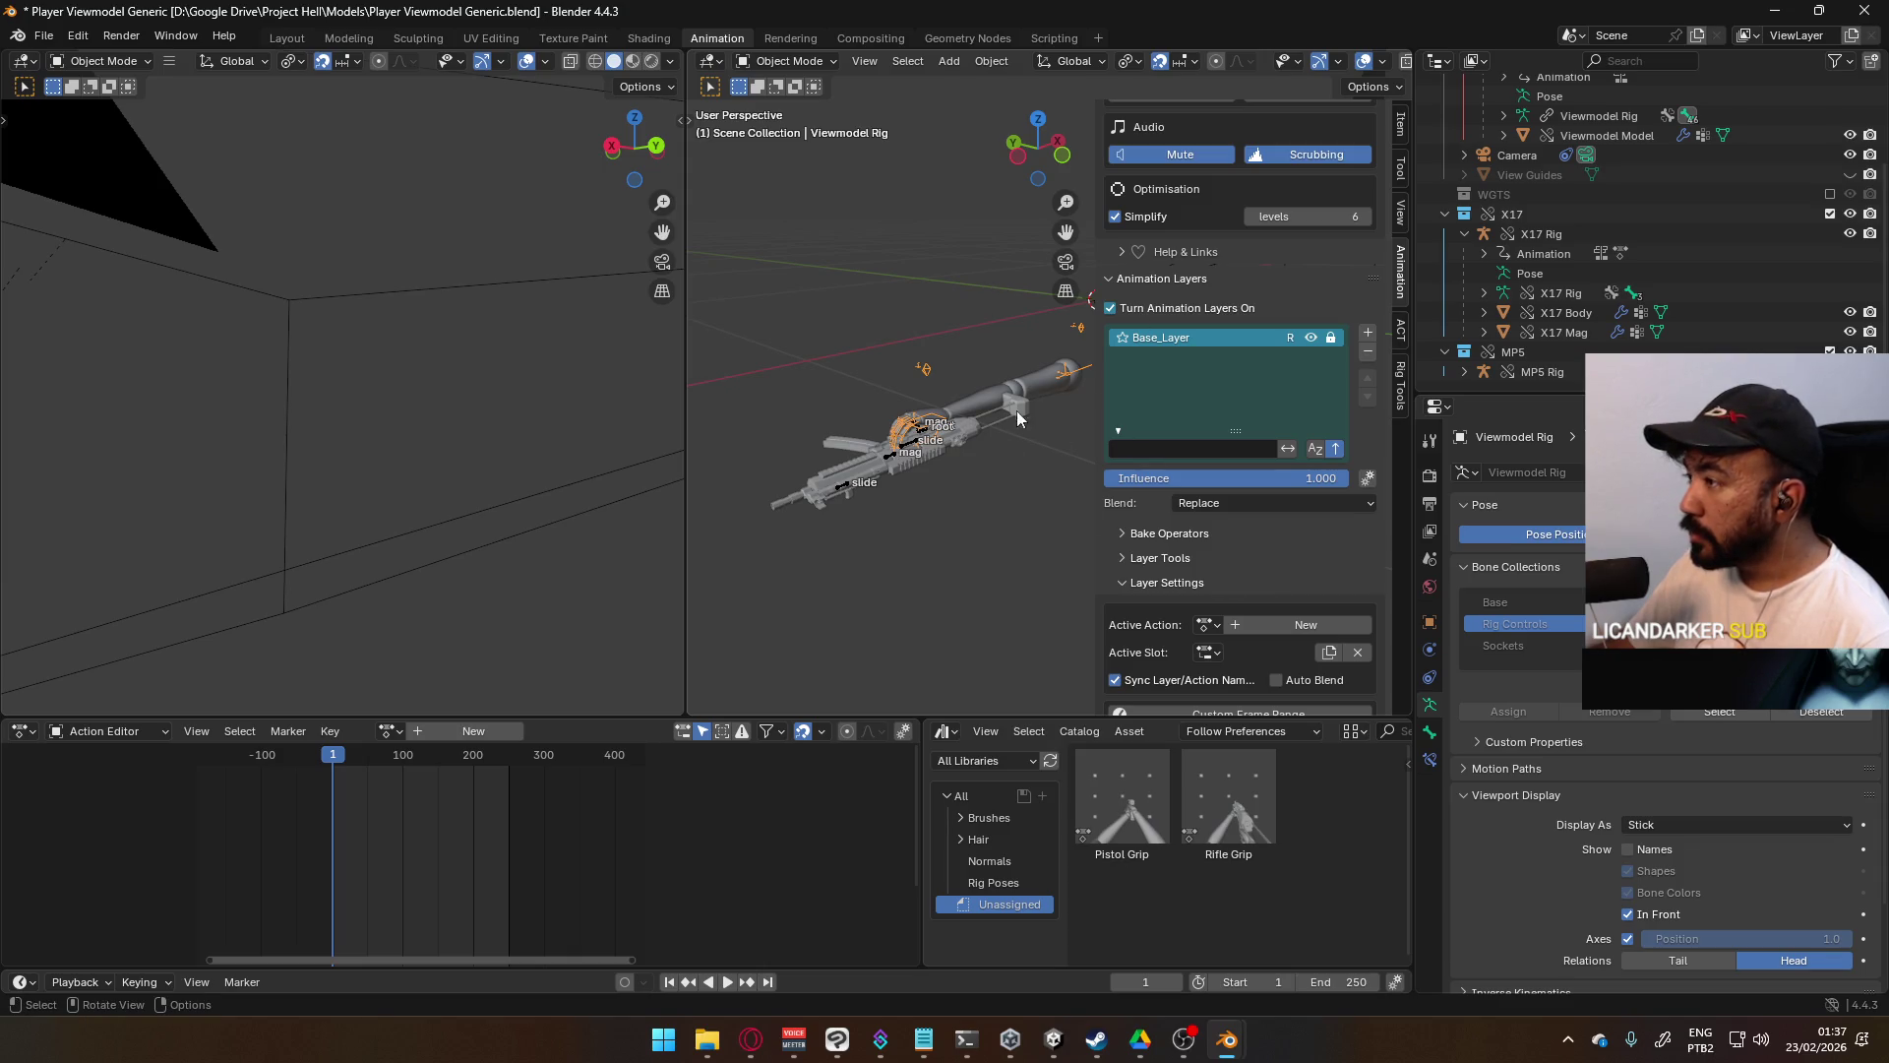
scroll(1259, 551, "down", 1)
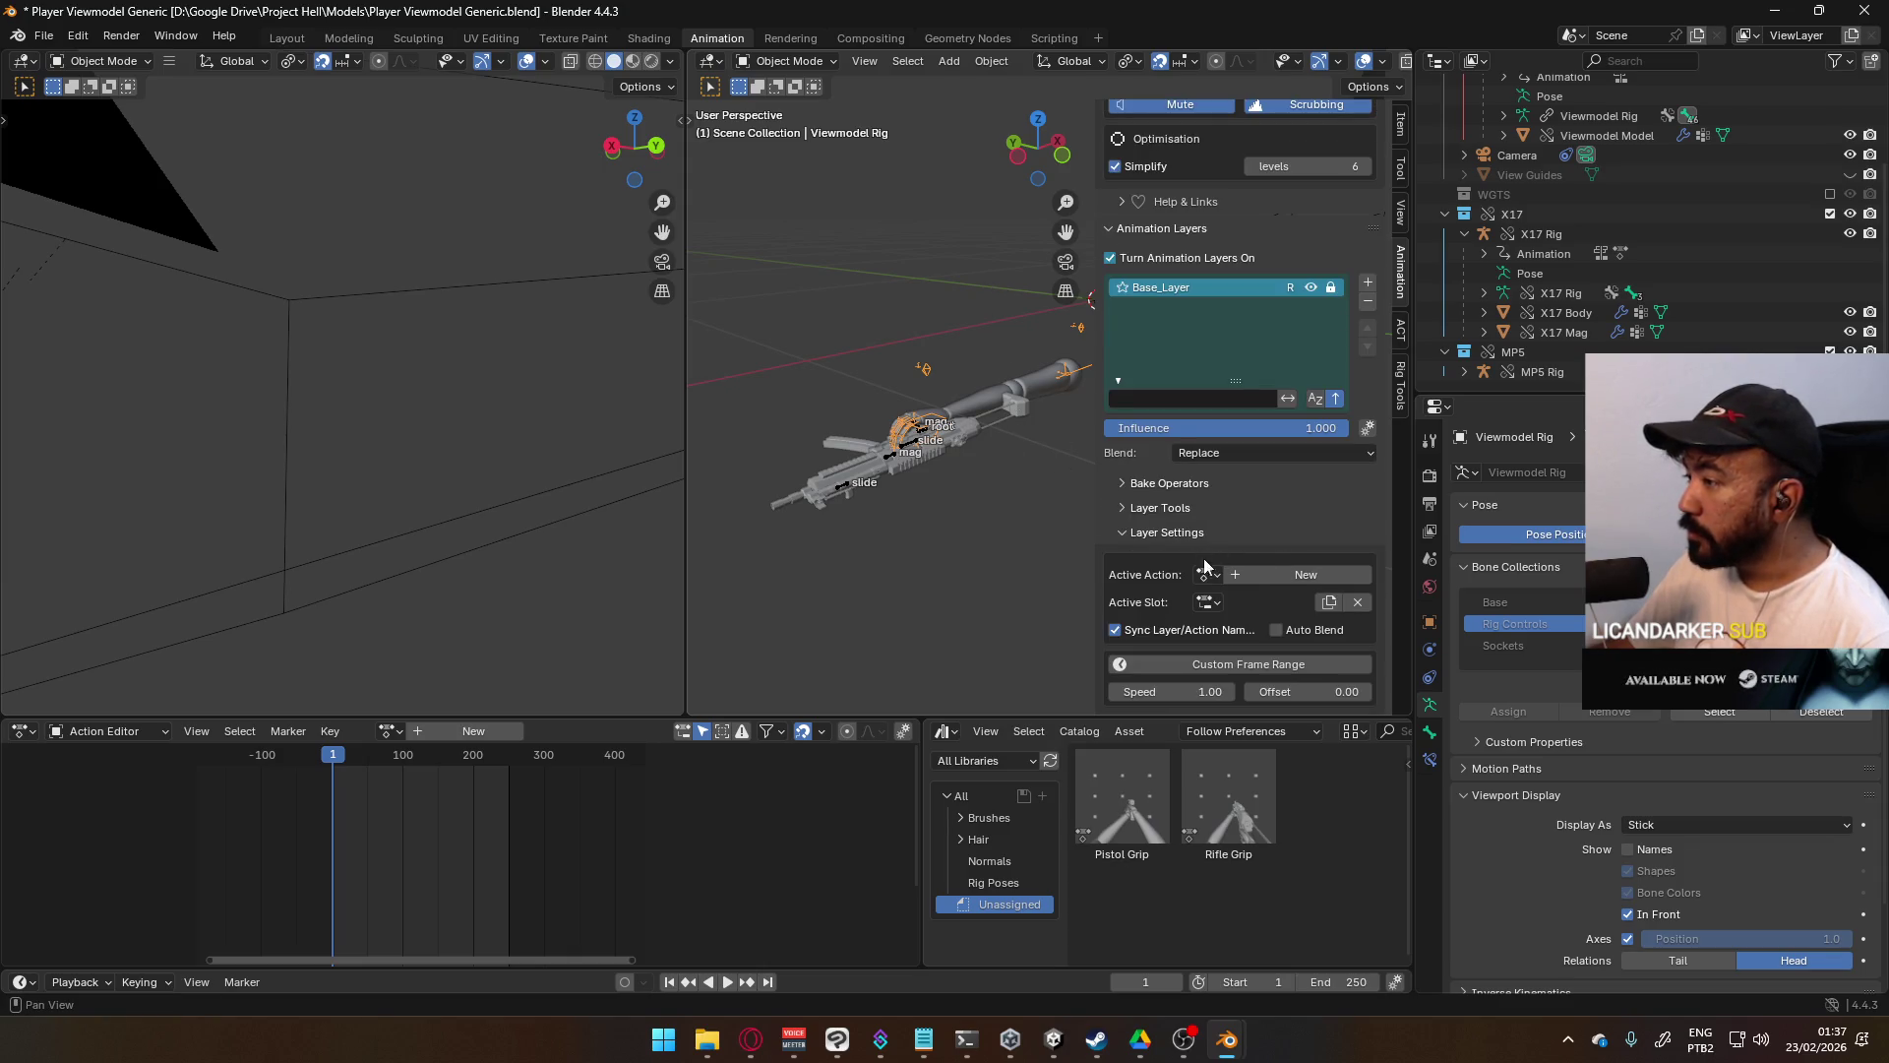
left_click(1205, 576)
left_click(1245, 604)
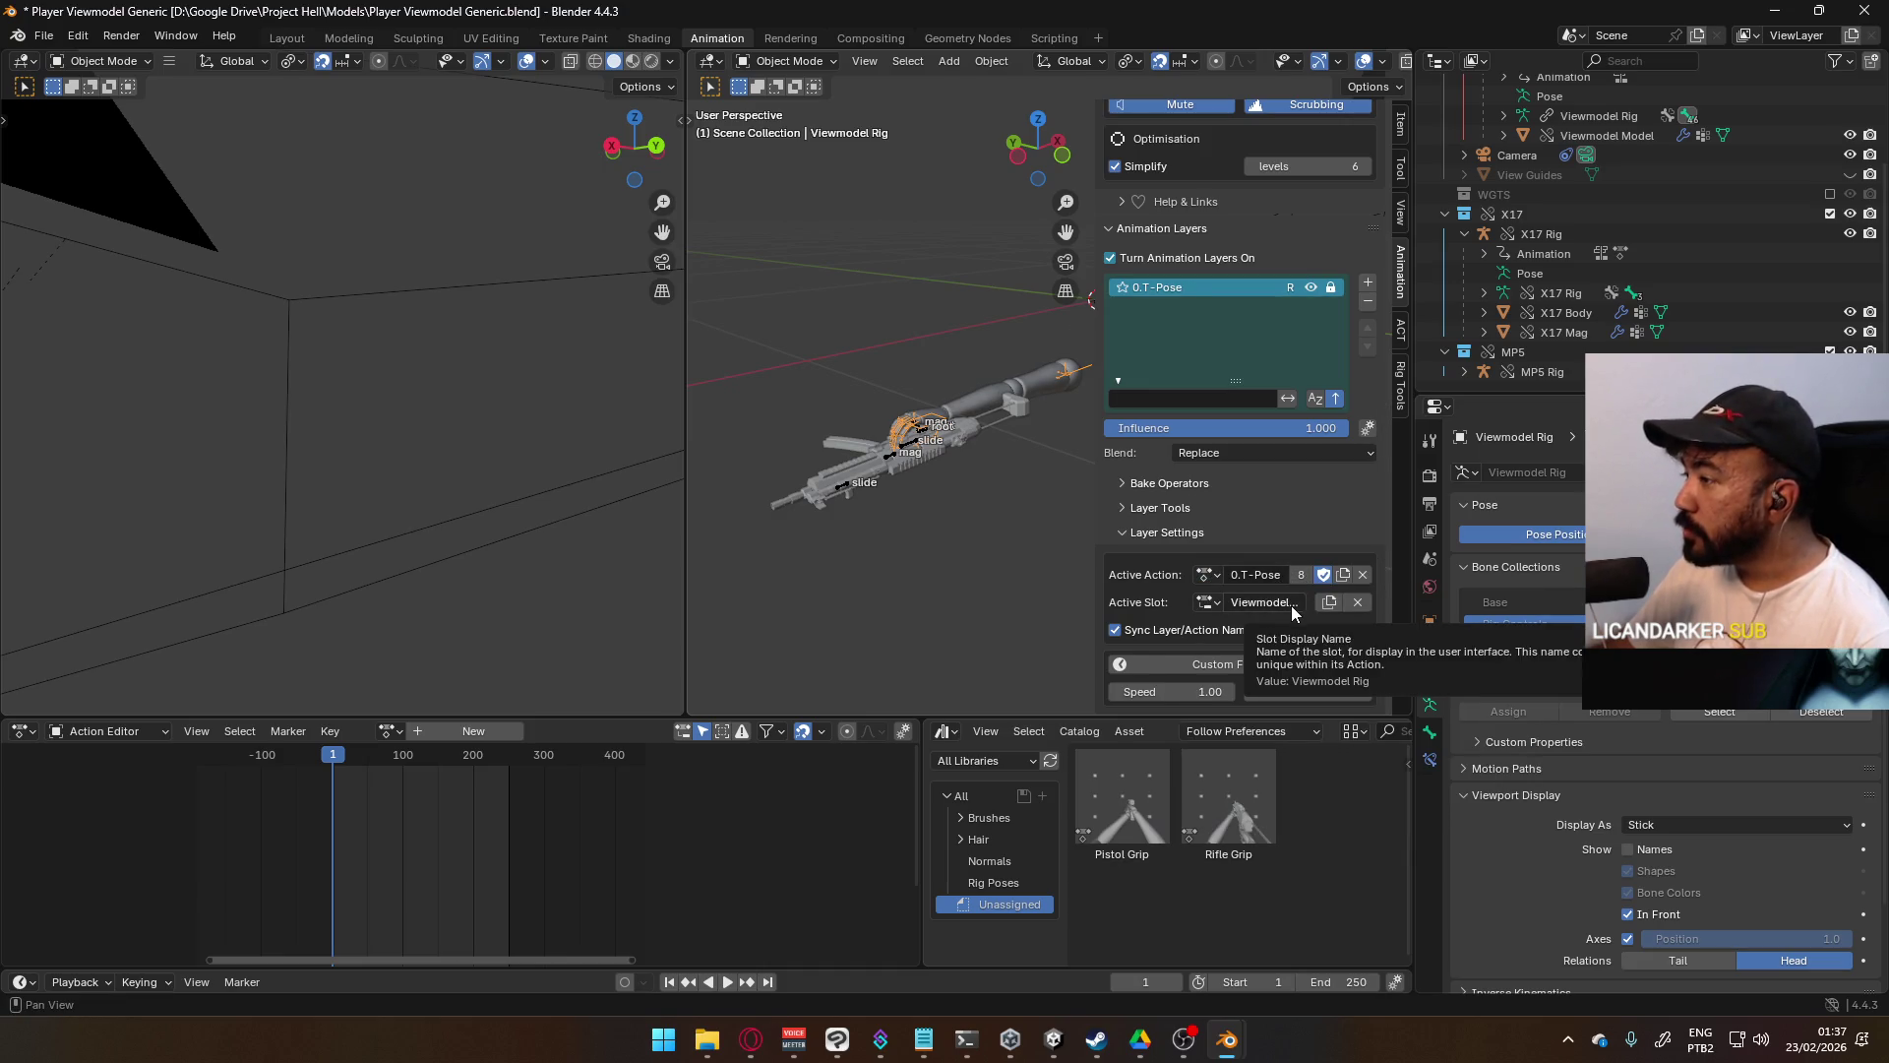
scroll(881, 197, "up", 4)
- Put the arm rig in Pose Mode and lock its 0.T-Pose animation layer
left_click(787, 61)
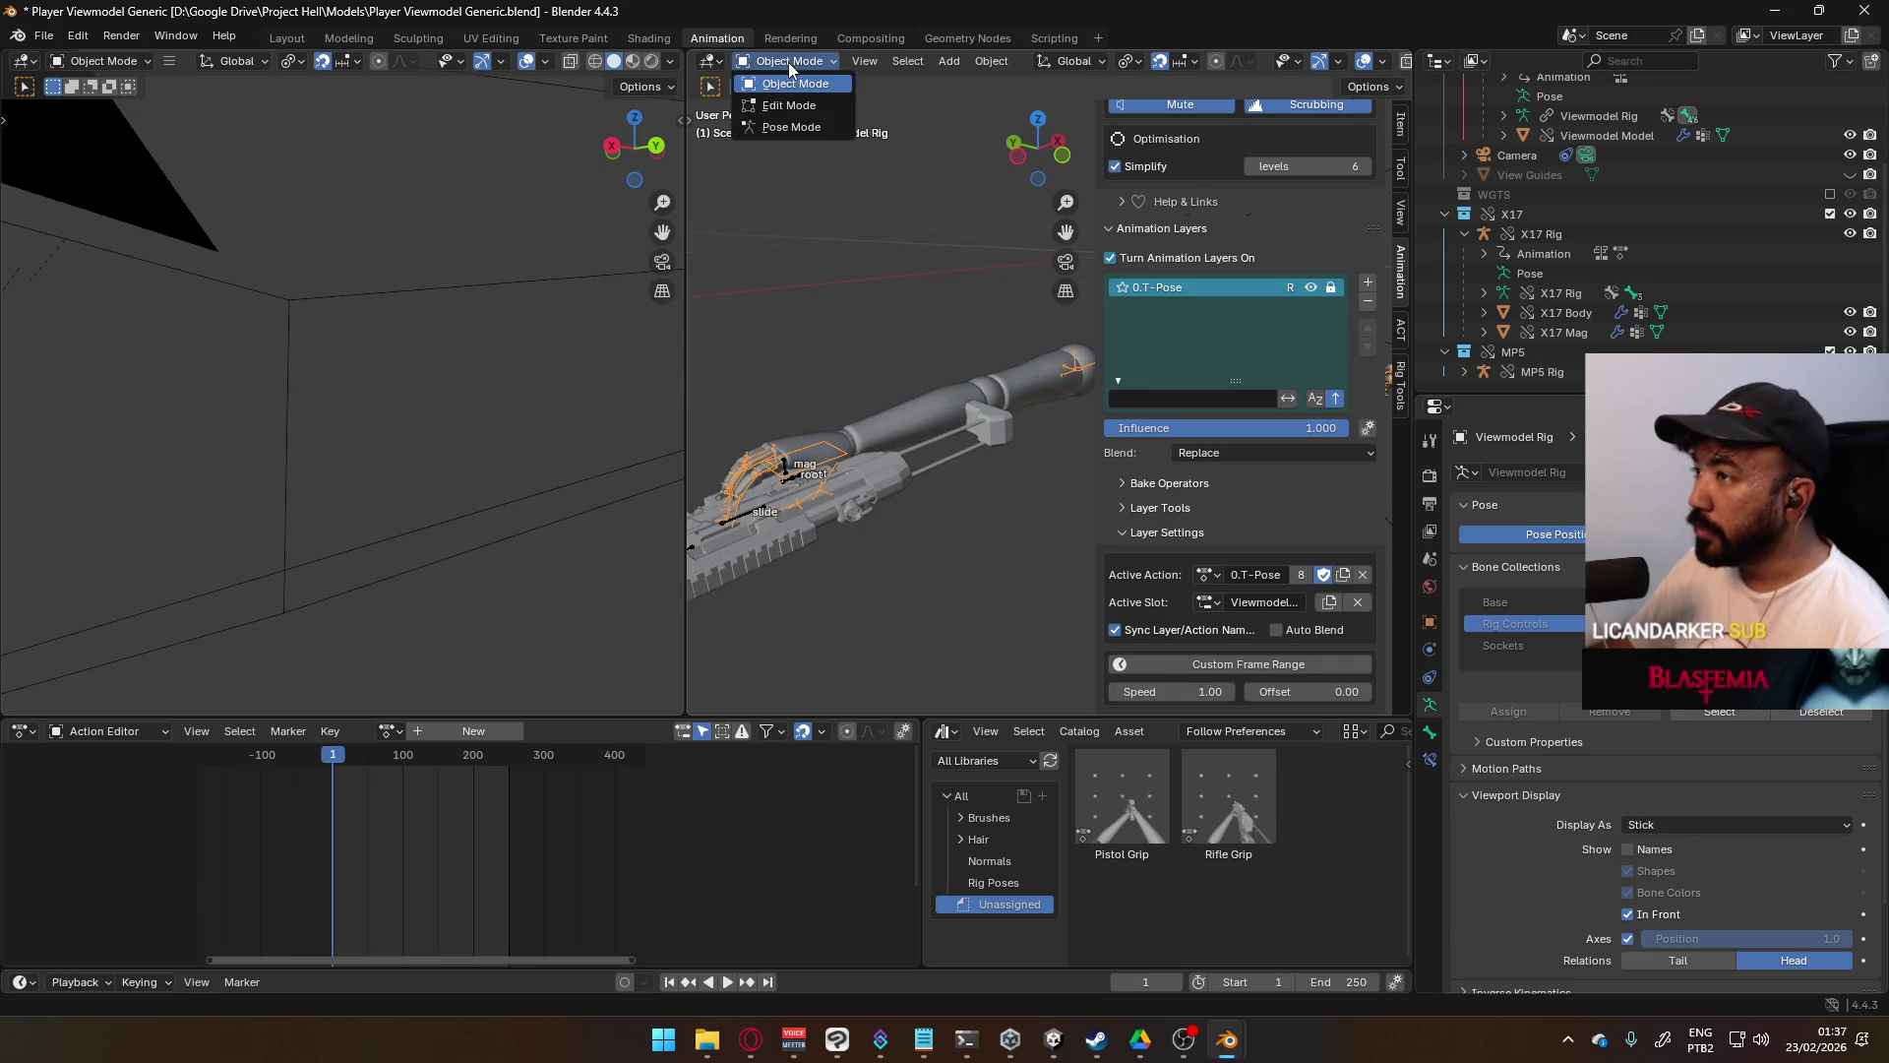
left_click(781, 126)
scroll(915, 416, "down", 5)
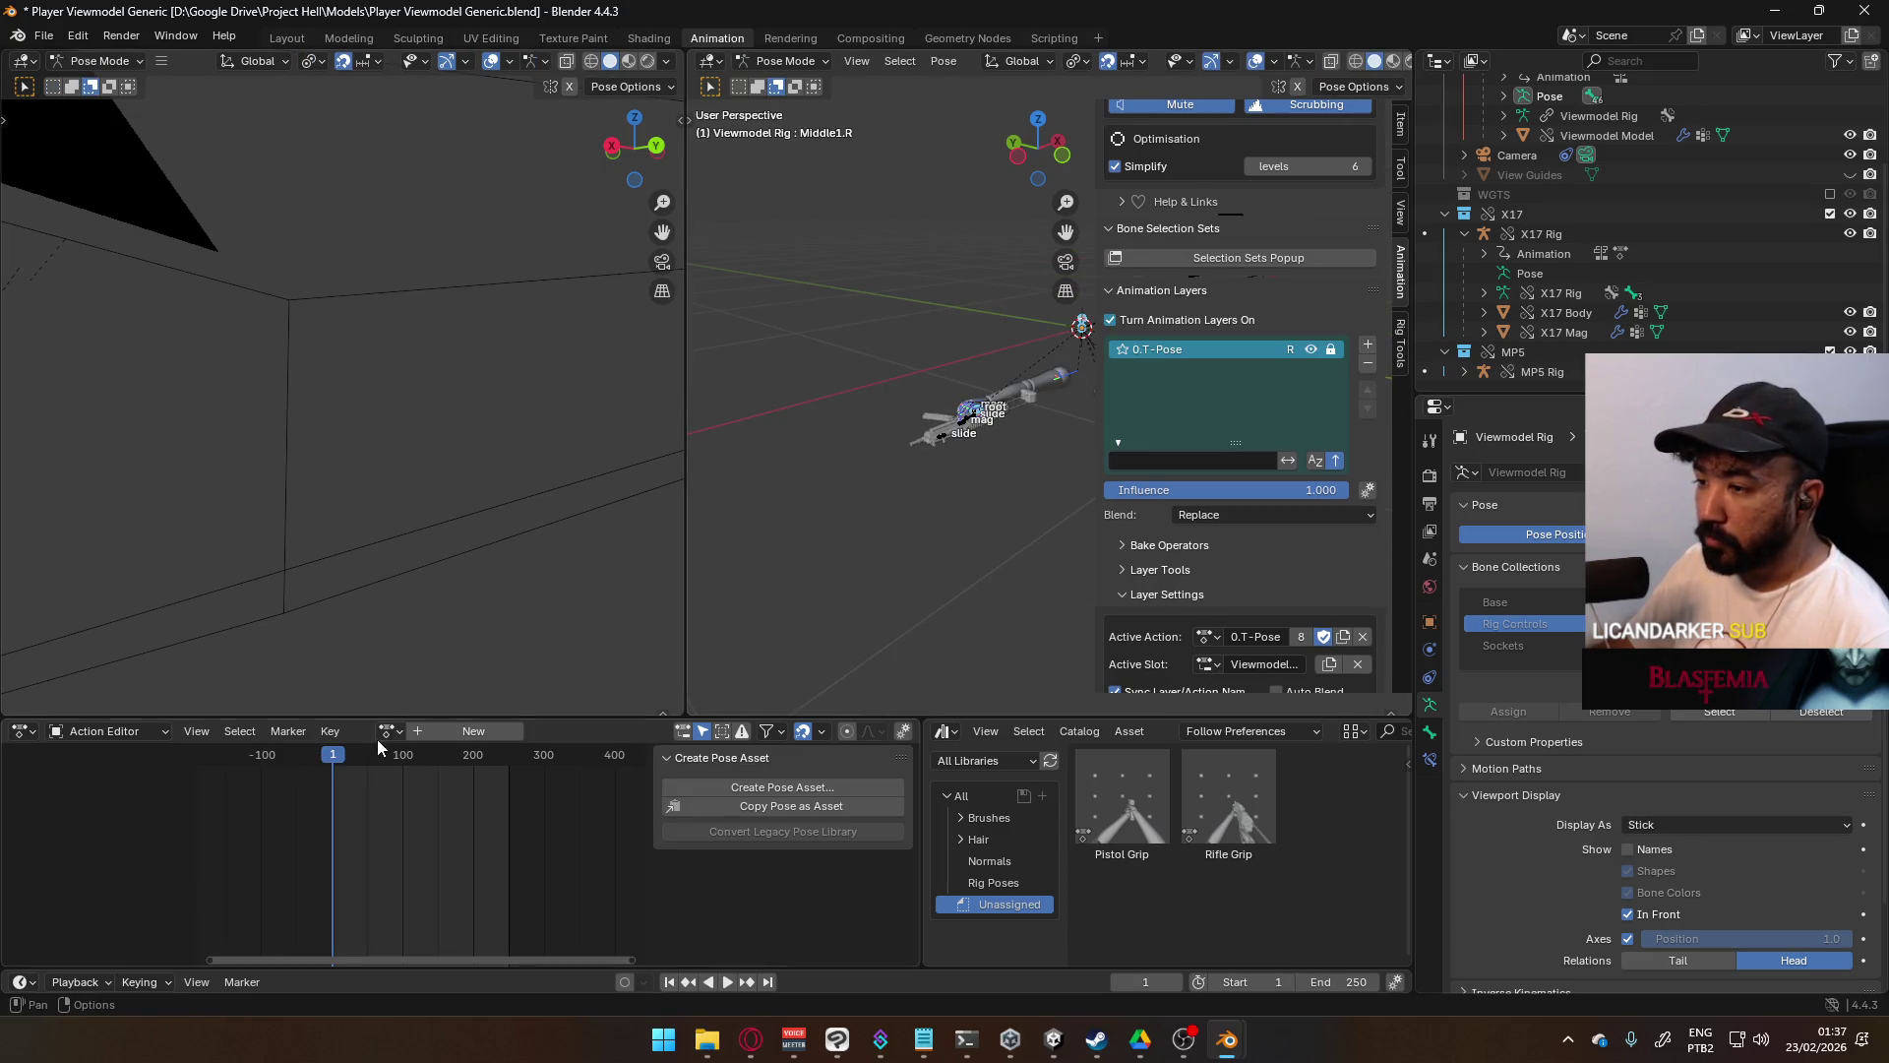
left_click(1333, 353)
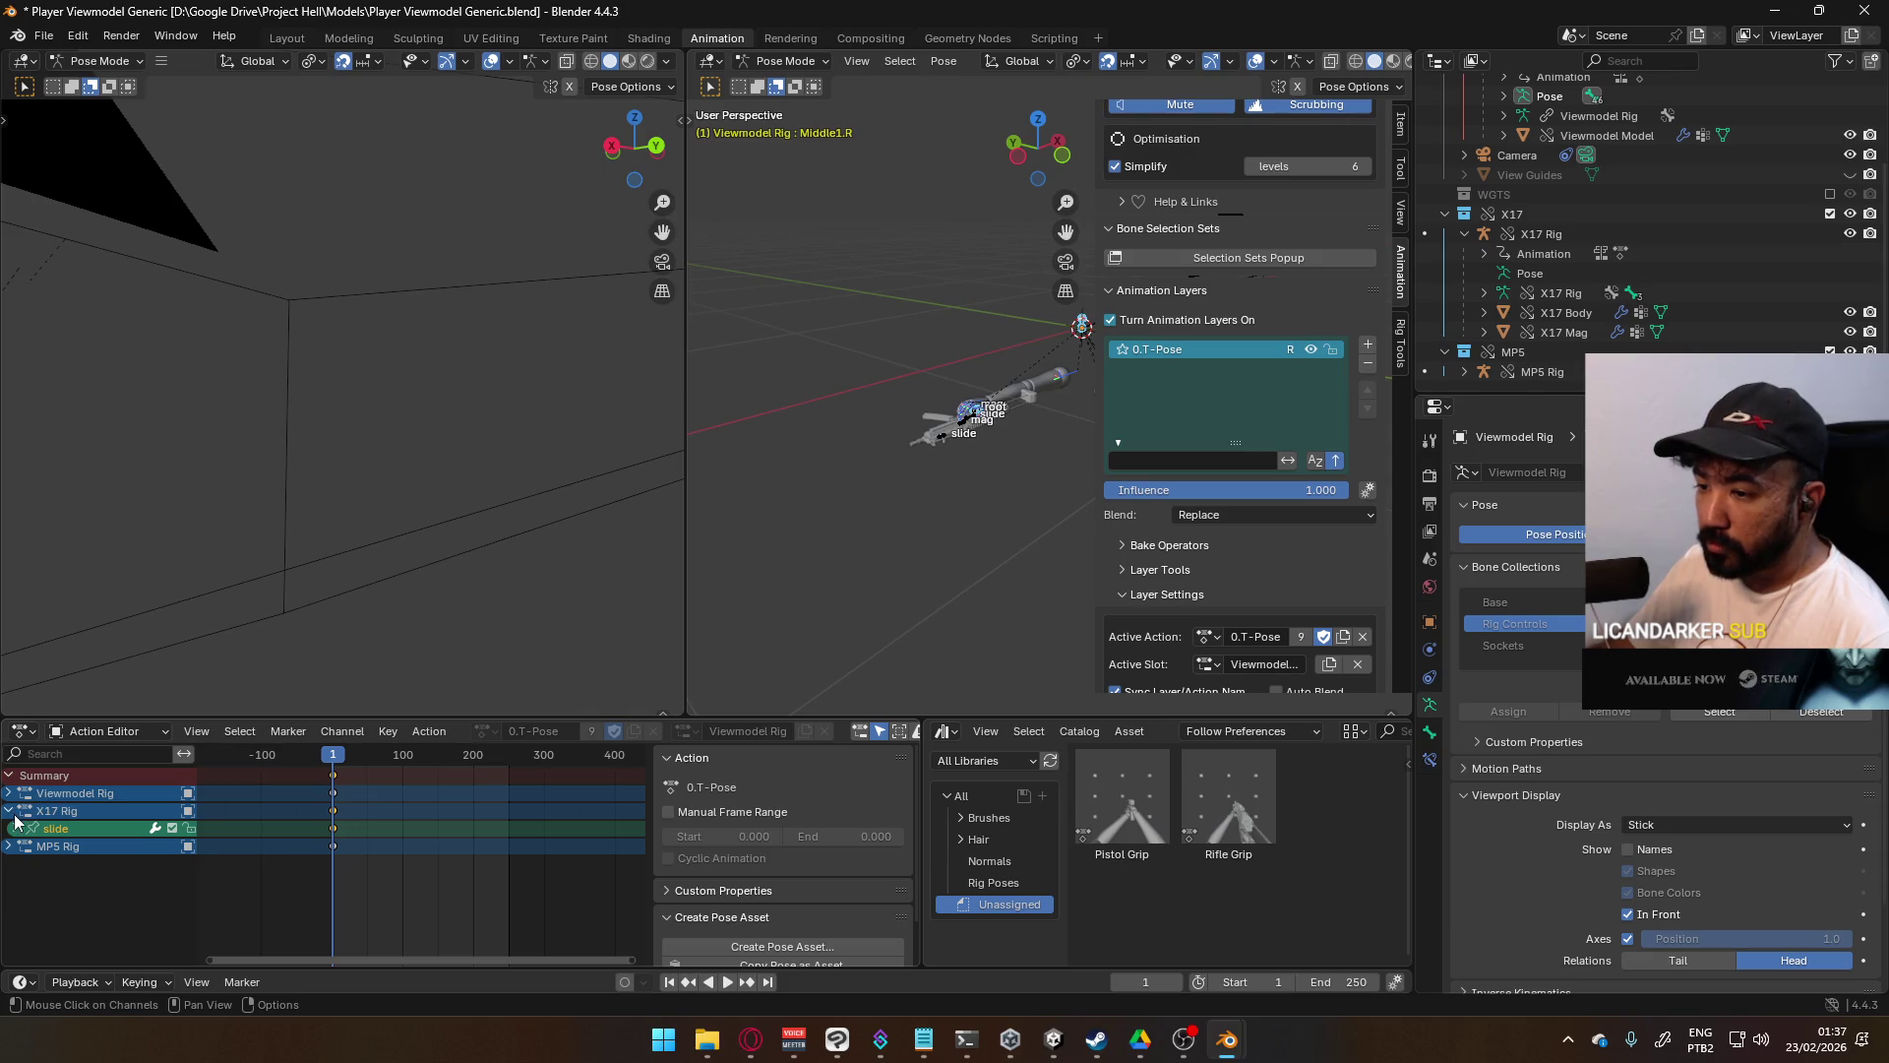
scroll(866, 477, "up", 6)
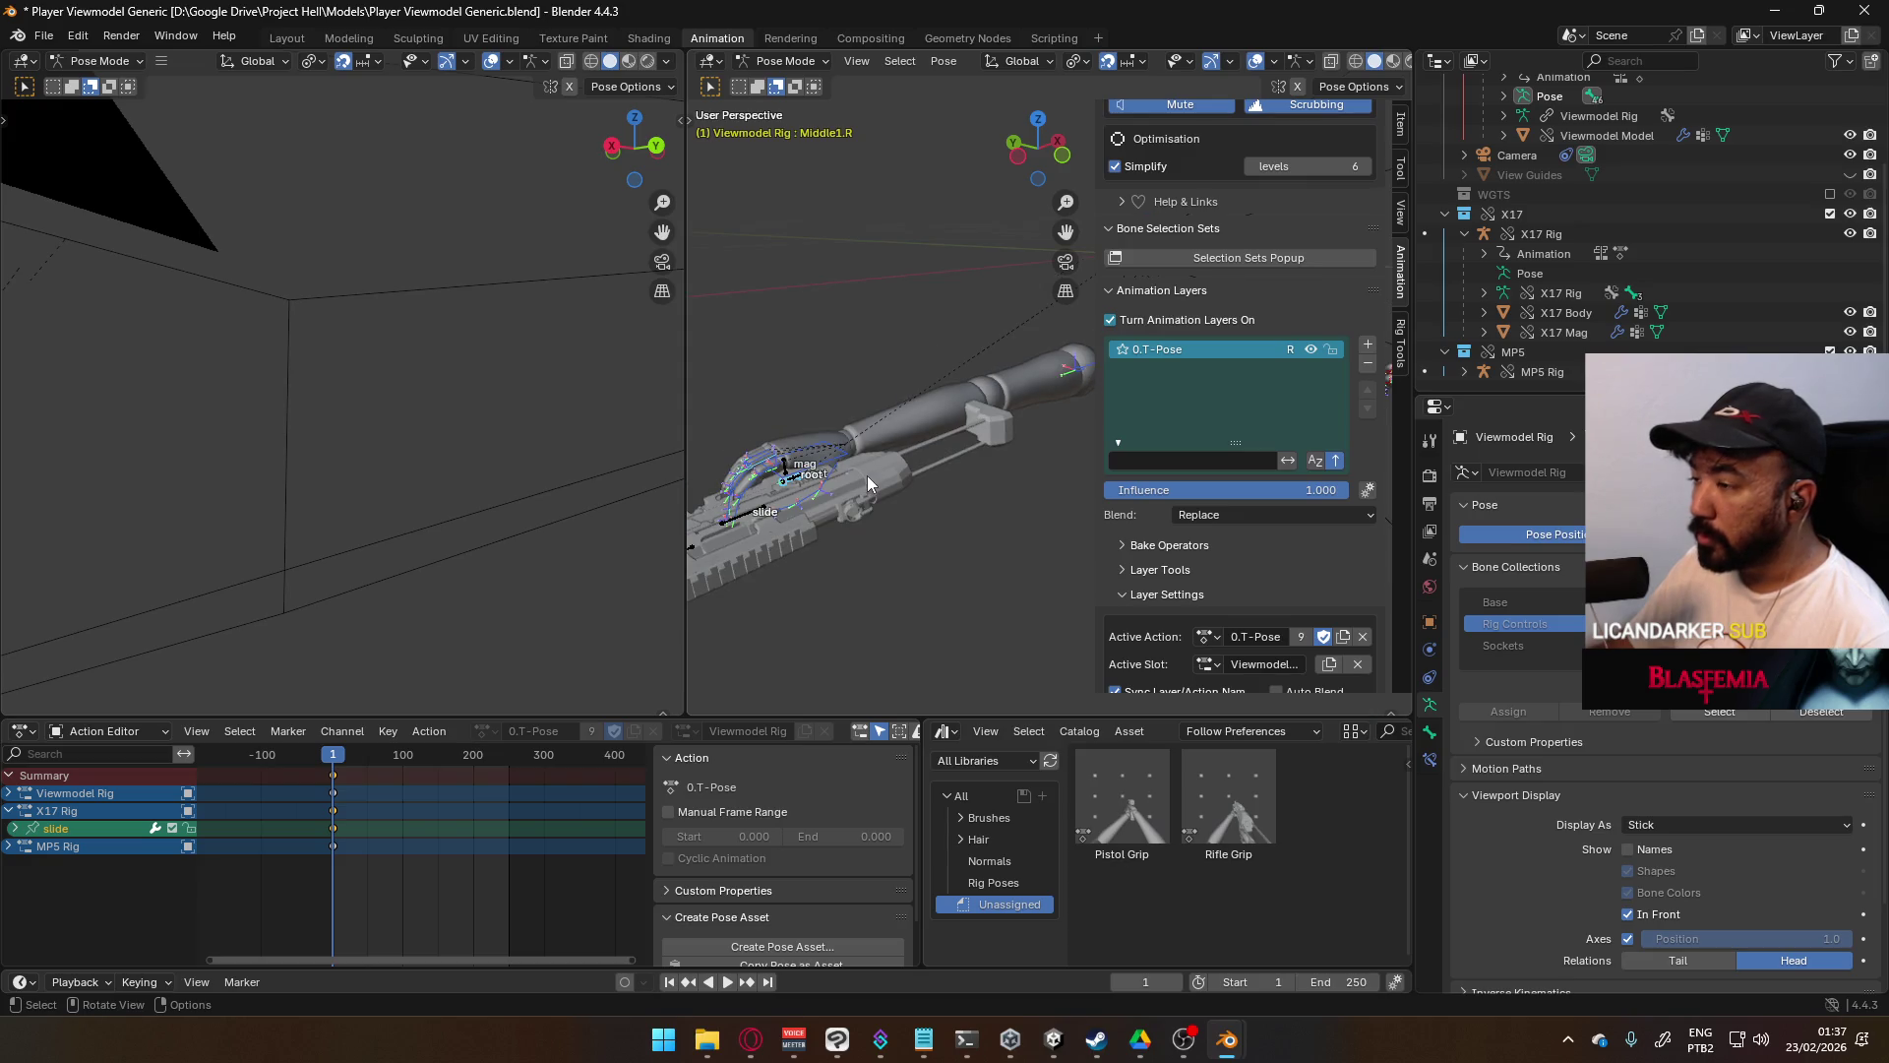
- Select X17 Rig in the Outliner and the viewport, then put it in Pose Mode
left_click(1548, 237)
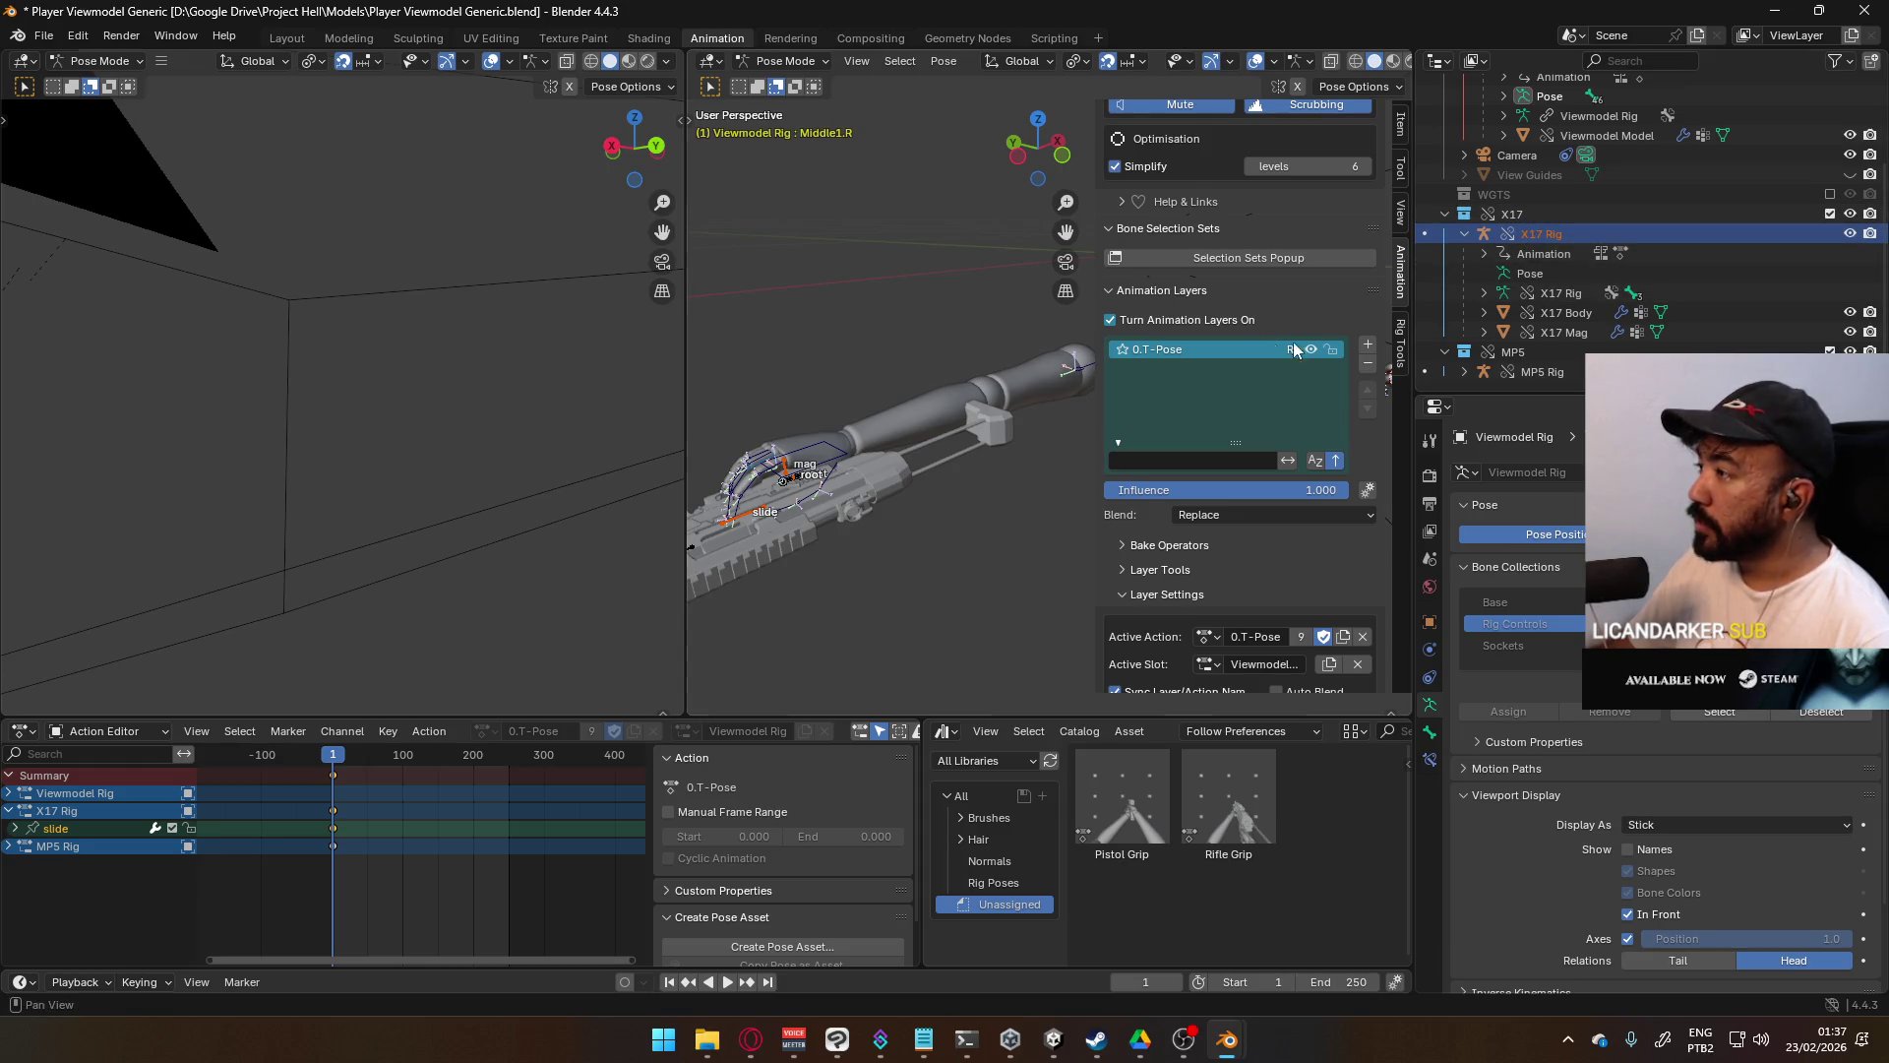
left_click(1553, 293)
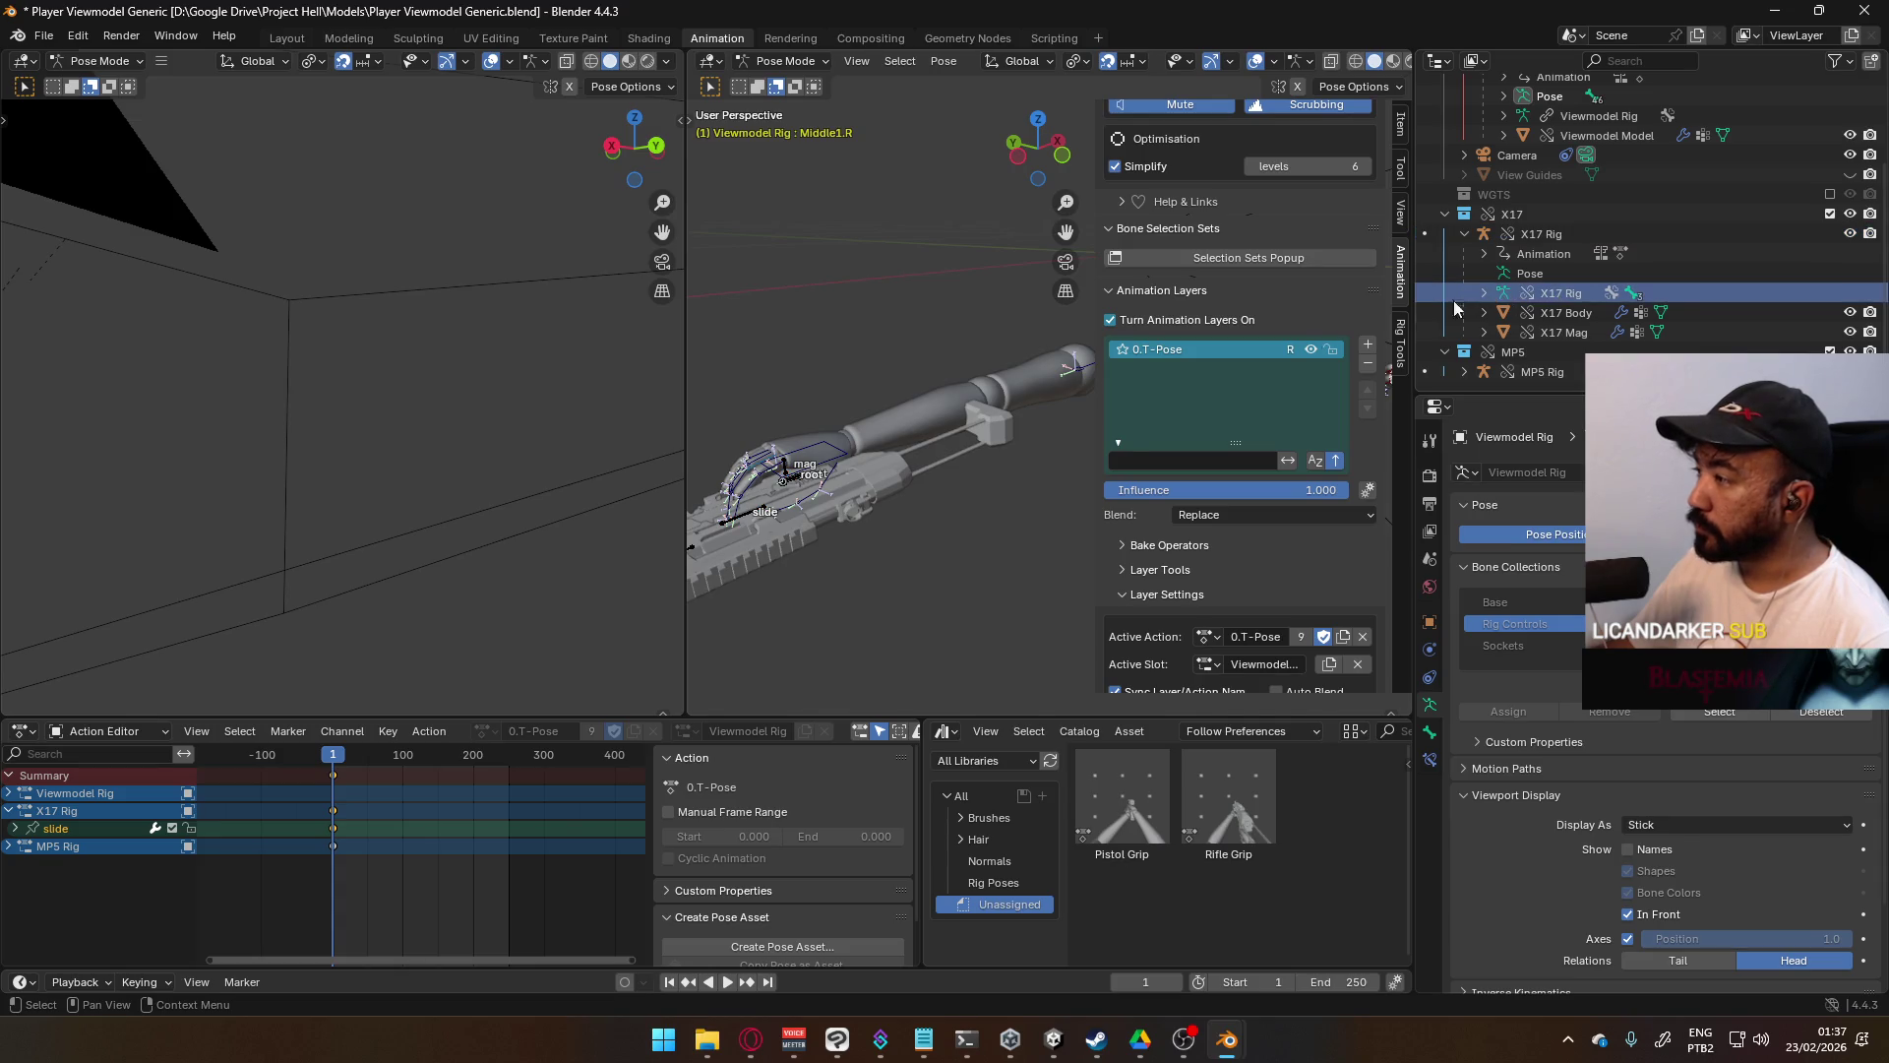
left_click(785, 61)
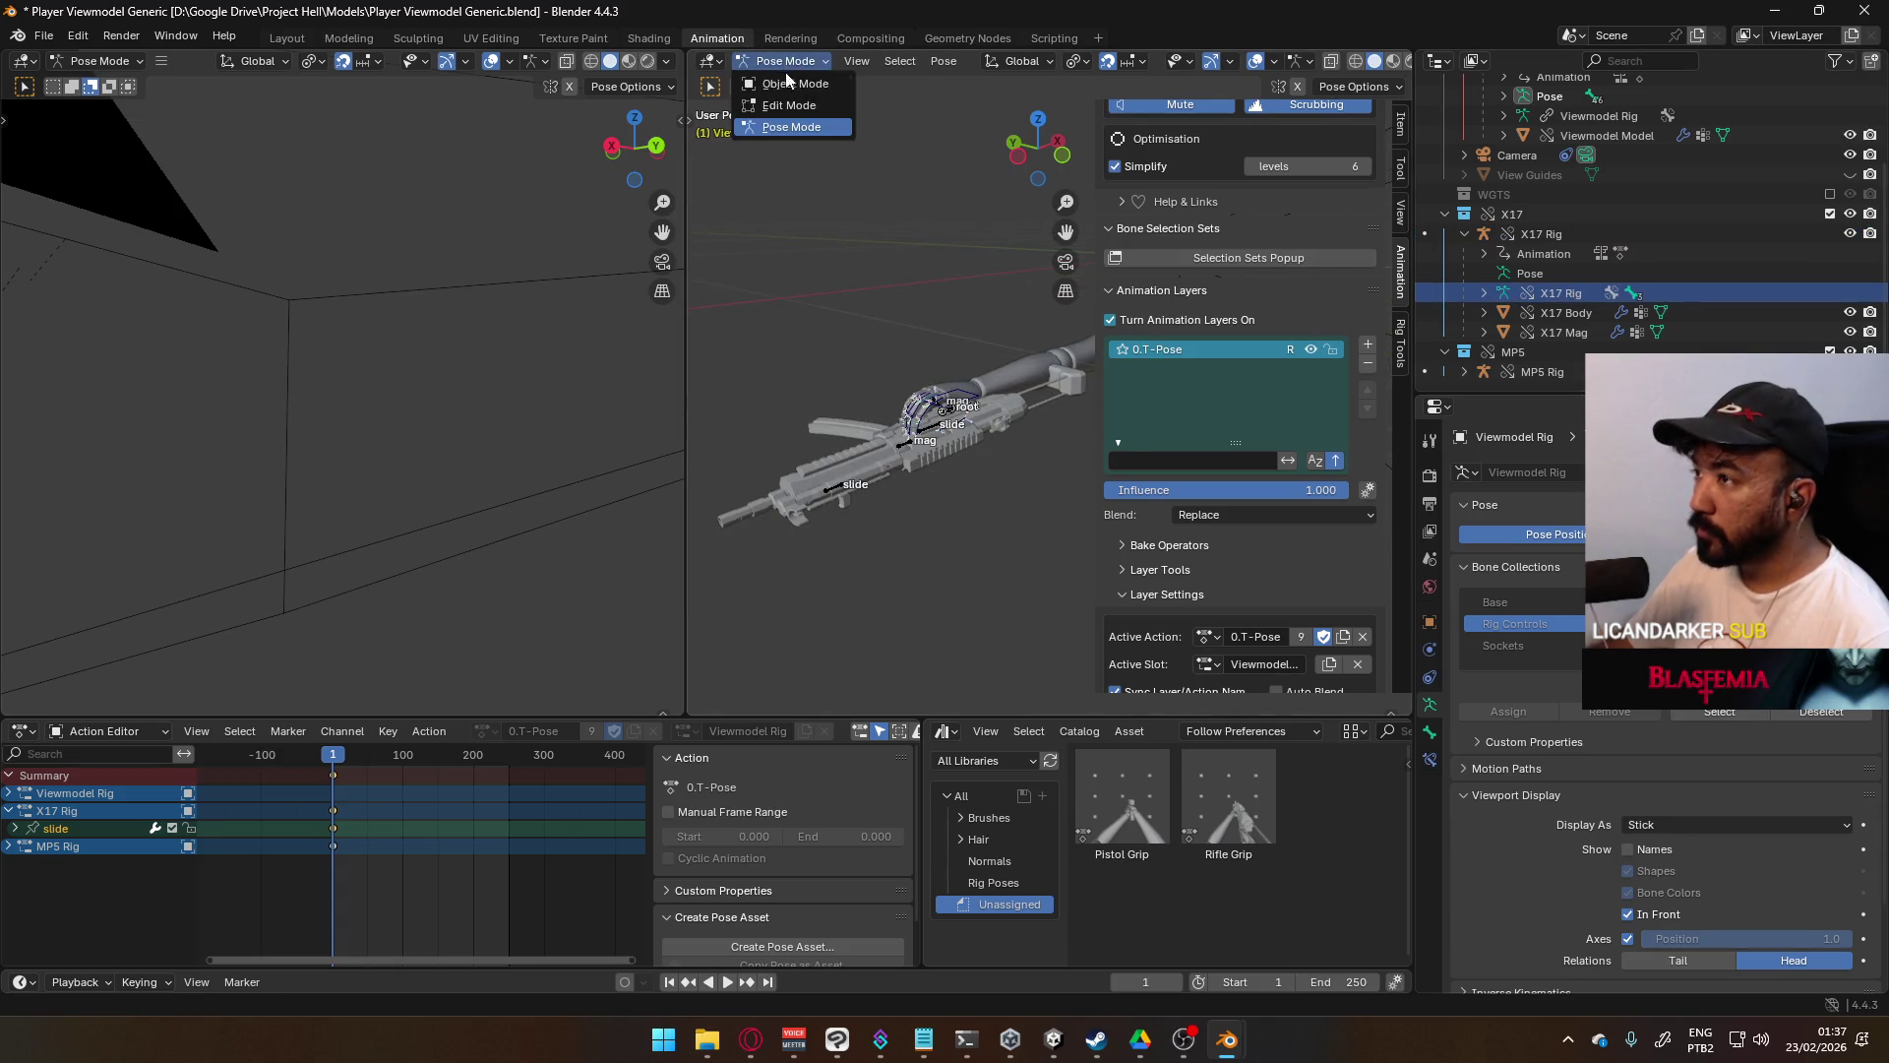
left_click(787, 83)
left_click(952, 418)
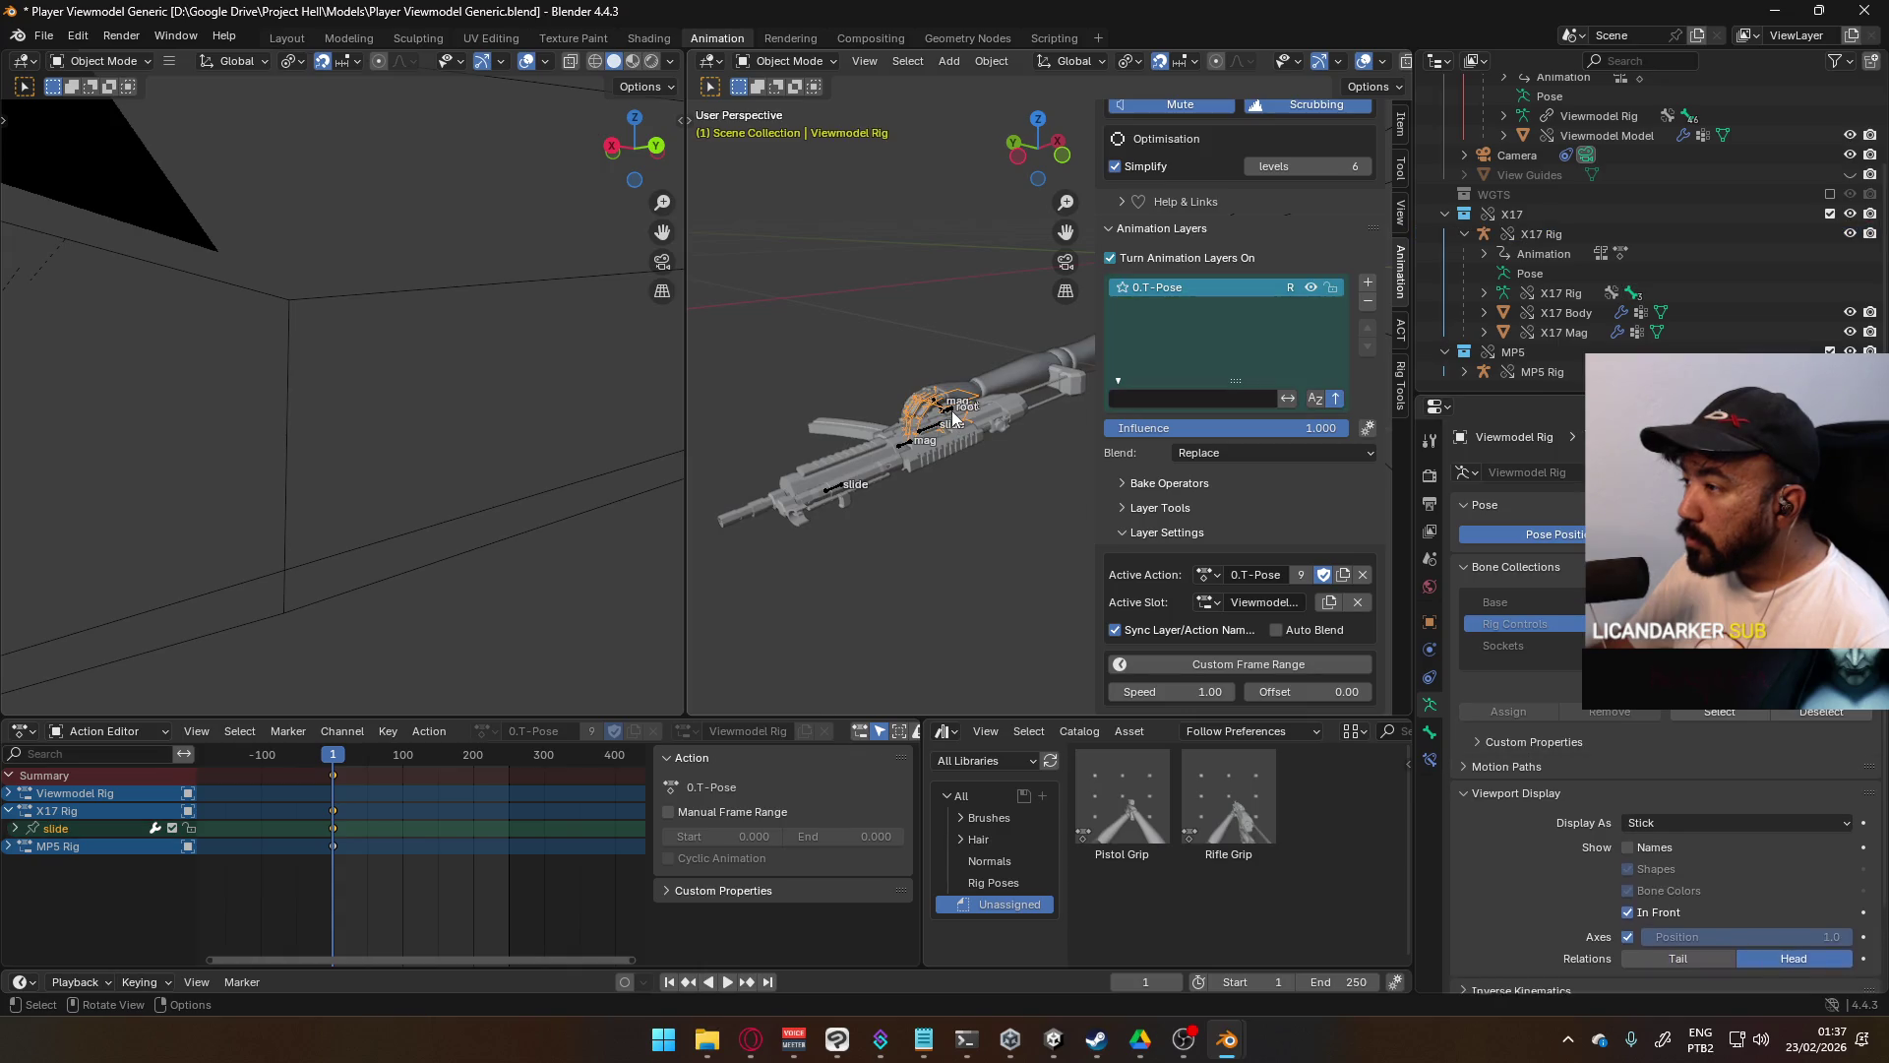
left_click(953, 418)
scroll(953, 418, "up", 5)
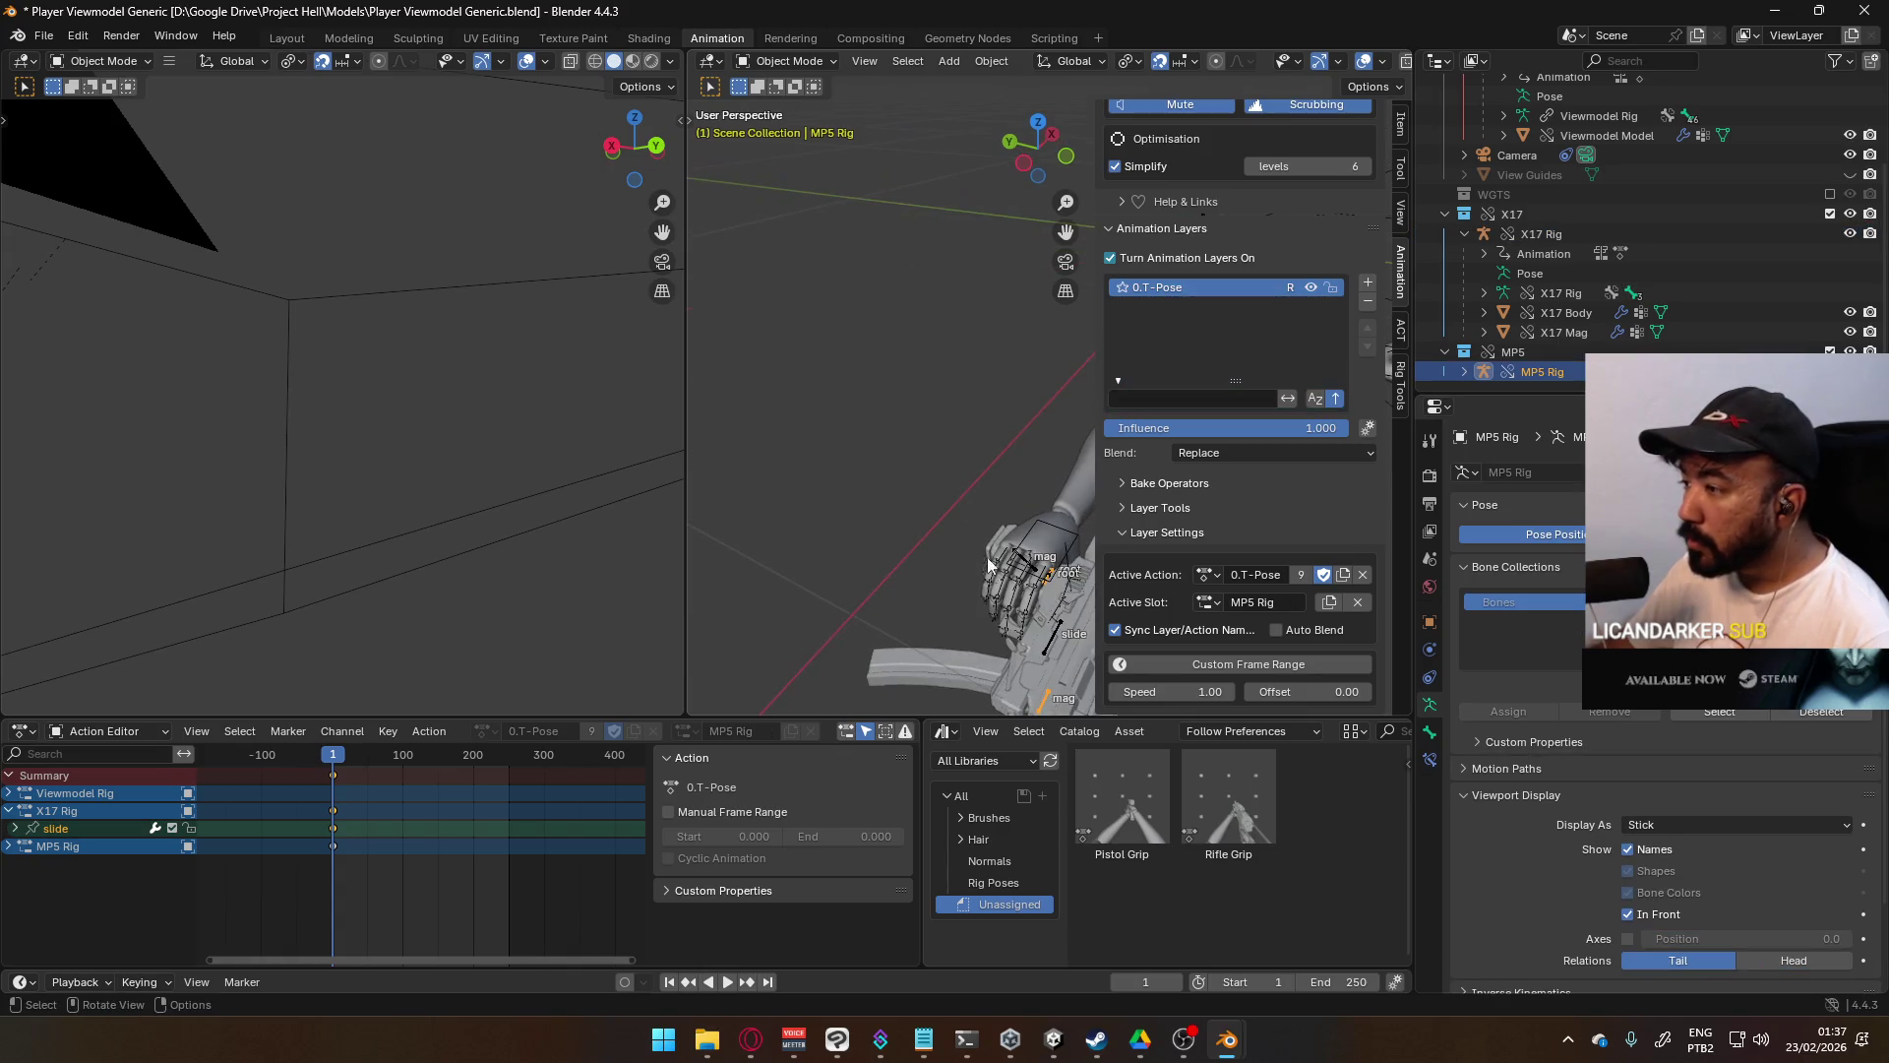
left_click(864, 443)
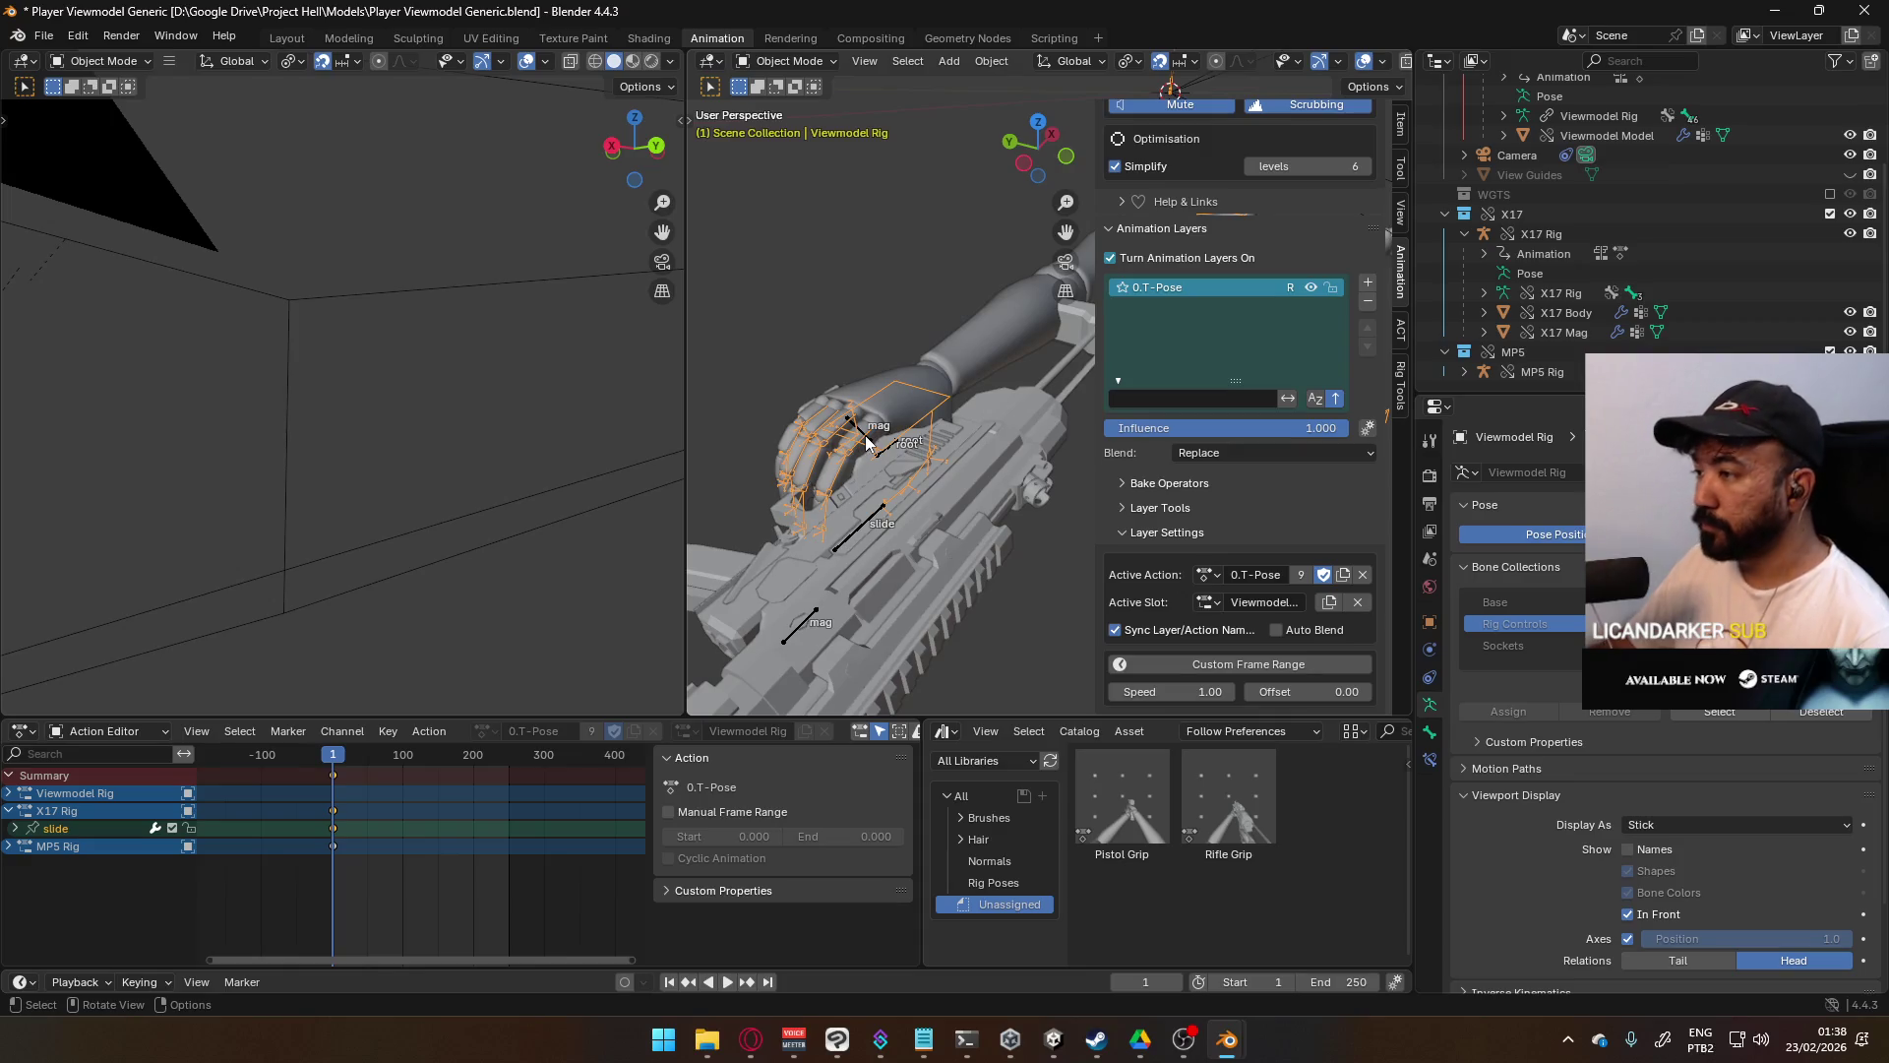
left_click(871, 446)
left_click(786, 61)
left_click(795, 125)
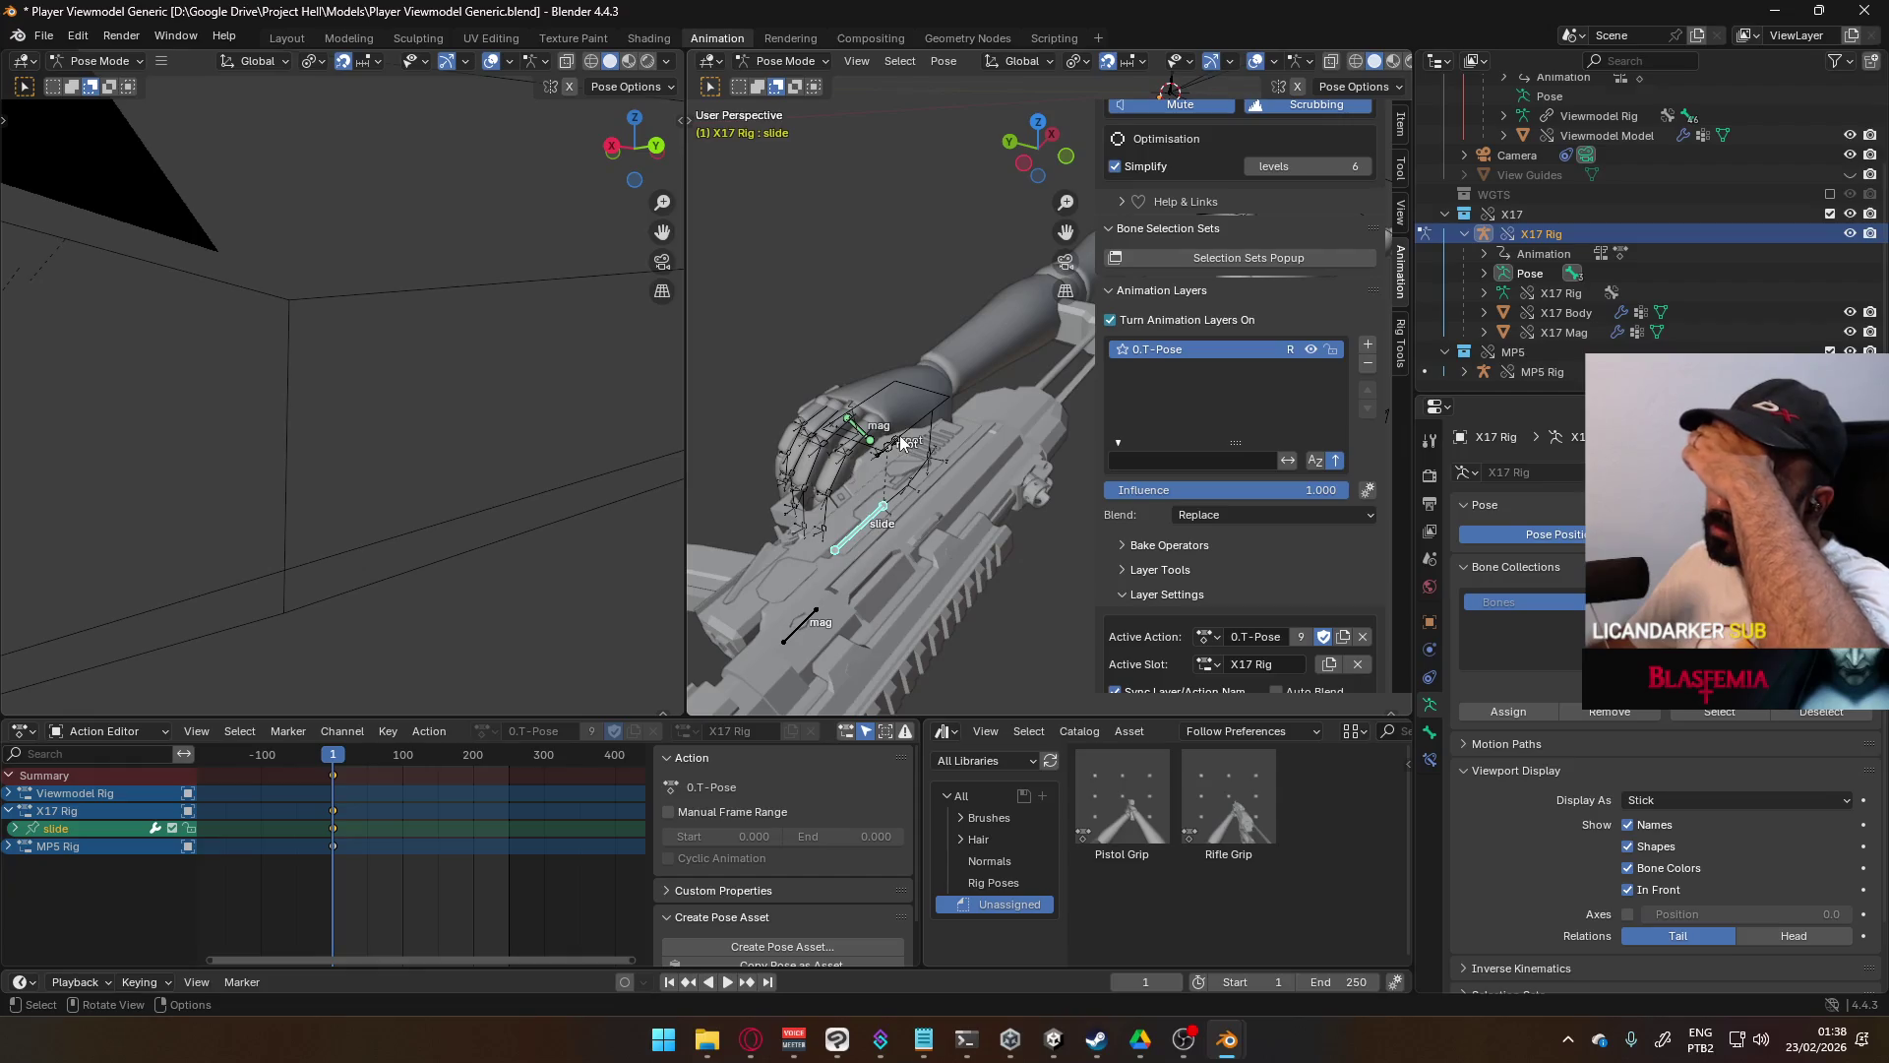
key("a")
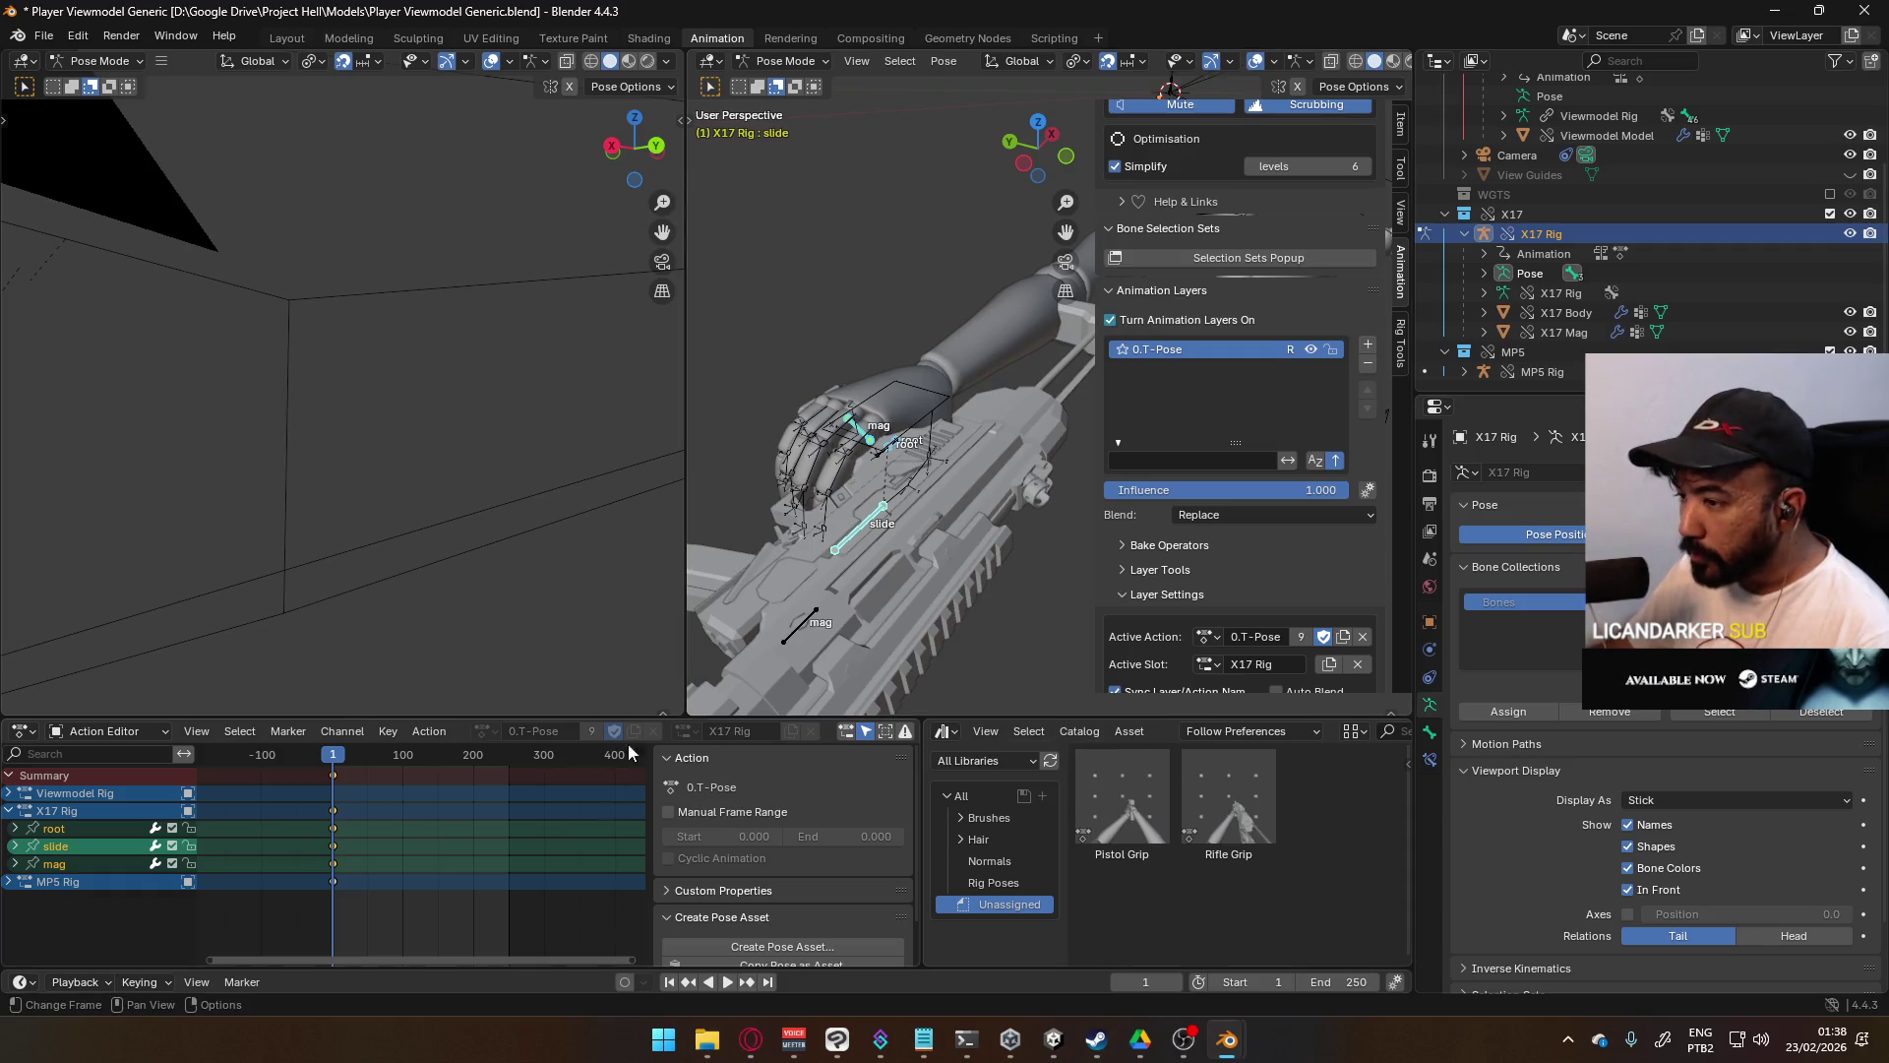
scroll(614, 733, "down", 3)
scroll(706, 736, "down", 1)
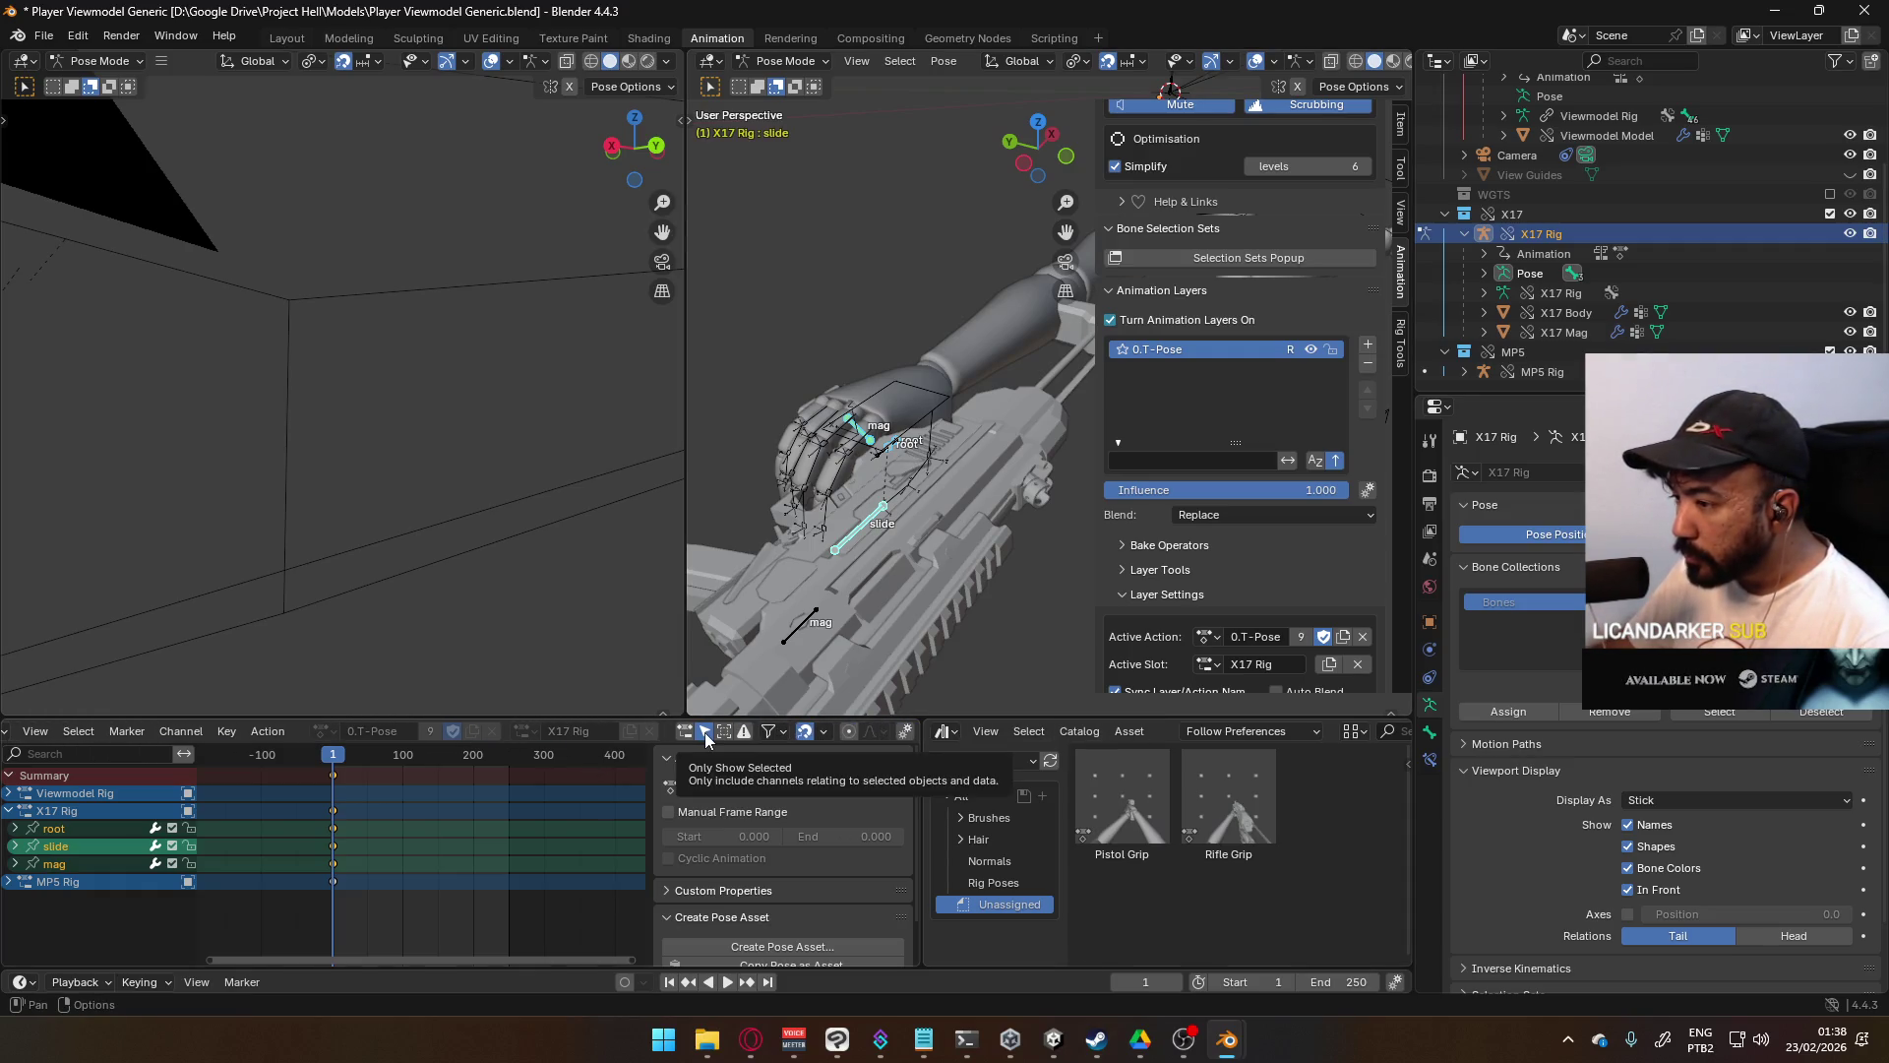
left_click(9, 796)
left_click(118, 825)
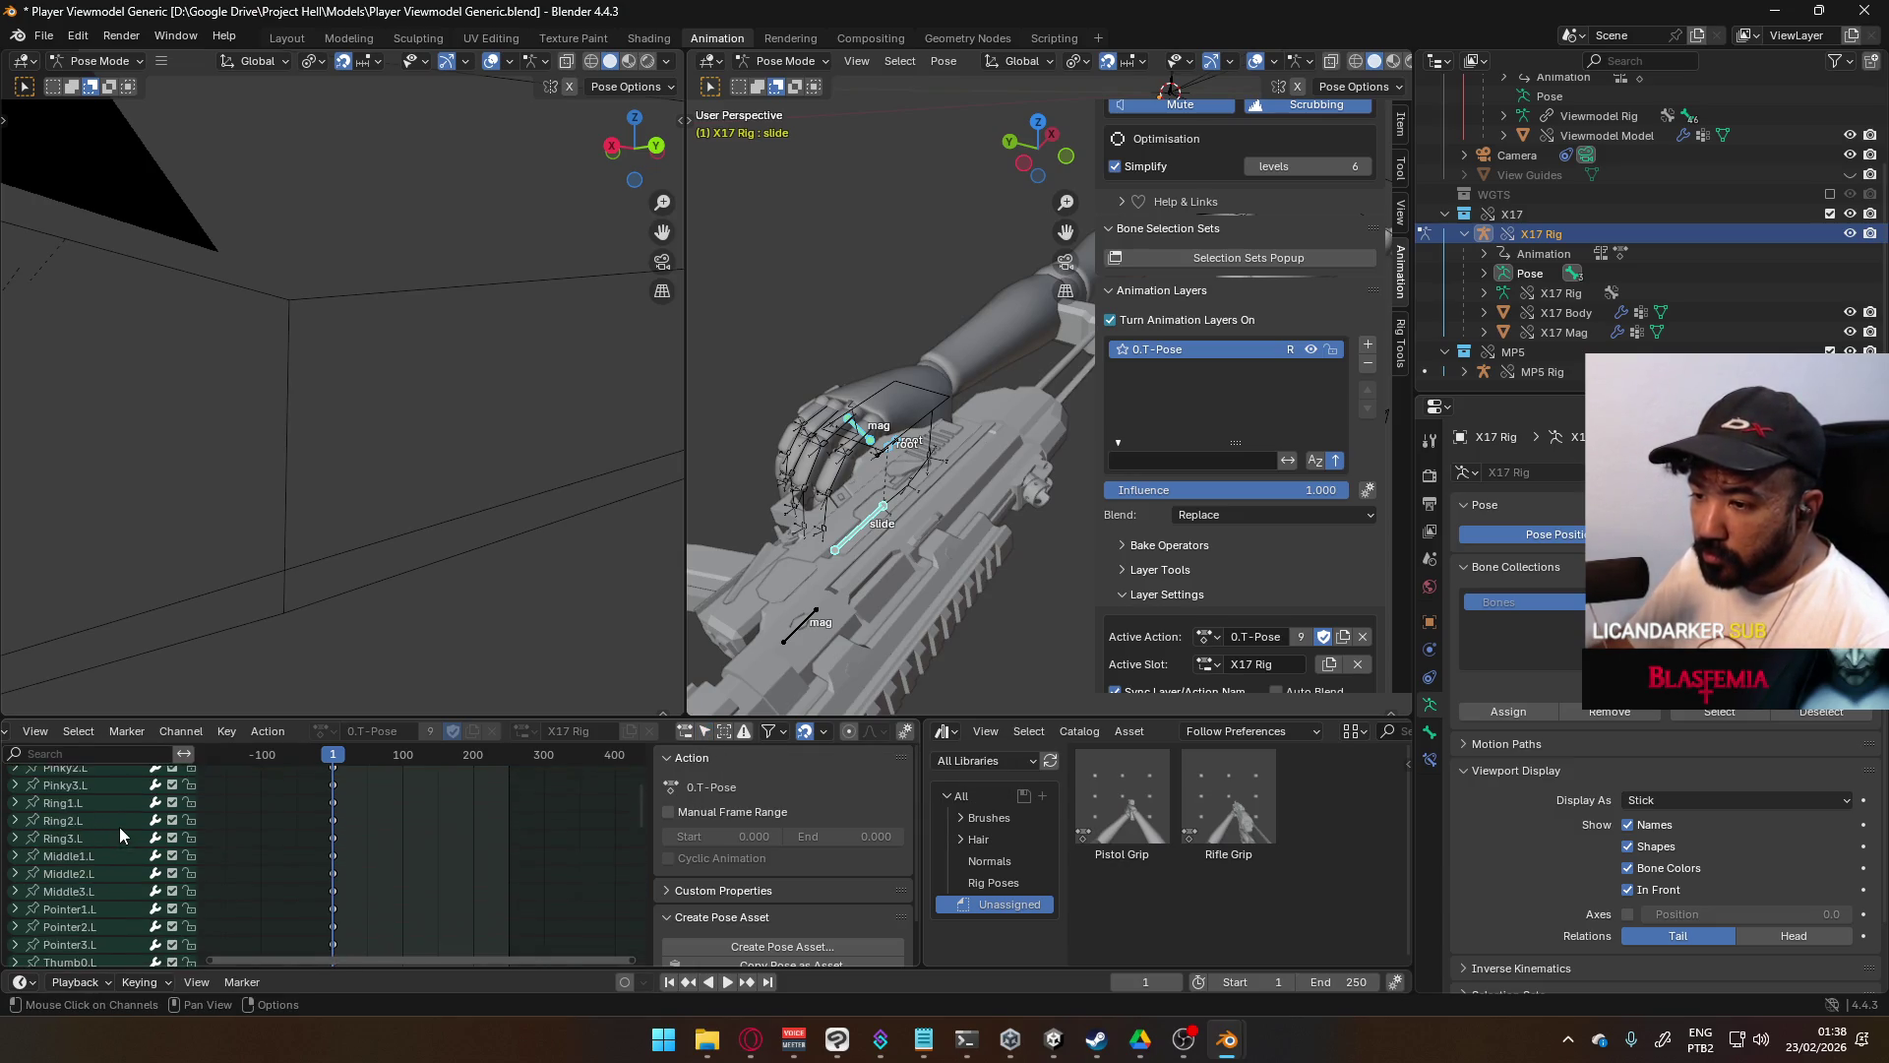
left_click(868, 557)
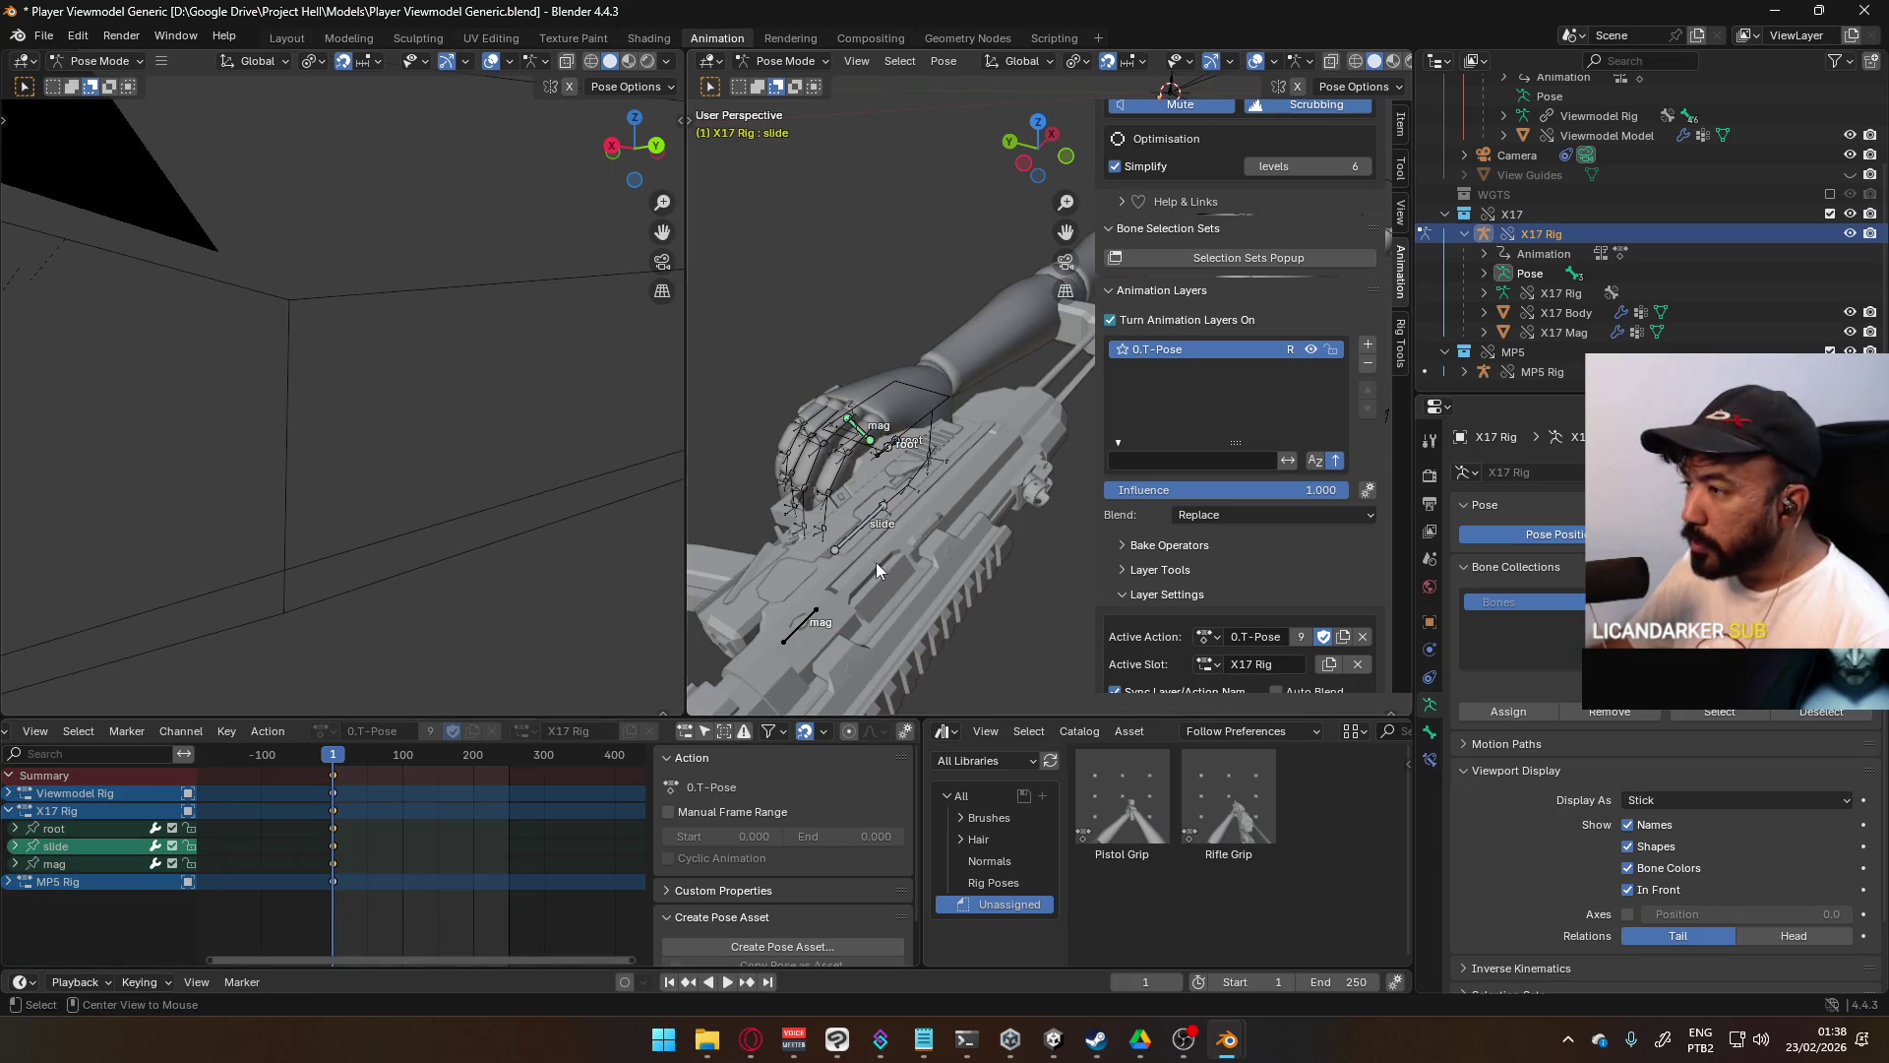
scroll(842, 581, "down", 5)
left_click(9, 881)
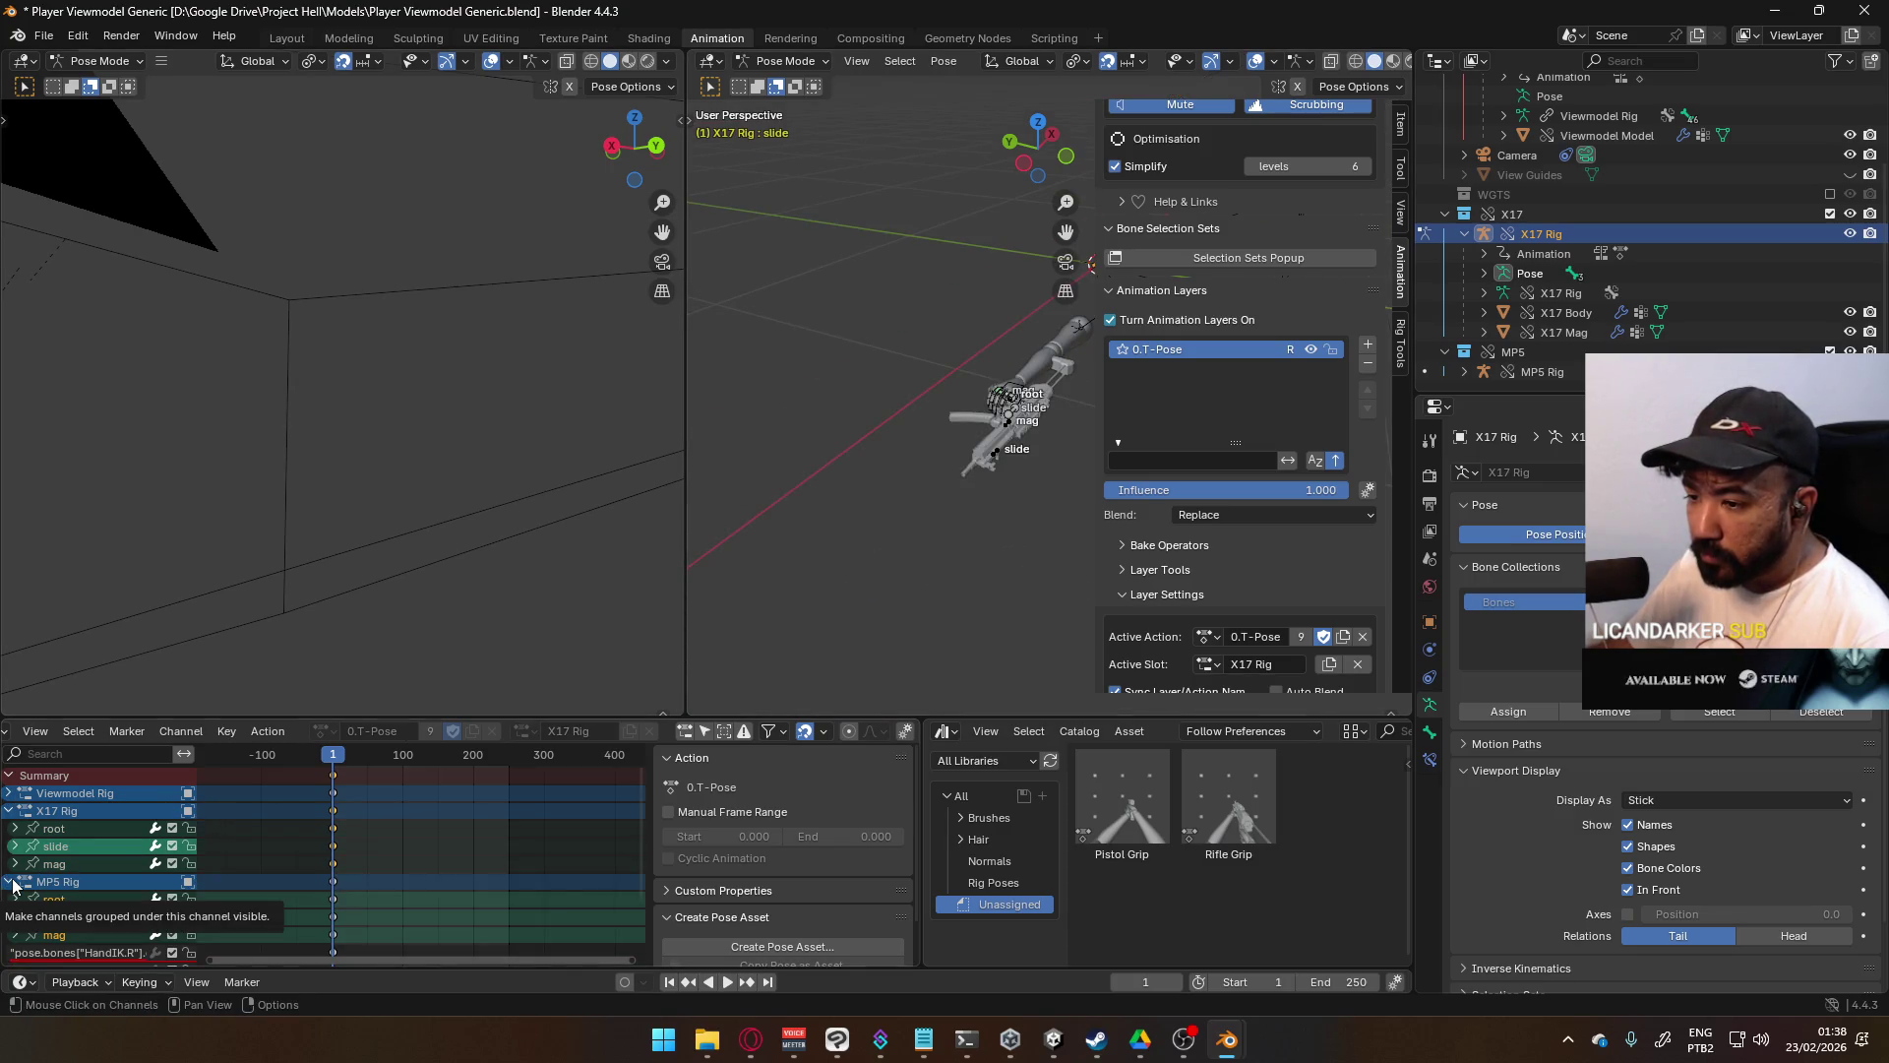
key("a")
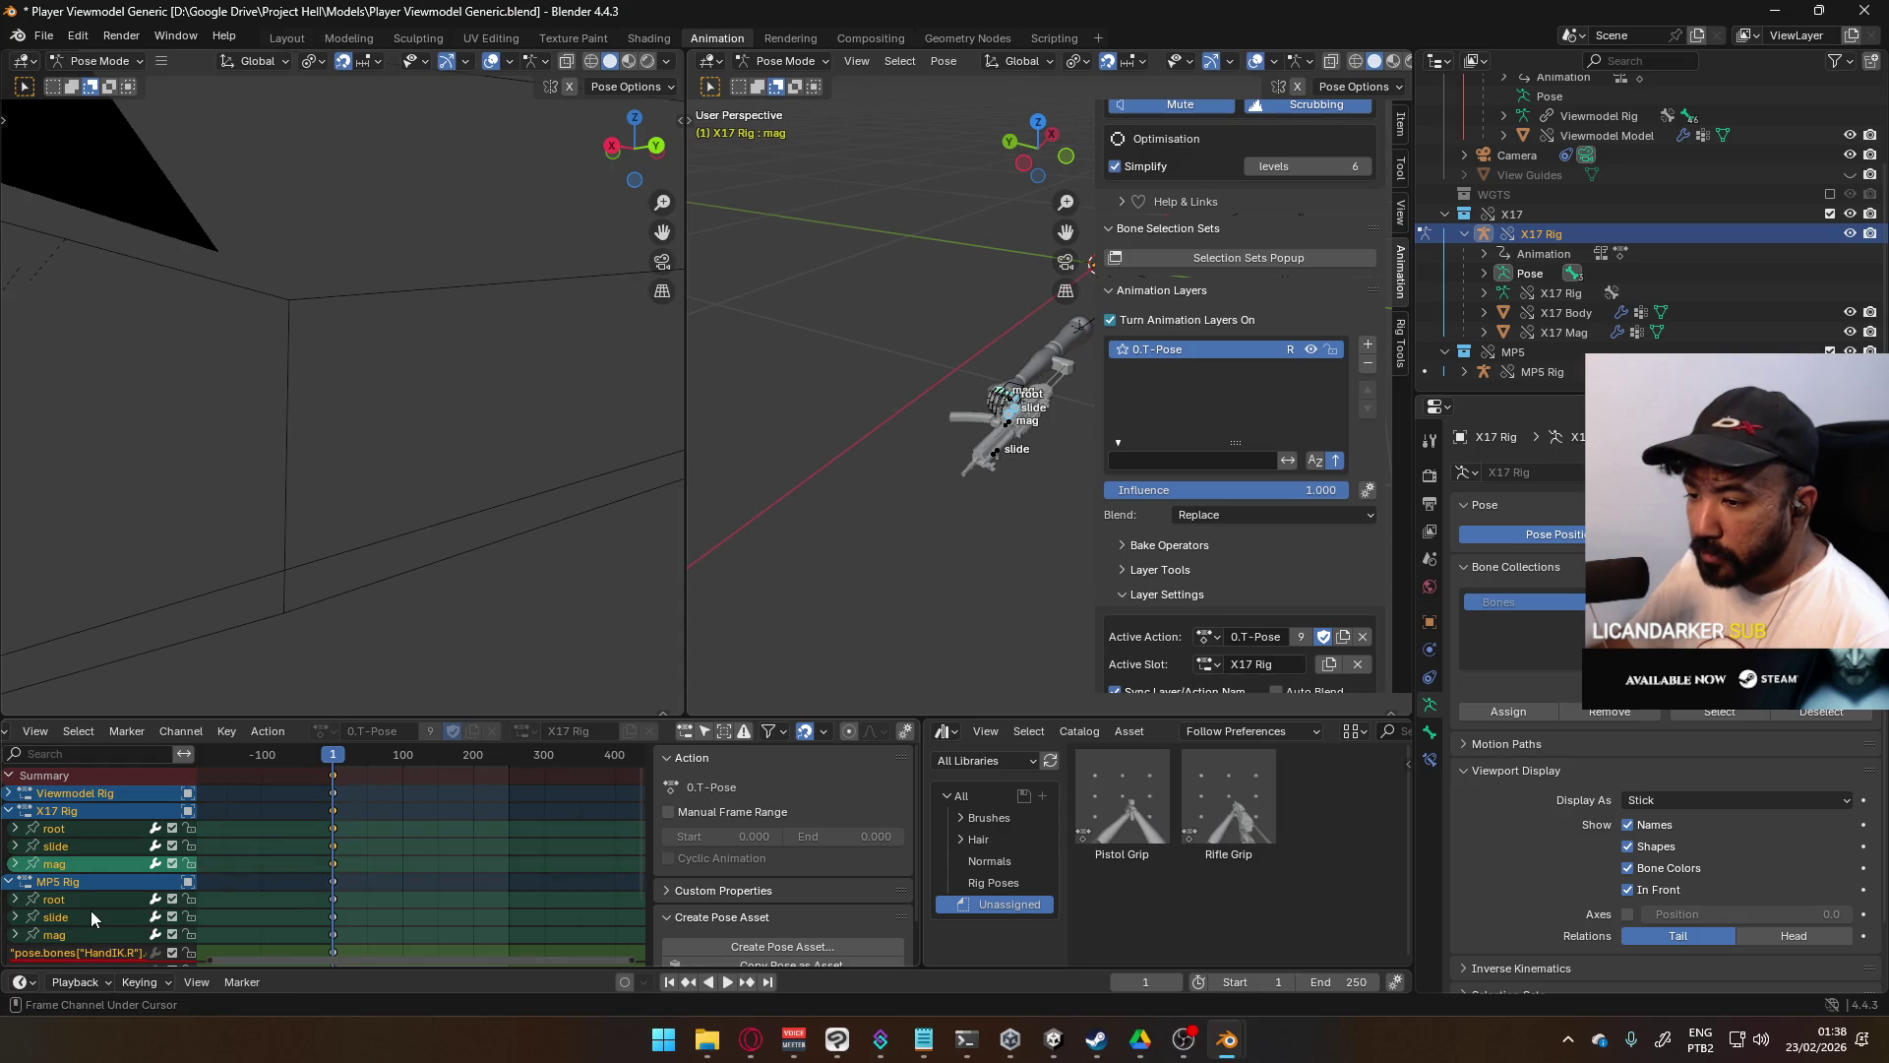
key("alt+a")
left_click(8, 882)
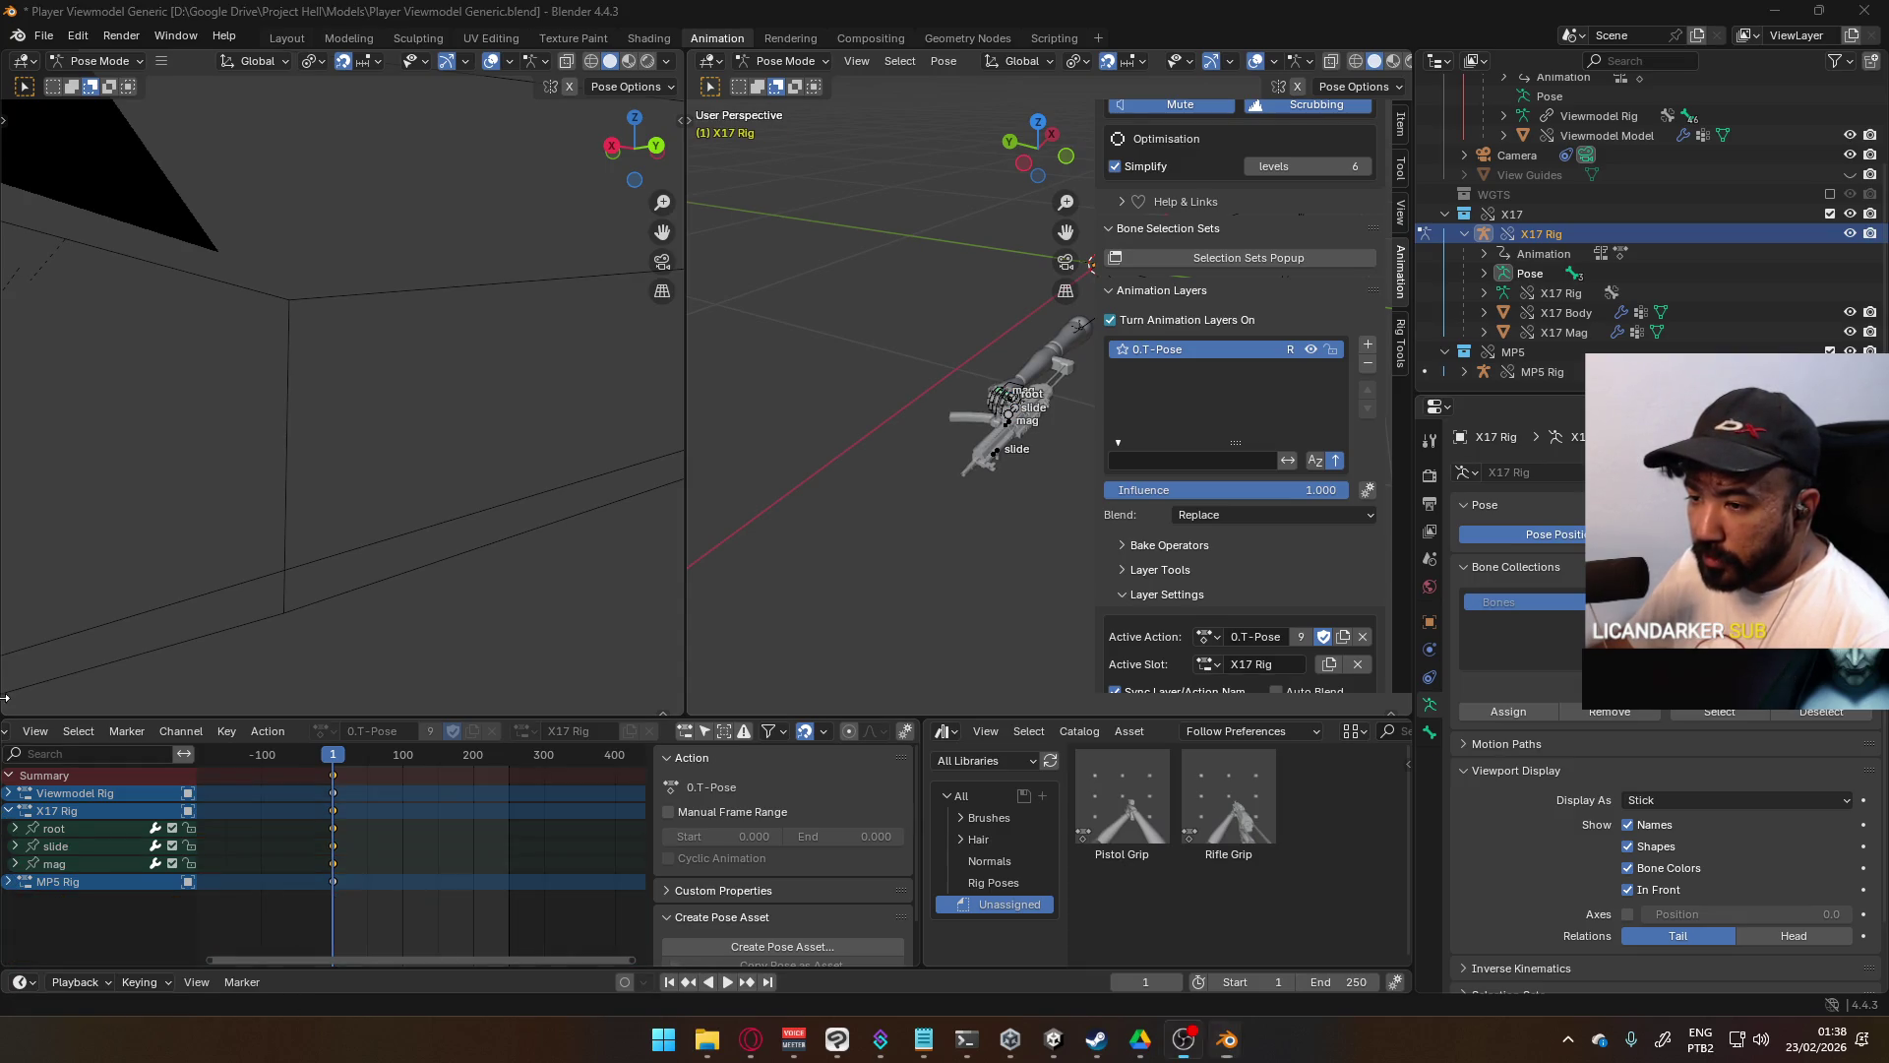
left_click(8, 811)
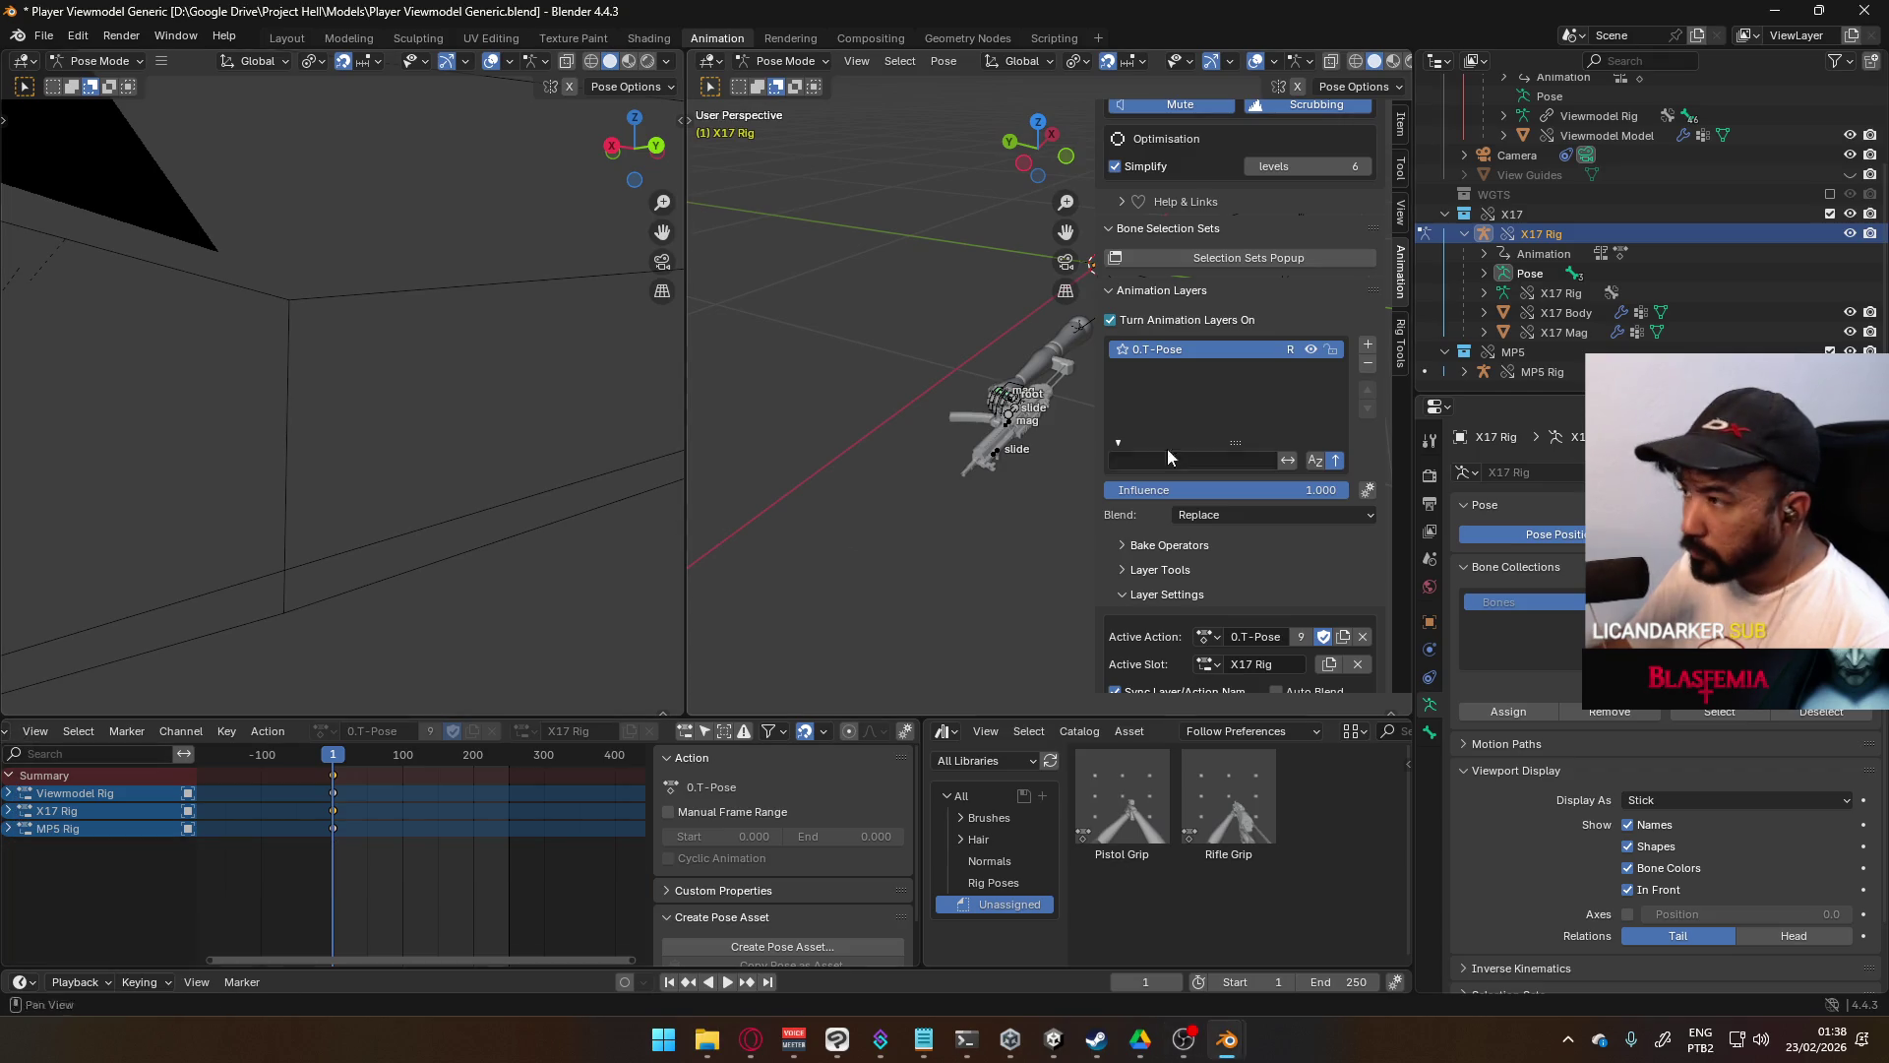
scroll(872, 421, "up", 5)
left_click(784, 60)
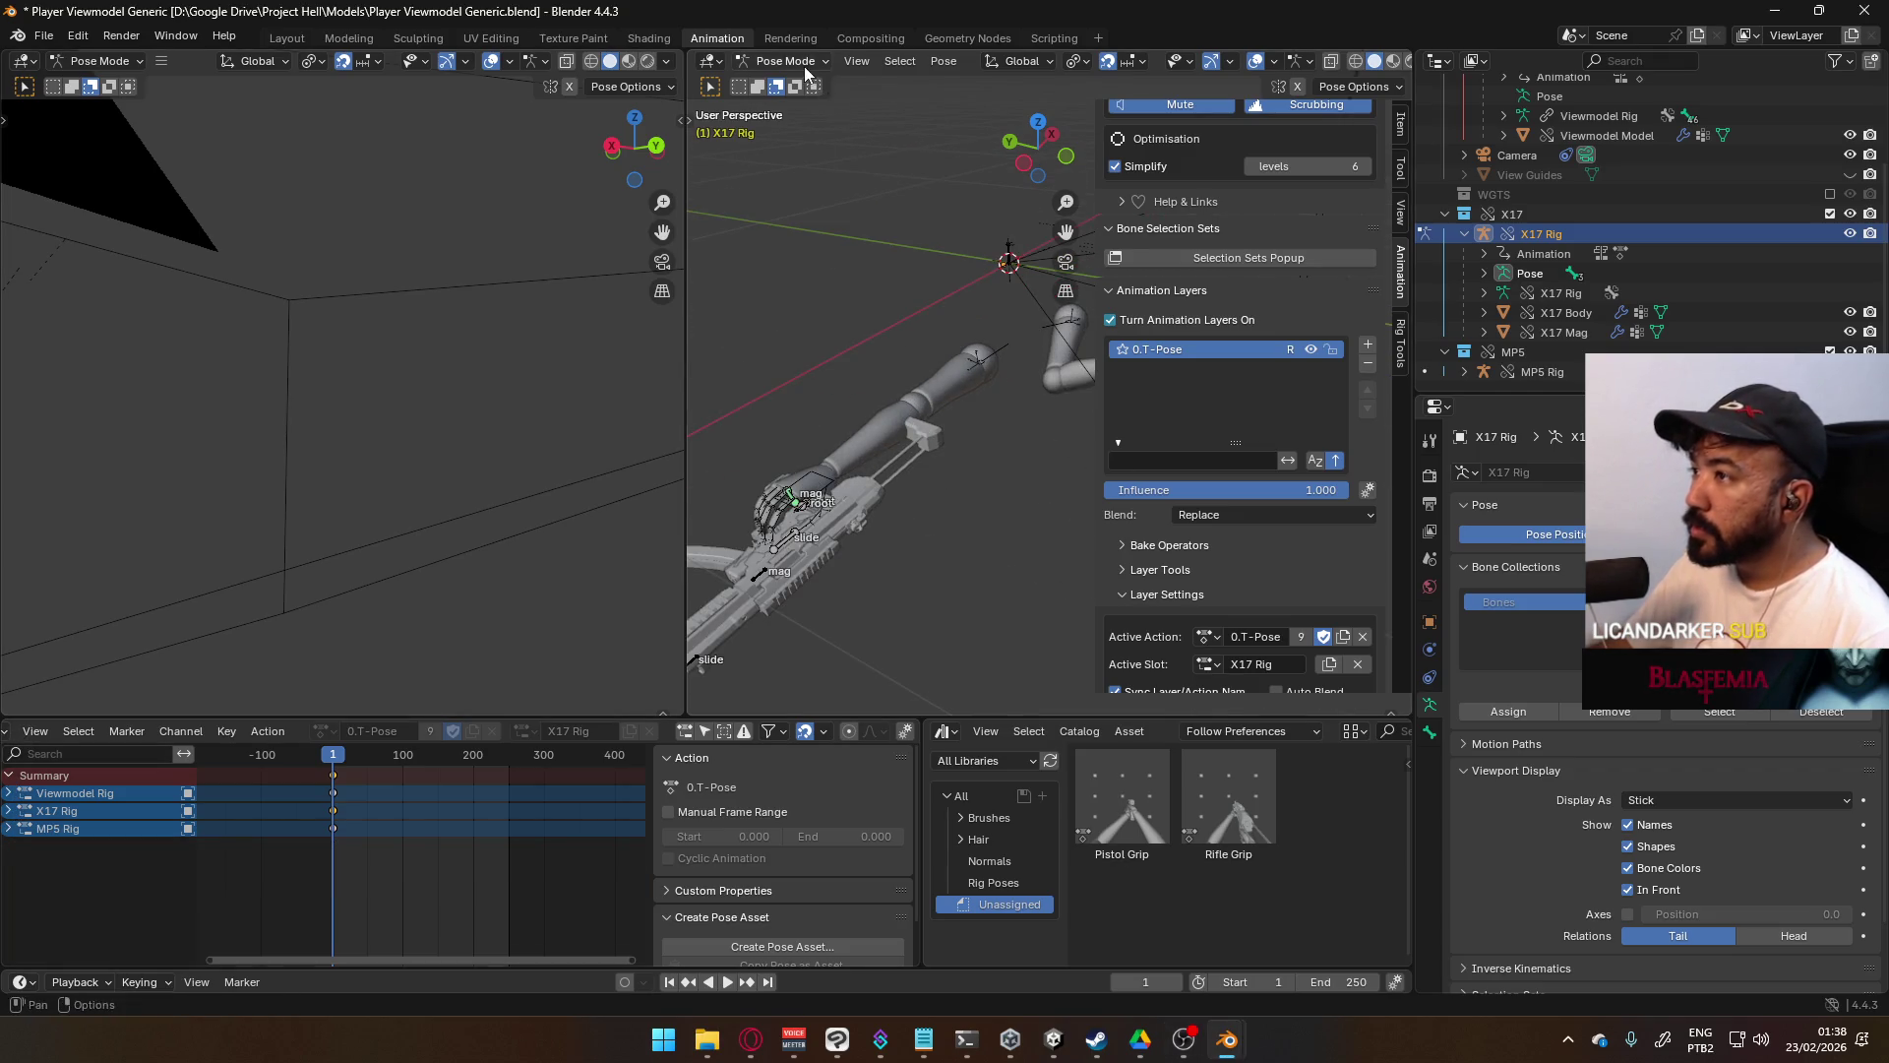
- Put the Viewmodel Rig in Pose Mode and show HandIK.R's bone constraints
left_click(787, 84)
left_click(805, 492)
left_click(784, 60)
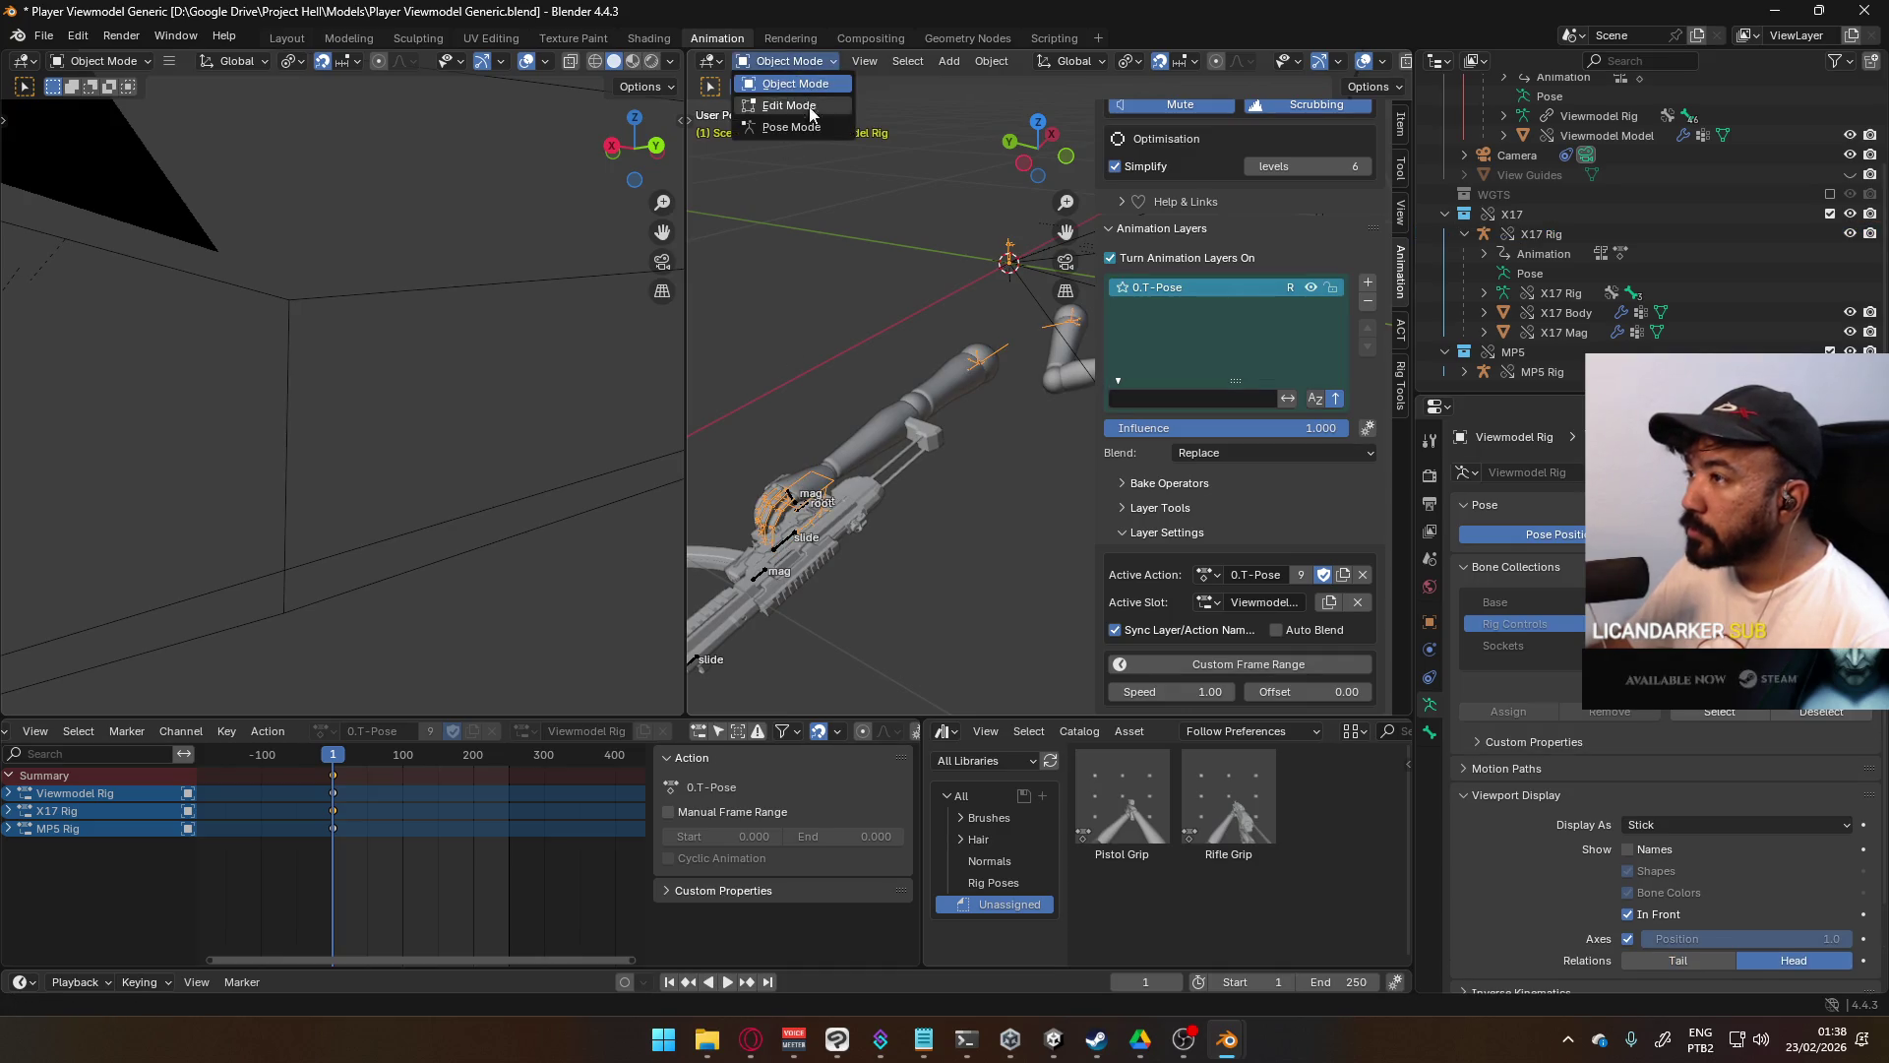
left_click(788, 128)
left_click(823, 484)
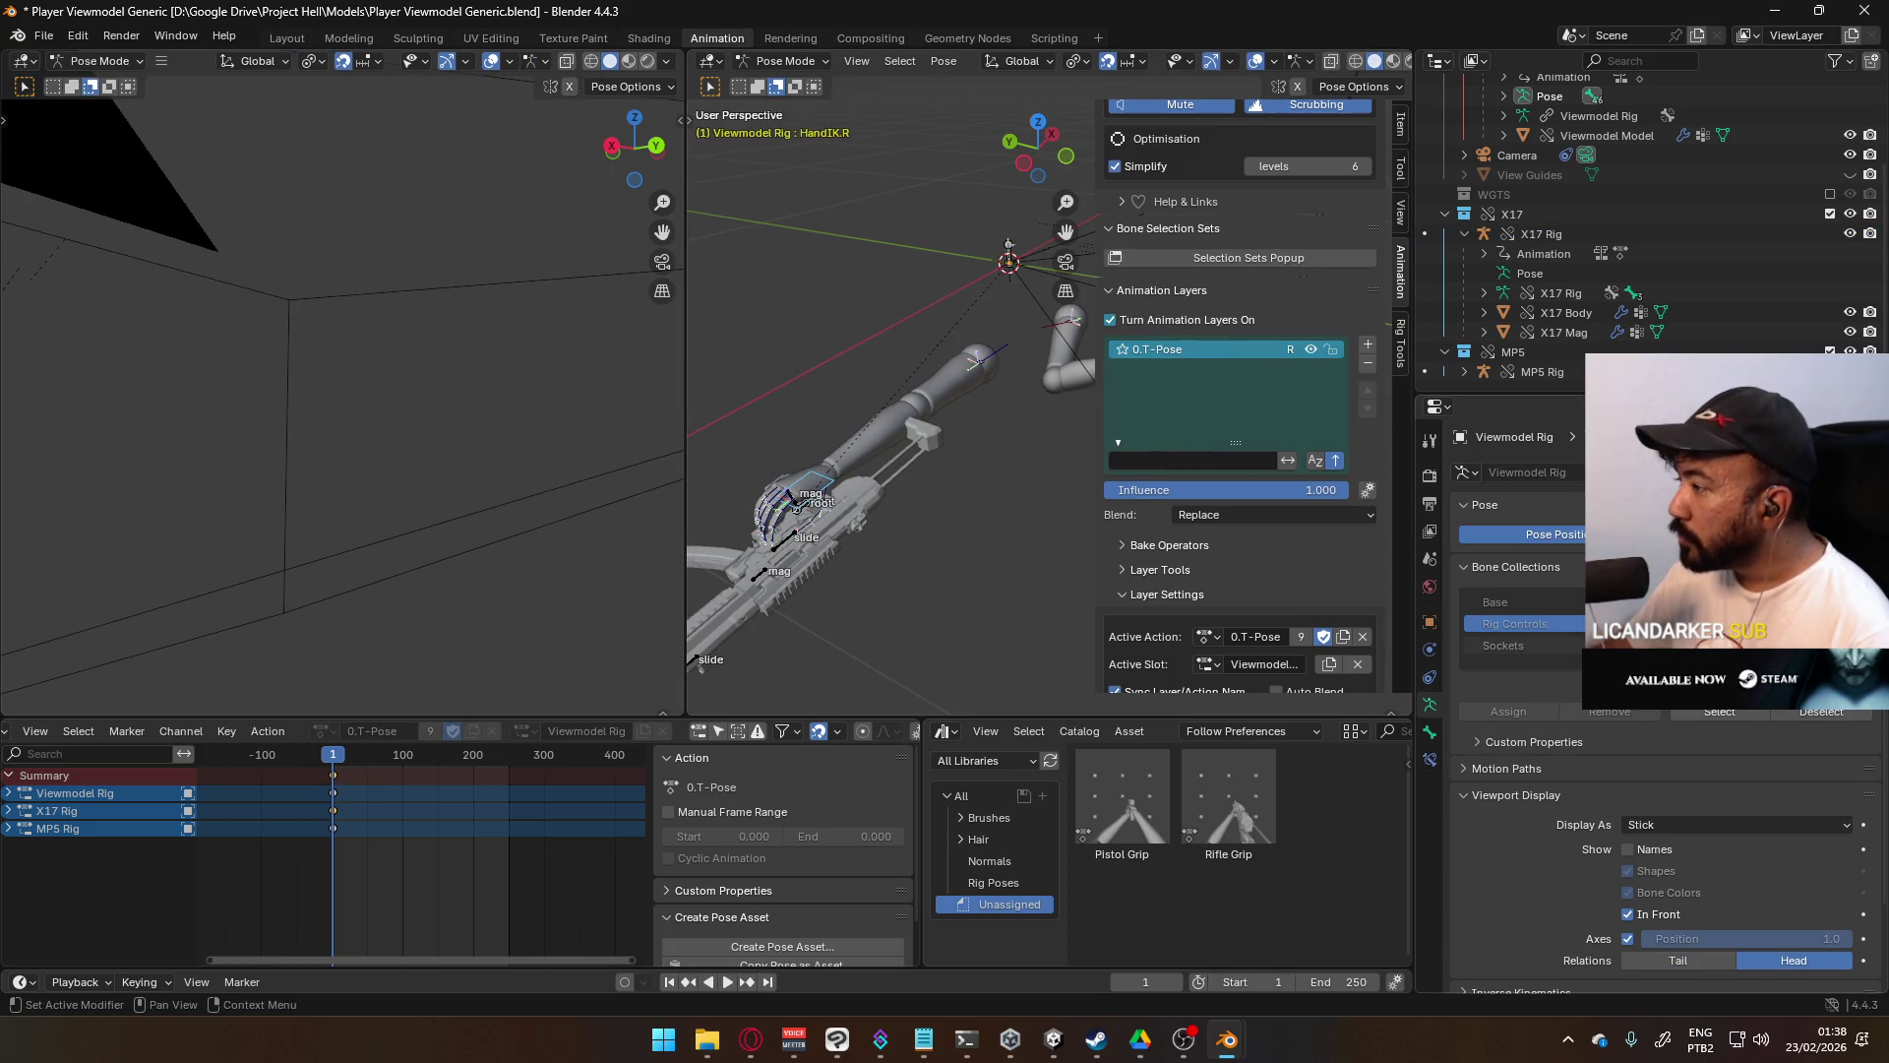
left_click(1429, 760)
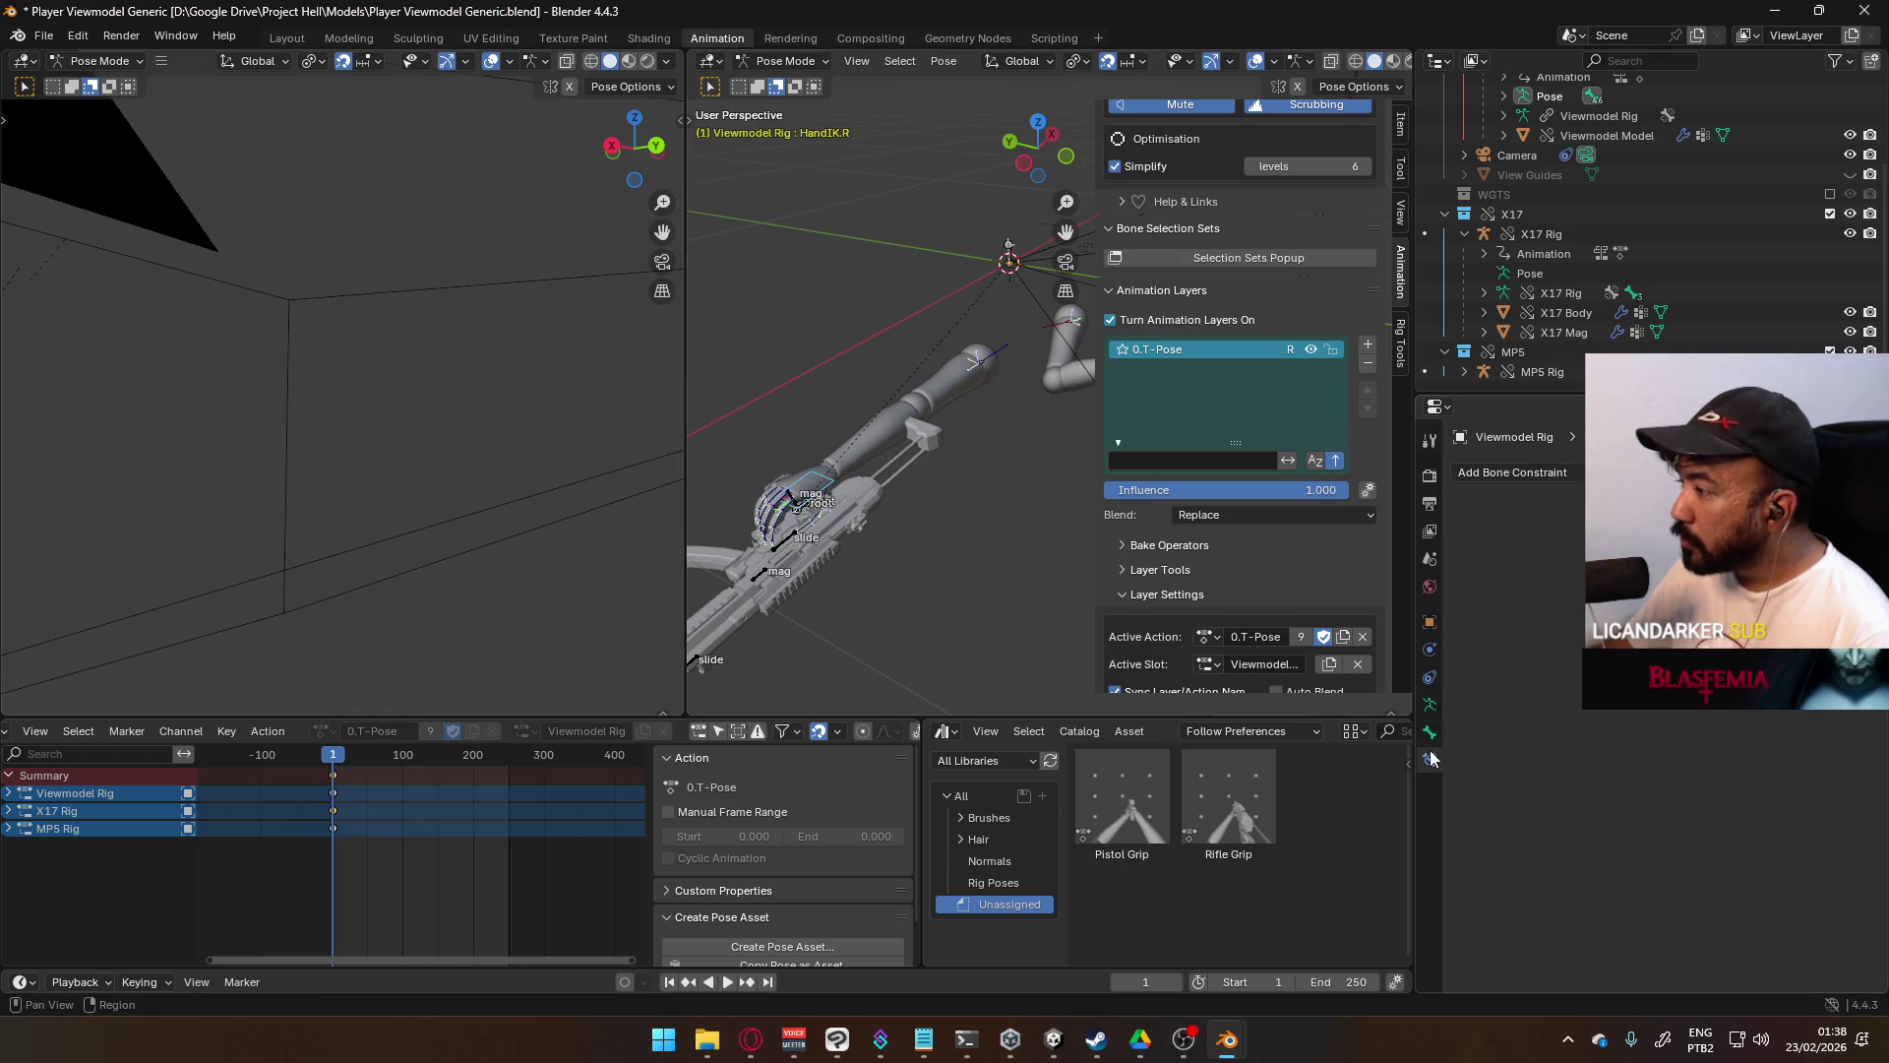
key("KP_Decimal")
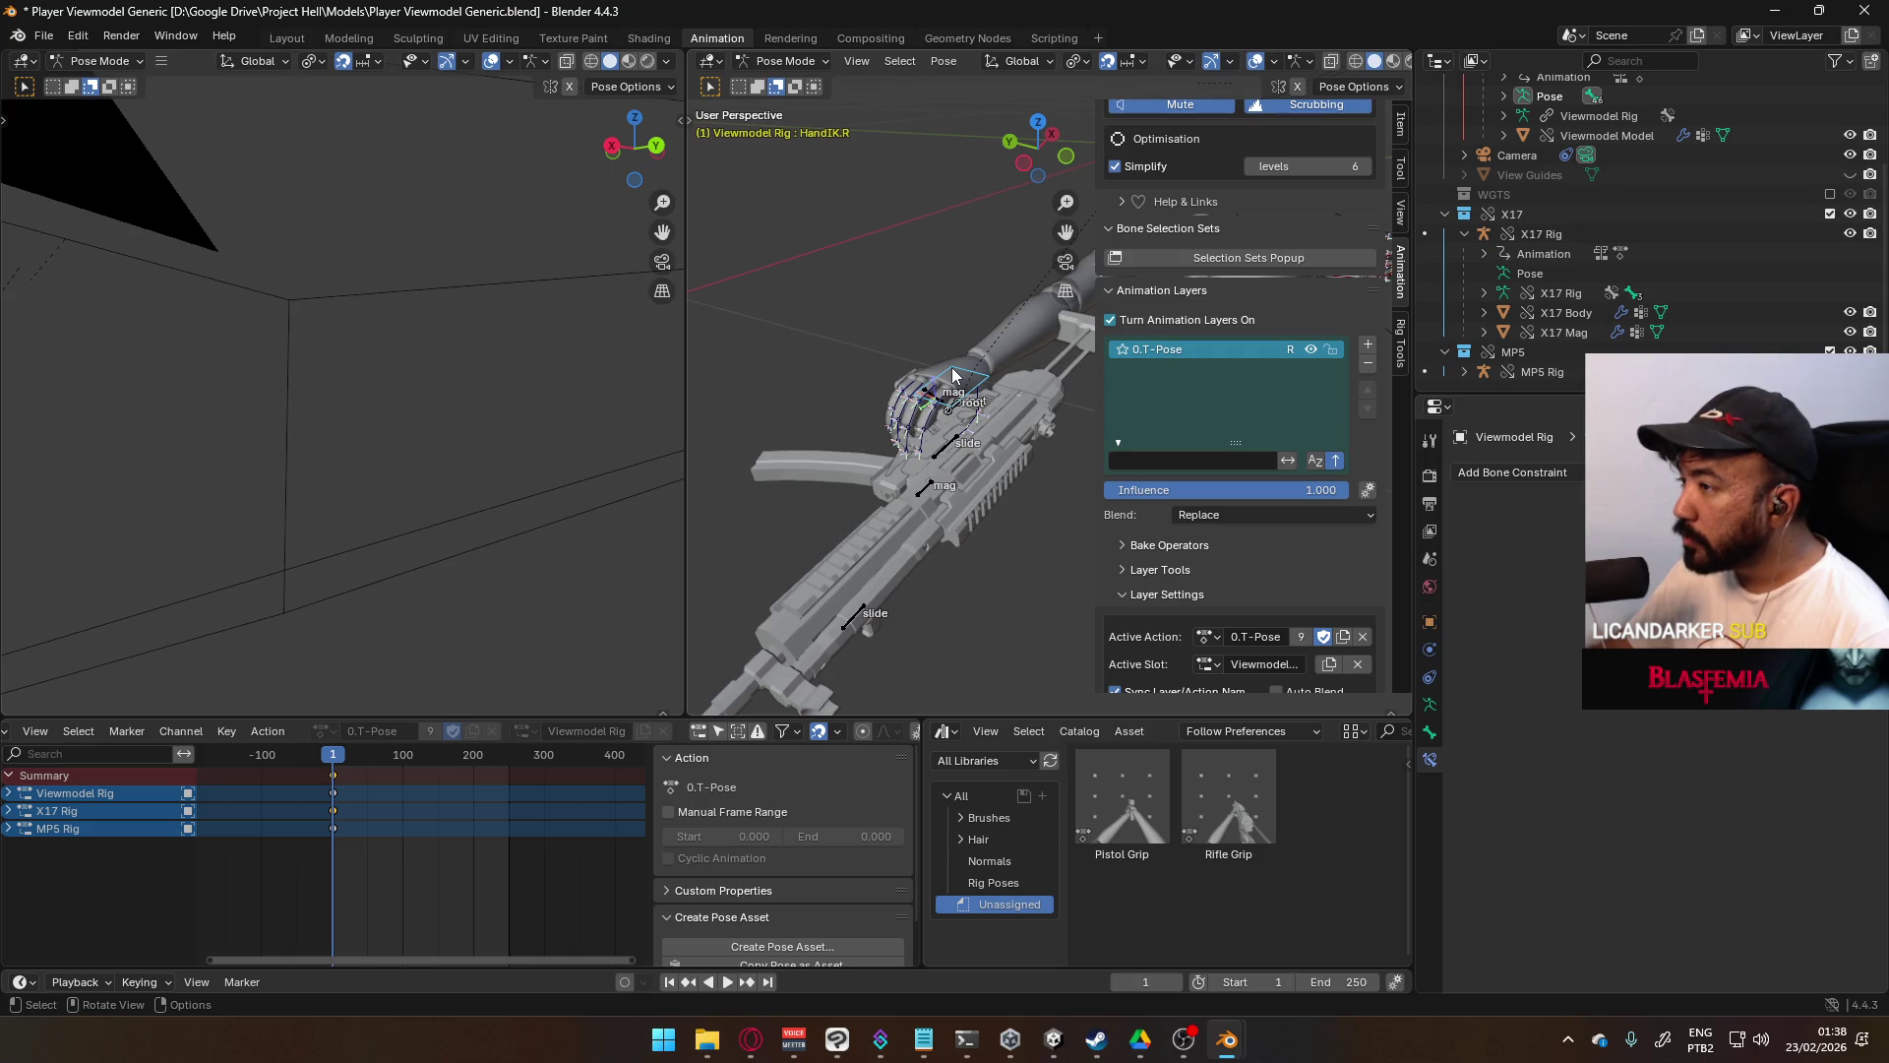
- Save the file, then undo stray changes so the right hand grips the X17 again
scroll(961, 404, "down", 5)
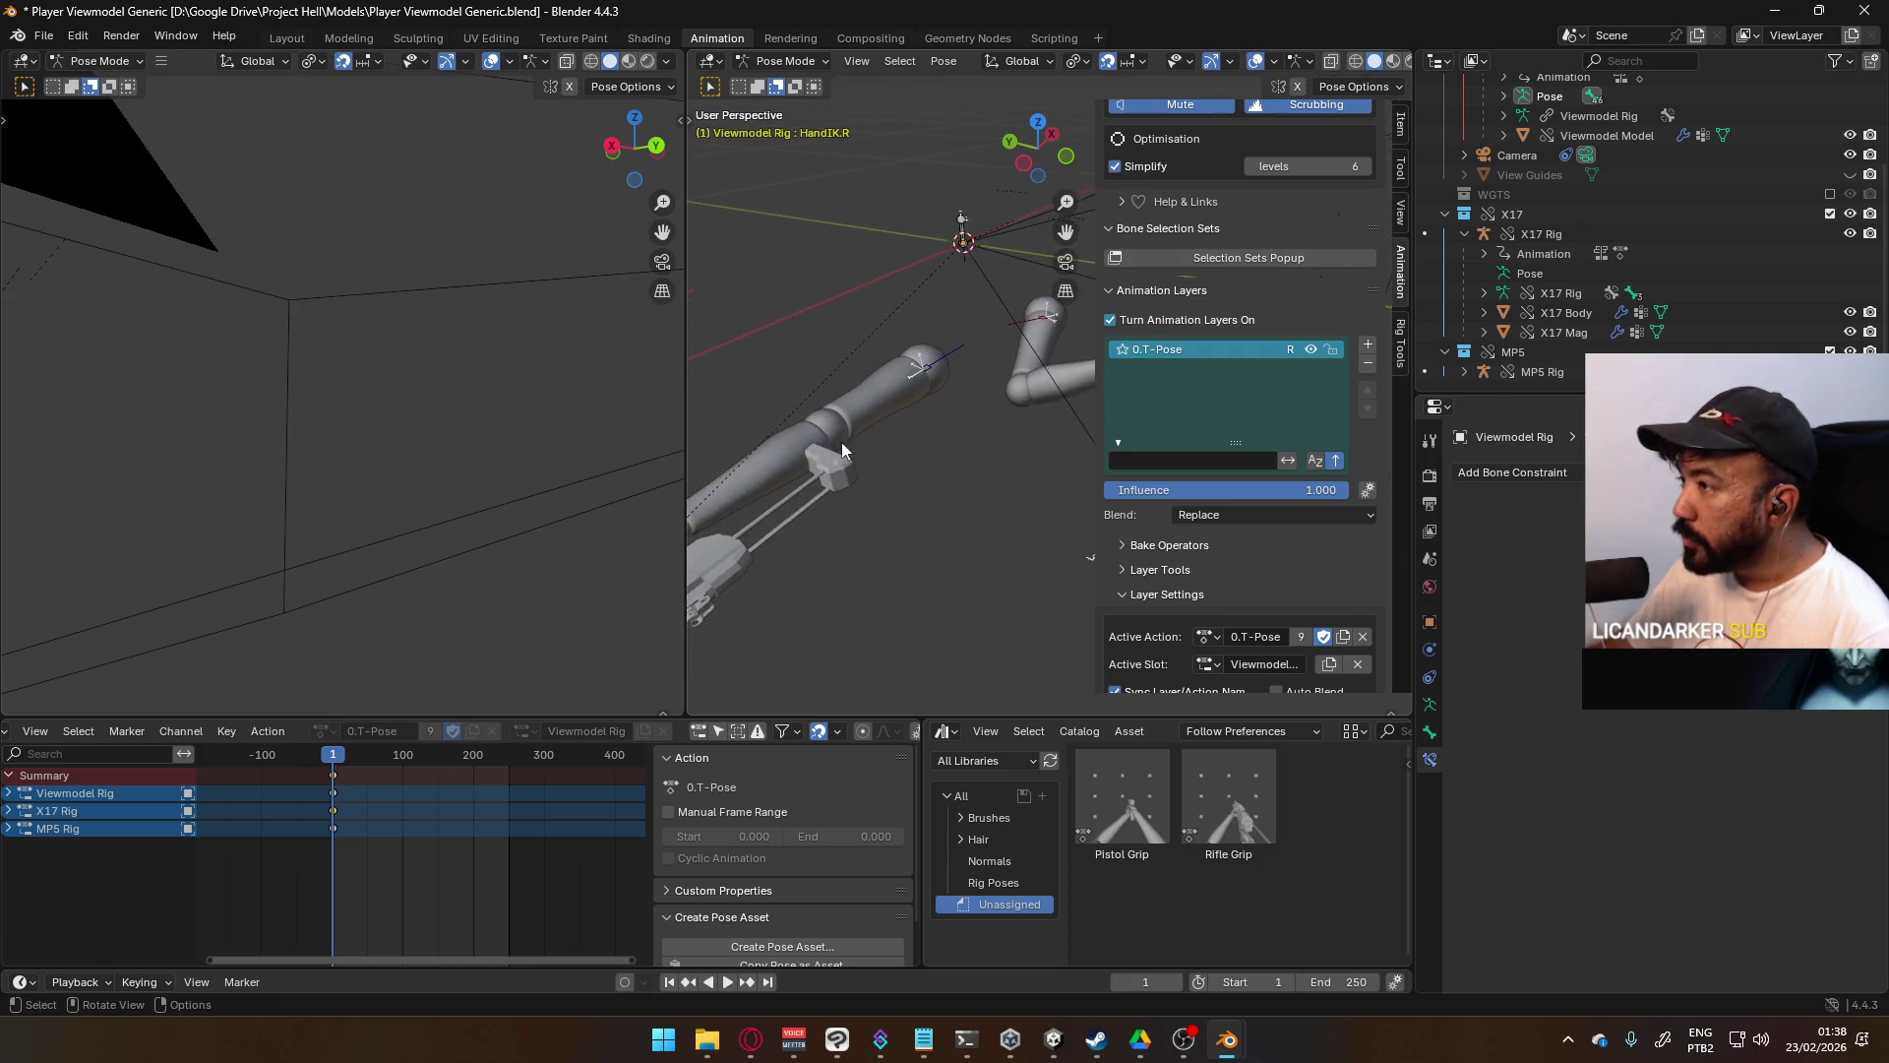
key("ctrl+s")
middle_click_drag(974, 397, 966, 432)
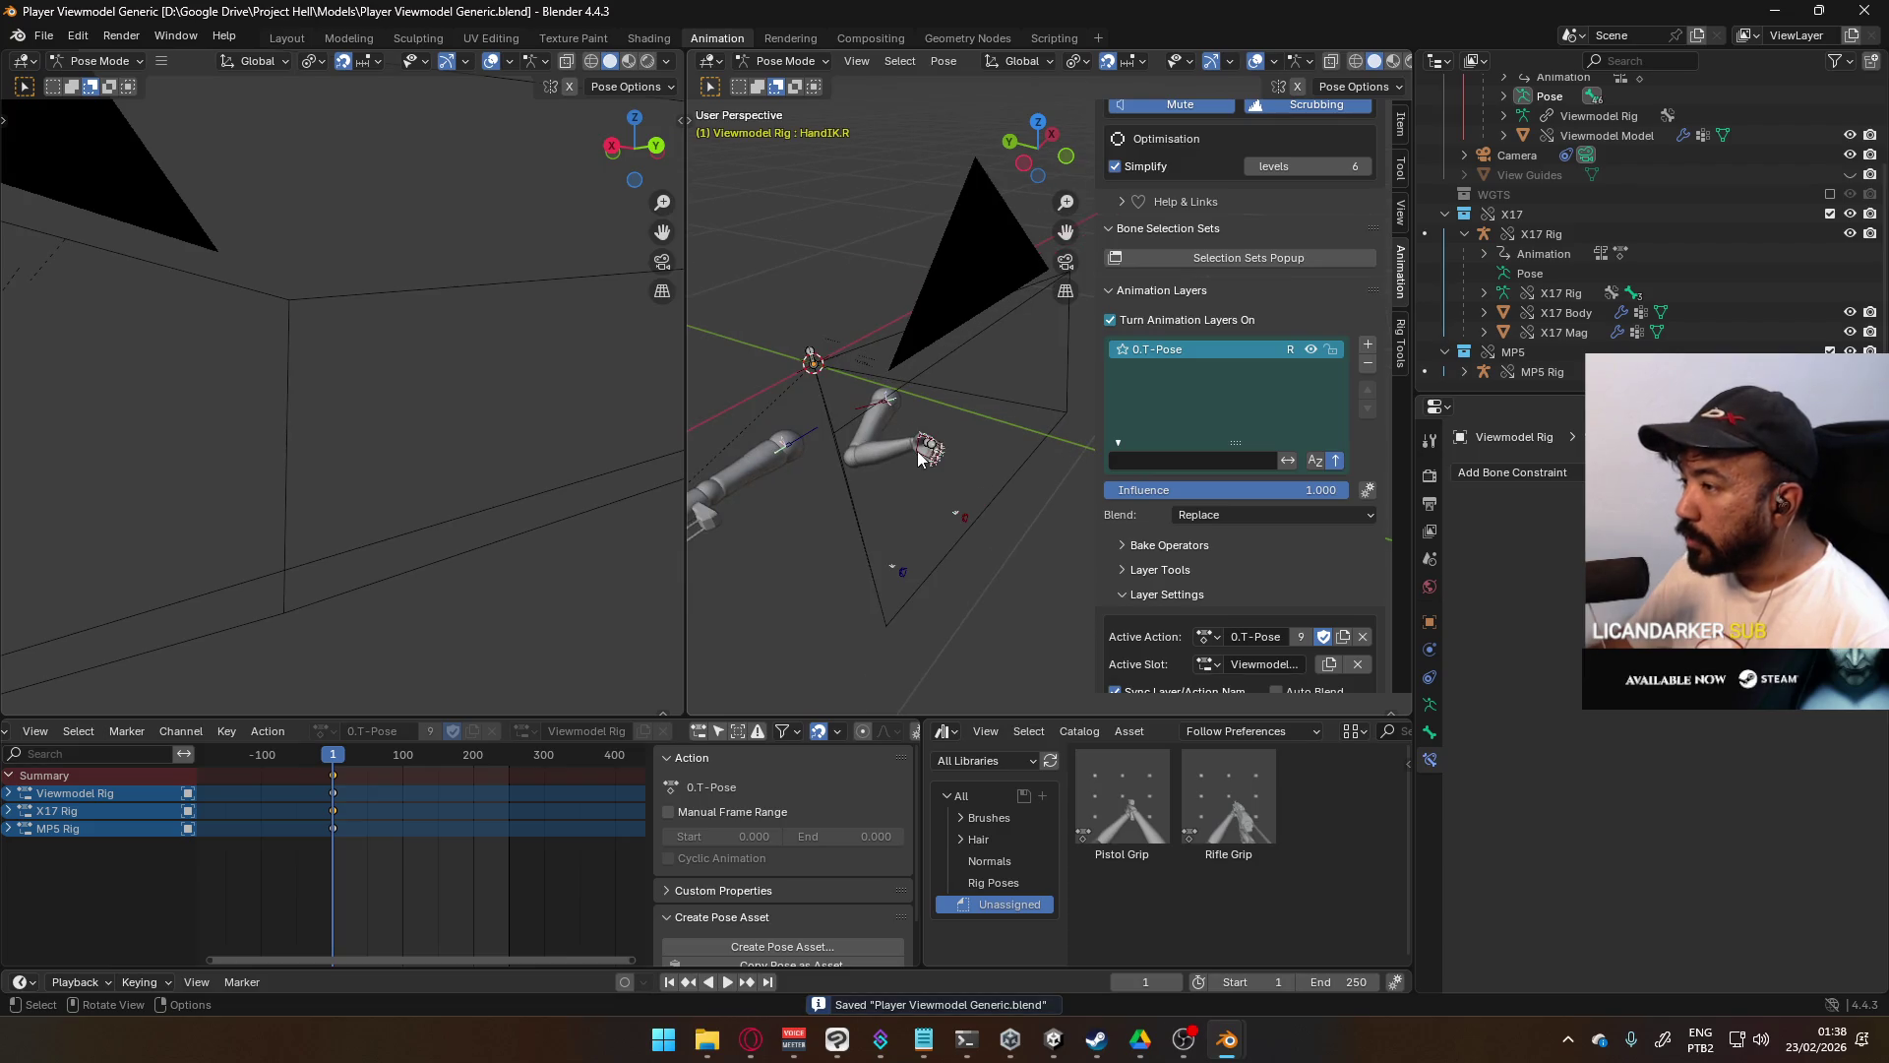
key("ctrl+z")
key("ctrl+z")
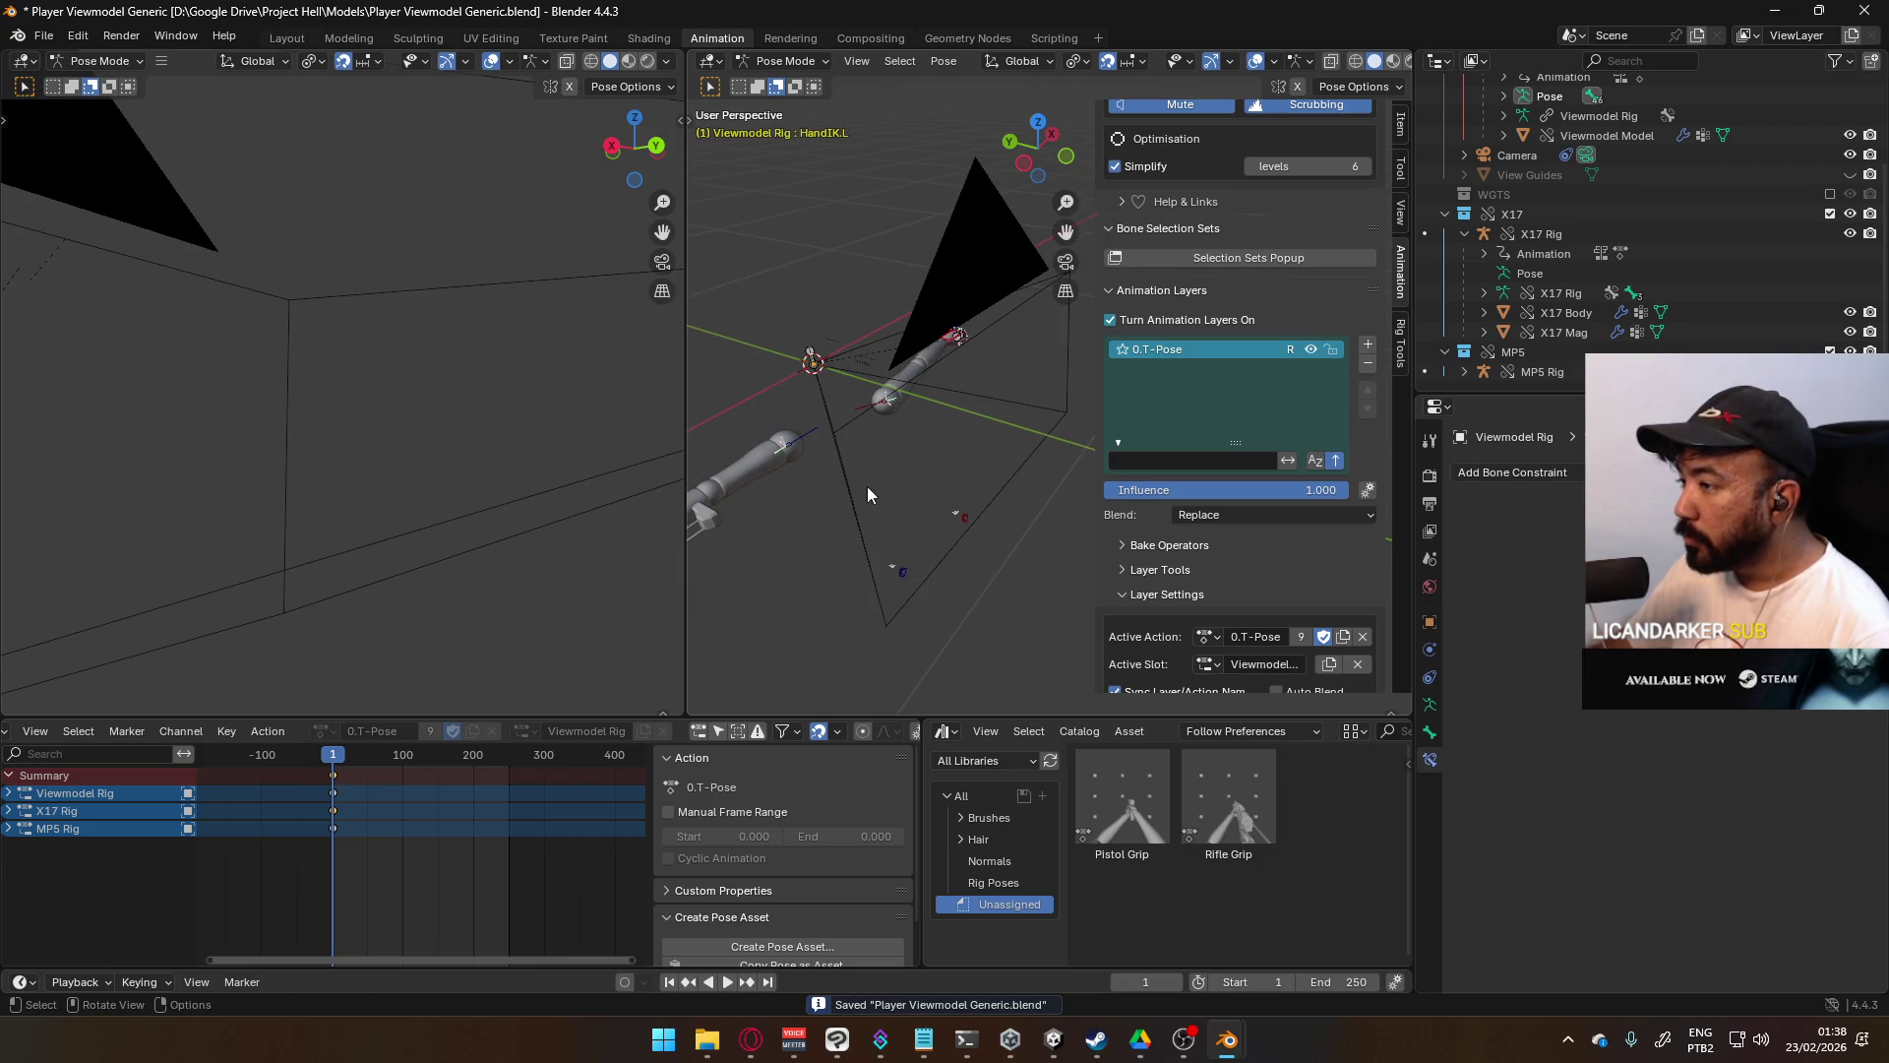
middle_click_drag(992, 623, 909, 478)
left_click(881, 438)
key("ctrl+z")
key("ctrl+z")
key("ctrl+z")
- Select the HandIK.R Child Of X17 channel and reopen HandIK.R's bone constraints
left_click(184, 889)
left_click(178, 871)
left_click(179, 889)
left_click(173, 871)
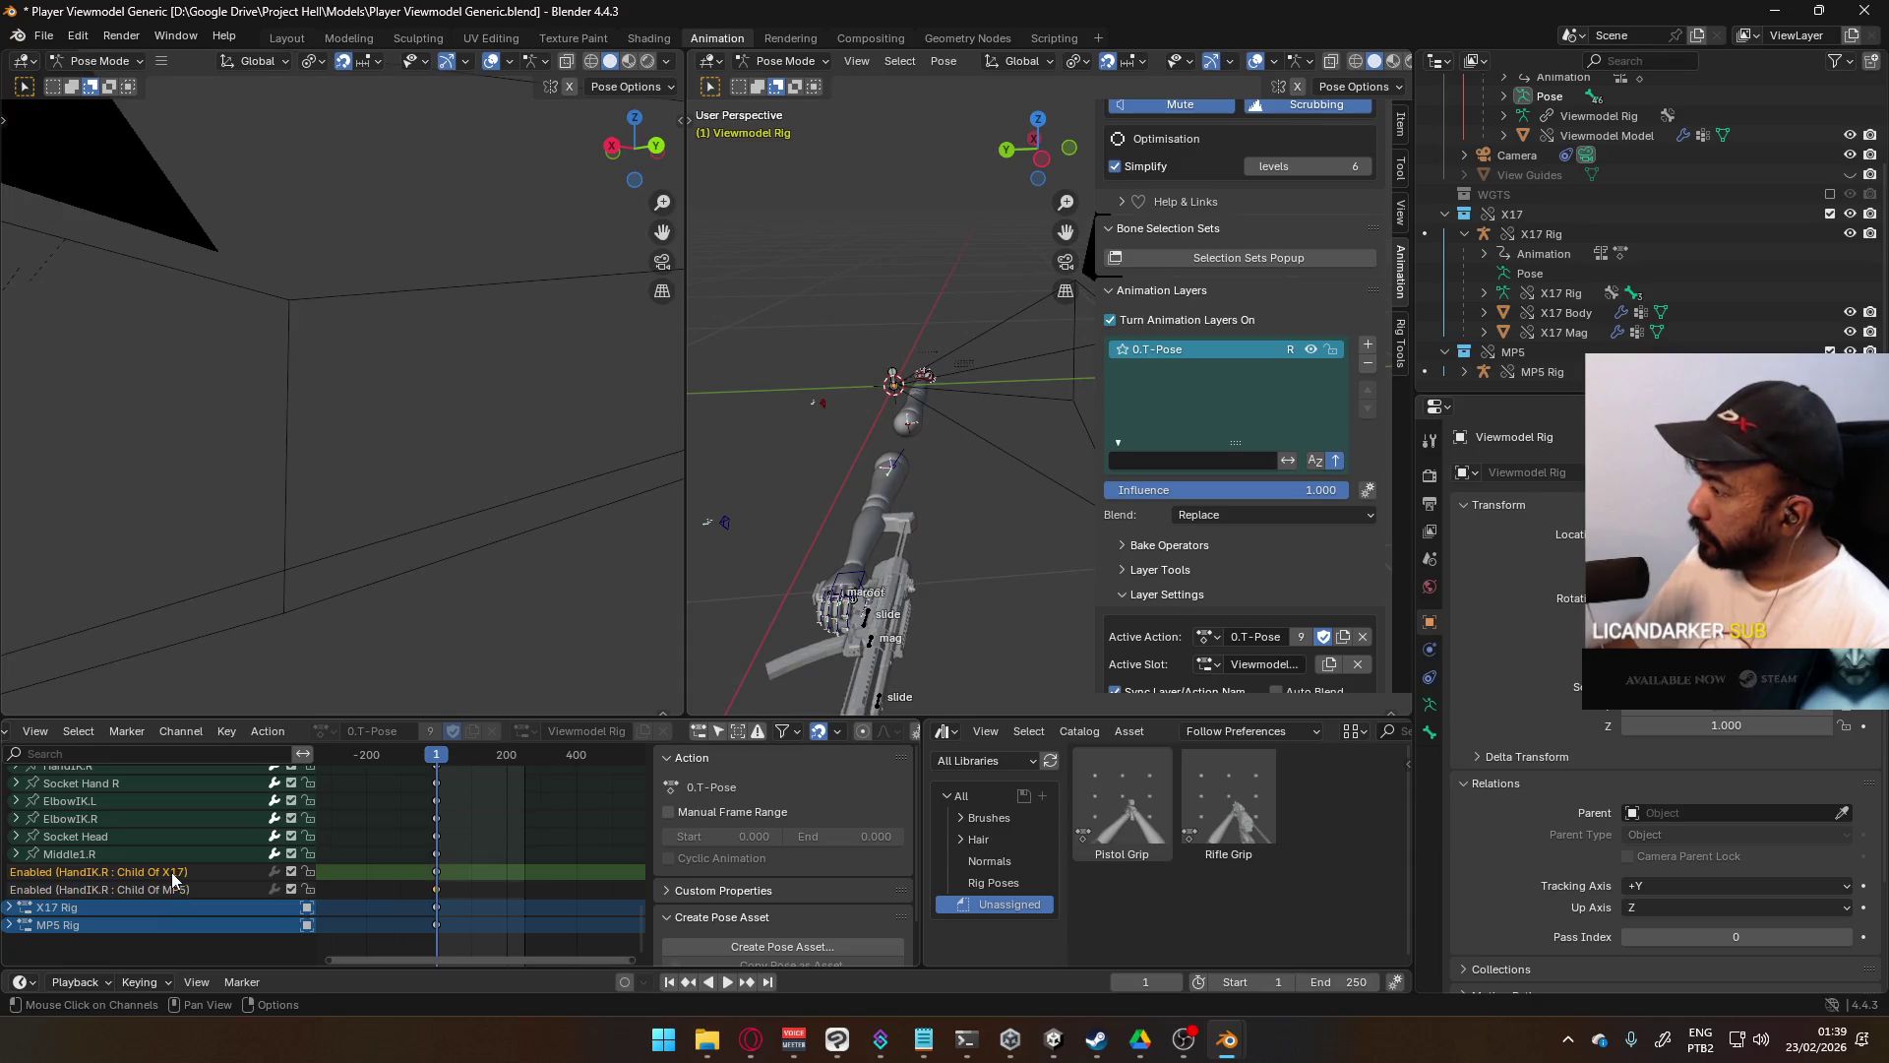
left_click(1431, 706)
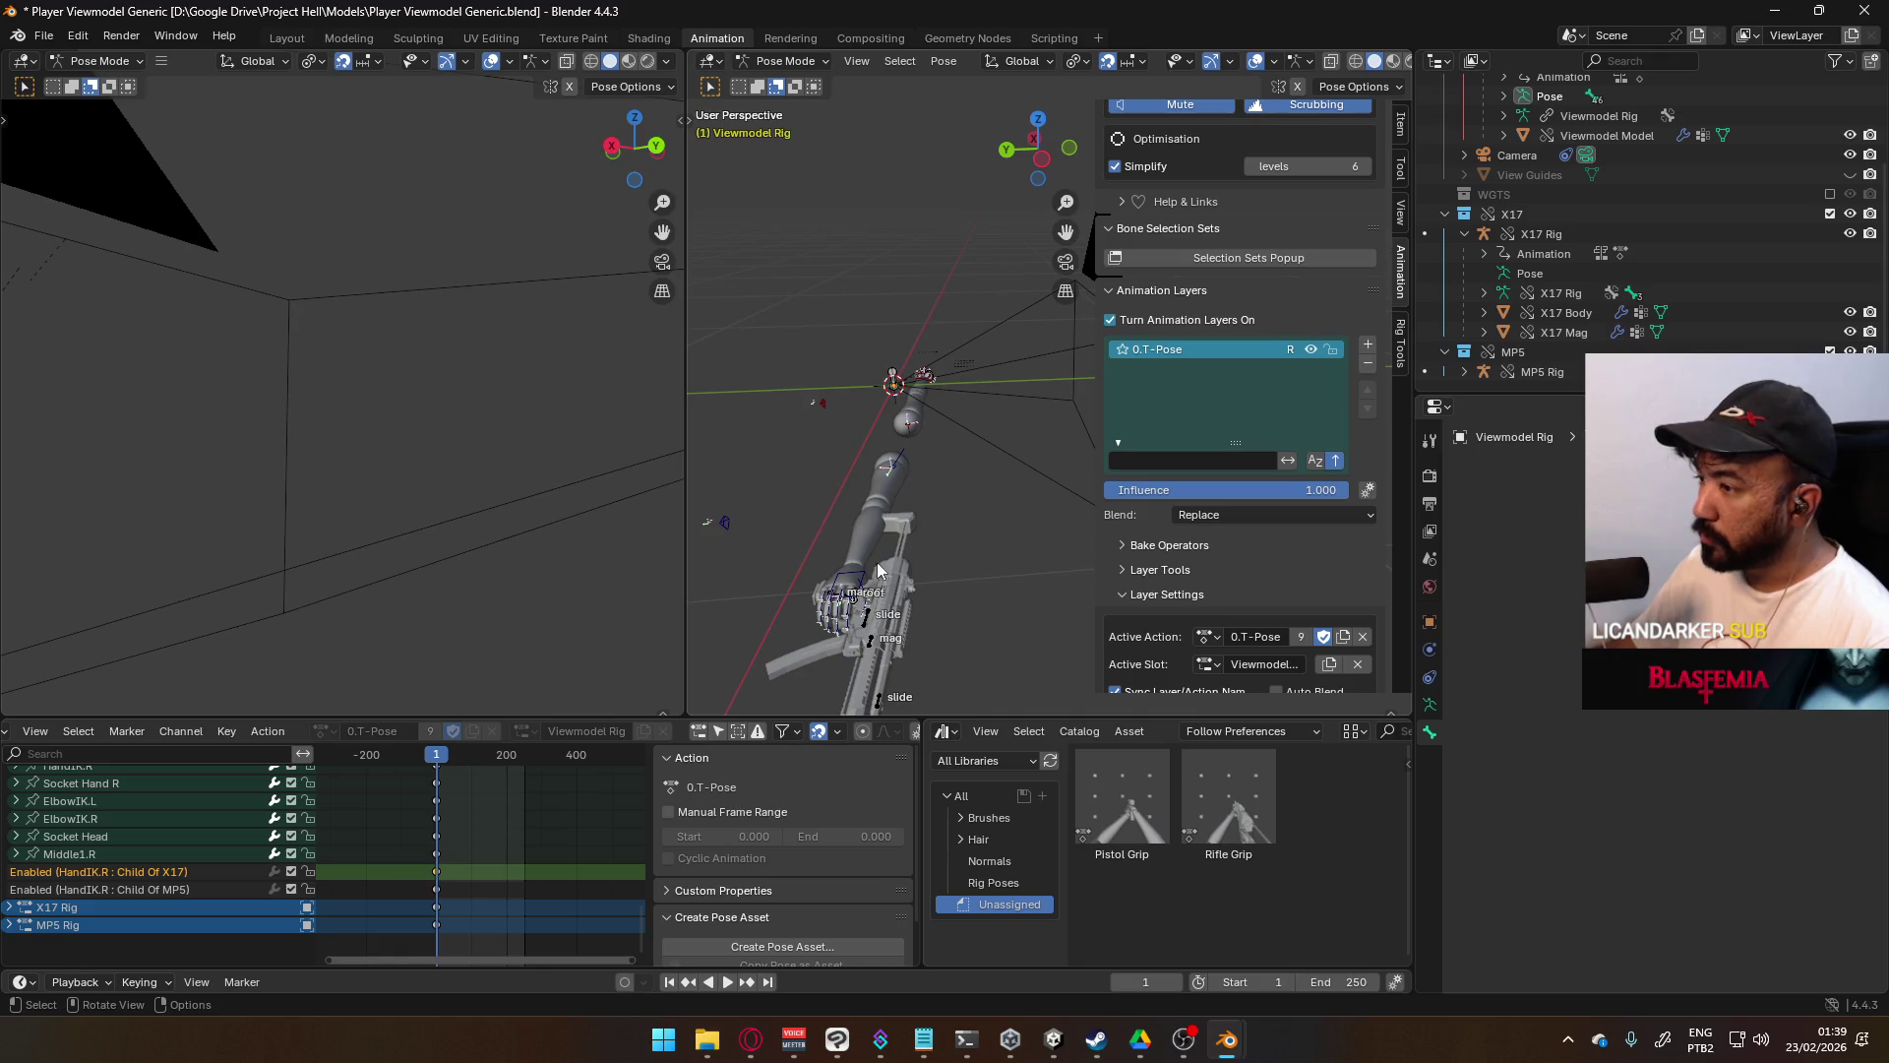
left_click(852, 582)
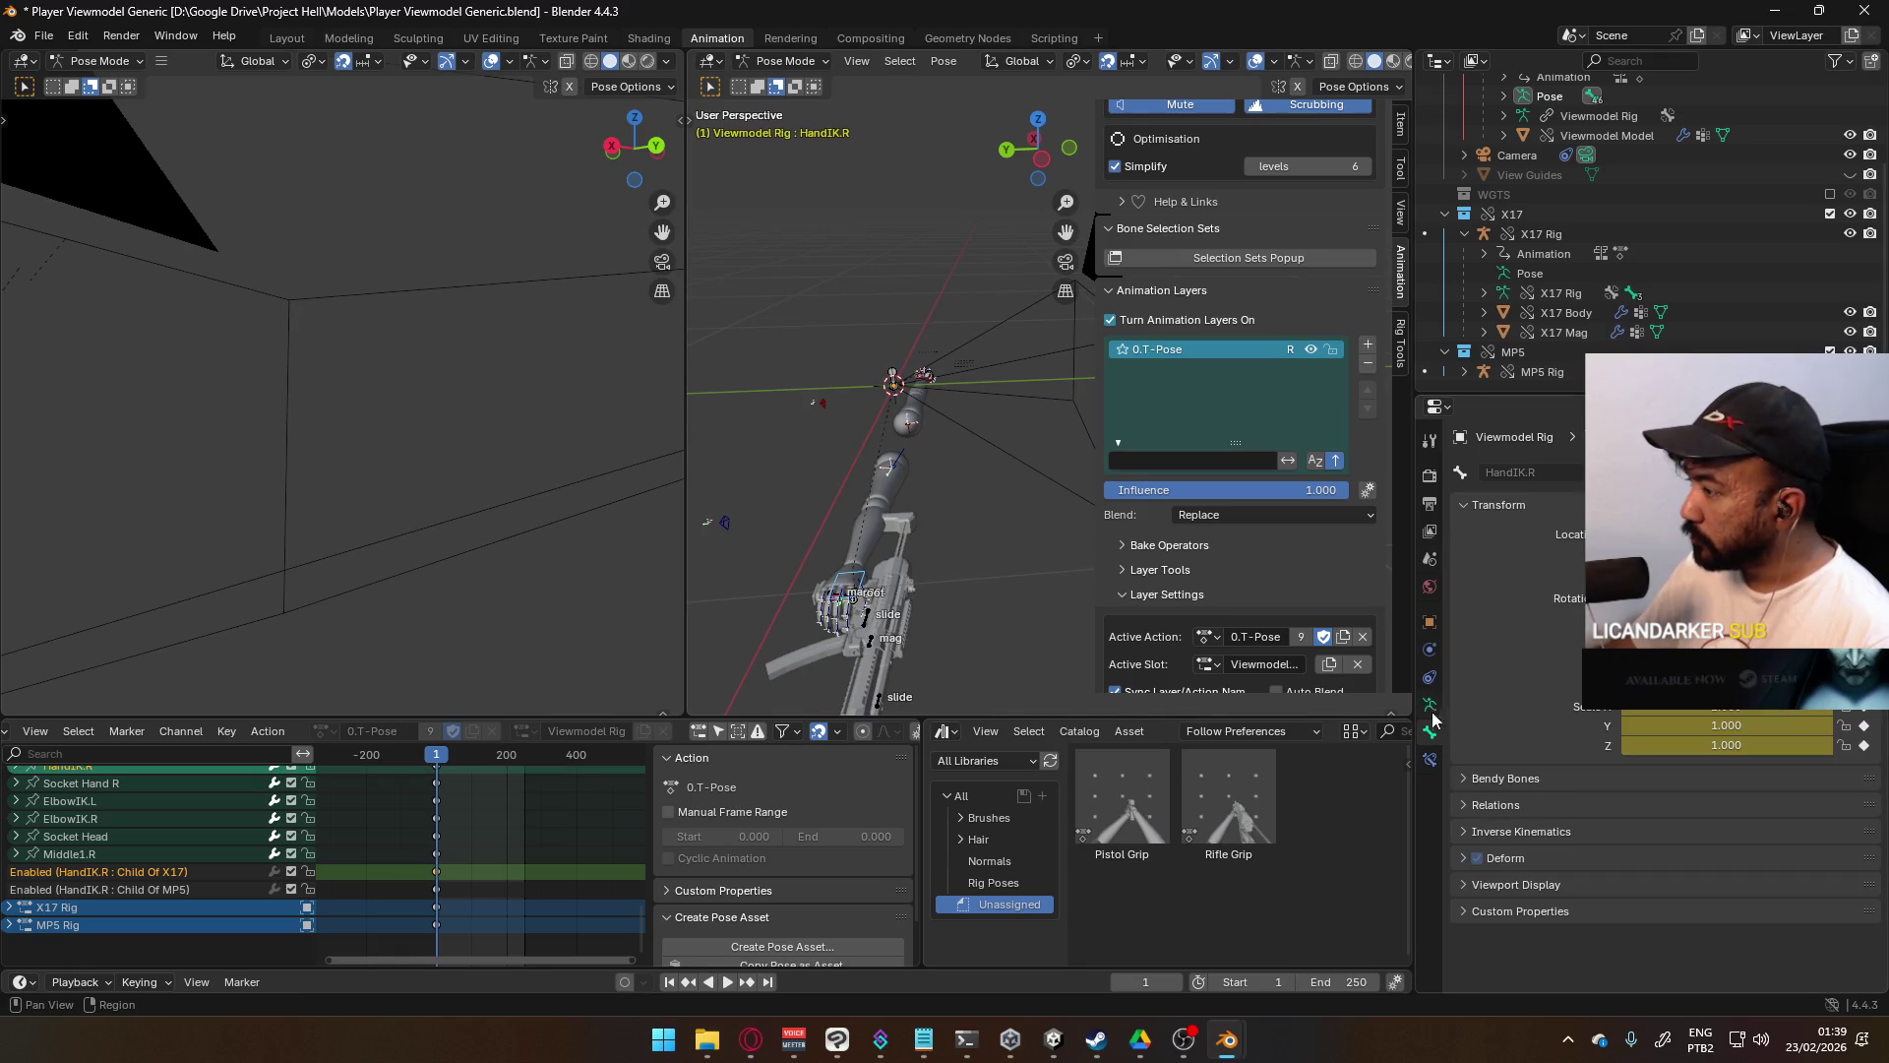
left_click(1431, 759)
- Check the Child Of MP5 constraint options and save Player Viewmodel Generic.blend
right_click(1665, 826)
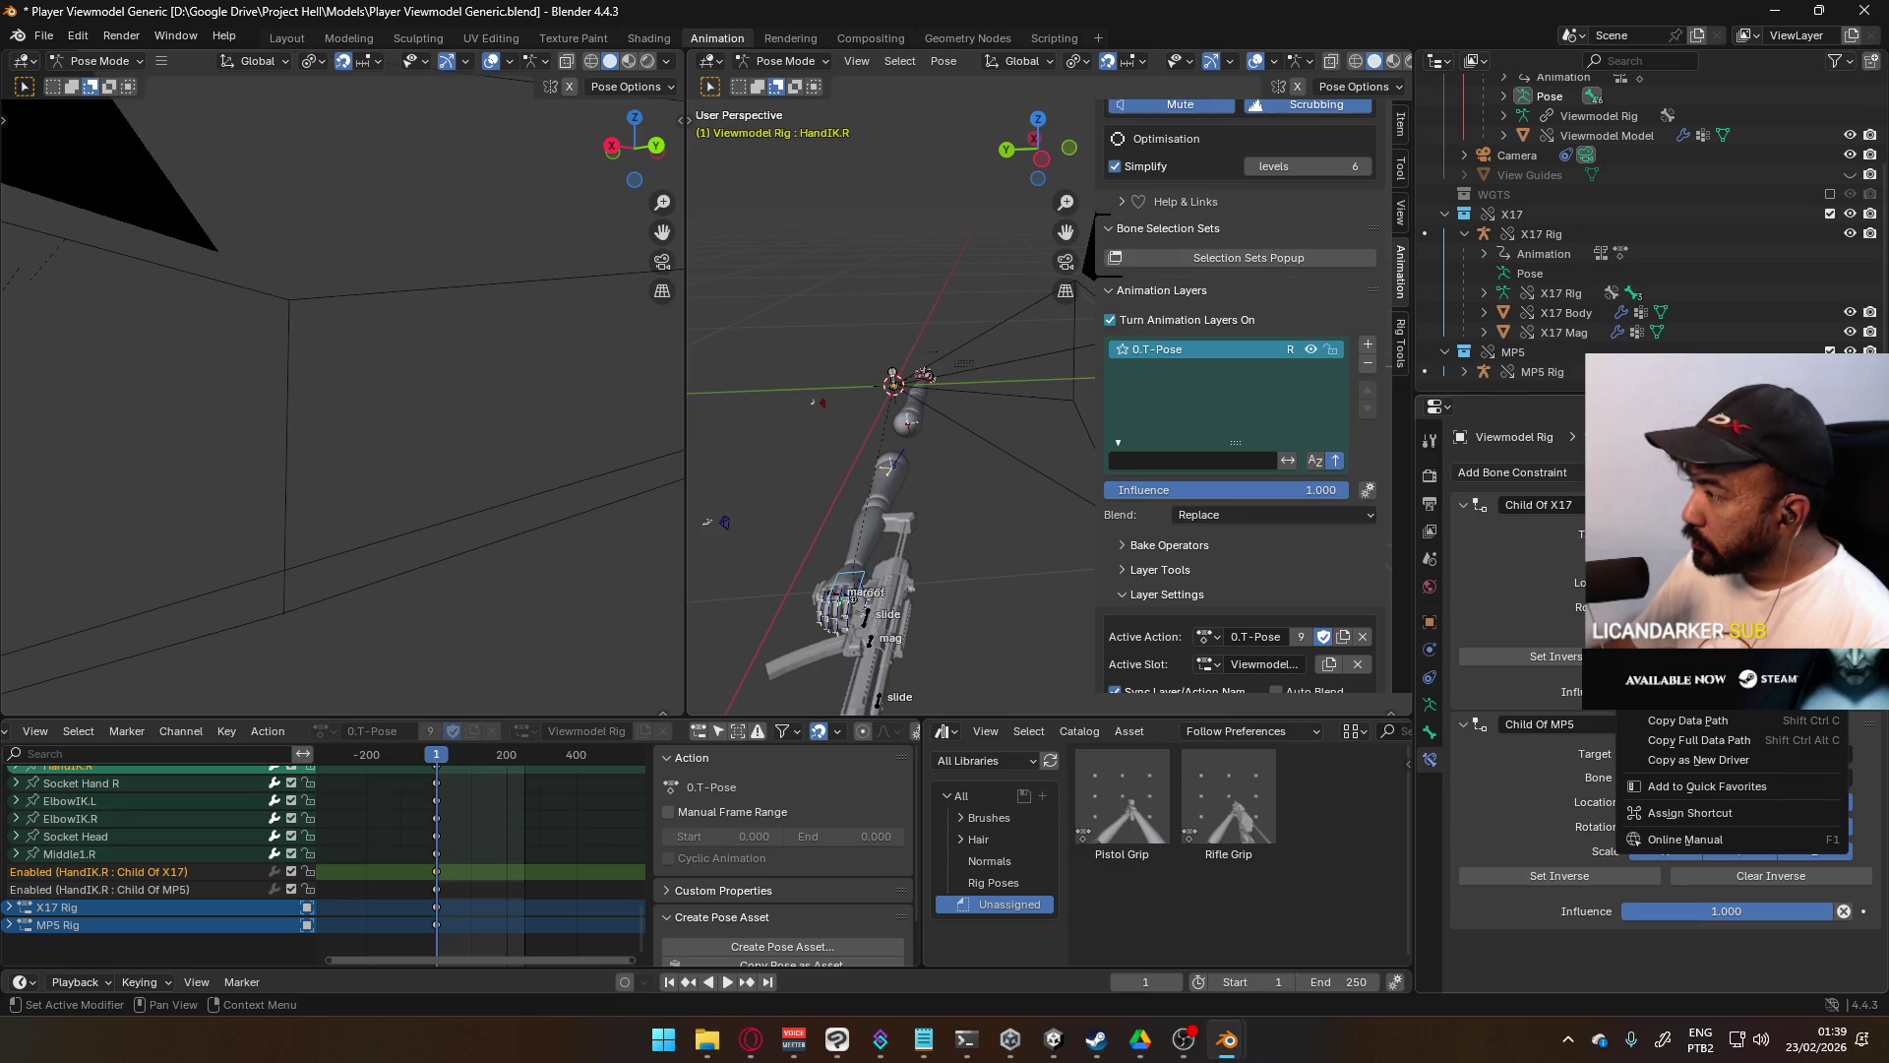
key("Escape")
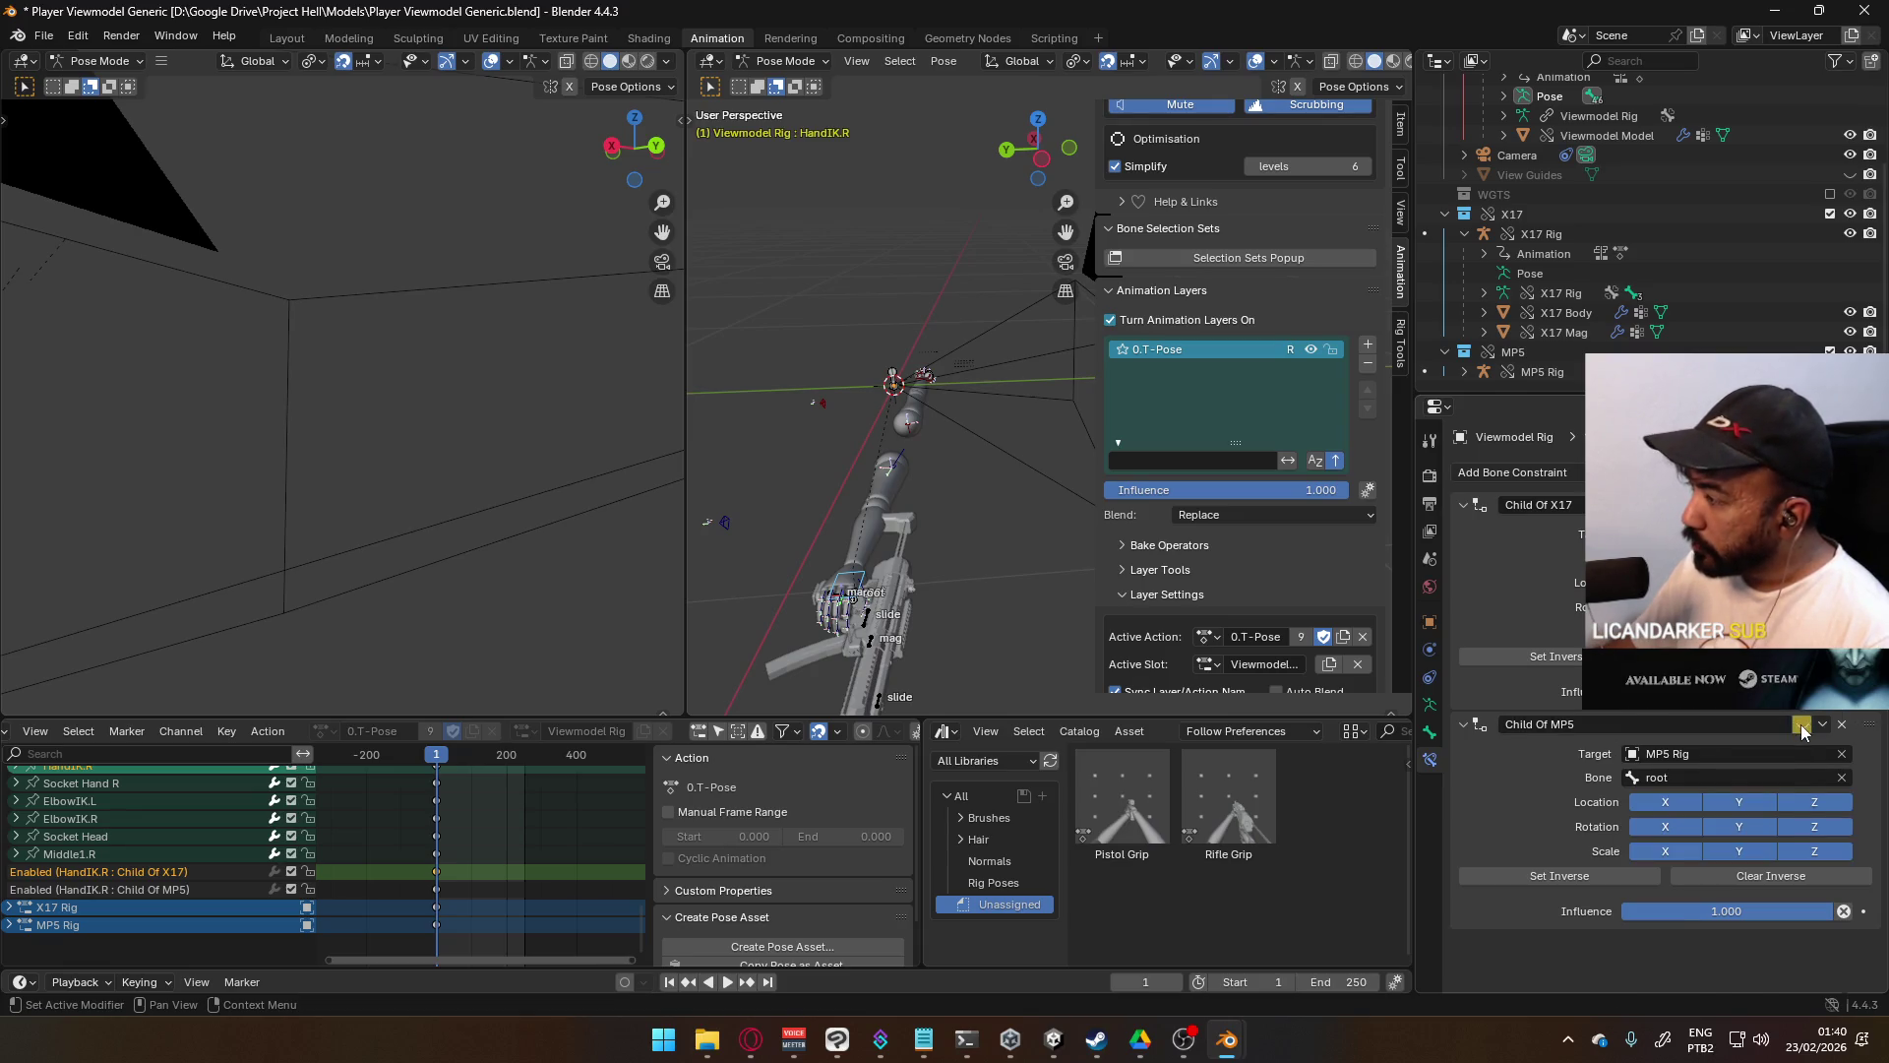
right_click(1801, 729)
mouse_move(909, 401)
middle_mouse_down()
mouse_move(1219, 459)
mouse_move(921, 492)
middle_mouse_up()
key("ctrl+s")
left_click(917, 494)
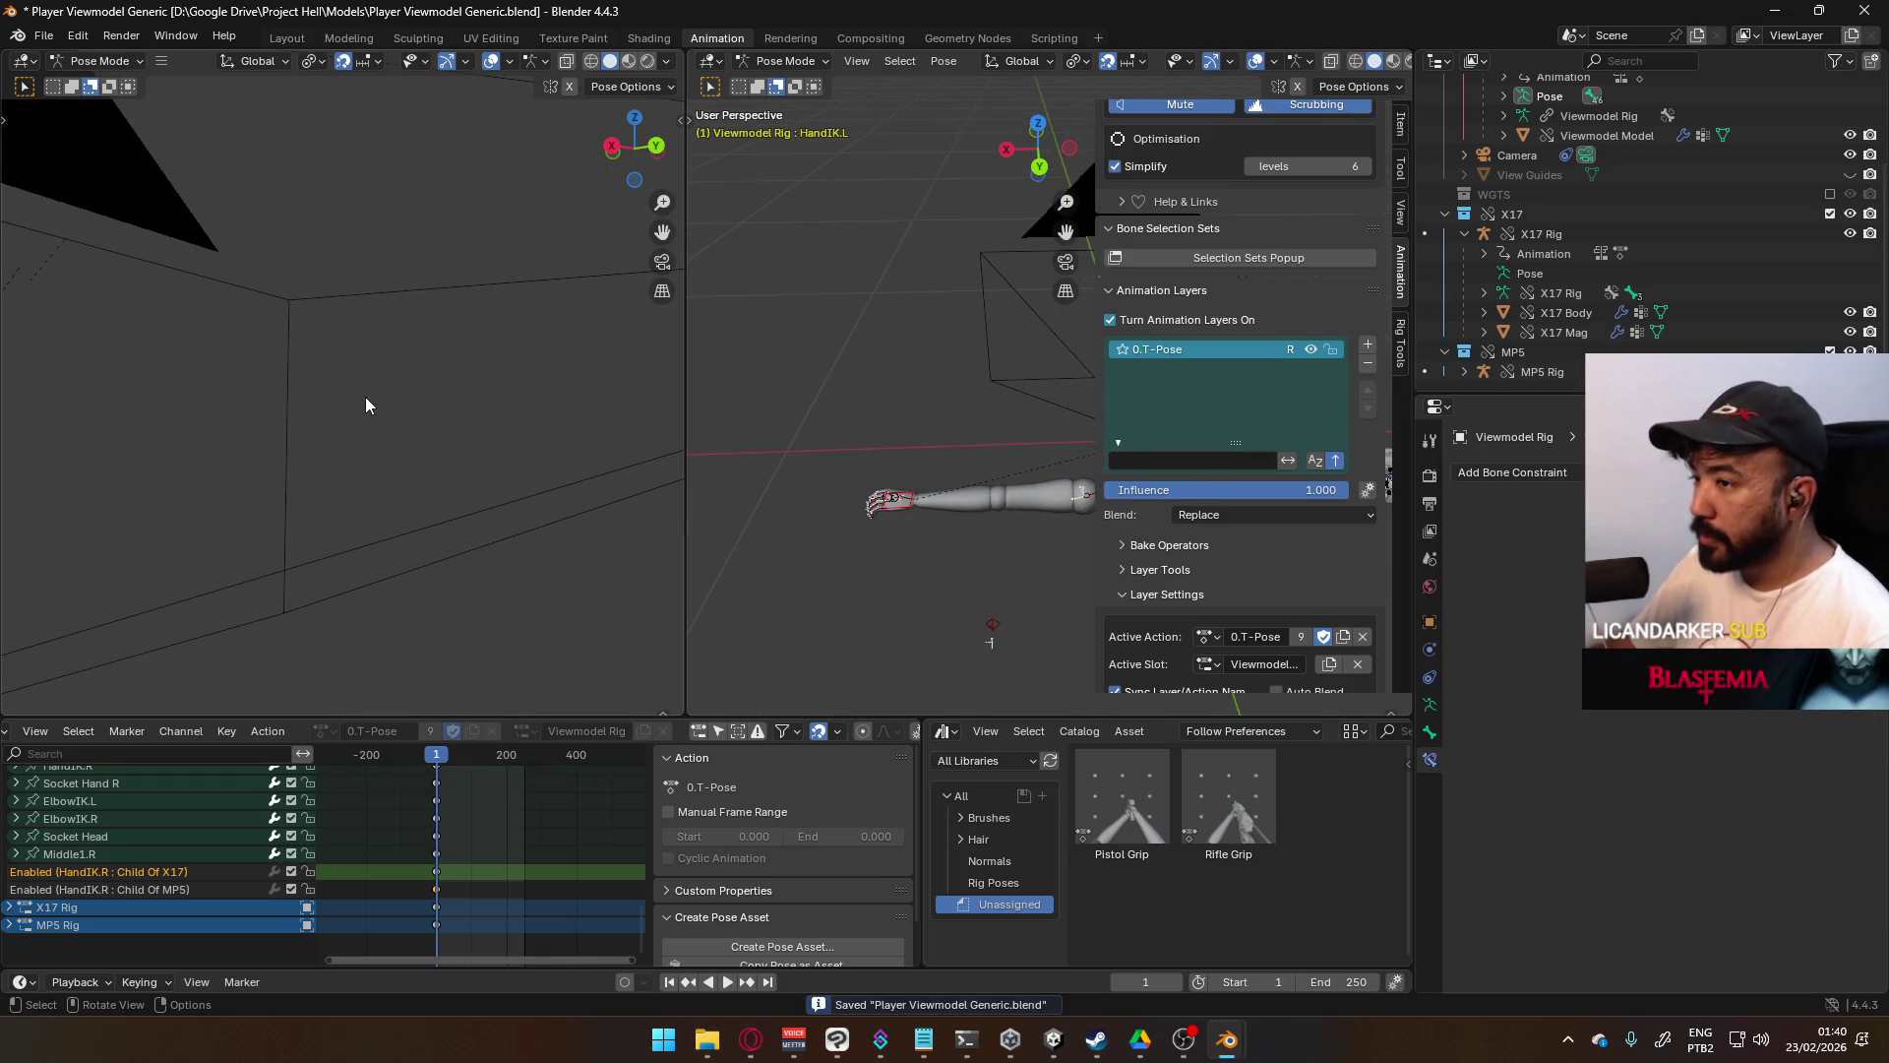
key("KP_0")
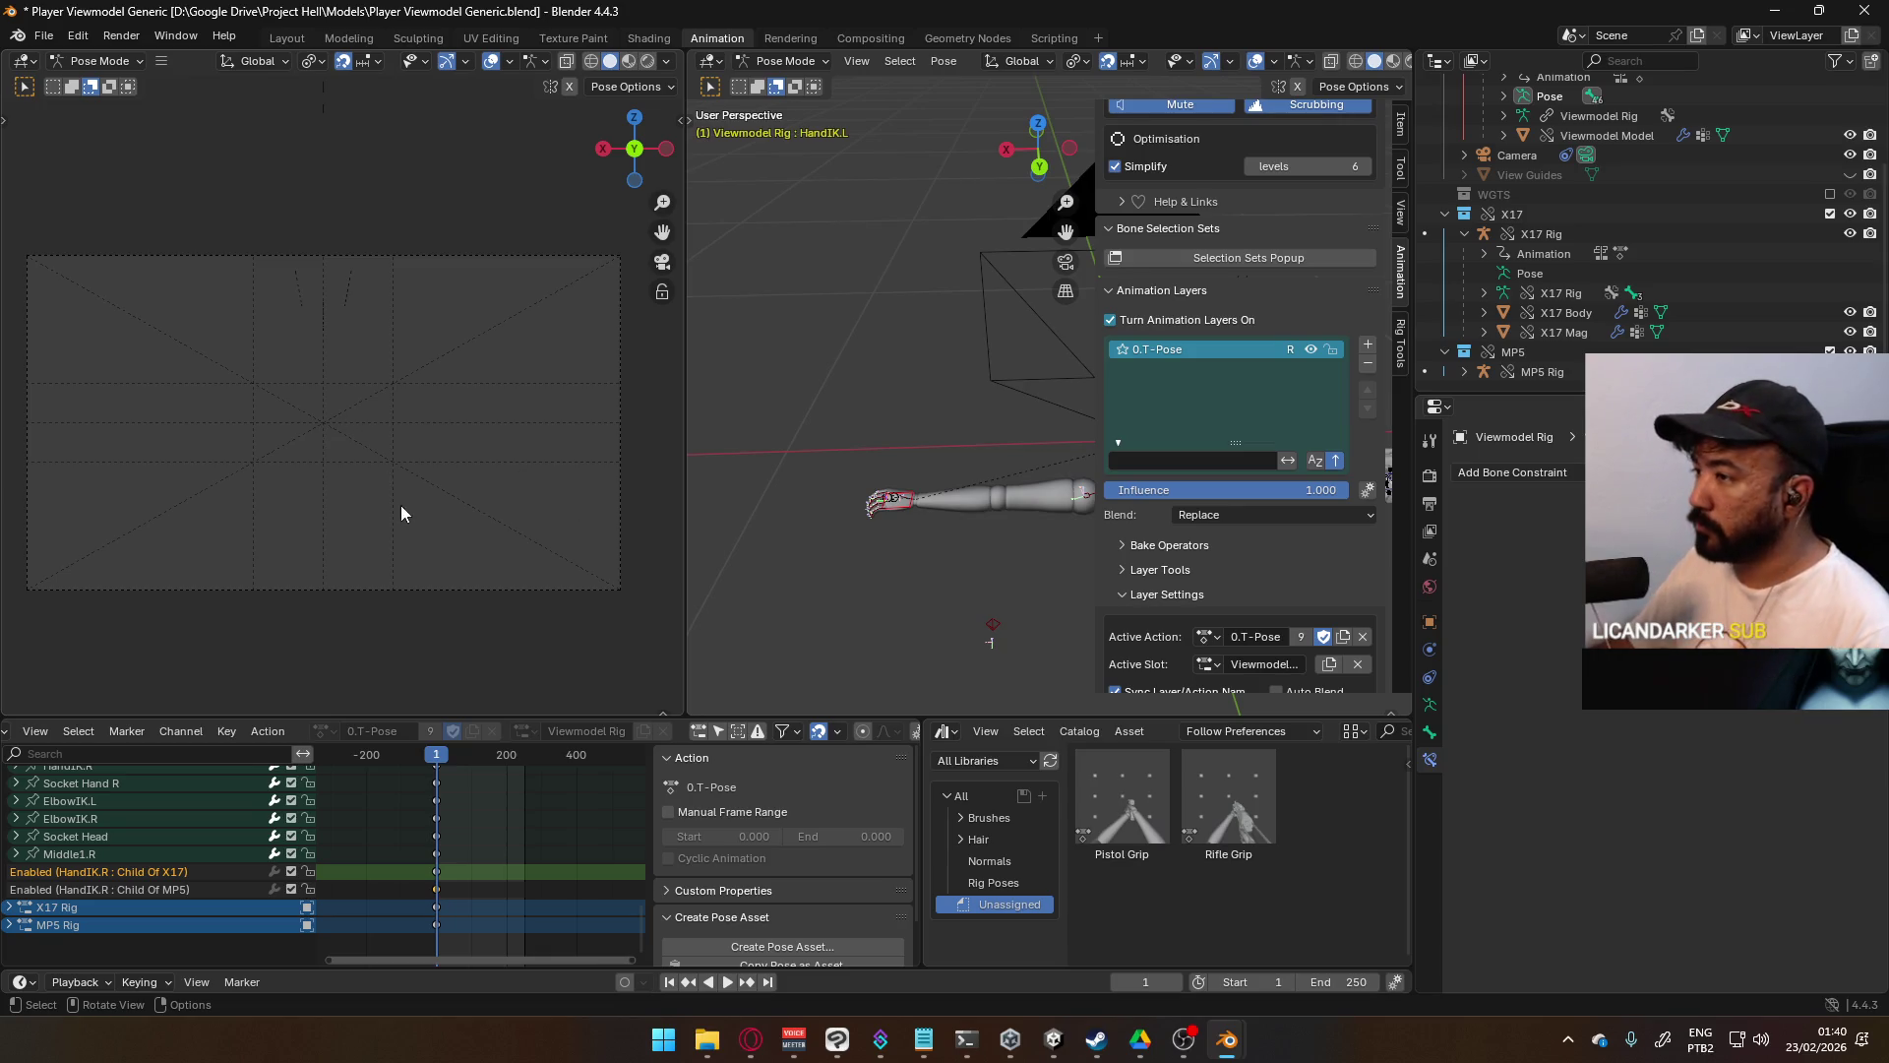
scroll(398, 499, "down", 2)
mouse_move(1024, 520)
middle_mouse_down()
mouse_move(853, 460)
mouse_move(1013, 474)
middle_mouse_up()
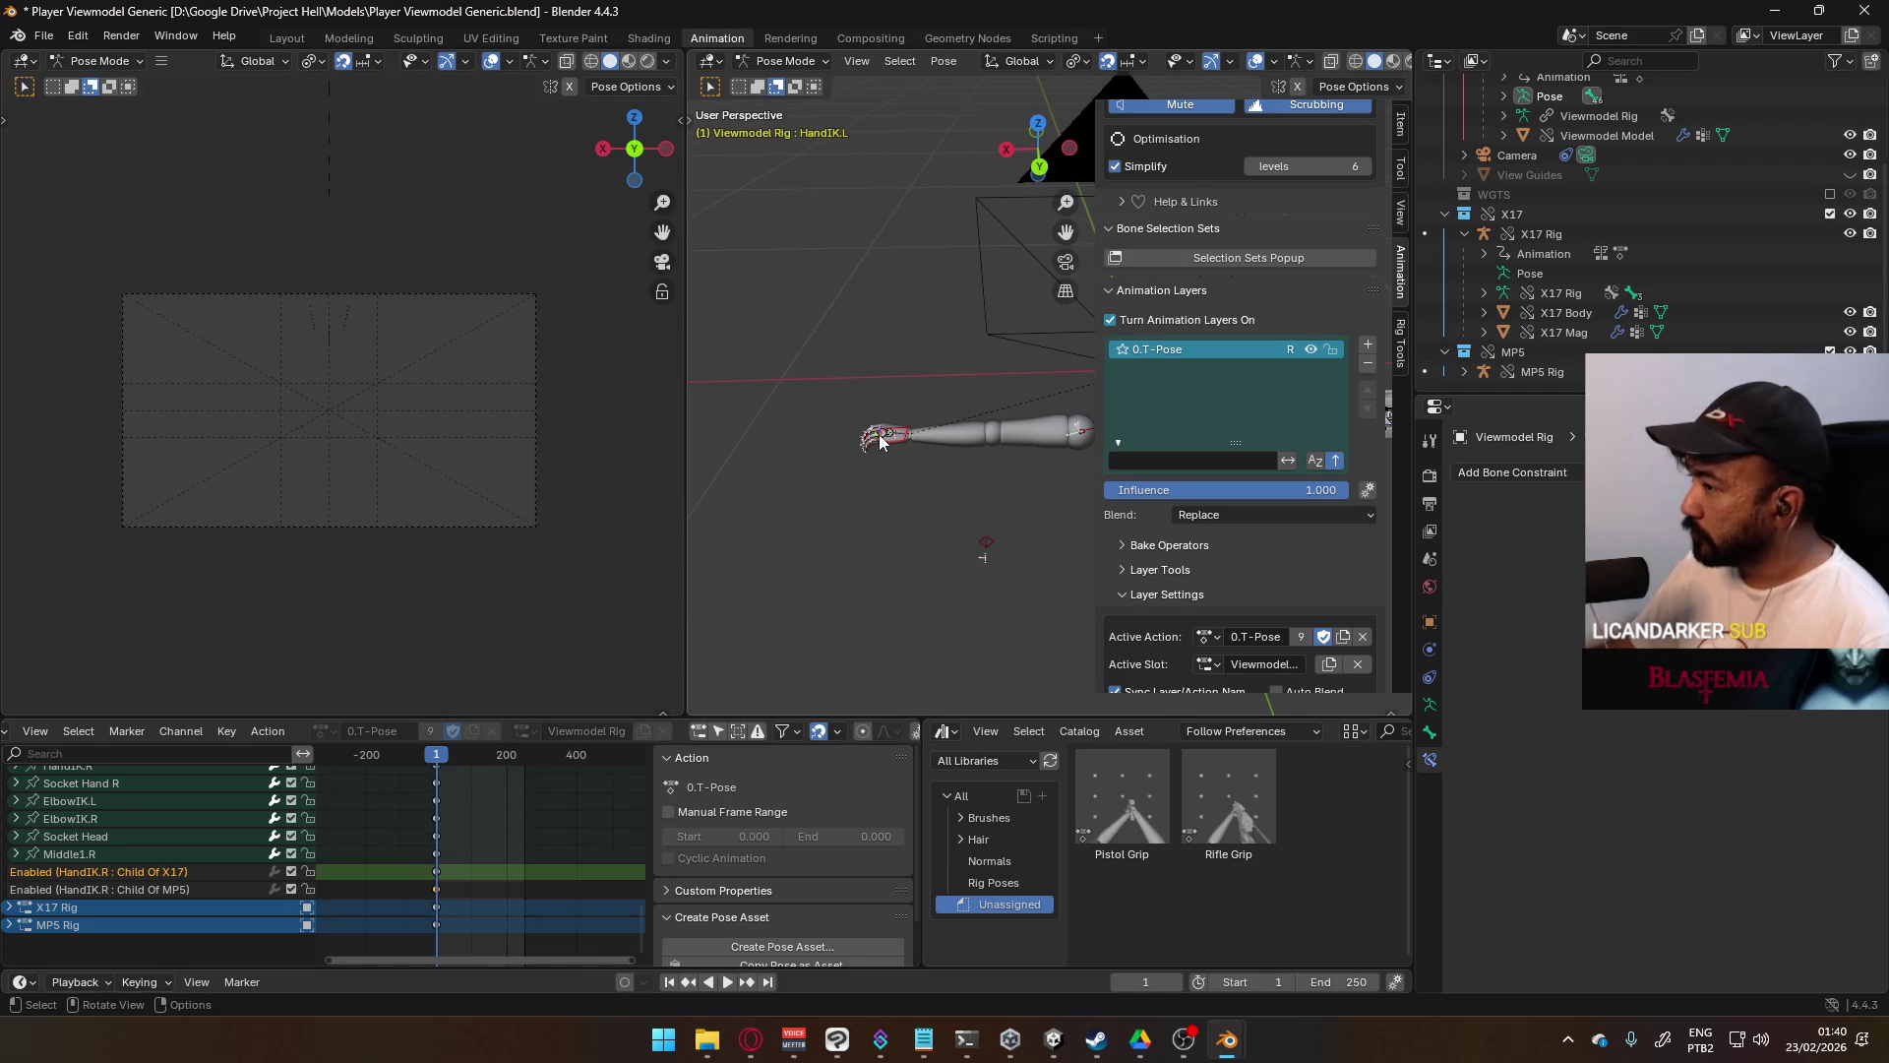
scroll(1259, 511, "down", 2)
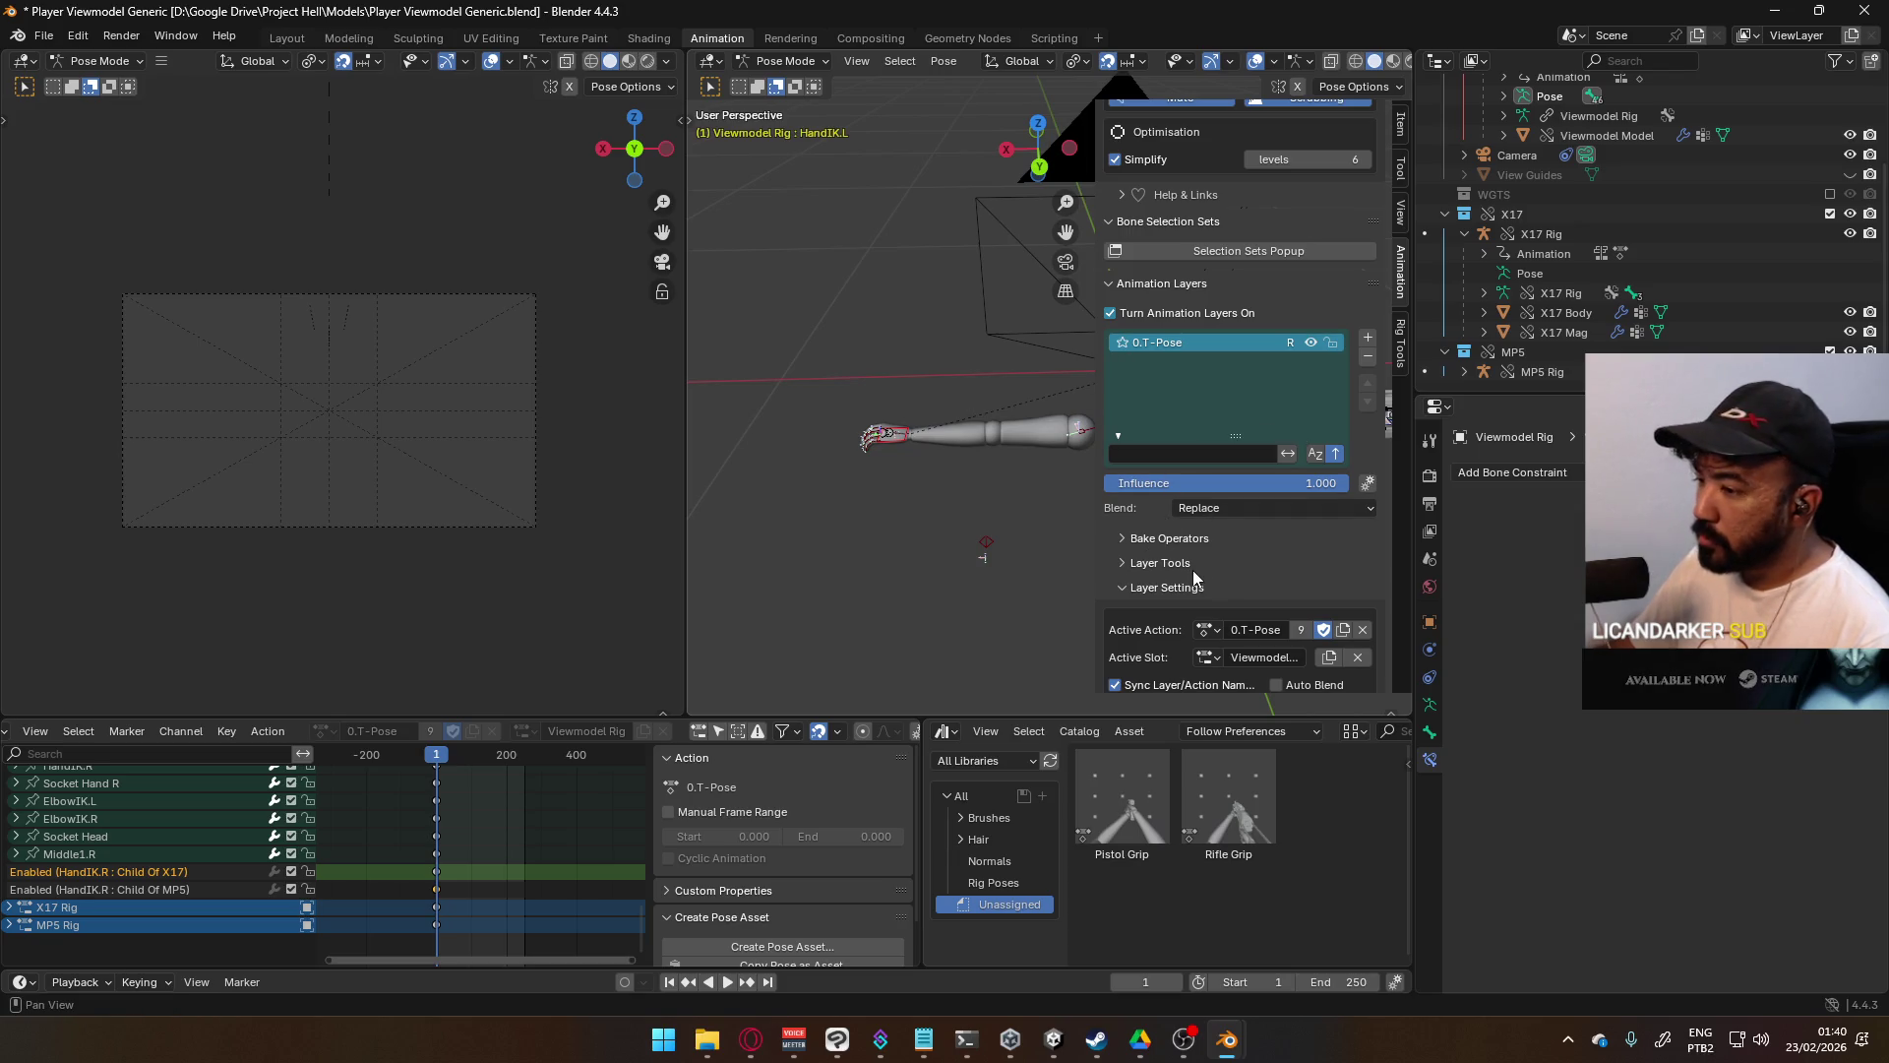
- Add two Child Of constraints to HandIK.L, leaving the second one's target empty
left_click(1514, 474)
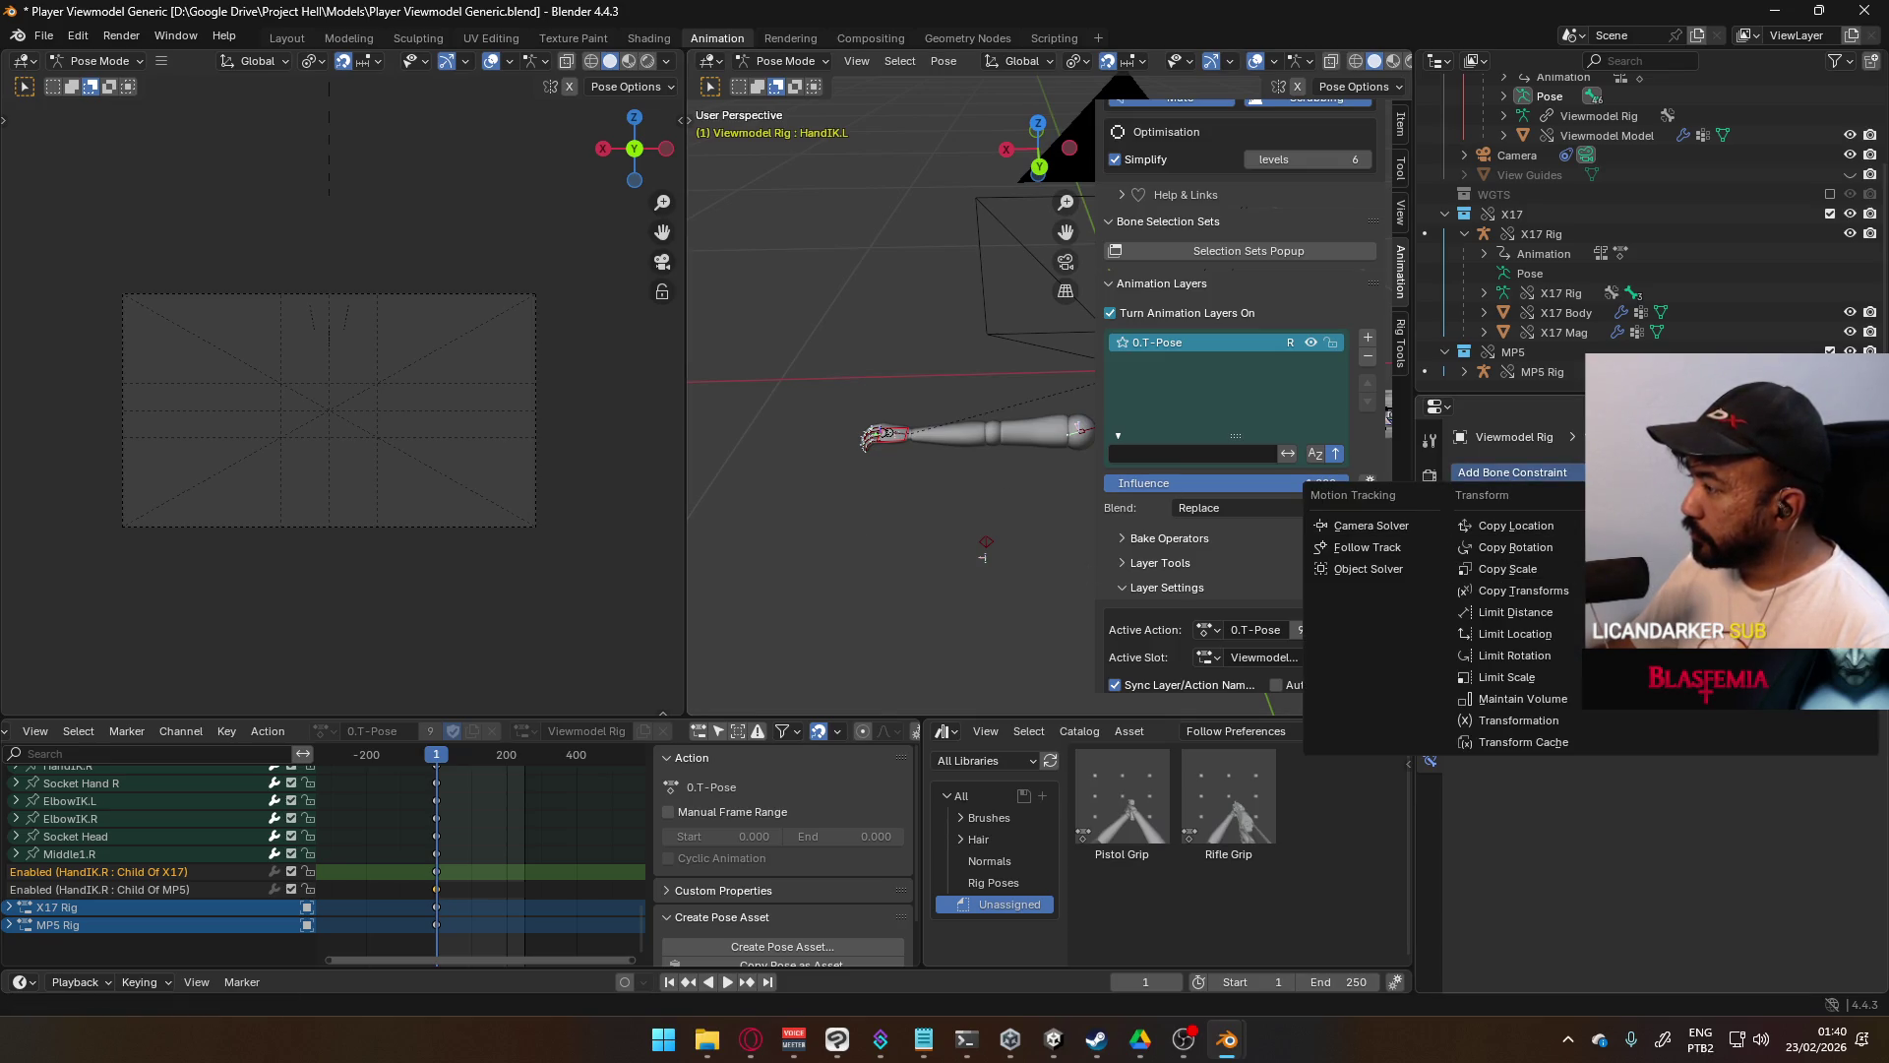
left_click(1776, 525)
left_click(1514, 474)
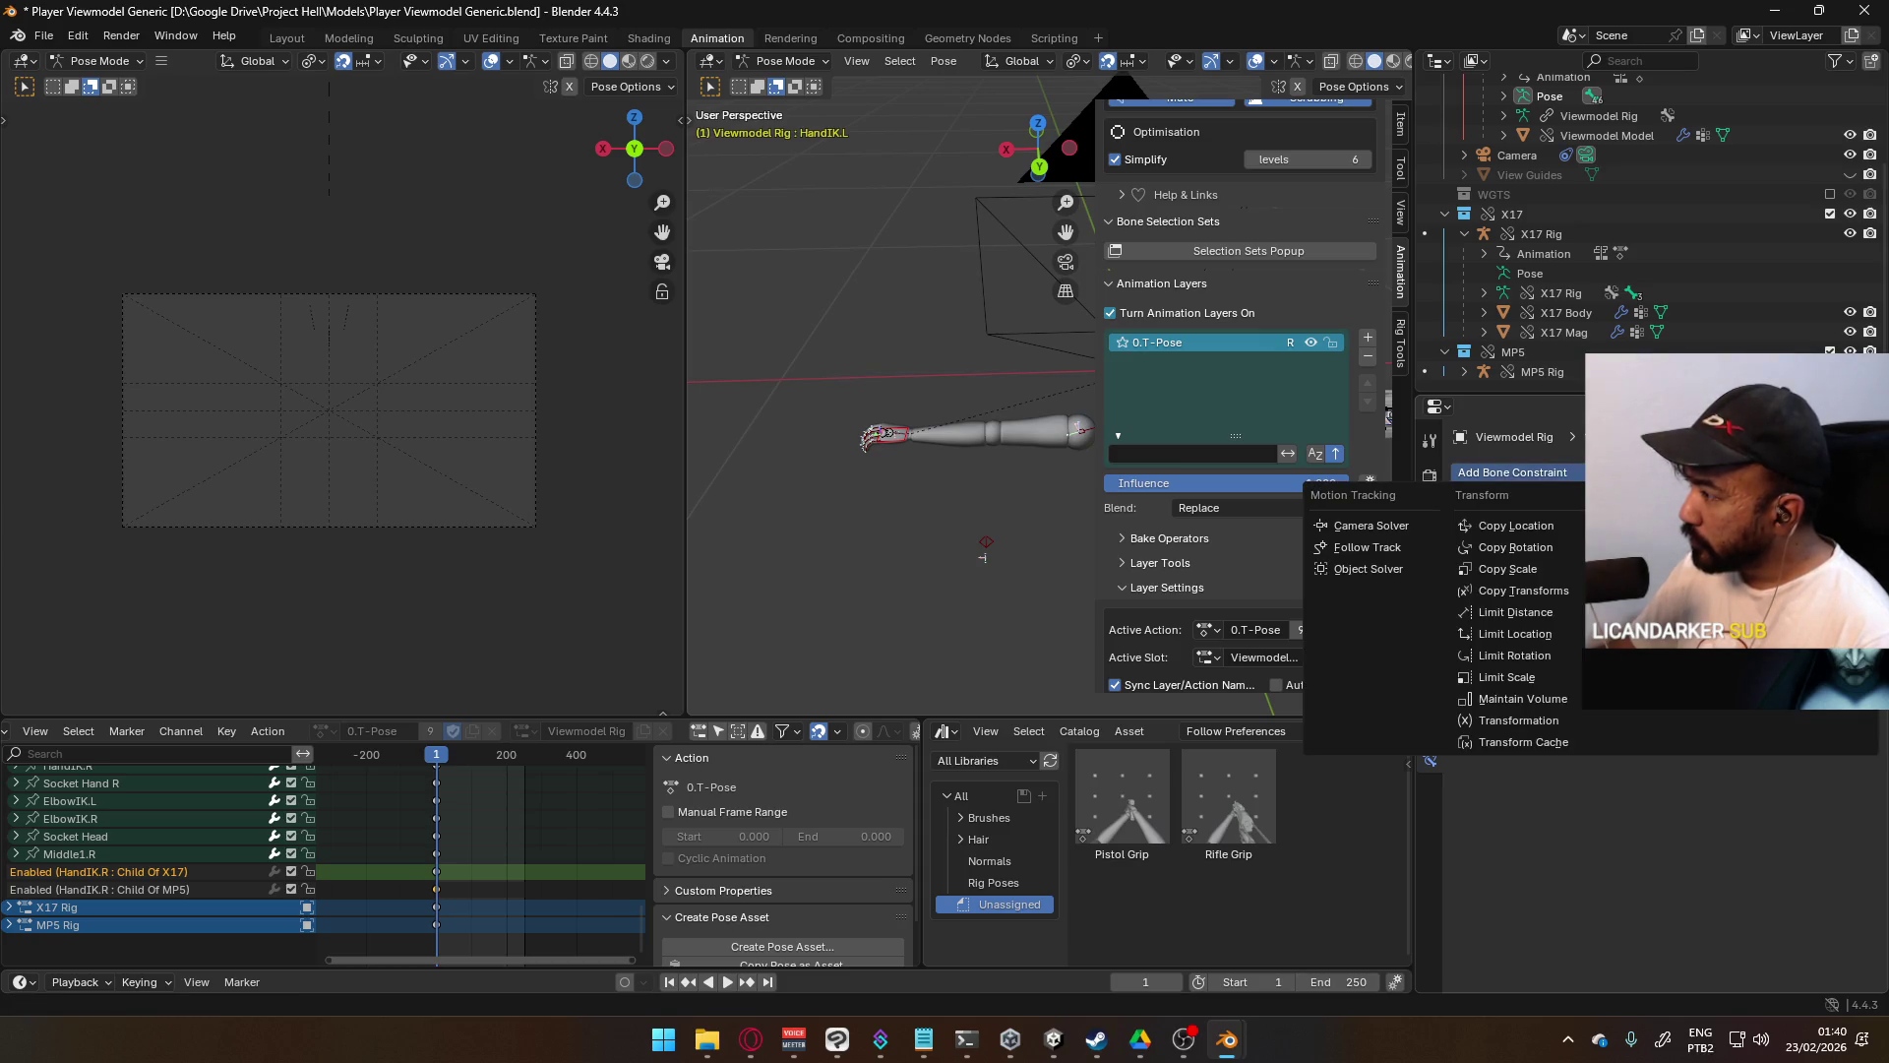
left_click(1776, 525)
left_click(1693, 730)
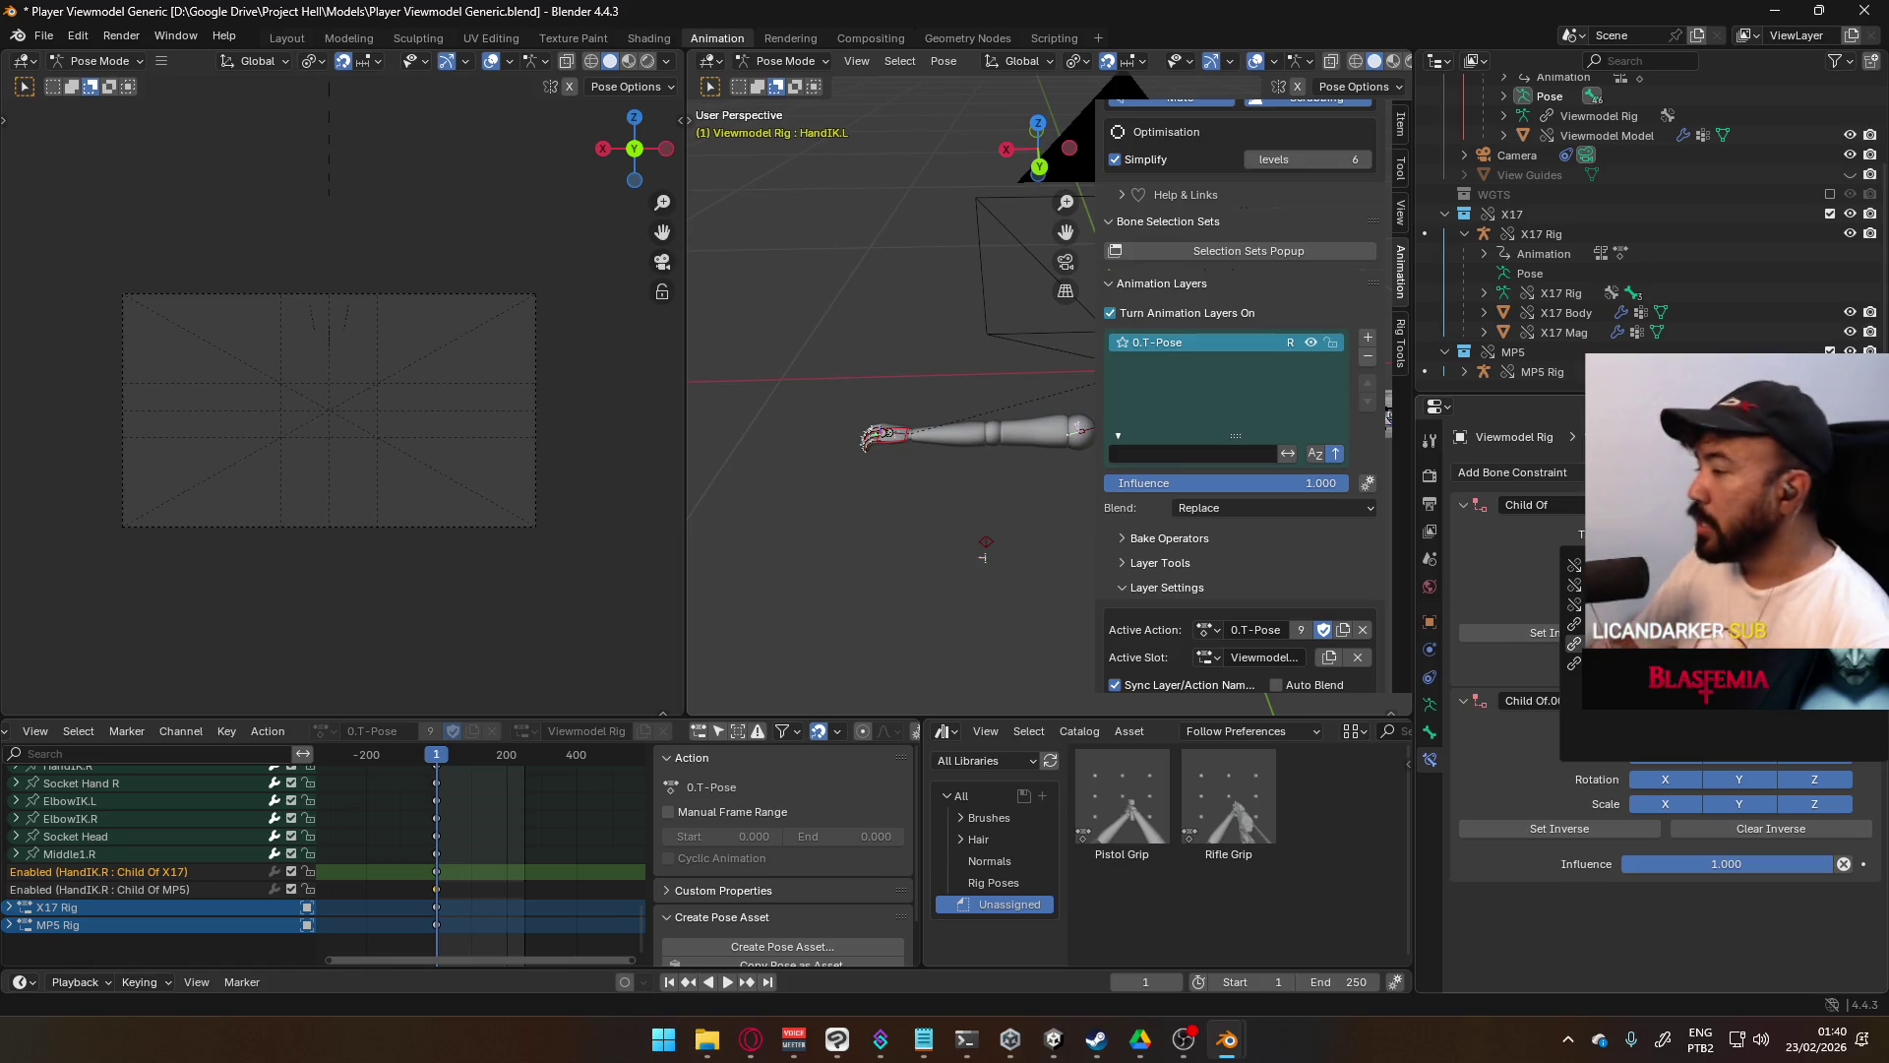
key("Escape")
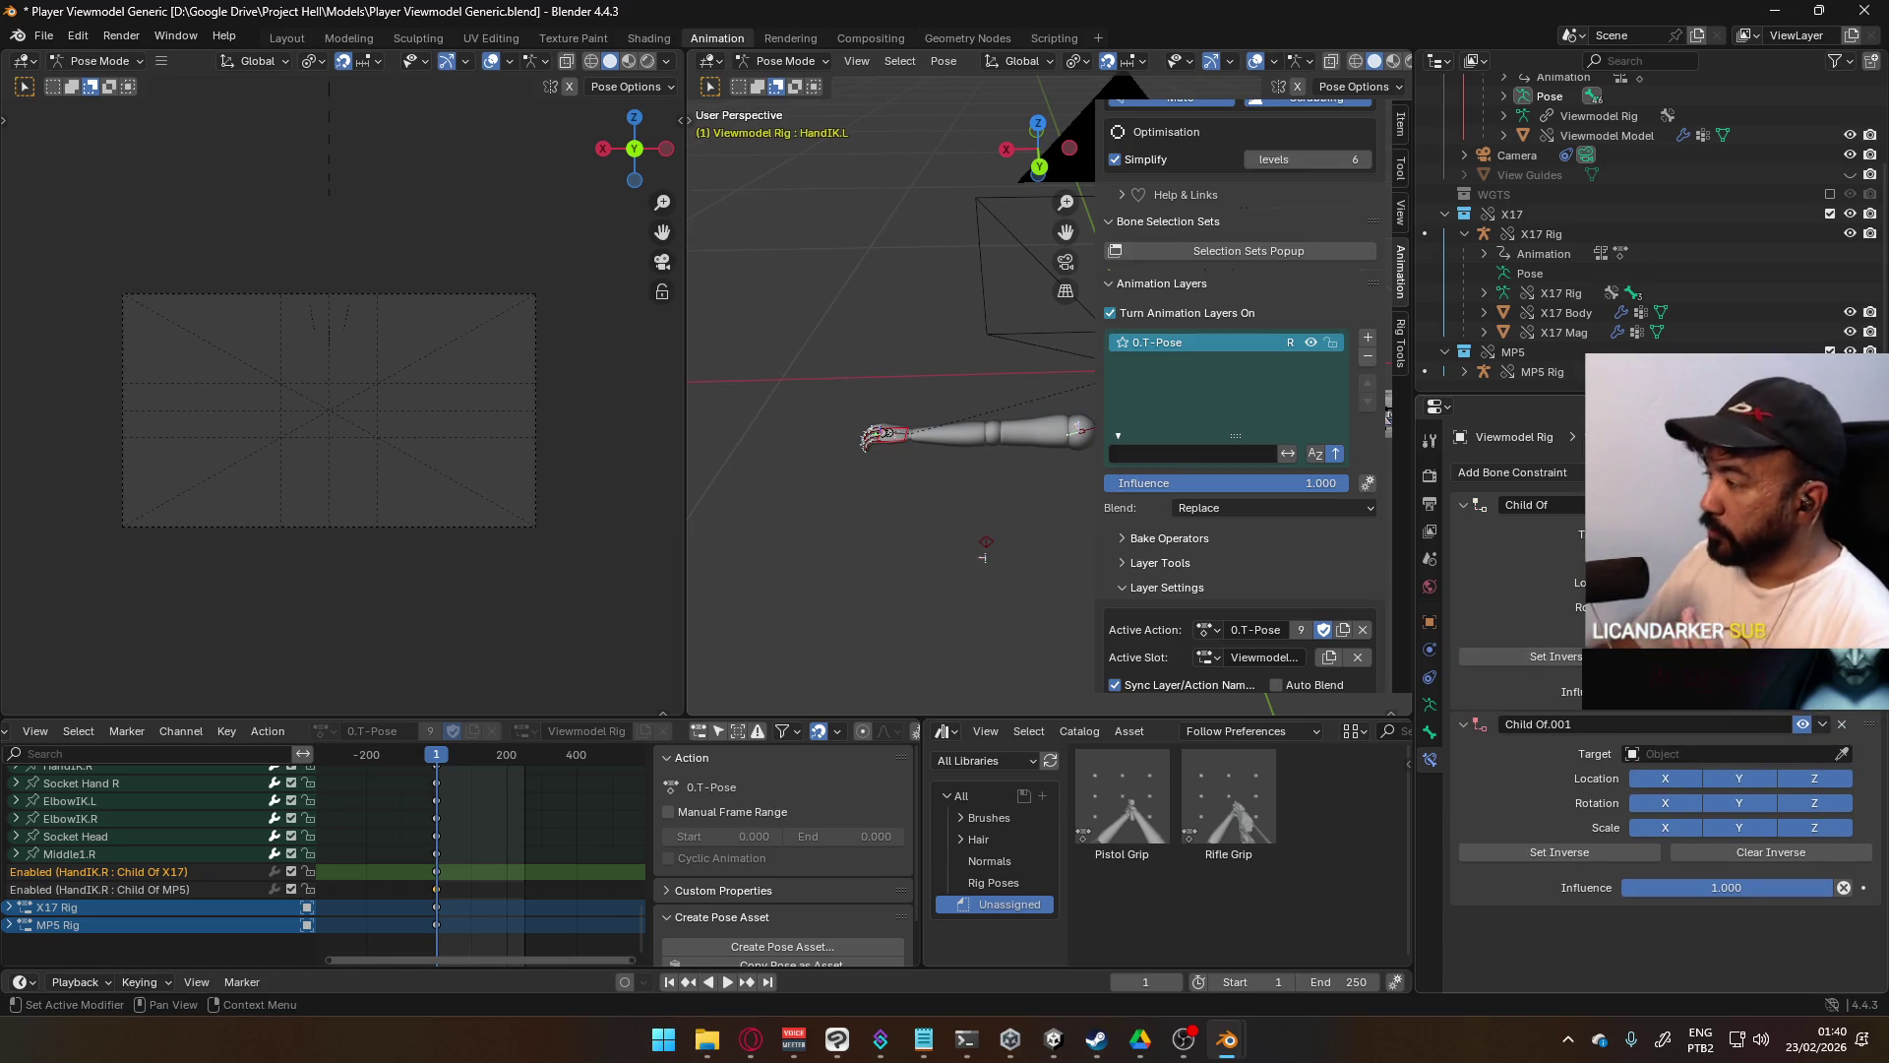
left_click(1732, 752)
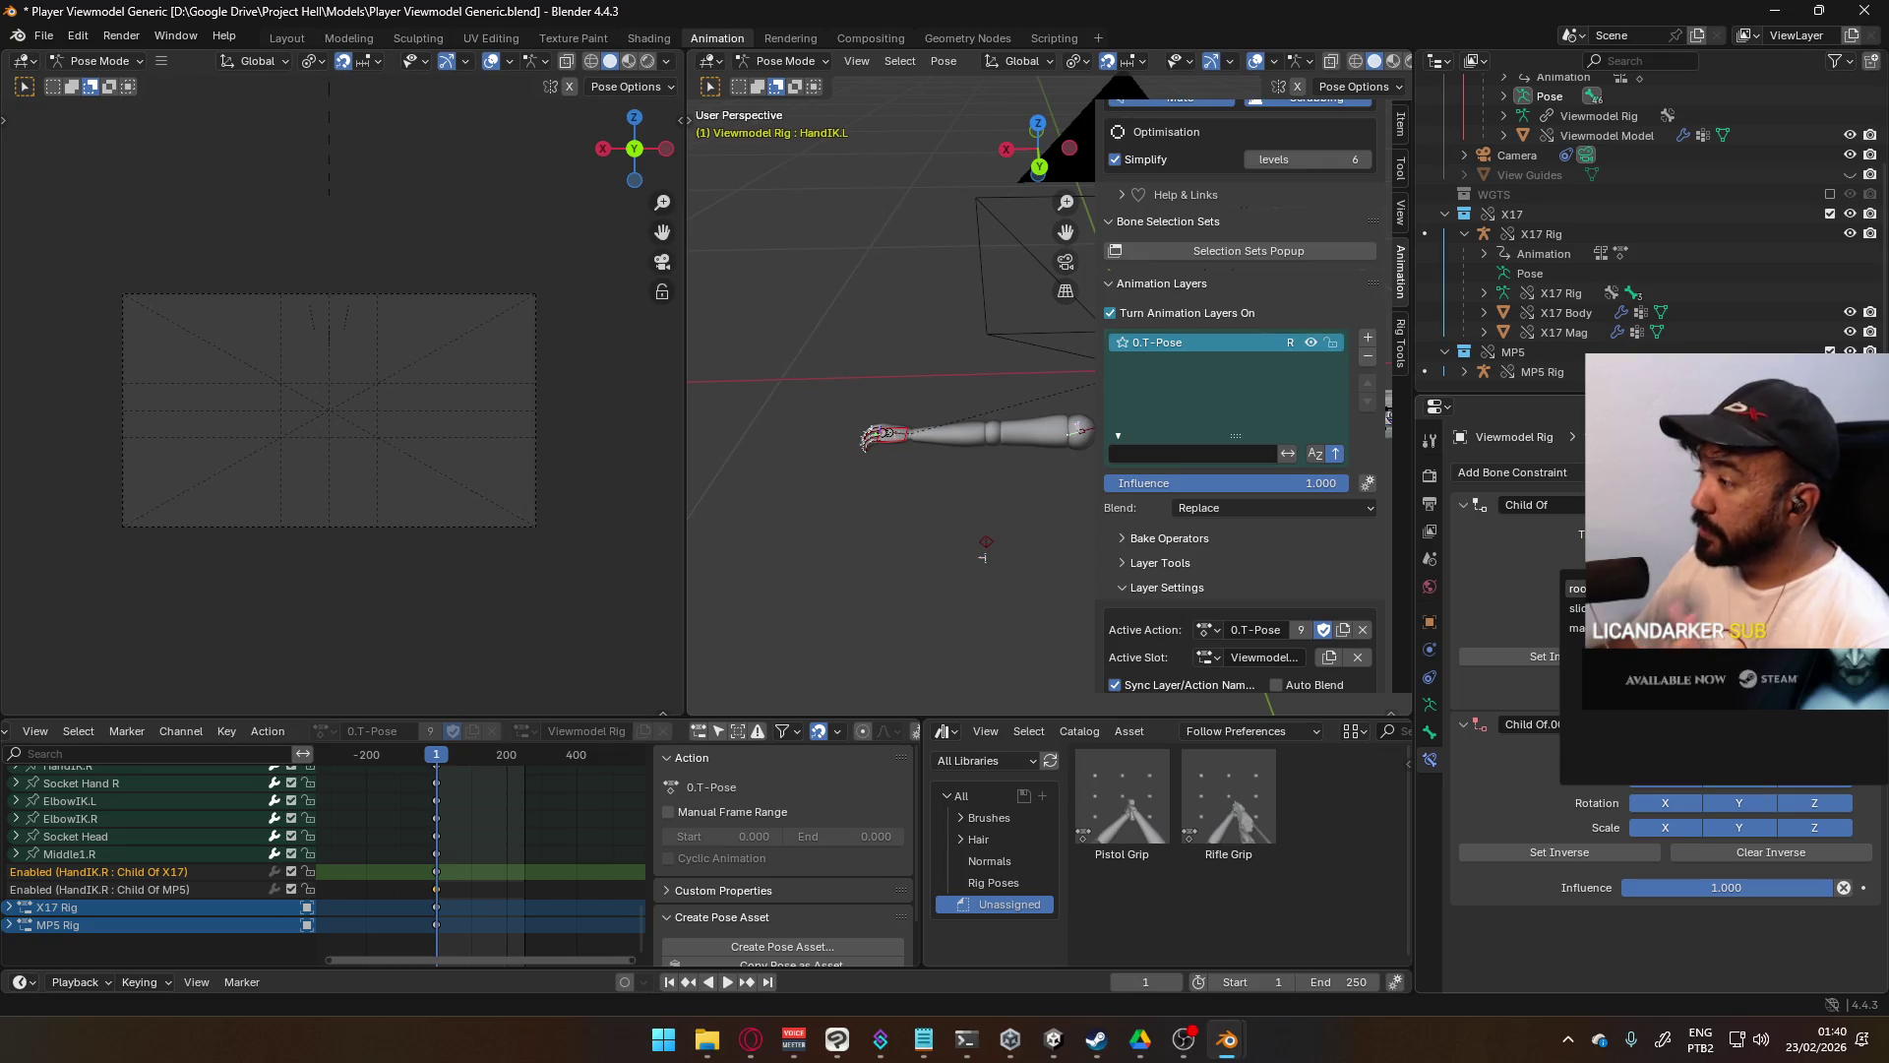
key("Escape")
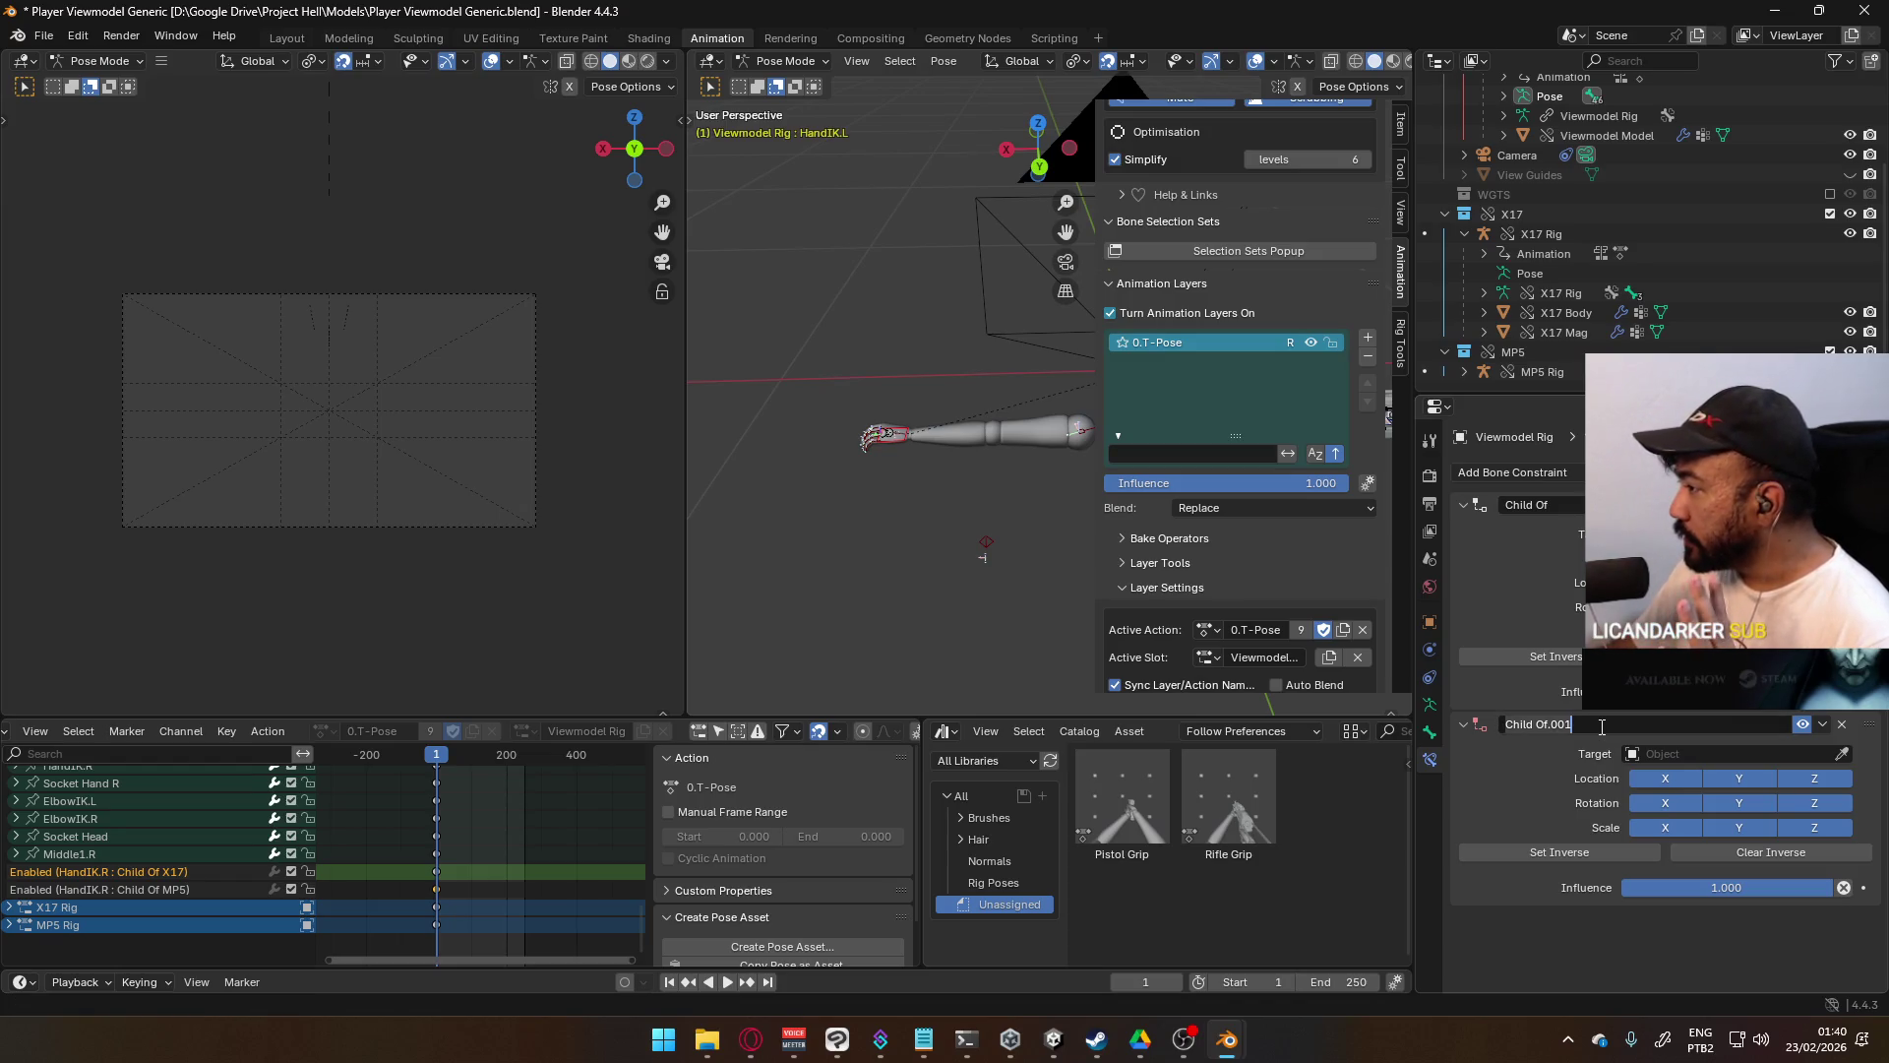
- Rename the two constraints to 'Child Of X17' and 'Child Of MP5'
left_click(1540, 505)
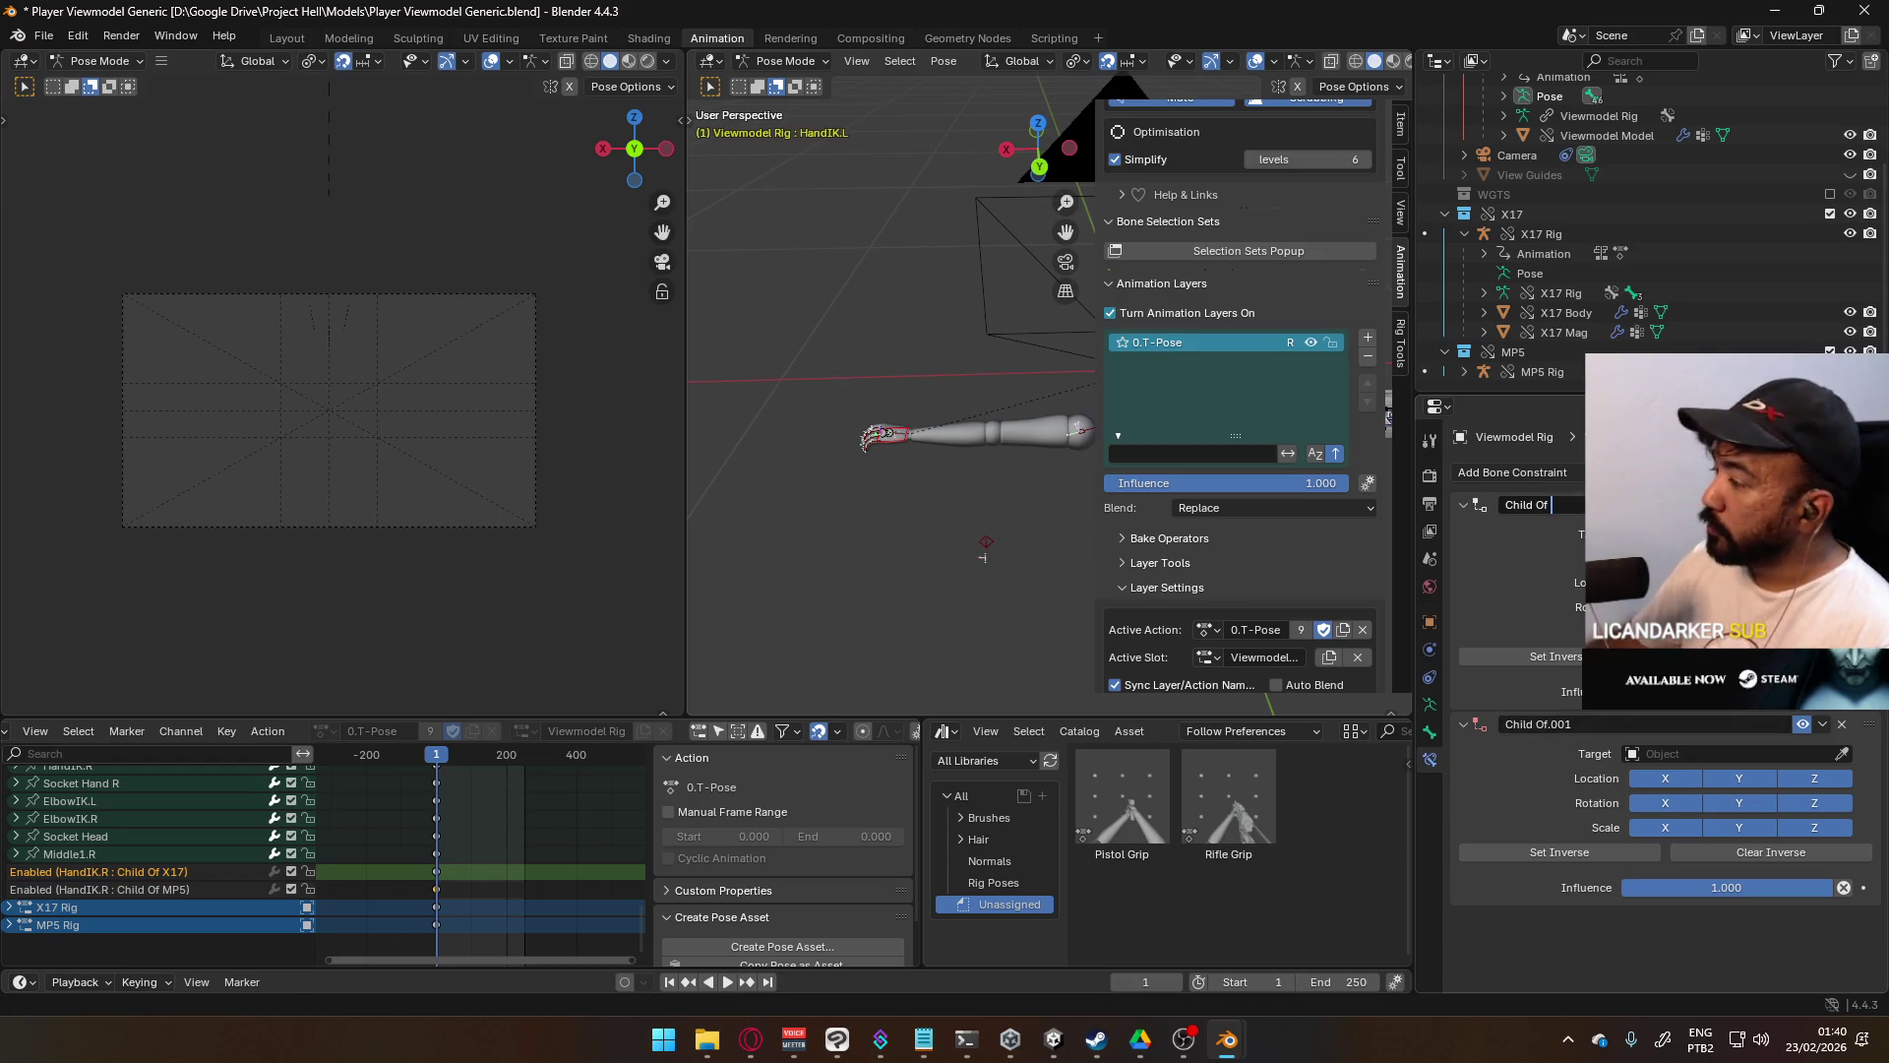
type("X17")
key("Return")
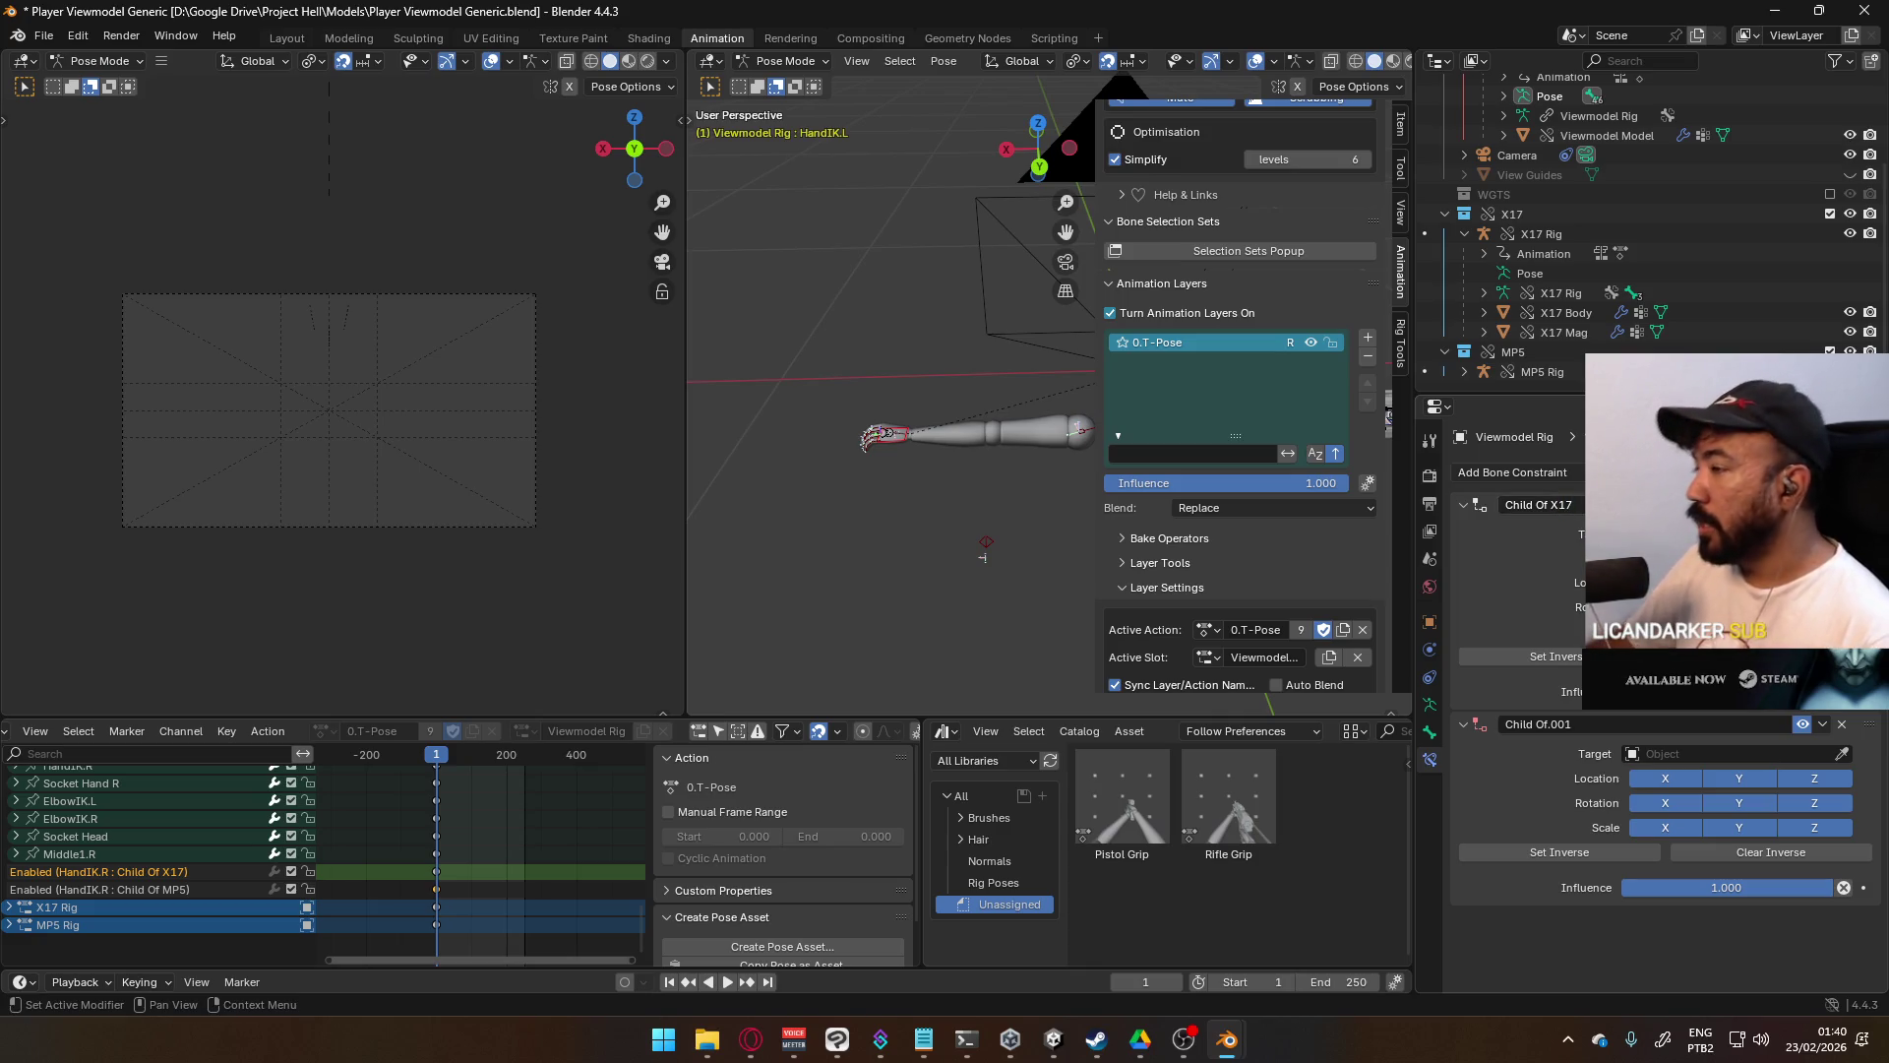
left_click(1574, 729)
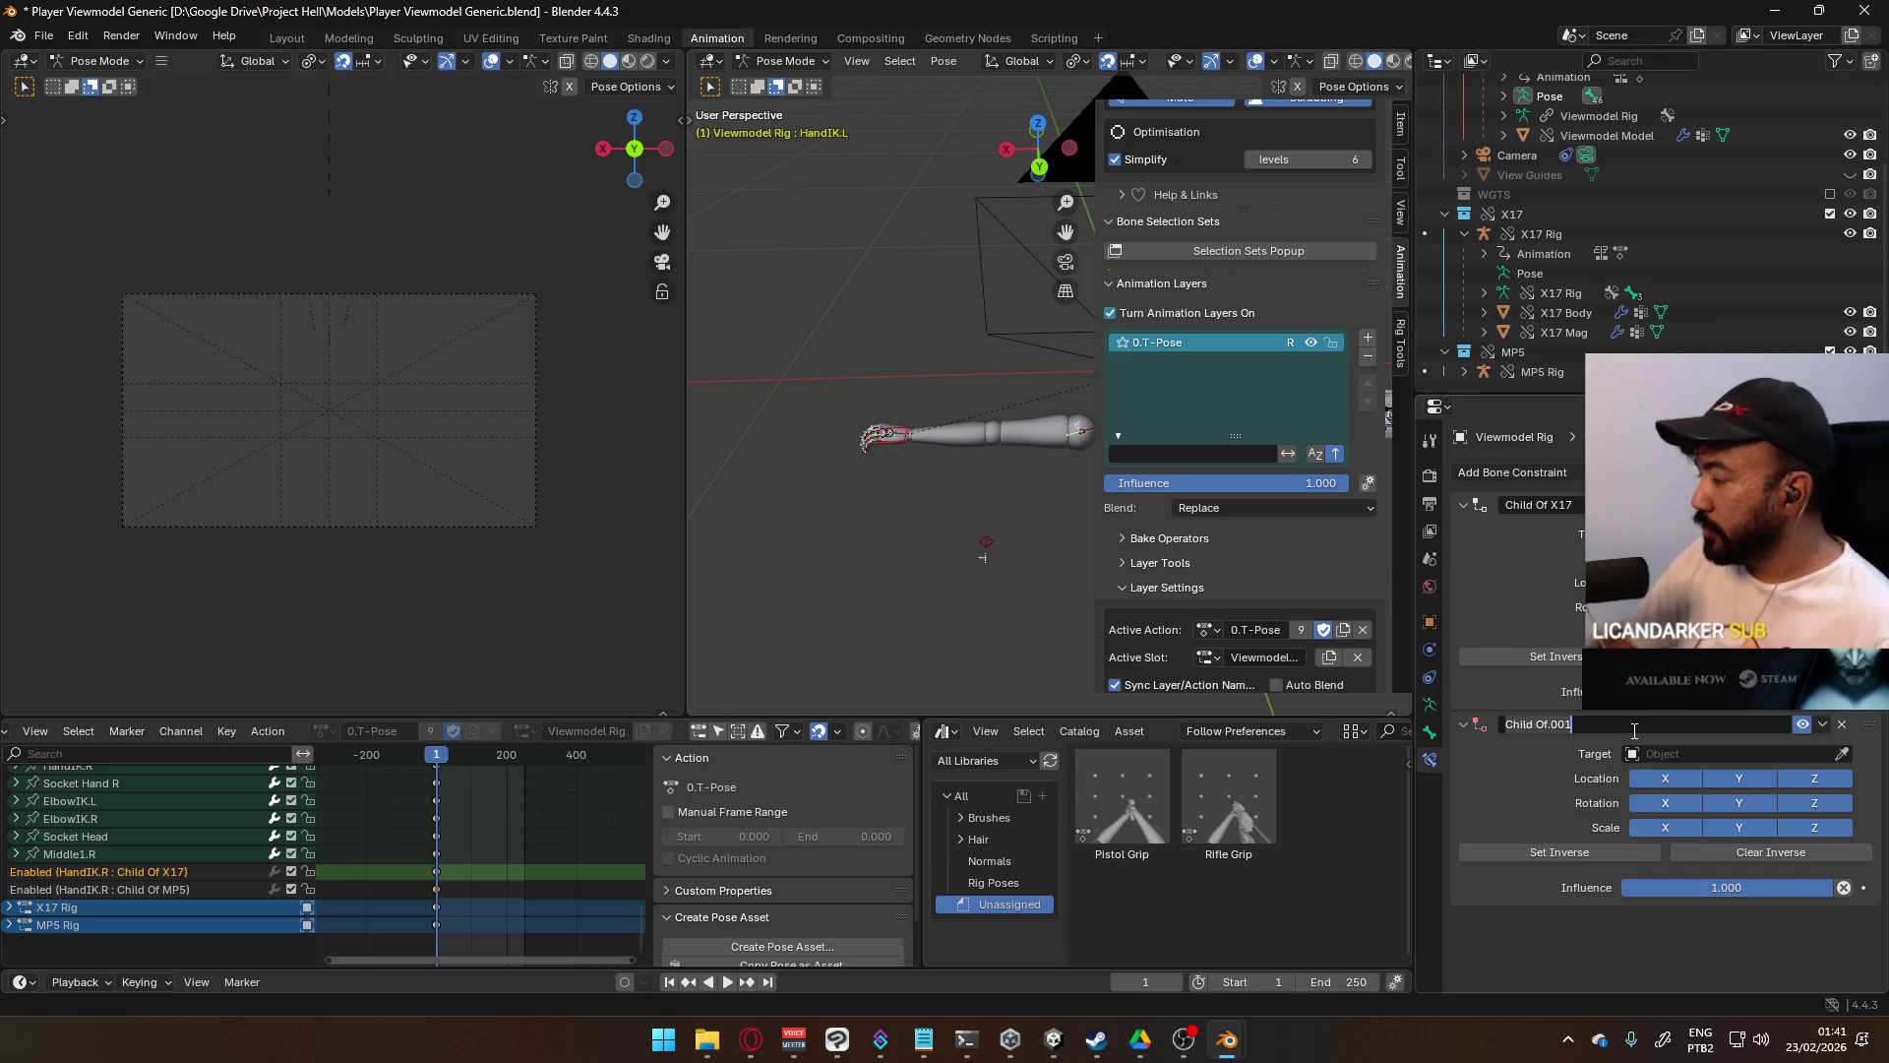
key("ctrl+a")
type("Child")
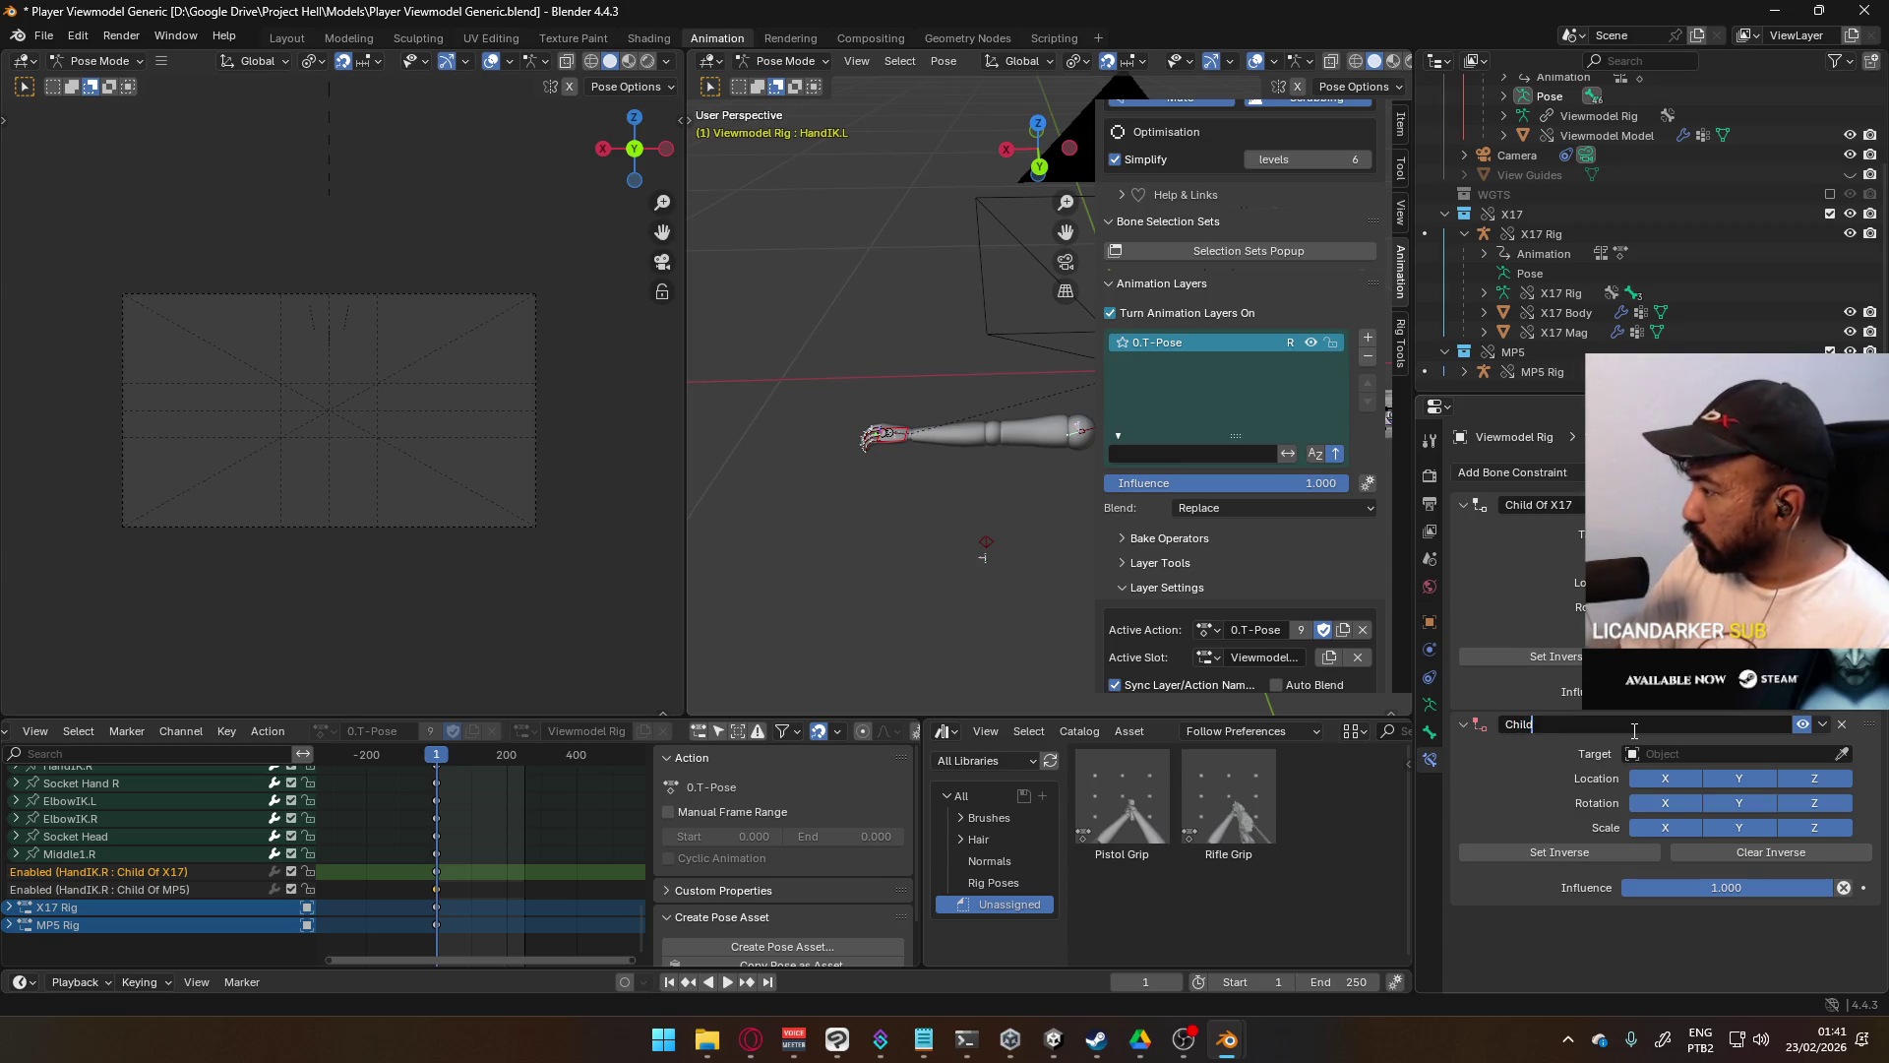
type(" Of Mp5")
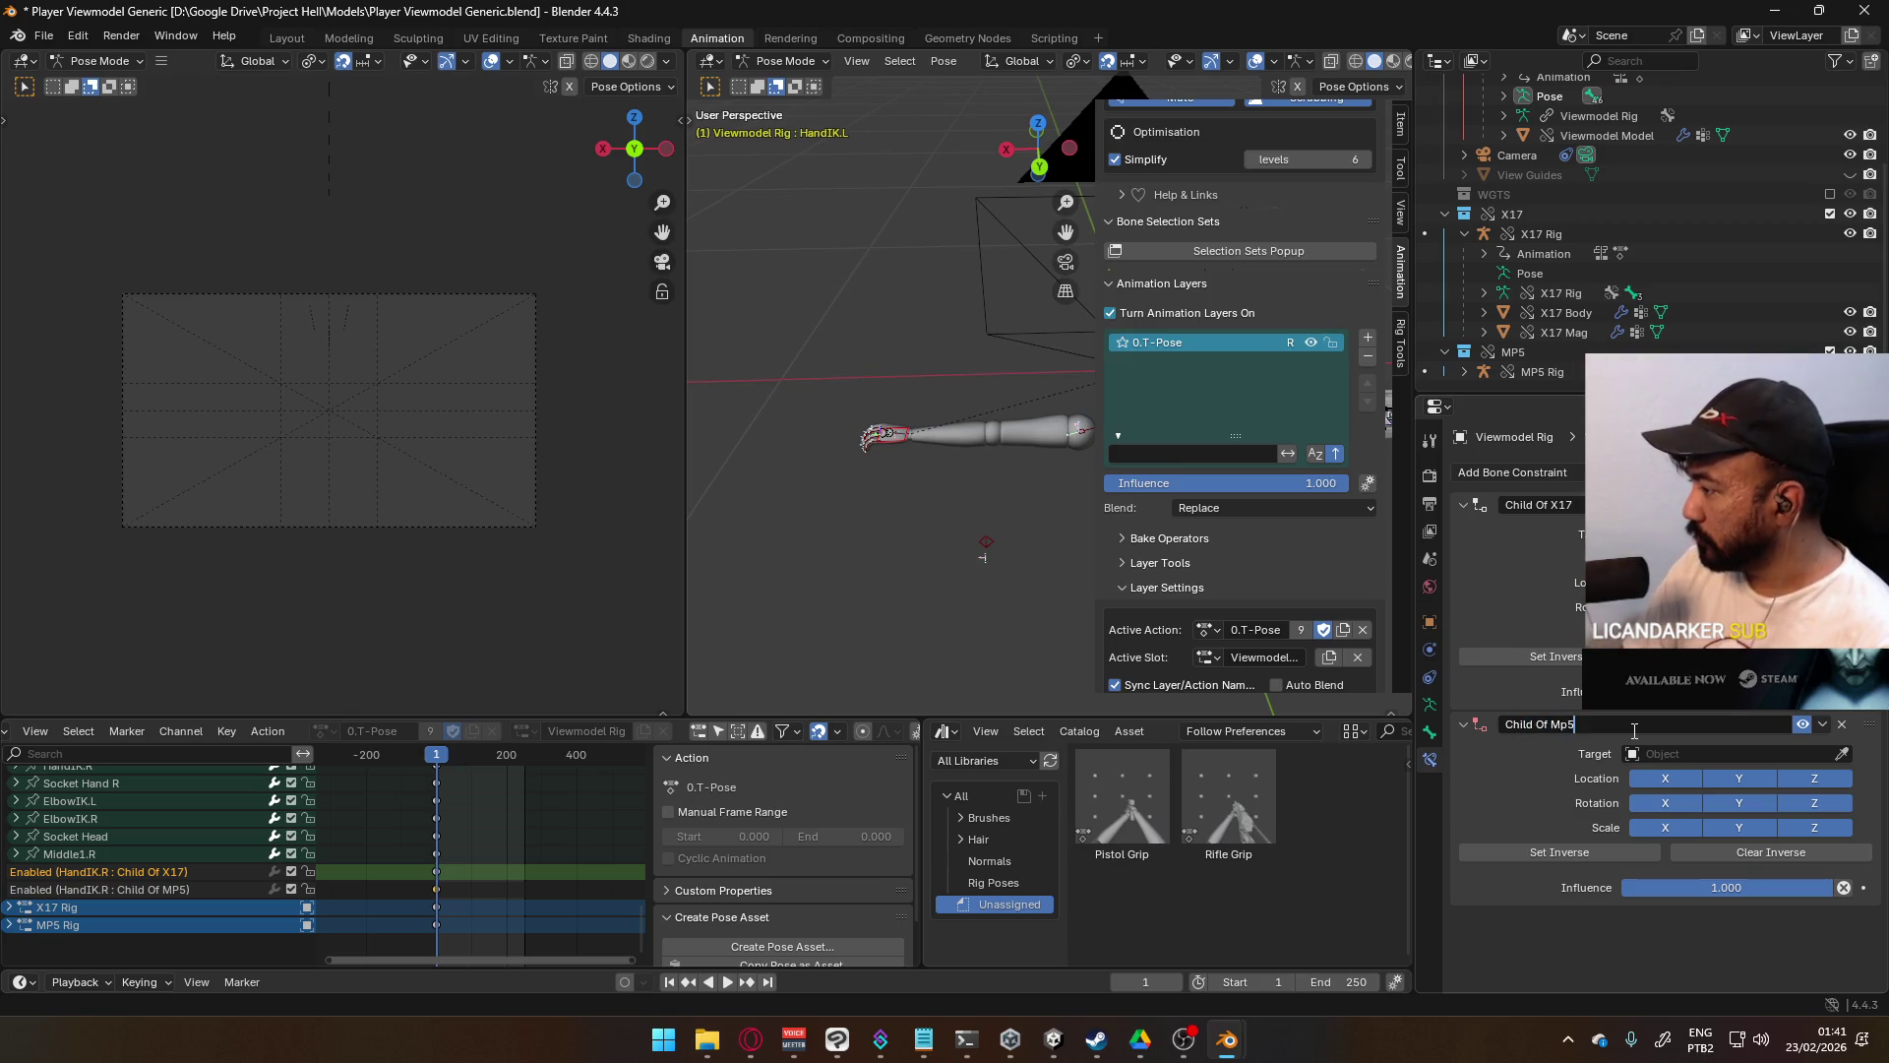
key("Return")
left_click(1576, 724)
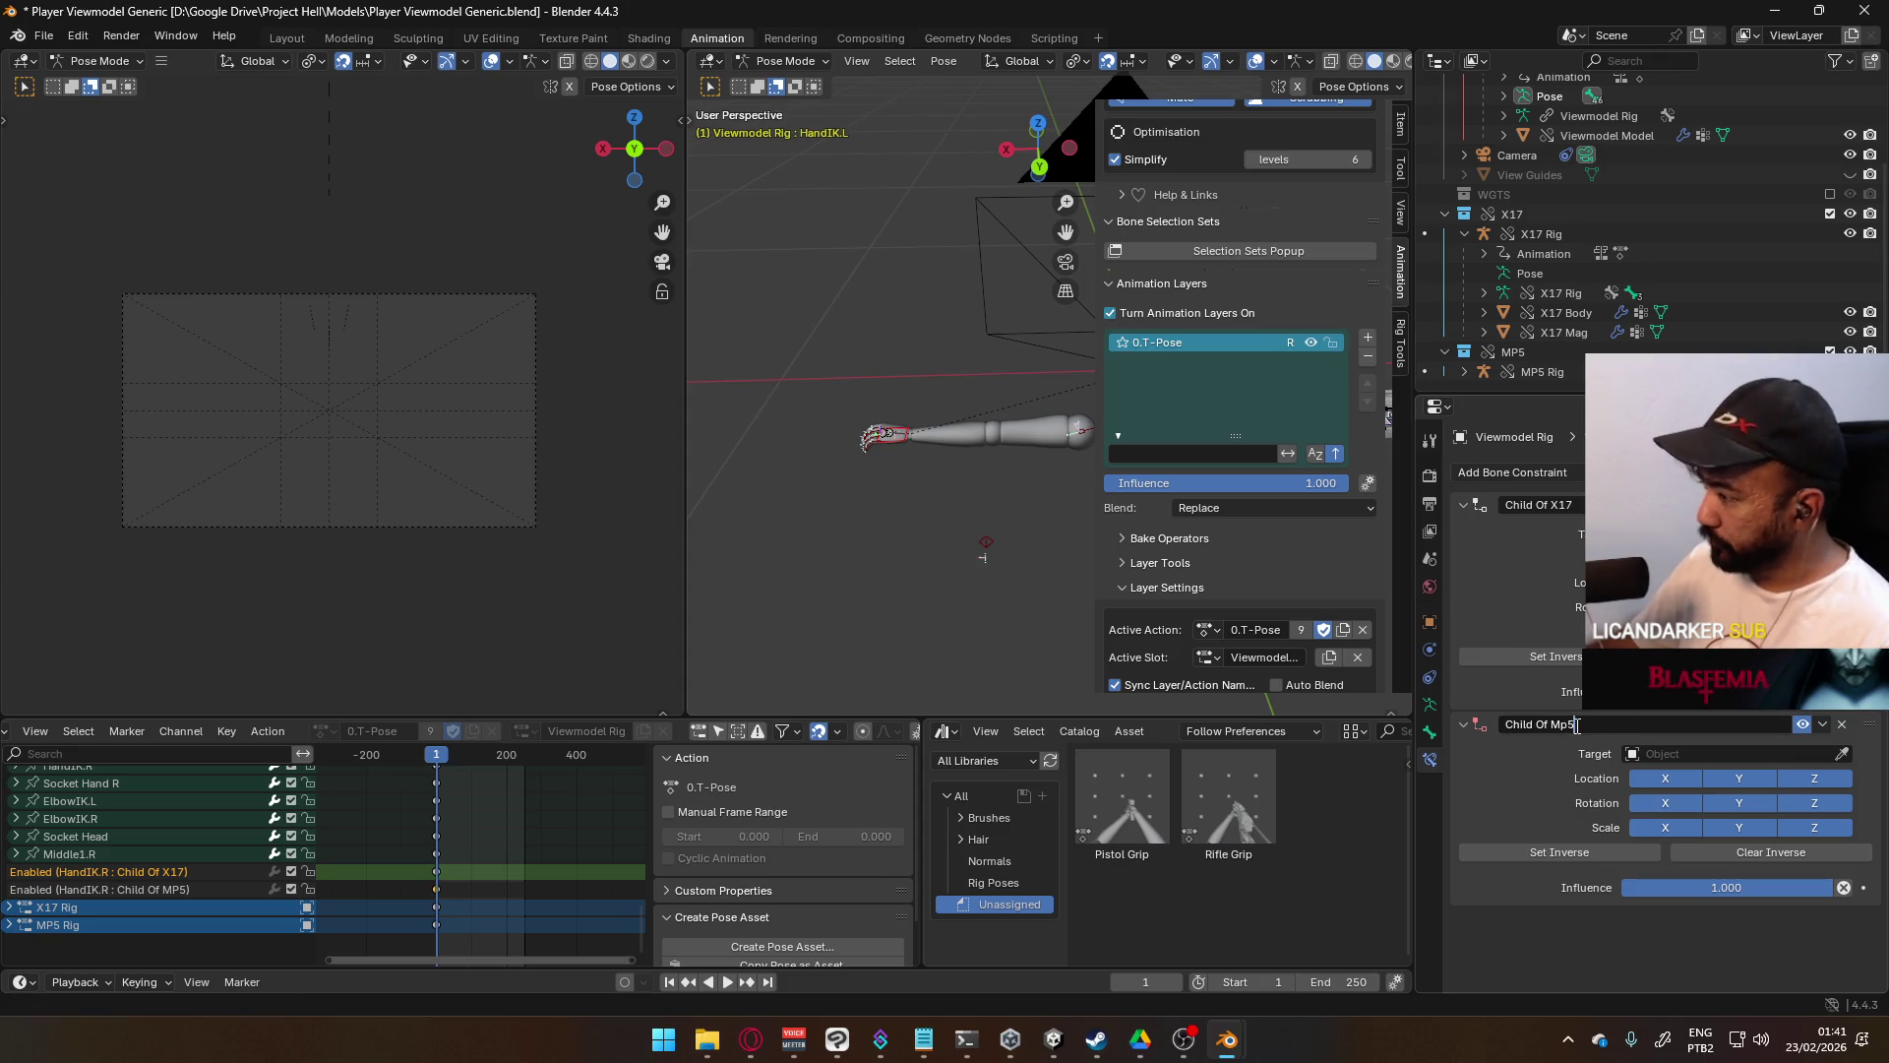
key("Return")
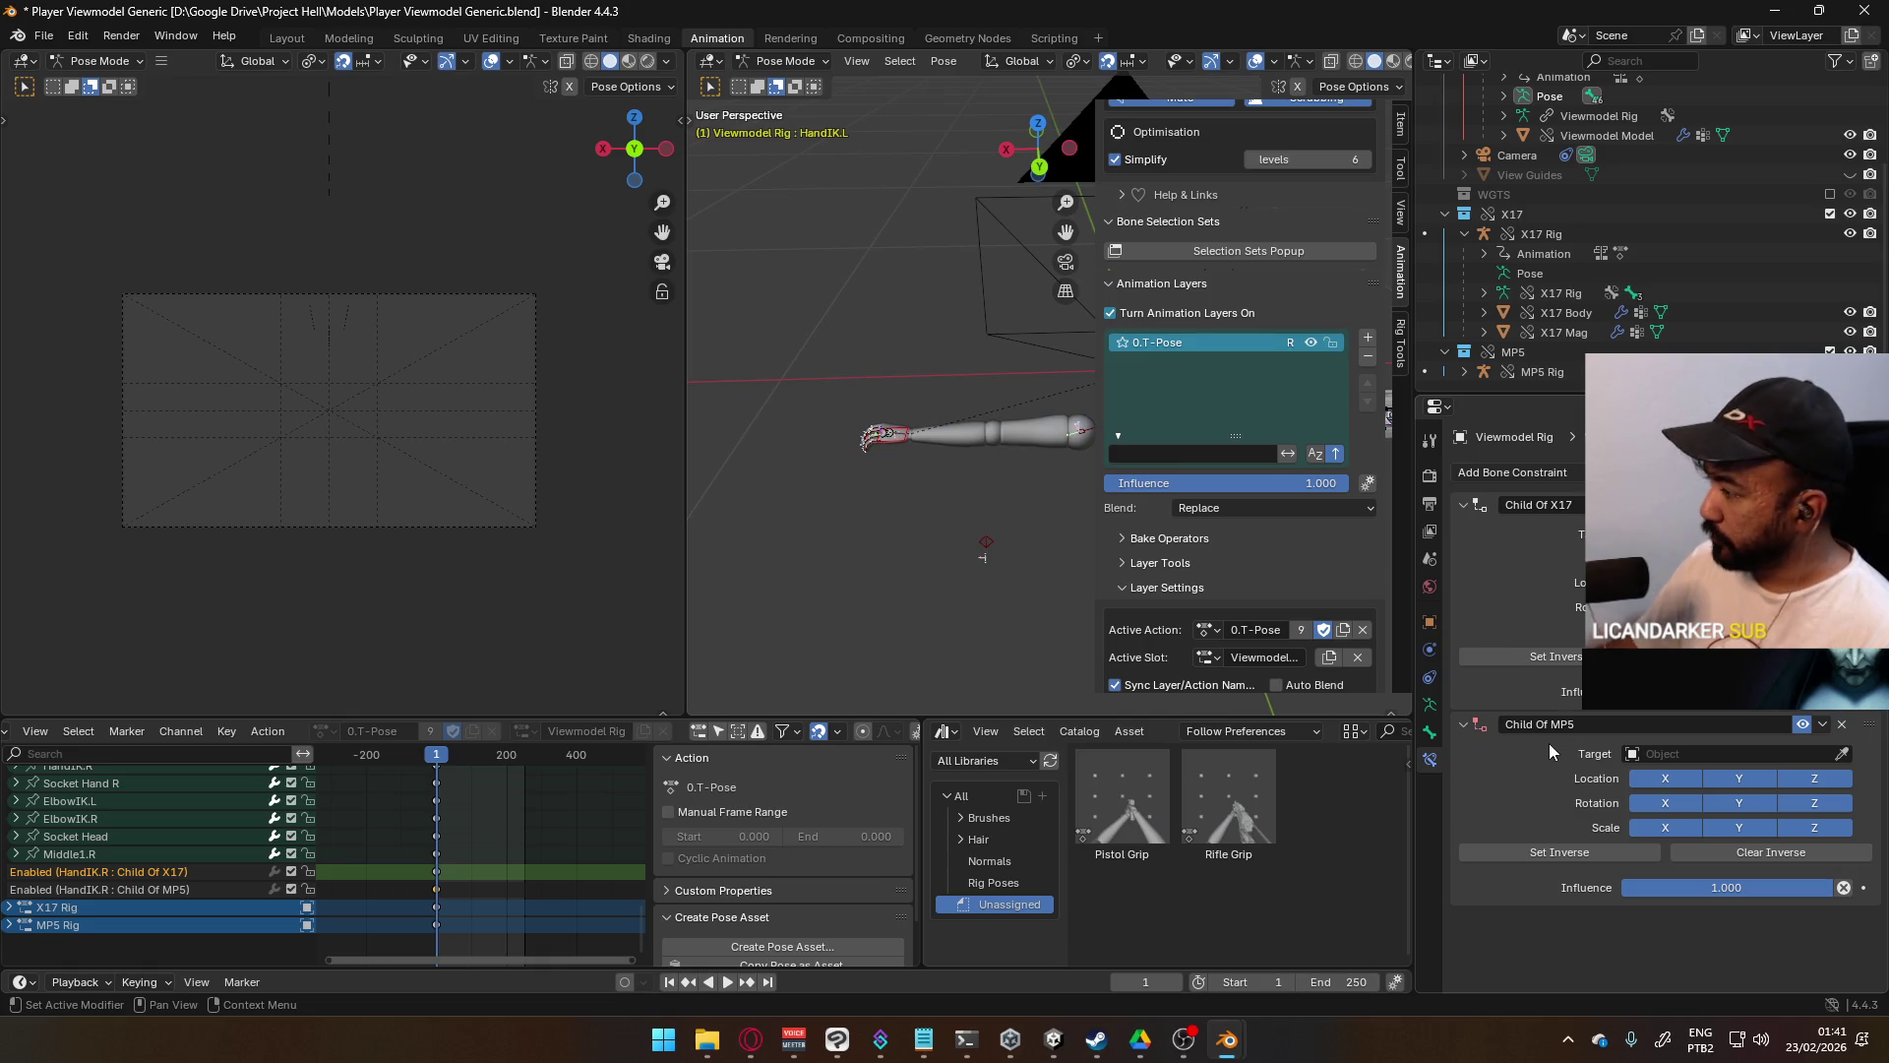
- Point Child Of MP5 at MP5 Rig with mag as the target bone
left_click(1681, 753)
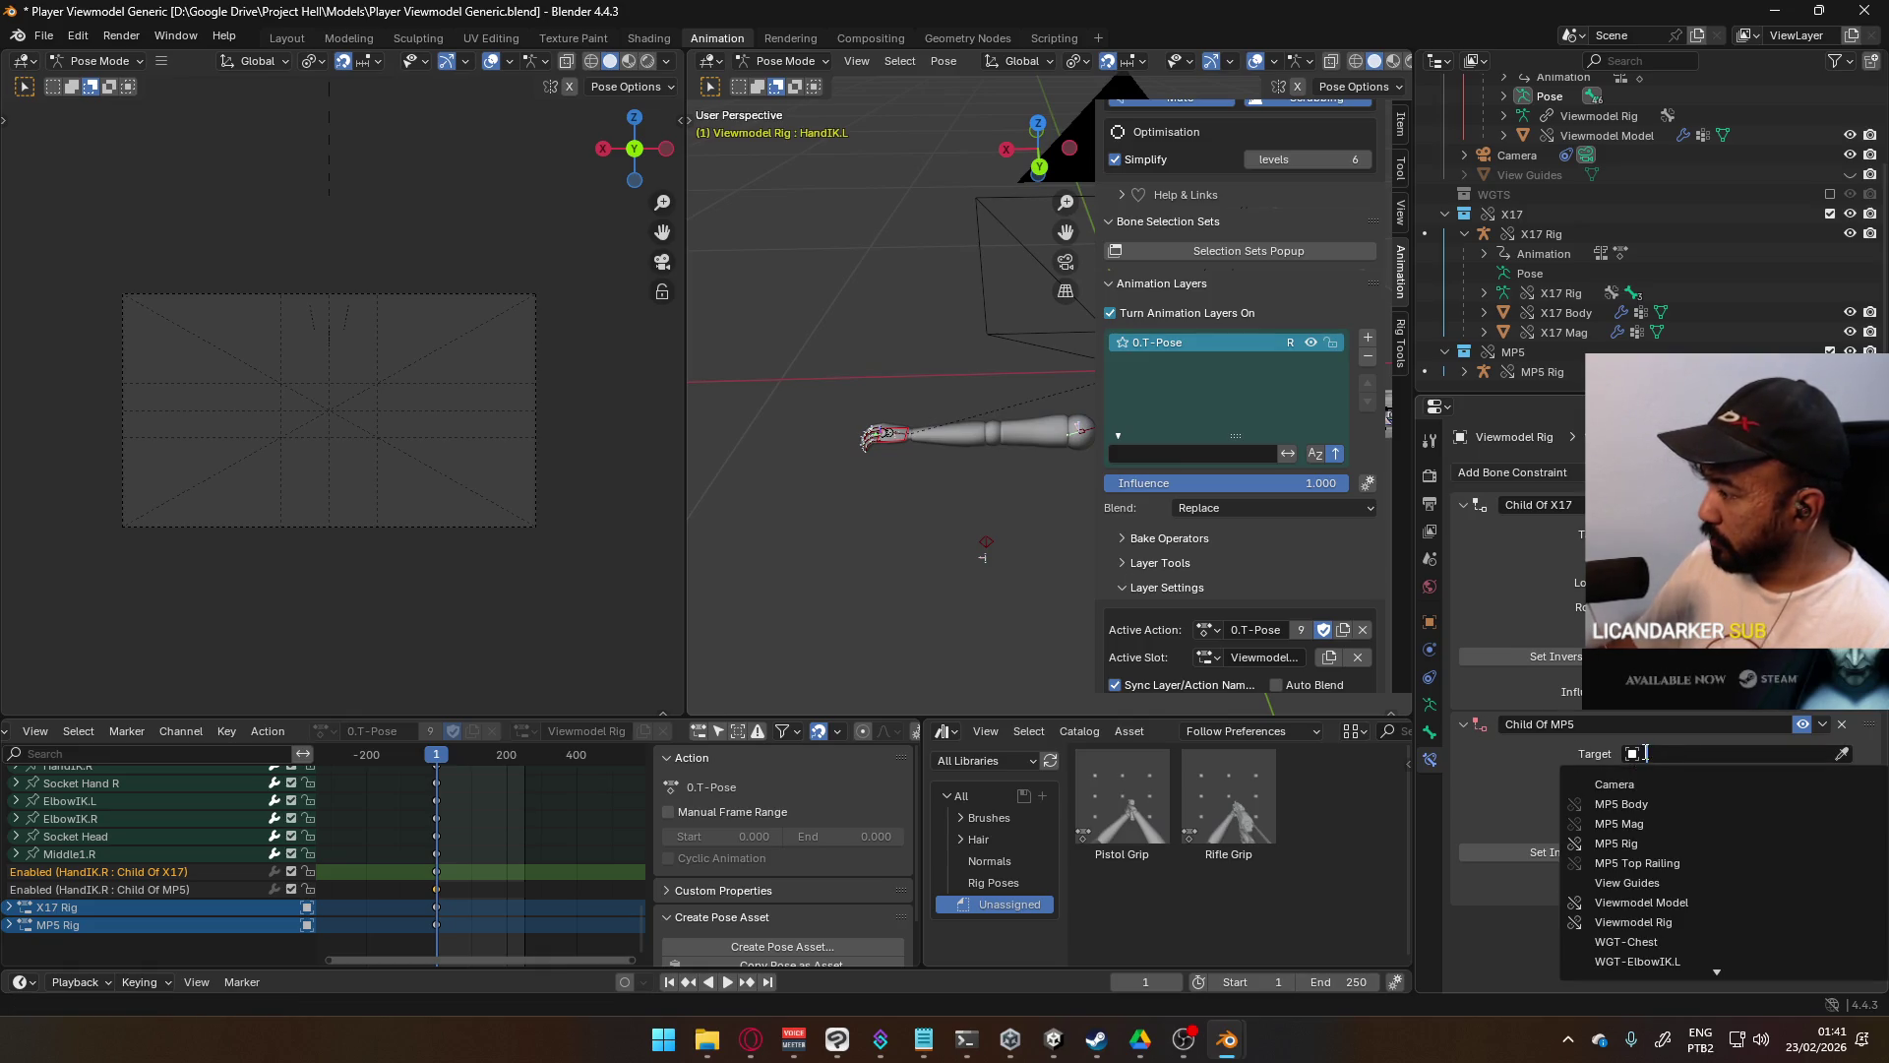
left_click(1642, 843)
left_click(1692, 778)
type("mag")
key("Return")
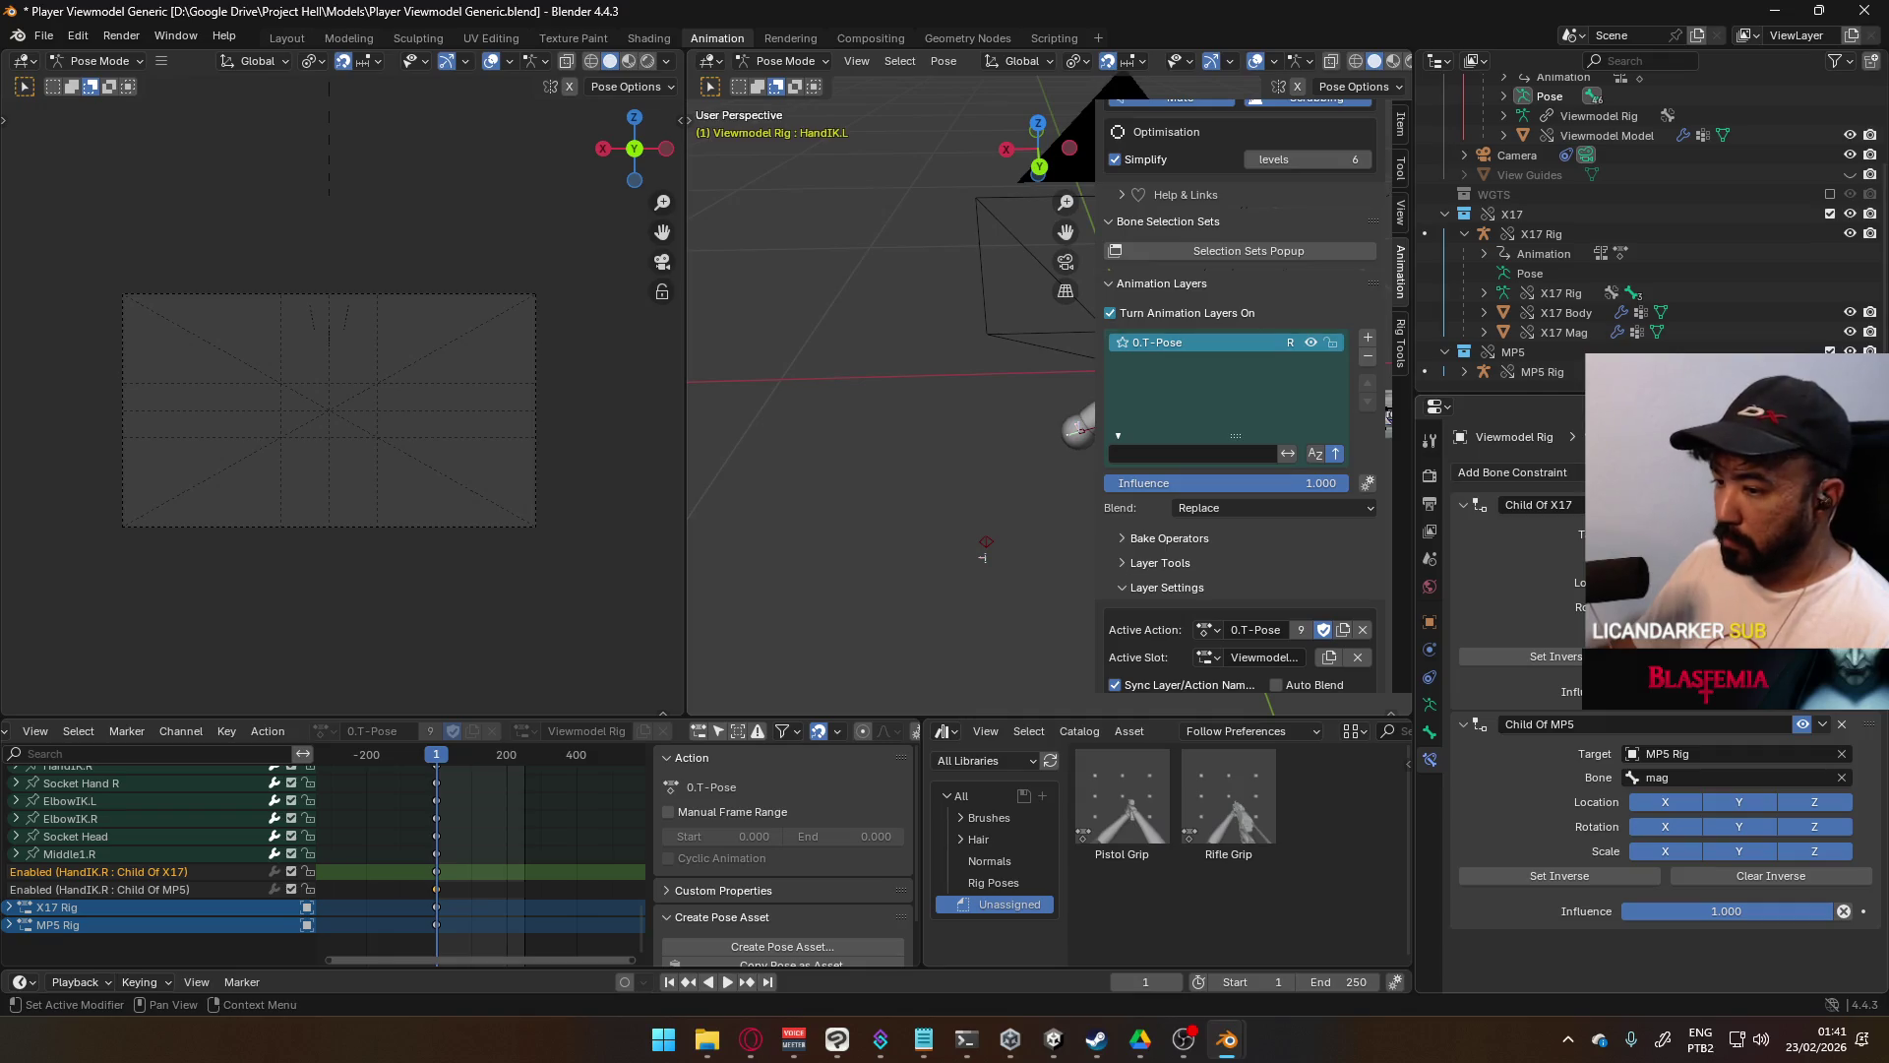
- Keyframe the enabled state of both Child Of X17 and Child Of MP5
right_click(1673, 692)
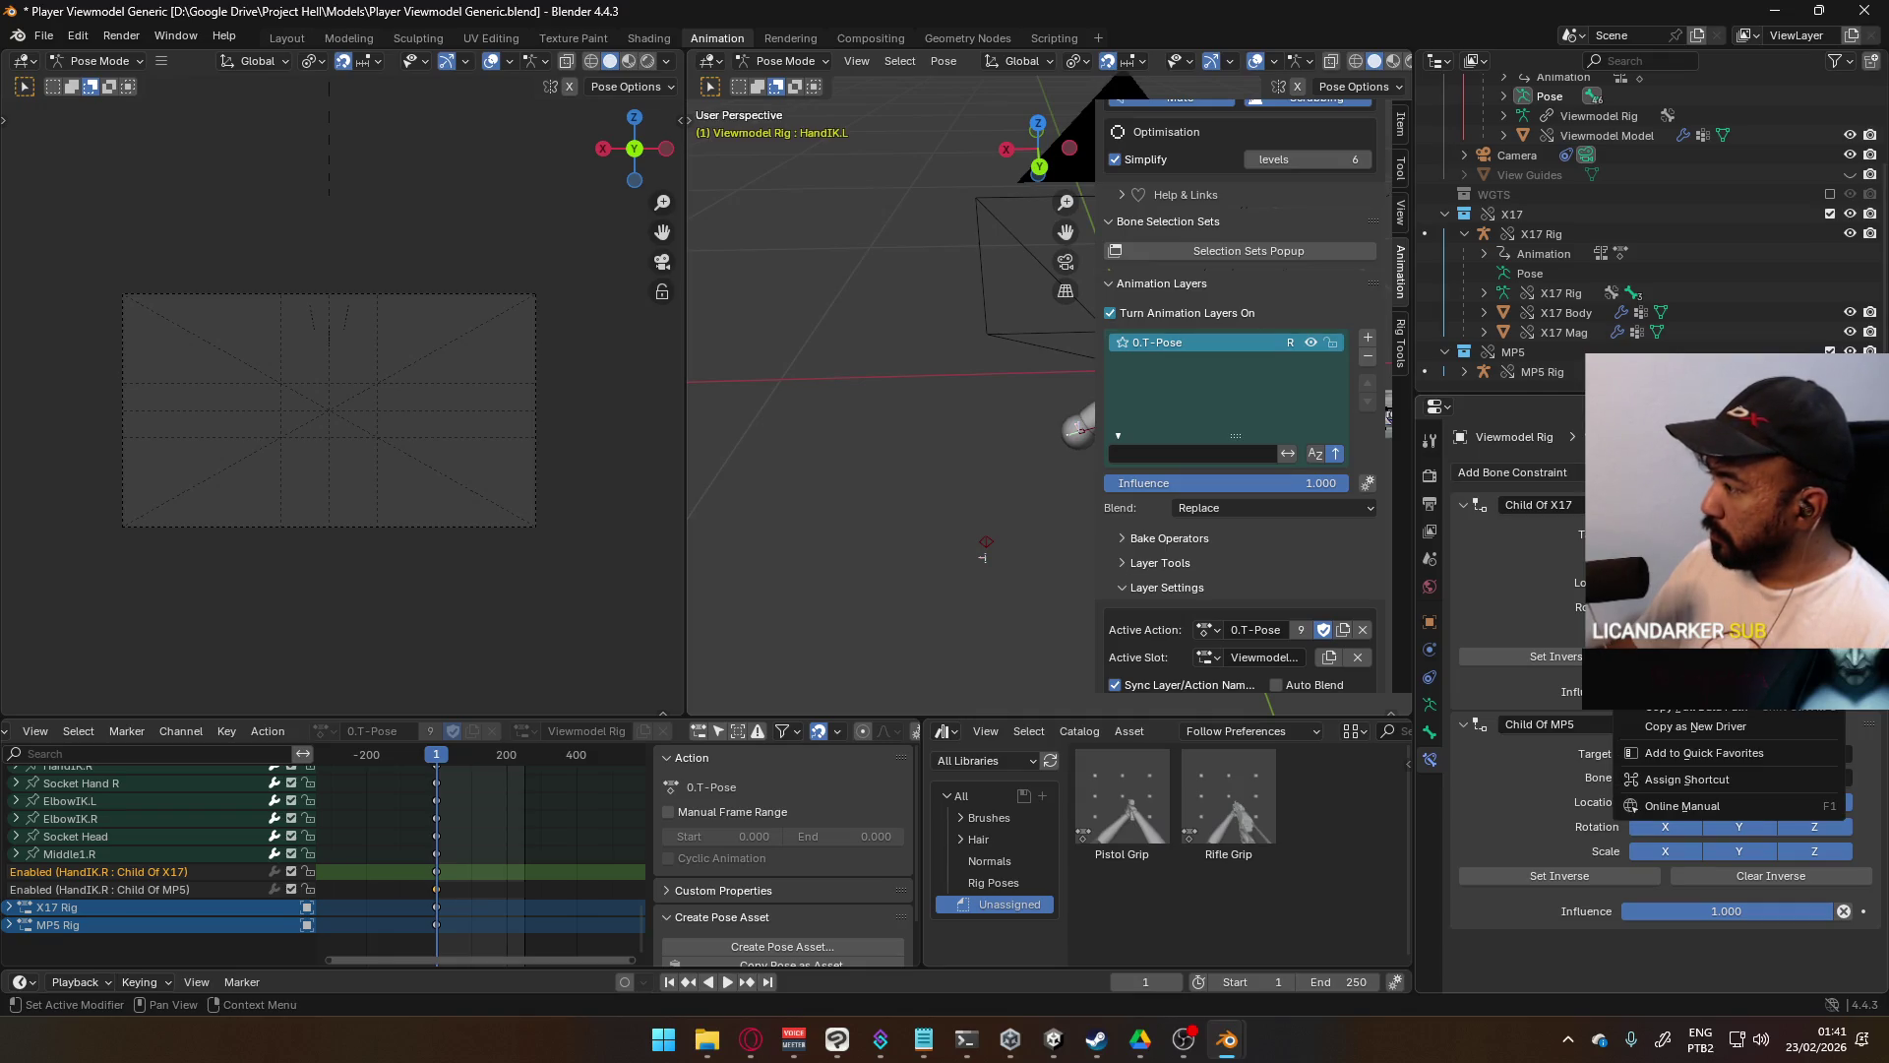
left_click(1673, 630)
left_click(1822, 724)
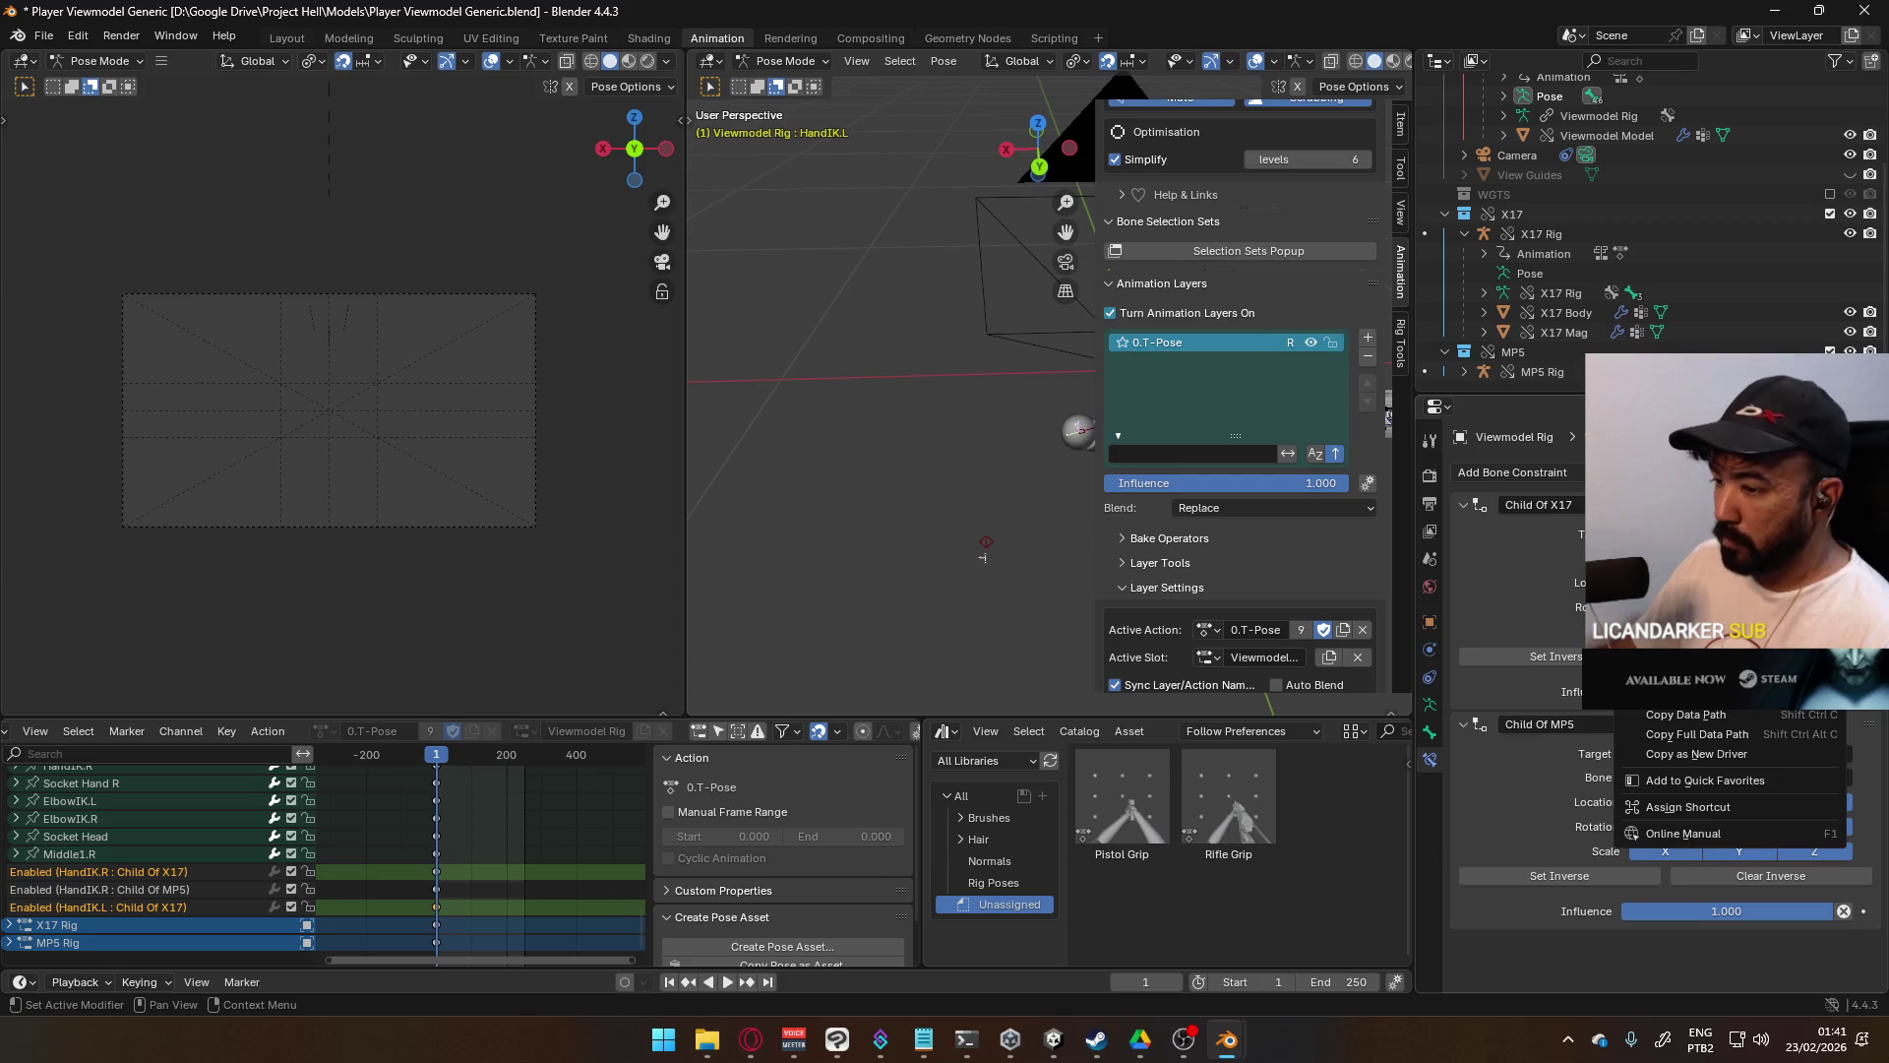
left_click(1825, 721)
right_click(1797, 729)
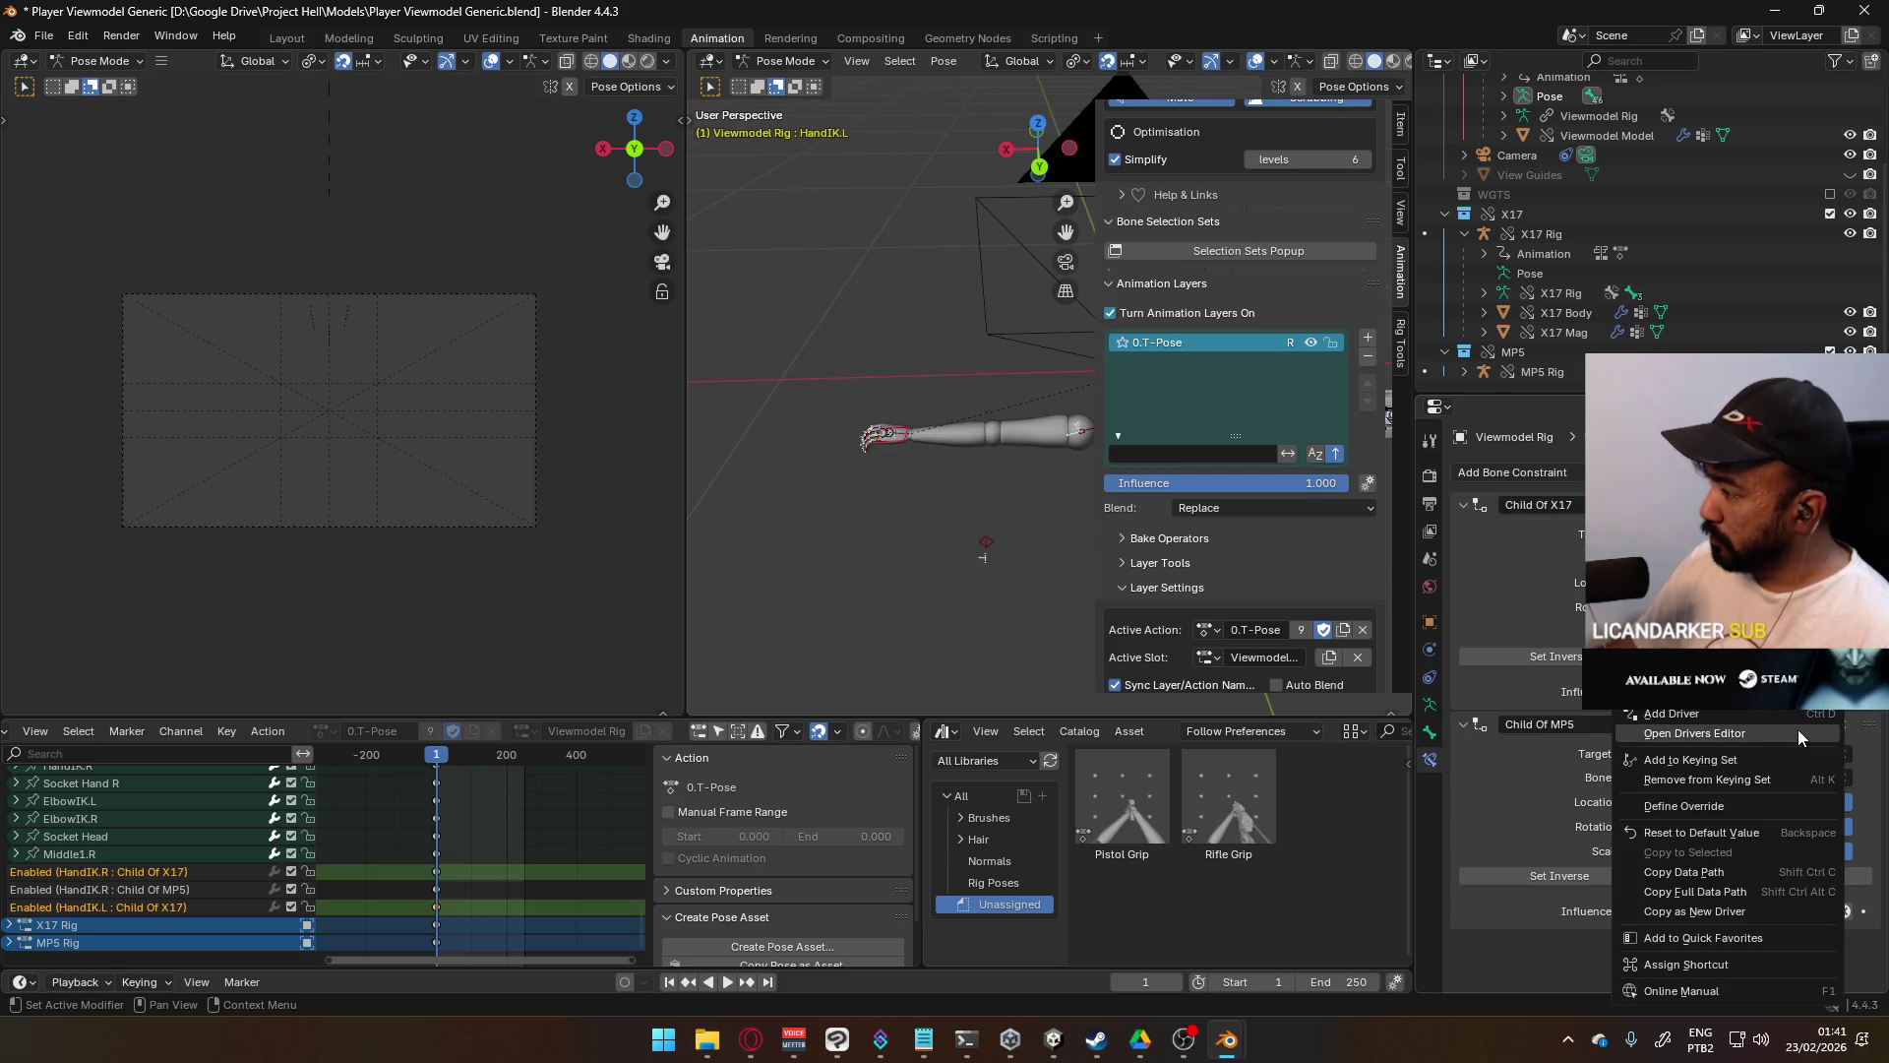
left_click(1673, 689)
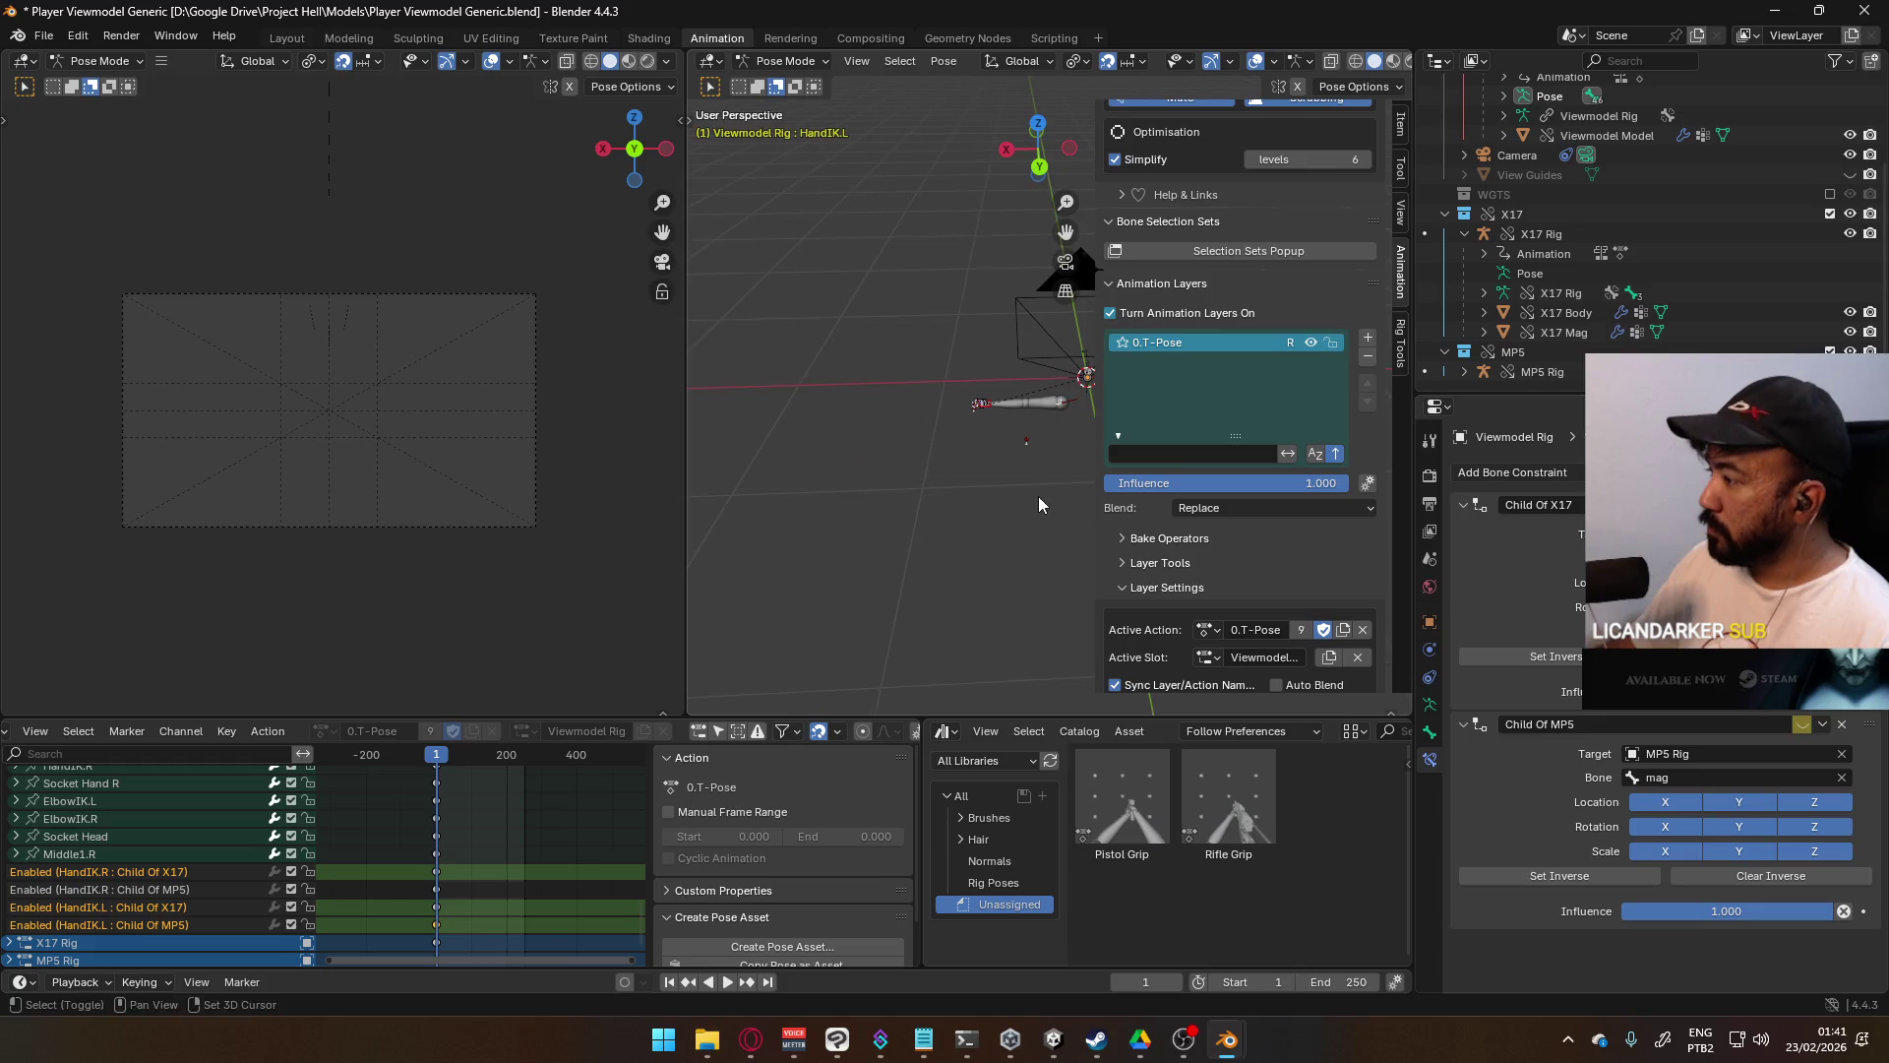
scroll(960, 458, "up", 5)
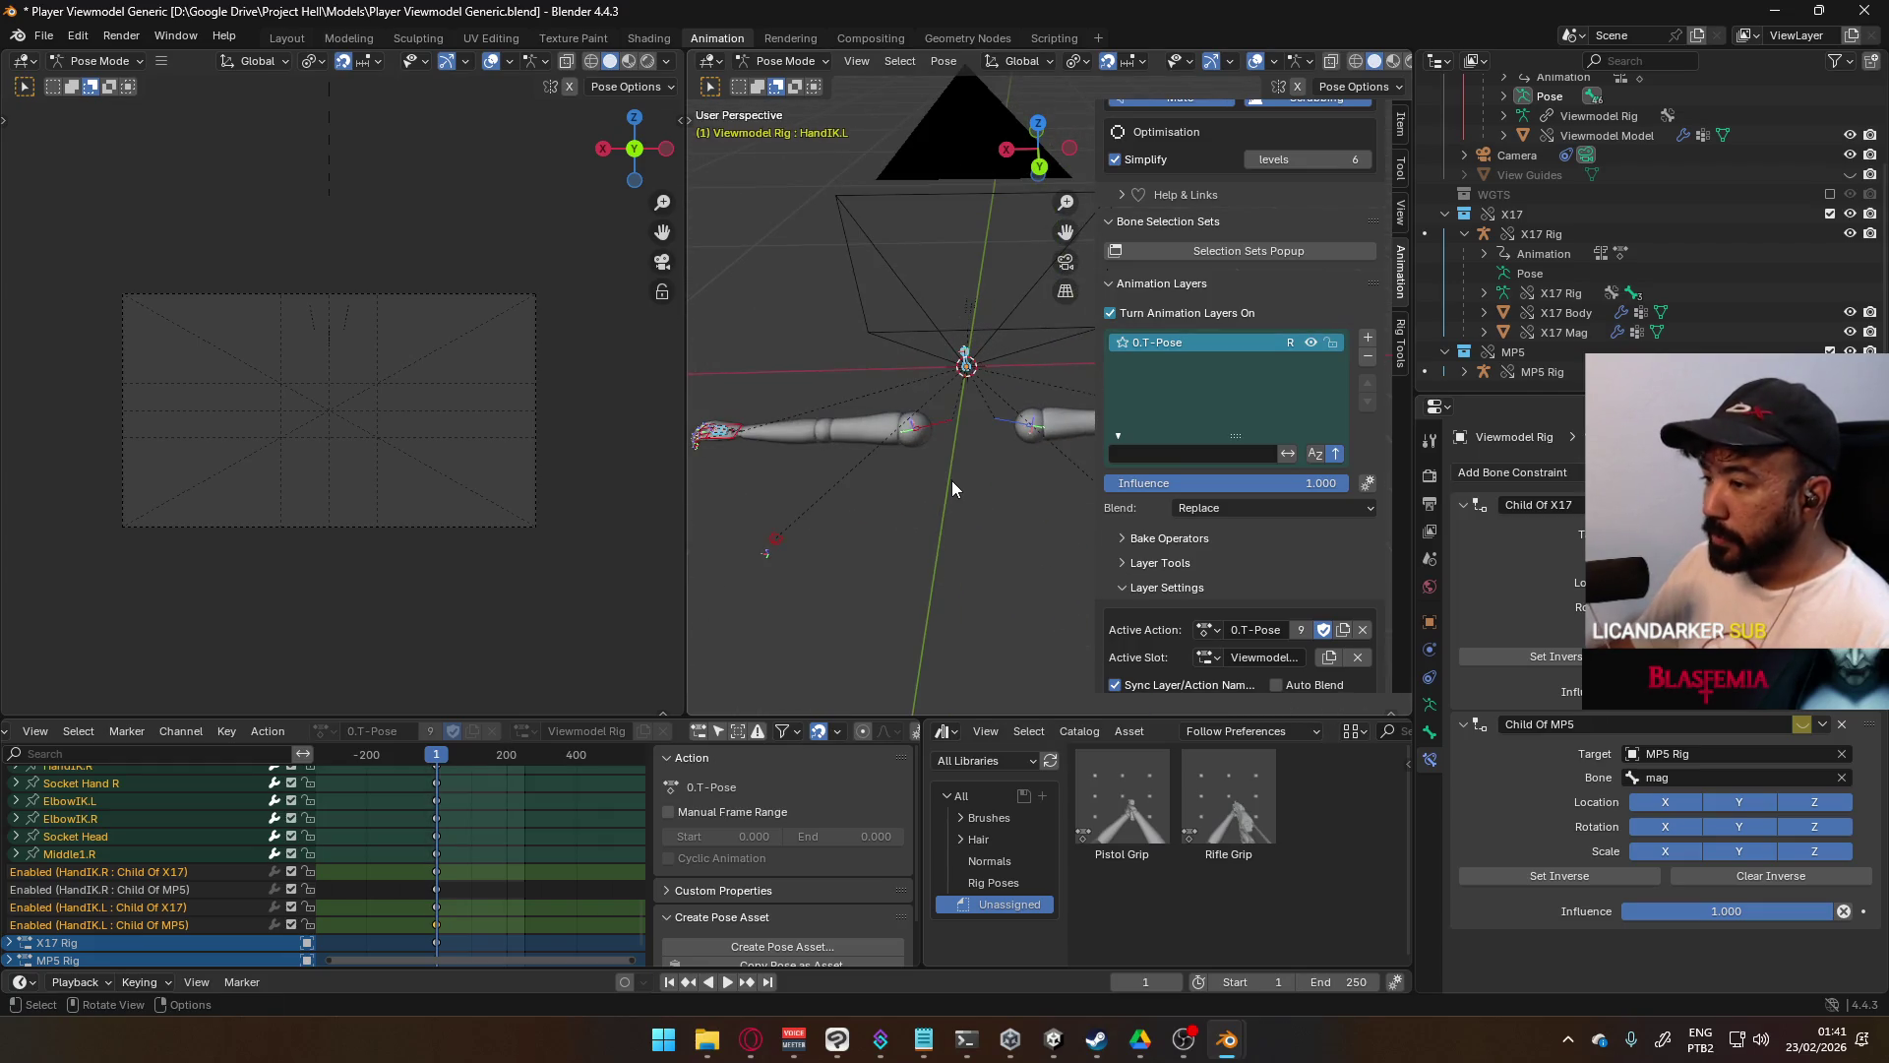
- Save the blend file, then orbit and select the right shoulder bone
key("ctrl+s")
mouse_move(876, 405)
middle_mouse_down()
mouse_move(1053, 413)
mouse_move(965, 386)
mouse_move(795, 445)
mouse_move(782, 479)
mouse_move(924, 482)
mouse_move(989, 448)
middle_mouse_up()
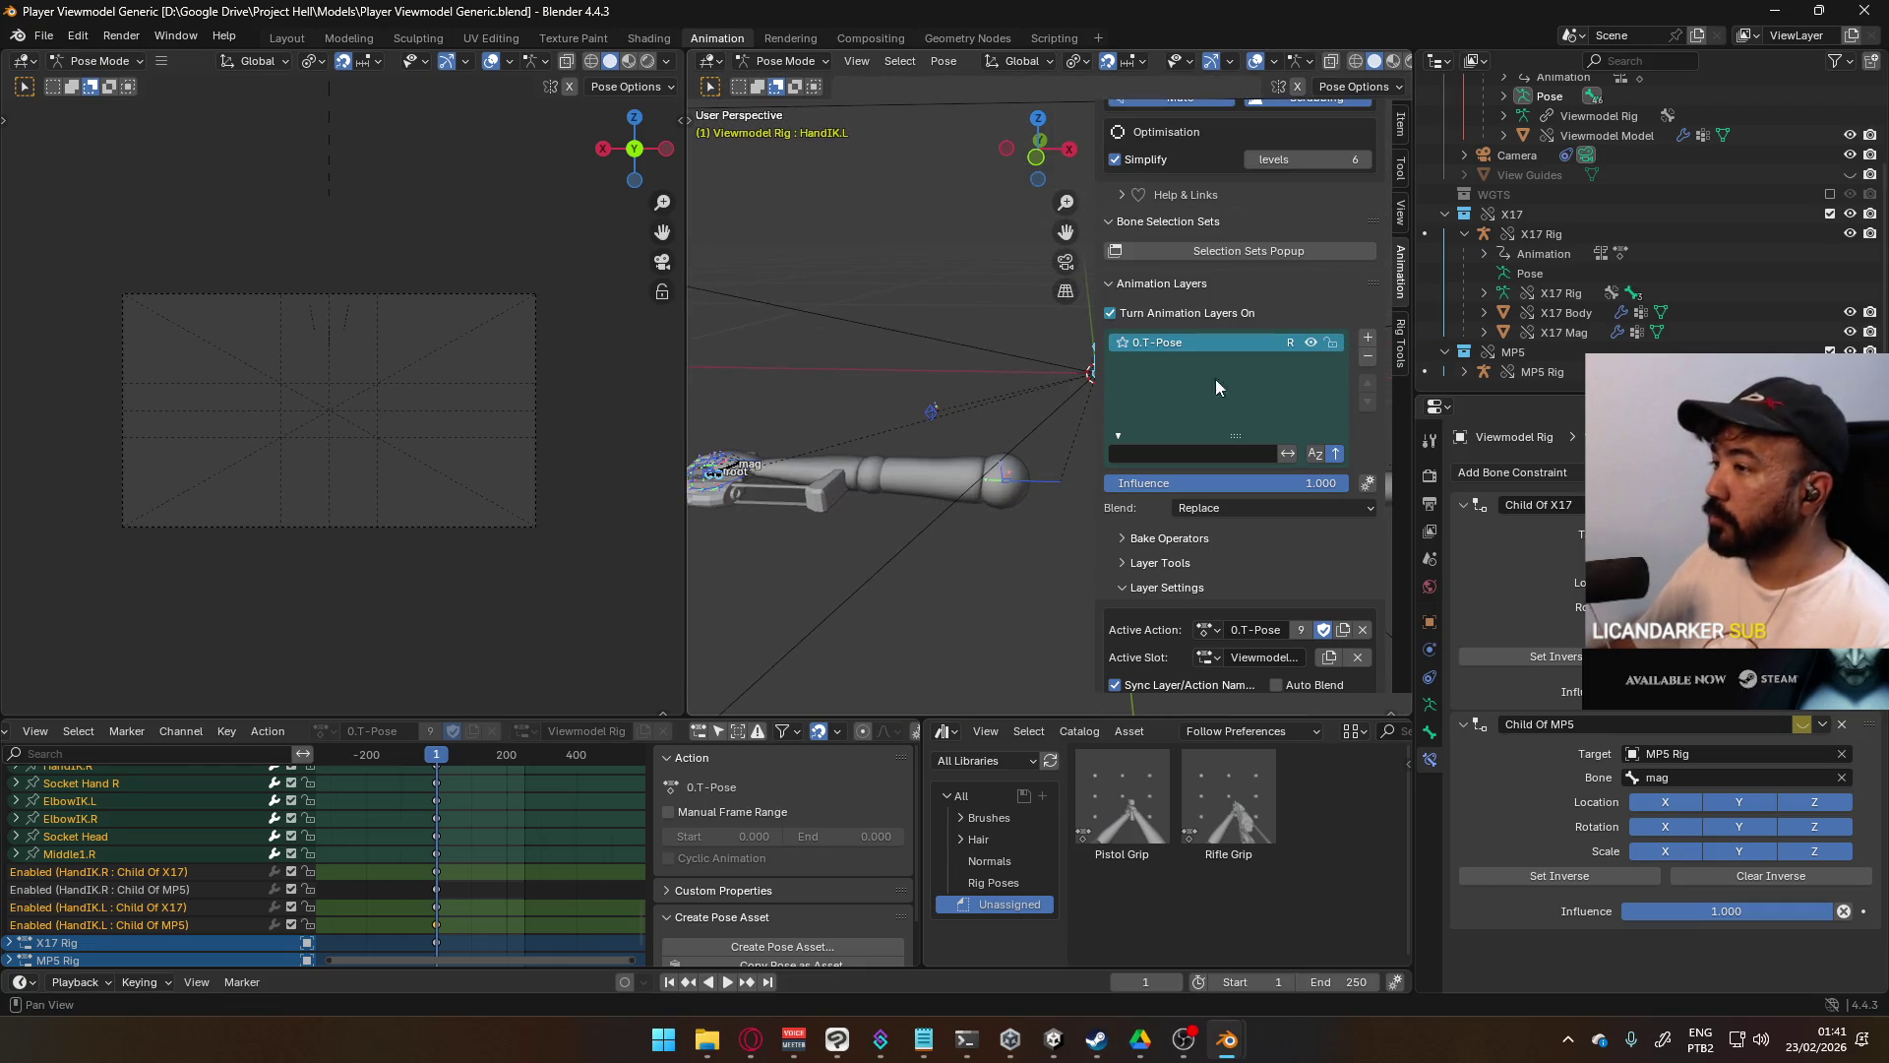
left_click(1025, 484)
- Add an animation layer named 'POSE Hipfire Sidearm.001' with Replace blending
left_click(1367, 339)
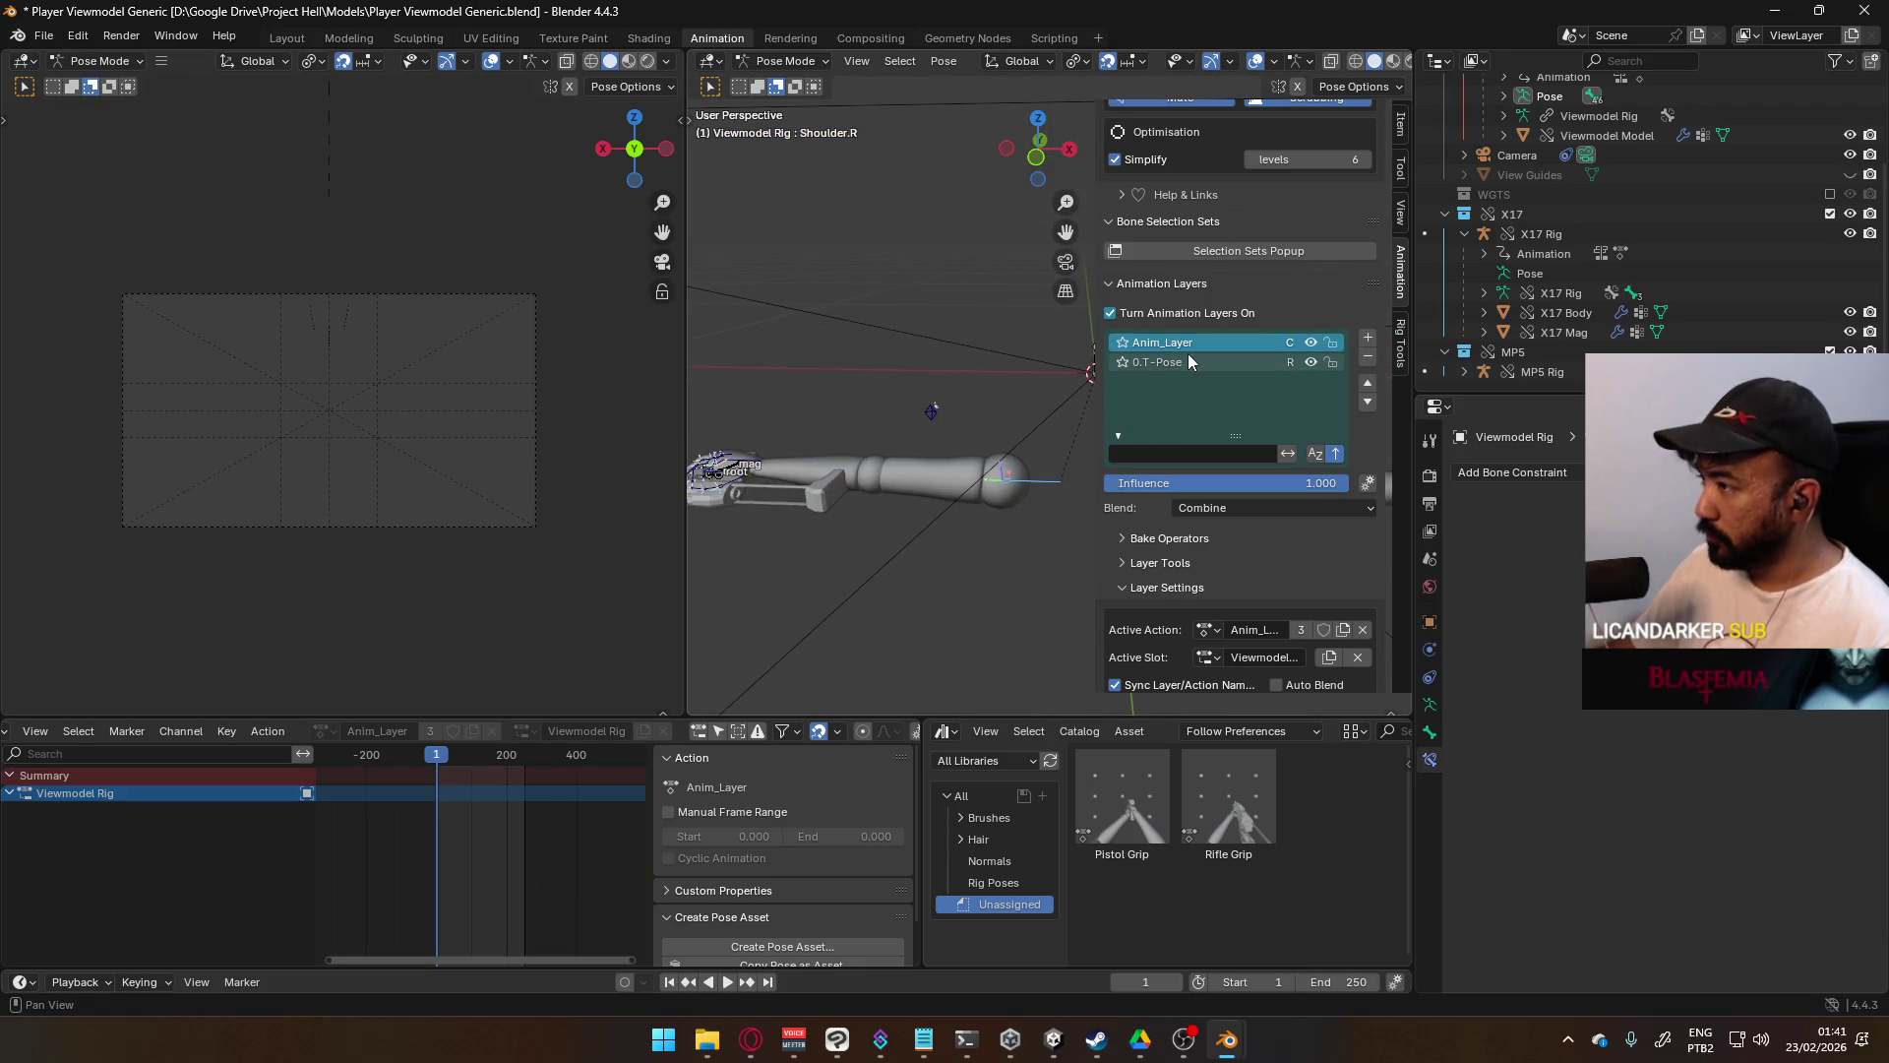
double_click(1184, 344)
type("POSE Hipfire Sidearm")
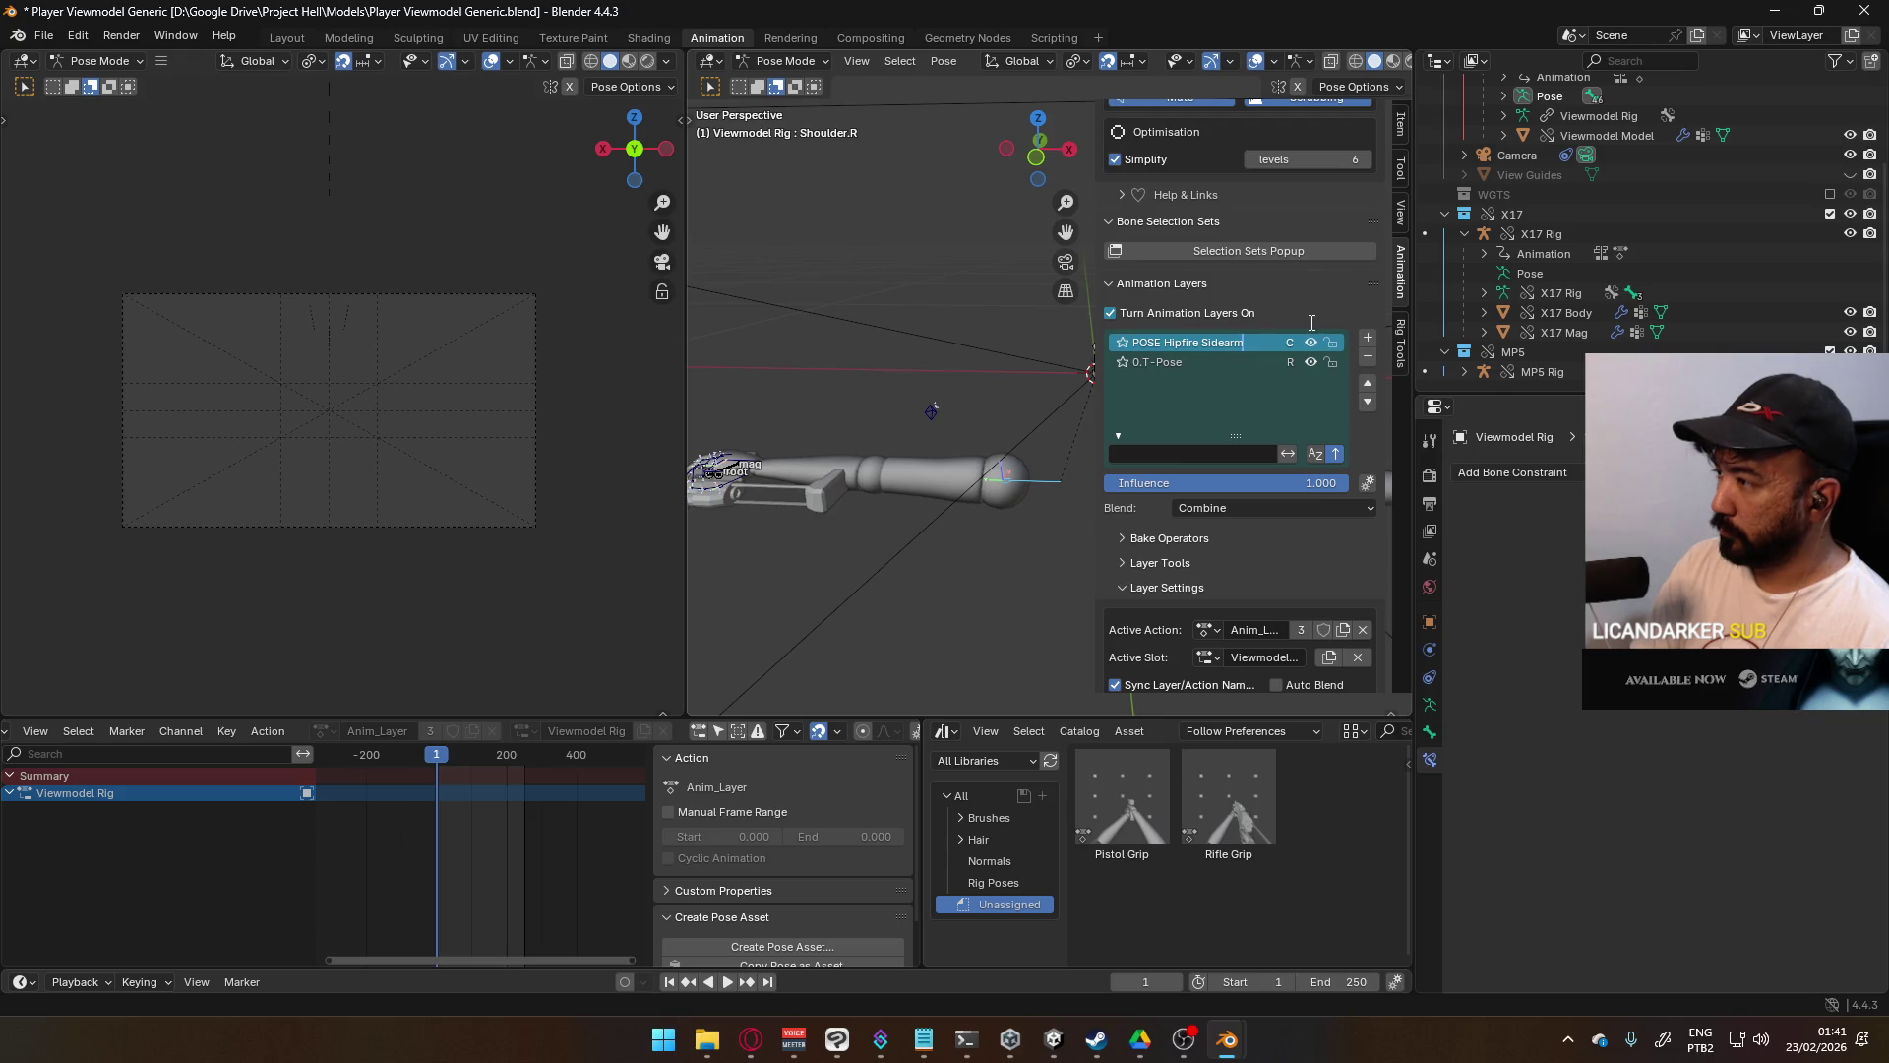
key("Return")
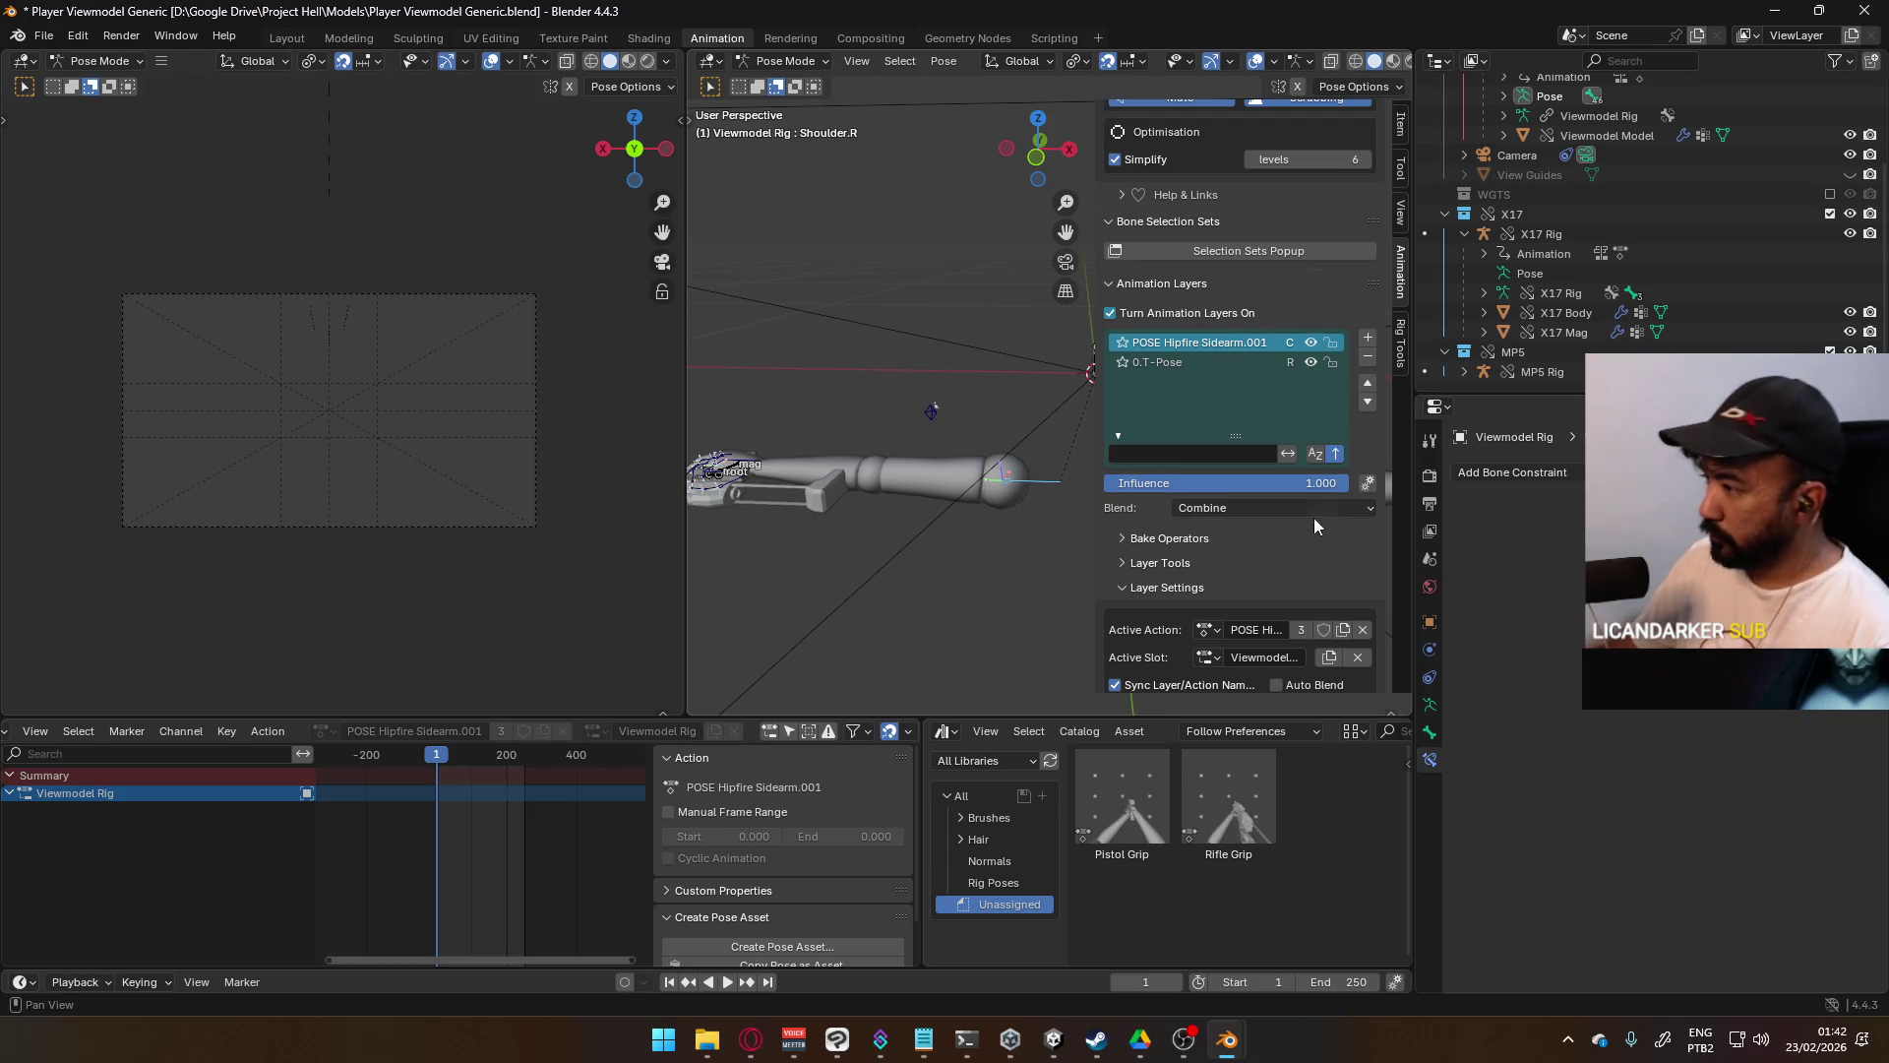
left_click(1260, 506)
left_click(1256, 530)
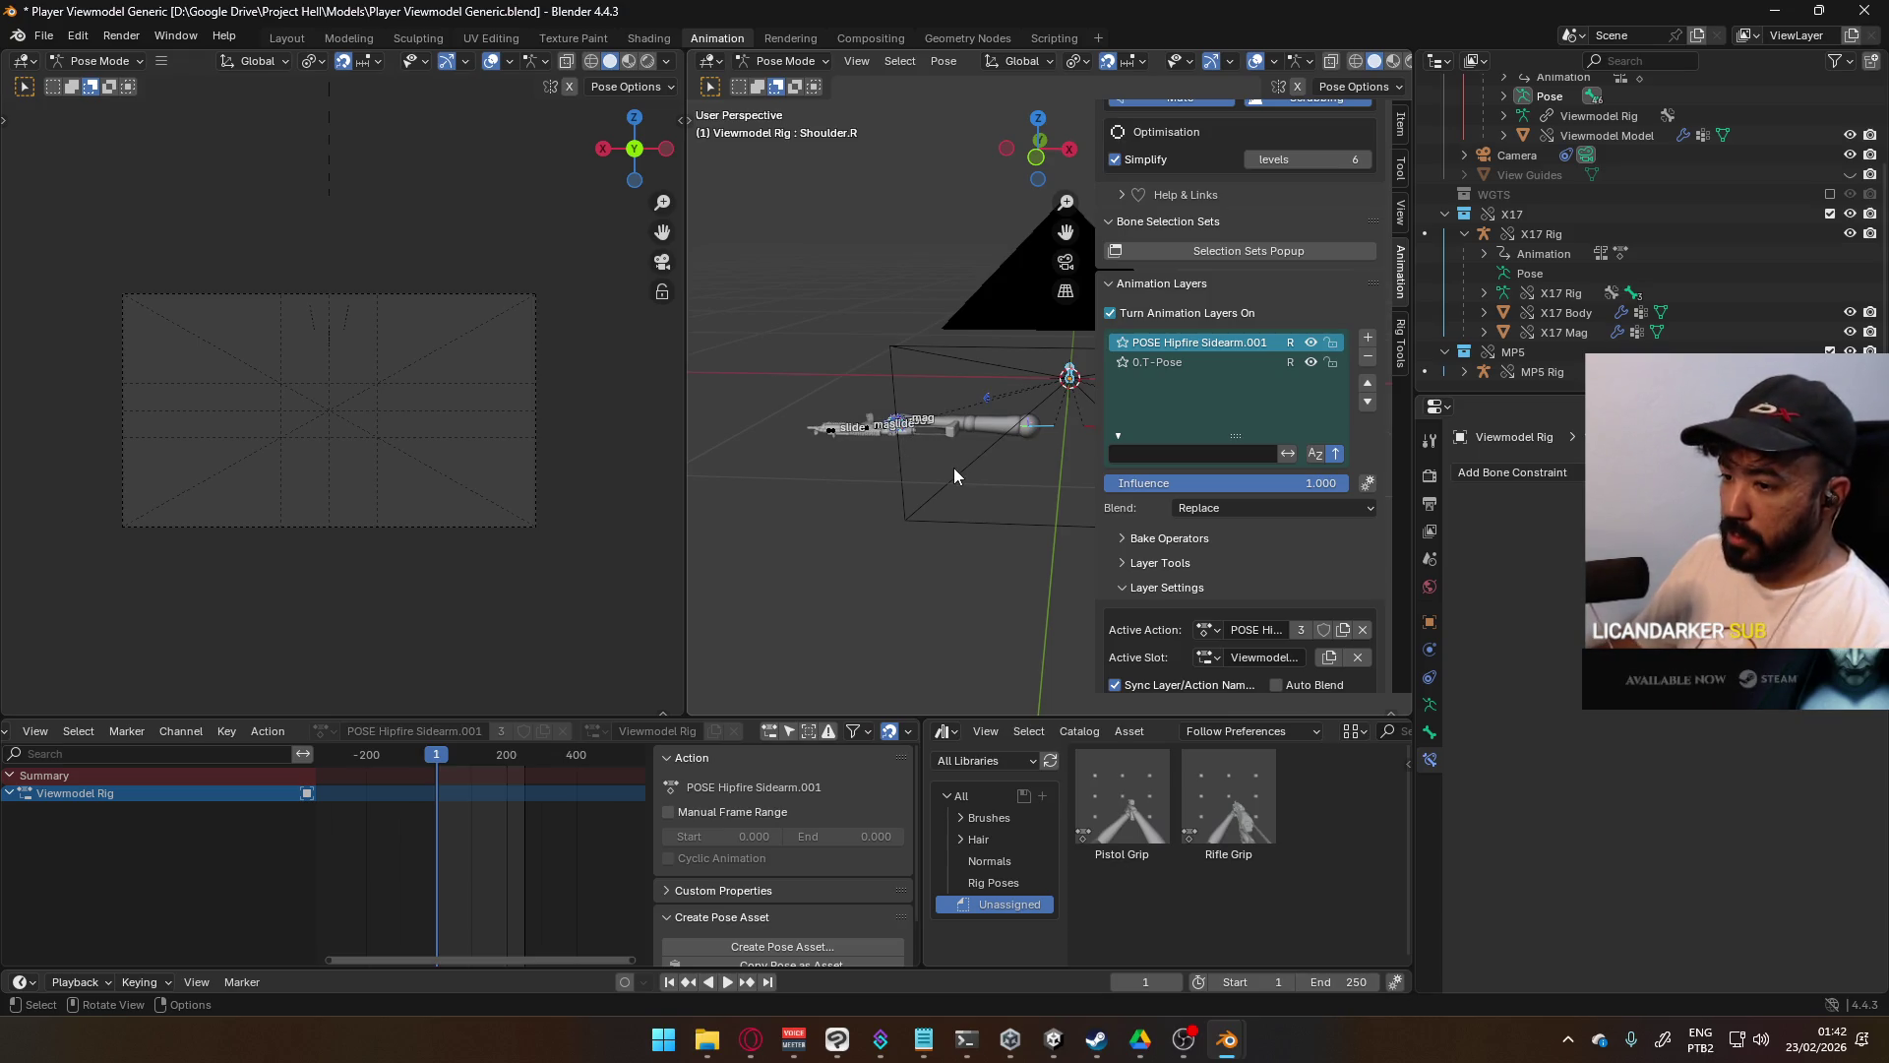
- Keyframe all rig bones at frame 1 and save the file
key("i")
scroll(1065, 453, "up", 2)
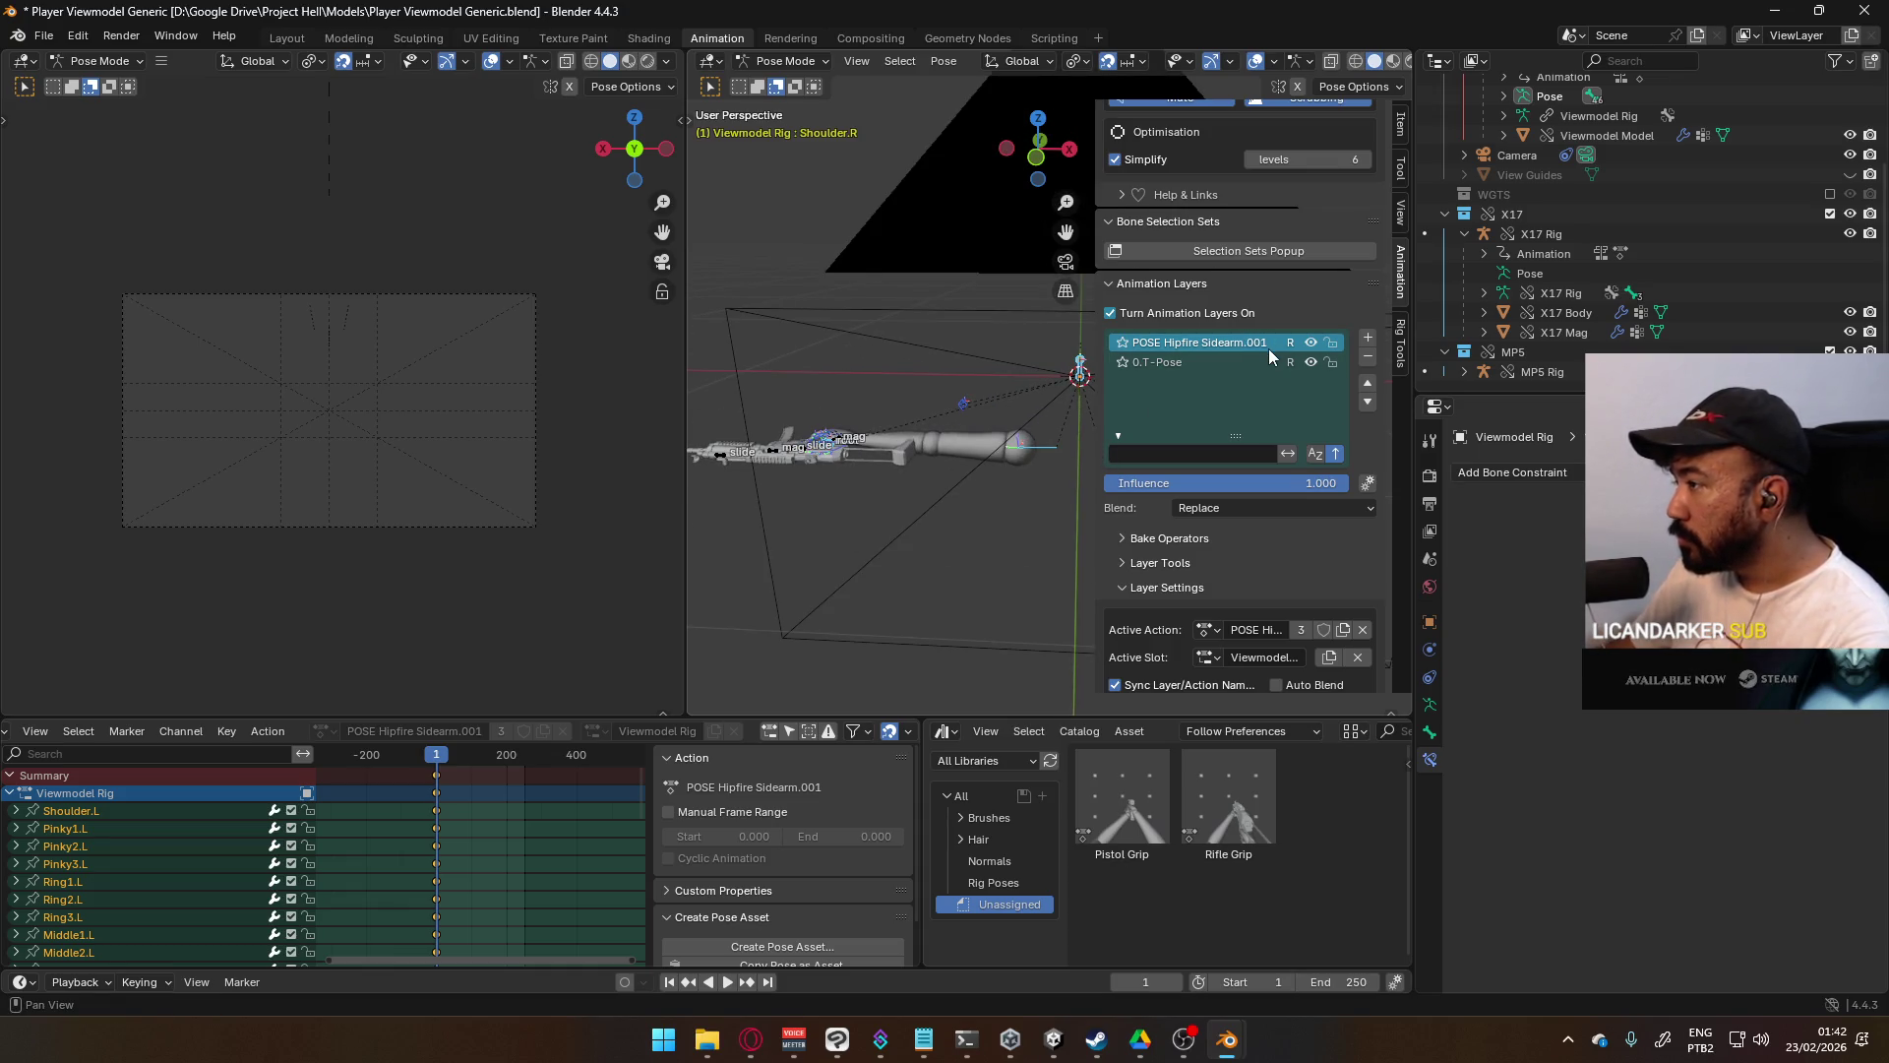
key("ctrl+s")
- Revert Player Viewmodel Generic.blend to its saved version and save it again
left_click(44, 36)
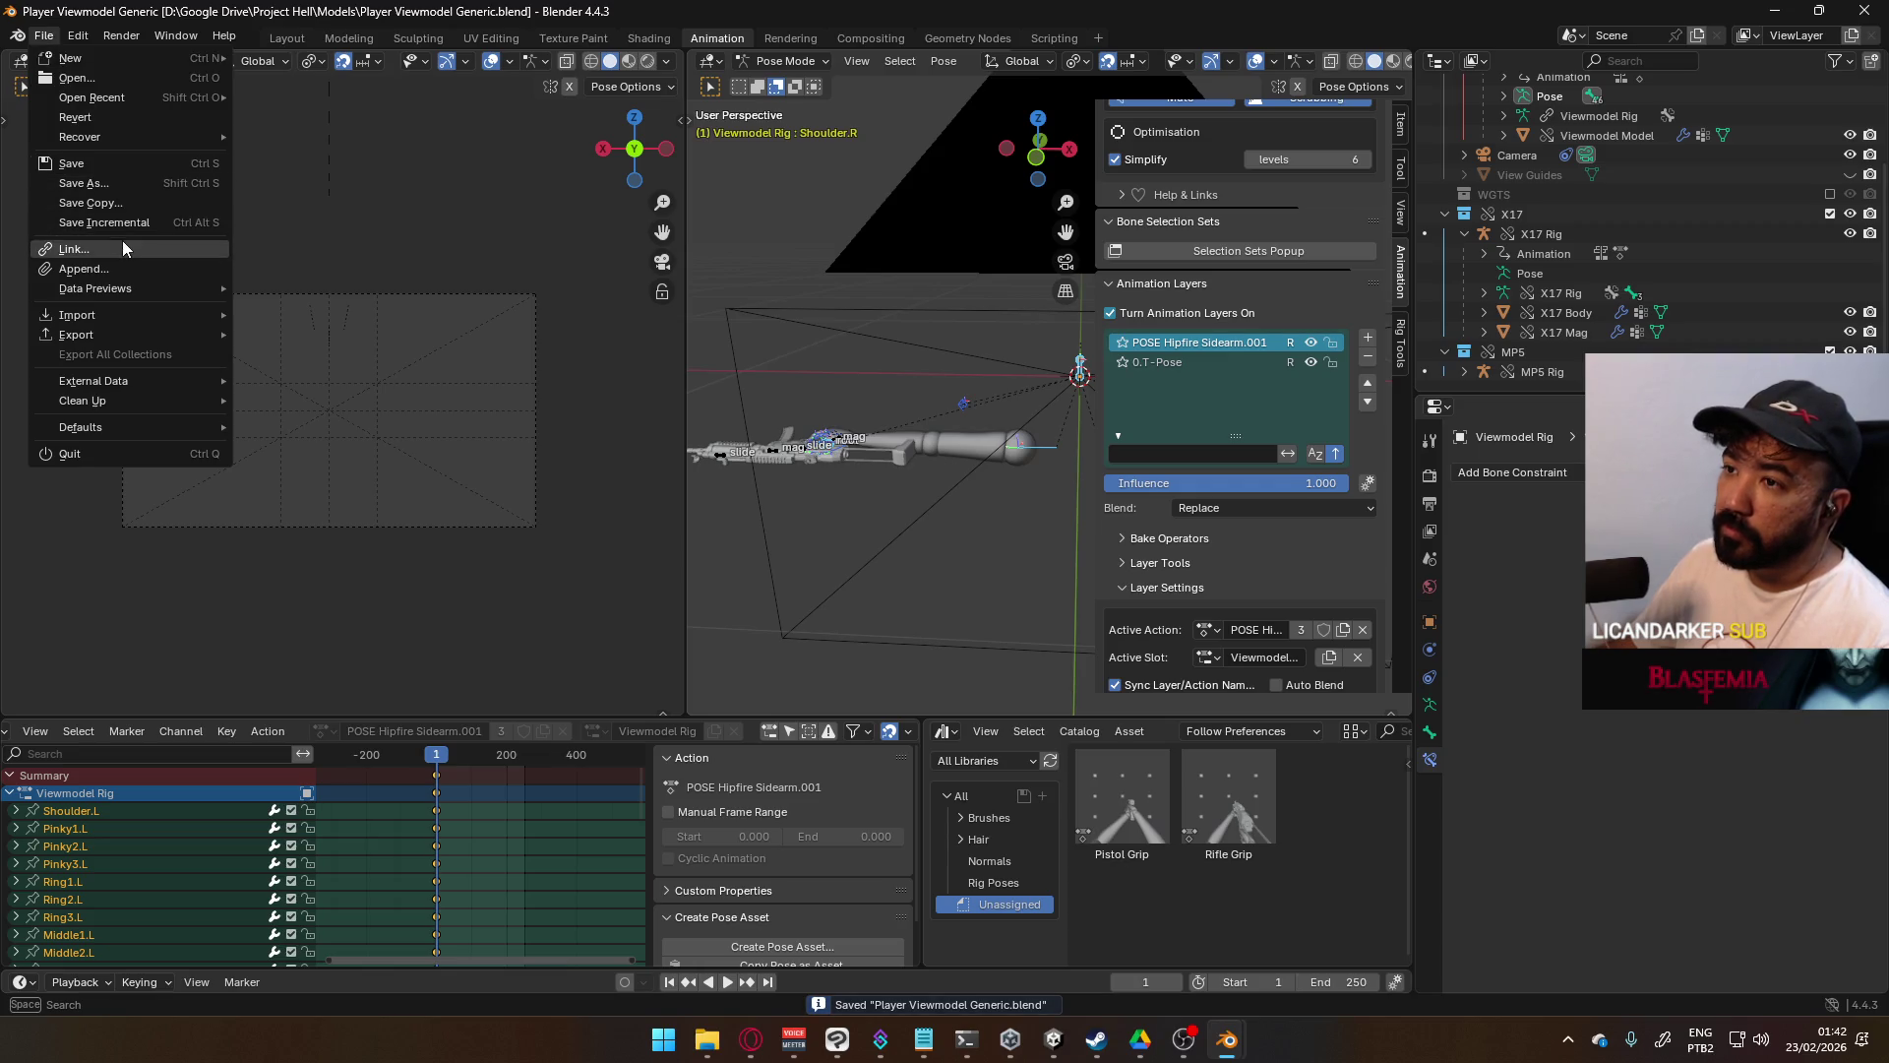
left_click(120, 118)
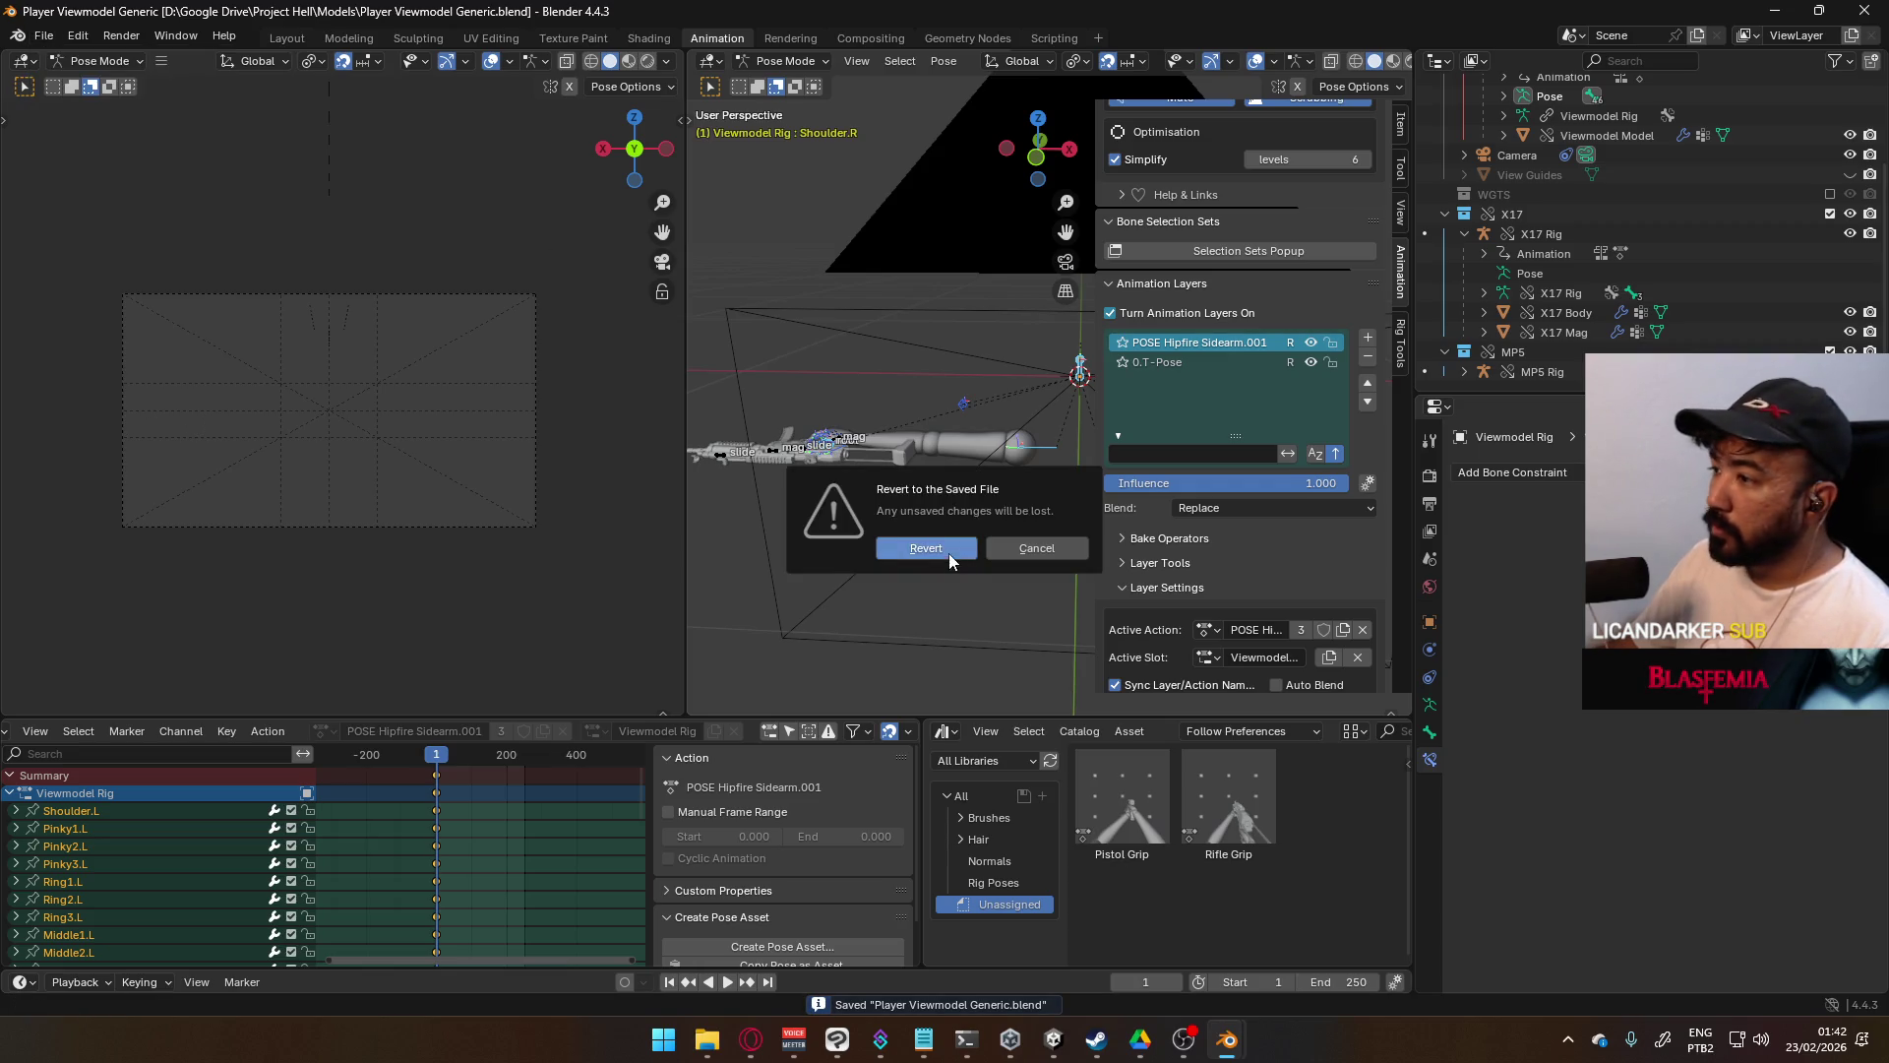
left_click(926, 548)
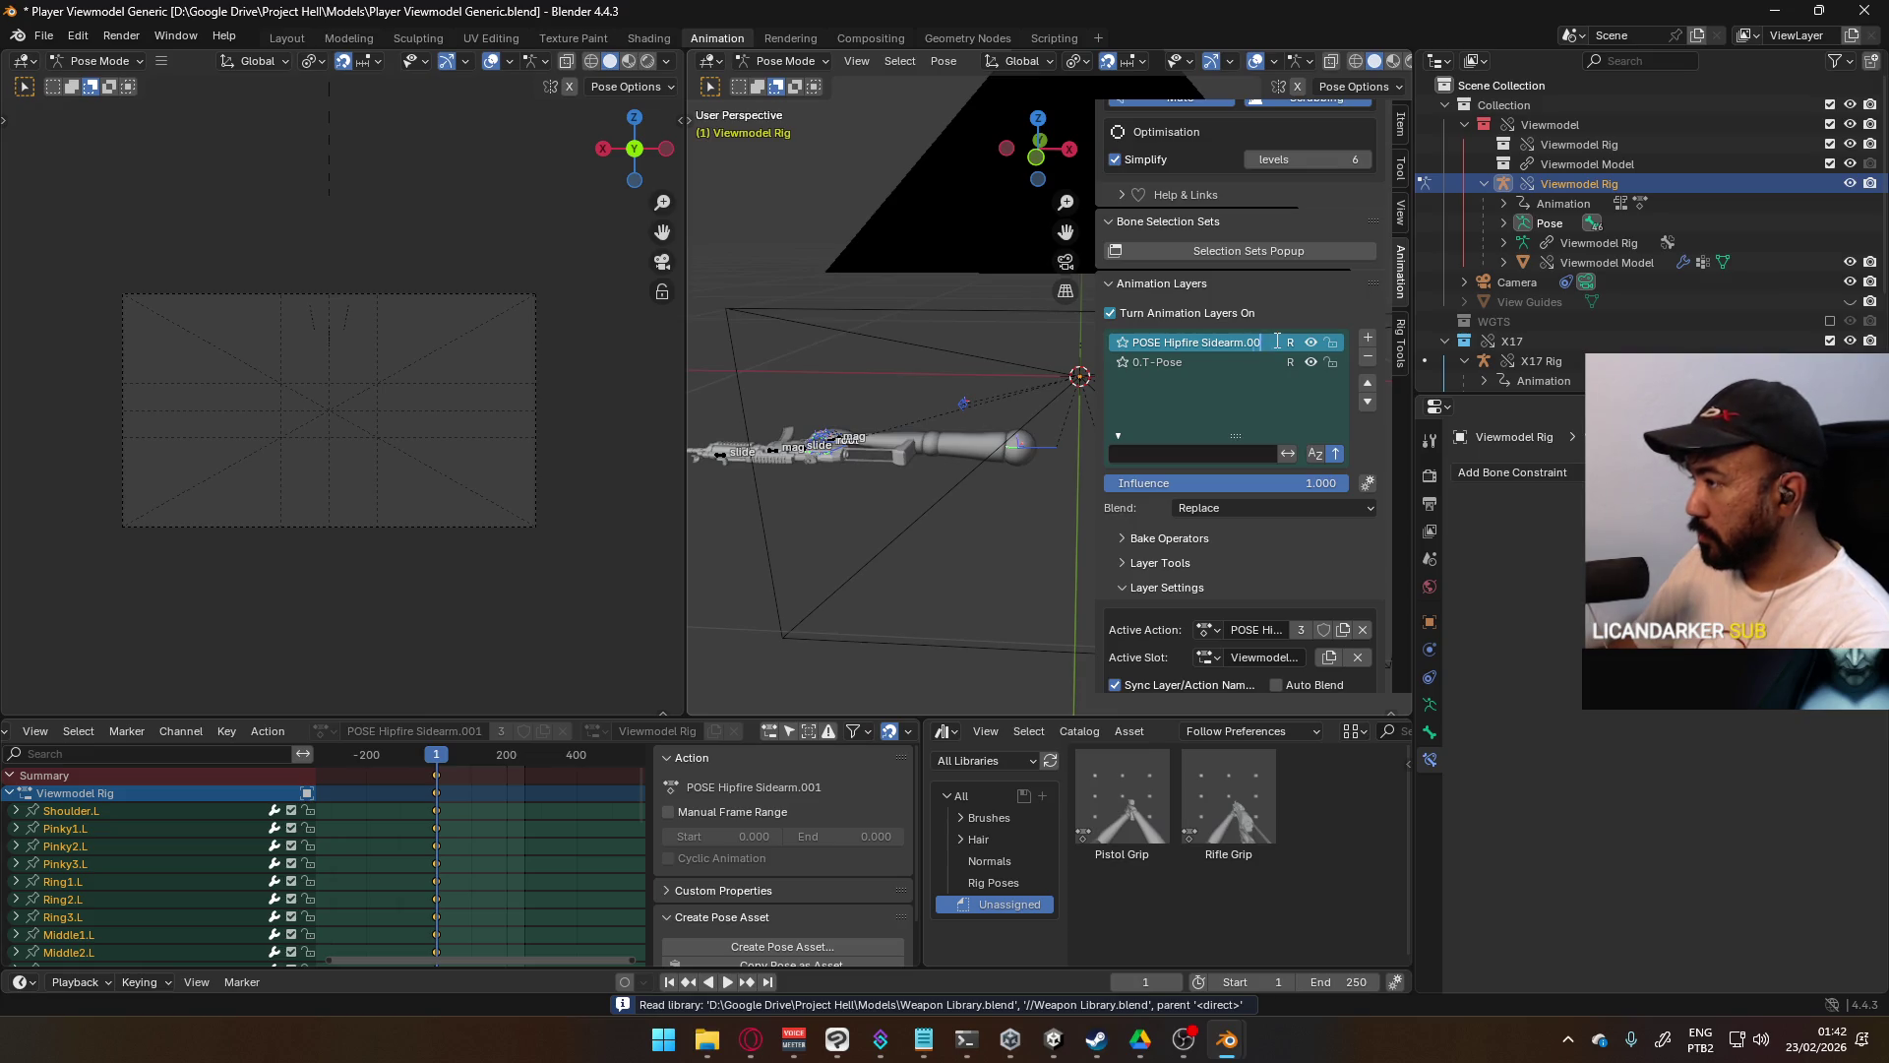
key("ctrl+s")
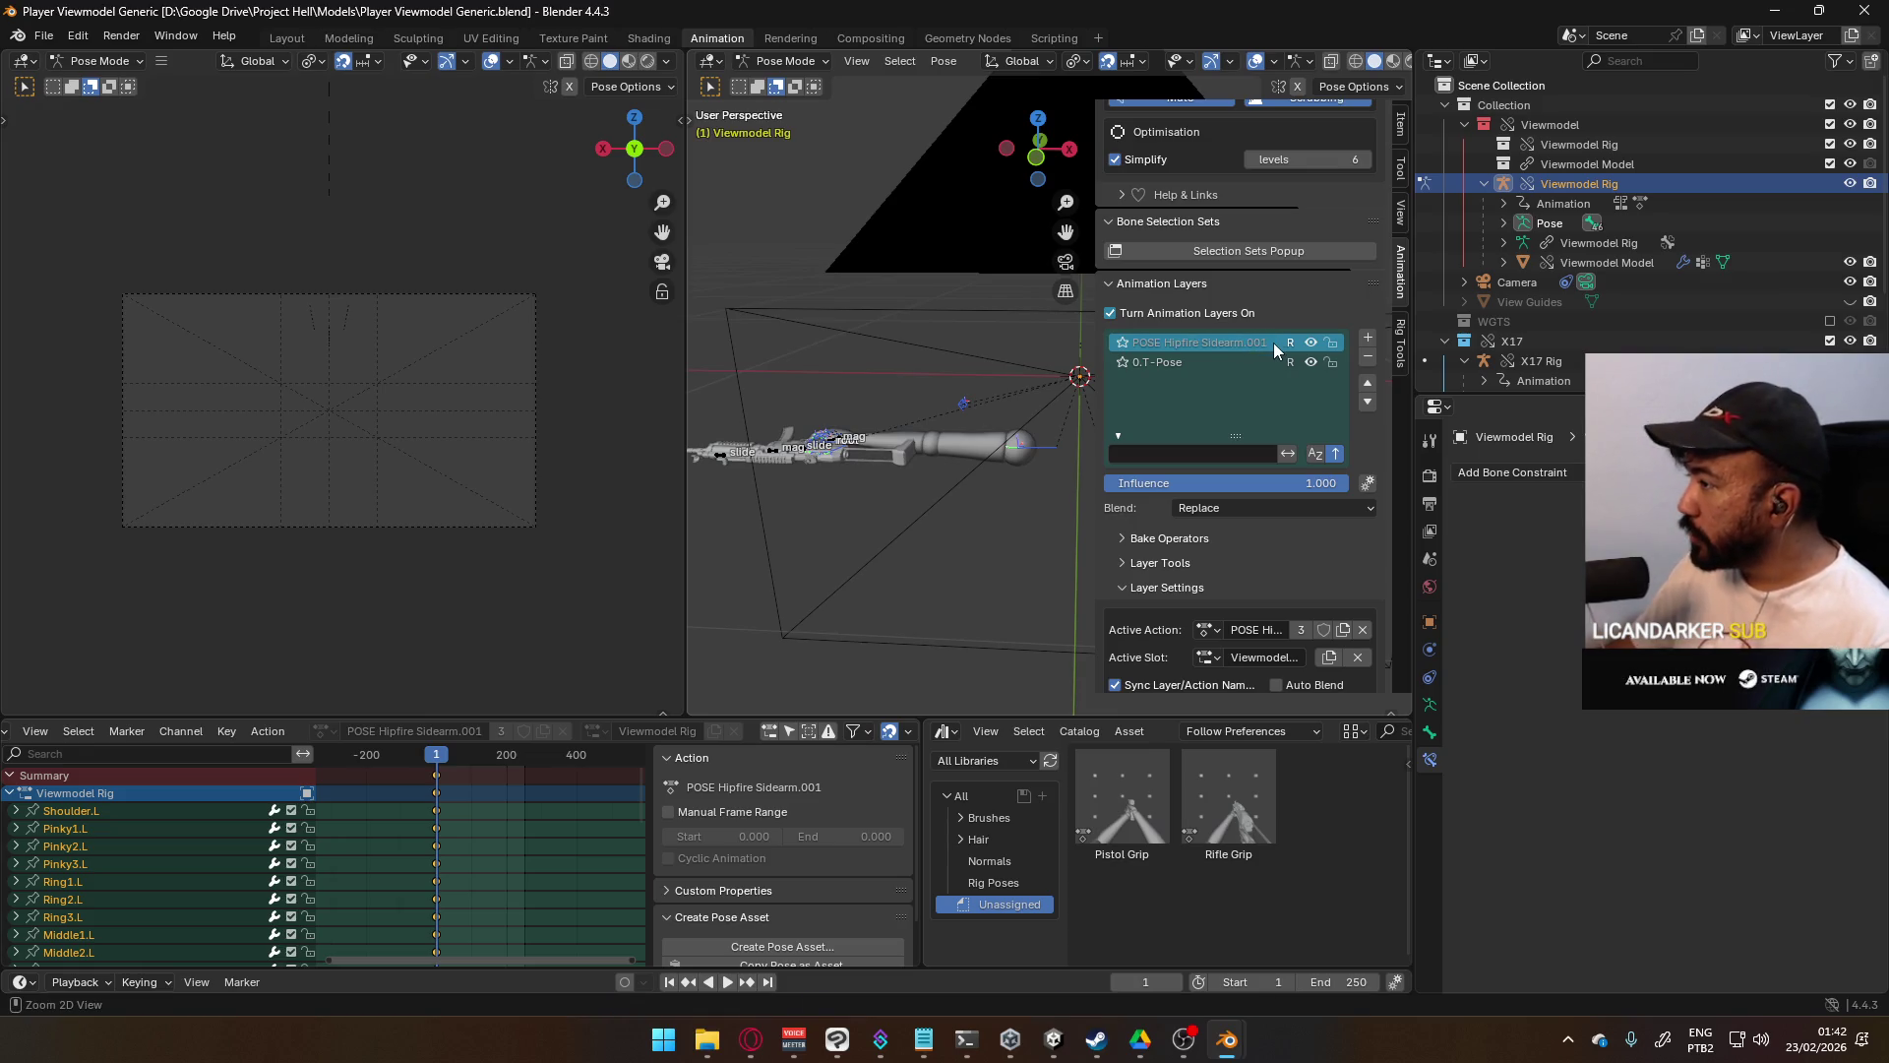
- Try assigning POSE Hipfire Sidearm to the layer, then undo the switch
left_click(1209, 632)
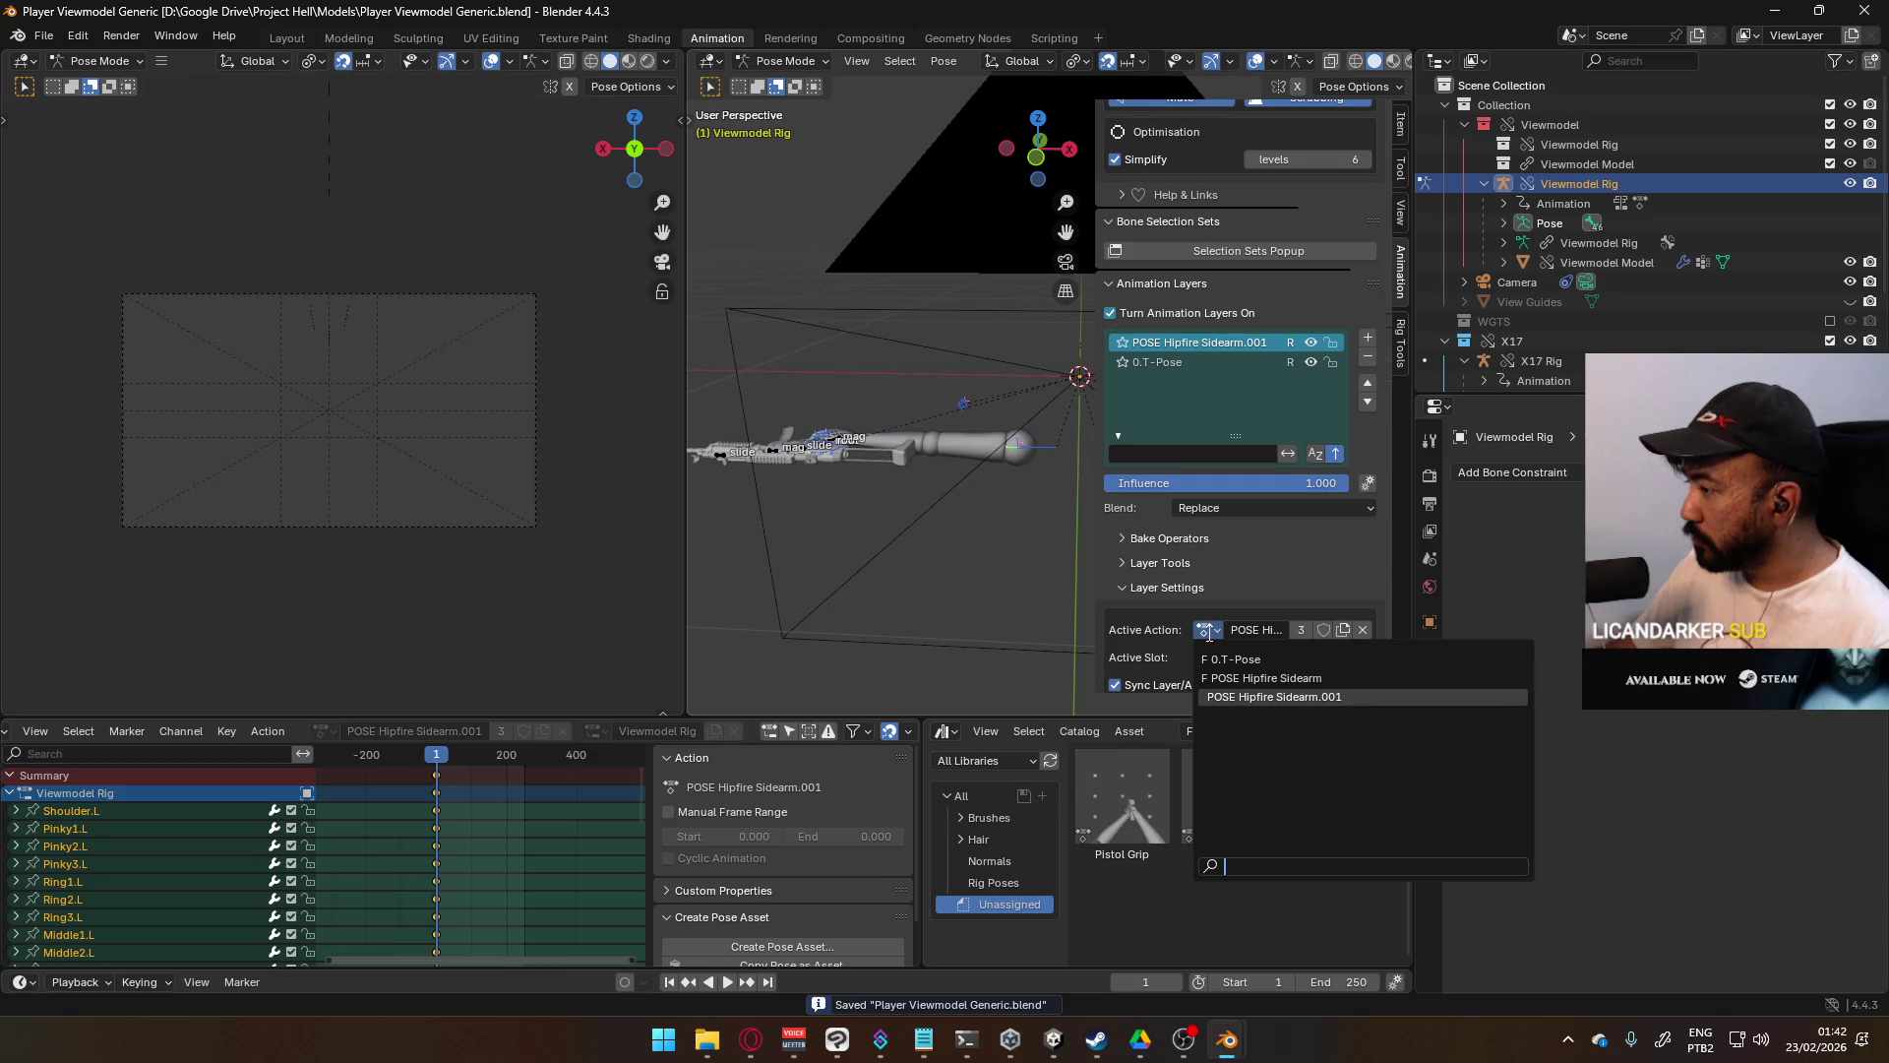
left_click(1296, 677)
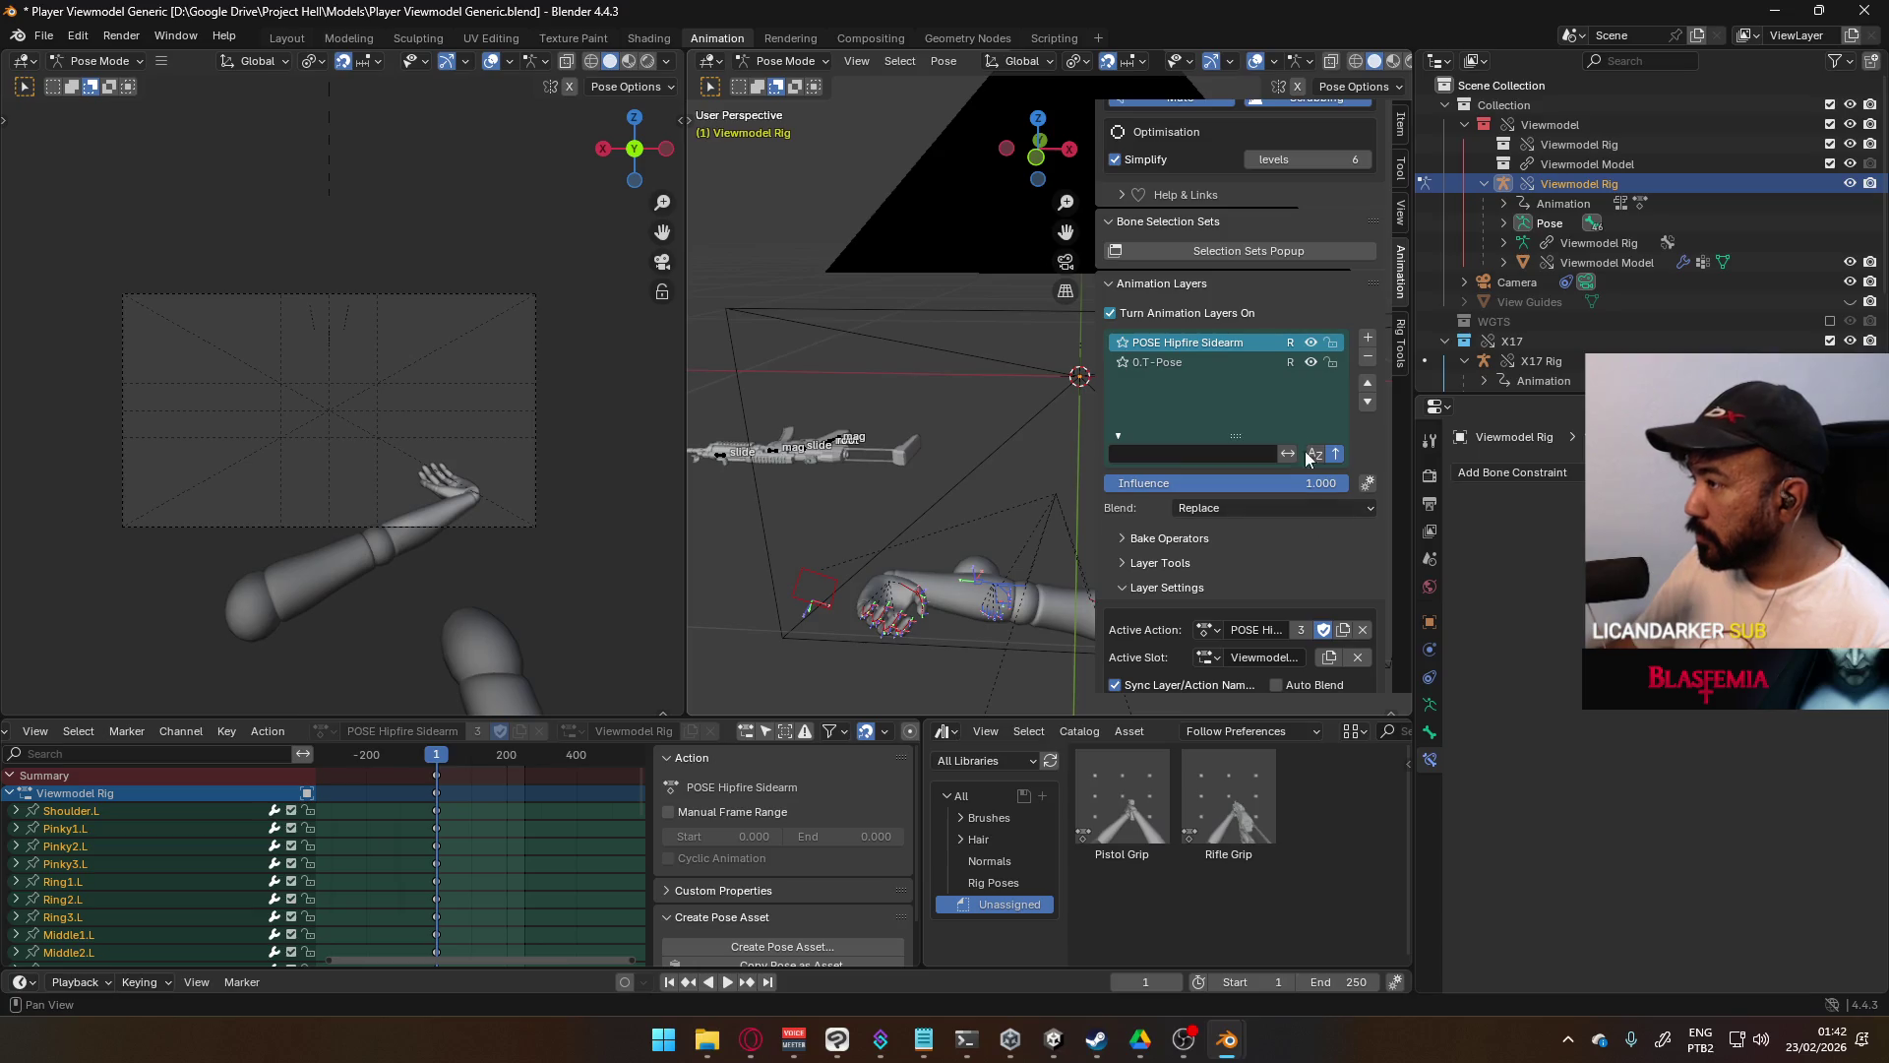
key("ctrl+z")
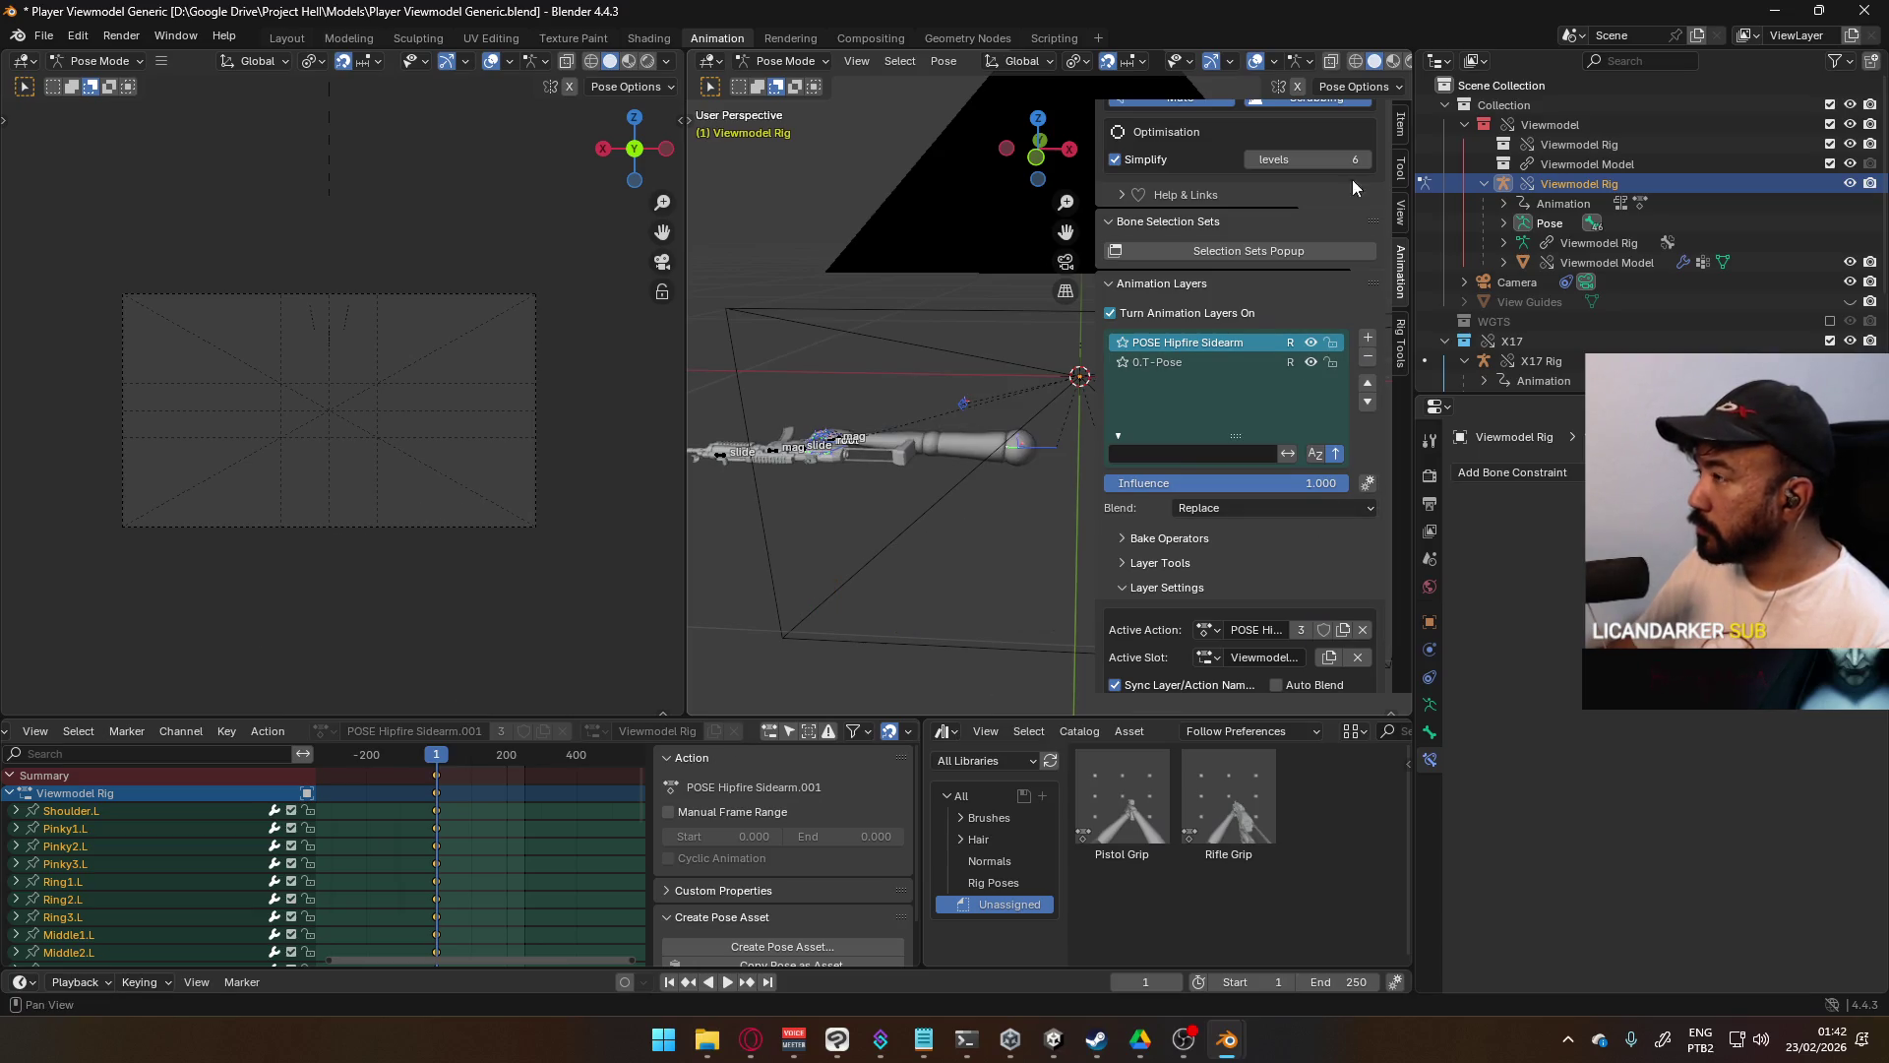
- Show the Outliner in Blender File mode and expand the Actions list
left_click(1480, 61)
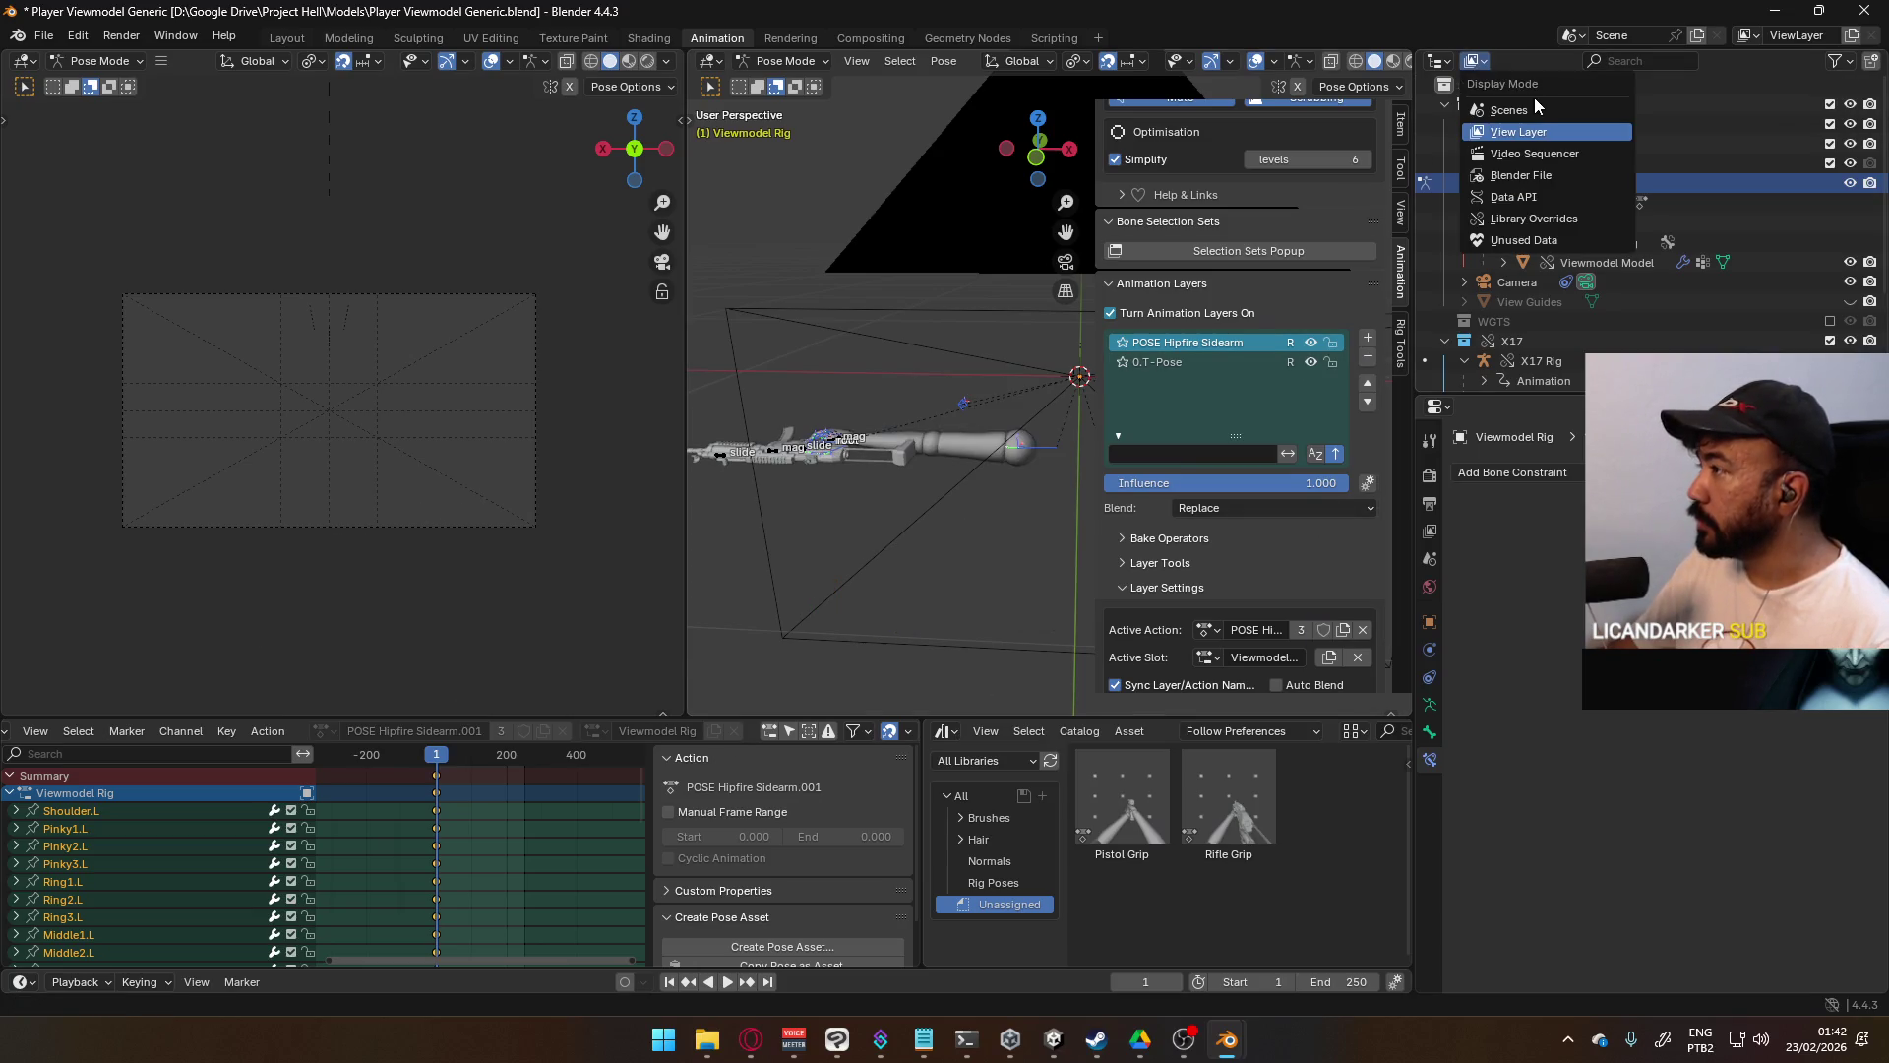
left_click(1525, 174)
left_click(1444, 103)
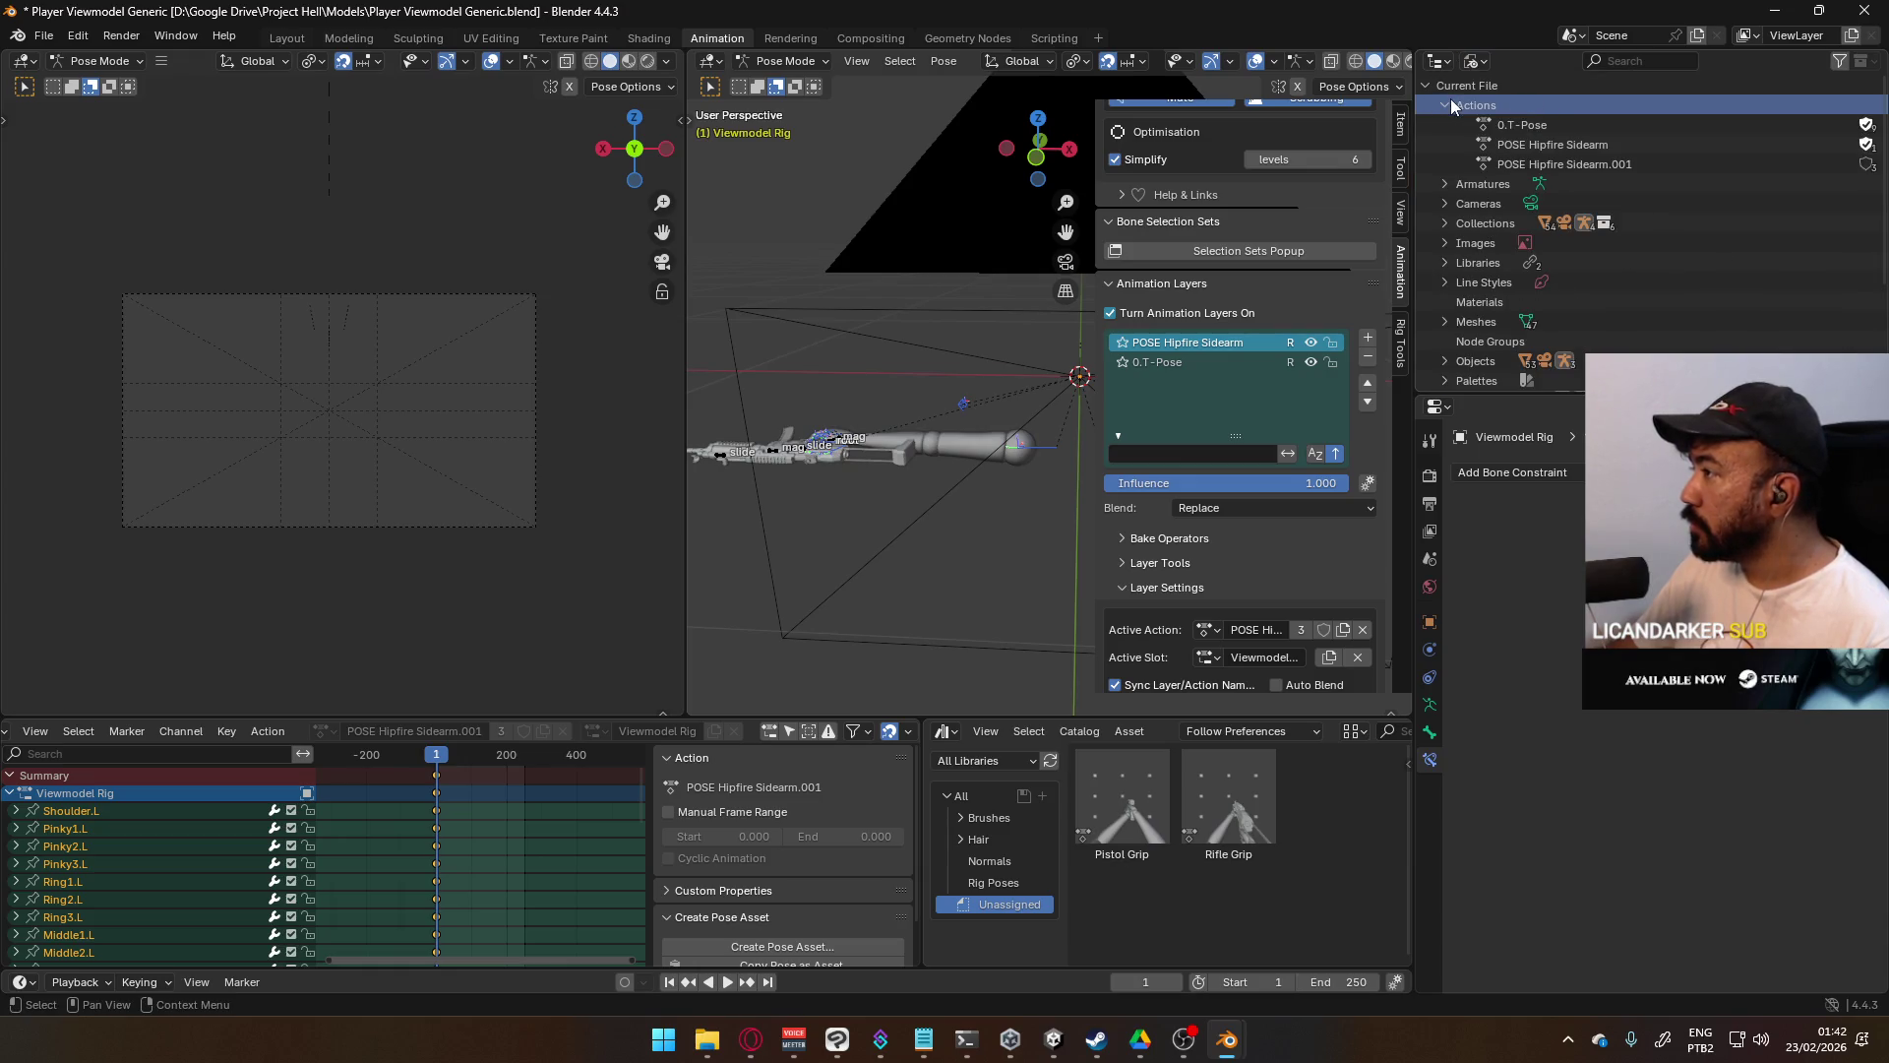
- Delete the old POSE Hipfire Sidearm action, strip '.001' from its copy, then select HandIK.R
right_click(1561, 146)
left_click(1551, 146)
left_click(1600, 144)
double_click(1609, 143)
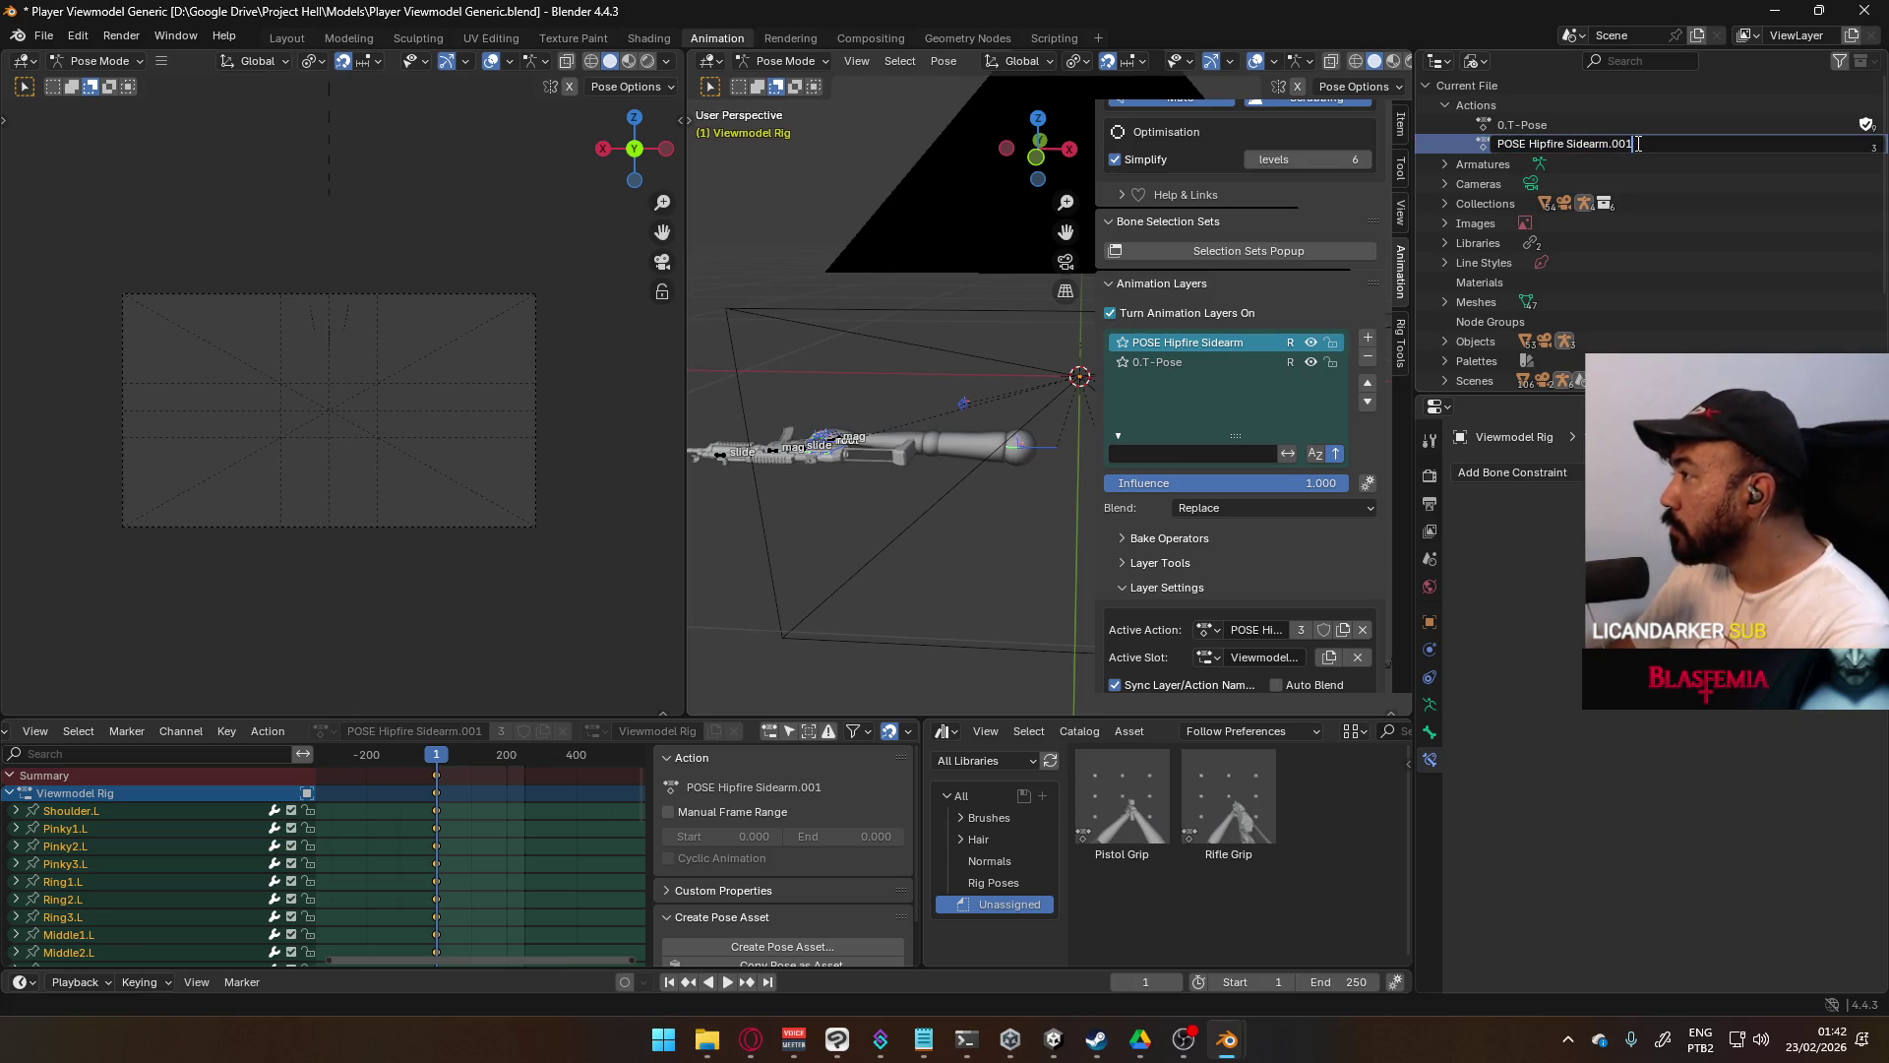
key("BackSpace")
key("BackSpace")
key("Return")
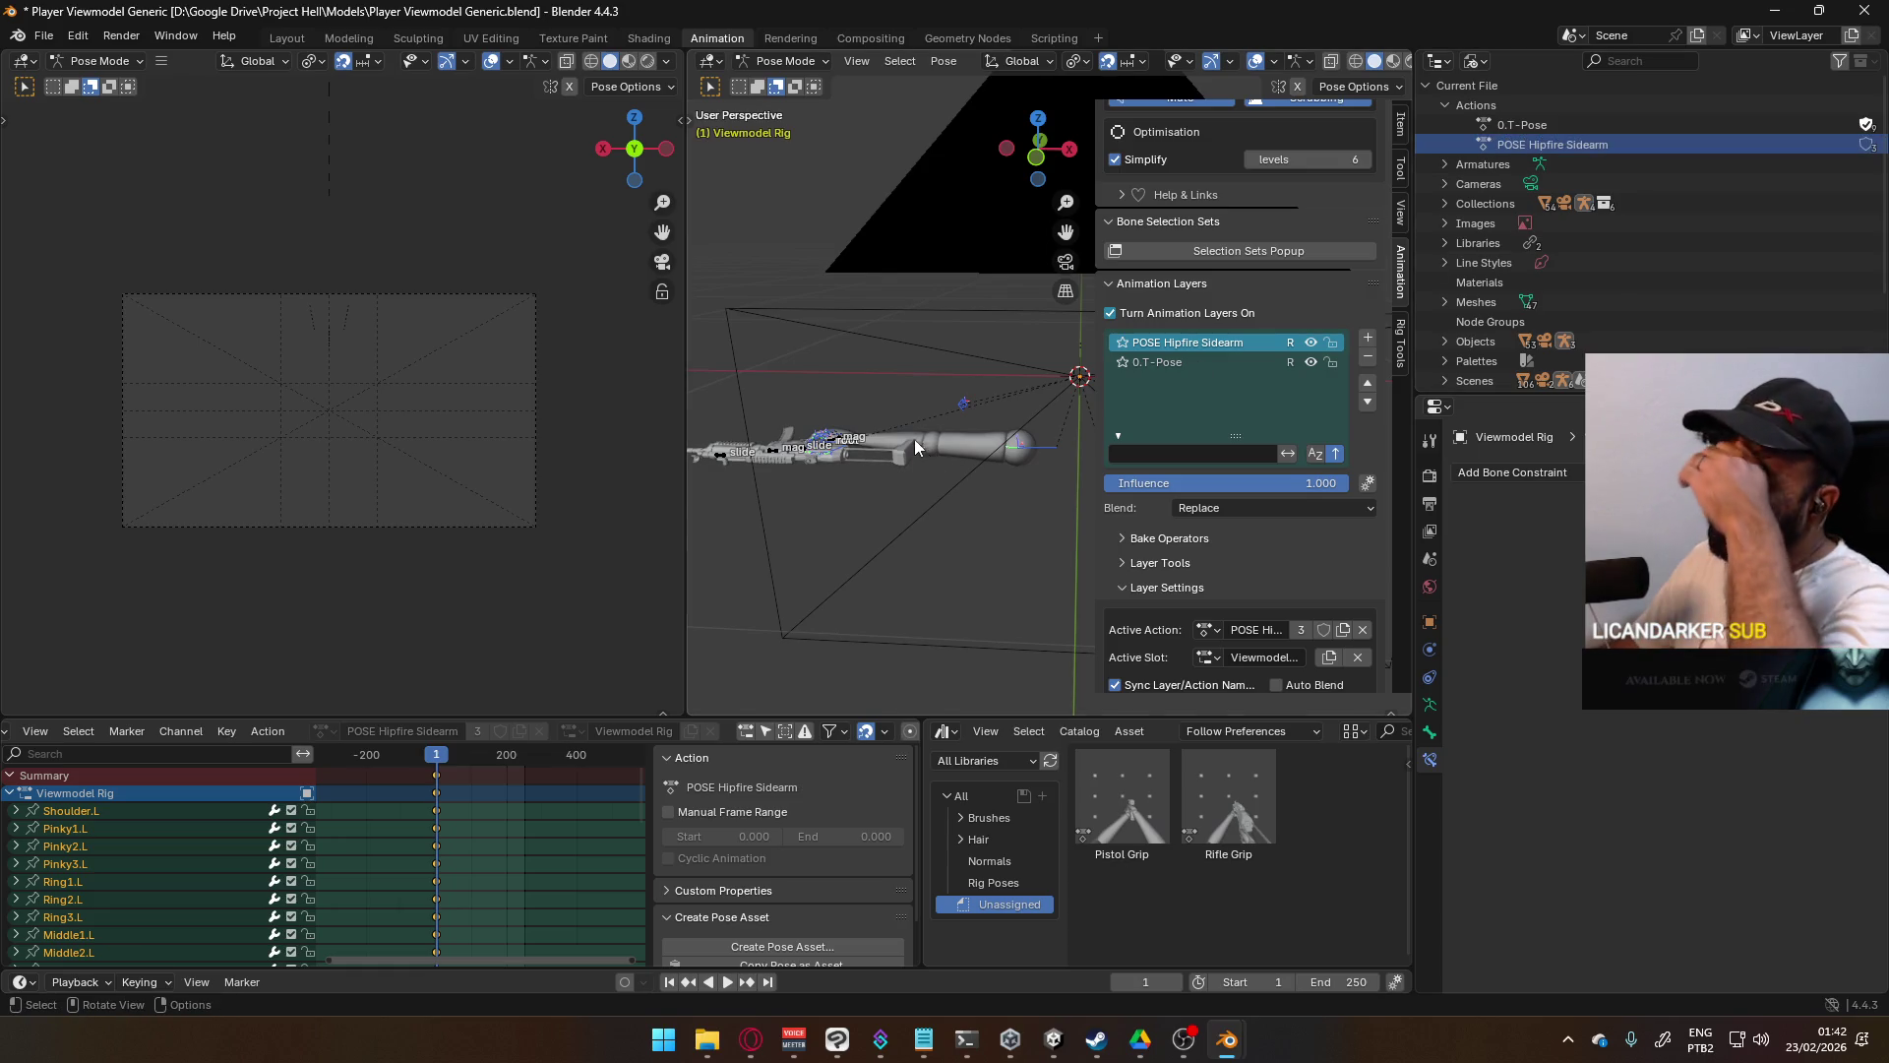
left_click(852, 427)
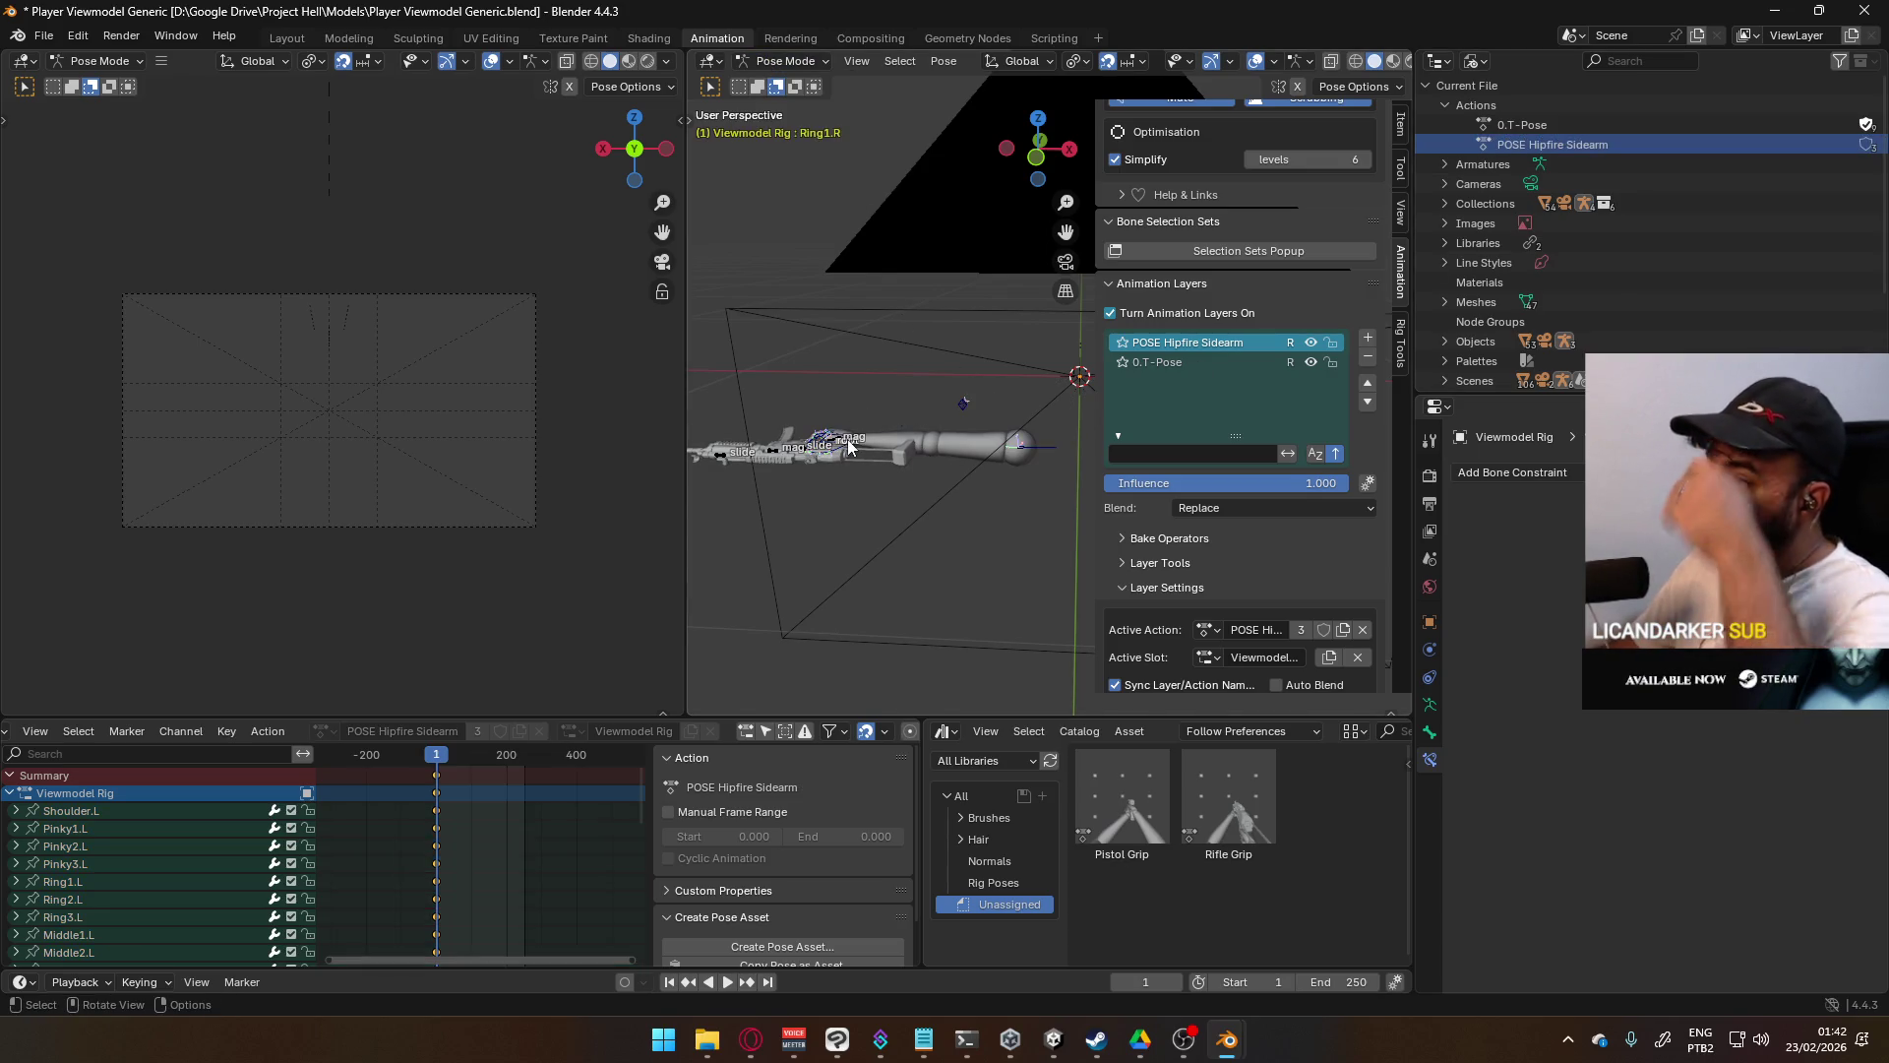
mouse_move(877, 611)
middle_mouse_down()
mouse_move(807, 479)
mouse_move(878, 517)
mouse_move(861, 590)
middle_mouse_up()
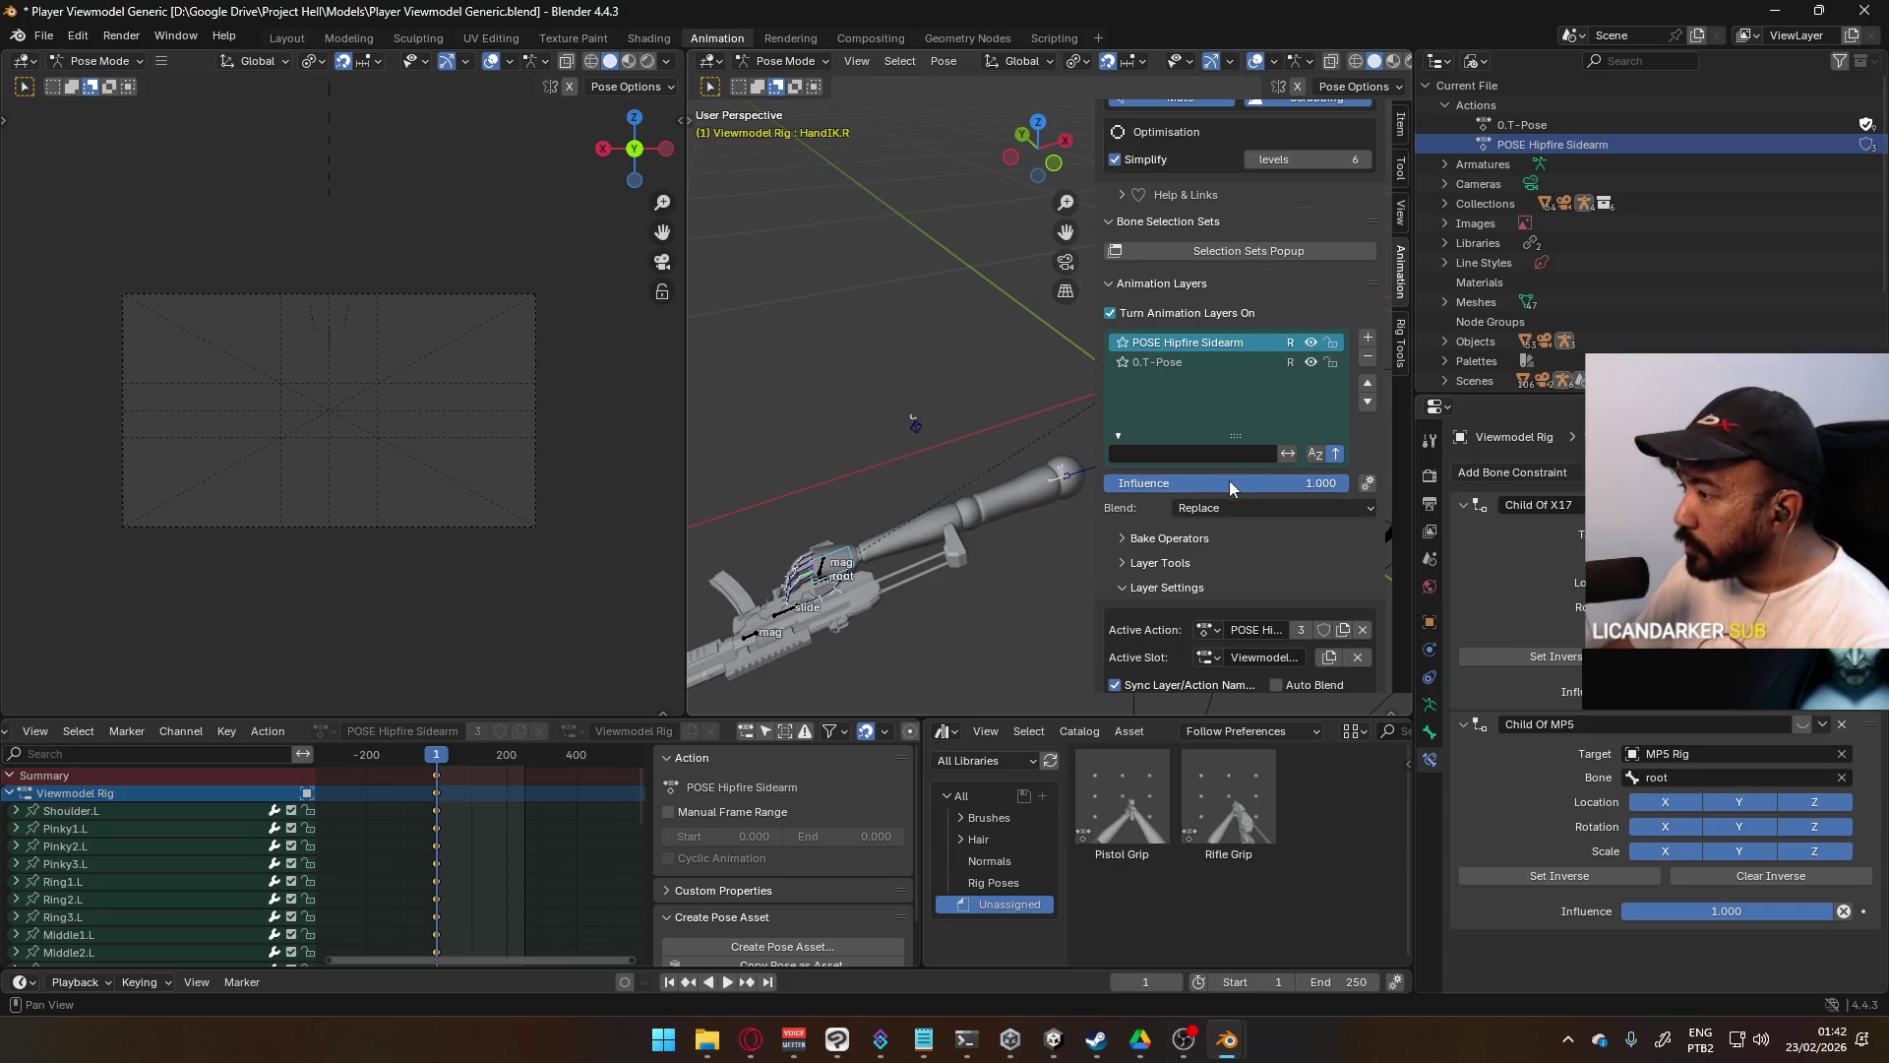
- Switch to Object Mode and make X17 Rig the active object
left_click(786, 61)
left_click(782, 81)
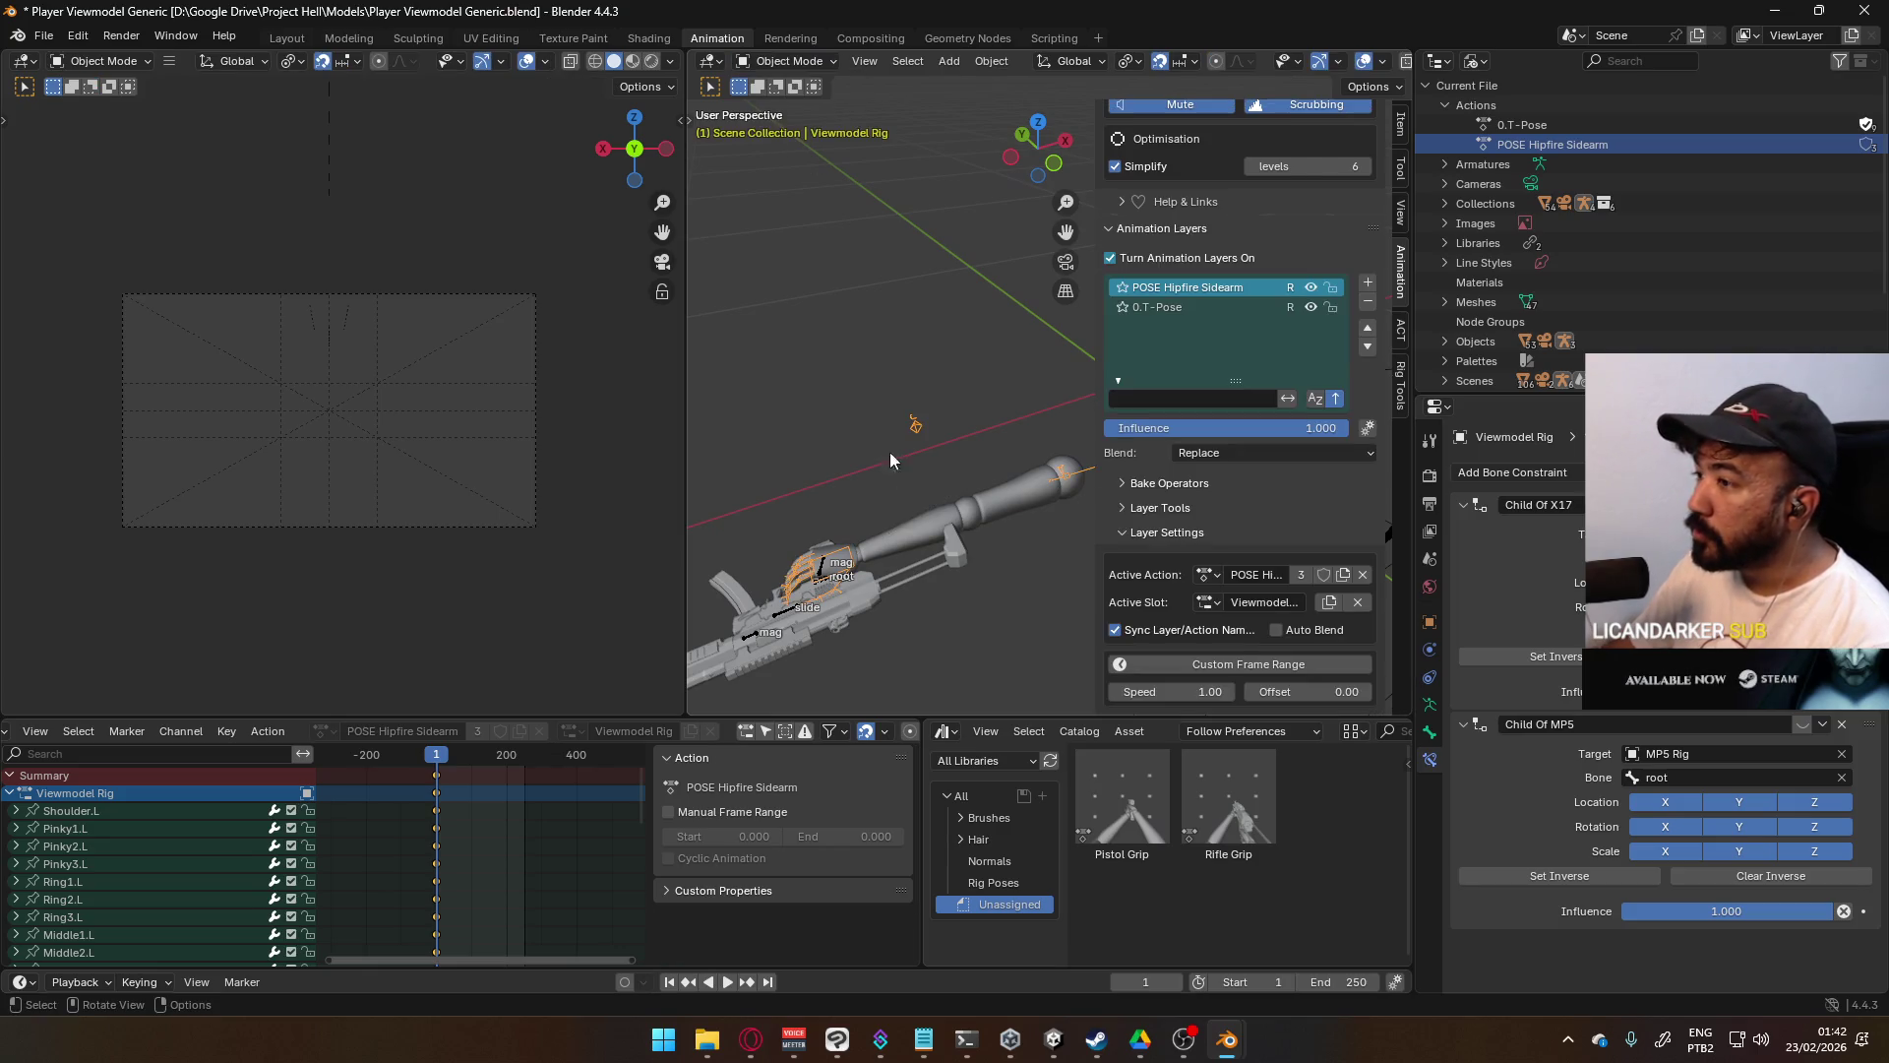
left_click(799, 610)
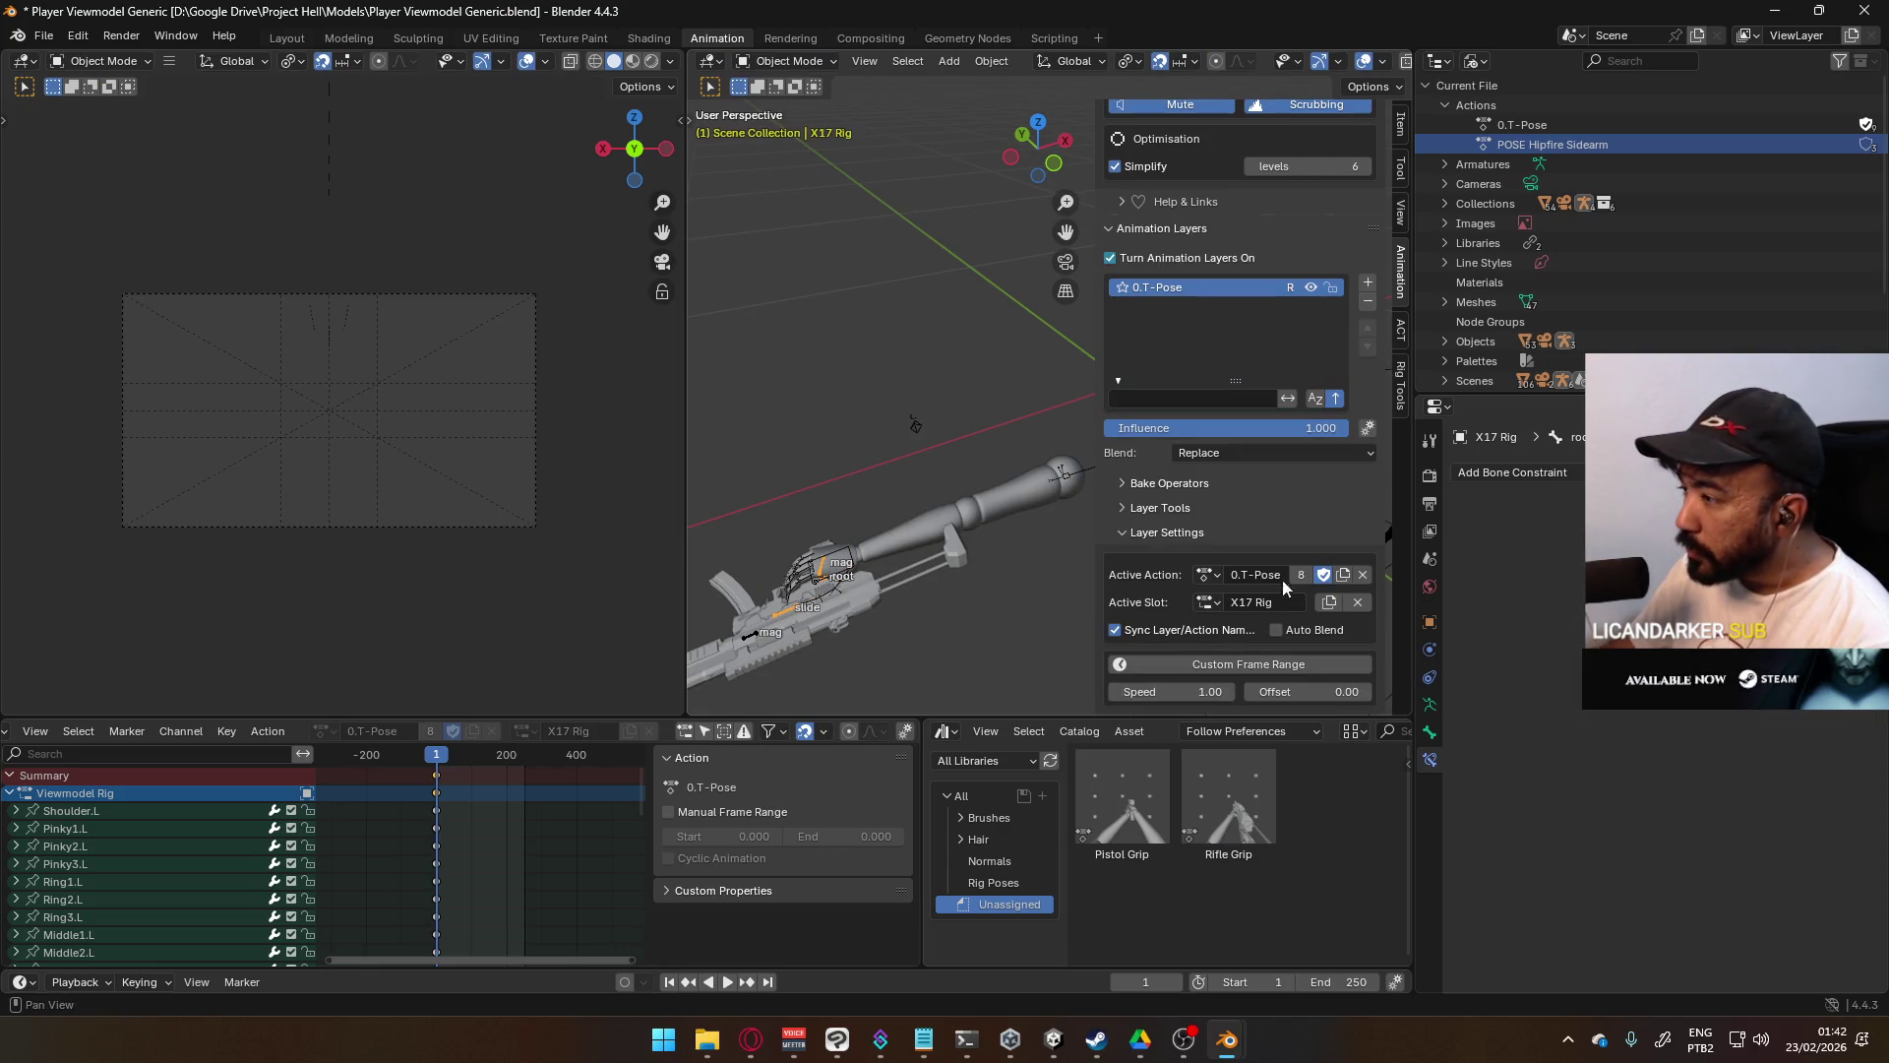
- Add an animation layer to X17 Rig using POSE Hipfire Sidearm with the Viewmodel Rig slot
left_click(1366, 285)
left_click(1289, 447)
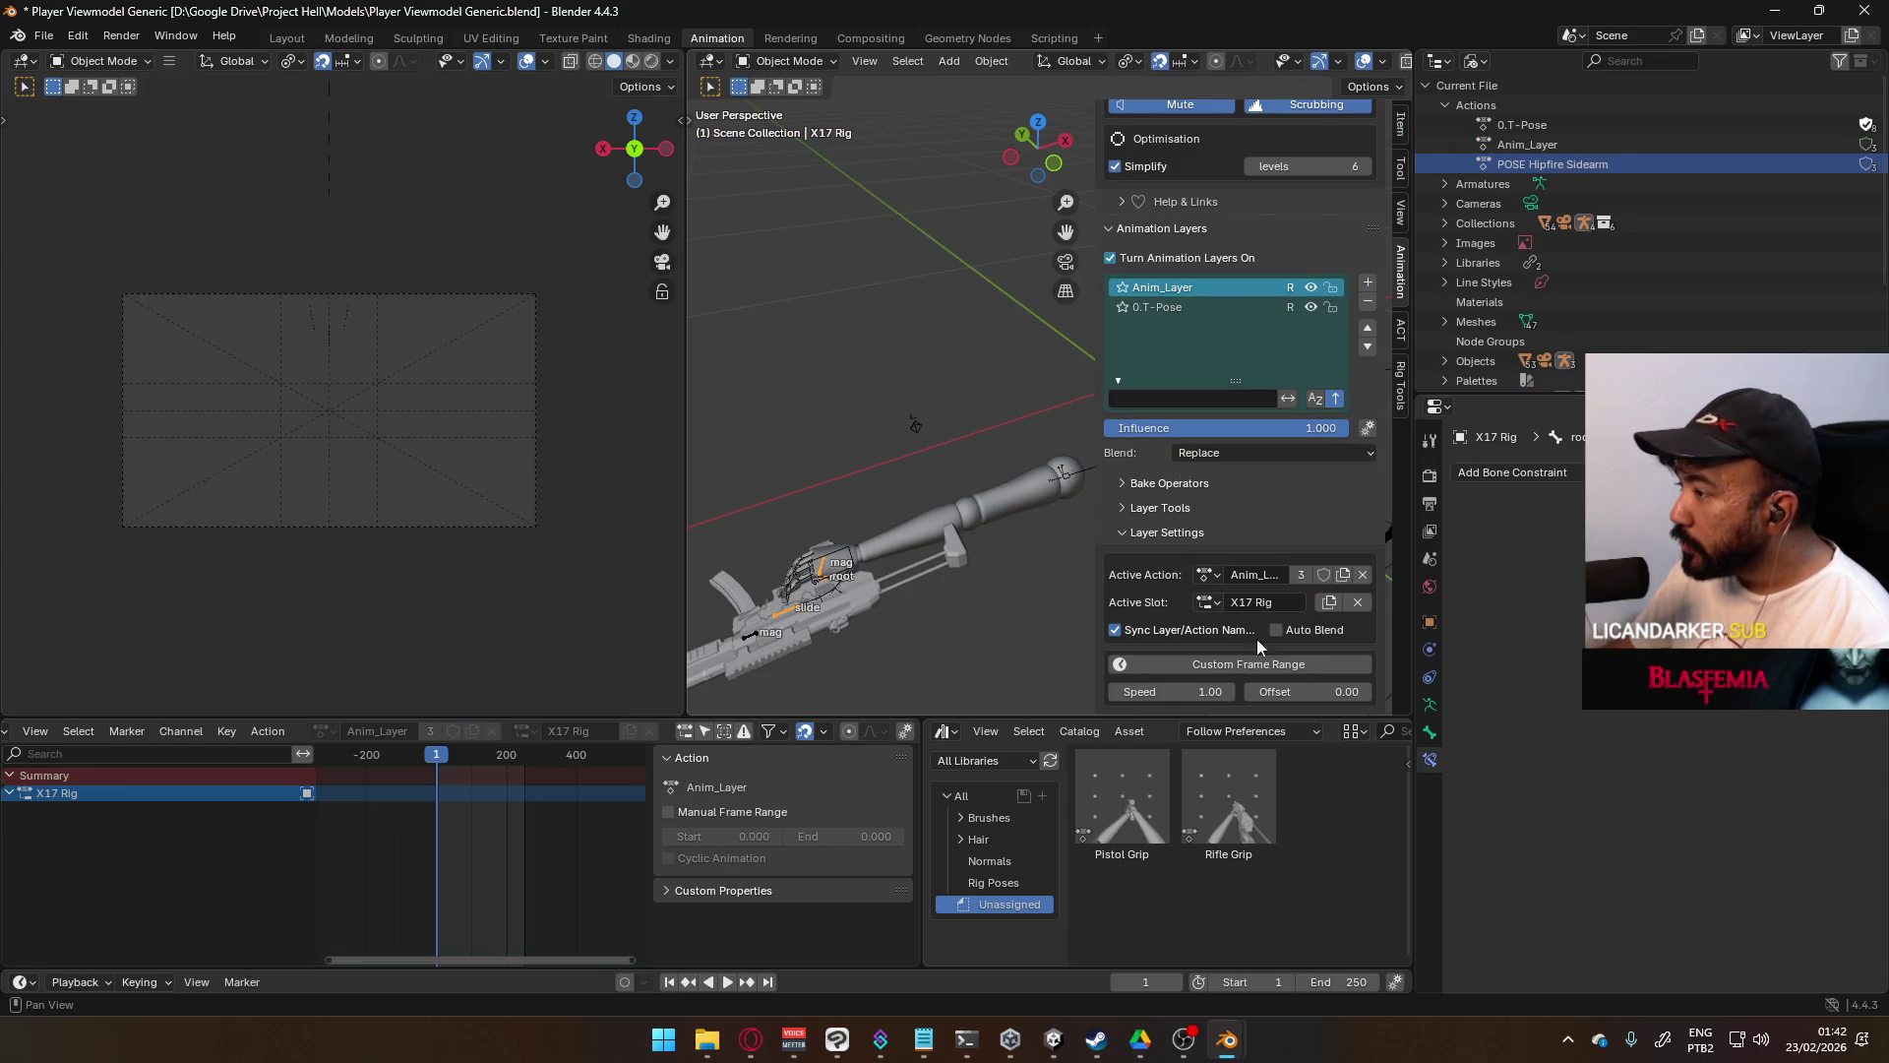
left_click(1212, 579)
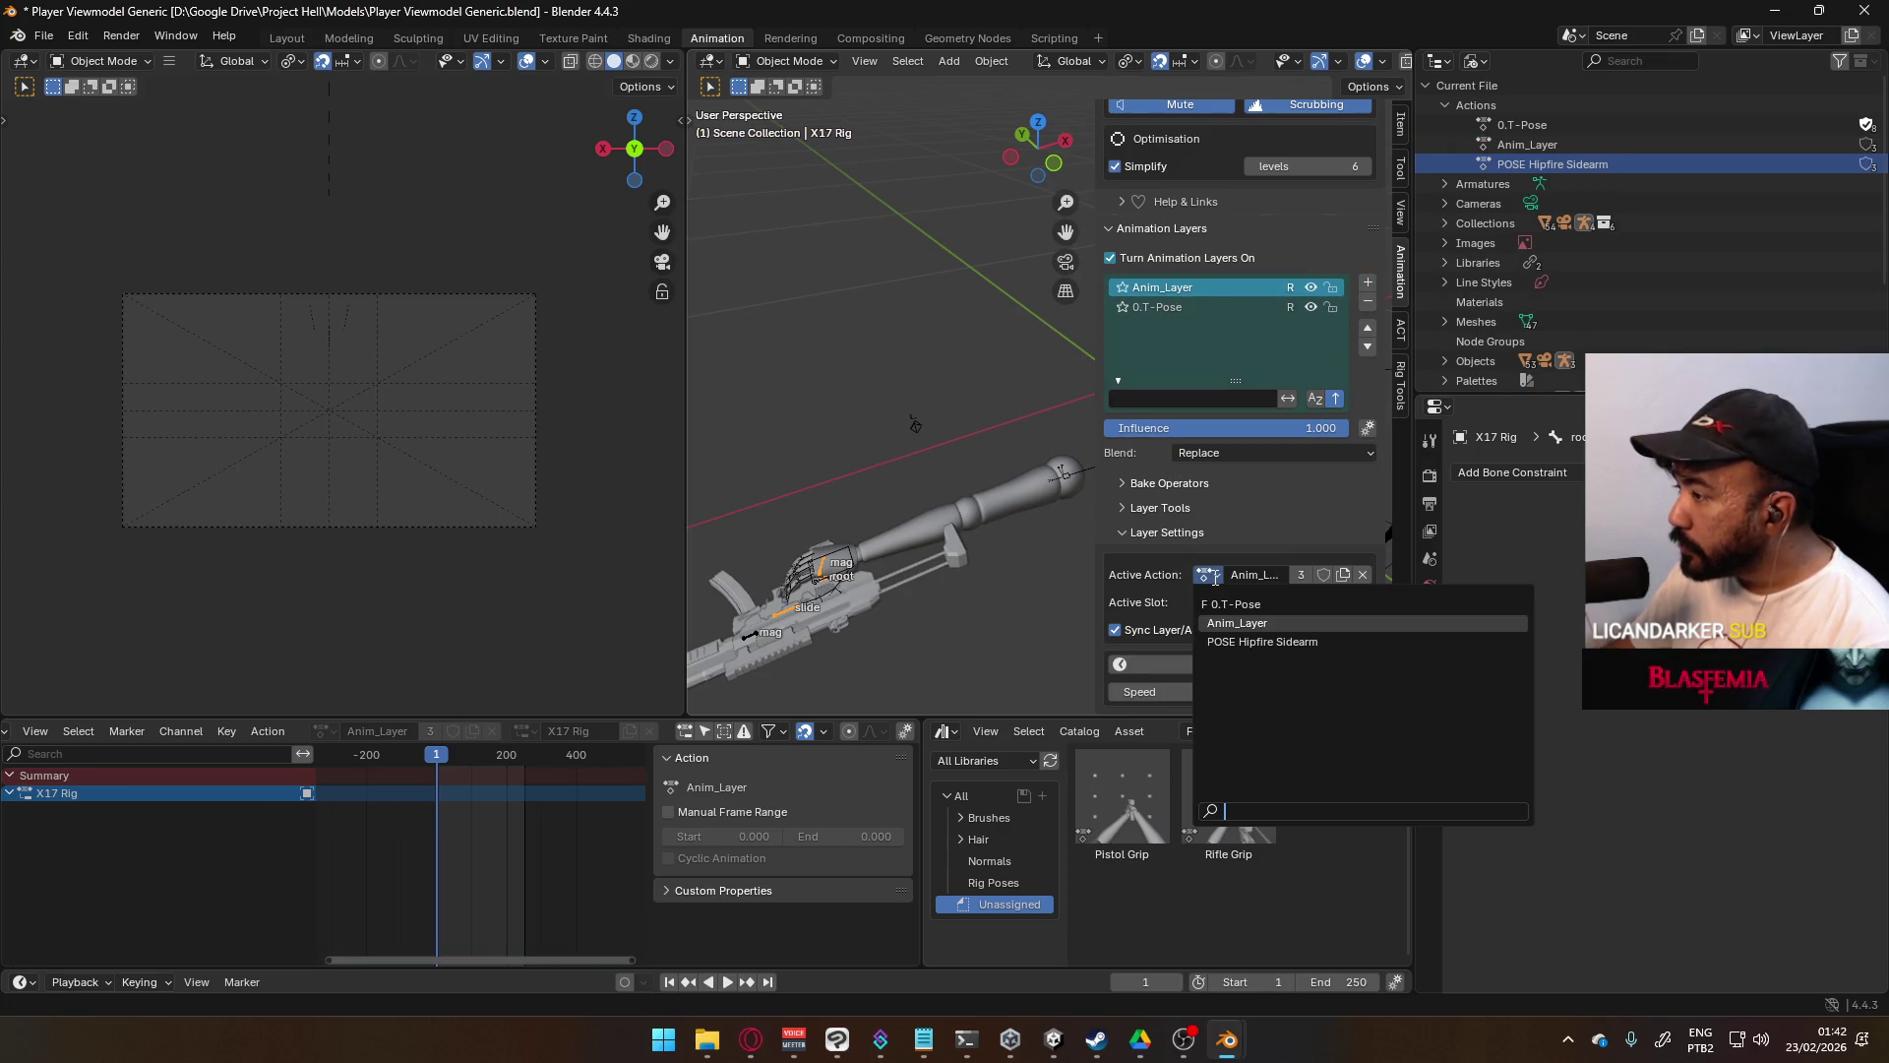
left_click(1280, 642)
left_click(1208, 603)
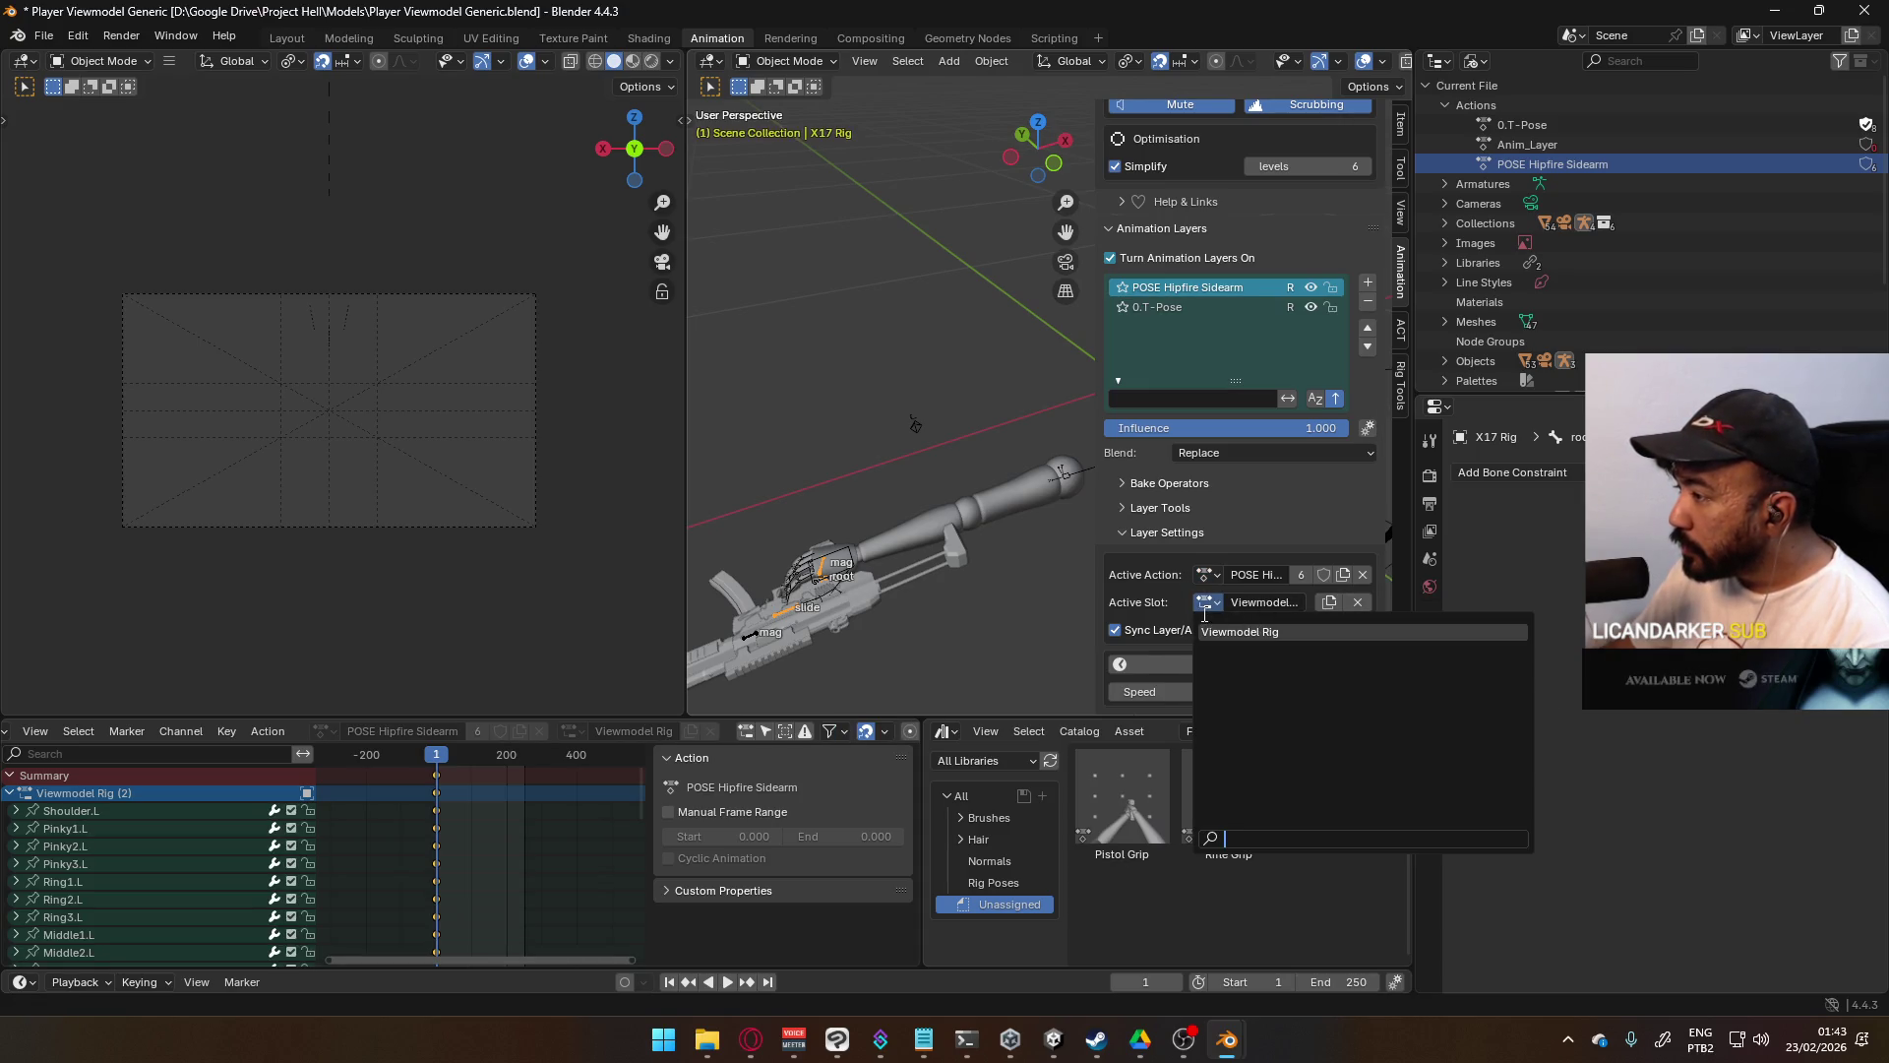
left_click(1240, 631)
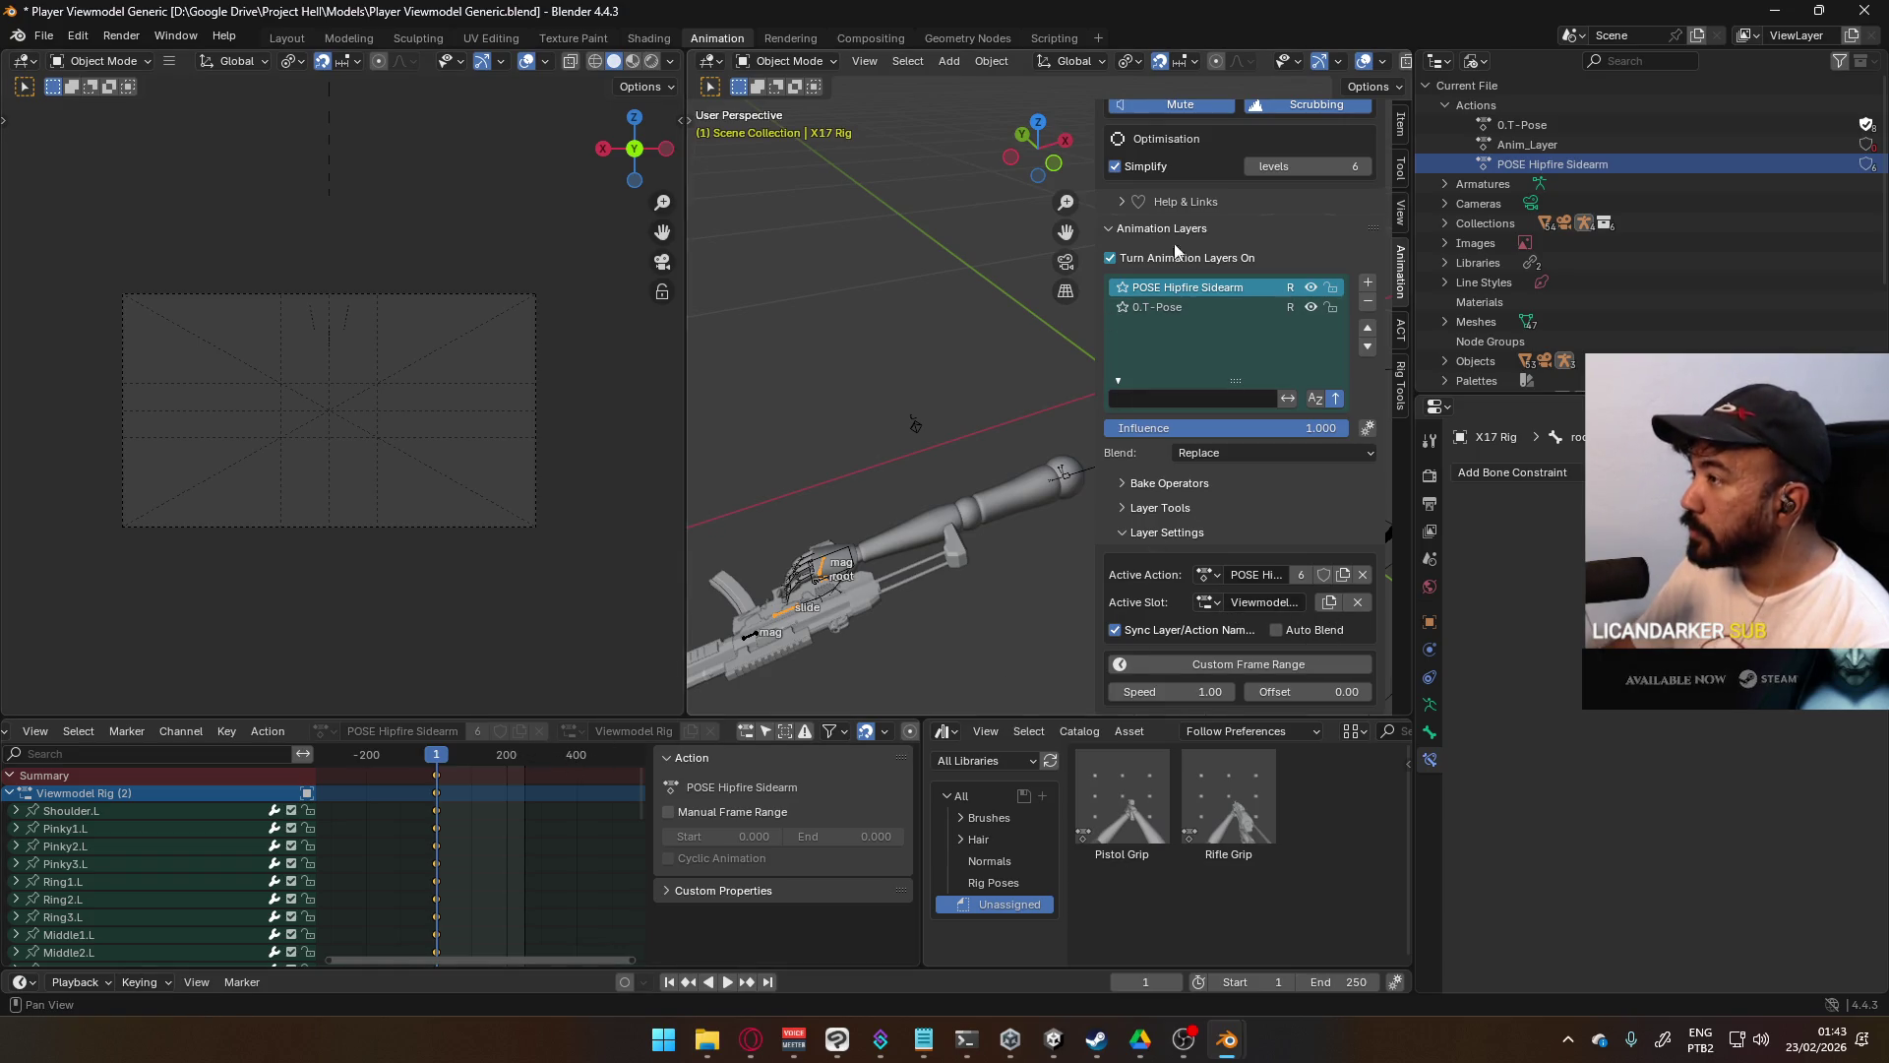
scroll(1289, 295, "up", 5)
scroll(1269, 344, "down", 4)
scroll(1240, 452, "down", 2)
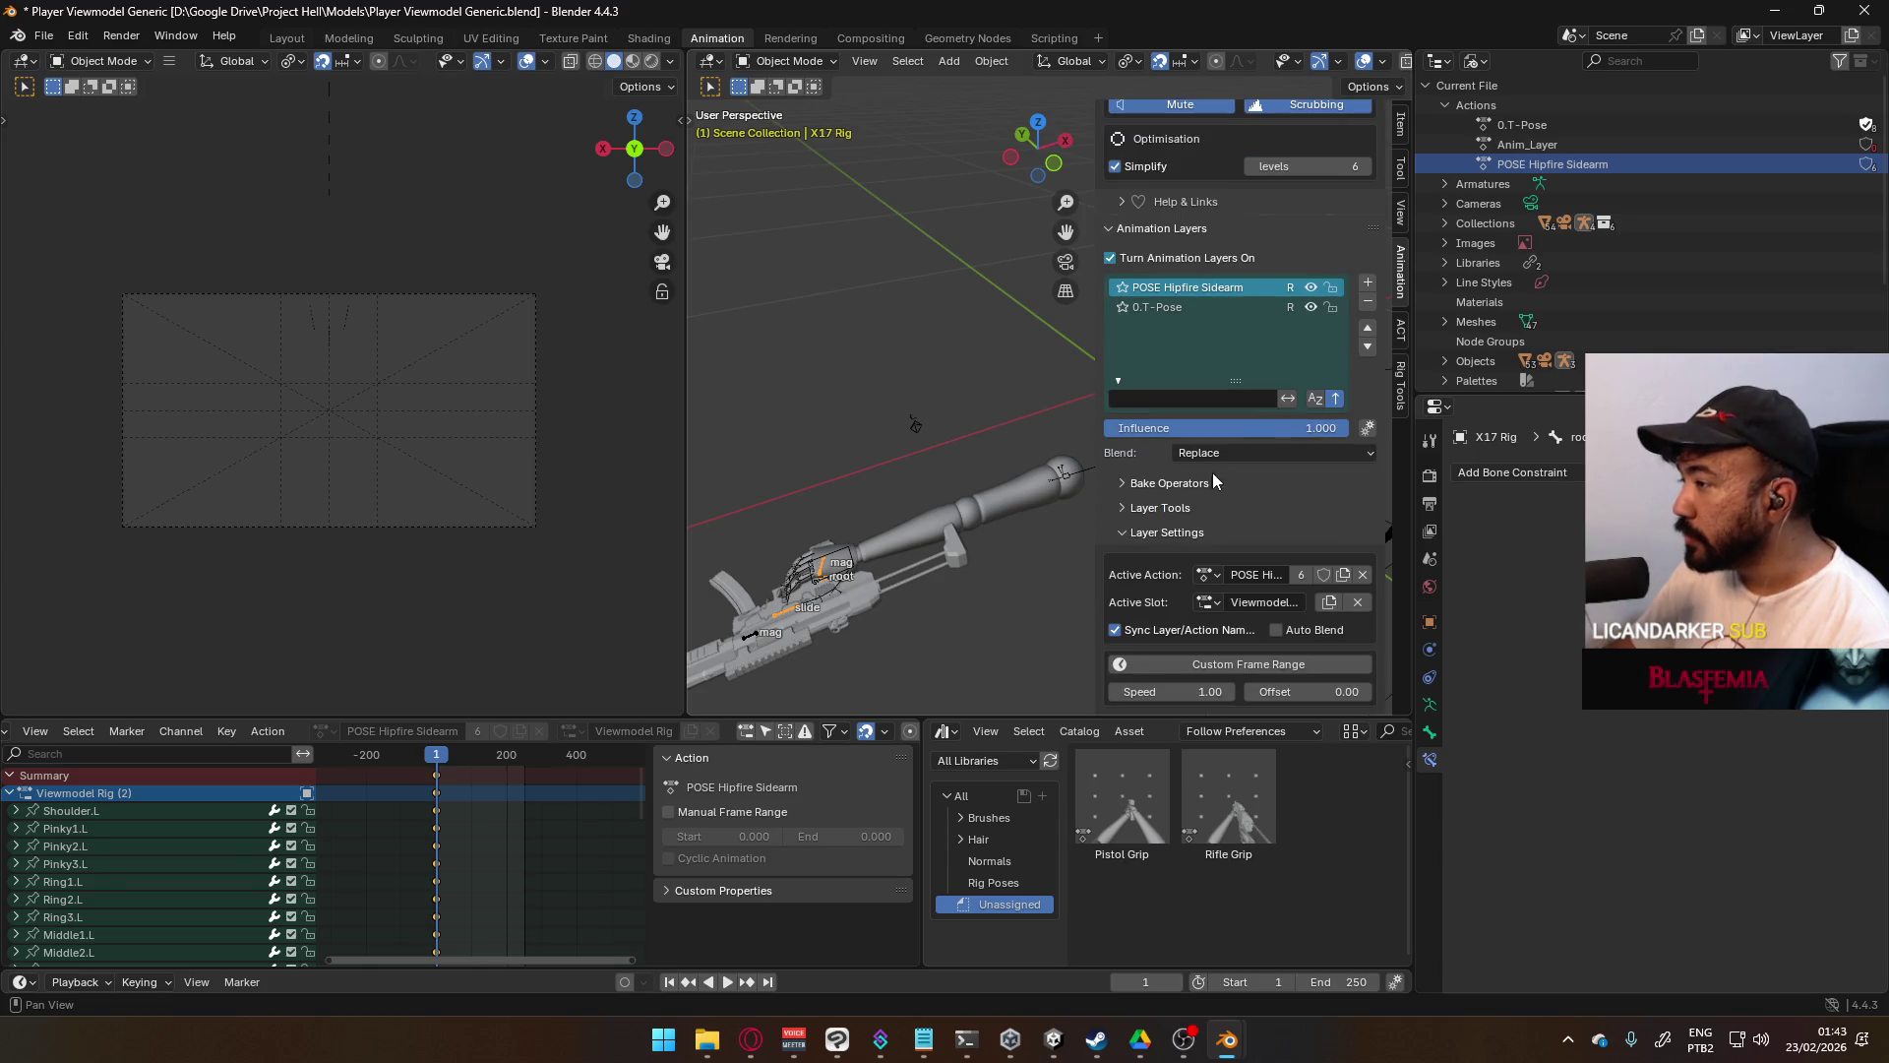
scroll(1230, 470, "up", 4)
scroll(1236, 351, "up", 10)
scroll(1177, 345, "down", 12)
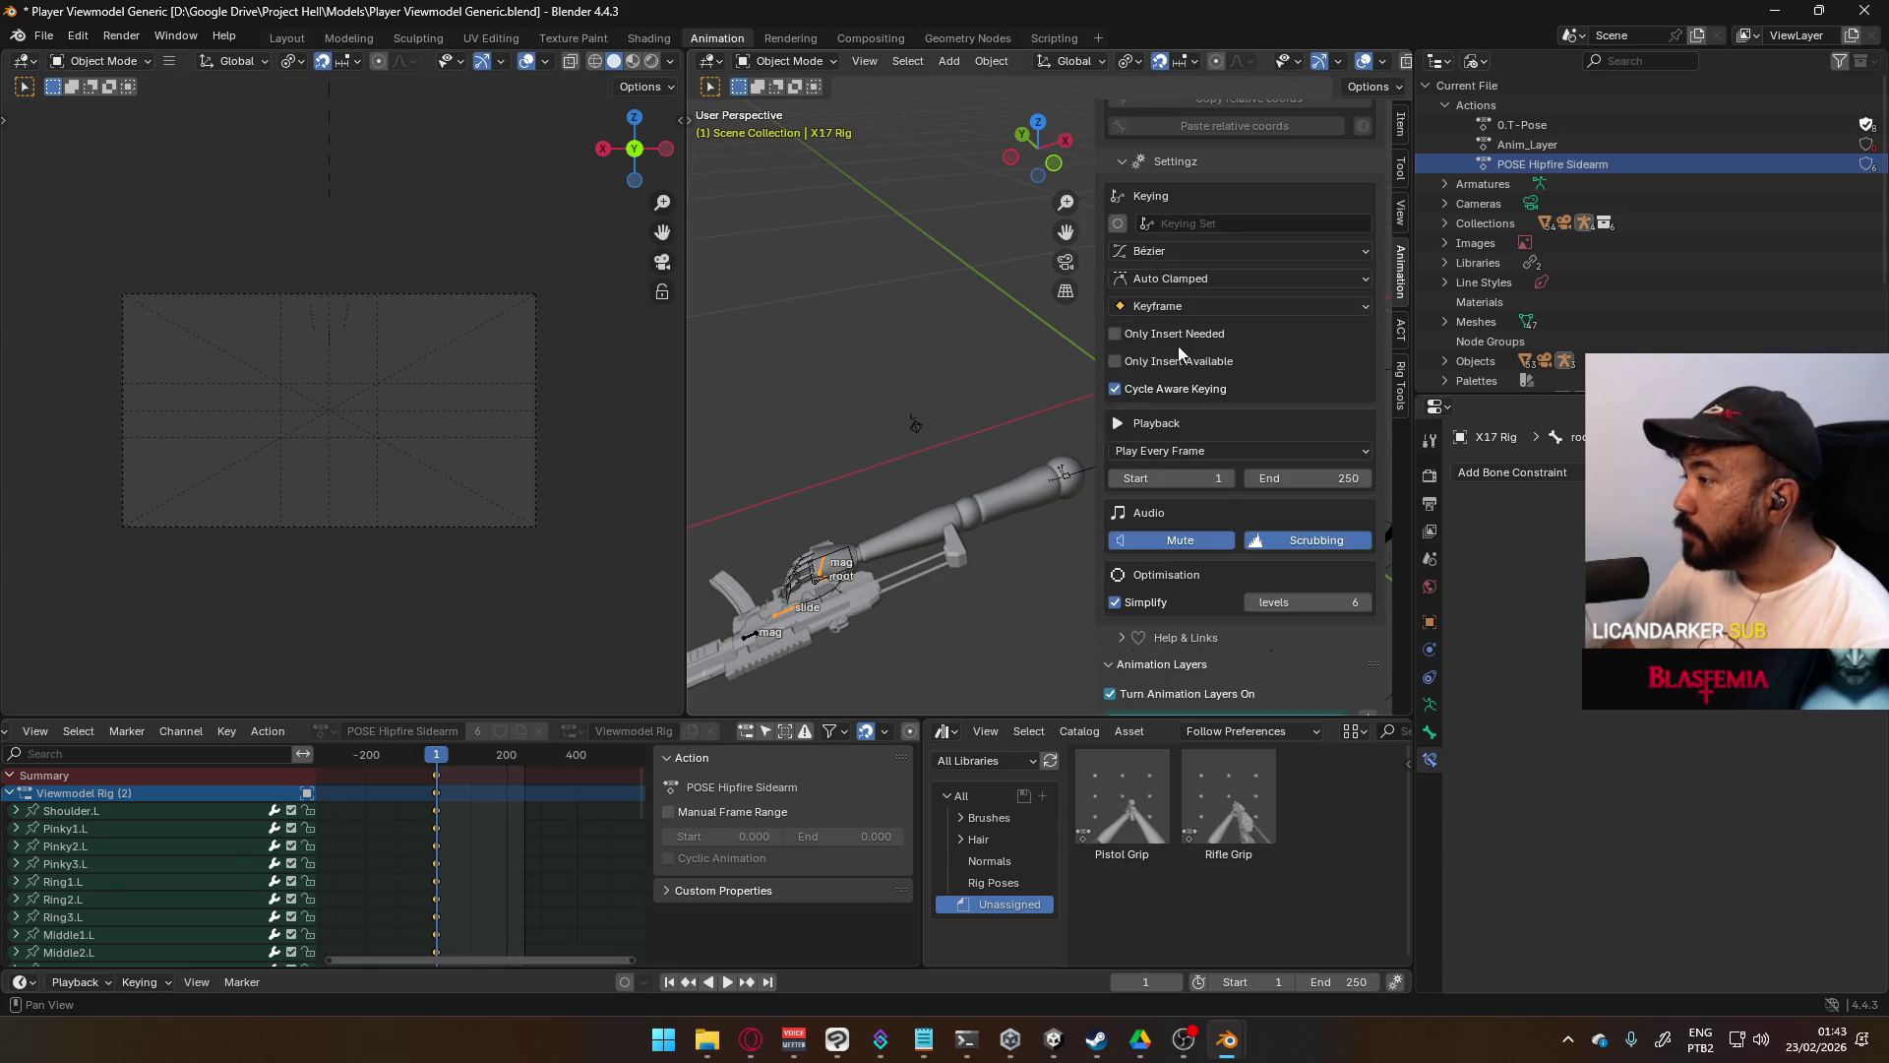
- With layers off, assign POSE Hipfire Sidearm and an X17 Rig slot to X17 Rig, undoing stray copies
left_click(1179, 389)
left_click(1113, 339)
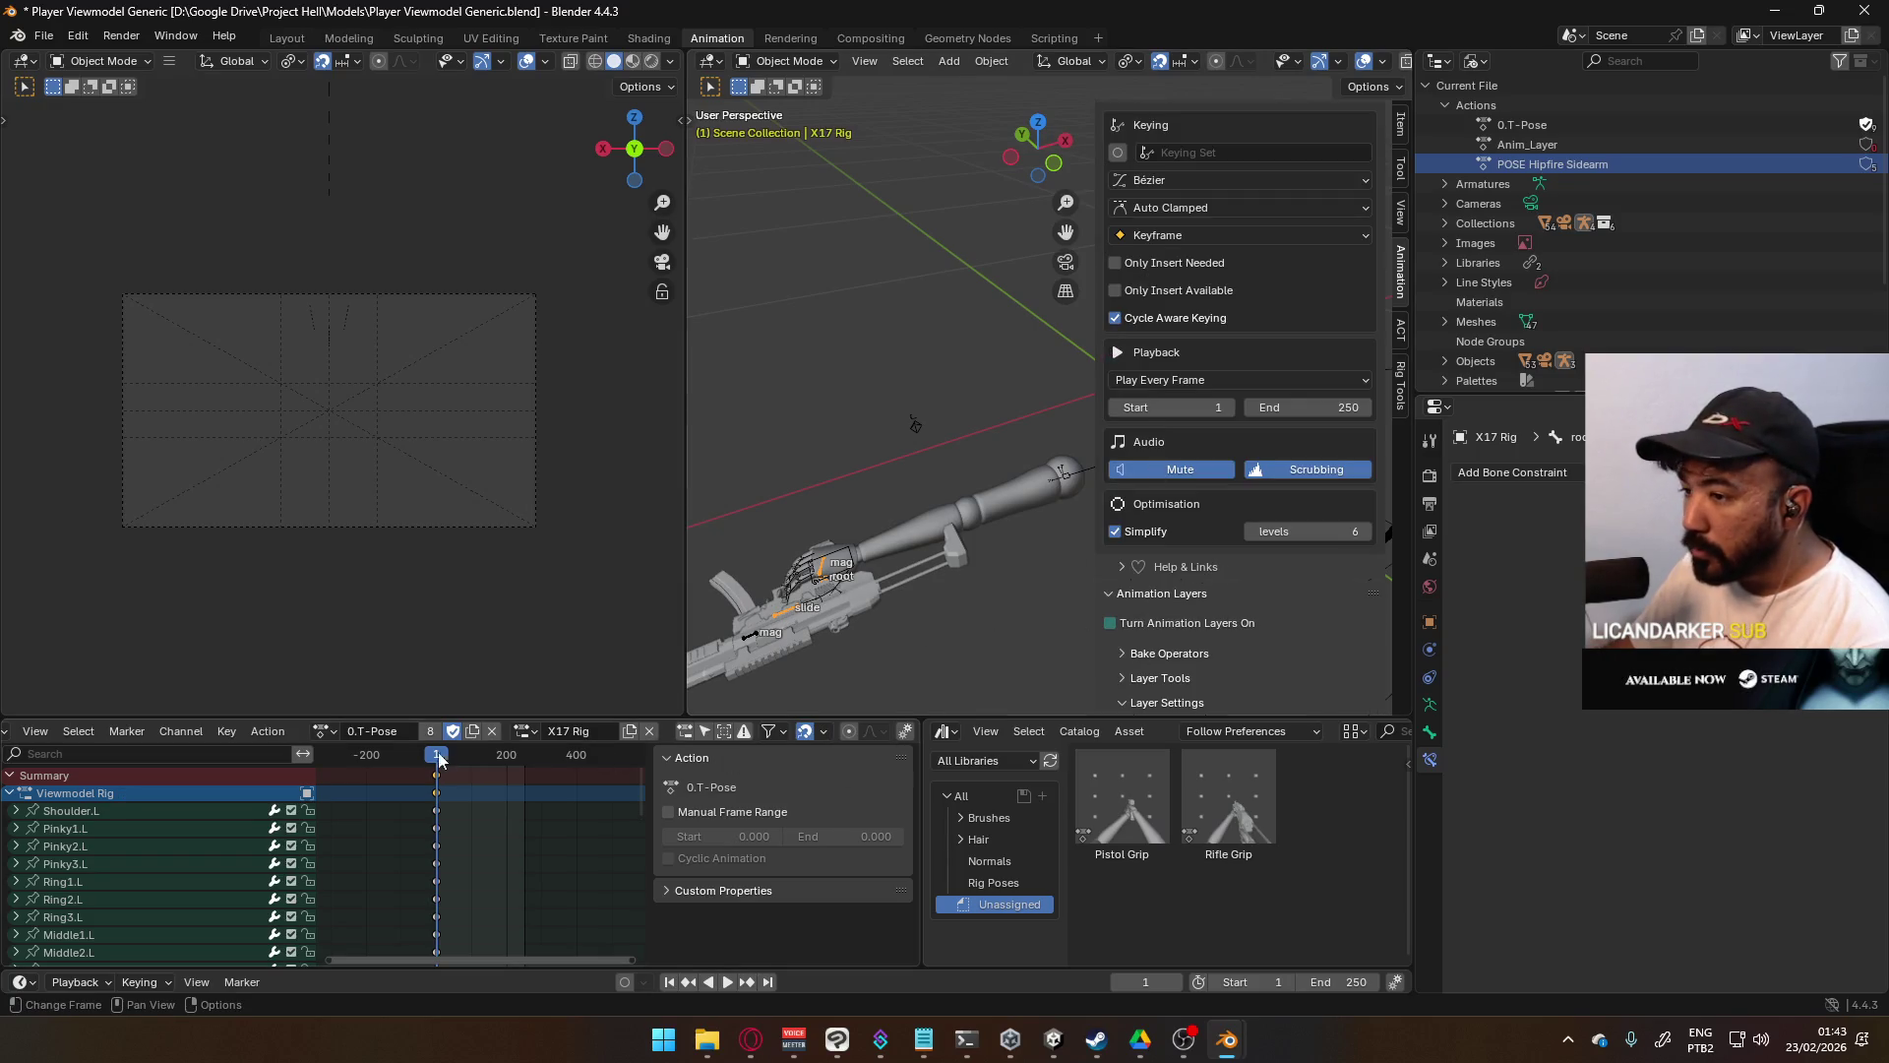
left_click(325, 730)
left_click(379, 798)
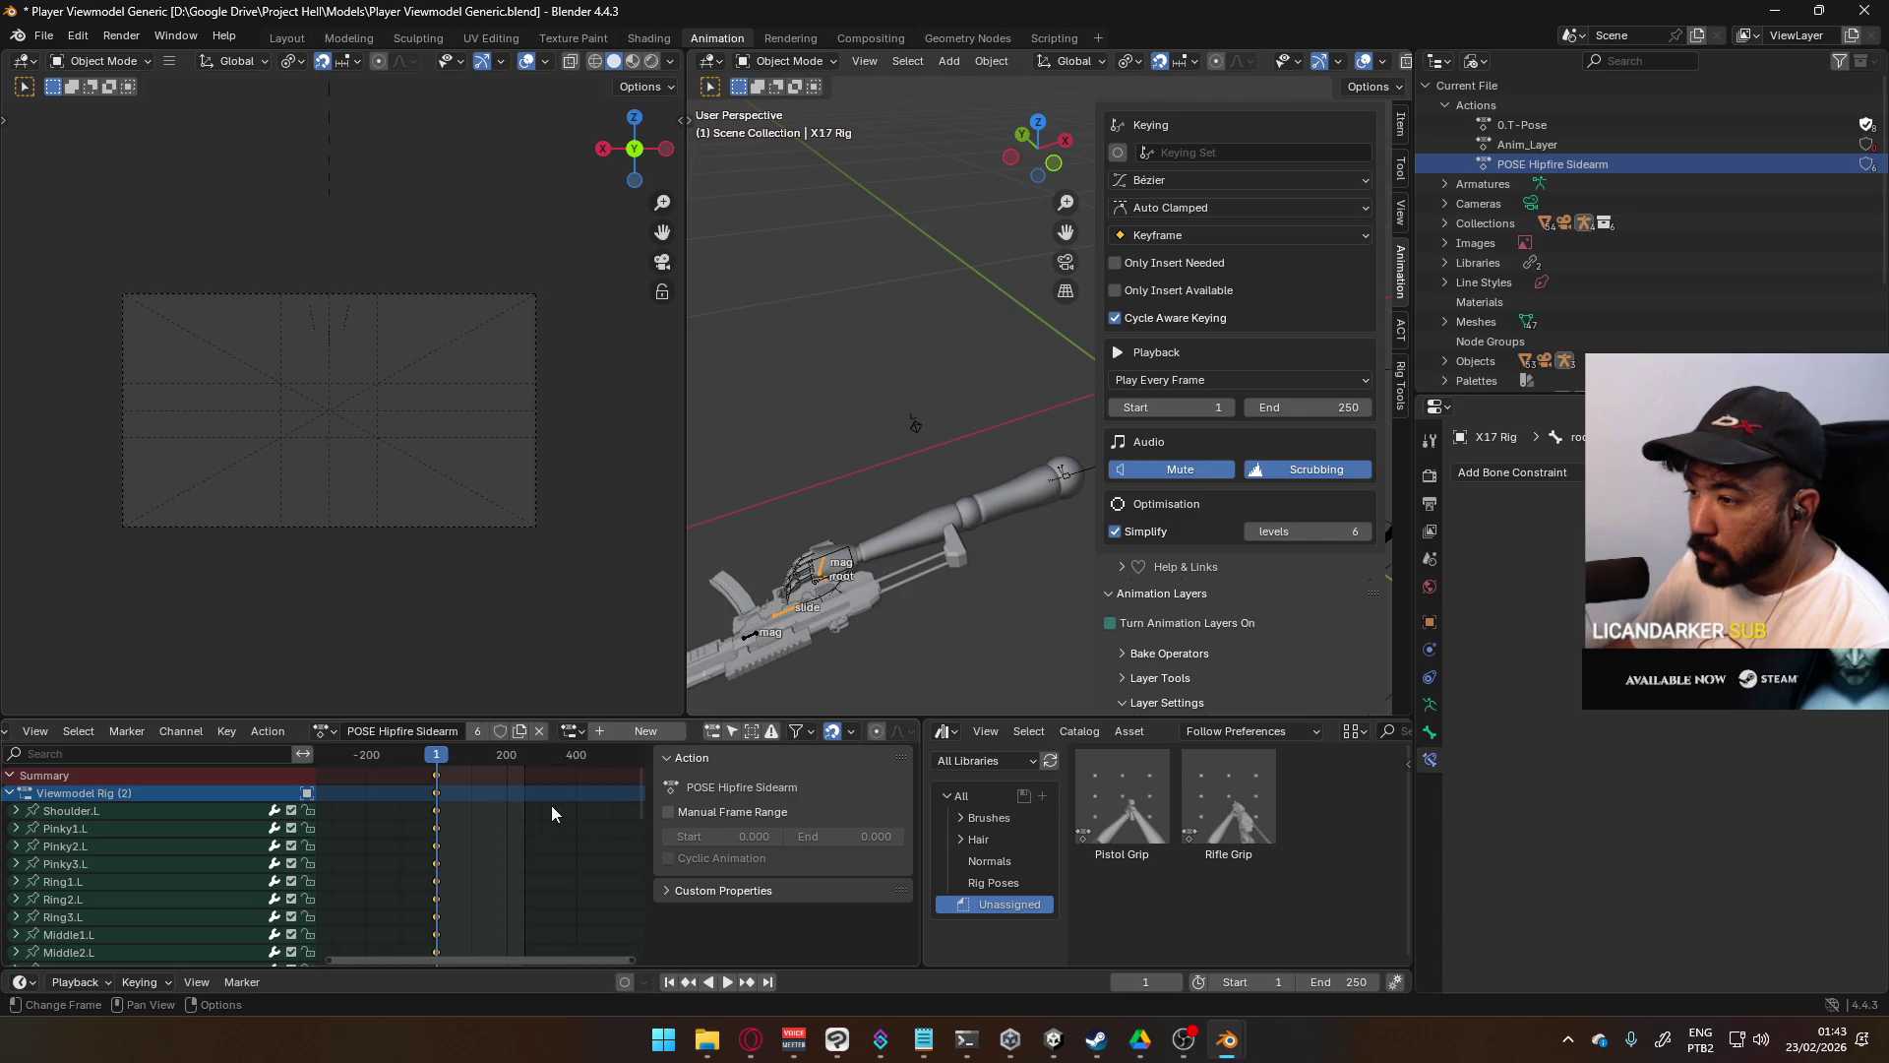
left_click(619, 738)
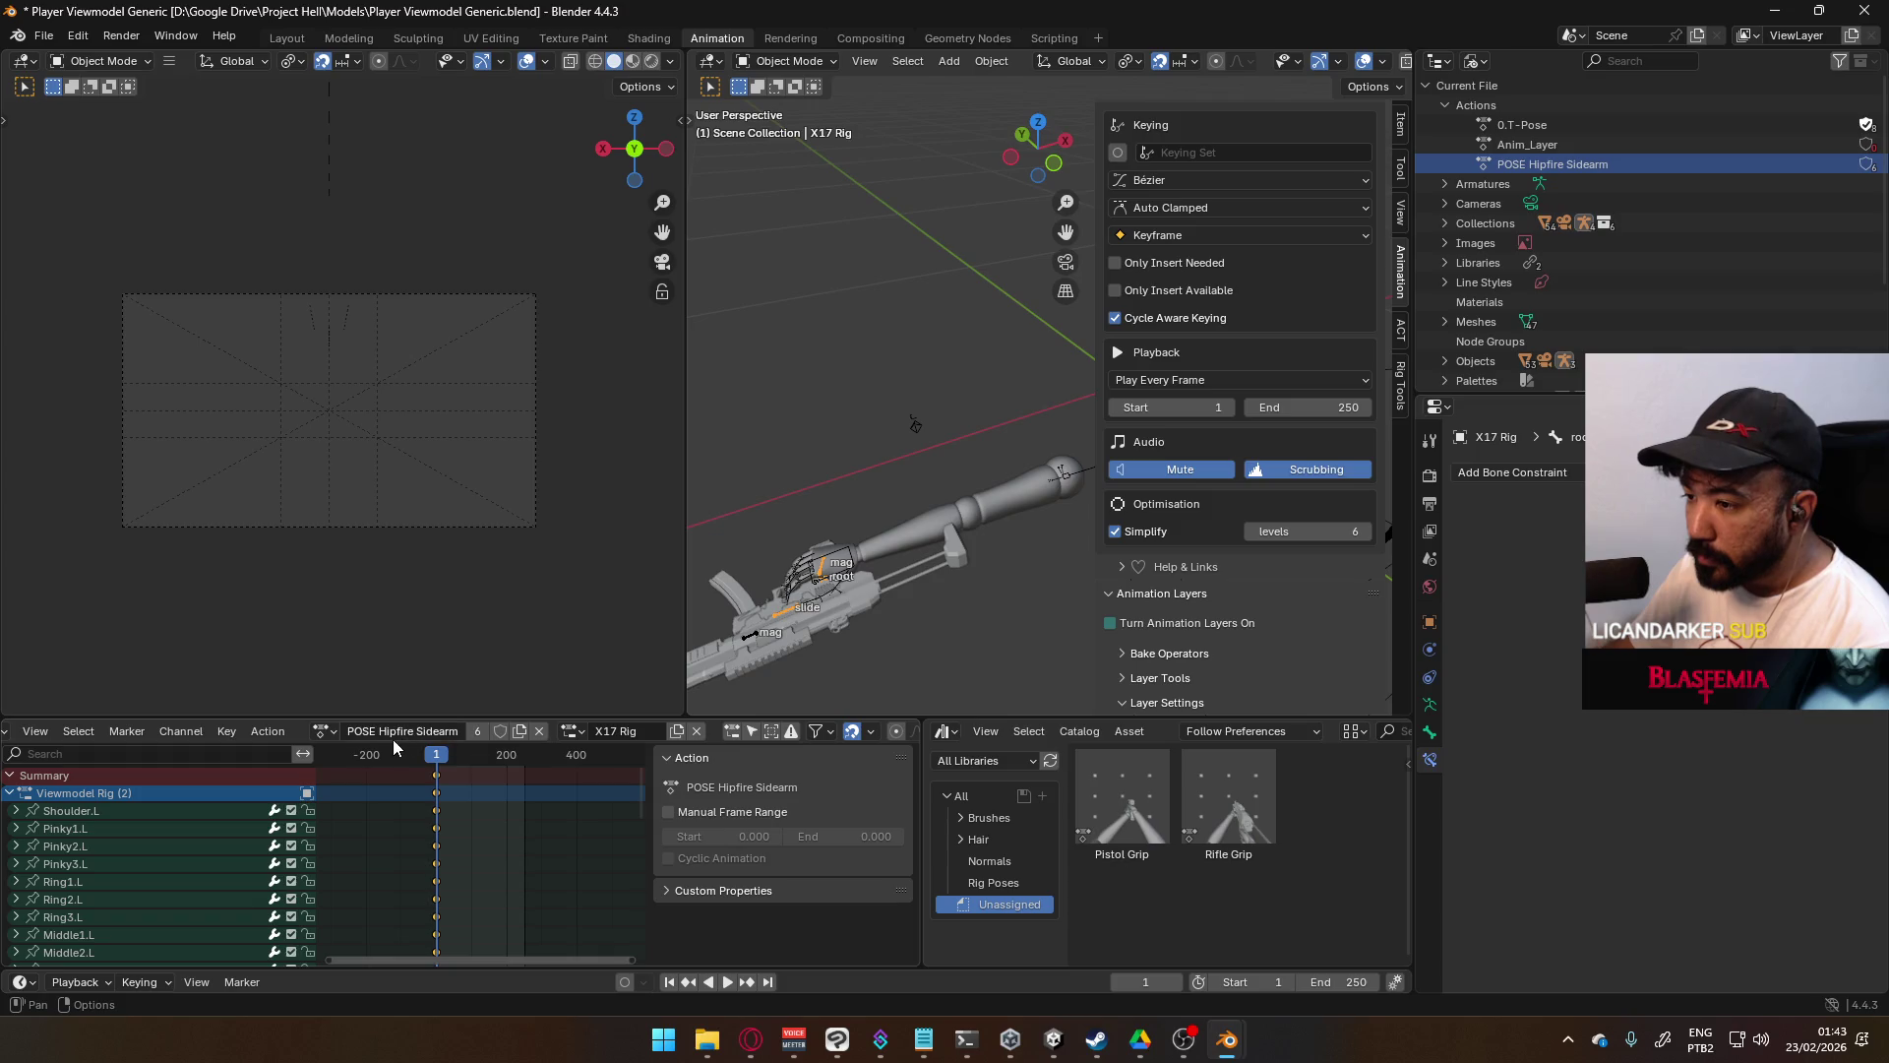
left_click(520, 731)
left_click(520, 730)
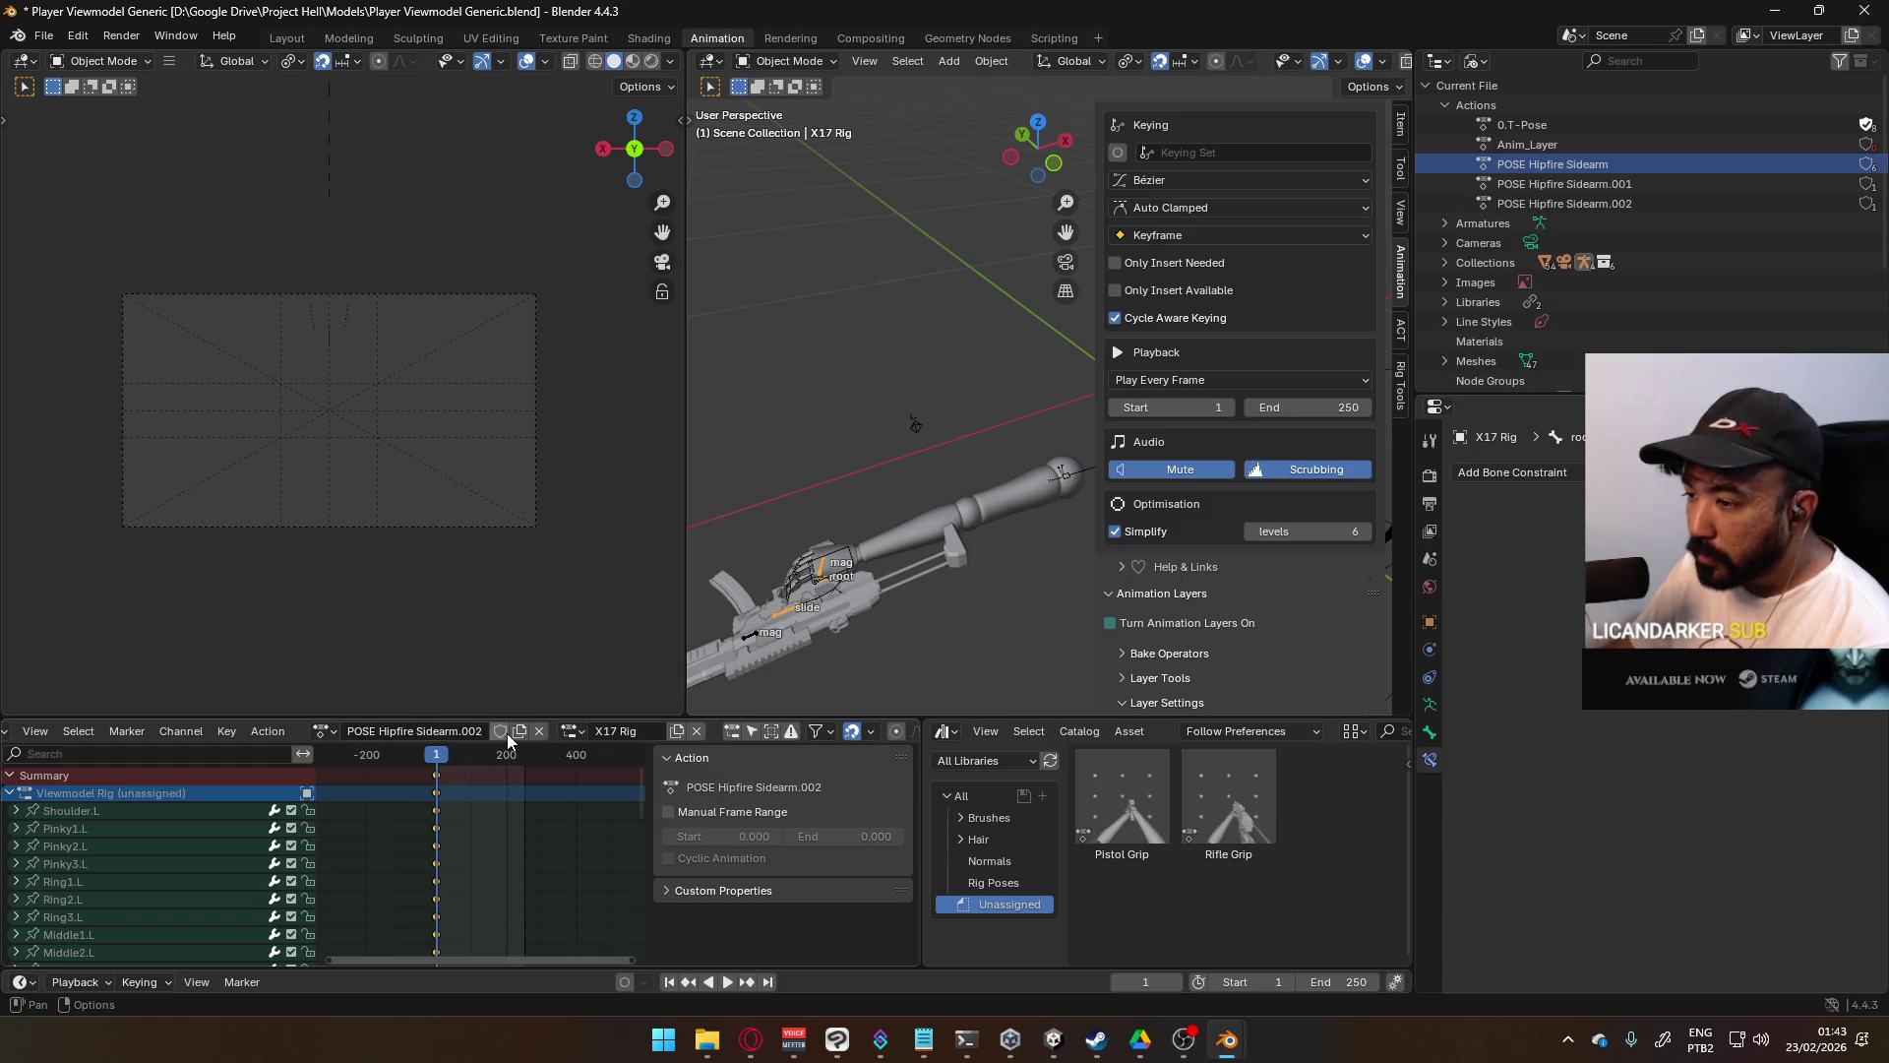
key("ctrl+z")
key("ctrl+z")
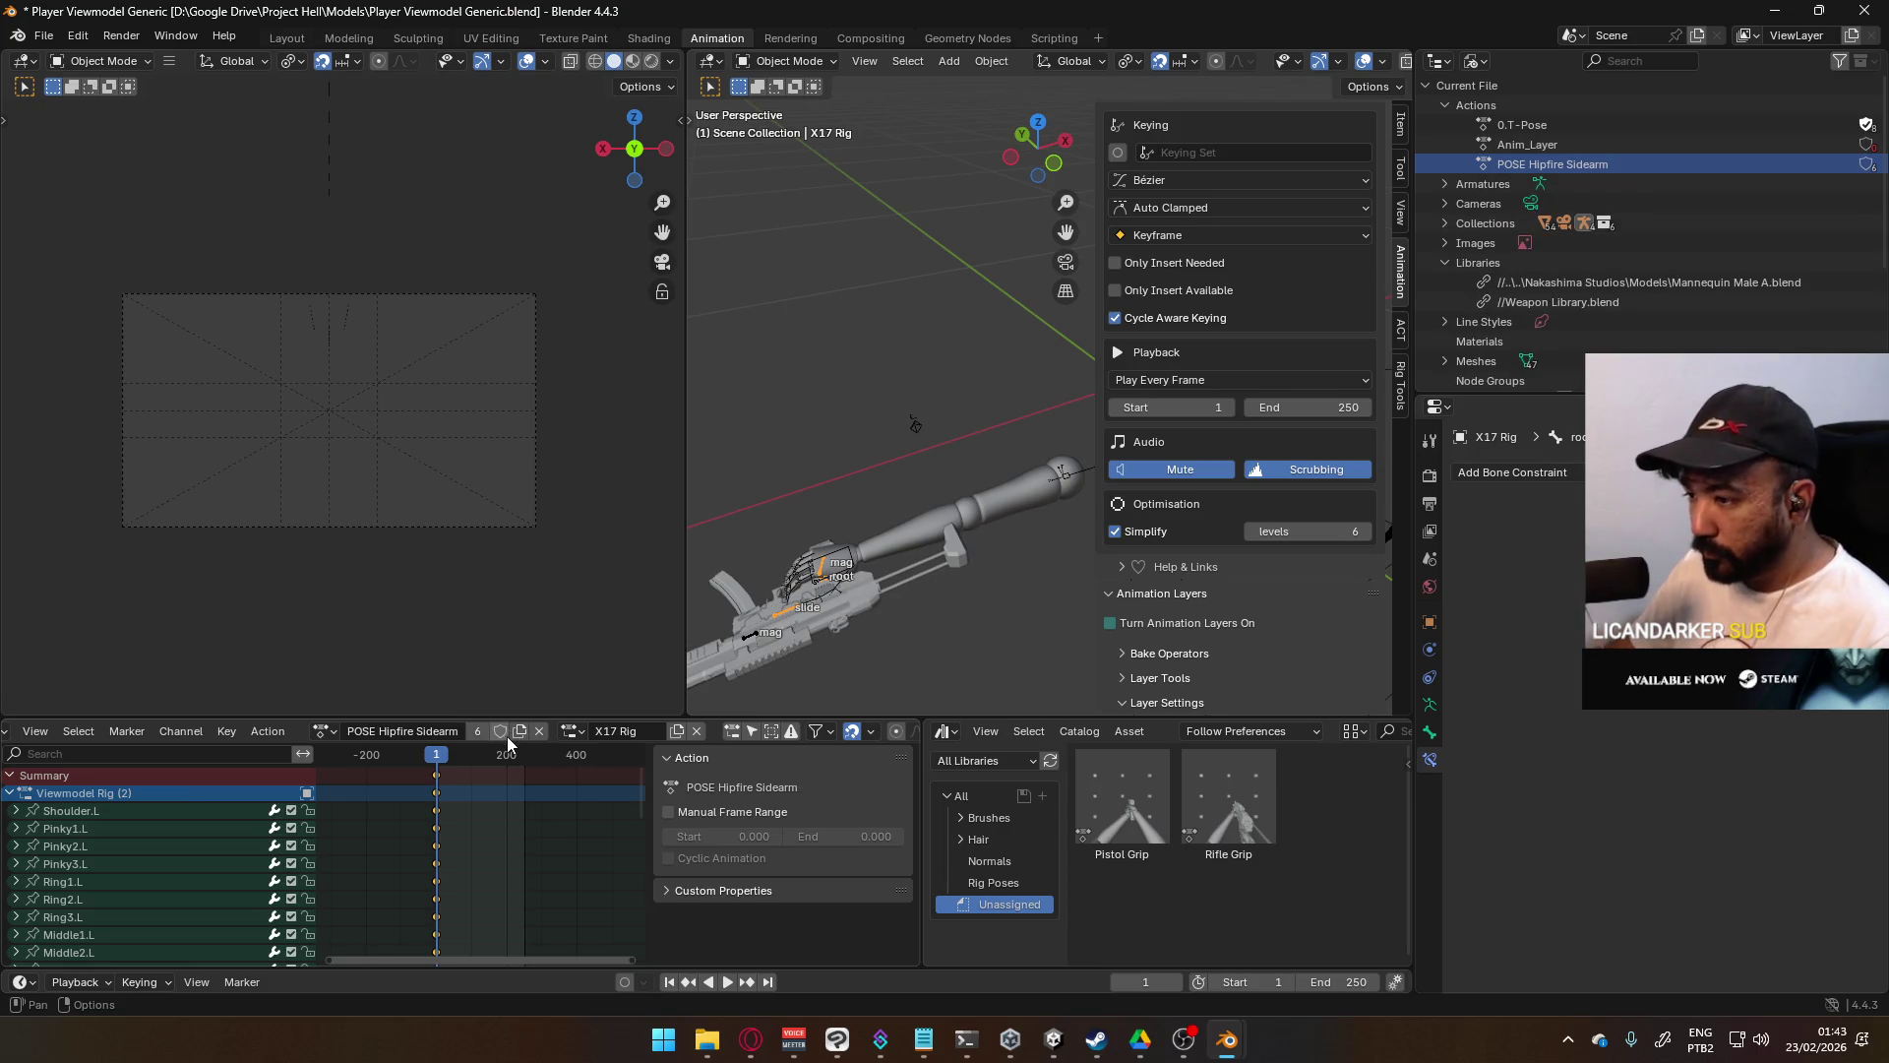
- Save the file and turn animation layers back on
left_click(327, 731)
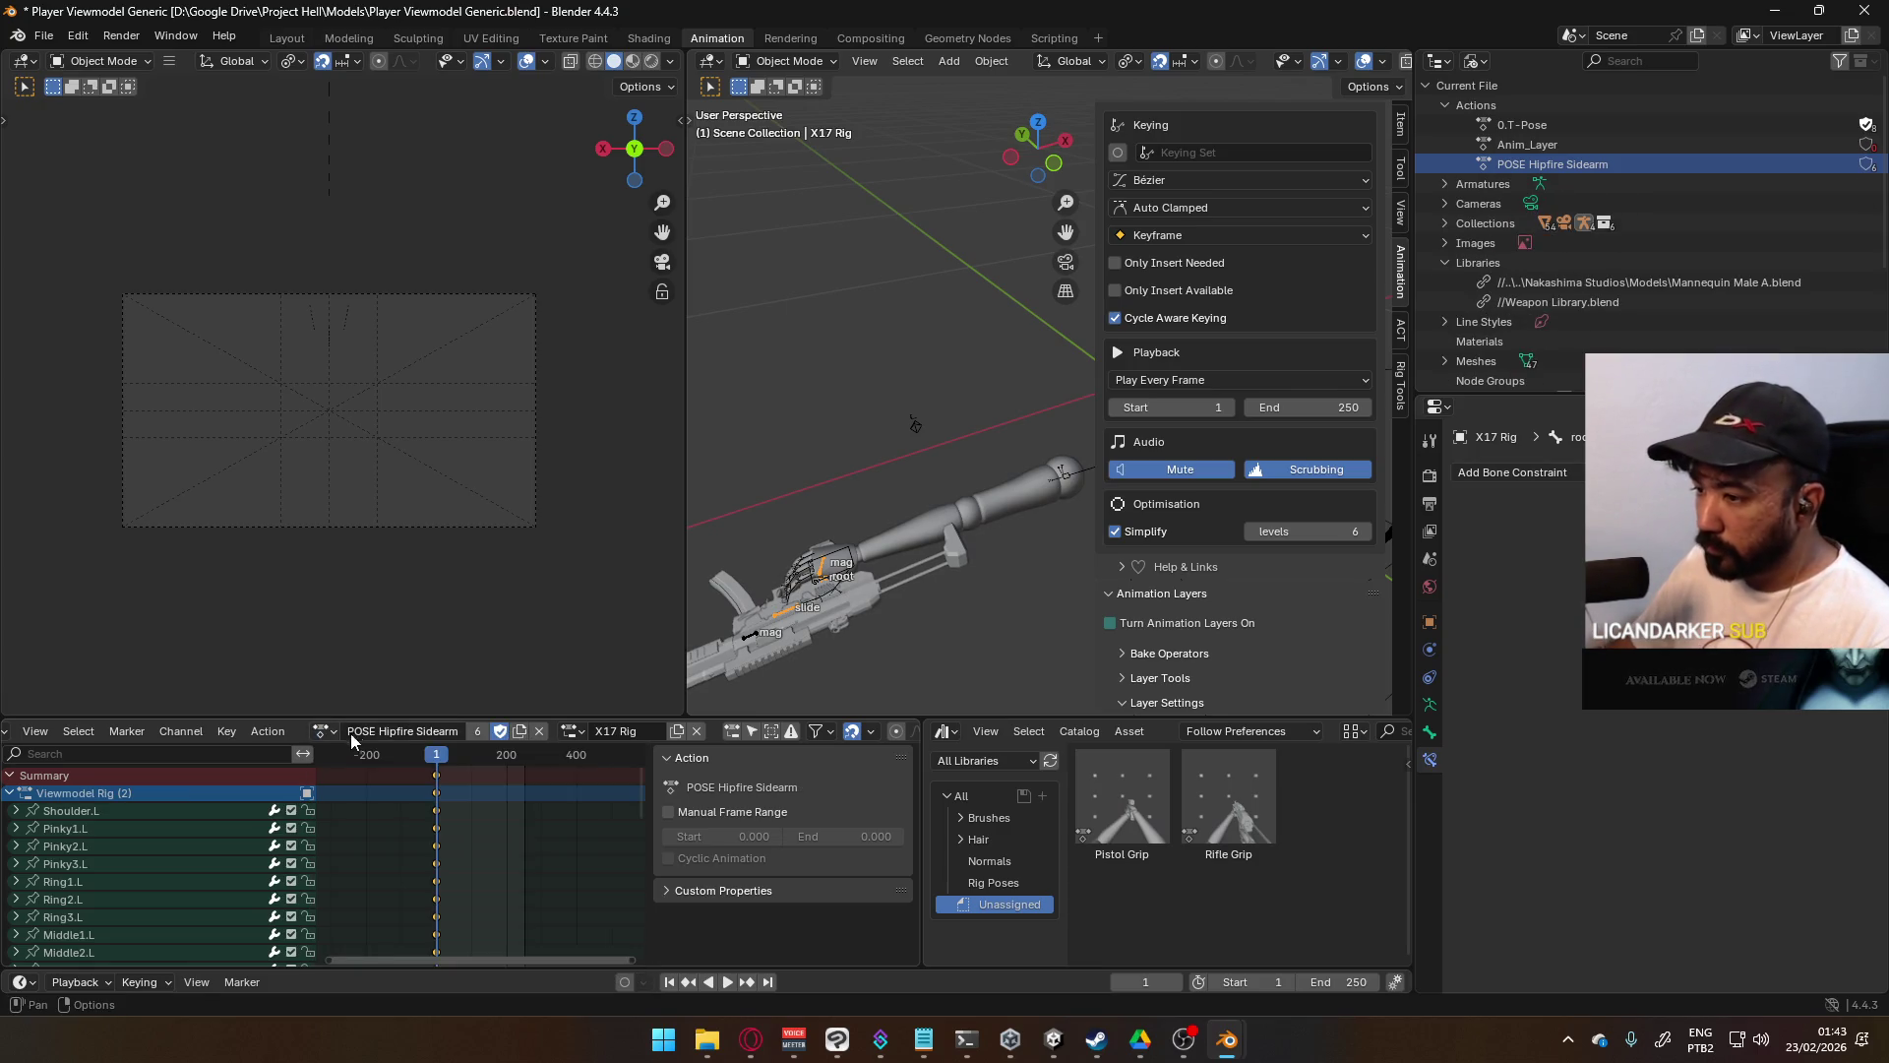
key("ctrl+s")
left_click(1171, 617)
scroll(1218, 580, "down", 4)
scroll(1242, 547, "down", 5)
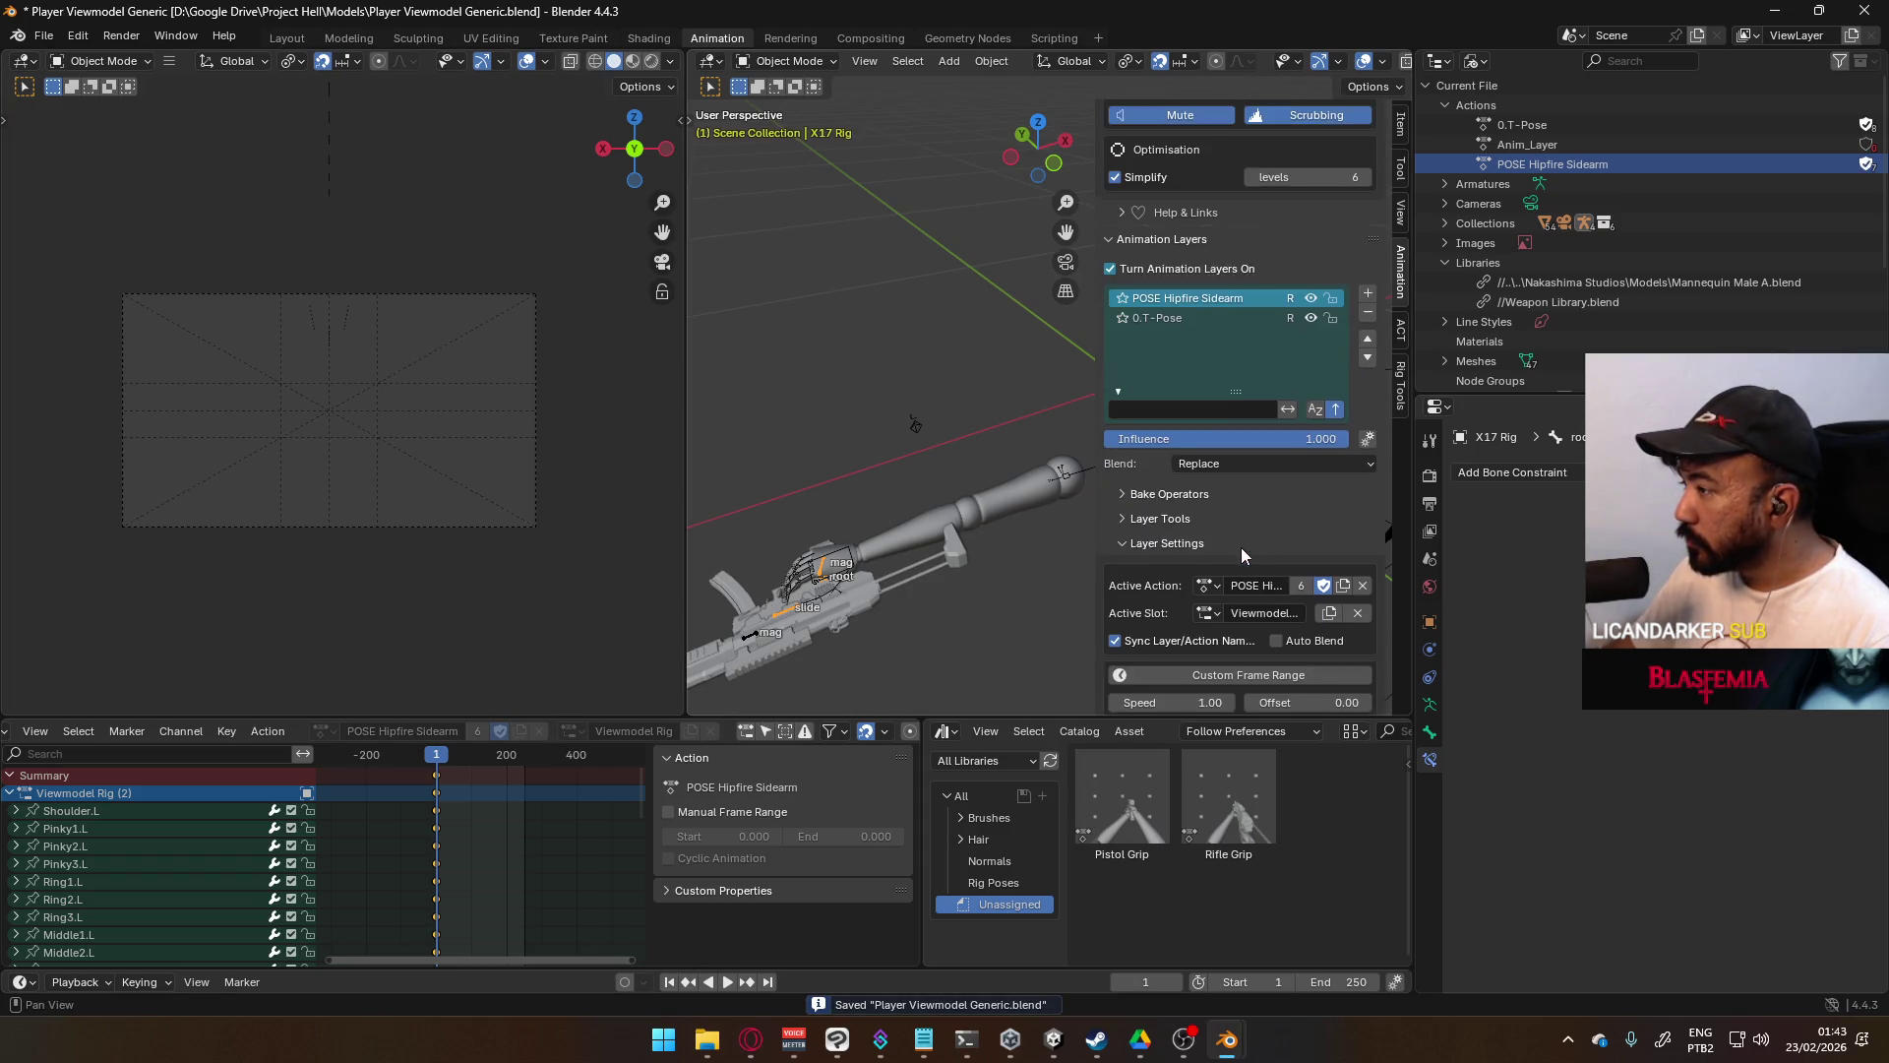
left_click(1209, 602)
- Set the layer's action slot to X17 Rig and select the X17 Rig's root bone
left_click(1220, 650)
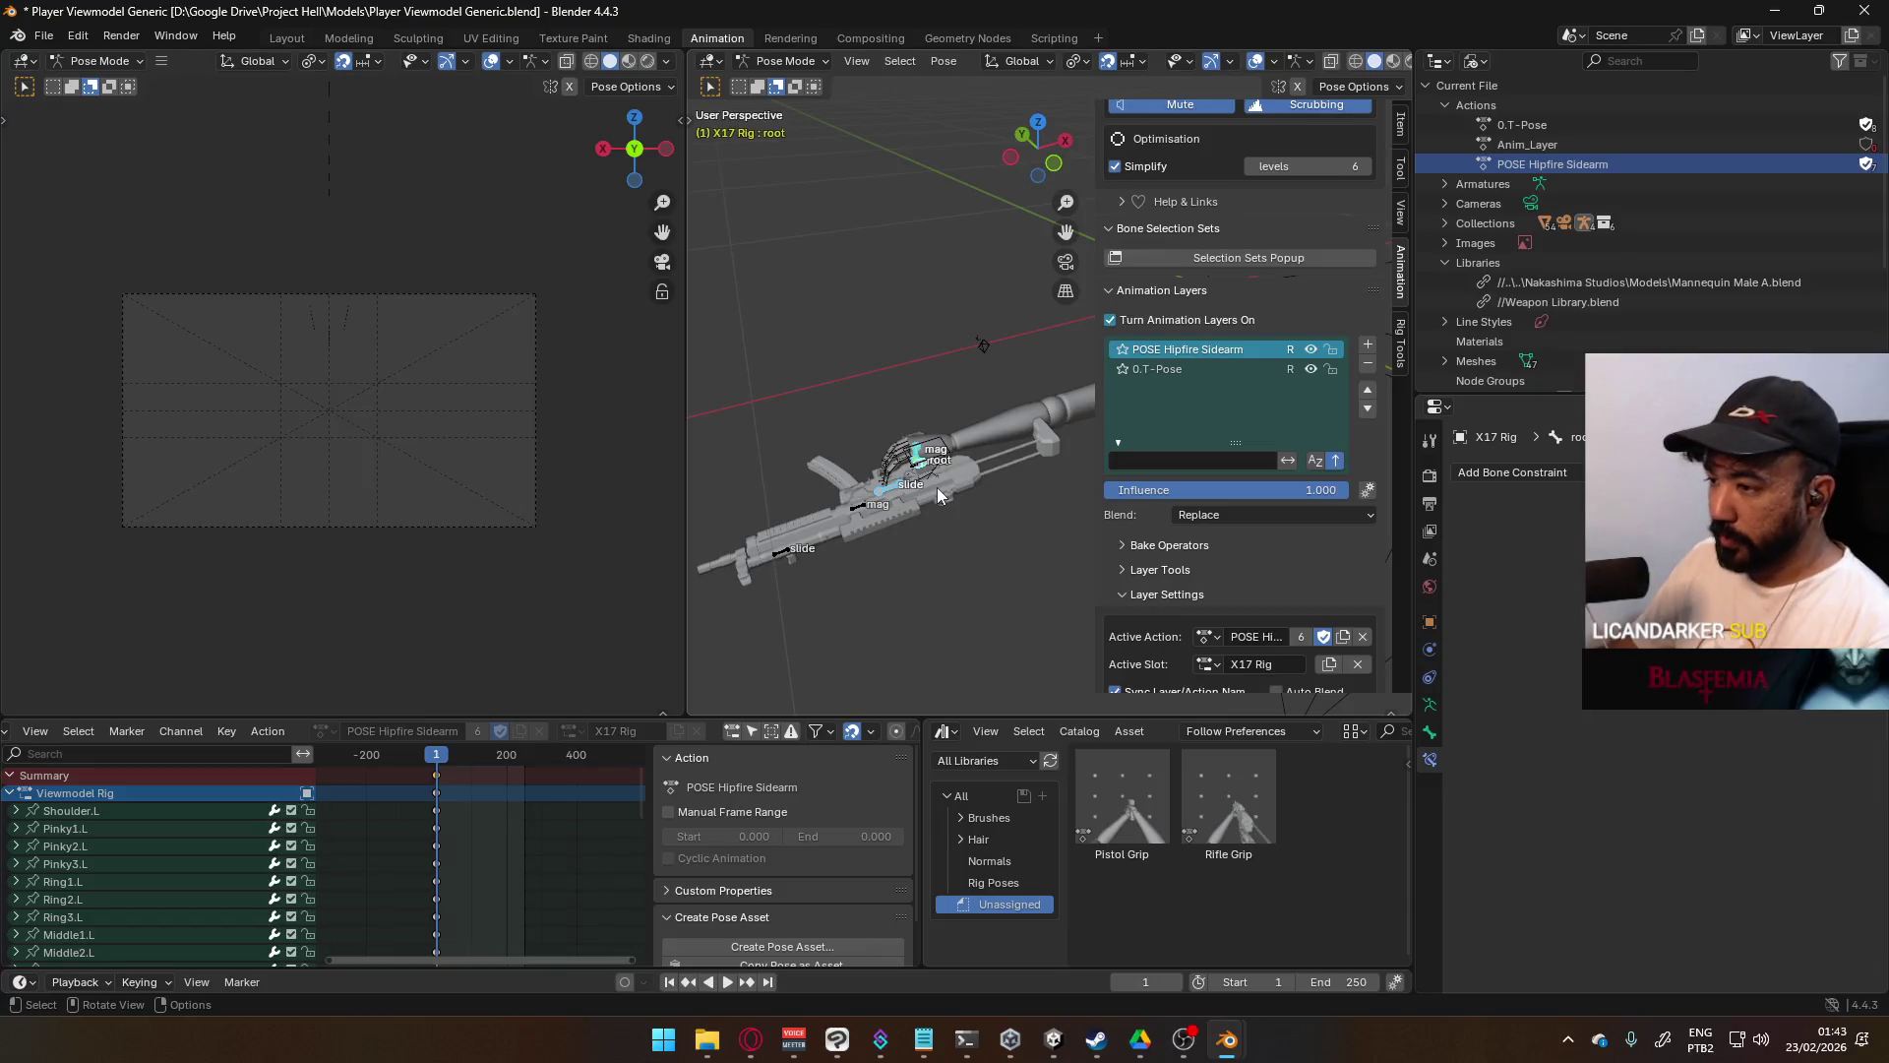
left_click(10, 793)
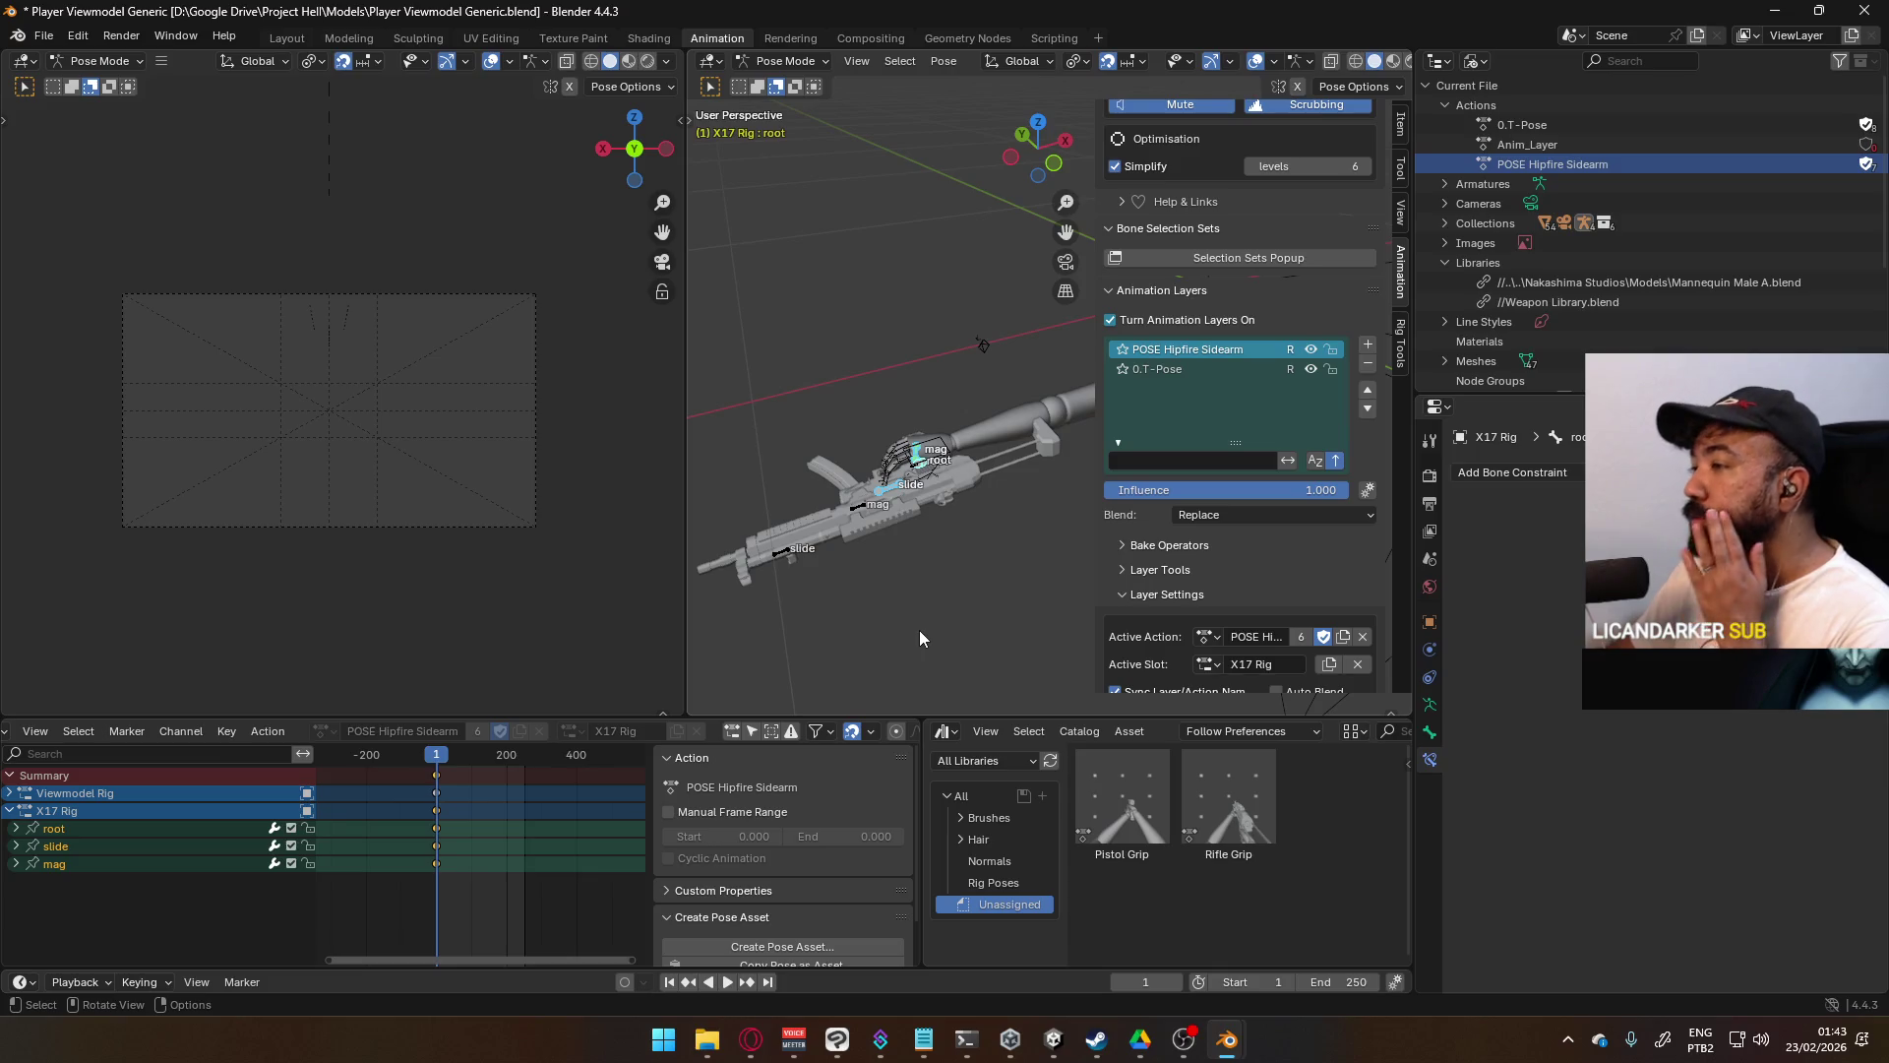
middle_click_drag(970, 486, 912, 451)
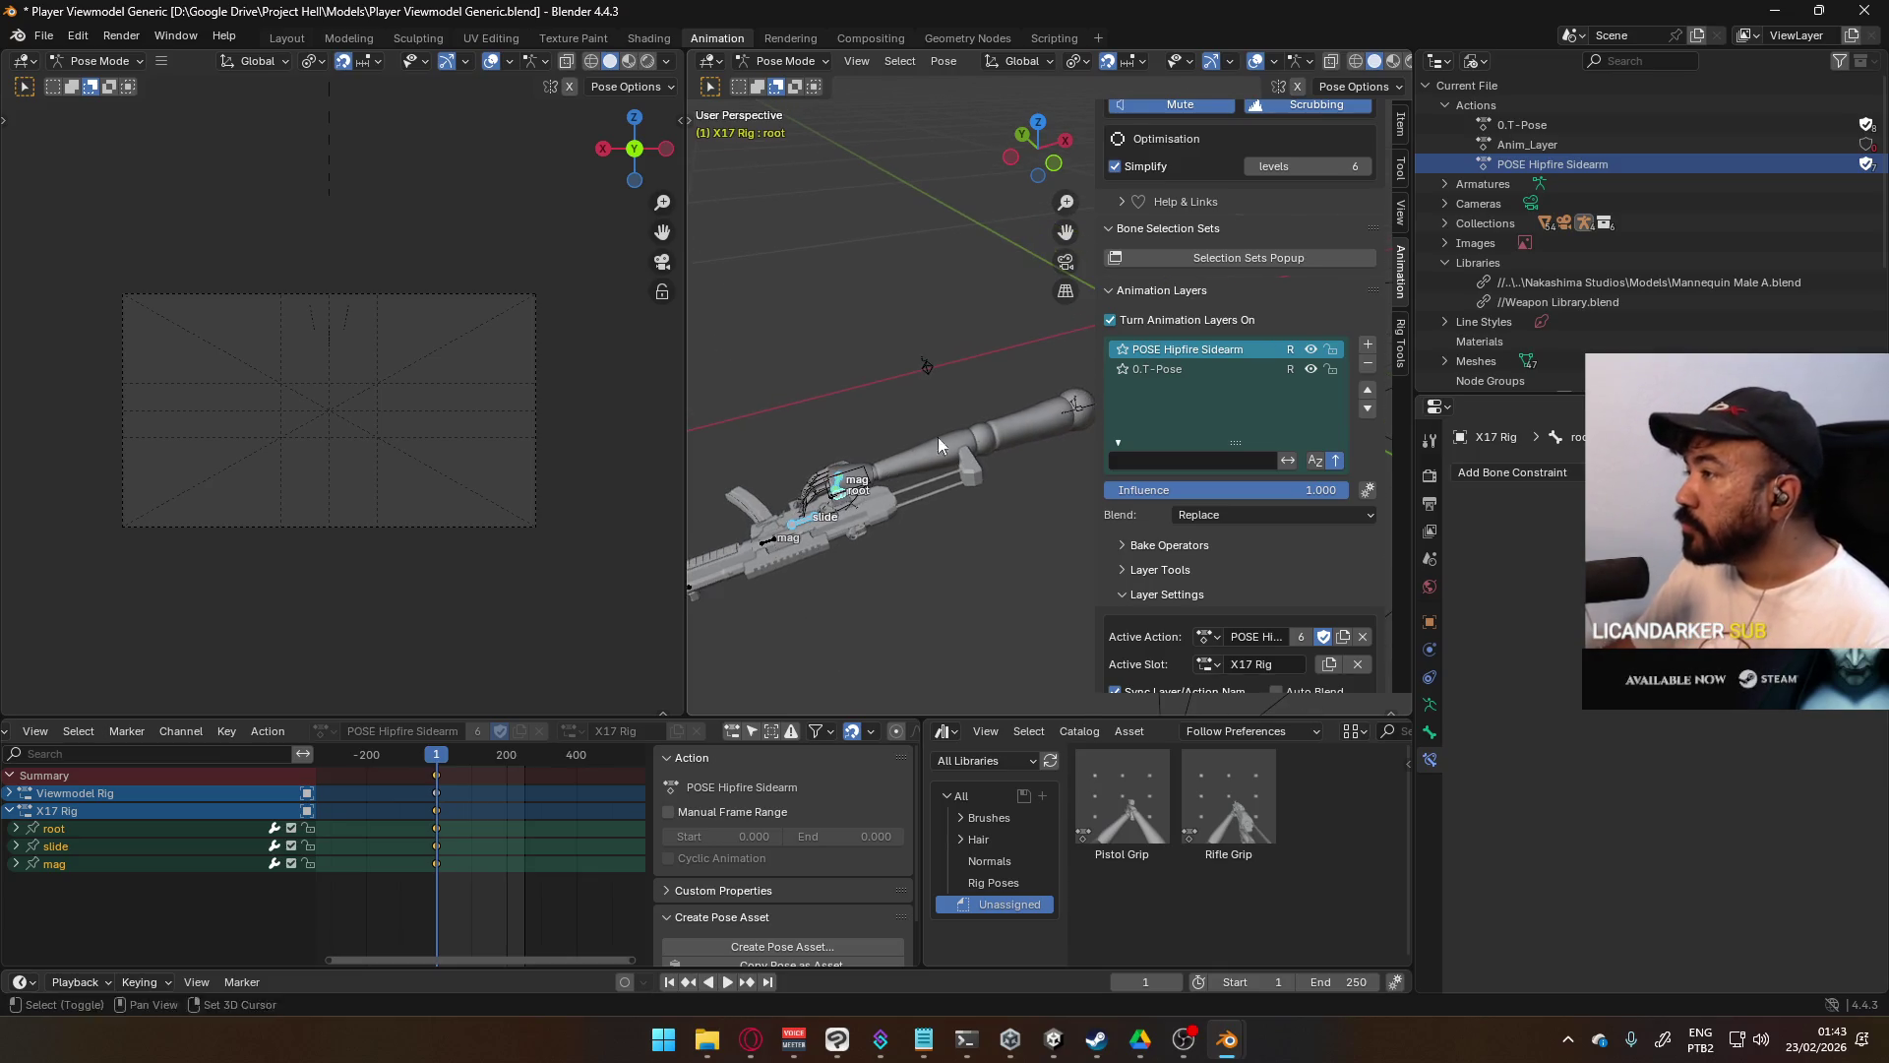
mouse_move(1099, 387)
left_mouse_down()
mouse_move(1178, 387)
mouse_move(1159, 388)
left_mouse_up()
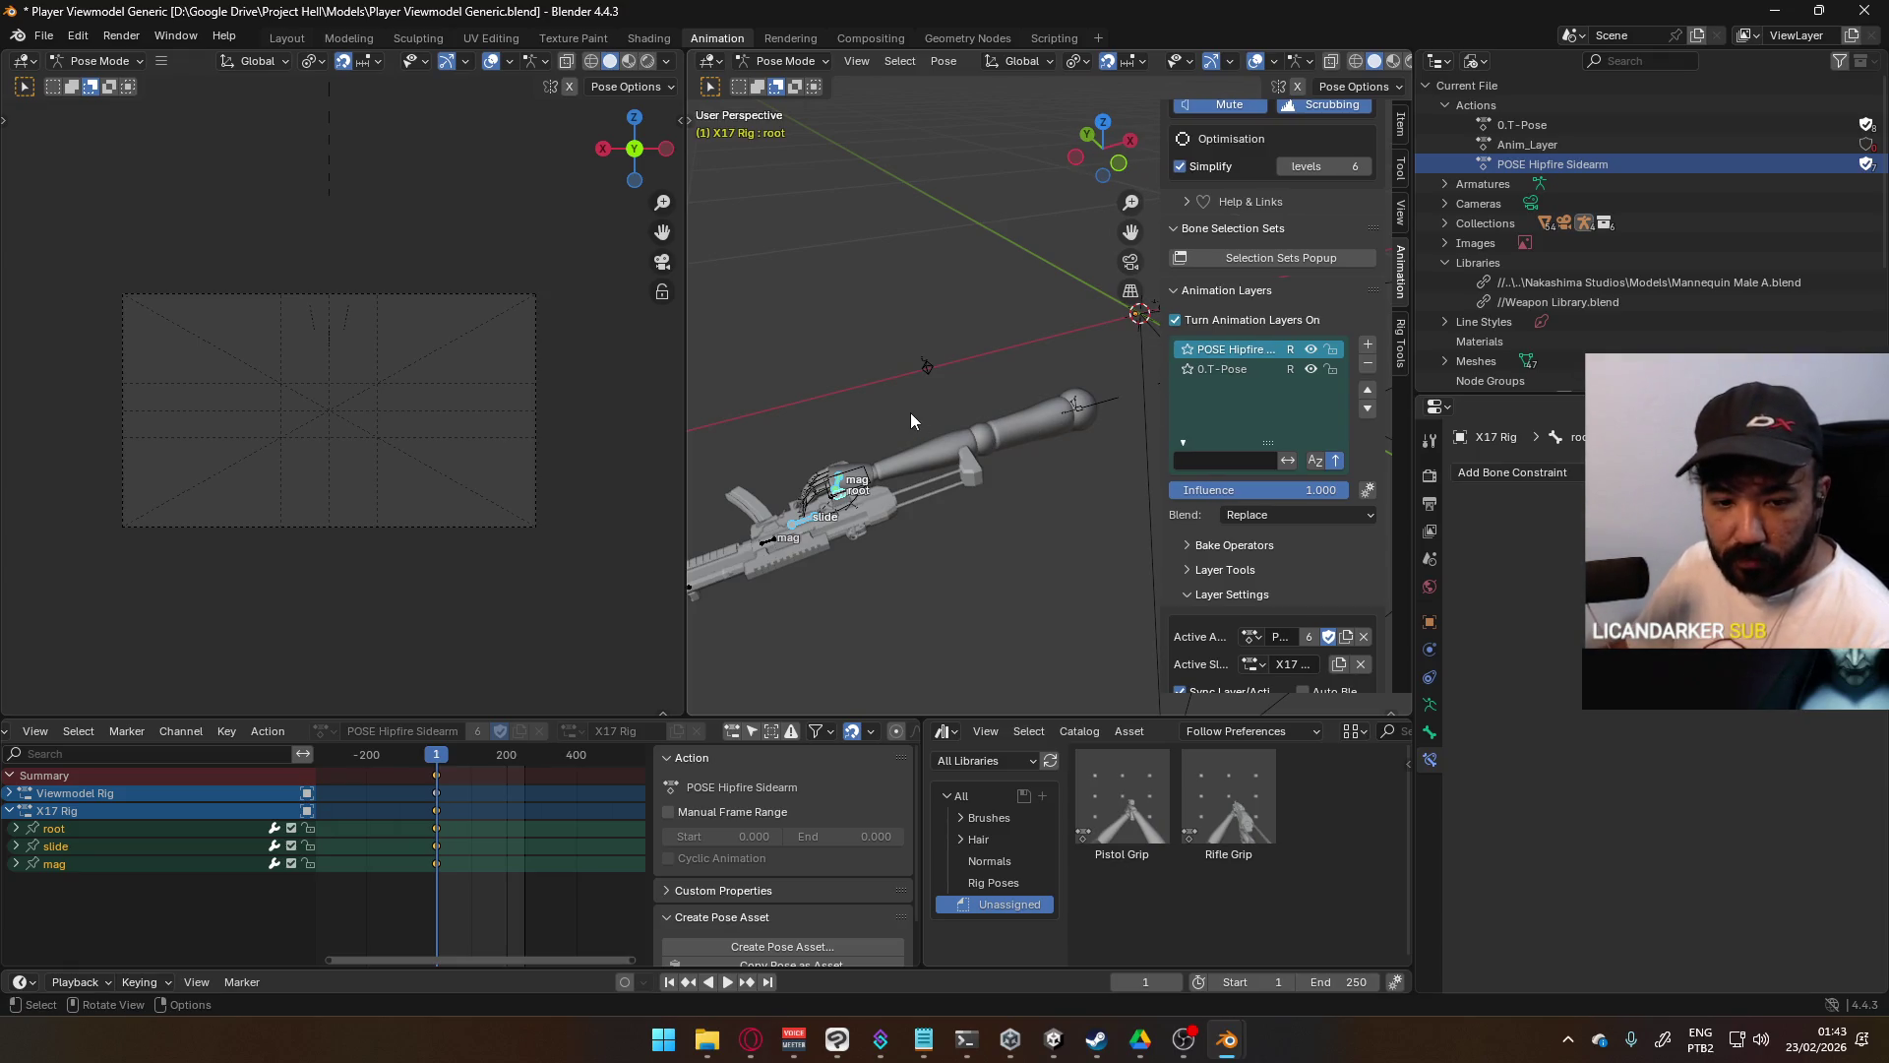
left_click(844, 504)
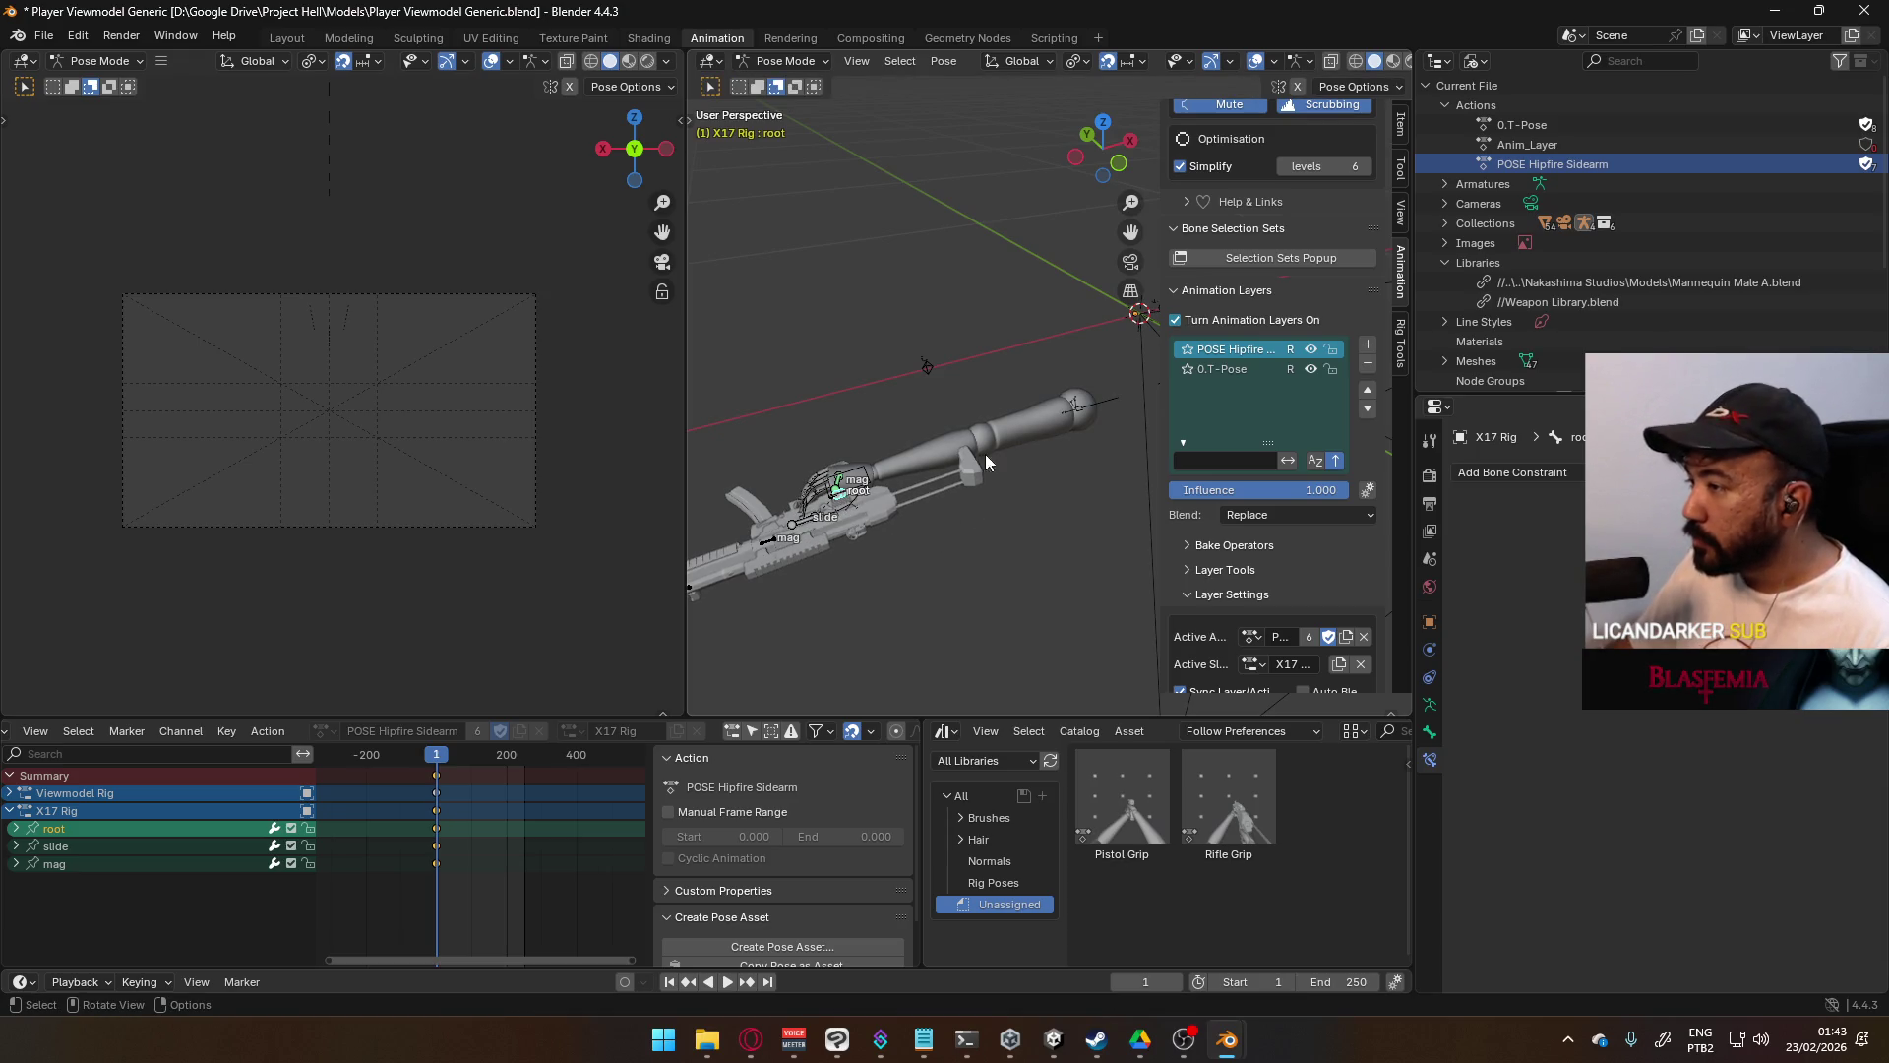
- Leave Pose Mode, click through overlapping rigs to select Viewmodel Rig, and return it to Pose Mode
left_click(784, 61)
left_click(787, 81)
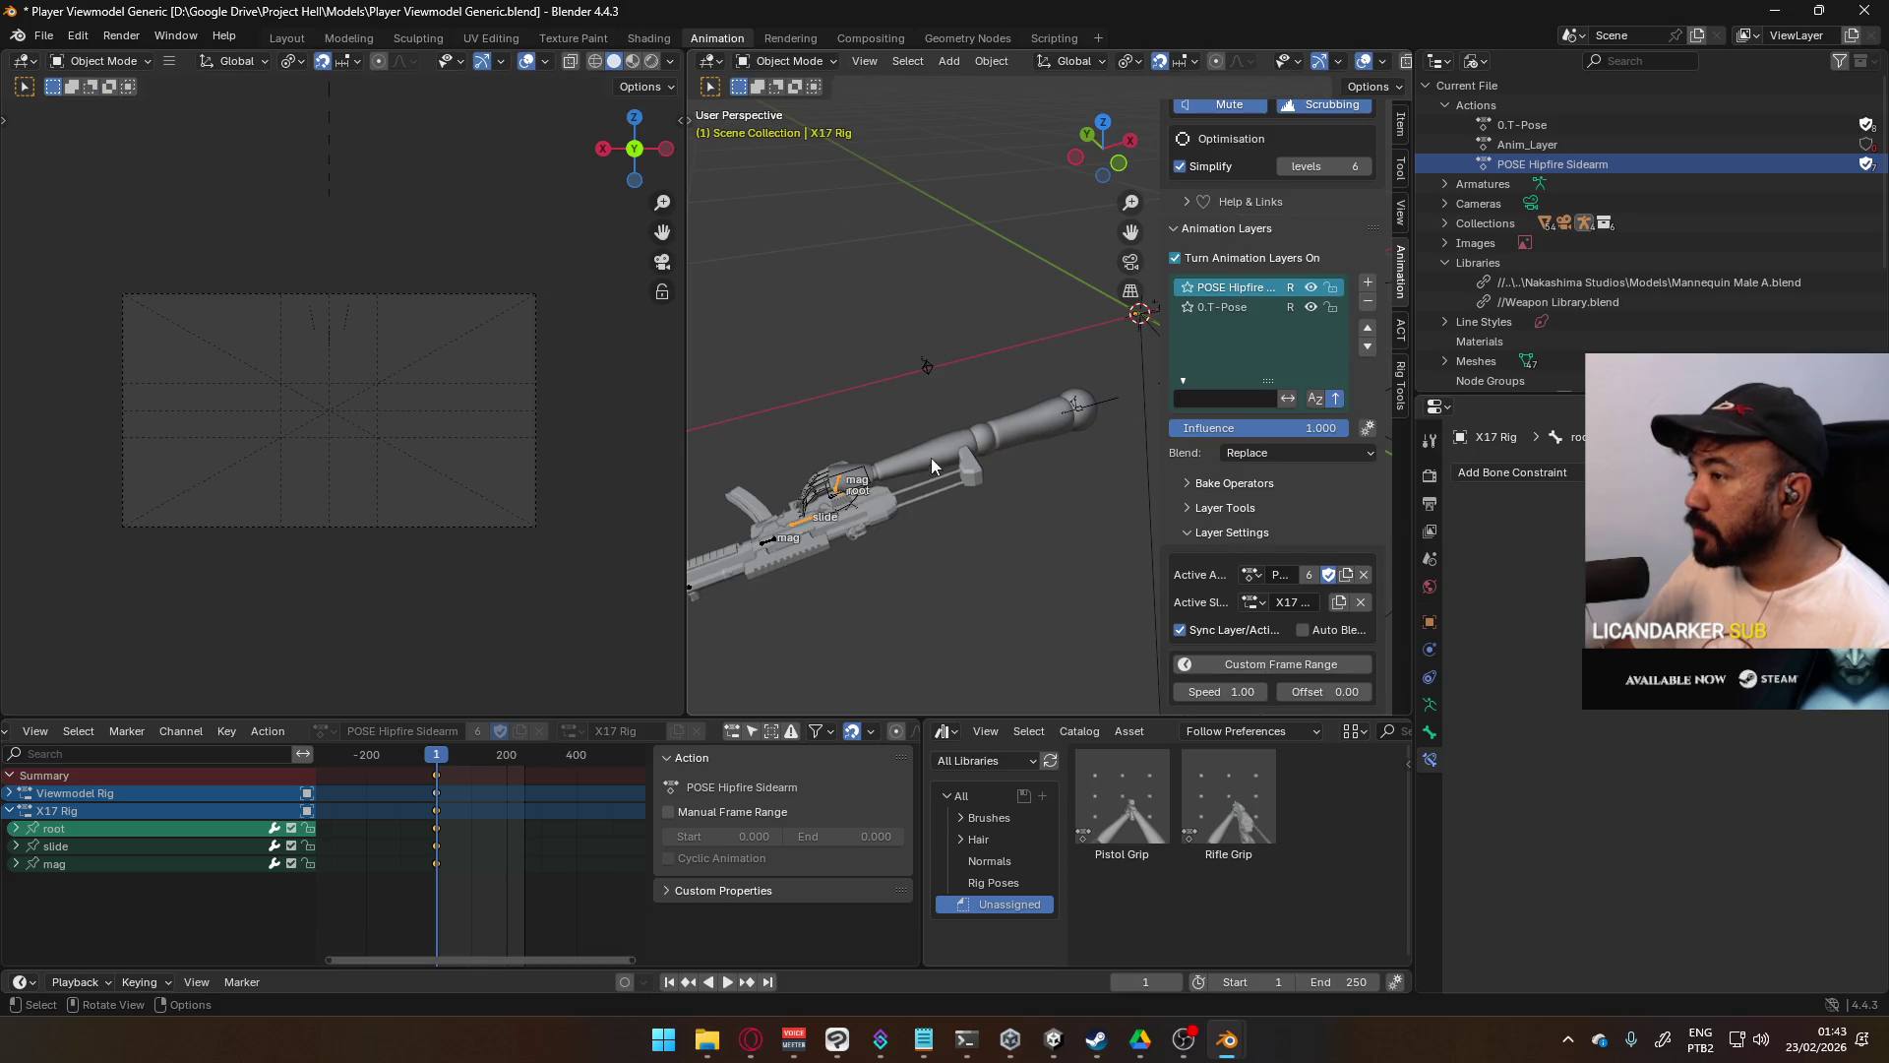
left_click(843, 499)
left_click(846, 499)
left_click(849, 498)
left_click(852, 497)
mouse_move(852, 497)
middle_mouse_down()
mouse_move(951, 506)
mouse_move(959, 487)
middle_mouse_up()
scroll(963, 471, "up", 5)
left_click(866, 482)
left_click(870, 546)
left_click(859, 536)
left_click(786, 61)
left_click(782, 126)
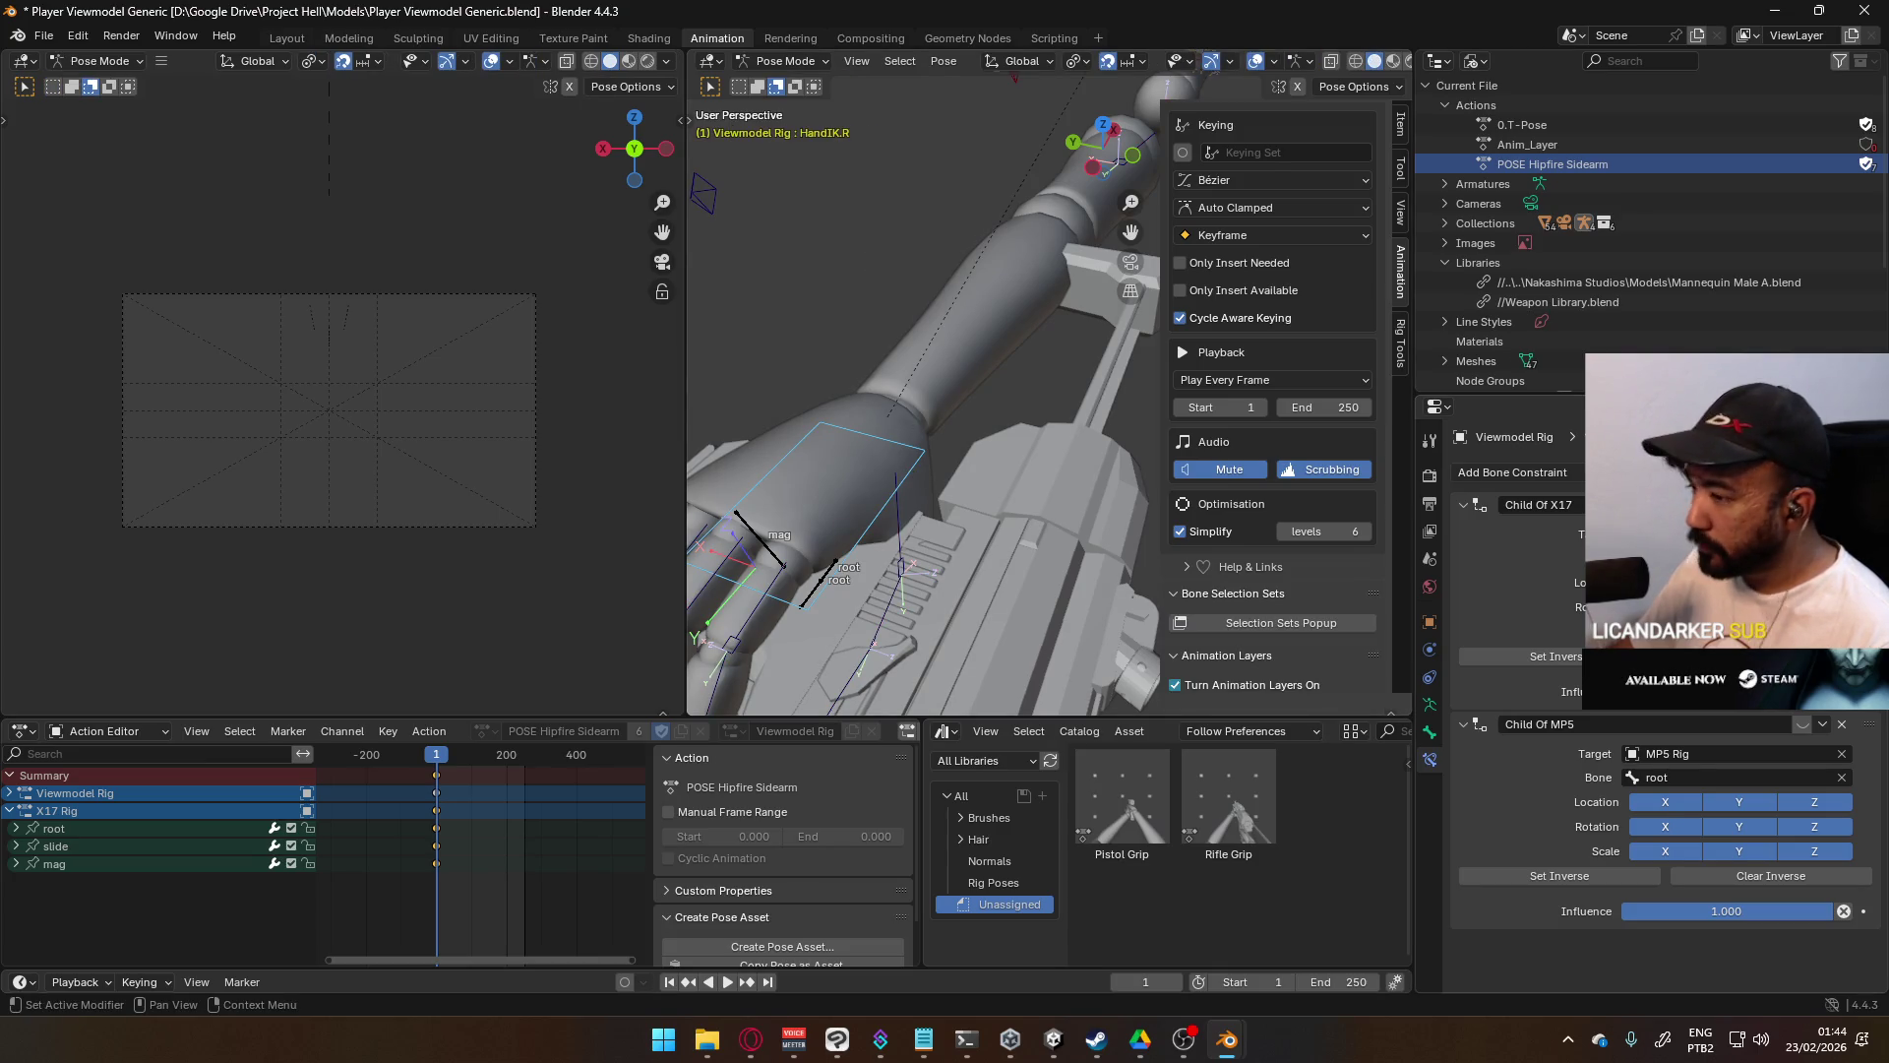
- Inspect the constraint property options, then switch from Pose Mode to Object Mode
right_click(1673, 692)
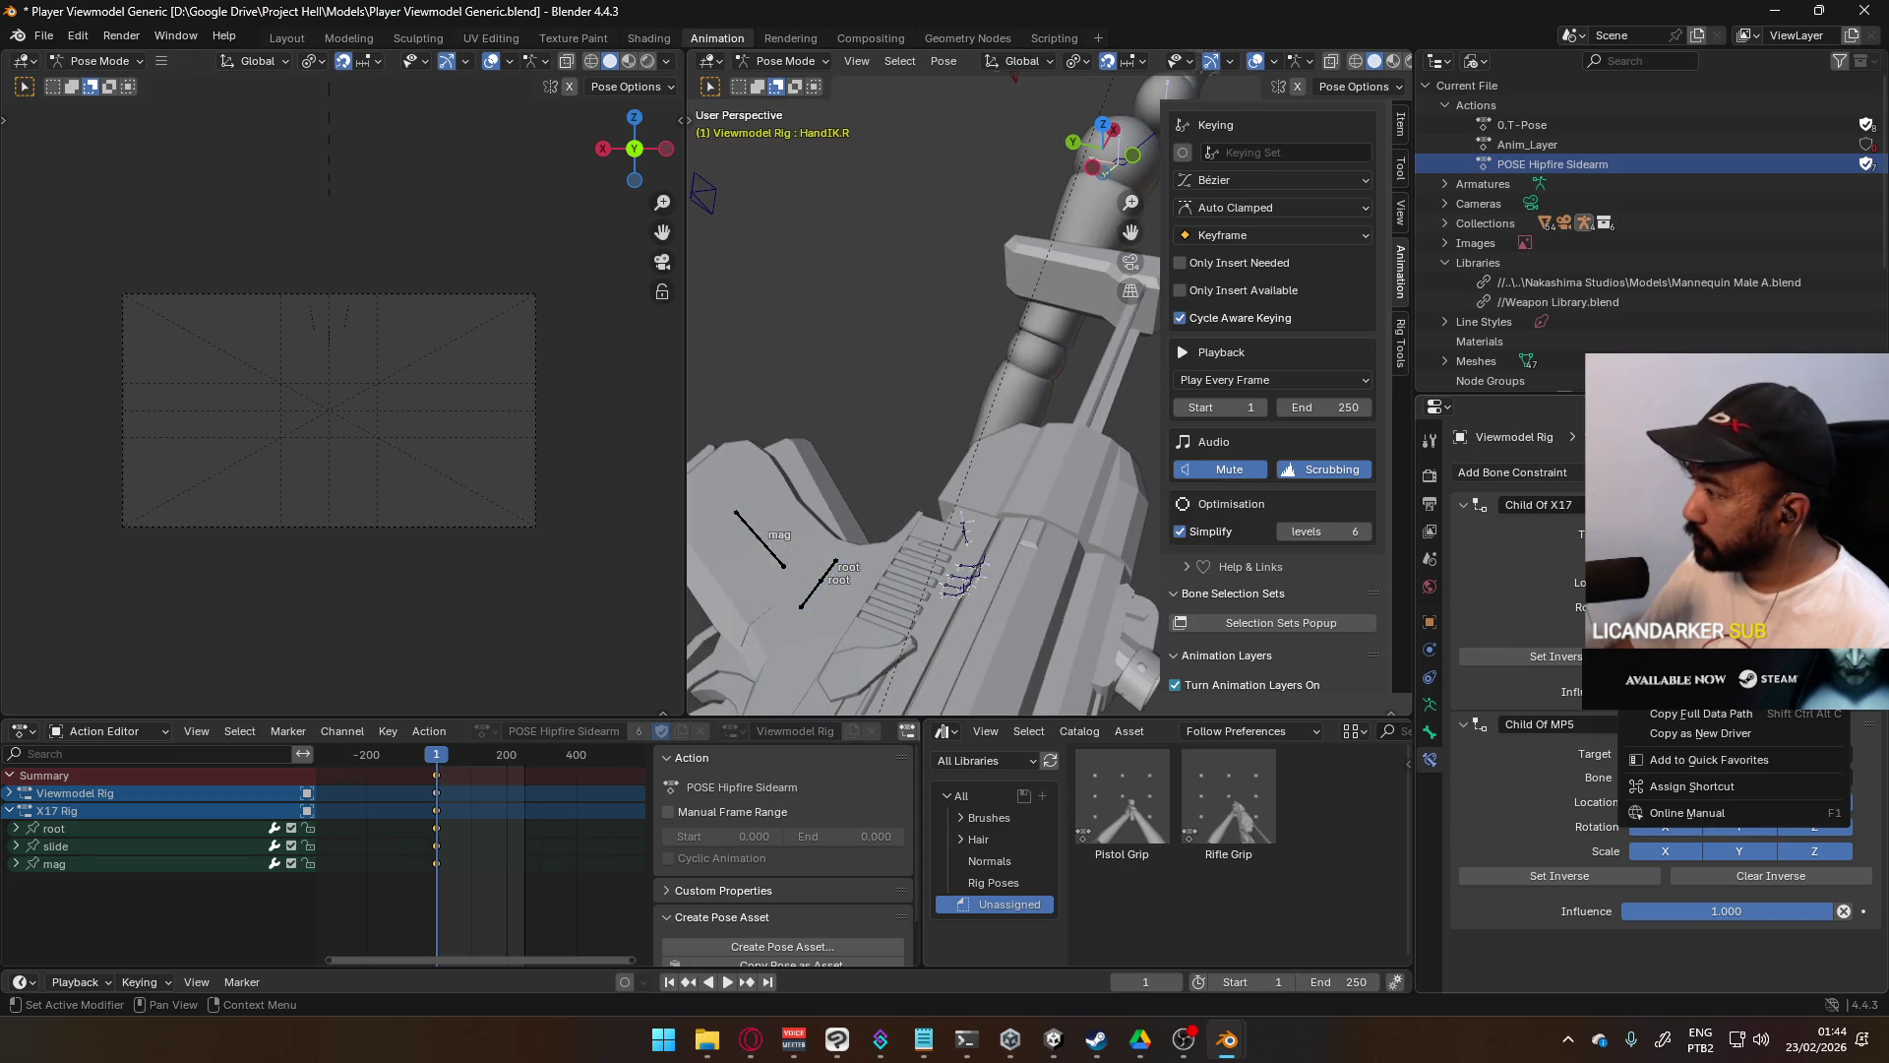
mouse_move(886, 423)
middle_mouse_down()
mouse_move(970, 440)
mouse_move(847, 410)
mouse_move(897, 400)
middle_mouse_up()
scroll(898, 399, "up", 5)
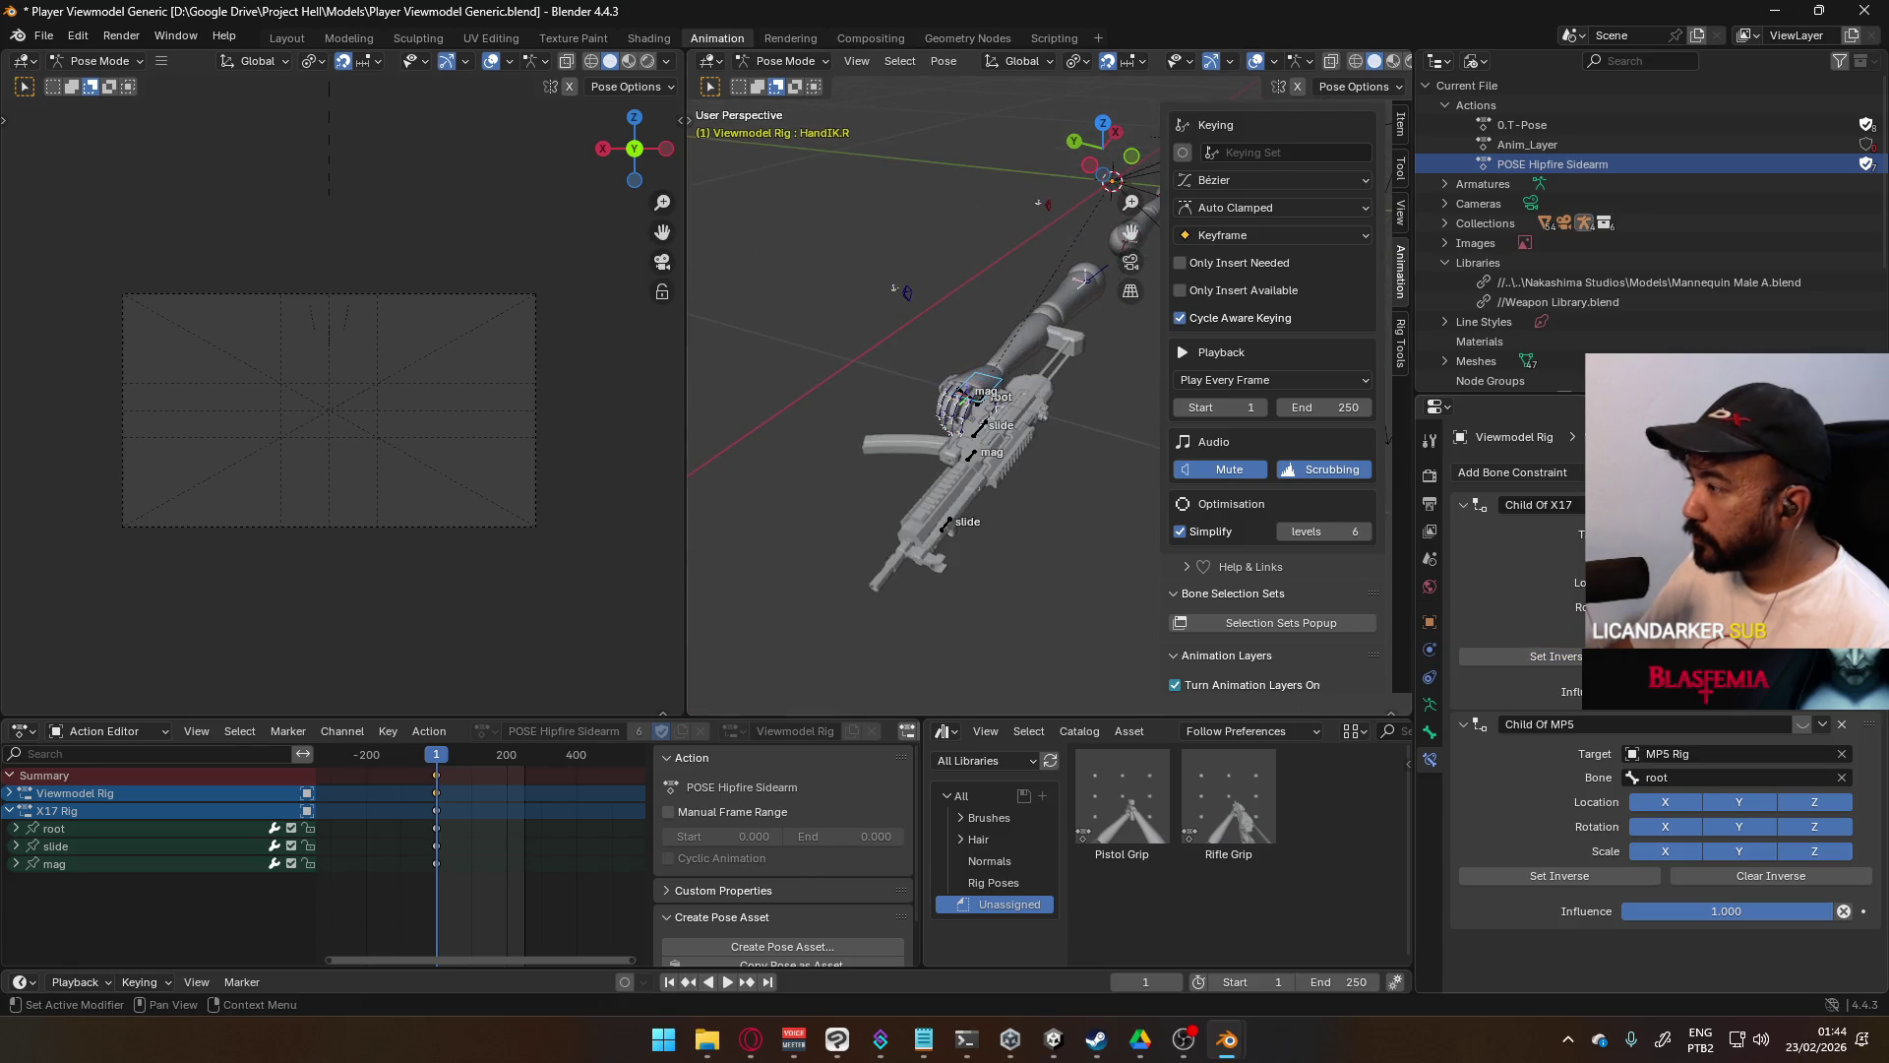
right_click(955, 358)
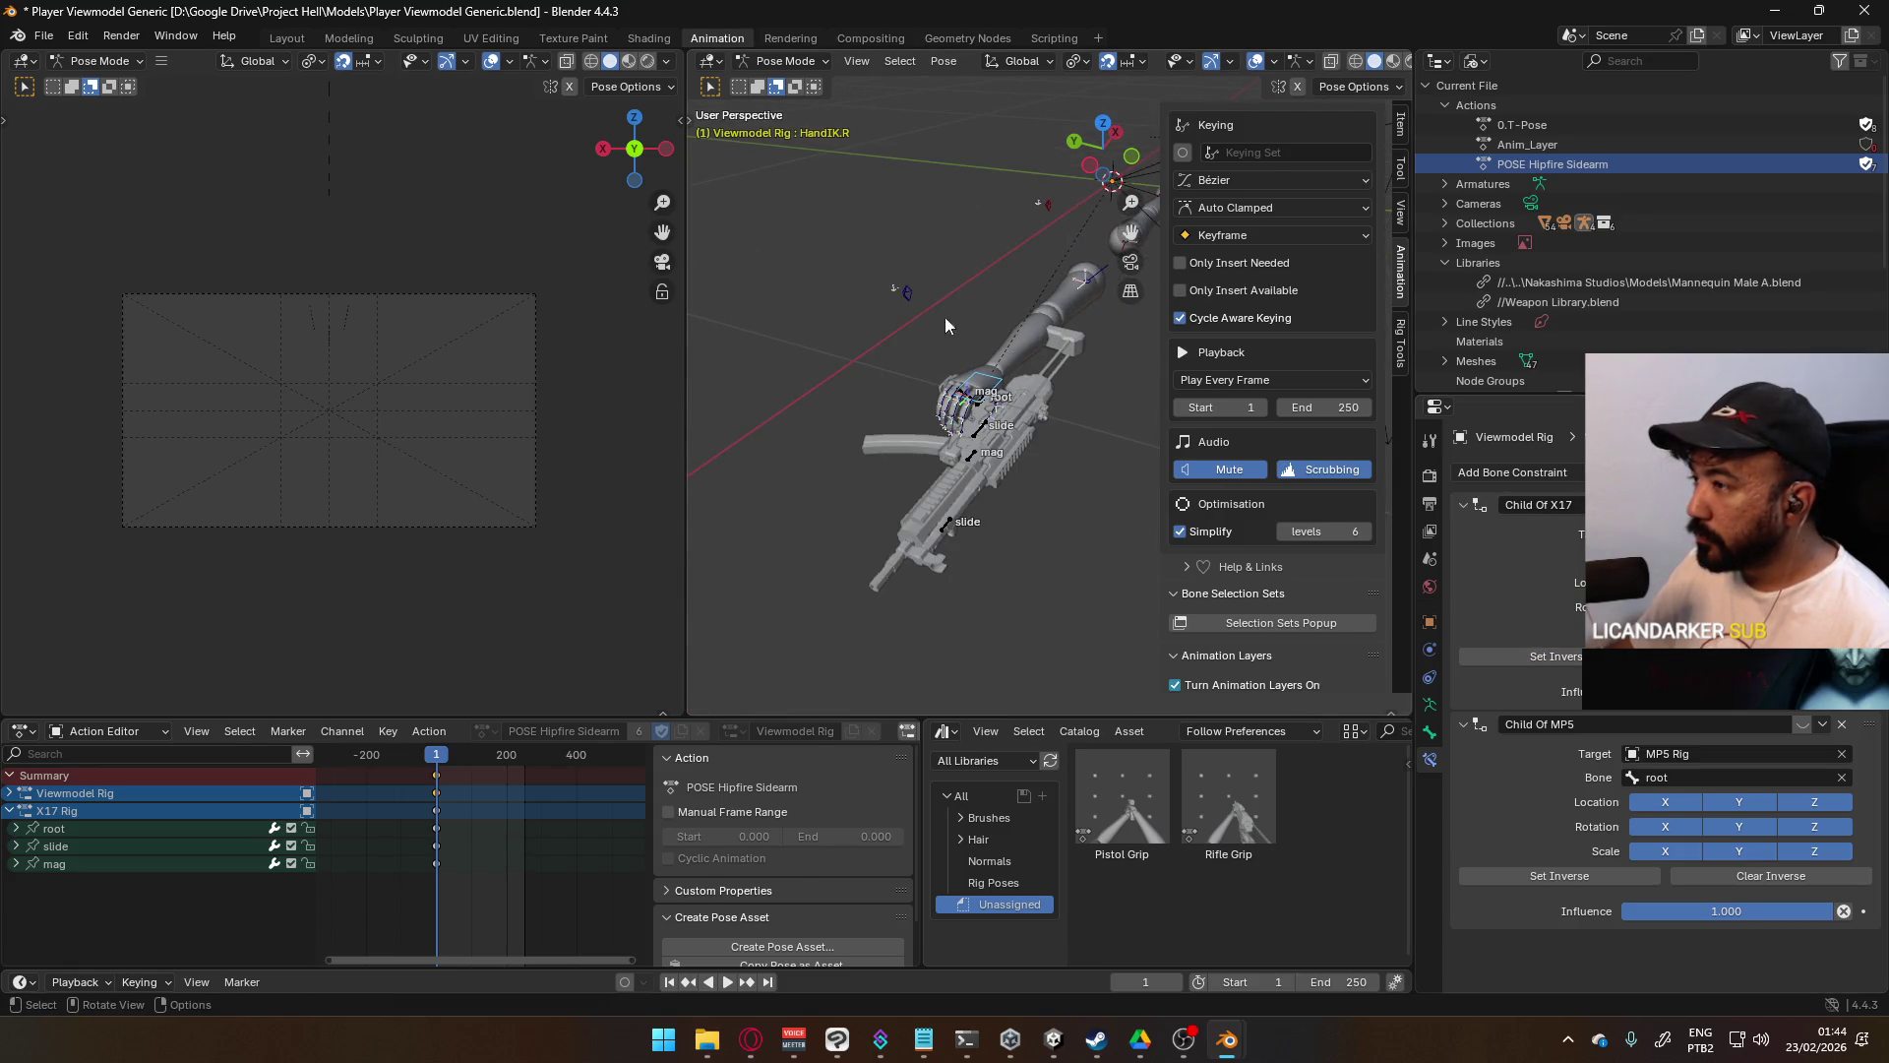
left_click(782, 60)
left_click(777, 81)
- Select the X17 Rig and put it into Pose Mode
scroll(950, 415, "up", 3)
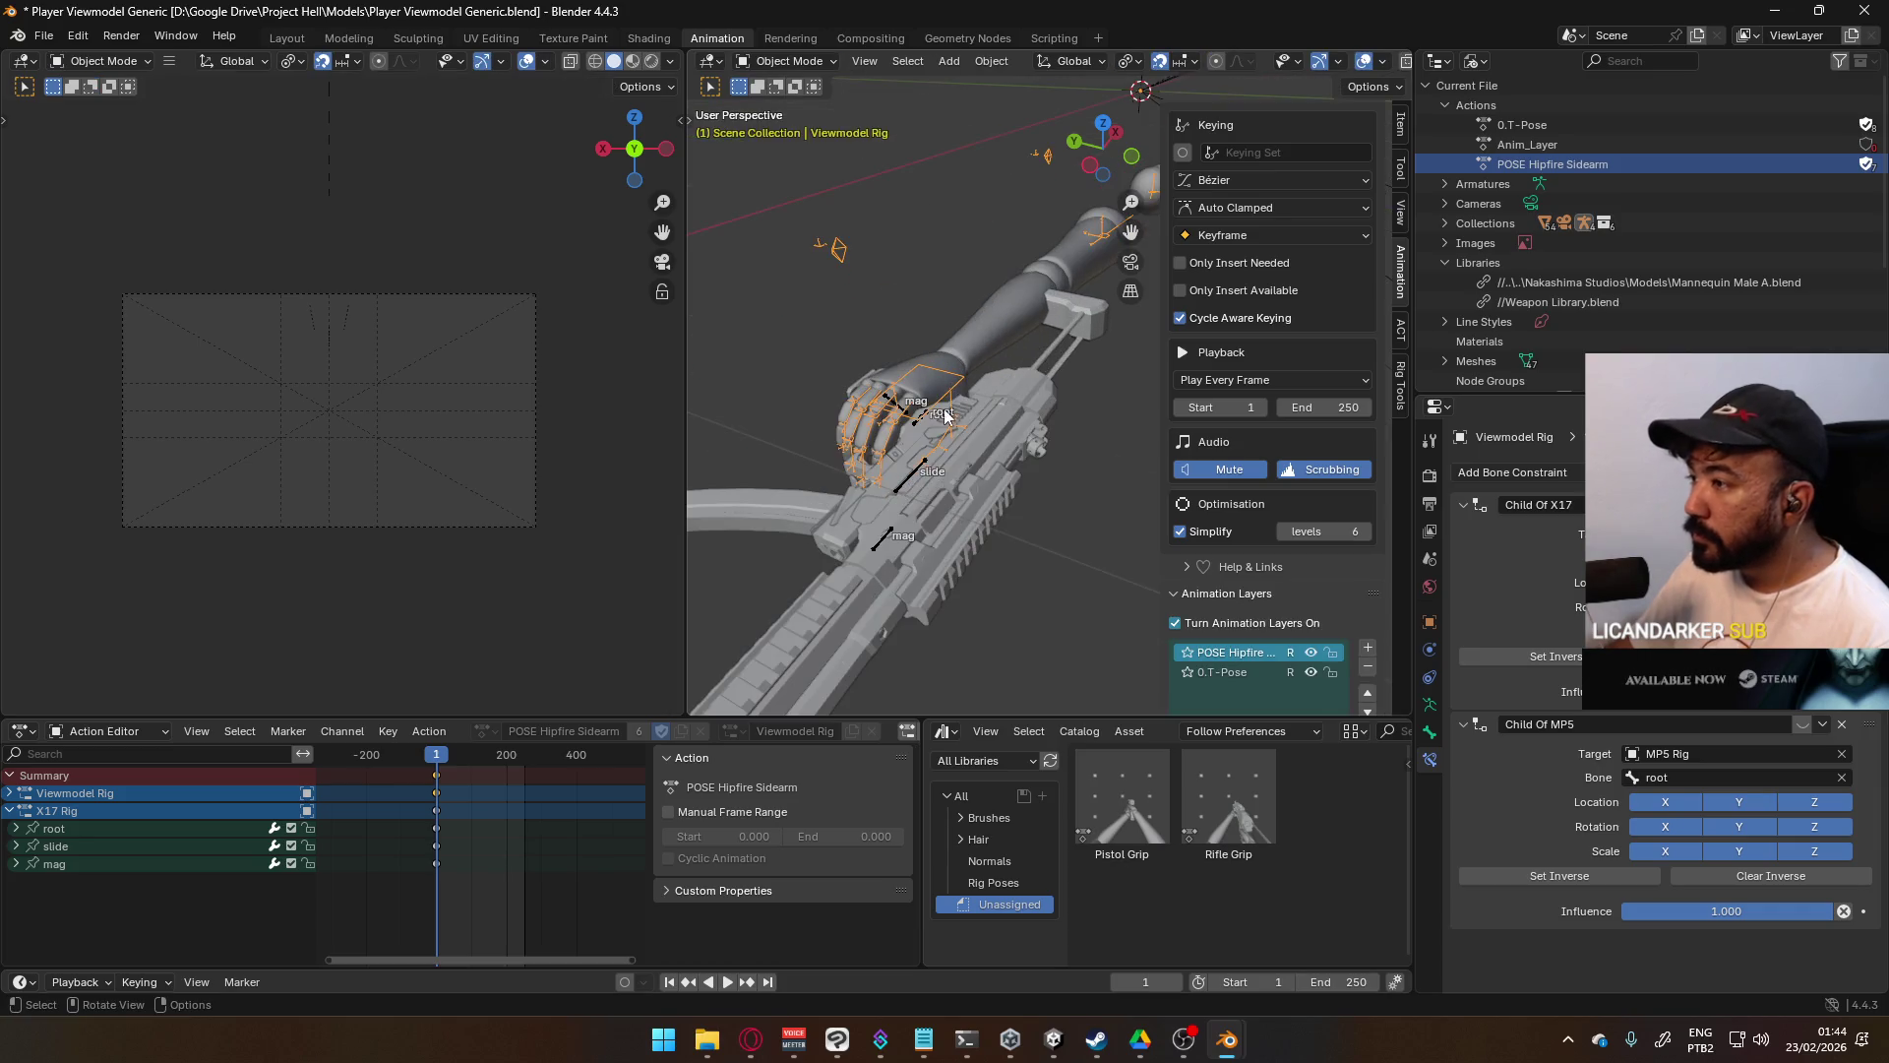
left_click(913, 427)
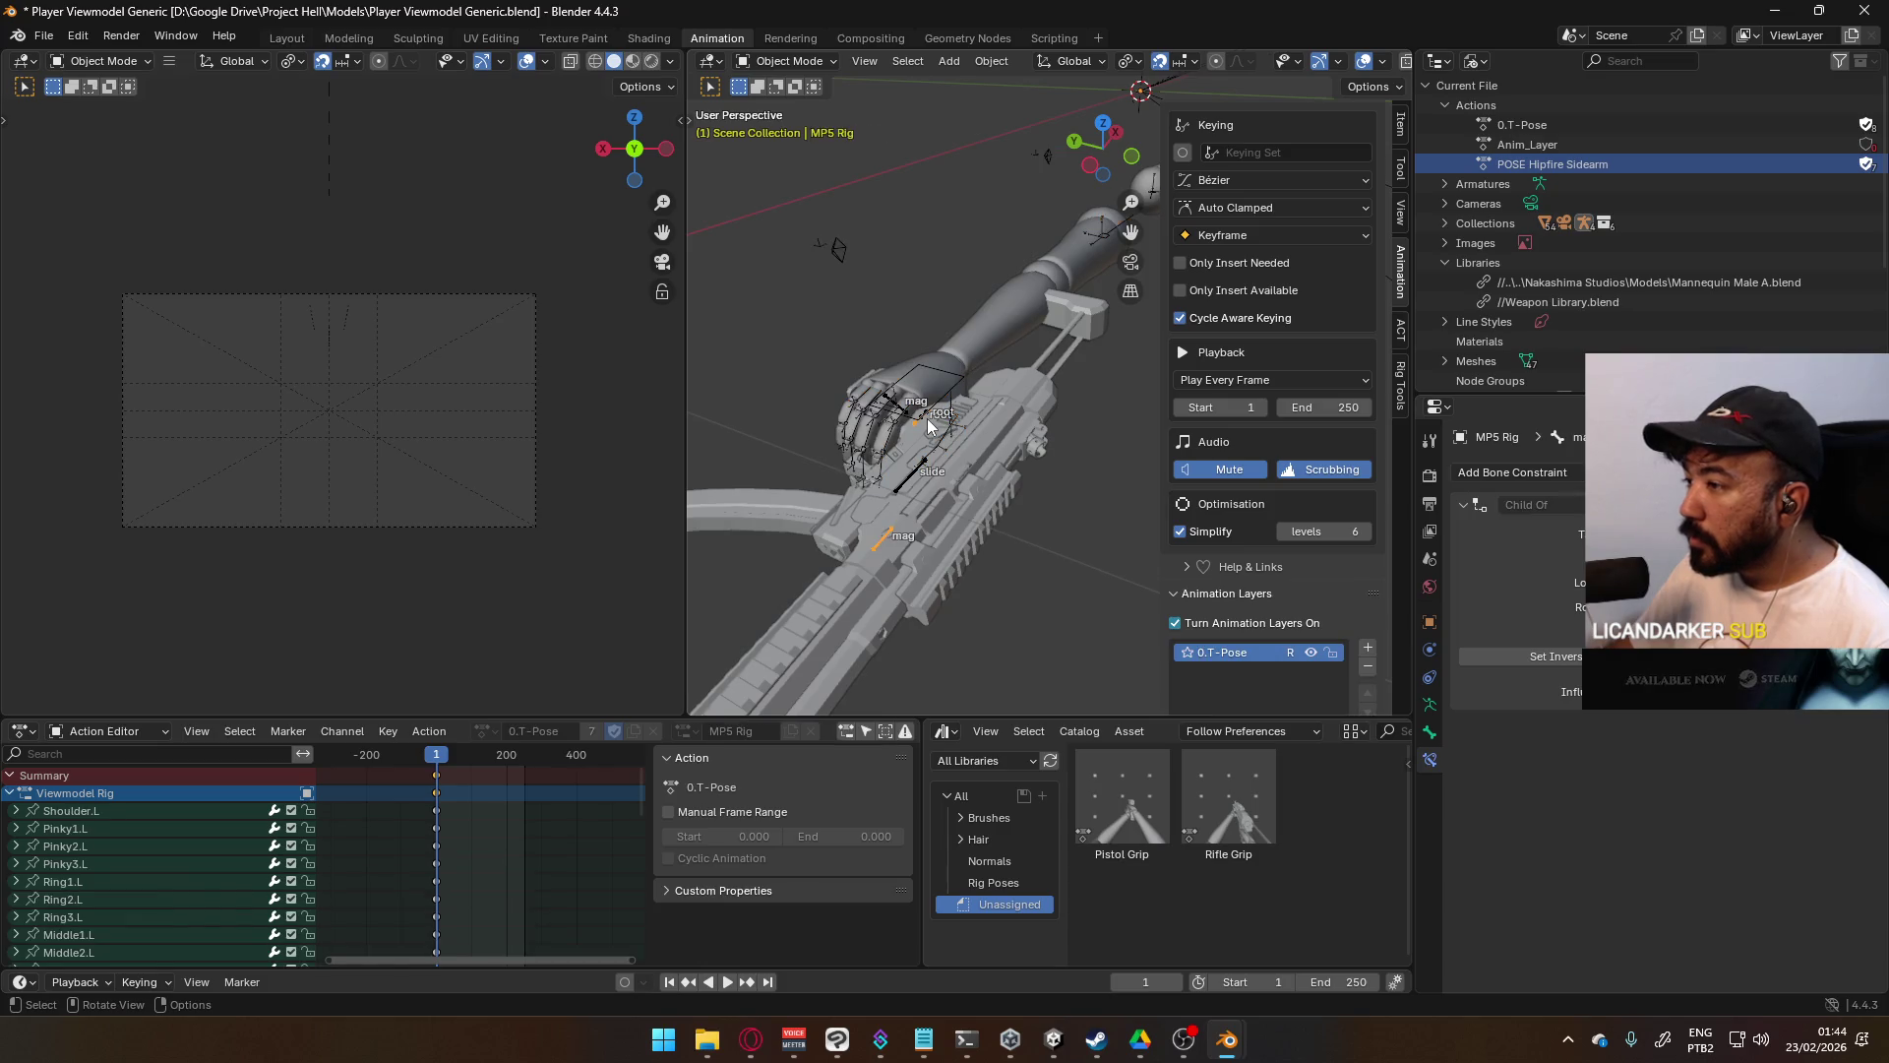
scroll(949, 443, "up", 2)
middle_click_drag(951, 443, 988, 430)
left_click(1052, 440)
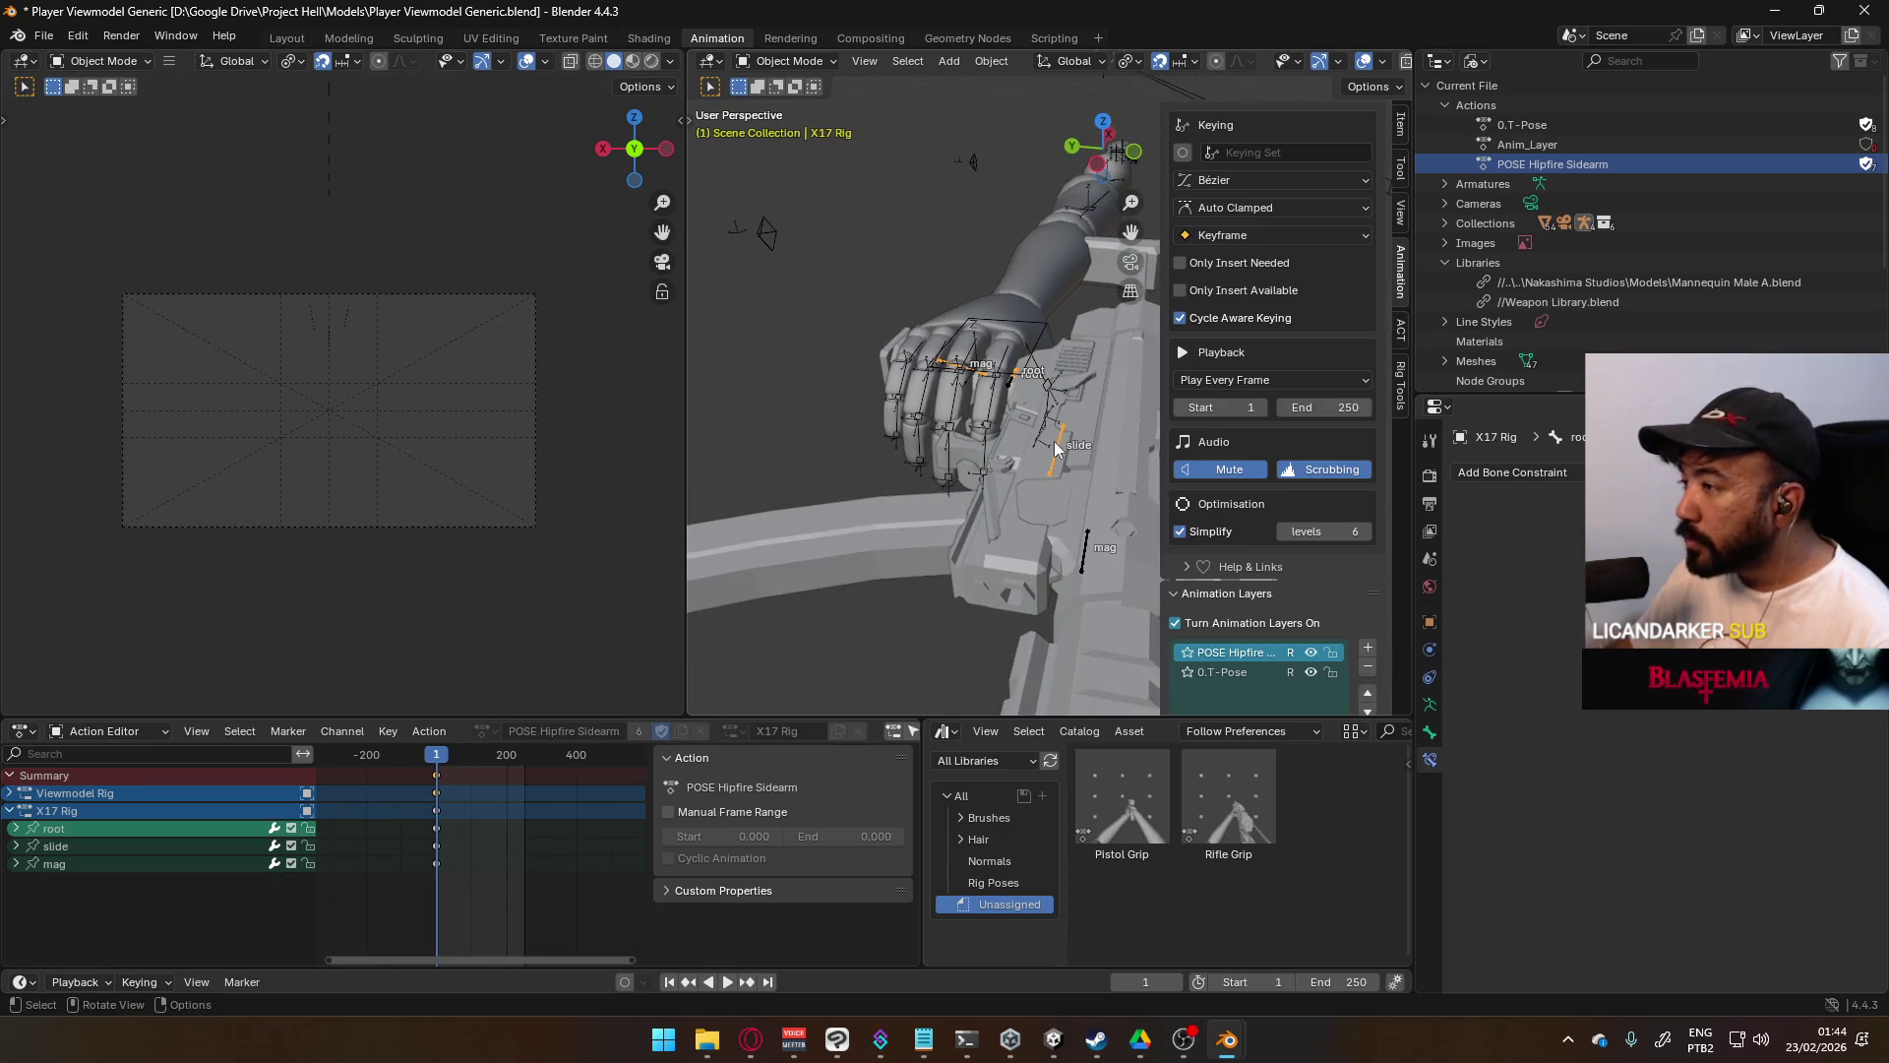
left_click(787, 61)
left_click(777, 126)
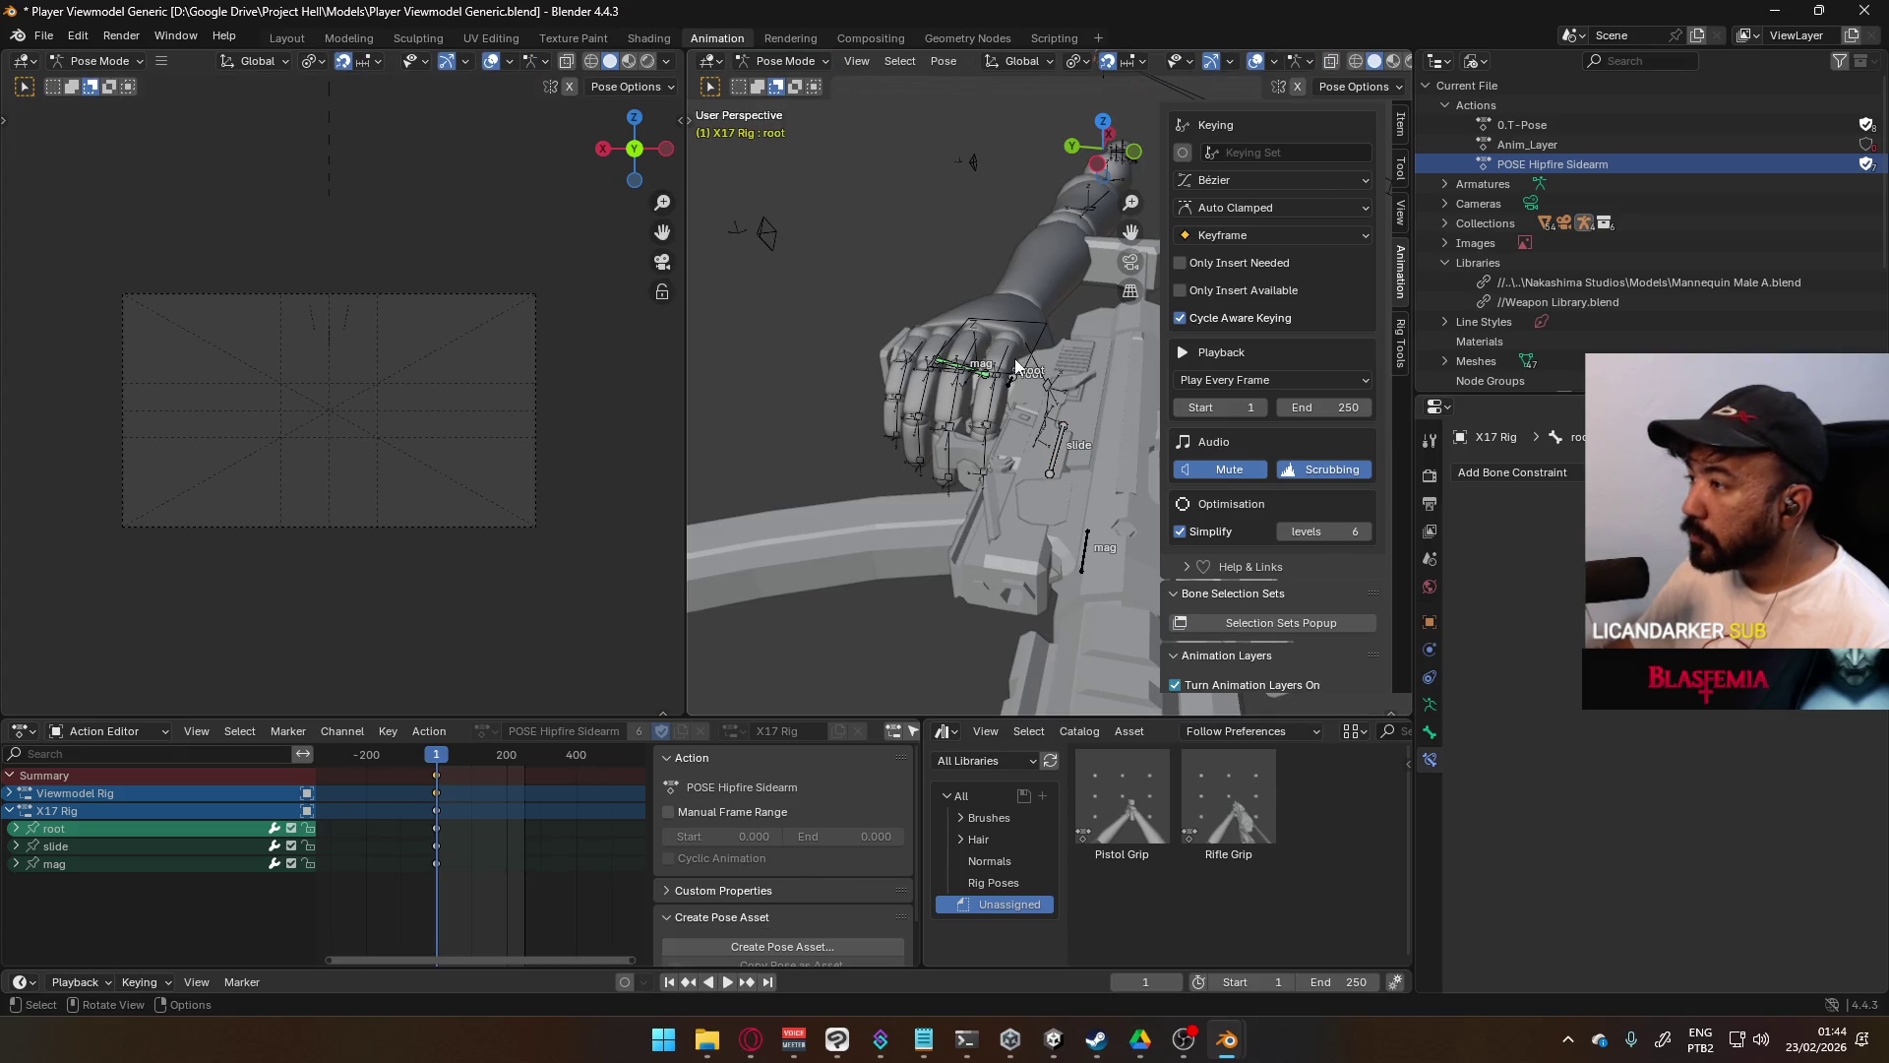
- Turn snapping off and move the X17 pistol's root bone beneath the arm
middle_click_drag(1015, 367, 1065, 321)
scroll(1064, 320, "down", 2)
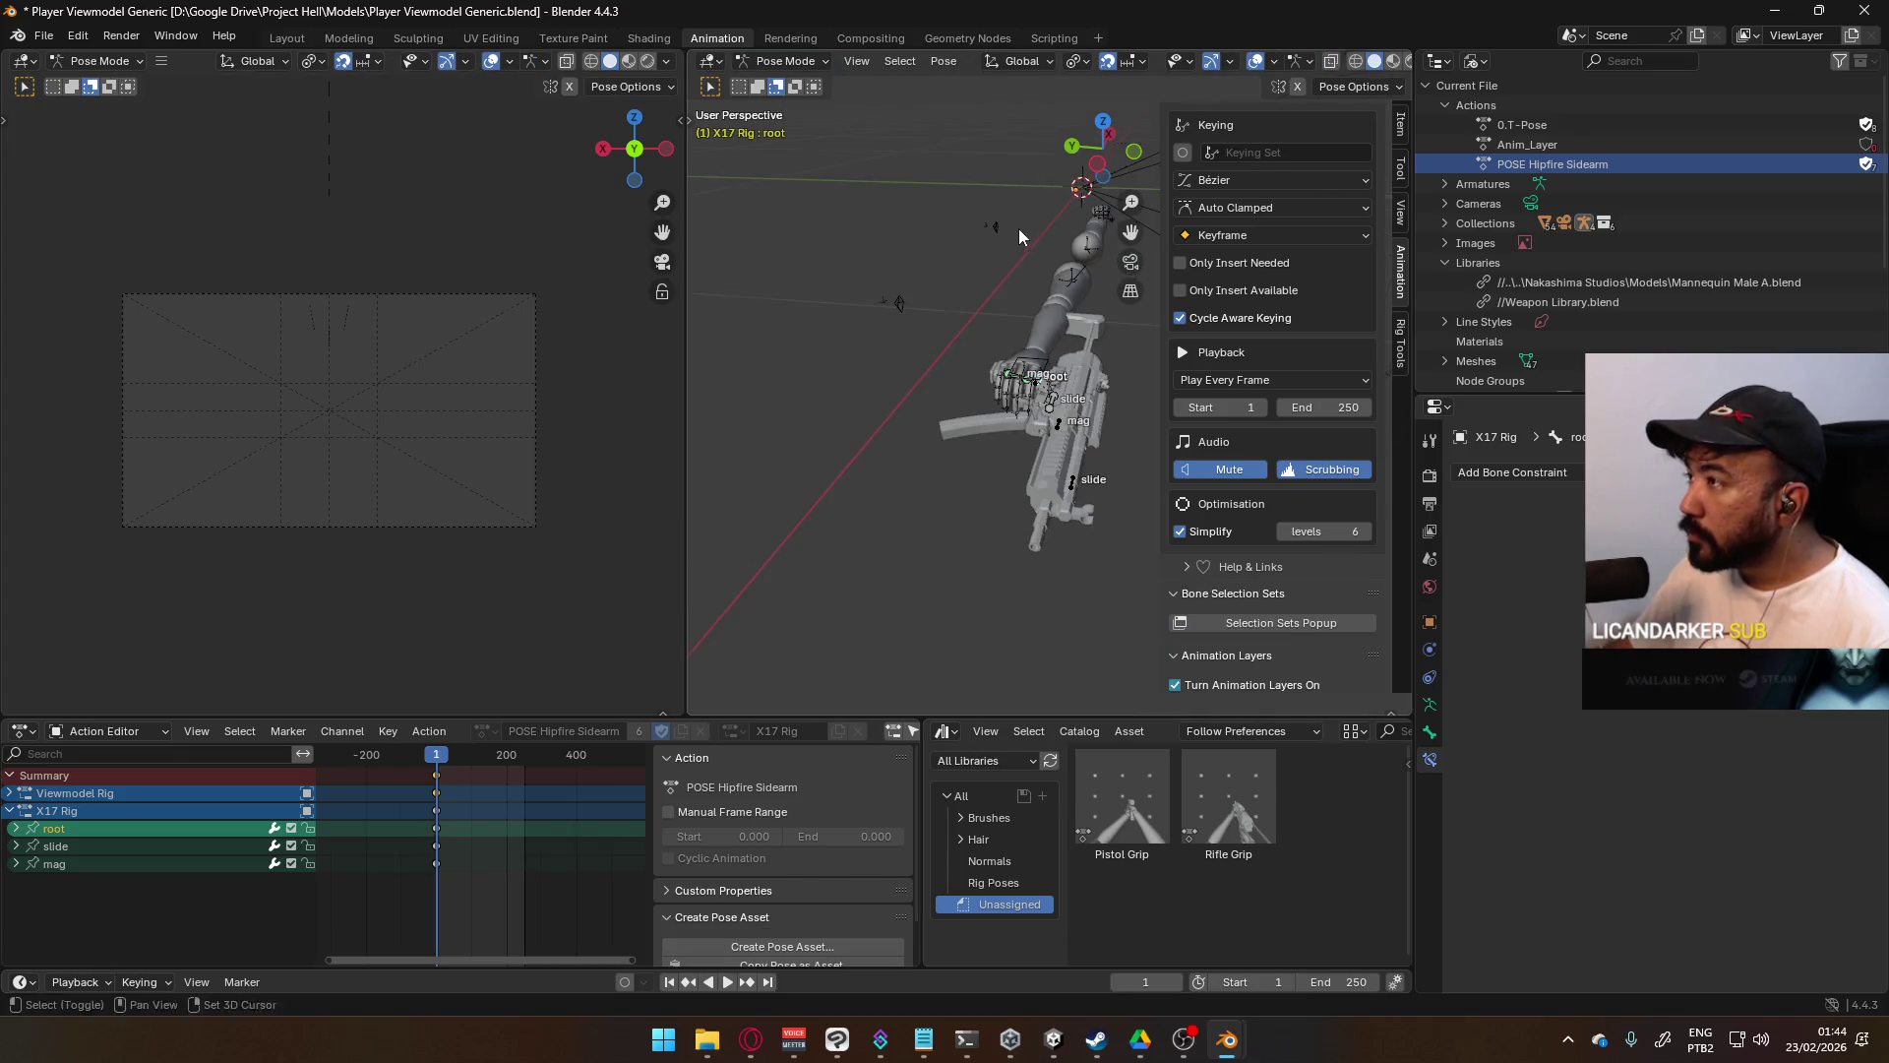
middle_click_drag(1023, 226, 928, 274, "shift")
key("shift+Tab")
key("g")
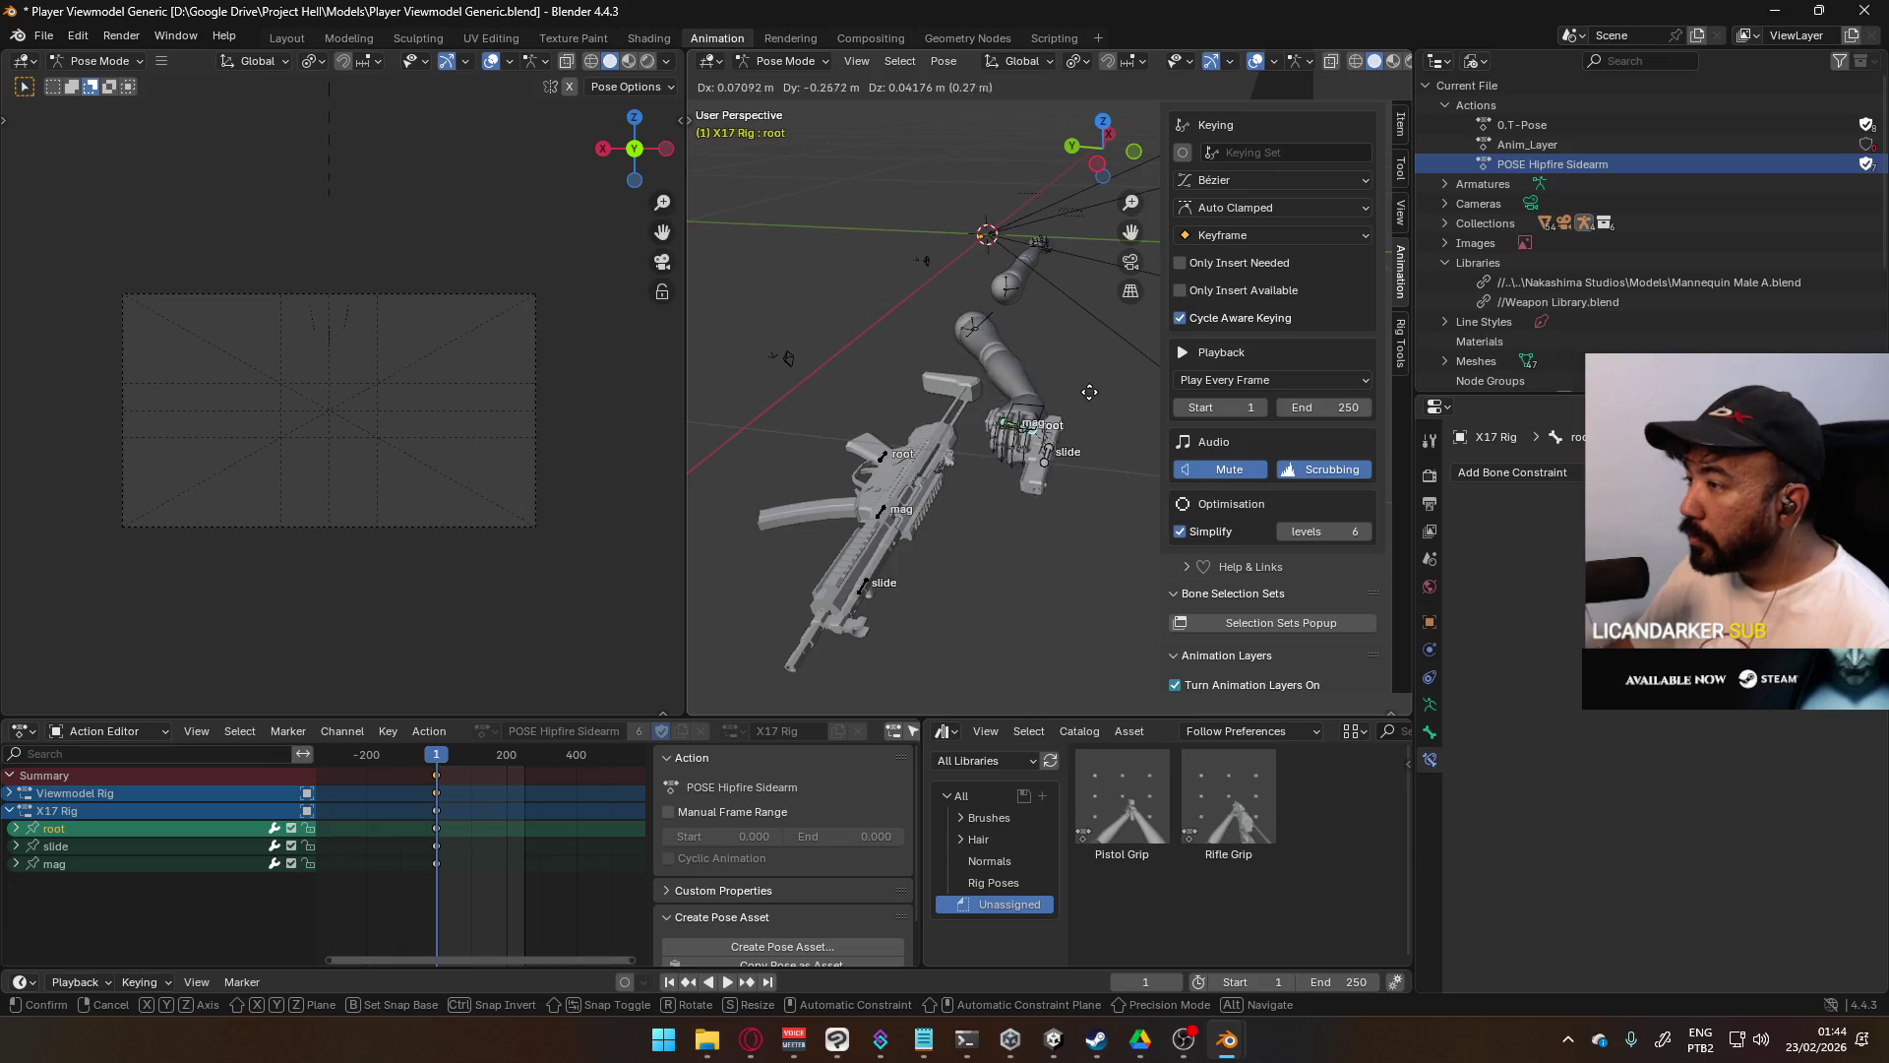
left_click(1087, 392)
mouse_move(1088, 392)
middle_mouse_down()
mouse_move(962, 403)
mouse_move(1042, 484)
middle_mouse_up()
key("g")
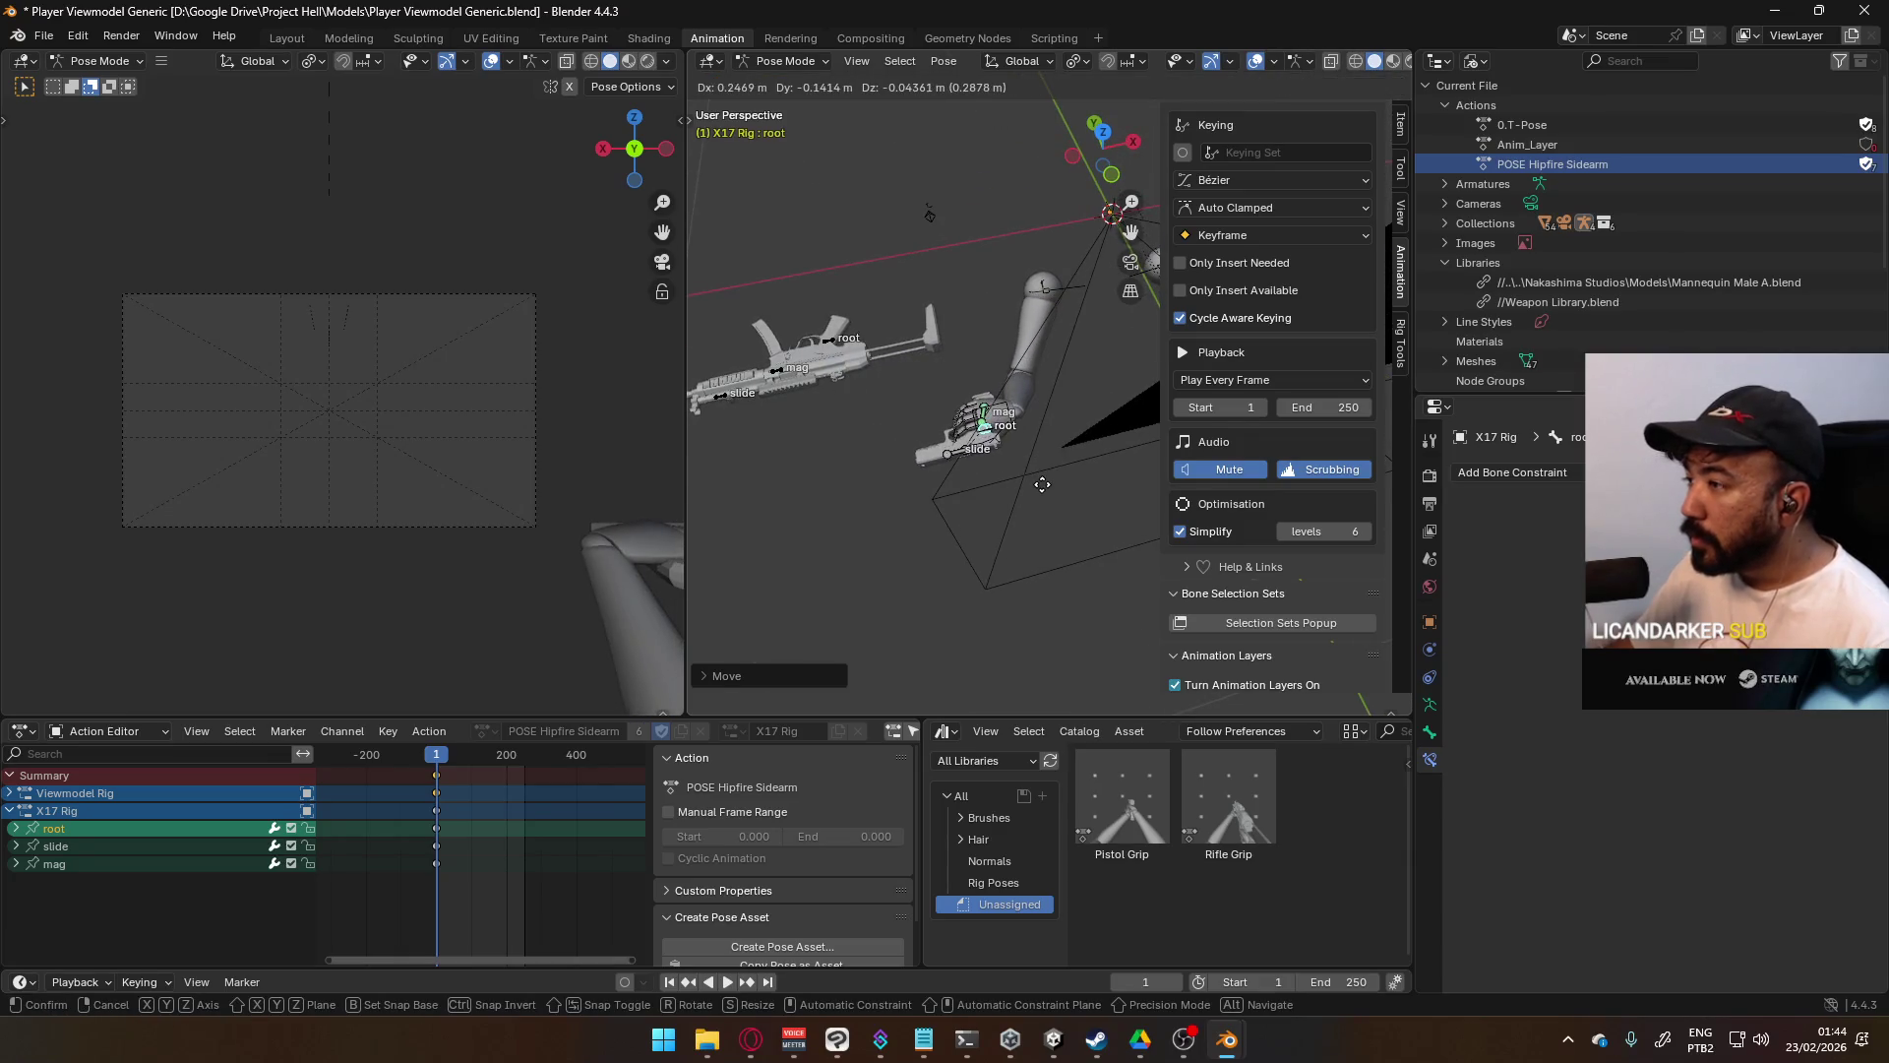
left_click(1044, 484)
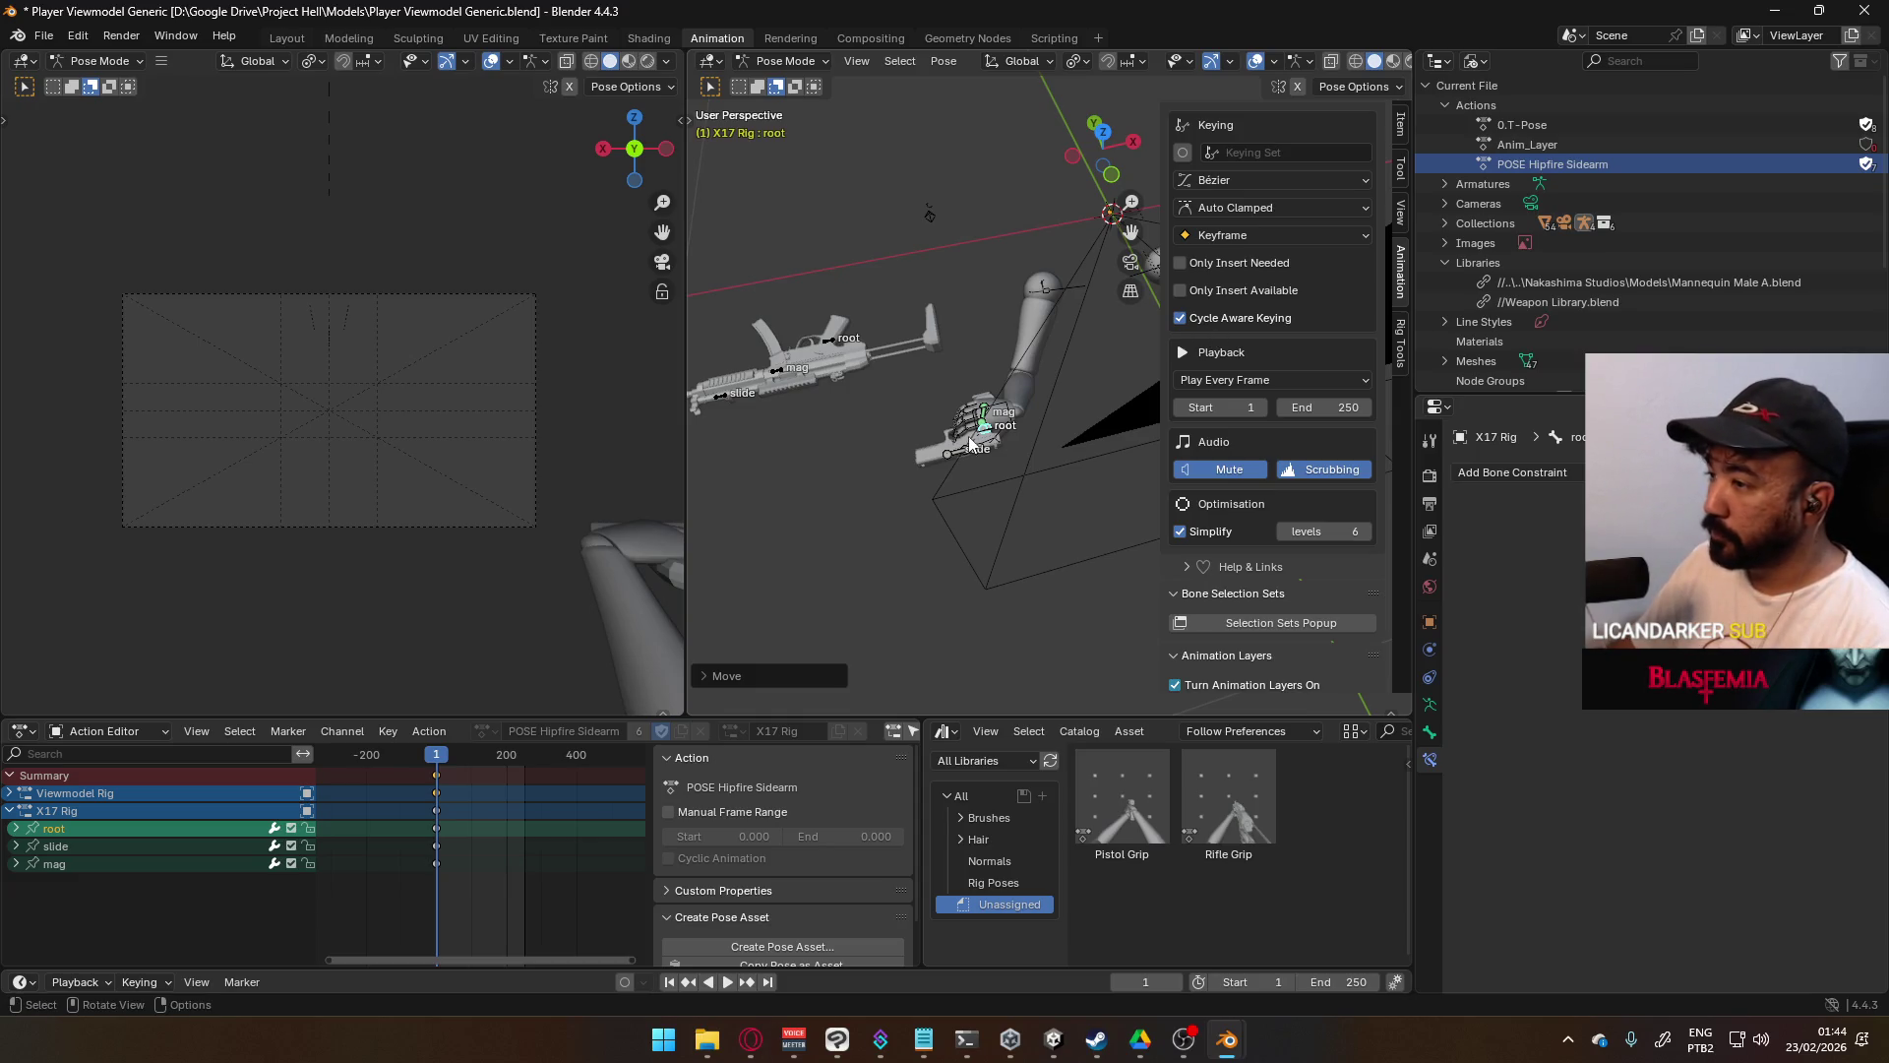
- Toggle the POSE Hipfire Sidearm layer's visibility off and on to compare the pose
left_click(1401, 339)
left_click(1401, 292)
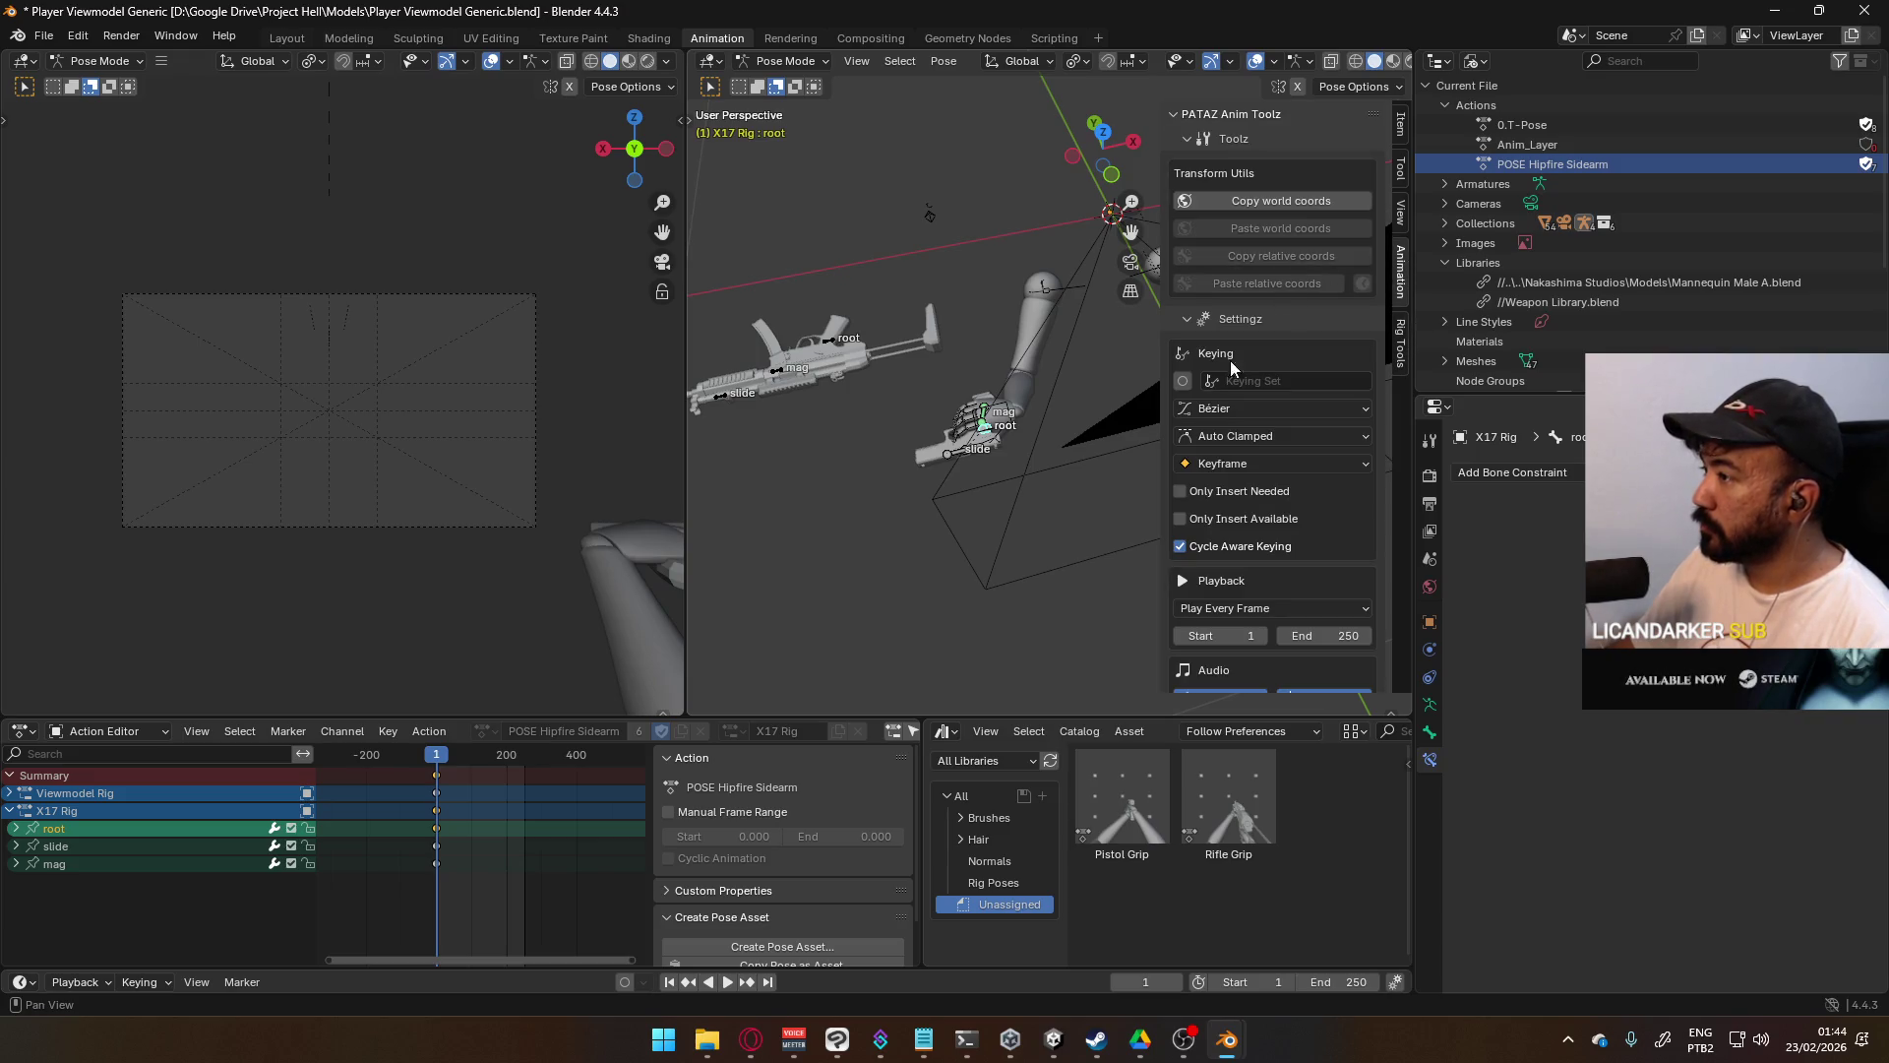
scroll(1326, 415, "down", 12)
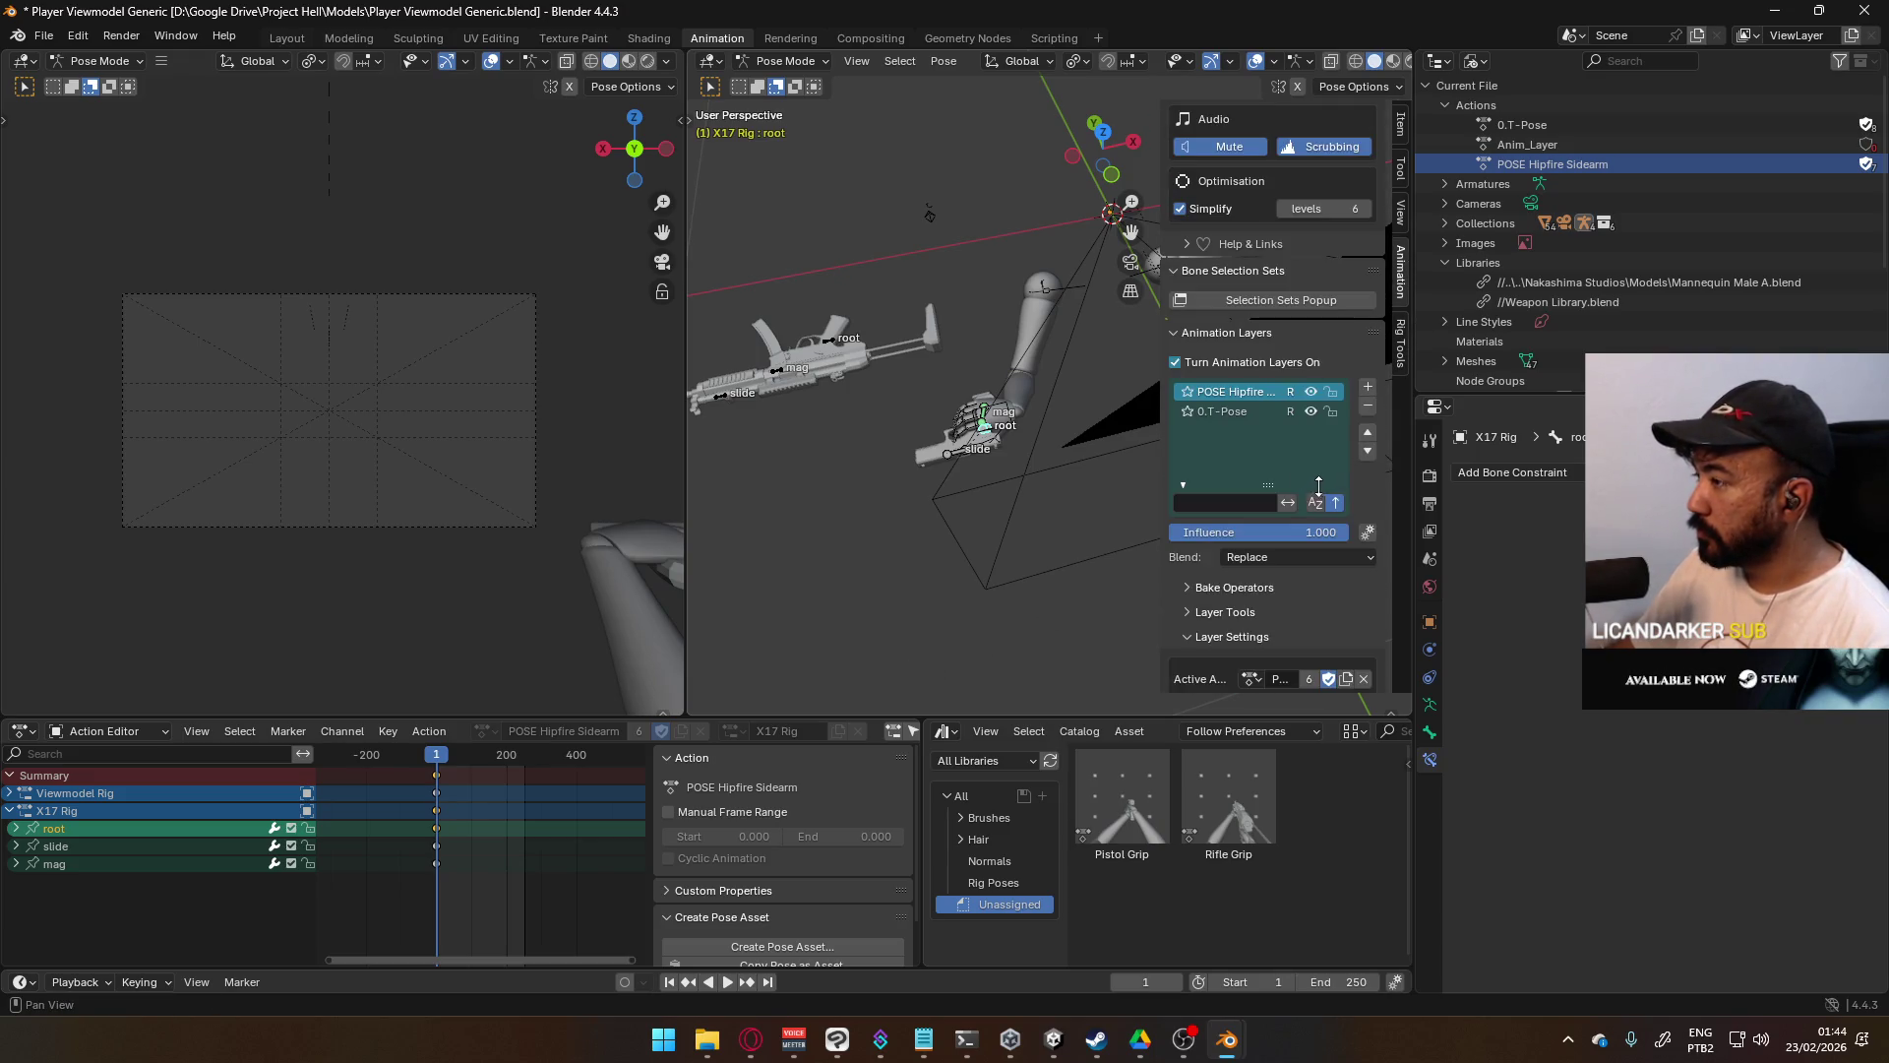
left_click(1313, 393)
left_click(1312, 392)
left_click(1312, 393)
left_click(1313, 393)
left_click(1313, 393)
left_click(1313, 393)
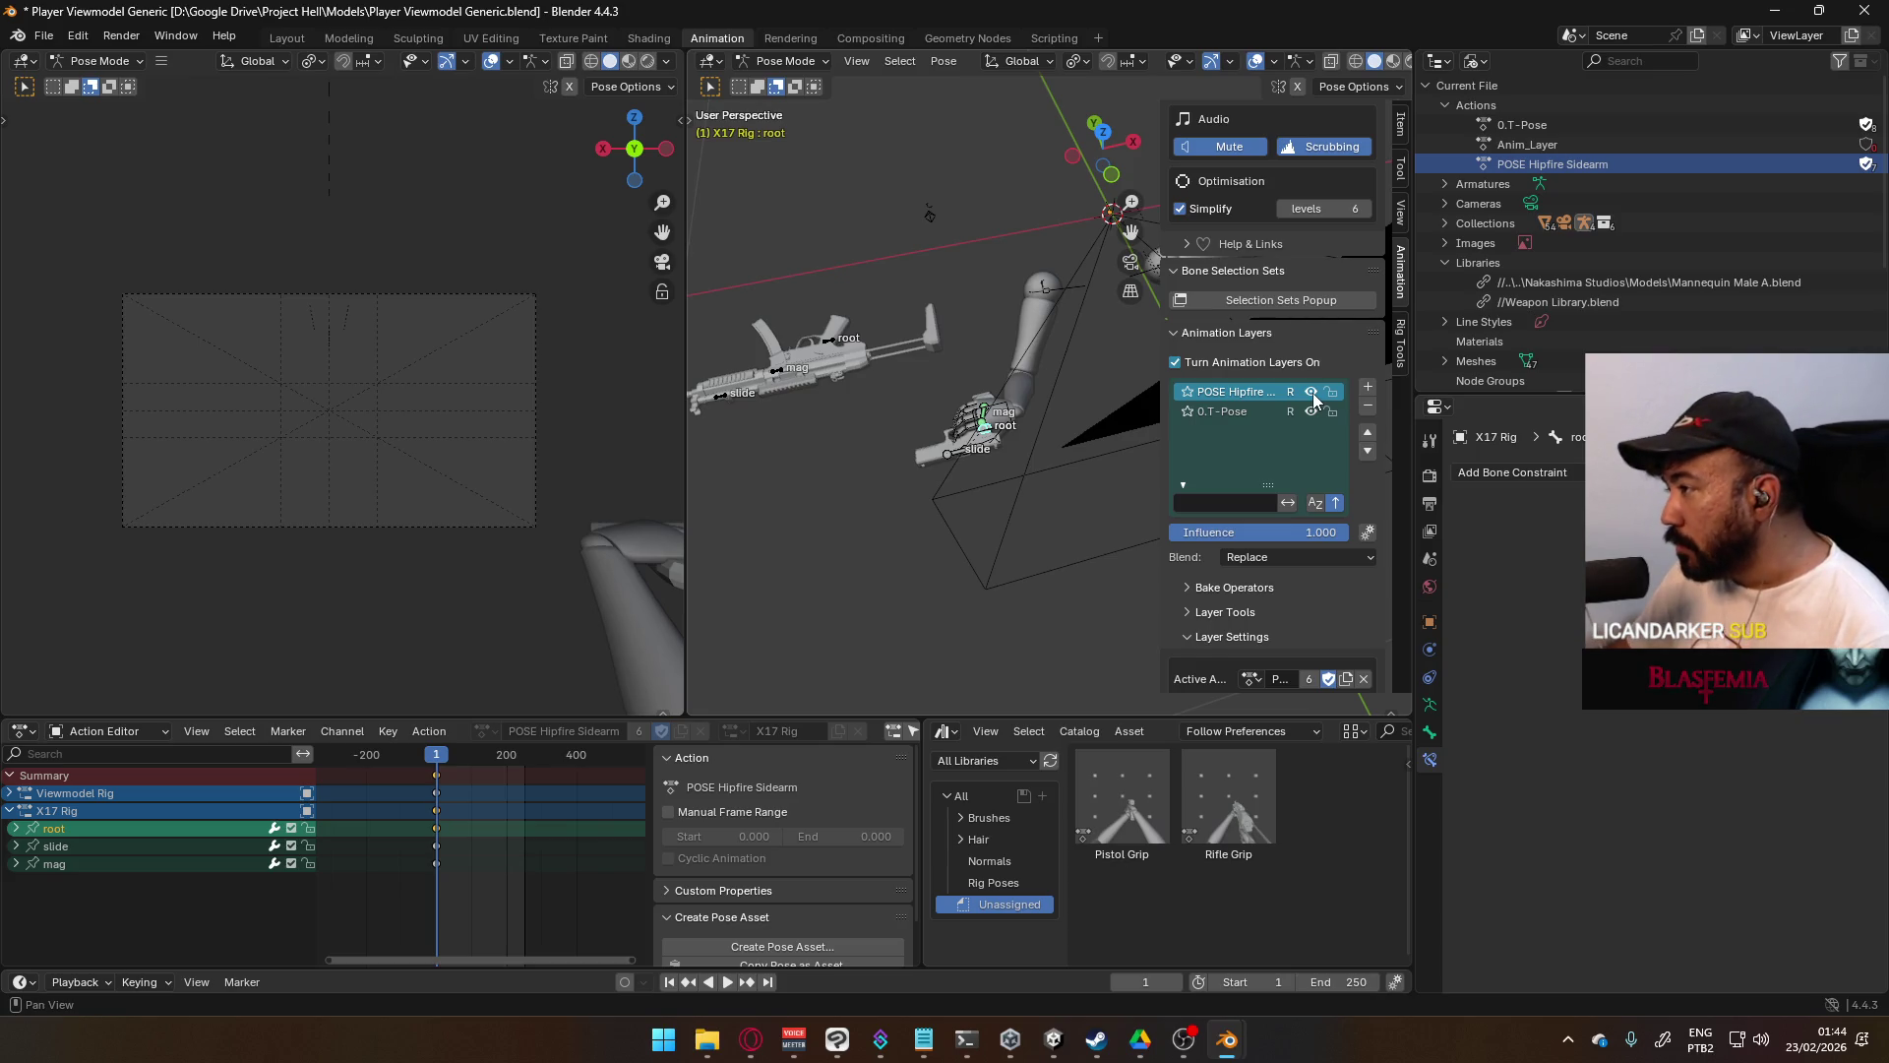
- Reposition the pistol's root bone again in front orthographic view
middle_click_drag(989, 458, 965, 505)
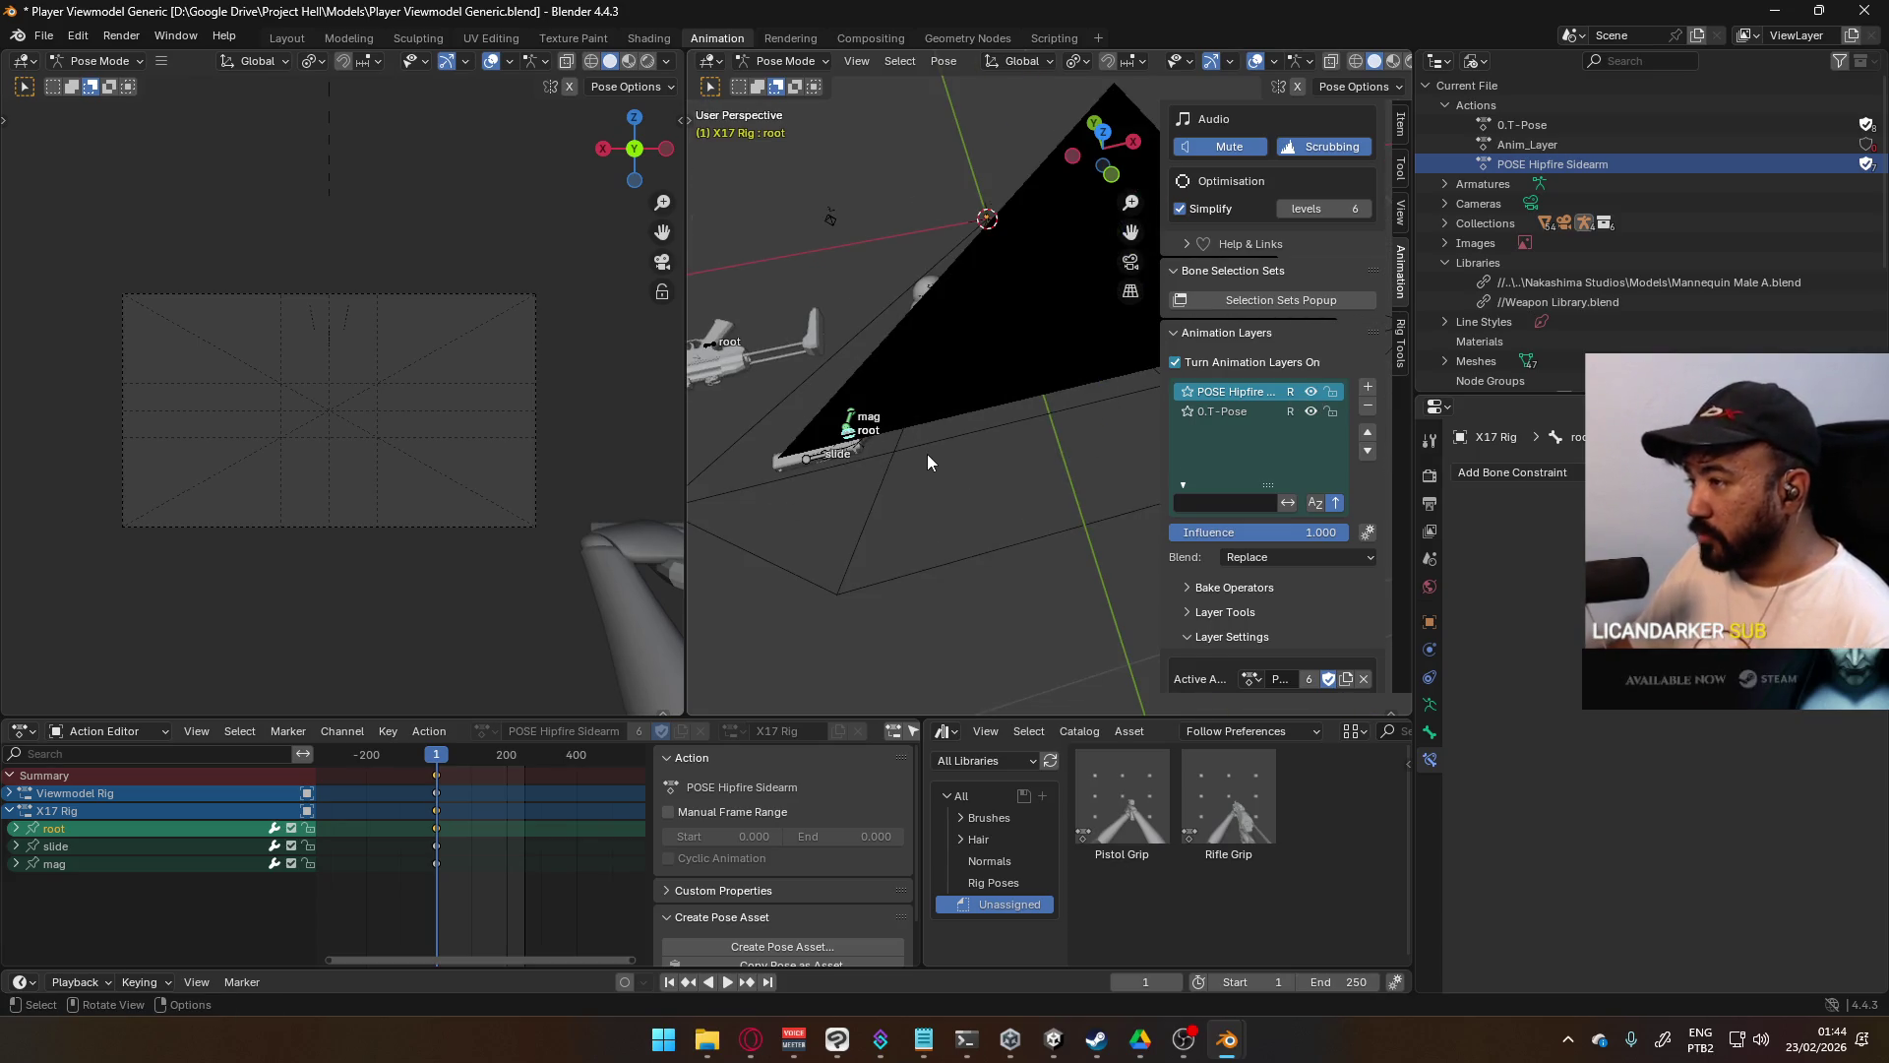
key("KP_1")
key("g")
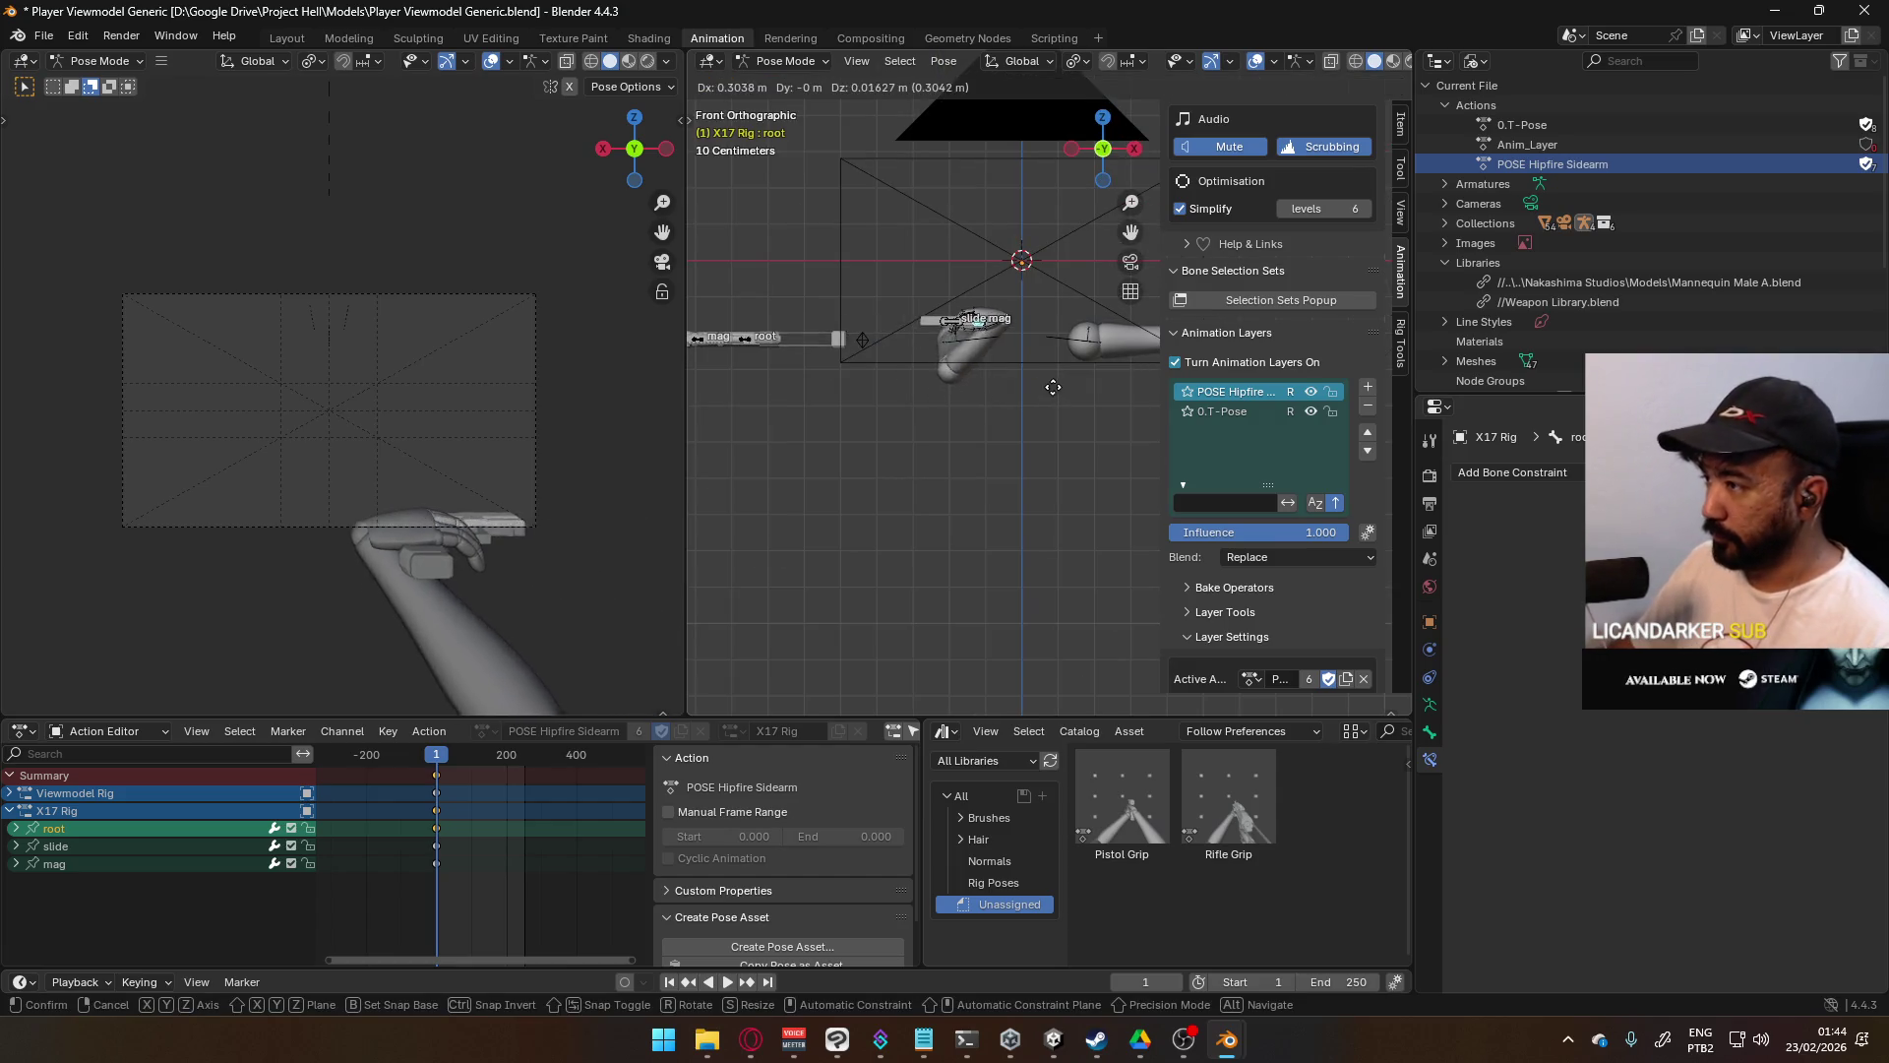
left_click(999, 362)
mouse_move(1006, 358)
middle_mouse_down()
mouse_move(1061, 421)
mouse_move(1032, 386)
middle_mouse_up()
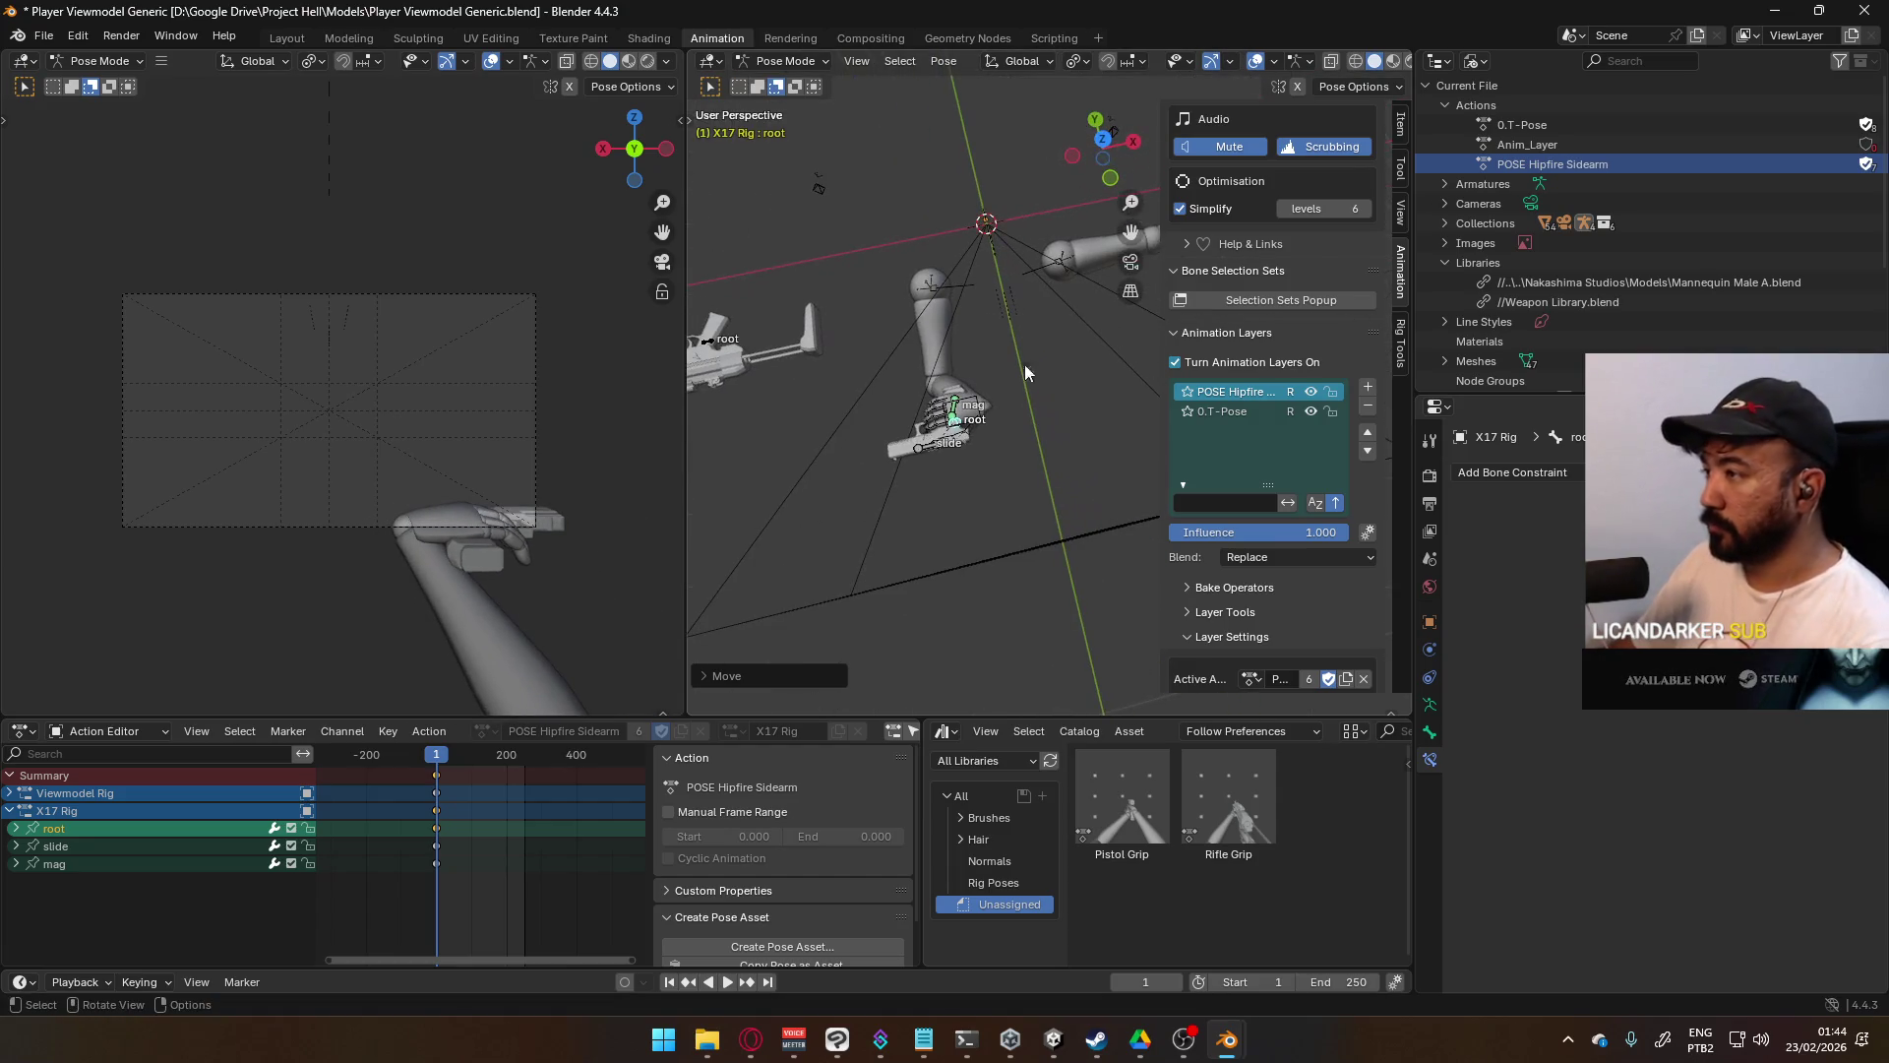
key("KP_1")
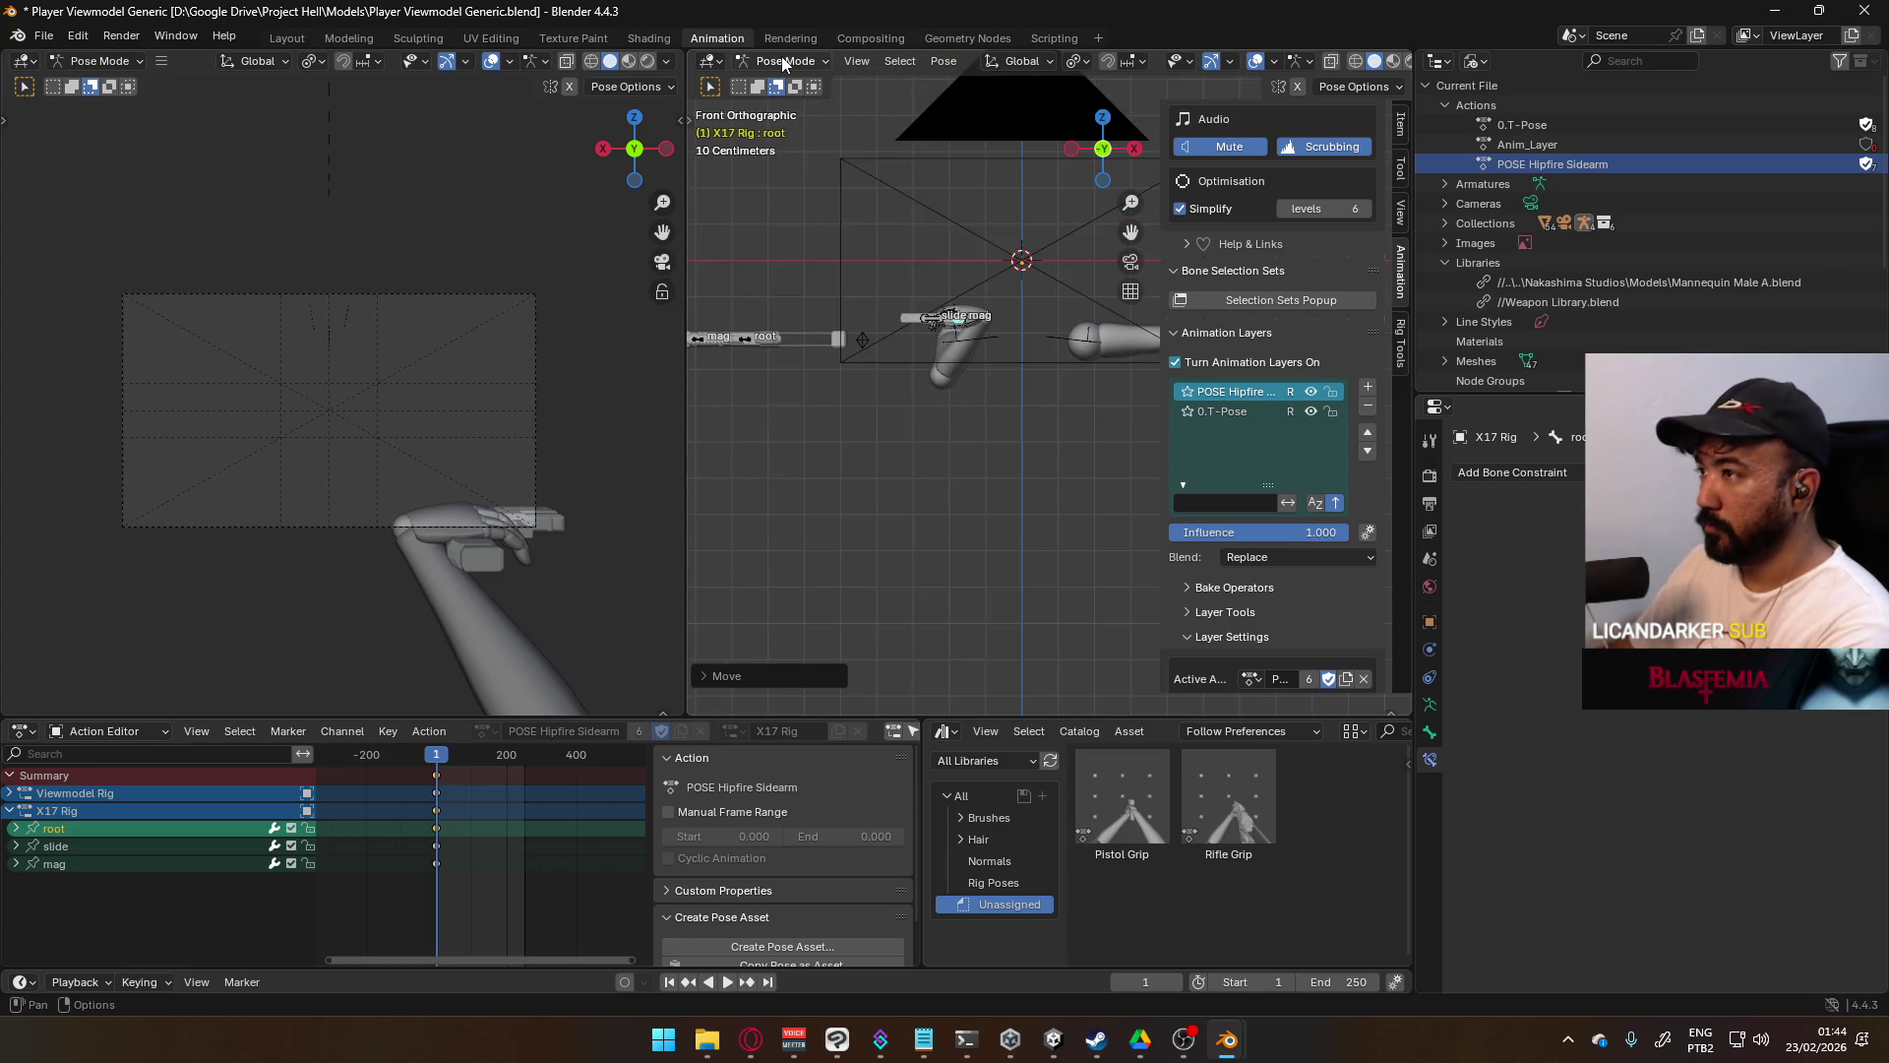
key("KP_7")
- Reselect the X17 Rig and return it to Pose Mode
left_click(785, 63)
left_click(788, 84)
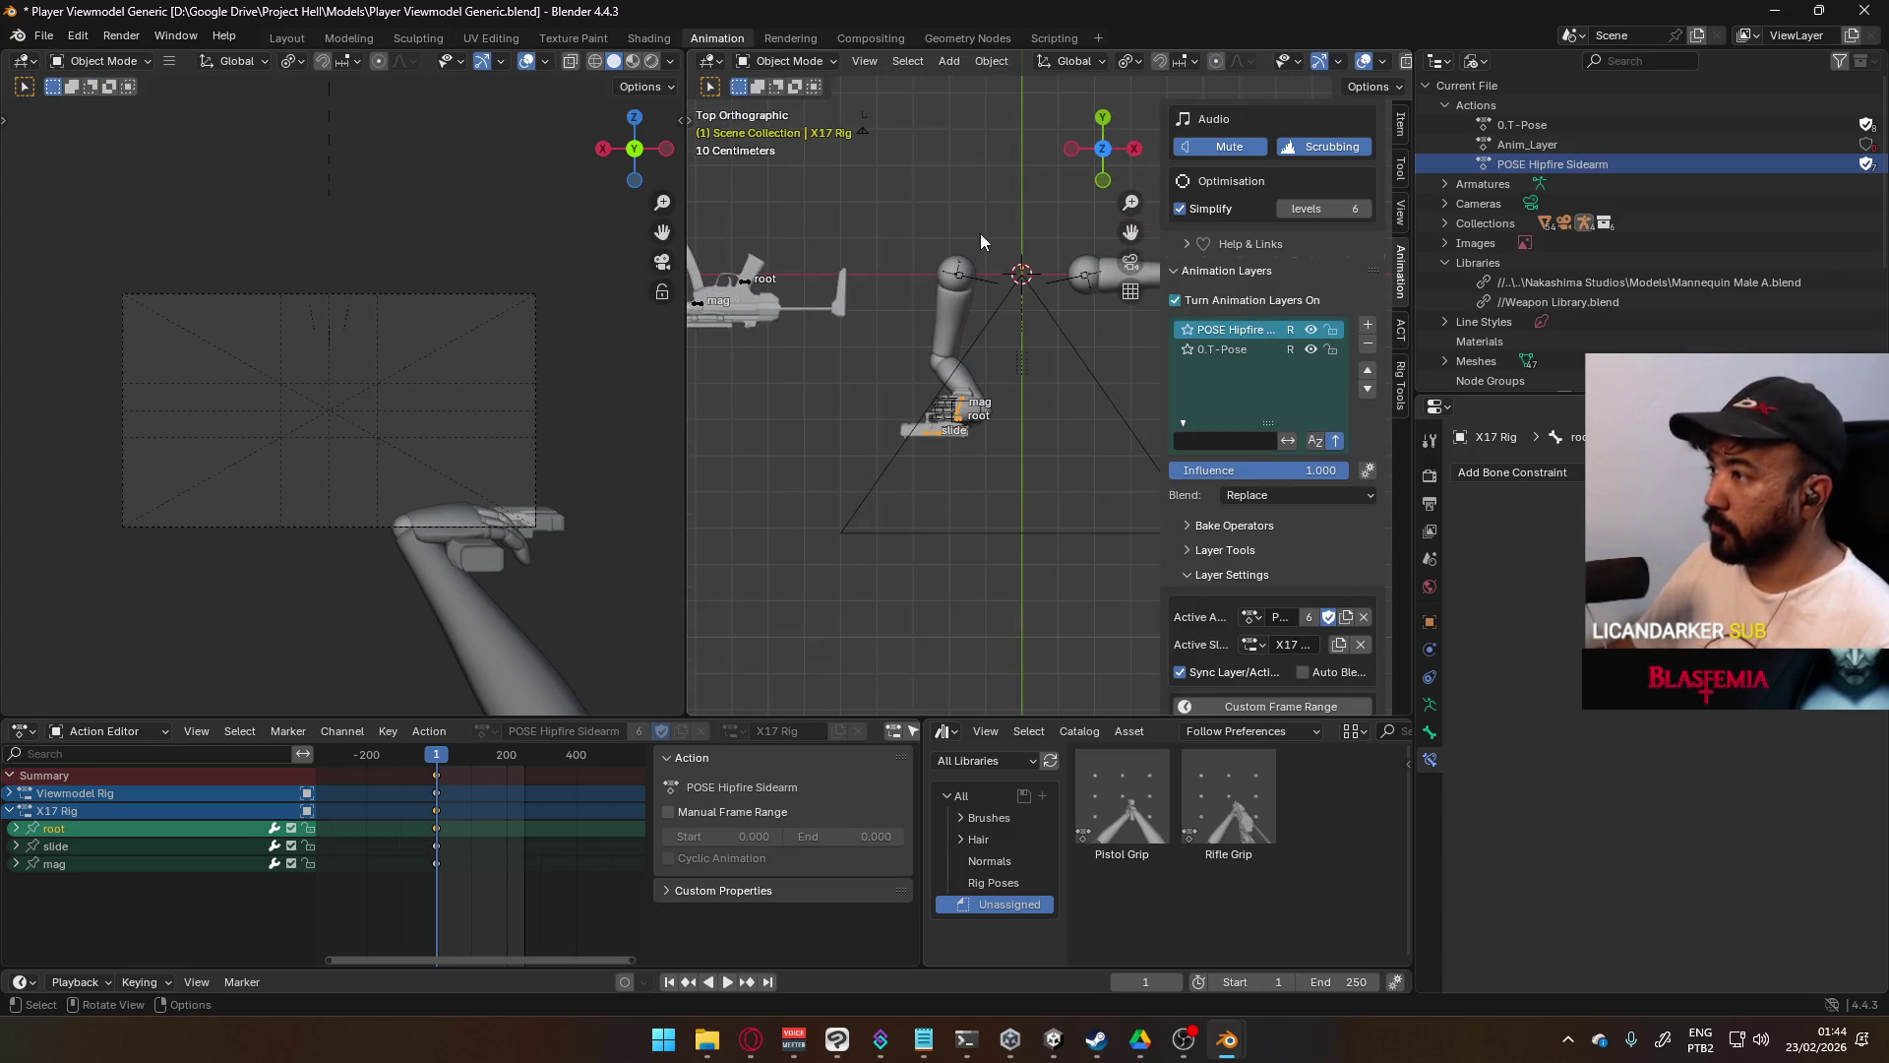
left_click(1000, 328)
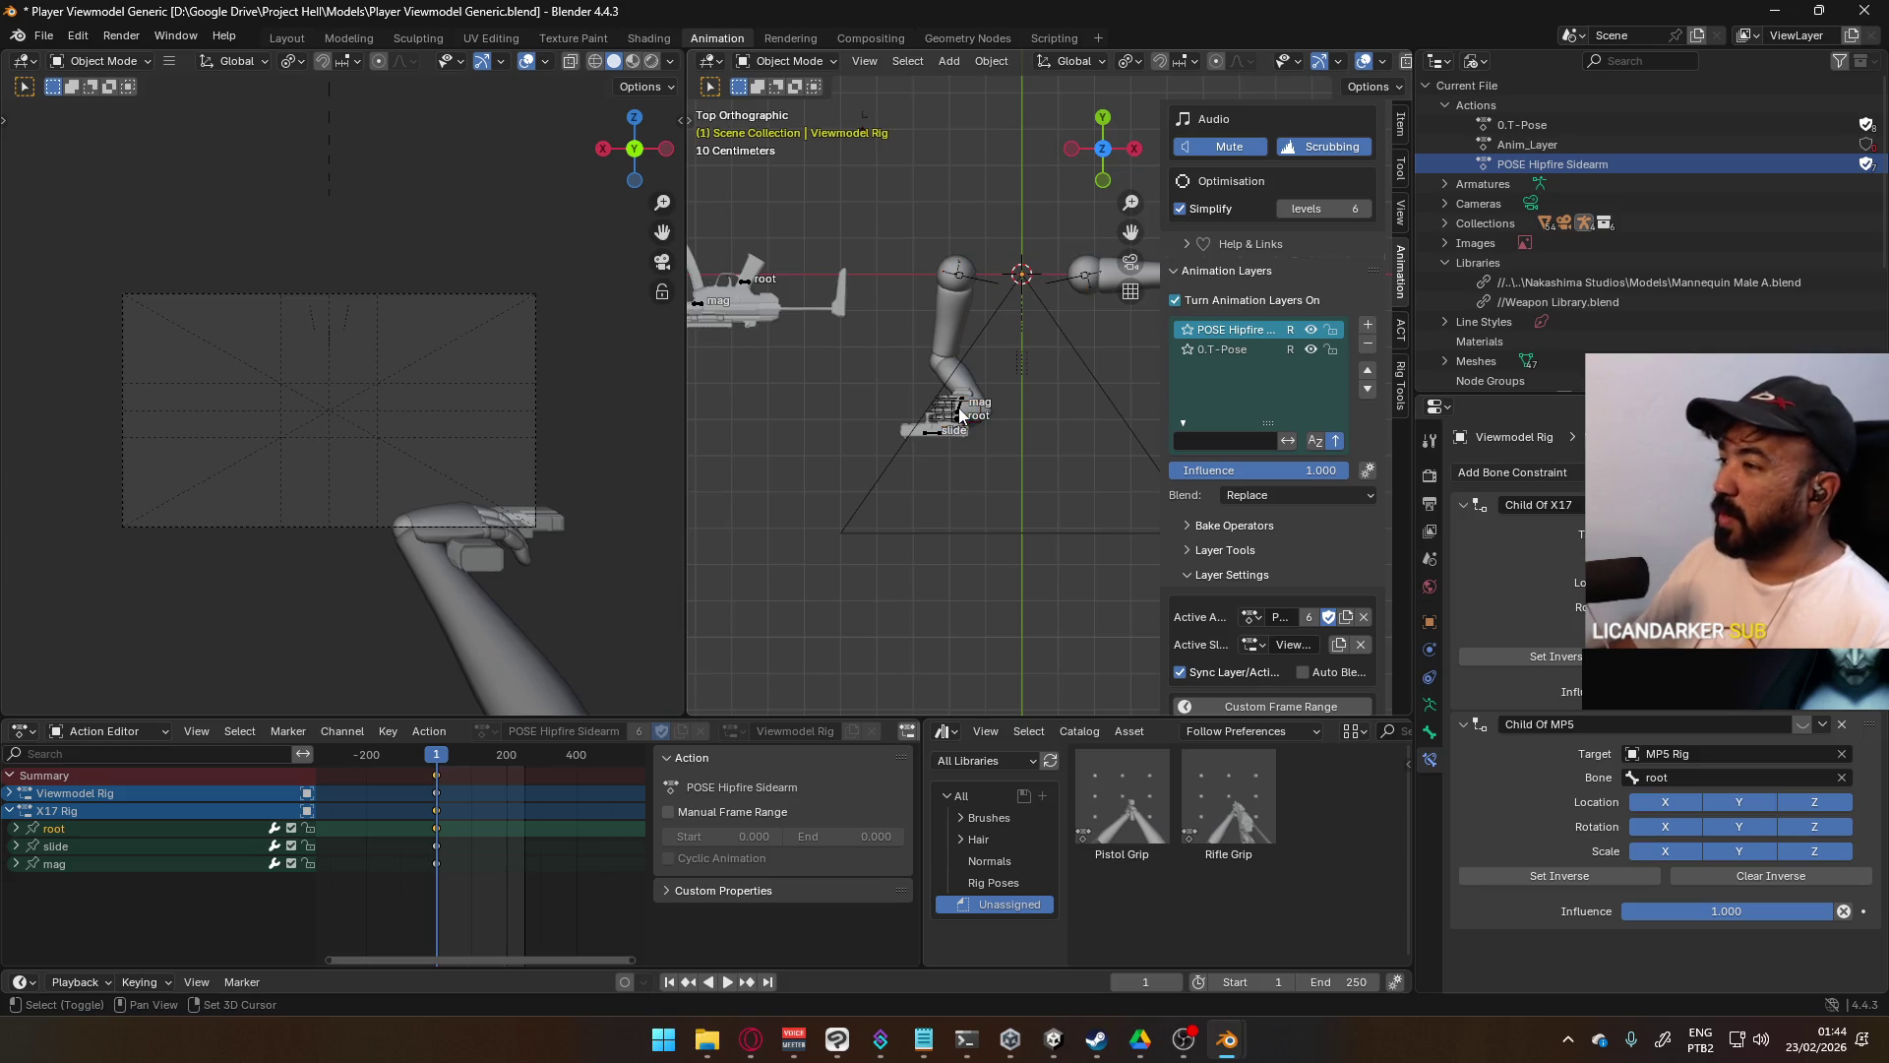
scroll(879, 455, "up", 2)
left_click(881, 452)
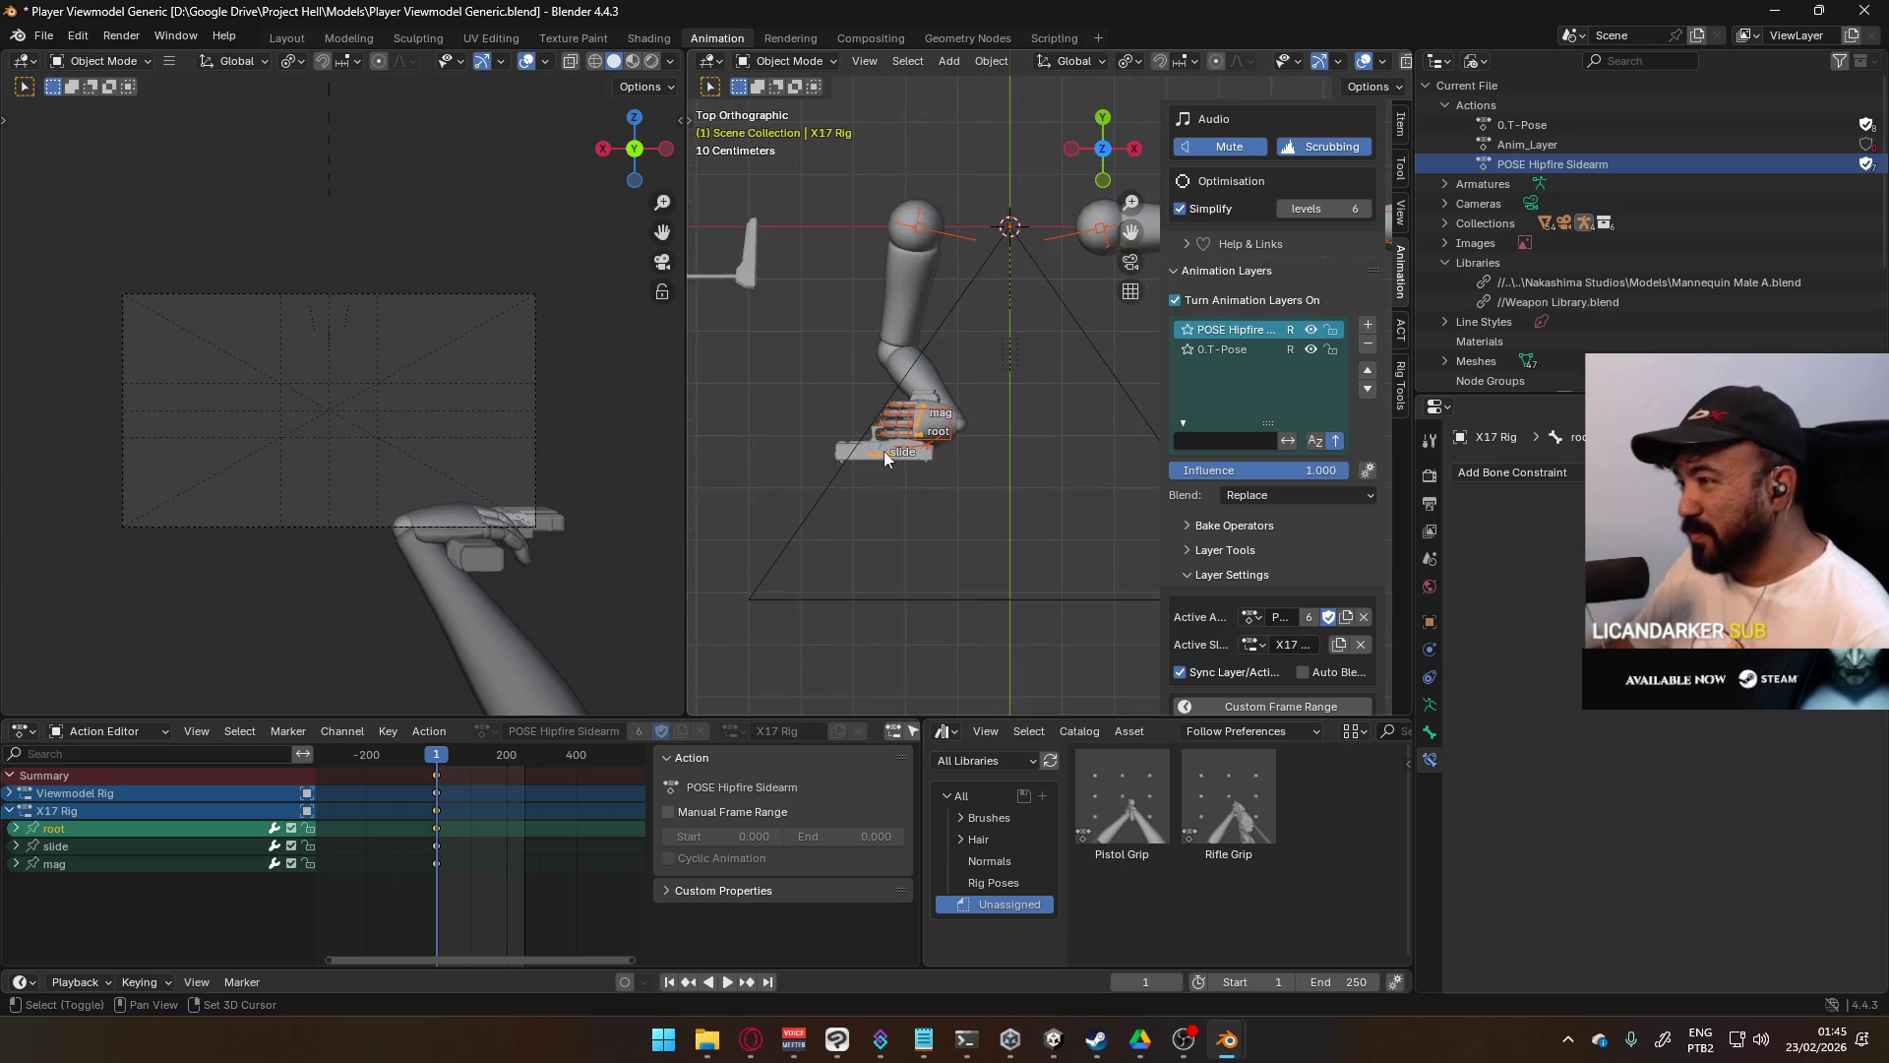
left_click(784, 61)
left_click(792, 127)
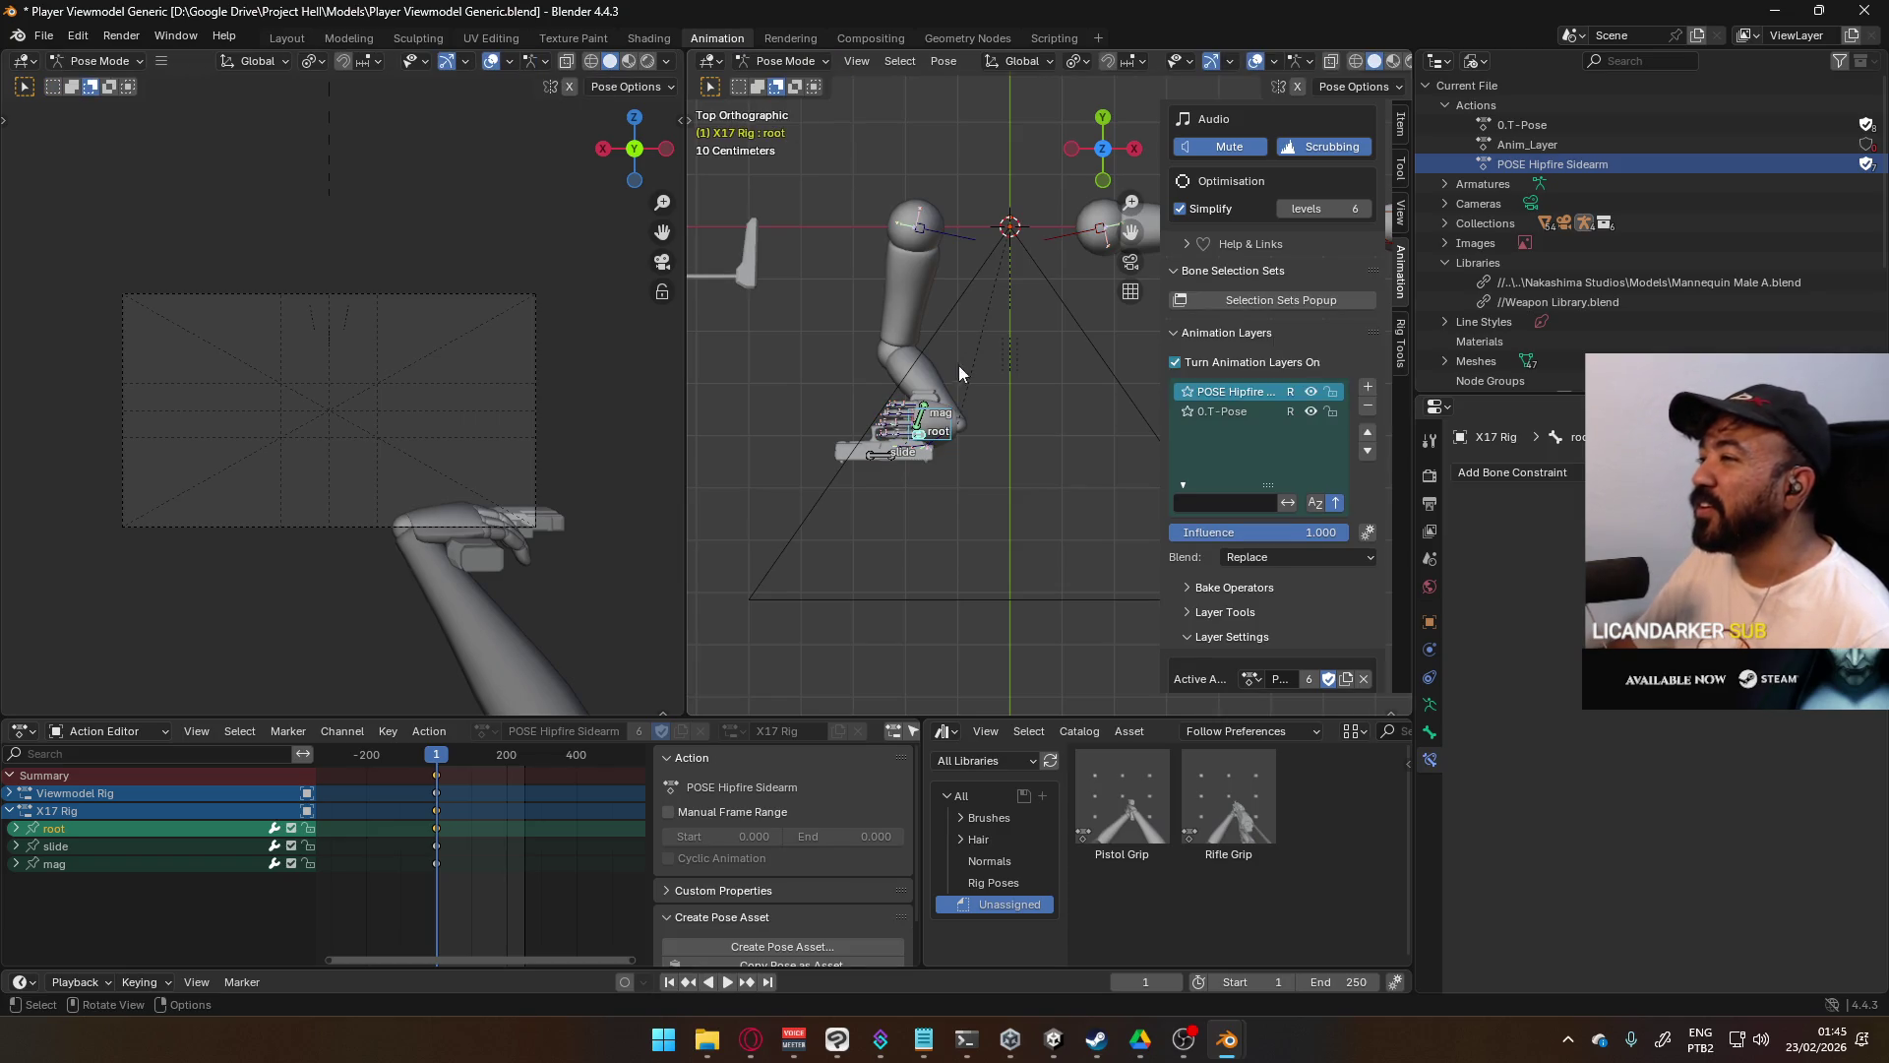
- Select the pistol root and Shoulder.R bones, then save Player Viewmodel Generic.blend
left_click(889, 460)
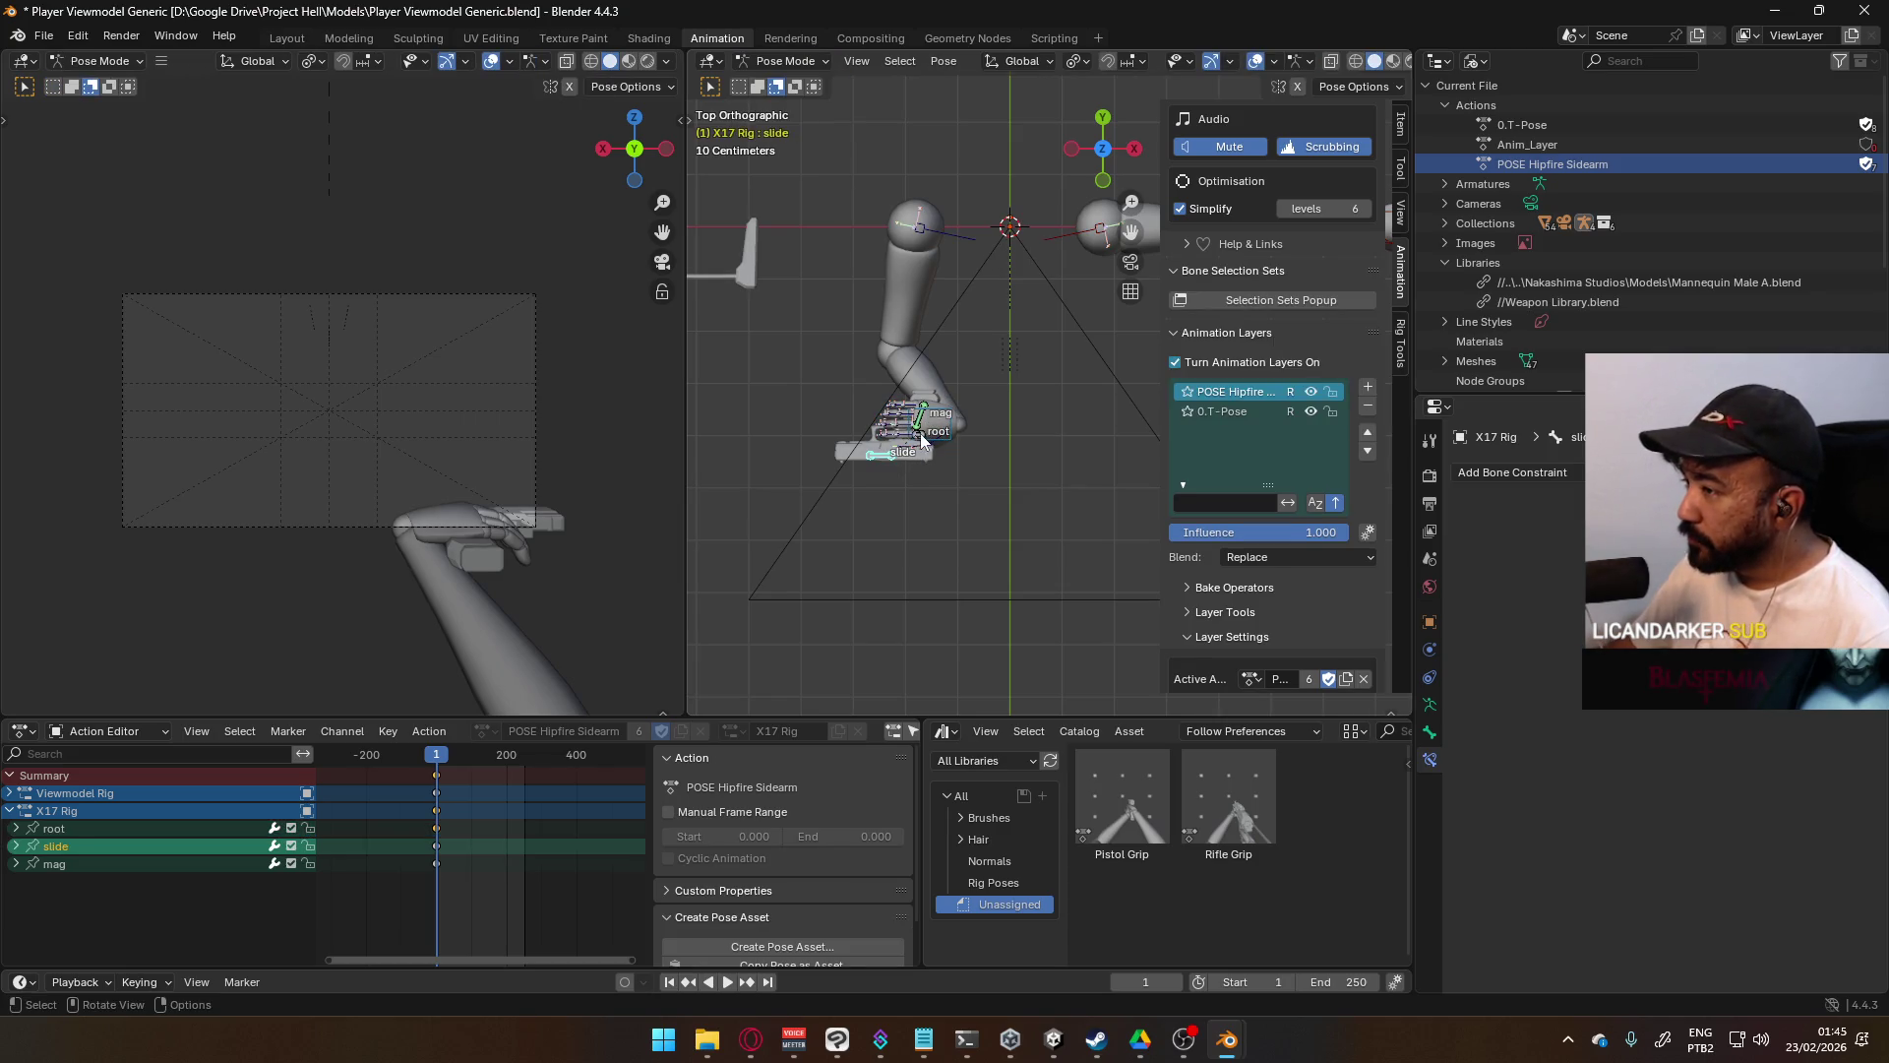
left_click(923, 438)
scroll(1269, 551, "down", 3)
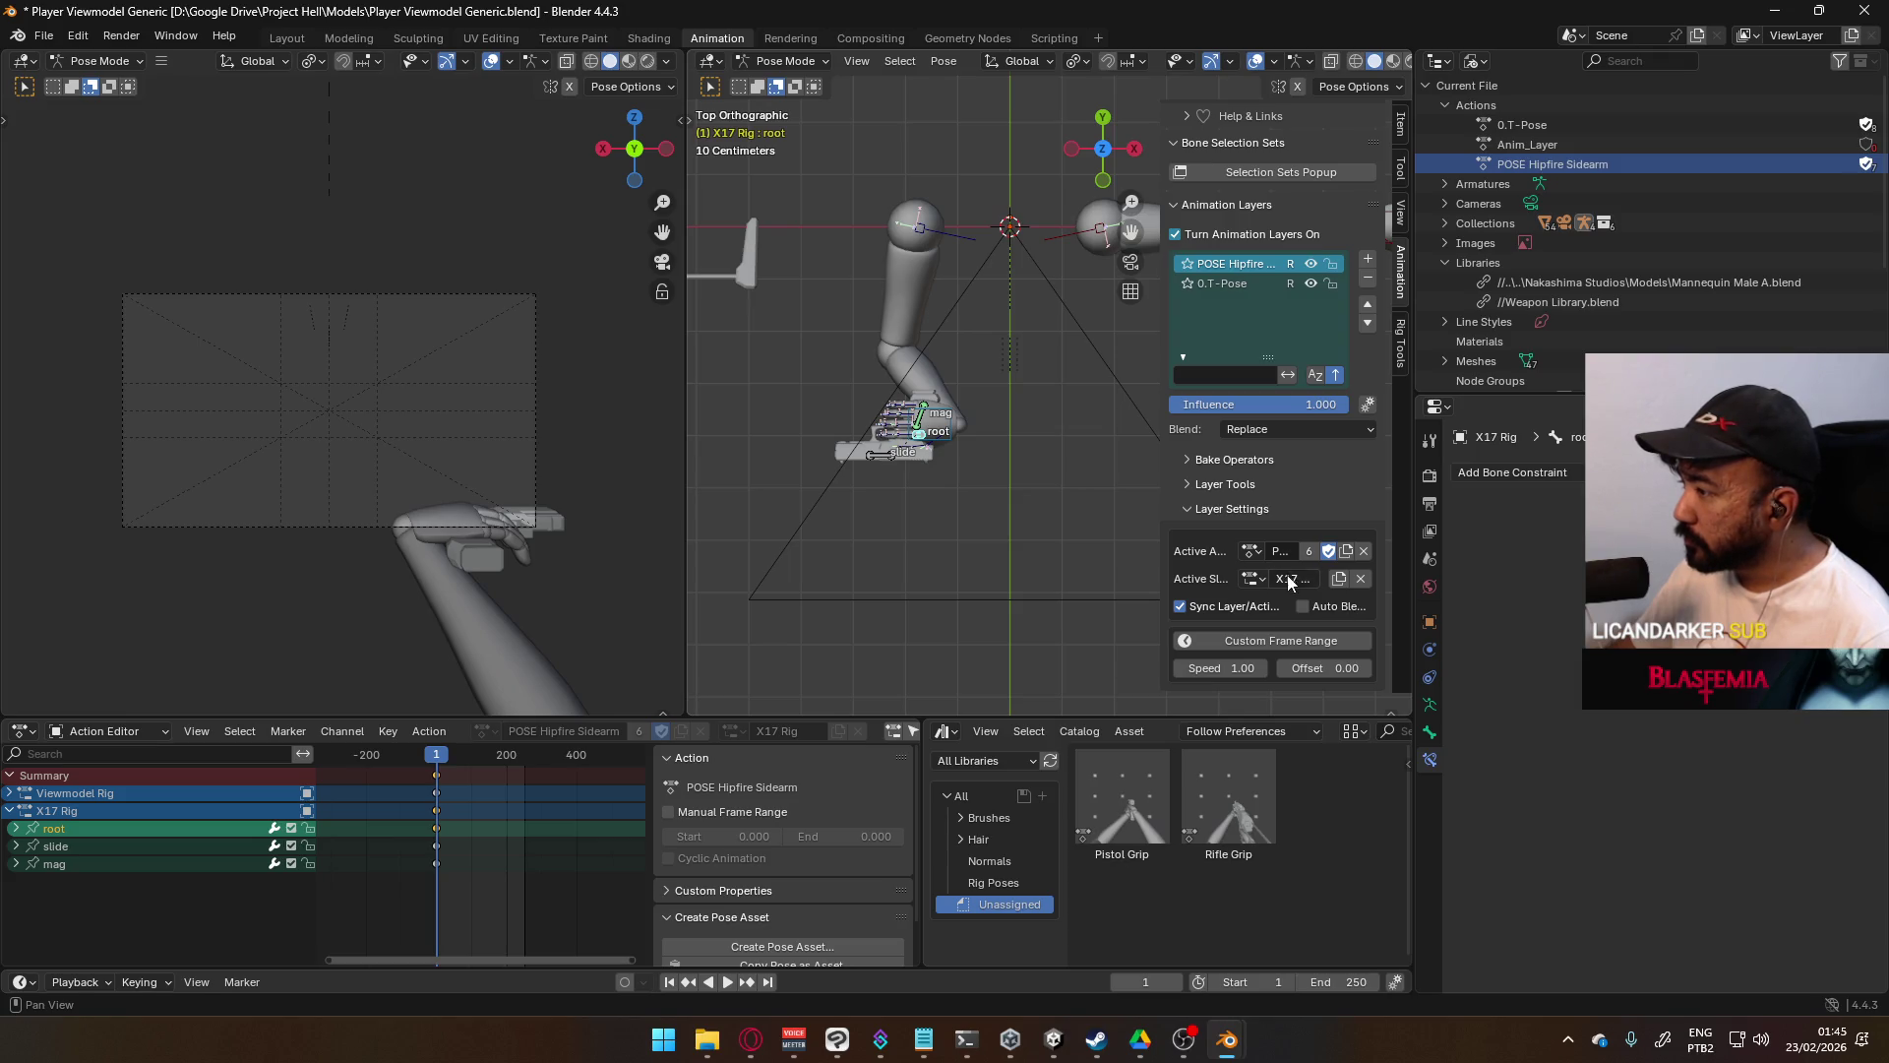
left_click(946, 232)
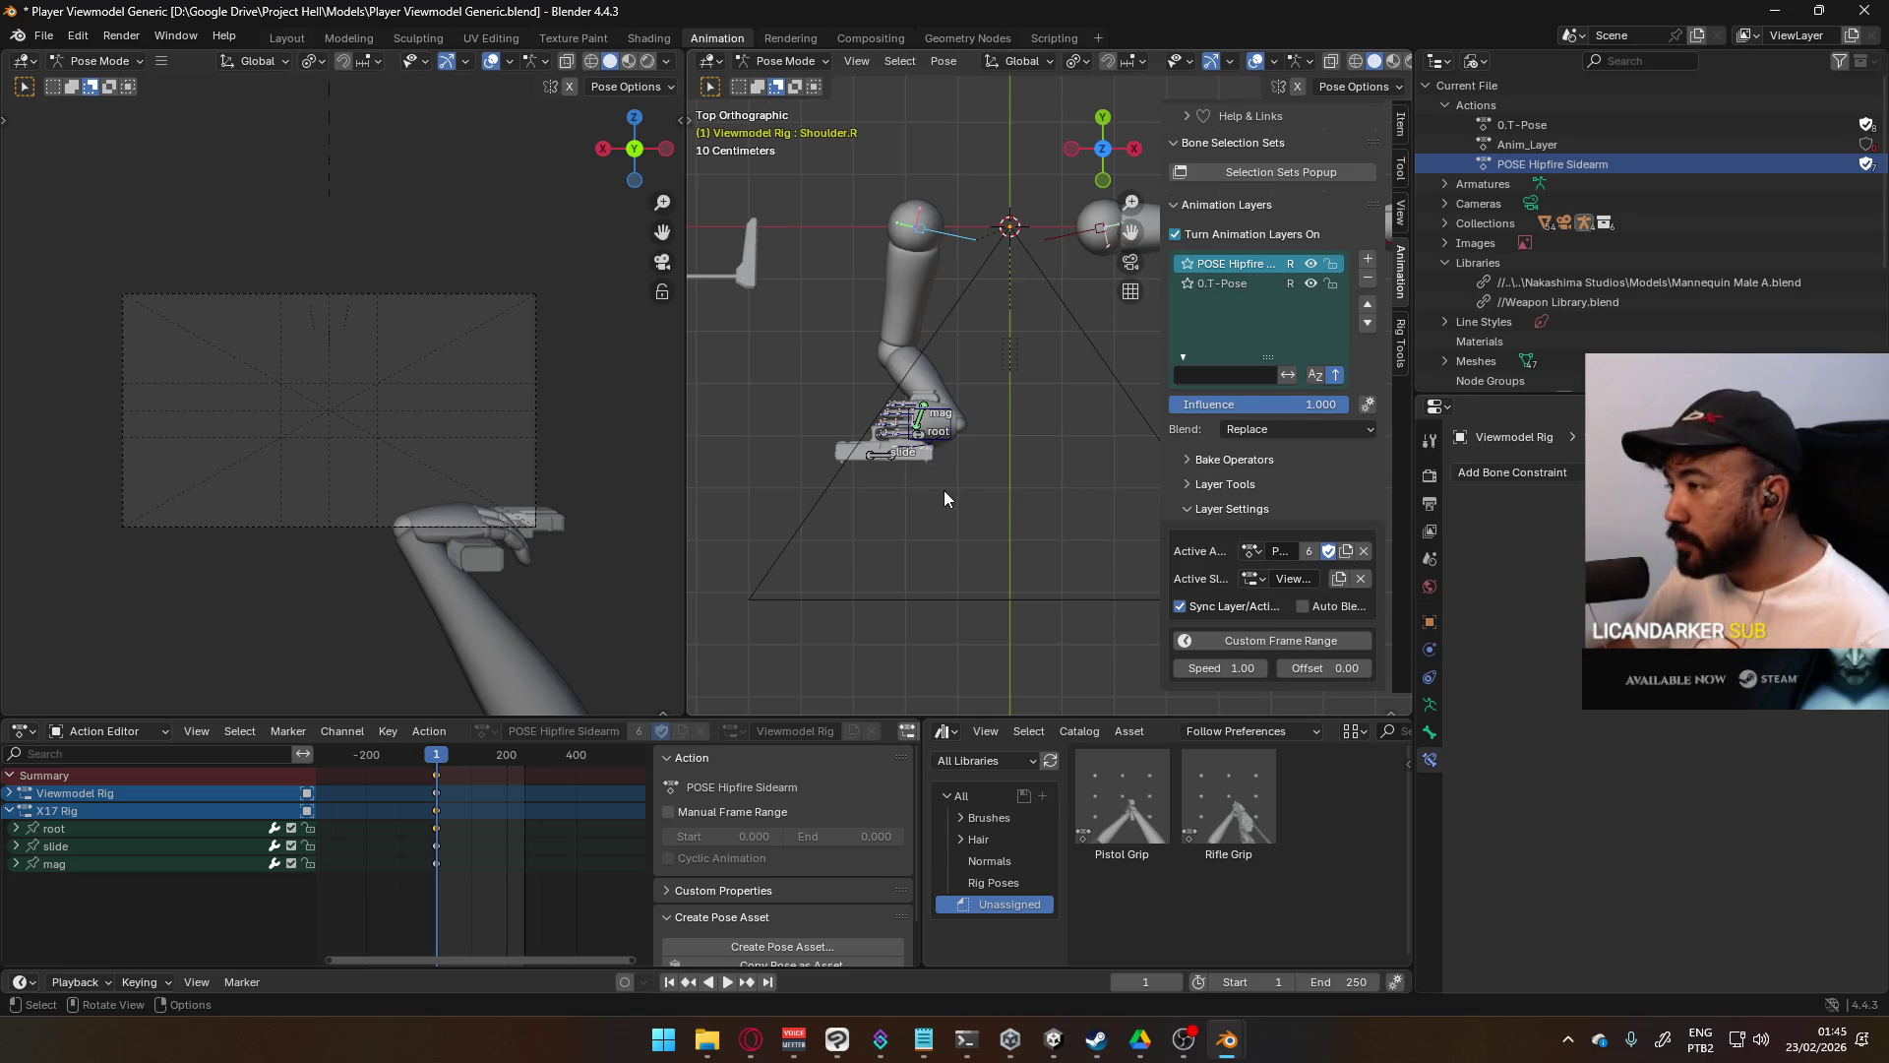
key("ctrl+s")
- Rotate HandIK.R so the right hand rests on the pistol grip
left_click(948, 439)
mouse_move(945, 470)
middle_mouse_down()
mouse_move(1017, 490)
mouse_move(1059, 395)
mouse_move(1072, 512)
middle_mouse_up()
key("r")
left_click(1000, 375)
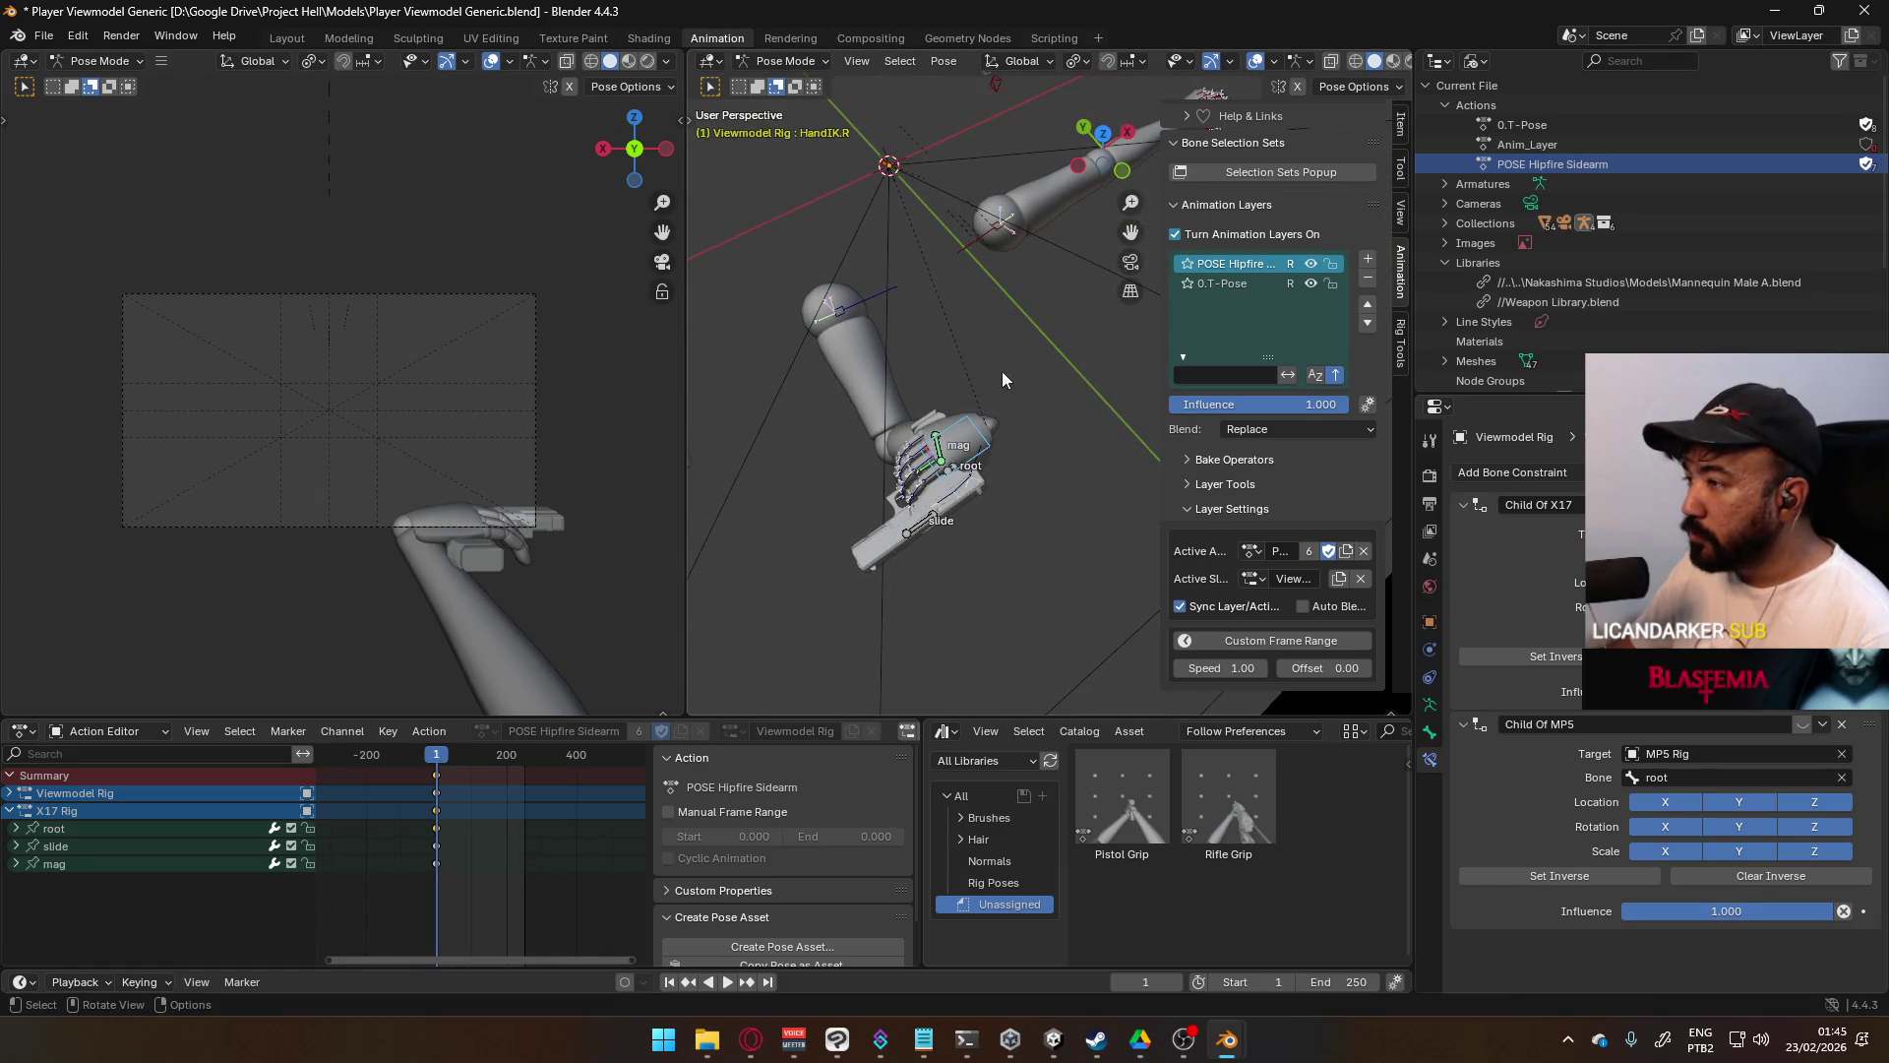
left_click(950, 476)
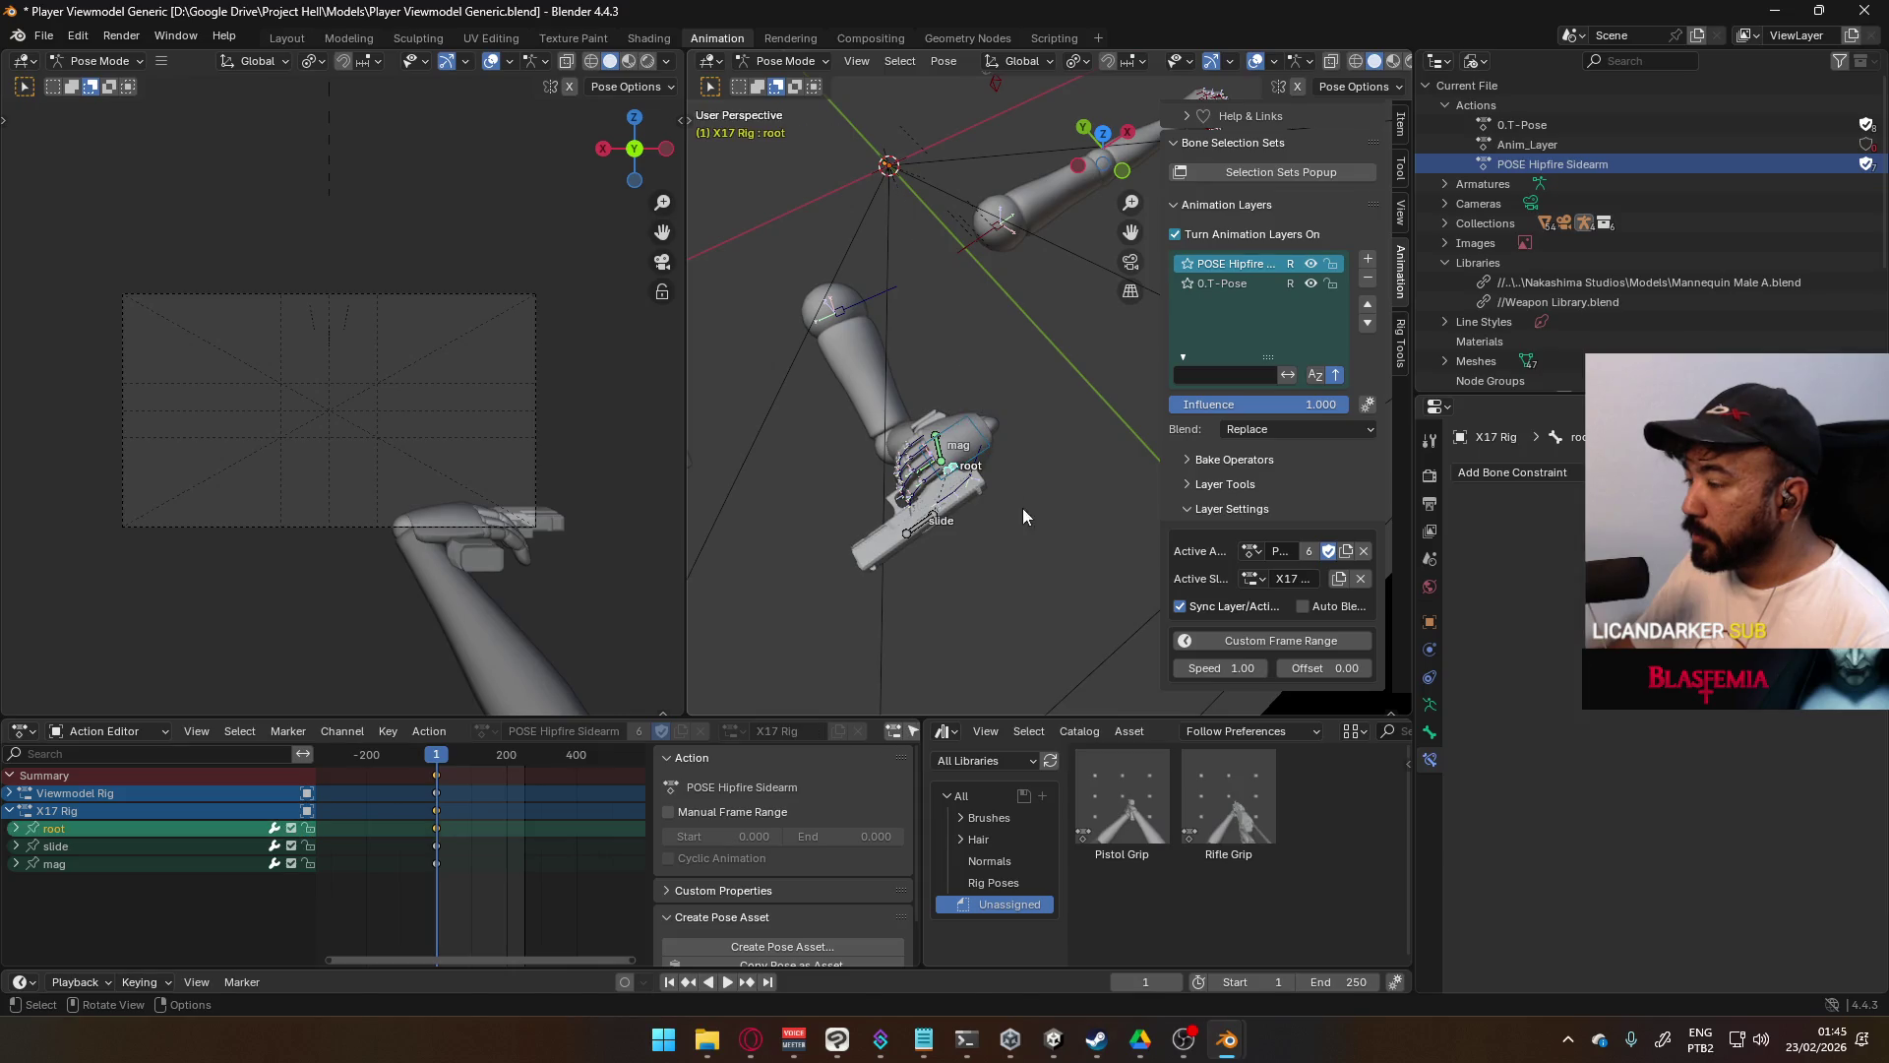
- Rotate the X17 root bone, then rotate it 85° around global Z in front view
key("r")
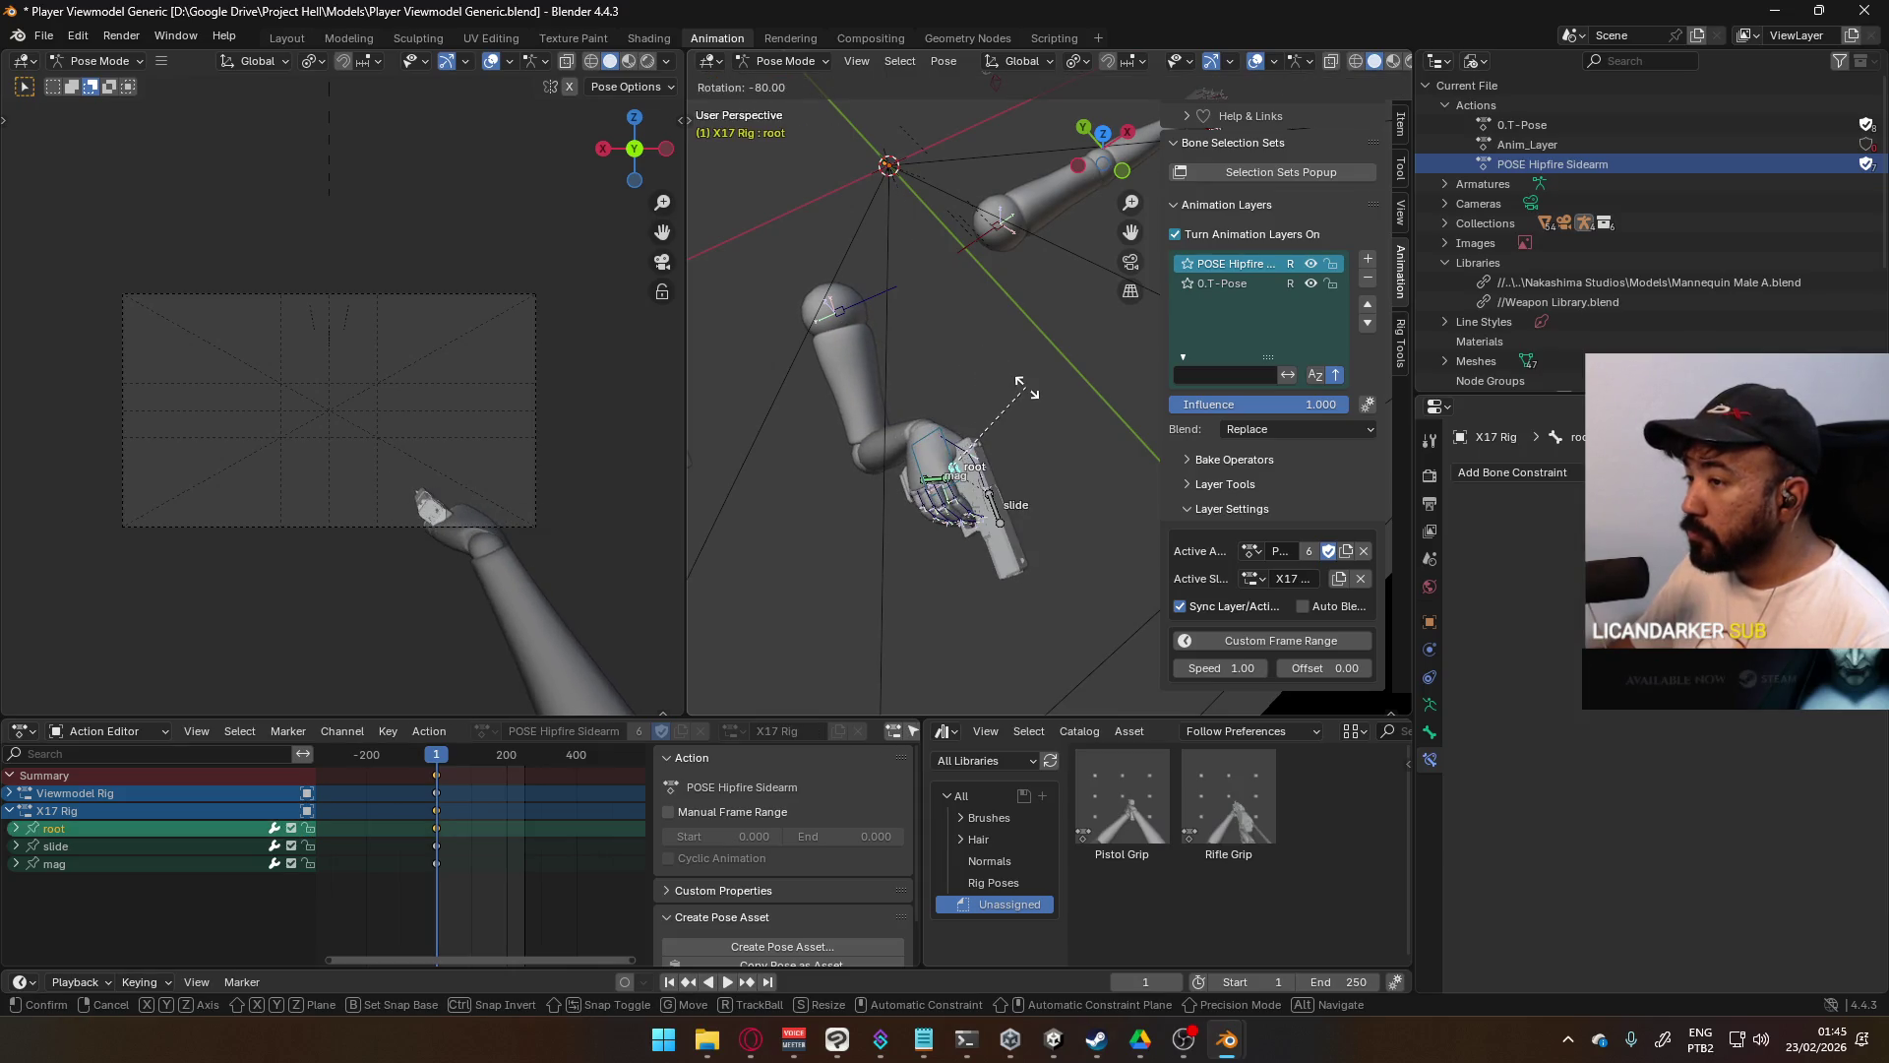
left_click(1027, 389)
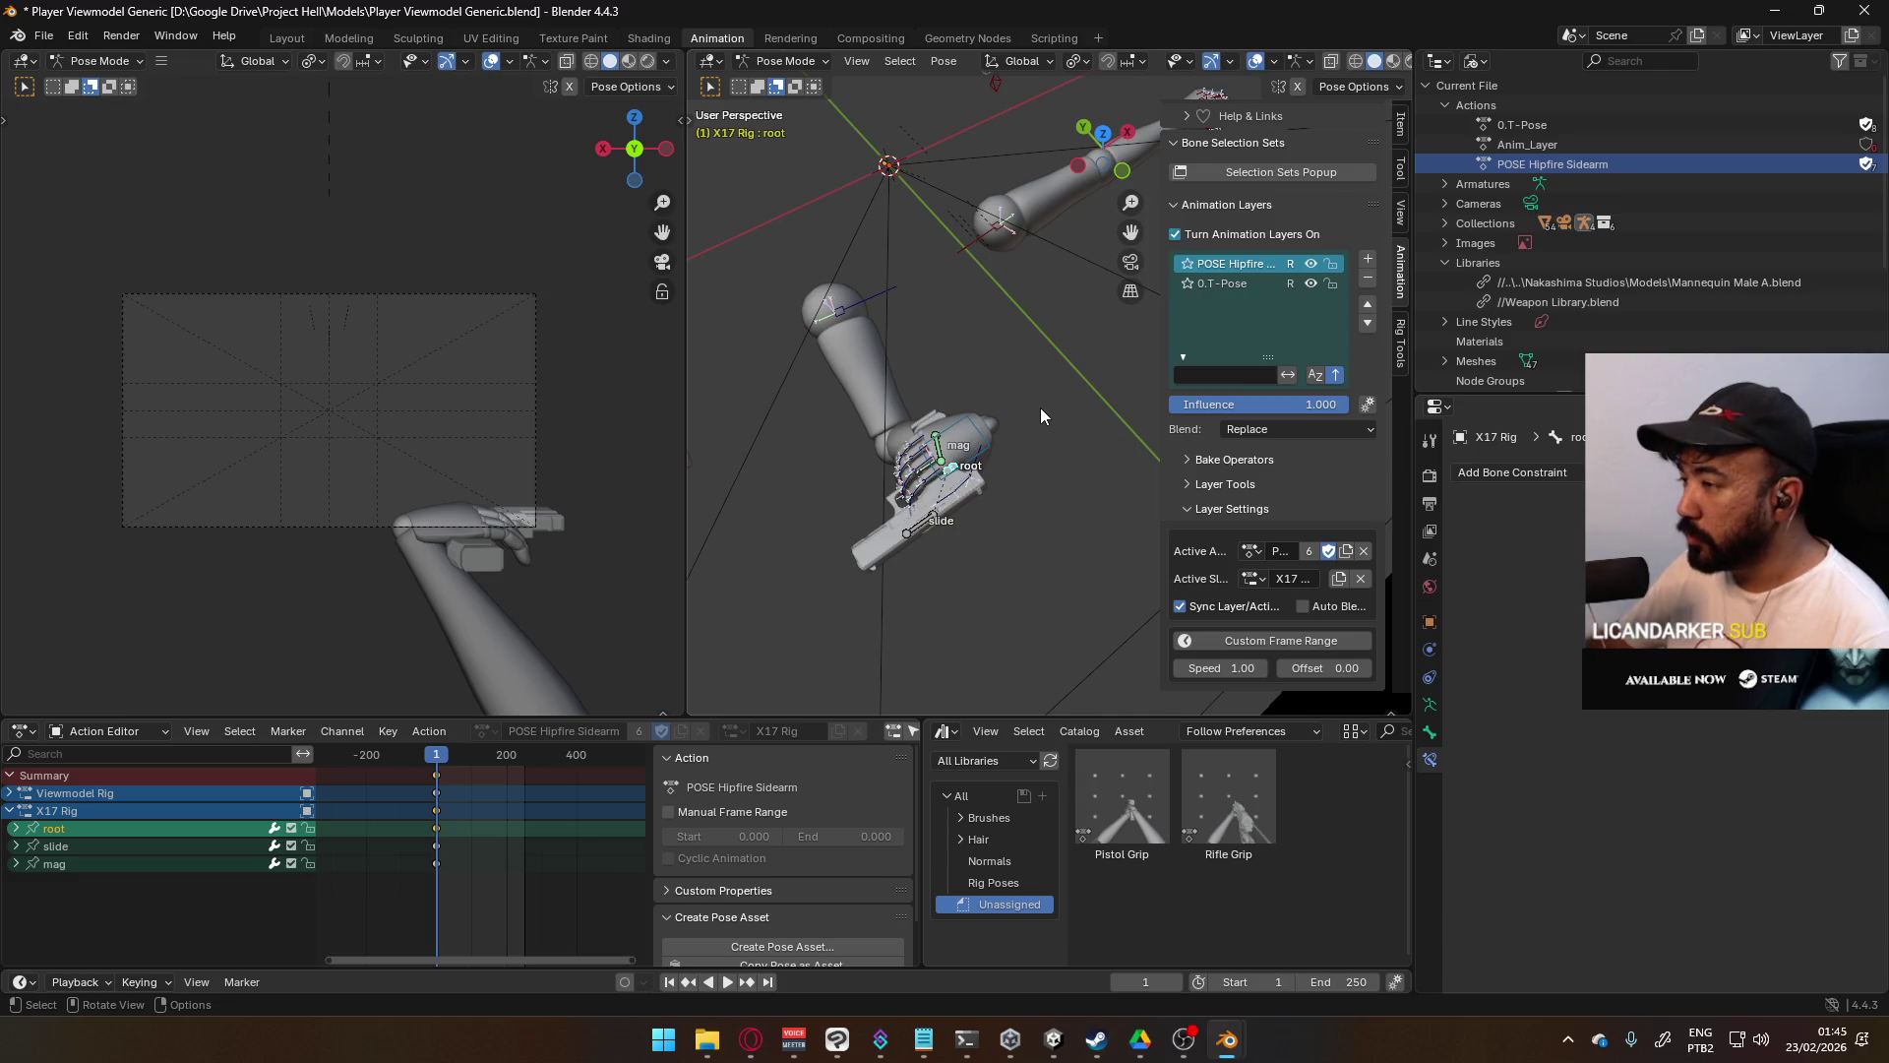
key("KP_1")
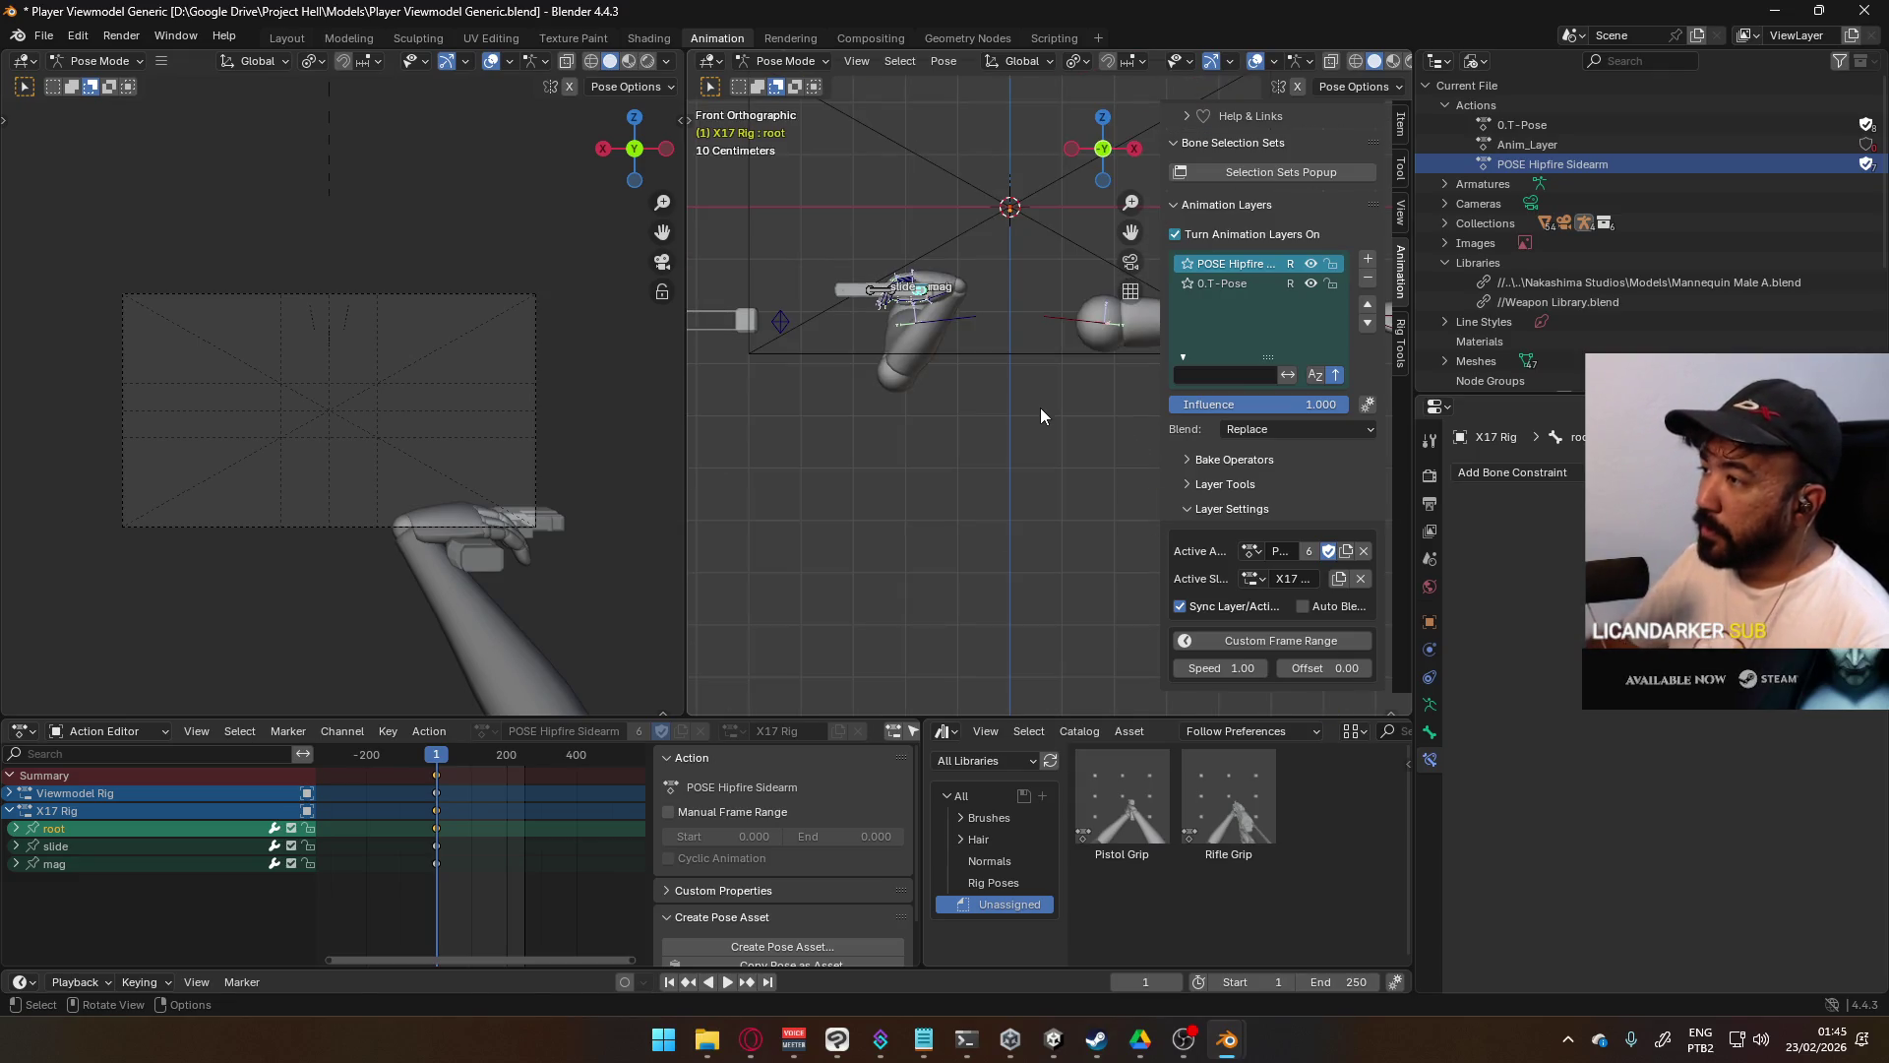
key("r")
key("z")
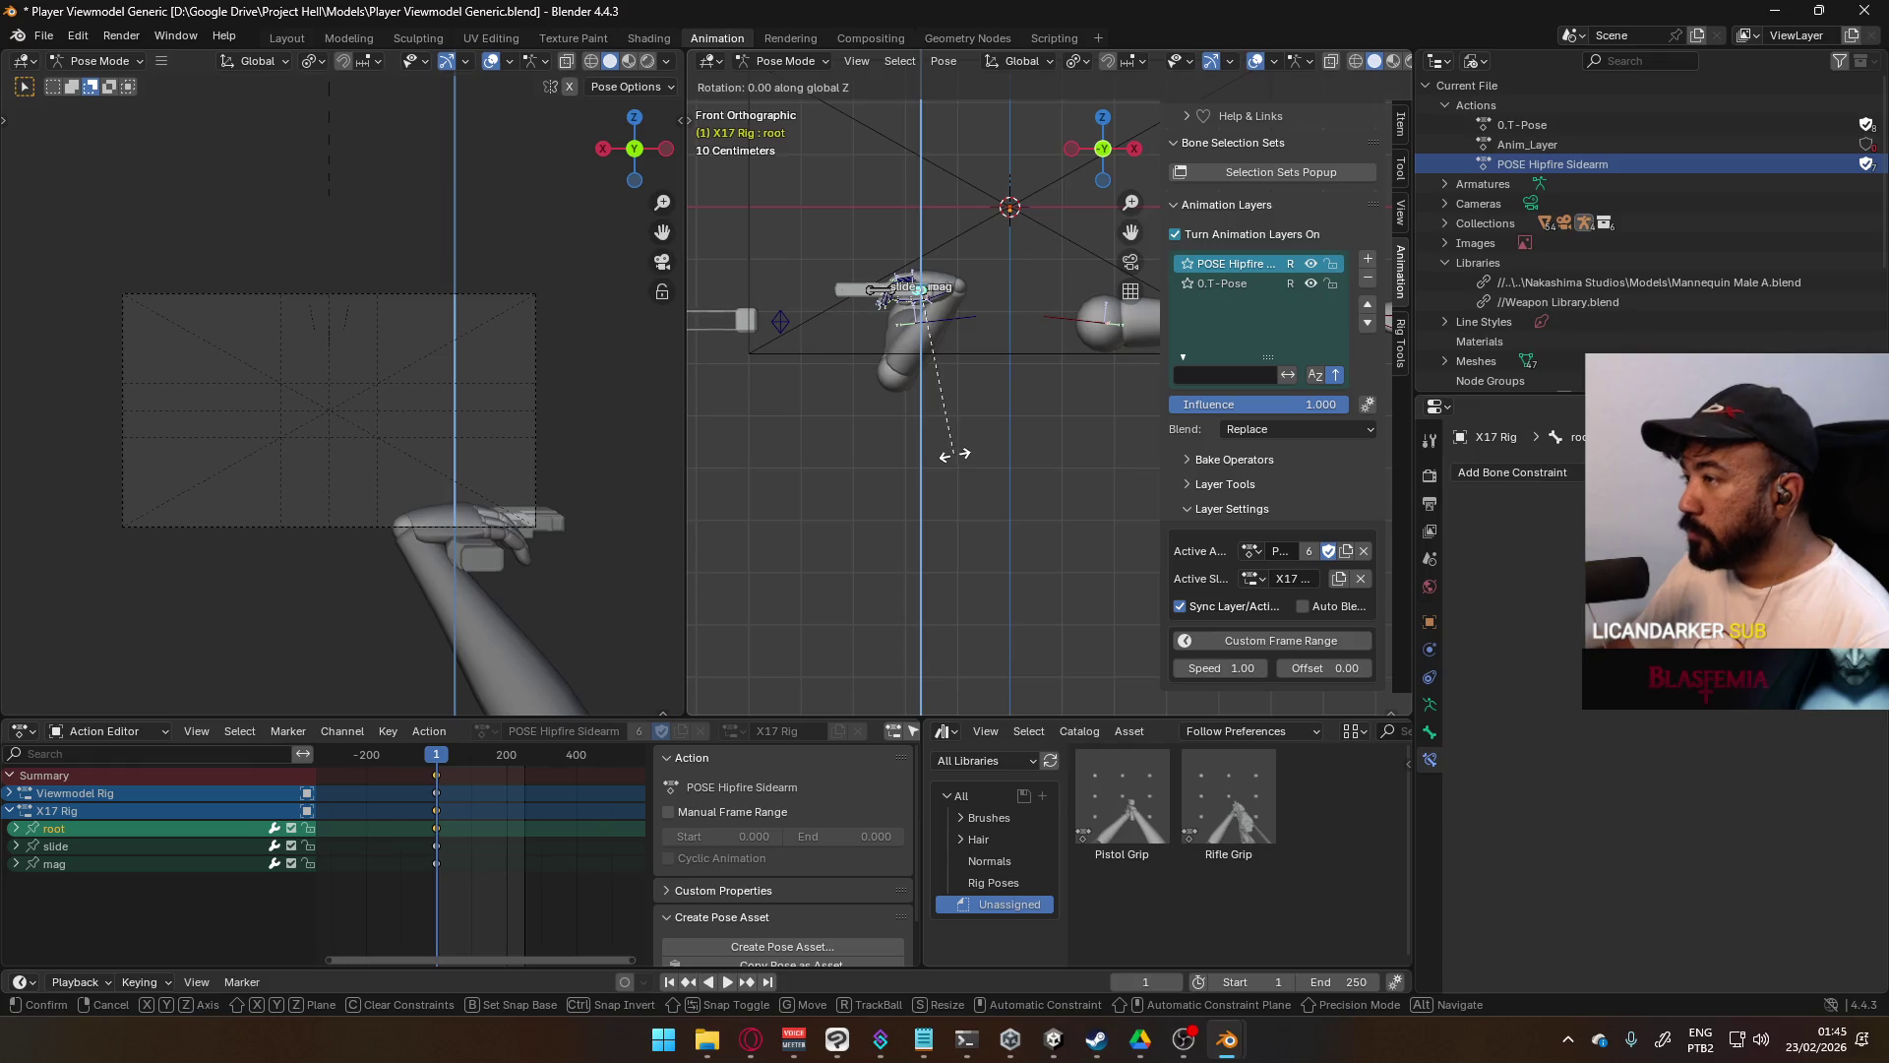
left_click(691, 369)
middle_click_drag(930, 334, 995, 446, "shift")
scroll(996, 447, "up", 3)
- Turn the pistol upright with a -90° rotation and move it up and right into the hand
key("r")
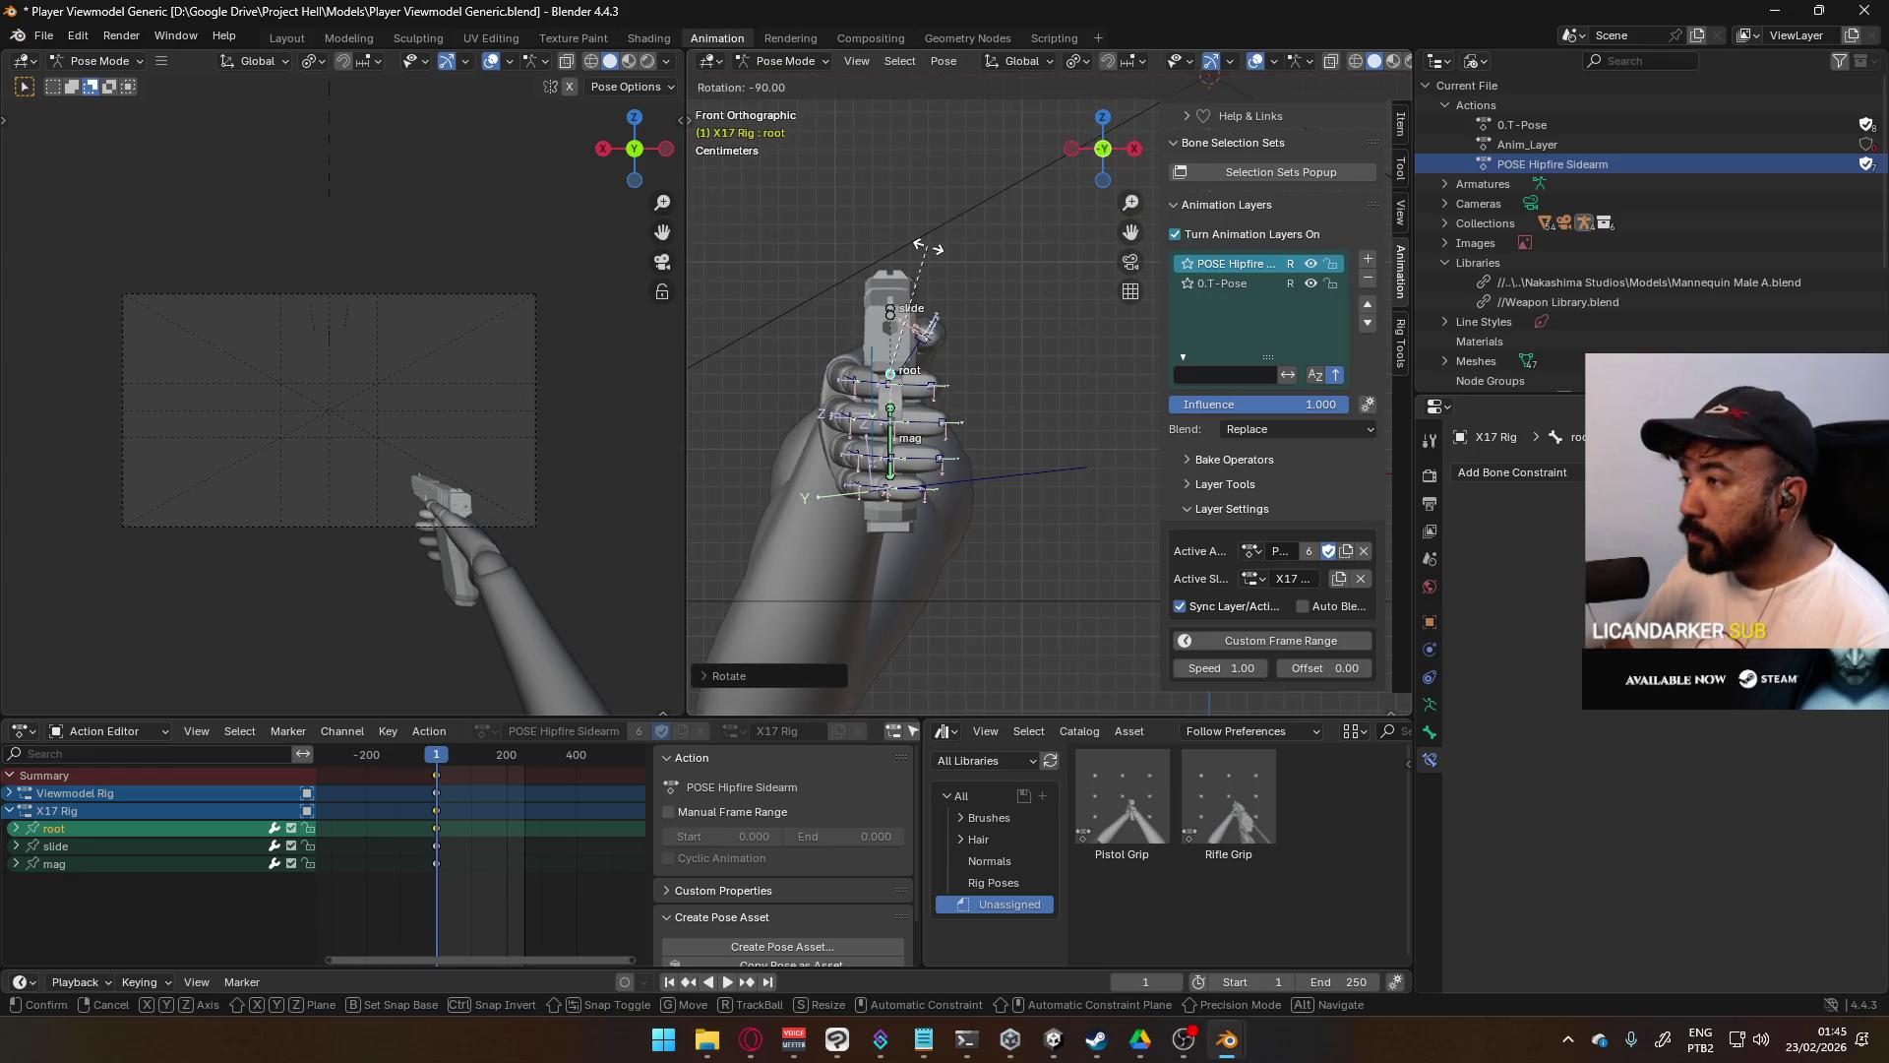
left_click(929, 246)
scroll(945, 290, "down", 2)
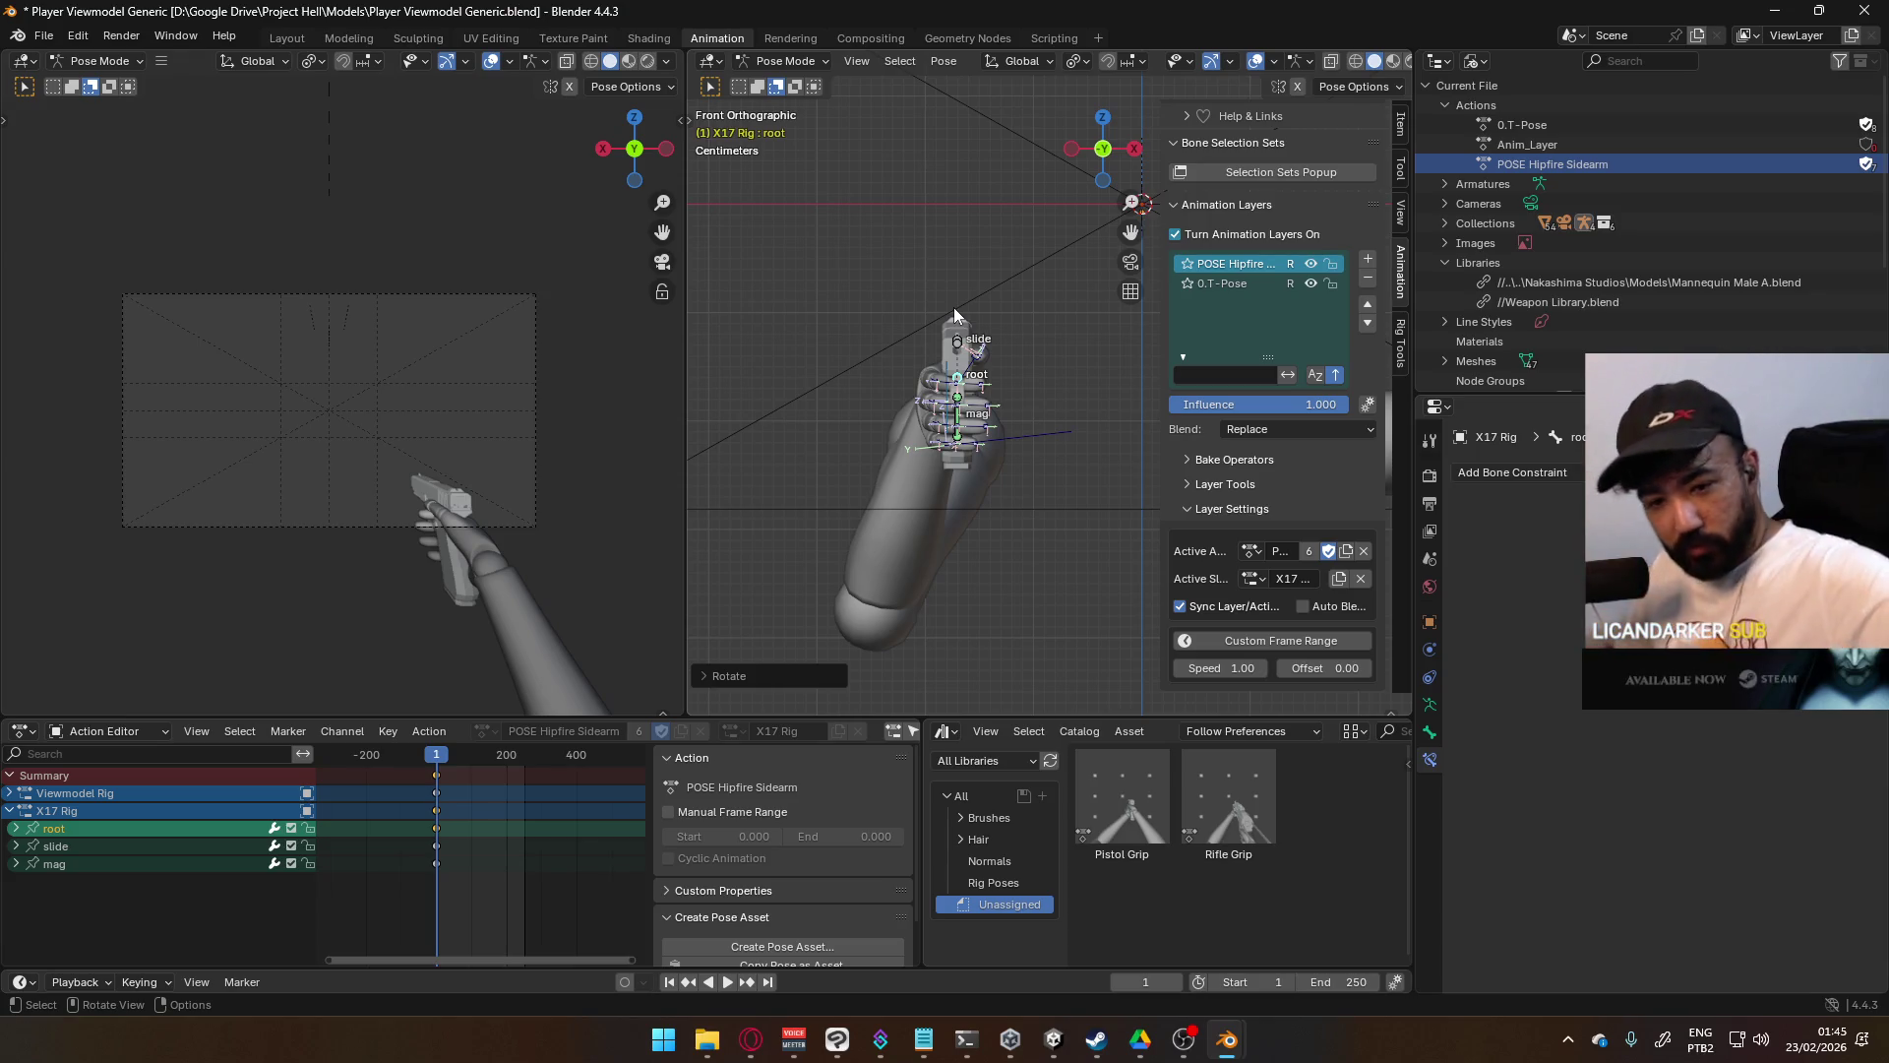
scroll(984, 394, "down", 5)
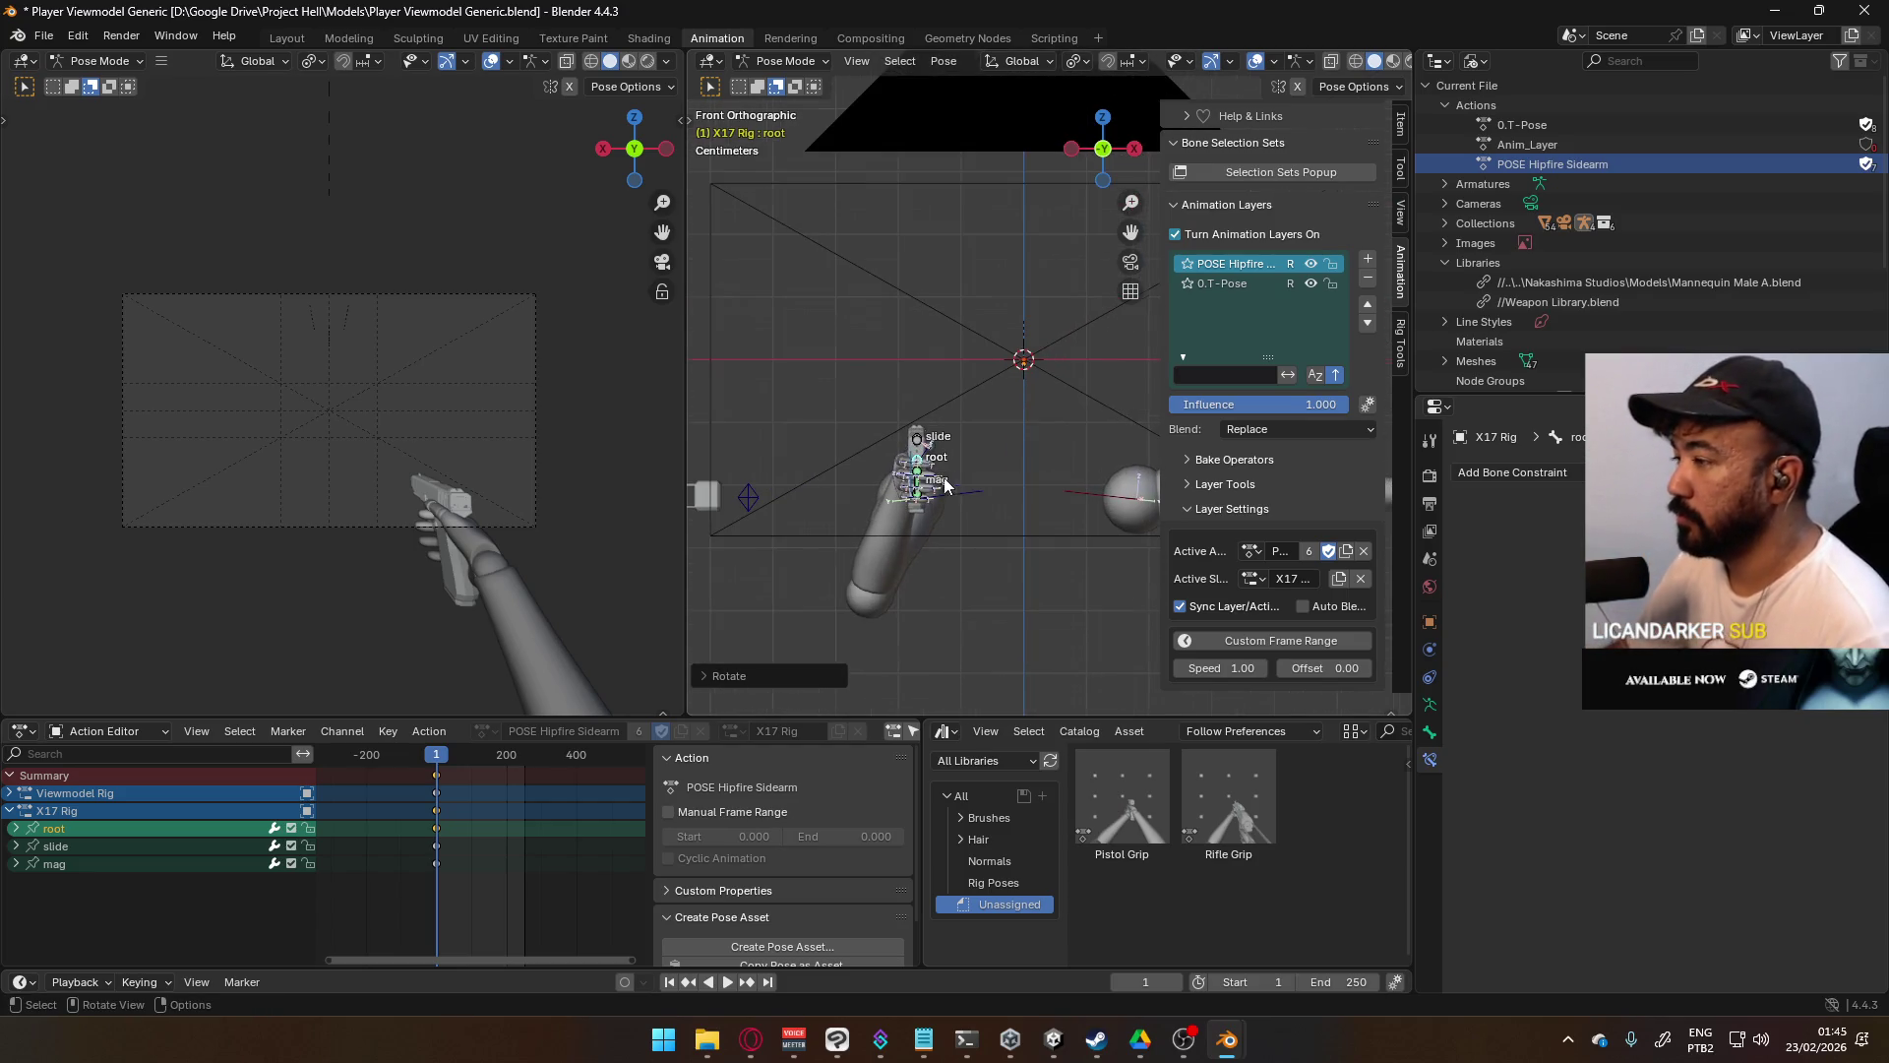
key("g")
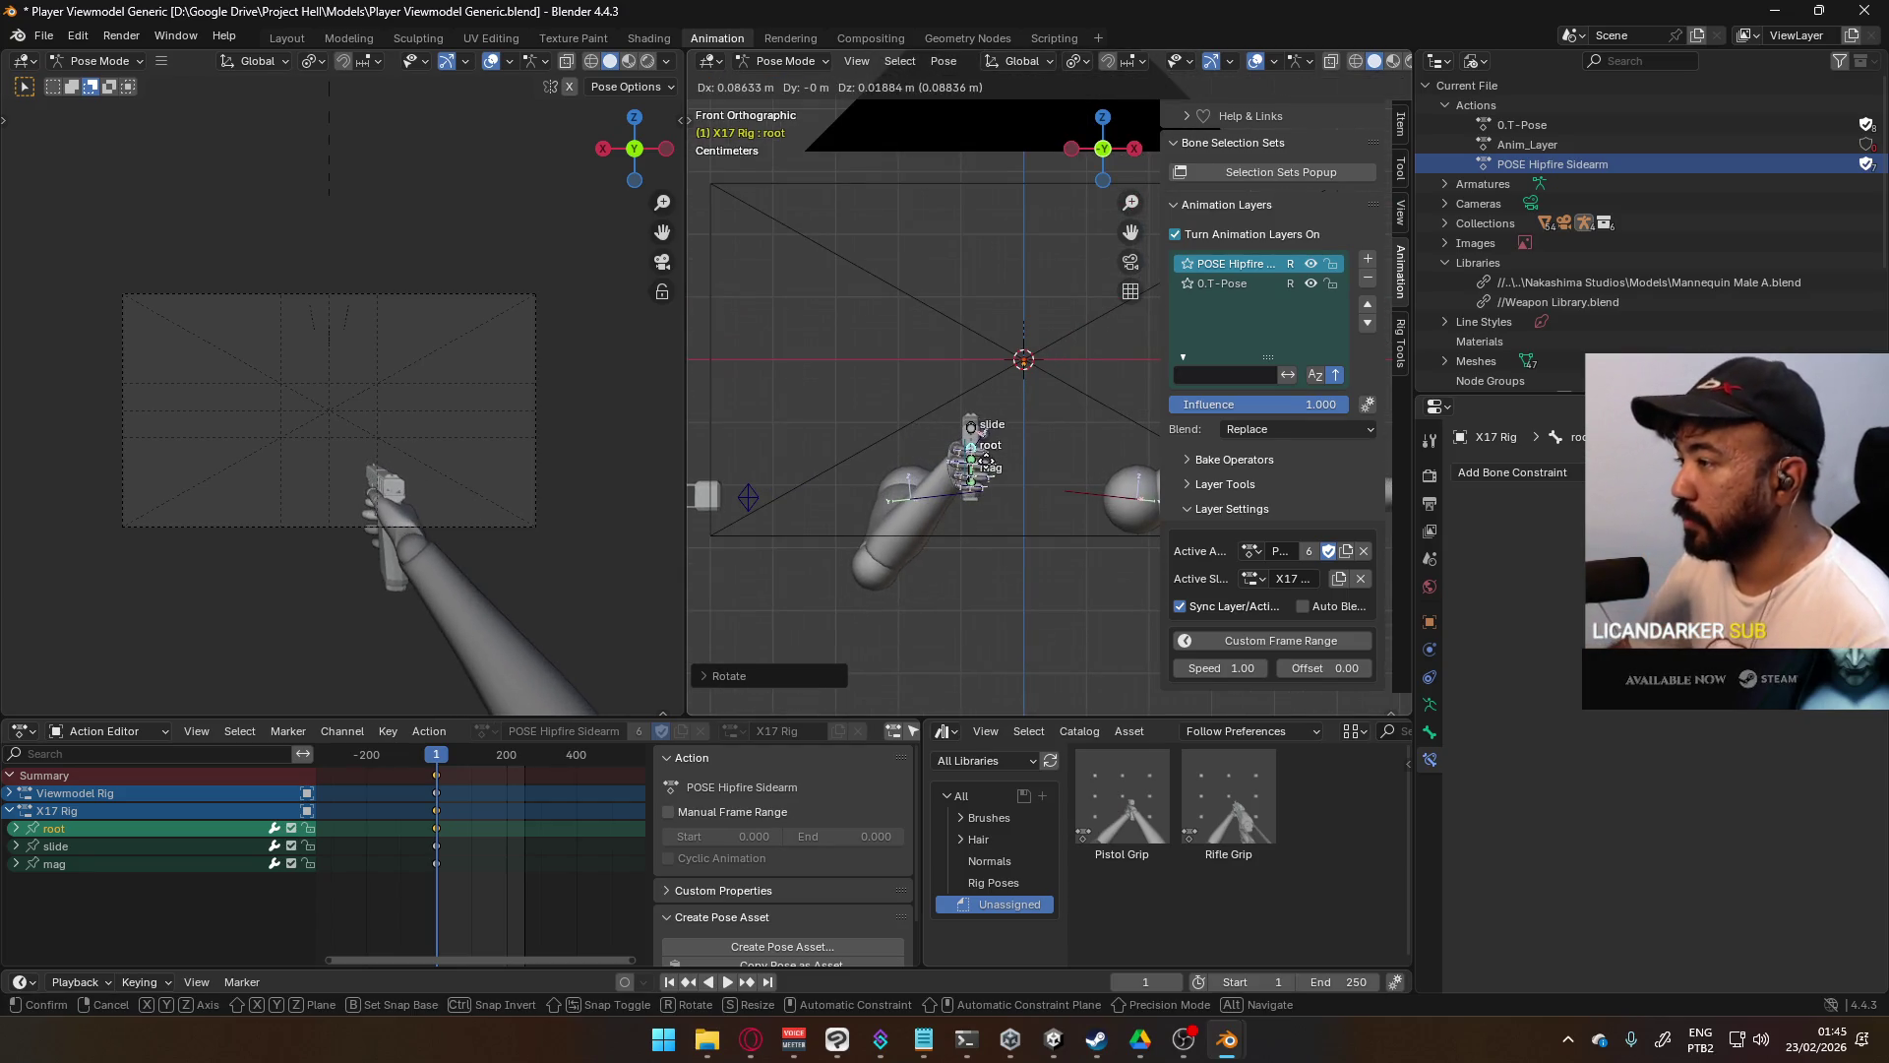
left_click(945, 464)
middle_click_drag(1024, 468, 1024, 455)
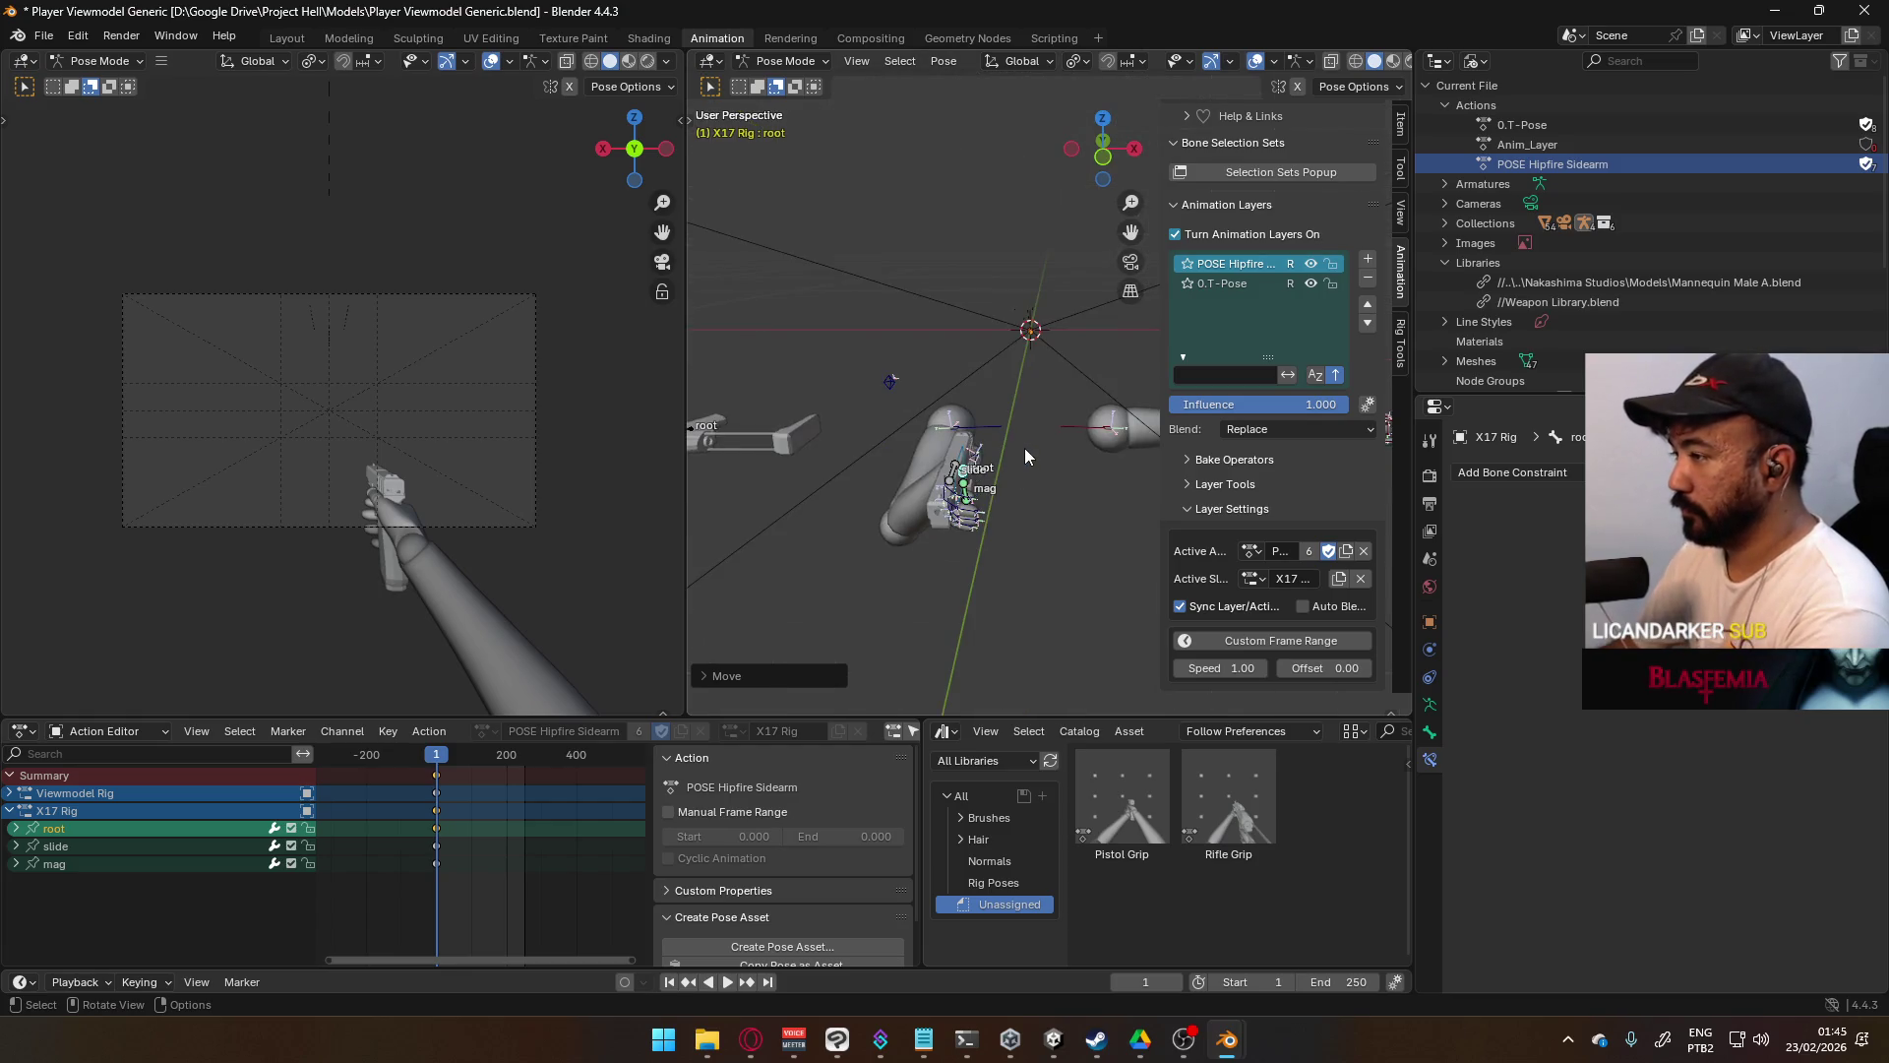
- Nudge the pistol down in top view and re-angle Shoulder.R and Shoulder.L
key("KP_7")
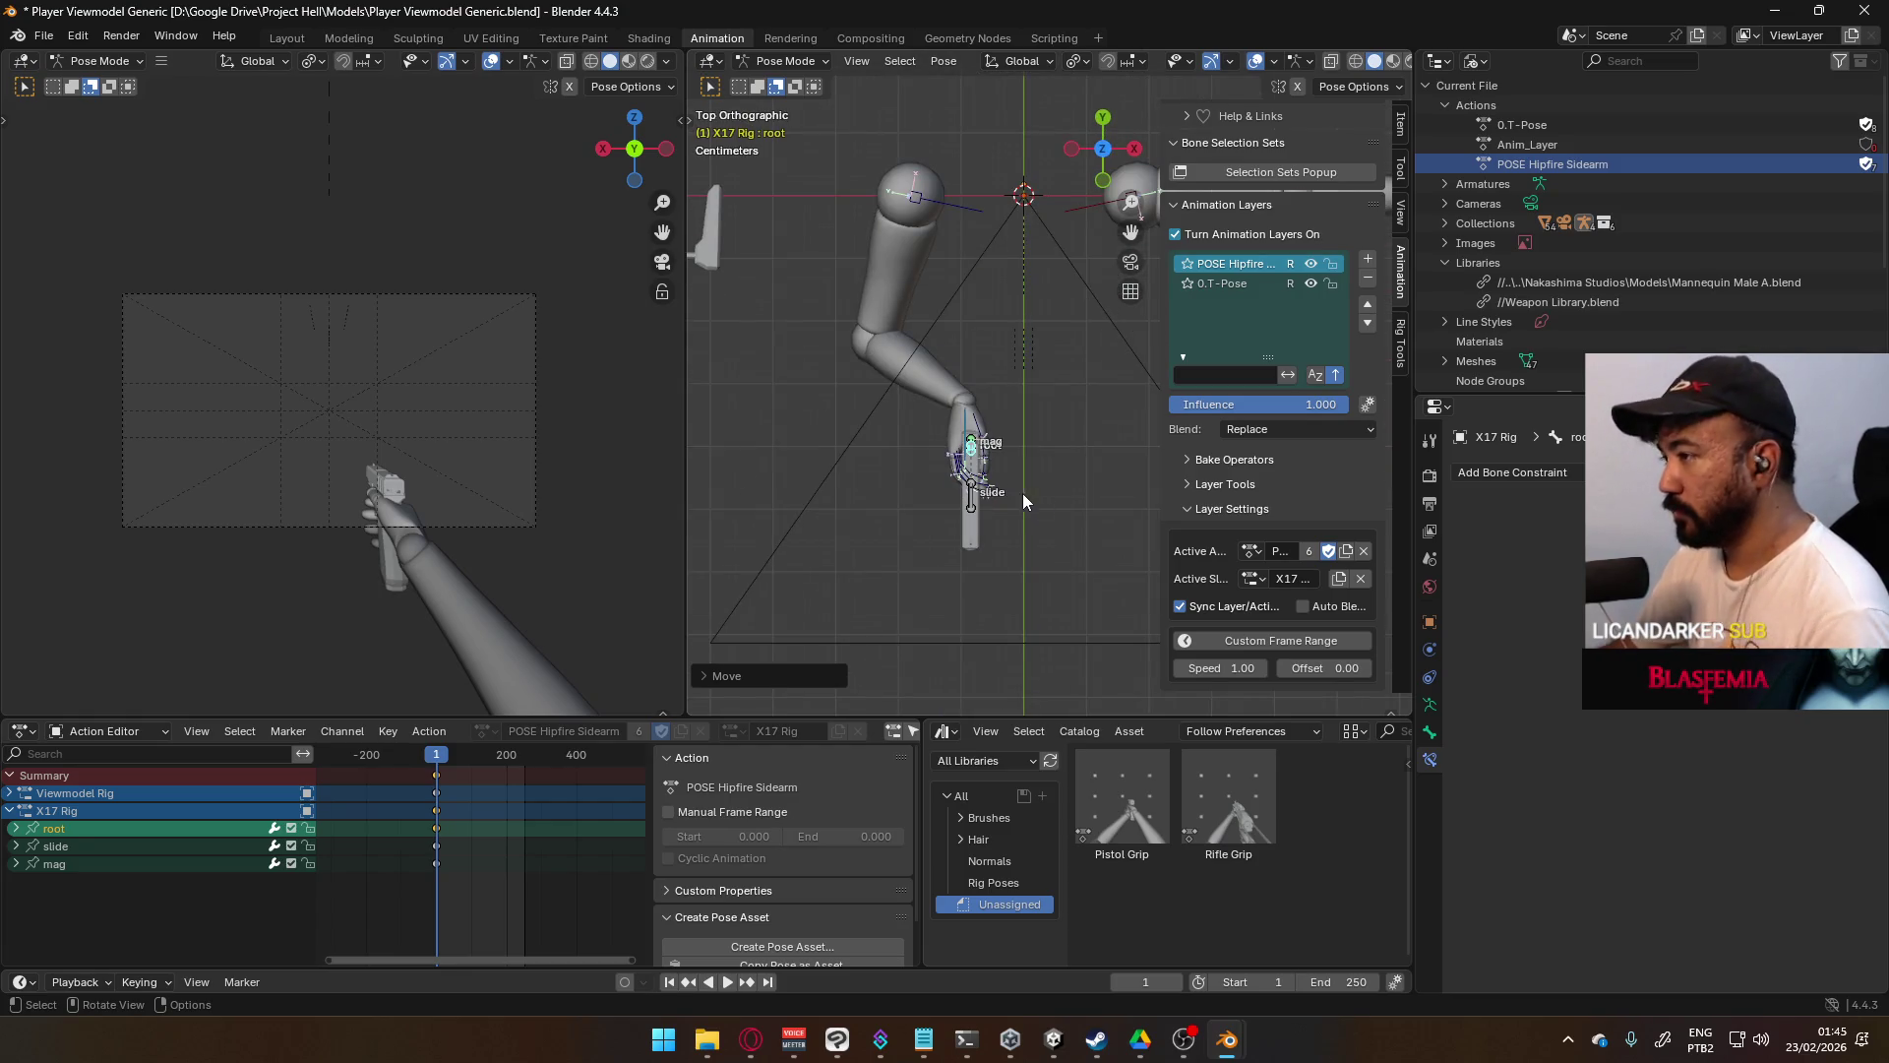
key("g")
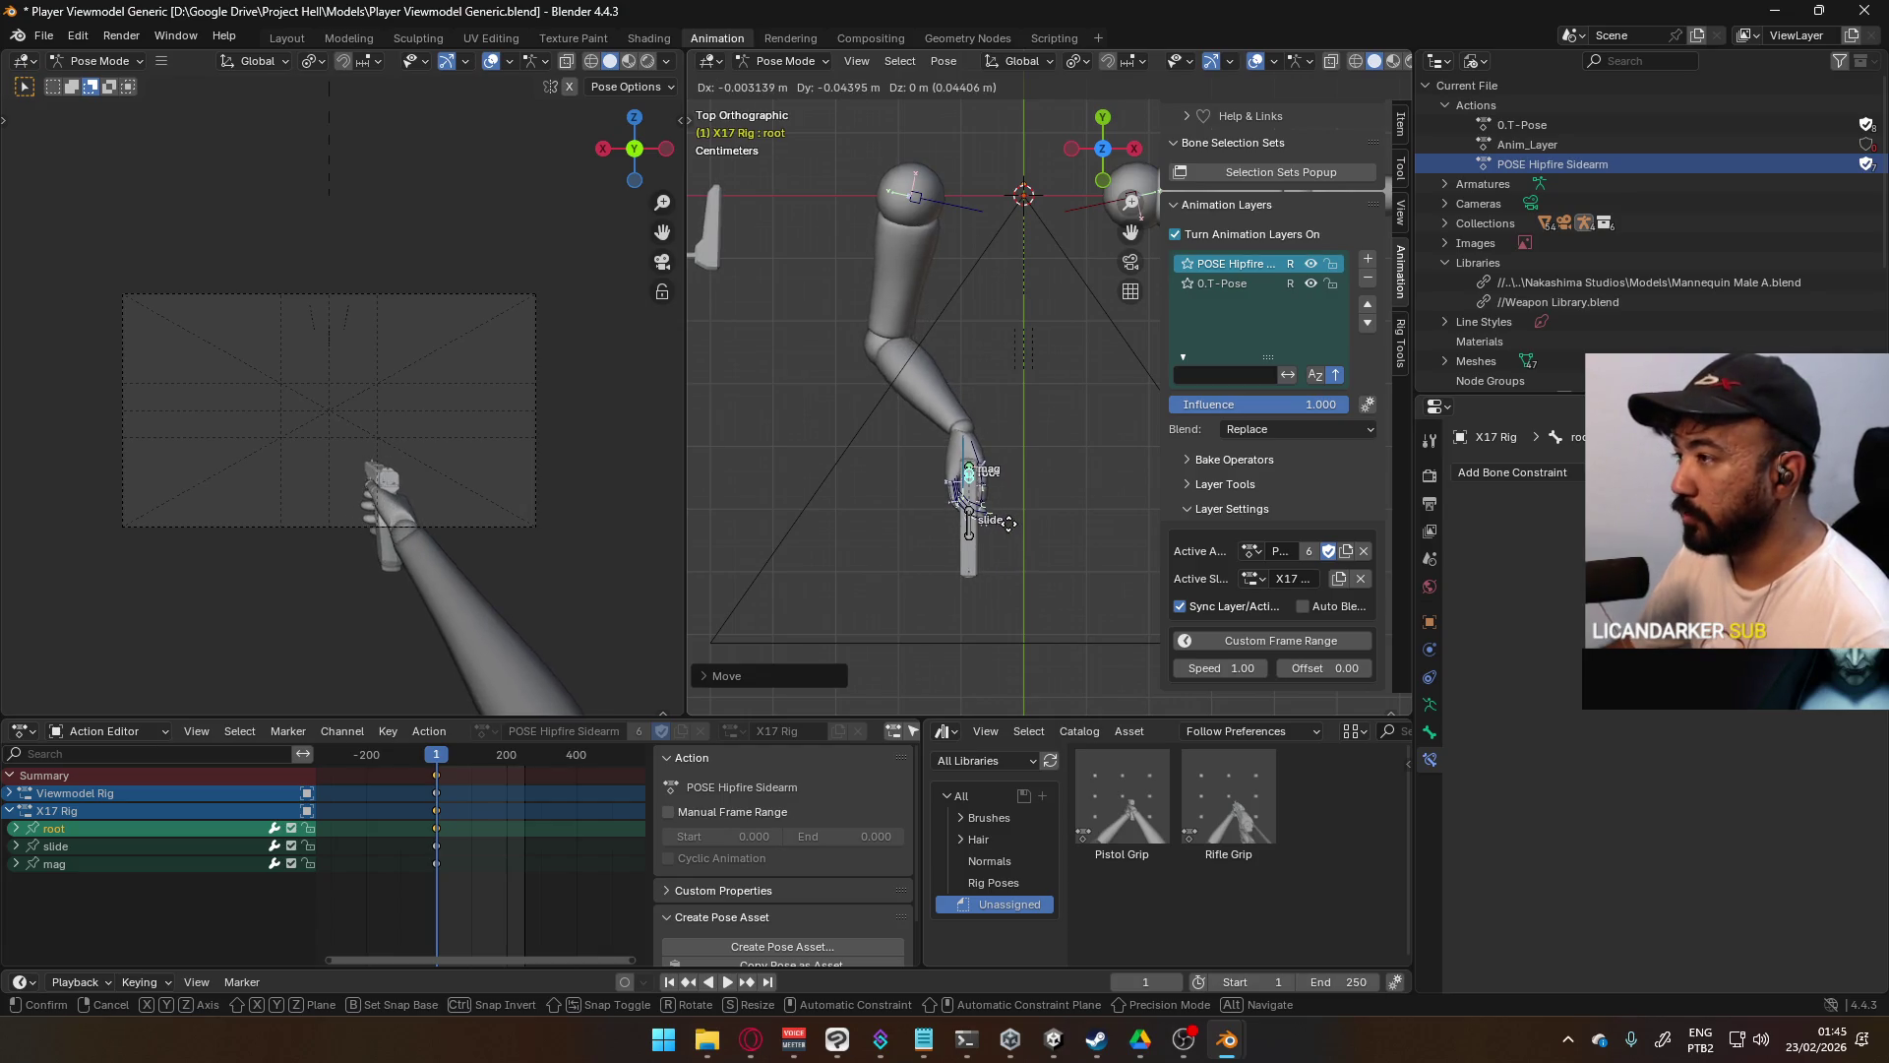
left_click(953, 287)
left_click(966, 218)
middle_click_drag(966, 218, 953, 285, "shift")
key("r")
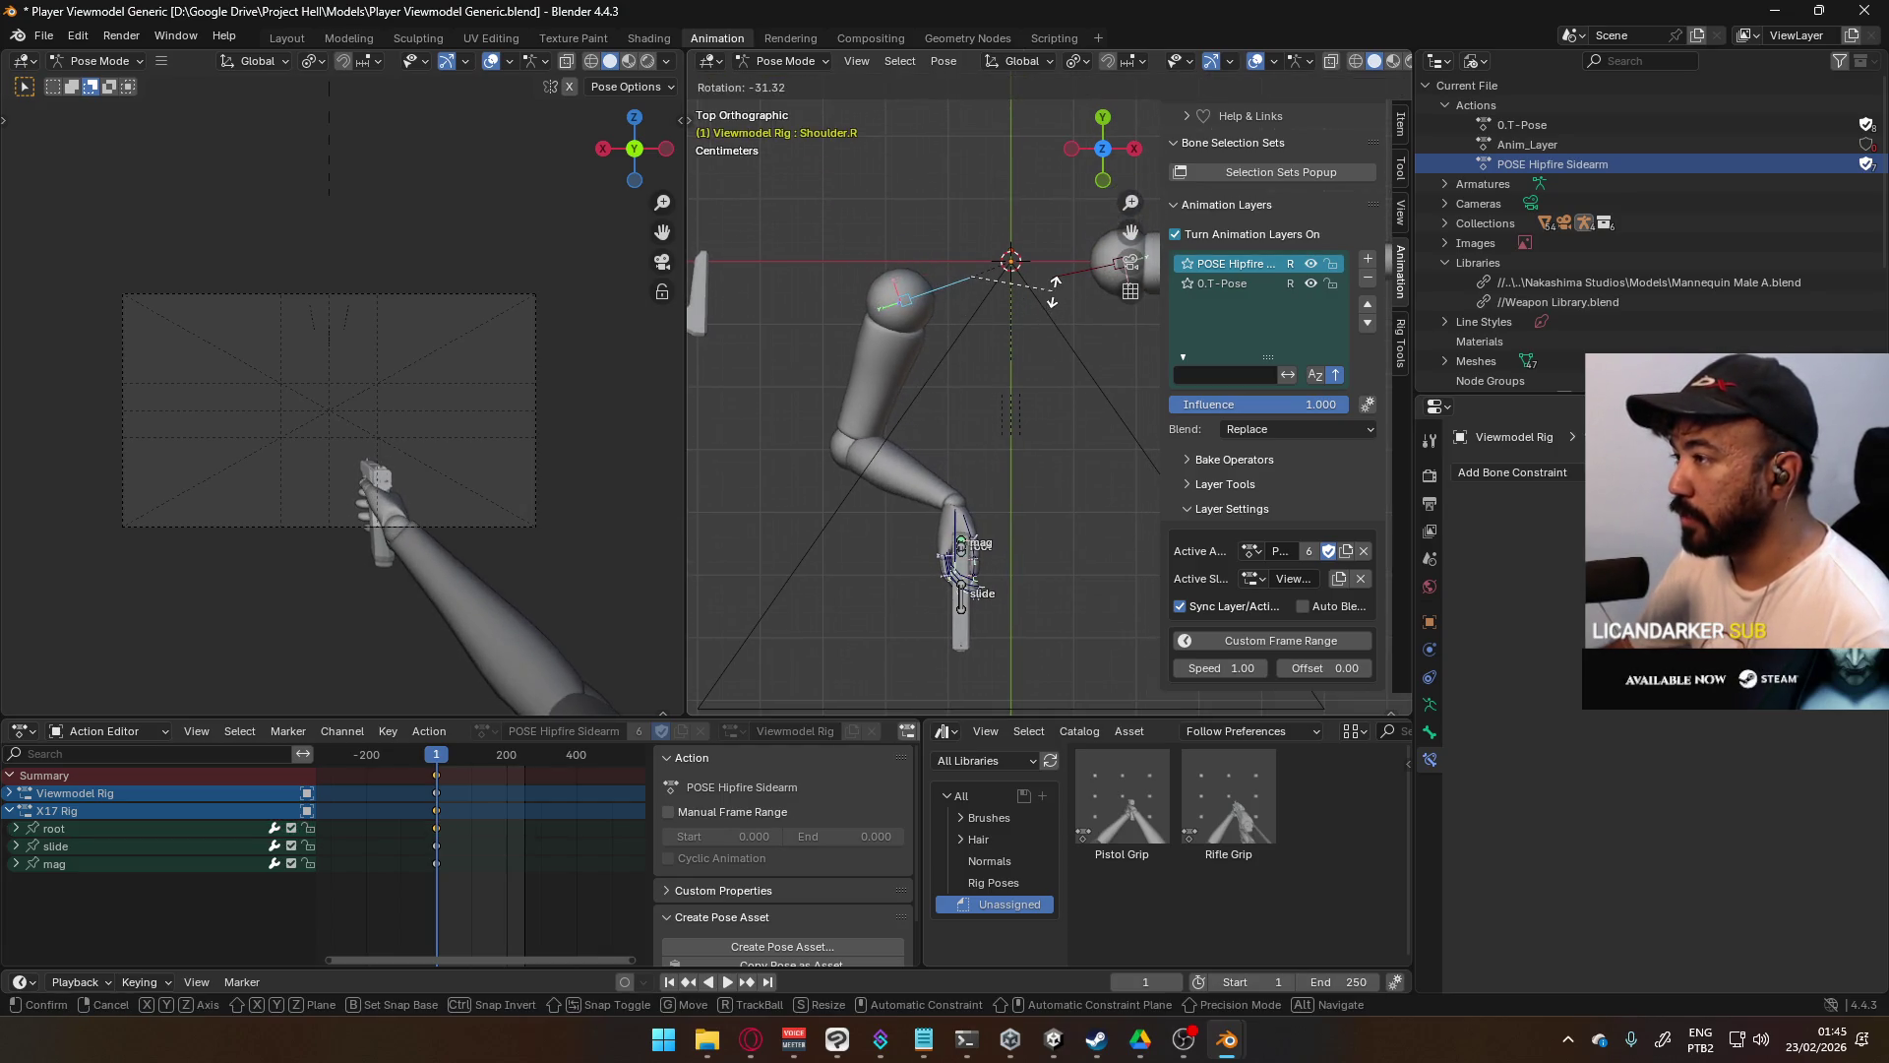
left_click(1068, 298)
middle_click_drag(1068, 297, 1005, 325, "shift")
left_click(1040, 302)
key("r")
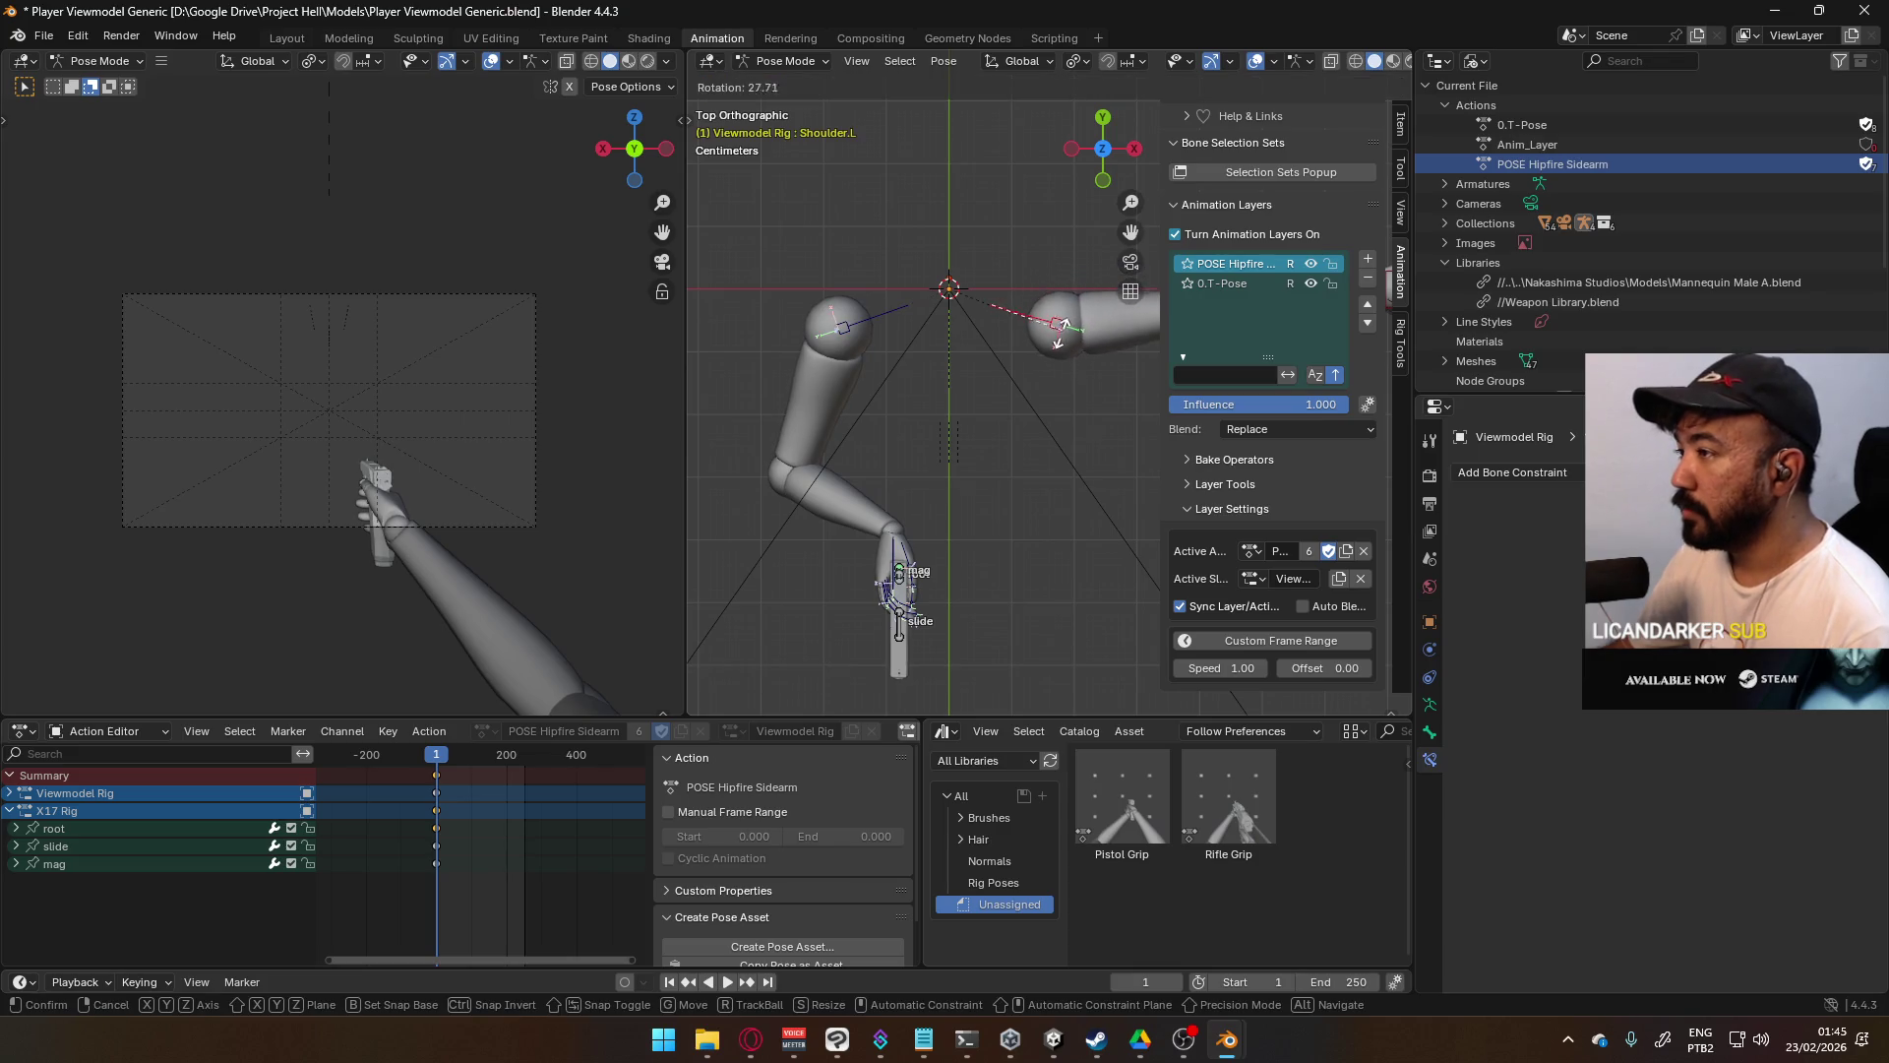
left_click(1058, 342)
- Nudge the X17 root bone in top and front views so the pistol sits in the right hand
left_click(897, 551)
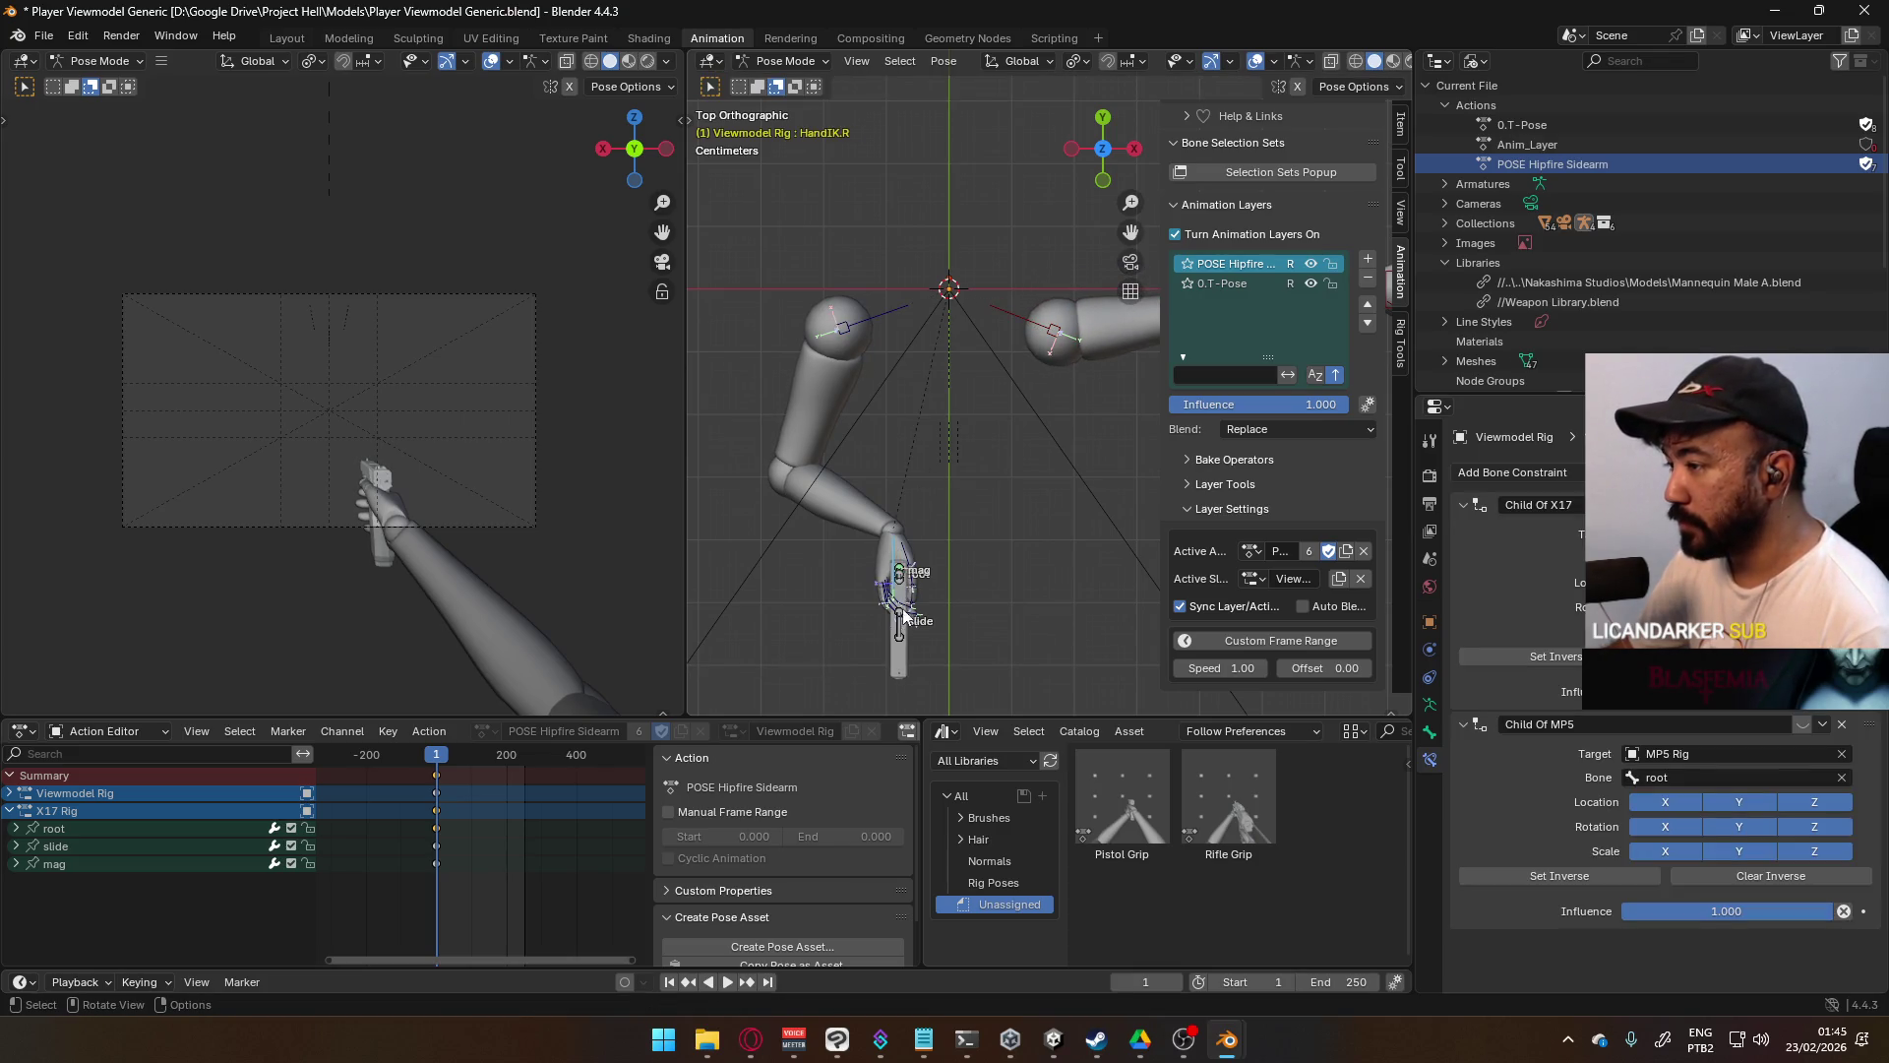
mouse_move(900, 608)
middle_mouse_down()
mouse_move(991, 428)
mouse_move(1101, 647)
middle_mouse_up()
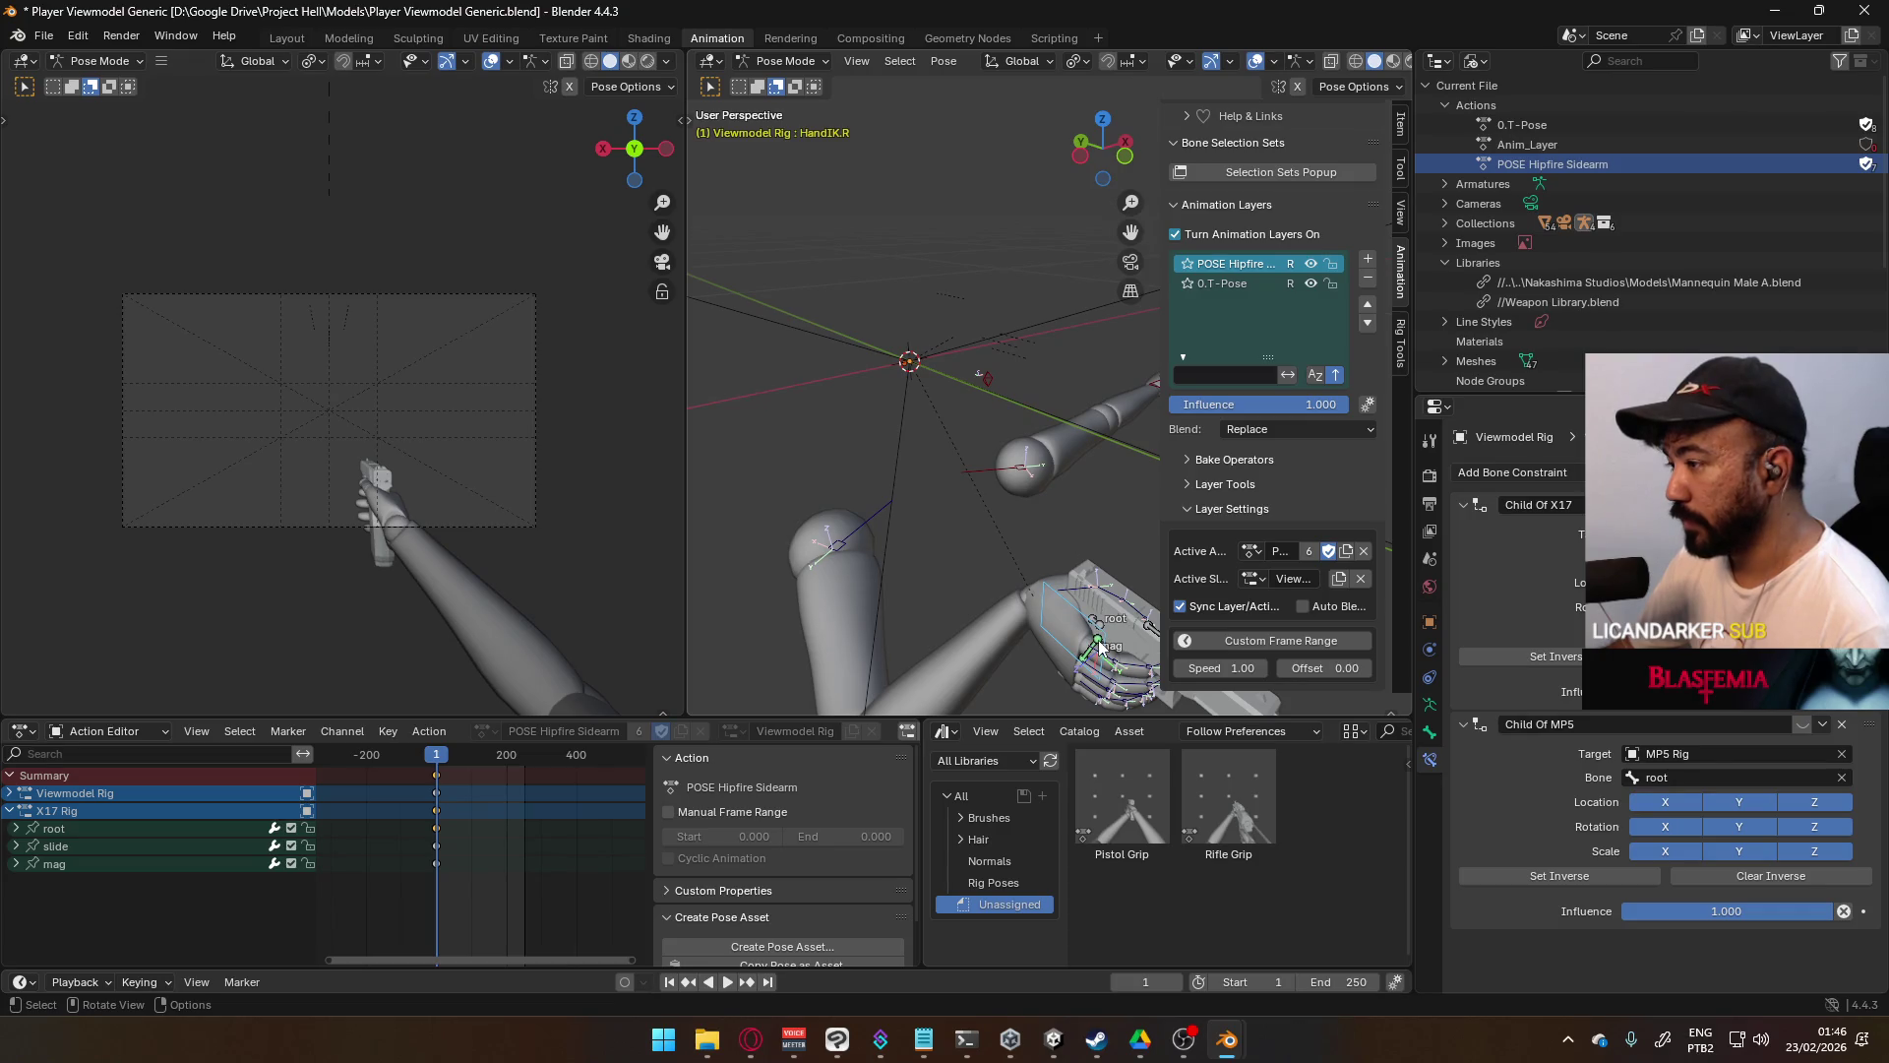
left_click(1102, 627)
key("KP_7")
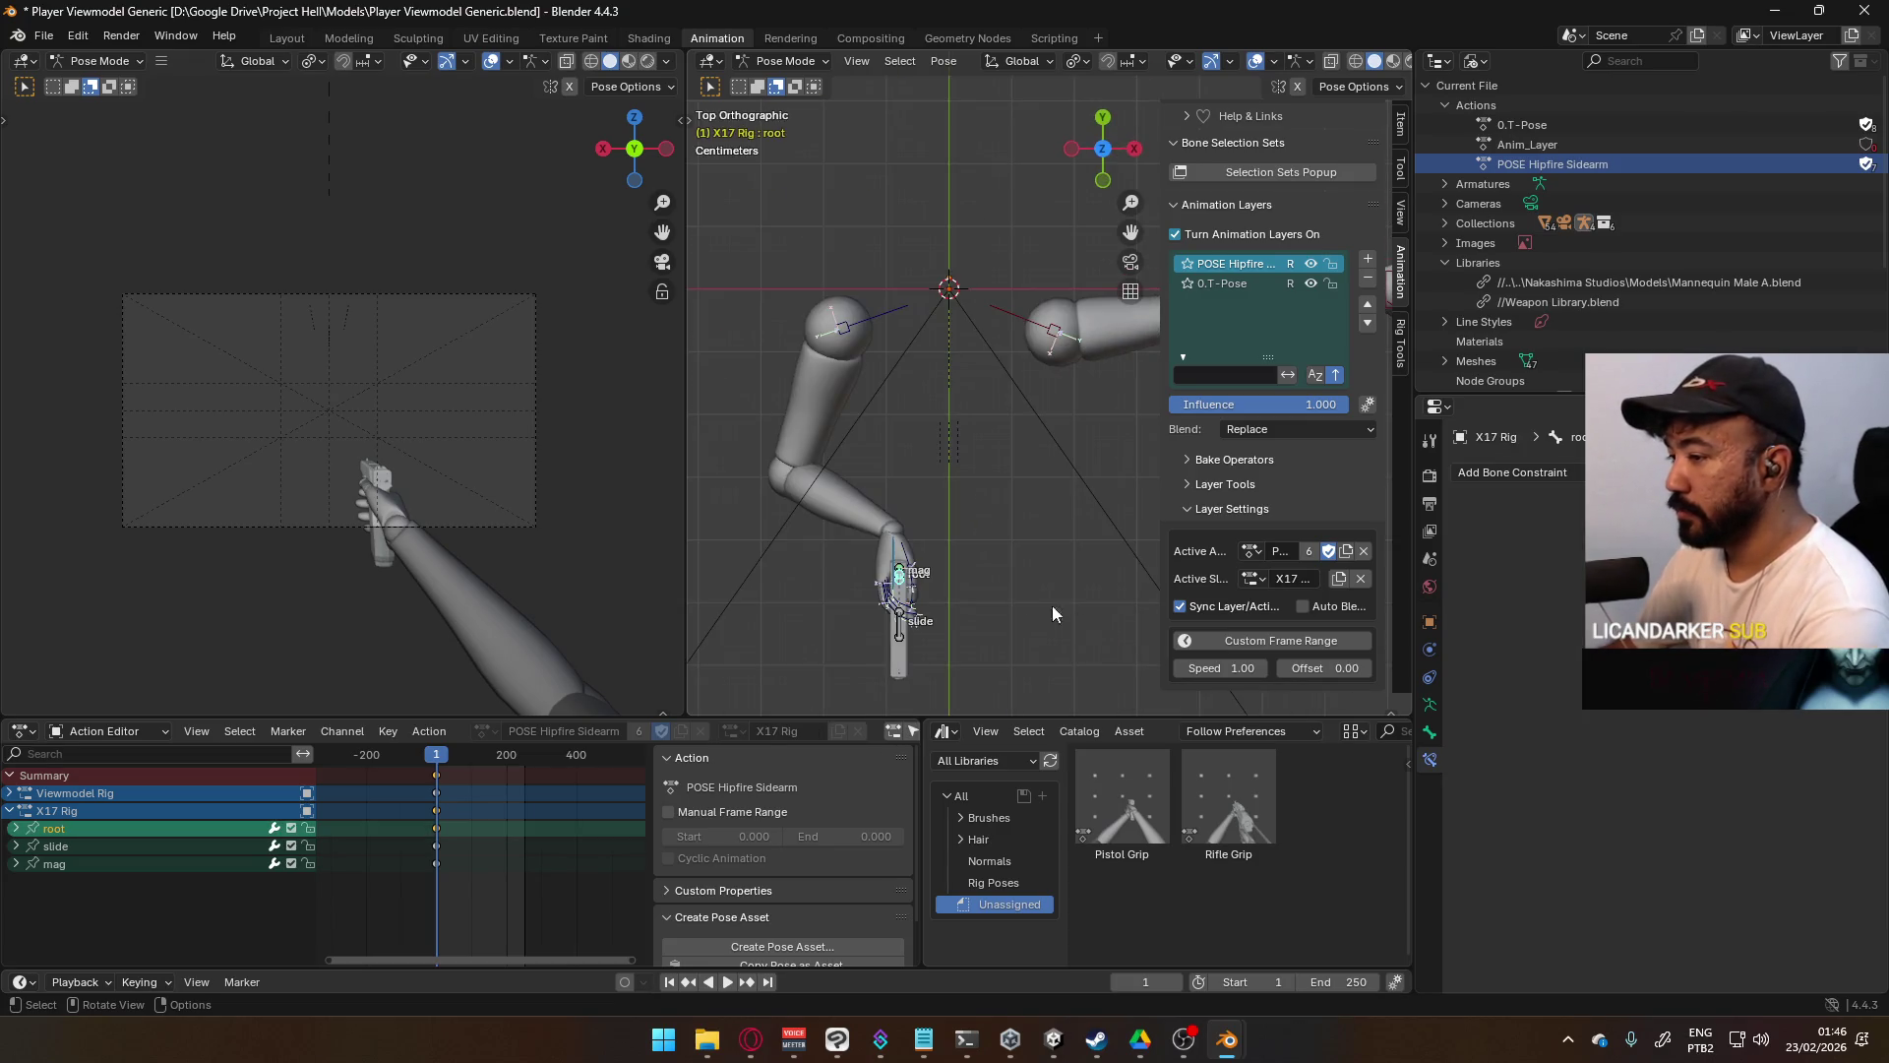
scroll(1006, 537, "down", 2)
key("g")
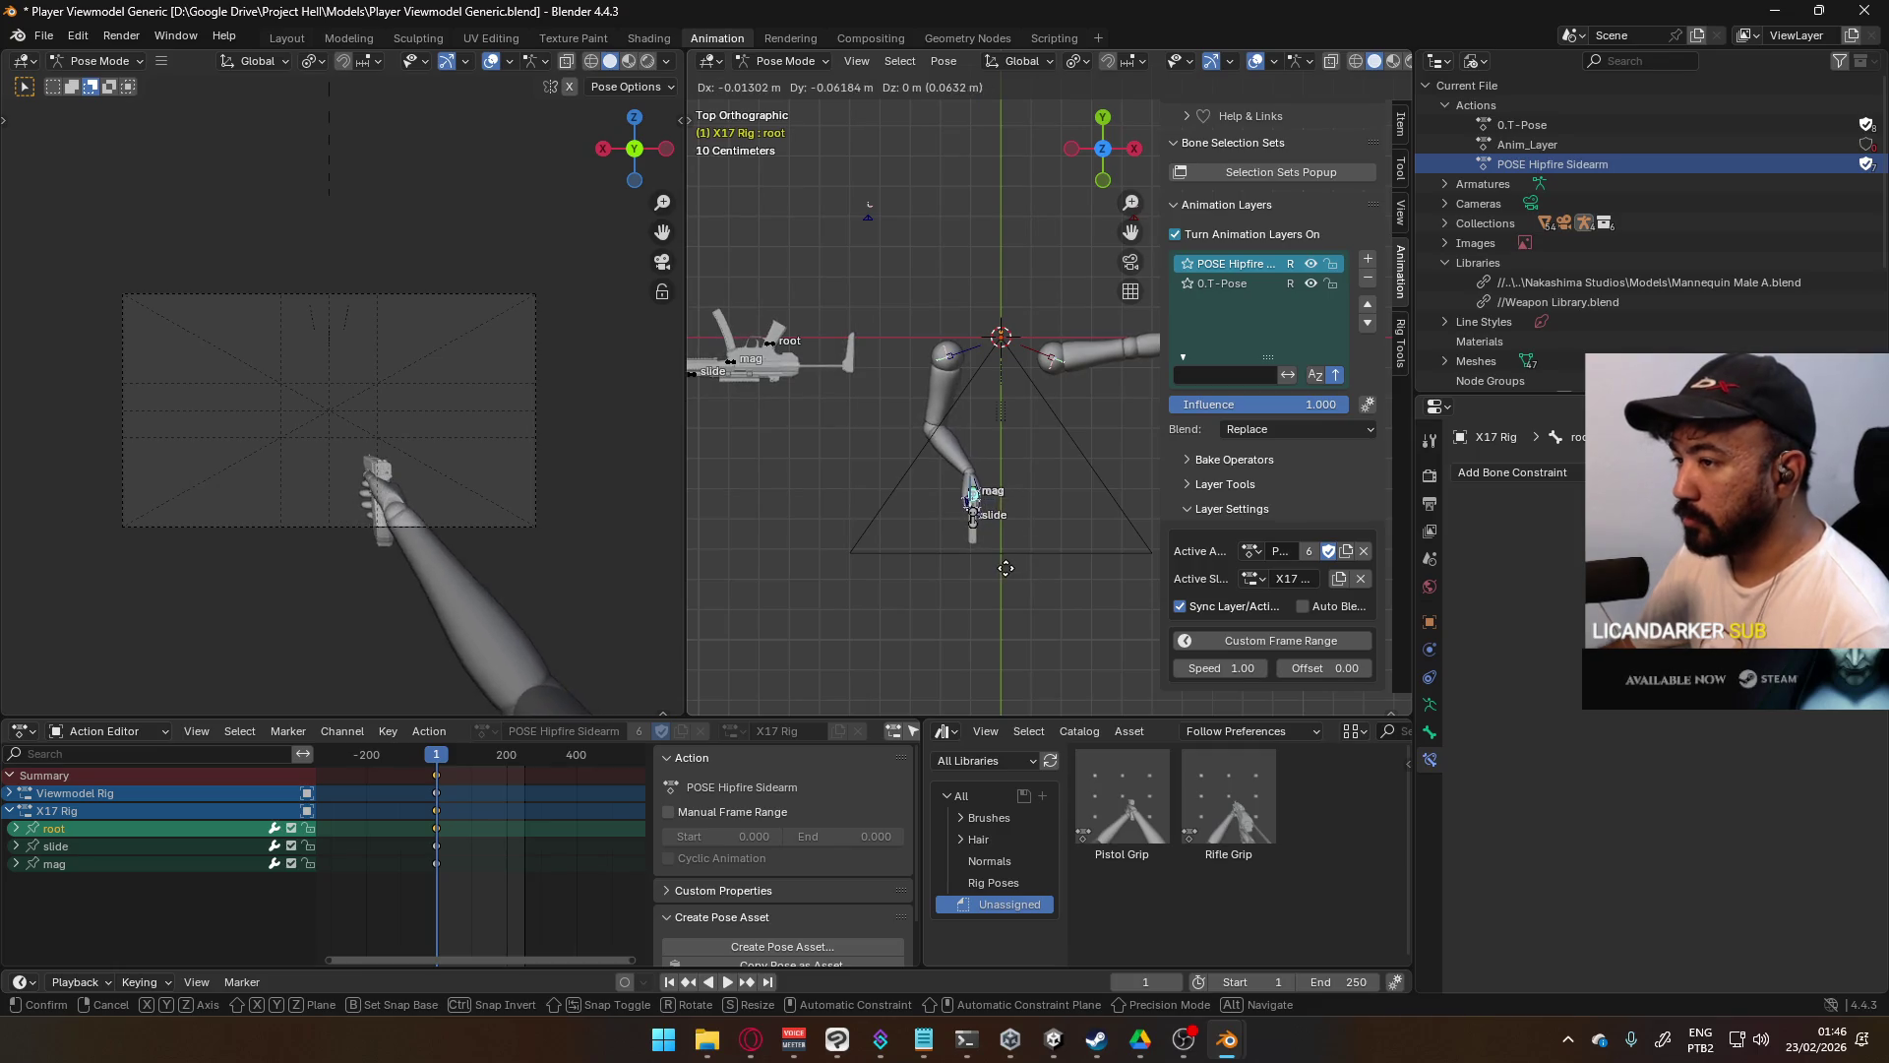
left_click(1004, 580)
key("KP_1")
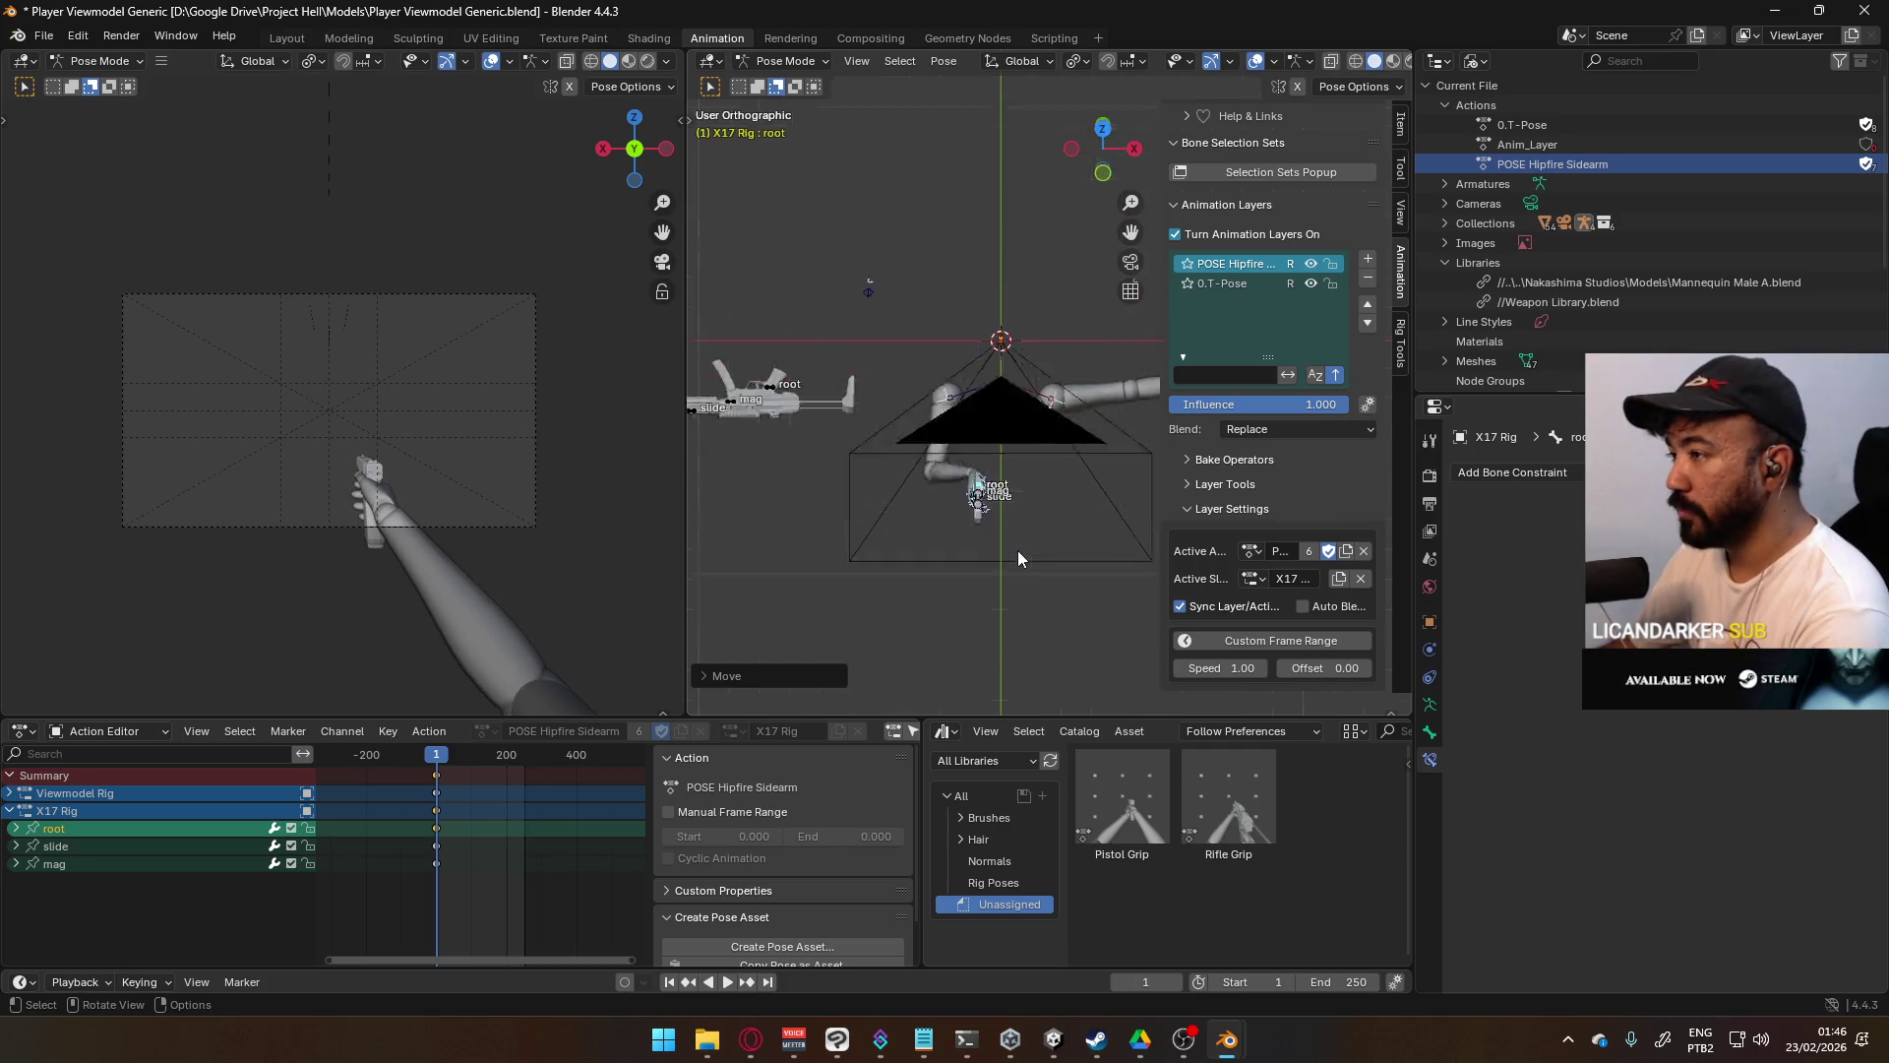
key("g")
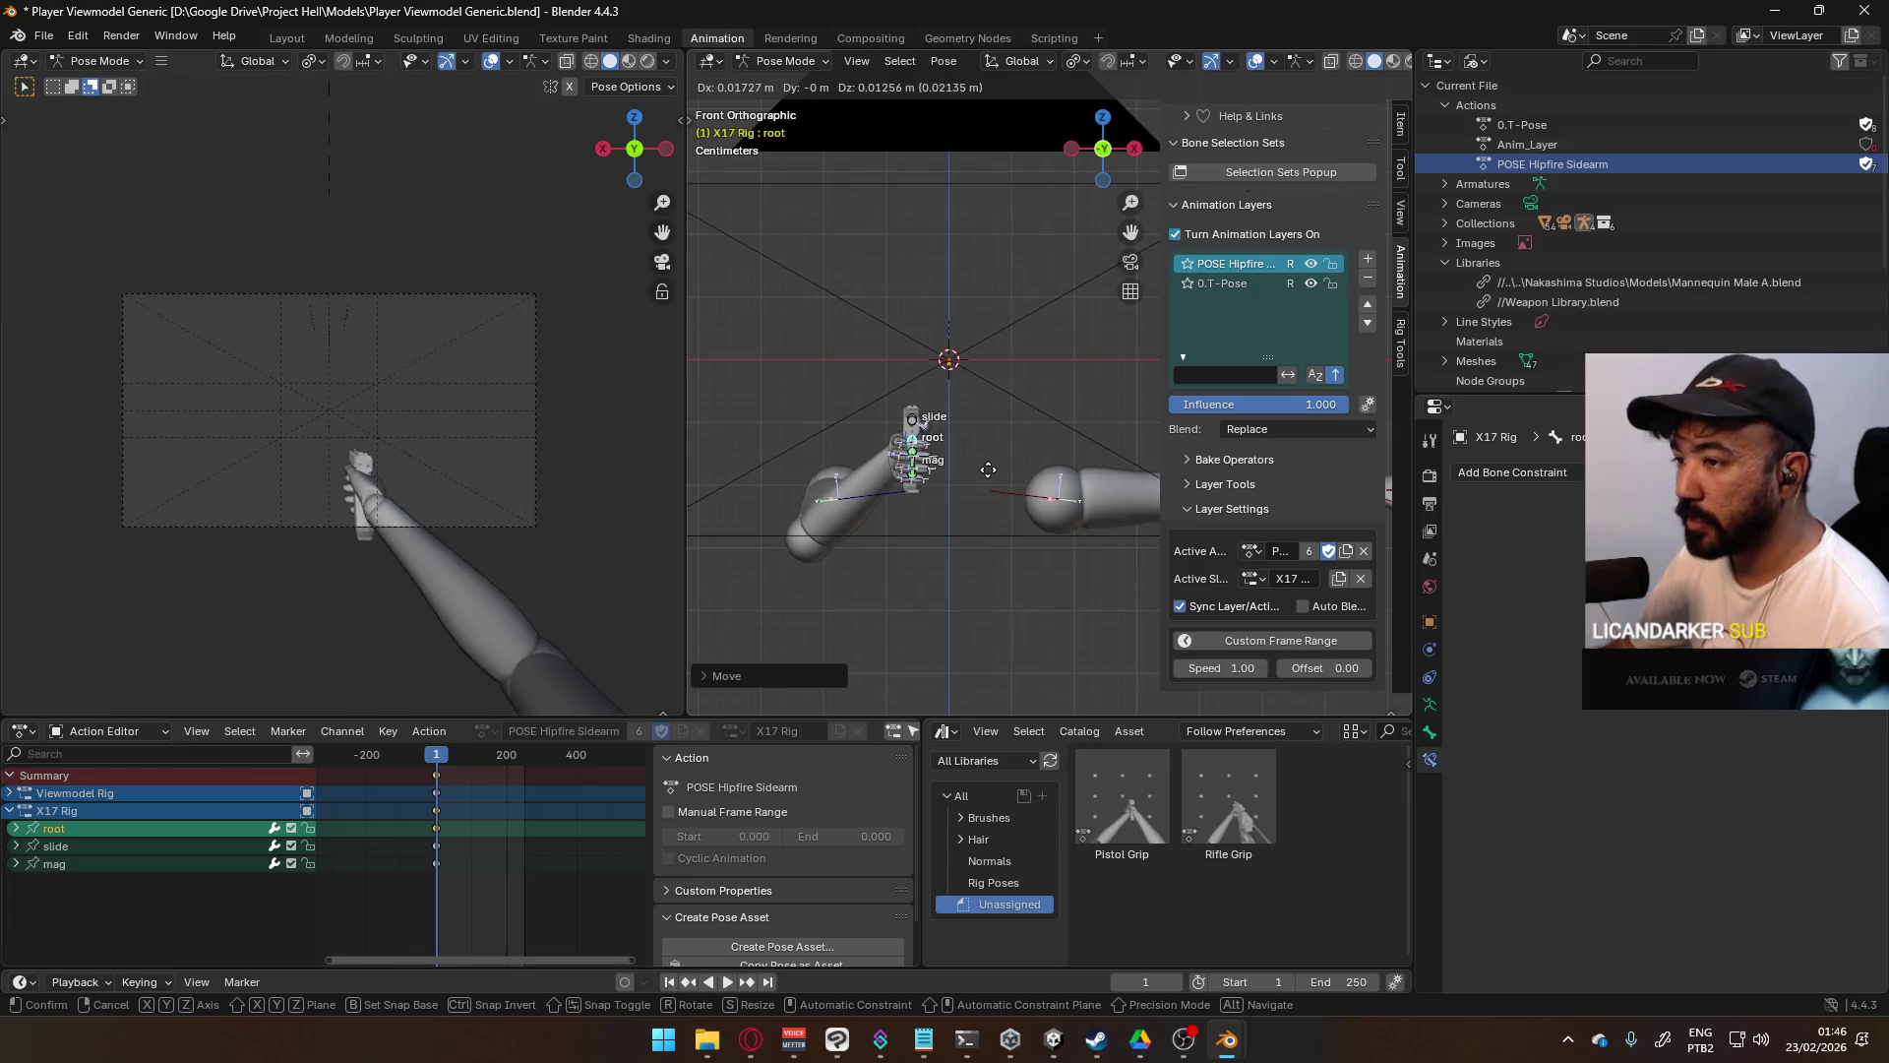
left_click(988, 463)
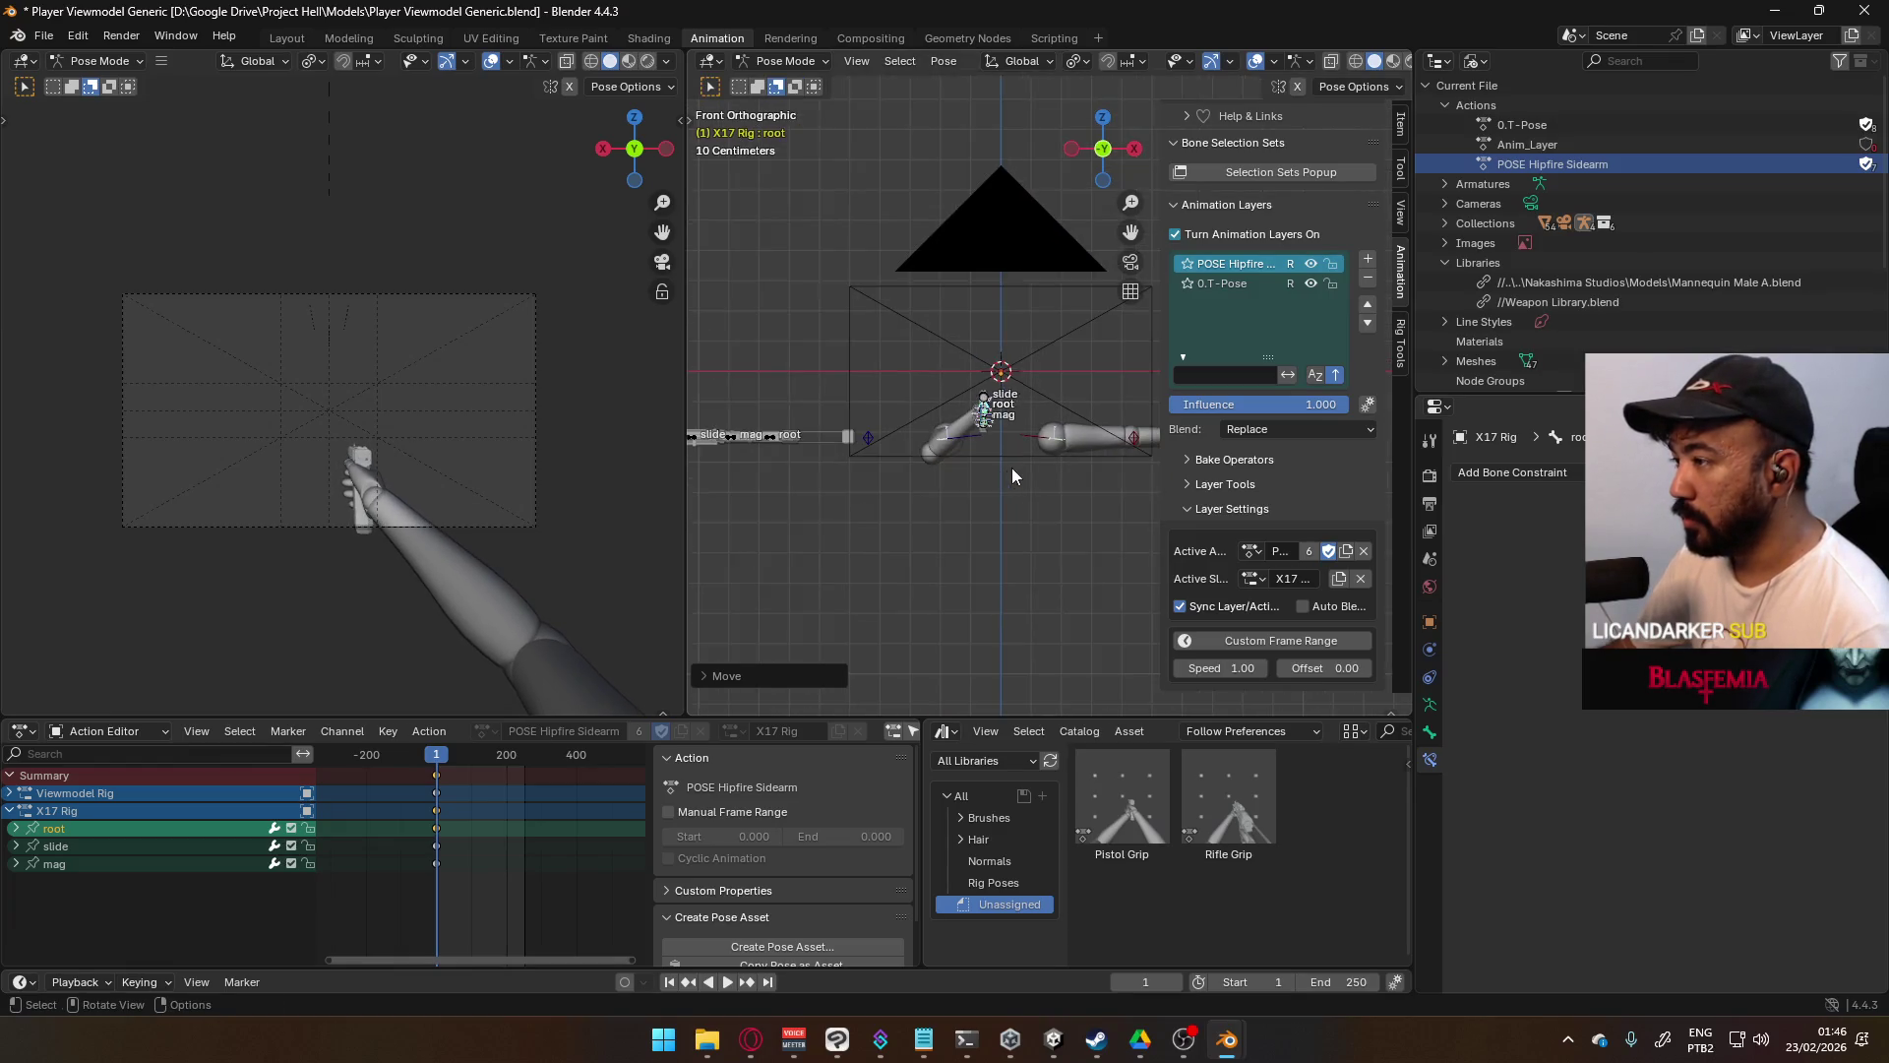
scroll(1008, 471, "down", 2)
left_click(1142, 443)
- Move the left hand IK target and select the left elbow target
key("g")
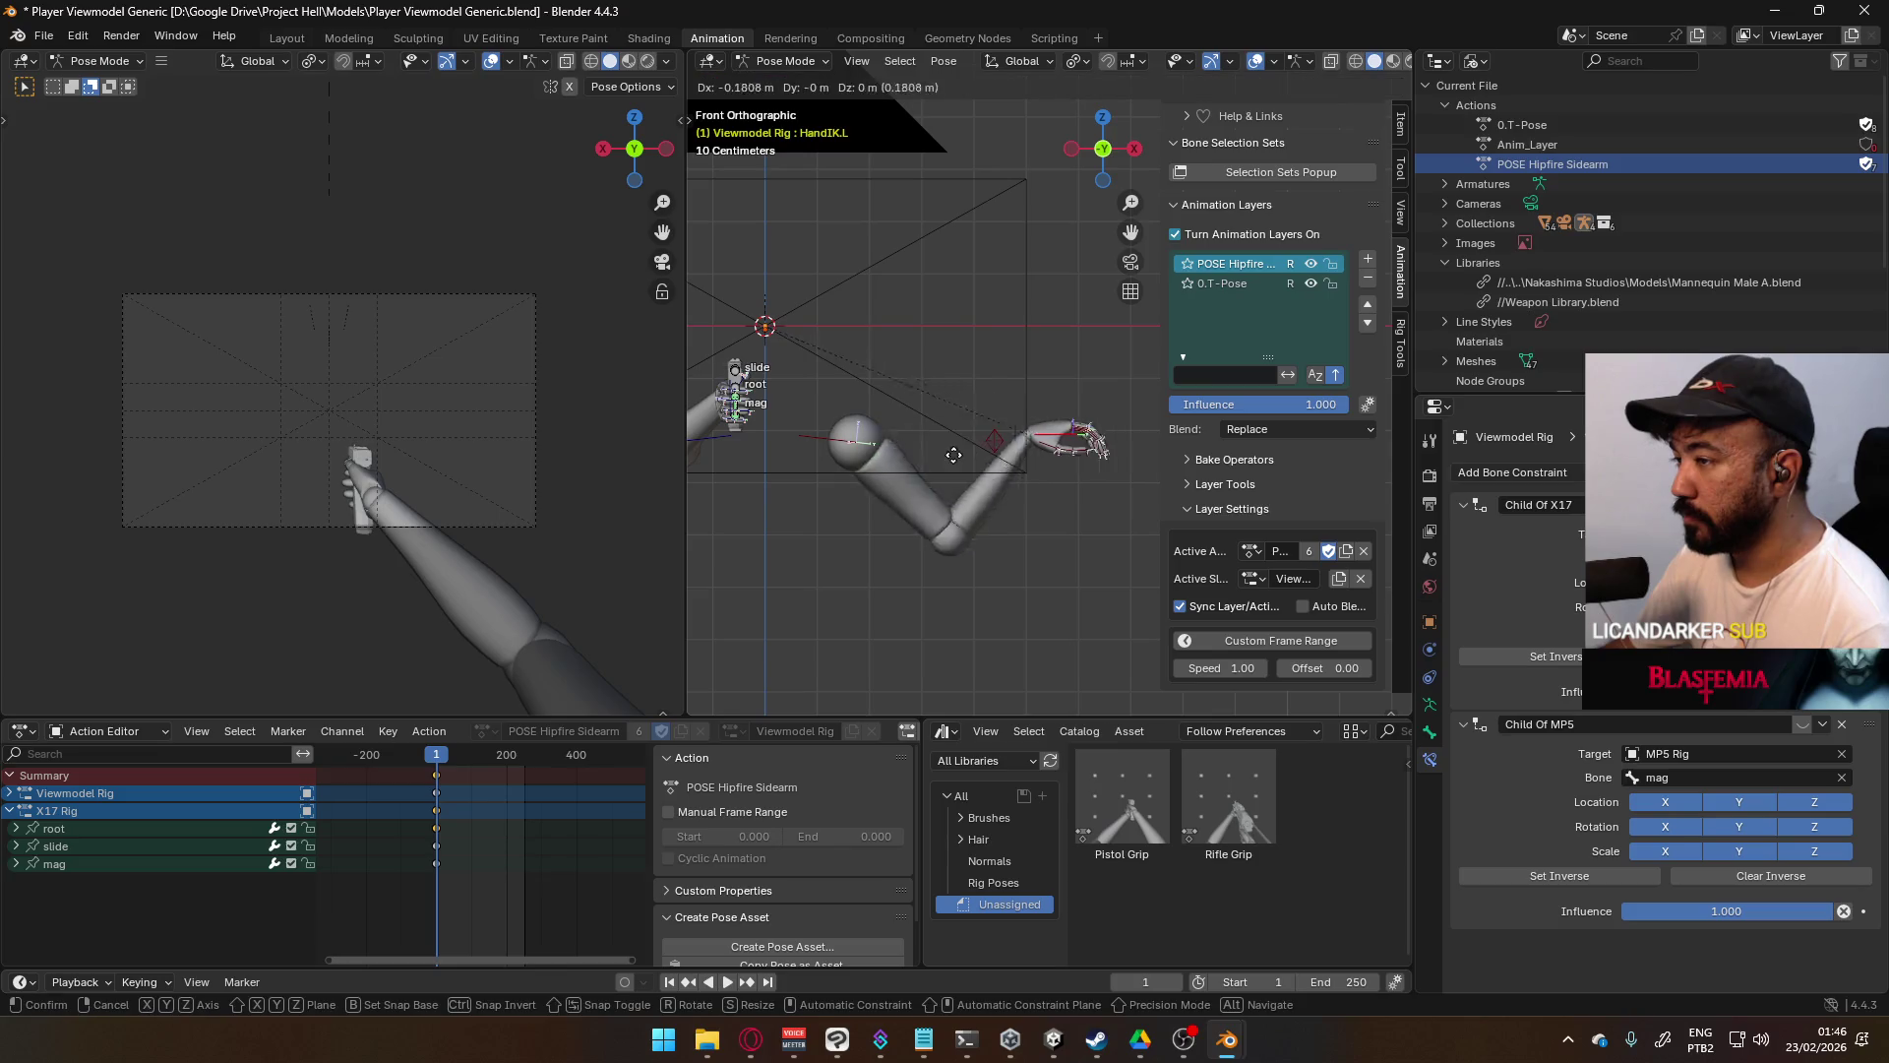
left_click(958, 443)
left_click(996, 441)
middle_click_drag(1012, 438, 947, 435)
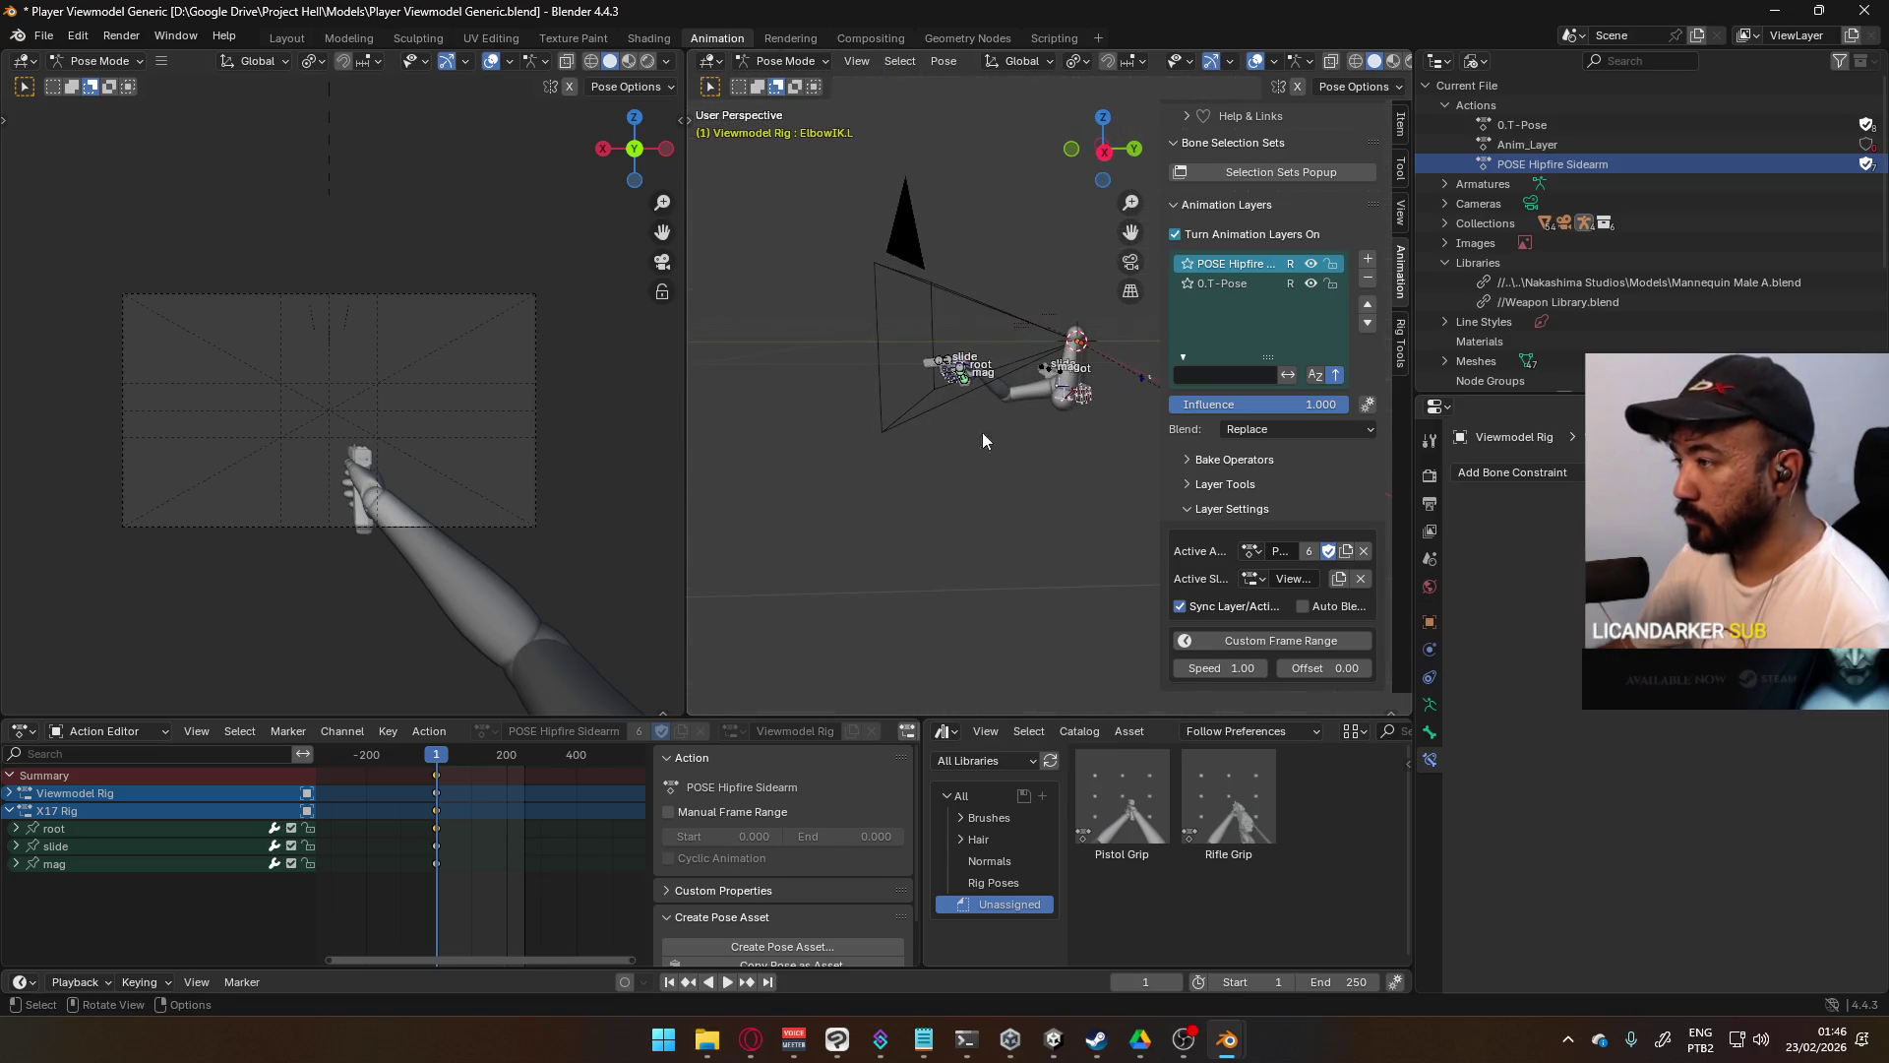
middle_click_drag(865, 553, 1011, 541)
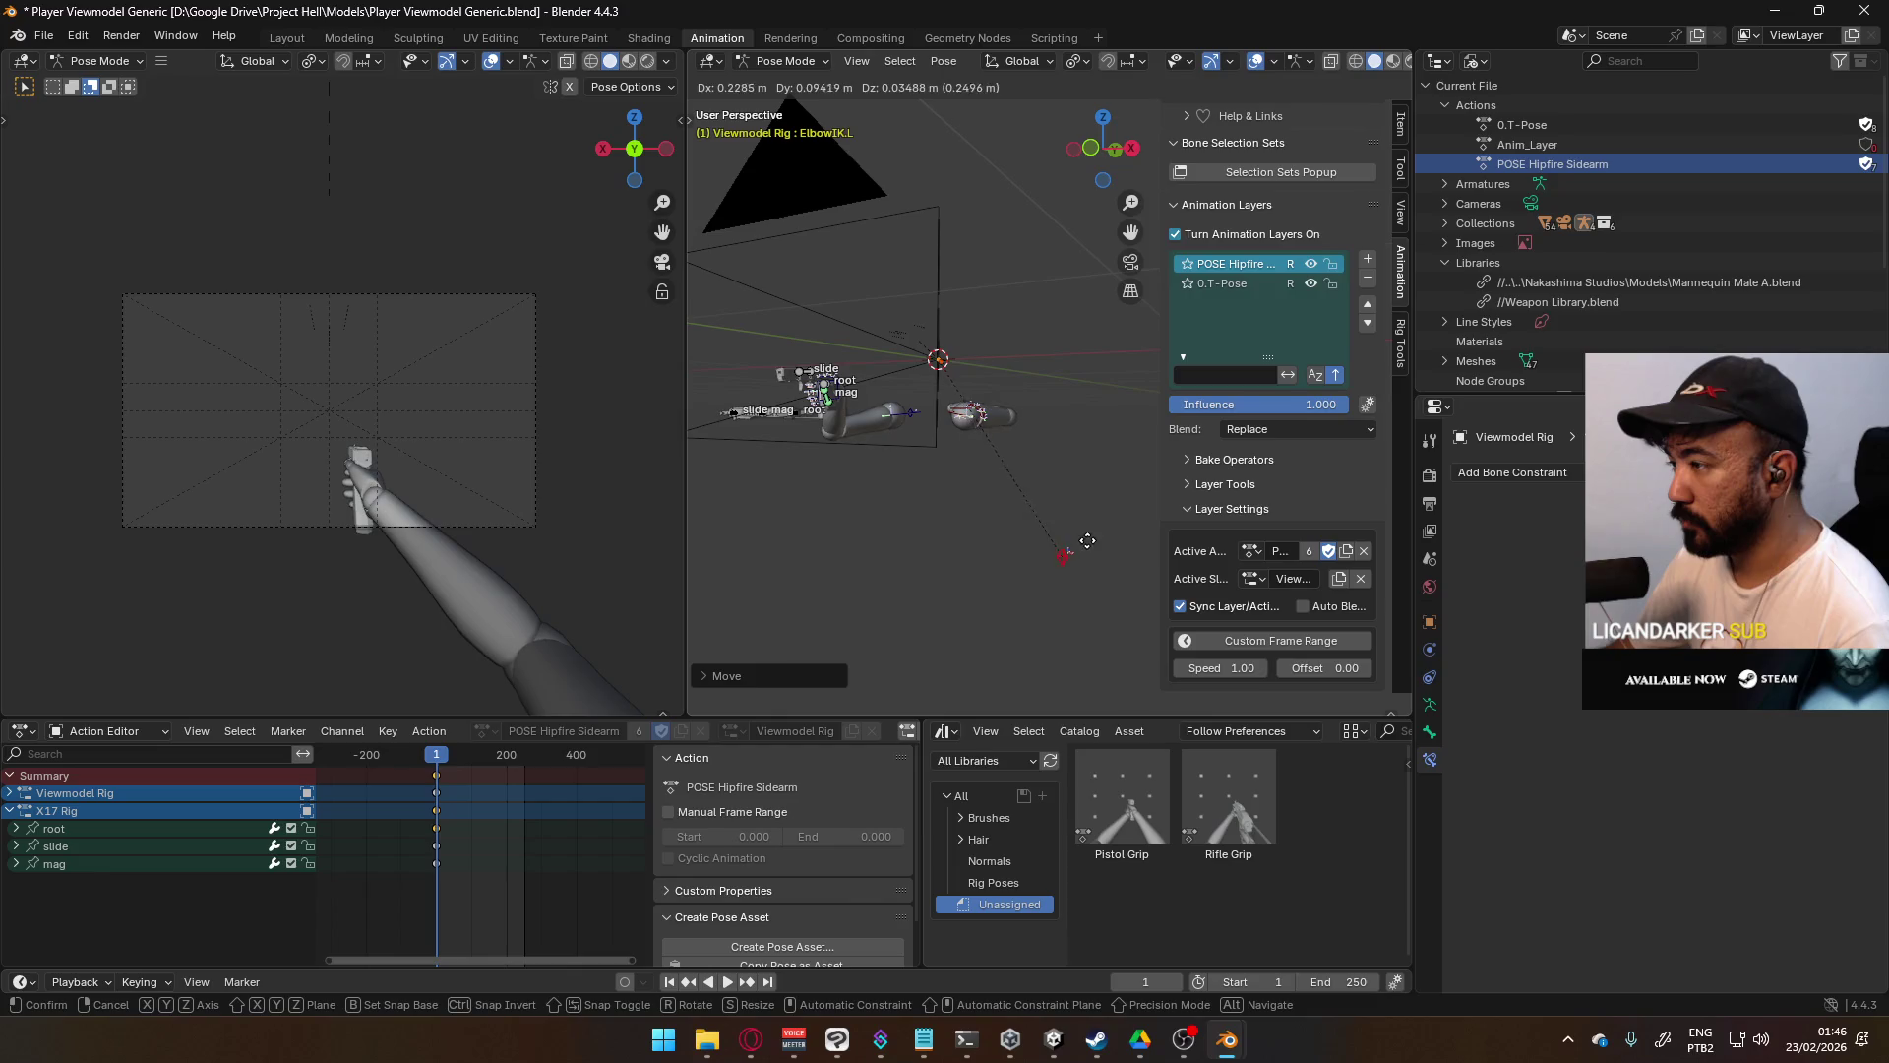
- Reposition the right elbow target in three moves to re-bend the arm around the pistol
left_click(909, 418)
mouse_move(950, 435)
middle_mouse_down()
mouse_move(1200, 464)
mouse_move(976, 405)
mouse_move(949, 429)
mouse_move(1092, 498)
mouse_move(1047, 430)
mouse_move(1131, 433)
mouse_move(936, 481)
mouse_move(962, 421)
mouse_move(1160, 464)
mouse_move(944, 464)
middle_mouse_up()
key("g")
left_click(1252, 606)
key("g")
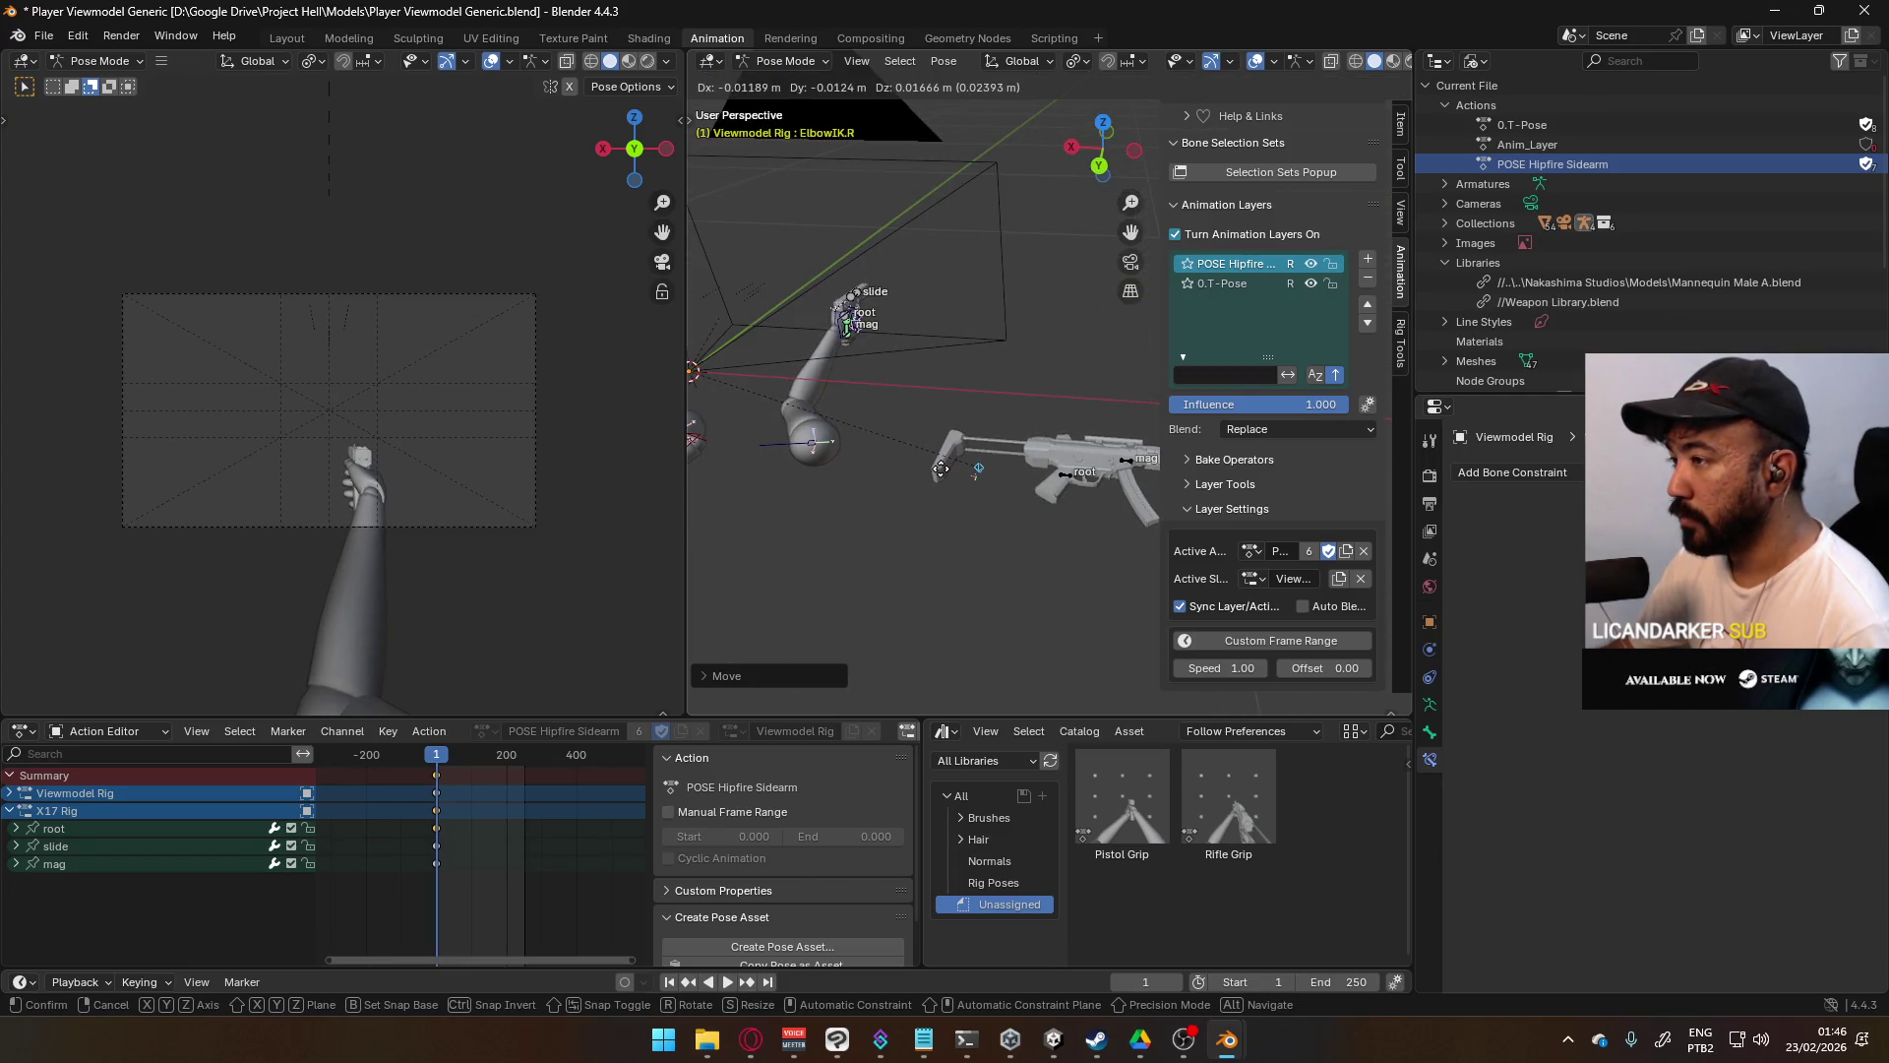
left_click(941, 468)
mouse_move(941, 469)
middle_mouse_down()
mouse_move(918, 455)
mouse_move(972, 411)
mouse_move(961, 445)
mouse_move(911, 451)
mouse_move(698, 431)
mouse_move(800, 460)
mouse_move(760, 476)
mouse_move(871, 339)
mouse_move(943, 457)
mouse_move(1023, 465)
mouse_move(1154, 404)
mouse_move(1185, 409)
mouse_move(1148, 459)
mouse_move(1069, 489)
middle_mouse_up()
key("g")
left_click(1069, 444)
left_click(861, 541)
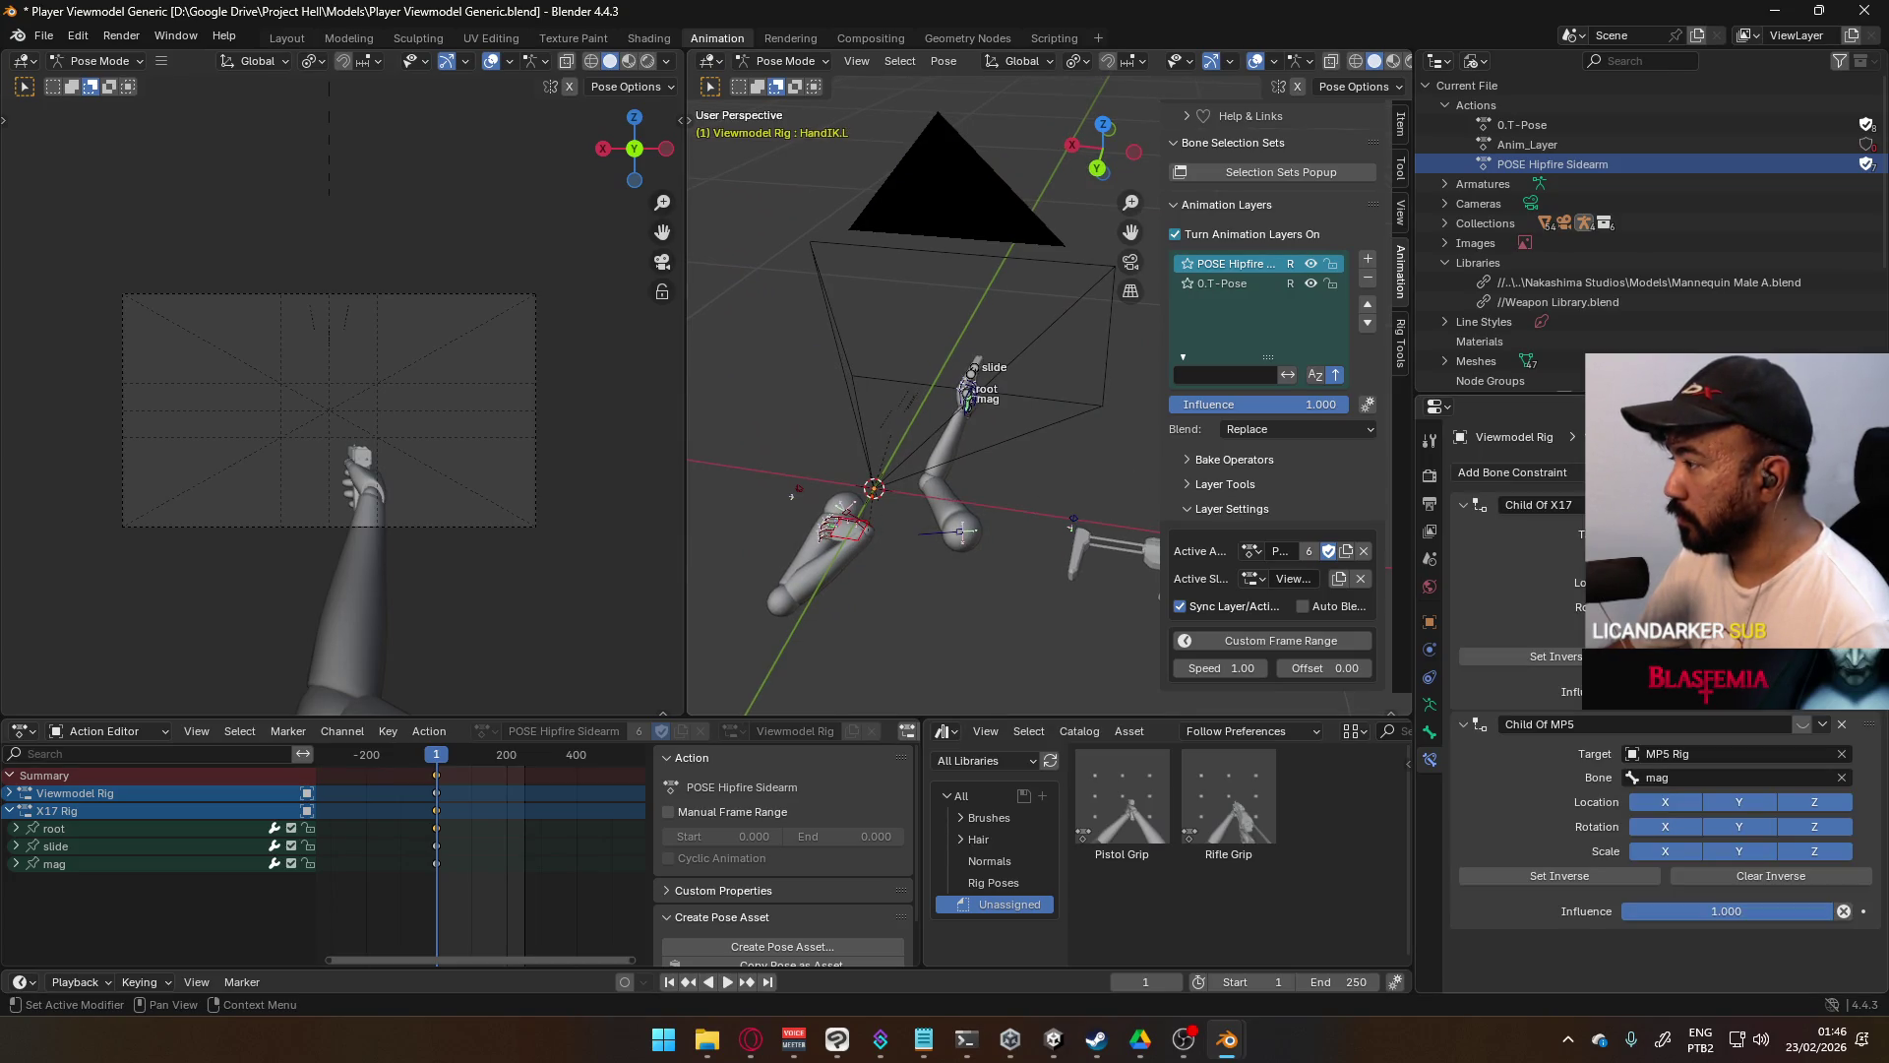
- Check HandIK.L's Child Of constraint options and move the left hand onto the pistol
right_click(1732, 692)
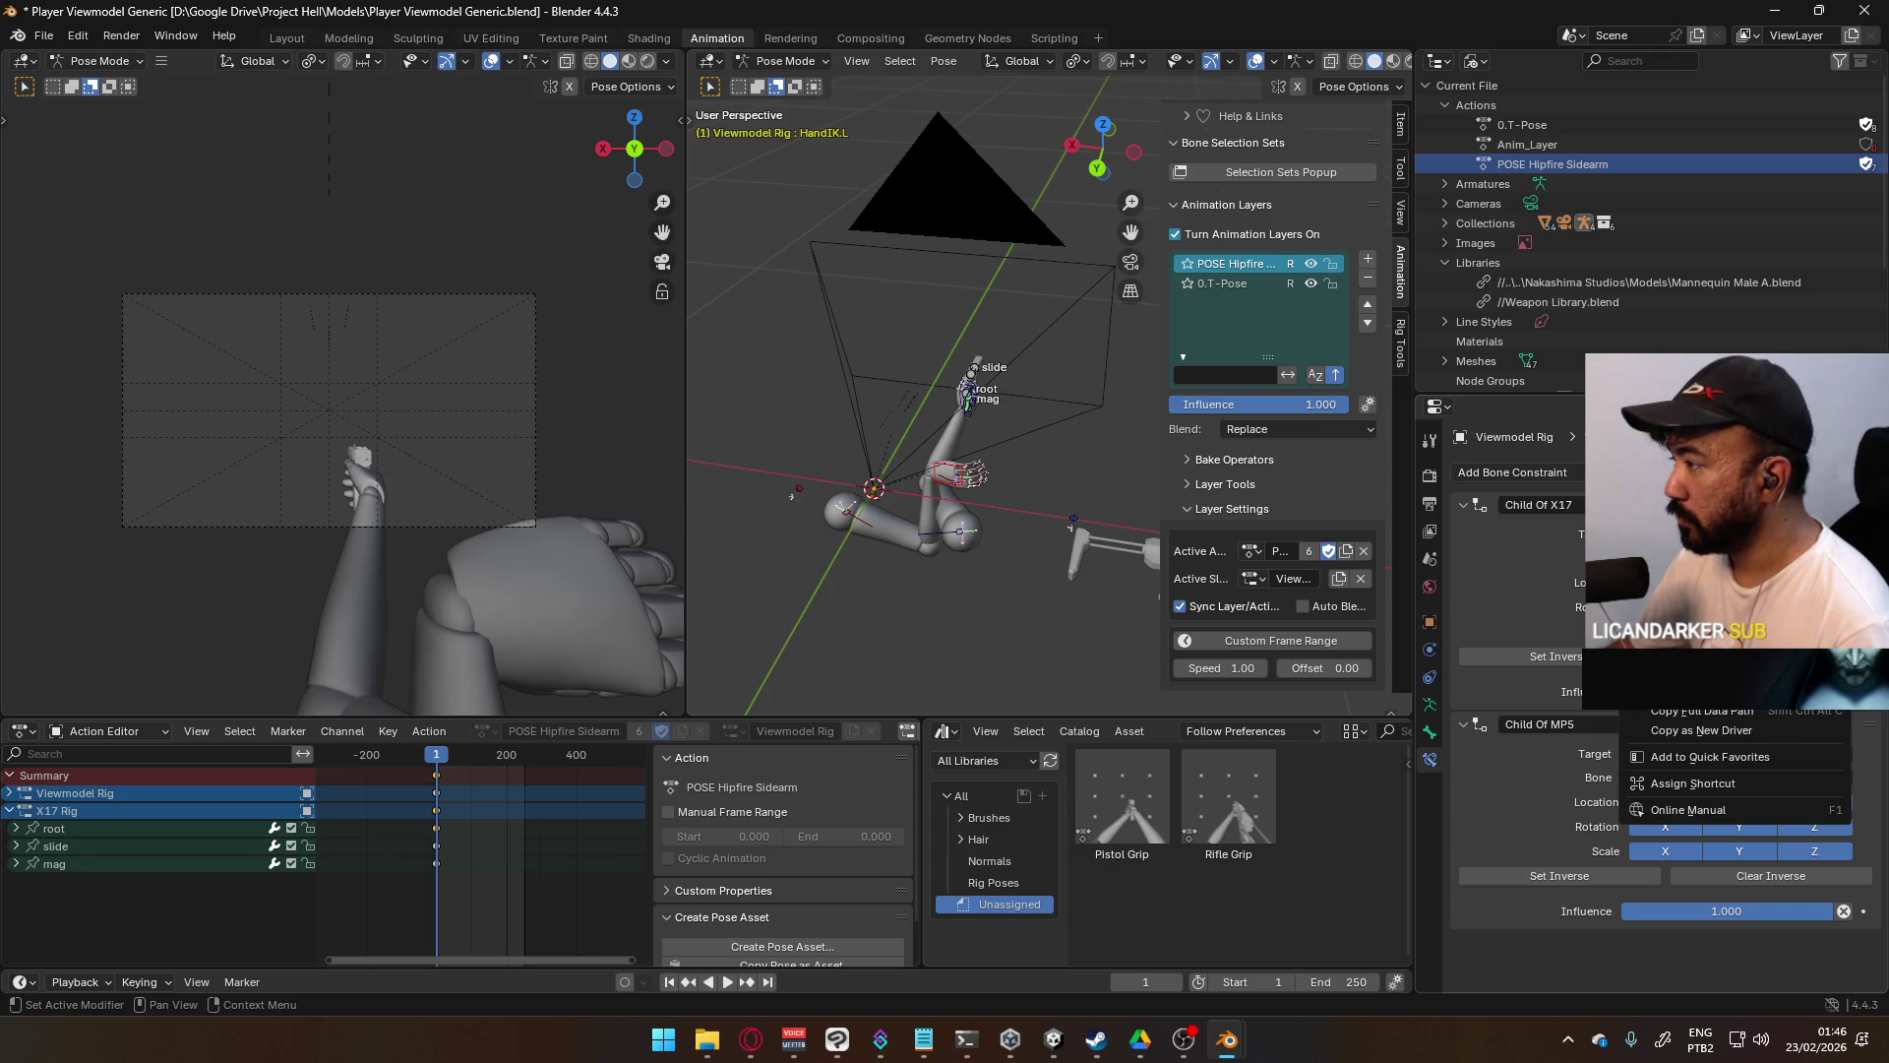
key("Escape")
left_click(1802, 725)
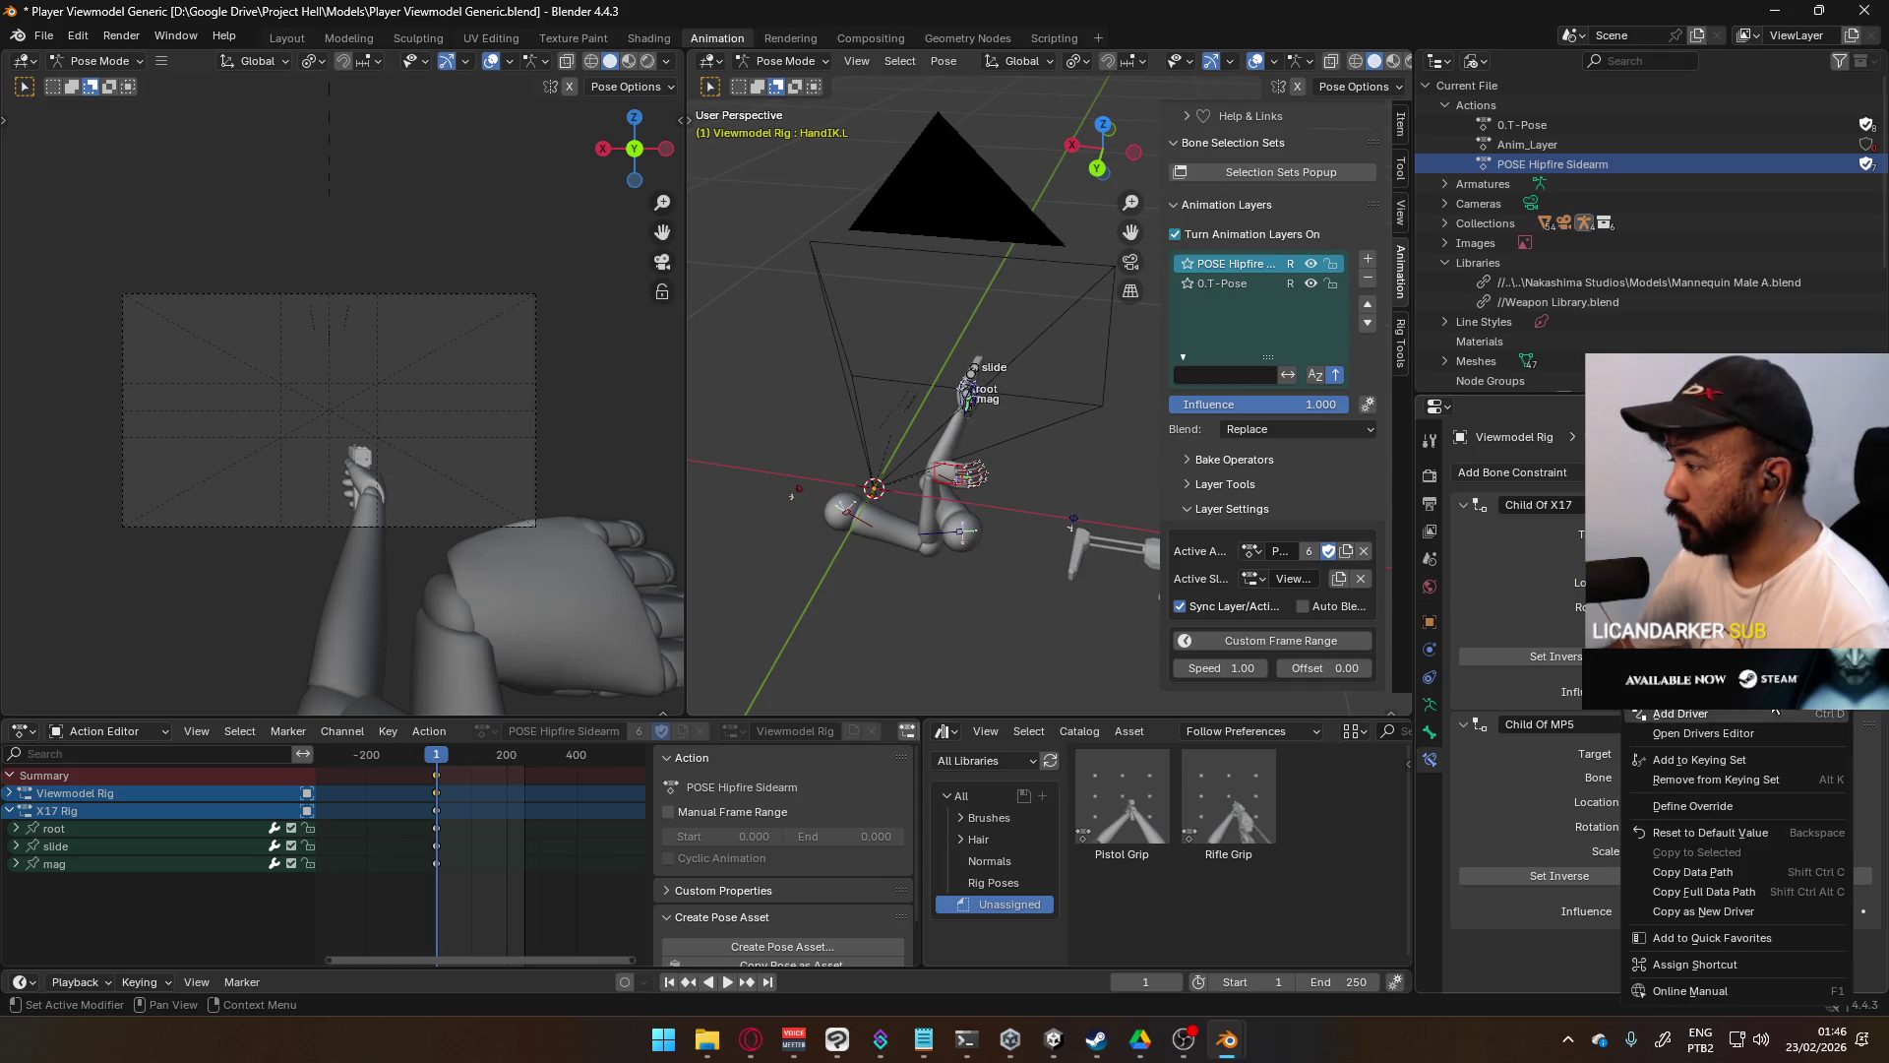
key("g")
left_click(910, 425)
mouse_move(910, 425)
middle_mouse_down()
mouse_move(1123, 372)
mouse_move(1033, 473)
mouse_move(1102, 424)
mouse_move(1072, 443)
middle_mouse_up()
key("g")
left_click(1014, 522)
key("g")
left_click(1062, 450)
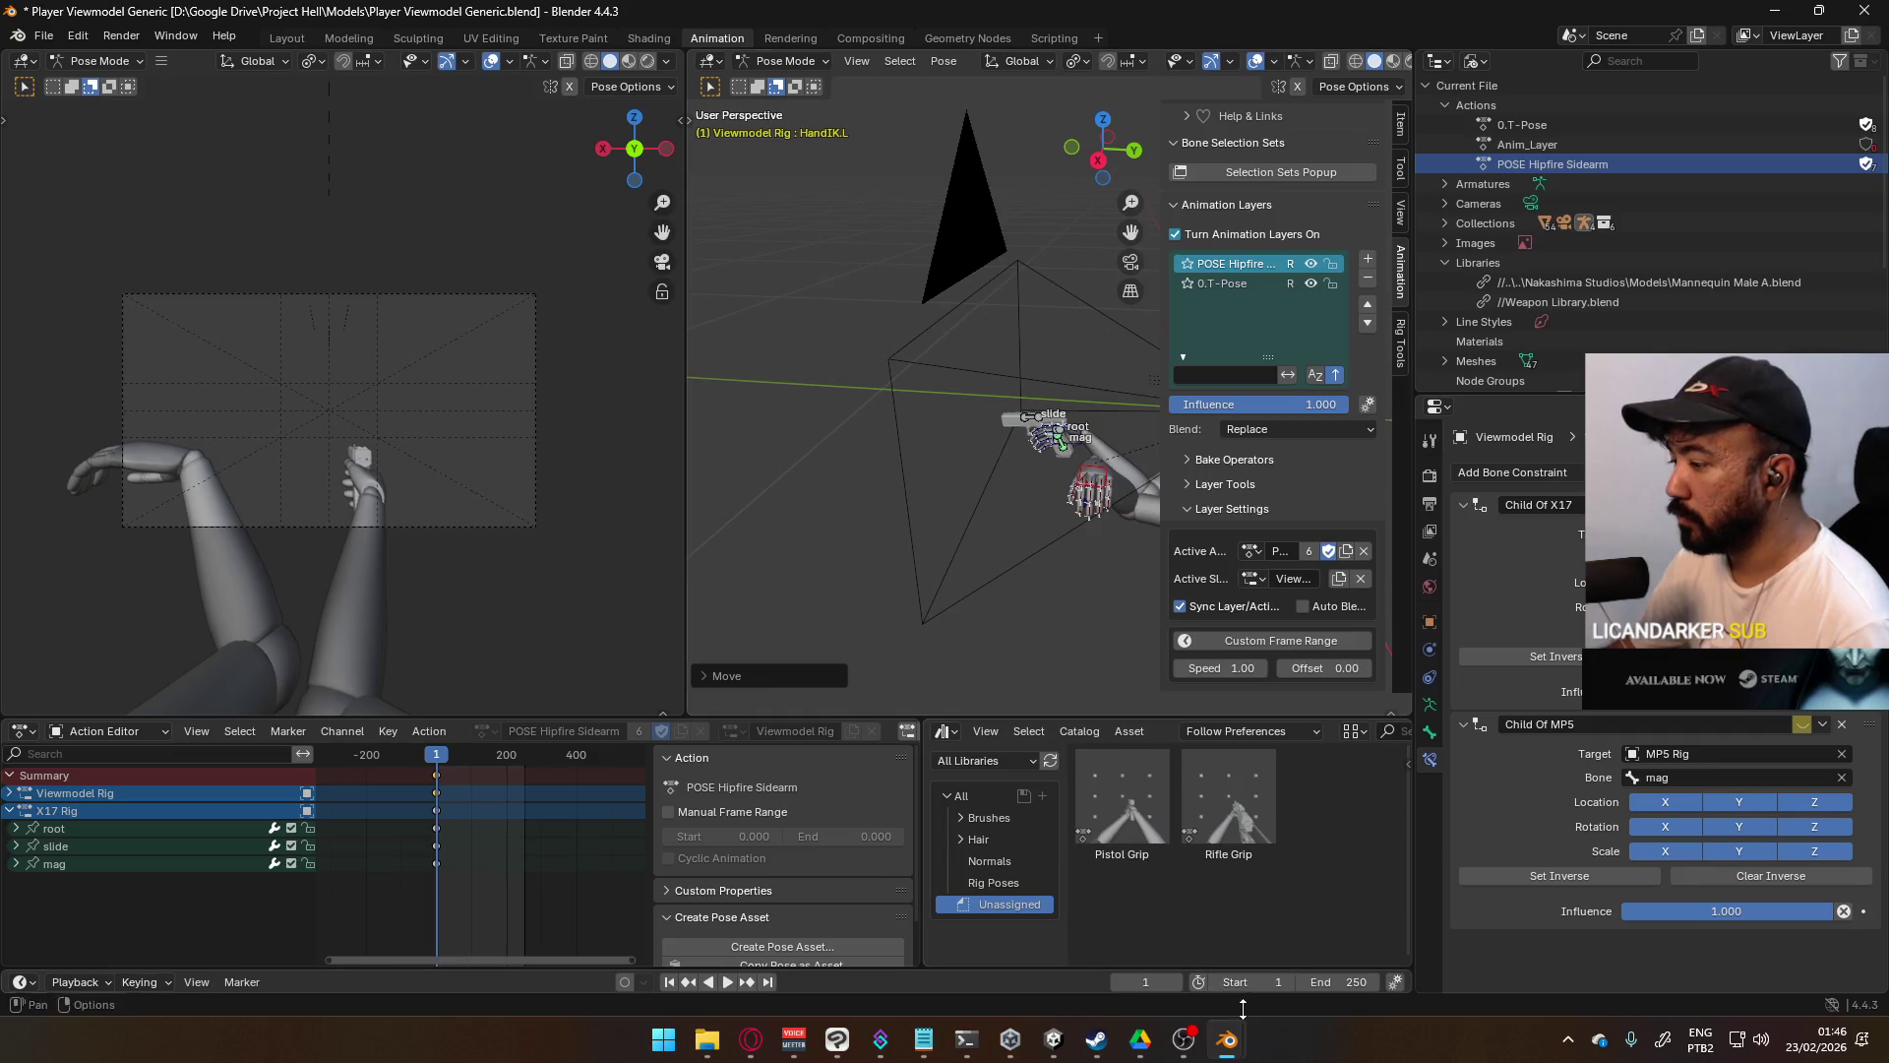
- Save the blend file and select Mannequin Male A.blend in the Google Drive Models folder
key("ctrl+s")
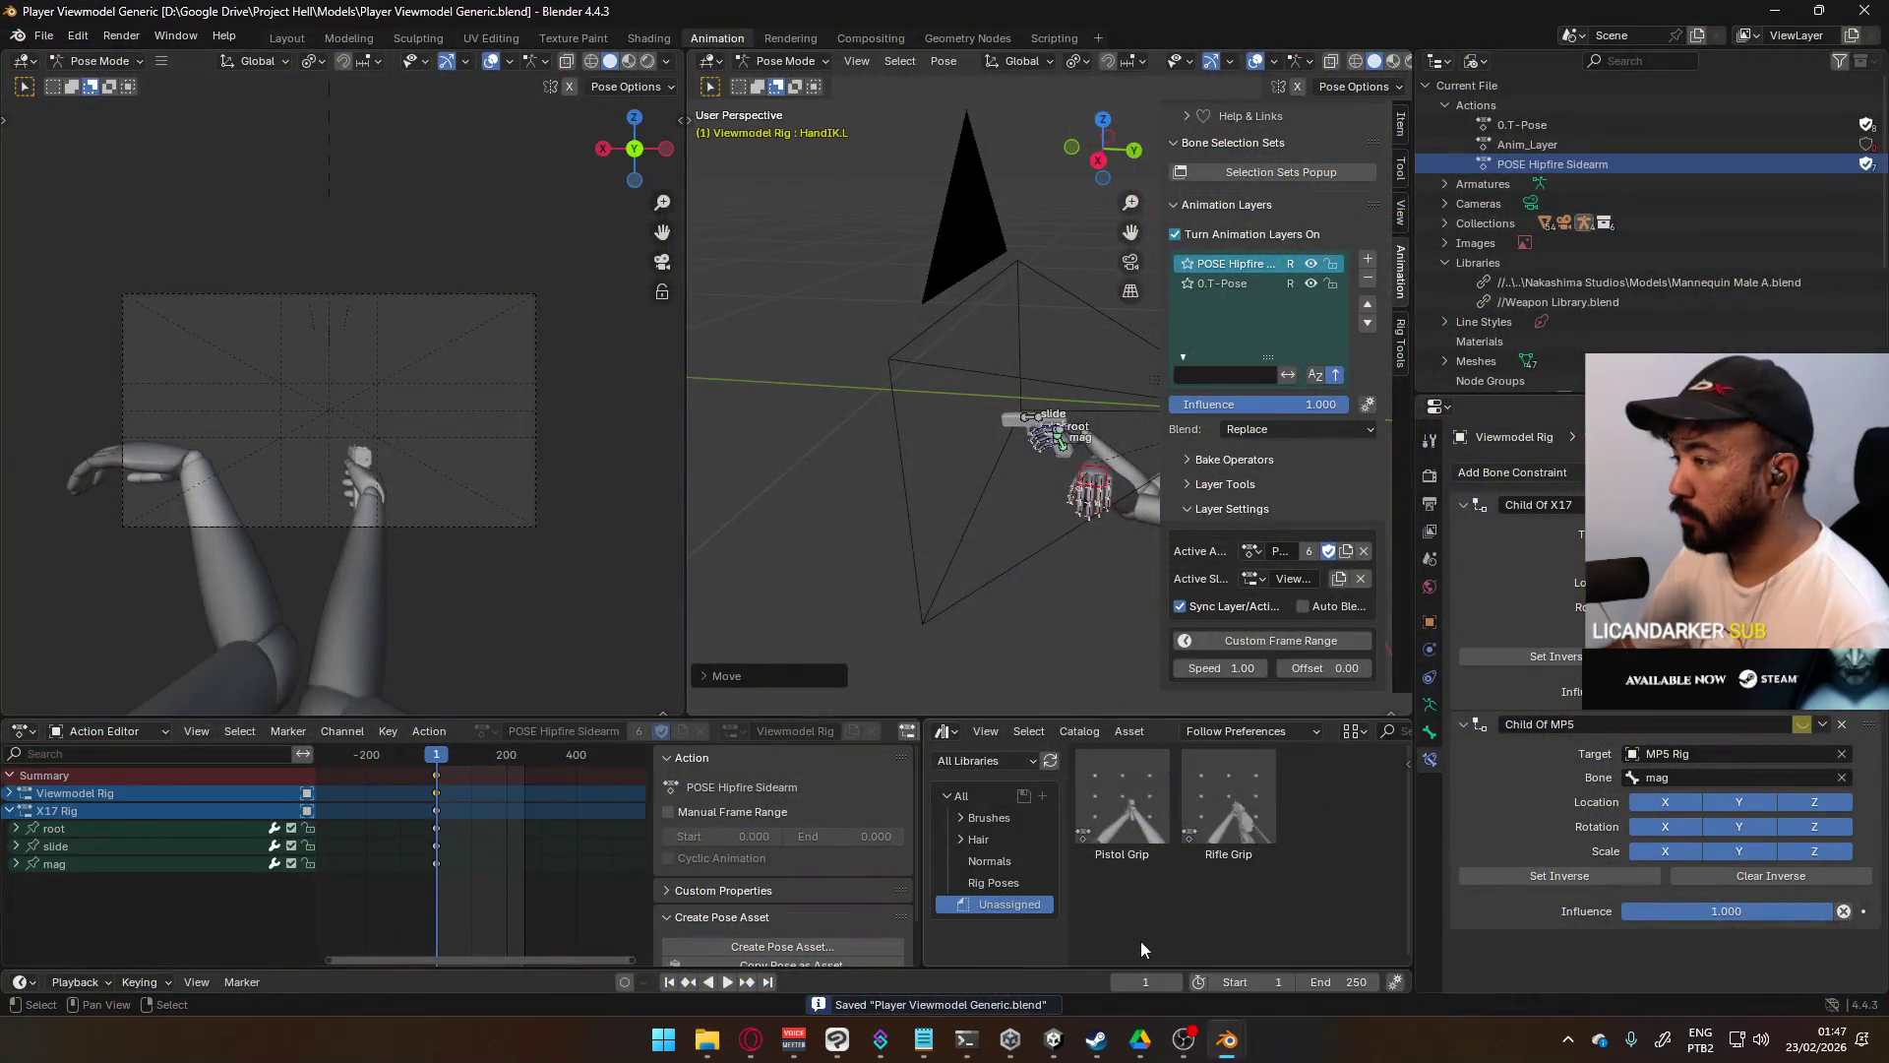
left_click(1140, 1039)
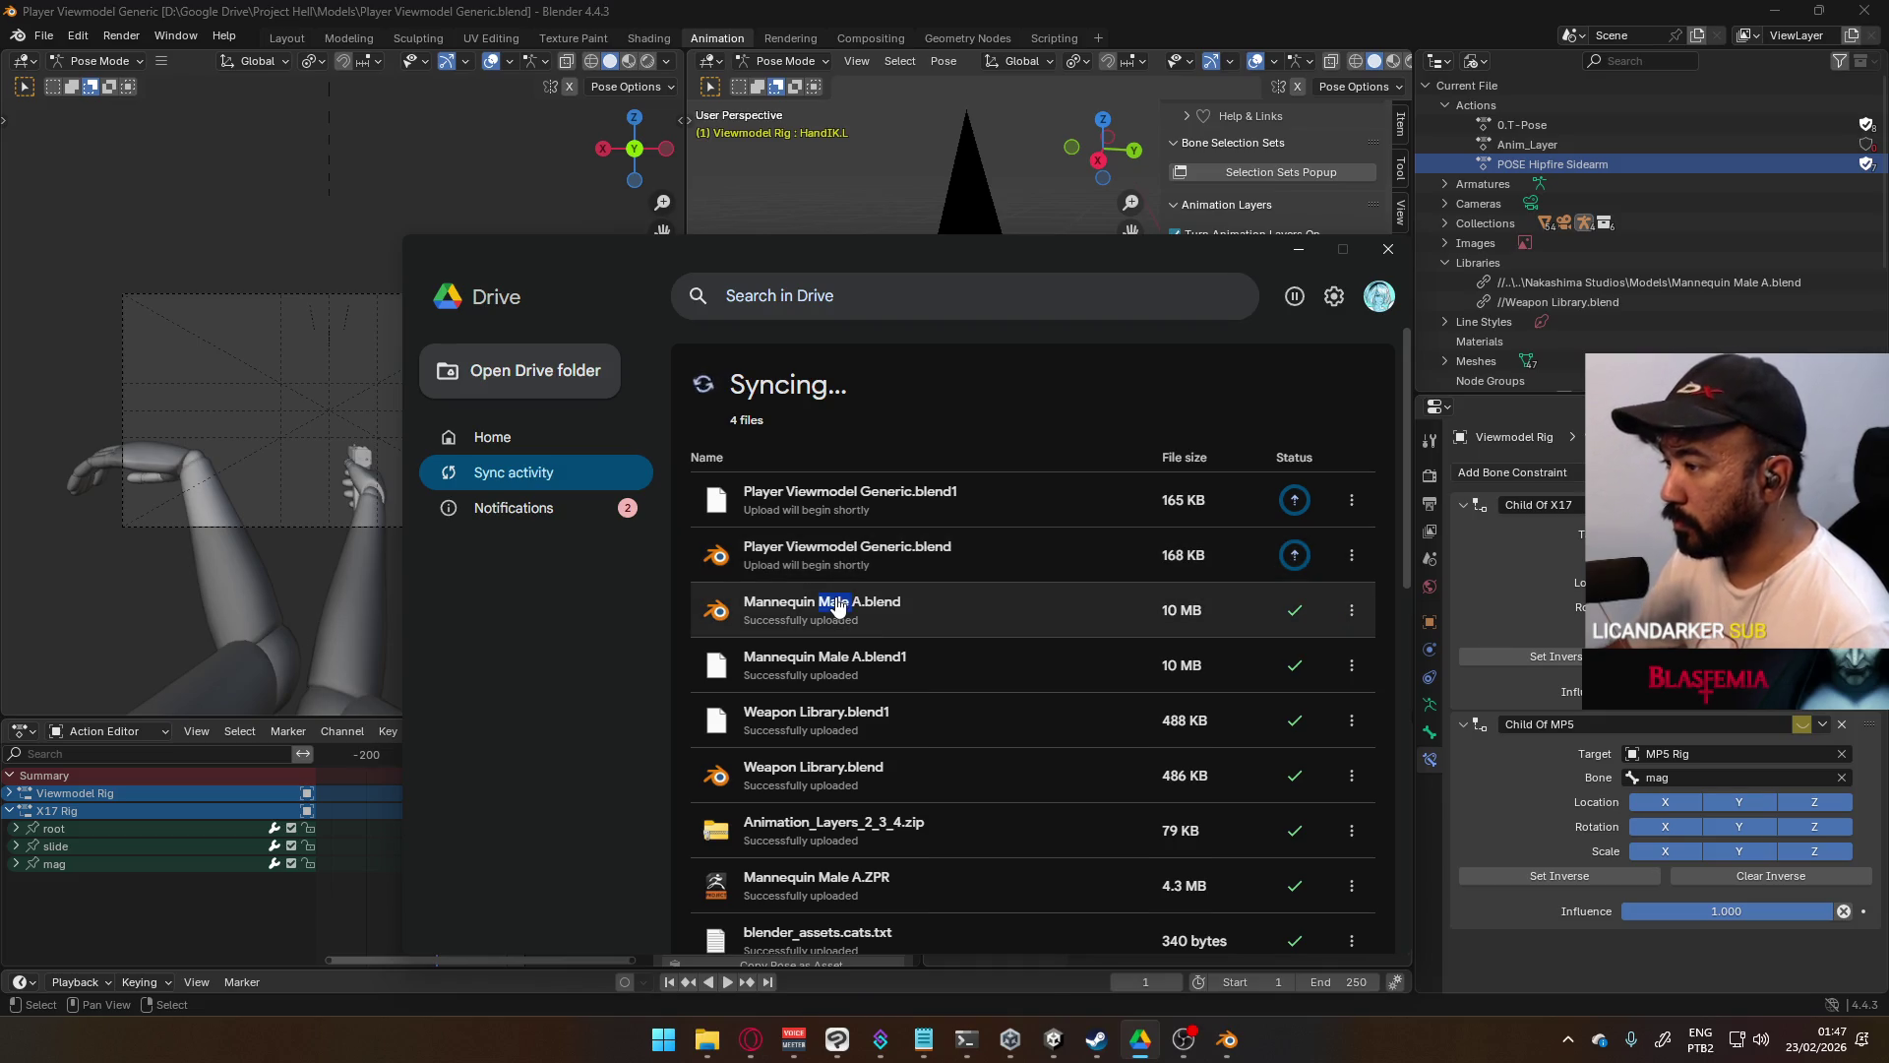
left_click(962, 610)
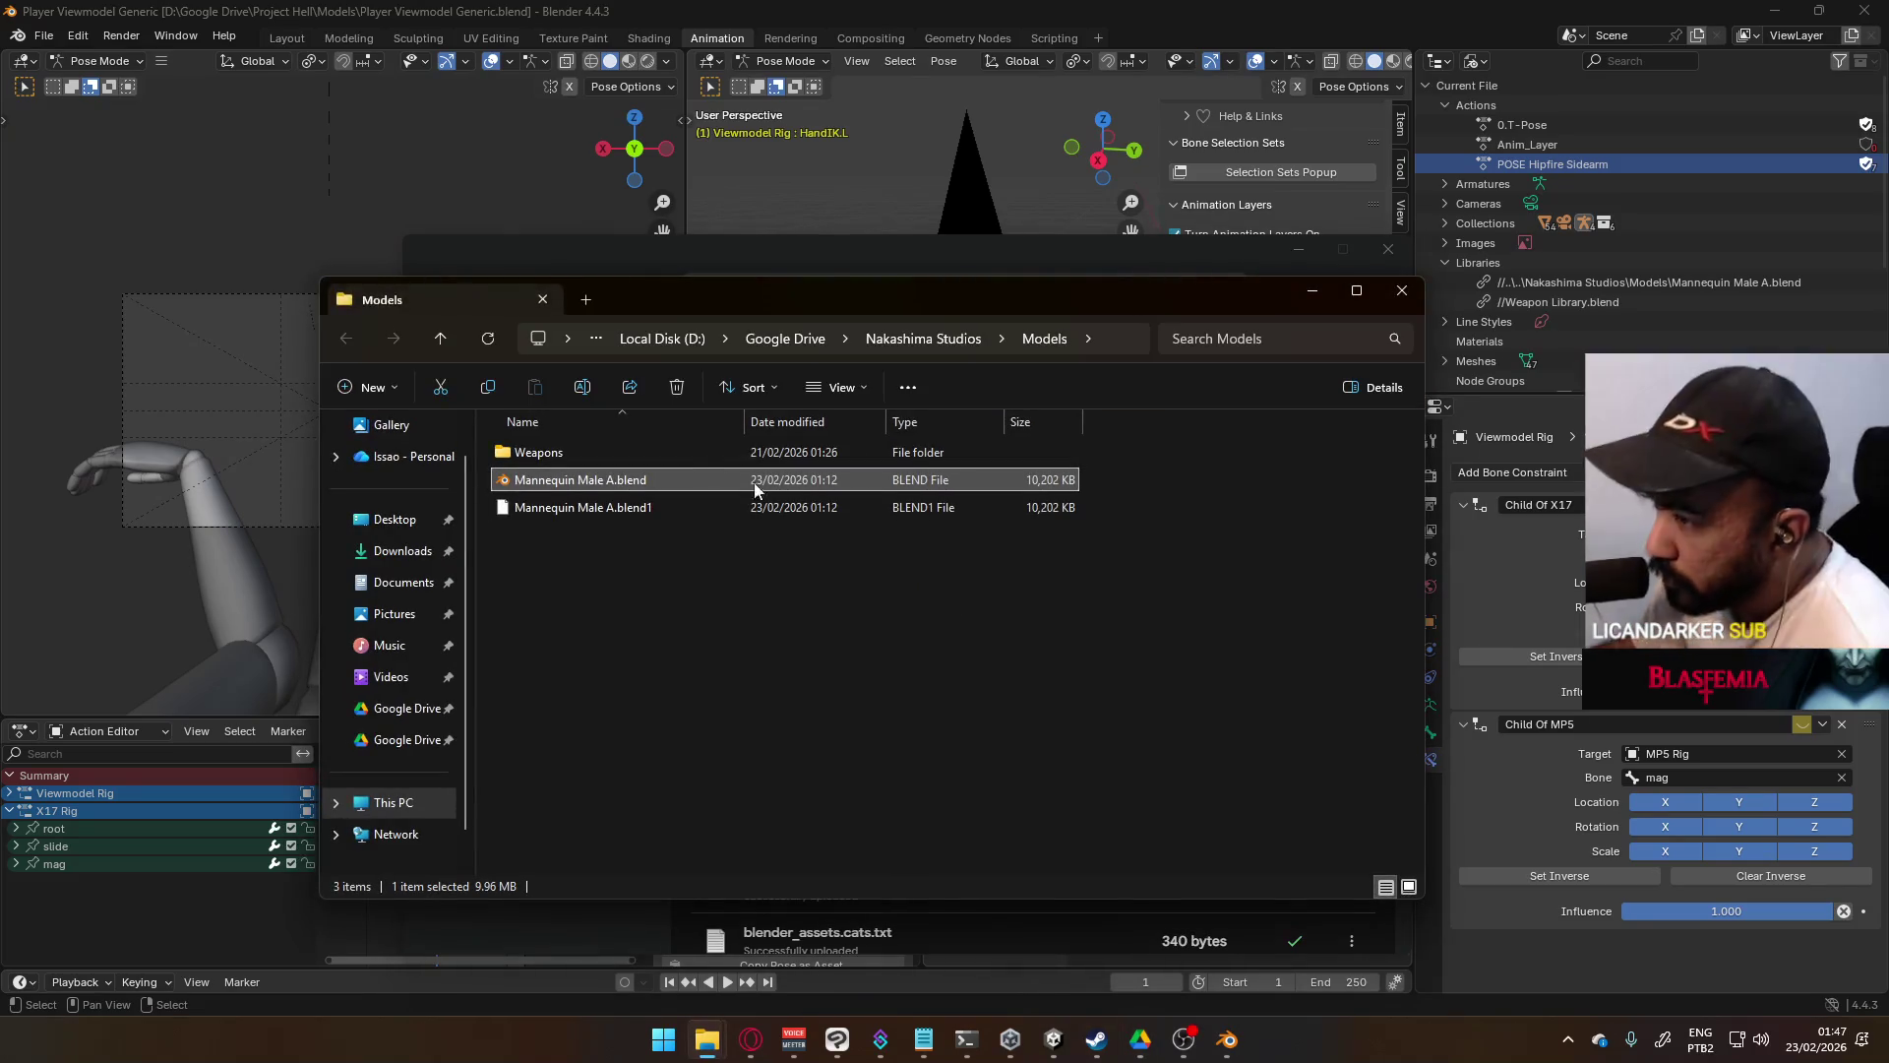
- Load Mannequin Male A.blend from the Google Drive Models folder into Blender
double_click(669, 477)
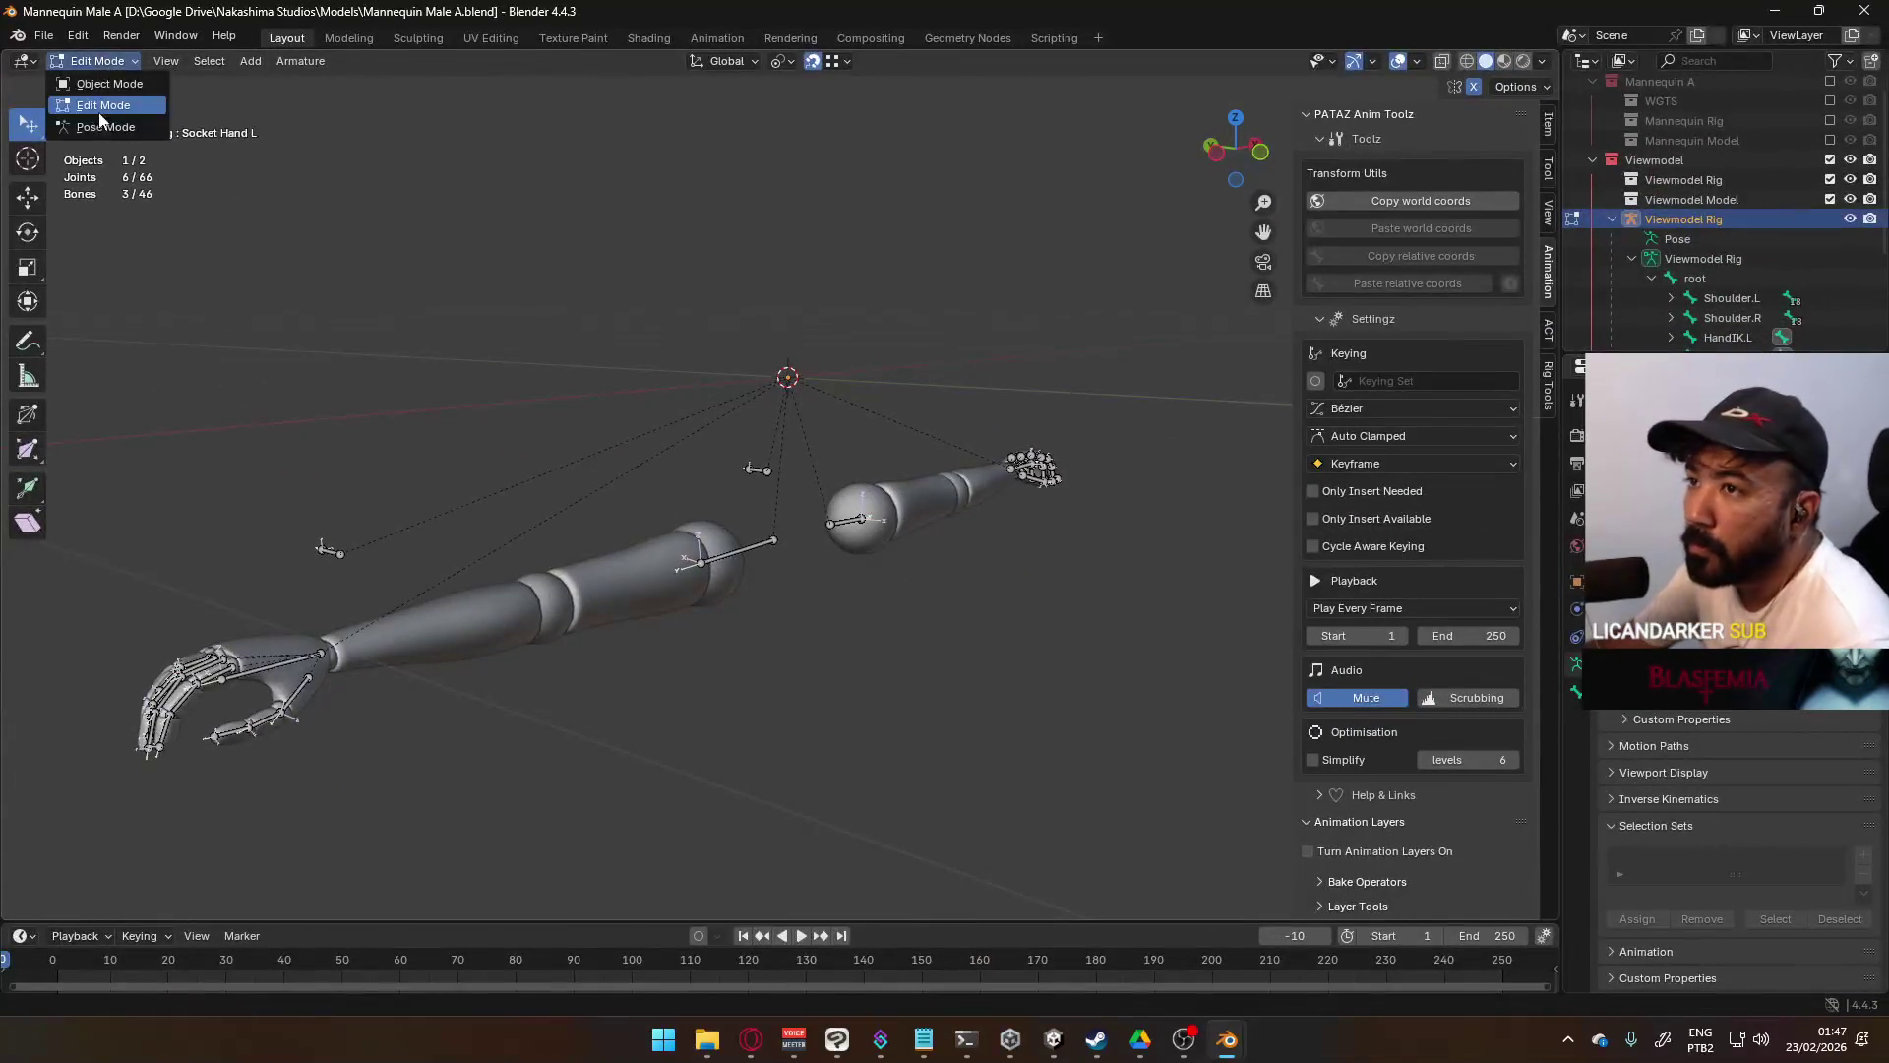
- Enter Pose Mode and test-move the HandIK.R bone twice to bend the right arm
left_click(311, 651)
scroll(506, 603, "down", 3)
middle_click_drag(505, 603, 689, 590)
key("g")
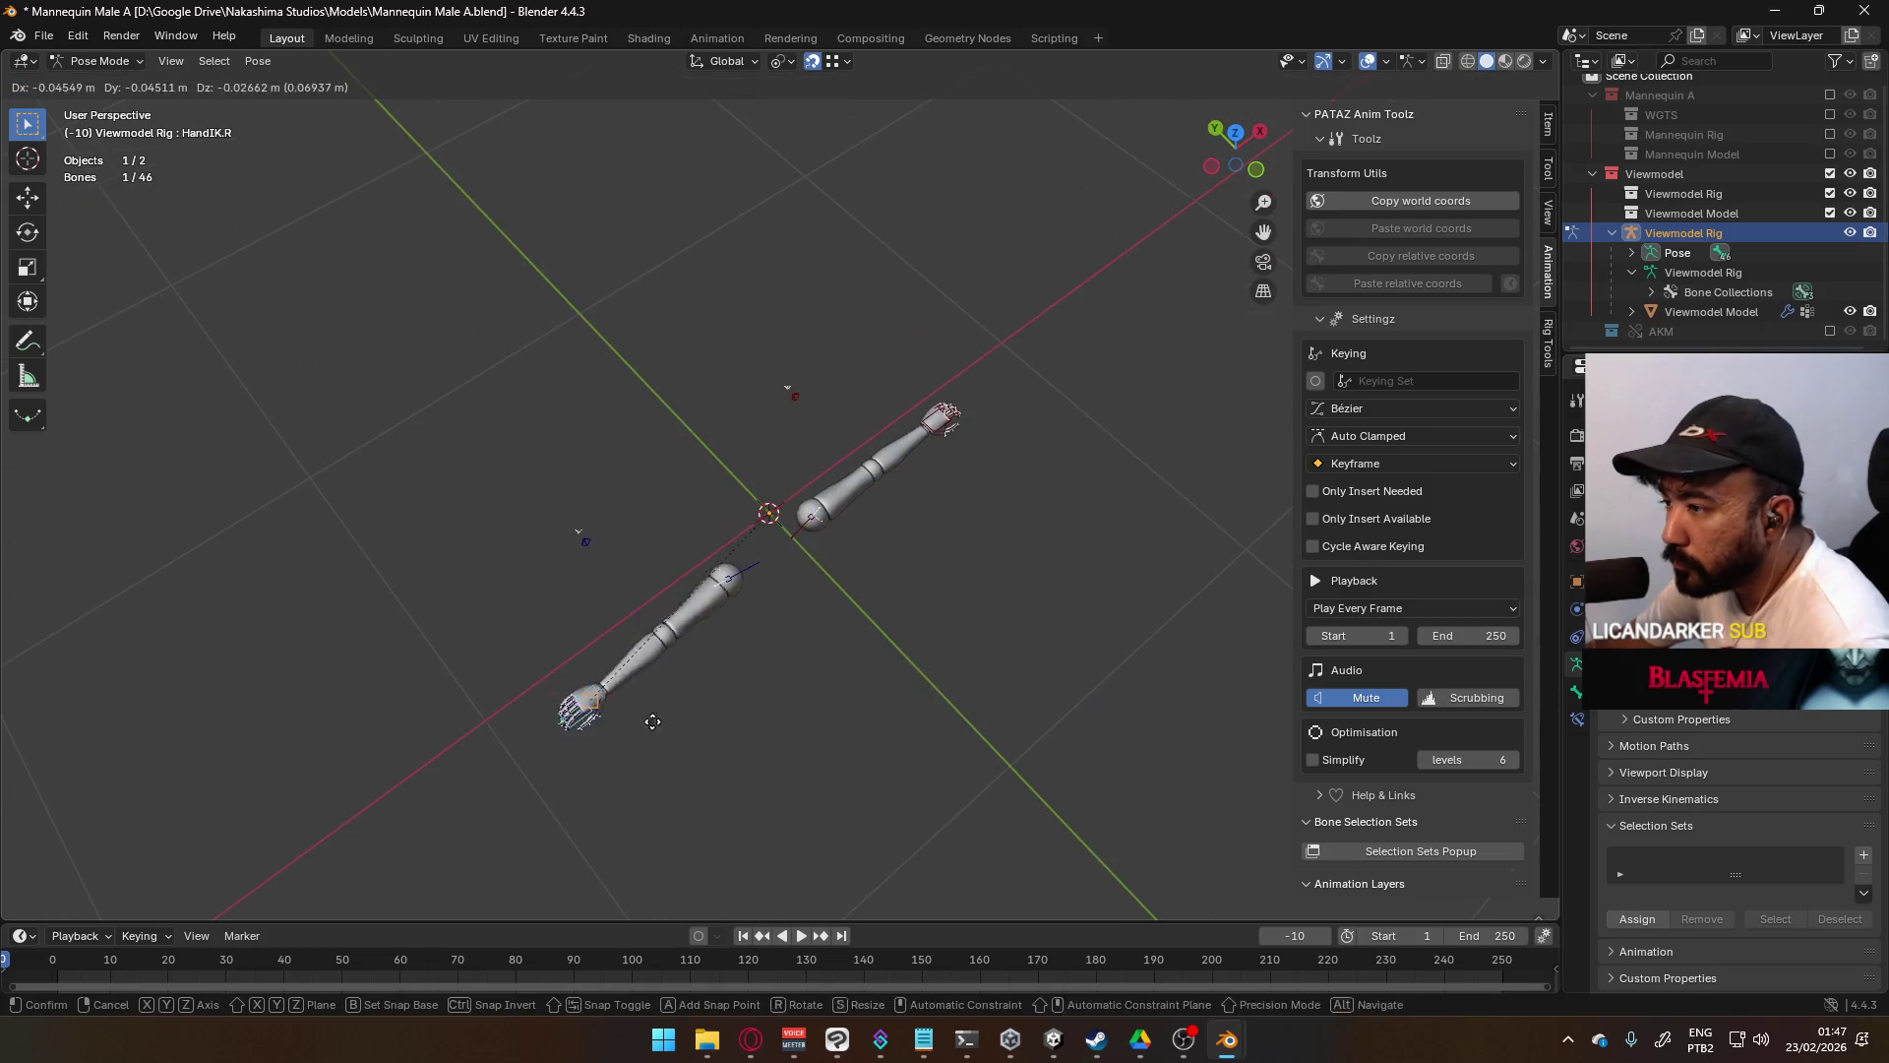
left_click(787, 677)
middle_click_drag(787, 677, 825, 557)
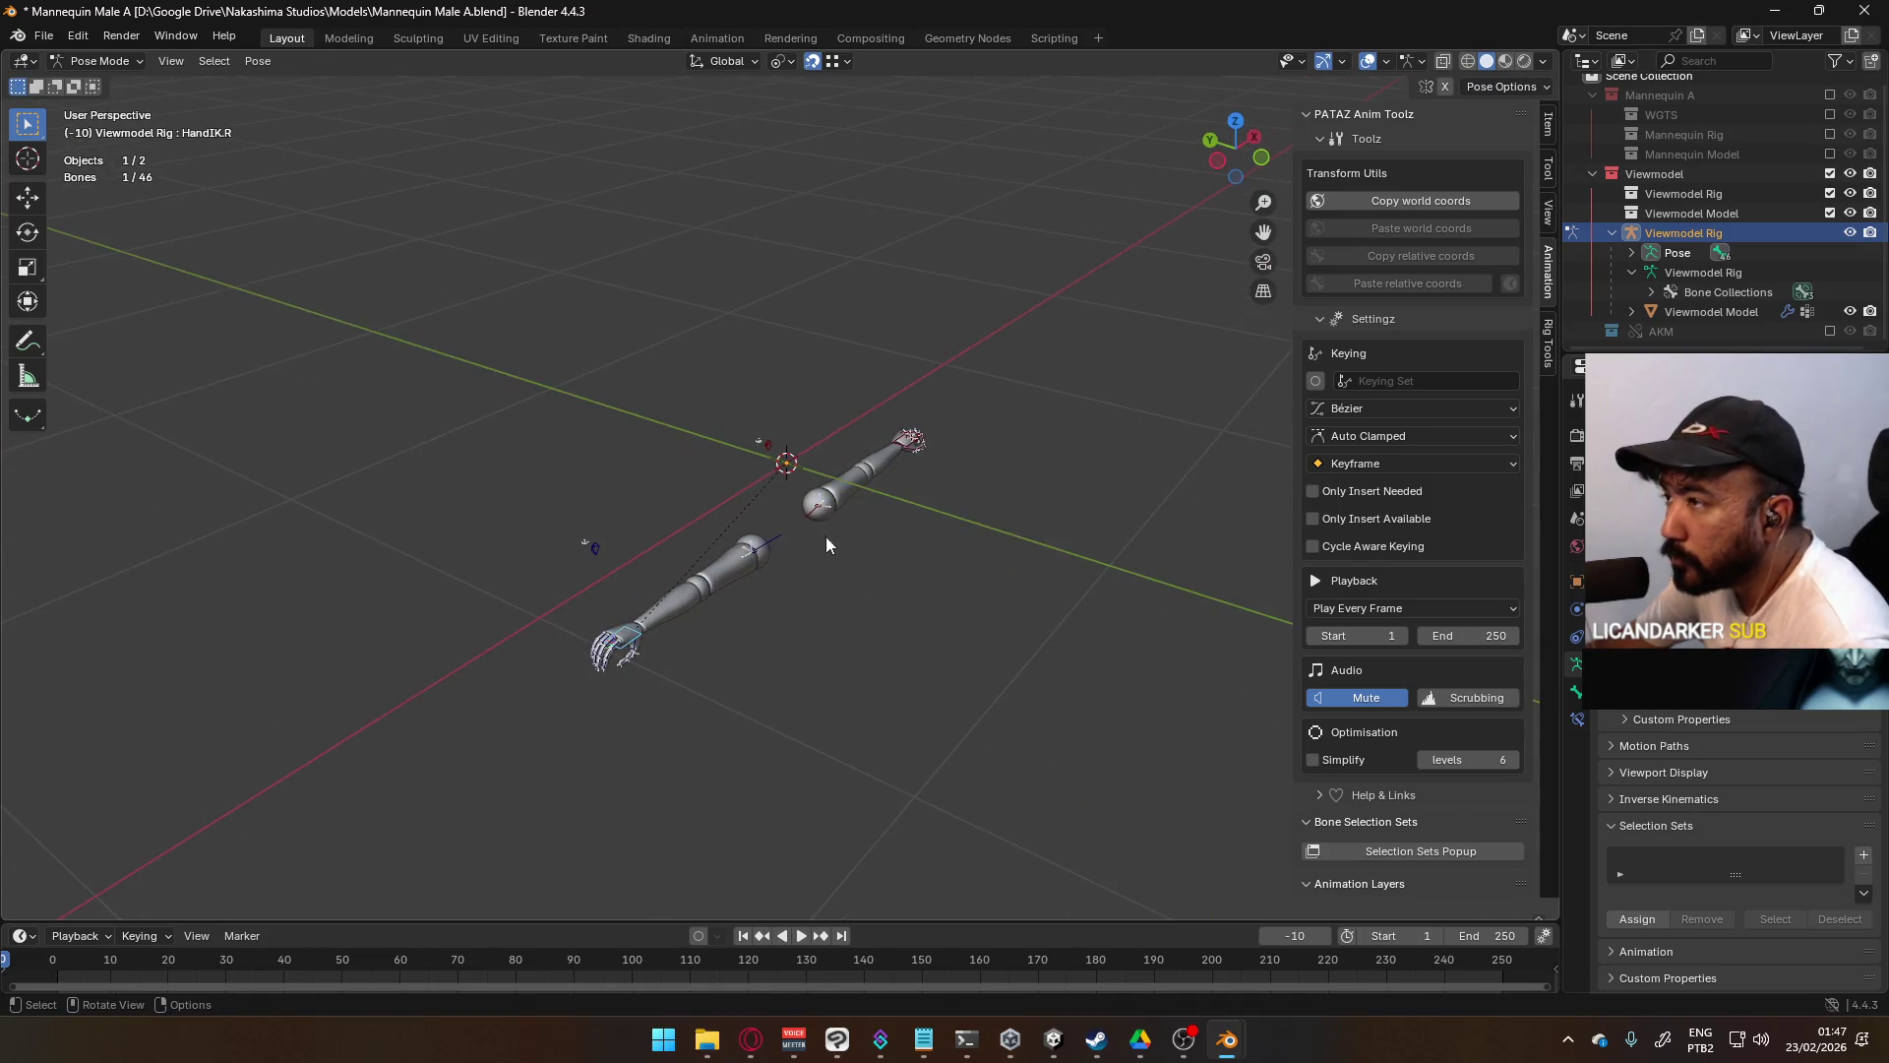
mouse_move(825, 414)
middle_mouse_down()
mouse_move(826, 591)
mouse_move(865, 456)
mouse_move(738, 434)
middle_mouse_up()
key("g")
left_click(827, 645)
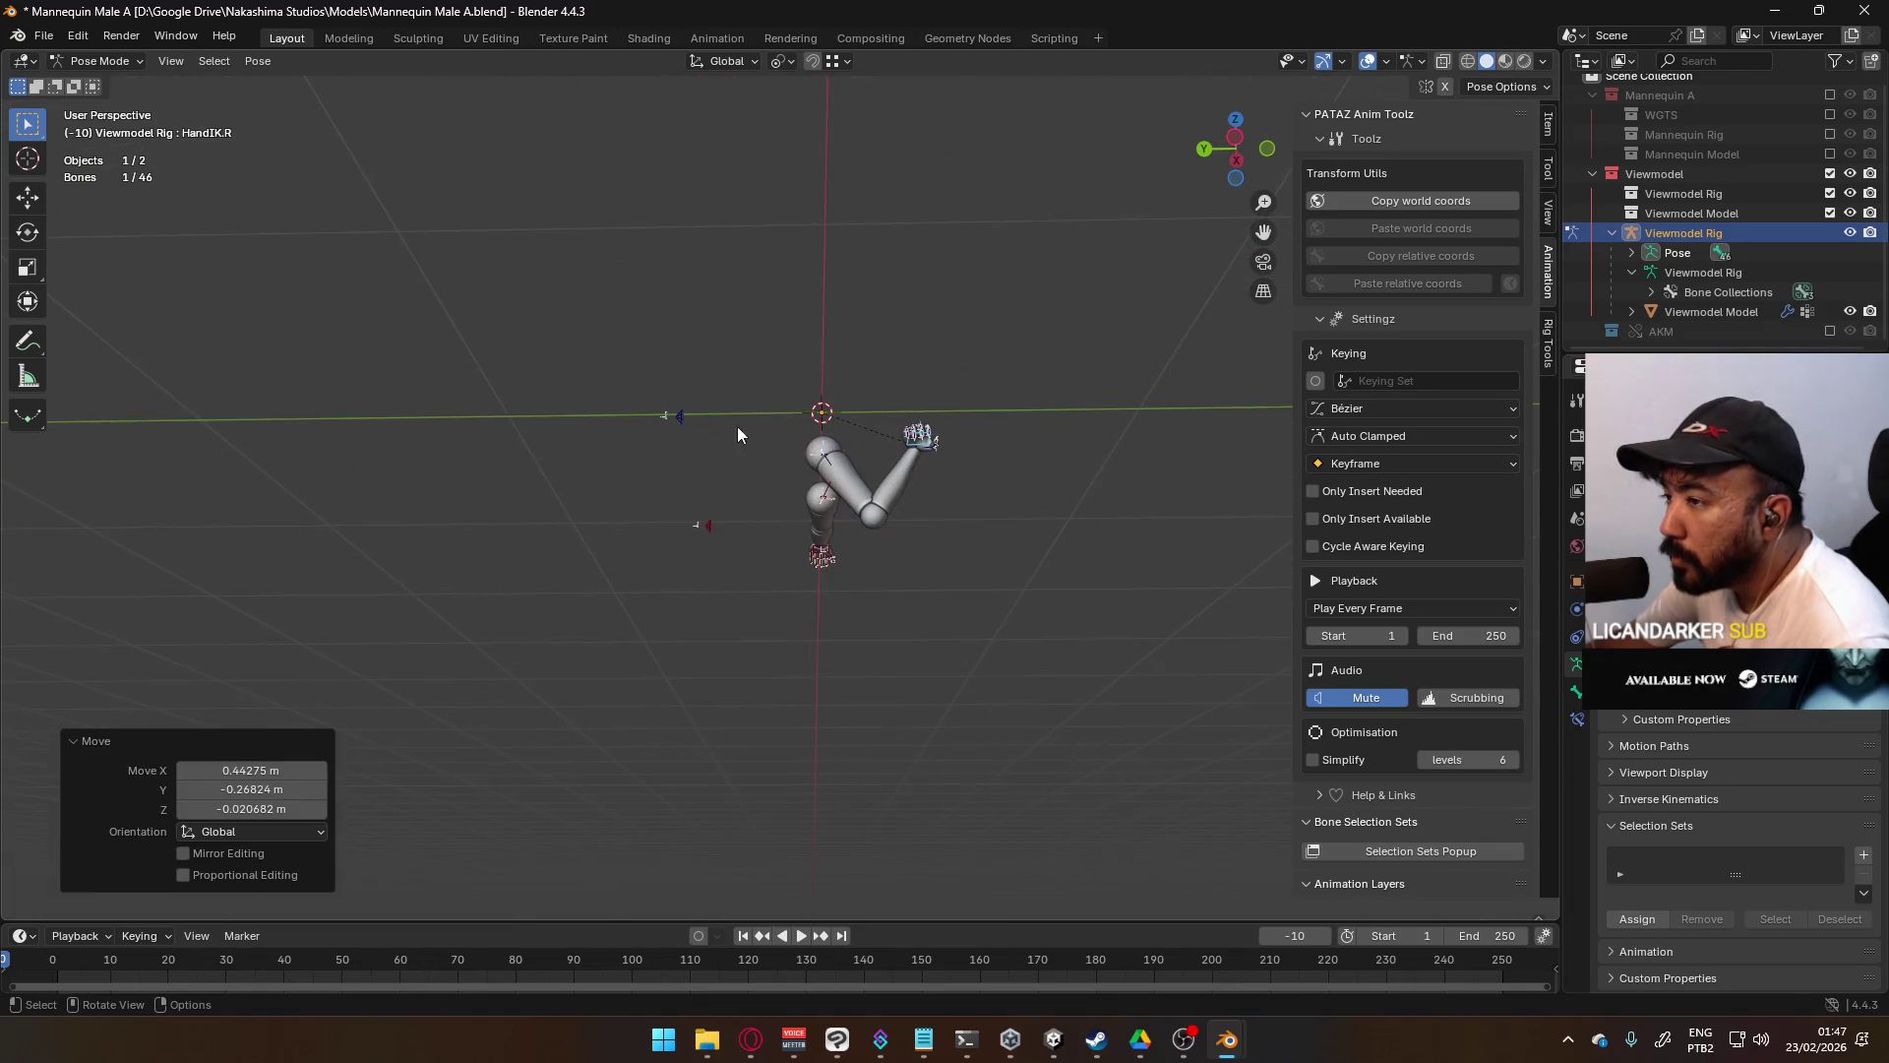
- Test-move the ElbowIK.R pole target, then cancel and undo the test arm moves
left_click(689, 429)
key("g")
left_click(885, 582)
middle_click_drag(886, 582, 725, 633)
key("g")
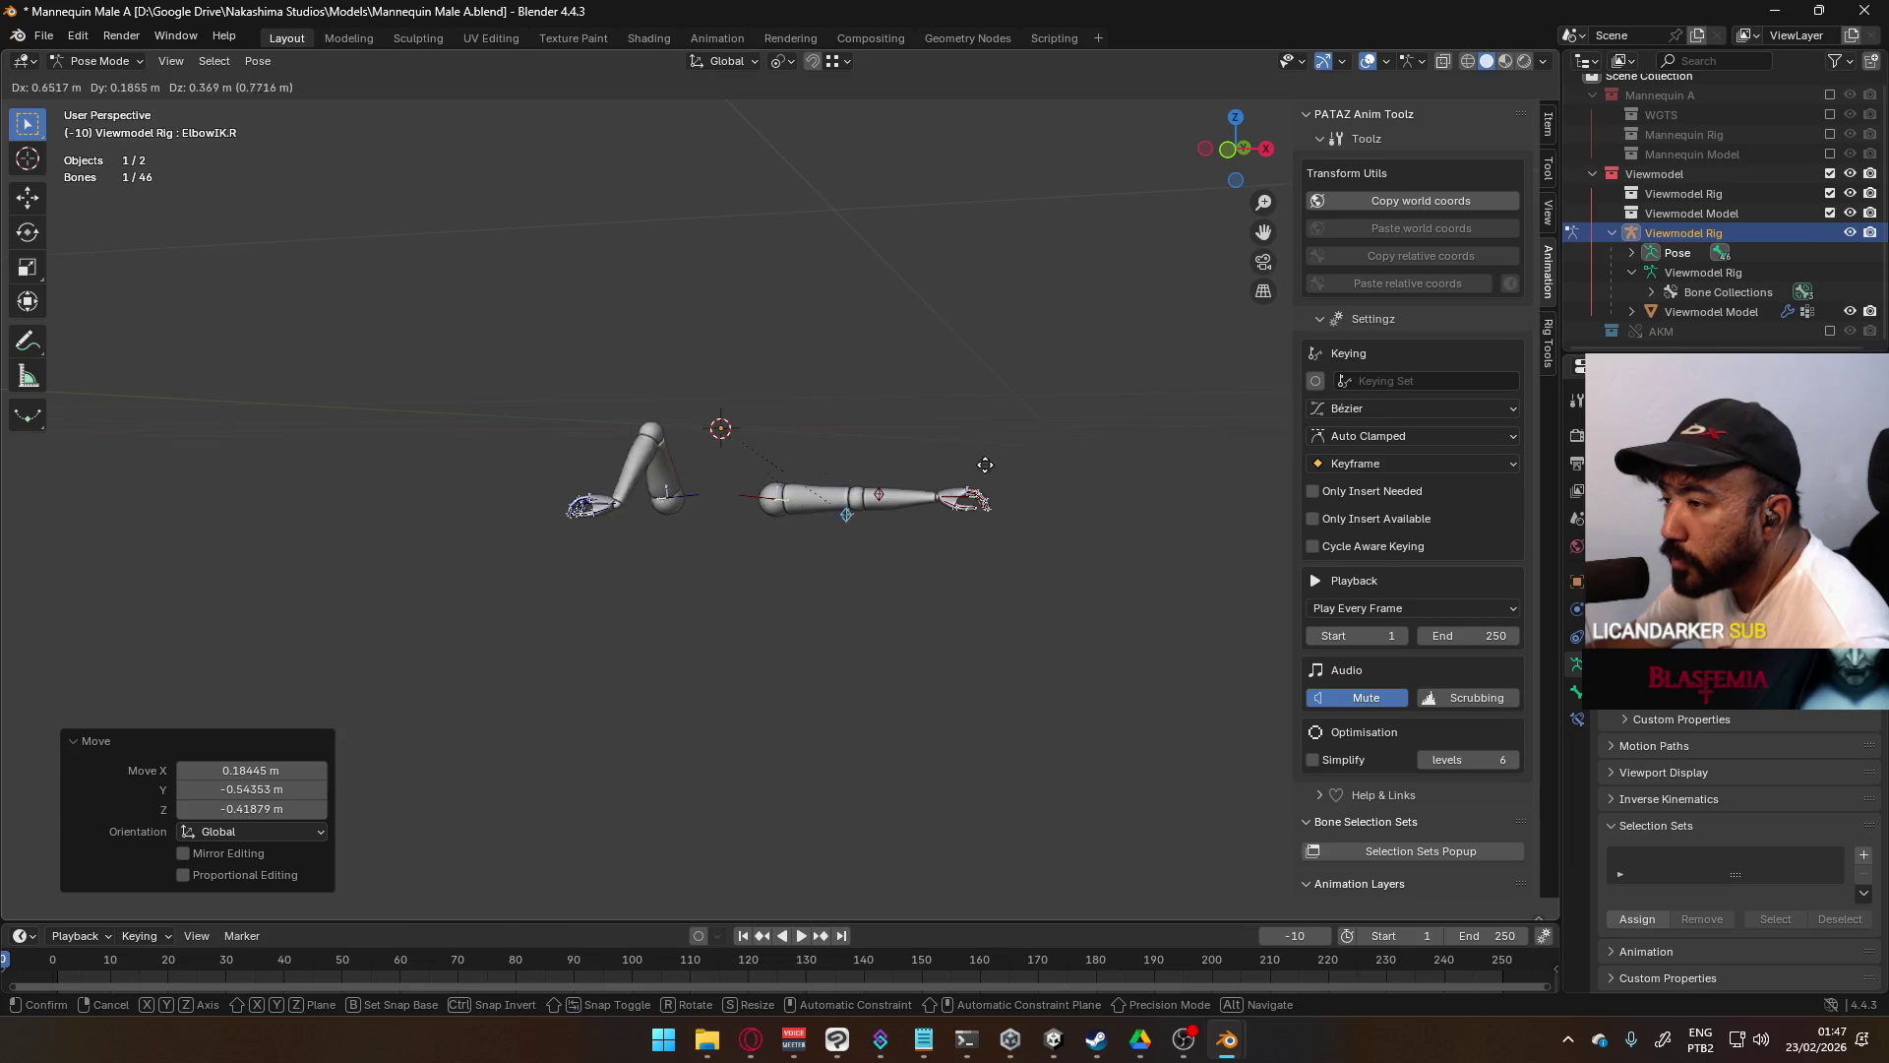
right_click(687, 334)
key("ctrl+z")
key("ctrl+z")
- Inspect Forearm.R's bone constraint settings, then select Forearm.L
middle_click_drag(867, 581, 809, 591)
scroll(809, 590, "up", 3)
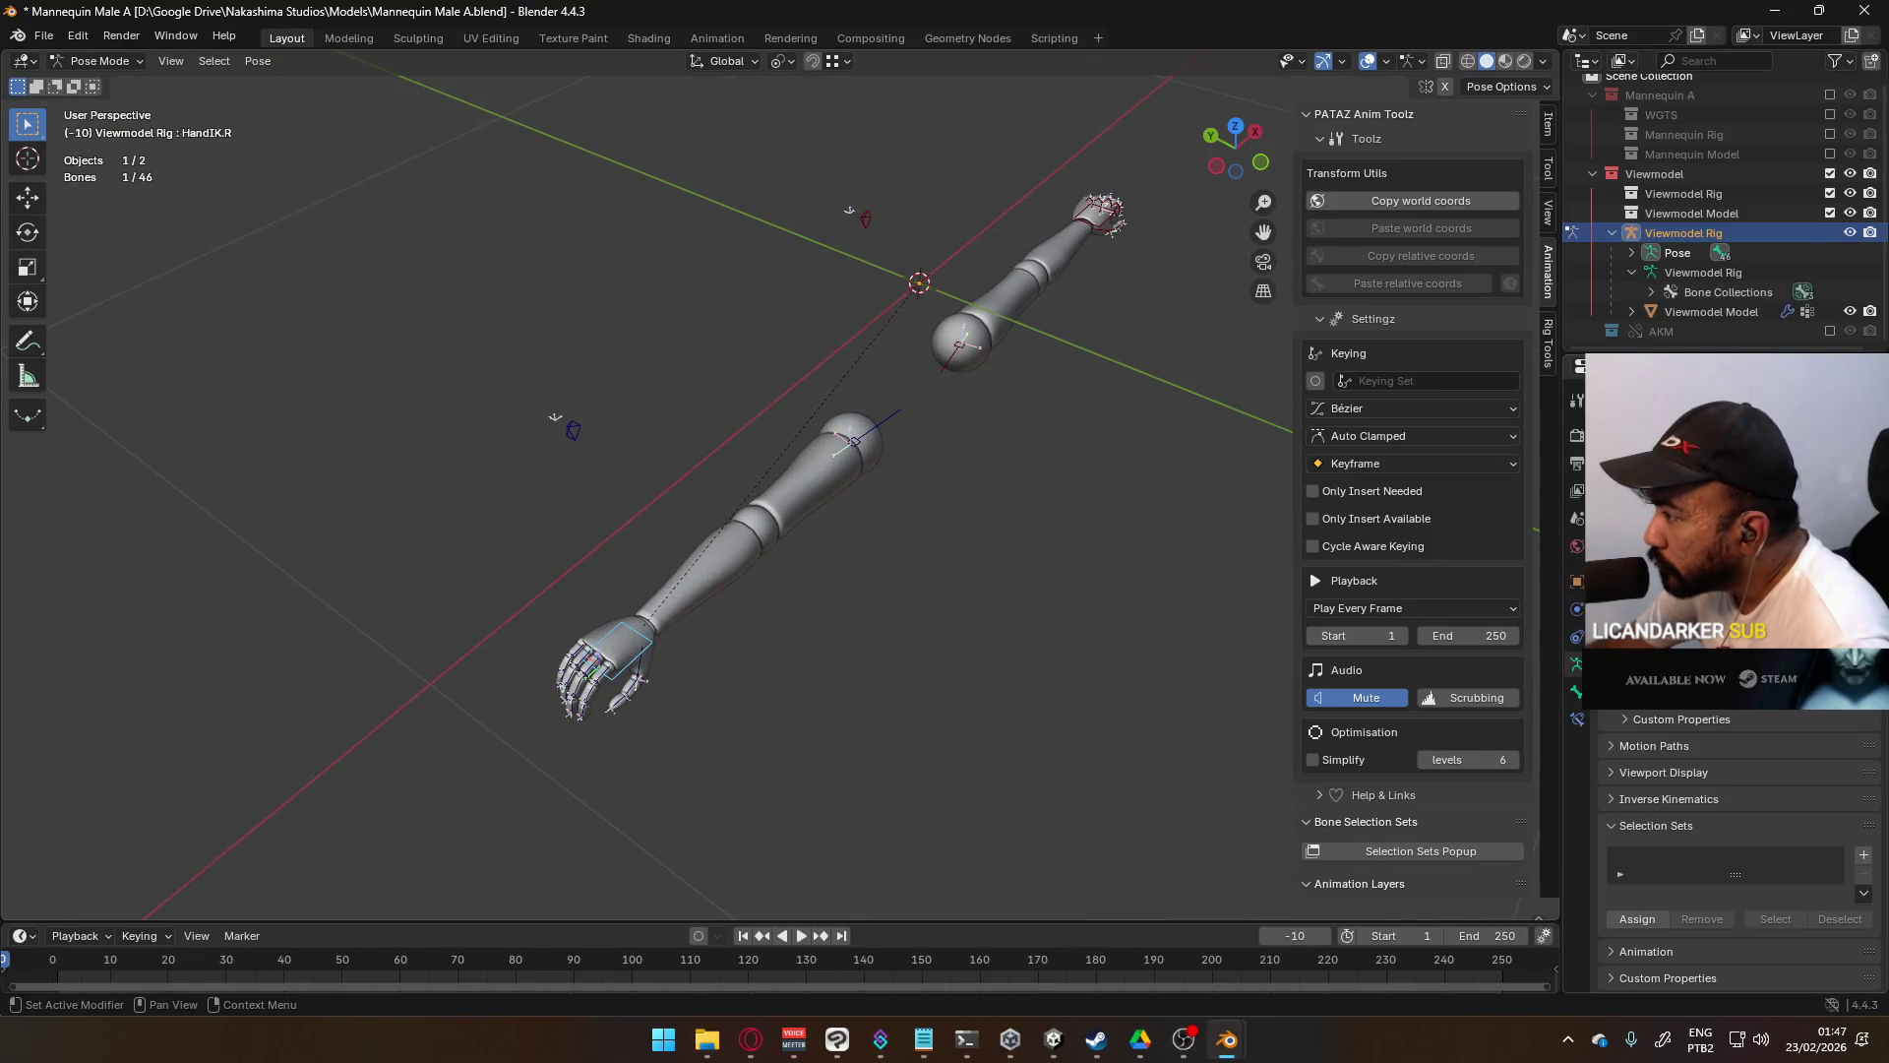
left_click(748, 543)
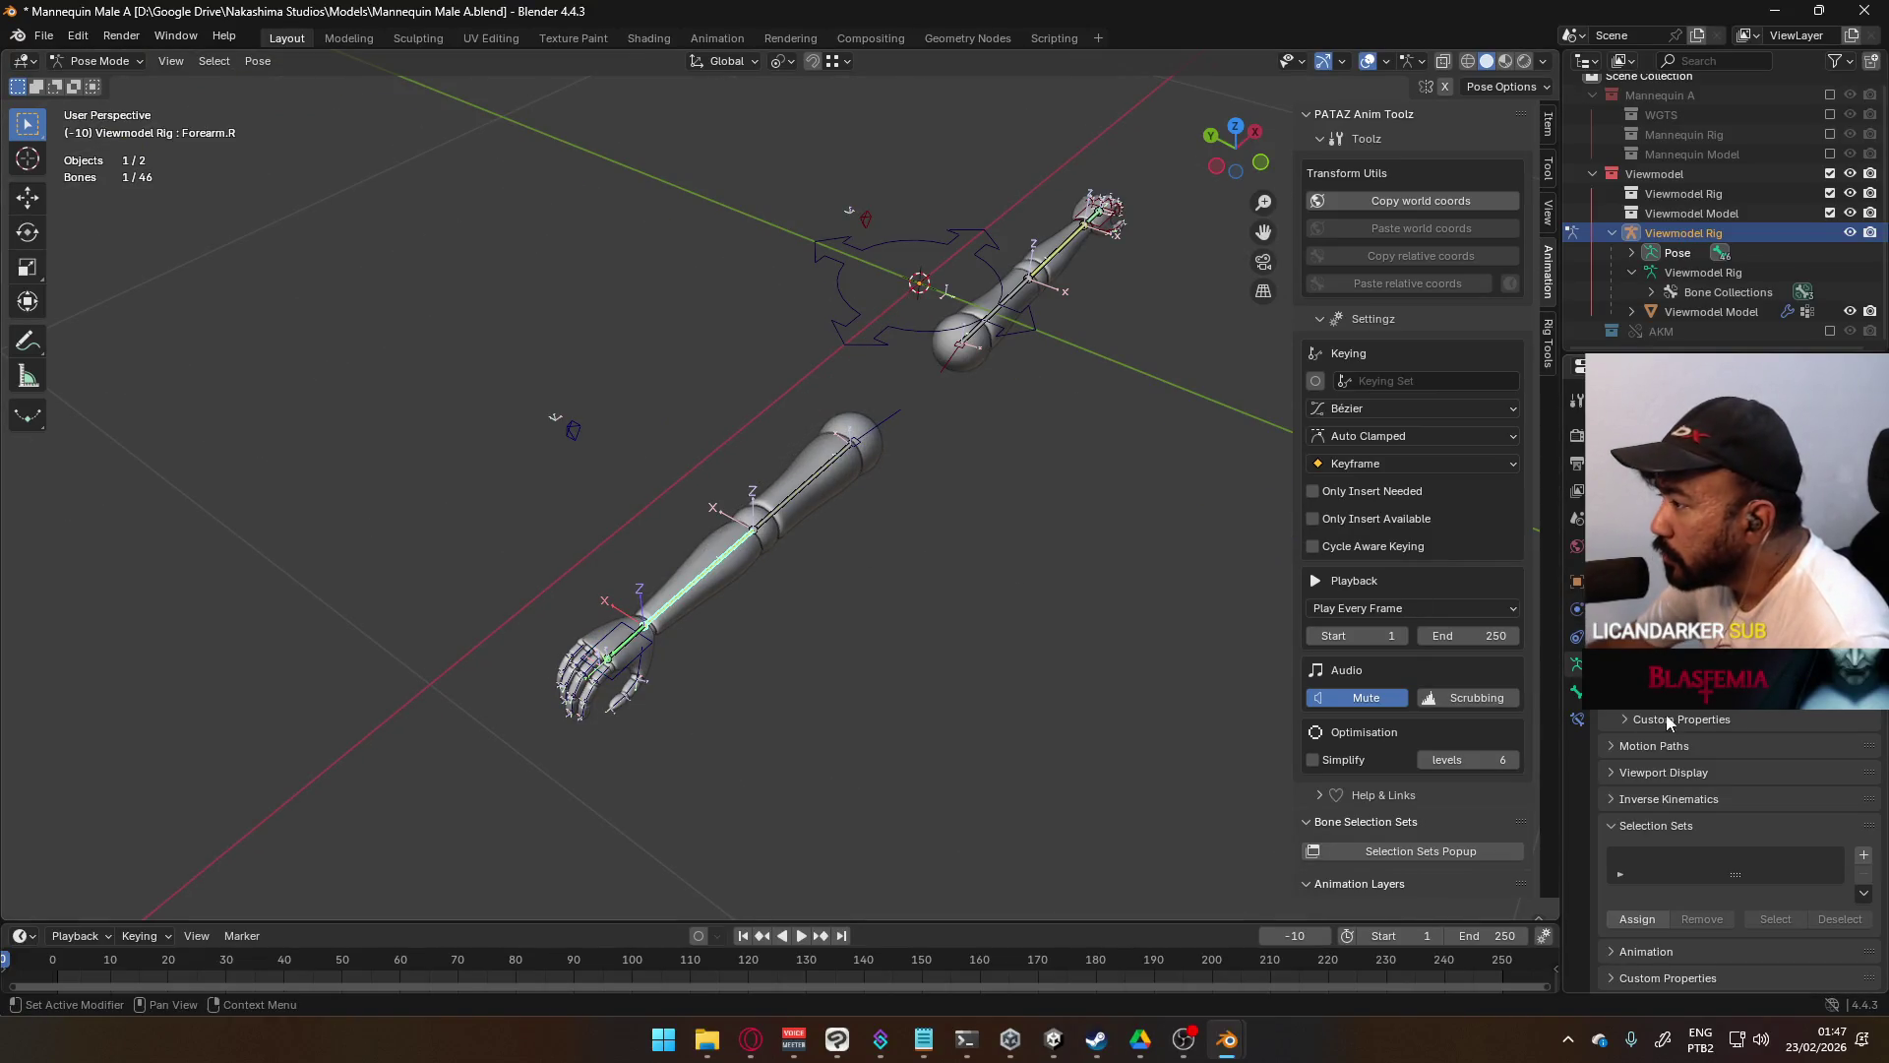
left_click(1577, 719)
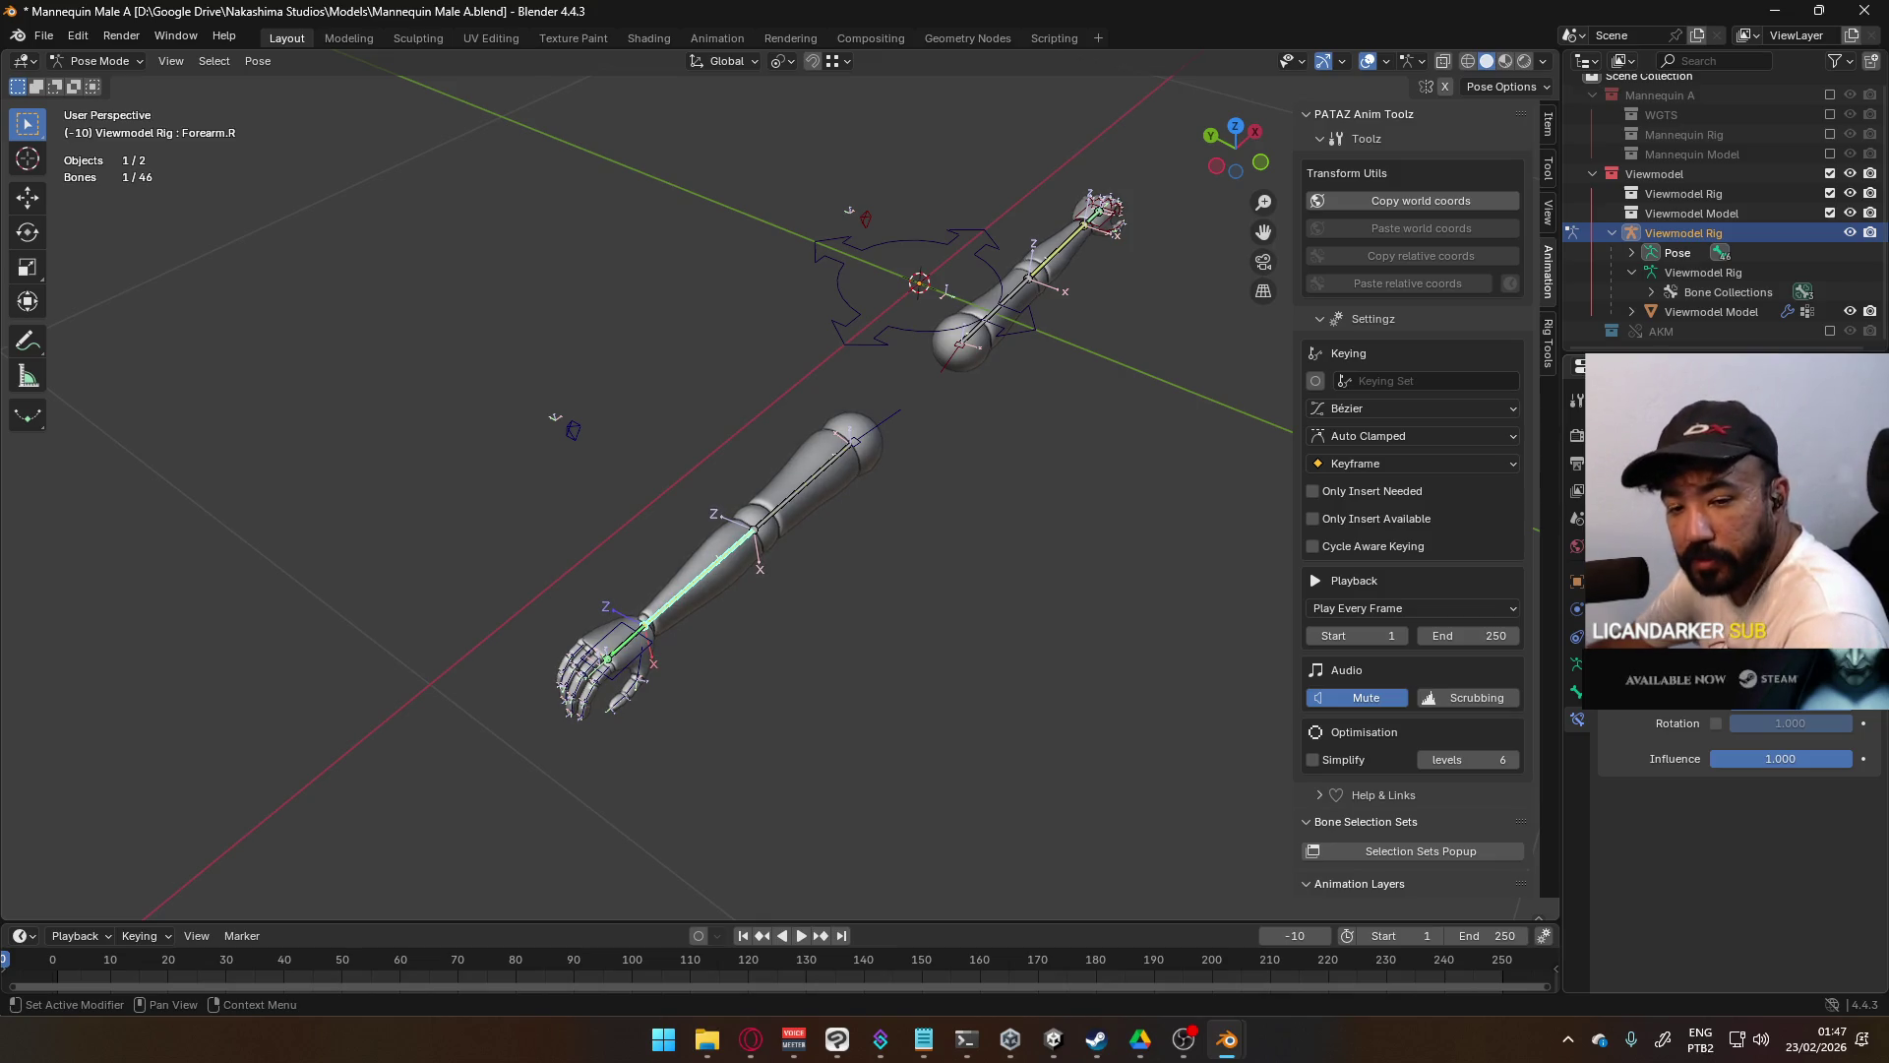
mouse_move(789, 526)
middle_mouse_down()
mouse_move(882, 298)
mouse_move(836, 434)
mouse_move(889, 493)
mouse_move(820, 523)
mouse_move(653, 434)
mouse_move(641, 472)
mouse_move(662, 531)
mouse_move(703, 529)
middle_mouse_up()
left_click(1201, 515)
mouse_move(992, 502)
middle_mouse_down()
mouse_move(878, 475)
mouse_move(843, 440)
middle_mouse_up()
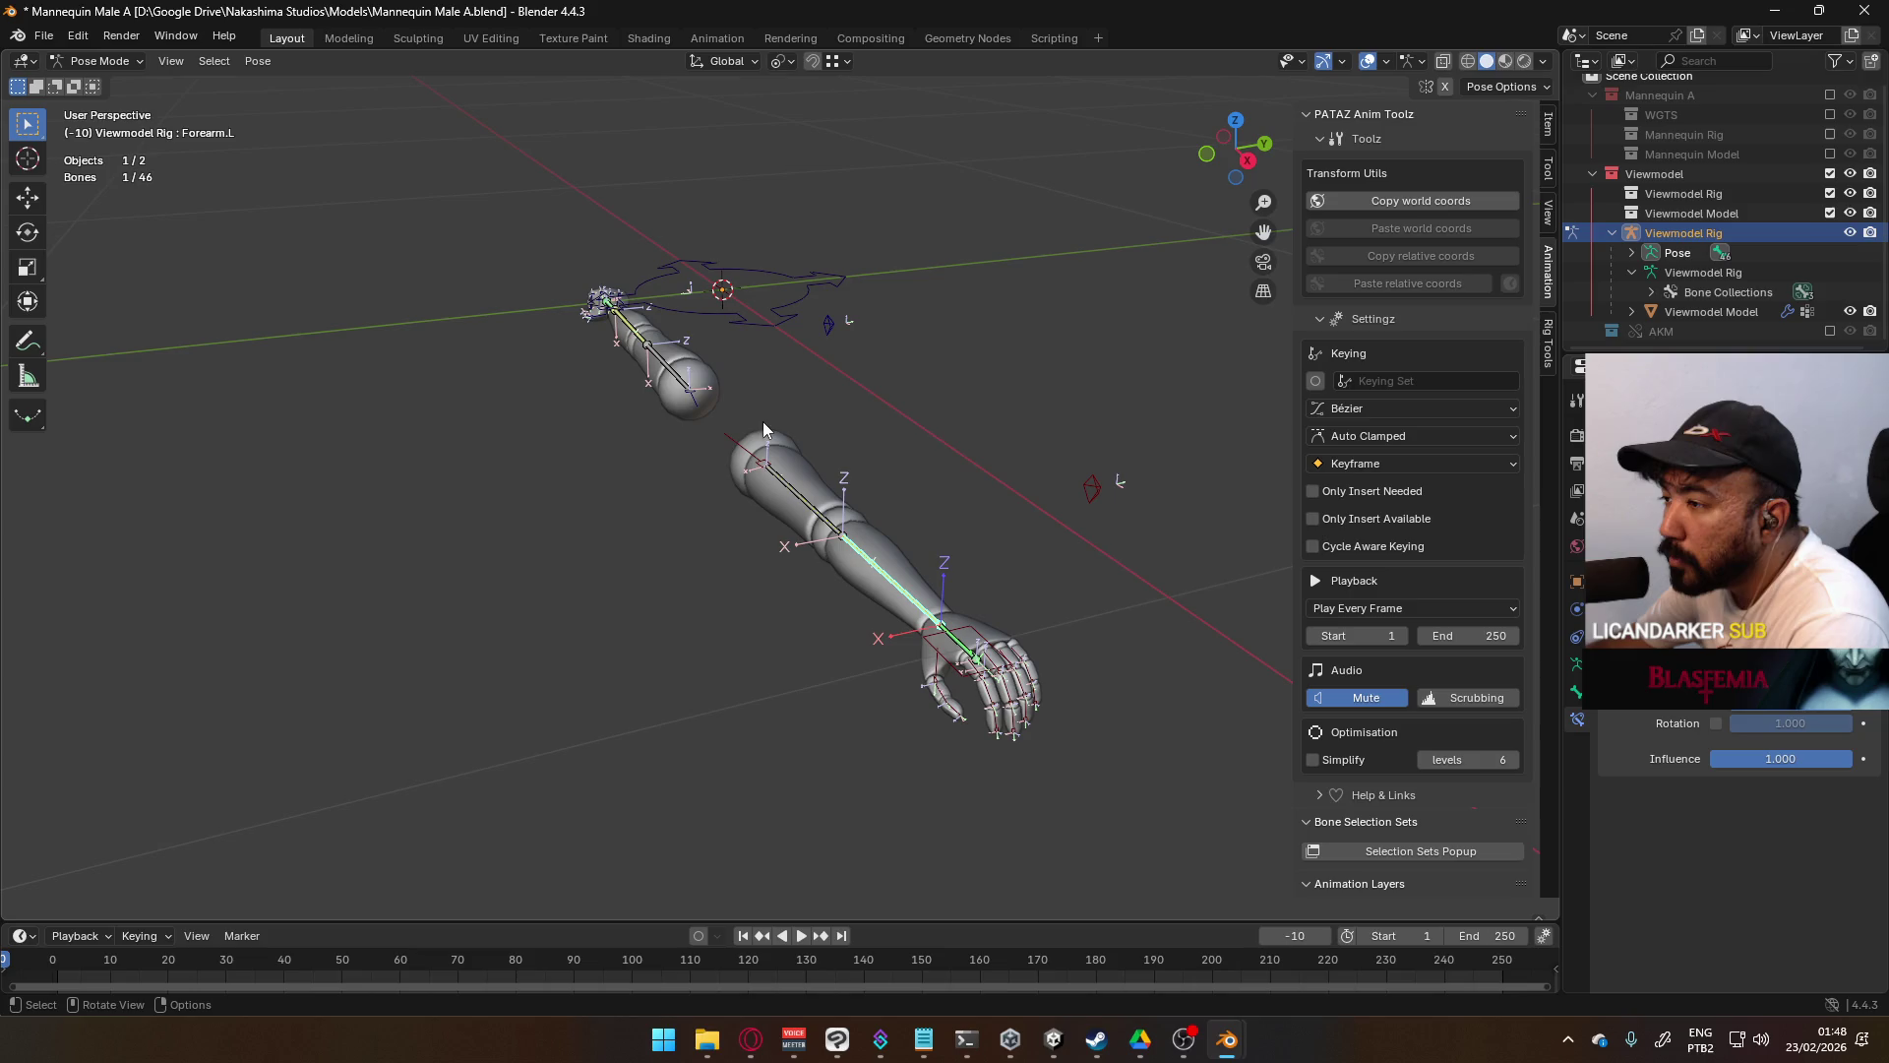
mouse_move(578, 315)
middle_mouse_down()
mouse_move(891, 387)
mouse_move(854, 467)
middle_mouse_up()
- Reposition HandIK.R and ElbowIK.R so the right forearm bends upright at the elbow
left_click(662, 682)
key("g")
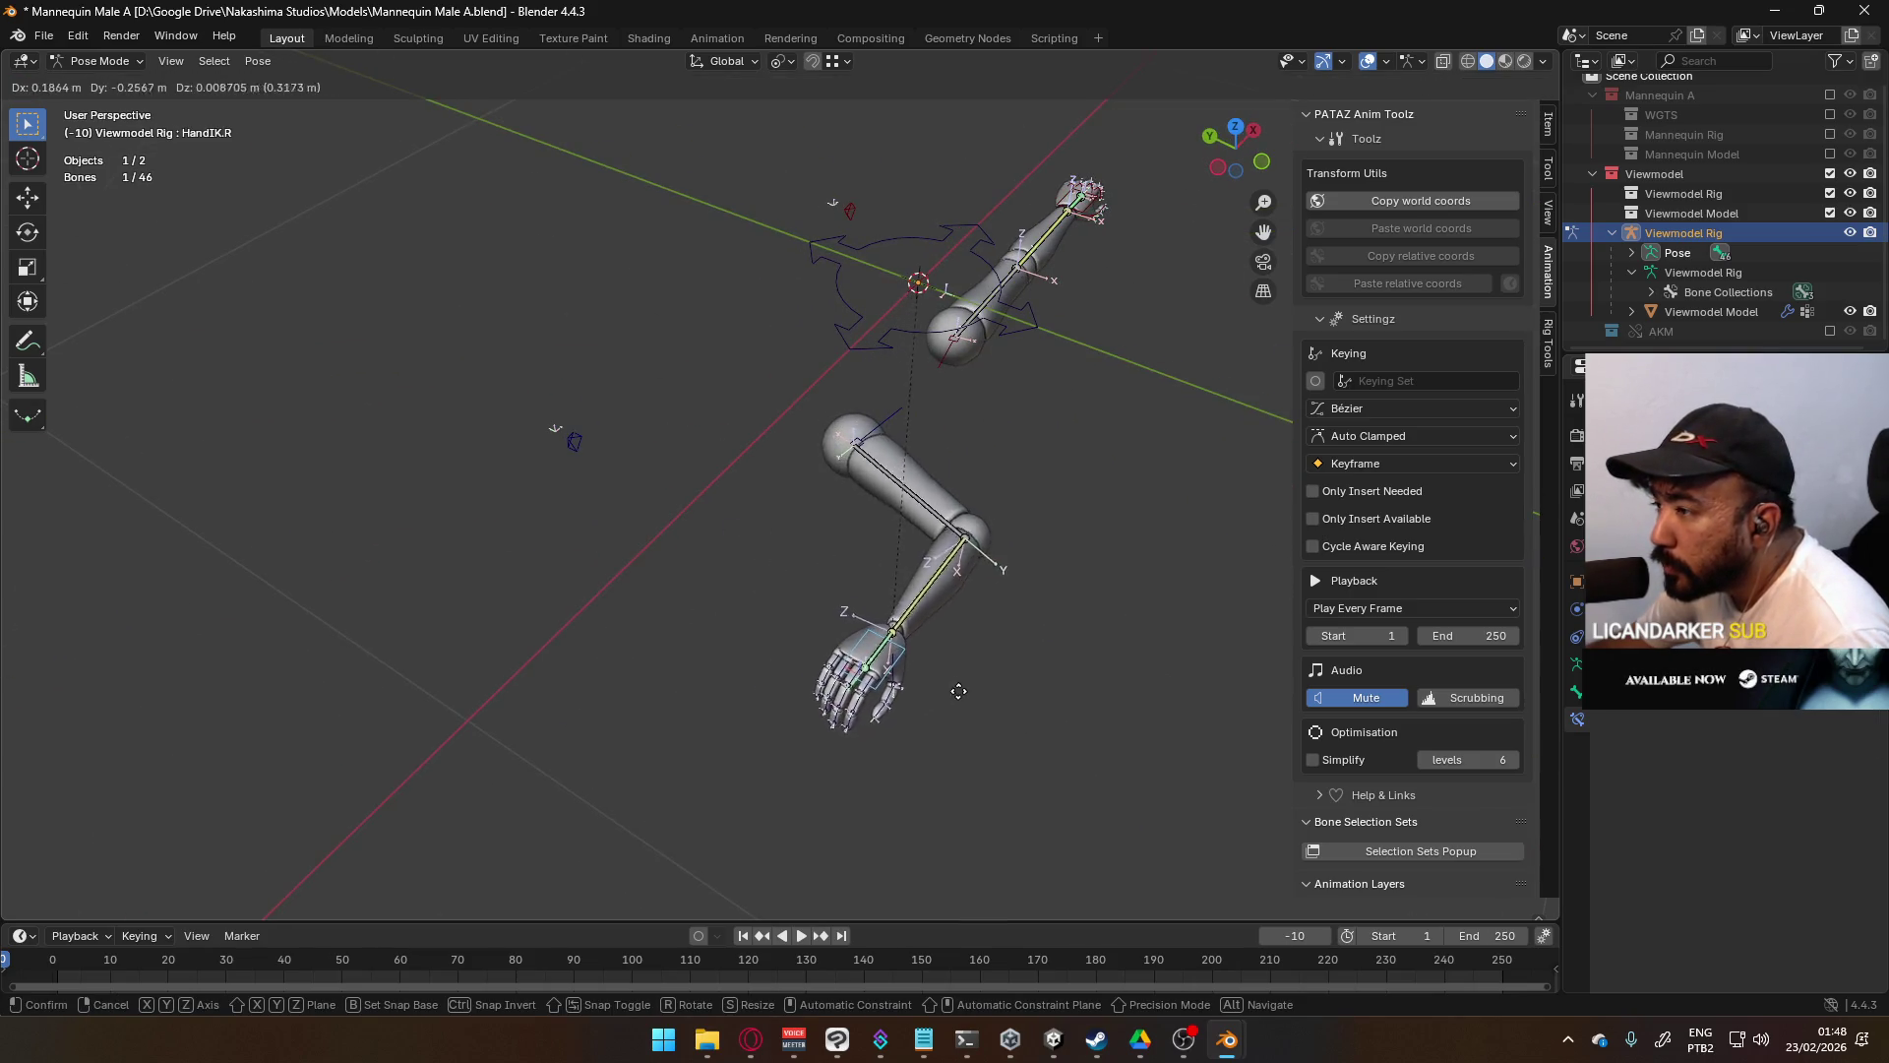
left_click(989, 669)
left_click(587, 464)
middle_click_drag(587, 464, 777, 517)
key("g")
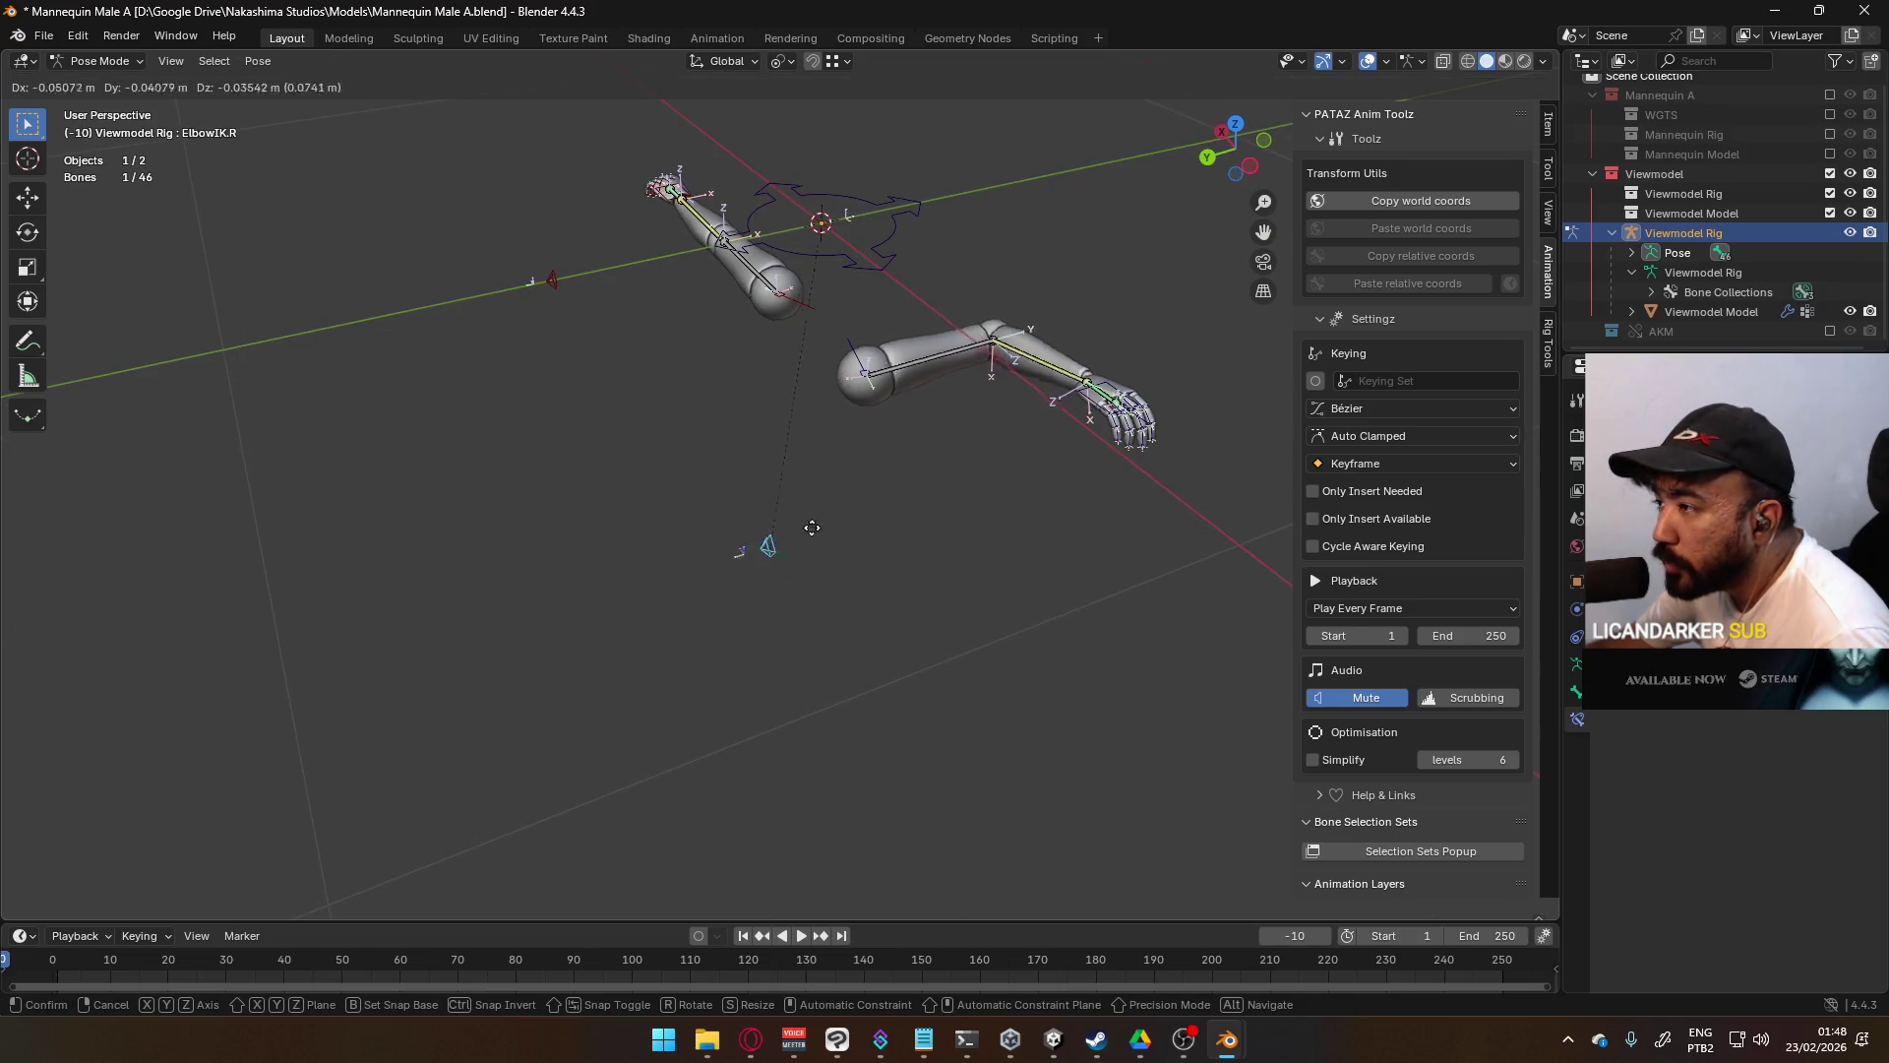
right_click(999, 573)
middle_click_drag(999, 572, 716, 676)
key("g")
left_click(569, 745)
left_click(688, 734)
left_click_drag(1781, 511, 1860, 511)
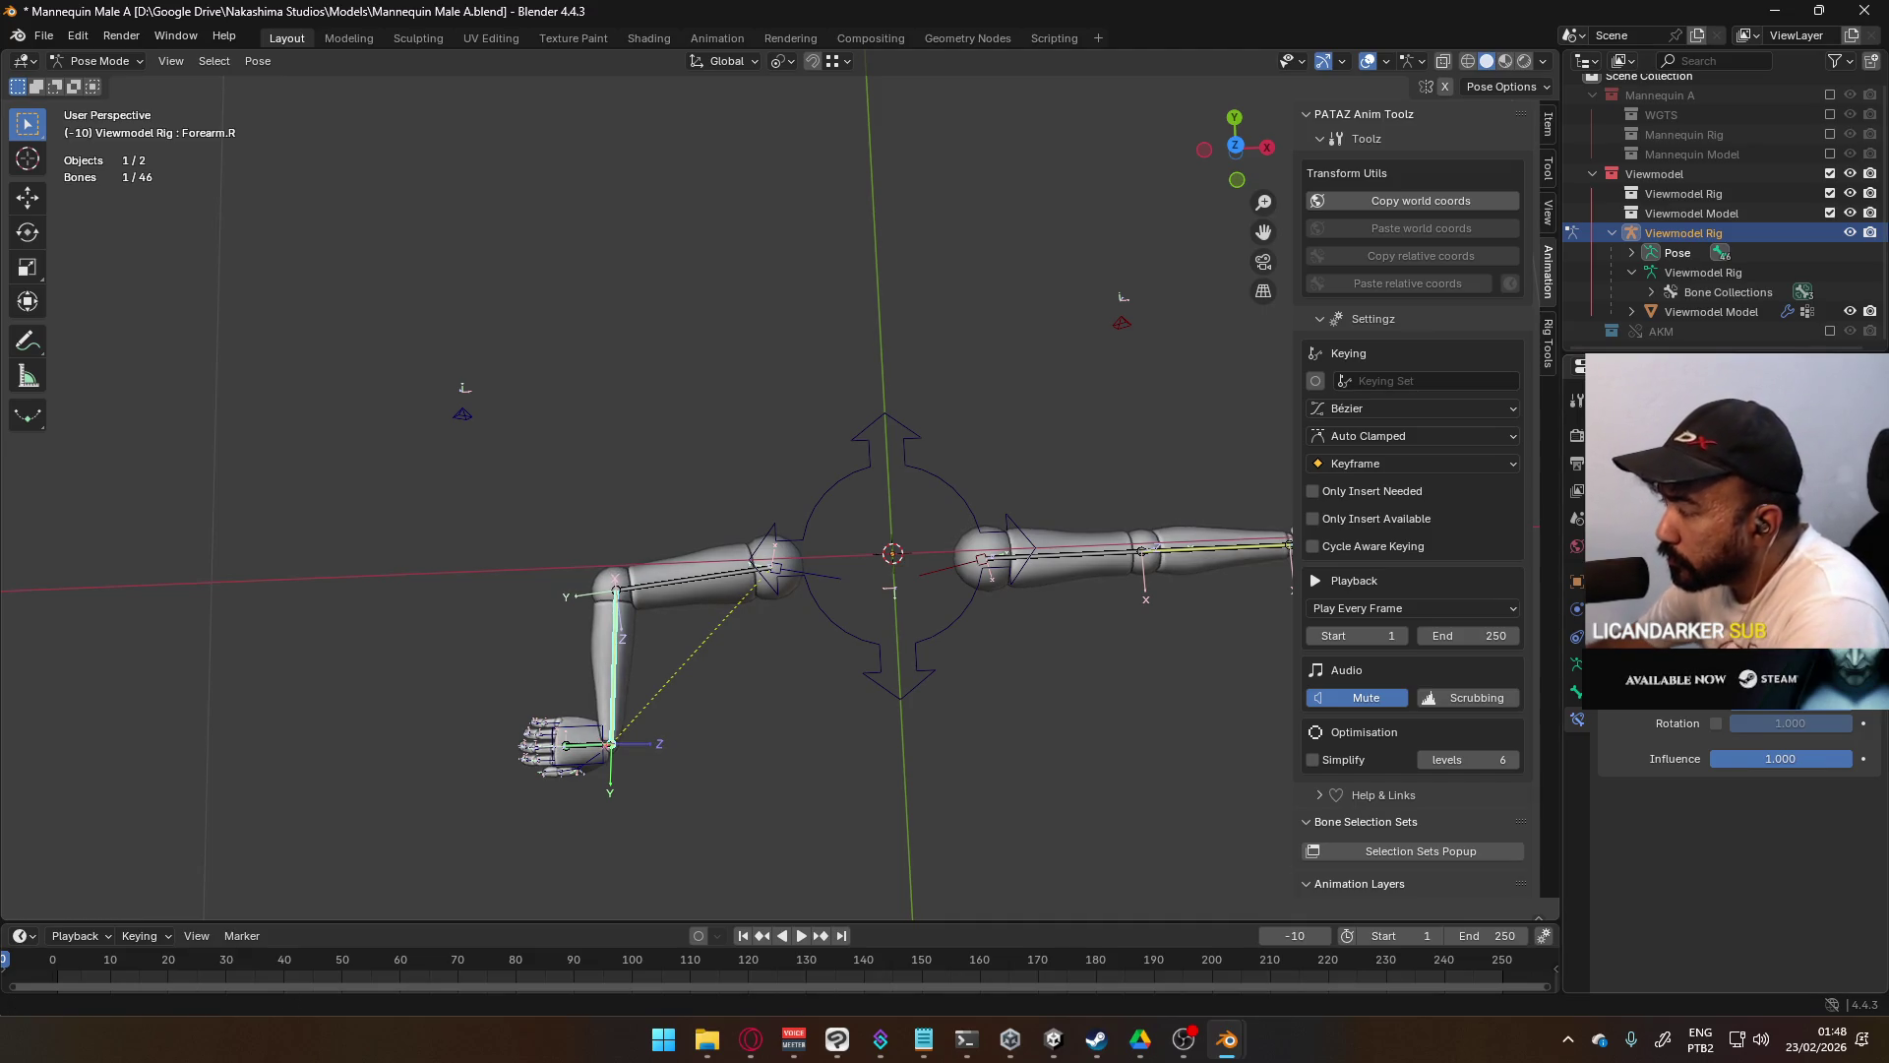
mouse_move(1043, 591)
middle_mouse_down()
mouse_move(951, 548)
mouse_move(1014, 543)
middle_mouse_up()
- Move HandIK.L and the ElbowIK.L pole target to bend the left arm
left_click(1137, 517)
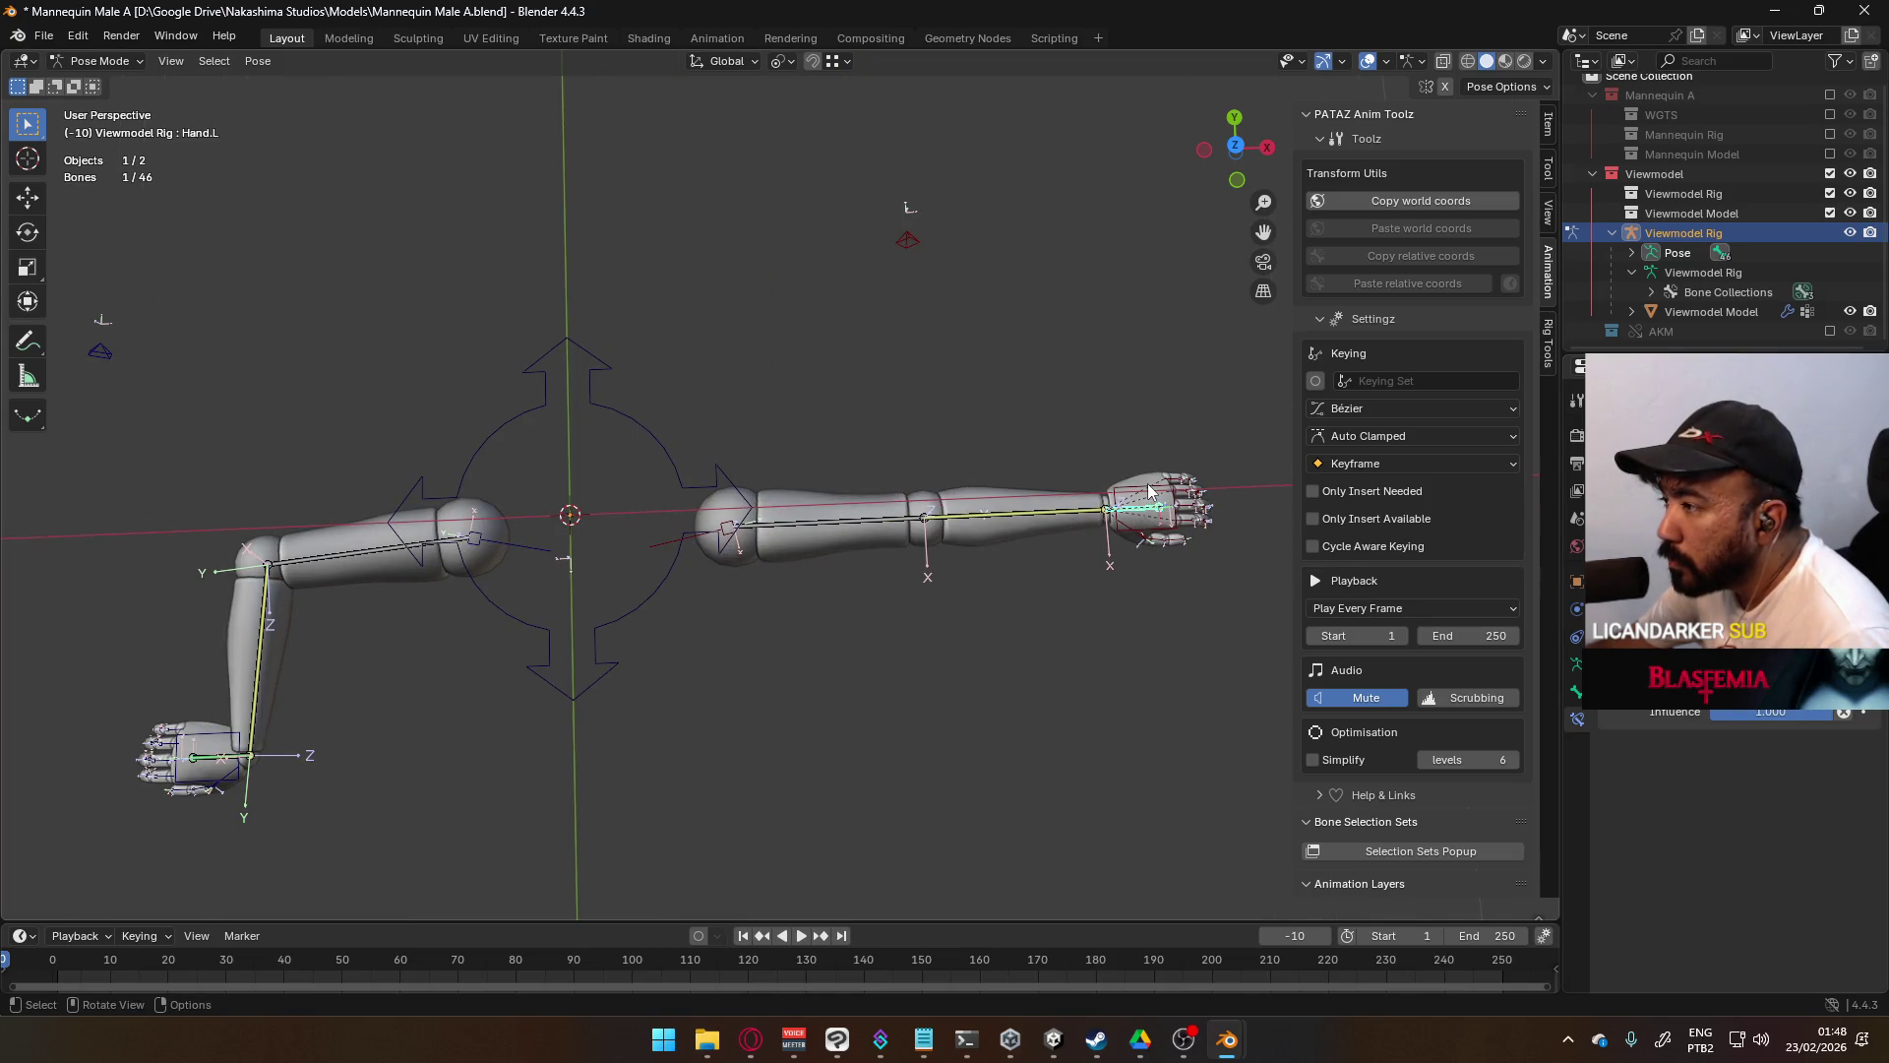
left_click(1148, 492)
key("g")
left_click(984, 531)
mouse_move(984, 531)
middle_mouse_down()
mouse_move(875, 320)
mouse_move(898, 358)
middle_mouse_up()
left_click(969, 390)
key("g")
mouse_move(1037, 422)
middle_mouse_down()
mouse_move(860, 451)
mouse_move(928, 358)
middle_mouse_up()
left_click(945, 468)
- Rotate Forearm.L in several passes until roughly horizontal, ending in front orthographic view
left_click(731, 453)
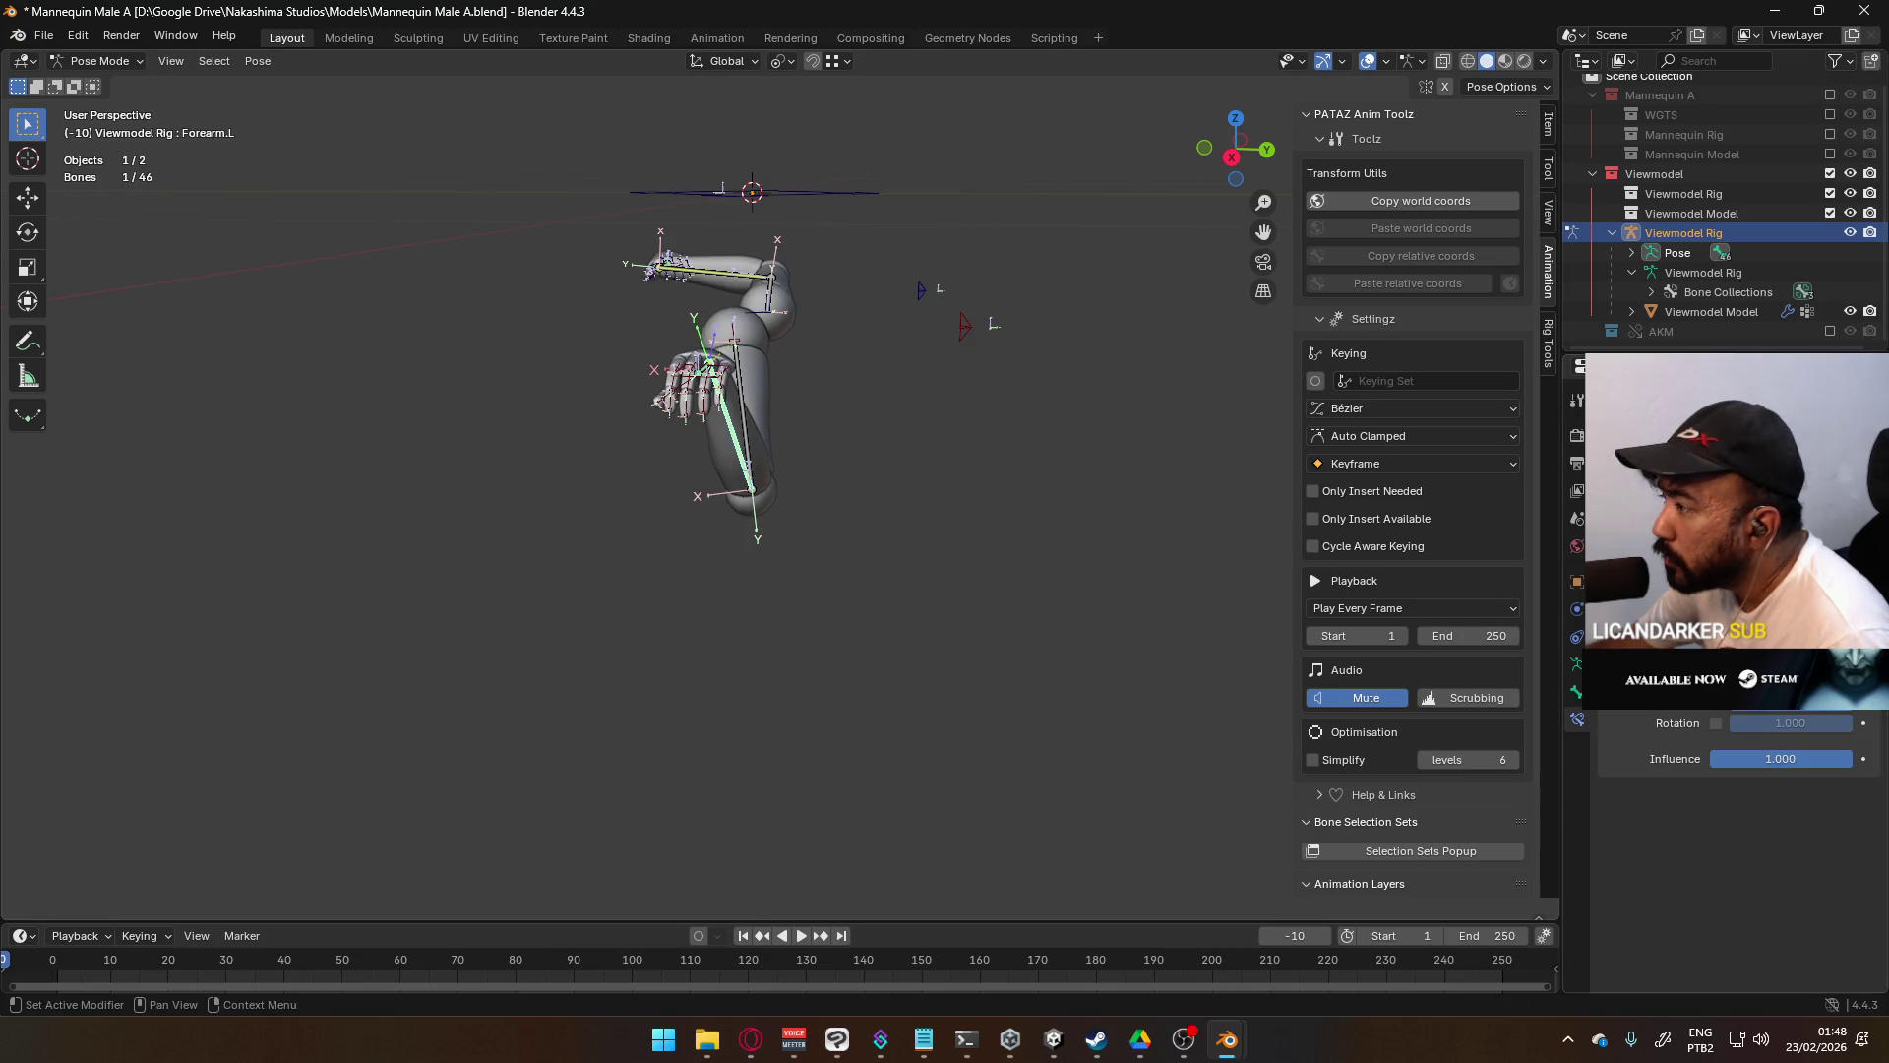
key("r")
key("Return")
key("r")
key("Return")
key("r")
key("Return")
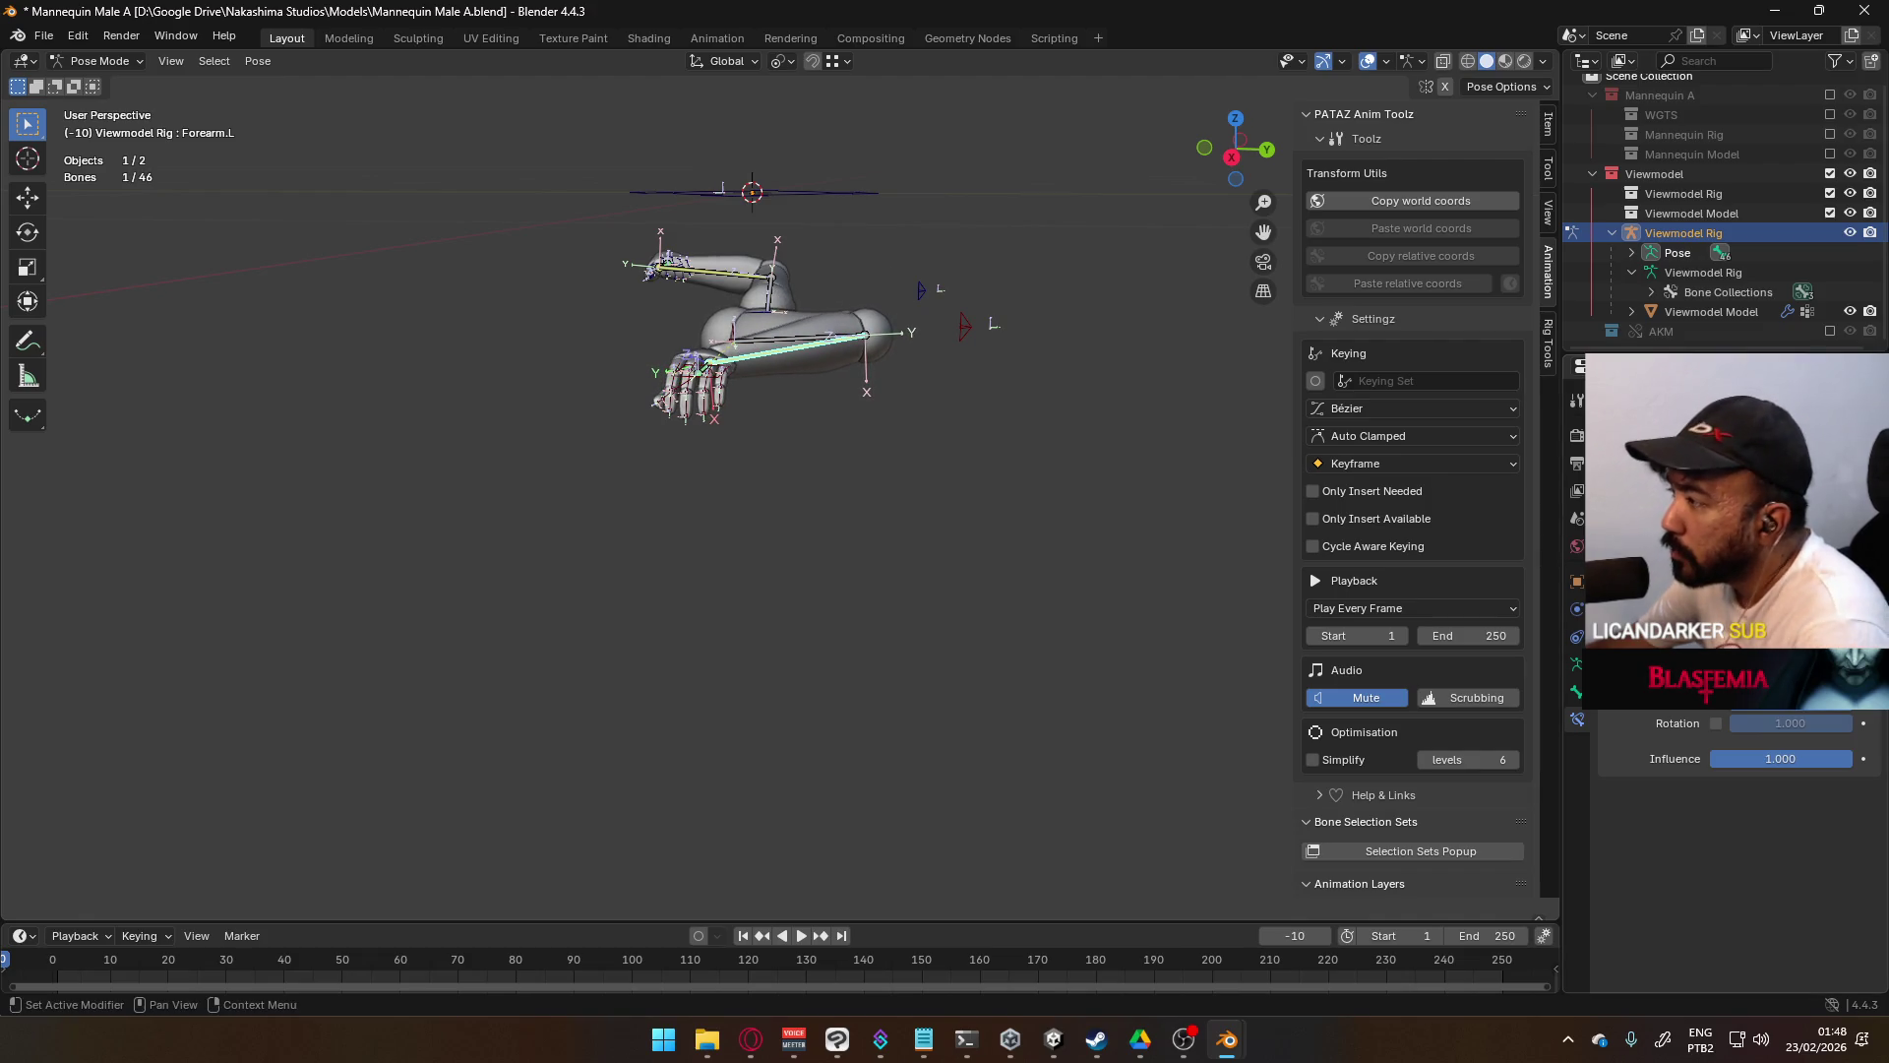
key("r")
key("Return")
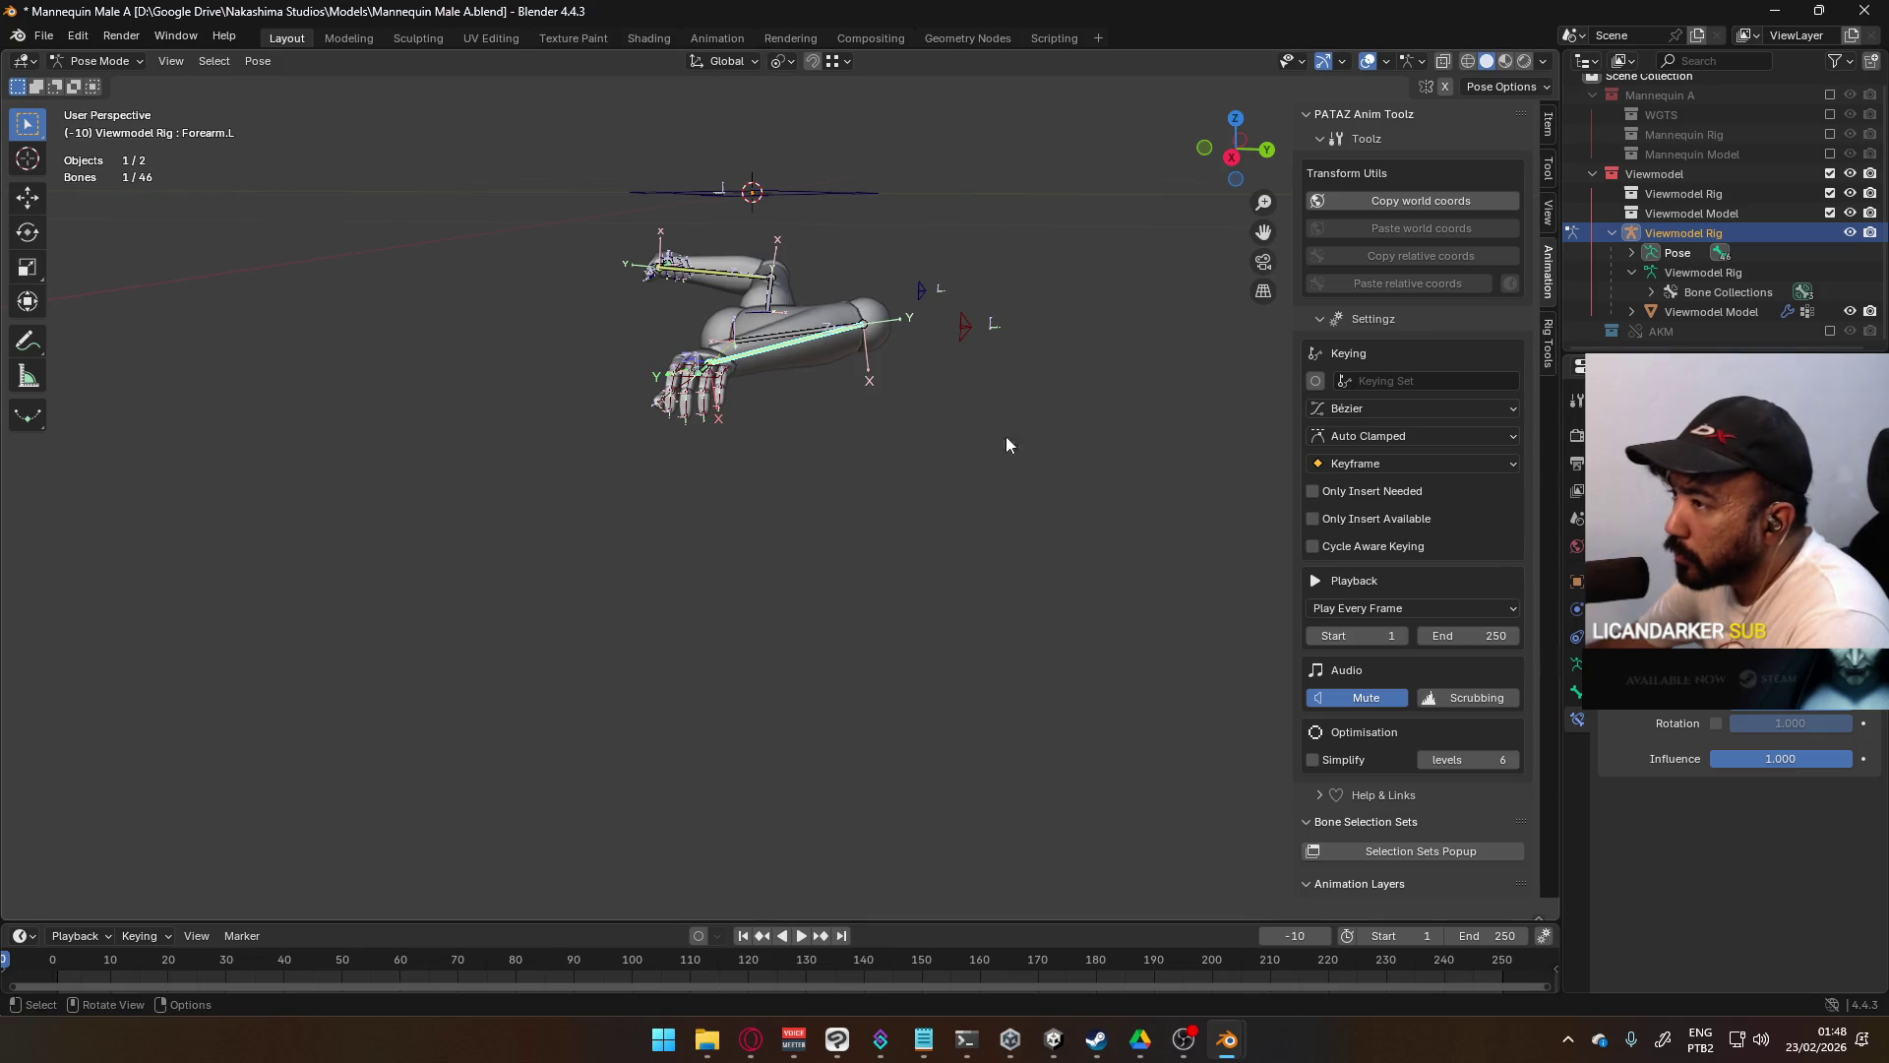
mouse_move(1211, 447)
middle_mouse_down()
mouse_move(814, 392)
mouse_move(840, 349)
middle_mouse_up()
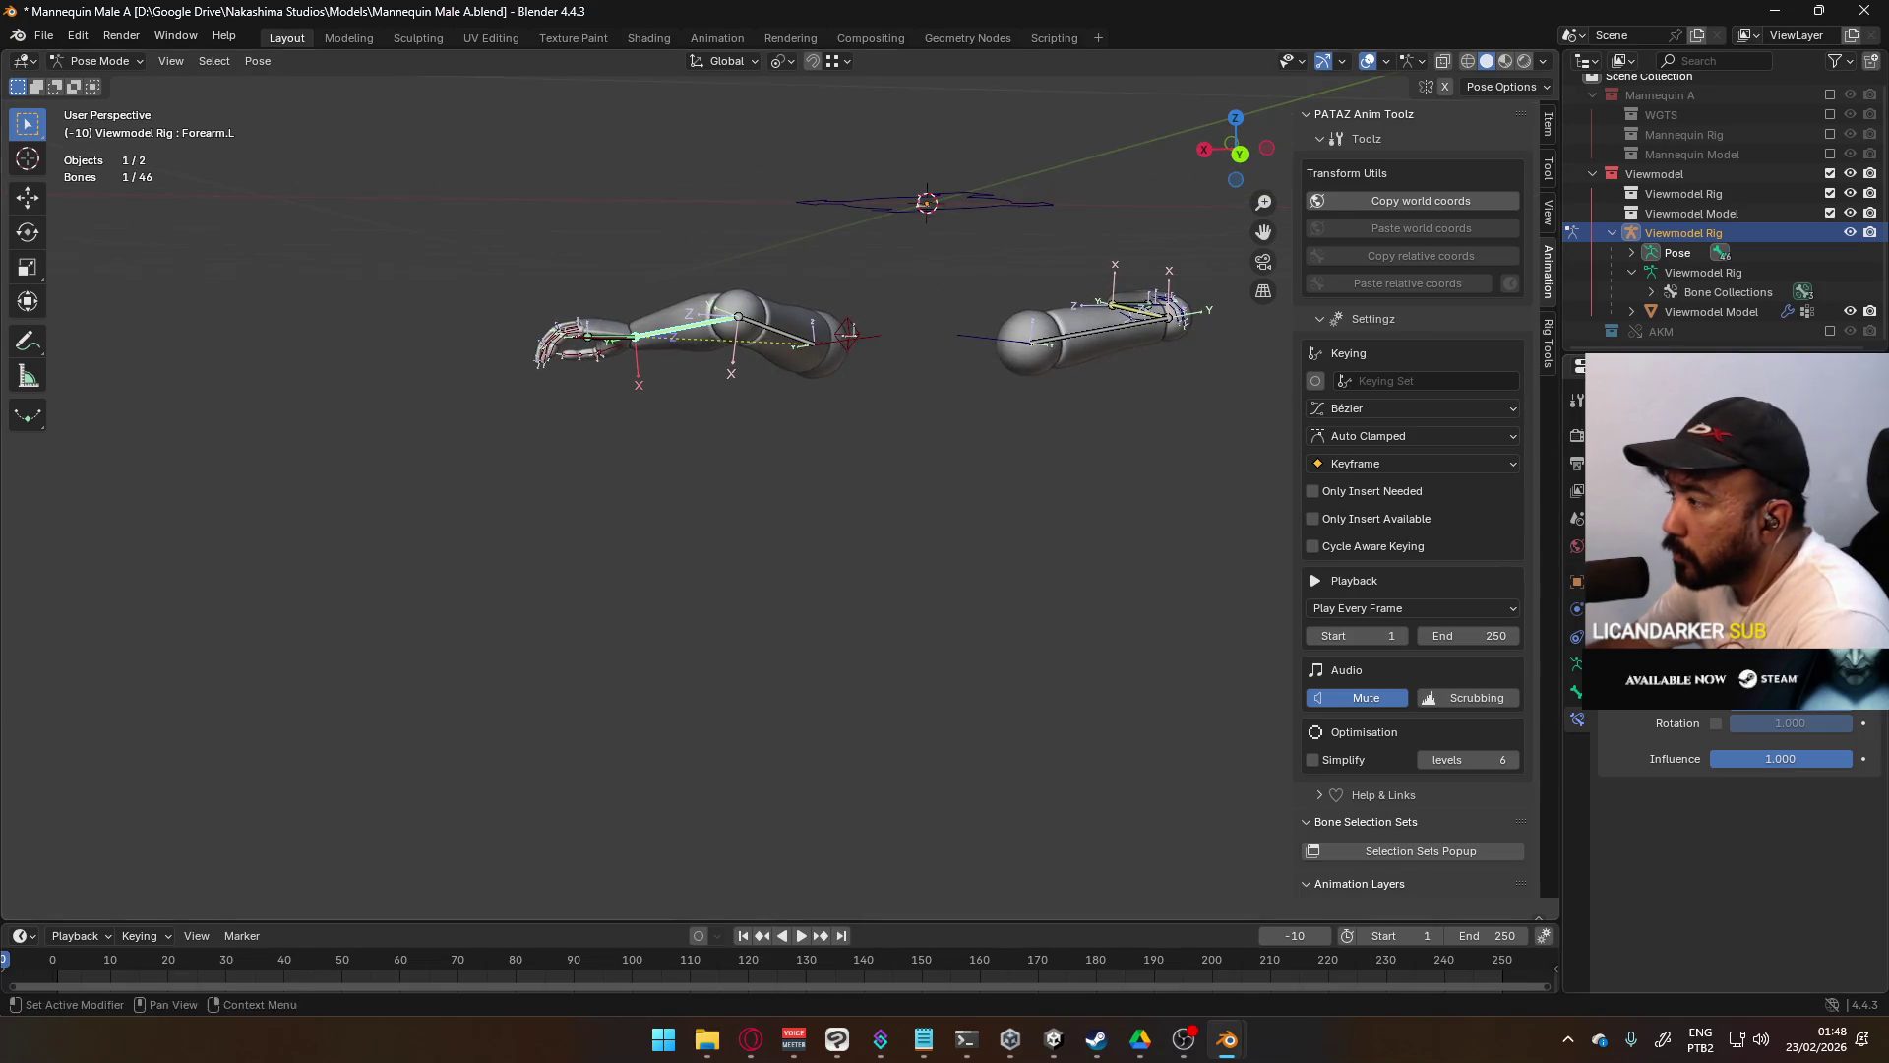
key("r")
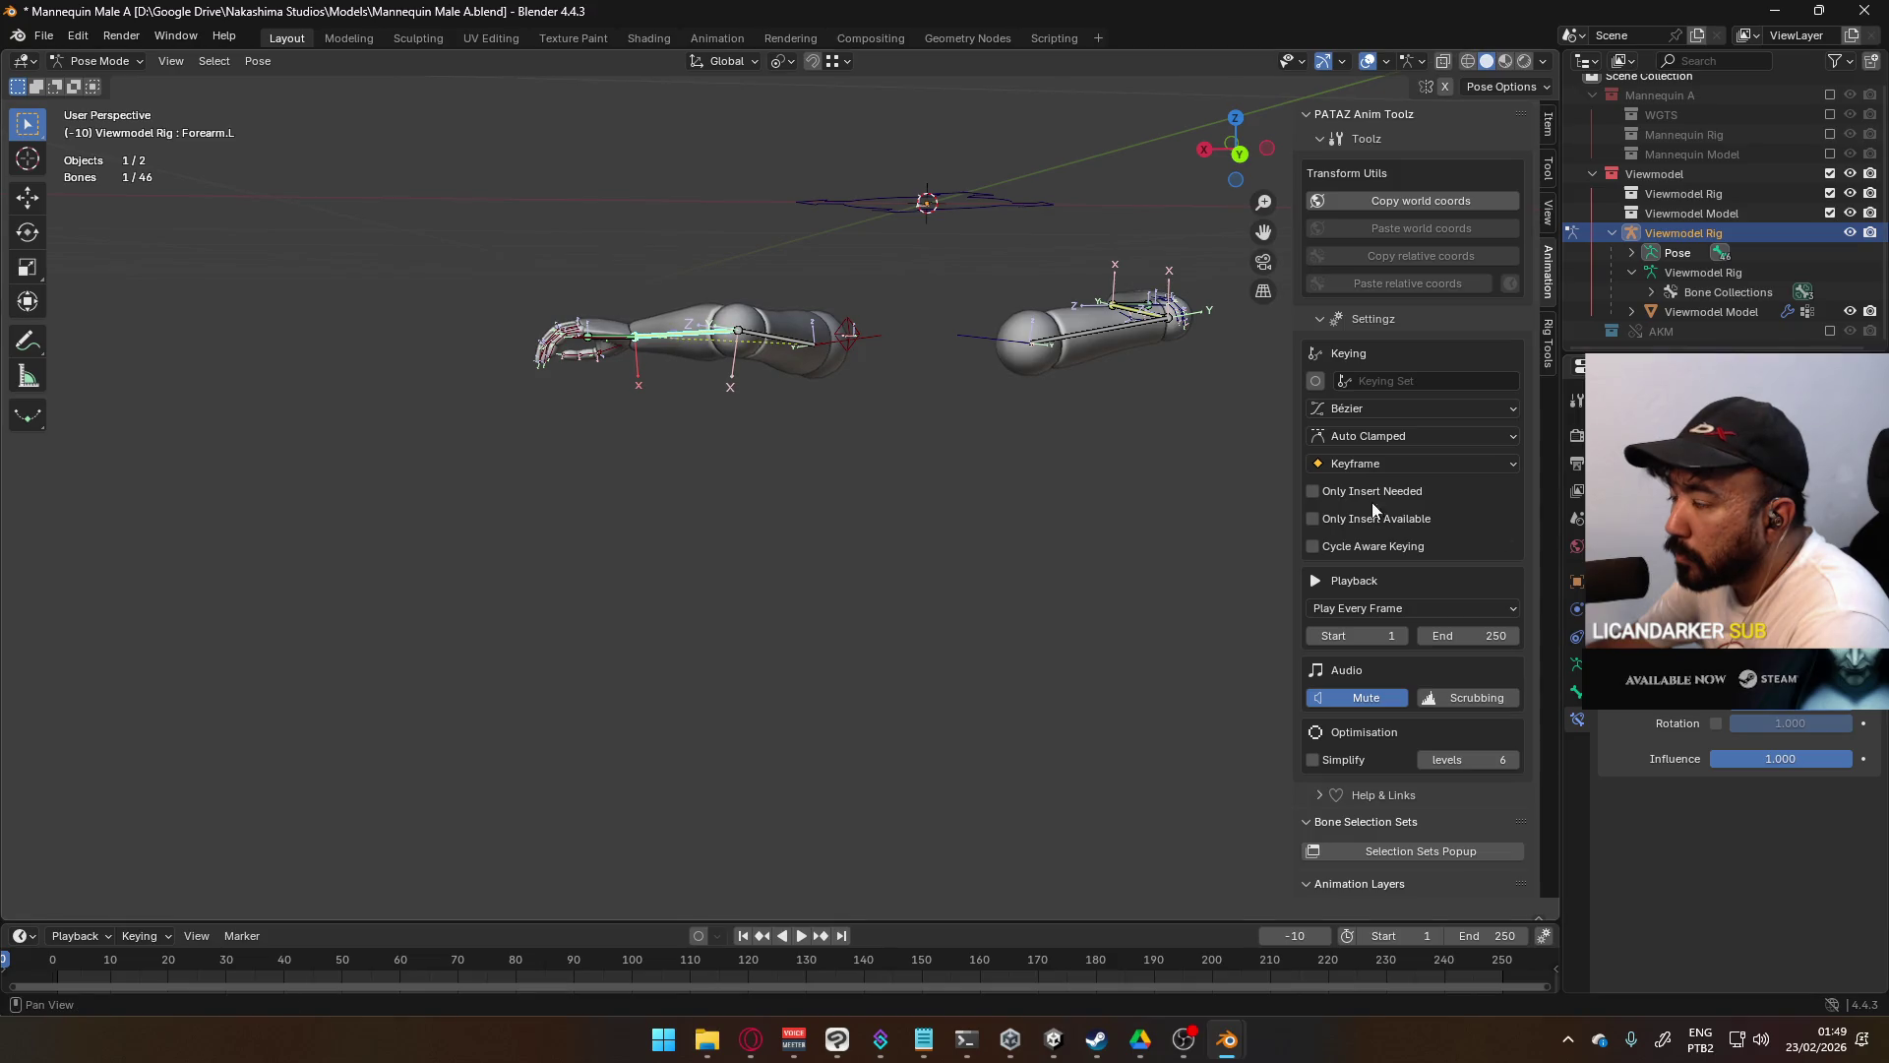
key("KP_1")
- Adjust the left elbow target, move ElbowIK.R, and rotate Forearm.R downward
scroll(894, 371, "up", 4)
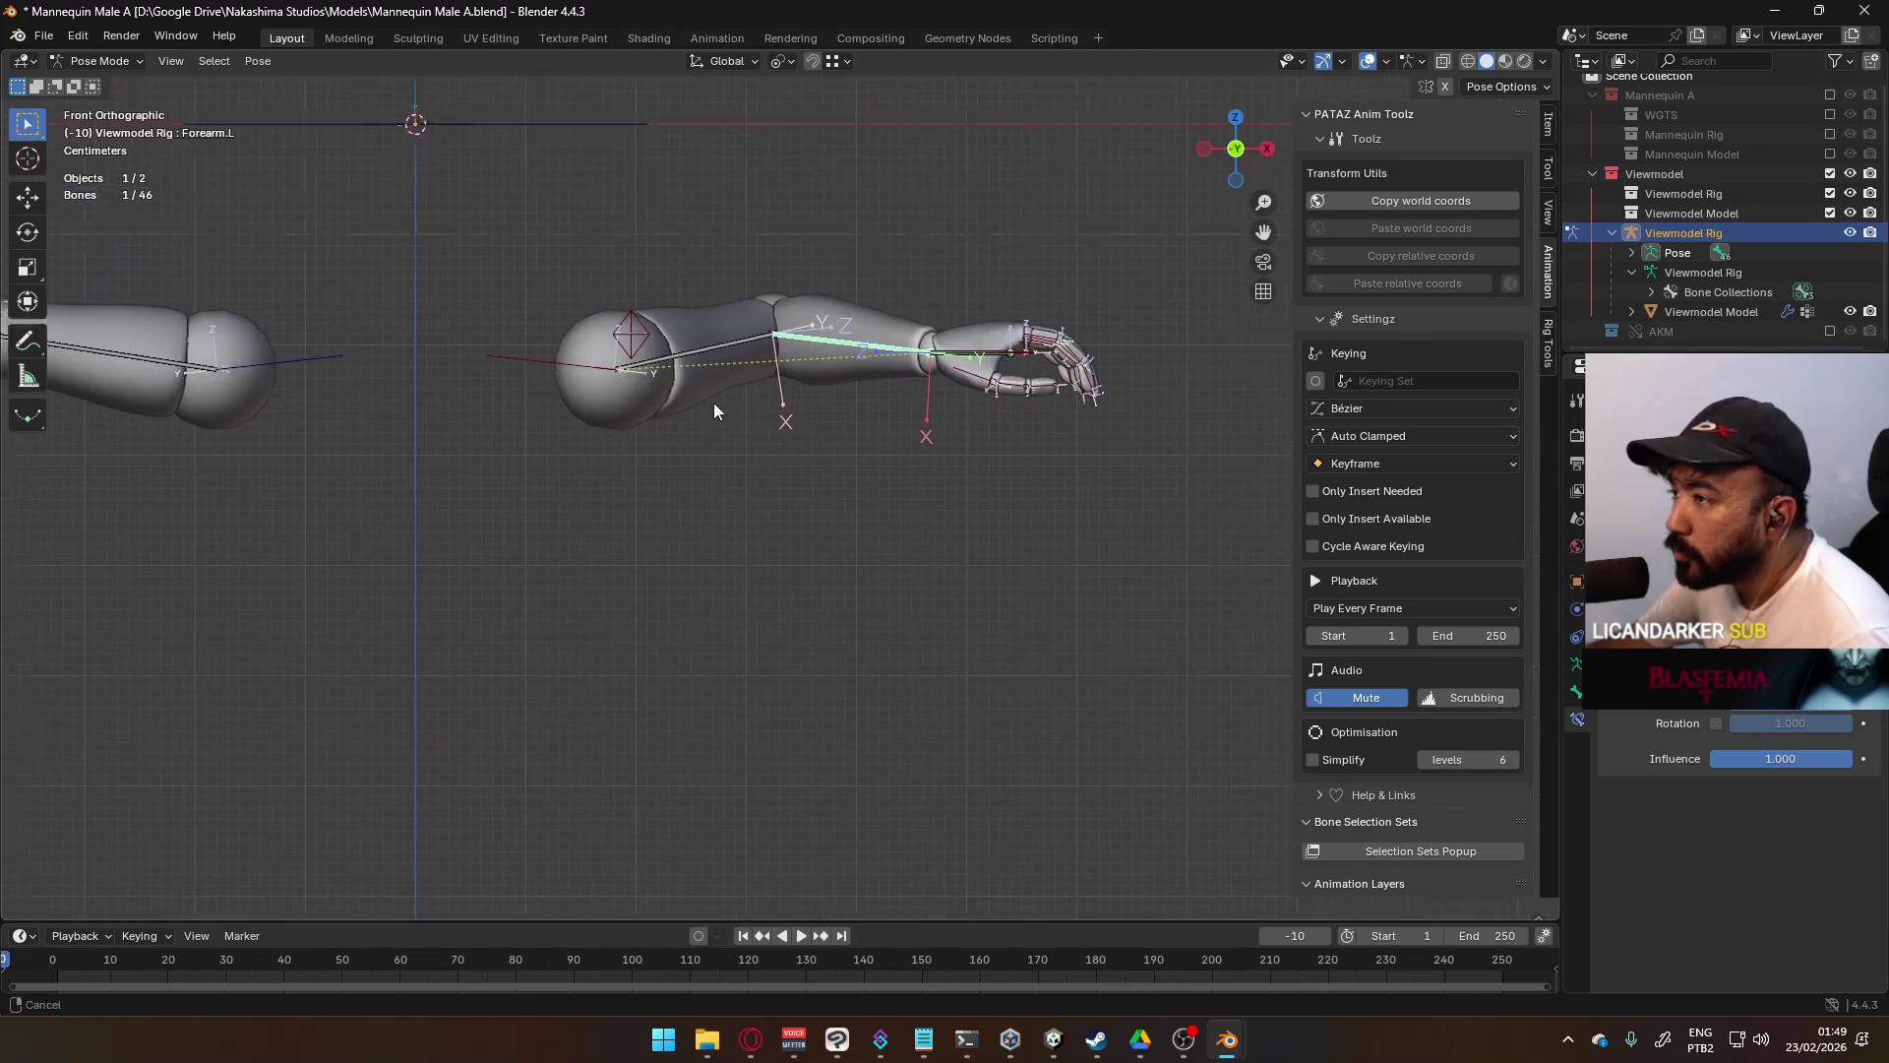
left_click_drag(625, 358, 773, 383)
left_click(845, 378)
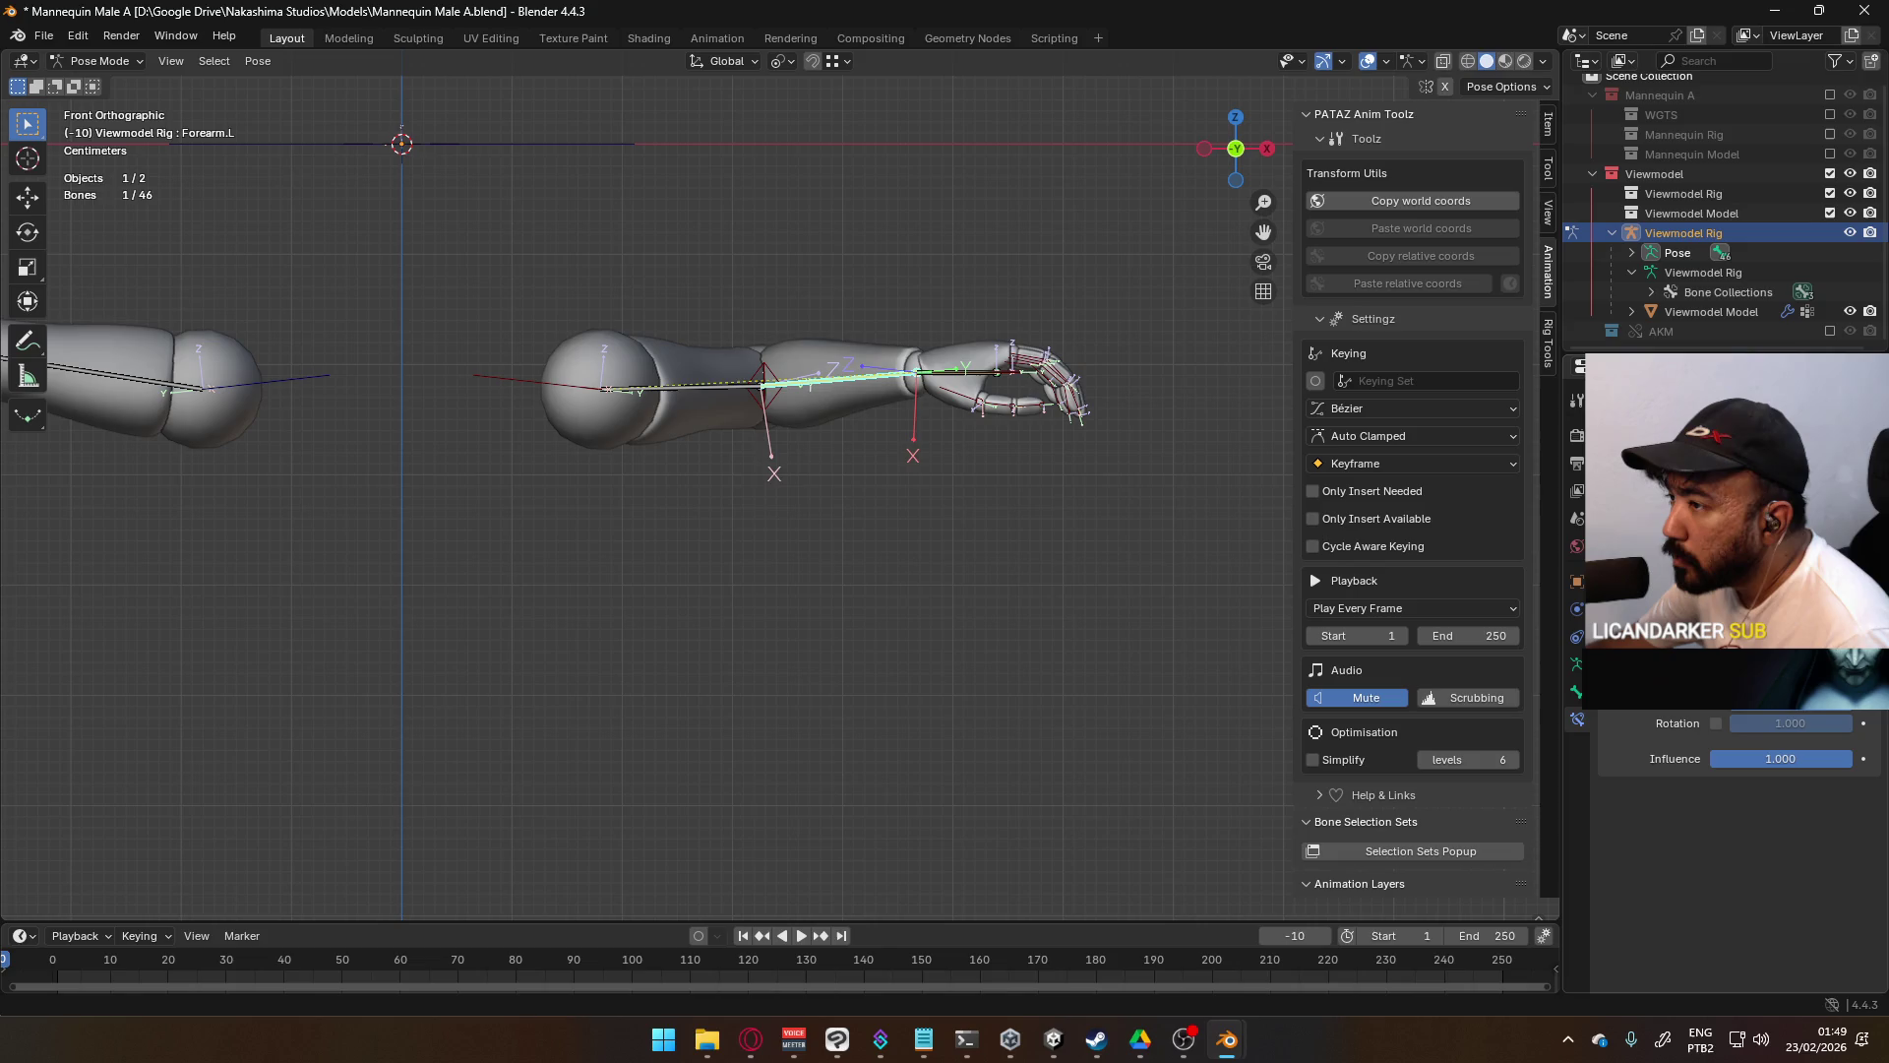
middle_click_drag(394, 393, 1037, 427, "shift")
left_click(265, 436)
key("g")
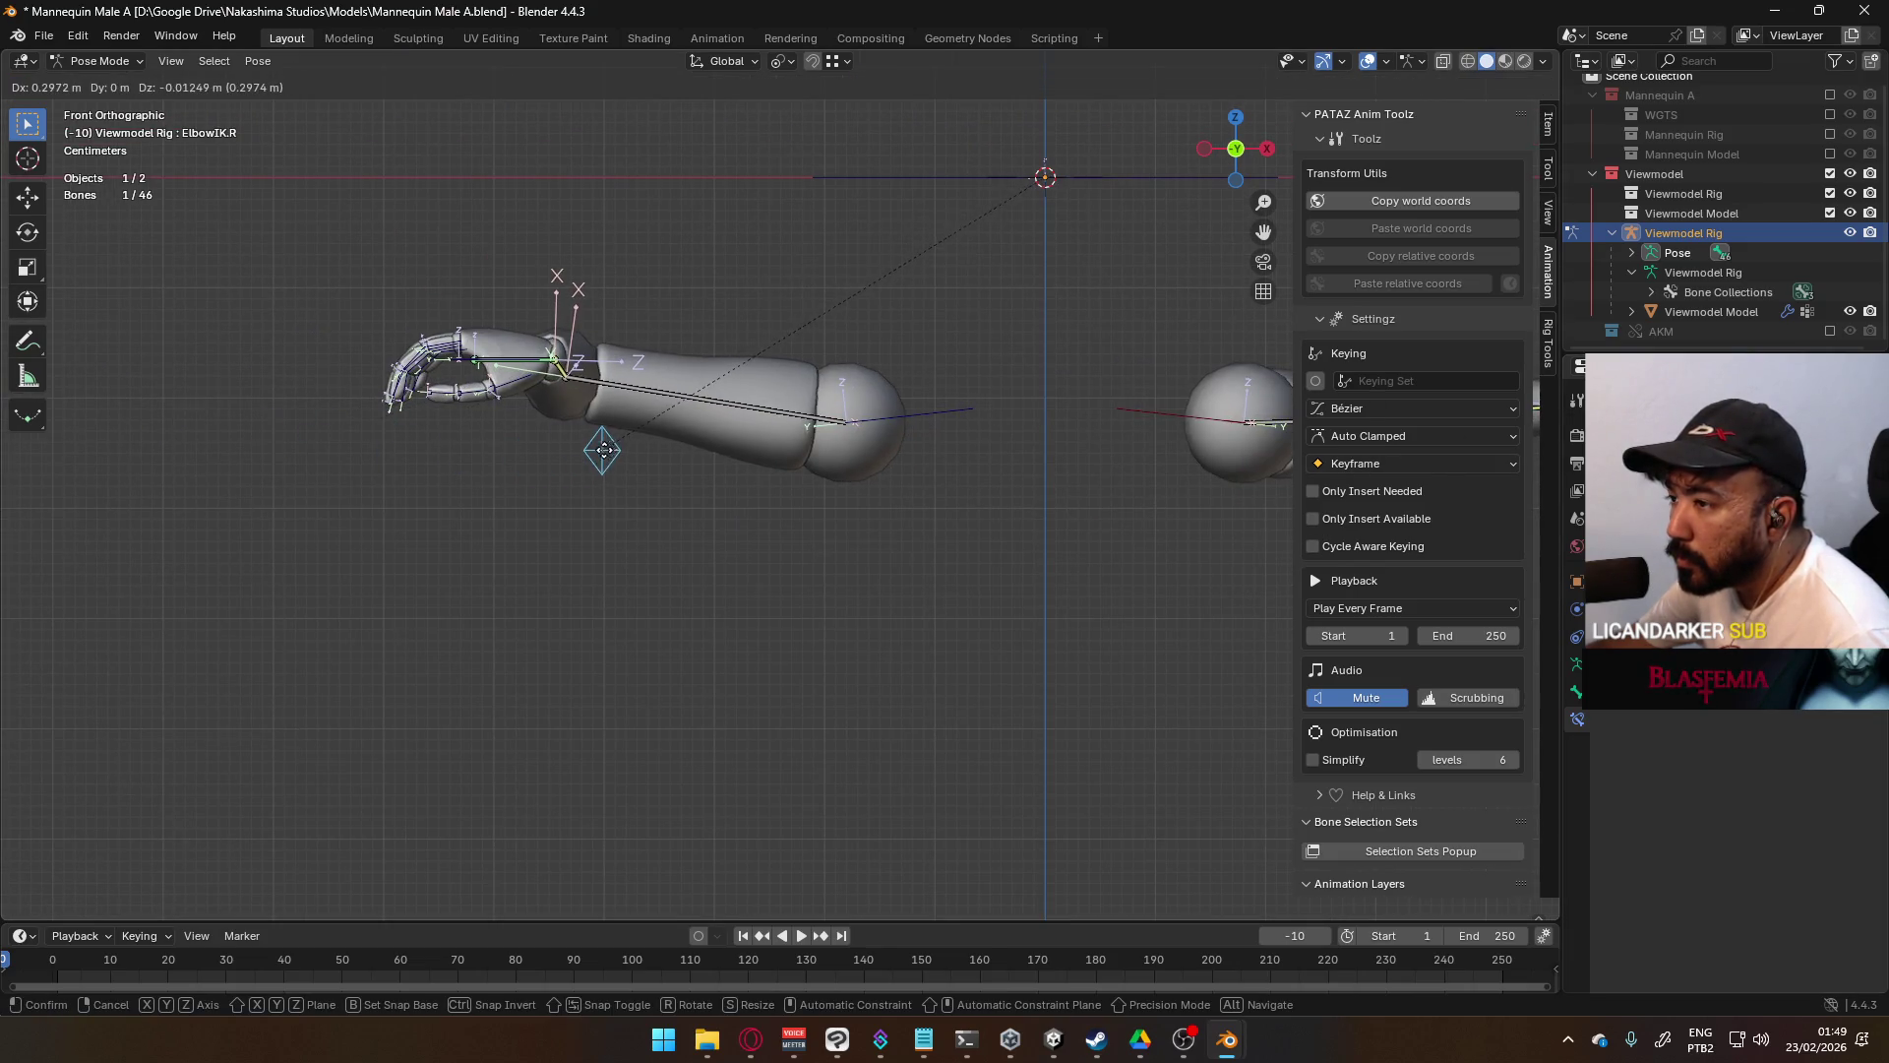
left_click(573, 438)
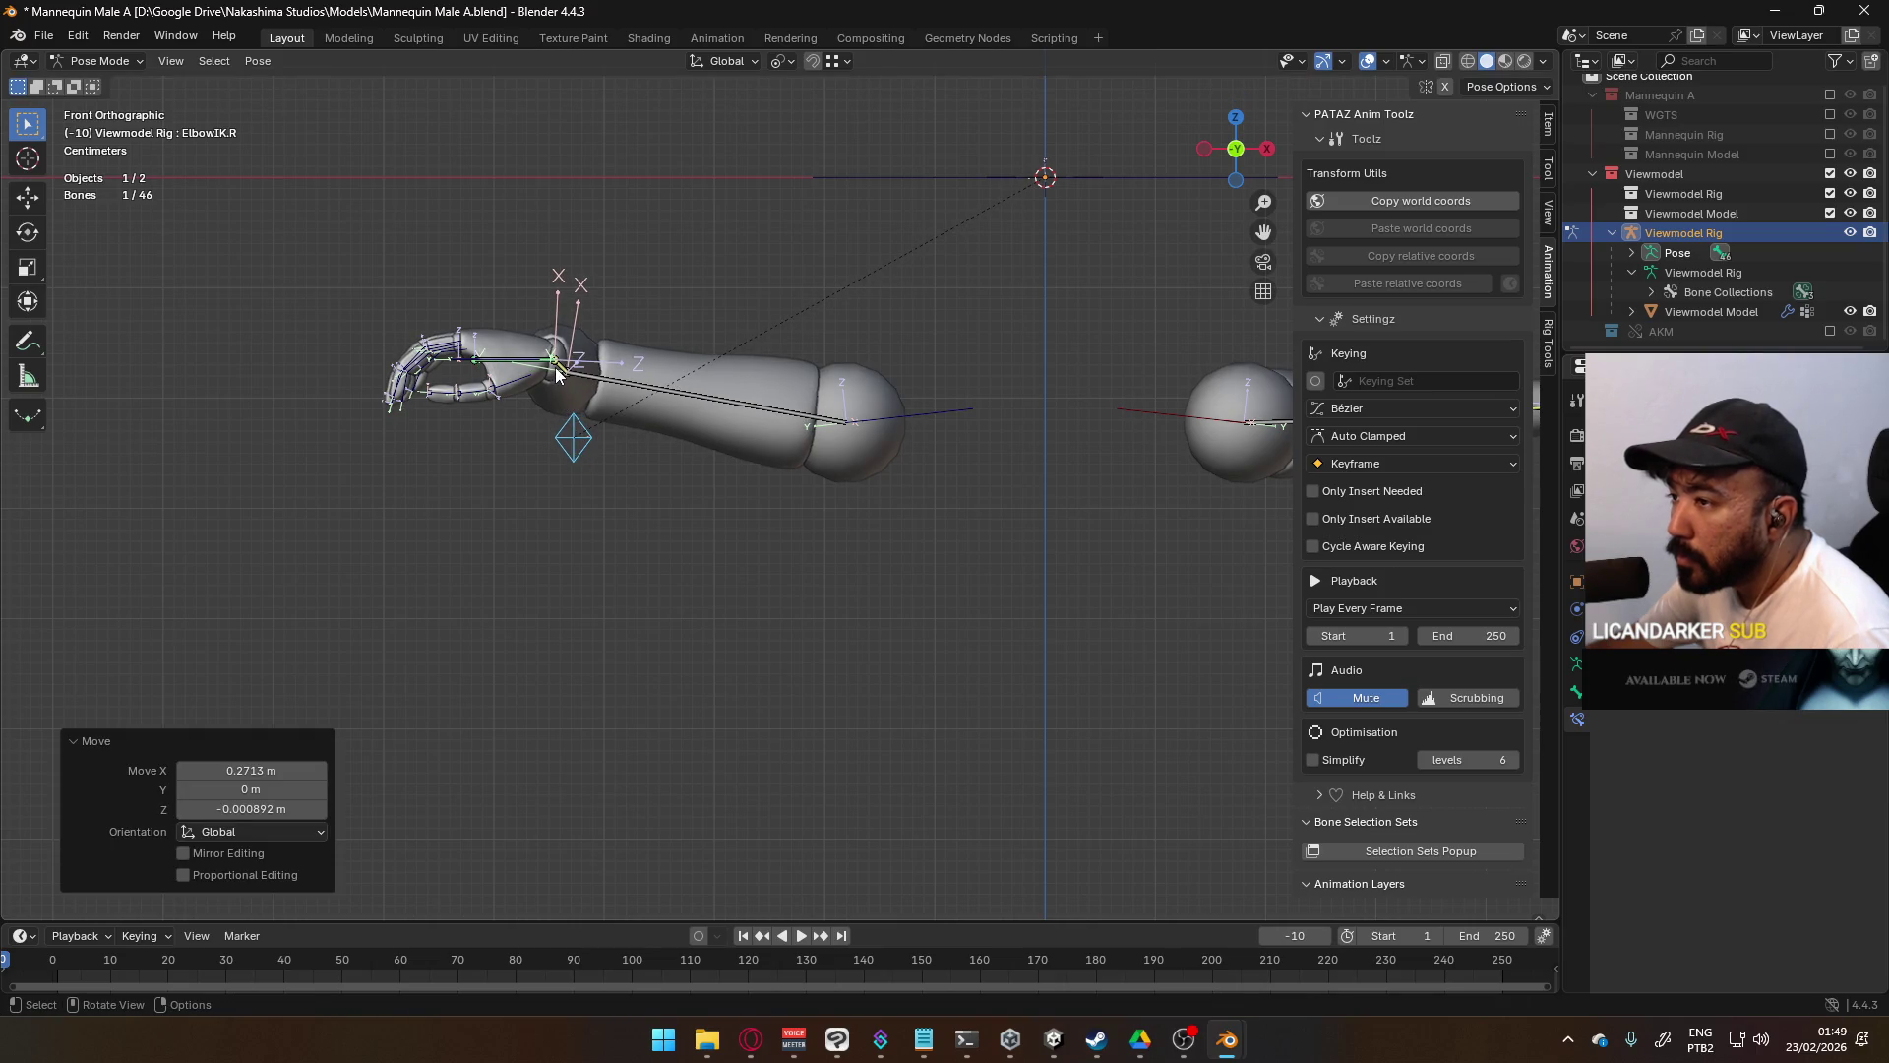
left_click(556, 374)
key("r")
key("Return")
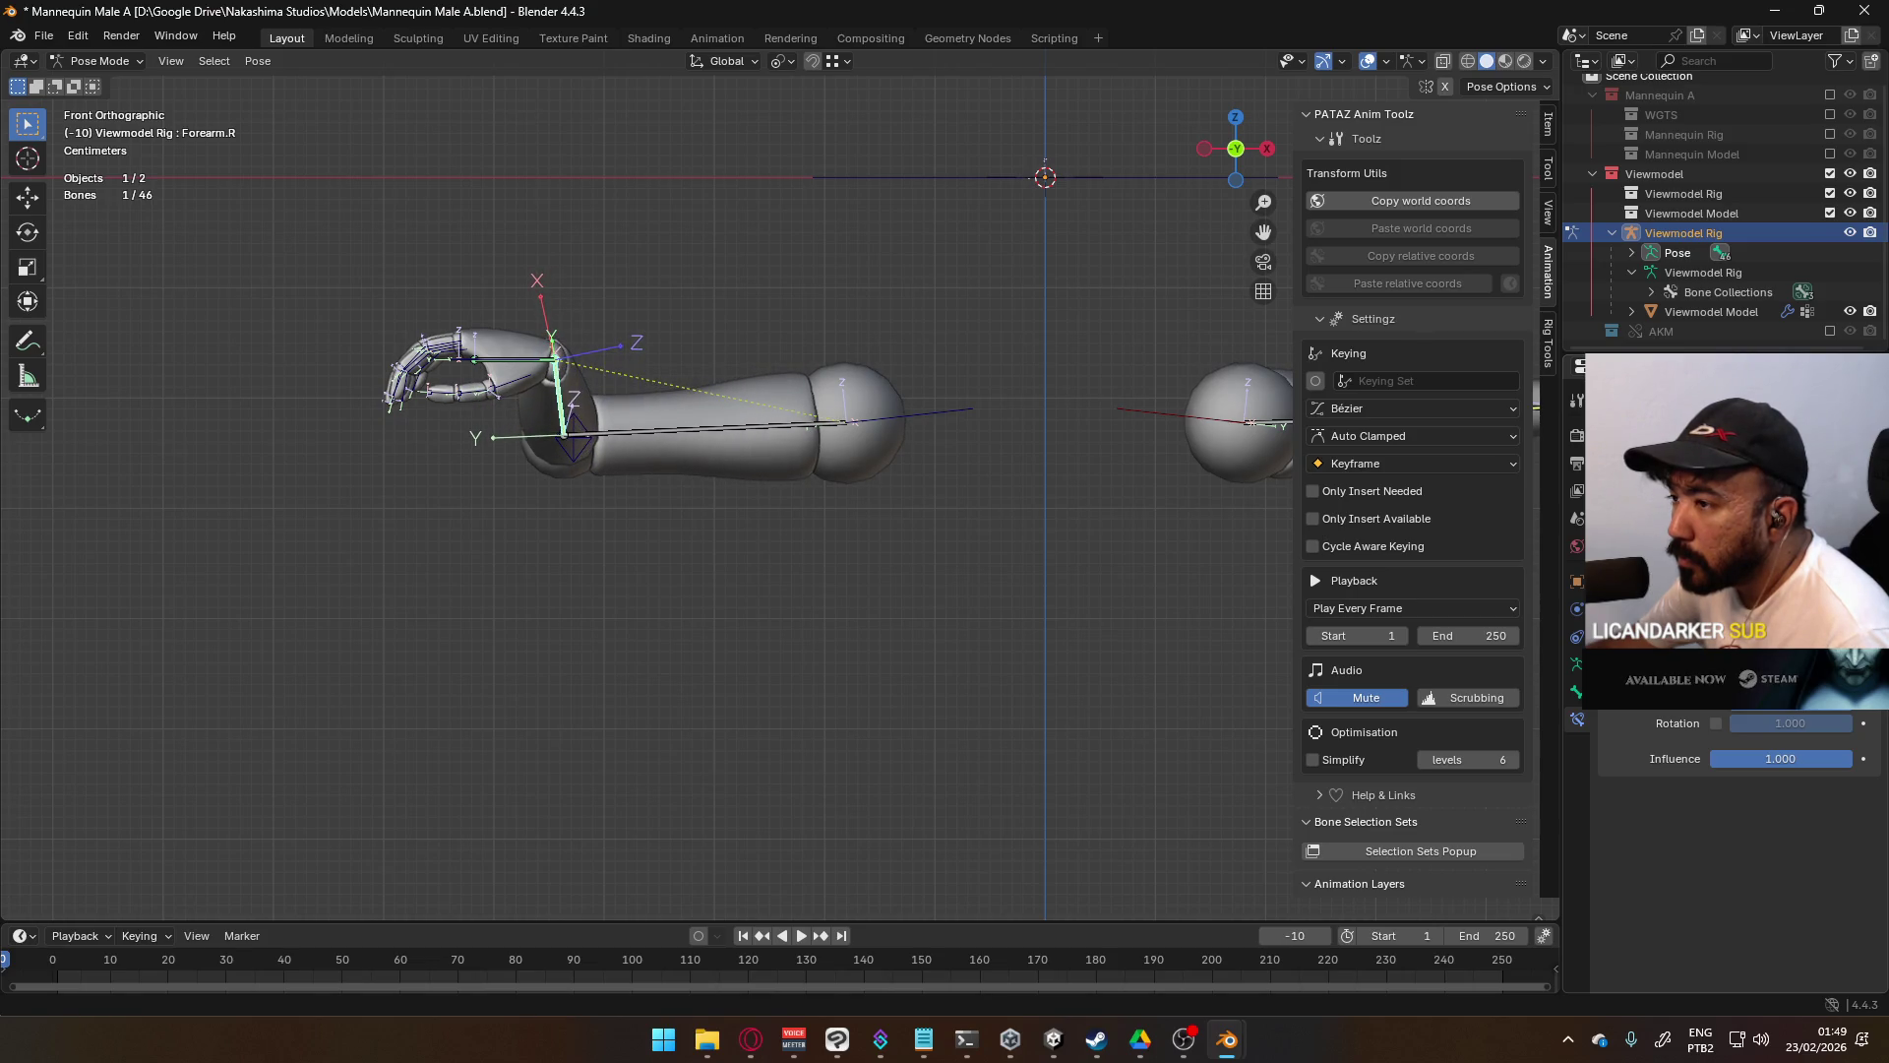
- Select all bones and clear their location and rotation back to rest pose
left_click(528, 362)
left_click_drag(331, 279, 856, 473)
scroll(1005, 464, "down", 4)
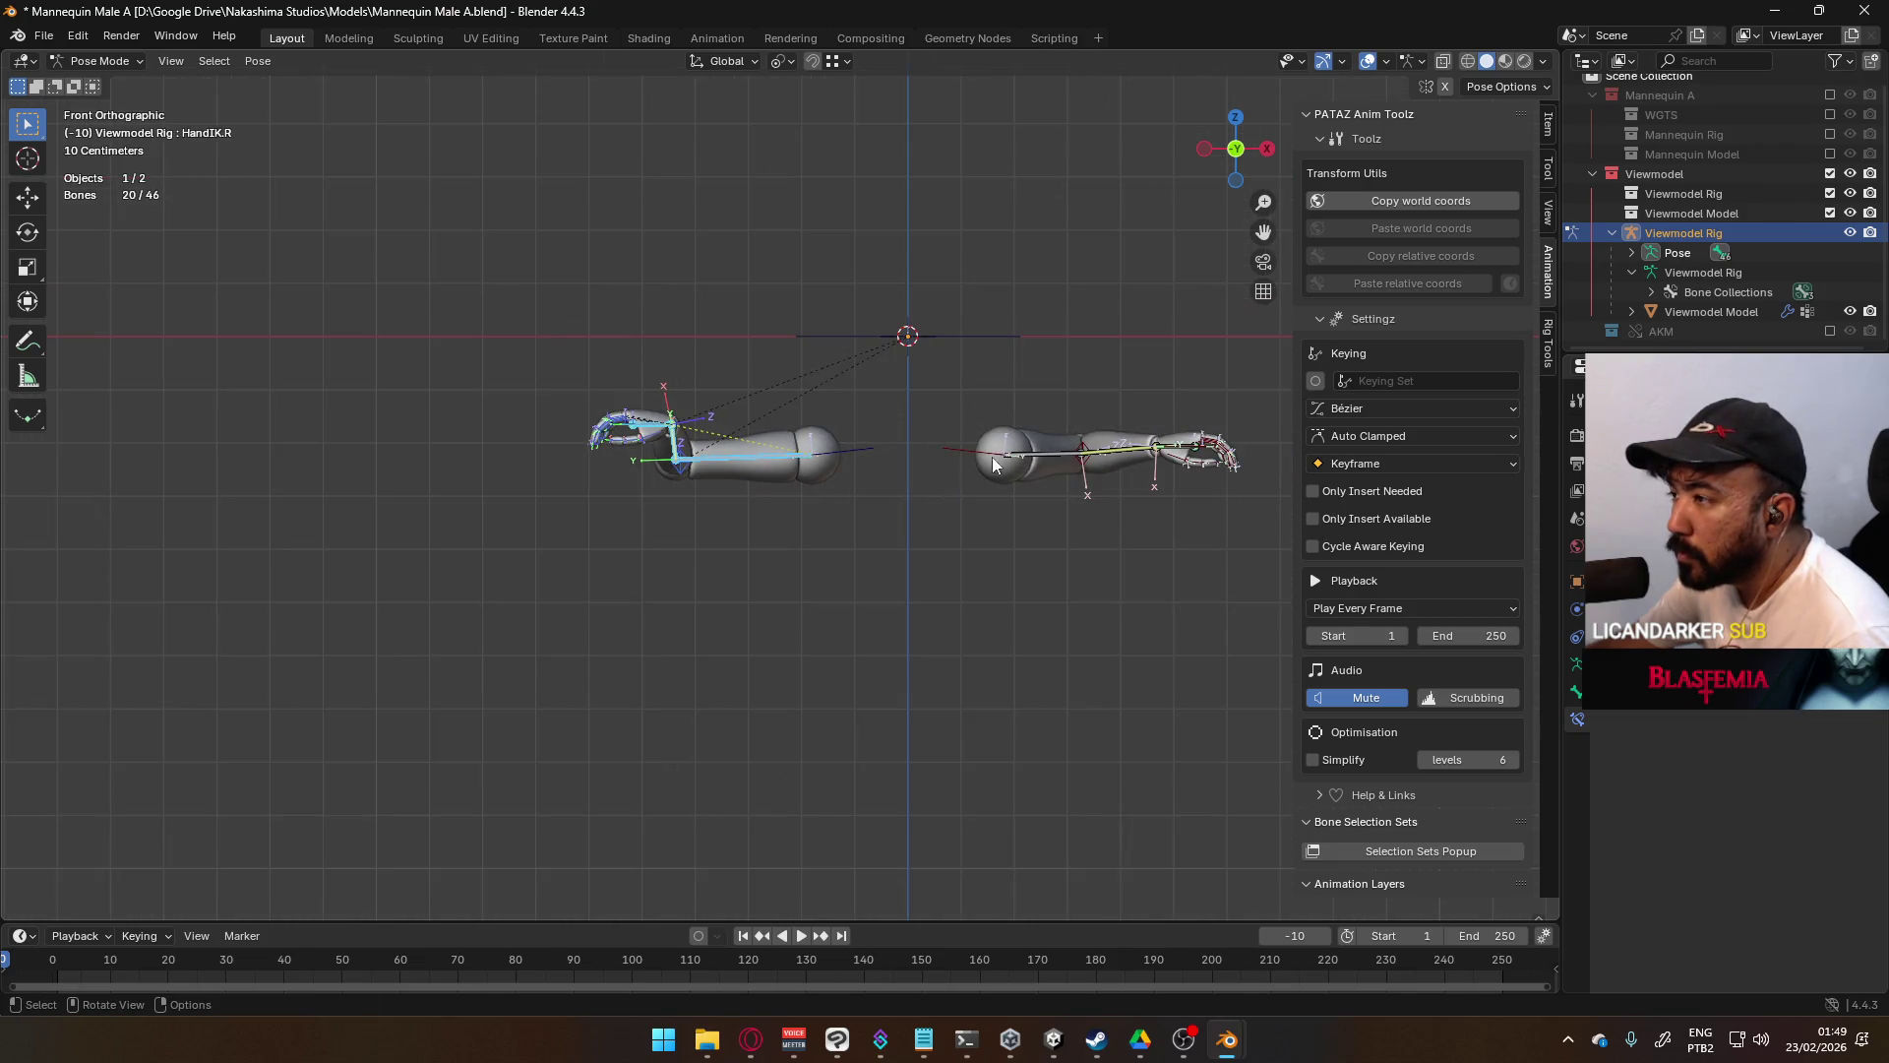
key("a")
key("alt+g")
key("alt+r")
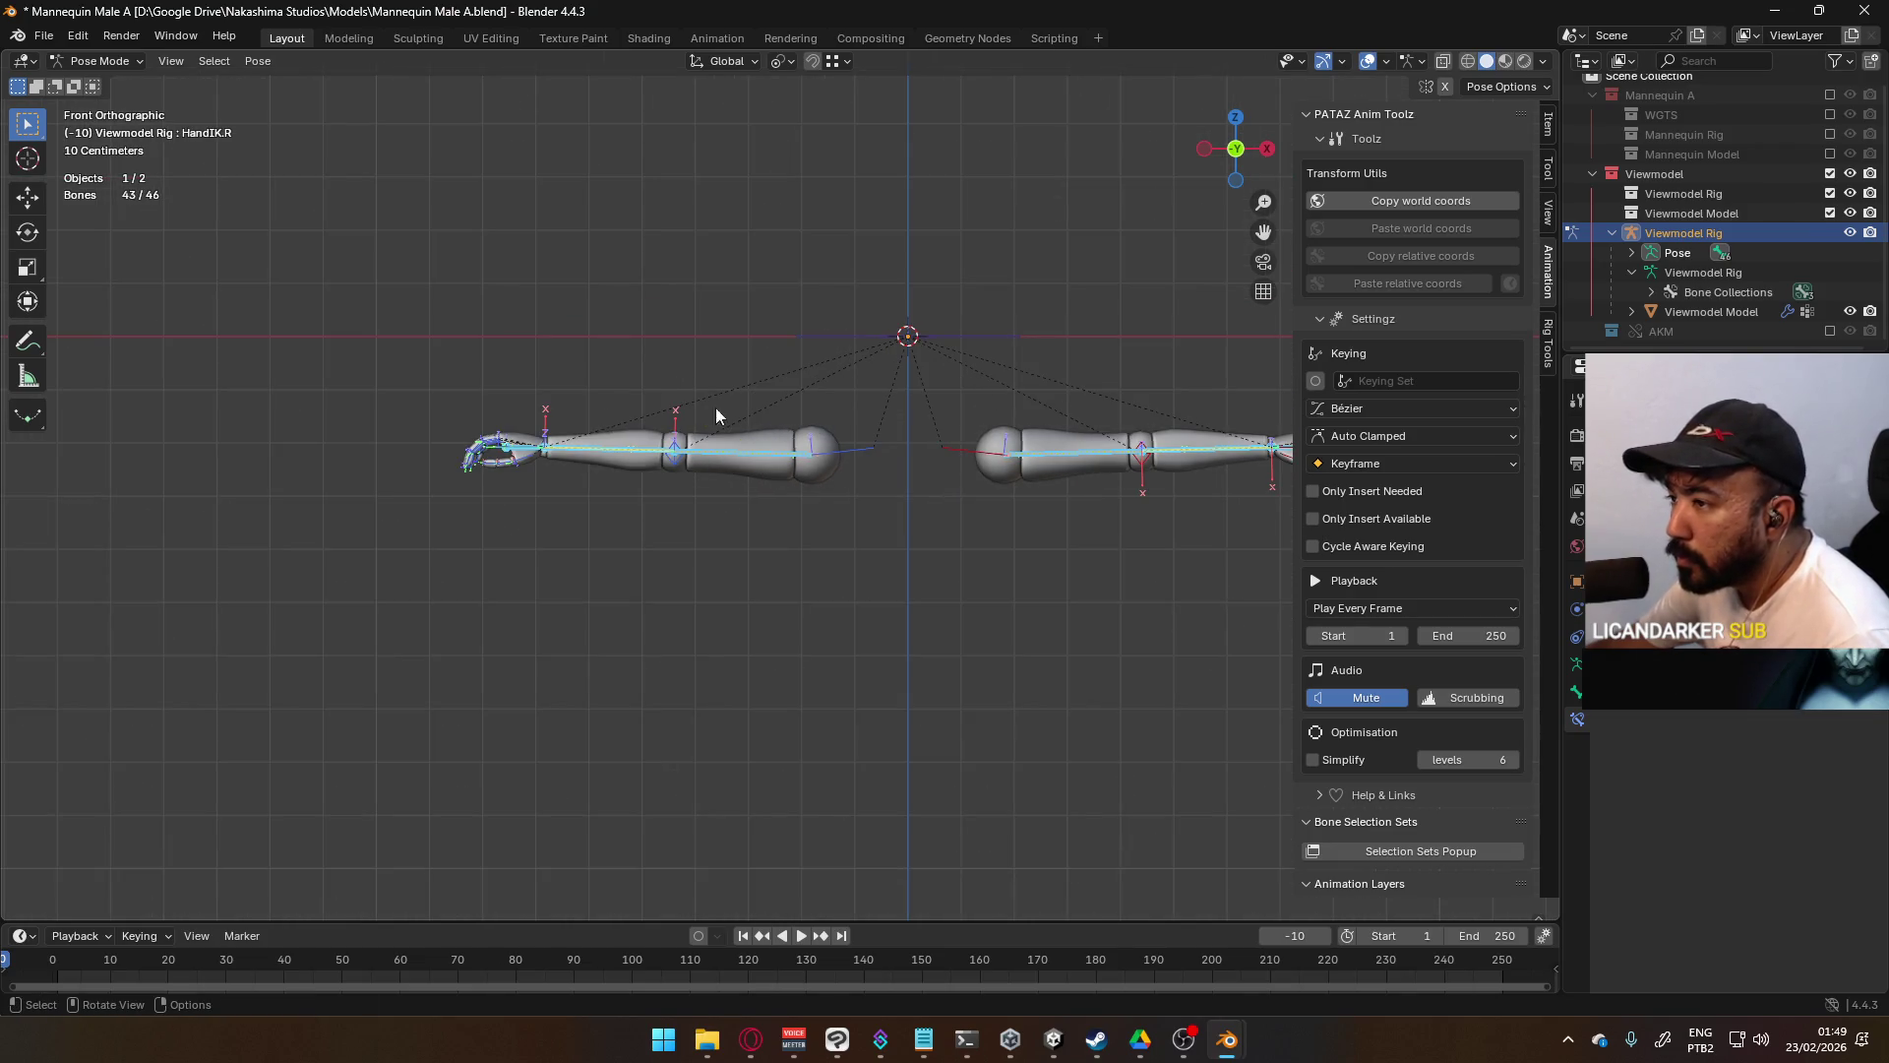
- Slide HandIK.R along X and clear Forearm.R's rotation to straighten the right arm
scroll(673, 458, "up", 2)
left_click(434, 439)
key("g")
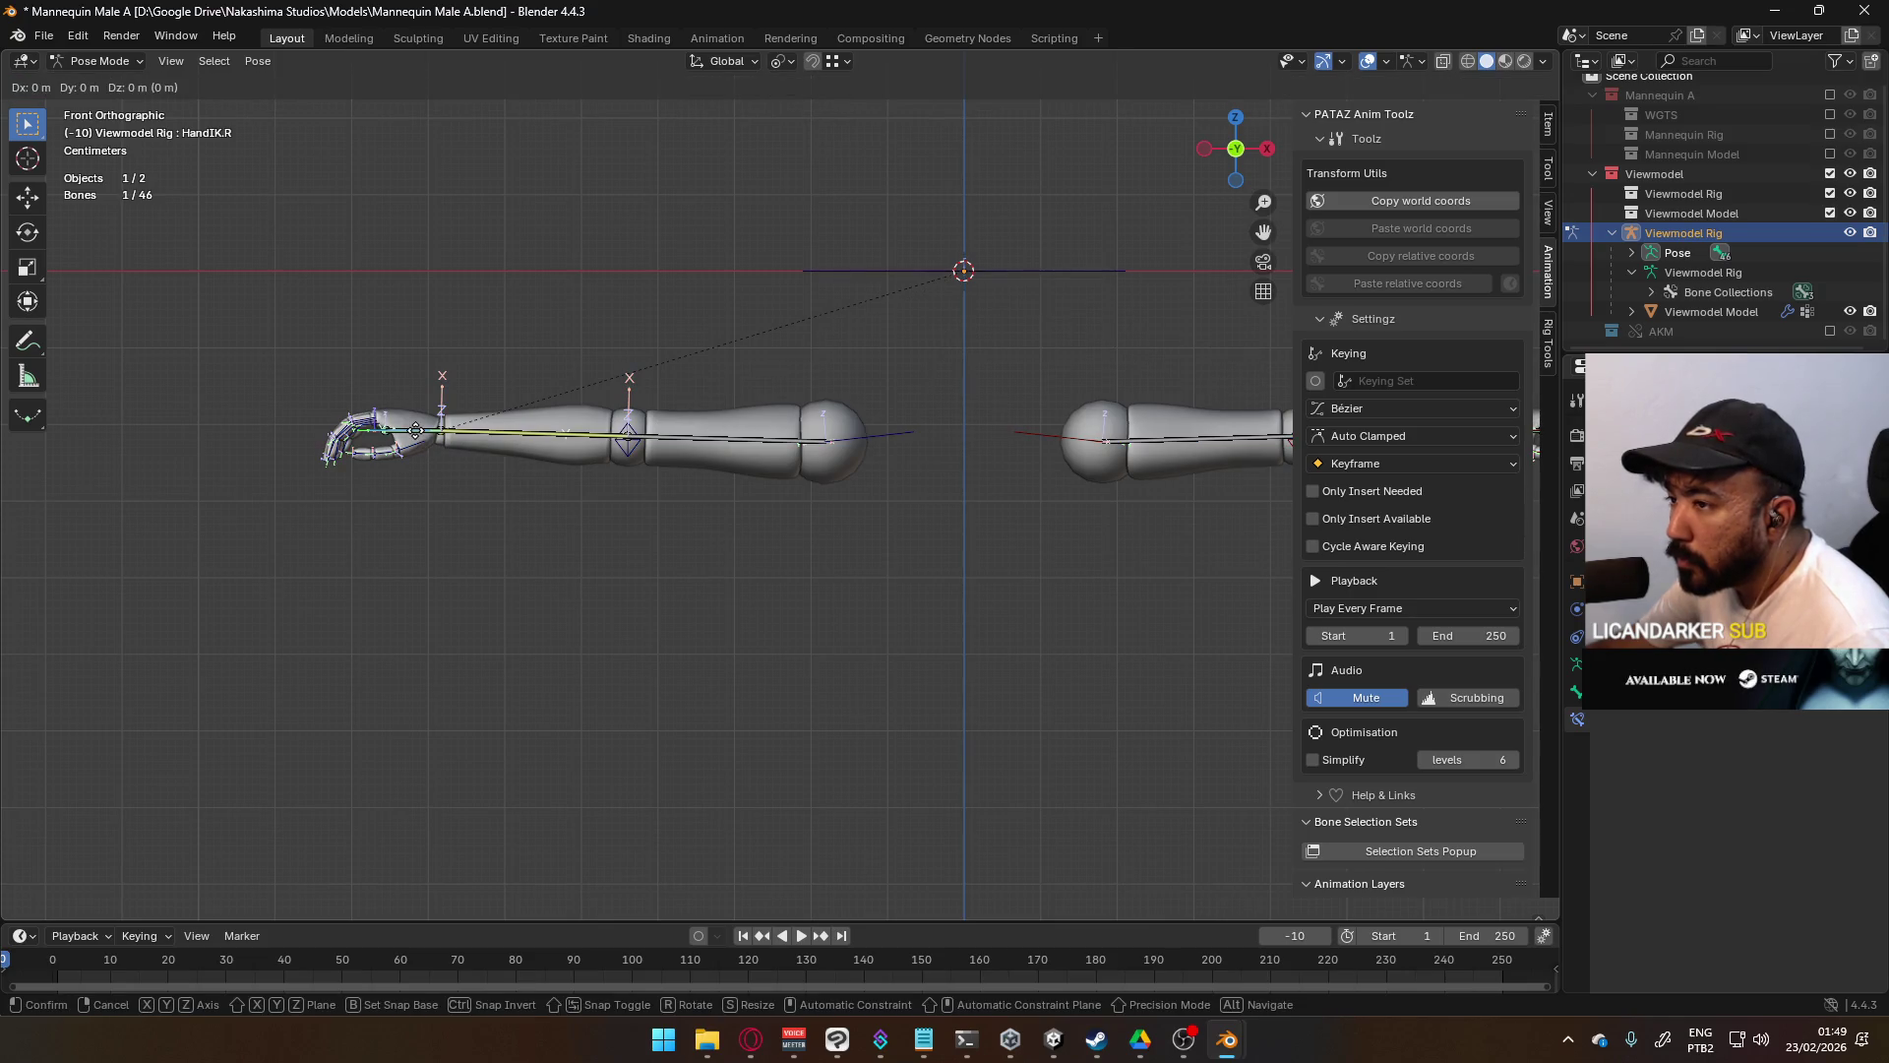
key("x")
left_click(547, 437)
left_click(635, 453)
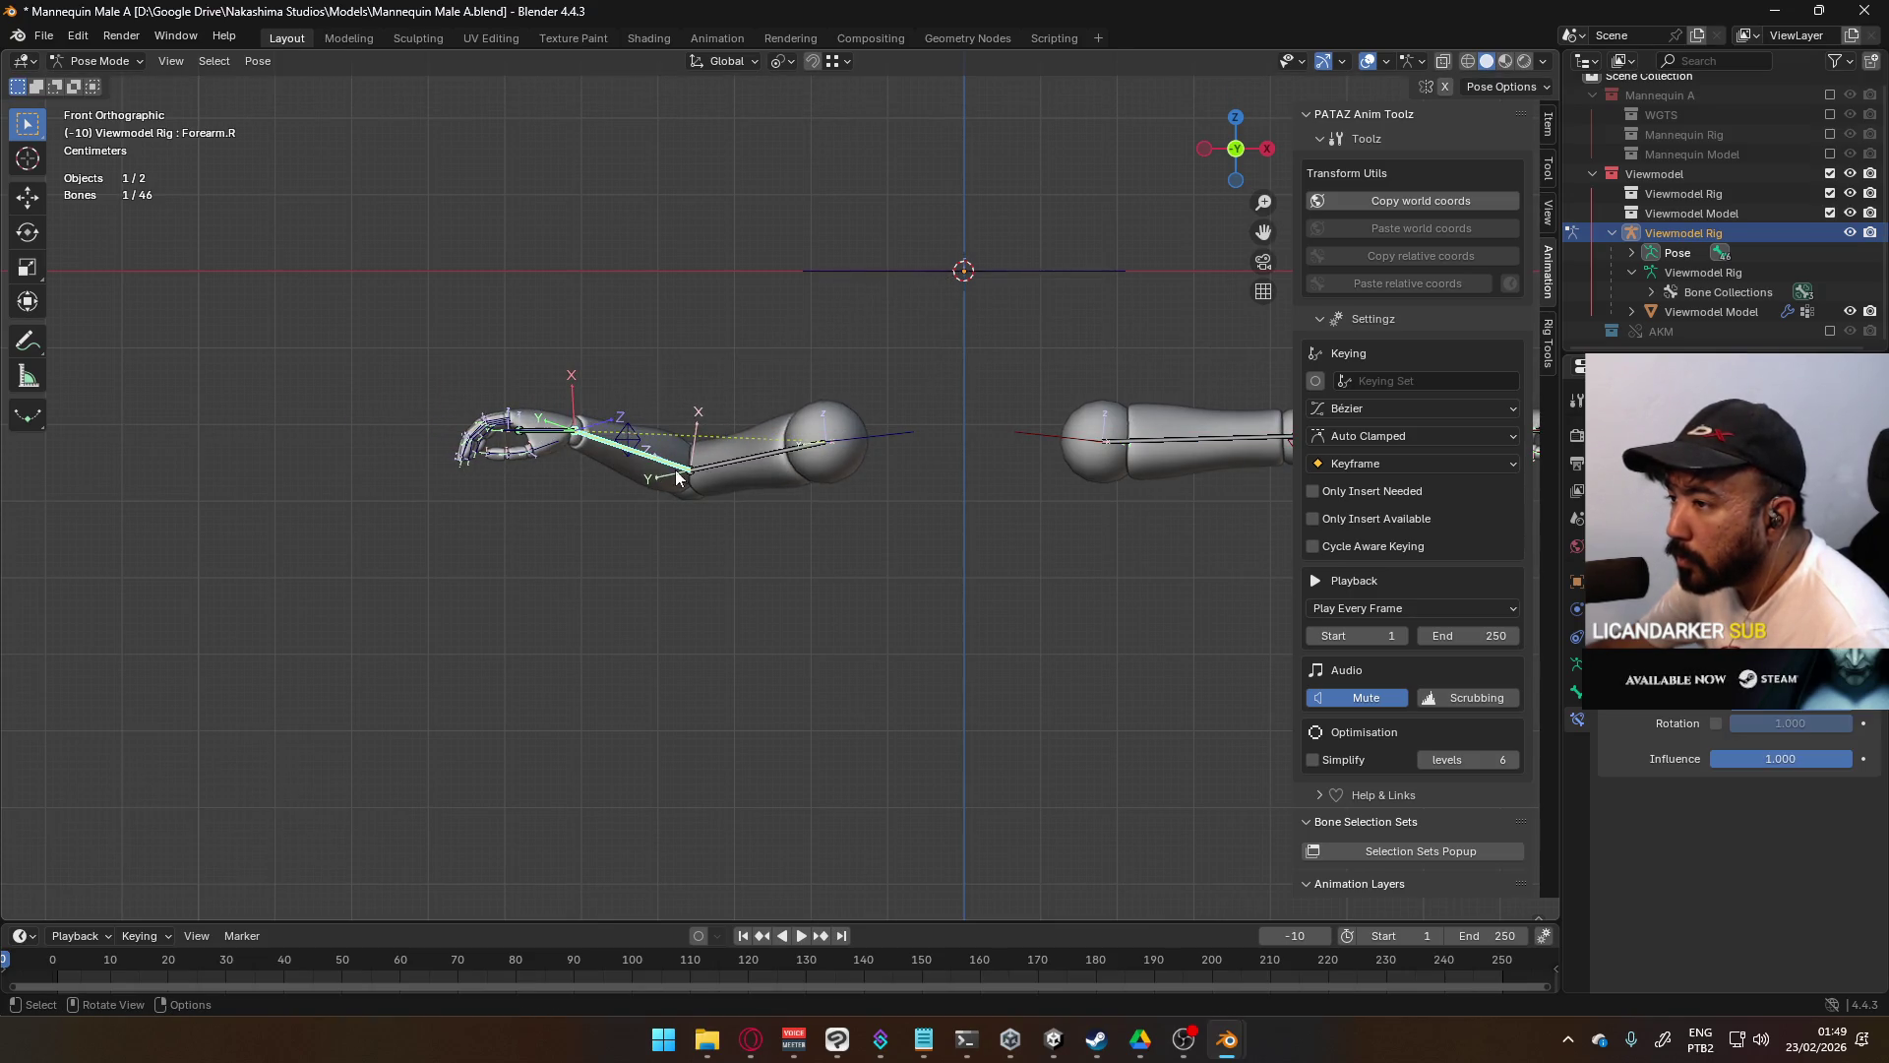
key("alt+r")
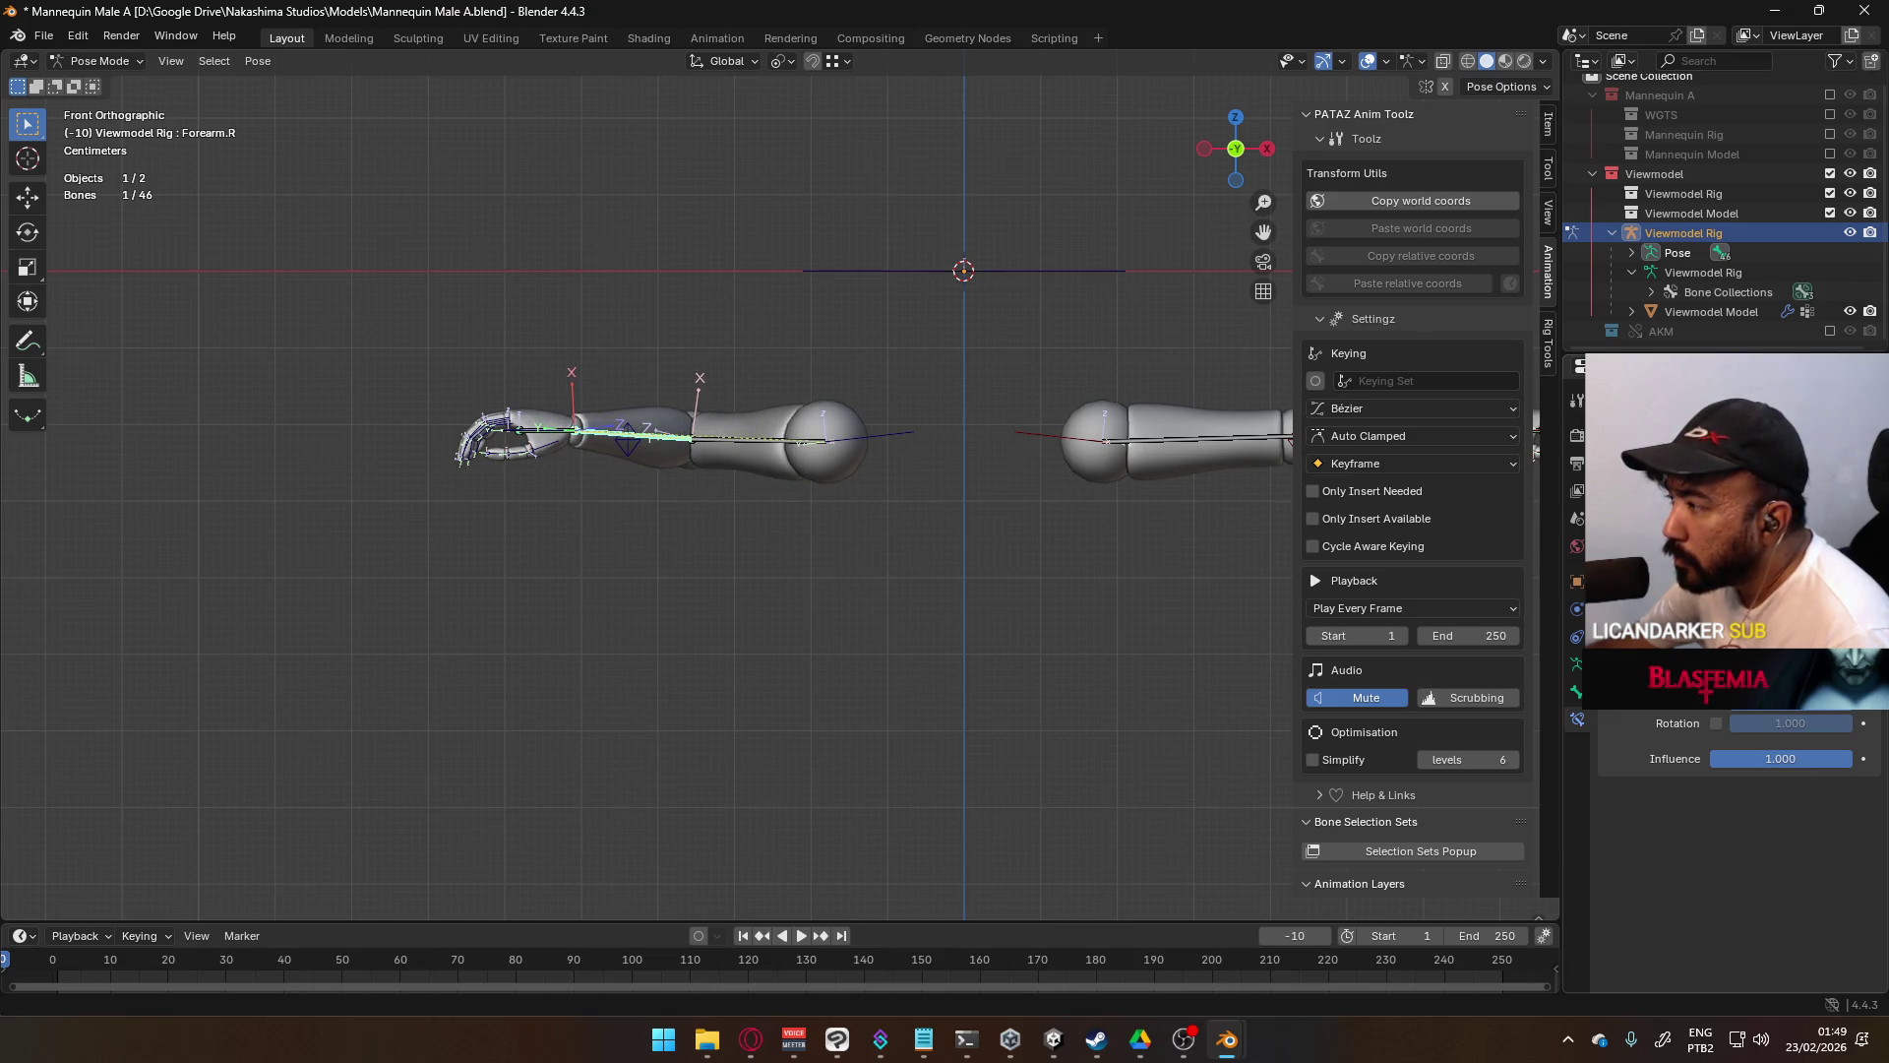
- Slide HandIK.L along X, then select all bones and clear their locations
middle_click_drag(954, 417, 691, 420, "shift")
left_click(1236, 433)
left_click(1236, 433)
key("g")
key("x")
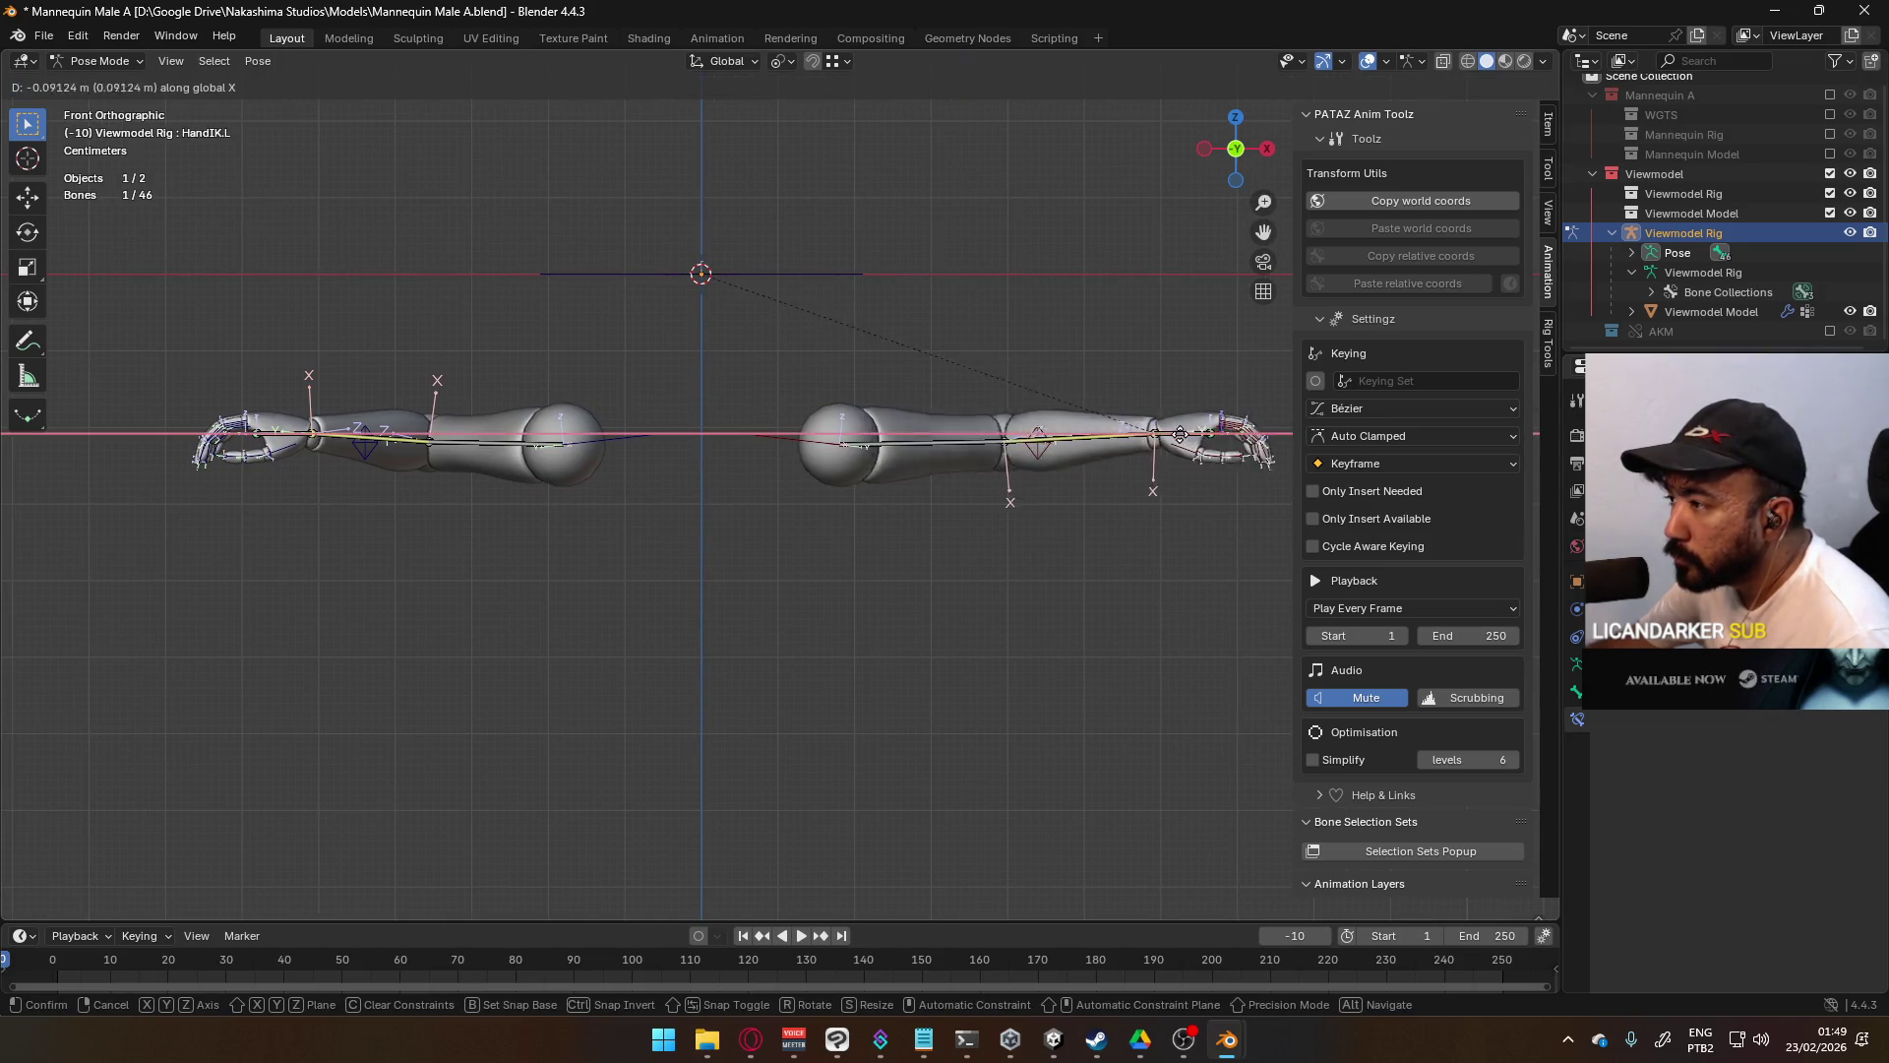
left_click(1053, 431)
left_click(1035, 452)
left_click(973, 452)
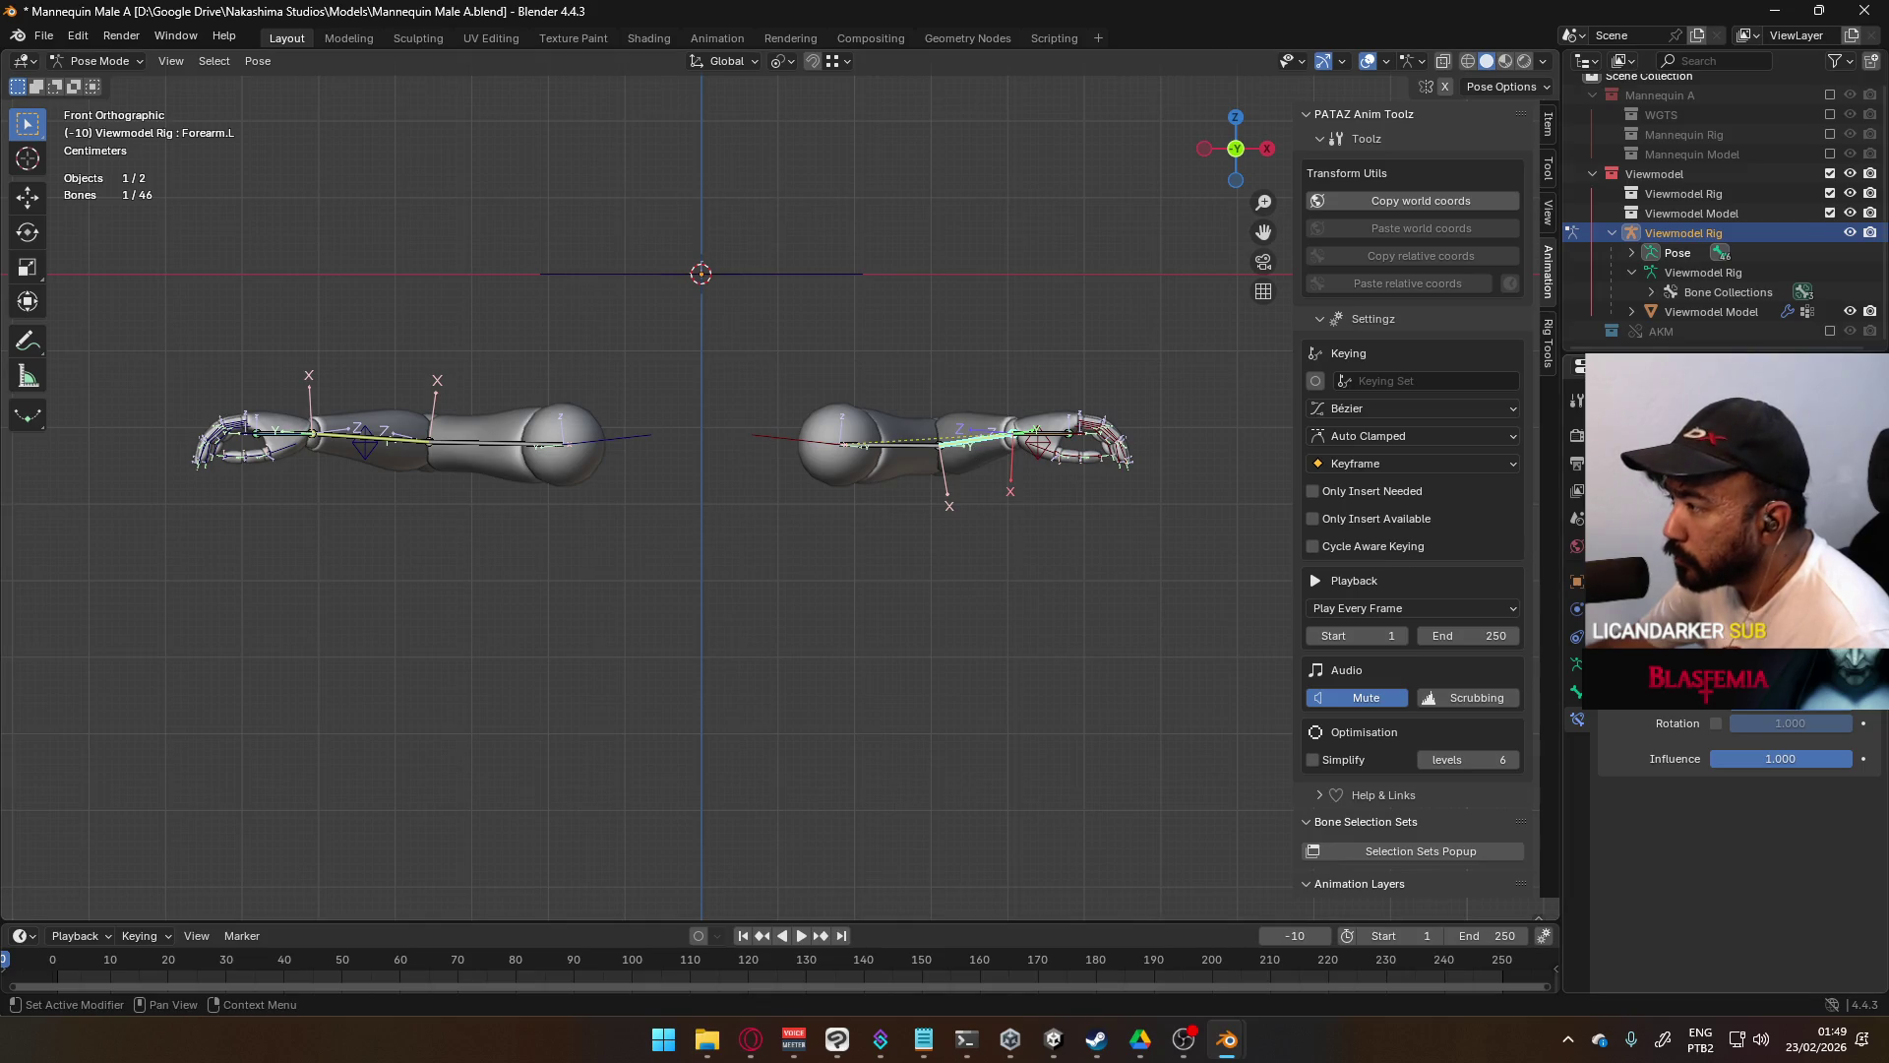
left_click(1167, 476)
key("a")
key("alt+g")
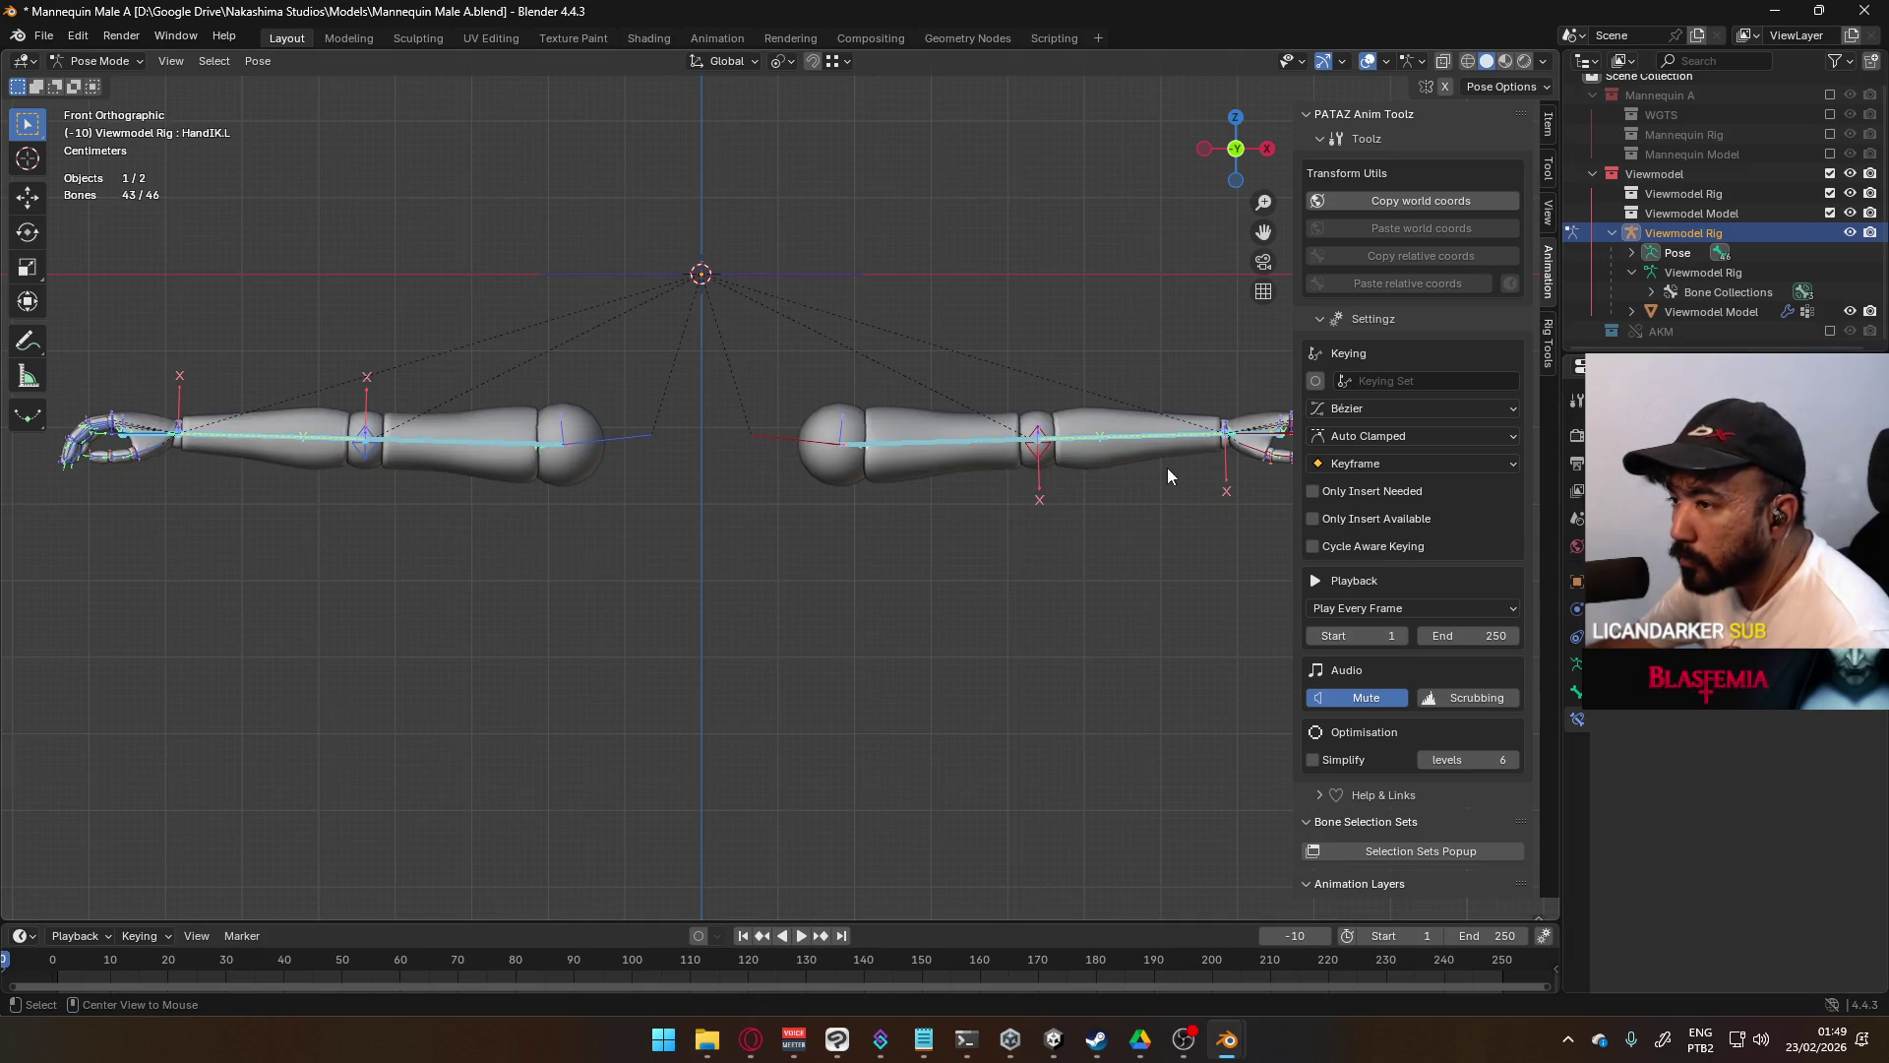
- Return to Object Mode, save Mannequin Male A.blend, and switch to Player Viewmodel Generic
scroll(1131, 463, "down", 4)
left_click(102, 63)
left_click(102, 83)
middle_click_drag(717, 266, 858, 376)
key("ctrl+s")
key("alt+Tab")
key("alt+Tab")
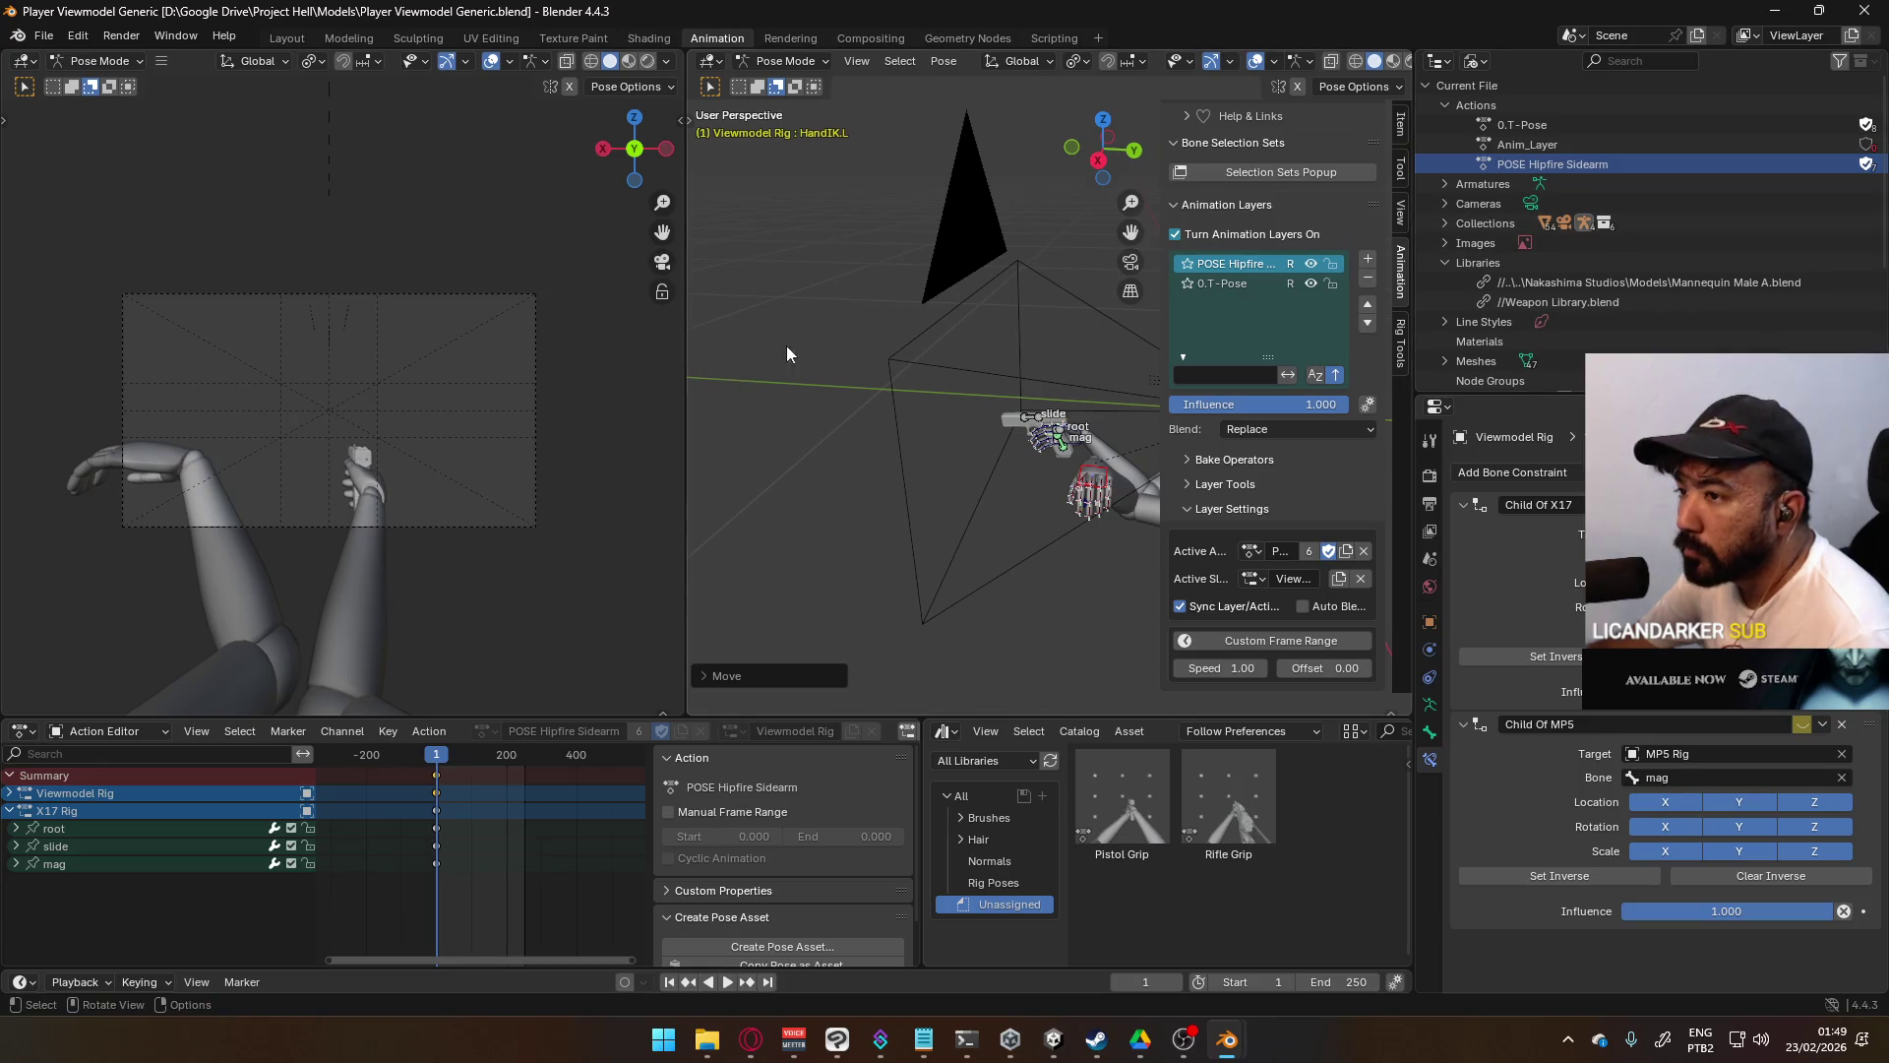
- Revert the file to its last saved version
left_click(49, 37)
left_click(89, 140)
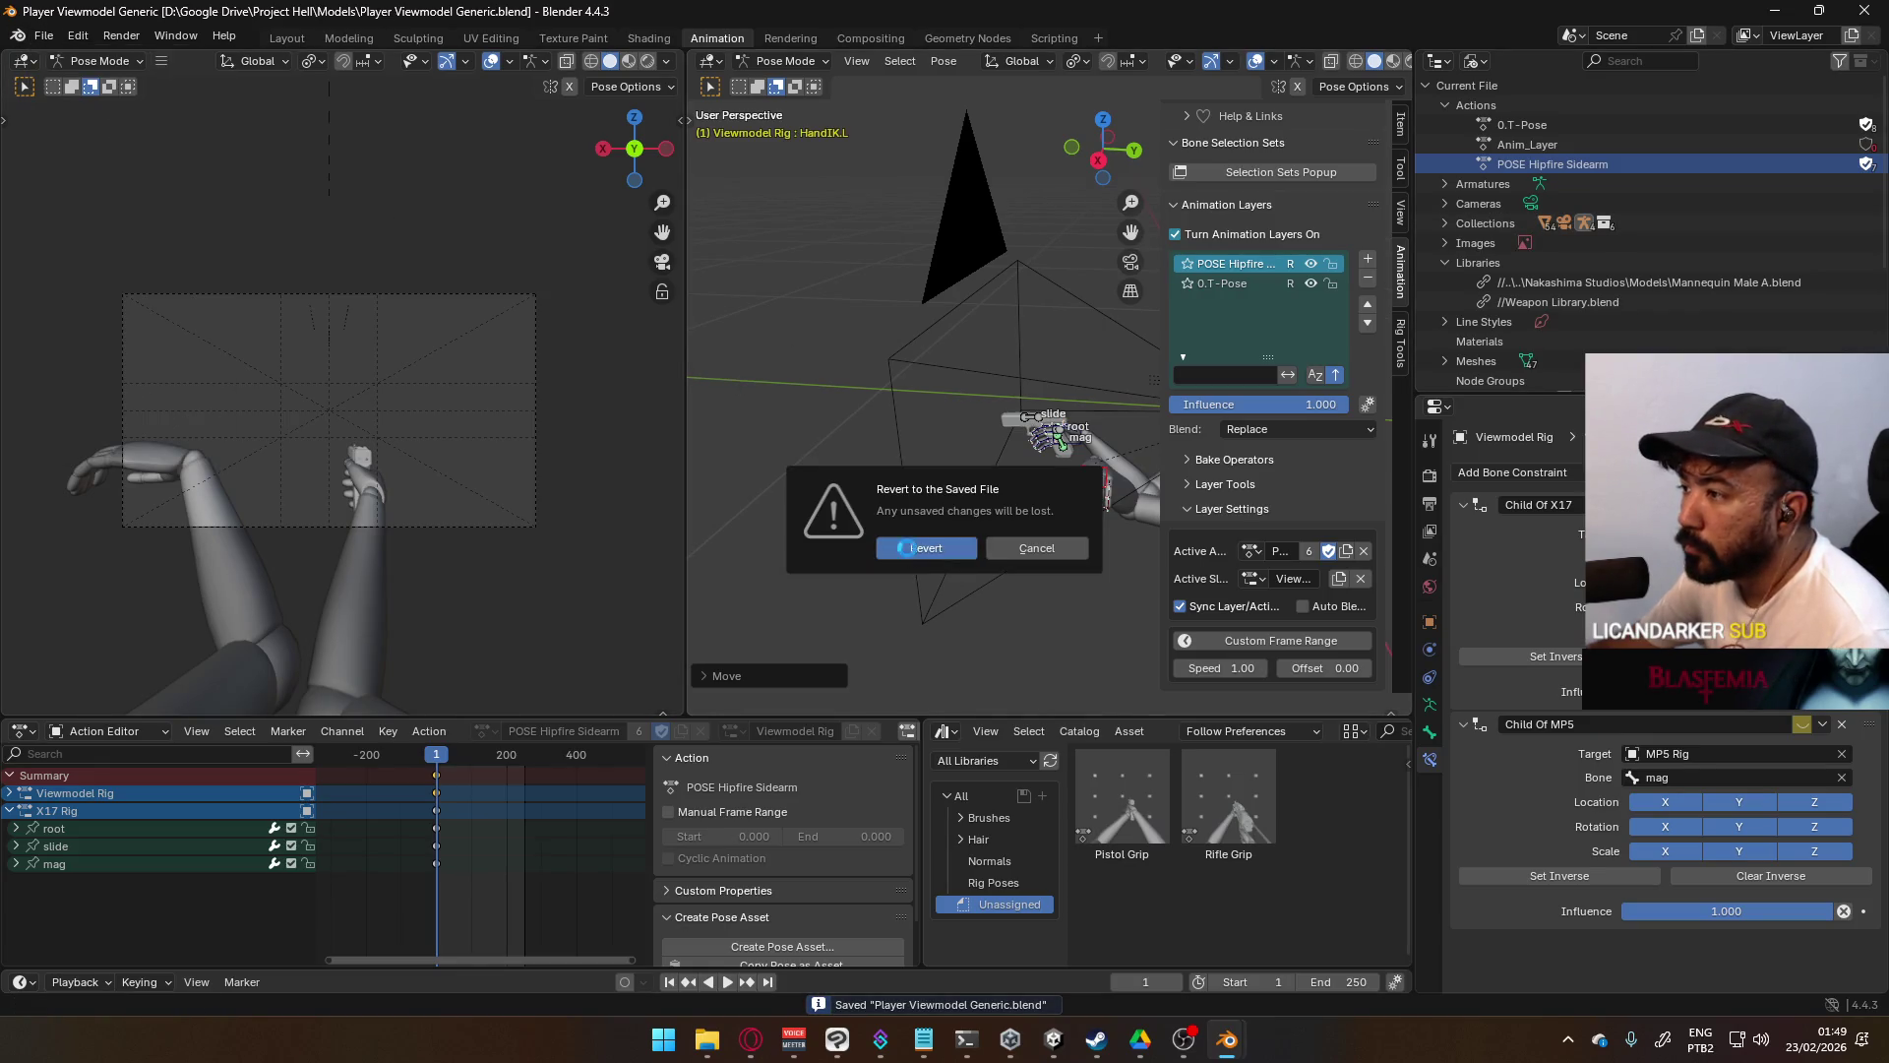
left_click(907, 547)
mouse_move(826, 529)
middle_mouse_down()
mouse_move(910, 459)
mouse_move(769, 464)
mouse_move(854, 471)
mouse_move(985, 433)
mouse_move(967, 443)
middle_mouse_up()
- Select the Viewmodel Rig and put it into Pose Mode
left_click(768, 65)
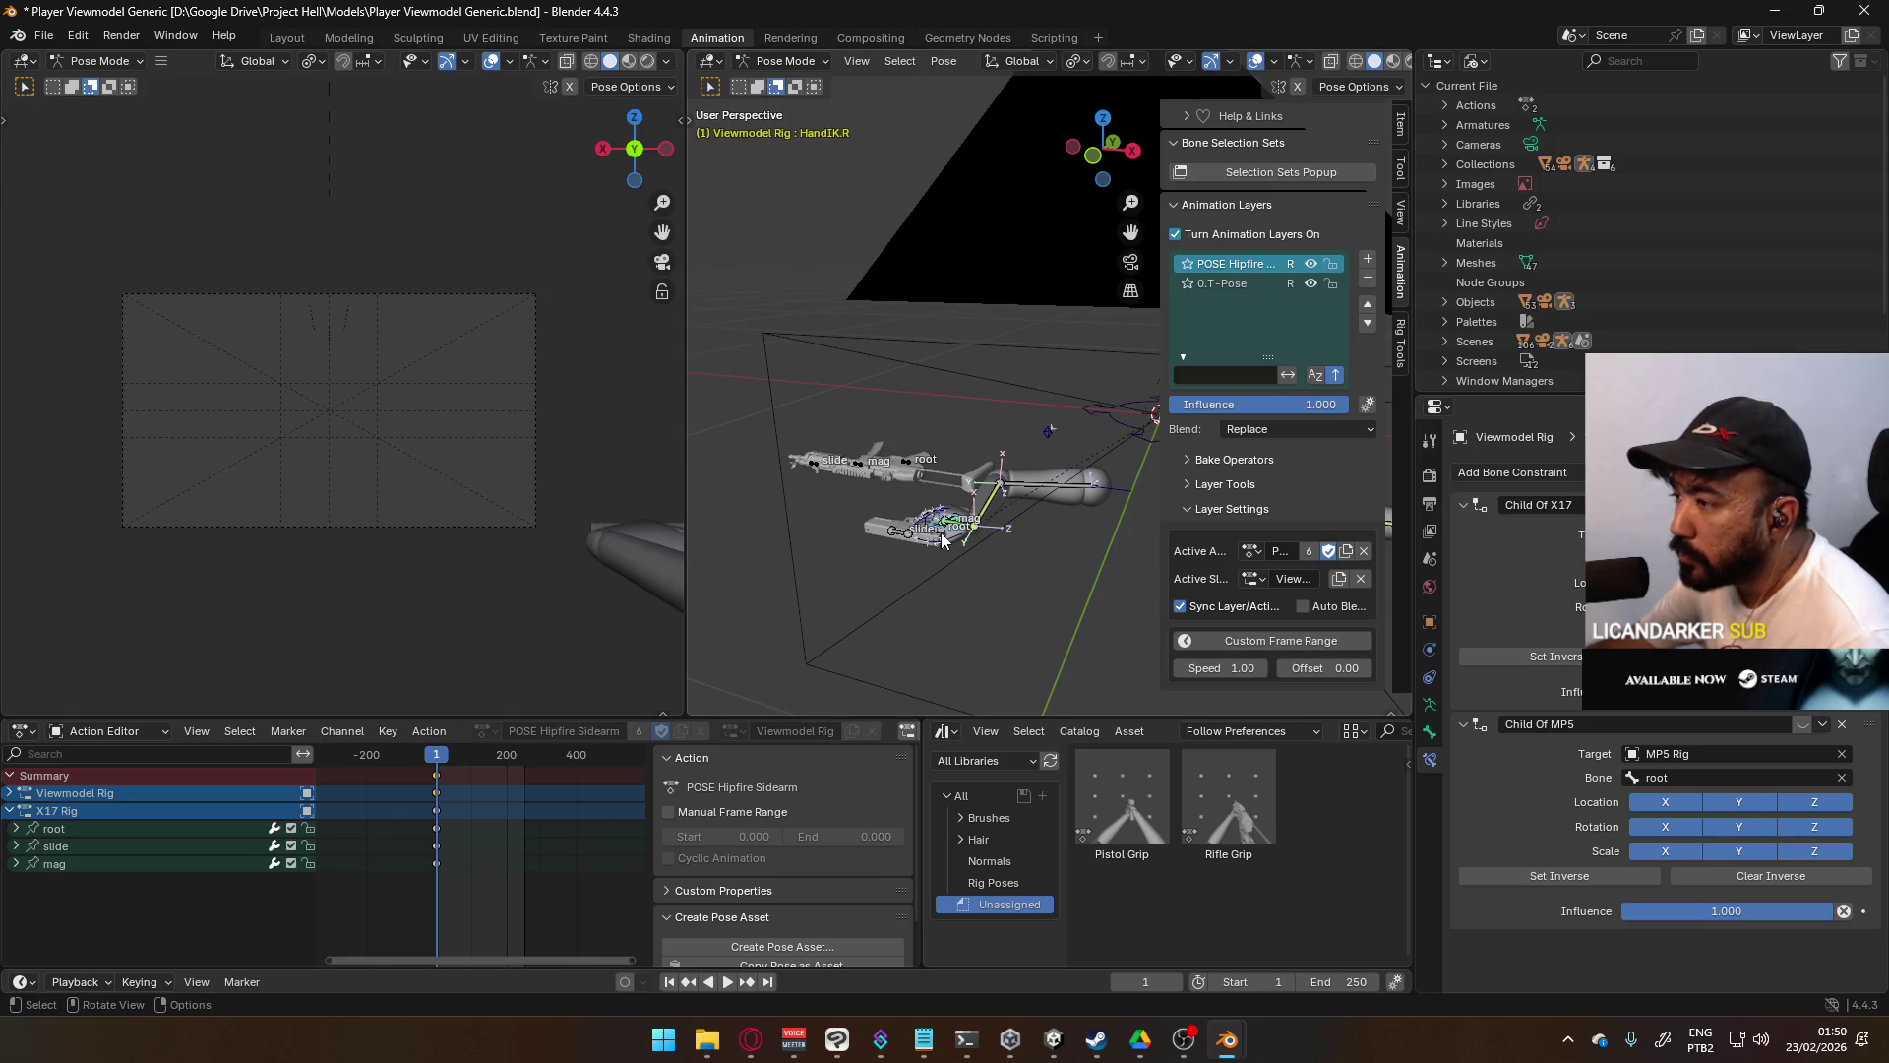
left_click(786, 61)
left_click(777, 81)
left_click(899, 536)
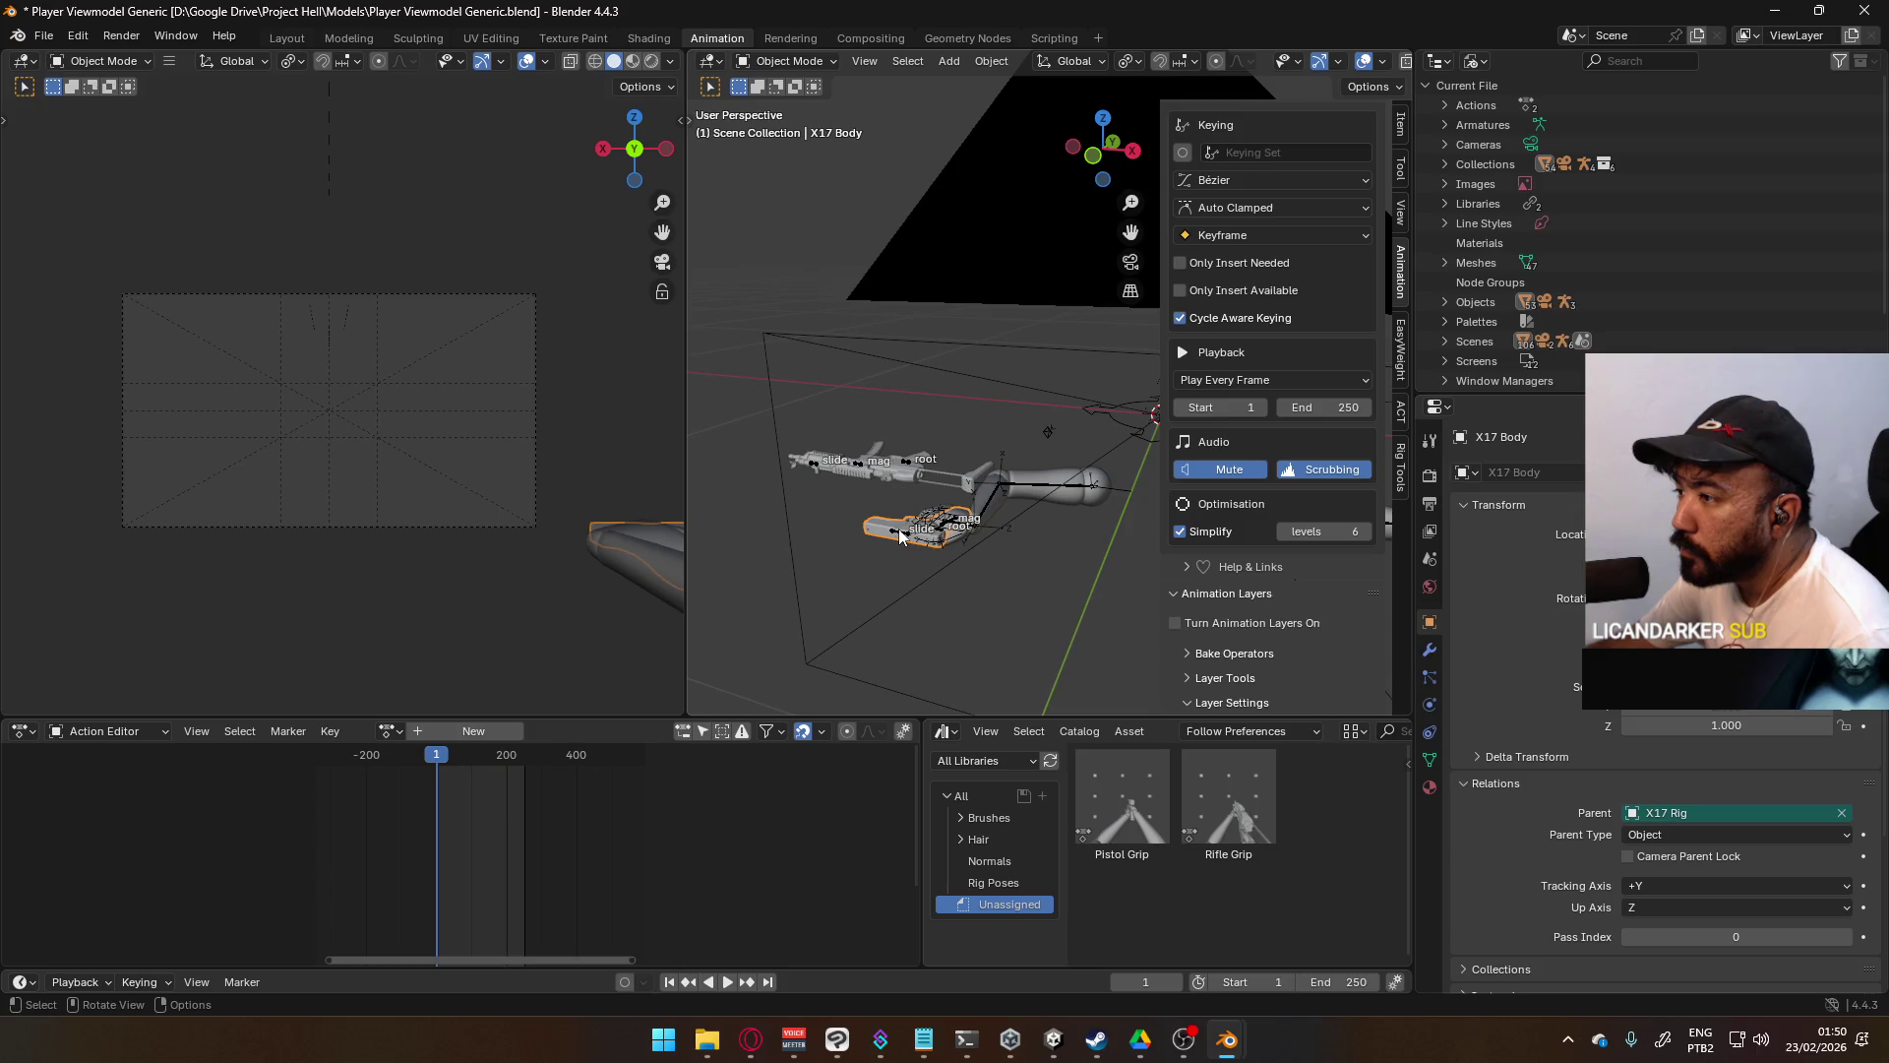
left_click(902, 536)
middle_click_drag(969, 532, 982, 545)
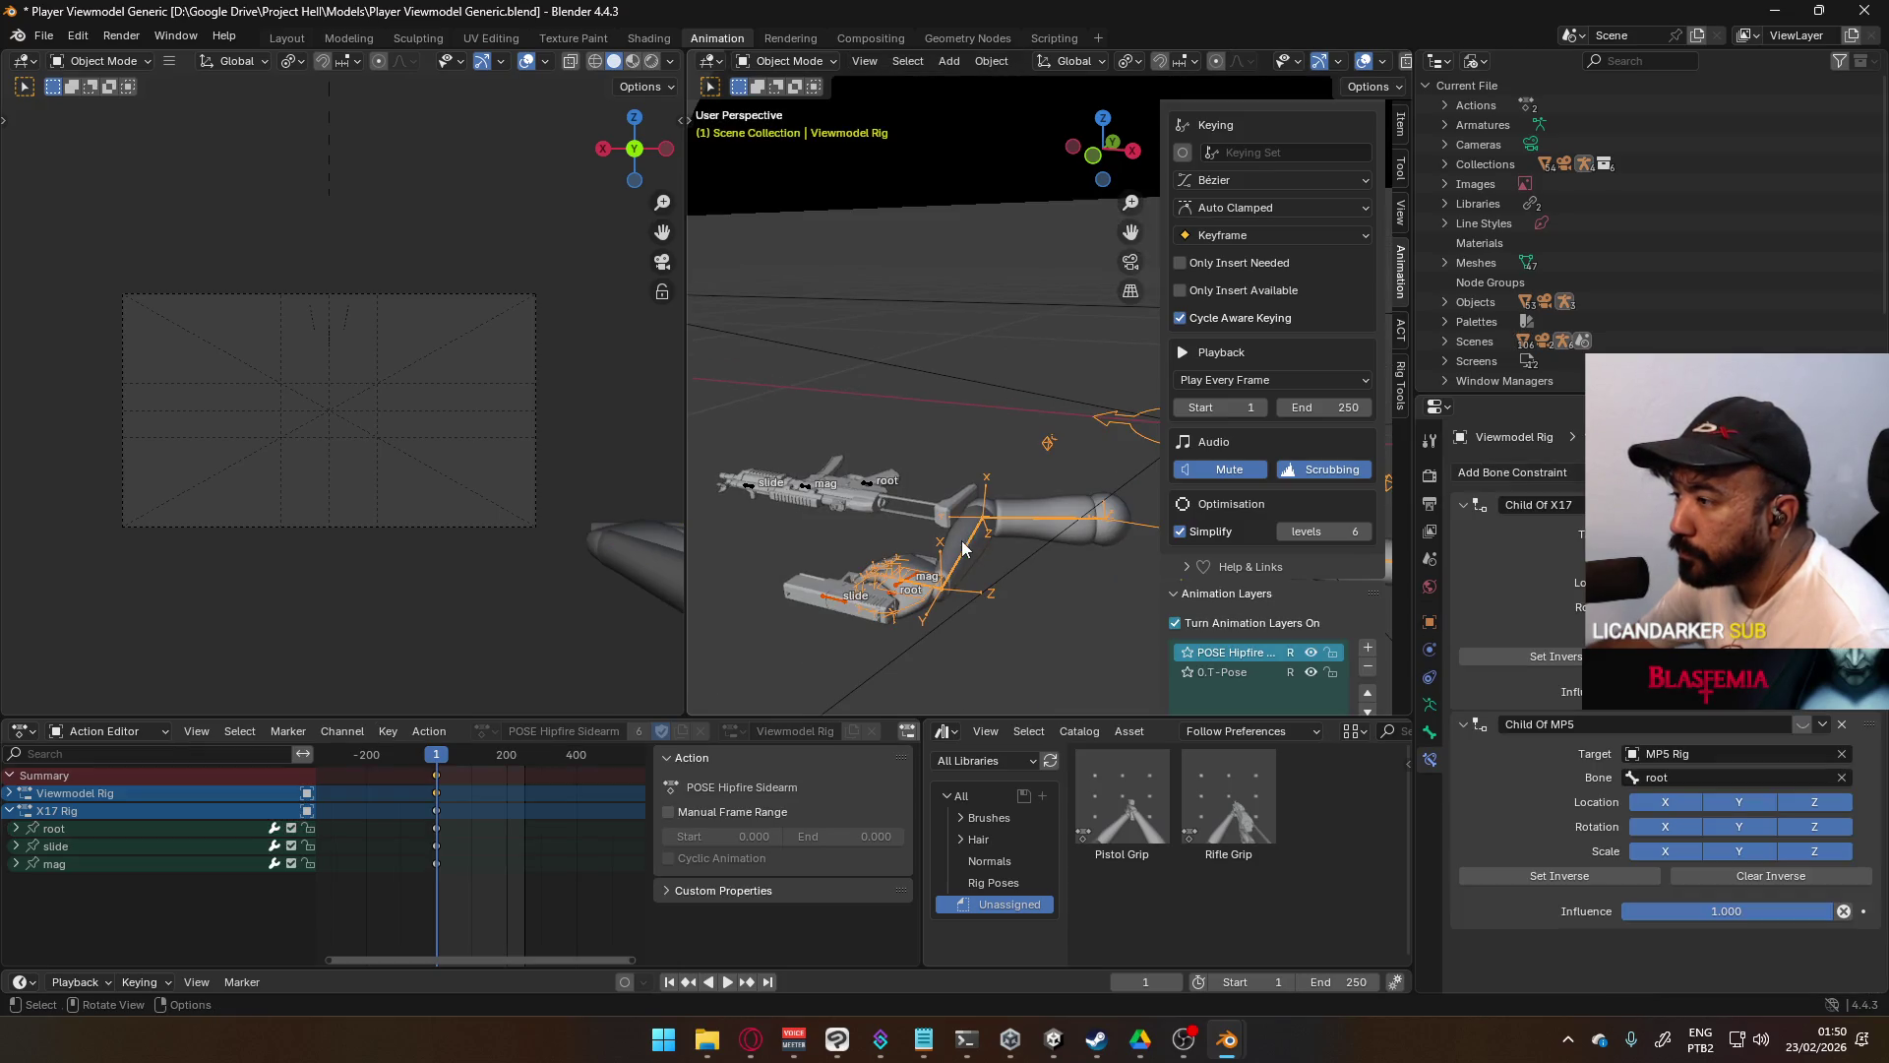
left_click(785, 62)
left_click(799, 126)
mouse_move(895, 602)
middle_mouse_down()
mouse_move(931, 594)
mouse_move(866, 530)
mouse_move(943, 600)
middle_mouse_up()
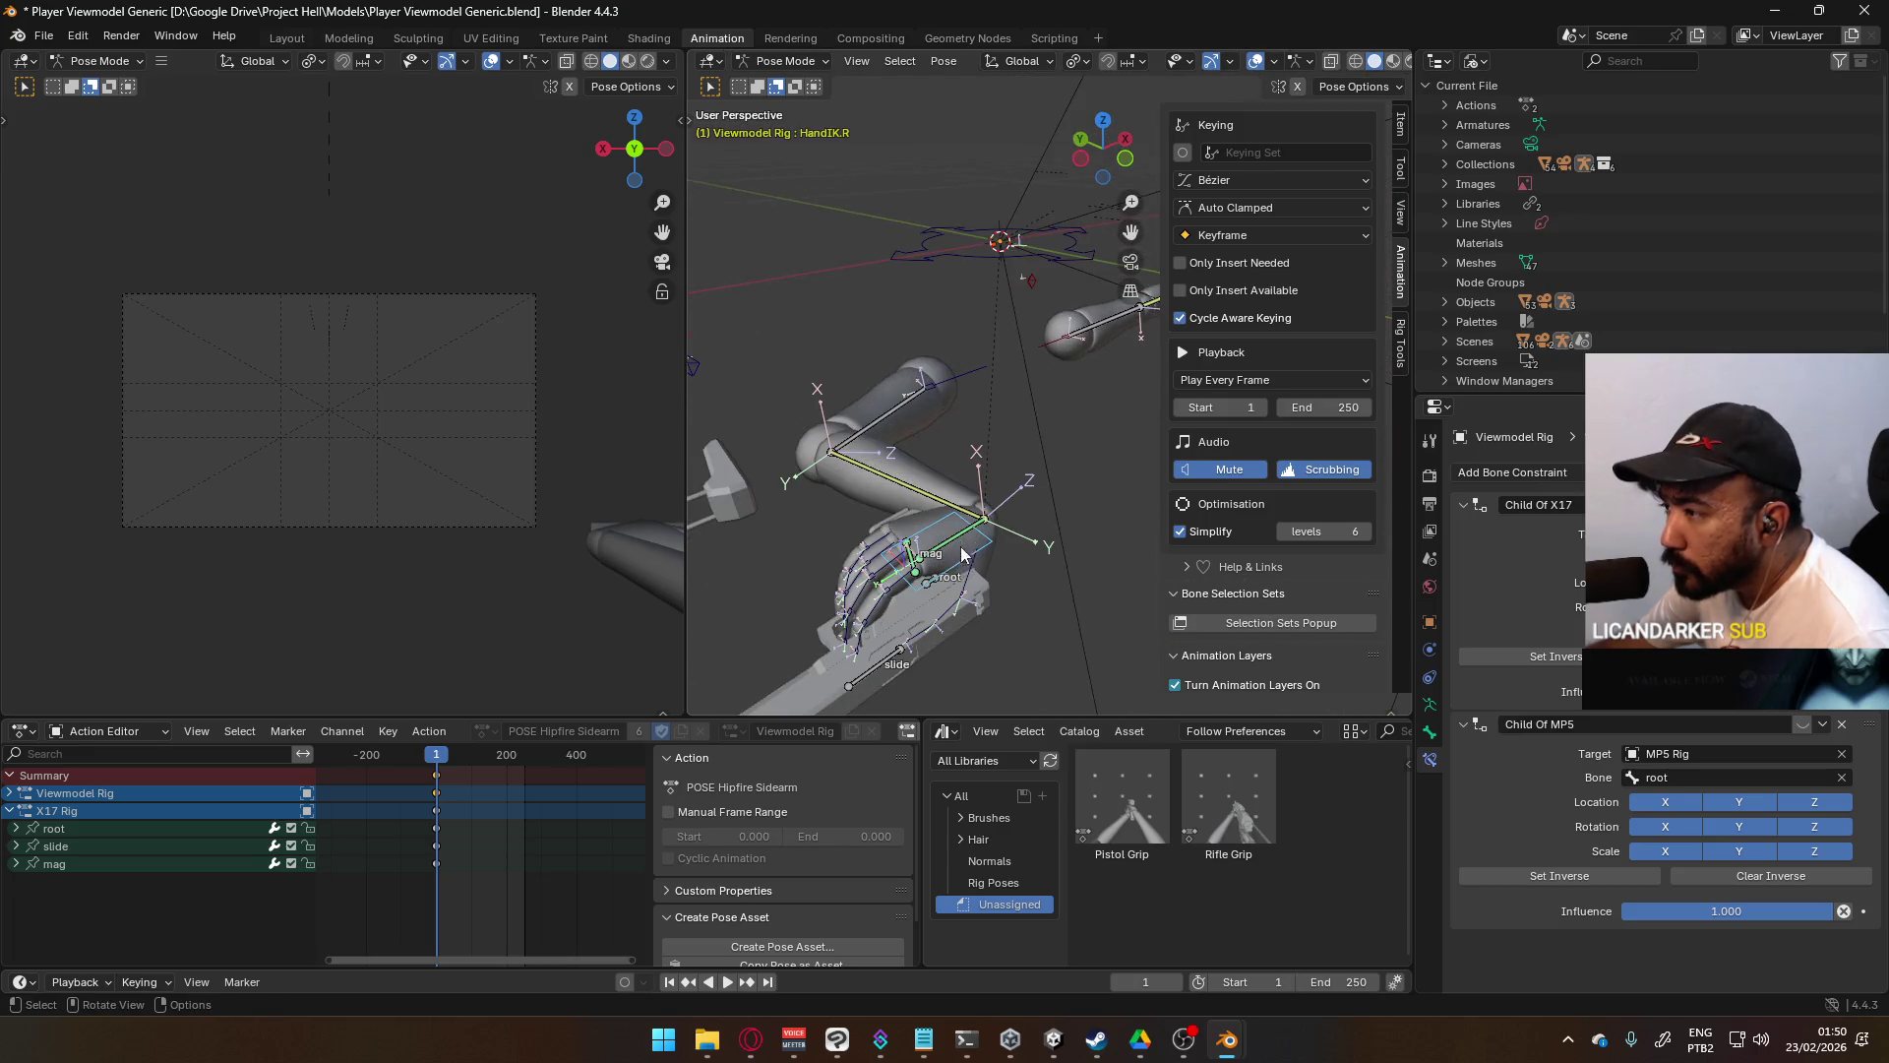
- Move the X17 Rig root bone and rotate it around global Z into the right hand
left_click(936, 593)
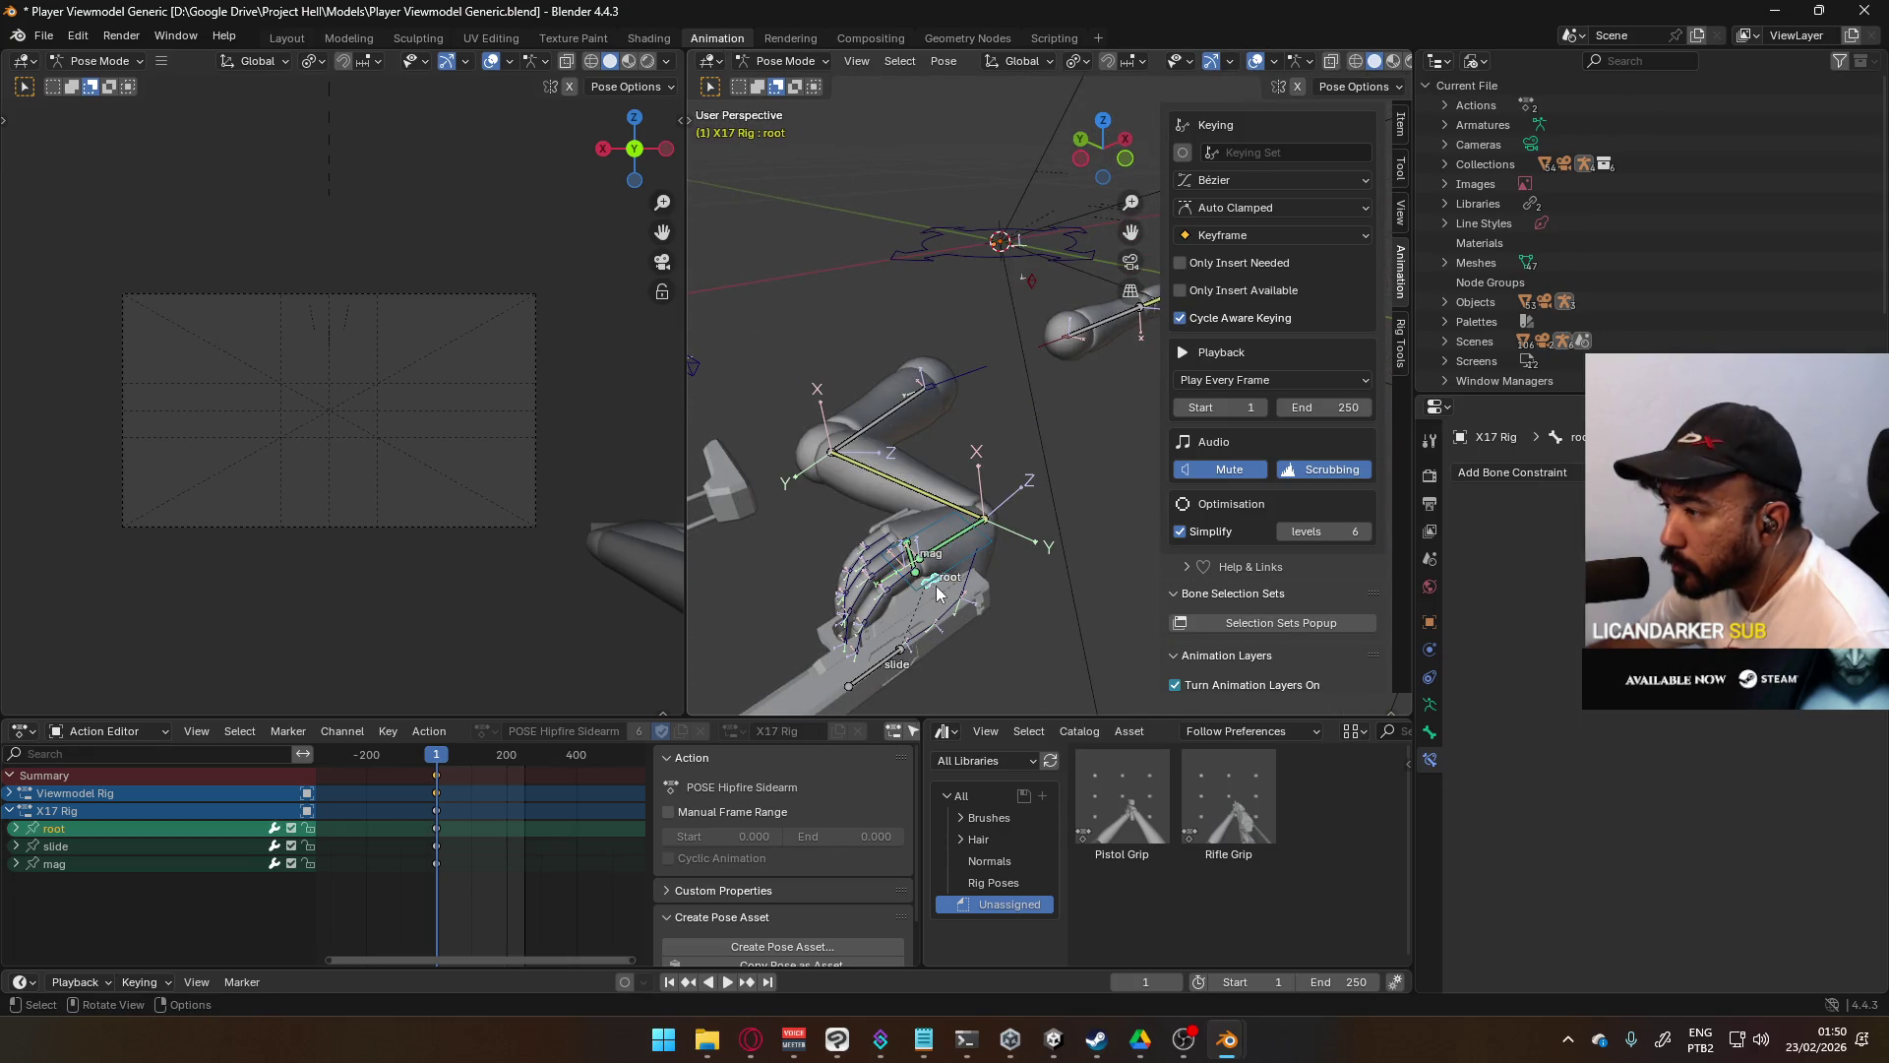
key("g")
left_click(1057, 526)
middle_click_drag(1057, 525, 953, 533)
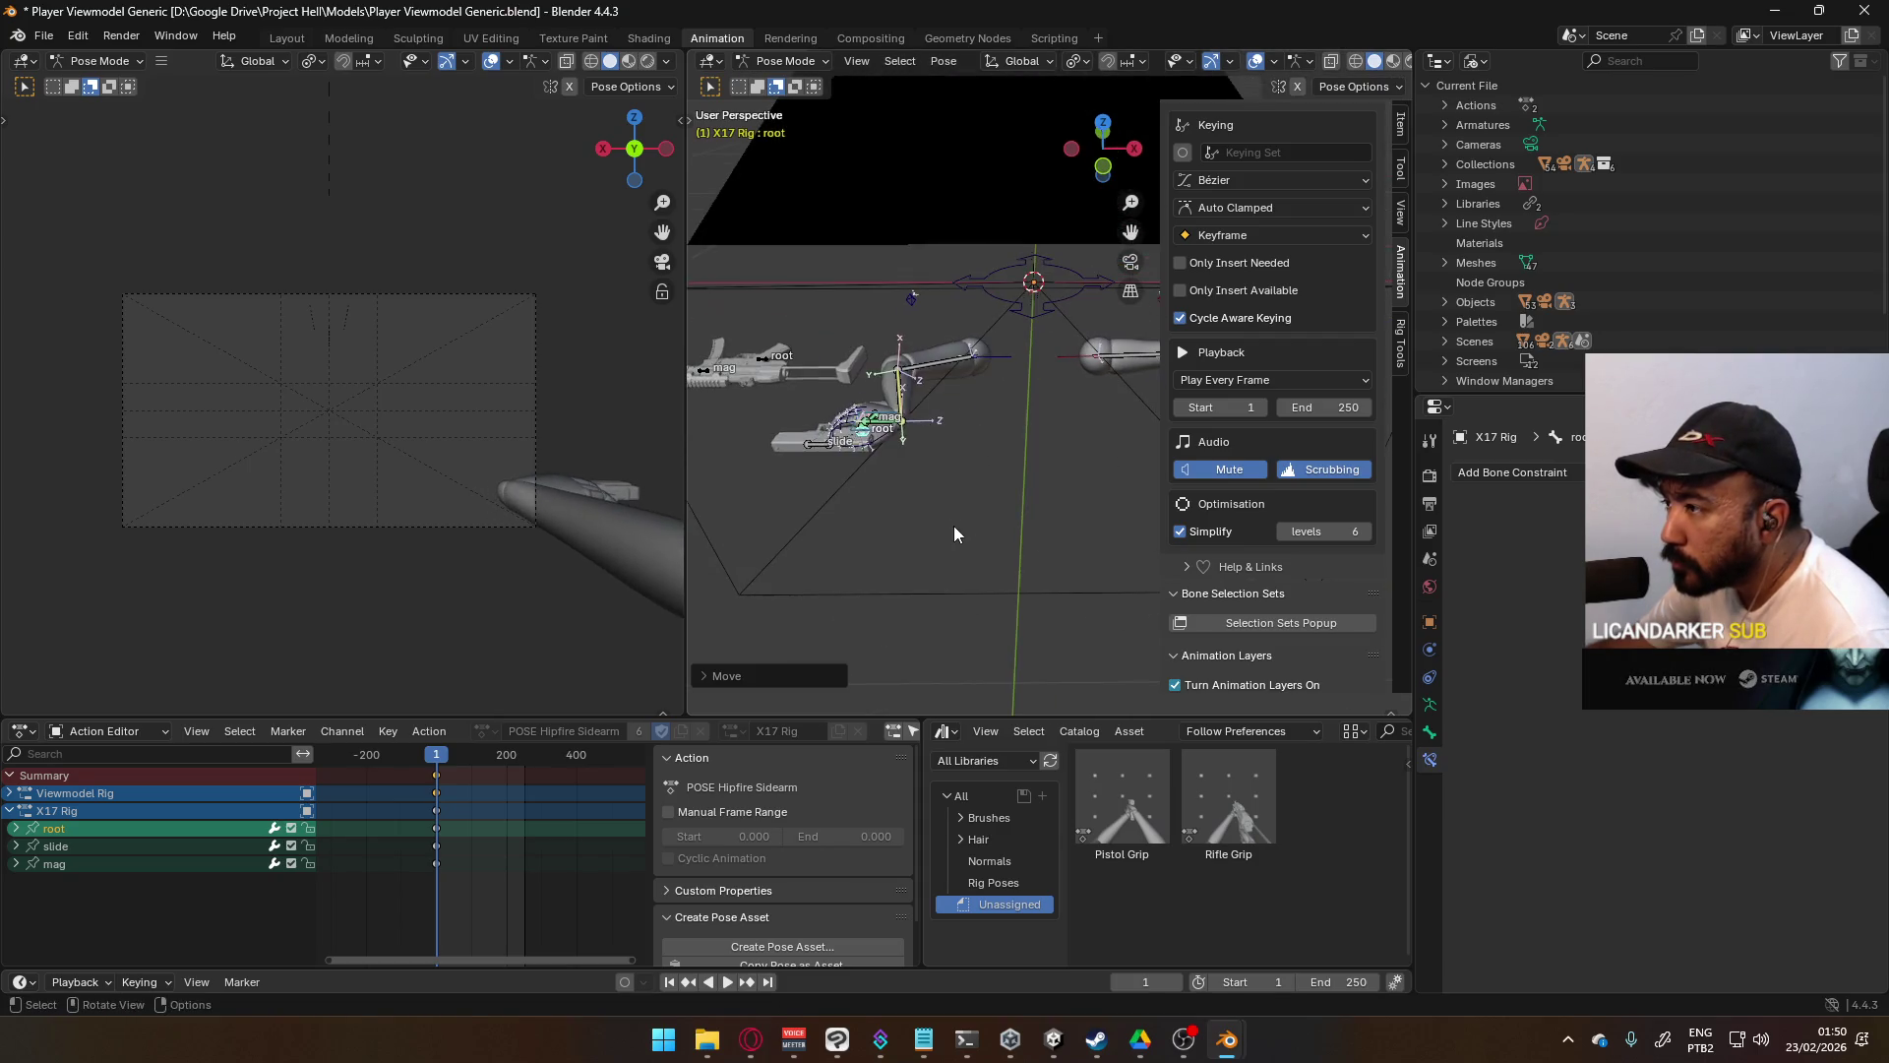
key("r")
key("Escape")
key("r")
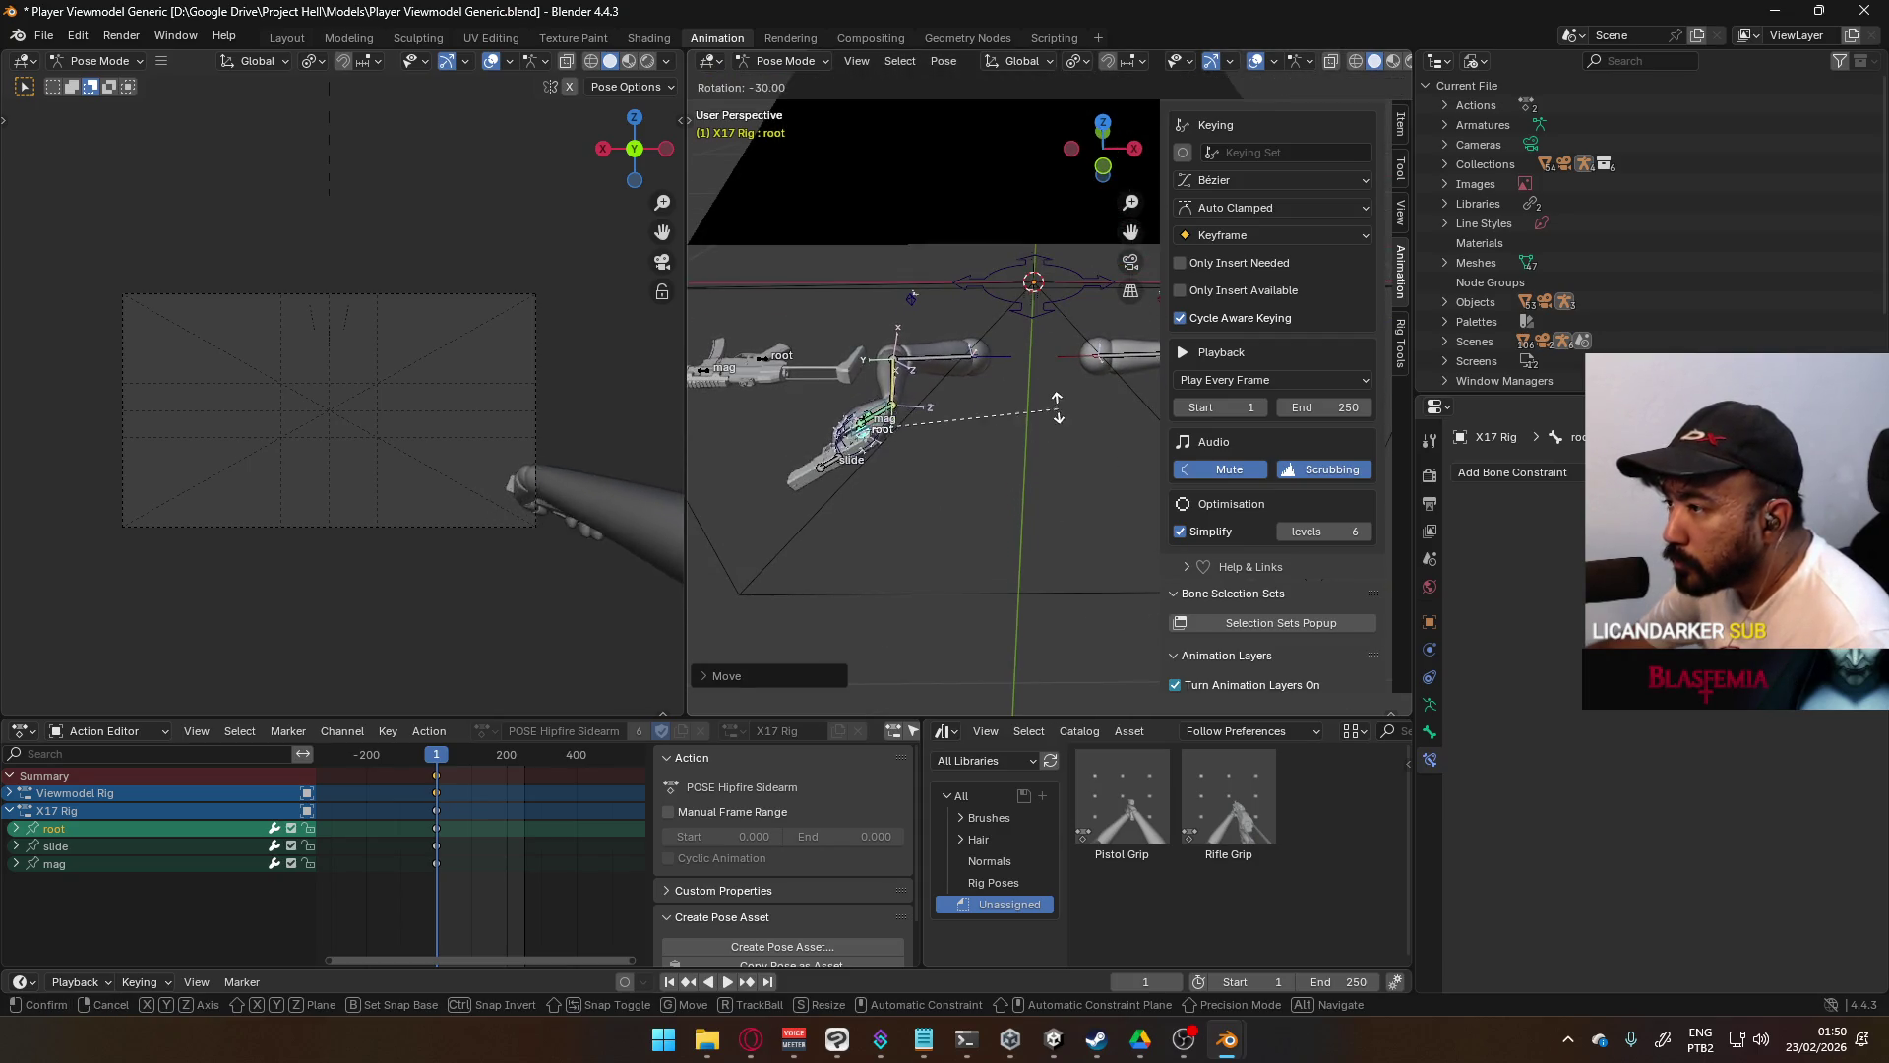
key("z")
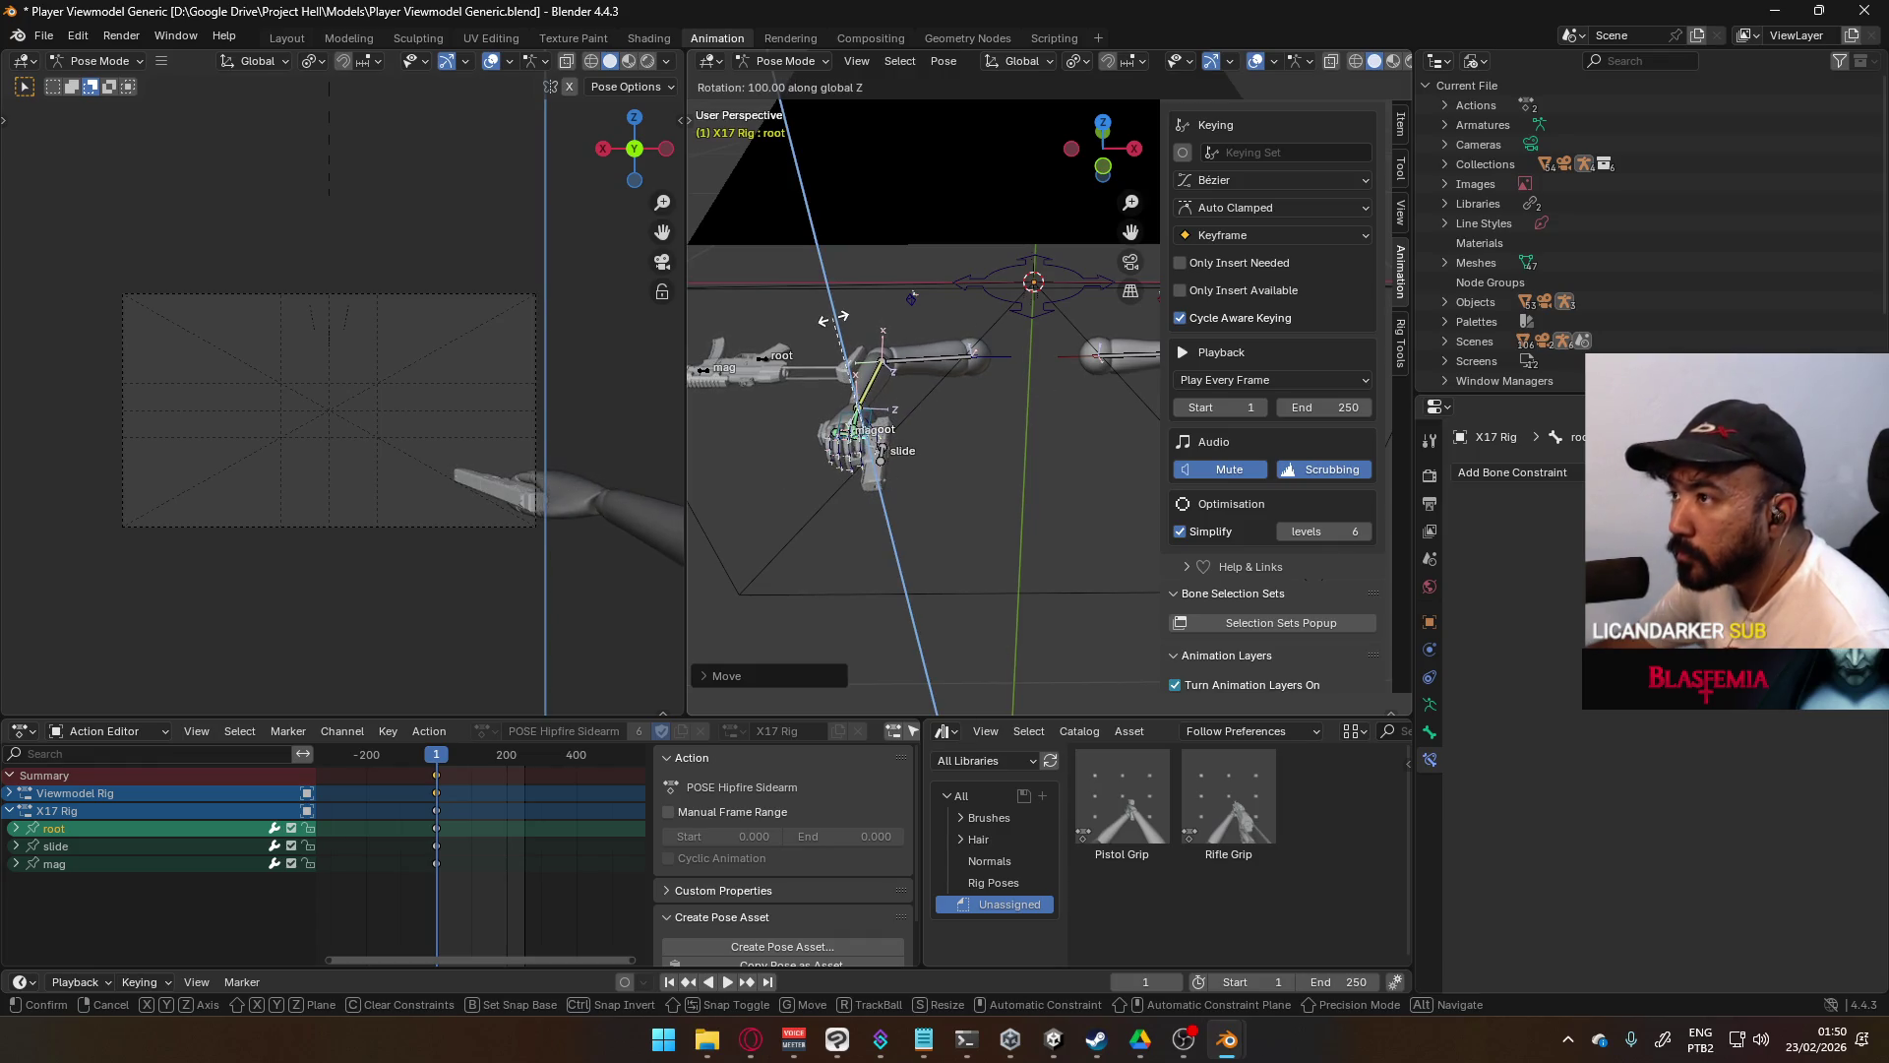
left_click(925, 374)
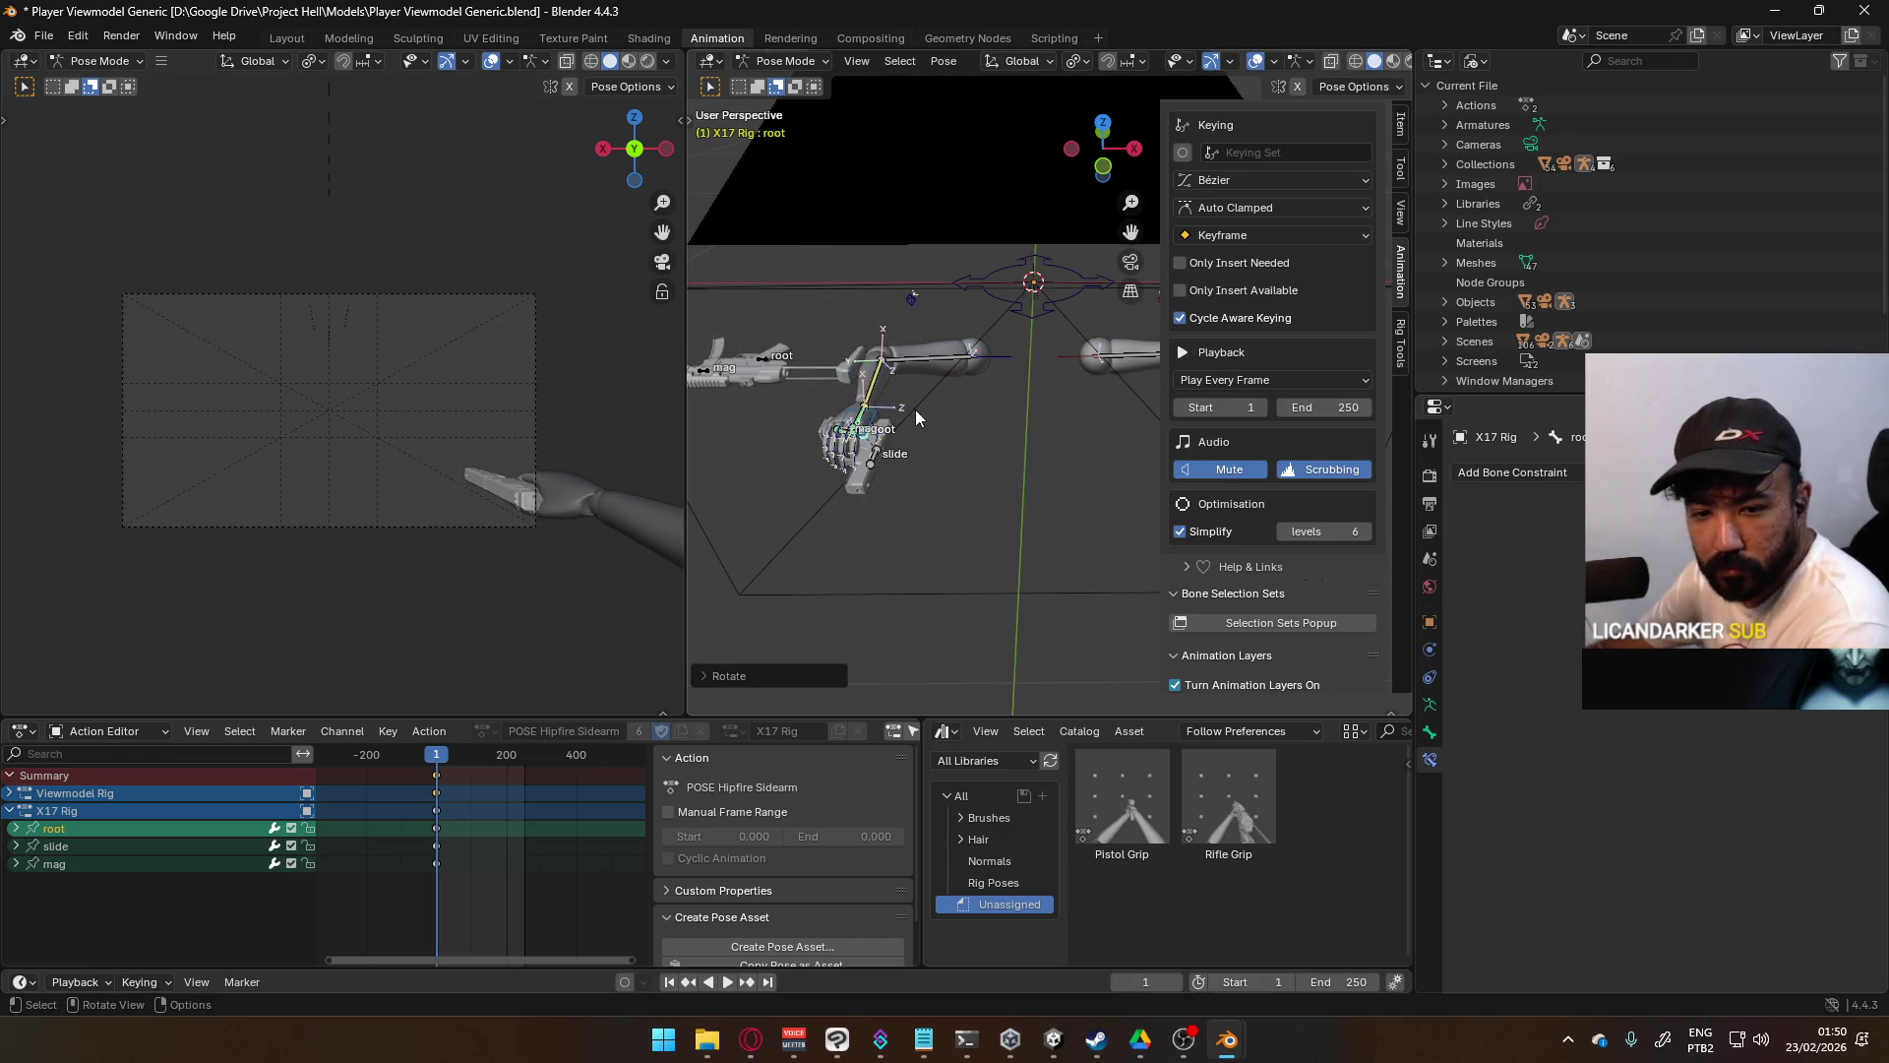
- From front view, rotate and move the X17 Rig root again to refine the pistol placement
key("KP_1")
scroll(935, 410, "up", 2)
scroll(977, 521, "up", 1)
key("r")
left_click(848, 381)
key("g")
left_click(961, 465)
mouse_move(960, 473)
middle_mouse_down()
mouse_move(915, 511)
mouse_move(1053, 583)
mouse_move(896, 546)
mouse_move(925, 514)
mouse_move(1019, 498)
mouse_move(953, 500)
mouse_move(988, 568)
middle_mouse_up()
- Reposition the right elbow target ElbowIK.R
left_click(910, 581)
key("g")
left_click(866, 591)
key("g")
left_click(974, 540)
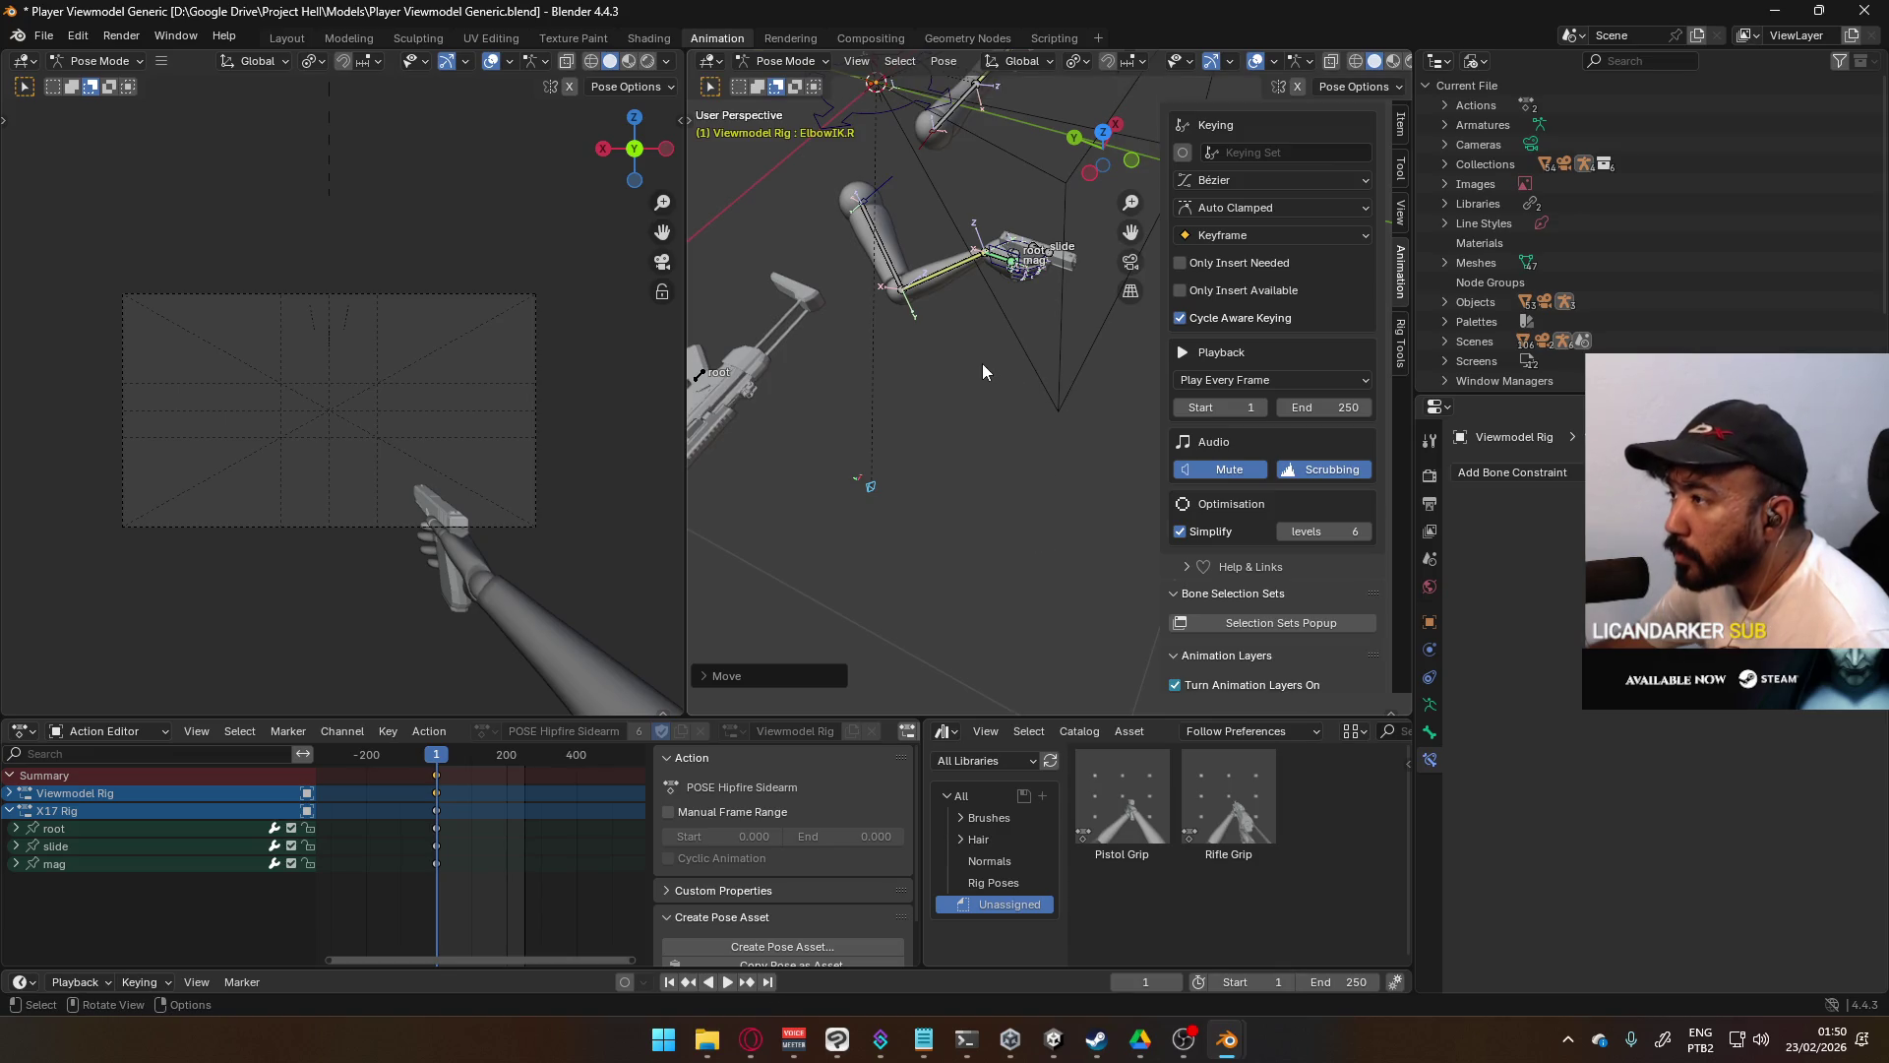
- From the right side view, shift the X17 Rig root closer to the gun hand
middle_click_drag(982, 363, 1041, 270)
left_click(939, 352)
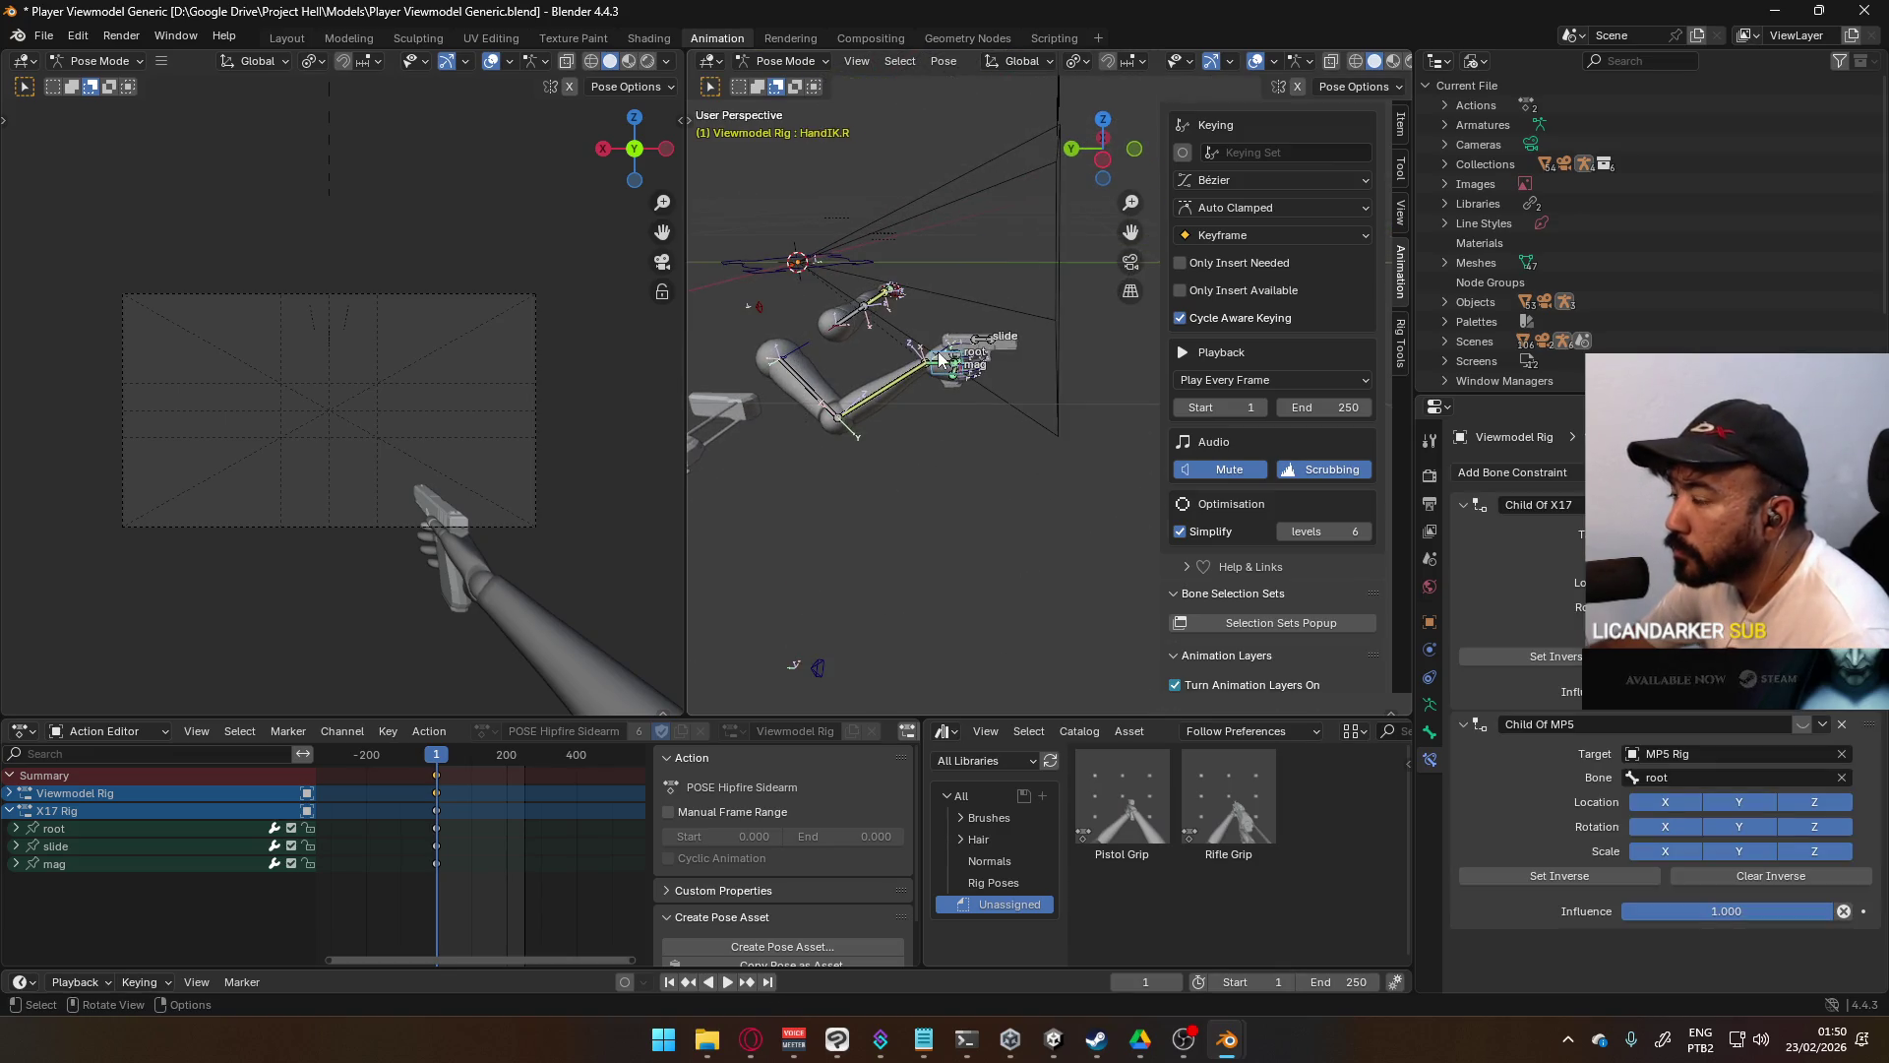
key("KP_3")
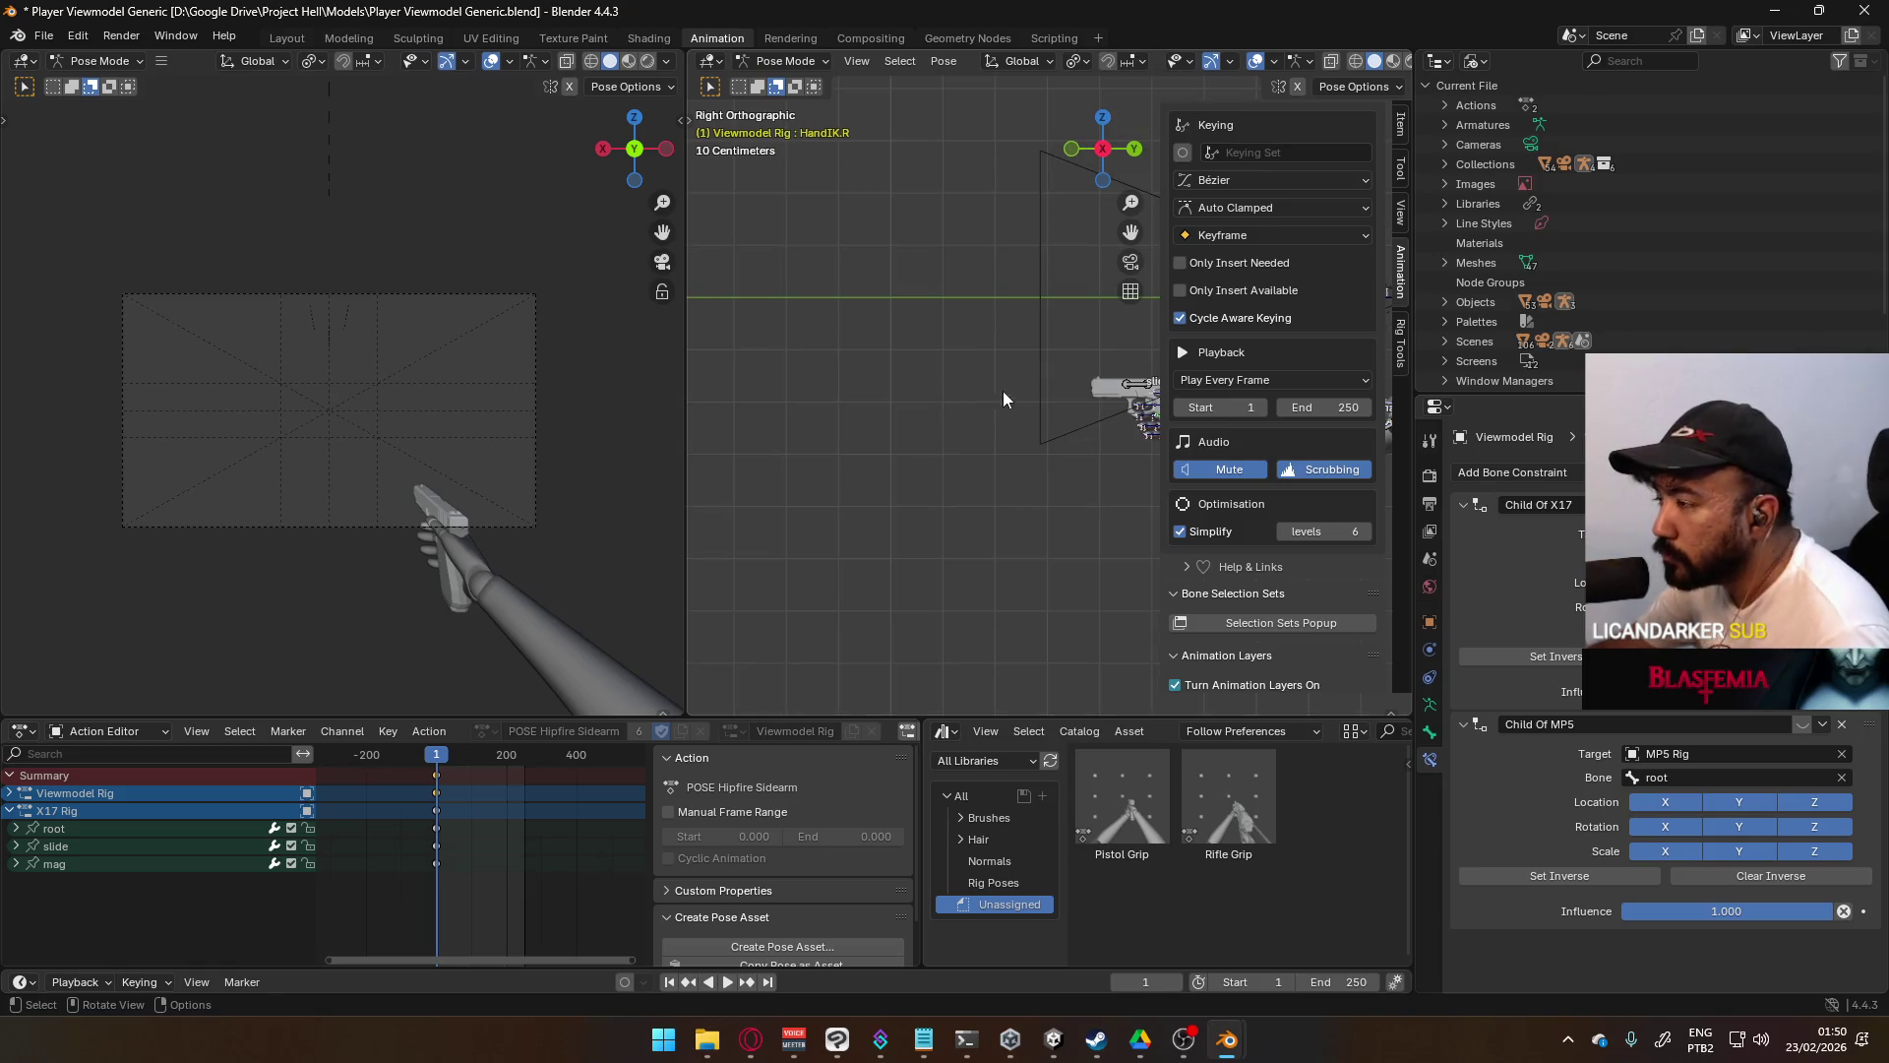
middle_click_drag(1001, 392, 789, 452, "shift")
scroll(854, 455, "up", 2)
left_click(848, 445)
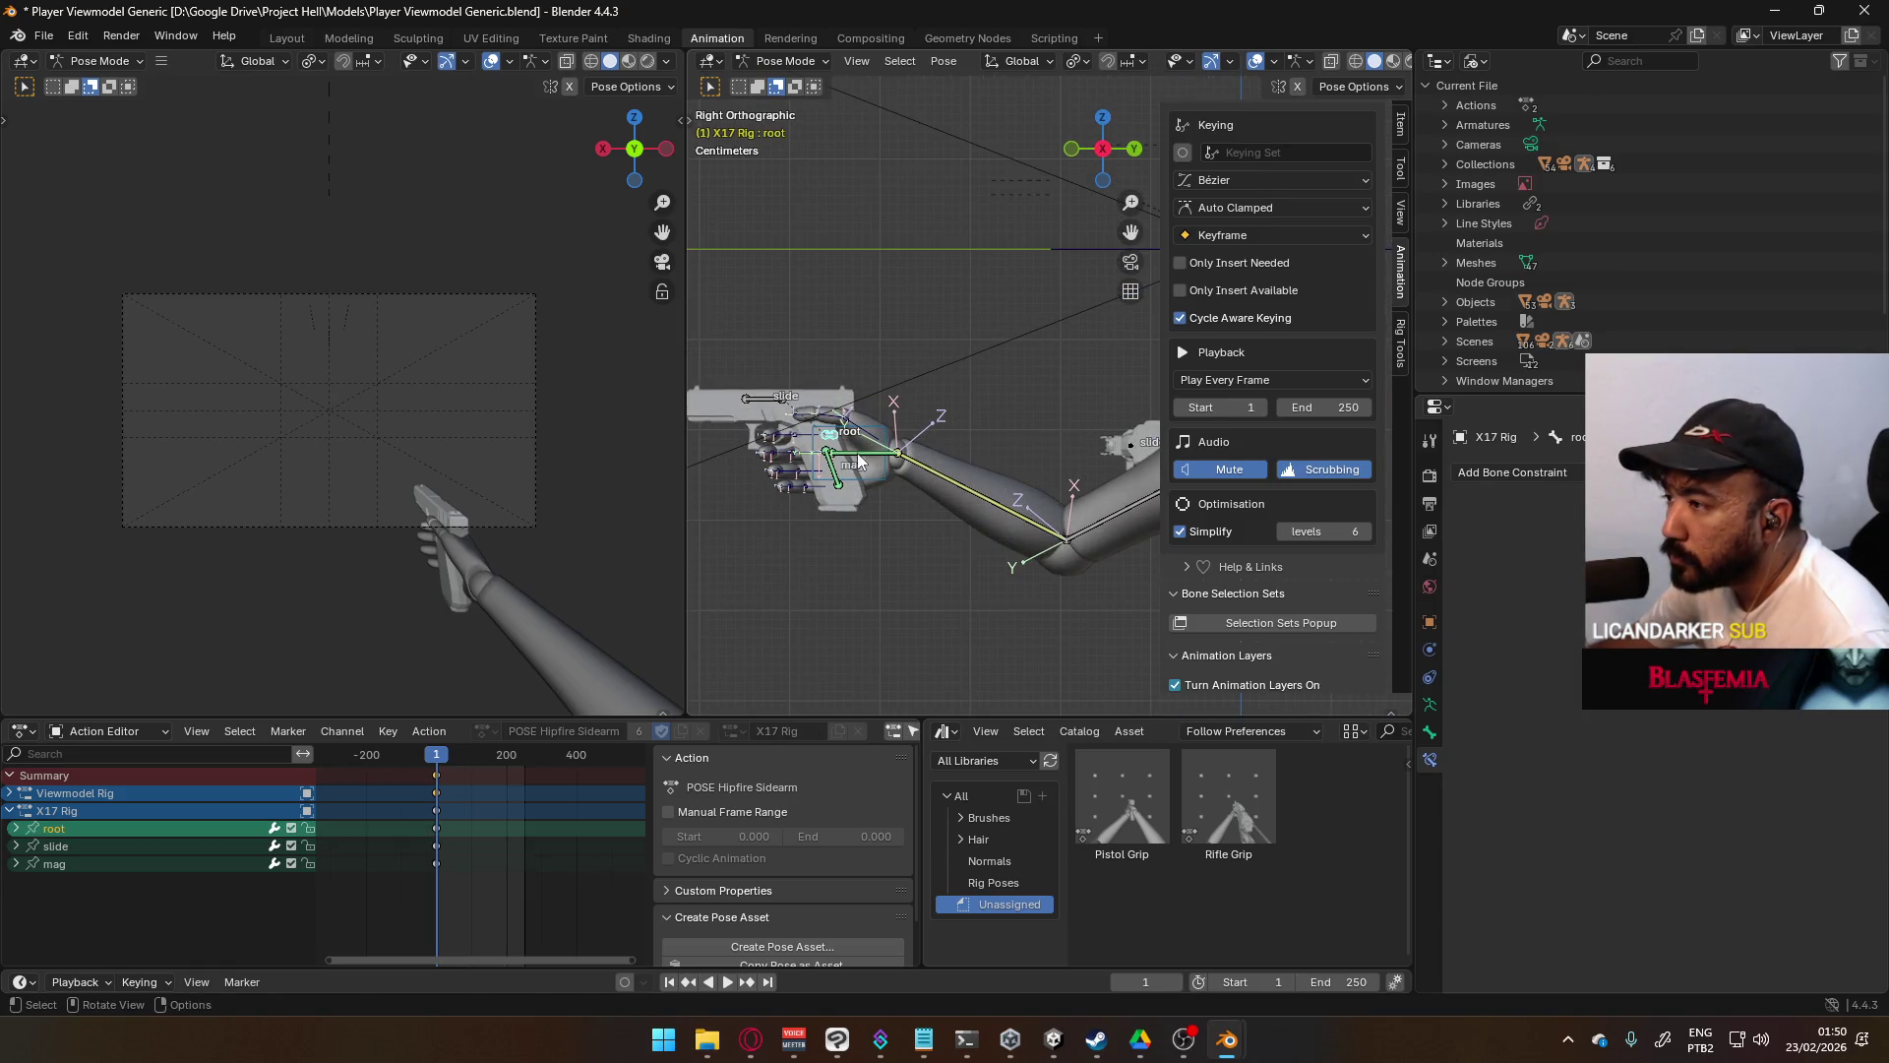
key("g")
left_click(919, 398)
scroll(919, 398, "down", 2)
scroll(941, 409, "down", 3)
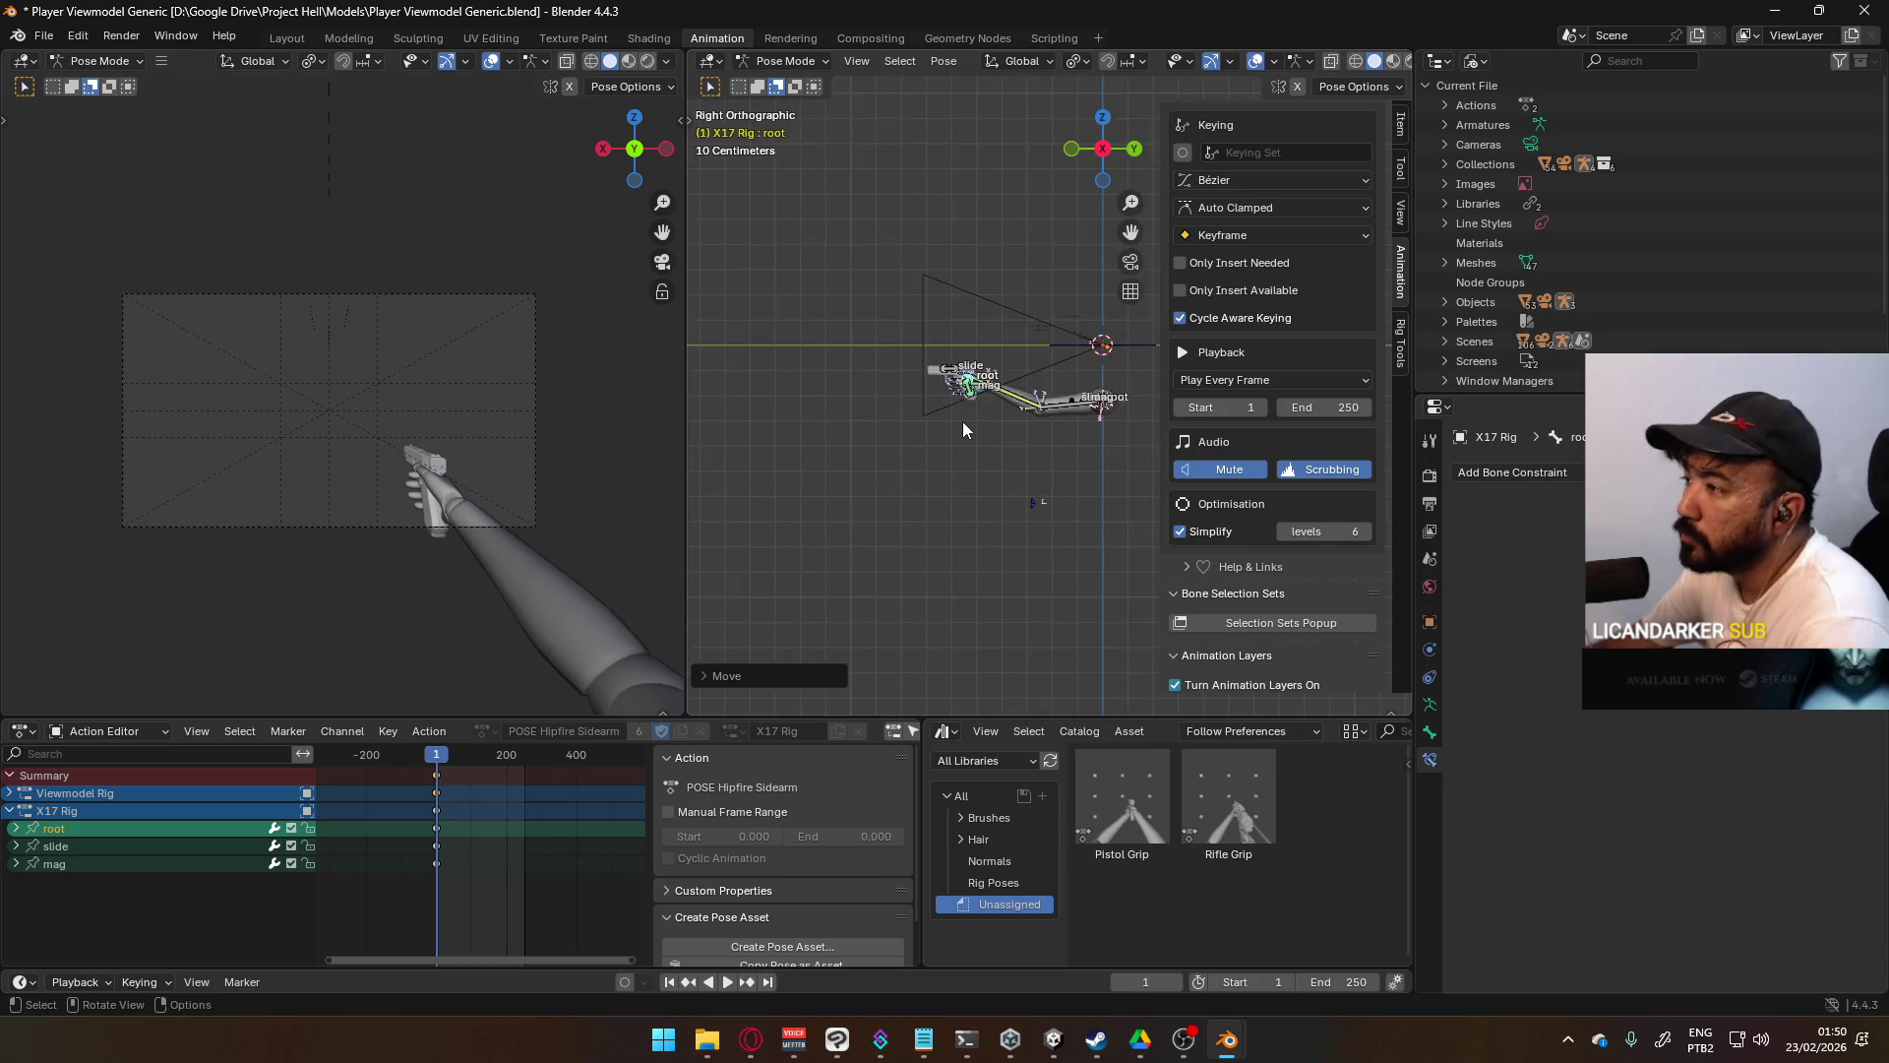
- Select Shoulder.R in top view, then bring Notes.txt in Notepad to the front
key("KP_7")
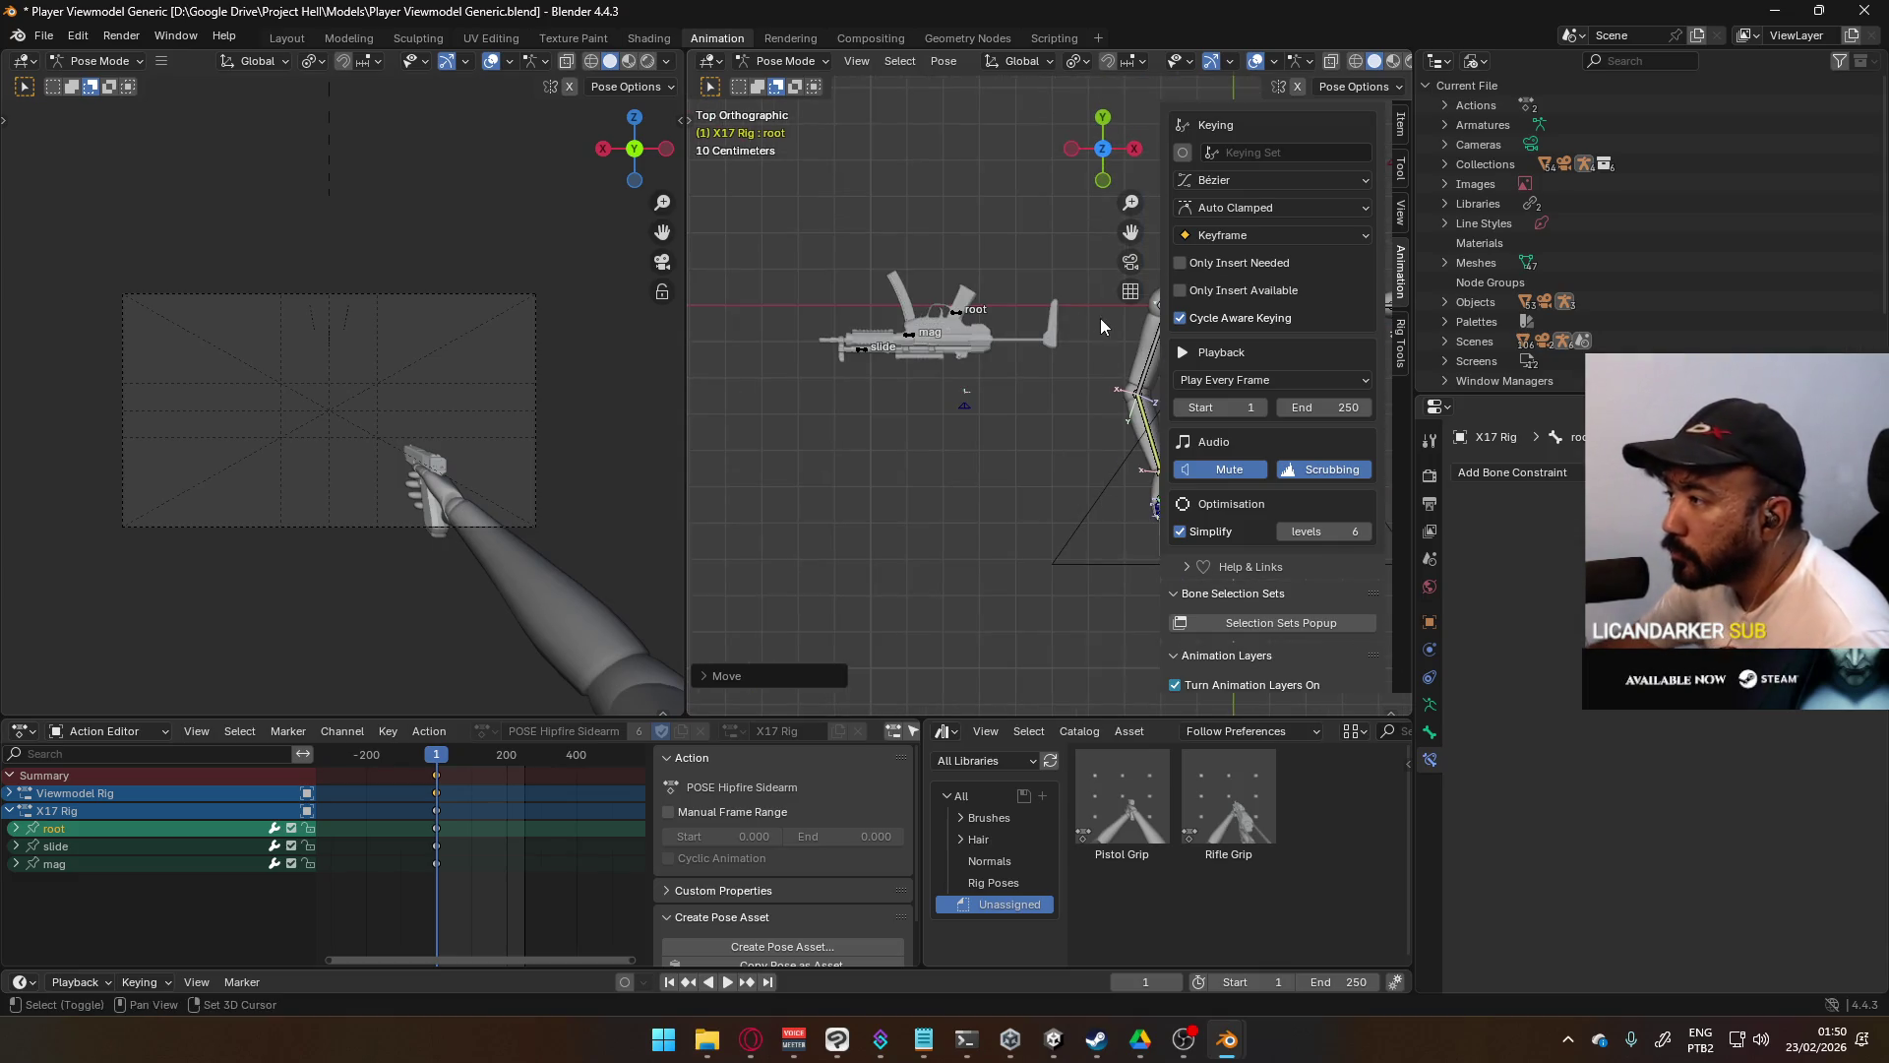
scroll(919, 440, "up", 4)
middle_click_drag(919, 441, 830, 474)
left_click(936, 539)
key("alt+Tab")
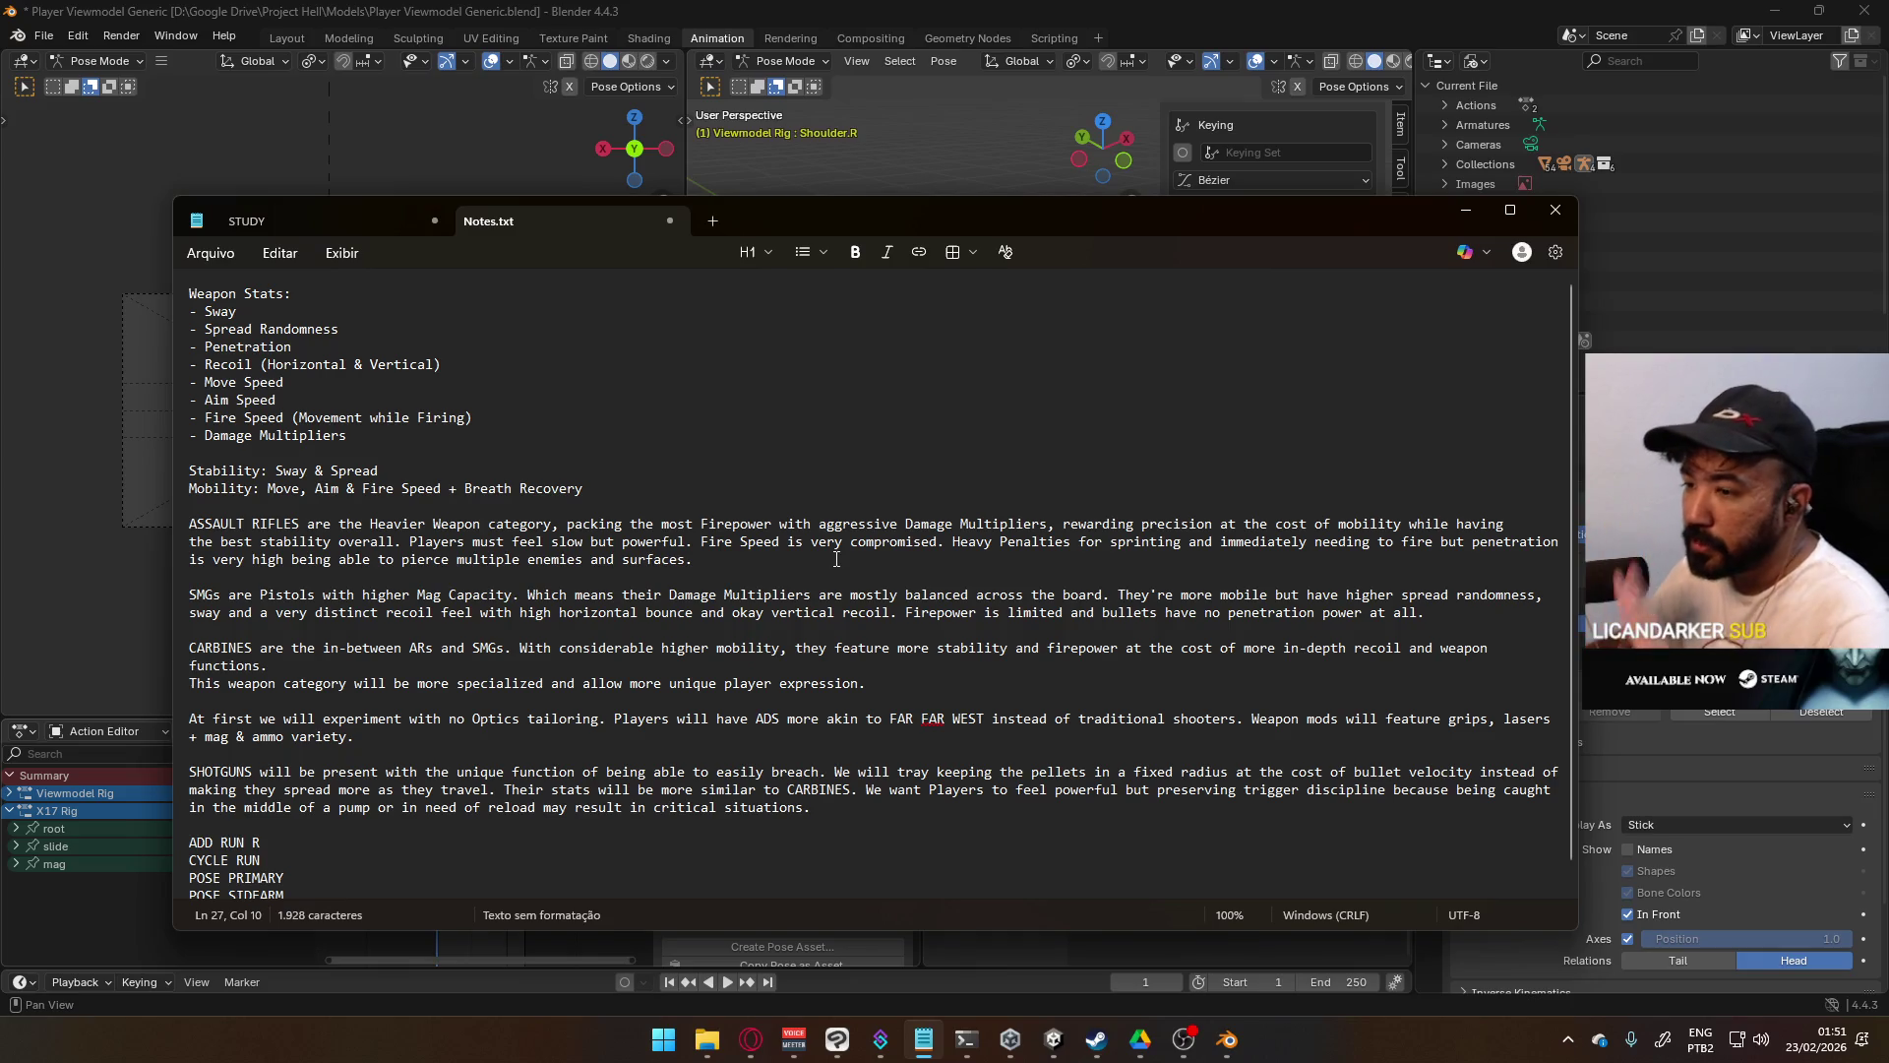
- Scroll through and select the notes text, then minimise Notepad back to Blender
scroll(835, 557, "down", 1)
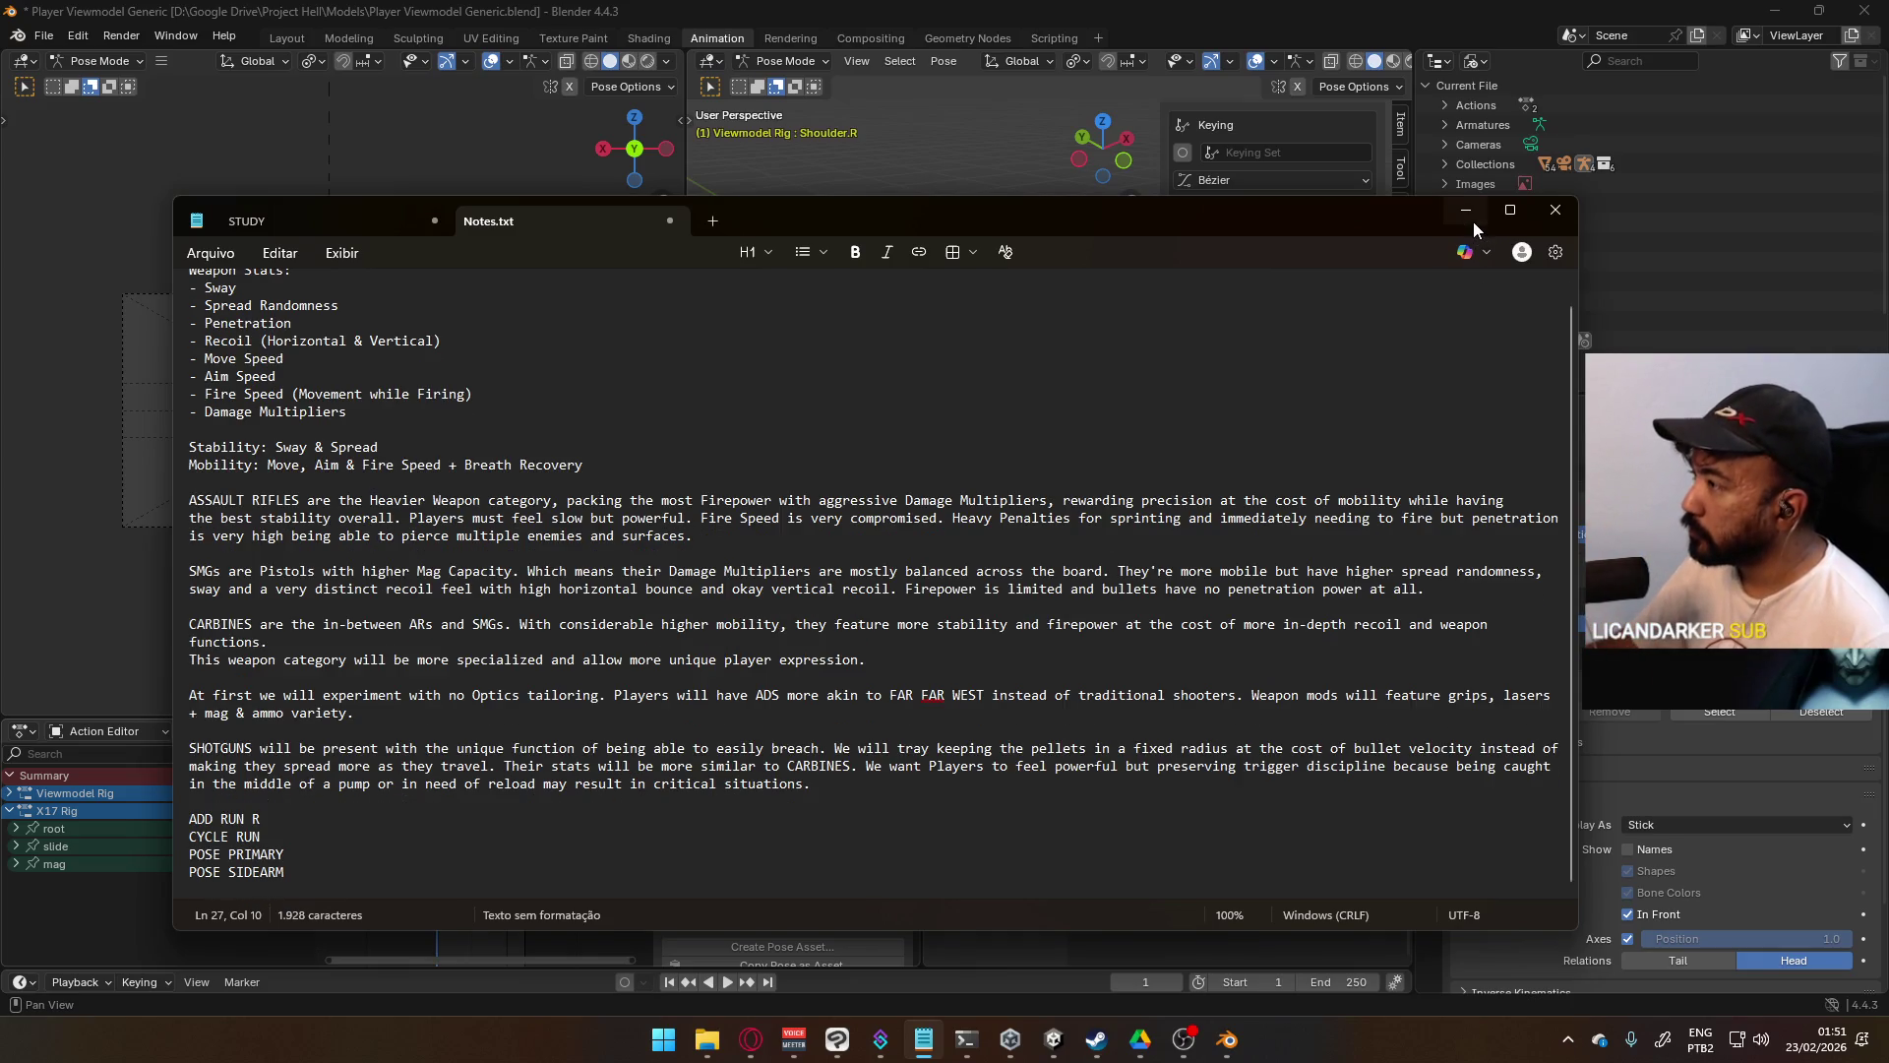
left_click_drag(933, 787, 212, 275)
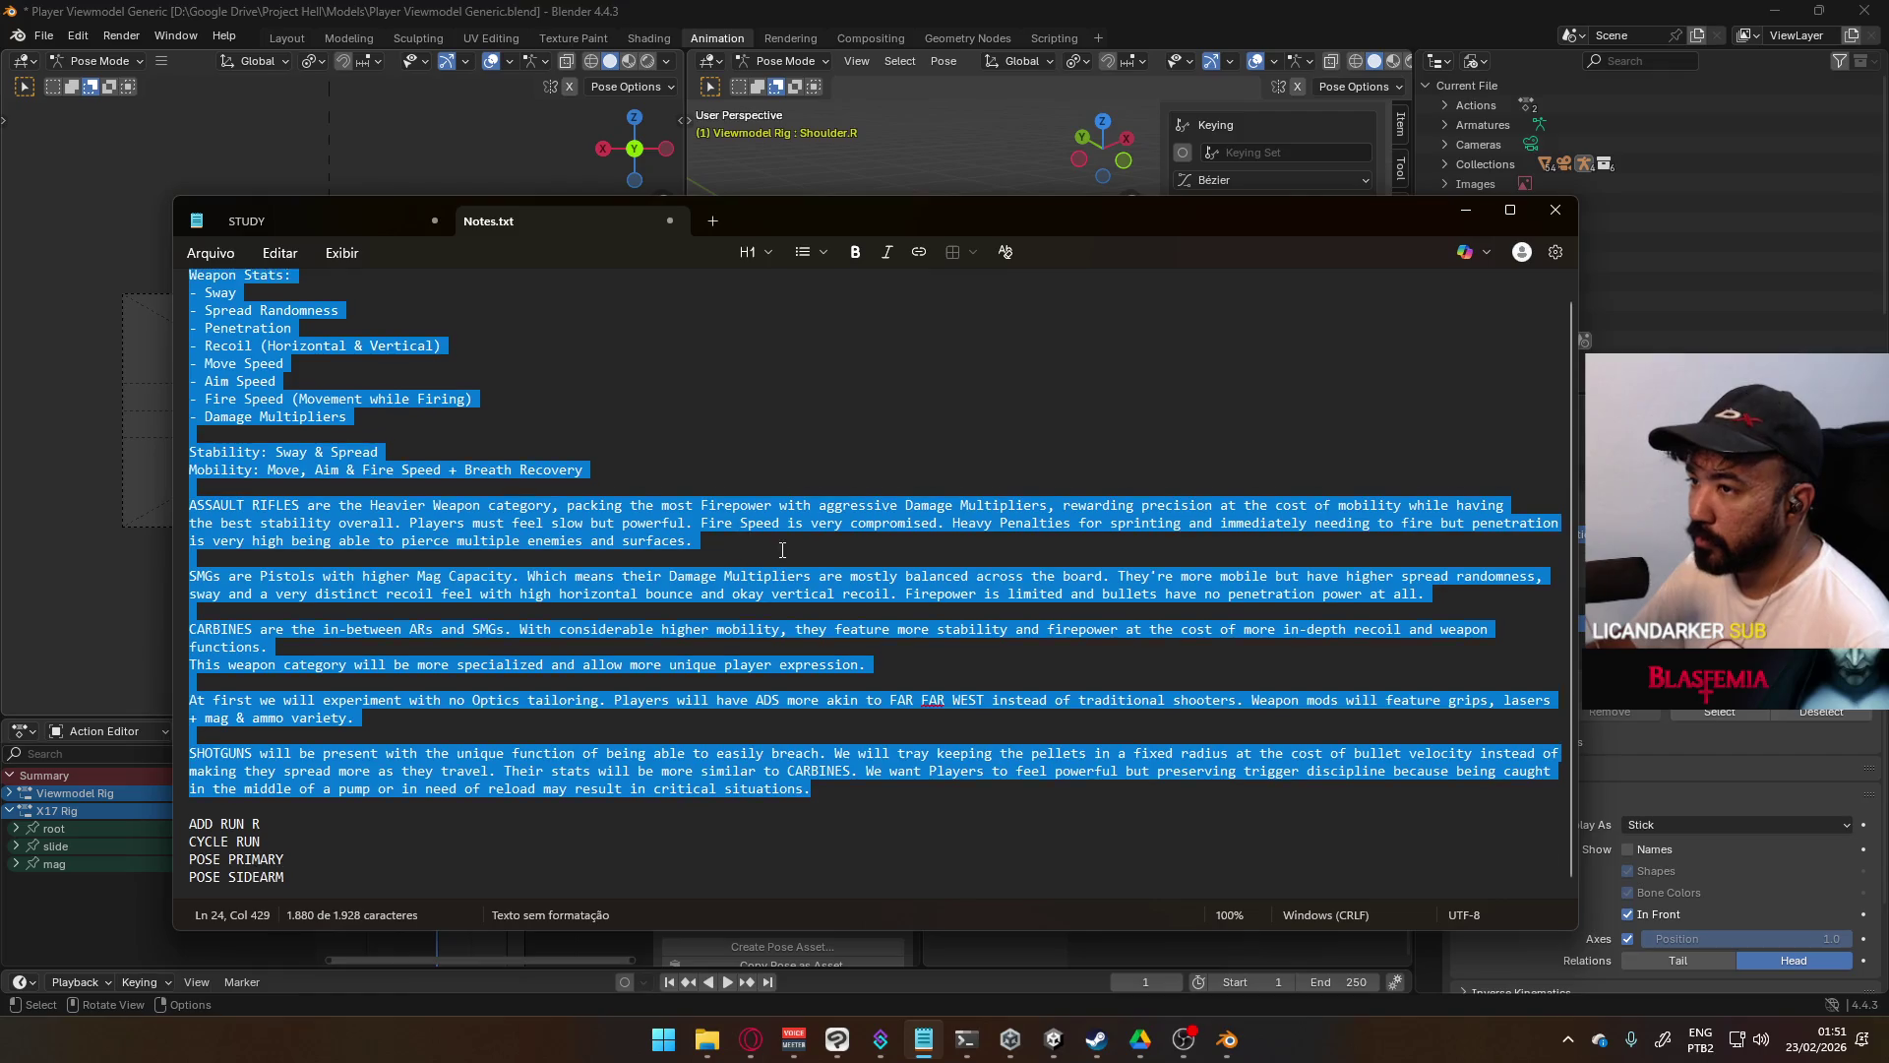
scroll(871, 537, "up", 1)
left_click(1466, 211)
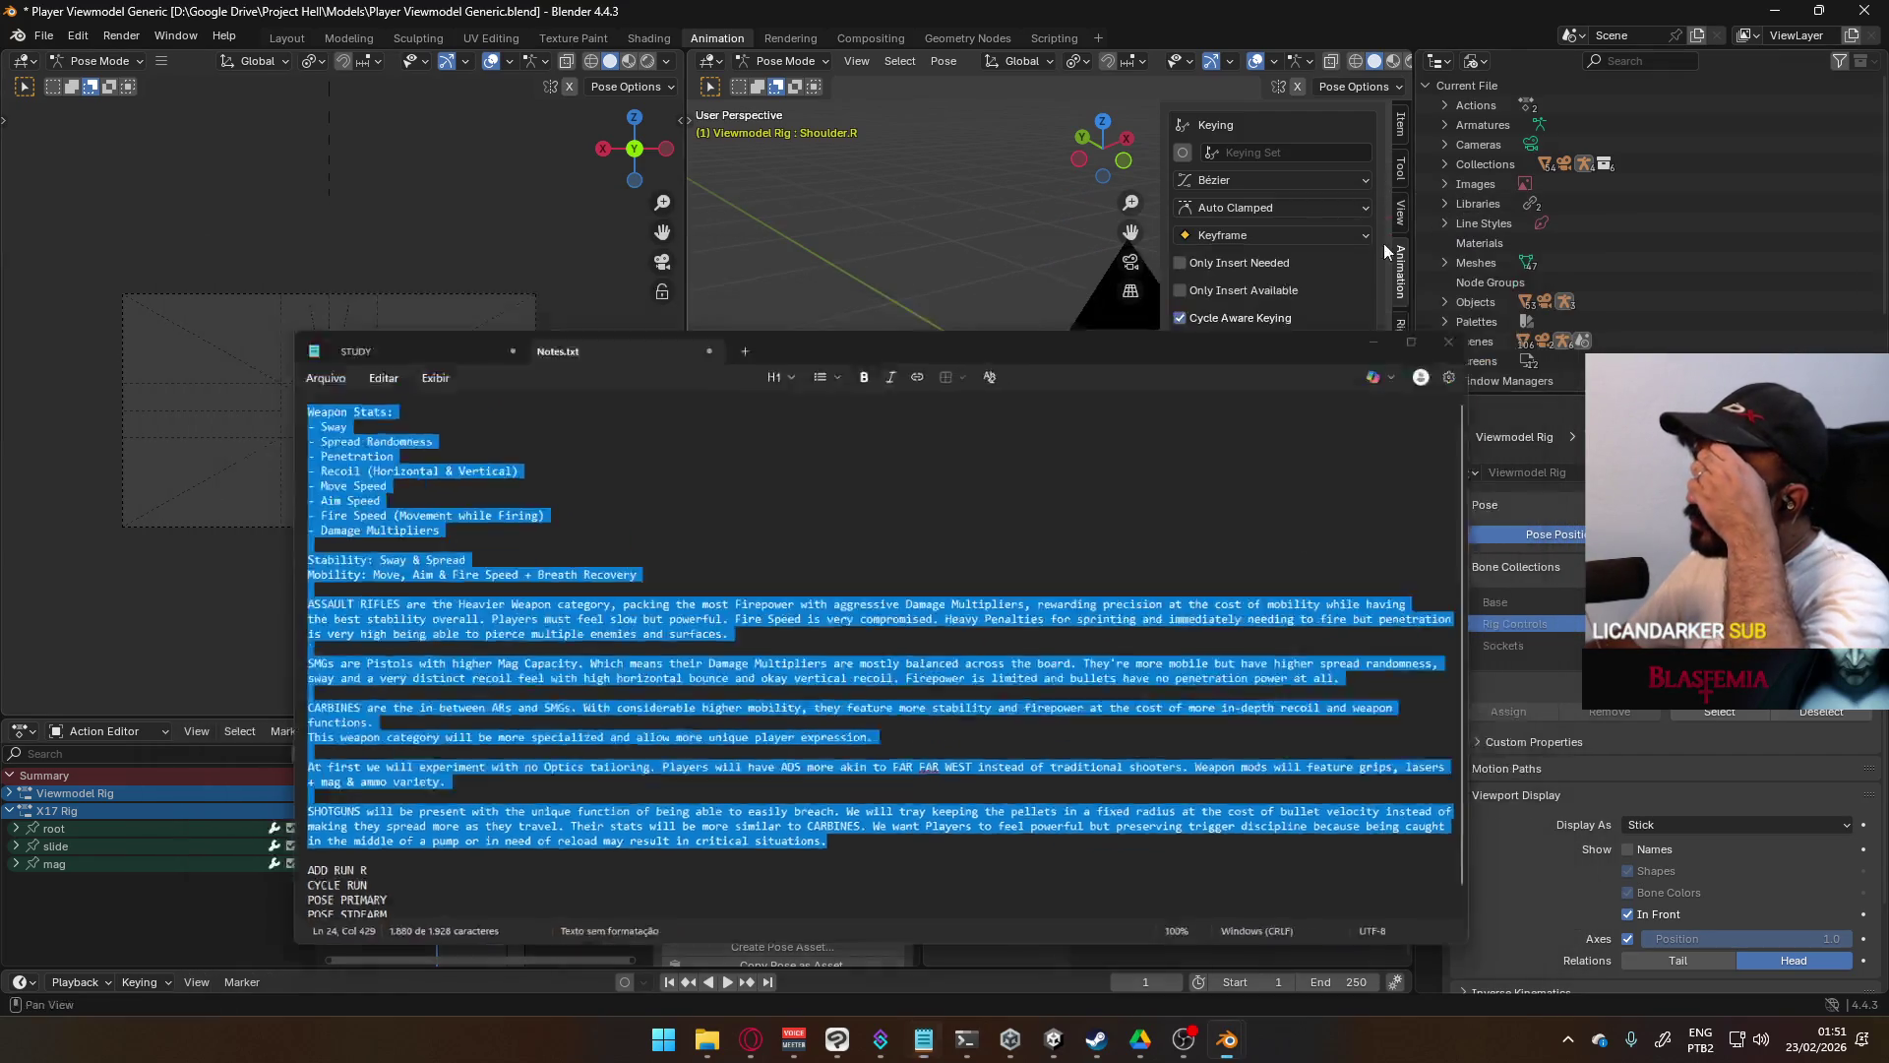
scroll(917, 596, "up", 5)
- In top view, slide the X17 Rig root about 0.098 m along global X
middle_click_drag(942, 600, 977, 537, "shift")
left_click(918, 539)
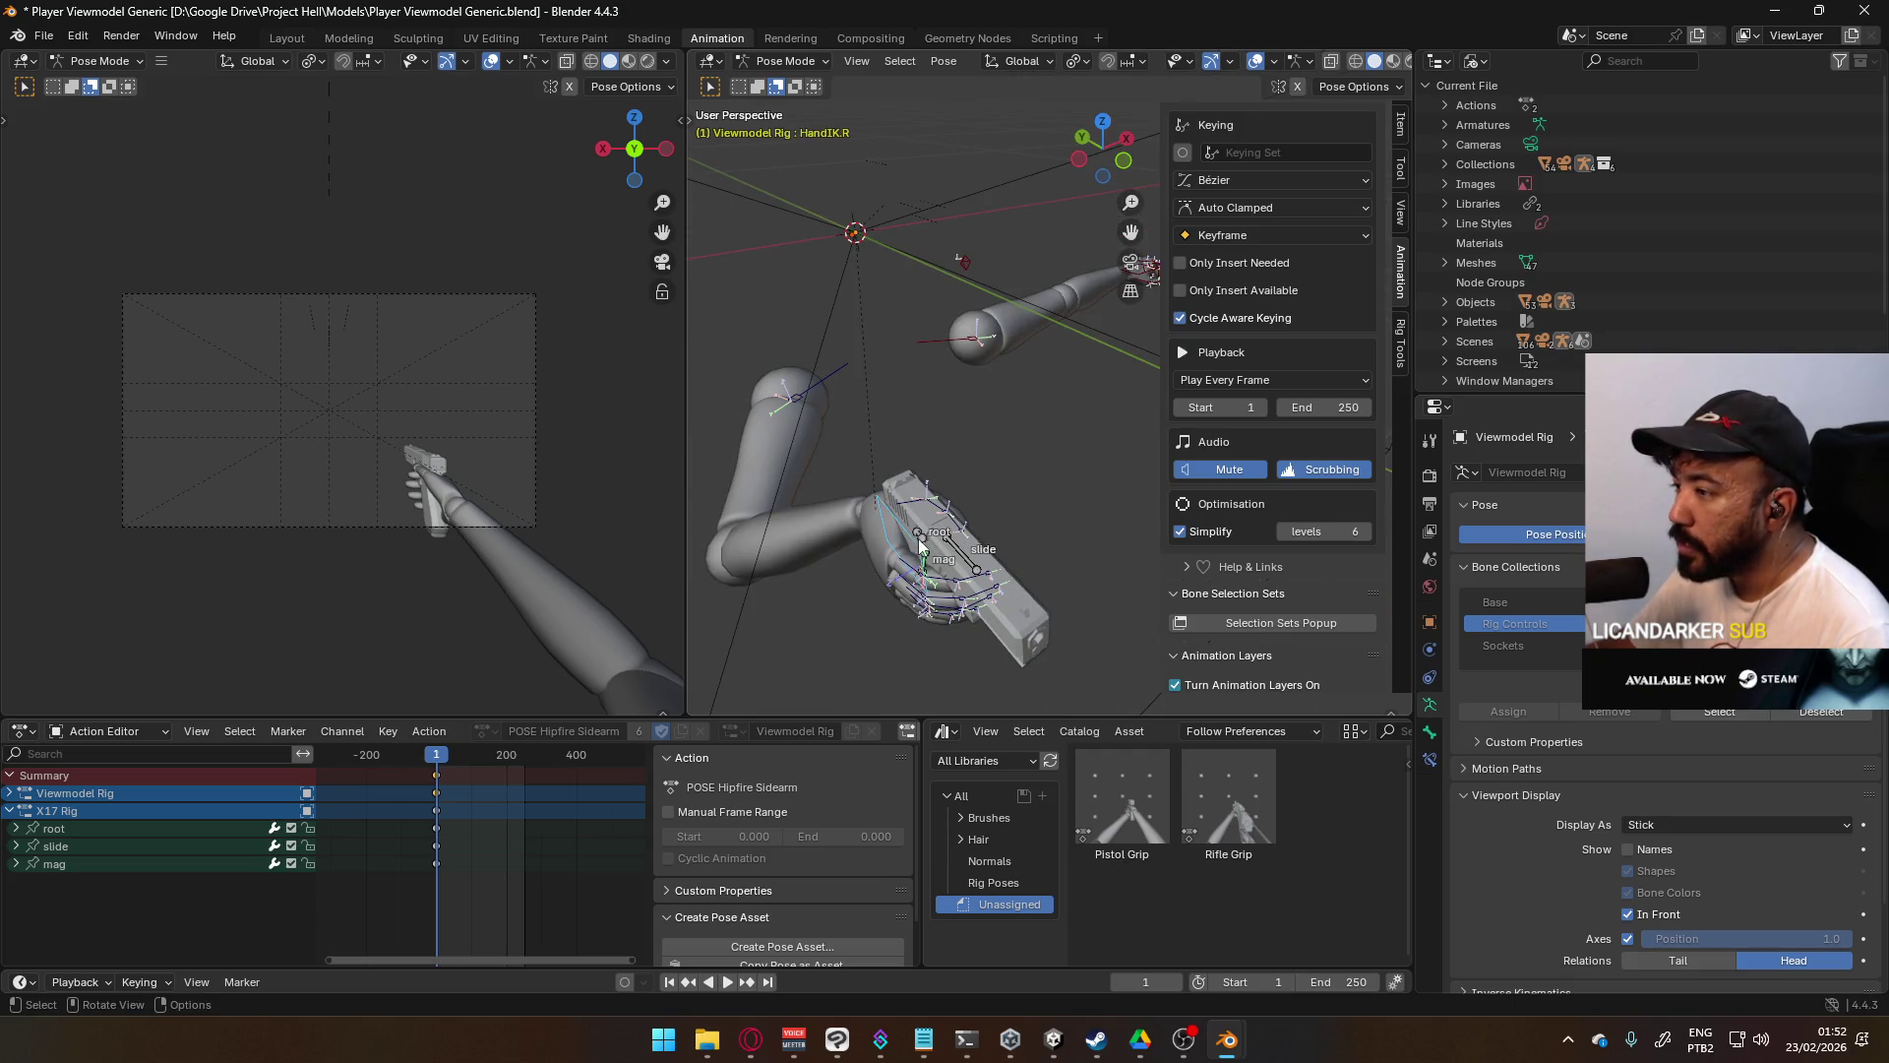
left_click(927, 538)
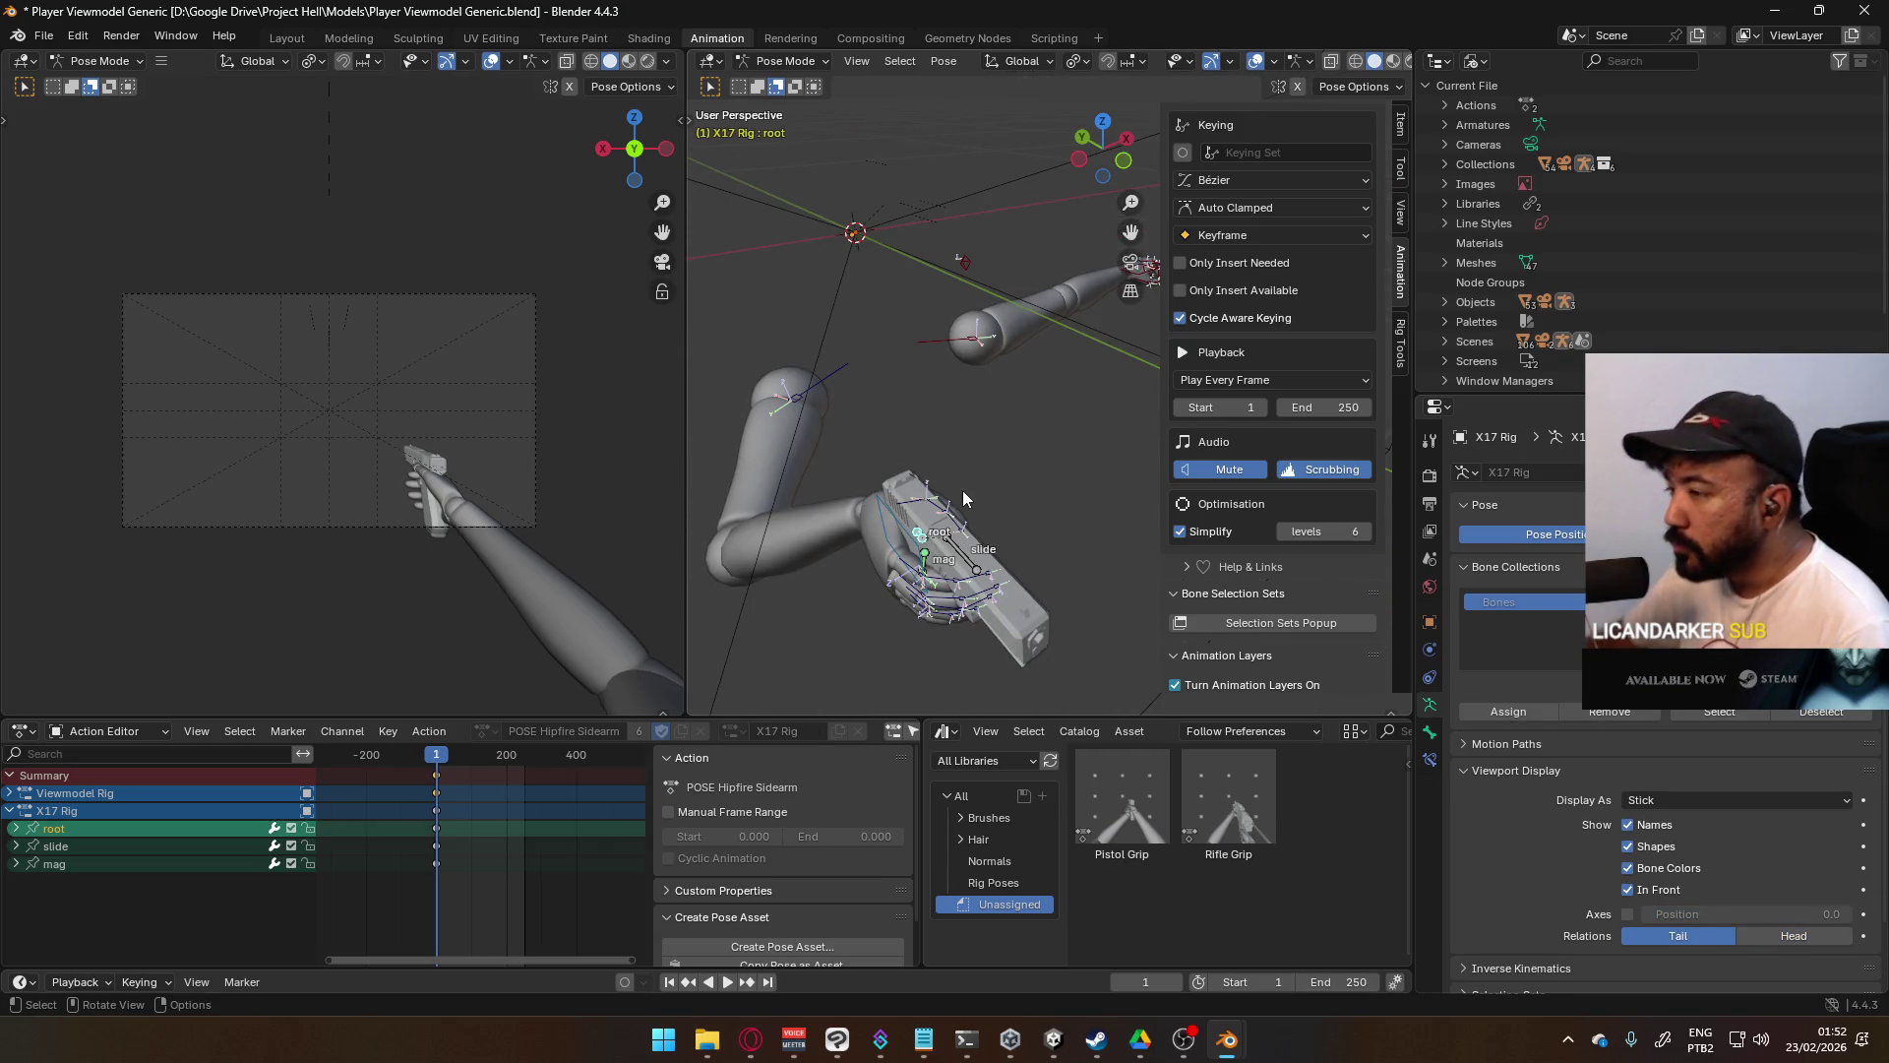
key("KP_7")
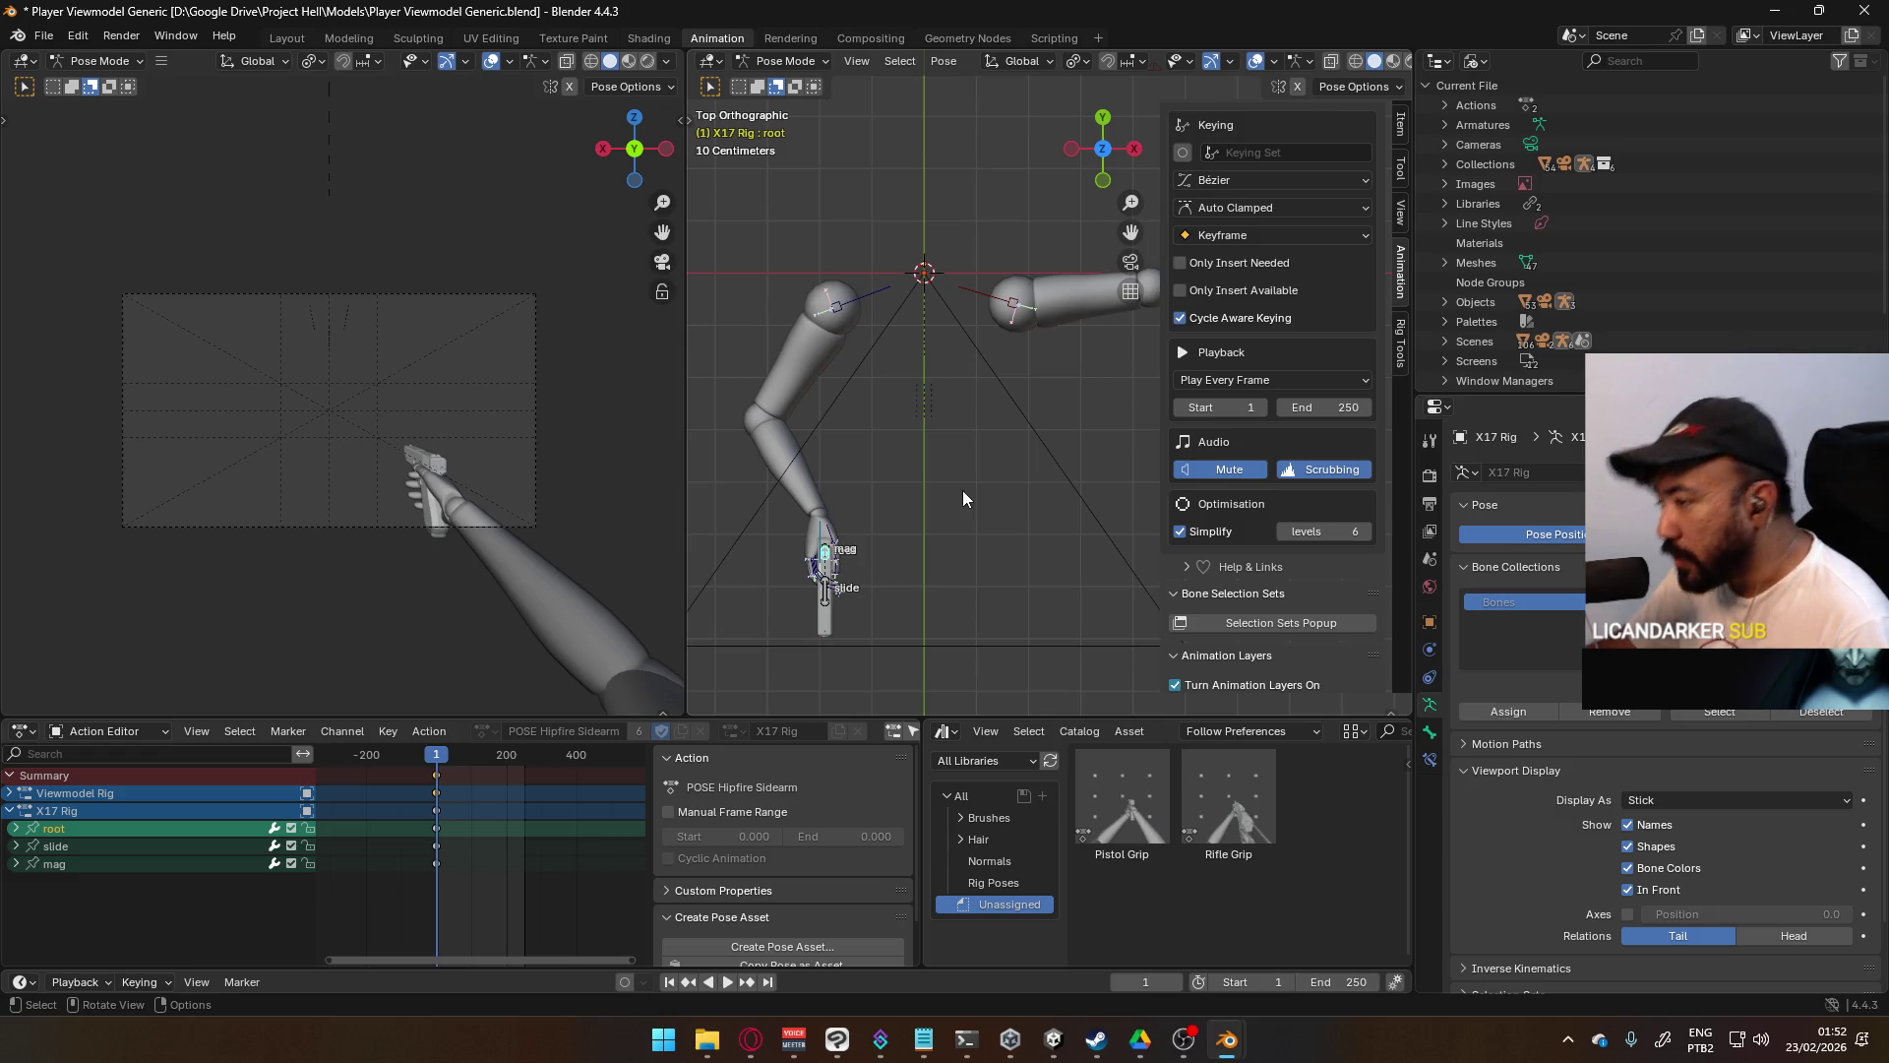
key("g")
key("x")
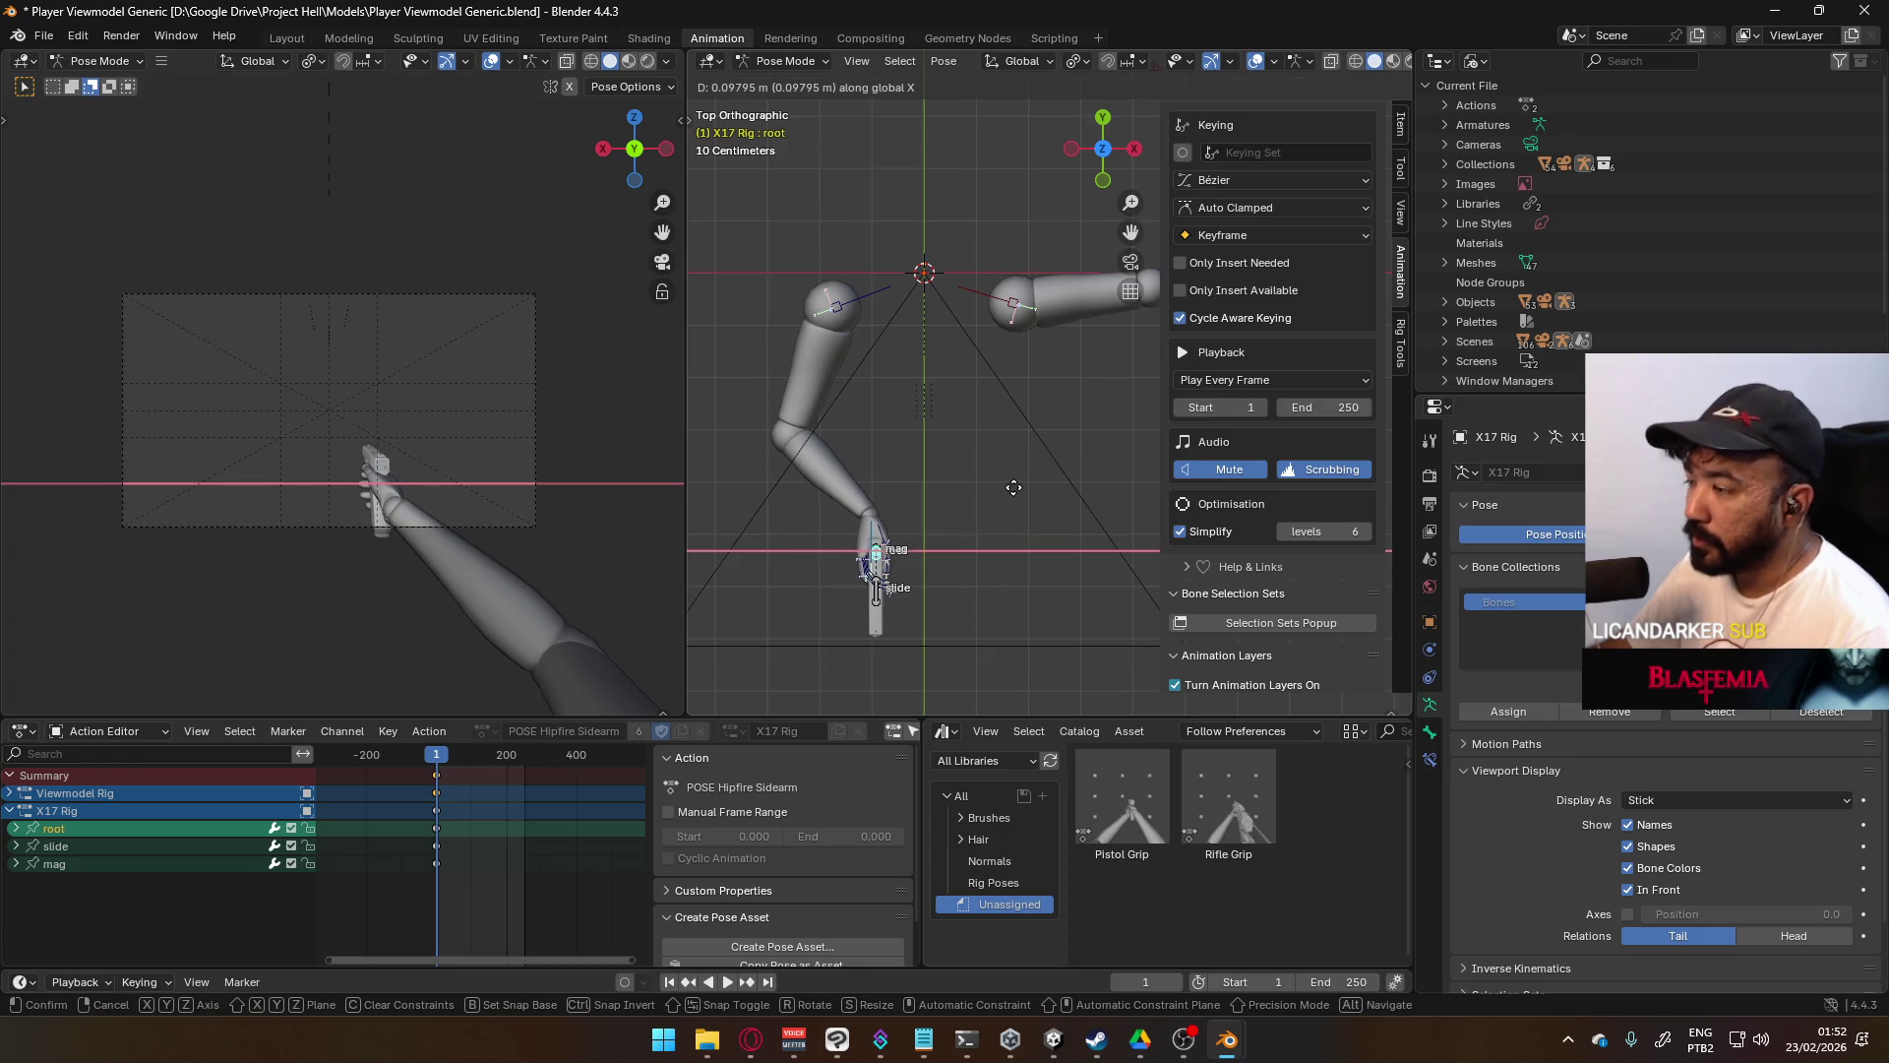
left_click(1013, 487)
scroll(1031, 462, "down", 2)
scroll(1053, 439, "down", 3, "ctrl")
scroll(1043, 364, "down", 1)
left_click(1034, 305)
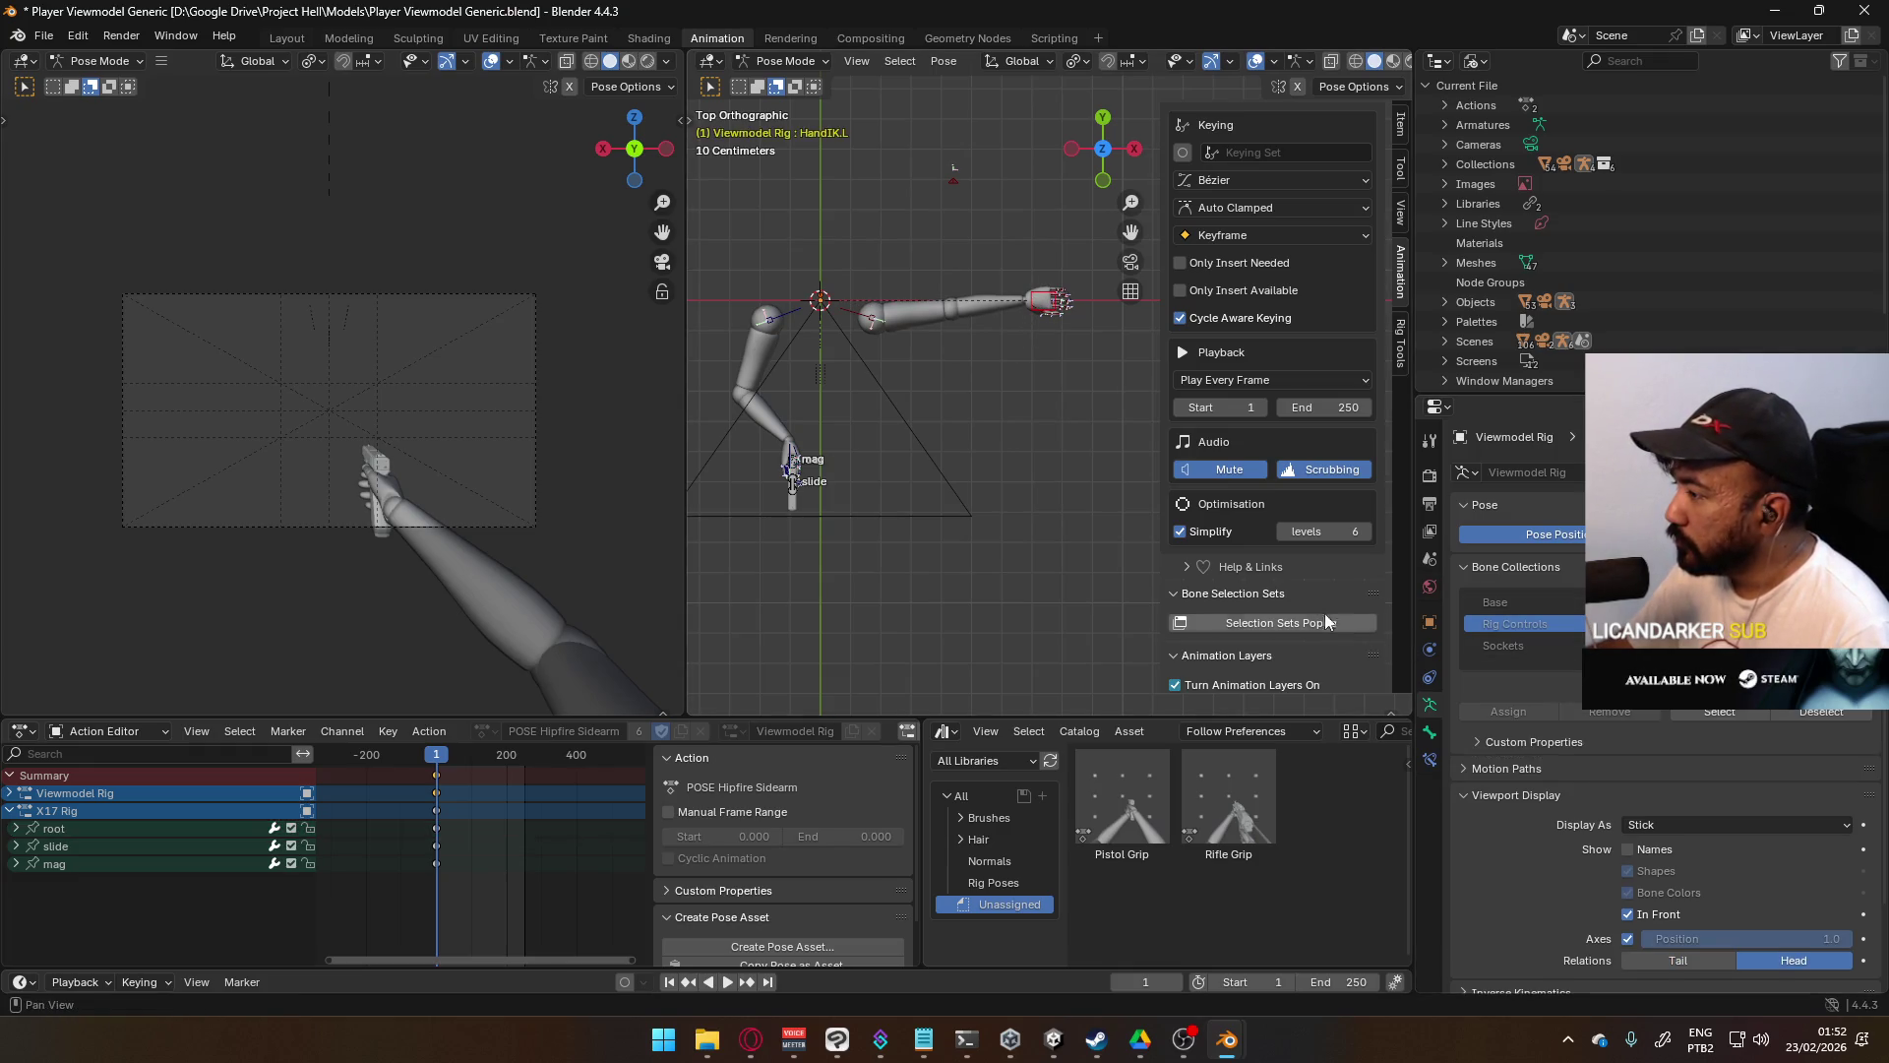
scroll(1318, 605, "down", 6)
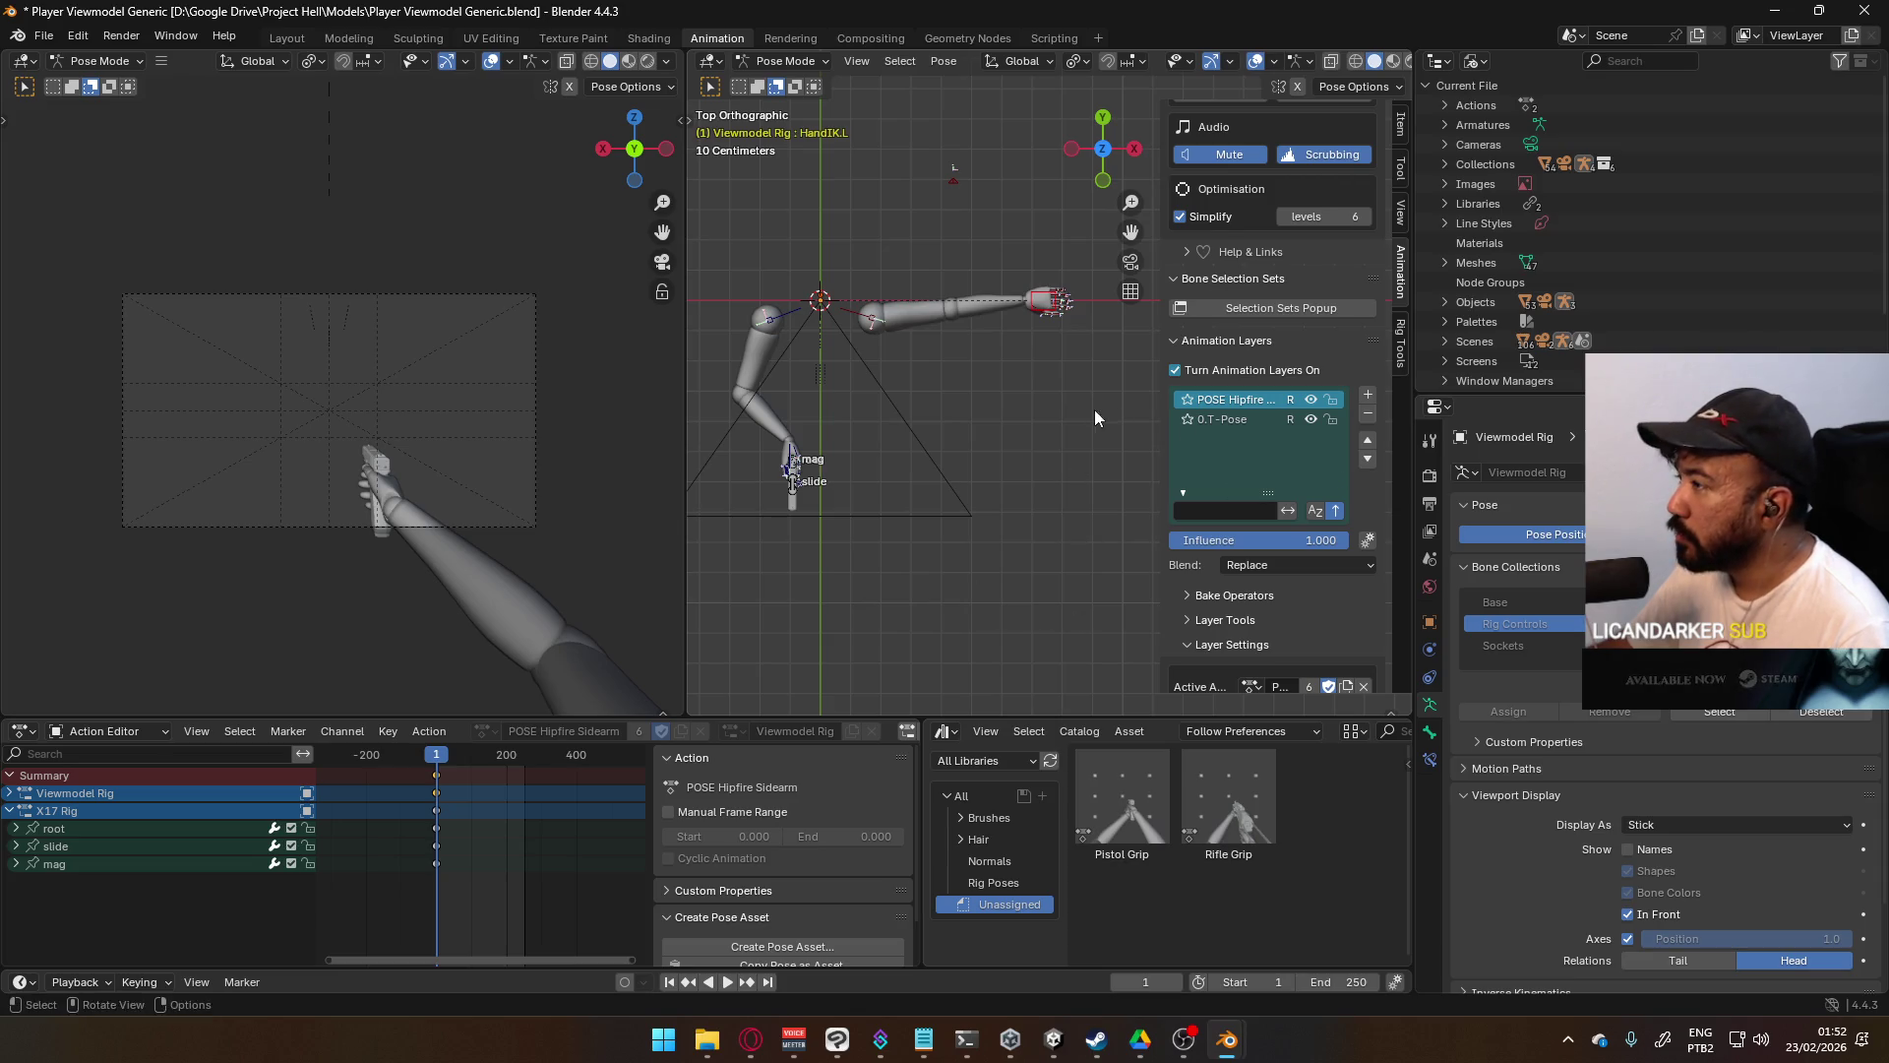
left_click(1476, 61)
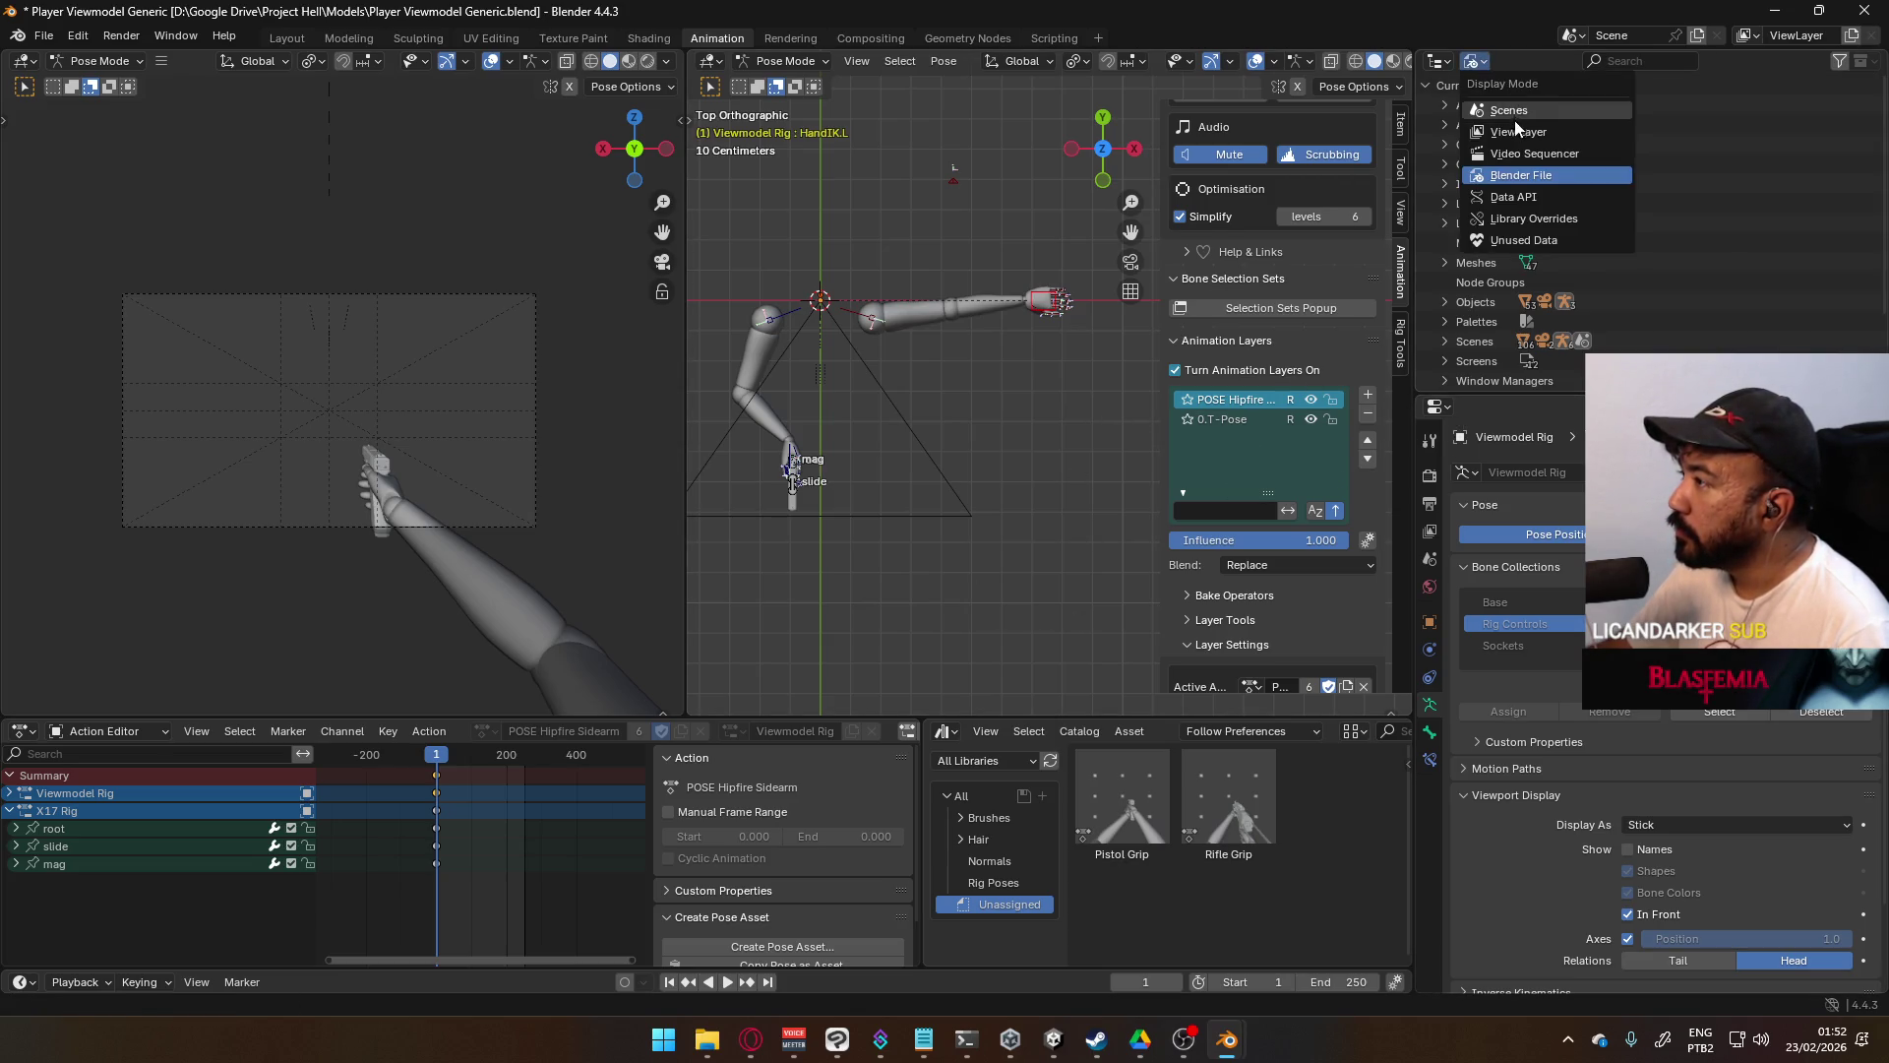
left_click(1505, 110)
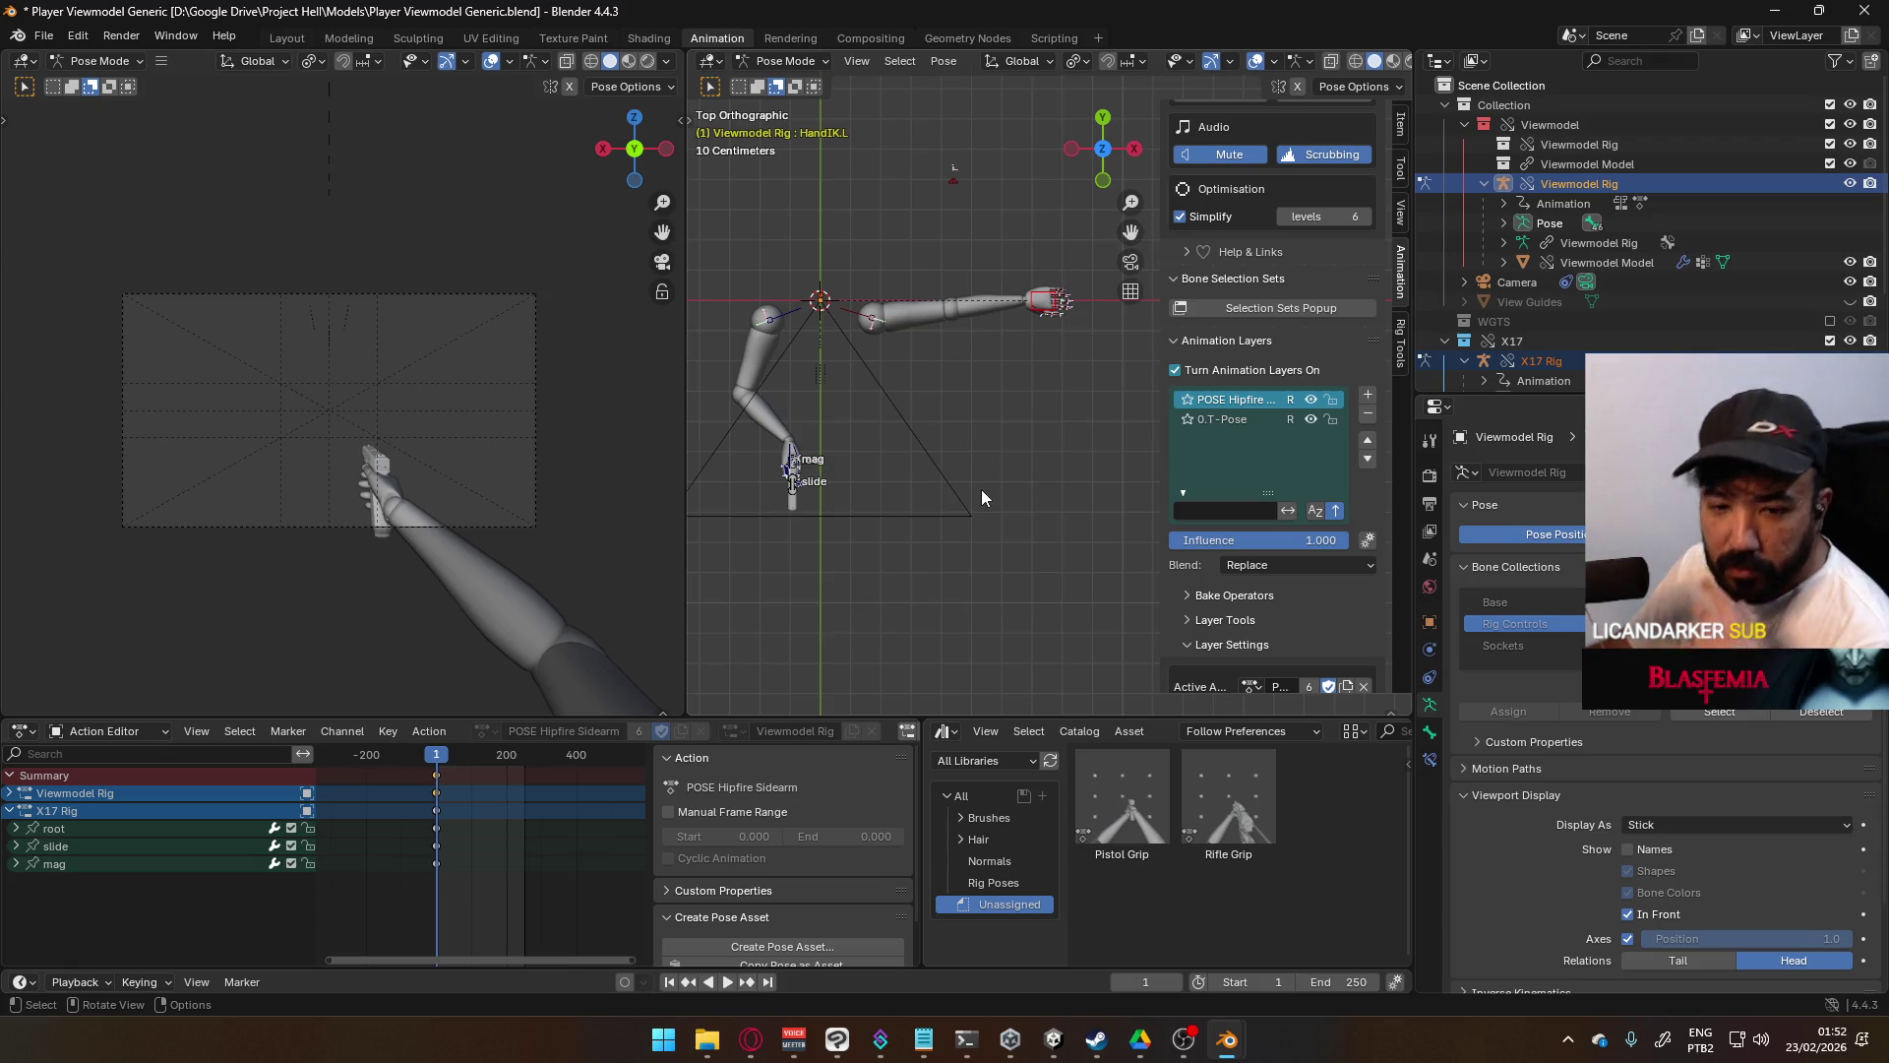
scroll(1289, 531, "down", 3)
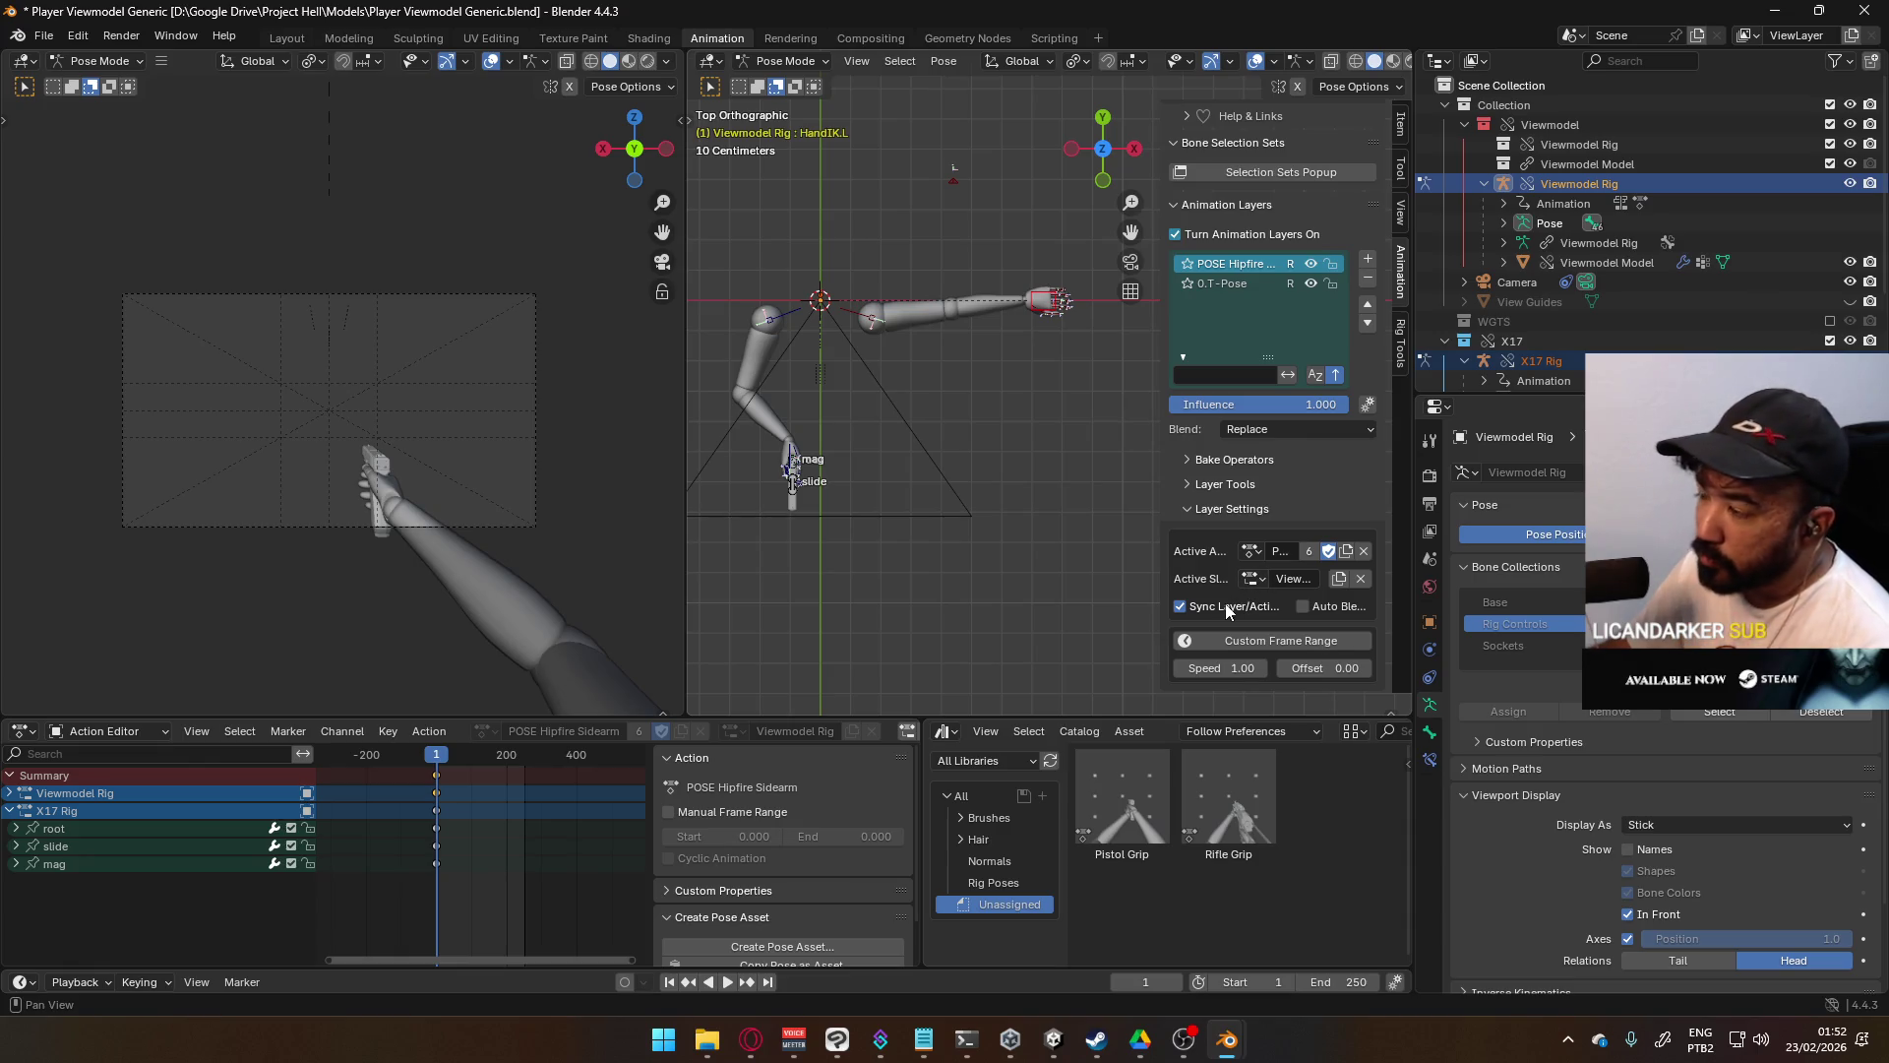
scroll(1208, 563, "up", 6)
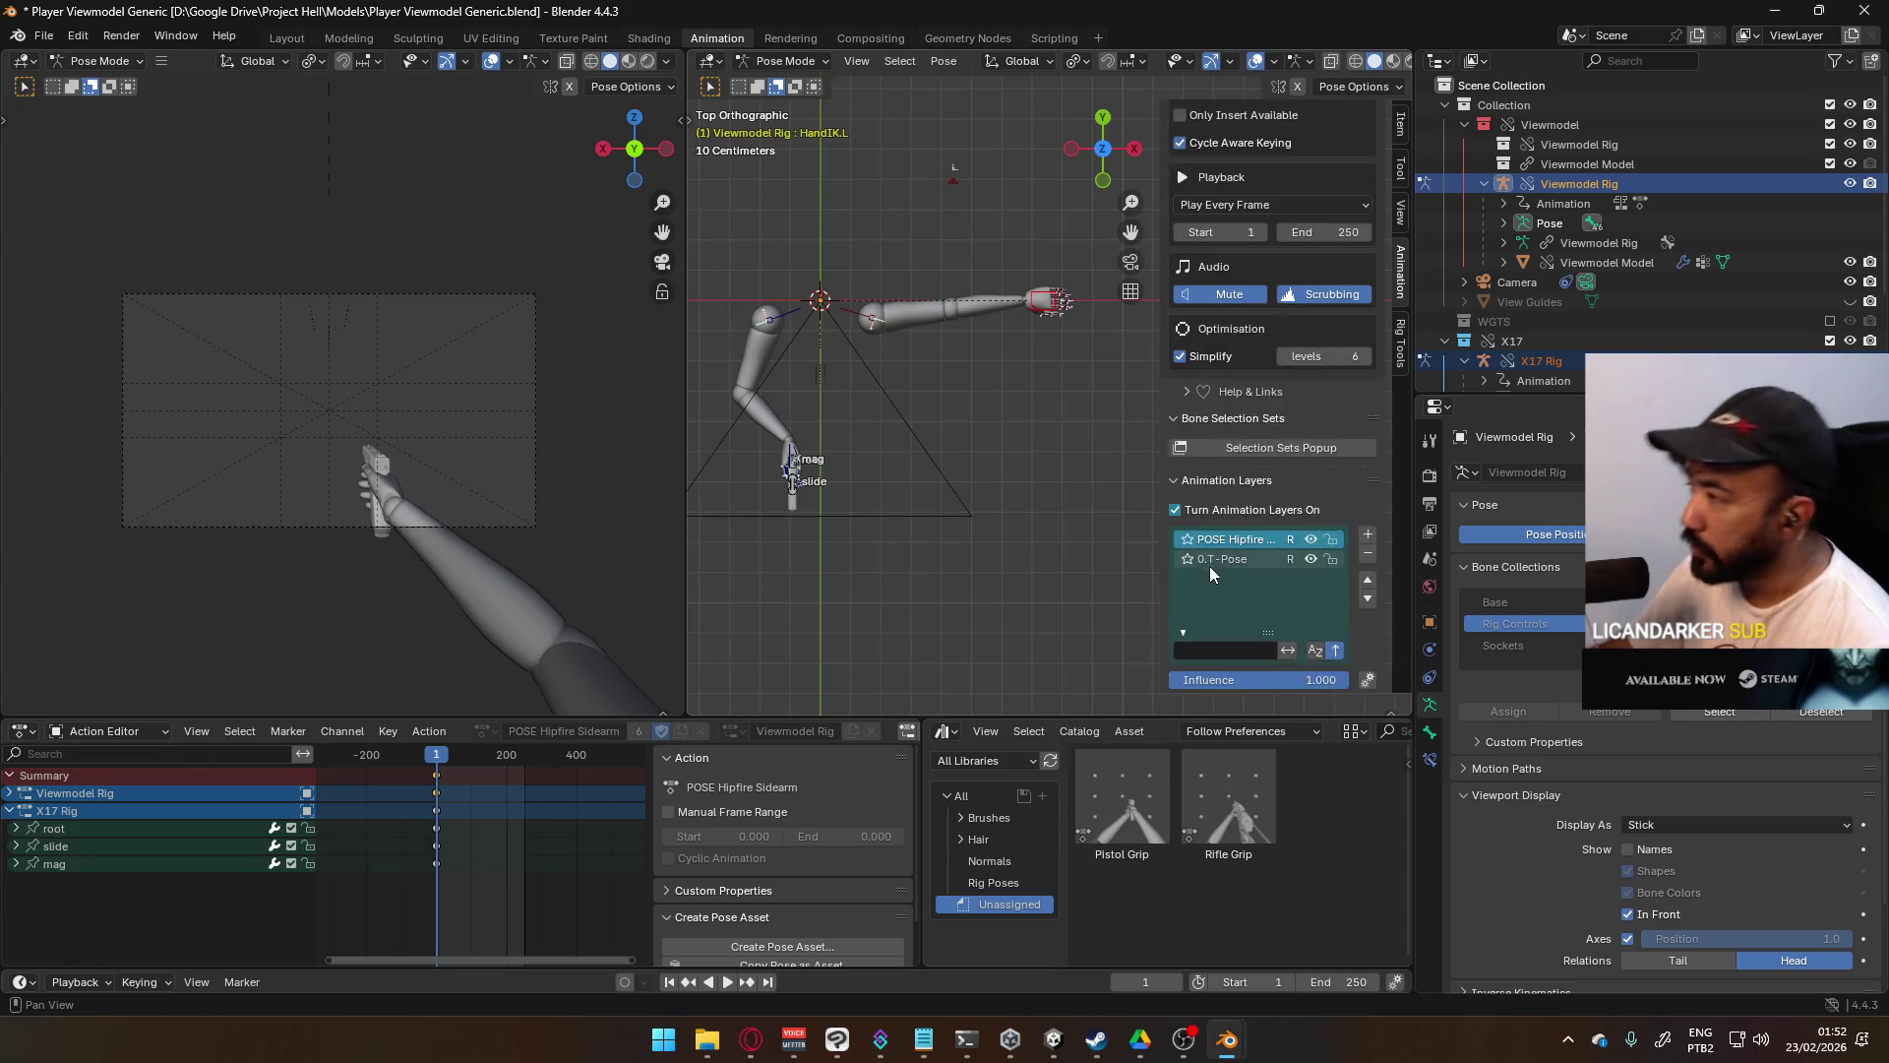
scroll(1208, 563, "up", 9)
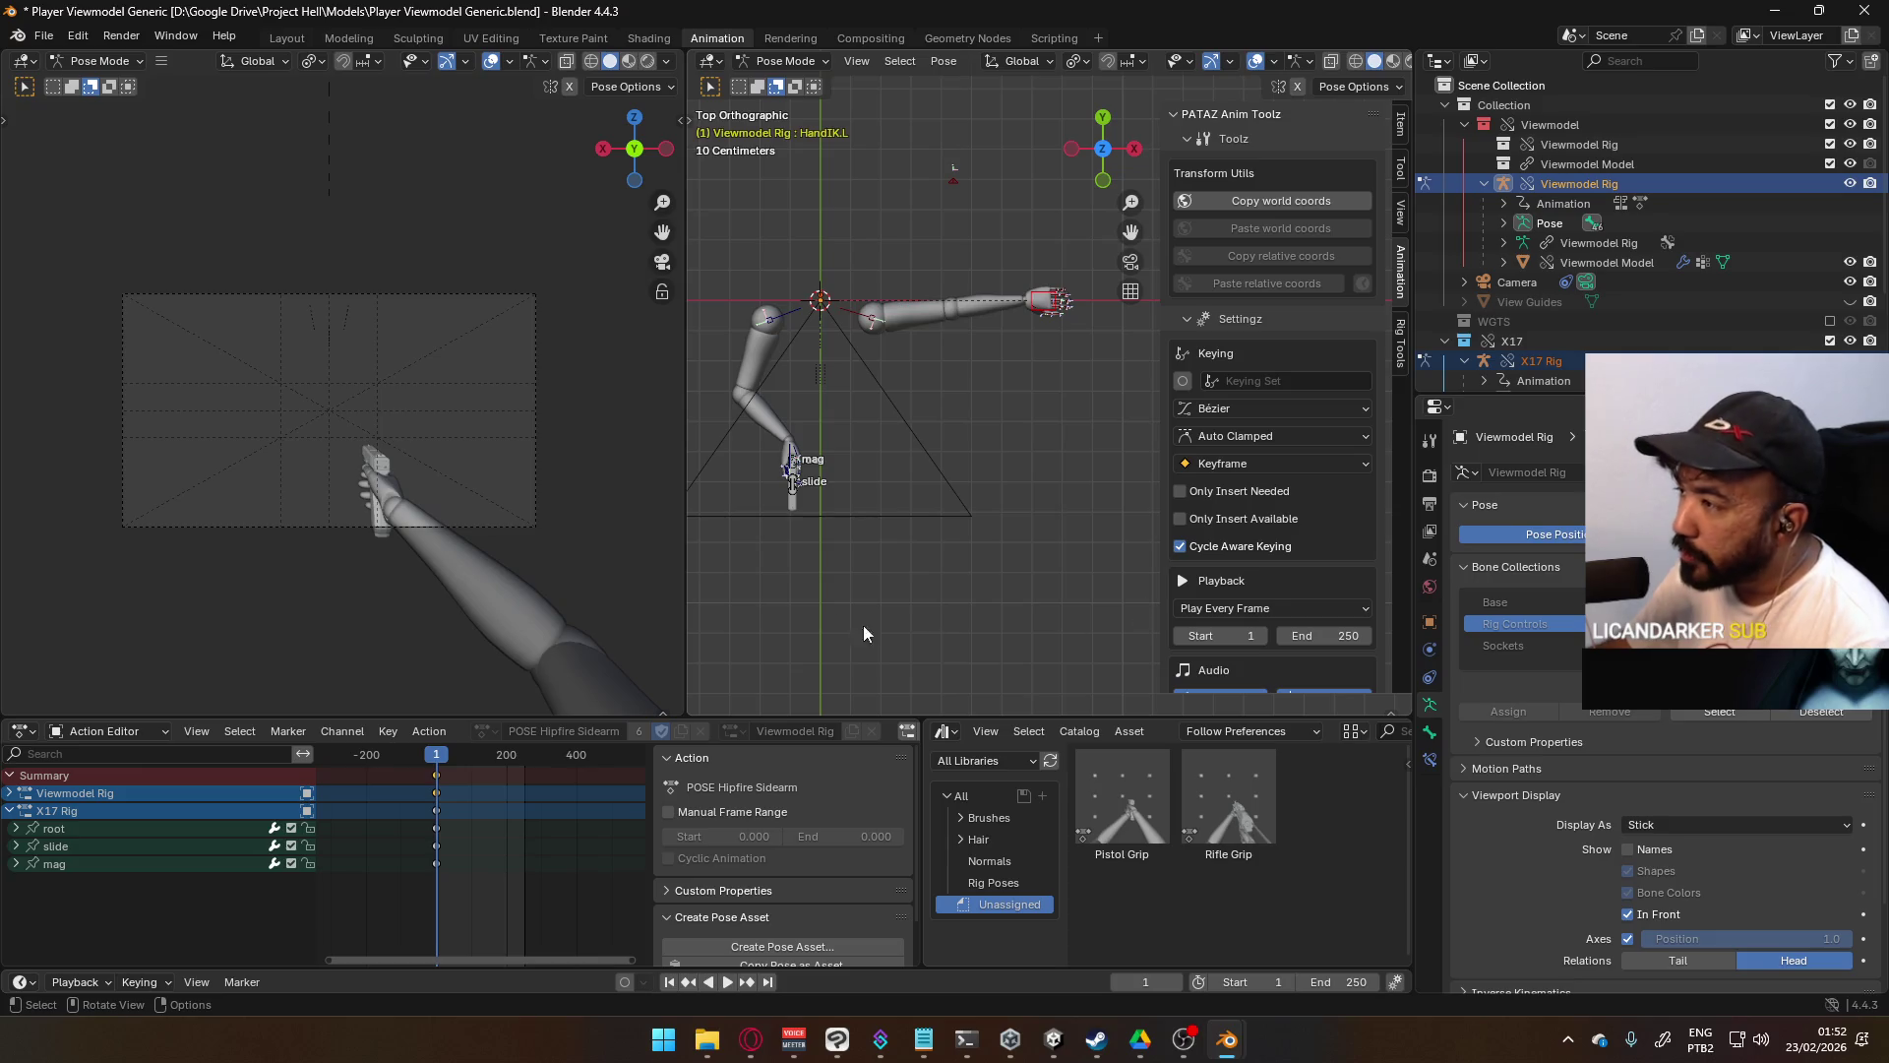
scroll(1211, 576, "down", 10)
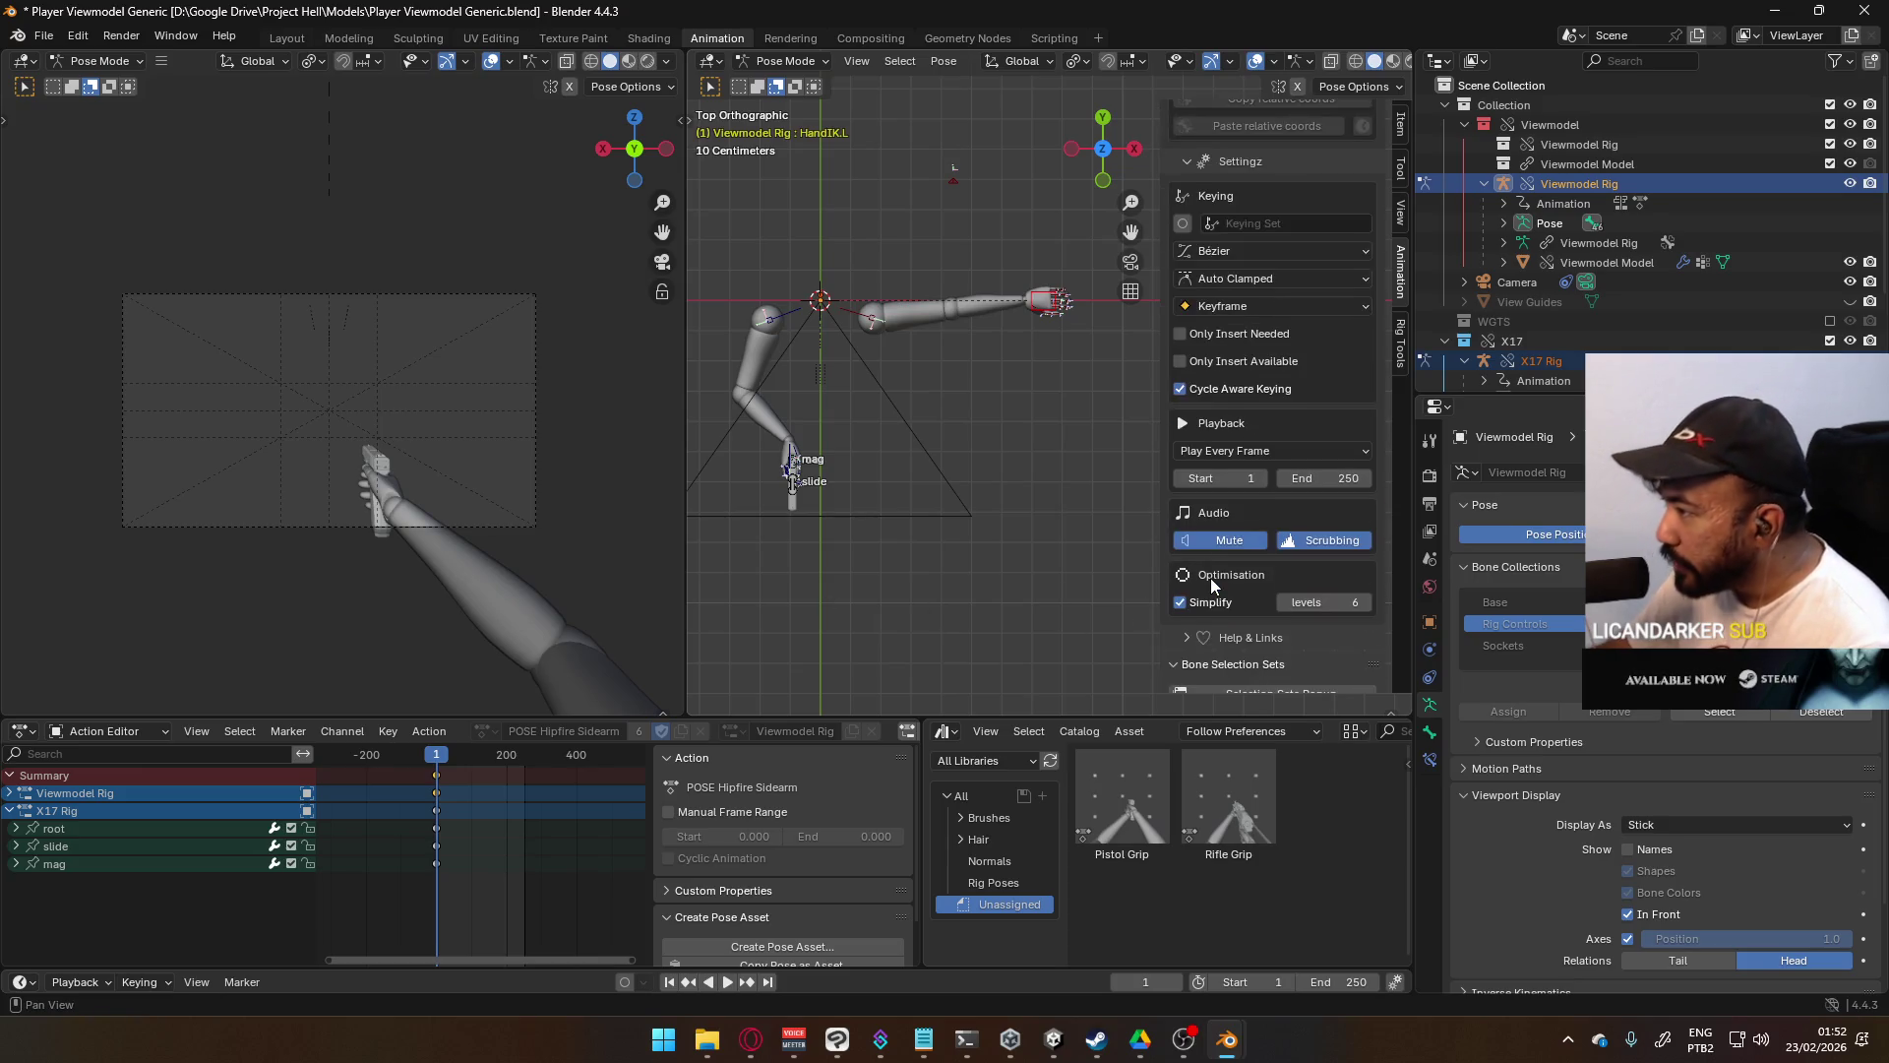
scroll(1134, 640, "down", 4)
scroll(1133, 640, "up", 2)
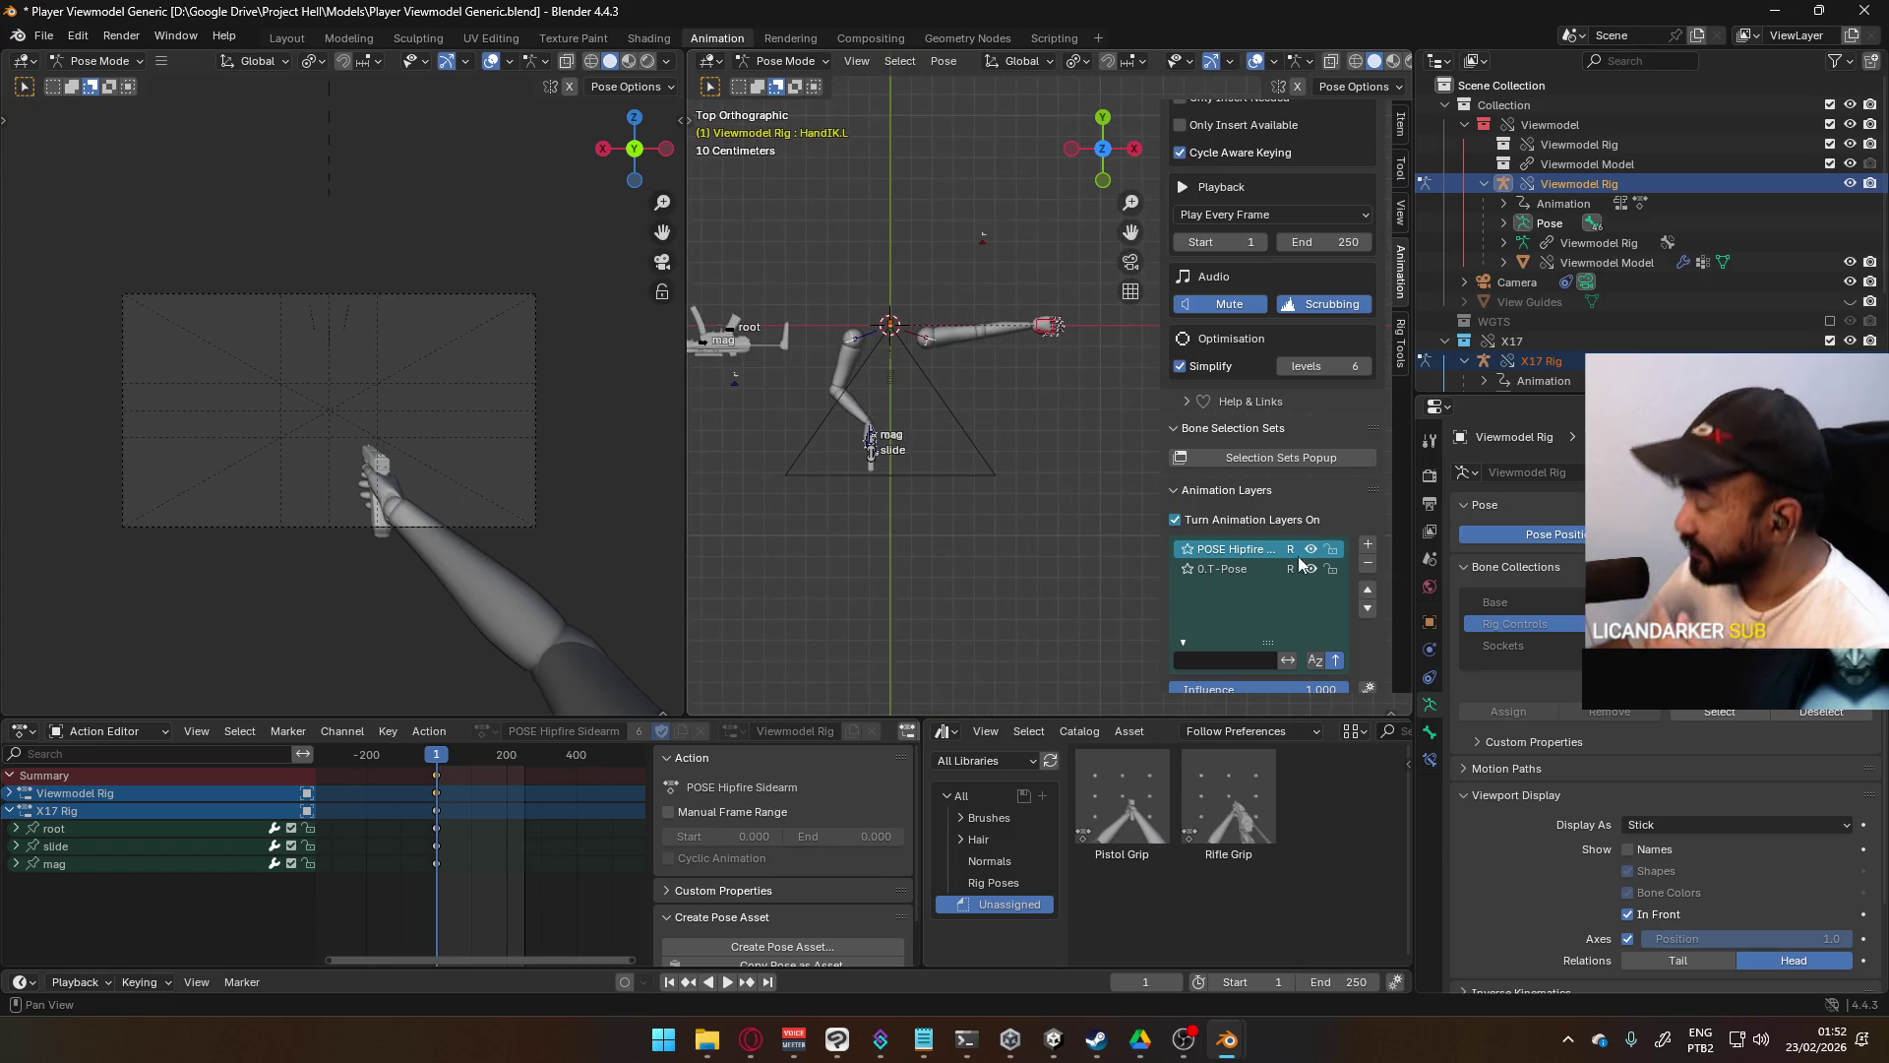
left_click(1428, 765)
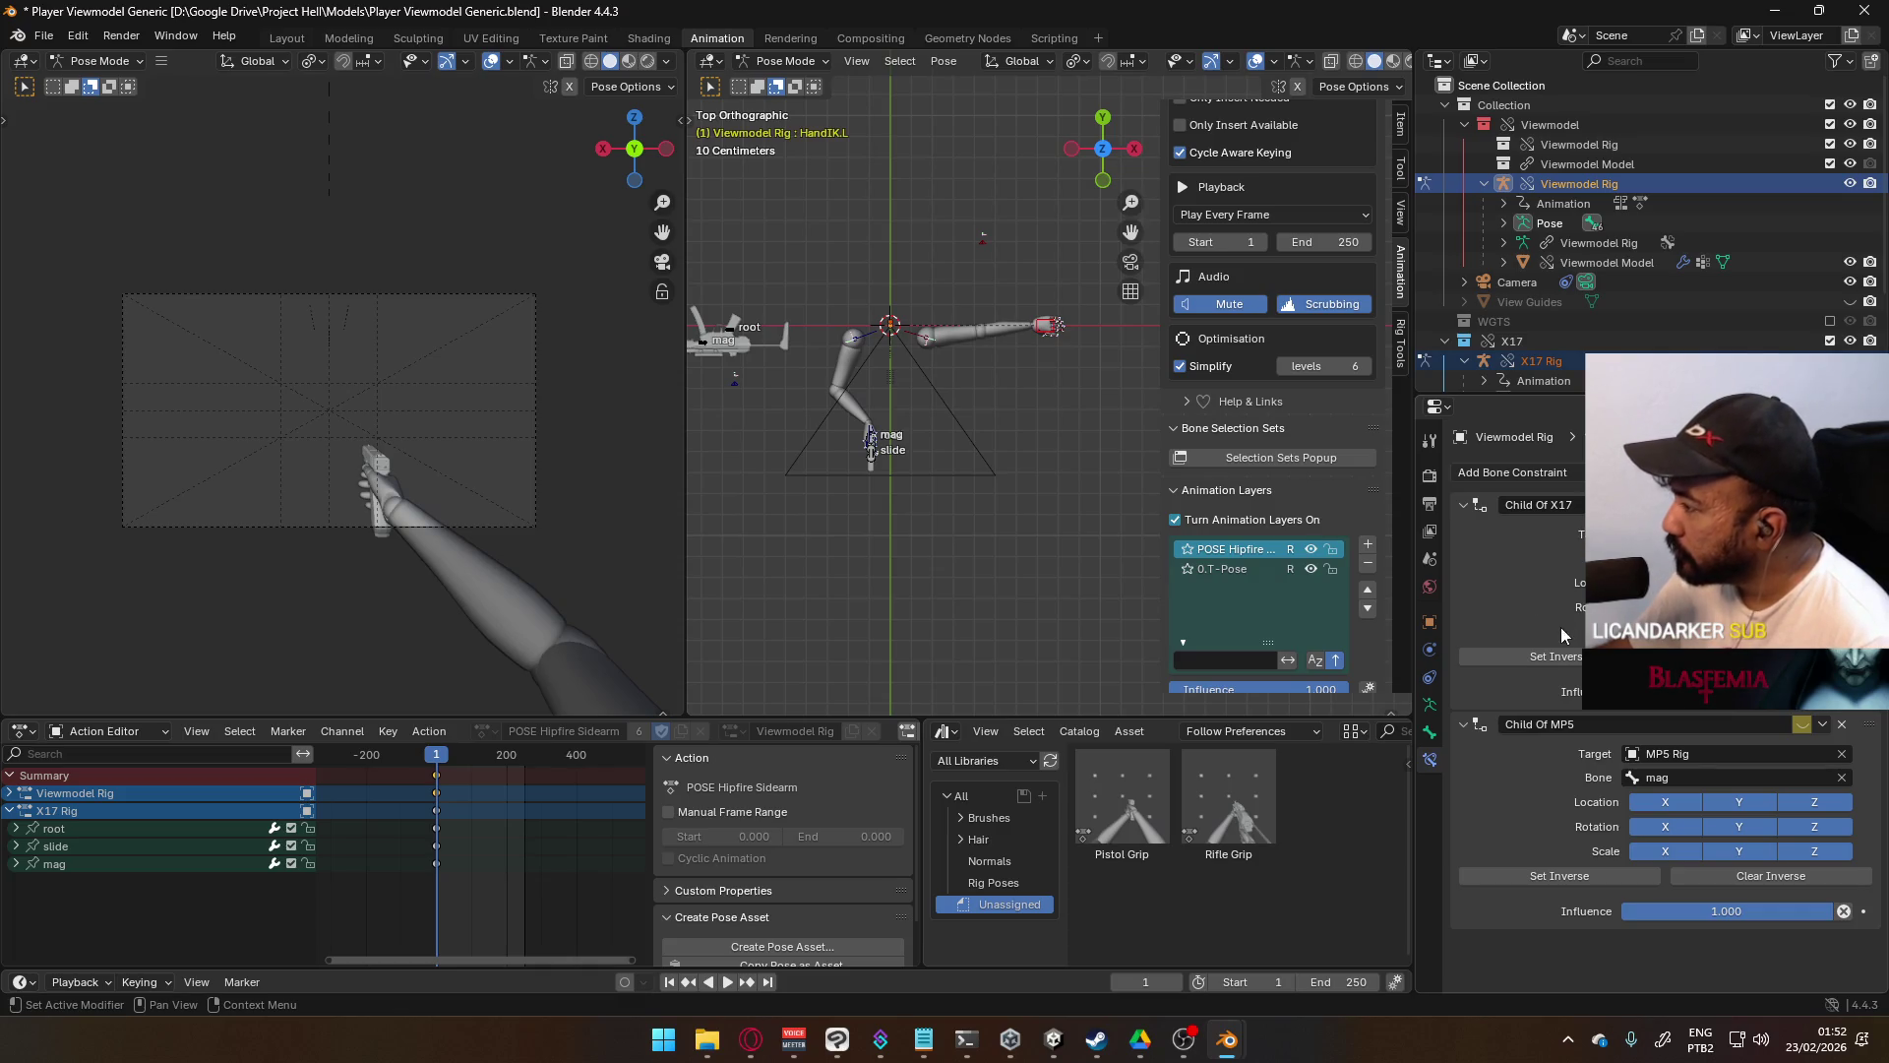
- Move the left hand IK bone HandIK.L toward the pistol and frame the hands
key("g")
scroll(917, 364, "up", 2)
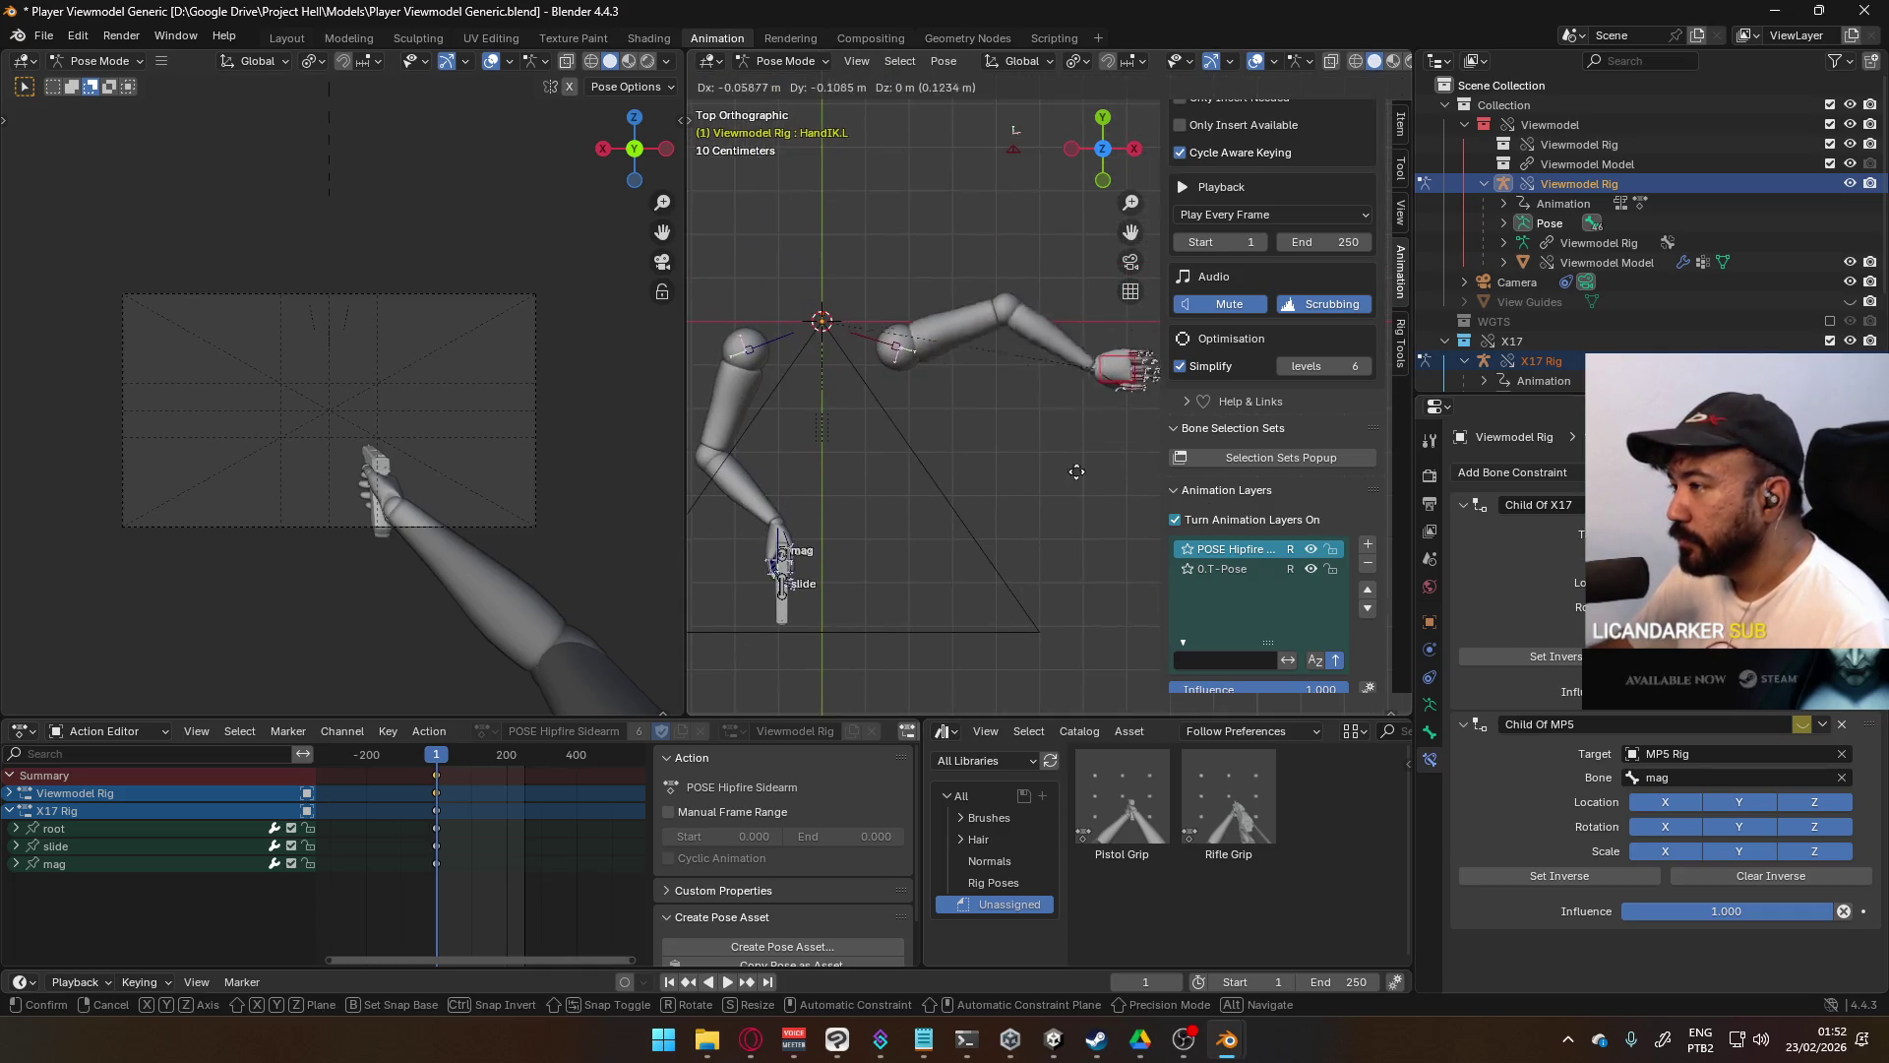
left_click(819, 618)
mouse_move(819, 618)
middle_mouse_down()
mouse_move(879, 486)
mouse_move(1007, 434)
middle_mouse_up()
key("KP_Decimal")
- Toggle the rig to Object Mode and back to Pose Mode, then select the X17 Rig root
left_click(784, 61)
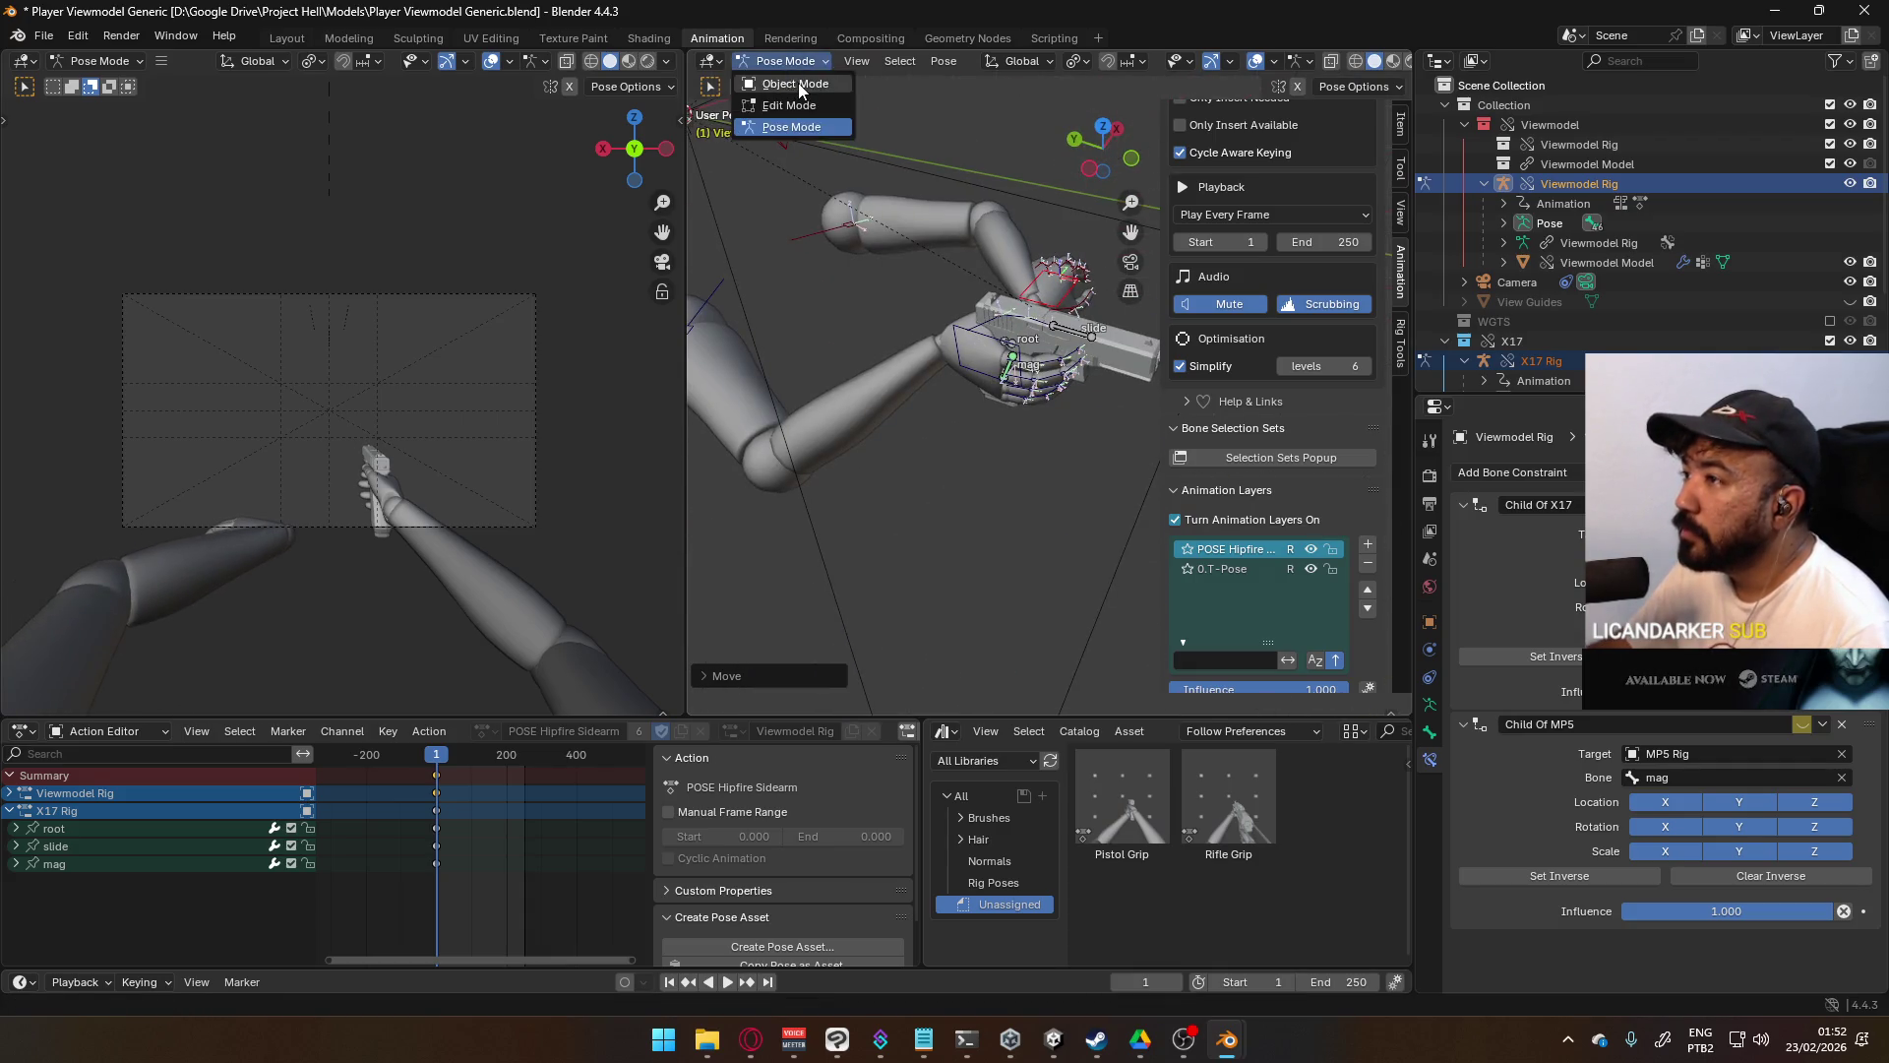
left_click(787, 81)
left_click(785, 61)
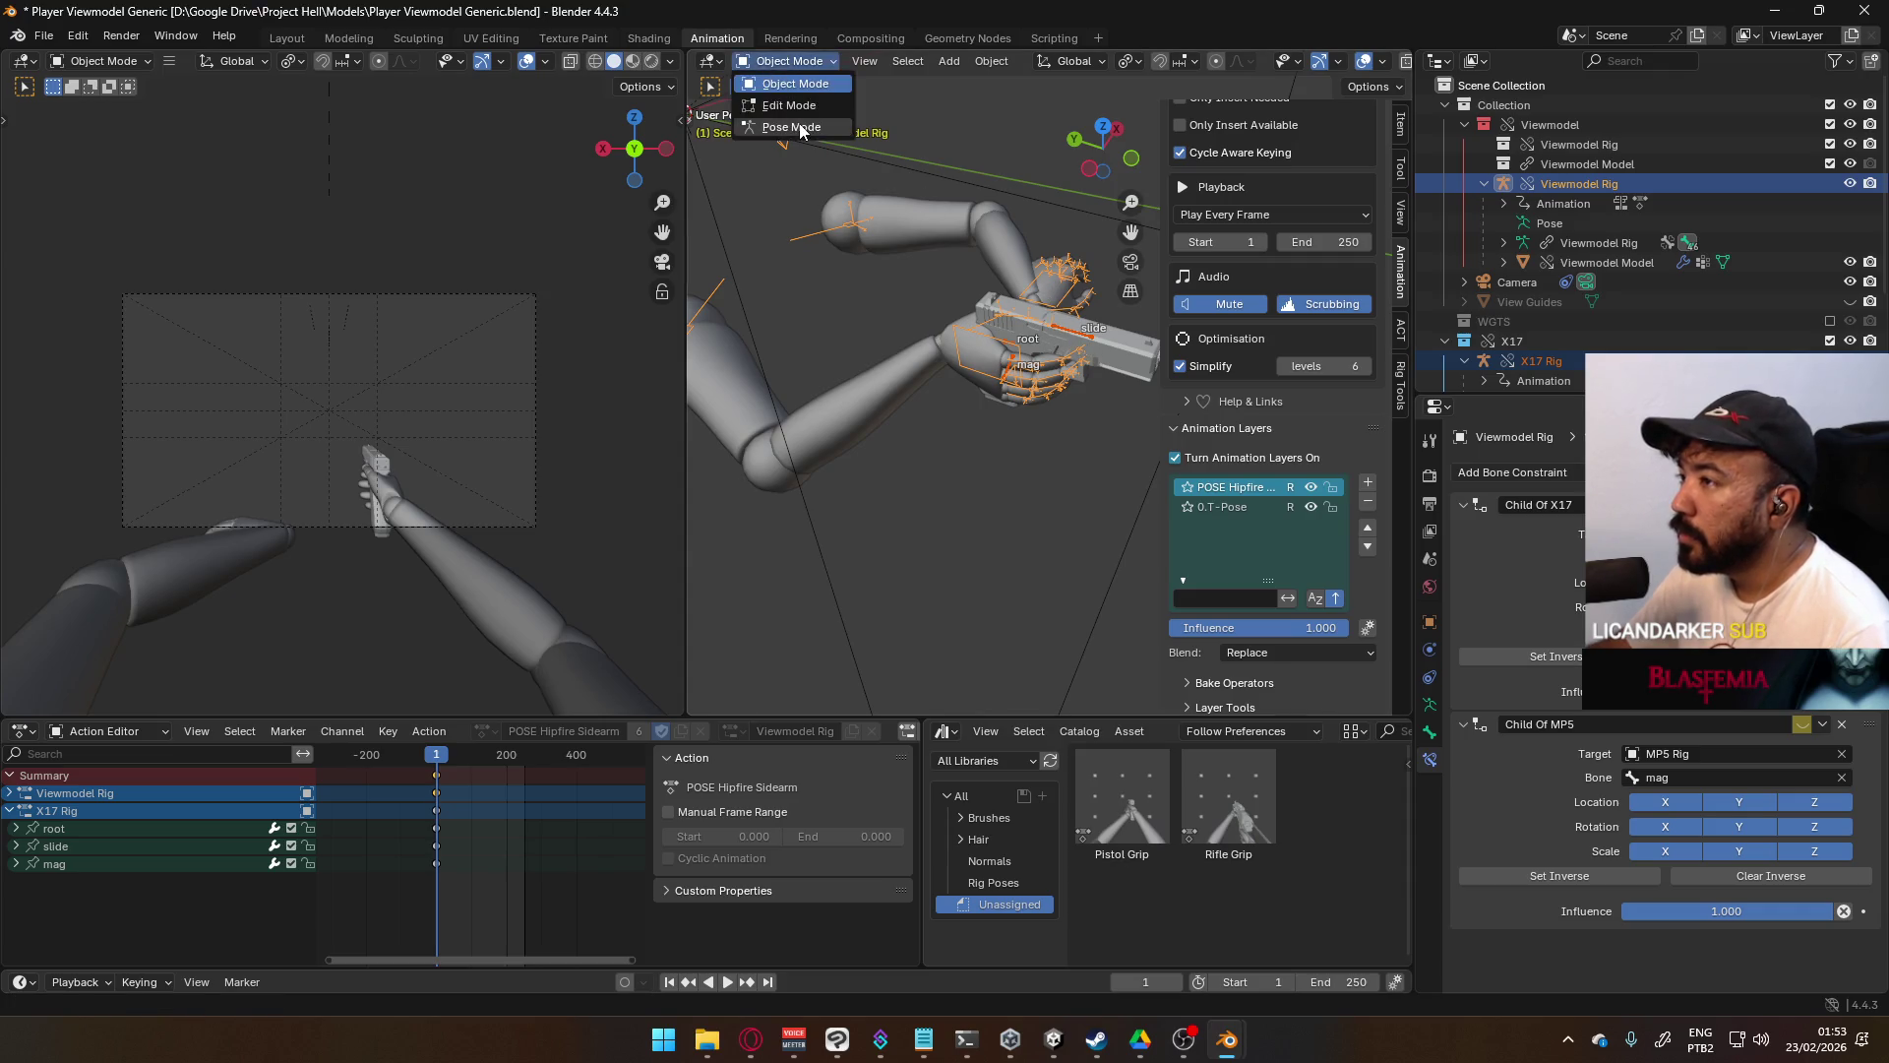
left_click(788, 123)
left_click(1011, 351)
left_click(1010, 342)
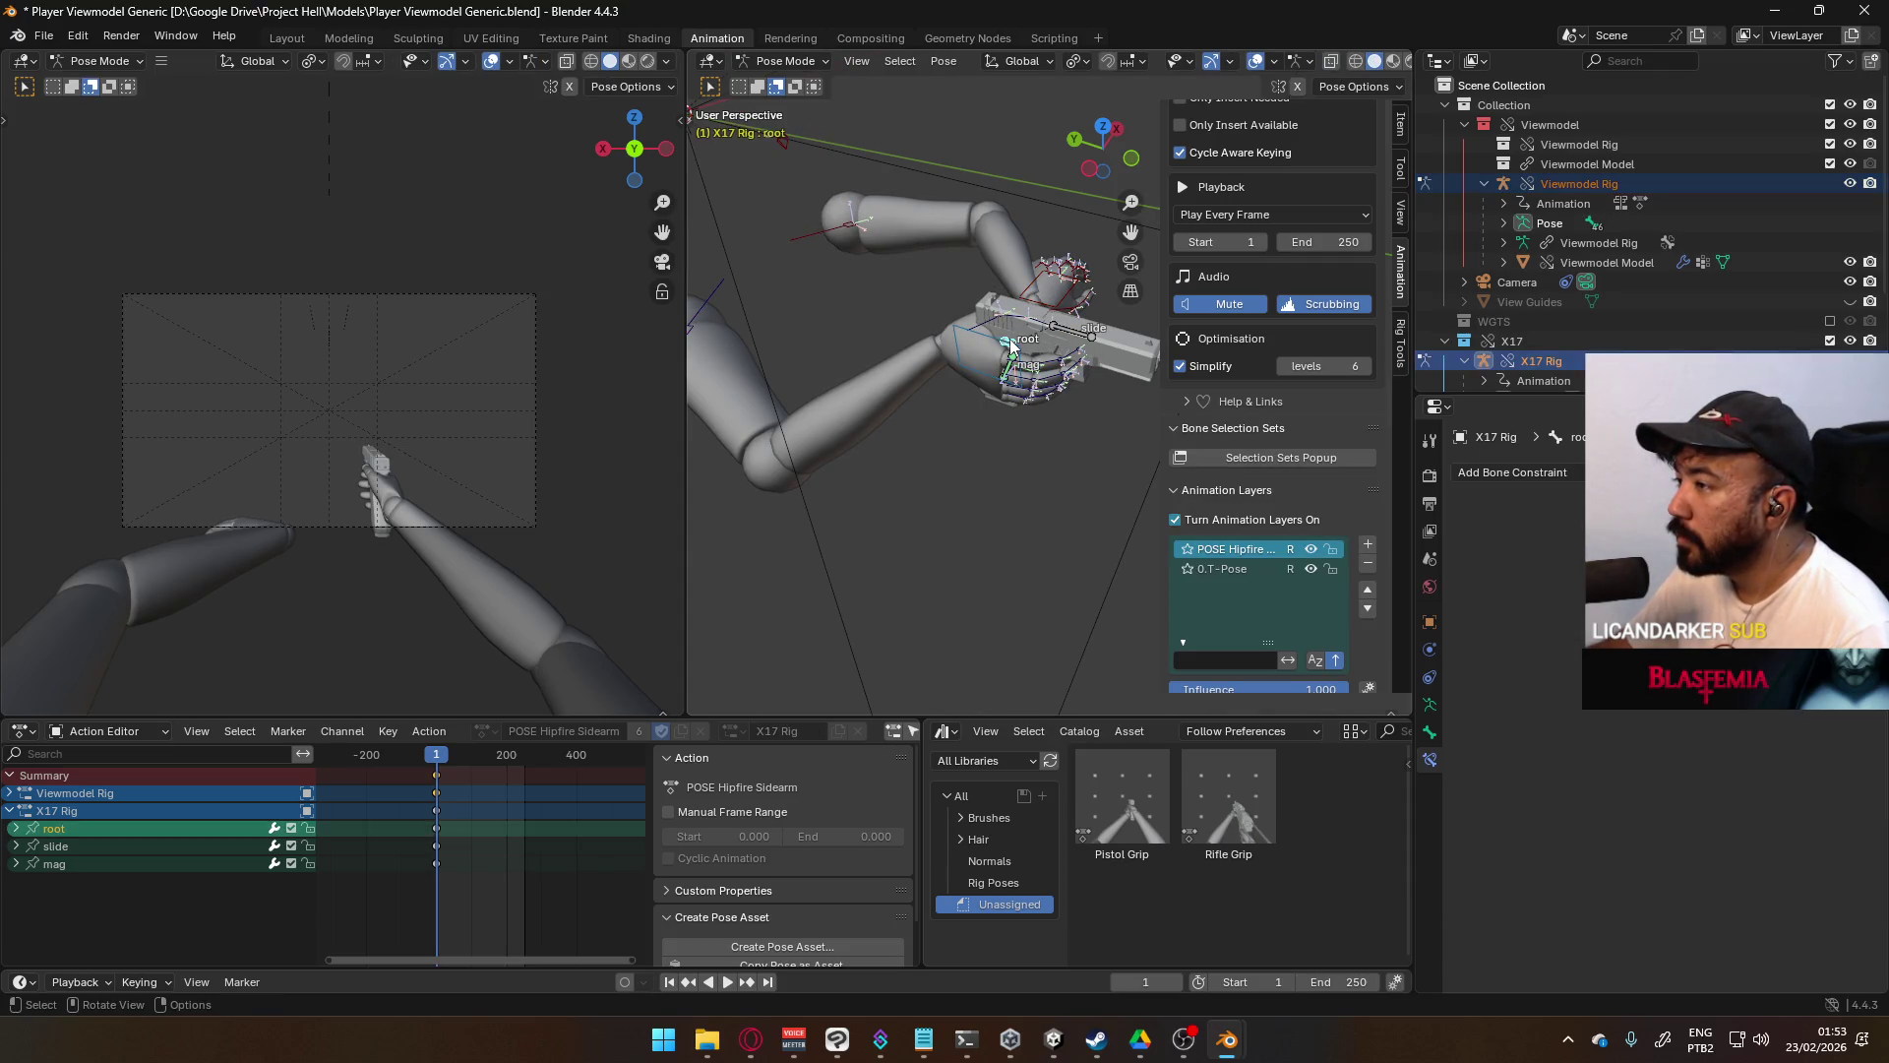
key("g")
key("Escape")
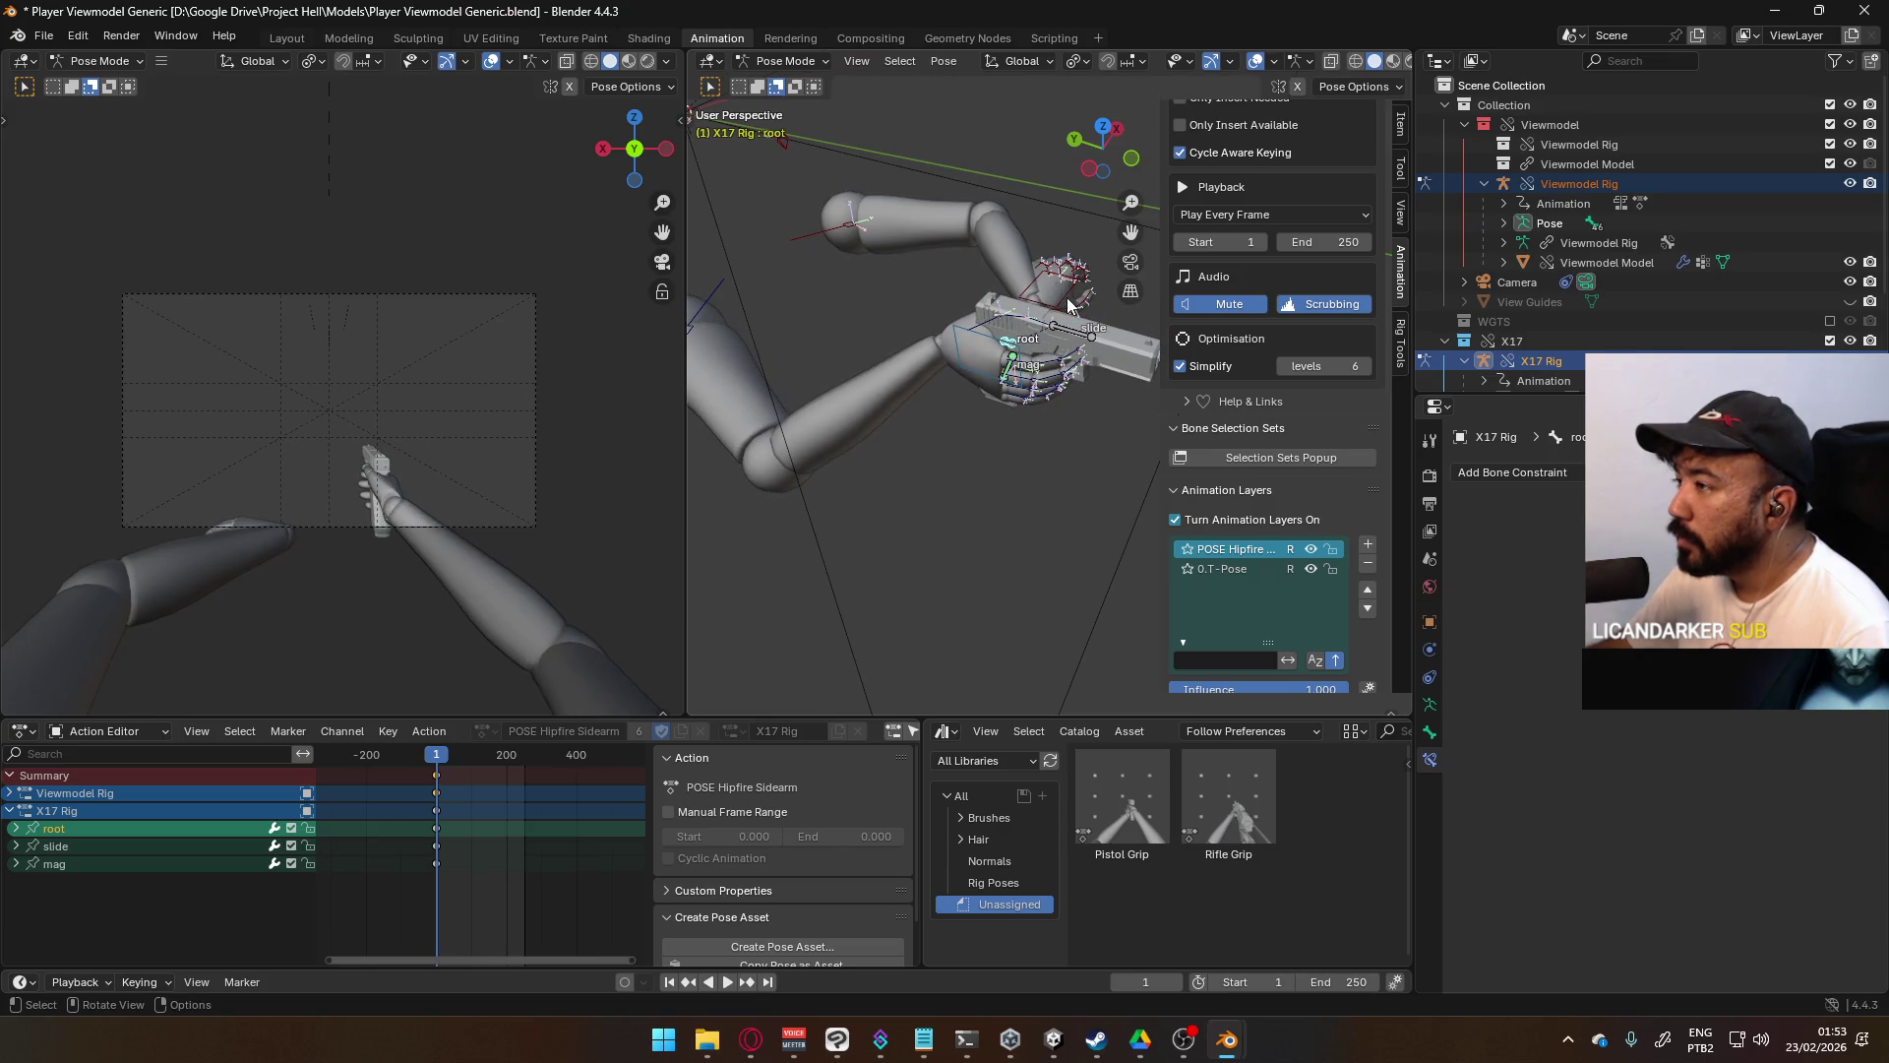
- Select HandIK.L and inspect its Child Of MP5 constraint options
left_click(1066, 297)
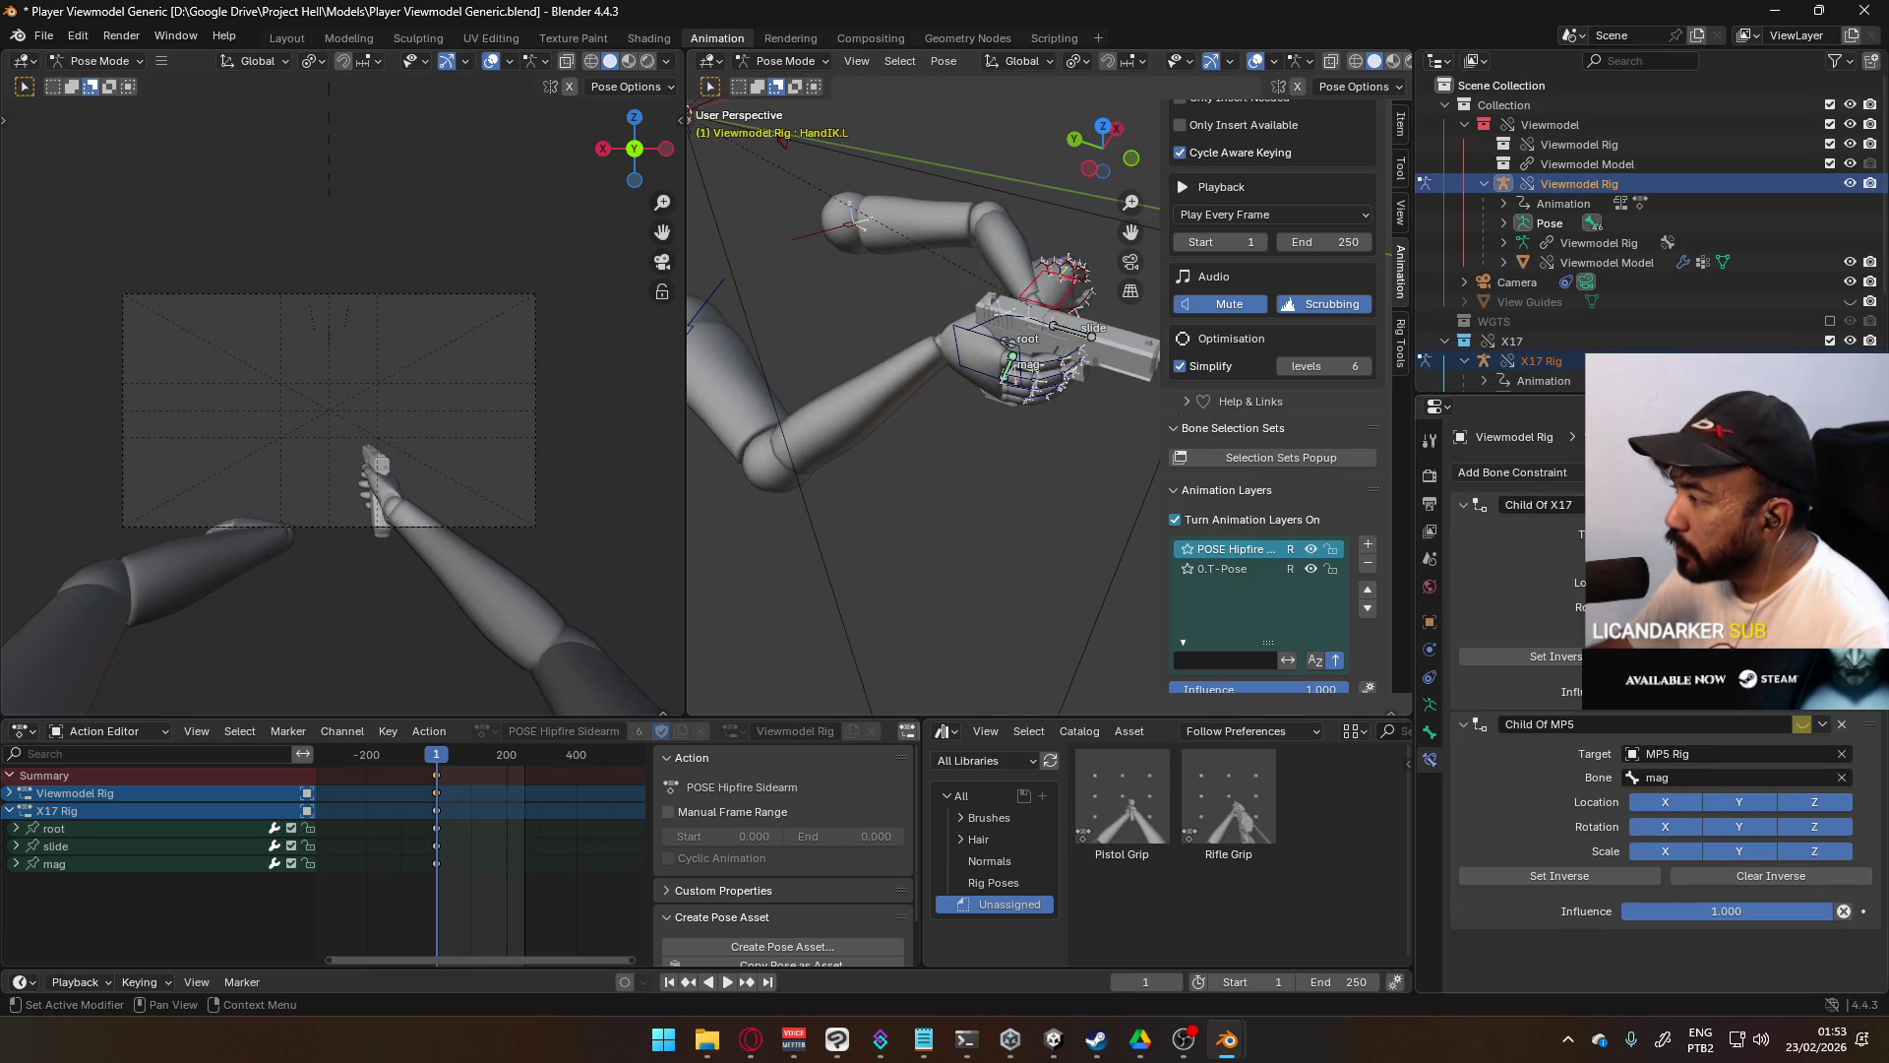
mouse_move(885, 413)
middle_mouse_down()
mouse_move(905, 394)
mouse_move(891, 423)
mouse_move(929, 427)
middle_mouse_up()
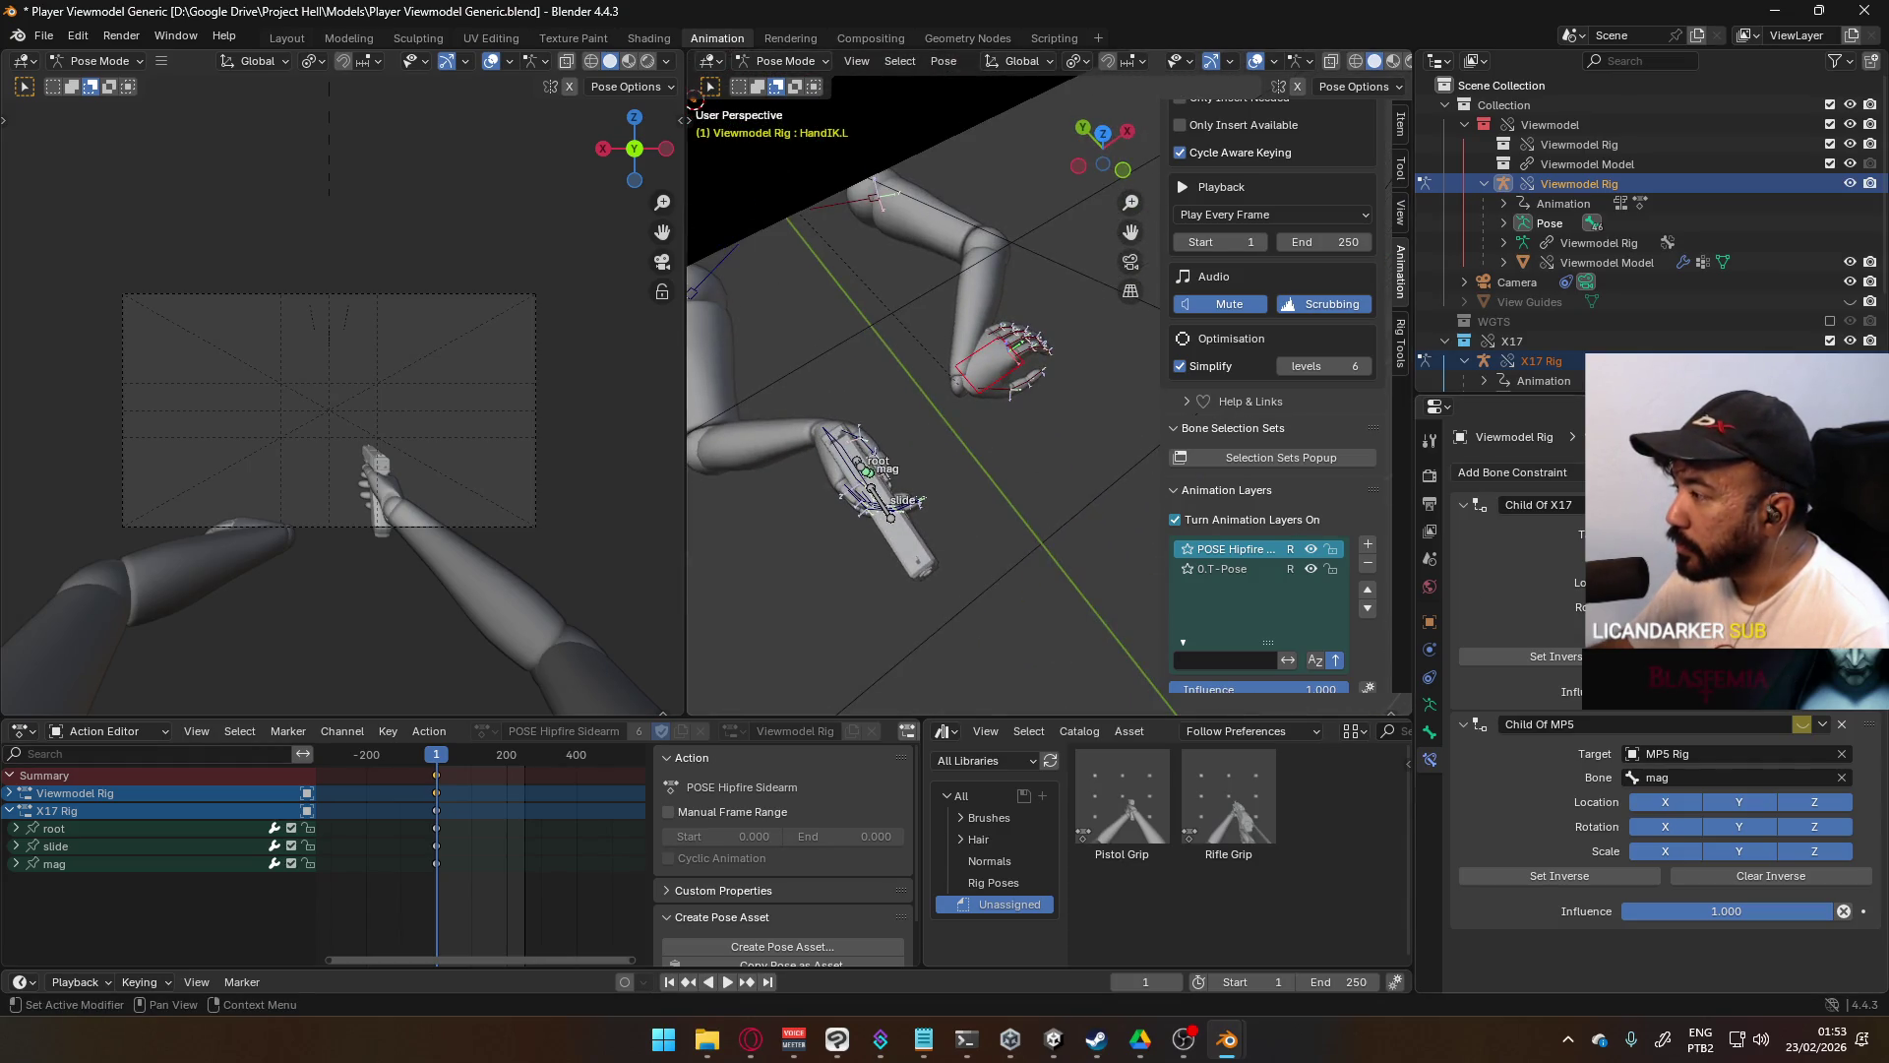
right_click(1673, 724)
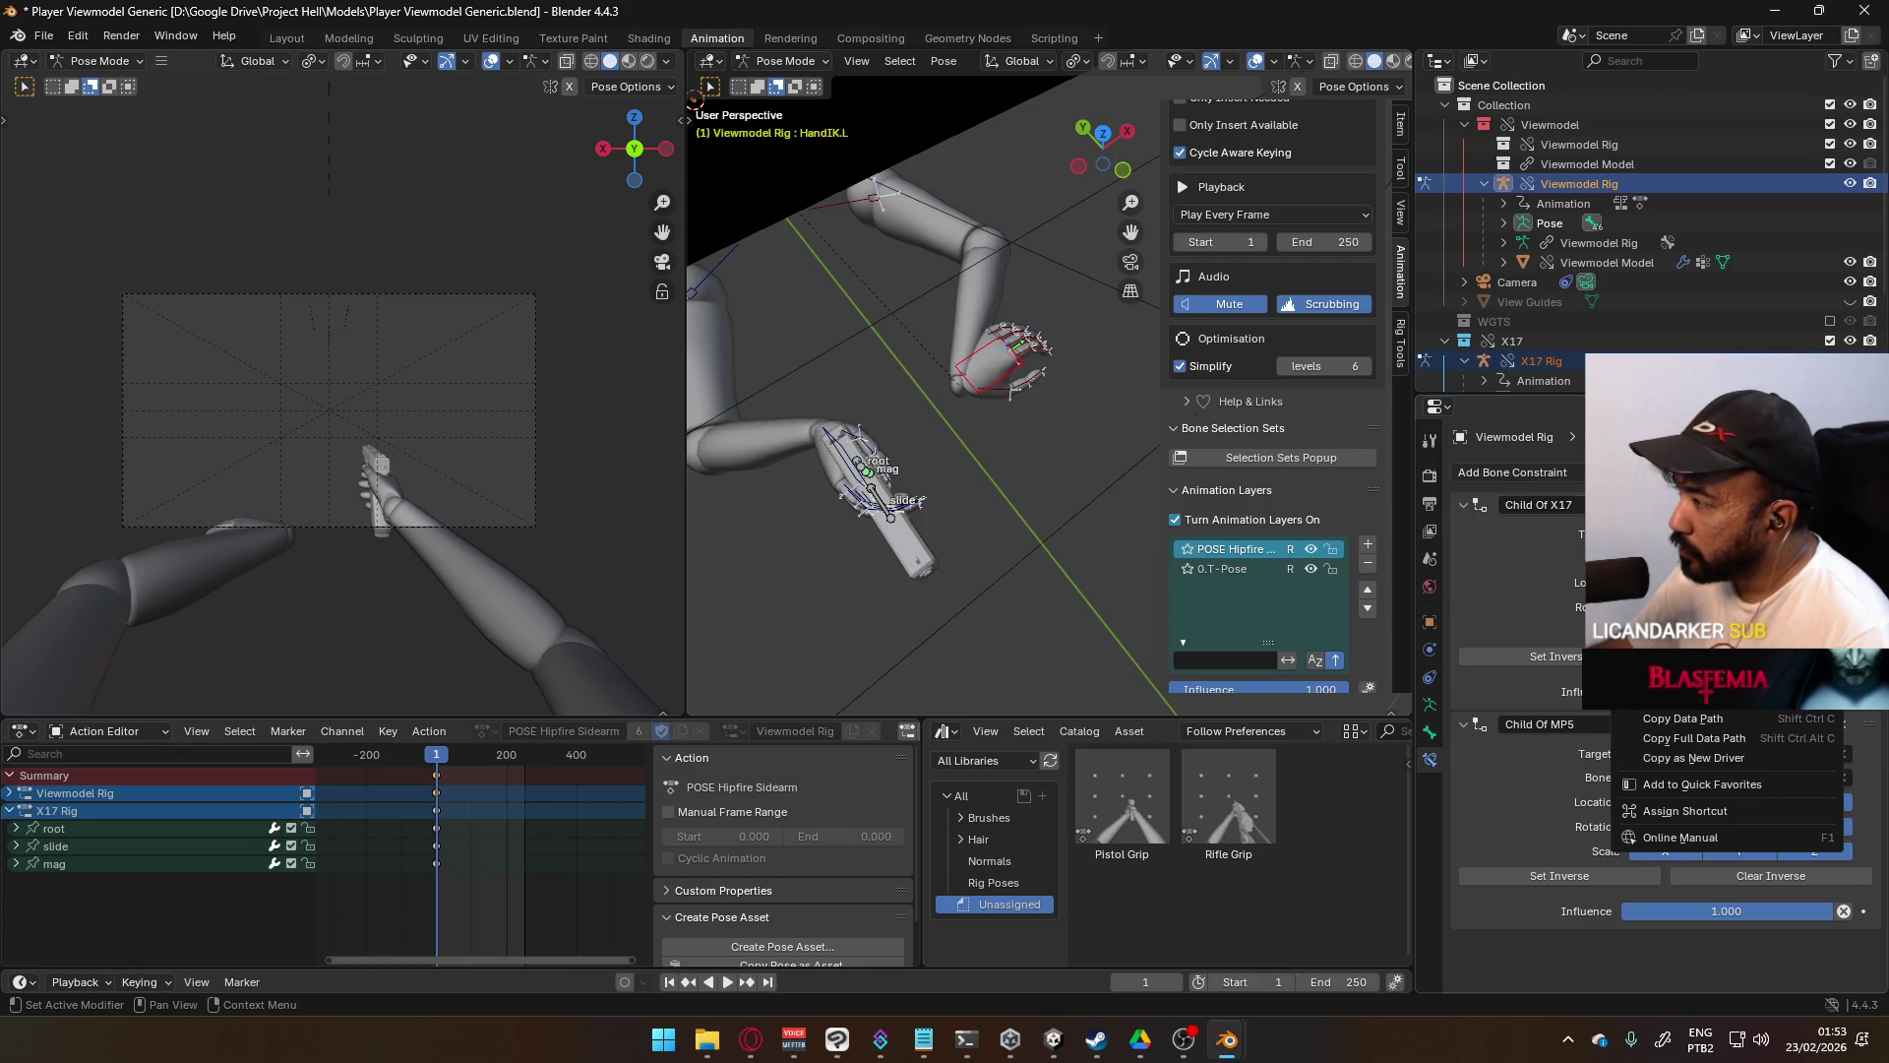
key("Escape")
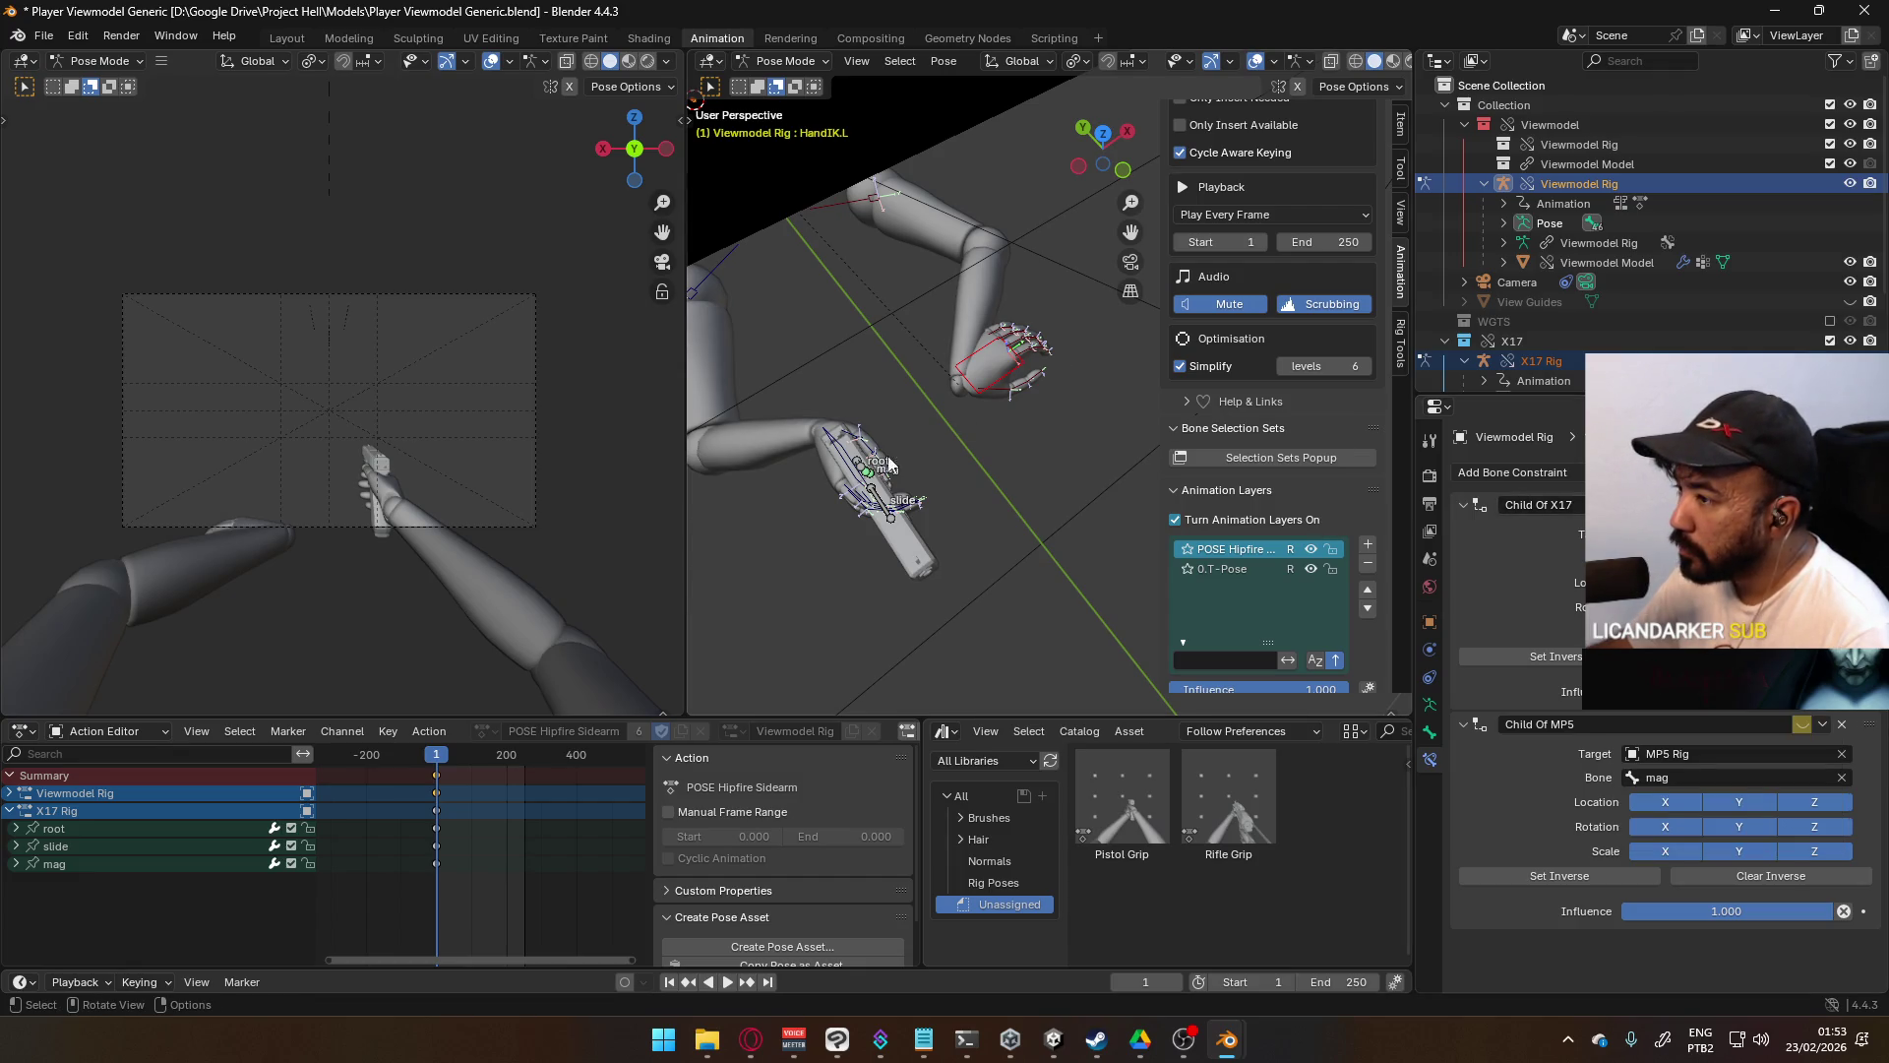
key("g")
key("Escape")
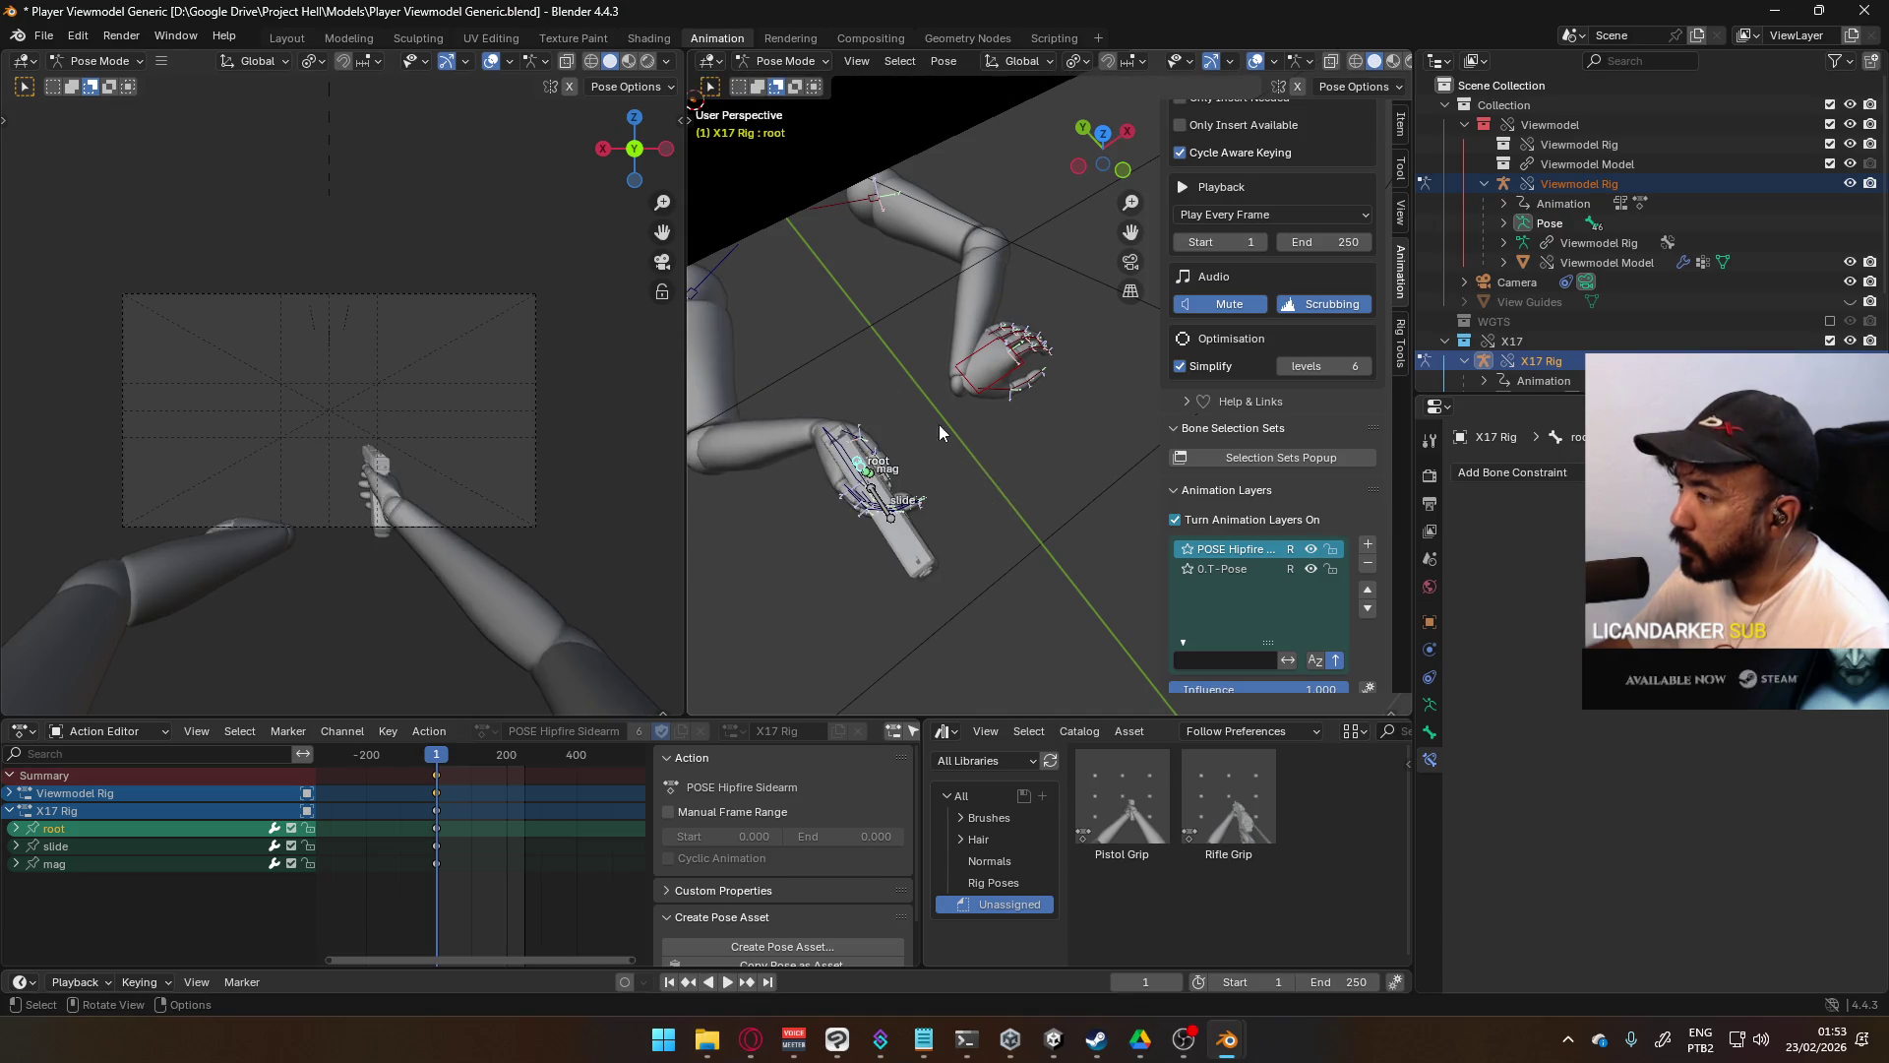
- Move HandIK.L repeatedly until the left hand sits on the X17 pistol
key("g")
key("Return")
mouse_move(1082, 393)
middle_mouse_down()
mouse_move(1053, 287)
mouse_move(943, 354)
middle_mouse_up()
key("g")
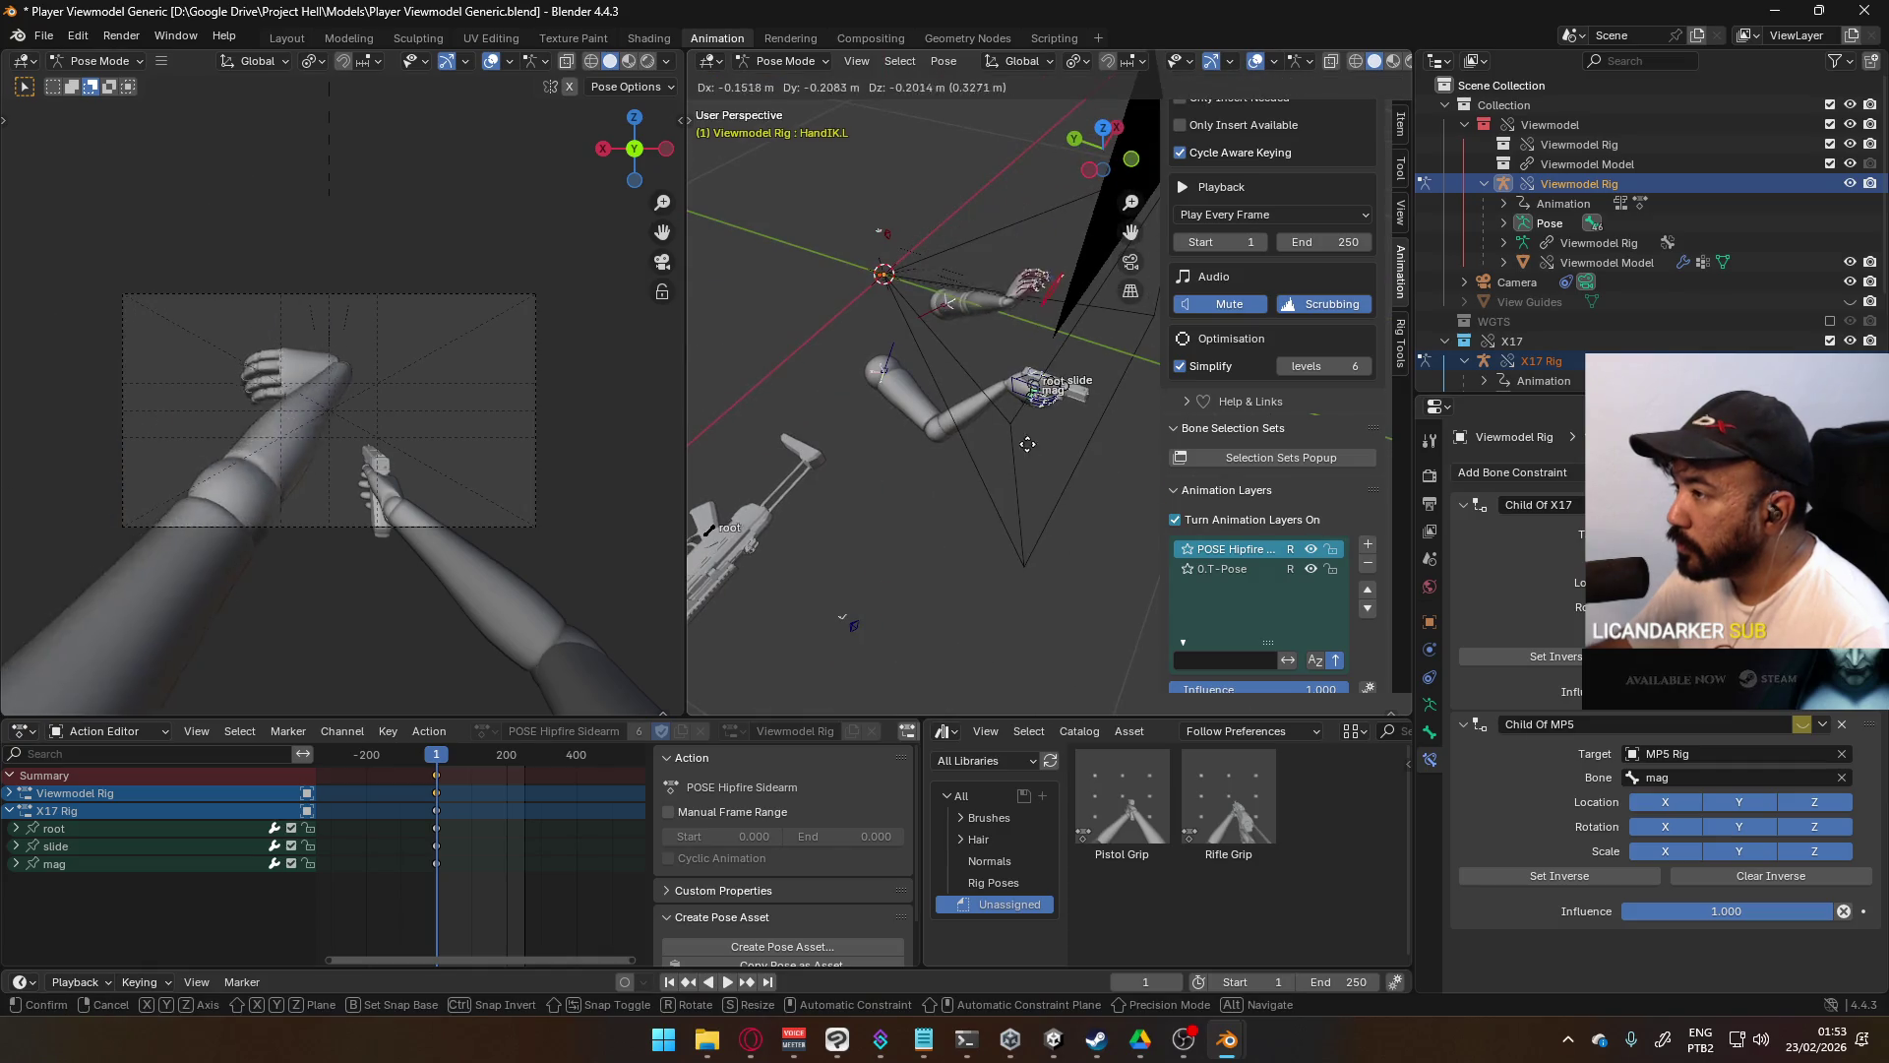
left_click(1000, 512)
mouse_move(1001, 512)
middle_mouse_down()
mouse_move(897, 311)
mouse_move(809, 365)
middle_mouse_up()
key("g")
left_click(944, 413)
mouse_move(945, 413)
middle_mouse_down()
mouse_move(1091, 324)
mouse_move(964, 339)
mouse_move(936, 388)
mouse_move(1031, 473)
middle_mouse_up()
key("g")
left_click(936, 387)
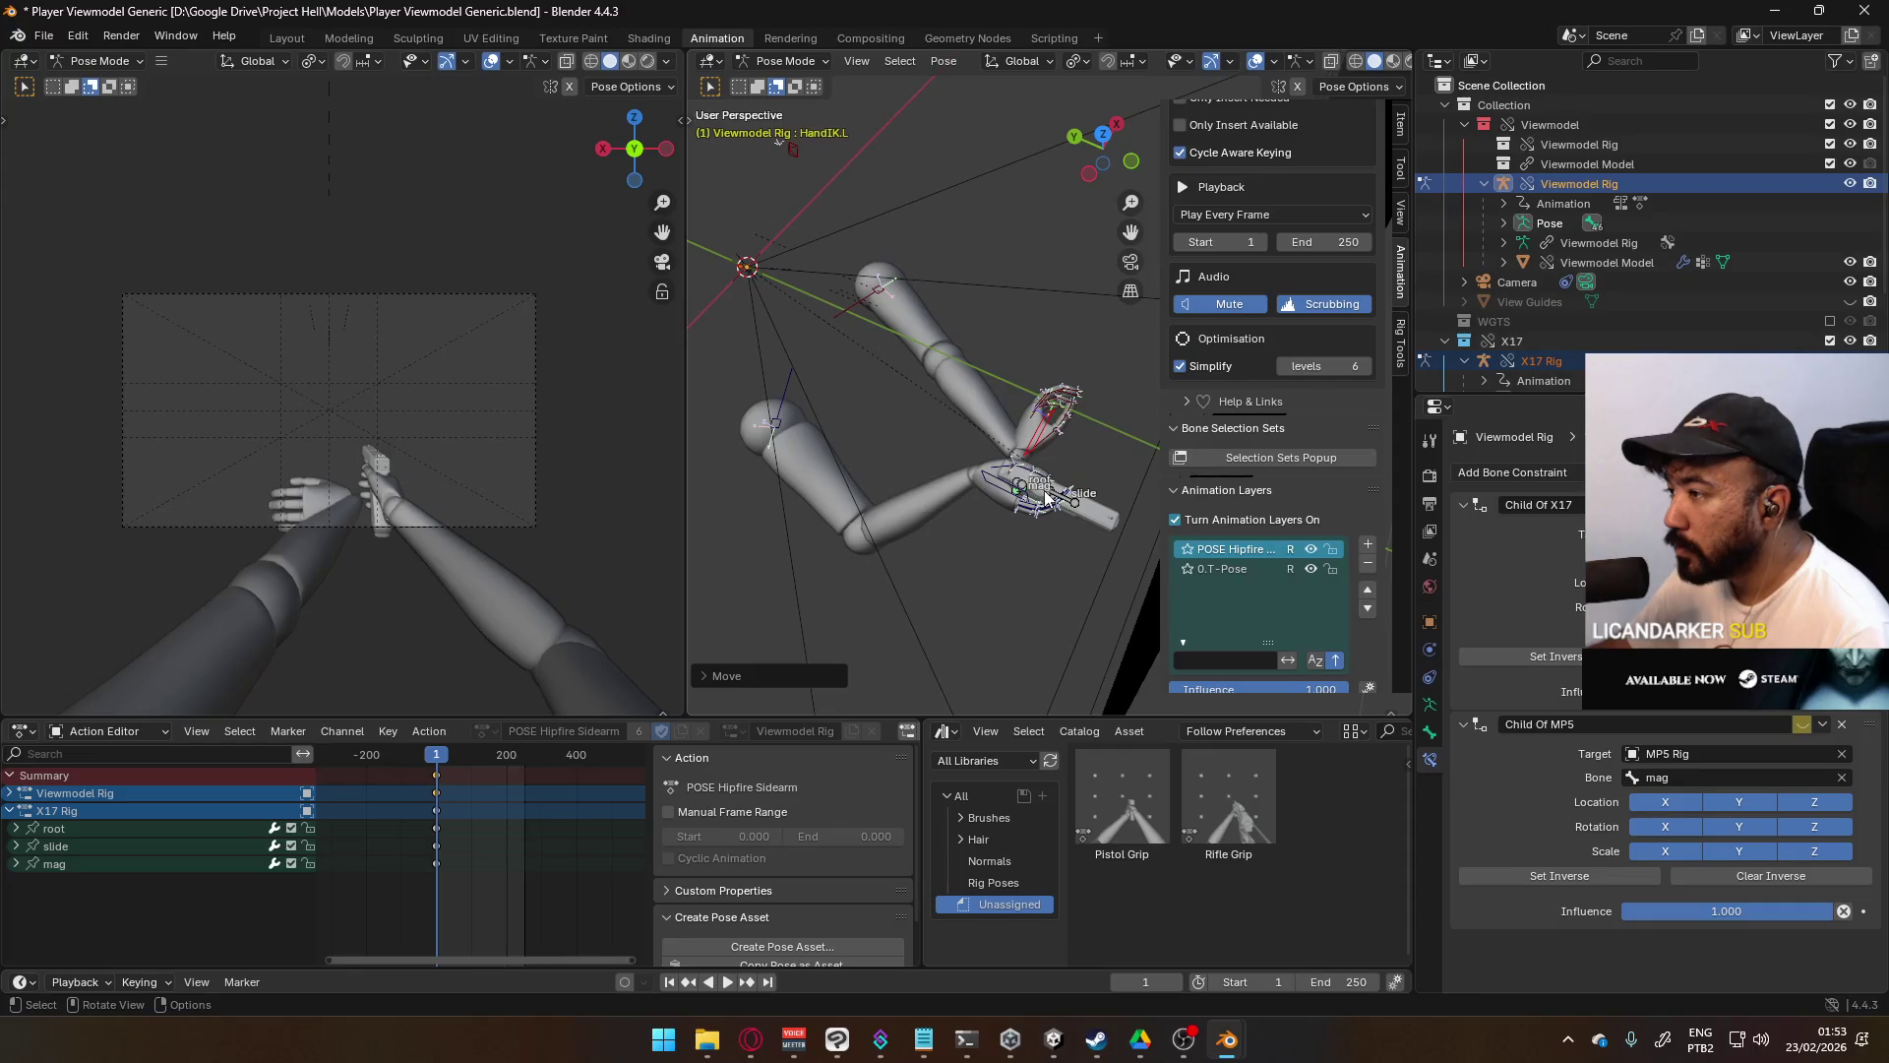
- Shift the X17 Rig root up and to the right, then reselect HandIK.L
scroll(991, 571, "up", 3)
left_click(991, 605)
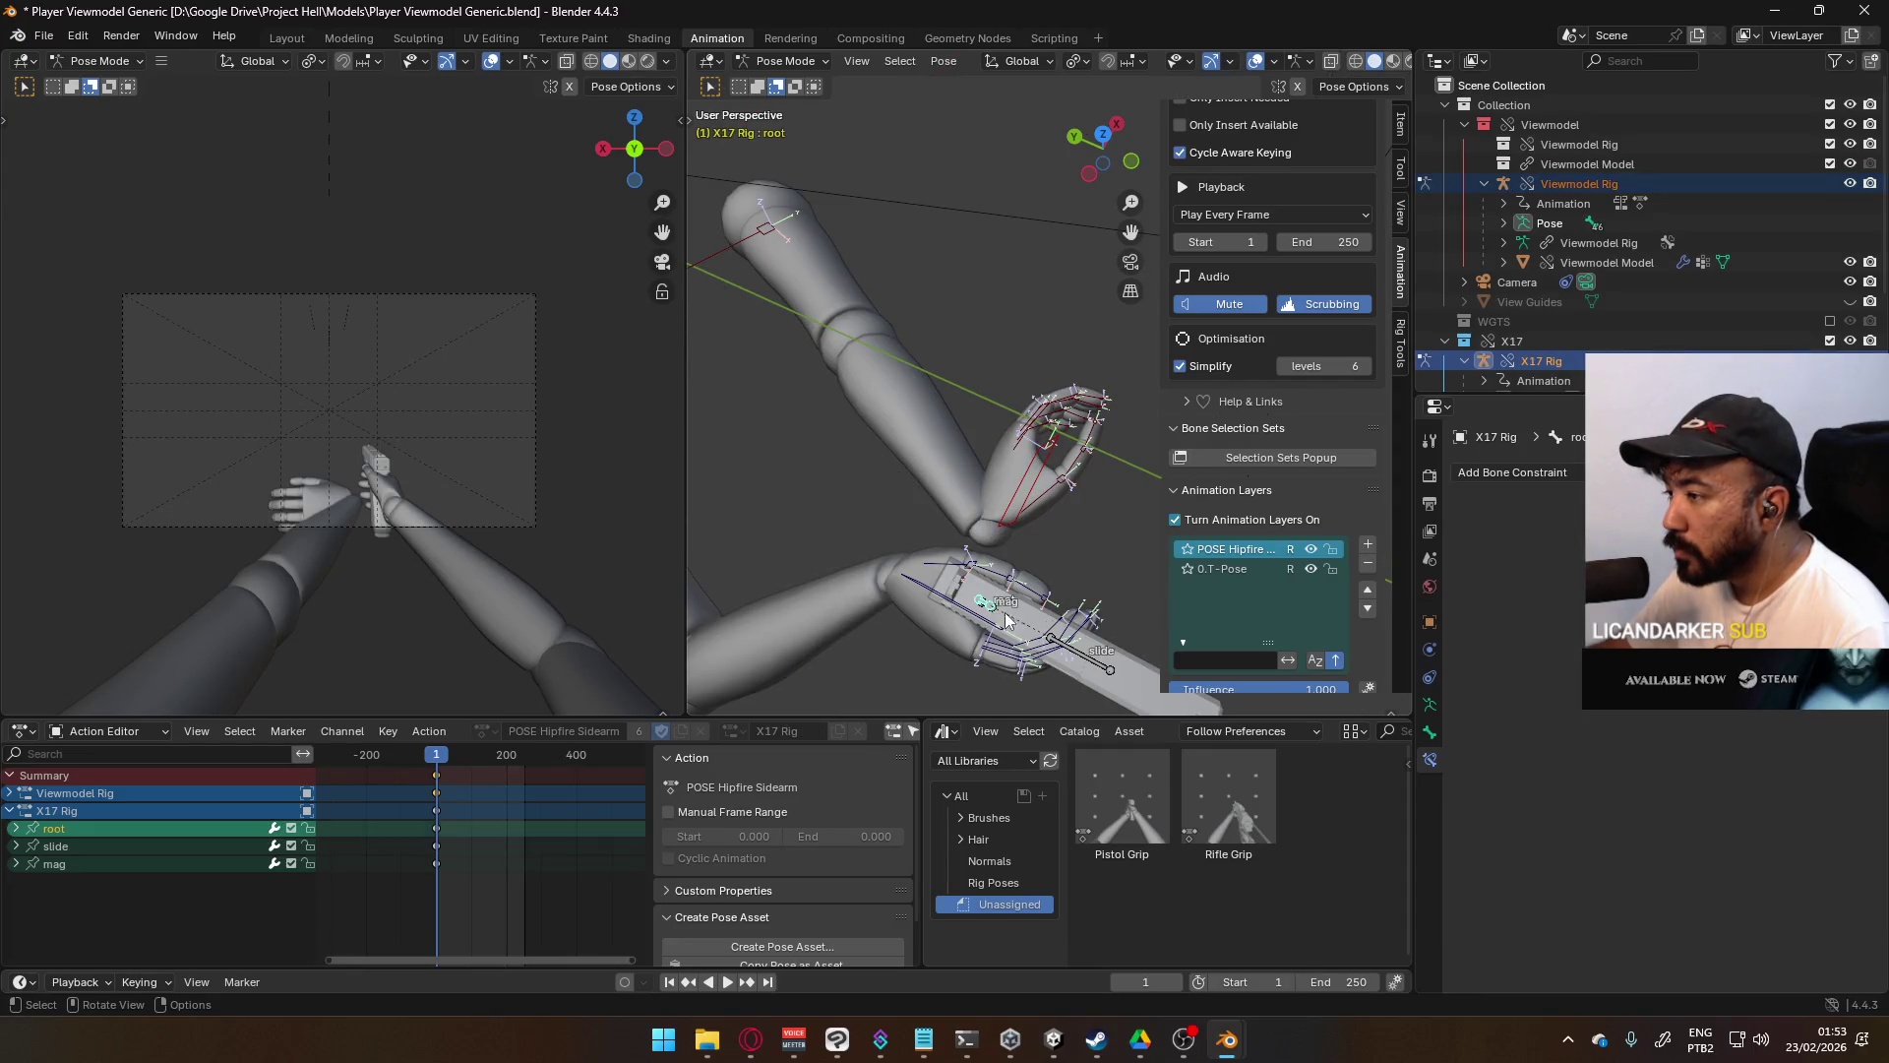
middle_click_drag(991, 605, 1033, 569)
key("g")
left_click(962, 498)
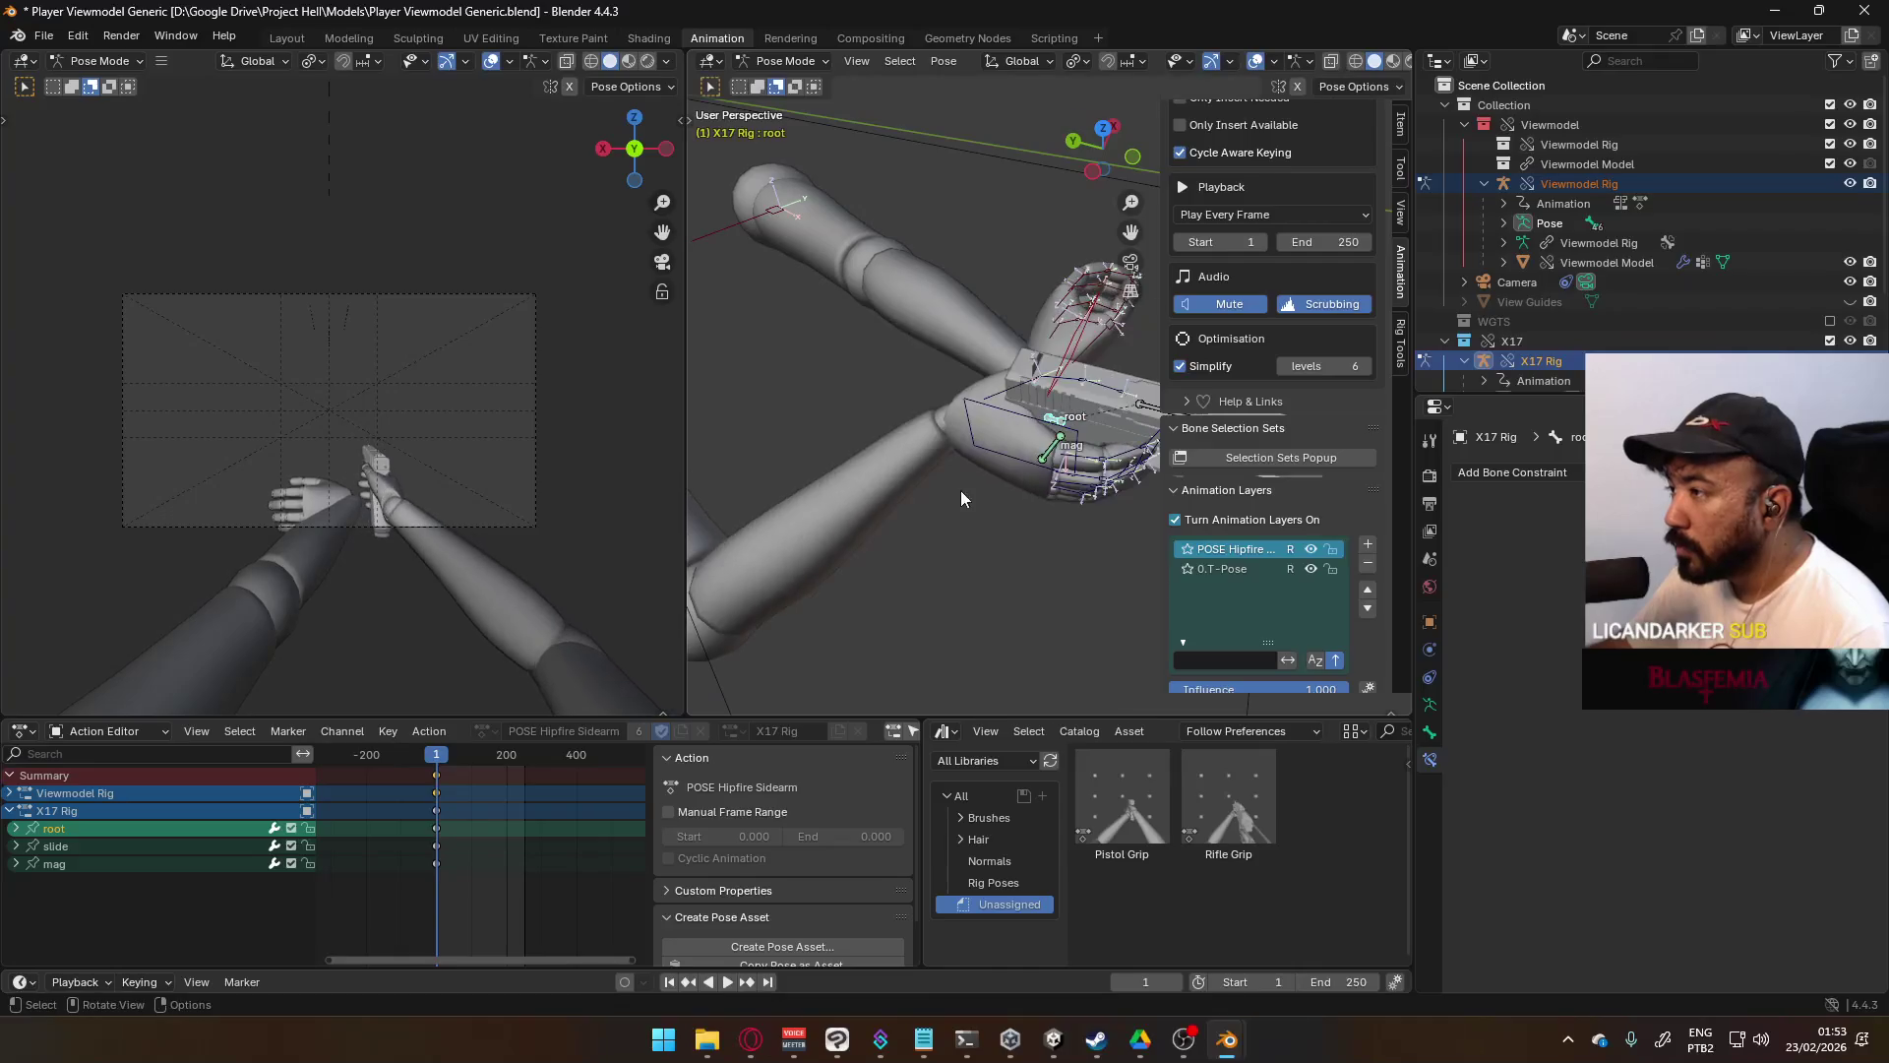
left_click(1087, 348)
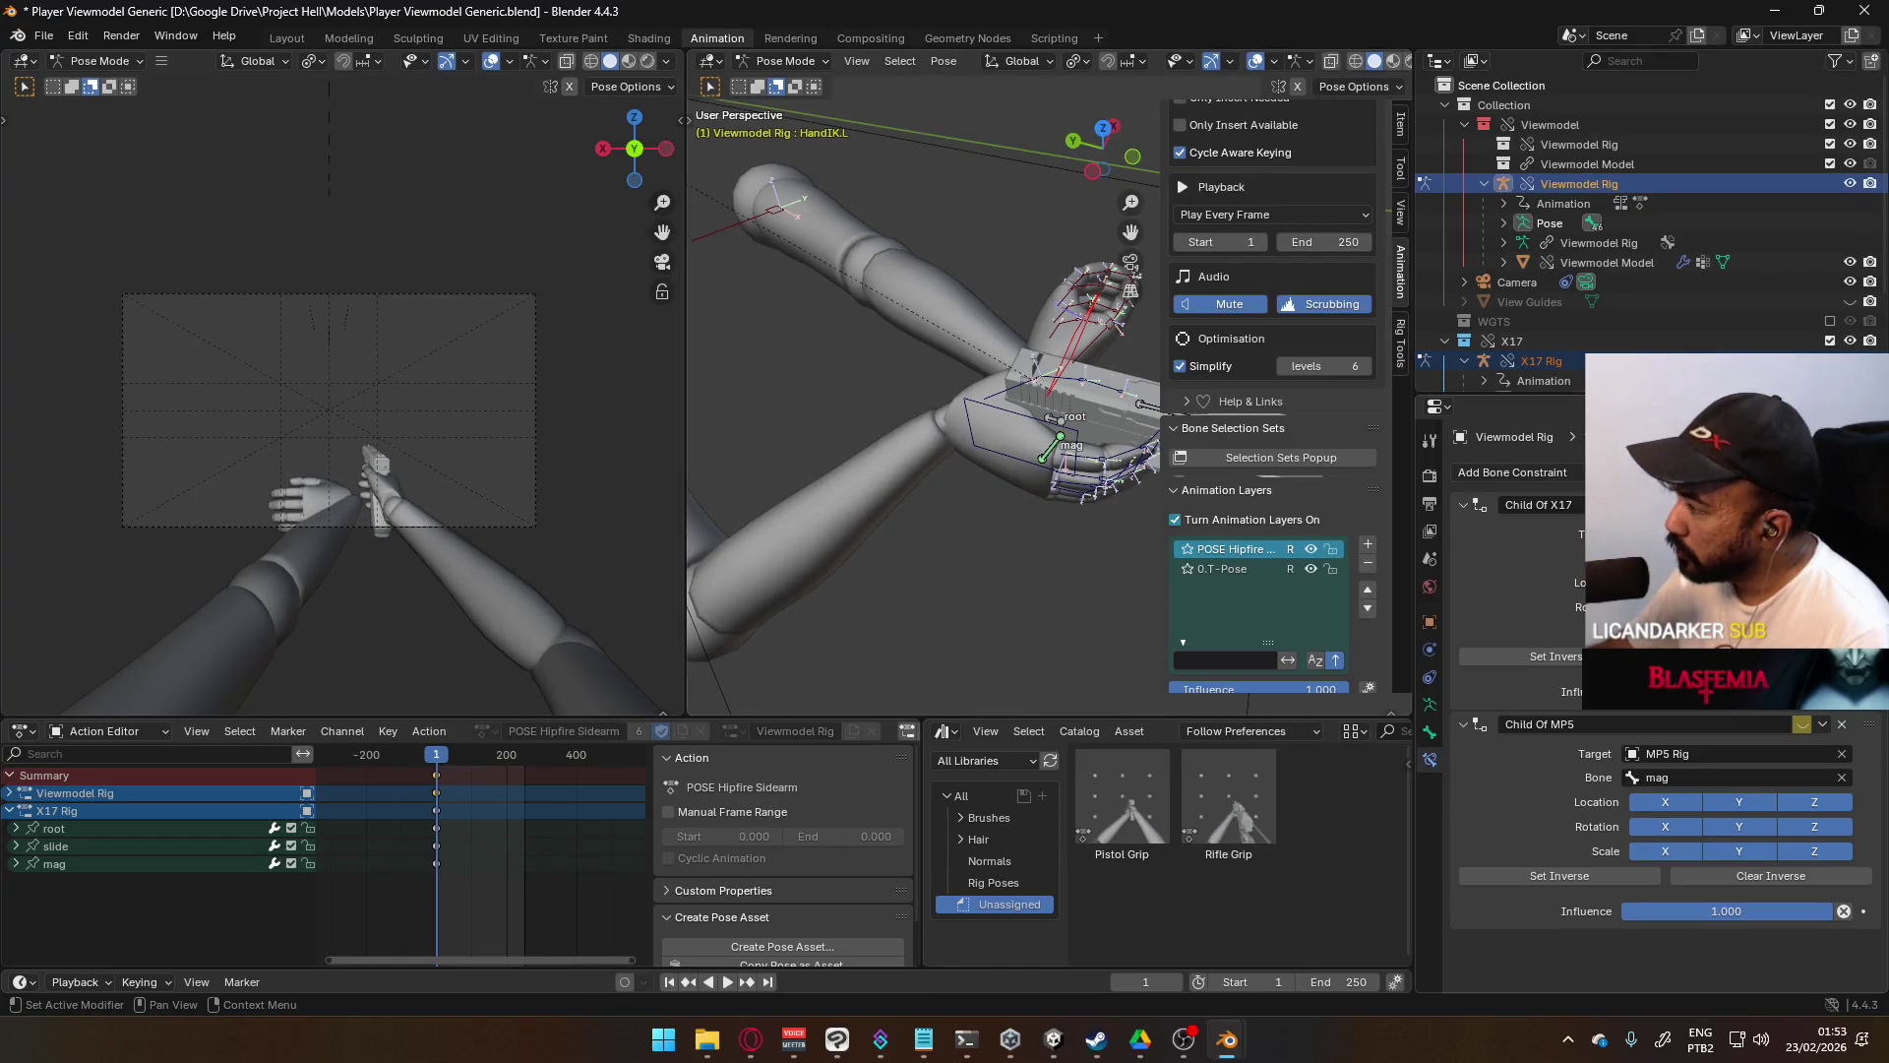
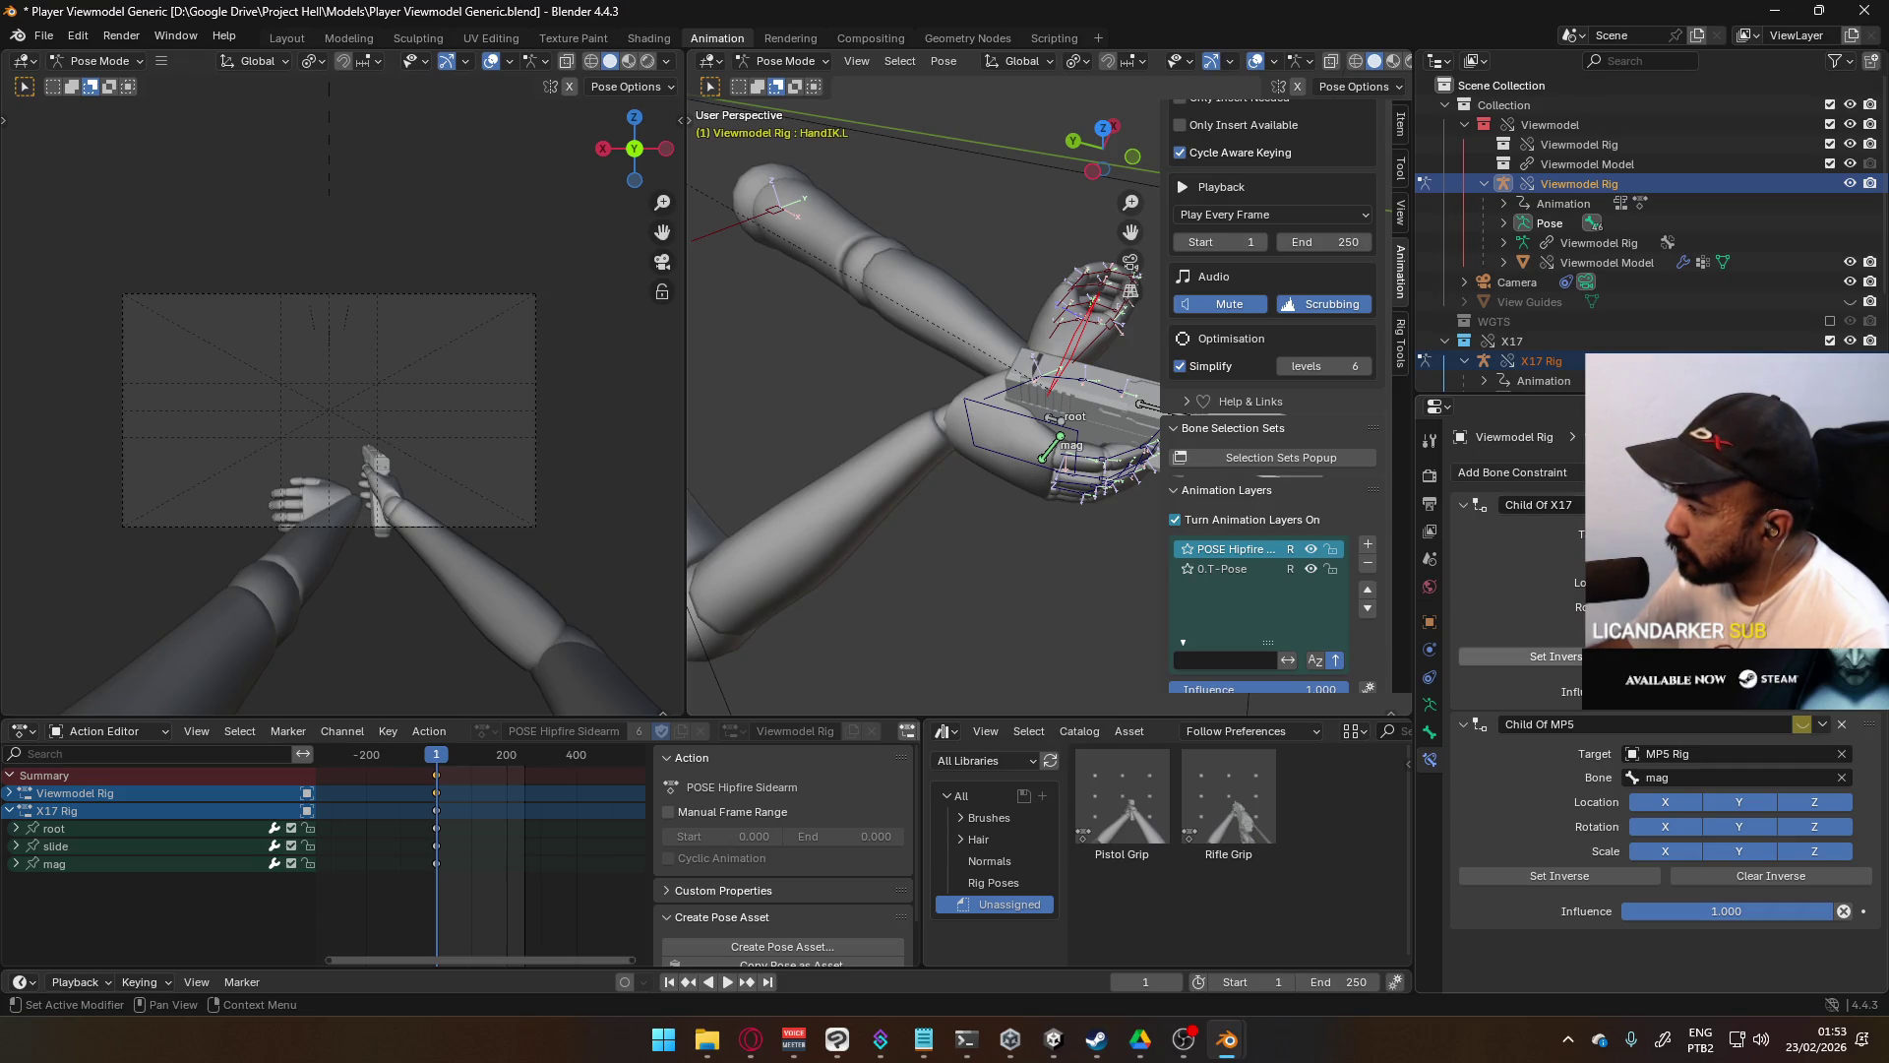
- Clear the existing Child Of constraints from the HandIK.L bone
left_click(1555, 656)
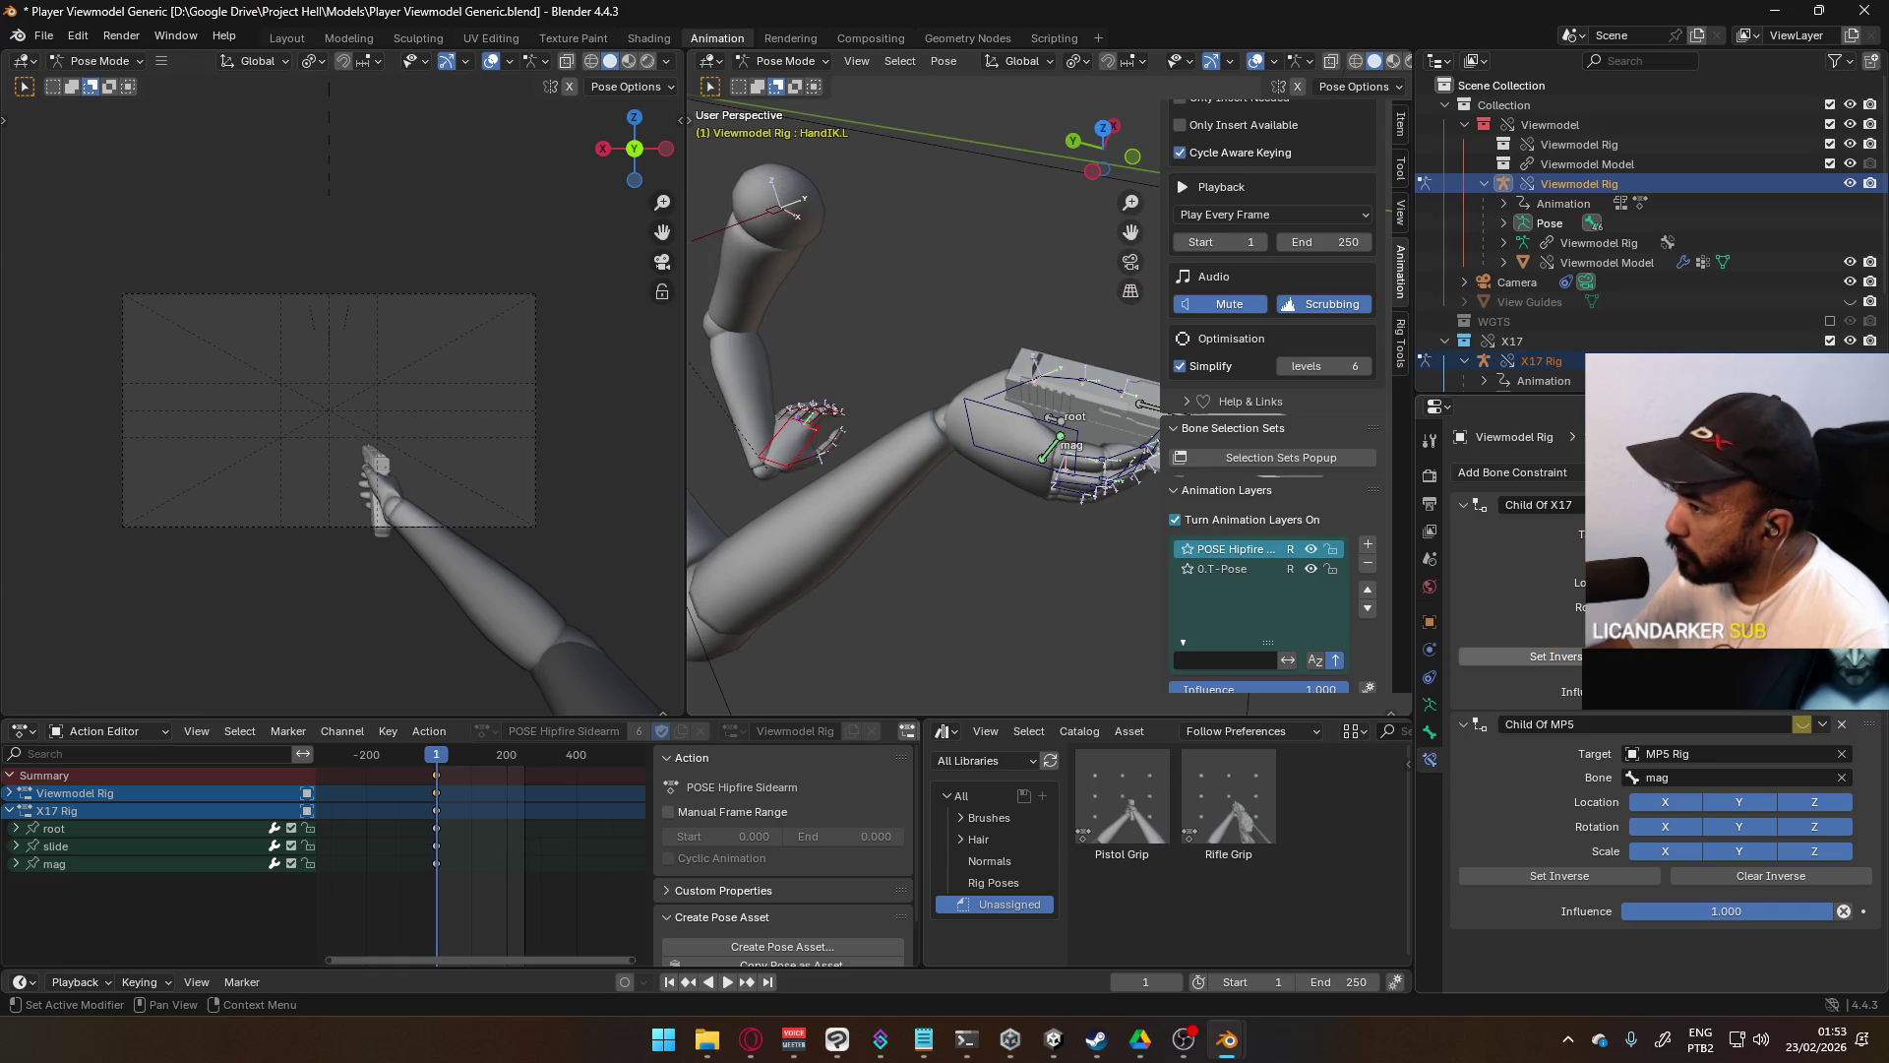
left_click(1060, 415)
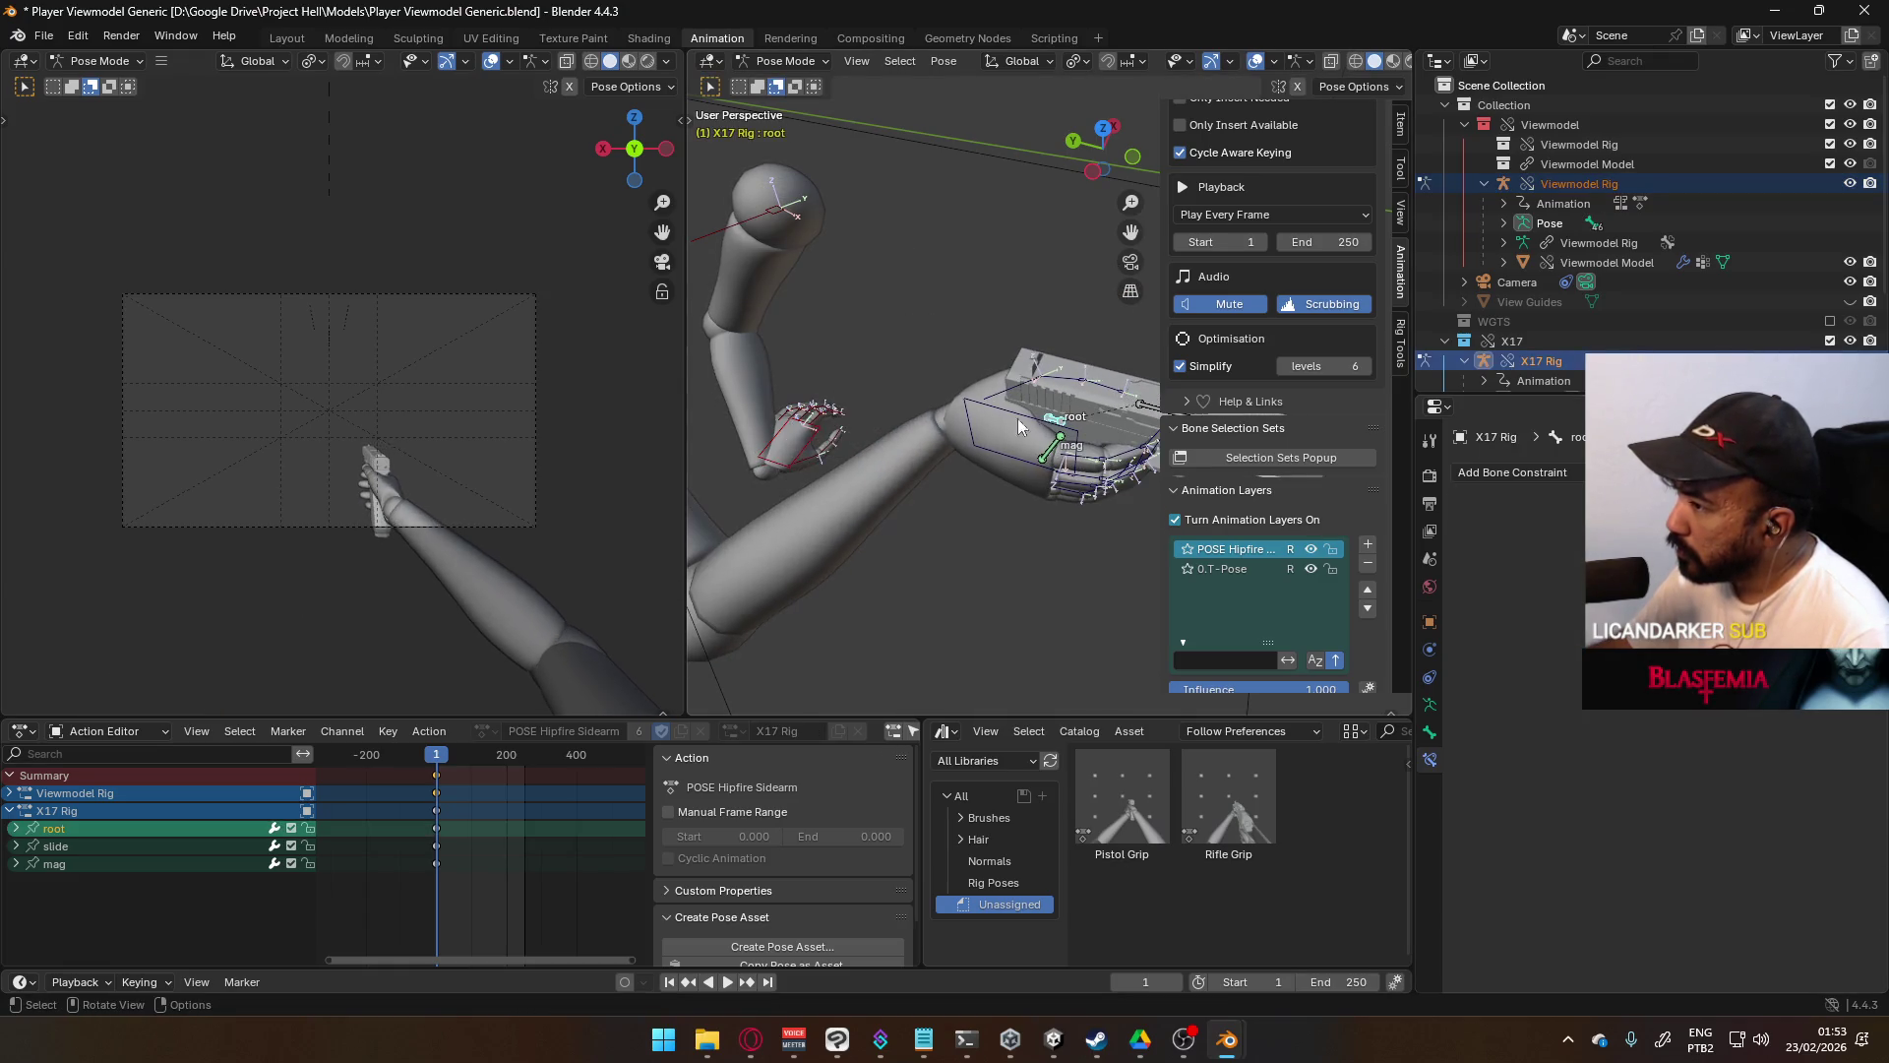
left_click(822, 423)
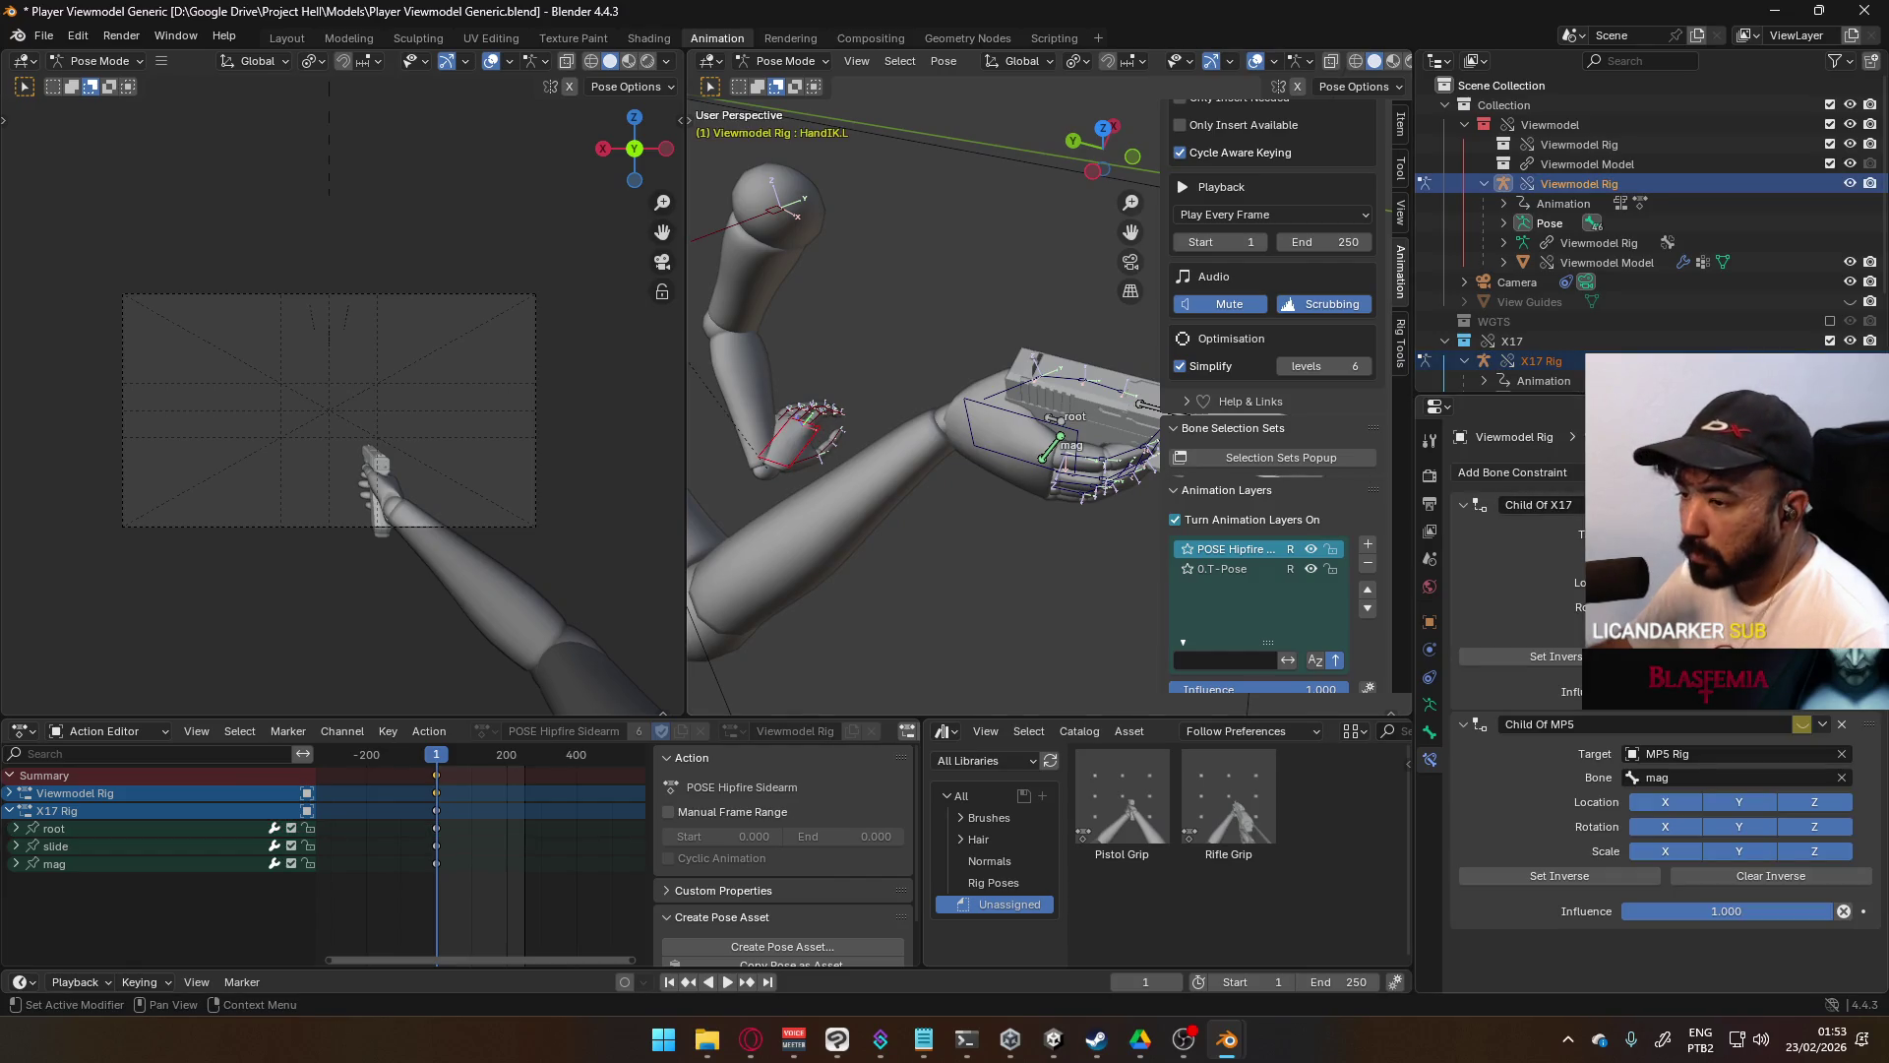
key("ctrl+alt+c")
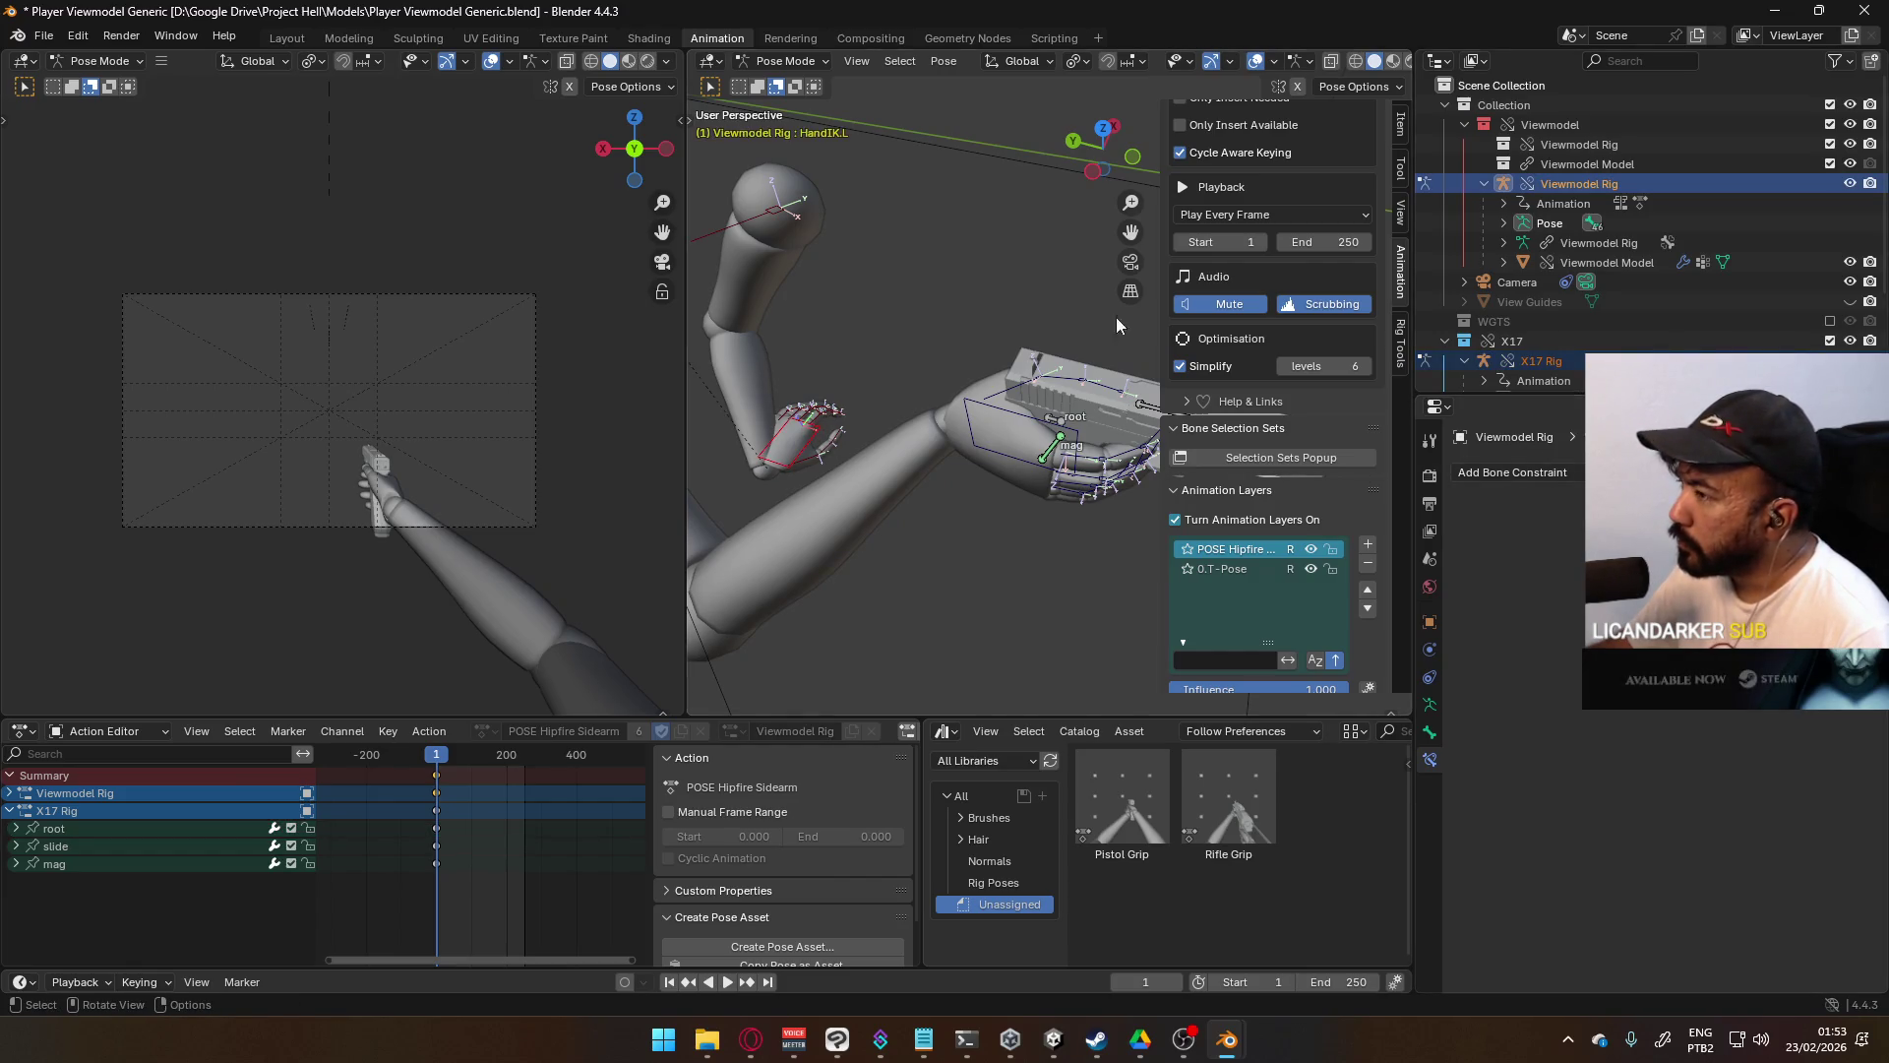
- Add a single Child Of constraint to HandIK.L with the X17 rig as its target
left_click(1513, 473)
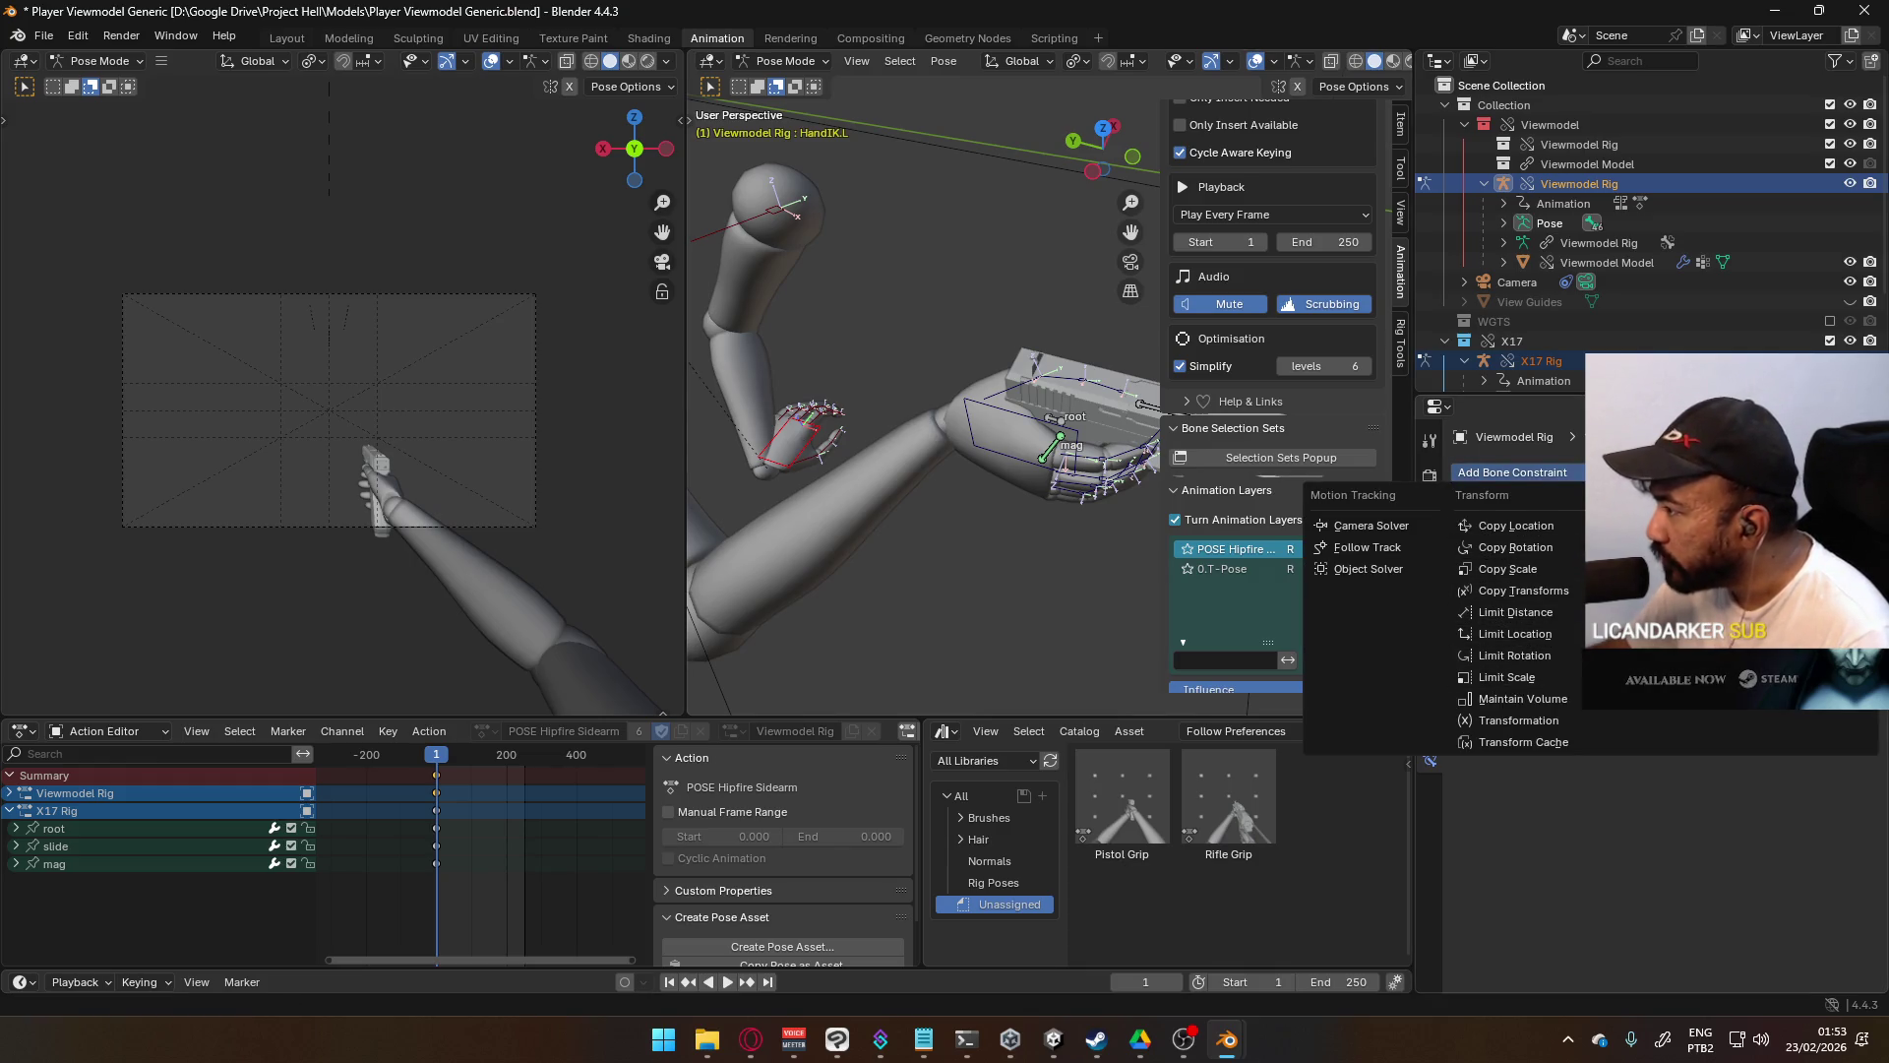
left_click(1771, 568)
left_click(1673, 534)
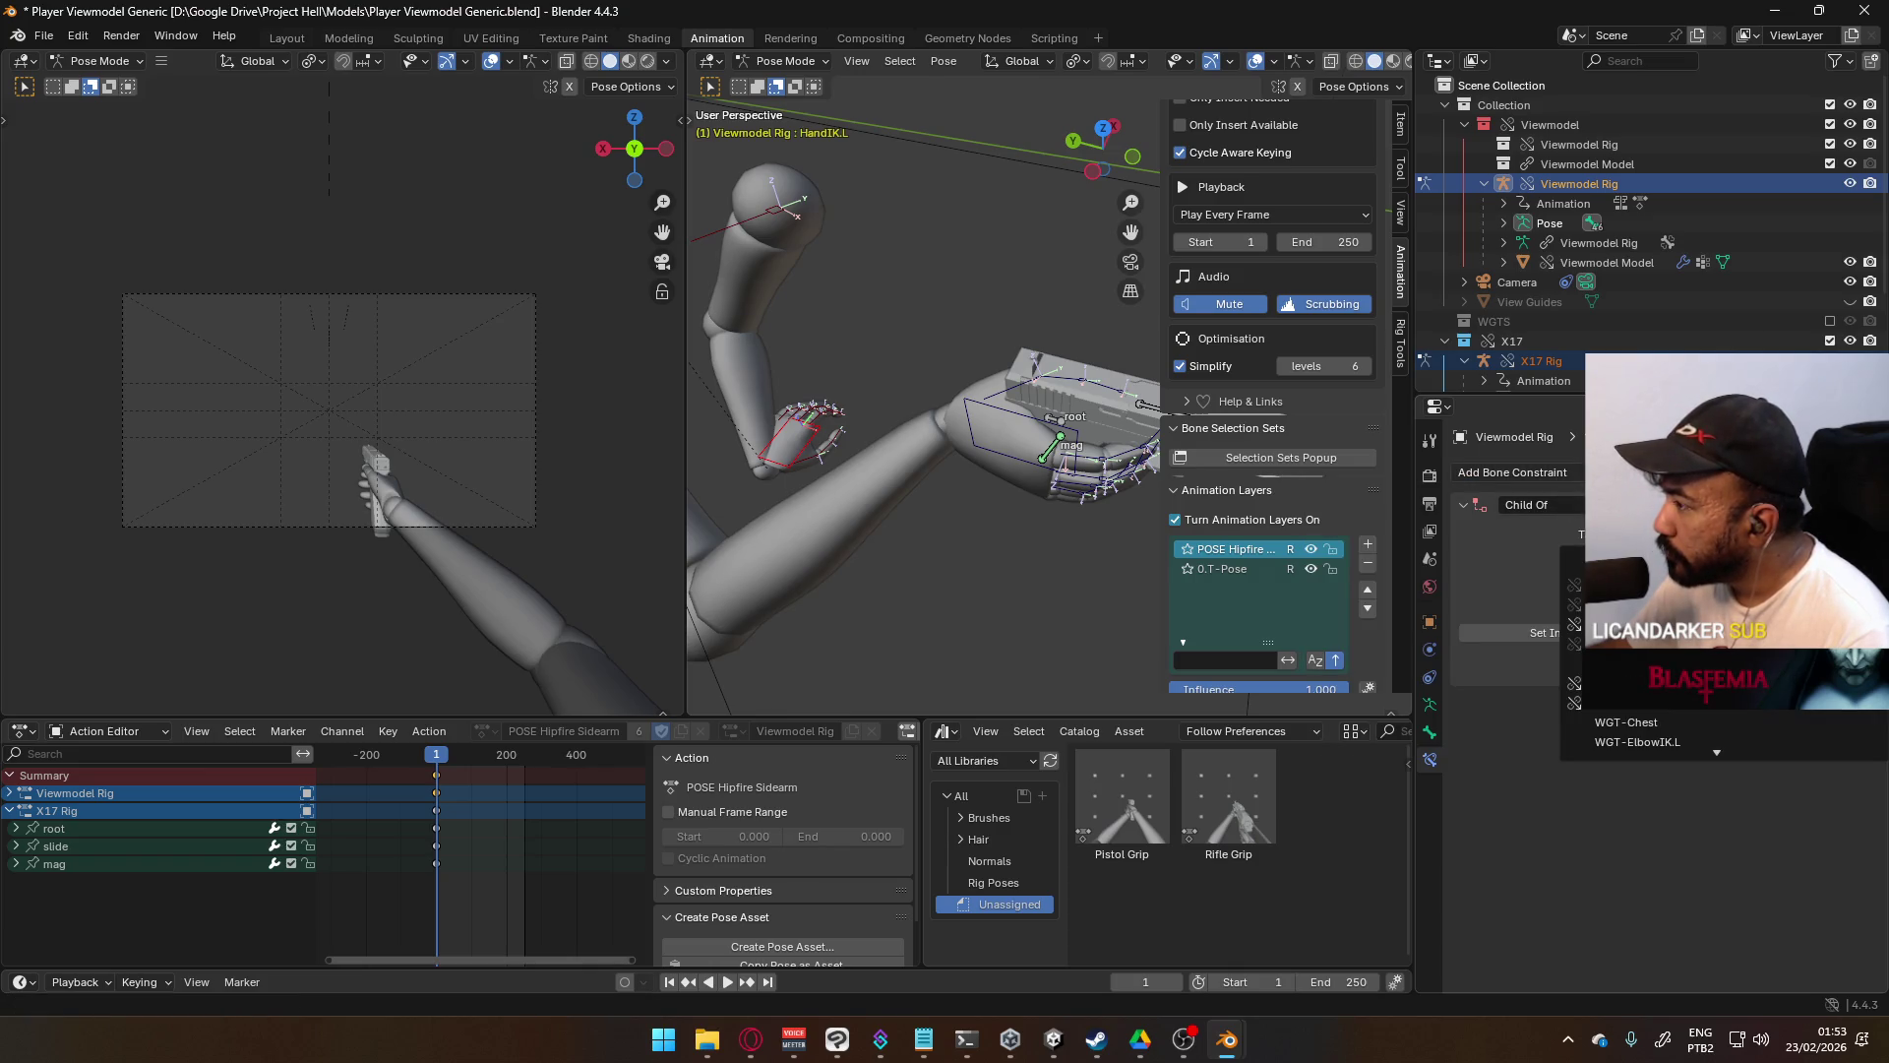
key("e")
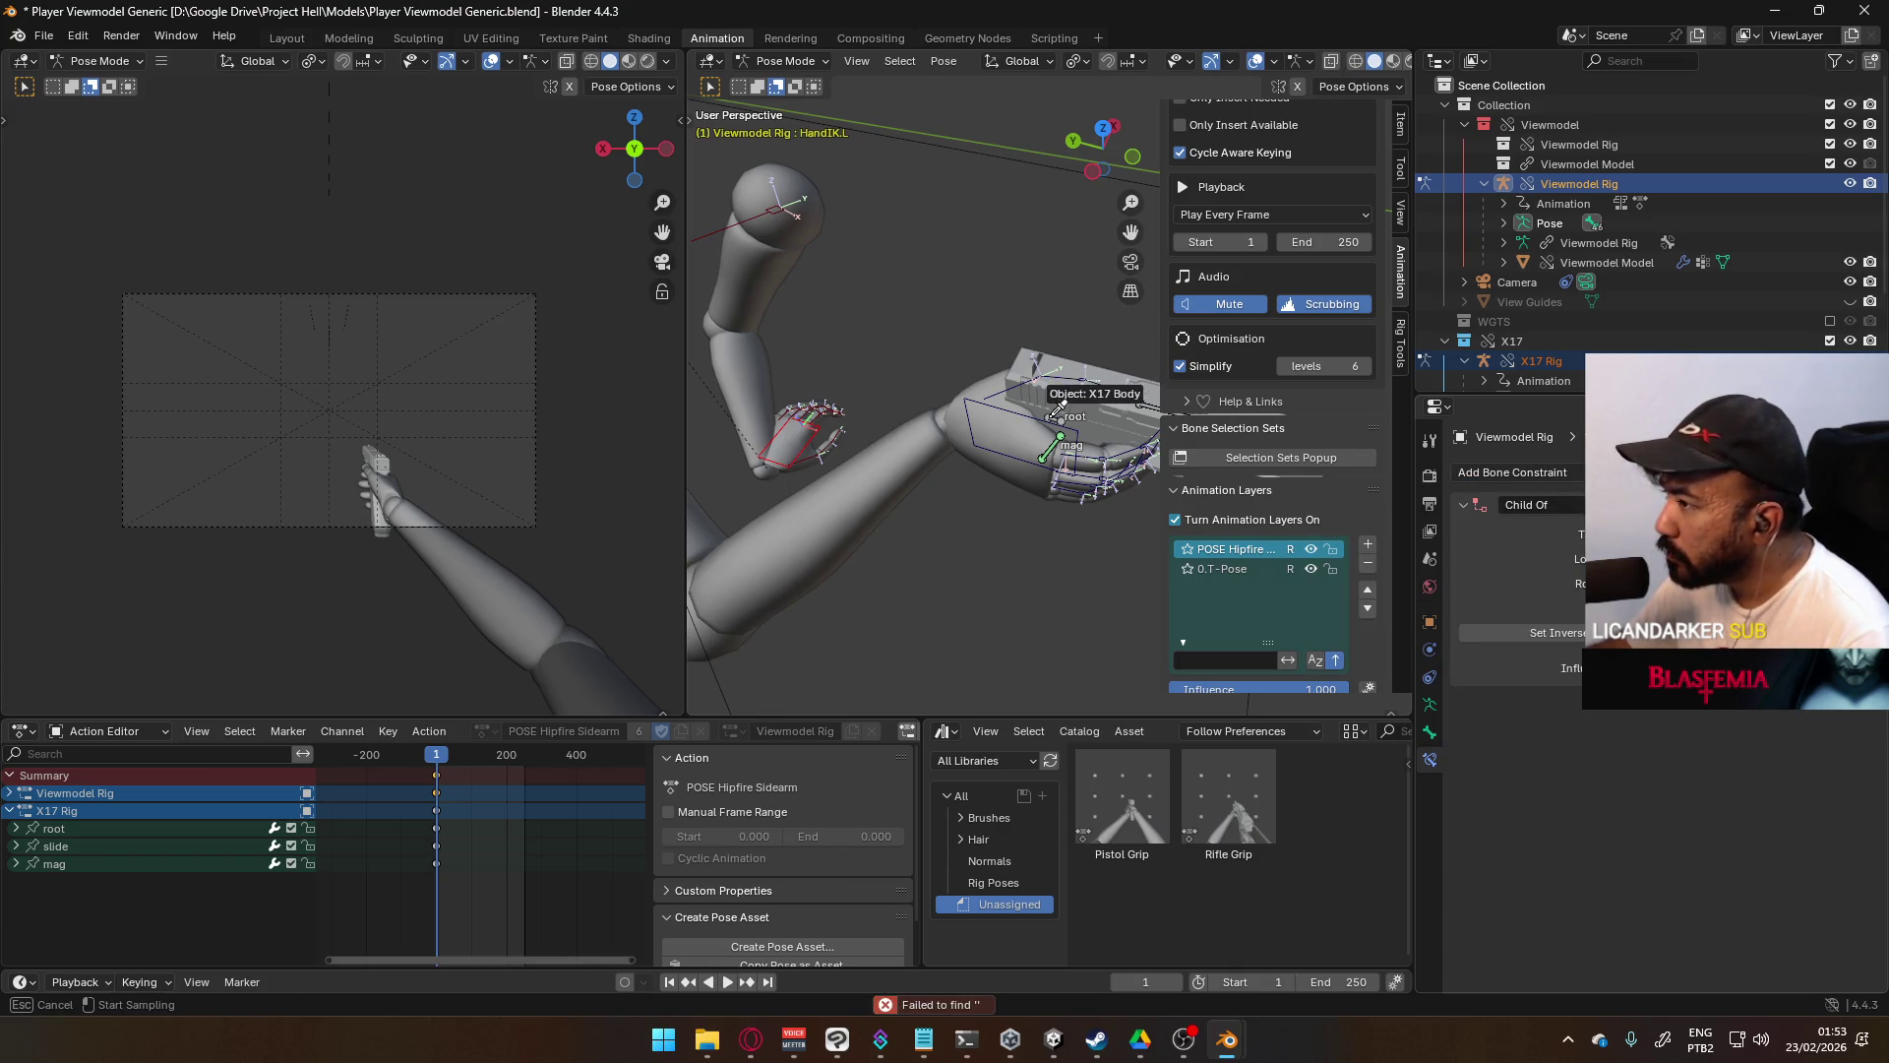
left_click(1057, 414)
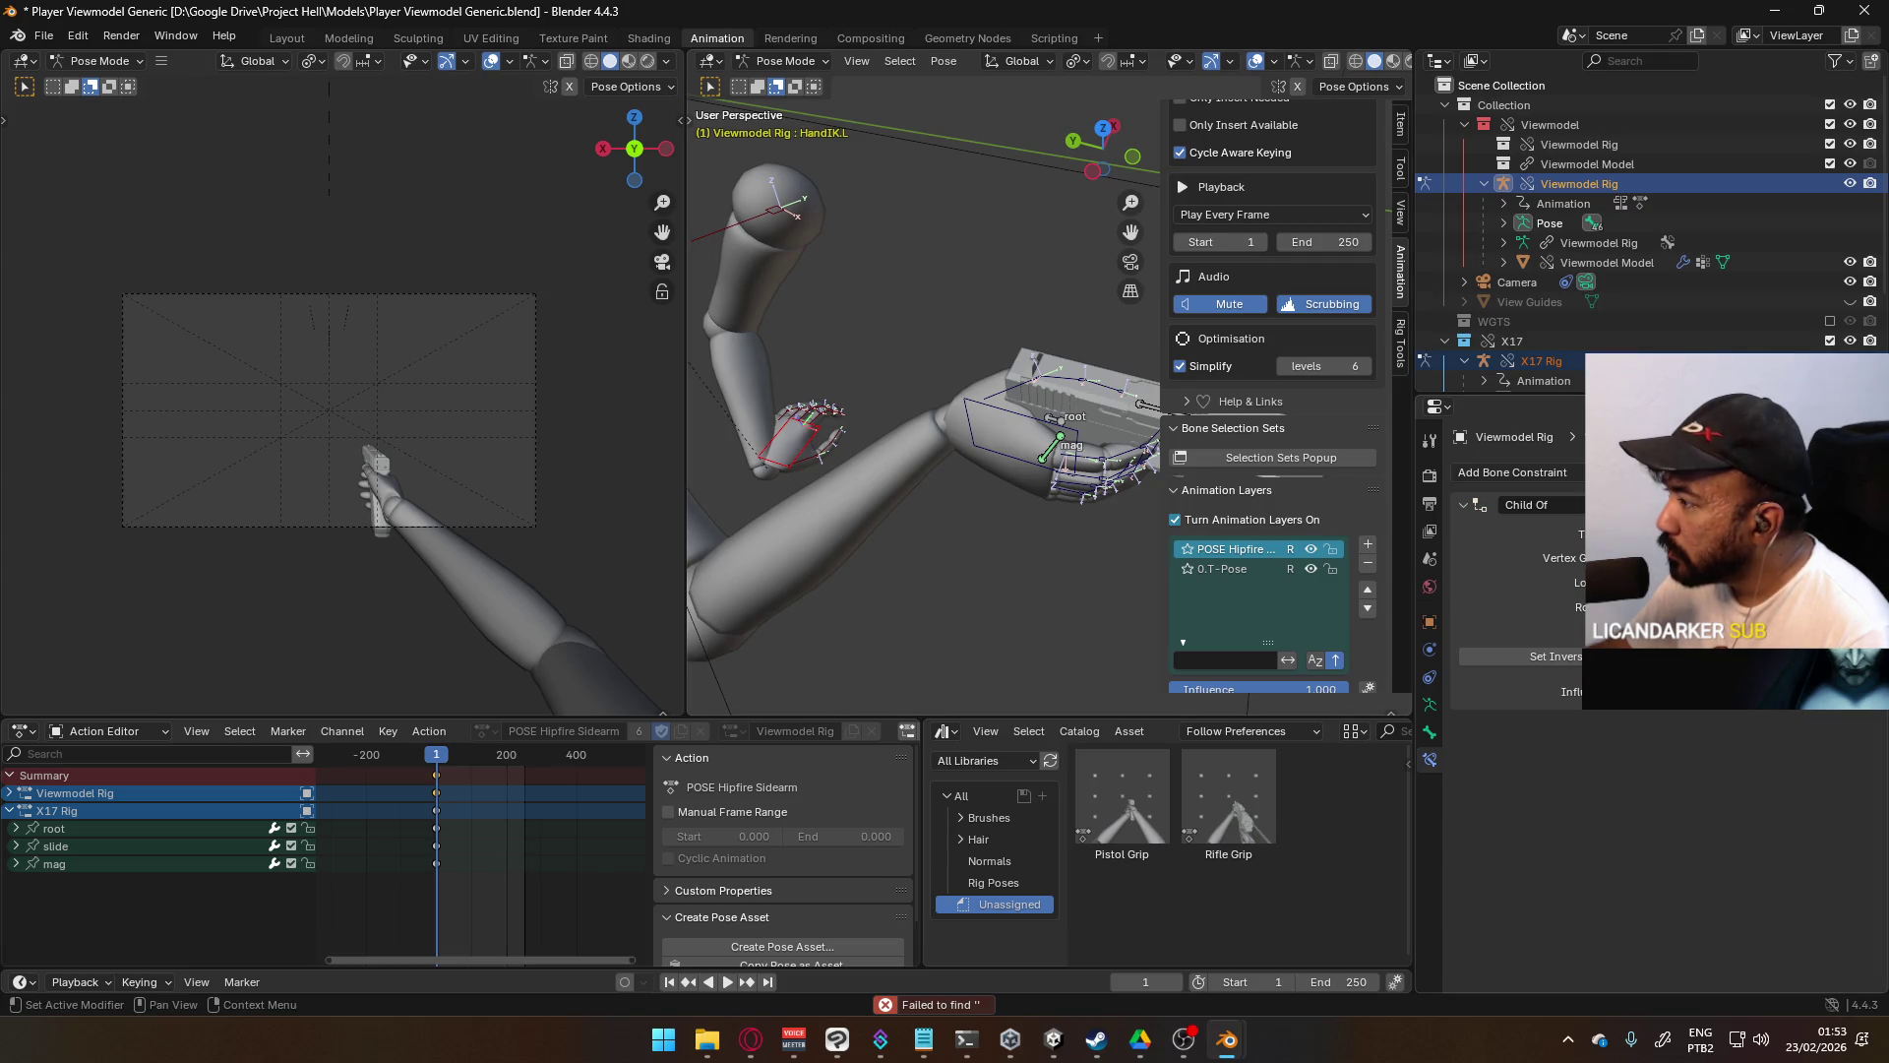
left_click(1614, 558)
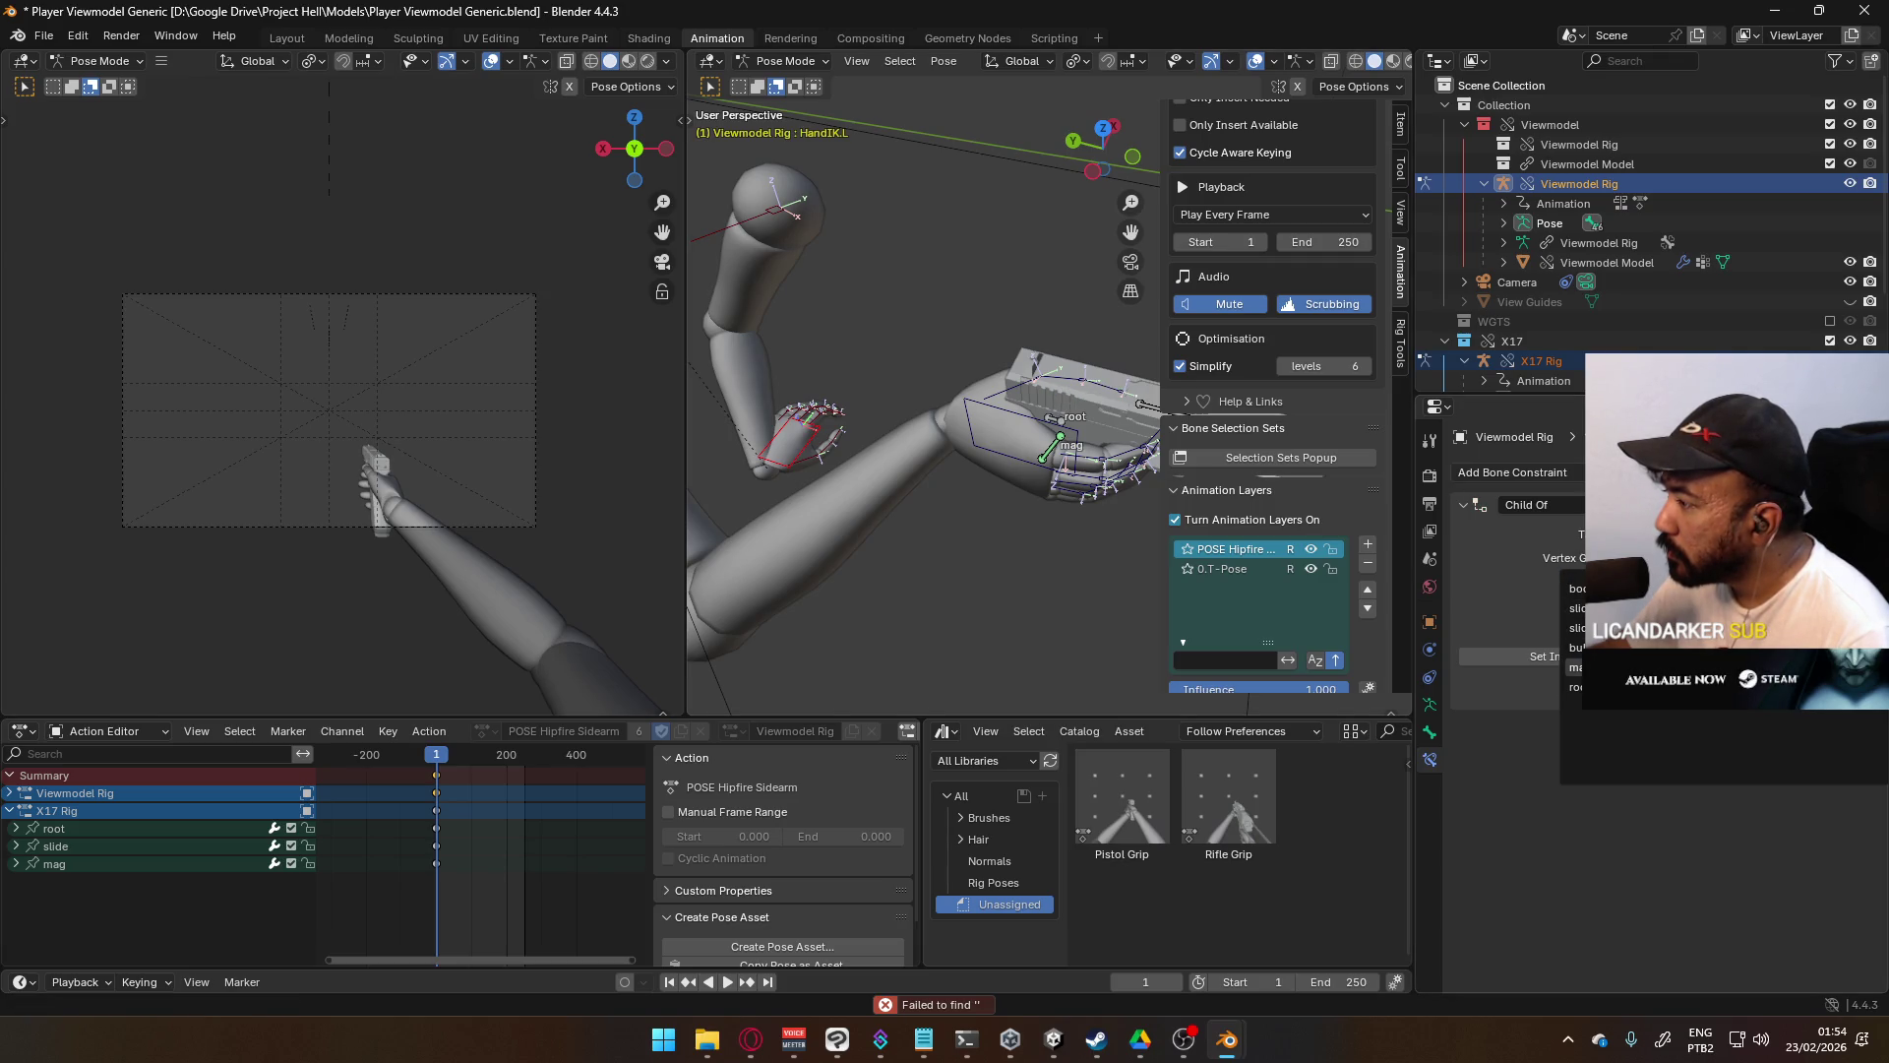
left_click(1574, 667)
left_click(1613, 534)
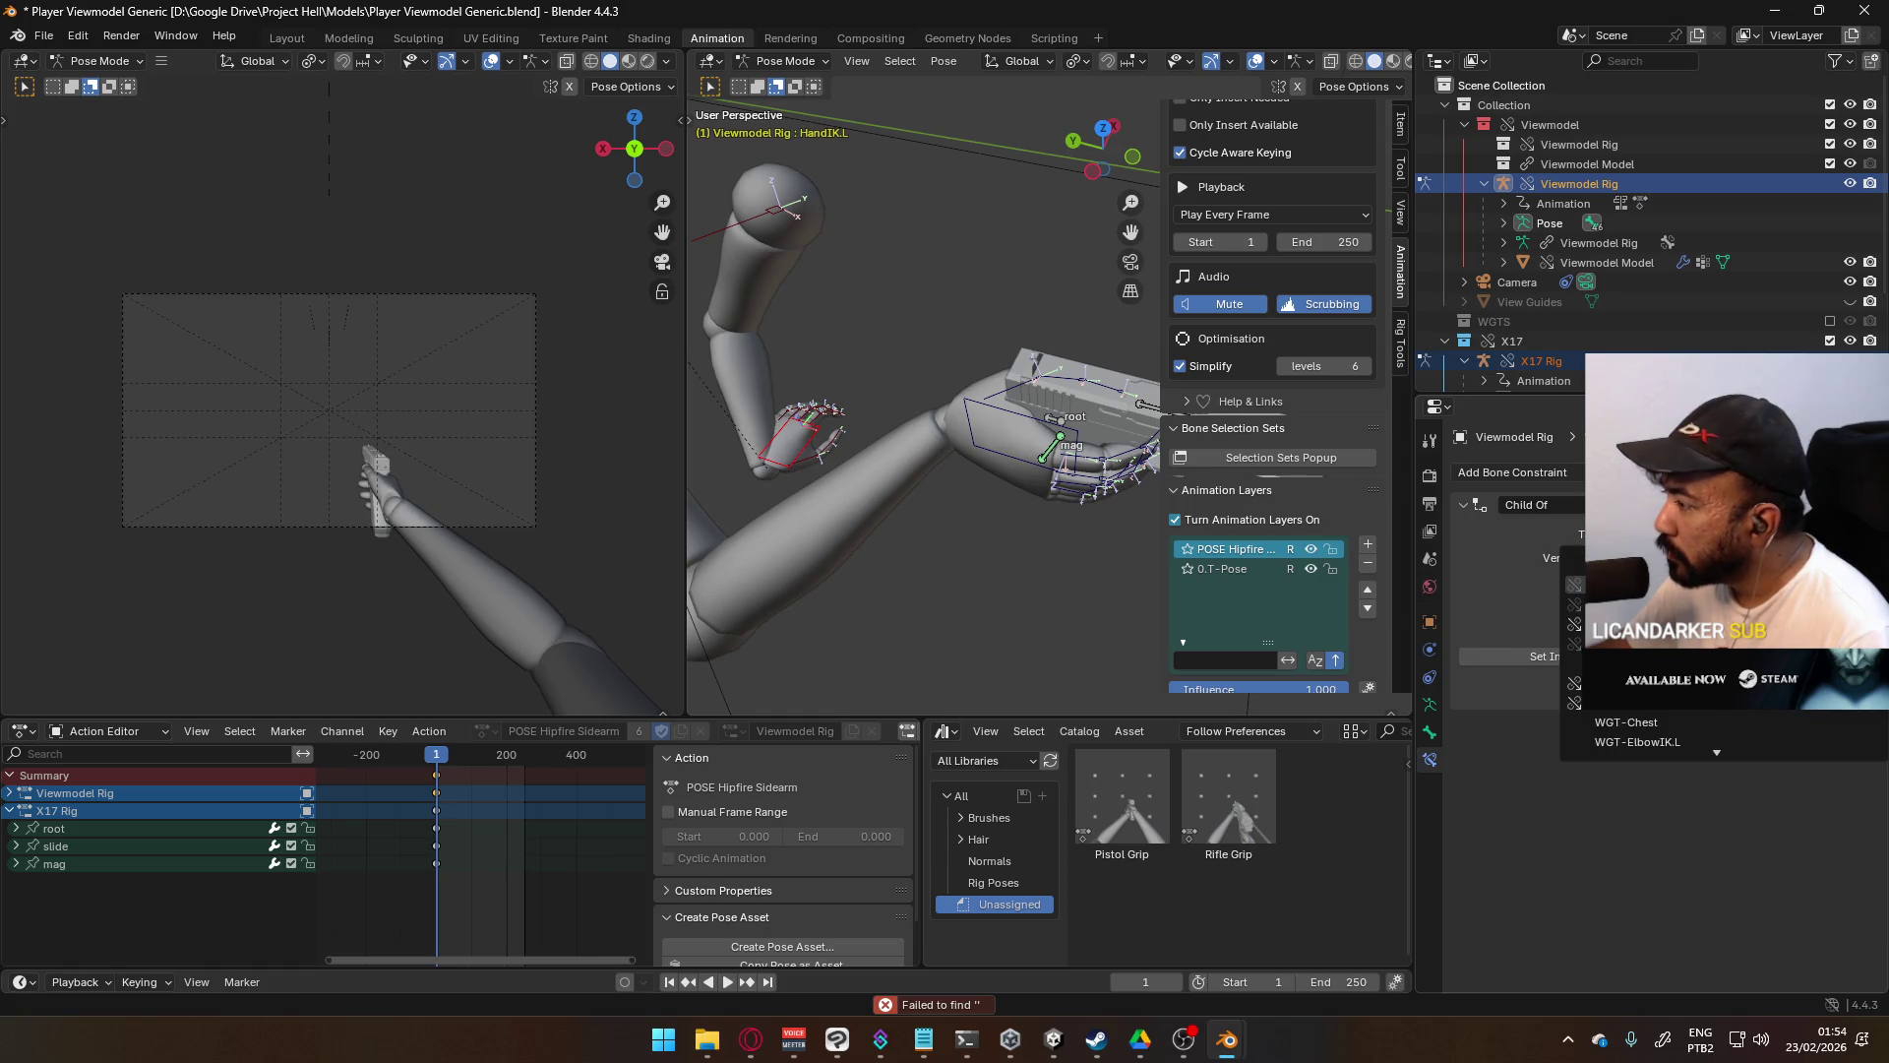
type("x17")
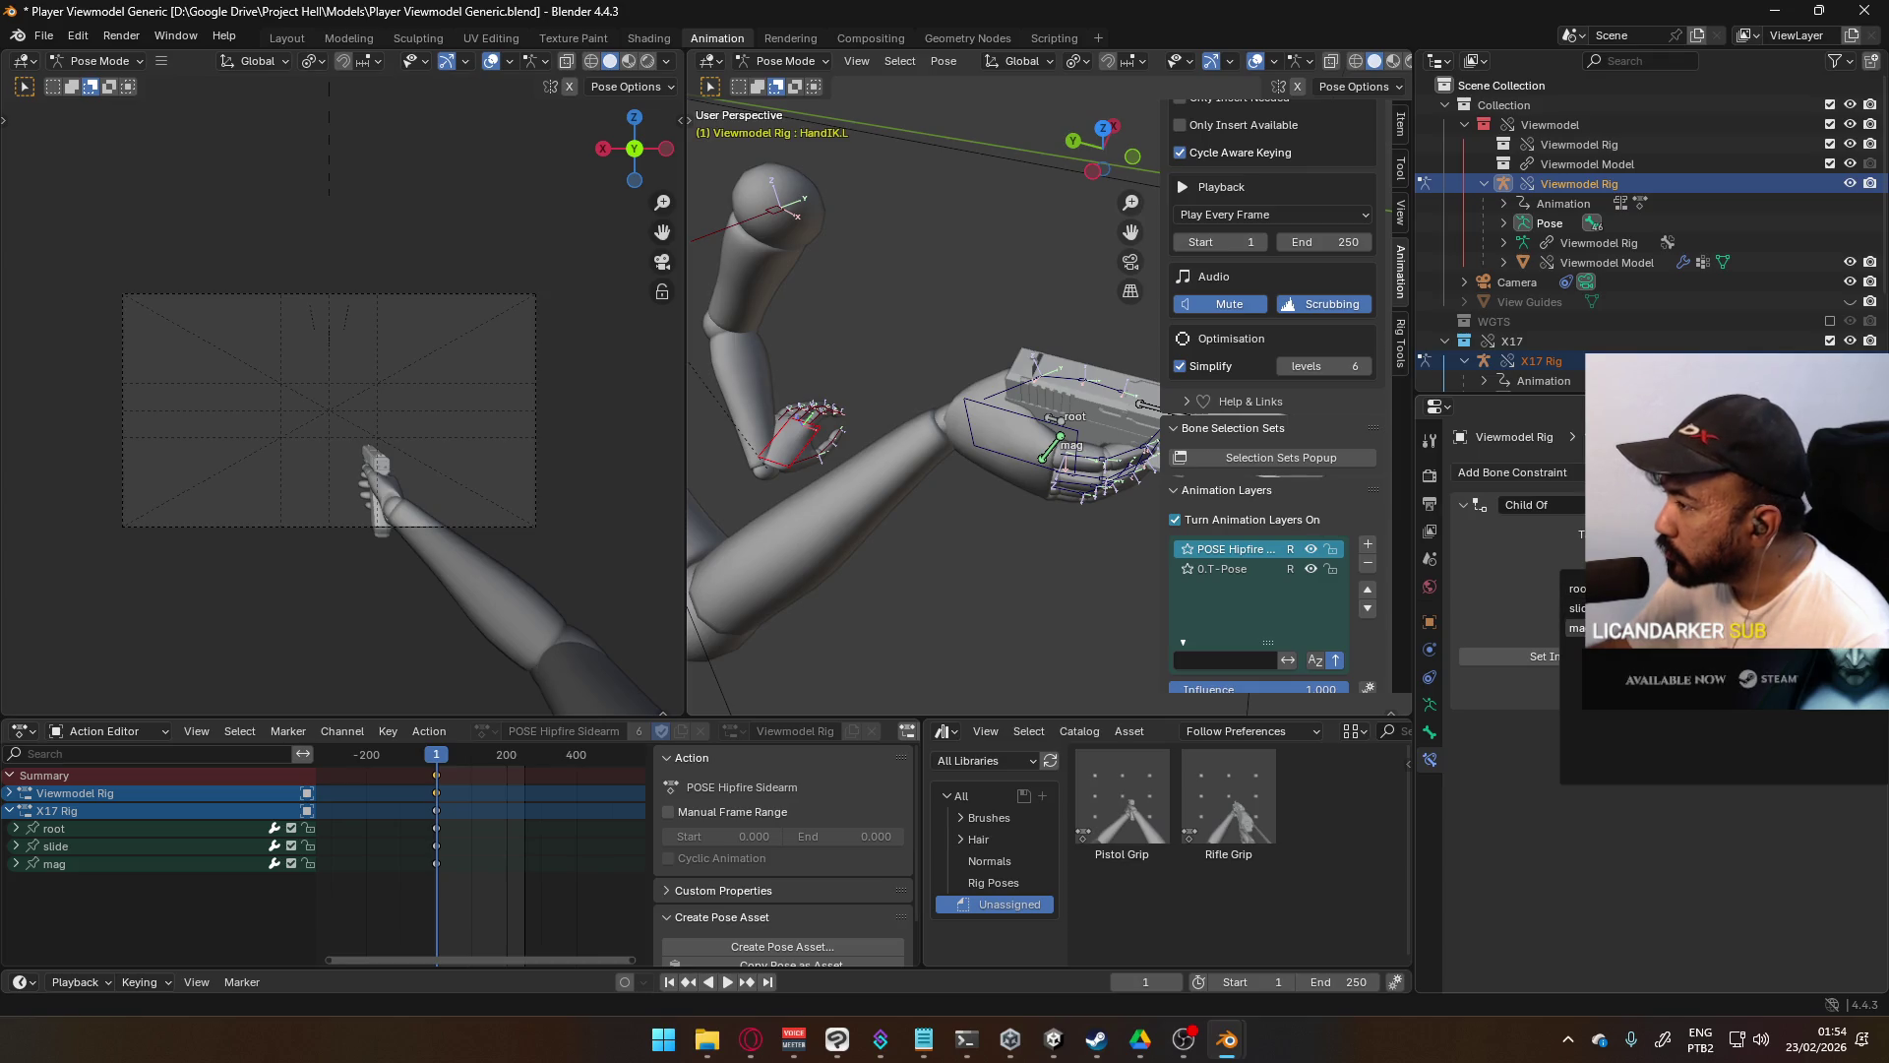
key("Return")
left_click(1073, 425)
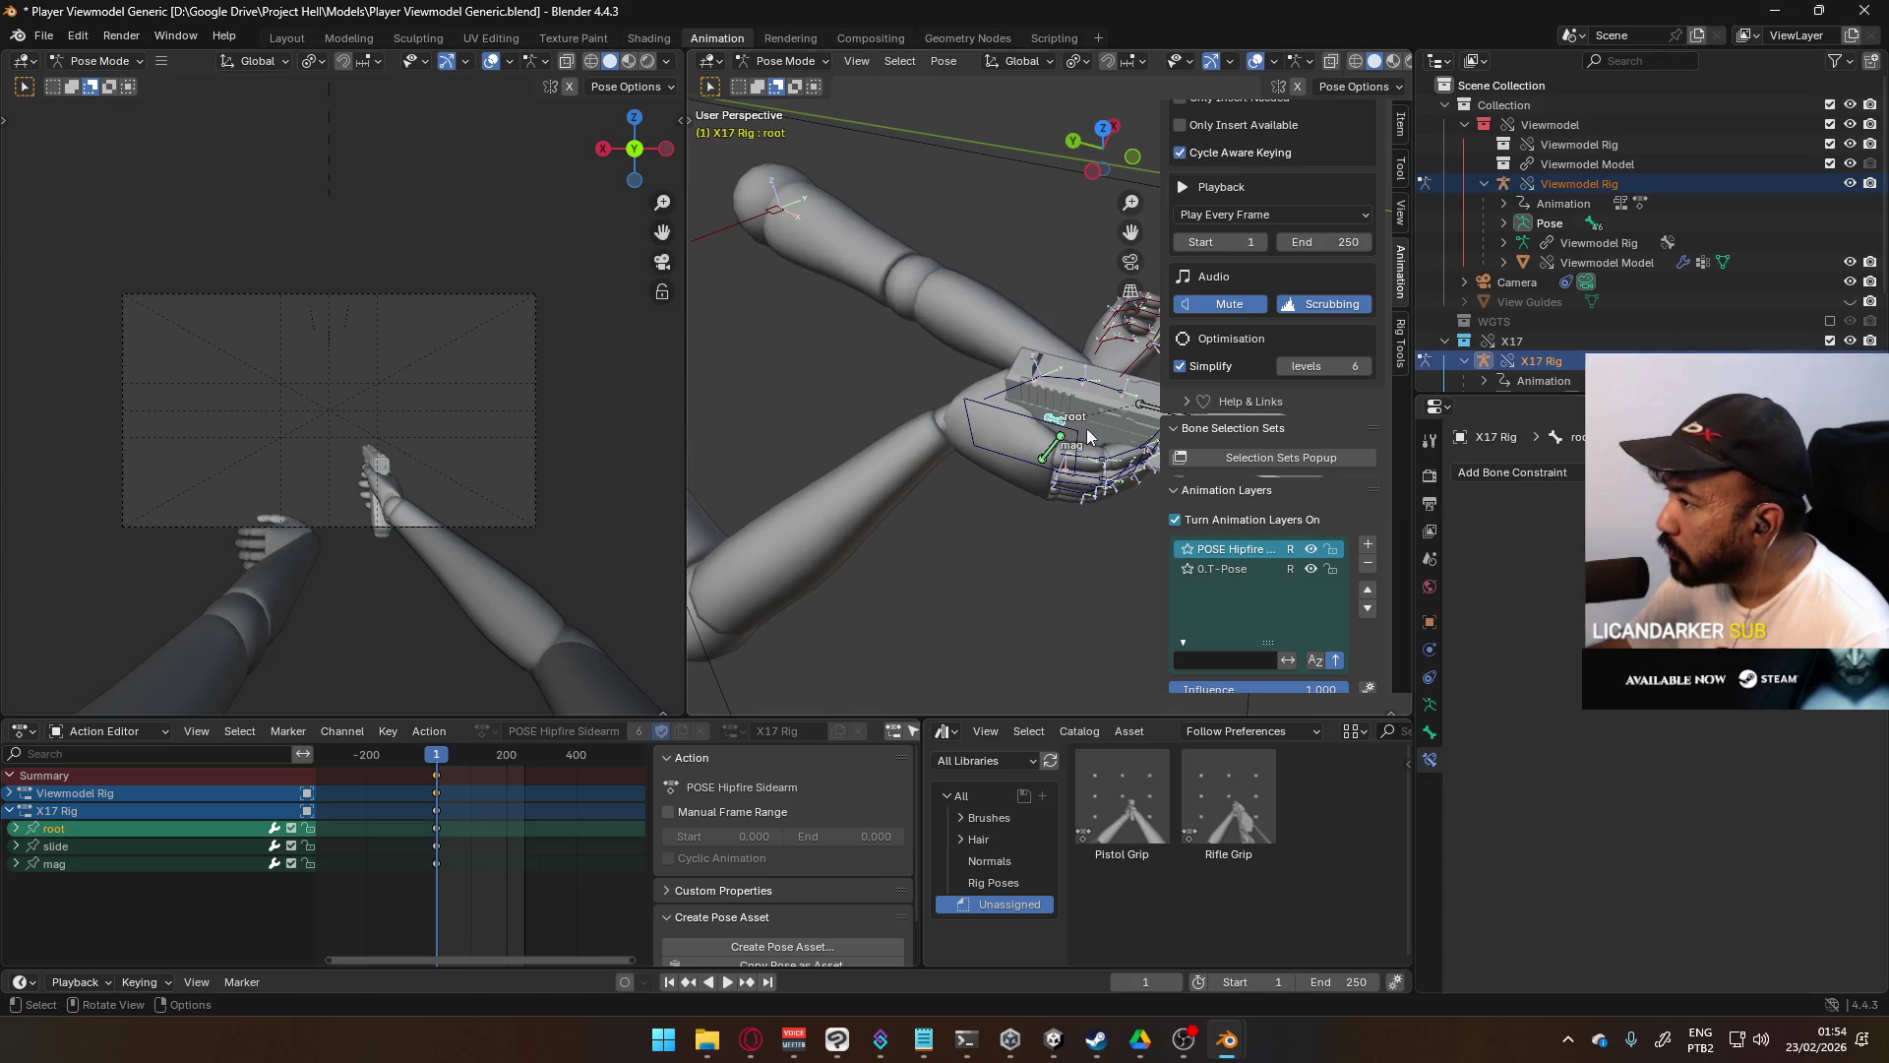
- Move the HandIK.L bone to a new position away from the pistol
key("r")
key("Escape")
key("KP_Decimal")
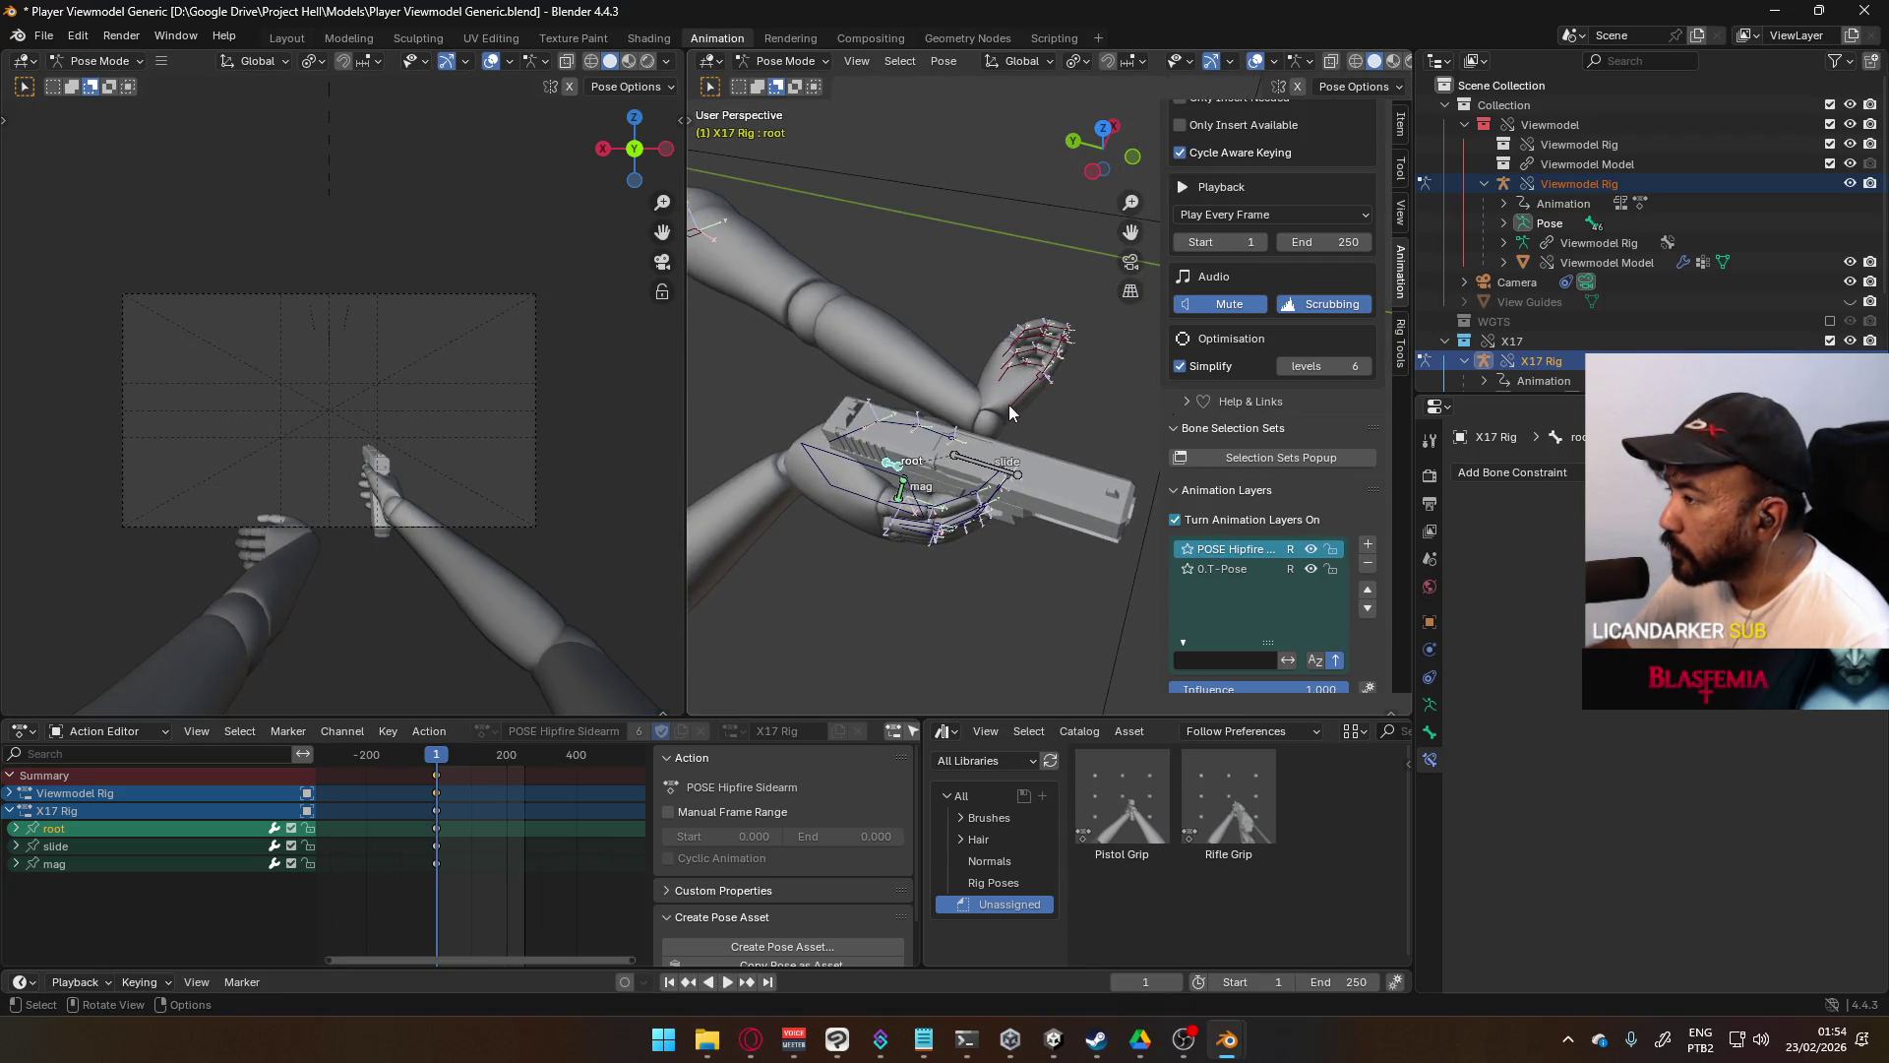
scroll(1007, 405, "down", 5)
left_click(1122, 433)
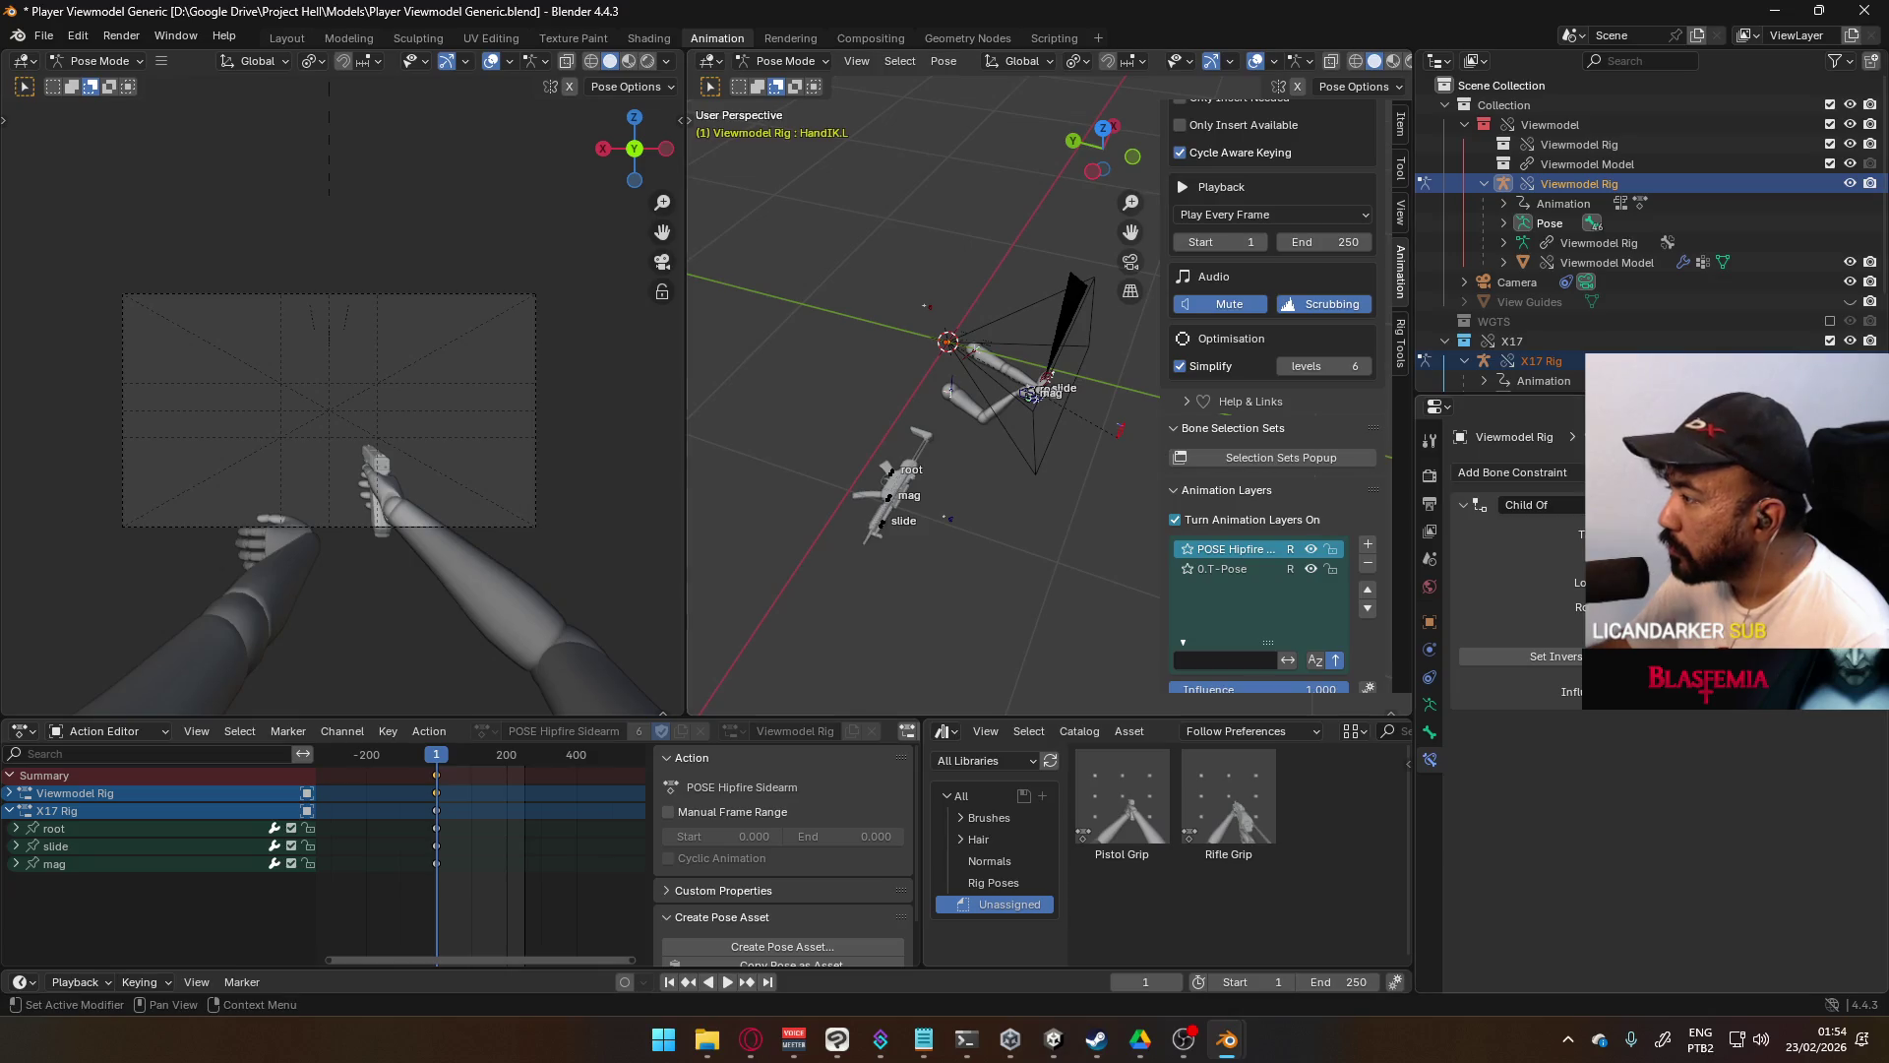
scroll(1033, 394, "up", 6)
key("g")
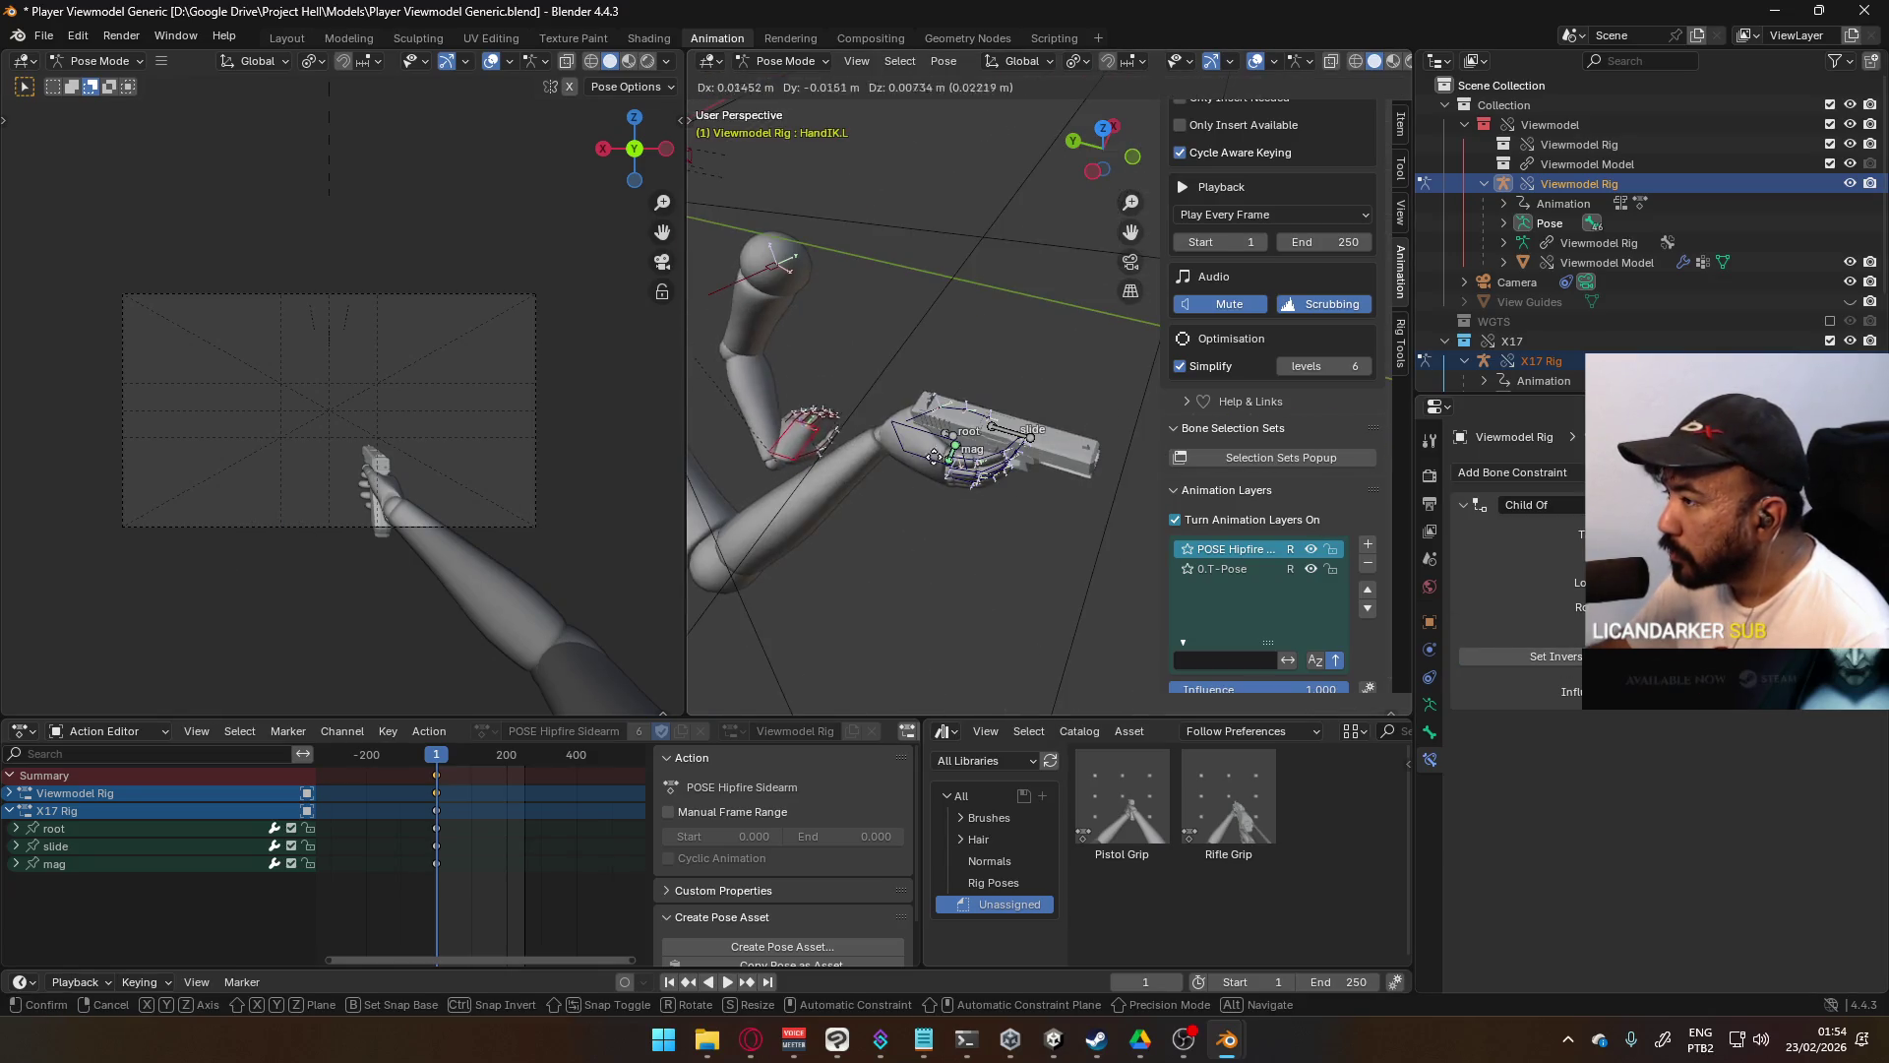
mouse_move(911, 203)
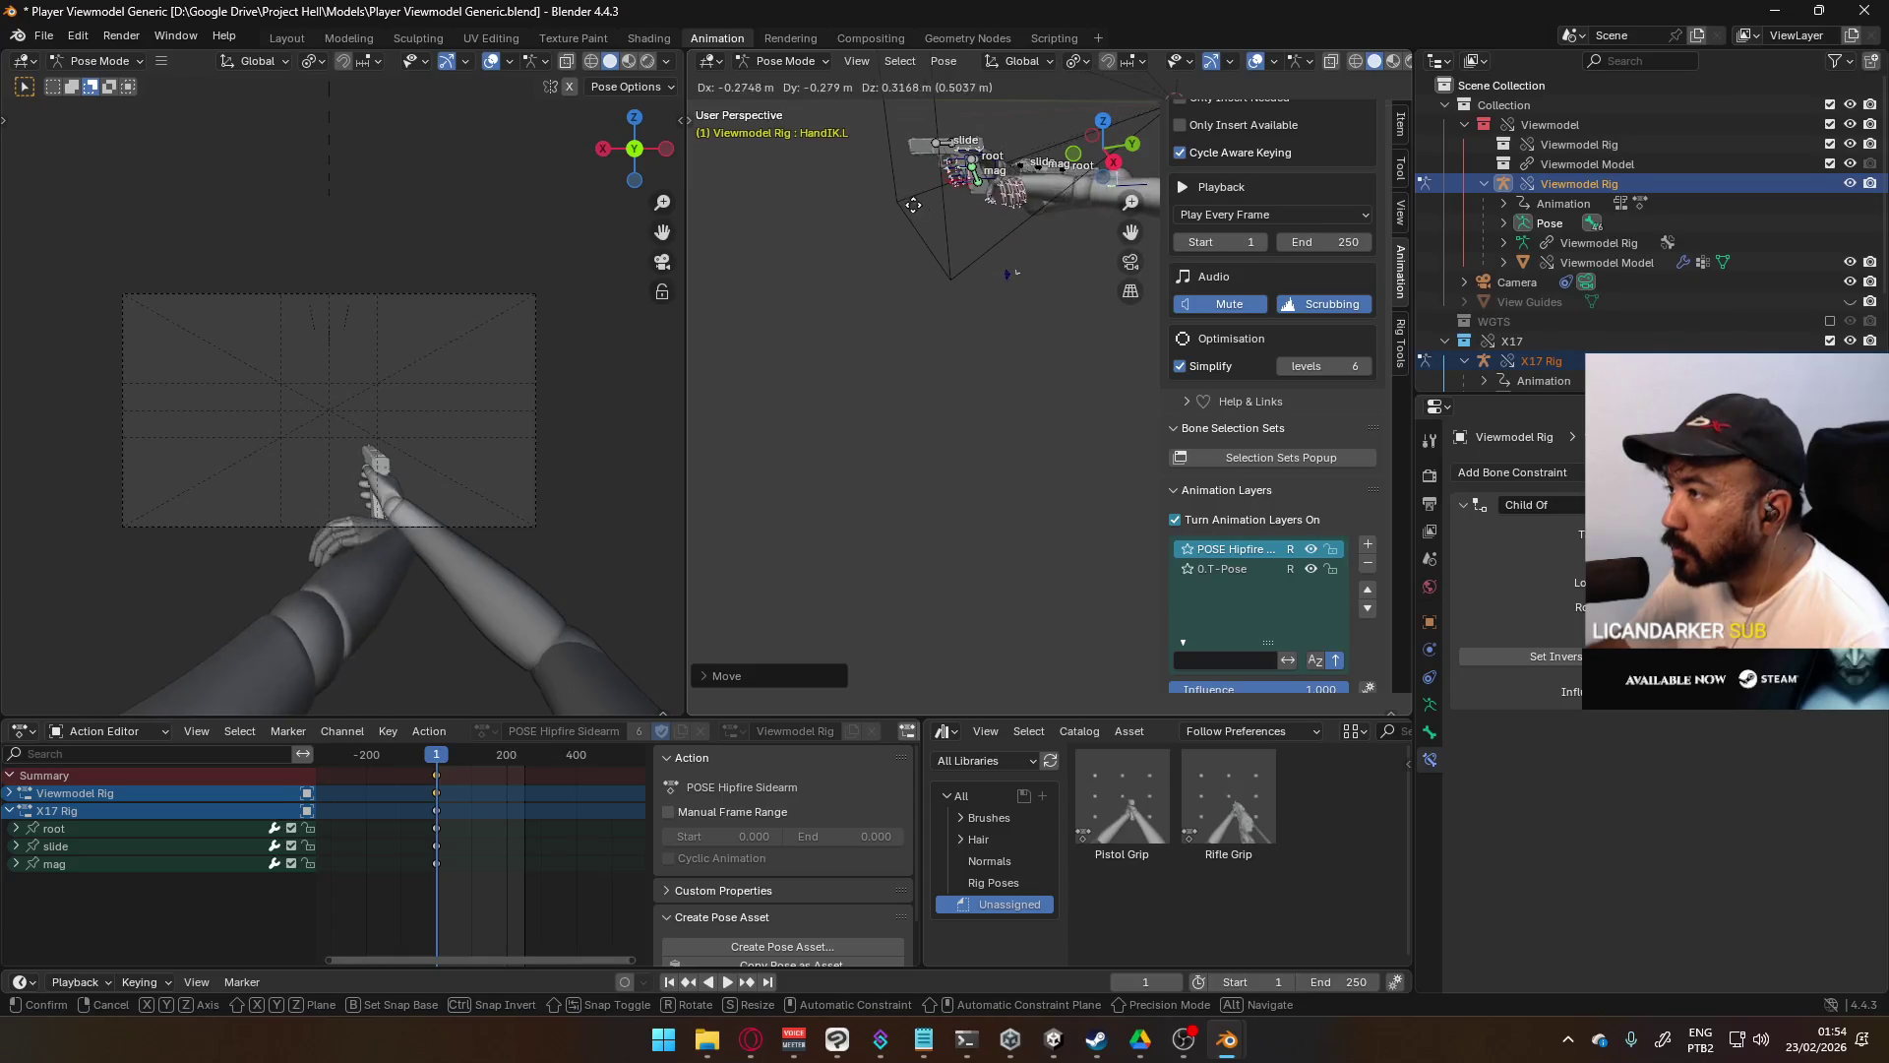
left_click(1024, 246)
middle_click_drag(1023, 246, 1143, 293)
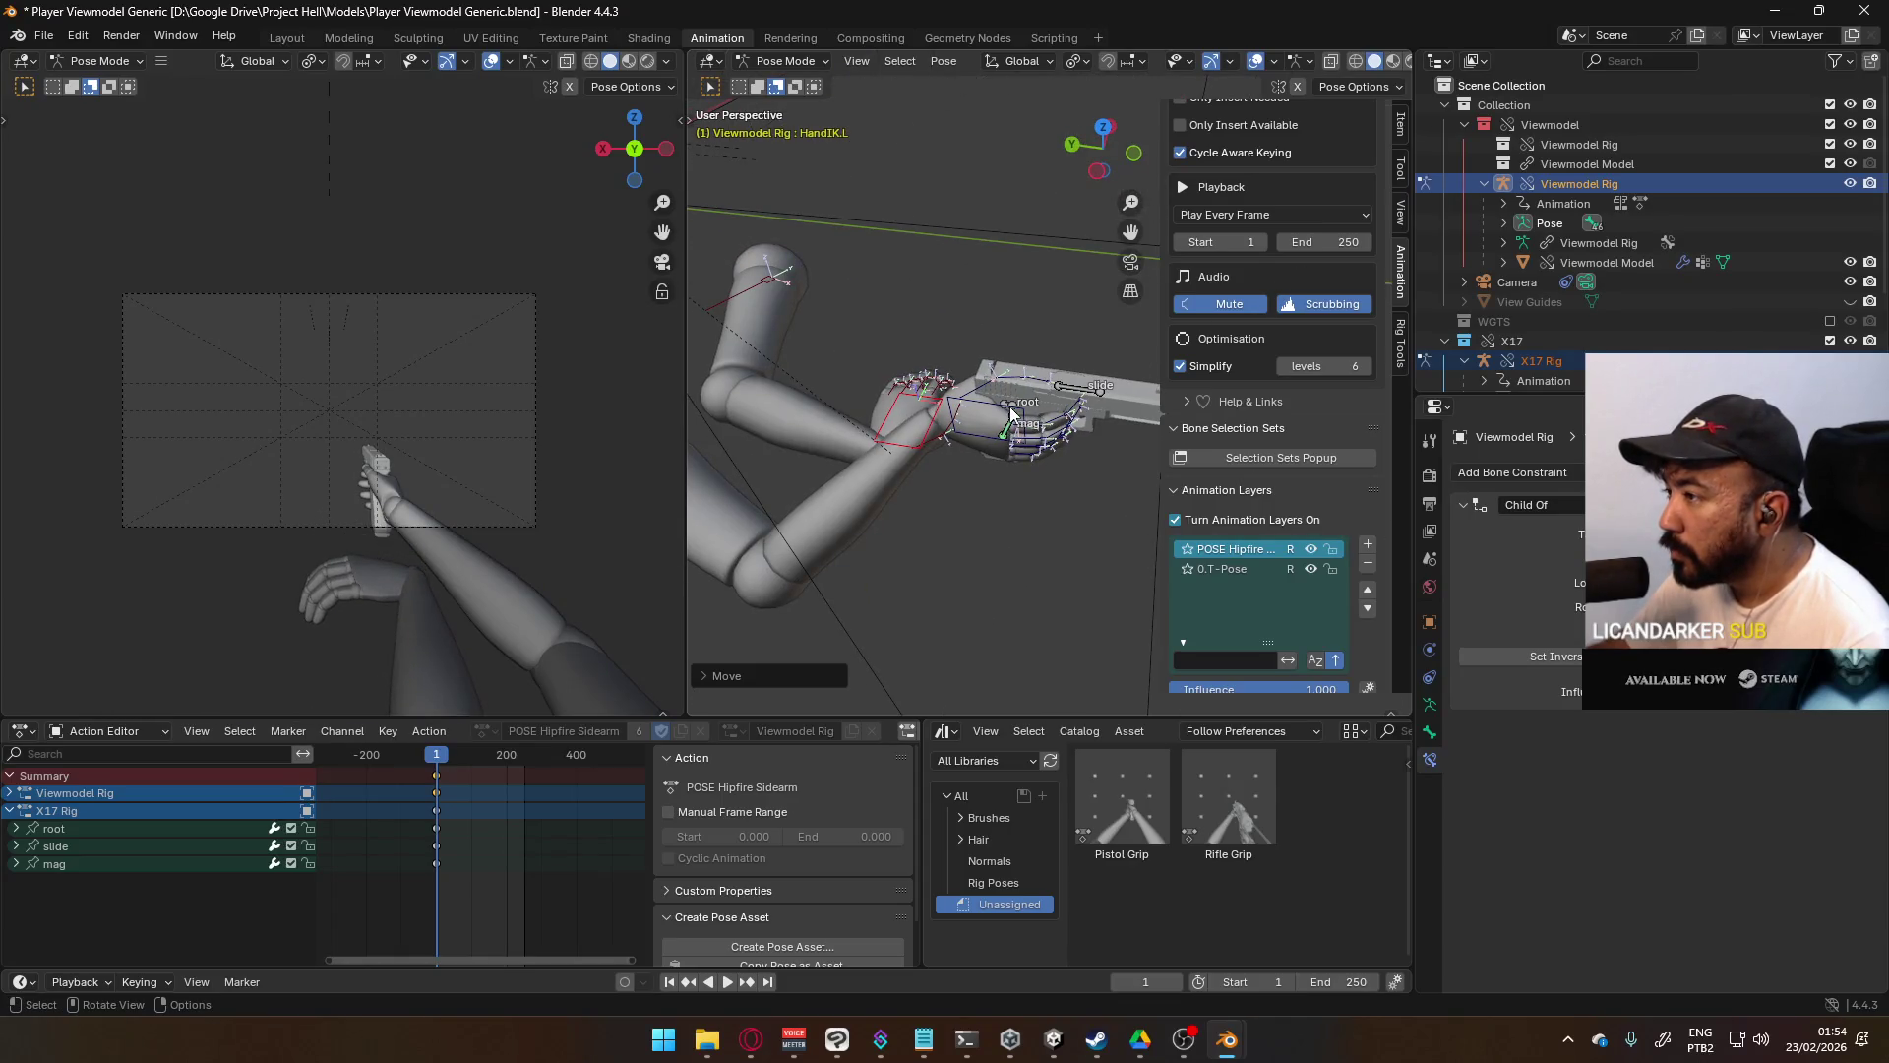
- Check HandIK.R's constraints, reselect HandIK.L, and save Player Viewmodel Generic.blend
left_click(1013, 412)
left_click(889, 415)
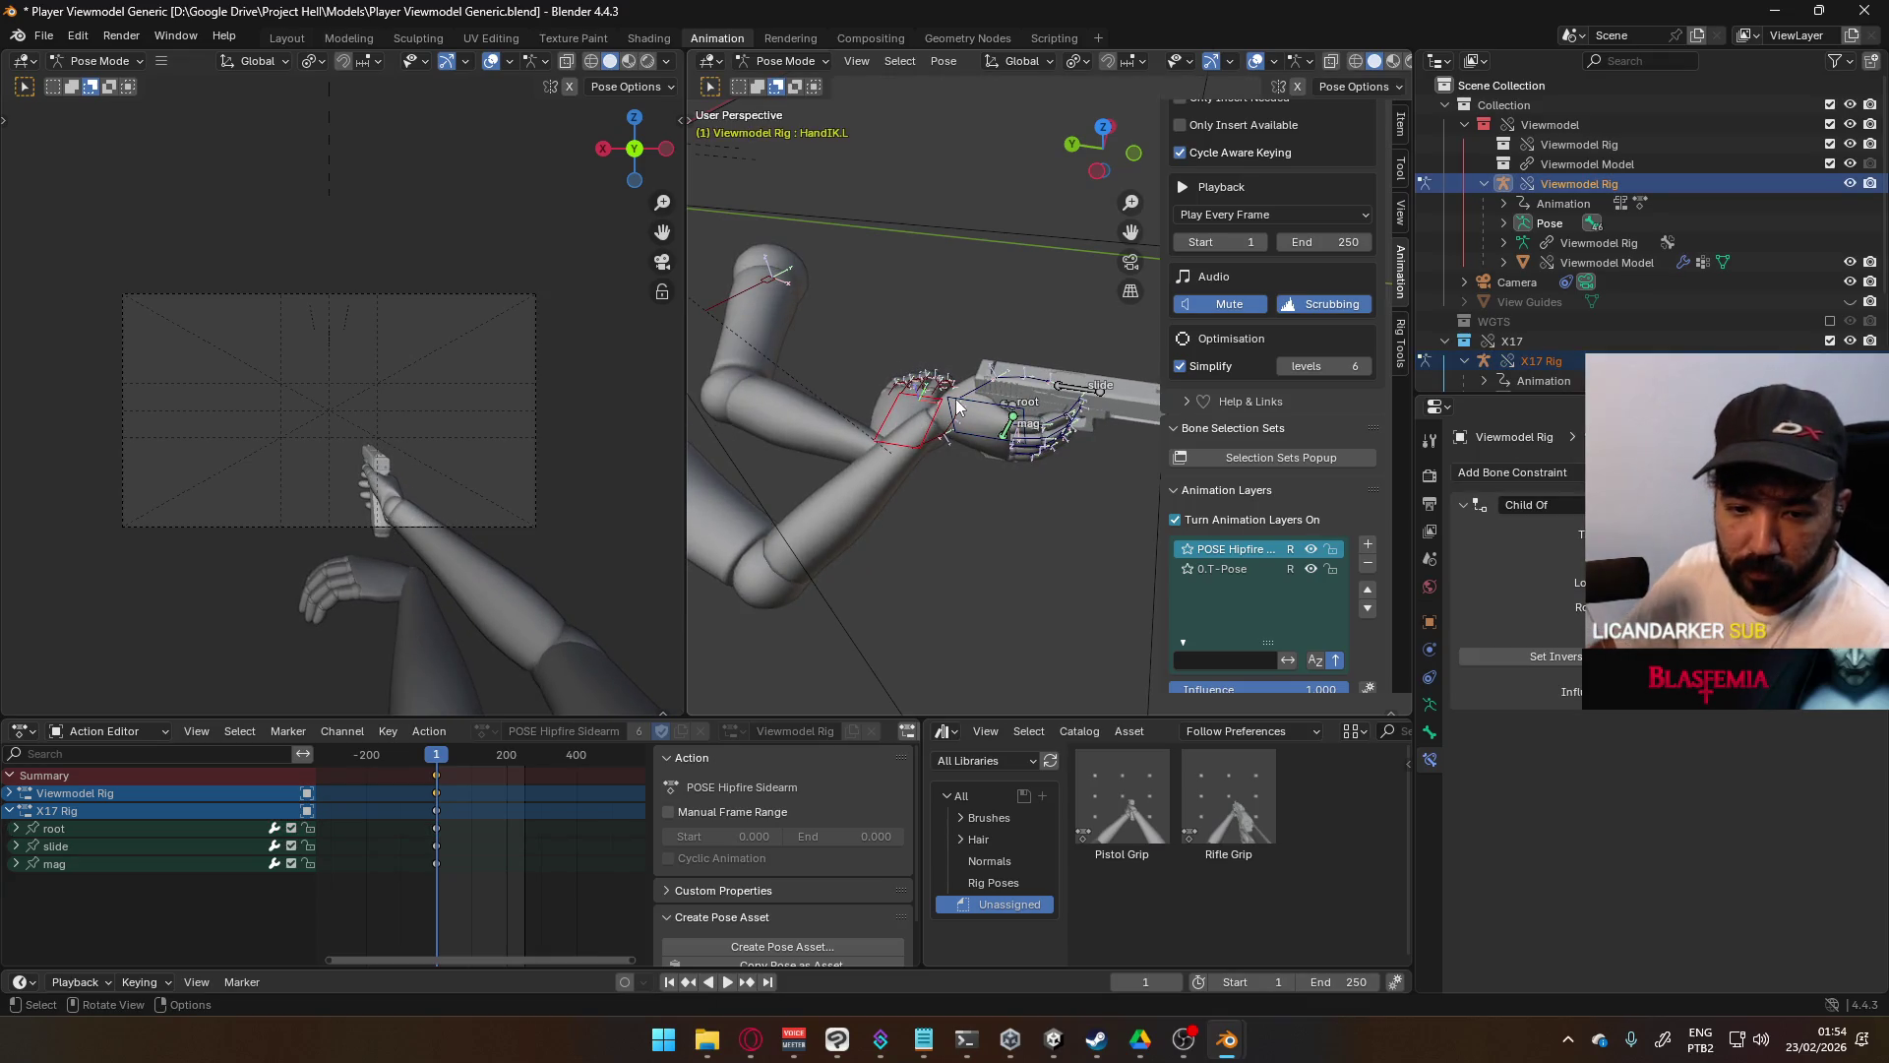
key("ctrl+s")
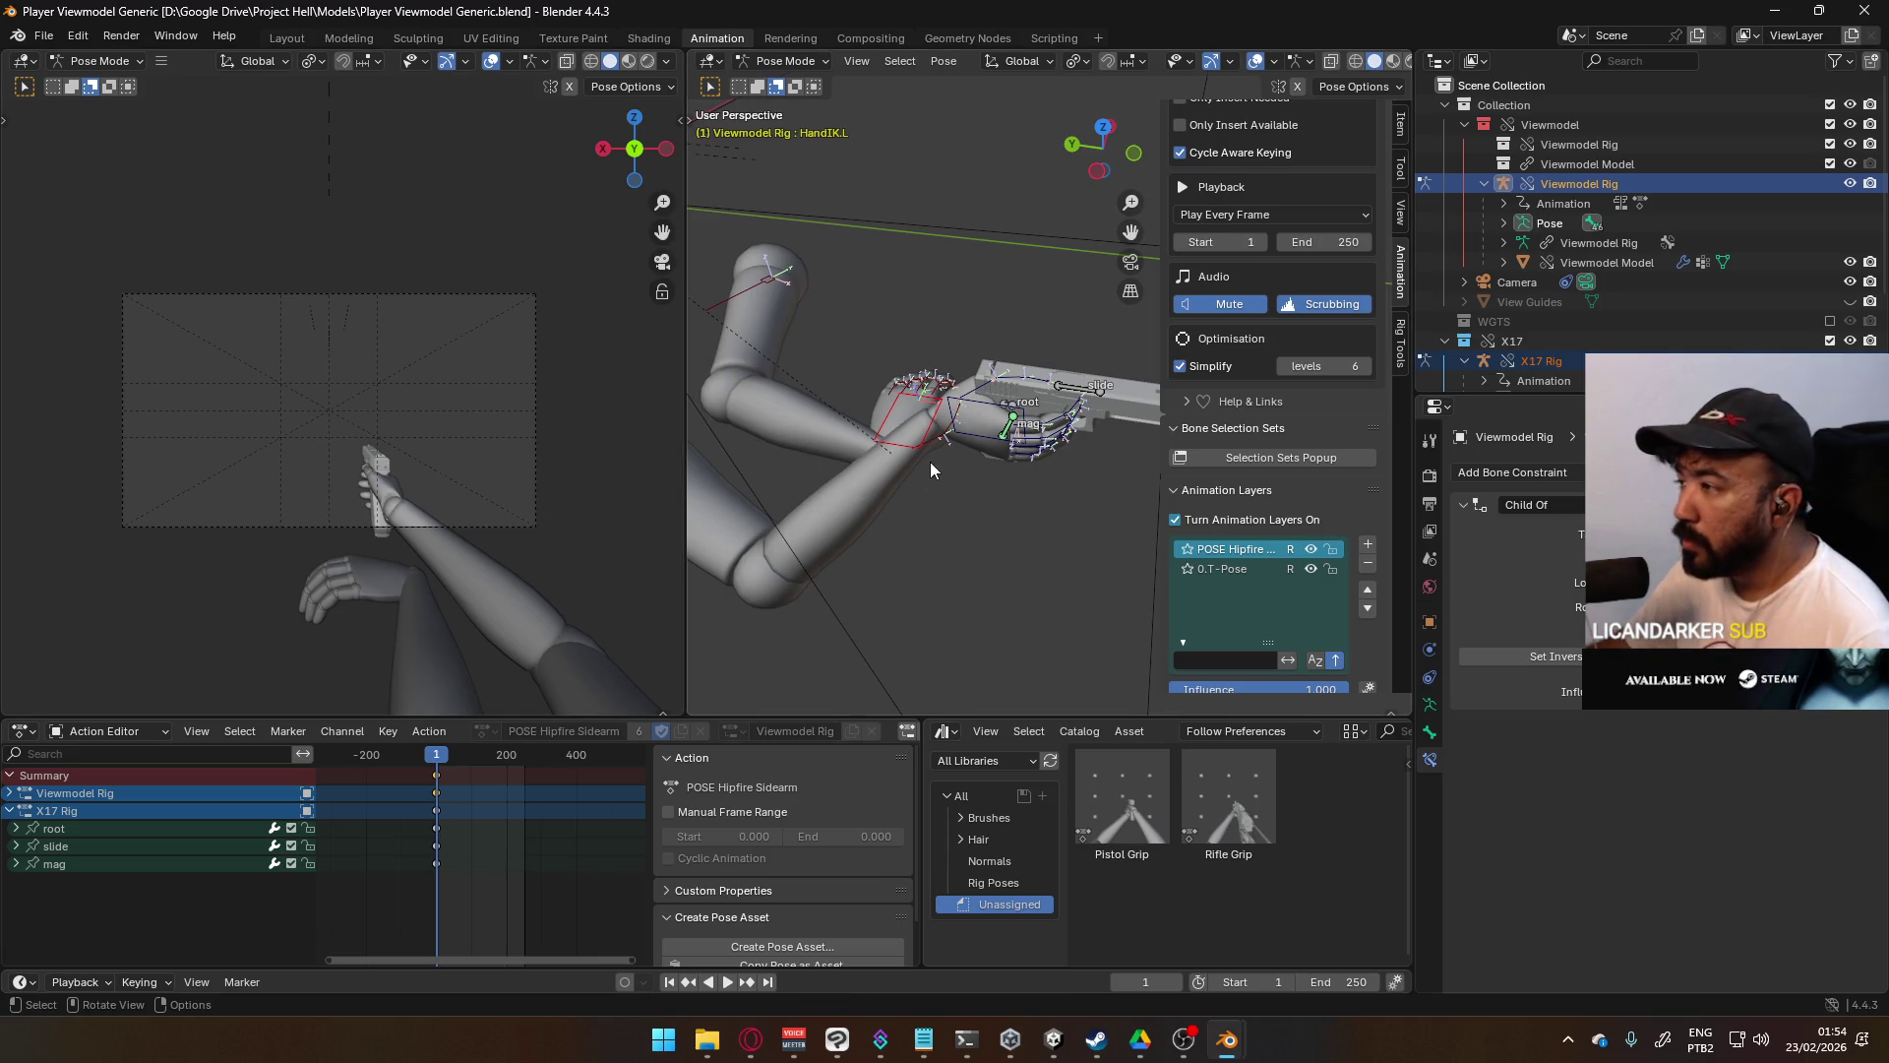
key("KP_7")
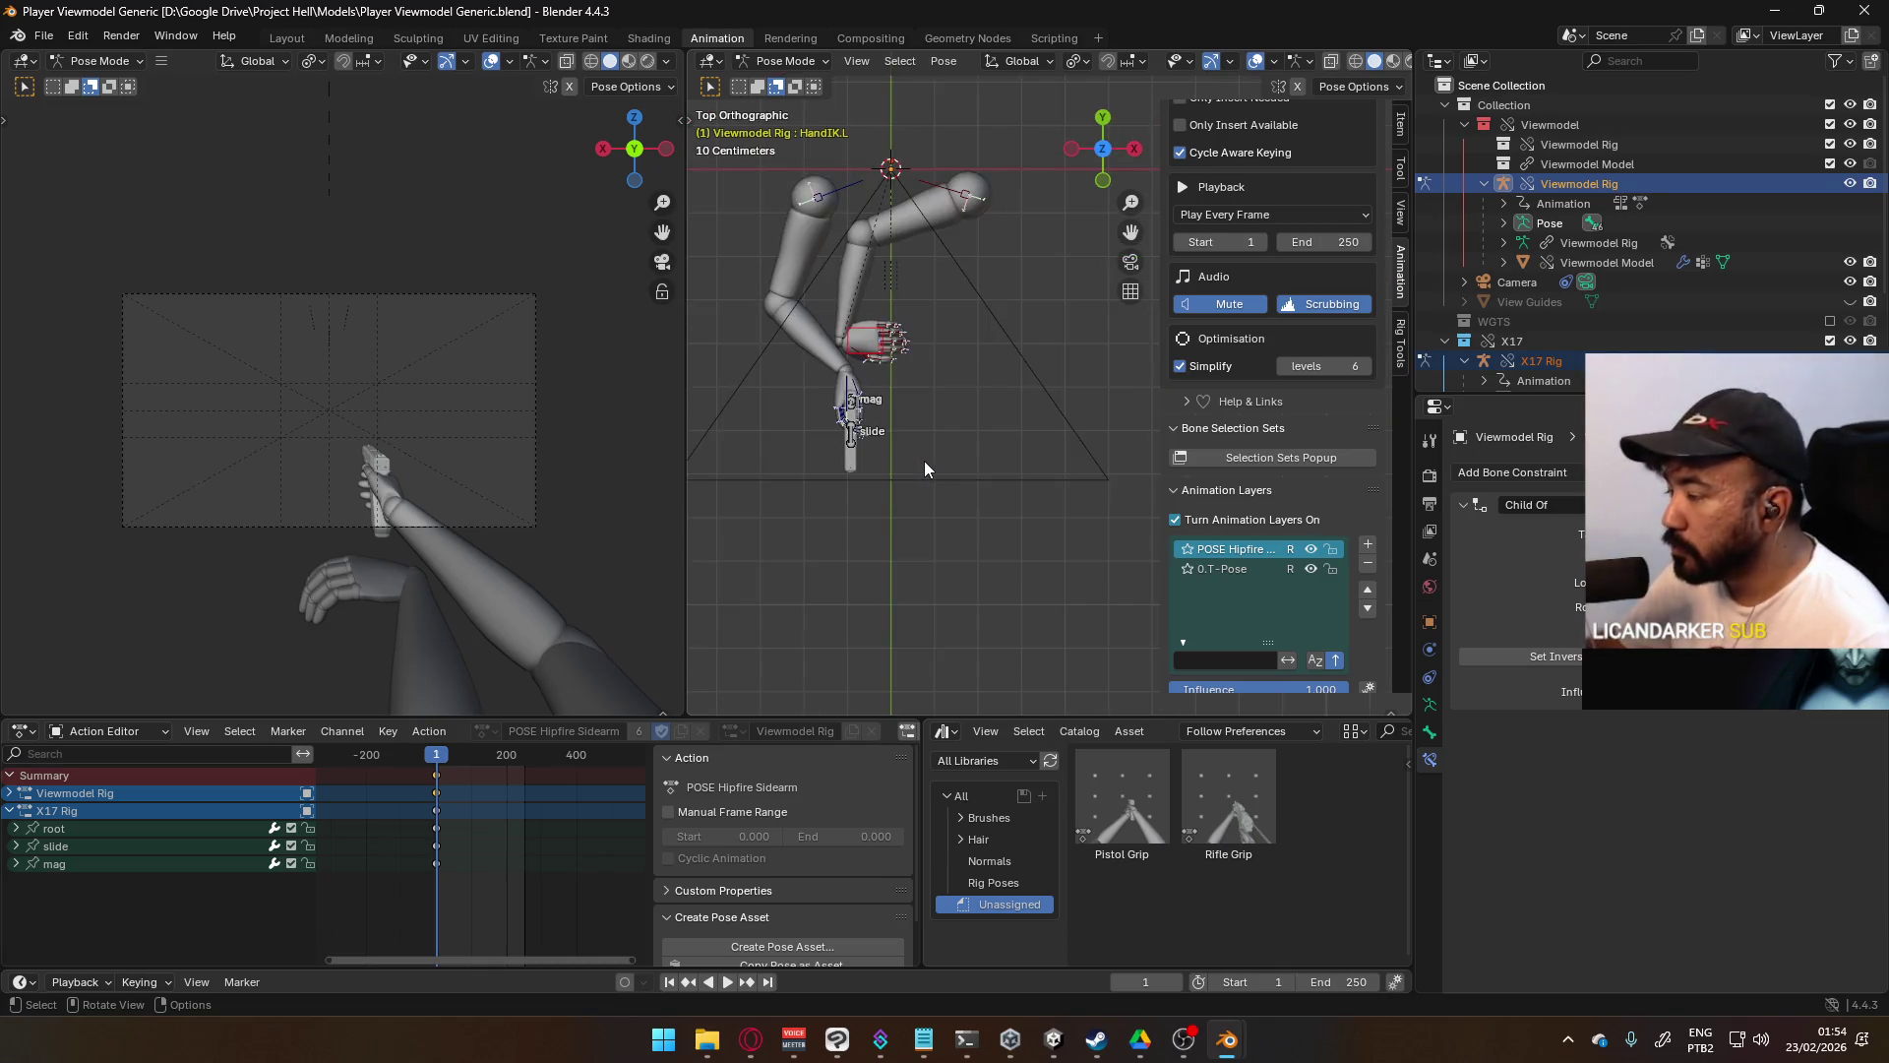
- Place and rotate the left hand onto the pistol, then lower the left elbow target
key("g")
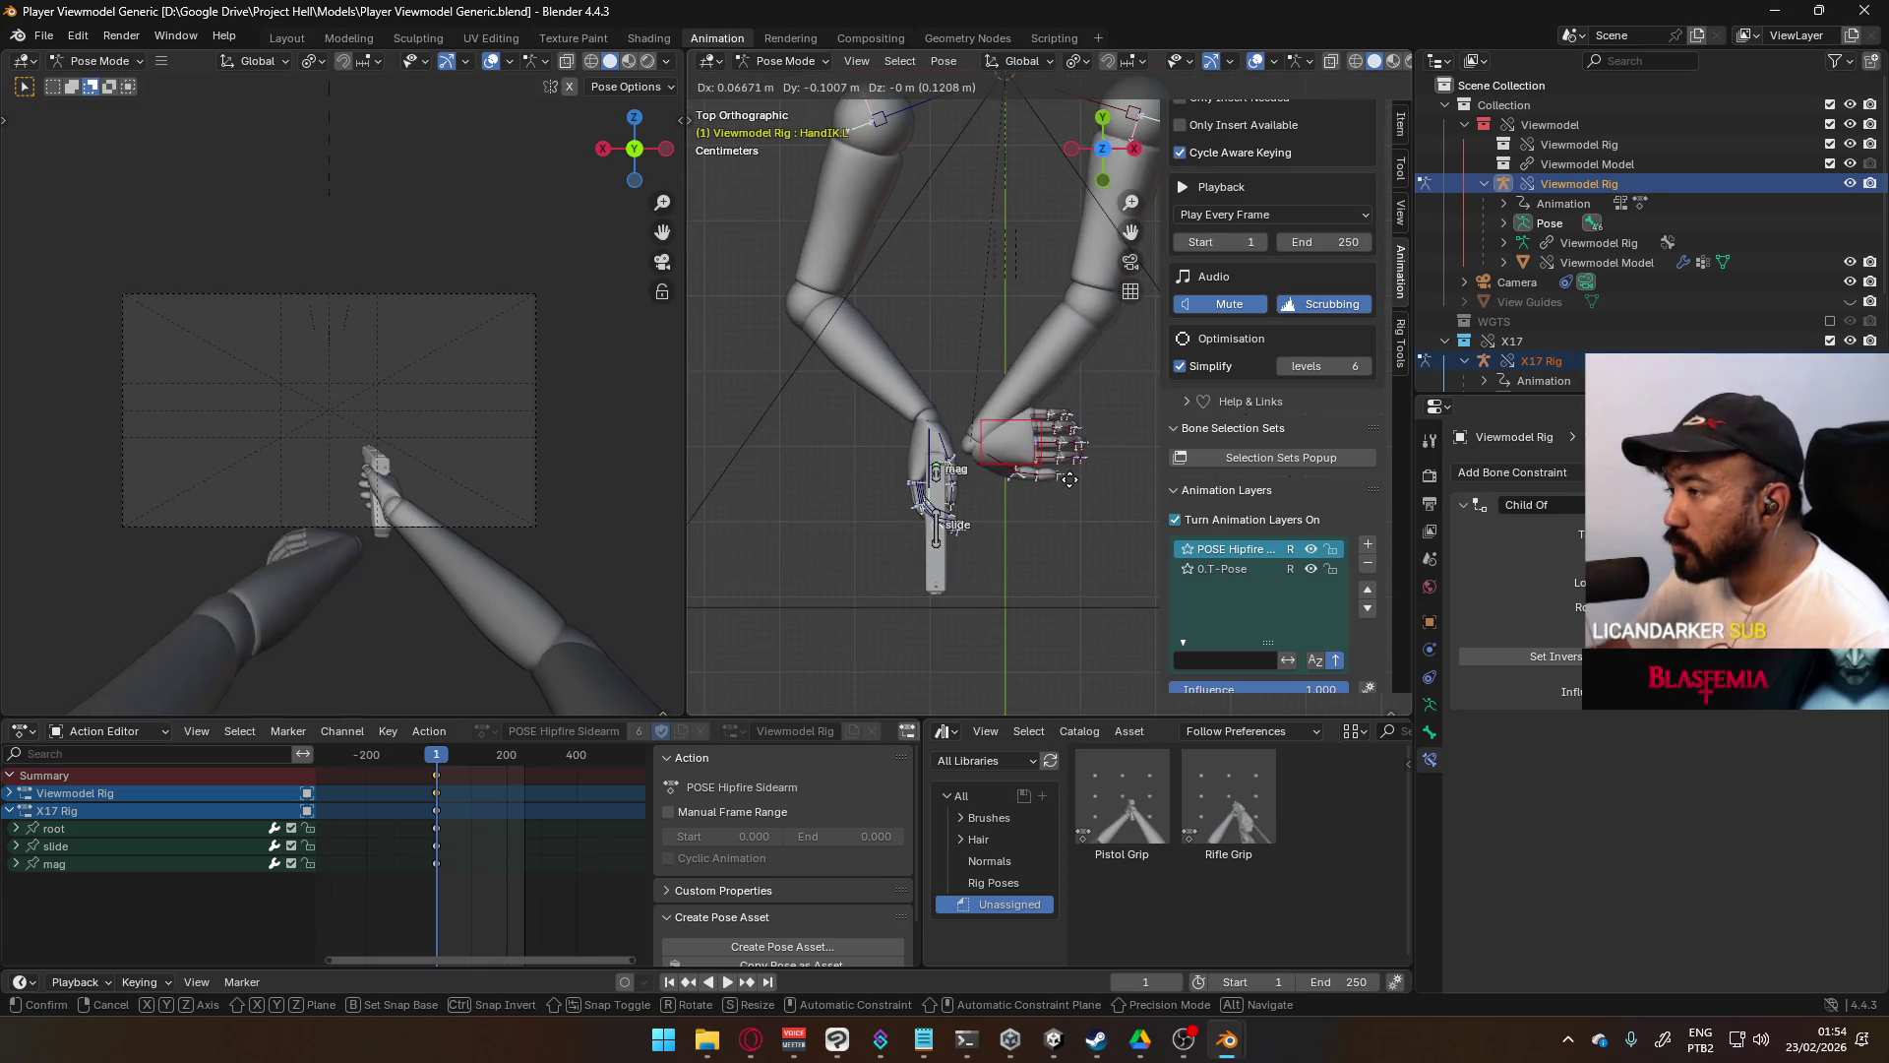
left_click(1009, 473)
key("r")
left_click(993, 531)
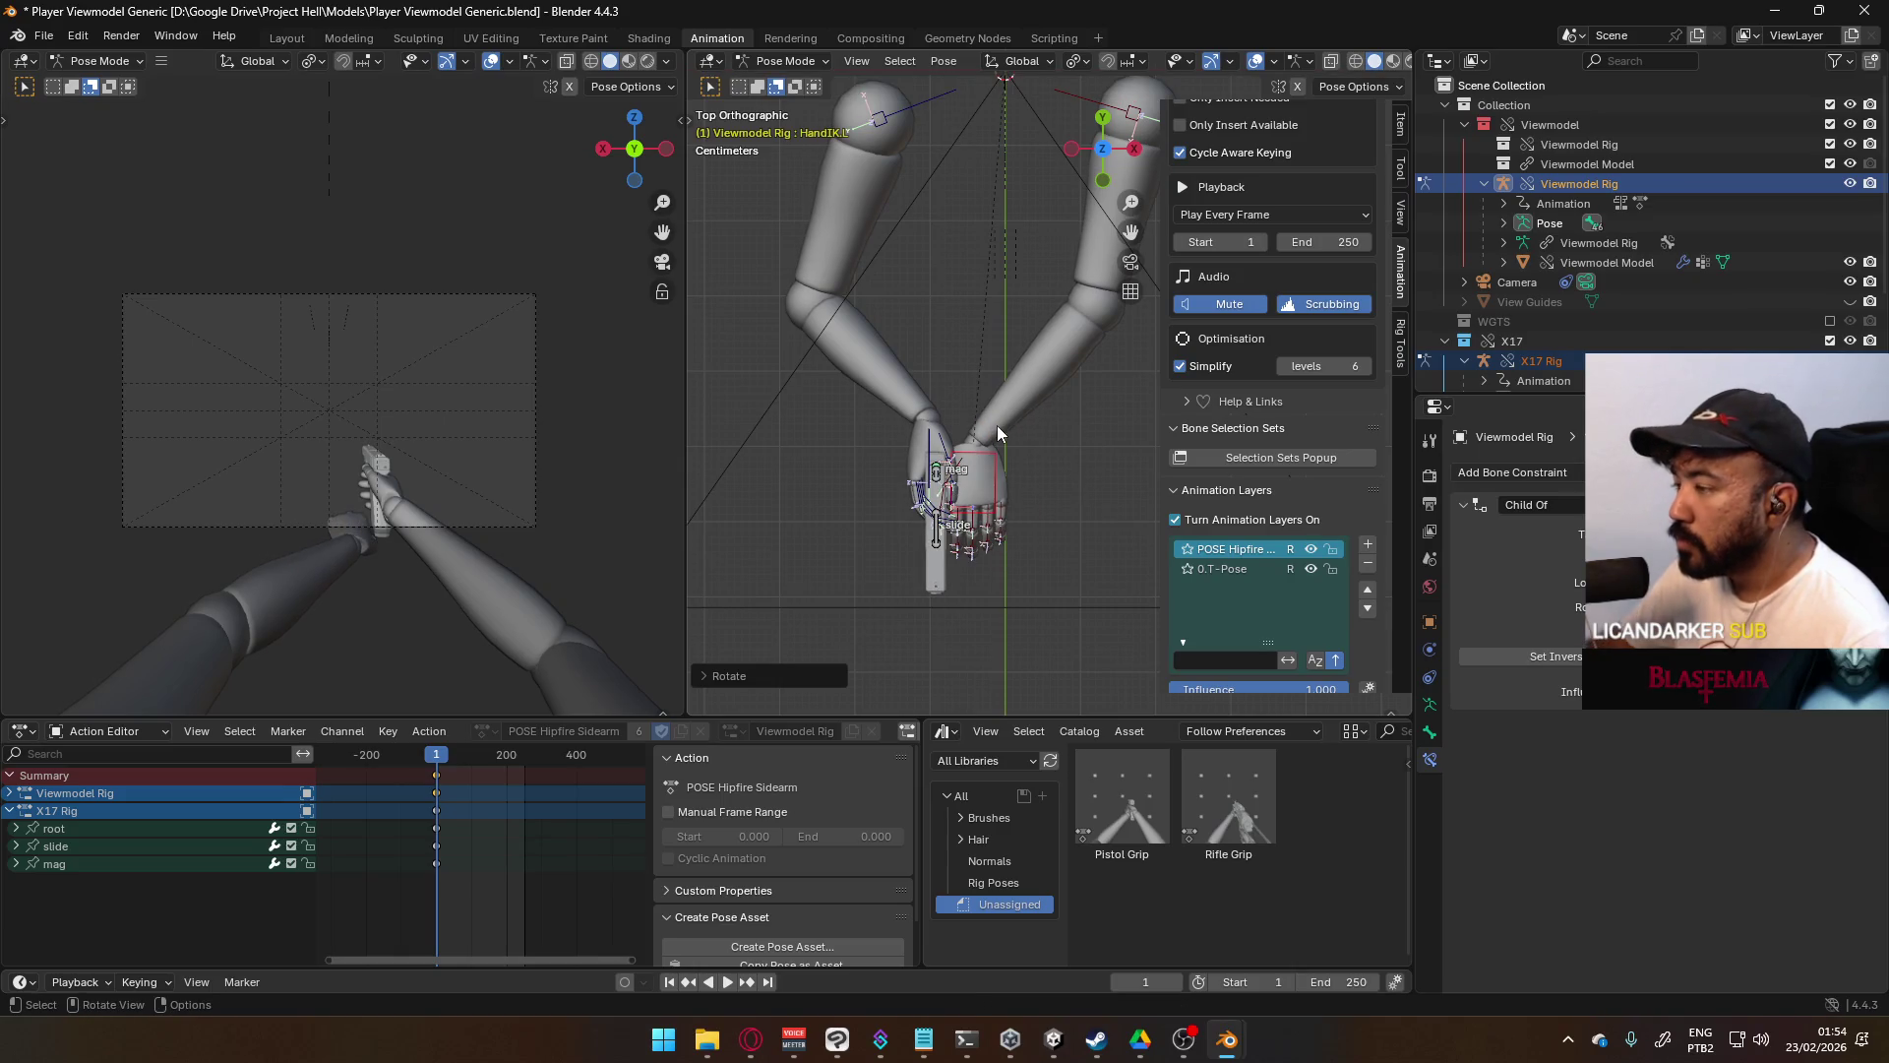
key("KP_1")
middle_click_drag(971, 380, 1088, 409, "shift")
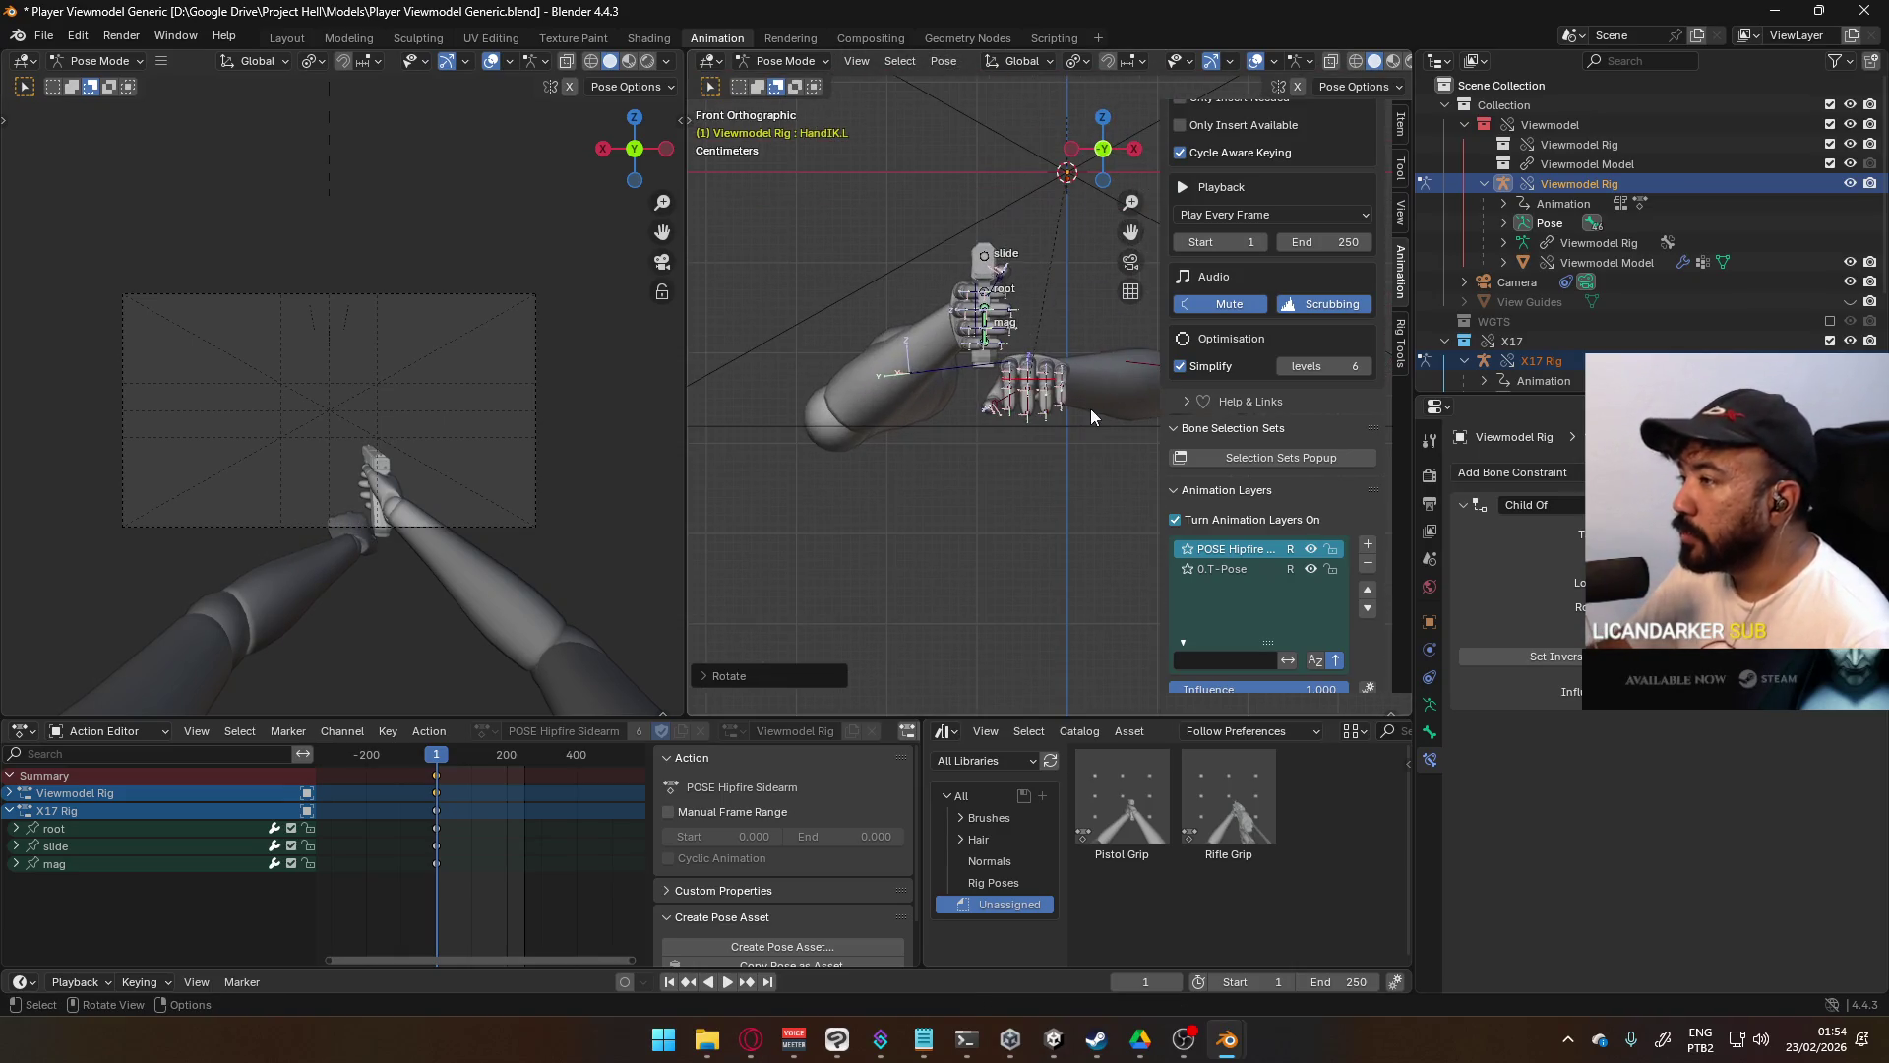
key("g")
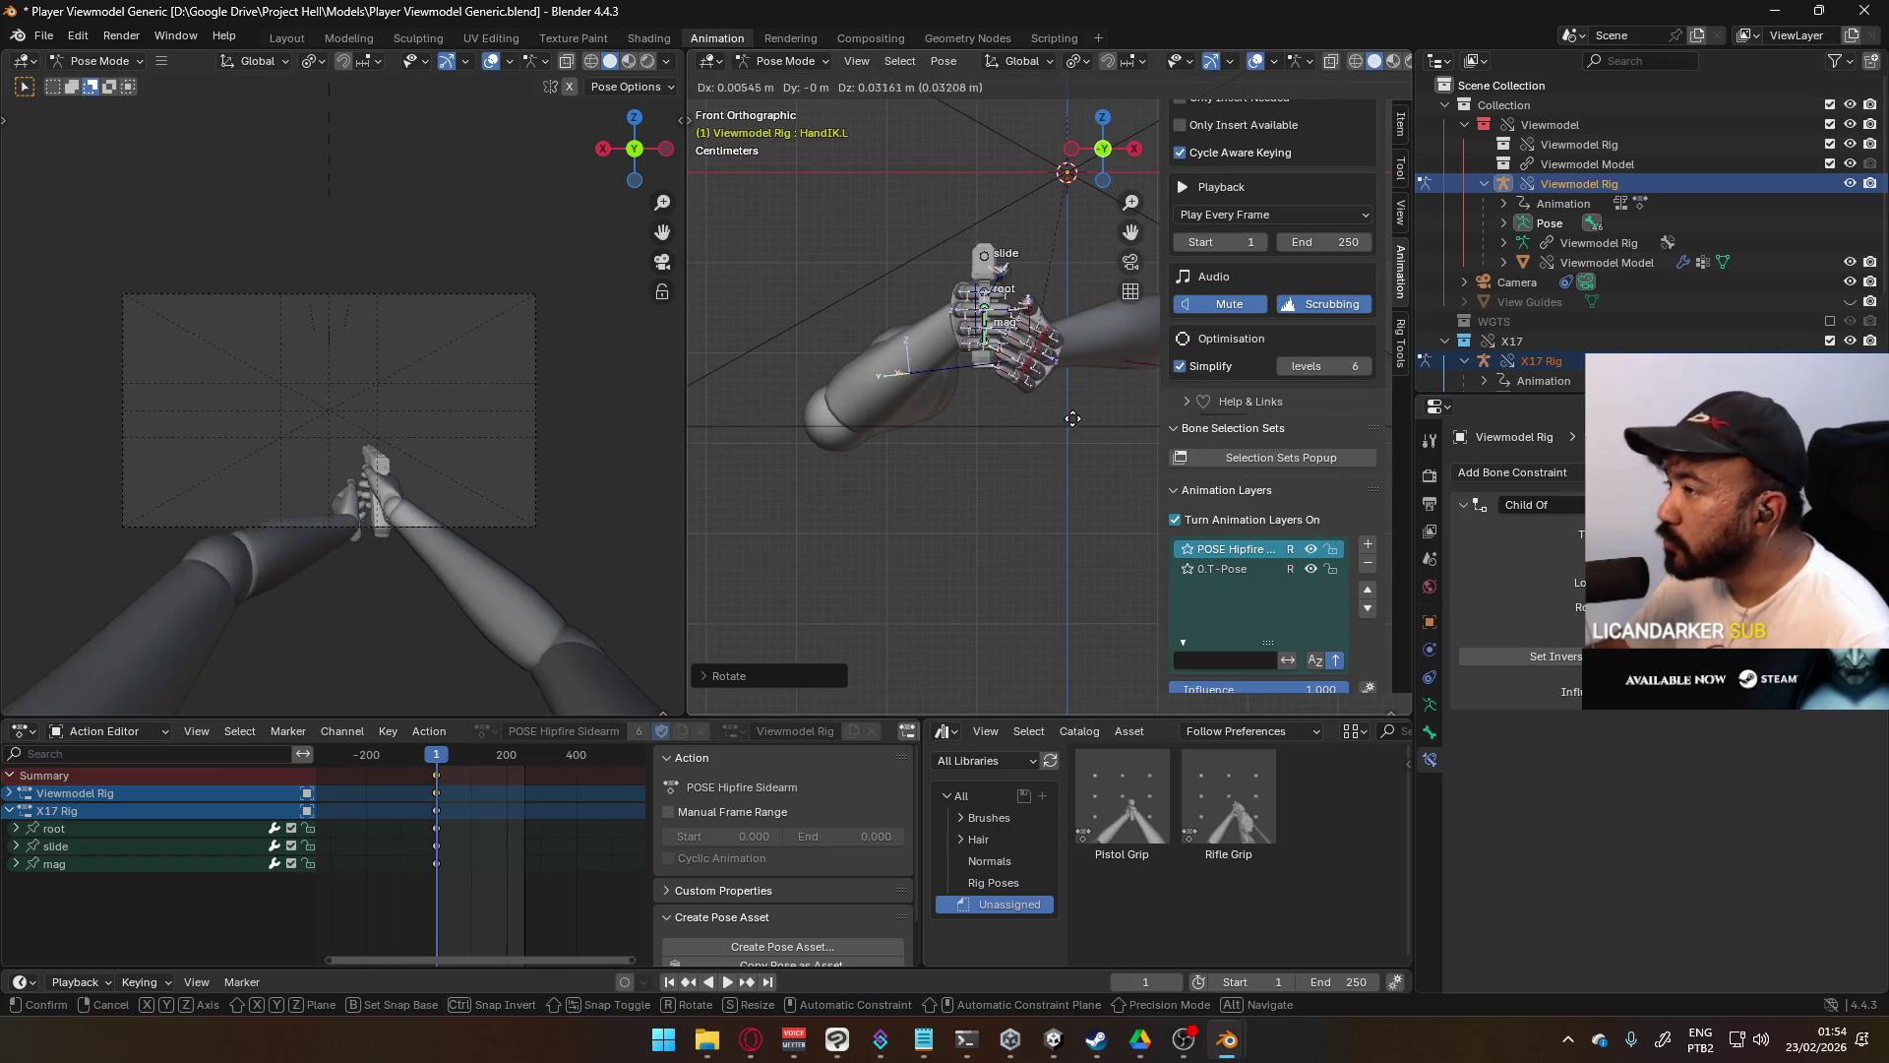
left_click(1075, 417)
middle_click_drag(1045, 427, 762, 394, "shift")
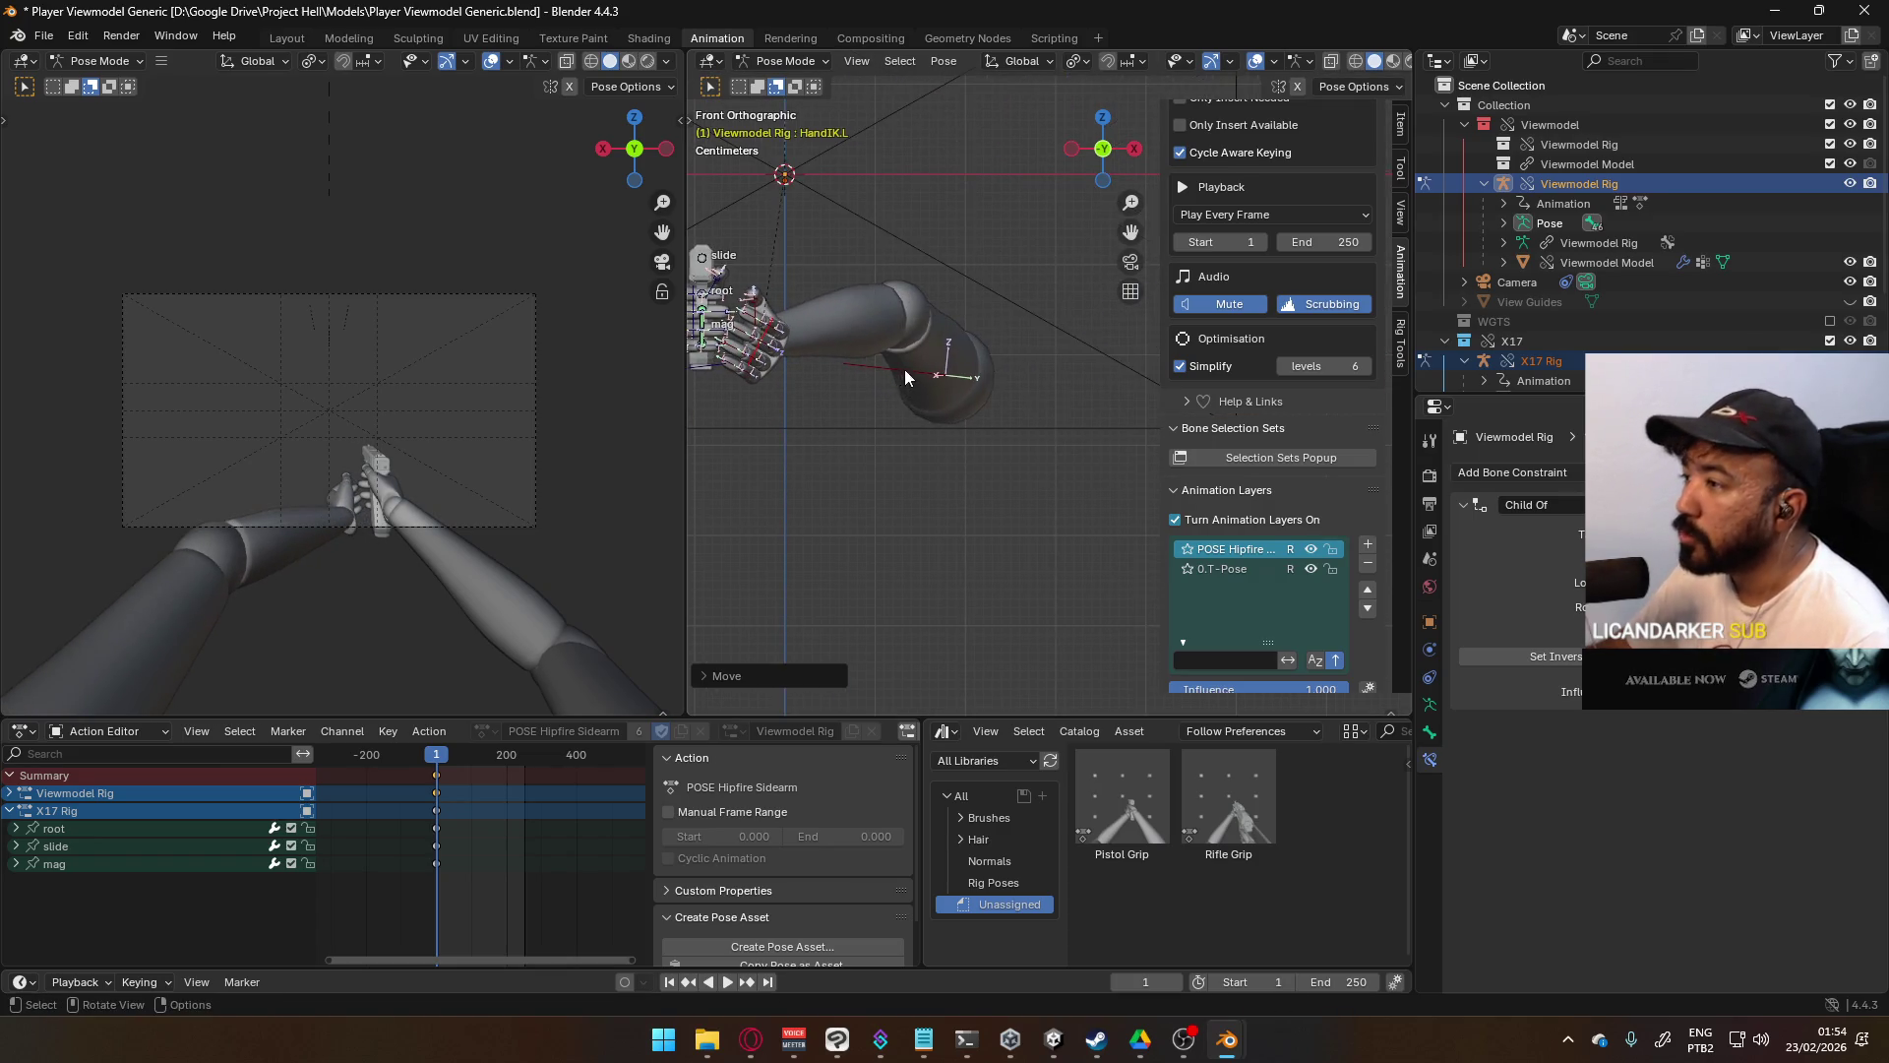
key("Home")
left_click_drag(1118, 377, 1109, 446)
mouse_move(906, 397)
middle_mouse_down()
mouse_move(1006, 422)
mouse_move(972, 481)
mouse_move(1076, 444)
middle_mouse_up()
- Move the X17 rig's root bone so the gun and hands shift together
left_click(1051, 494)
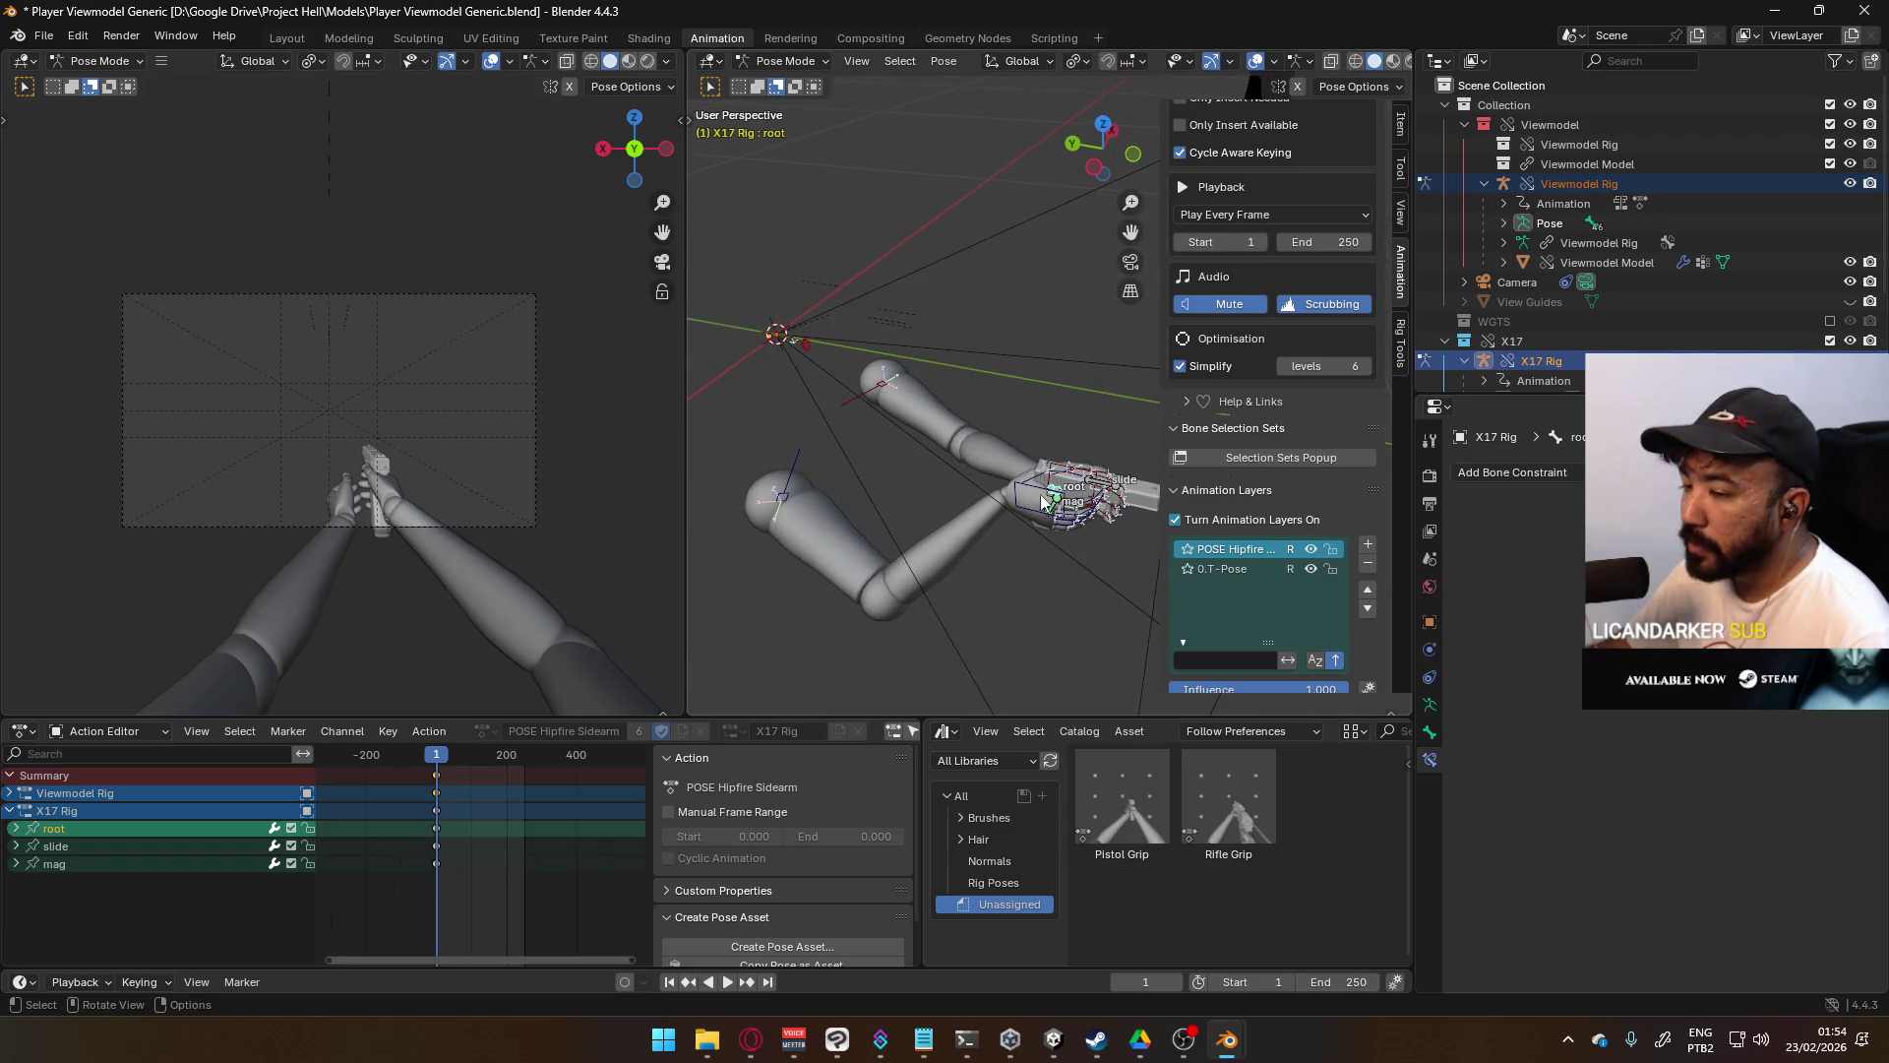
key("KP_7")
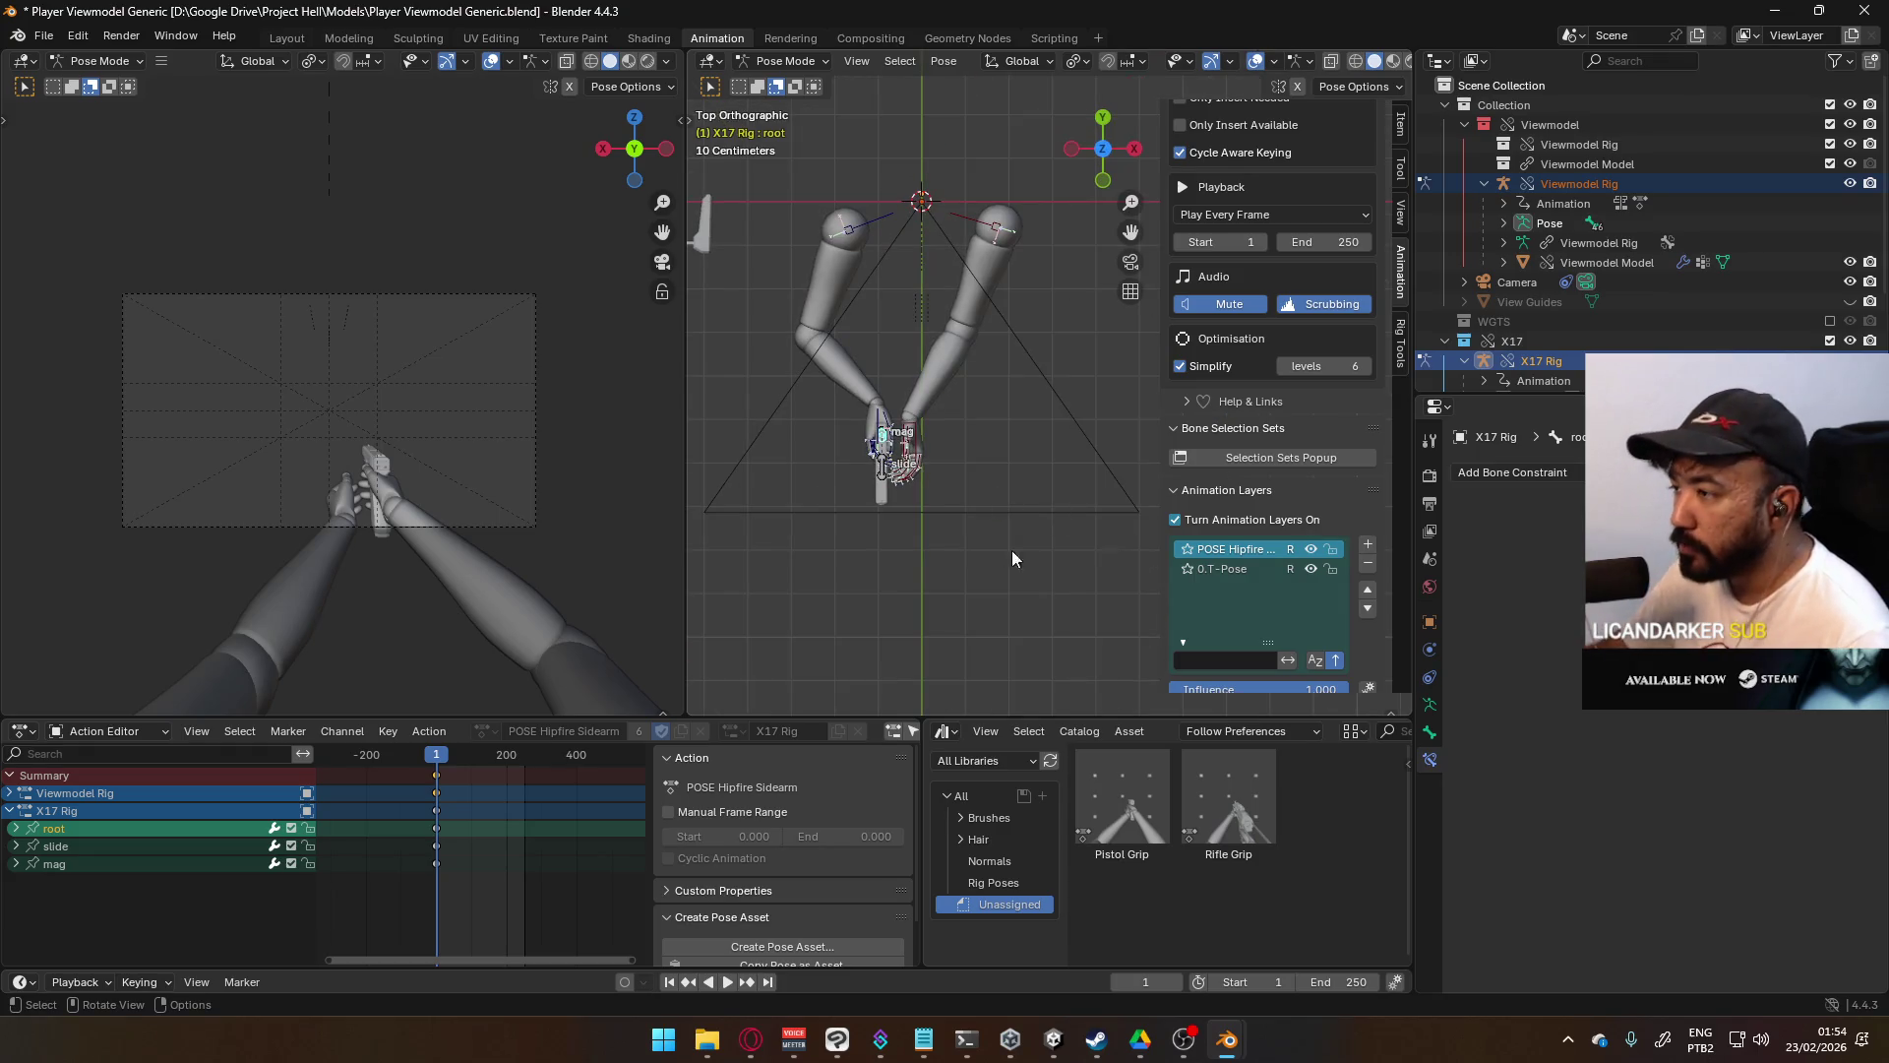
key("g")
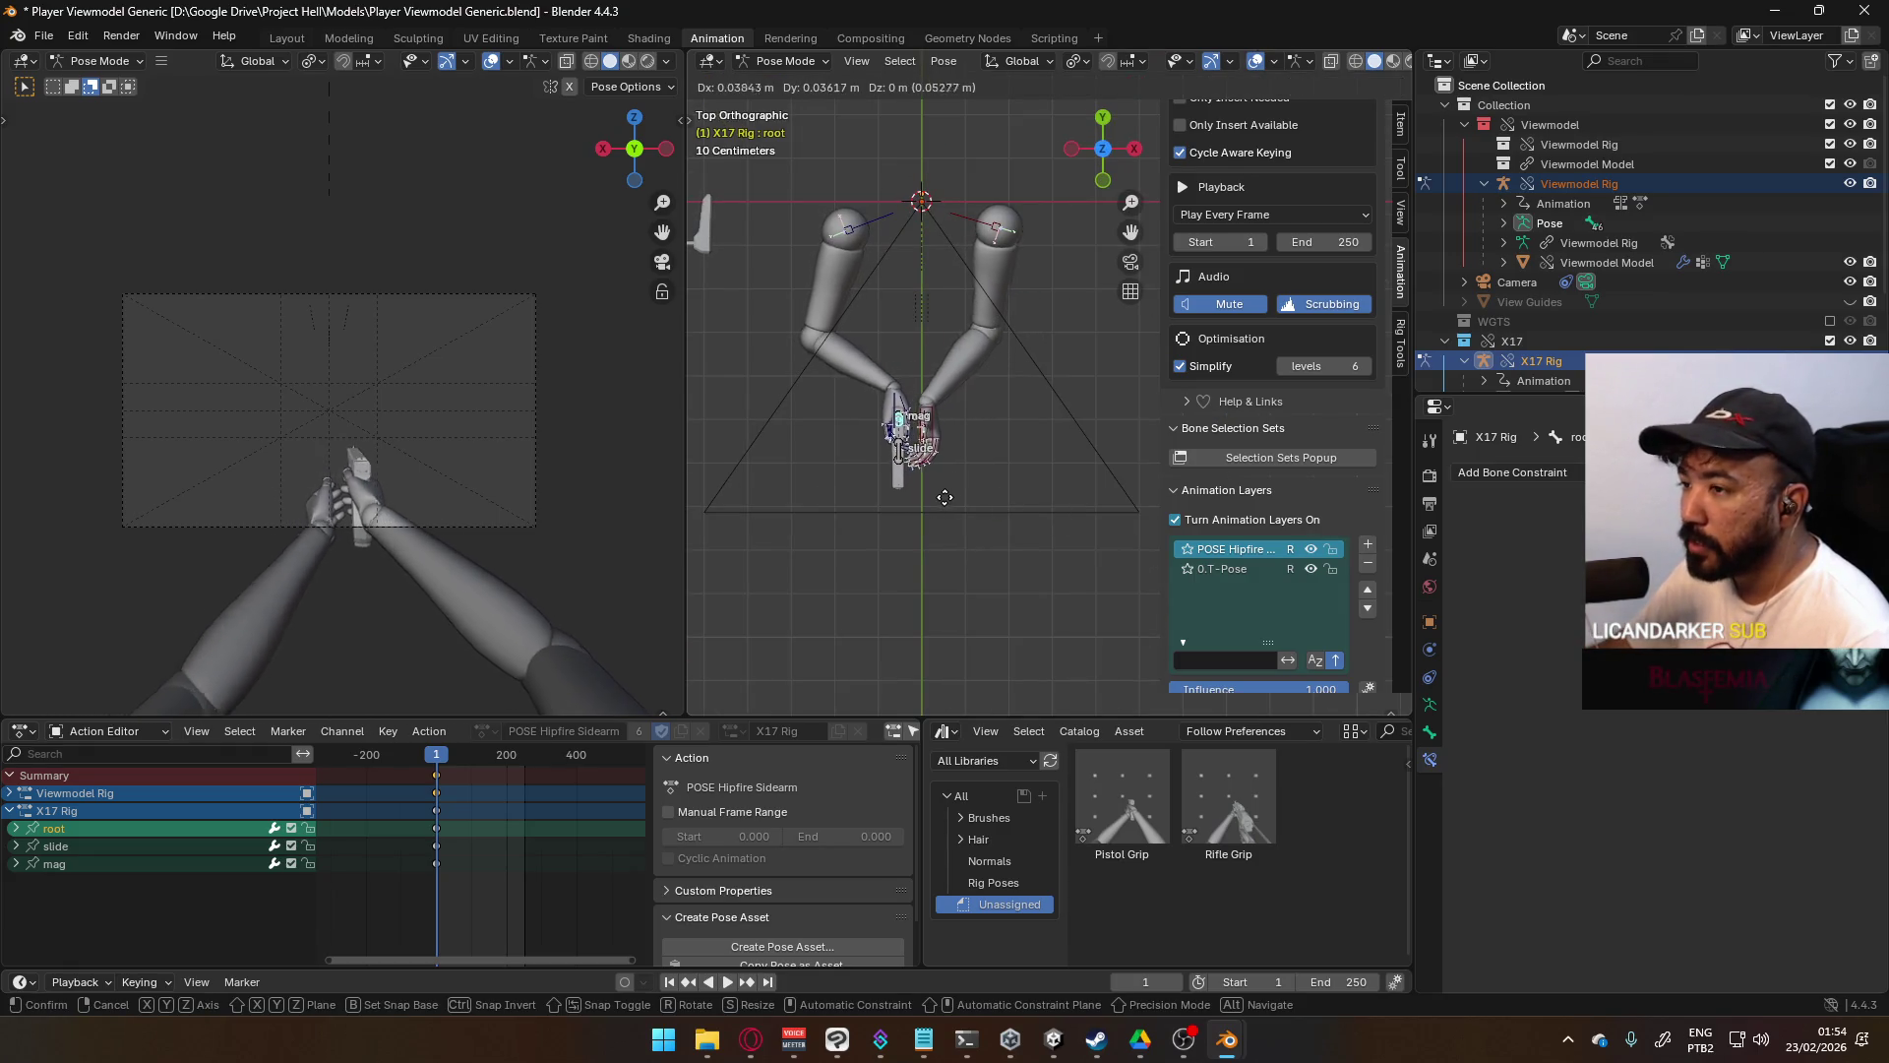
left_click(945, 497)
- Reselect HandIK.L and slide the left hand along the pistol, checking front and right views
left_click(936, 423)
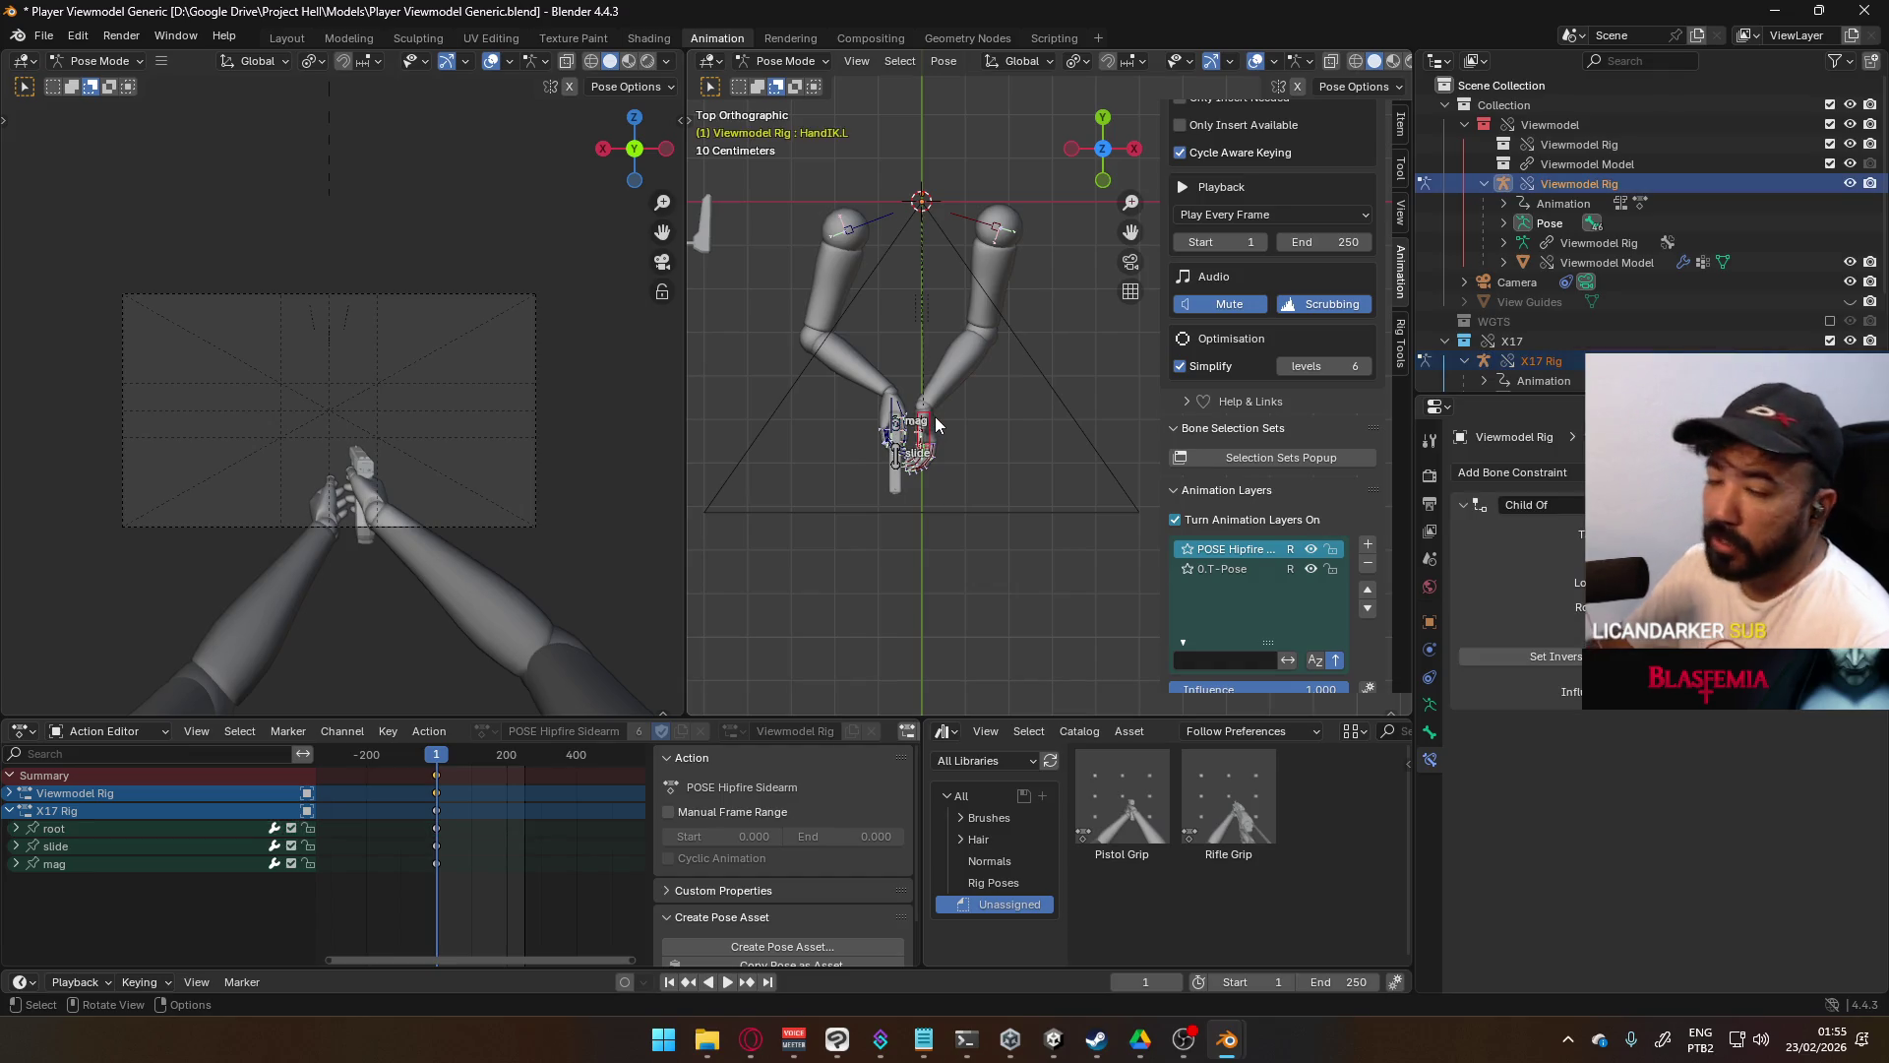
key("KP_1")
scroll(1066, 468, "up", 5)
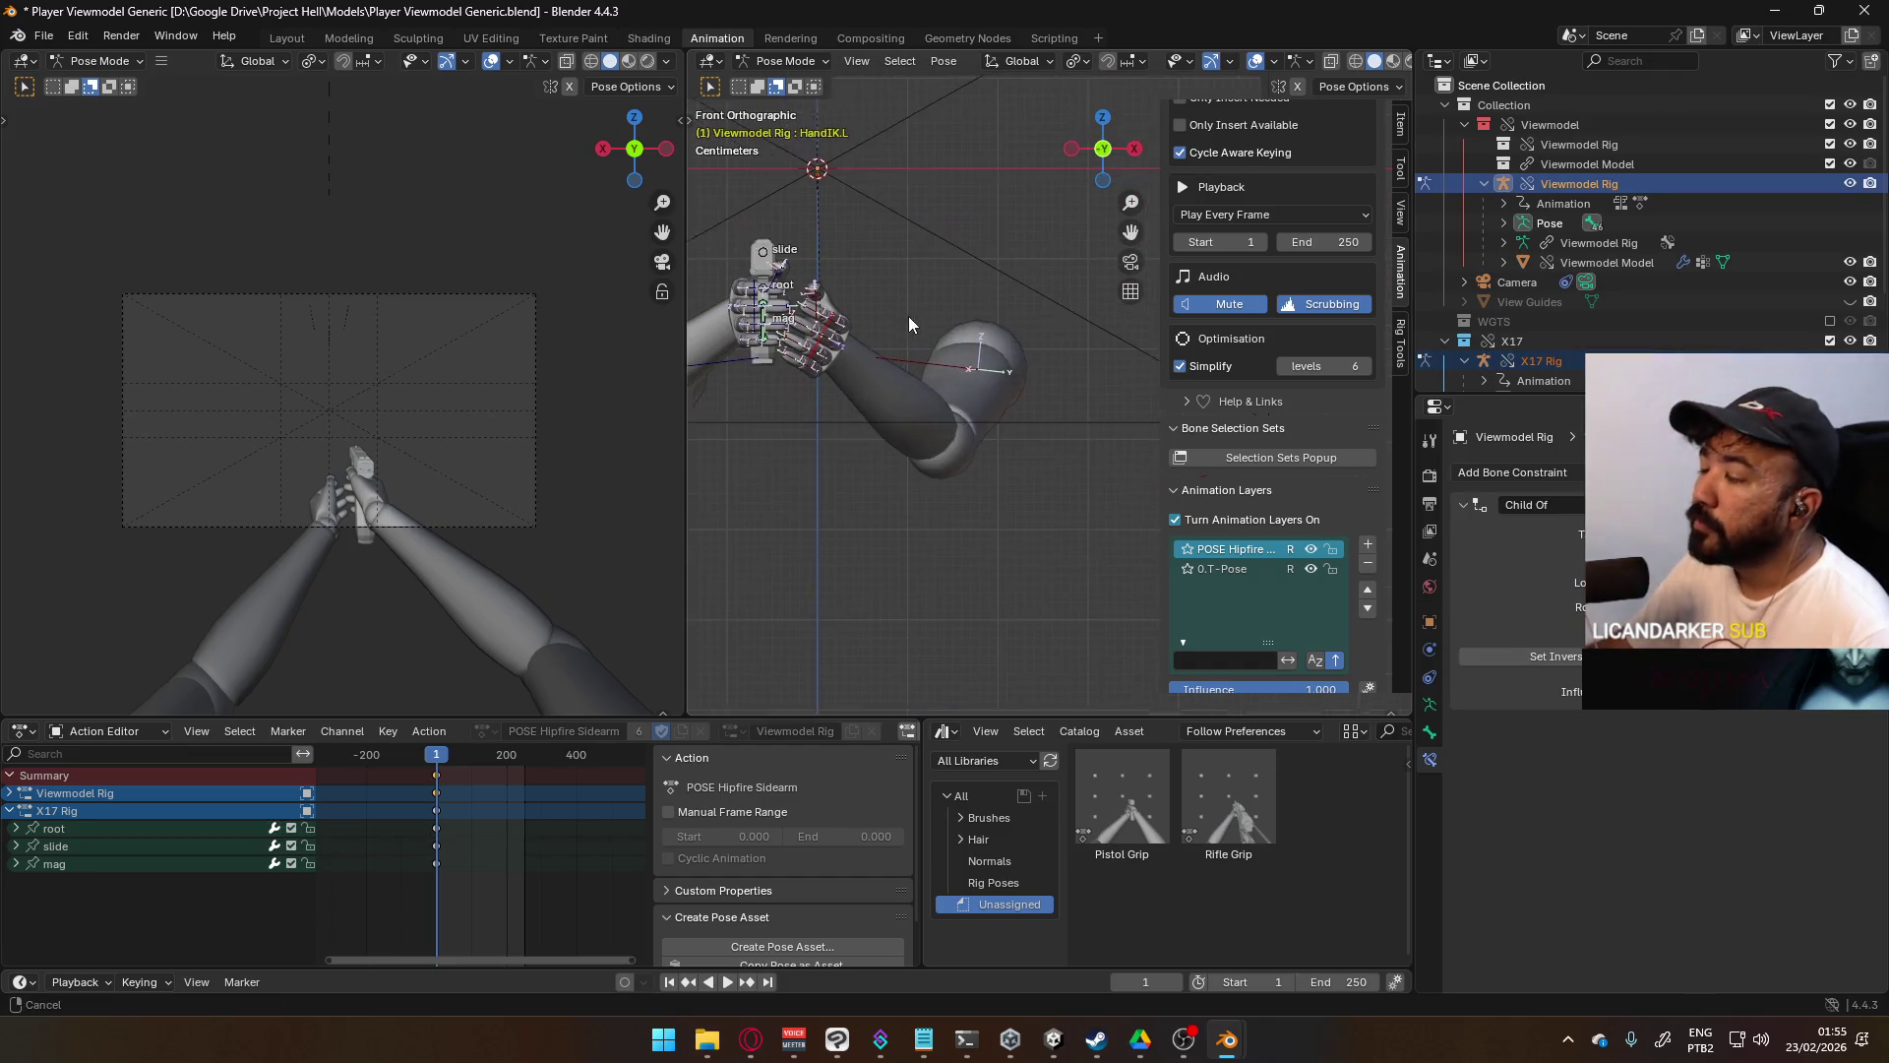
mouse_move(955, 372)
middle_mouse_down()
mouse_move(1118, 413)
mouse_move(933, 442)
middle_mouse_up()
key("KP_3")
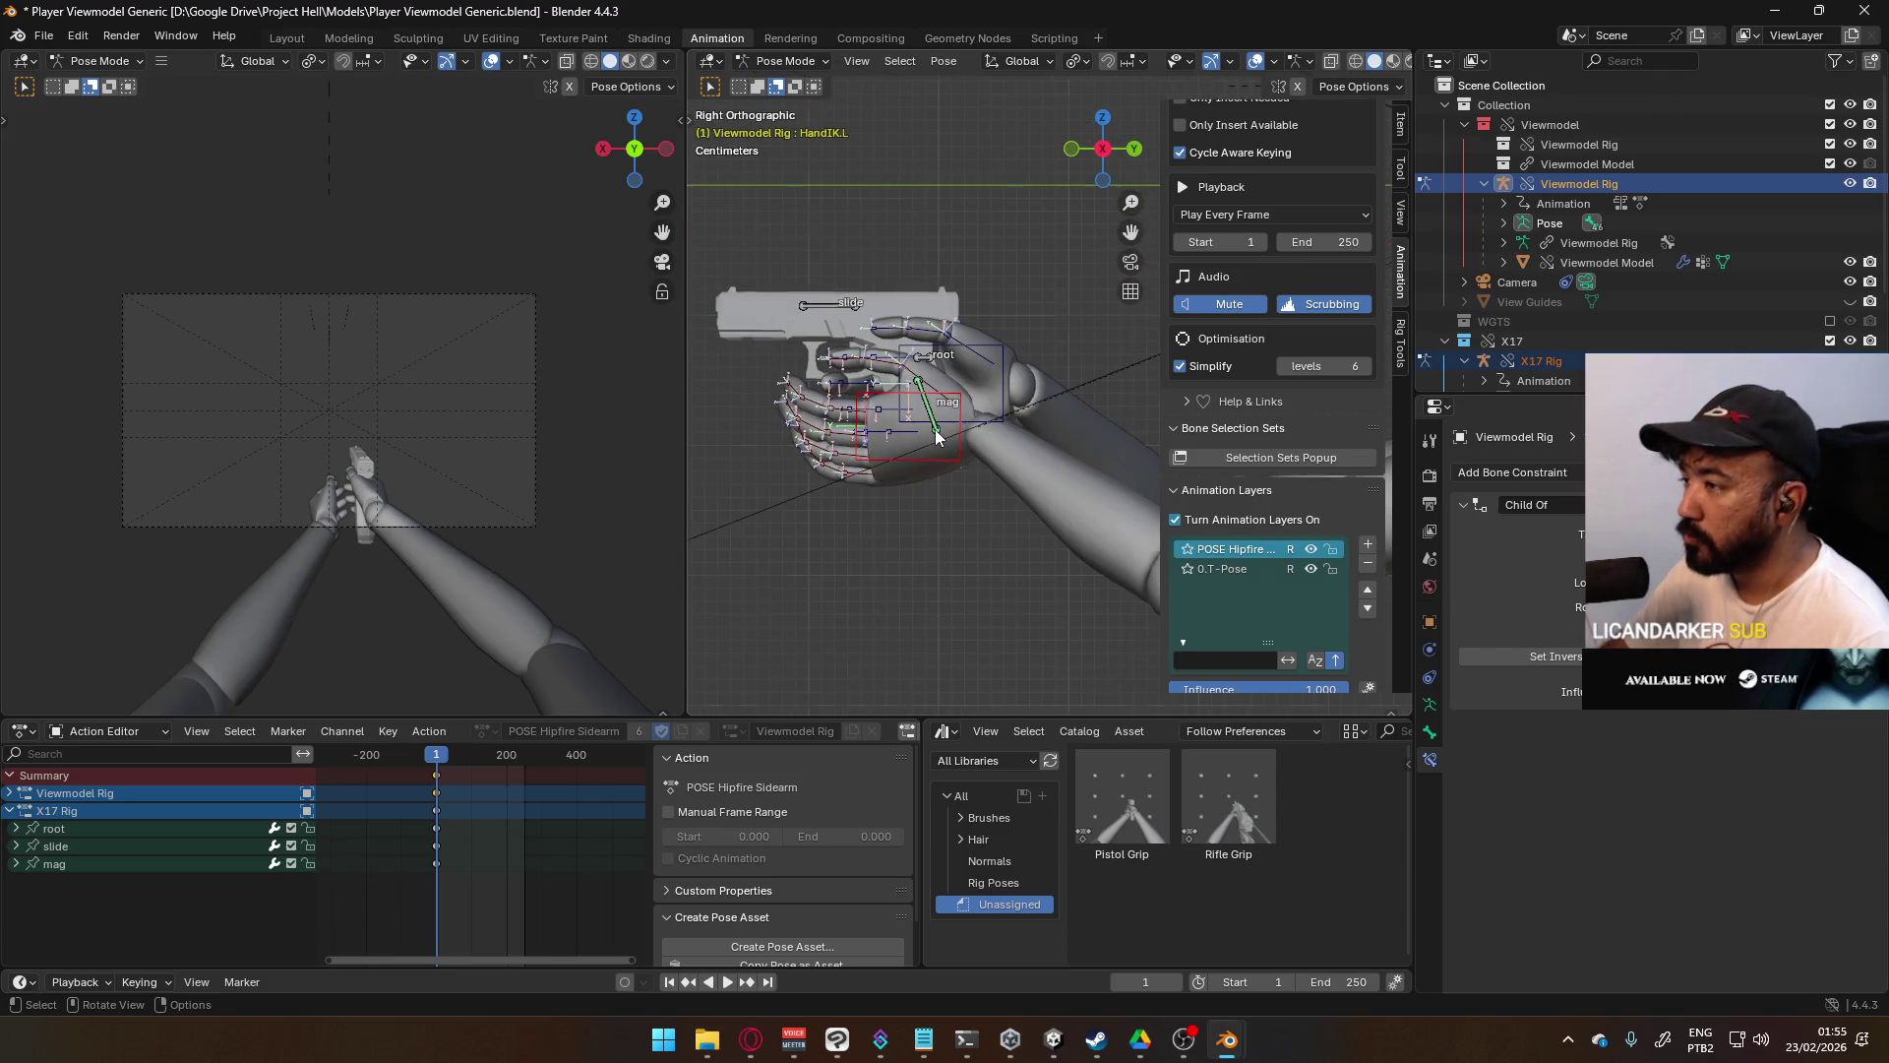
mouse_move(971, 457)
middle_mouse_down()
mouse_move(1043, 460)
mouse_move(989, 366)
mouse_move(1097, 385)
mouse_move(800, 429)
mouse_move(1019, 427)
mouse_move(977, 403)
mouse_move(963, 480)
middle_mouse_up()
- Nudge the hand, select the right finger bones, and apply the Pistol Grip pose
key("g")
left_click(1078, 460)
left_click(977, 404)
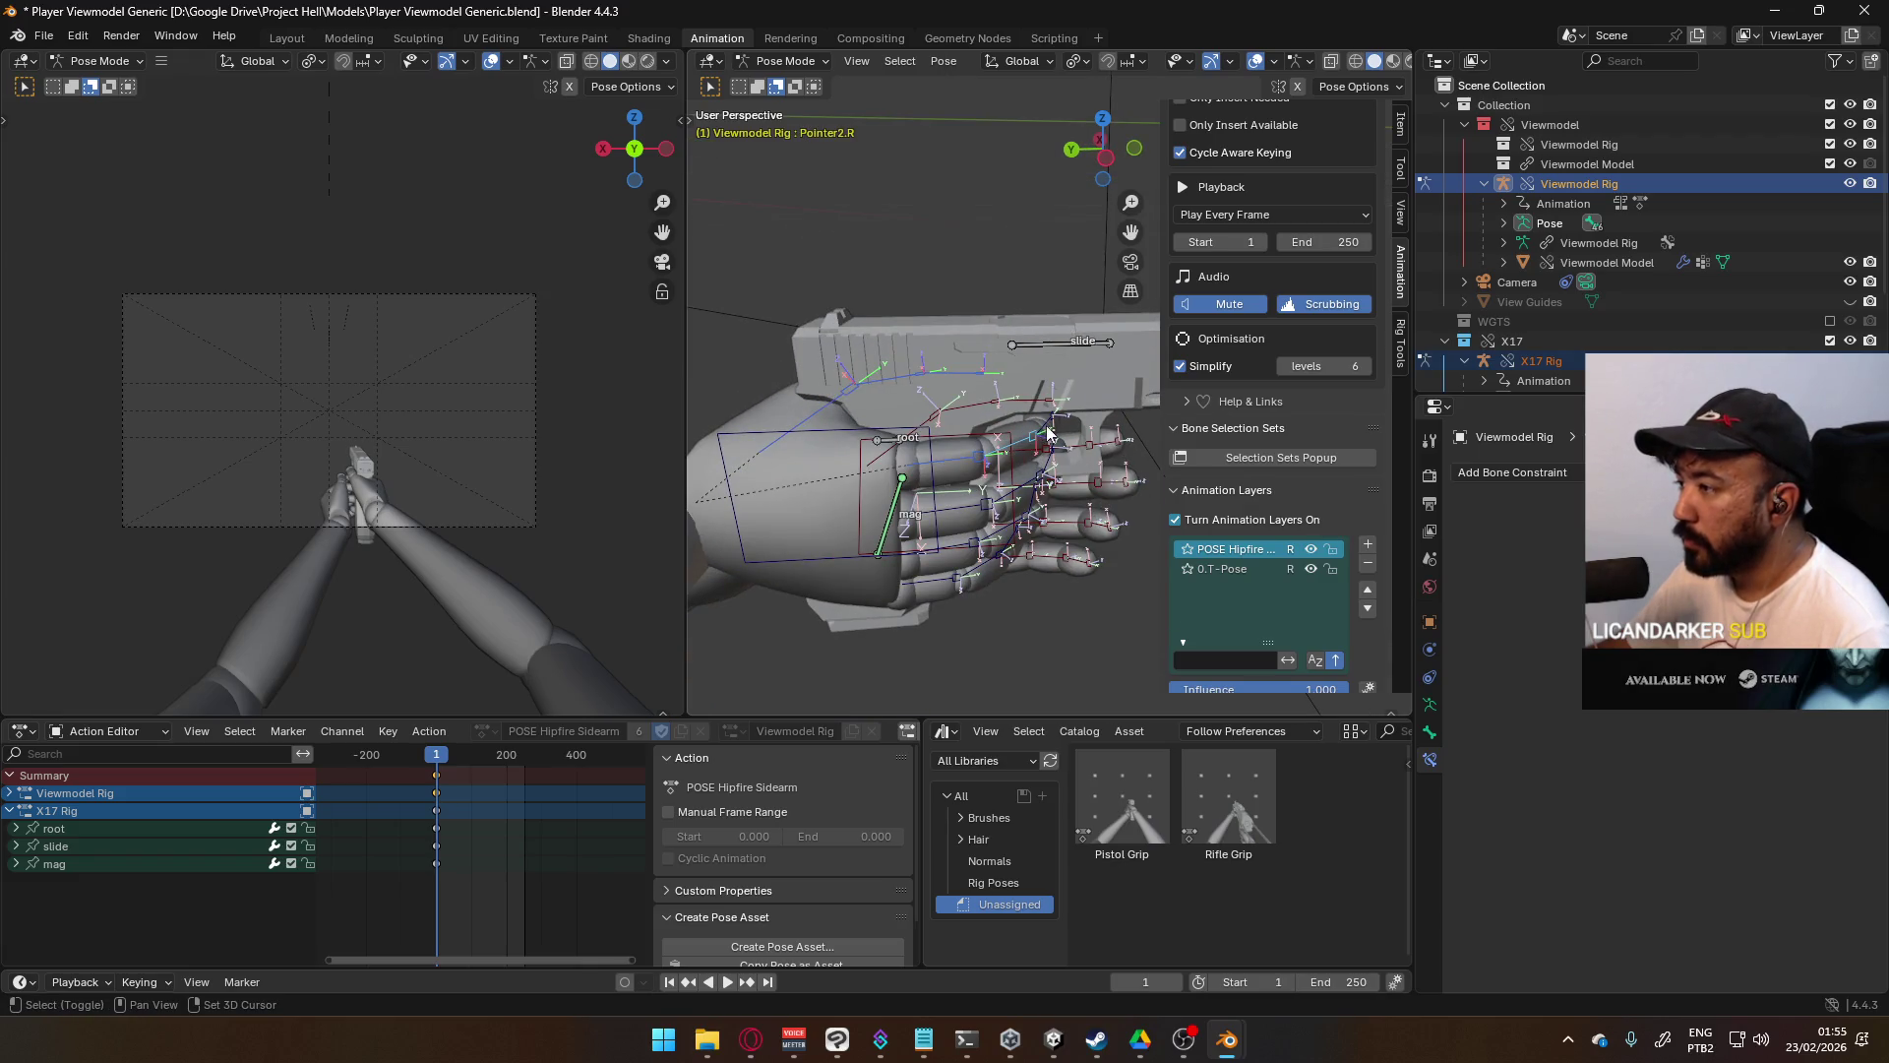
left_click(1001, 504)
middle_click_drag(1025, 515, 919, 495)
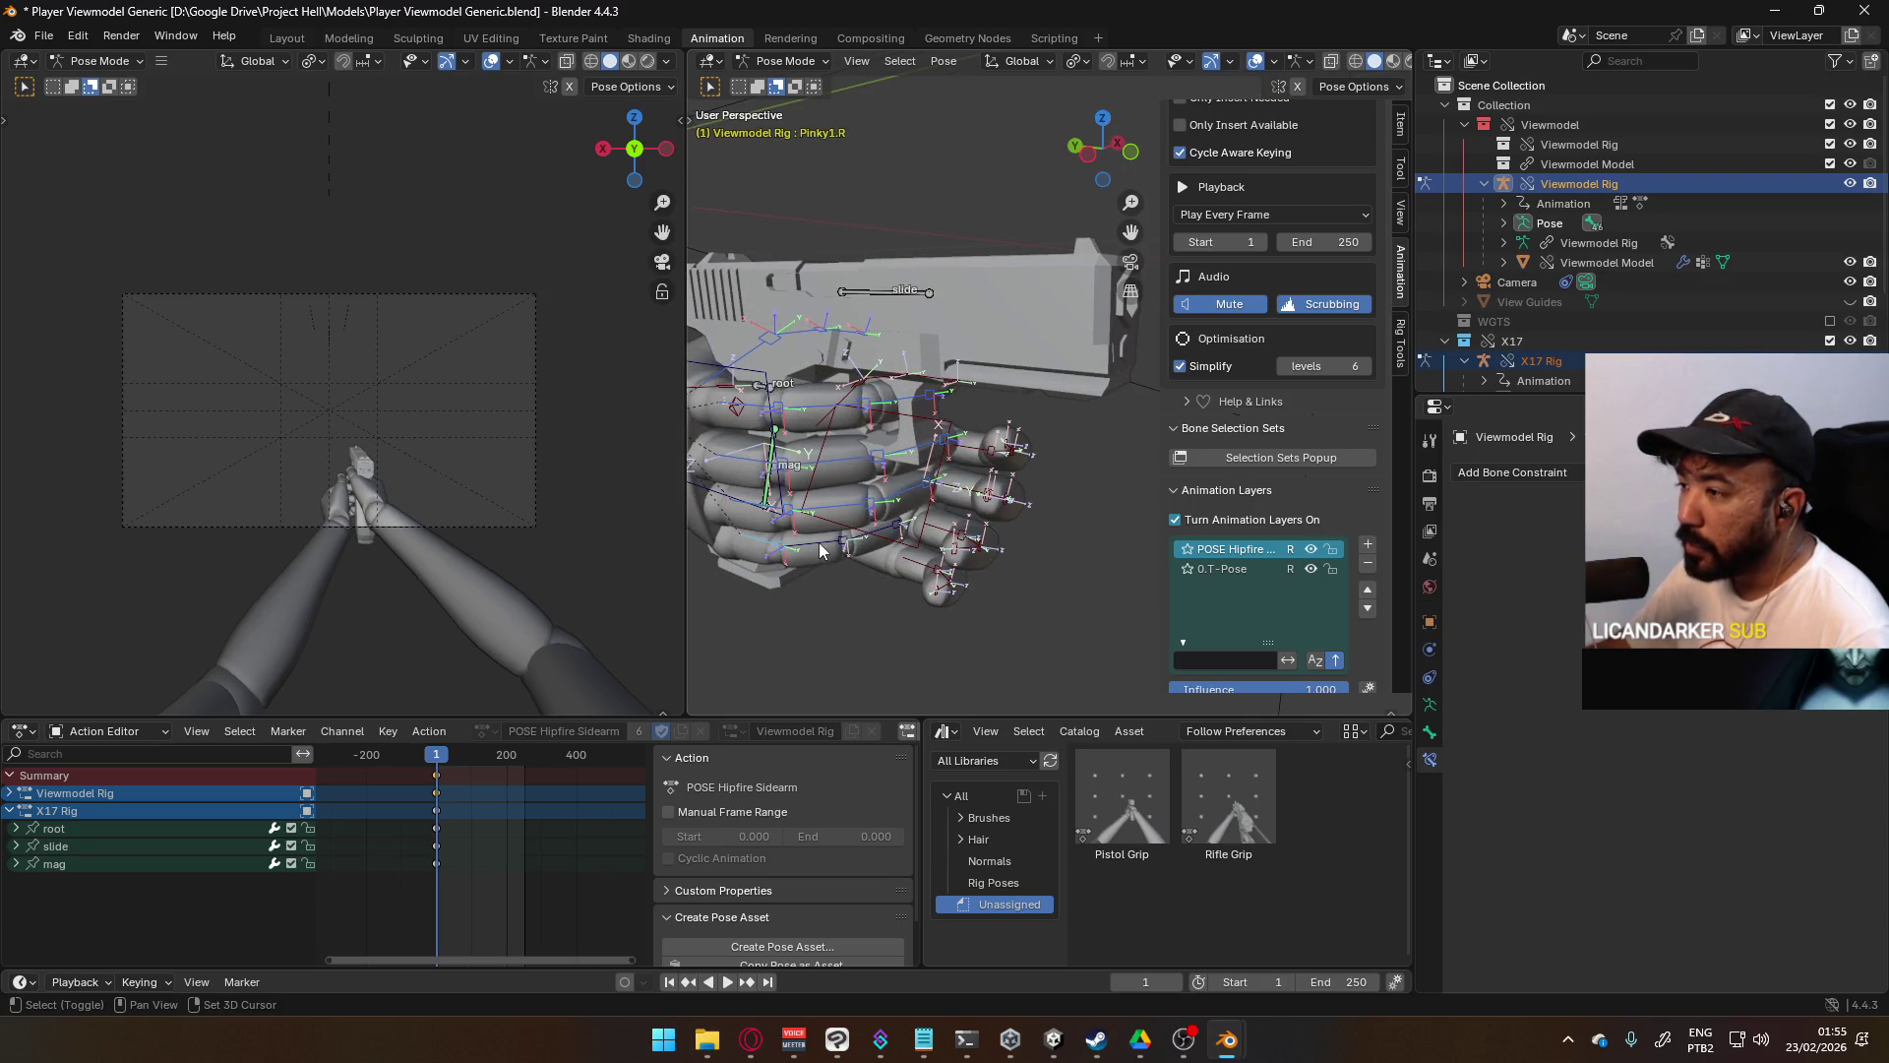
mouse_move(879, 559)
middle_mouse_down()
mouse_move(854, 565)
mouse_move(964, 547)
middle_mouse_up()
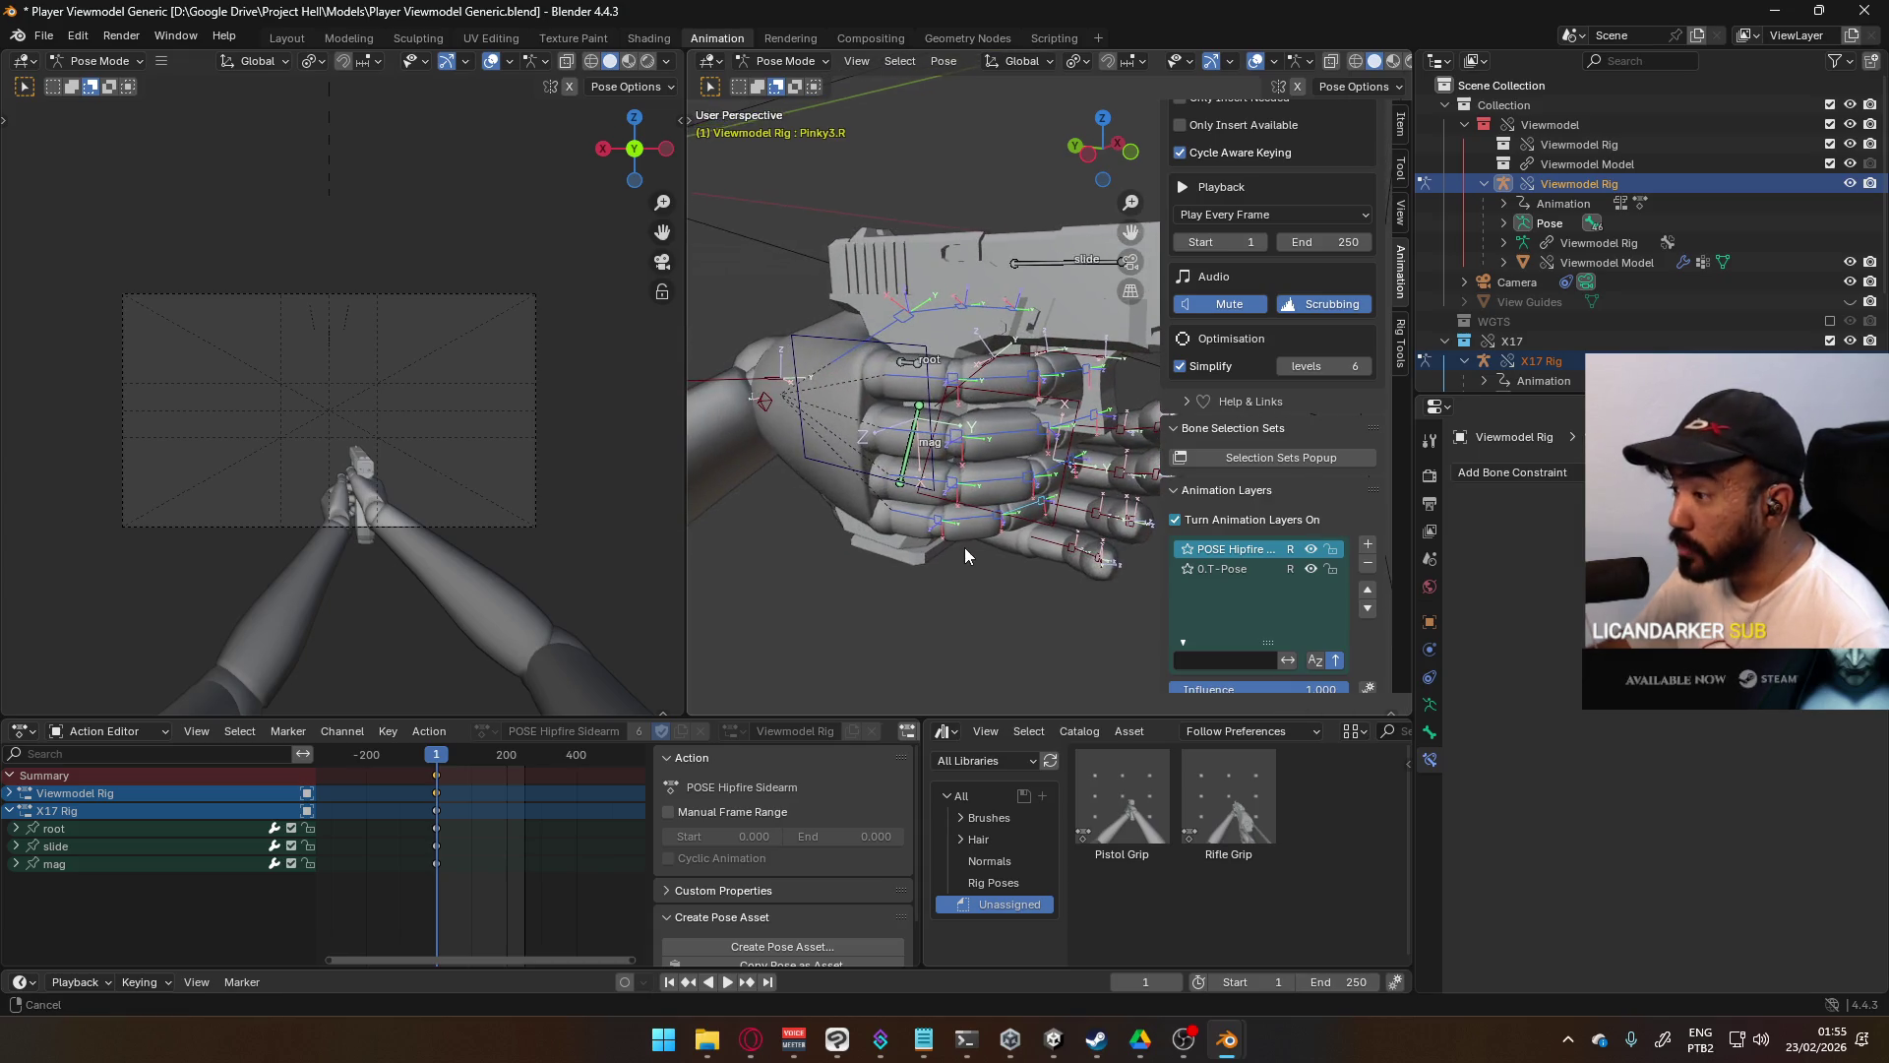
left_click(1113, 799)
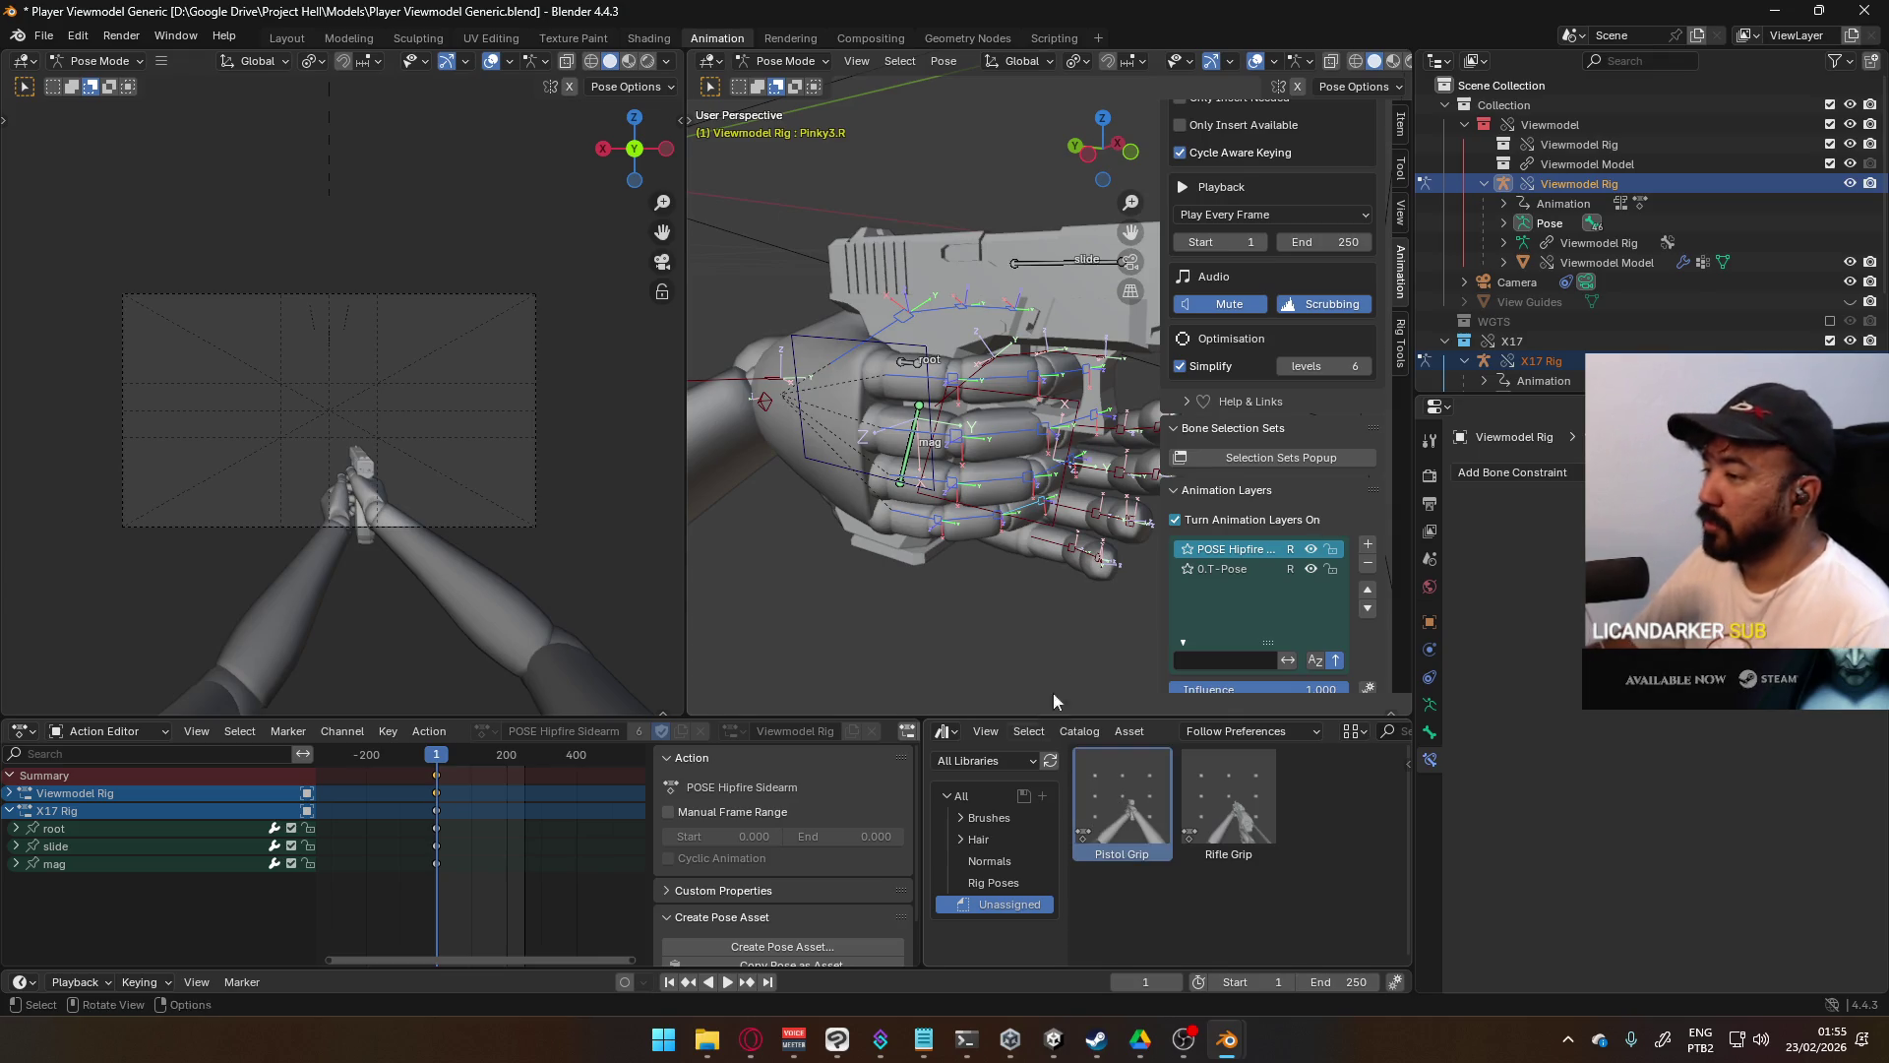
right_click(1121, 778)
left_click(994, 645)
- Select the left thumb and index base bones and bring up the Pistol Grip pose's actions
mouse_move(988, 625)
middle_mouse_down()
mouse_move(954, 474)
mouse_move(734, 434)
mouse_move(1295, 567)
middle_mouse_up()
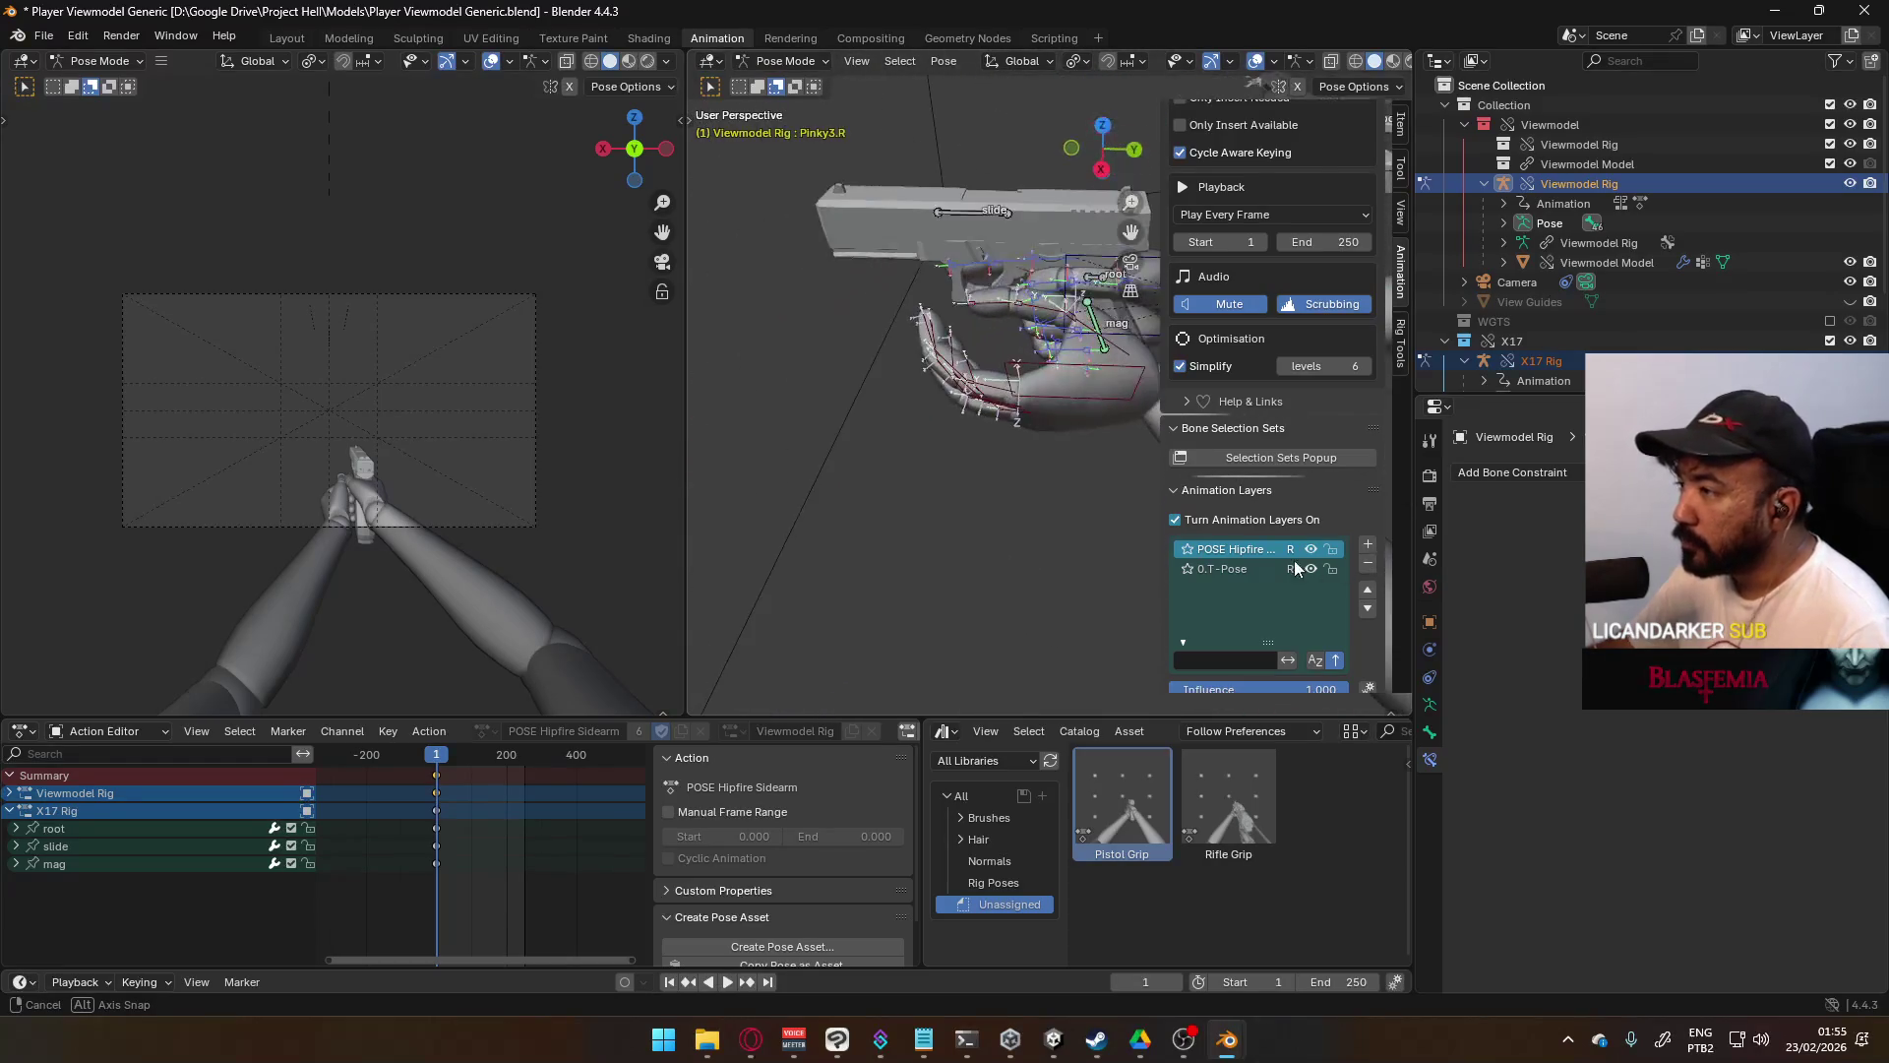
mouse_move(1102, 423)
middle_mouse_down()
mouse_move(1139, 349)
mouse_move(1102, 346)
middle_mouse_up()
left_click(1028, 337)
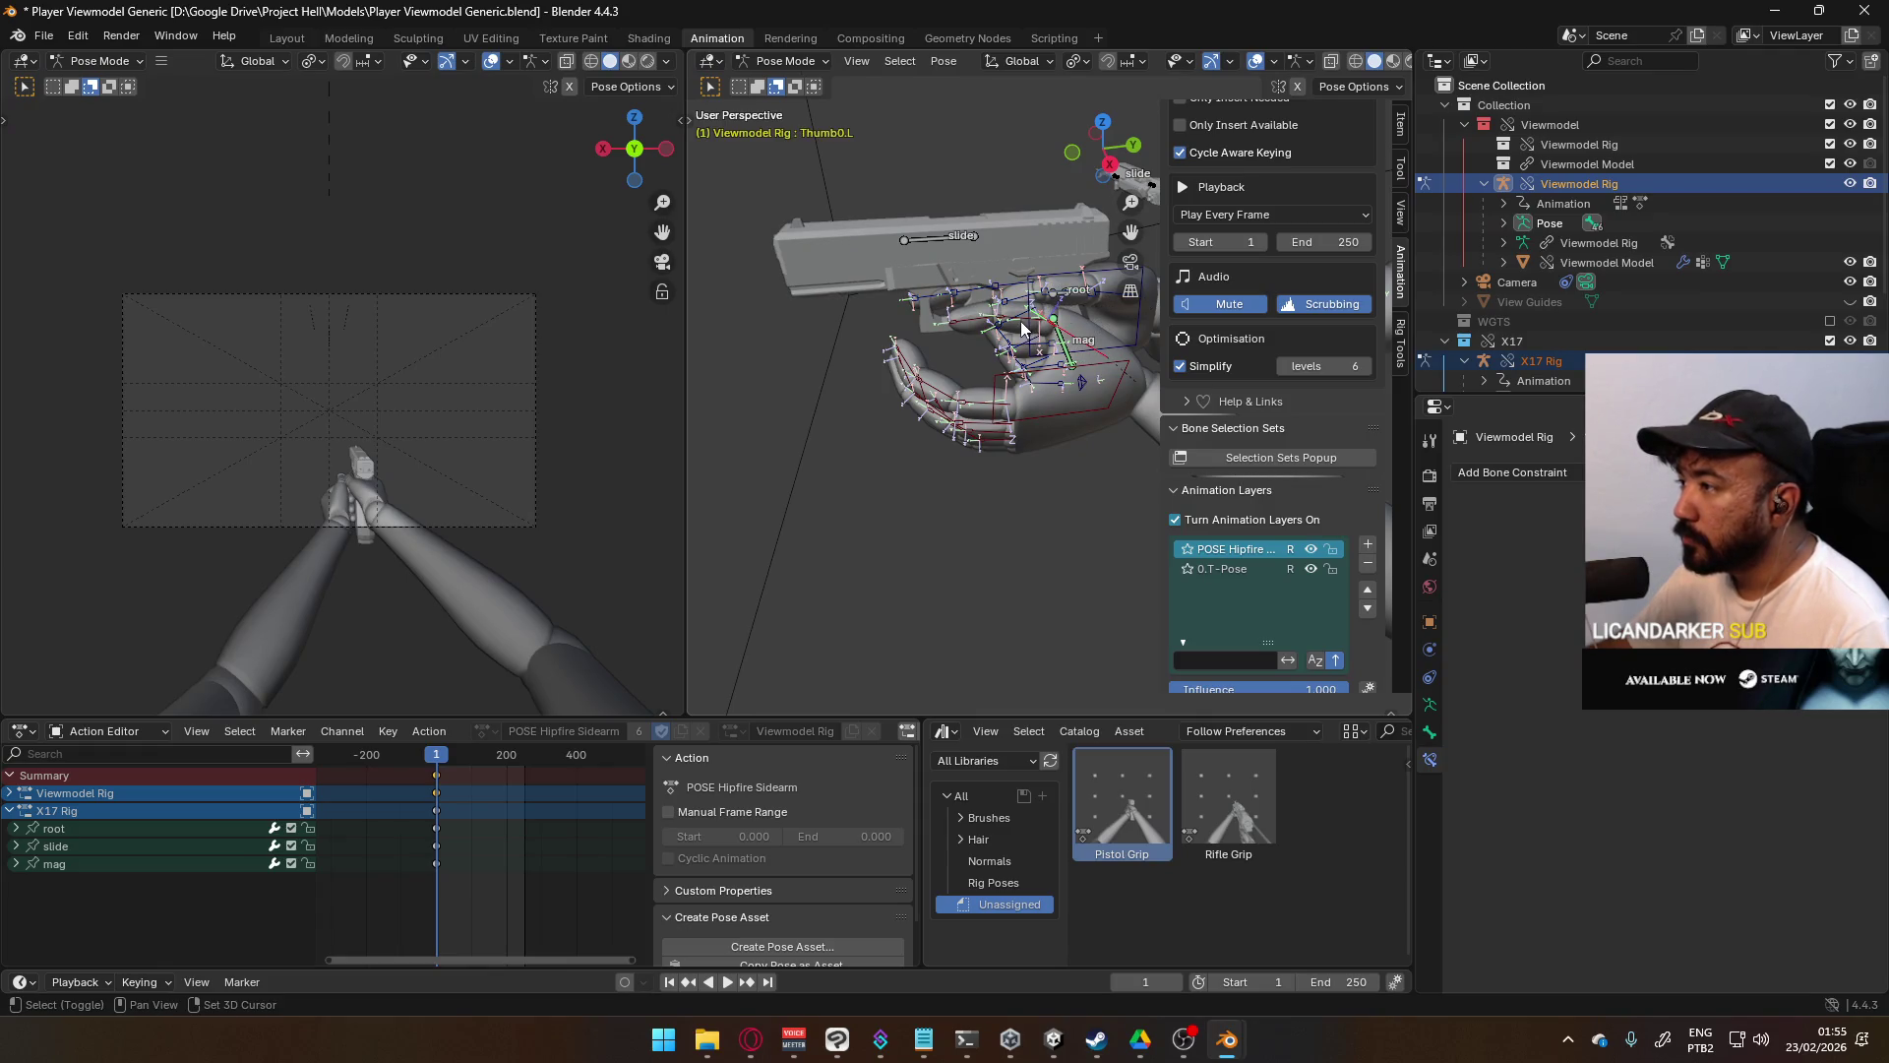
left_click(962, 405)
middle_click_drag(962, 405, 888, 436)
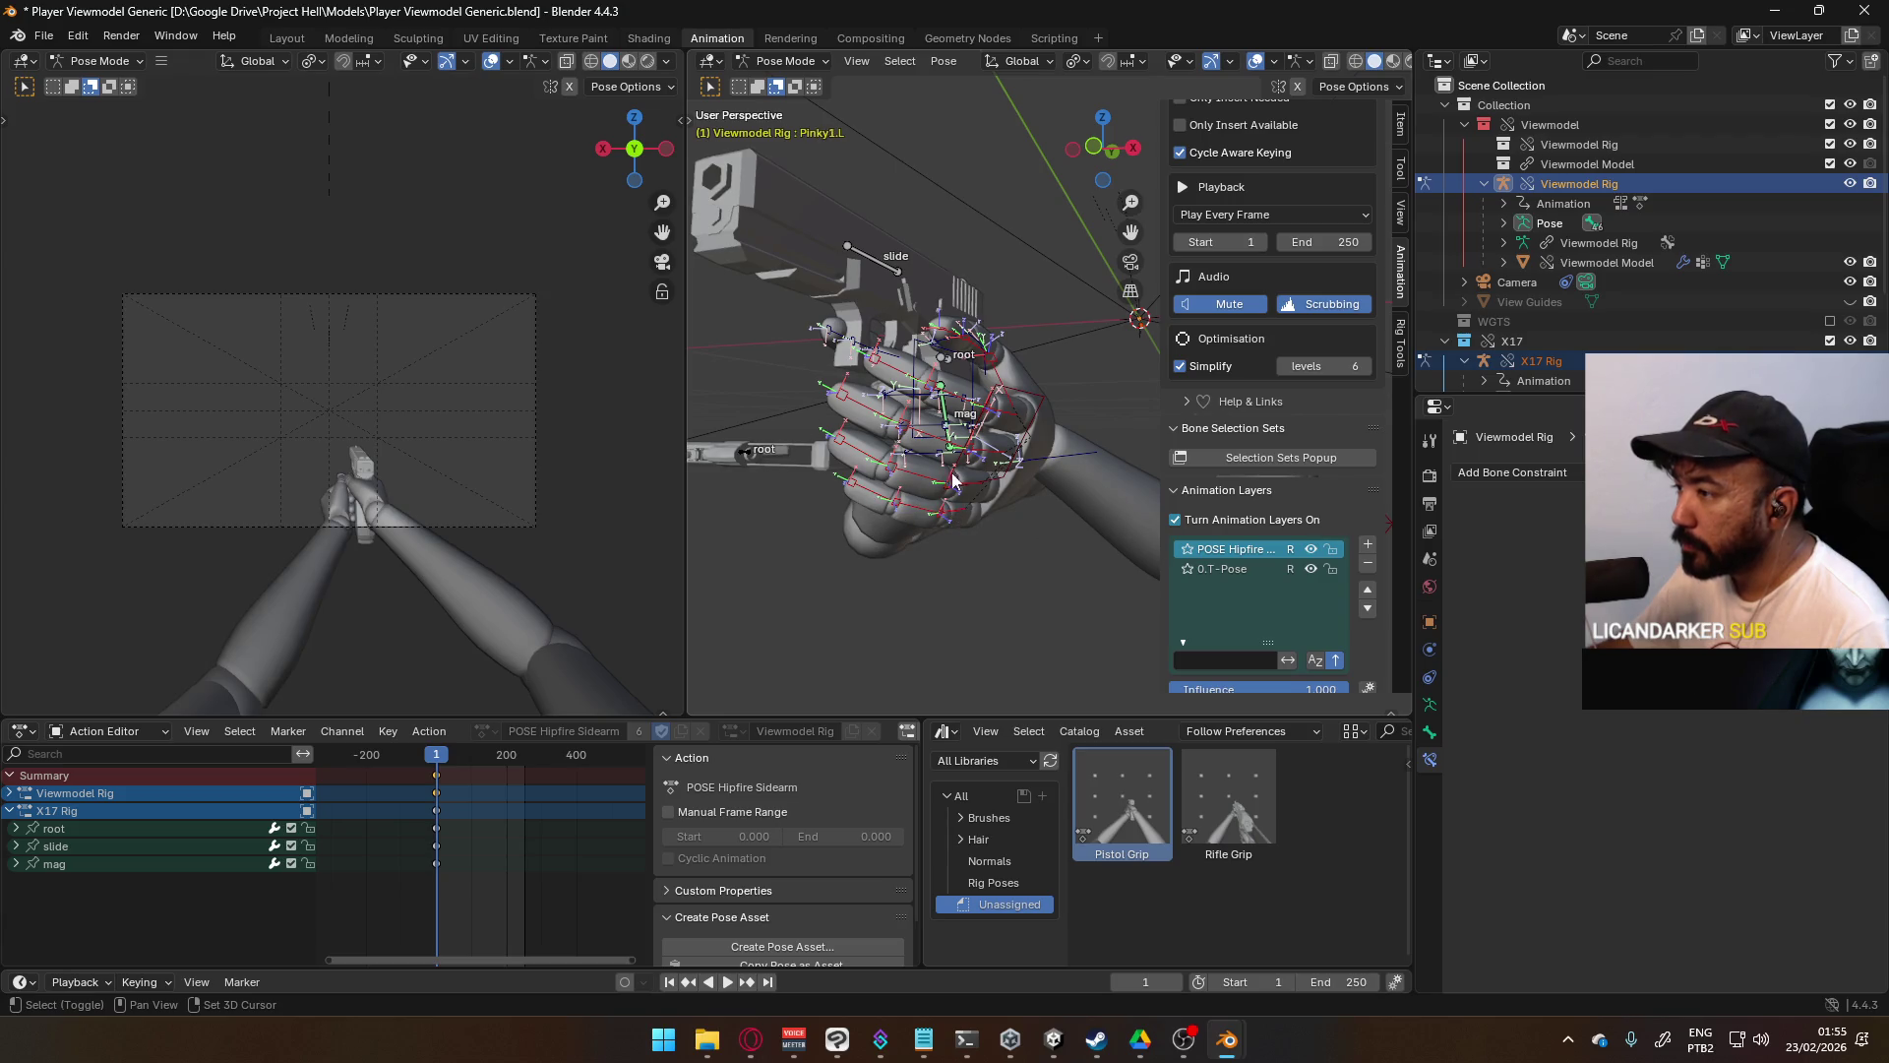
right_click(1143, 783)
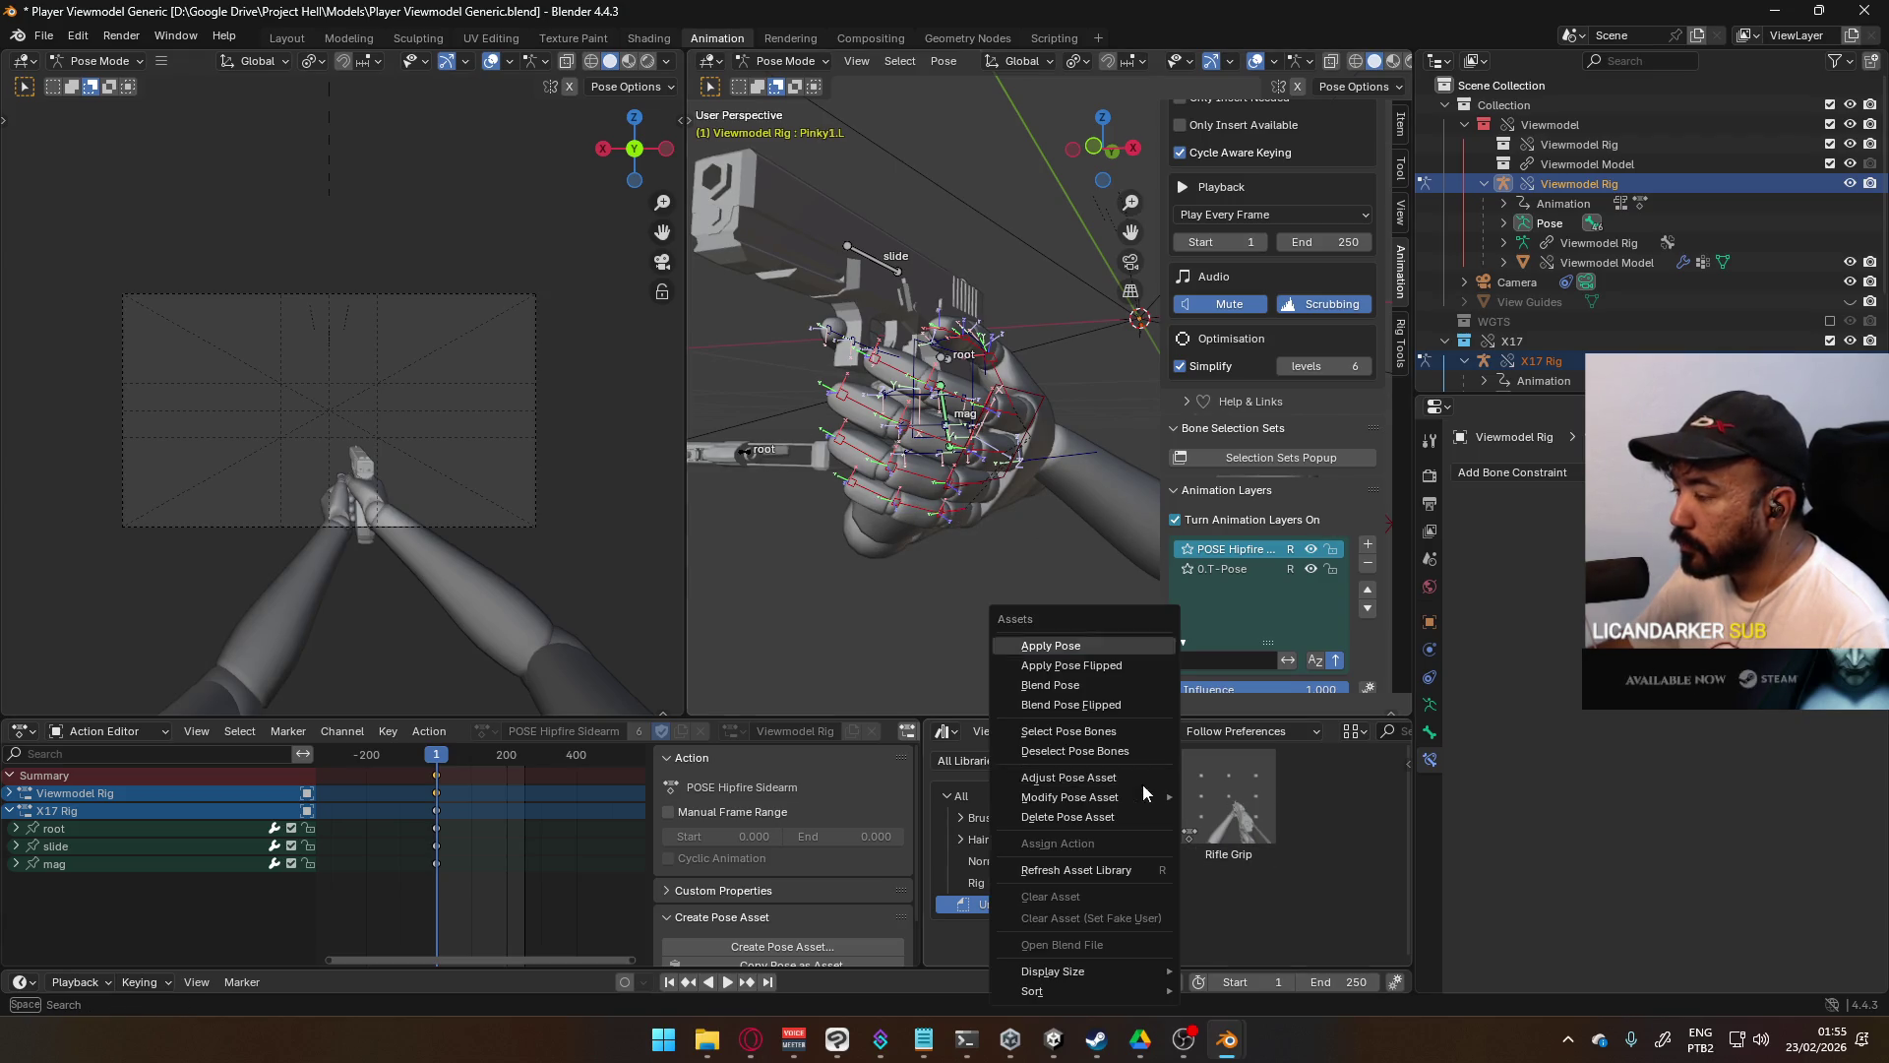
- Apply the Pistol Grip pose to the left fingers and select the left hand's IK bone
left_click(1113, 649)
mouse_move(947, 459)
middle_mouse_down()
mouse_move(833, 452)
mouse_move(1011, 486)
mouse_move(961, 537)
middle_mouse_up()
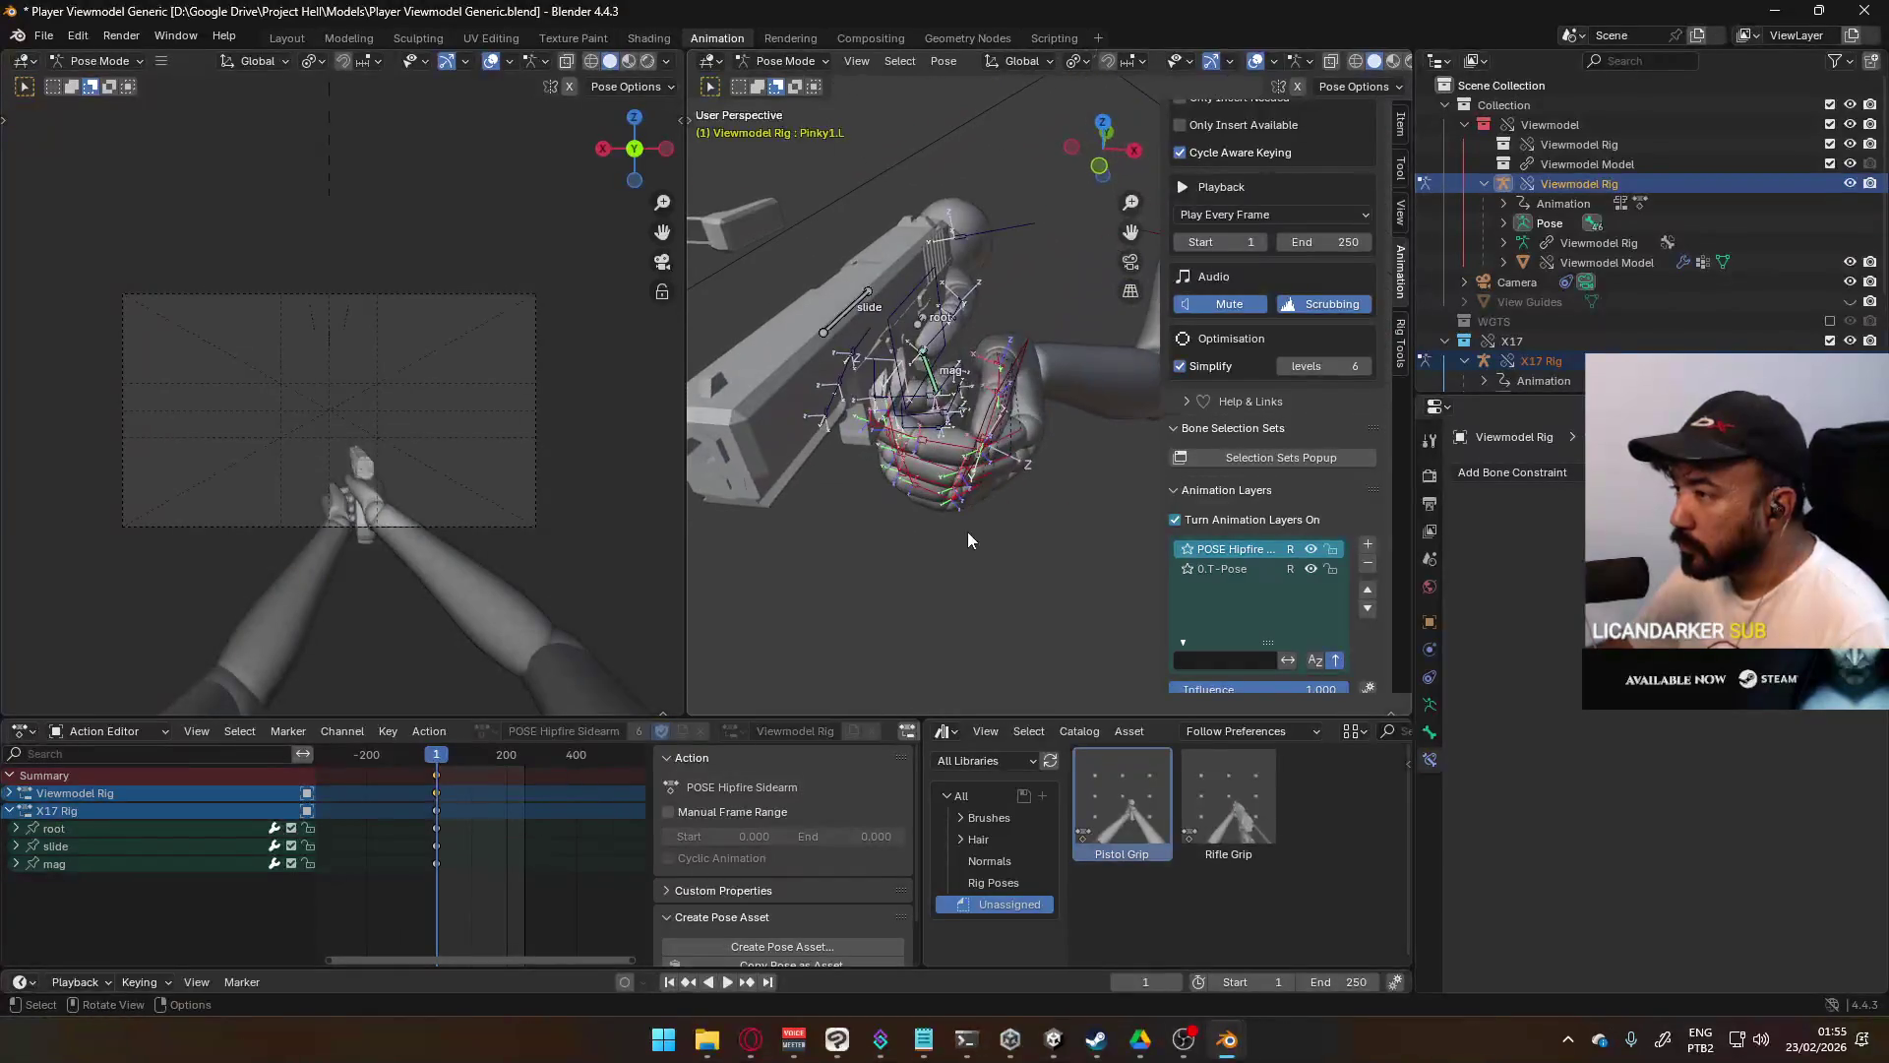
left_click(1031, 358)
mouse_move(1031, 358)
middle_mouse_down()
mouse_move(1006, 403)
mouse_move(1073, 280)
mouse_move(1018, 333)
mouse_move(988, 279)
mouse_move(1047, 336)
middle_mouse_up()
- Rotate the left hand, then twist it about its local Y axis onto the grip
key("r")
left_click(1043, 305)
key("r")
key("y")
key("y")
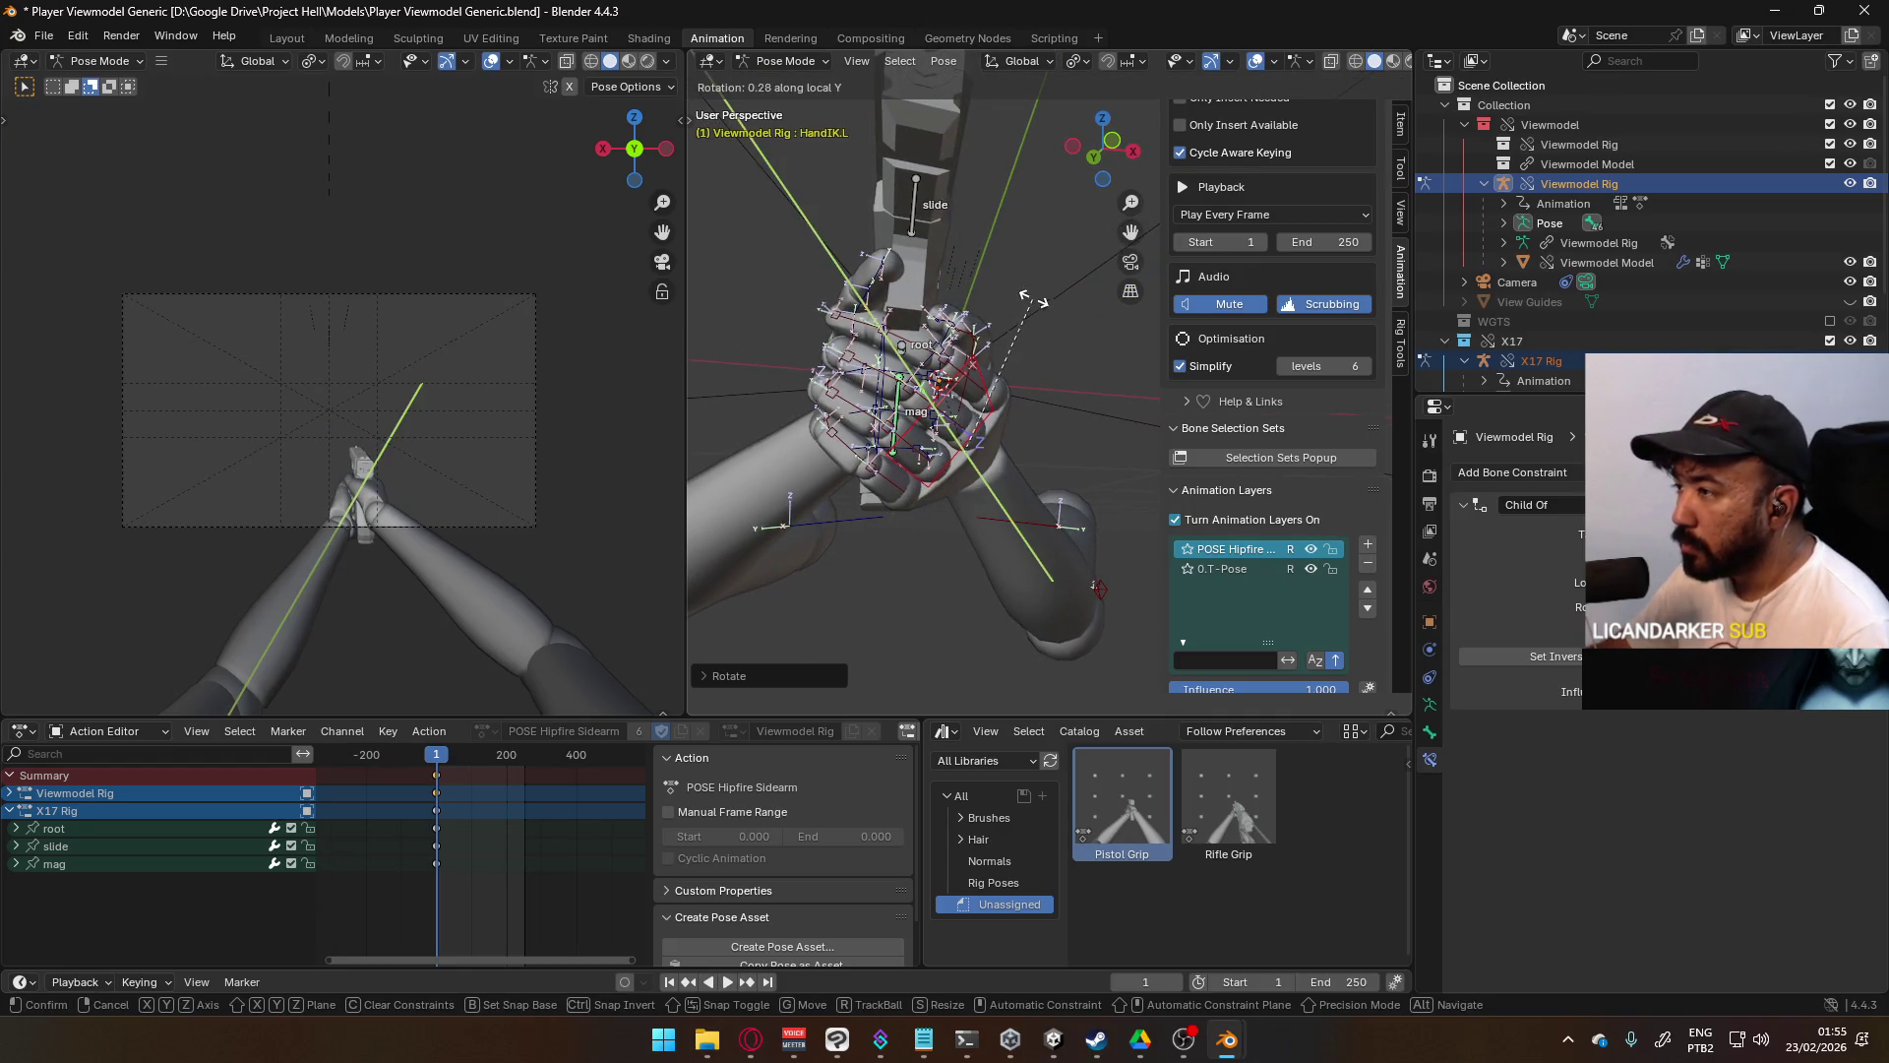
left_click(1020, 233)
middle_click_drag(1019, 234, 955, 381)
key("KP_3")
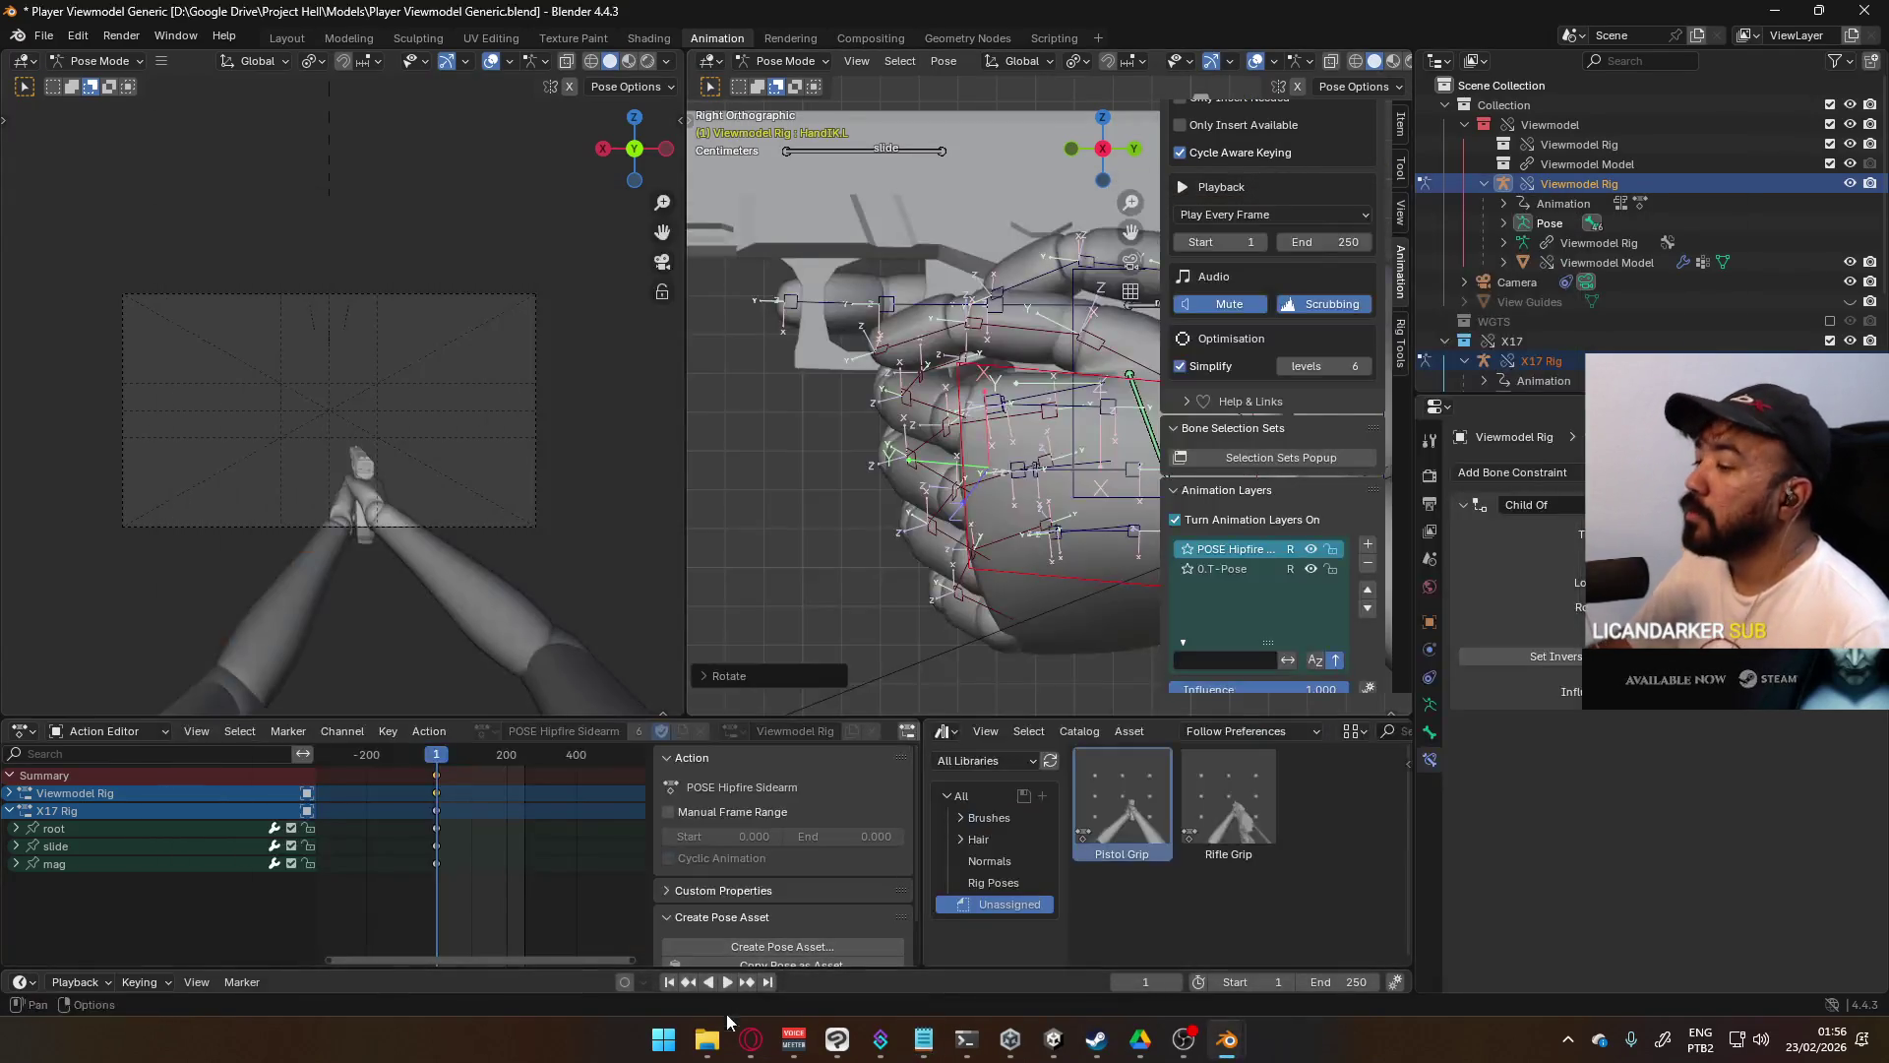
- Search YouTube for 'specters in the fog', play the top result, and return to Blender
left_click(751, 1039)
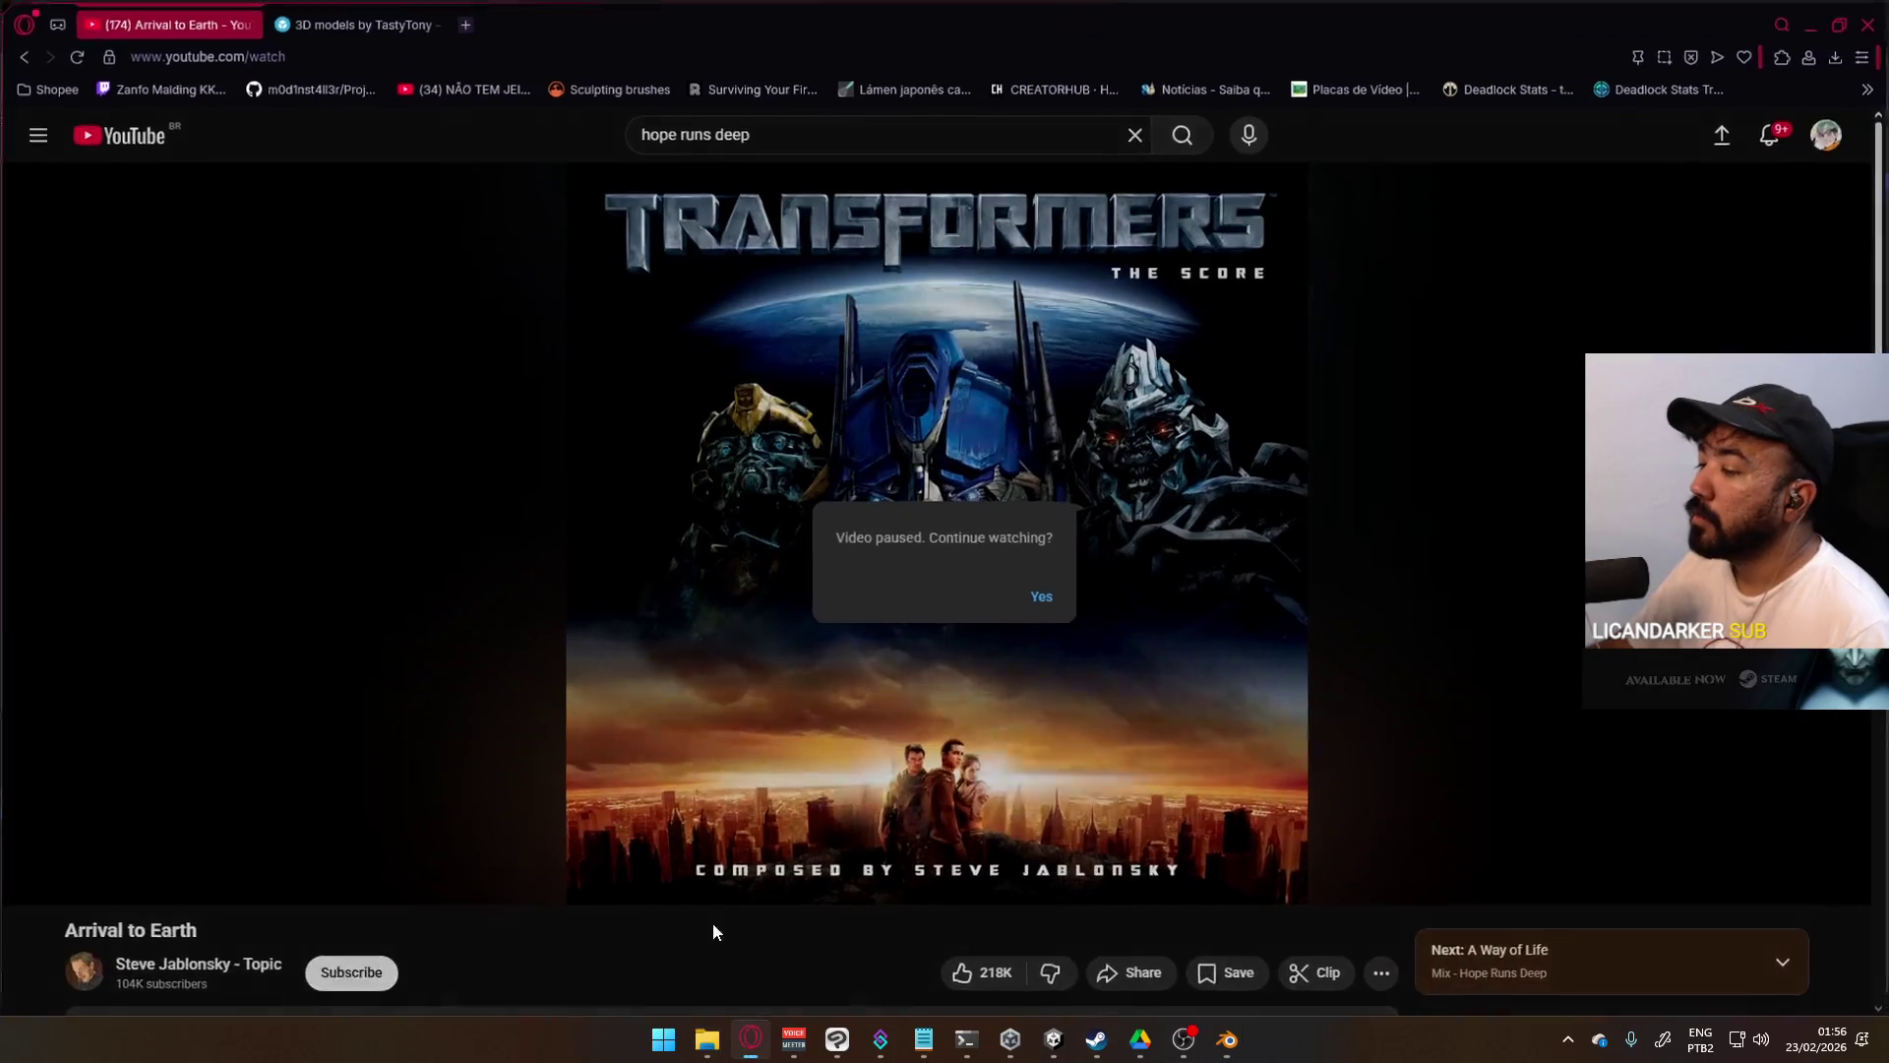
left_click(598, 433)
type("/")
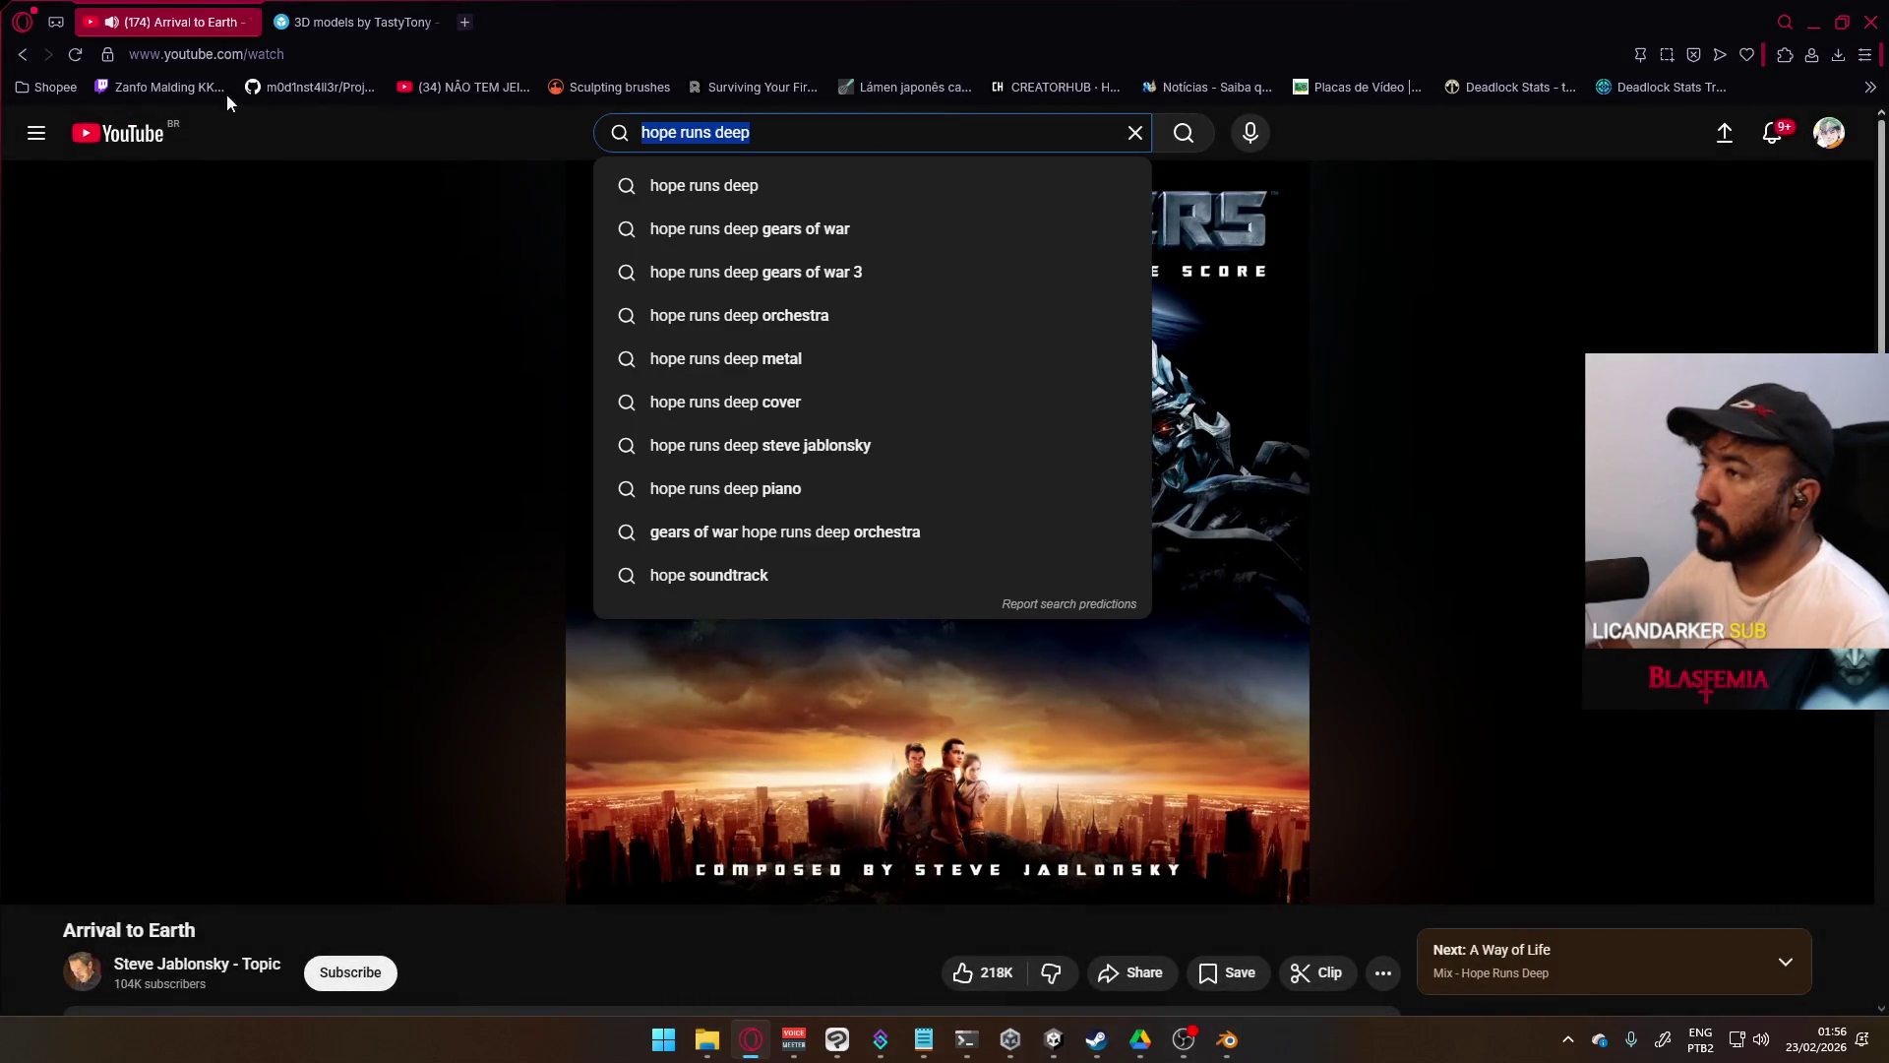
type("s")
key("BackSpace")
type("specters in the fog")
key("Return")
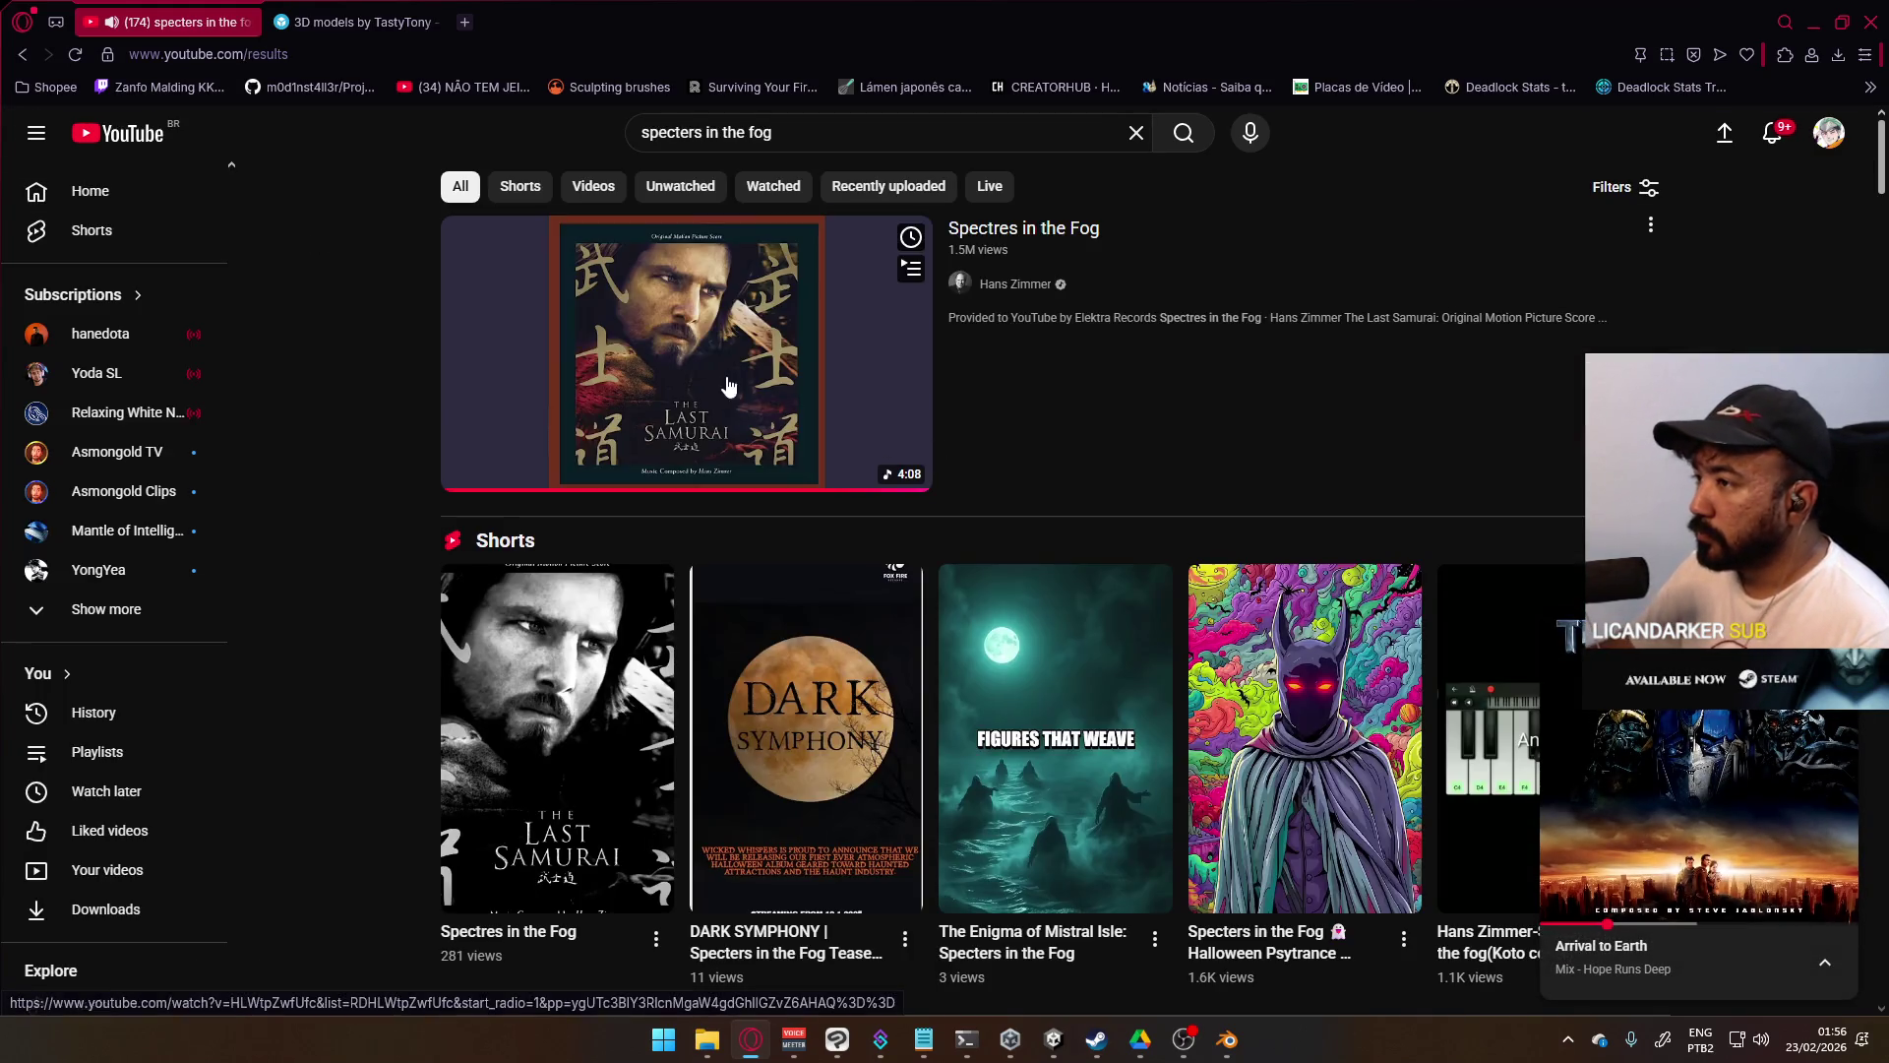
left_click(725, 380)
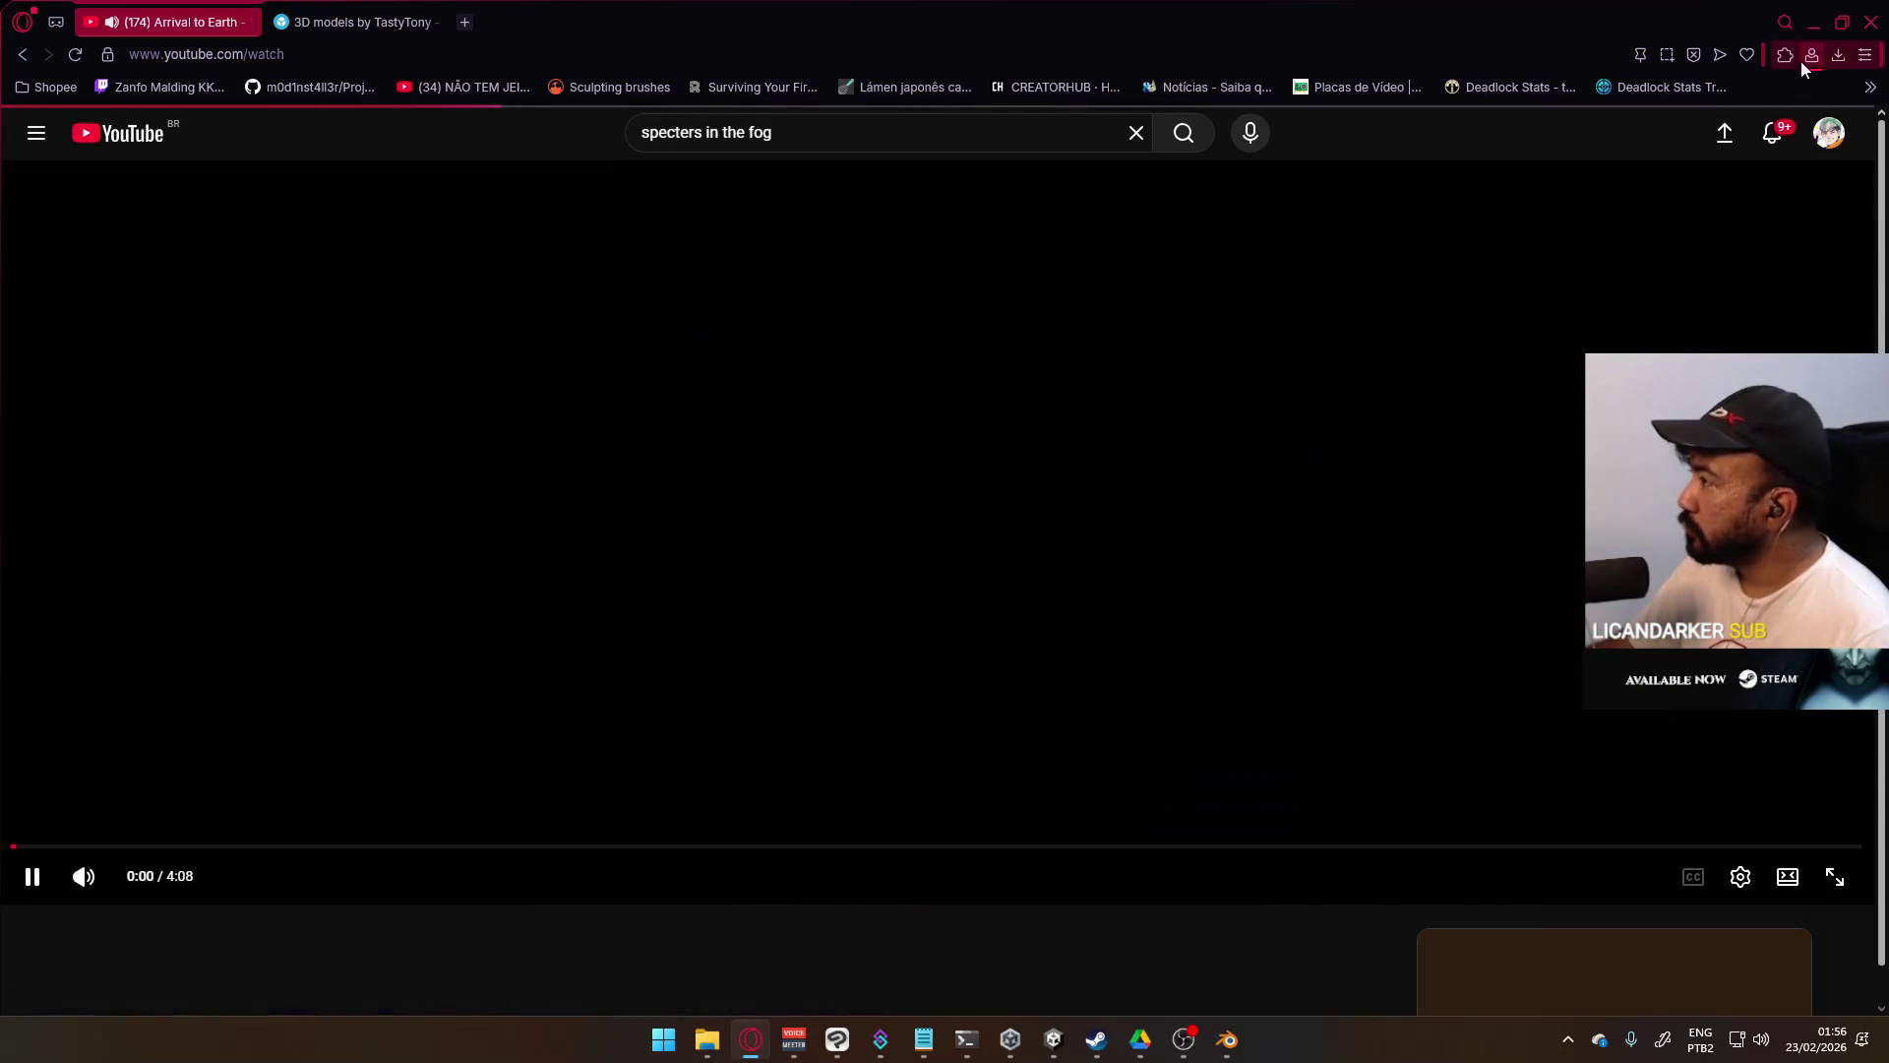
left_click(1814, 22)
key("KP_3")
scroll(1045, 492, "up", 4)
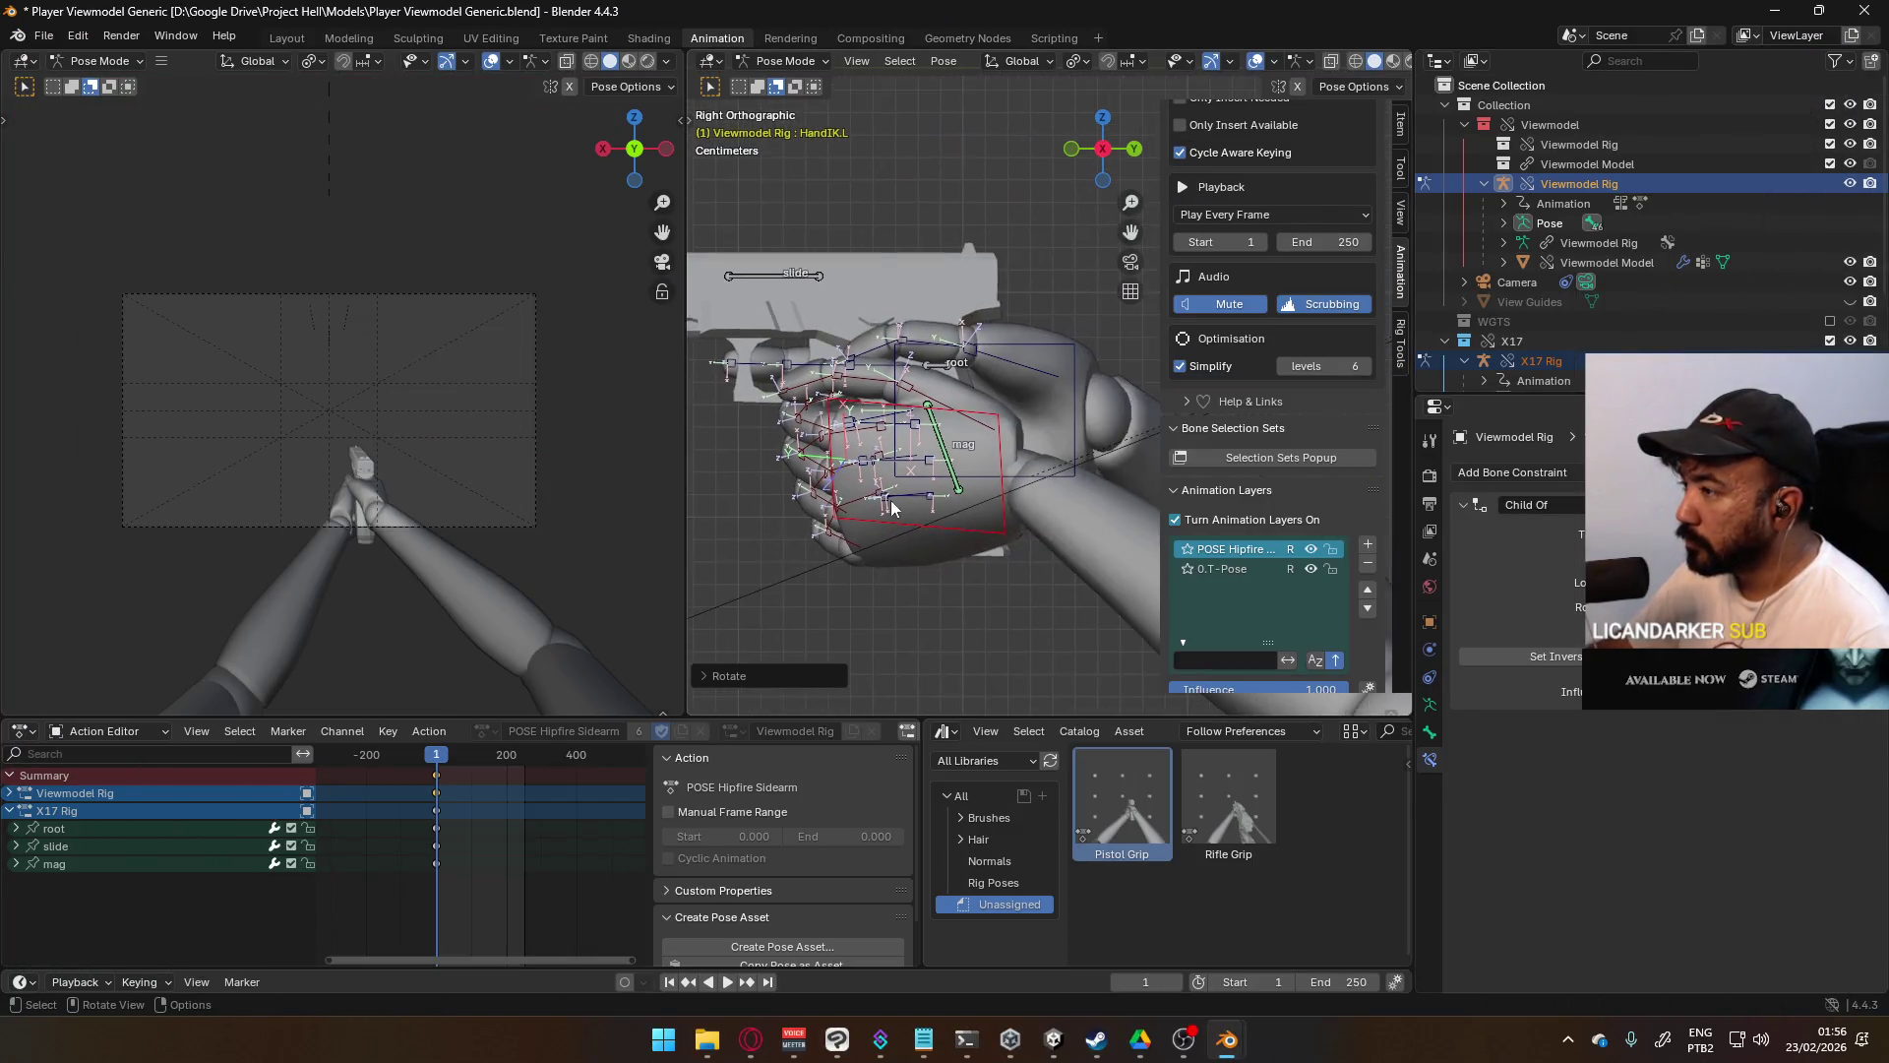
- Nudge the left hand IK bone several times closer to the pistol grip
key("g")
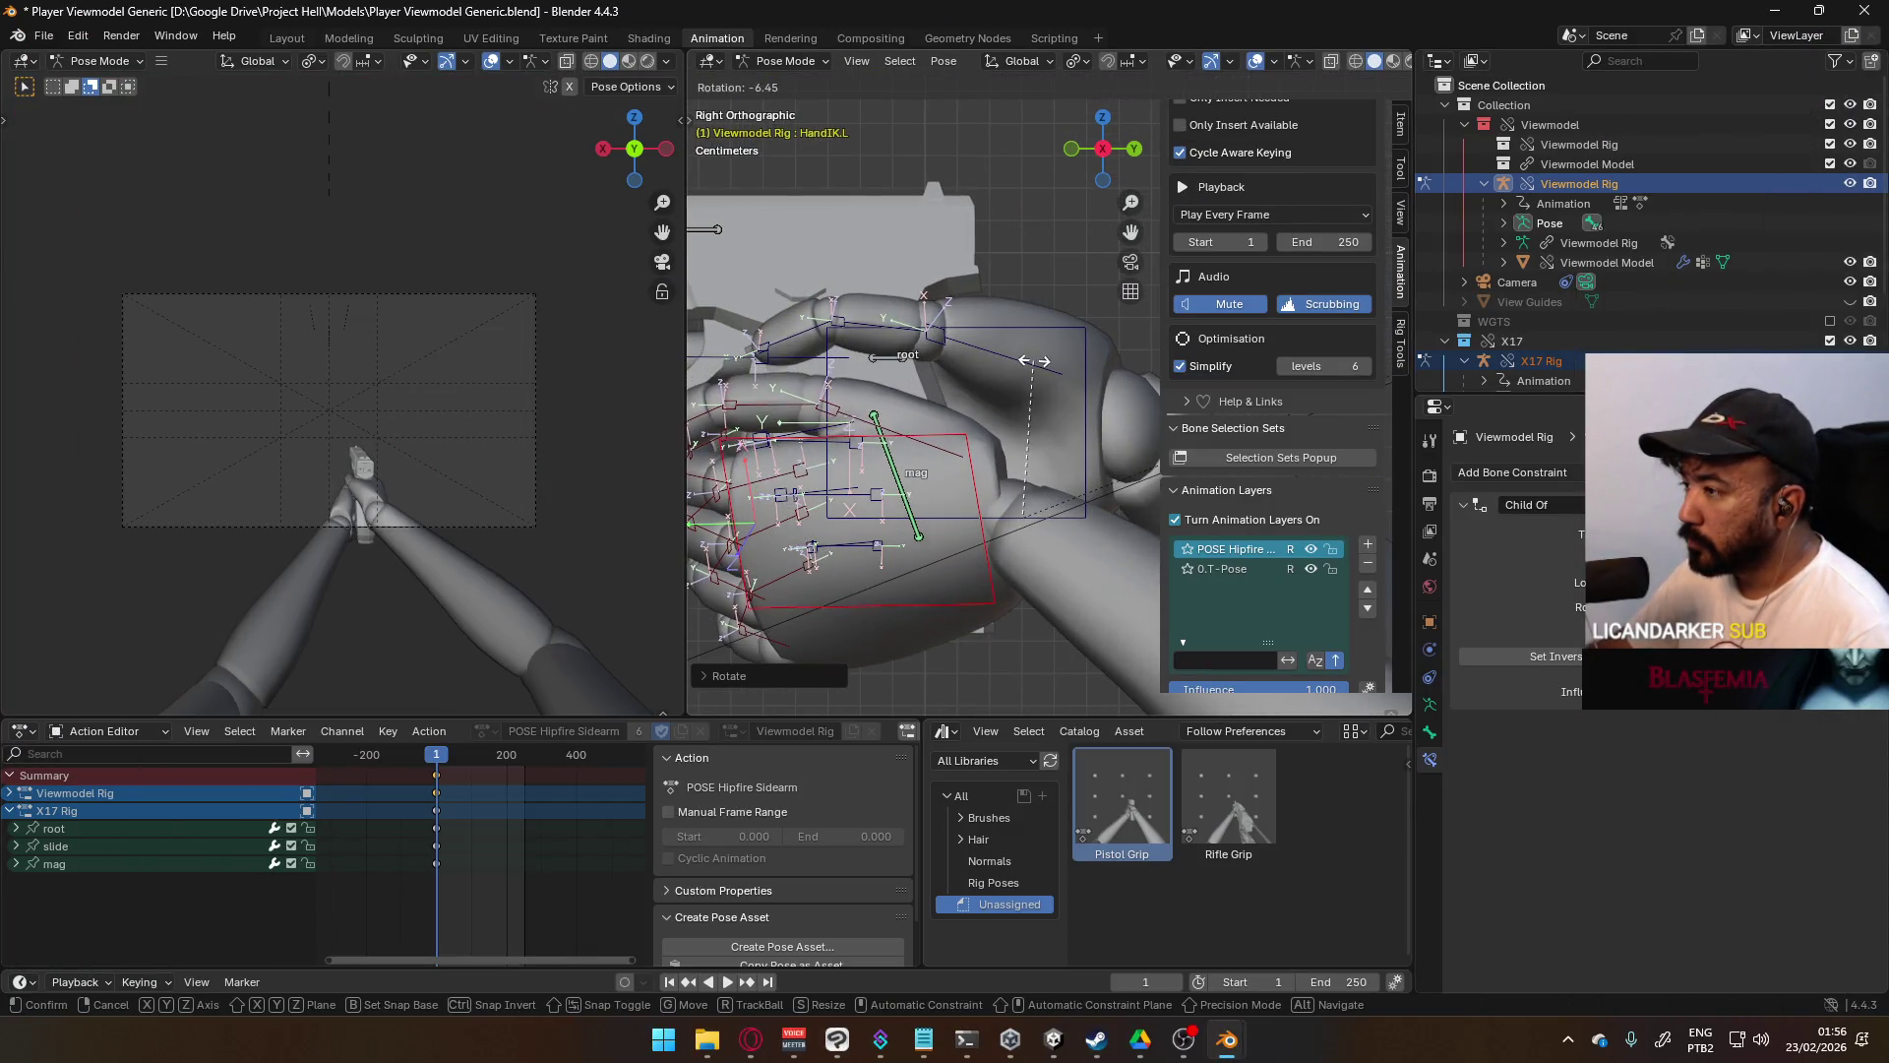
left_click(1059, 348)
key("KP_1")
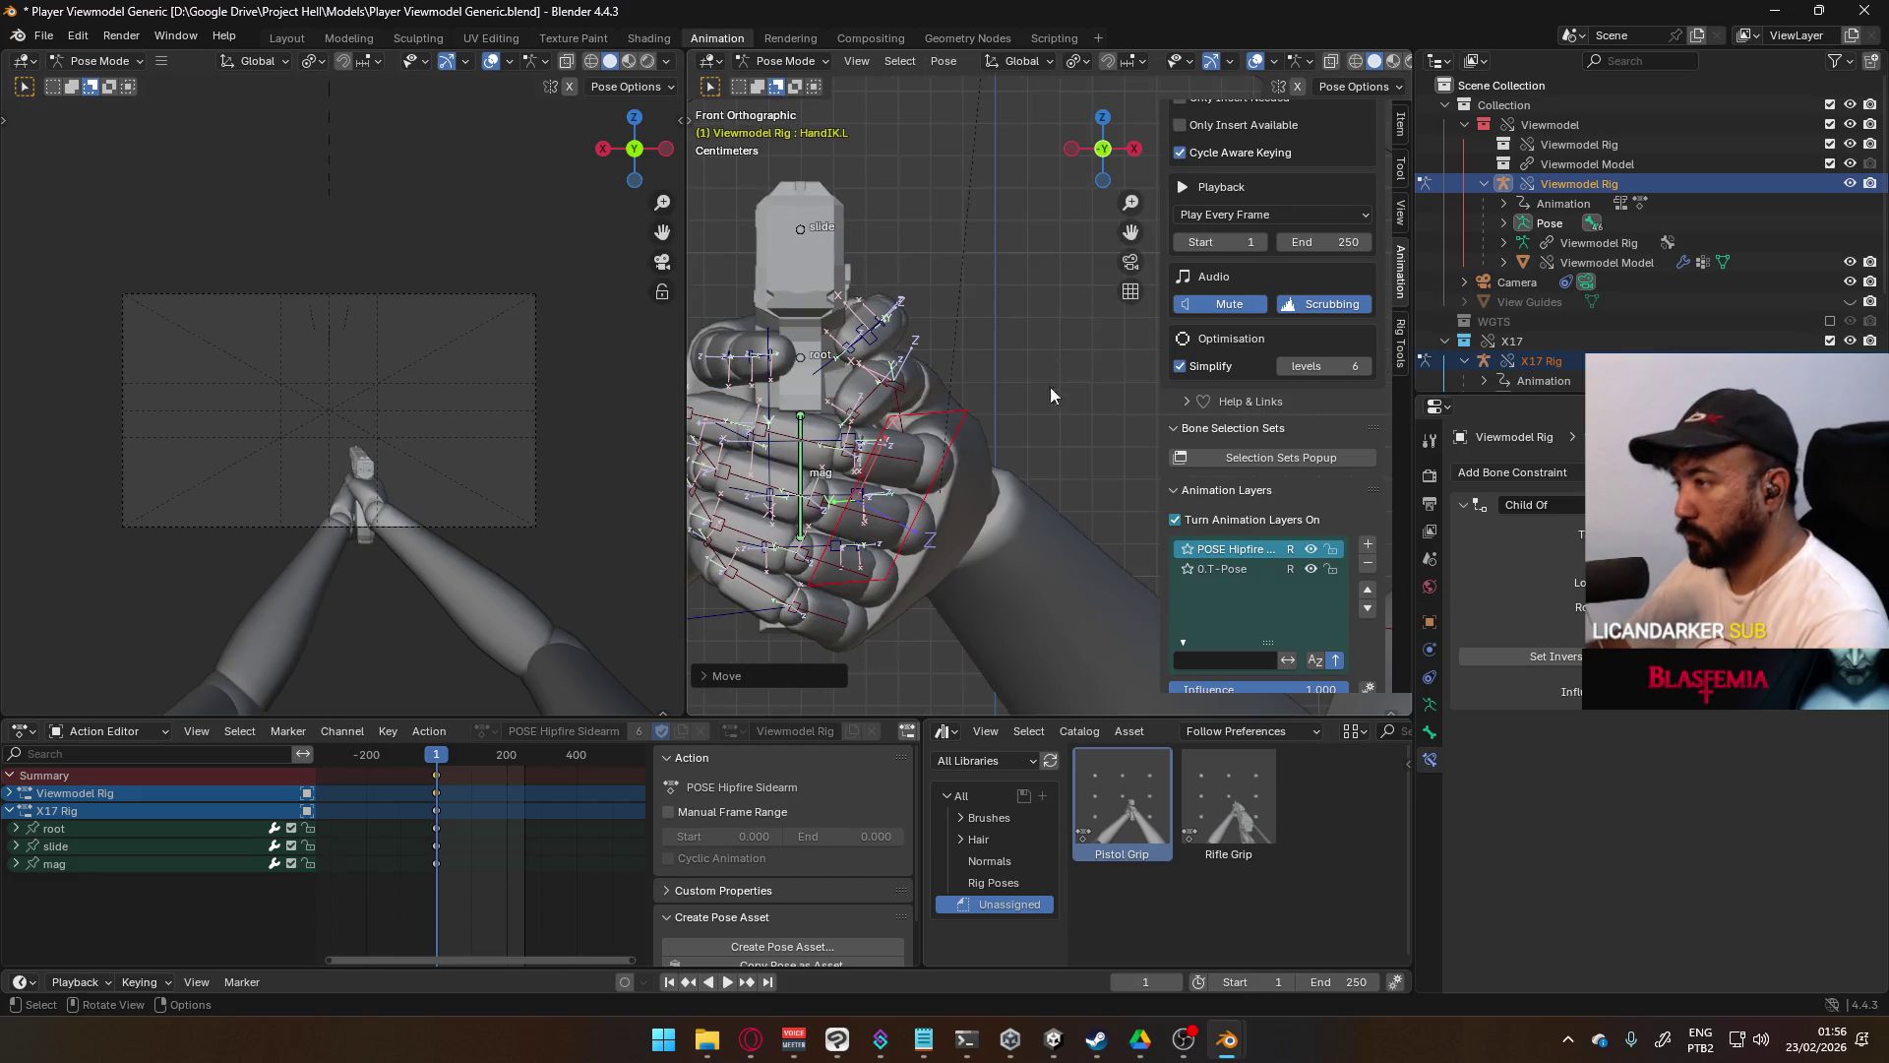
key("g")
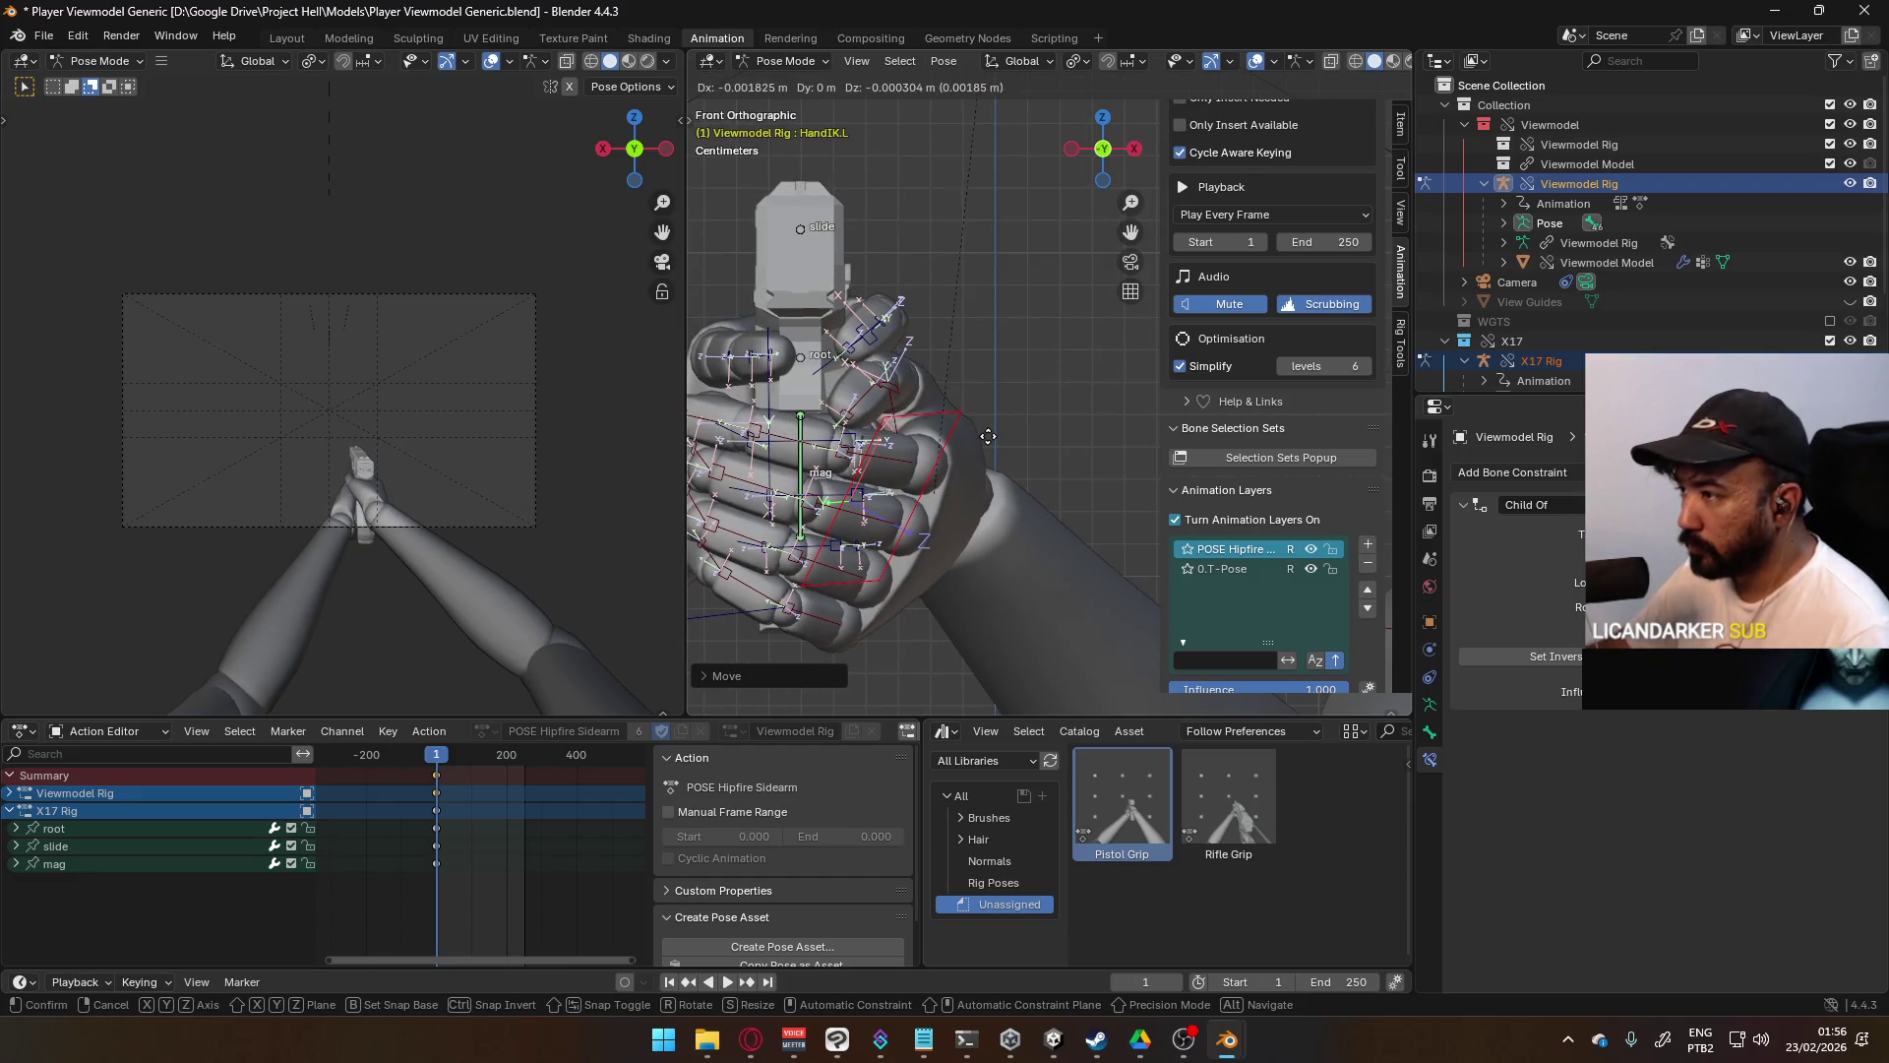
left_click(986, 439)
mouse_move(979, 443)
middle_mouse_down()
mouse_move(891, 419)
mouse_move(952, 479)
middle_mouse_up()
scroll(951, 479, "up", 7)
key("g")
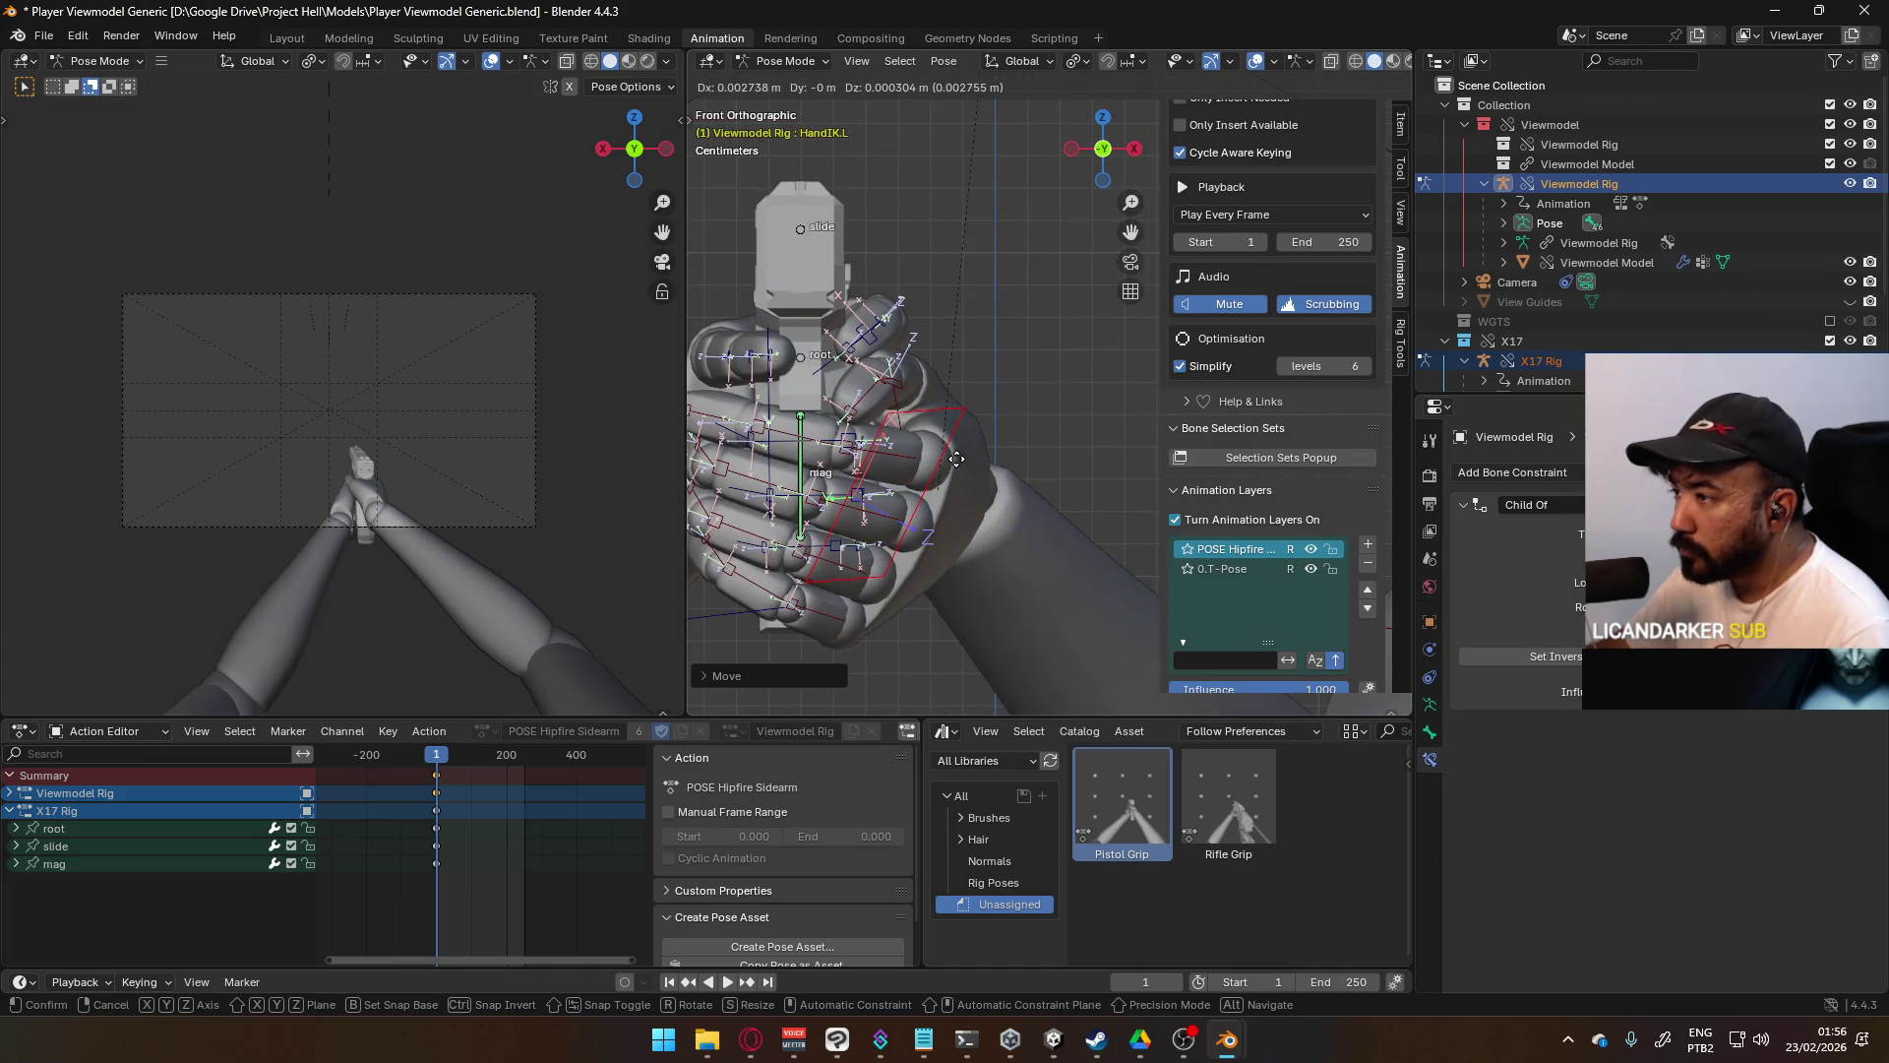
left_click(957, 458)
mouse_move(957, 459)
middle_mouse_down()
mouse_move(1025, 398)
mouse_move(1073, 277)
mouse_move(1001, 423)
mouse_move(1211, 494)
mouse_move(1176, 492)
middle_mouse_up()
- From the top view, shift the left hand along a constrained axis
key("KP_7")
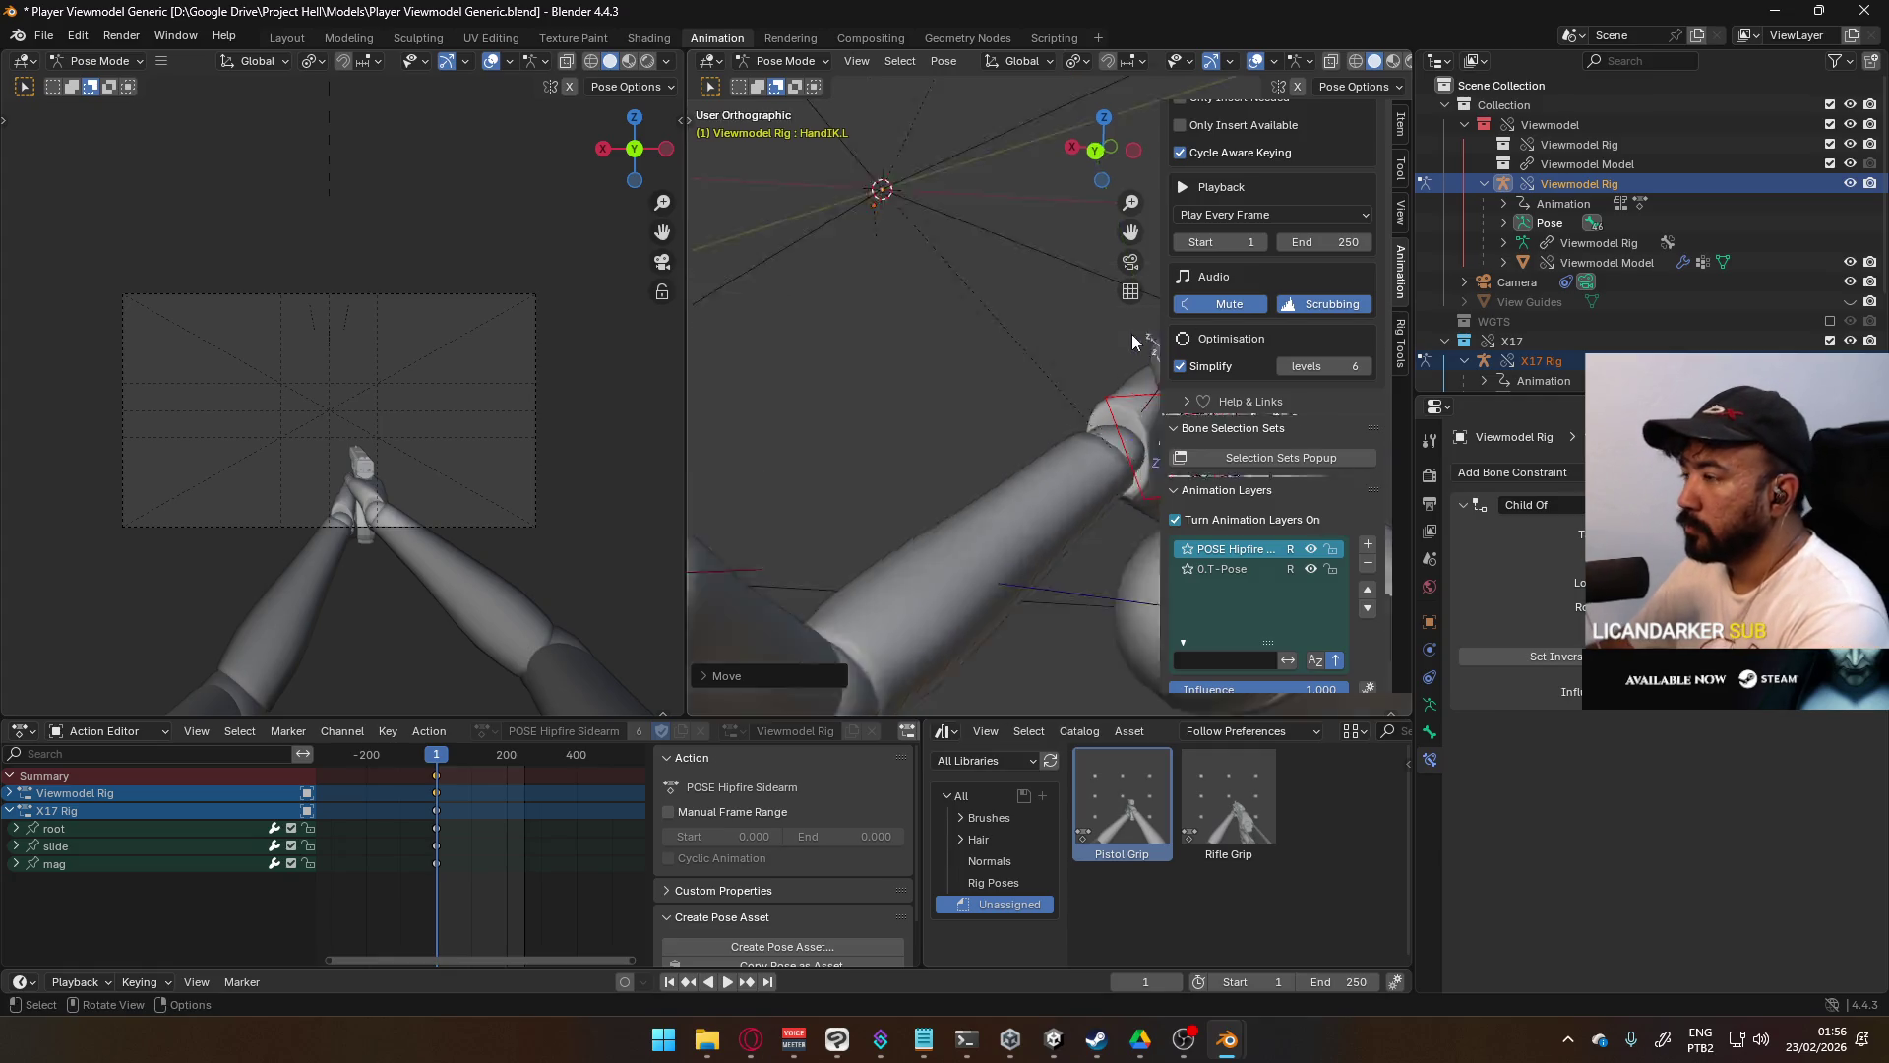
scroll(354, 504, "up", 3)
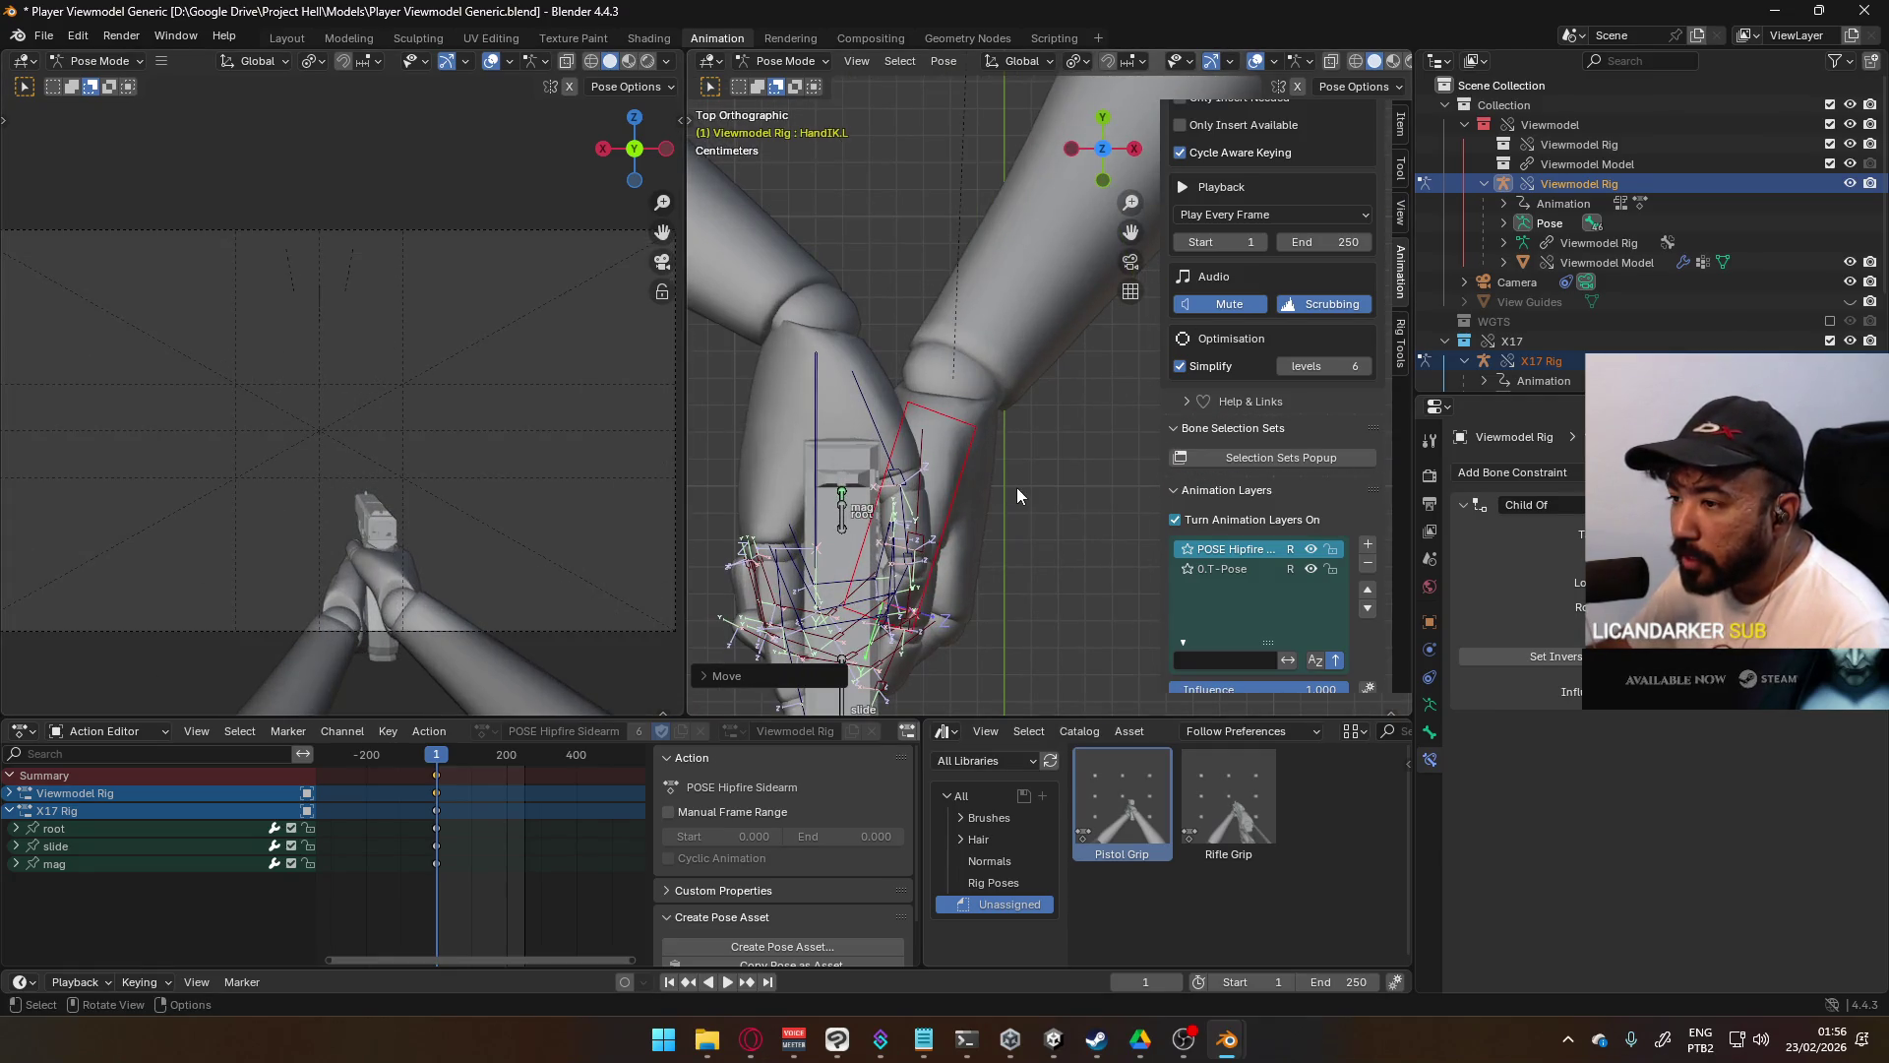
key("g")
key("x")
key("x")
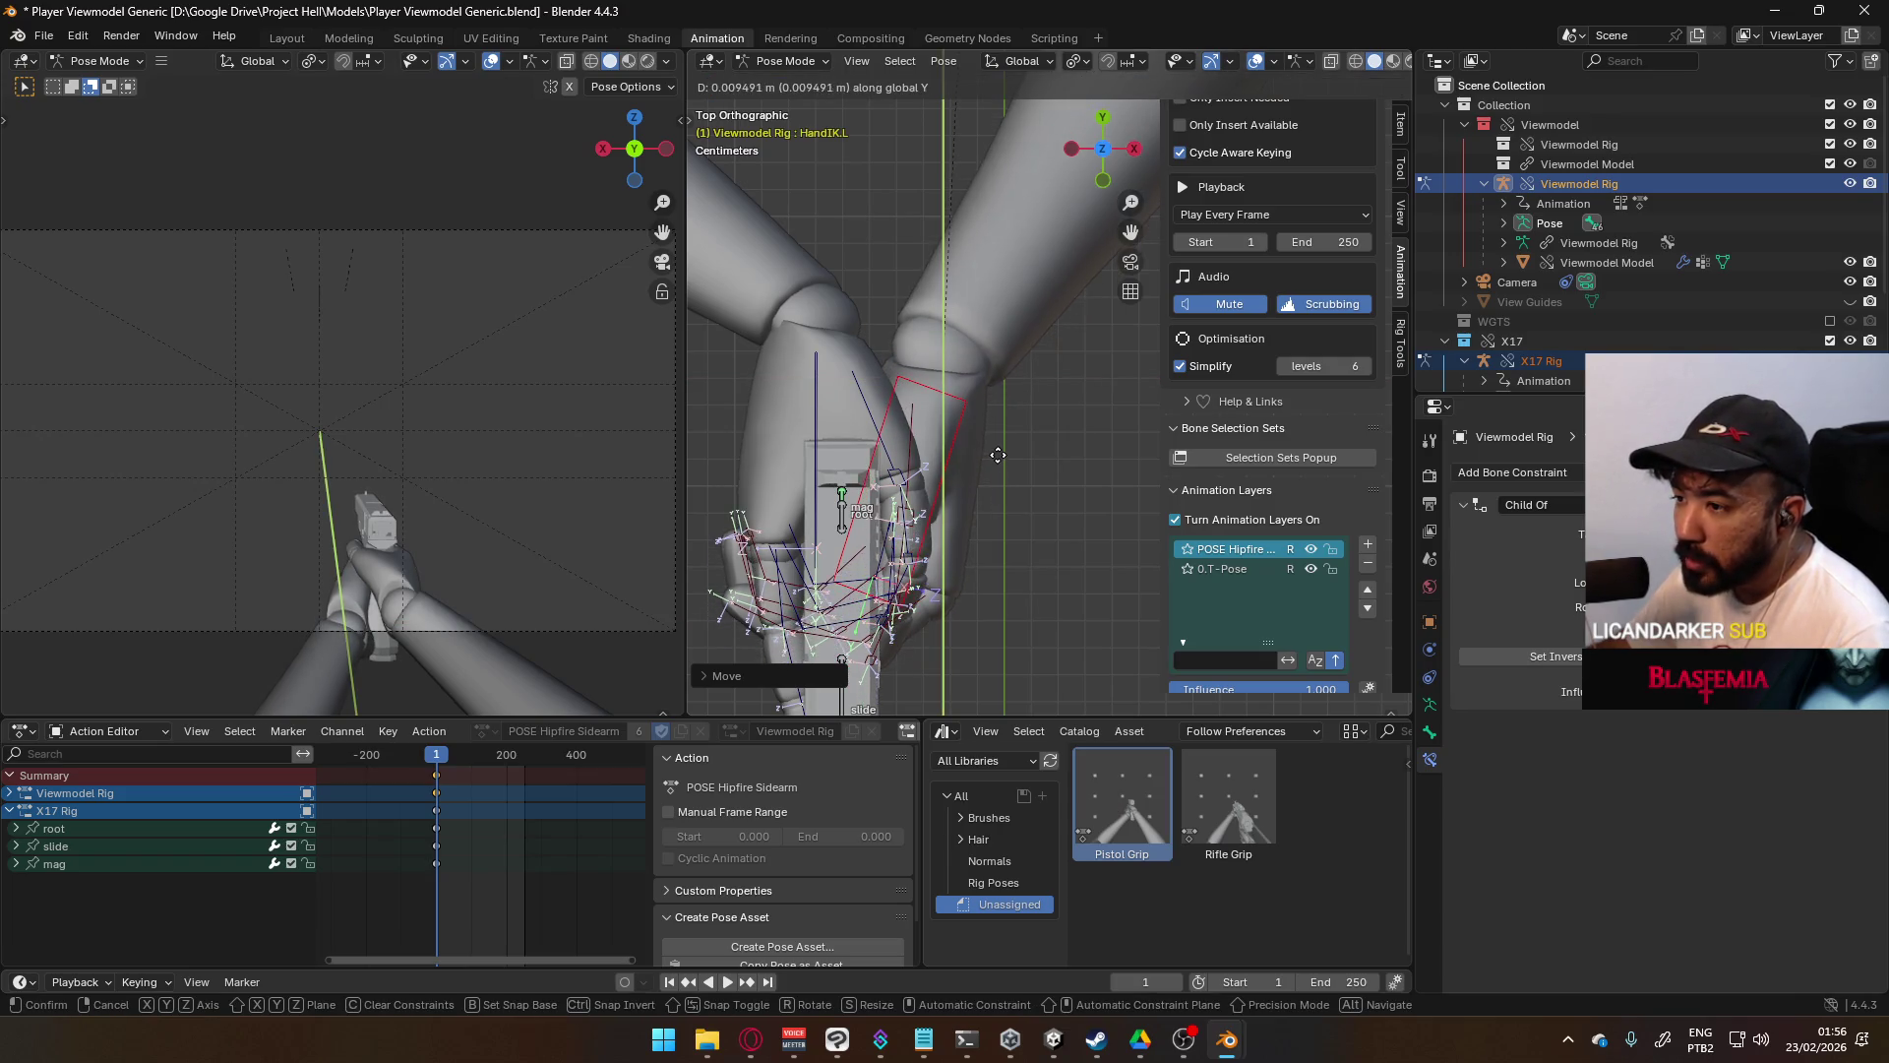
key("x")
key("x")
key("x")
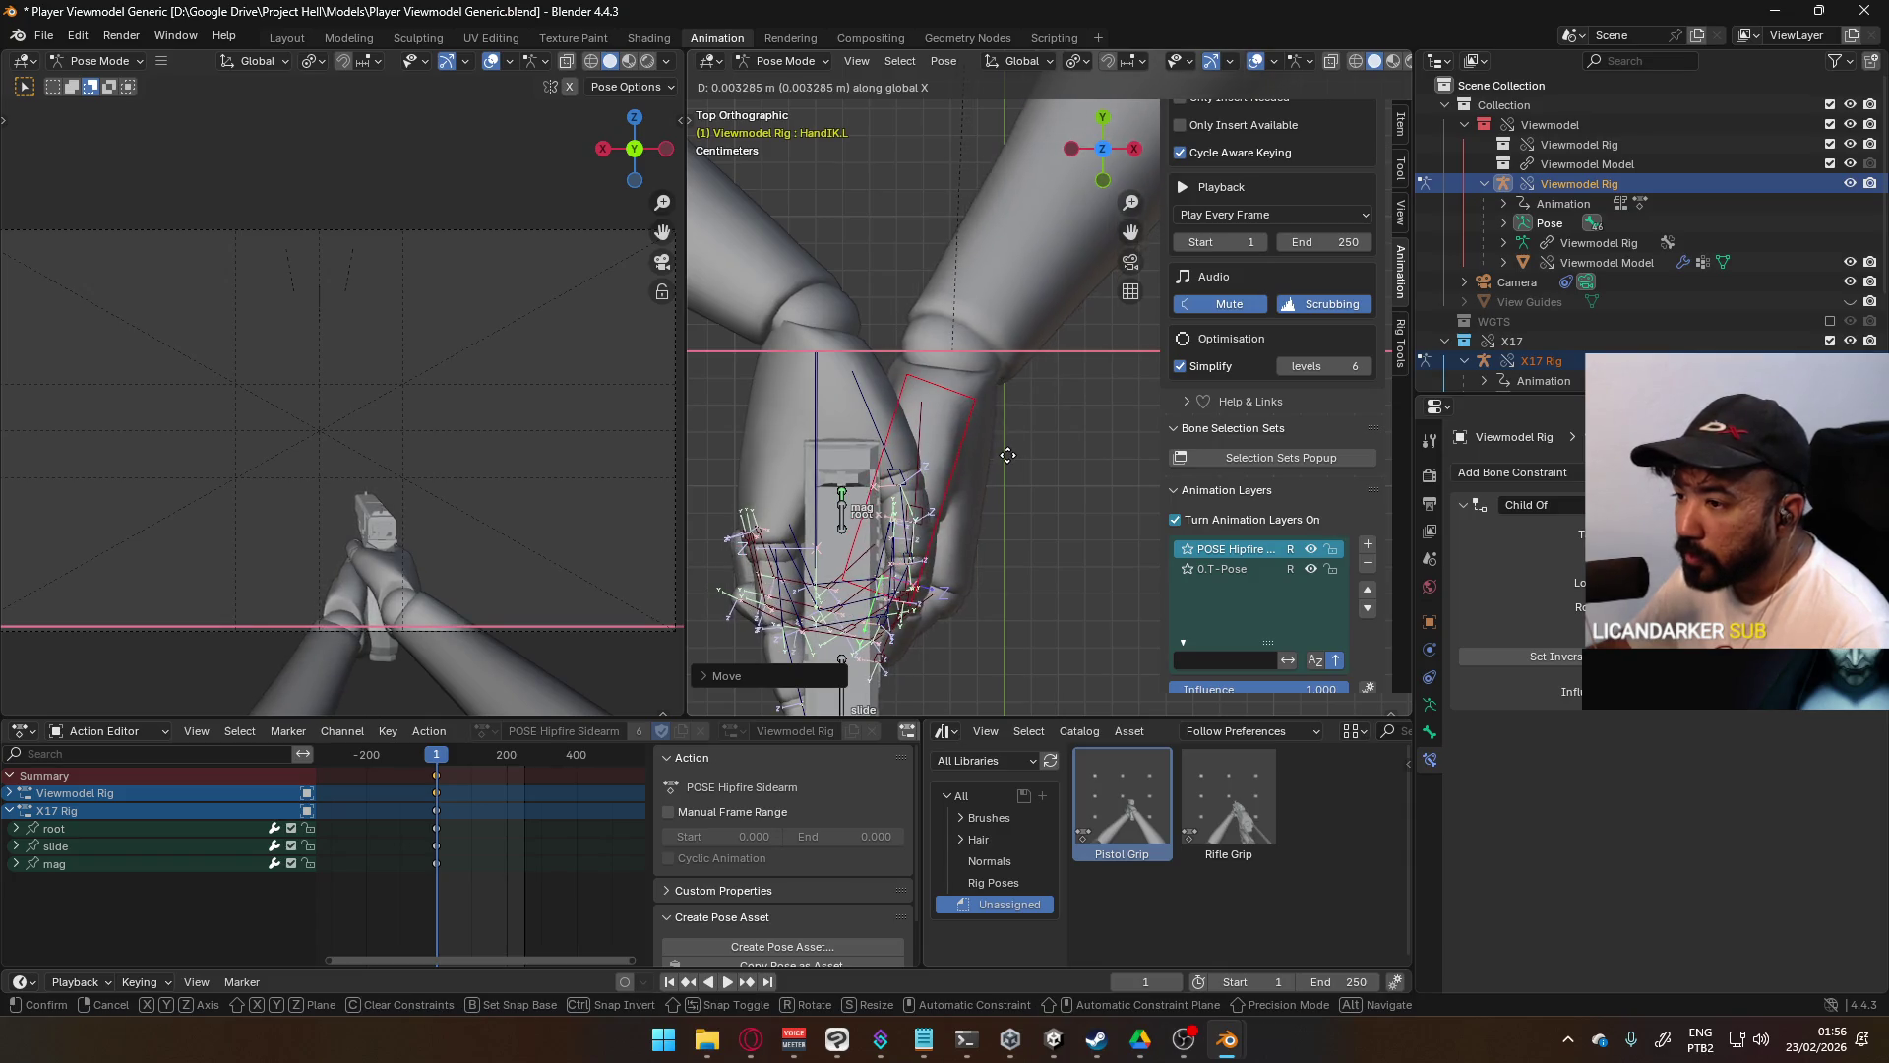
left_click(1007, 455)
- Nudge the X17 pistol's root bone into place, then select the left shoulder bone
mouse_move(946, 480)
middle_mouse_down()
mouse_move(978, 476)
mouse_move(859, 344)
mouse_move(988, 384)
mouse_move(1171, 615)
mouse_move(1055, 372)
mouse_move(1082, 298)
mouse_move(1059, 313)
mouse_move(1060, 275)
middle_mouse_up()
left_click(989, 384)
key("g")
left_click(1000, 361)
left_click(1011, 257)
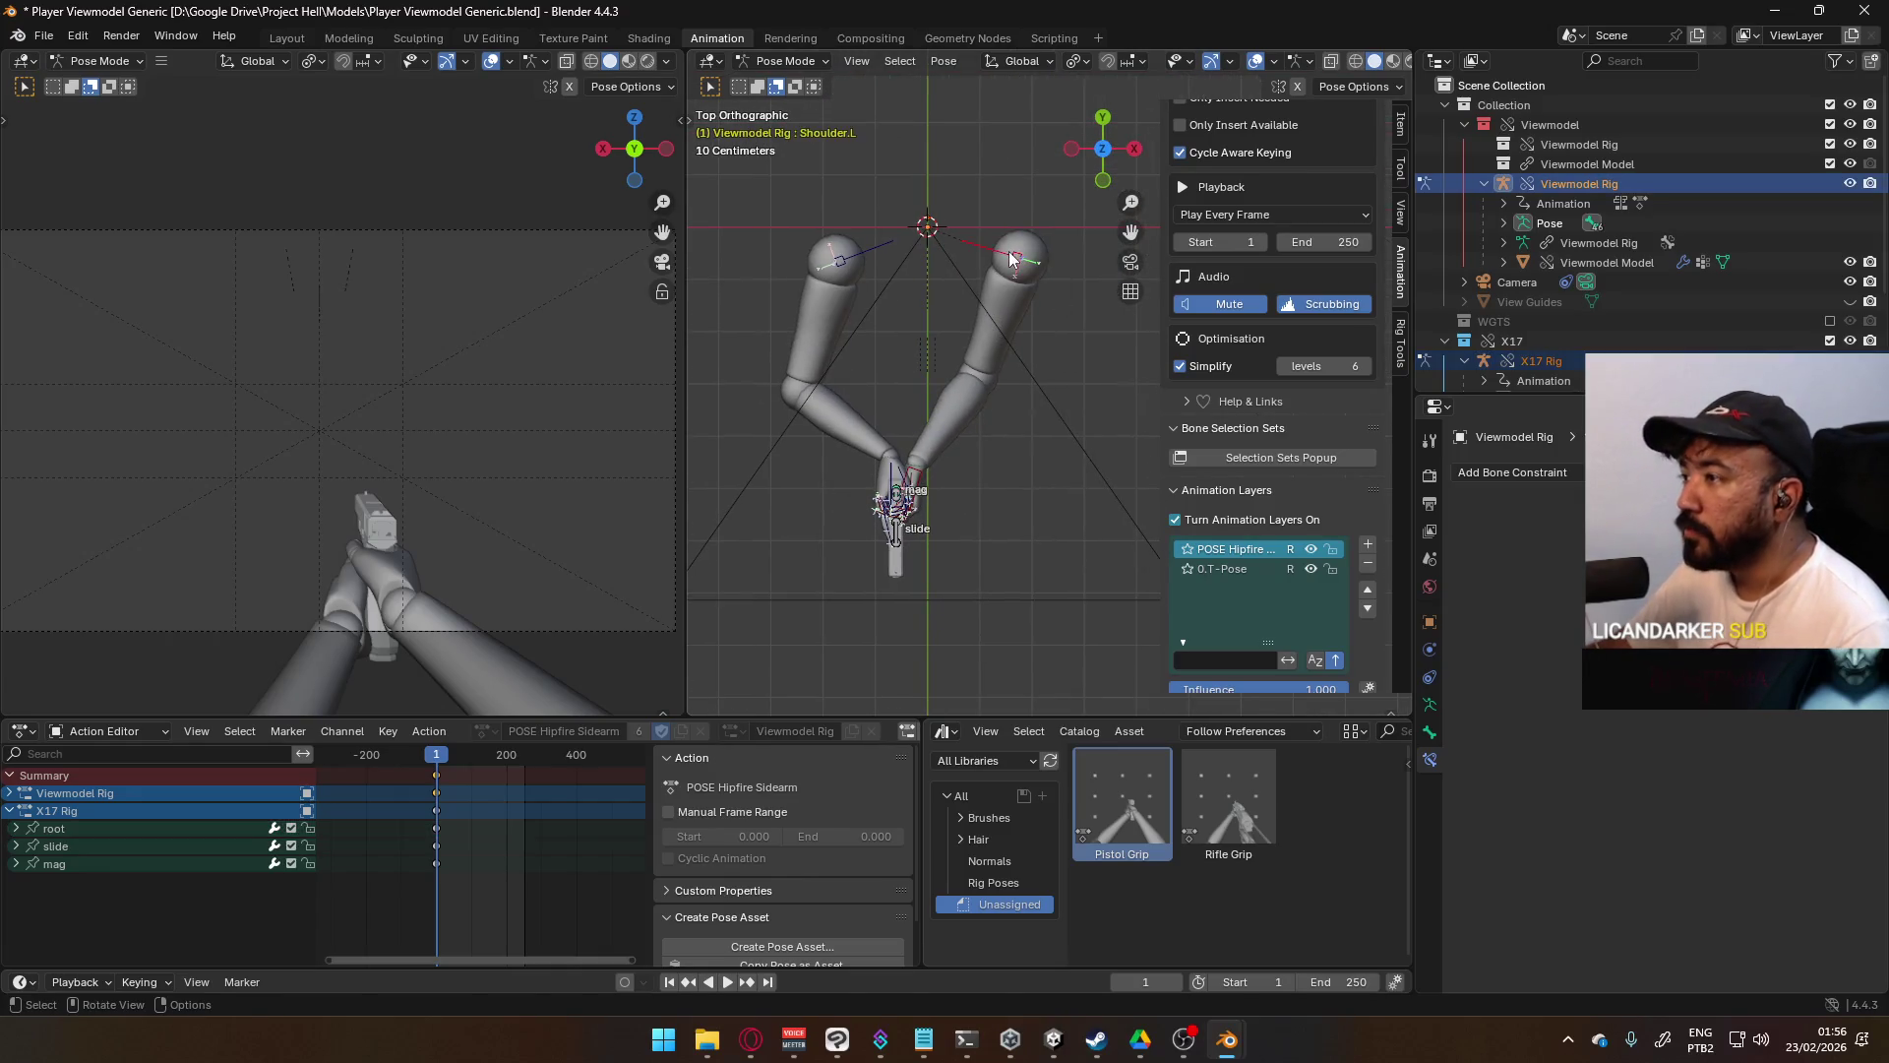
- Lower the left shoulder bone and move the left elbow IK target down
left_click_drag(1010, 258, 1040, 299)
scroll(1023, 357, "down", 4)
scroll(1039, 374, "down", 2)
left_click_drag(1083, 246, 1063, 449)
middle_click_drag(1063, 449, 1045, 522)
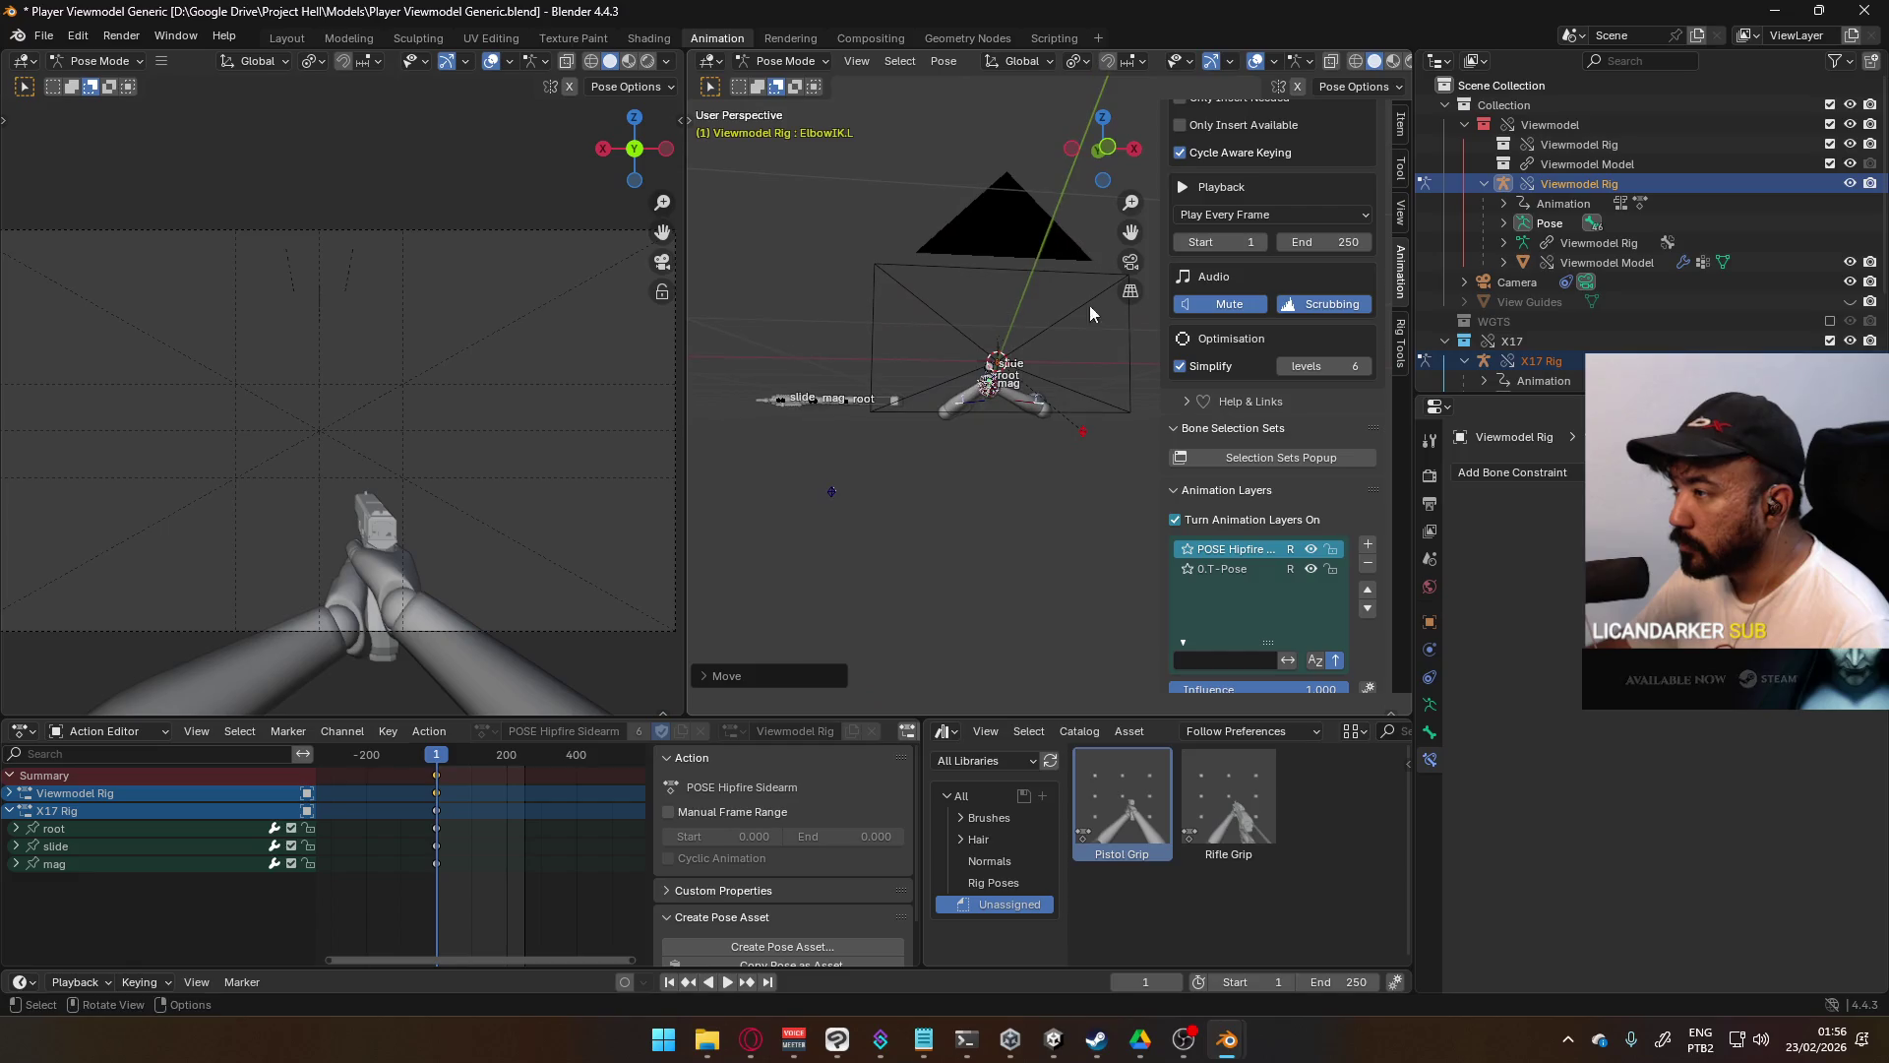
key("g")
left_click(1013, 527)
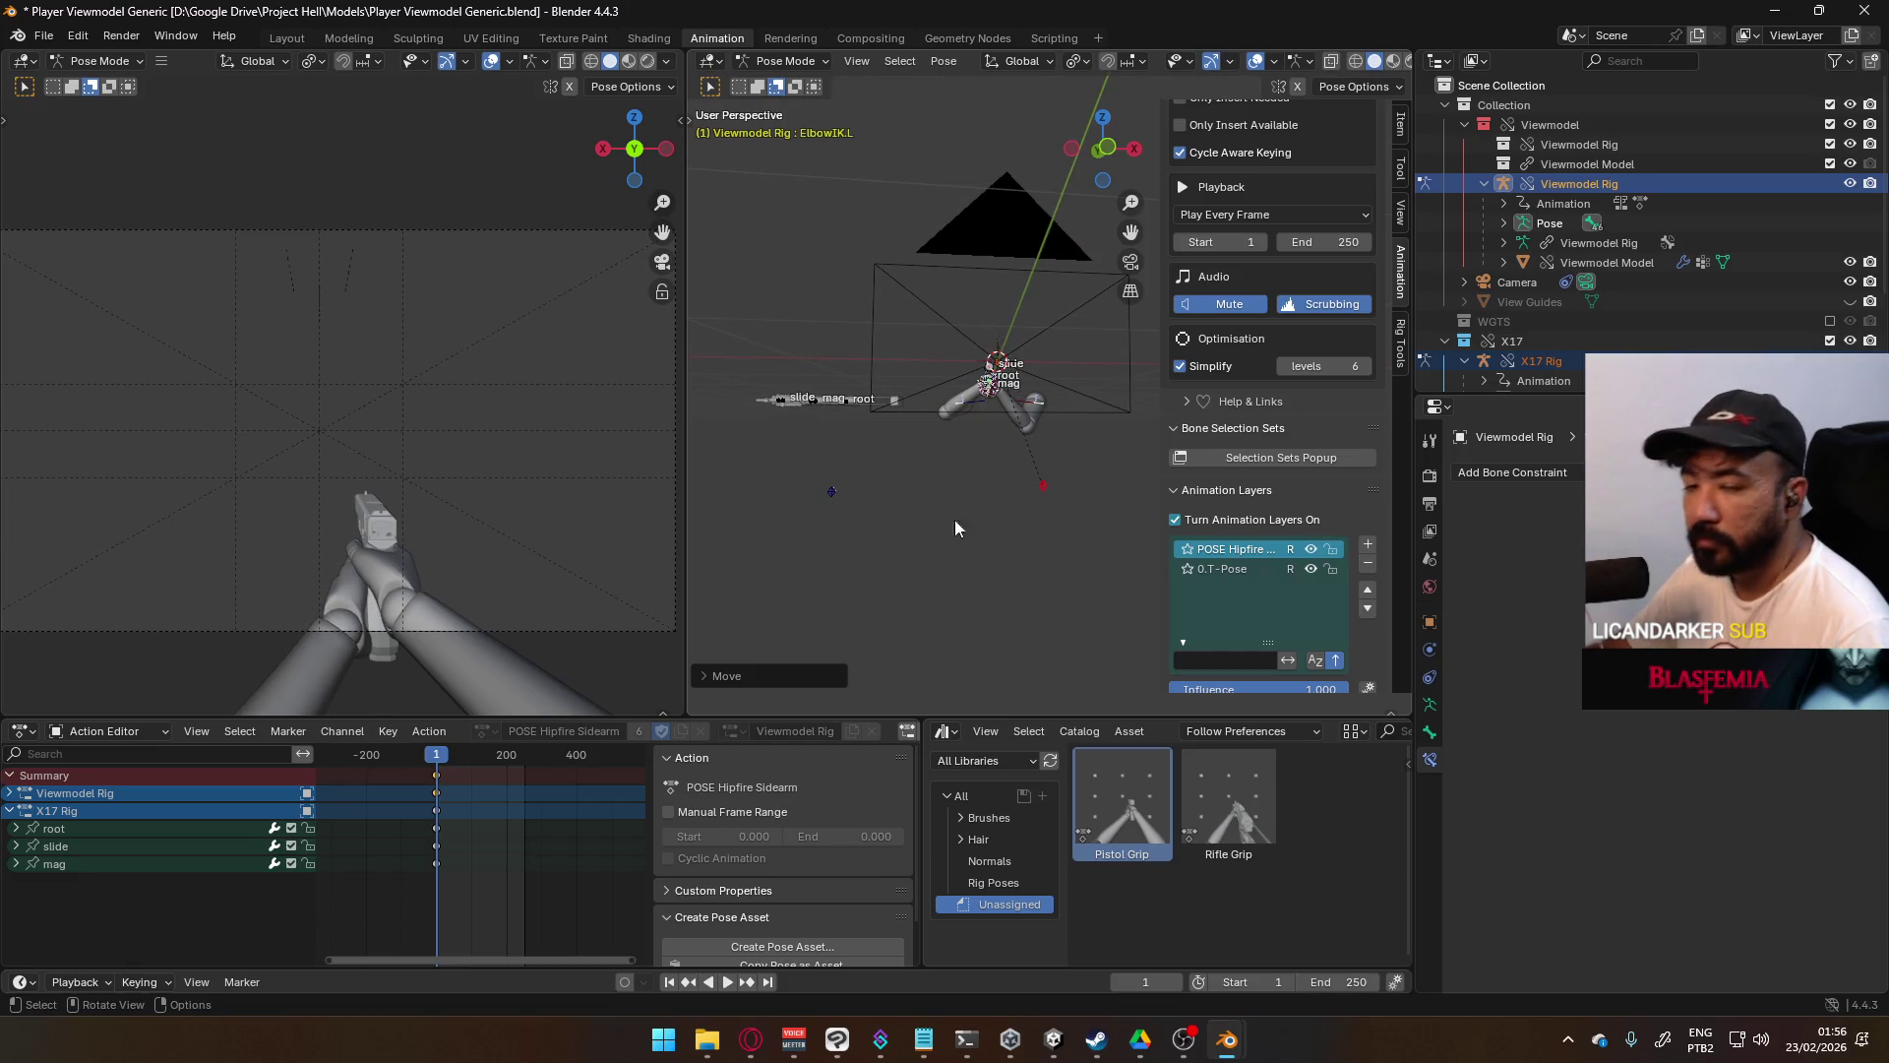
- Refine the left elbow IK target's position from the right side view
mouse_move(898, 511)
middle_mouse_down()
mouse_move(899, 476)
mouse_move(931, 484)
middle_mouse_up()
key("KP_3")
scroll(1014, 463, "up", 3)
key("g")
left_click(982, 489)
middle_click_drag(982, 489, 1162, 465)
scroll(1045, 522, "down", 2)
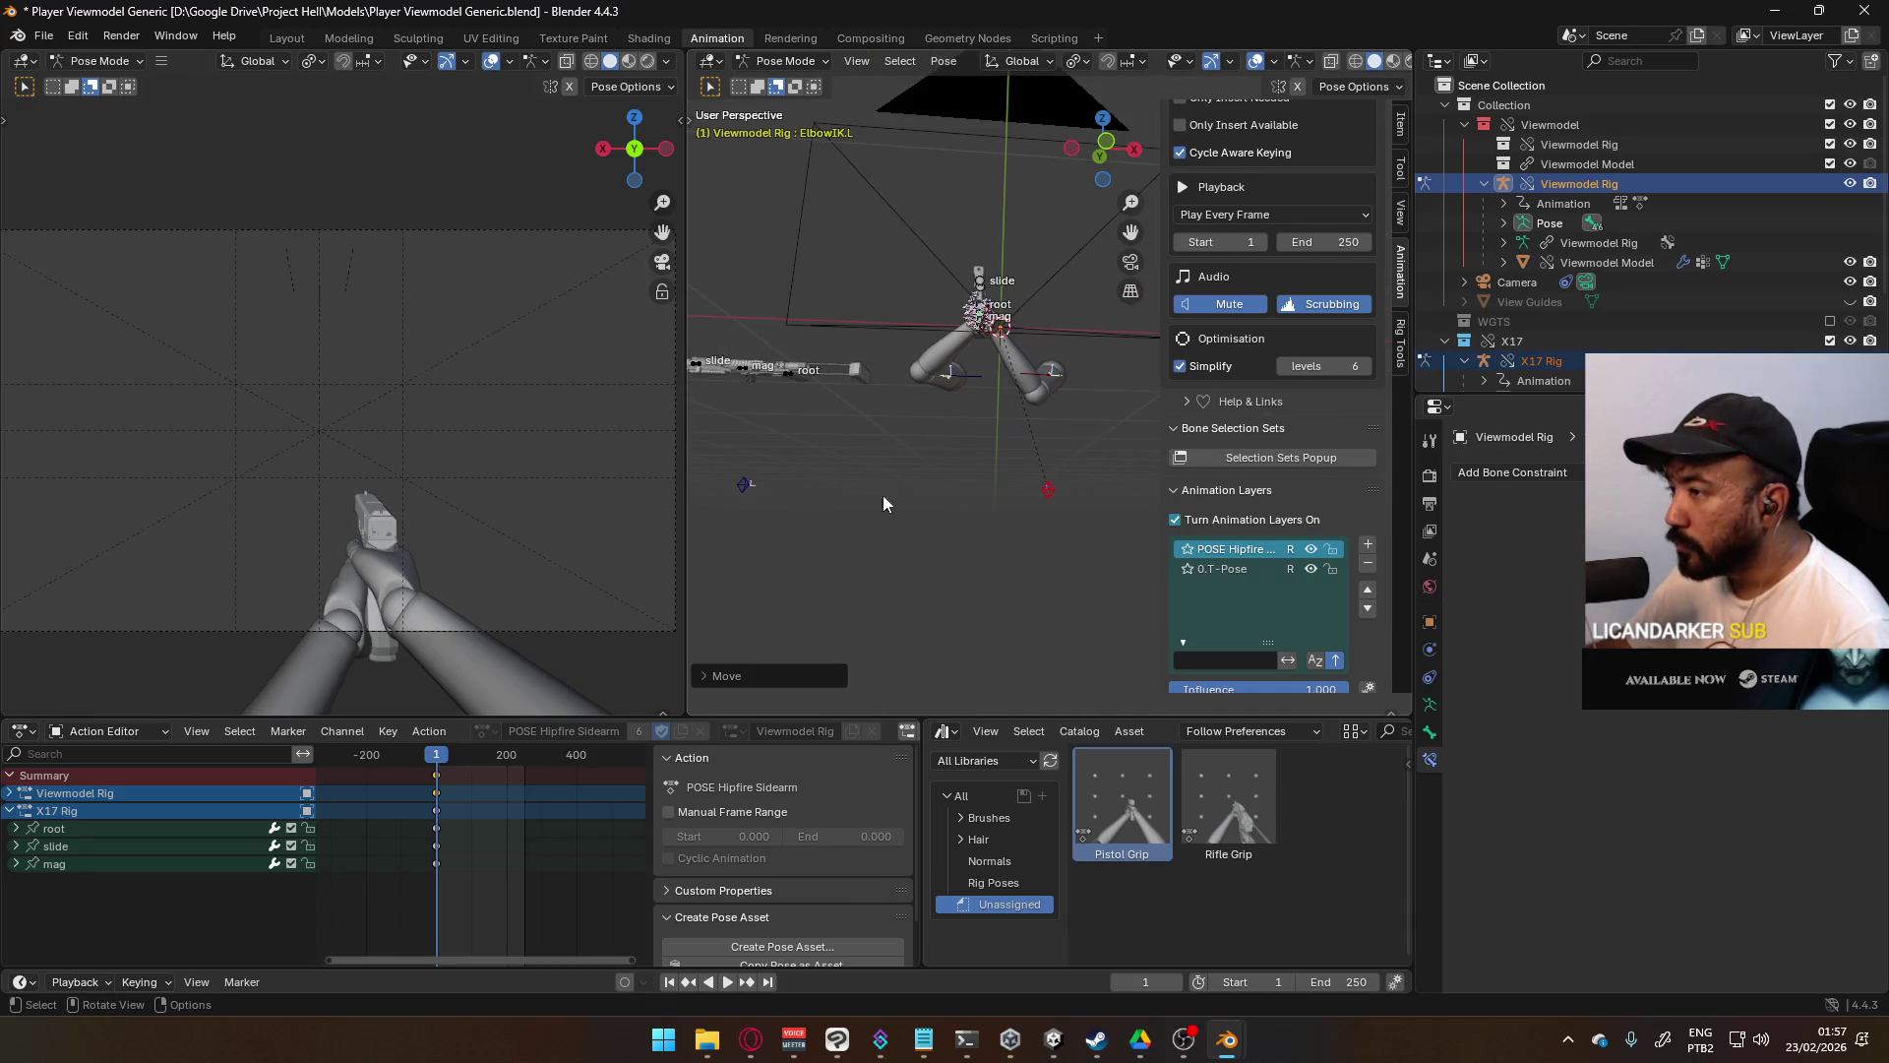
- Move the right elbow IK target about 0.12 m to re-bend the right arm under the grip
left_click(748, 492)
key("g")
left_click(868, 519)
mouse_move(868, 520)
middle_mouse_down()
mouse_move(1120, 547)
mouse_move(1010, 504)
mouse_move(870, 504)
middle_mouse_up()
key("g")
mouse_move(995, 439)
middle_mouse_down("alt")
mouse_move(917, 482)
mouse_move(1043, 511)
middle_mouse_up("alt")
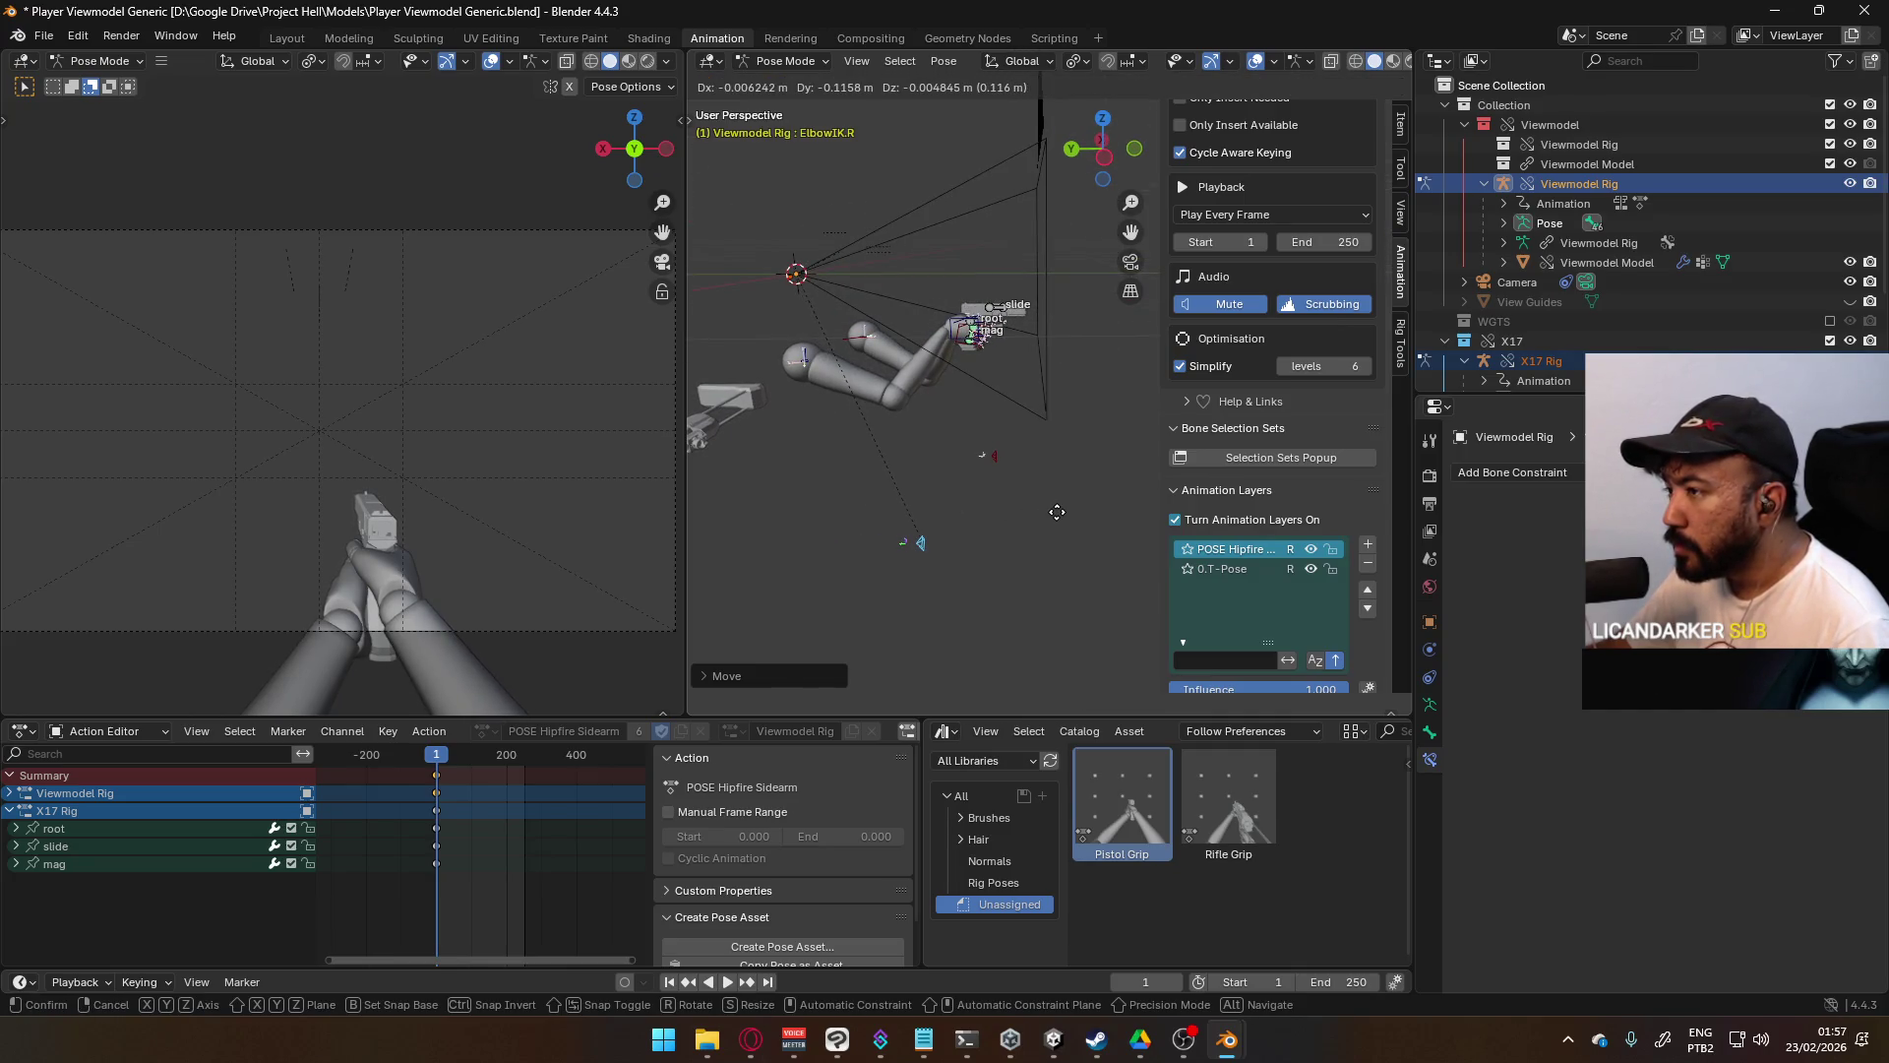
left_click(1057, 512)
key("KP_3")
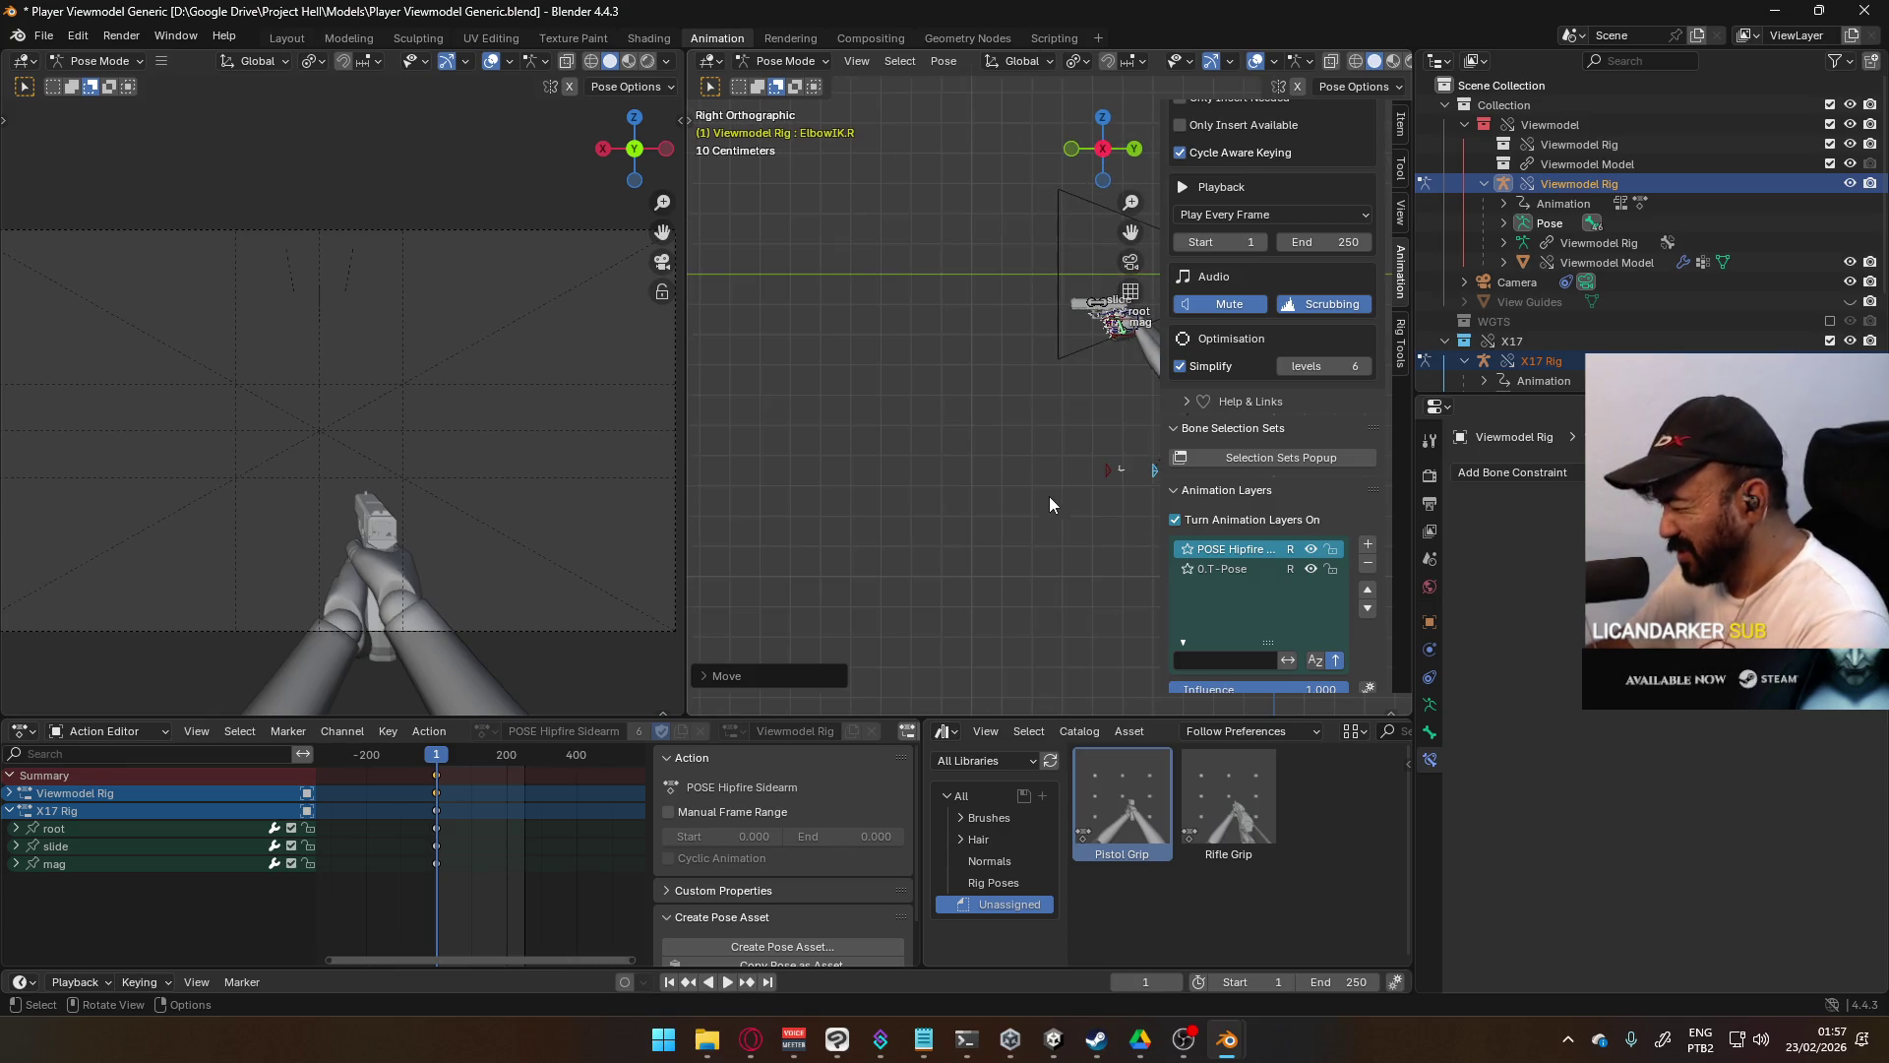
mouse_move(1000, 469)
middle_mouse_down("shift")
mouse_move(918, 472)
mouse_move(892, 516)
mouse_move(915, 526)
middle_mouse_up("shift")
scroll(935, 506, "up", 4)
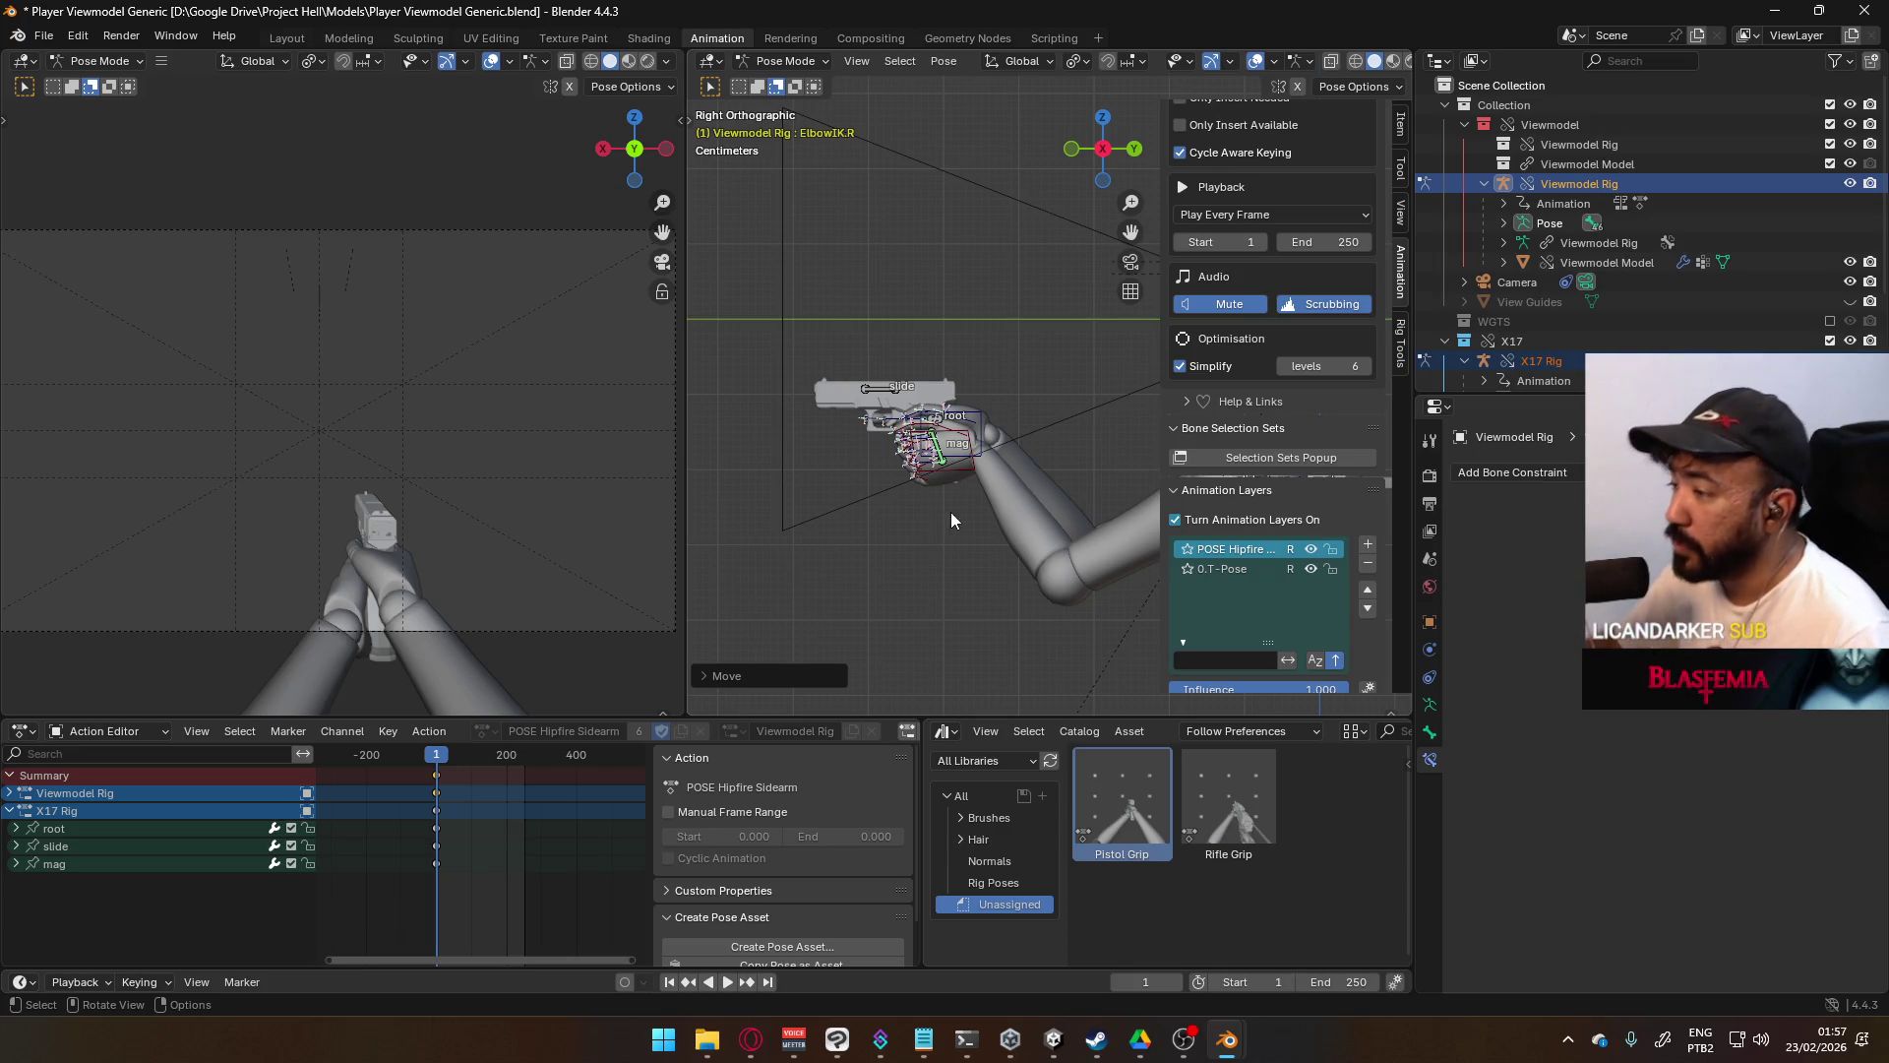
scroll(951, 512, "up", 5)
left_click(933, 448)
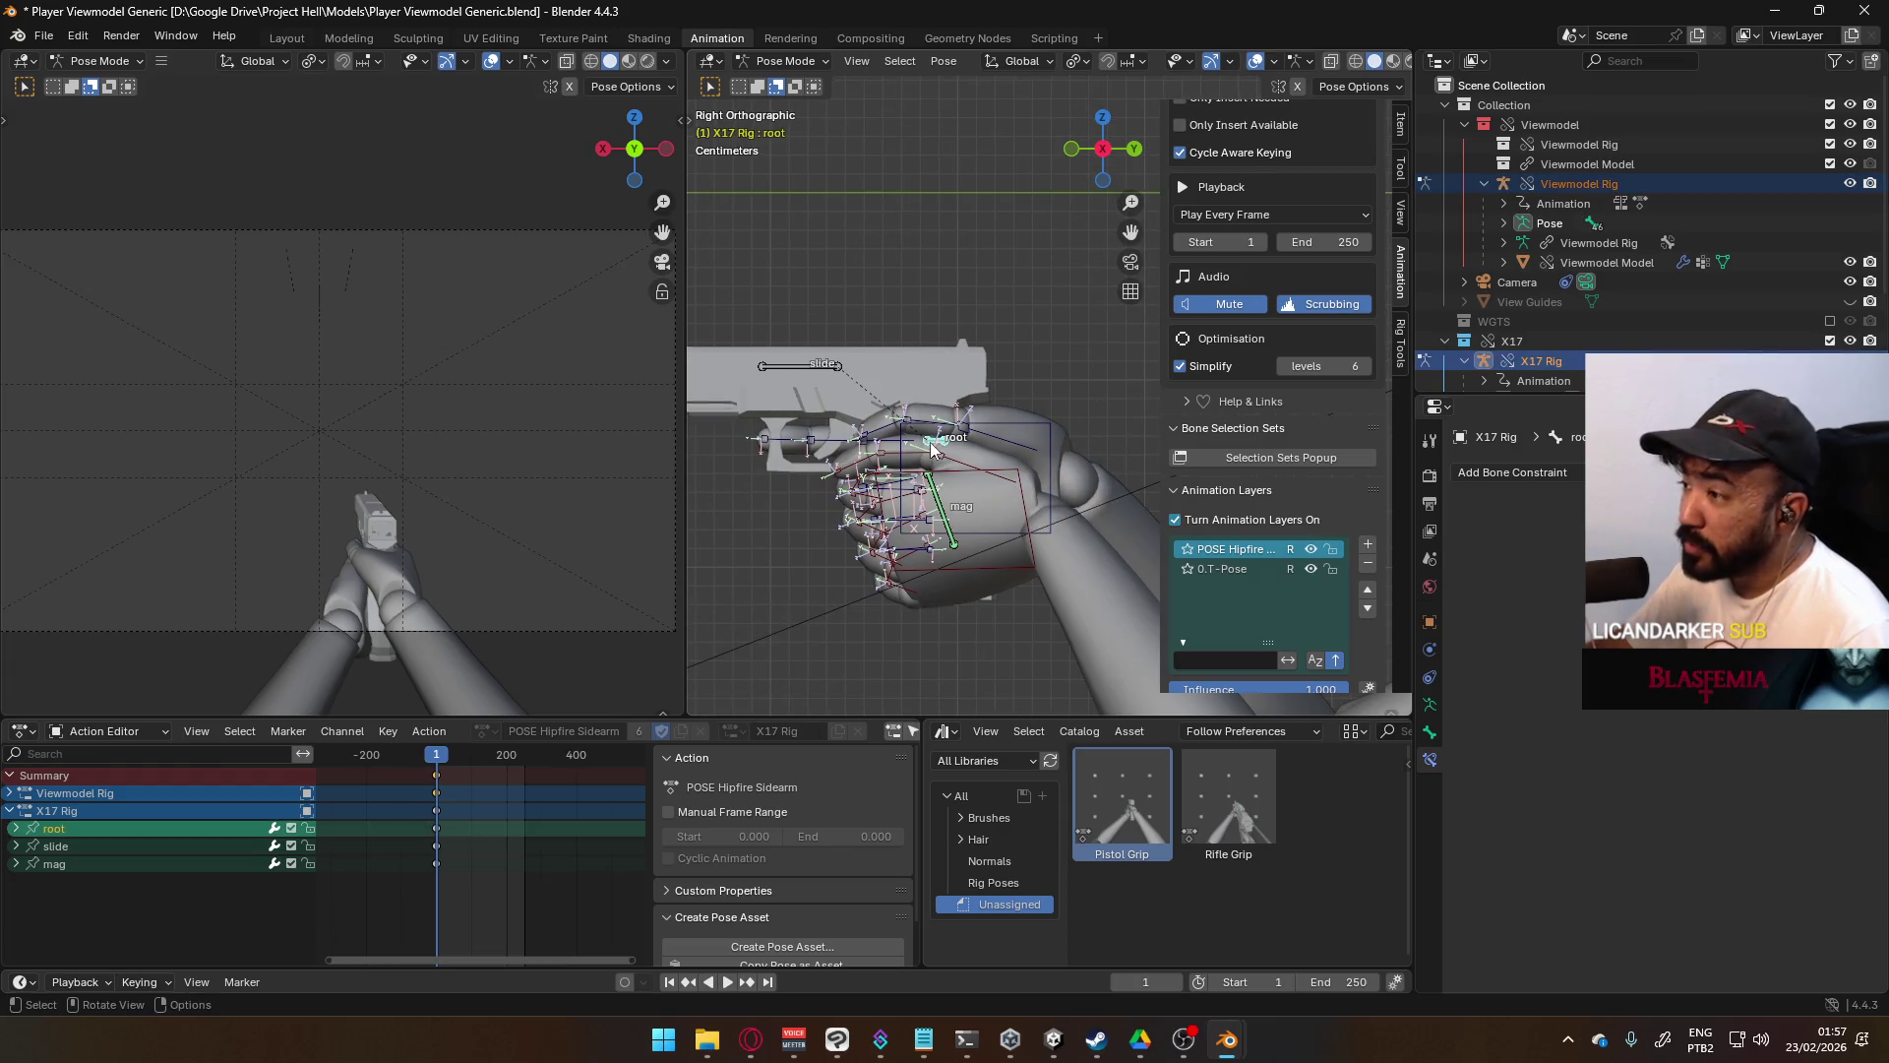
- Move the X17 rig root bone up, then along global Y, deeper into the hands
key("g")
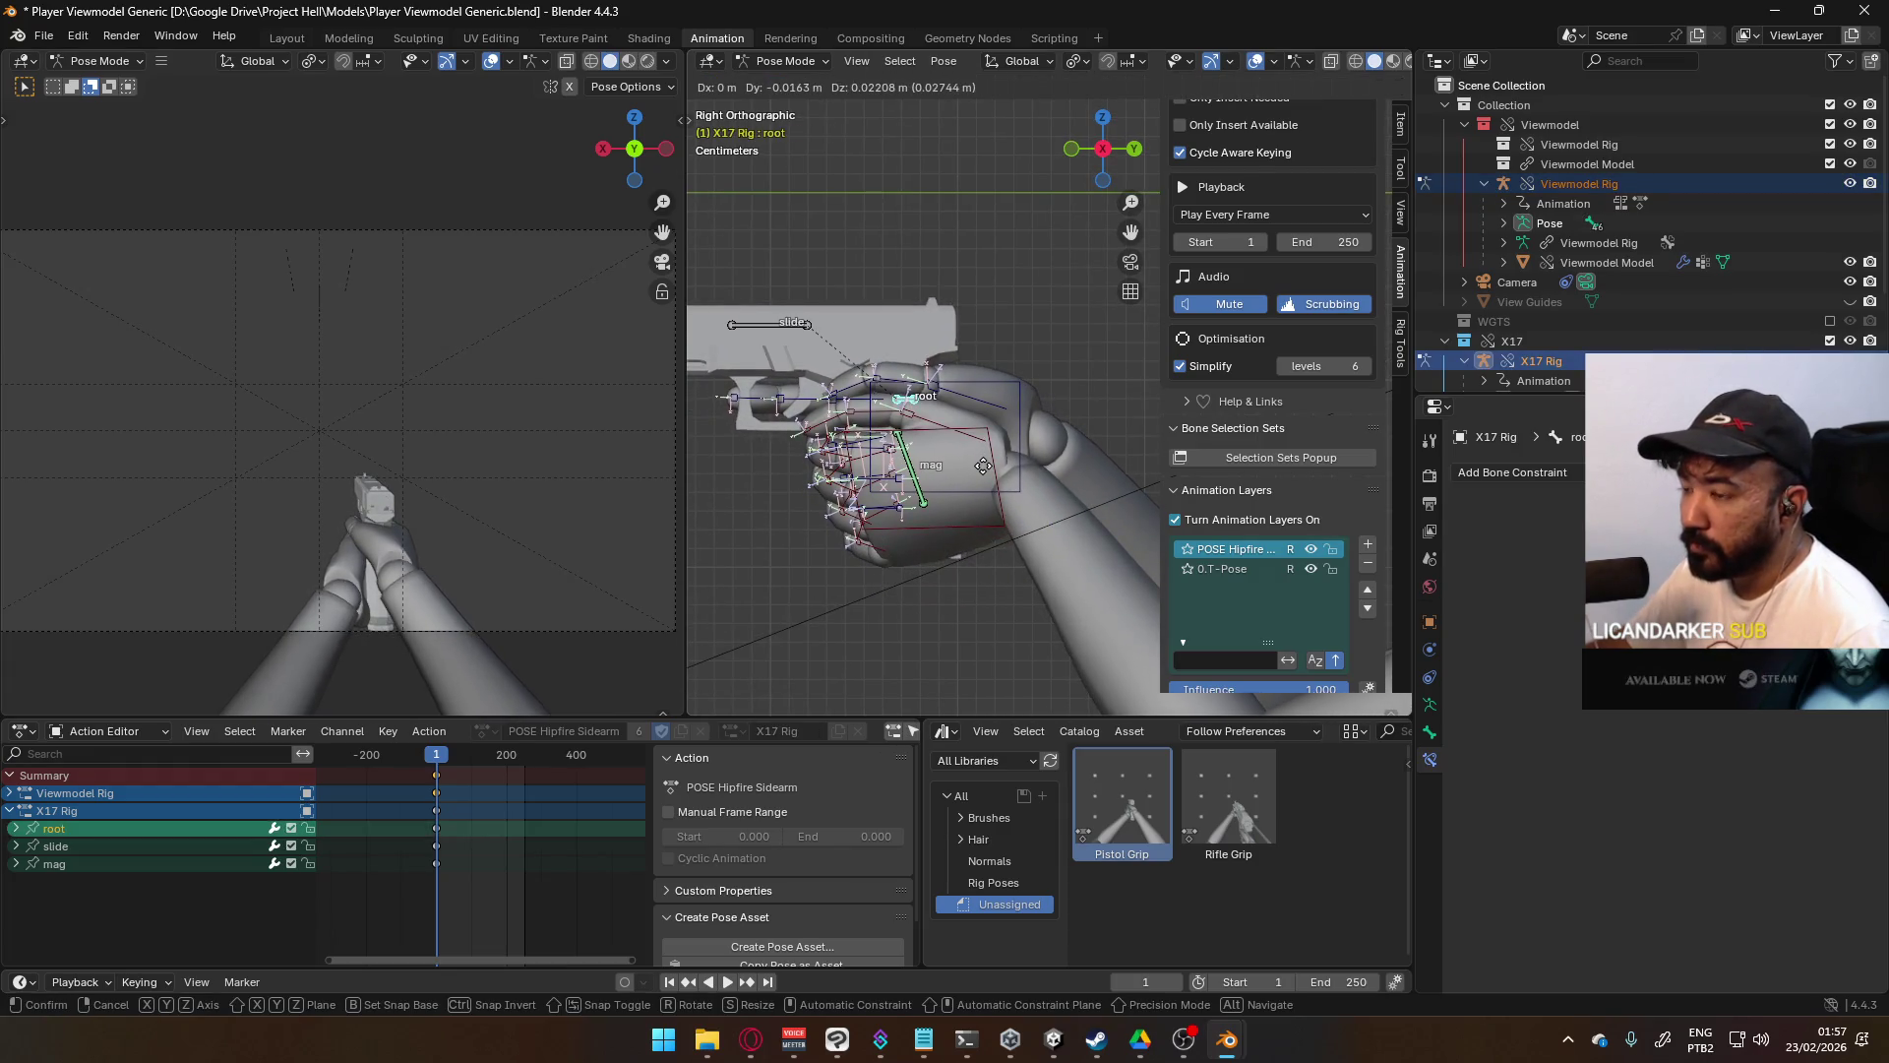
left_click(984, 474)
key("g")
key("y")
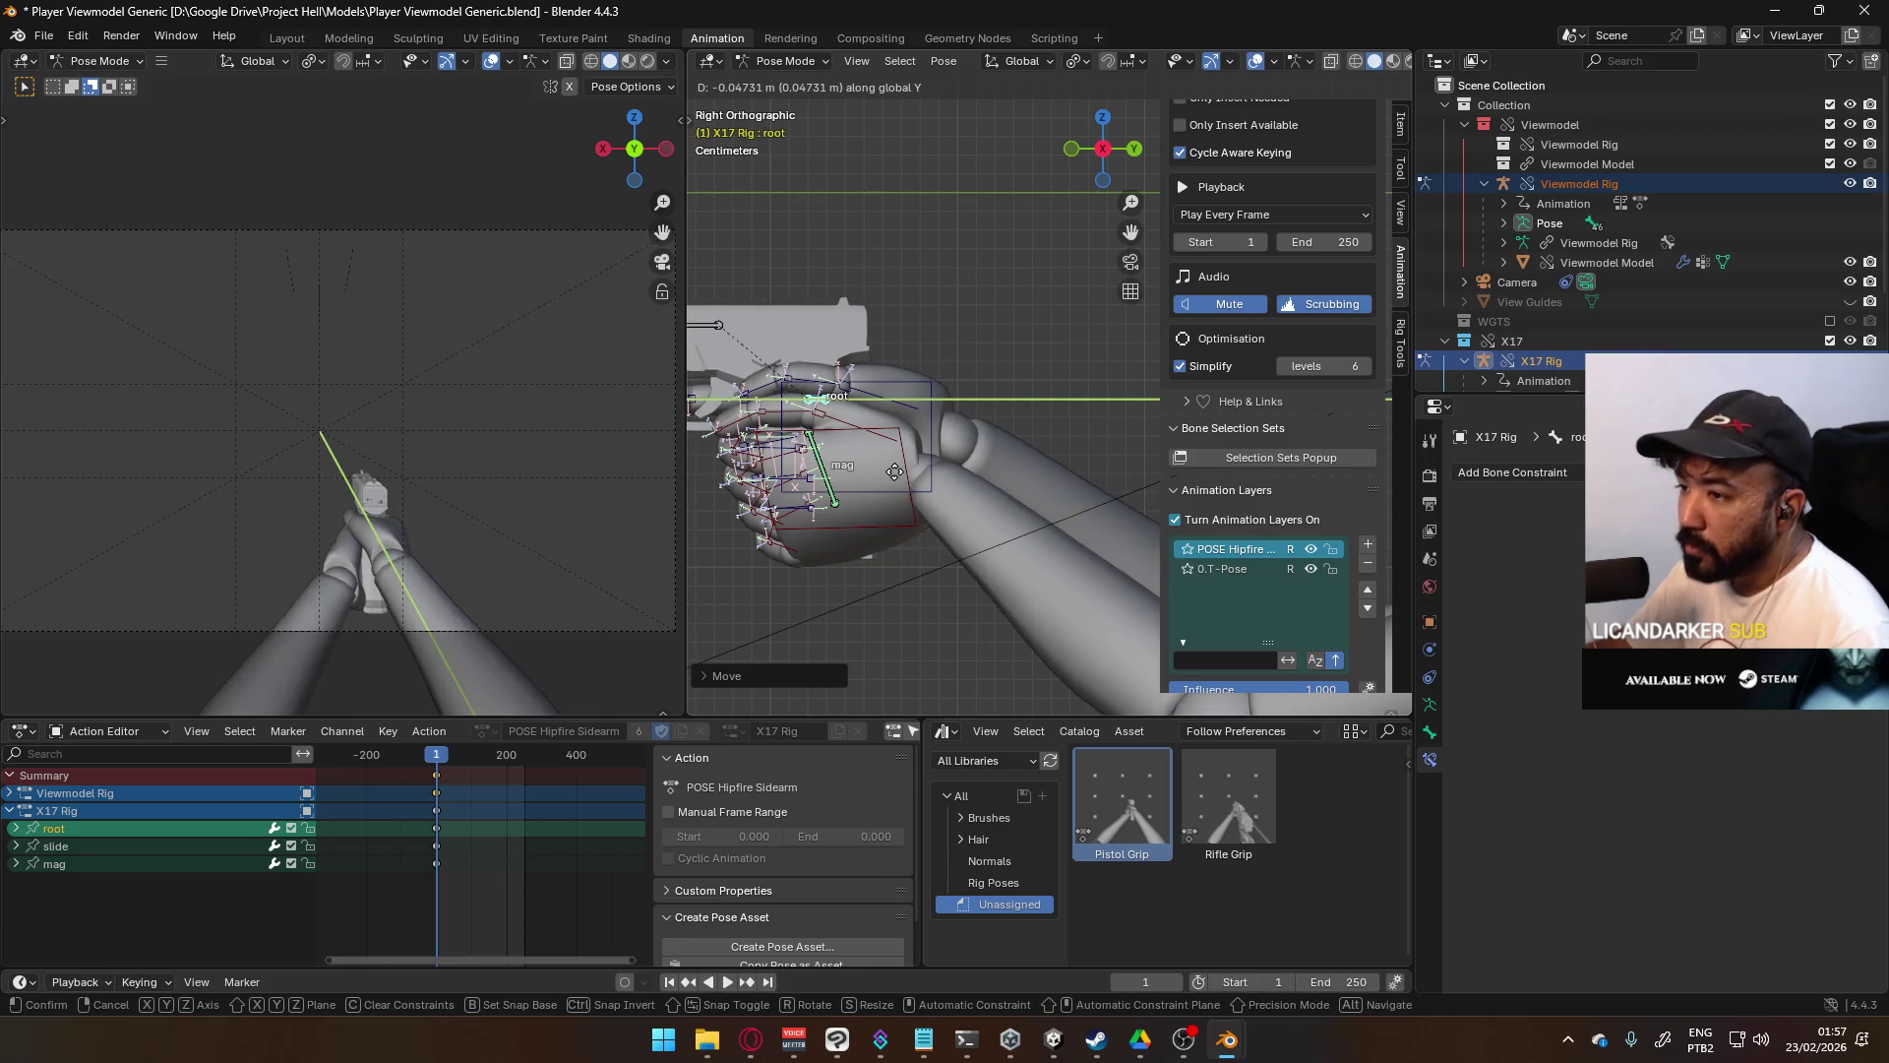
left_click(902, 473)
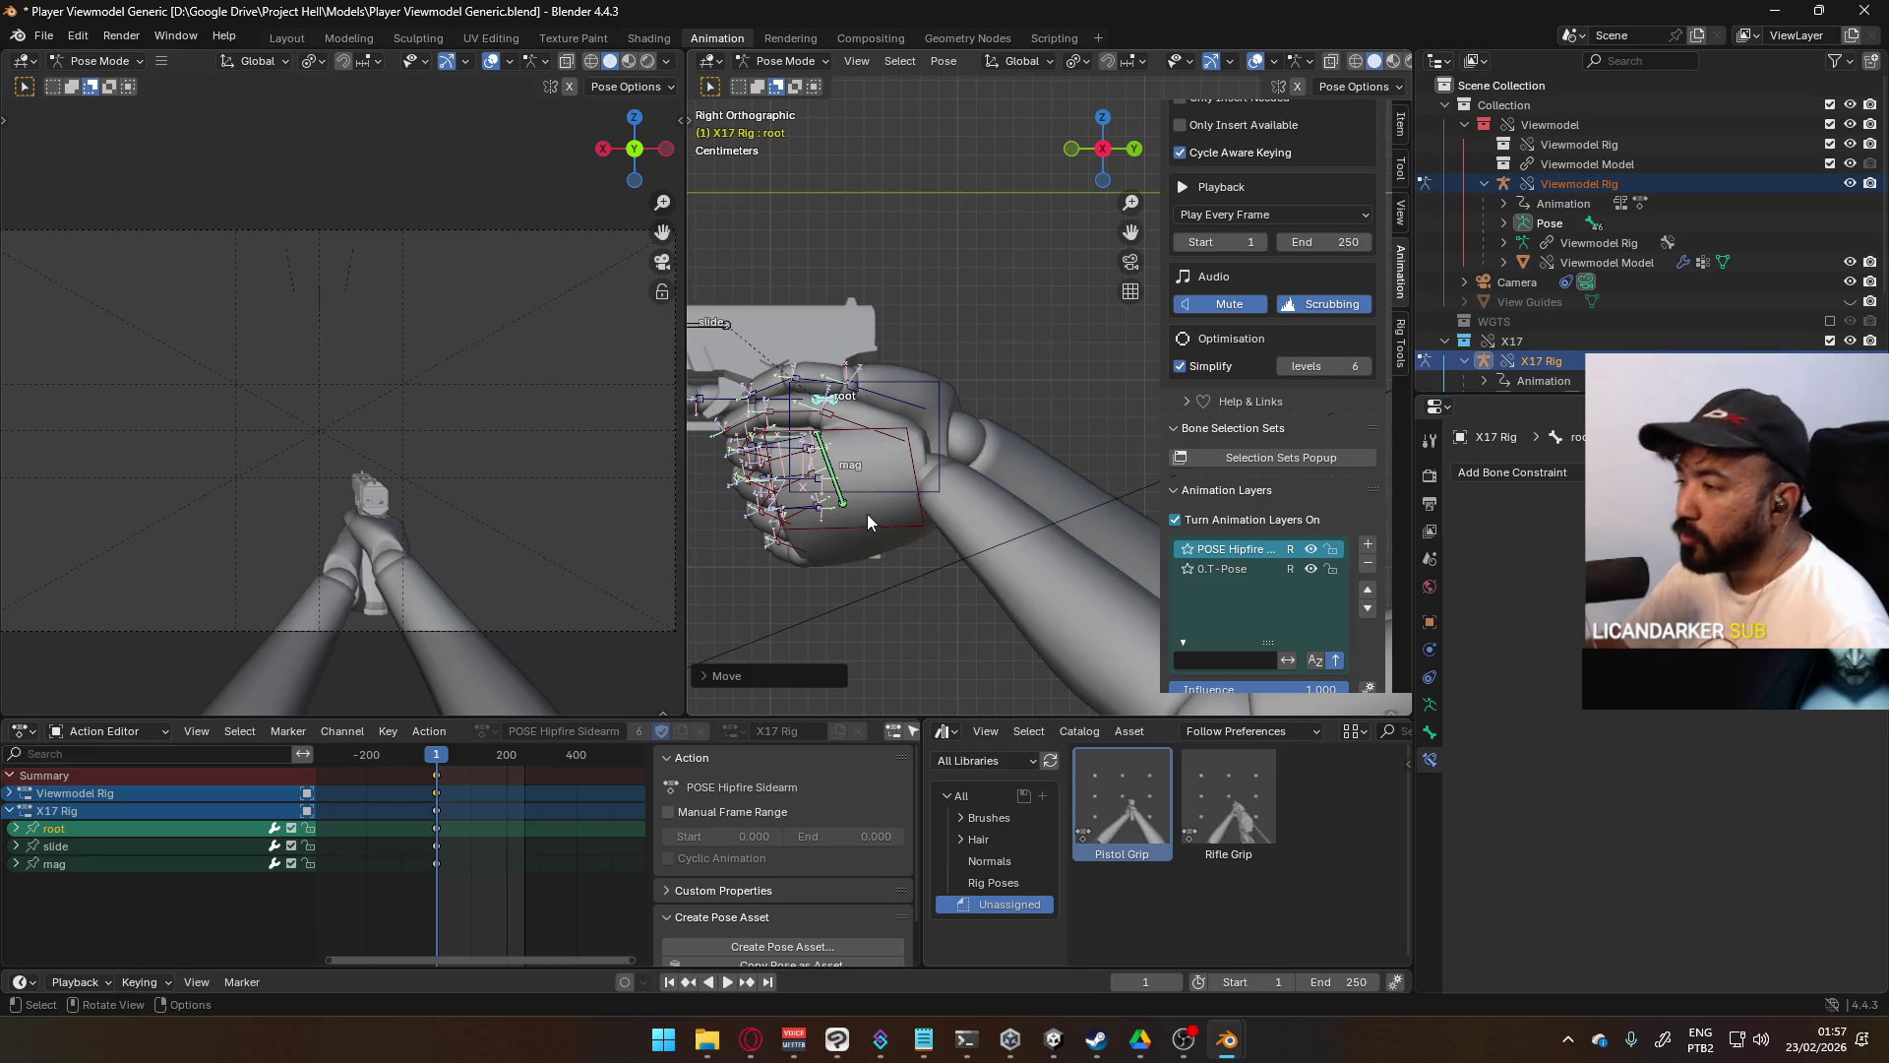
middle_click_drag(862, 523, 1030, 522)
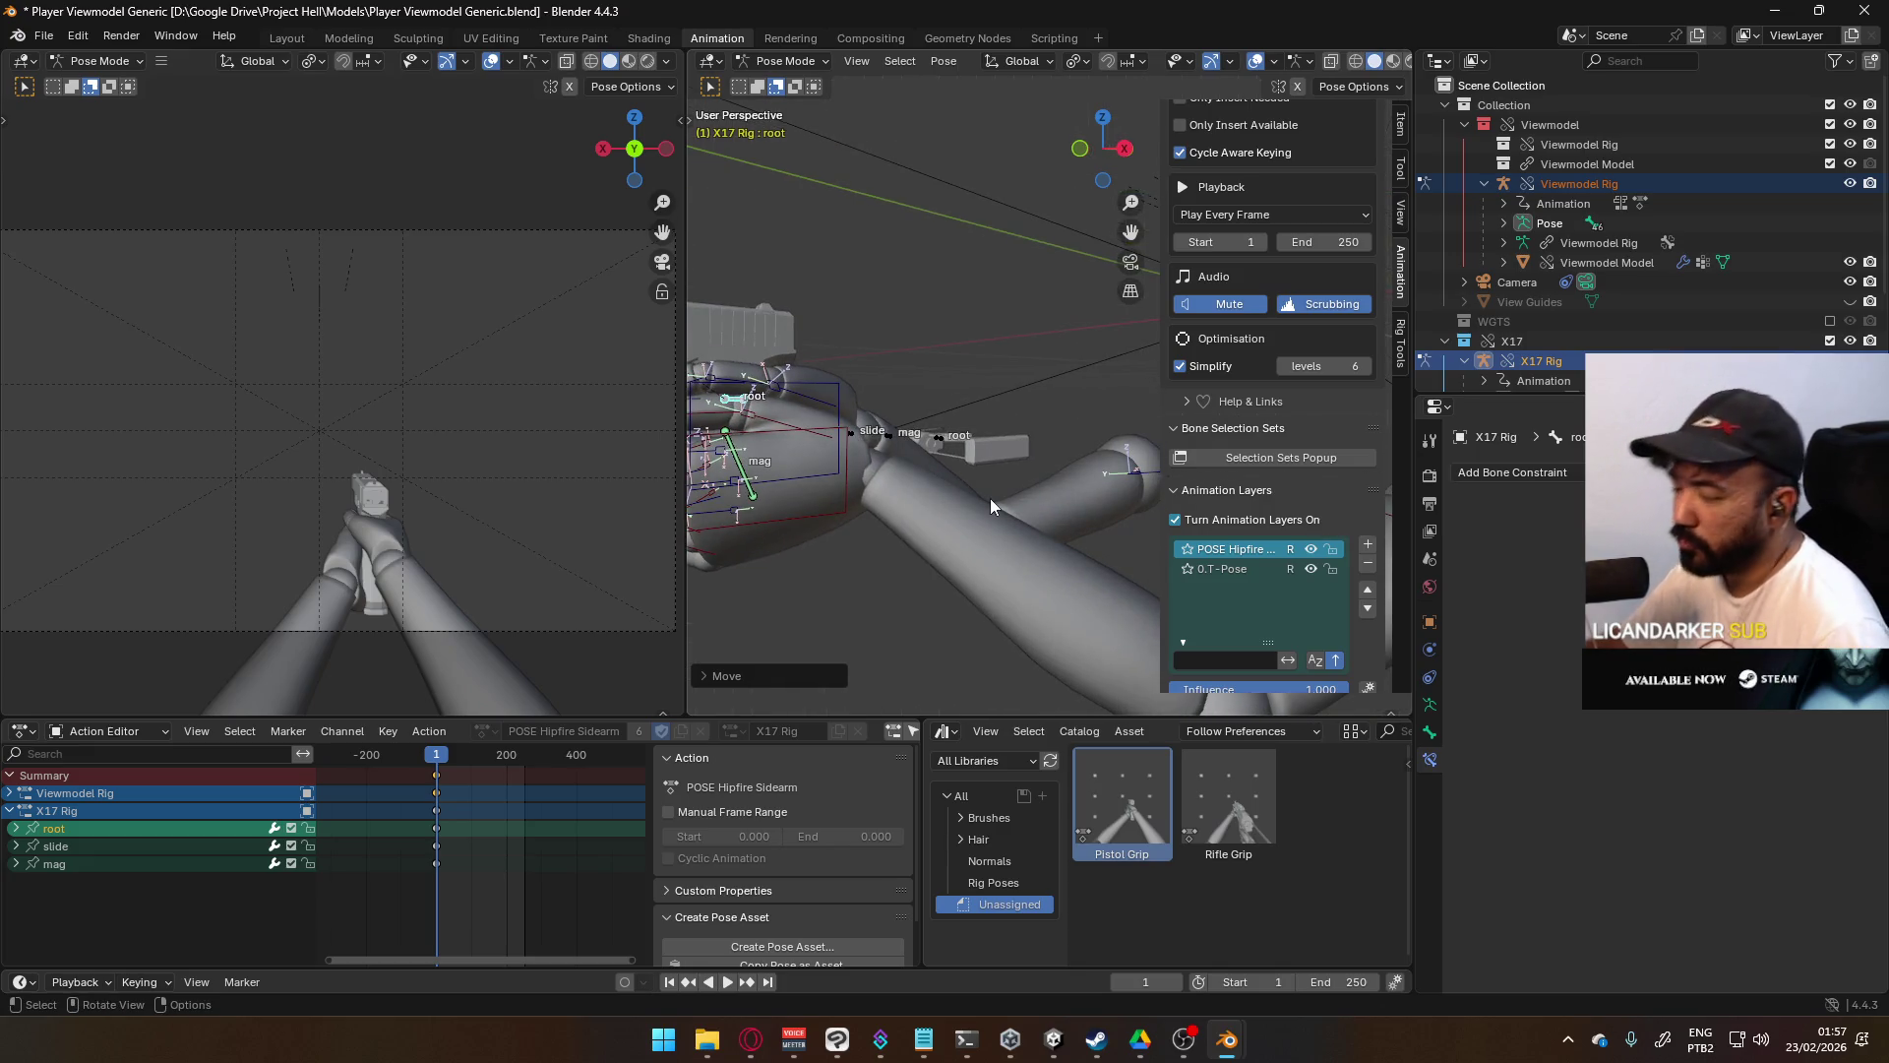
mouse_move(854, 504)
middle_mouse_down("shift")
mouse_move(1051, 457)
mouse_move(966, 493)
middle_mouse_up("shift")
- Nudge the pistol rig slightly along global X and orbit around to check the grip
key("g")
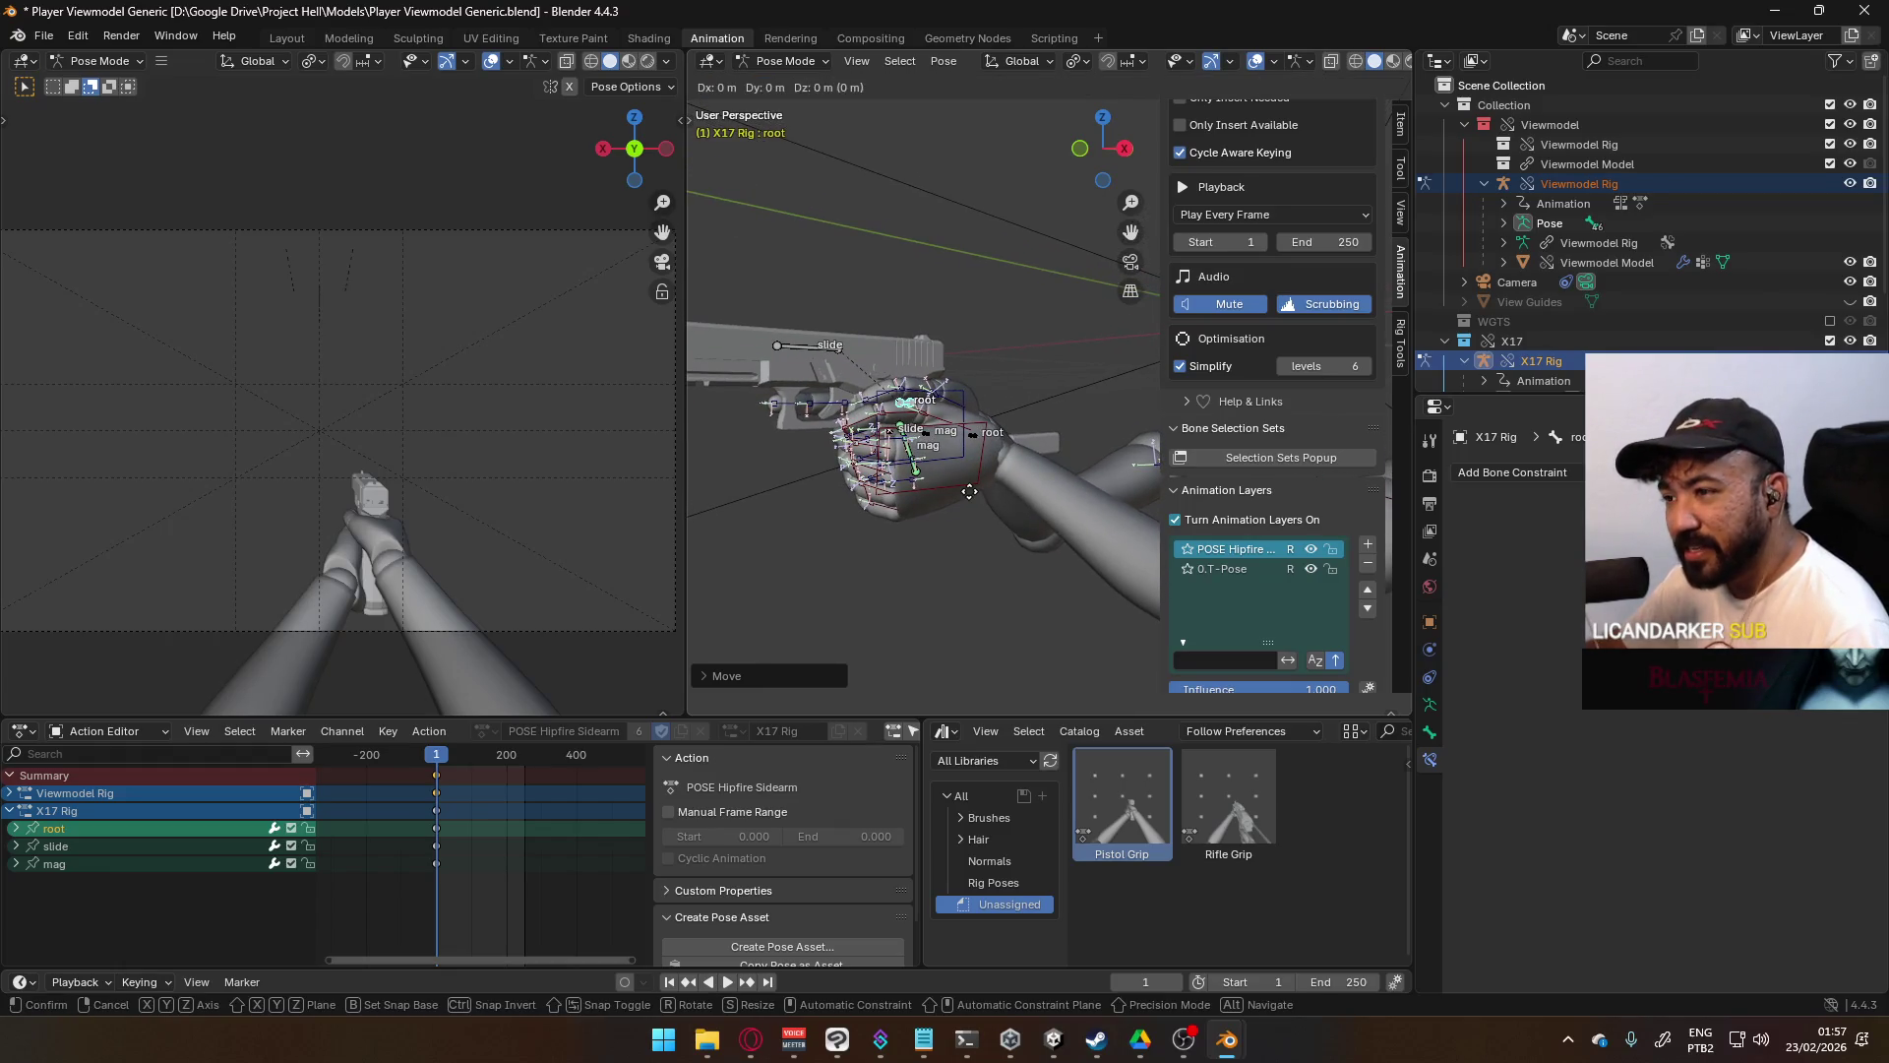
key("x")
left_click(979, 490)
mouse_move(972, 488)
middle_mouse_down()
mouse_move(1110, 425)
mouse_move(1148, 368)
middle_mouse_up()
middle_click_drag(1149, 357, 1019, 441)
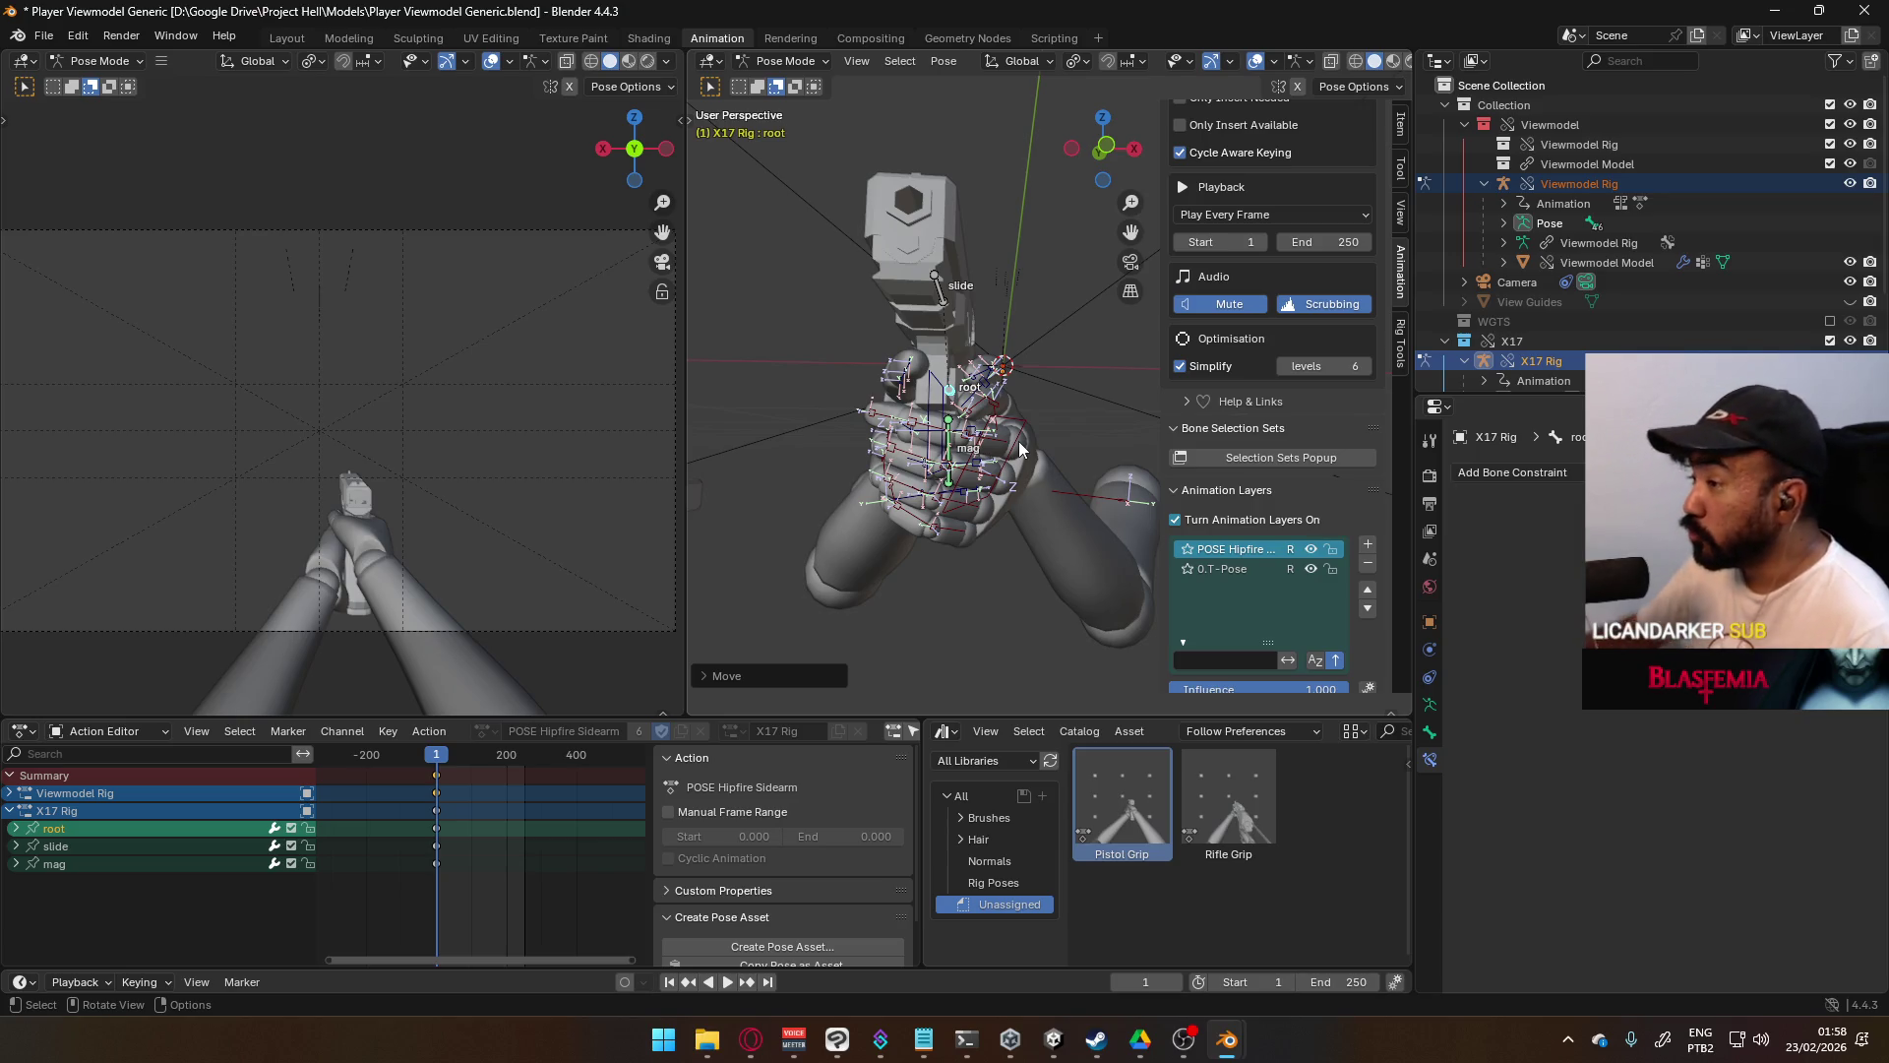
mouse_move(878, 466)
middle_mouse_down()
mouse_move(953, 453)
mouse_move(953, 390)
mouse_move(912, 366)
mouse_move(784, 489)
mouse_move(799, 415)
mouse_move(928, 425)
middle_mouse_up()
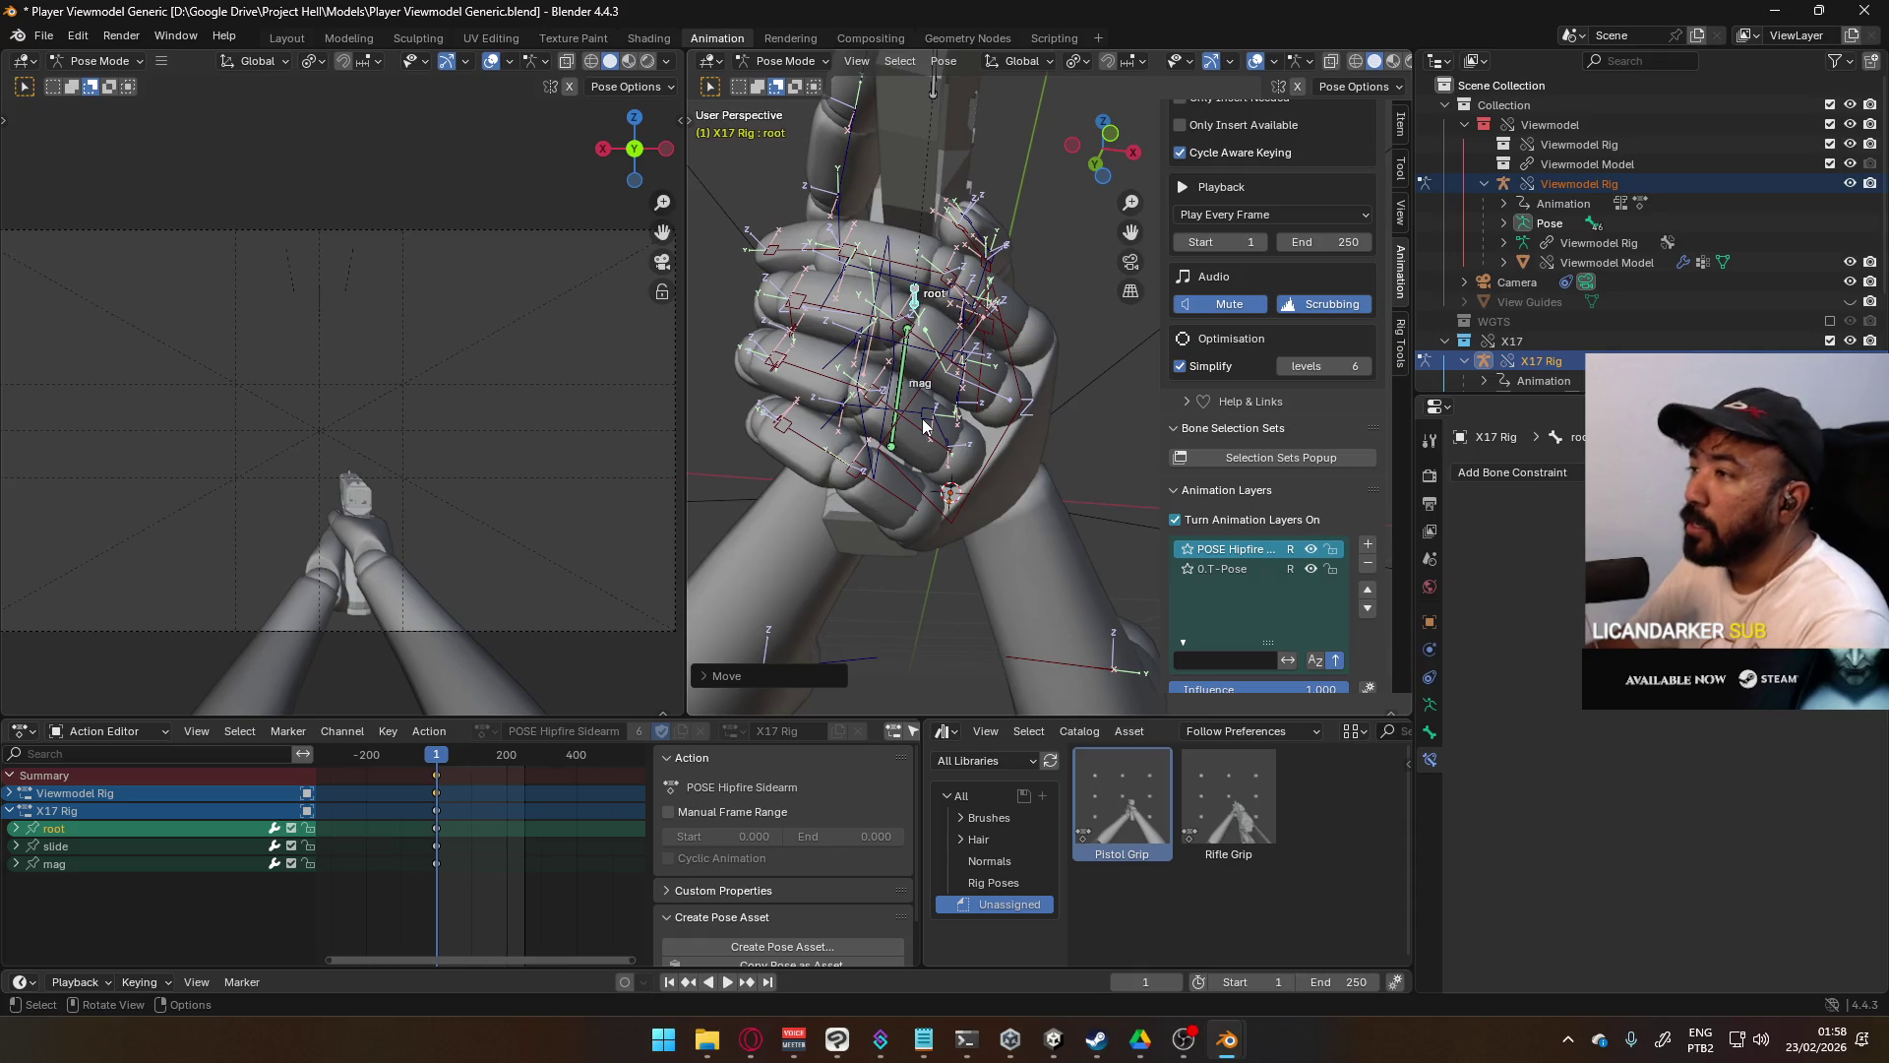
- In Right Ortho view, nudge the HandIK.L target along global Y
key("KP_3")
left_click(846, 495)
middle_click_drag(847, 495, 944, 416, "shift")
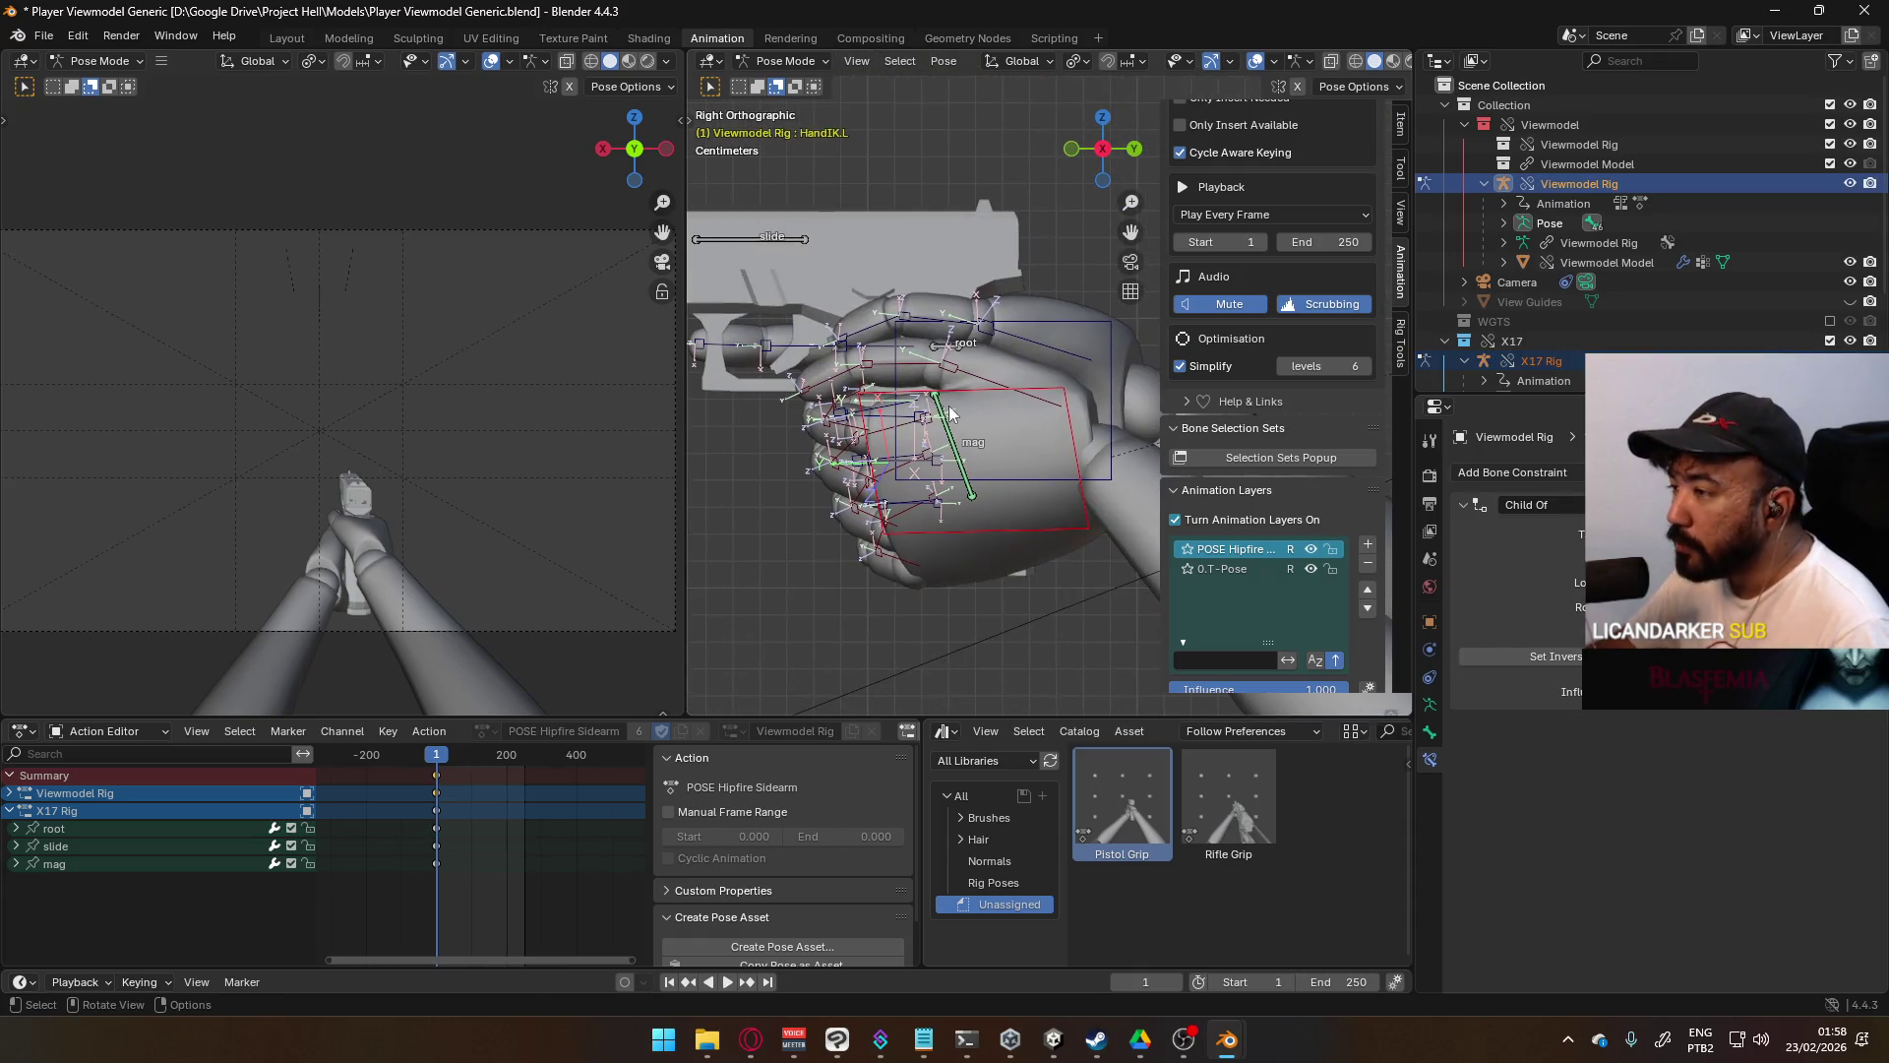
key("g")
key("y")
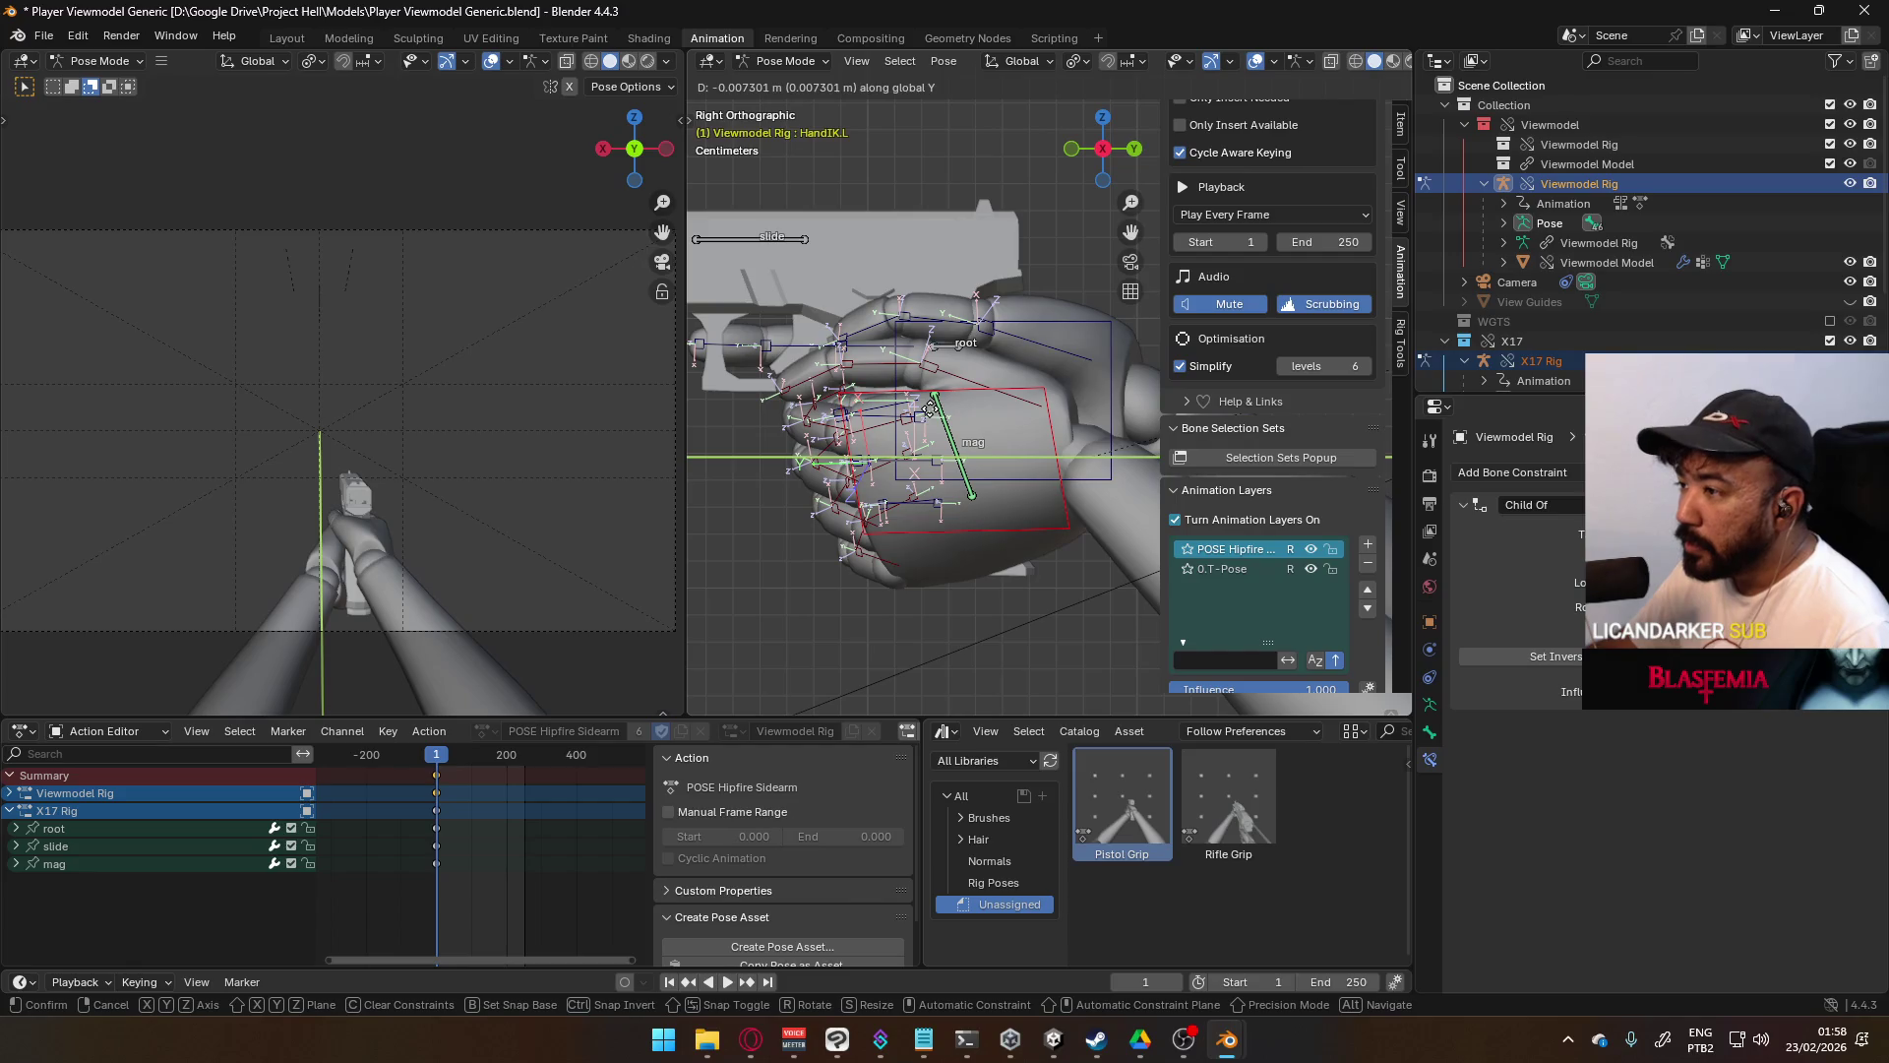
left_click(925, 414)
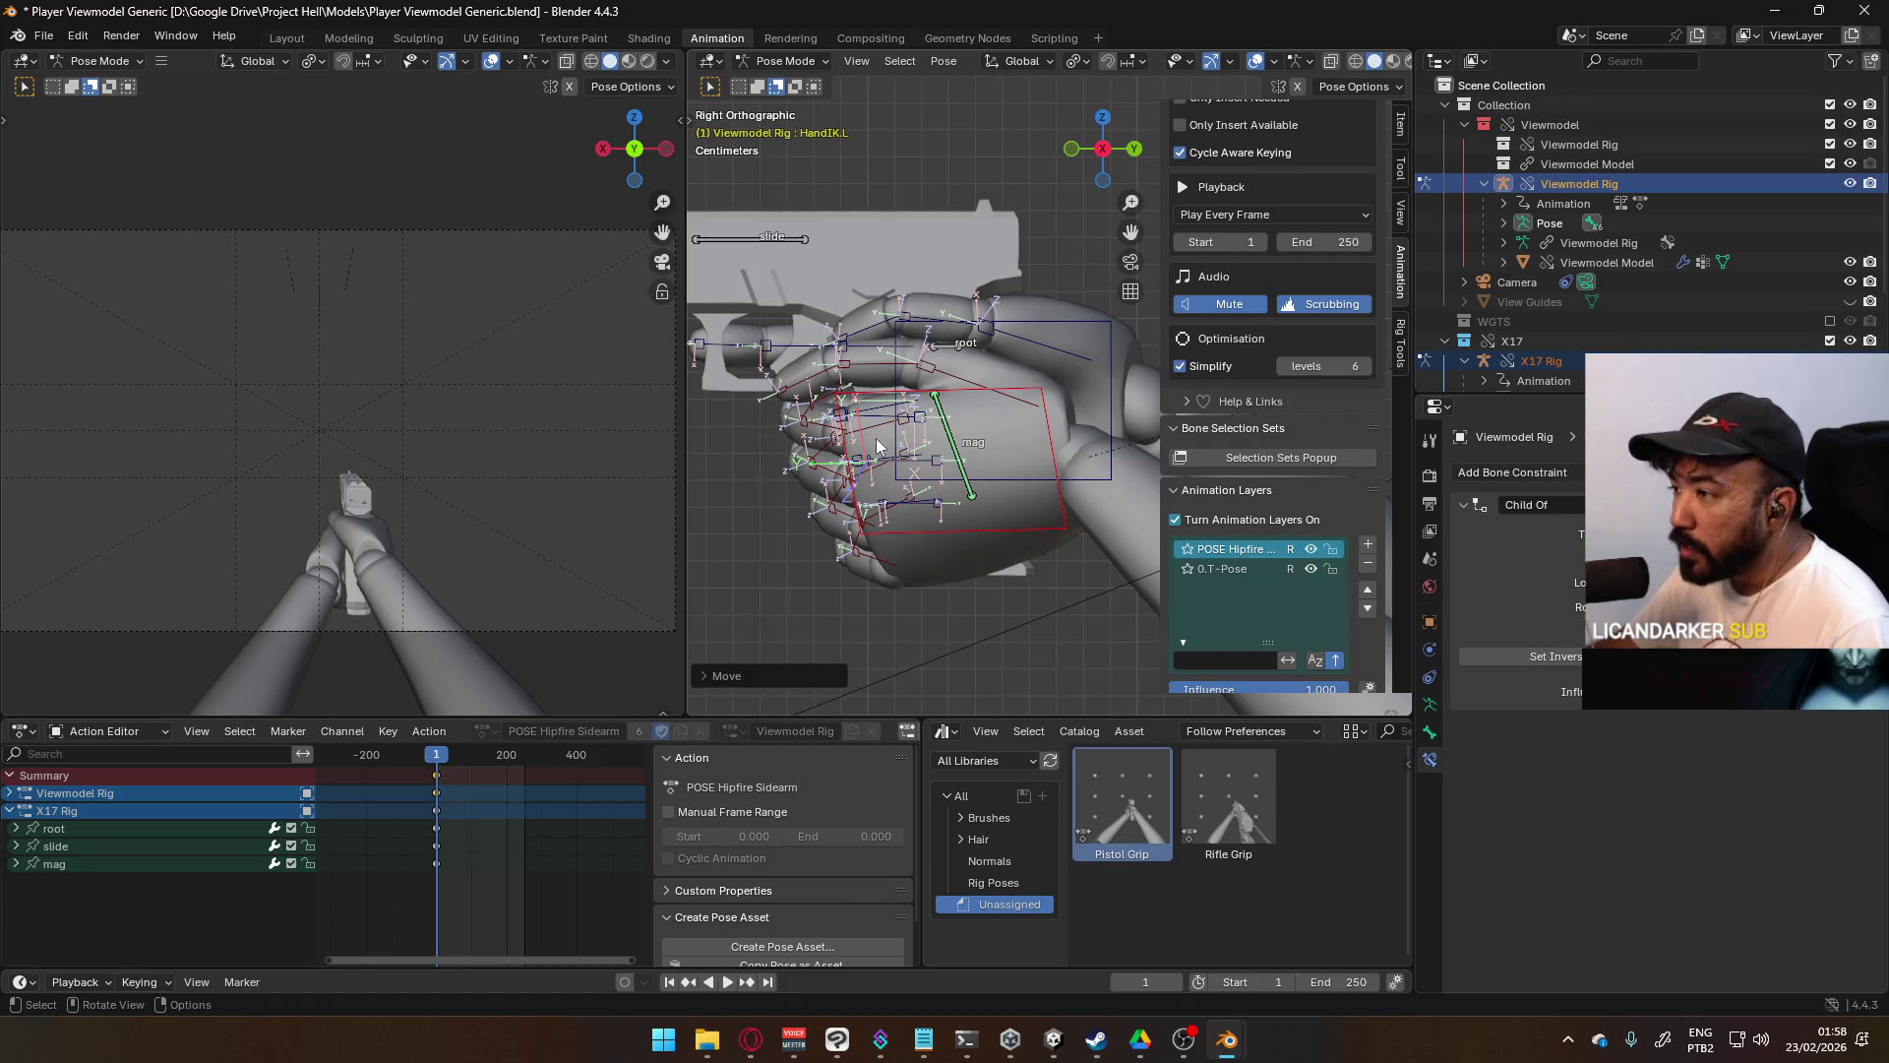
mouse_move(866, 457)
middle_mouse_down()
mouse_move(1145, 505)
mouse_move(1154, 473)
mouse_move(1082, 465)
mouse_move(1106, 553)
mouse_move(1063, 587)
mouse_move(1076, 561)
mouse_move(1003, 445)
middle_mouse_up()
scroll(1134, 454, "down", 5)
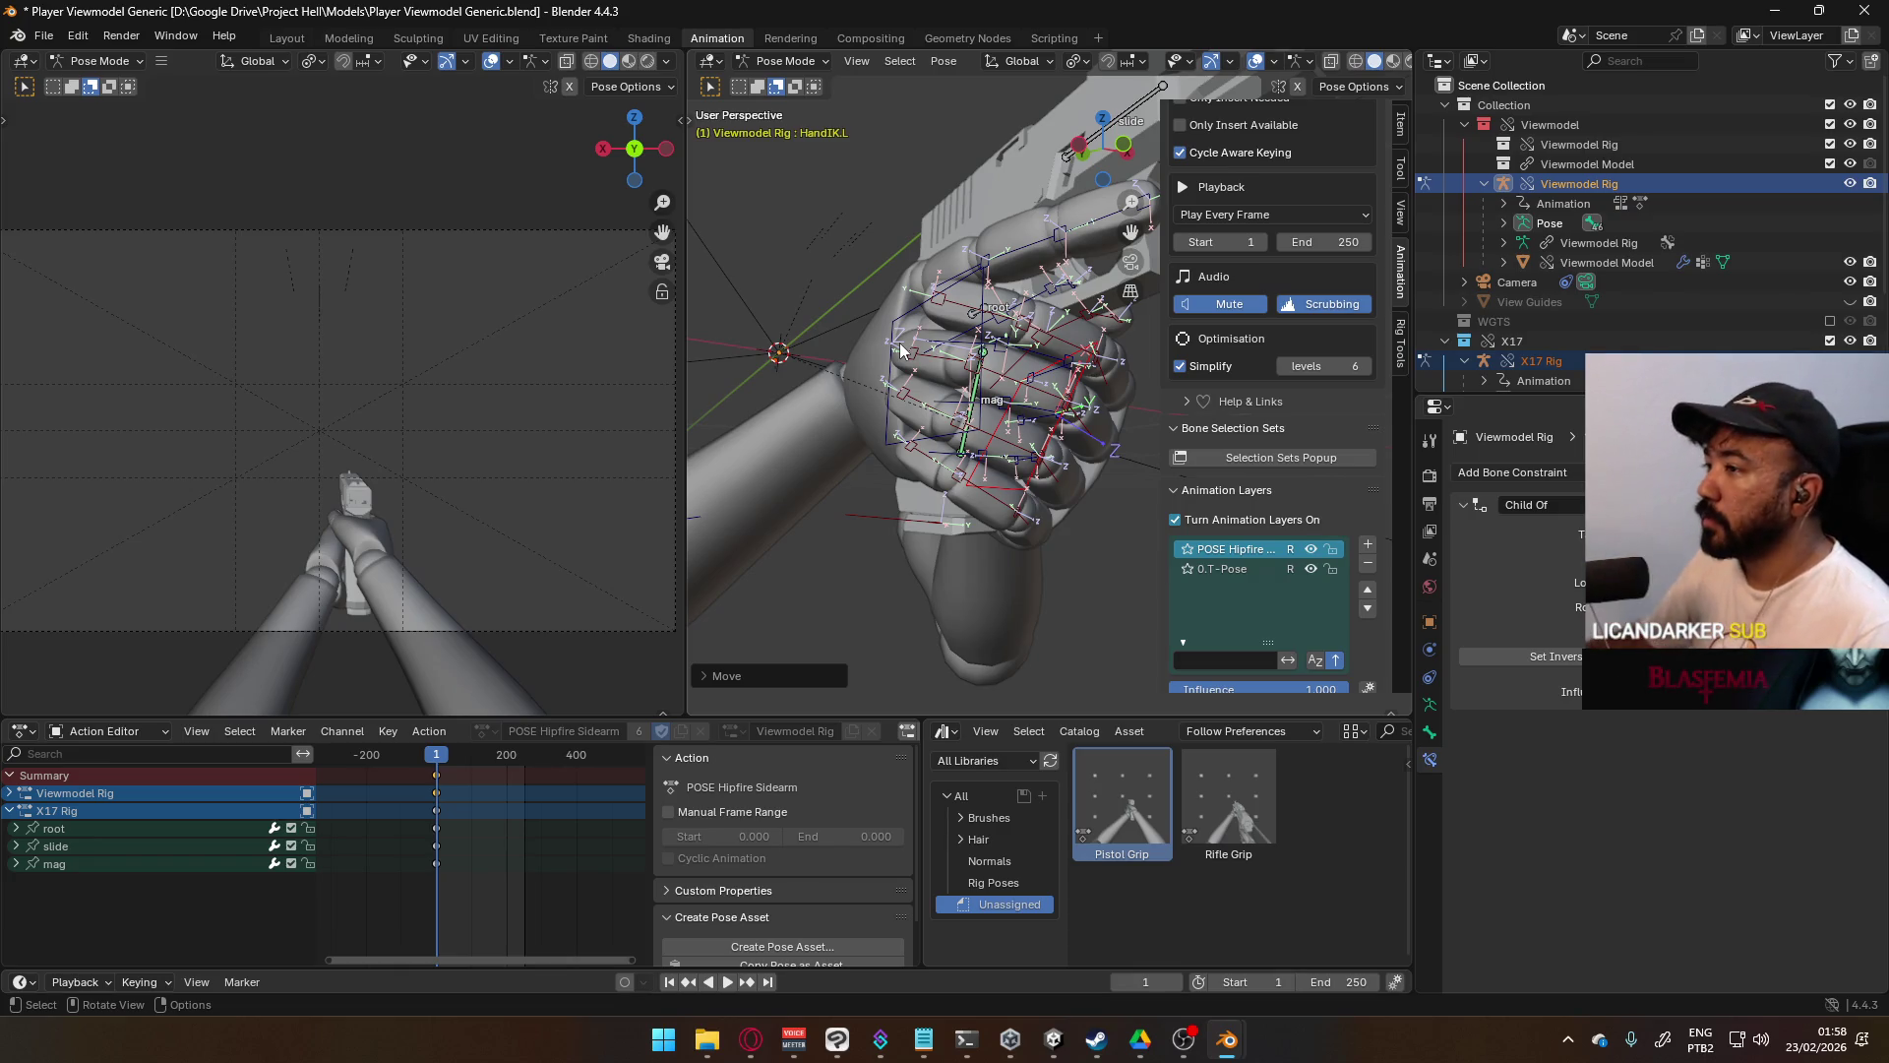
- Select the Pointer3.L finger bone and start rotating it about its local X axis
left_click(959, 324)
mouse_move(959, 324)
middle_mouse_down()
mouse_move(1040, 403)
mouse_move(998, 476)
mouse_move(1073, 452)
middle_mouse_up()
key("r")
key("x")
key("x")
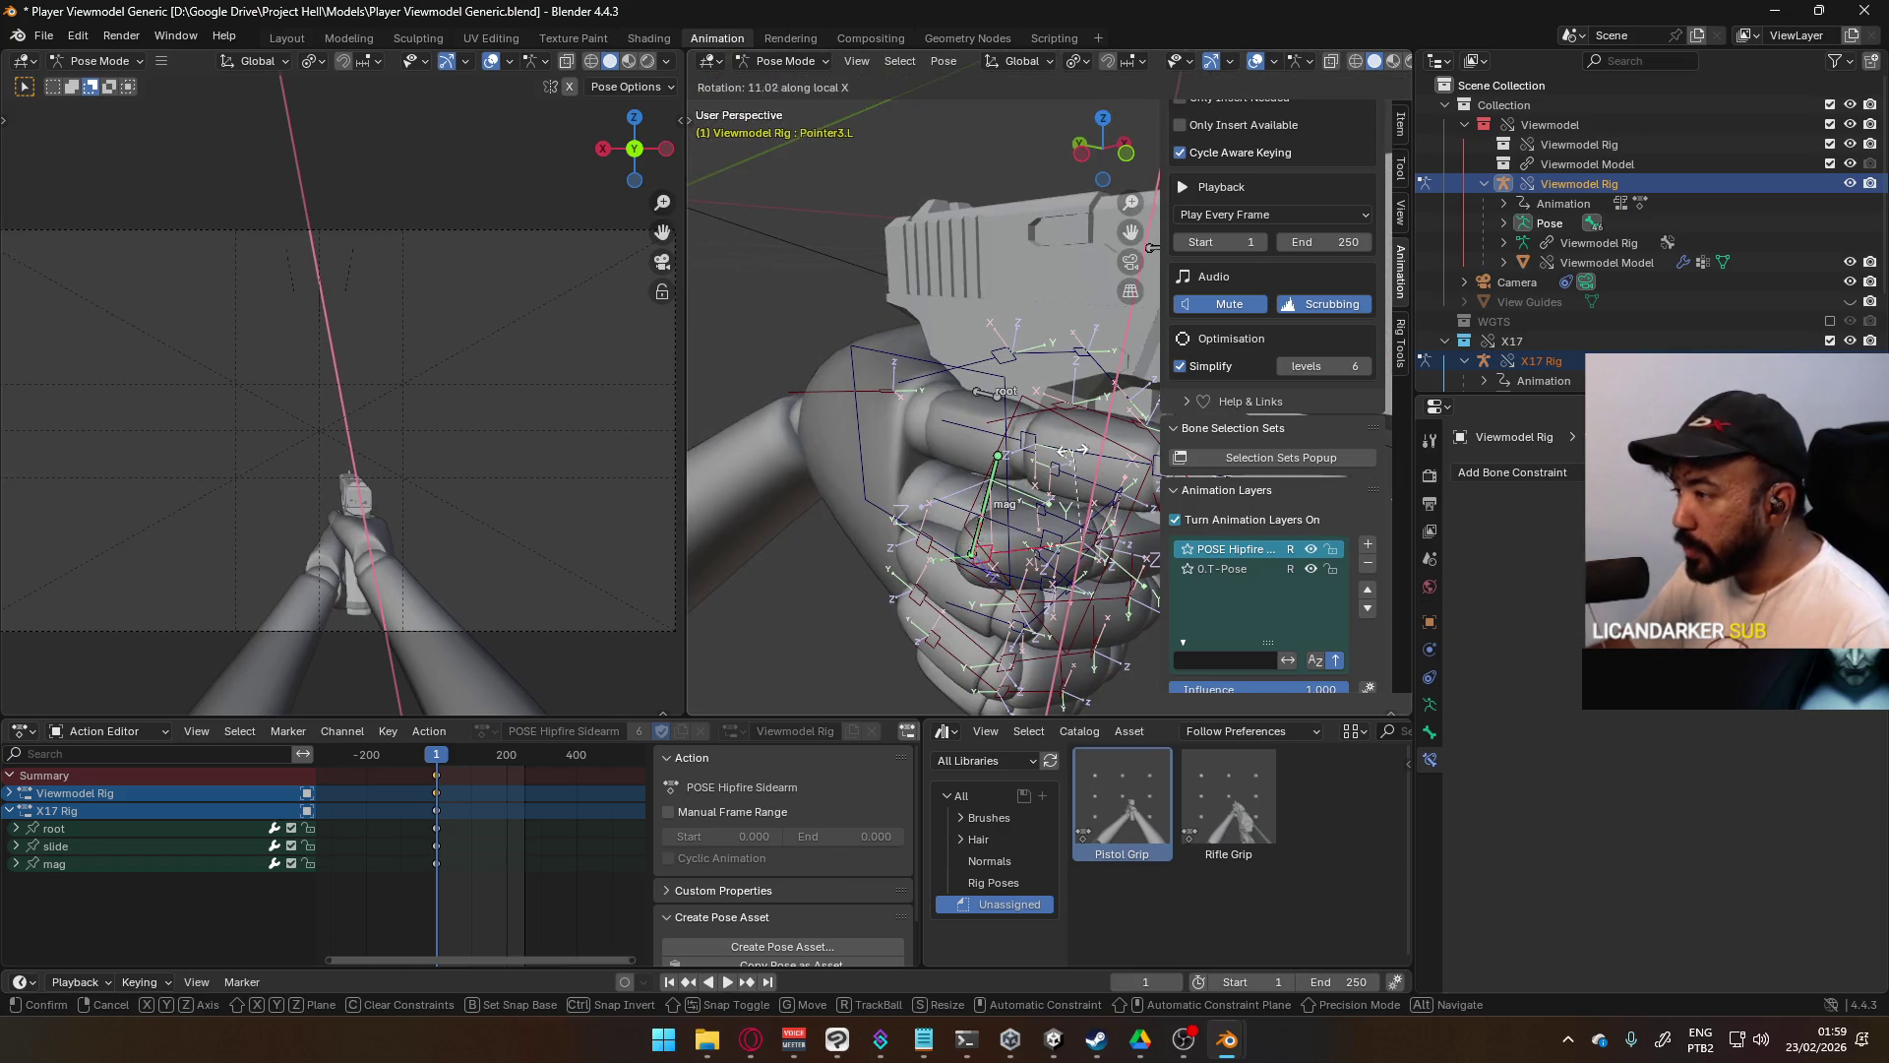
- Confirm the Pointer3.L bend of about 11° and inspect the curled finger
left_click(1095, 534)
mouse_move(1095, 535)
middle_mouse_down()
mouse_move(1048, 449)
mouse_move(1035, 474)
mouse_move(1009, 388)
mouse_move(925, 443)
mouse_move(998, 419)
middle_mouse_up()
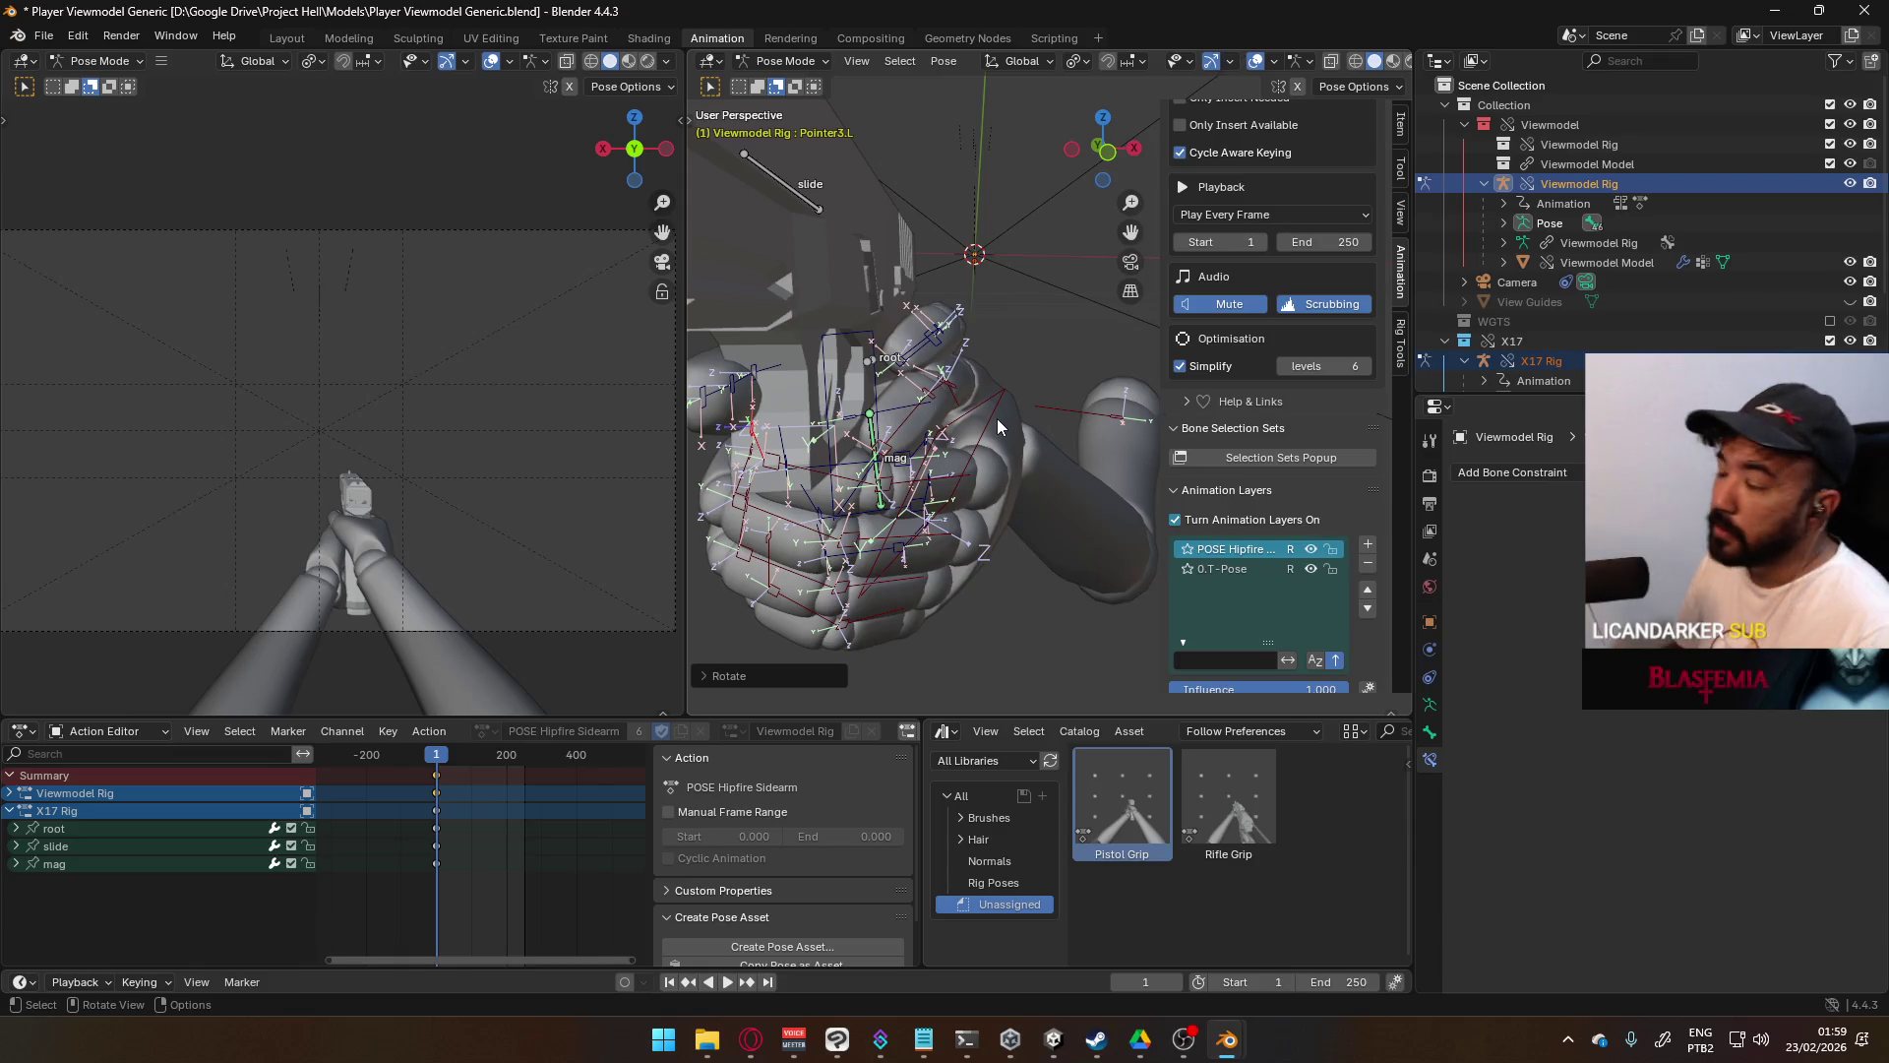
mouse_move(933, 521)
middle_mouse_down()
mouse_move(963, 465)
mouse_move(964, 582)
mouse_move(883, 625)
middle_mouse_up()
- Rotate the right Pointer1 finger bone about global Z, cancelling the extra rotation afterwards
middle_click_drag(852, 551, 1118, 486)
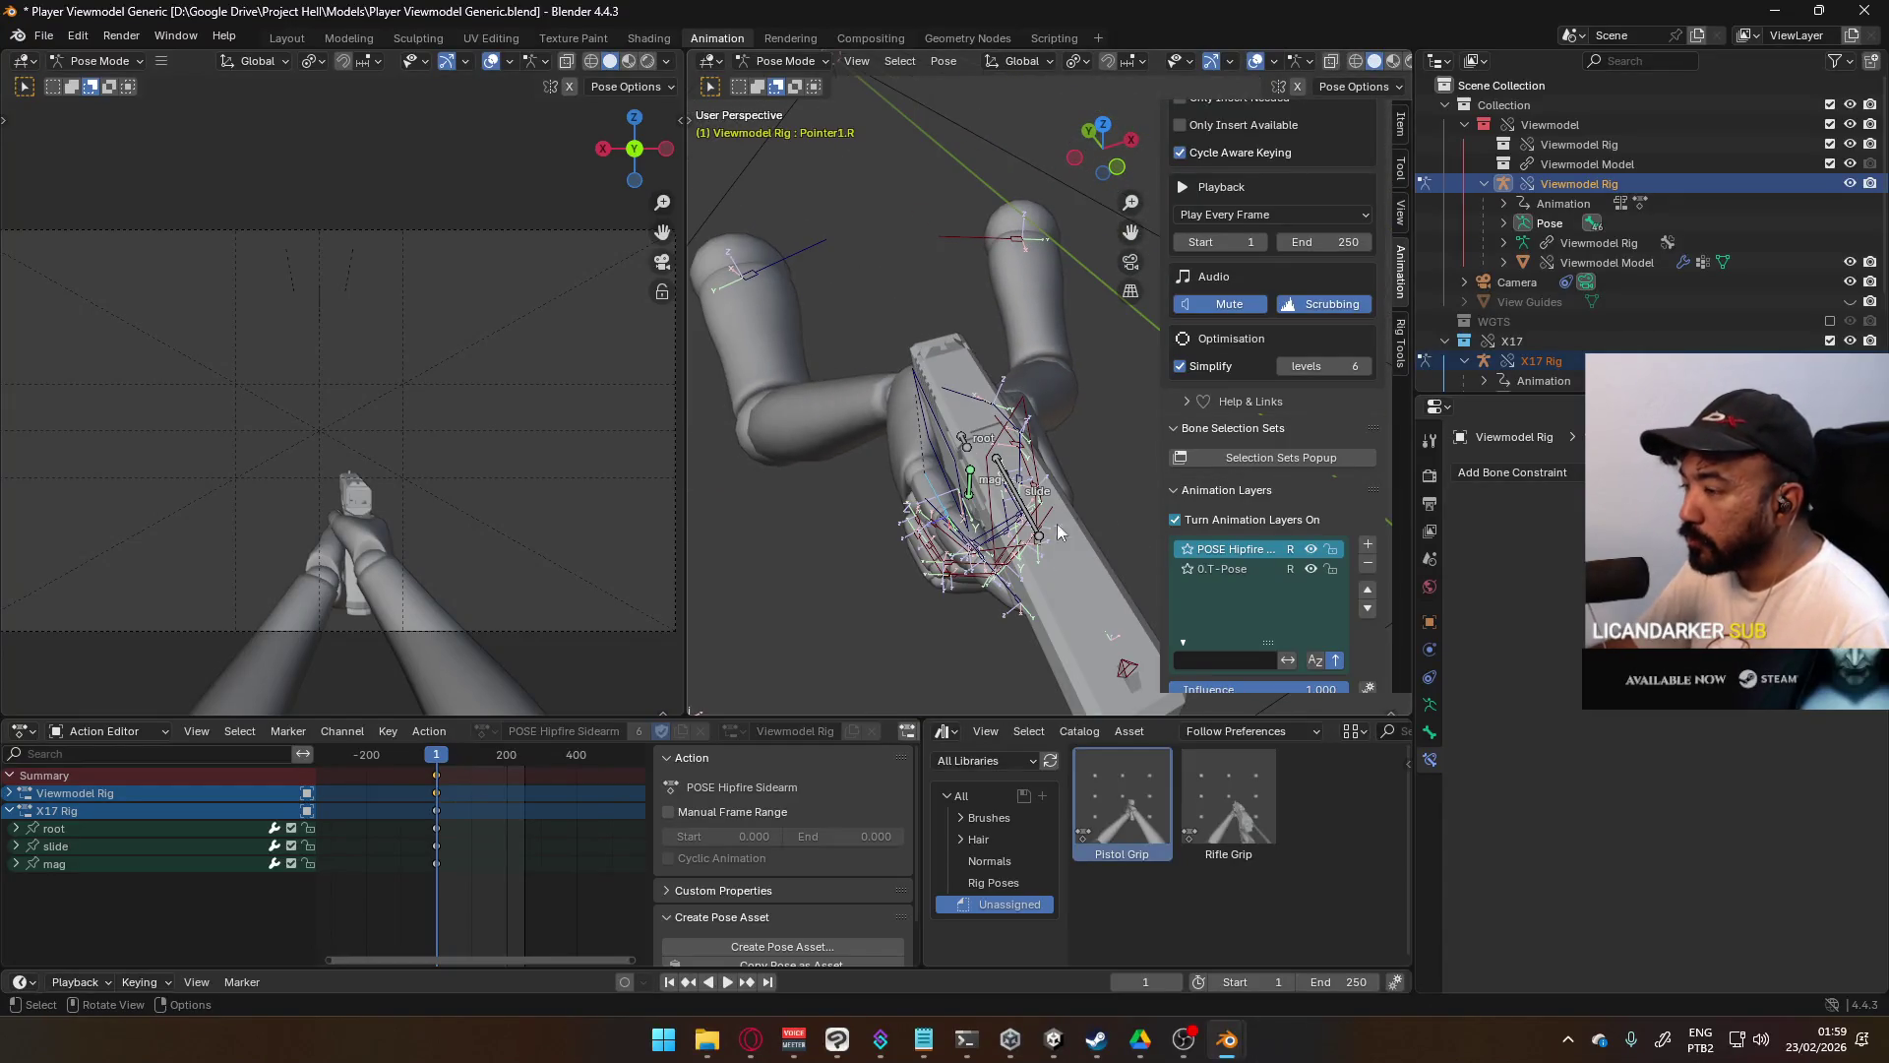
key("r")
key("z")
left_click(1112, 495)
mouse_move(1102, 494)
middle_mouse_down()
mouse_move(1029, 481)
mouse_move(1041, 496)
mouse_move(1031, 471)
mouse_move(935, 531)
mouse_move(990, 486)
mouse_move(1012, 570)
mouse_move(822, 588)
mouse_move(688, 543)
mouse_move(1390, 482)
mouse_move(830, 437)
mouse_move(943, 341)
mouse_move(882, 541)
middle_mouse_up()
key("r")
right_click(1033, 472)
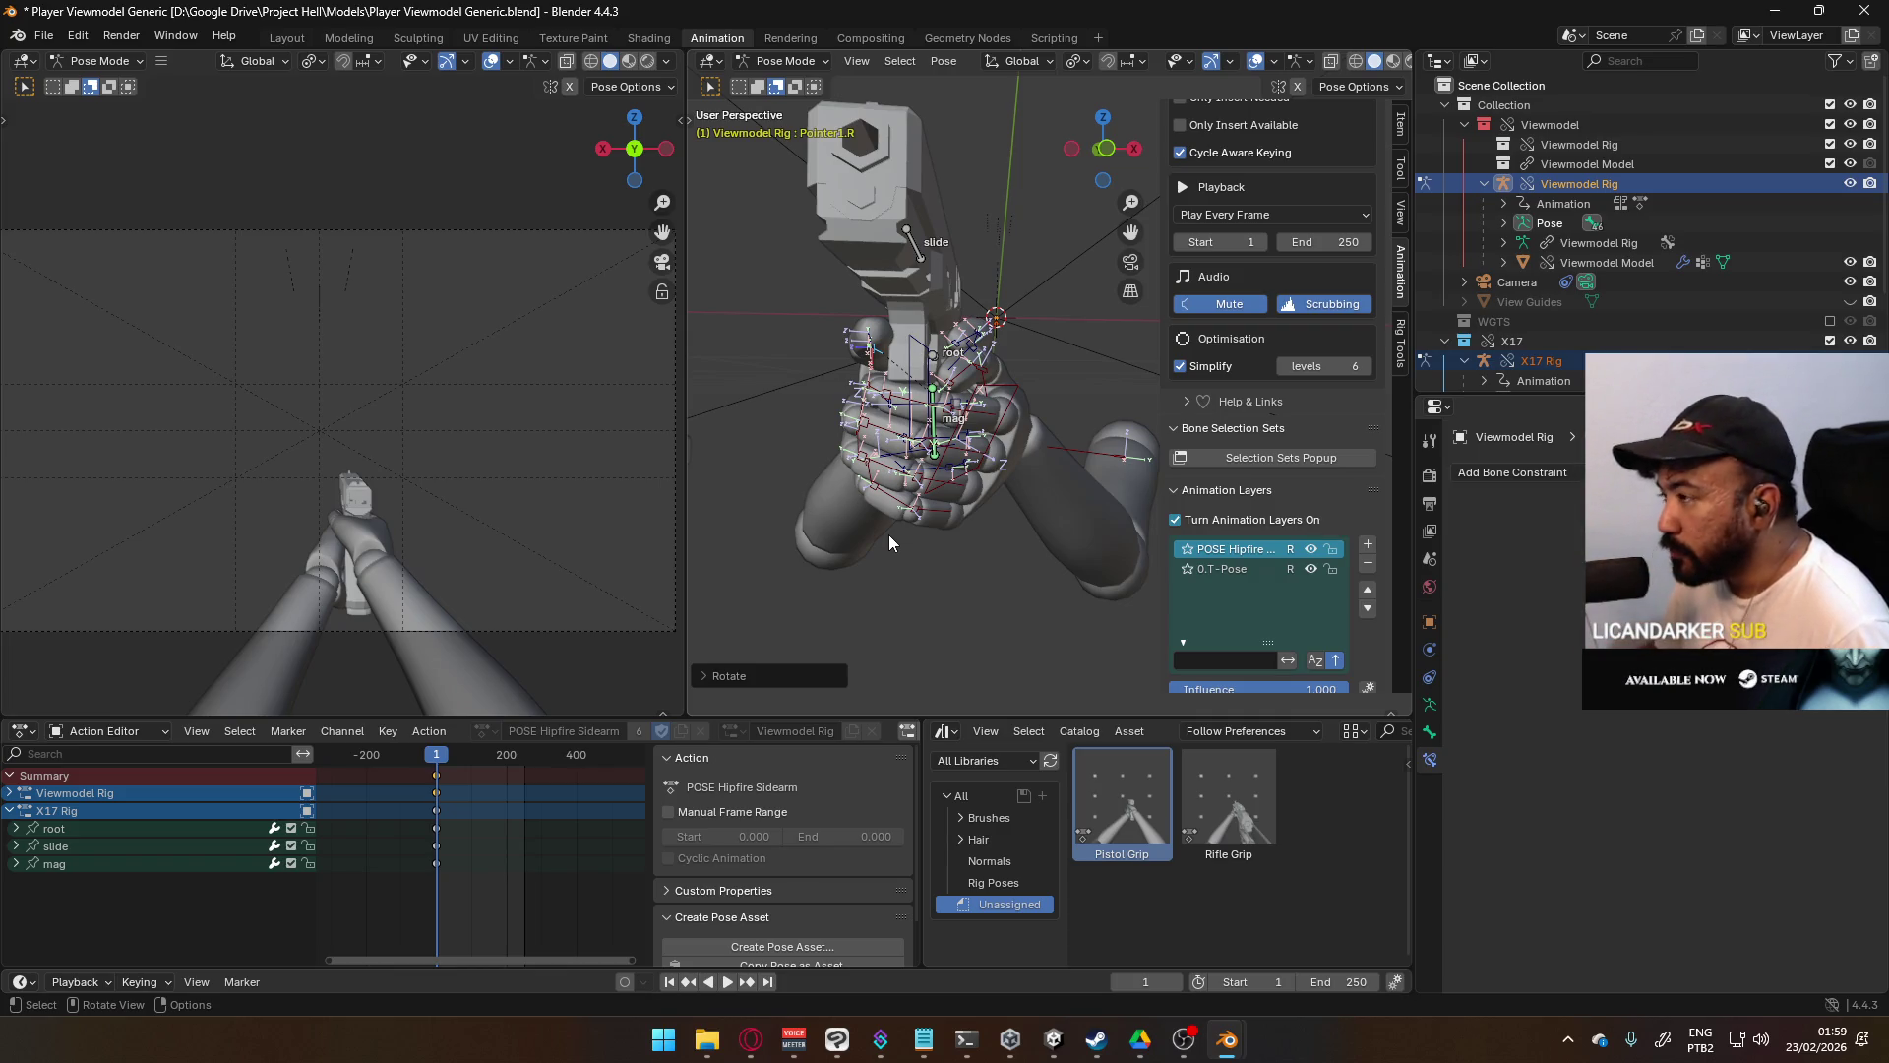
mouse_move(1033, 475)
middle_mouse_down()
mouse_move(1015, 521)
mouse_move(1073, 519)
mouse_move(1036, 576)
middle_mouse_up()
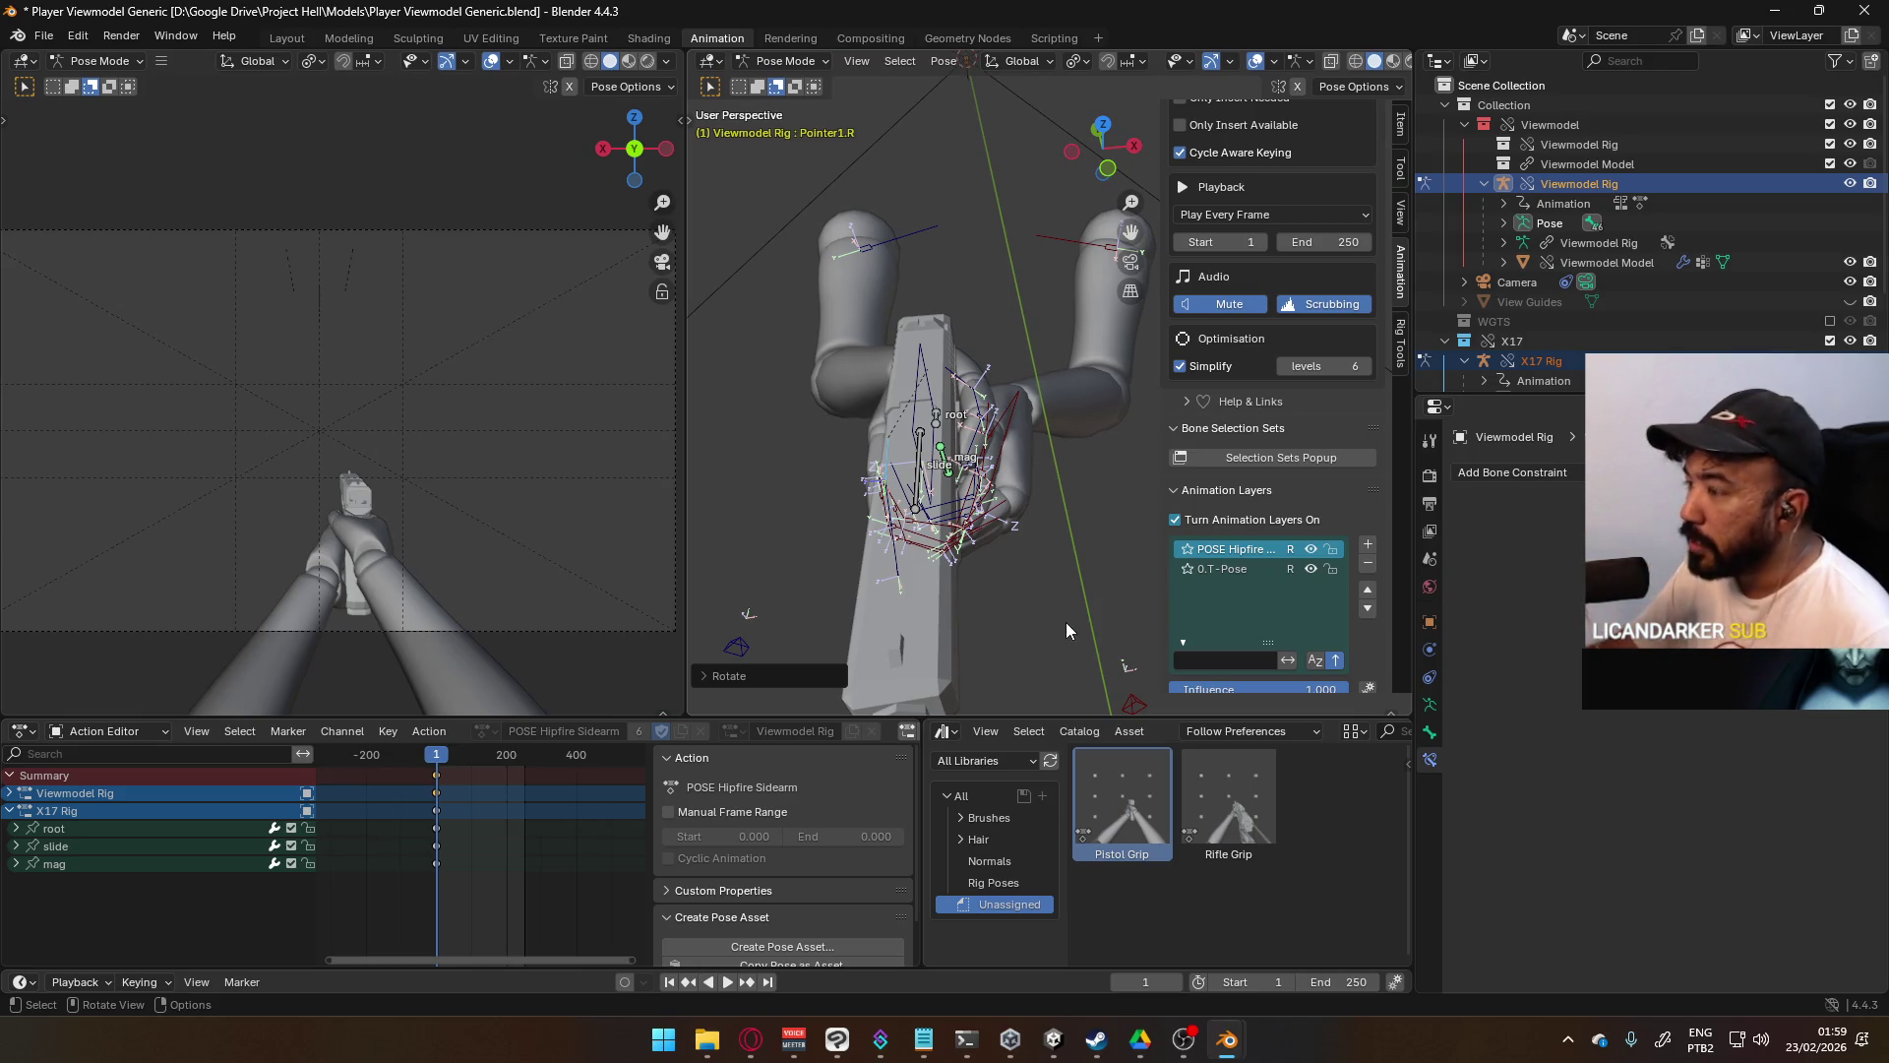
mouse_move(1021, 582)
middle_mouse_down()
mouse_move(1014, 539)
mouse_move(966, 593)
mouse_move(989, 545)
mouse_move(923, 610)
mouse_move(919, 665)
mouse_move(866, 645)
mouse_move(927, 493)
mouse_move(978, 465)
mouse_move(1001, 380)
mouse_move(917, 611)
mouse_move(716, 600)
mouse_move(1225, 587)
mouse_move(1173, 577)
mouse_move(1177, 555)
mouse_move(1176, 593)
mouse_move(1362, 657)
mouse_move(941, 616)
mouse_move(951, 530)
mouse_move(929, 576)
mouse_move(980, 510)
middle_mouse_up()
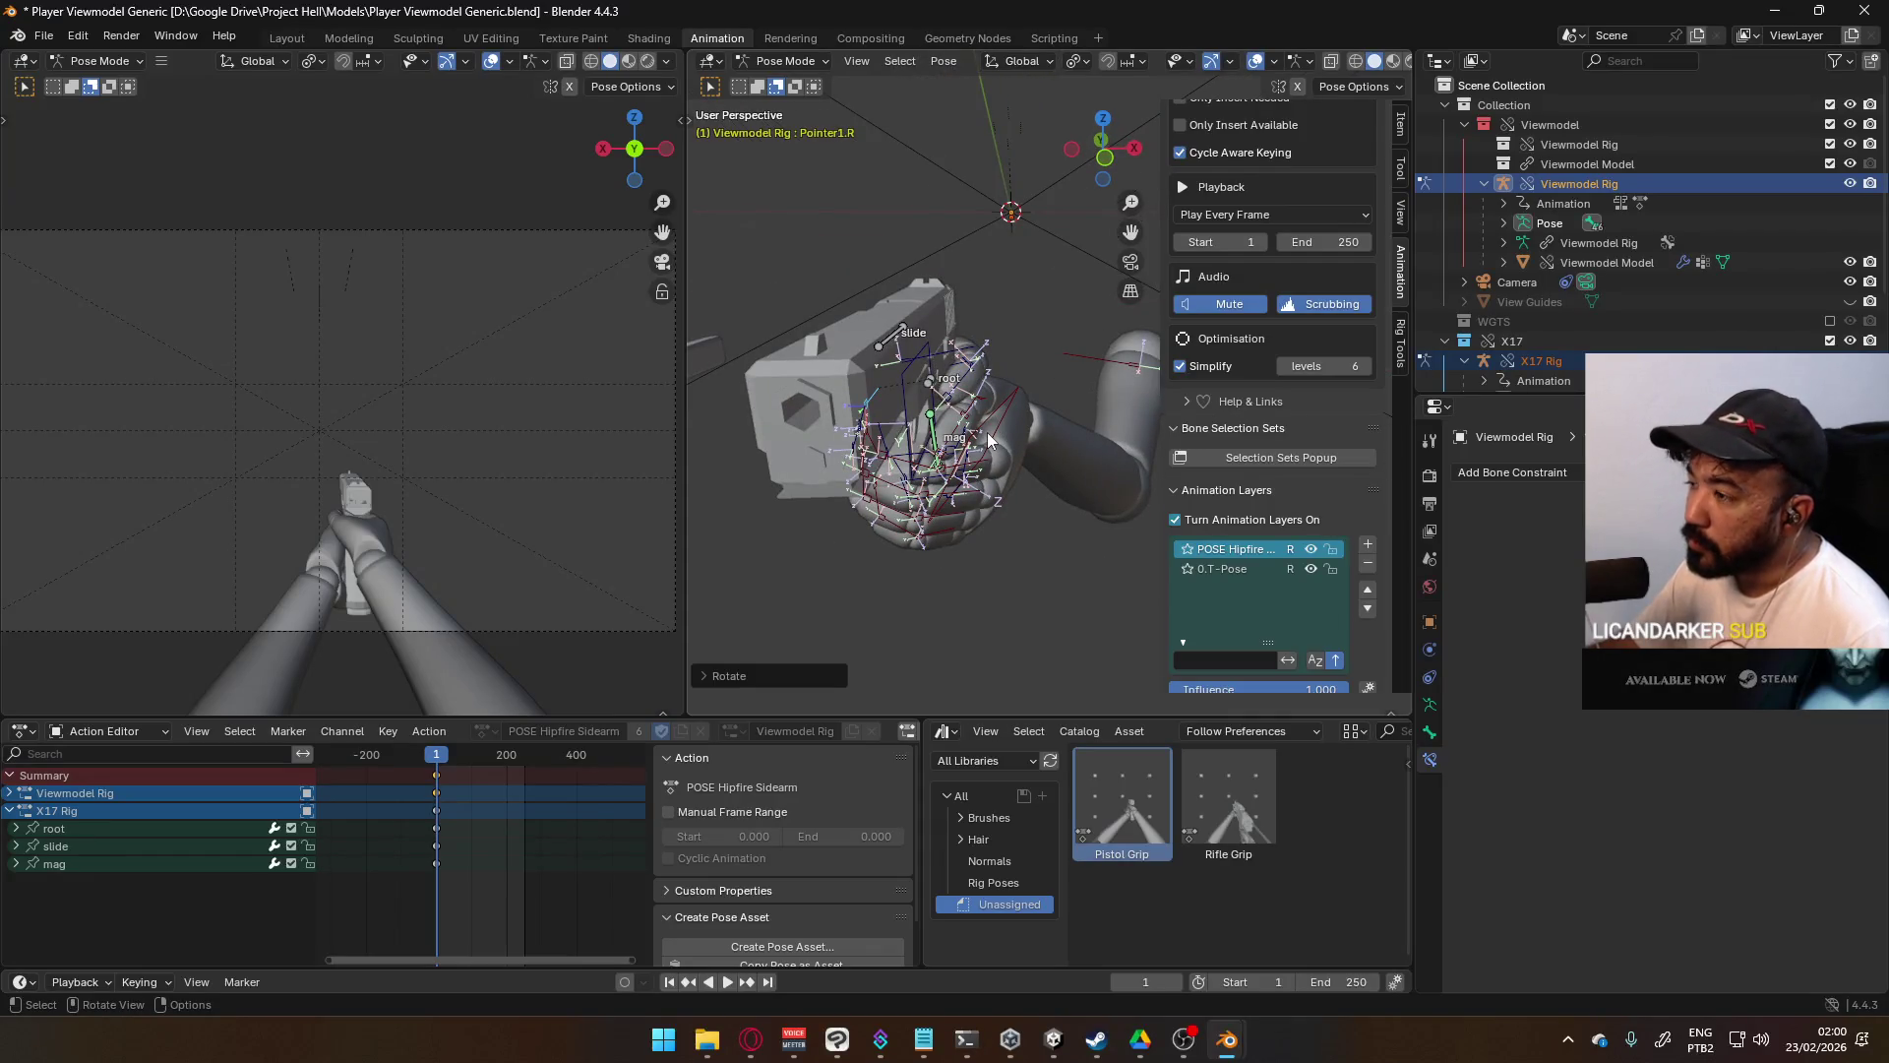
scroll(1005, 506, "up", 4)
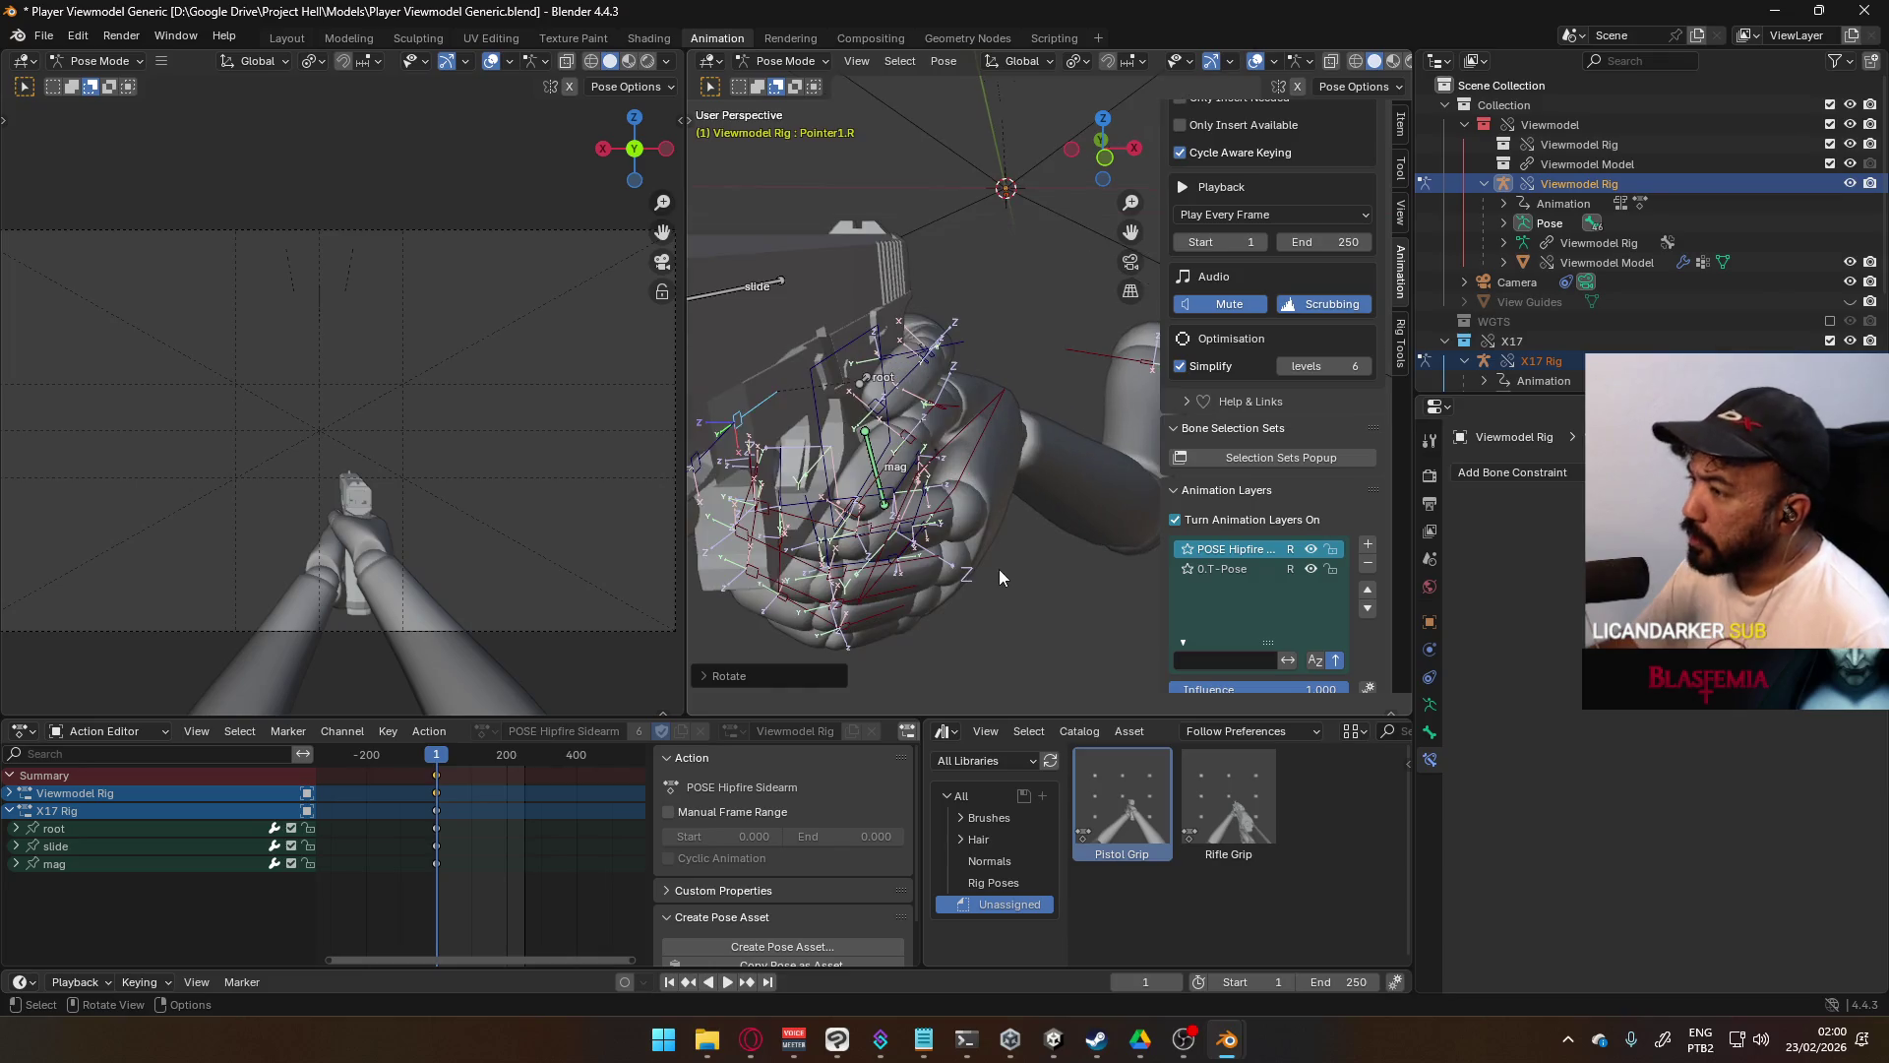
mouse_move(958, 606)
middle_mouse_down()
mouse_move(984, 553)
mouse_move(1007, 553)
middle_mouse_up()
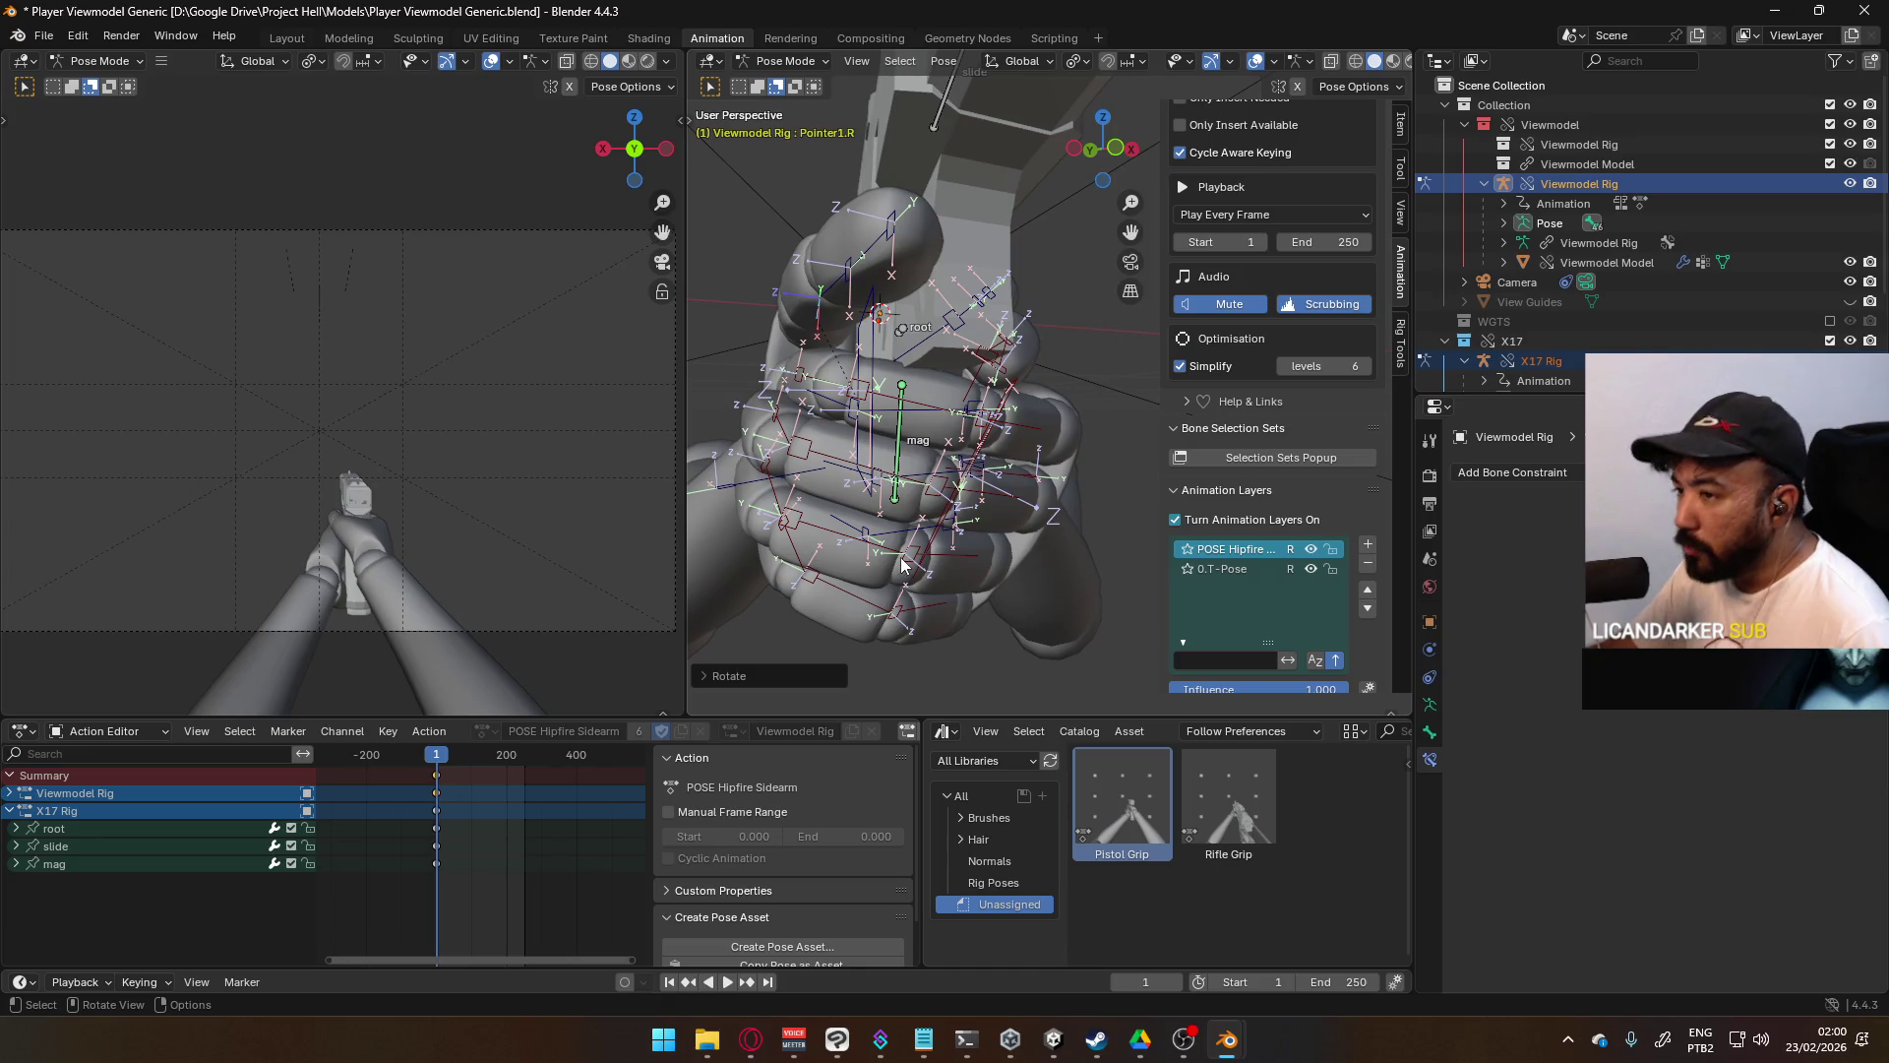
mouse_move(889, 551)
middle_mouse_down()
mouse_move(695, 580)
mouse_move(806, 544)
mouse_move(831, 570)
middle_mouse_up()
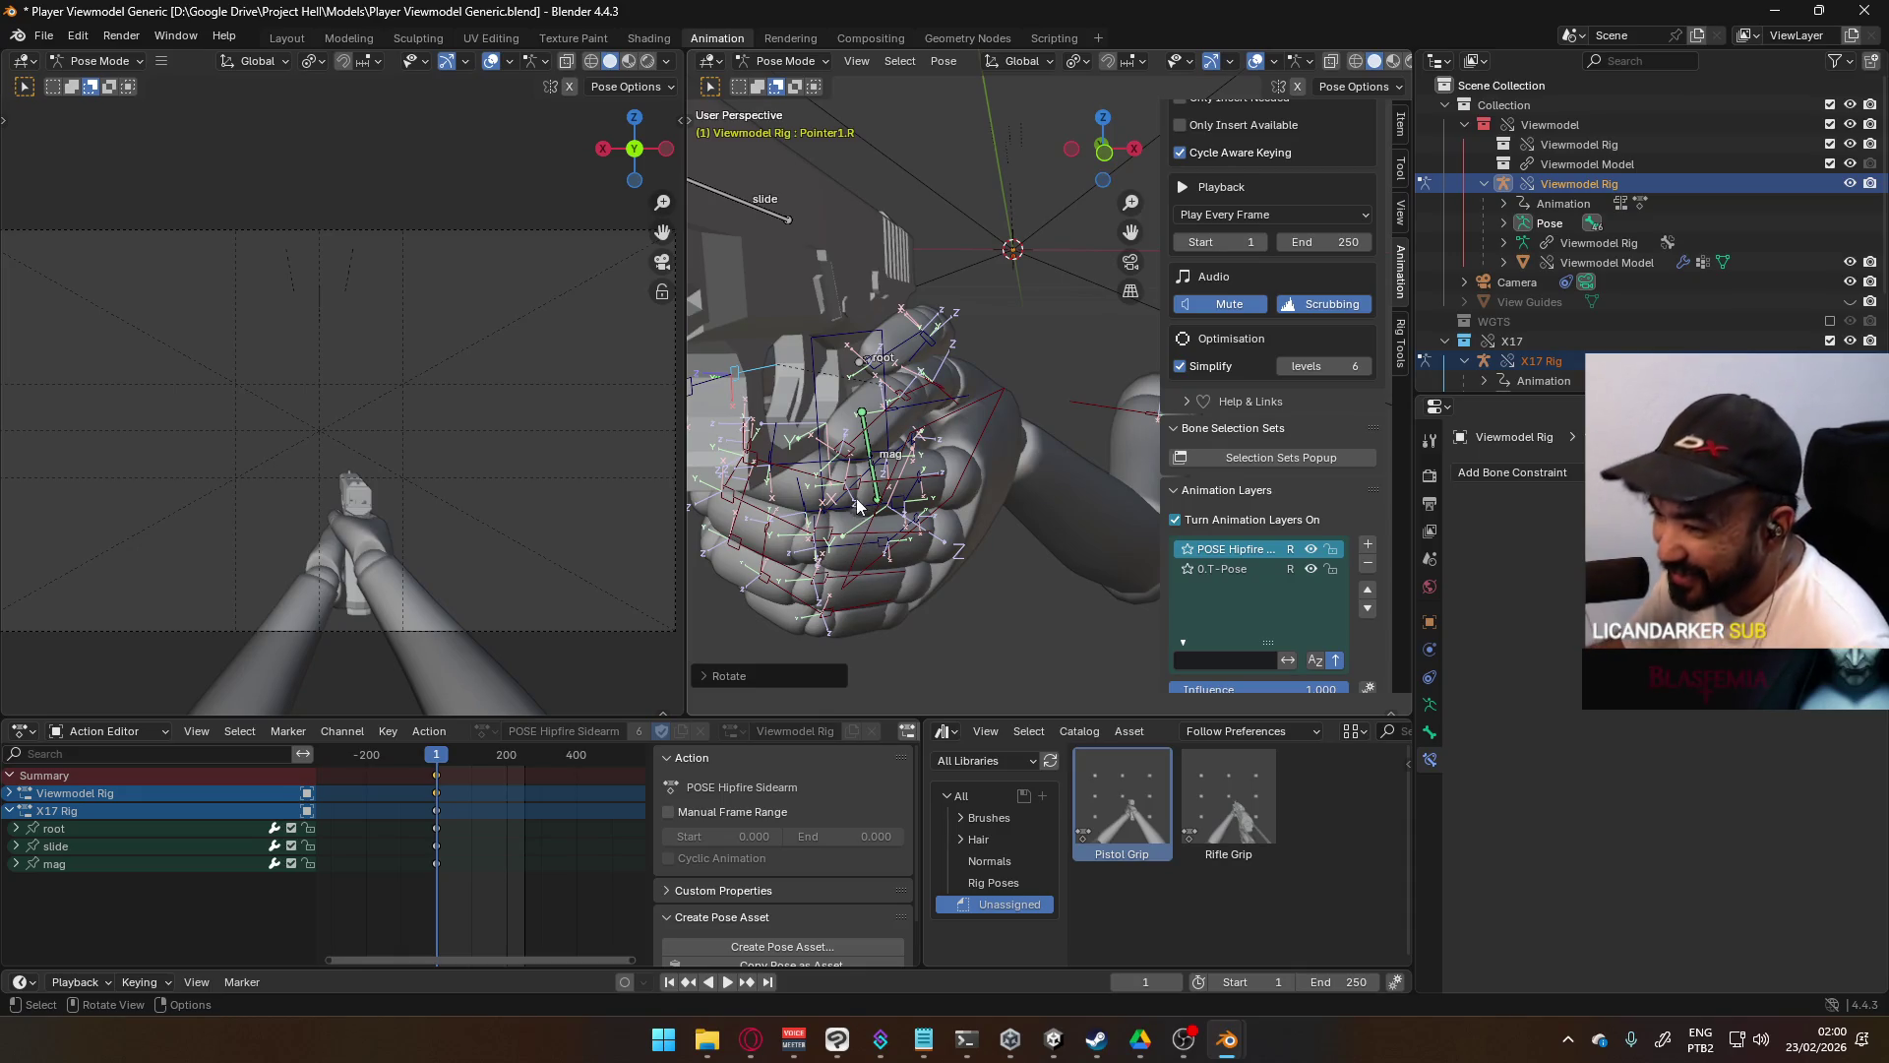
scroll(971, 474, "down", 5)
key("a")
middle_click_drag(913, 476, 910, 465)
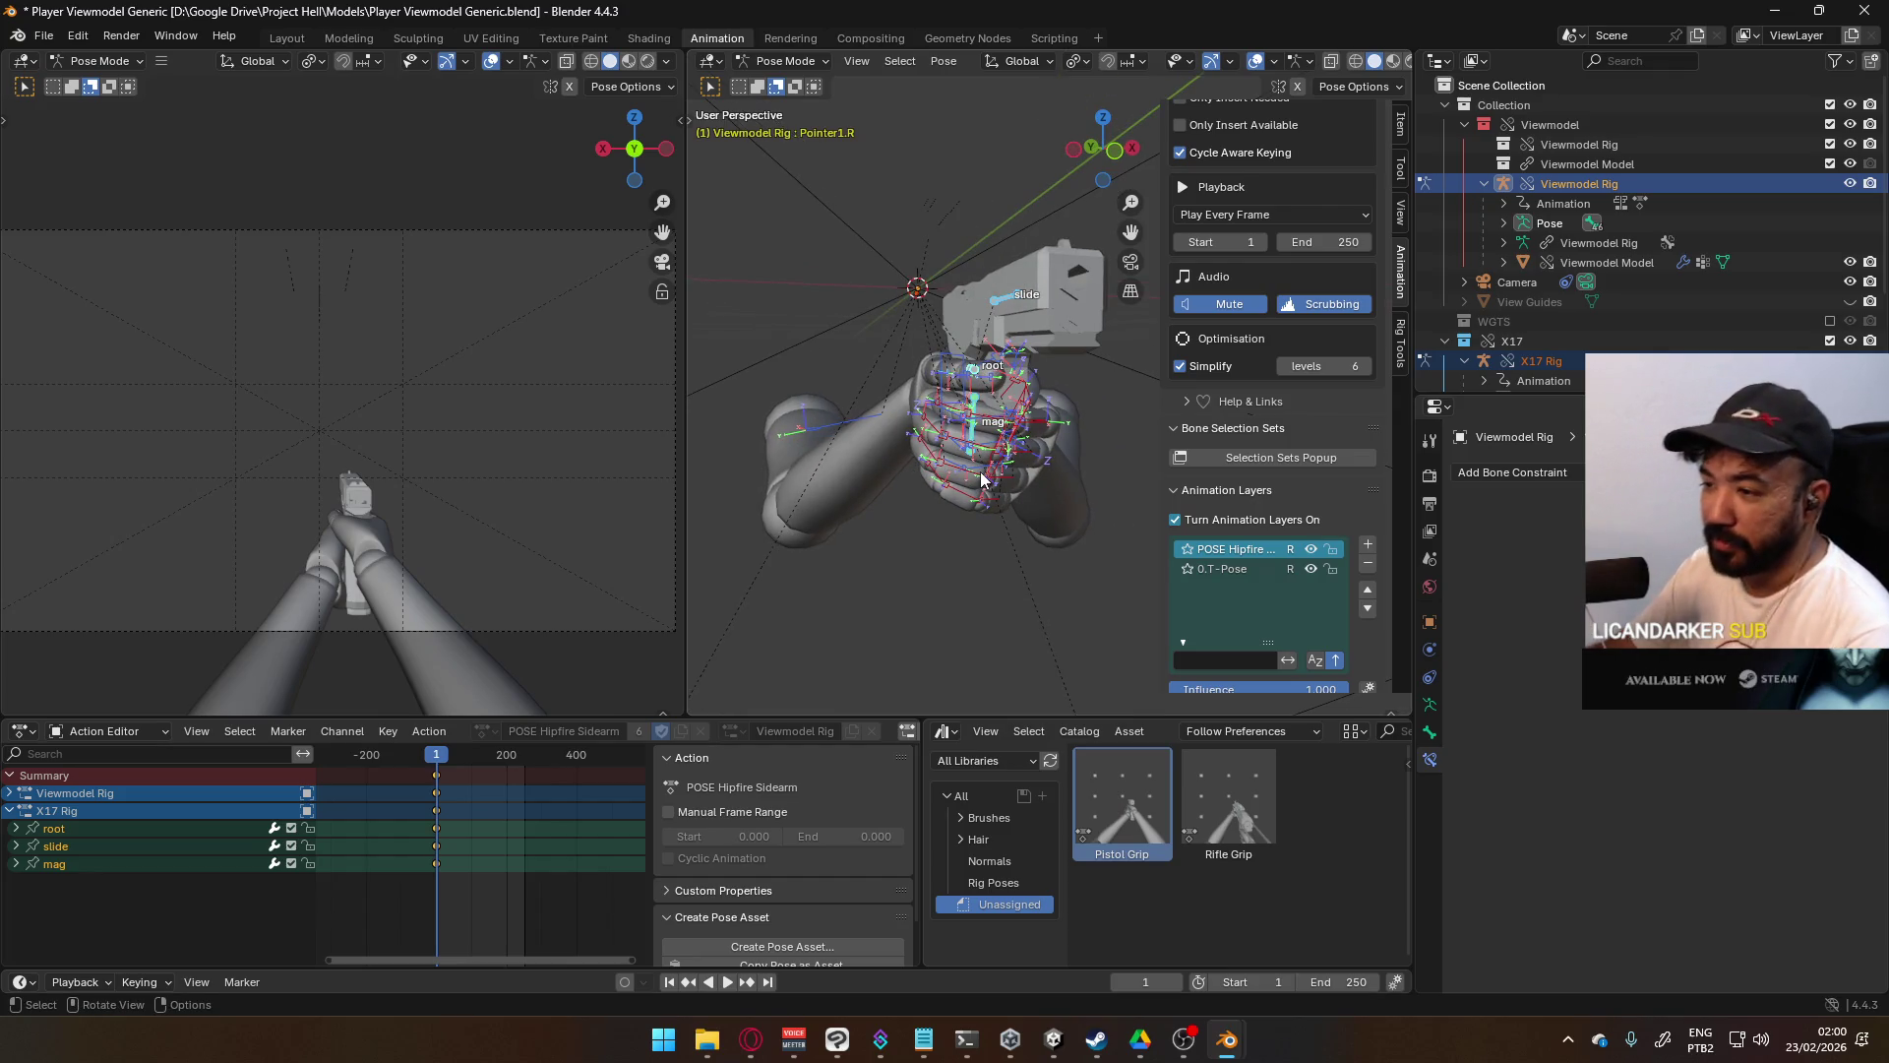
middle_click_drag(992, 441, 962, 506)
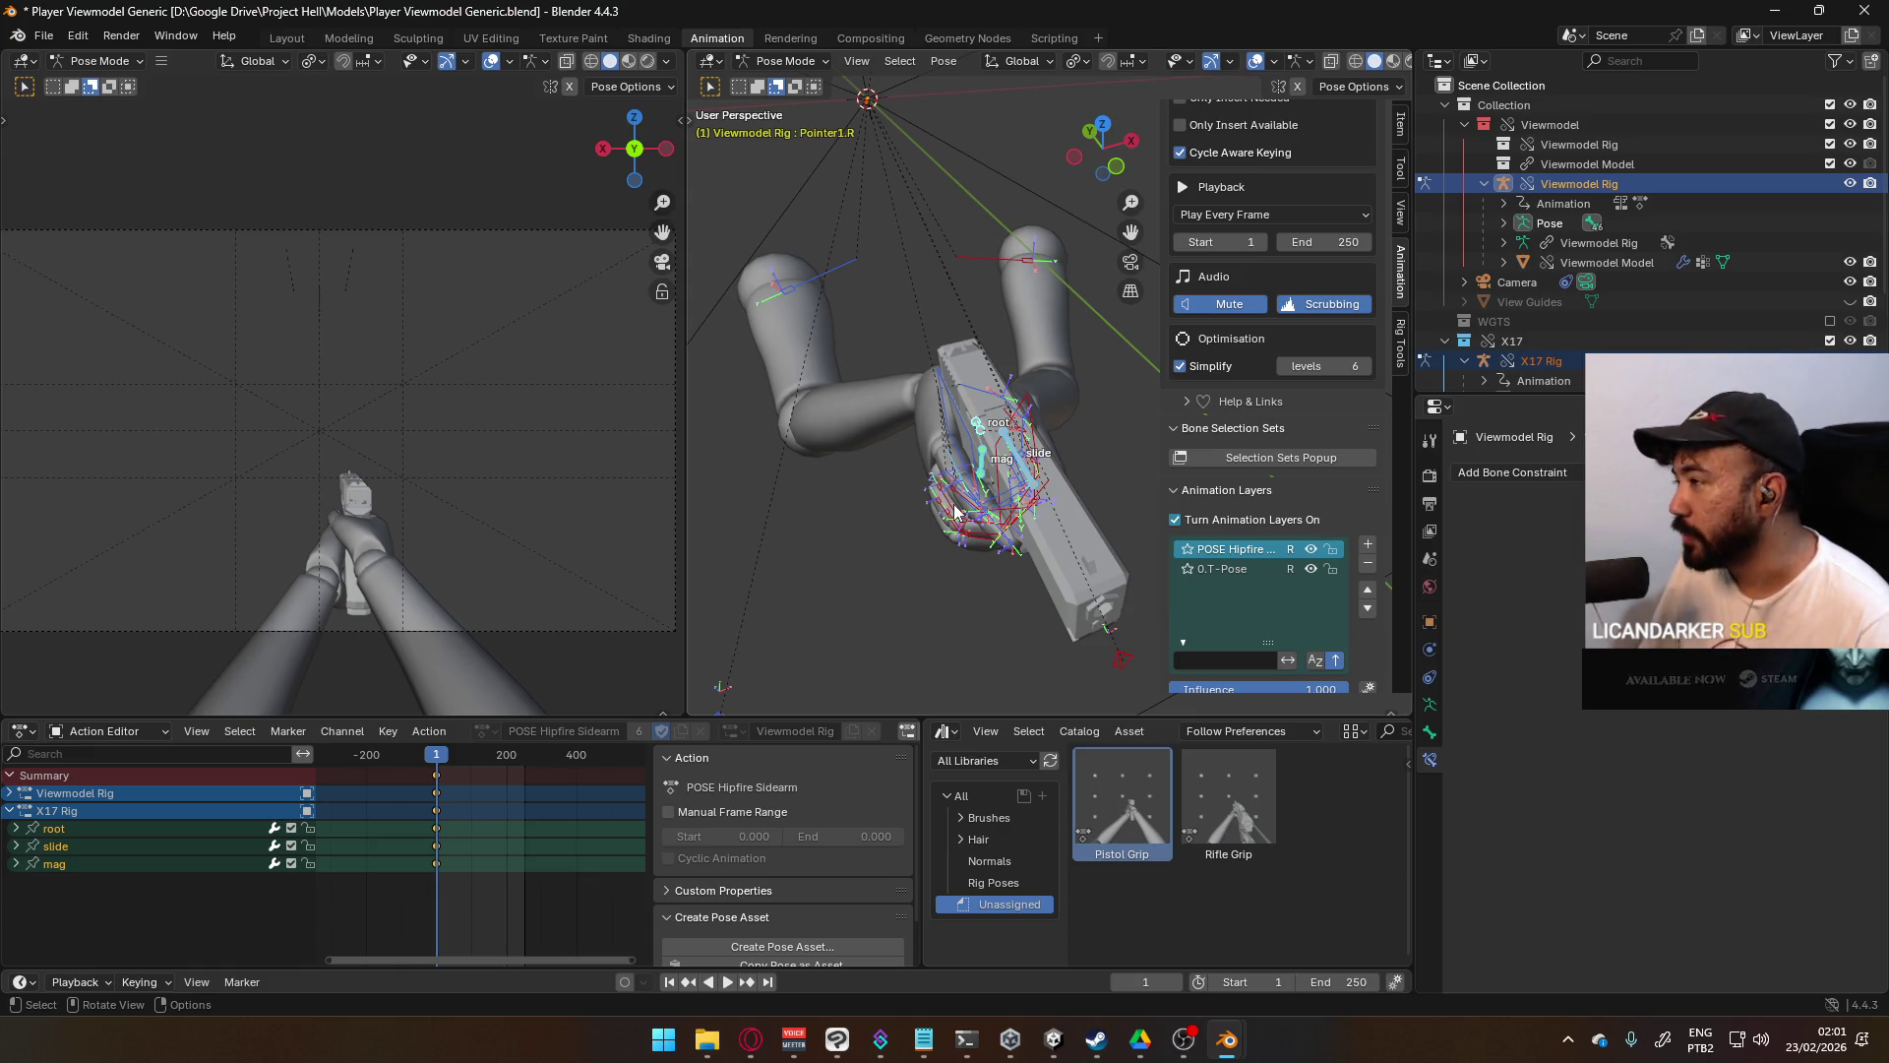
mouse_move(1042, 527)
middle_mouse_down()
mouse_move(1000, 435)
mouse_move(1132, 212)
mouse_move(984, 344)
mouse_move(907, 379)
mouse_move(942, 393)
middle_mouse_up()
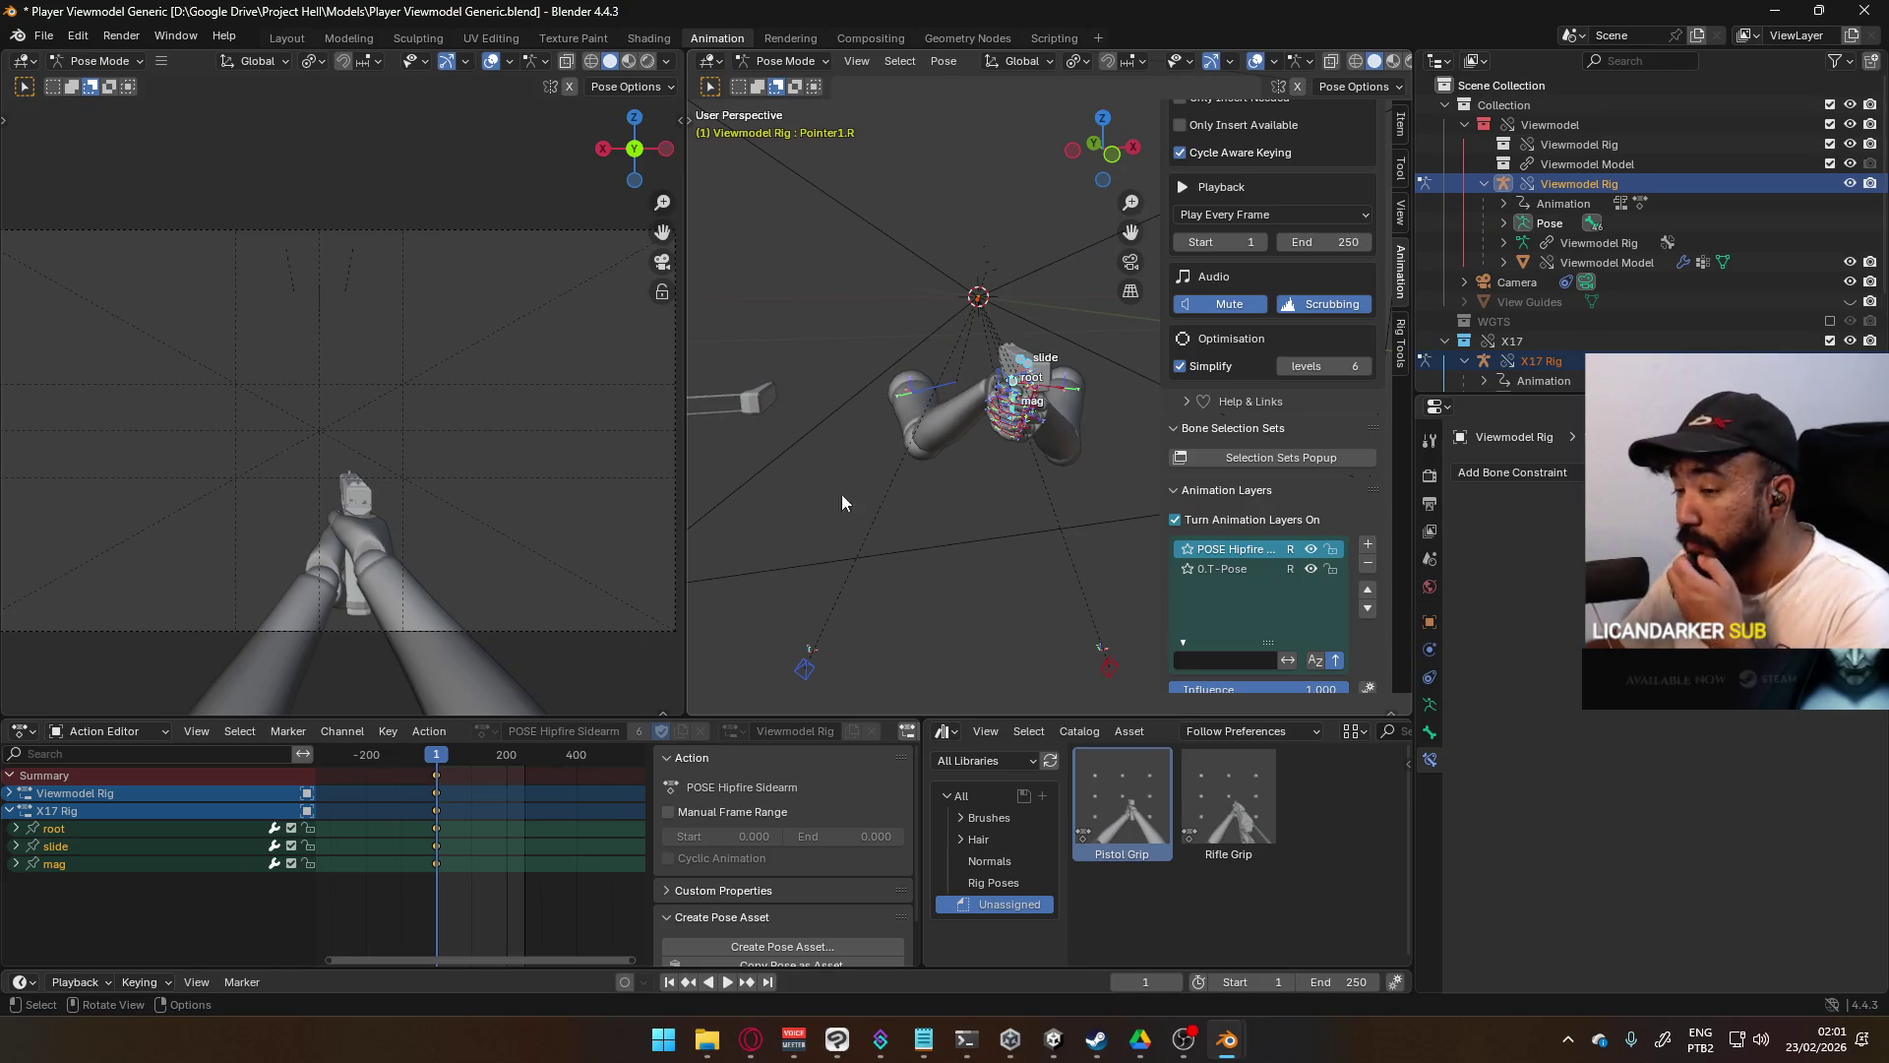
left_click(9, 811)
left_click(10, 795)
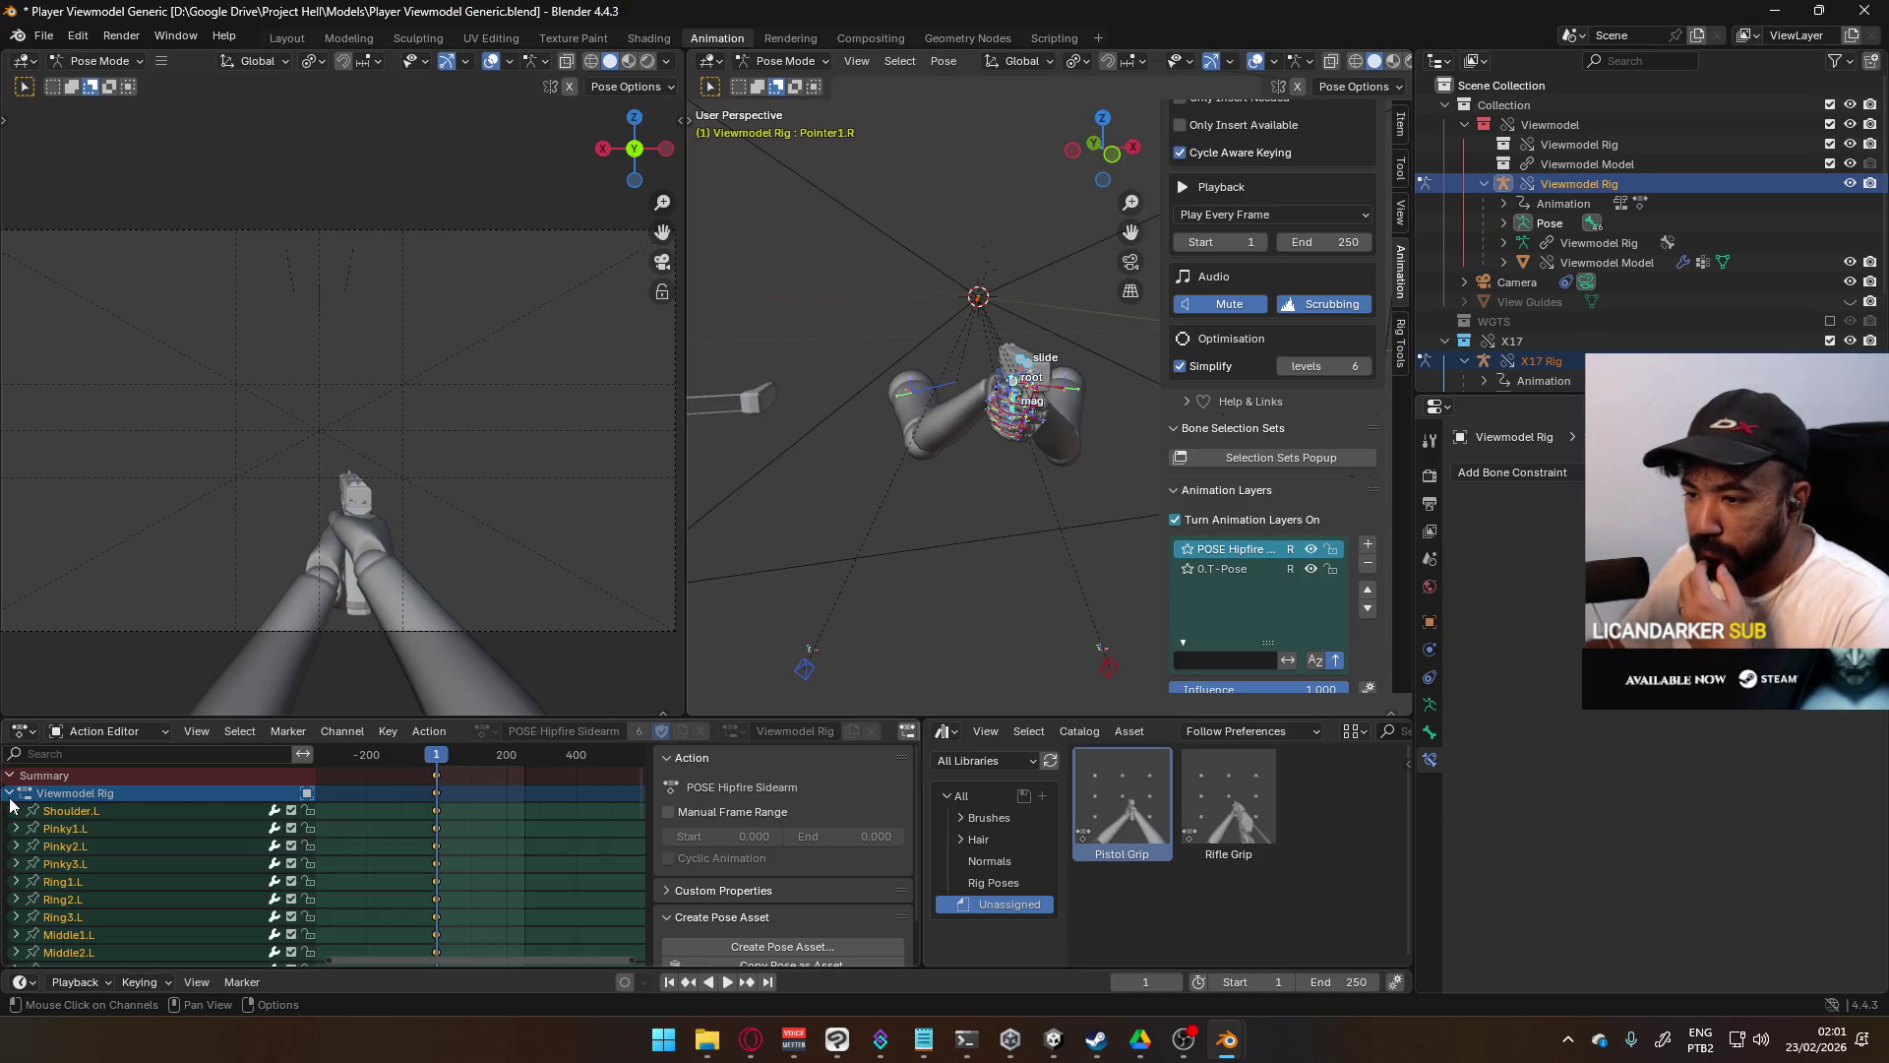
- Replace the old Pistol Grip pose asset with a new one named 'Pistol Grip'
left_click(10, 794)
mouse_move(889, 634)
middle_mouse_down()
mouse_move(865, 457)
mouse_move(969, 414)
mouse_move(949, 406)
middle_mouse_up()
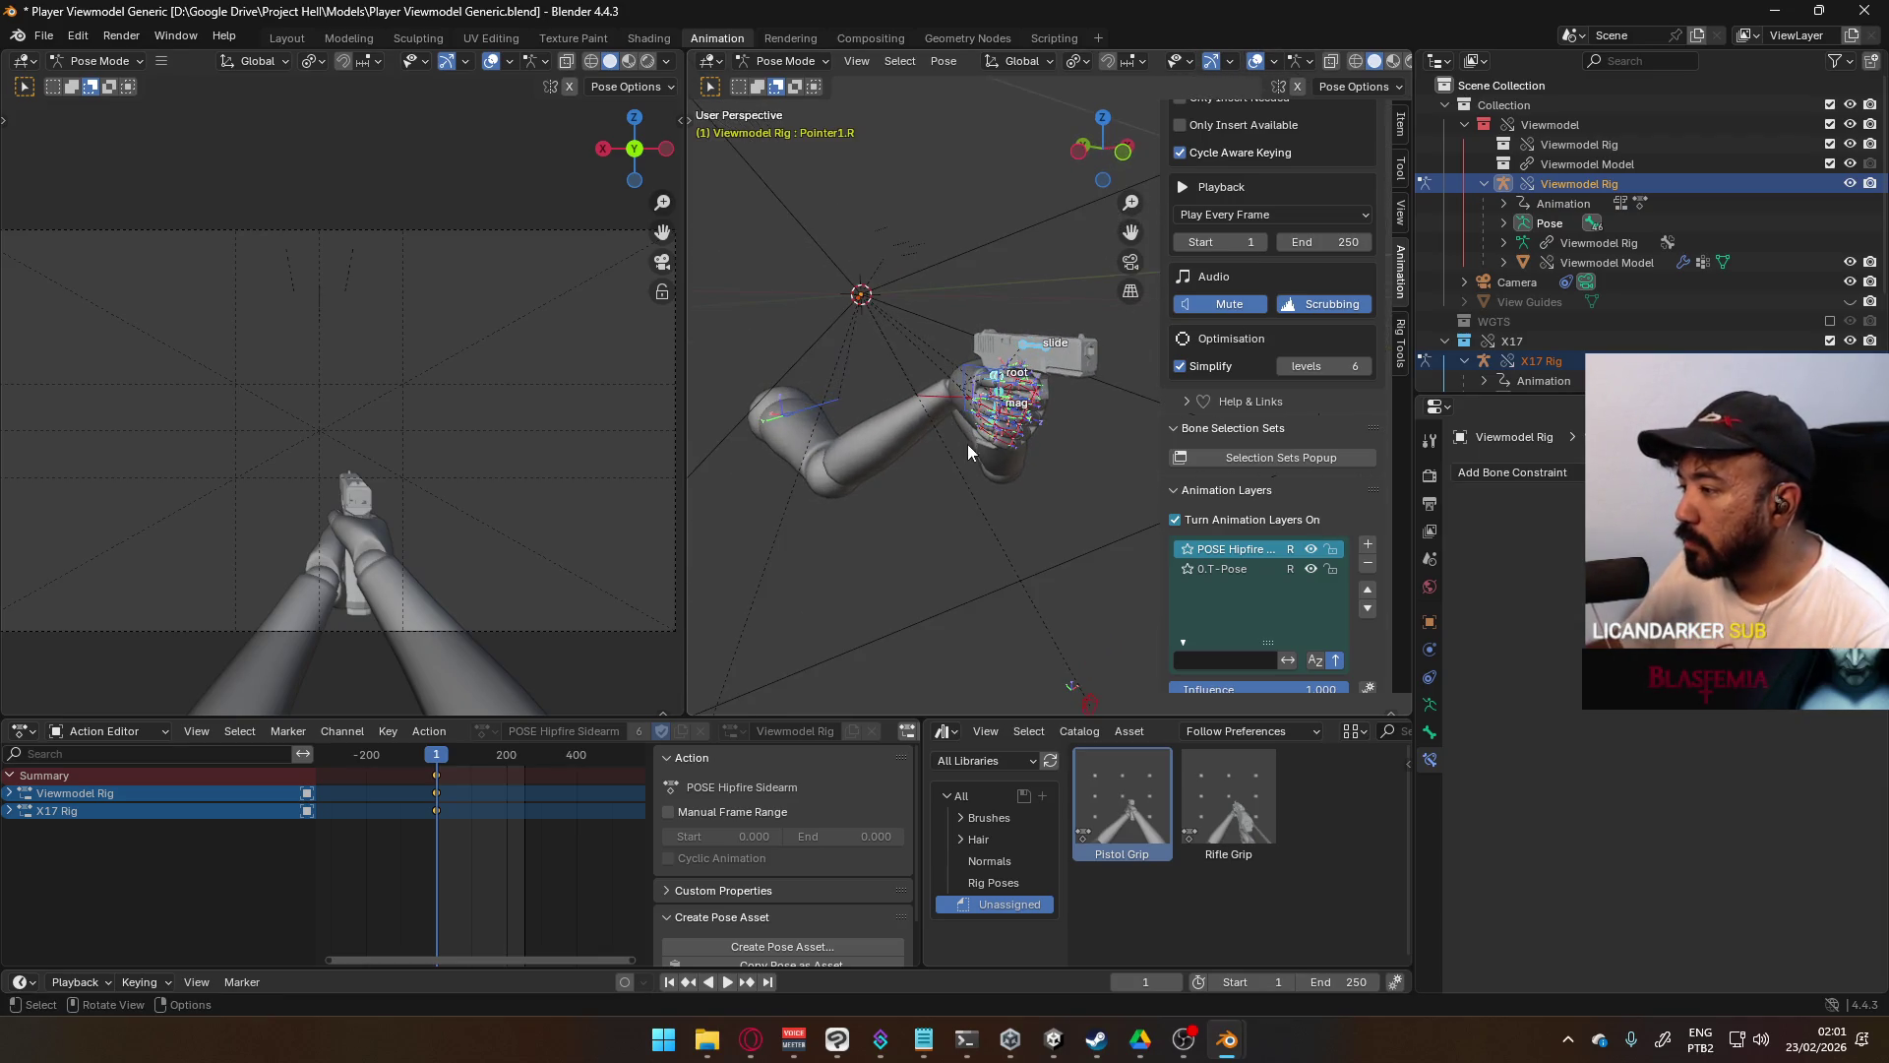
right_click(1134, 797)
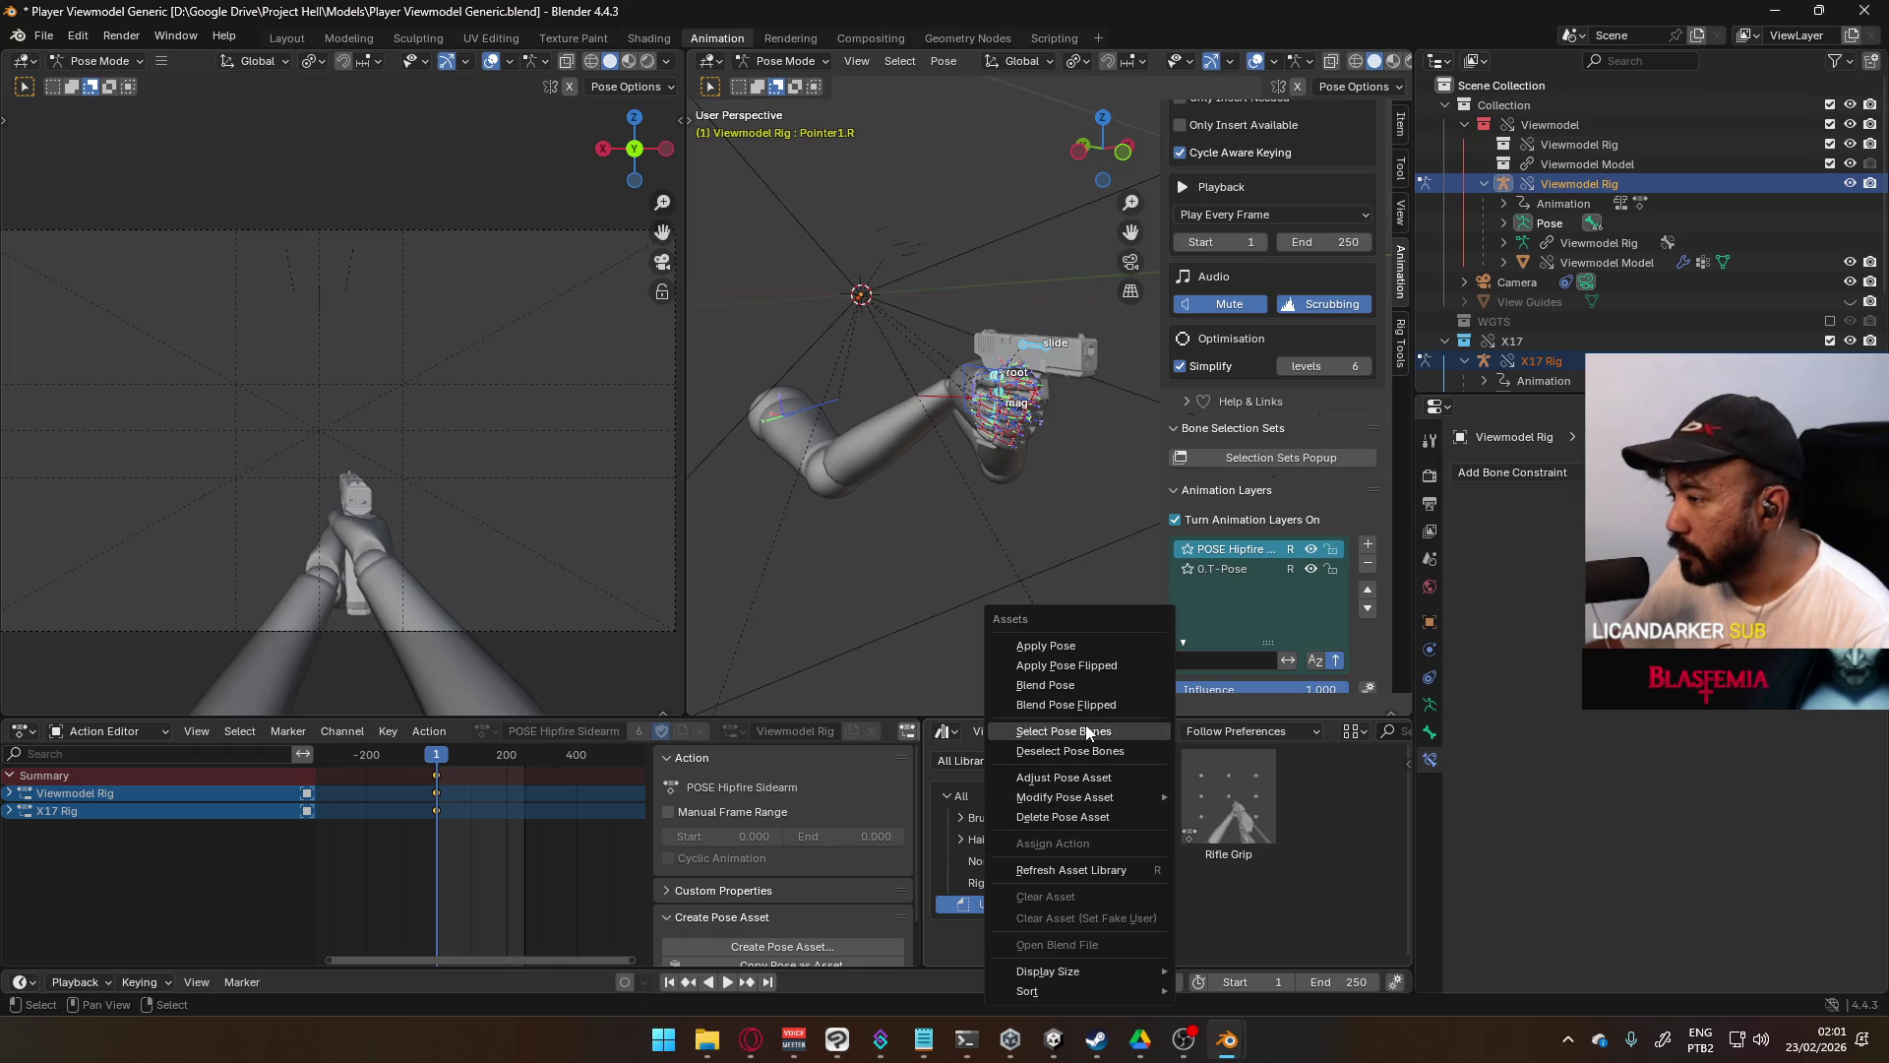
left_click(1102, 817)
key("Return")
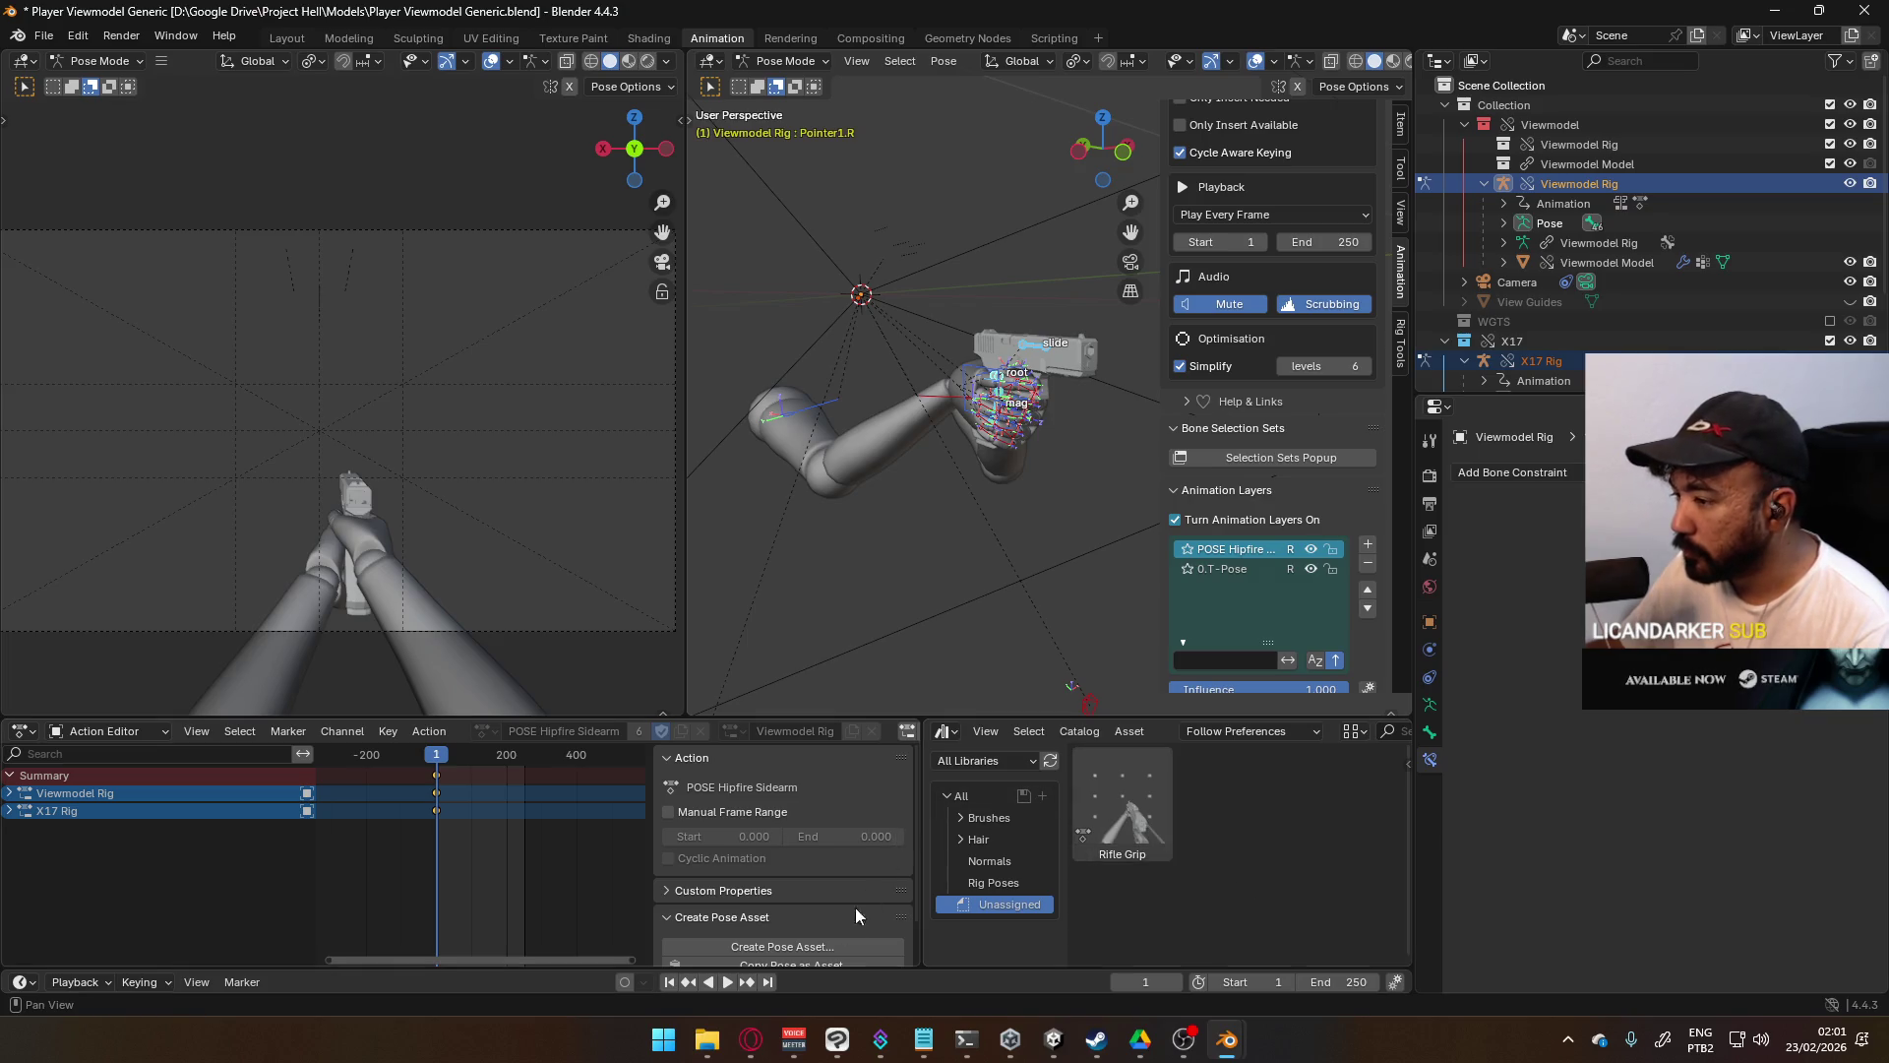
left_click(831, 949)
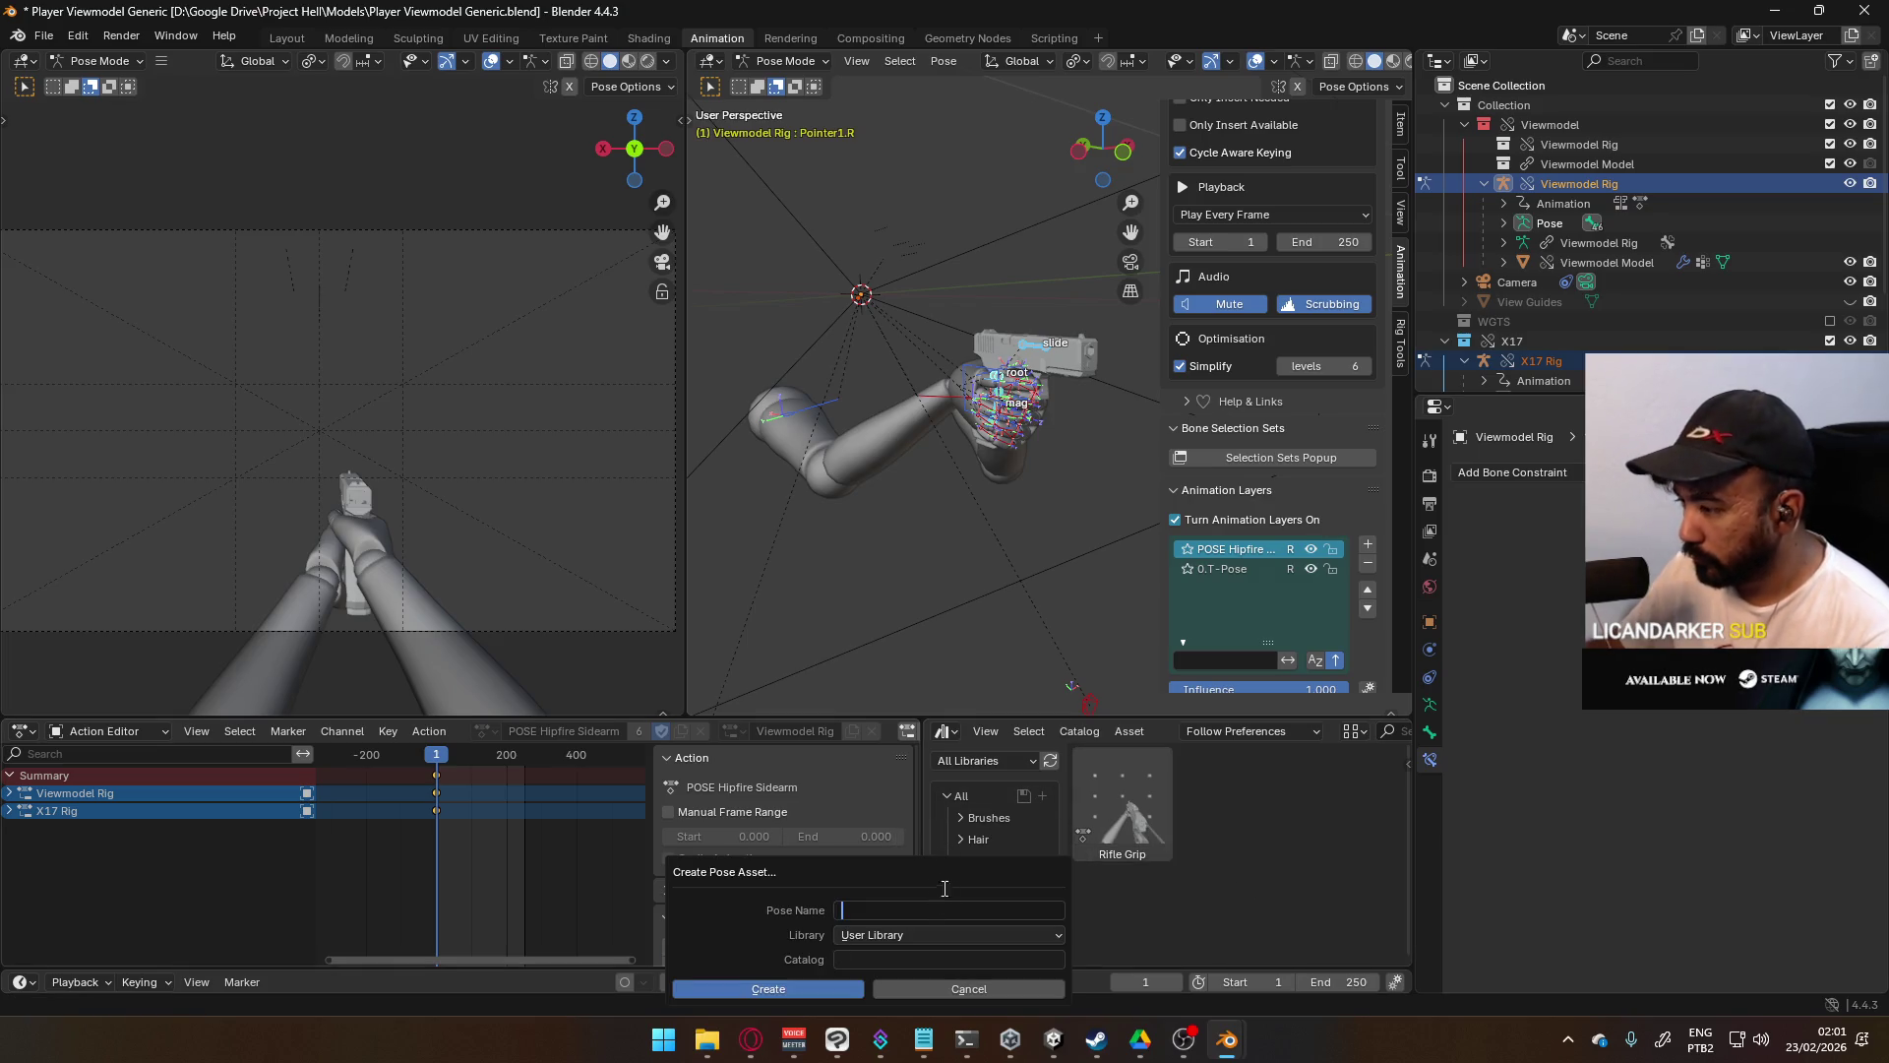
type("Pisto")
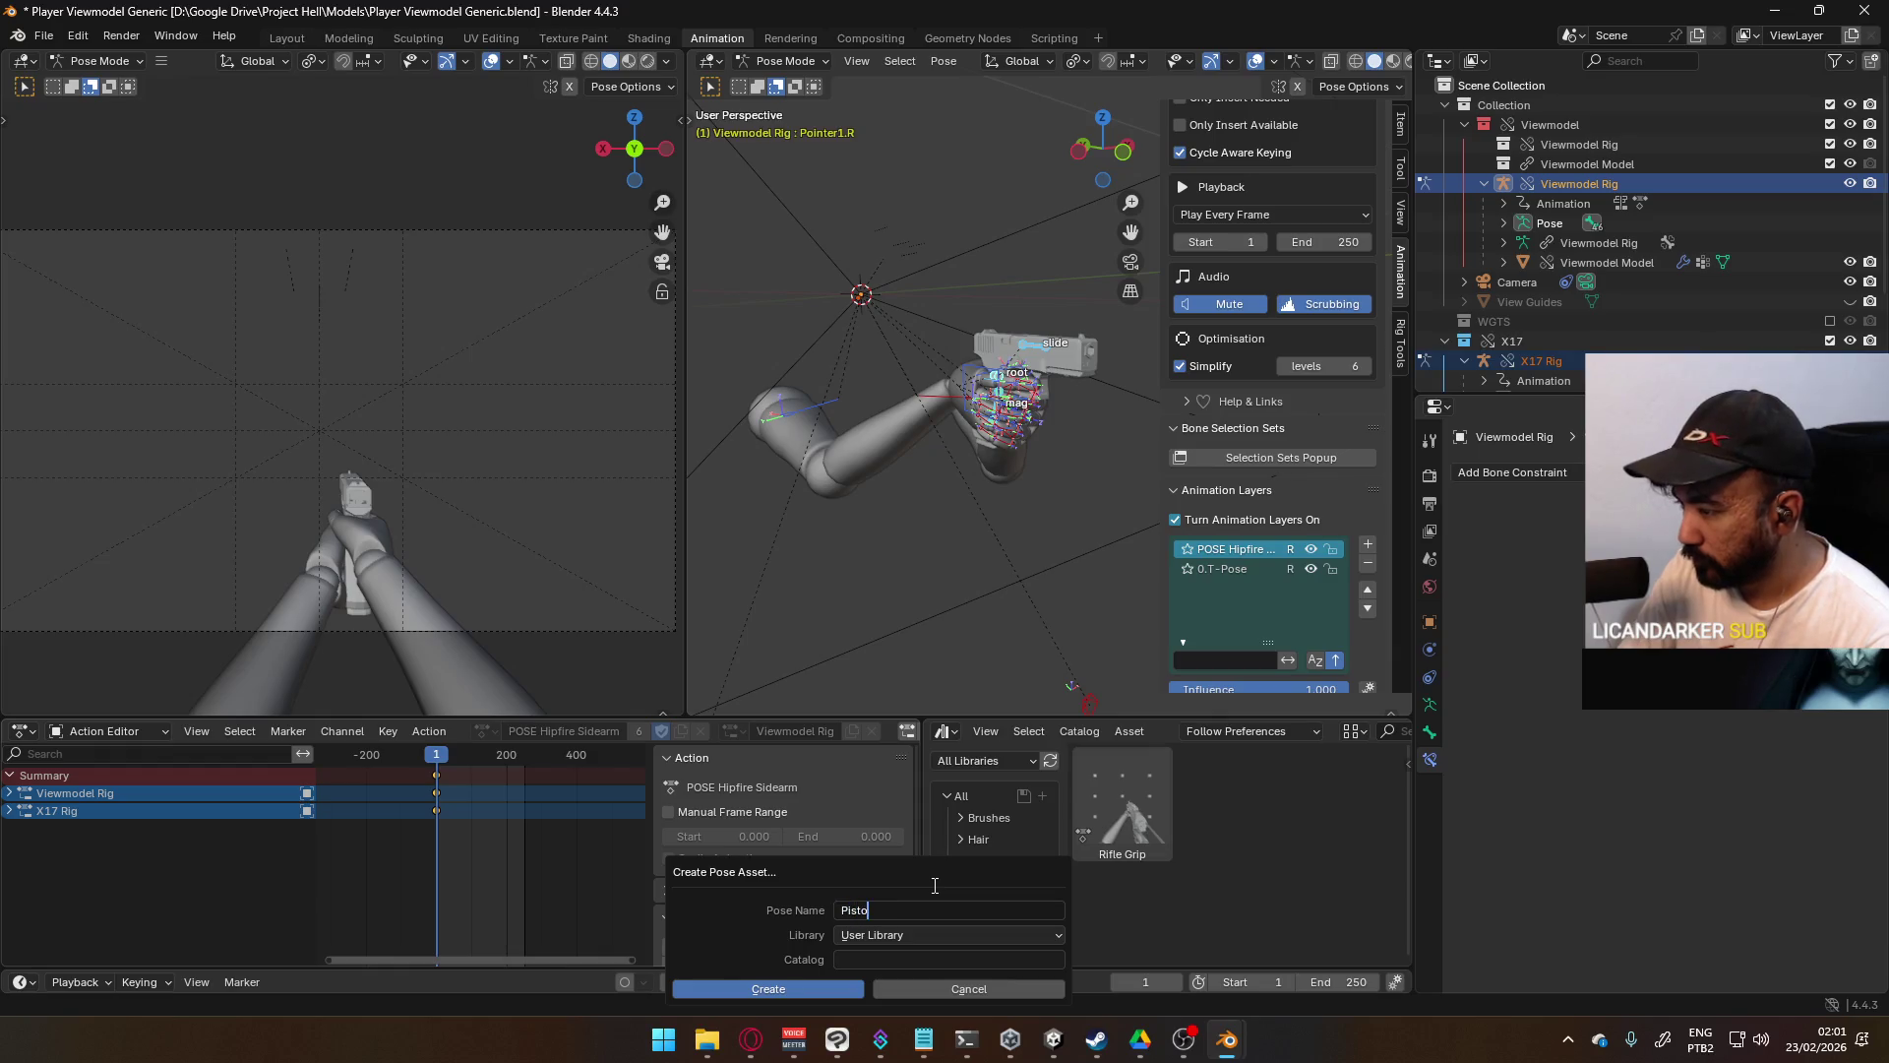
type("l Grip")
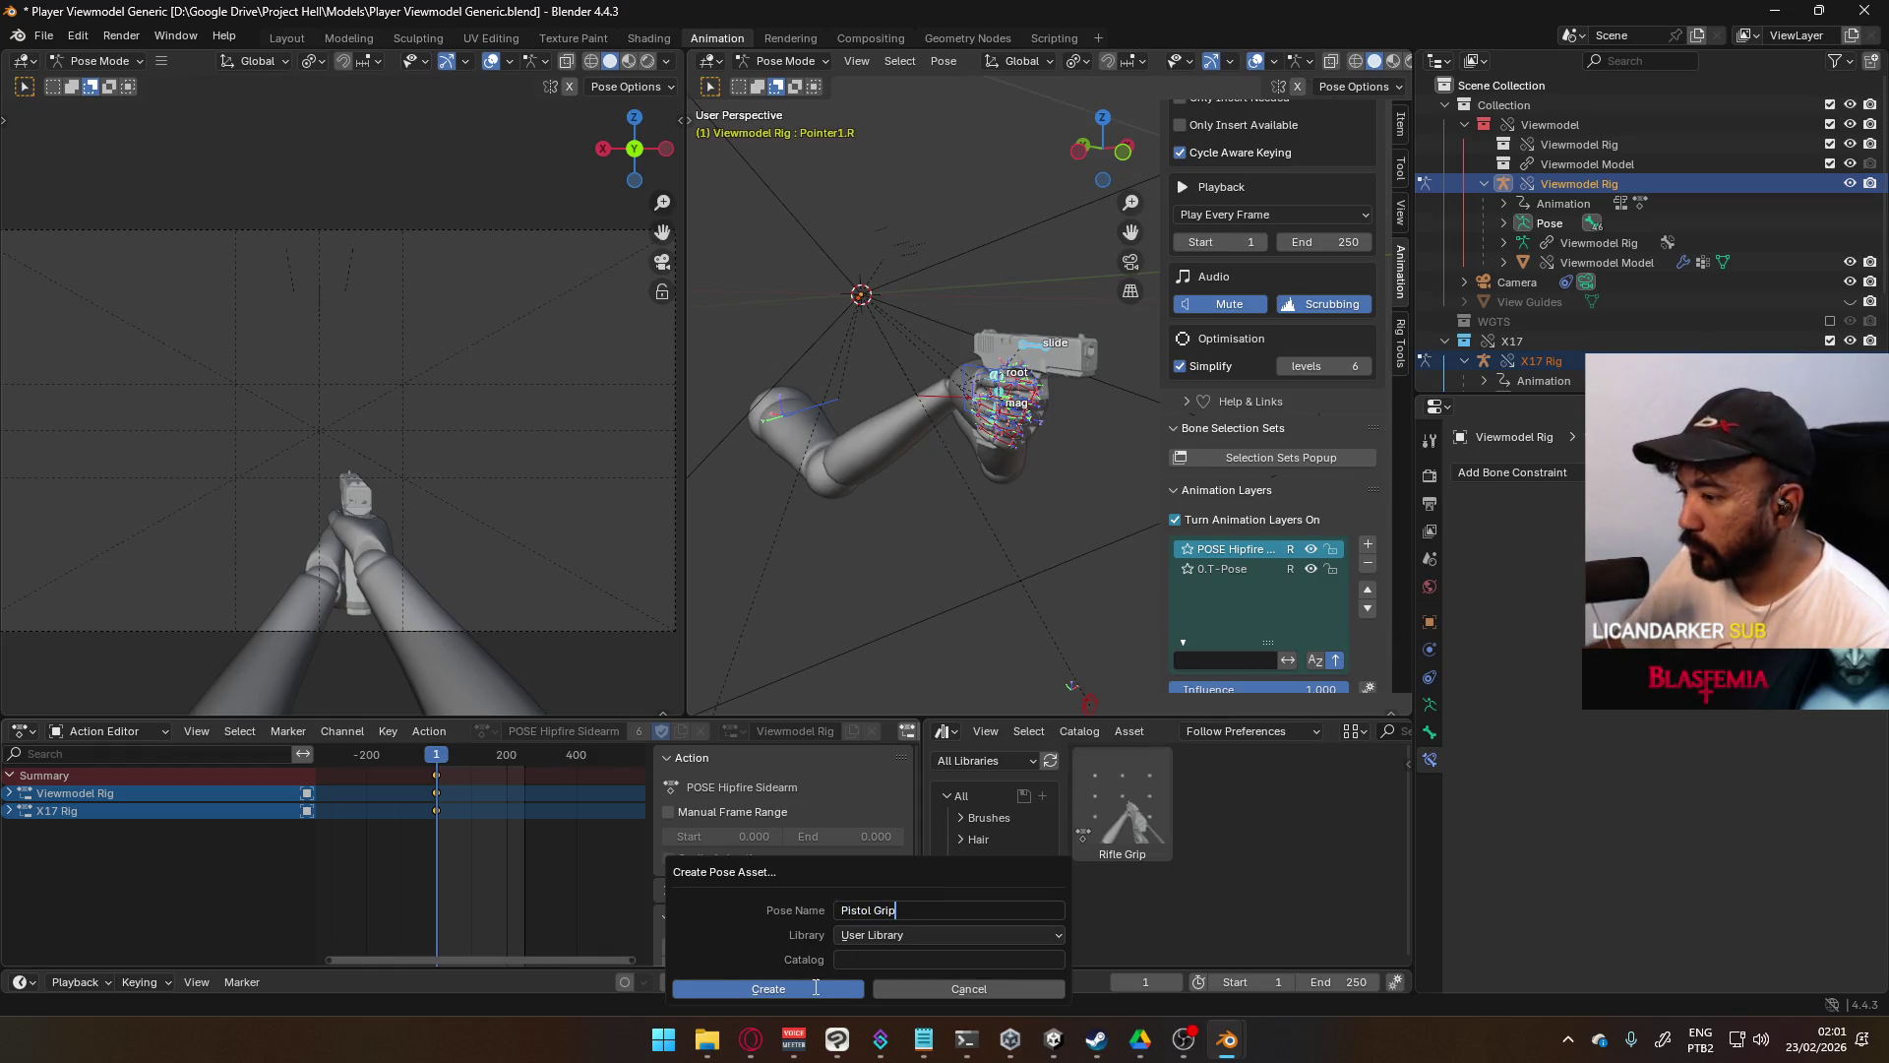
left_click(812, 988)
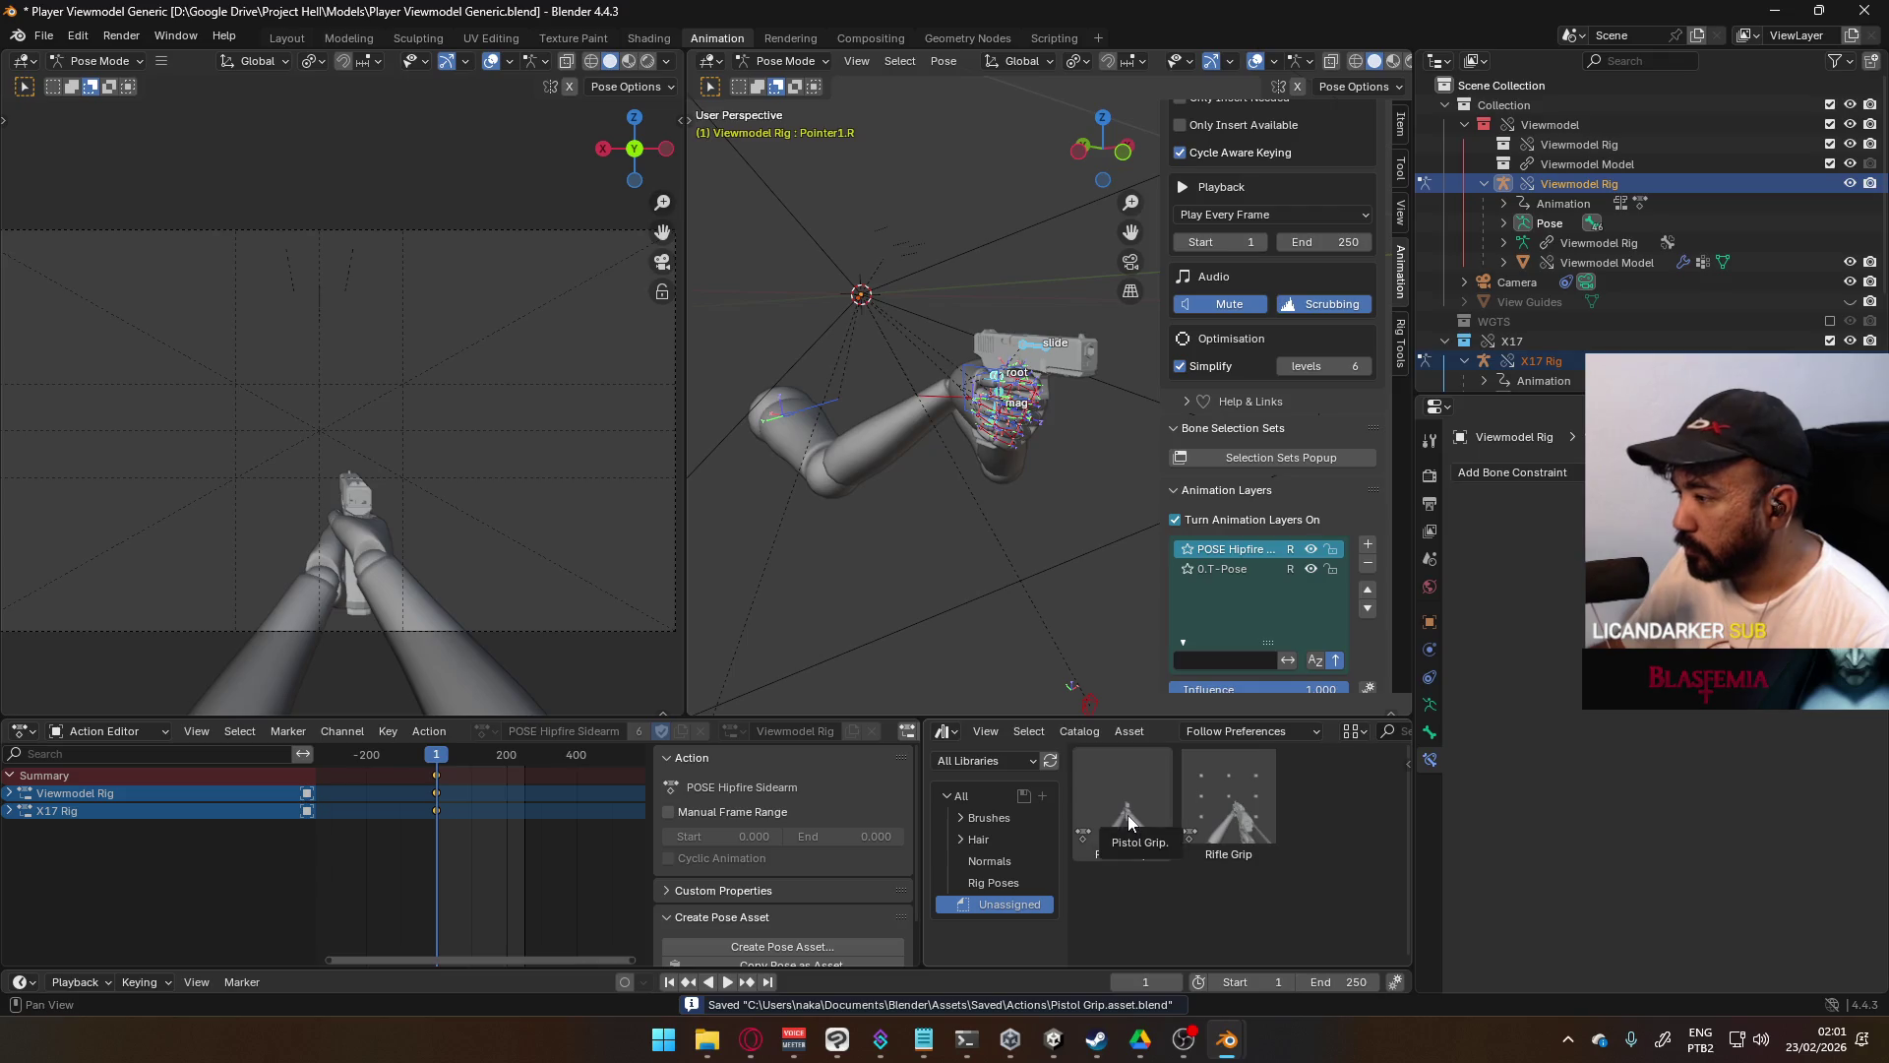
- Make the View Guides visible and delete the Pistol Grip pose asset again
scroll(1651, 275, "down", 4)
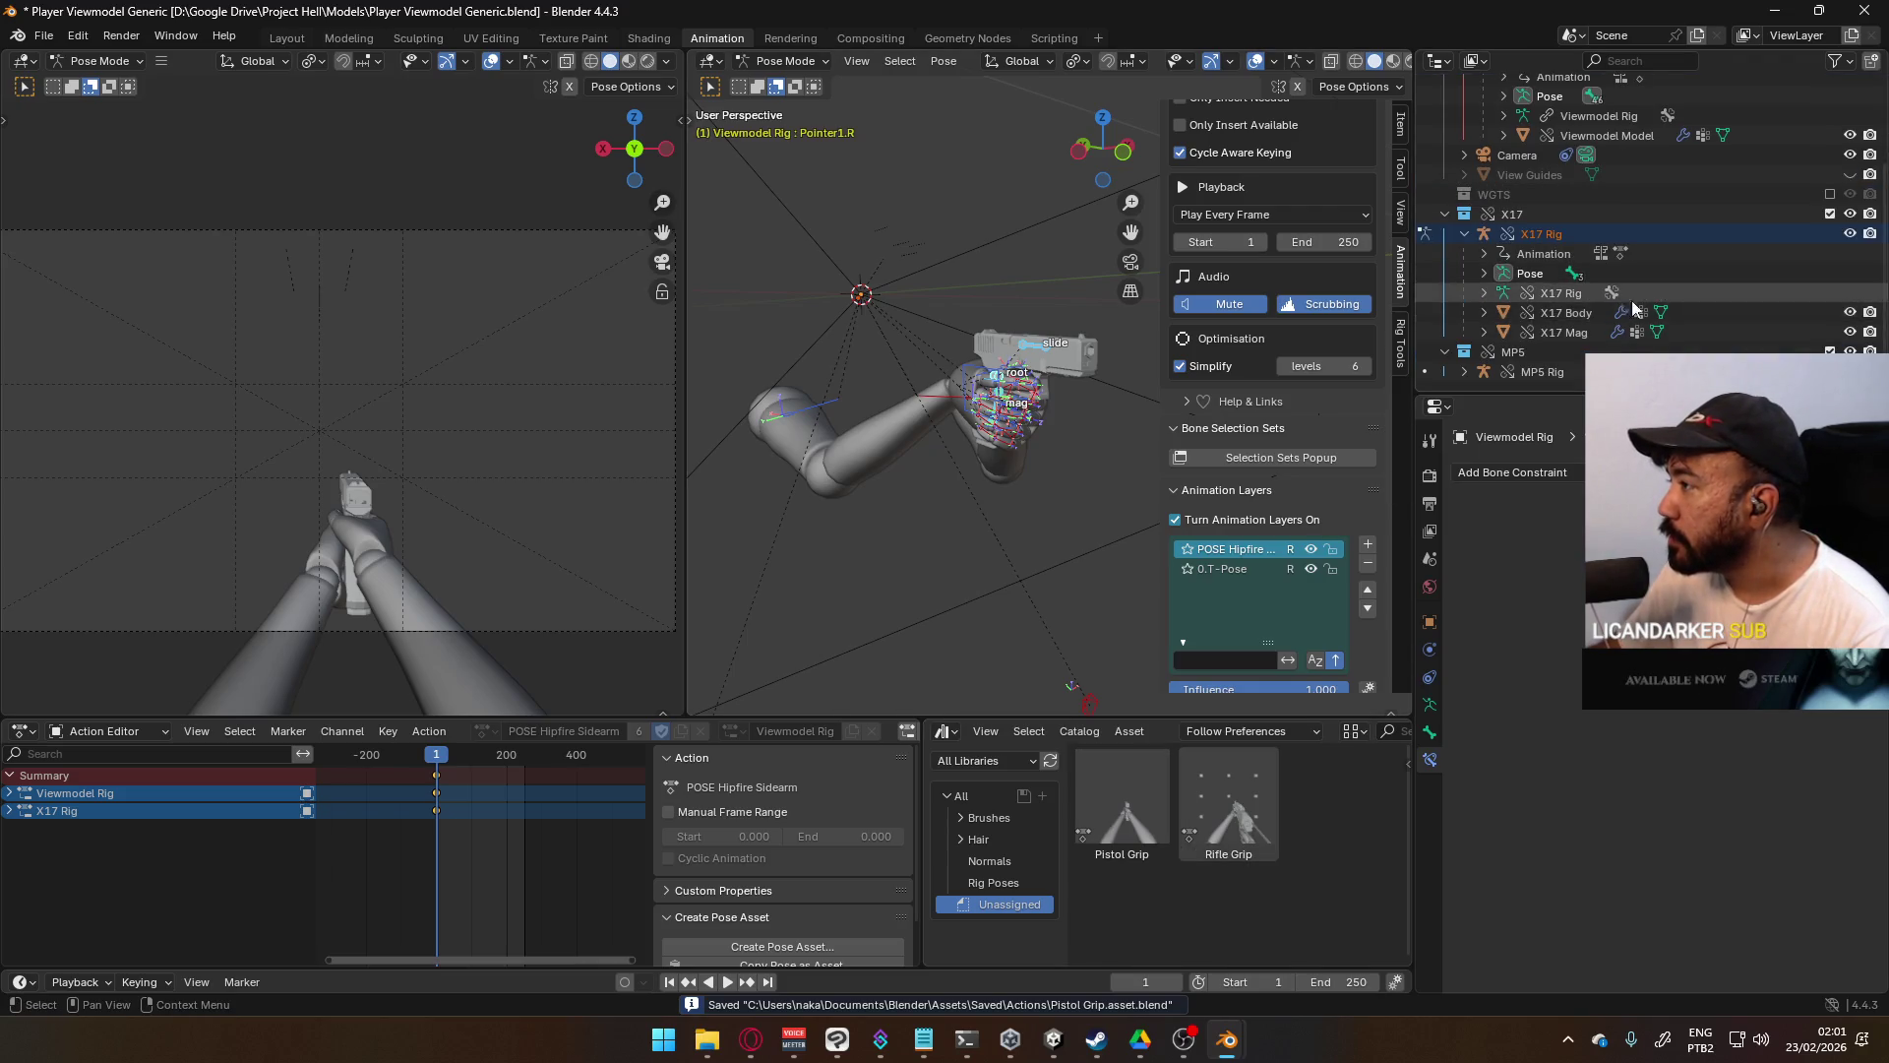
left_click(1850, 214)
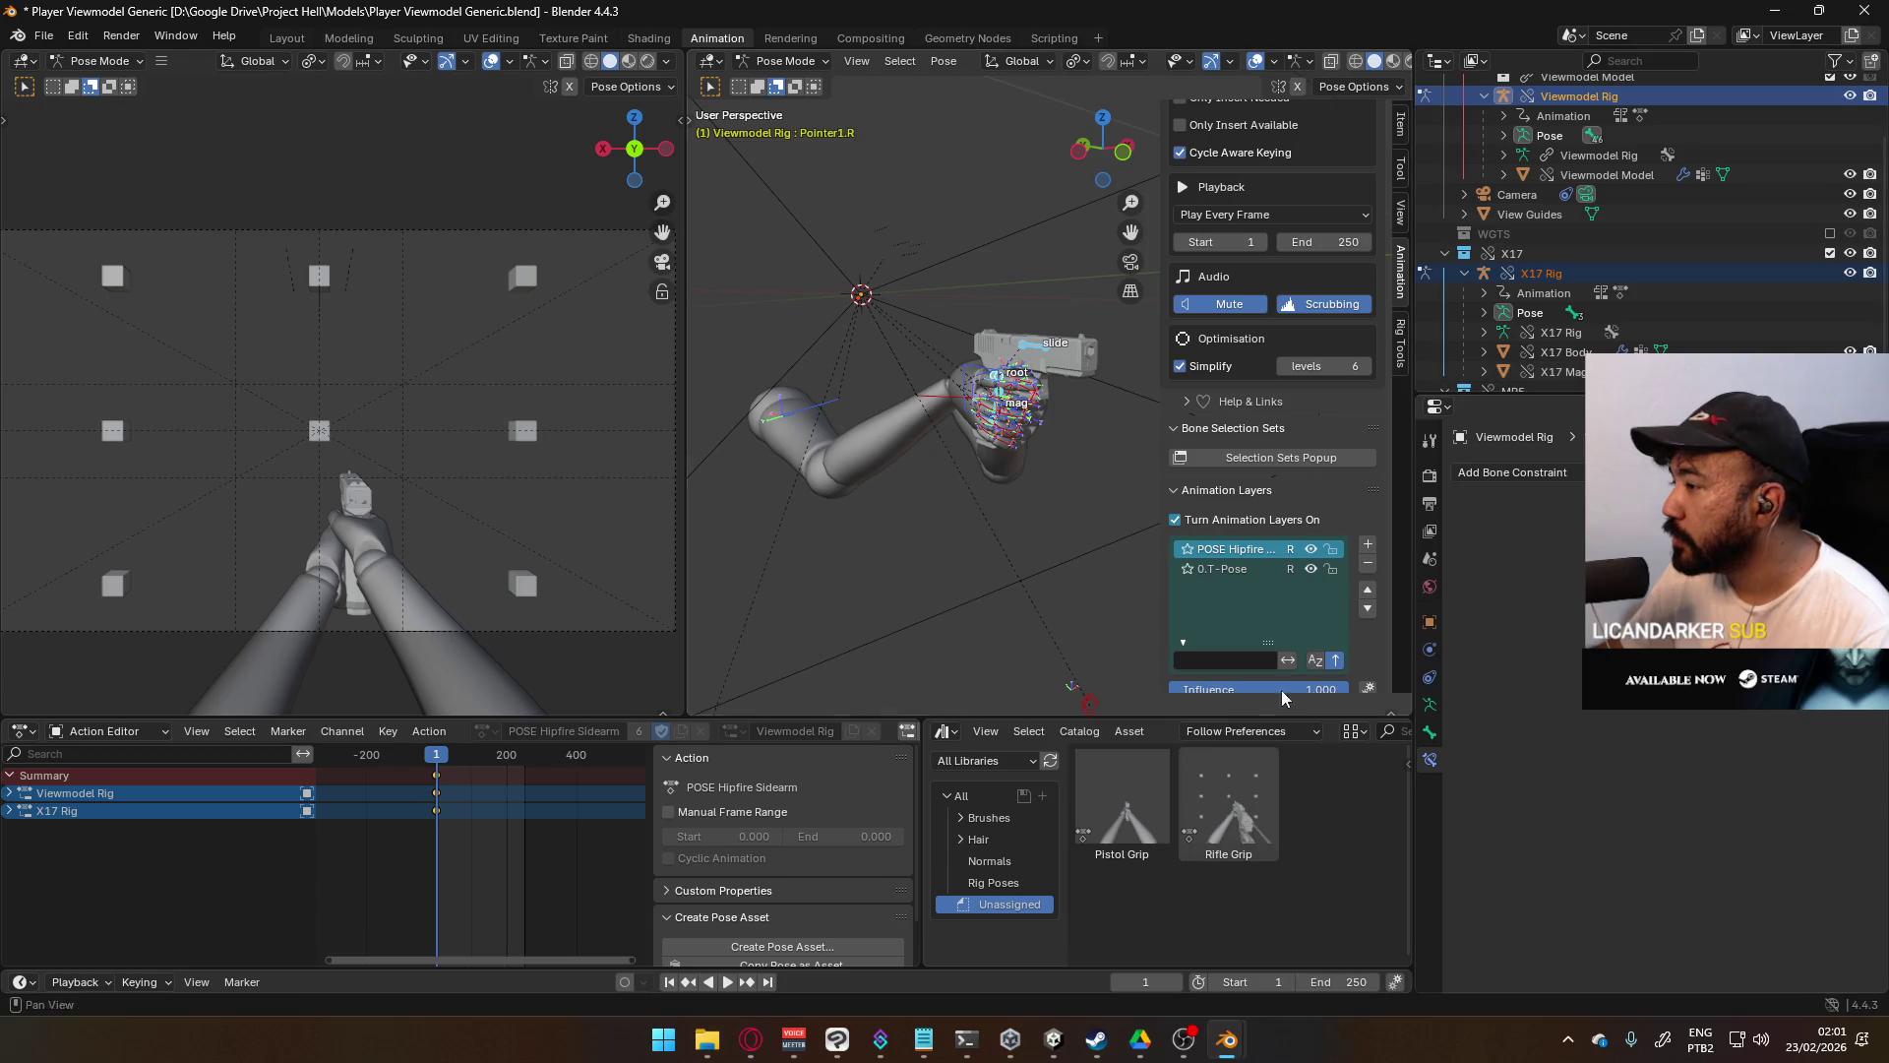
right_click(1134, 809)
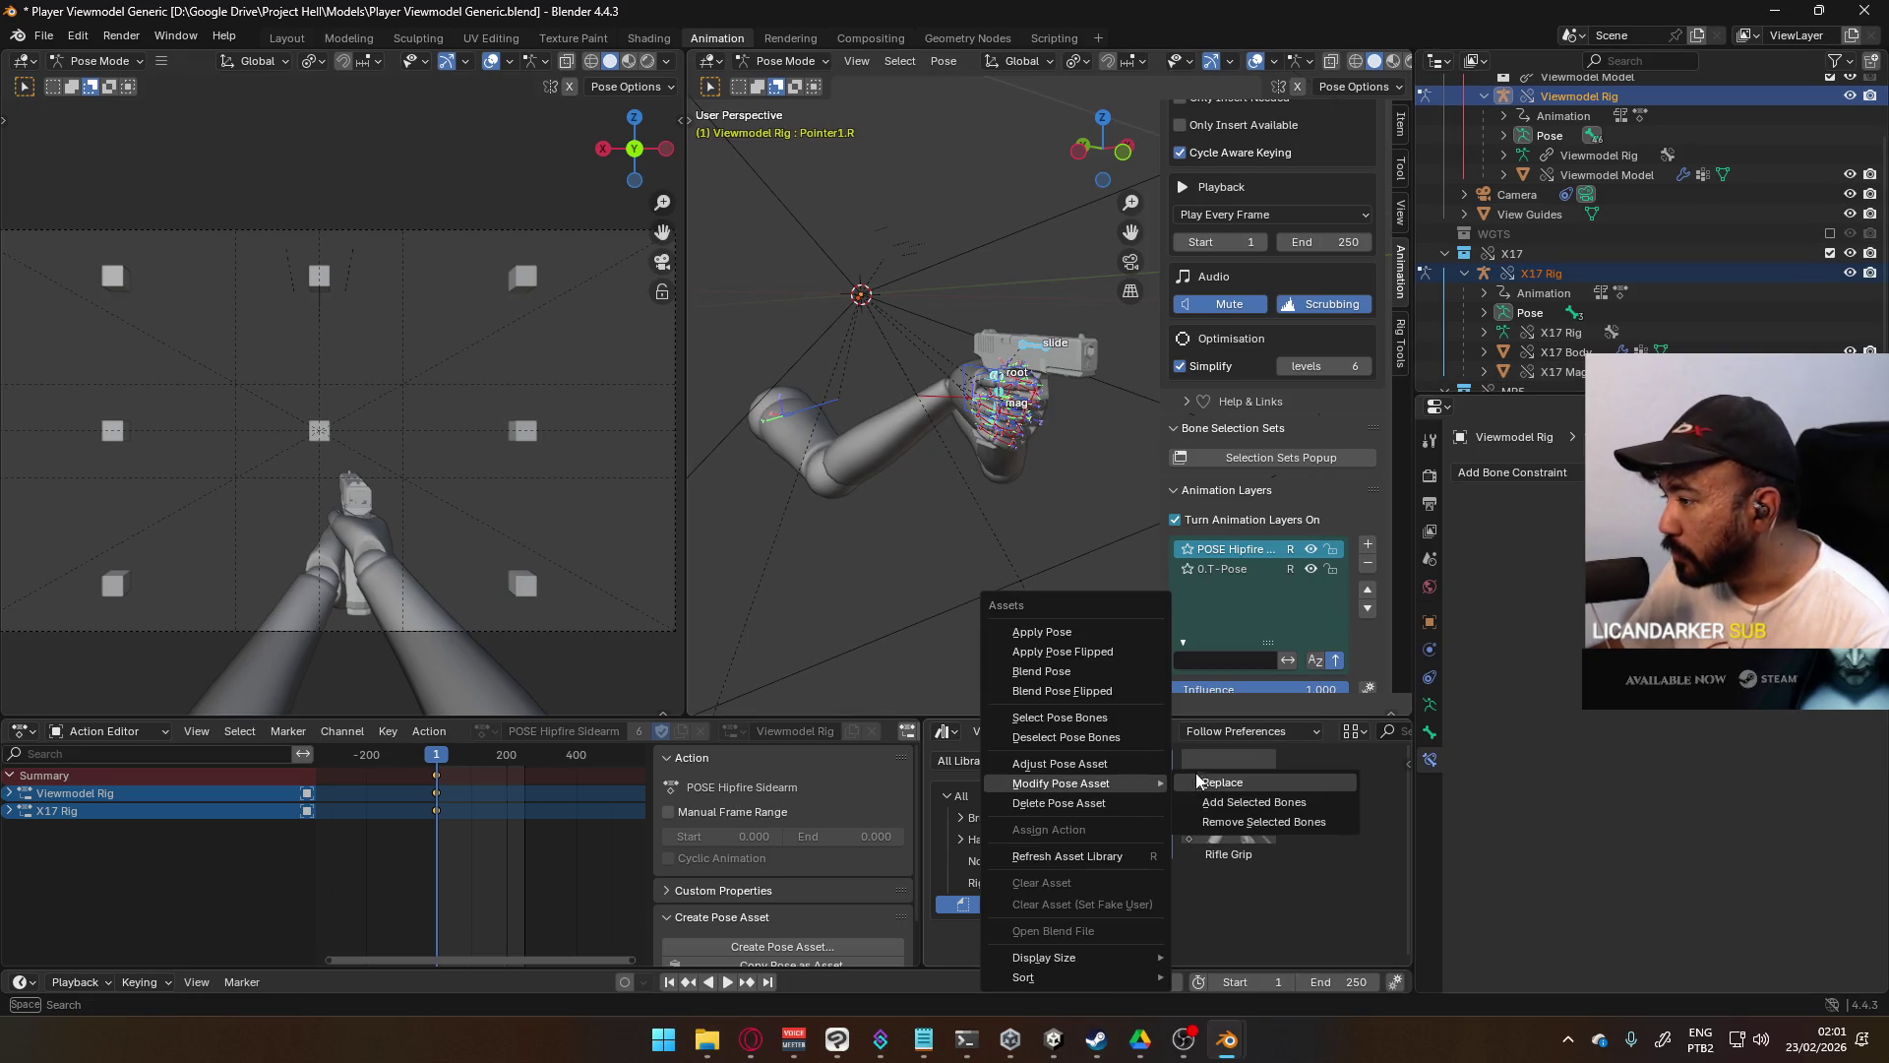
left_click(1121, 803)
left_click(941, 547)
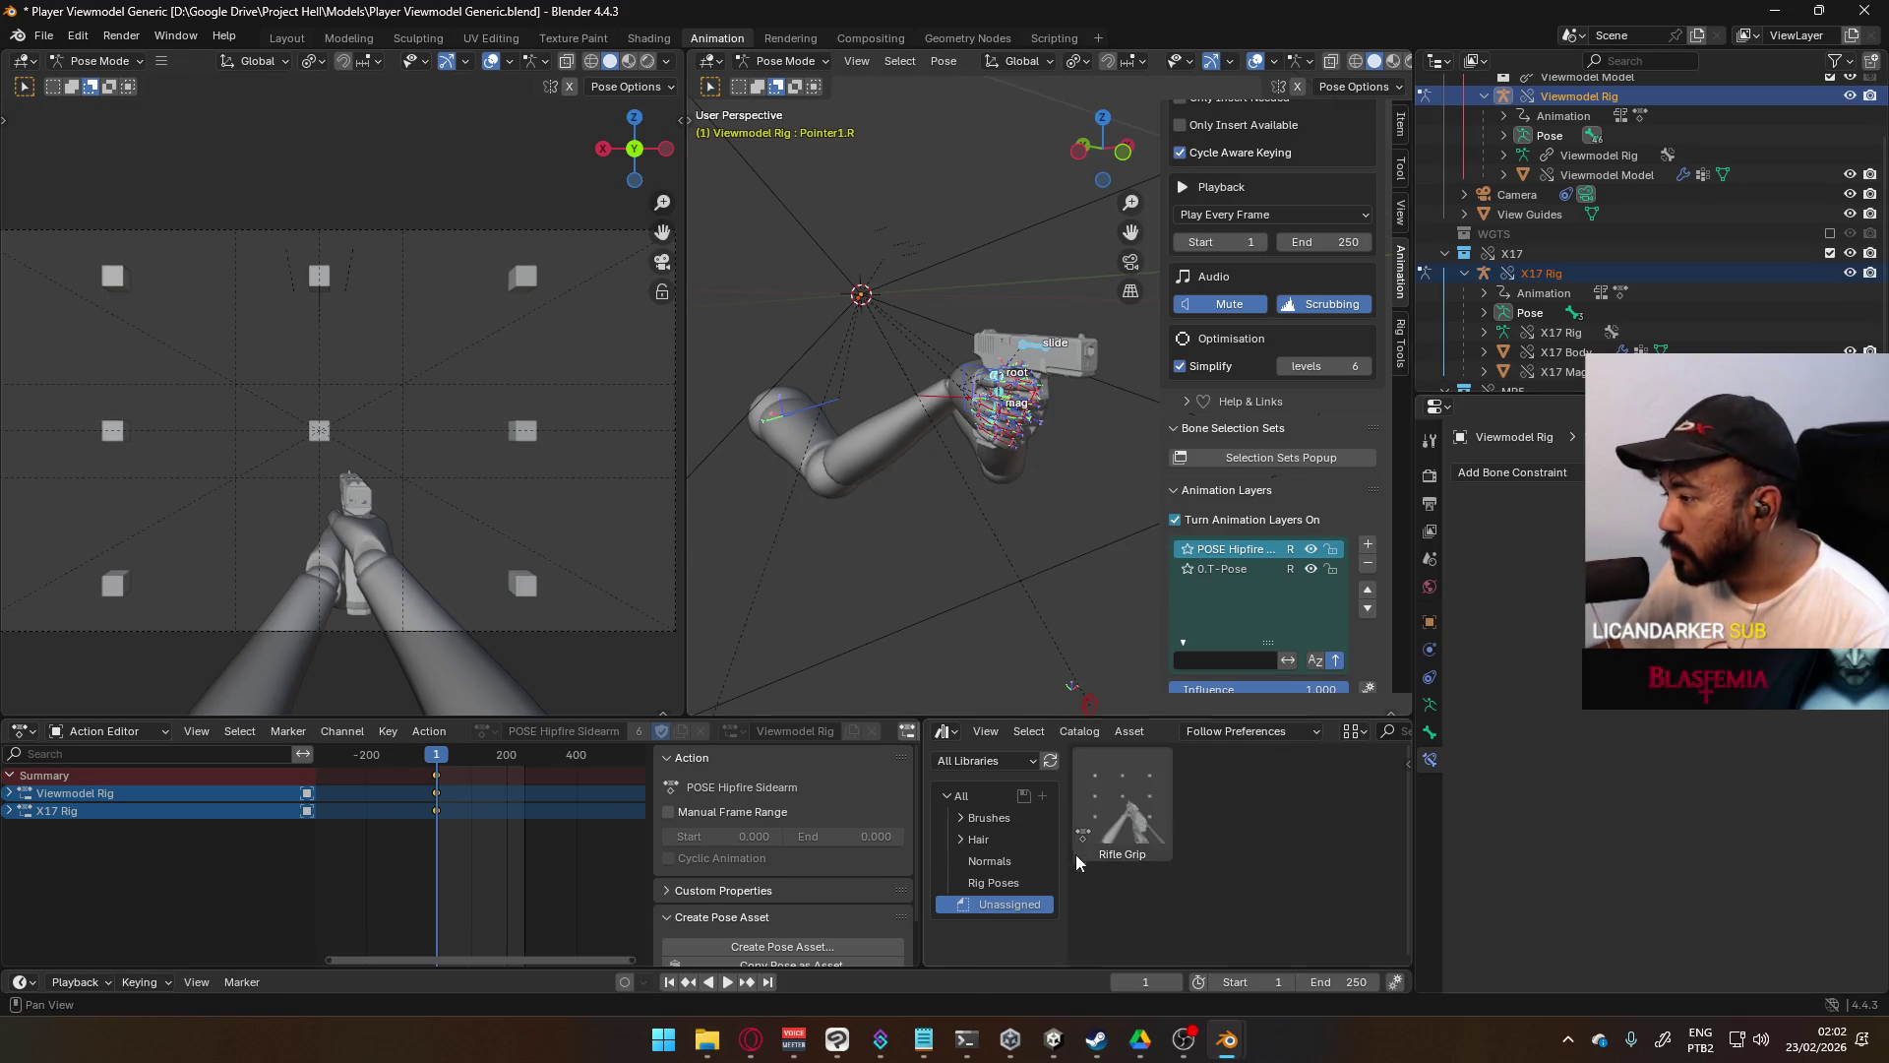
- Save the current pose once more as the Pistol Grip pose asset
right_click(1118, 909)
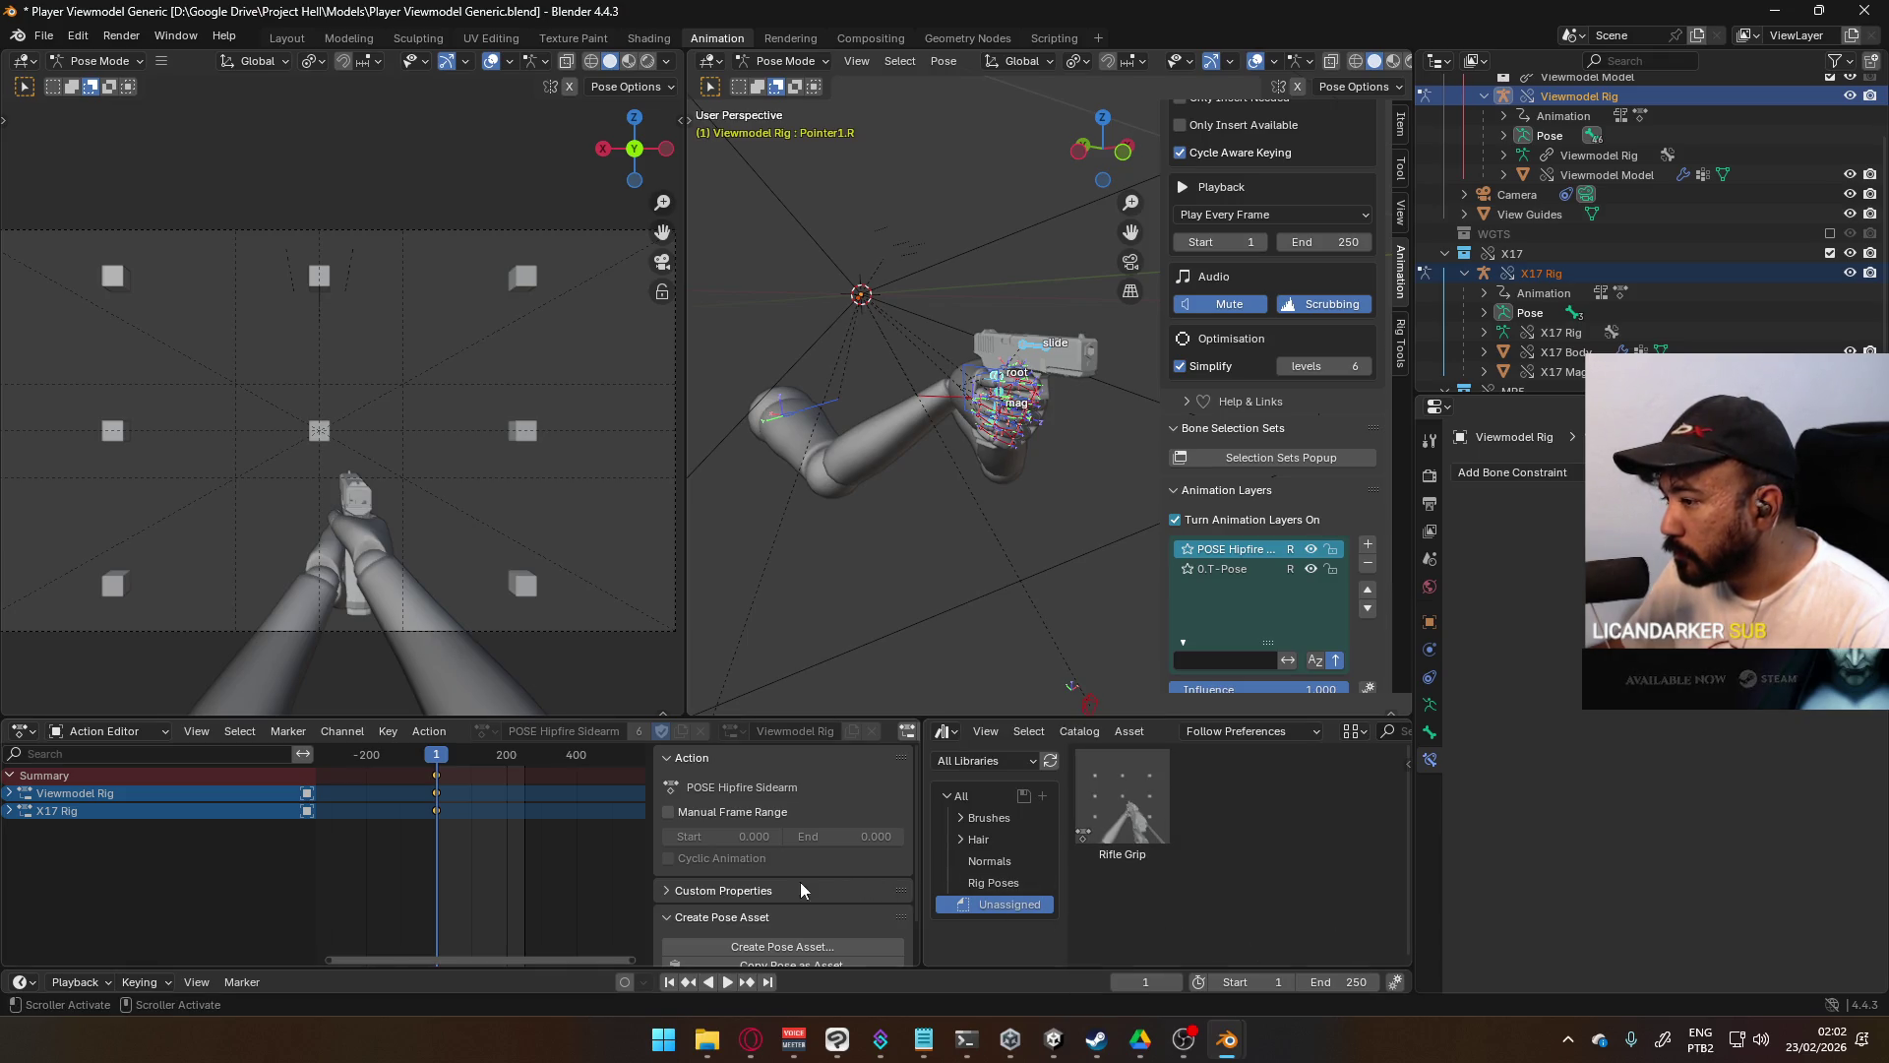
scroll(837, 930, "down", 2)
left_click(832, 904)
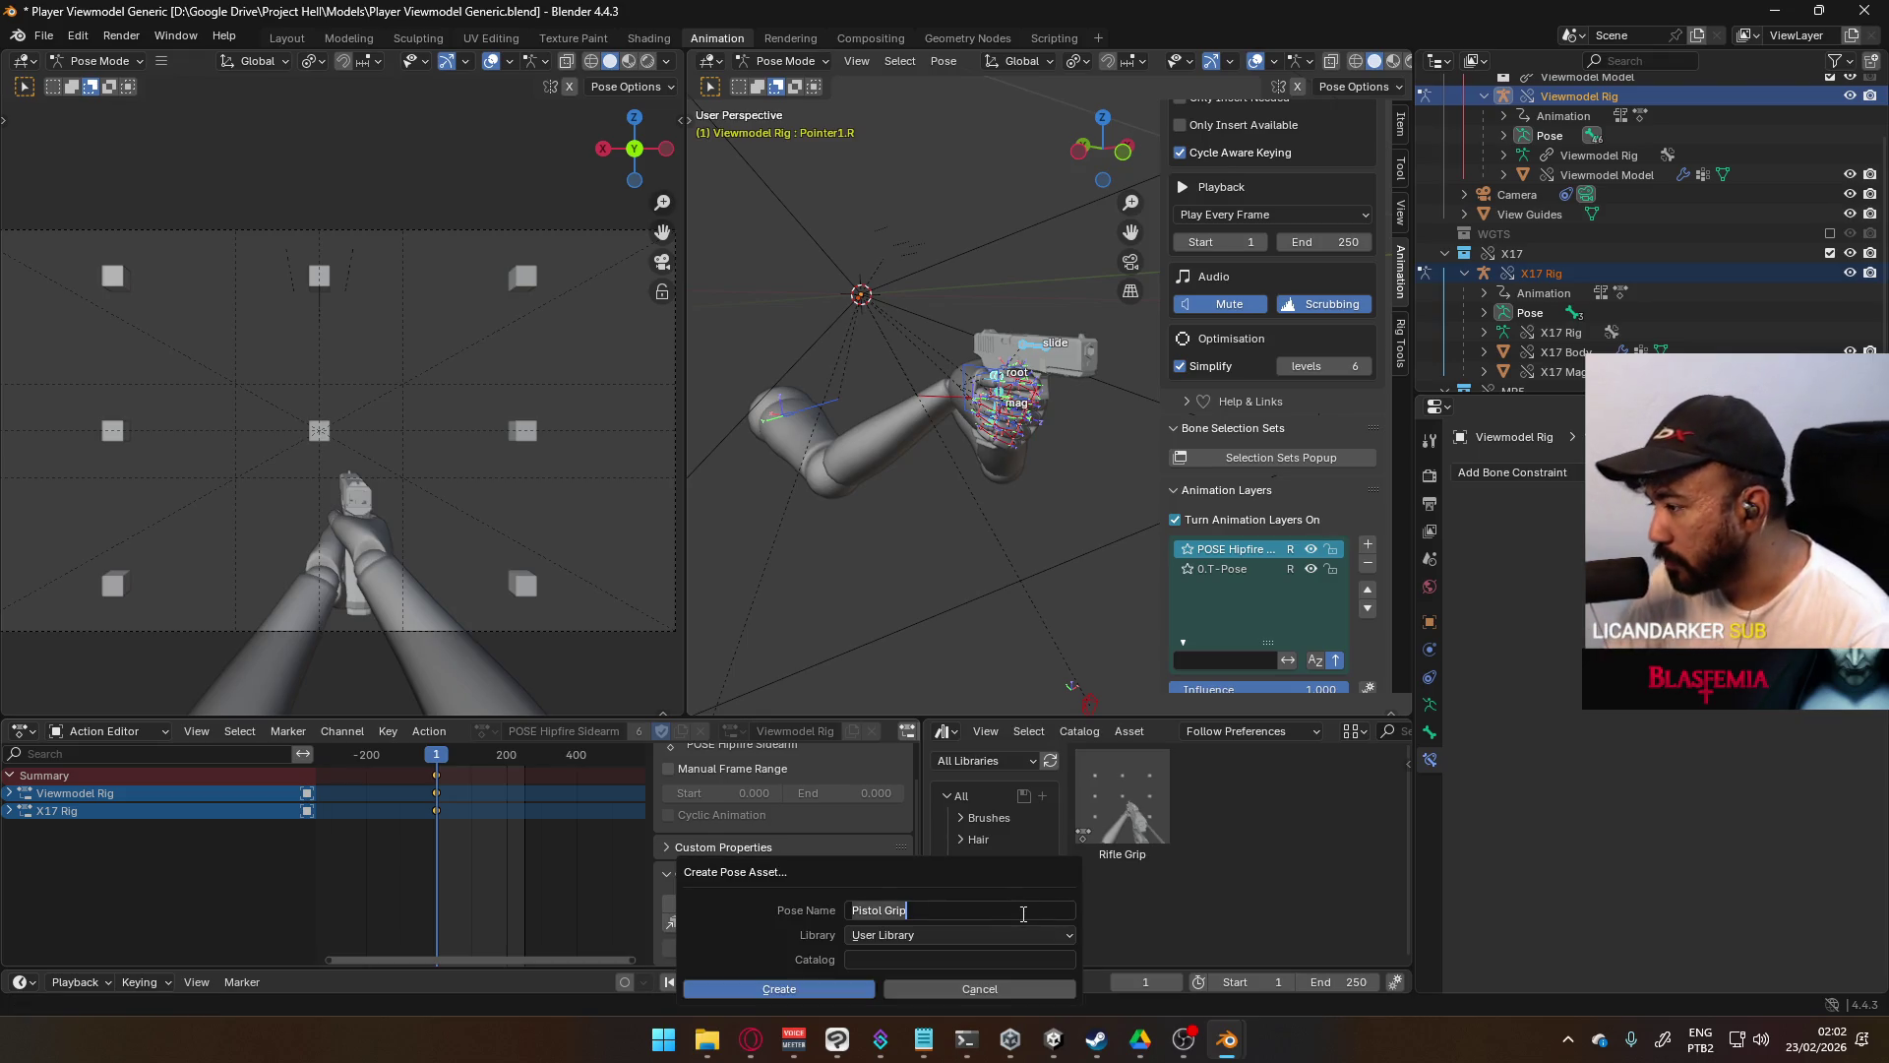
left_click(842, 981)
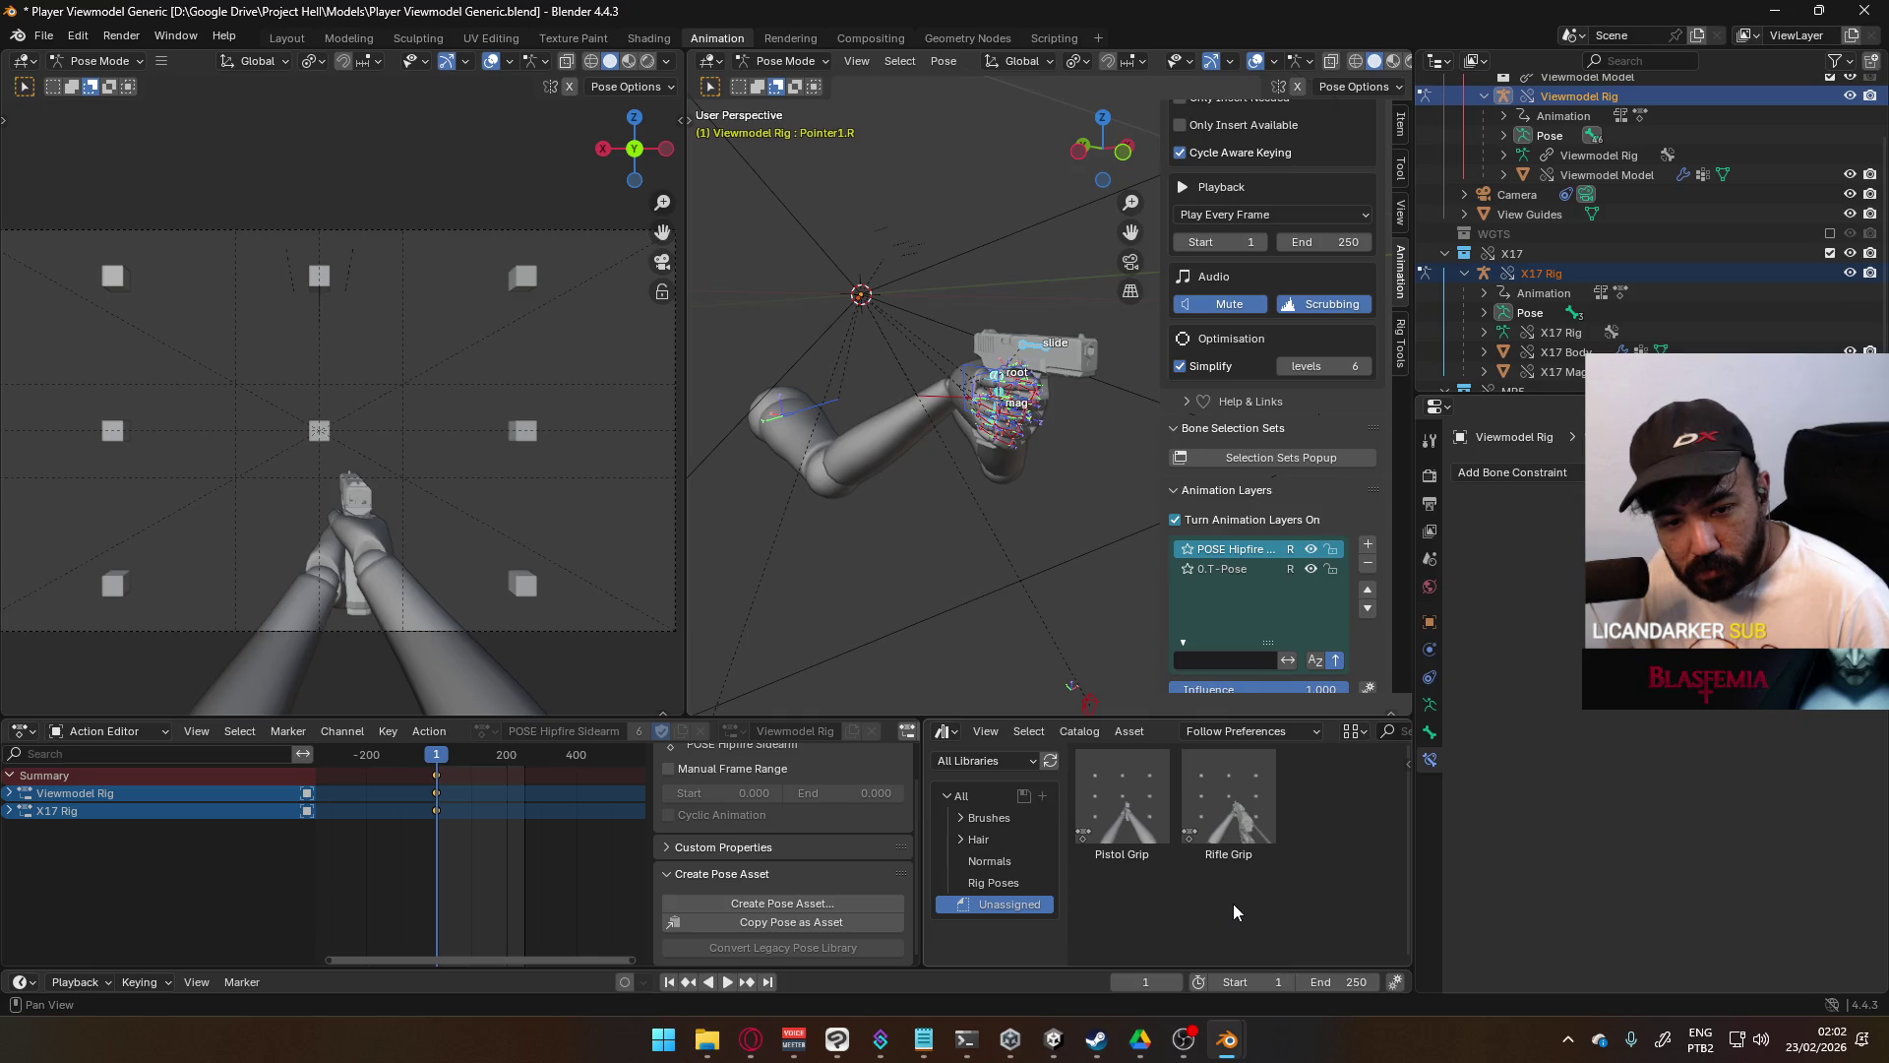
left_click(935, 421)
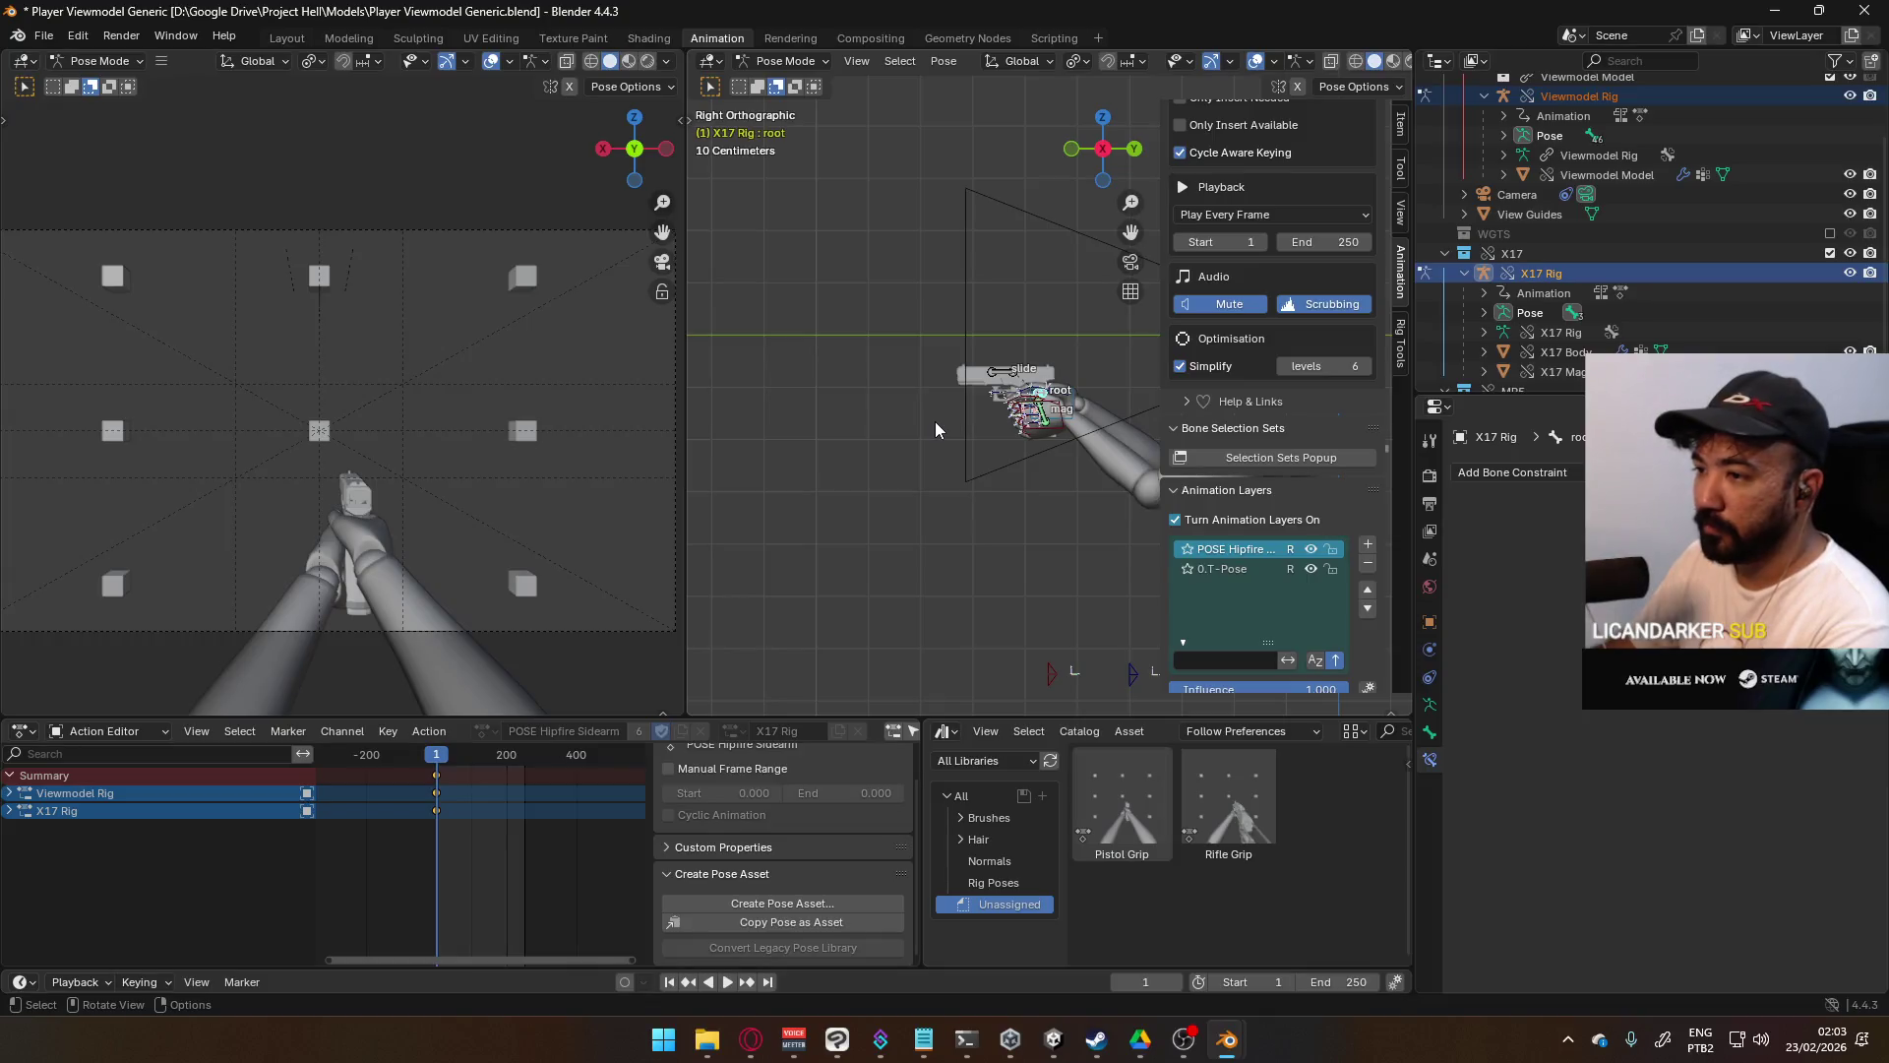
- In Front Orthographic view, tilt the X17 root bone slightly about its local Y axis
mouse_move(934, 421)
middle_mouse_down()
mouse_move(1211, 412)
mouse_move(1023, 425)
middle_mouse_up()
key("KP_1")
scroll(1021, 425, "up", 3)
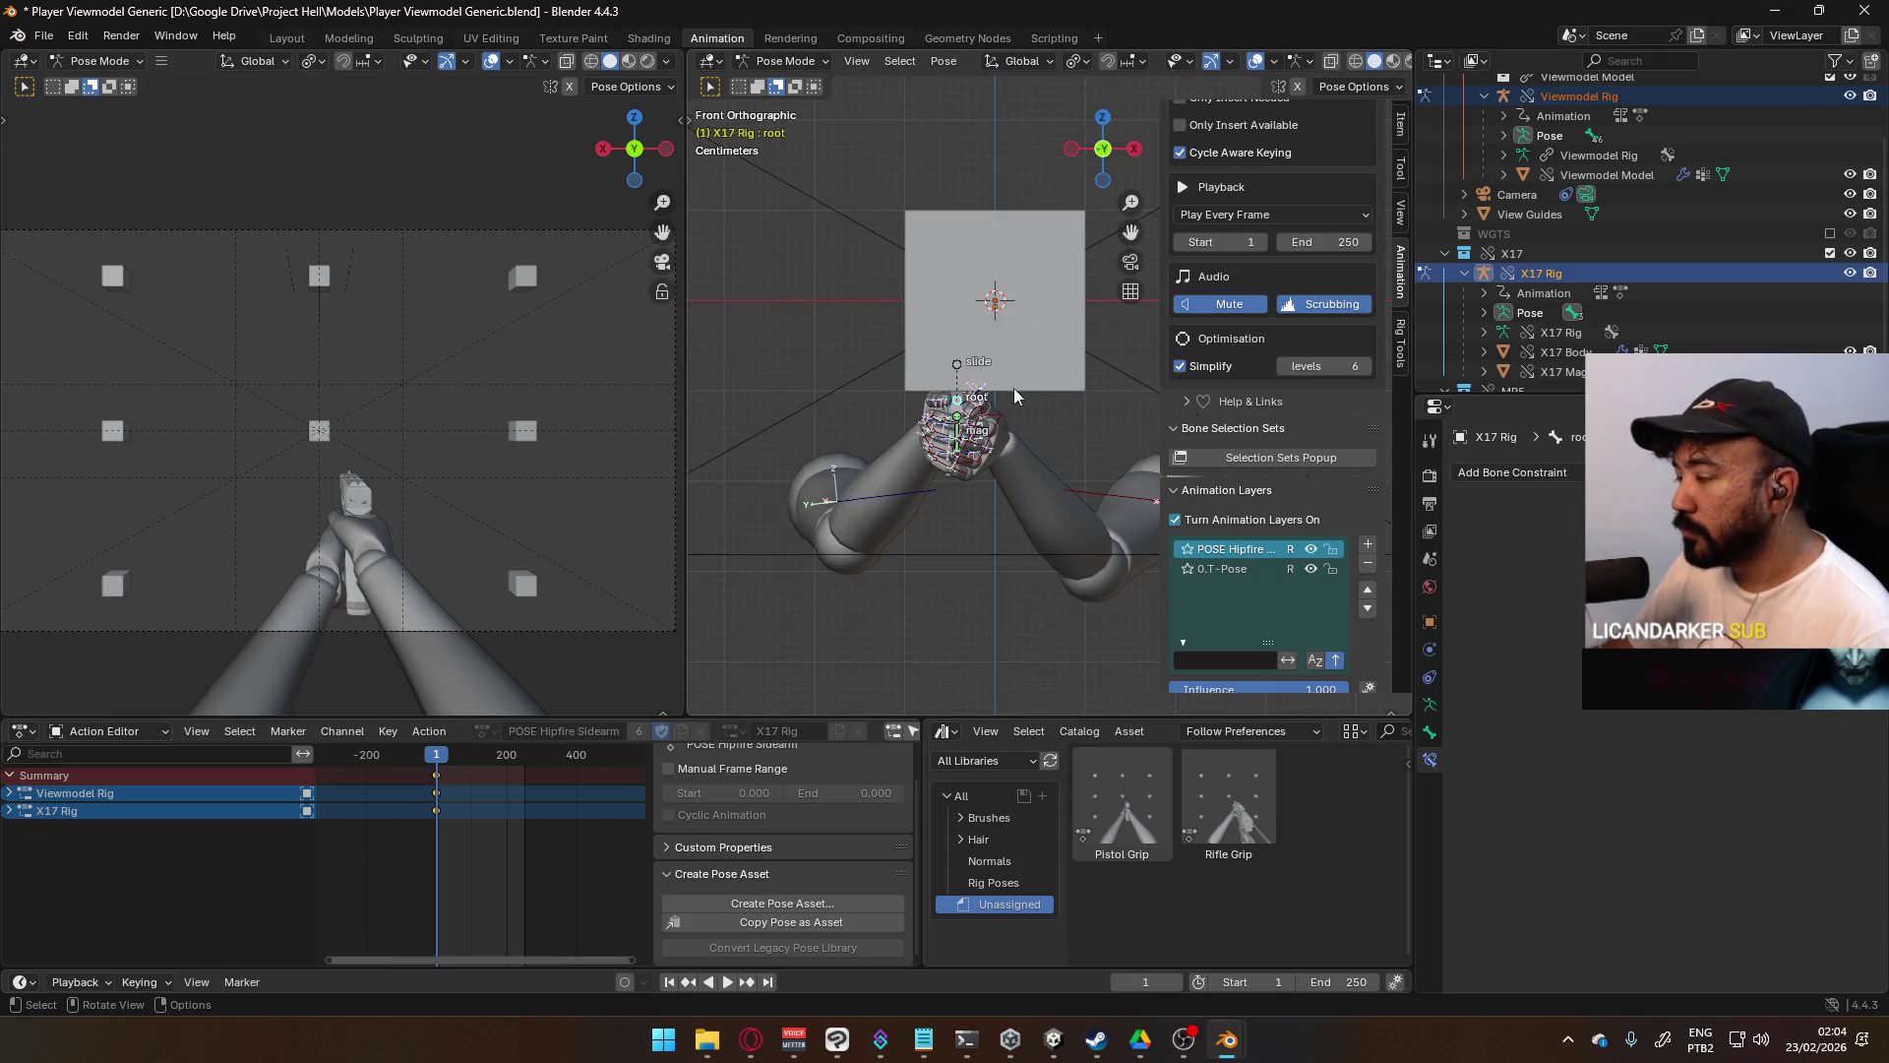
key("r")
key("y")
key("y")
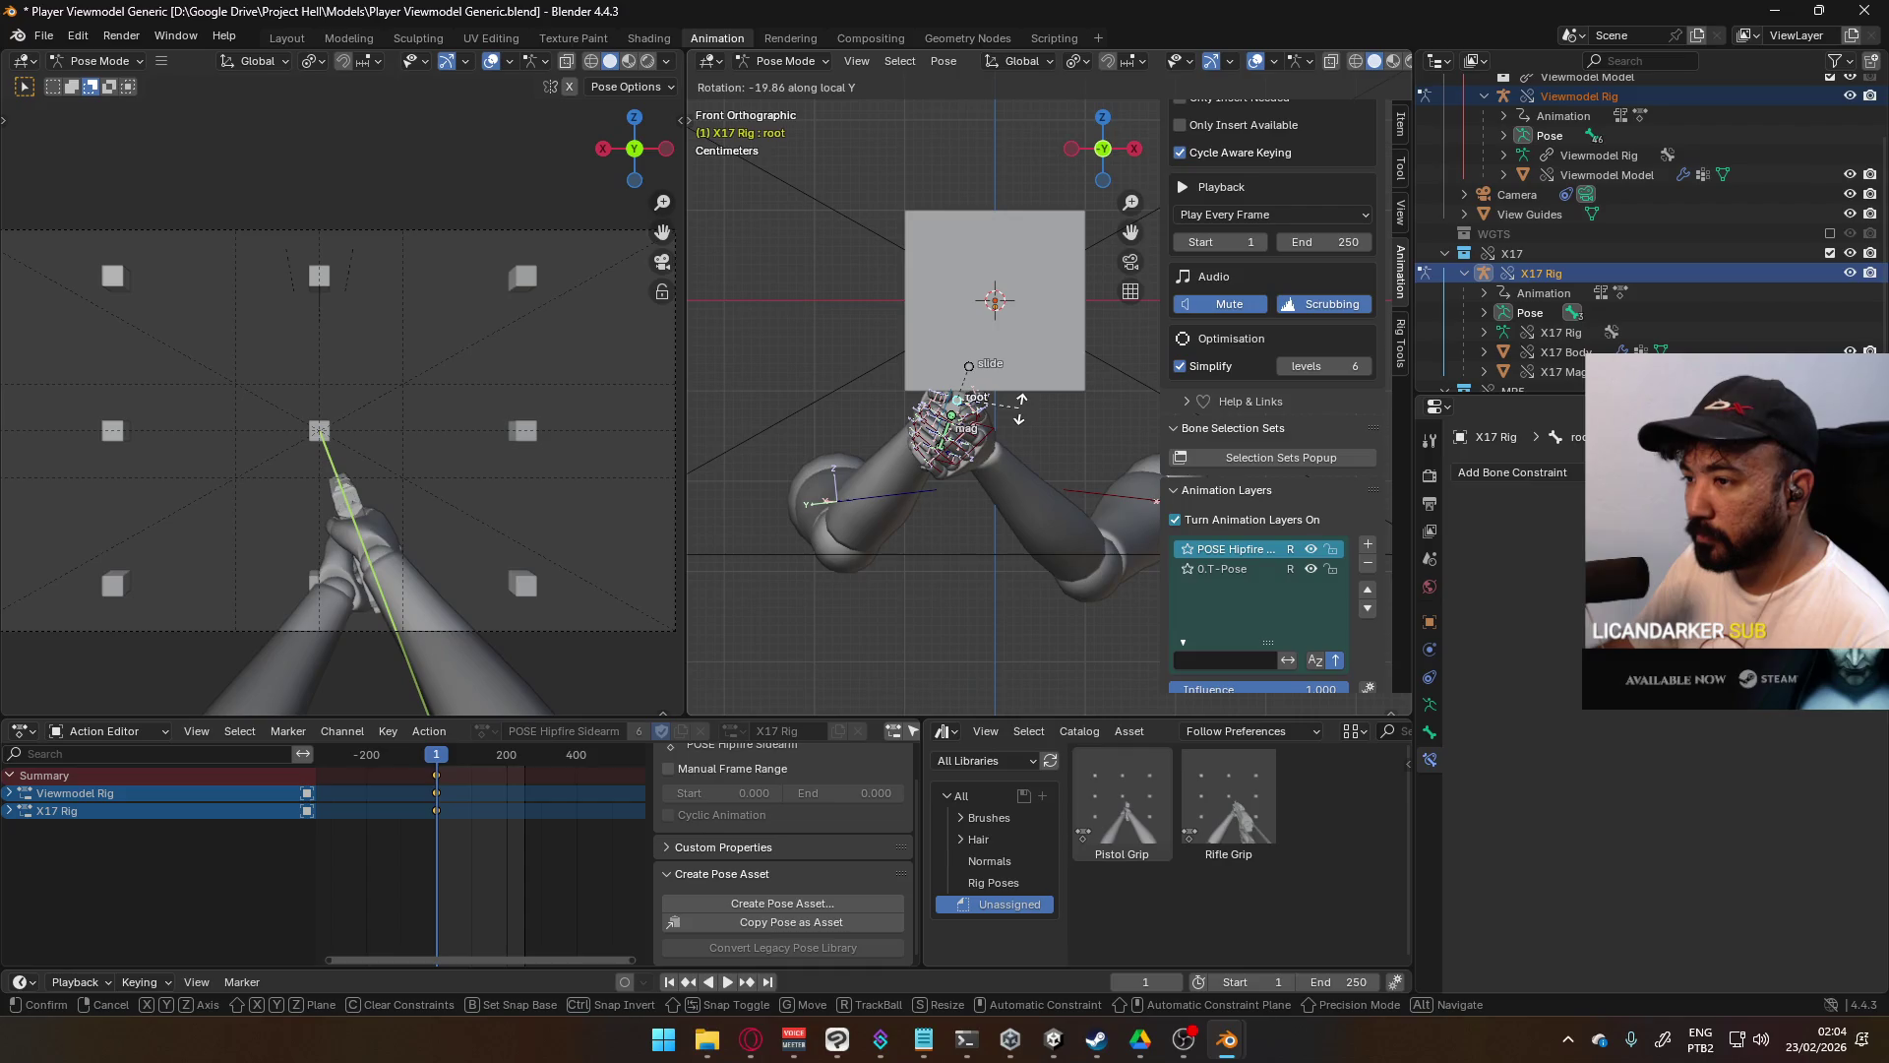
left_click(1021, 409)
- Nudge the X17 root bone along Y, then select the left hand IK bone
key("g")
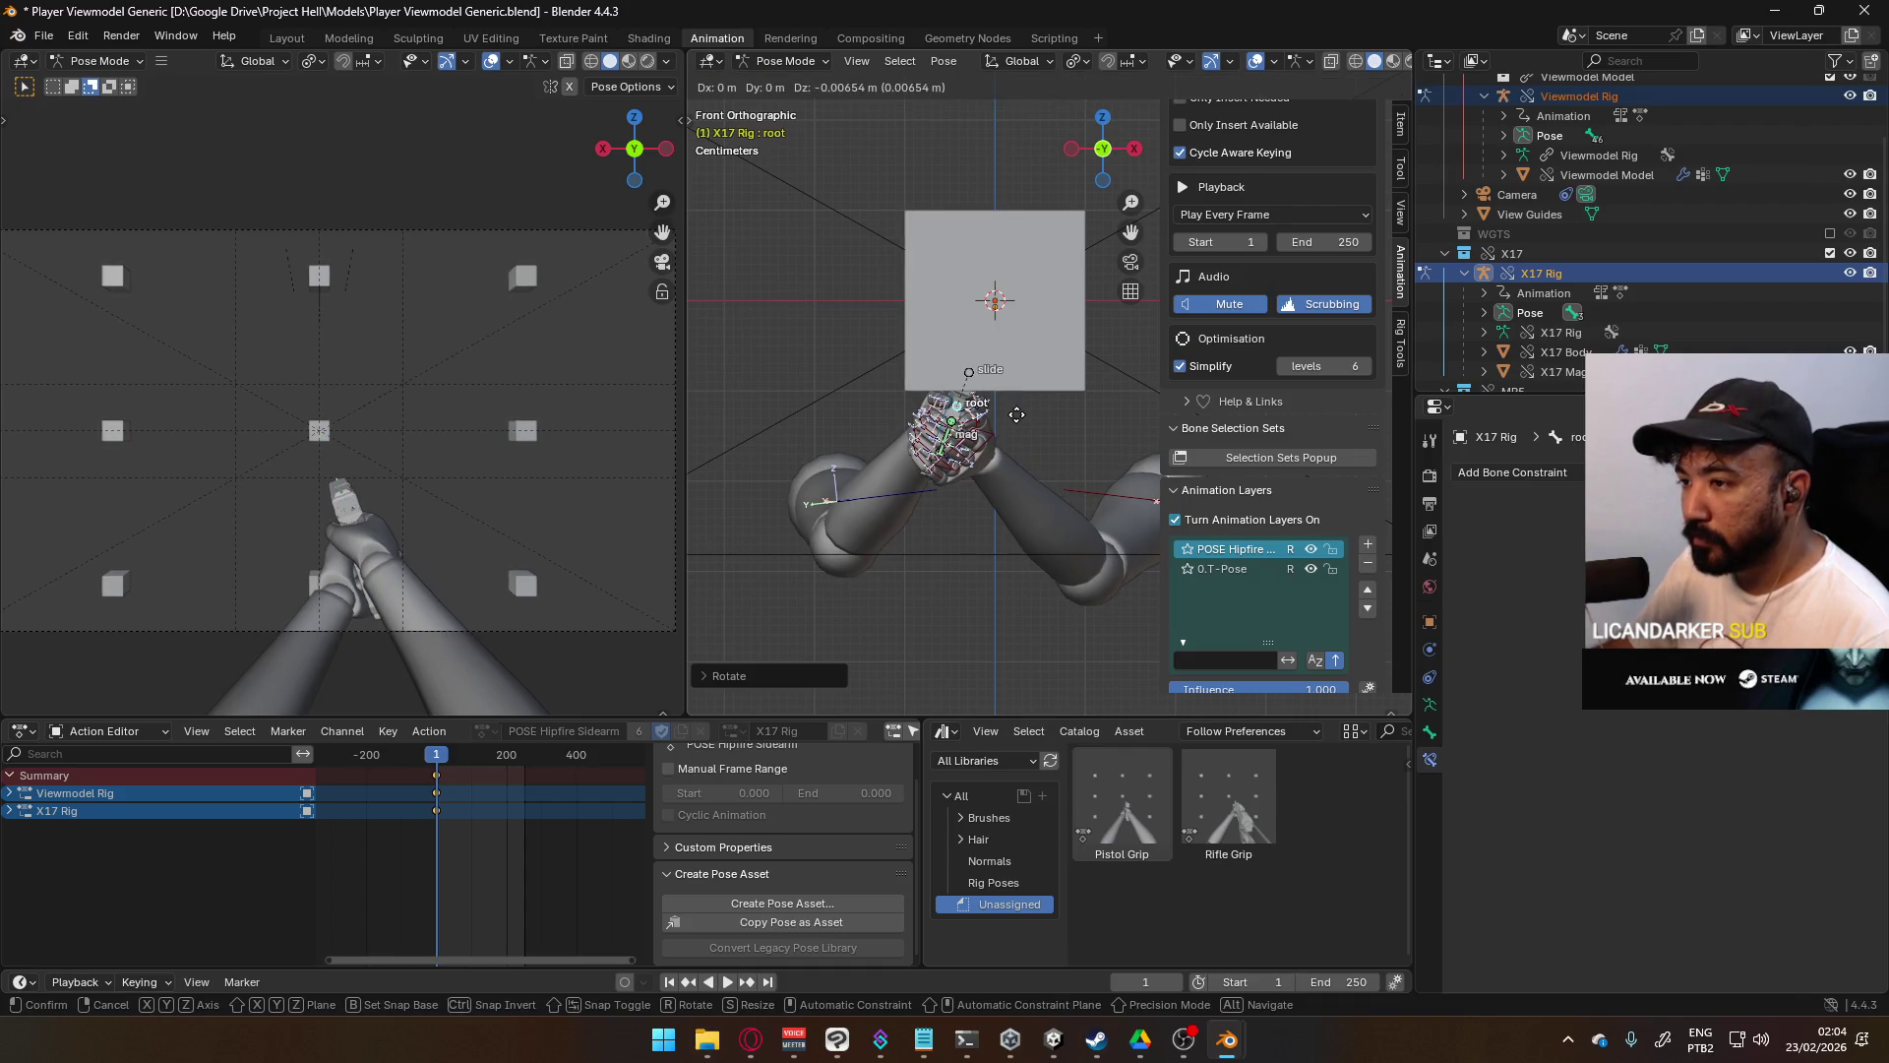
key("y")
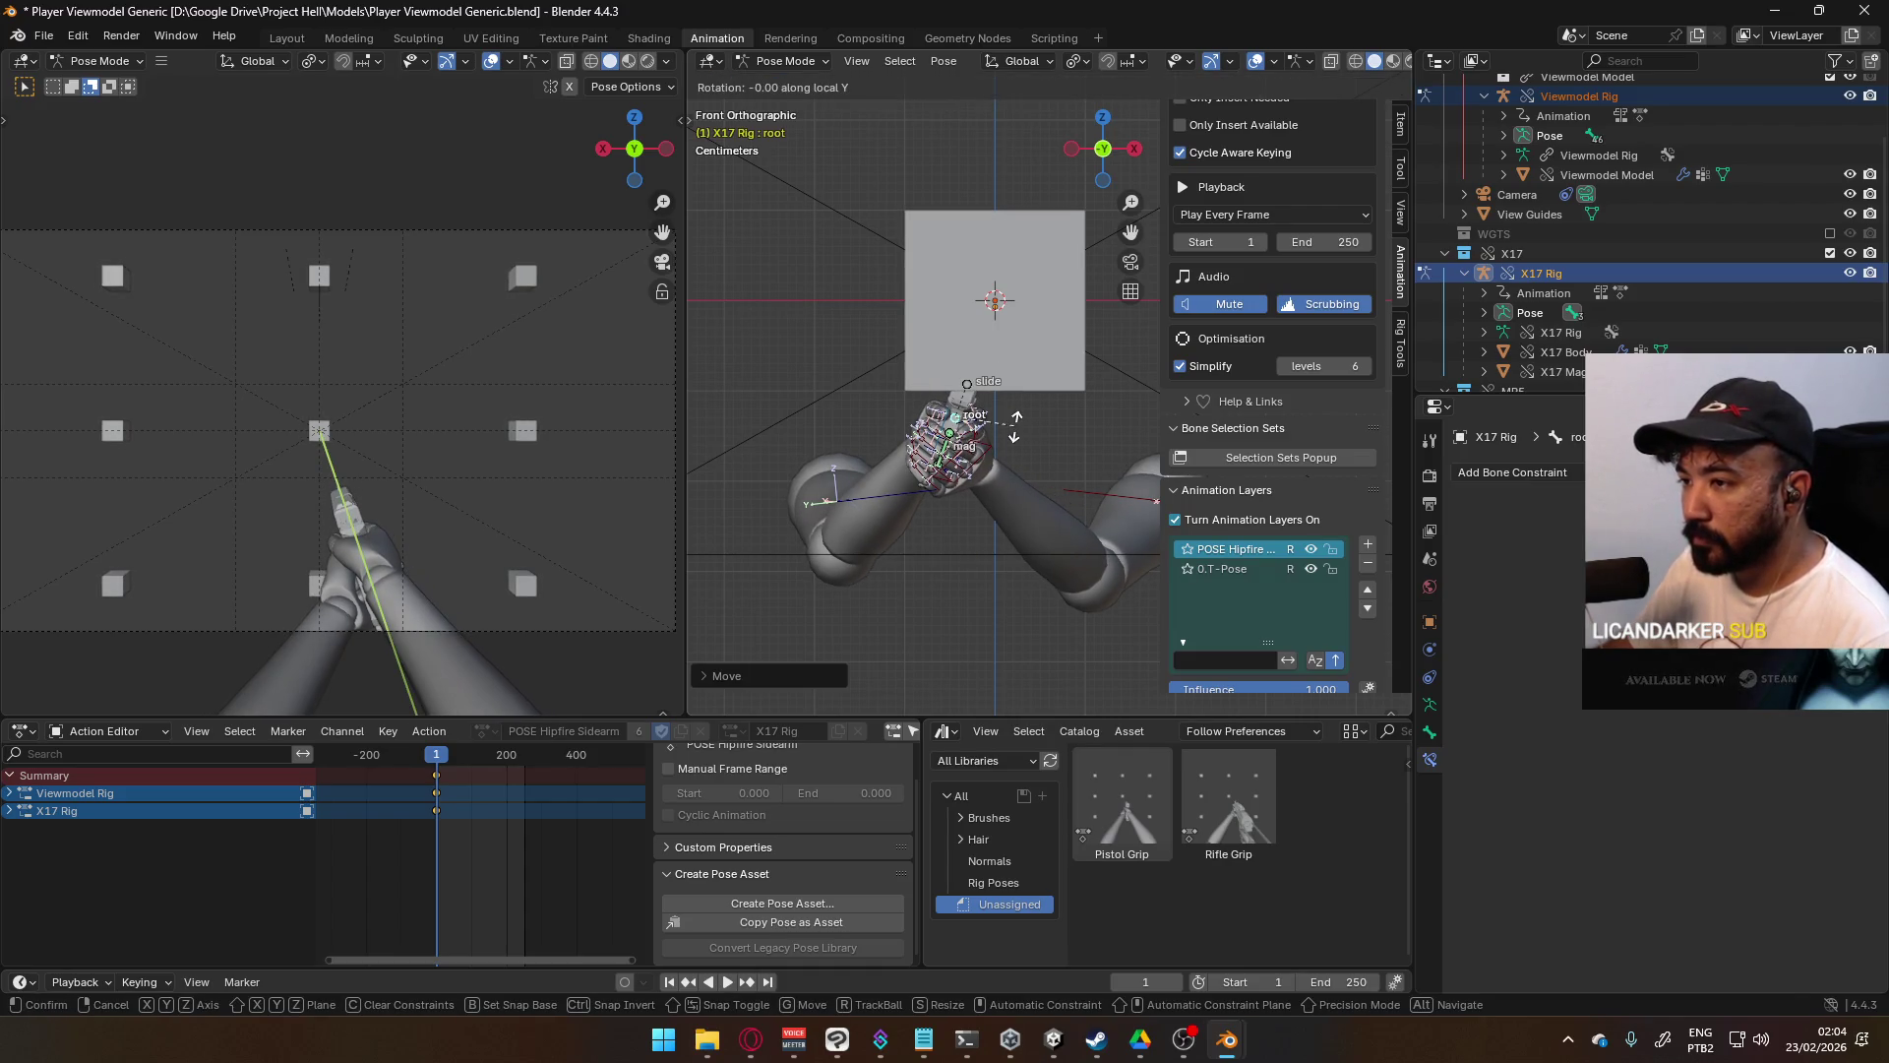
left_click(1017, 434)
mouse_move(1017, 434)
middle_mouse_down()
mouse_move(1026, 407)
mouse_move(992, 399)
mouse_move(958, 484)
mouse_move(1023, 382)
mouse_move(952, 425)
mouse_move(876, 434)
mouse_move(801, 388)
mouse_move(935, 423)
mouse_move(910, 387)
mouse_move(994, 354)
middle_mouse_up()
left_click(953, 481)
scroll(958, 484, "up", 5)
scroll(1103, 311, "up", 3)
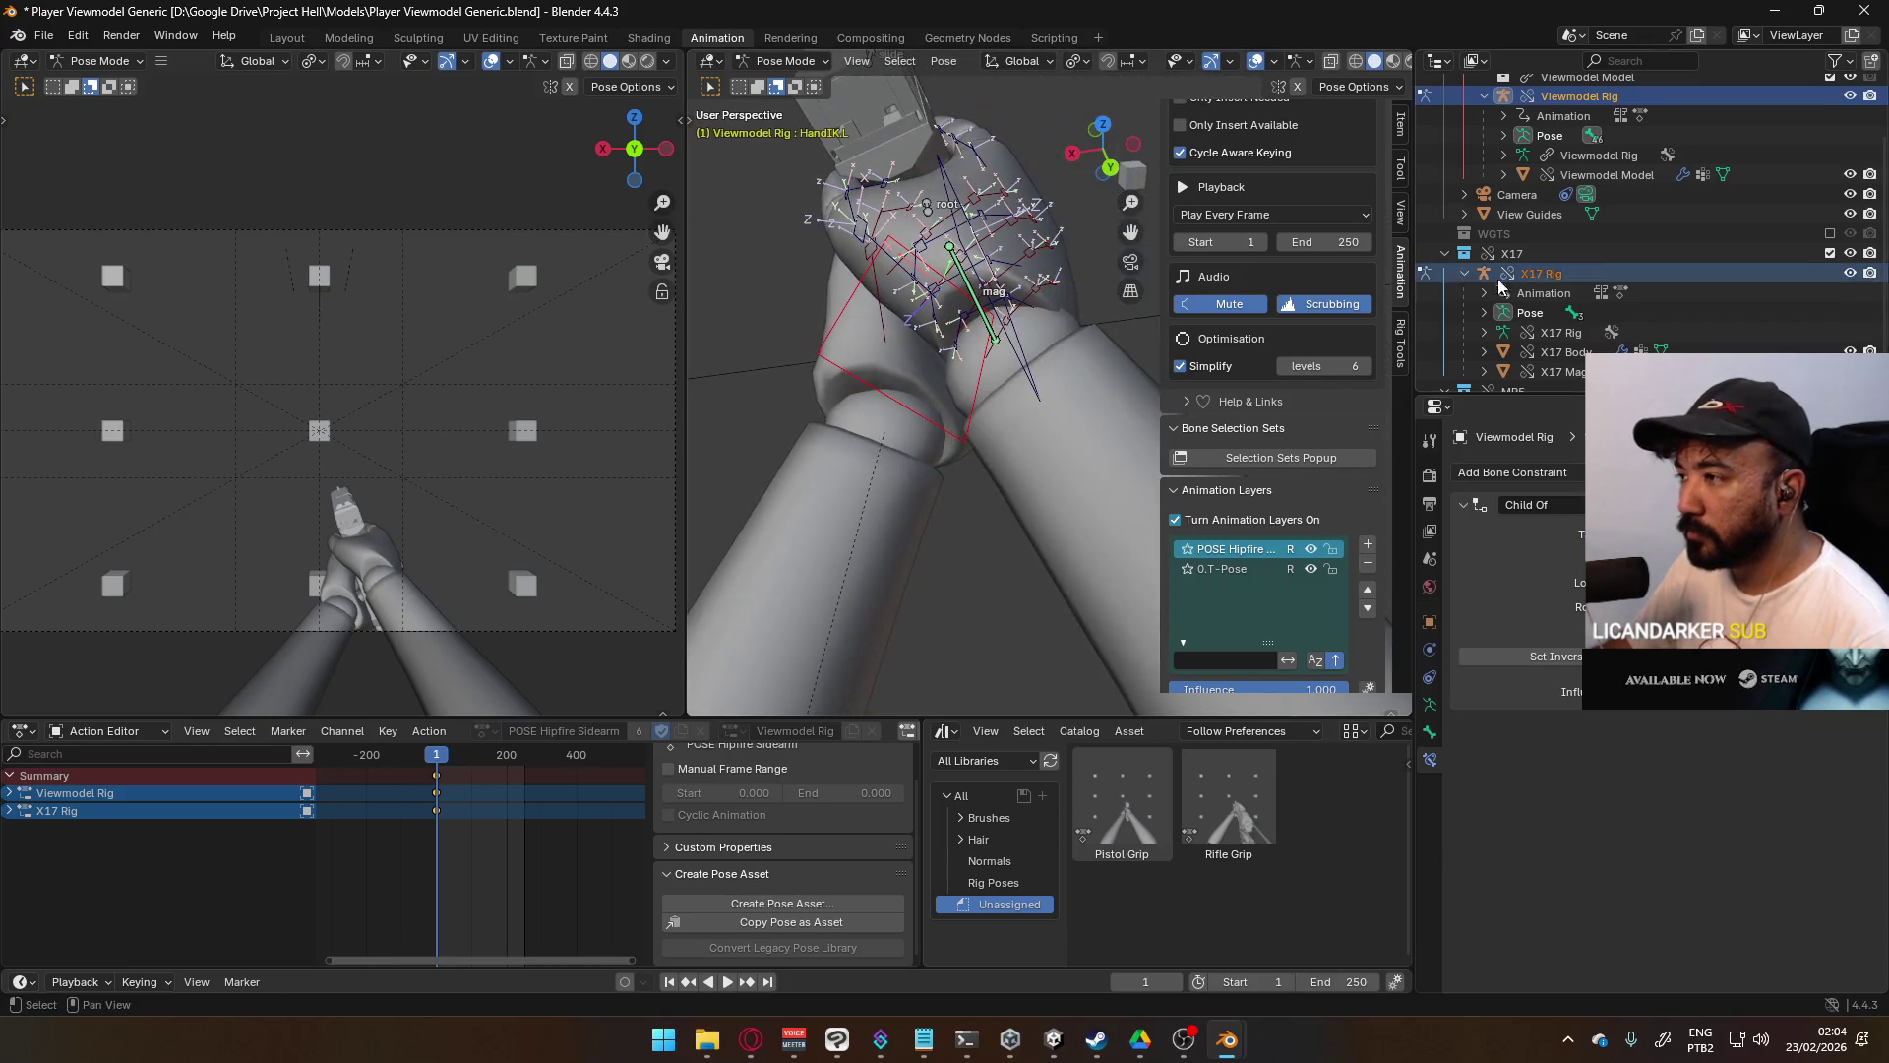
- Rotate the left hand IK bone about its local X axis and move it along local Z
middle_click_drag(1103, 311, 1092, 290)
key("r")
key("z")
key("z")
key("x")
key("x")
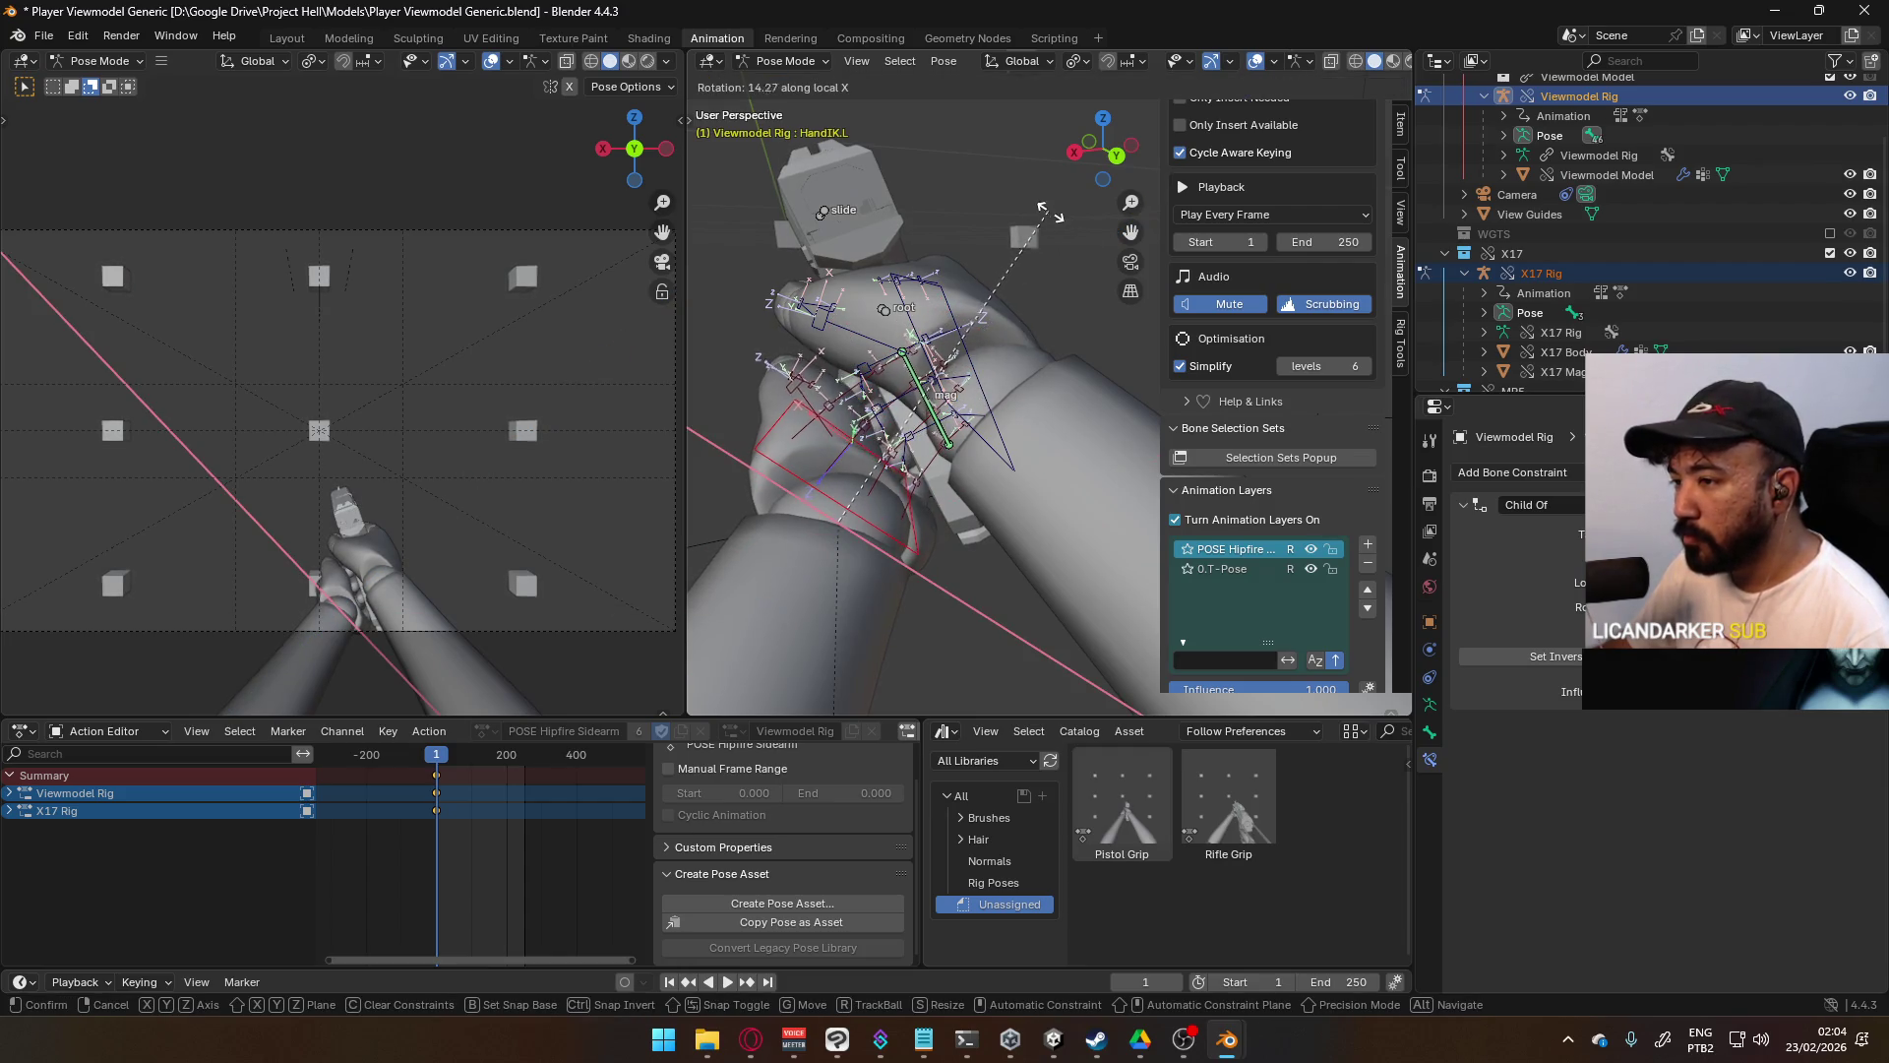
left_click(1060, 225)
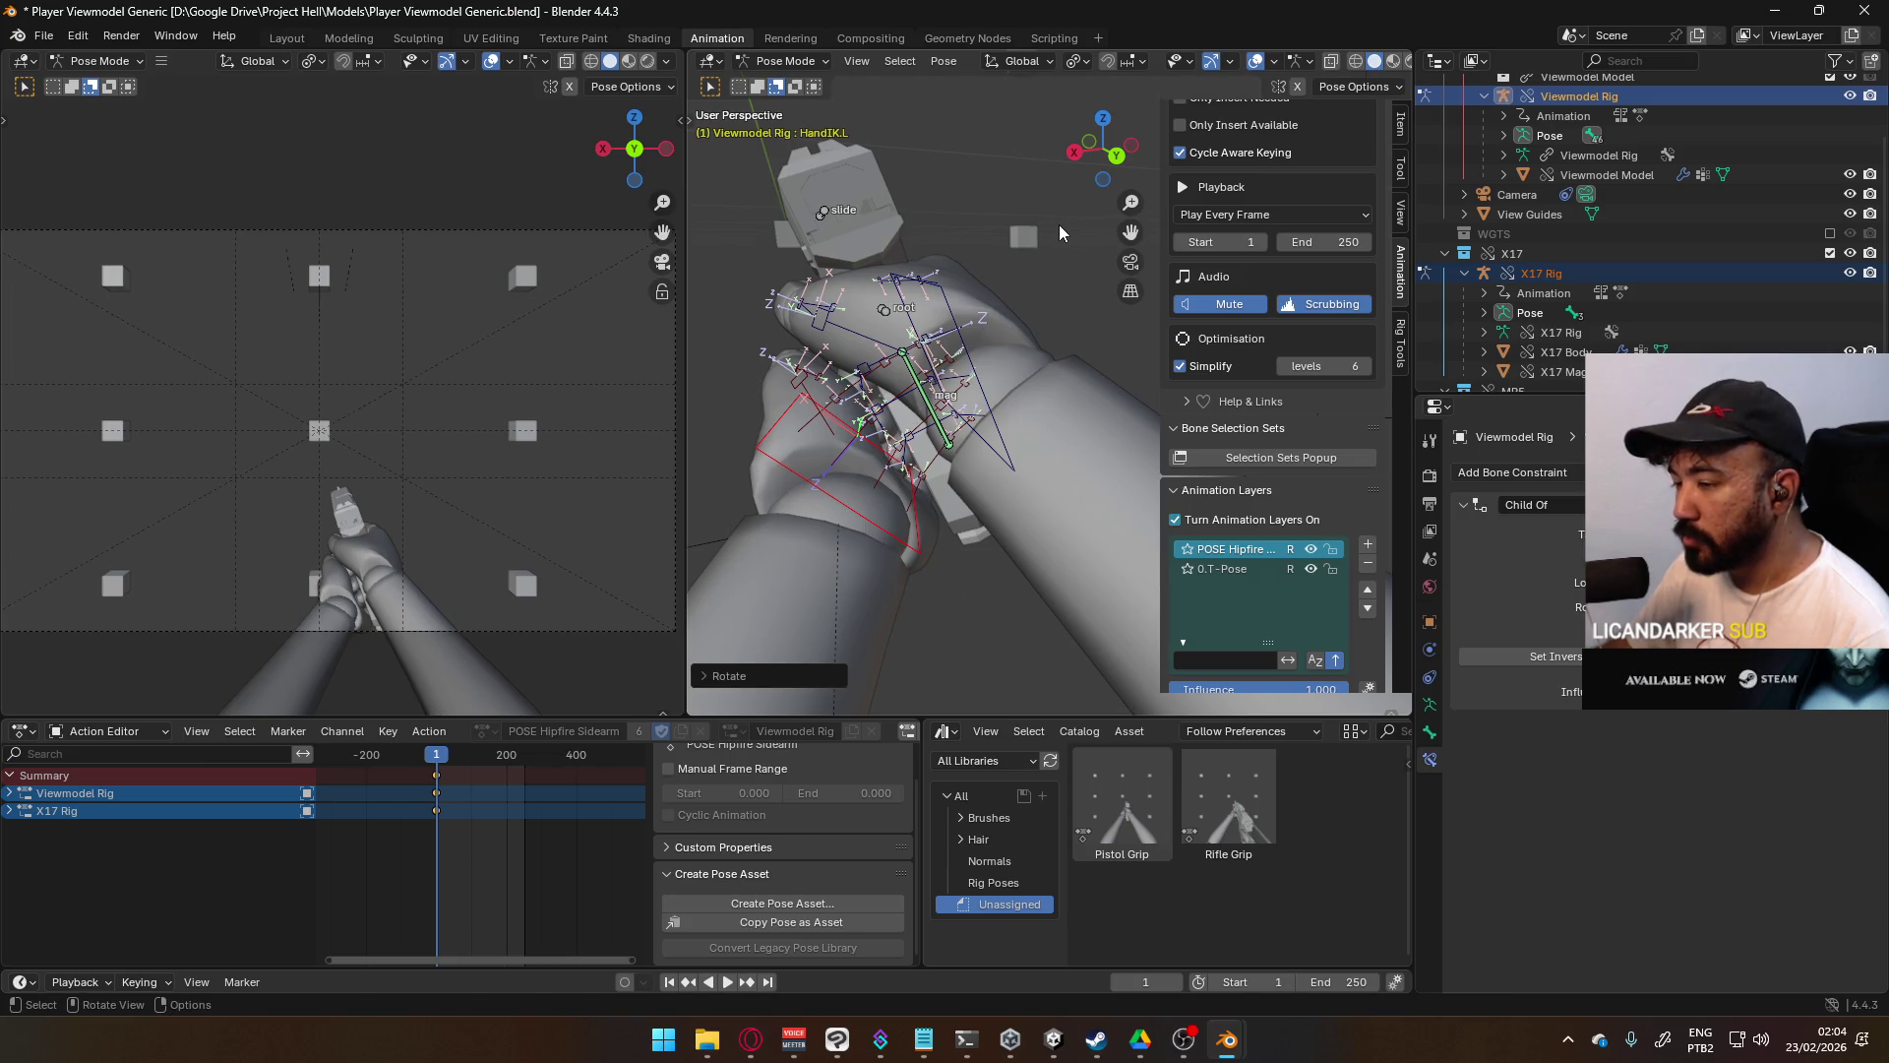
key("g")
key("z")
key("z")
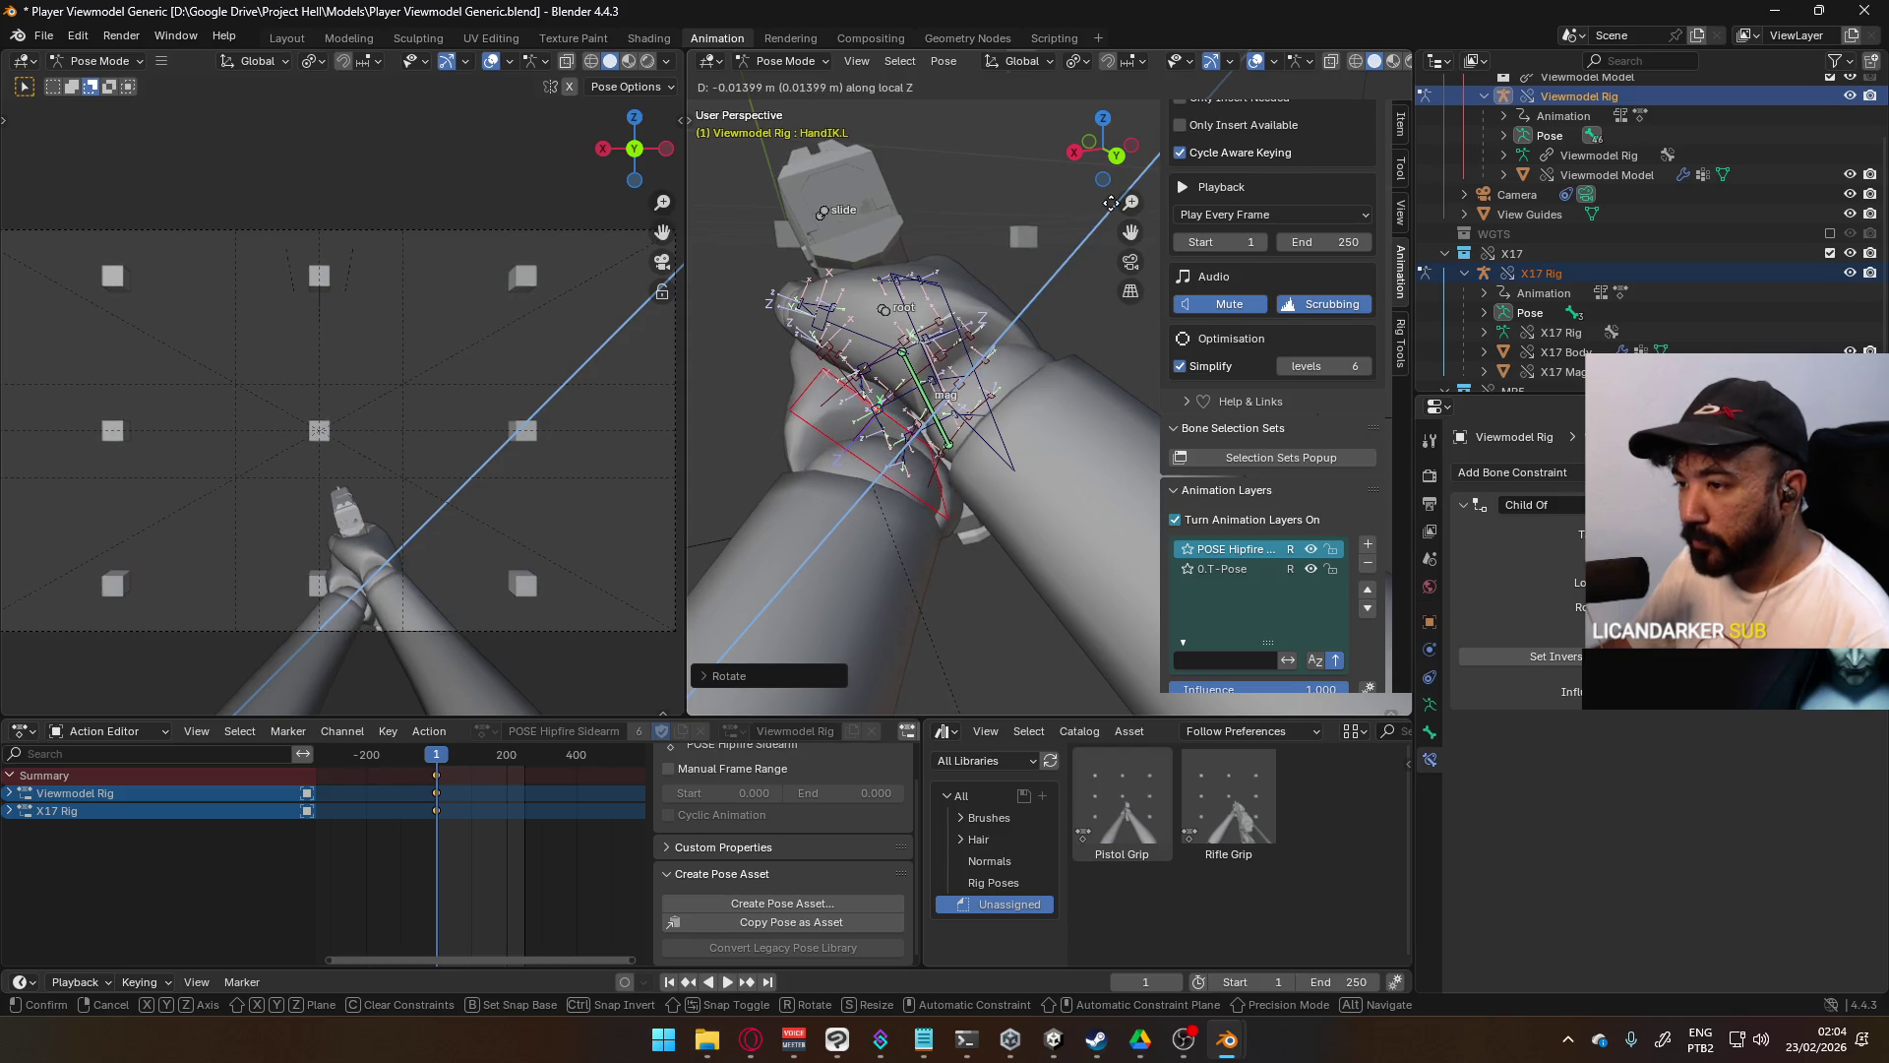
left_click(1110, 203)
- Shift the left hand IK bone along its local X axis to refine the hold
mouse_move(1110, 203)
middle_mouse_down()
mouse_move(1045, 226)
mouse_move(1023, 210)
mouse_move(943, 279)
mouse_move(1053, 240)
mouse_move(1018, 269)
mouse_move(1048, 280)
middle_mouse_up()
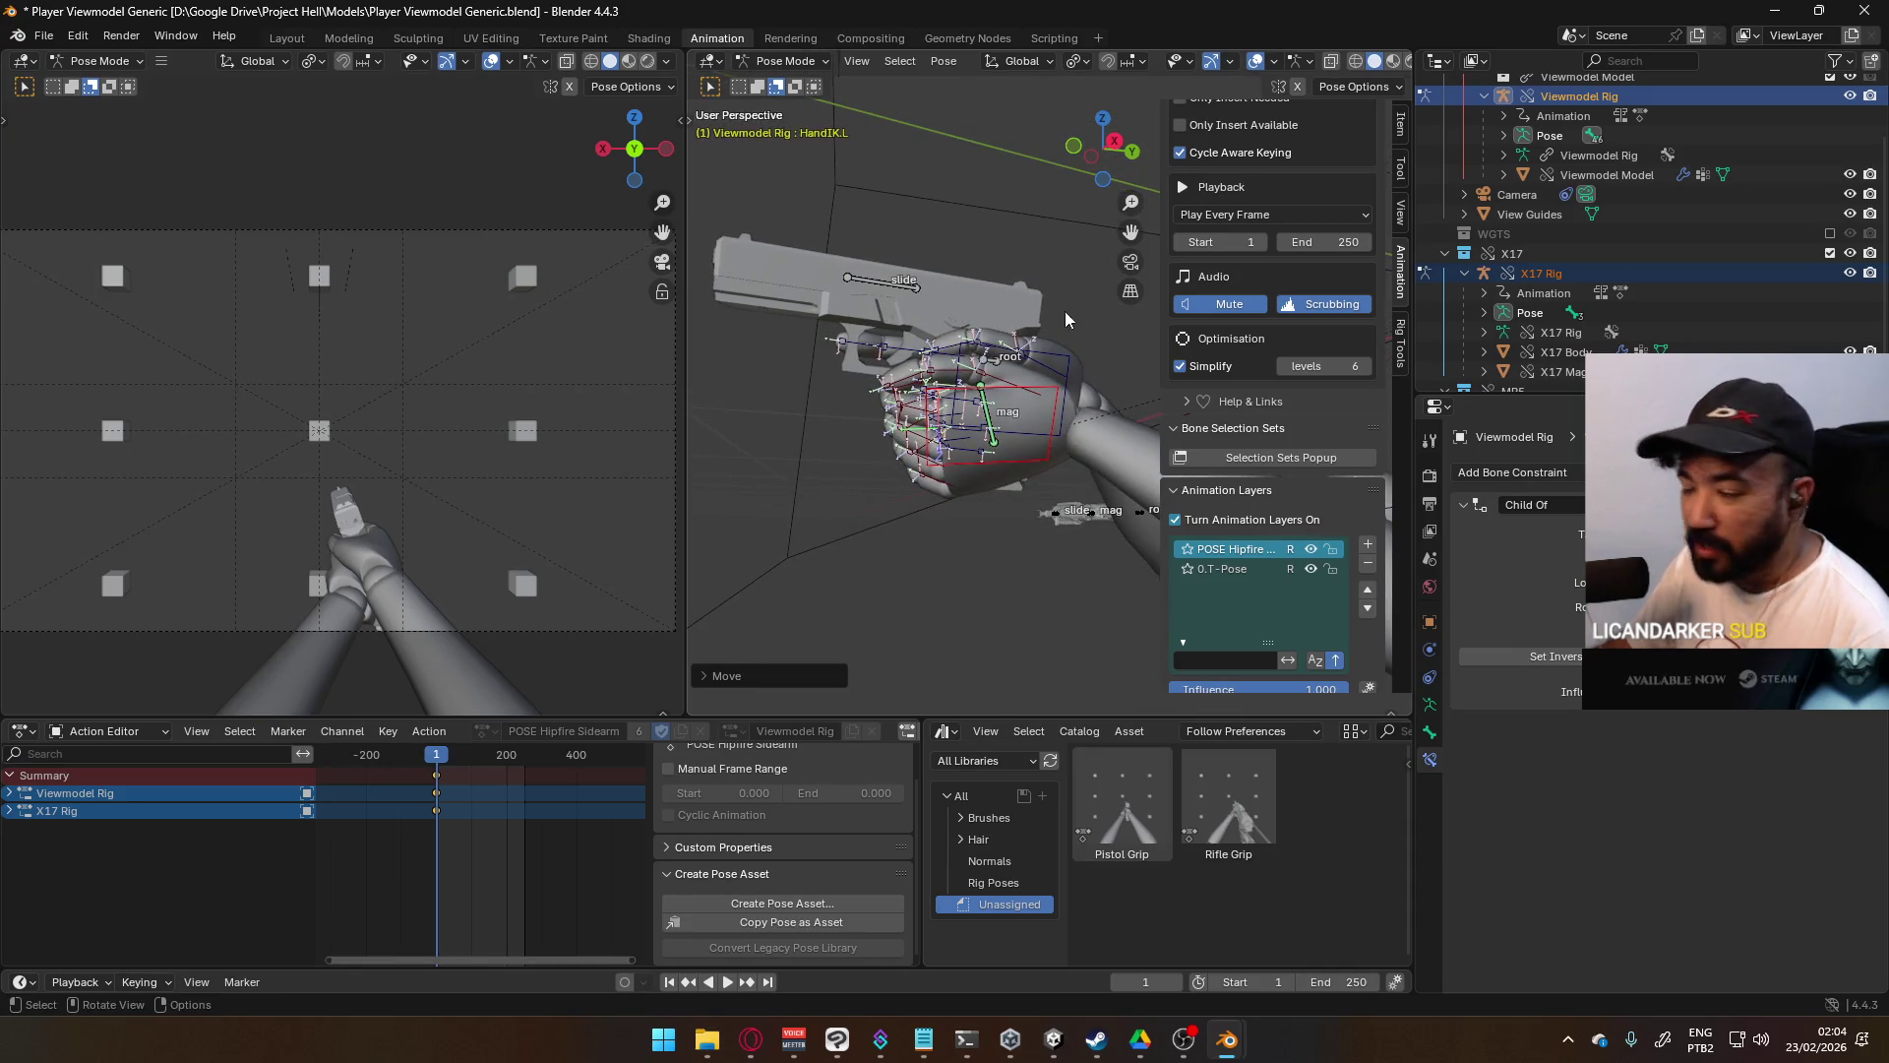
mouse_move(1095, 364)
middle_mouse_down()
mouse_move(1063, 393)
mouse_move(1049, 379)
middle_mouse_up()
key("g")
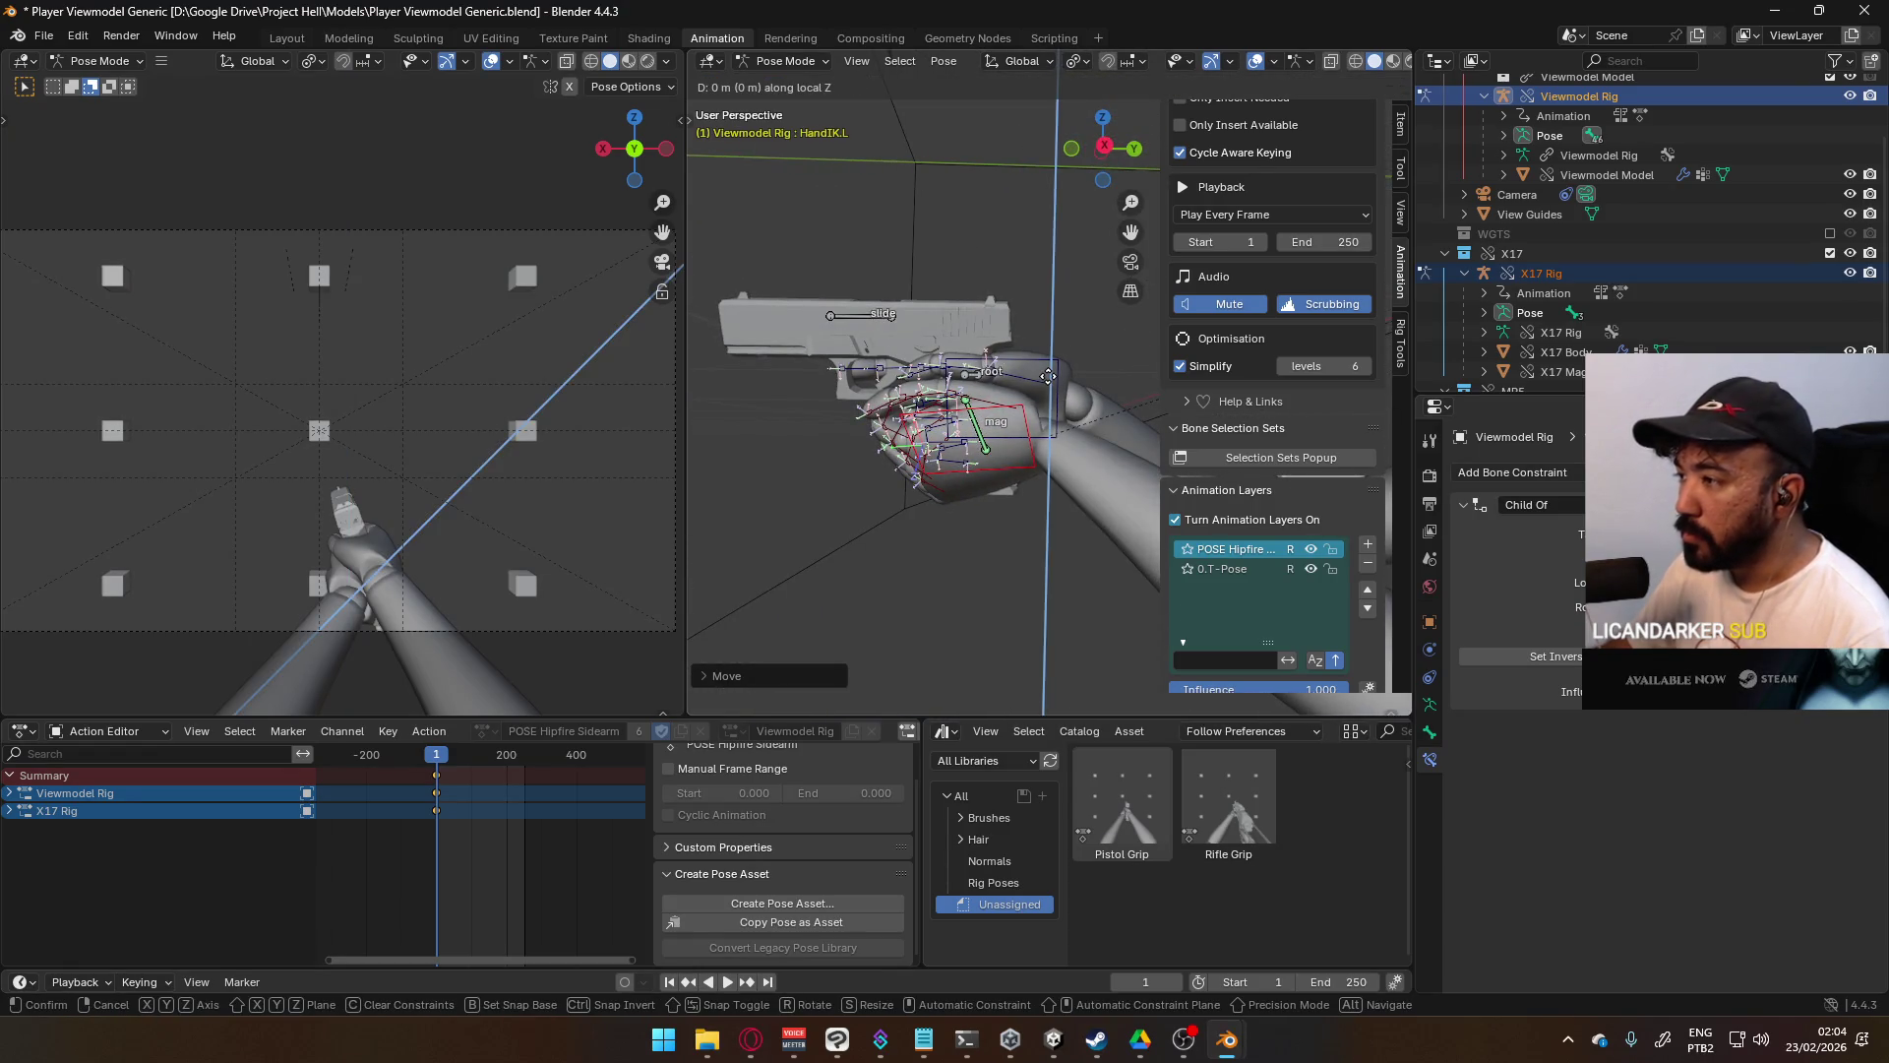
key("x")
key("x")
key("x")
key("y")
key("y")
key("y")
key("z")
key("z")
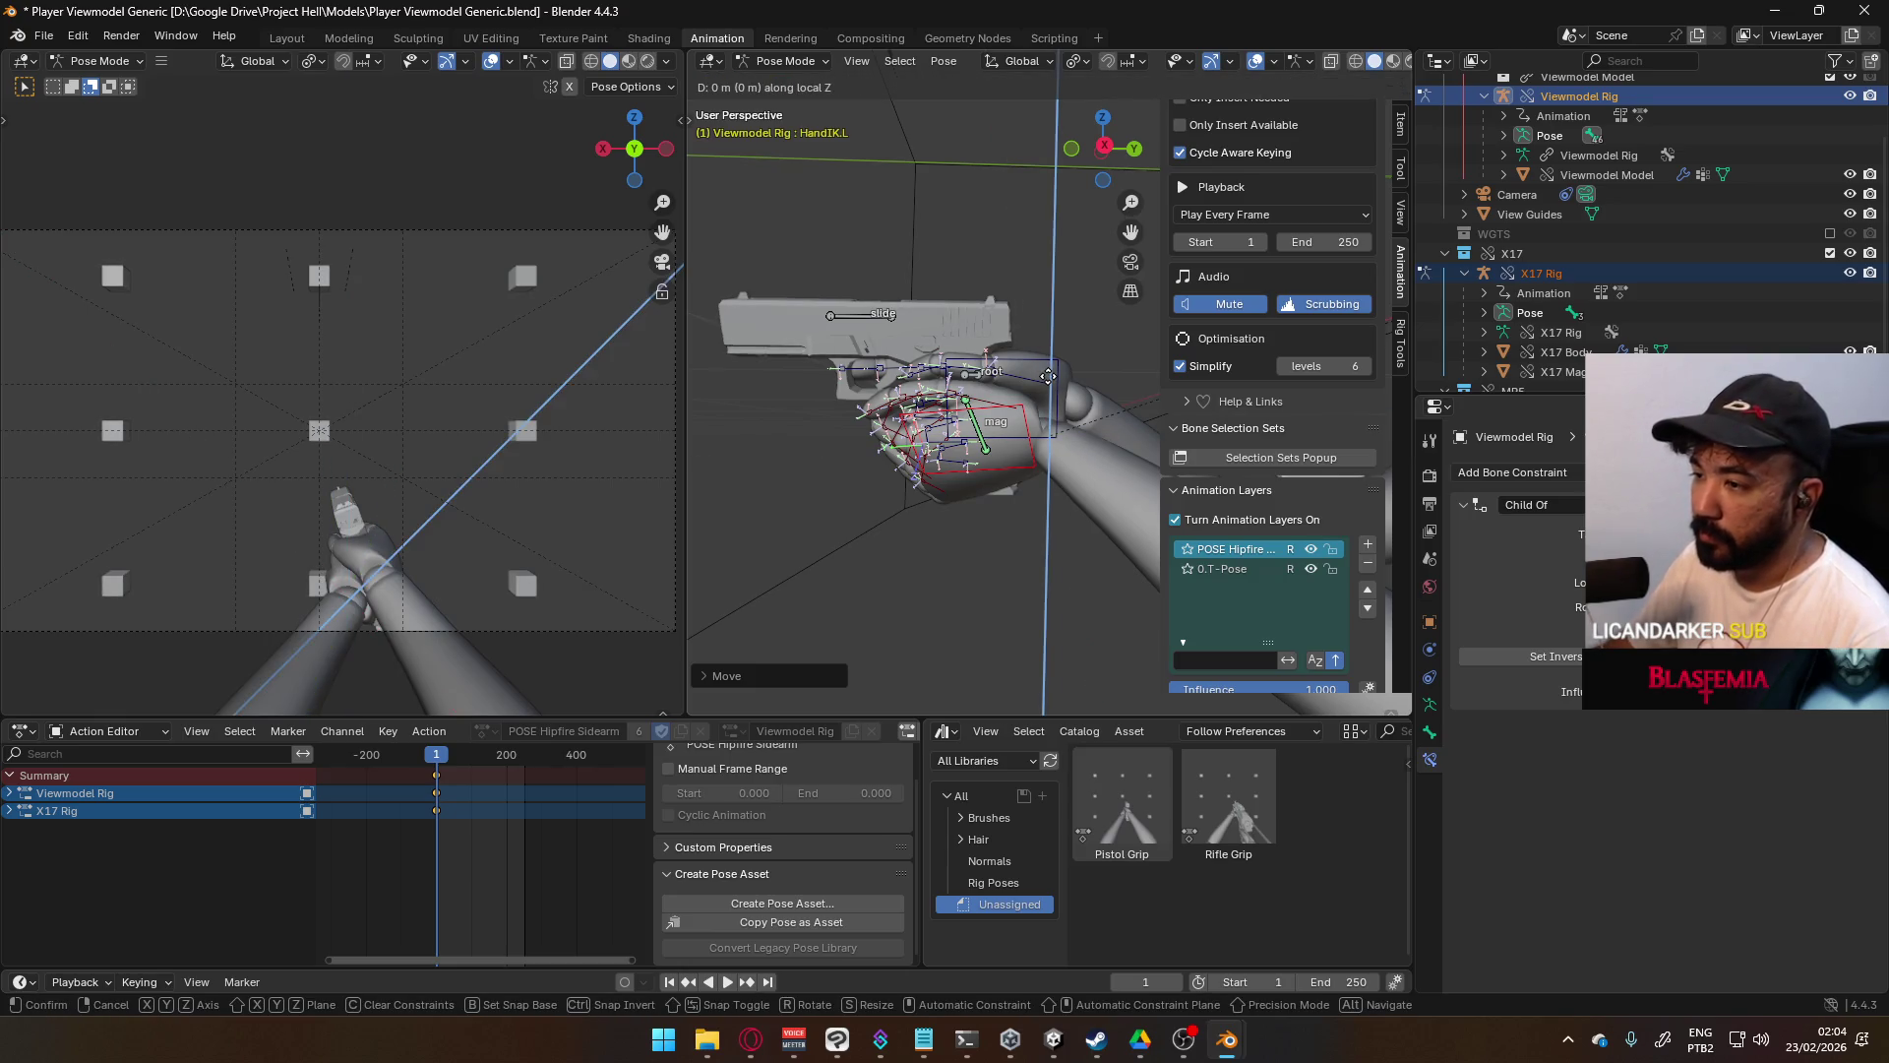
middle_click_drag(1048, 376, 957, 403, "alt")
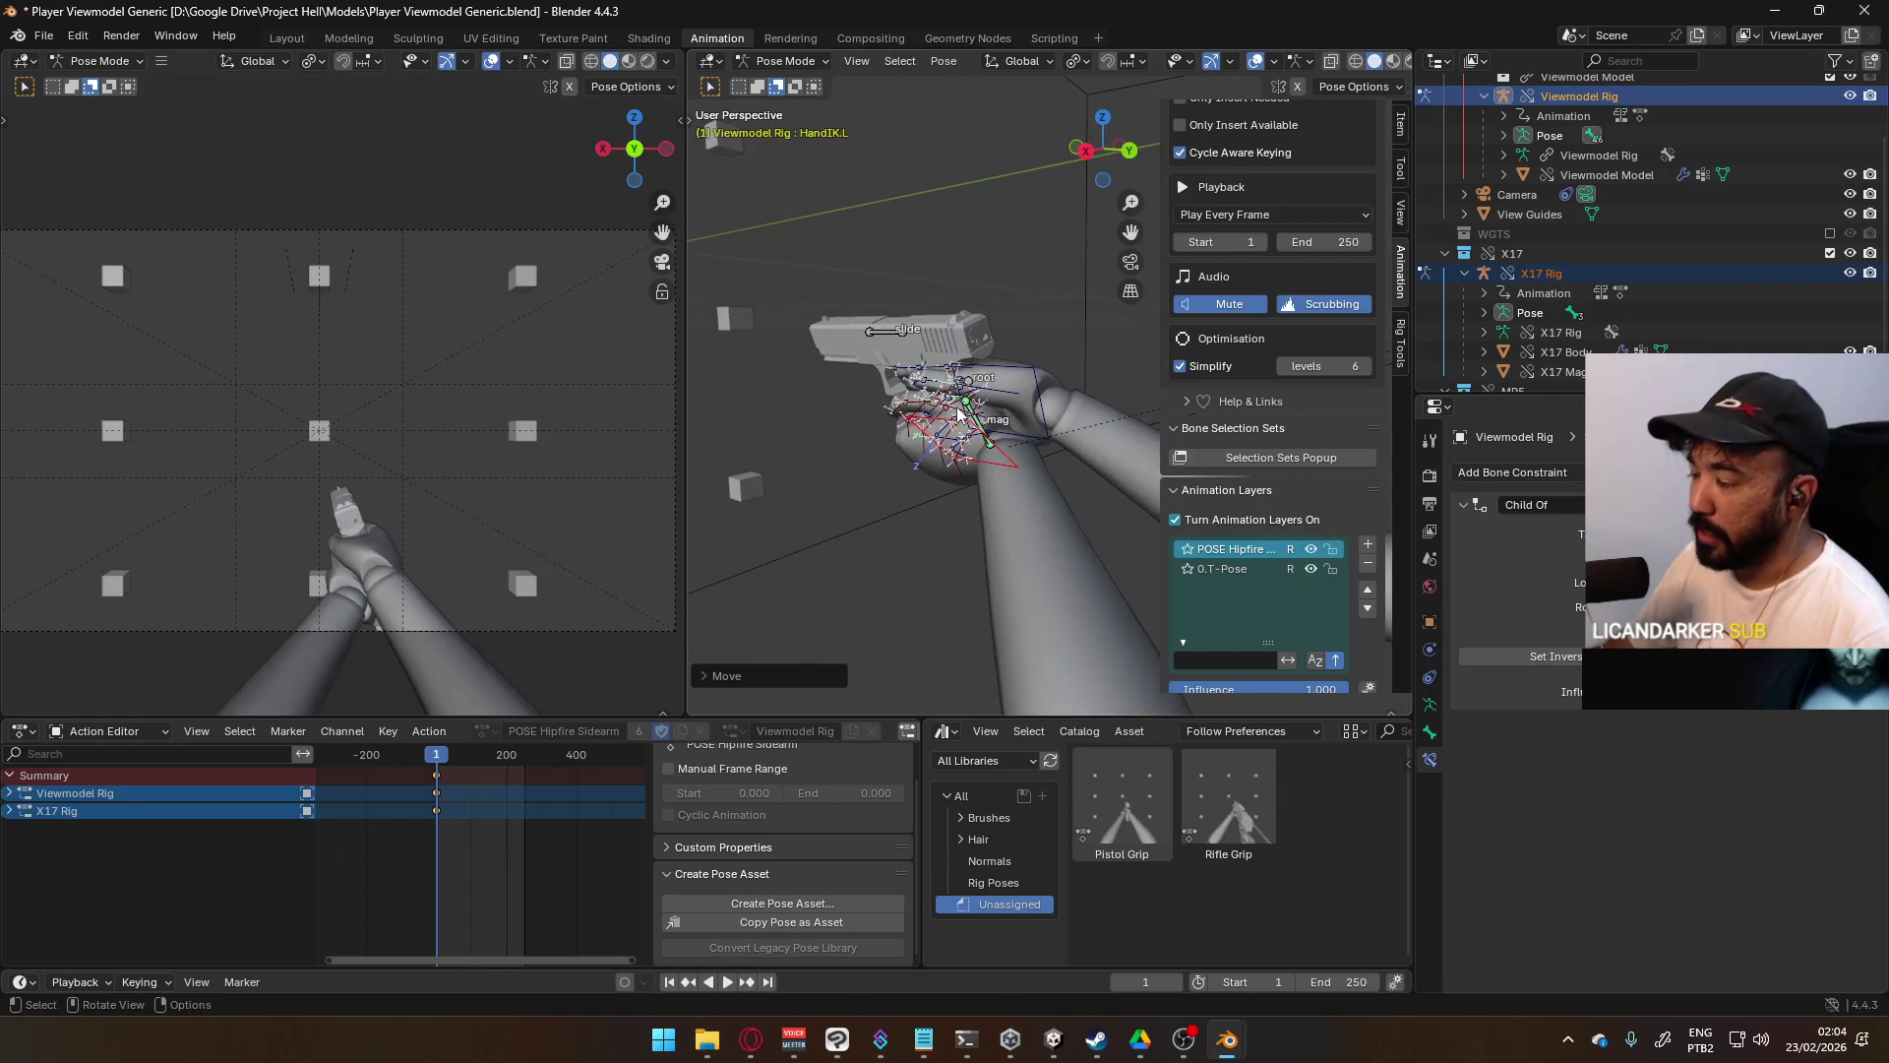
key("x")
key("x")
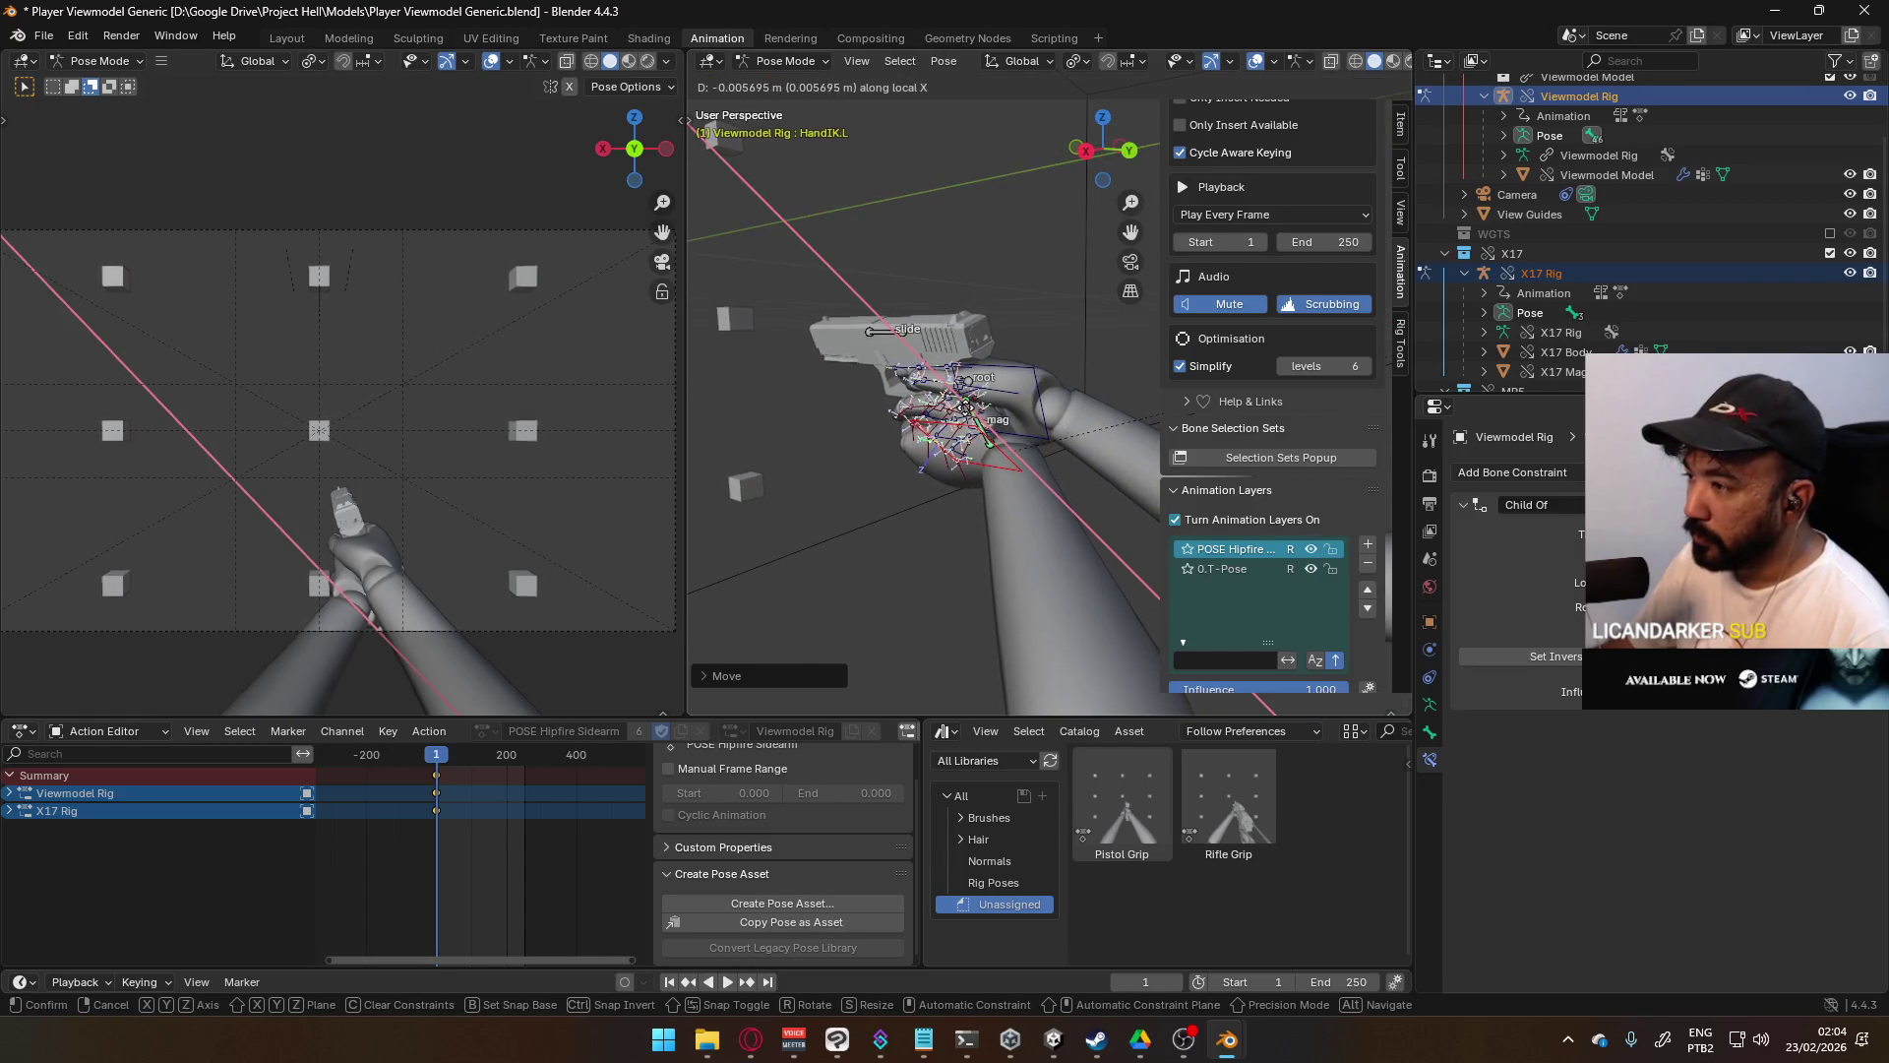
key("Return")
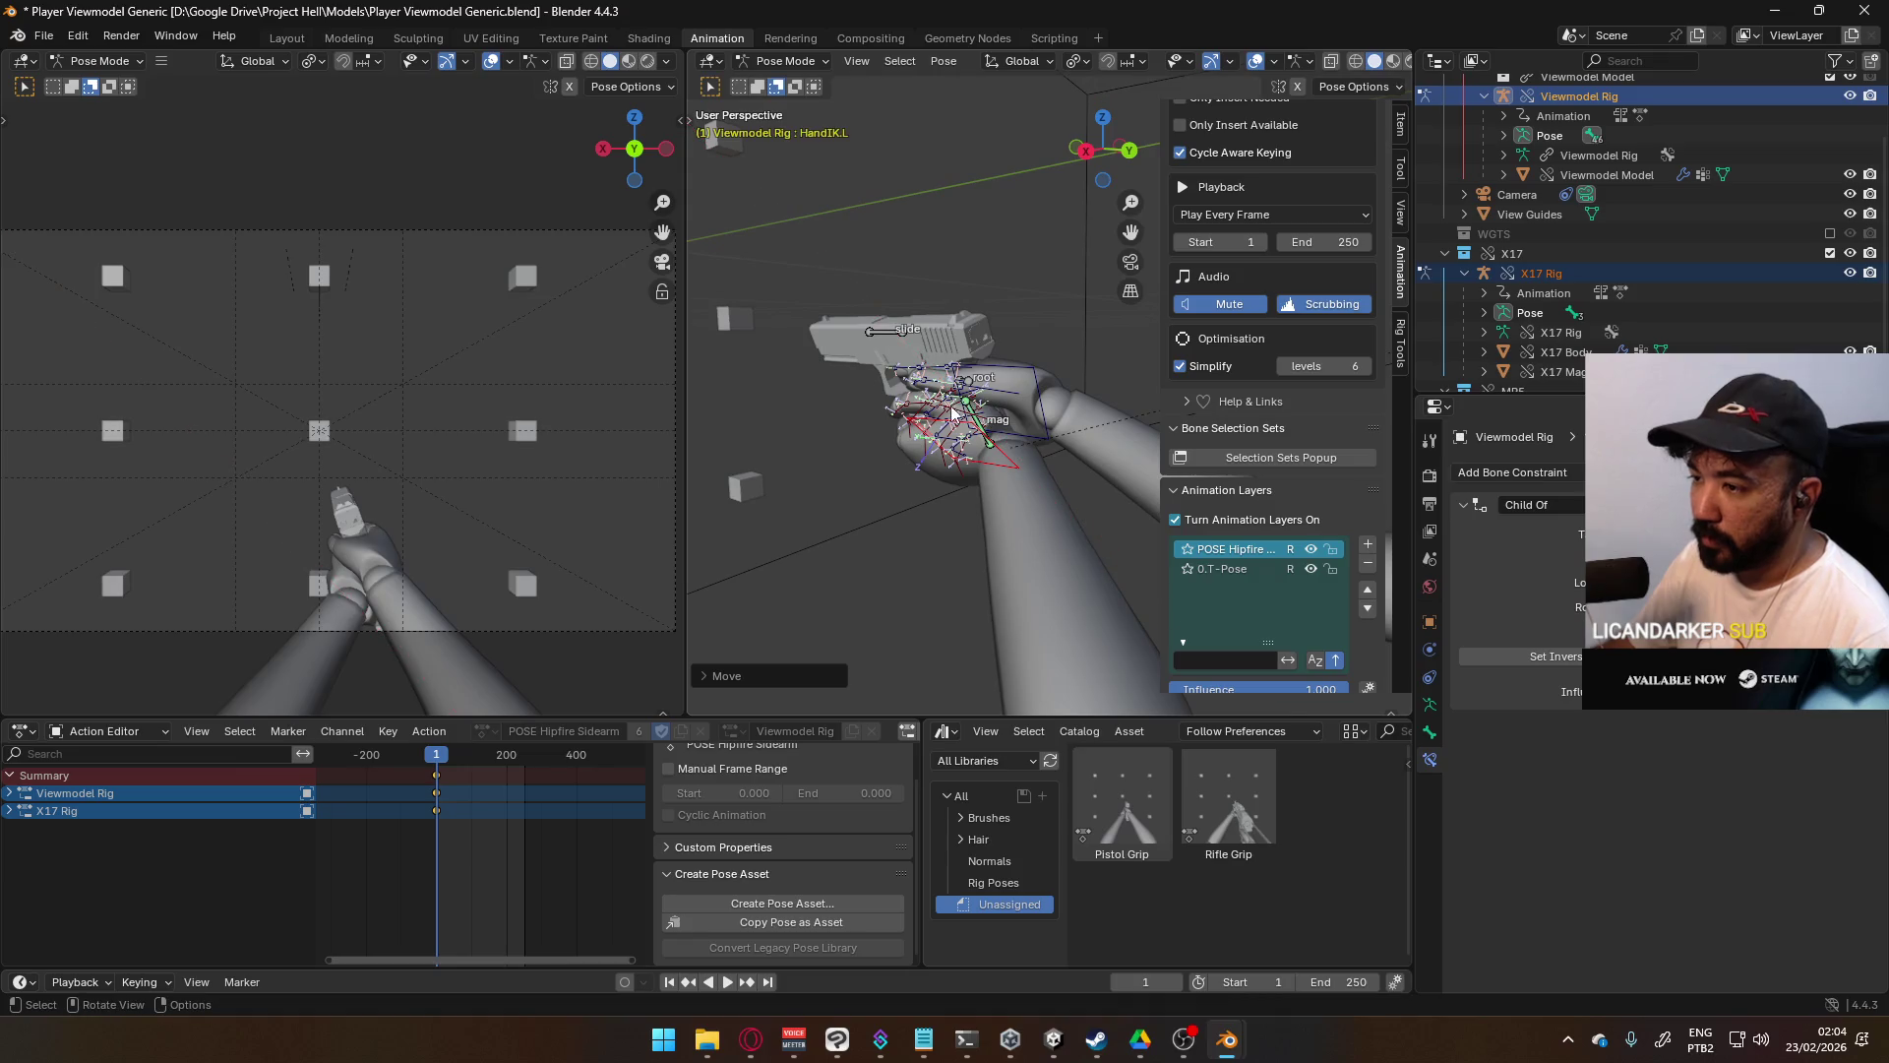
scroll(984, 413, "up", 4)
mouse_move(1018, 389)
middle_mouse_down()
mouse_move(1033, 381)
mouse_move(1006, 434)
mouse_move(1072, 423)
middle_mouse_up()
- Rotate the left thumb bone Thumb1.L about its local Z axis
left_click(1082, 421)
key("r")
key("z")
key("z")
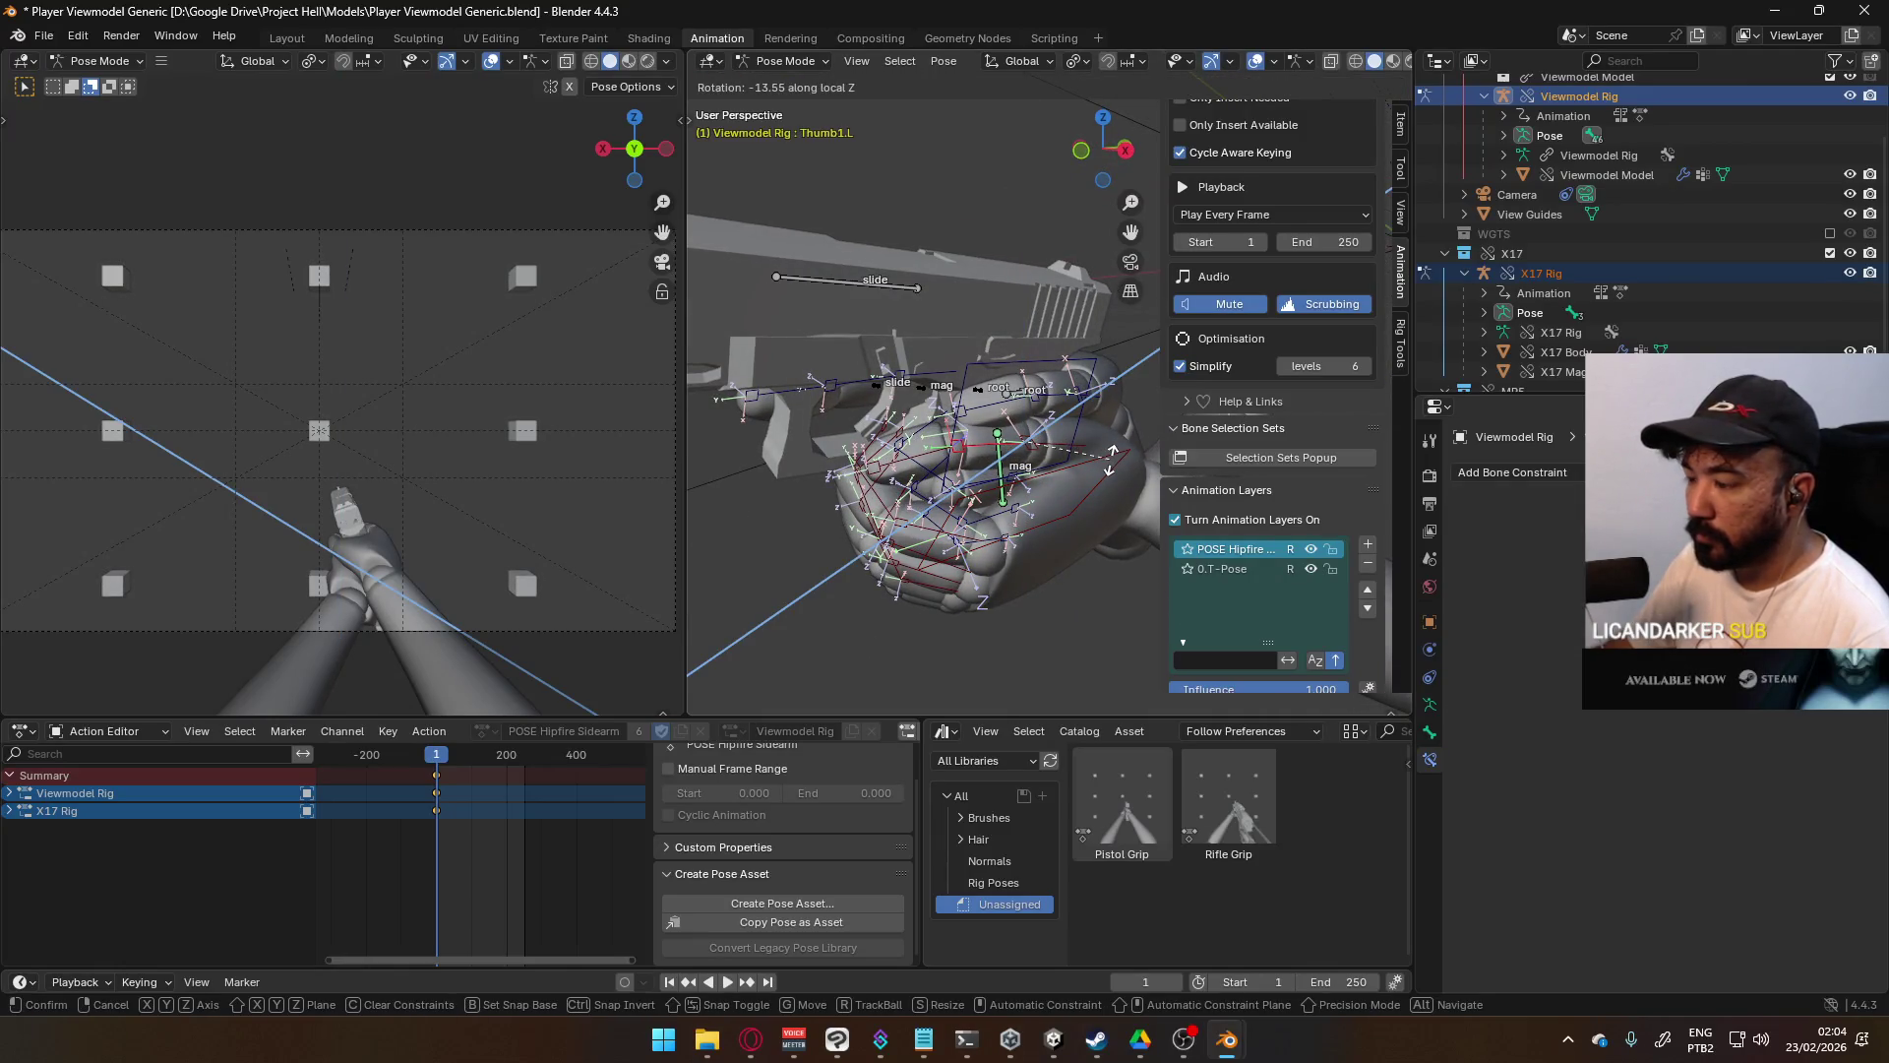
left_click(1112, 458)
mouse_move(1112, 457)
middle_mouse_down()
mouse_move(1117, 421)
mouse_move(984, 426)
mouse_move(1021, 372)
mouse_move(1106, 454)
mouse_move(1053, 364)
middle_mouse_up()
- Rotate the right thumb base bone Thumb0.R about local X and check the grip
left_click(1023, 315)
key("r")
key("x")
key("x")
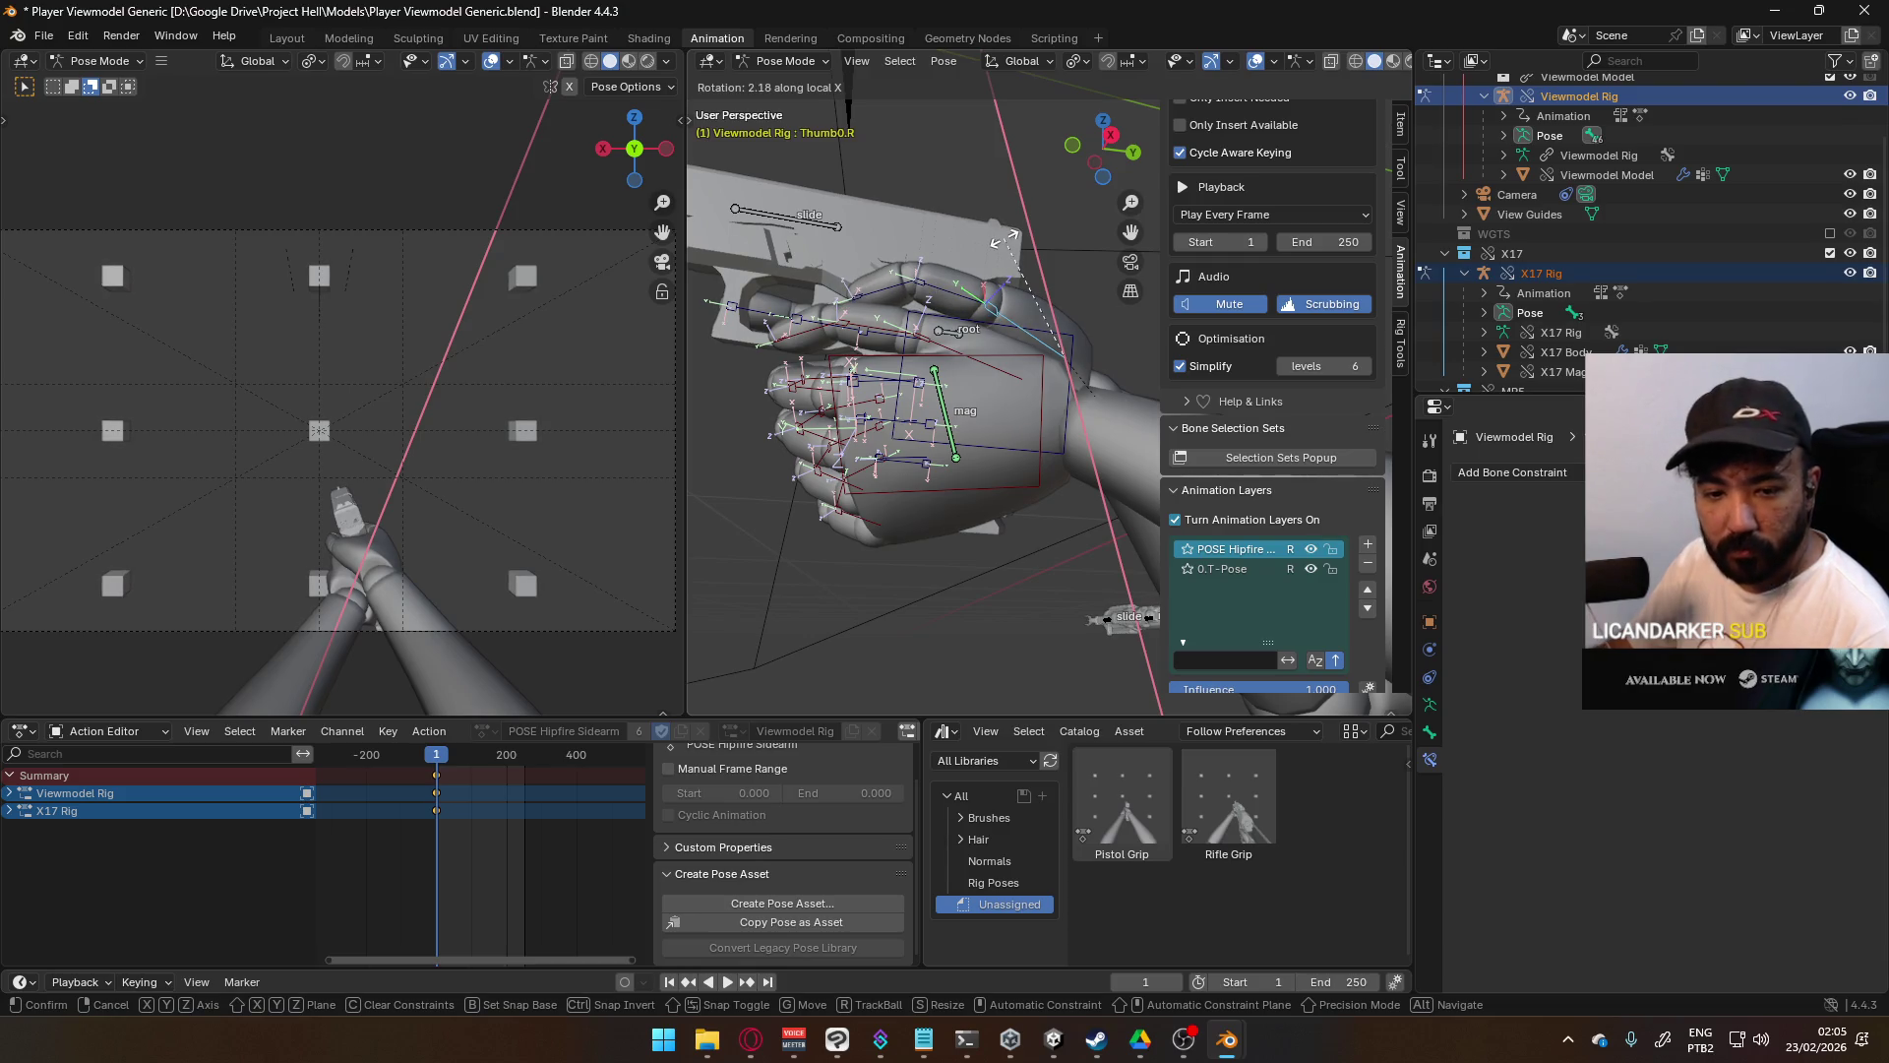
left_click(1003, 239)
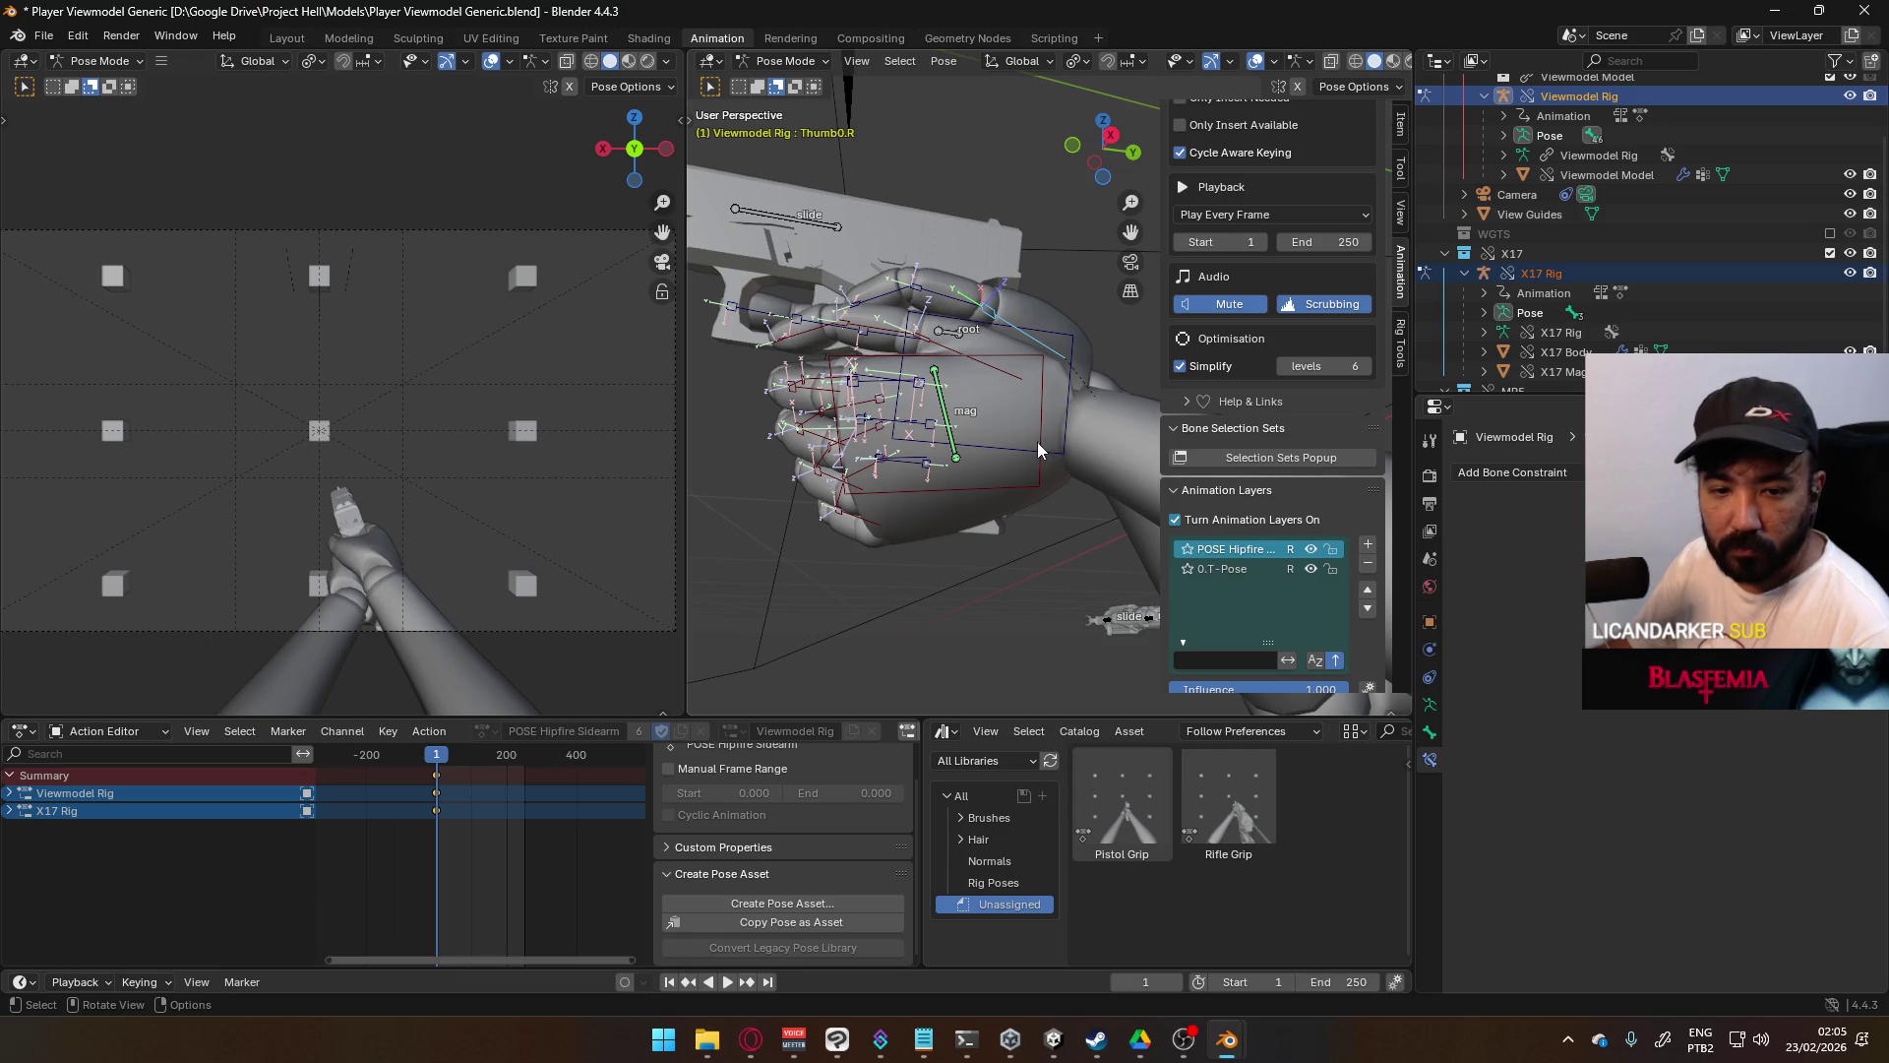
mouse_move(1024, 458)
middle_mouse_down()
mouse_move(866, 462)
mouse_move(925, 521)
mouse_move(853, 507)
mouse_move(810, 427)
mouse_move(1024, 408)
mouse_move(1092, 445)
middle_mouse_up()
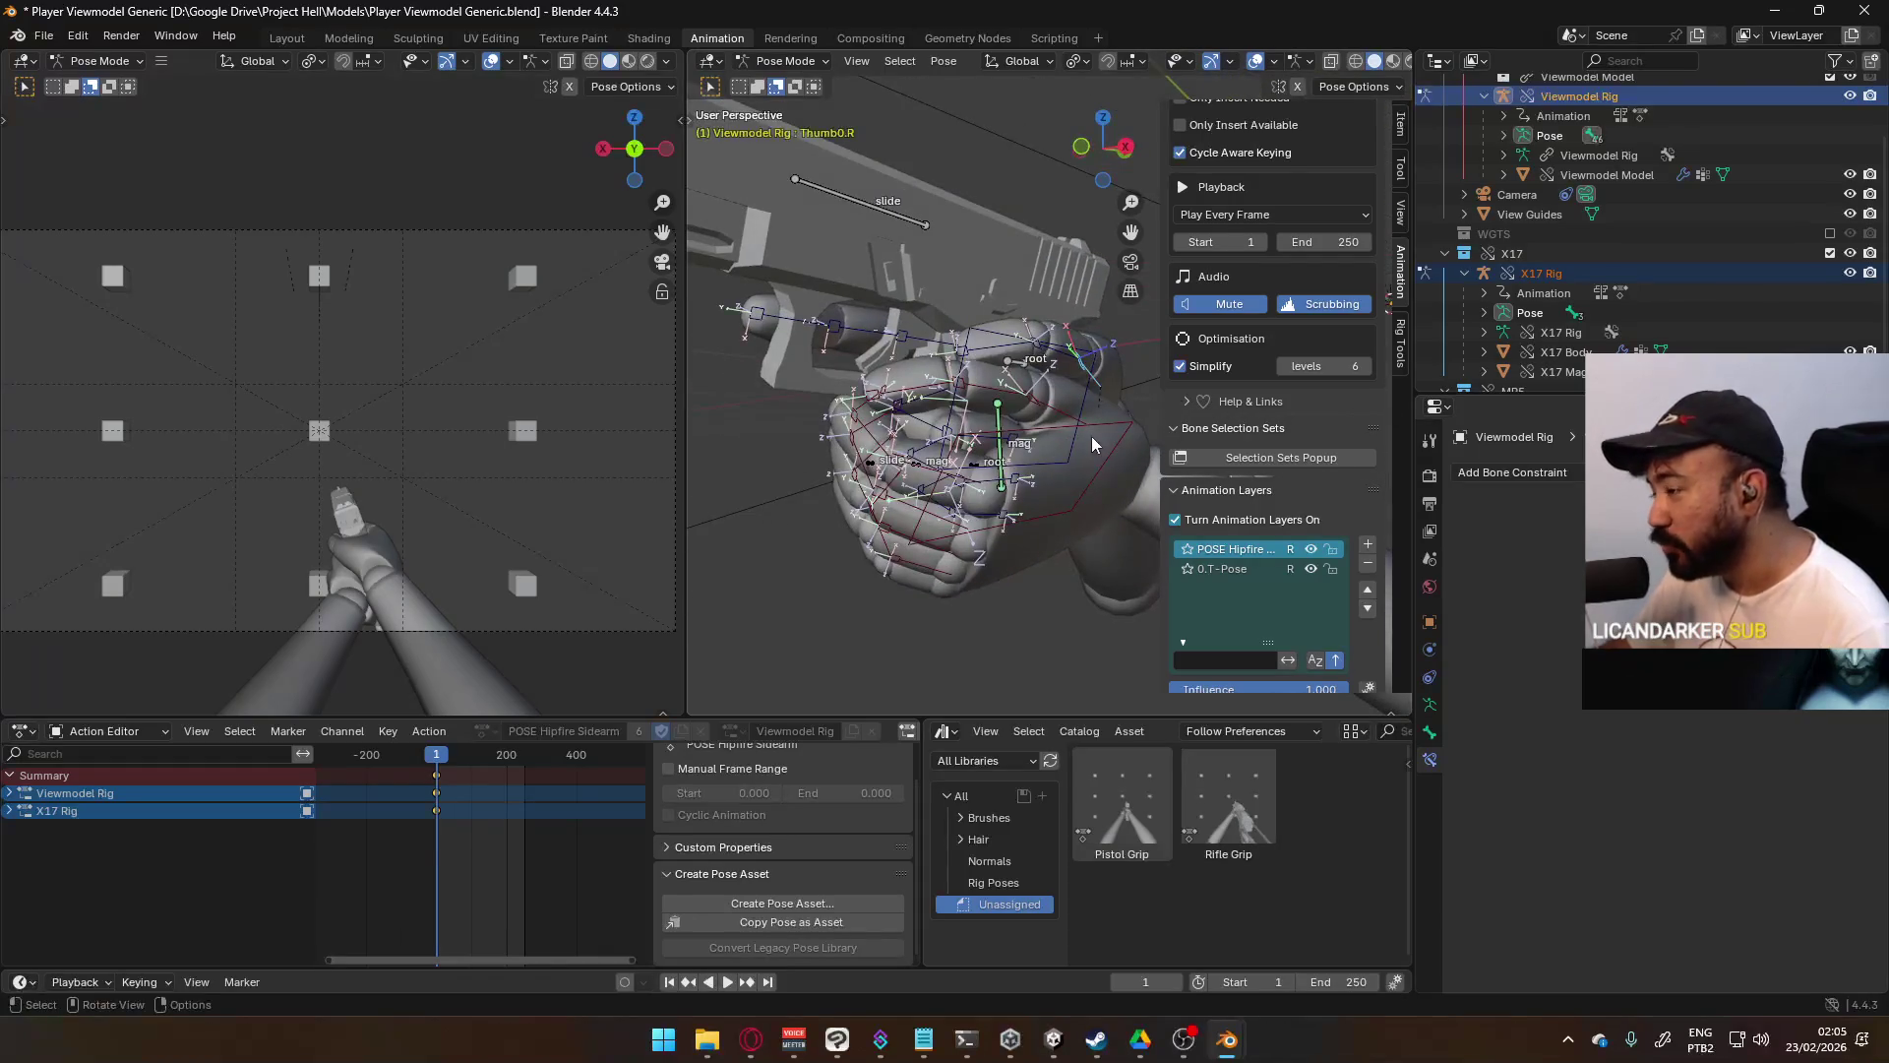
mouse_move(881, 440)
middle_mouse_down()
mouse_move(922, 366)
mouse_move(974, 349)
mouse_move(1025, 246)
middle_mouse_up()
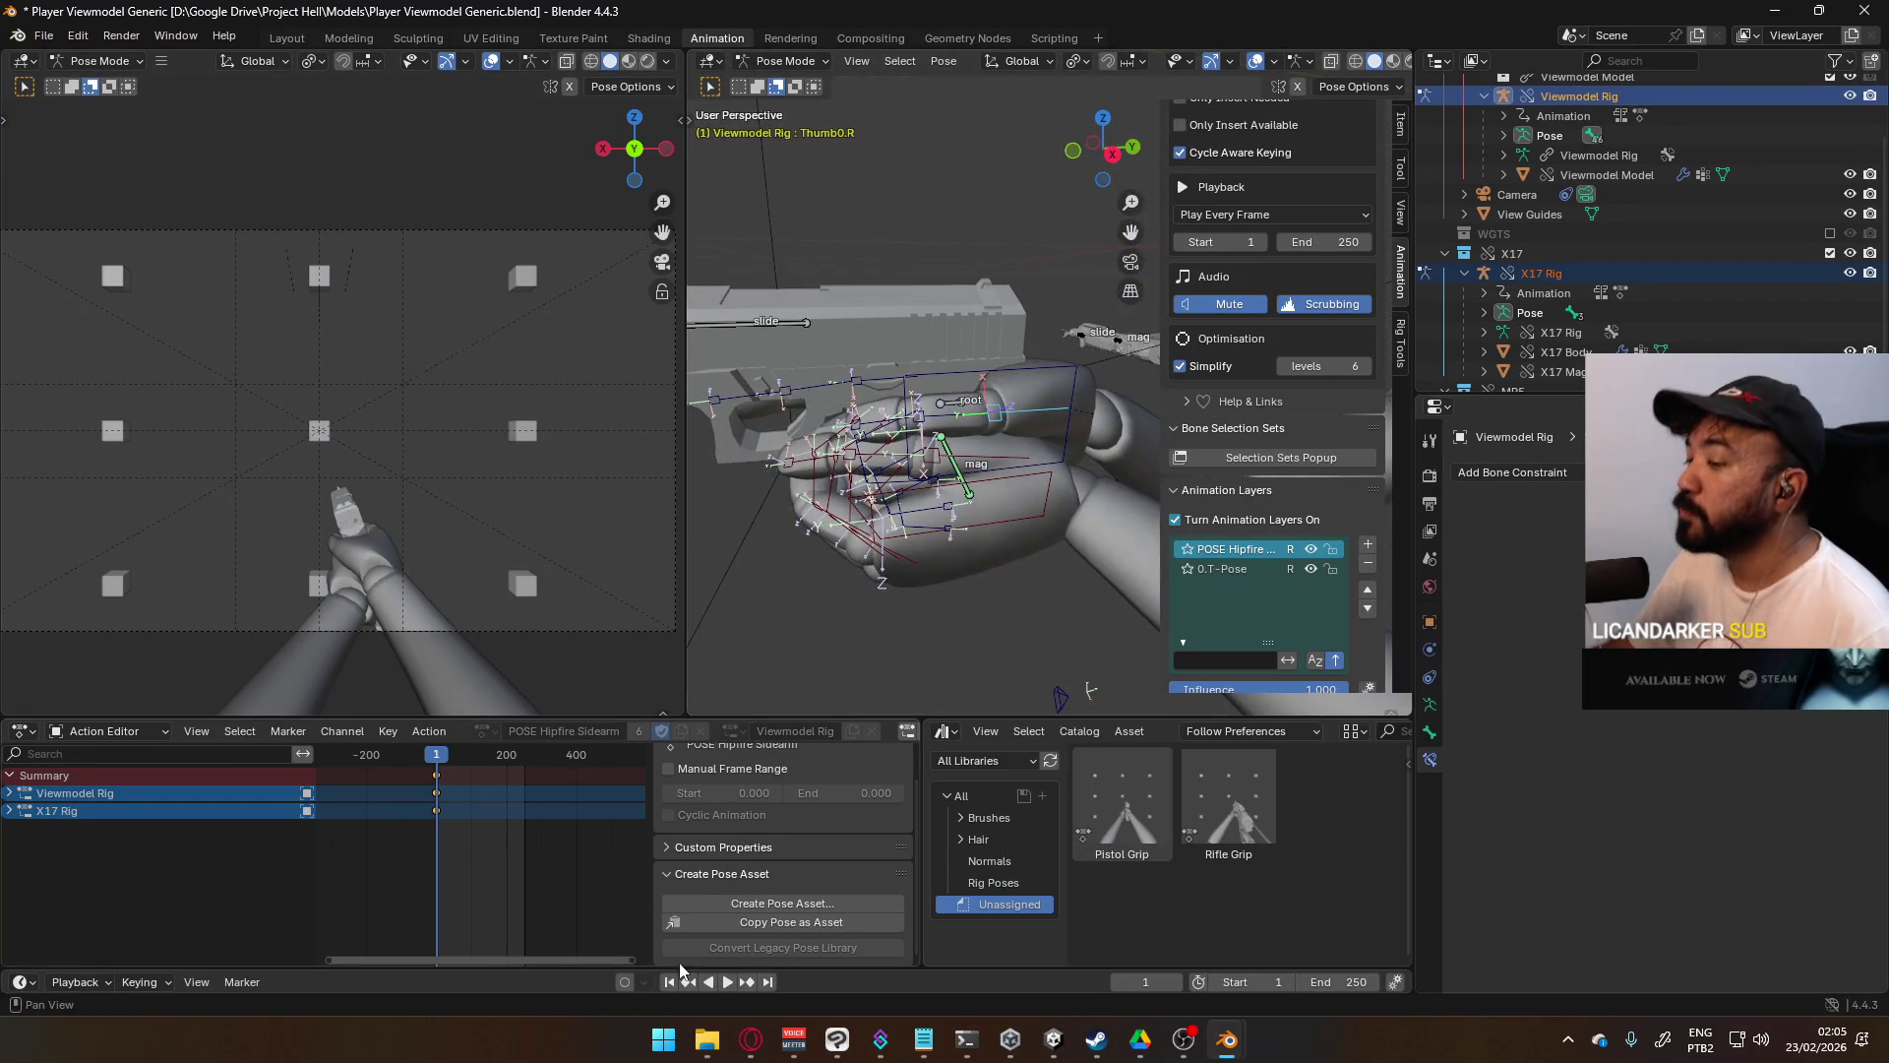
left_click(745, 1041)
left_click(470, 21)
- Search 'chatgpt', open chatgpt.com, dismiss the cookie notice and send 'Tp,e mp cp'
type("chatgpt")
key("Return")
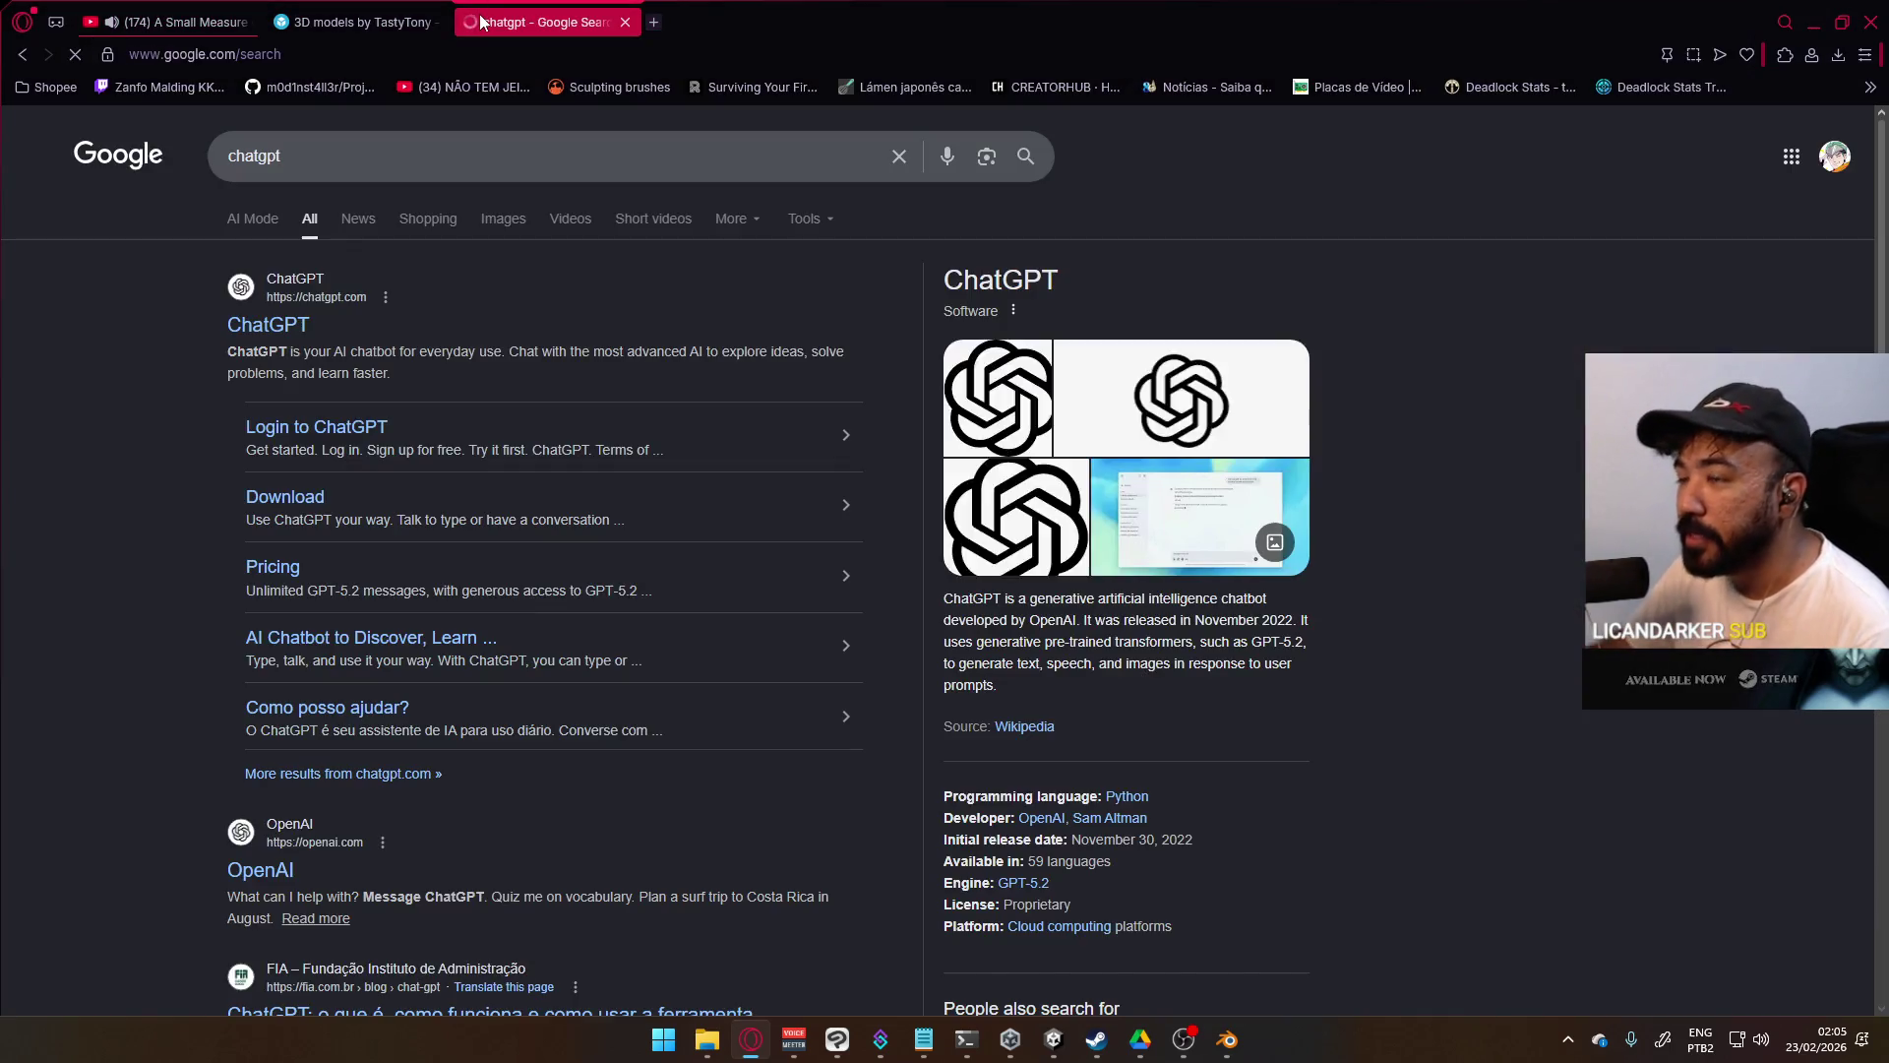
left_click(300, 328)
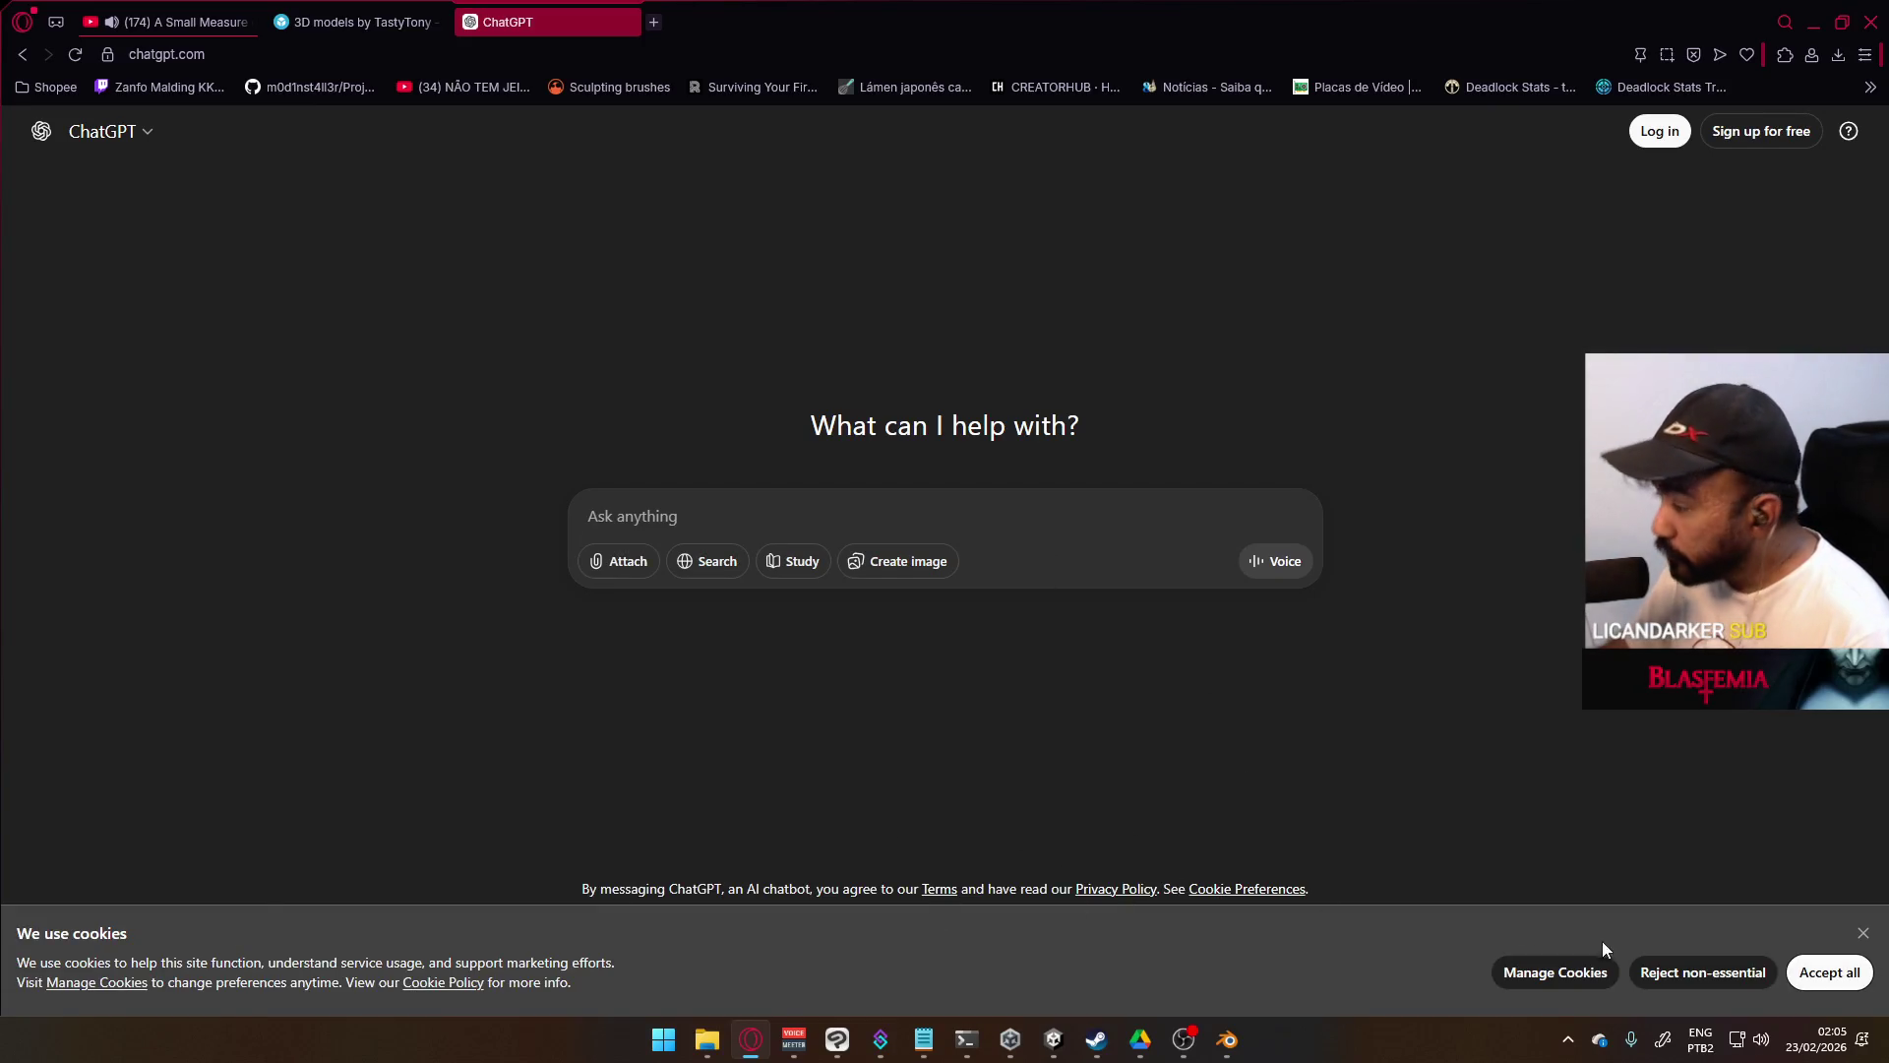
left_click(1796, 976)
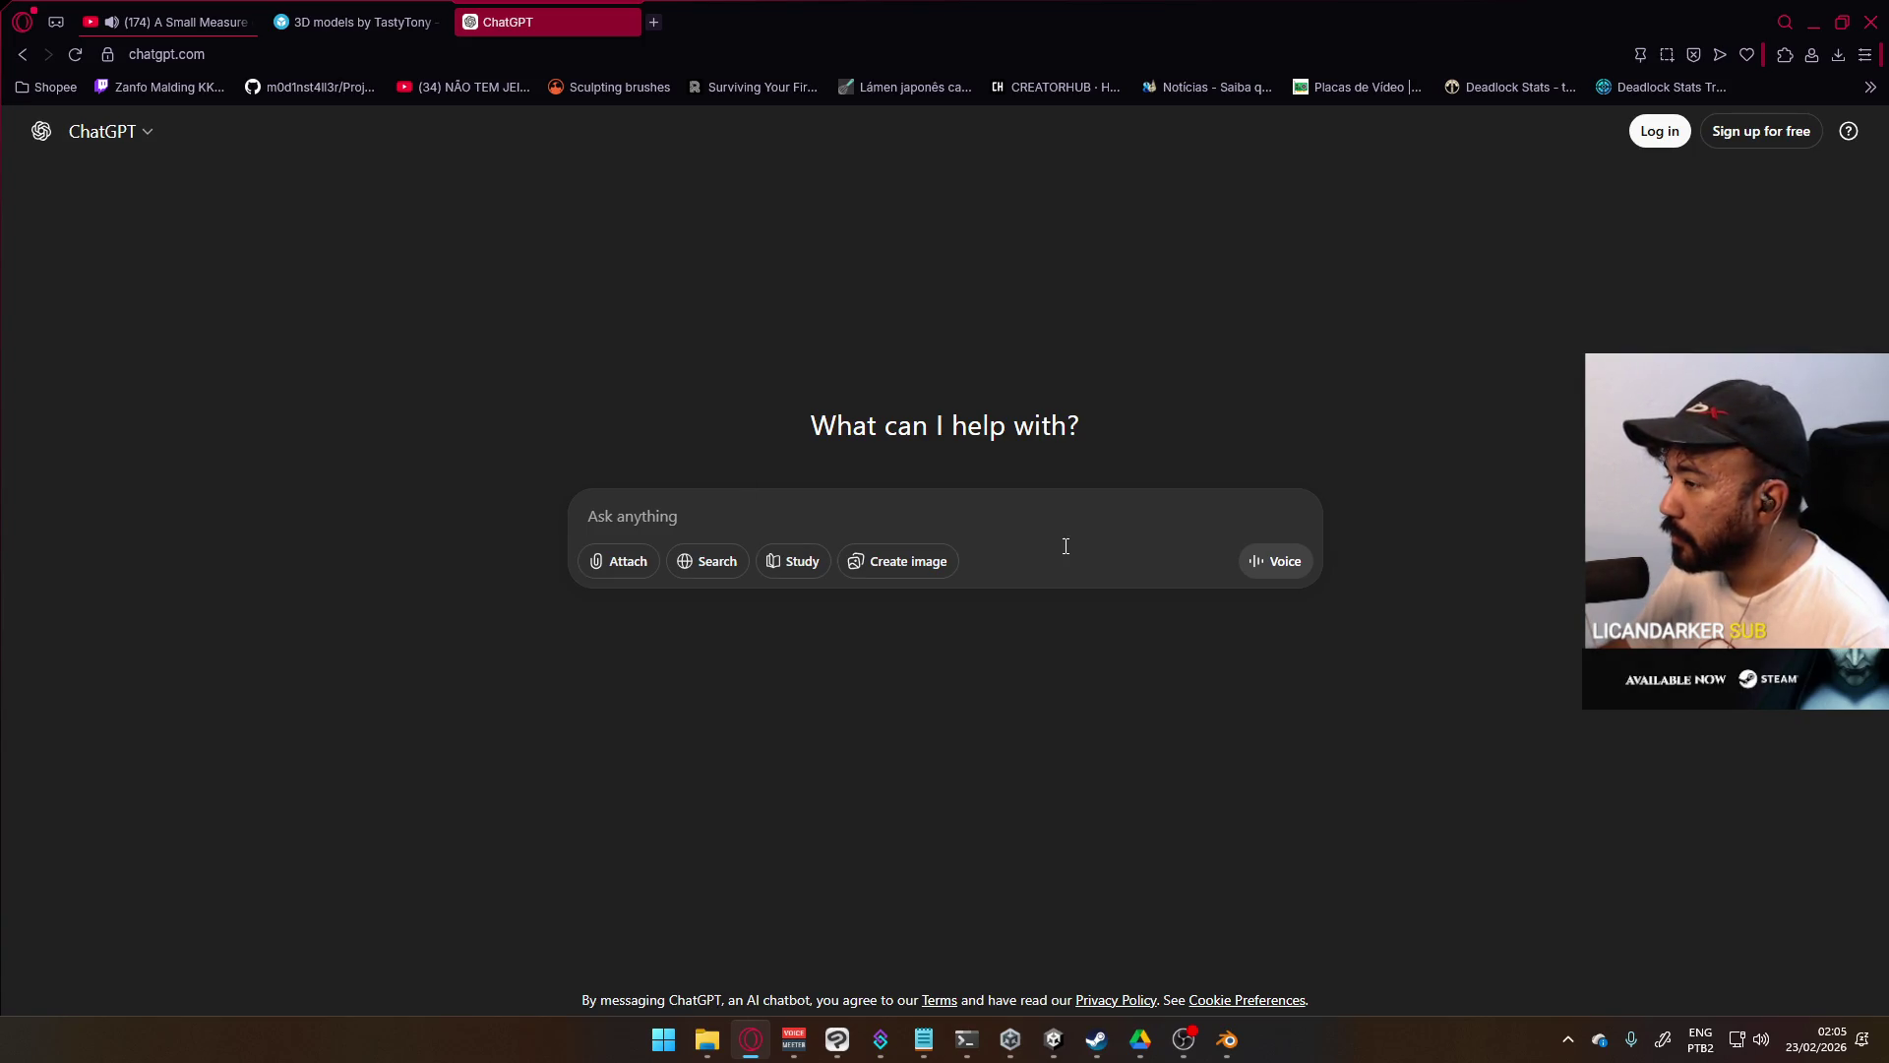
type("Tp,e mp cp")
key("Return")
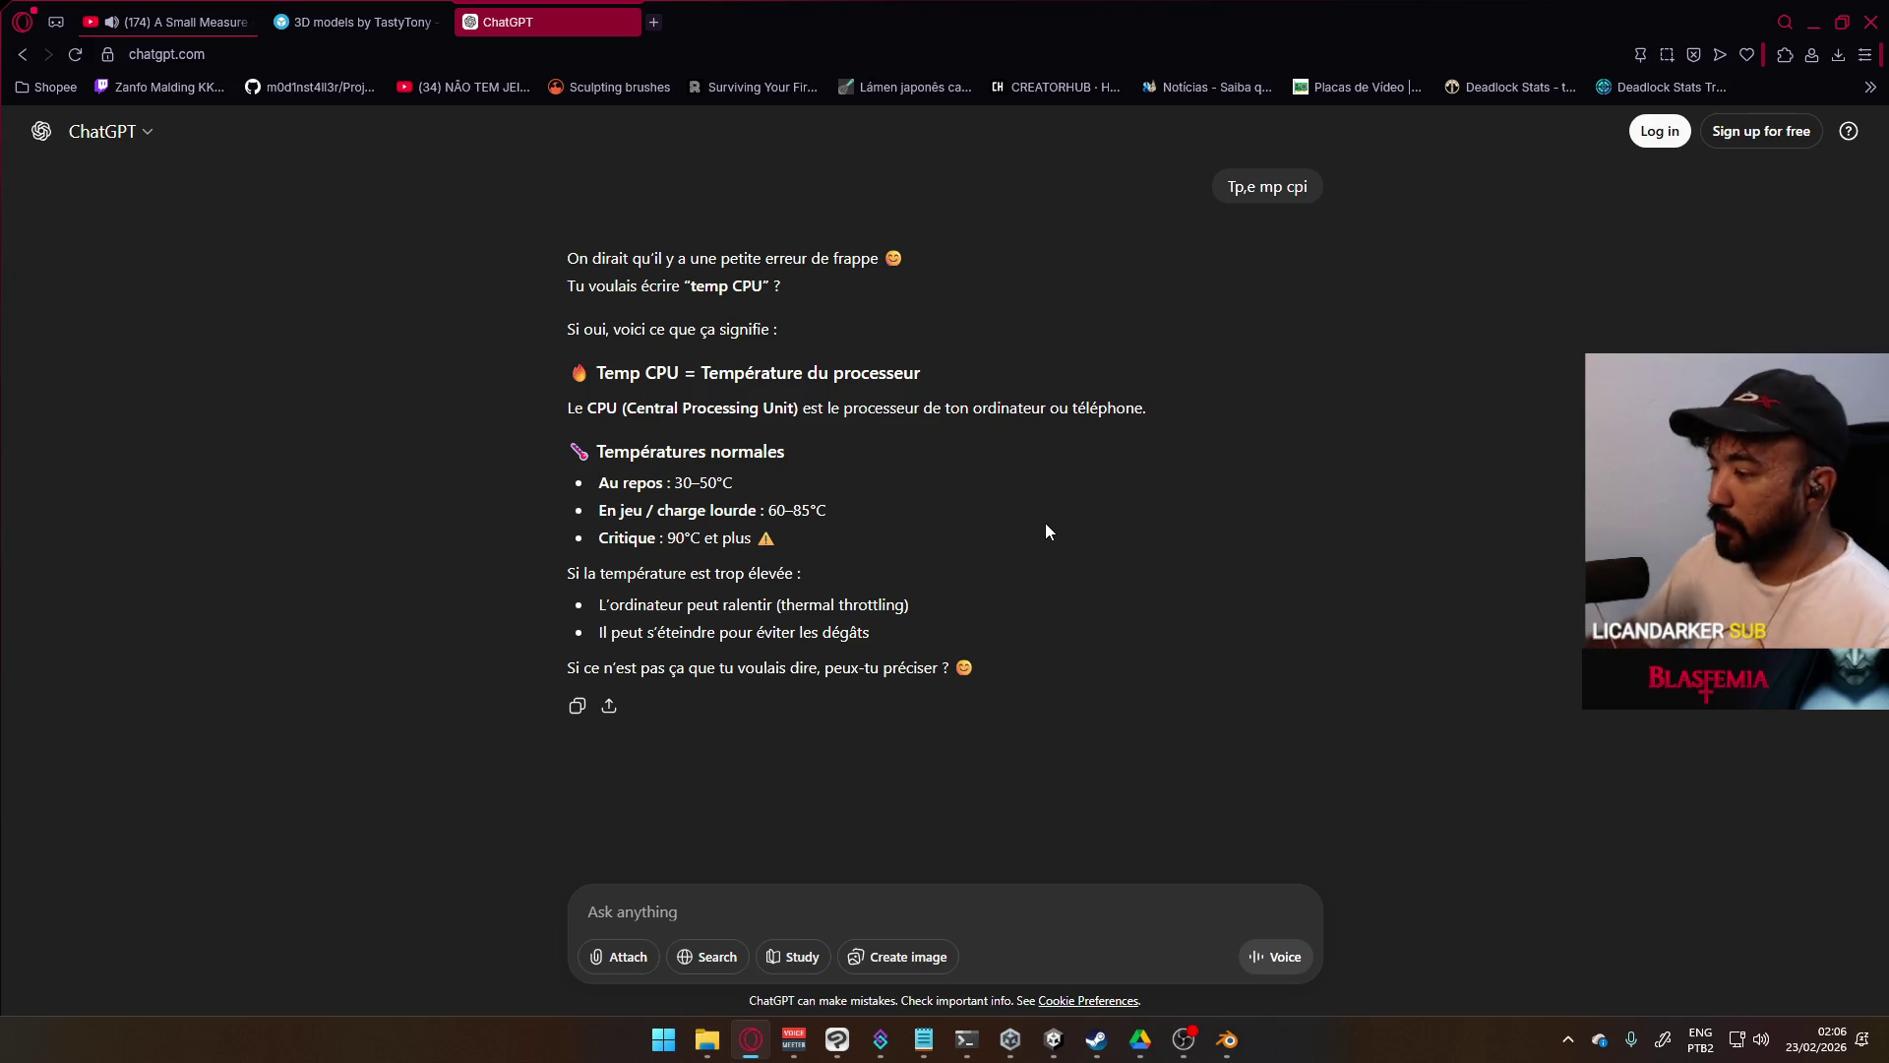
scroll(1036, 736, "up", 9, "ctrl")
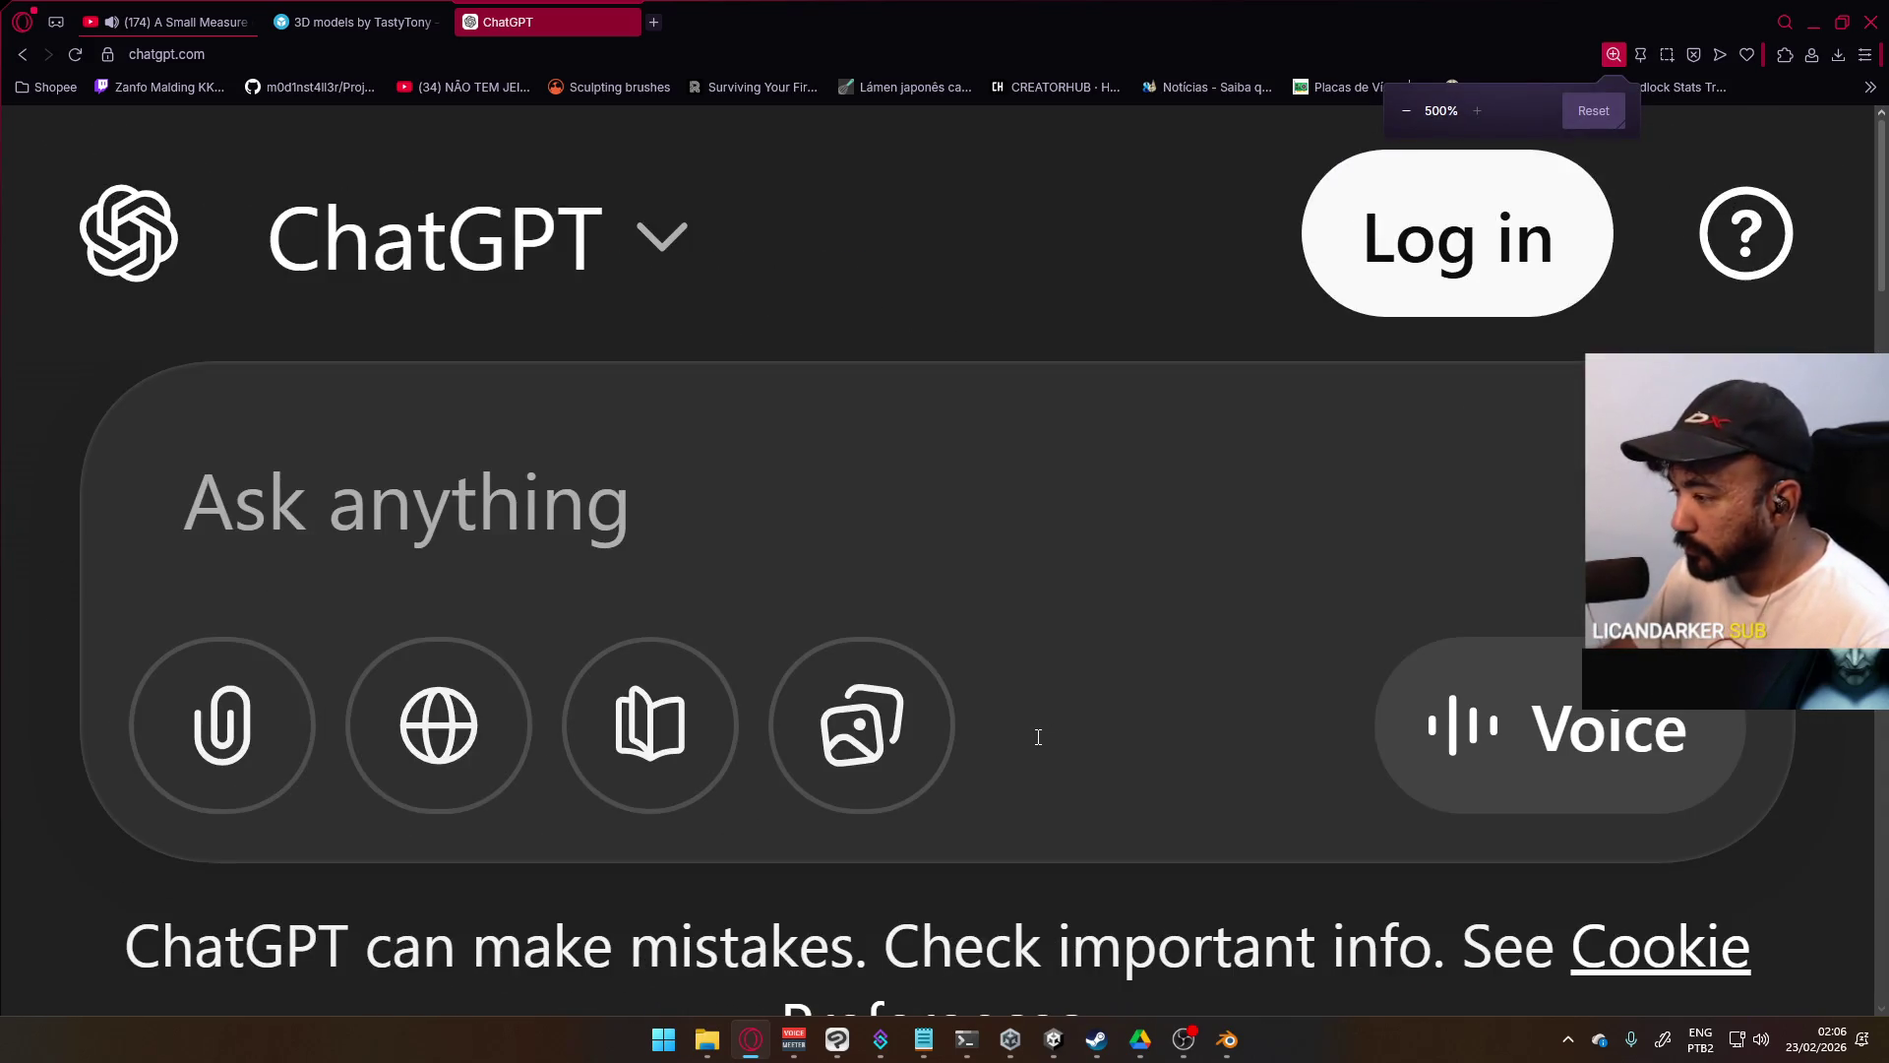
scroll(1024, 768, "down", 1)
left_click_drag(128, 873, 868, 866)
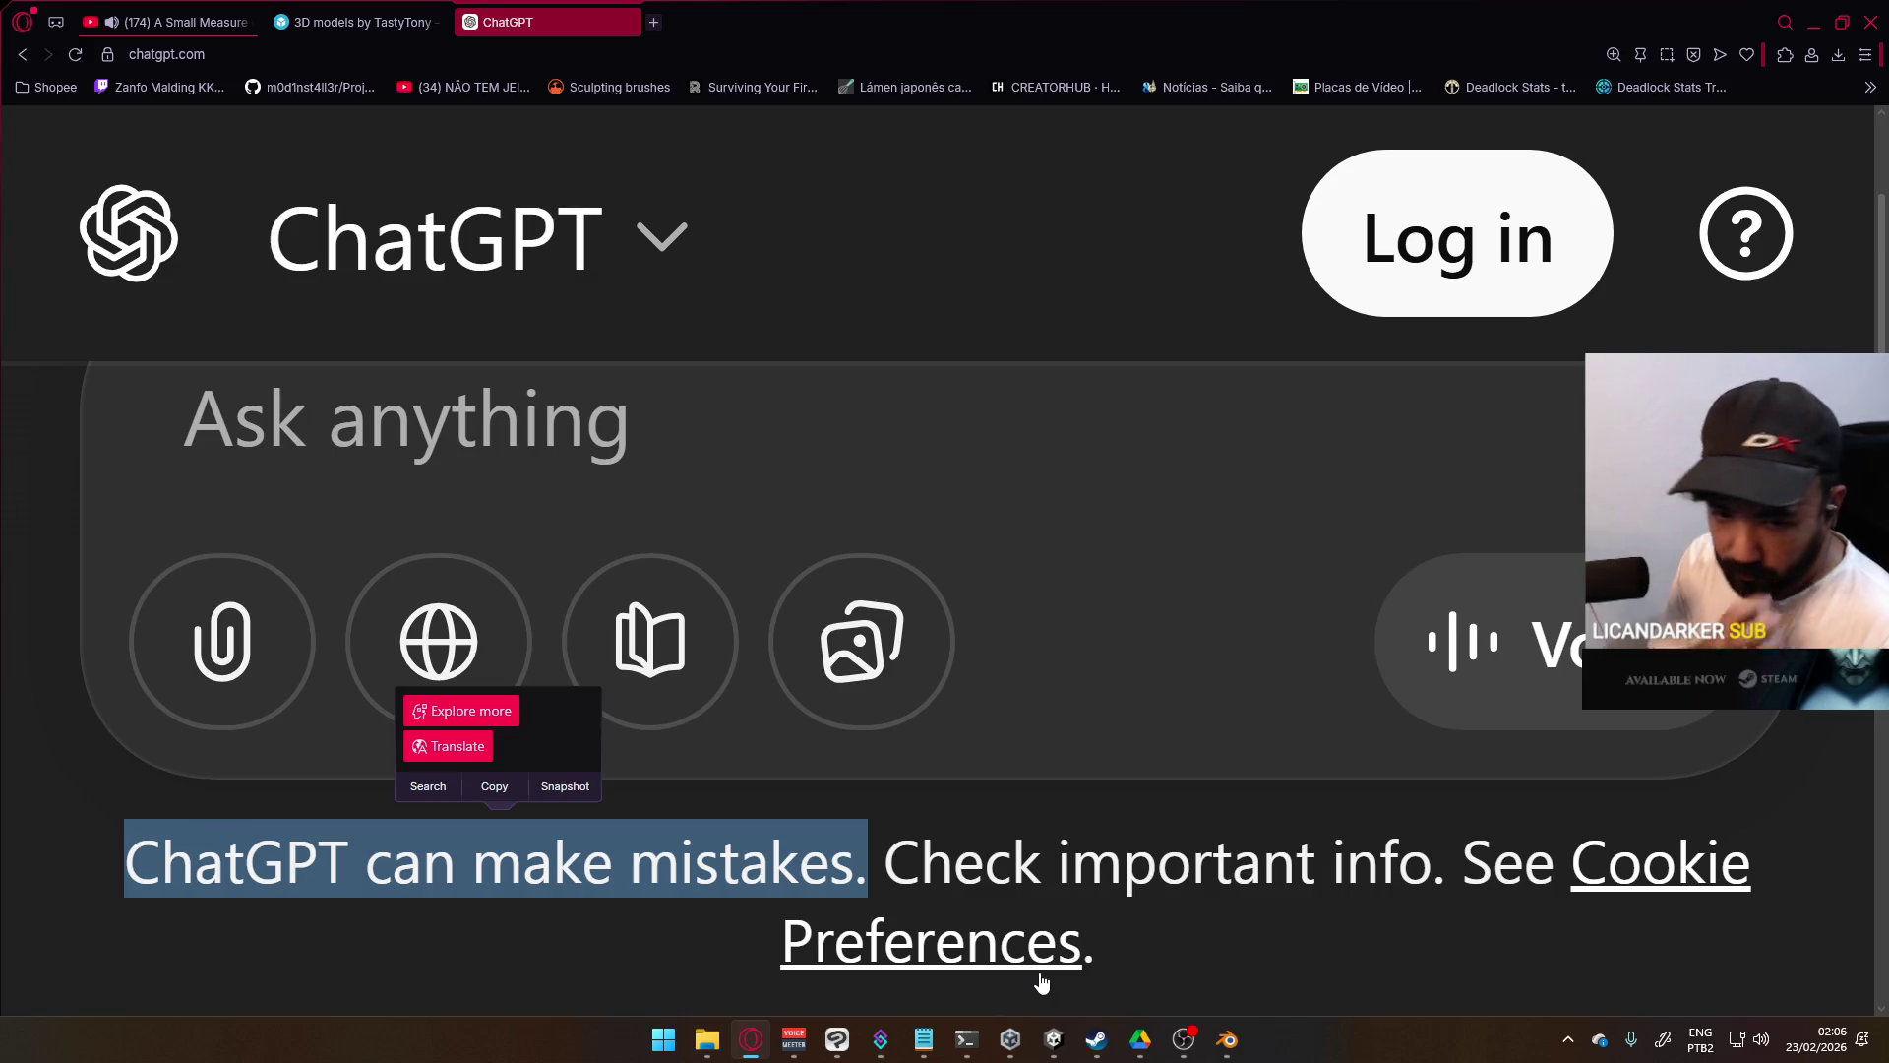
scroll(1005, 675, "down", 7, "ctrl")
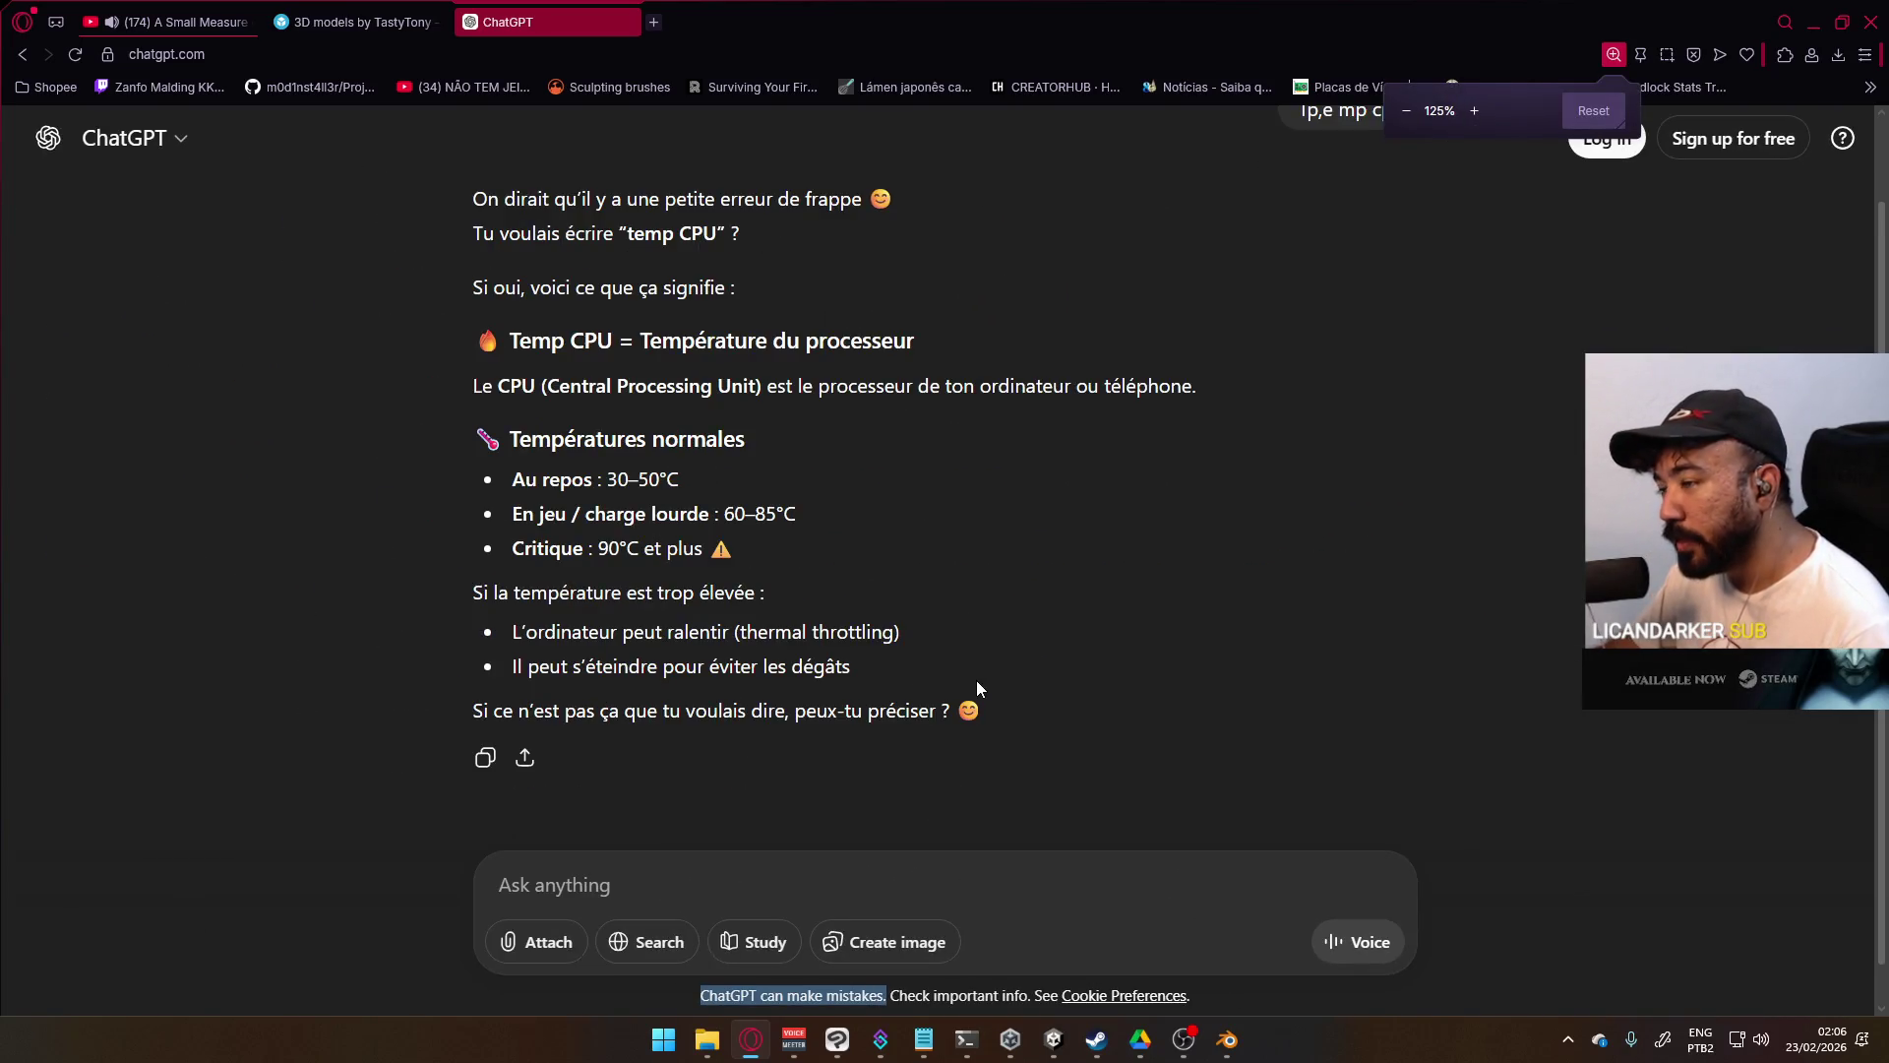
scroll(969, 677, "up", 1)
scroll(952, 670, "down", 1)
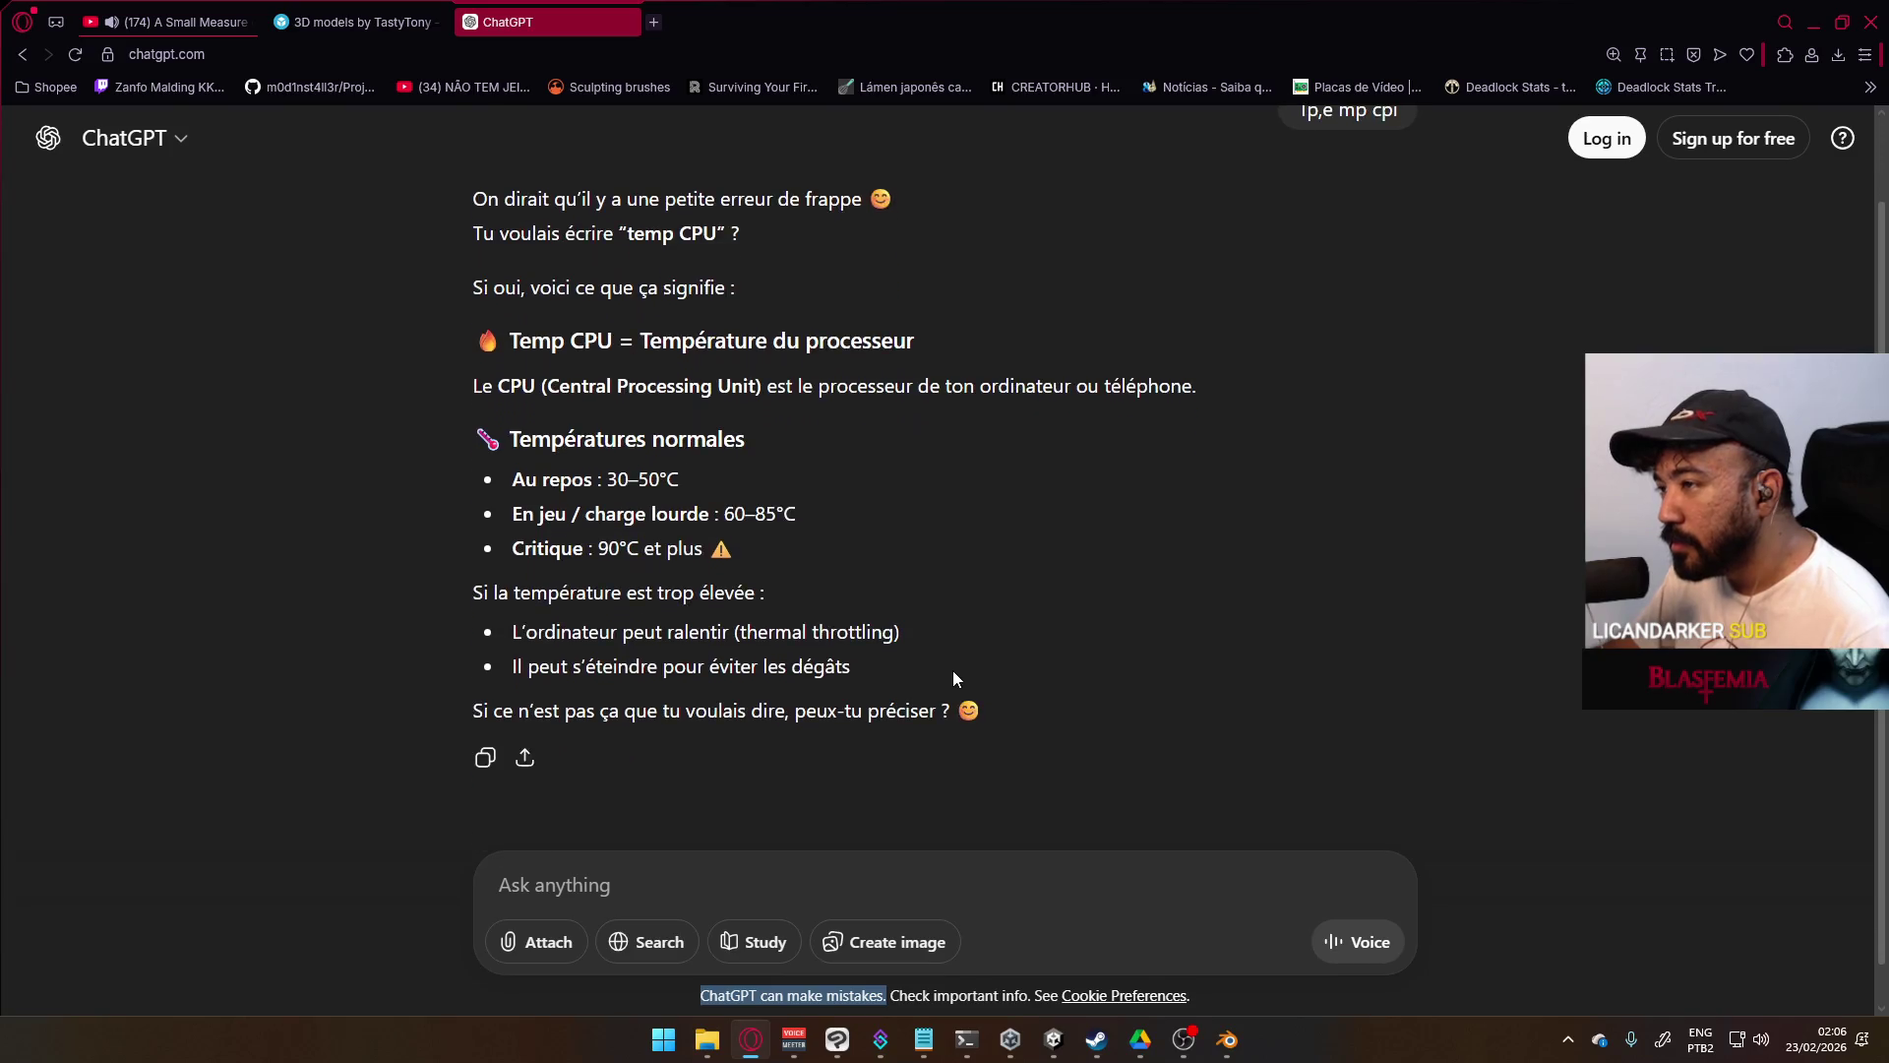
scroll(1182, 564, "up", 1)
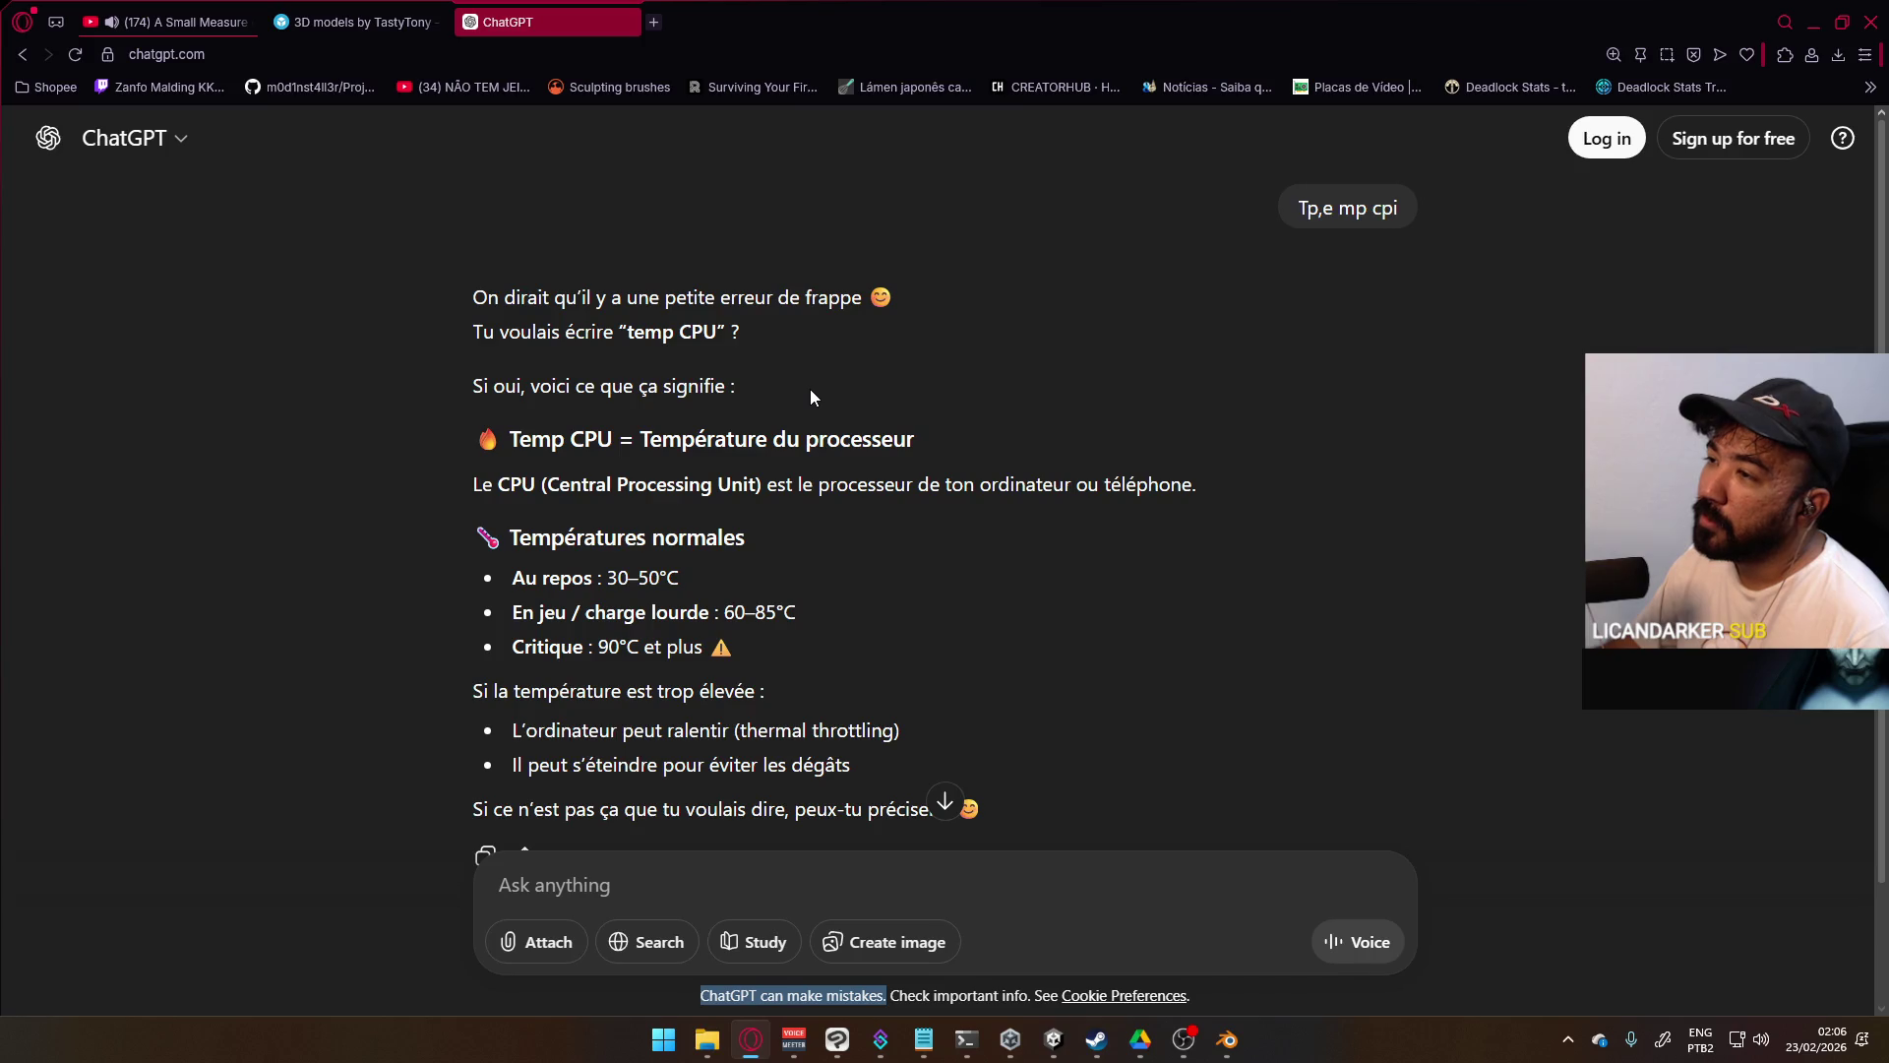
scroll(708, 345, "down", 2)
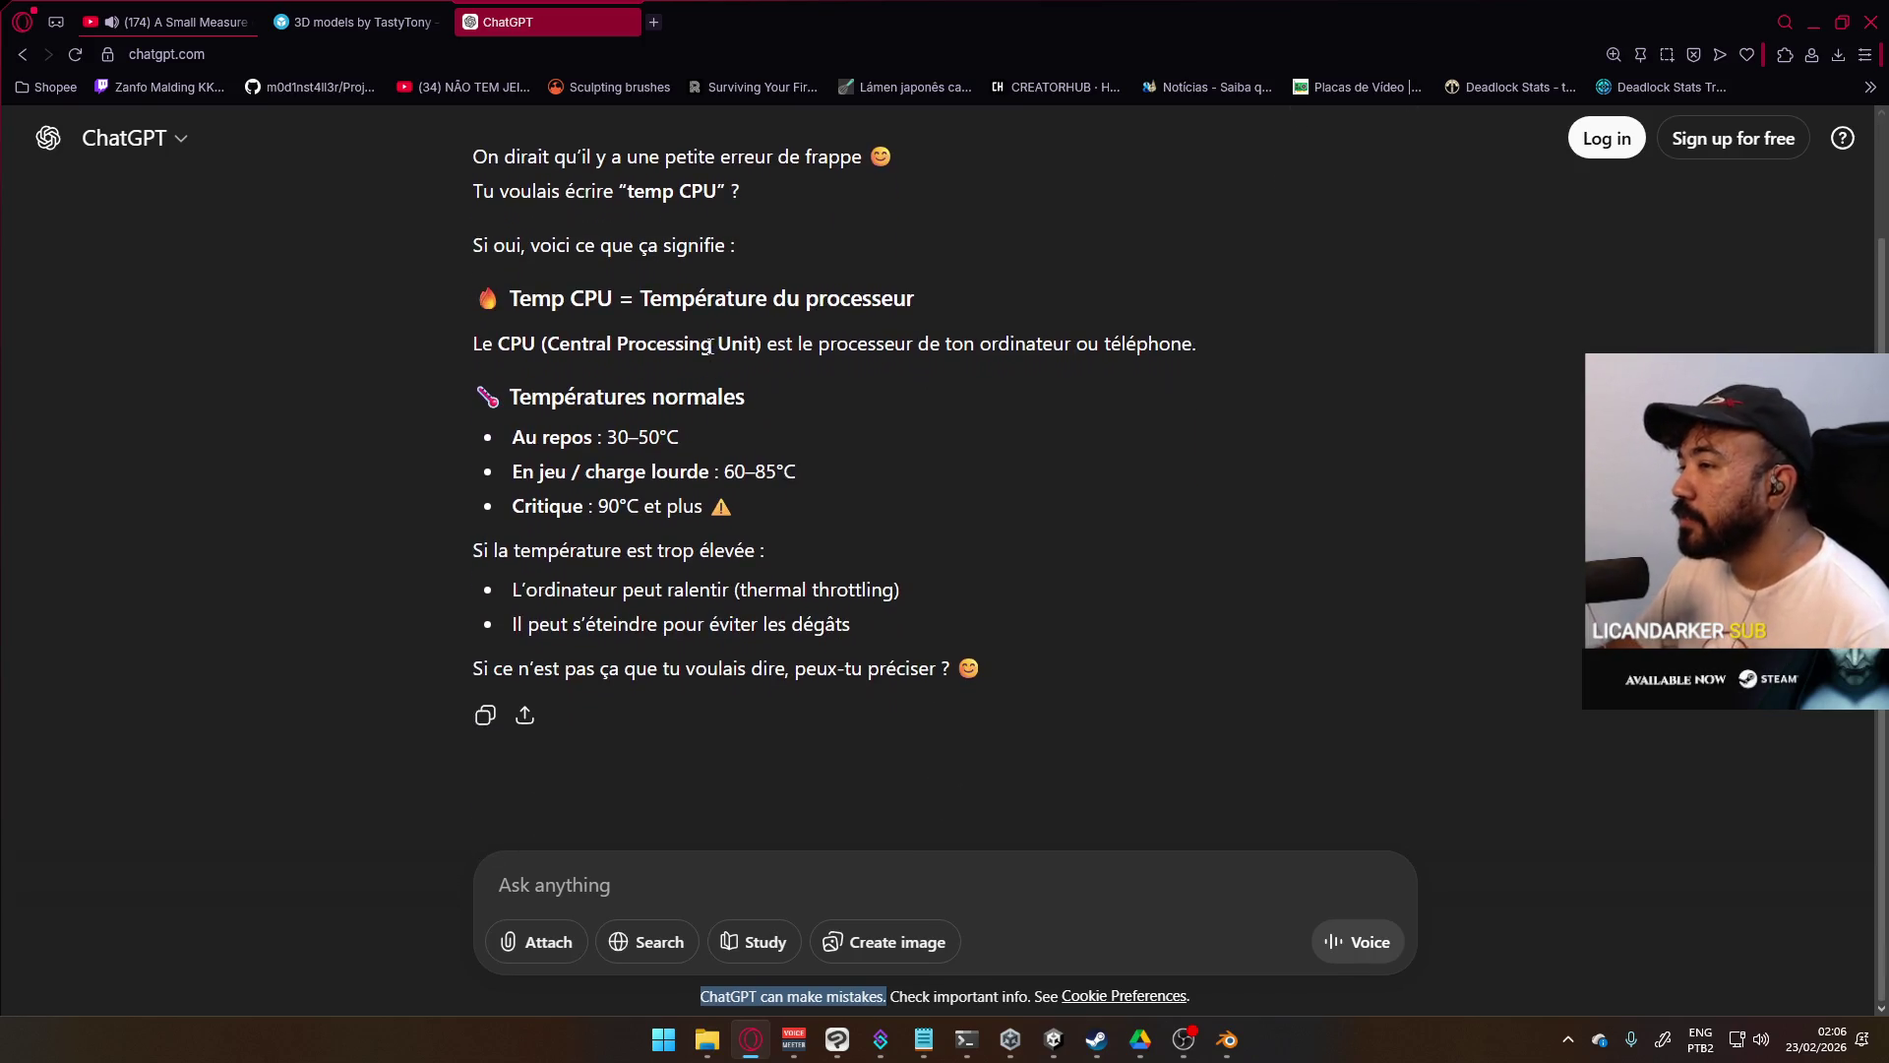
left_click(878, 896)
- Ask ChatGPT to 'translate to ptbr', then close its tab and minimize the browser
type("tra")
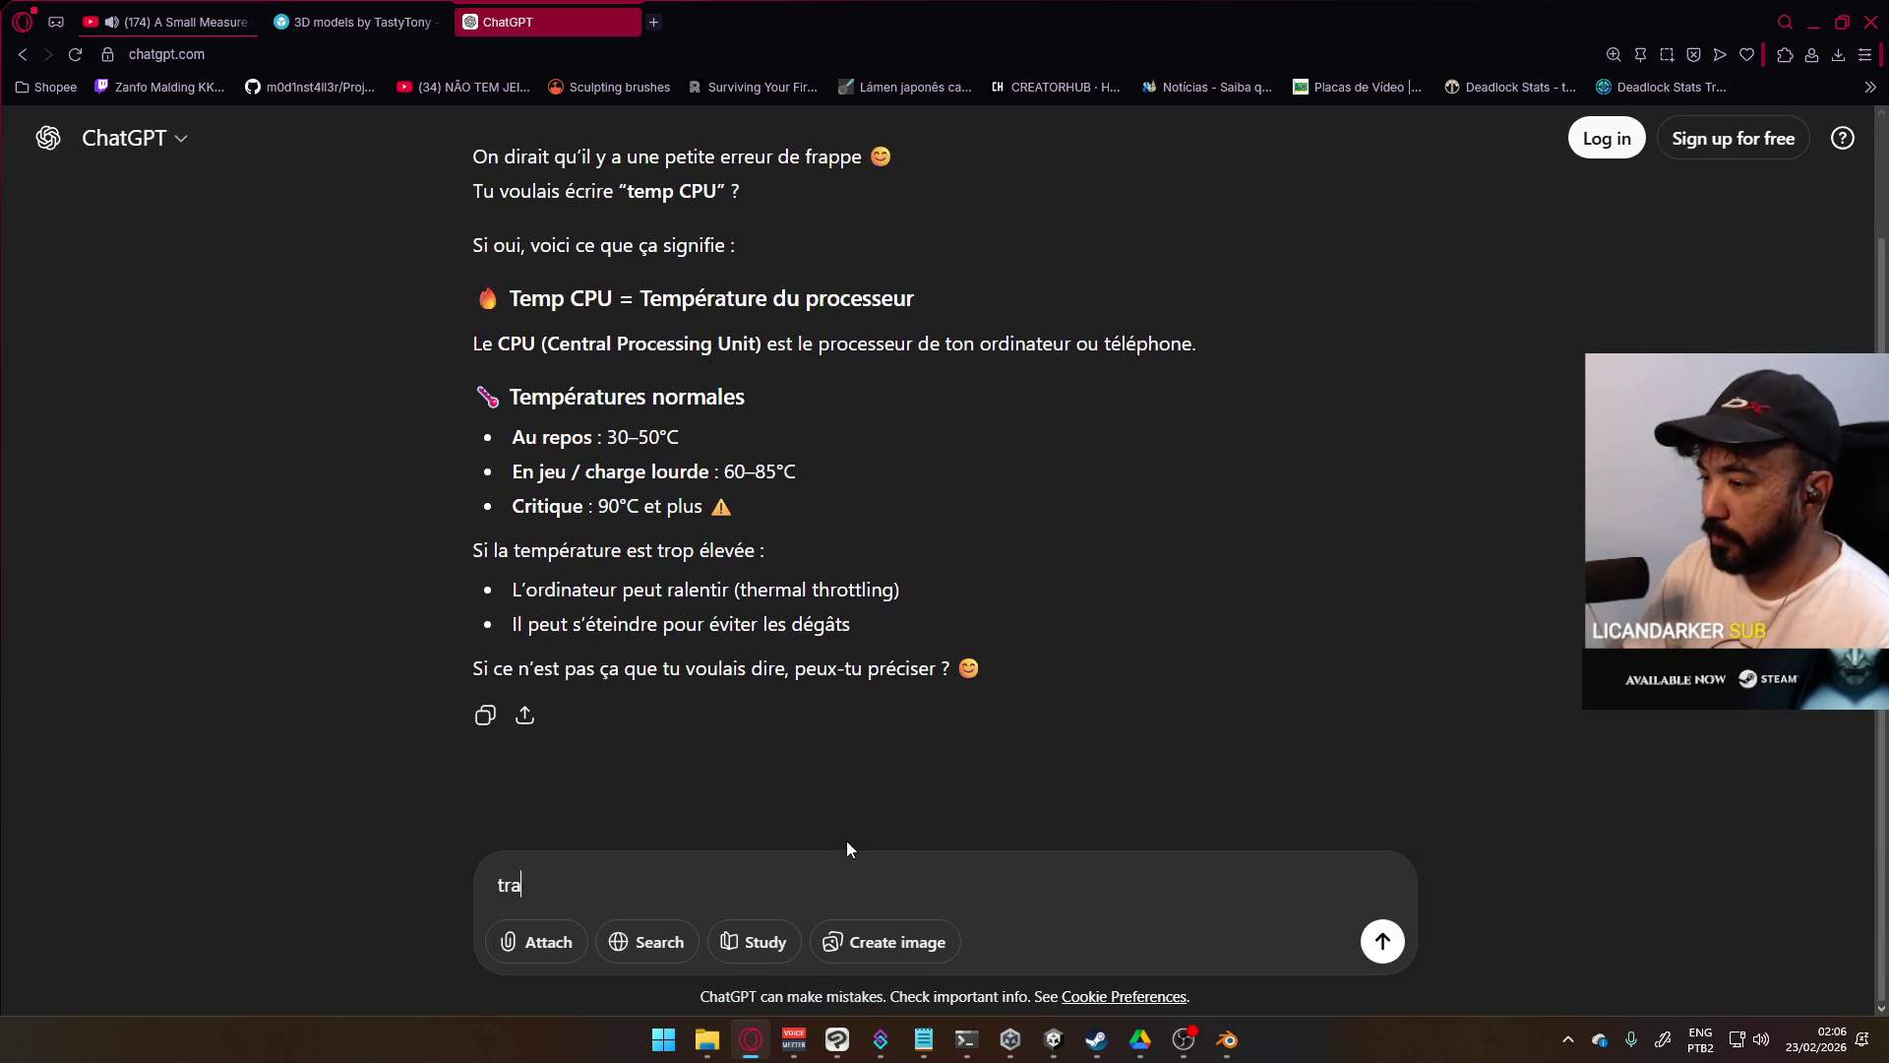
type("nslate to ptbr")
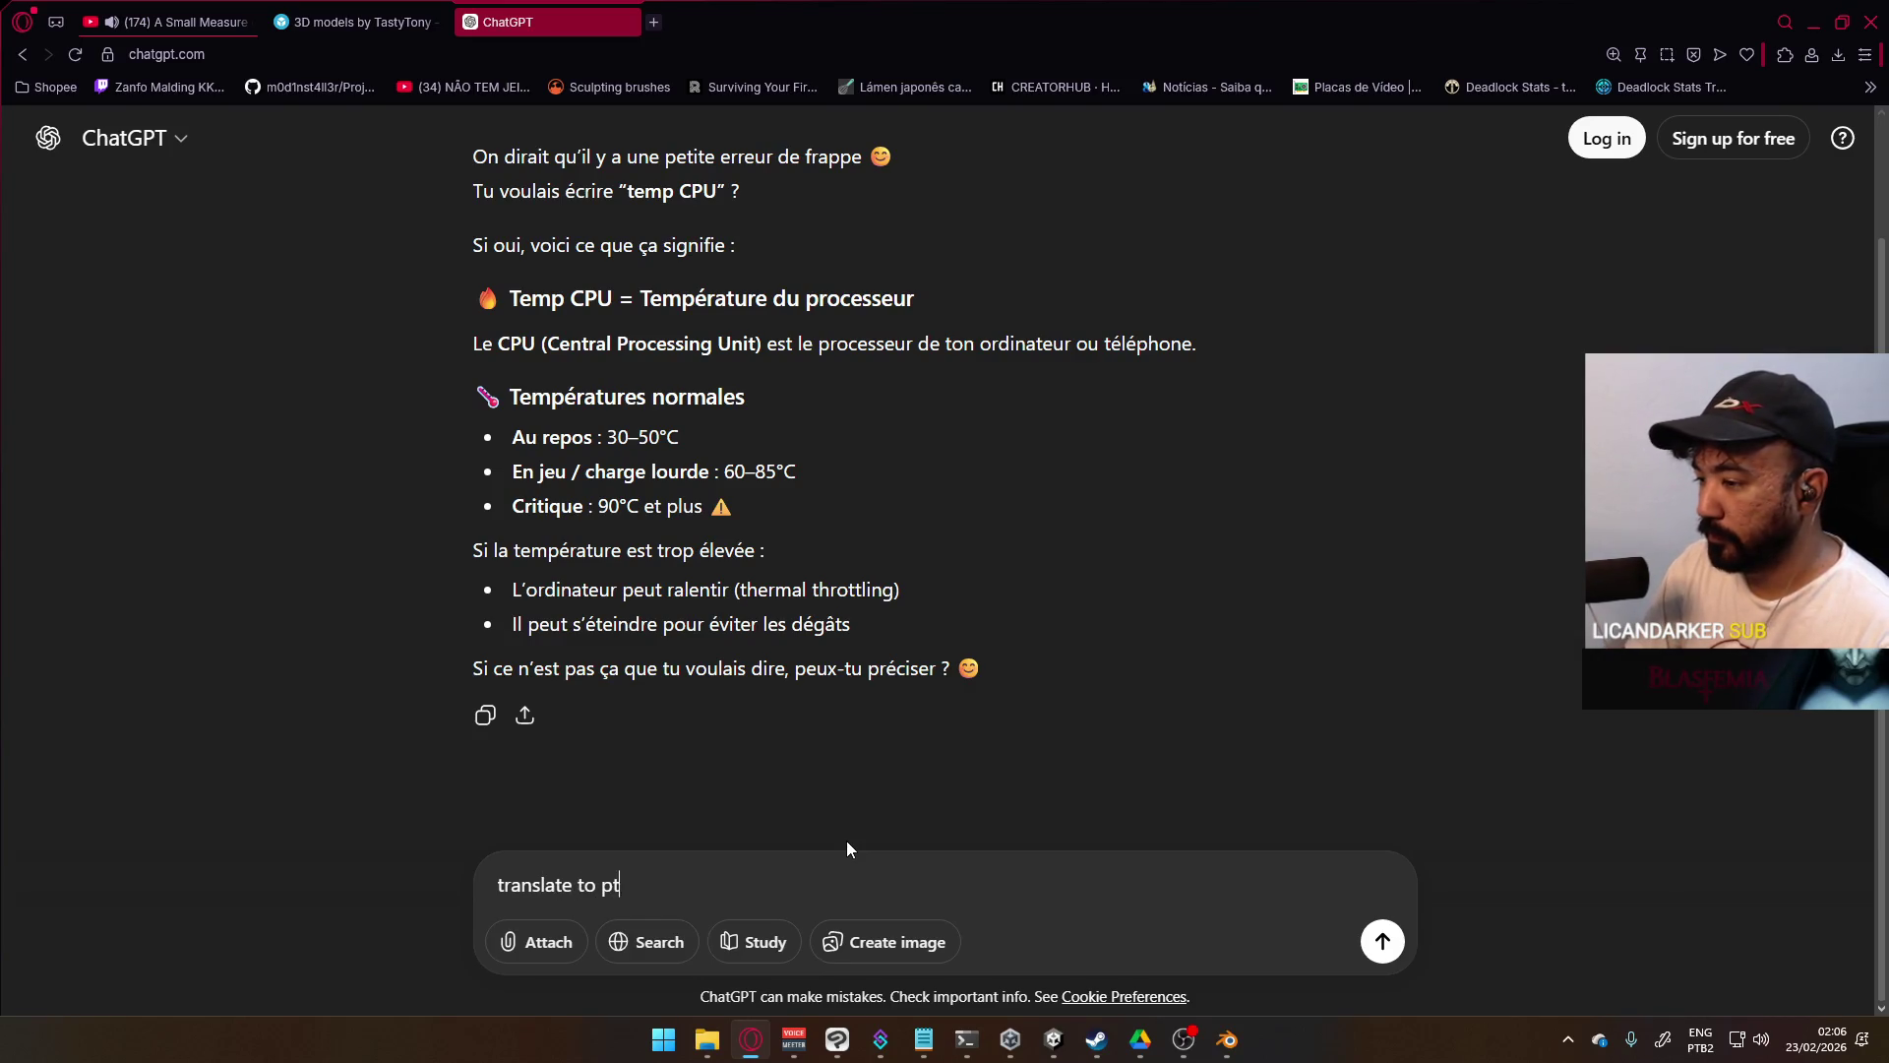
key("Return")
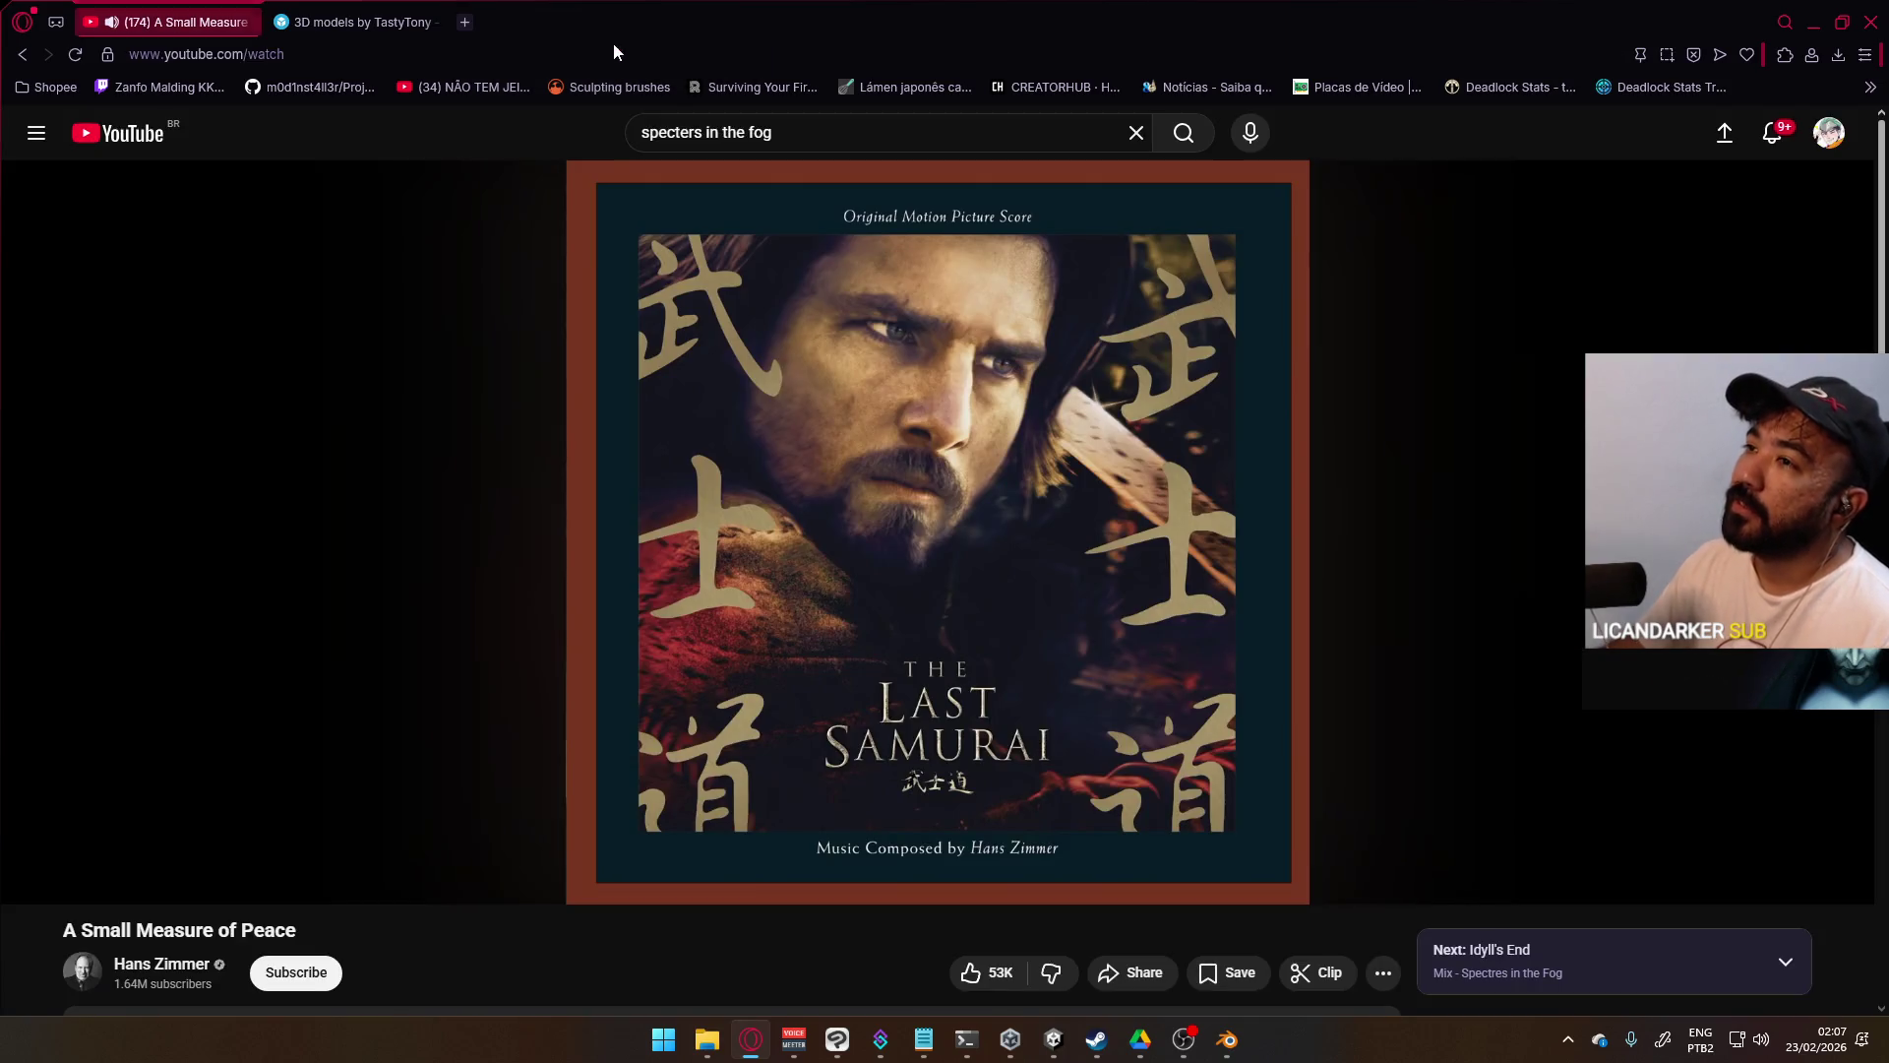
left_click(629, 22)
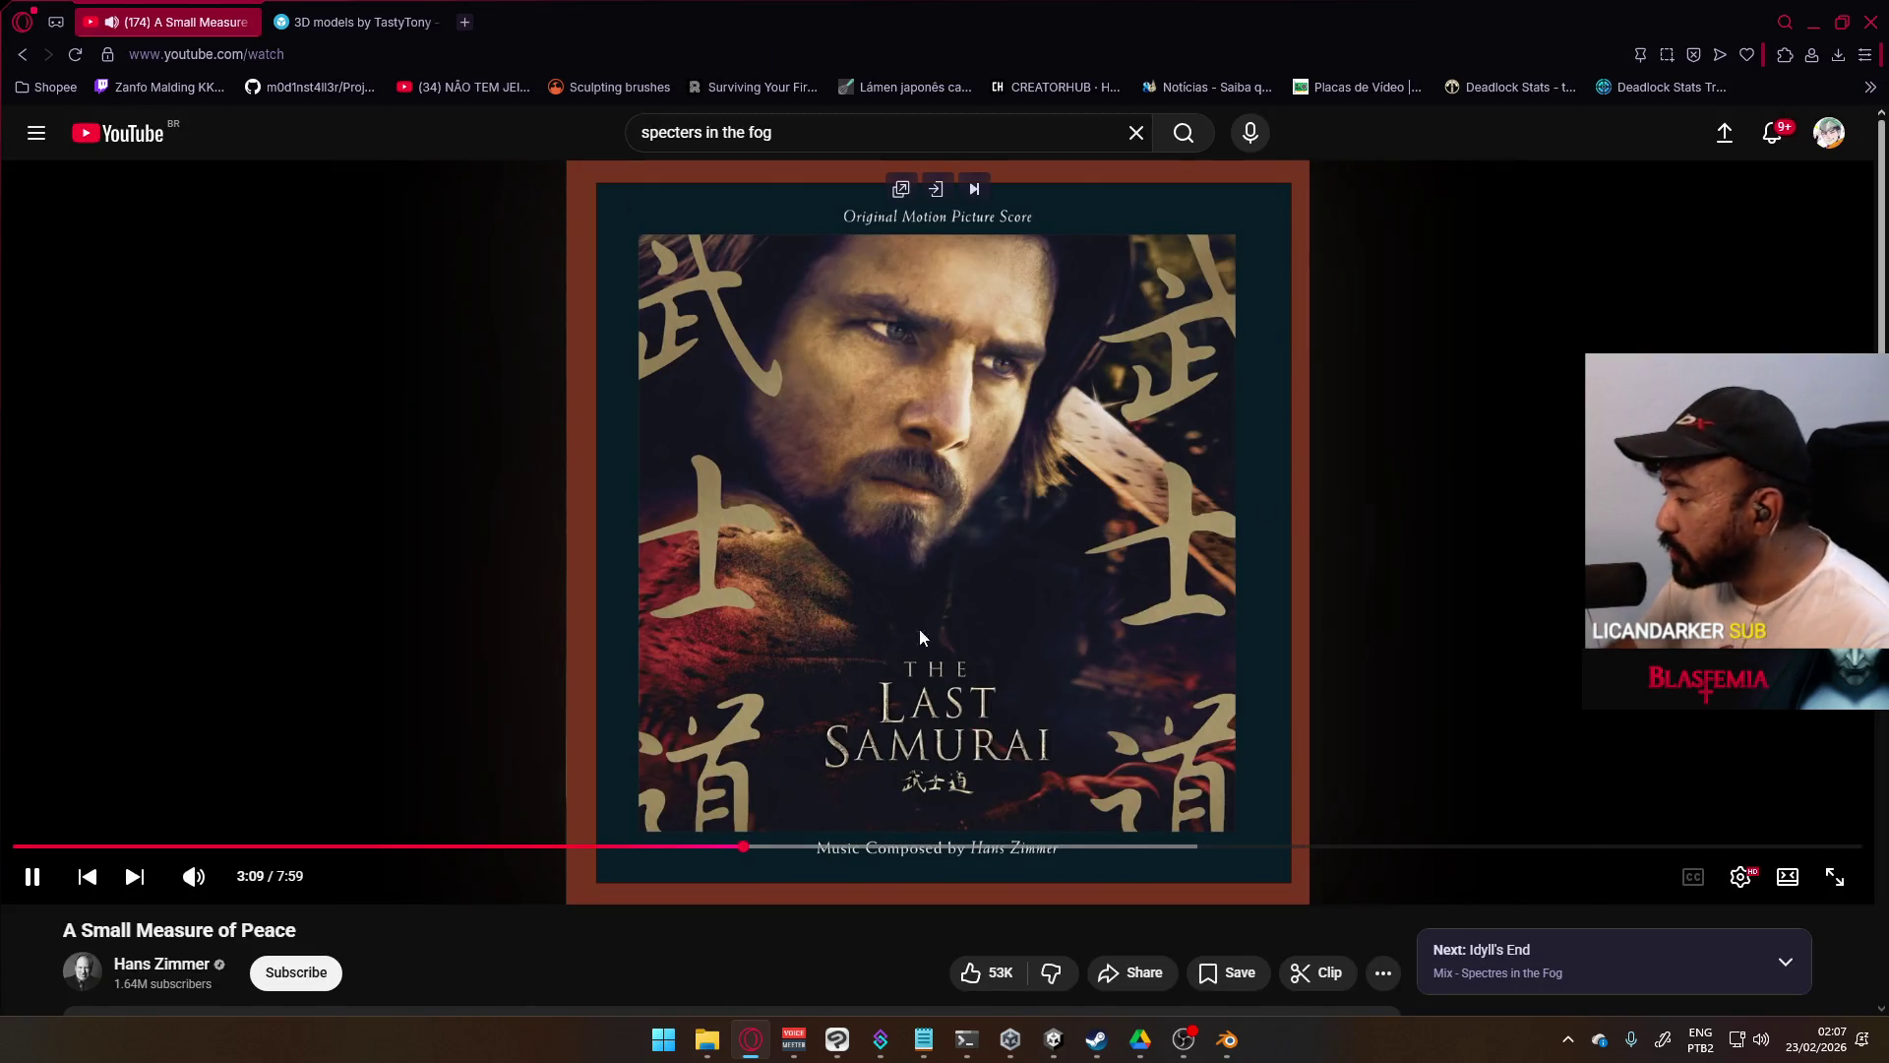
scroll(1082, 729, "down", 4)
scroll(996, 717, "up", 4)
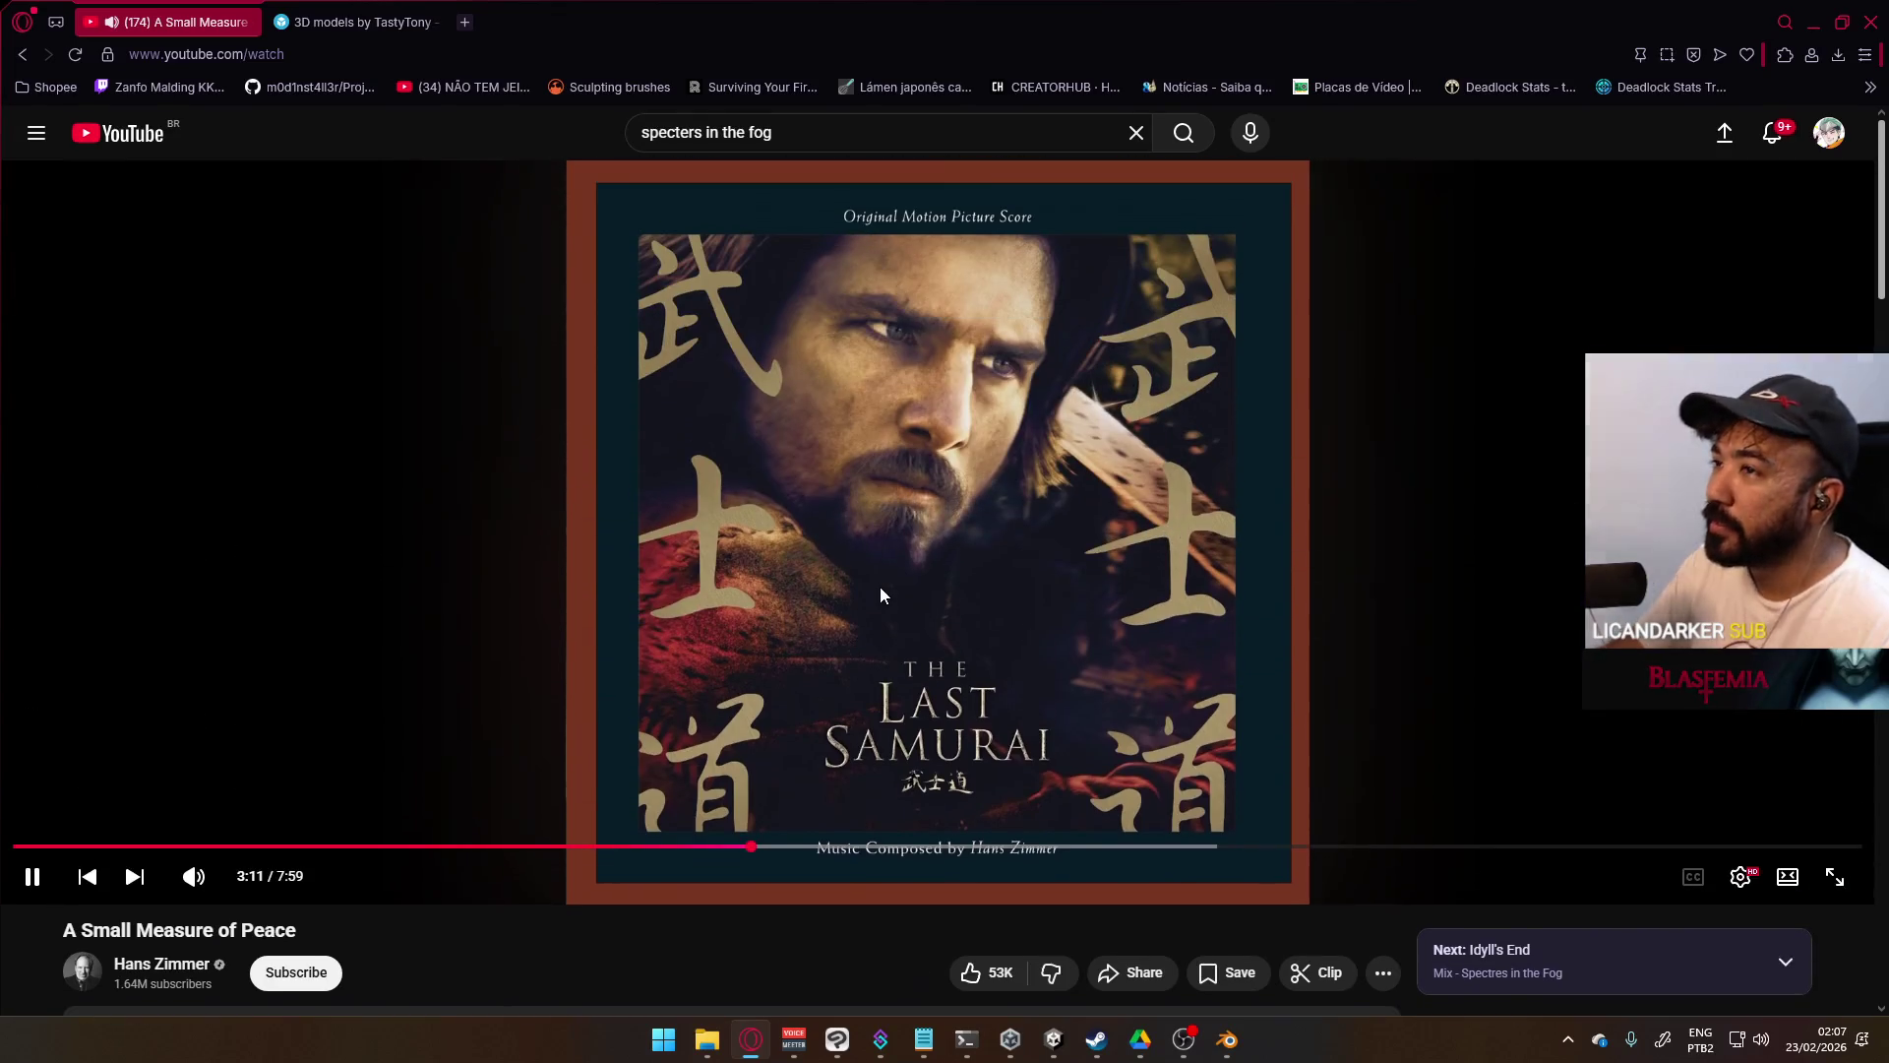
left_click(1819, 29)
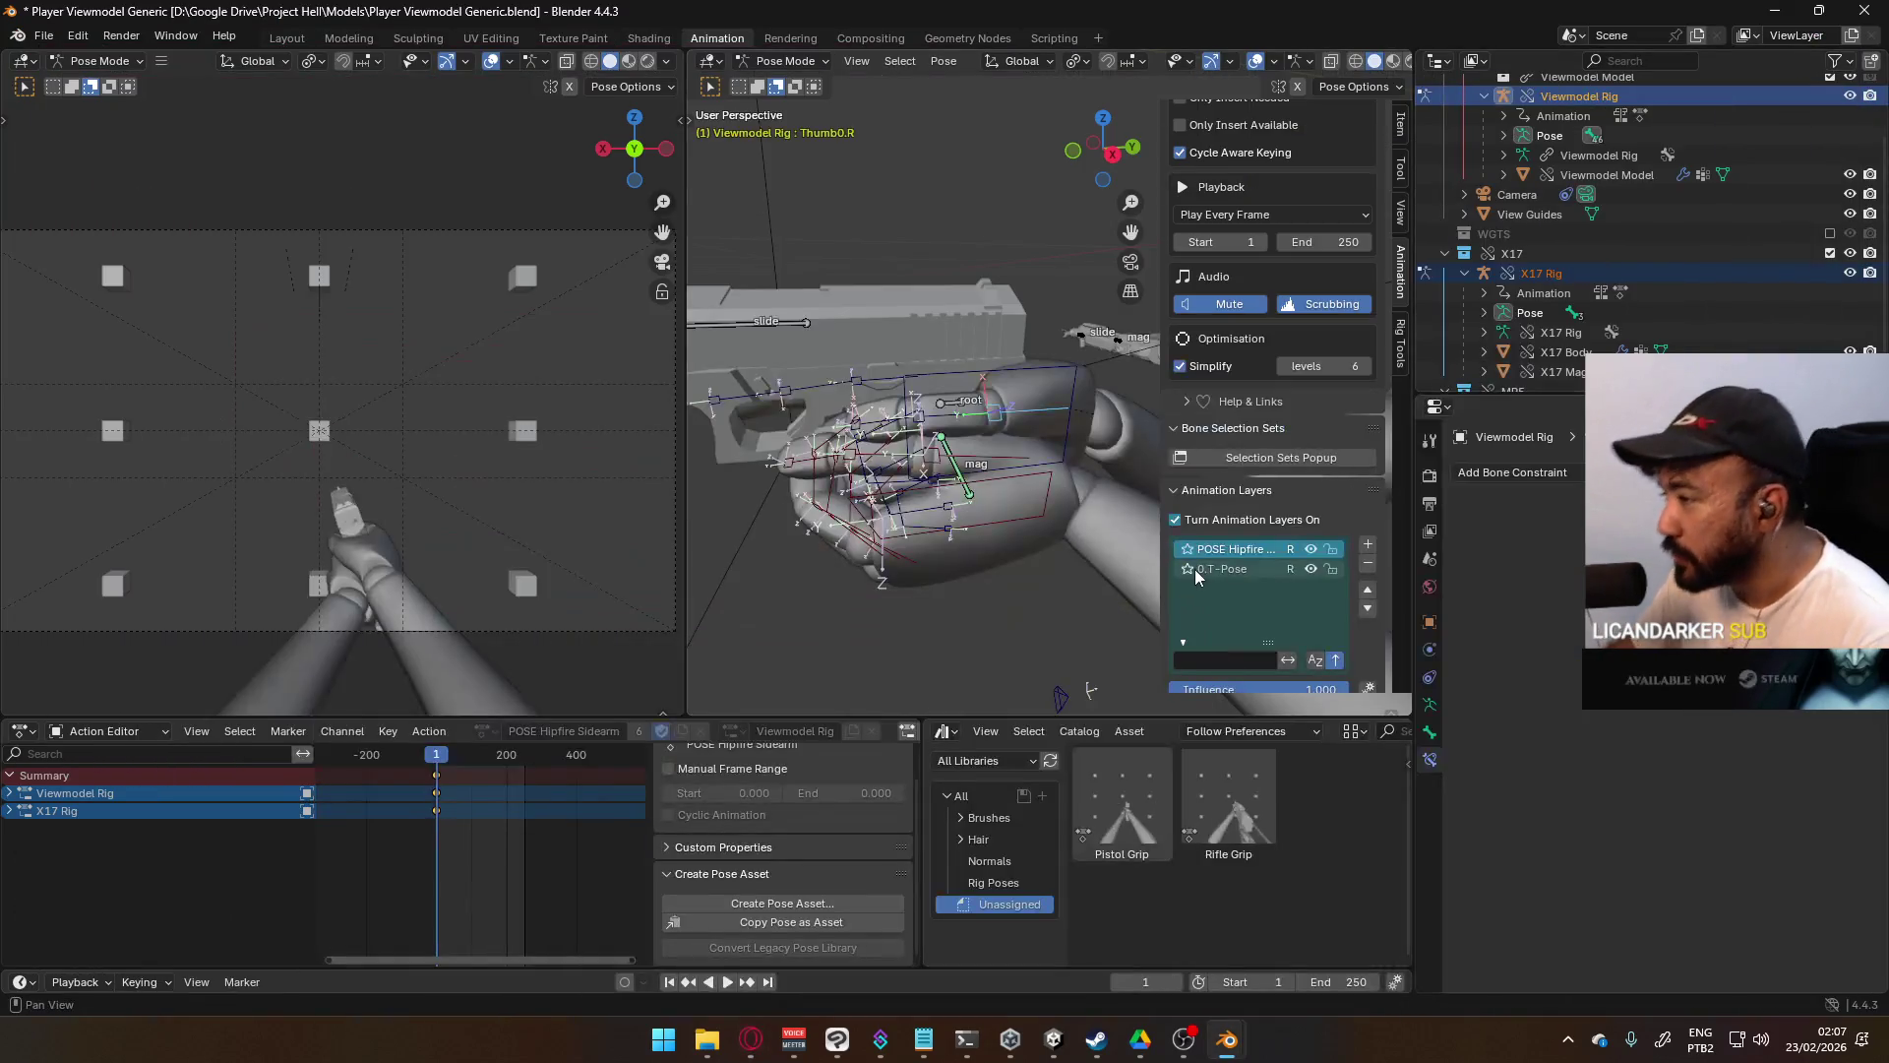
- Rotate Thumb1.L further about its local X axis, then view the rig from the right side
mouse_move(984, 551)
middle_mouse_down()
mouse_move(894, 521)
mouse_move(764, 517)
mouse_move(695, 580)
mouse_move(908, 548)
mouse_move(954, 492)
mouse_move(962, 534)
mouse_move(984, 463)
middle_mouse_up()
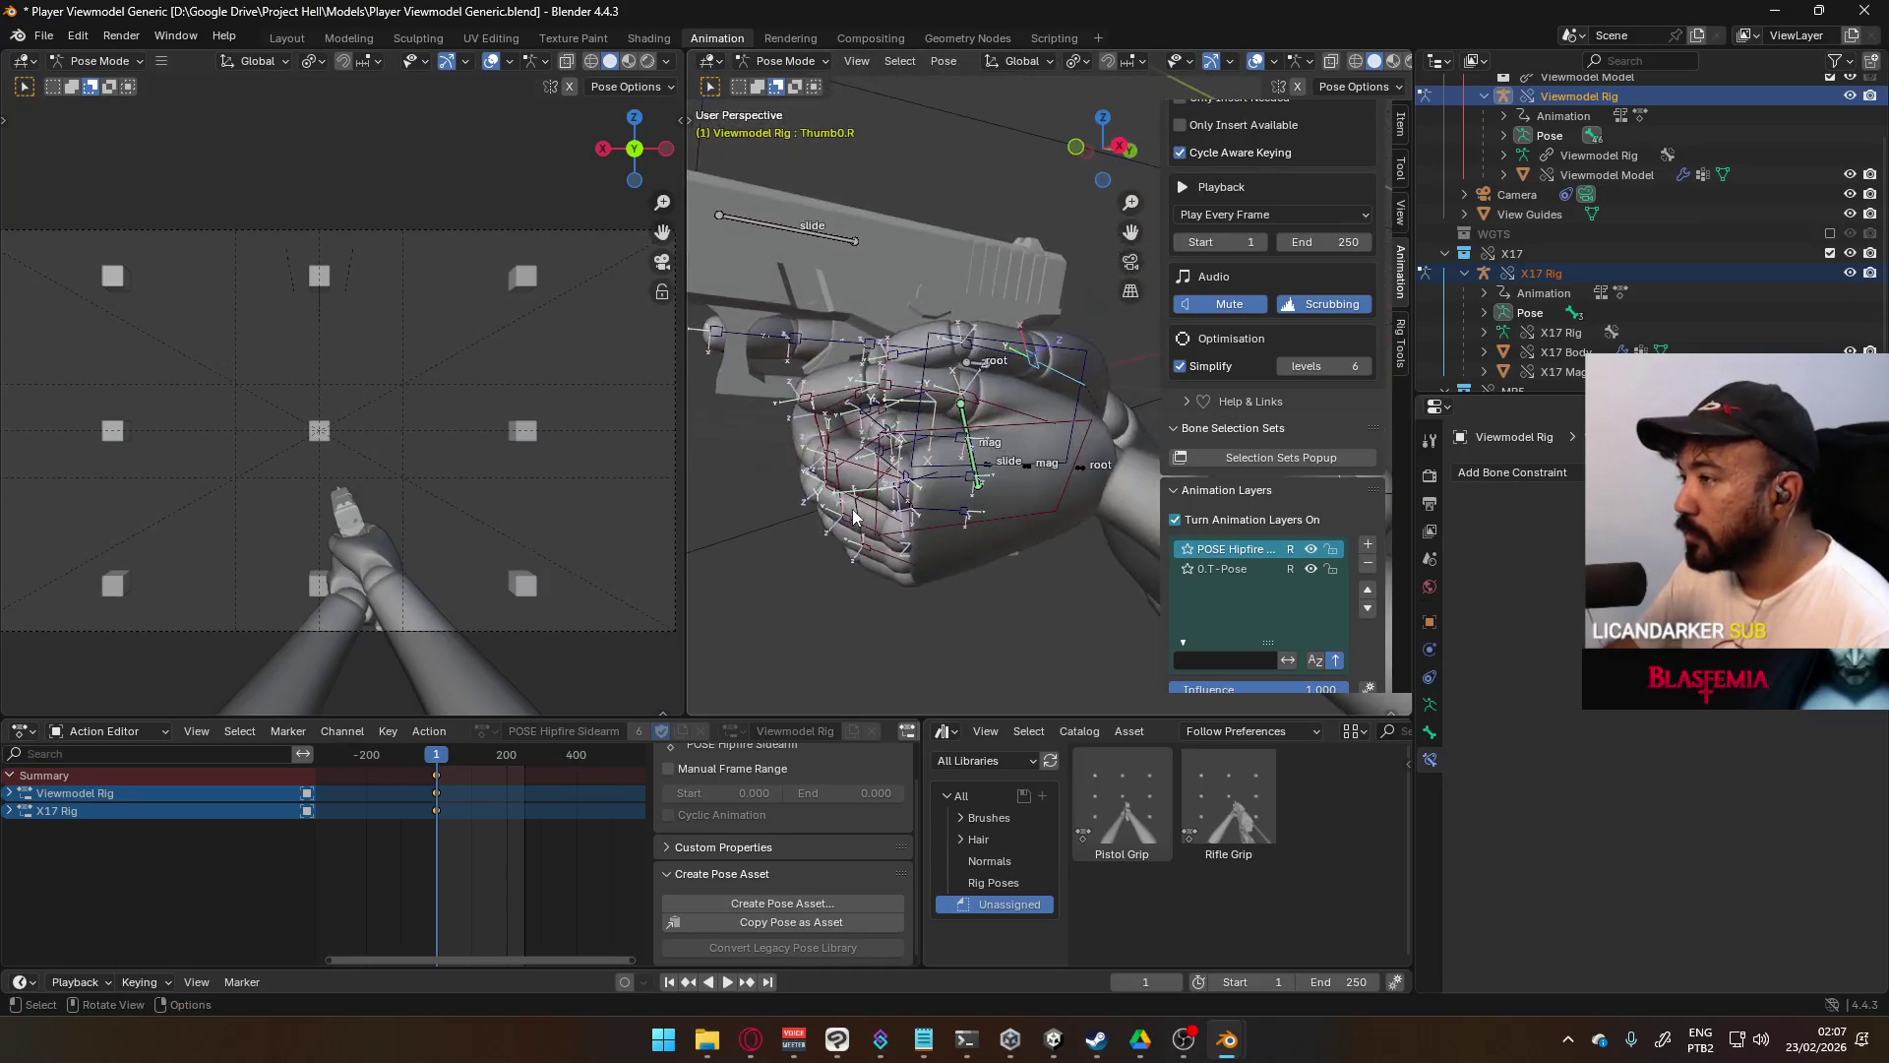
scroll(984, 442, "up", 6)
key("r")
key("x")
key("x")
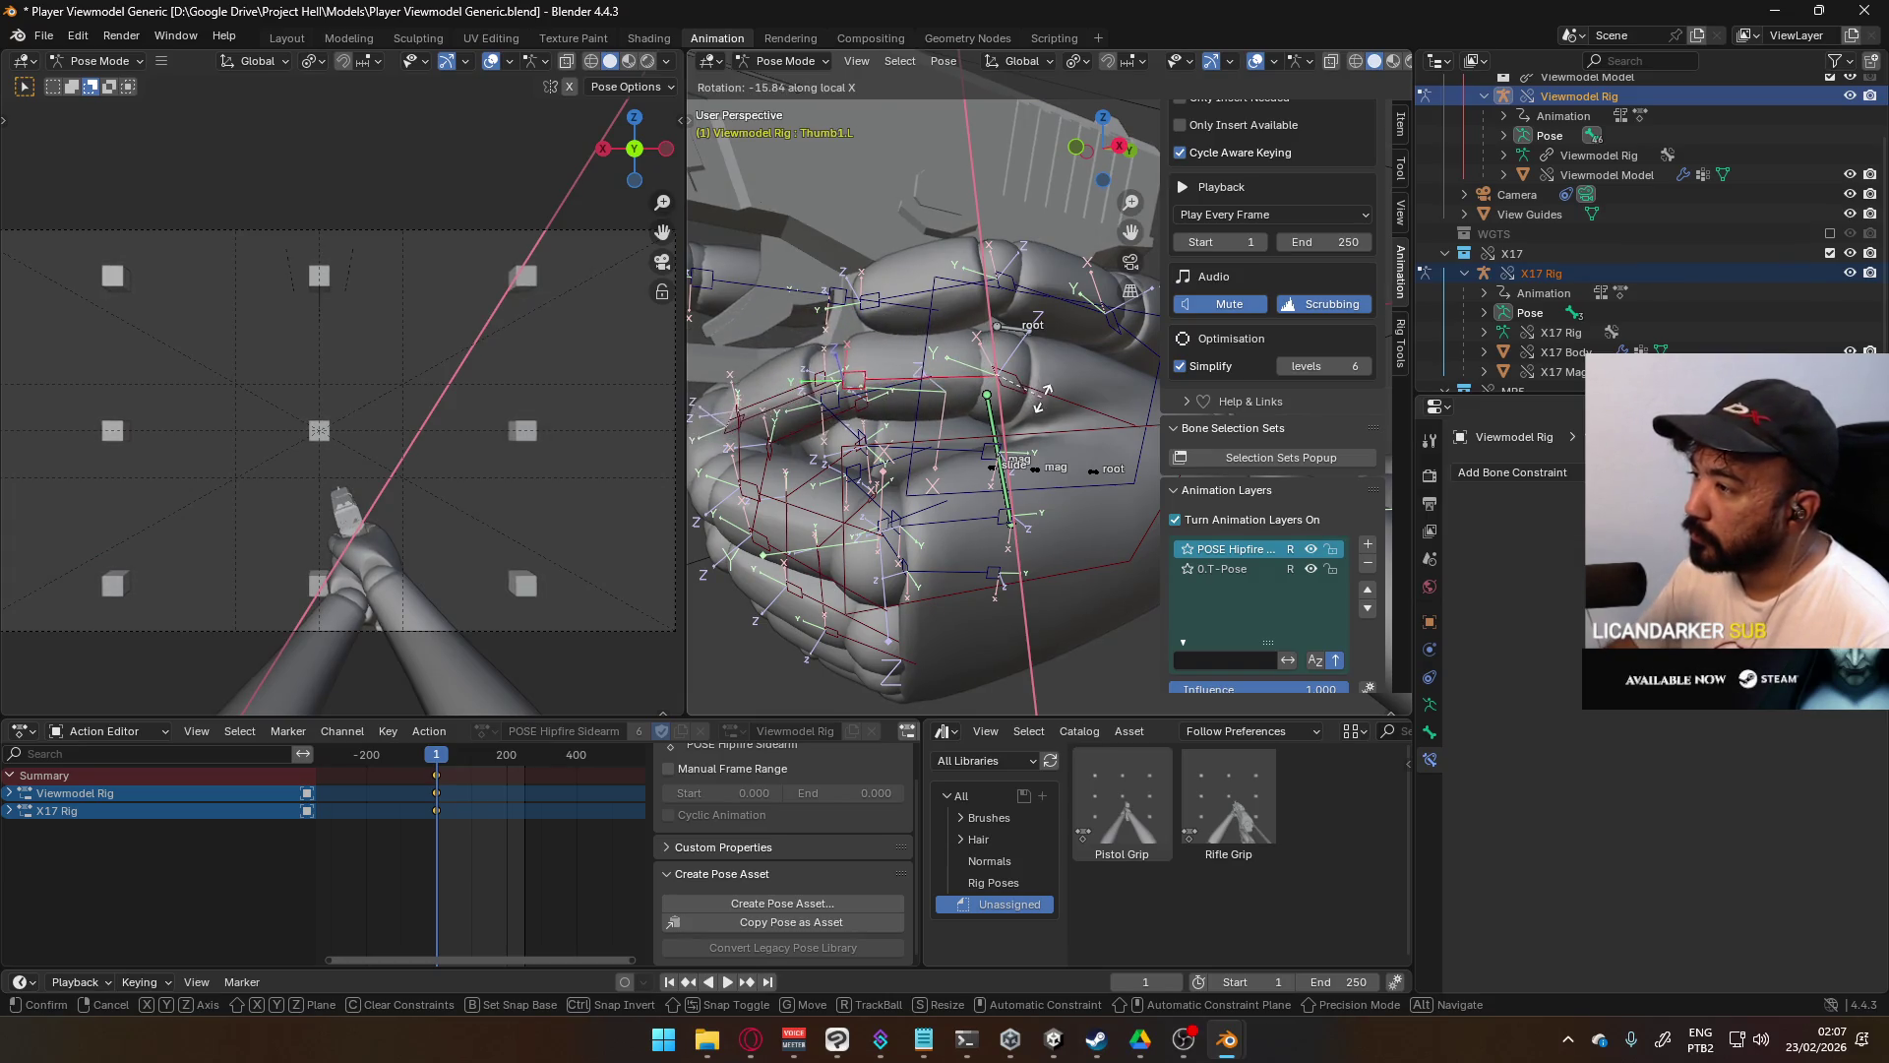
left_click(992, 152)
scroll(992, 152, "down", 5)
mouse_move(992, 153)
middle_mouse_down()
mouse_move(1083, 338)
mouse_move(821, 340)
middle_mouse_up()
scroll(648, 469, "up", 1)
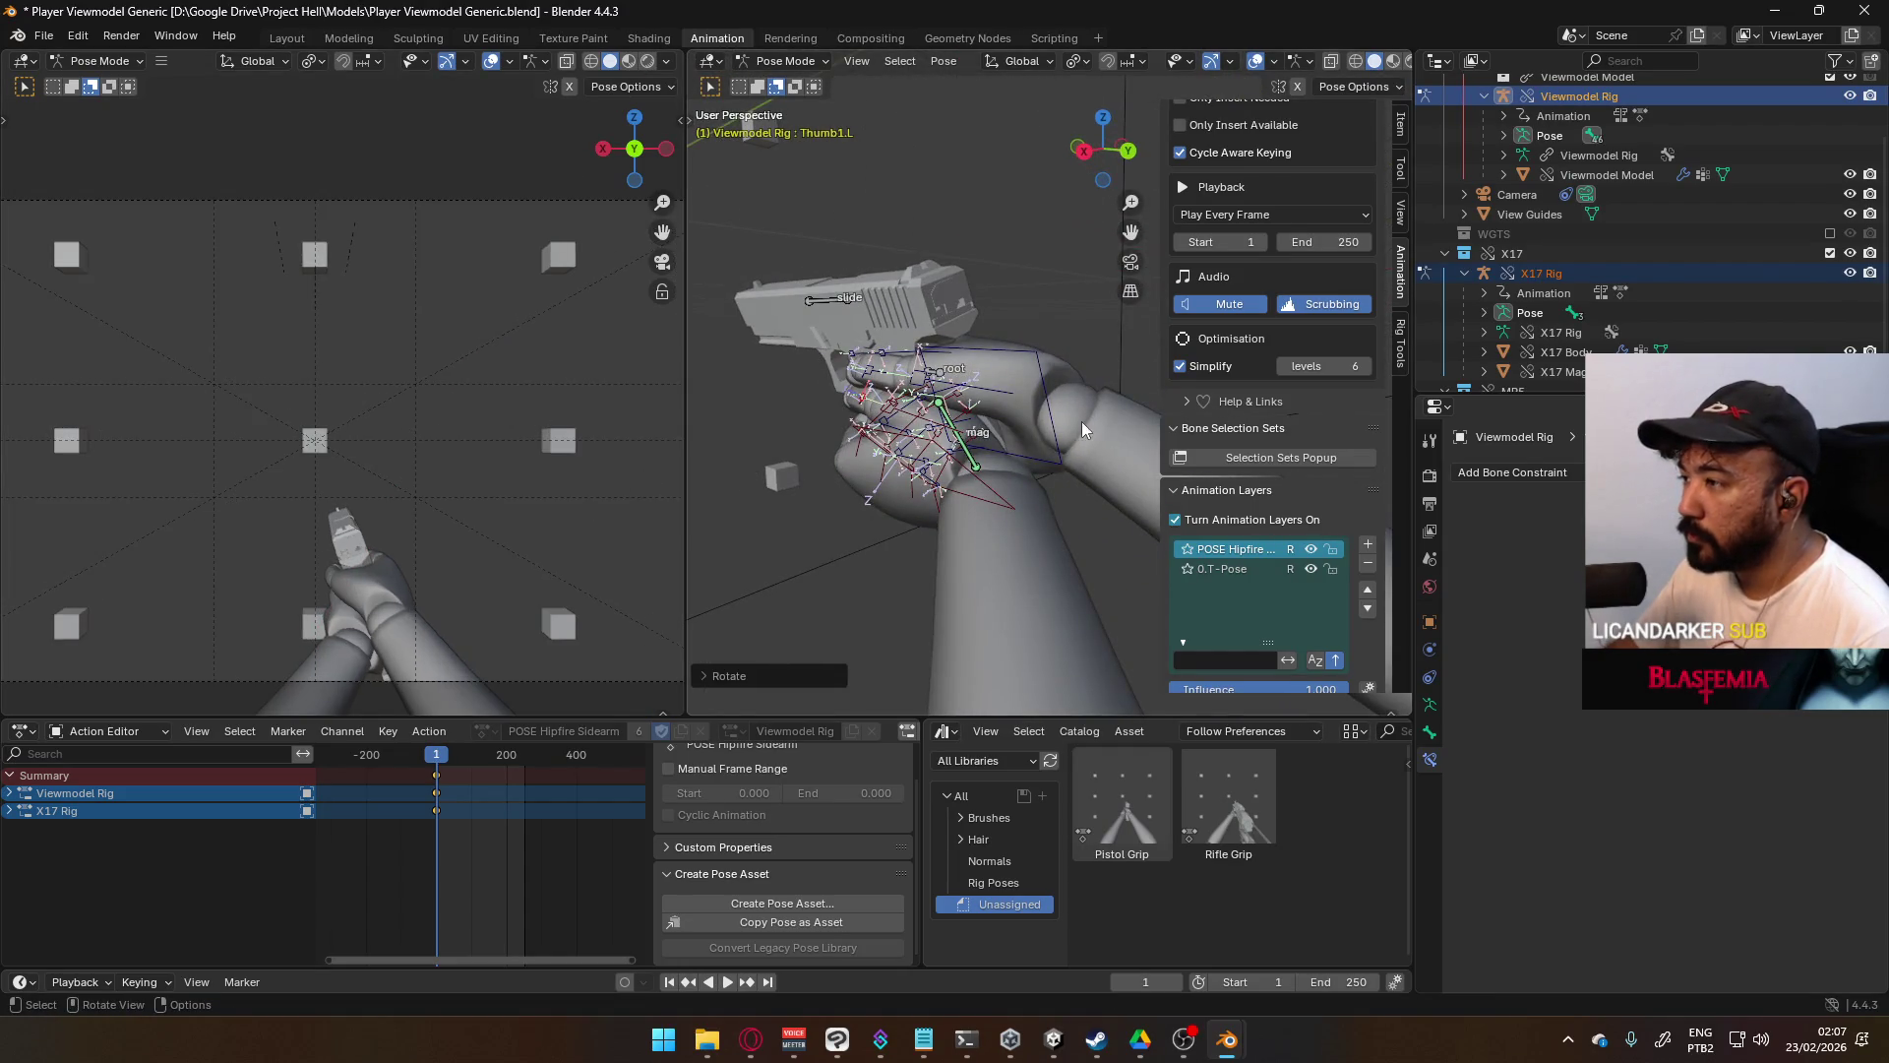
scroll(1076, 427, "down", 2)
middle_click_drag(1076, 427, 1067, 412)
scroll(1066, 411, "down", 5)
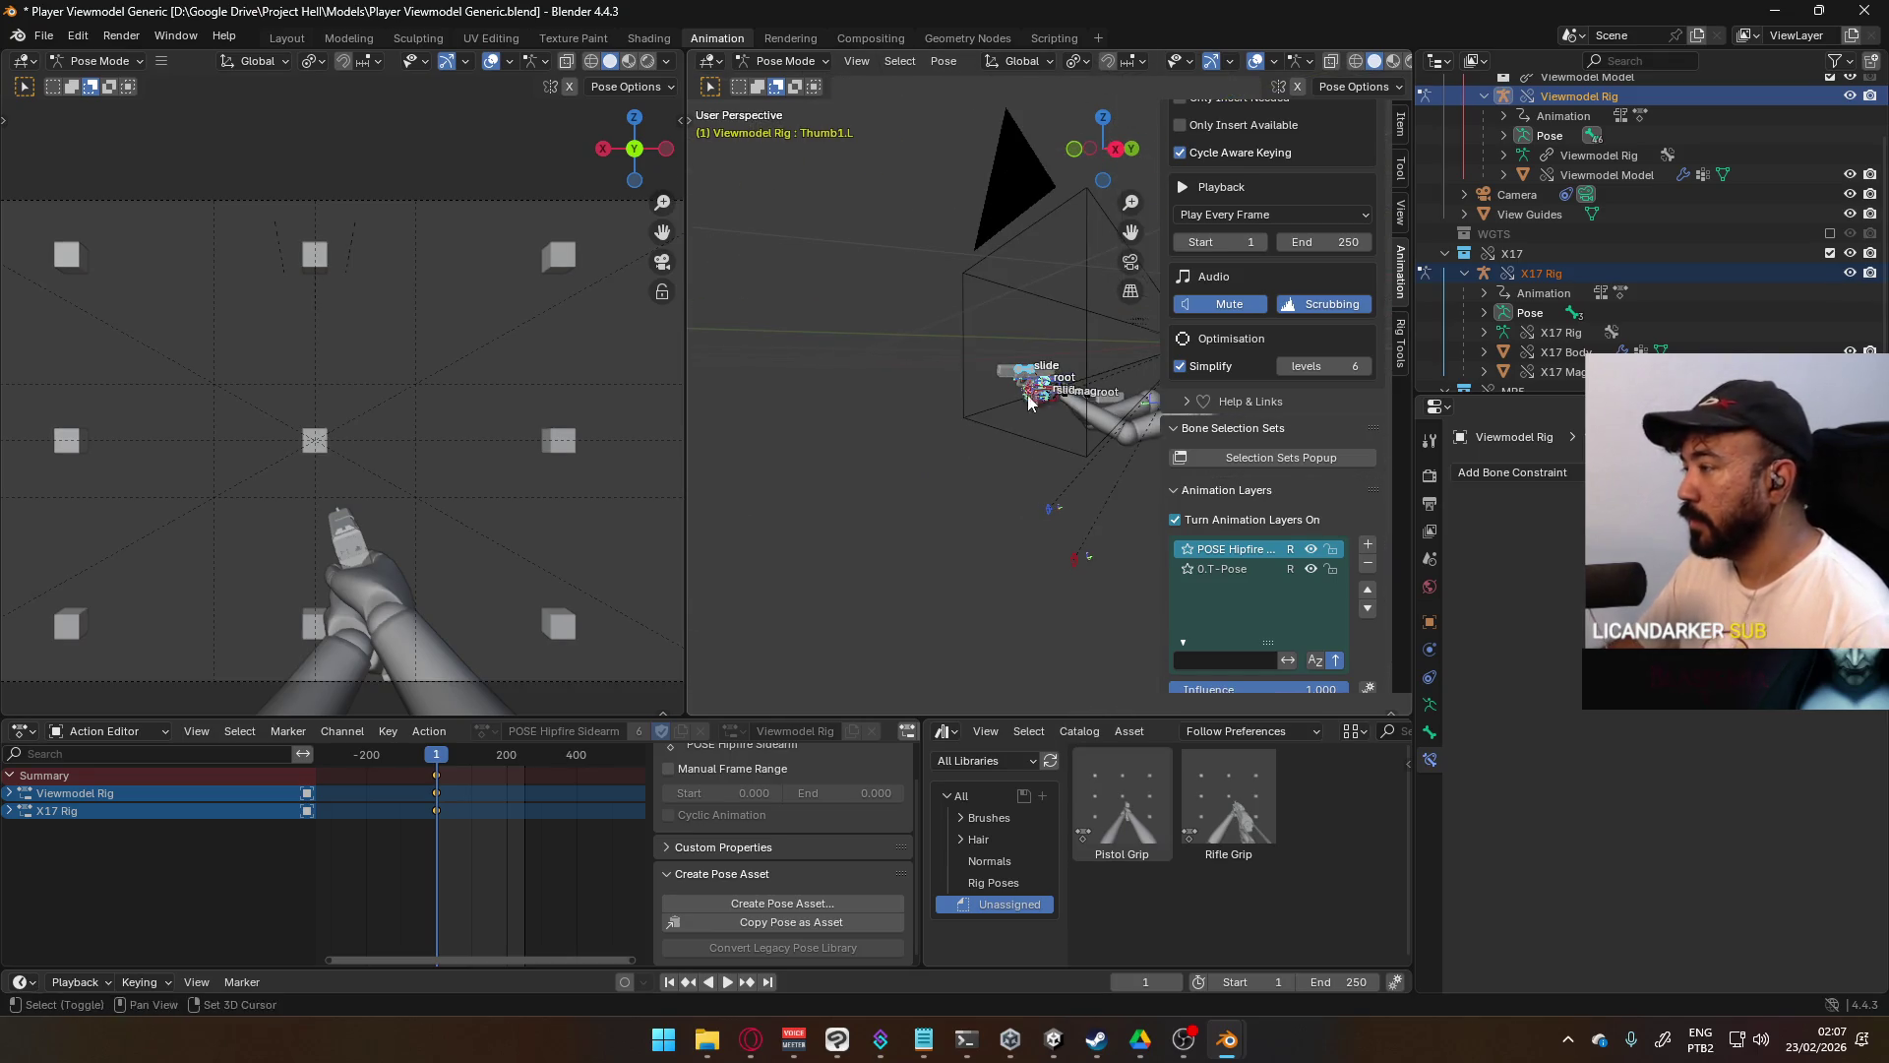
key("KP_3")
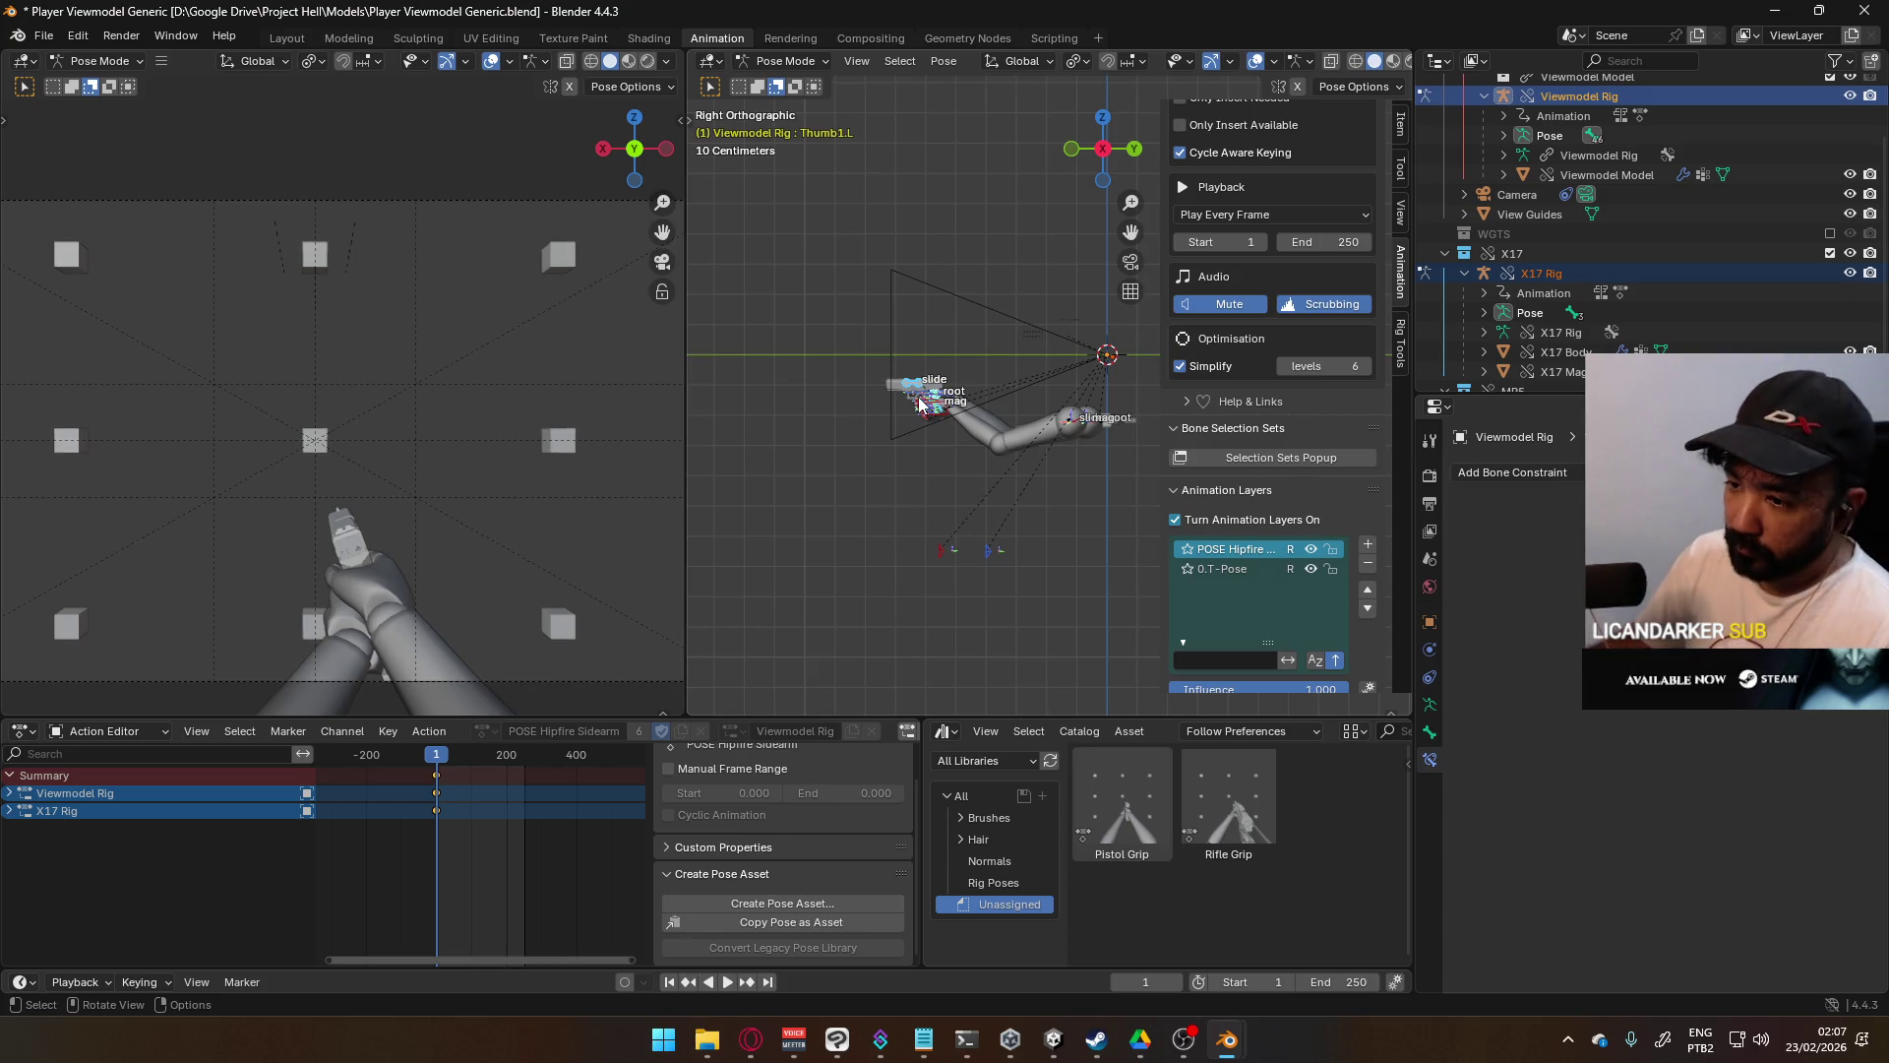
- Toggle the X17 Rig channels, then view the rig orthographically from directly above
left_click(8, 808)
left_click(8, 808)
left_click(8, 811)
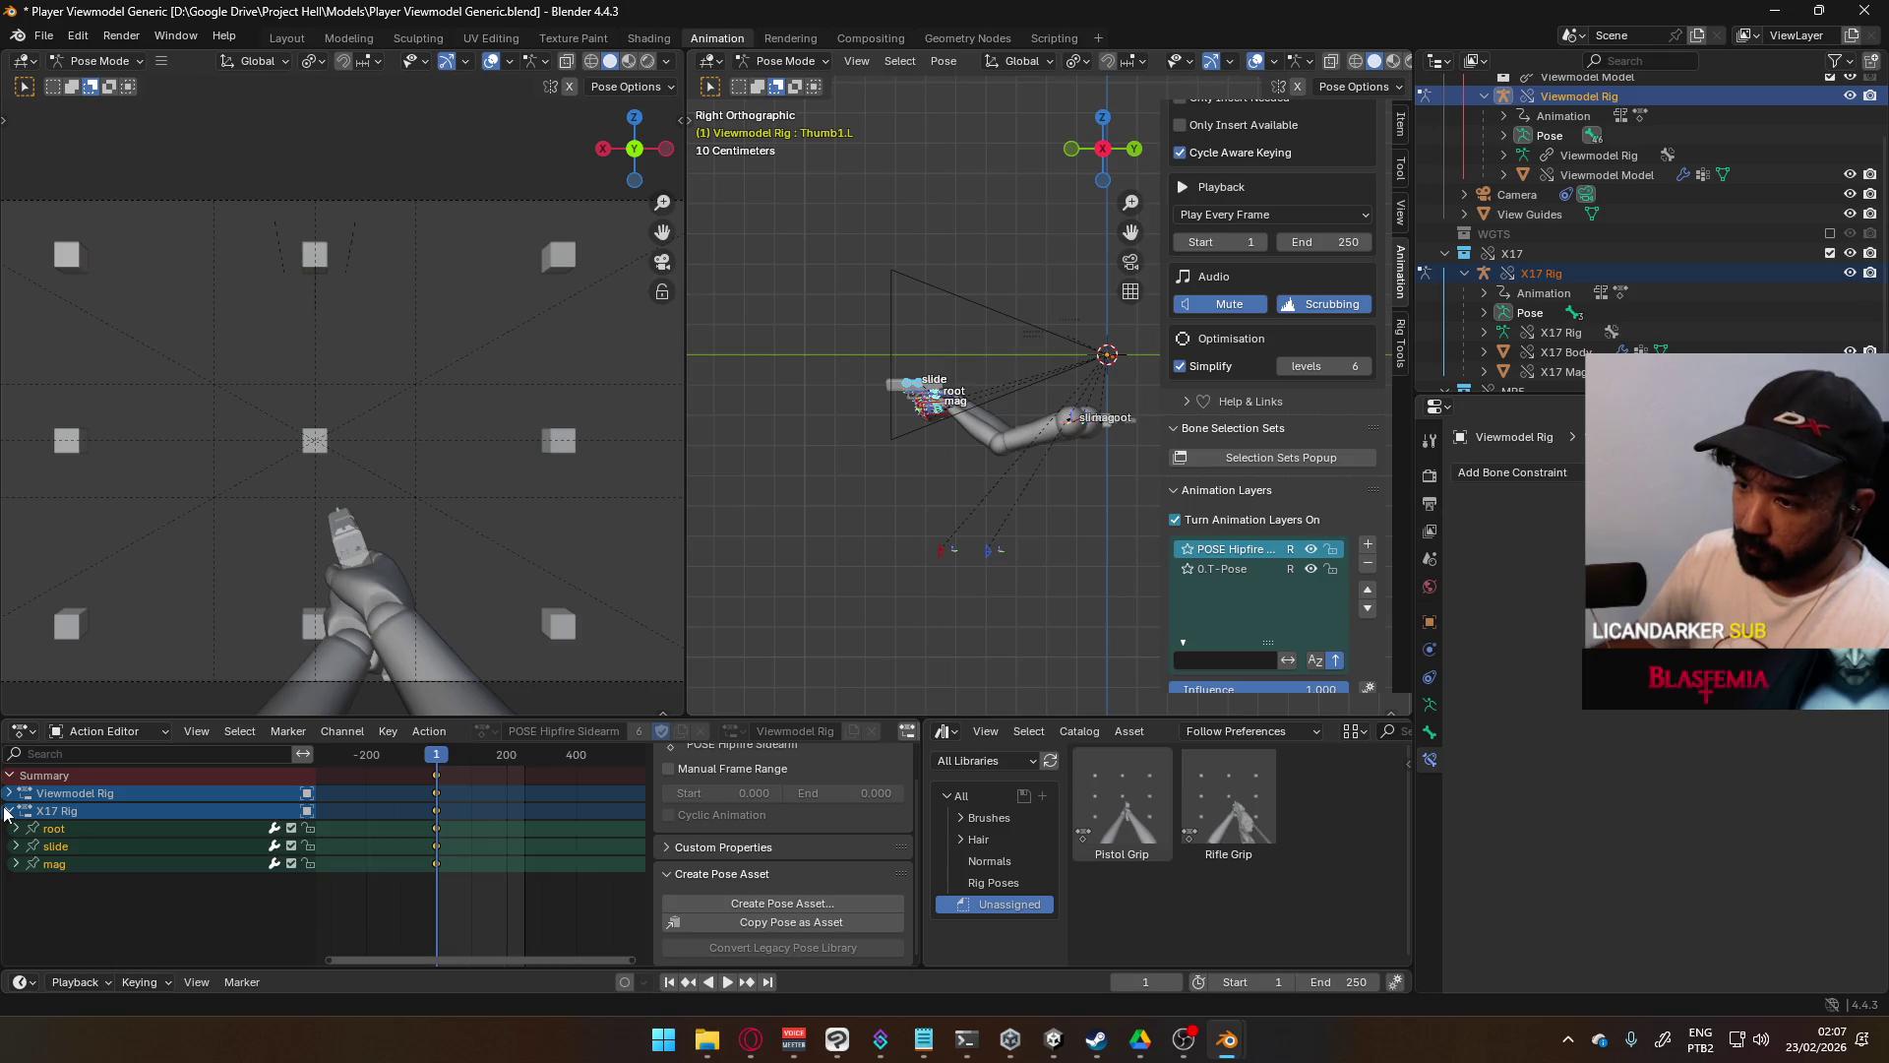
left_click(8, 810)
scroll(1020, 459, "up", 1)
mouse_move(1020, 459)
middle_mouse_down()
mouse_move(949, 388)
mouse_move(1008, 443)
mouse_move(1100, 422)
mouse_move(883, 510)
mouse_move(993, 577)
mouse_move(975, 581)
middle_mouse_up()
key("KP_5")
key("KP_7")
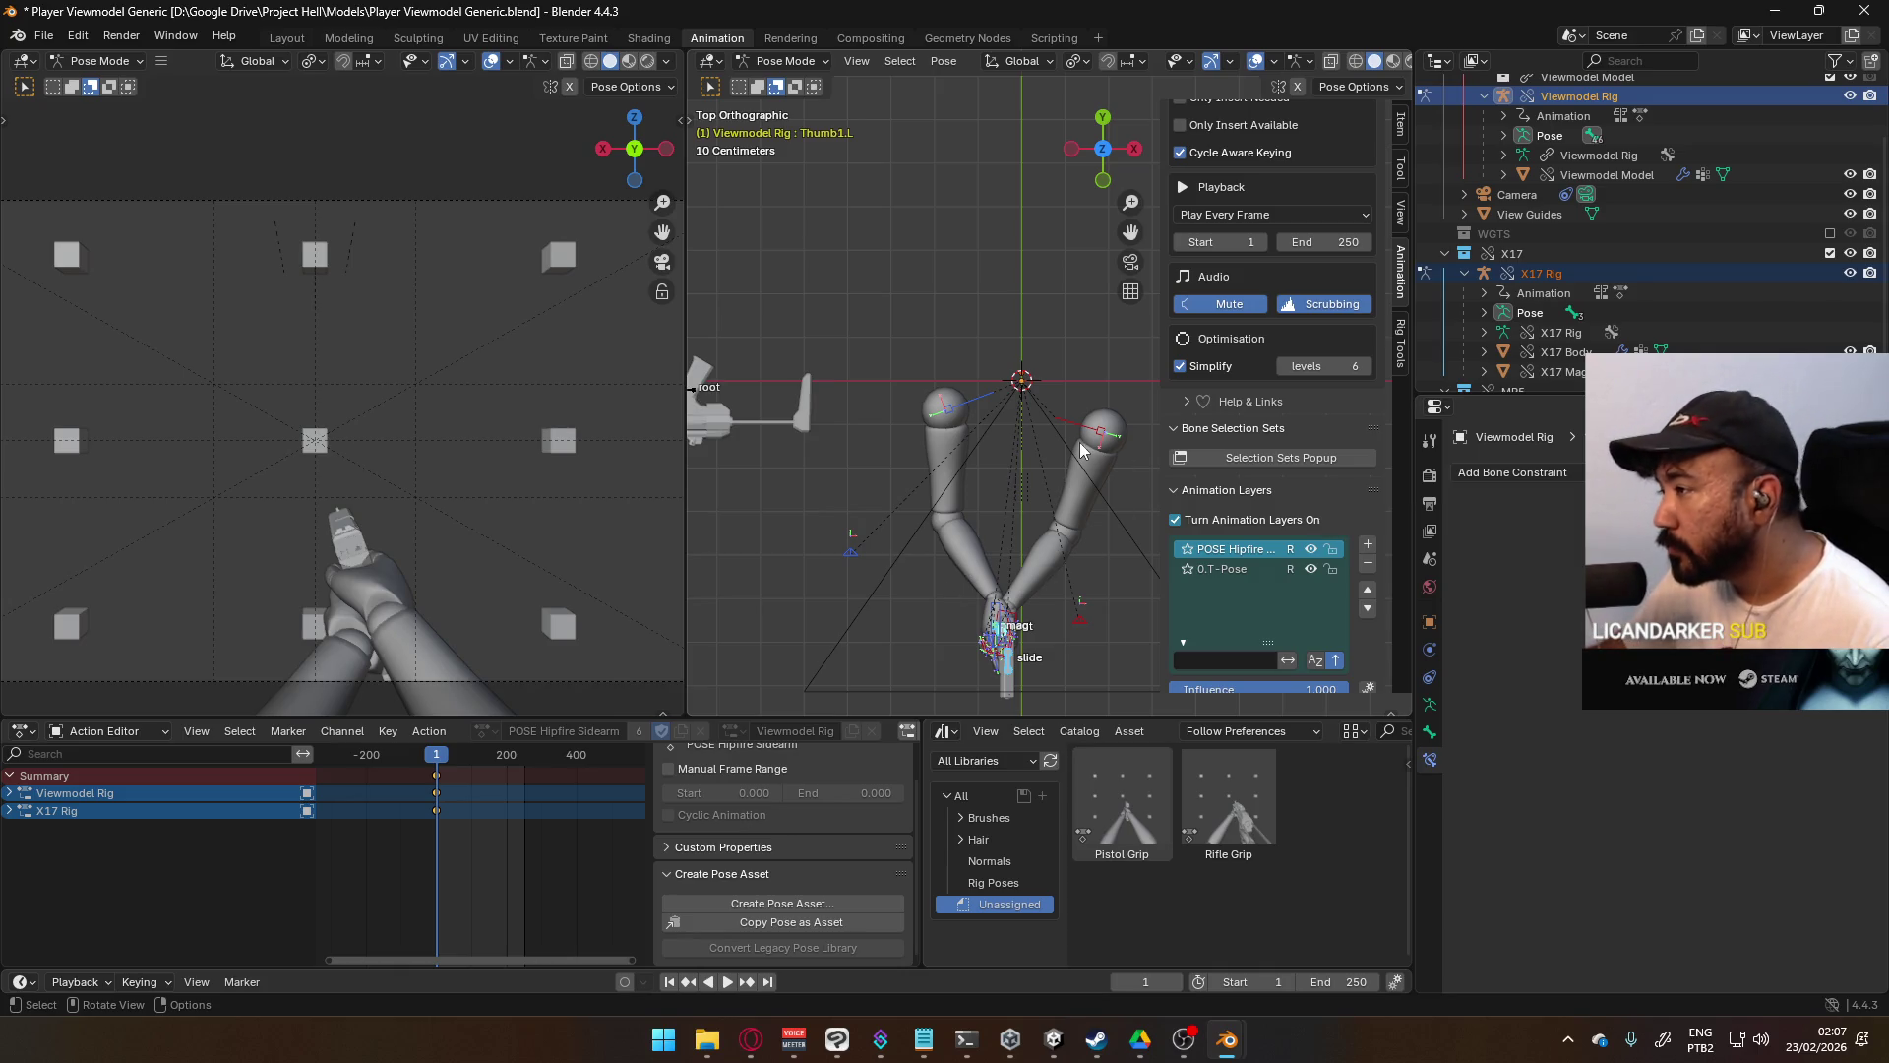
- Rotate, move and re-rotate Shoulder.L to about -10.49°, swinging the left arm toward the grip
left_click(989, 405)
middle_click_drag(989, 405, 924, 333, "shift")
key("r")
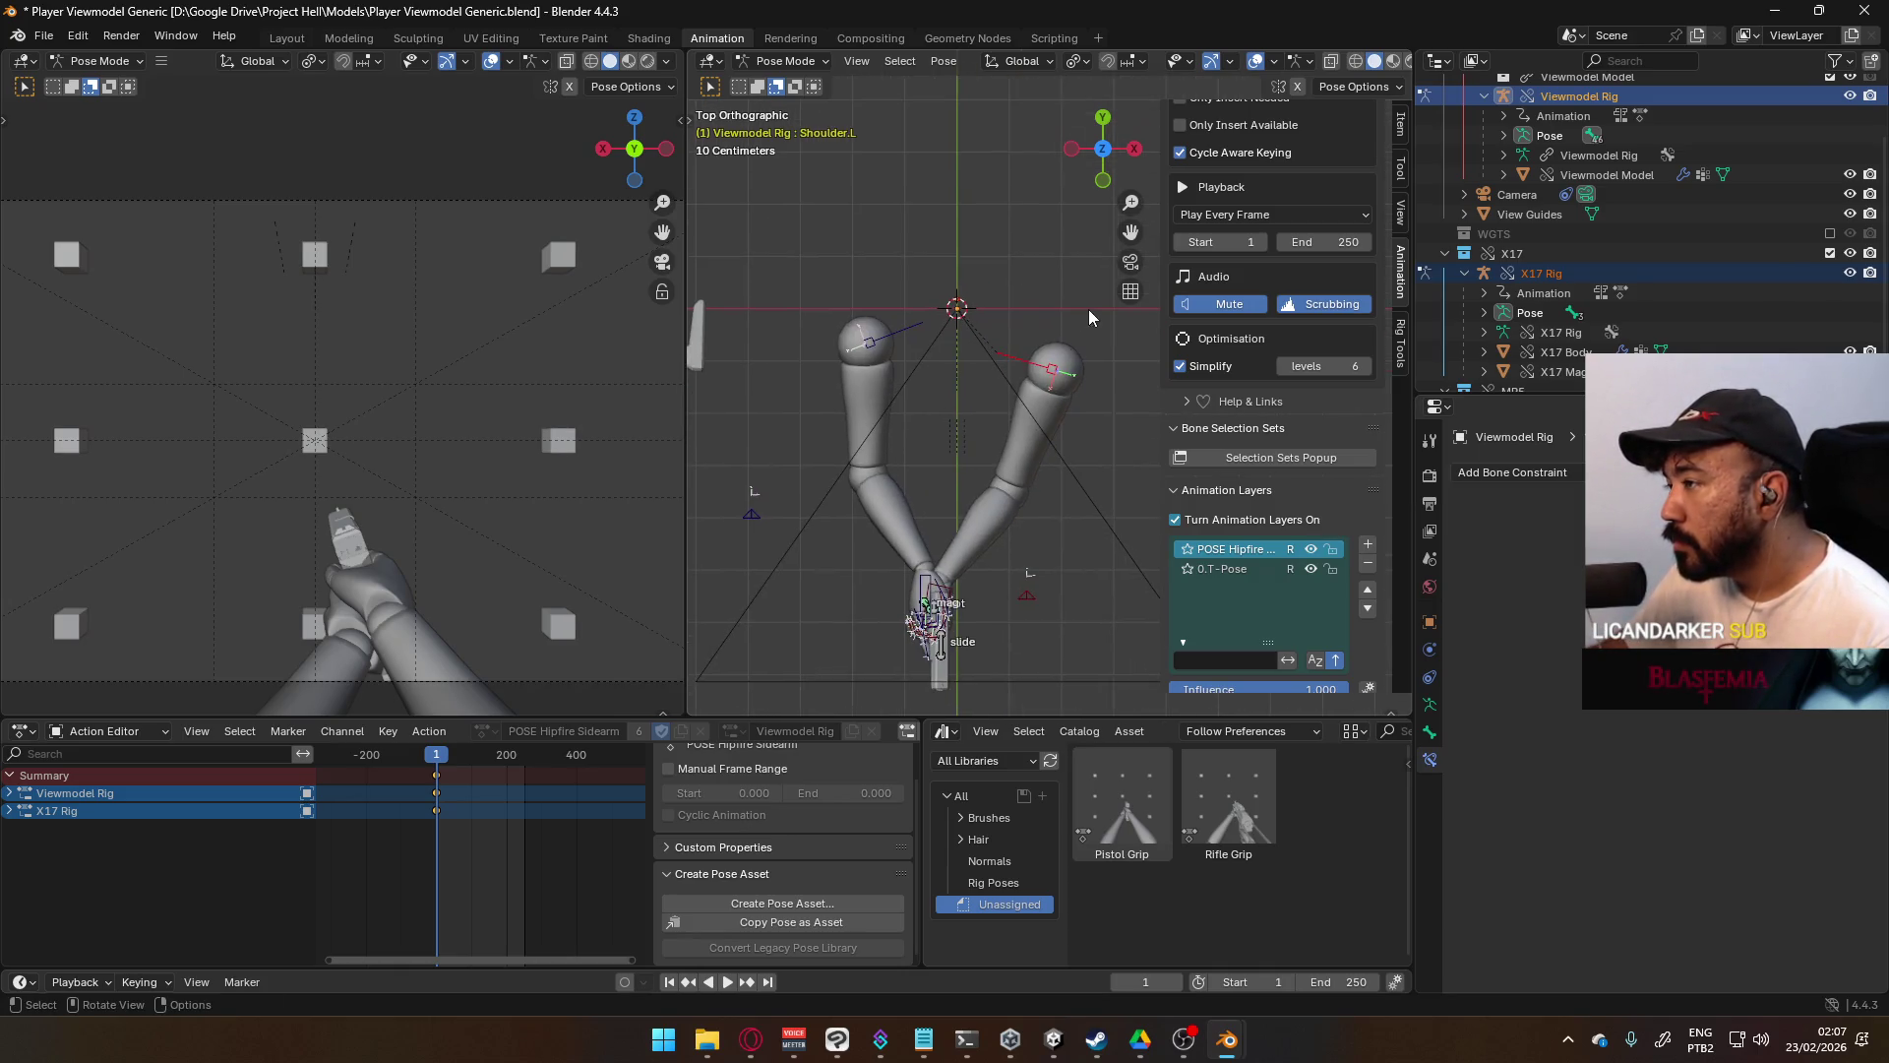
left_click(1090, 386)
key("g")
left_click(1088, 378)
key("r")
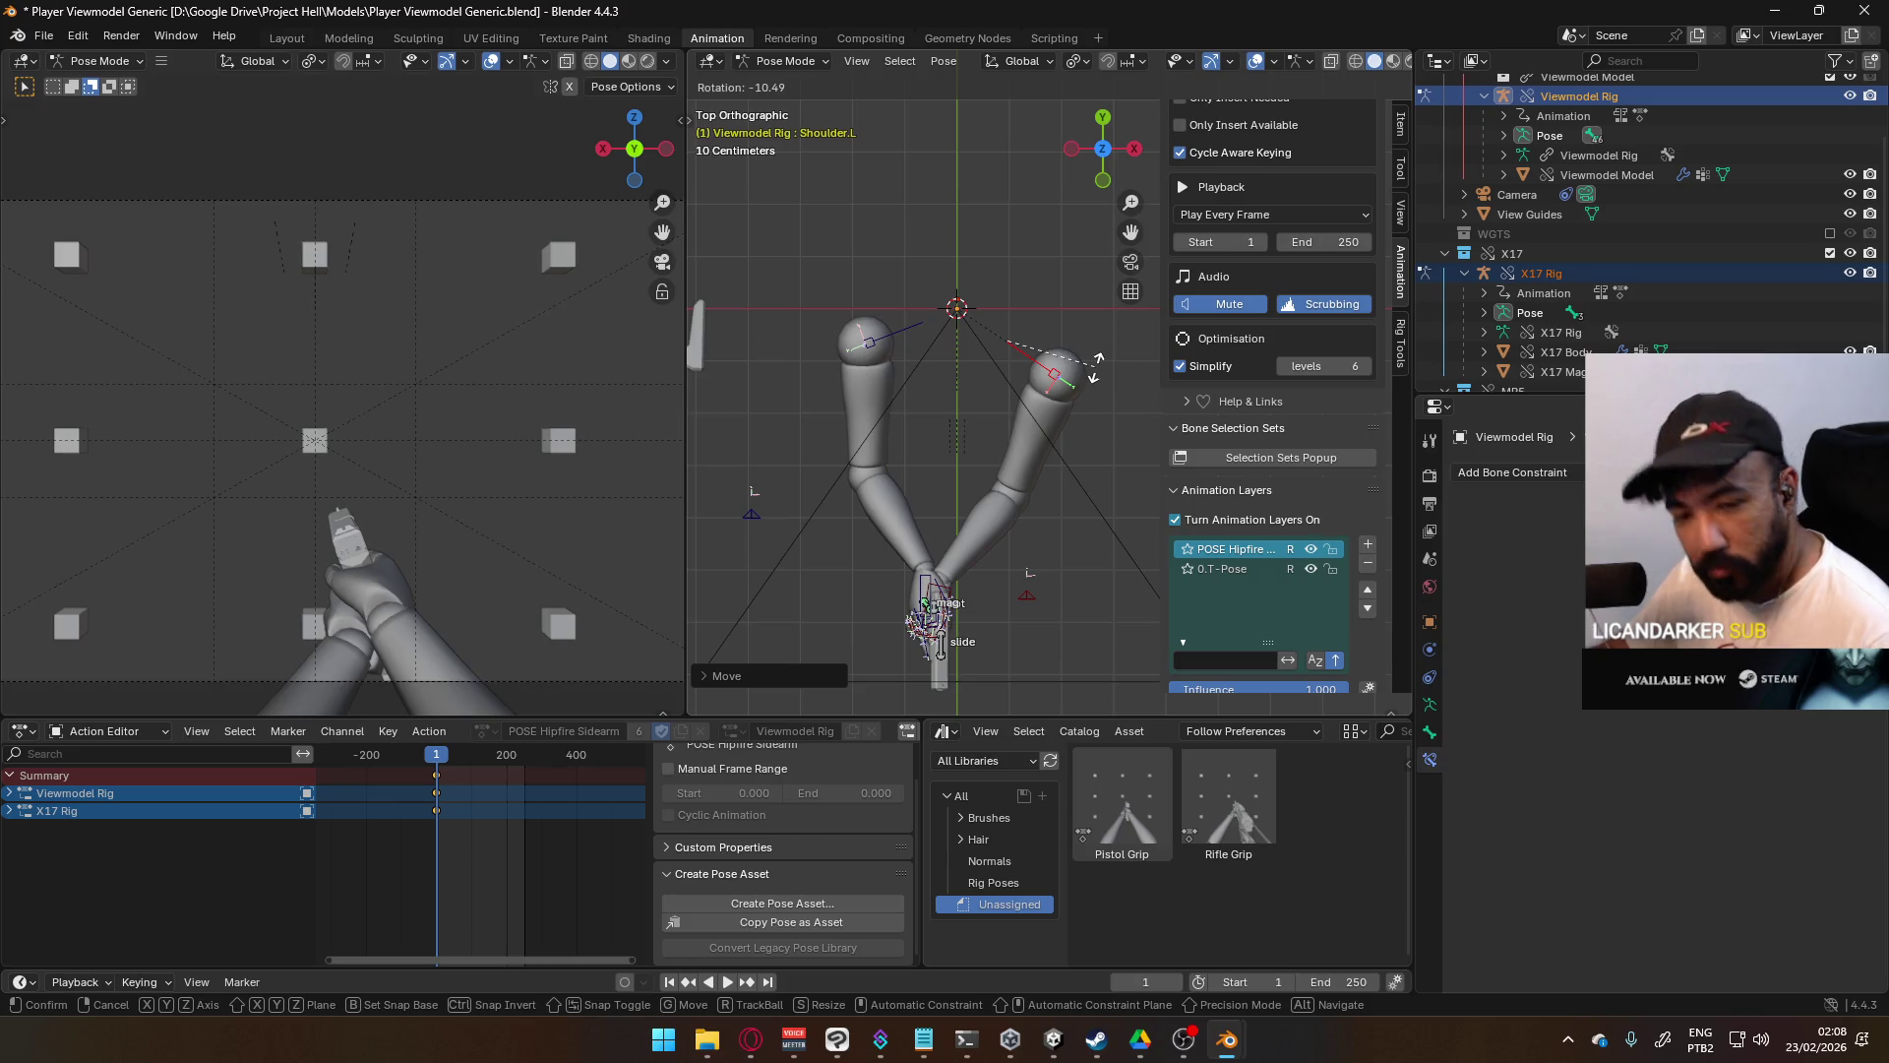
left_click(1095, 368)
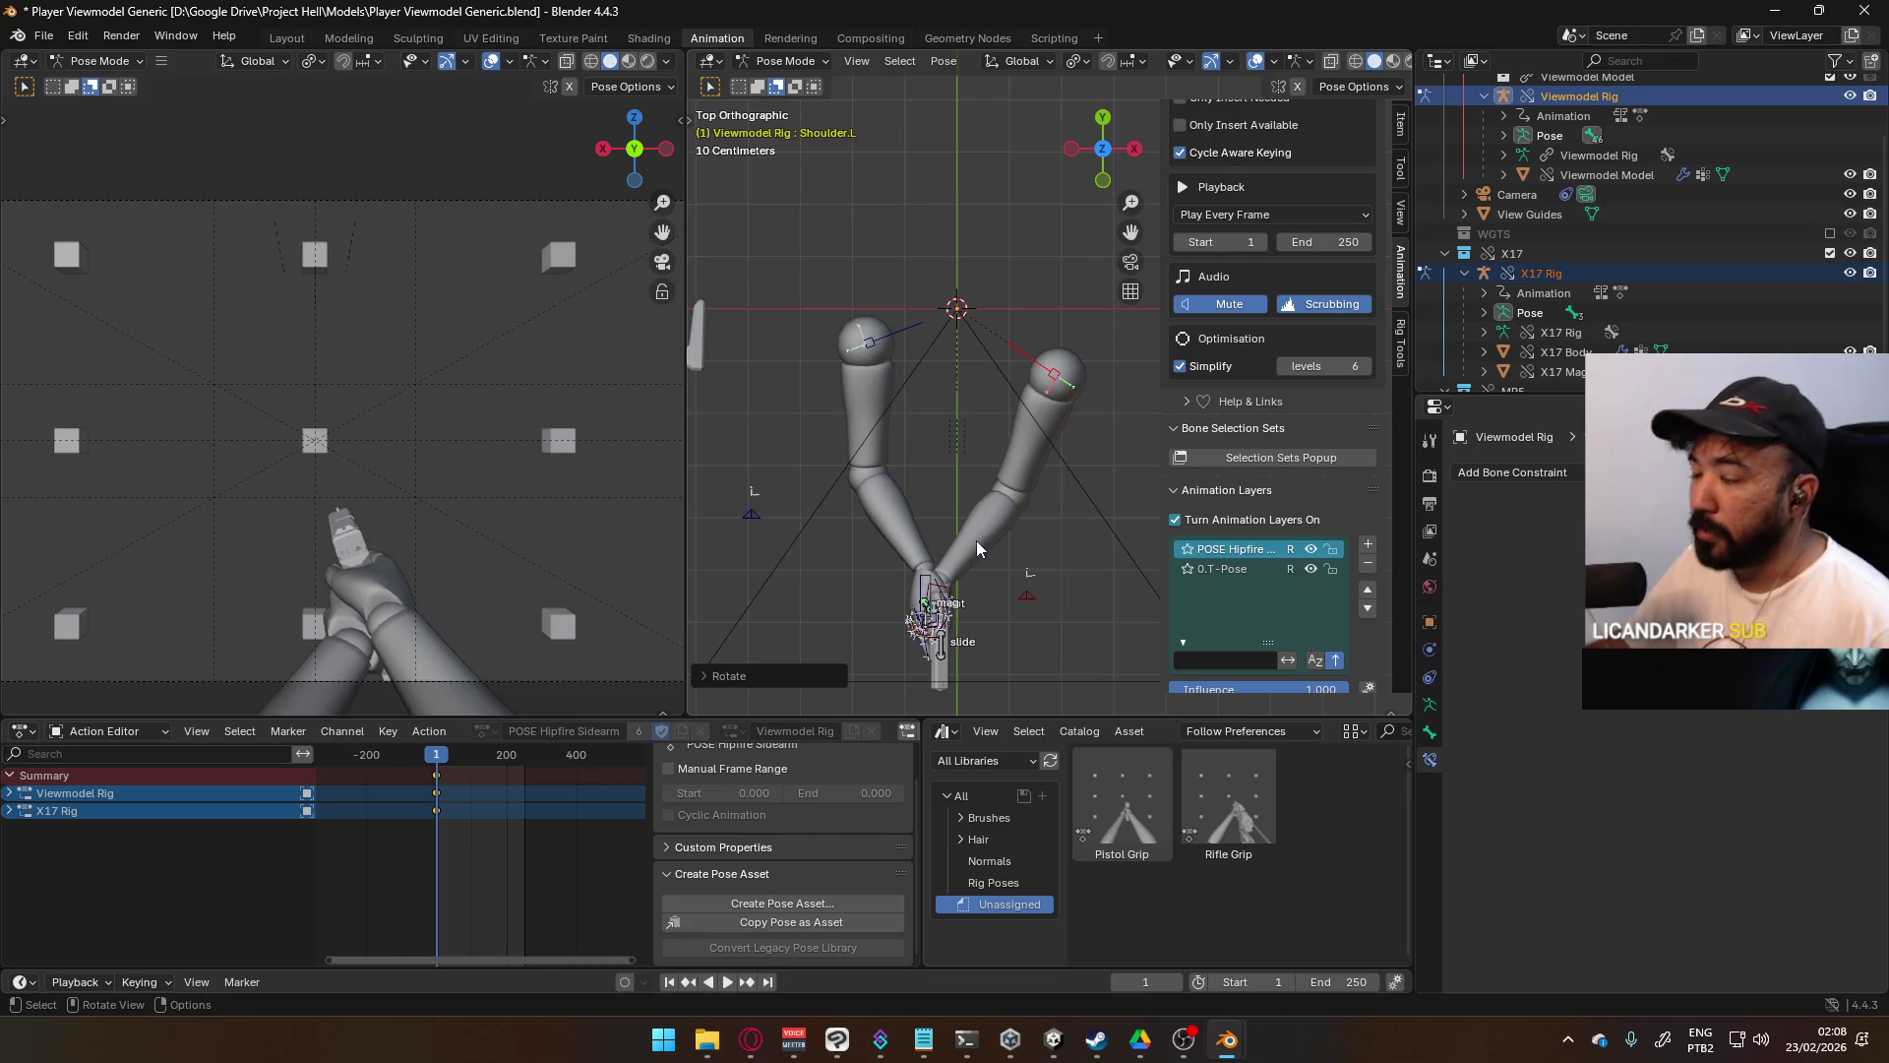
- Select all the rig's bones and switch to the front orthographic view
key("a")
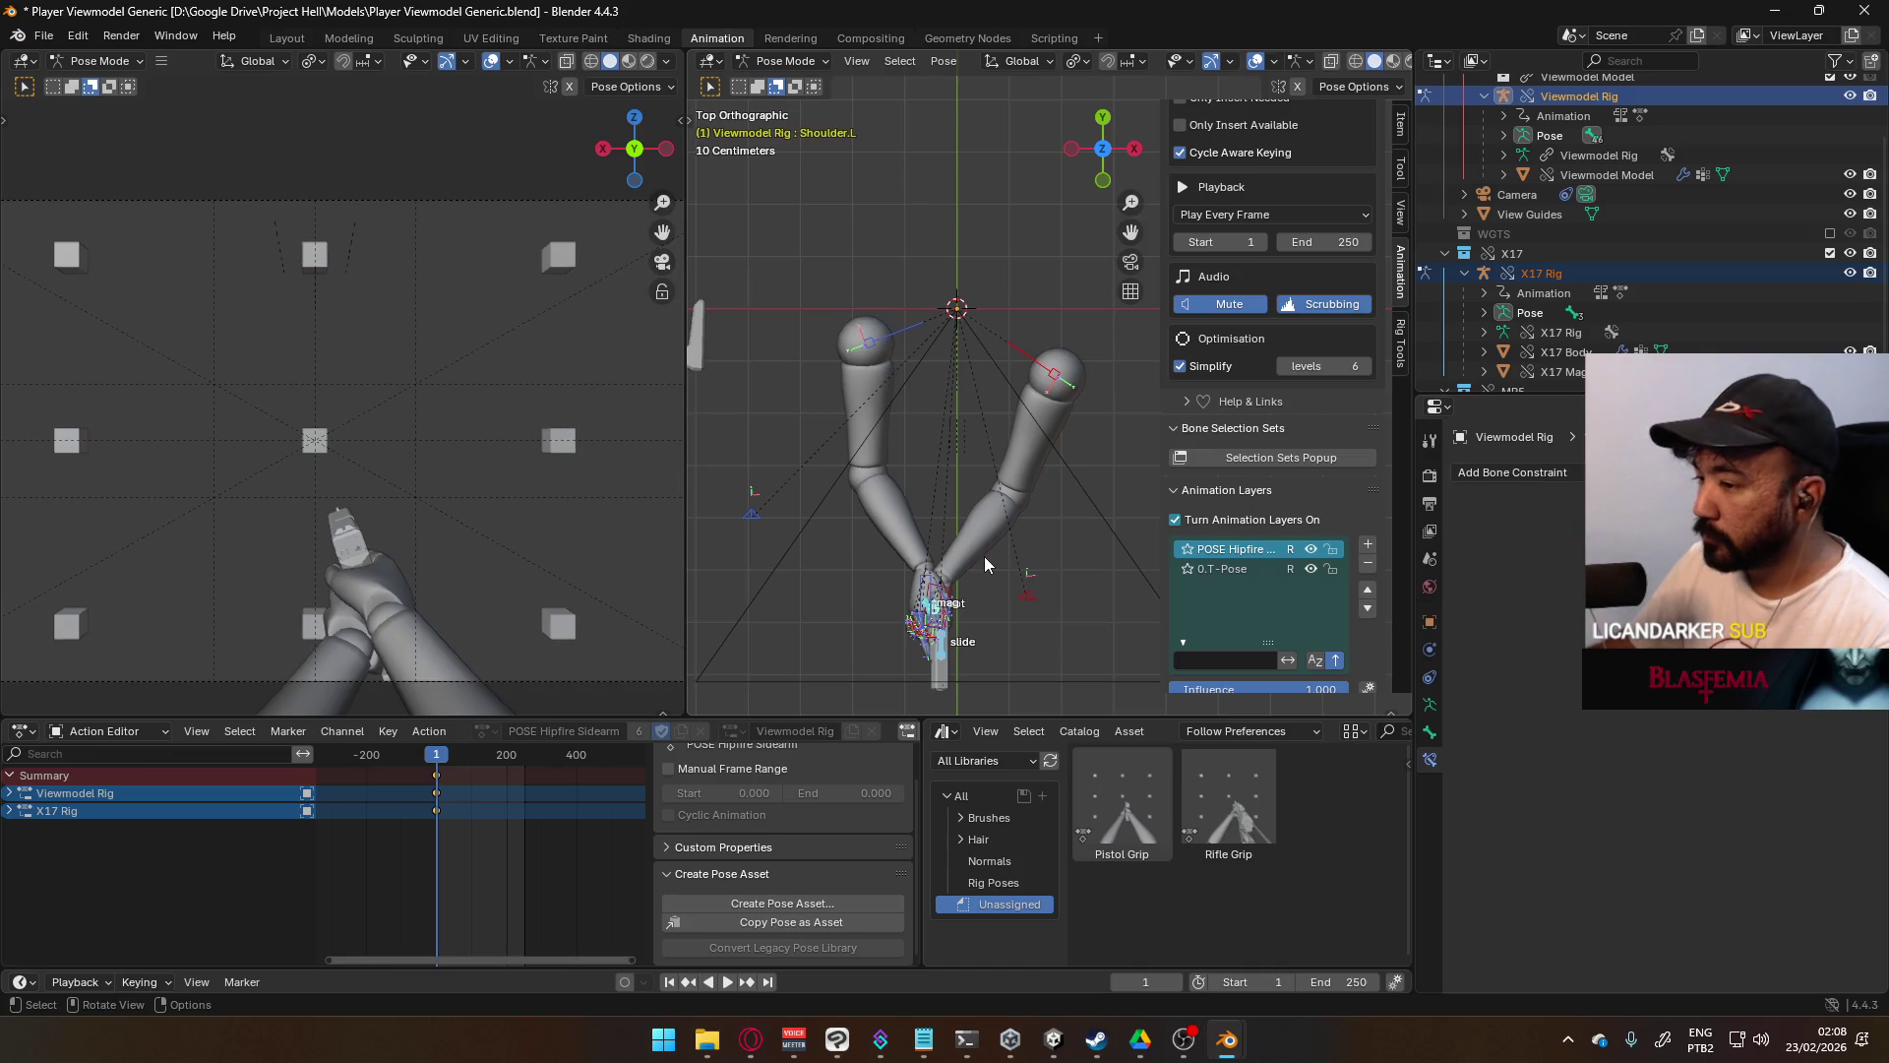
mouse_move(984, 556)
middle_mouse_down()
mouse_move(982, 334)
mouse_move(1013, 352)
mouse_move(945, 409)
mouse_move(996, 415)
mouse_move(992, 398)
middle_mouse_up()
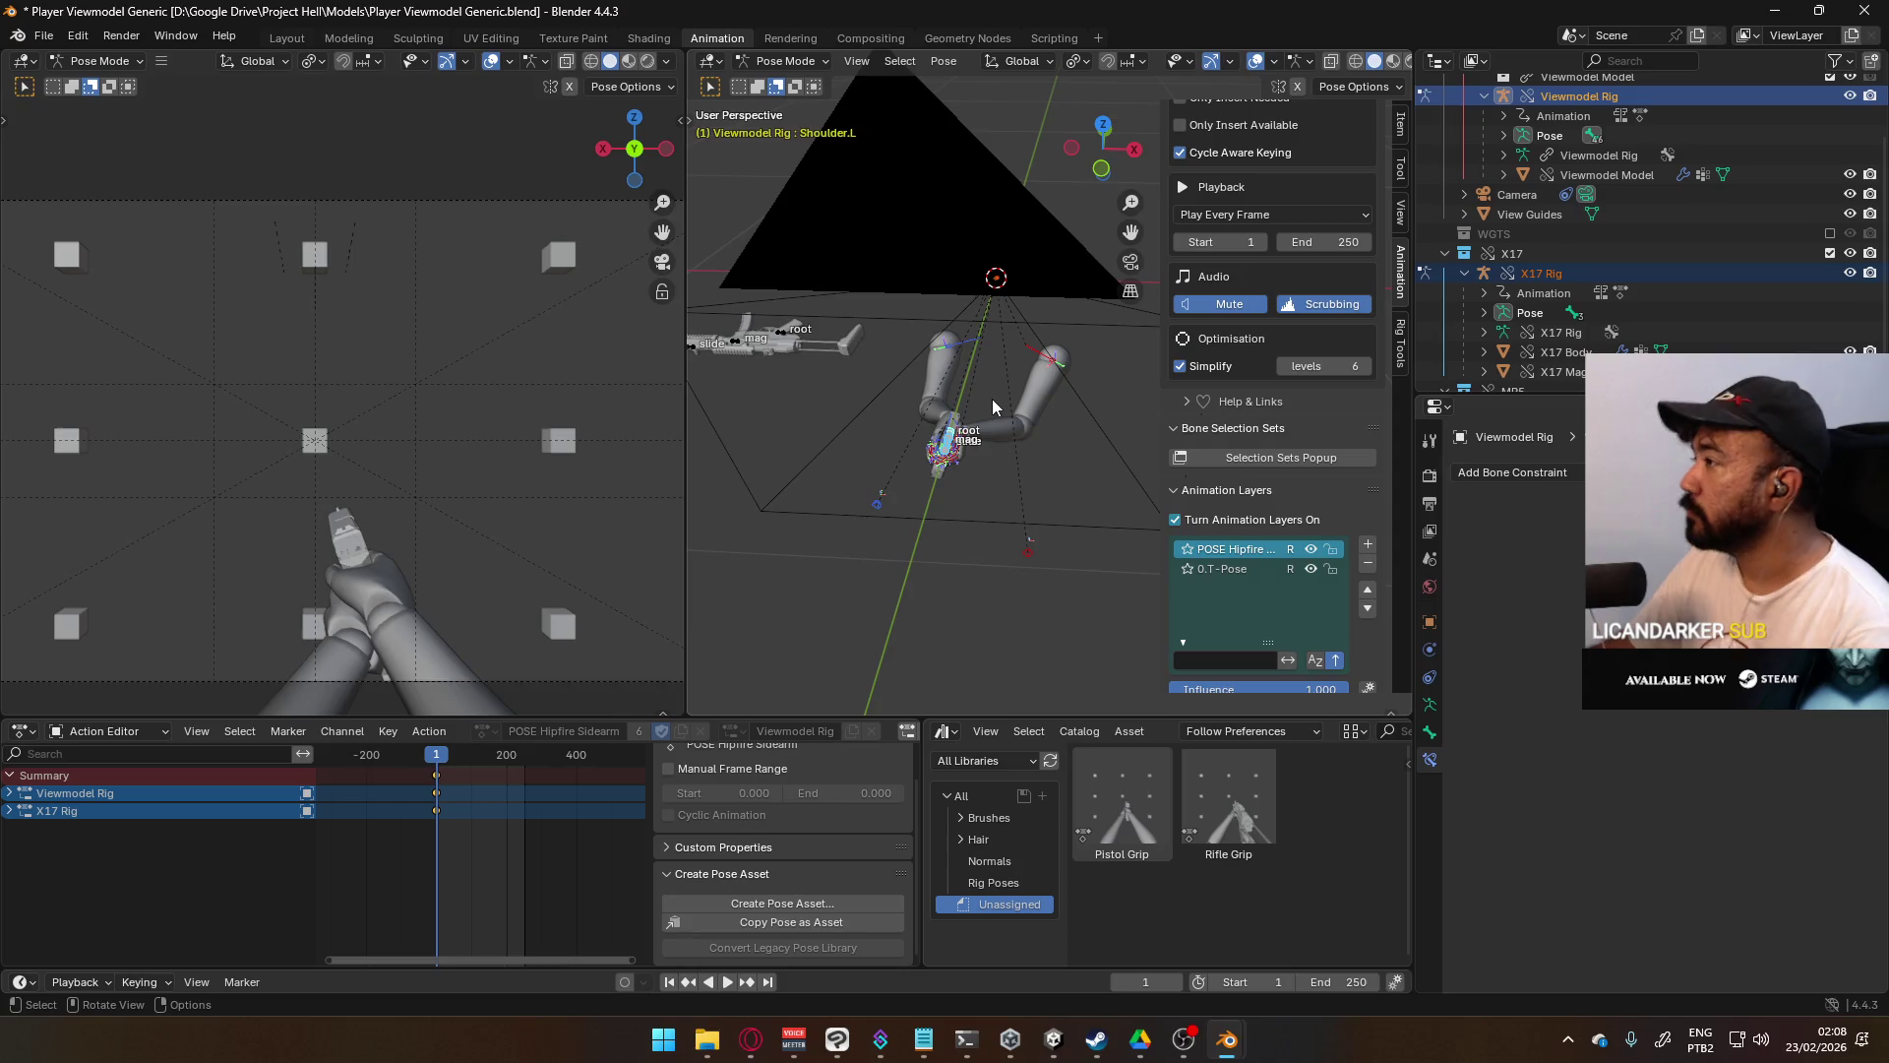
key("KP_1")
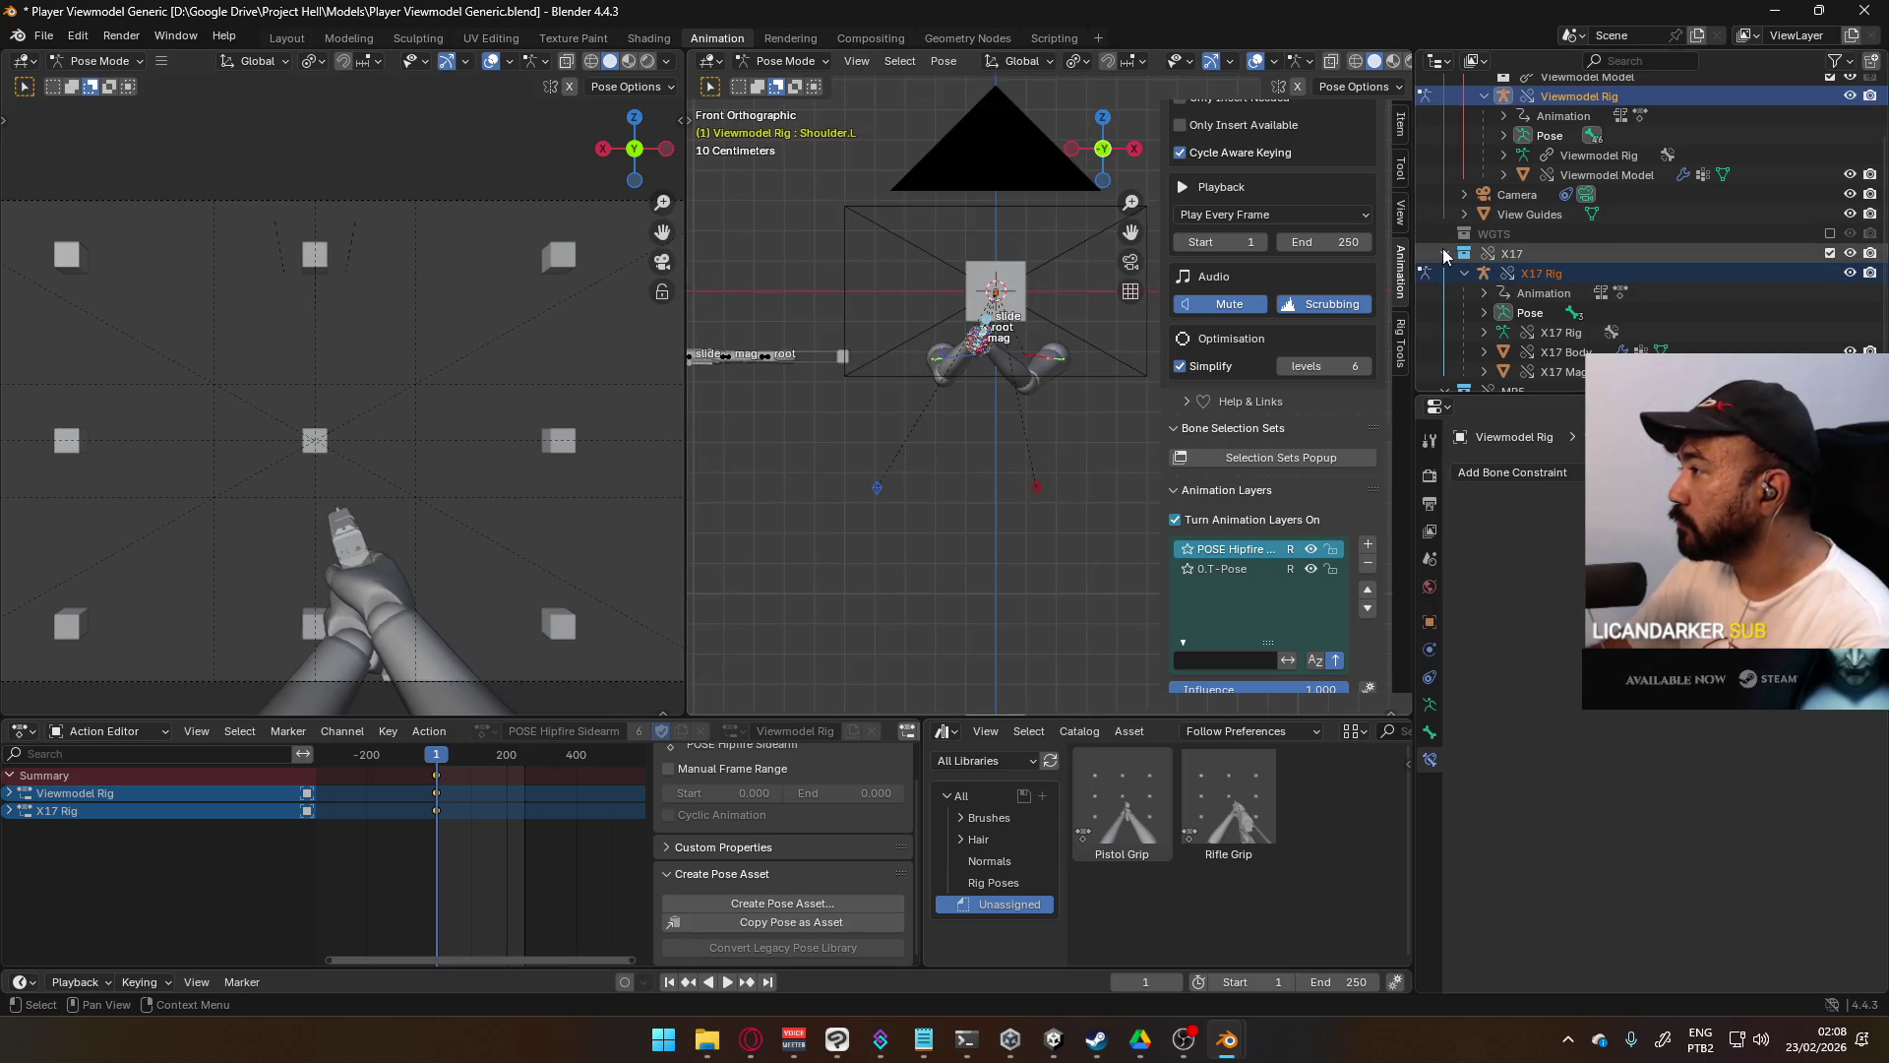
- Collapse the X17 and Viewmodel outliner entries and nudge ElbowIK.L slightly right
left_click(1445, 252)
left_click(1463, 116)
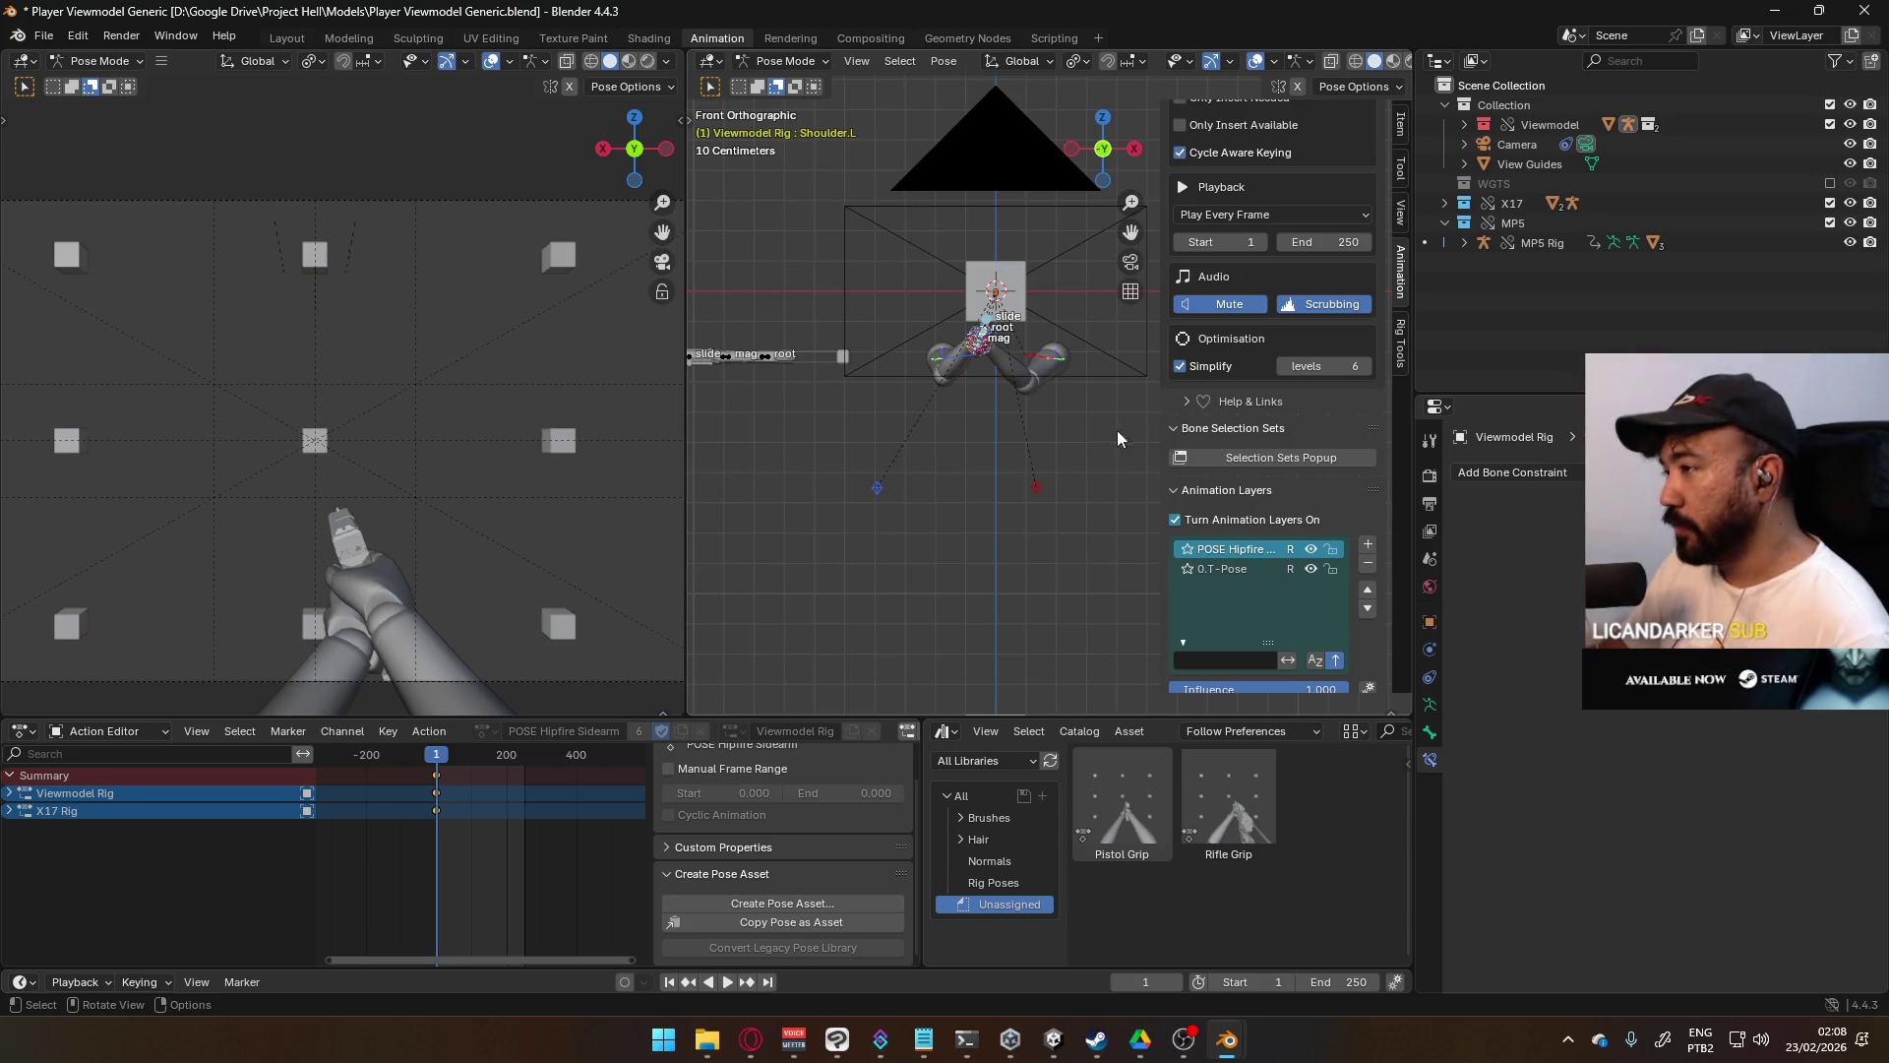
left_click(1034, 489)
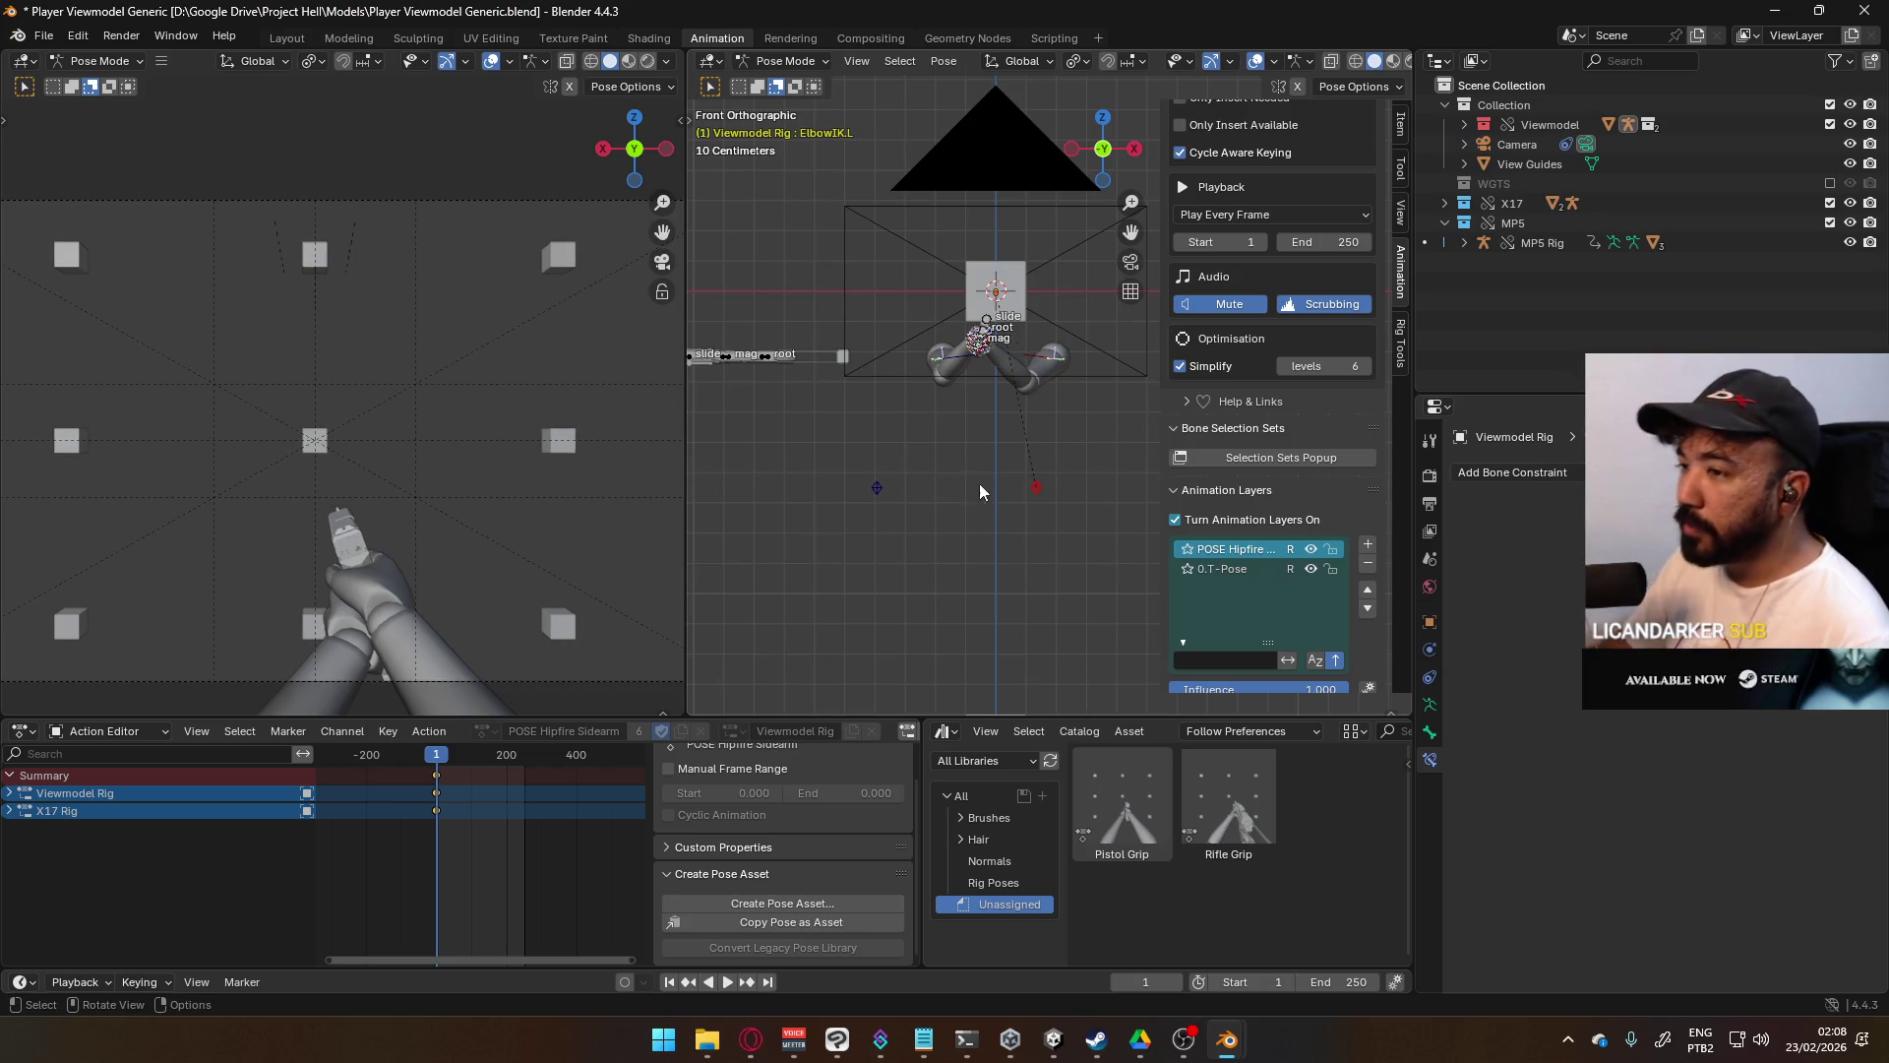
mouse_move(1011, 458)
middle_mouse_down()
mouse_move(1003, 482)
mouse_move(677, 457)
mouse_move(1108, 437)
mouse_move(1005, 455)
middle_mouse_up()
key("g")
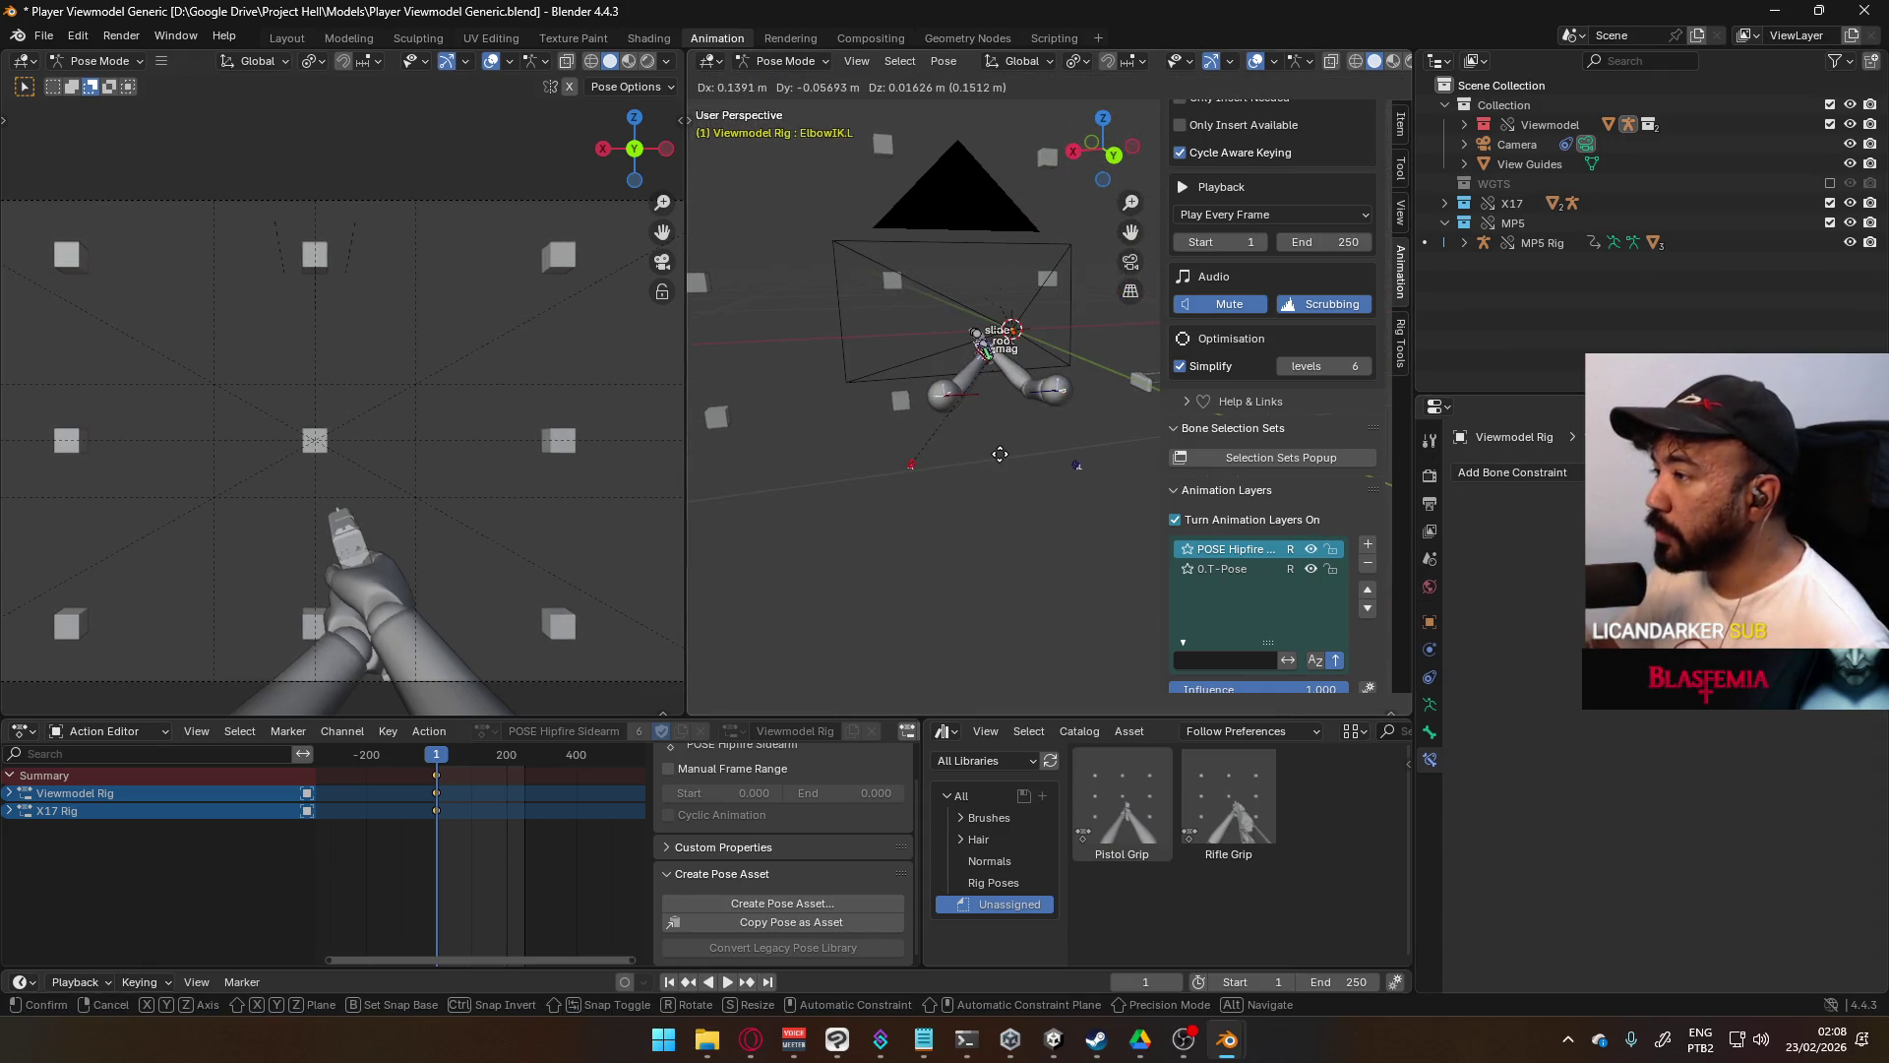
left_click(1012, 458)
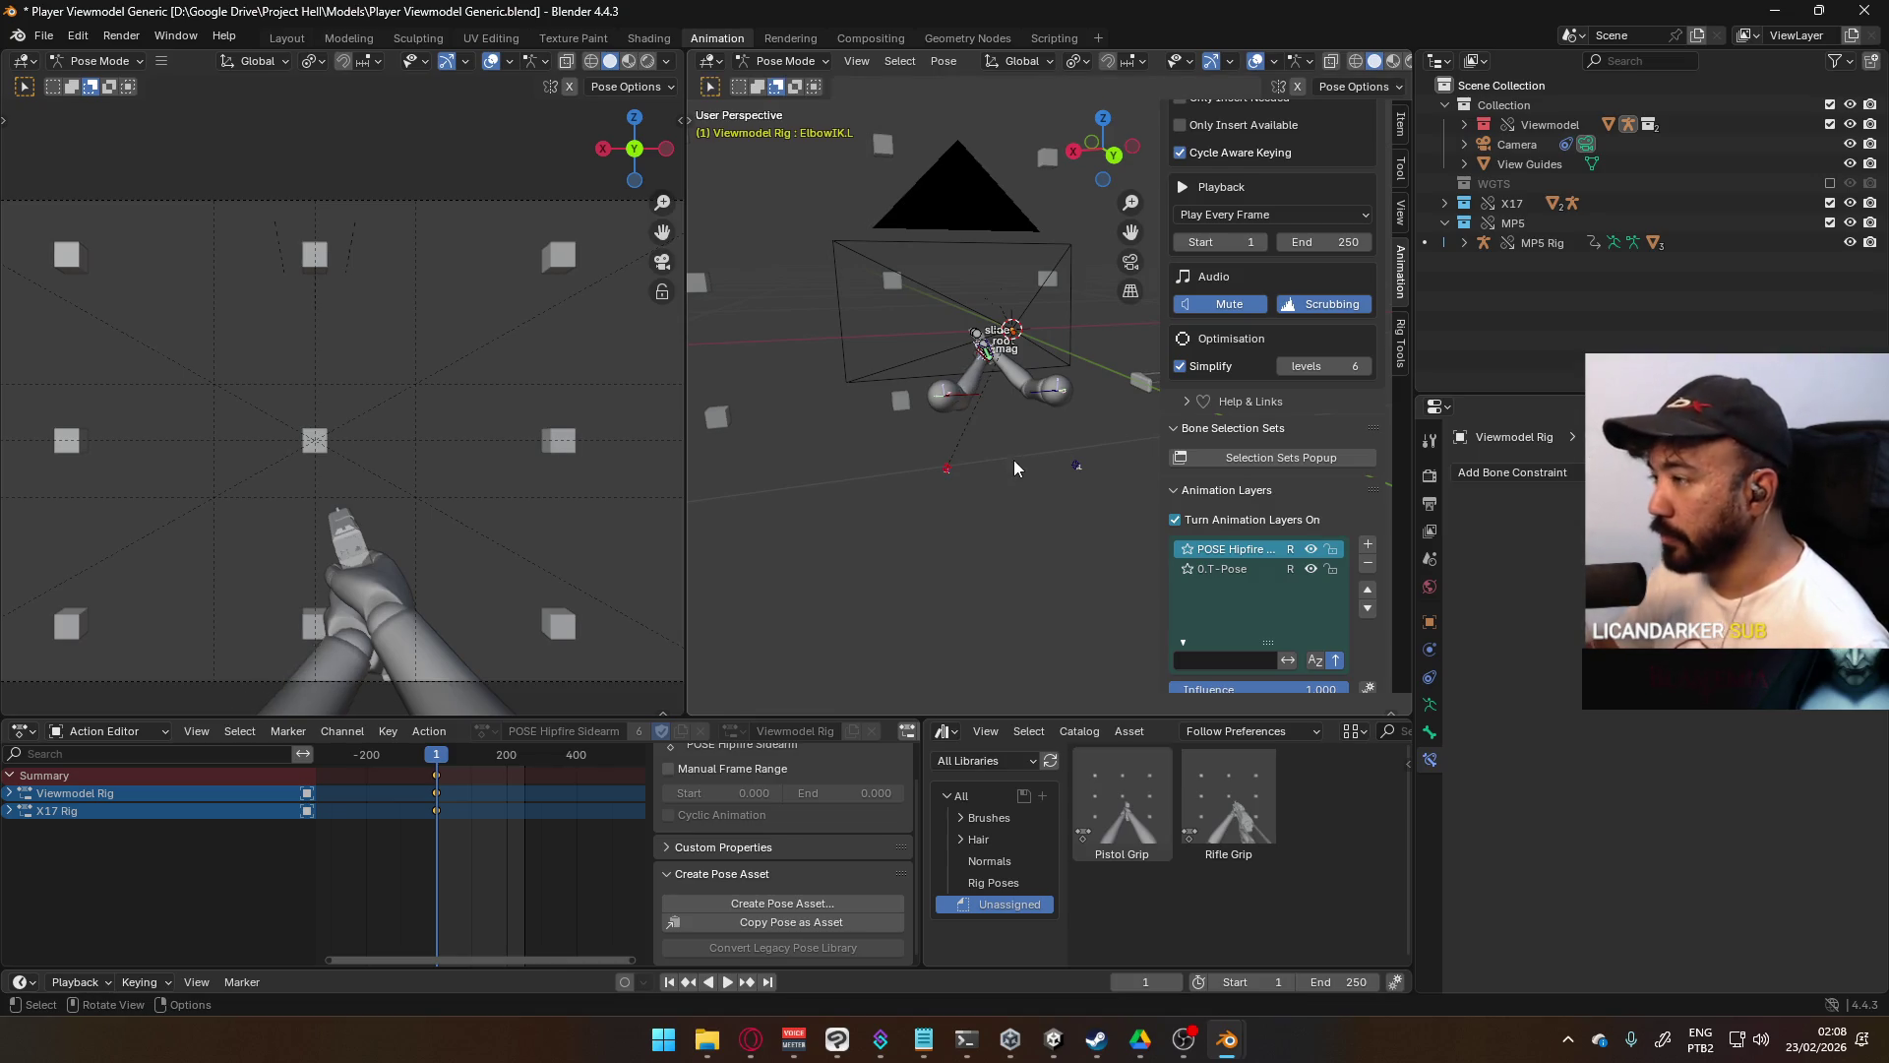
- Orbit around the arm rig and settle on the right orthographic view
middle_click_drag(1002, 464, 1278, 416)
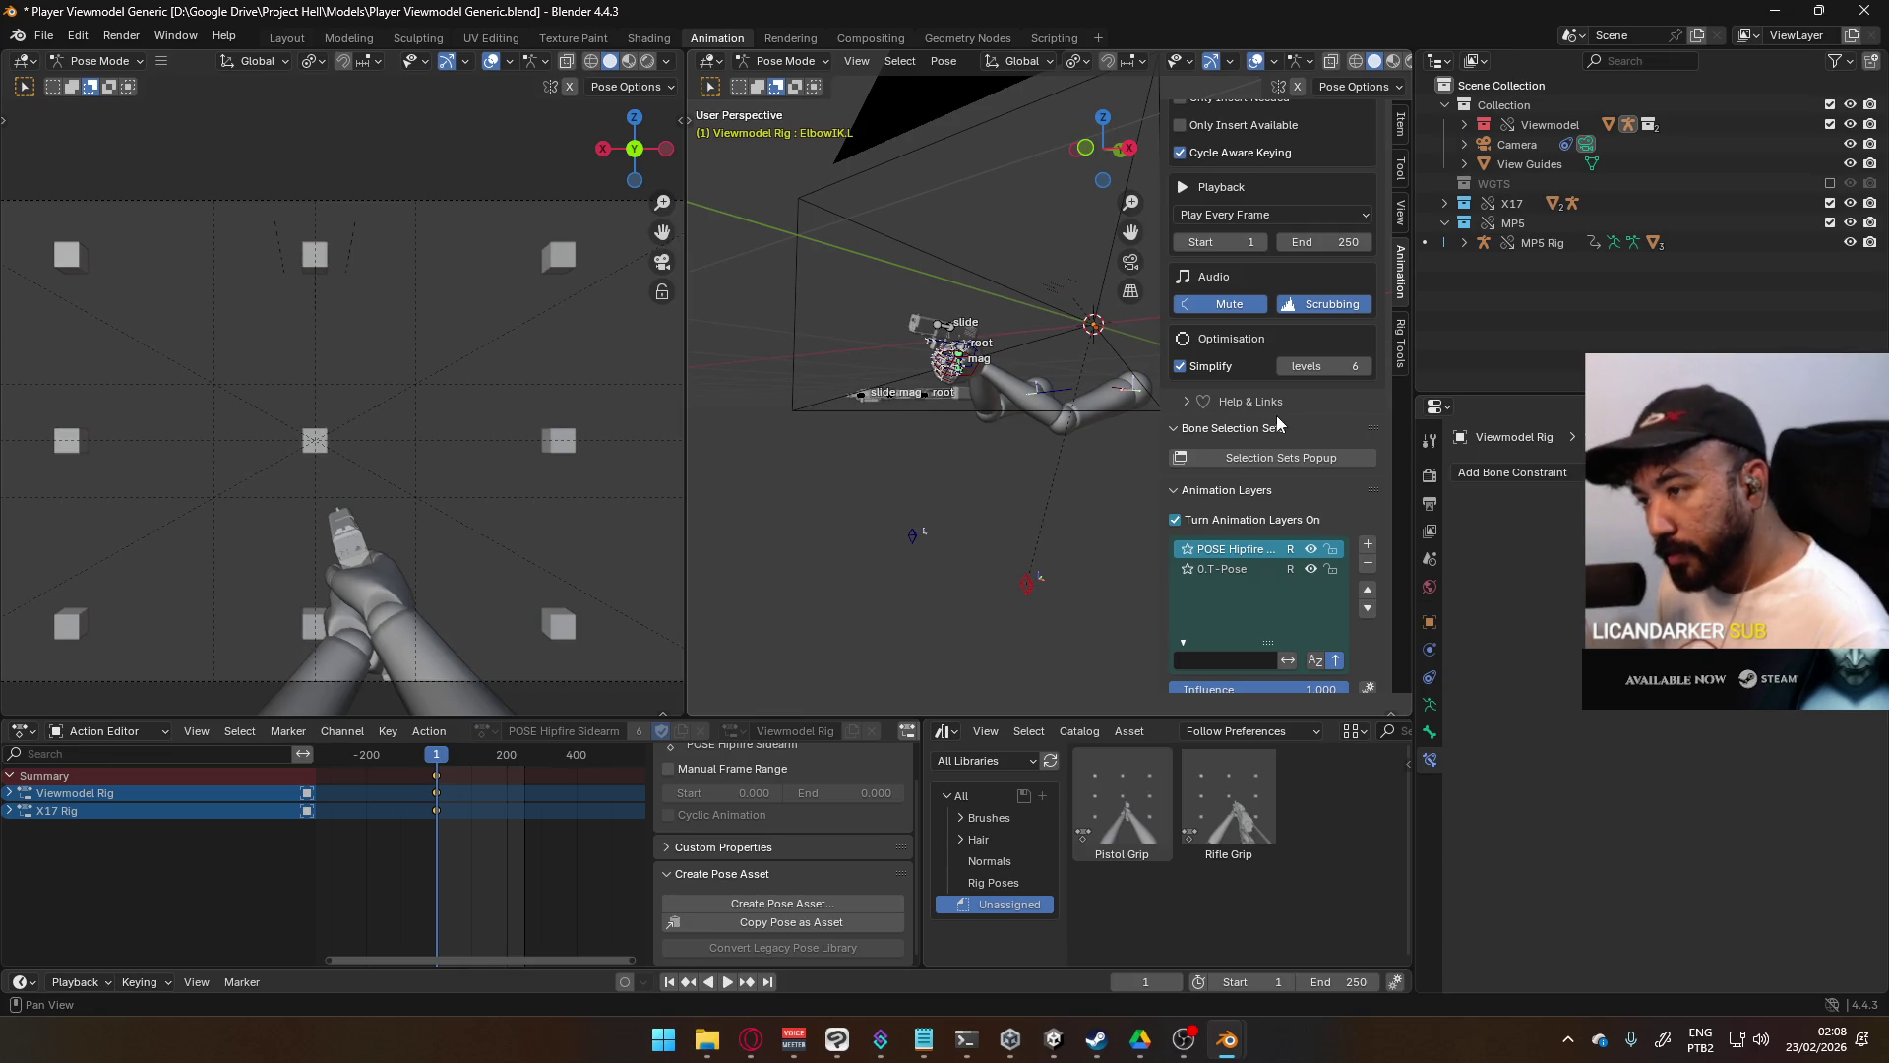
mouse_move(1132, 437)
middle_mouse_down()
mouse_move(1045, 409)
mouse_move(923, 327)
mouse_move(953, 364)
middle_mouse_up()
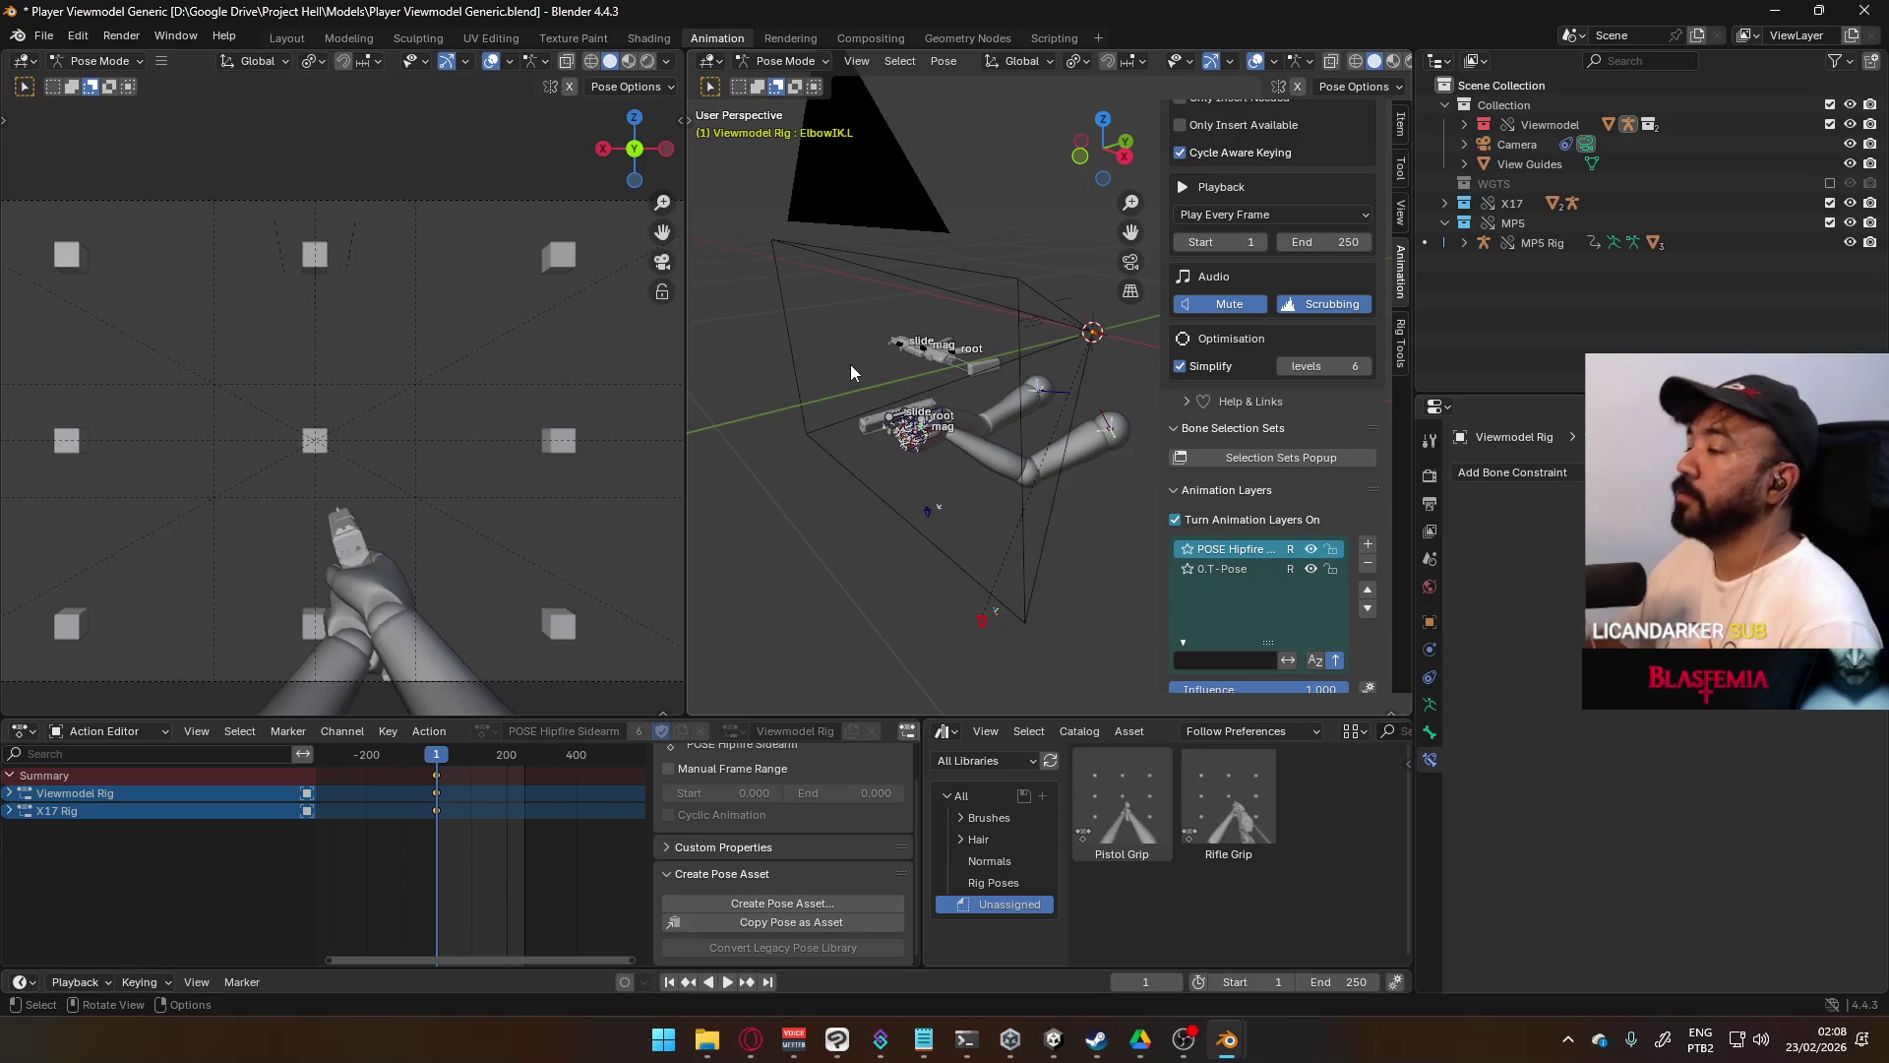
key("KP_3")
scroll(848, 366, "up", 3)
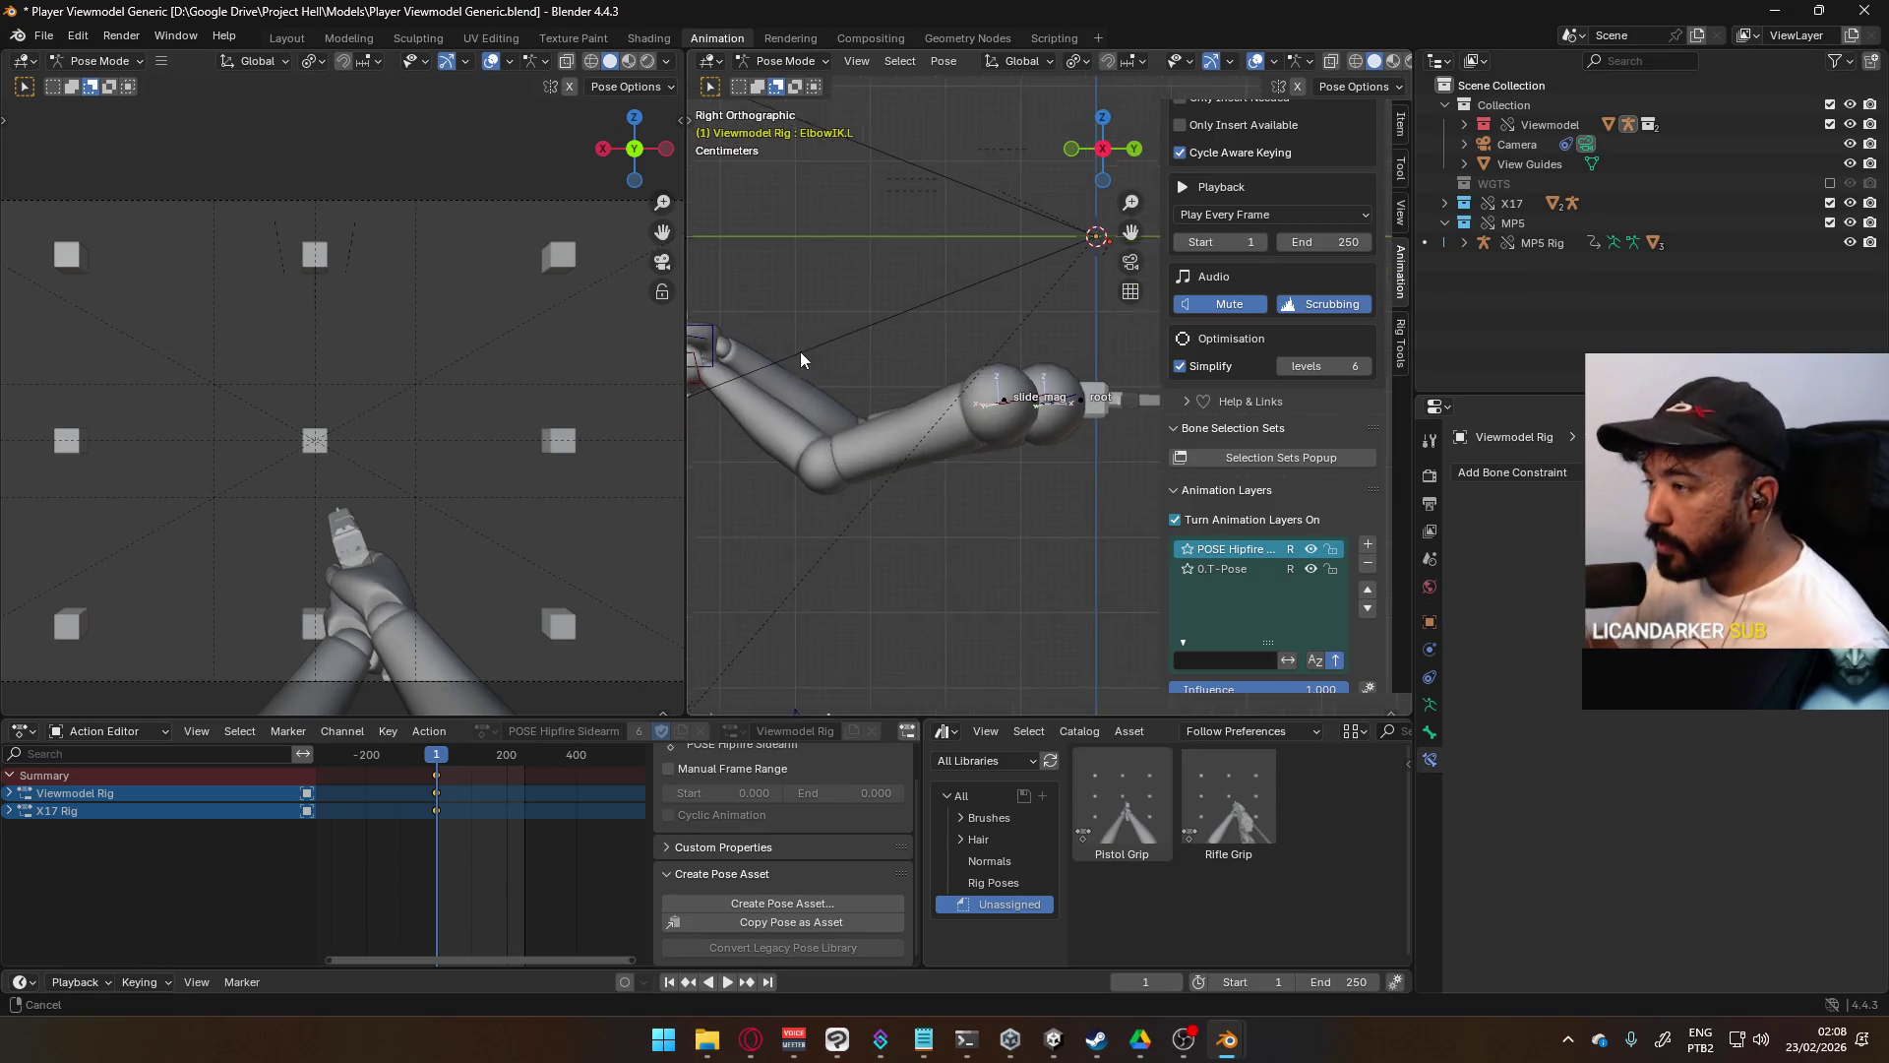
- Move the X17 Rig root bone about 0.01 m along global Z to shift the pistol
left_click(984, 393)
key("g")
key("z")
key("z")
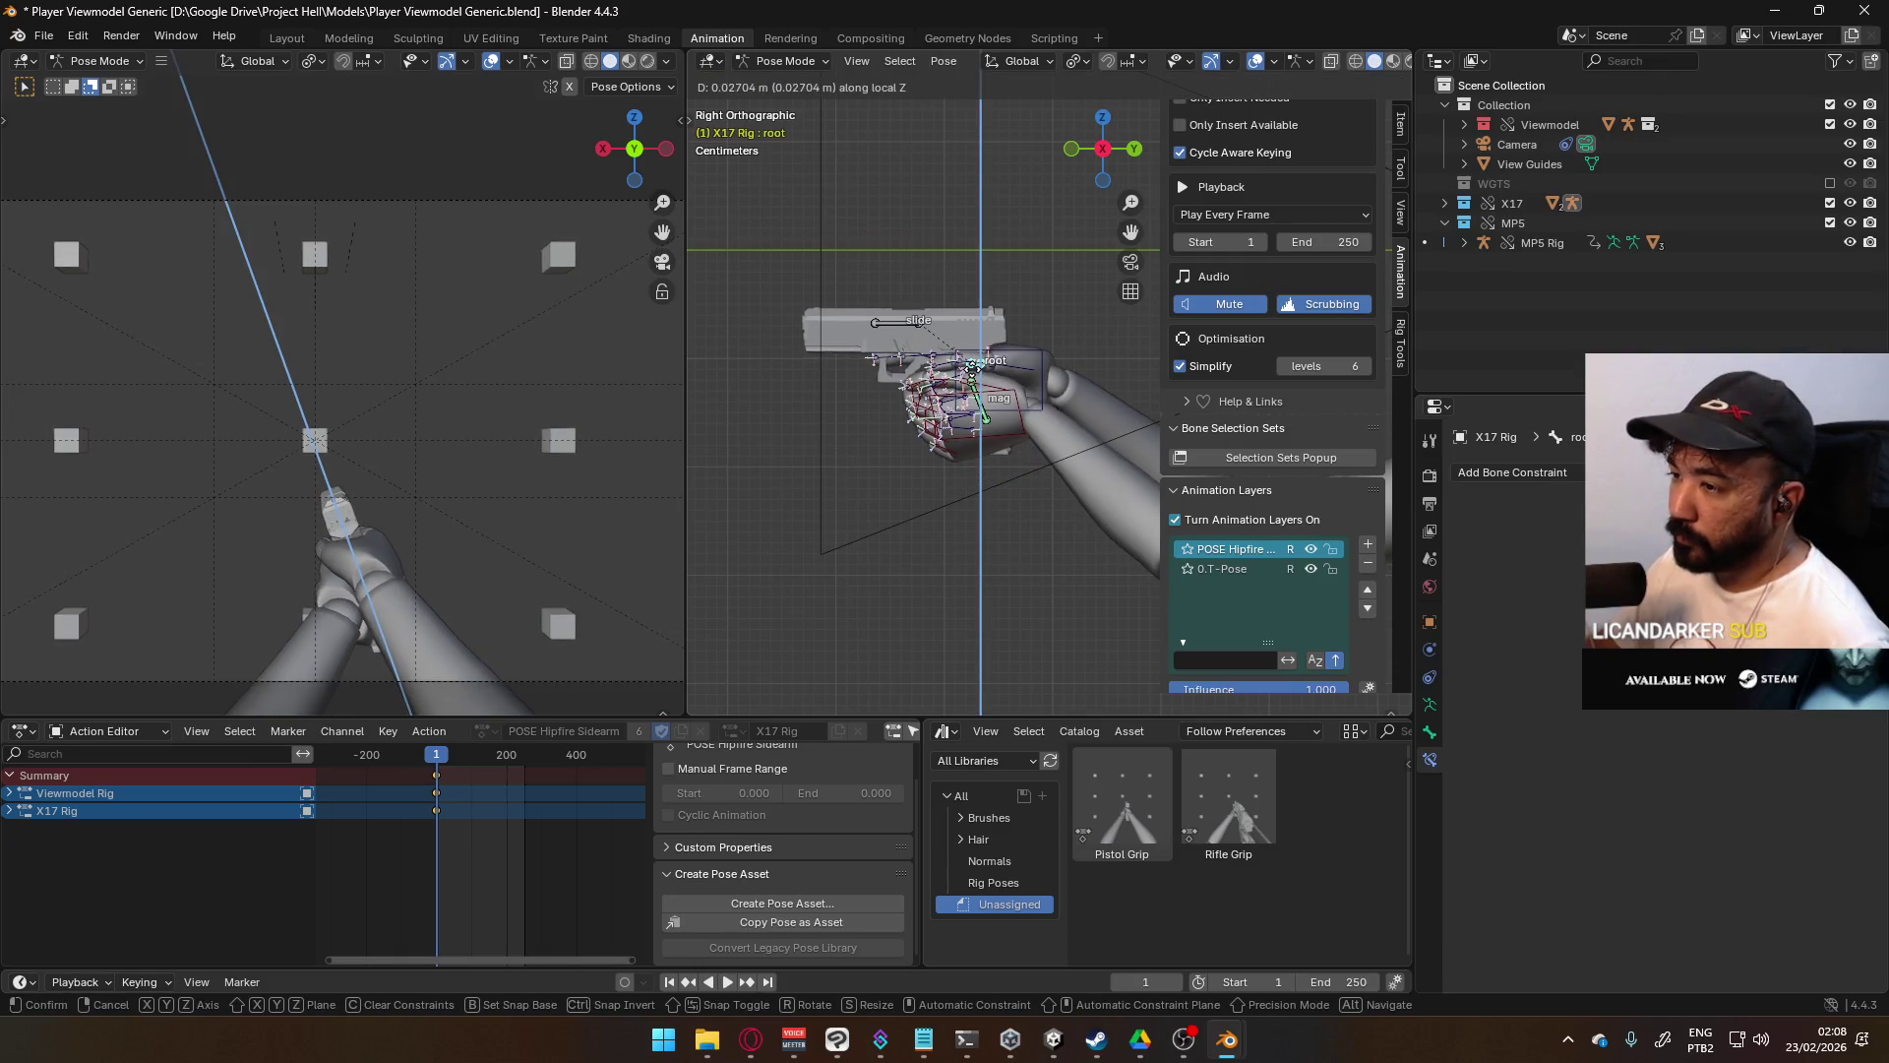
key("z")
key("z")
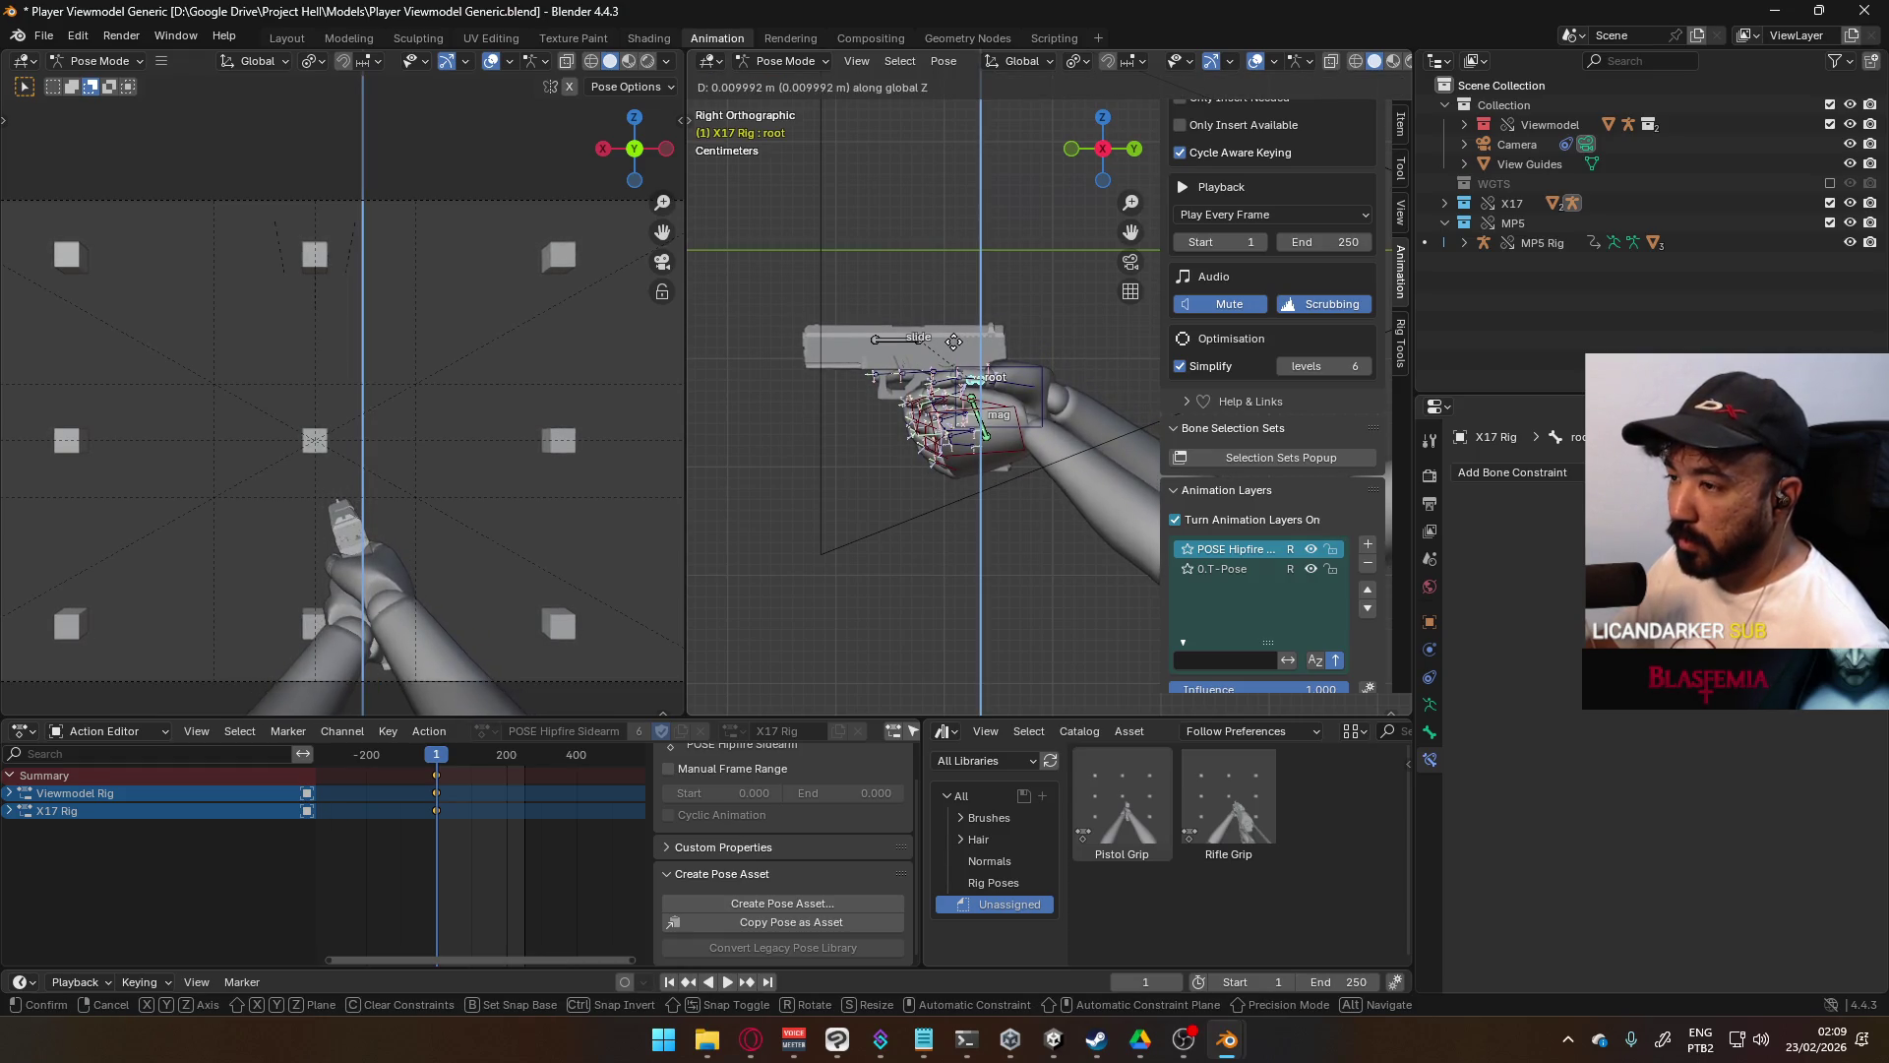
left_click(954, 348)
mouse_move(942, 345)
middle_mouse_down()
mouse_move(853, 333)
mouse_move(1002, 366)
middle_mouse_up()
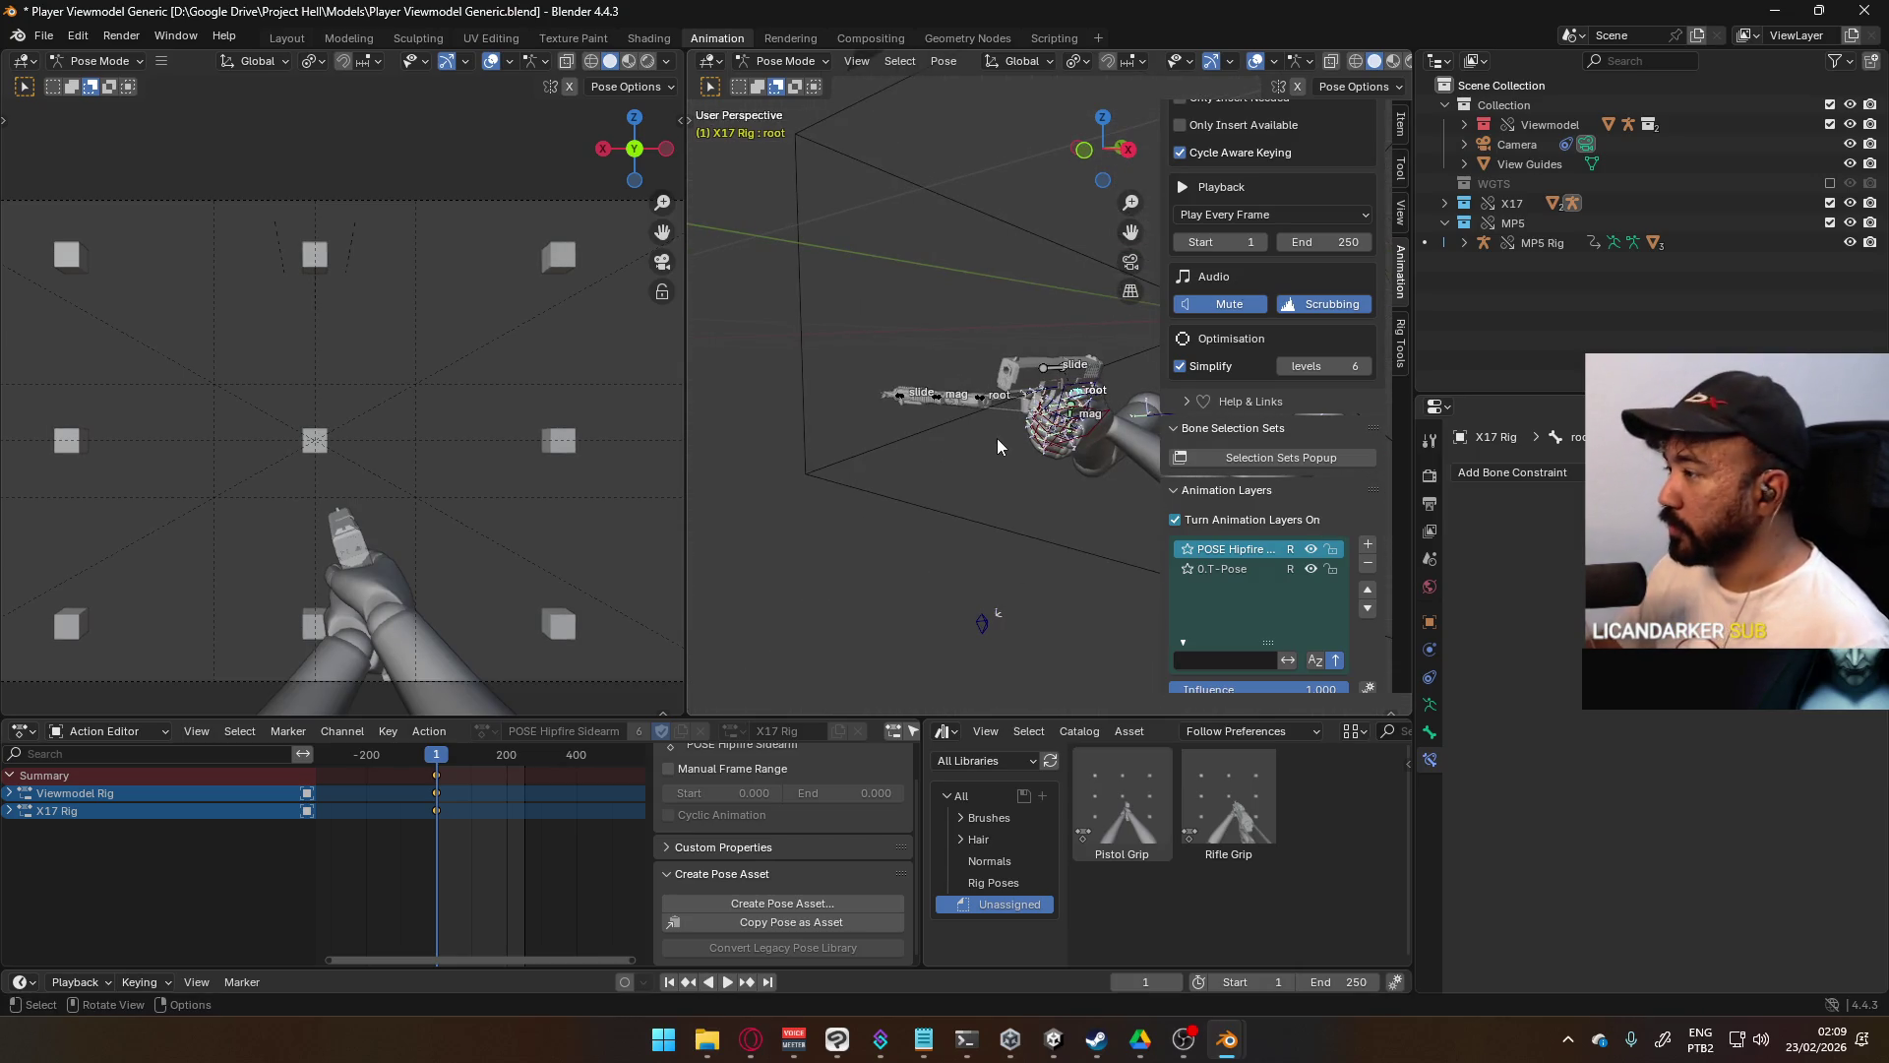
scroll(995, 439, "down", 3, "ctrl")
- Move the 0.T-Pose animation layer above POSE Hipfire so the arms stretch along the MP5
left_click(1243, 567)
left_click(1367, 590)
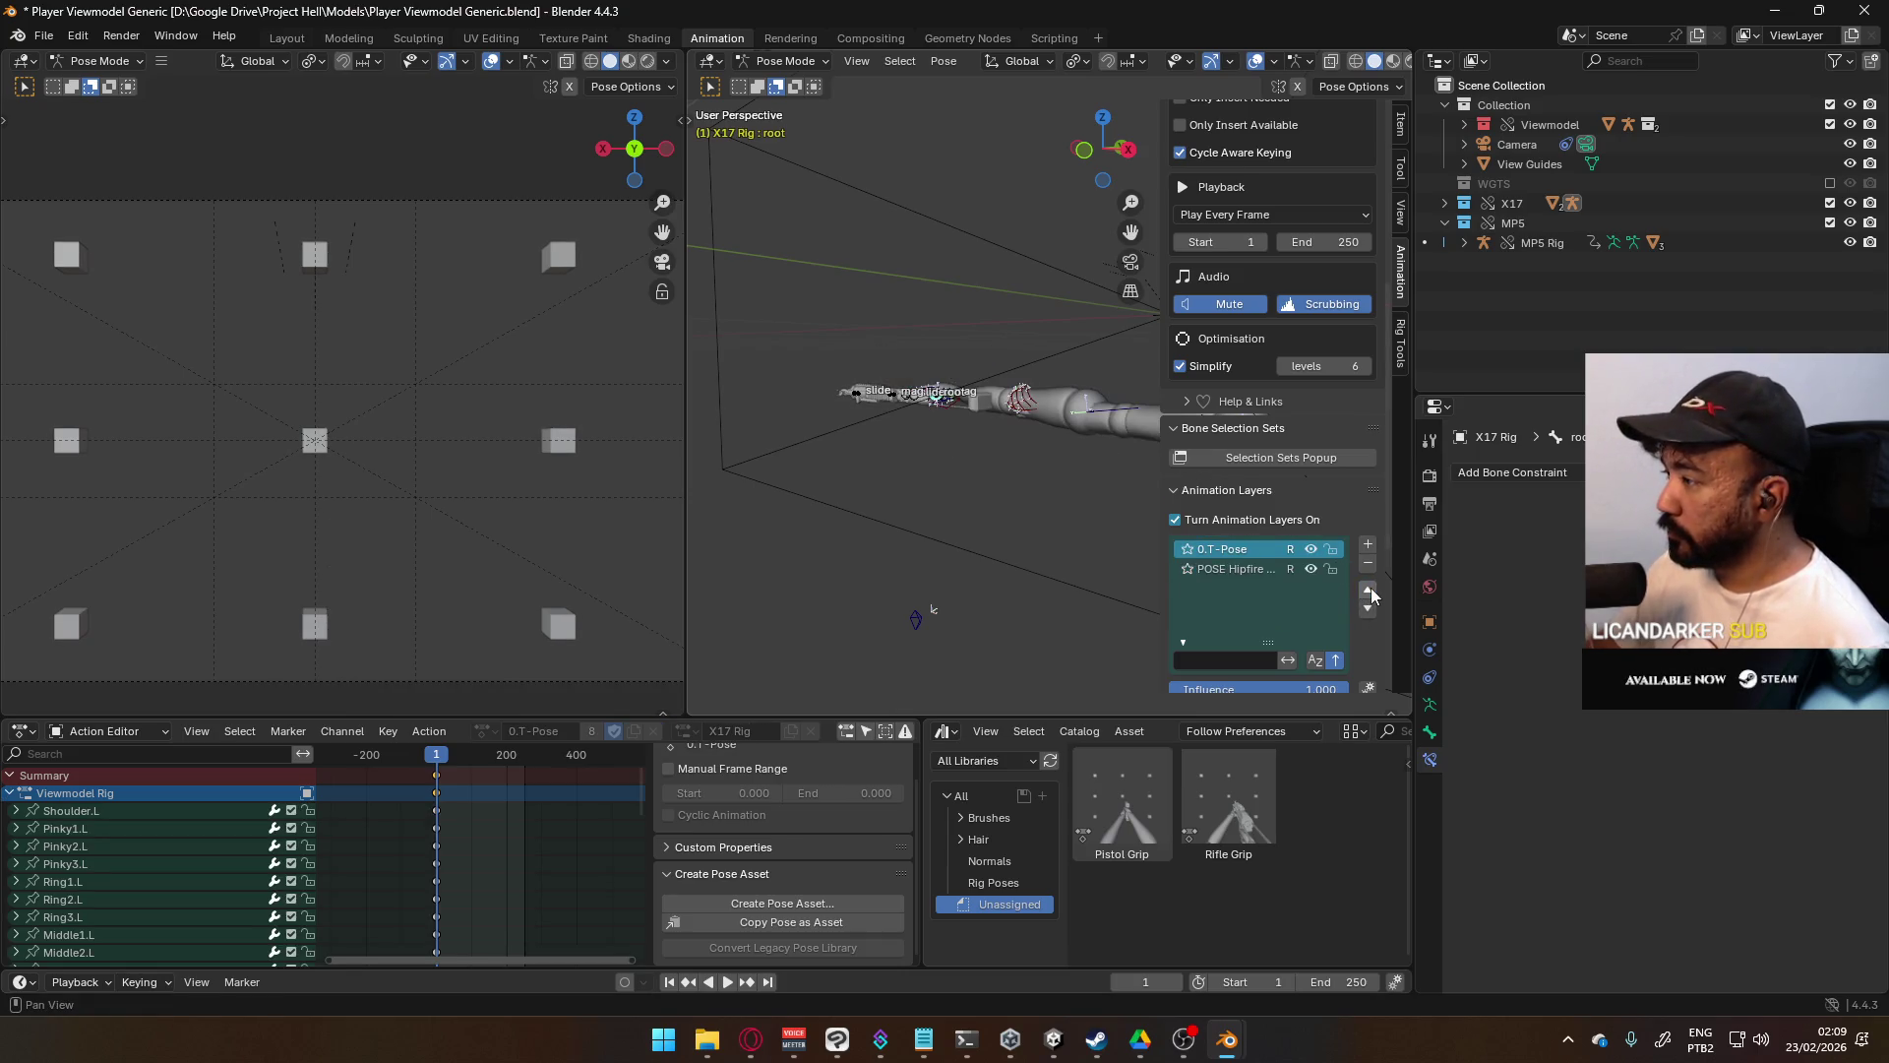
mouse_move(1100, 496)
middle_mouse_down("shift")
mouse_move(978, 410)
mouse_move(894, 434)
mouse_move(1025, 427)
mouse_move(1037, 399)
mouse_move(1269, 558)
middle_mouse_up("shift")
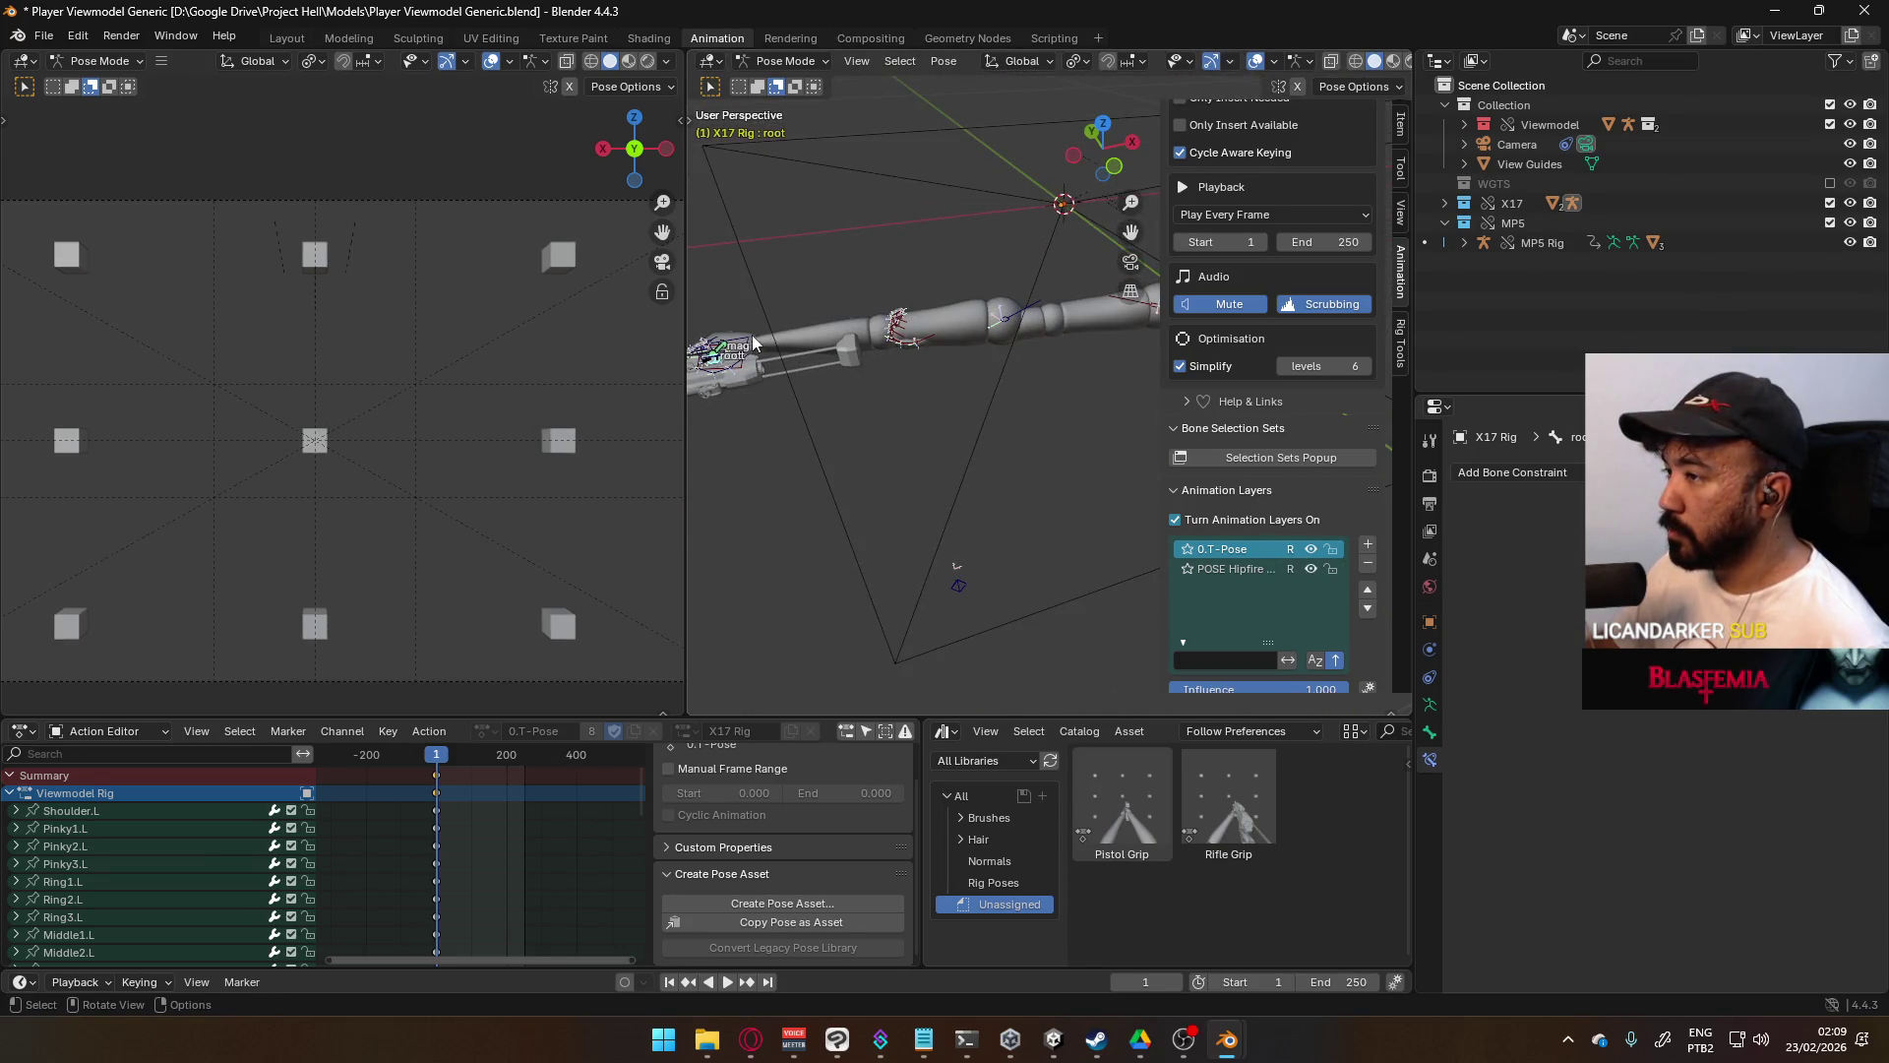
mouse_move(736, 346)
middle_mouse_down()
mouse_move(874, 392)
mouse_move(937, 457)
middle_mouse_up()
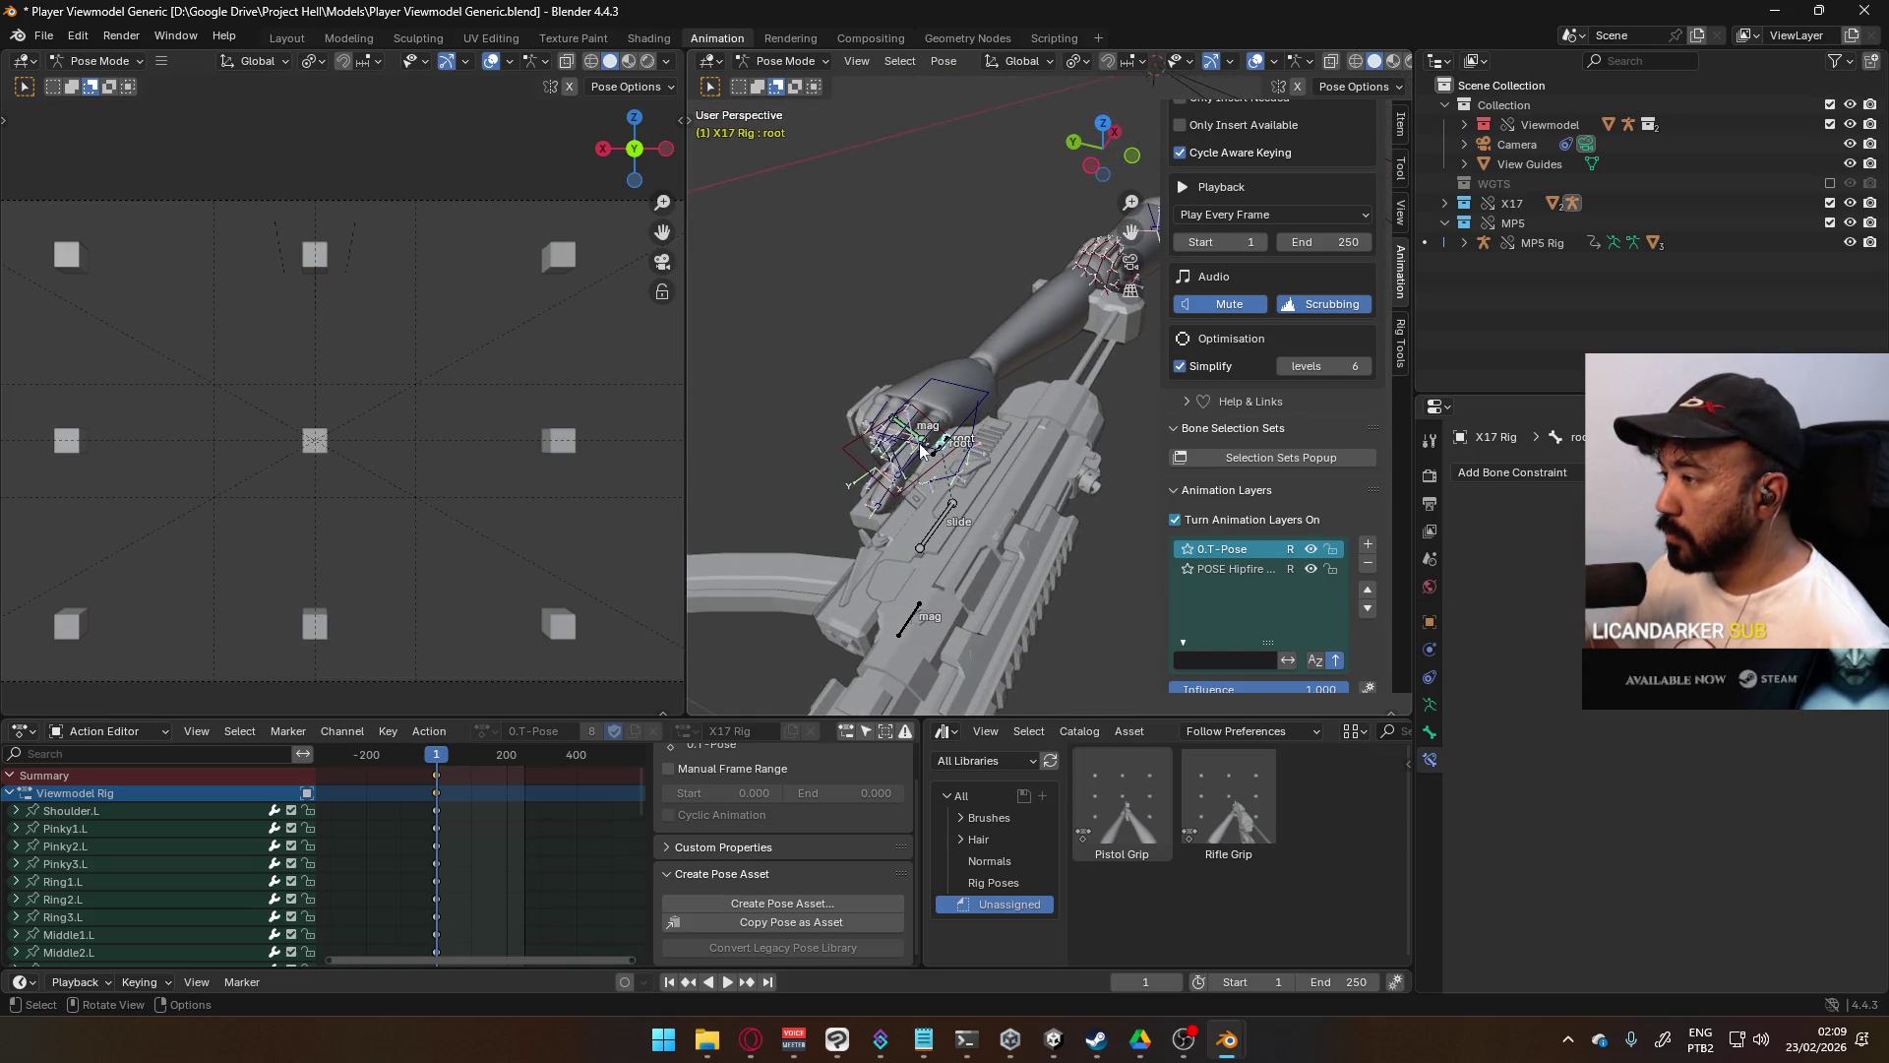
- Inspect the Child Of constraints on the mag, X17 root, HandIK.R and HandIK.L bones
left_click(918, 441)
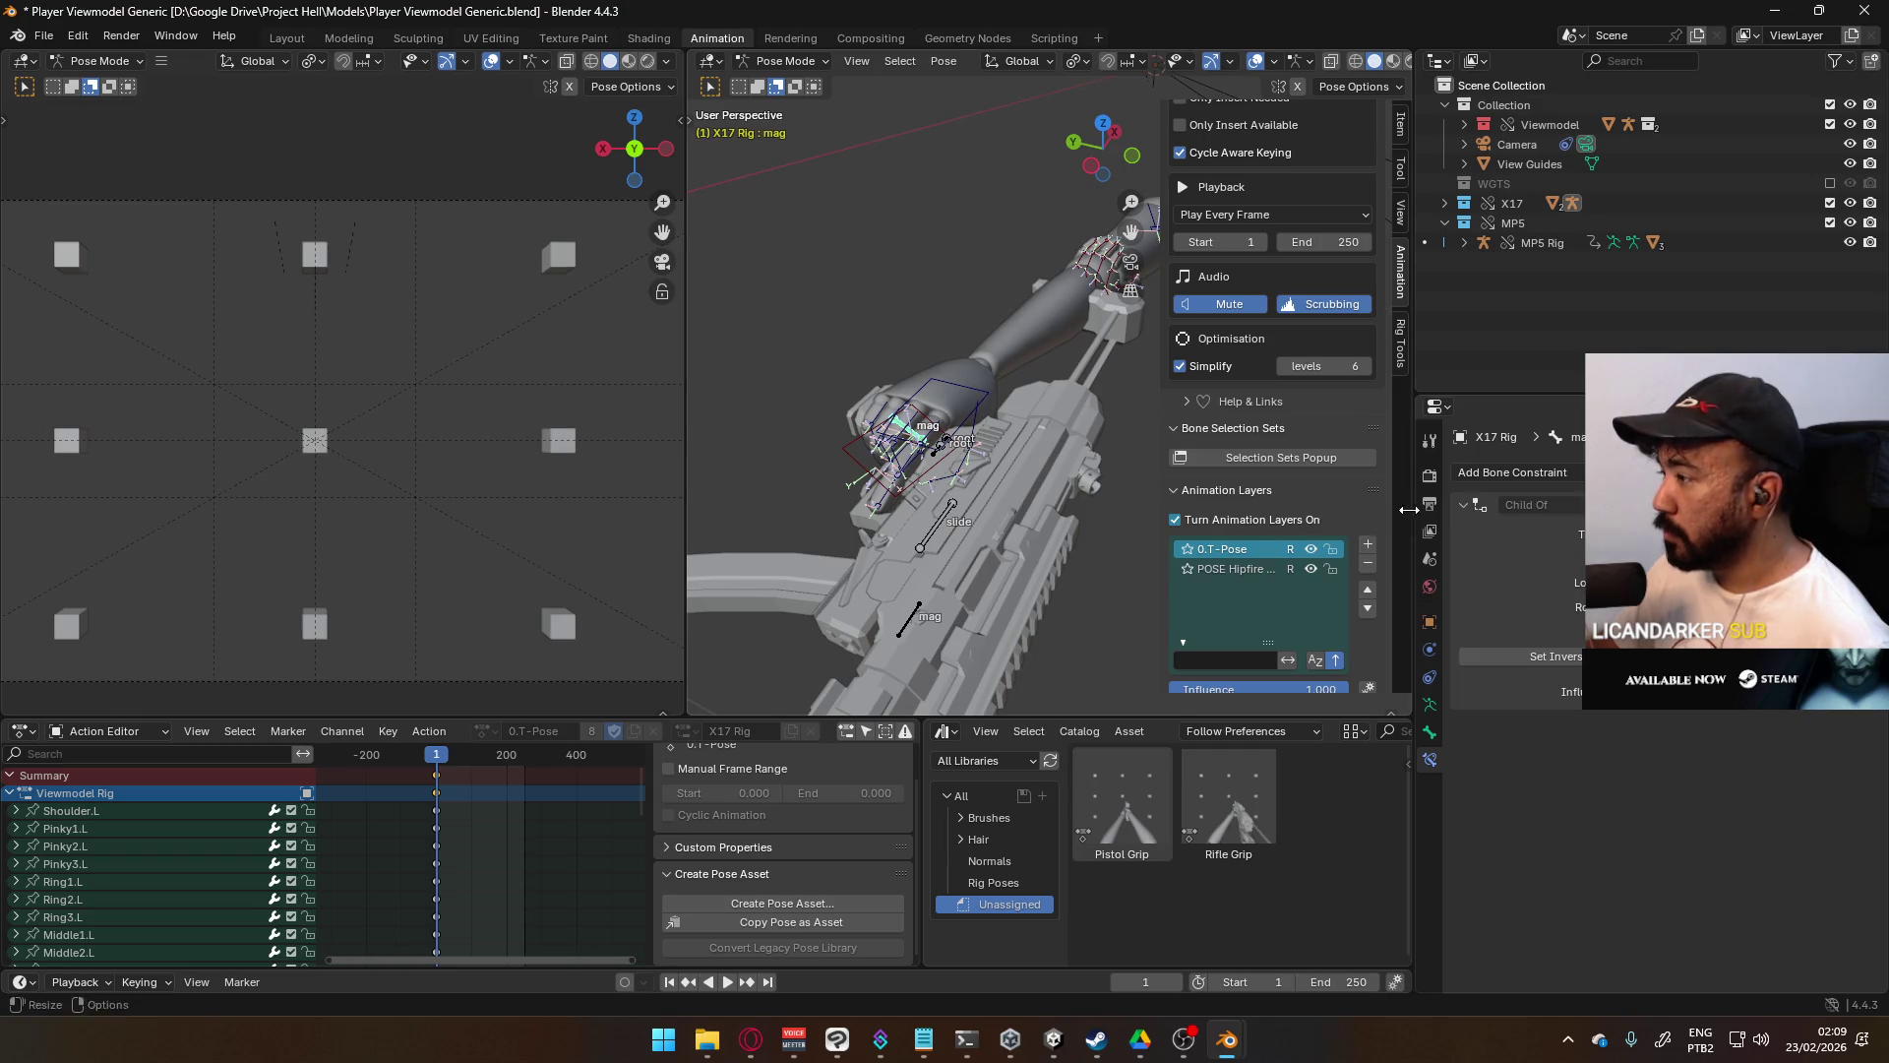
left_click(1260, 566)
left_click(1257, 549)
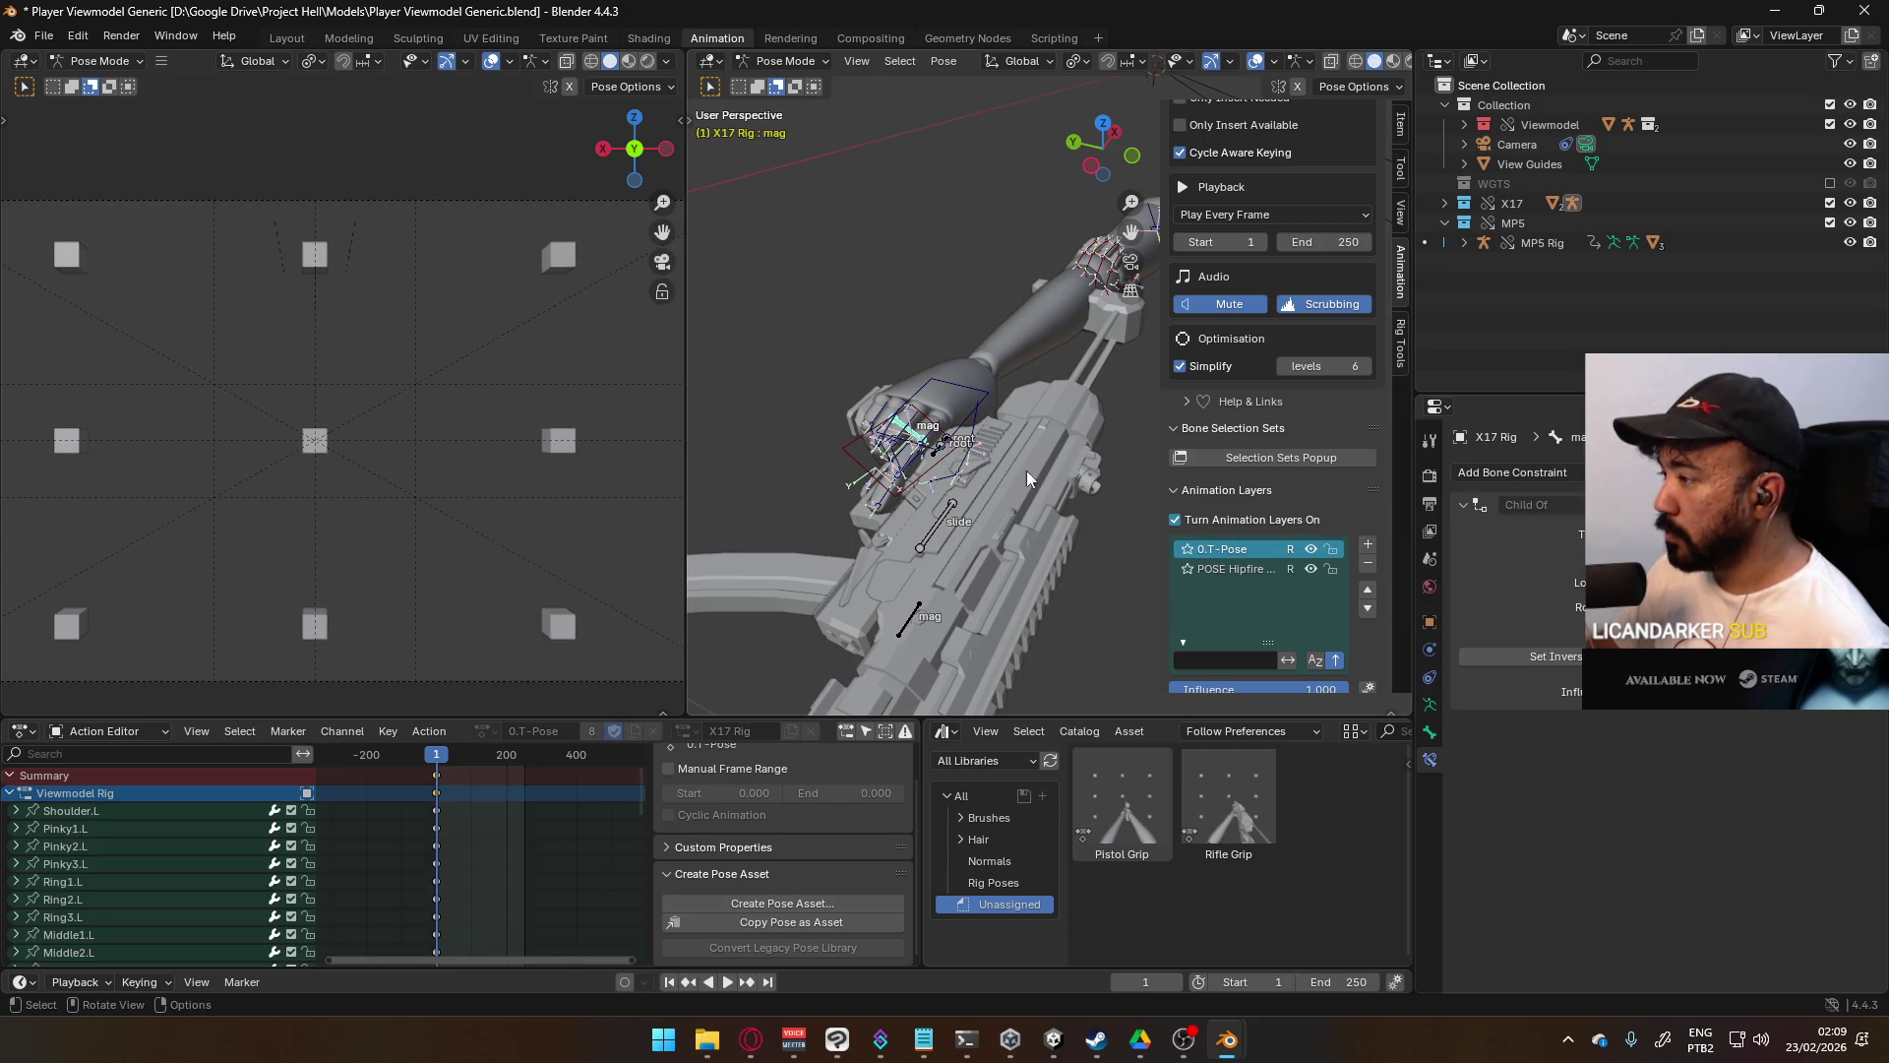
left_click(949, 441)
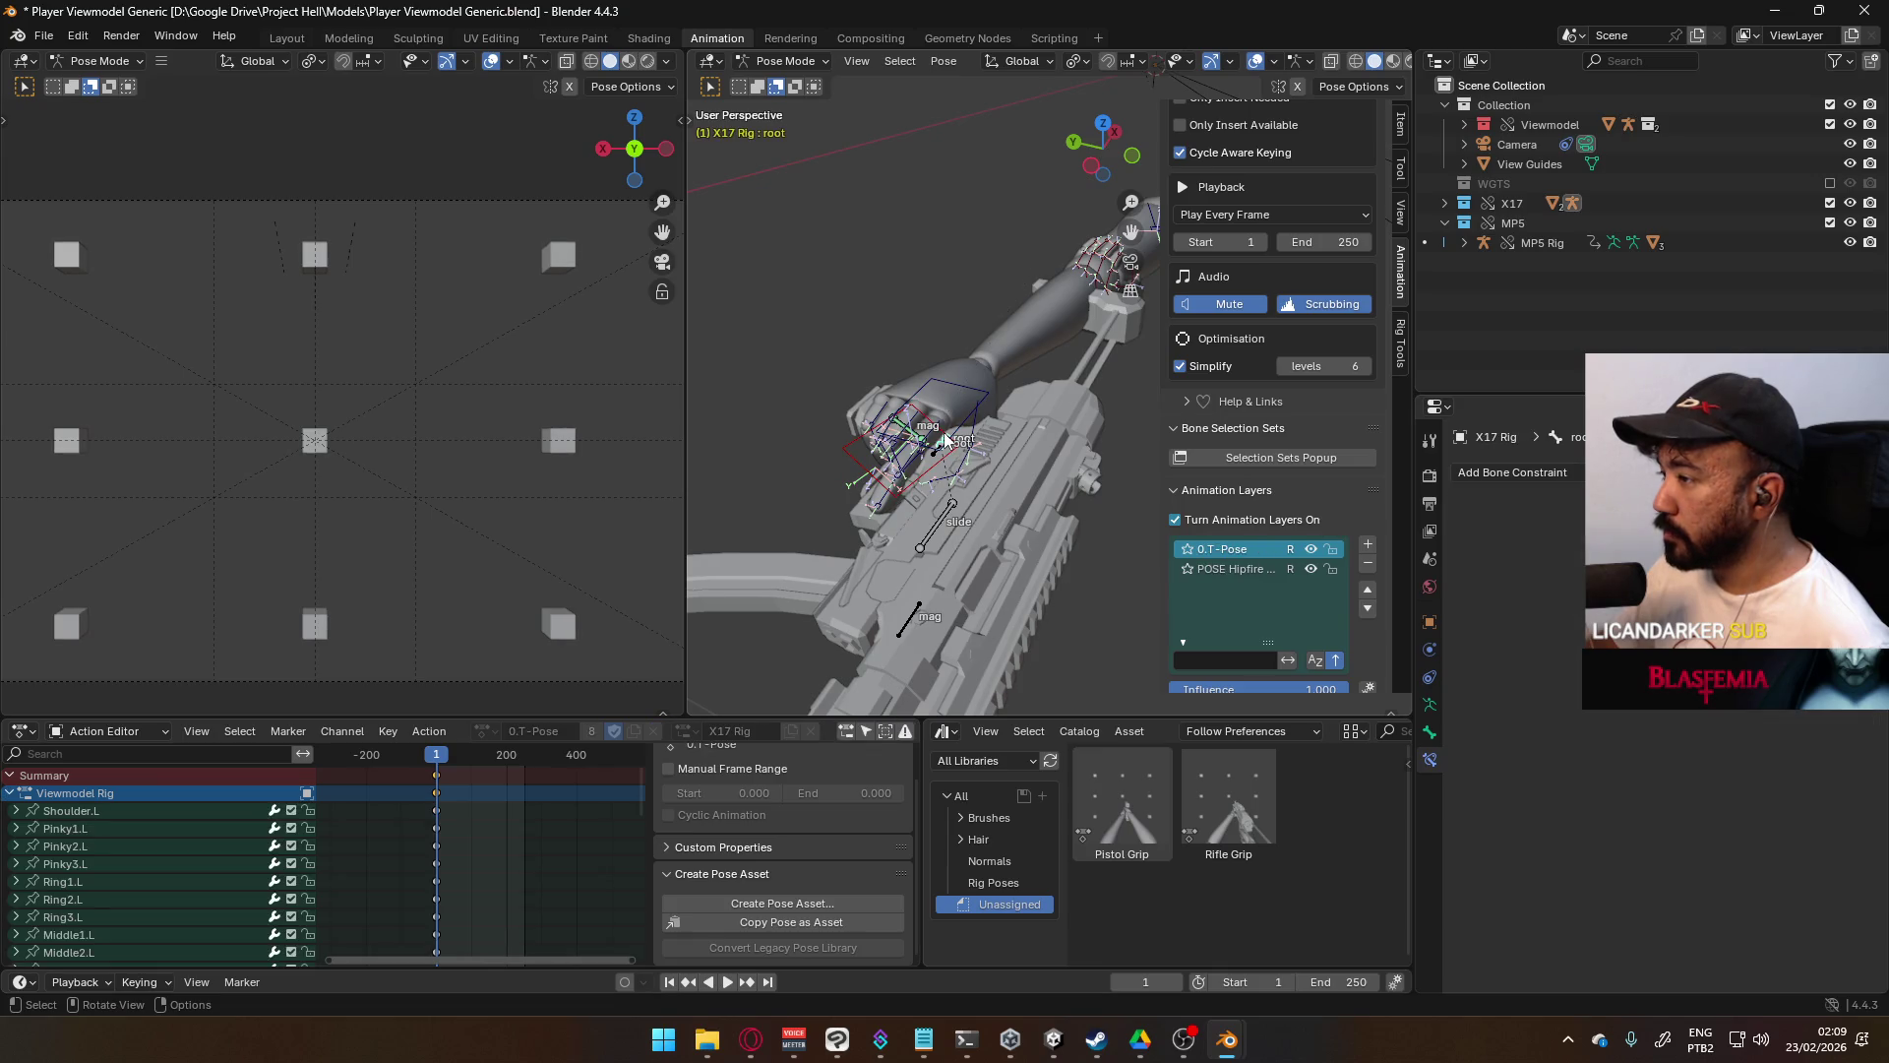
left_click(989, 402)
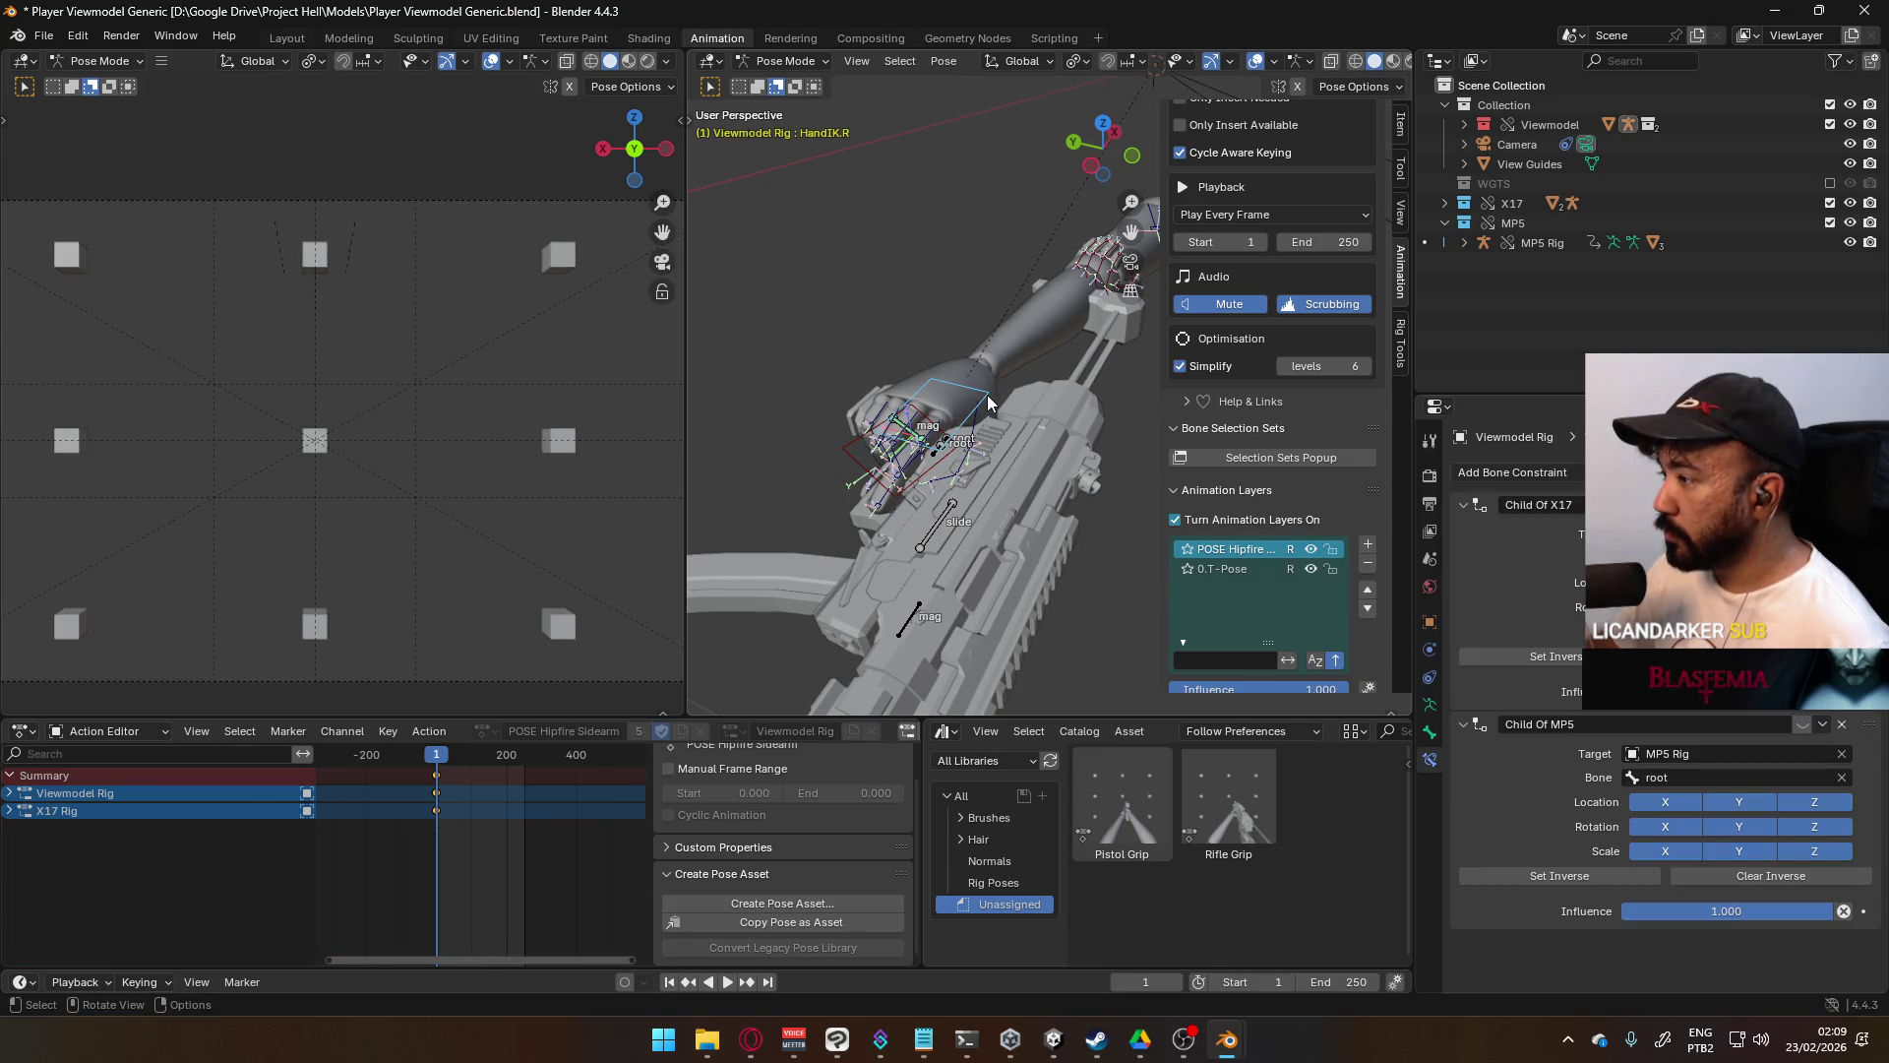
left_click(1372, 606)
scroll(1083, 394, "down", 3)
mouse_move(1082, 394)
middle_mouse_down()
mouse_move(1100, 382)
mouse_move(972, 413)
mouse_move(923, 396)
mouse_move(953, 422)
mouse_move(996, 393)
middle_mouse_up()
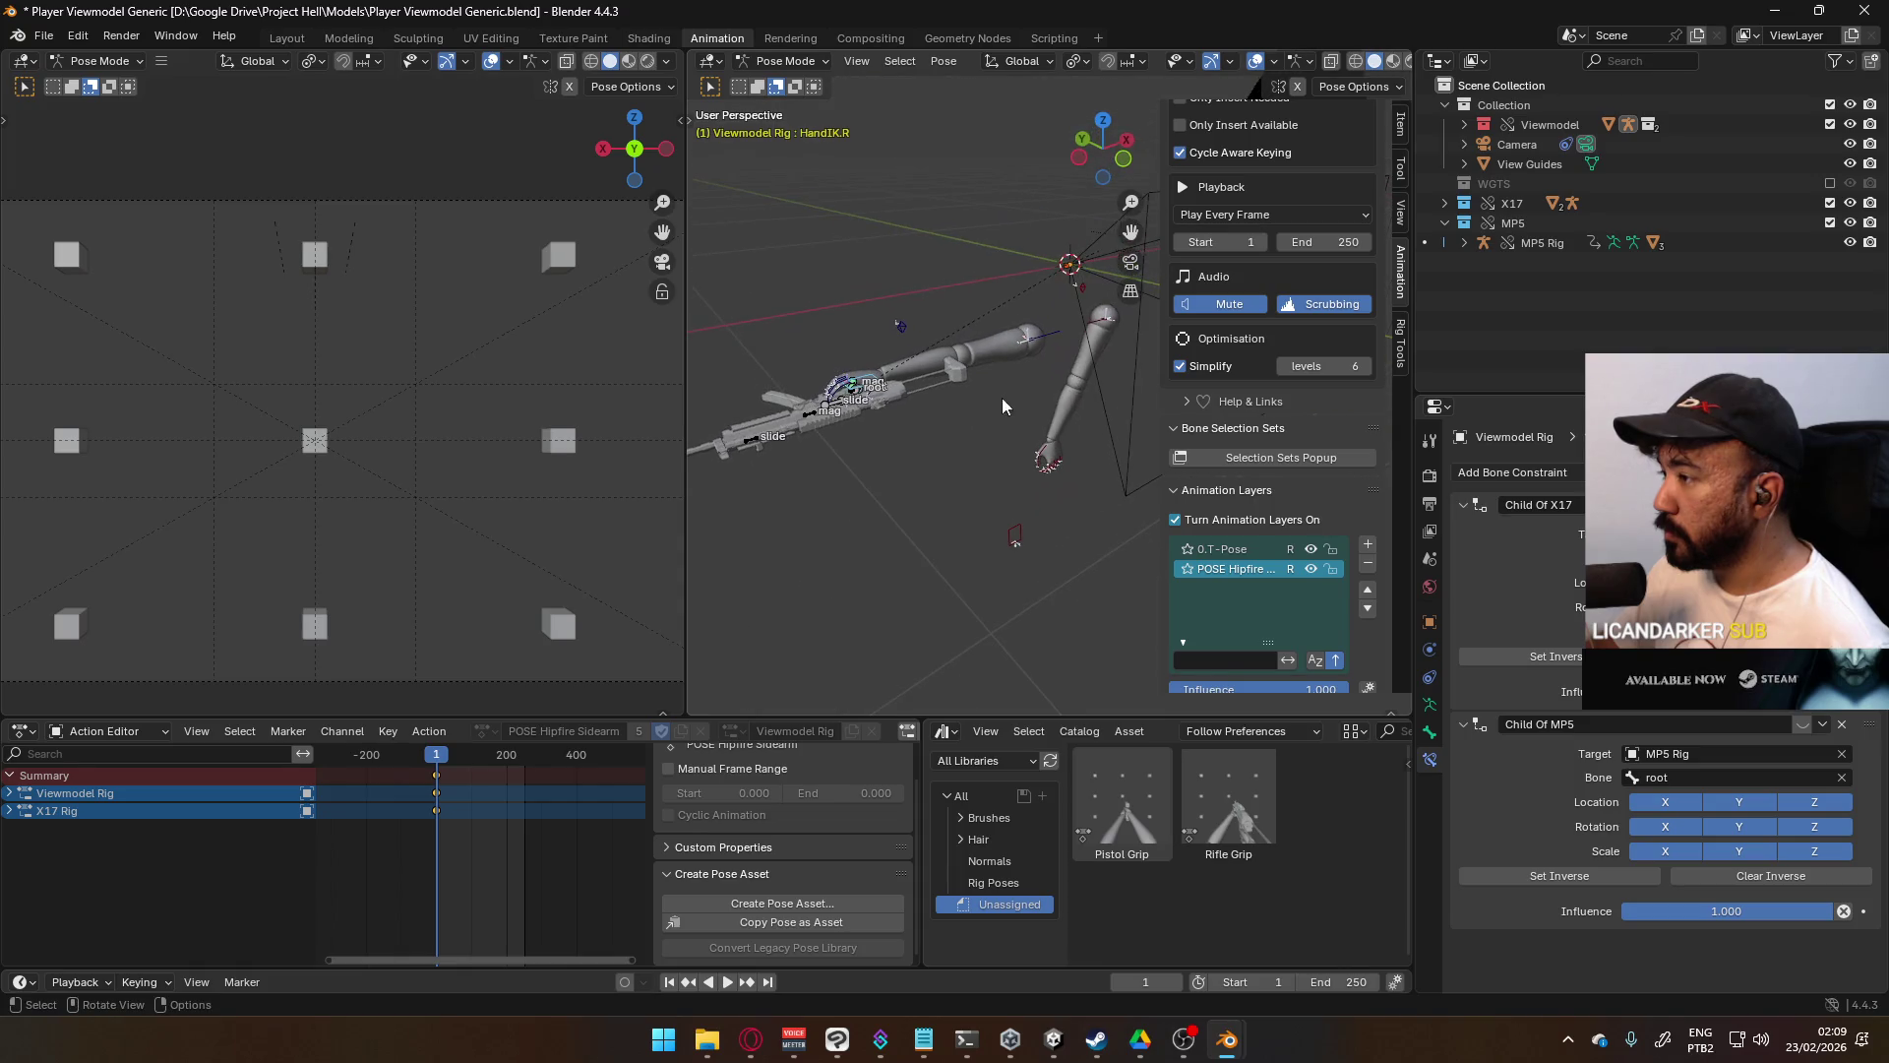
left_click(1020, 537)
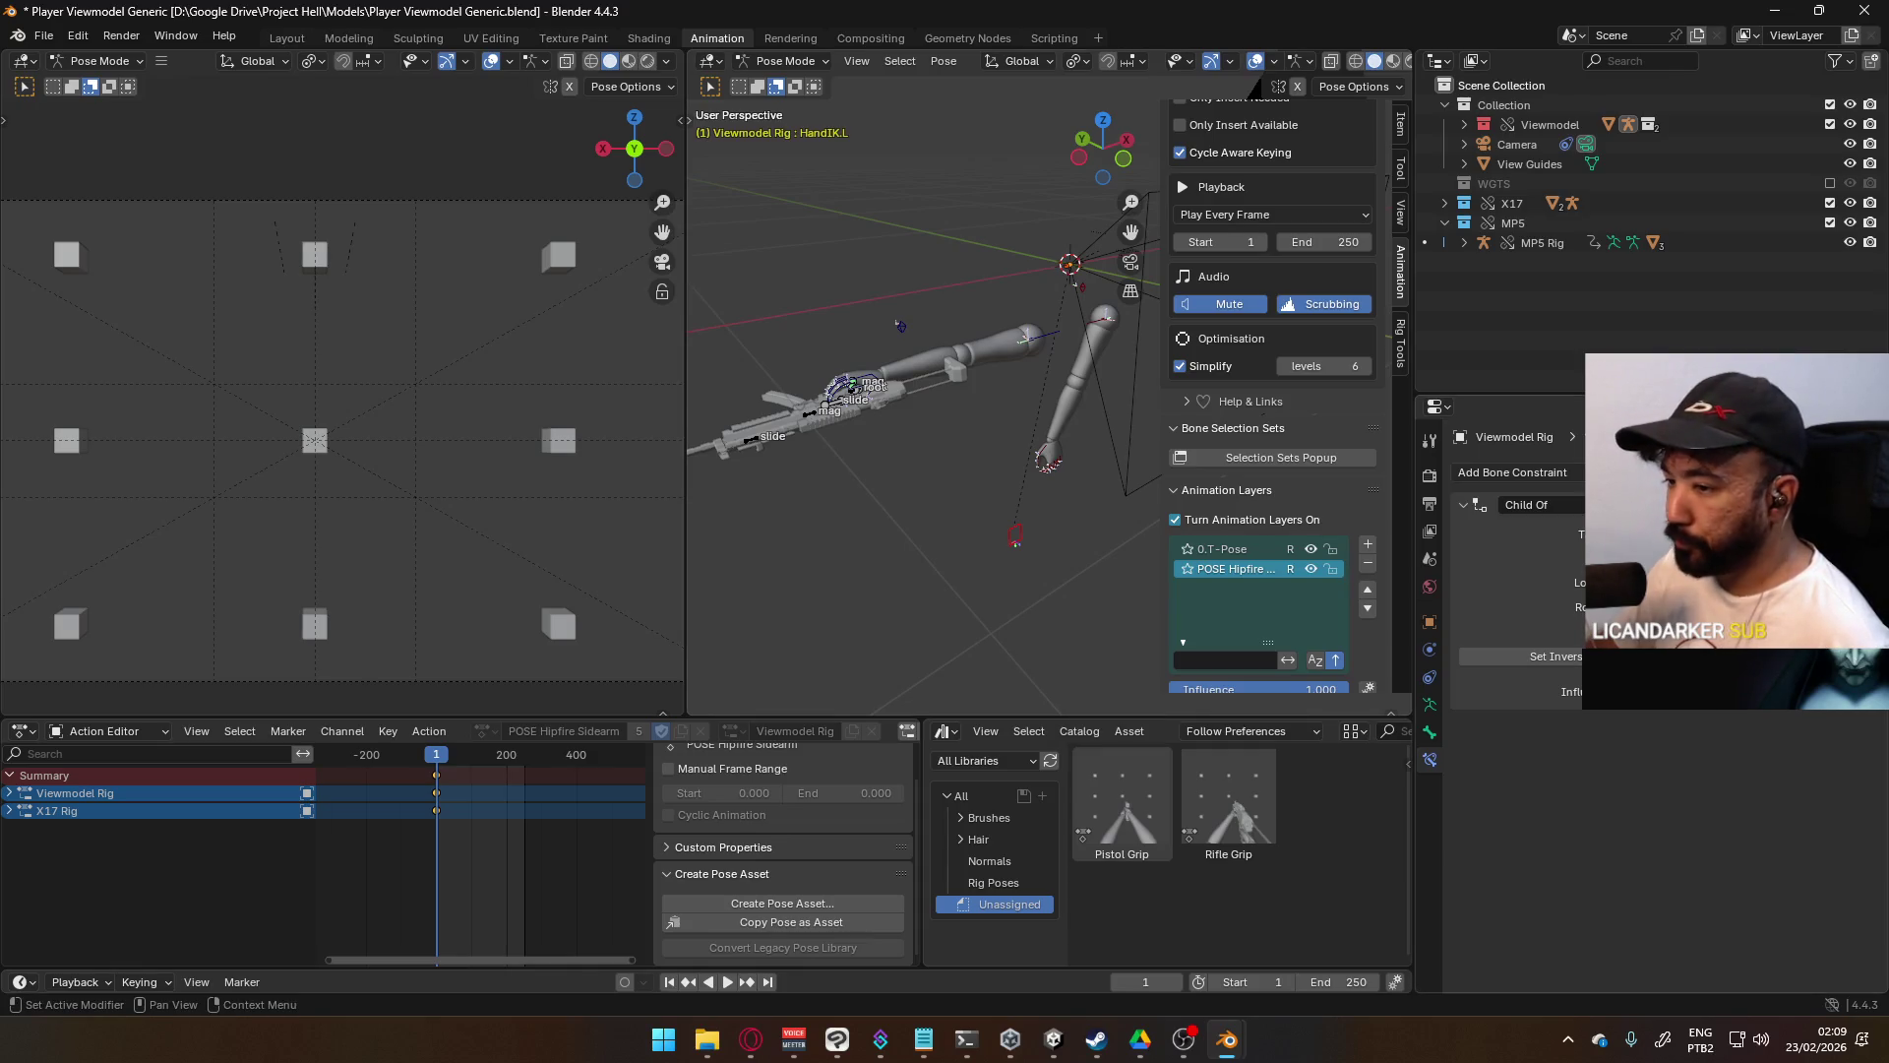
right_click(1645, 716)
mouse_move(1004, 438)
middle_mouse_down()
mouse_move(842, 482)
mouse_move(893, 469)
middle_mouse_up()
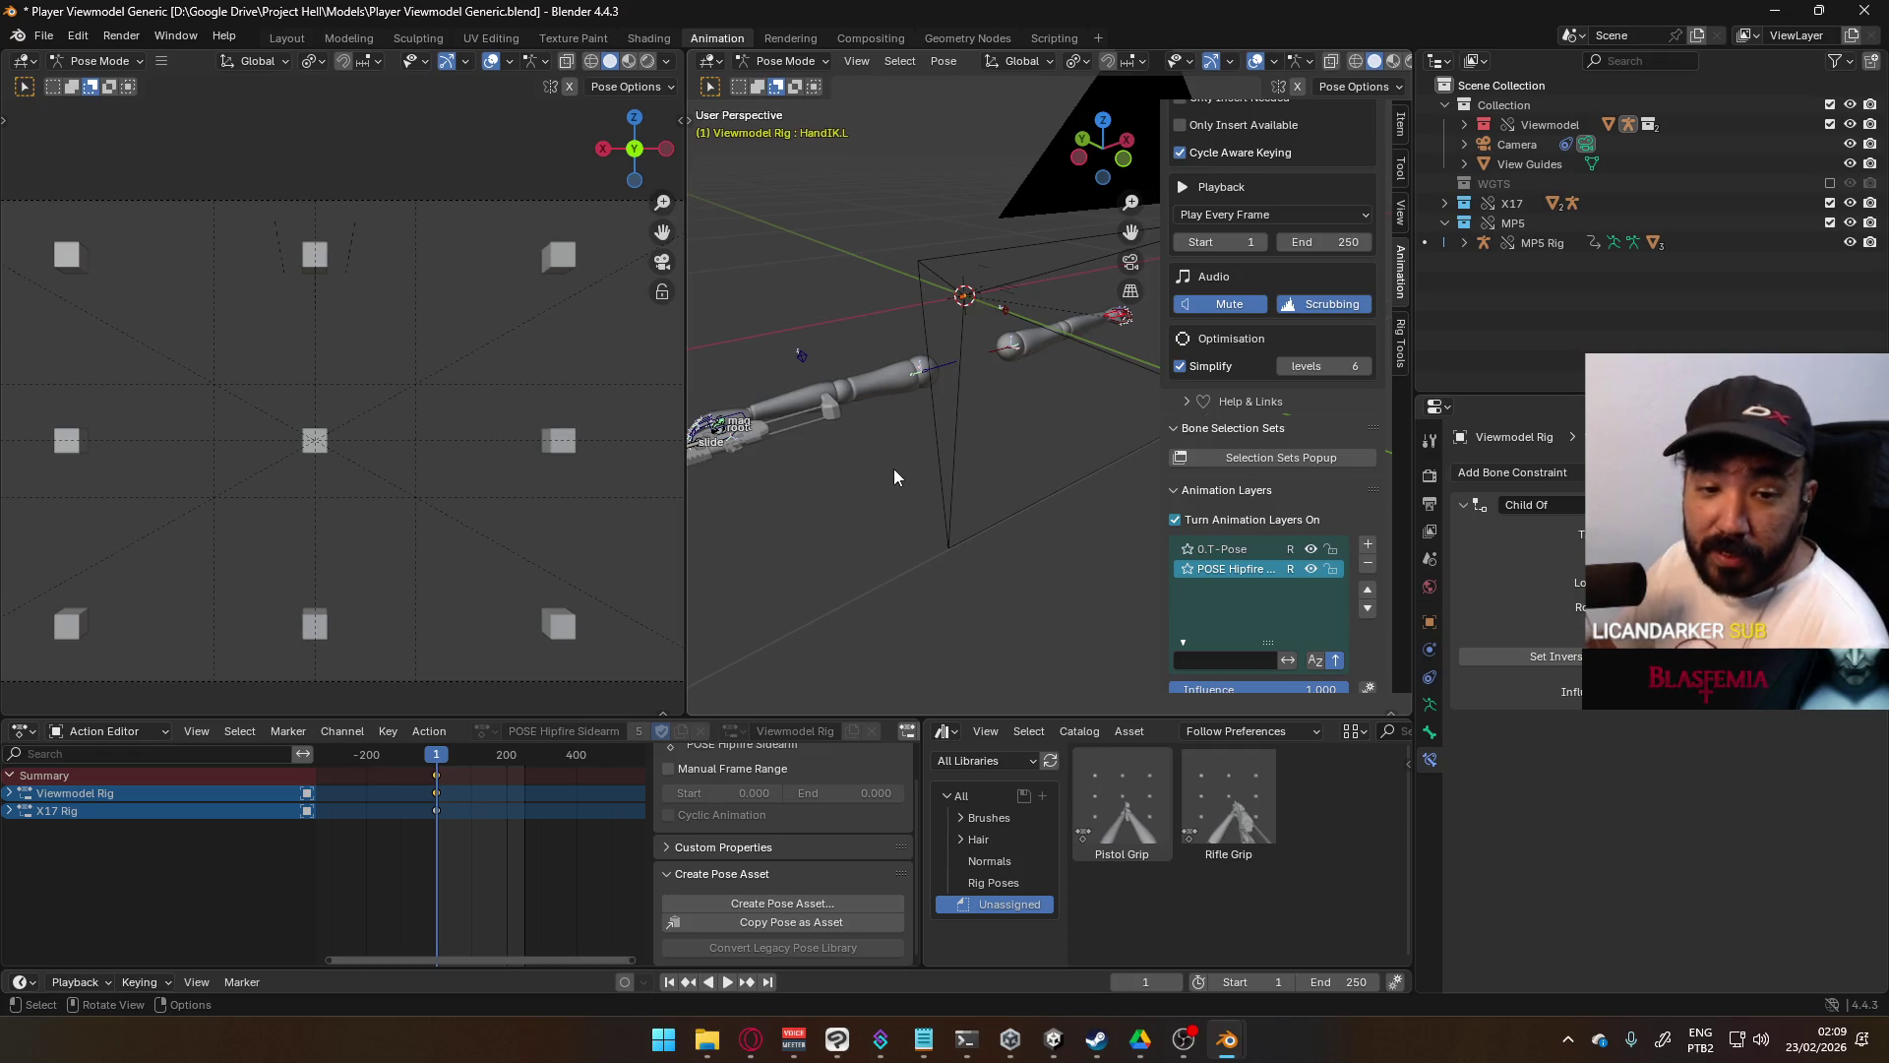
mouse_move(1084, 441)
middle_mouse_down()
mouse_move(994, 434)
mouse_move(990, 393)
mouse_move(972, 411)
middle_mouse_up()
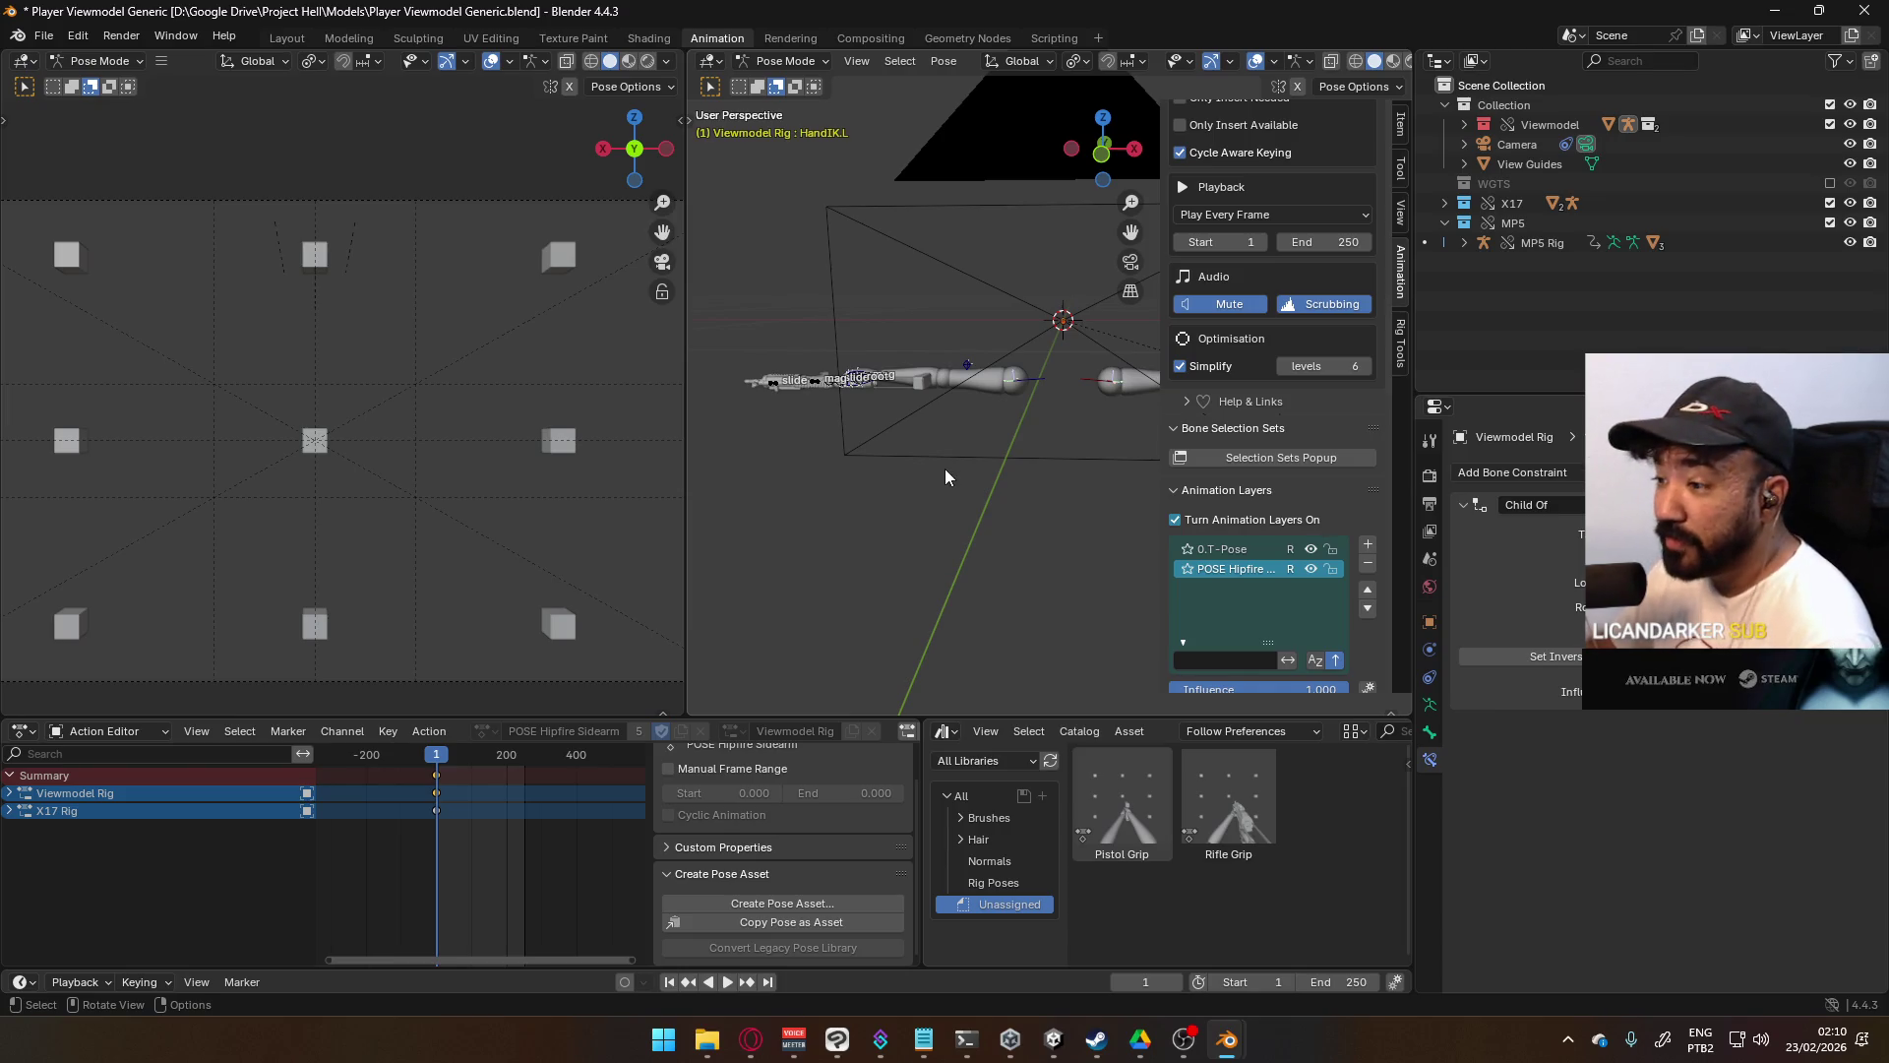
middle_click_drag(1088, 487, 1086, 463)
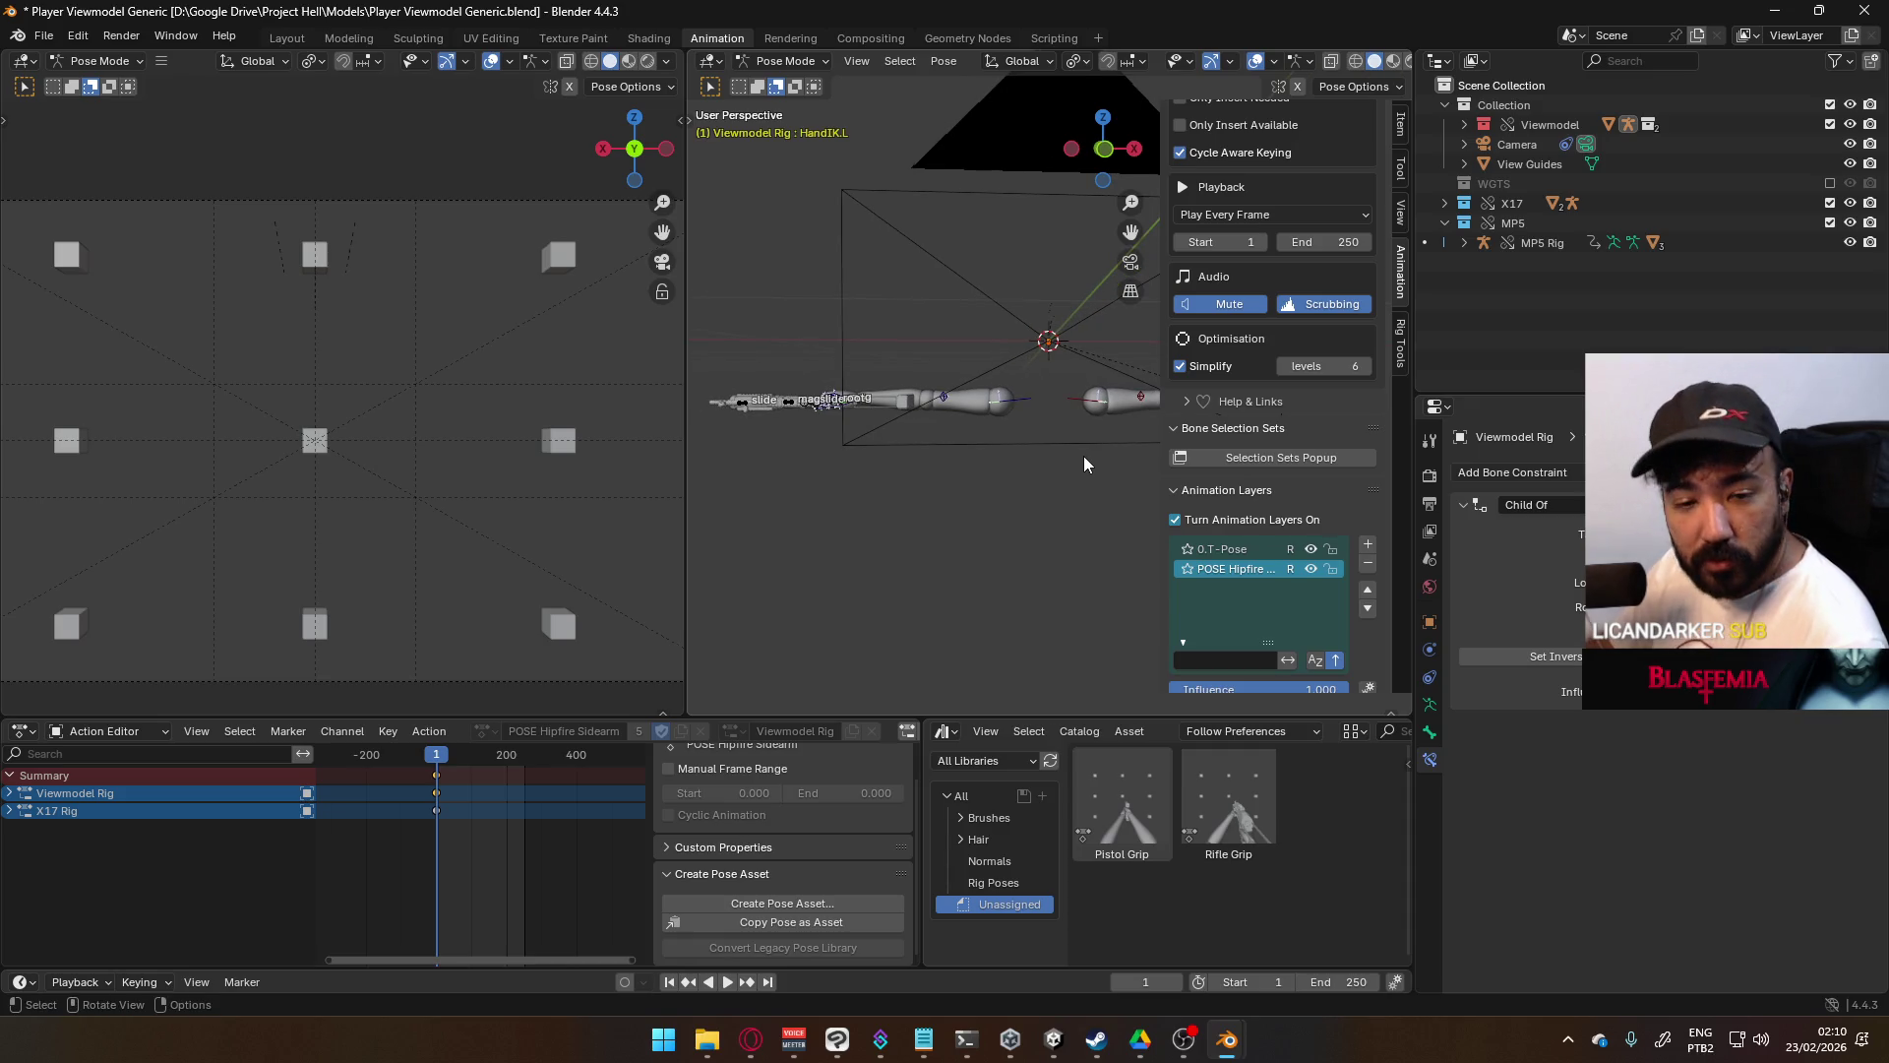
mouse_move(1108, 456)
middle_mouse_down()
mouse_move(1093, 413)
mouse_move(1072, 444)
middle_mouse_up()
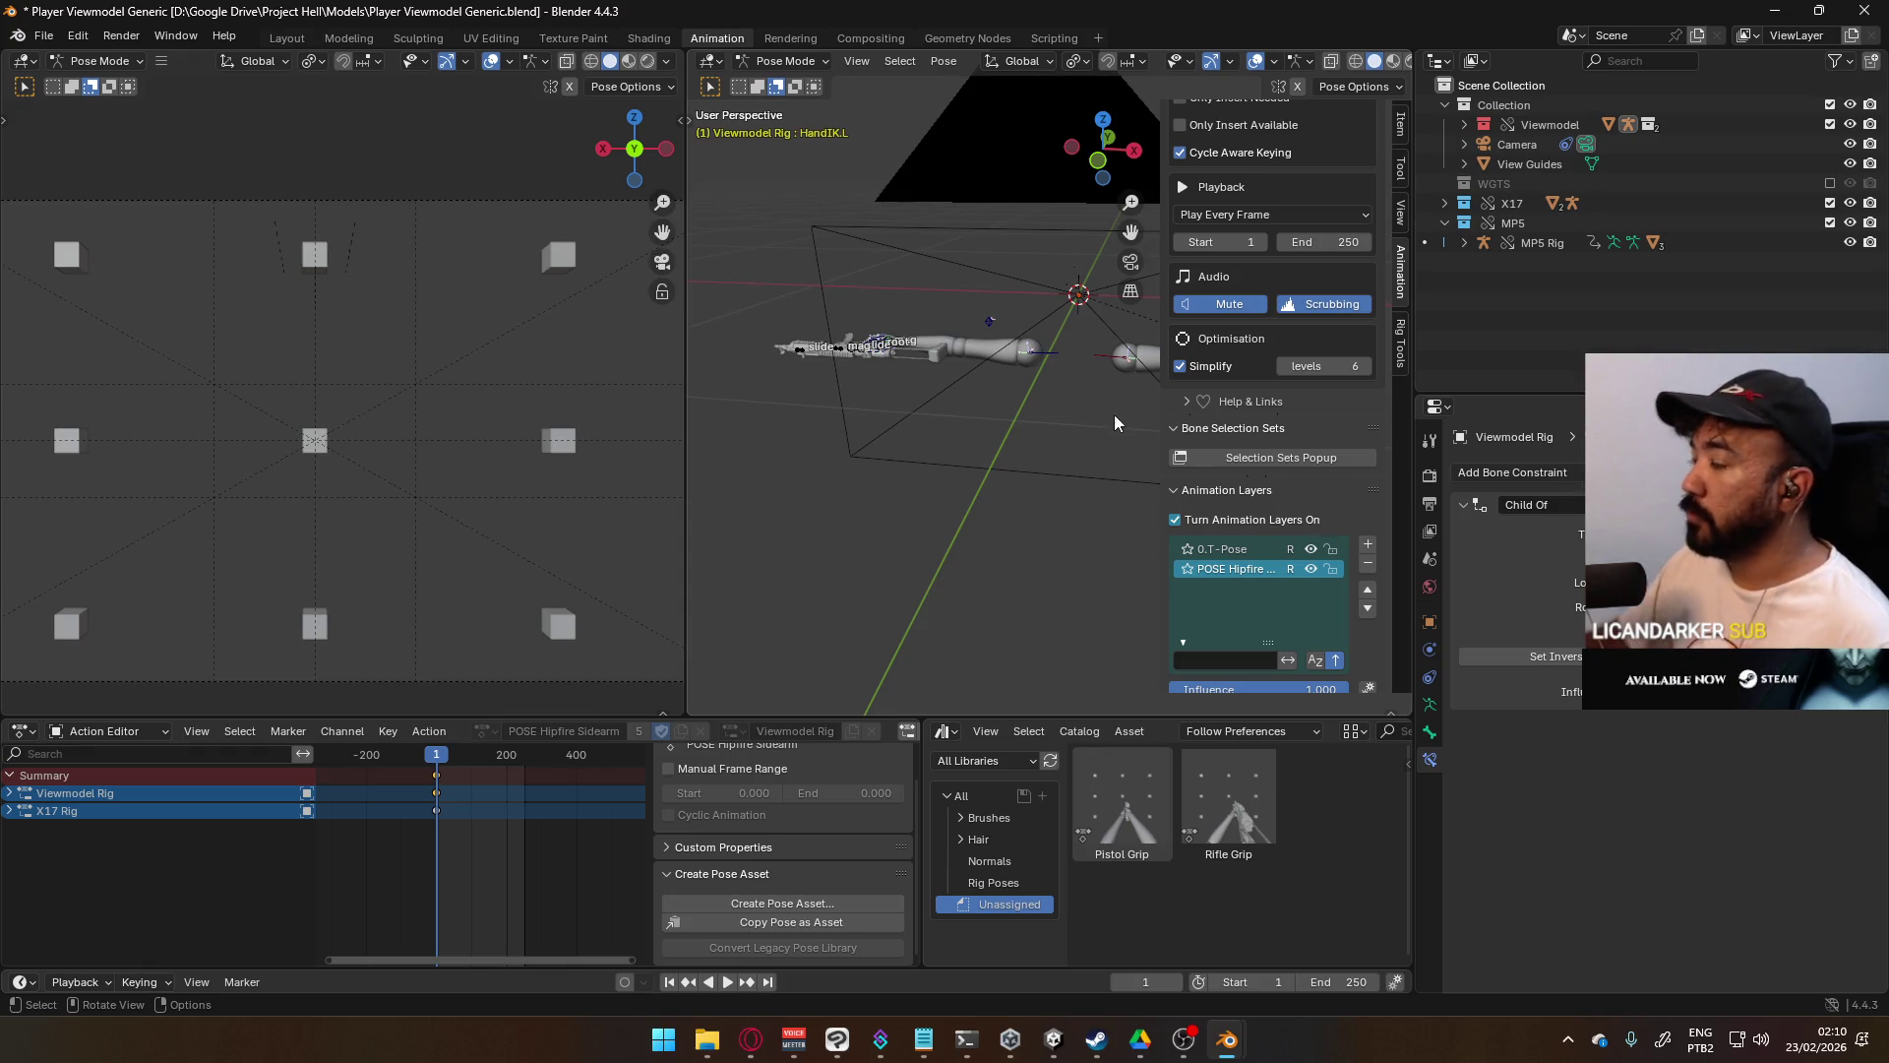
key("Home")
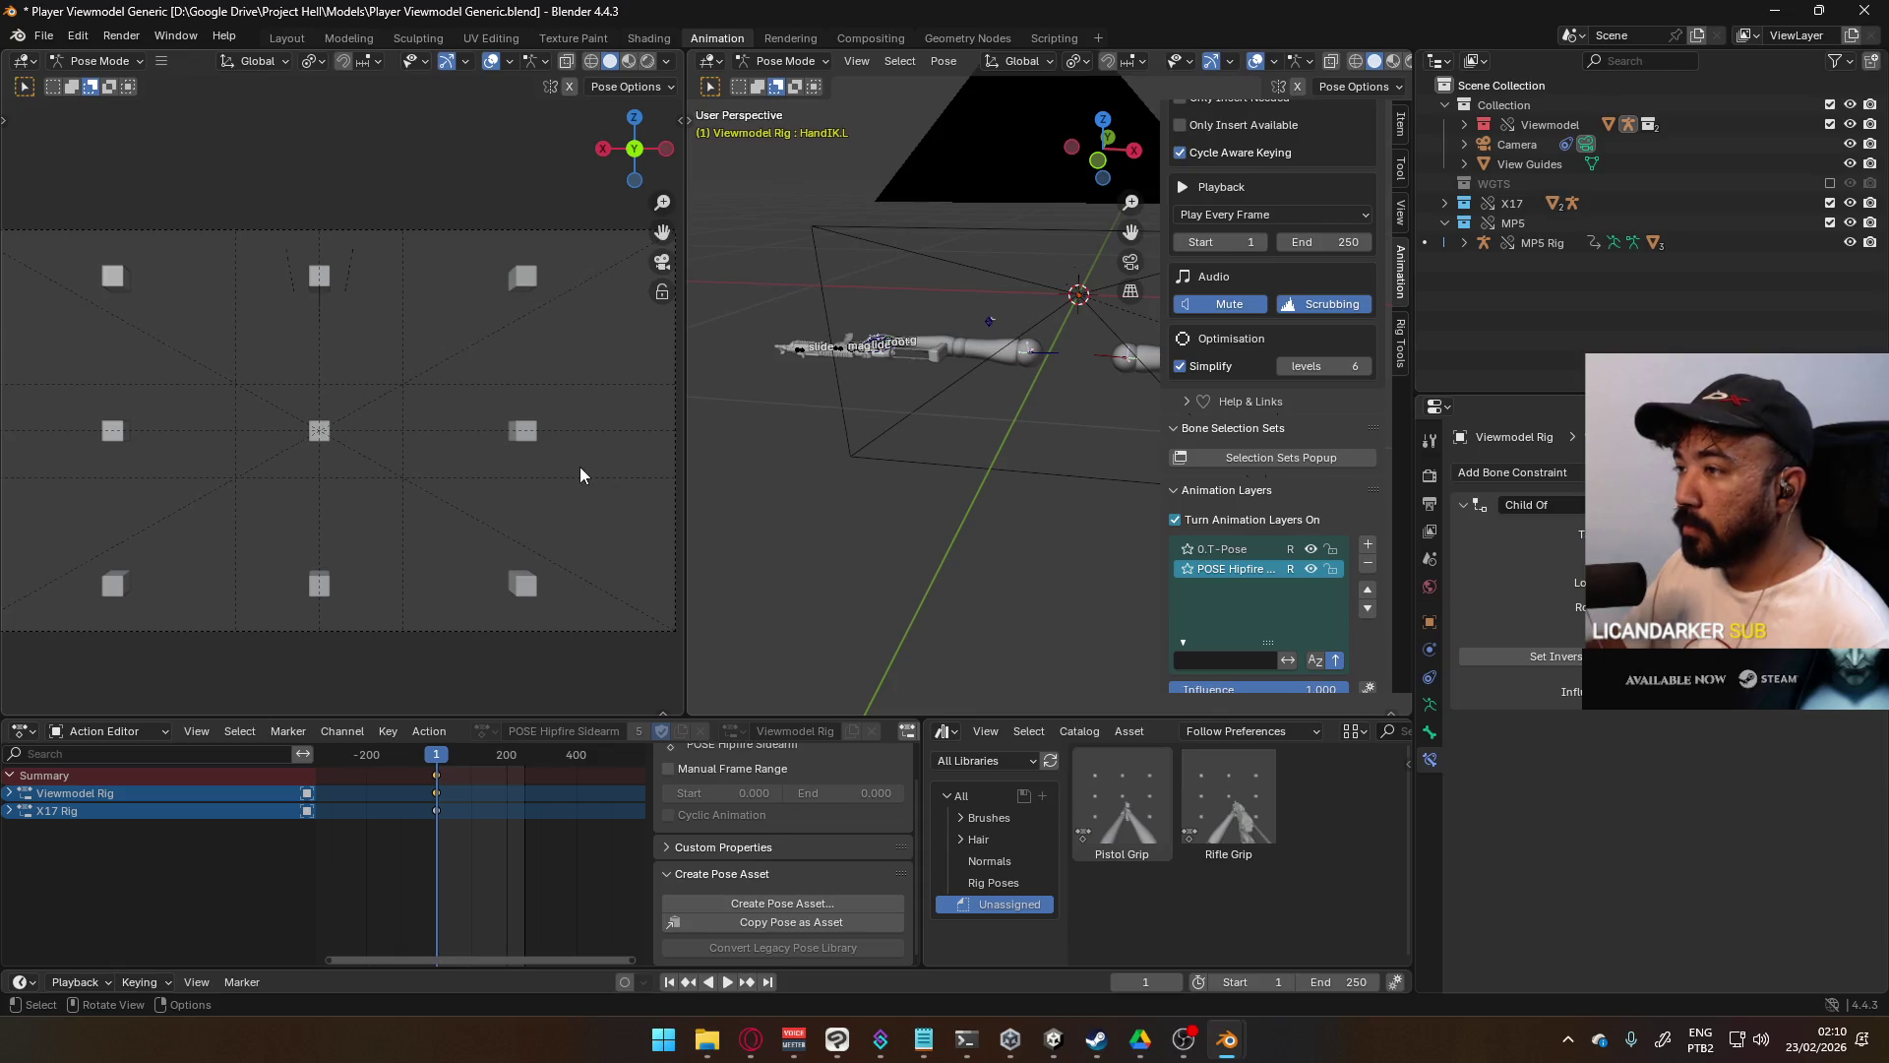
middle_click_drag(932, 645, 942, 562)
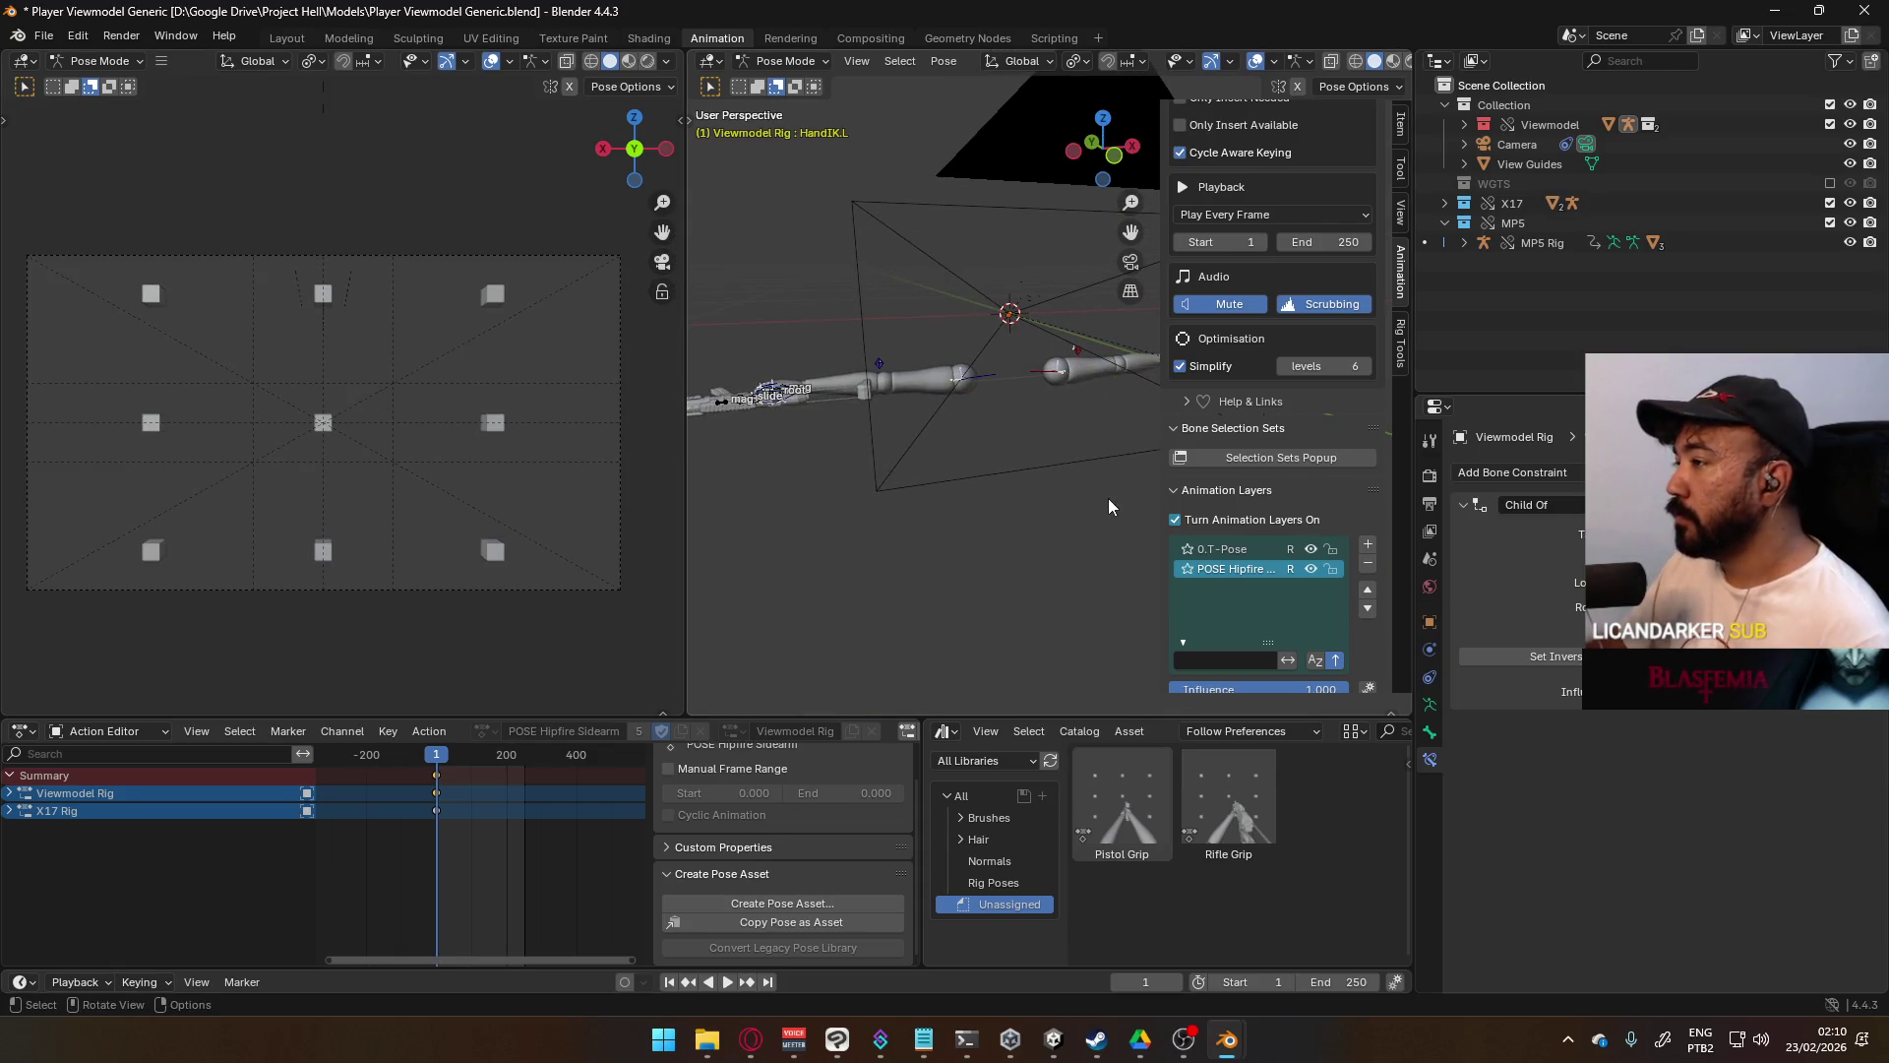
middle_click_drag(1087, 433, 883, 790, "shift")
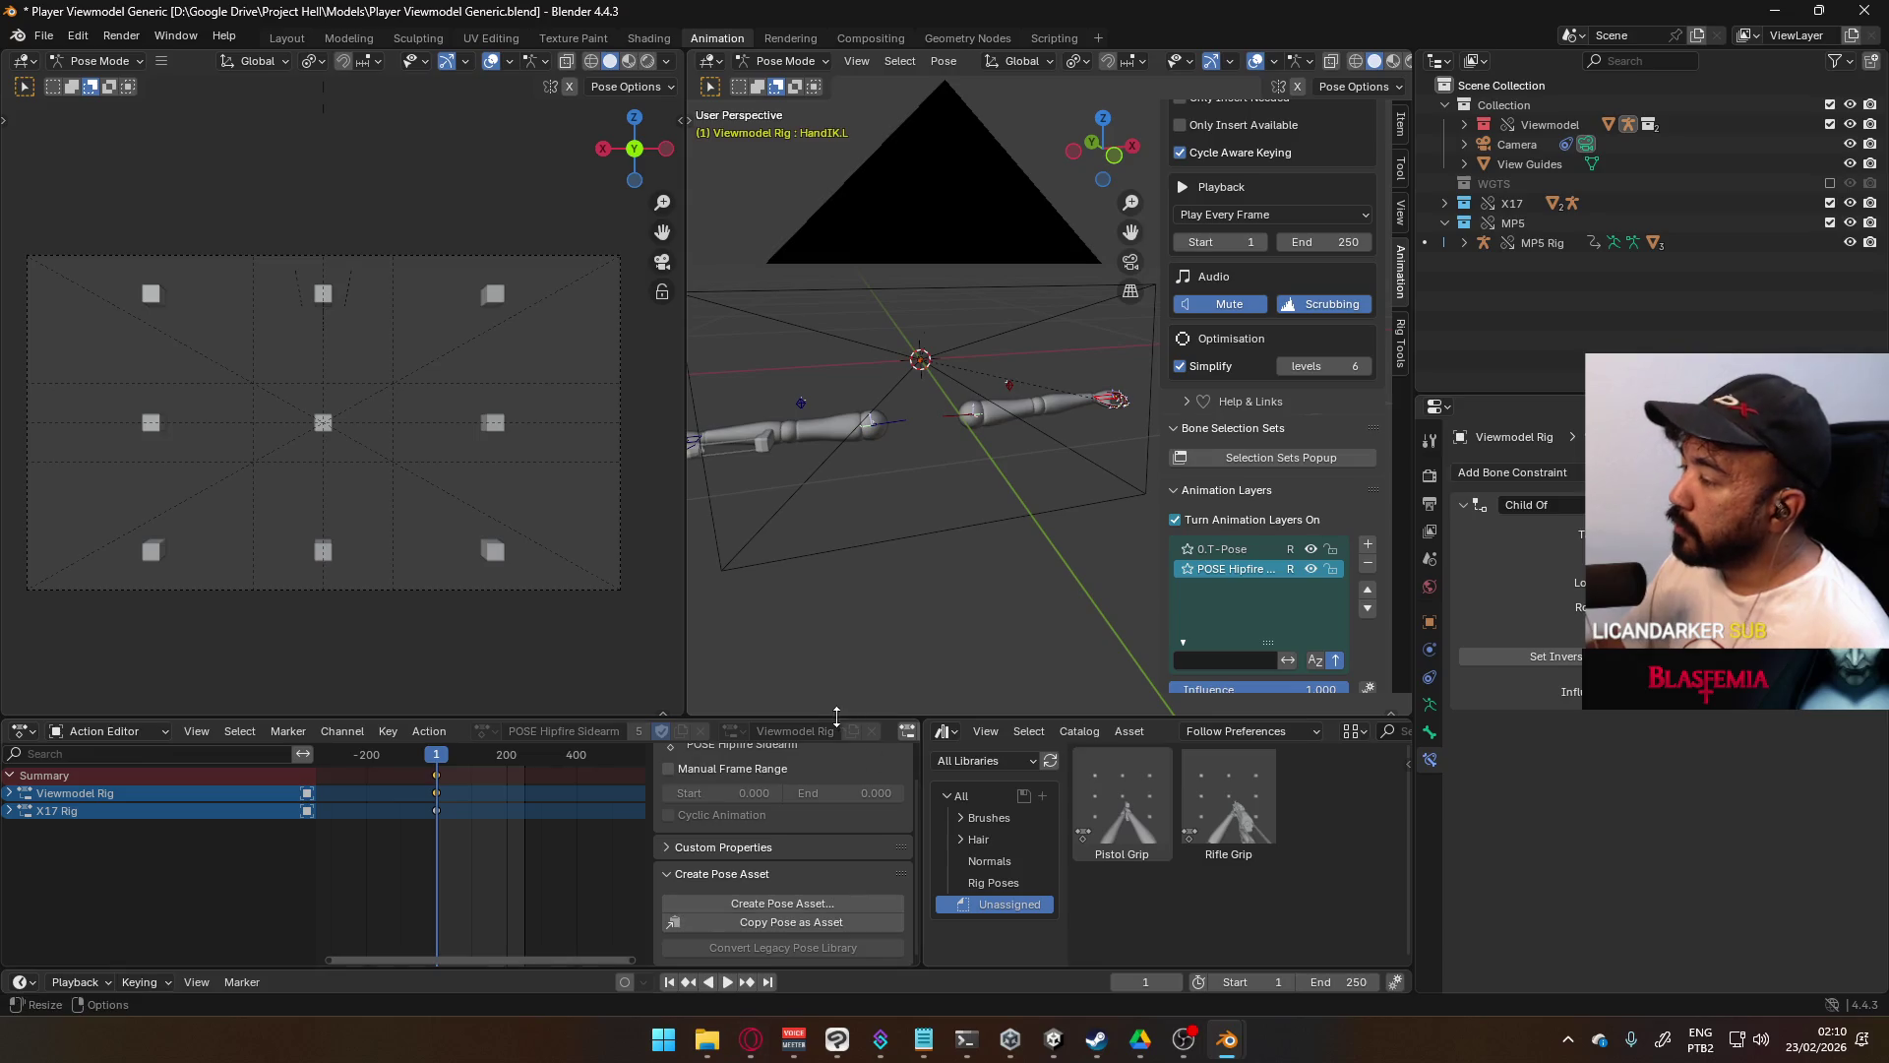
mouse_move(748, 1036)
mouse_move(917, 462)
middle_mouse_down()
mouse_move(957, 468)
mouse_move(942, 475)
mouse_move(988, 508)
mouse_move(870, 531)
mouse_move(1004, 364)
mouse_move(1007, 405)
middle_mouse_up()
key("KP_7")
mouse_move(1068, 463)
middle_mouse_down()
mouse_move(1049, 329)
mouse_move(1006, 464)
middle_mouse_up()
left_click(1111, 551)
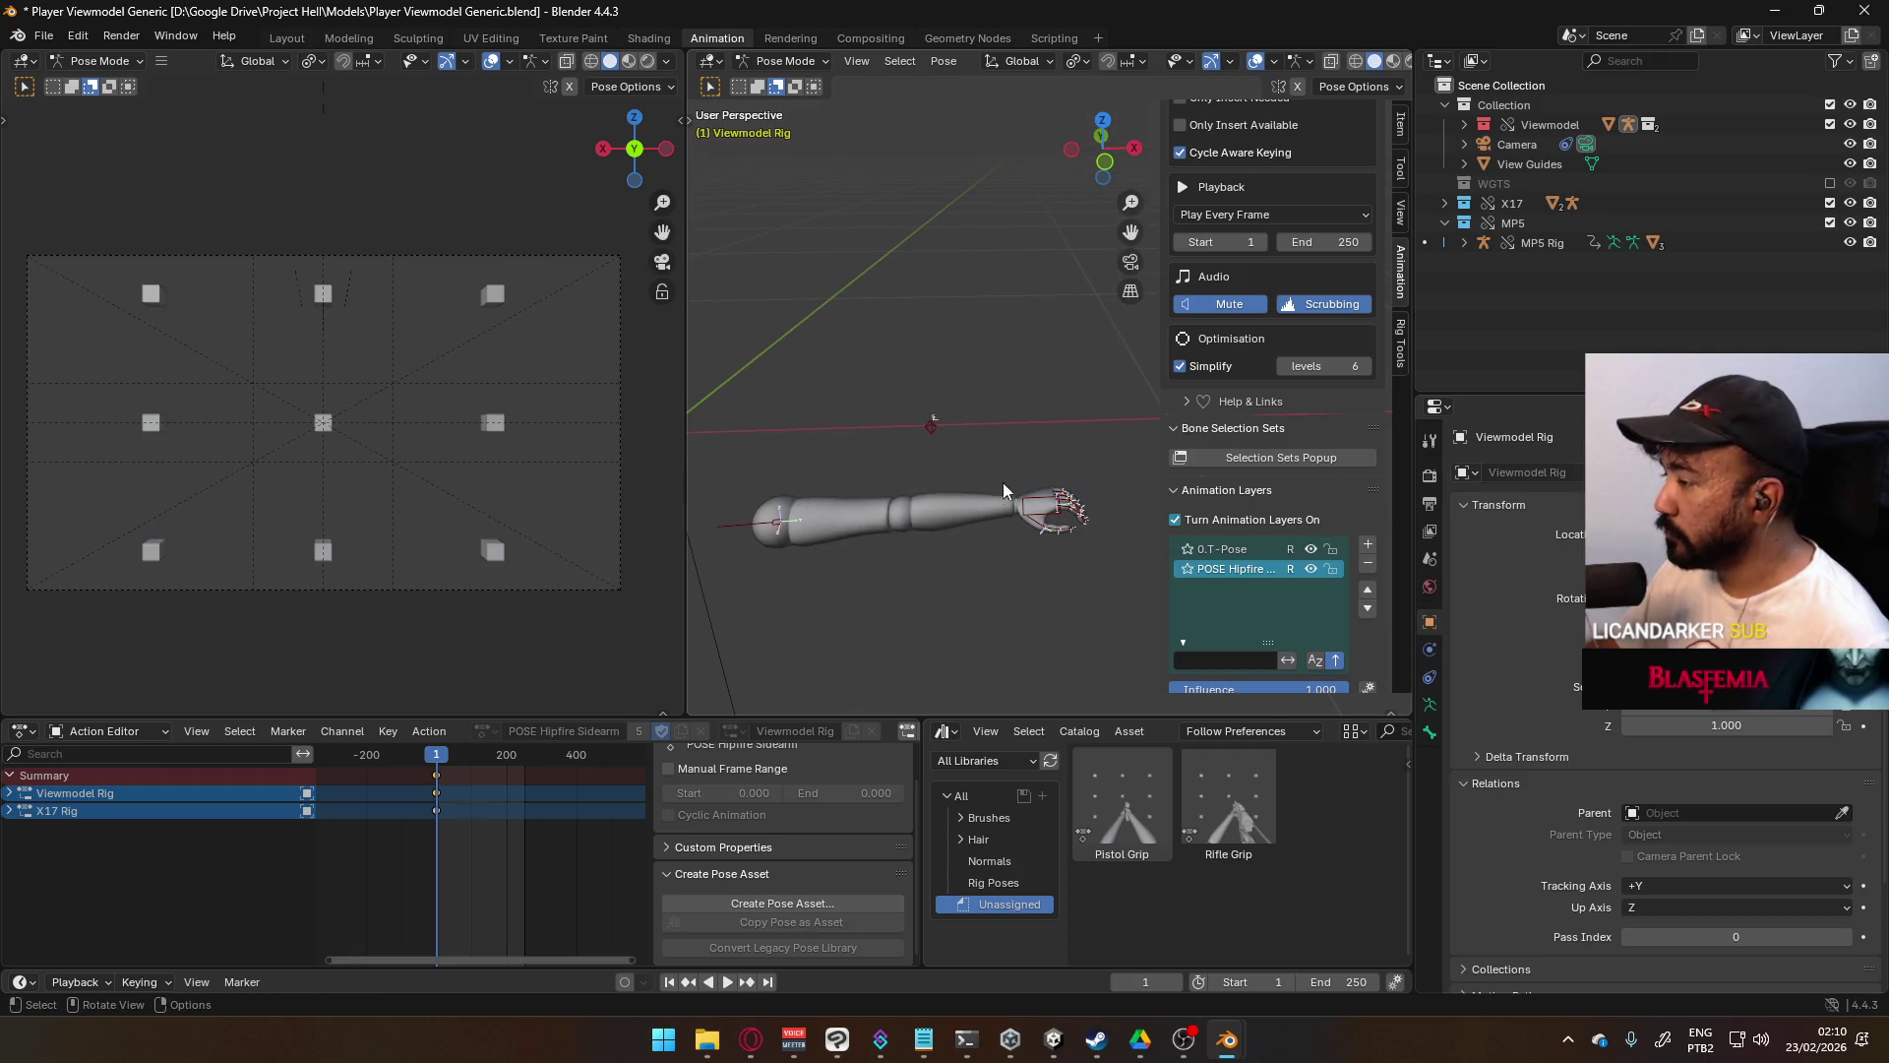
mouse_move(1037, 557)
middle_mouse_down("shift")
mouse_move(1007, 356)
mouse_move(1023, 346)
mouse_move(1059, 393)
mouse_move(1167, 415)
middle_mouse_up("shift")
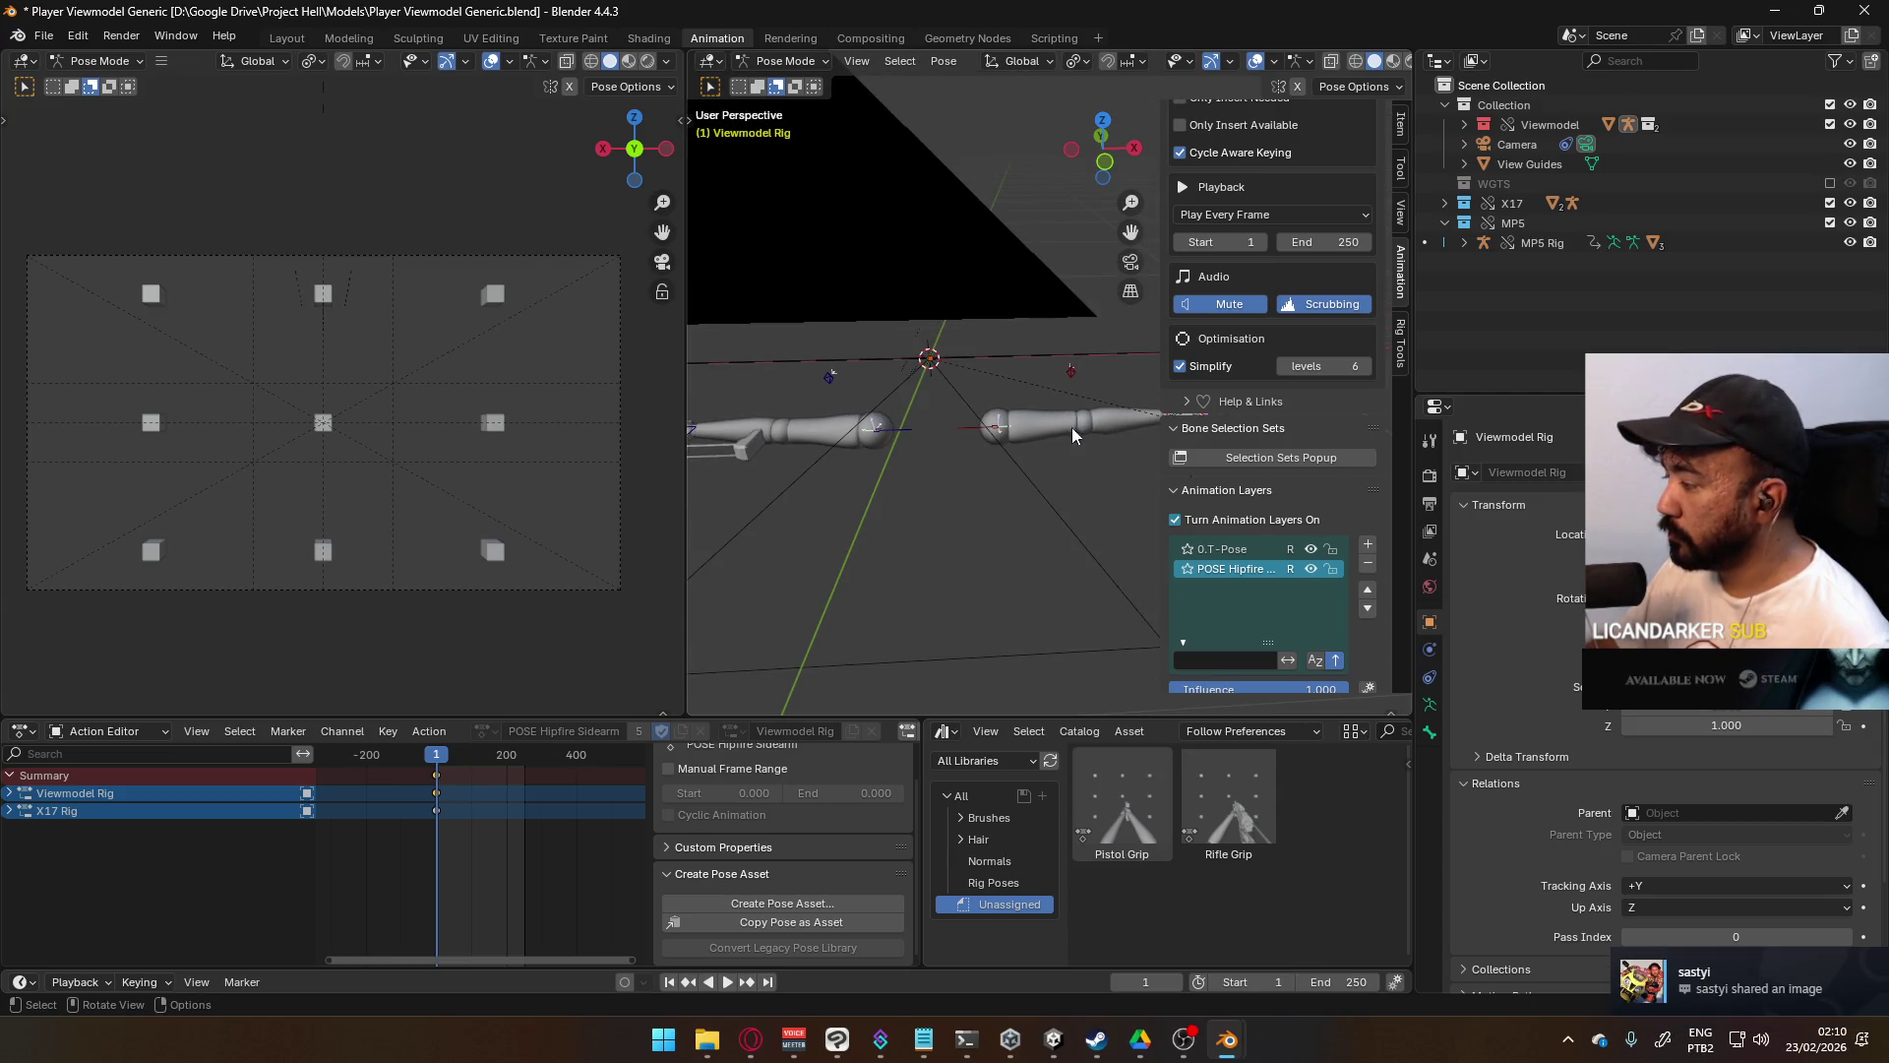
key("alt+Tab")
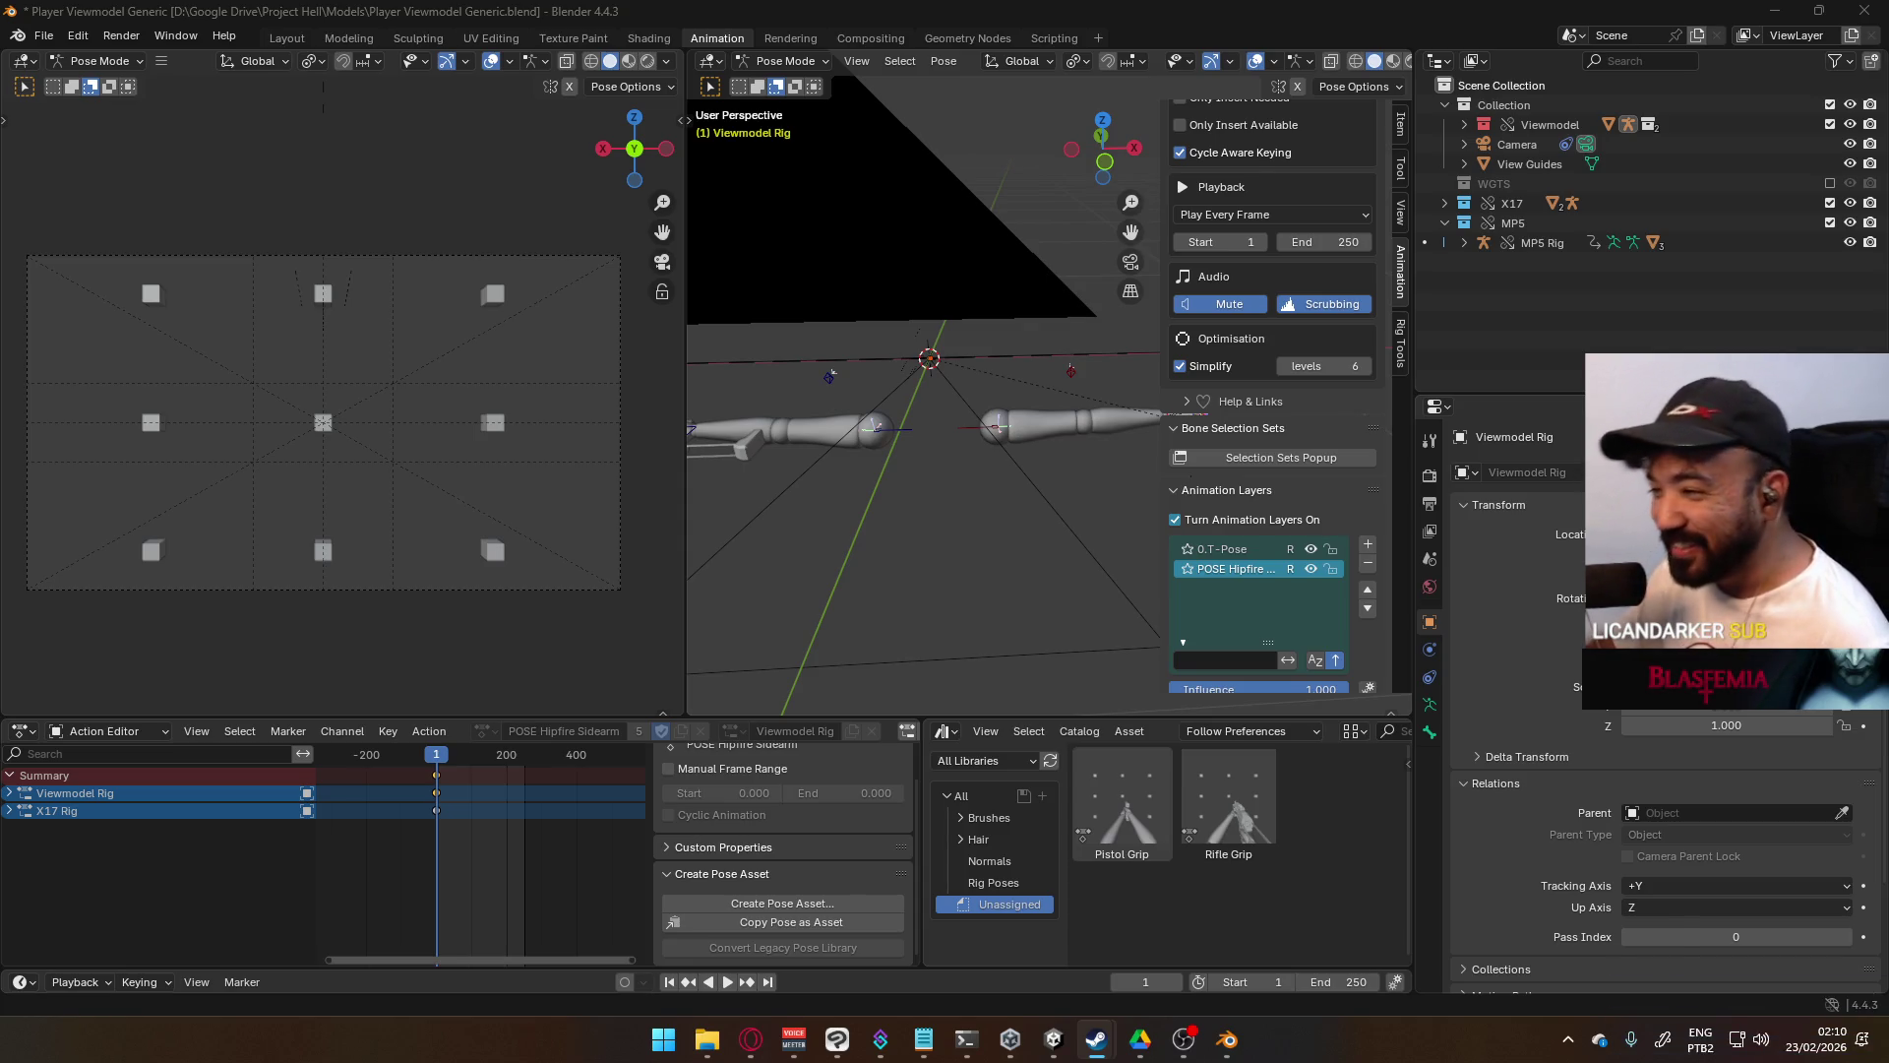
left_click(1096, 1039)
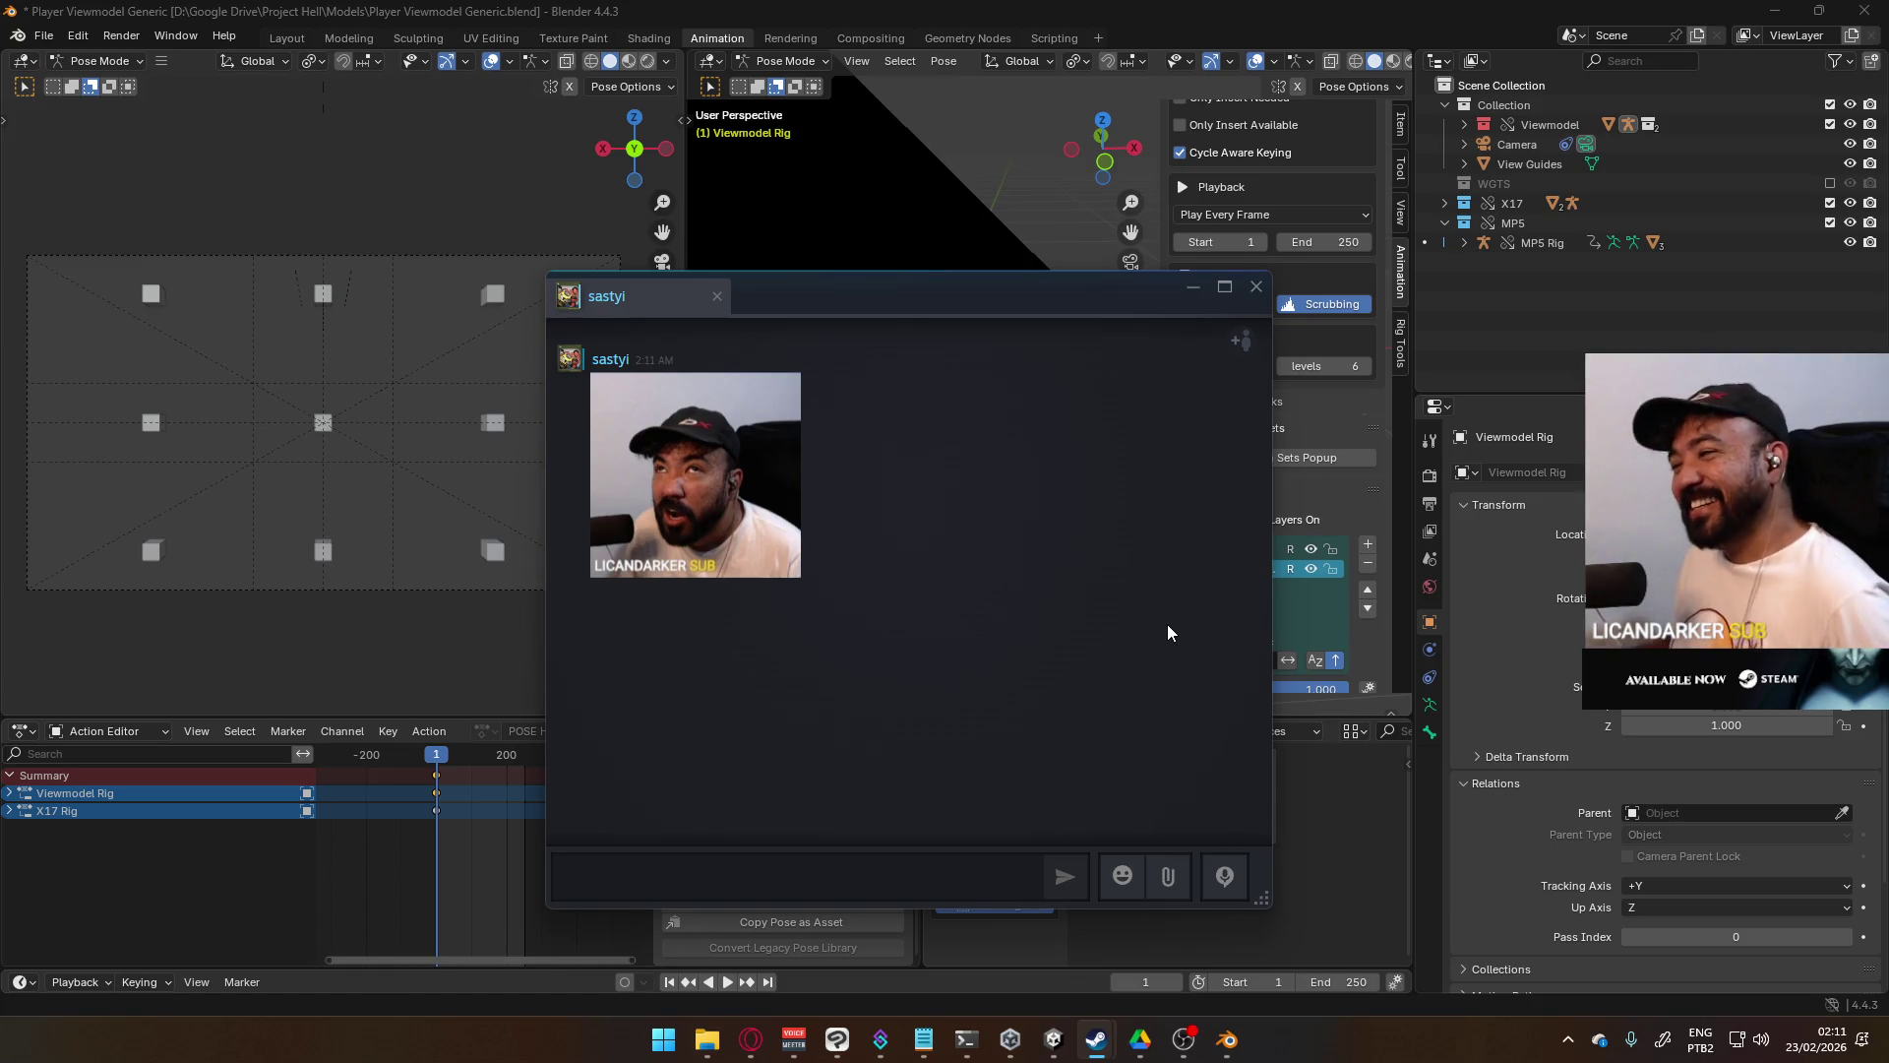
left_click(1256, 299)
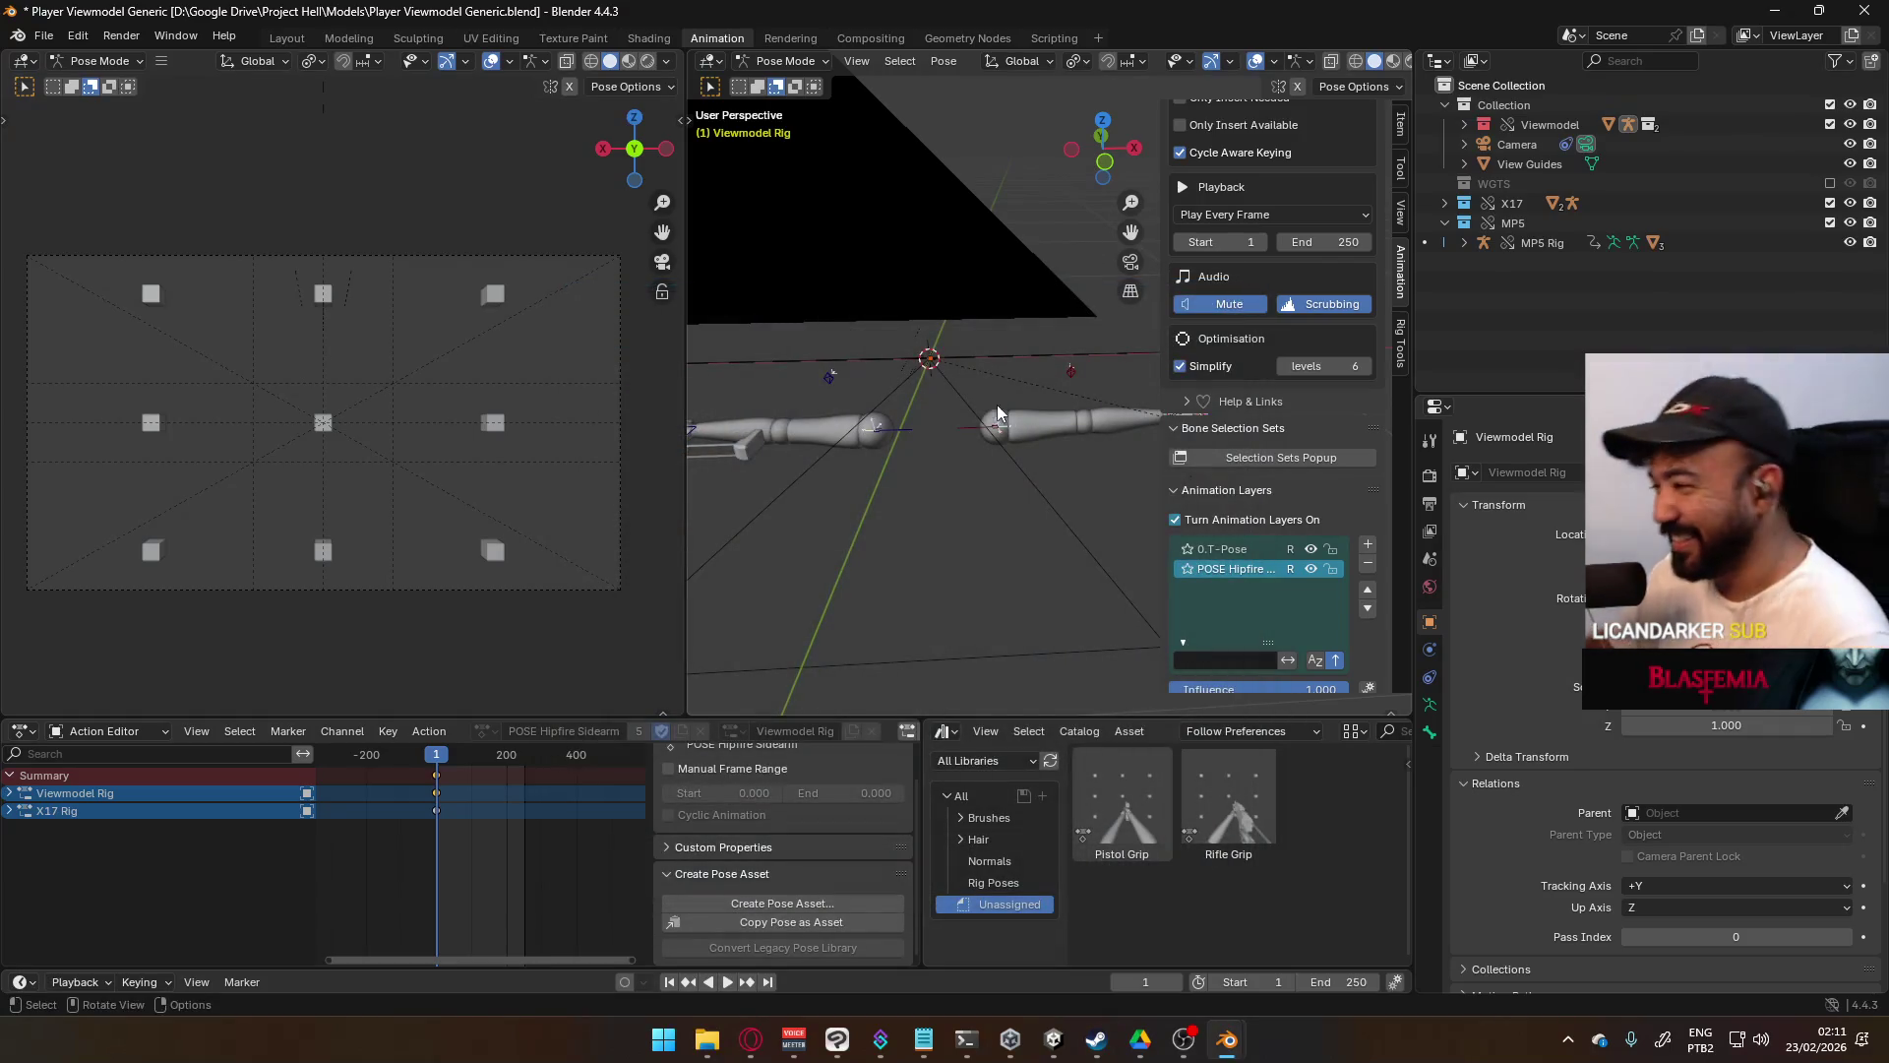
- Select Shoulder.R and insert a keyframe for its current pose at frame 1
mouse_move(913, 576)
middle_mouse_down()
mouse_move(799, 457)
mouse_move(909, 482)
middle_mouse_up()
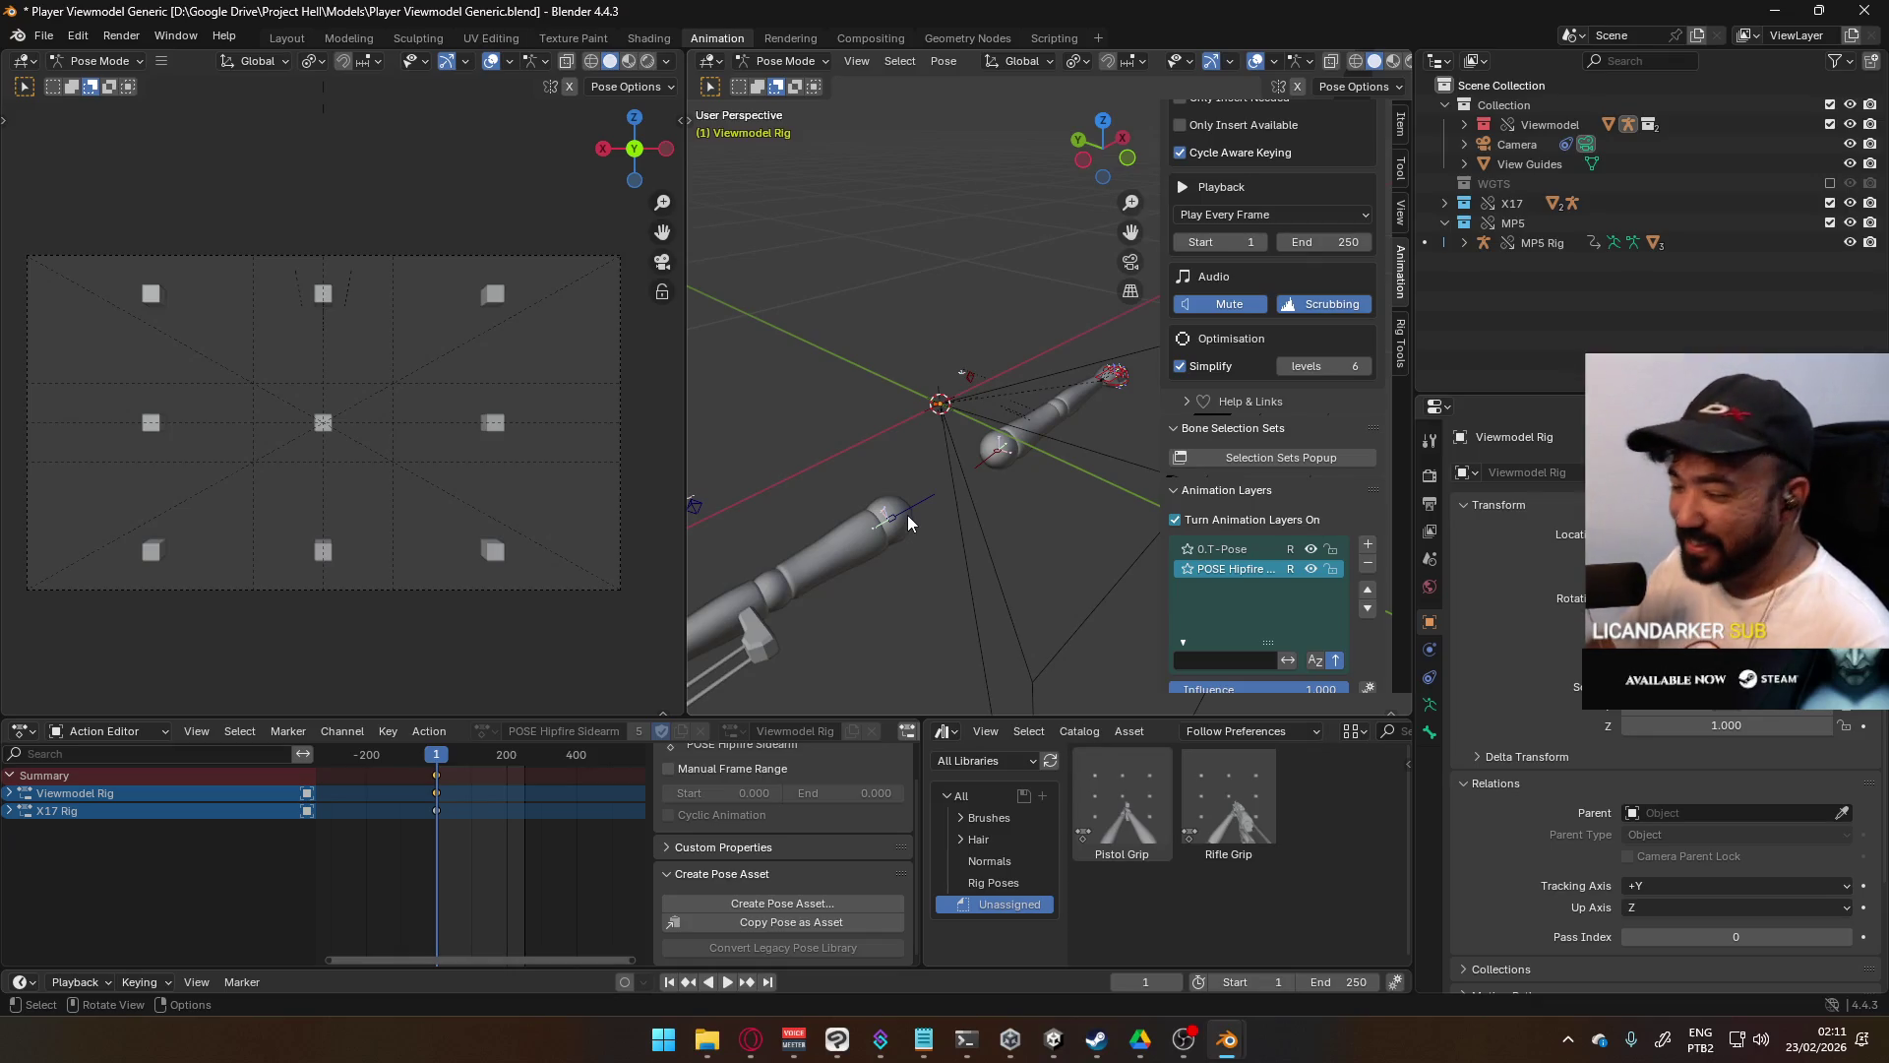
left_click(909, 516)
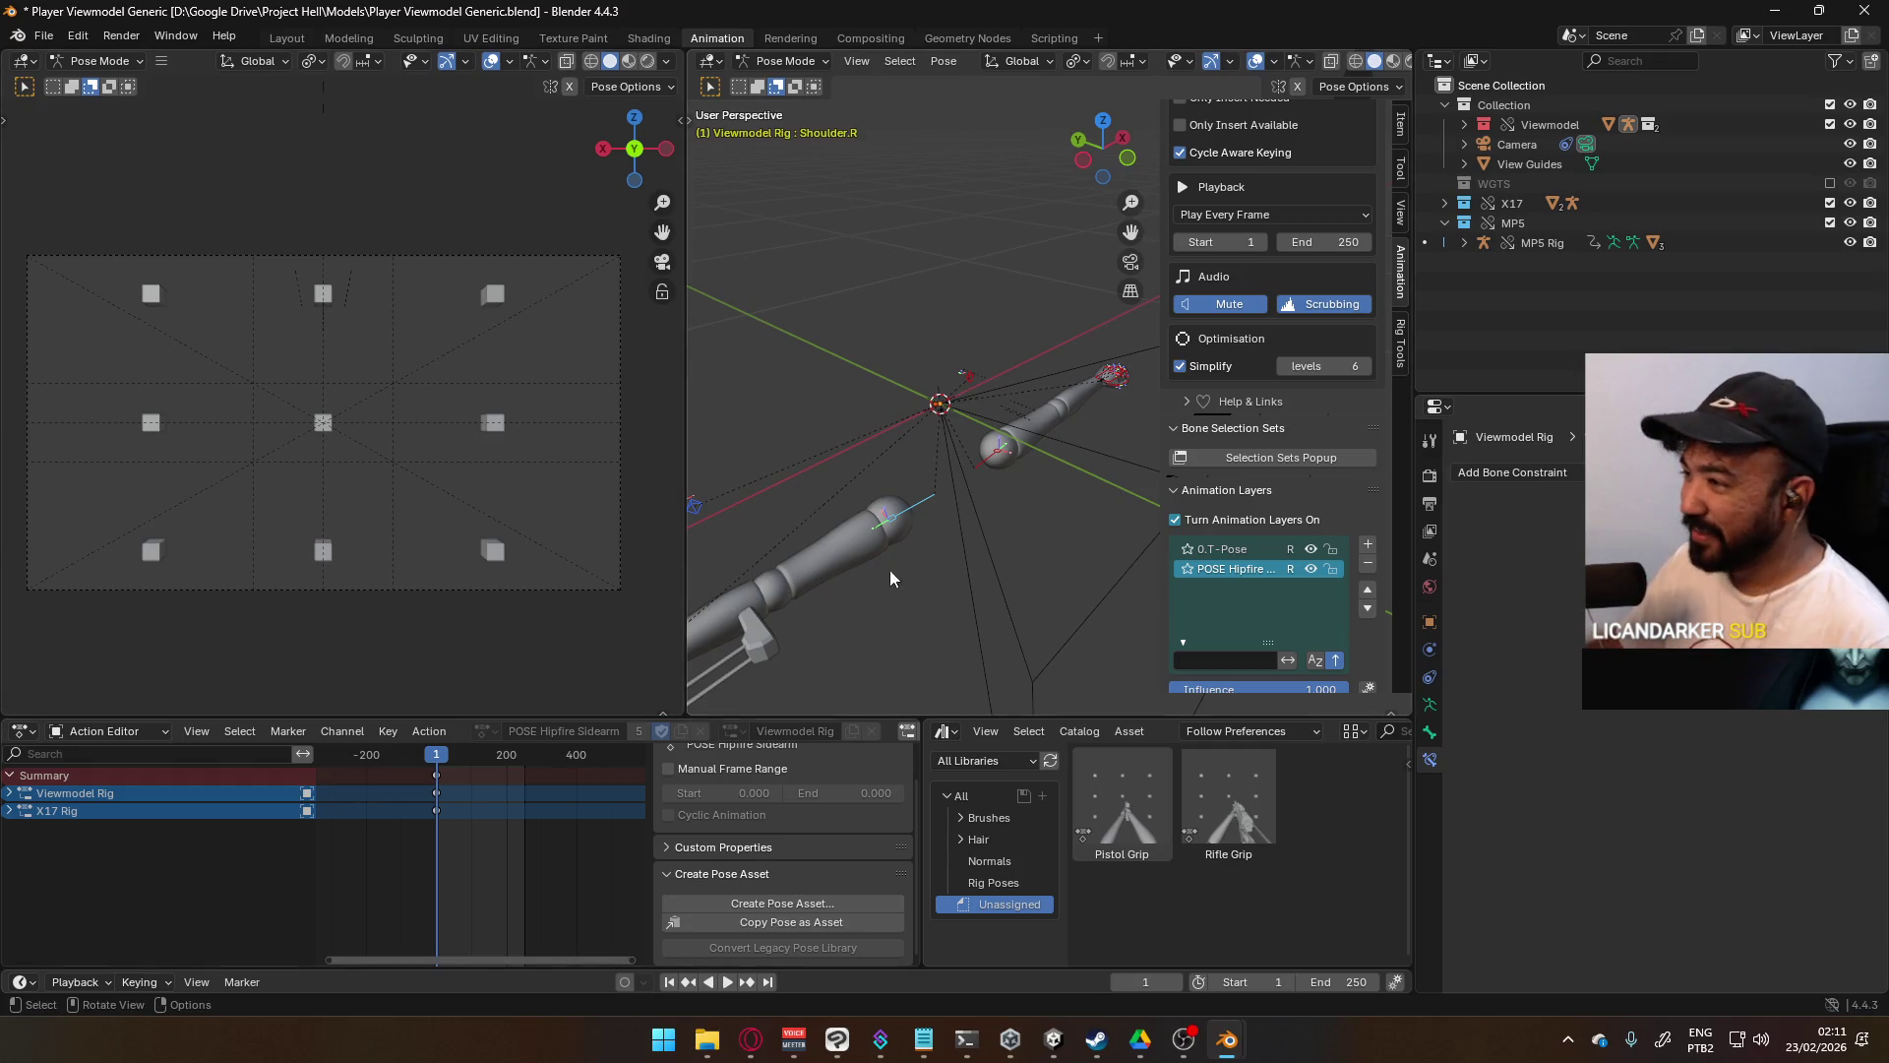
right_click(980, 452)
left_click(980, 453)
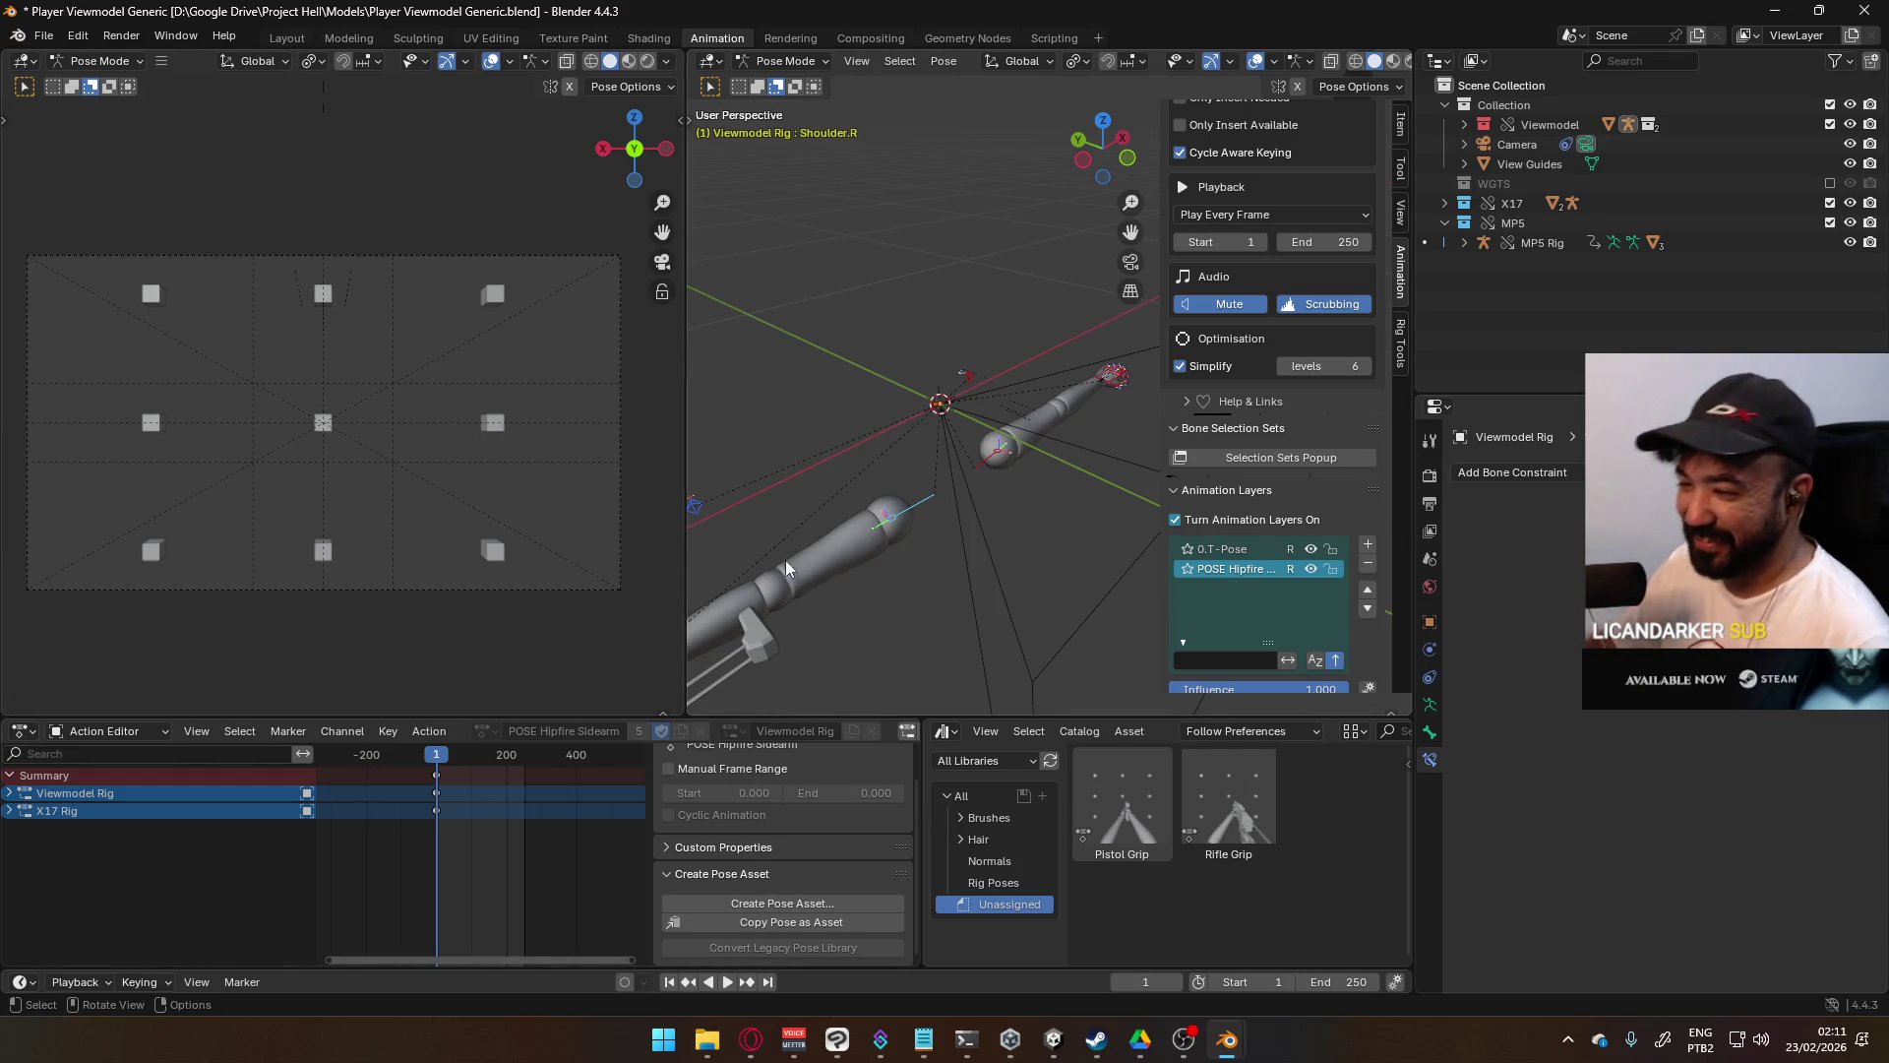
- Hide the MP5 rifle and rig, and disable the 0.T-Pose layer's influence
scroll(899, 545, "down", 3)
scroll(899, 547, "up", 4)
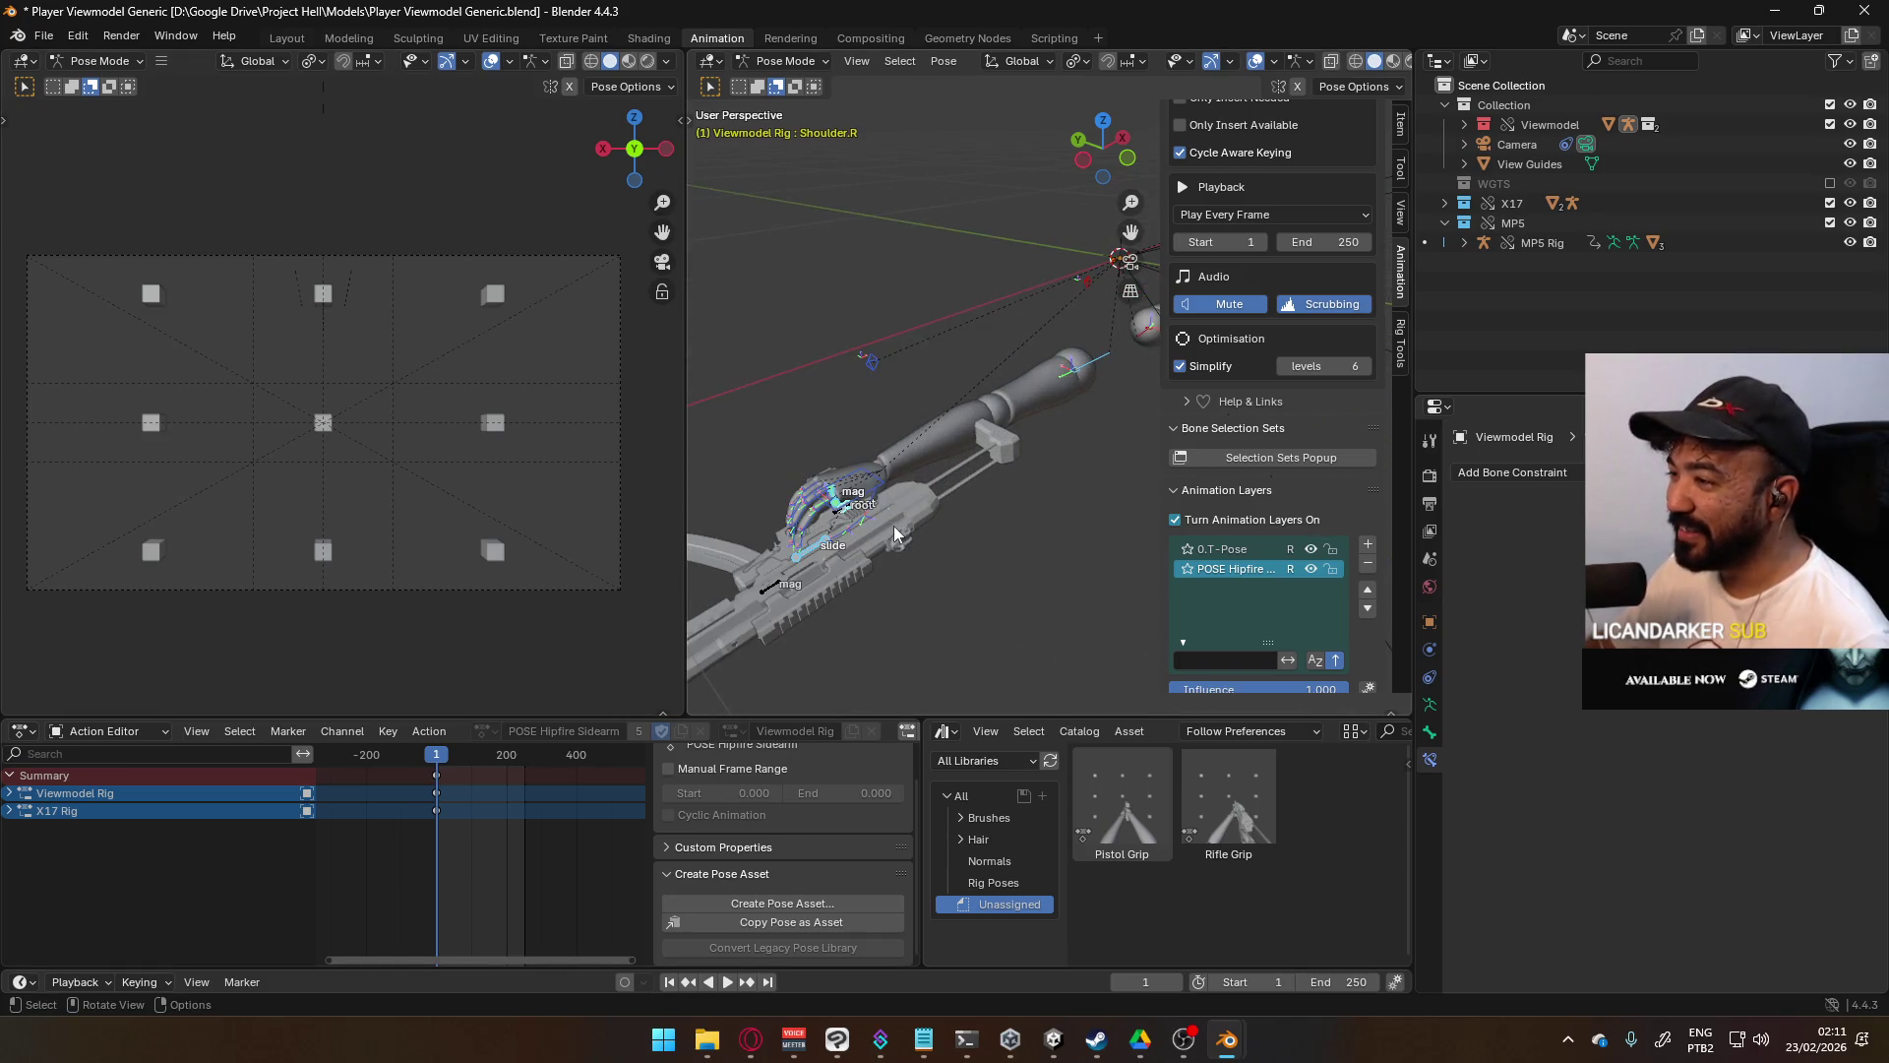
left_click(1850, 222)
left_click(1238, 549)
left_click(1242, 569)
left_click(1311, 549)
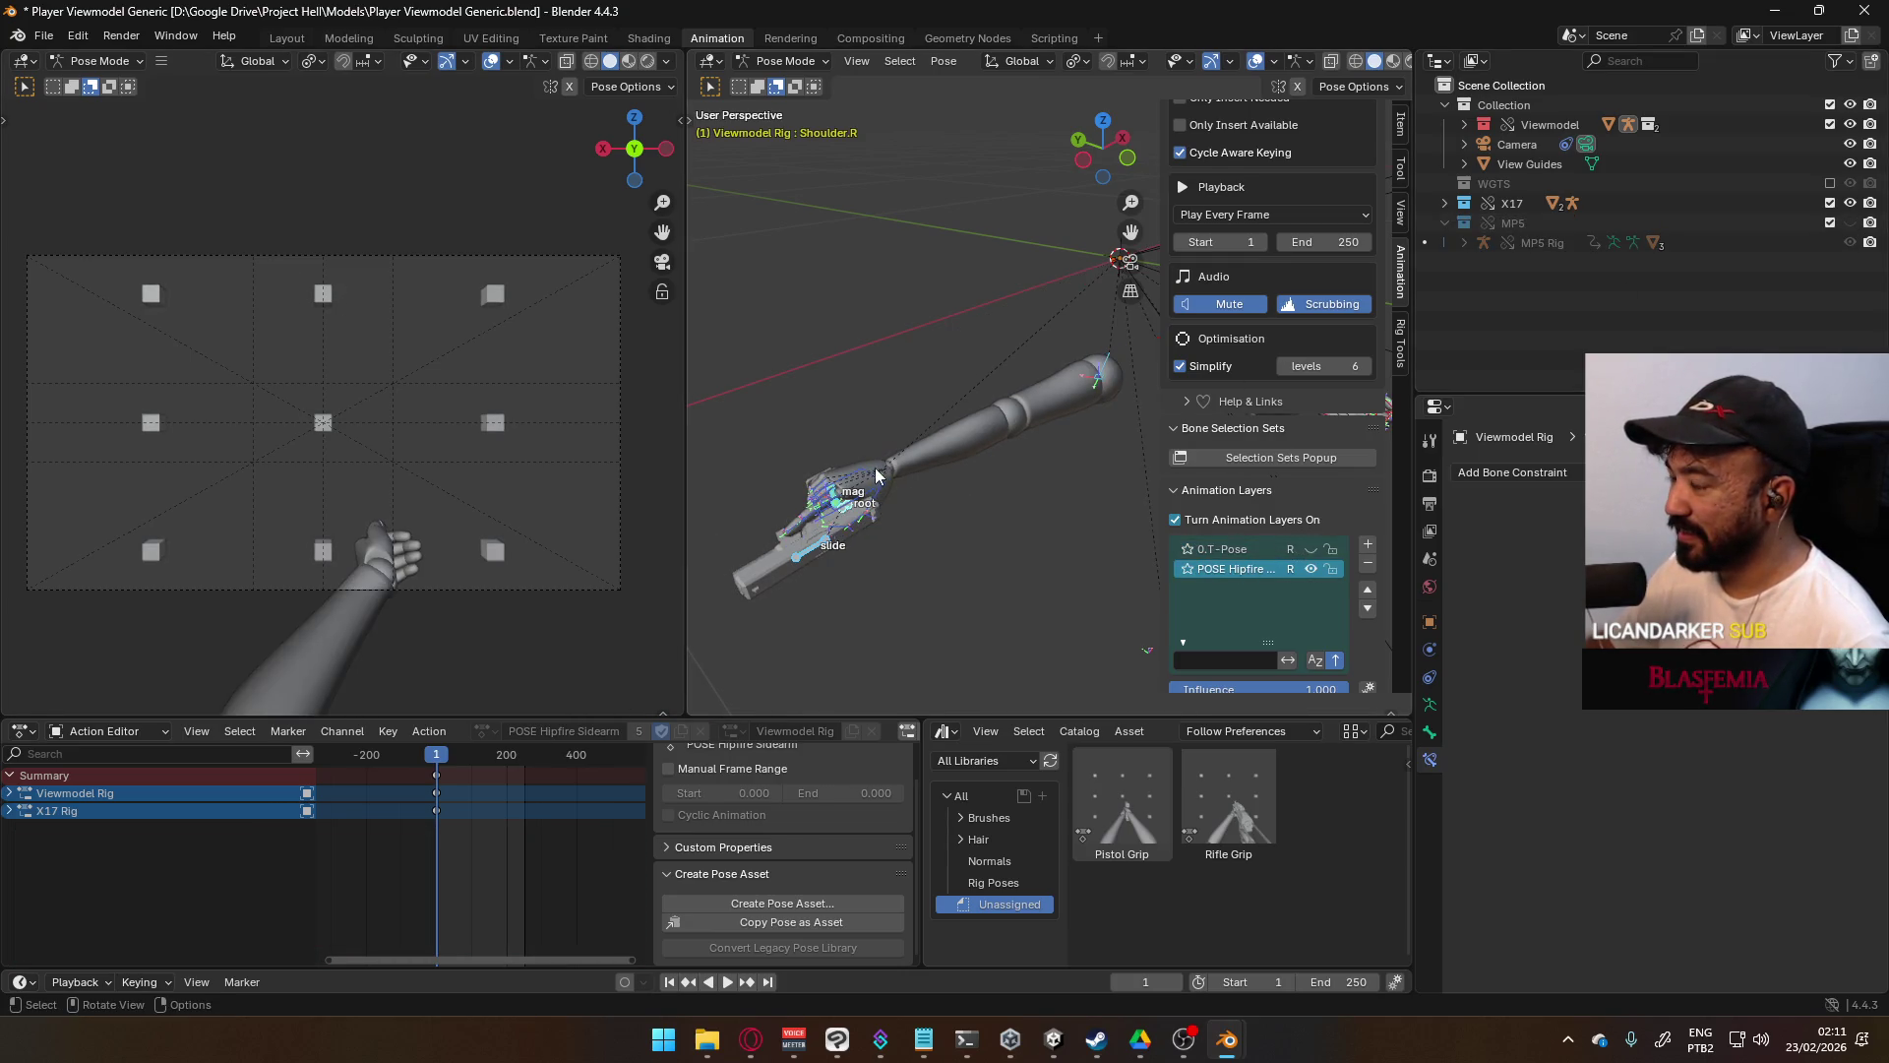
- Frame the hand and pistol, select HandIK.L to inspect its Child Of, and undo the last change
mouse_move(1007, 419)
middle_mouse_down("shift")
mouse_move(893, 447)
mouse_move(925, 352)
mouse_move(1037, 352)
mouse_move(1013, 470)
middle_mouse_up("shift")
left_click(943, 494)
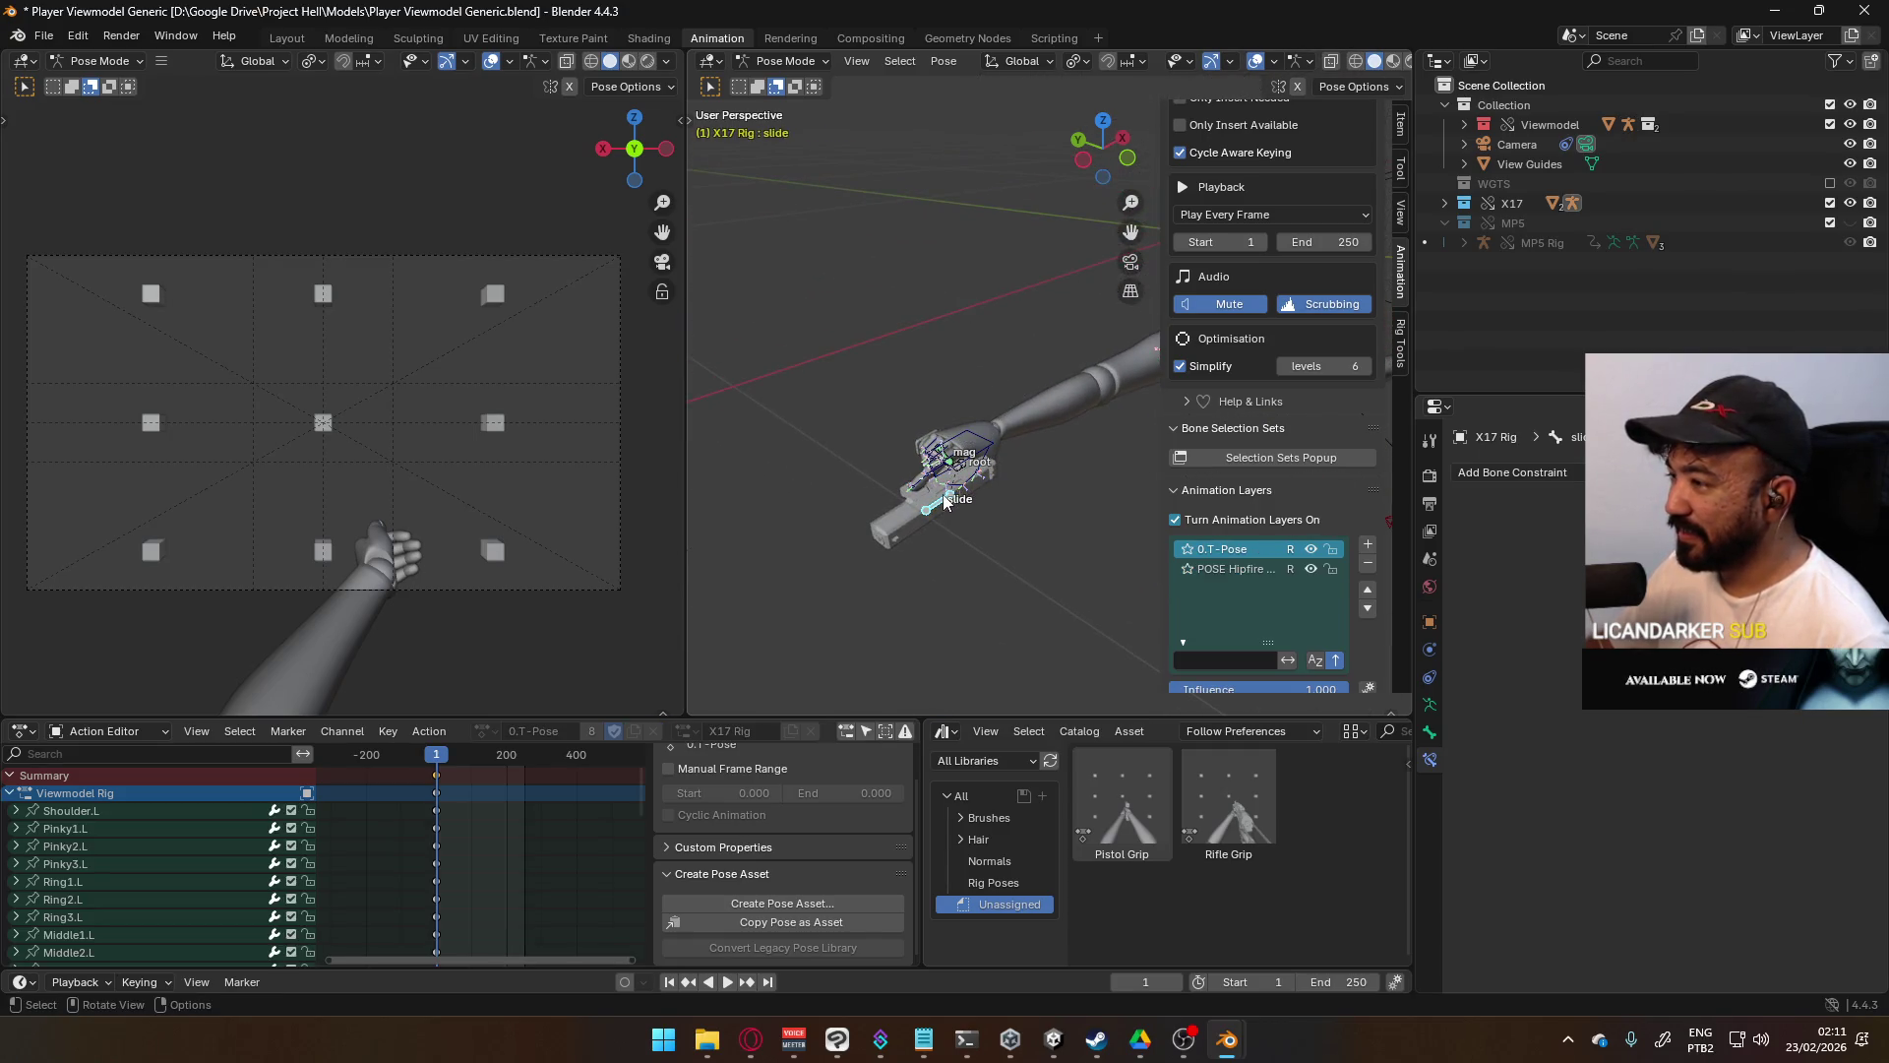
left_click(1315, 545)
scroll(966, 399, "down", 5)
scroll(953, 469, "up", 3)
key("KP_Decimal")
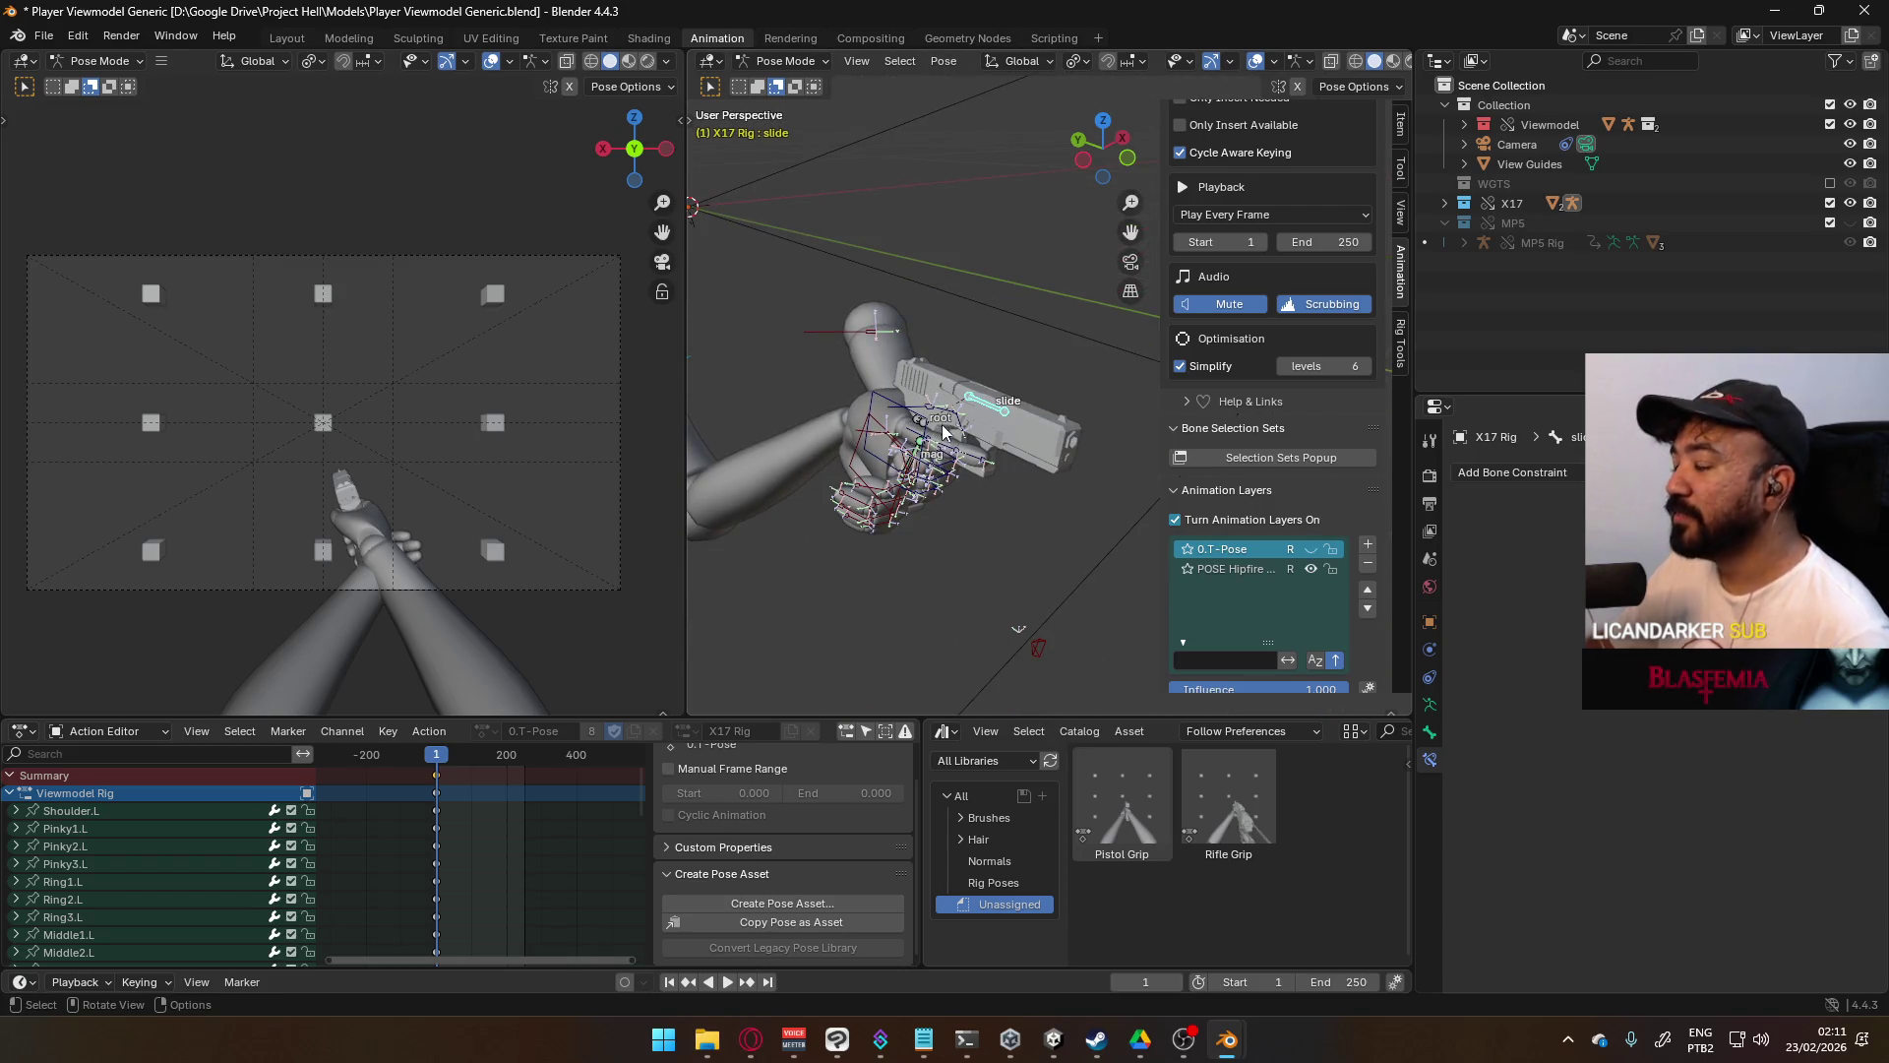
mouse_move(950, 440)
middle_mouse_down()
mouse_move(817, 295)
mouse_move(1060, 463)
middle_mouse_up()
scroll(1060, 470, "up", 1)
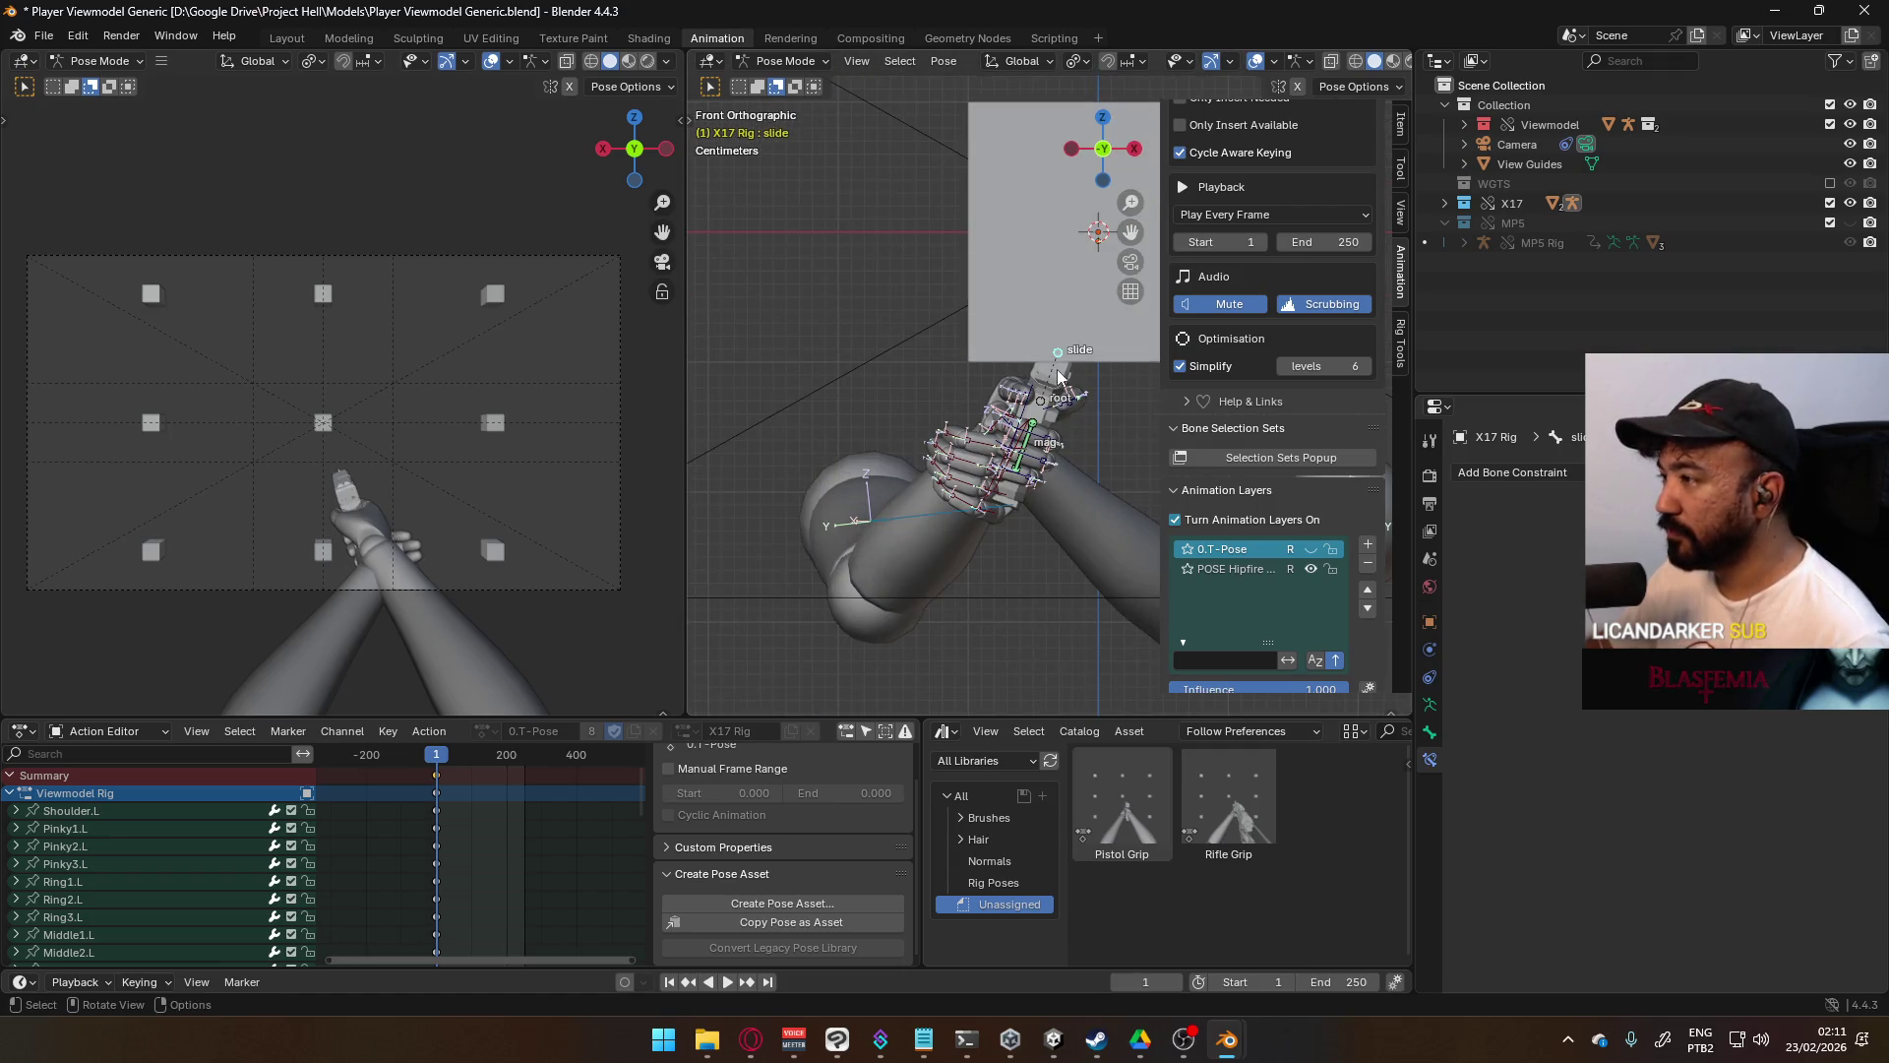
left_click(998, 491)
left_click(998, 494)
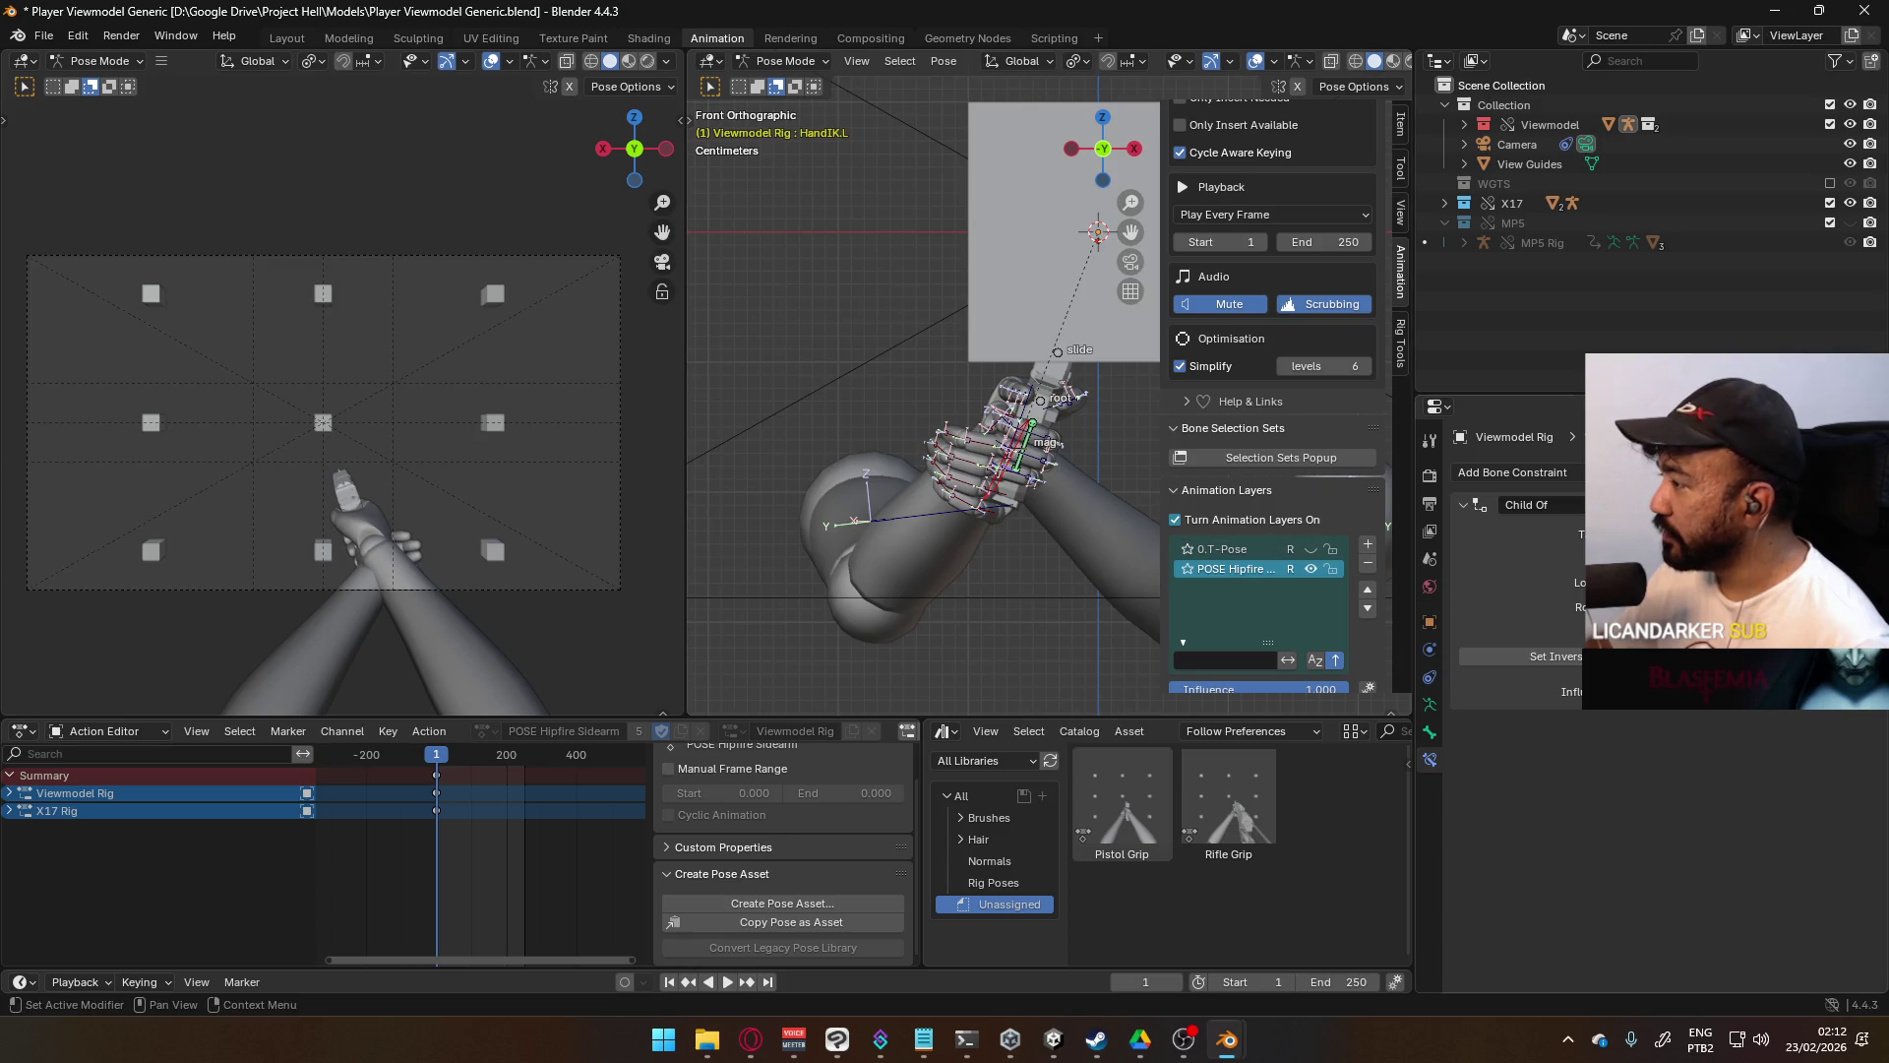
key("ctrl+z")
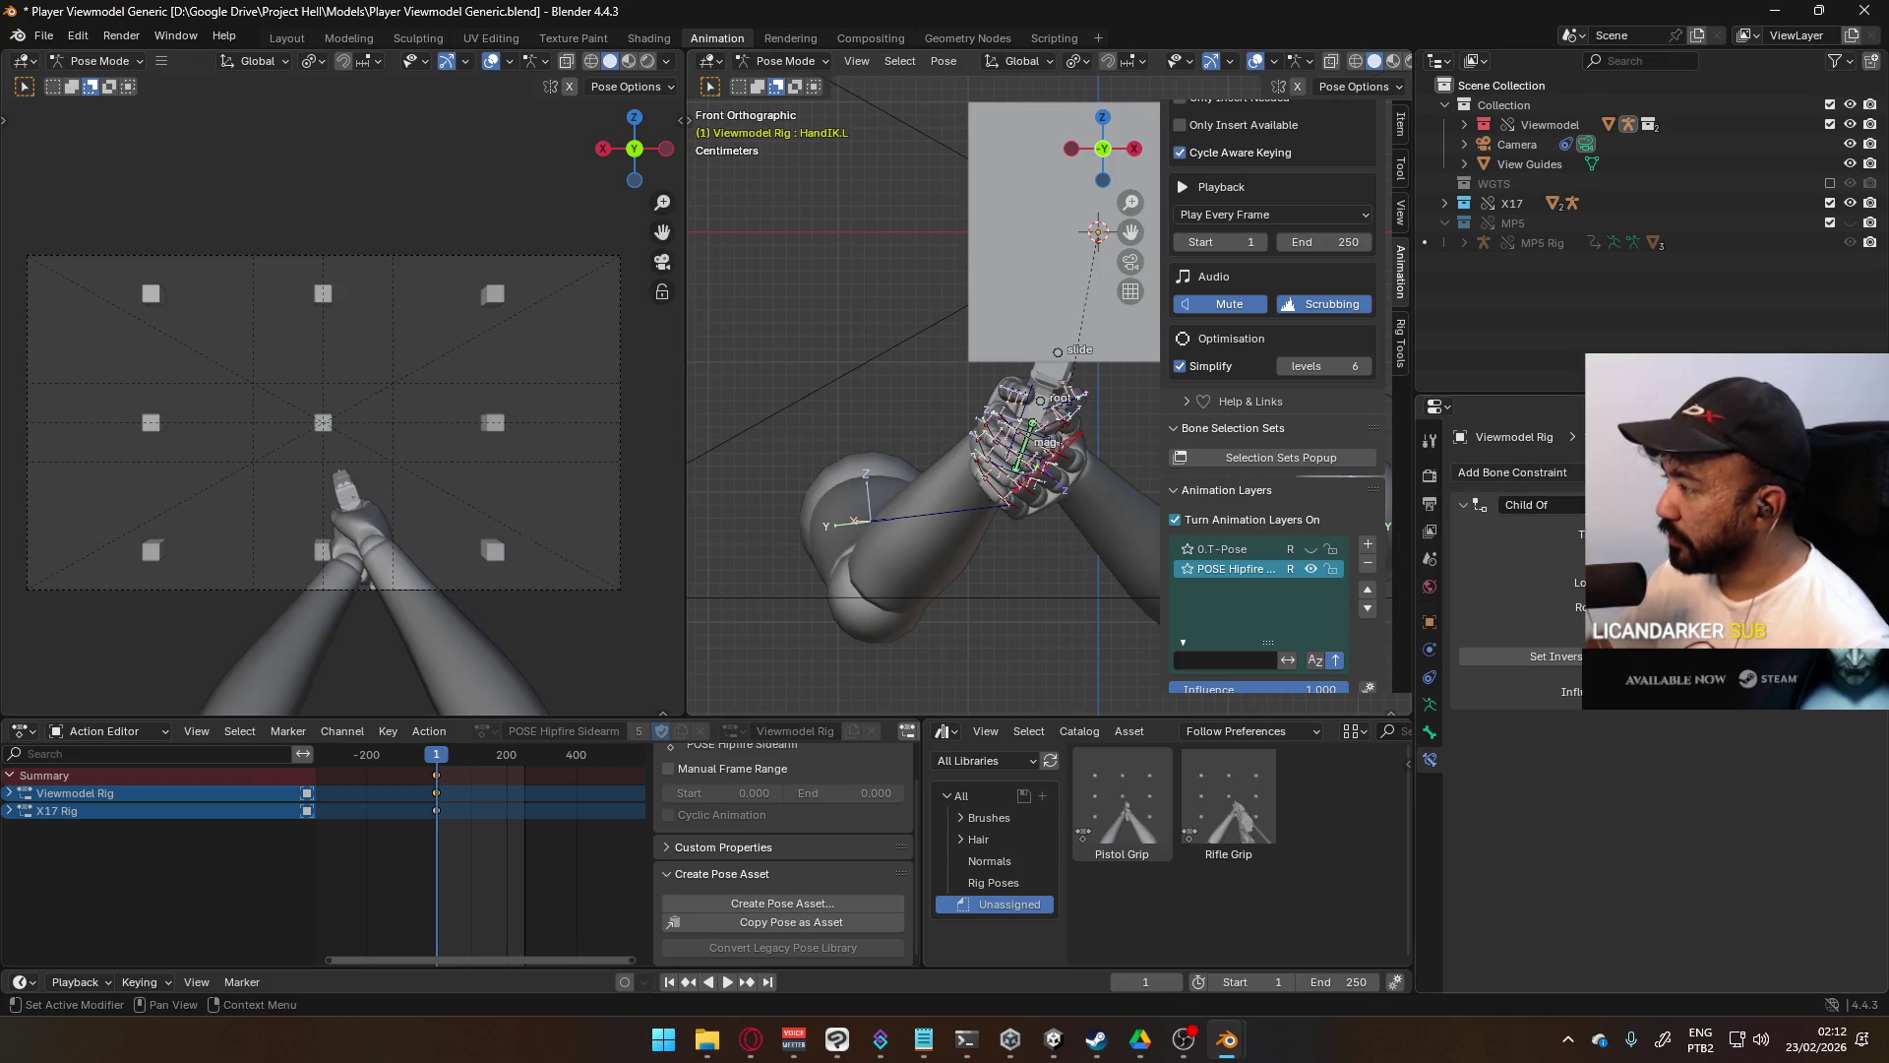
- Turn 0.T-Pose off to show the hipfire grip and select the X17 root bone
left_click(1311, 549)
mouse_move(886, 433)
middle_mouse_down()
mouse_move(1049, 454)
mouse_move(828, 476)
mouse_move(1126, 448)
mouse_move(996, 474)
middle_mouse_up()
scroll(1016, 480, "down", 2)
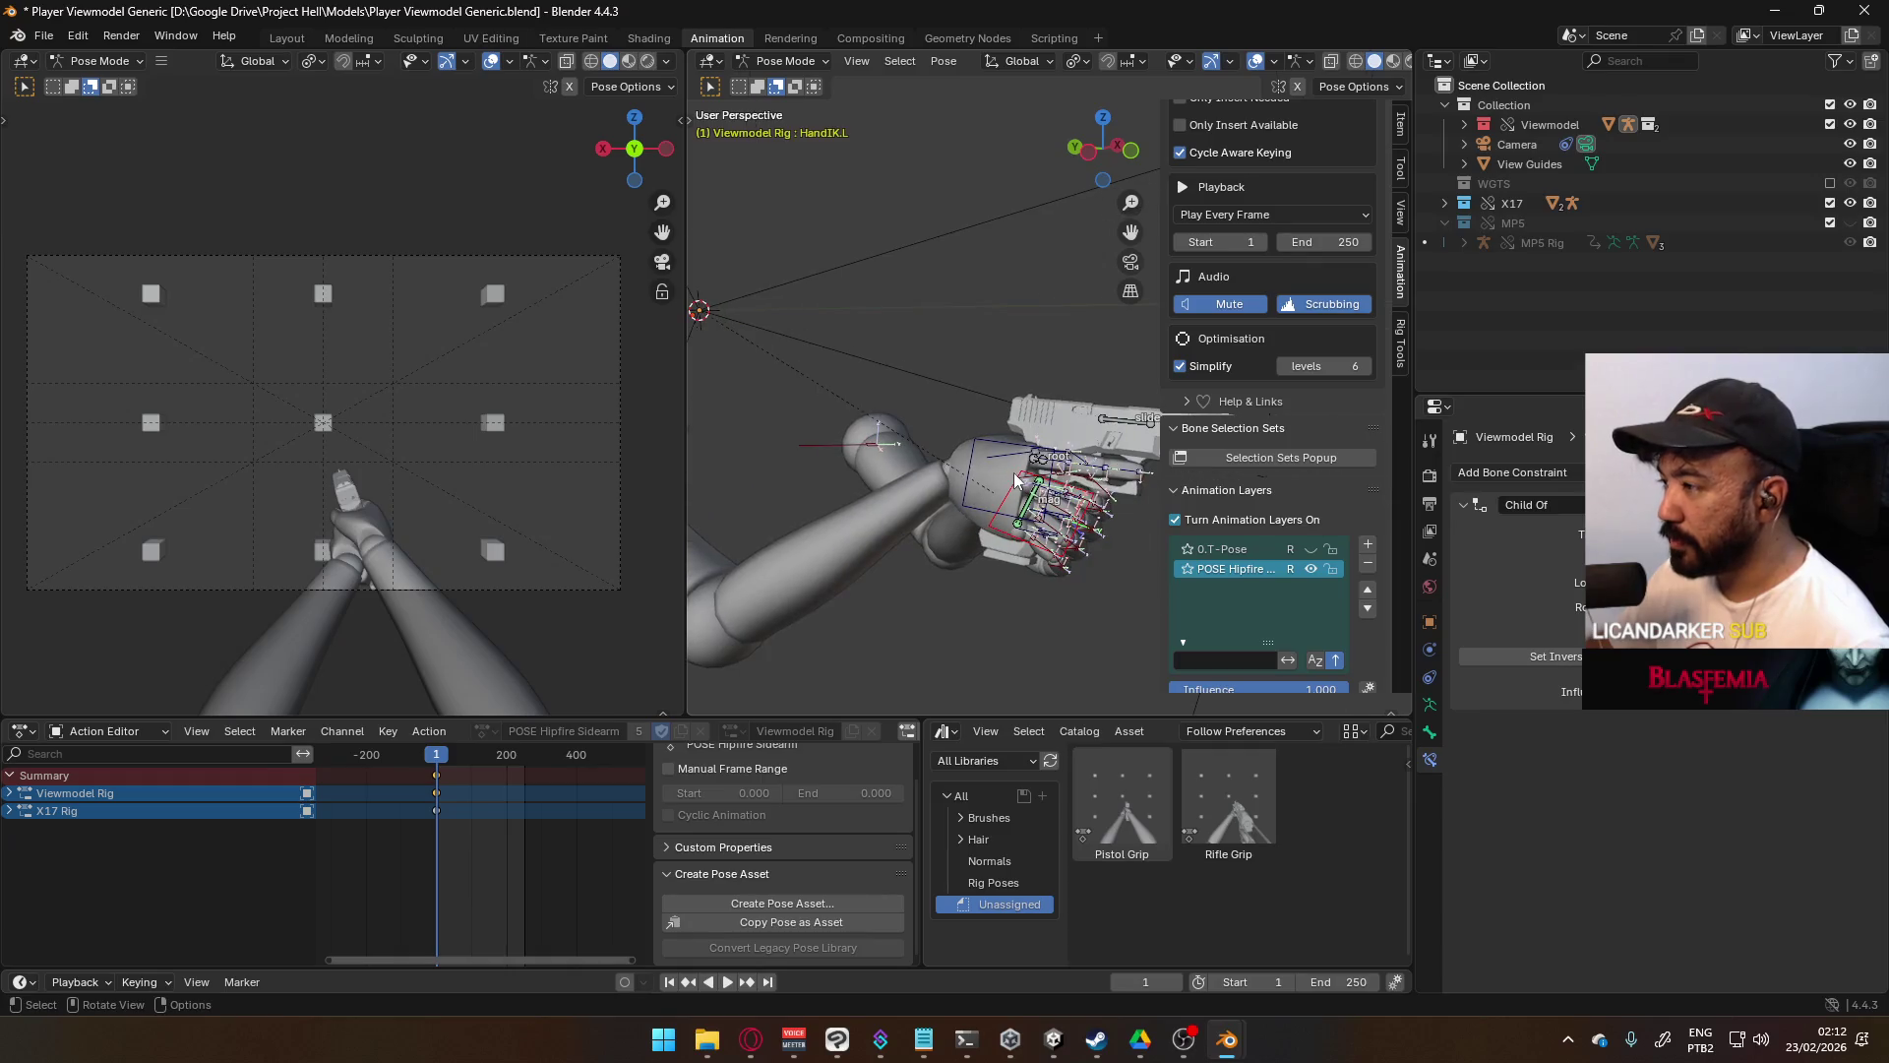
left_click(1025, 472)
- Cancel the X17 root move, switch to Right Orthographic, and show its Item transform values
key("g")
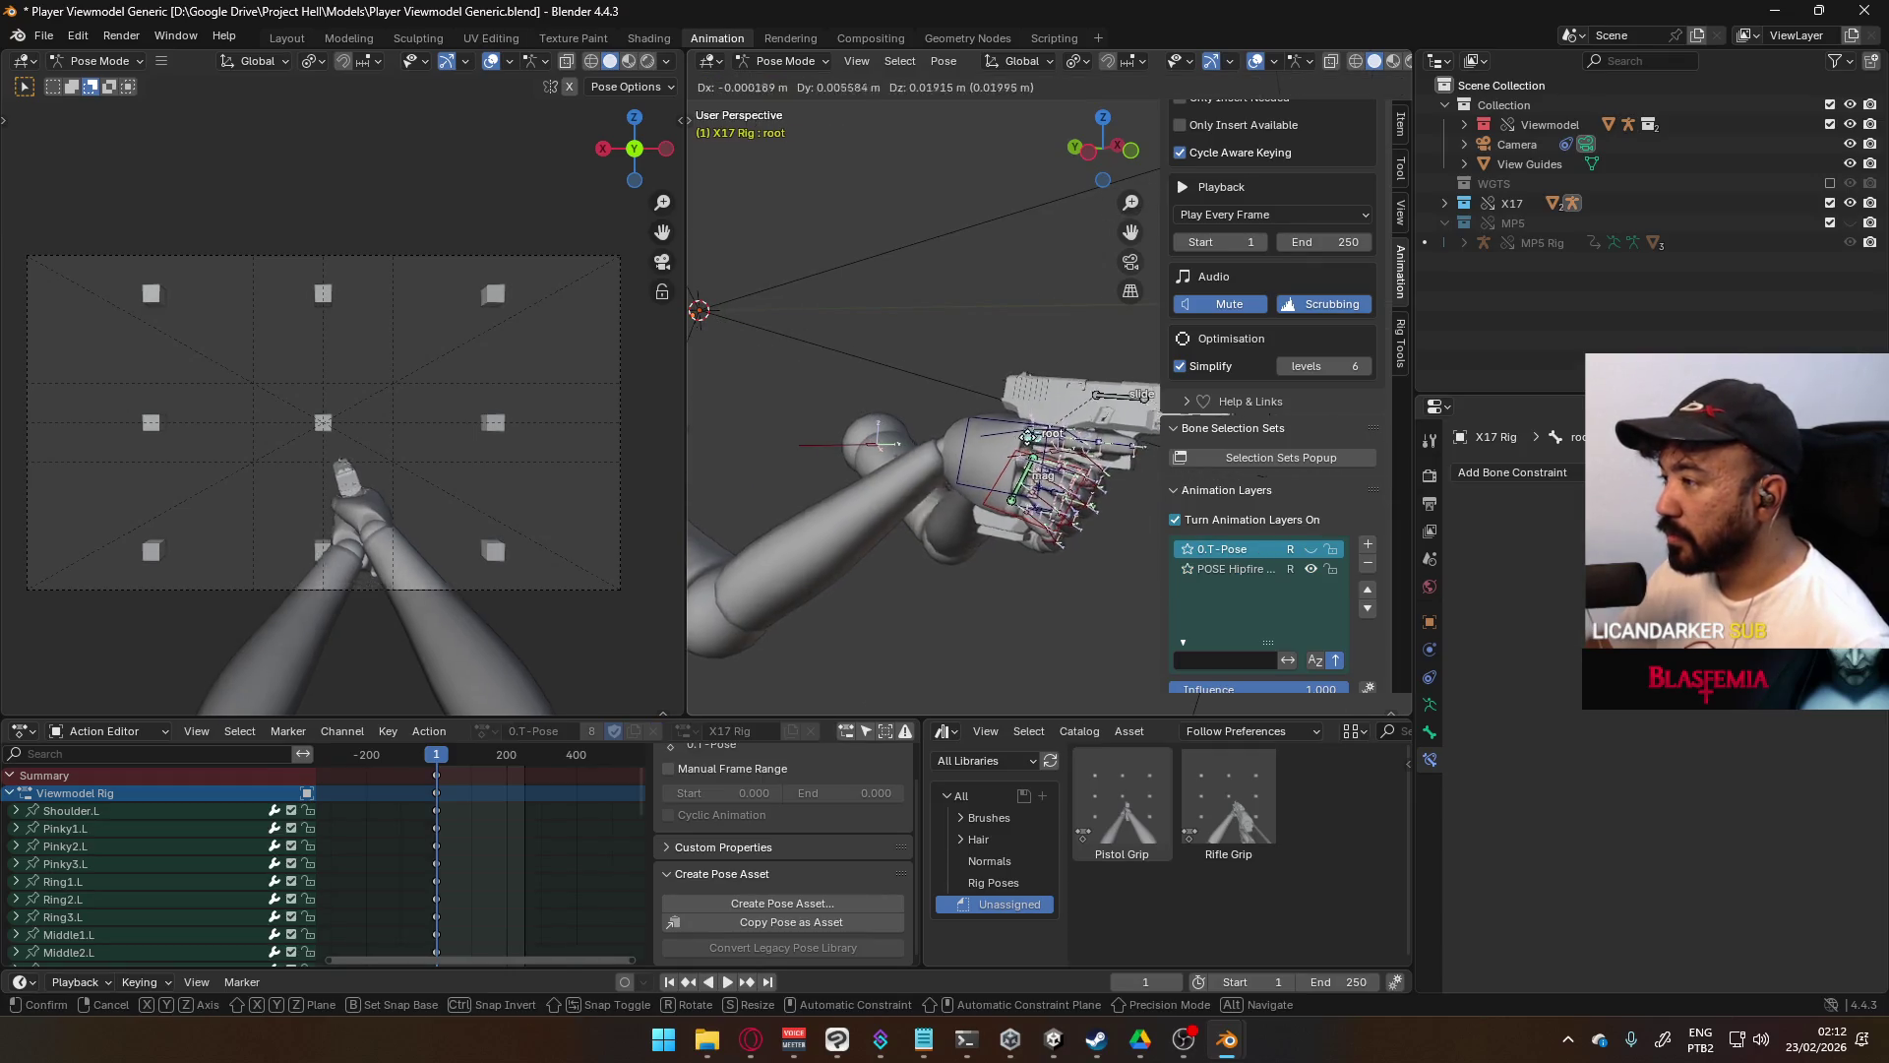
right_click(1002, 470)
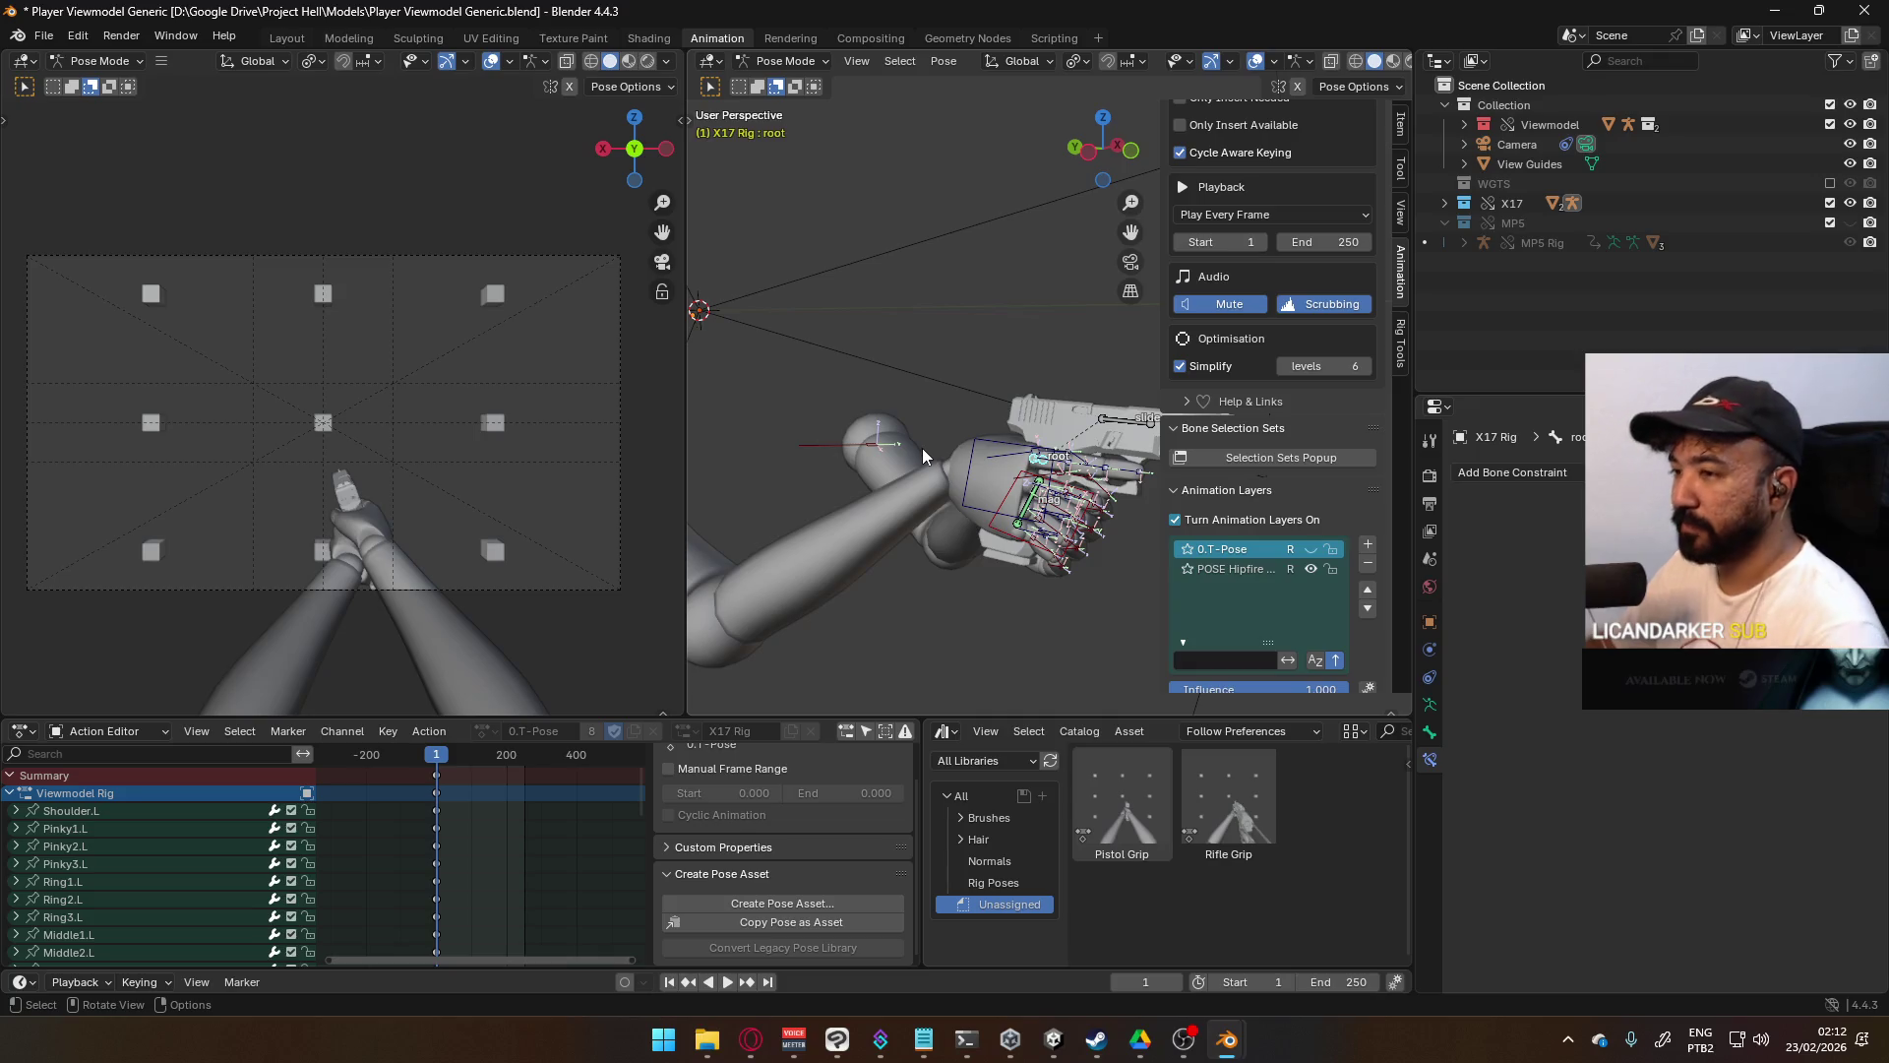
key("KP_3")
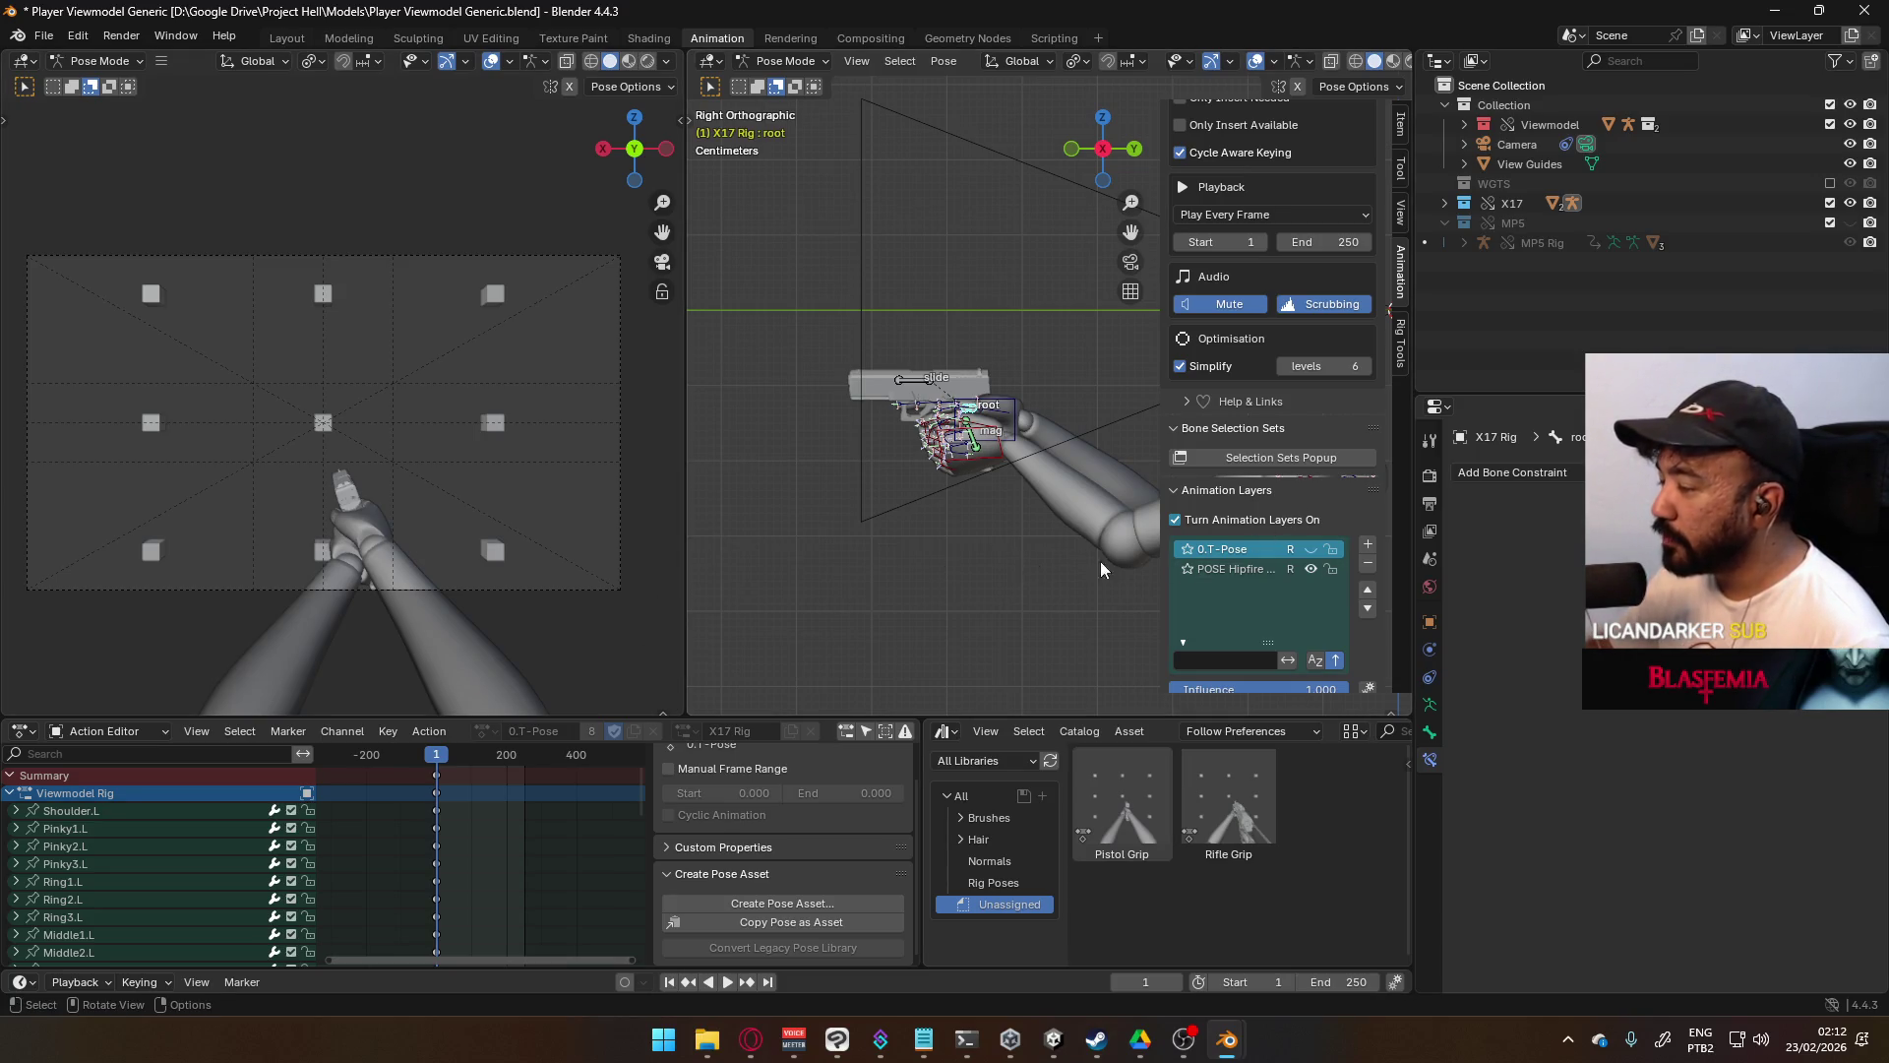
scroll(984, 502, "up", 3)
scroll(1059, 511, "down", 3)
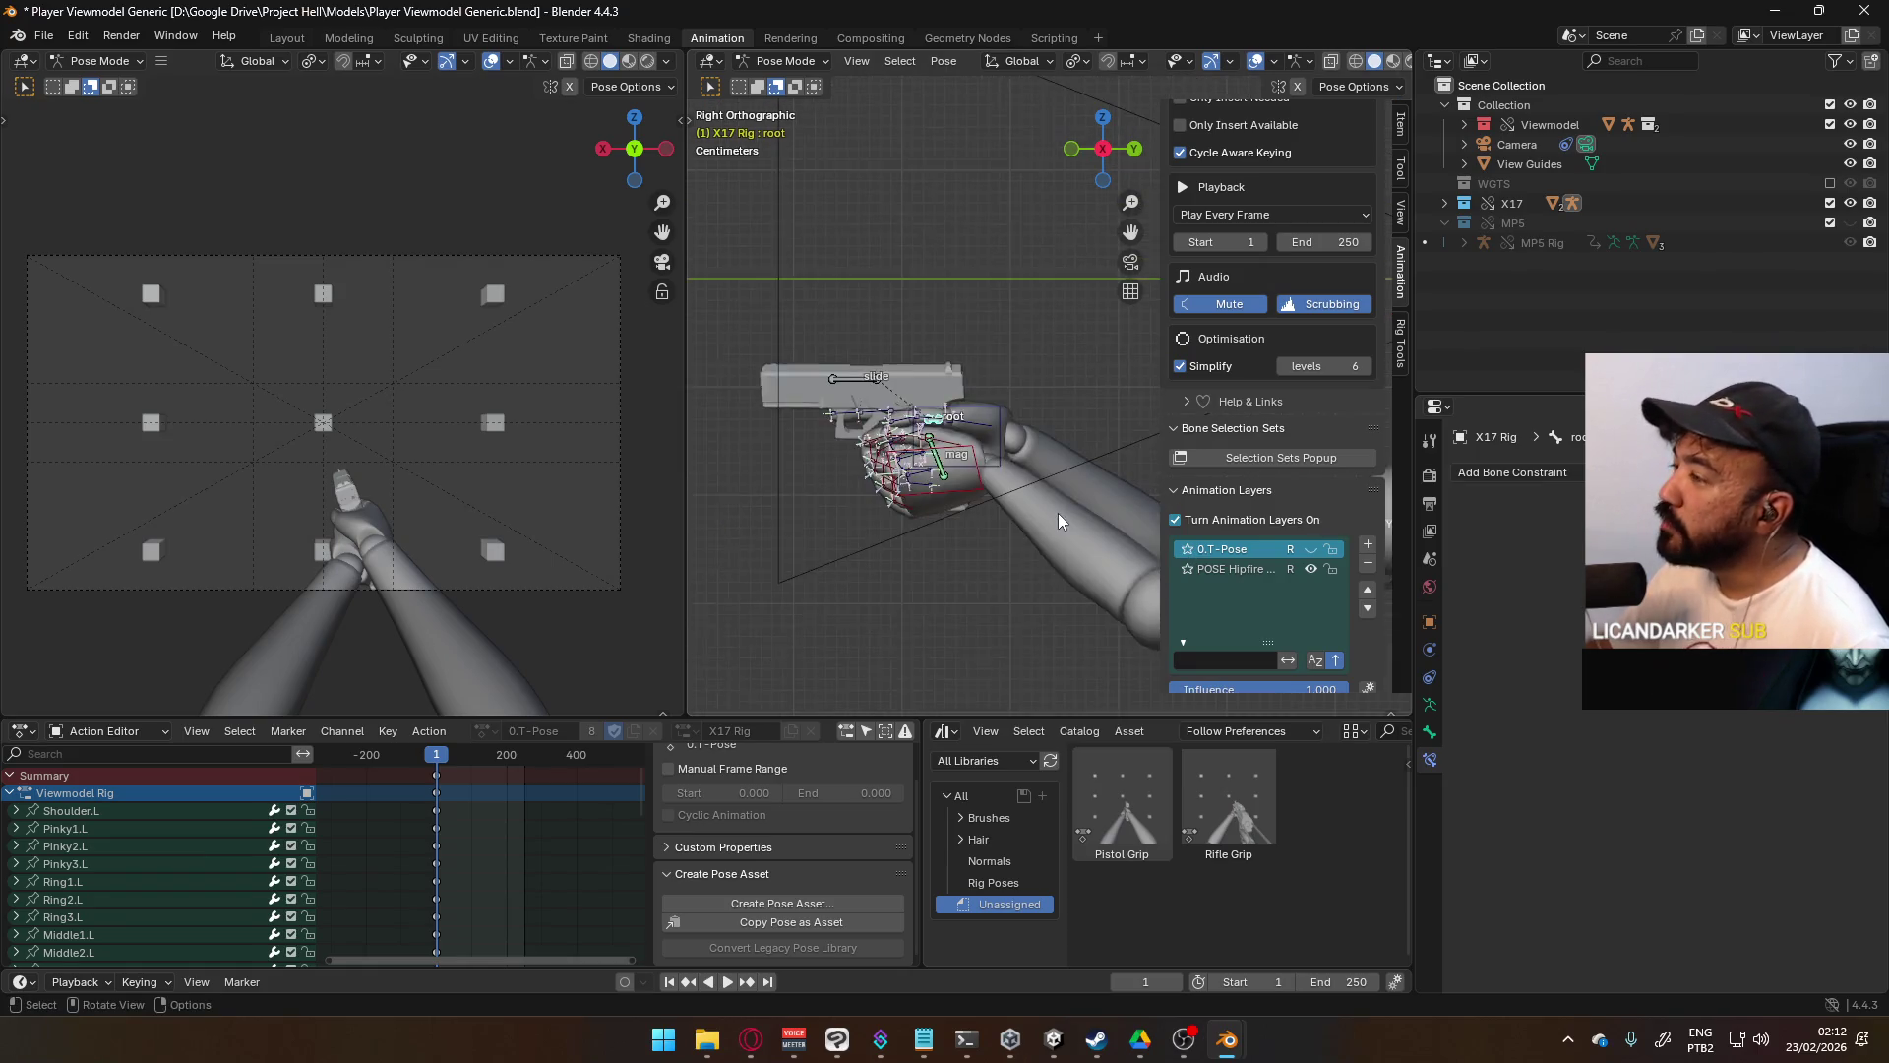
scroll(1249, 419, "up", 3)
scroll(1253, 429, "up", 6)
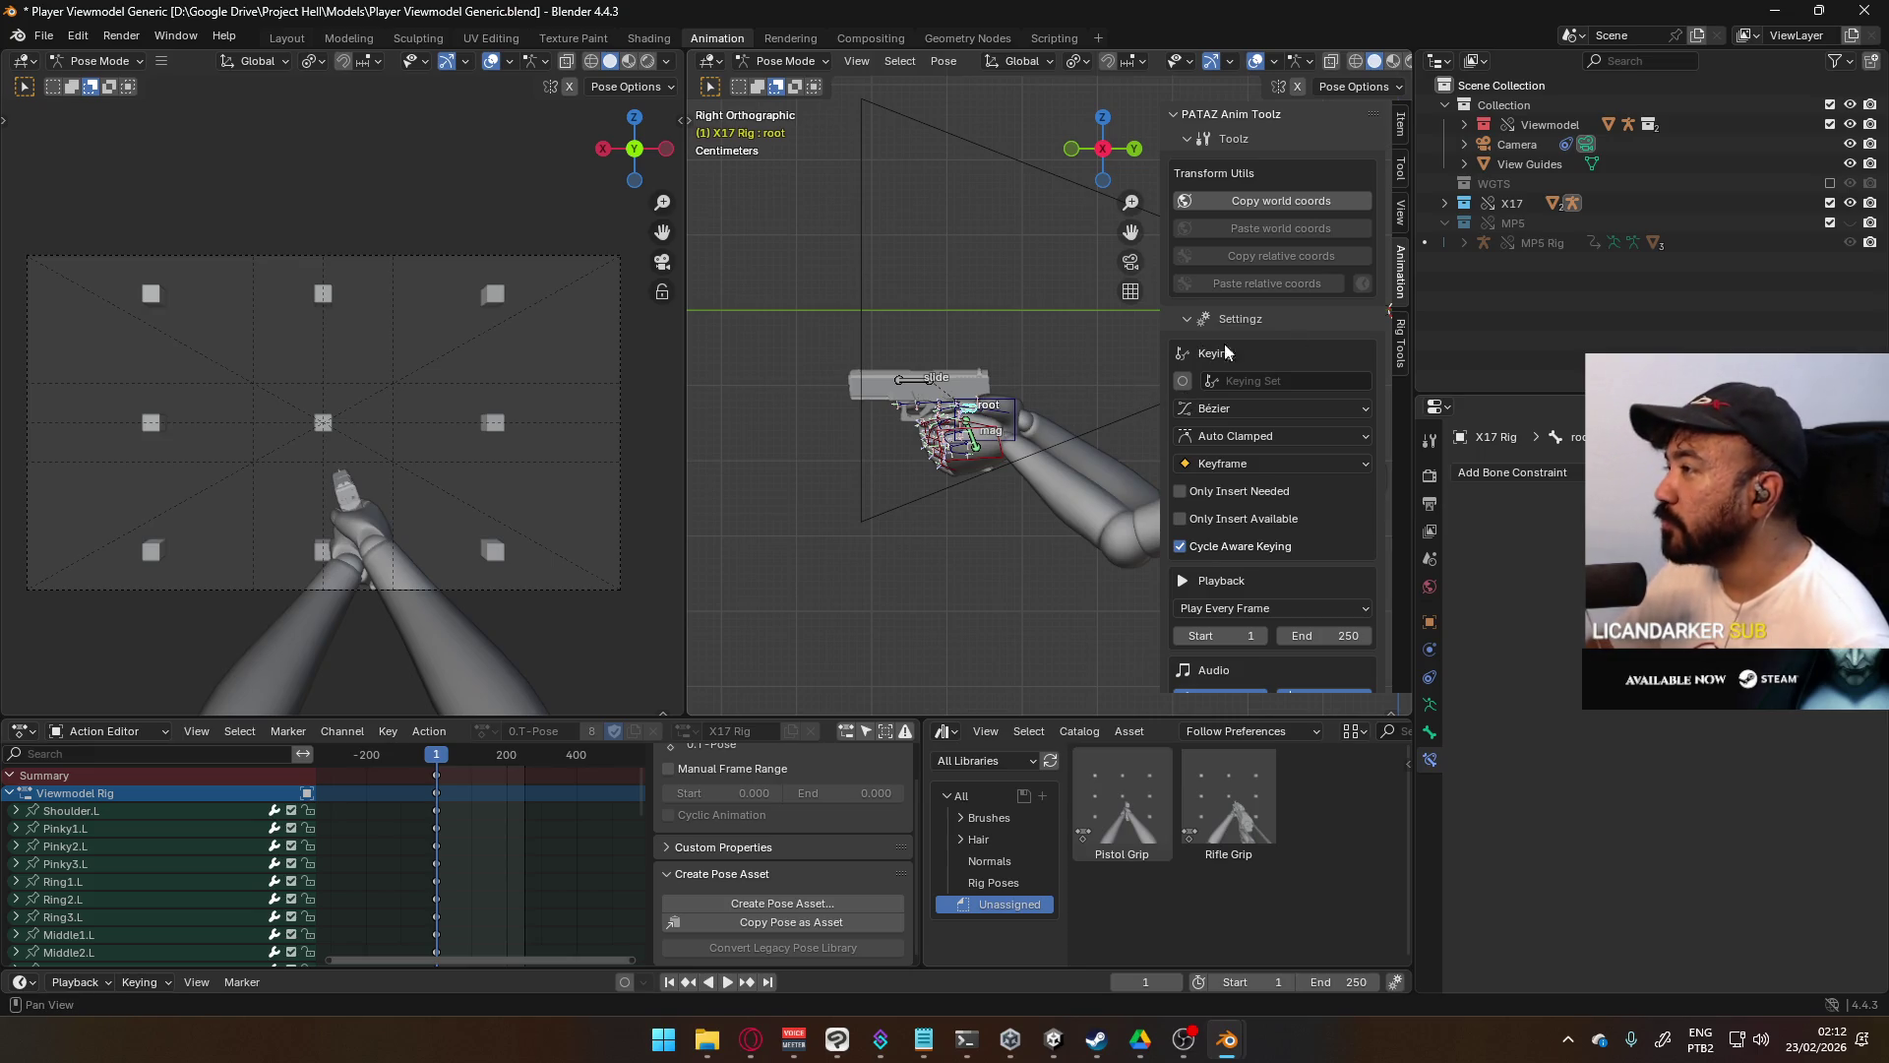
left_click(1401, 125)
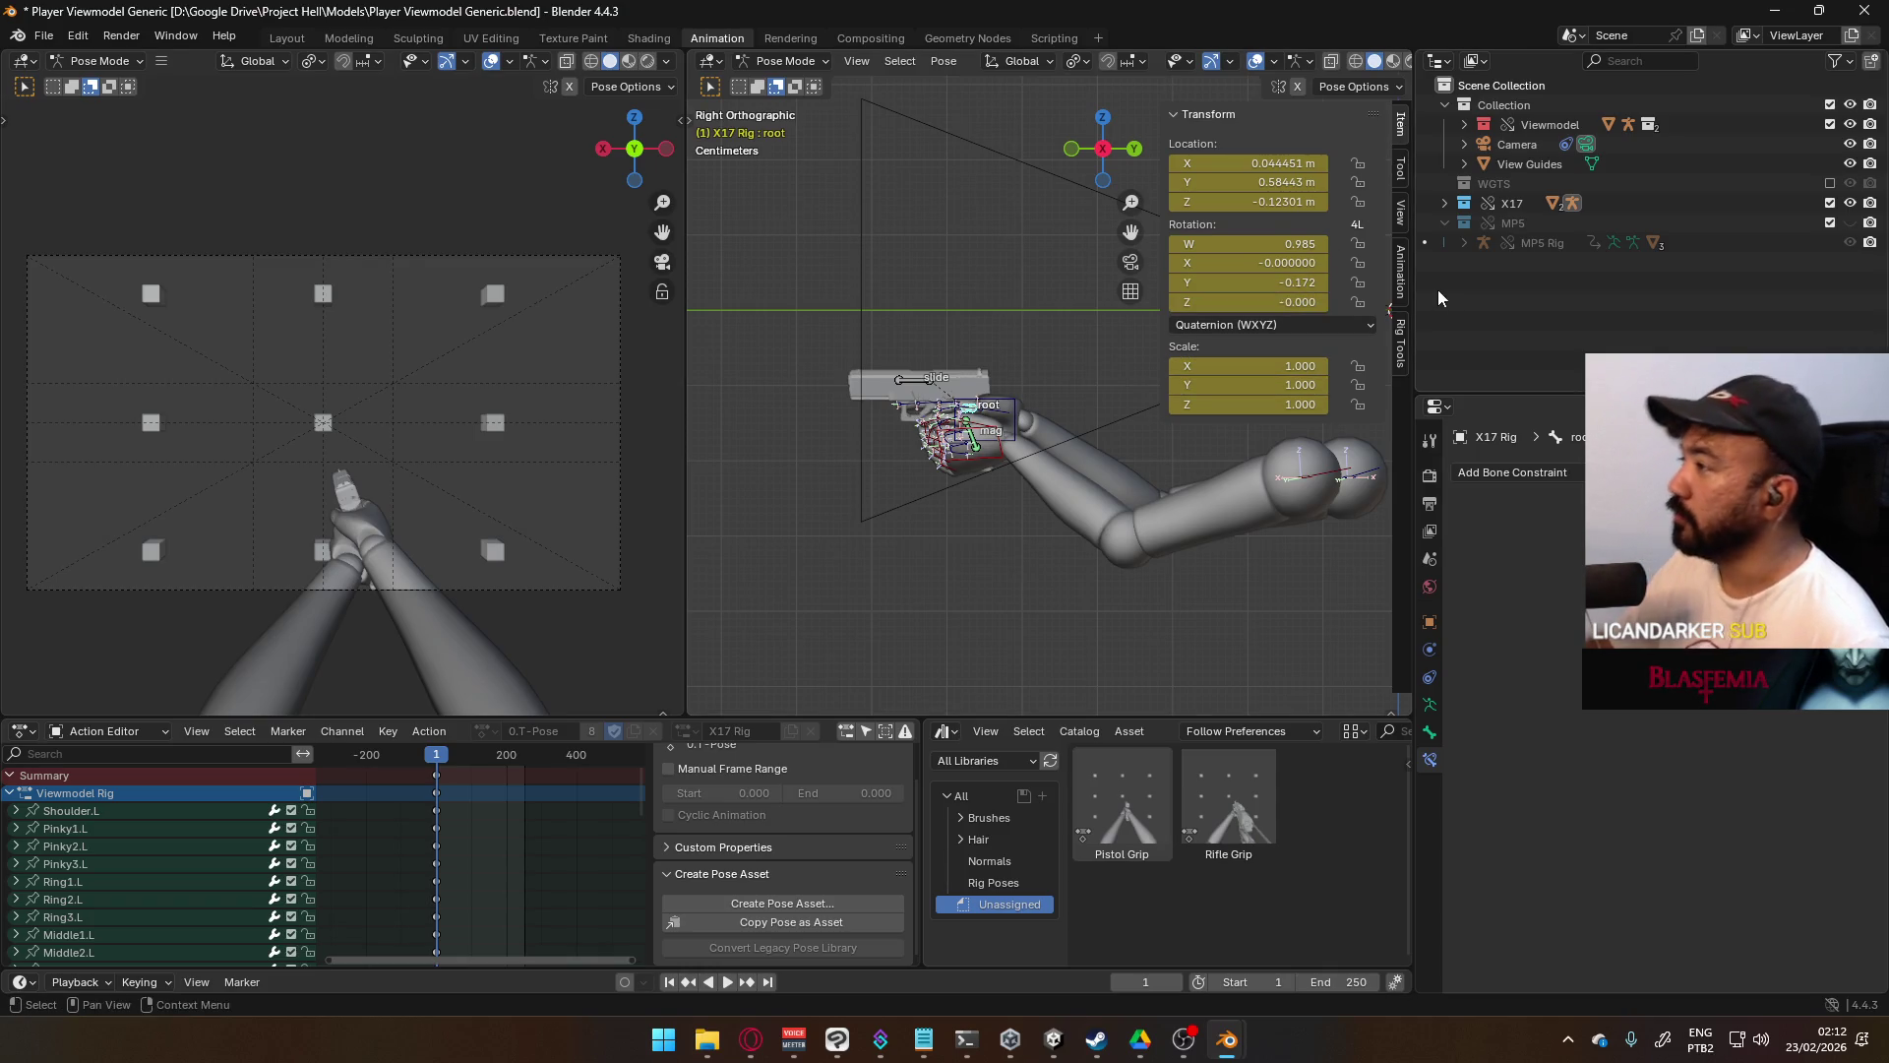
- Show the bone widget tools and orbit to a front view of the arms holding the pistol
left_click(1400, 345)
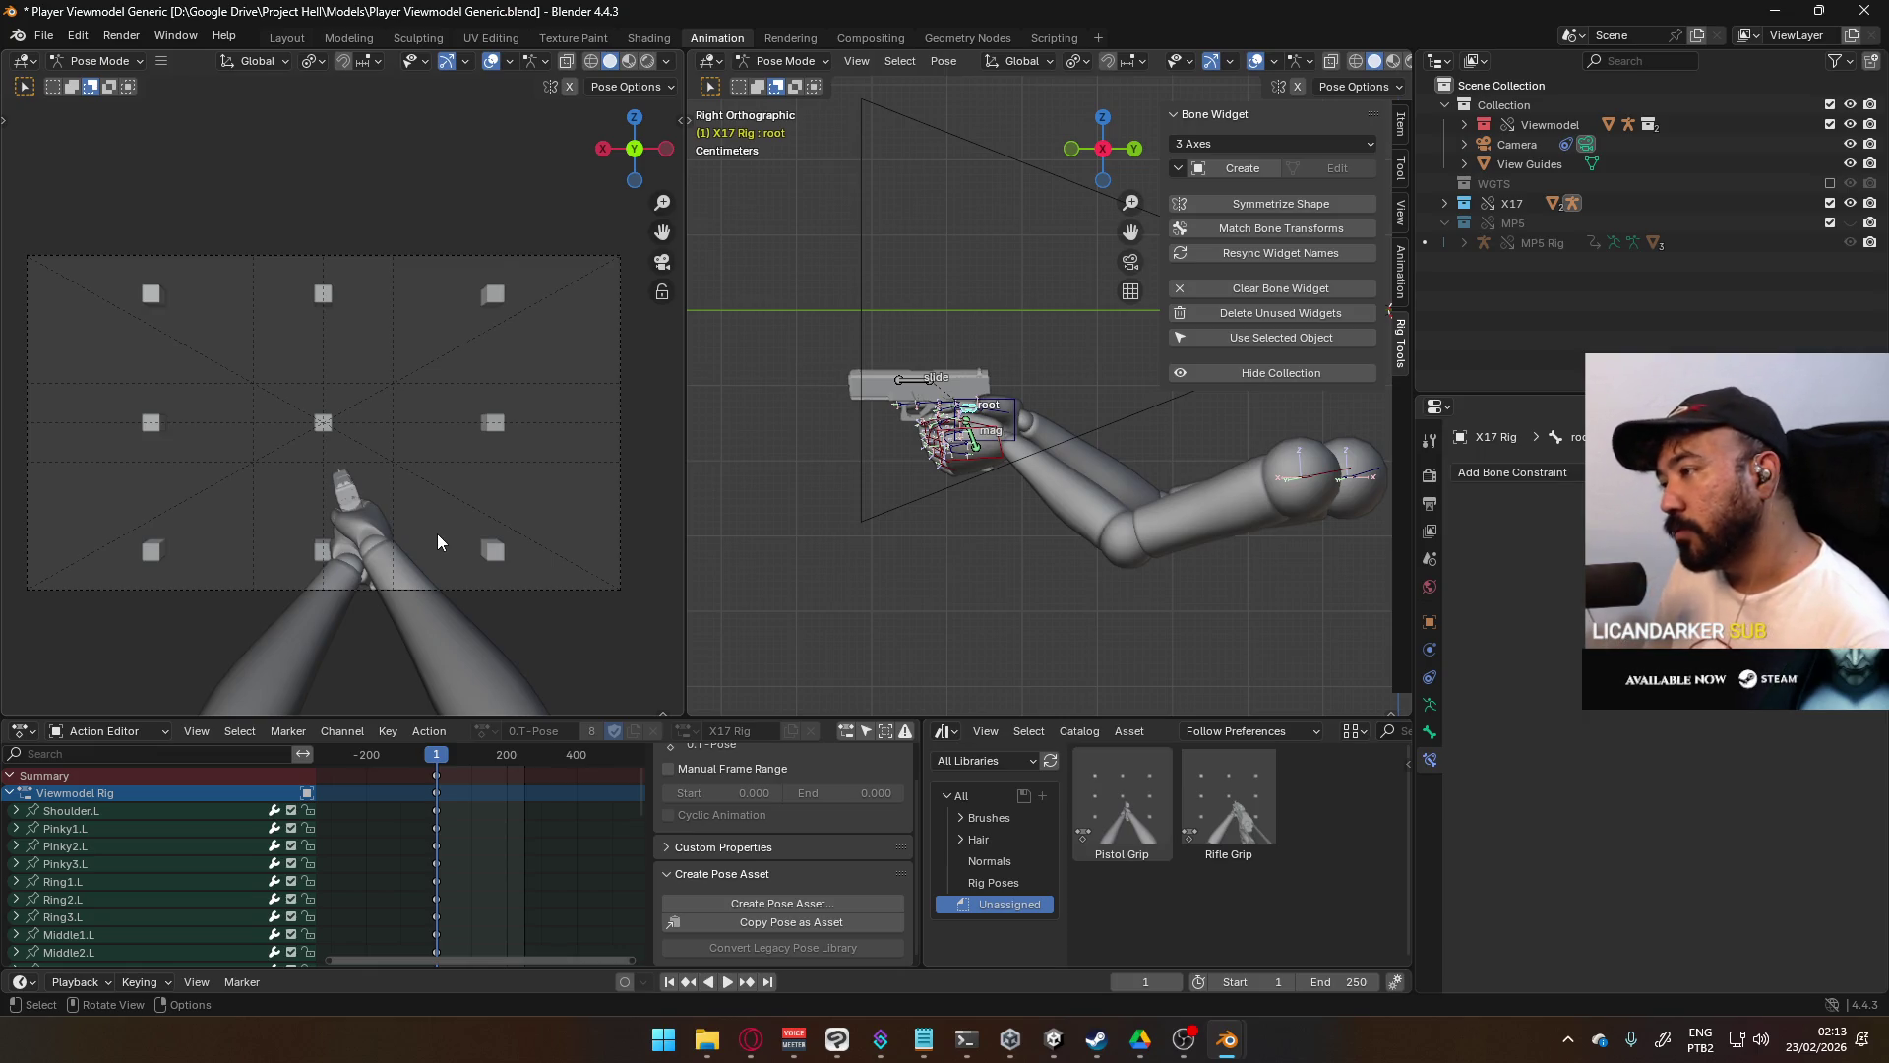
mouse_move(821, 507)
middle_mouse_down()
mouse_move(1074, 429)
mouse_move(1279, 408)
mouse_move(1272, 473)
middle_mouse_up()
mouse_move(1147, 473)
middle_mouse_down()
mouse_move(966, 488)
mouse_move(1092, 369)
mouse_move(1112, 388)
mouse_move(1088, 455)
mouse_move(1152, 451)
mouse_move(1130, 469)
mouse_move(943, 475)
middle_mouse_up()
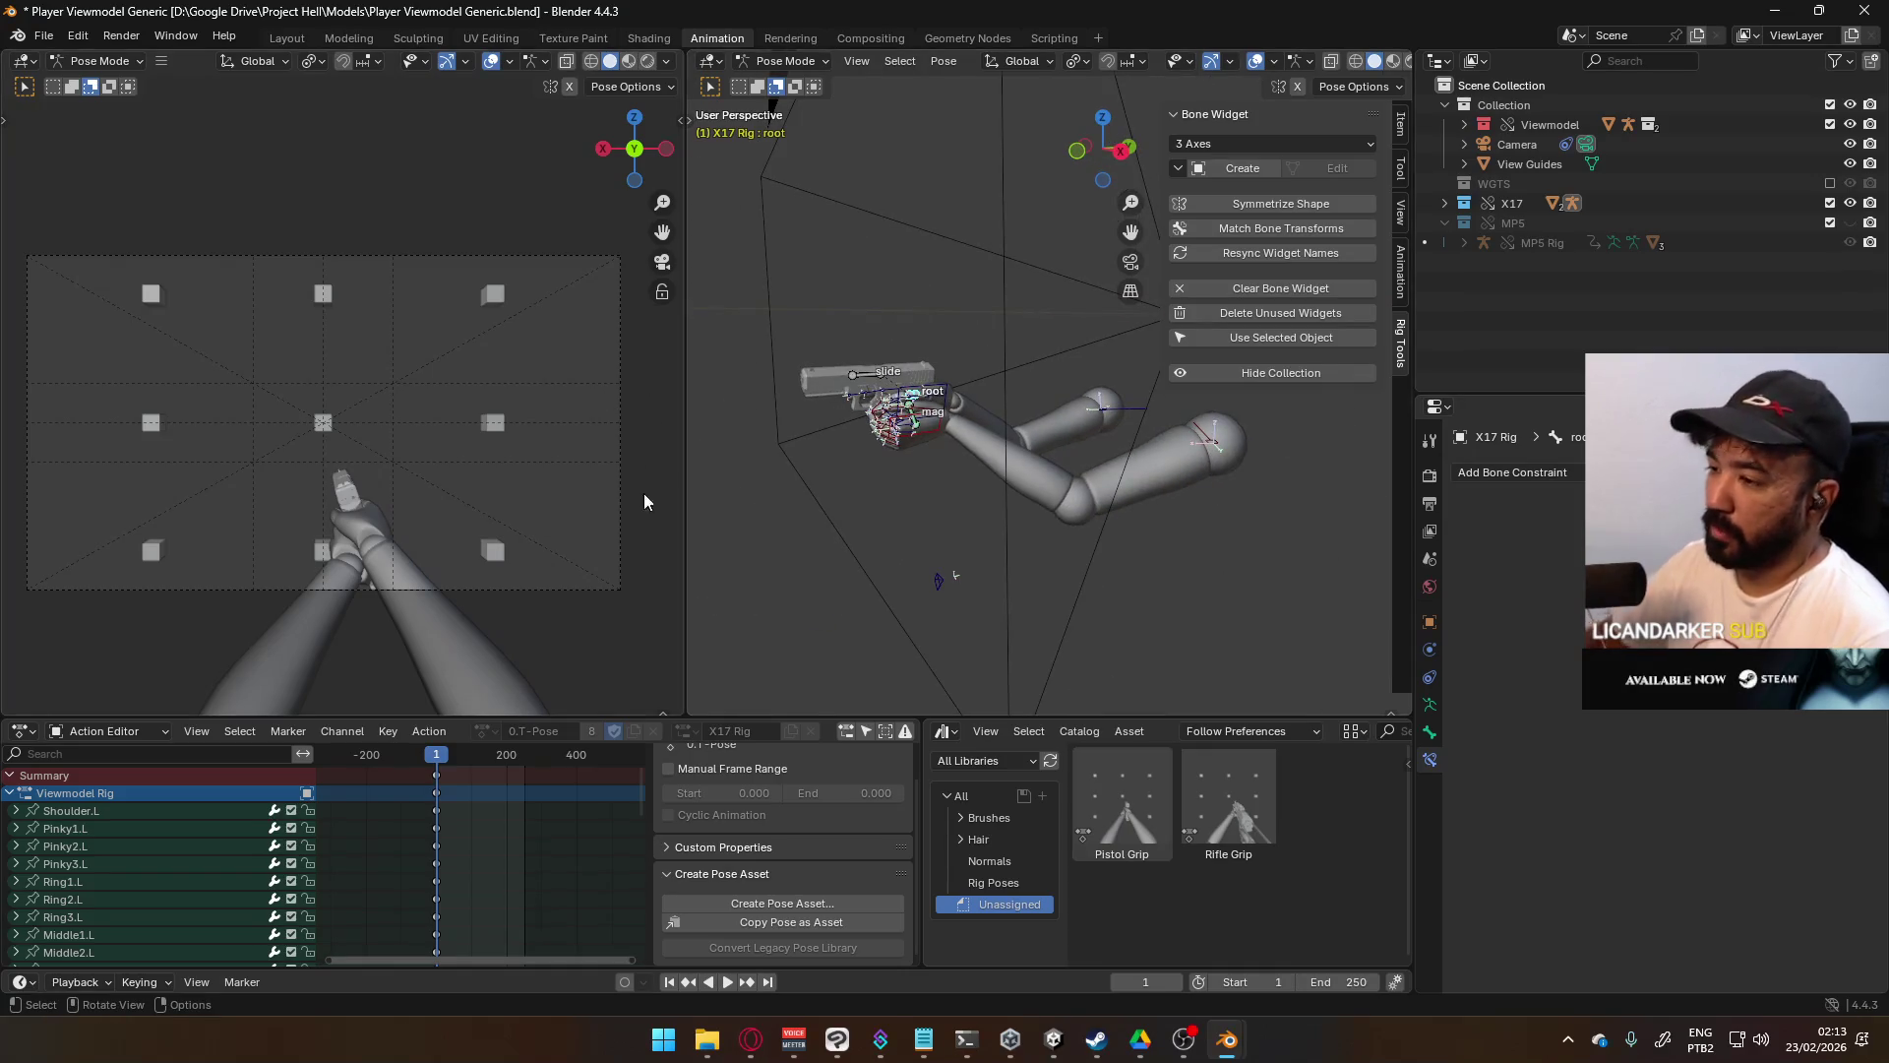
- Scroll the Animation tab to the layers list showing 0.T-Pose and POSE Hipfire Sidearm
left_click(1403, 277)
scroll(1307, 468, "down", 5)
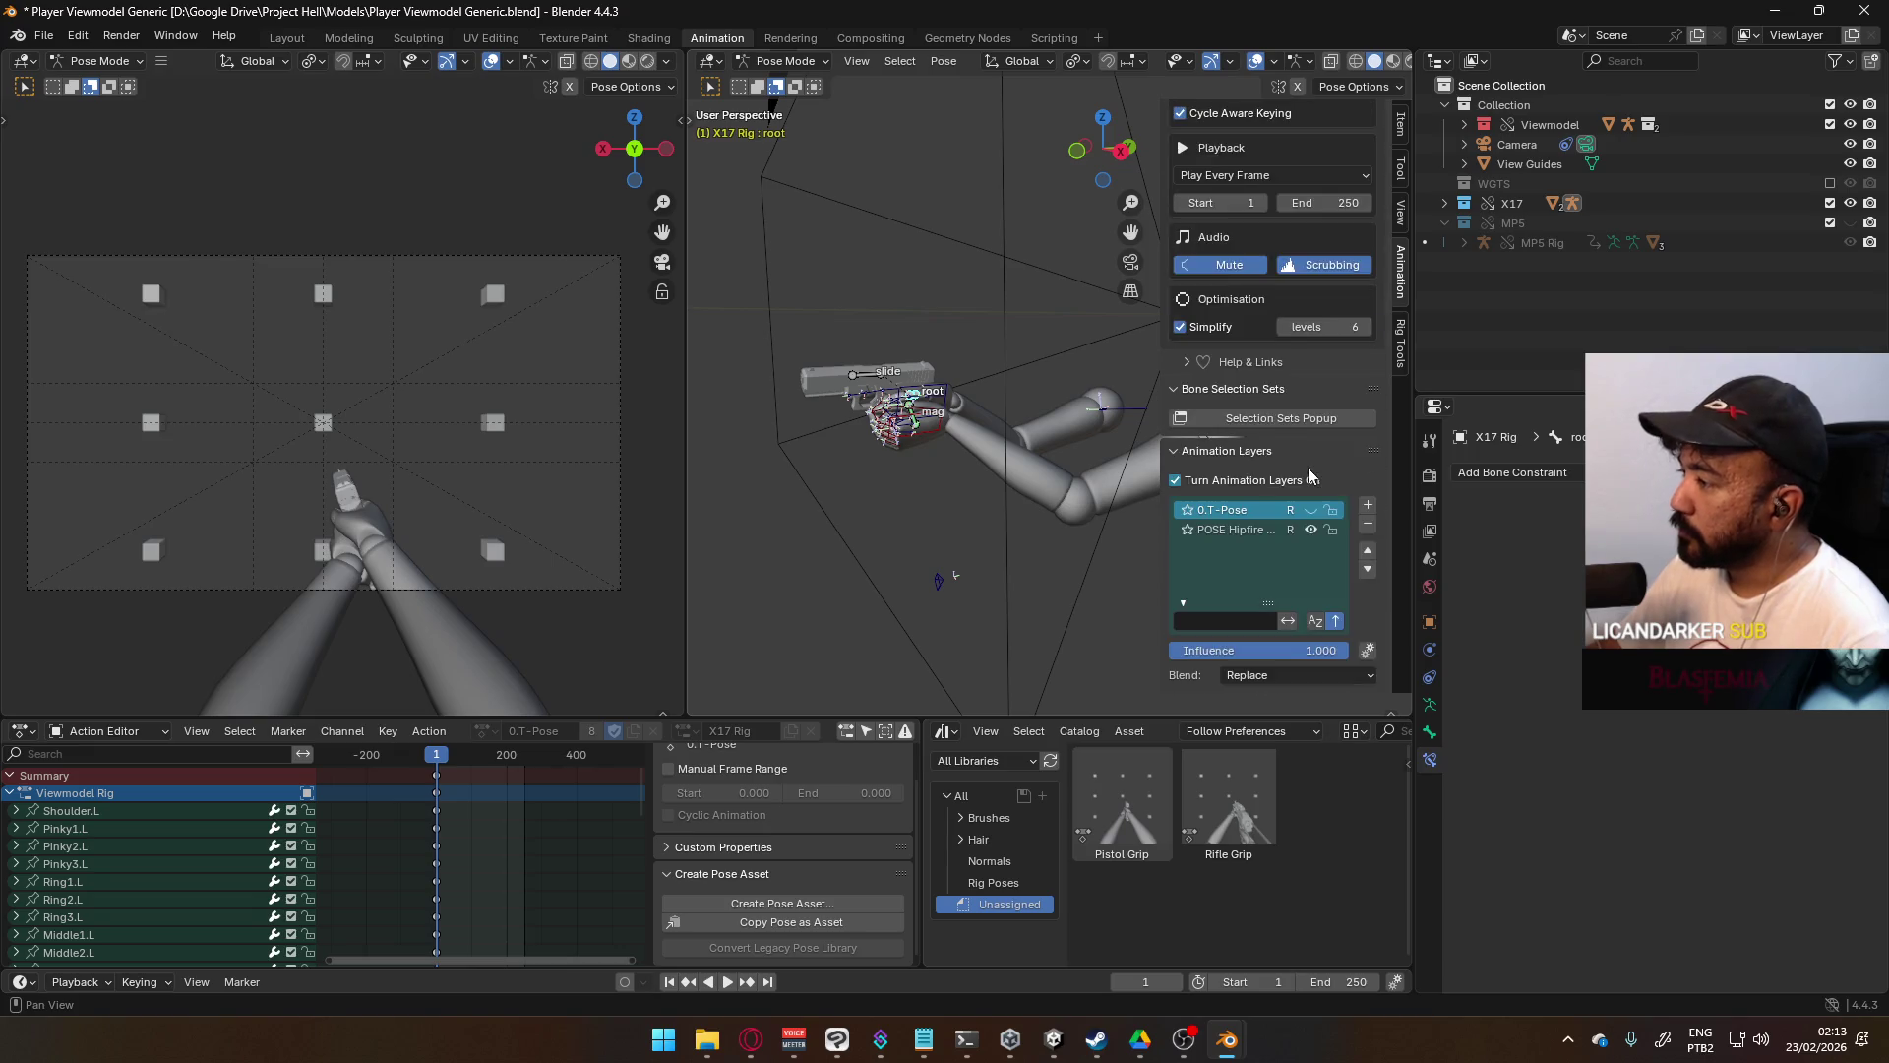
scroll(1309, 469, "down", 2)
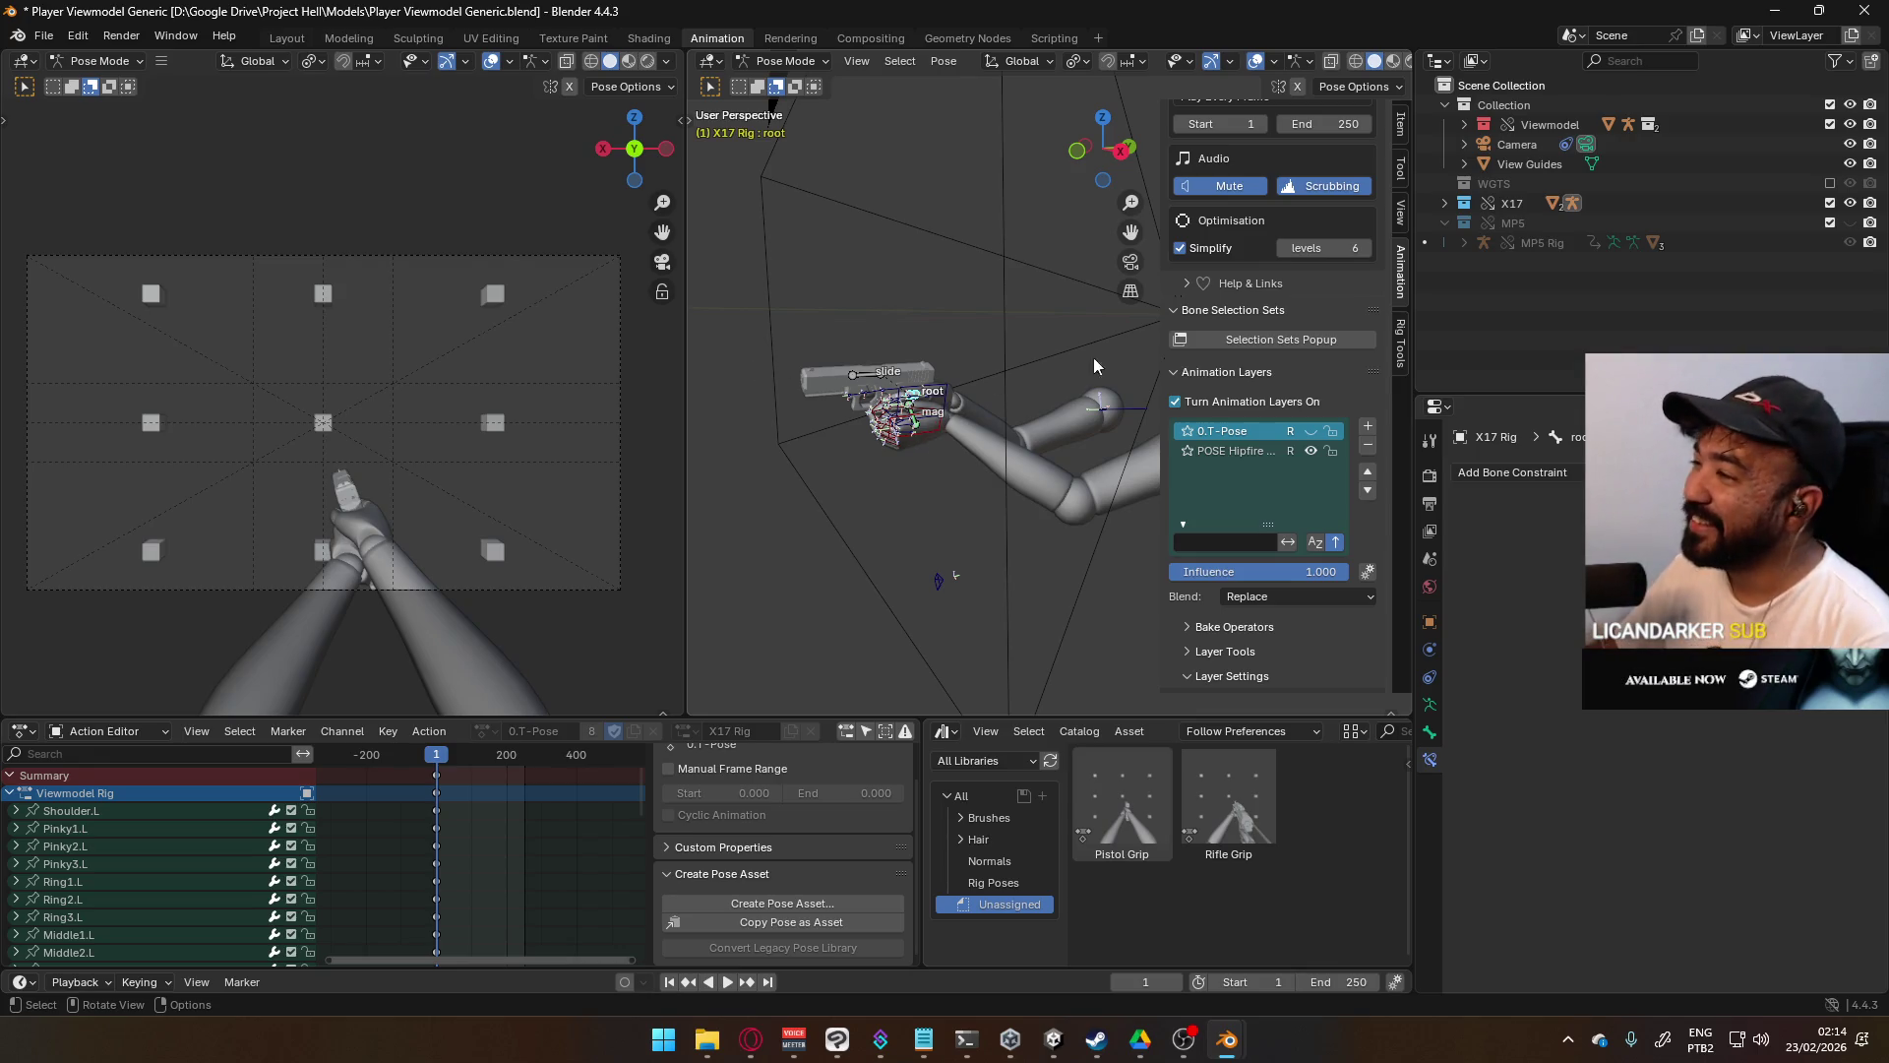
scroll(1364, 446, "up", 12)
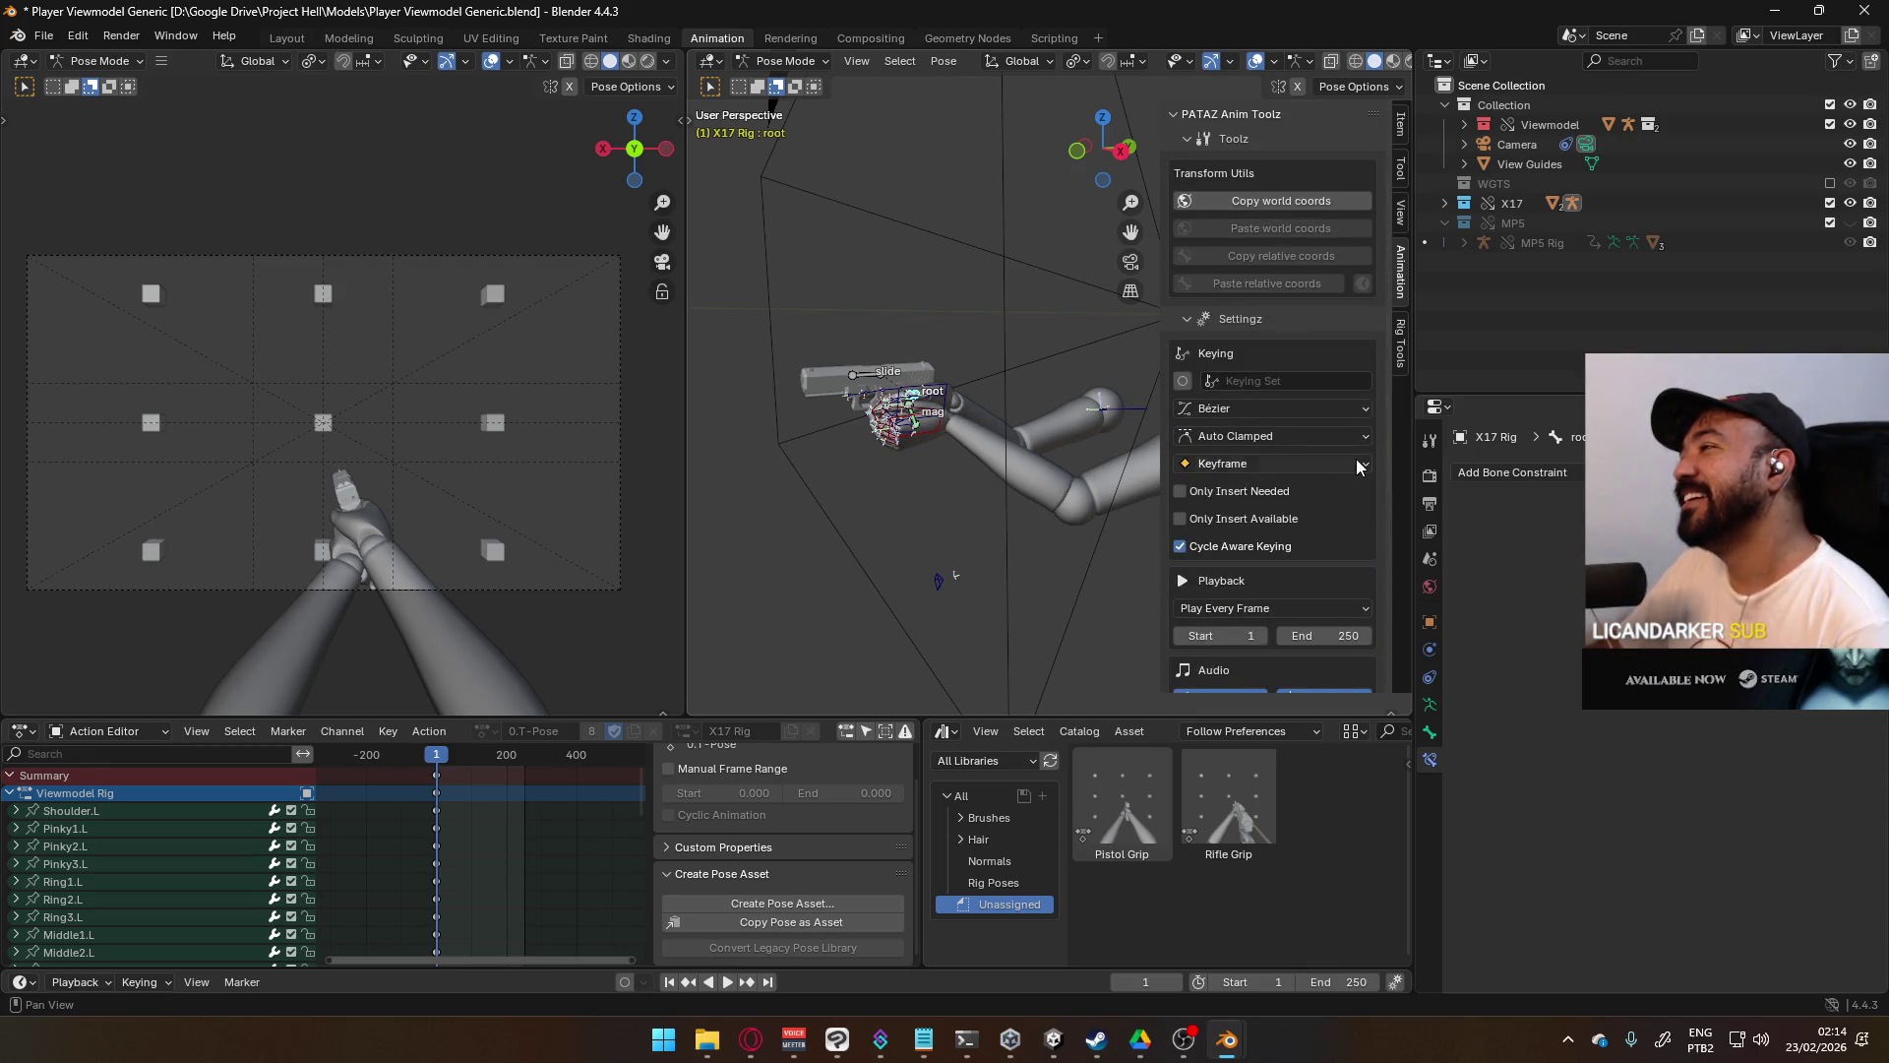
scroll(1356, 458, "down", 12)
scroll(1349, 465, "down", 1)
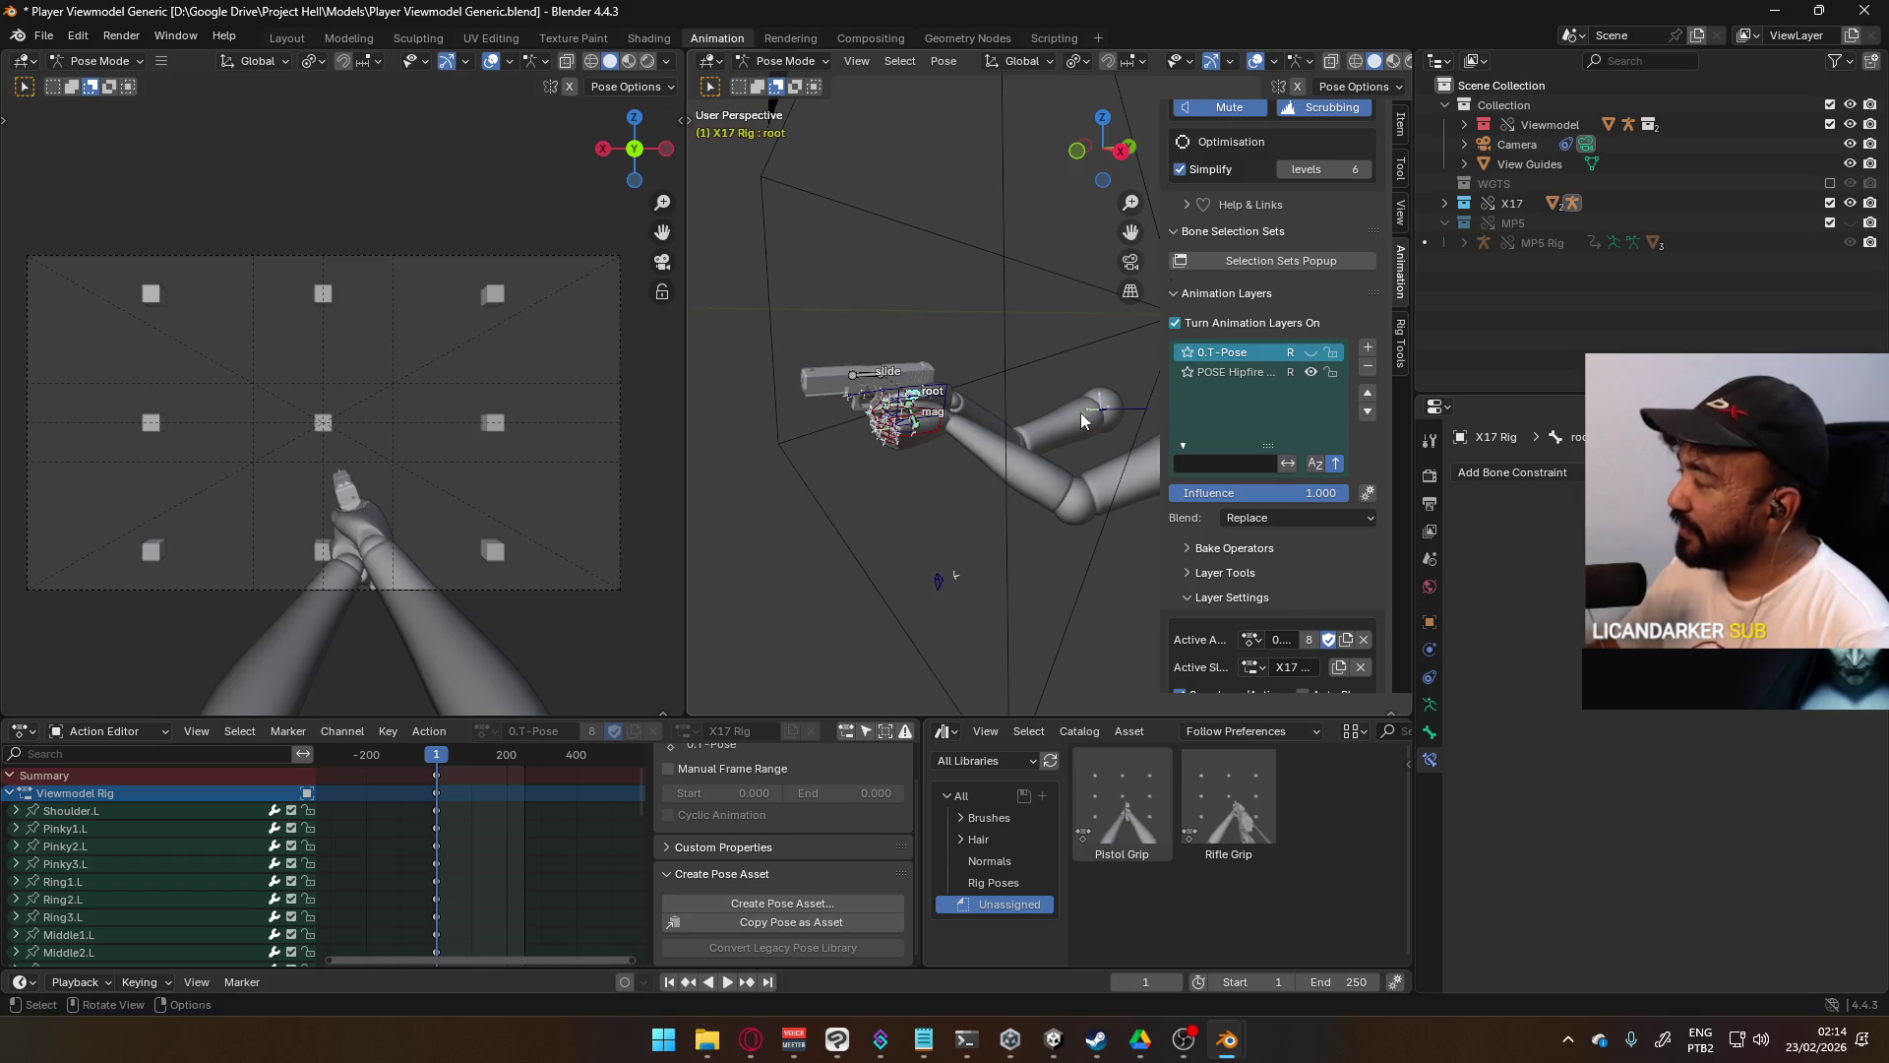
left_click(1830, 222)
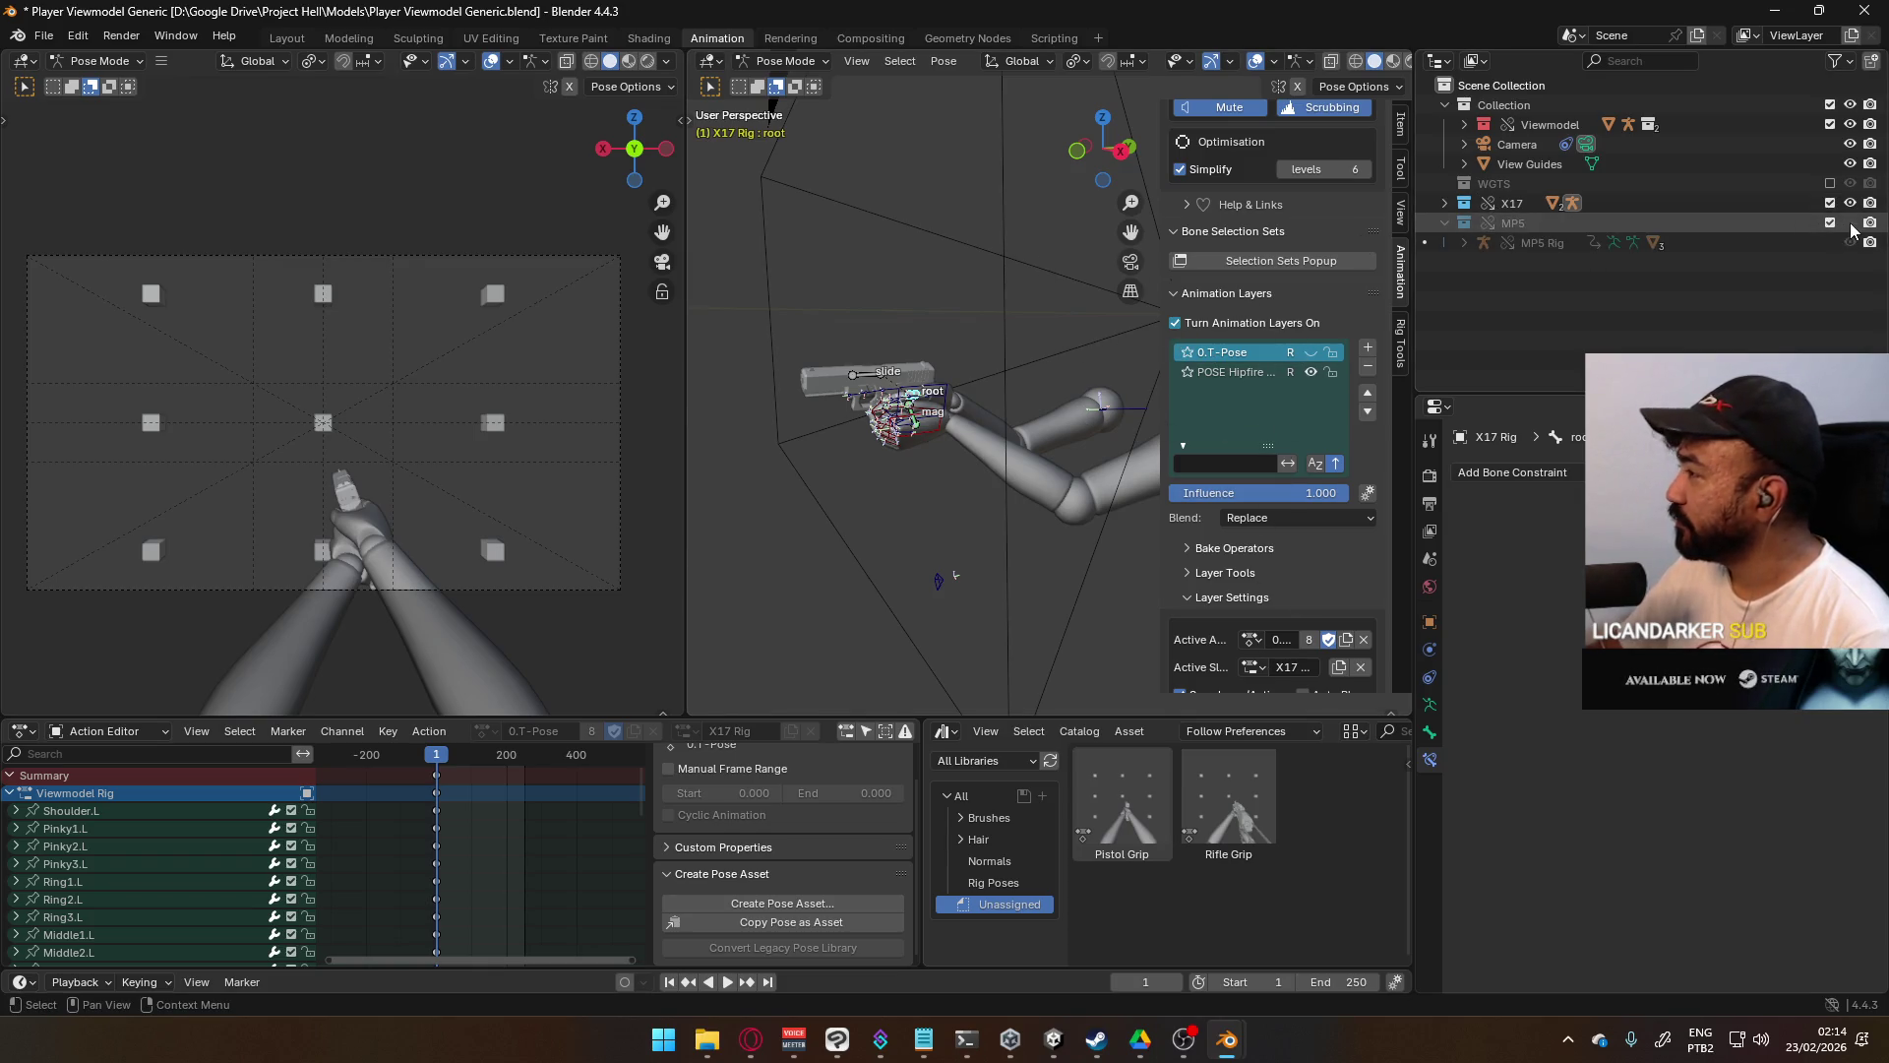
- Return to Object Mode, then put the Viewmodel arms rig into Pose Mode beside the MP5
mouse_move(954, 364)
middle_mouse_down()
mouse_move(1106, 437)
mouse_move(798, 346)
middle_mouse_up()
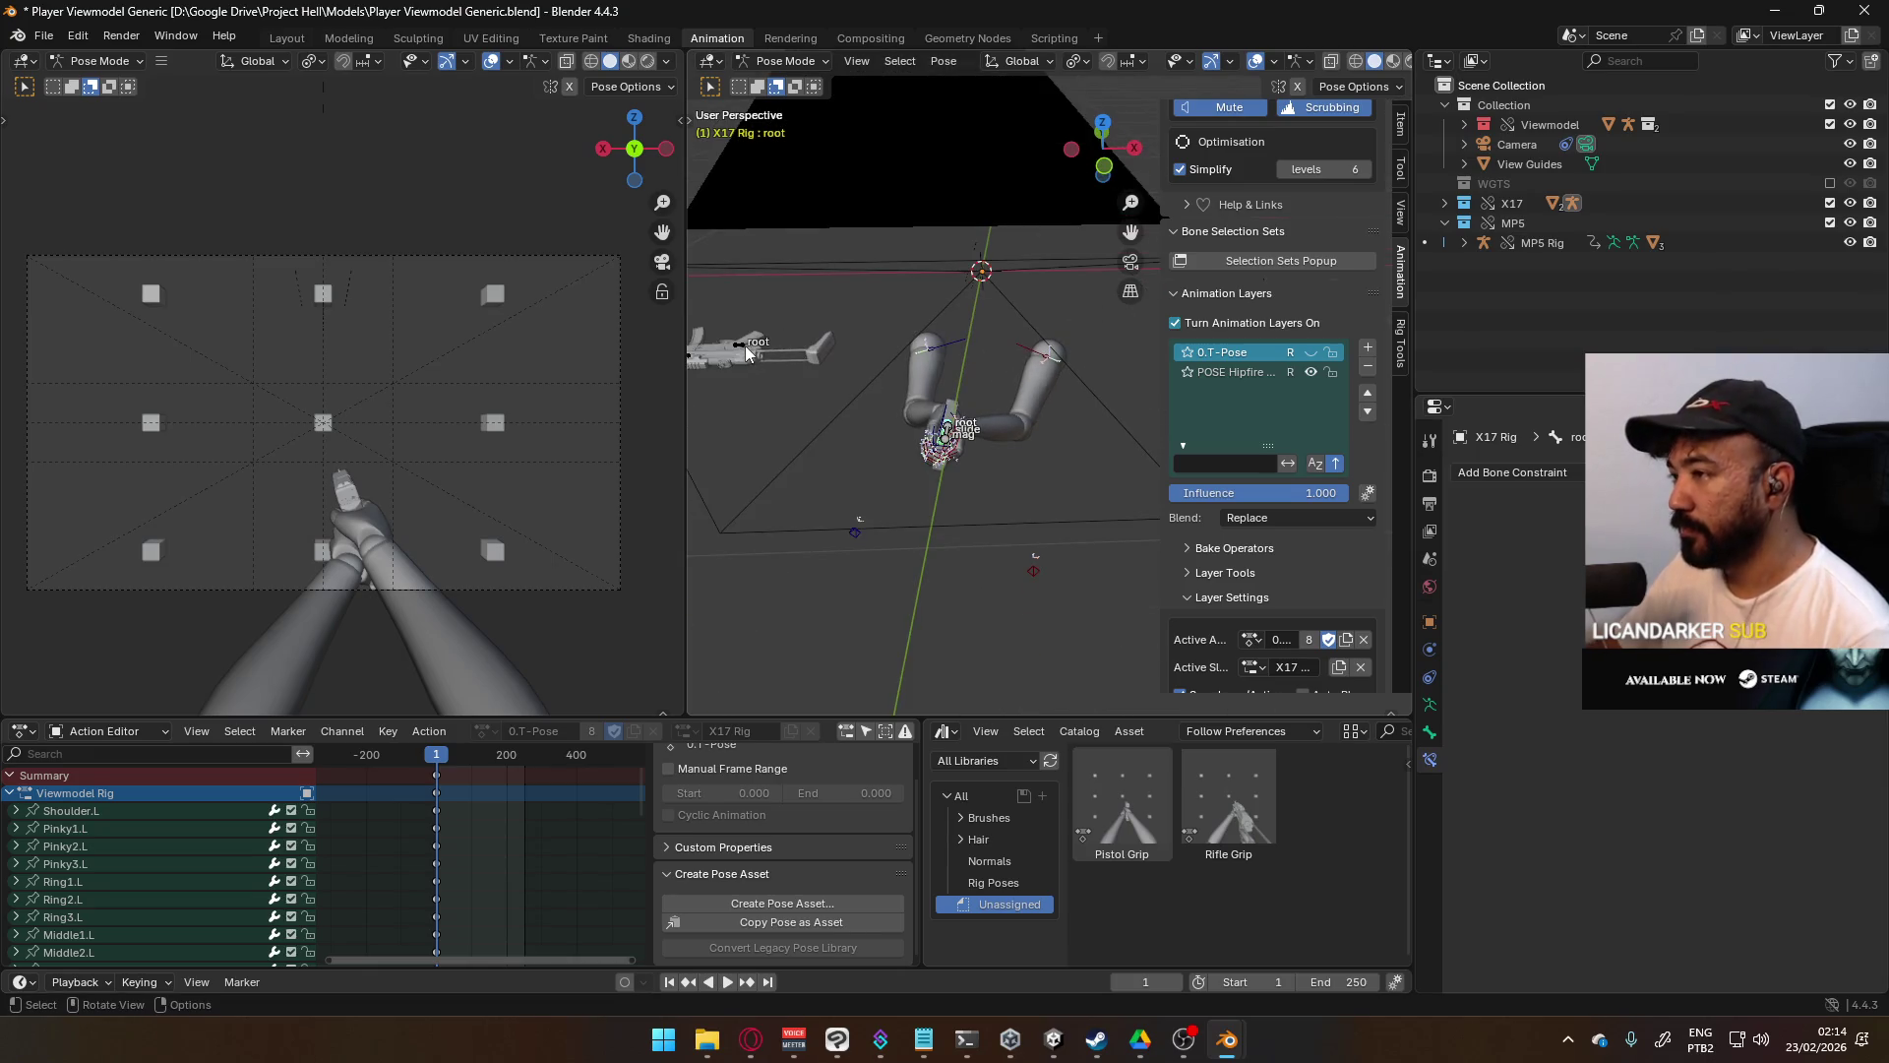
key("Tab")
left_click(782, 61)
left_click(777, 90)
left_click(740, 352)
left_click(740, 351)
middle_click_drag(740, 351, 1089, 363)
left_click(1115, 458)
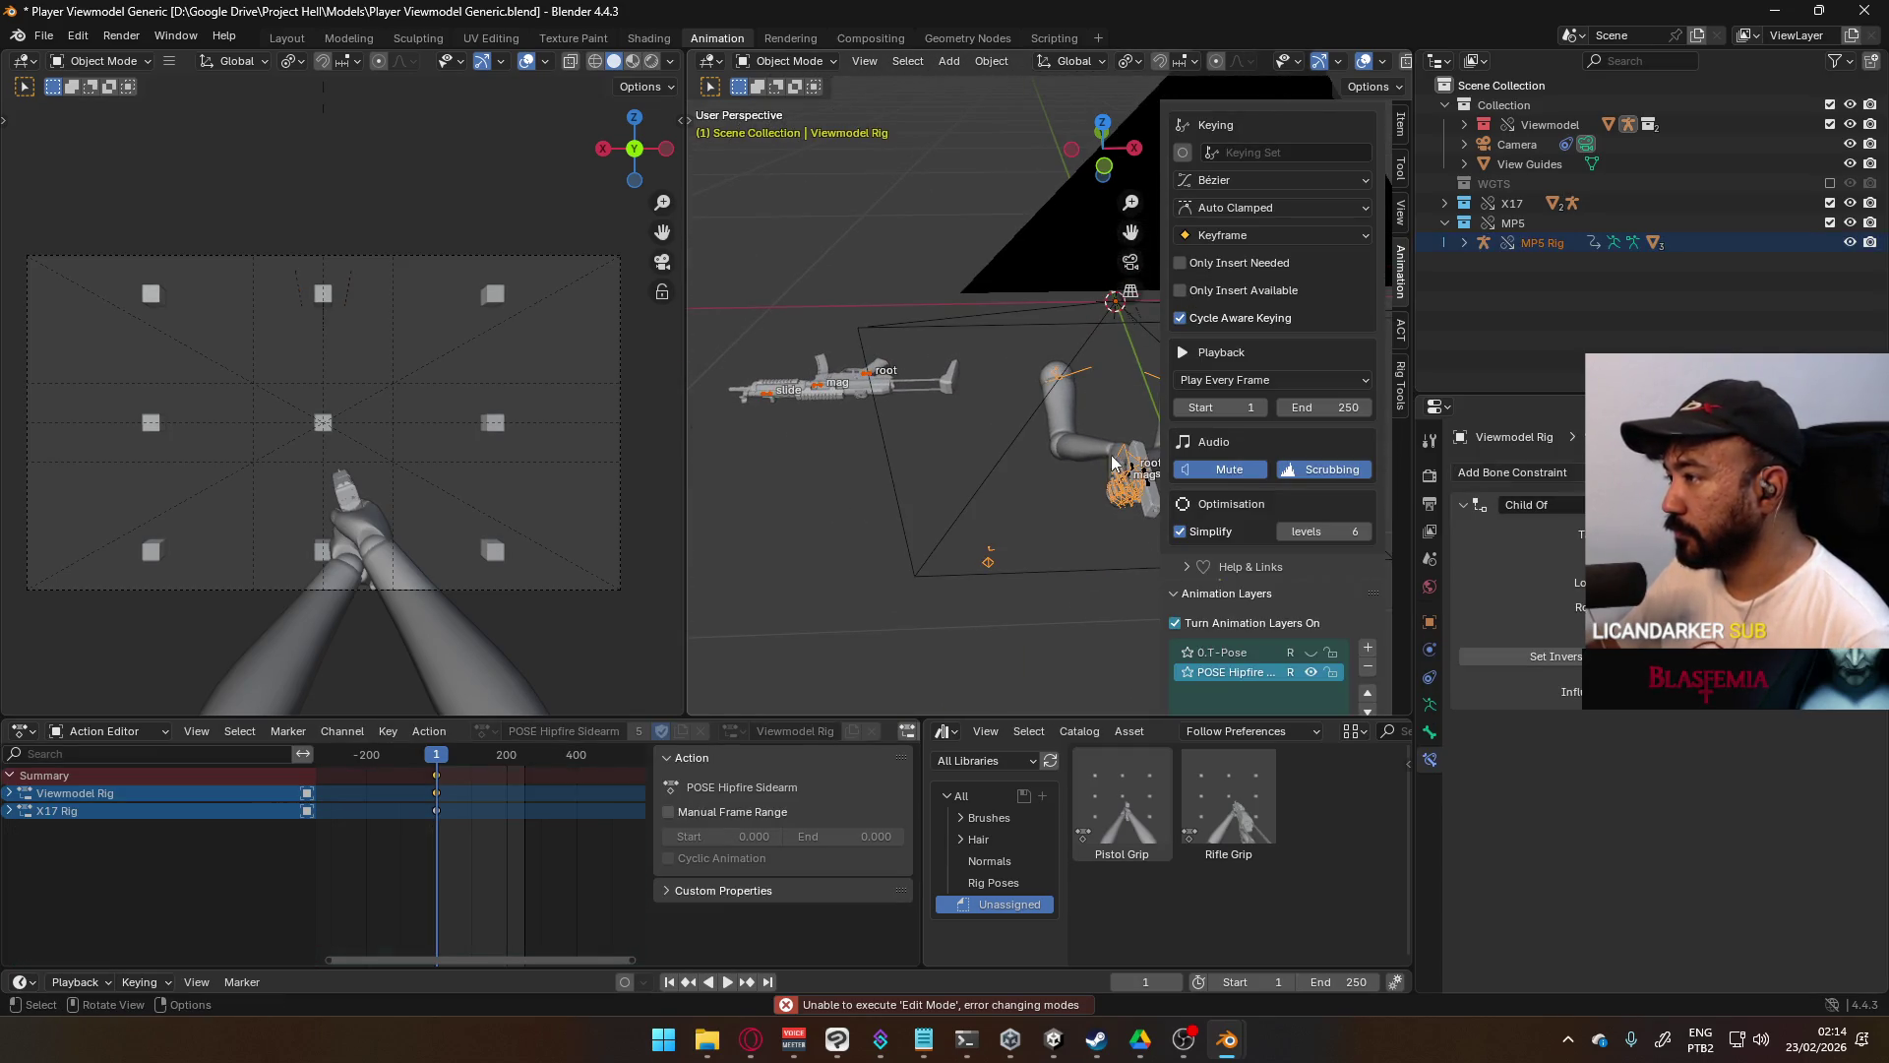
left_click(788, 61)
left_click(795, 127)
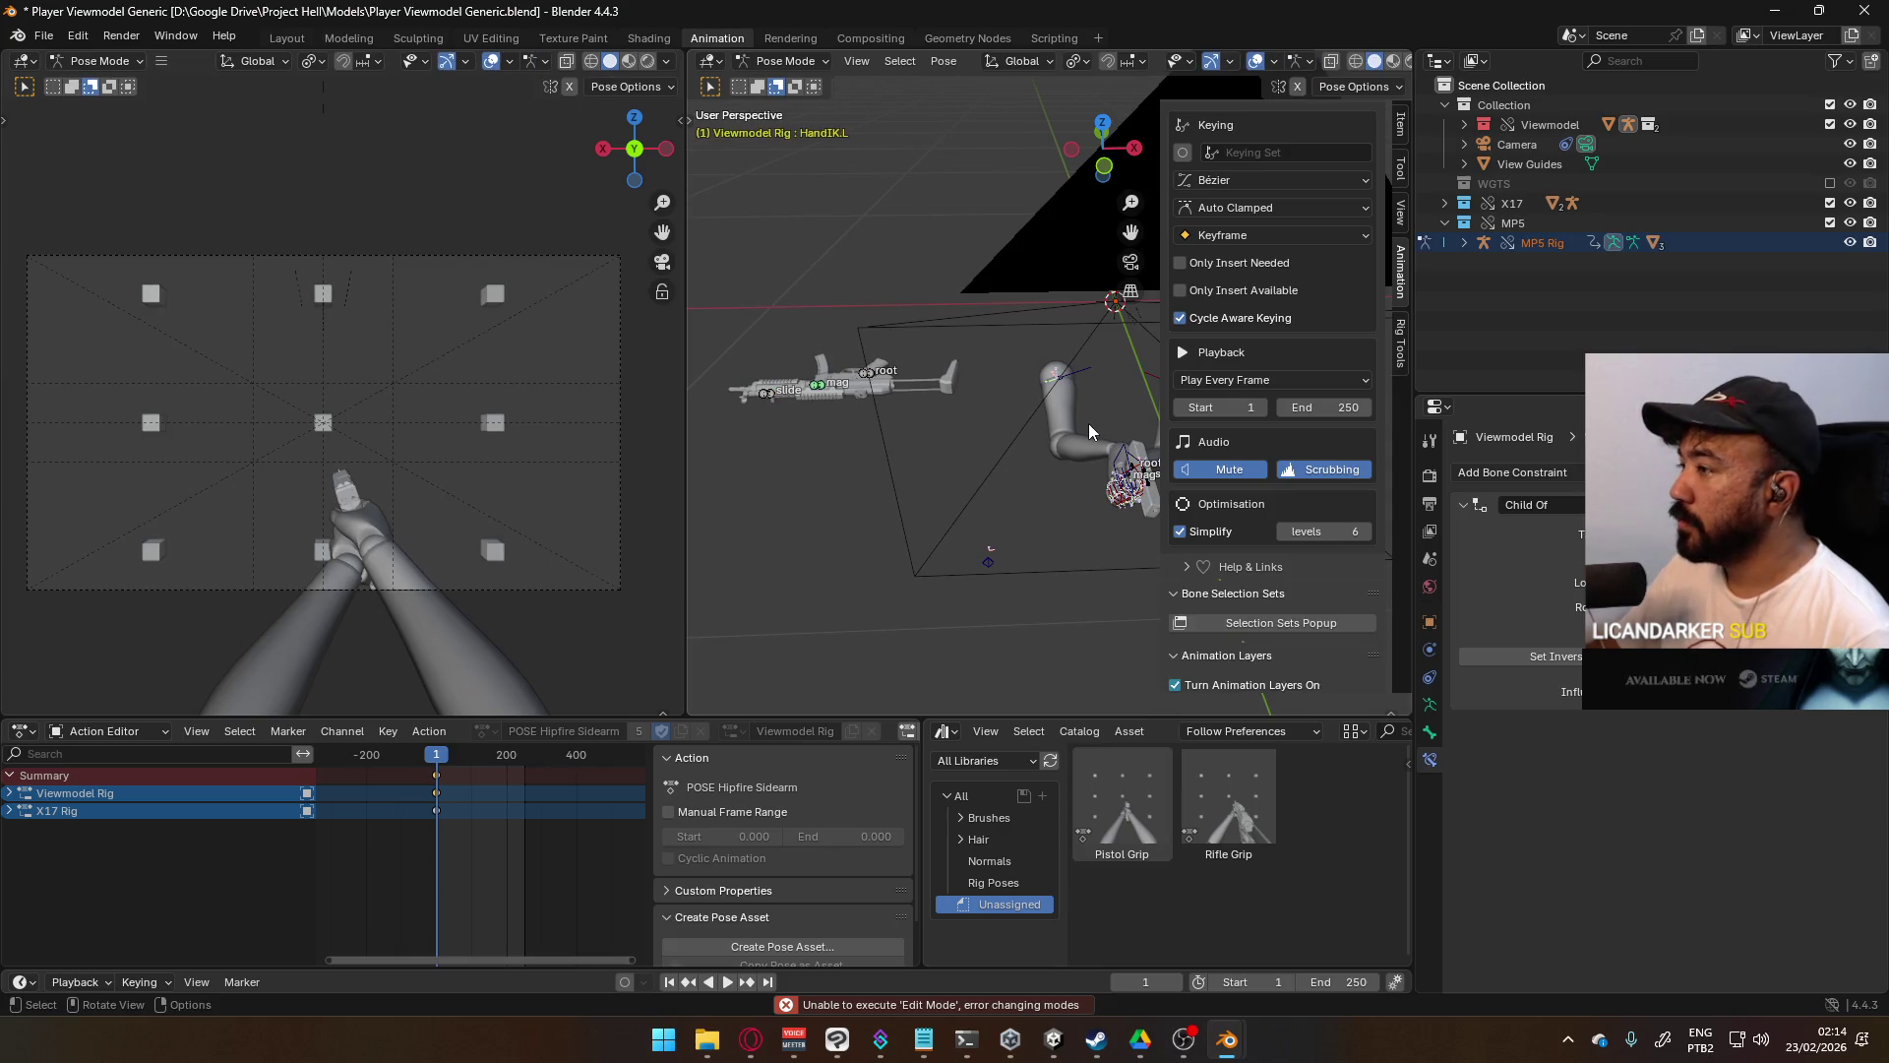
- Add a new animation layer to the arms rig and rename it
left_click(1127, 458)
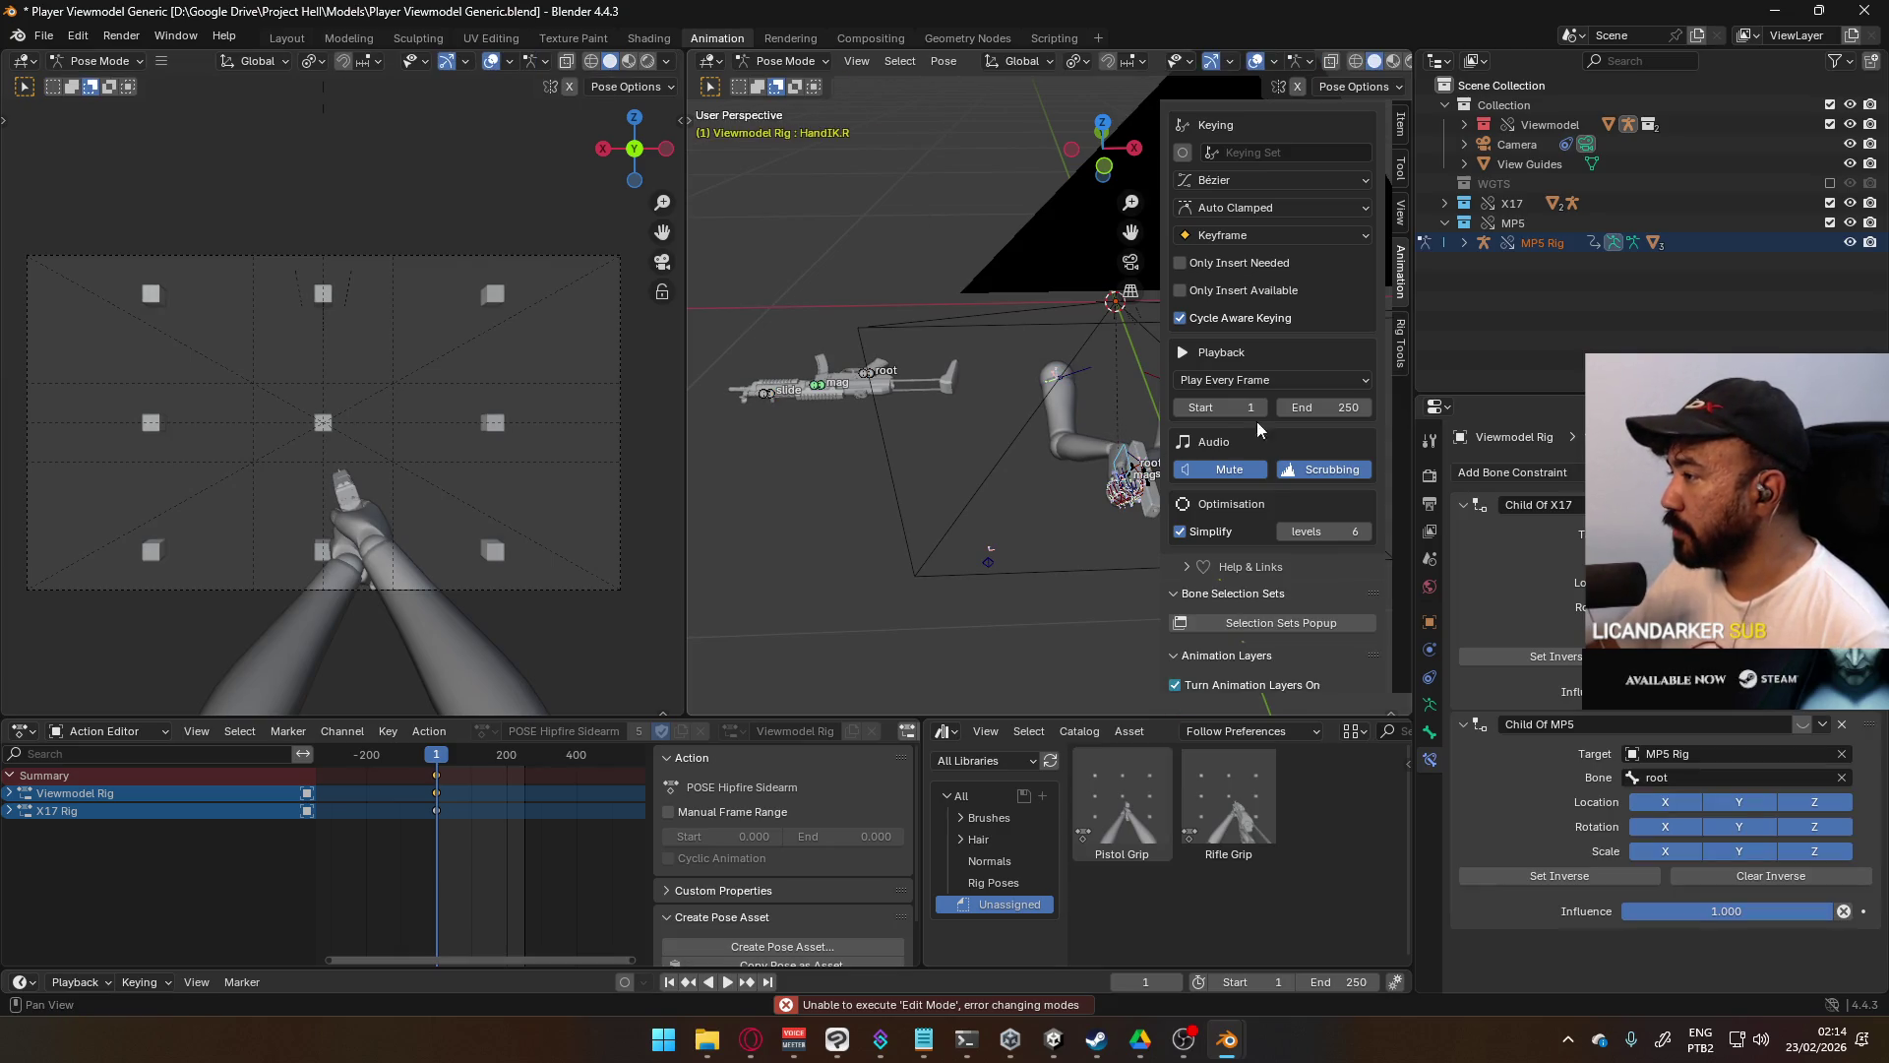
left_click(1399, 346)
left_click(1396, 296)
scroll(1334, 328, "down", 15)
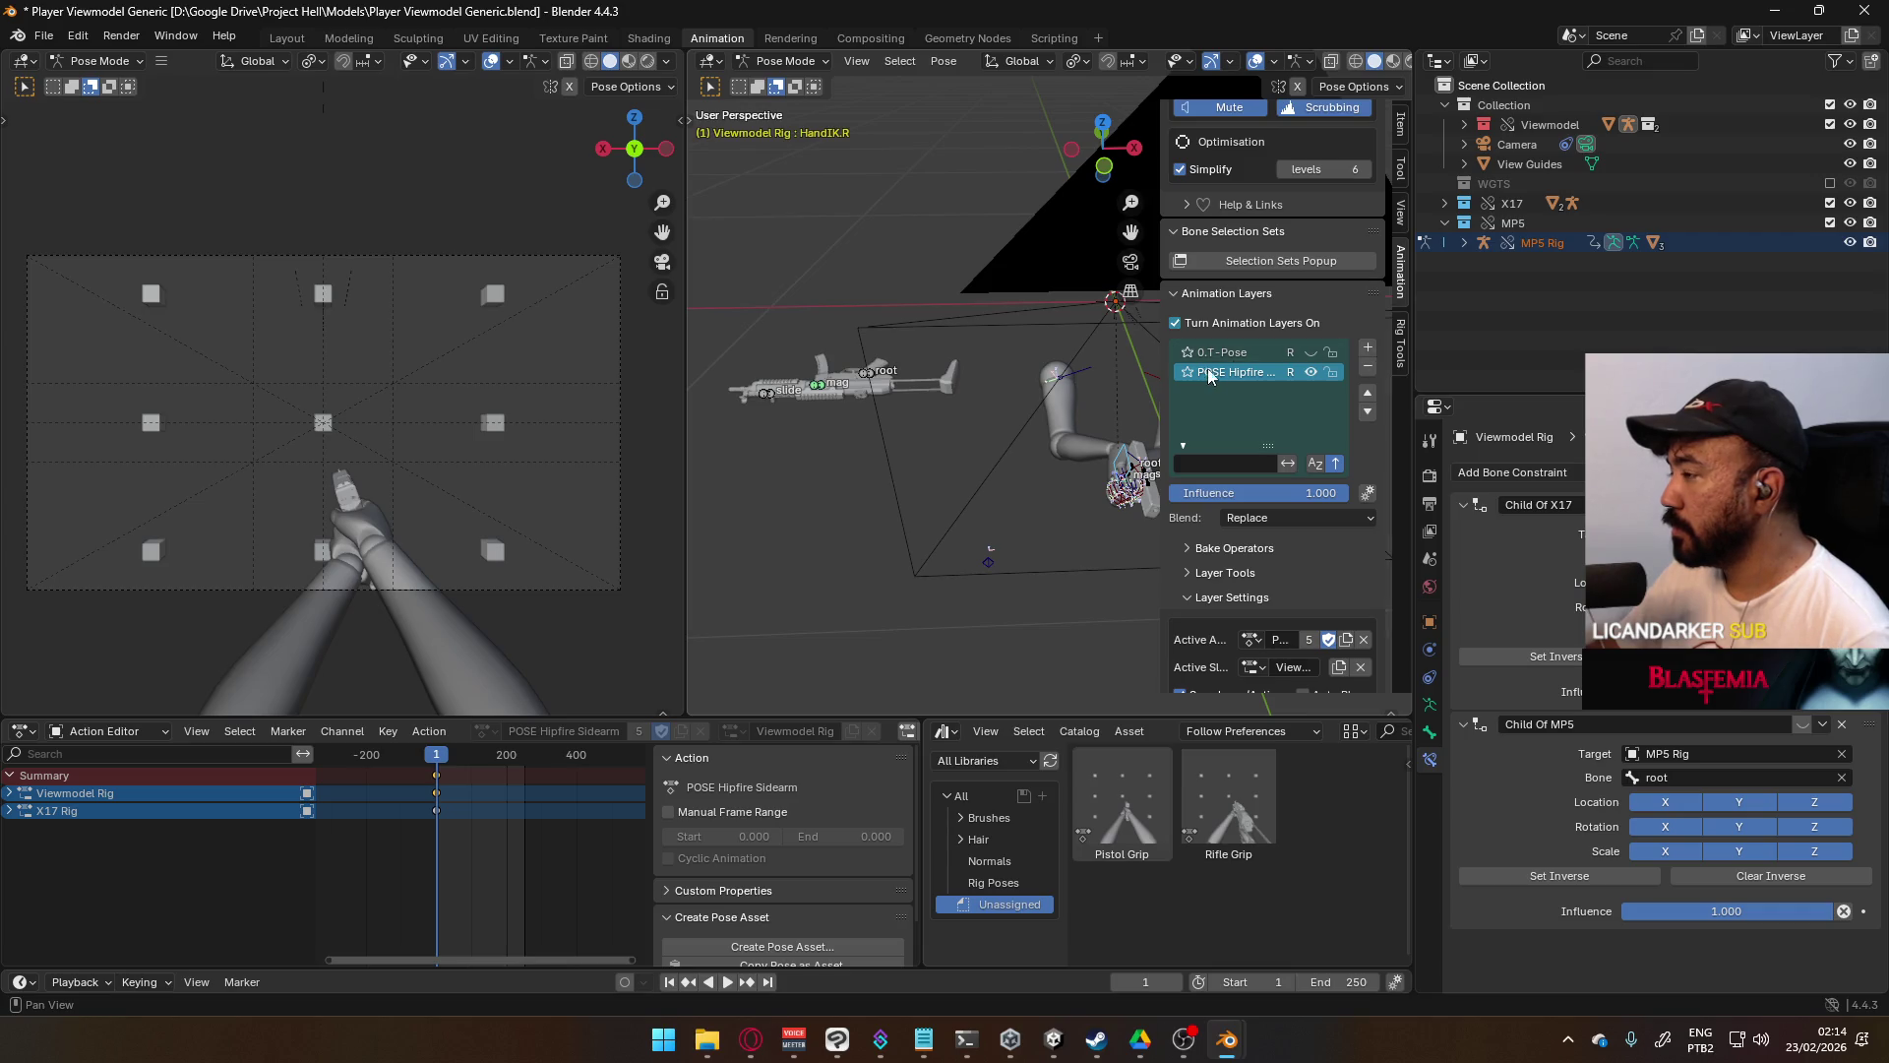
left_click(1310, 352)
left_click(1309, 352)
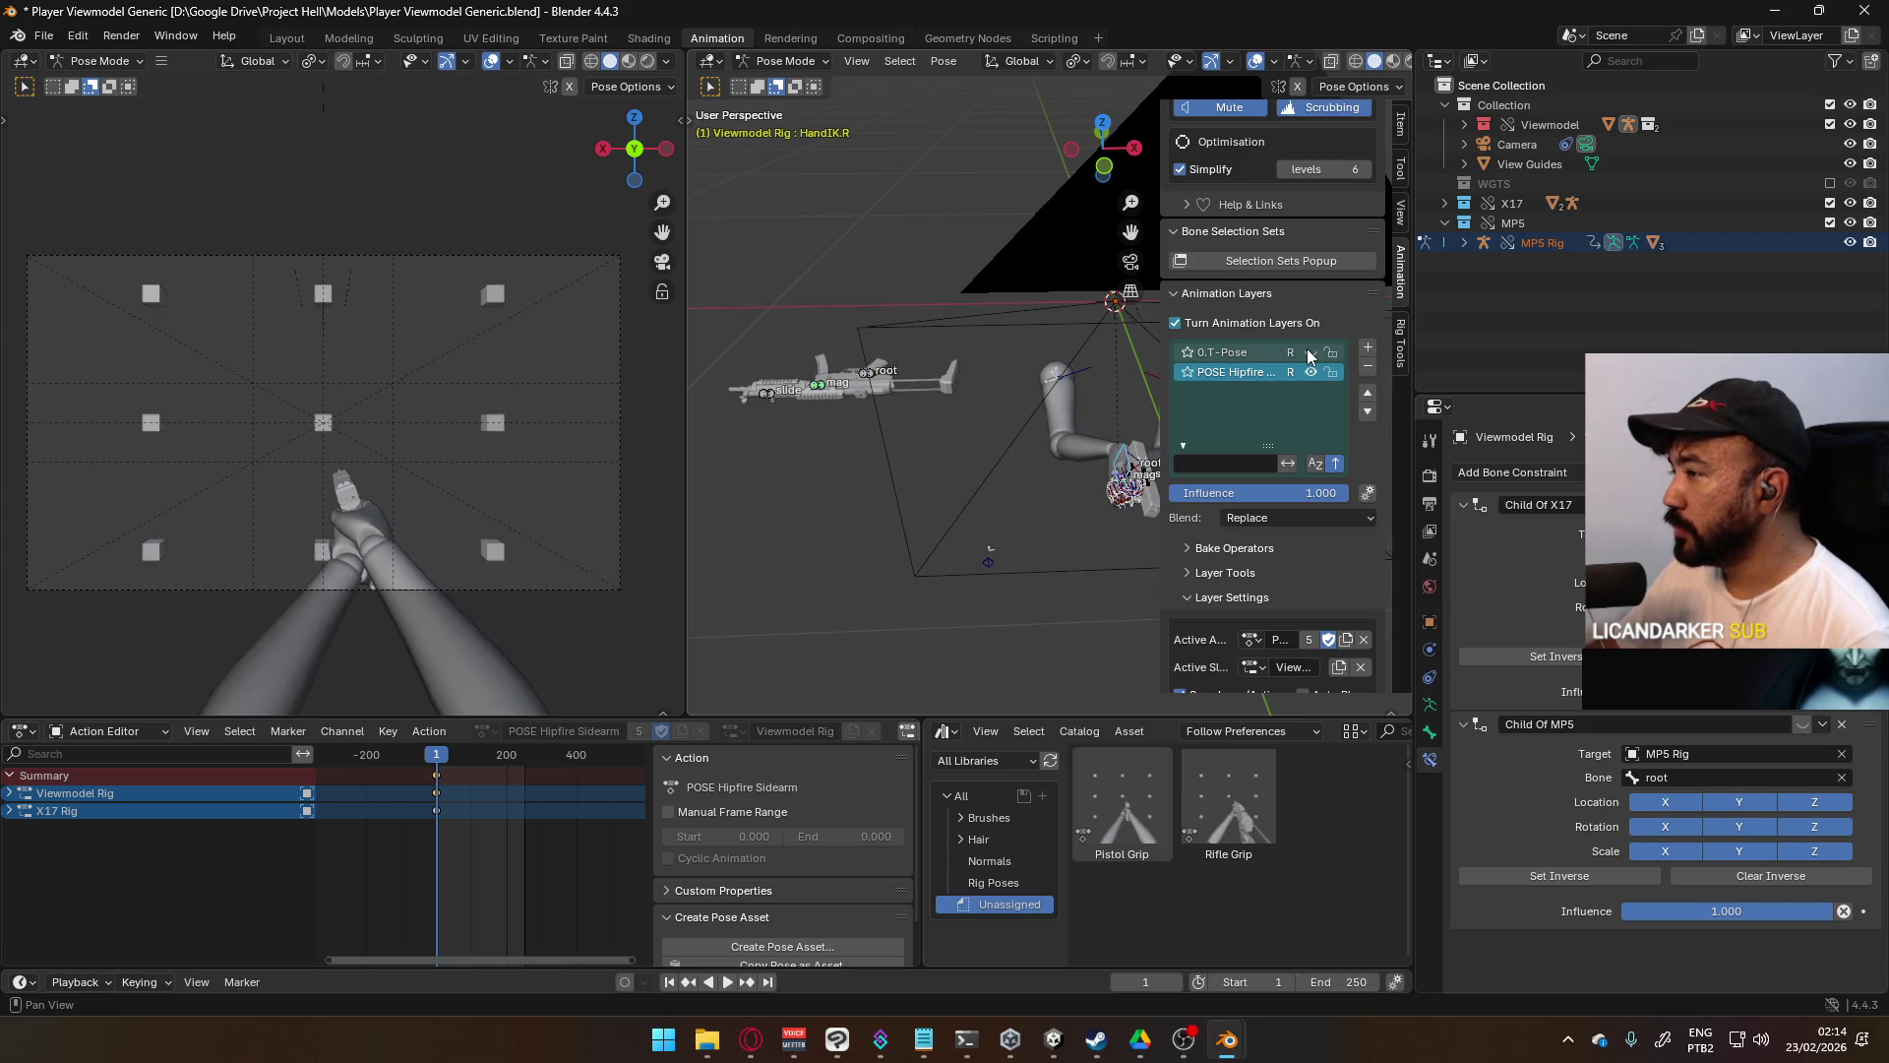
left_click(1367, 350)
double_click(1248, 374)
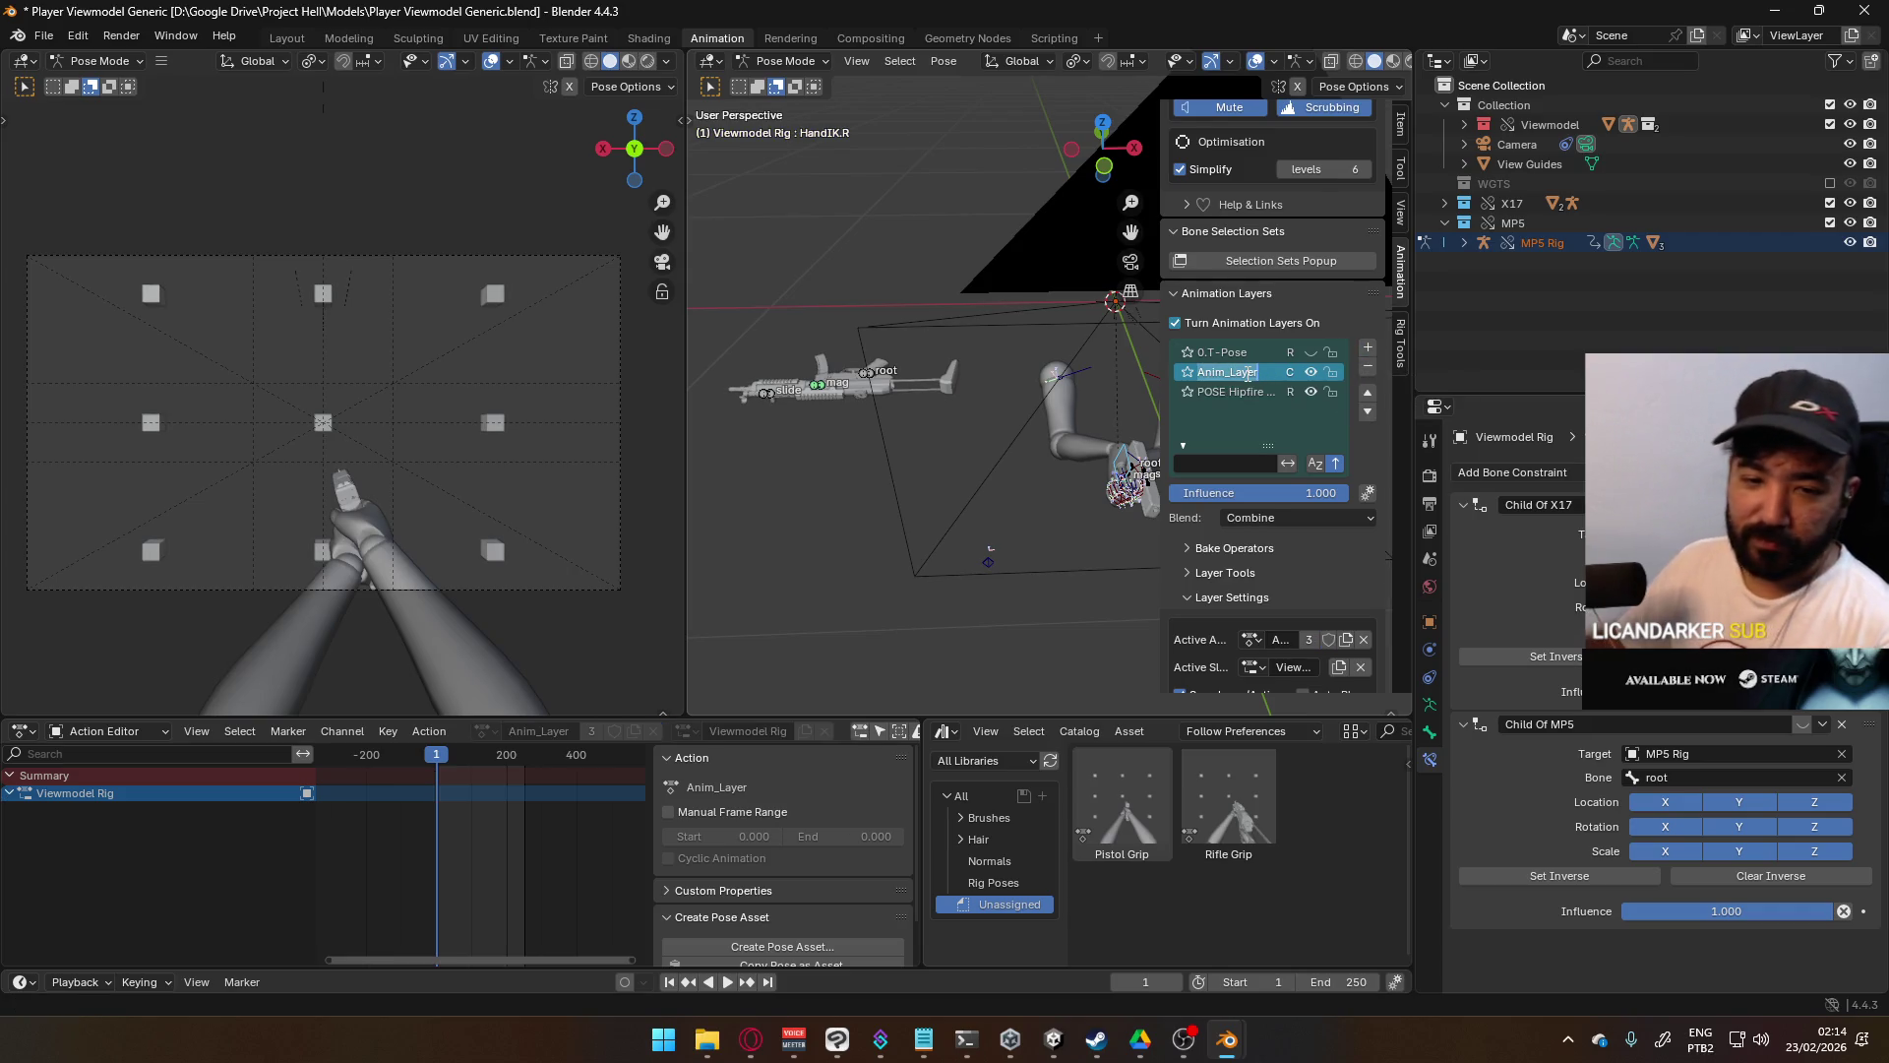
key("ctrl+z")
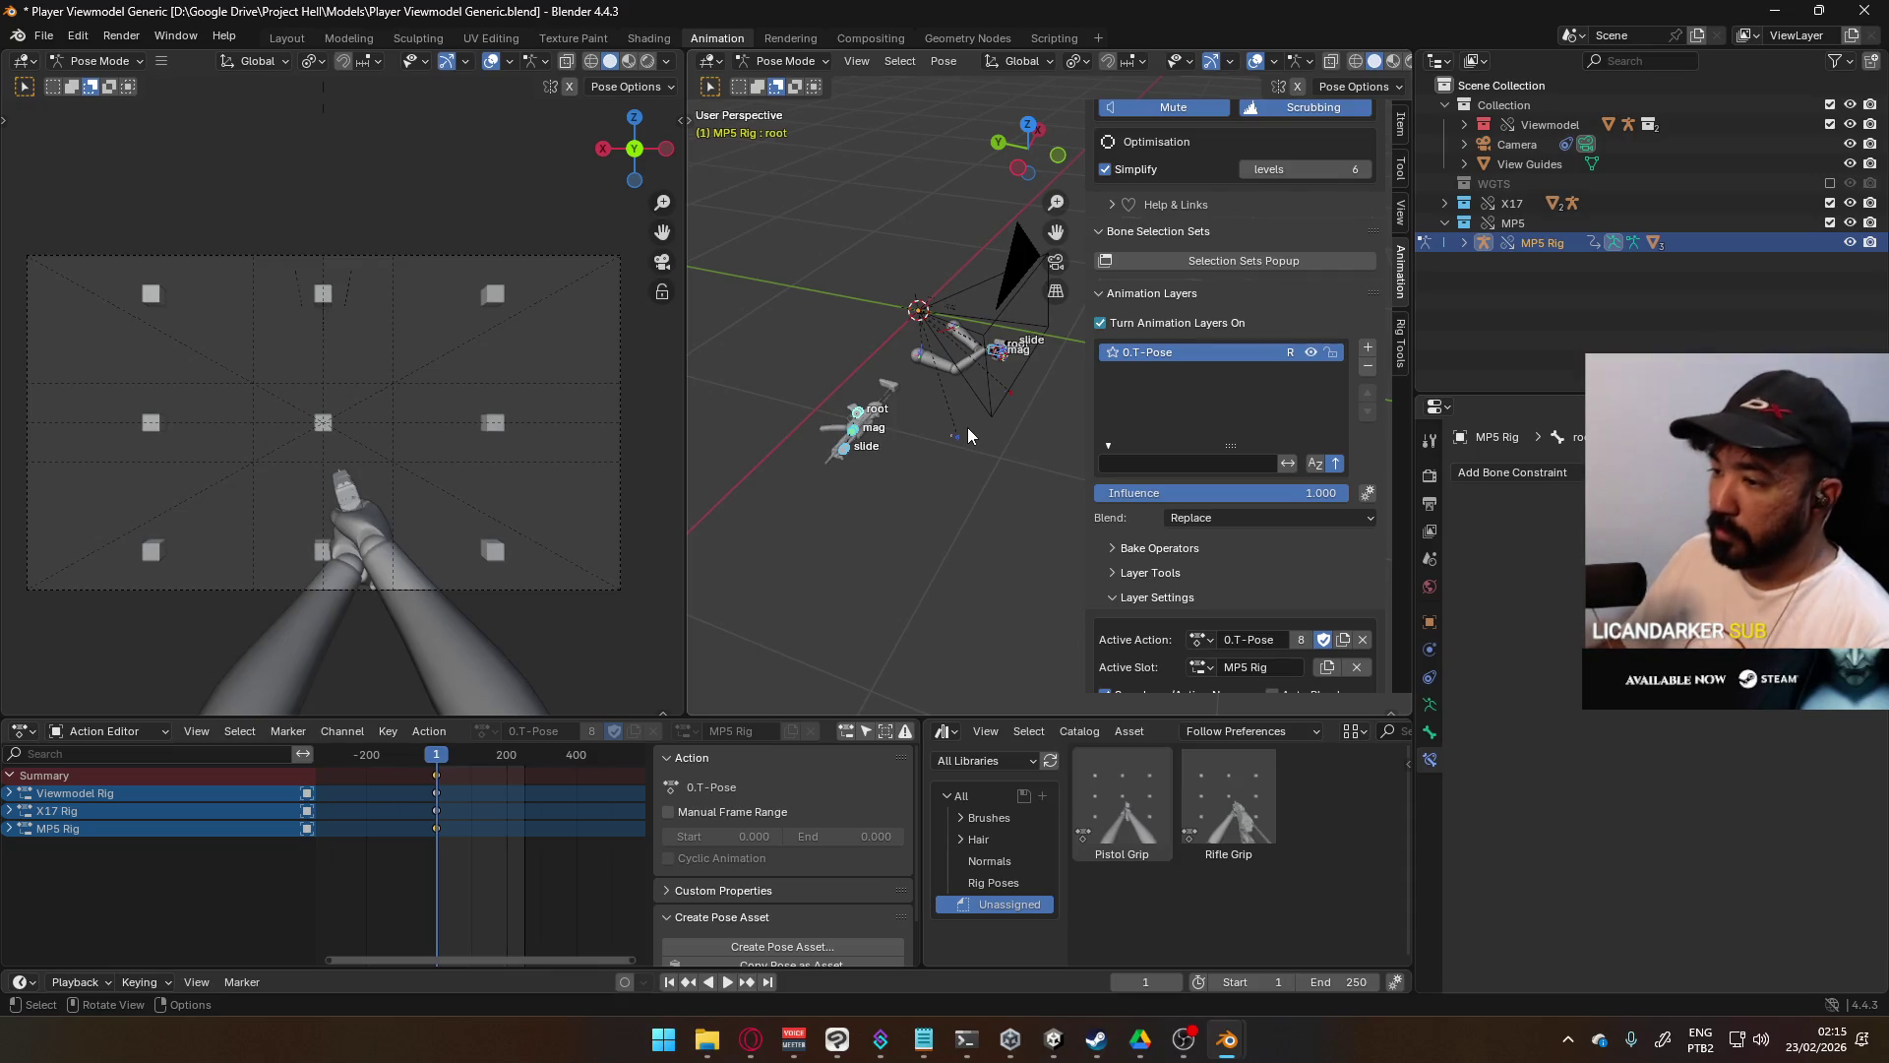
- Select all the arms rig's bones and expand the Viewmodel Rig channels in the Action Editor
left_click_drag(748, 276, 994, 445)
key("a")
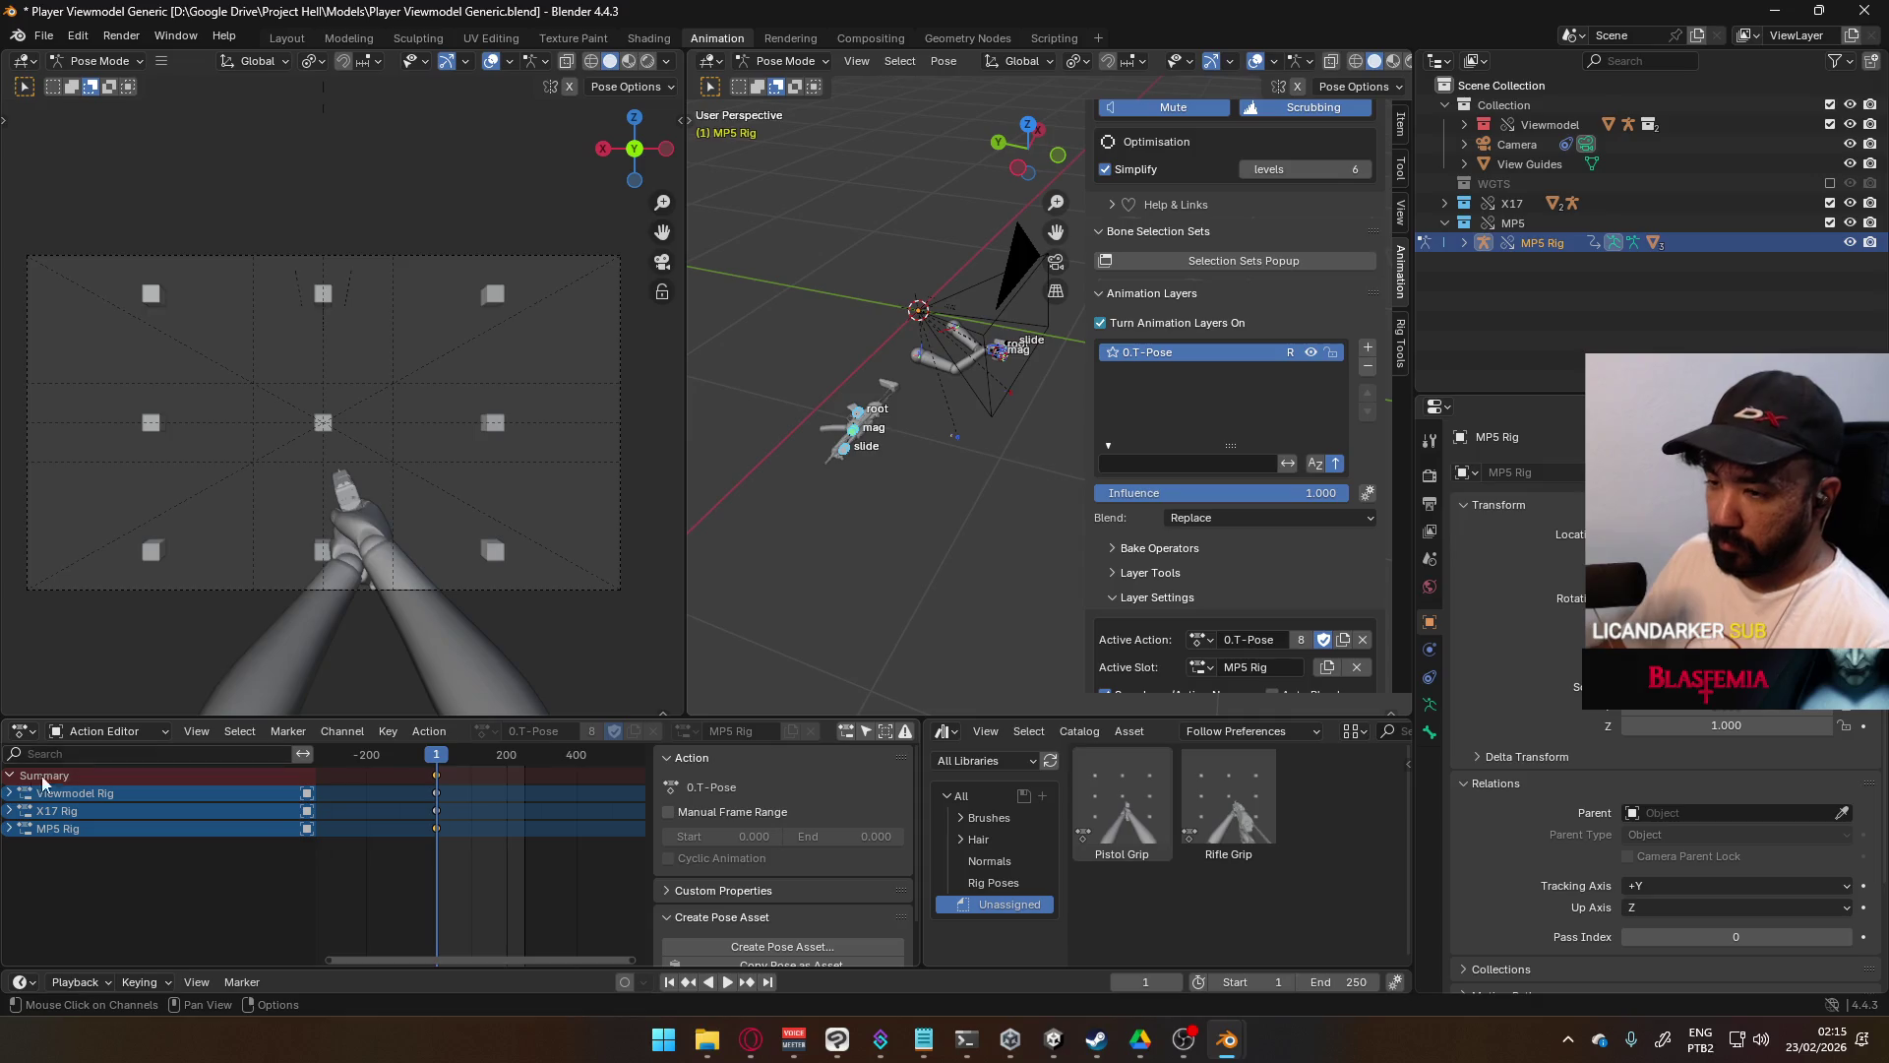
left_click(10, 793)
scroll(387, 818, "down", 4)
left_click_drag(640, 796, 638, 935)
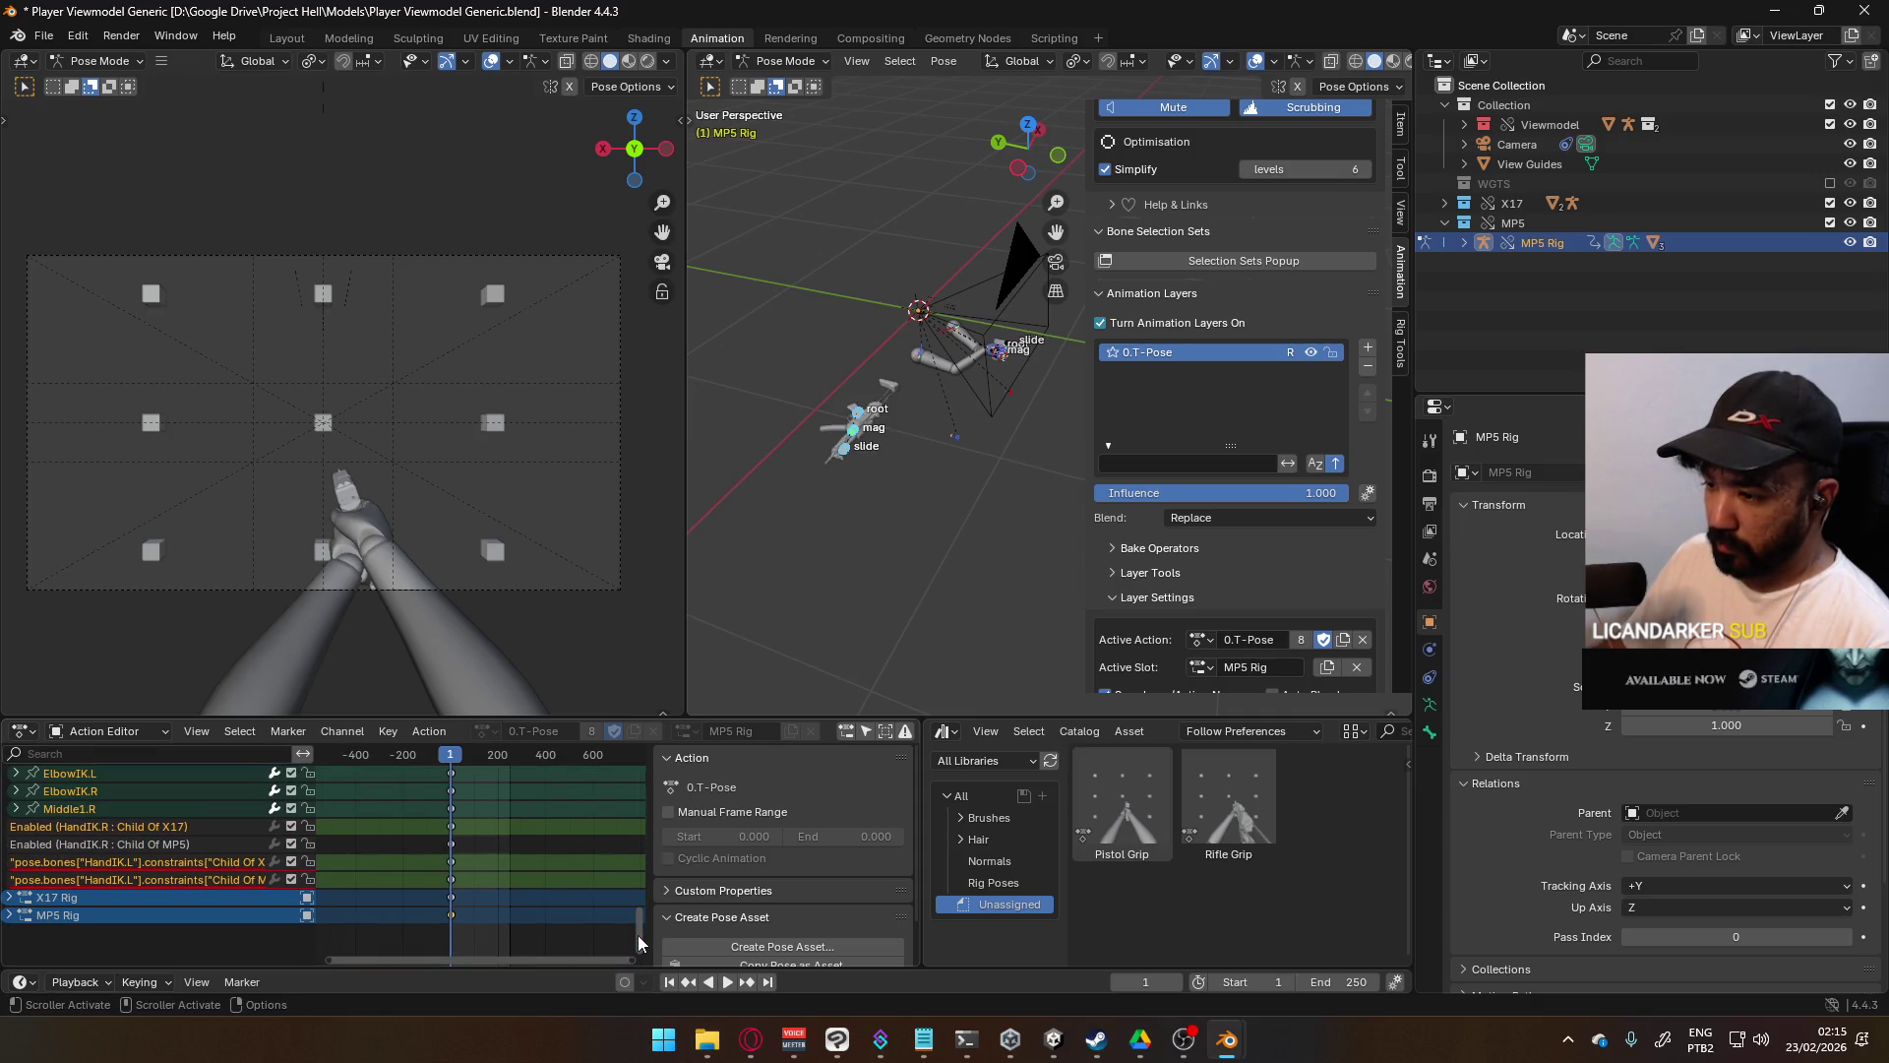
- Delete the keyframes on the two HandIK.L constraint channels
left_click(202, 874)
right_click(205, 882)
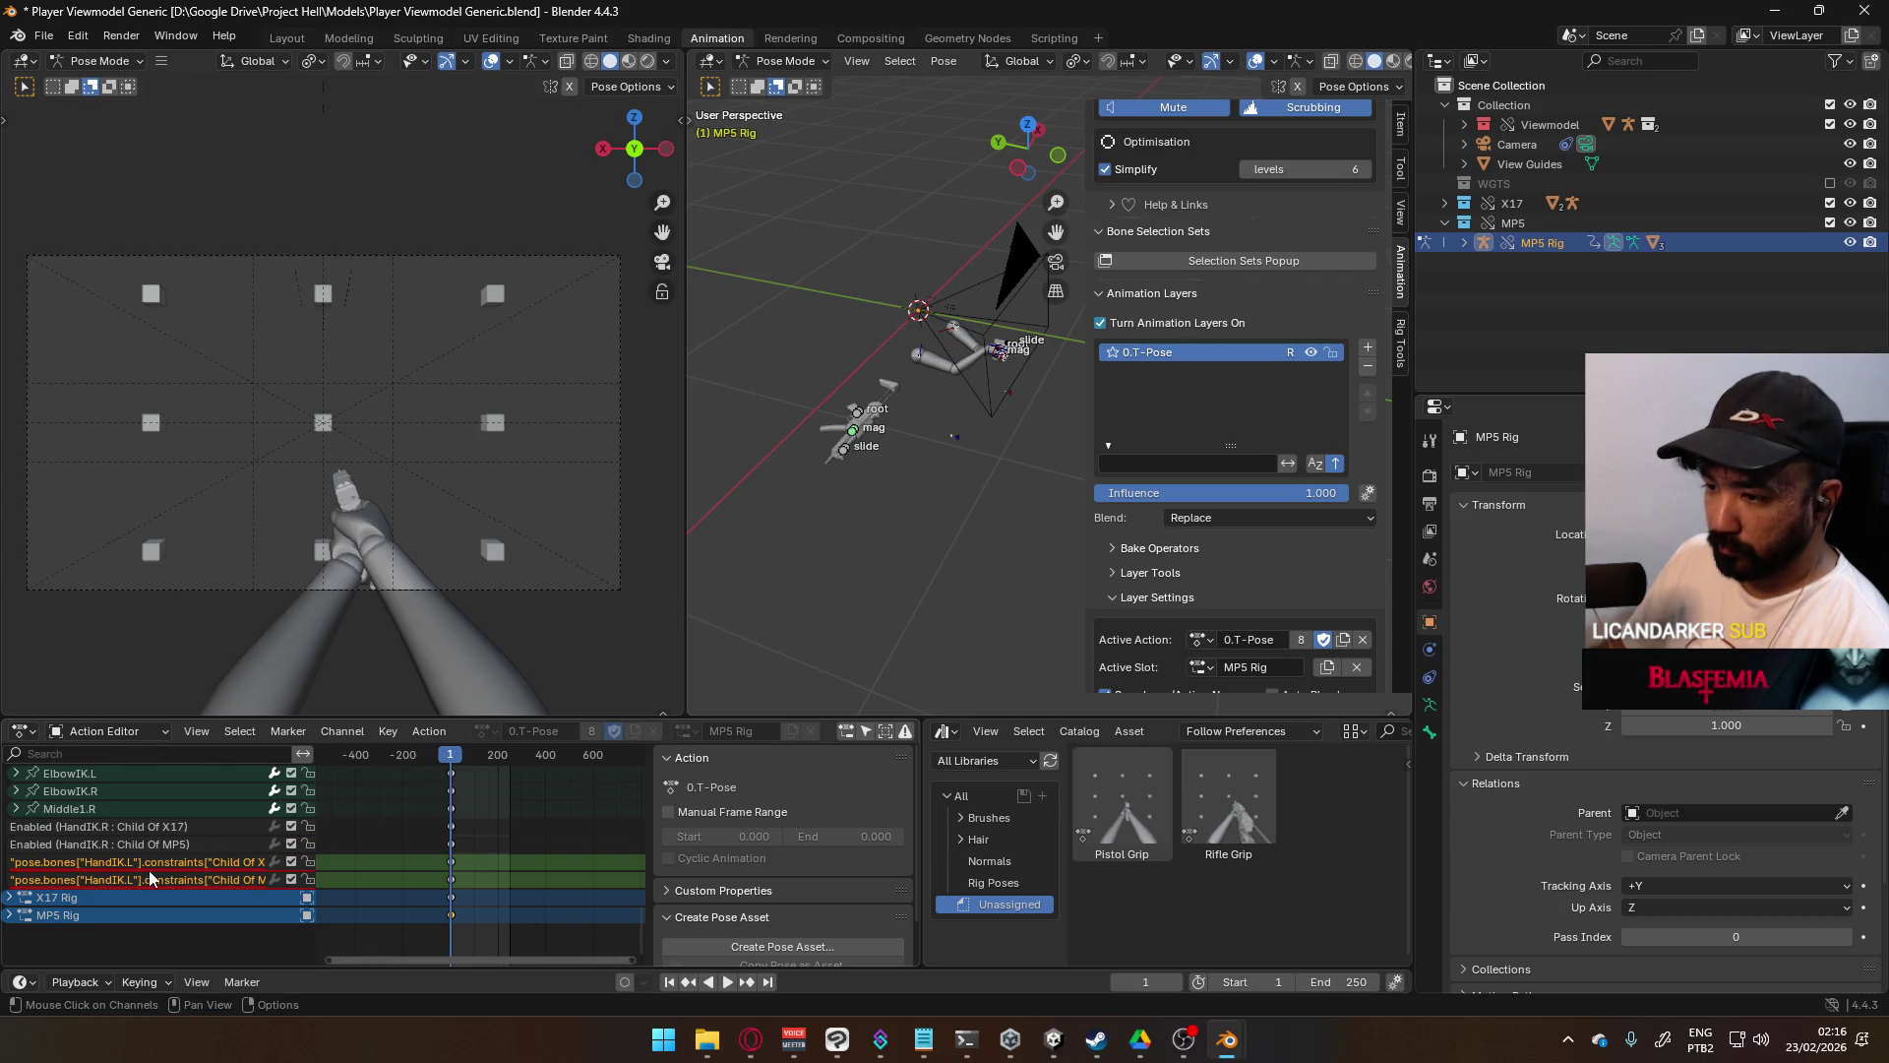
right_click(148, 870)
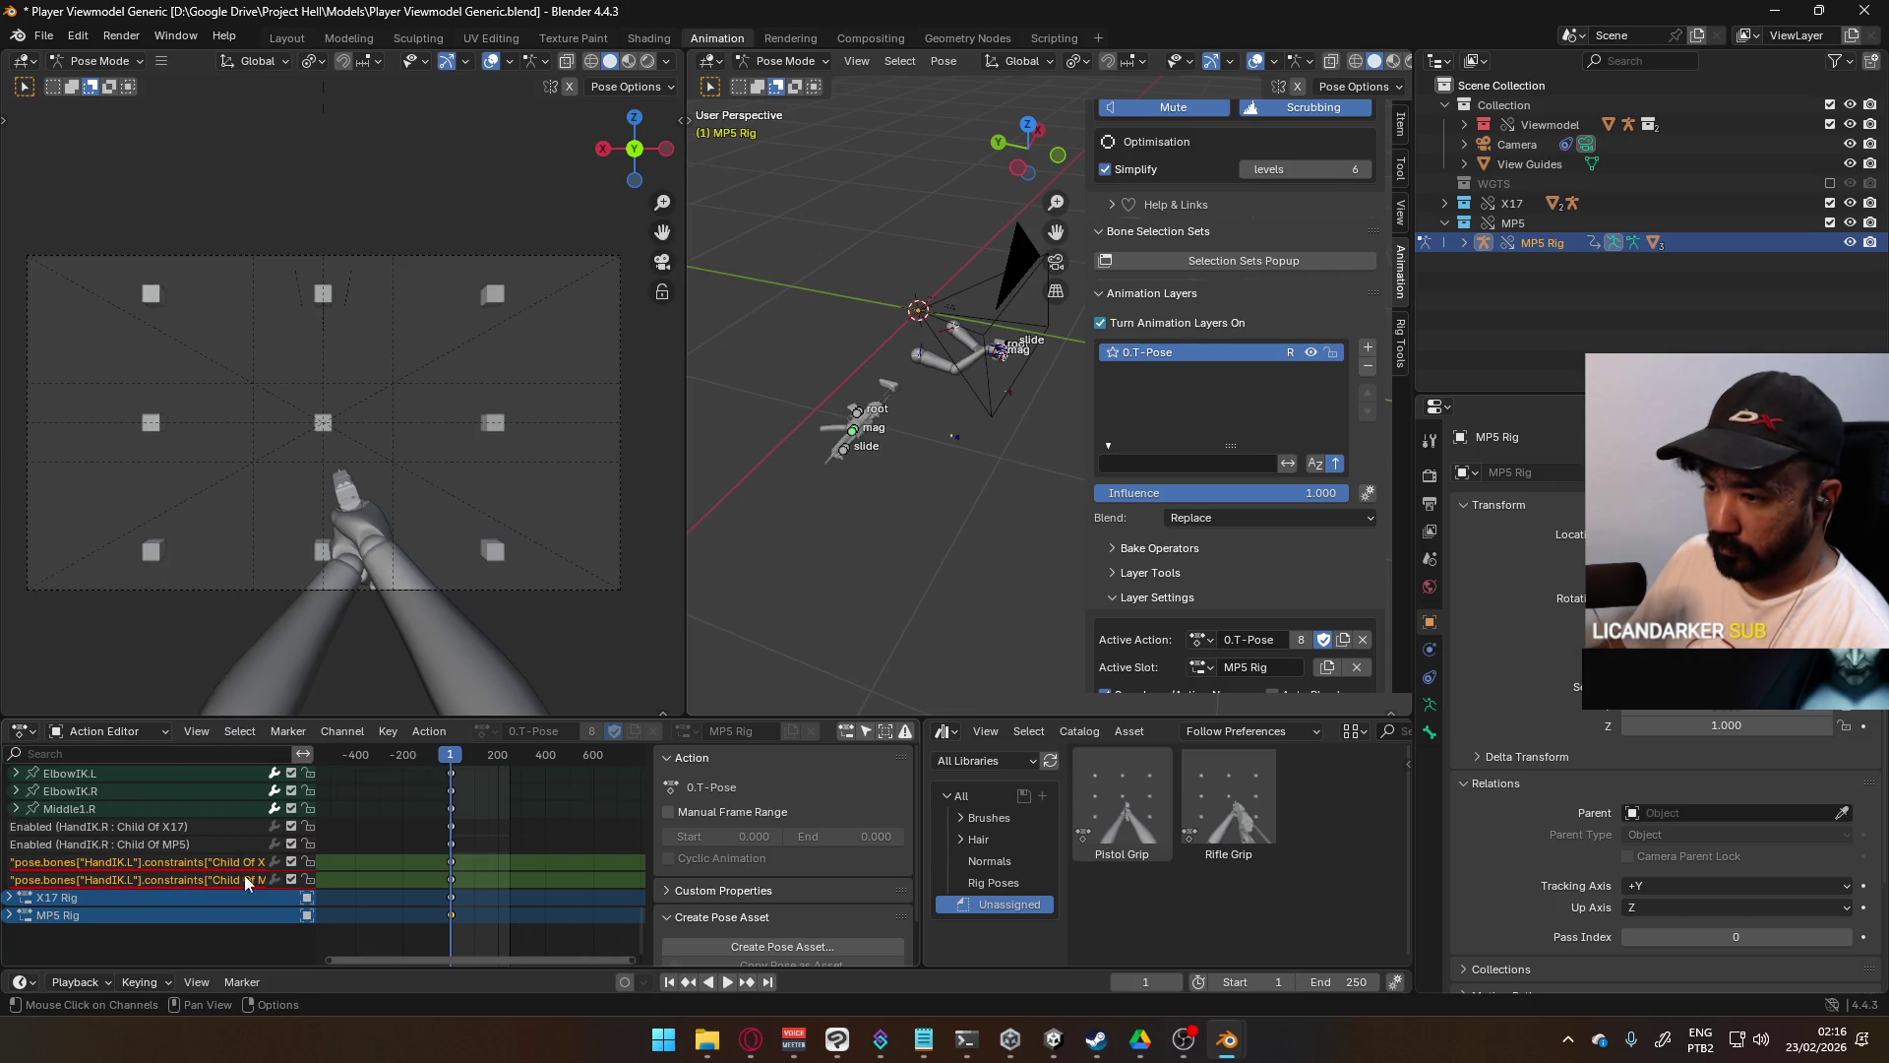
left_click(453, 872)
key("x")
left_click(454, 883)
- Select the lower and upper HandIK.L constraint channels in turn to check their options
left_click(206, 881)
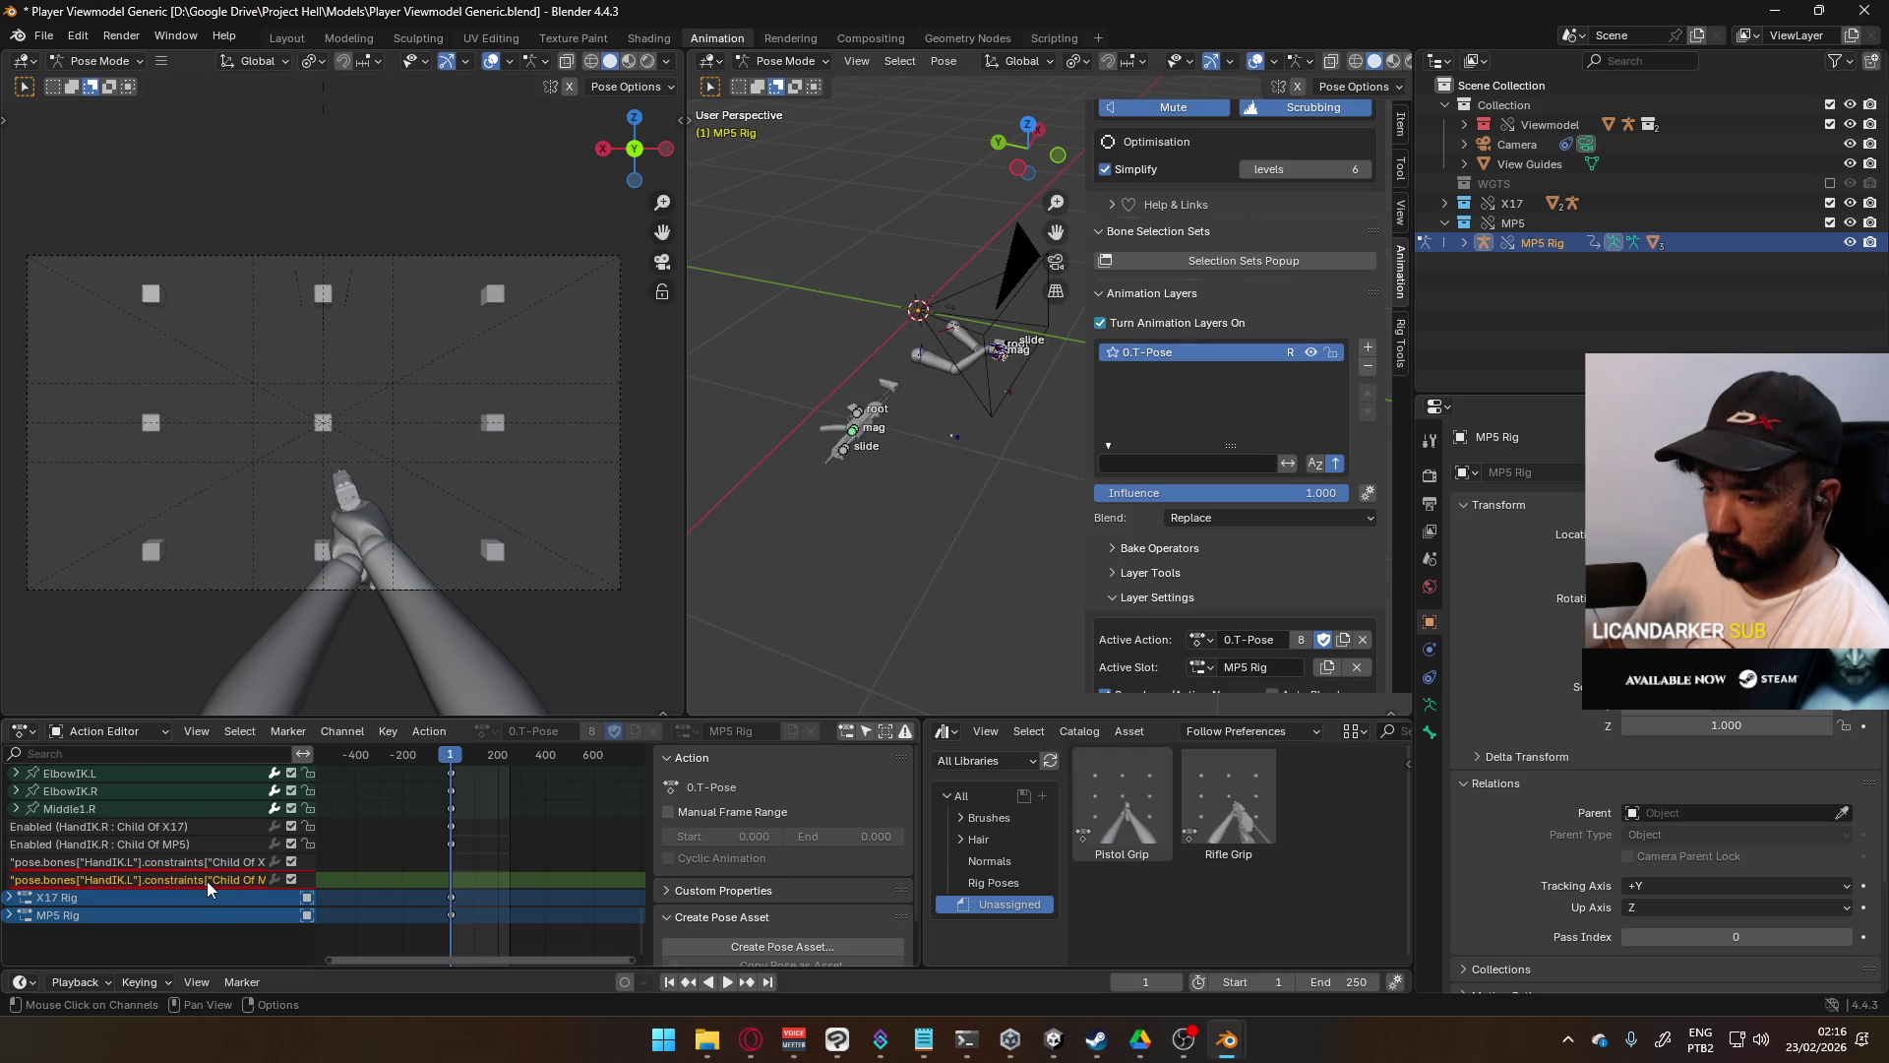
right_click(207, 882)
key("Escape")
left_click(181, 866)
mouse_move(458, 958)
left_mouse_down()
mouse_move(169, 917)
mouse_move(664, 950)
mouse_move(203, 872)
left_mouse_up()
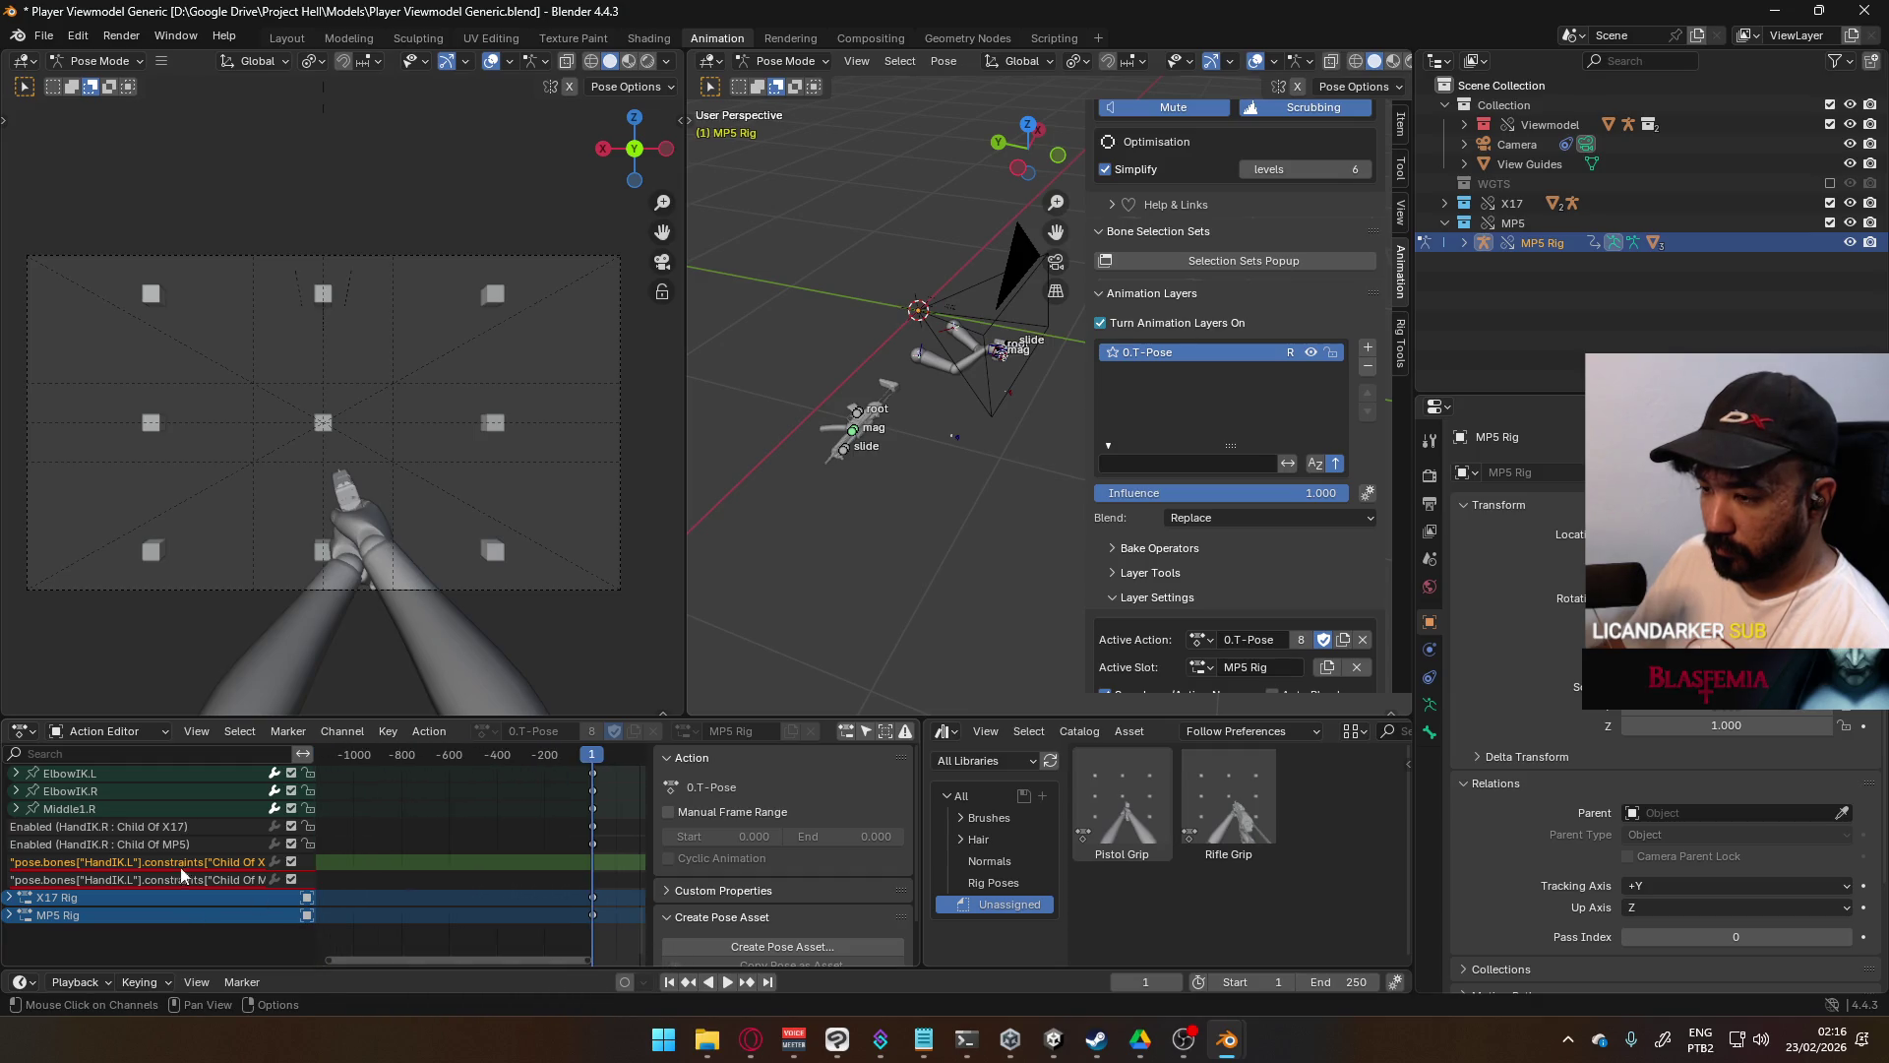
right_click(157, 858)
key("Escape")
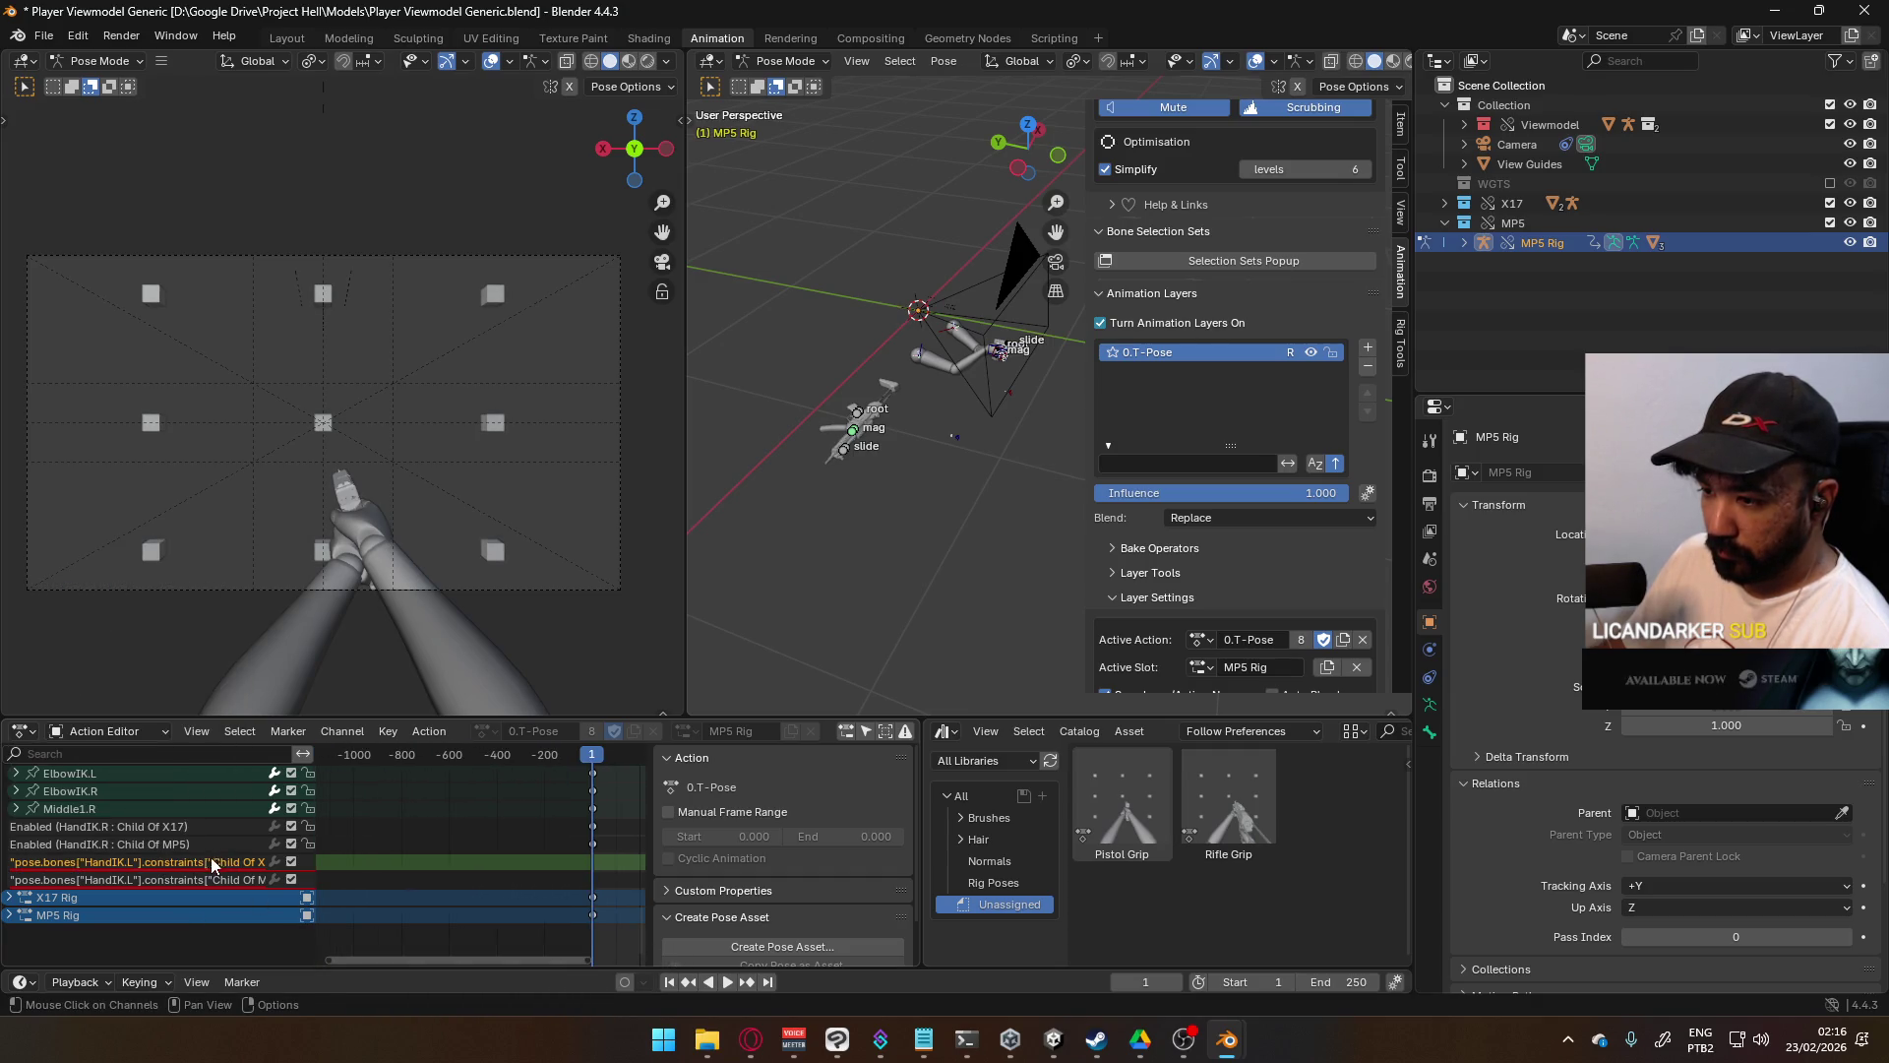
left_click(191, 878)
left_click(193, 865)
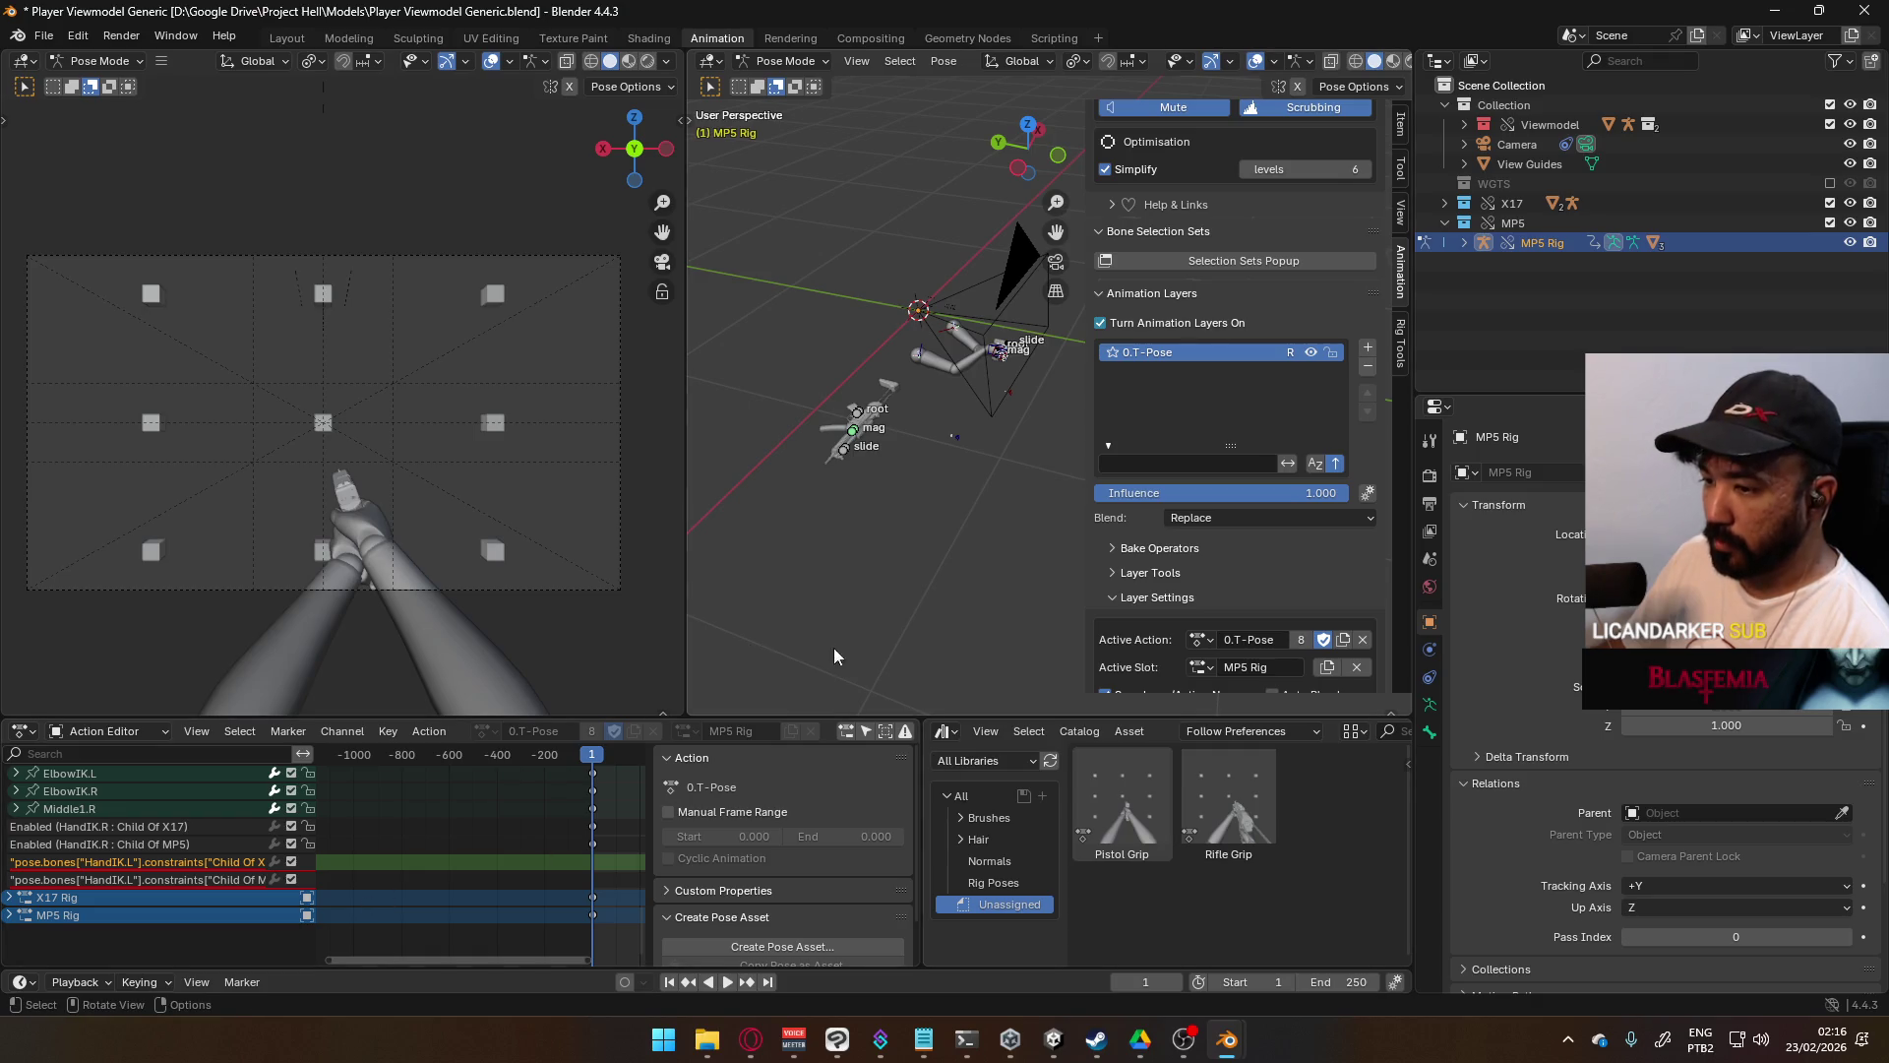
- Select the arms rig's left hand IK bone HandIK.L in the viewport
scroll(881, 520, "up", 2)
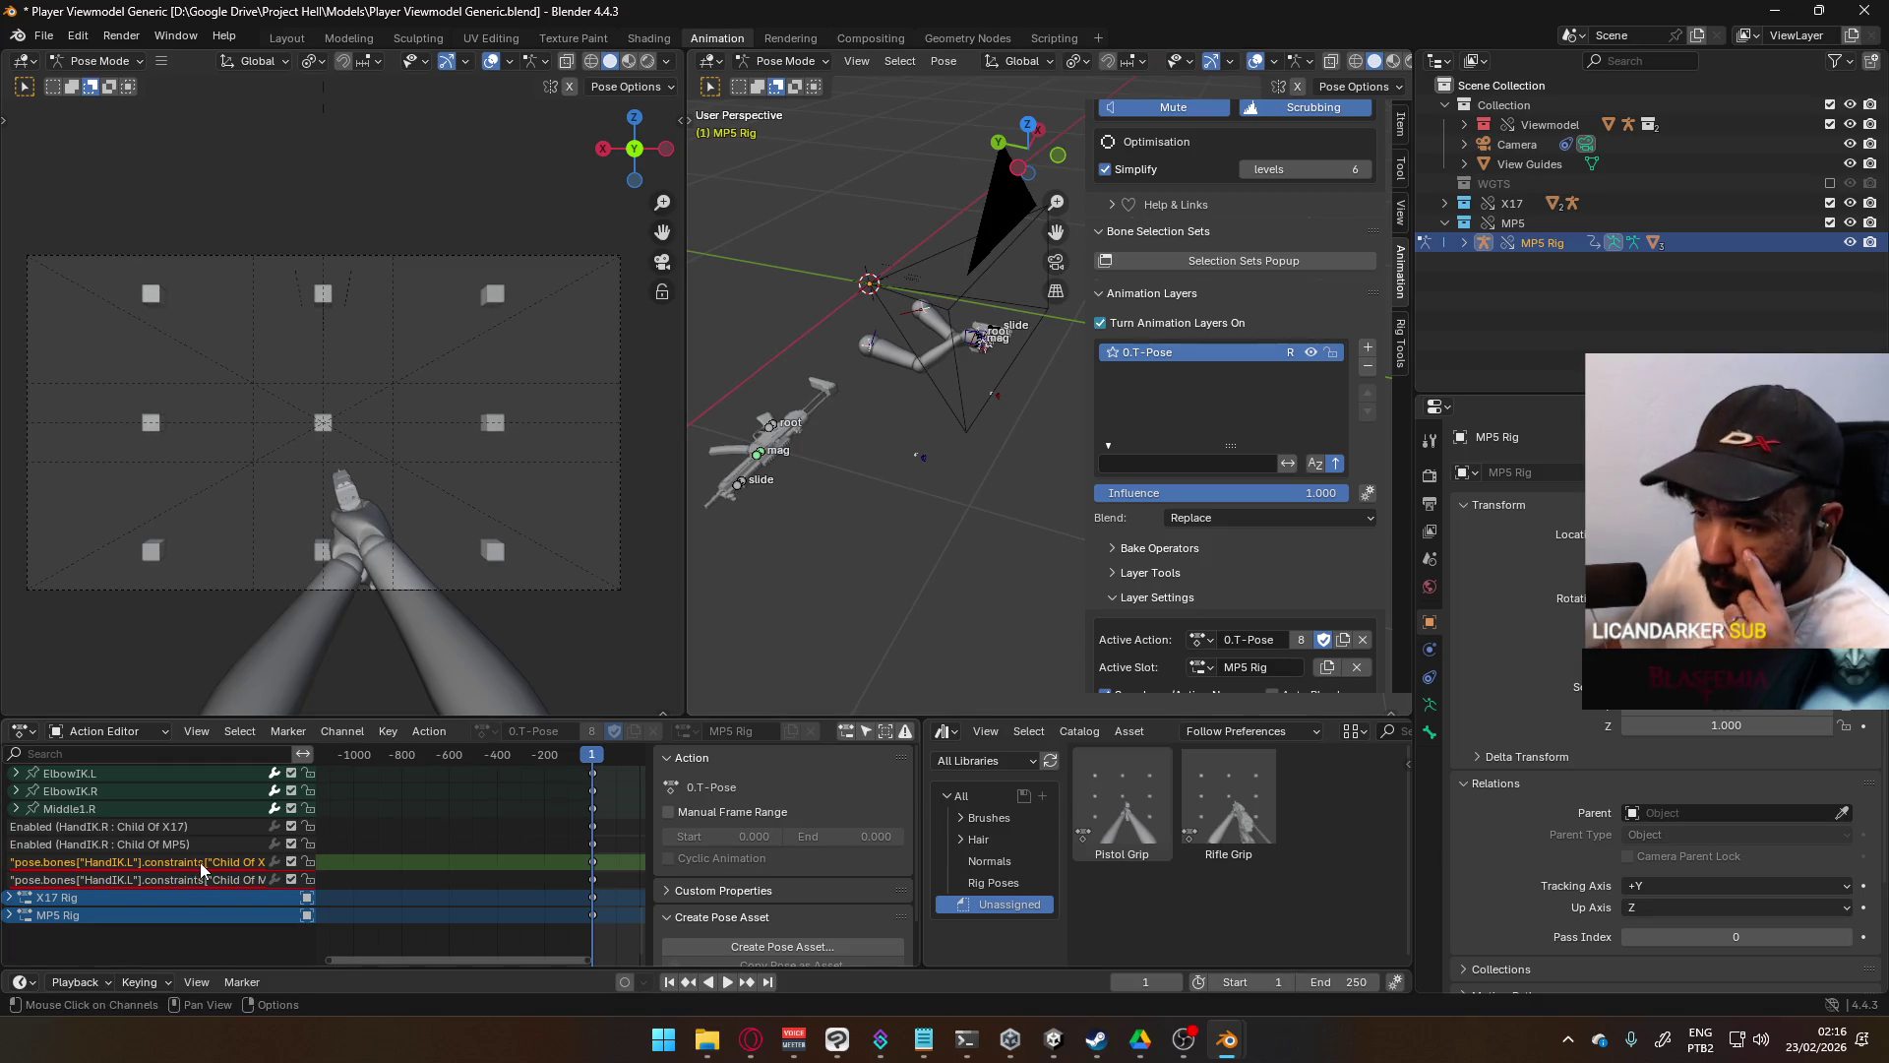
middle_click_drag(772, 563, 884, 495)
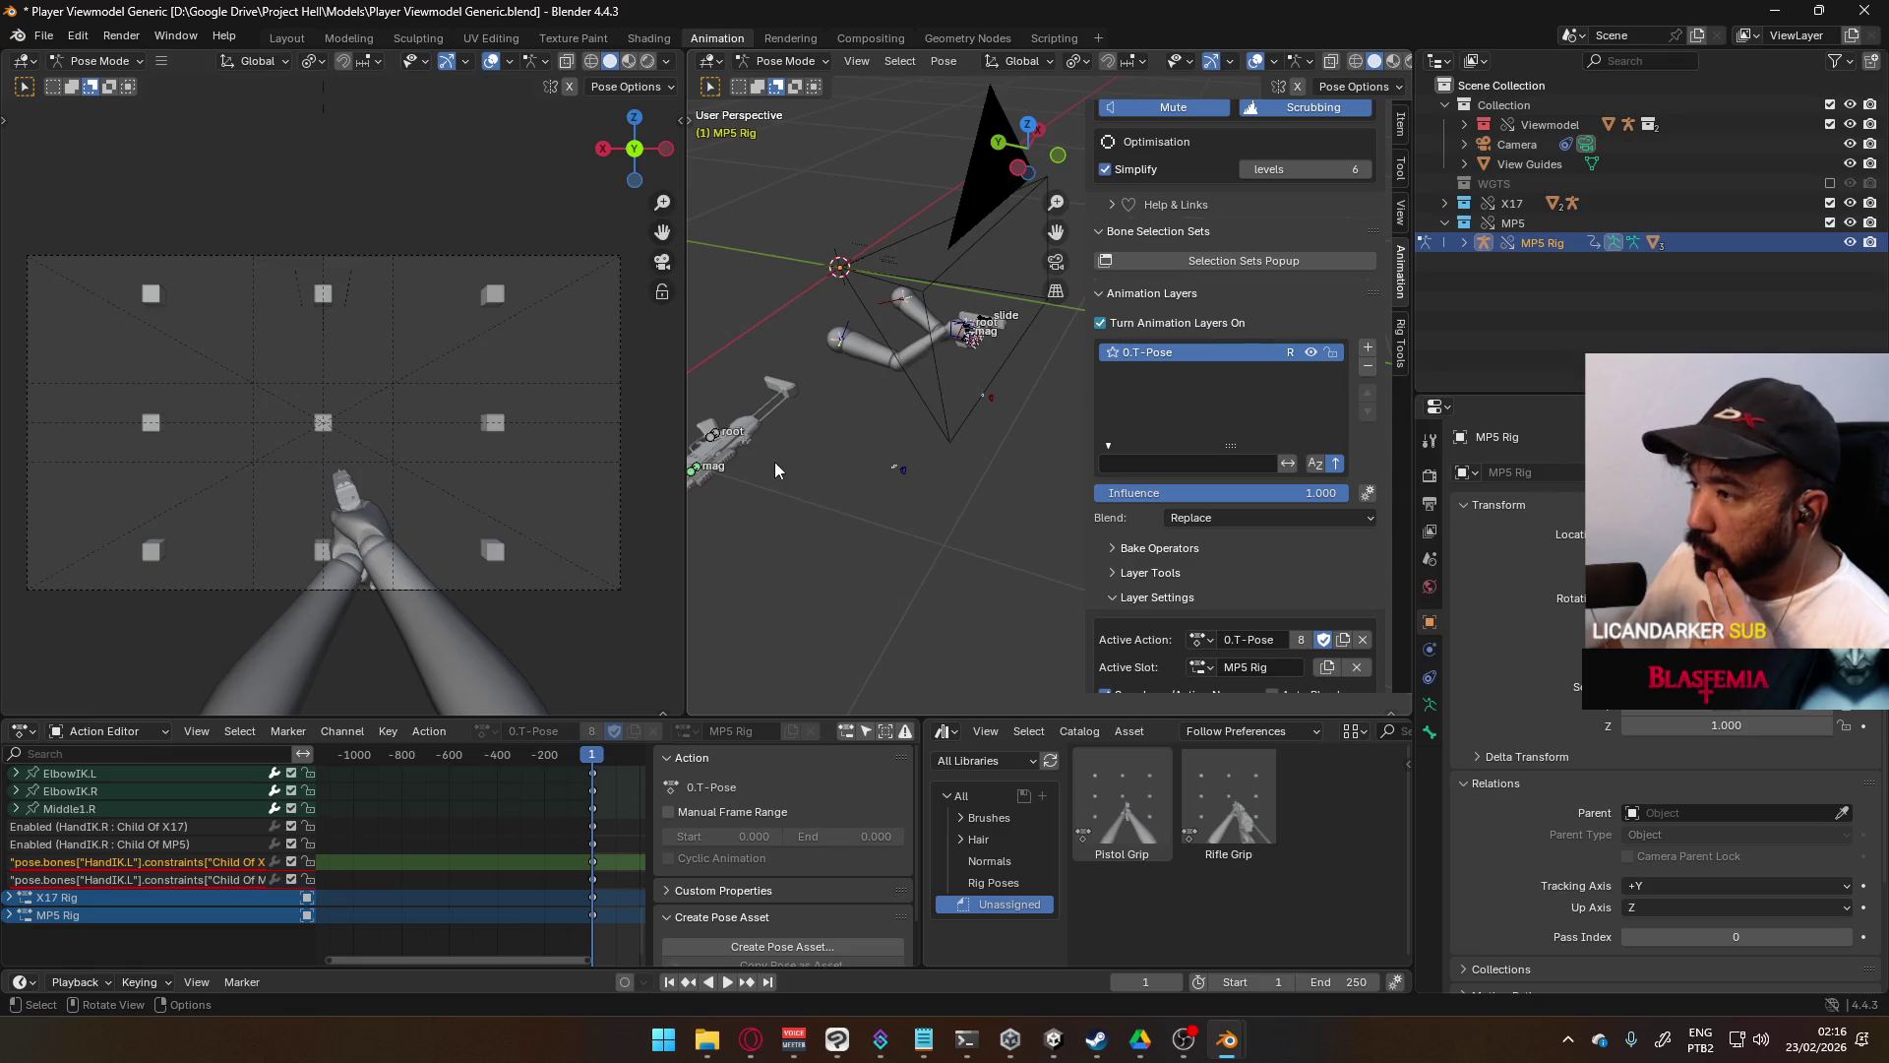
left_click(962, 339)
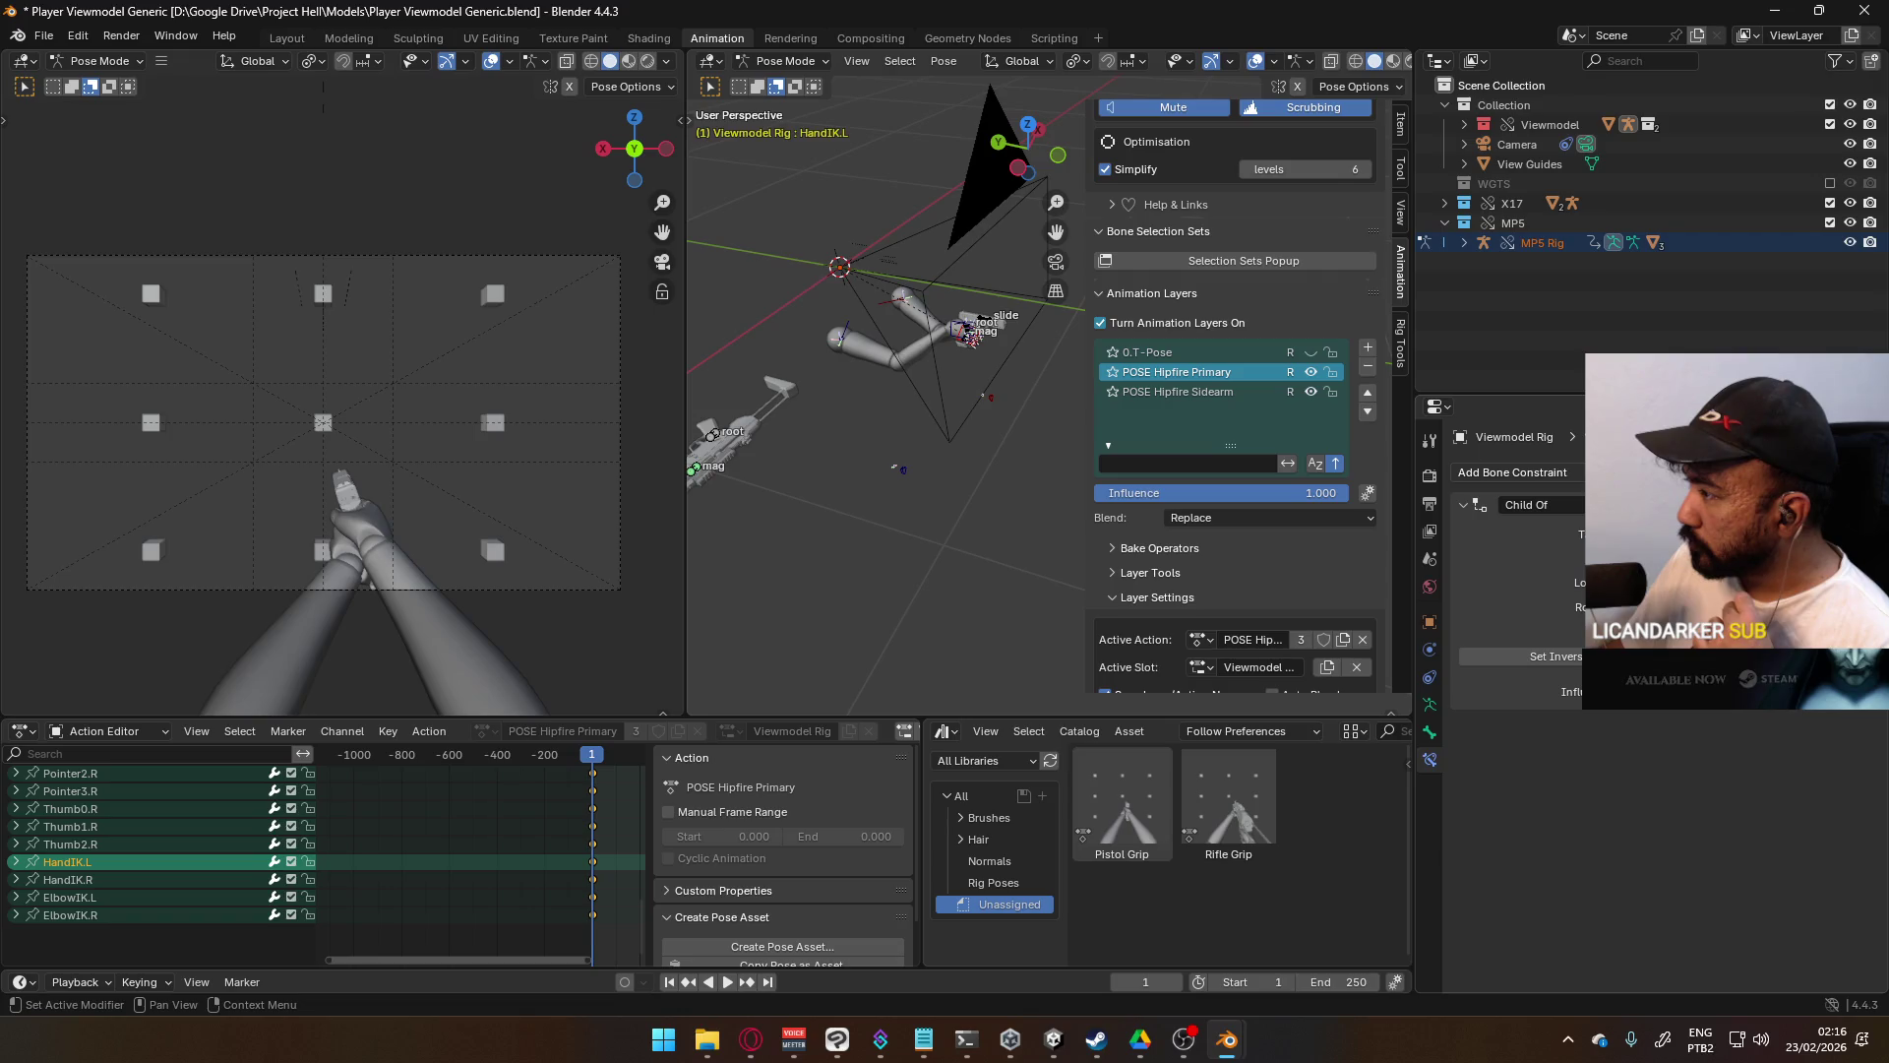
- Add a second Child Of constraint to HandIK.L targeting MP5 Rig's mag bone, with Set Inverse applied
left_click(1554, 473)
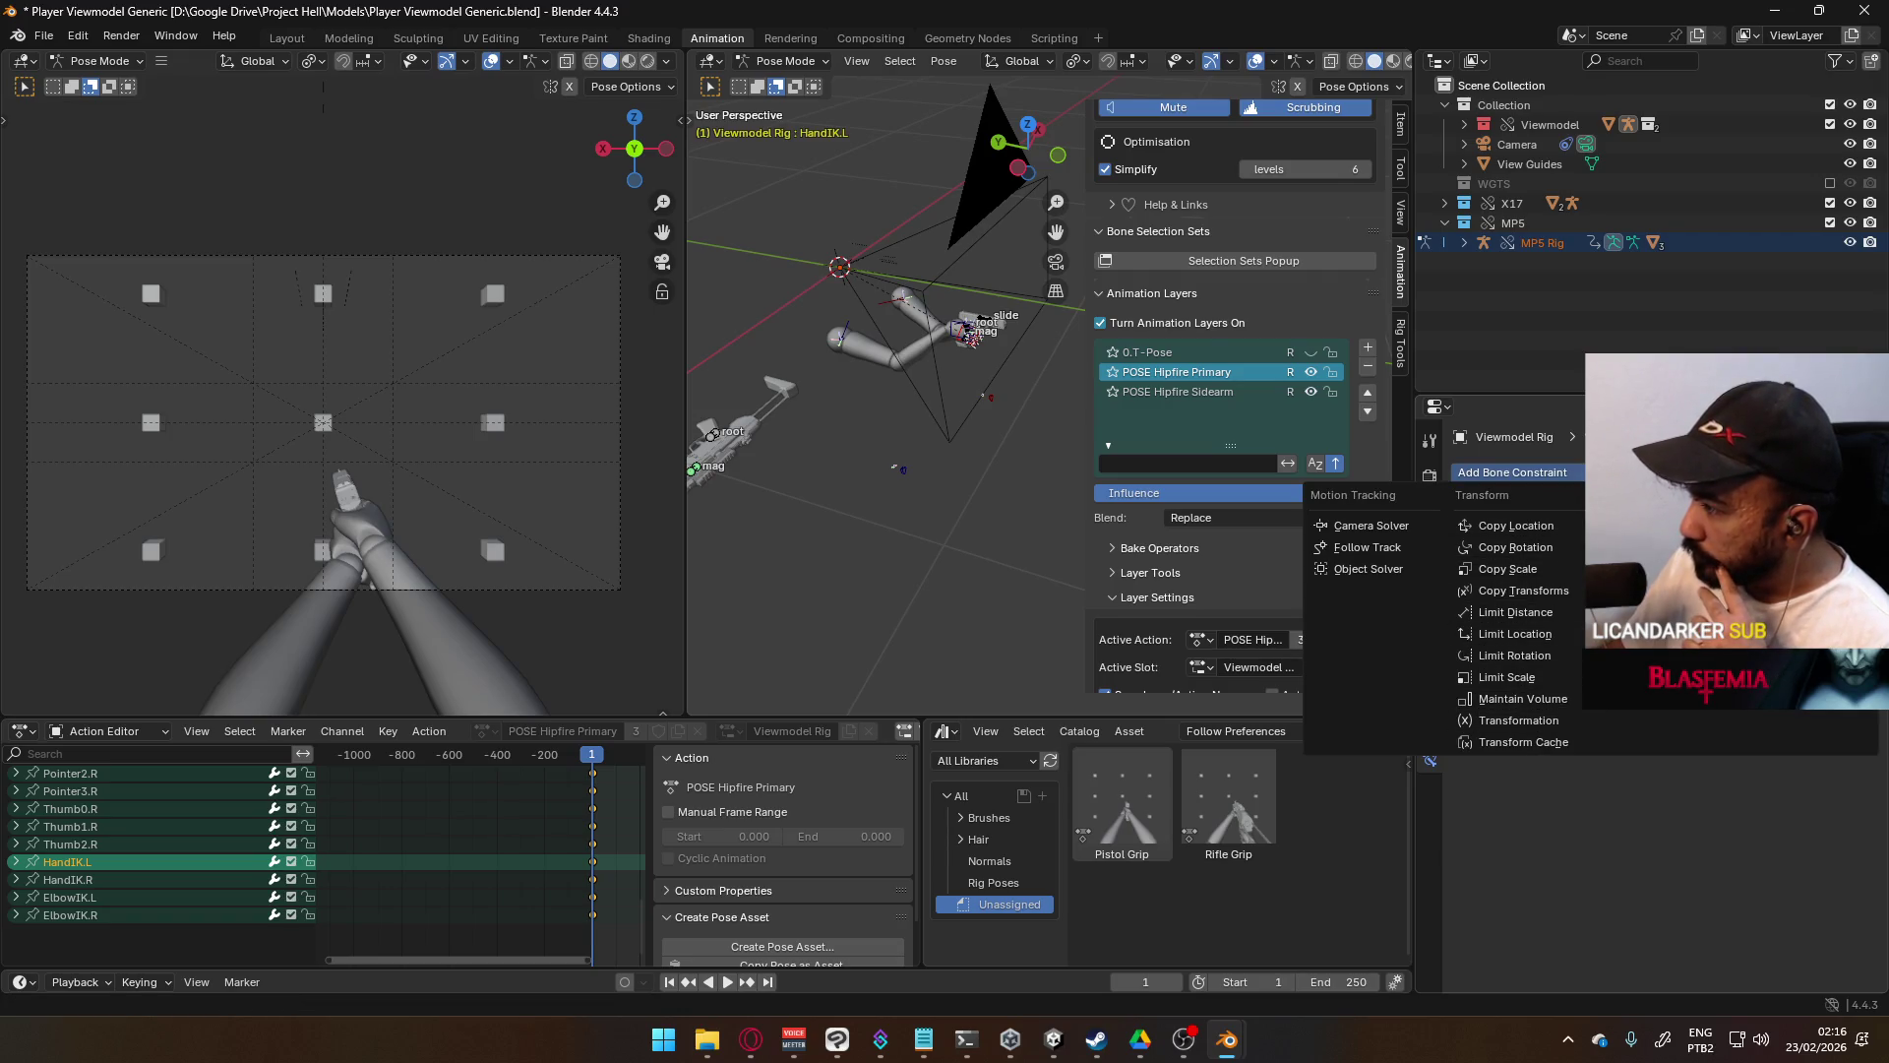
left_click(1781, 568)
left_click(1713, 753)
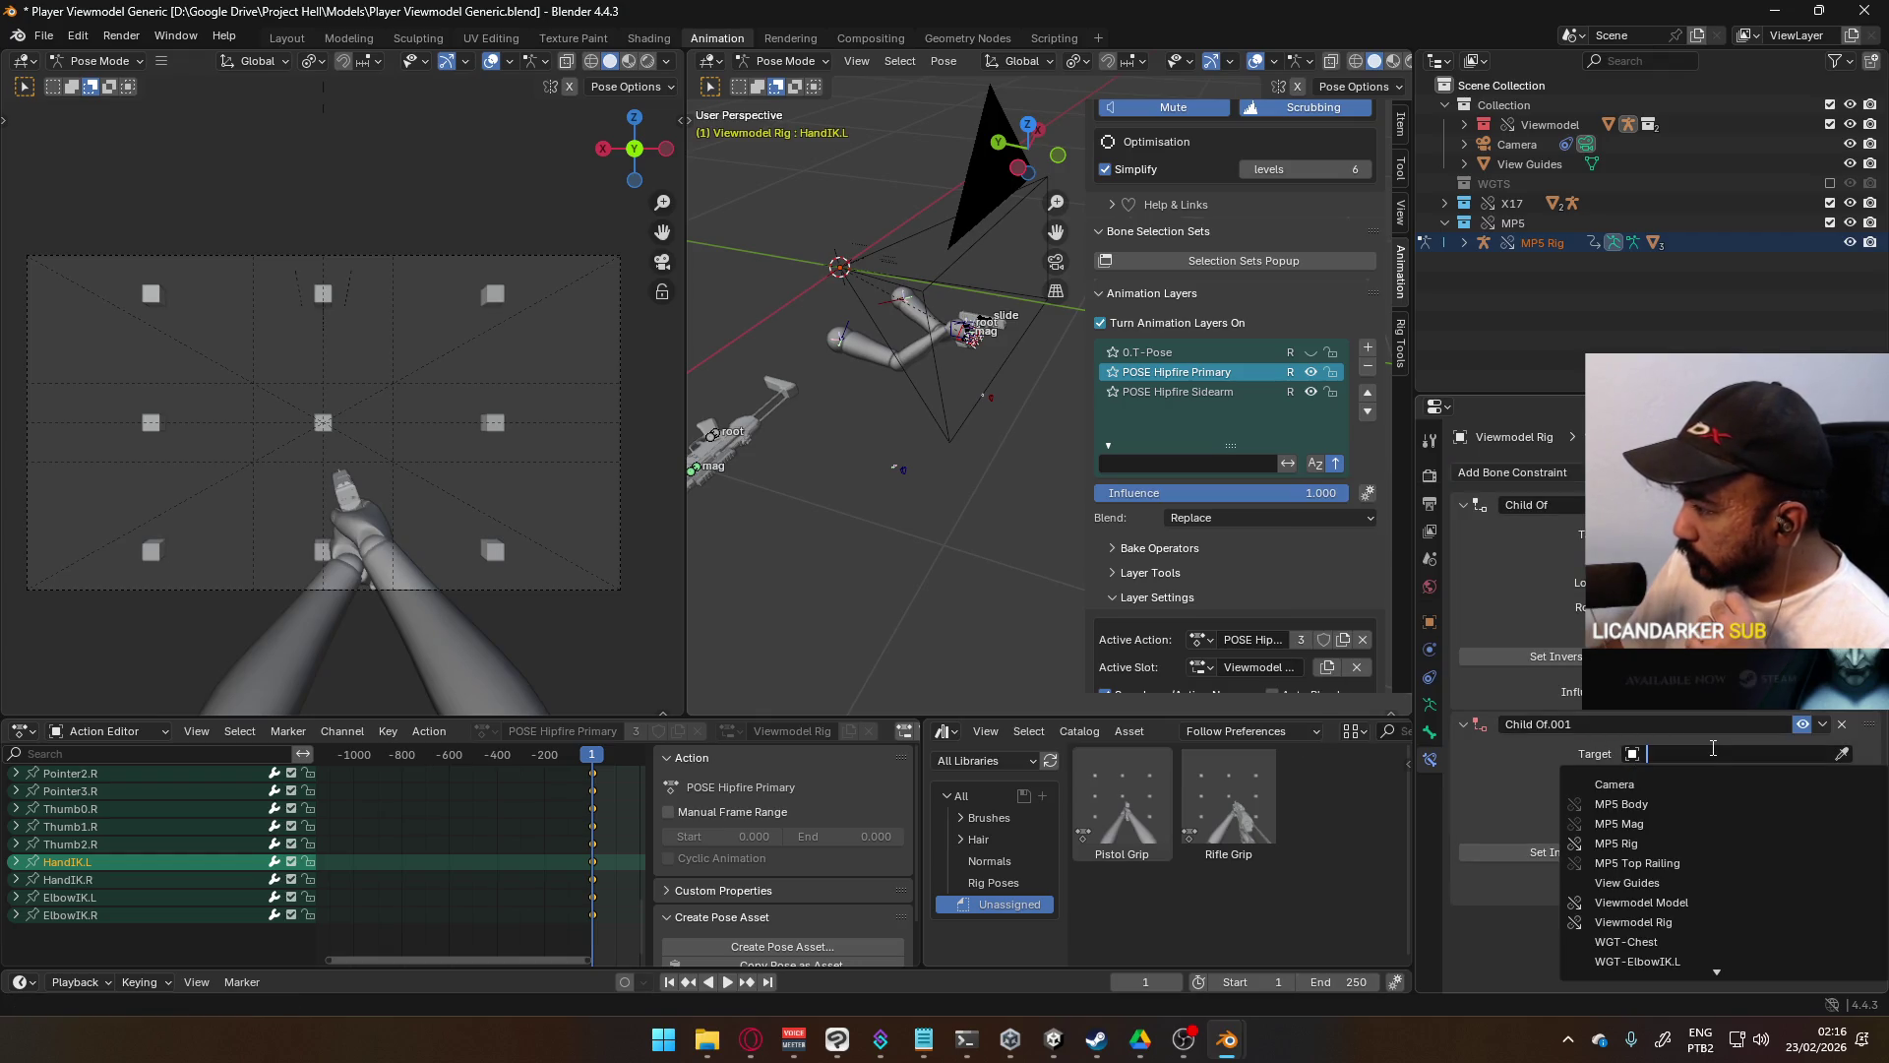
left_click(1663, 843)
left_click(1694, 778)
left_click(1623, 846)
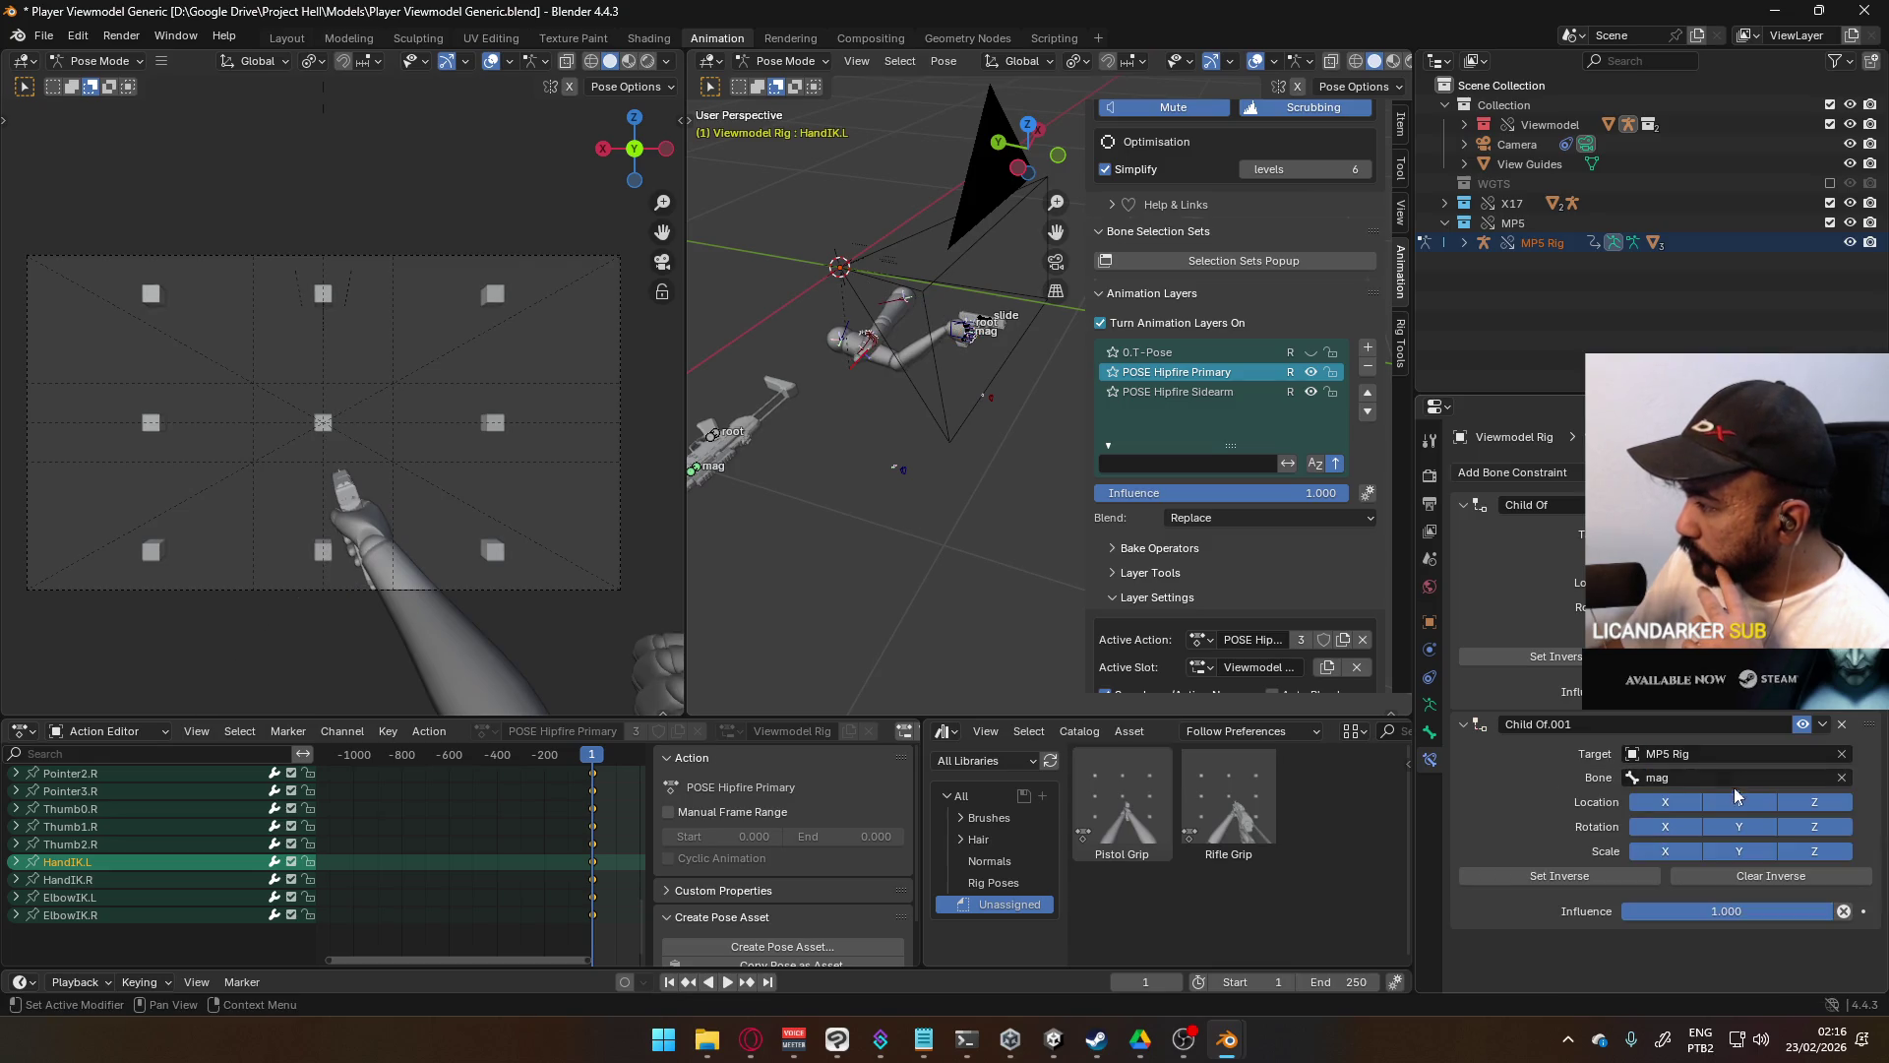
left_click(1630, 875)
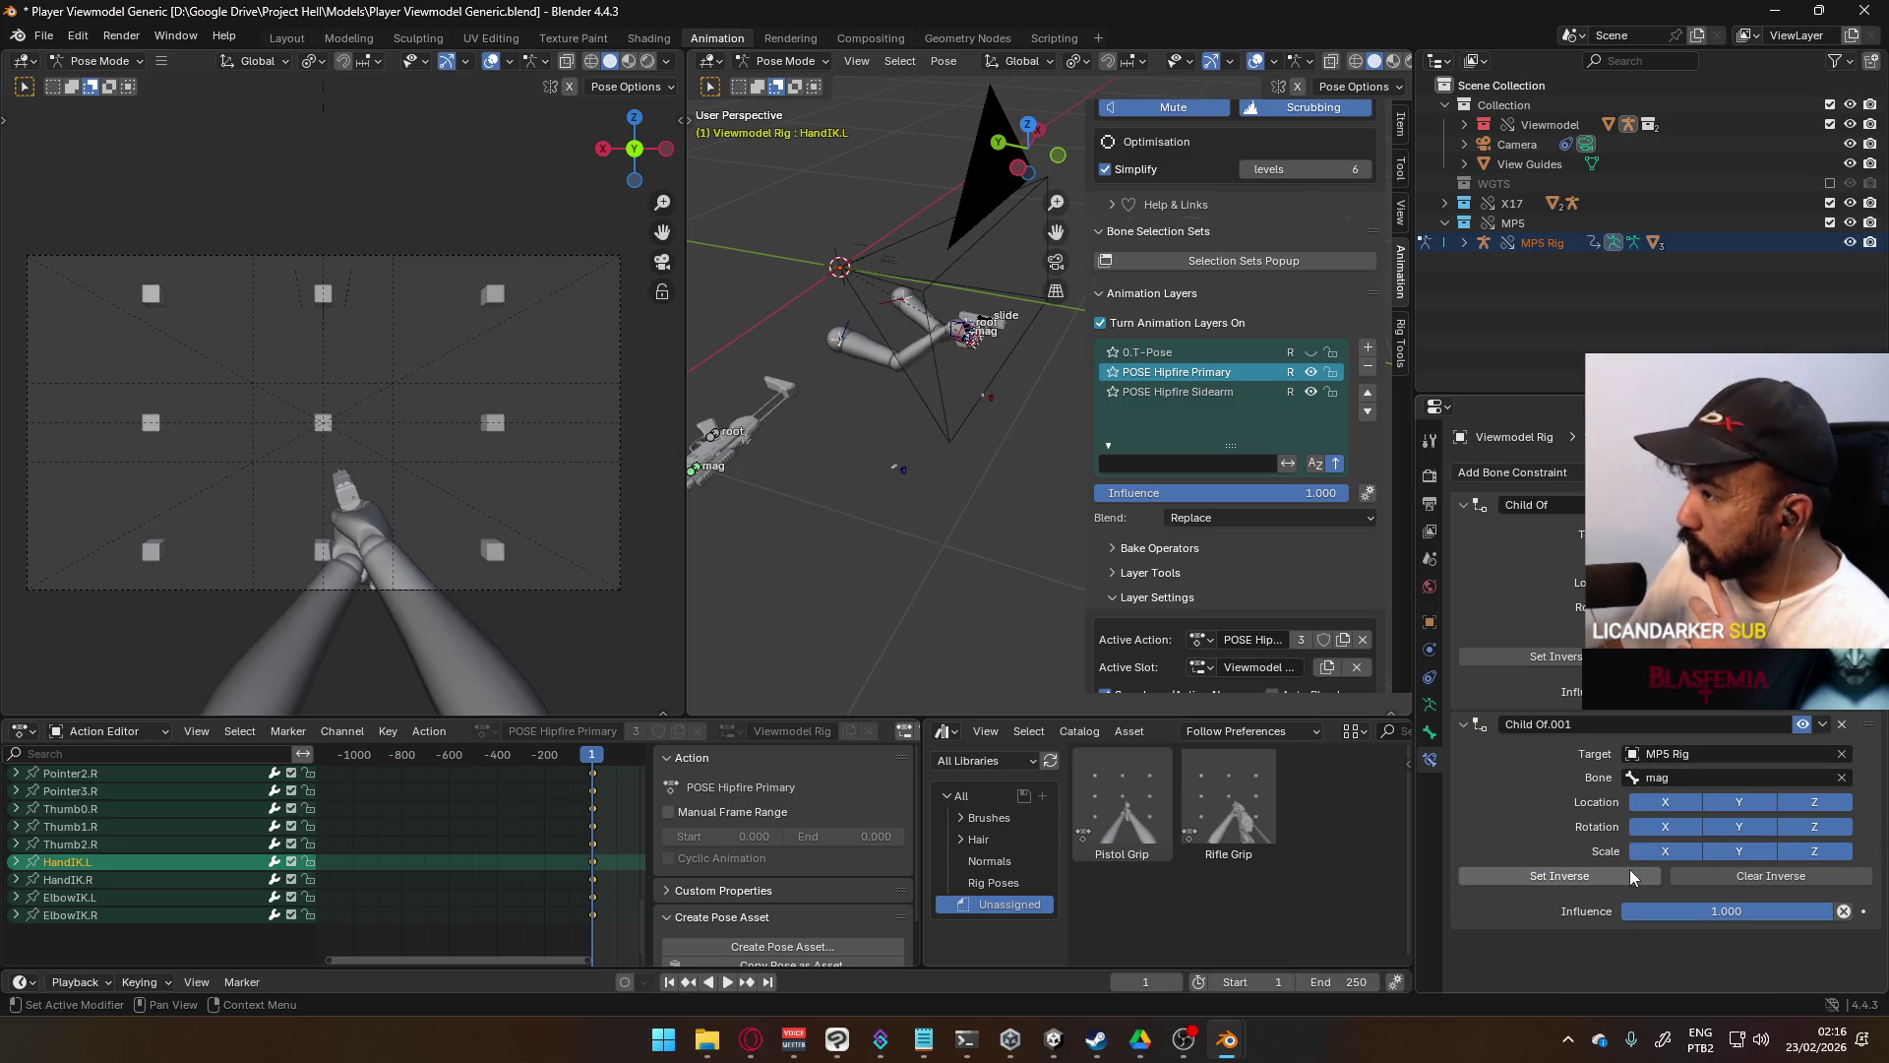
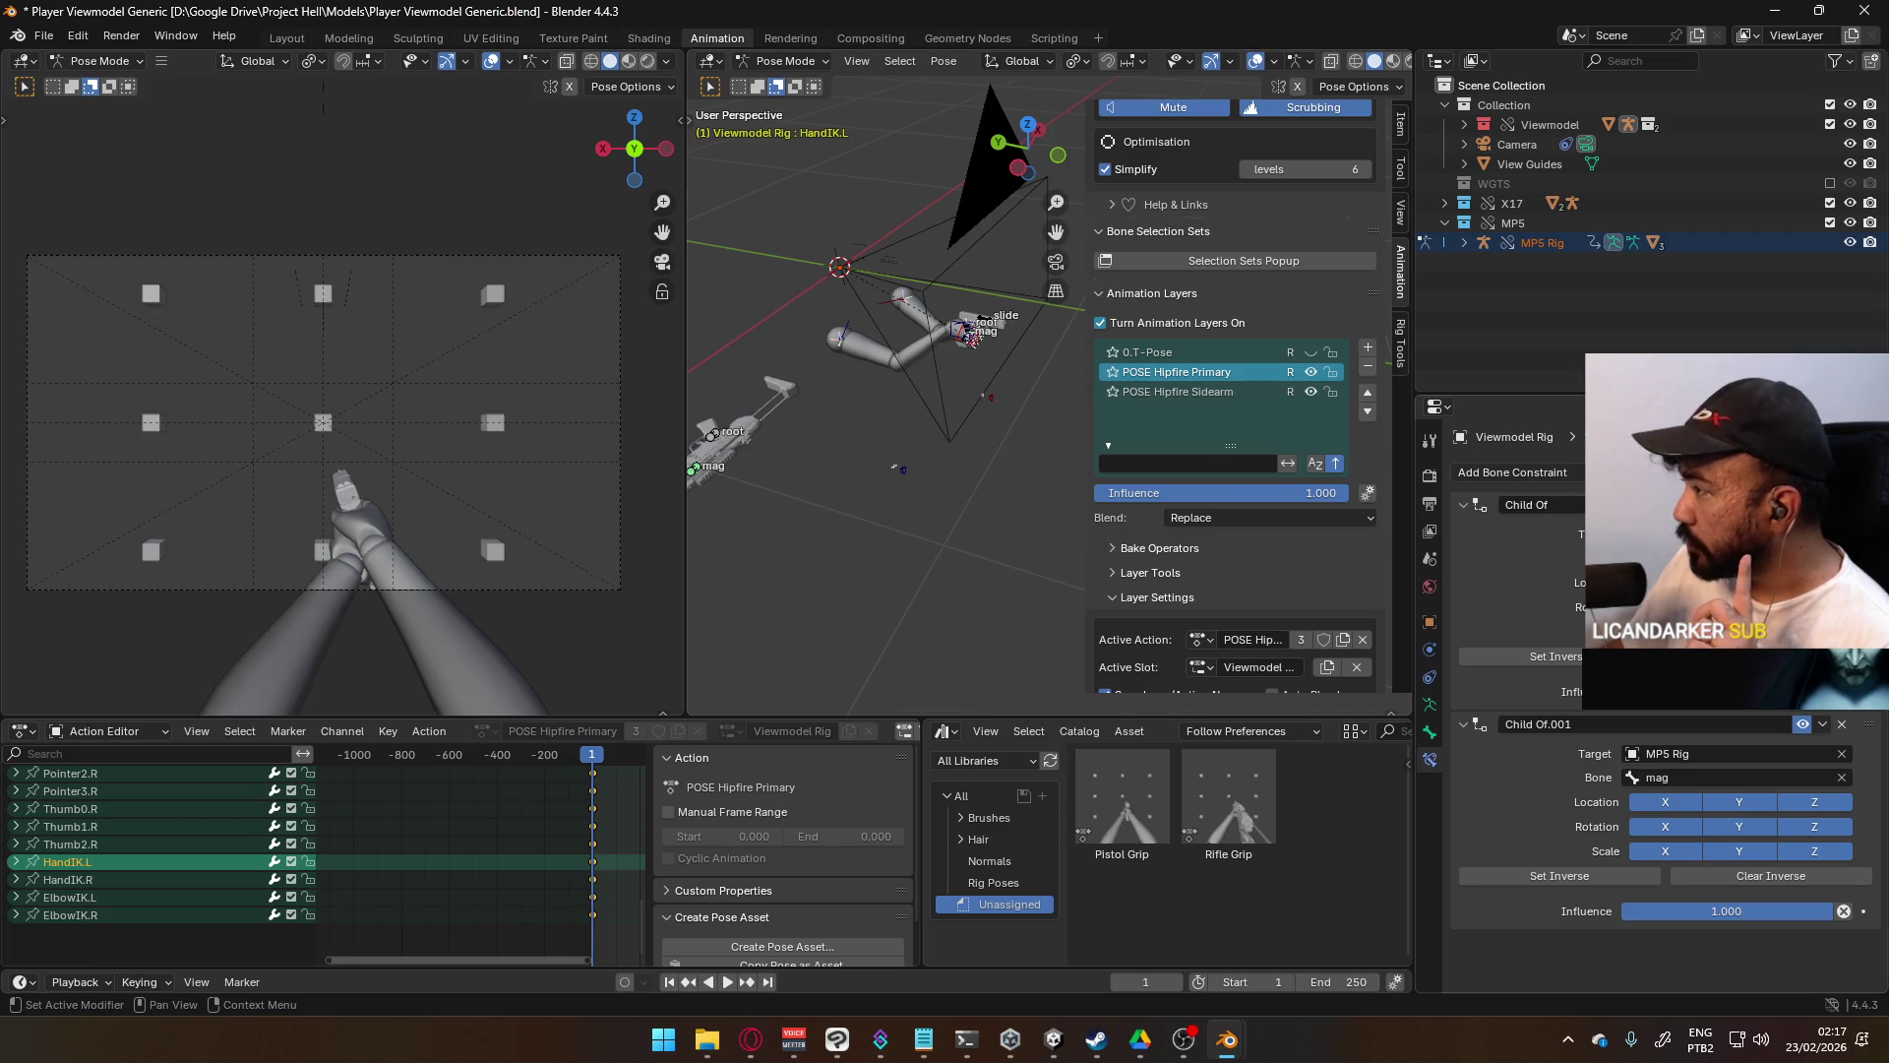
- Keyframe both Child Of constraints' enabled states, then delete those enabled channels again
right_click(1654, 724)
key("Escape")
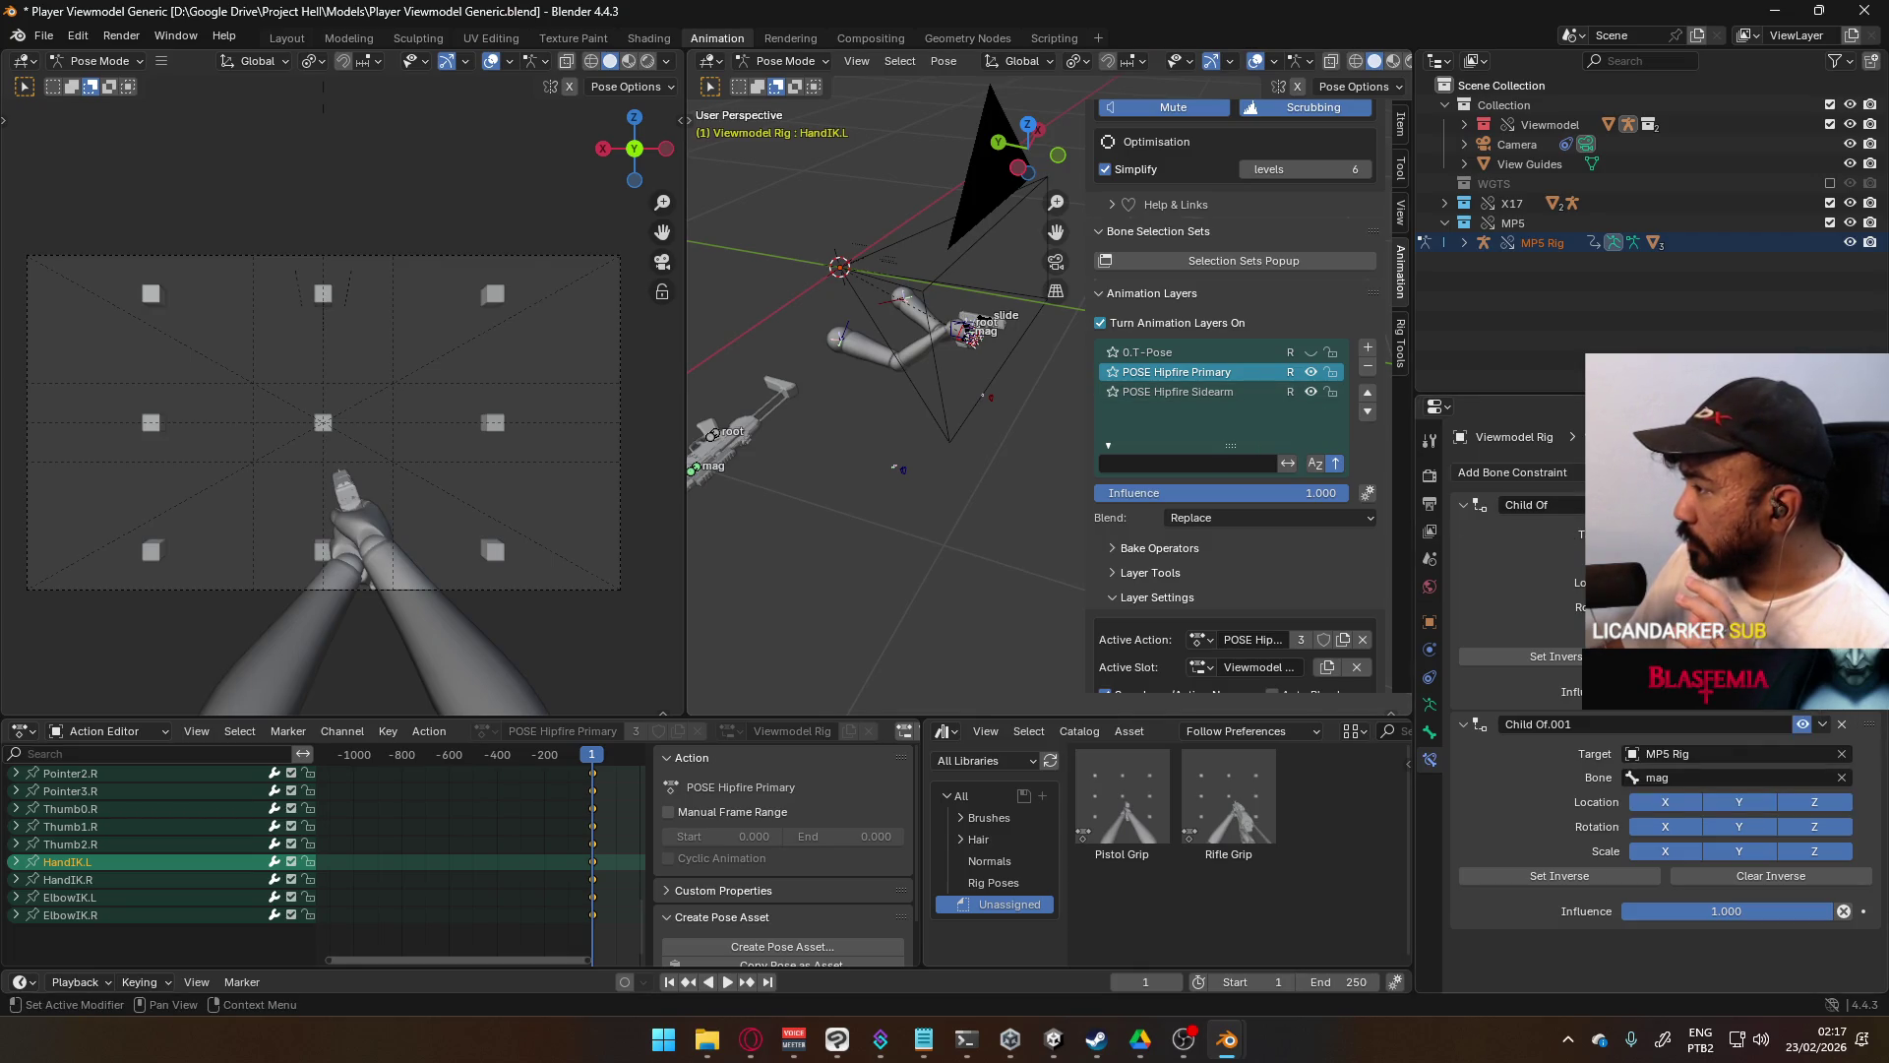
right_click(1653, 724)
key("i")
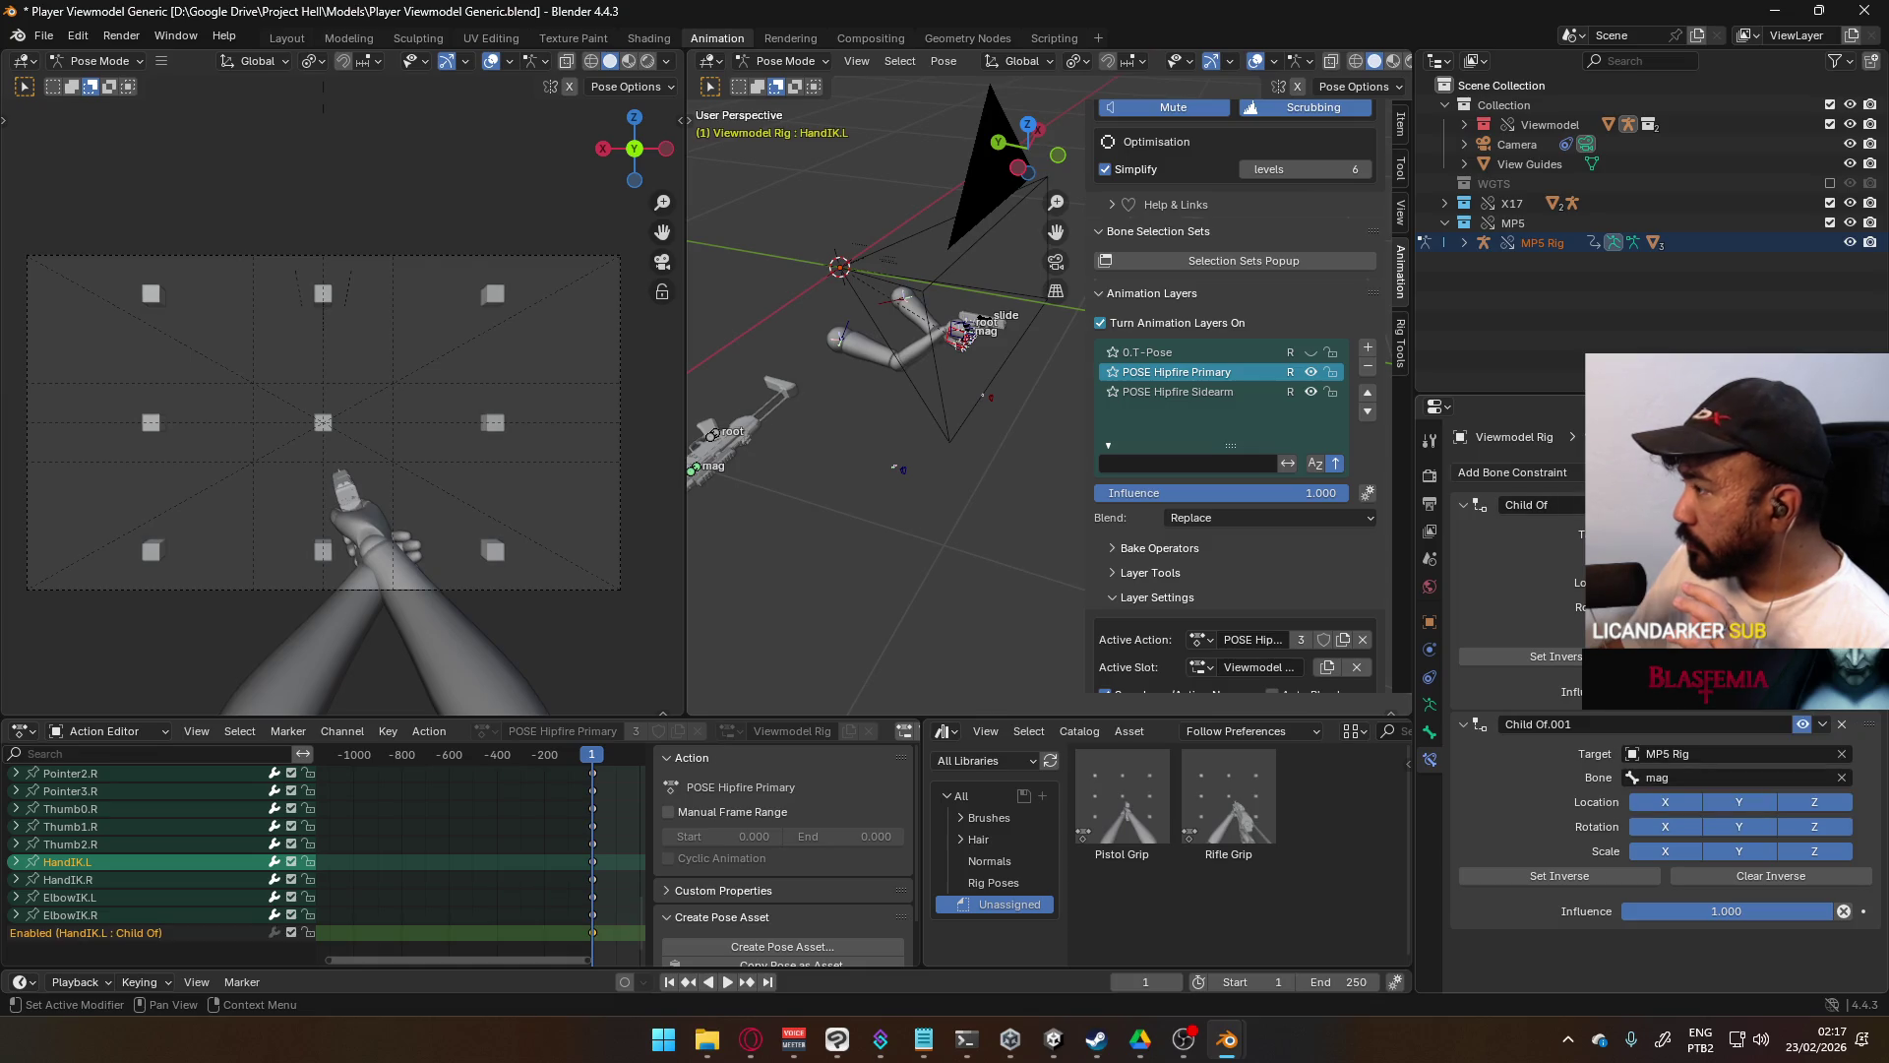
right_click(1806, 733)
key("i")
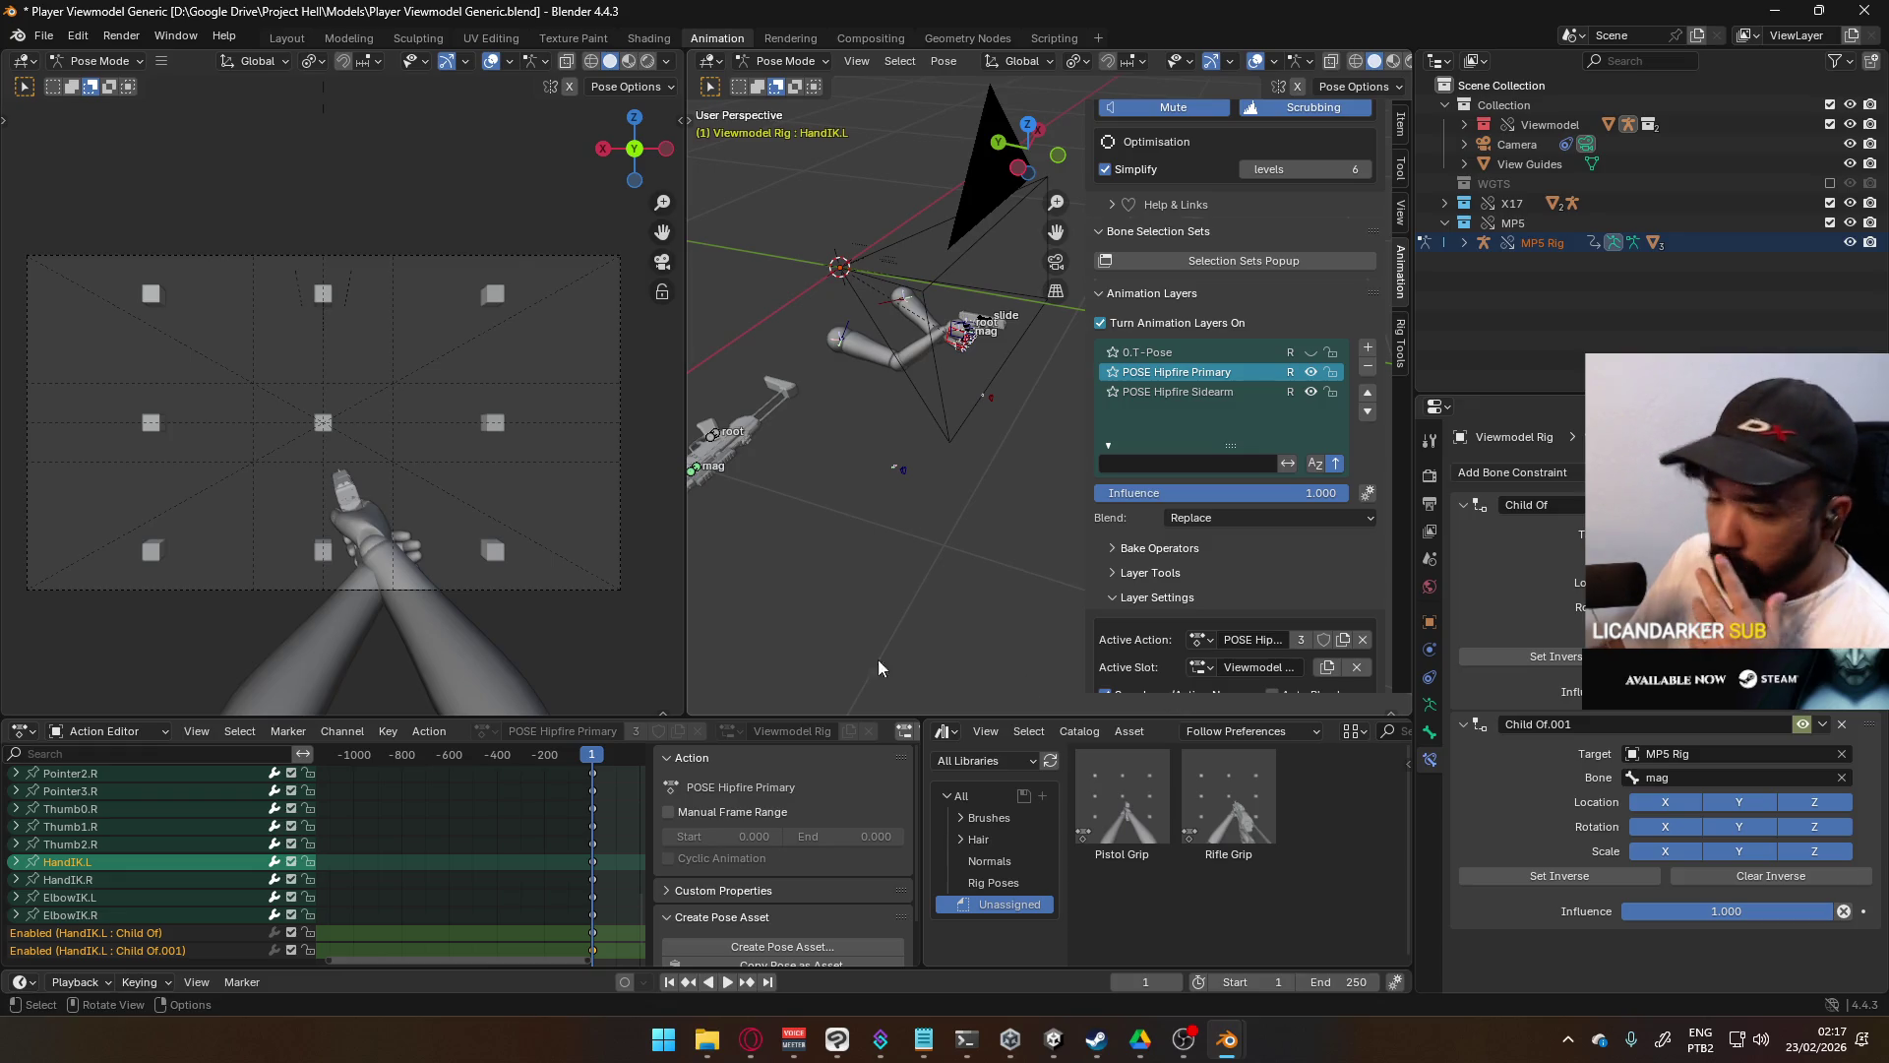
scroll(197, 900, "down", 2)
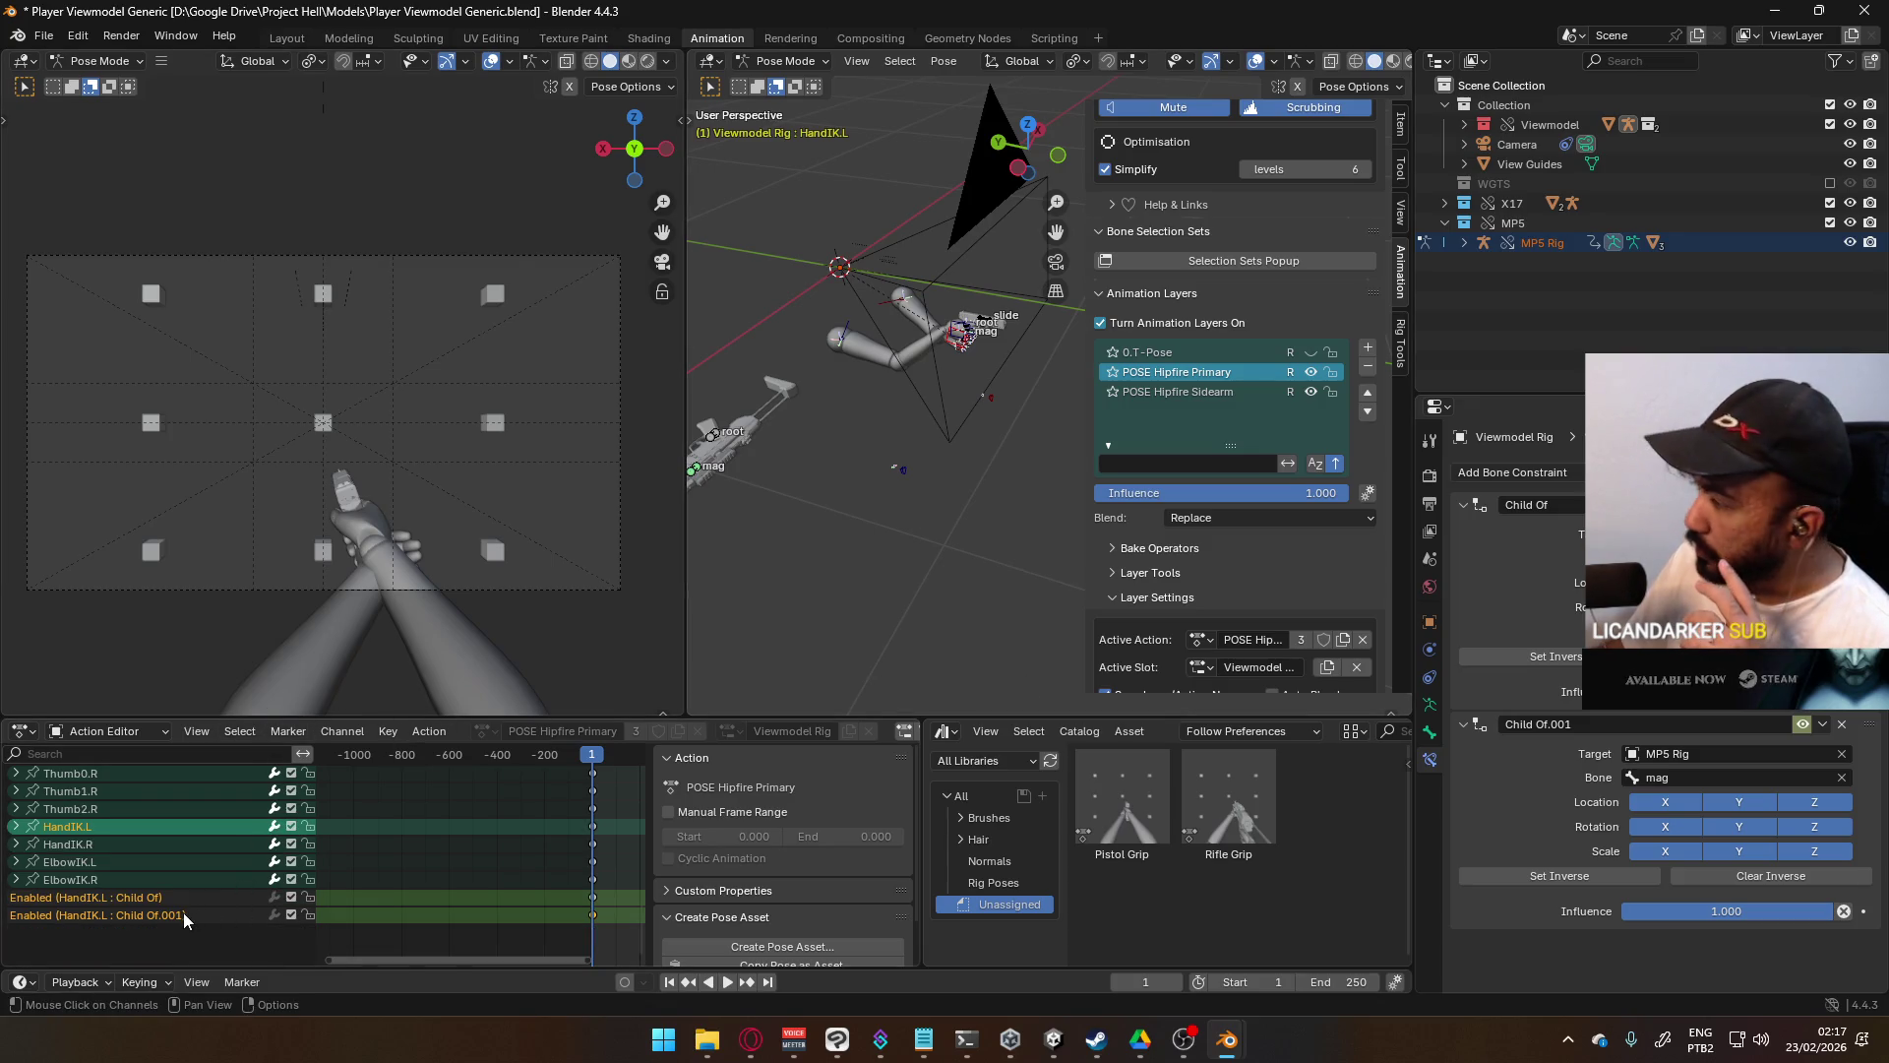
left_click(183, 913)
right_click(181, 912)
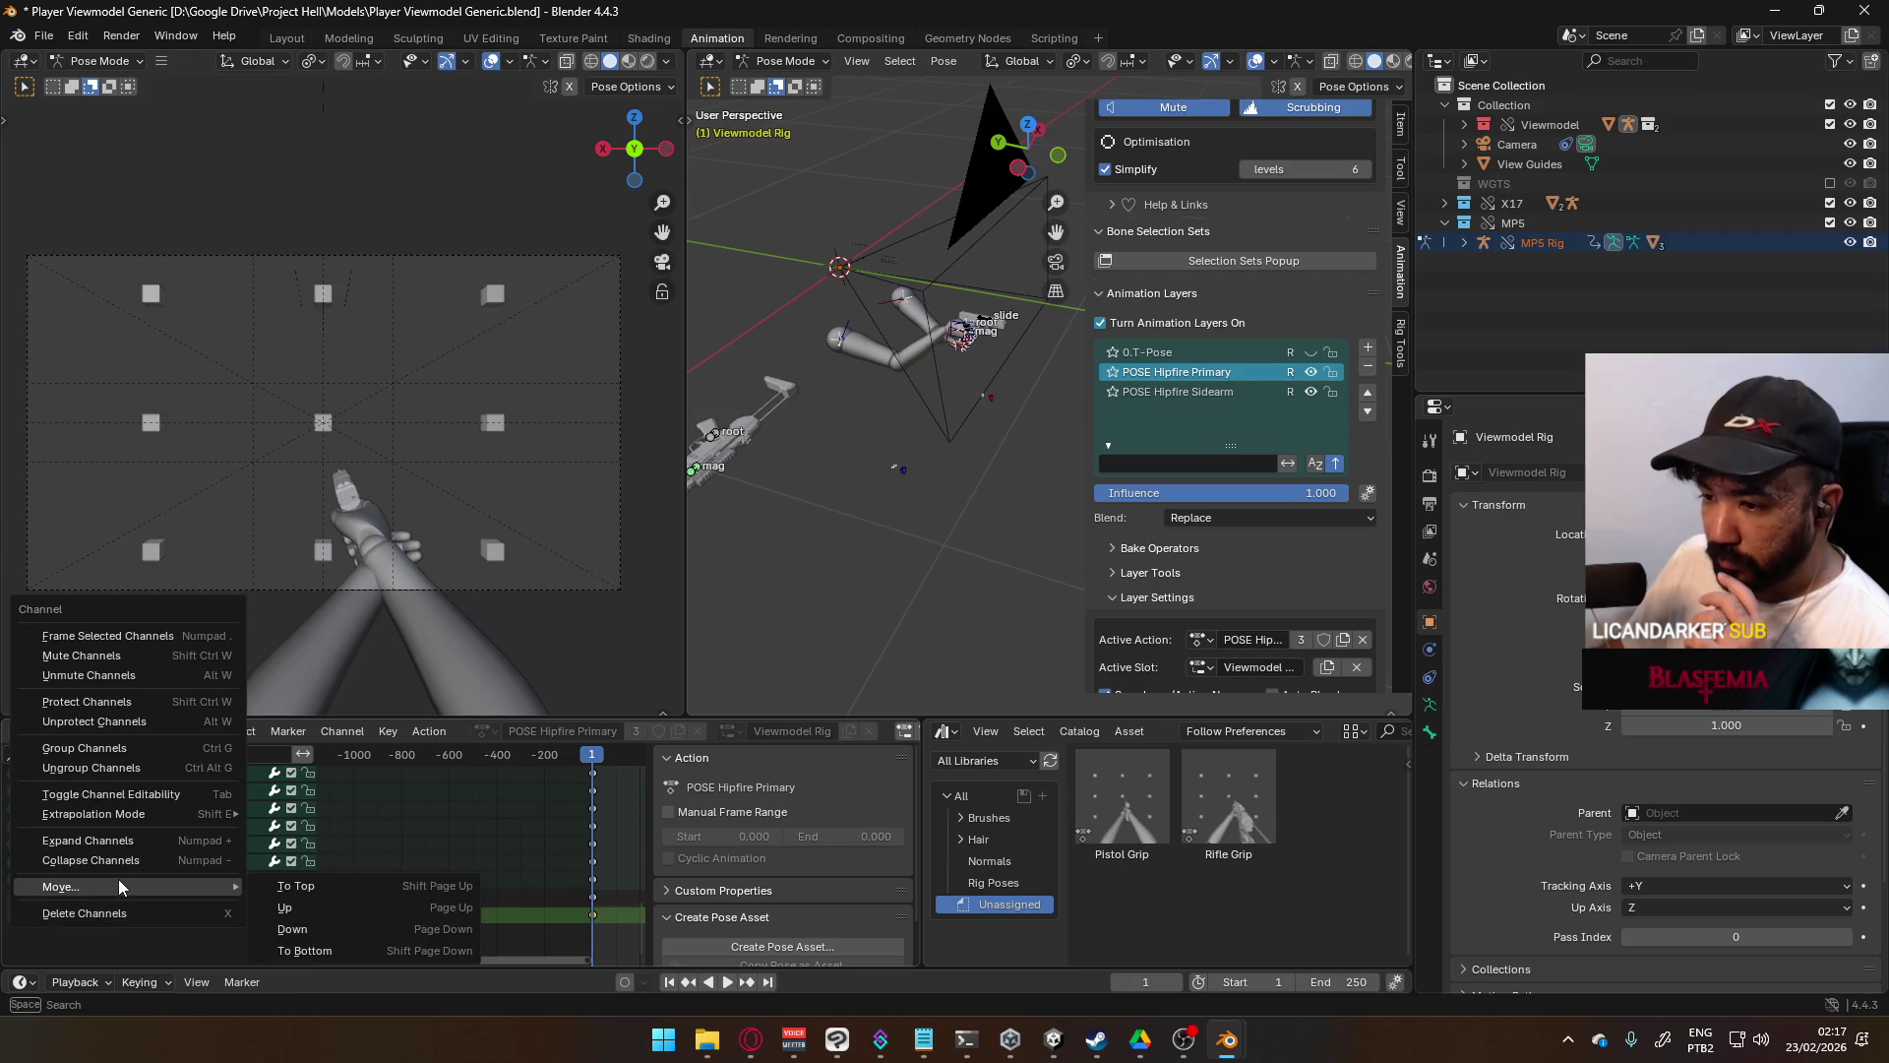
left_click(128, 912)
right_click(152, 913)
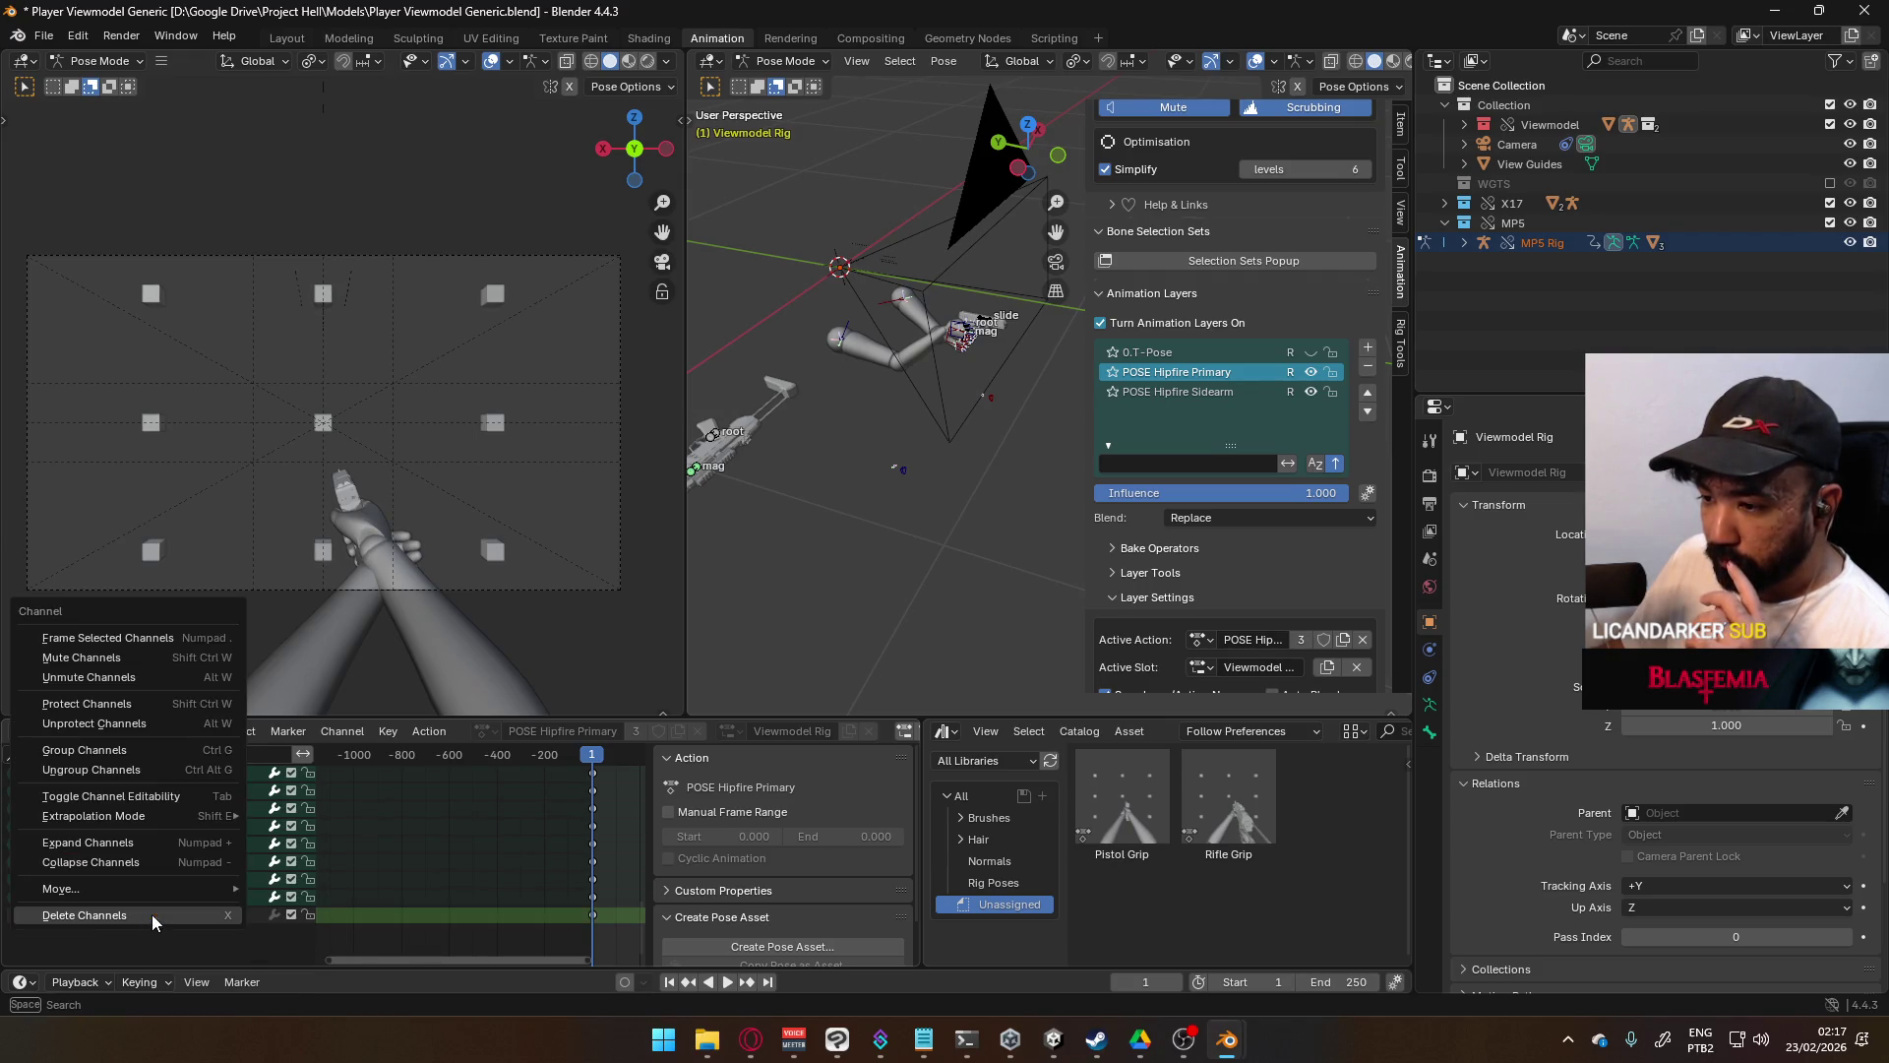
left_click(152, 913)
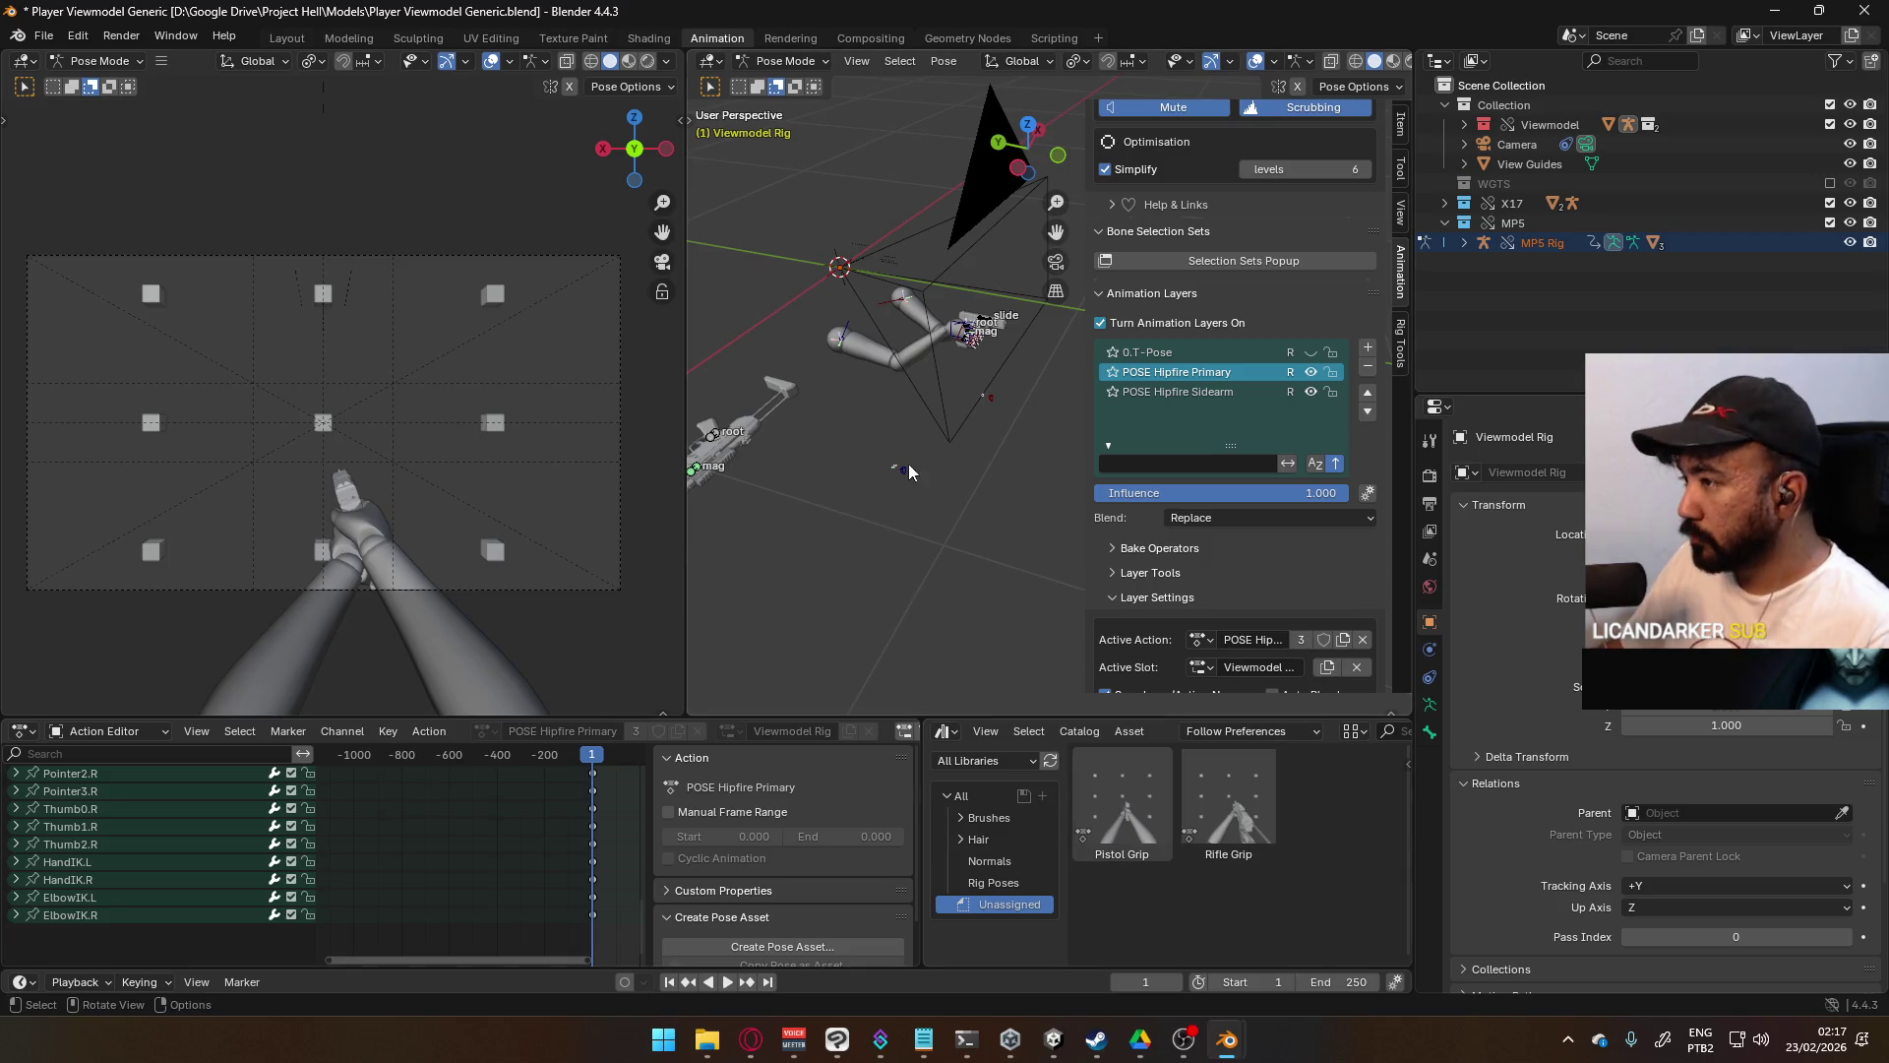
- On HandIK.L, rename Child Of to 'Child Of X17' and Child Of.001 to 'Child Of MP5'
left_click(955, 341)
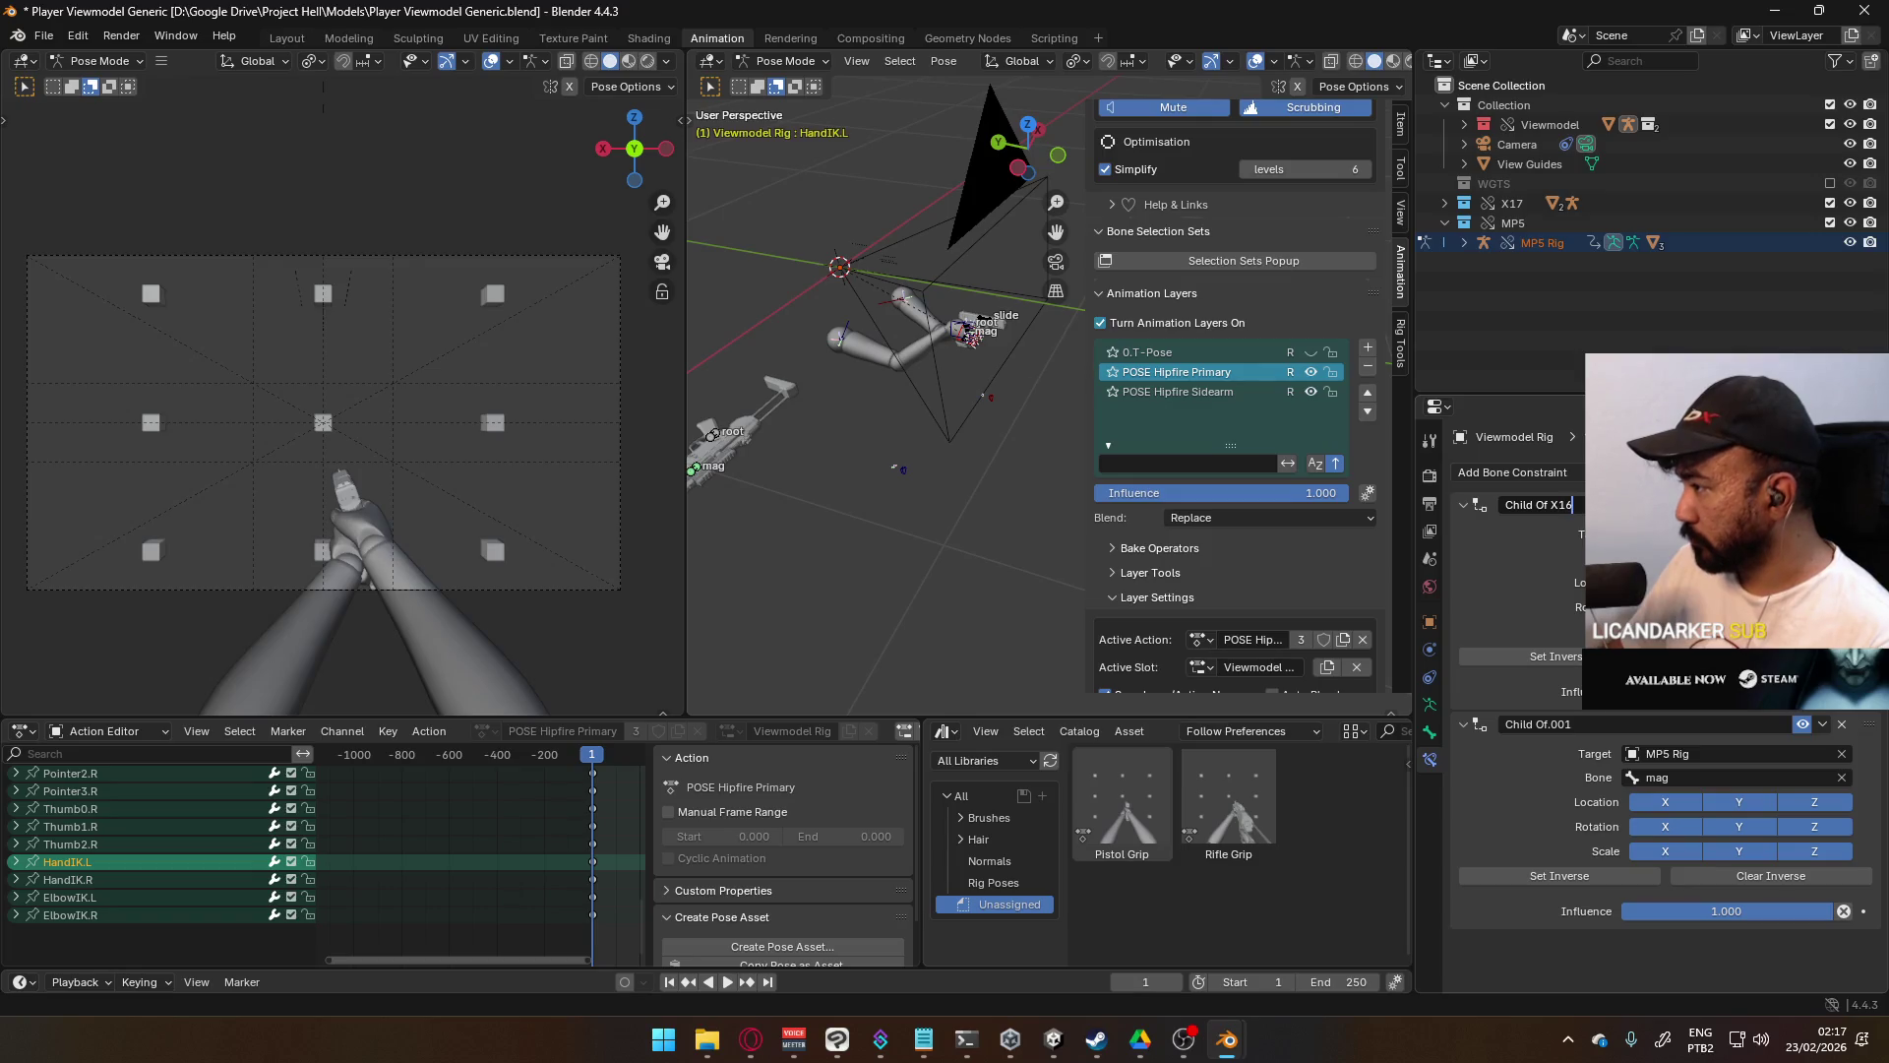
left_click(1580, 728)
left_click(1579, 727)
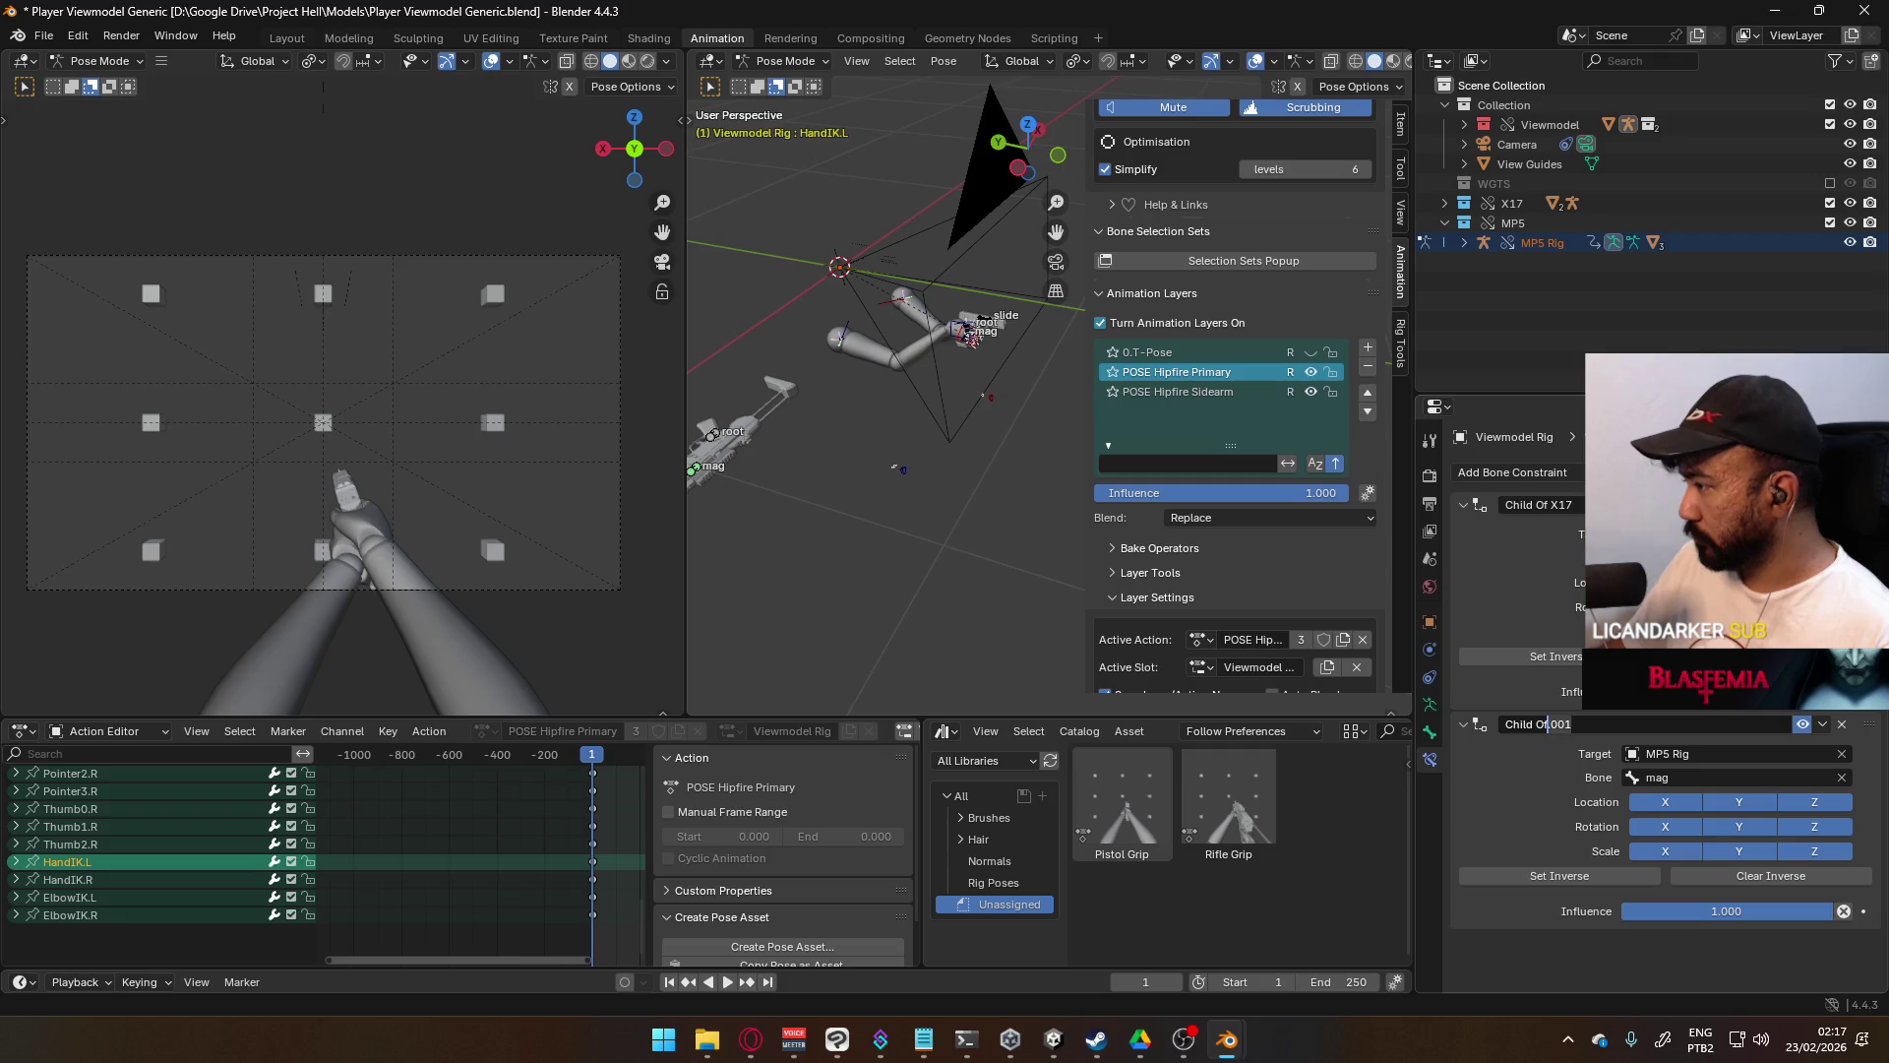
type("MP5")
key("Return")
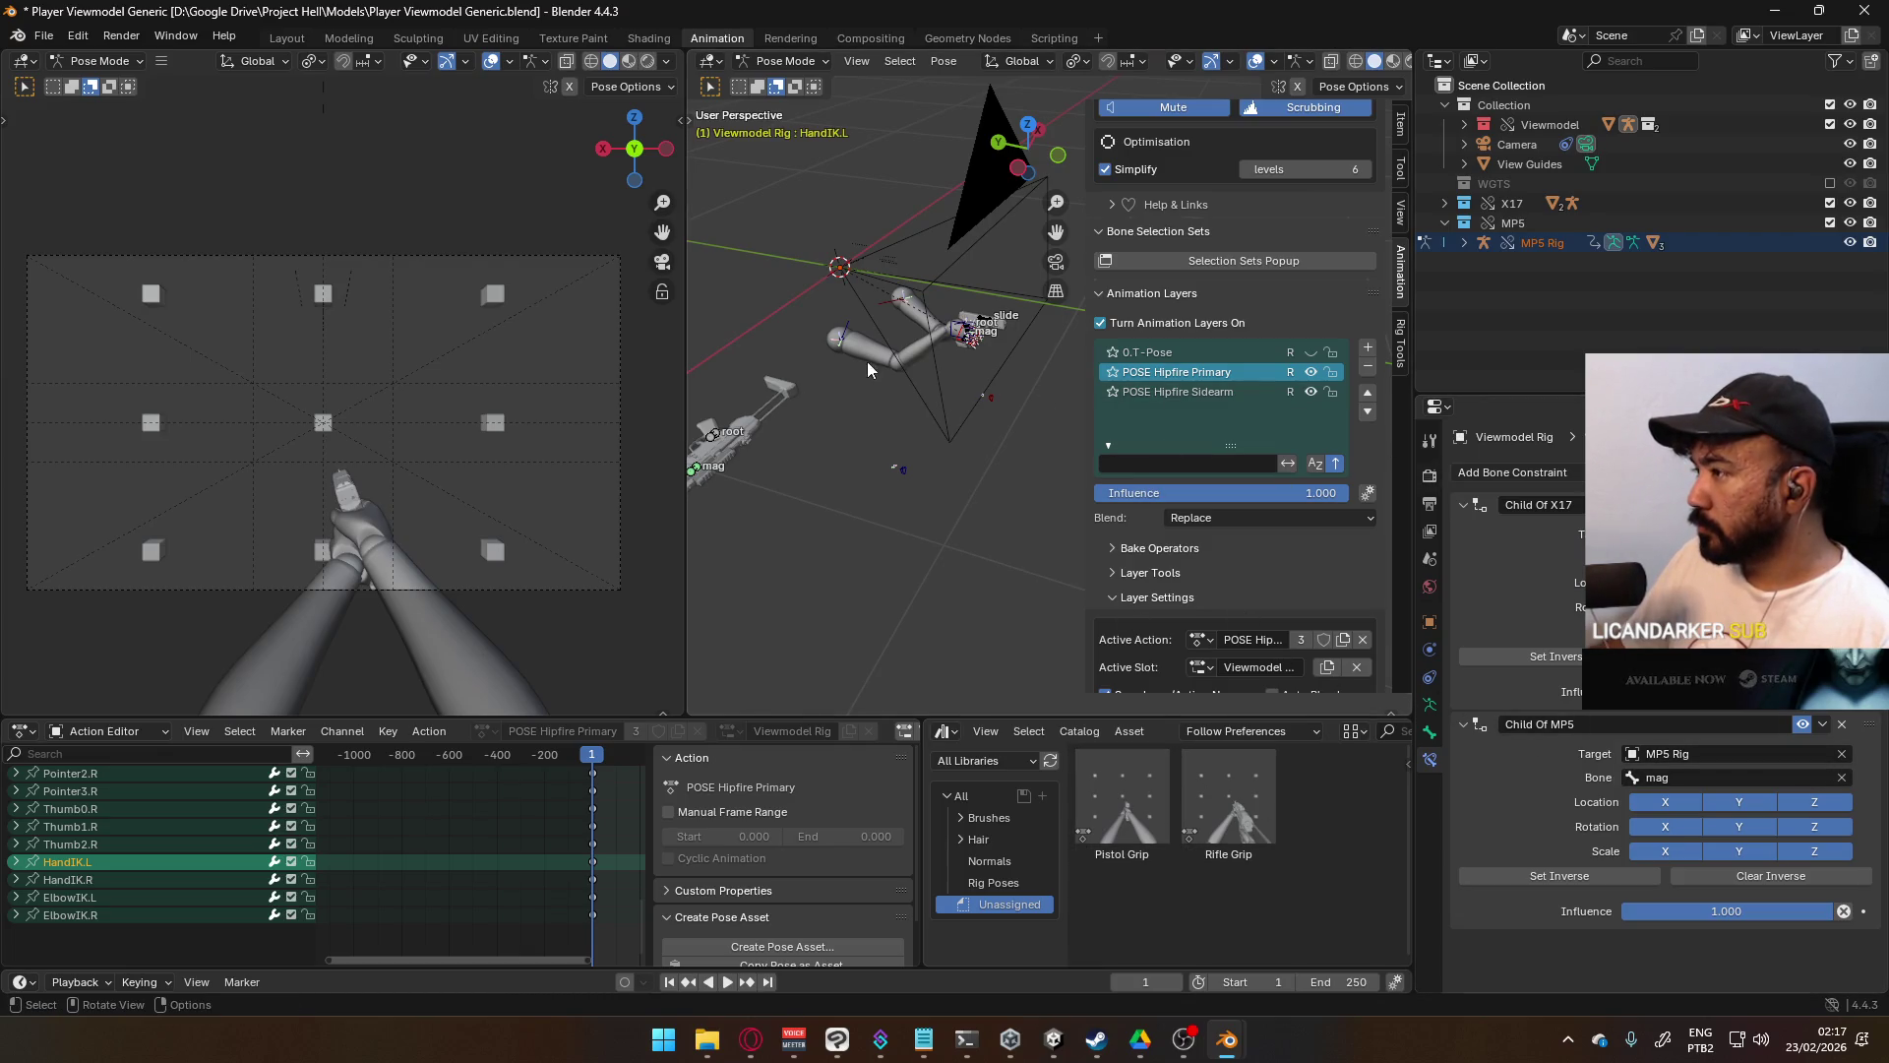
scroll(866, 362, "up", 3)
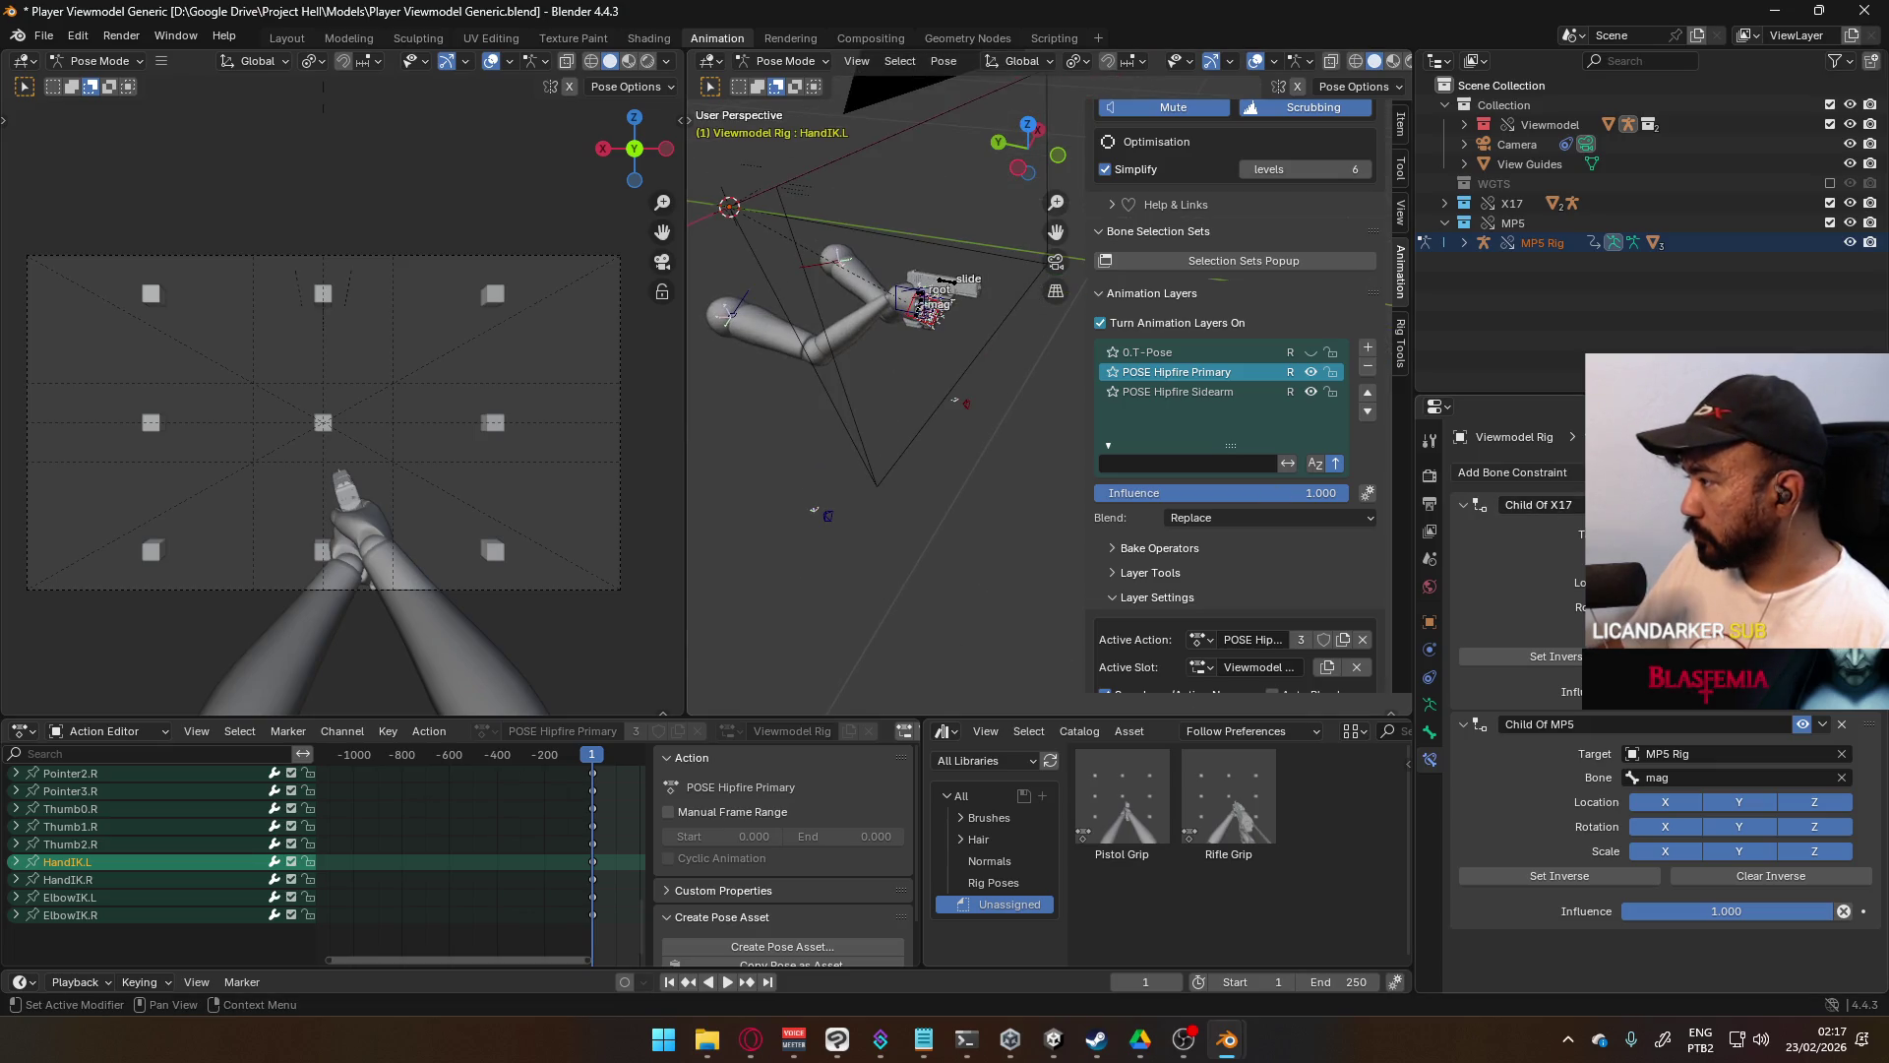
- On the POSE Hipfire Sidearm layer, keyframe the Child Of MP5 enabled state
left_click(1311, 372)
left_click(1201, 391)
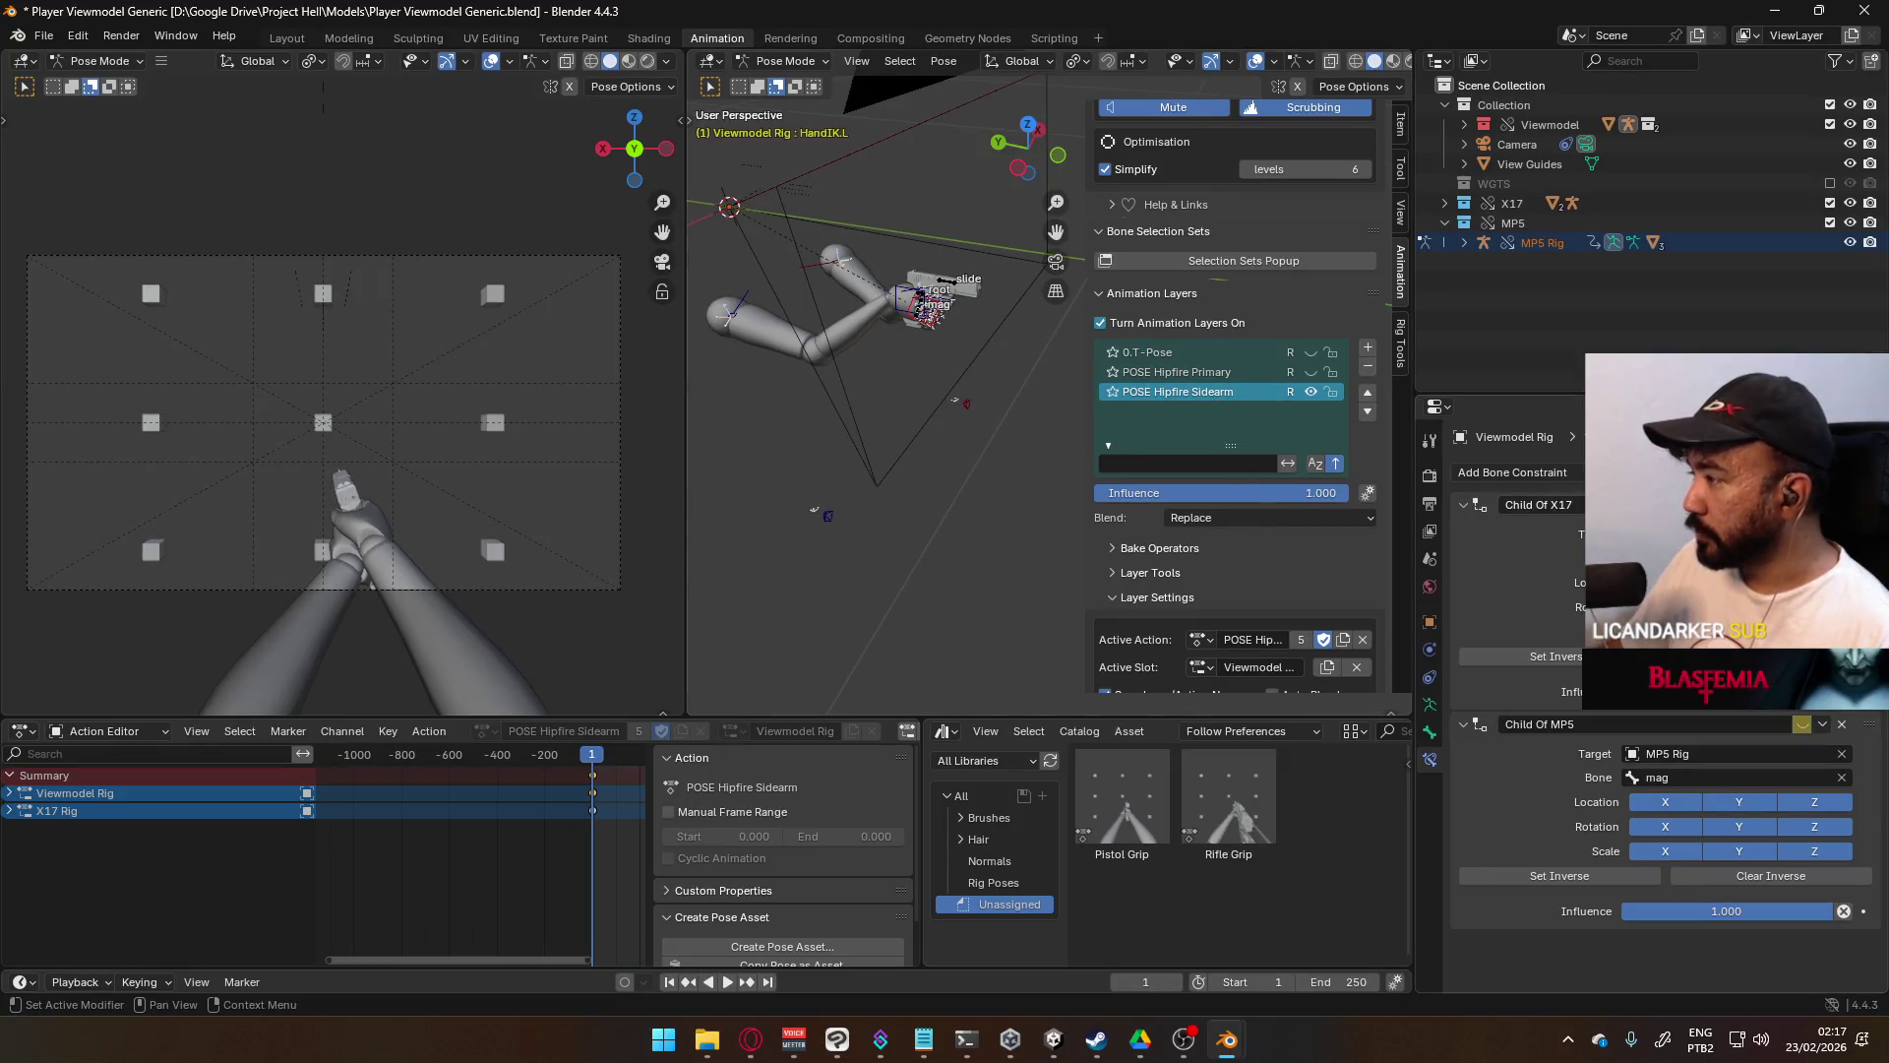
left_click(9, 793)
scroll(225, 818, "down", 10)
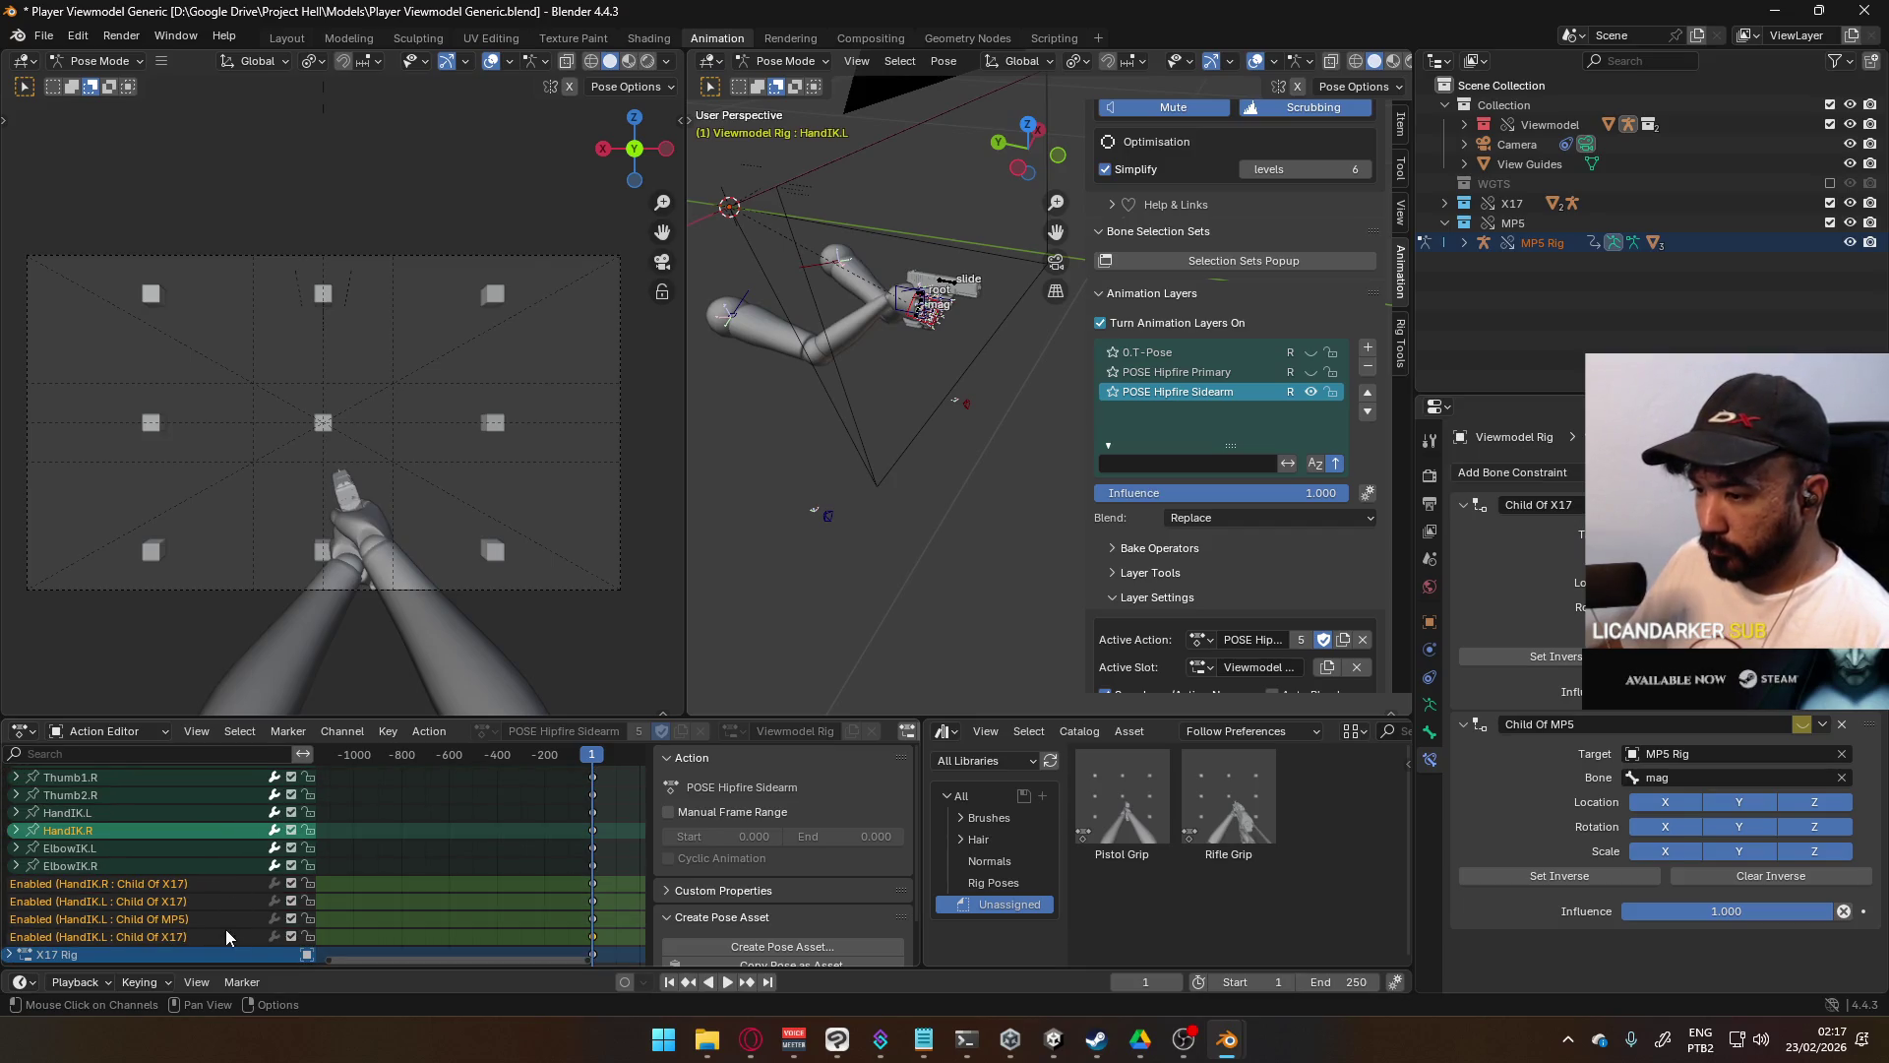
key("i")
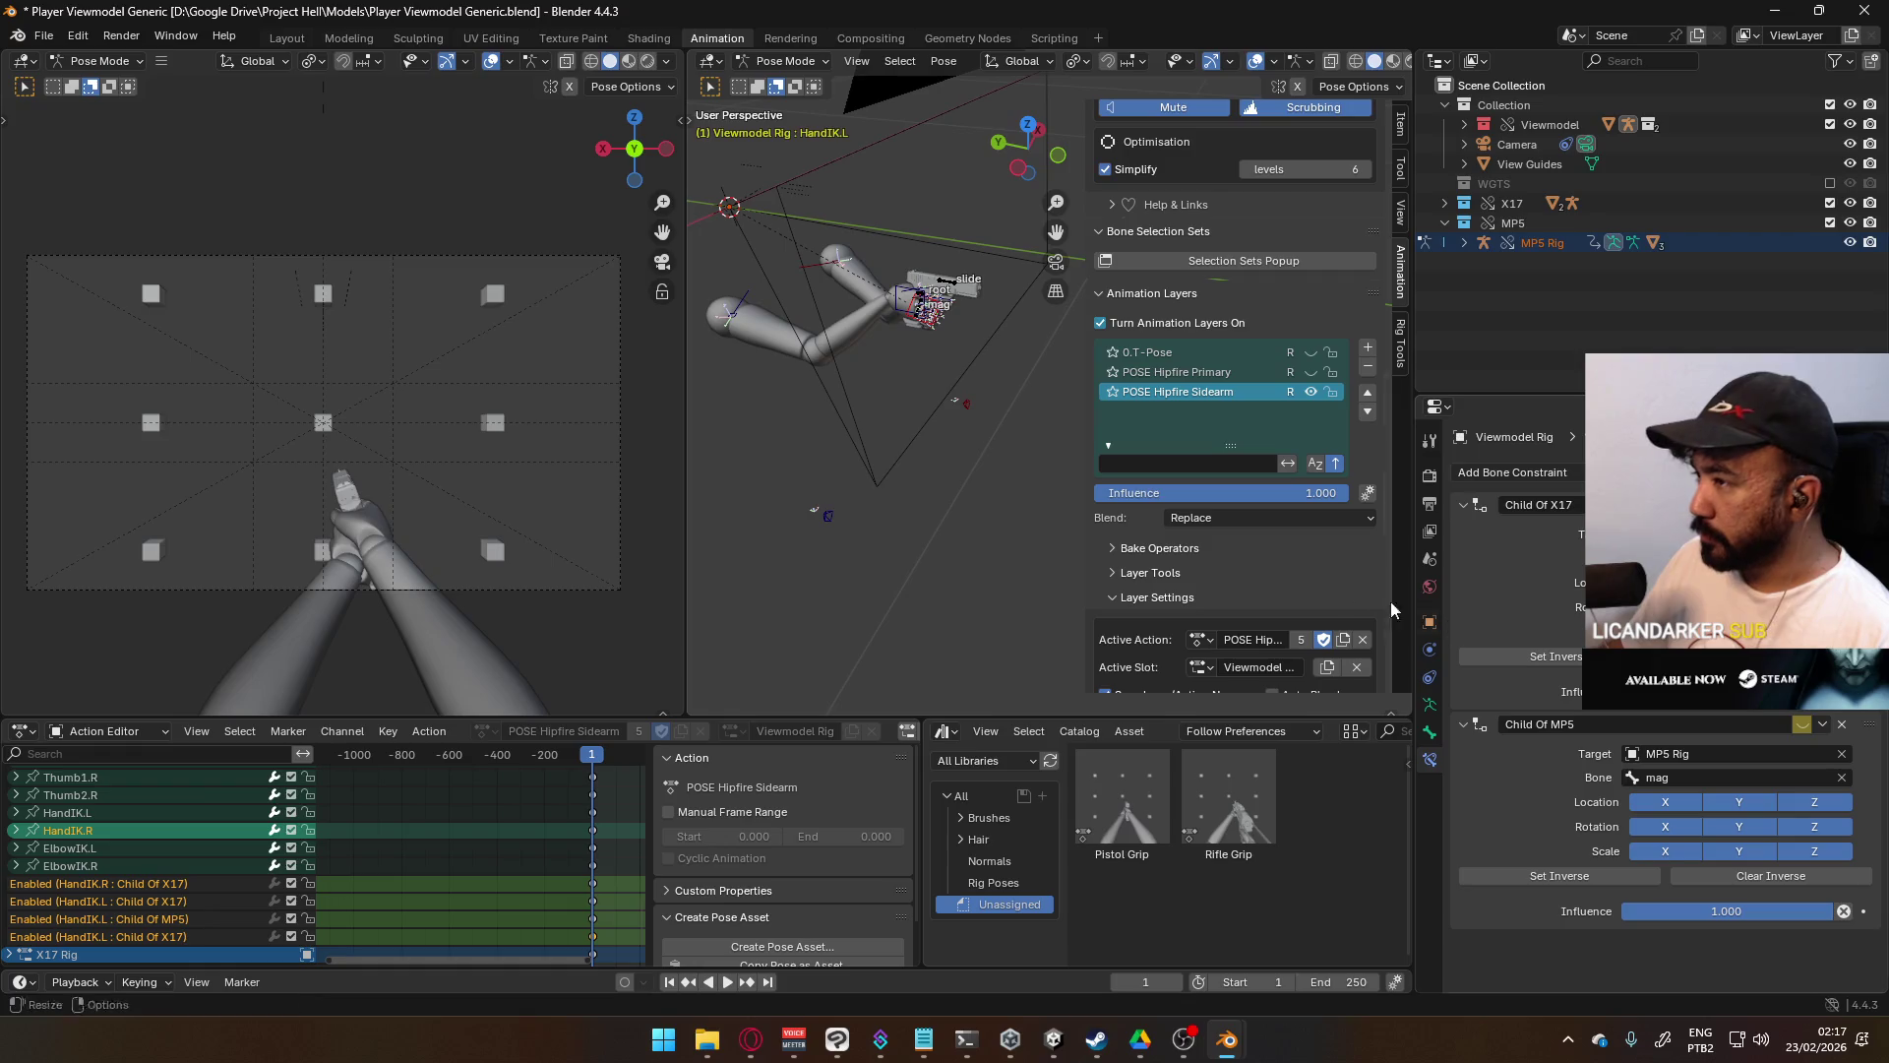
- Preview the 0.T-Pose and POSE Hipfire Primary layers, then show only POSE Hipfire Sidearm
left_click(1310, 352)
left_click(1310, 352)
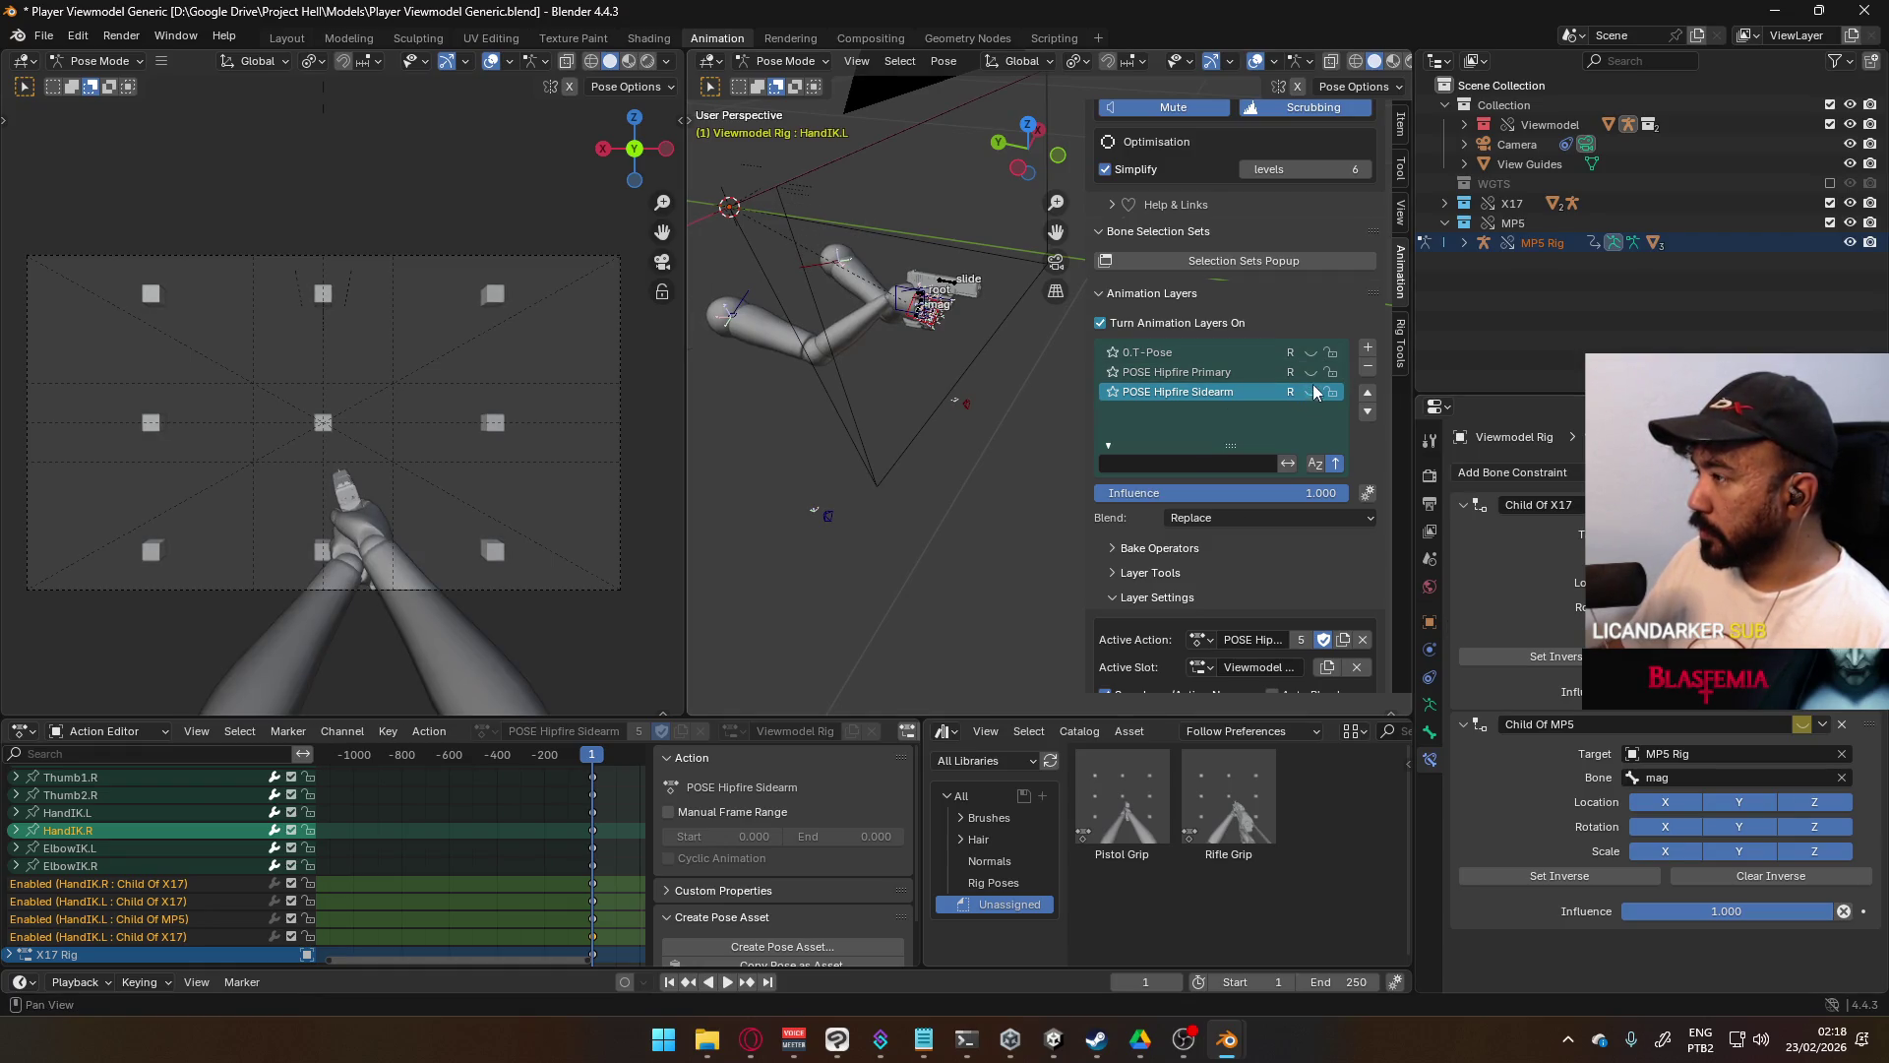
left_click(1311, 374)
left_click(1310, 391)
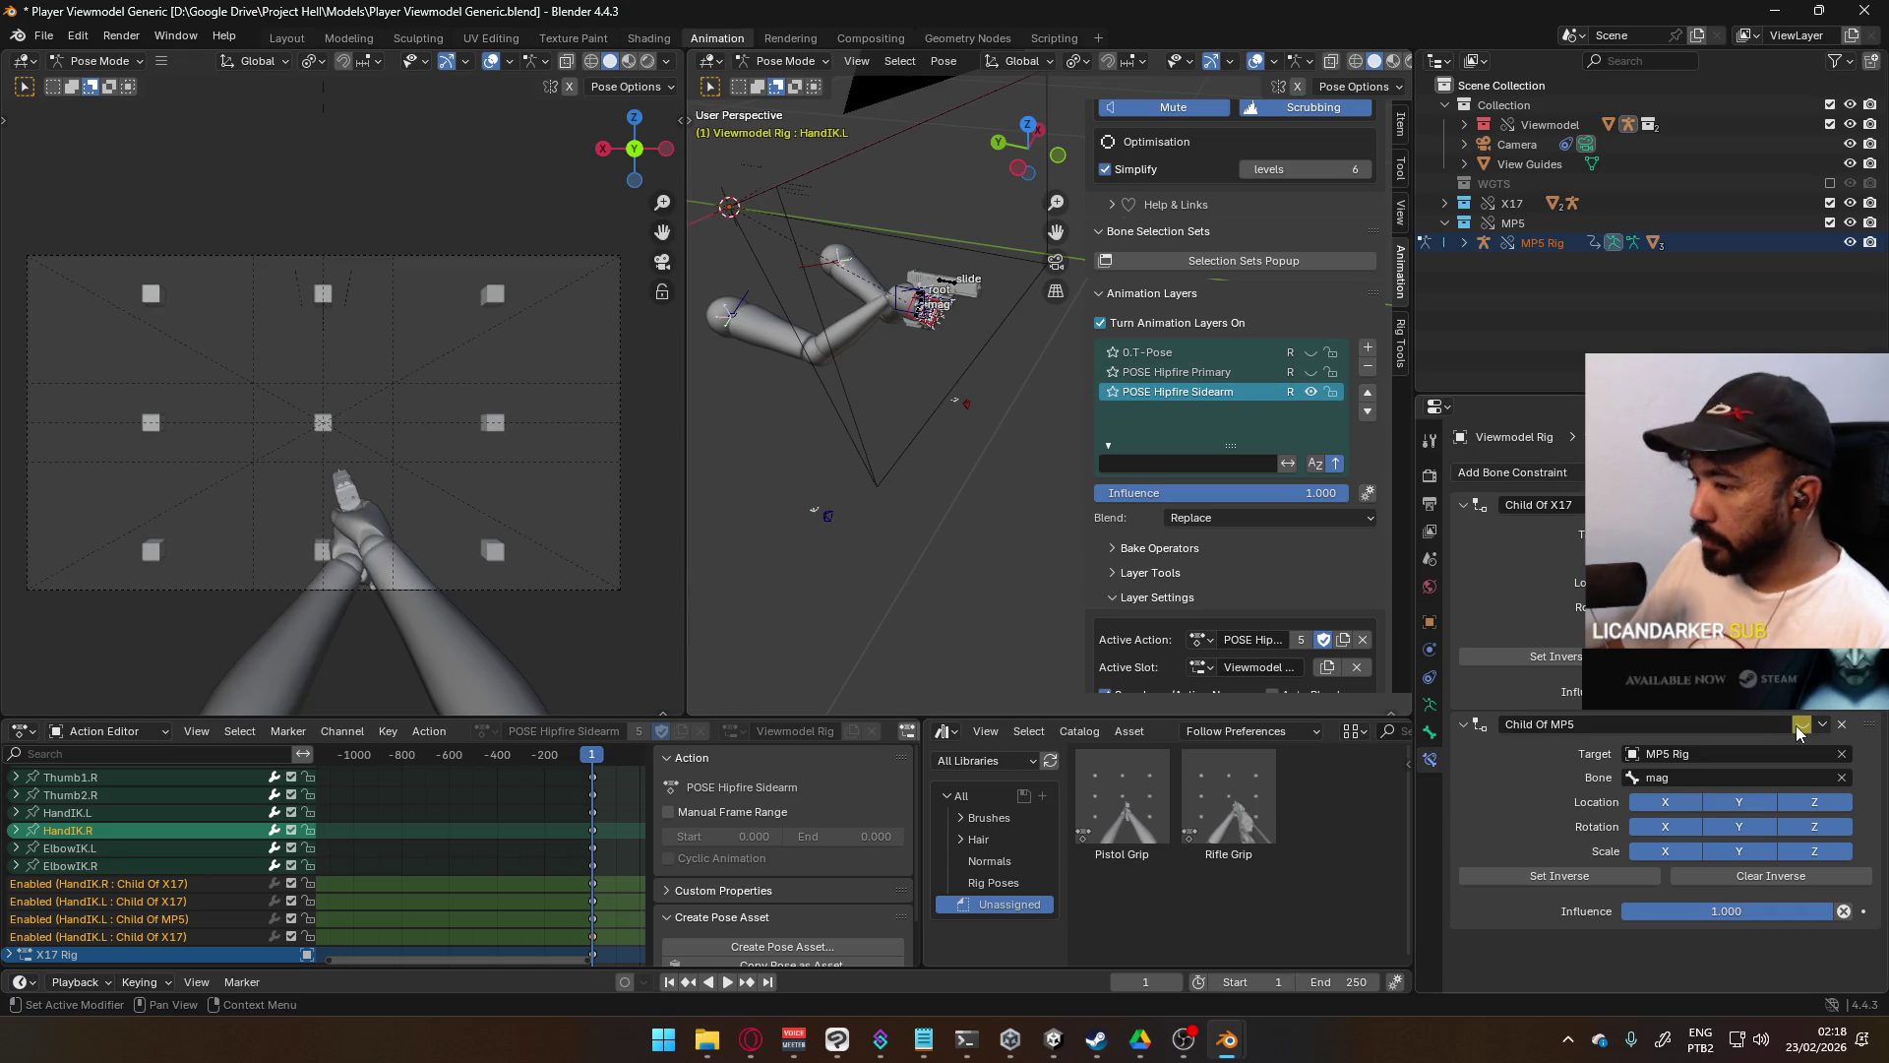
- Delete all the constraint enabled channels from the action
scroll(352, 874, "down", 2)
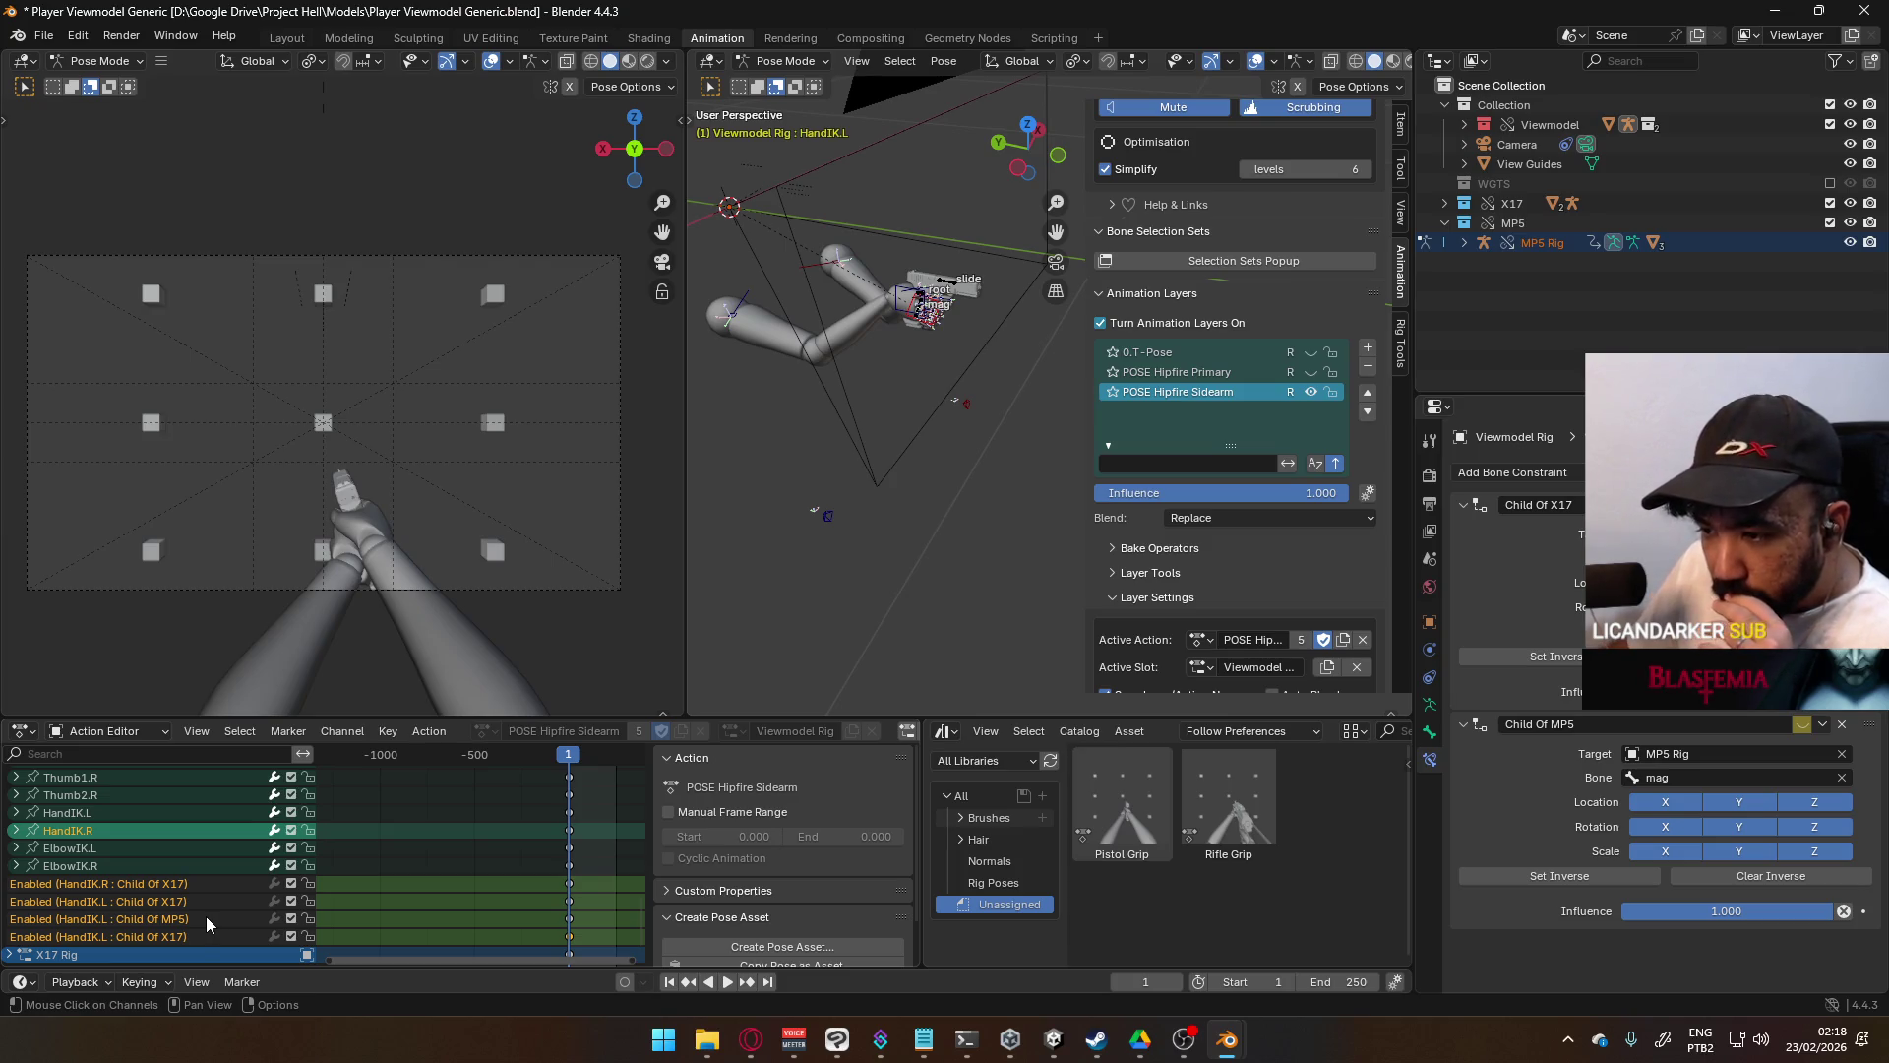
scroll(214, 878, "down", 1)
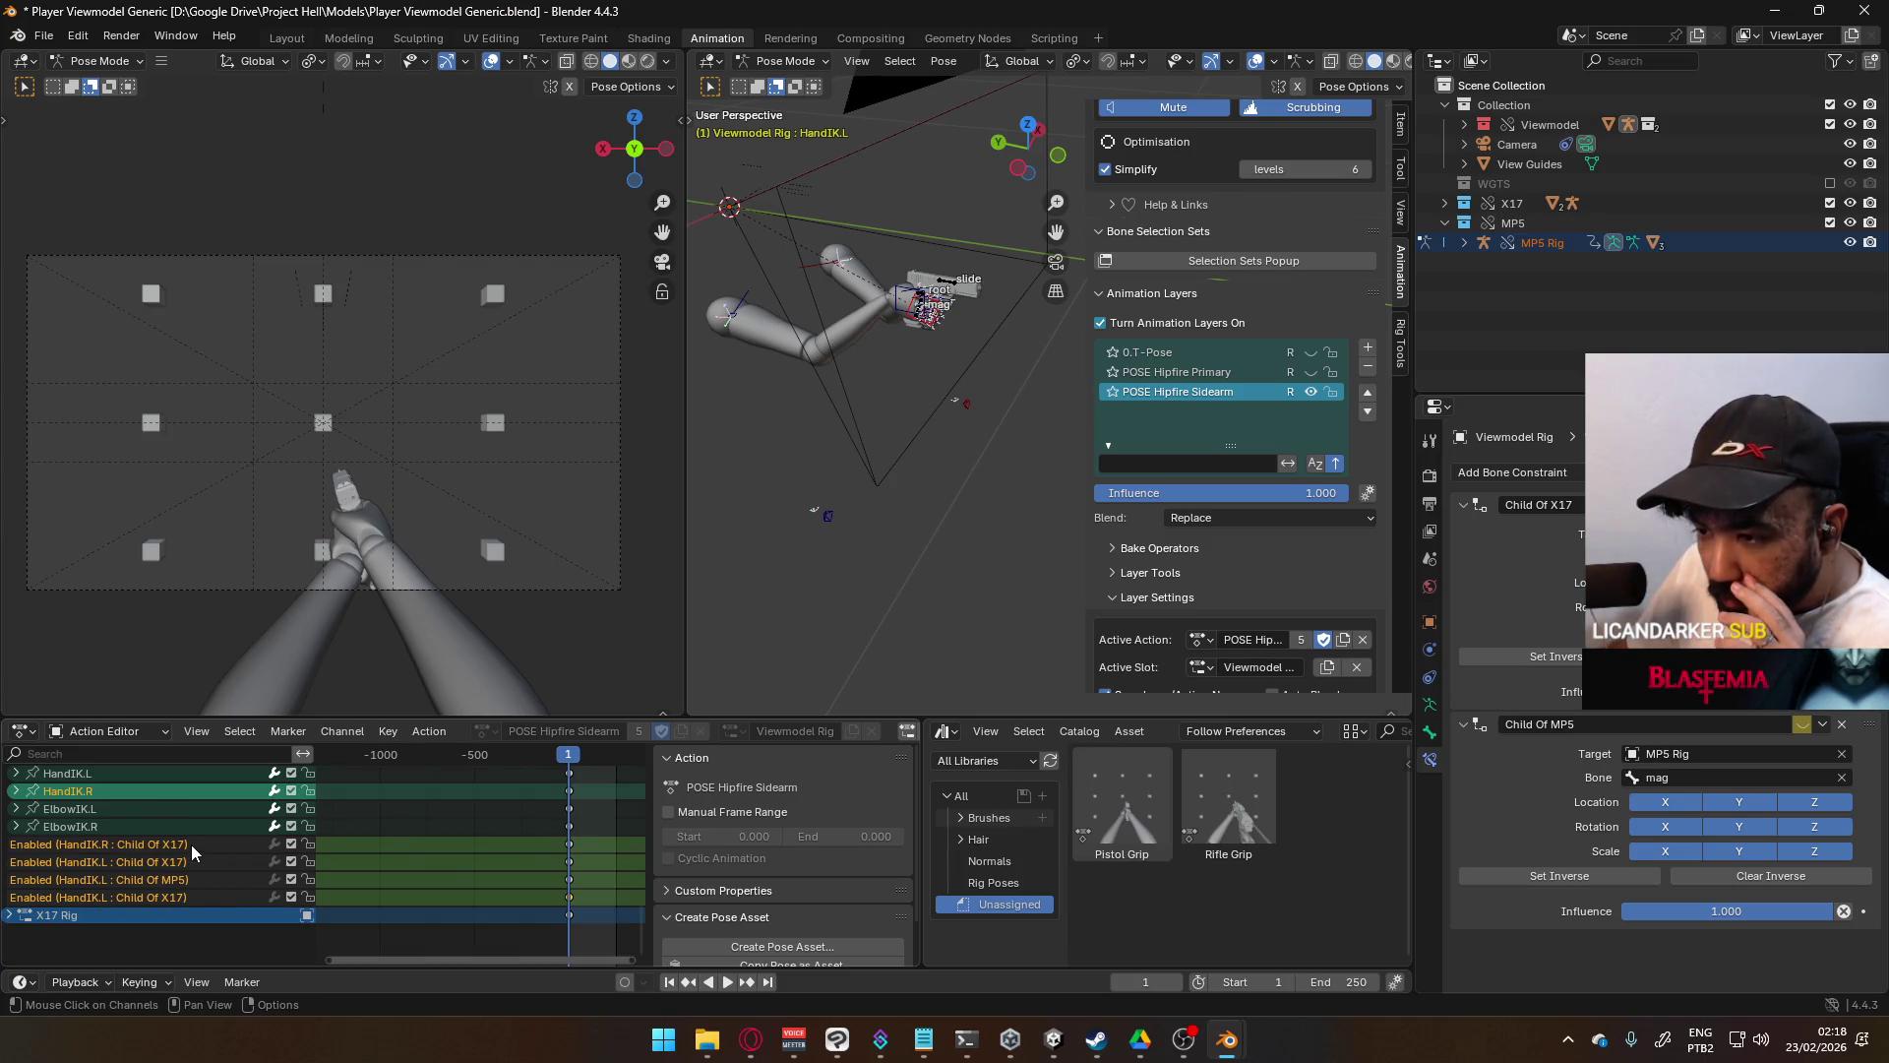
left_click(199, 869)
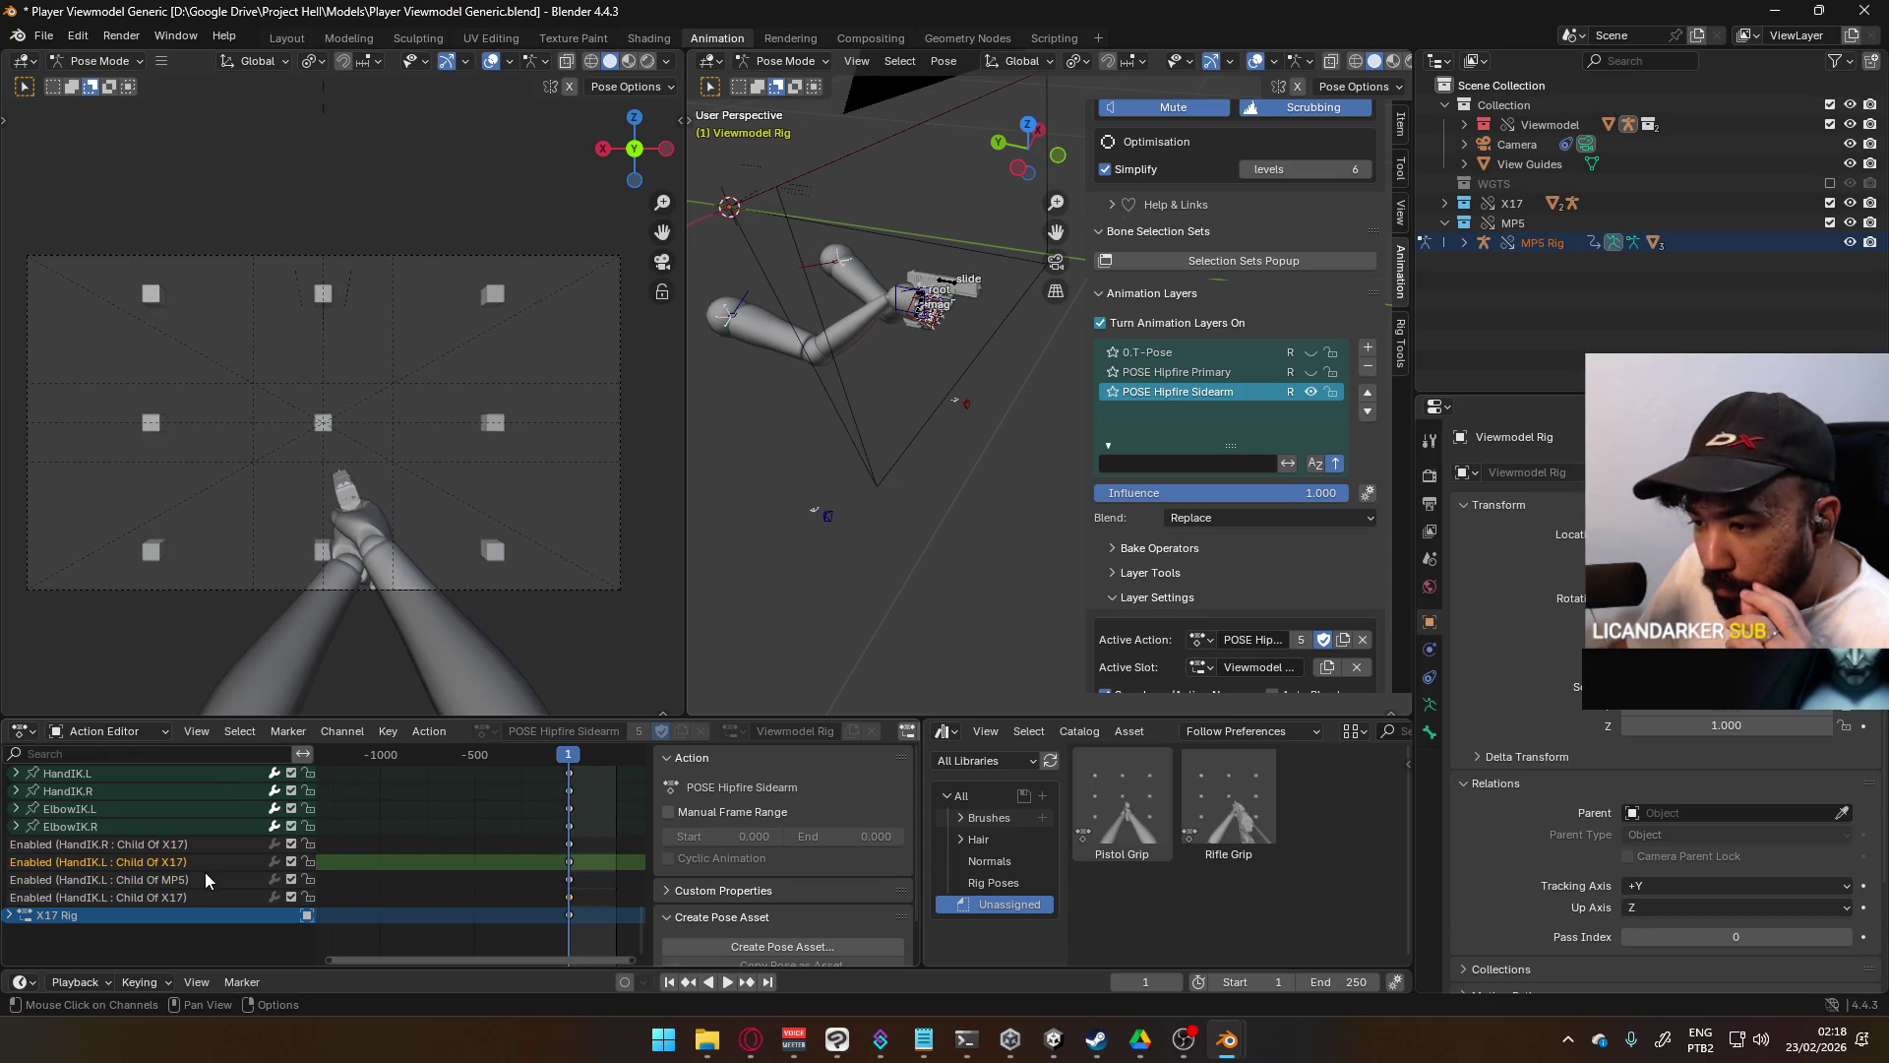
left_click(196, 895)
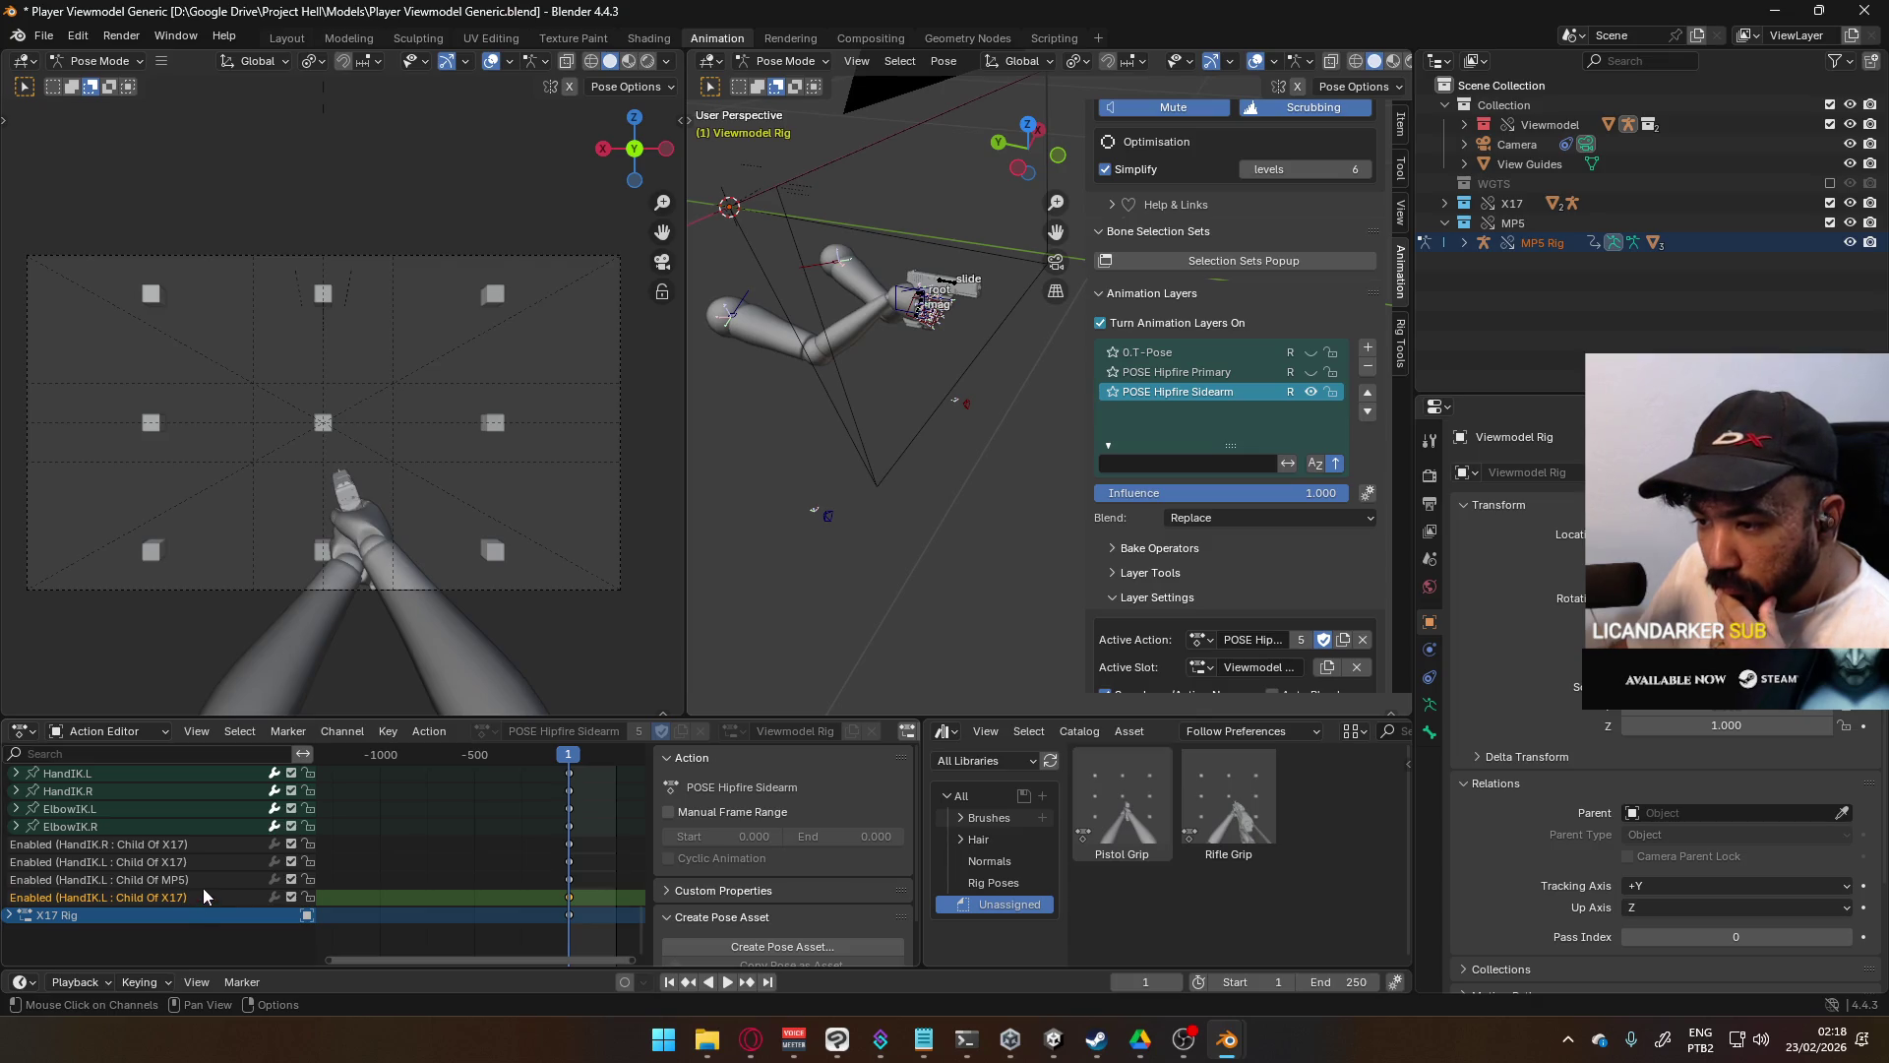
left_click(185, 848, "shift")
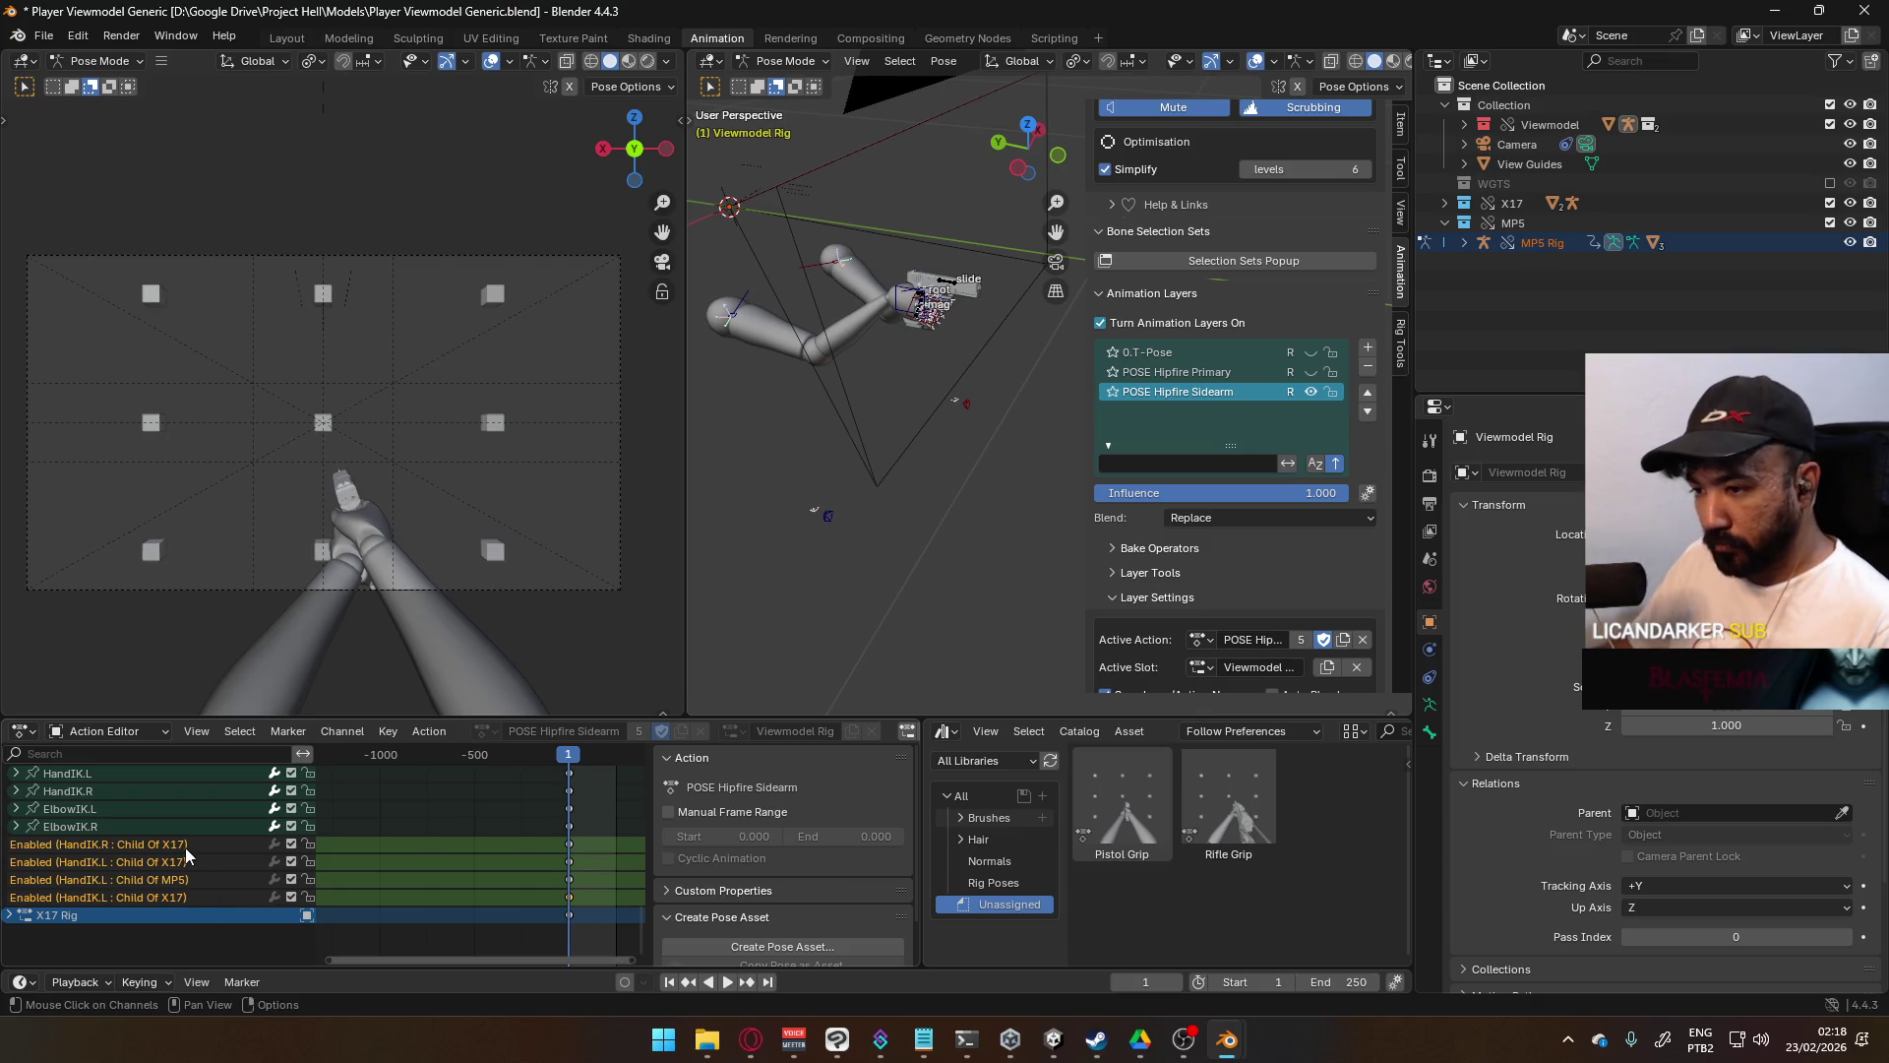
right_click(185, 847)
left_click(168, 846)
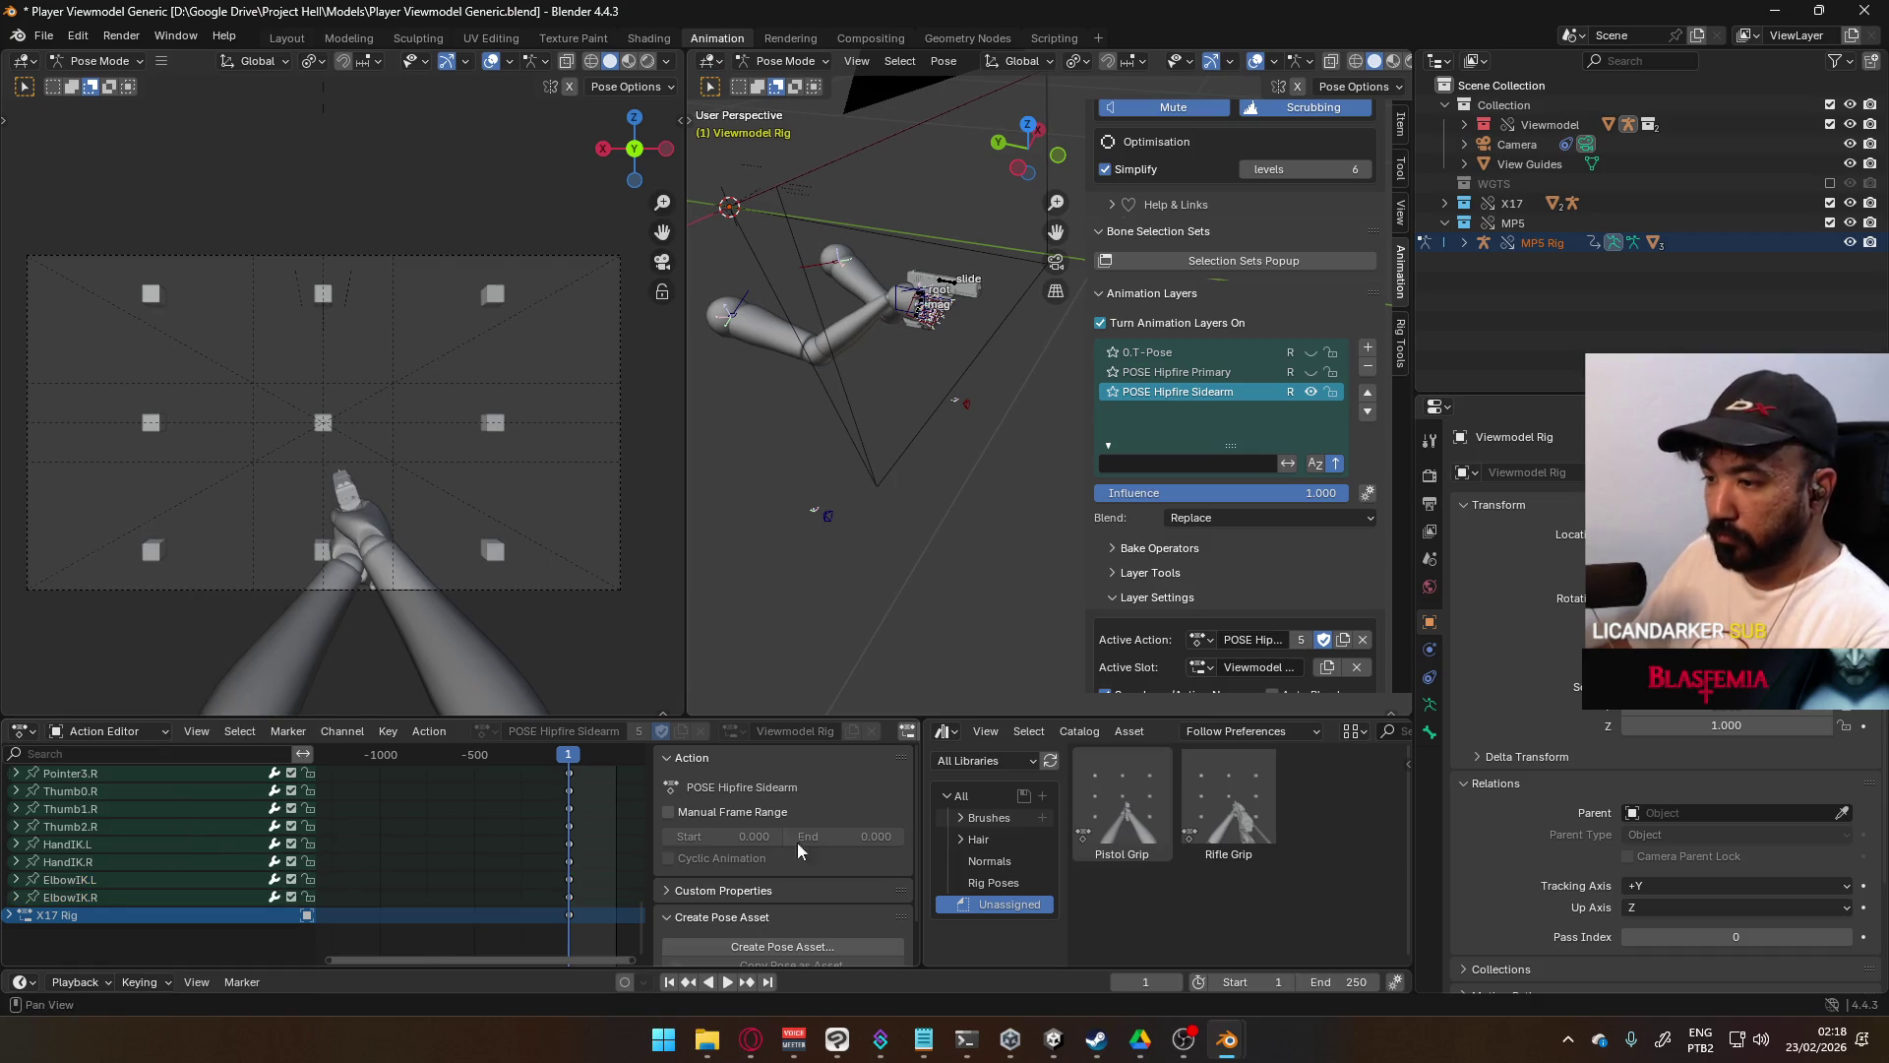
- On HandIK.L, keyframe the enabled states of Child Of X17 and Child Of MP5
left_click(925, 329)
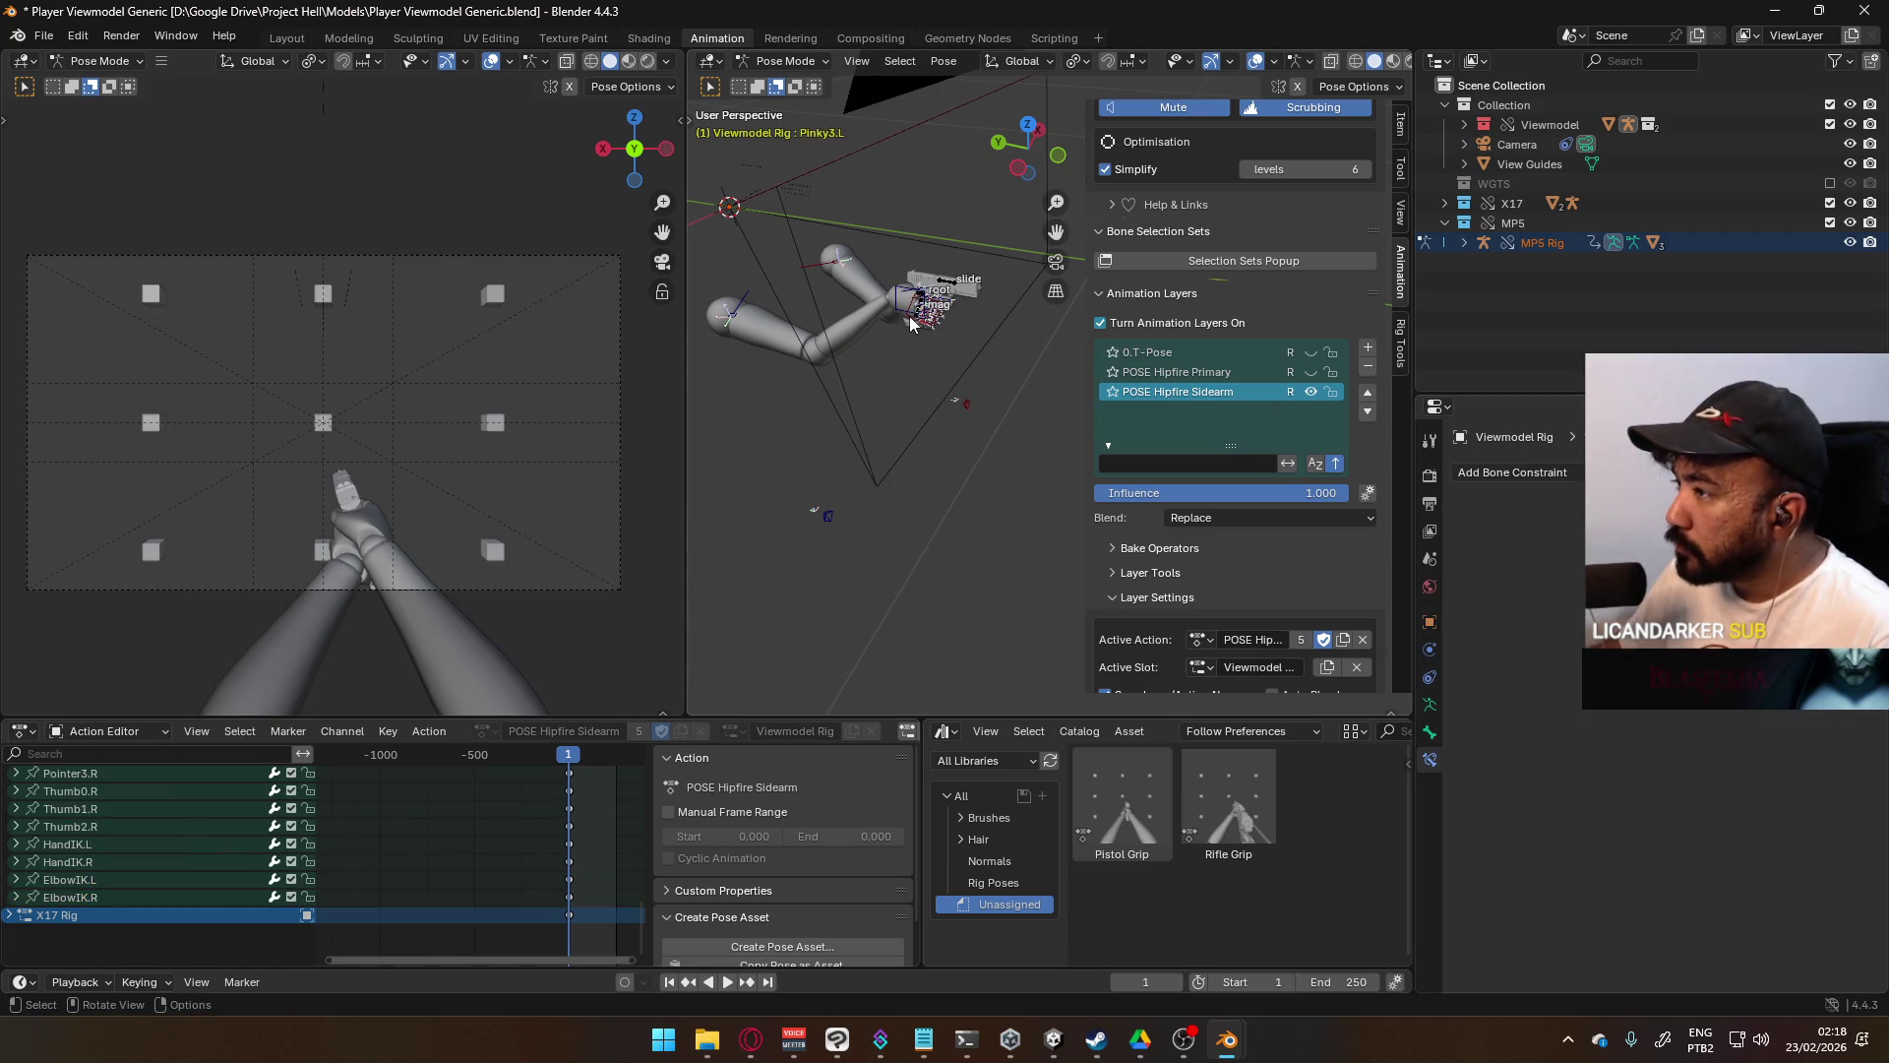
left_click(910, 325)
right_click(1802, 505)
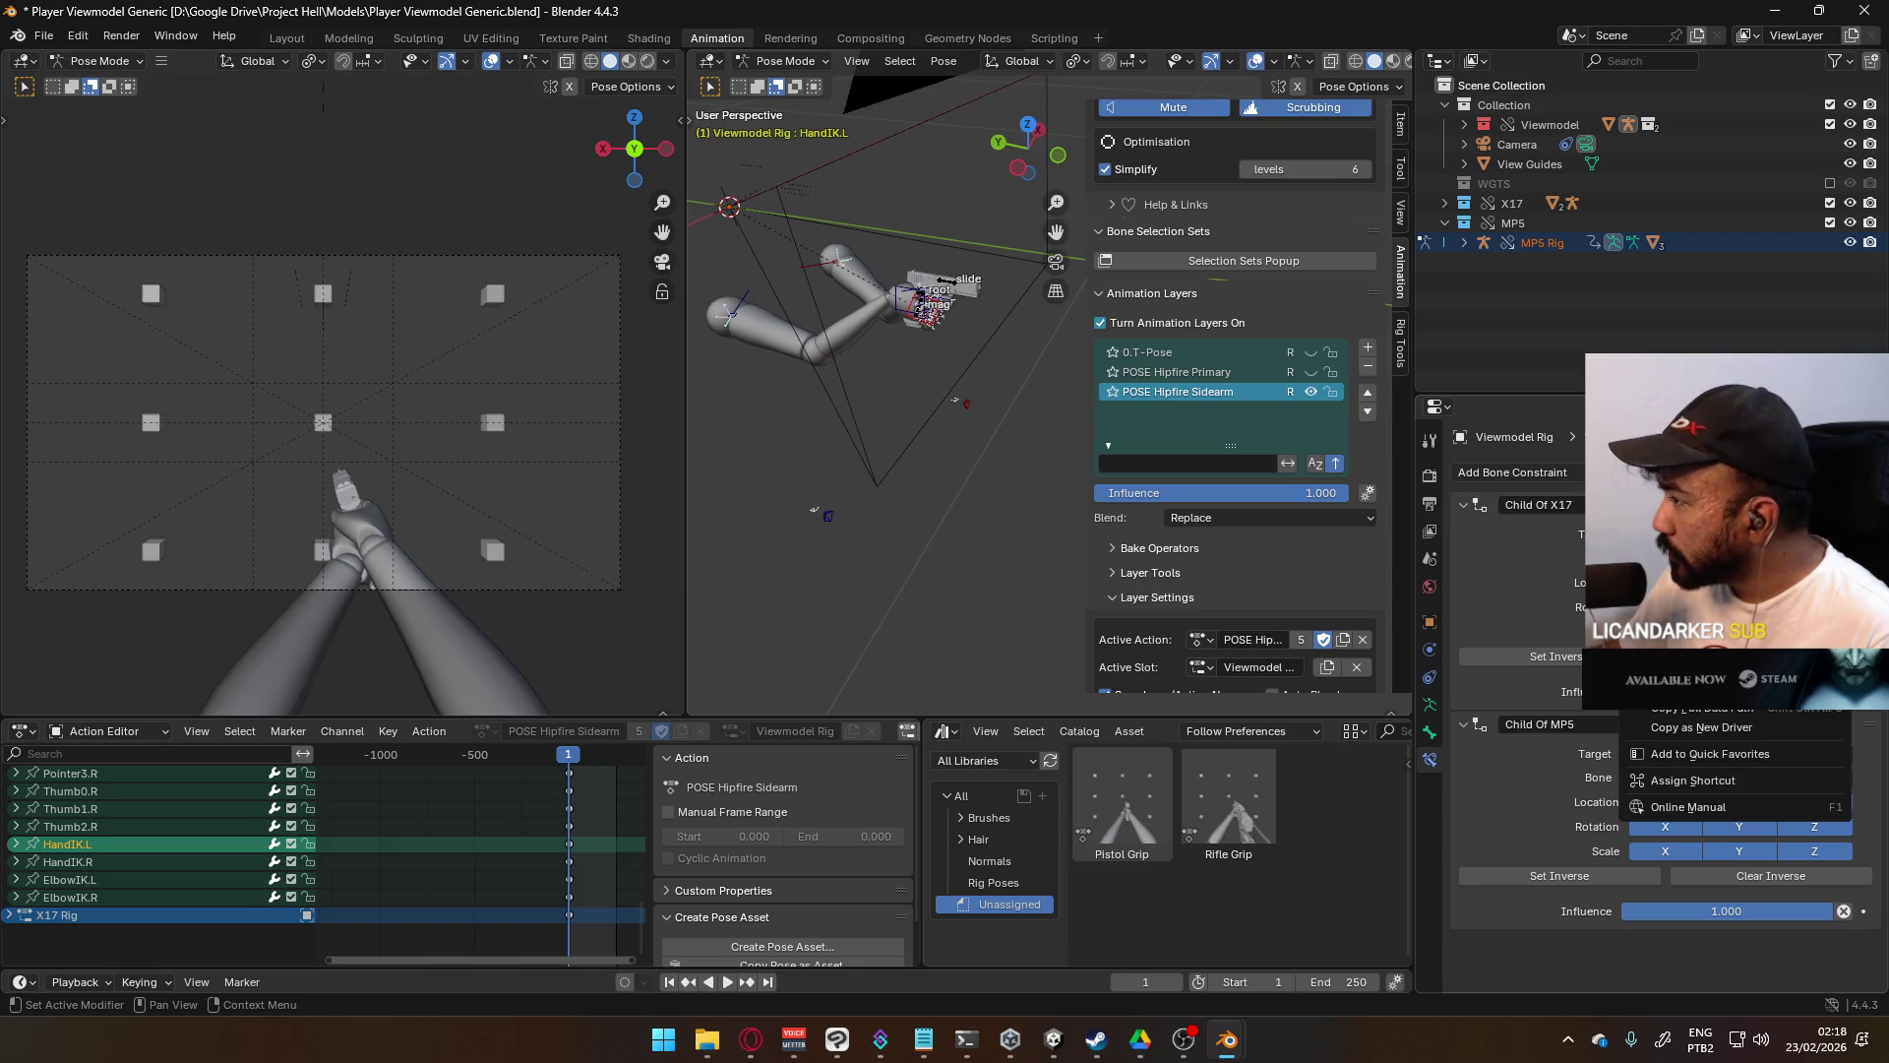
left_click(1802, 511)
right_click(1801, 724)
left_click(1802, 731)
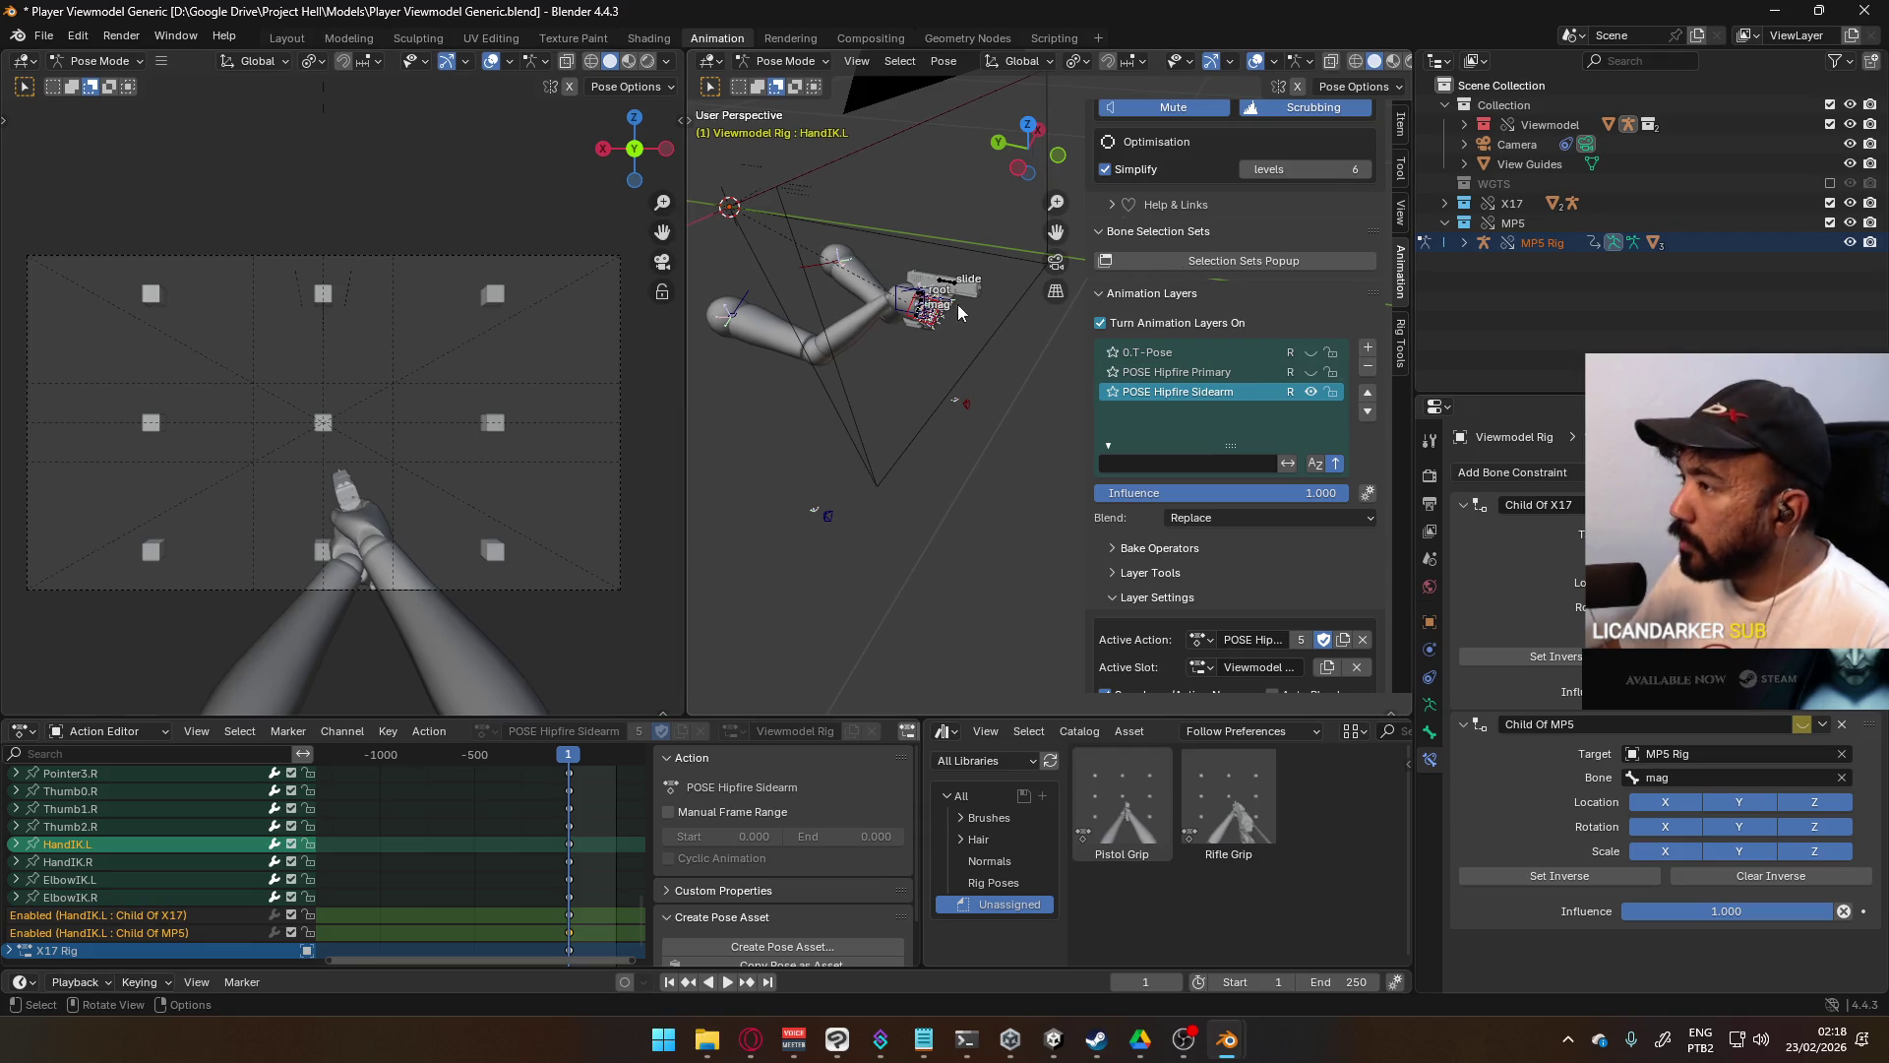
- On HandIK.R, keyframe the enabled states of Child Of X17 and Child Of MP5
left_click(897, 300)
right_click(1801, 724)
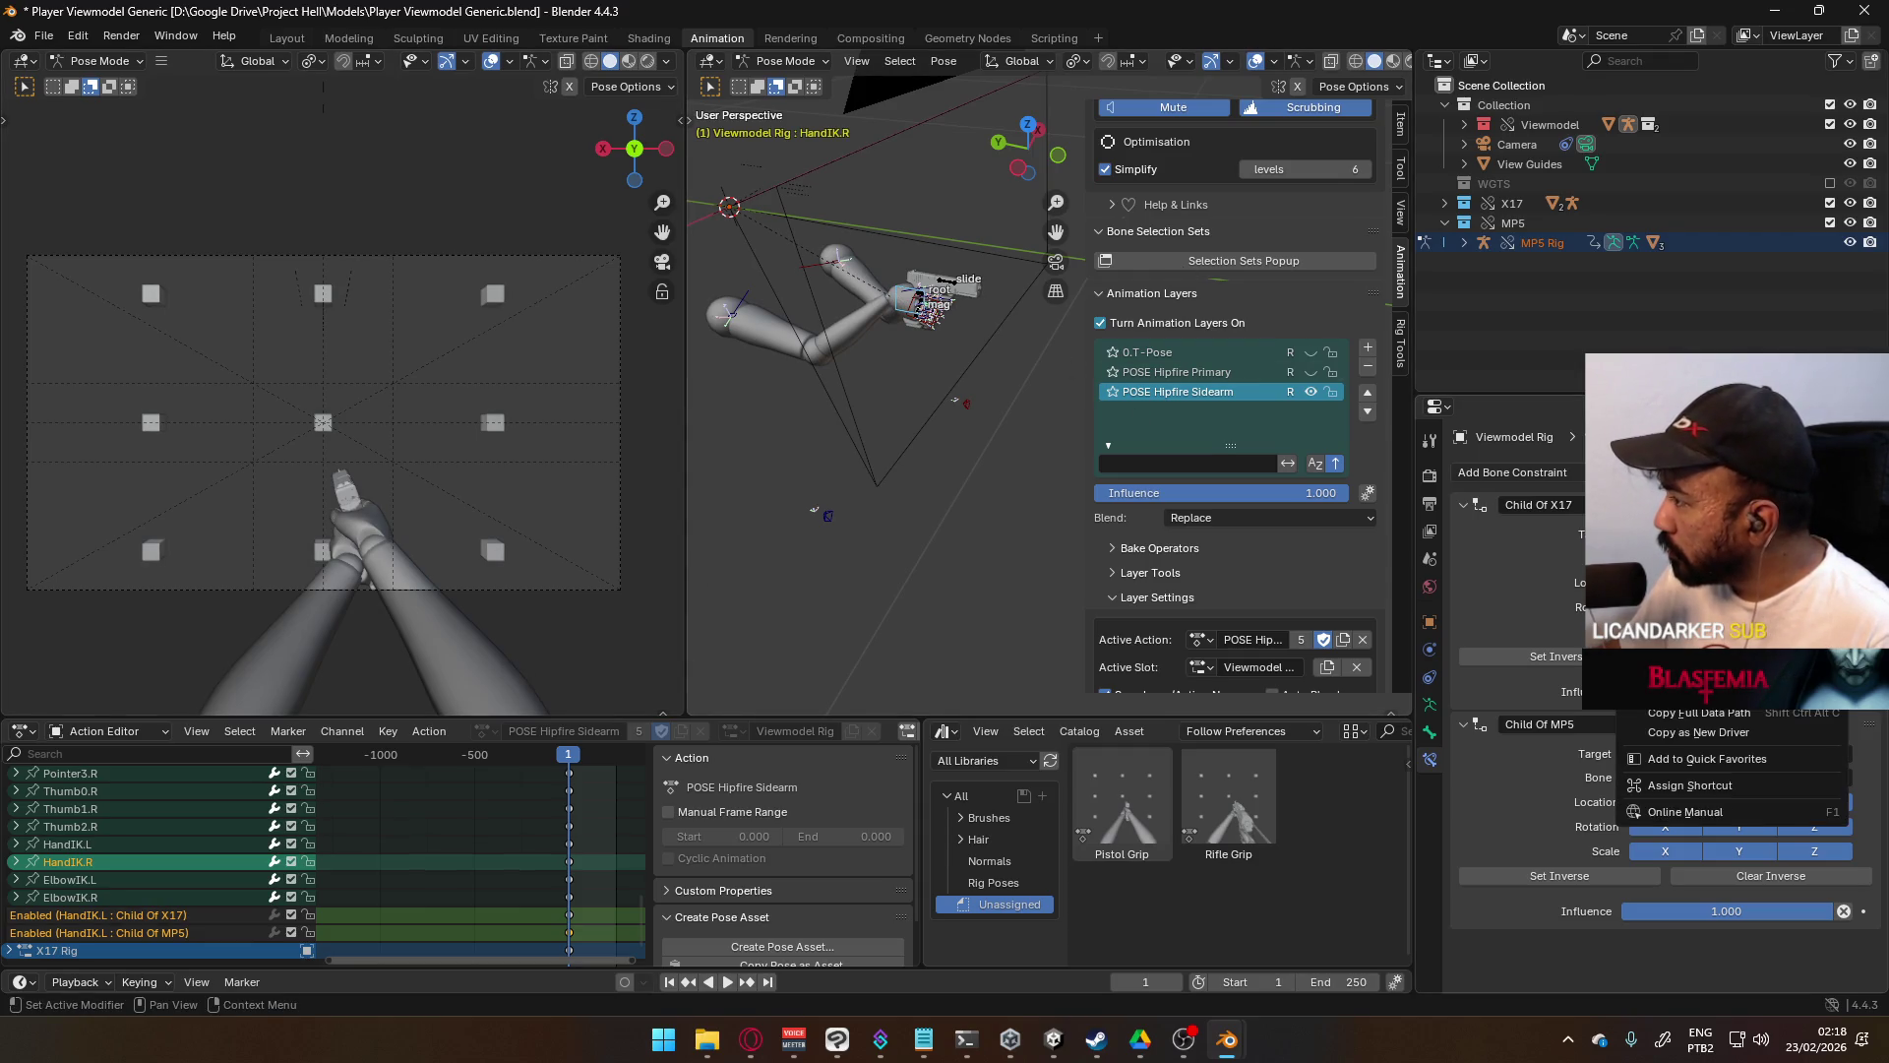
left_click(1800, 730)
right_click(1798, 722)
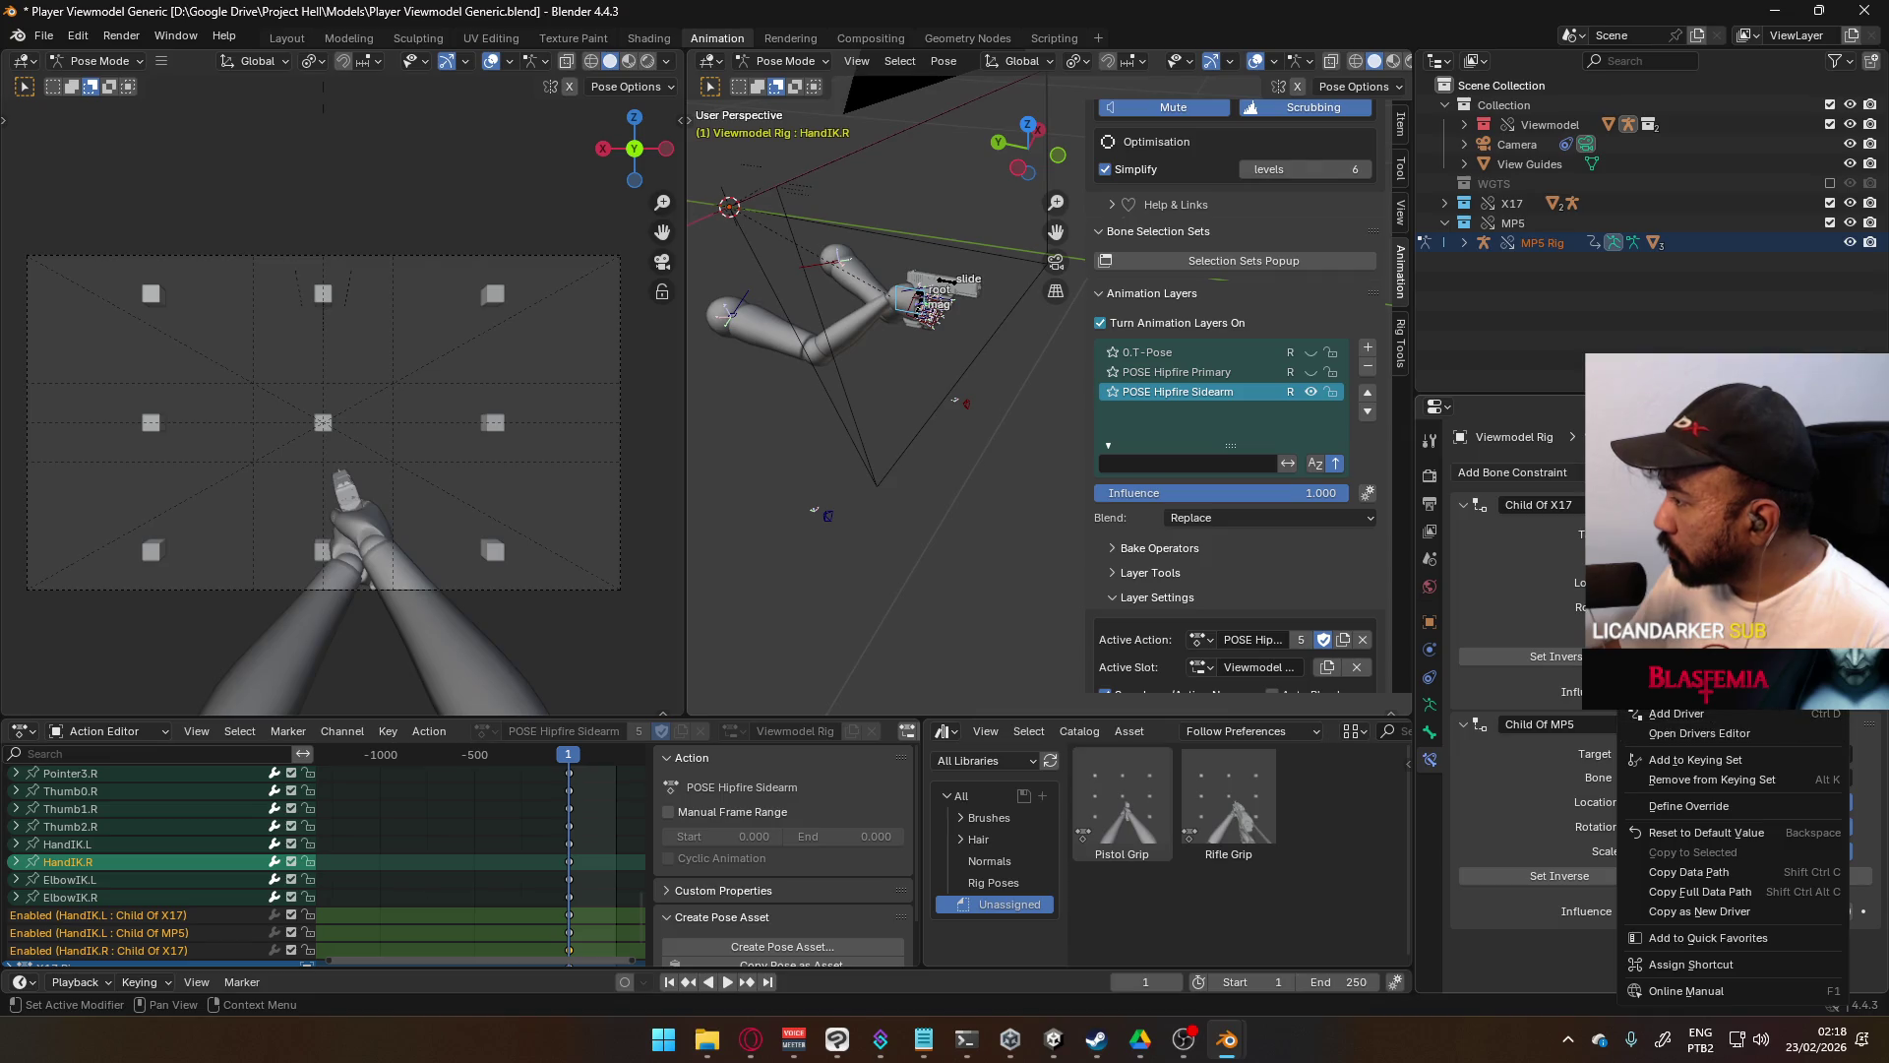
left_click(1798, 693)
scroll(197, 875, "down", 2)
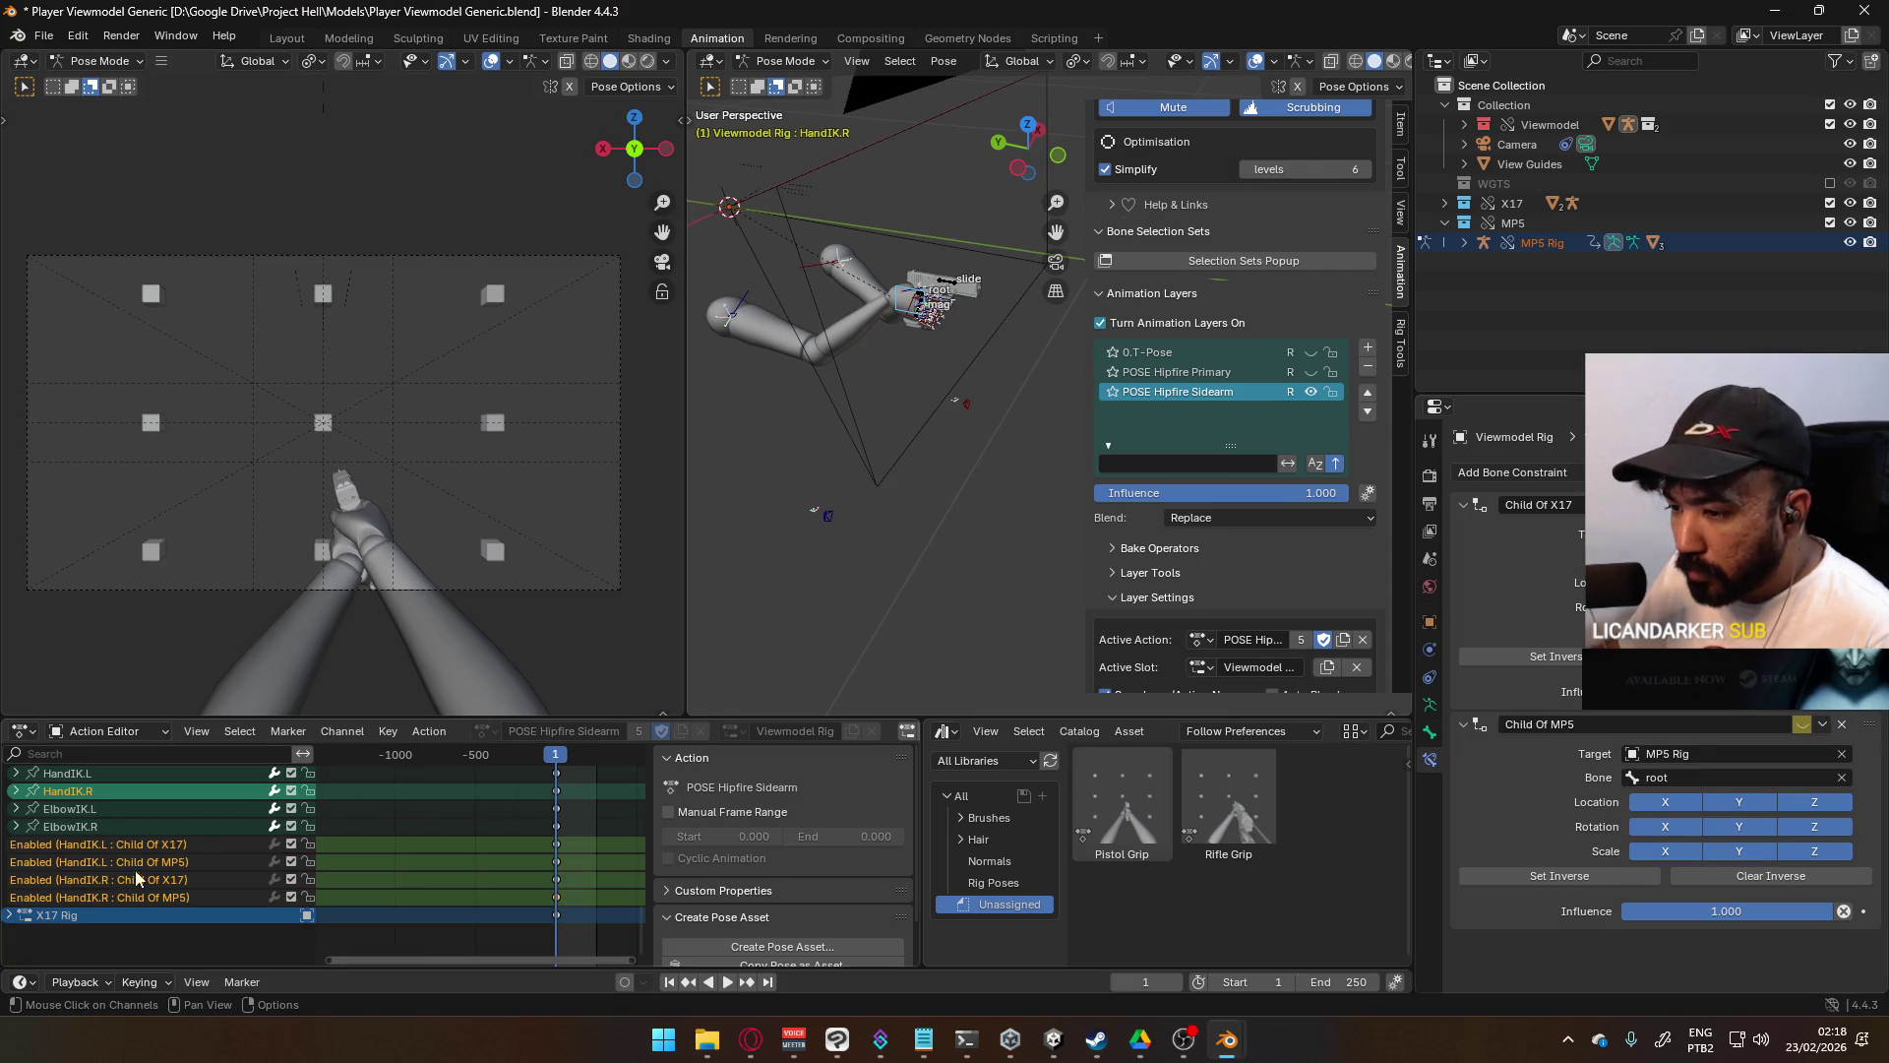
scroll(884, 317, "up", 4)
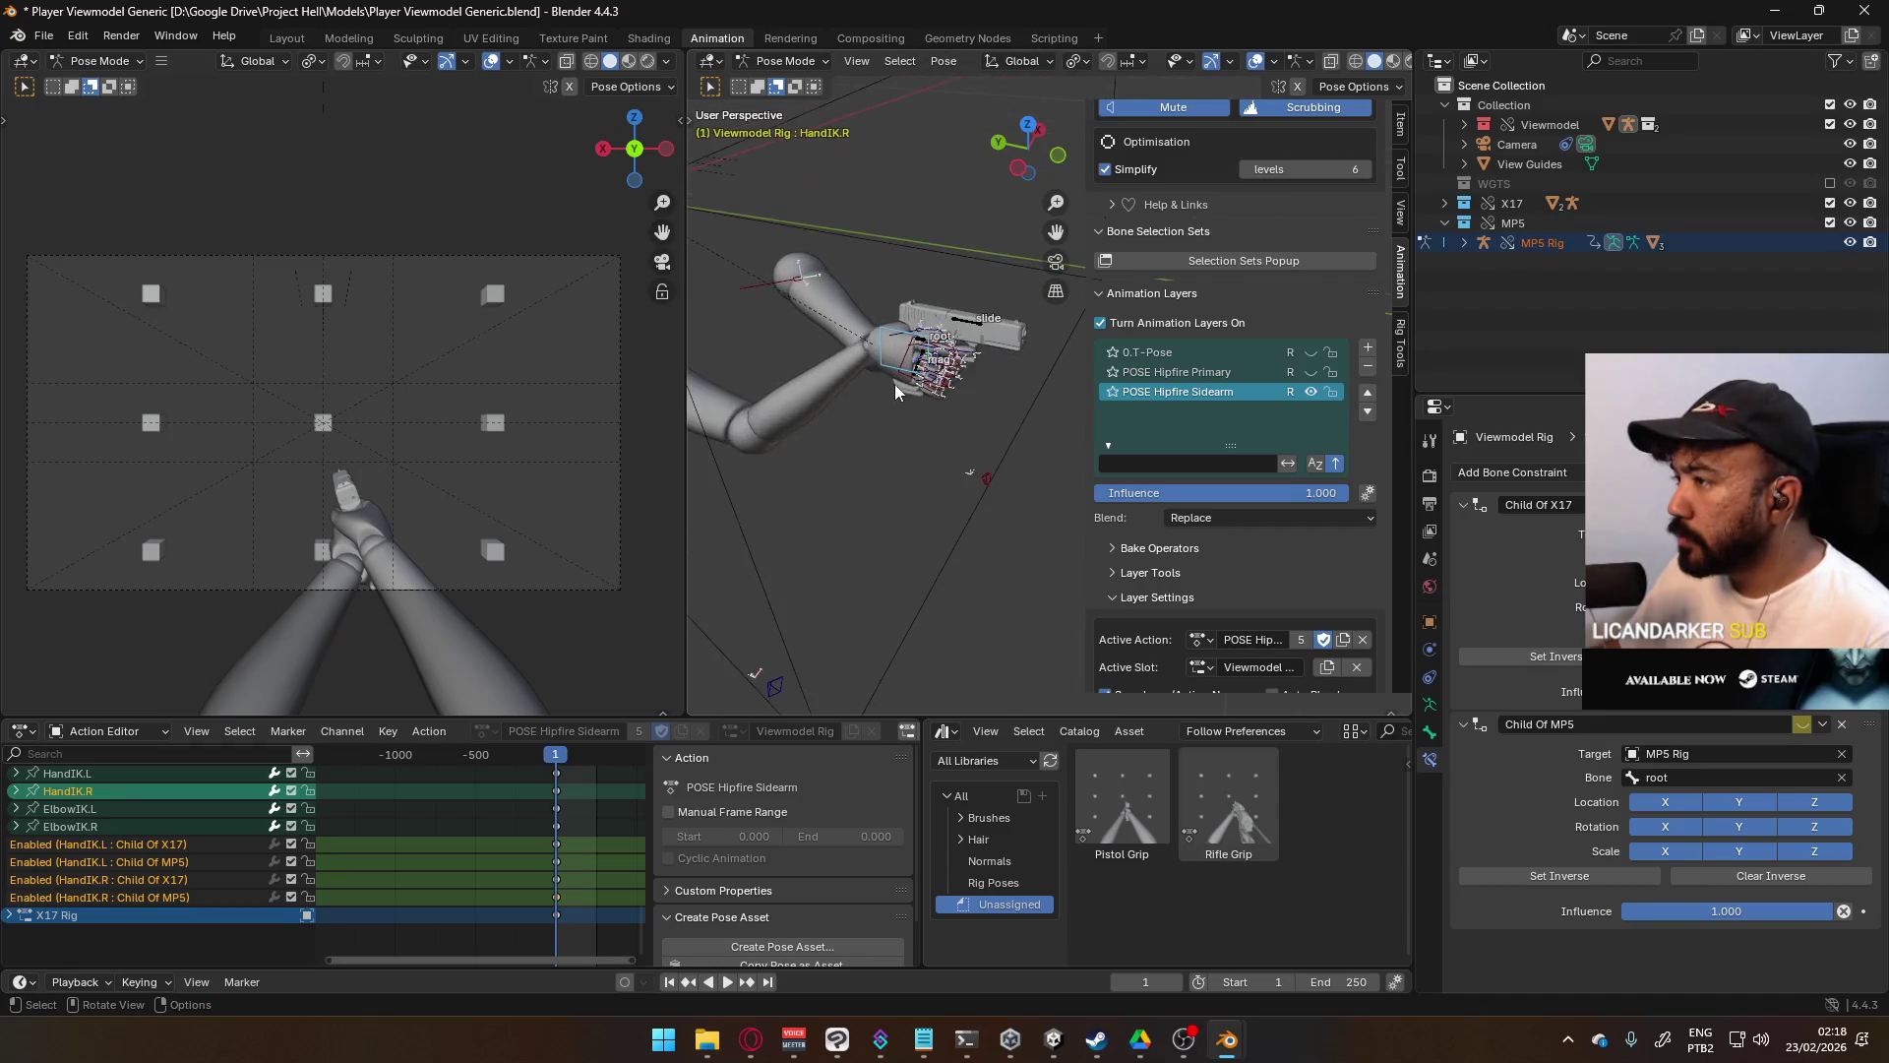
- Reselect HandIK.L and save the blend file with Ctrl+S
left_click(894, 385)
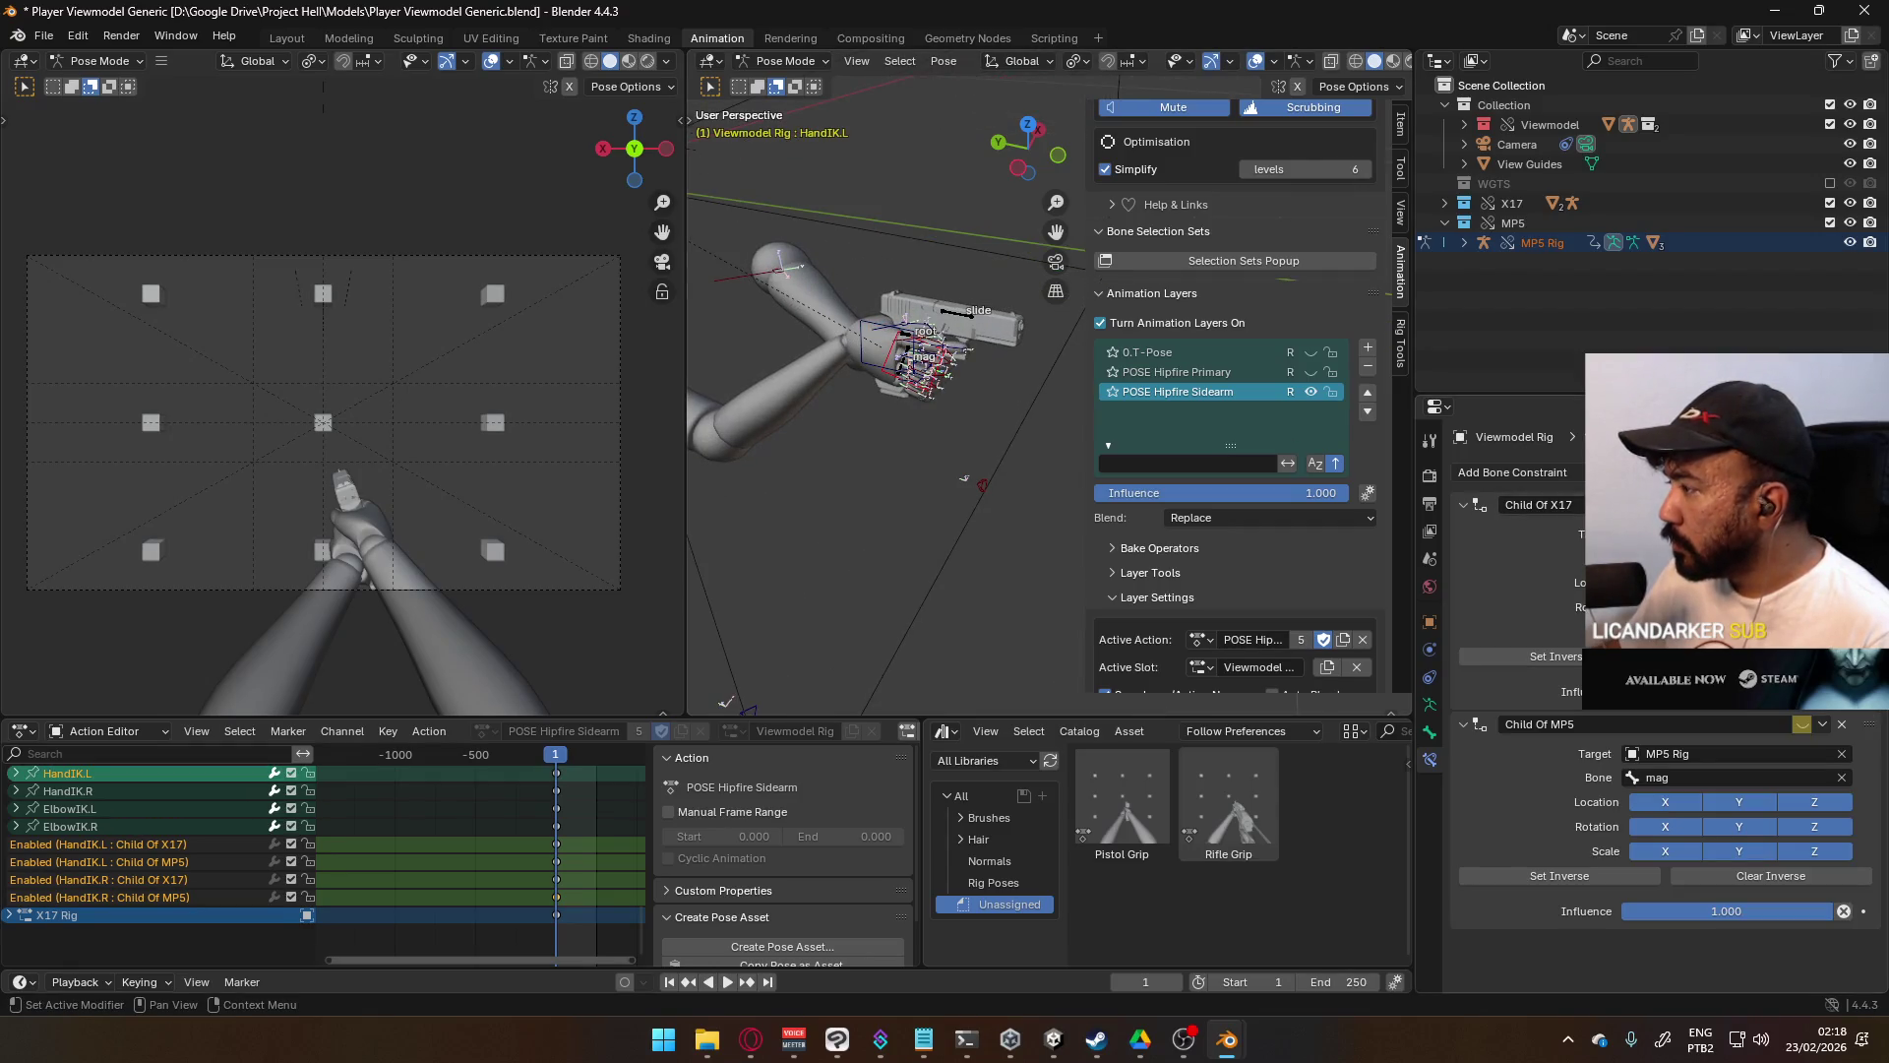
key("ctrl+s")
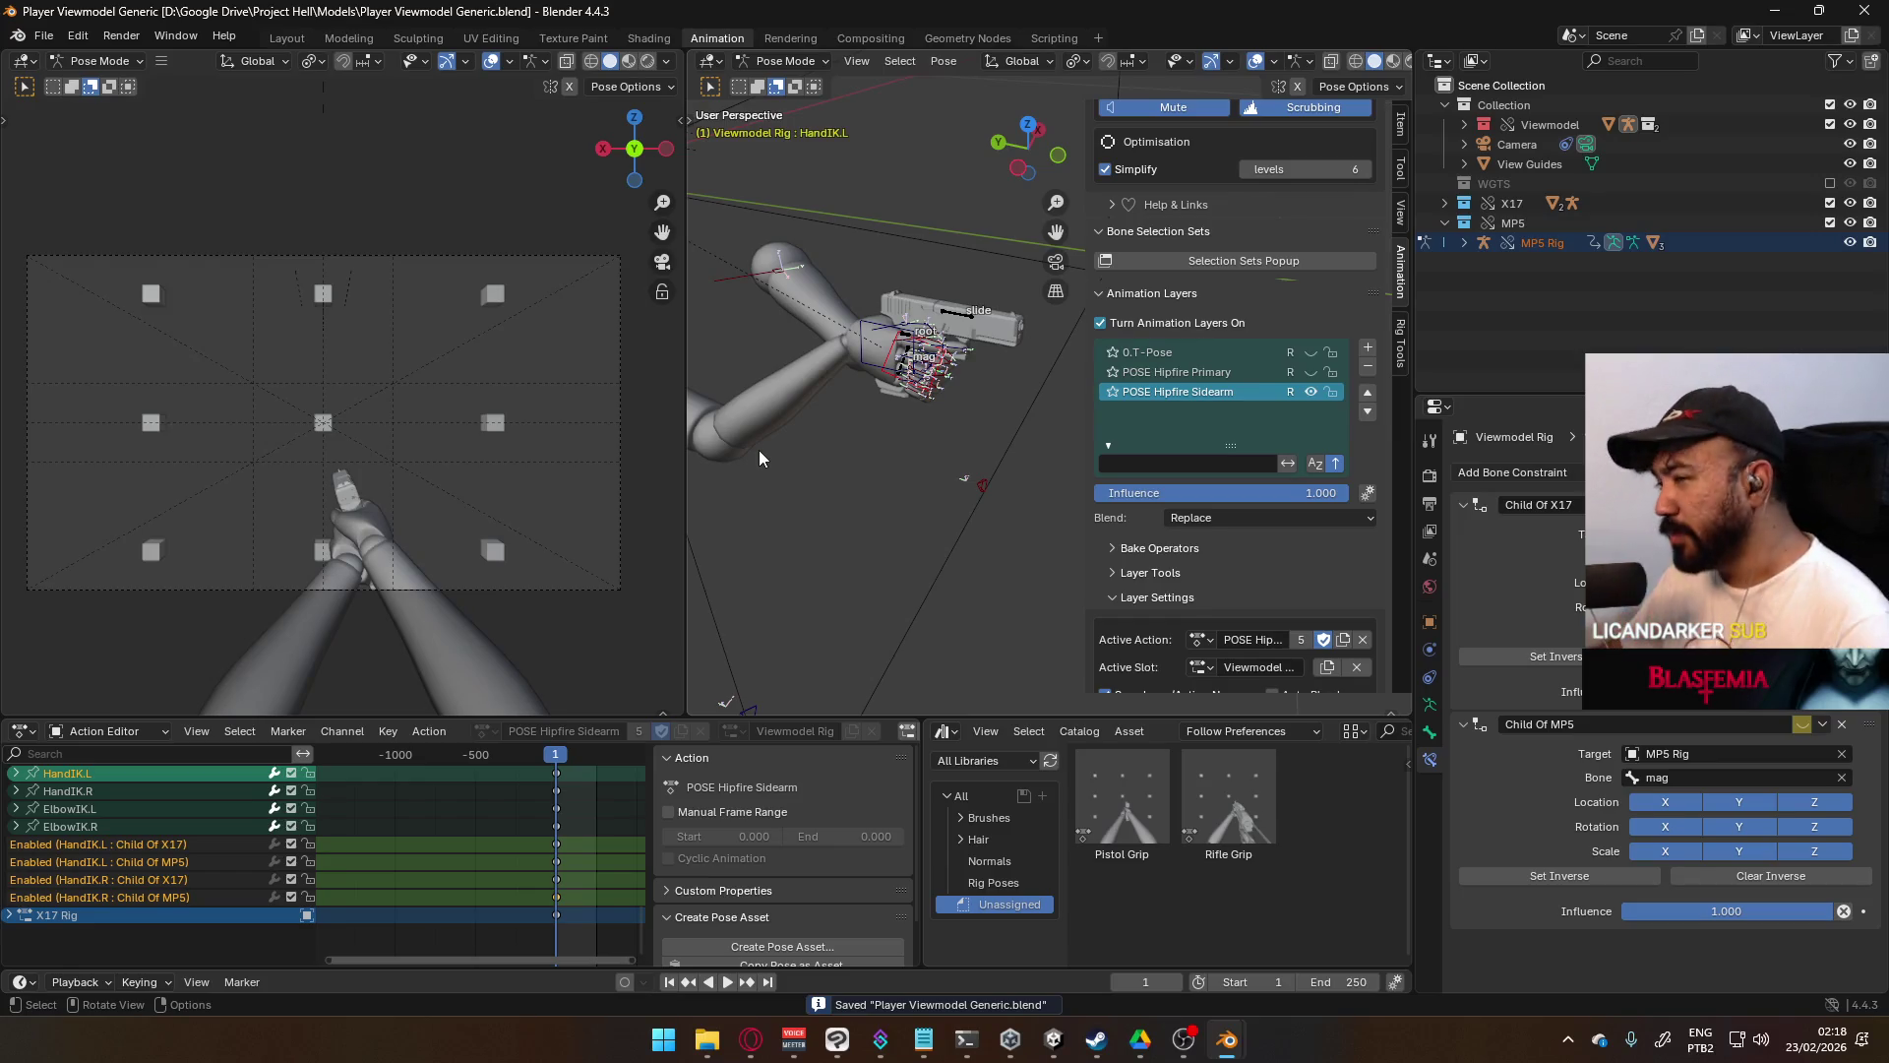
left_click(885, 327)
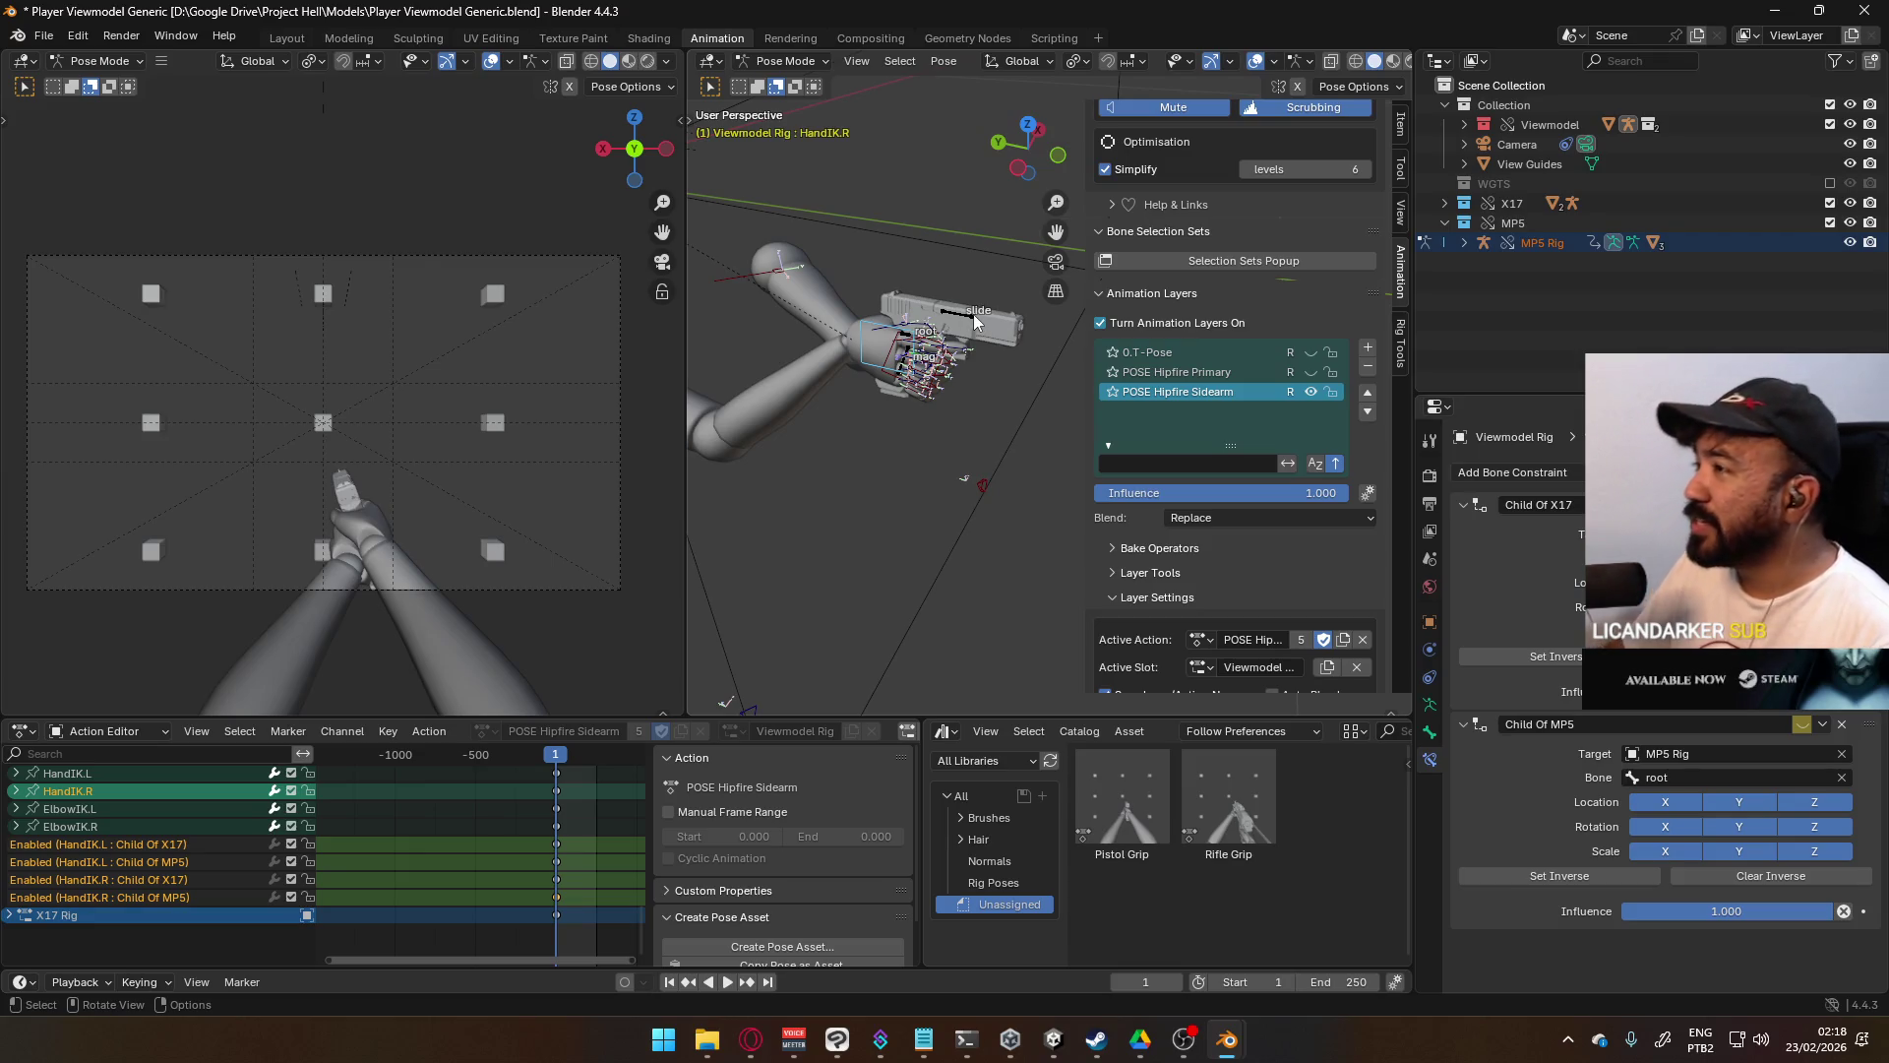
- In Object Mode, select the X17 Rig and hide the X17 pistol collection
scroll(1287, 429, "up", 8)
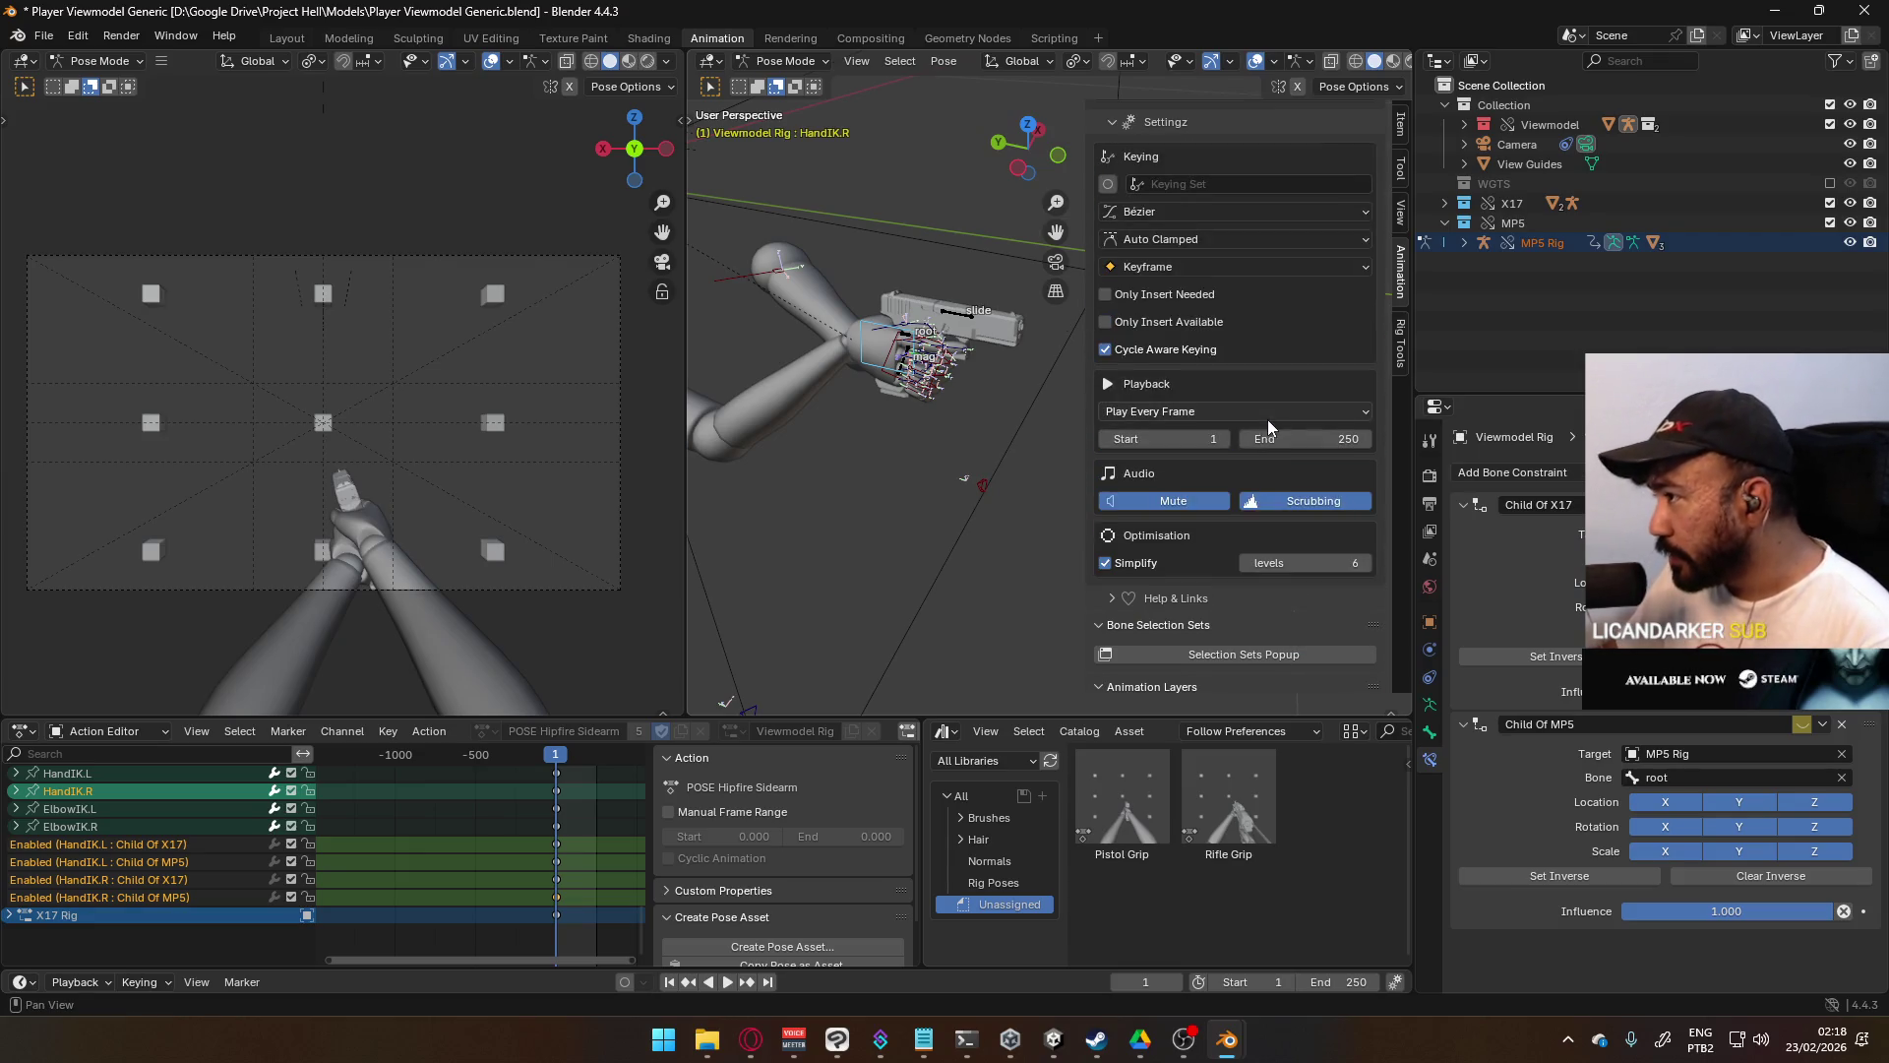
scroll(1328, 419, "down", 10)
left_click(778, 62)
left_click(793, 84)
left_click(960, 328)
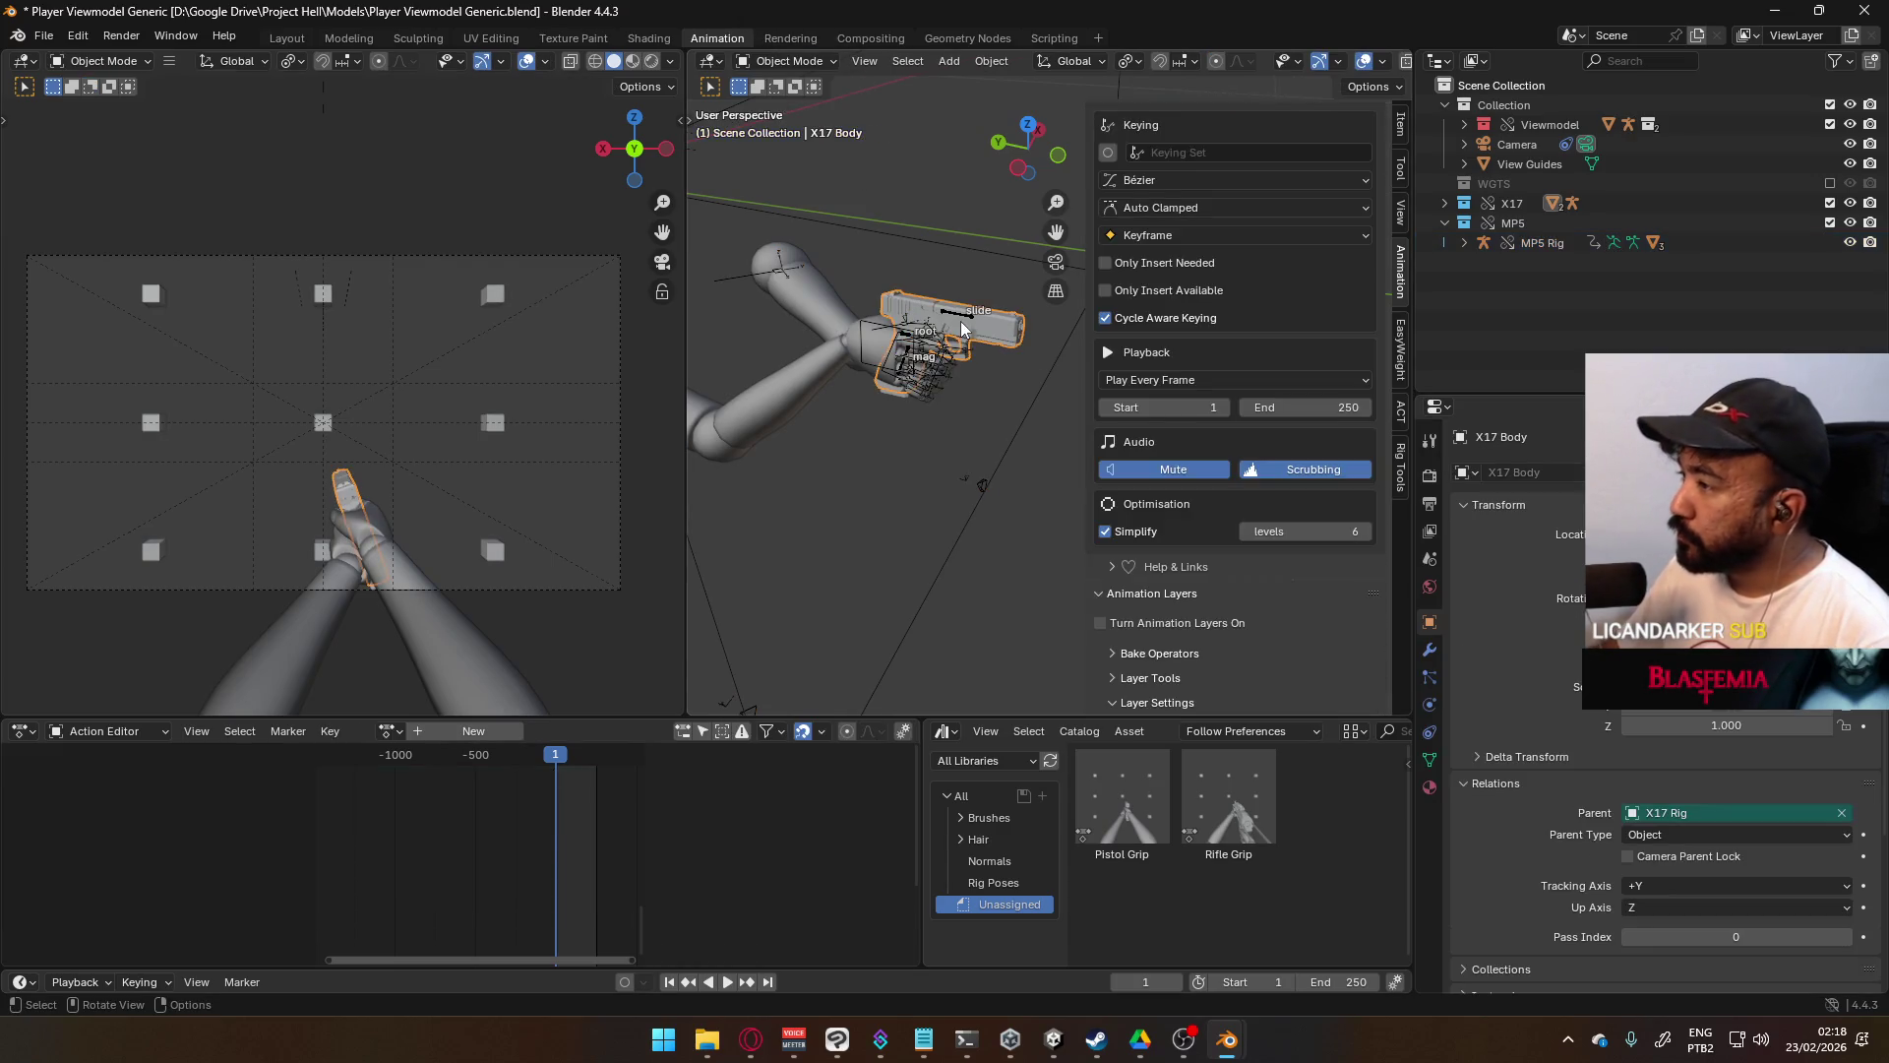
left_click(958, 317)
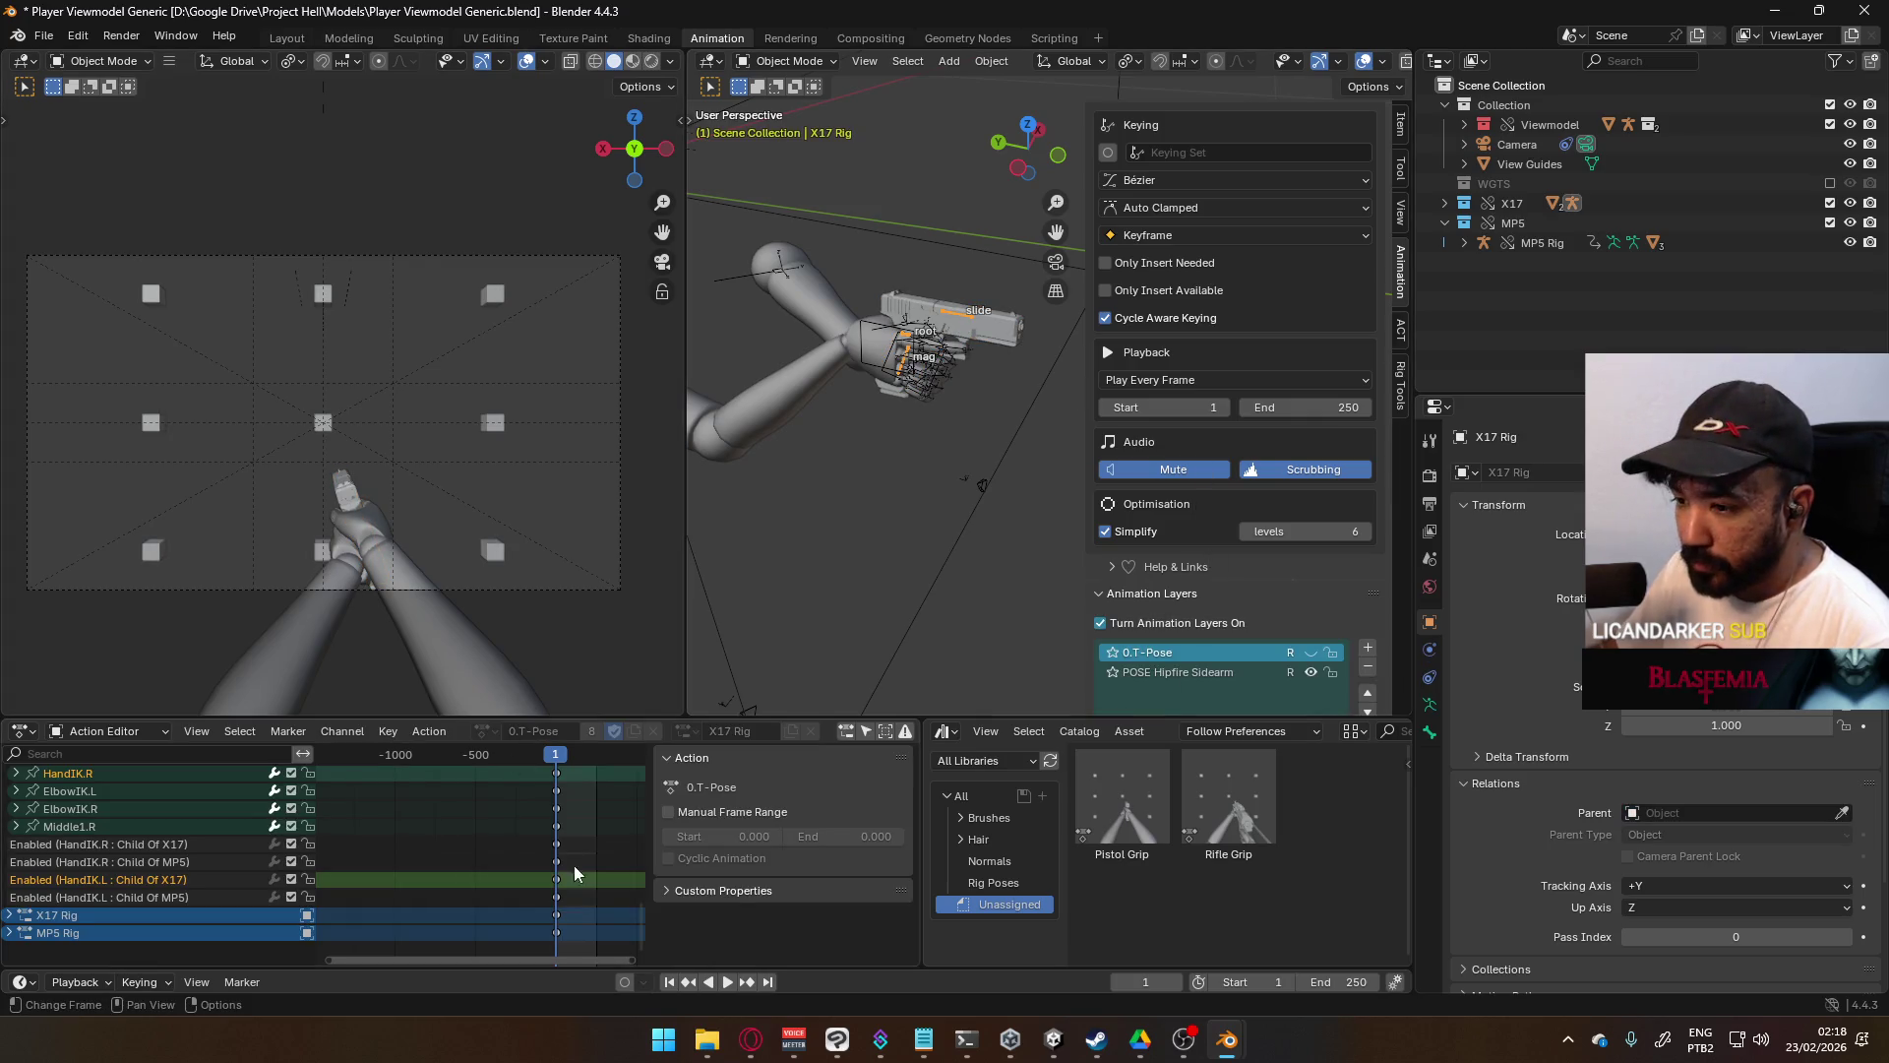
scroll(1121, 482, "down", 7)
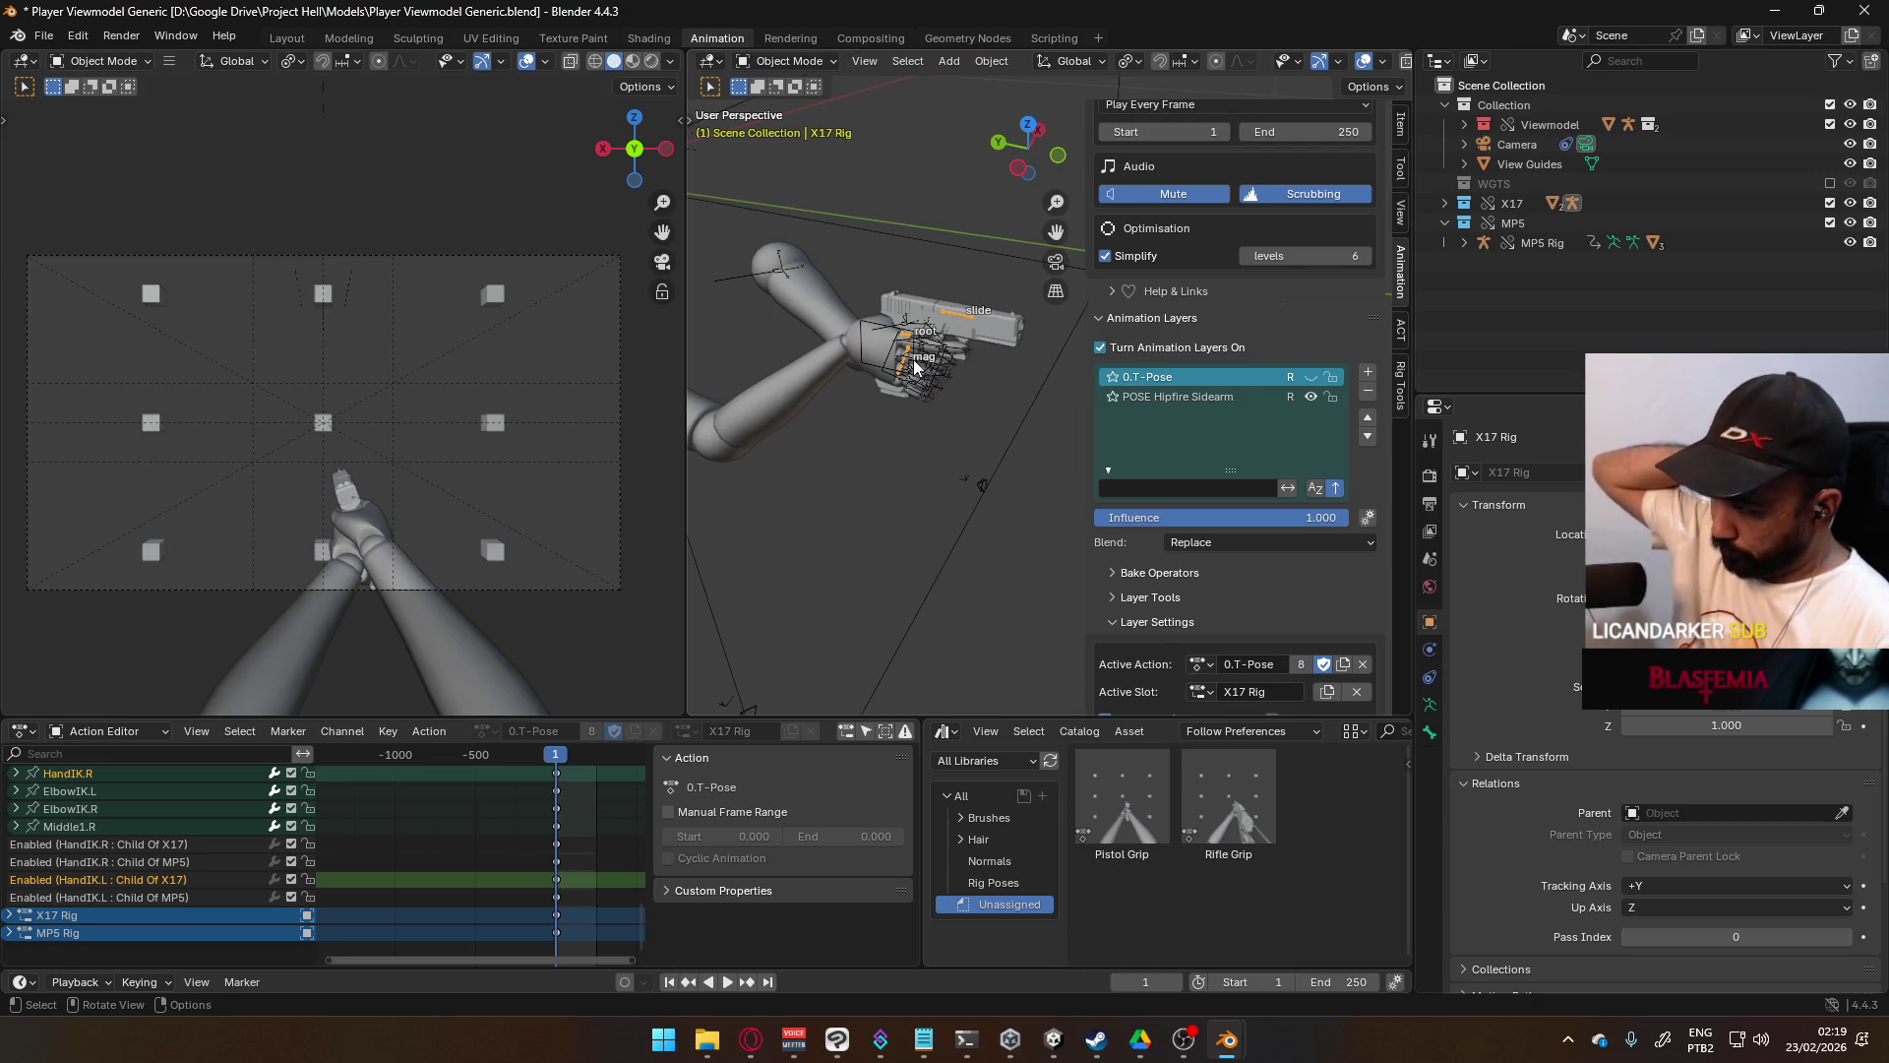
left_click(1848, 203)
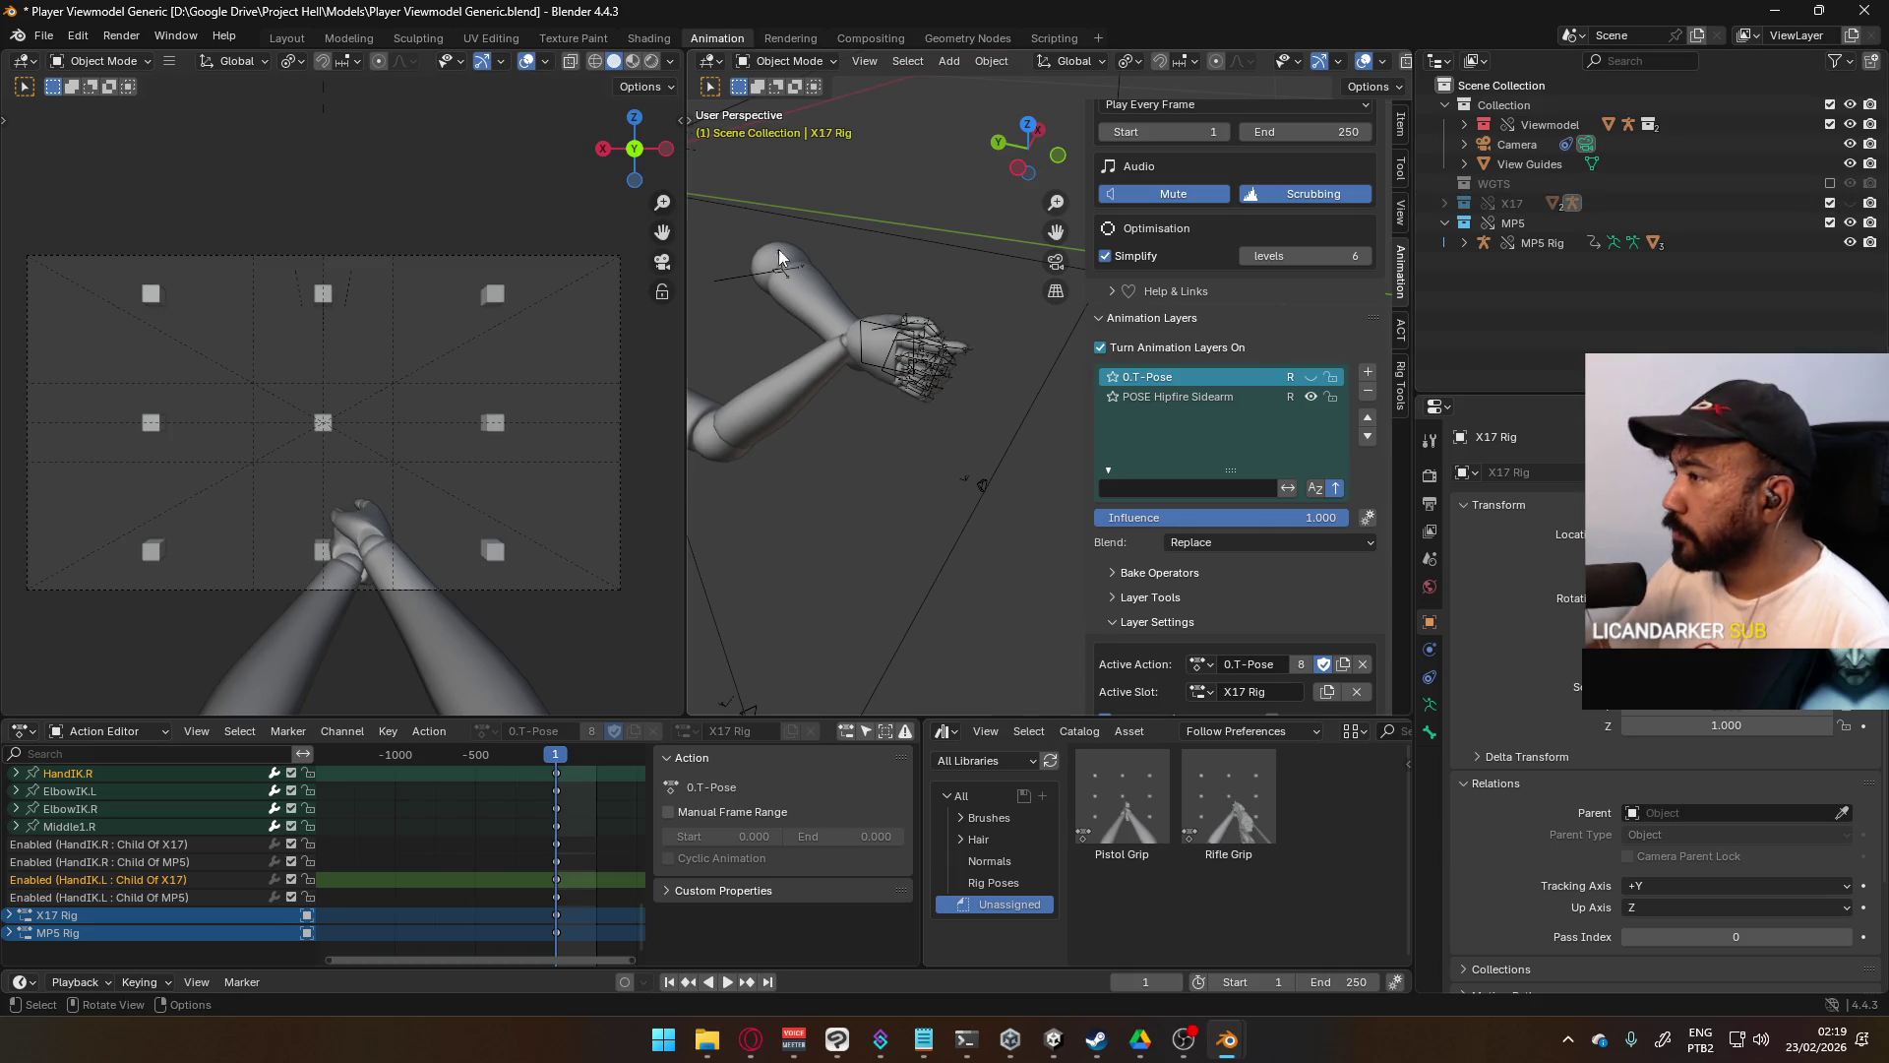
- Select the Viewmodel Rig and switch it into Pose Mode
left_click(864, 323)
left_click(1197, 400)
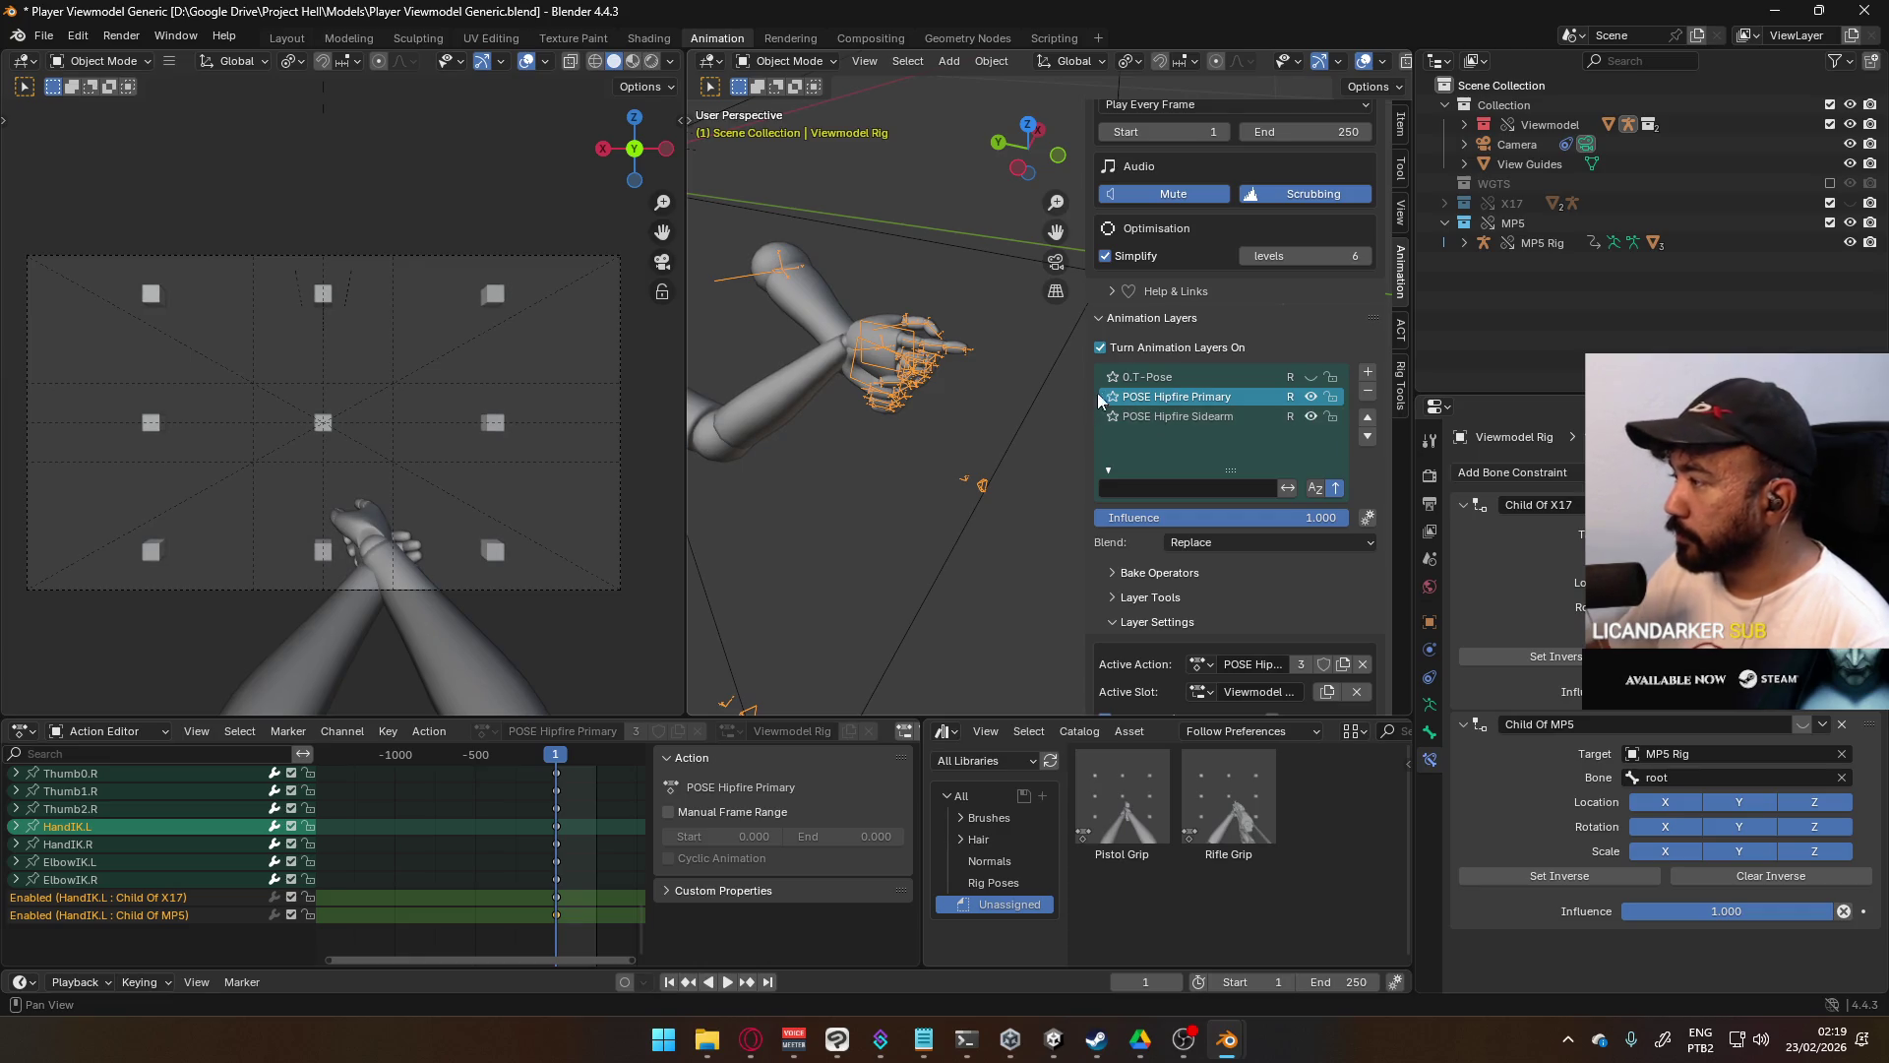
left_click(795, 61)
left_click(799, 130)
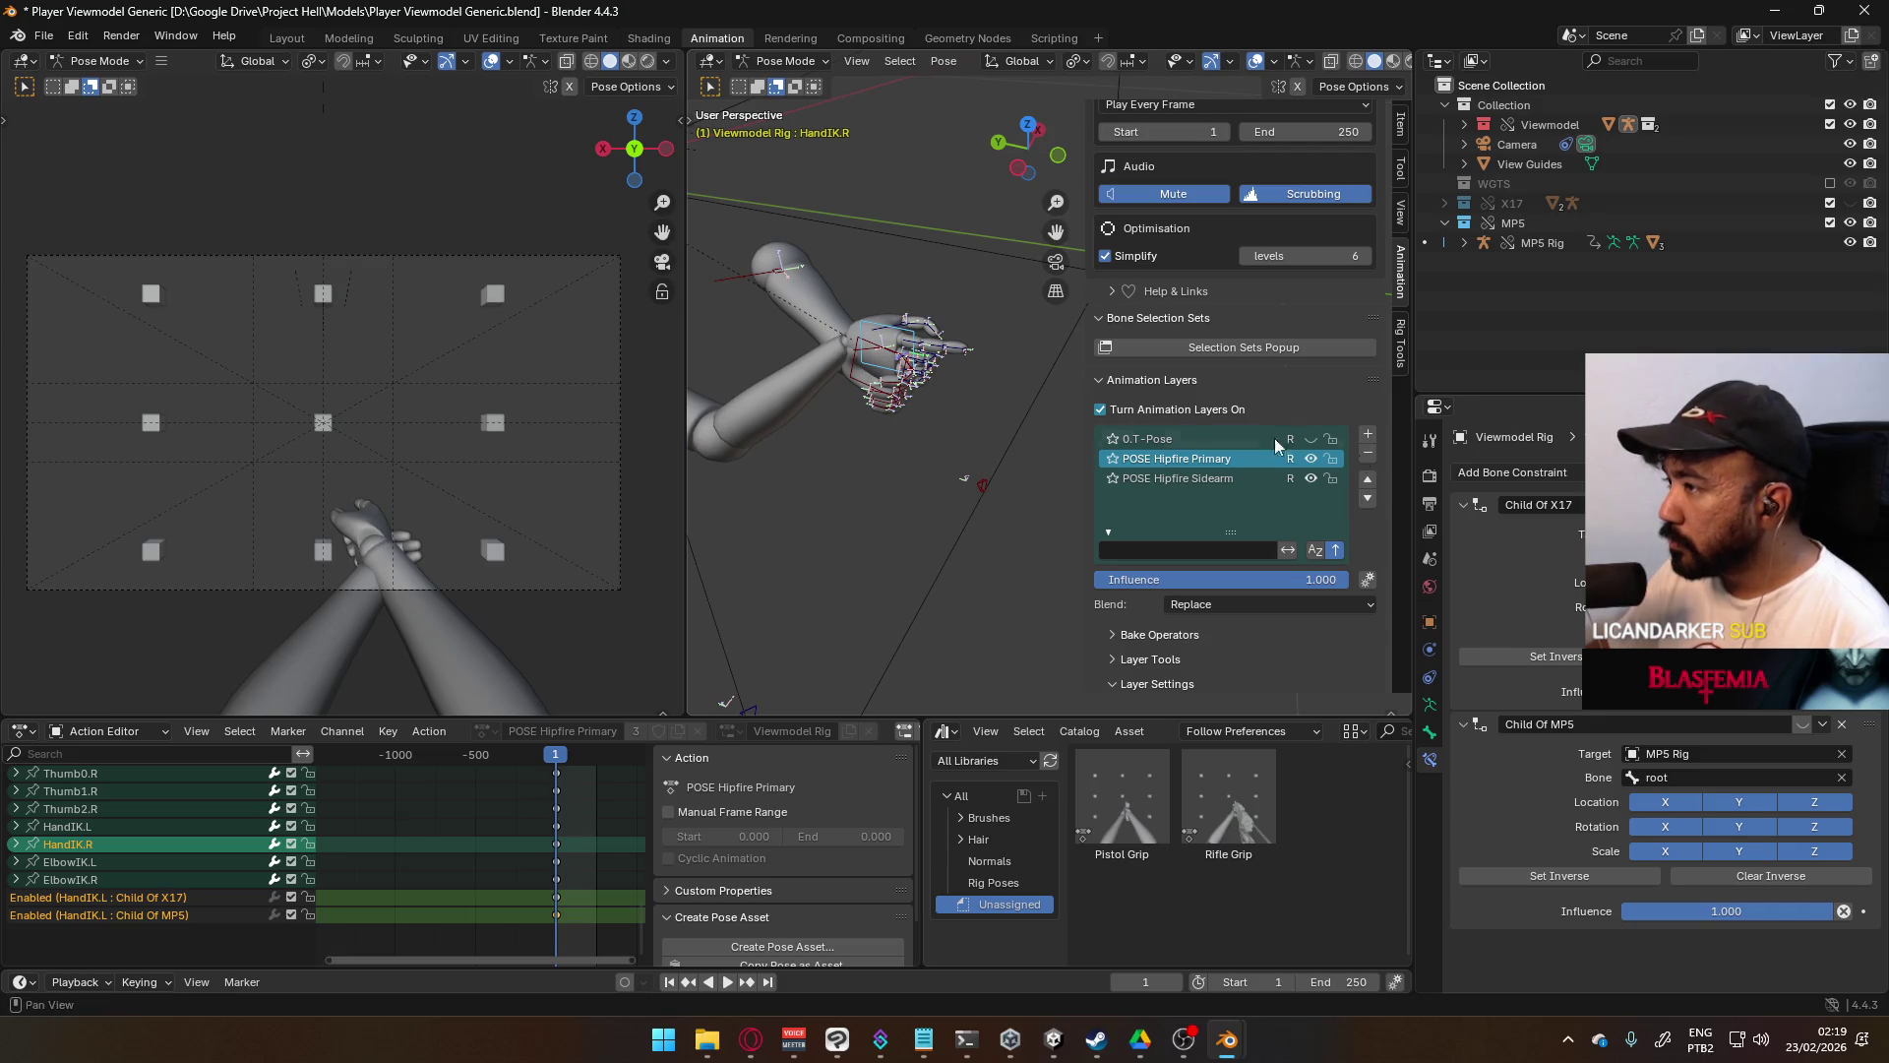
- On HandIK.R, keyframe the Child Of MP5 and Child Of X17 enabled states
right_click(1797, 723)
left_click(1809, 733)
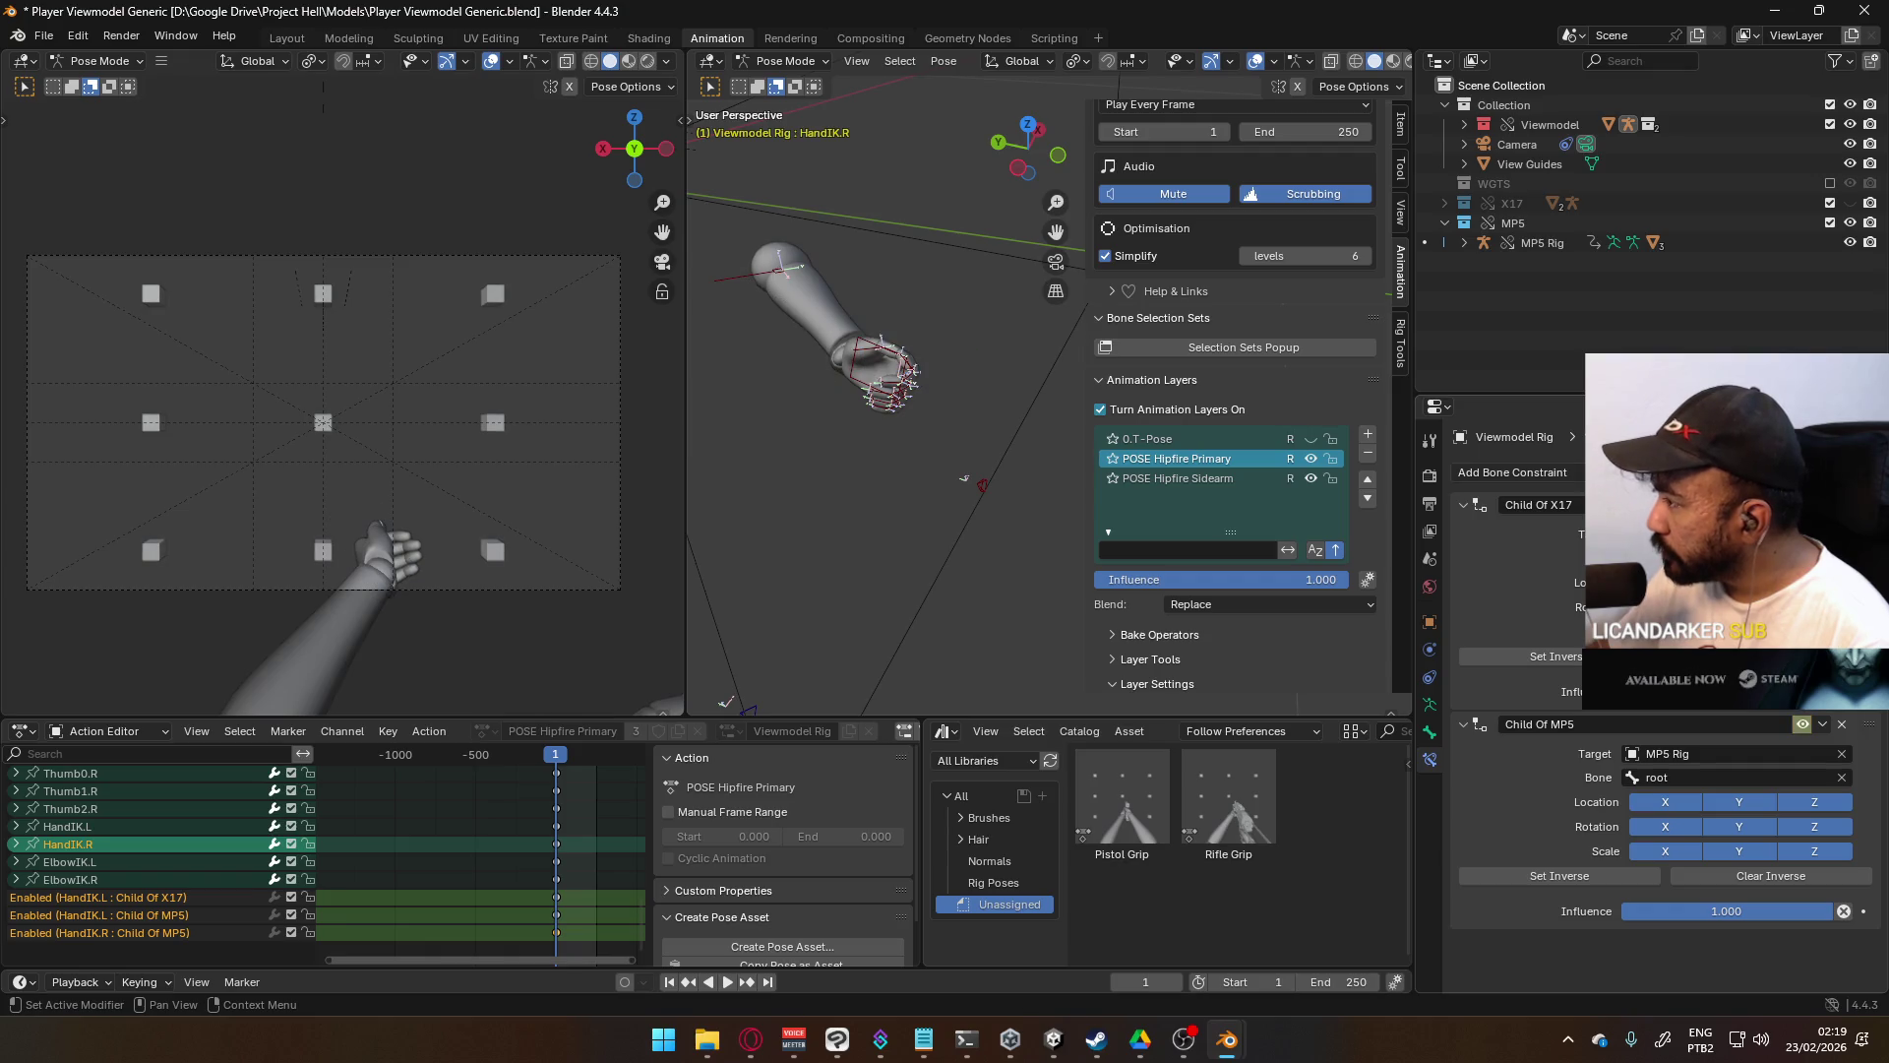
right_click(1802, 504)
left_click(1816, 507)
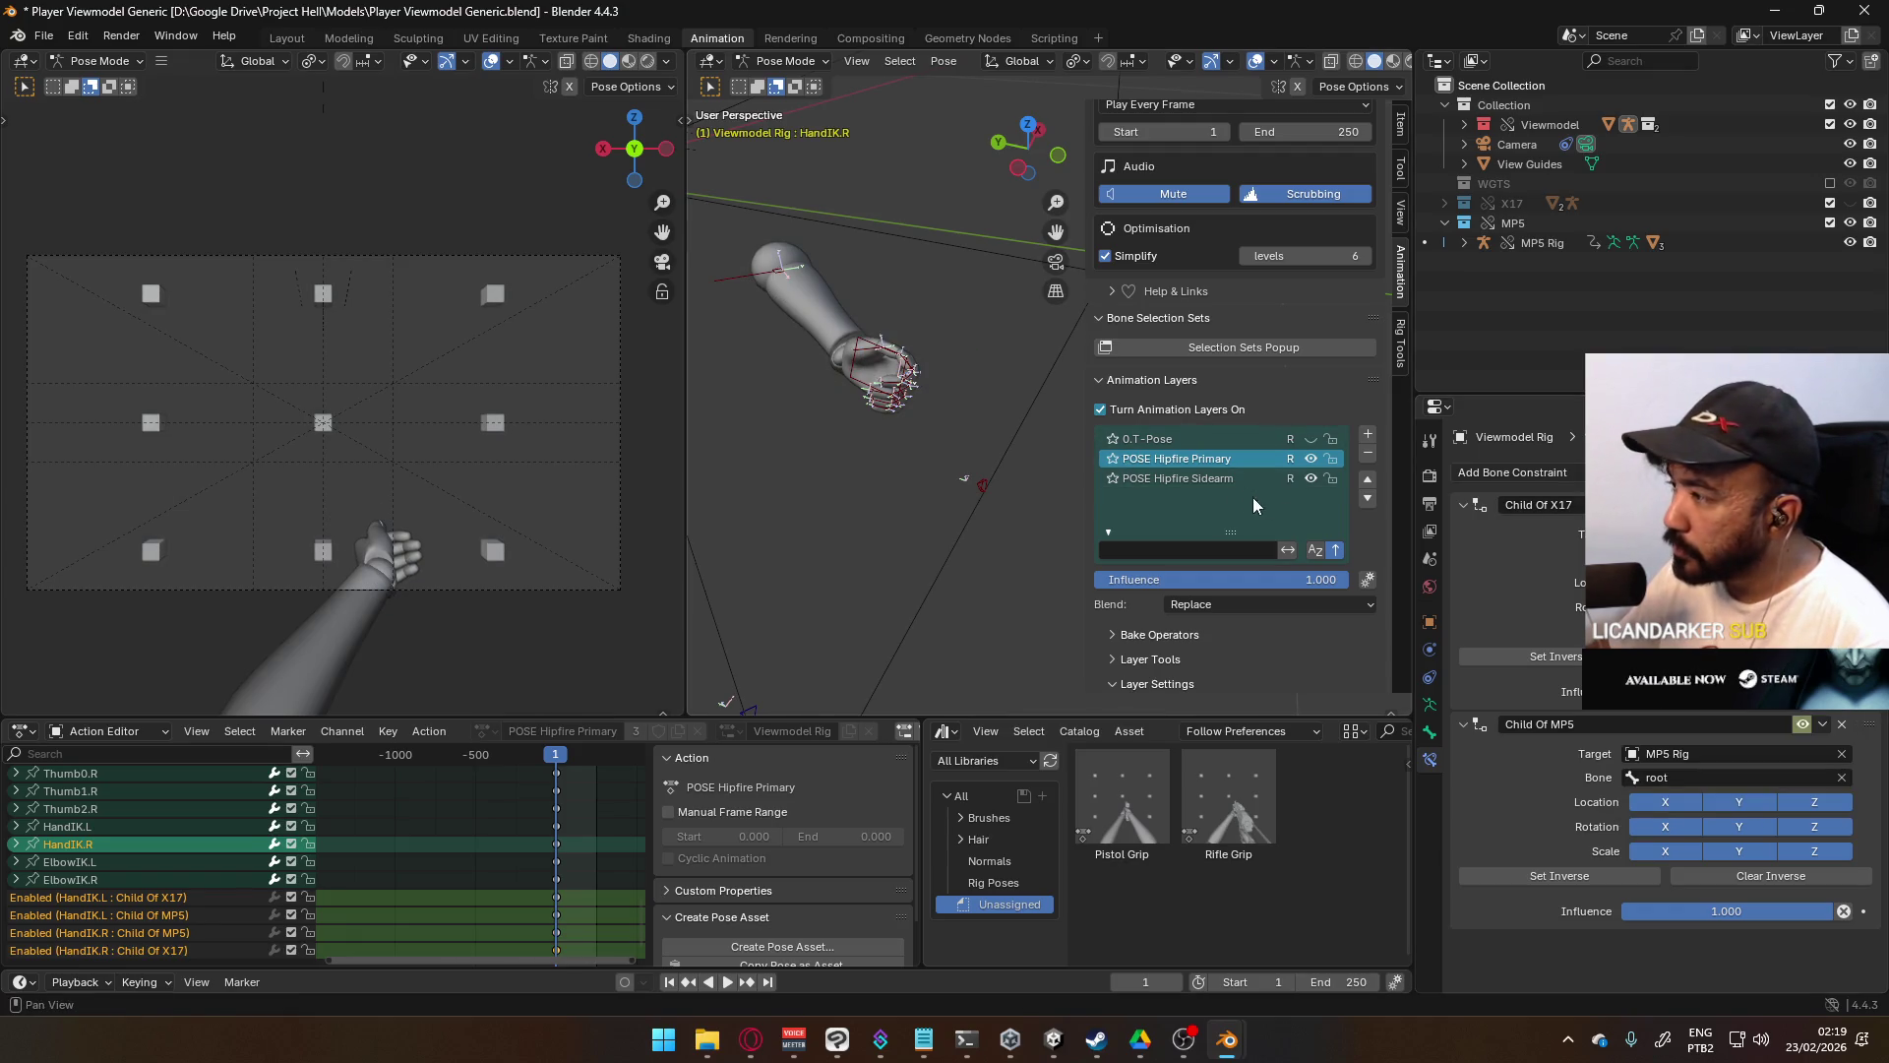
- Reset HandIK.R's Child Of MP5 parent inverse
left_click(858, 339)
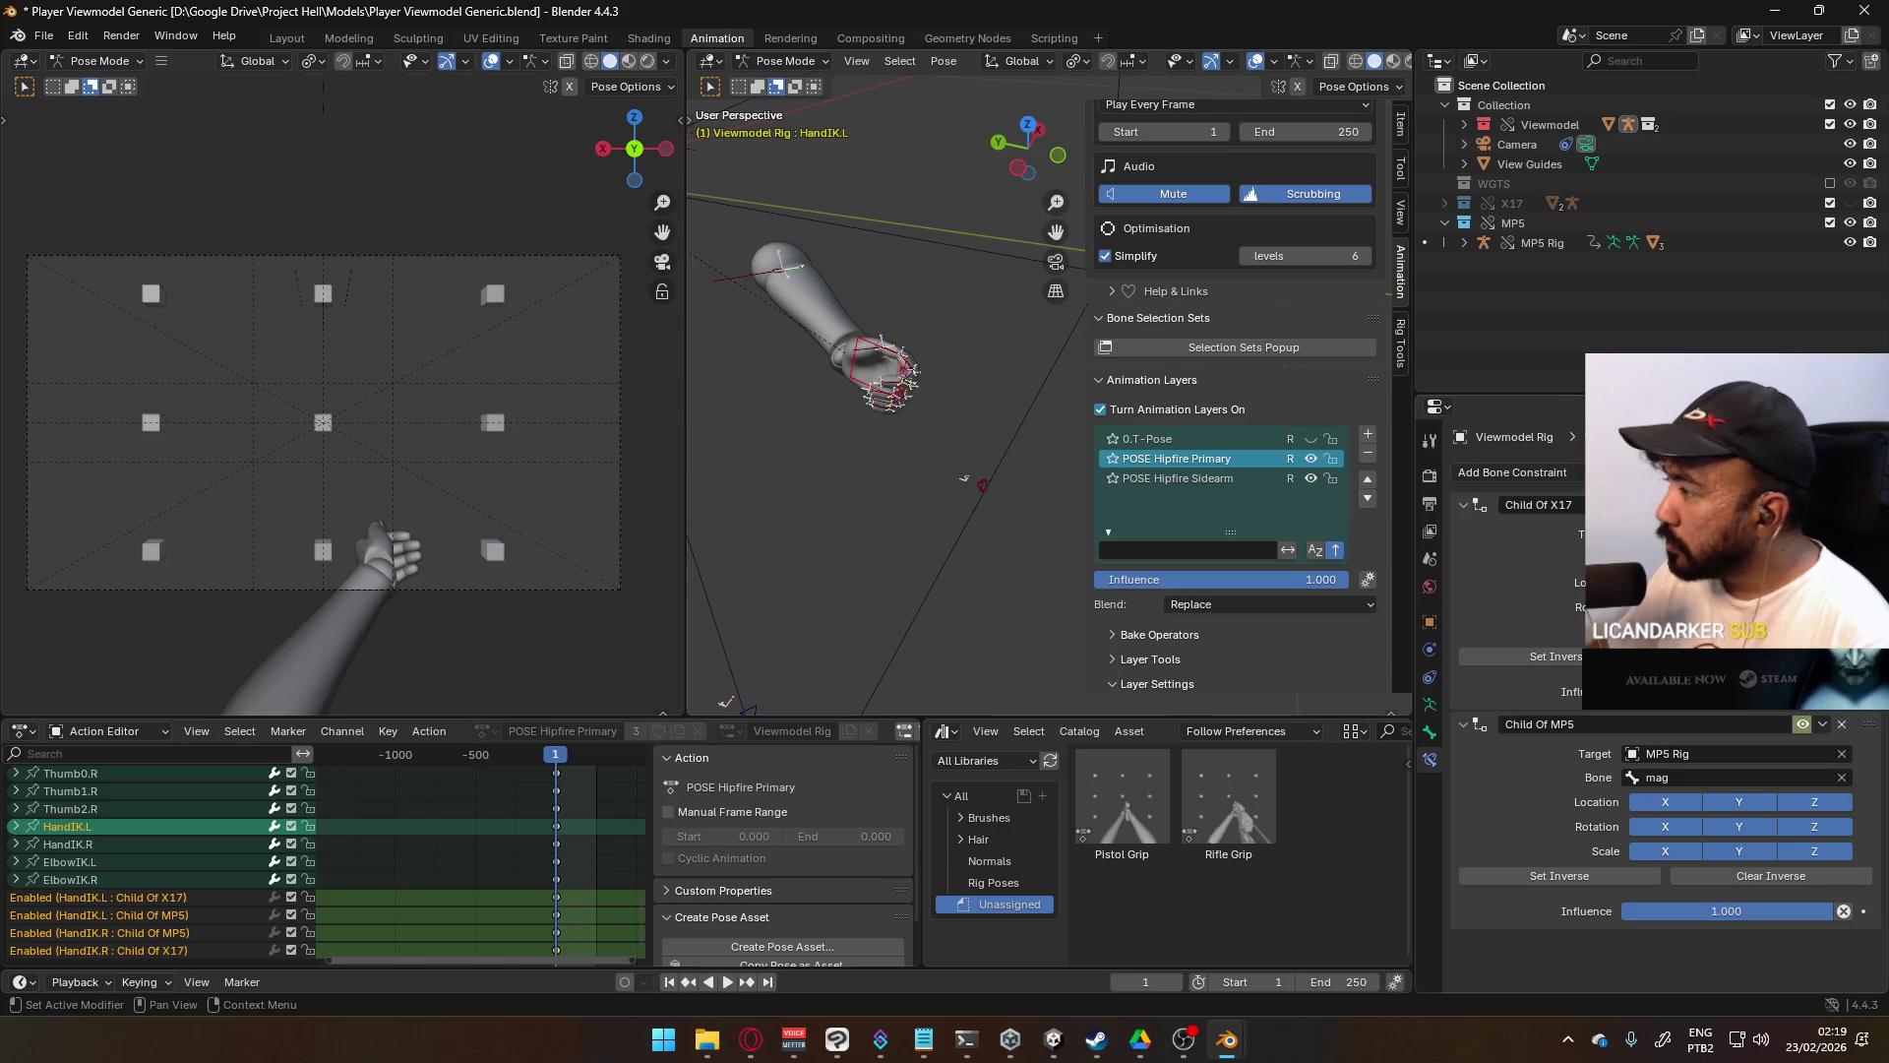
scroll(923, 368, "down", 5)
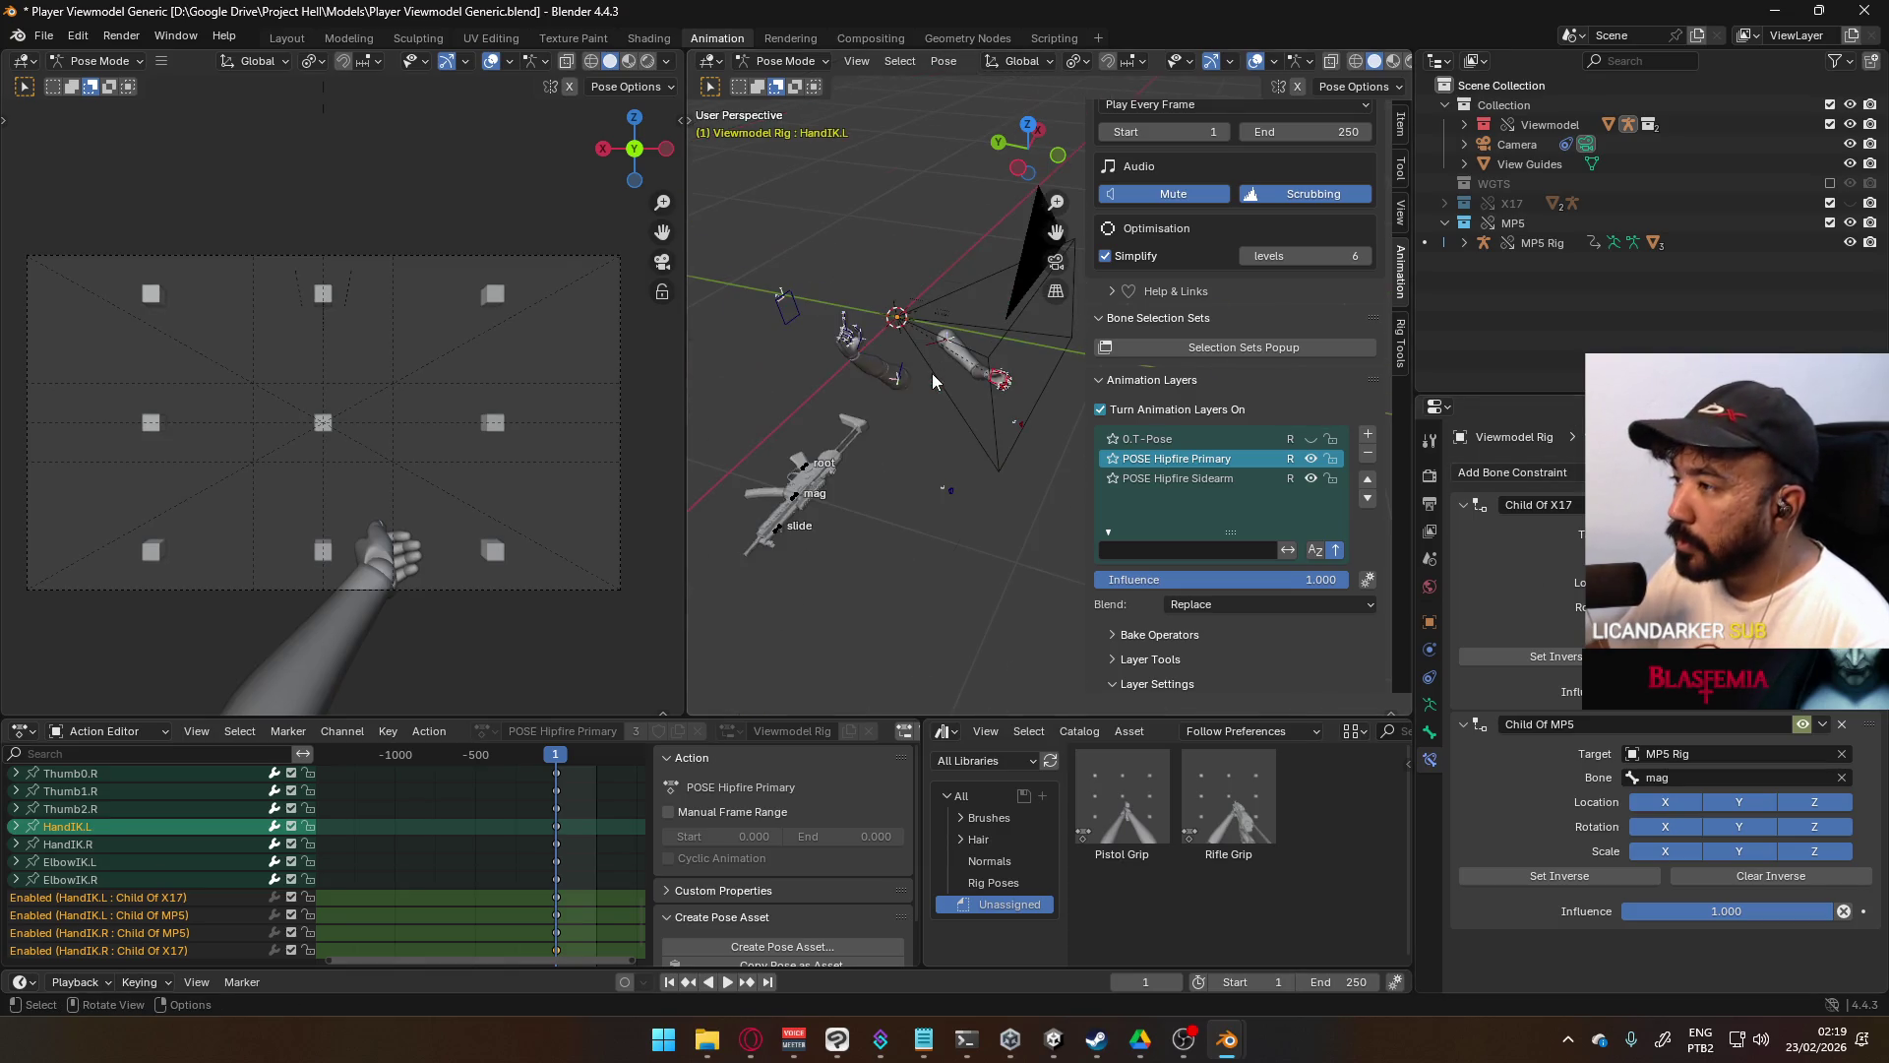
left_click(795, 317)
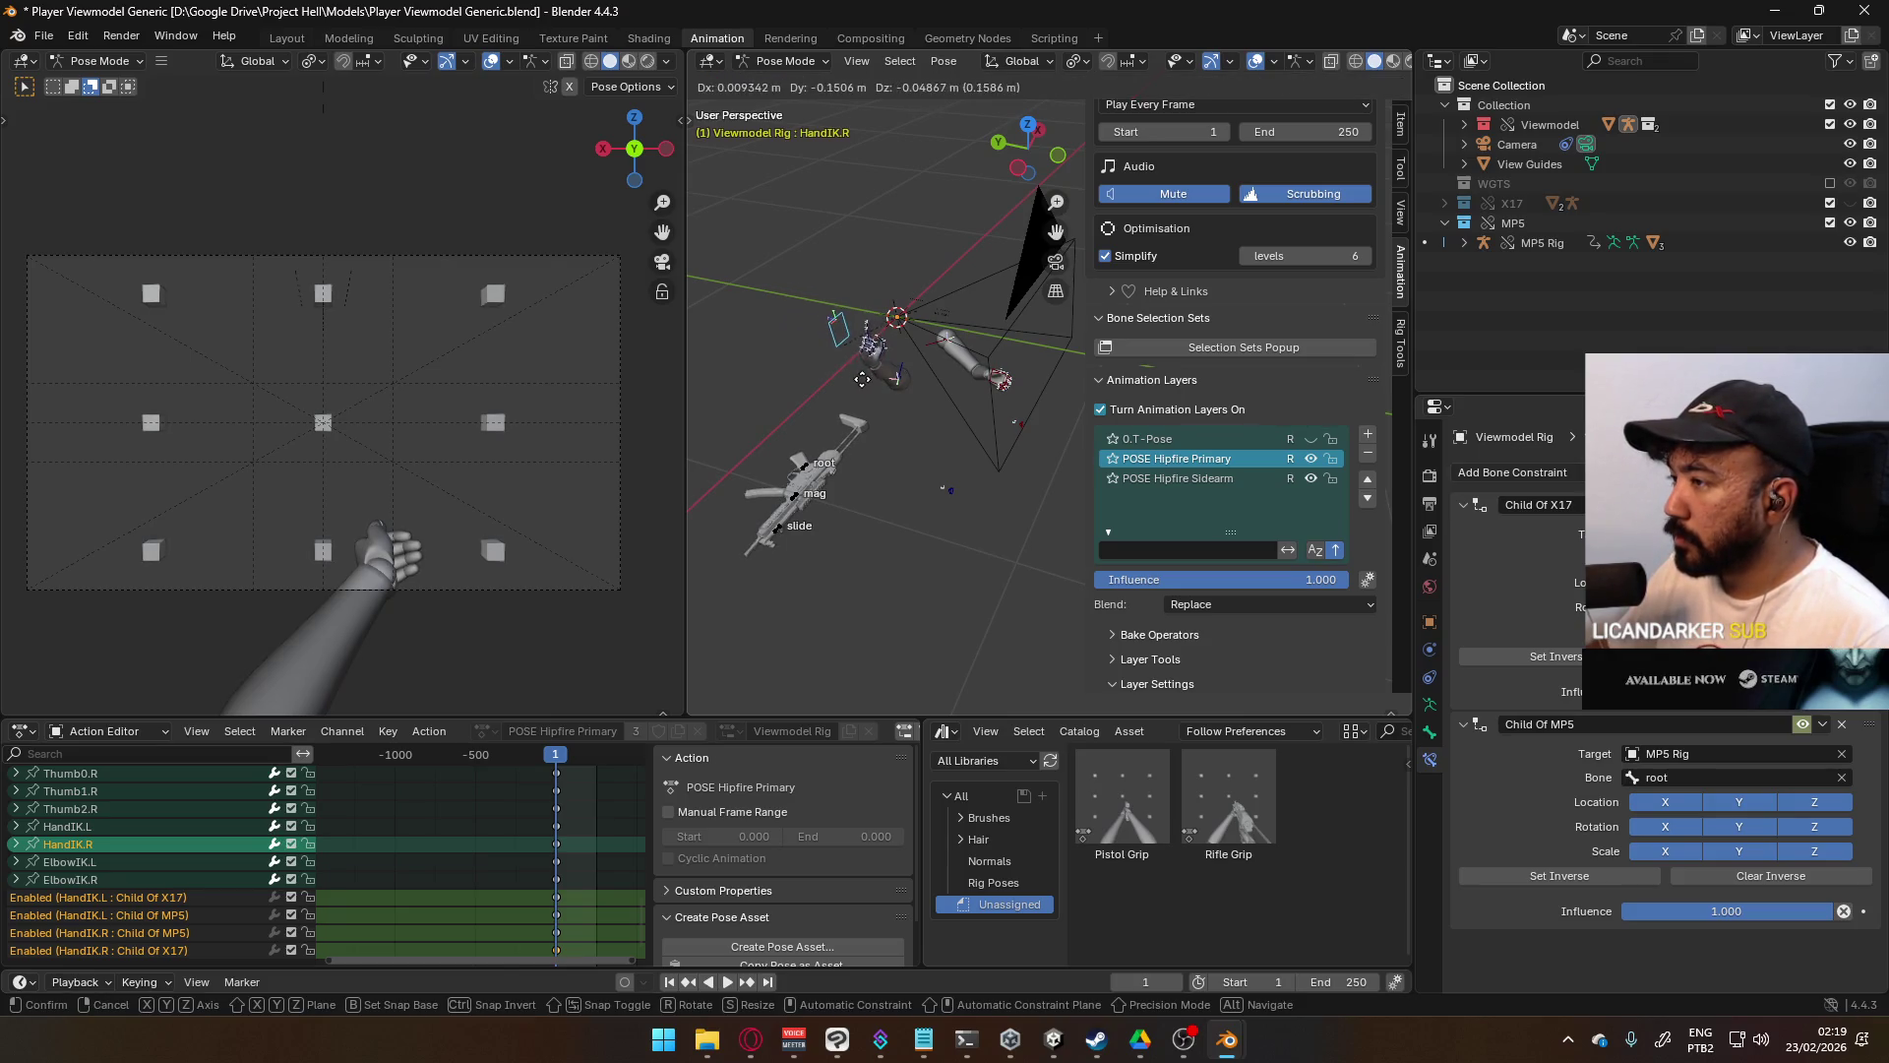
mouse_move(827, 359)
middle_mouse_down()
mouse_move(1057, 315)
mouse_move(864, 354)
middle_mouse_up()
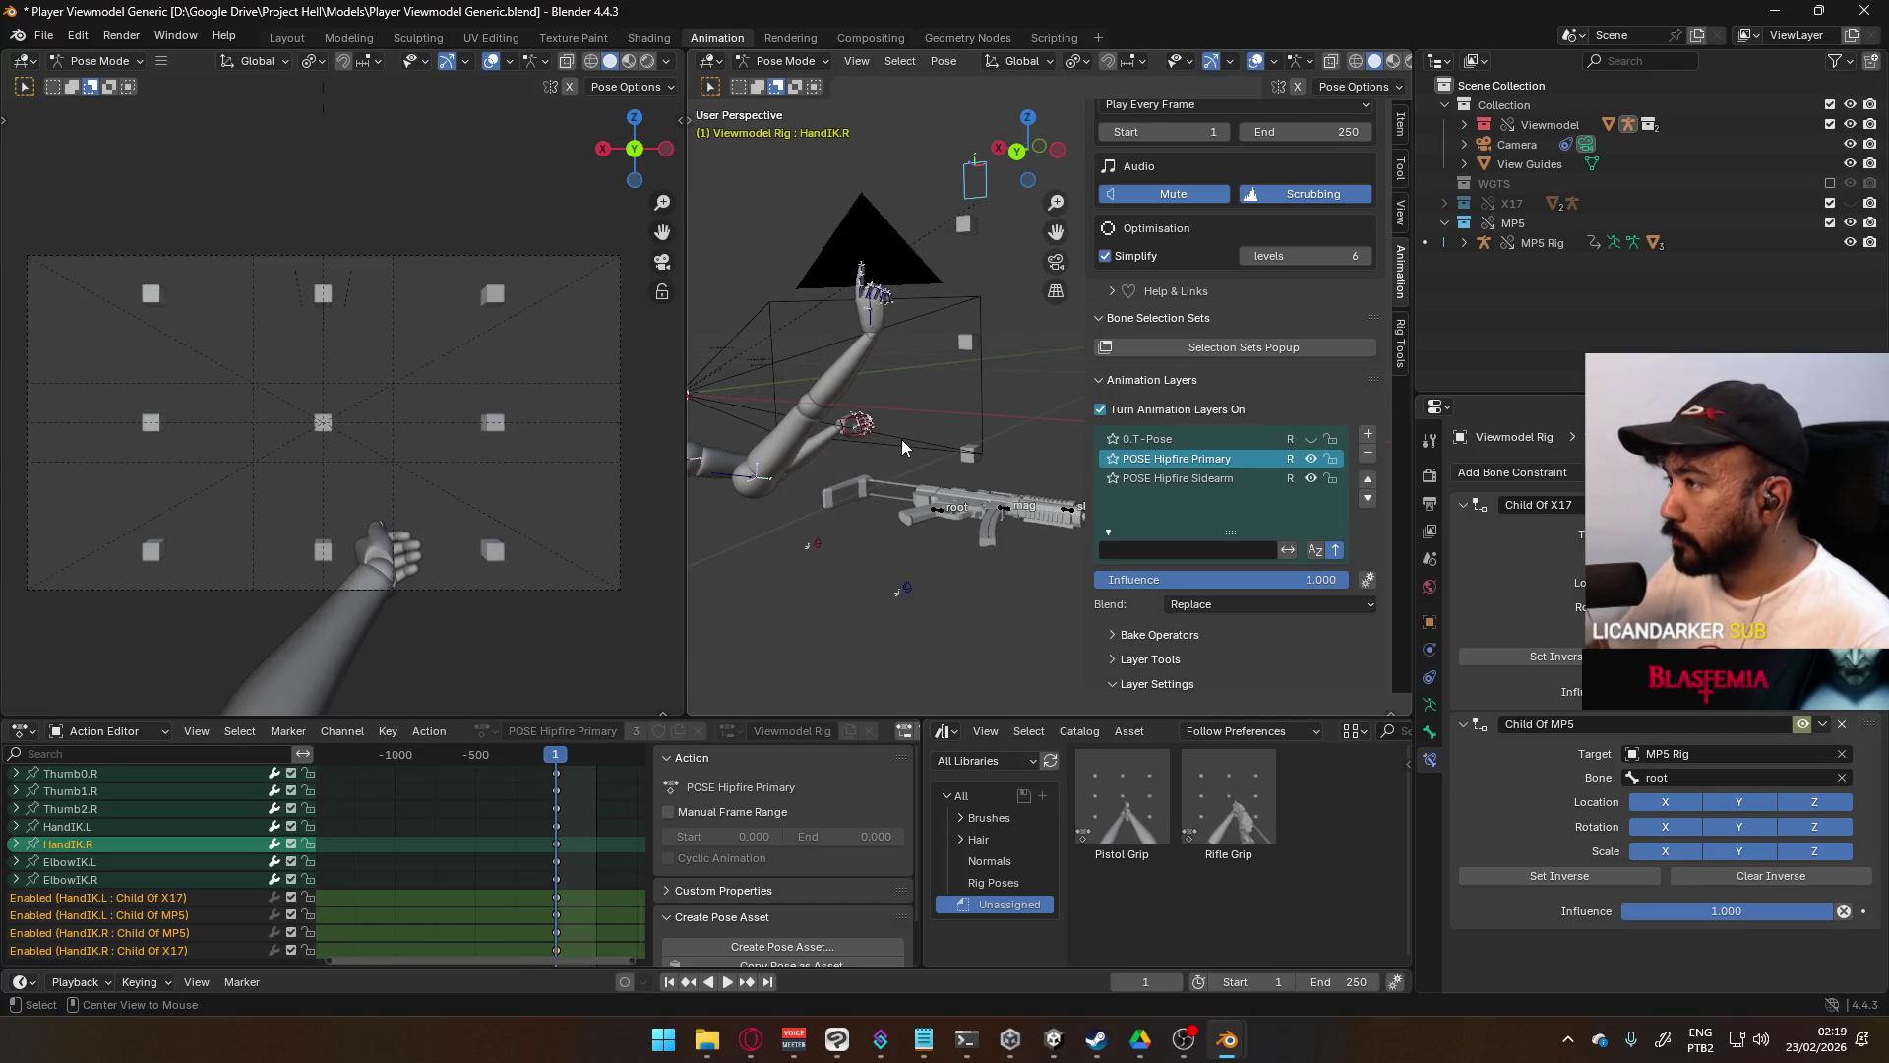
scroll(919, 405, "down", 3)
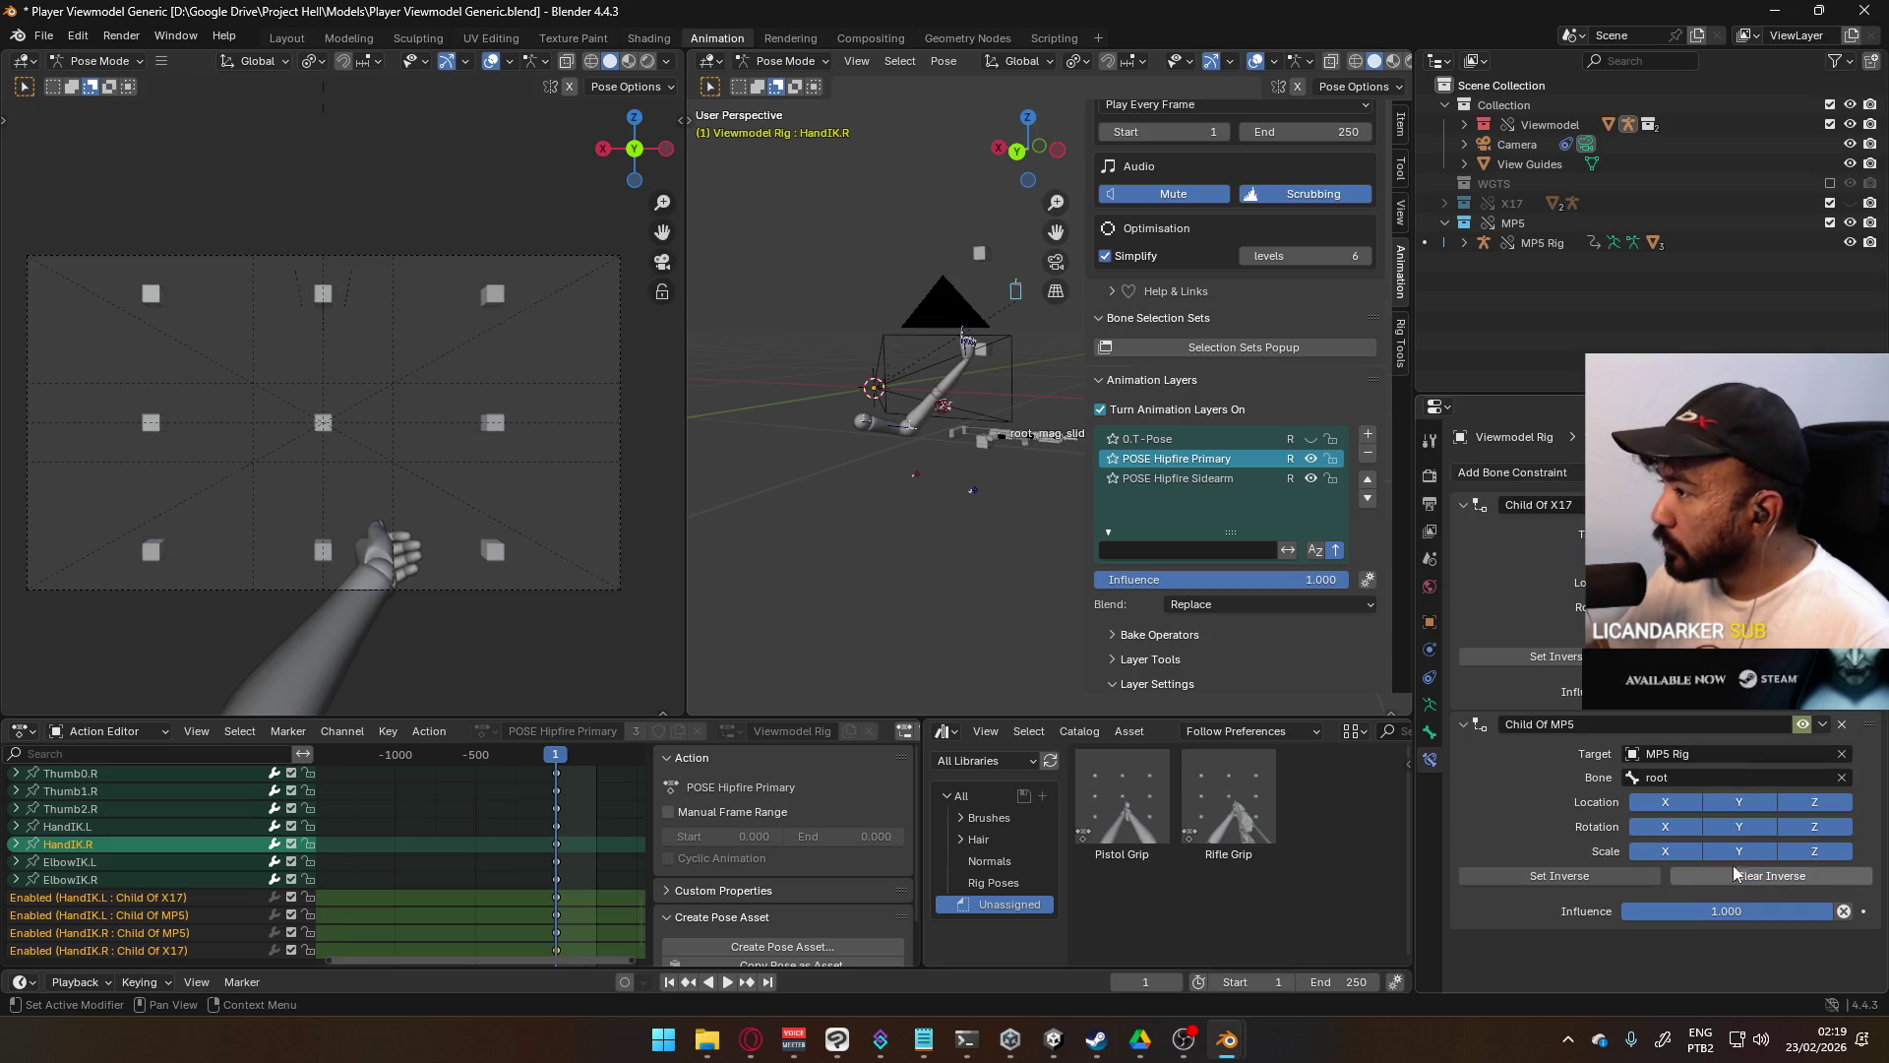
left_click(1624, 876)
- Reset HandIK.L's Child Of MP5 inverse so the hand grips the MP5, then return to Object Mode
mouse_move(935, 415)
middle_mouse_down()
mouse_move(999, 502)
mouse_move(1006, 397)
mouse_move(960, 394)
middle_mouse_up()
left_click(960, 389)
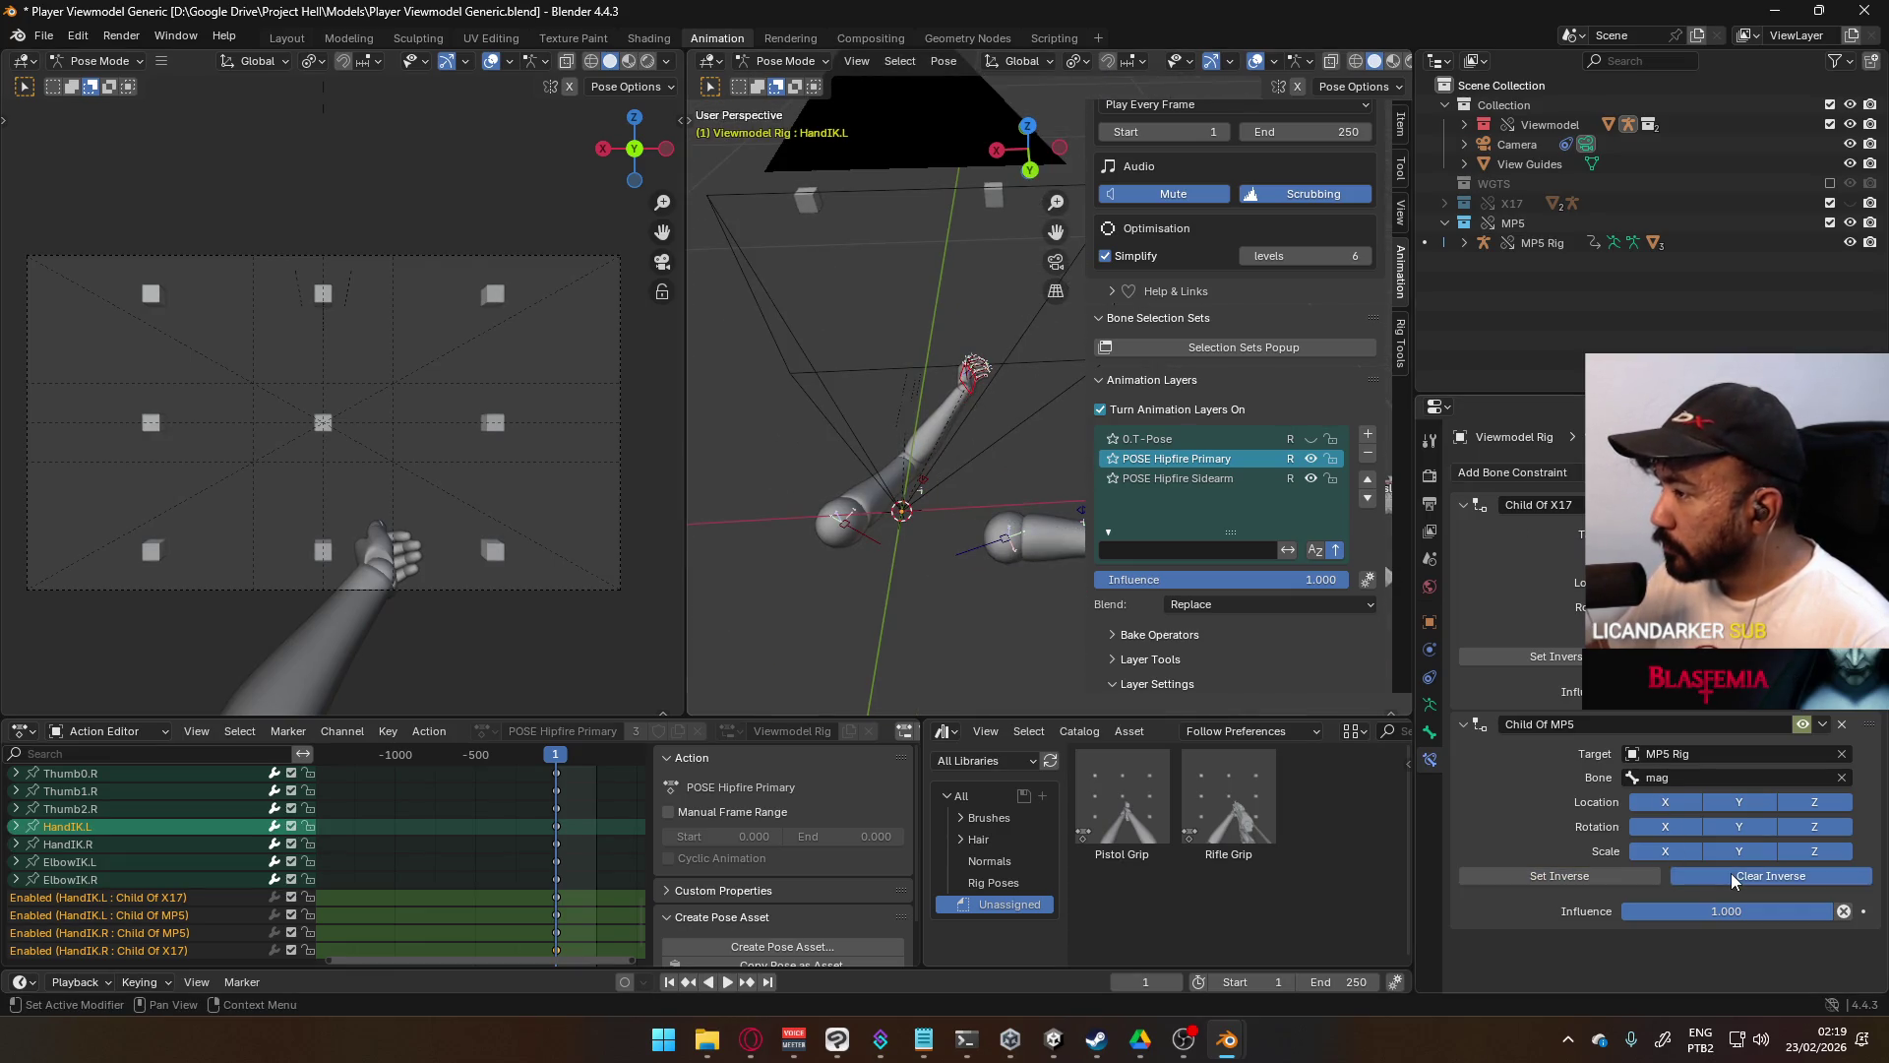
left_click(1820, 875)
middle_click_drag(977, 458, 933, 425)
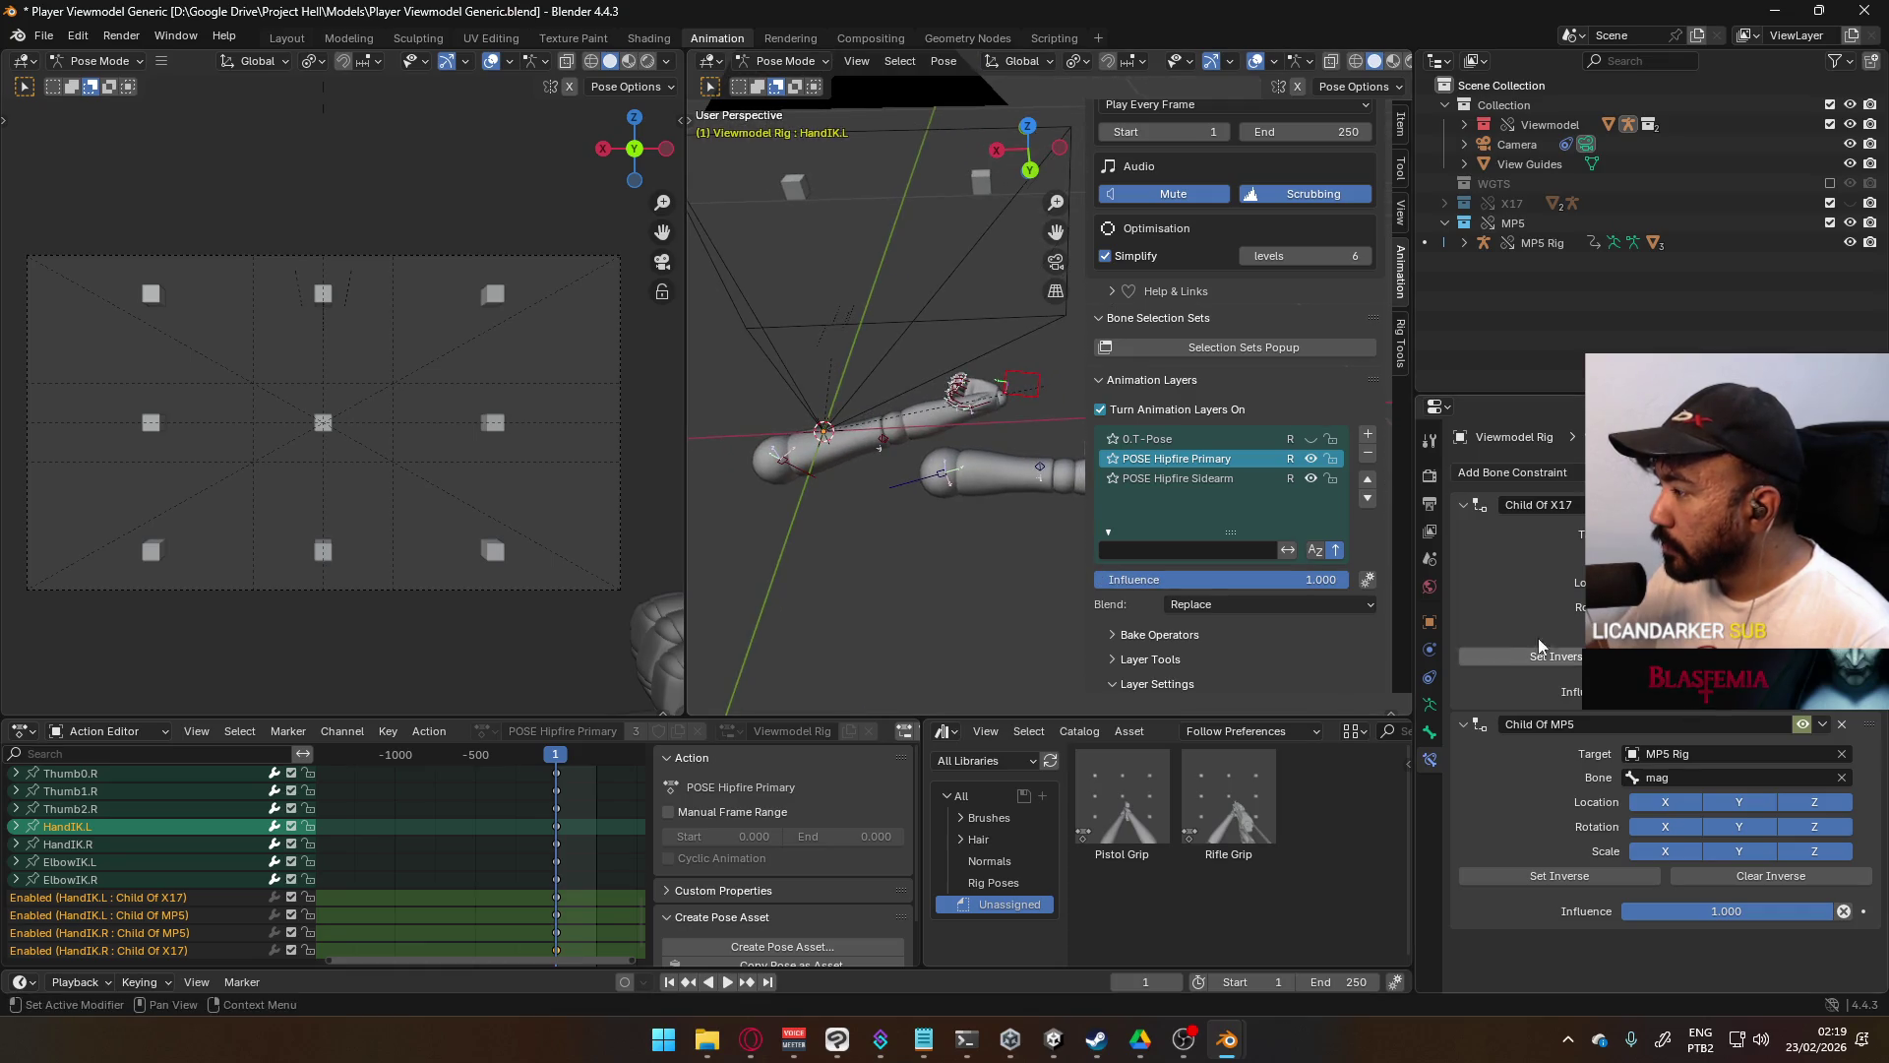
left_click(1722, 876)
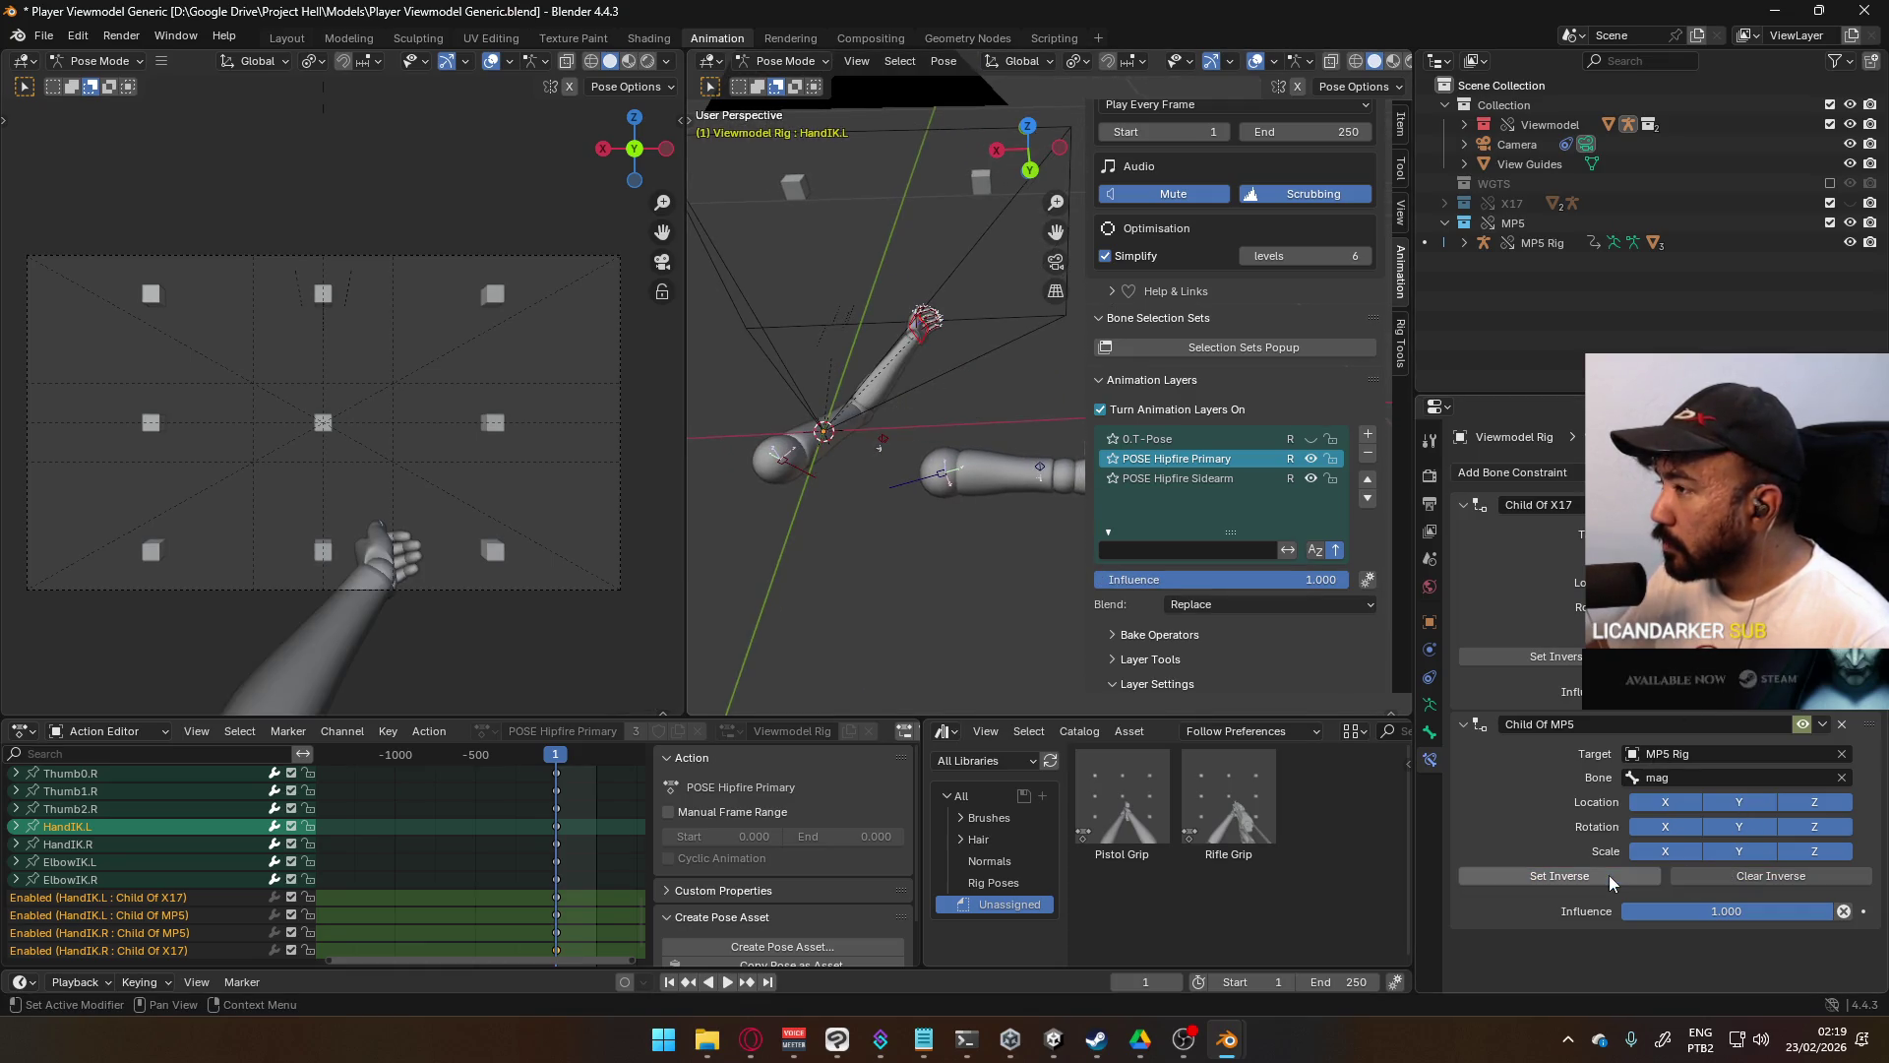
mouse_move(954, 384)
middle_mouse_down()
mouse_move(895, 400)
mouse_move(918, 387)
mouse_move(989, 413)
middle_mouse_up()
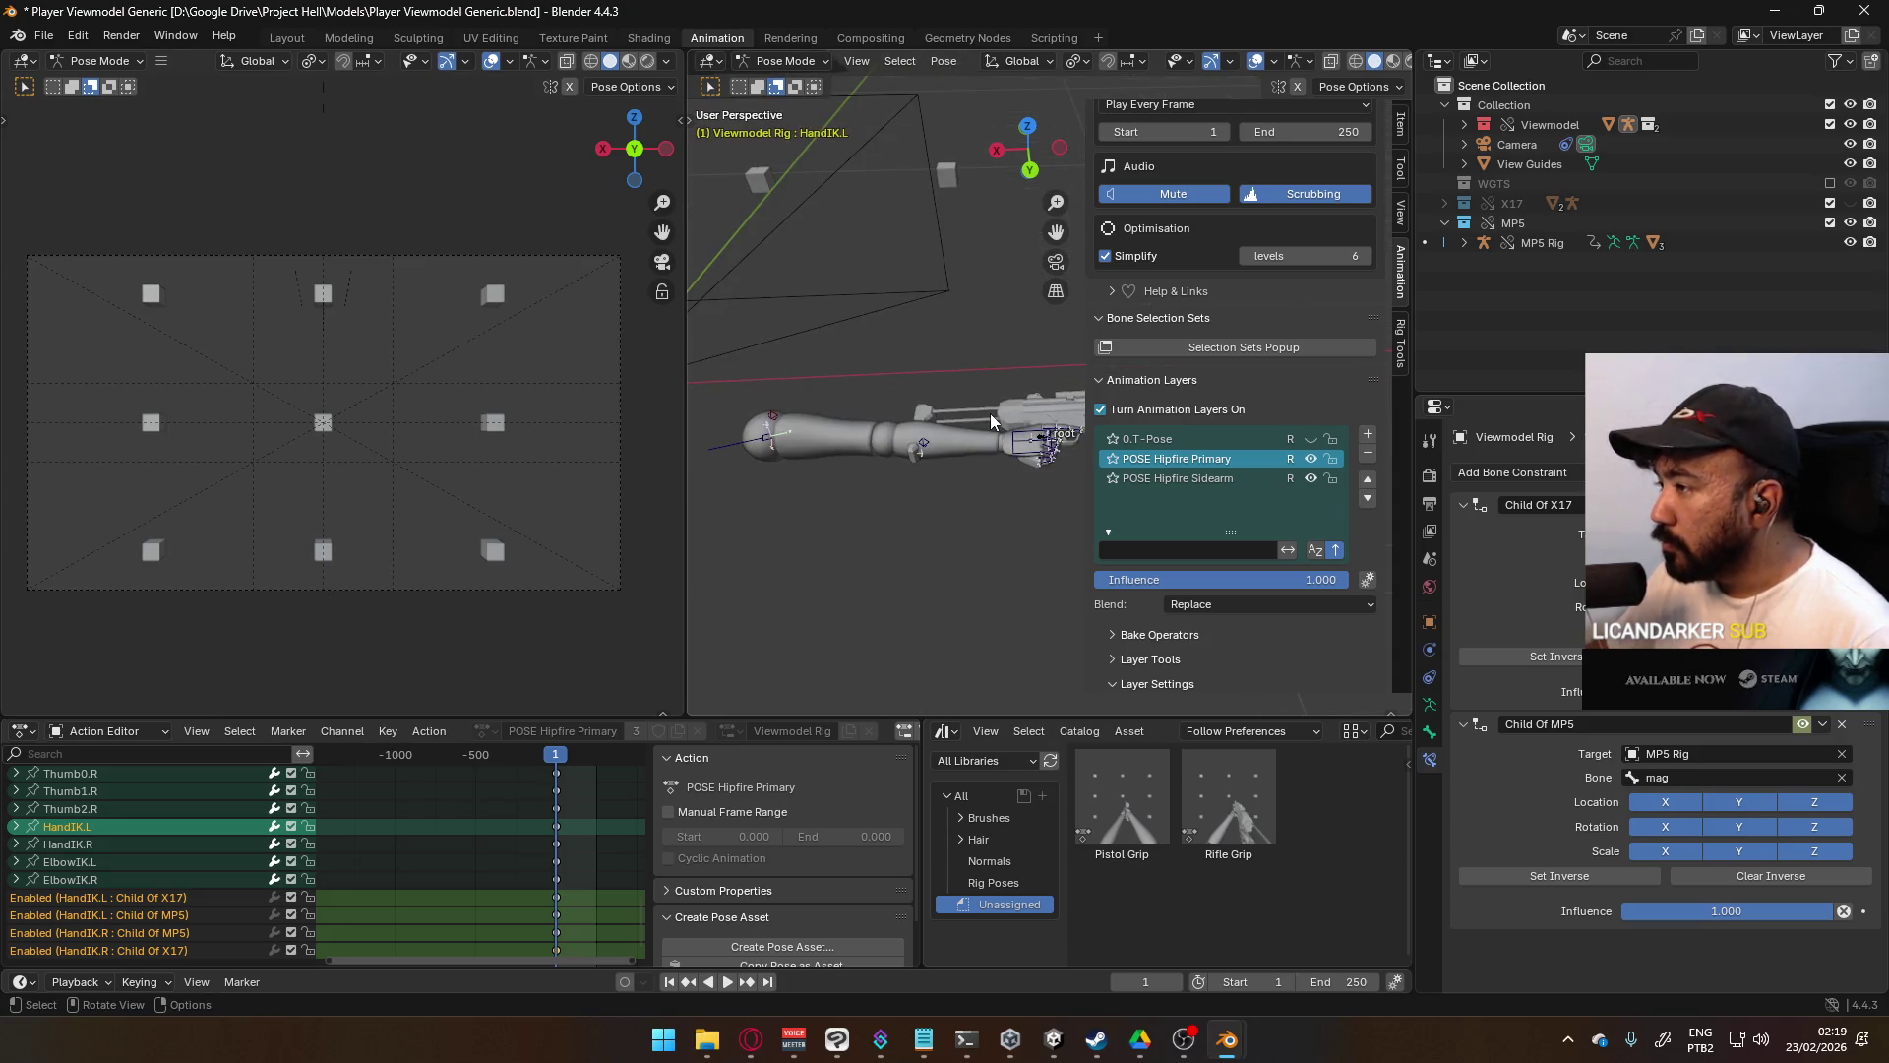
middle_click_drag(827, 351, 919, 370)
mouse_move(1008, 387)
middle_mouse_down()
mouse_move(837, 389)
mouse_move(977, 391)
mouse_move(895, 406)
mouse_move(918, 410)
mouse_move(885, 345)
middle_mouse_up()
left_click(786, 61)
left_click(778, 83)
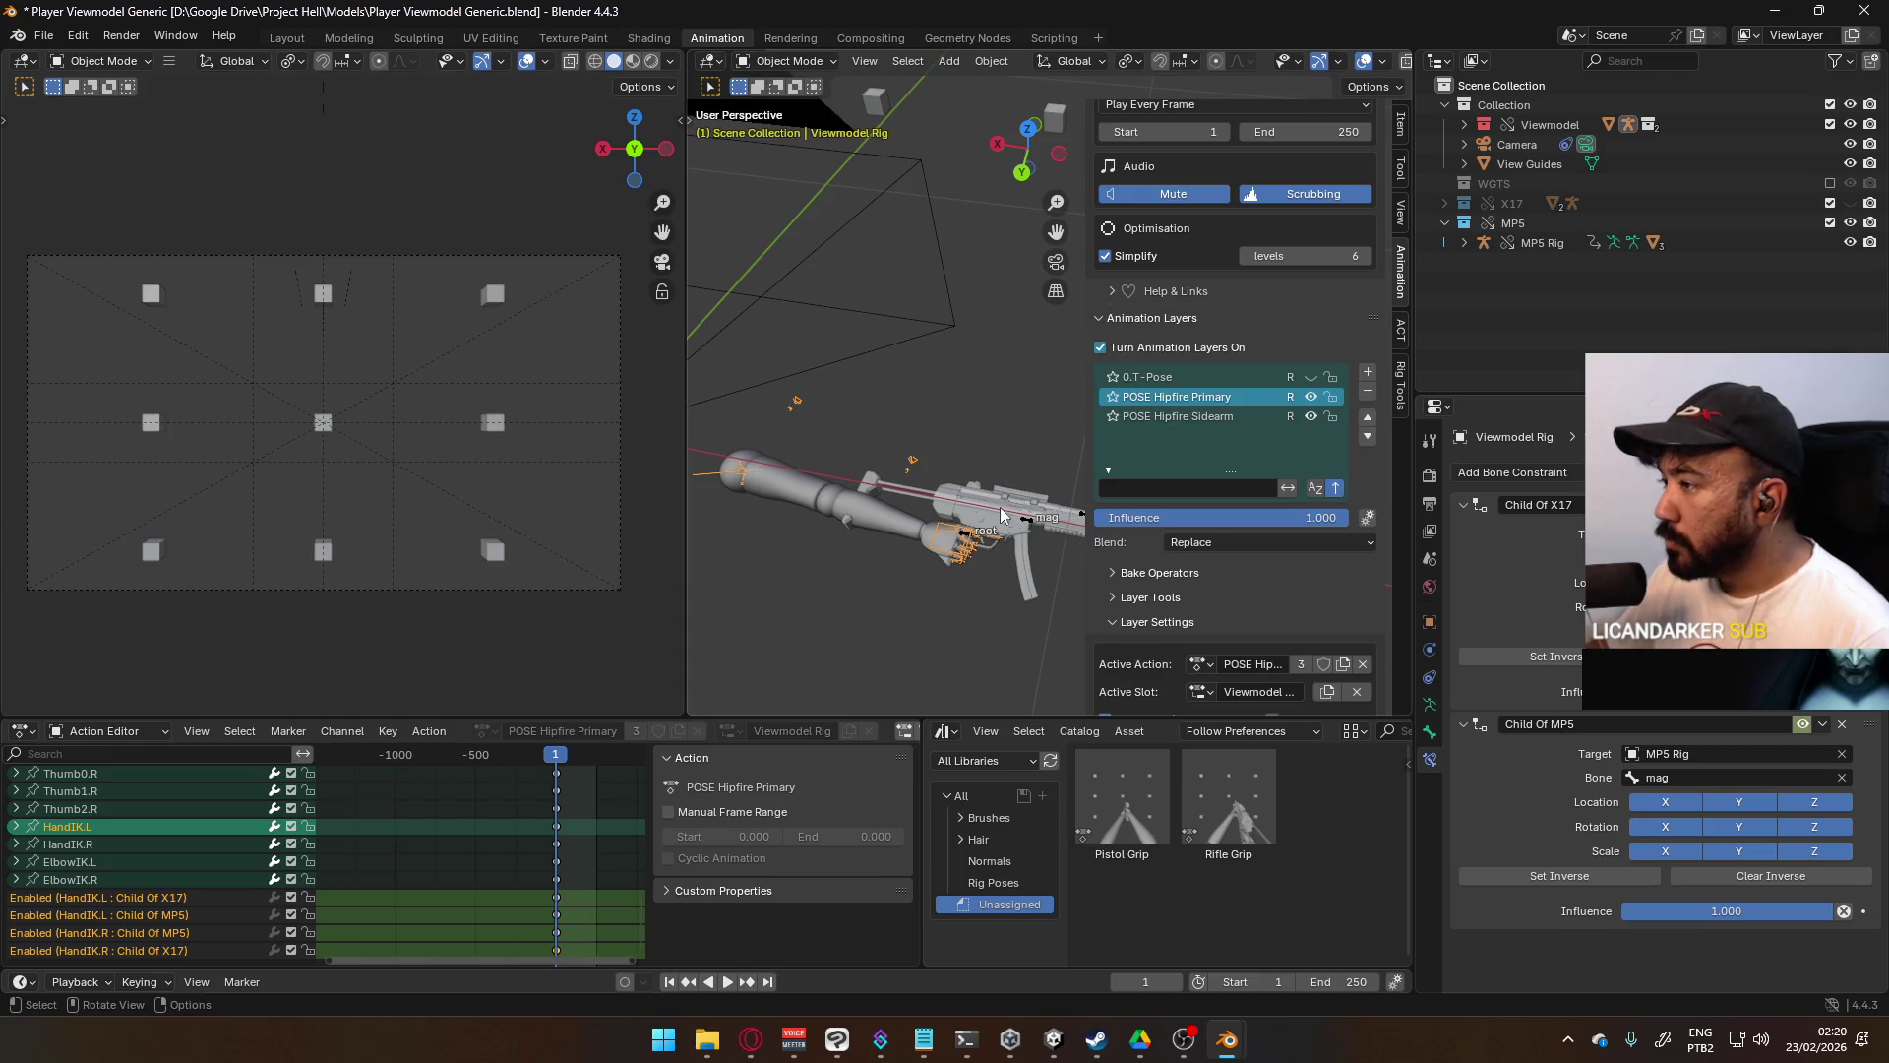
- Put the MP5 Rig into Pose Mode and select its mag bone
left_click(1027, 523)
left_click(785, 61)
left_click(778, 126)
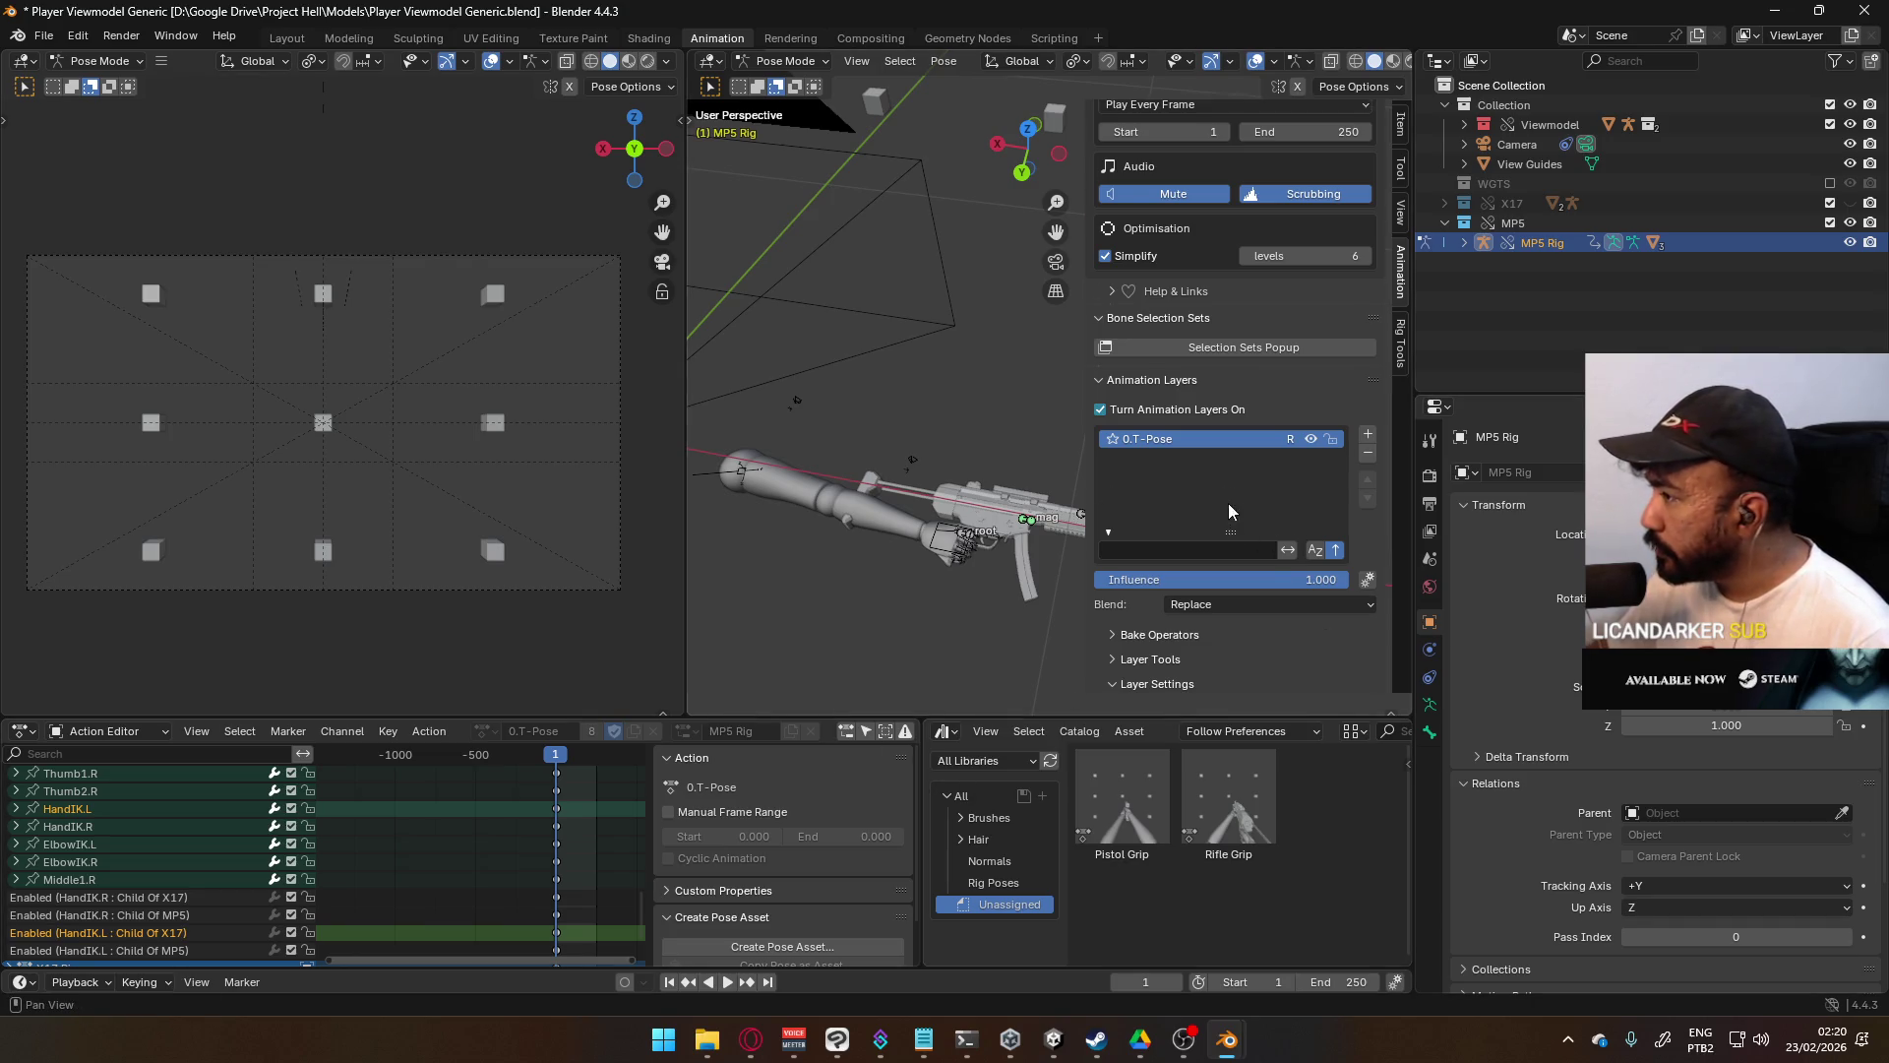
scroll(1228, 504, "down", 5)
left_click(1025, 535)
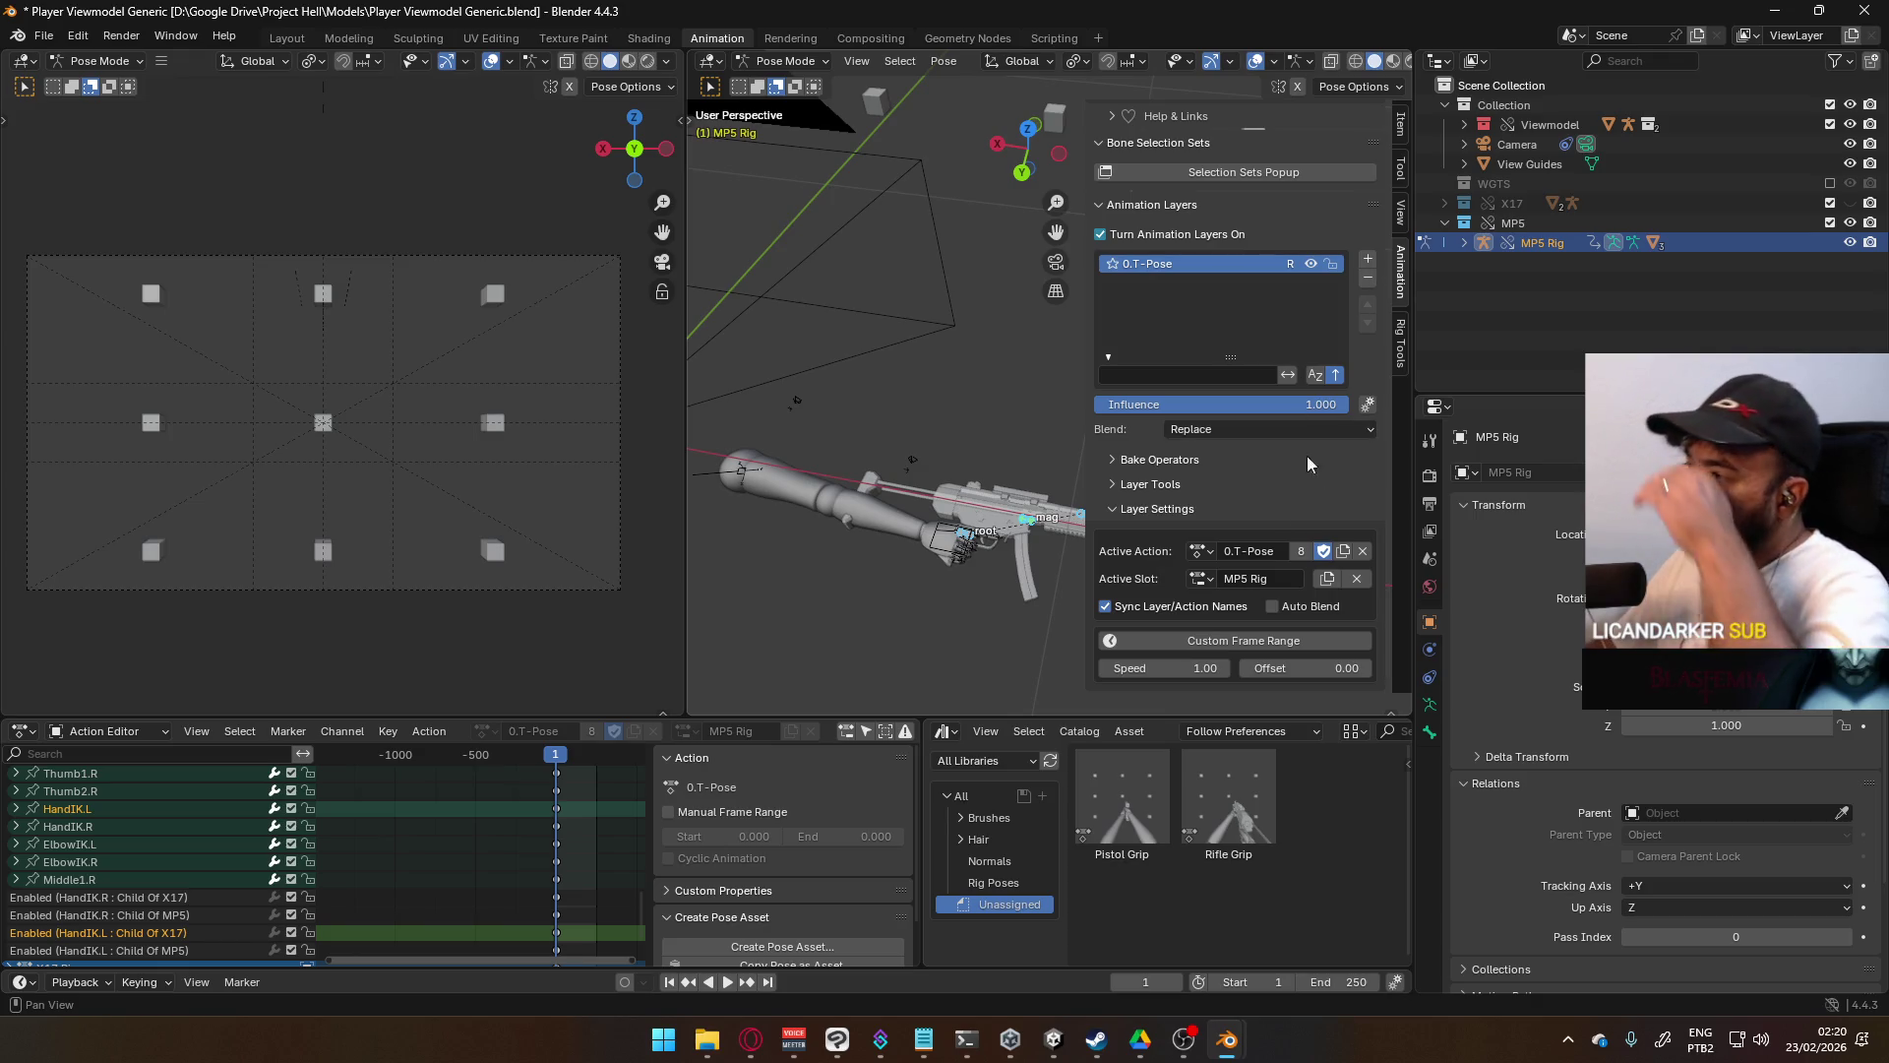
- Add a Replace-blended animation layer to the MP5 Rig below 0.T-Pose, hiding the T-pose layer
left_click(1368, 260)
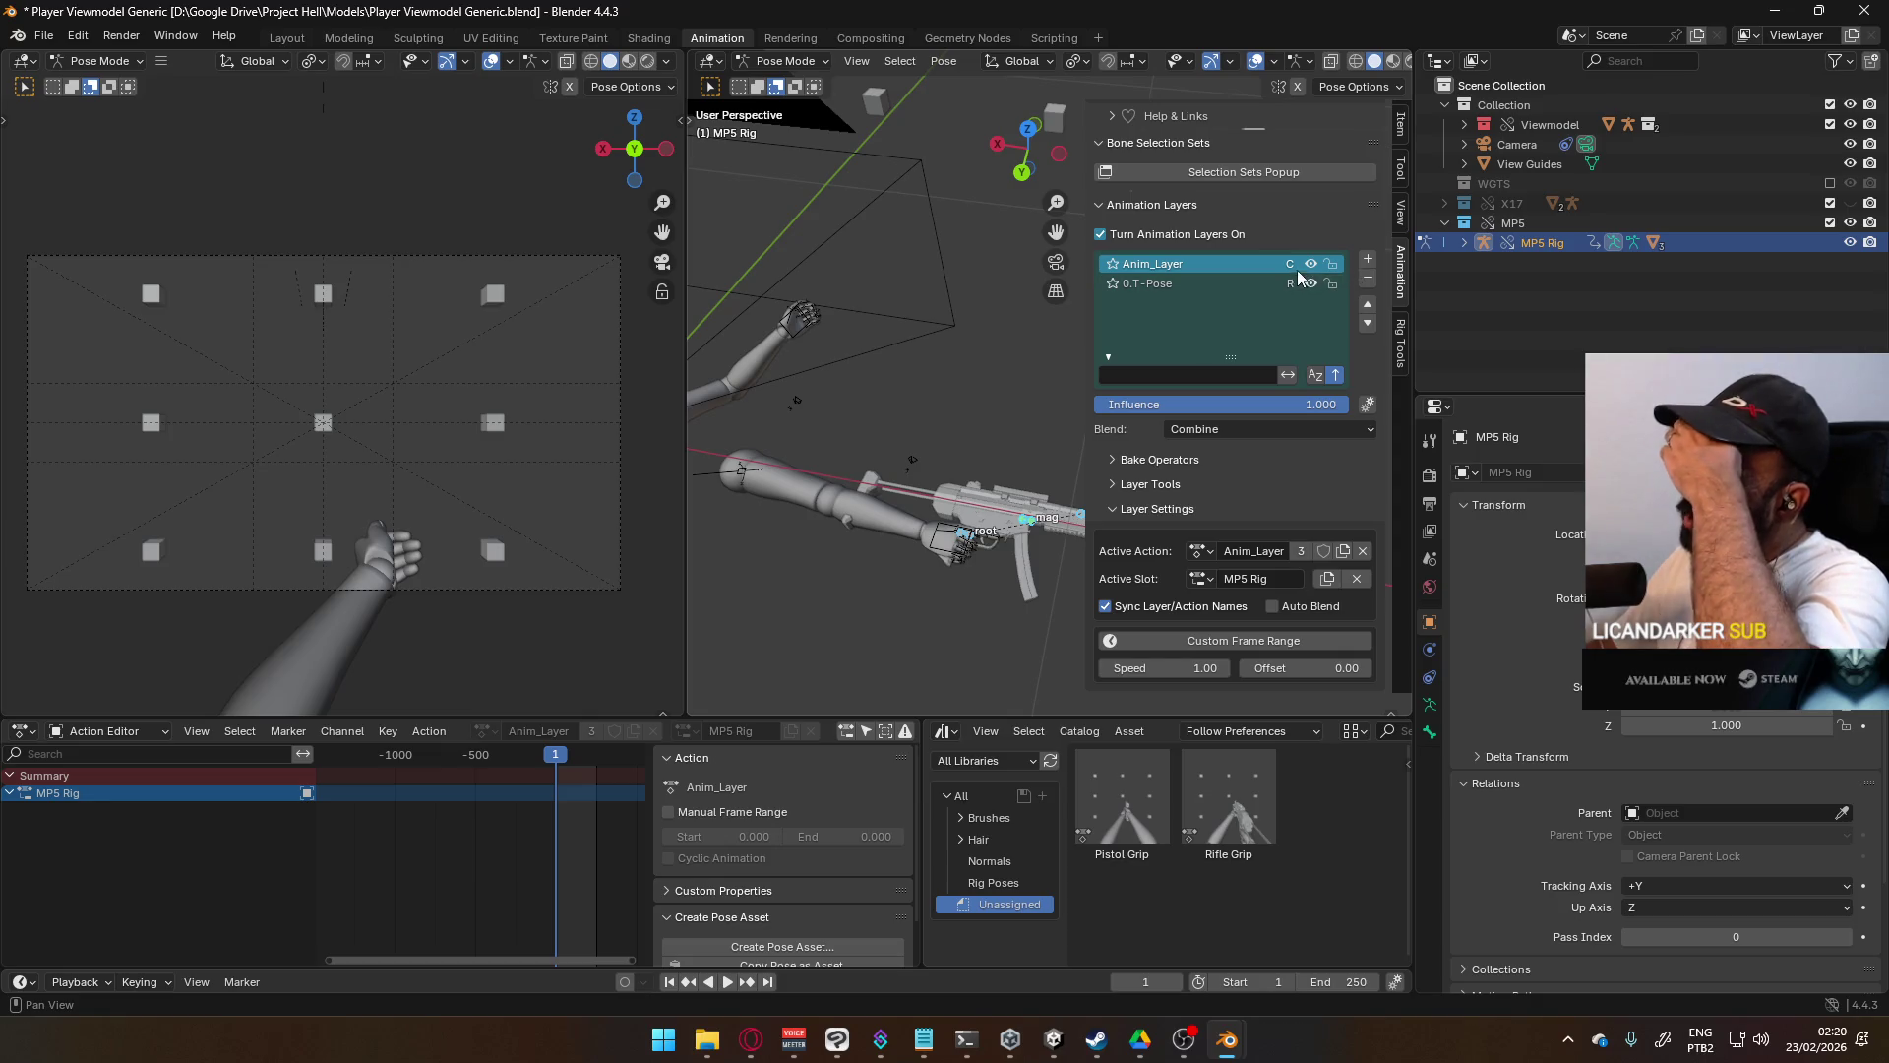
left_click(1291, 429)
left_click(1272, 457)
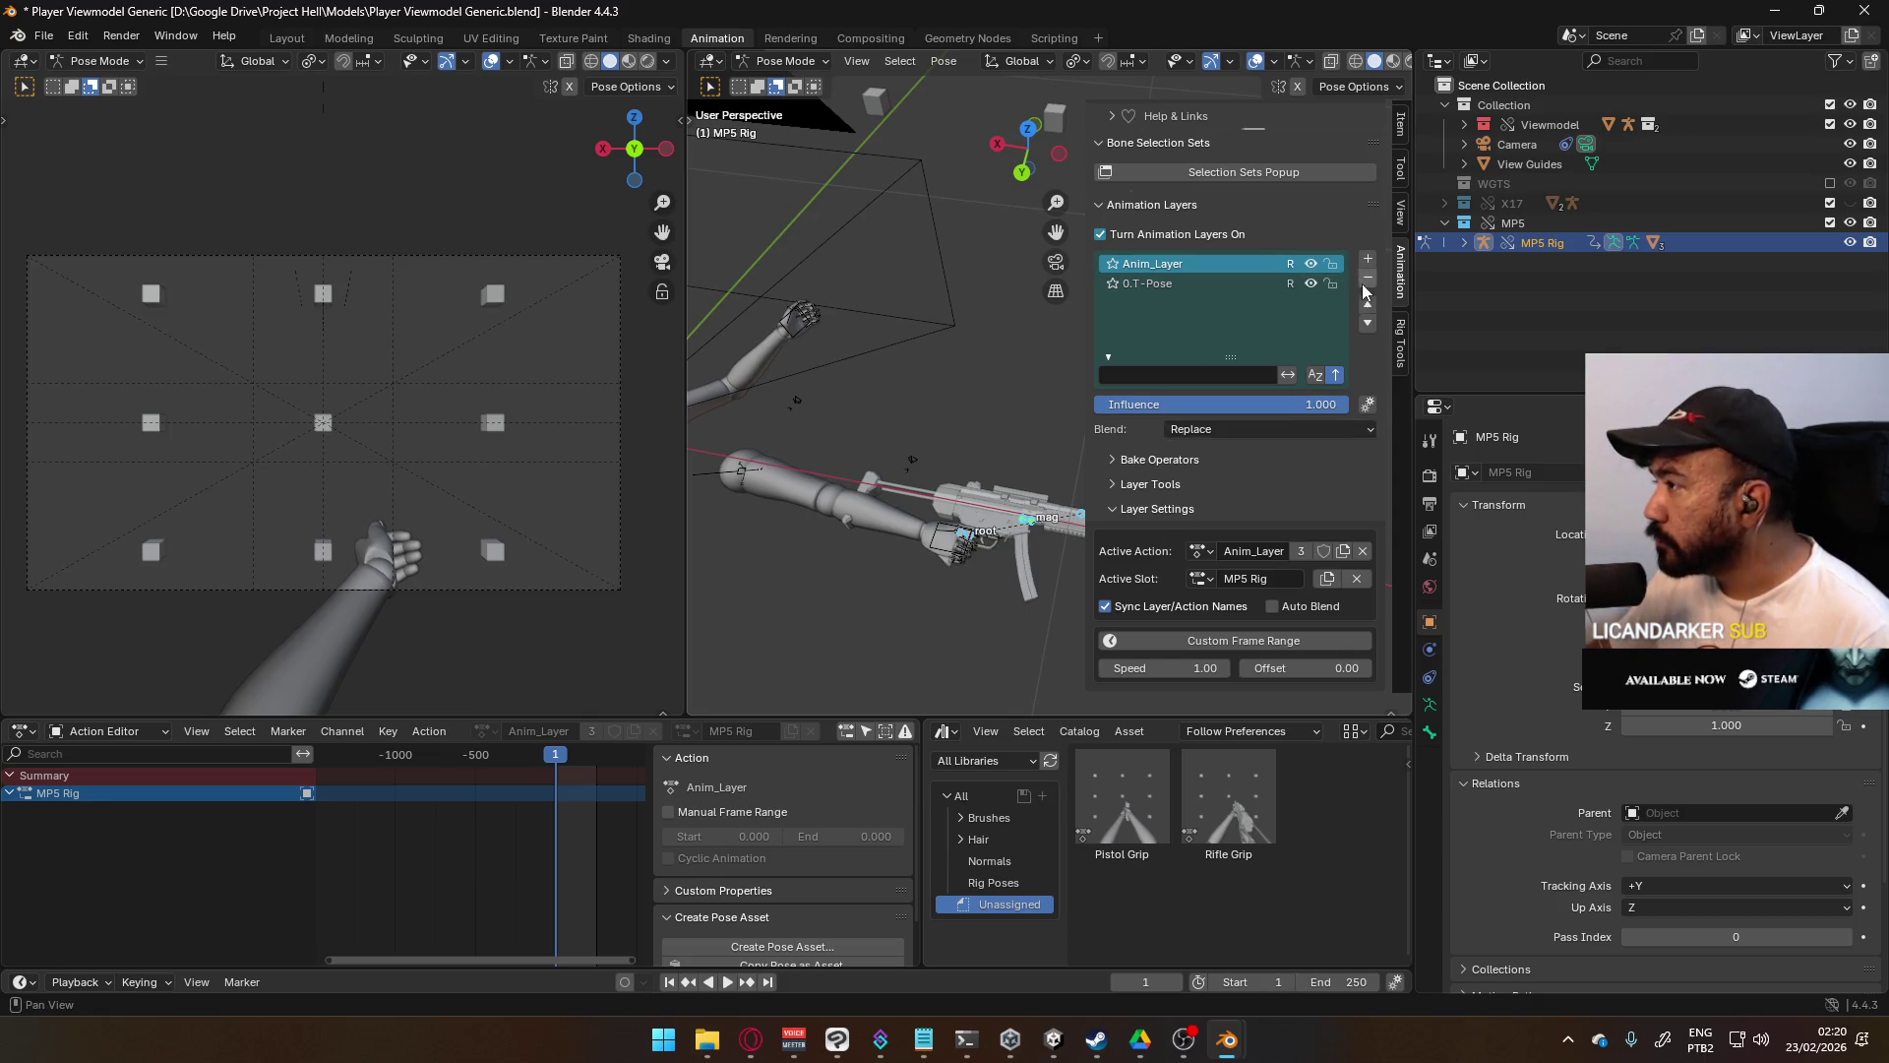
left_click(1368, 325)
left_click(1312, 264)
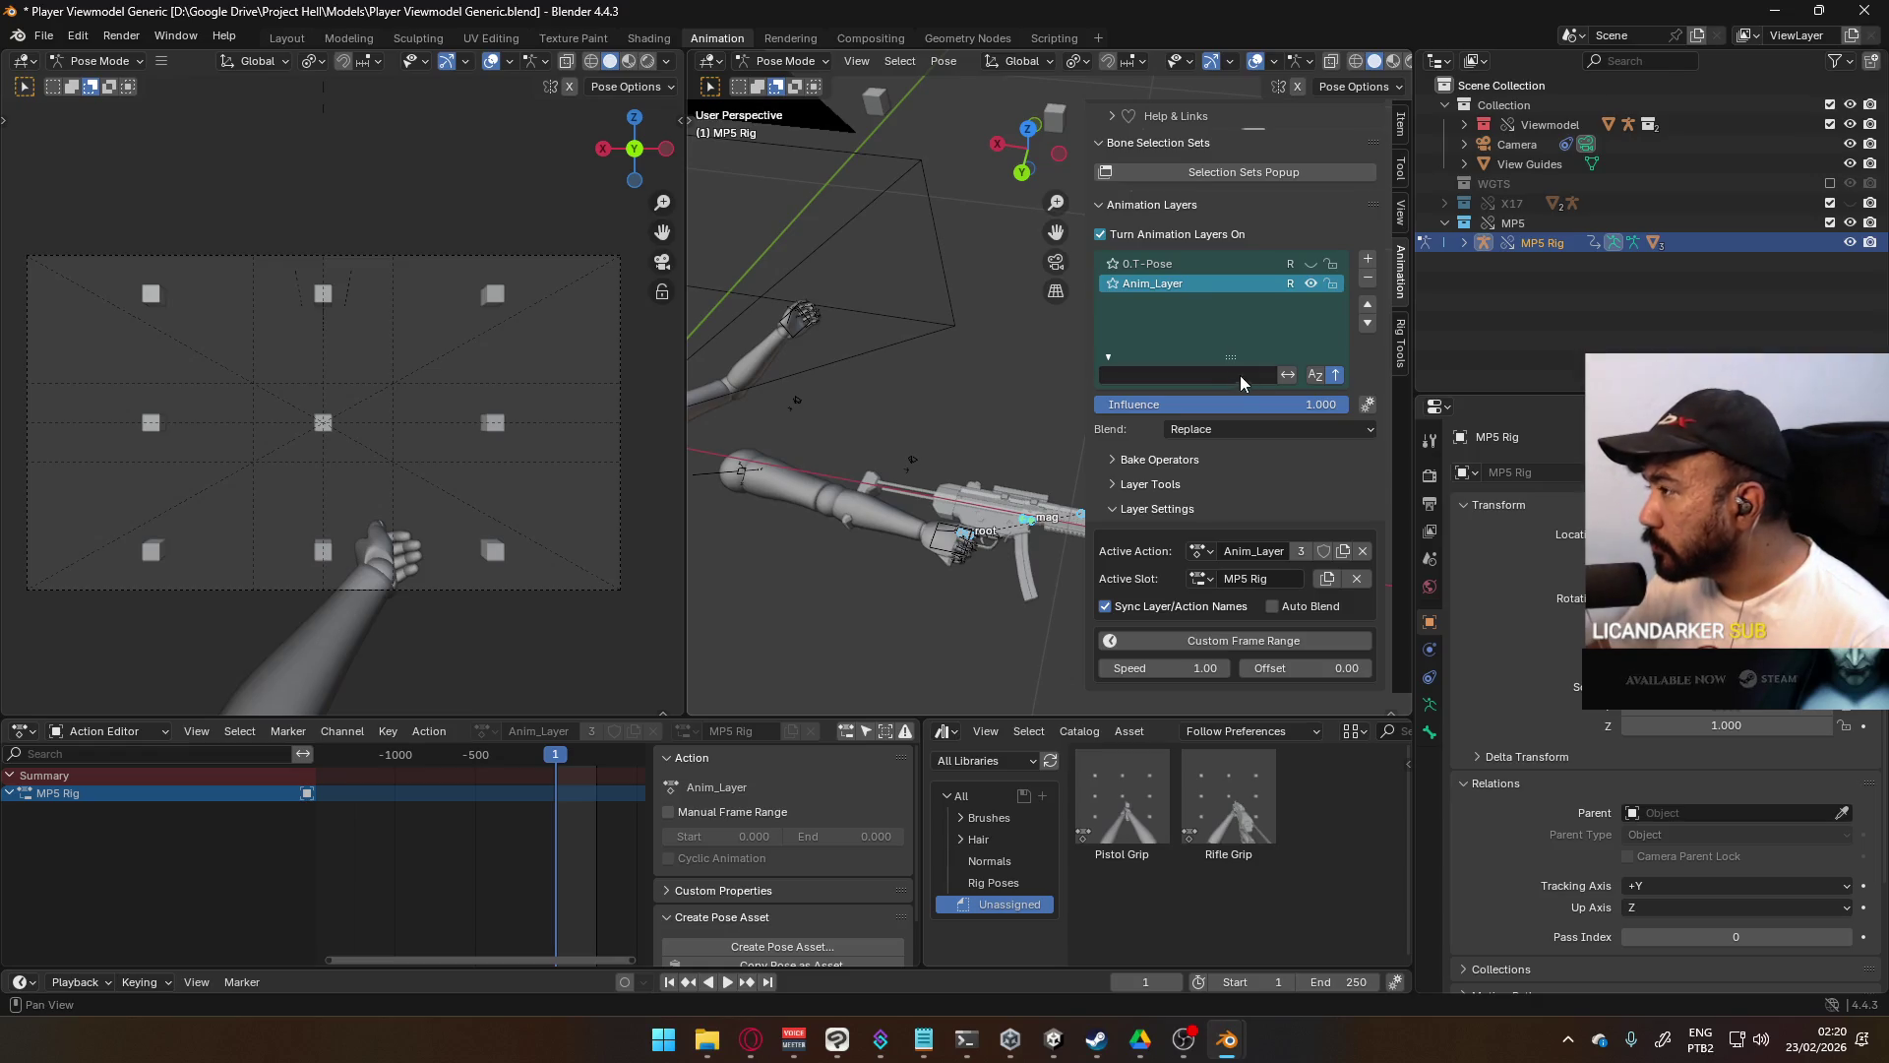
- Assign the POSE Hipfire Primary action with the MP5 Rig slot to the layer
left_click(1201, 553)
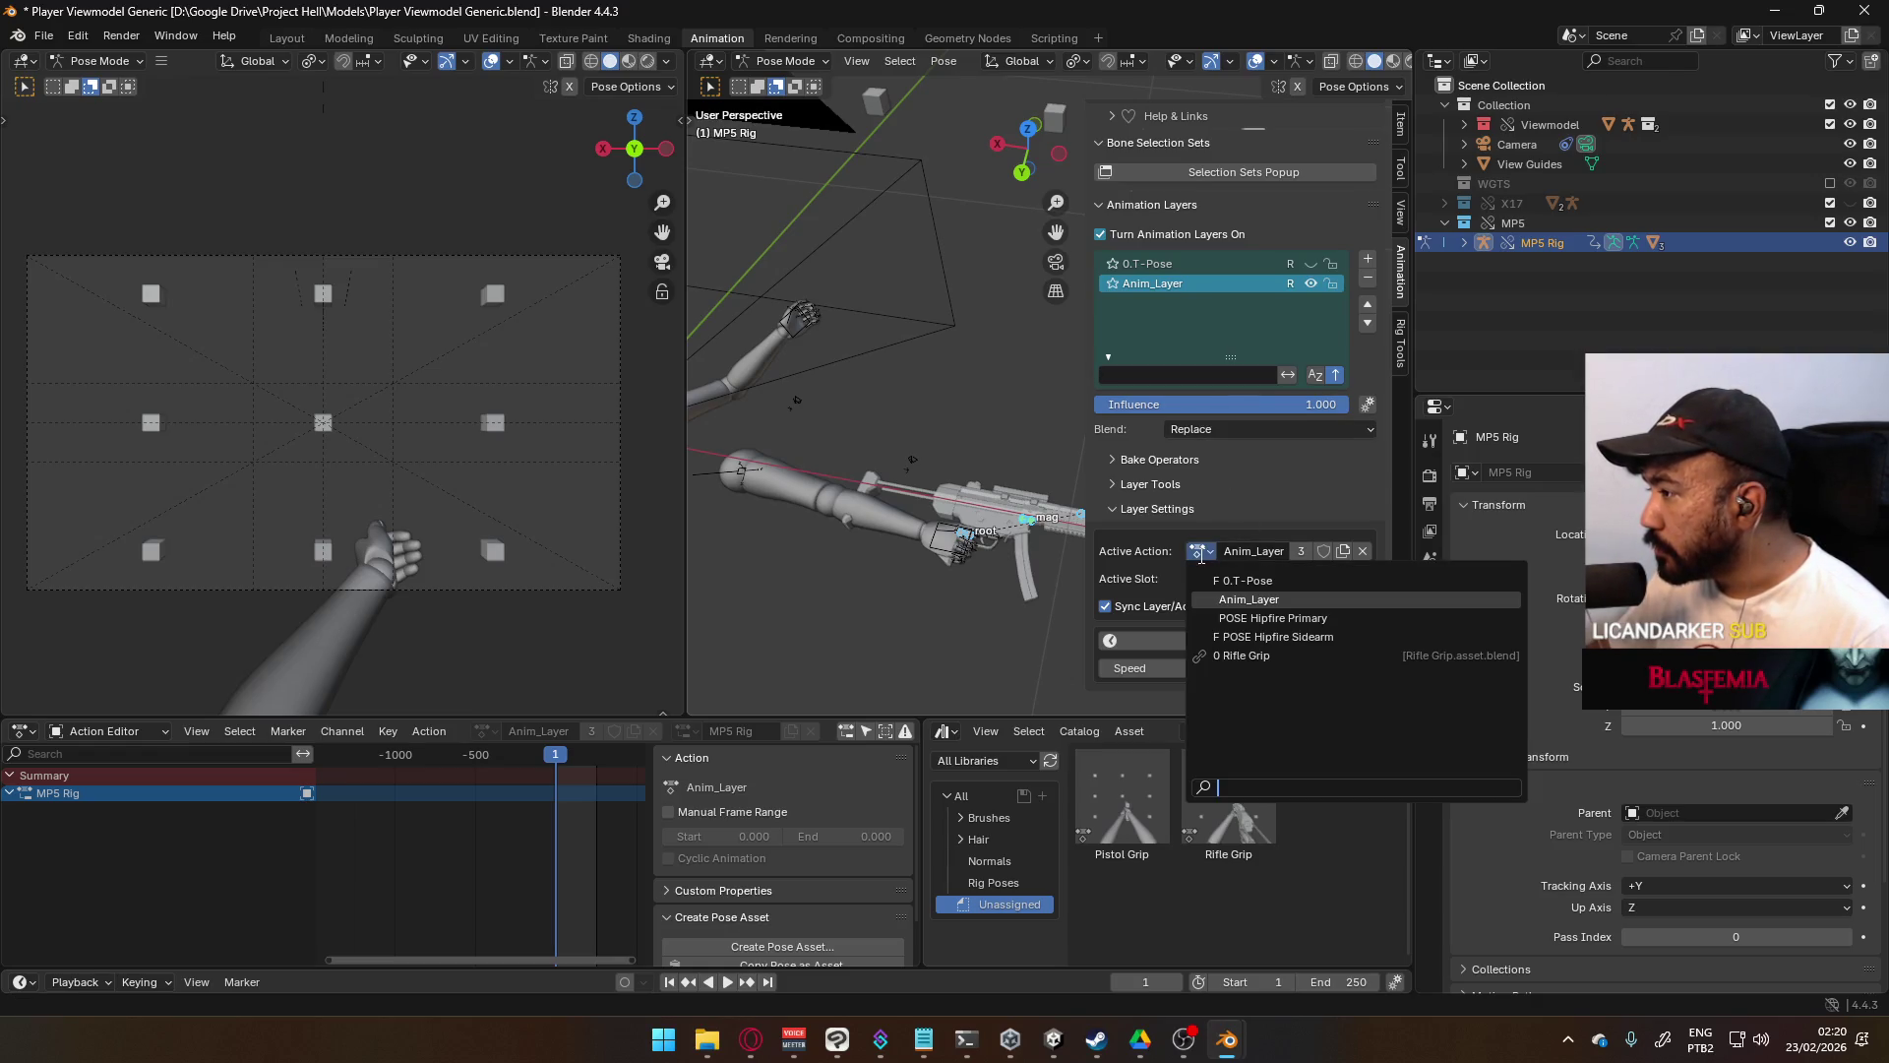
left_click(1364, 618)
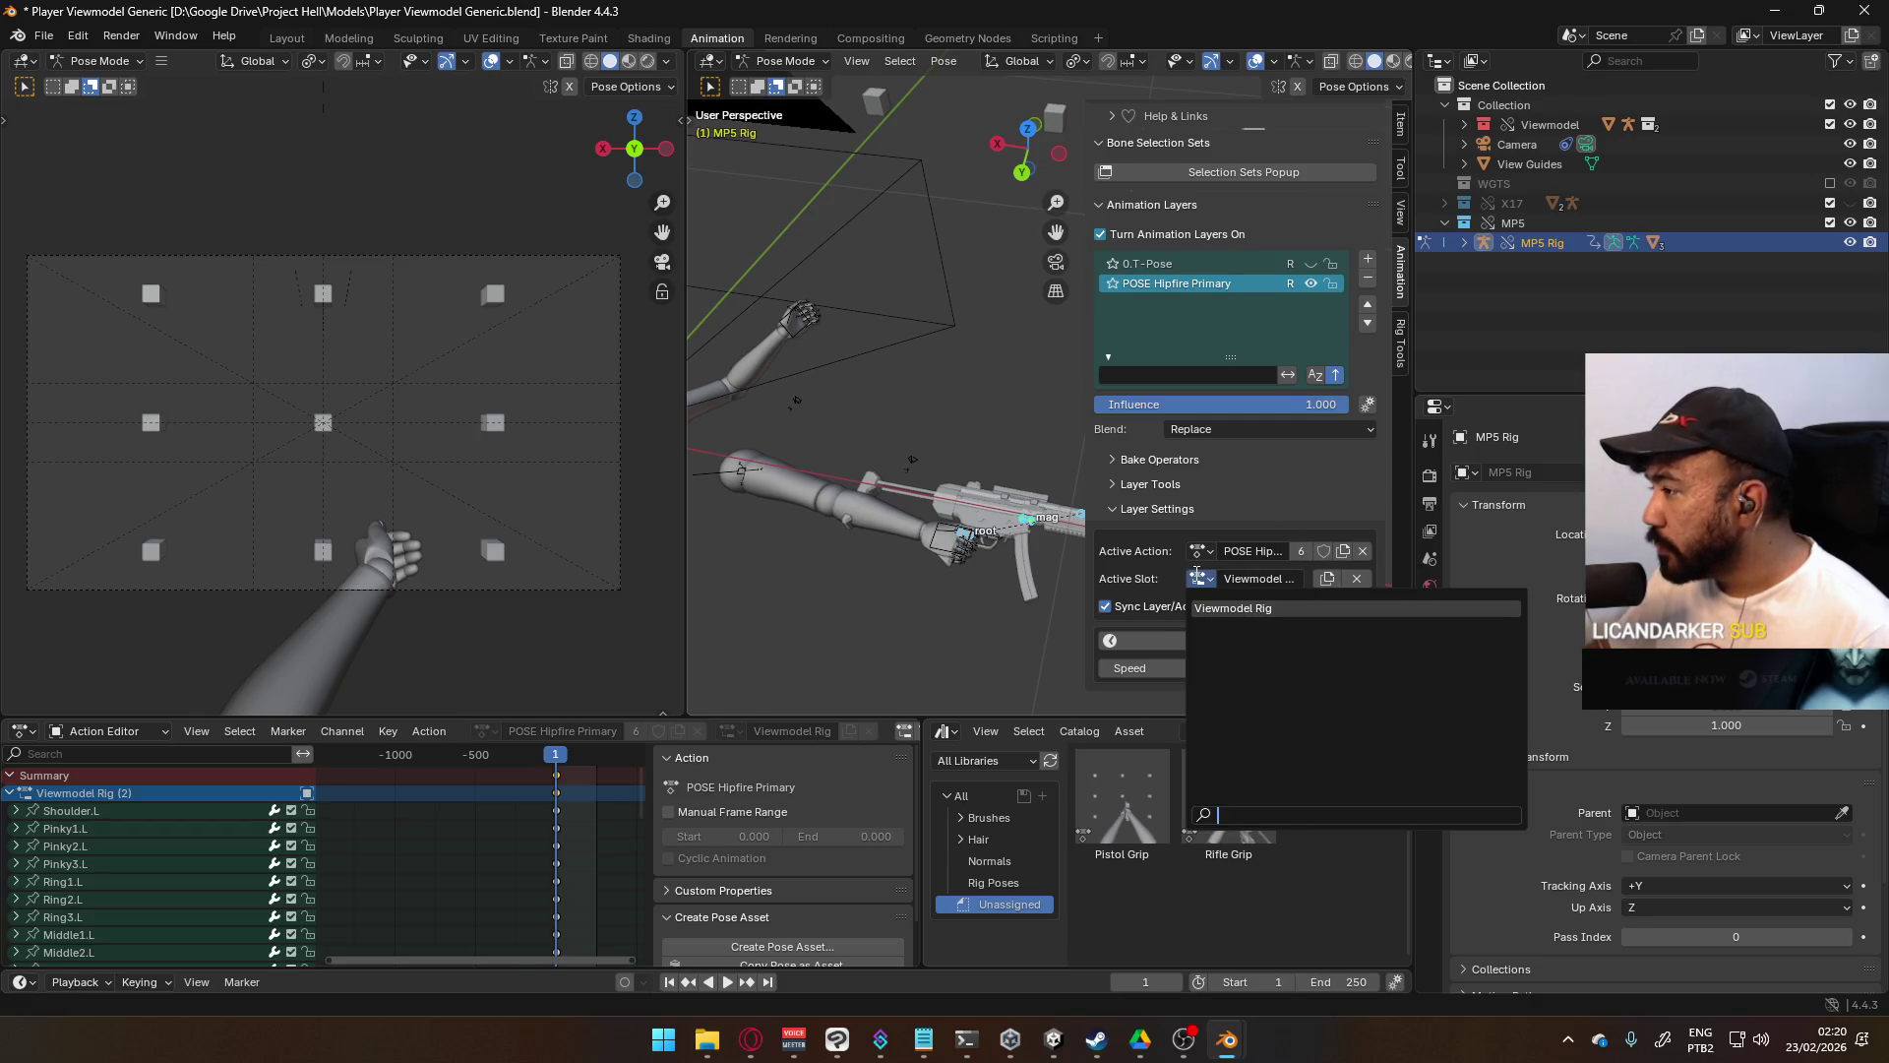
left_click(1192, 581)
left_click(1277, 600)
left_click(1208, 583)
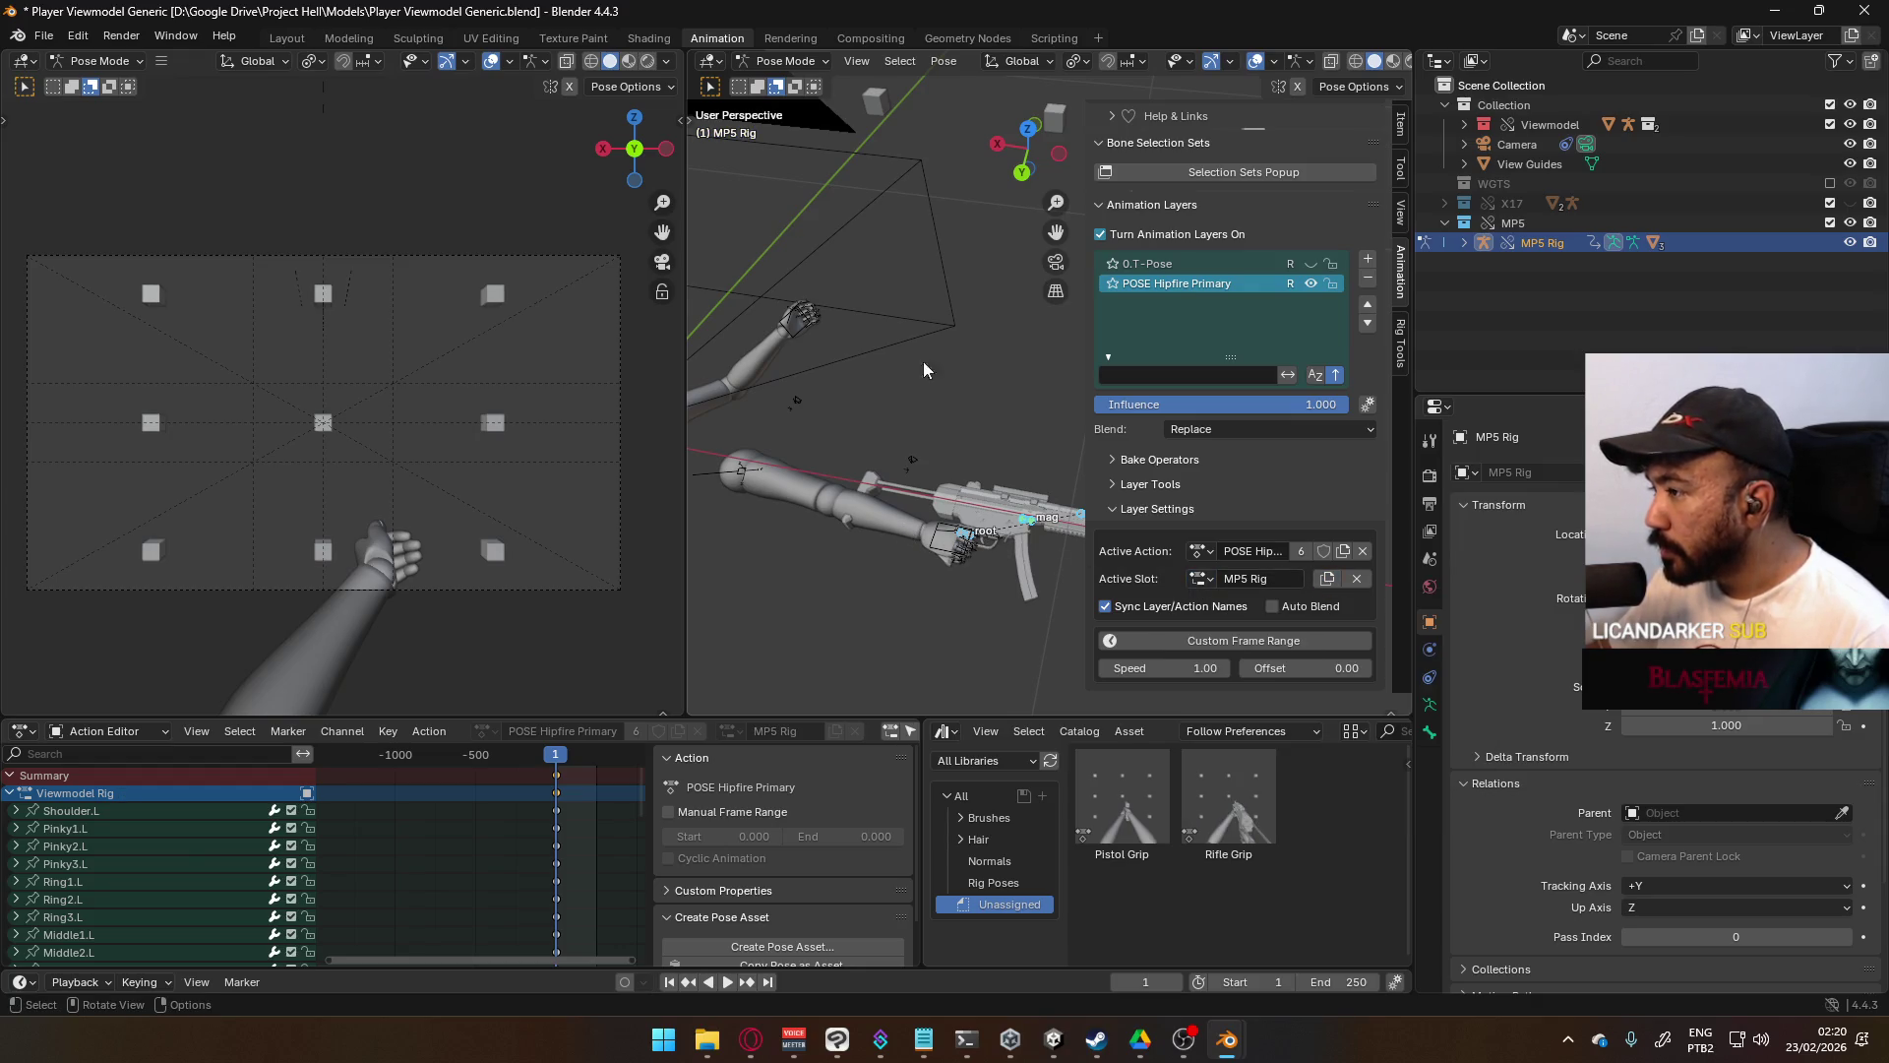
- Drop to Object Mode, reselect the MP5 Rig and return to Pose Mode
key("ctrl+Tab")
left_click(937, 552)
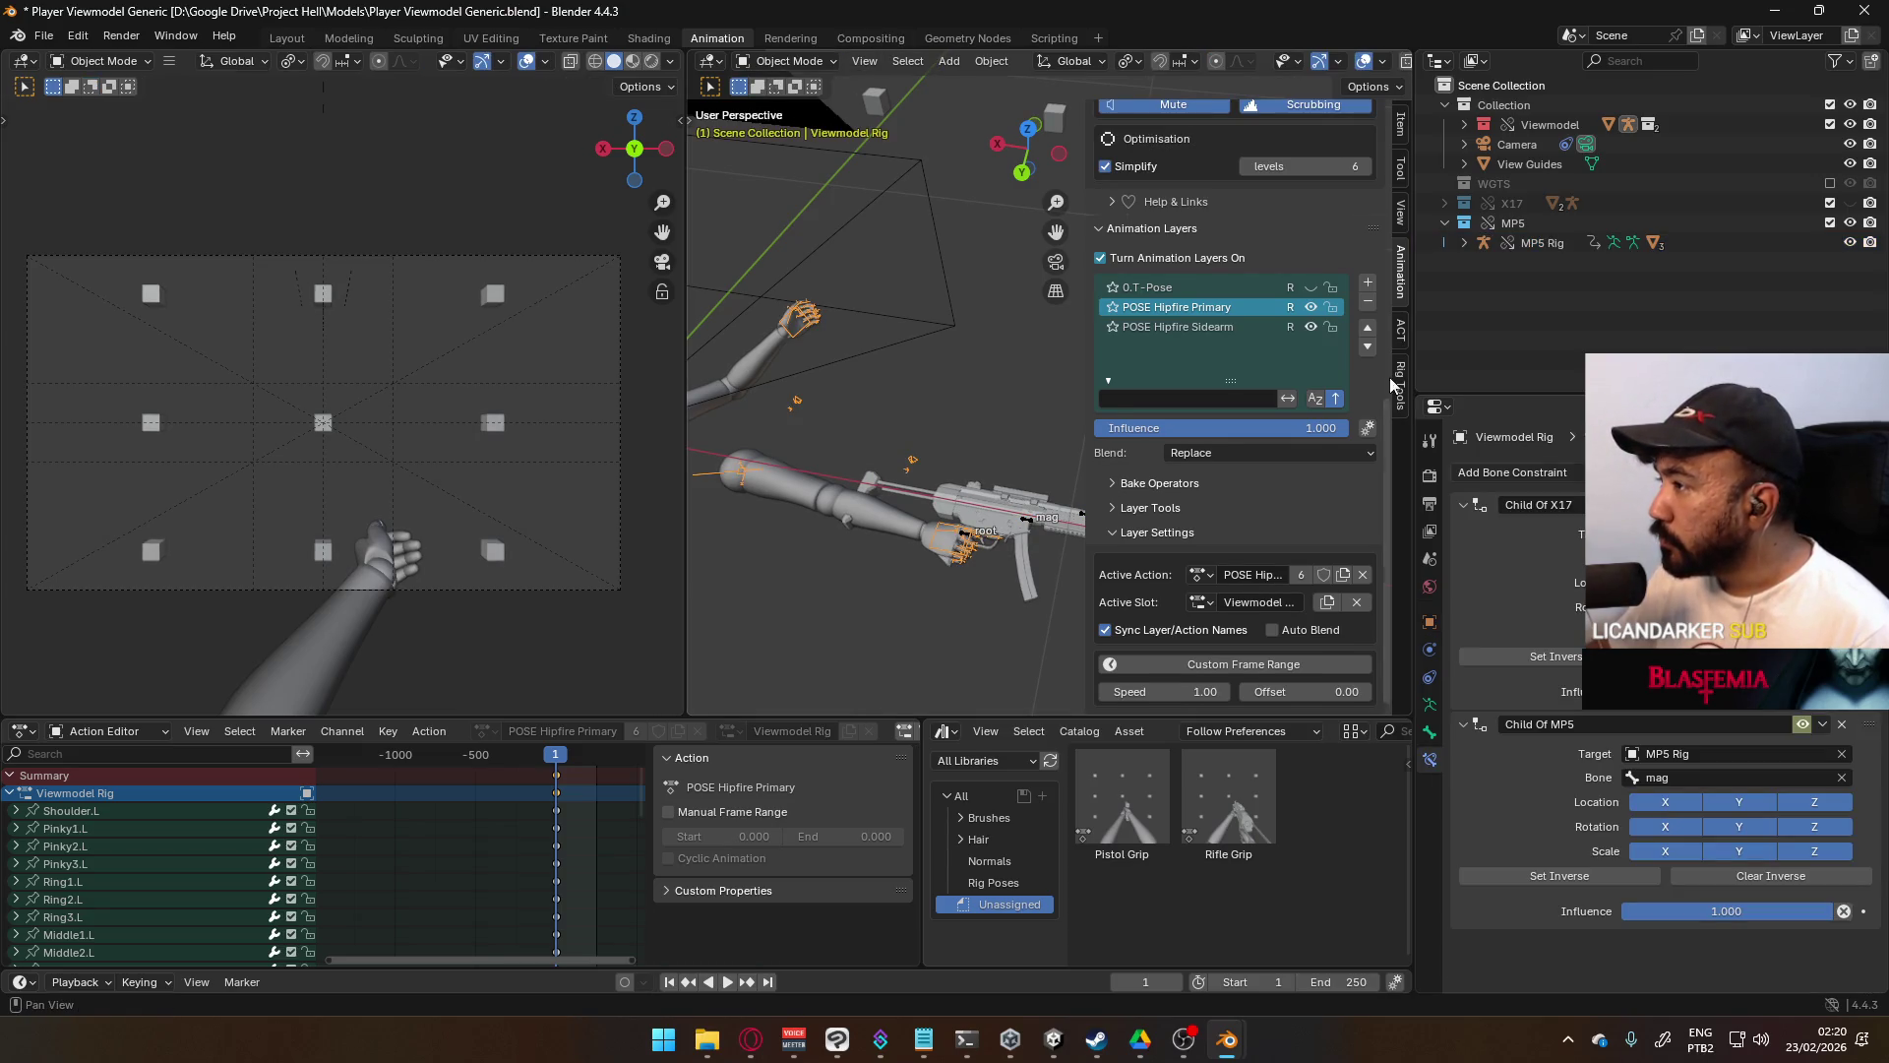
left_click(1029, 523)
left_click(789, 61)
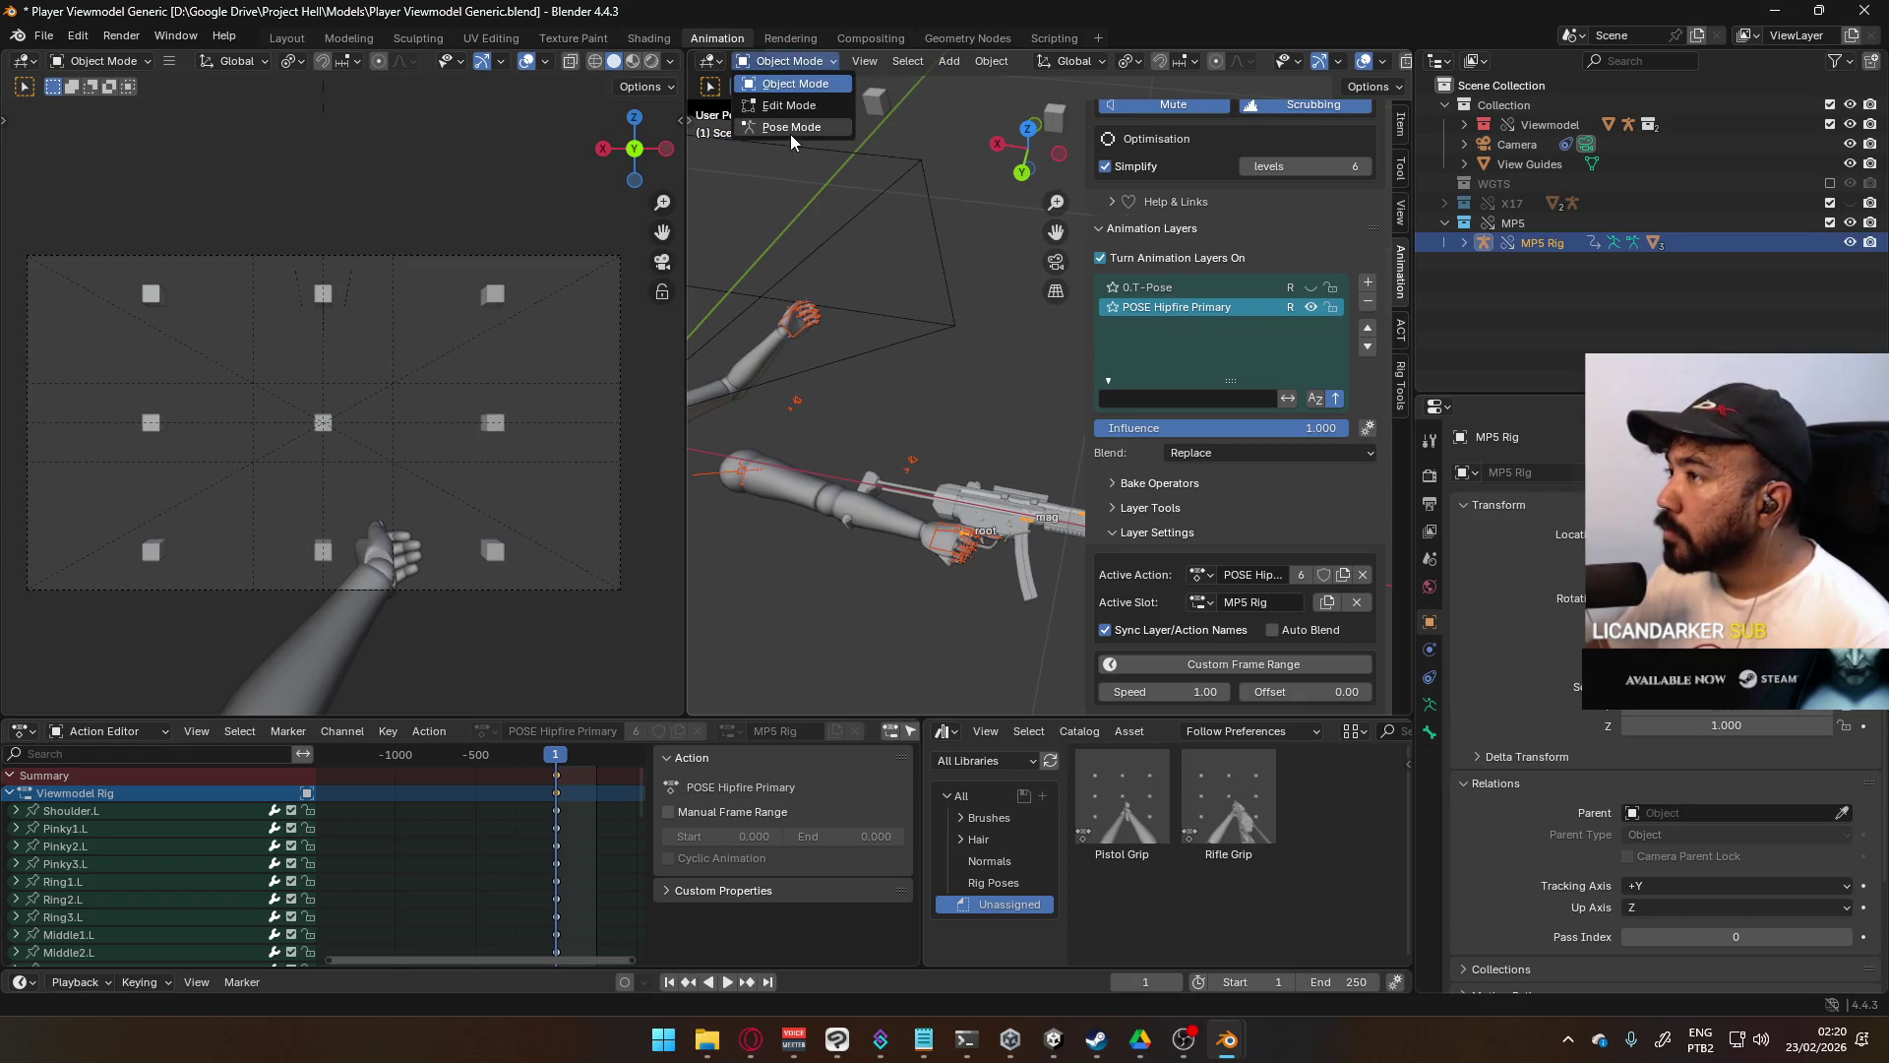
left_click(789, 134)
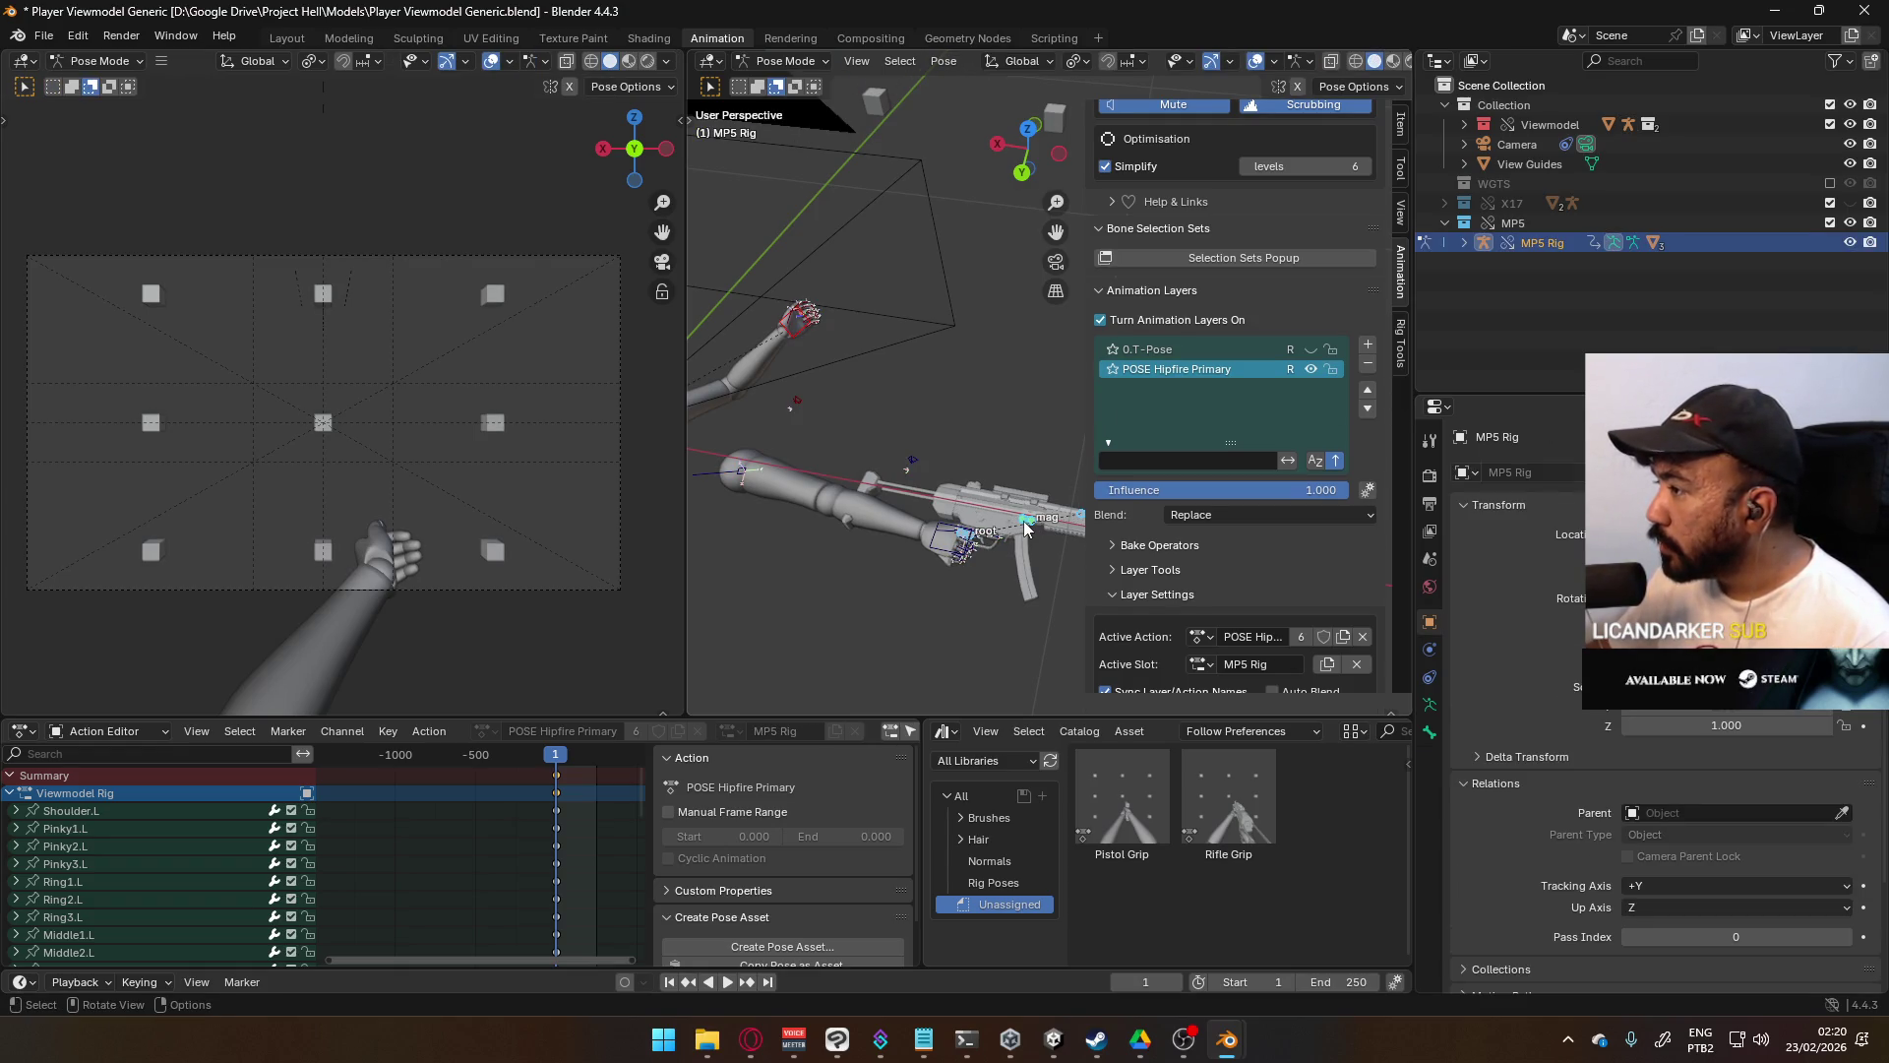
left_click(936, 537)
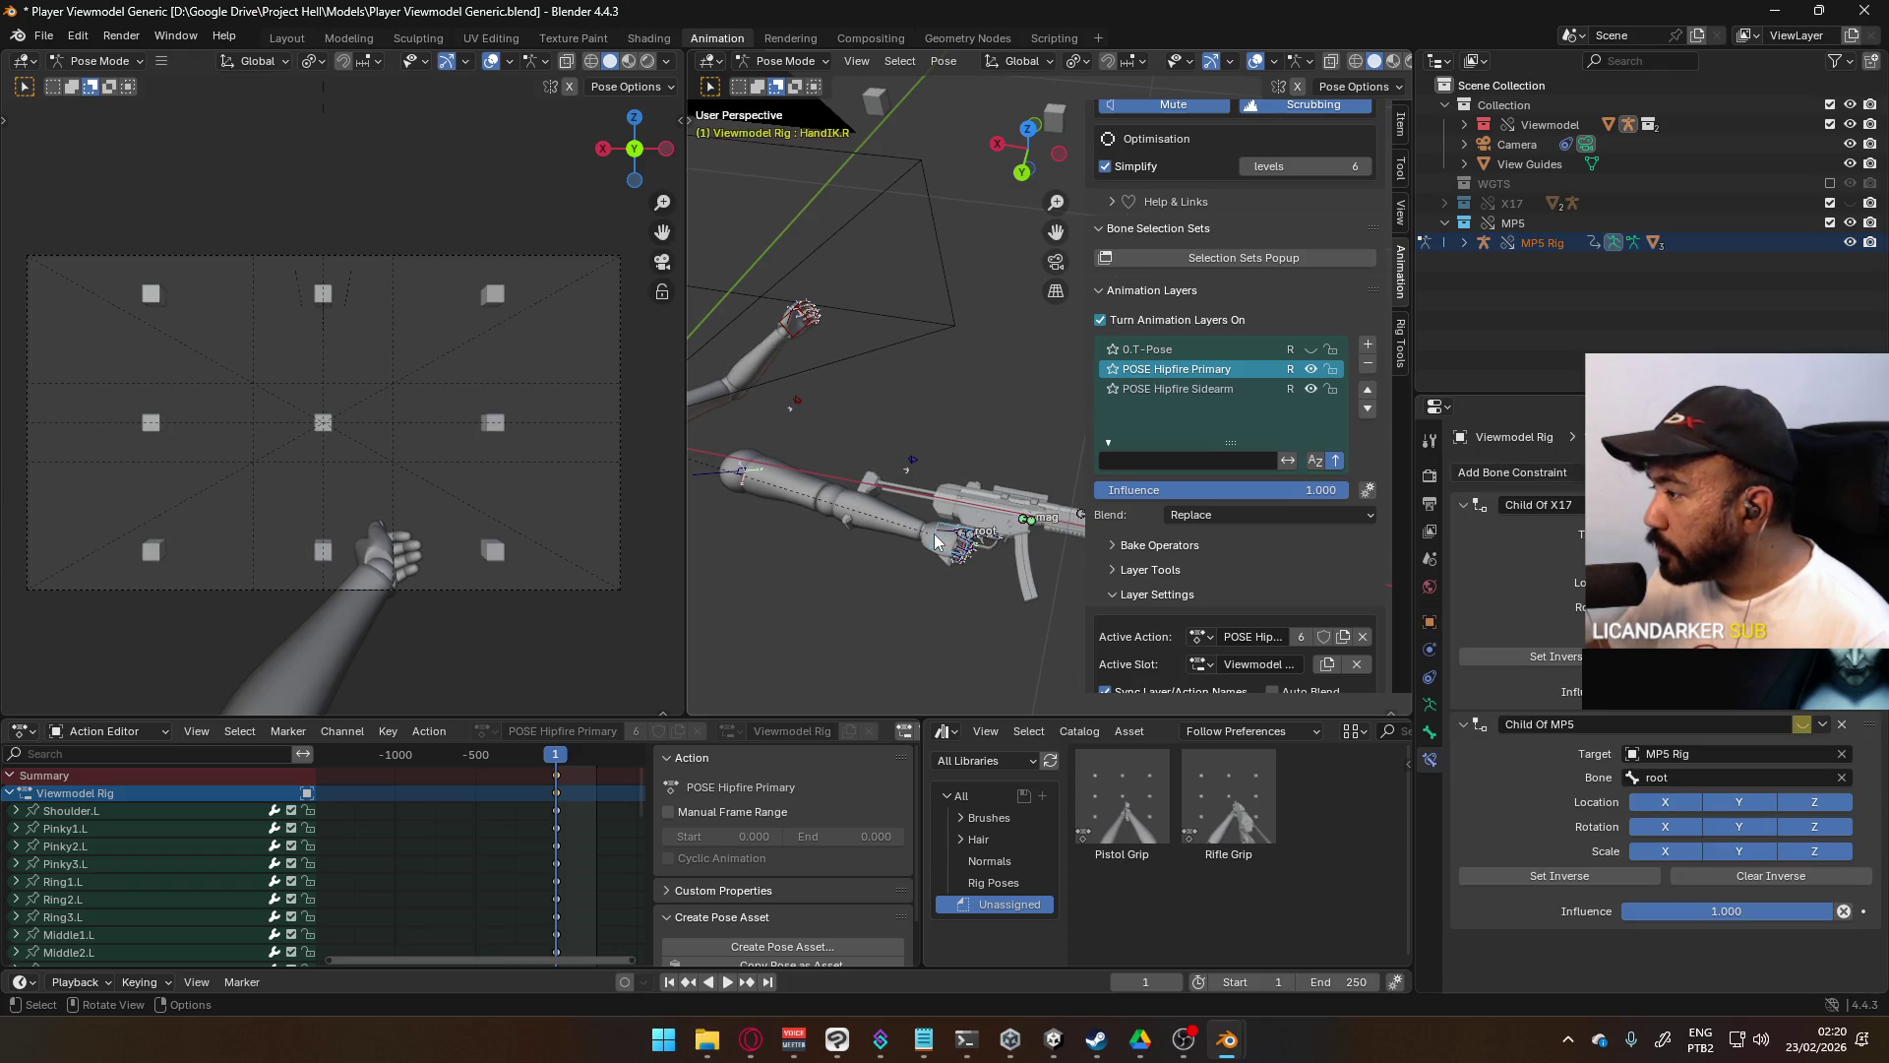
- Check HandIK.R's Child Of MP5 constraint and select the MP5 rig's root bone
left_click(1023, 521)
mouse_move(1023, 522)
middle_mouse_down()
mouse_move(929, 470)
mouse_move(773, 653)
middle_mouse_up()
left_click(773, 650)
scroll(846, 551, "down", 4)
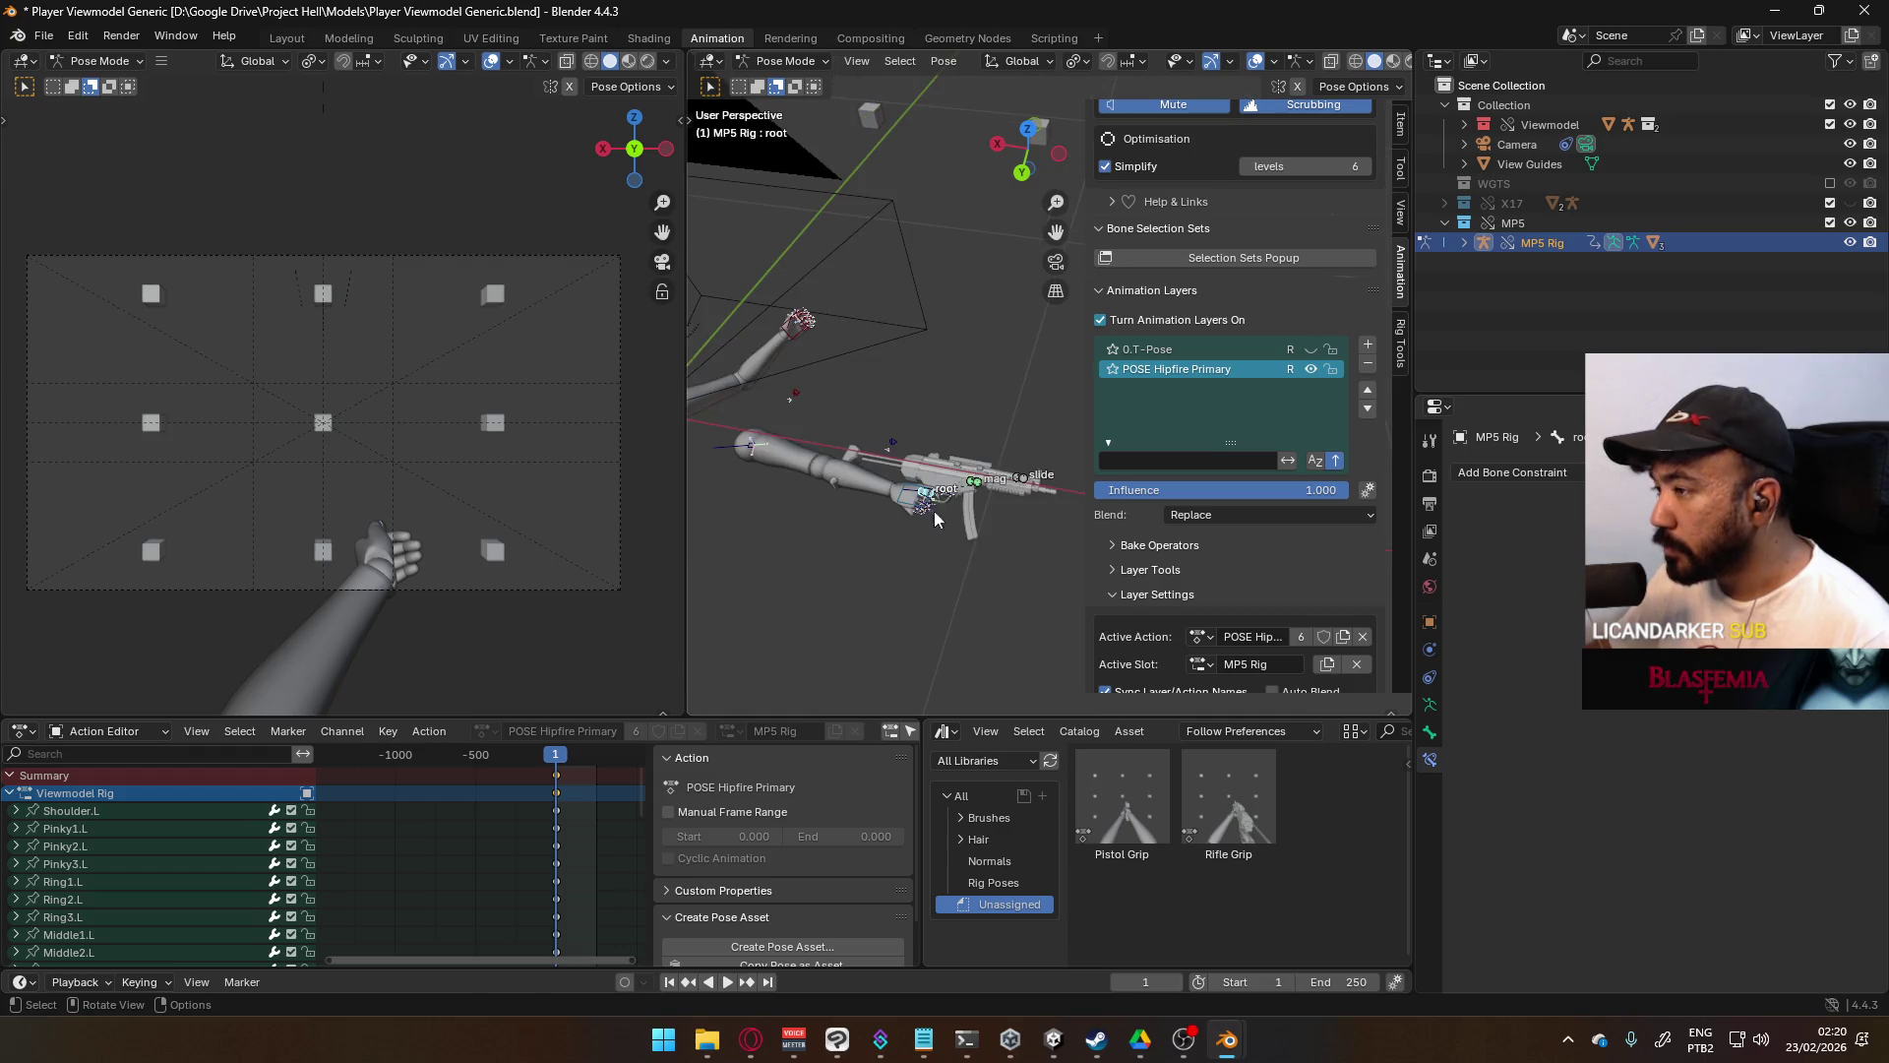
left_click(906, 507)
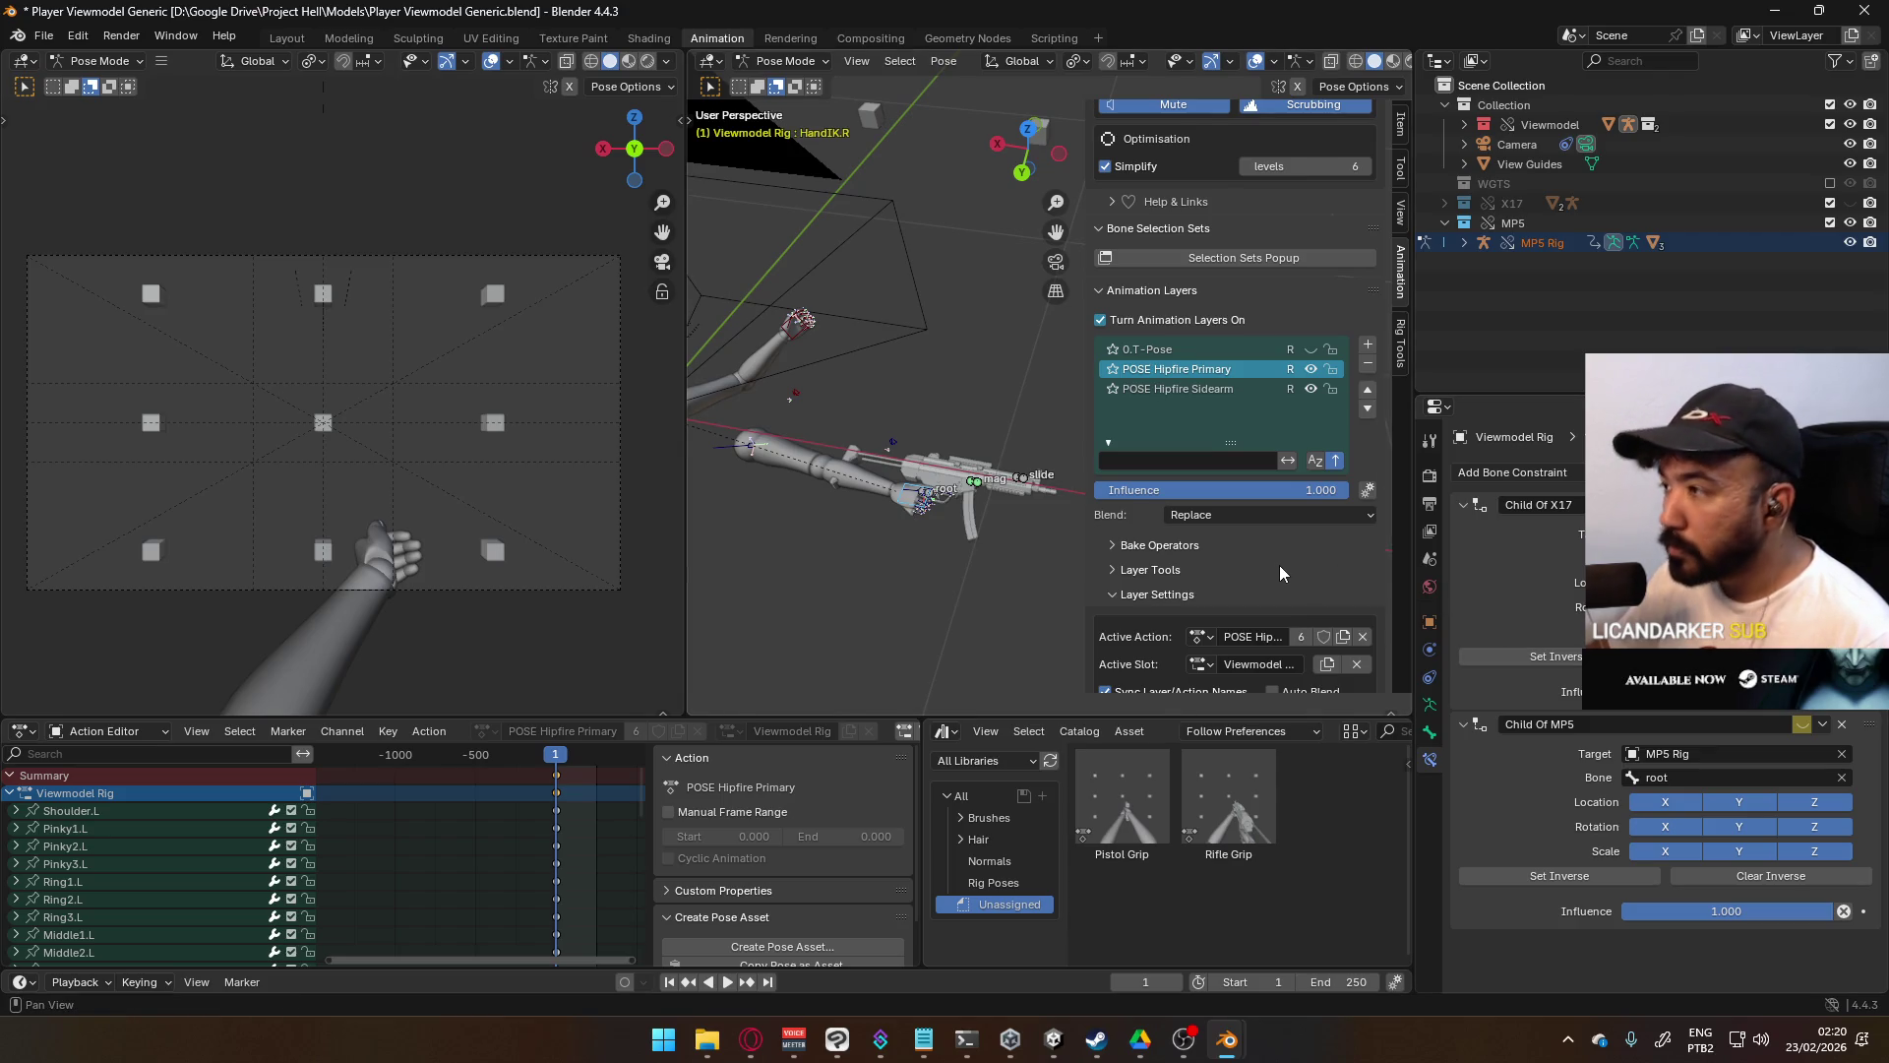
right_click(1808, 728)
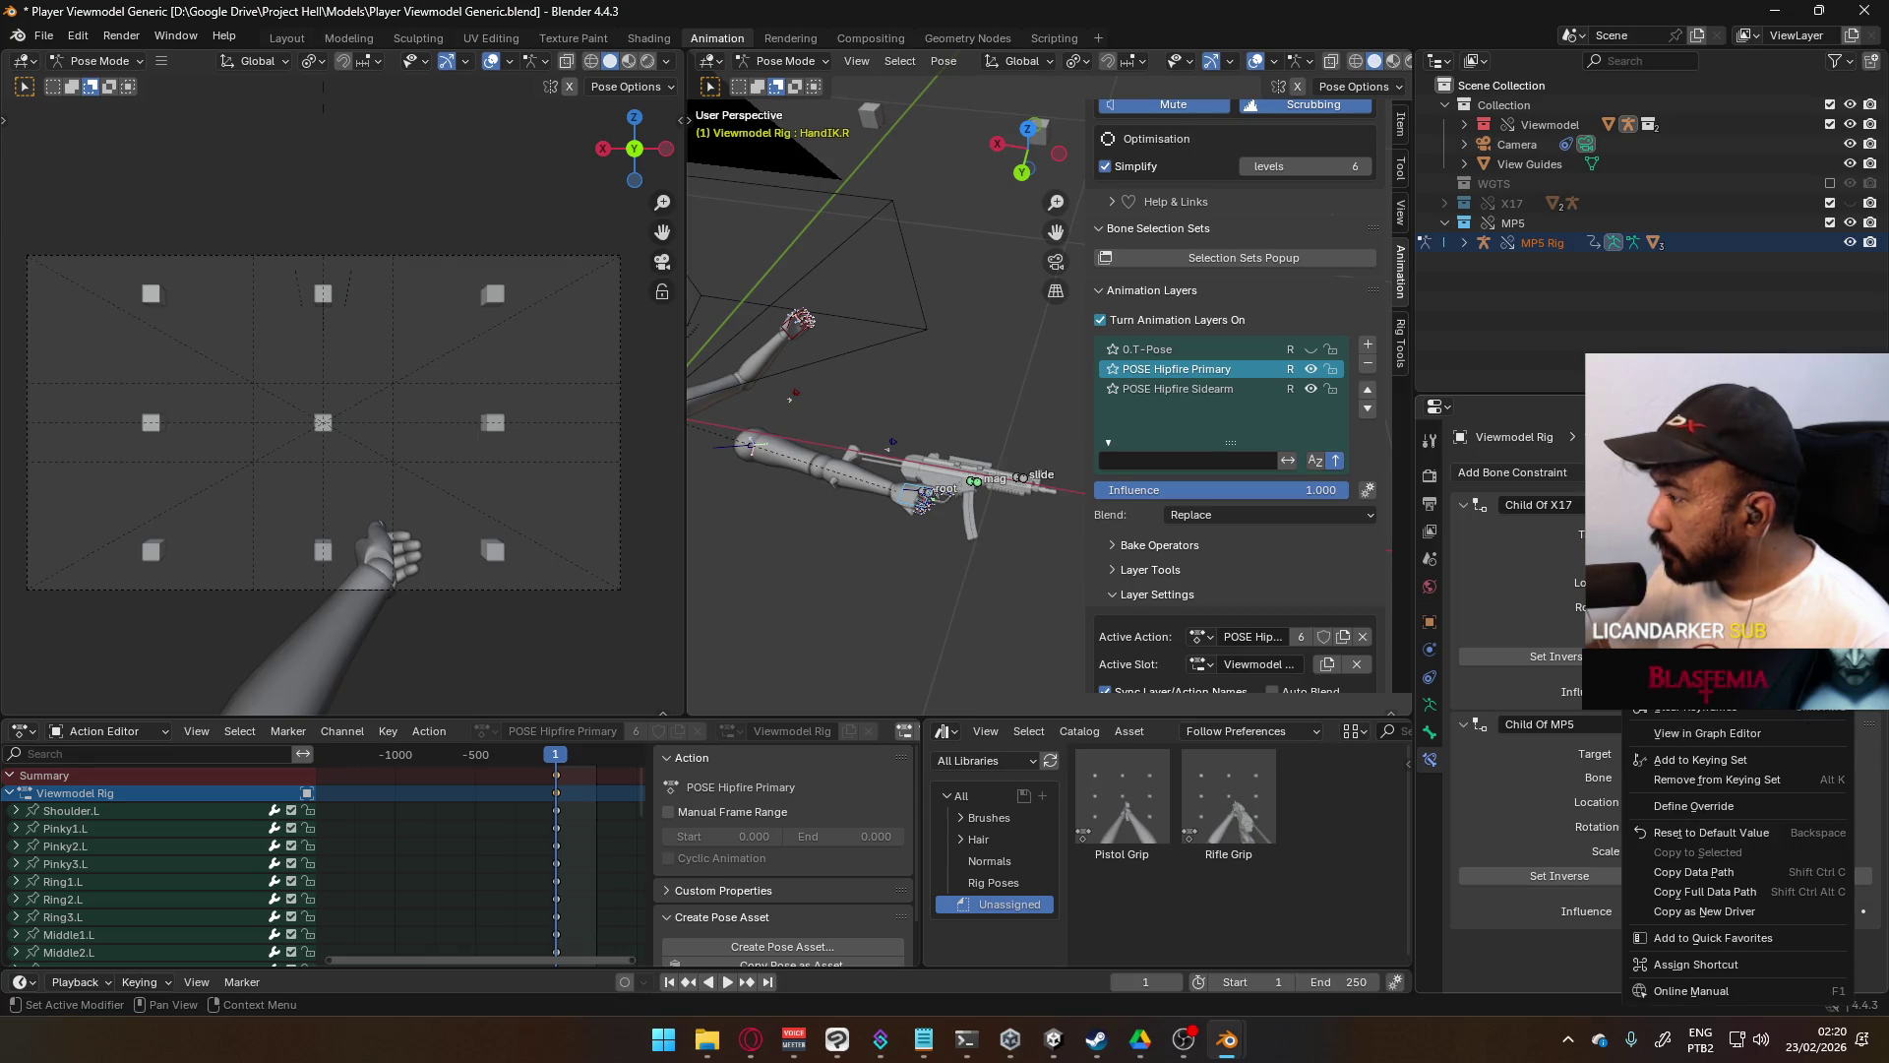
left_click(931, 500)
left_click(927, 500)
- Move the MP5 root and rotate it a quarter turn, then around Y, in Top view
key("g")
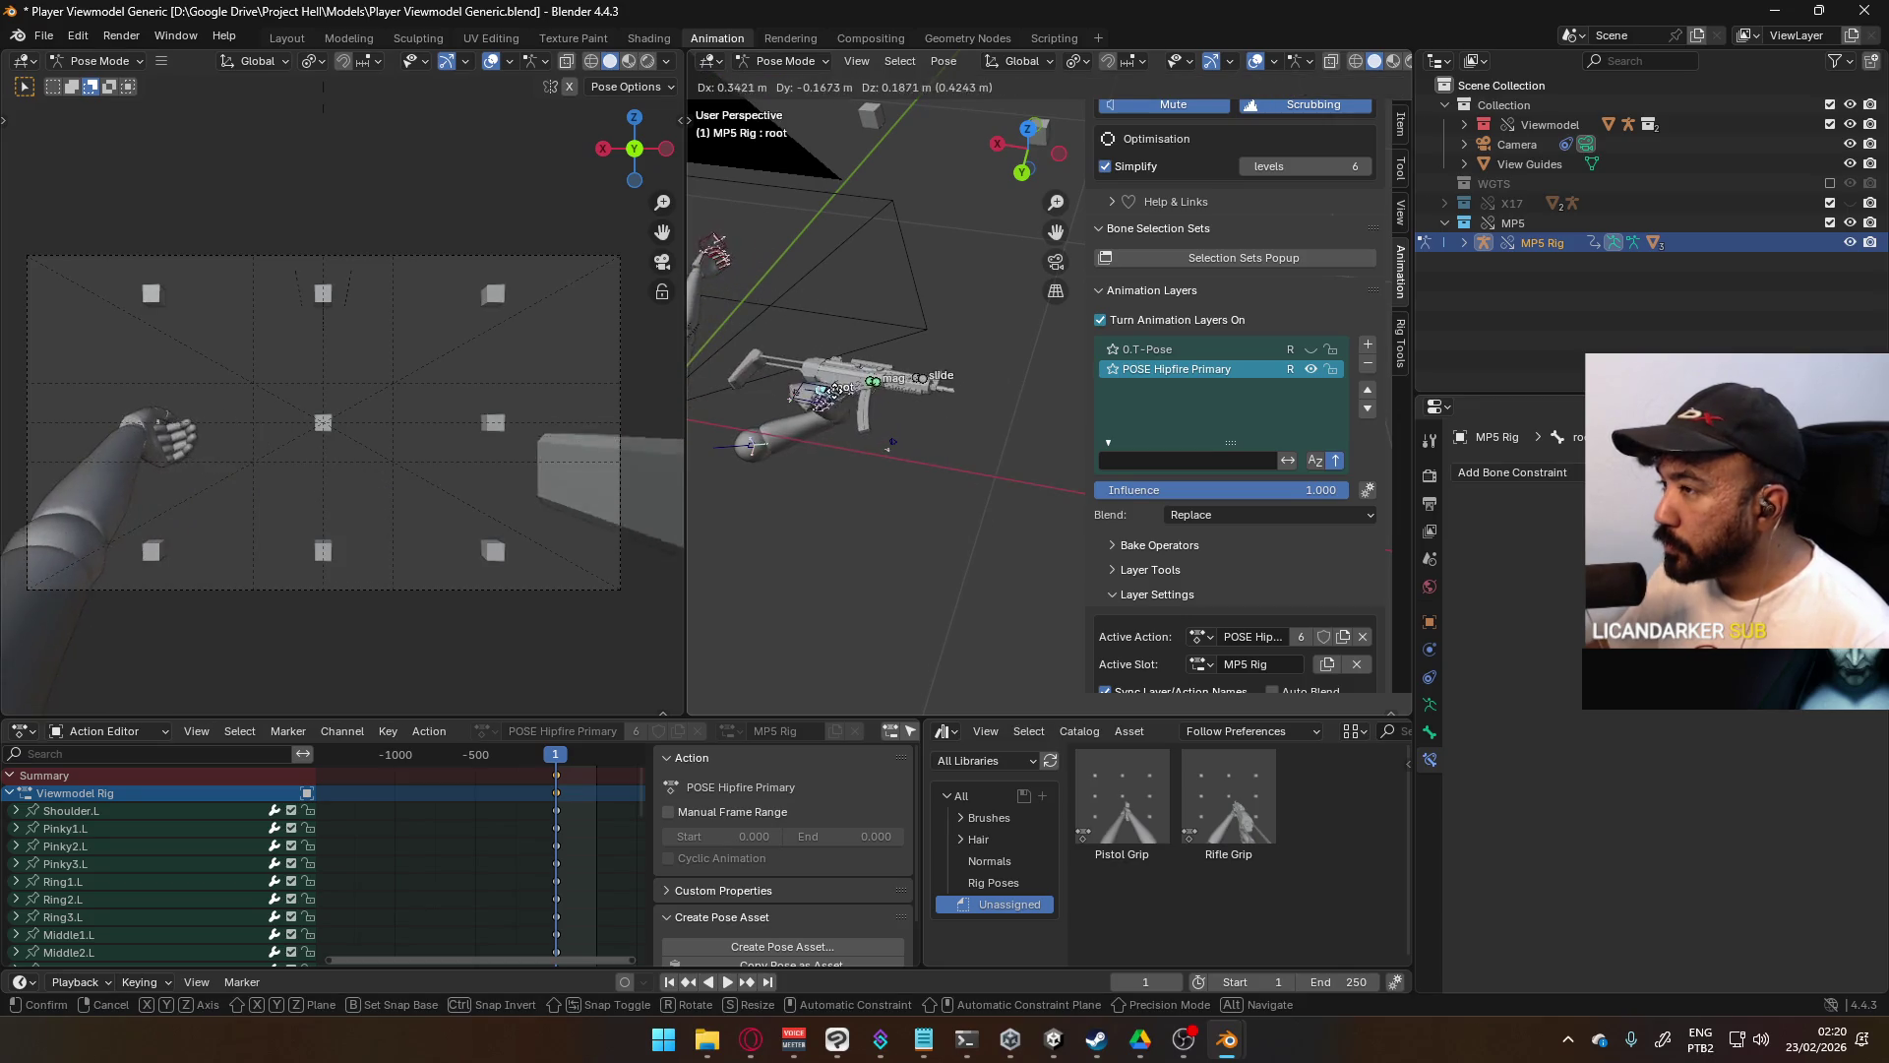
left_click(891, 445)
mouse_move(891, 445)
middle_mouse_down()
mouse_move(923, 358)
mouse_move(936, 422)
middle_mouse_up()
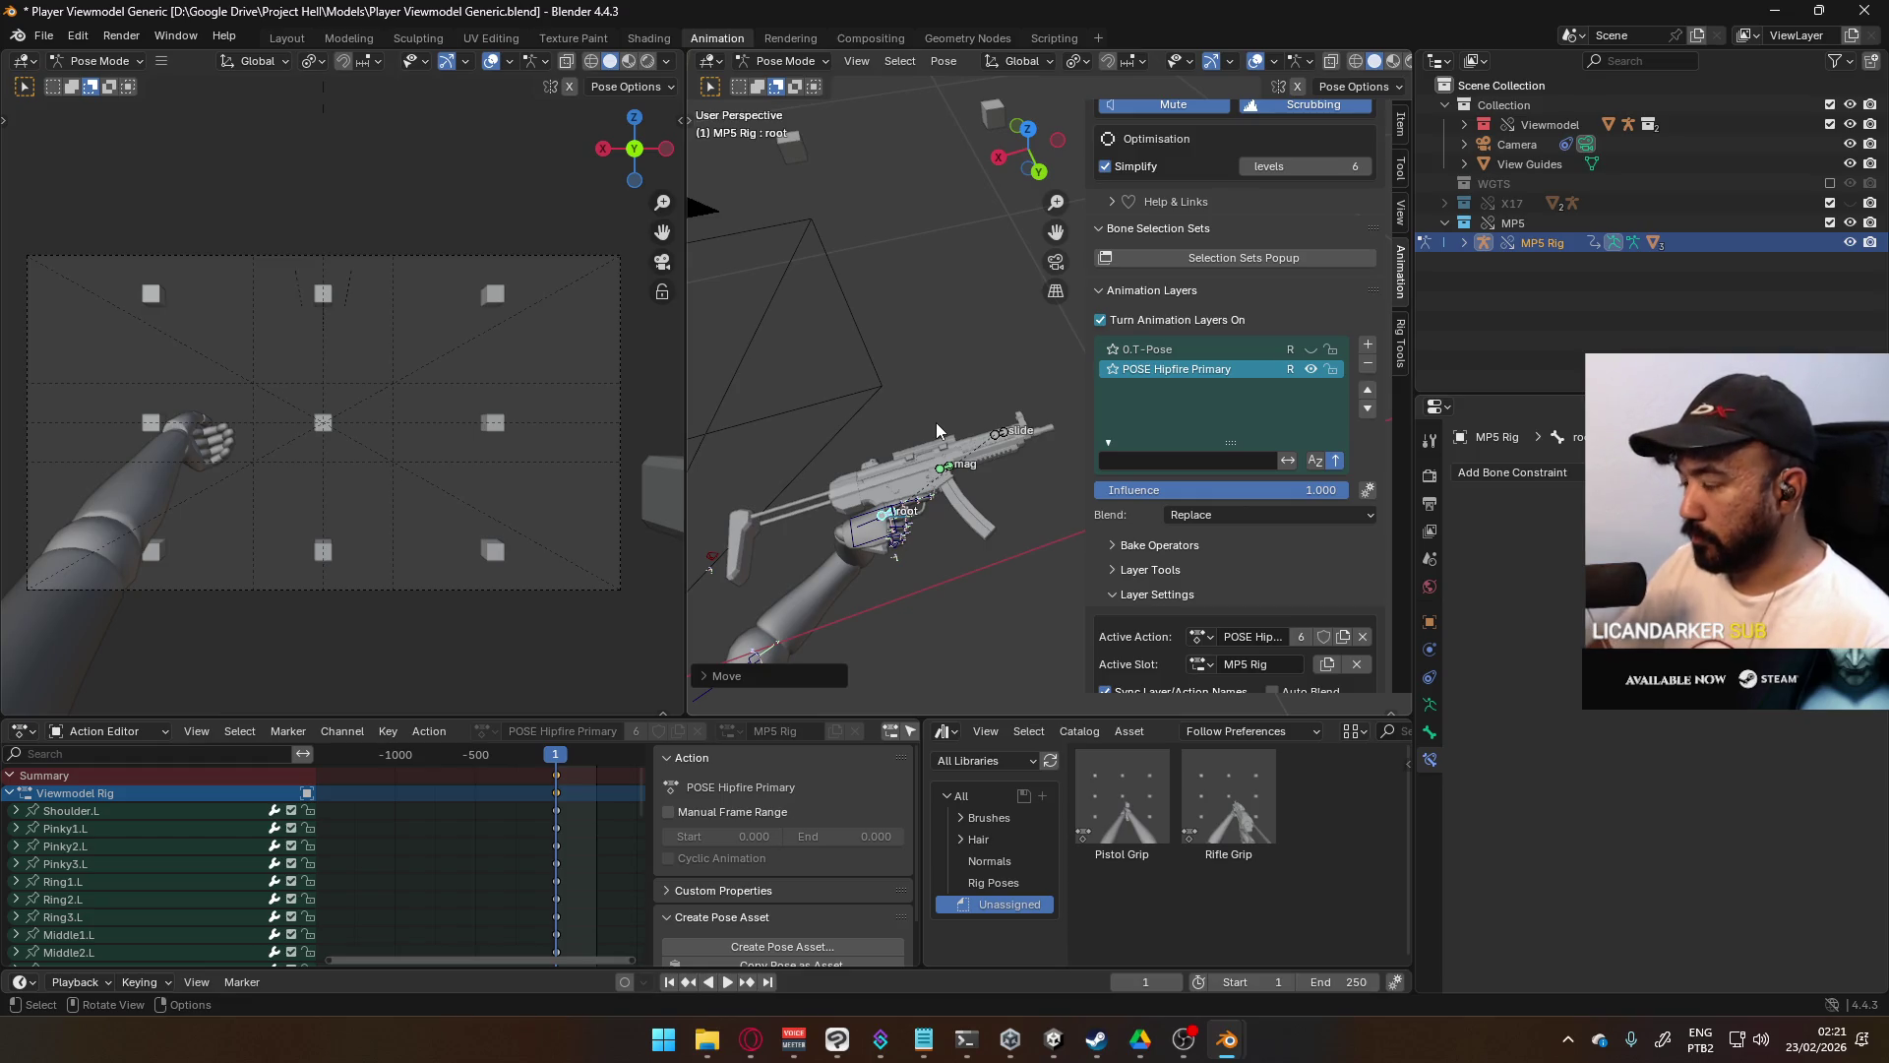
key("KP_7")
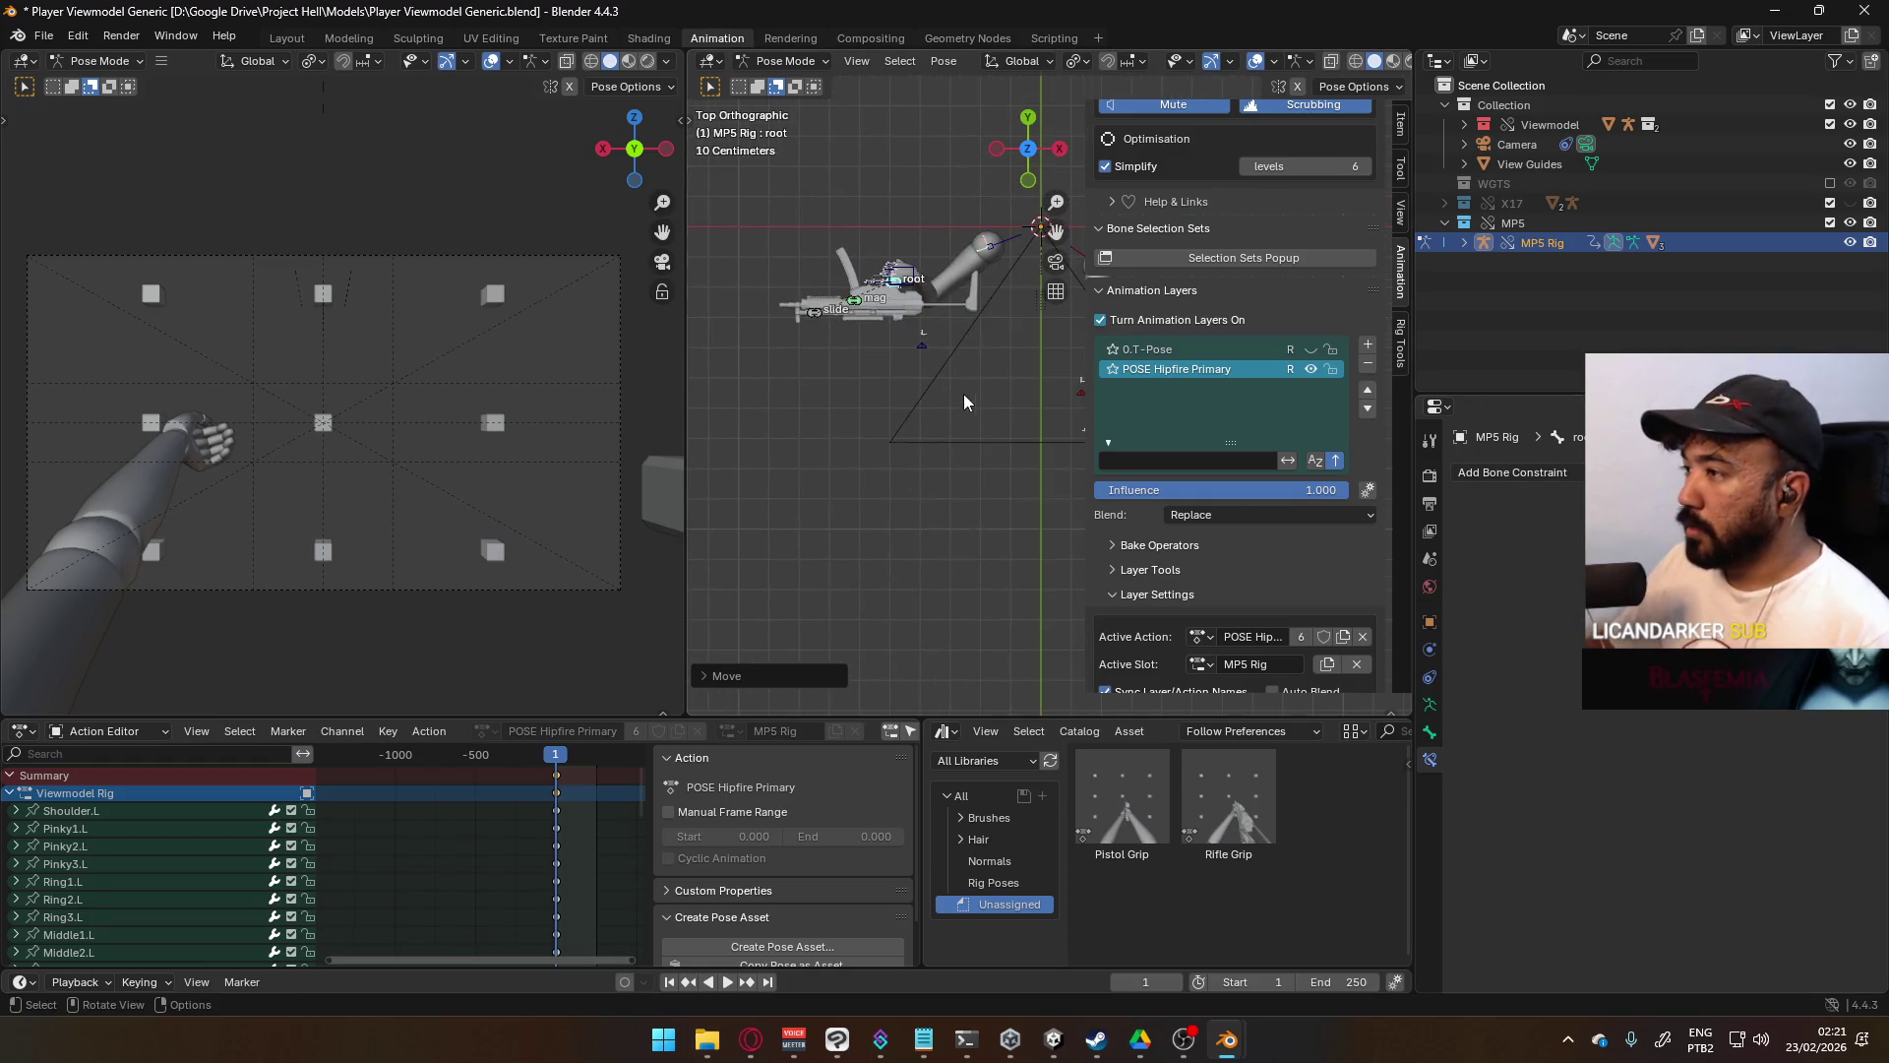
key("r")
left_click(982, 279)
key("r")
key("y")
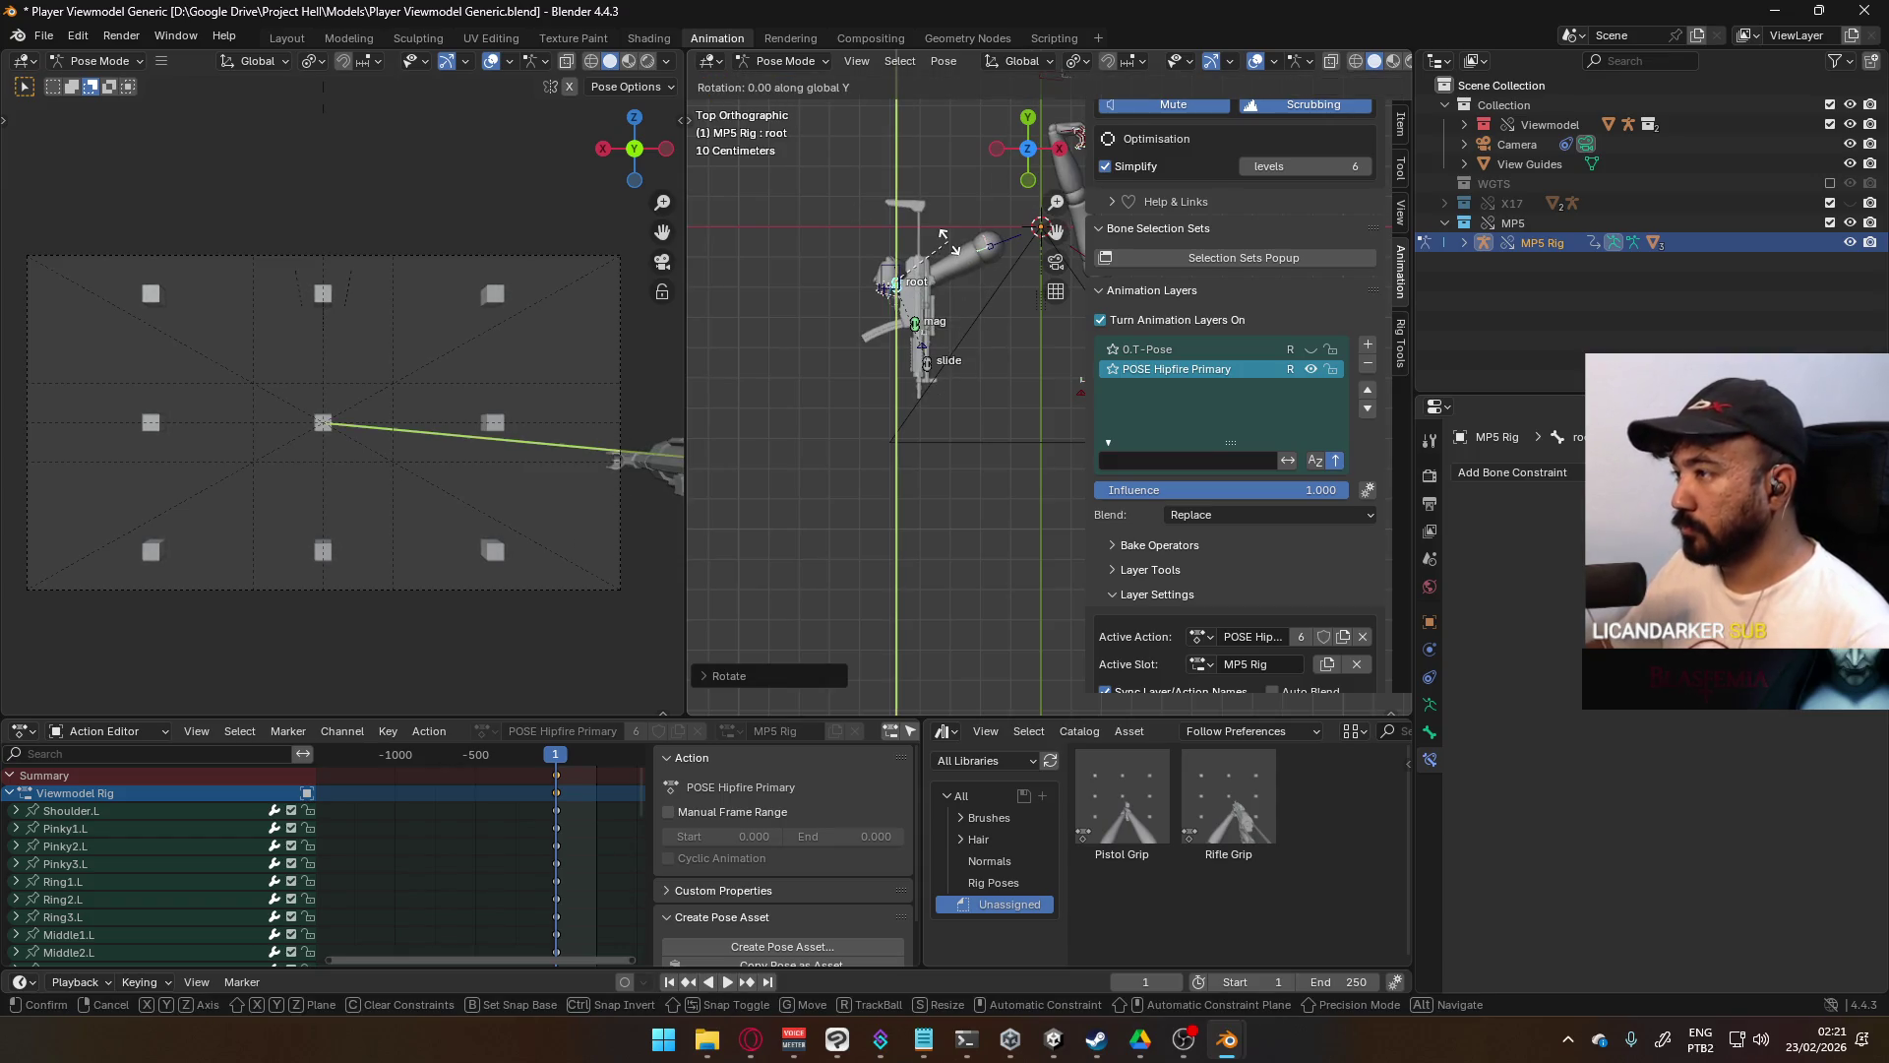
left_click(825, 194)
key("g")
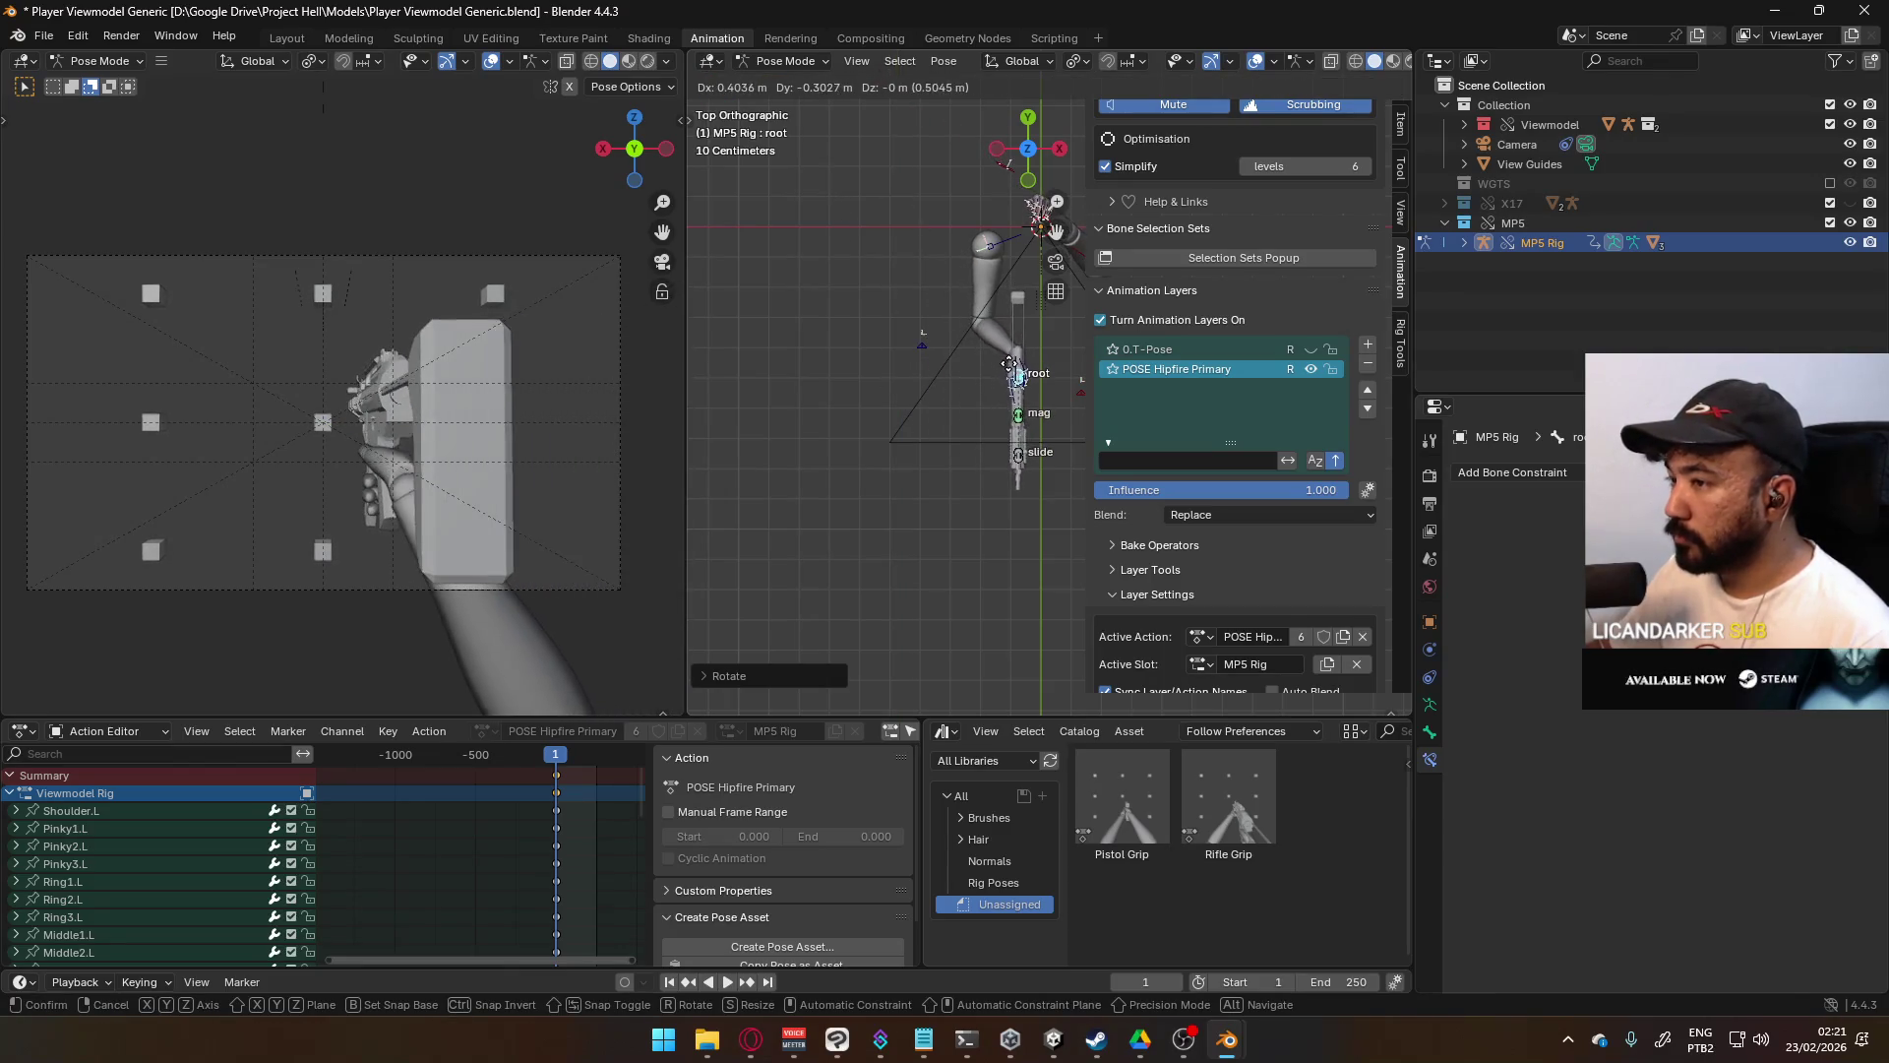
left_click(1010, 364)
mouse_move(953, 440)
middle_mouse_down()
mouse_move(992, 281)
mouse_move(1001, 311)
mouse_move(941, 268)
middle_mouse_up()
- Reposition the MP5 root from the front and right-side ortho views
key("g")
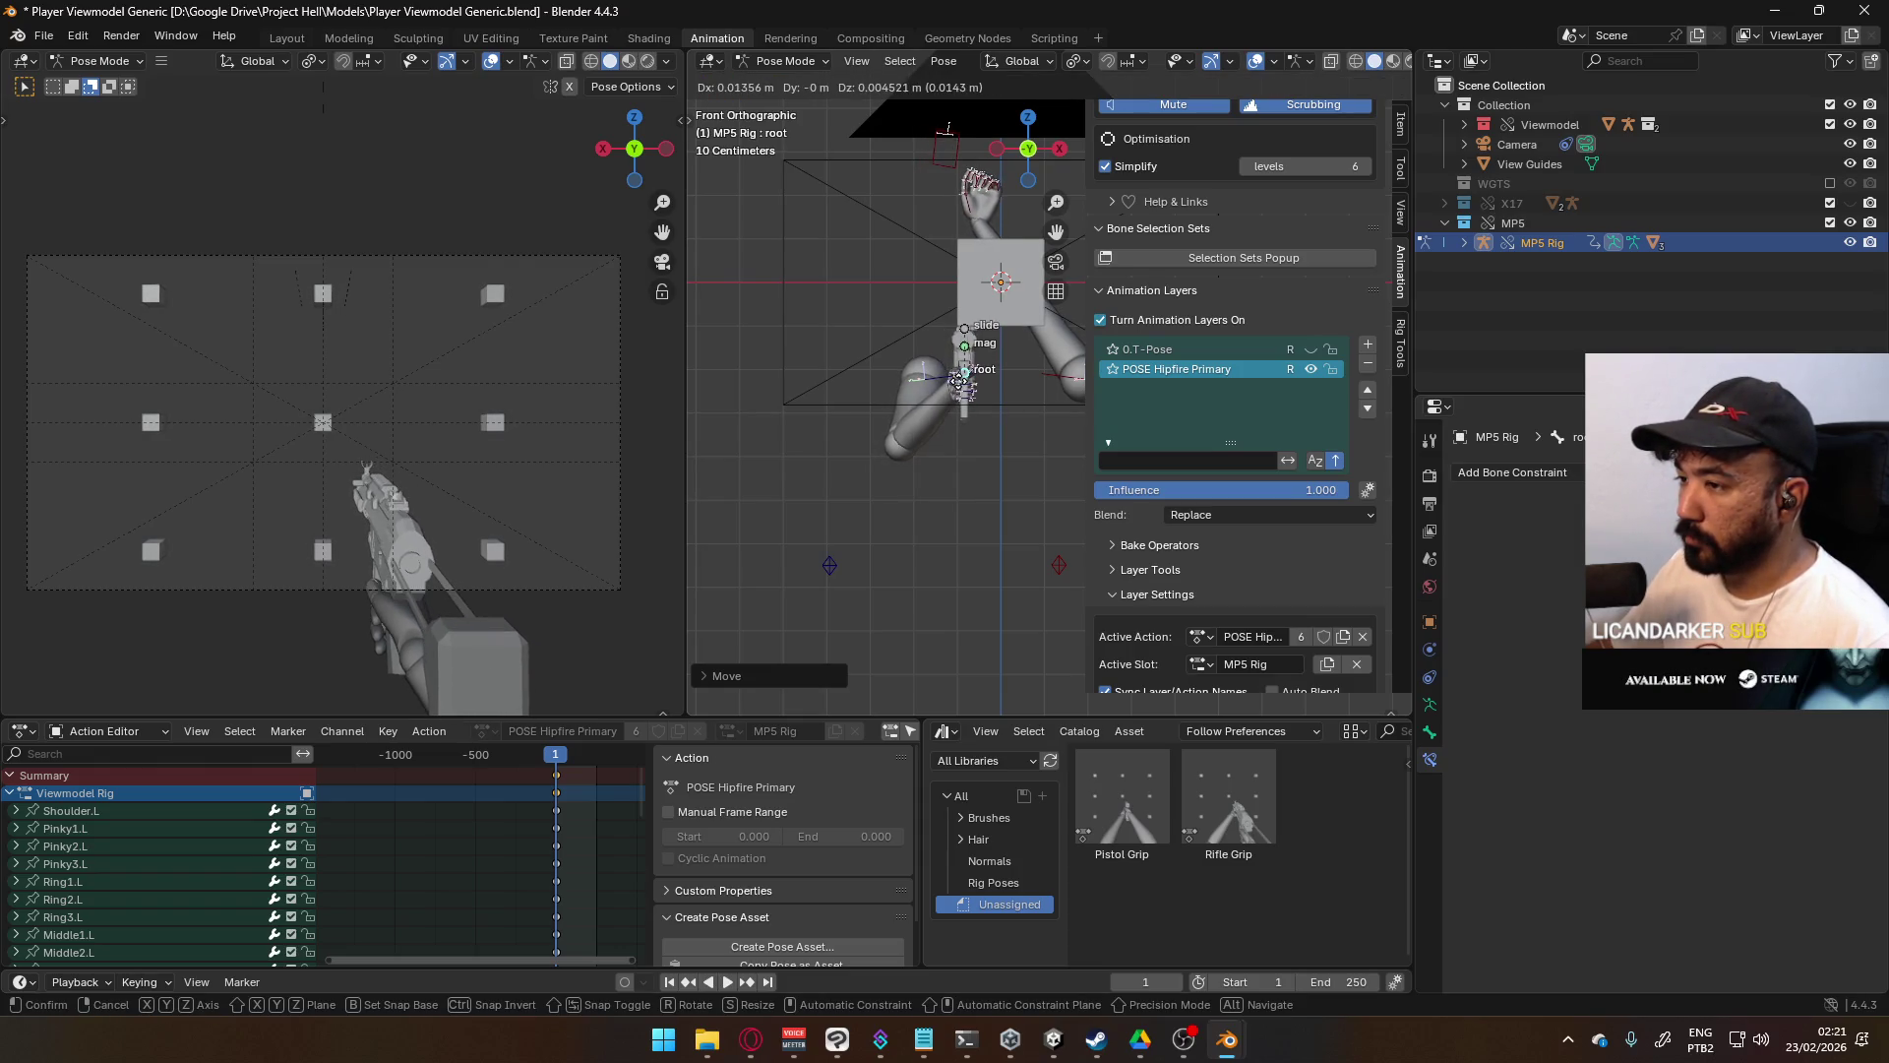
left_click(961, 388)
key("KP_3")
scroll(993, 374, "up", 5)
key("g")
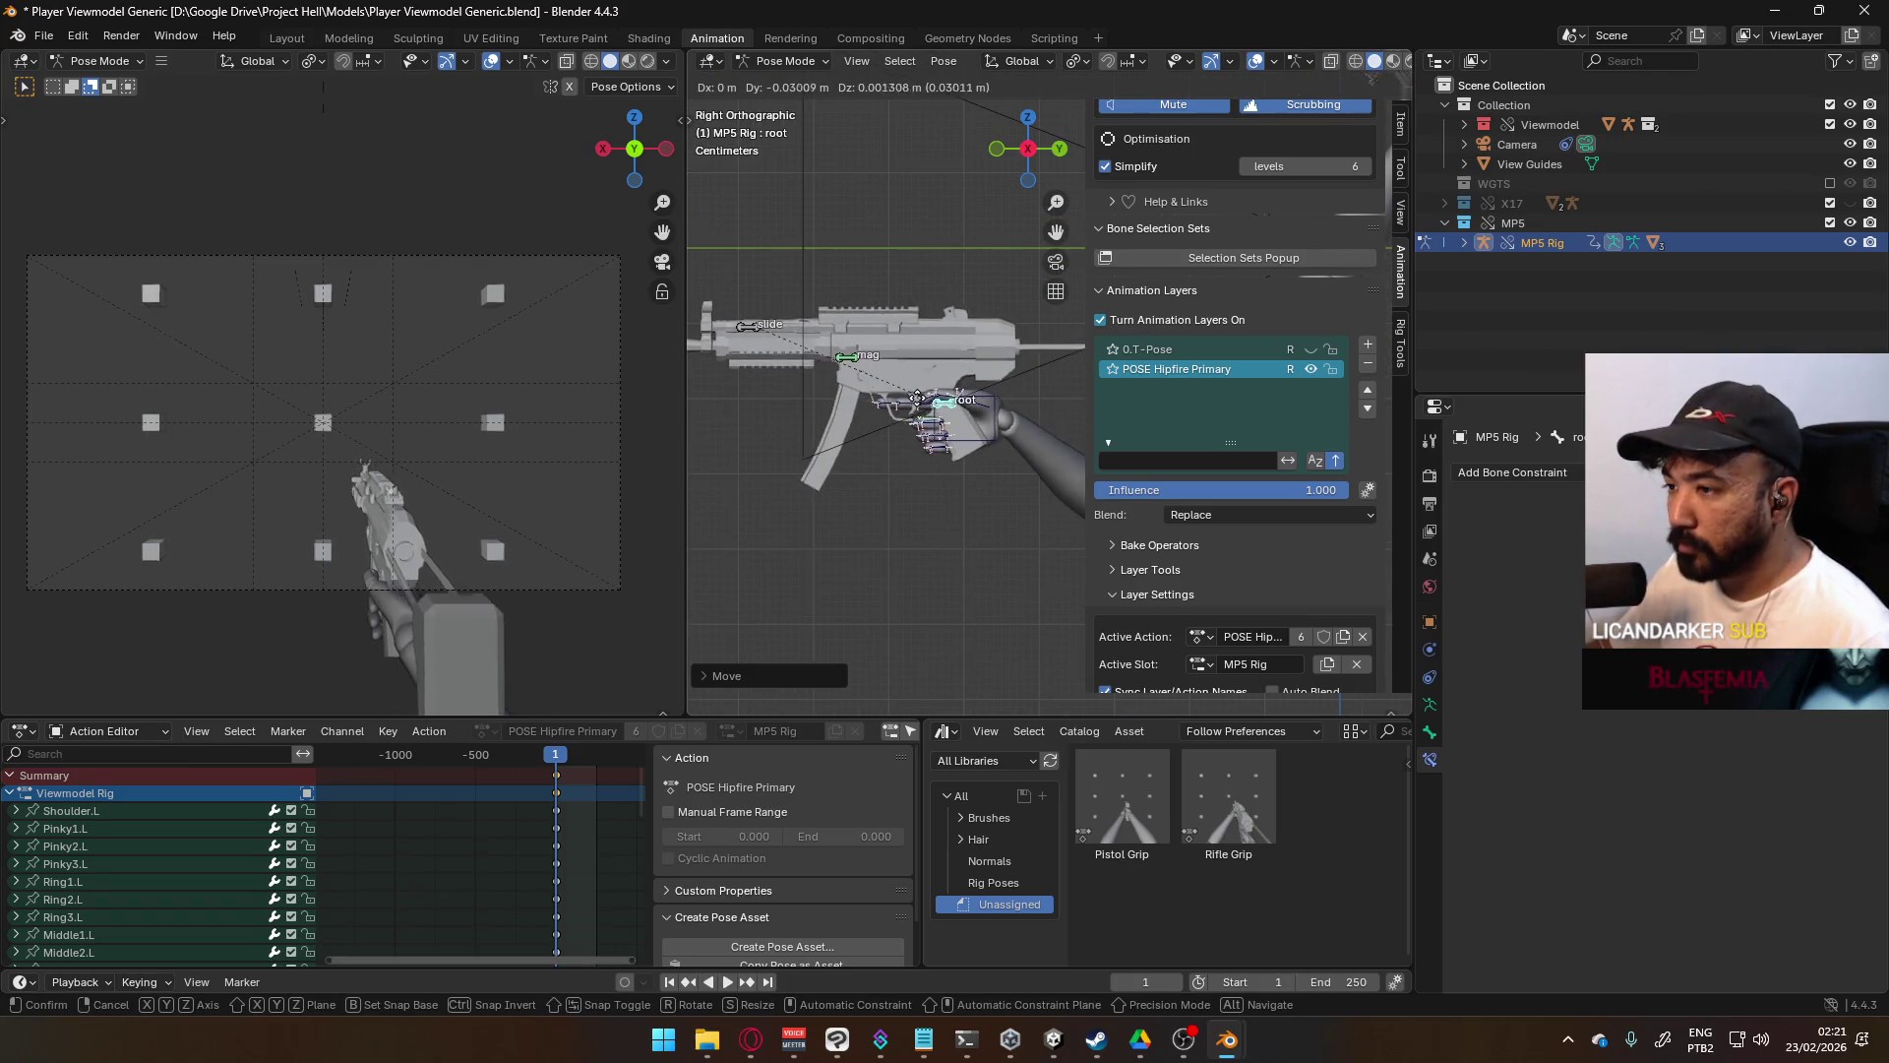
left_click(940, 397)
left_click_drag(943, 398, 964, 376)
- Fine-tune the MP5's position with an axis-locked move so it sits in the right hand
key("g")
key("x")
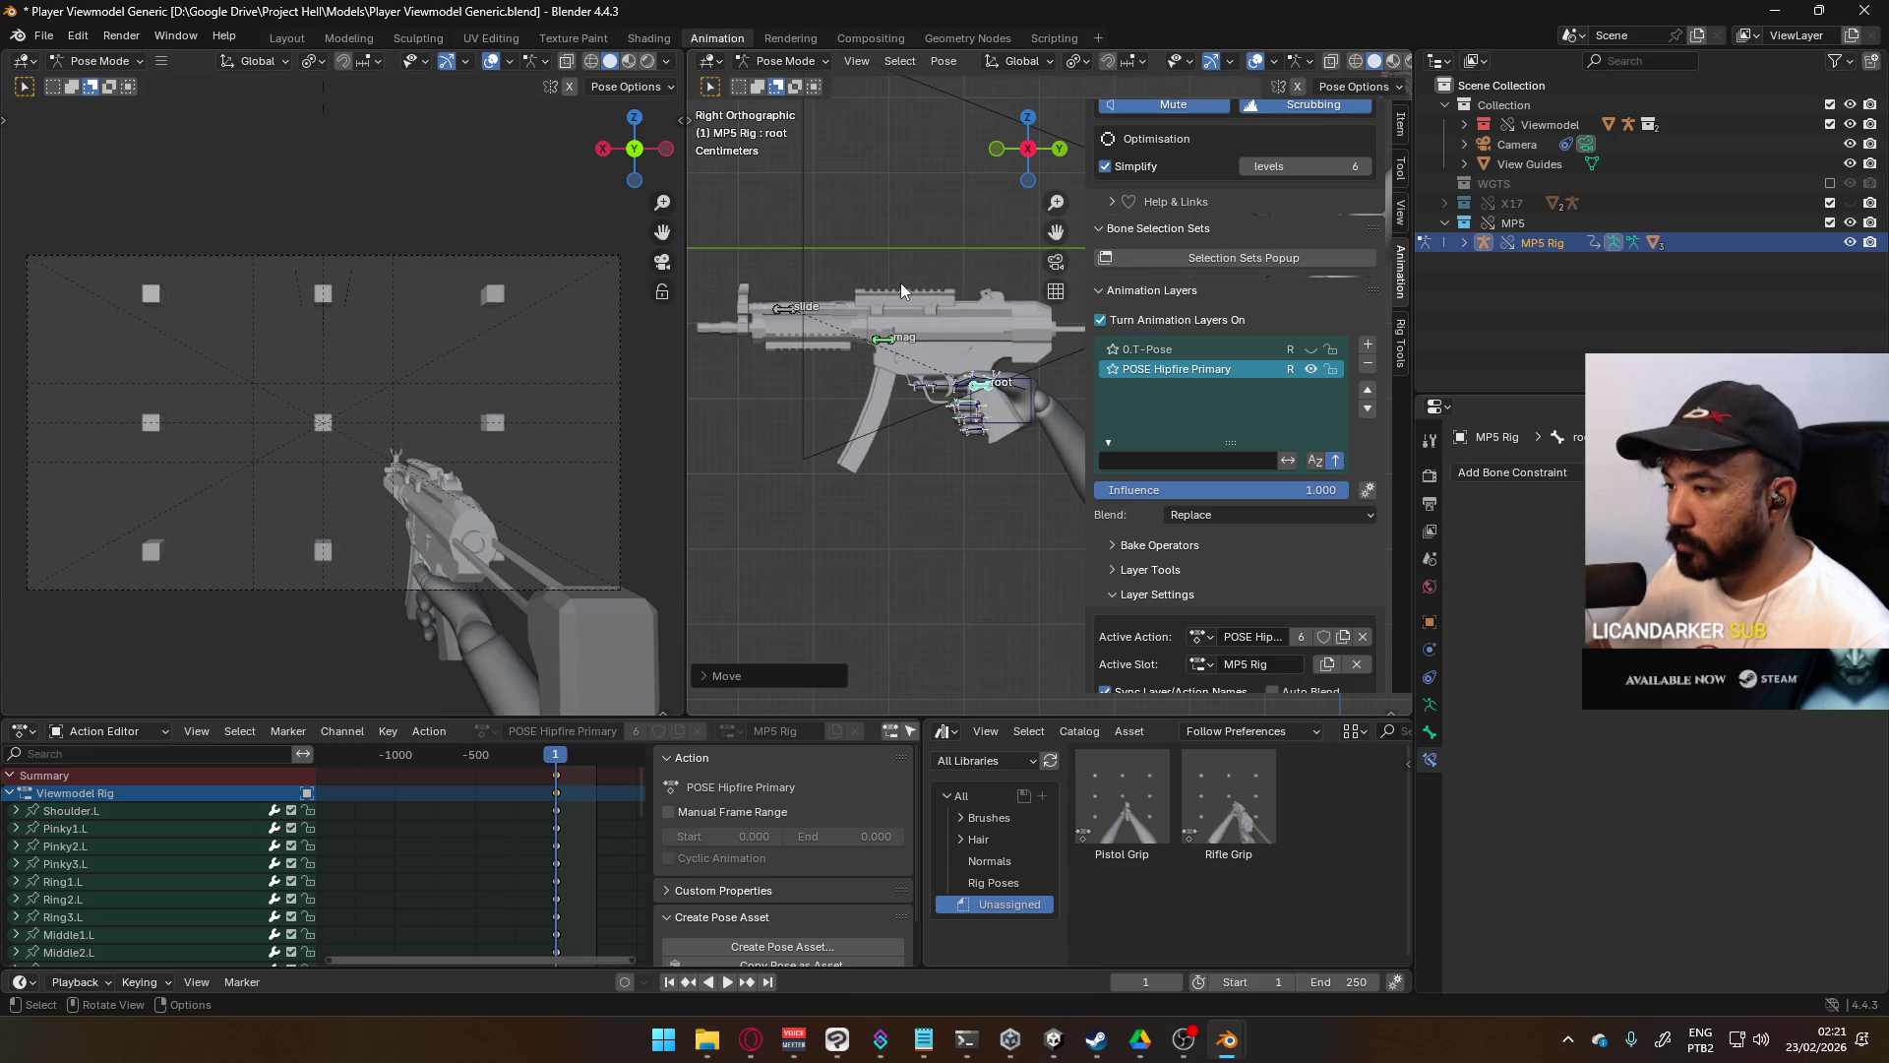
key("z")
key("y")
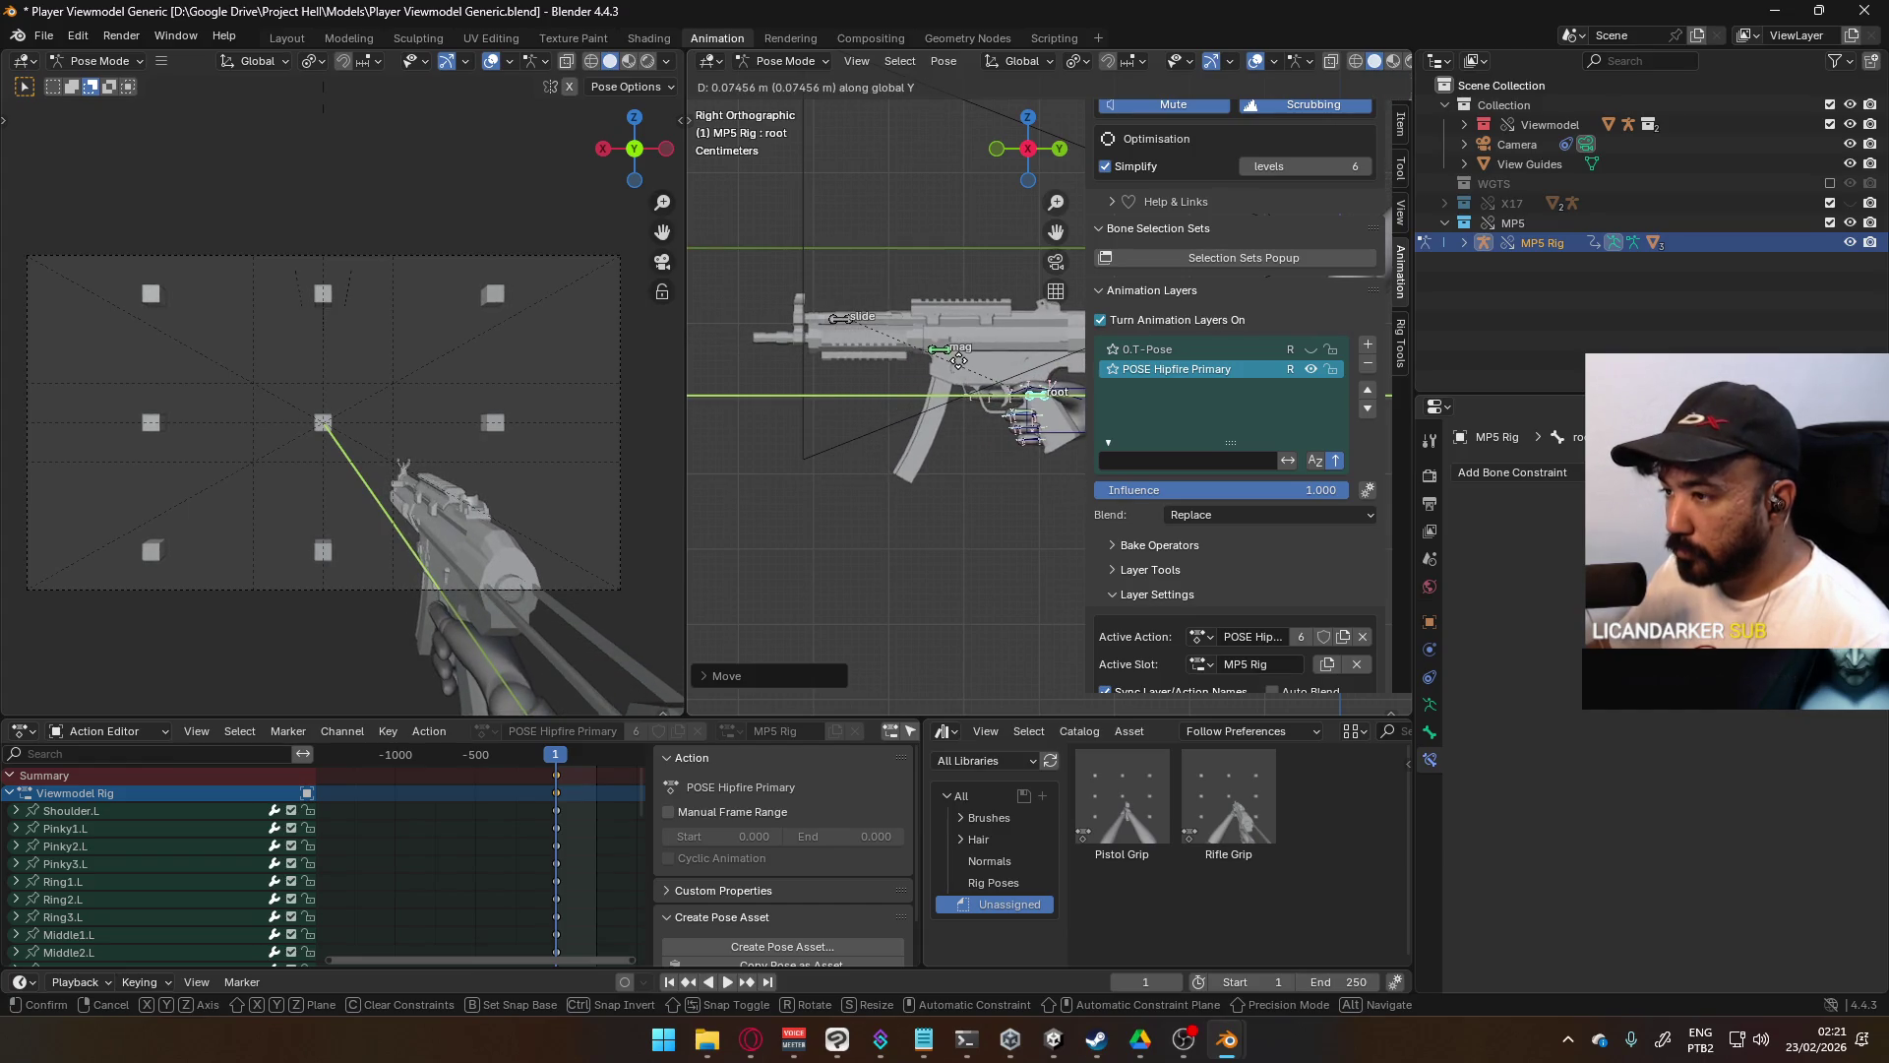
left_click(958, 360)
scroll(953, 405, "down", 4)
scroll(931, 364, "up", 2)
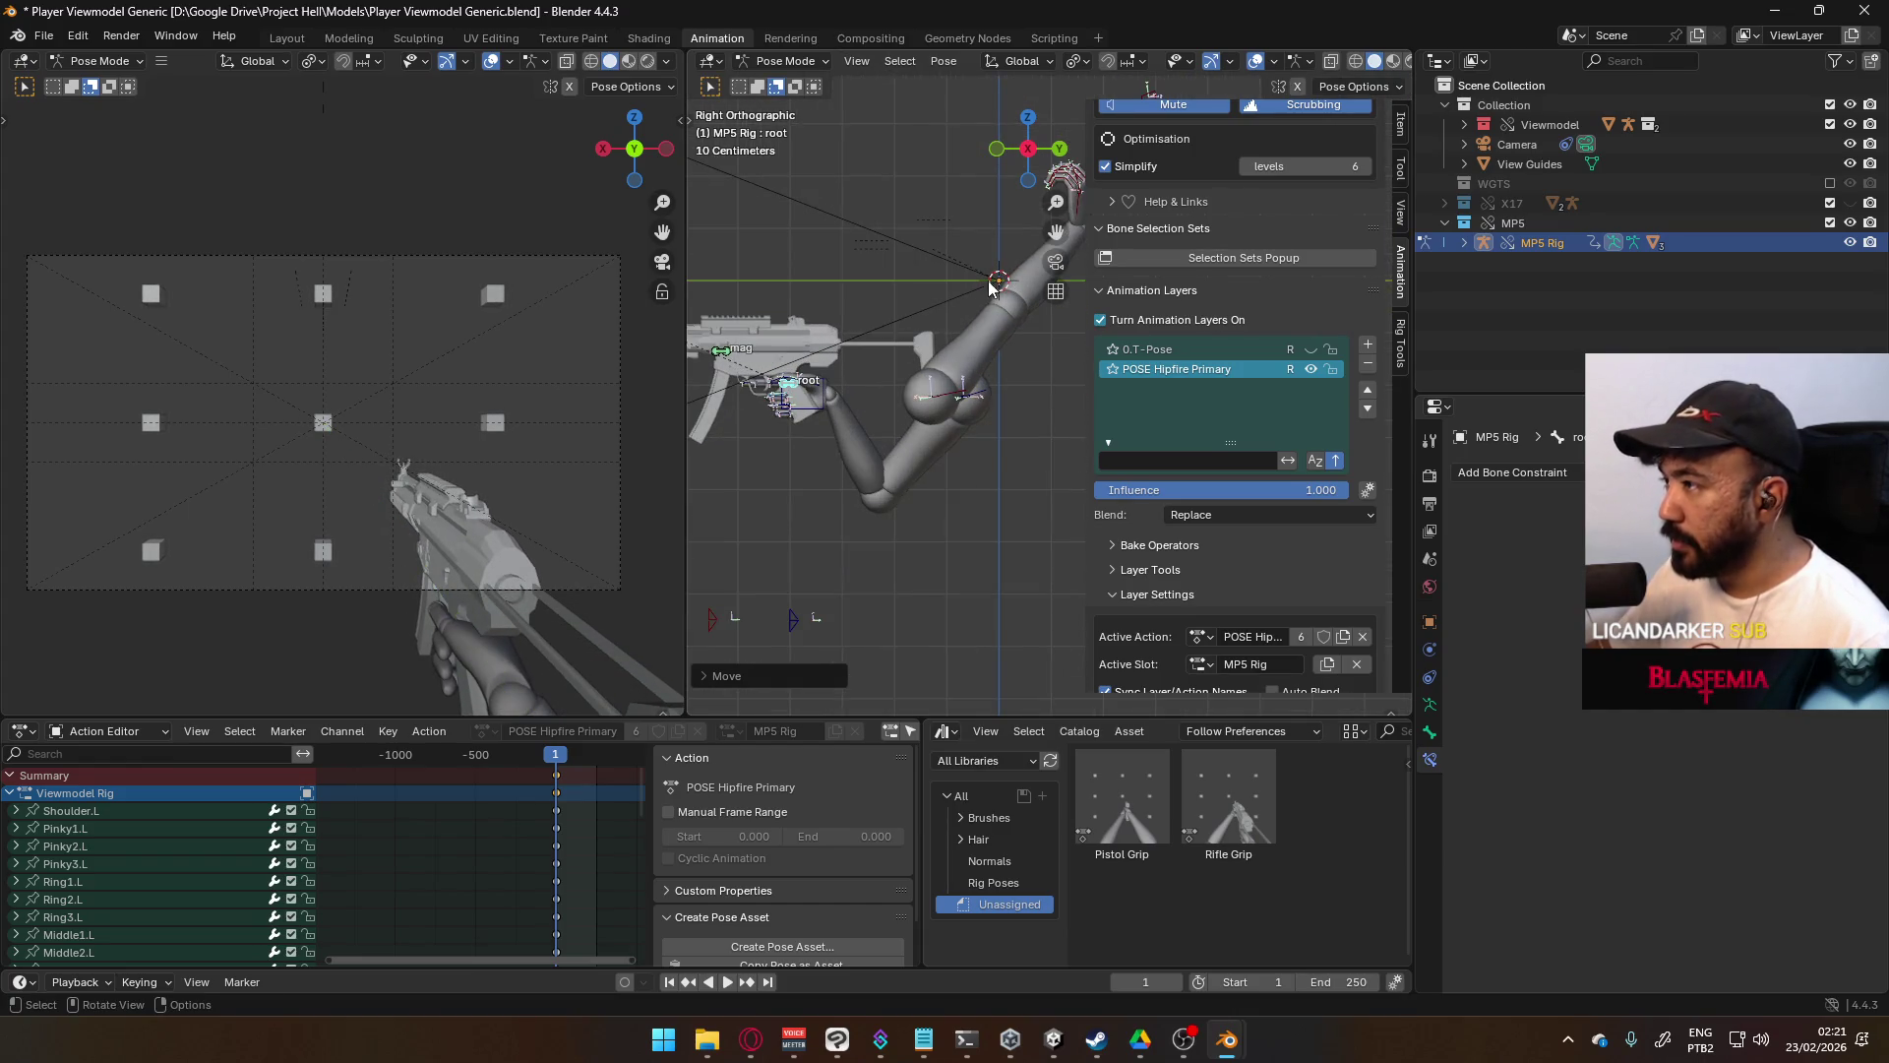
middle_click_drag(989, 272, 964, 313, "shift")
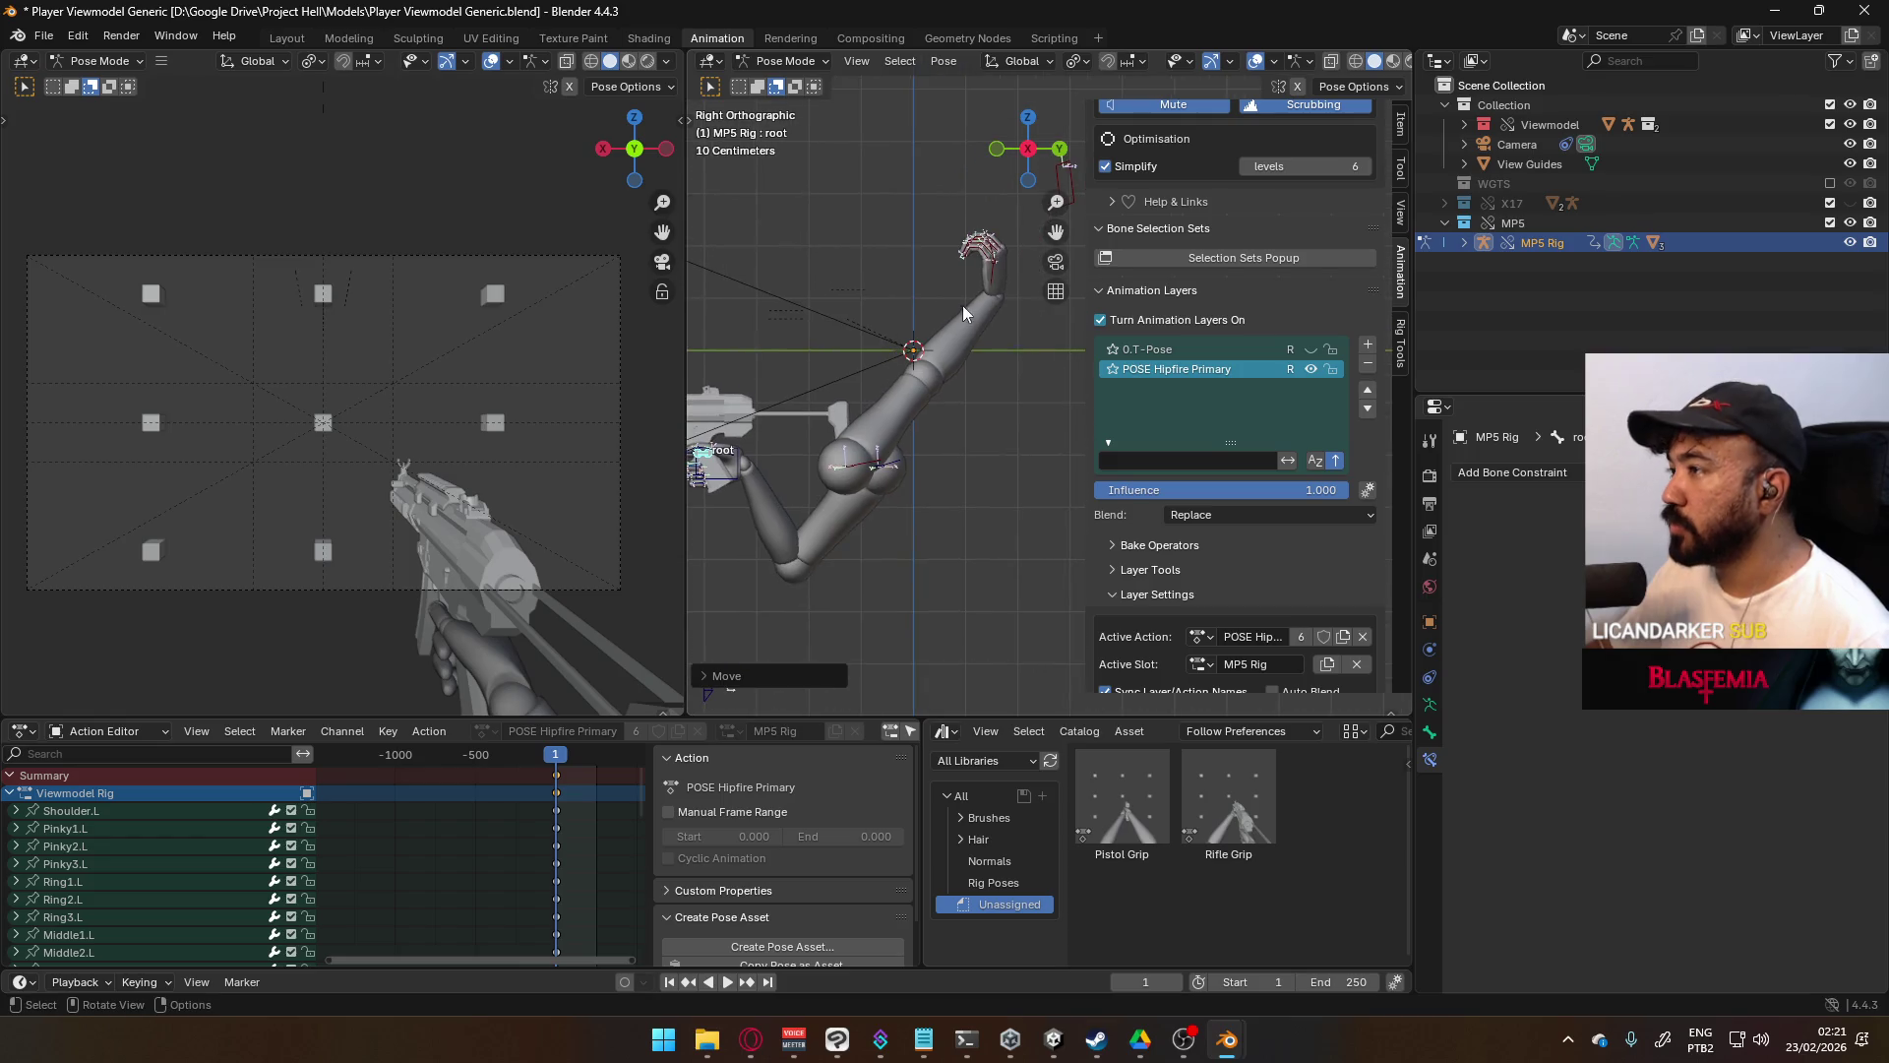
left_click(1063, 180)
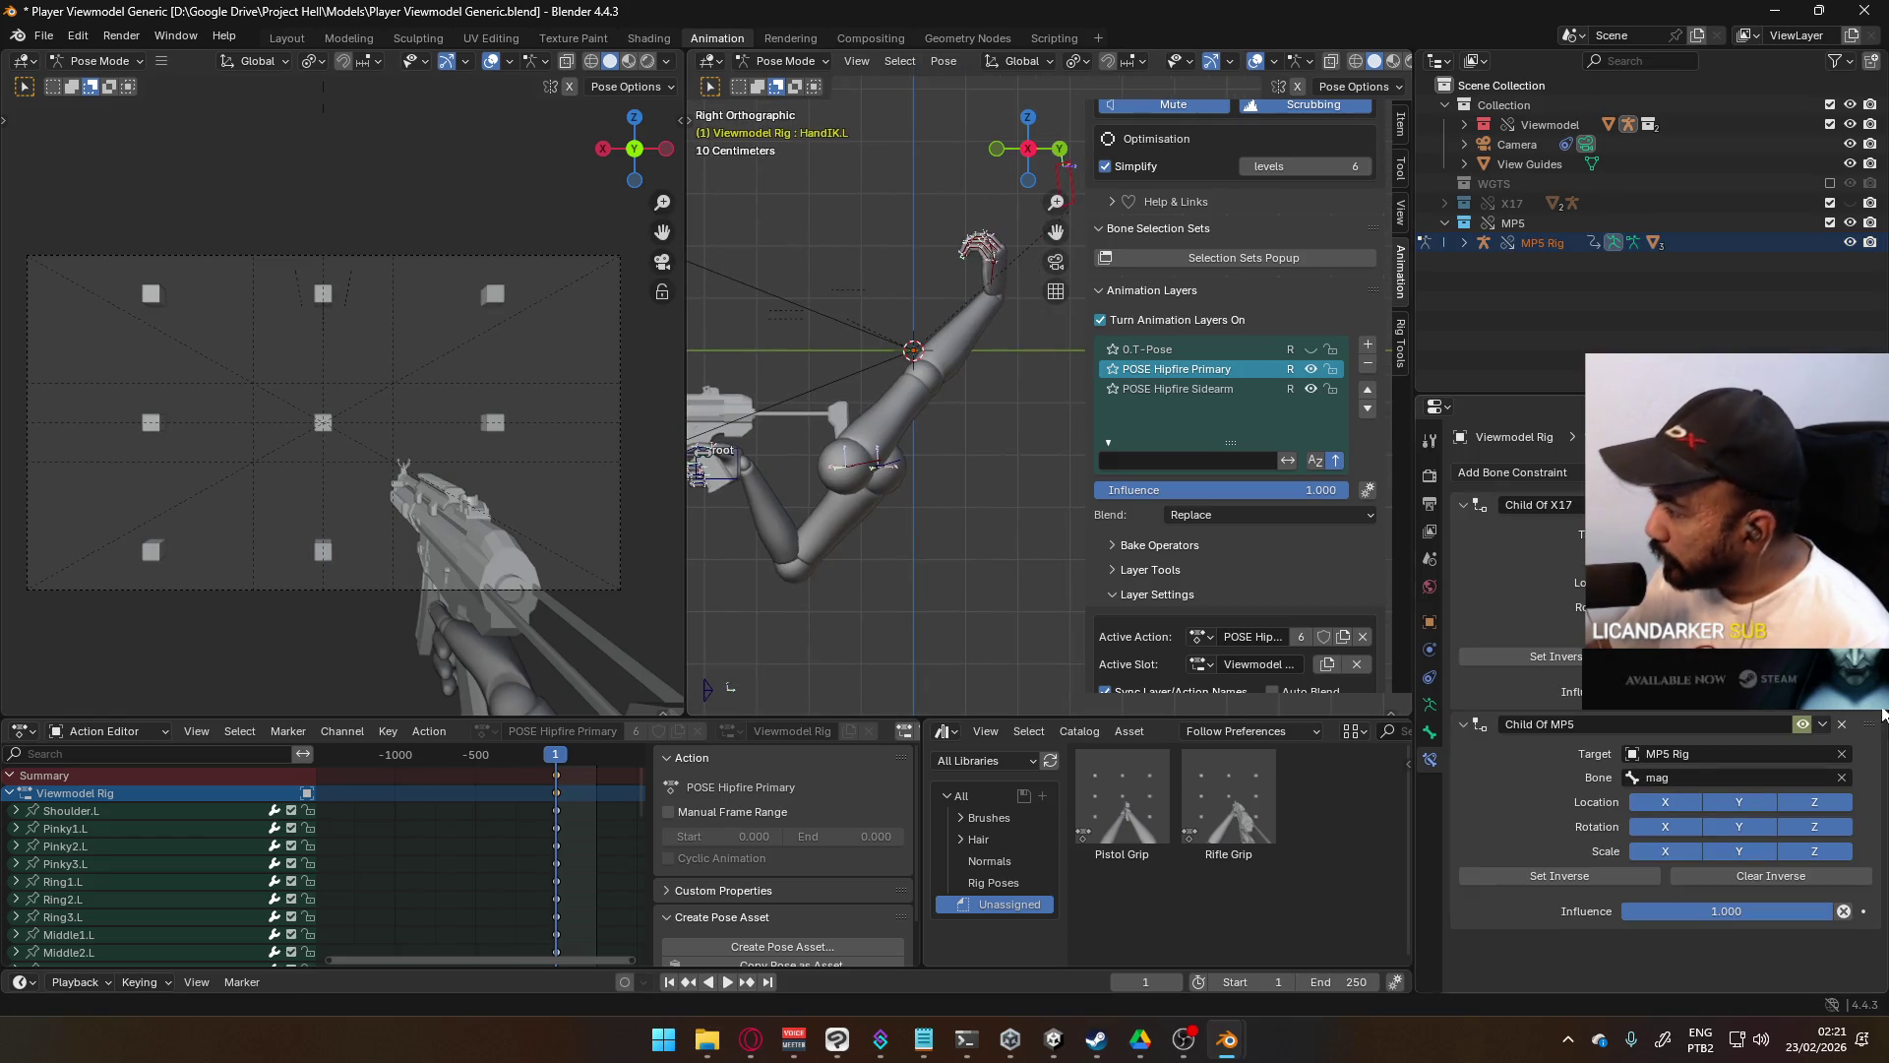
- Rotate HandIK.L about Z, then its local Y, then Z again to angle it toward the magazine
left_click(1610, 874)
scroll(747, 478, "up", 8)
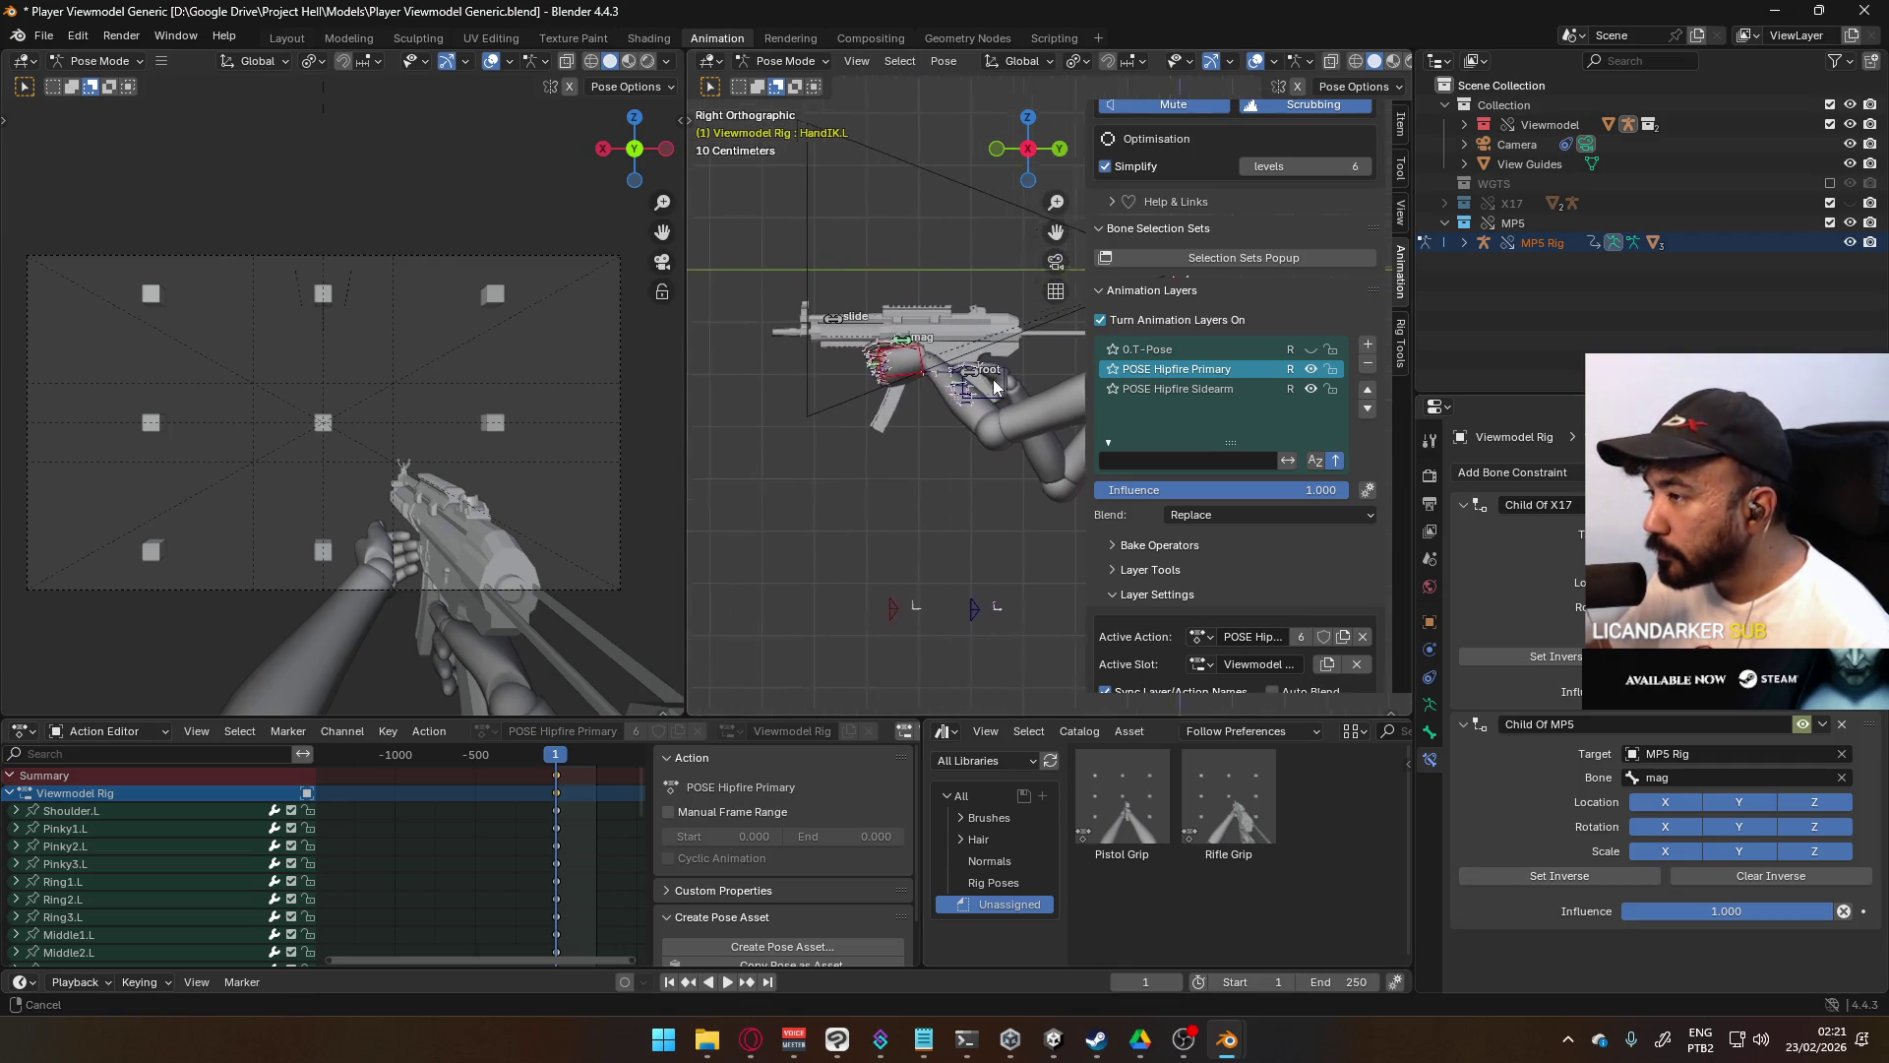
middle_click_drag(905, 384, 965, 470, "shift")
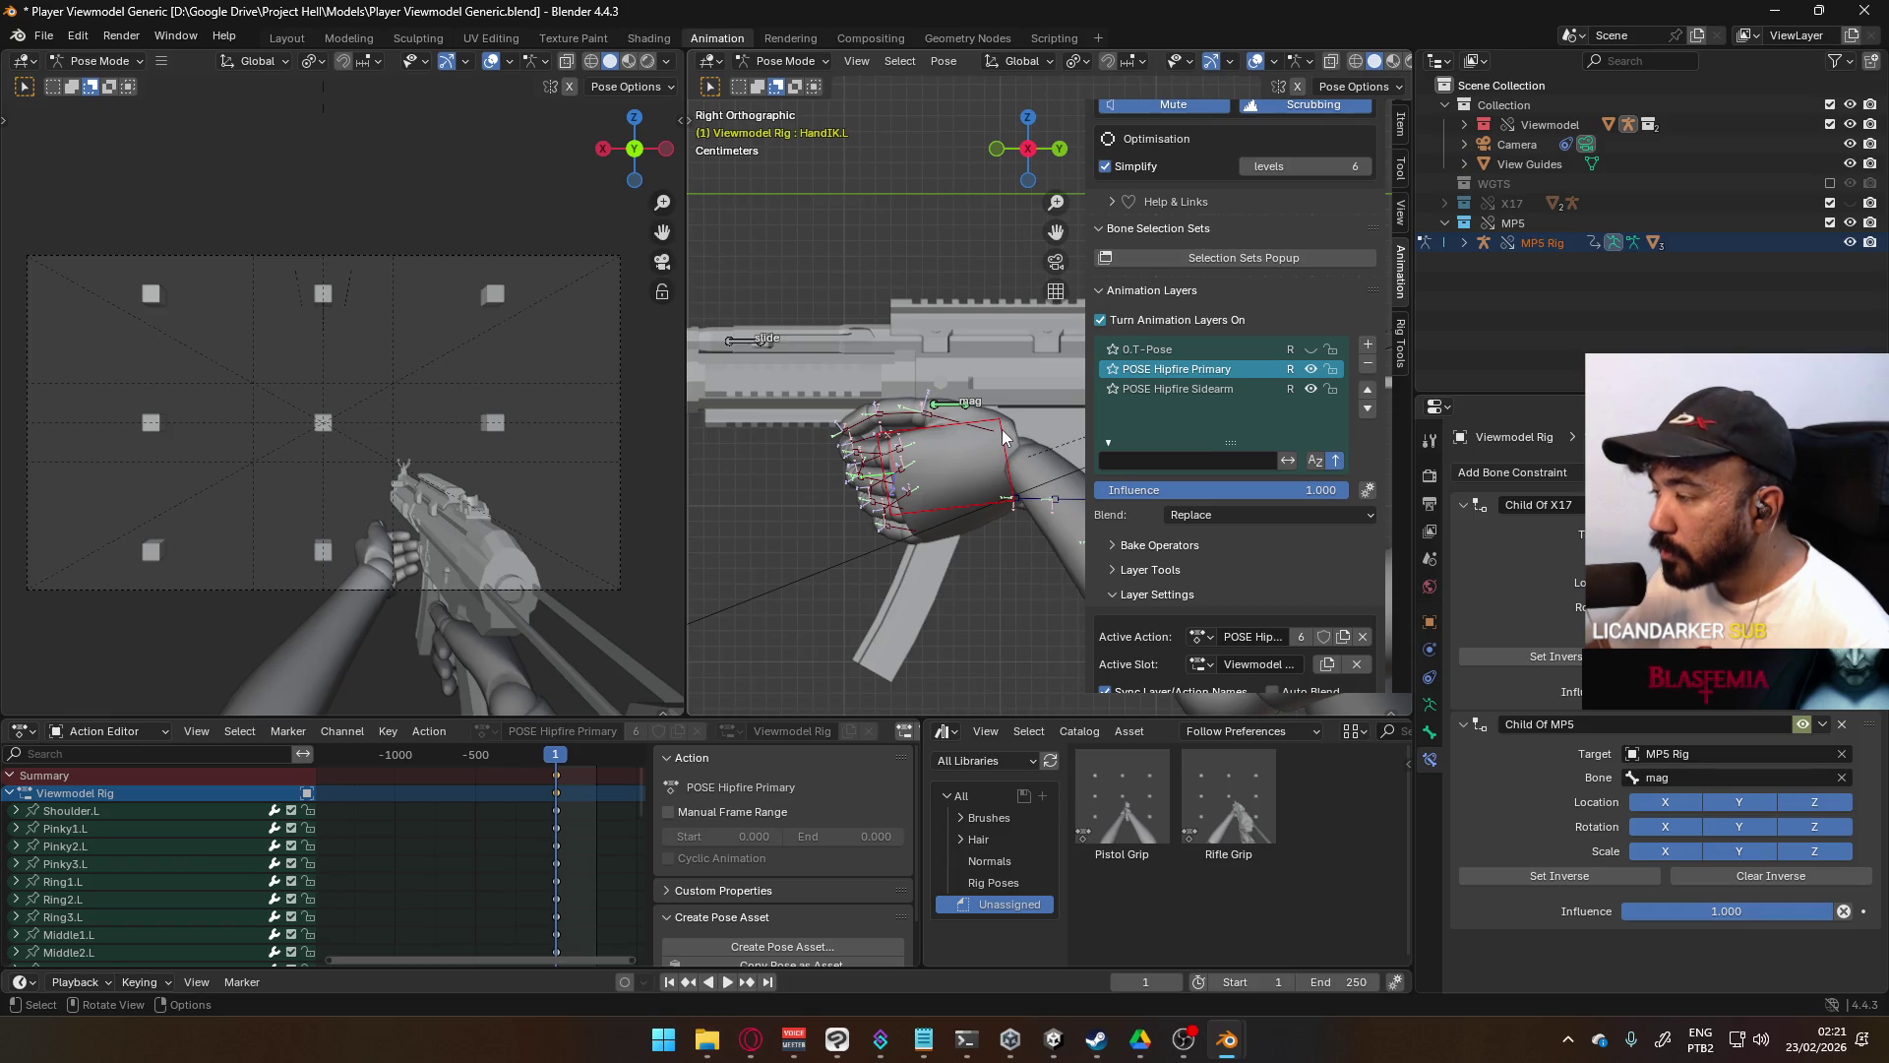
key("r")
key("z")
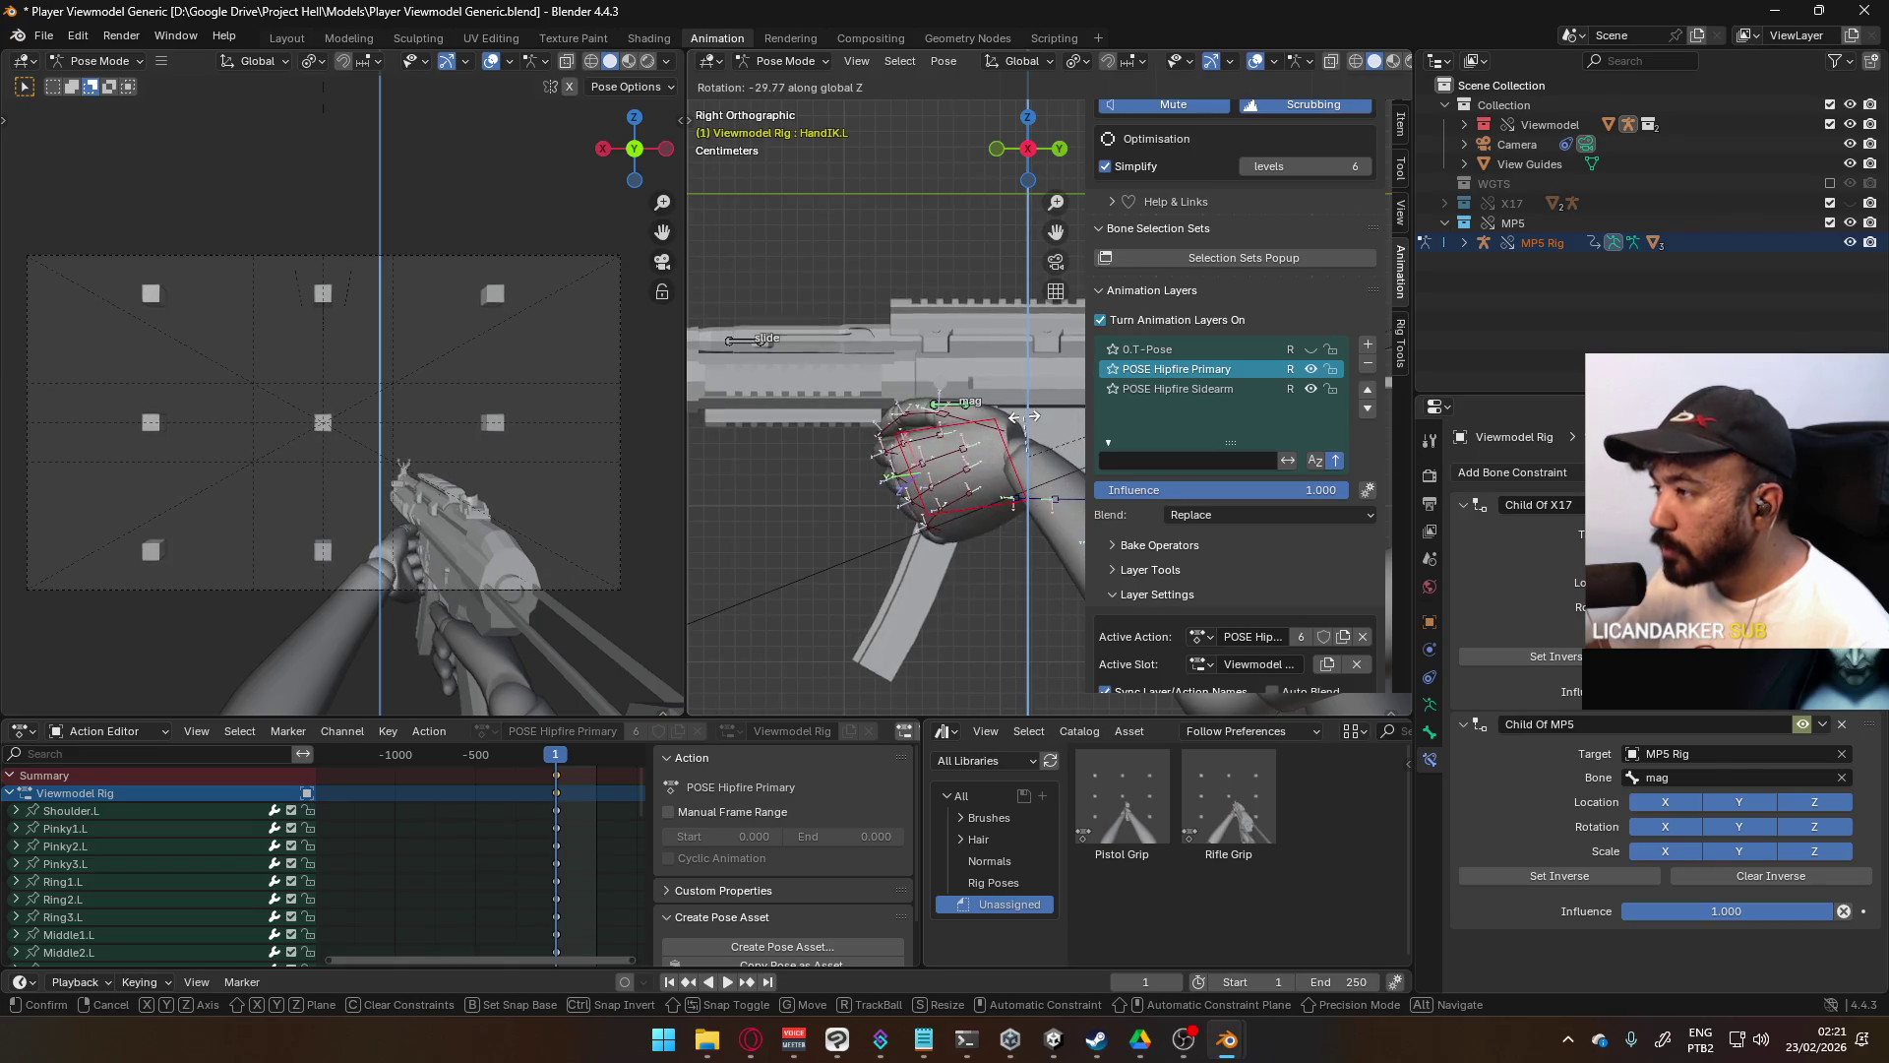
left_click(1021, 398)
key("r")
key("y")
key("y")
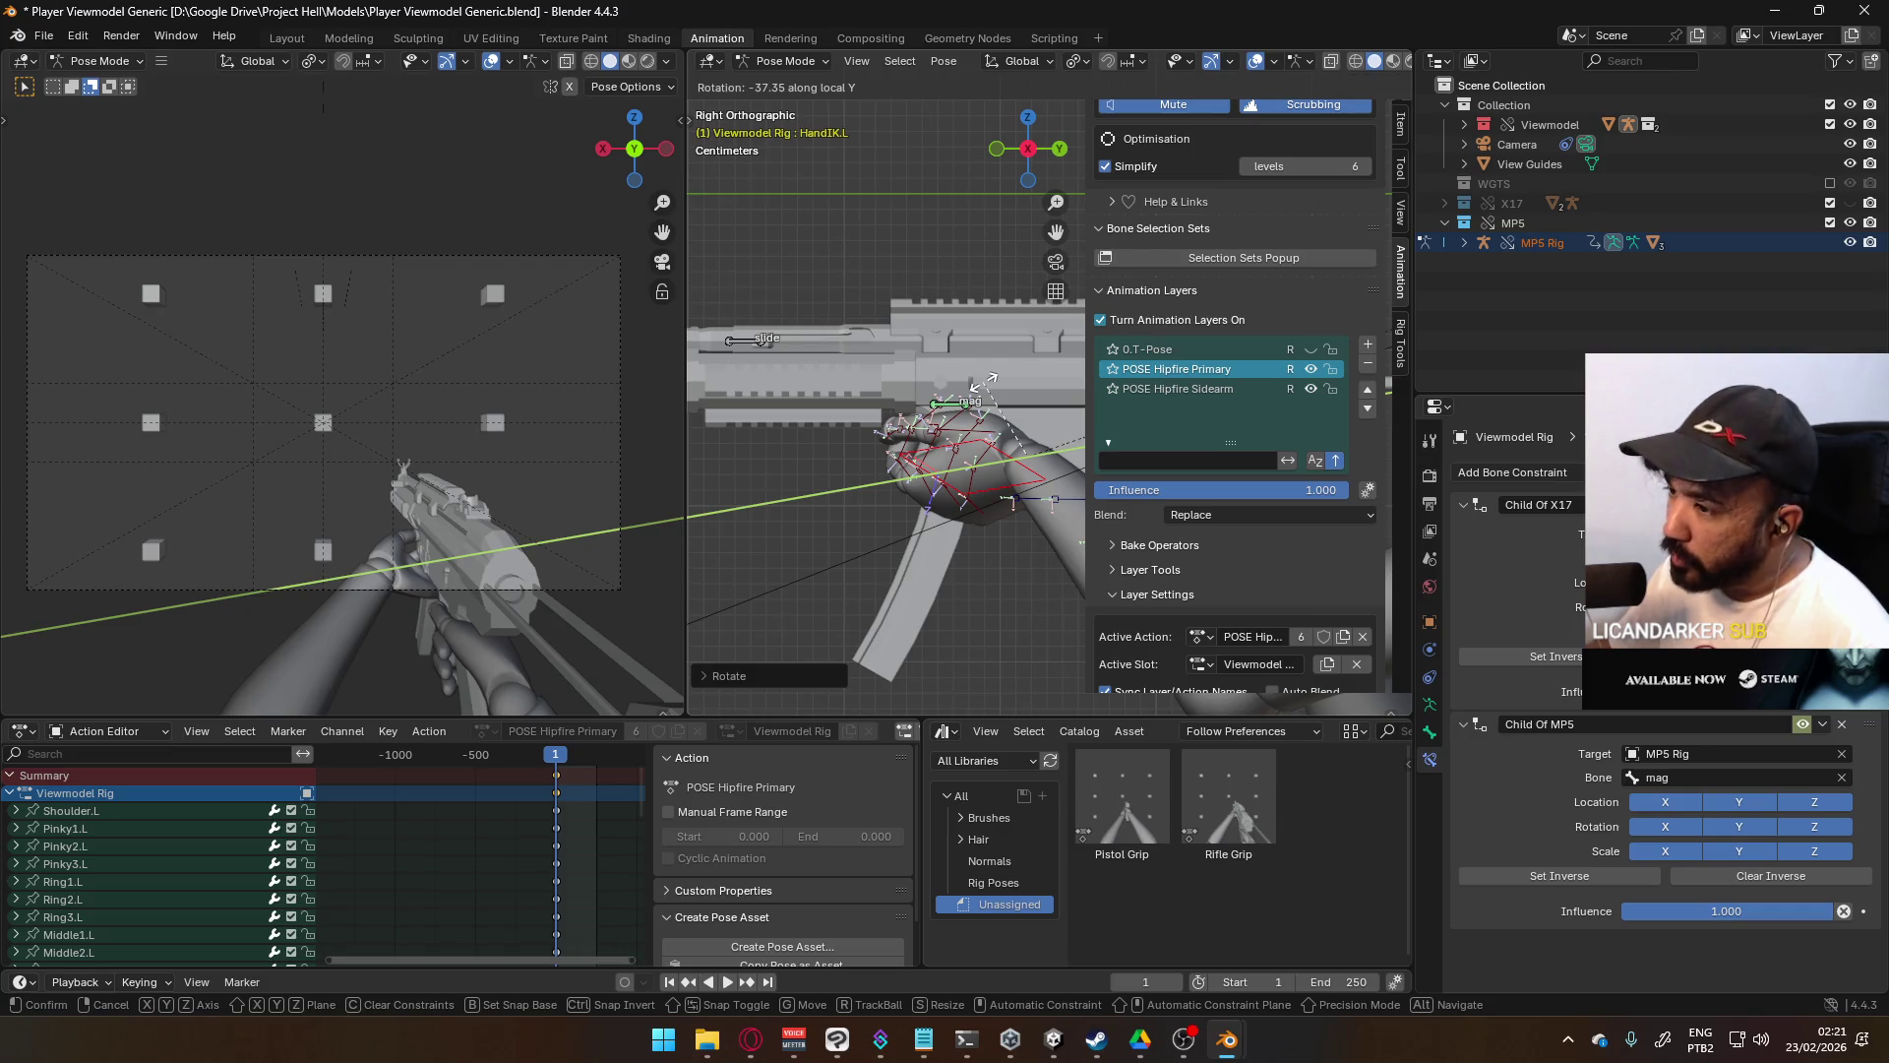
left_click(984, 382)
key("r")
key("z")
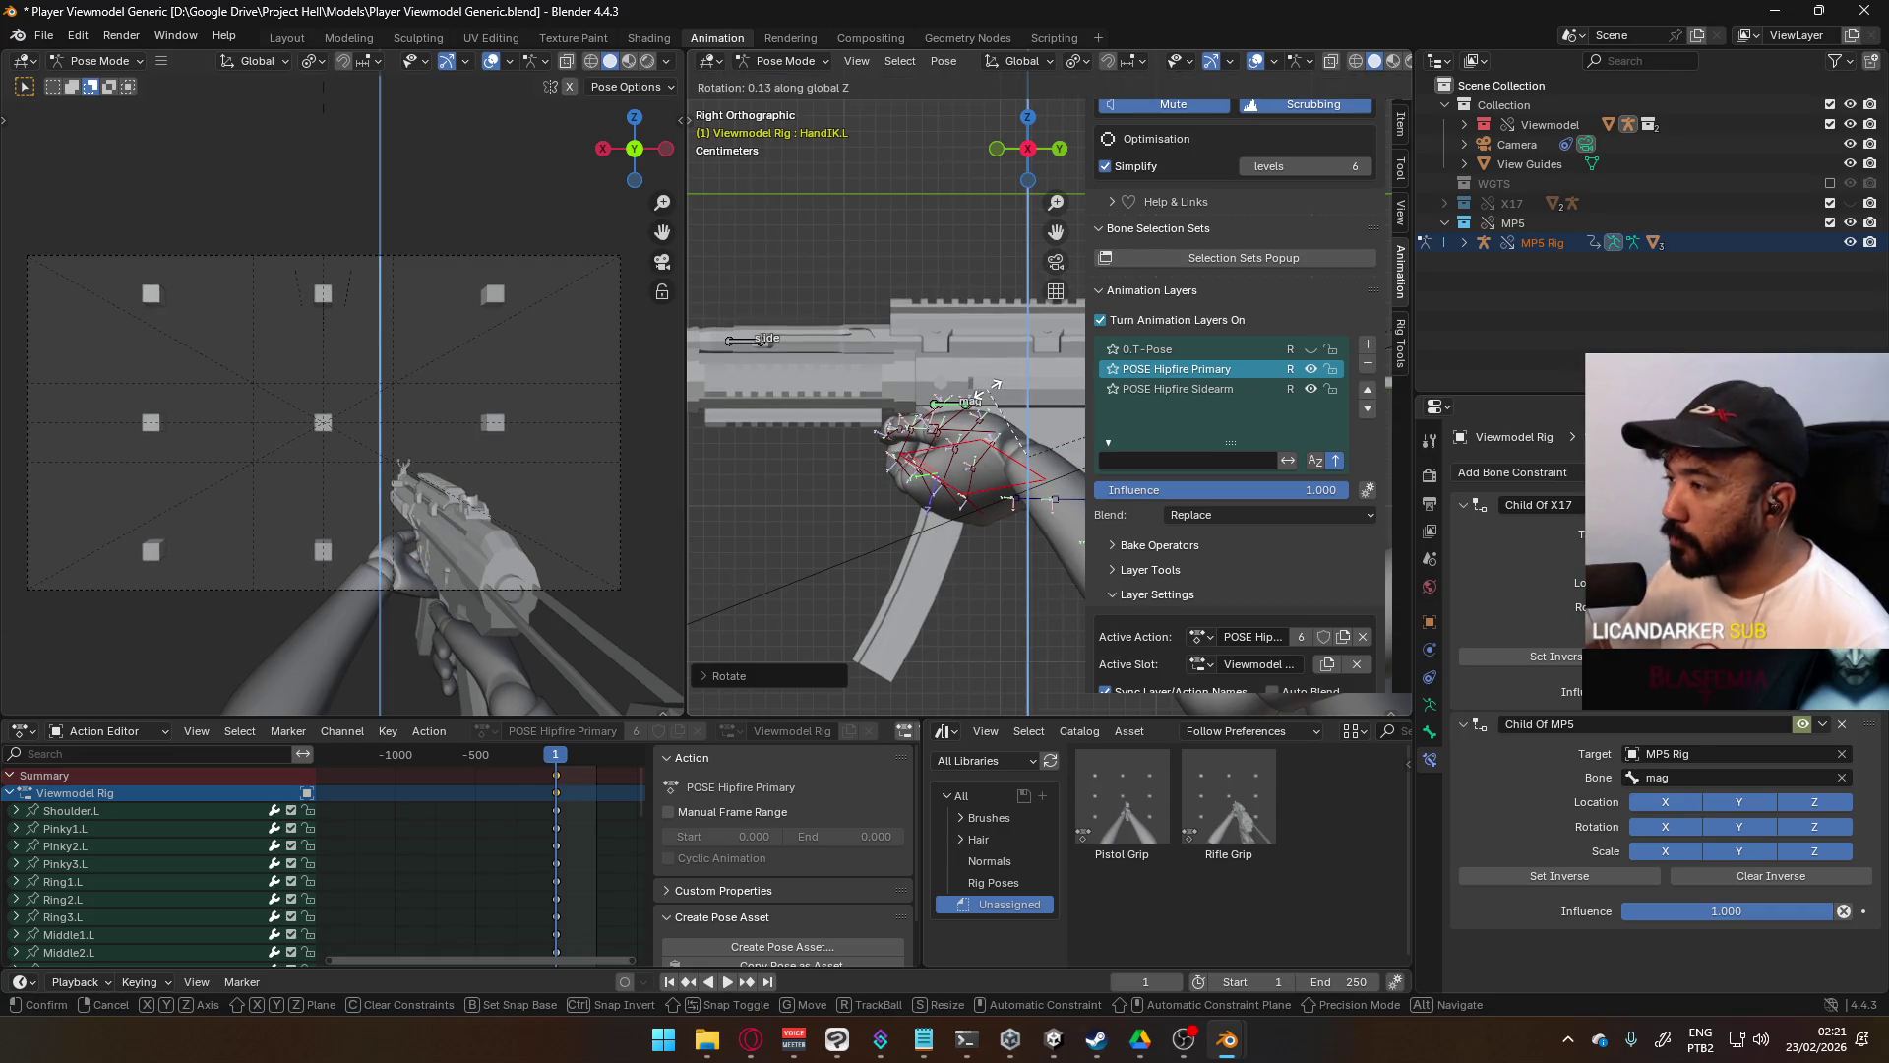
left_click(1003, 451)
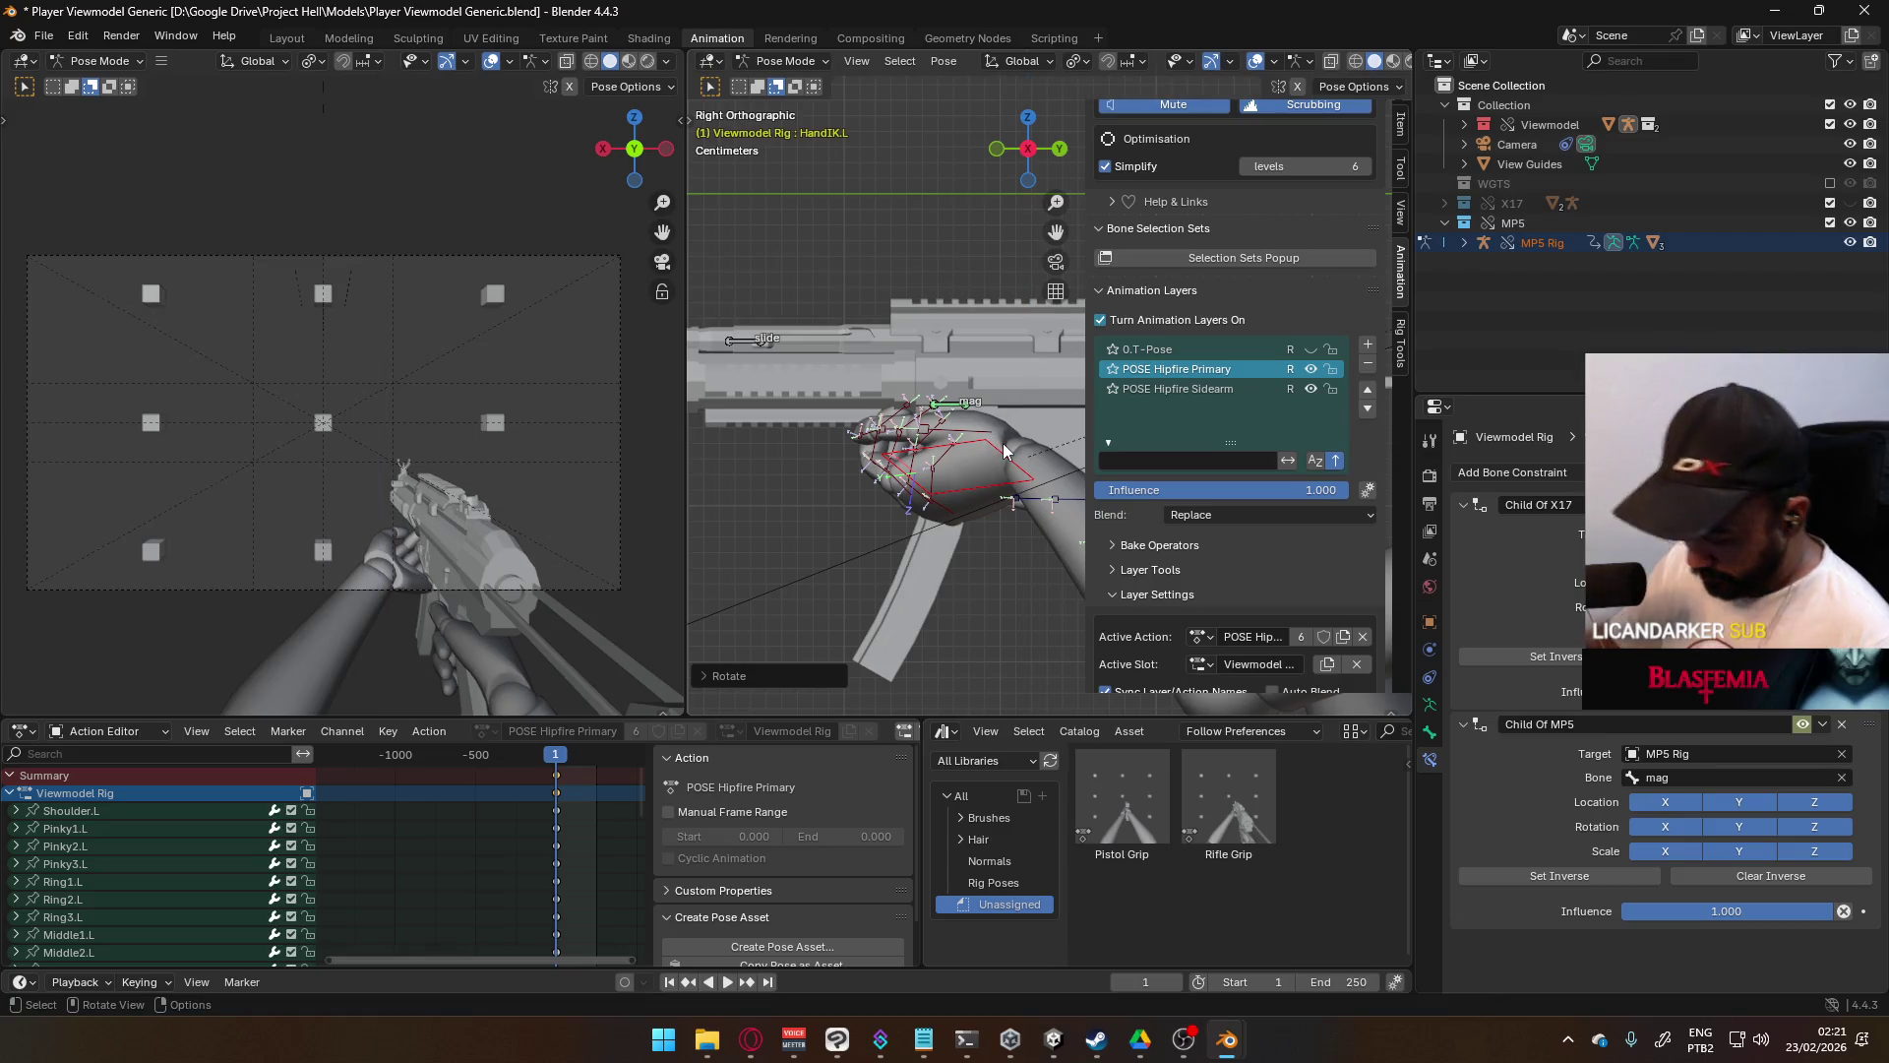
- Slide the left hand down the magazine and adjust its rotation from the right side view
mouse_move(1001, 442)
middle_mouse_down("alt")
mouse_move(784, 399)
mouse_move(952, 324)
middle_mouse_up("alt")
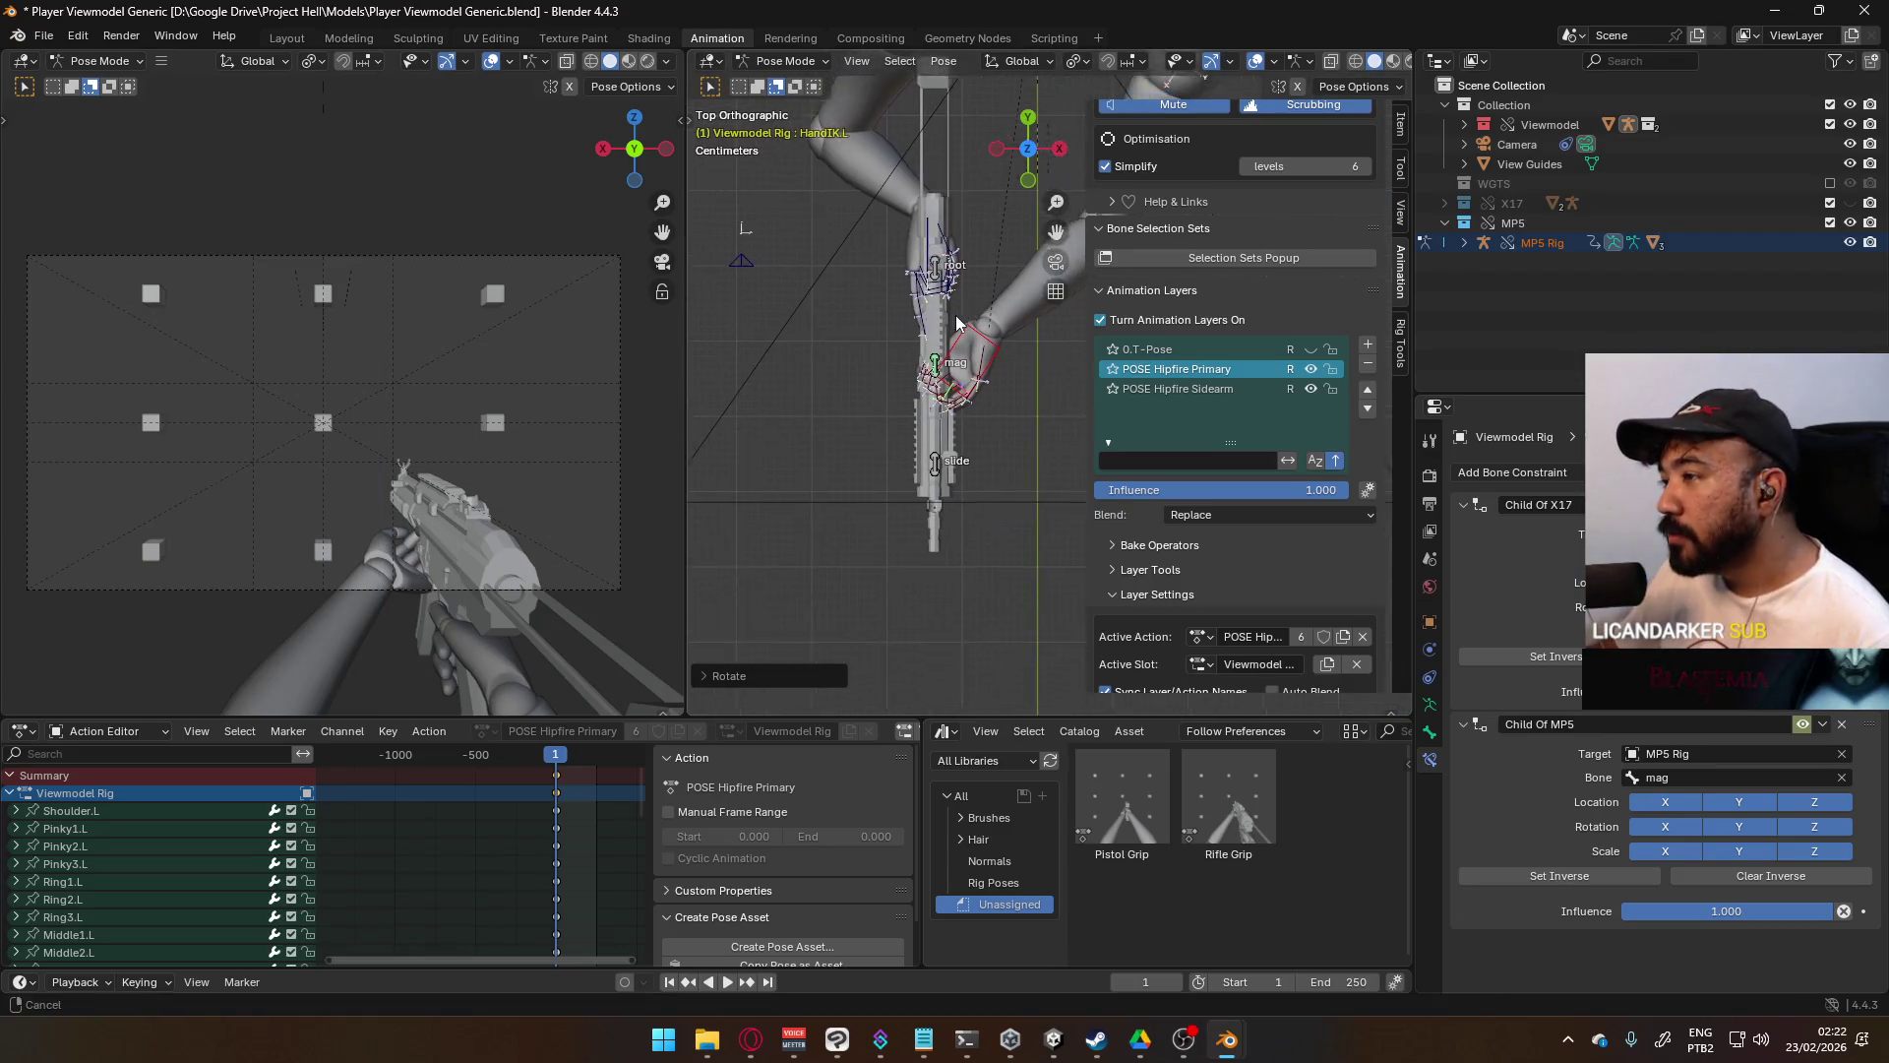
scroll(1005, 370, "up", 3)
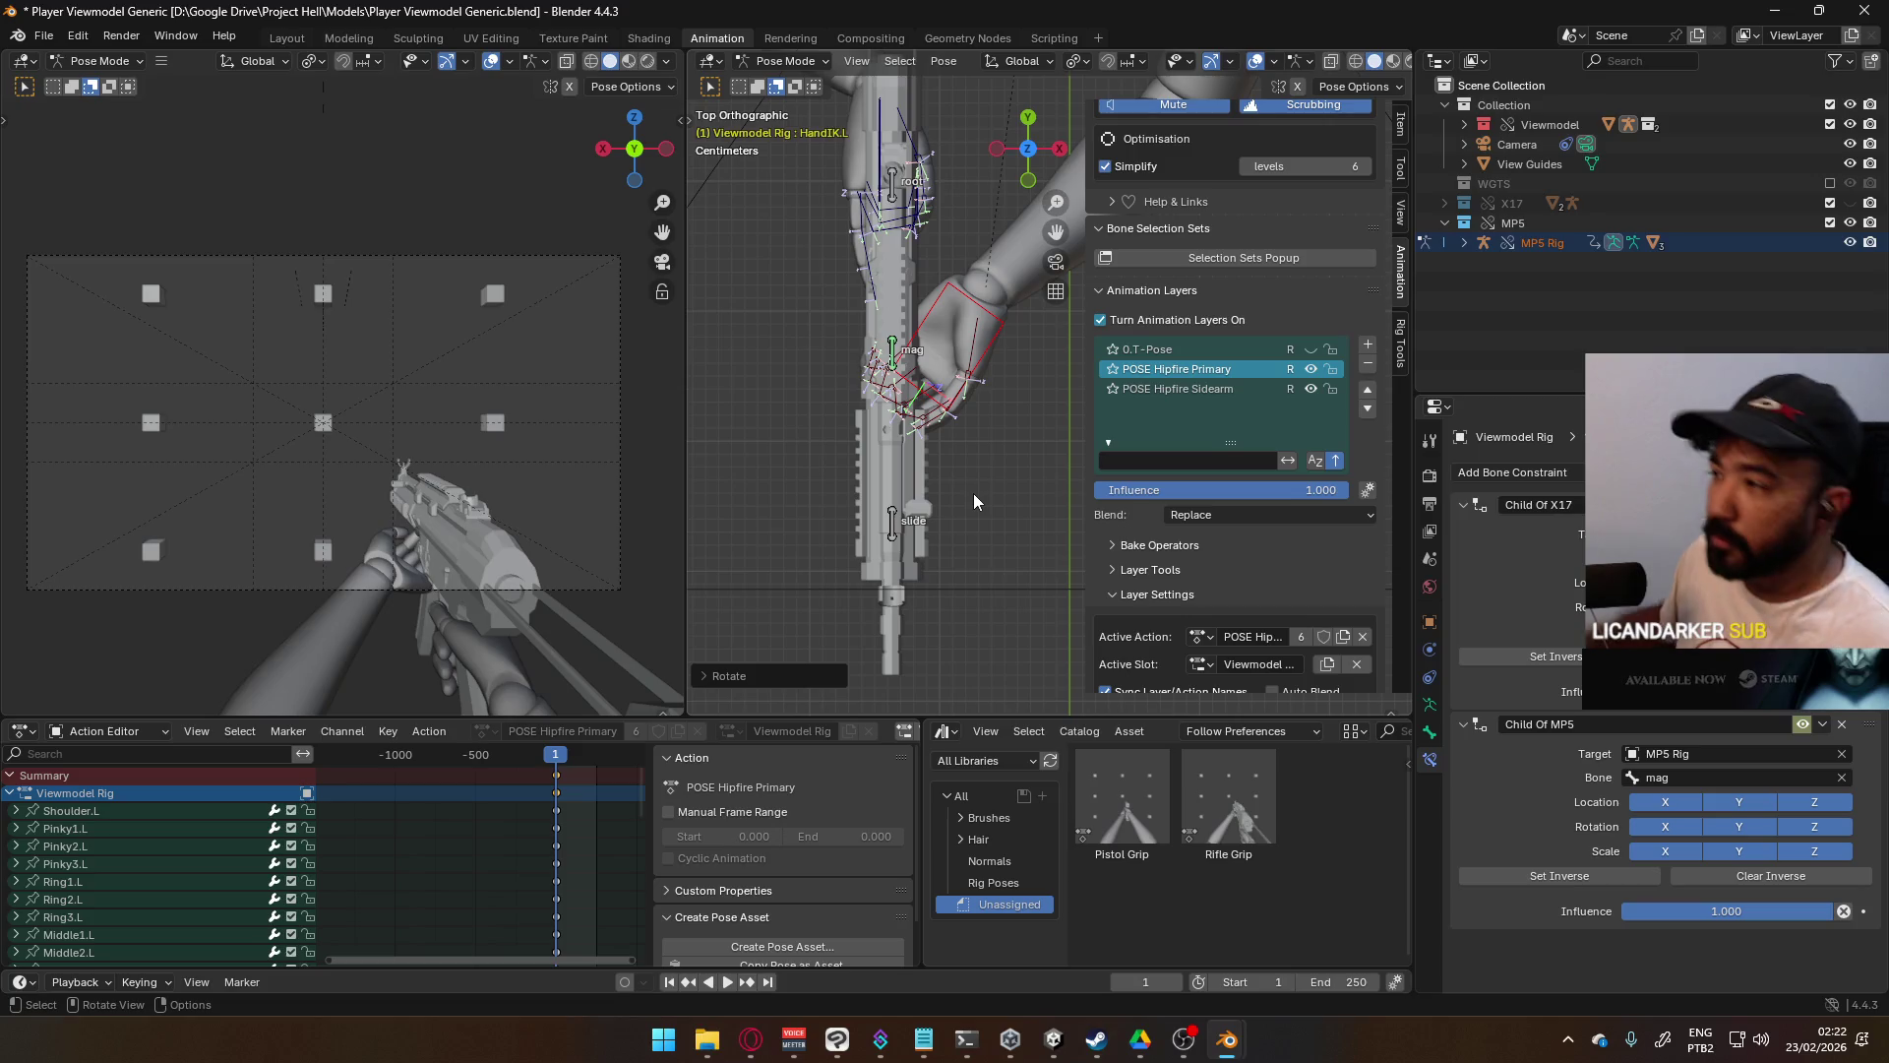
key("g")
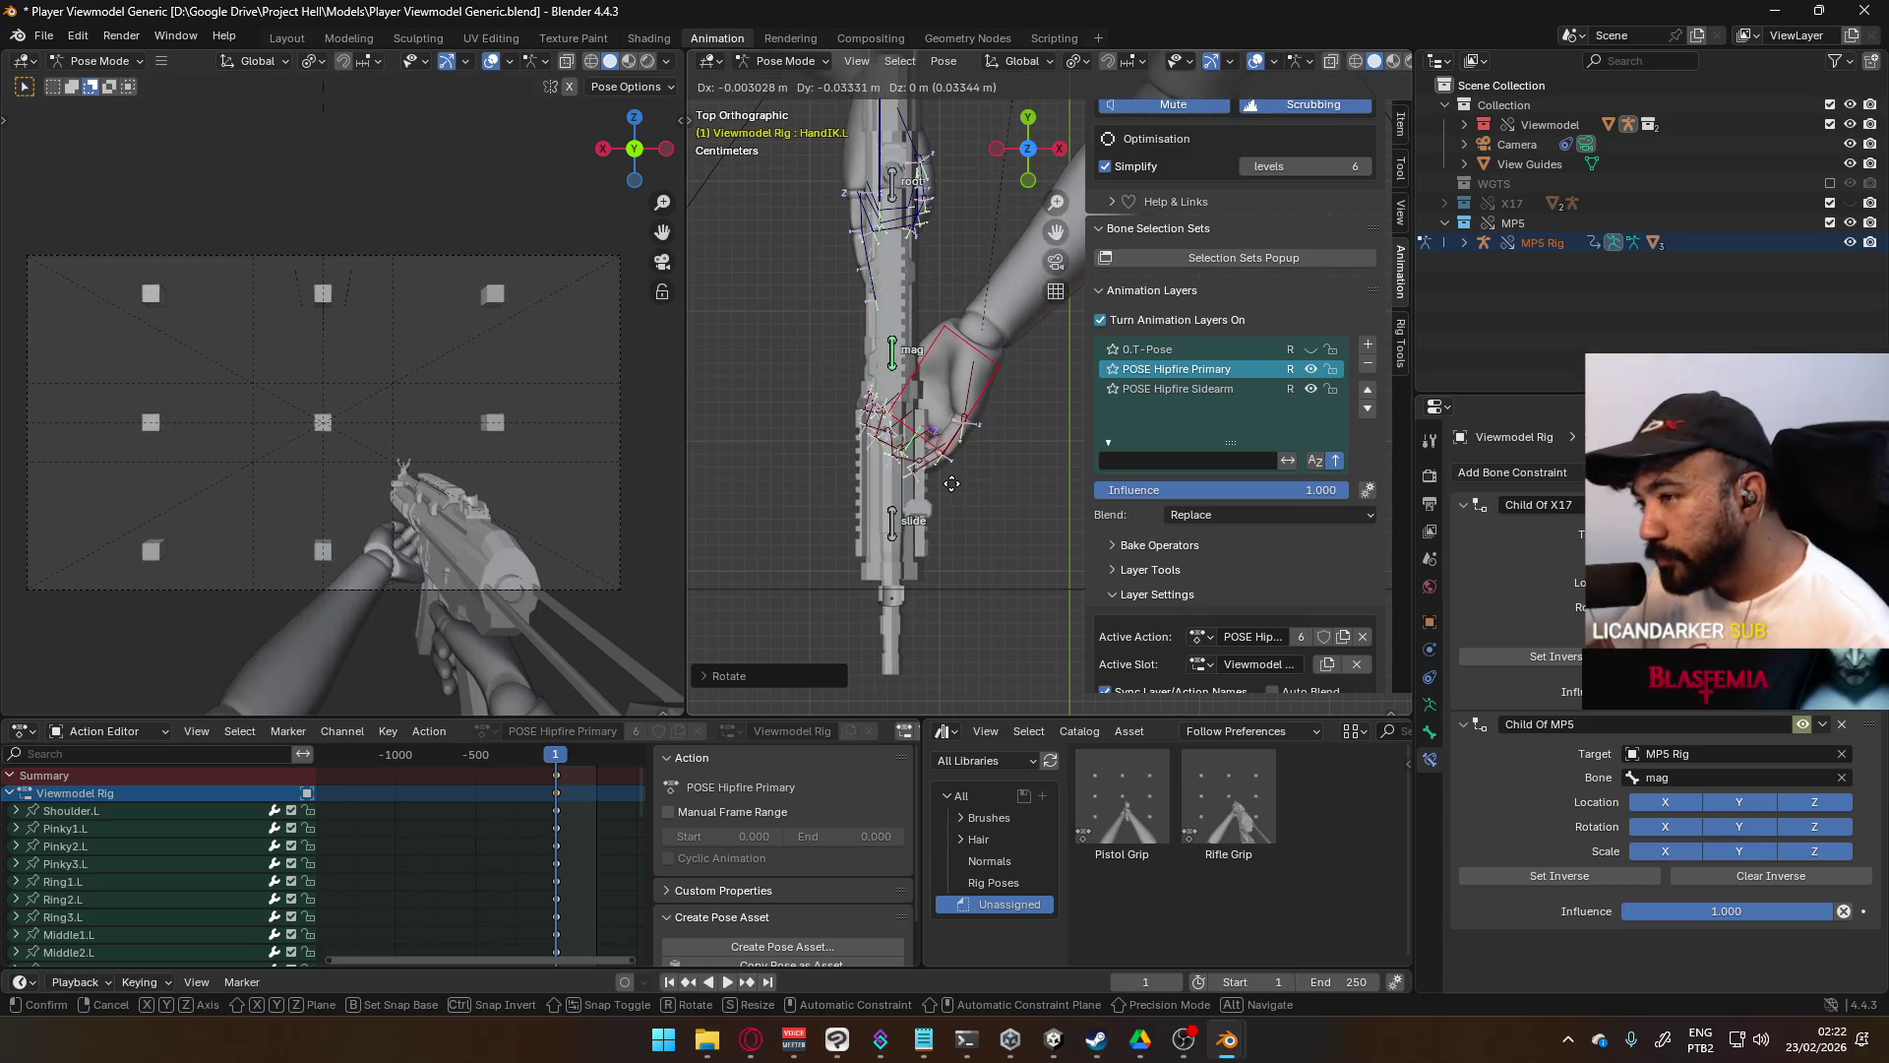
left_click(984, 514)
mouse_move(984, 513)
middle_mouse_down()
mouse_move(821, 354)
mouse_move(830, 327)
middle_mouse_up()
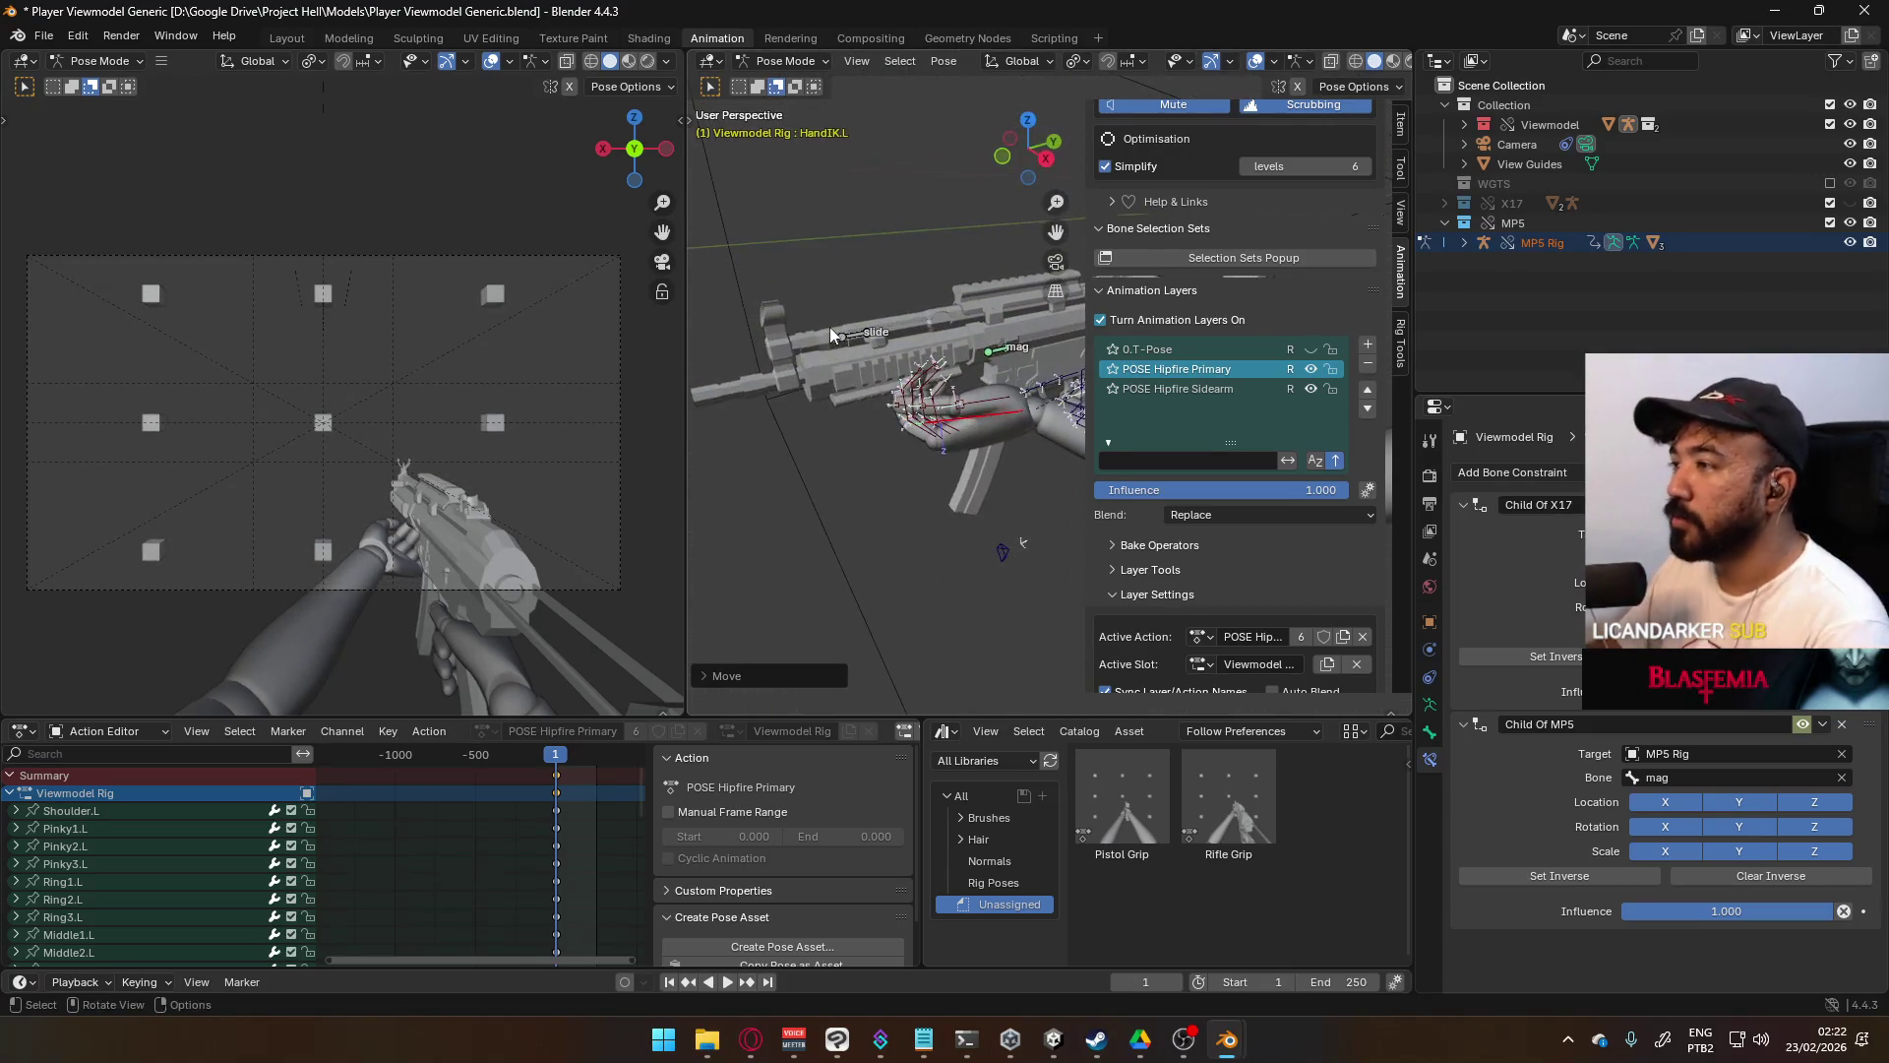
key("KP_3")
scroll(943, 463, "up", 5)
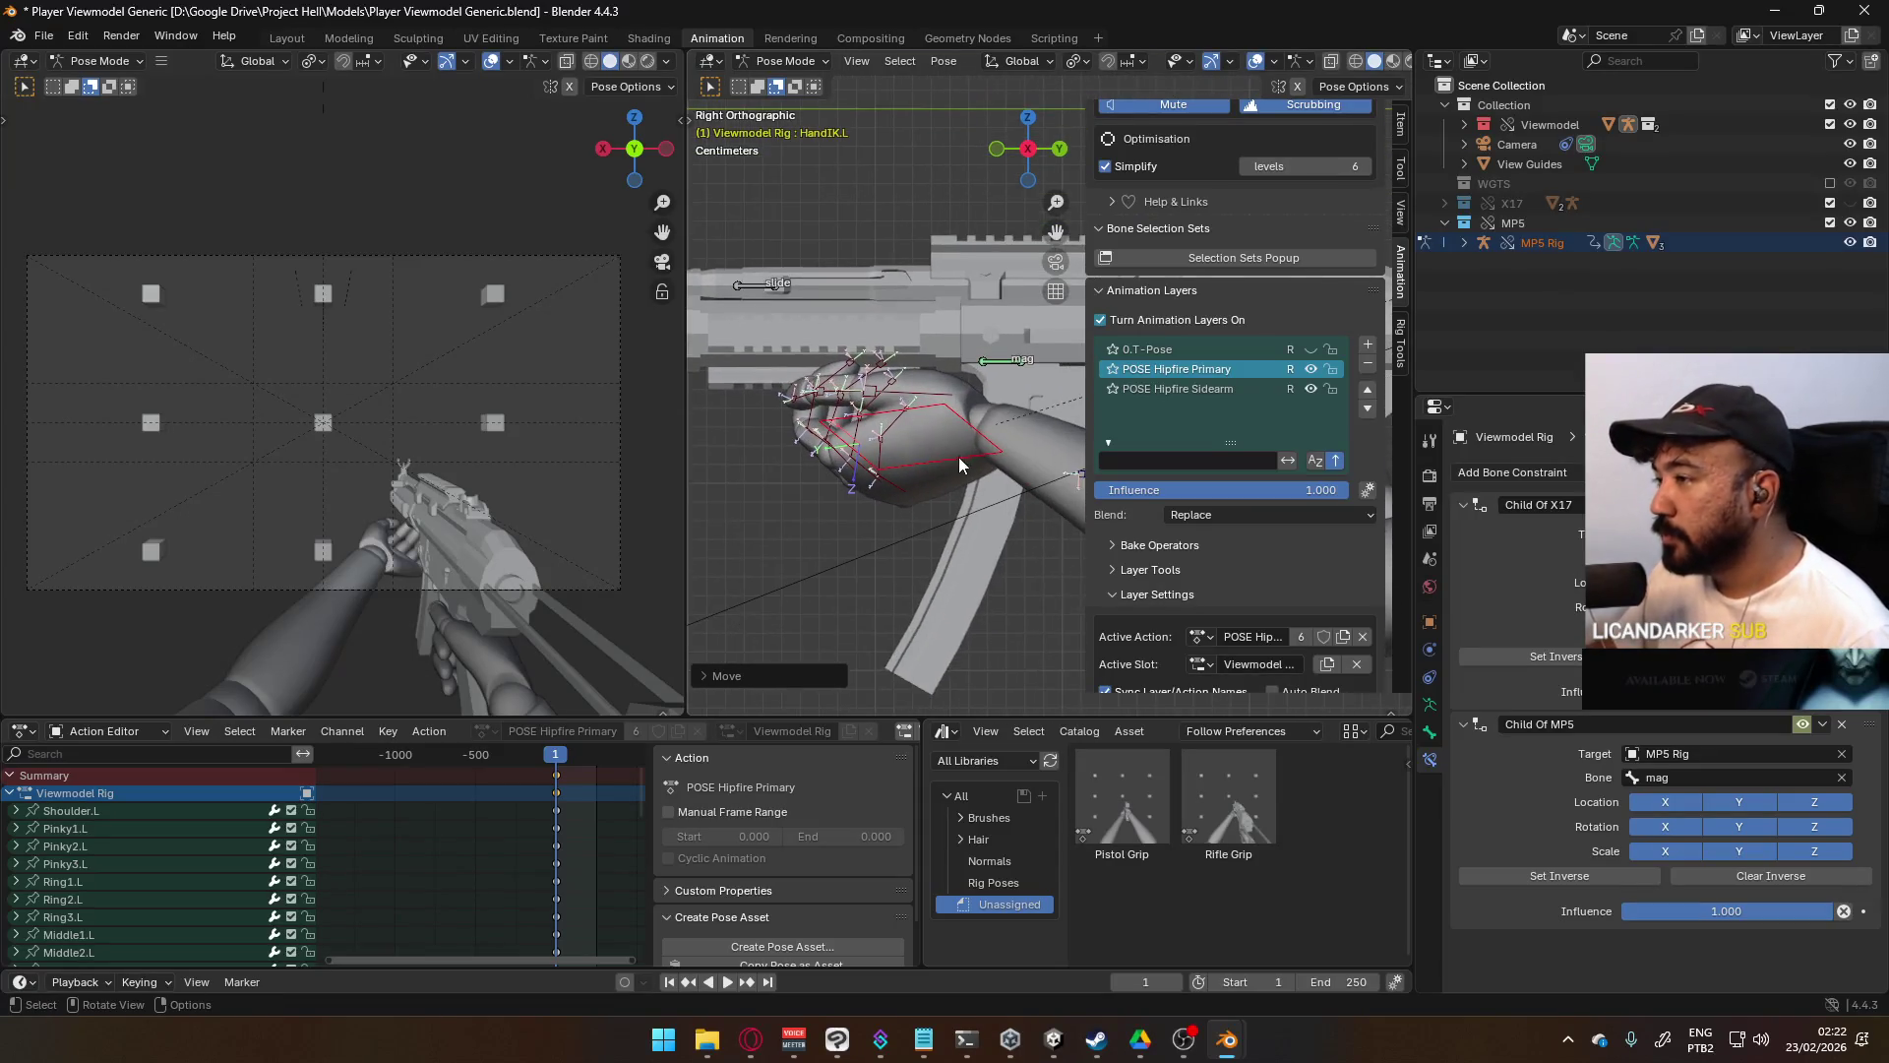
key("r")
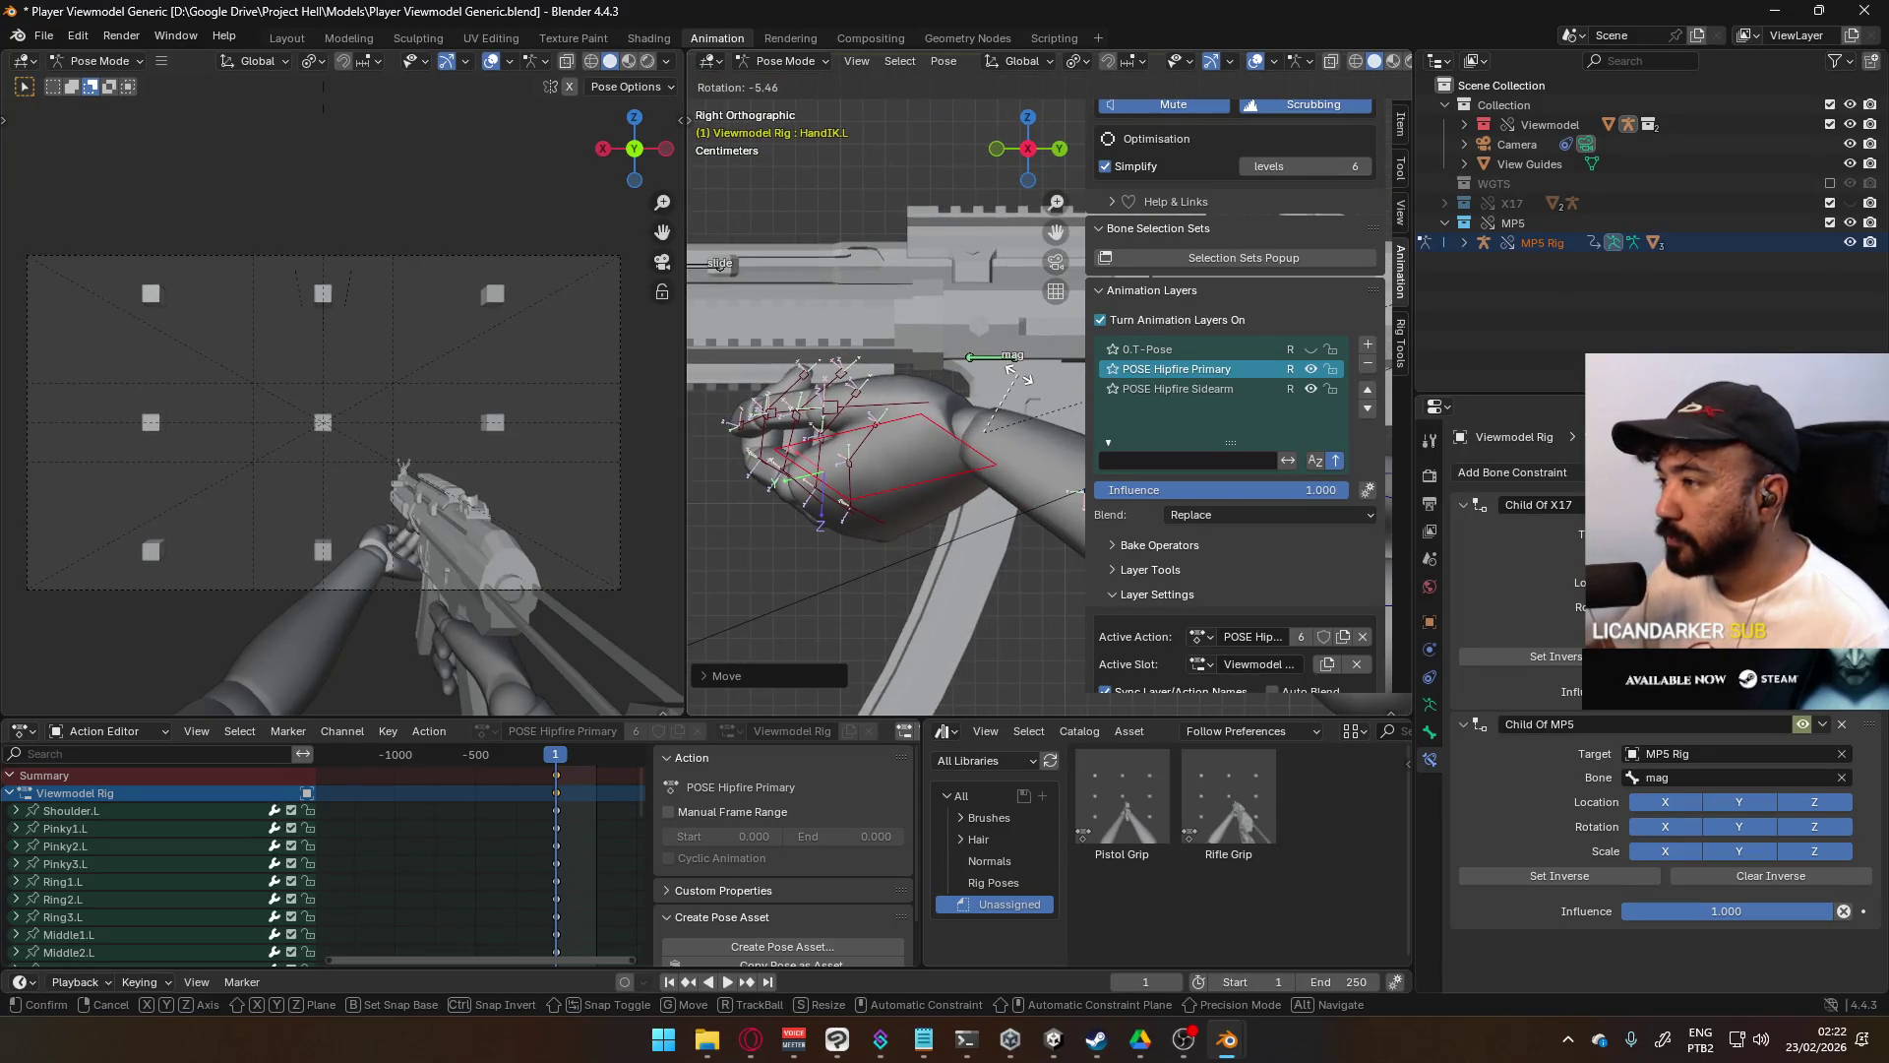
left_click(1018, 304)
- From the top view, rotate the hand and shift it closer onto the magazine
key("KP_1")
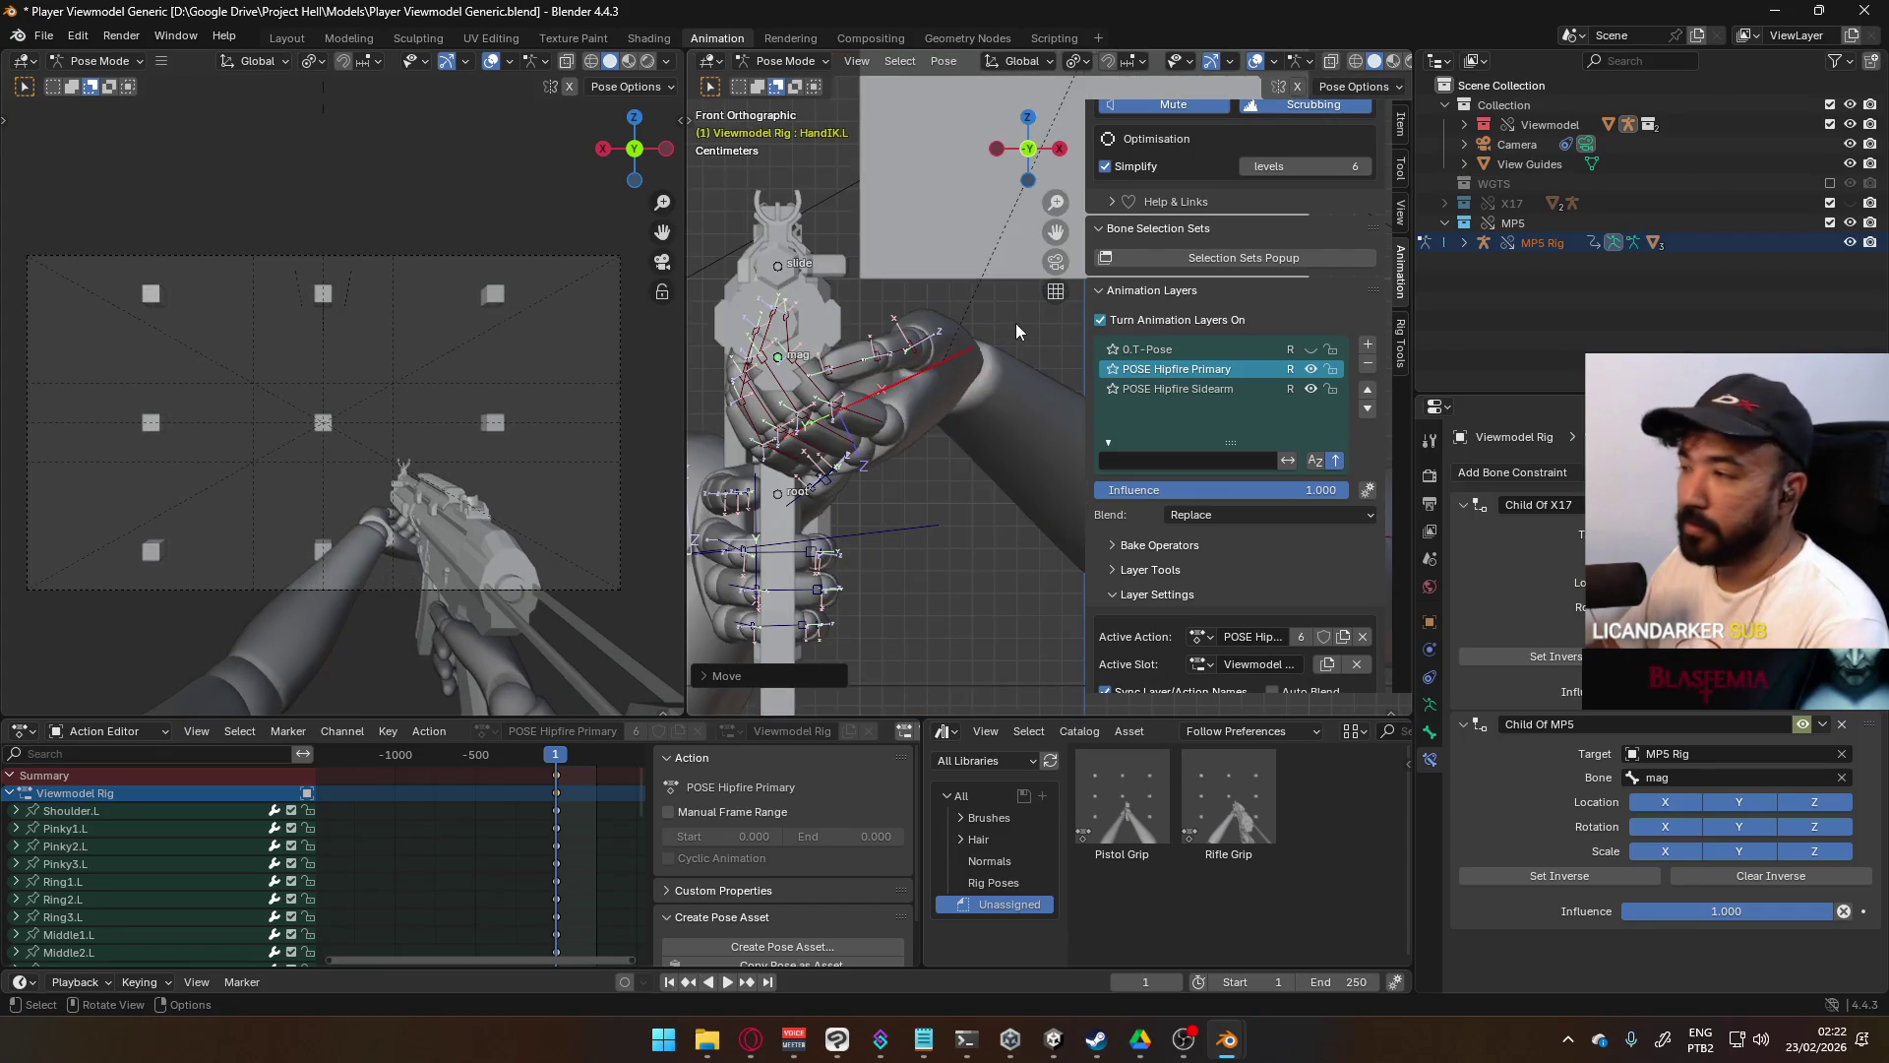
key("KP_7")
key("r")
left_click(1023, 398)
key("g")
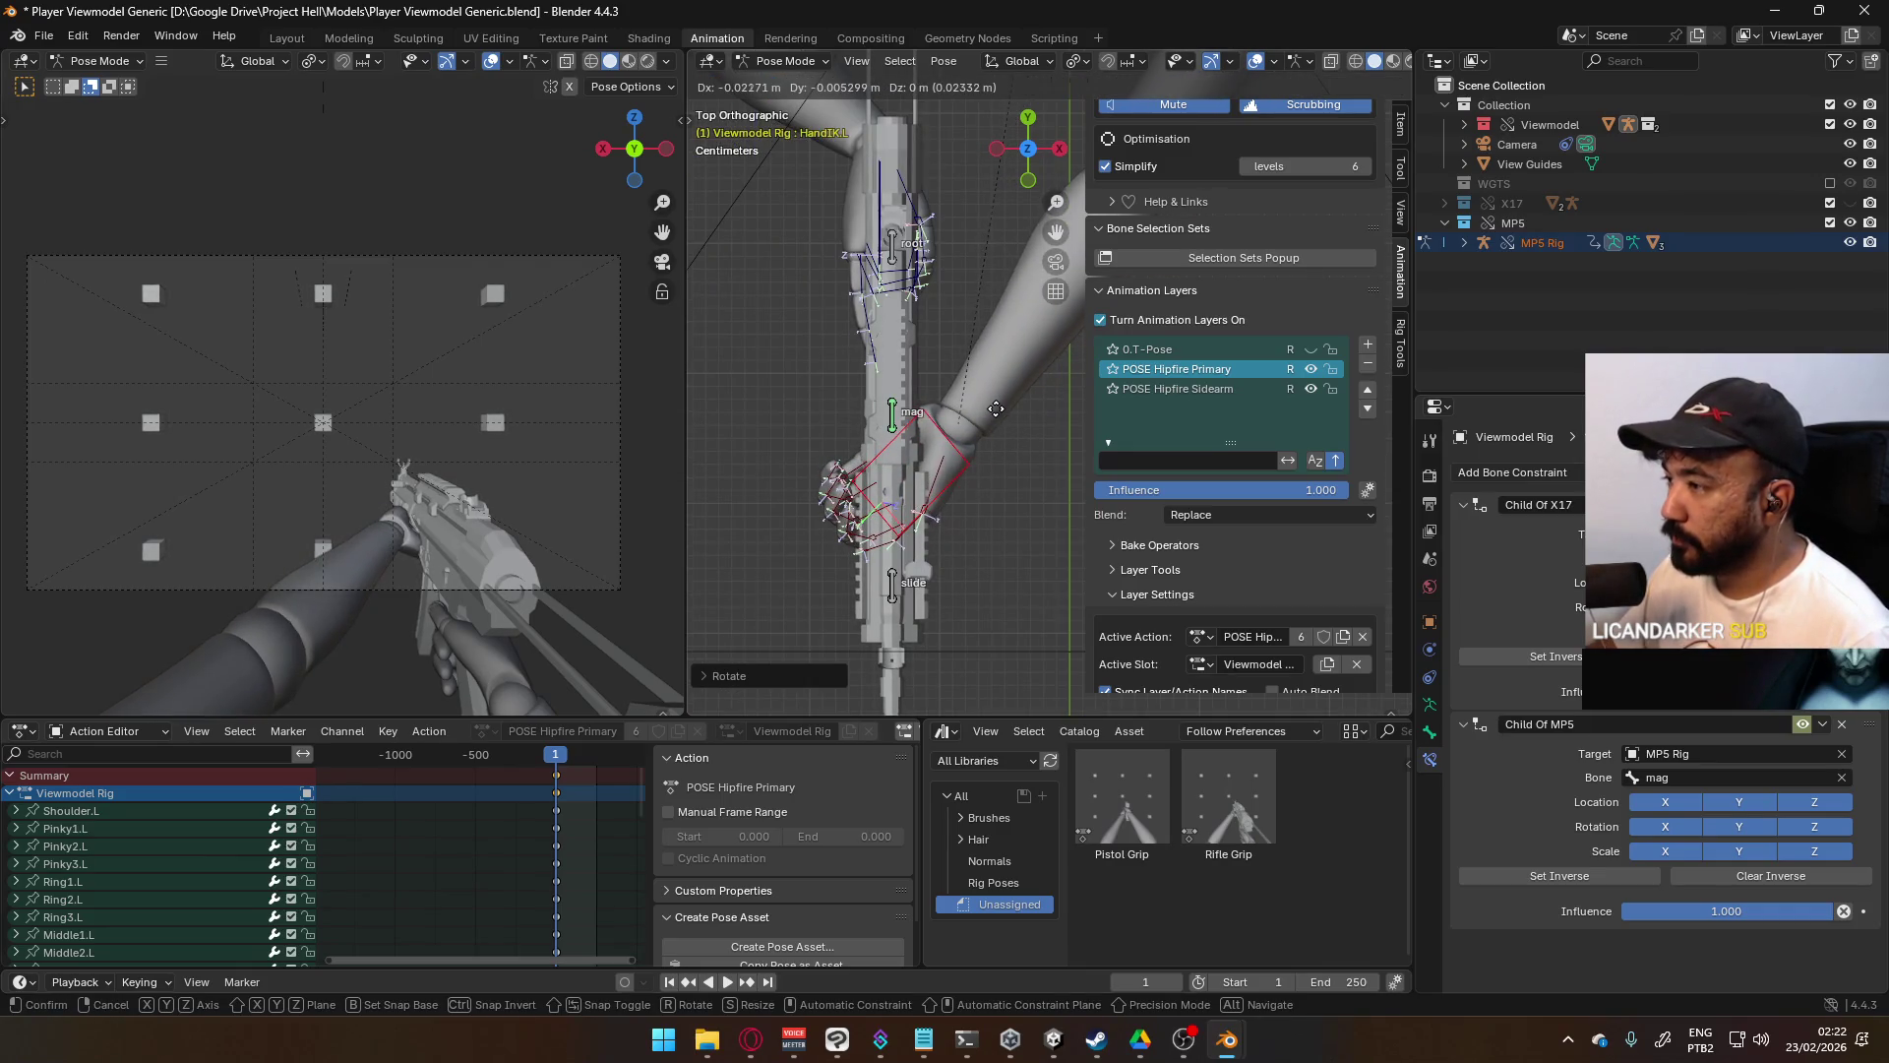
left_click(995, 409)
- From the right side view, nudge the hand twice more so it rests against the magazine
key("KP_3")
mouse_move(965, 413)
middle_mouse_down()
mouse_move(977, 319)
mouse_move(1165, 311)
mouse_move(1182, 248)
mouse_move(1123, 384)
mouse_move(943, 455)
middle_mouse_up()
key("KP_Decimal")
key("g")
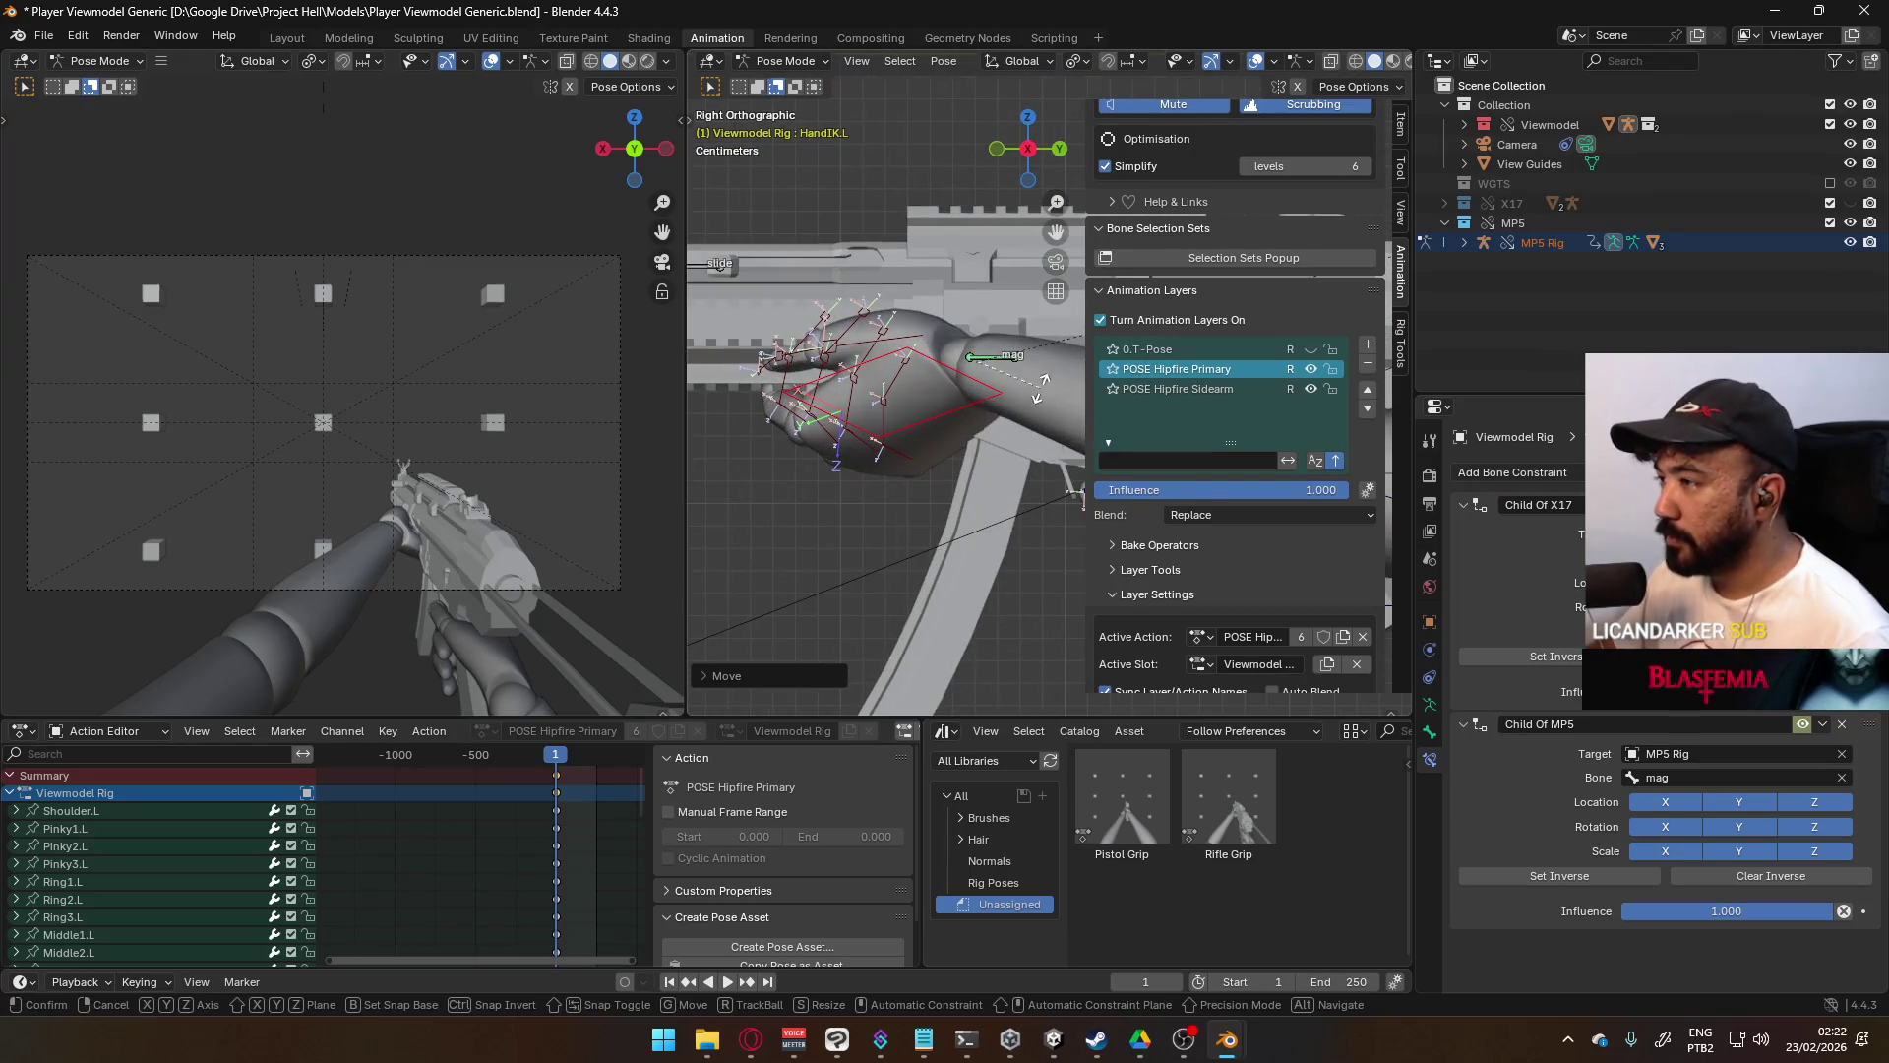
left_click(1038, 374)
key("g")
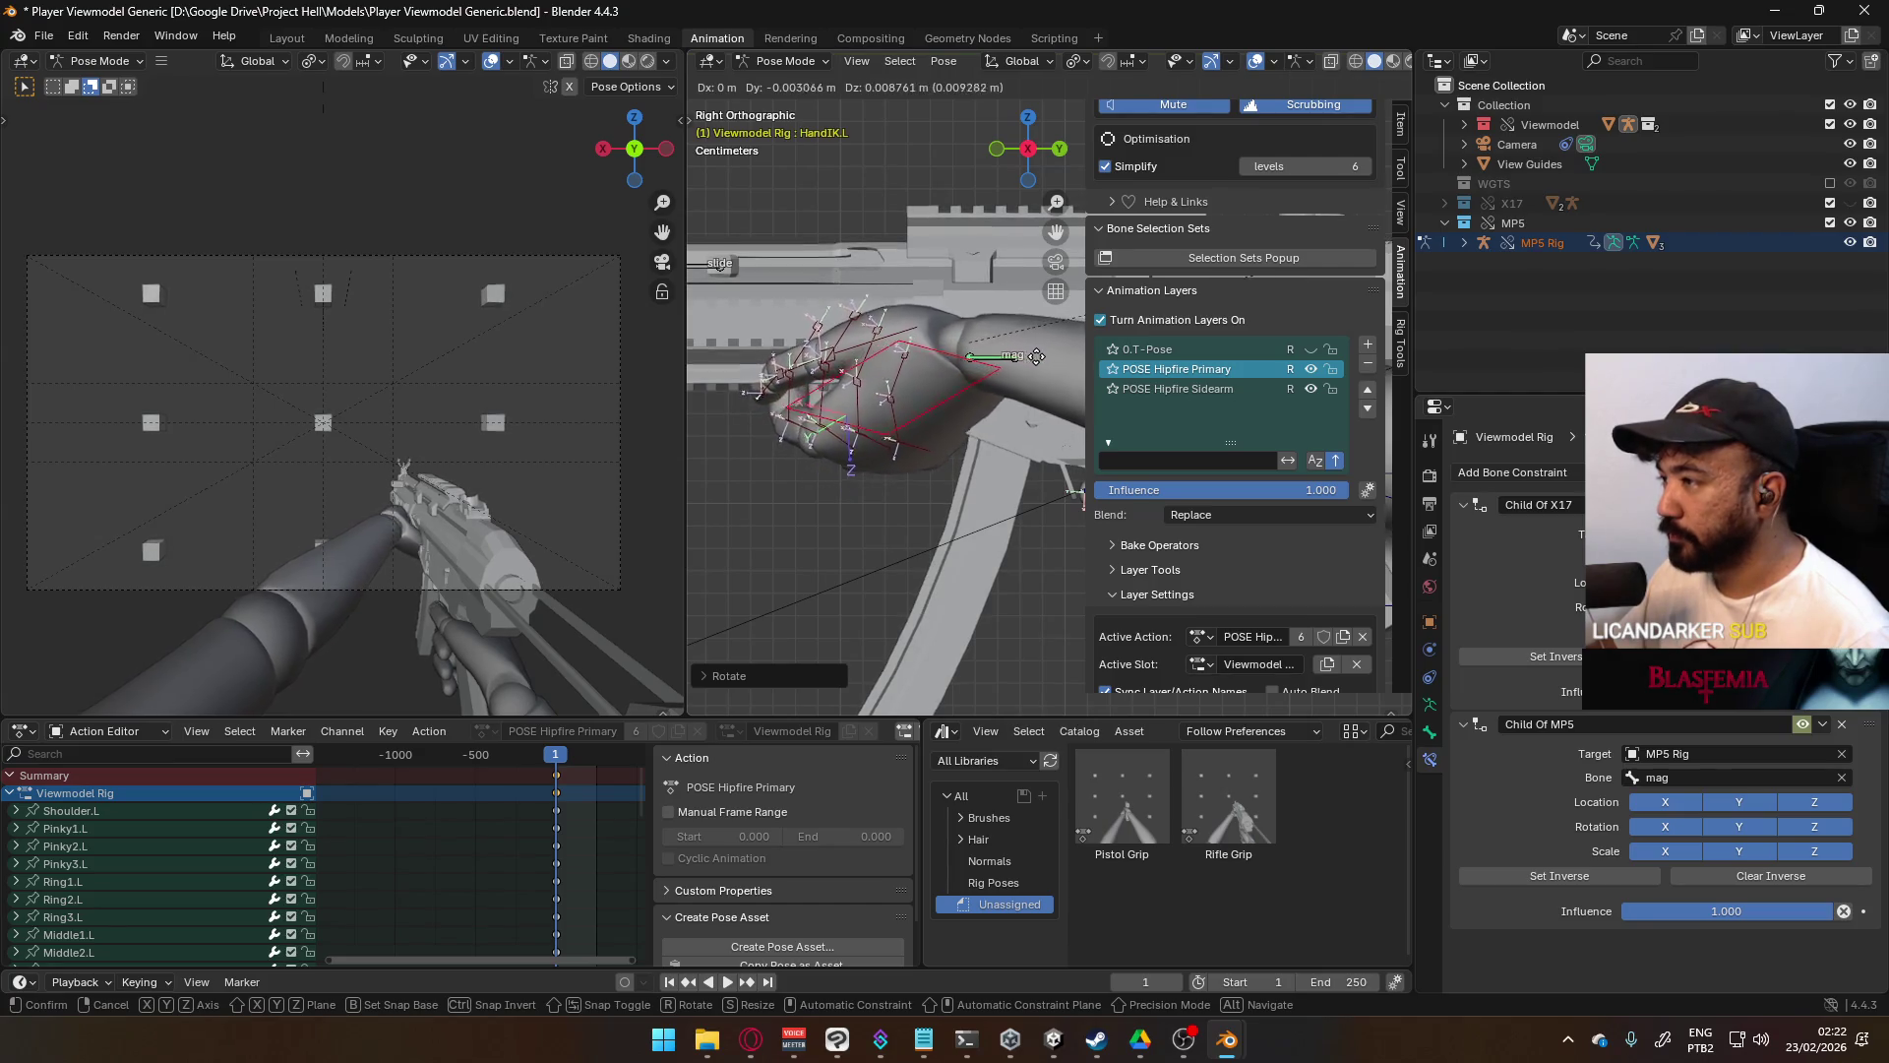
left_click(982, 390)
scroll(982, 390, "down", 8)
middle_click_drag(1001, 397, 925, 413, "alt")
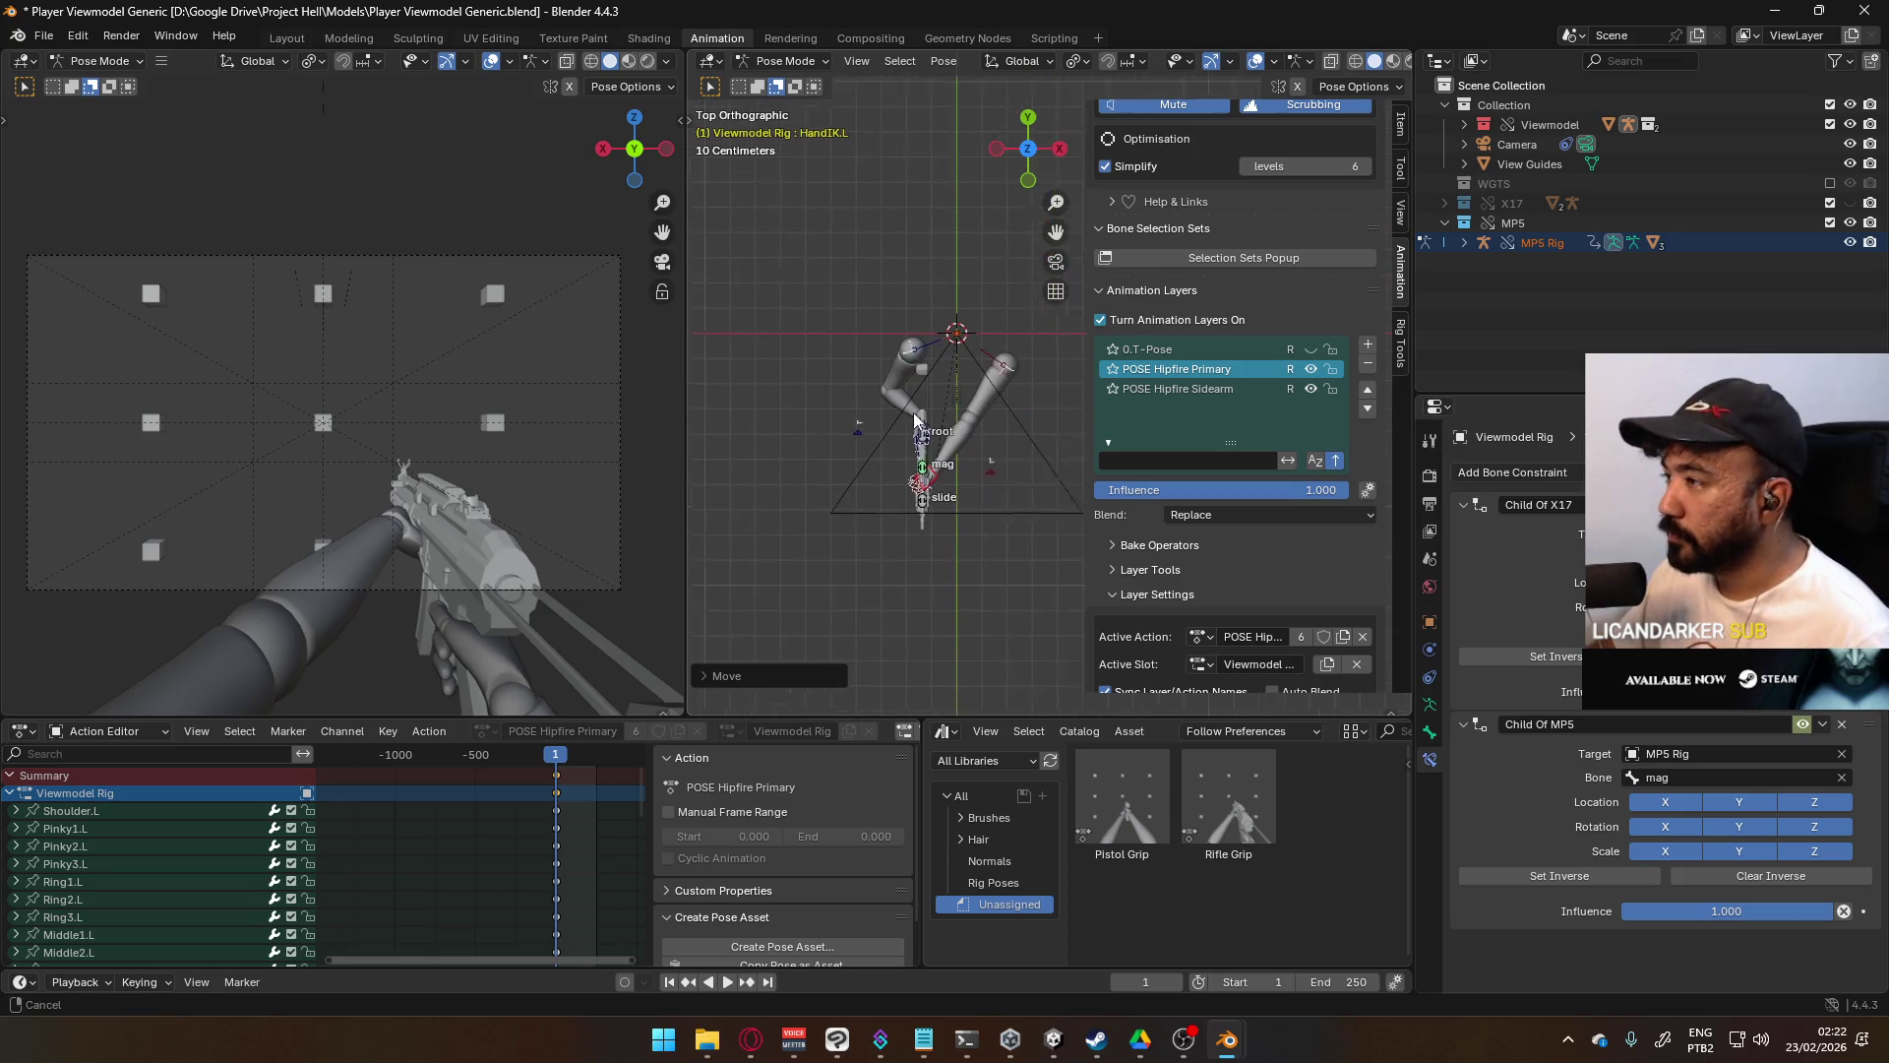
- Move and rotate Shoulder.L, then shift Shoulder.R to reshape the arms
scroll(925, 413, "up", 4)
left_click(919, 355)
key("g")
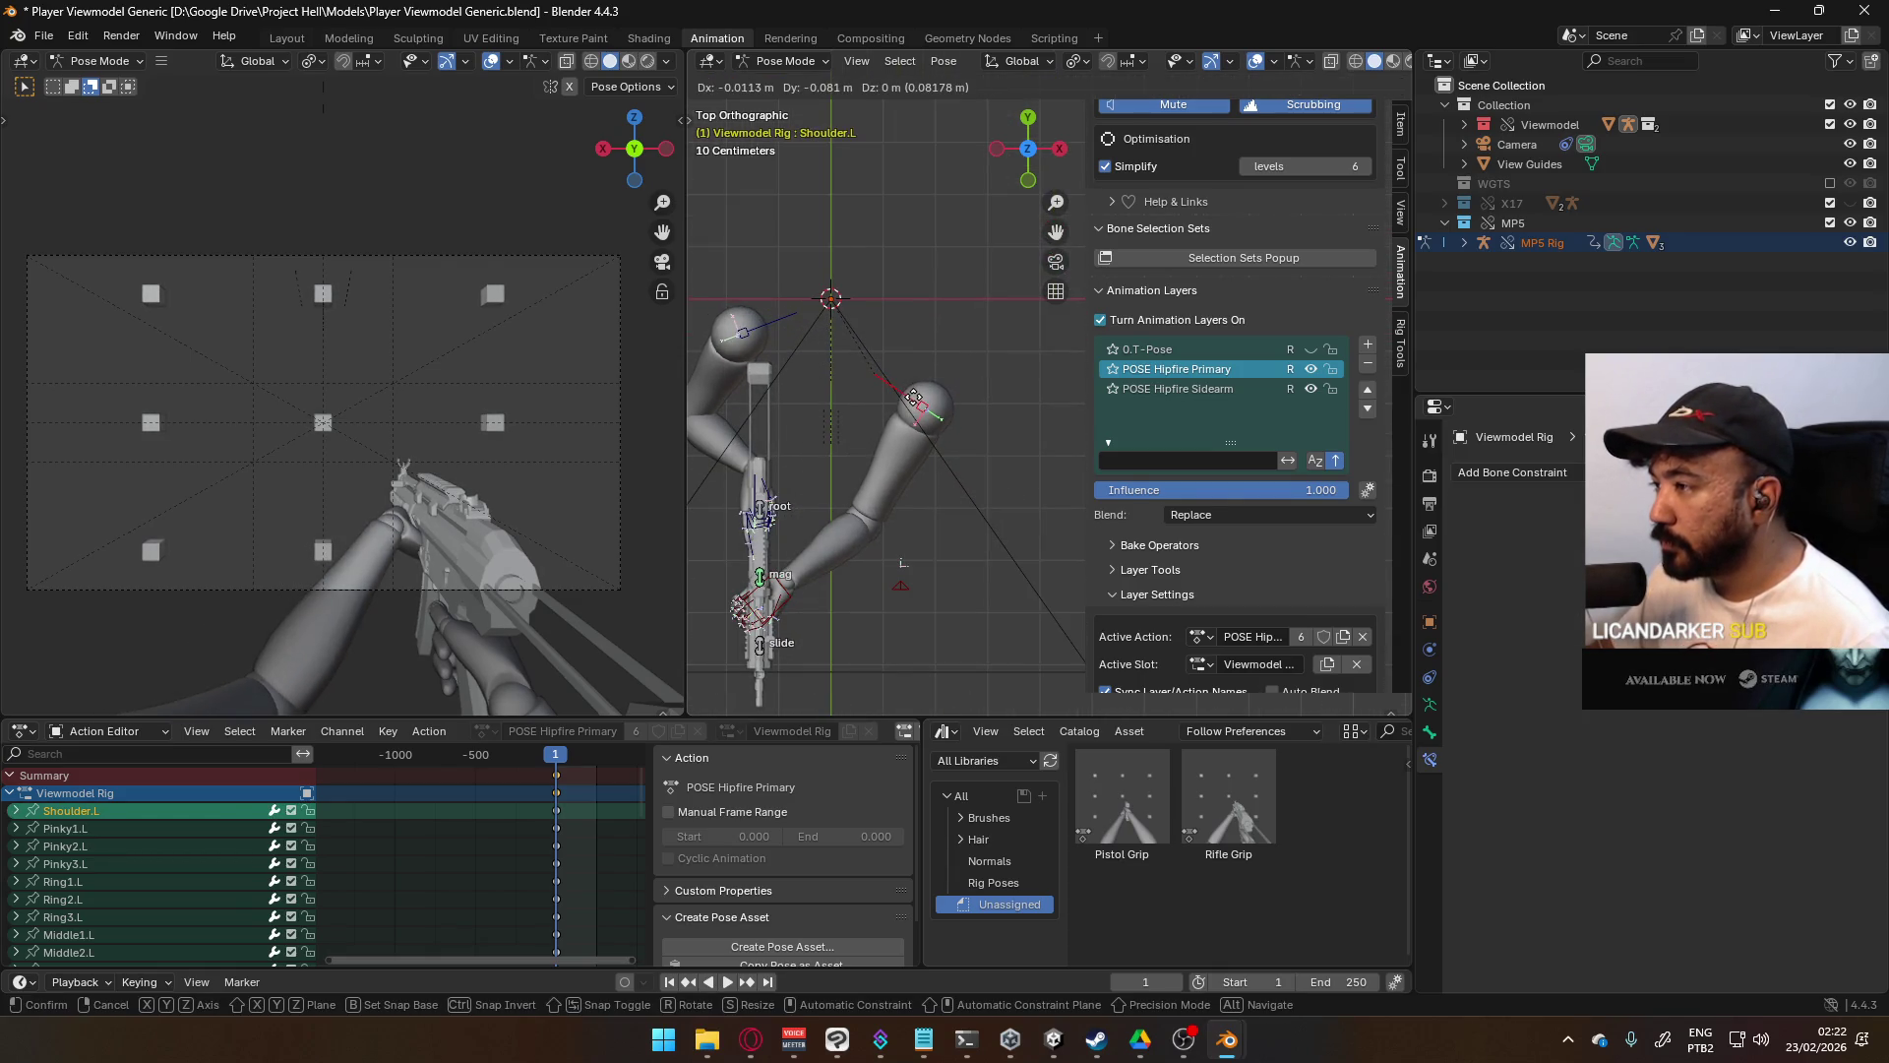
left_click(913, 398)
key("r")
left_click(850, 368)
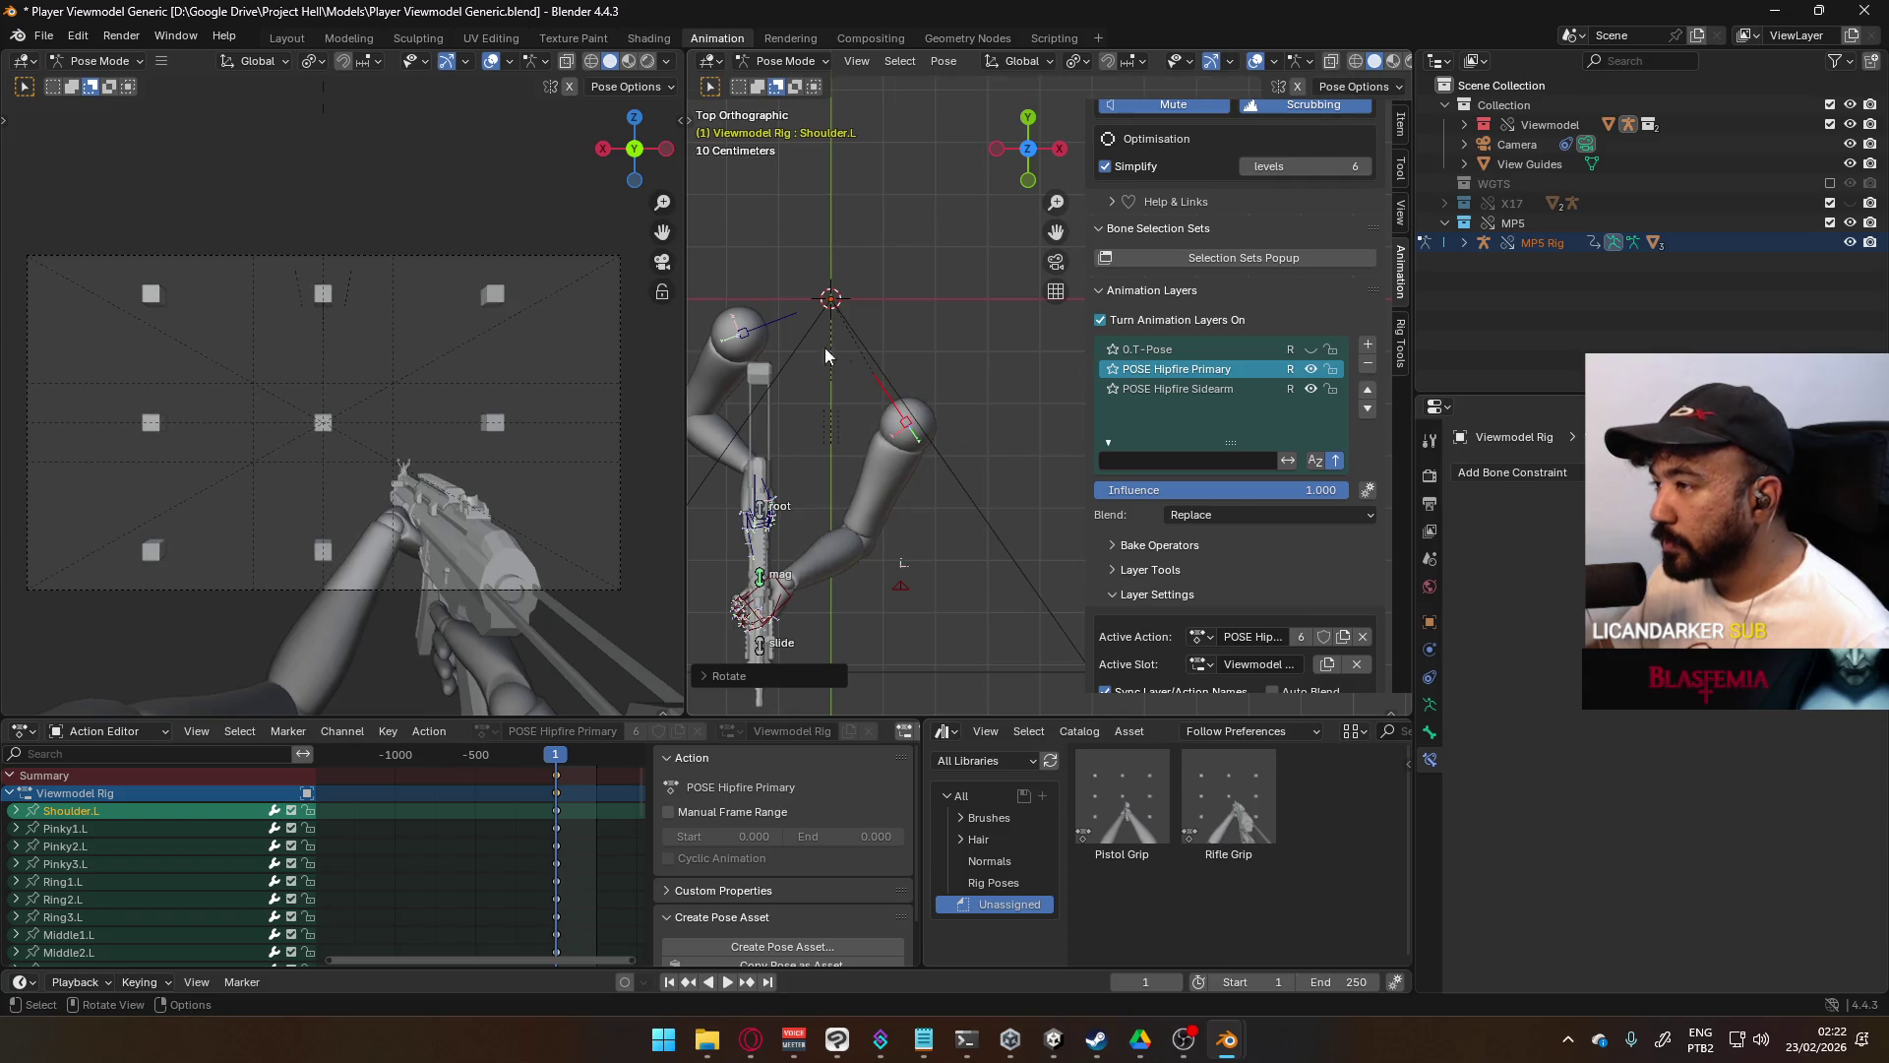
left_click(784, 315)
key("g")
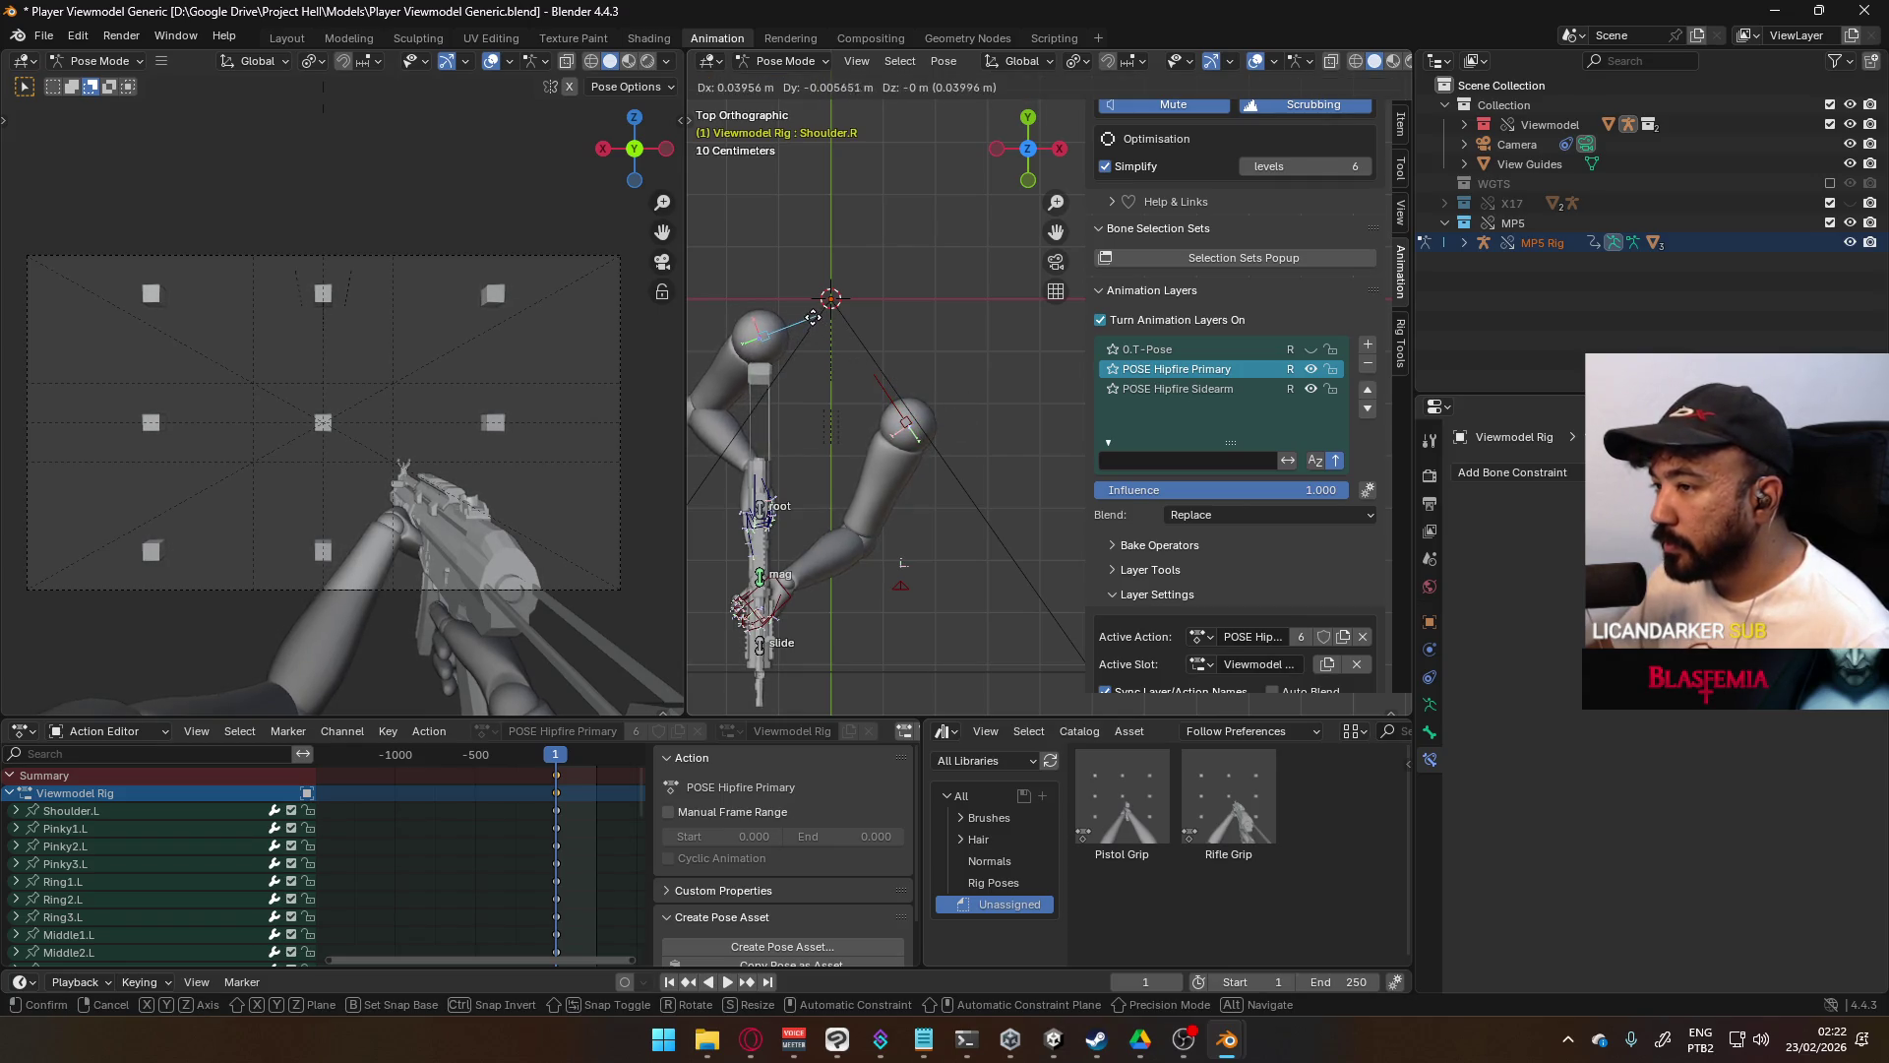
left_click(812, 339)
- Move the ElbowIK.L target to bend the left arm, then reselect HandIK.L in Front view
mouse_move(812, 340)
middle_mouse_down()
mouse_move(893, 358)
mouse_move(975, 195)
mouse_move(899, 175)
mouse_move(956, 258)
middle_mouse_up()
left_click(1002, 609)
mouse_move(1001, 608)
middle_mouse_down()
mouse_move(825, 519)
mouse_move(970, 508)
mouse_move(809, 493)
mouse_move(889, 528)
middle_mouse_up()
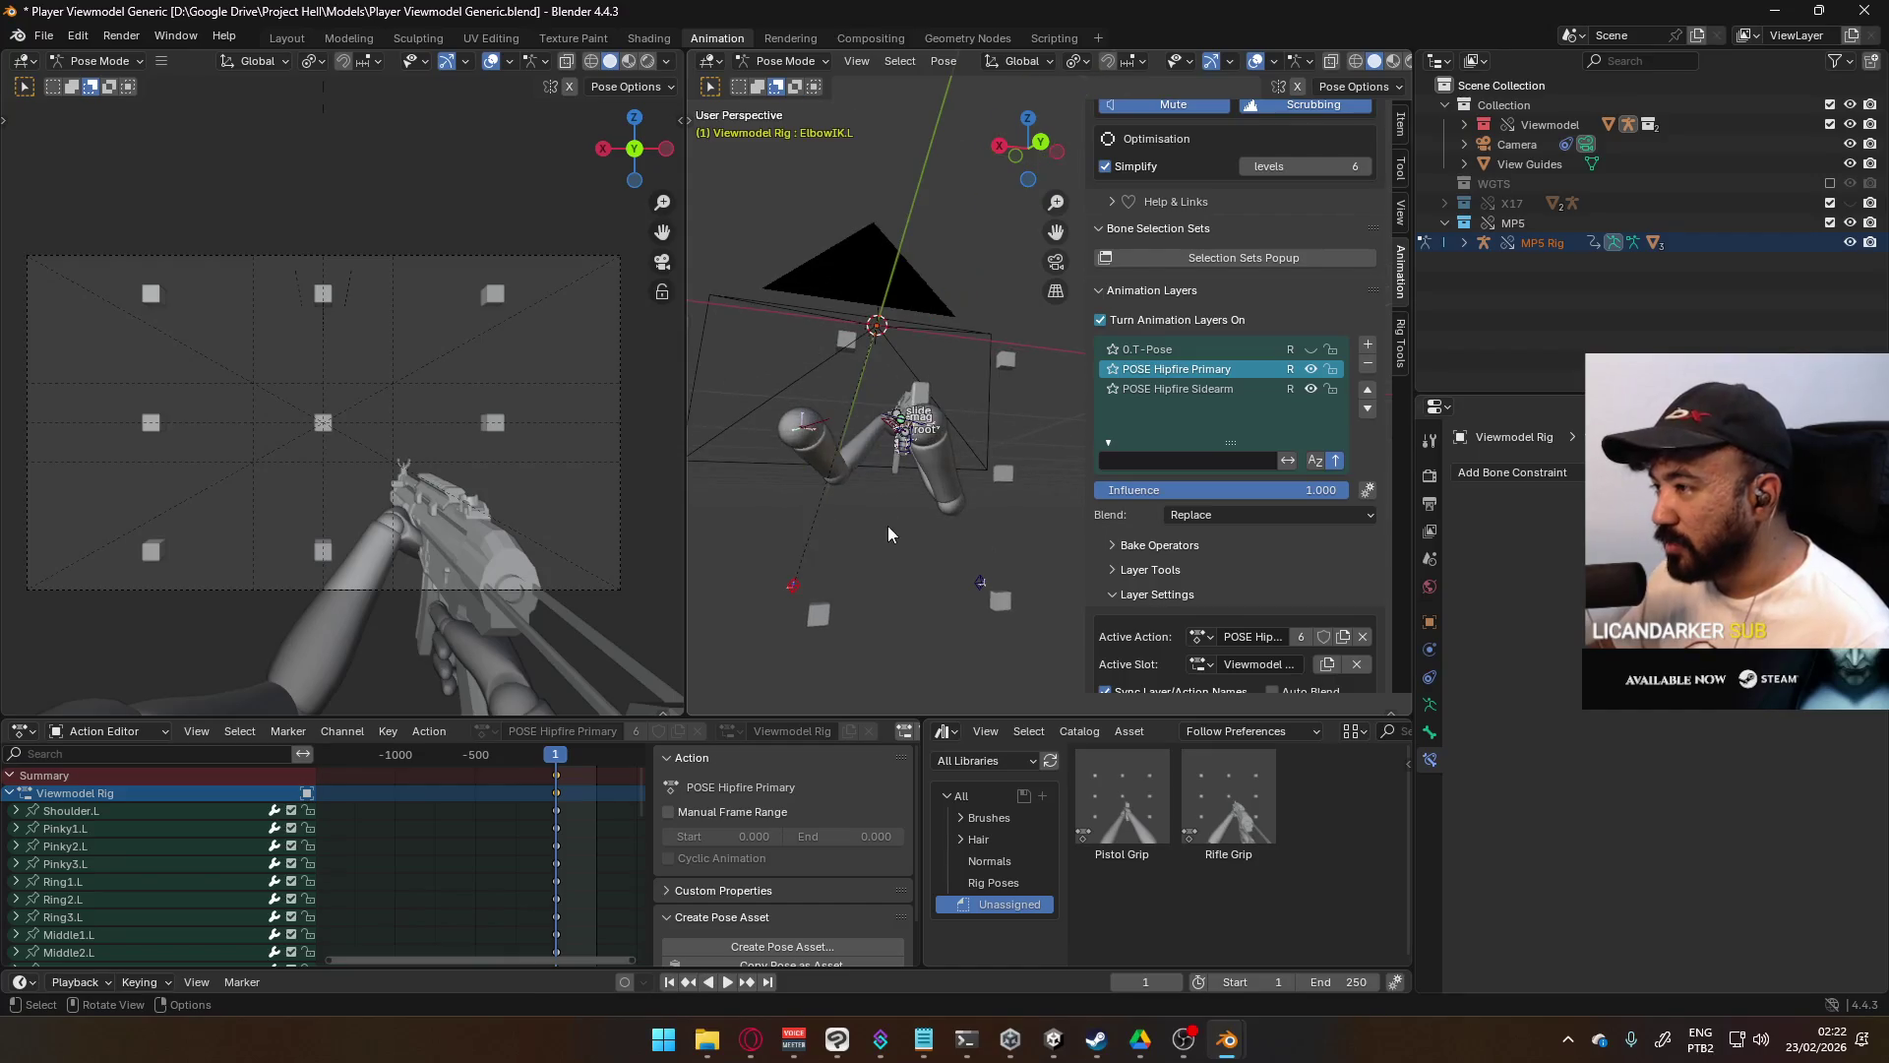
key("g")
left_click(856, 488)
key("KP_1")
mouse_move(937, 481)
middle_mouse_down("shift")
mouse_move(888, 423)
mouse_move(1019, 352)
mouse_move(800, 358)
mouse_move(1012, 413)
middle_mouse_up("shift")
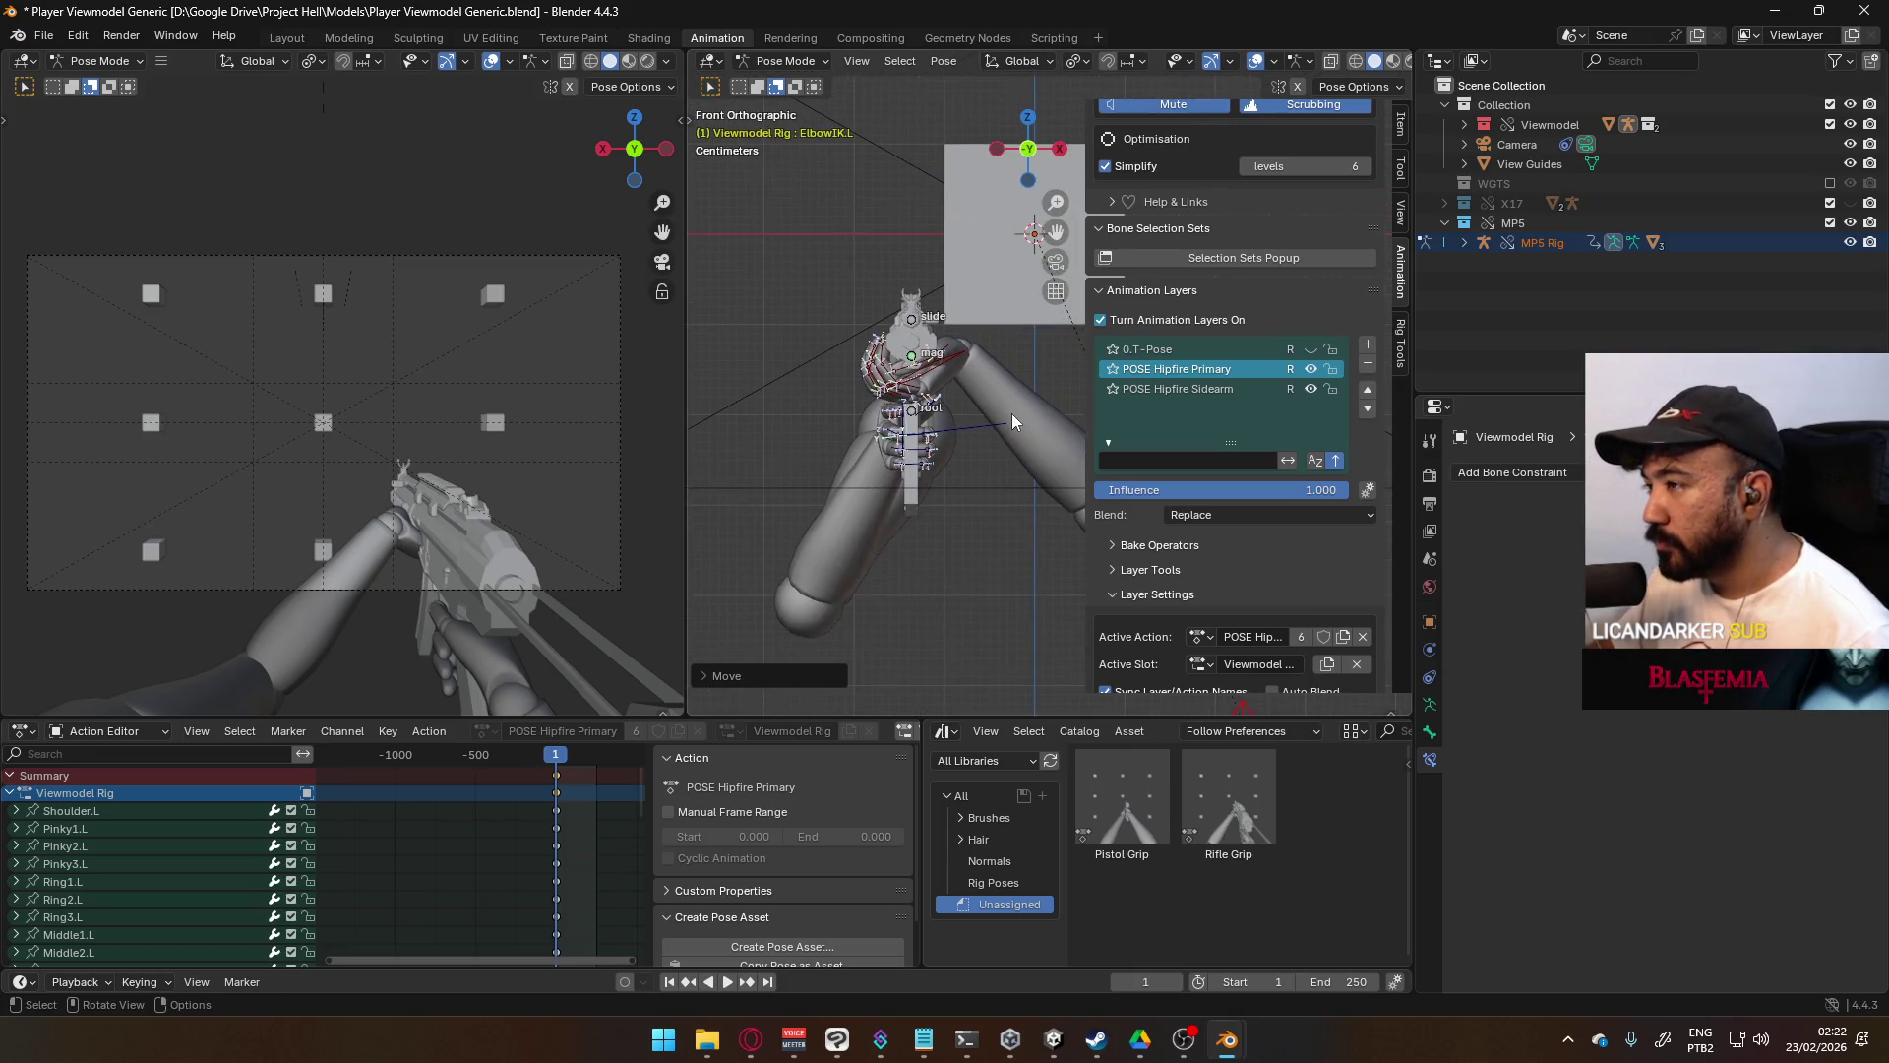
left_click(959, 356)
scroll(961, 355, "up", 3)
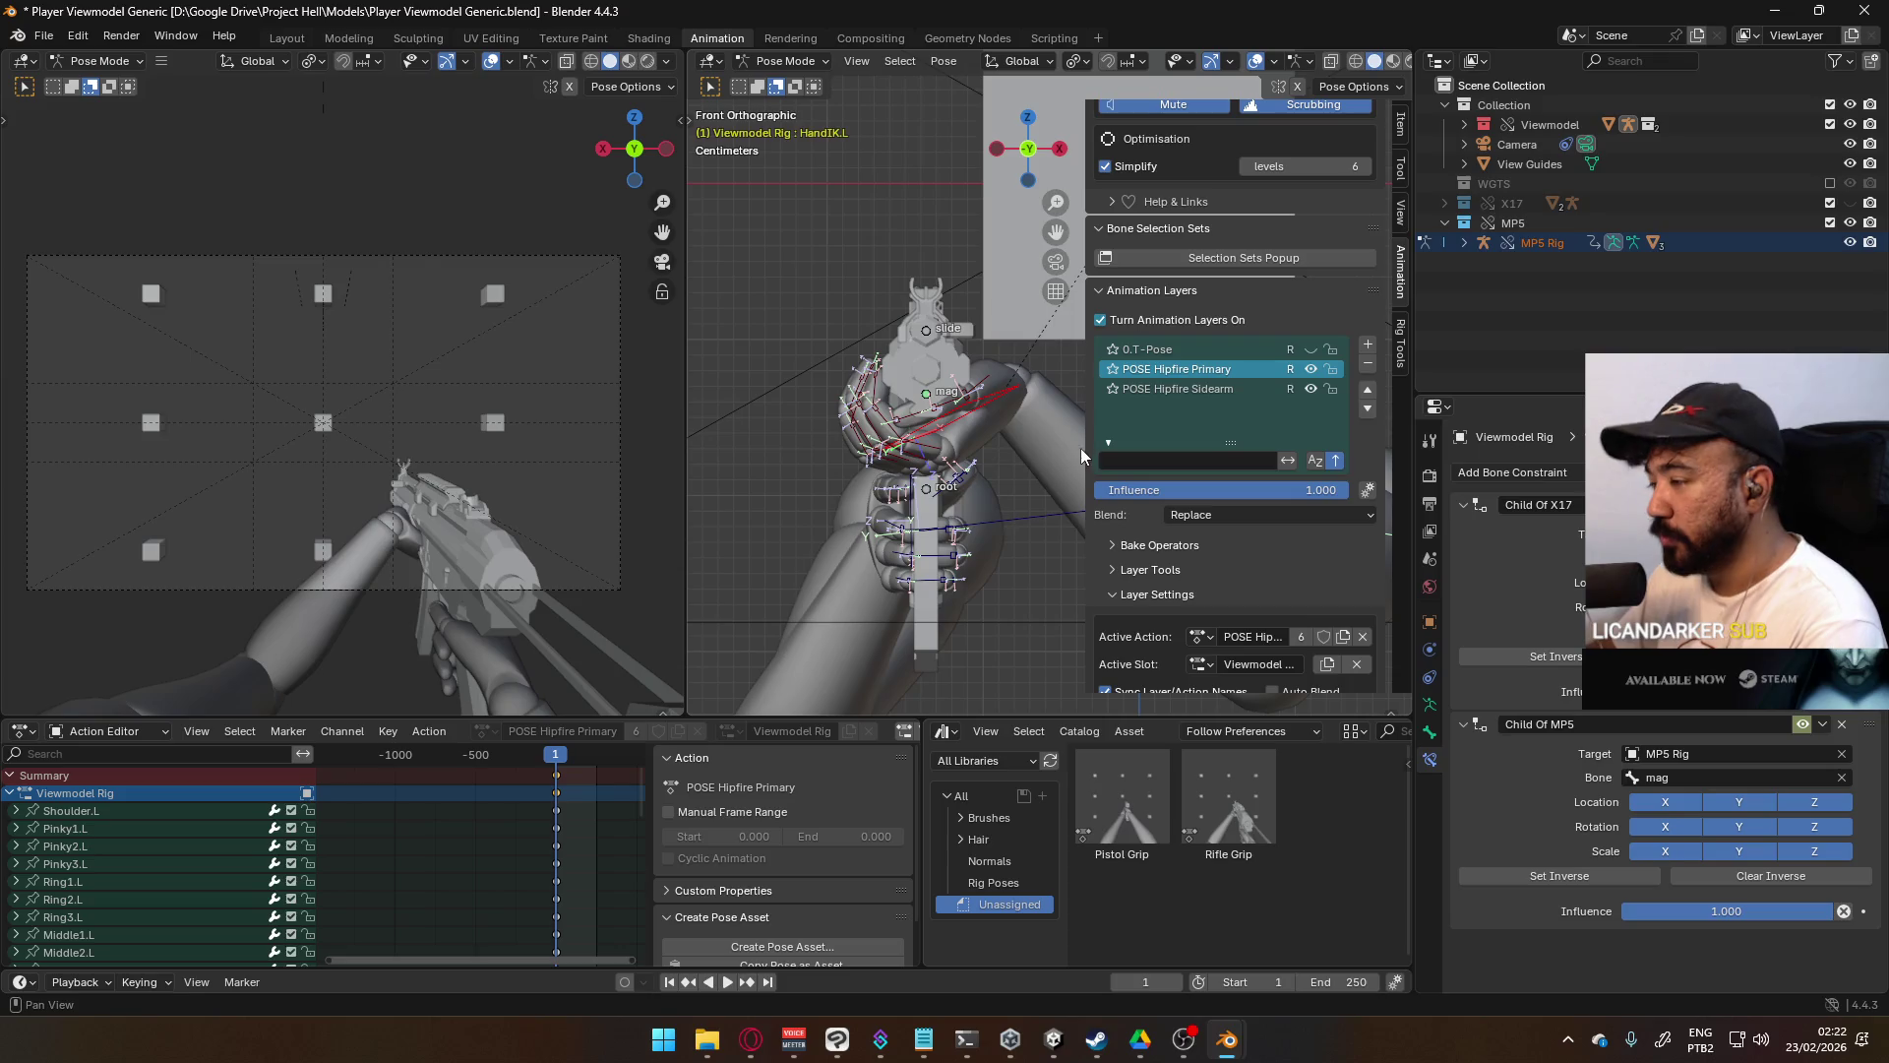
- From the front view, rotate the left hand and move it down toward the magazine
key("KP_7")
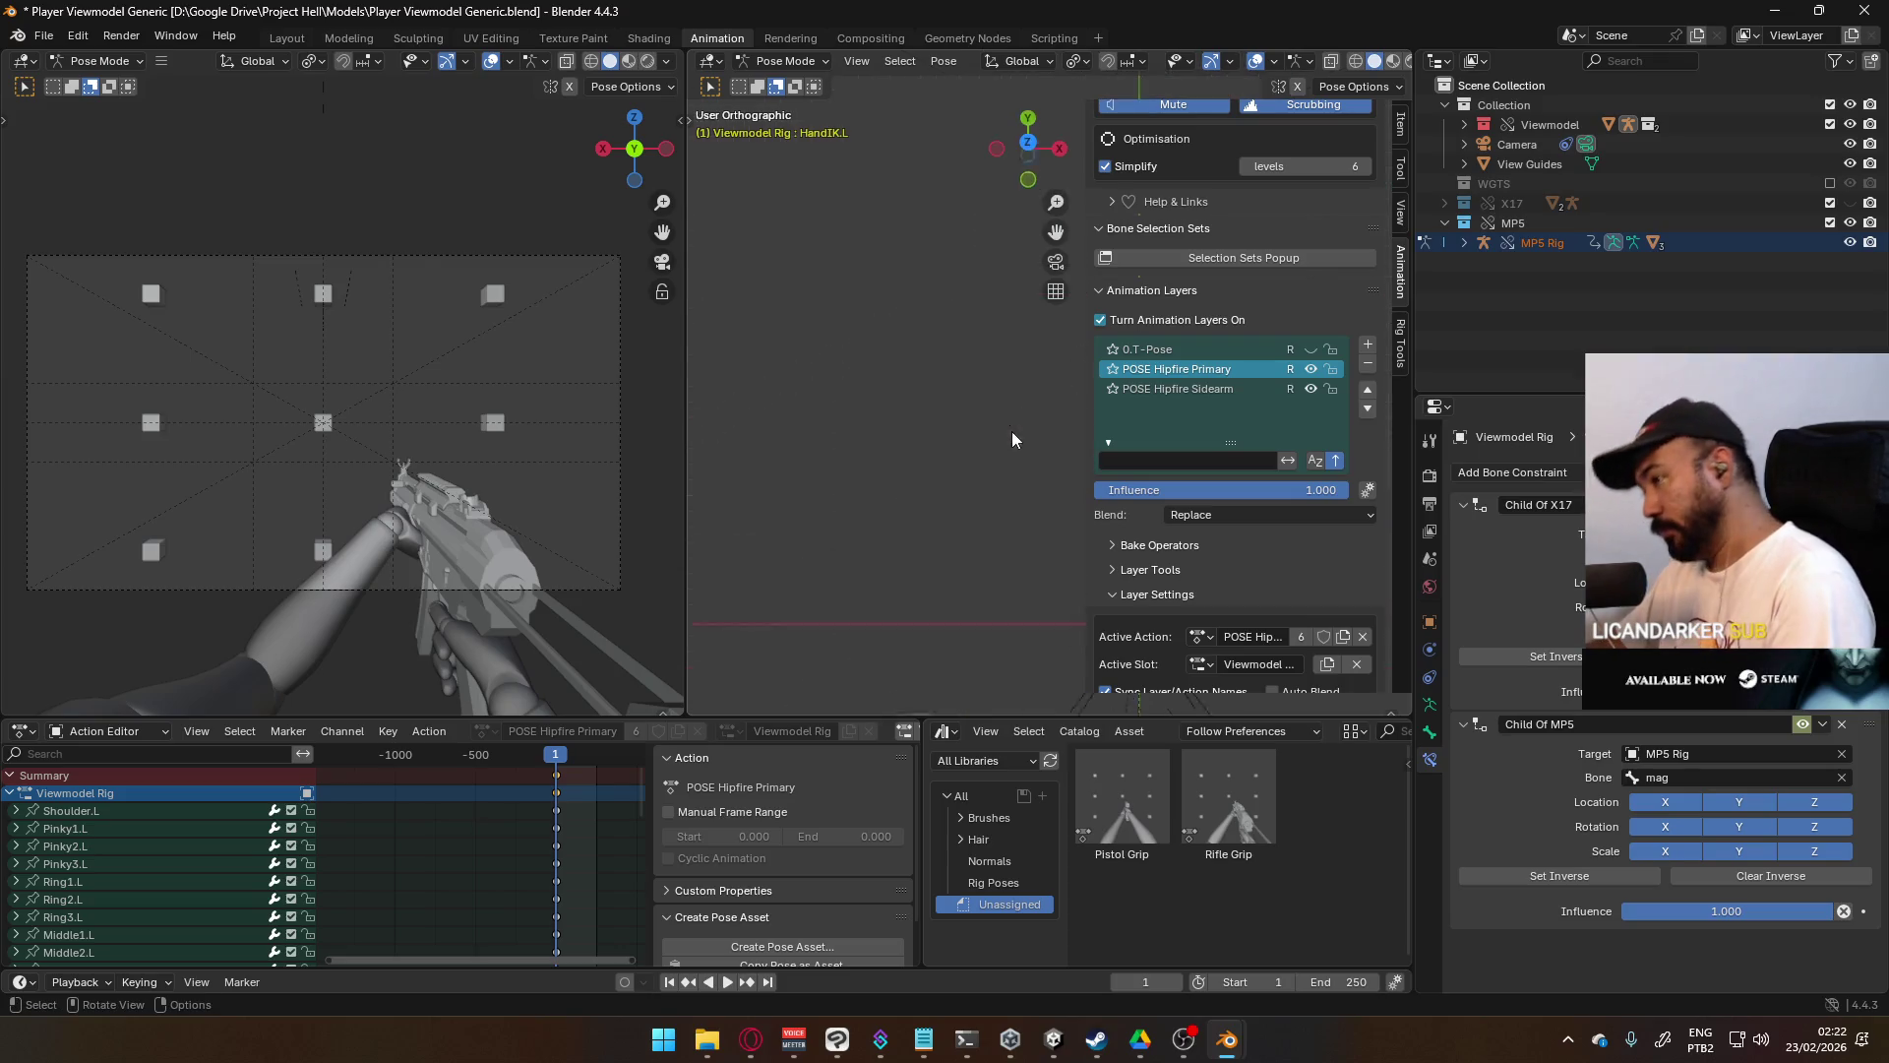
mouse_move(1015, 590)
middle_mouse_down()
mouse_move(953, 397)
mouse_move(984, 339)
mouse_move(978, 384)
middle_mouse_up()
key("KP_1")
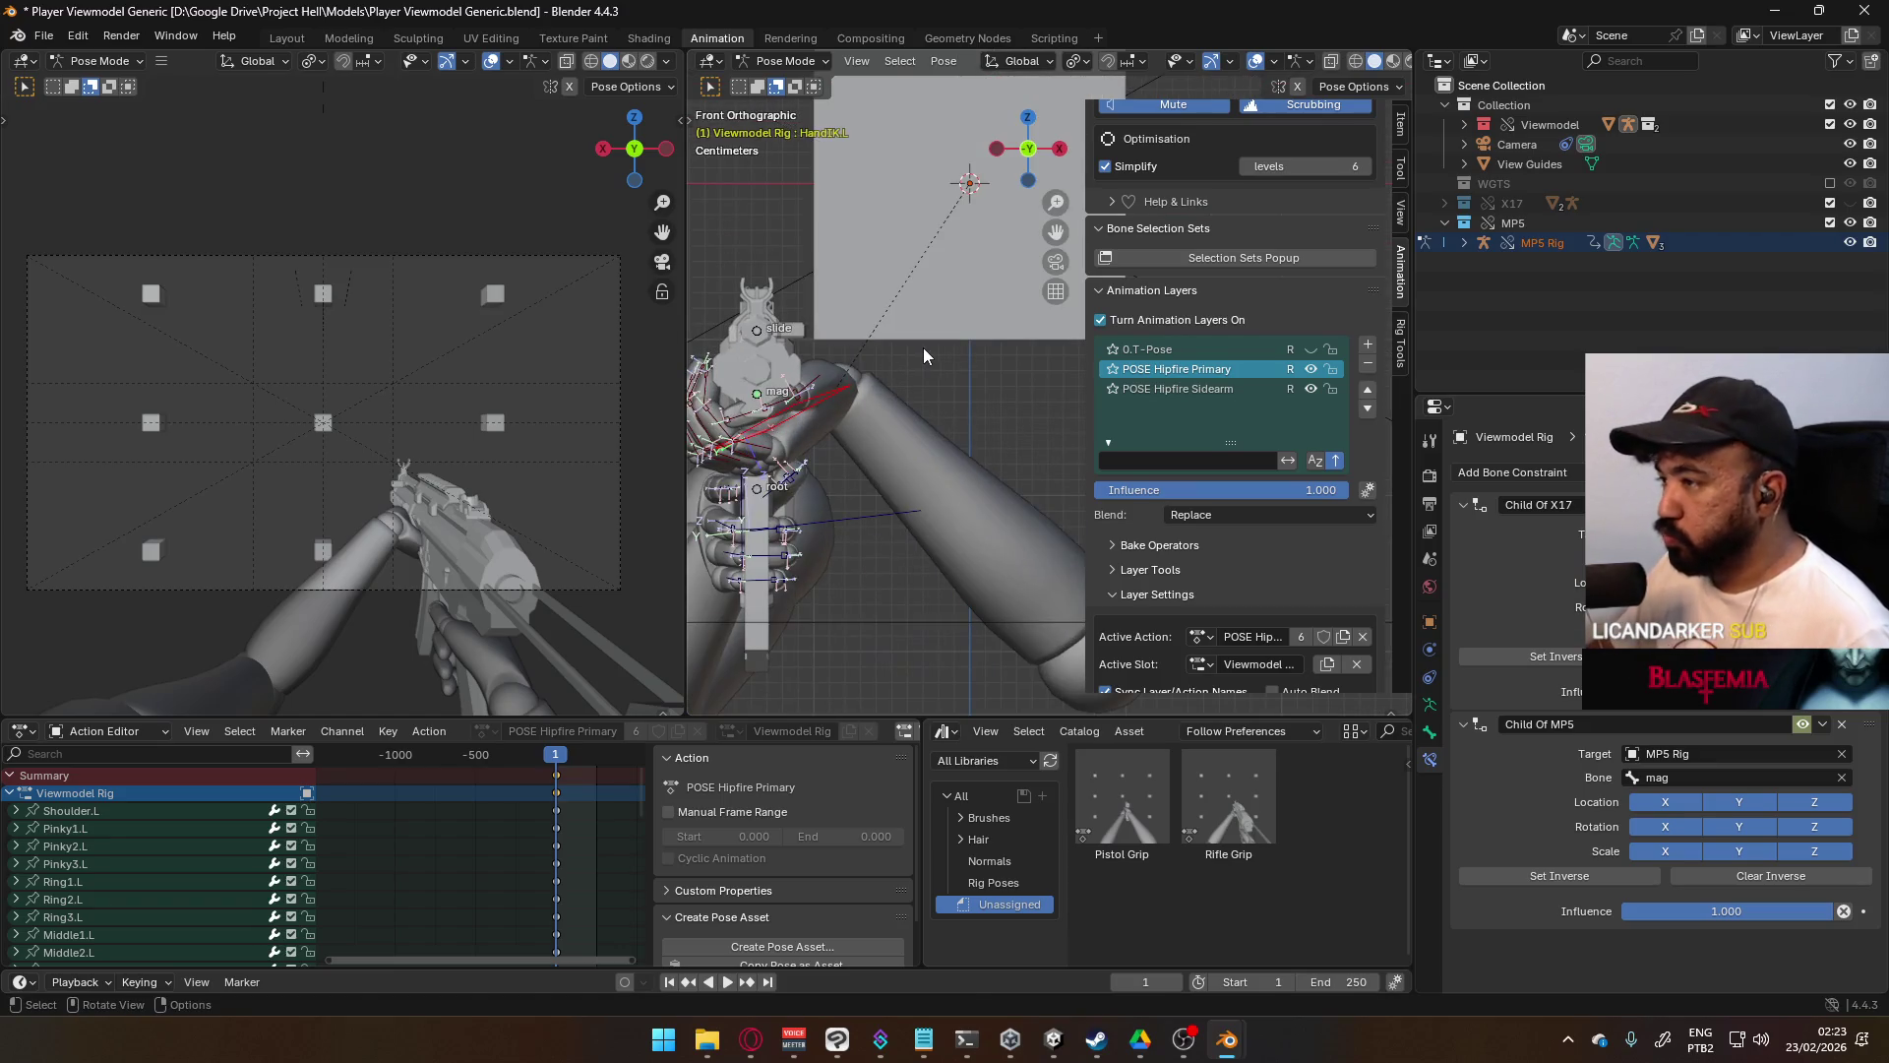
key("r")
left_click(922, 417)
key("g")
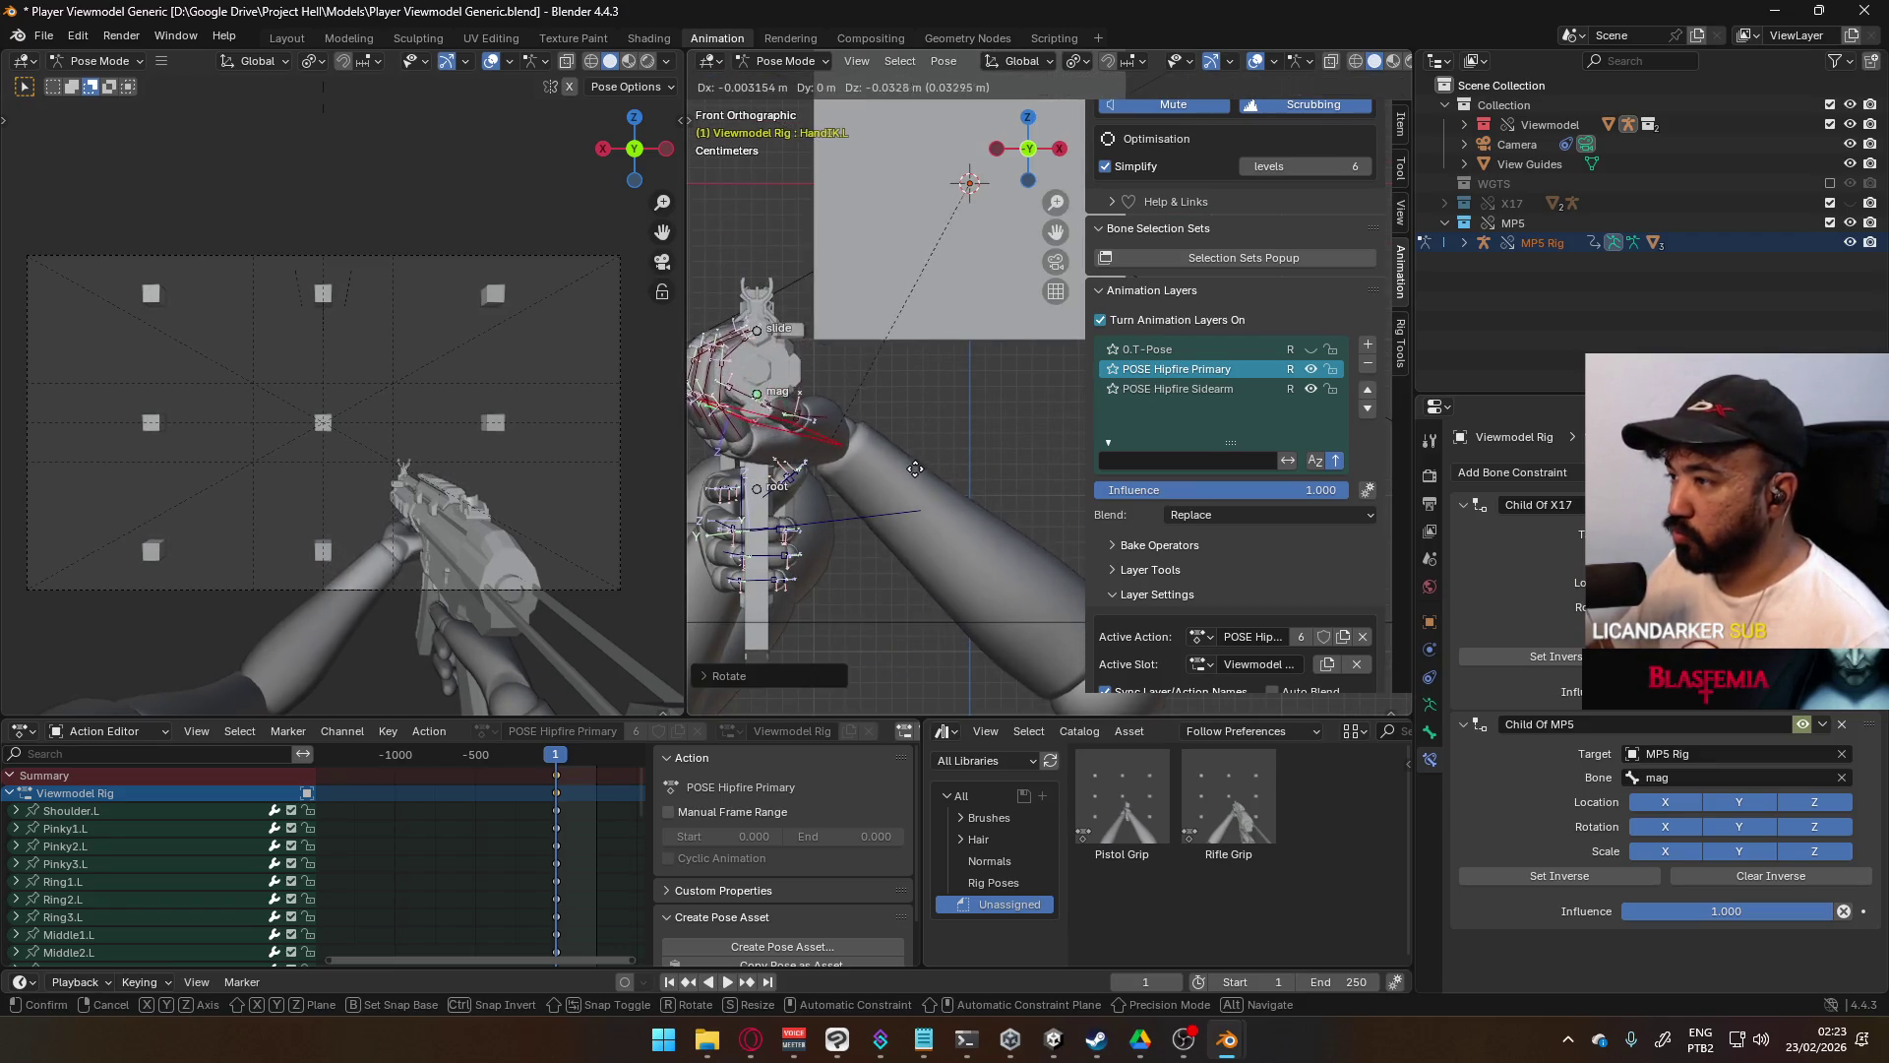
left_click(935, 463)
- Nudge the hand upward in three small moves to seat it on the magazine
key("g")
left_click(937, 428)
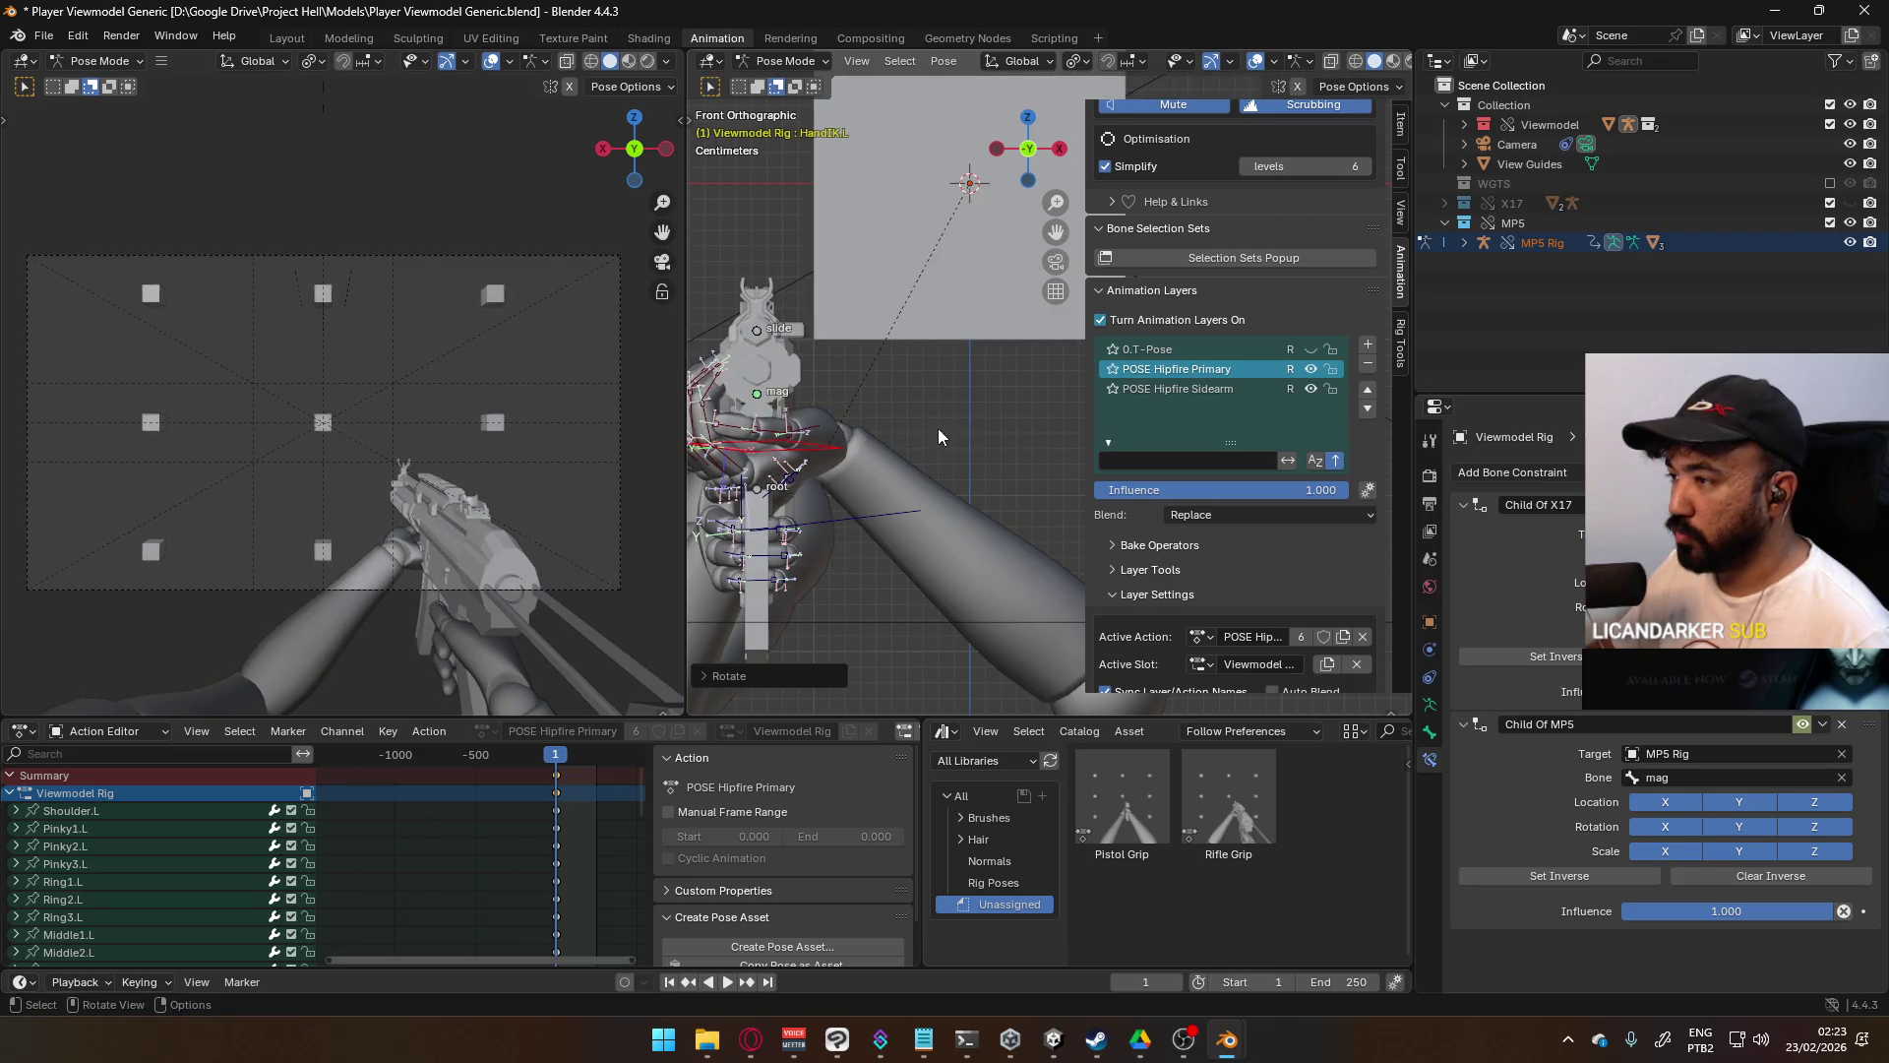
key("g")
left_click(953, 428)
key("g")
left_click(954, 404)
- Rotate the hand about the global Z axis and shift it into place
key("r")
key("z")
left_click(951, 427)
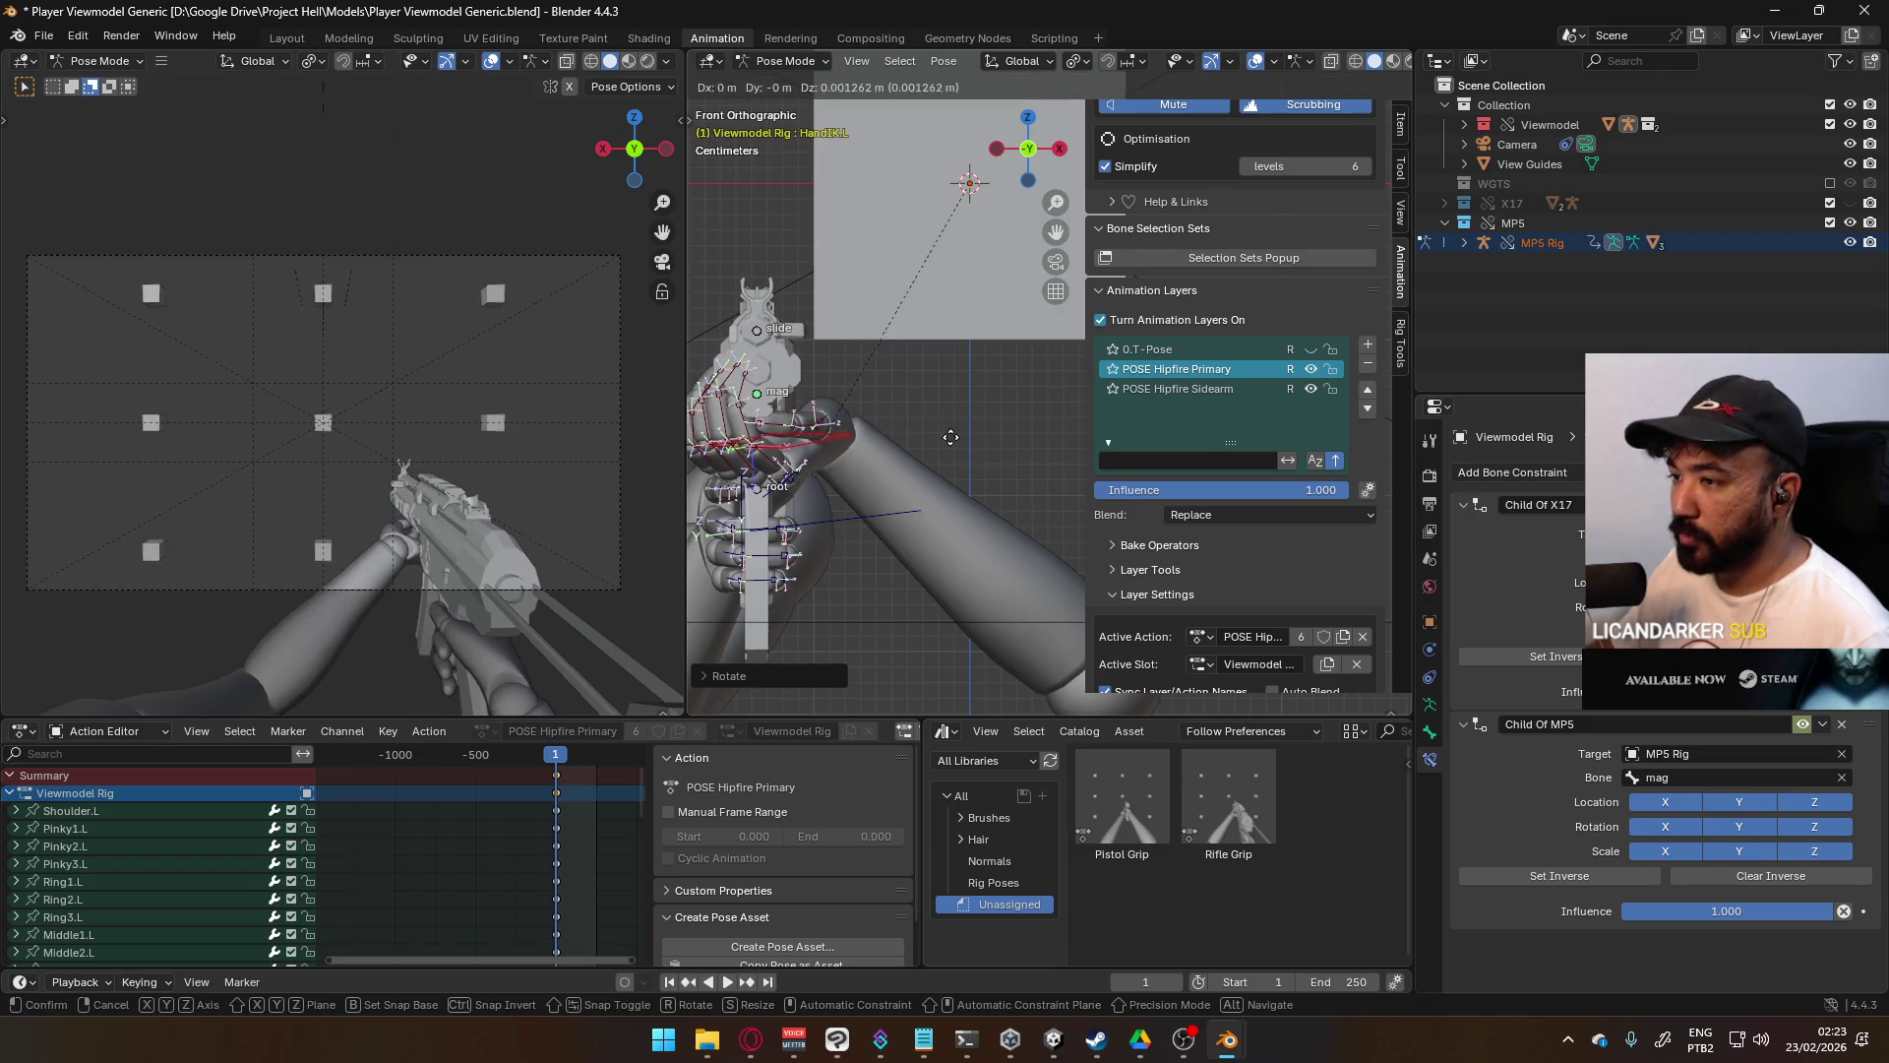
key("g")
left_click(937, 414)
middle_click_drag(935, 415, 792, 450)
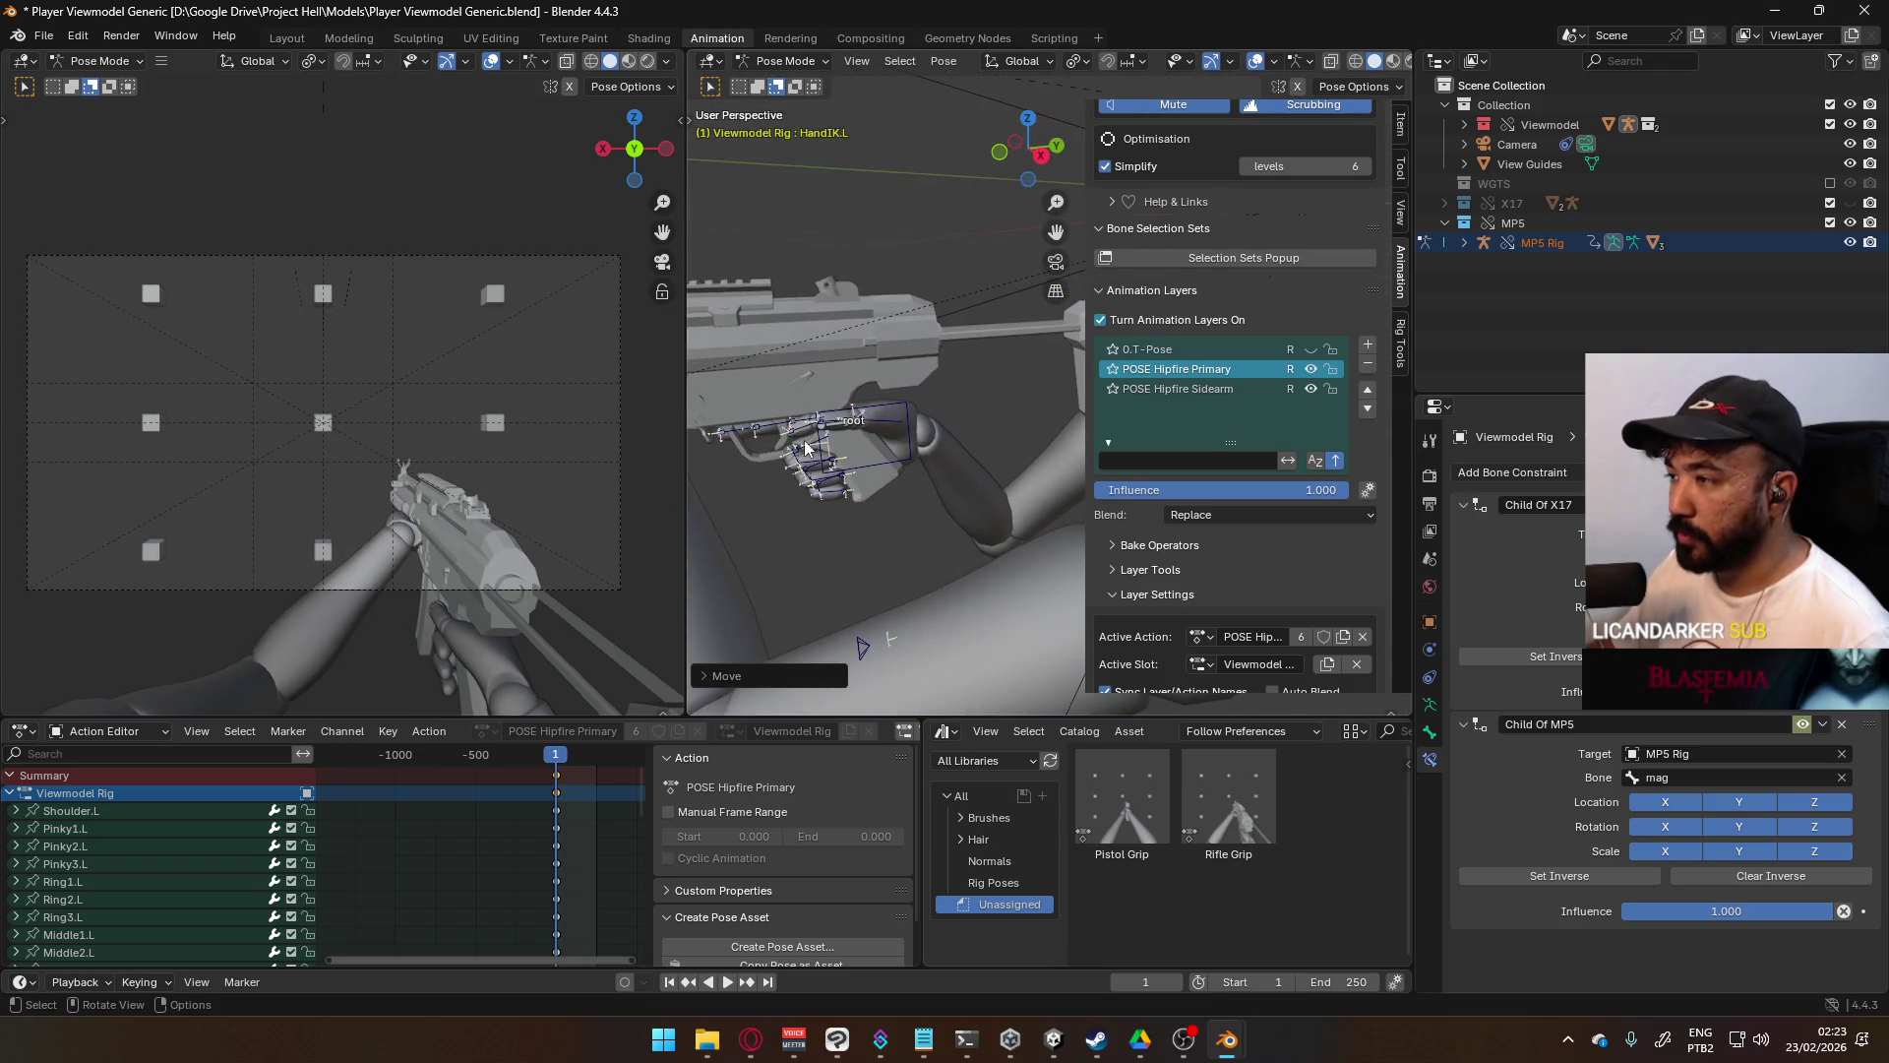
key("KP_3")
scroll(809, 439, "up", 3)
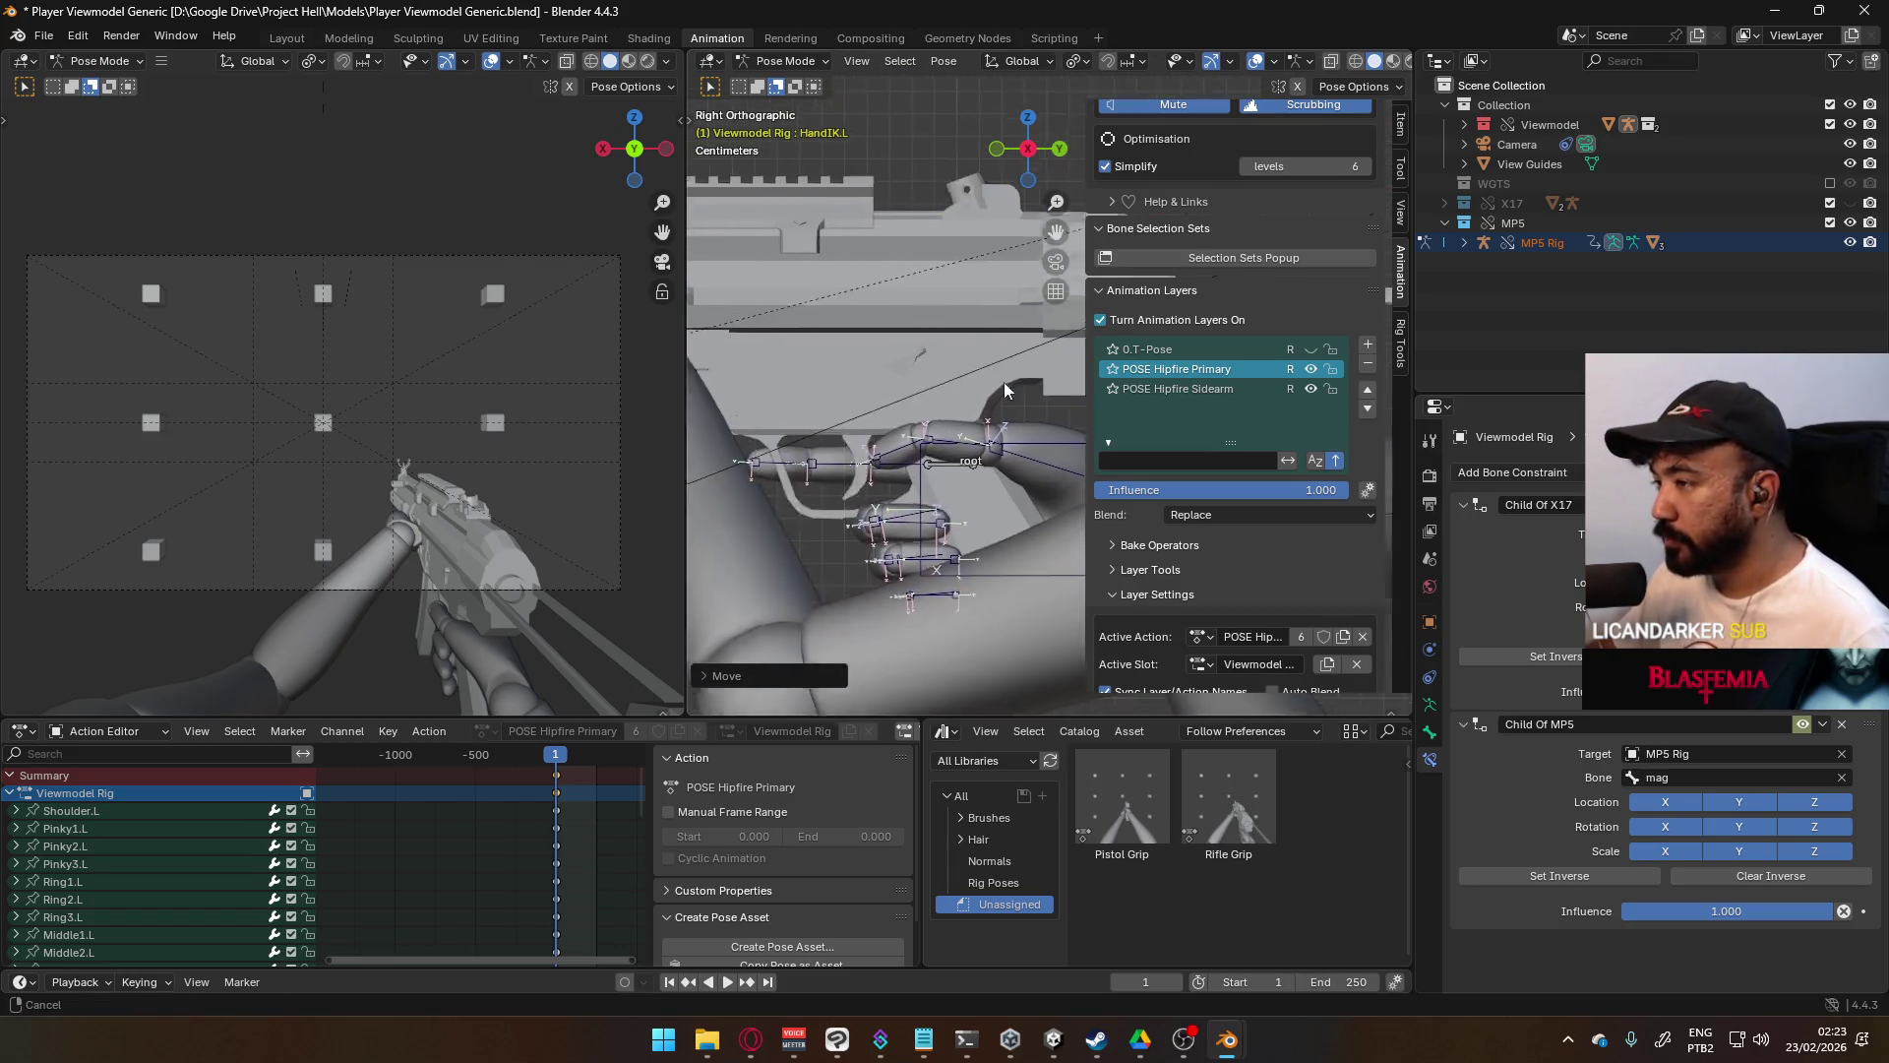
- From the right view, rotate the hand and shift it up and to the right
key("r")
left_click(960, 295)
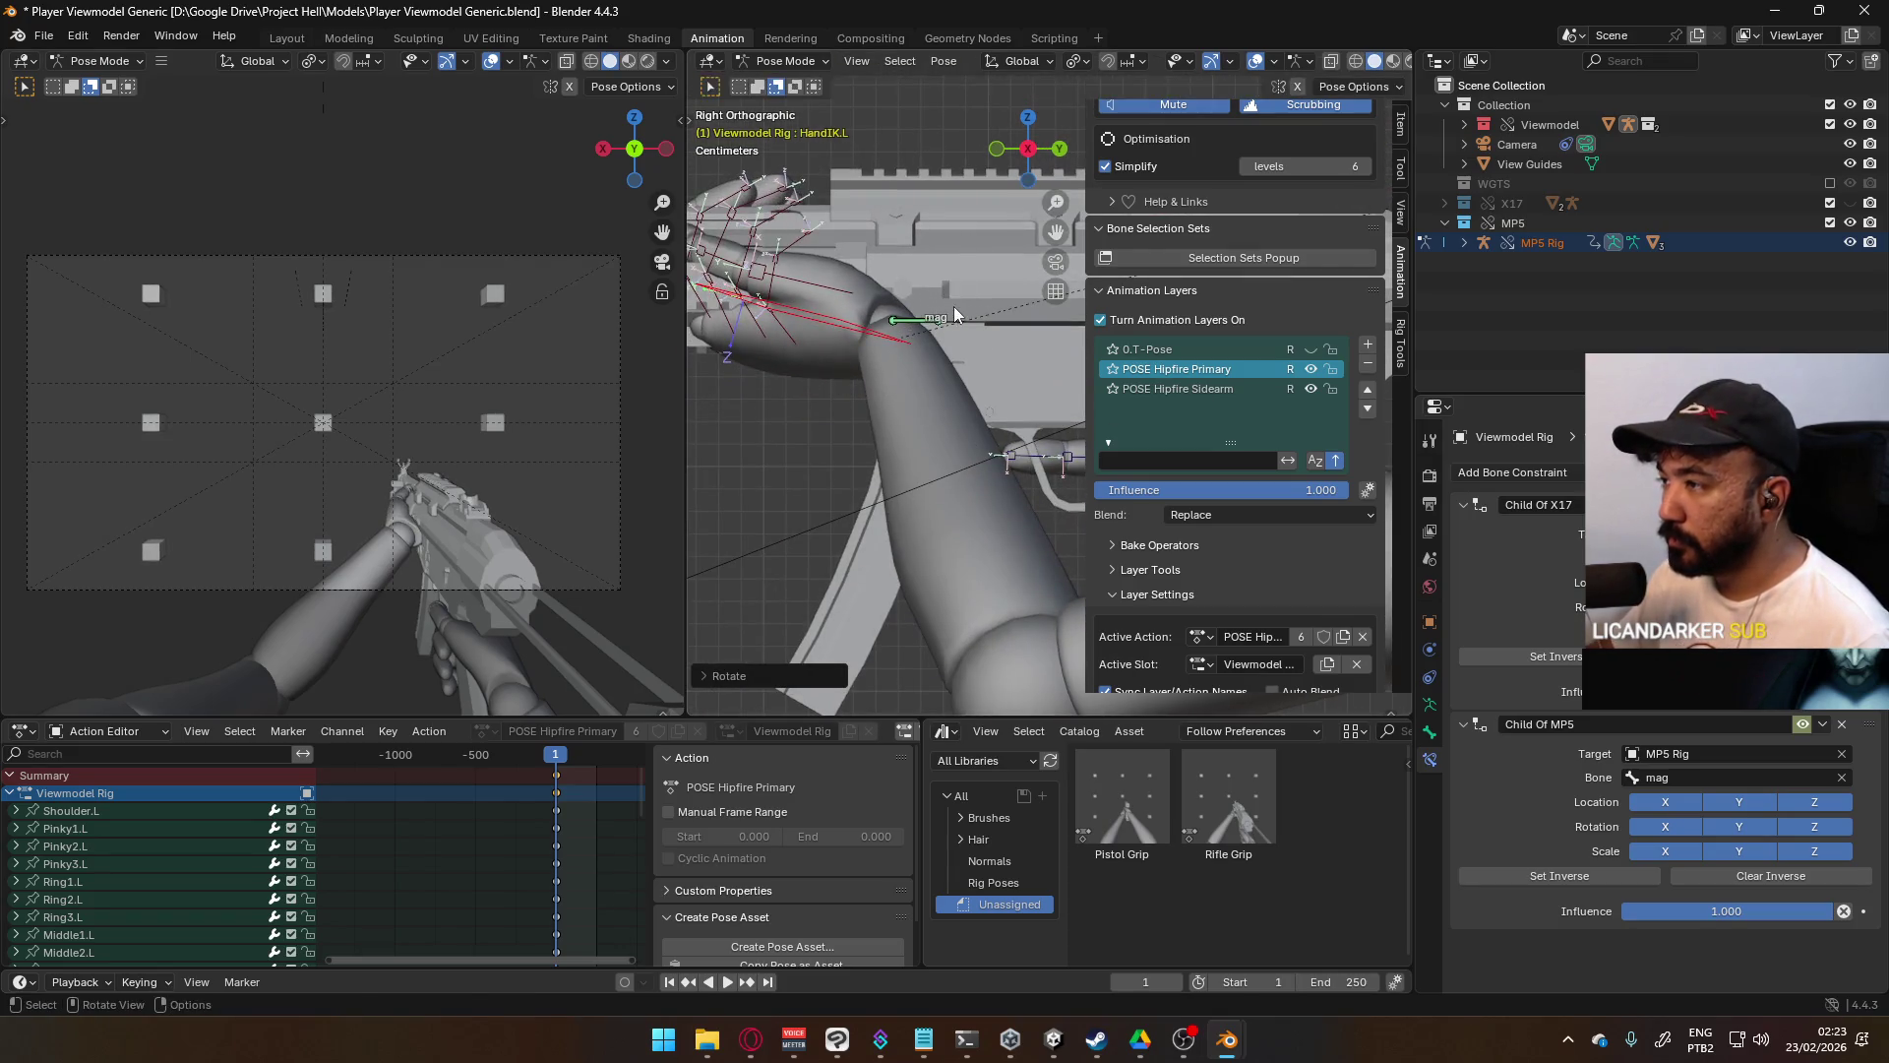
key("g")
left_click_drag(941, 352, 956, 329)
left_click(959, 334)
- Rotate the hand further from the top and right side views
middle_click_drag(960, 335, 986, 434)
key("KP_7")
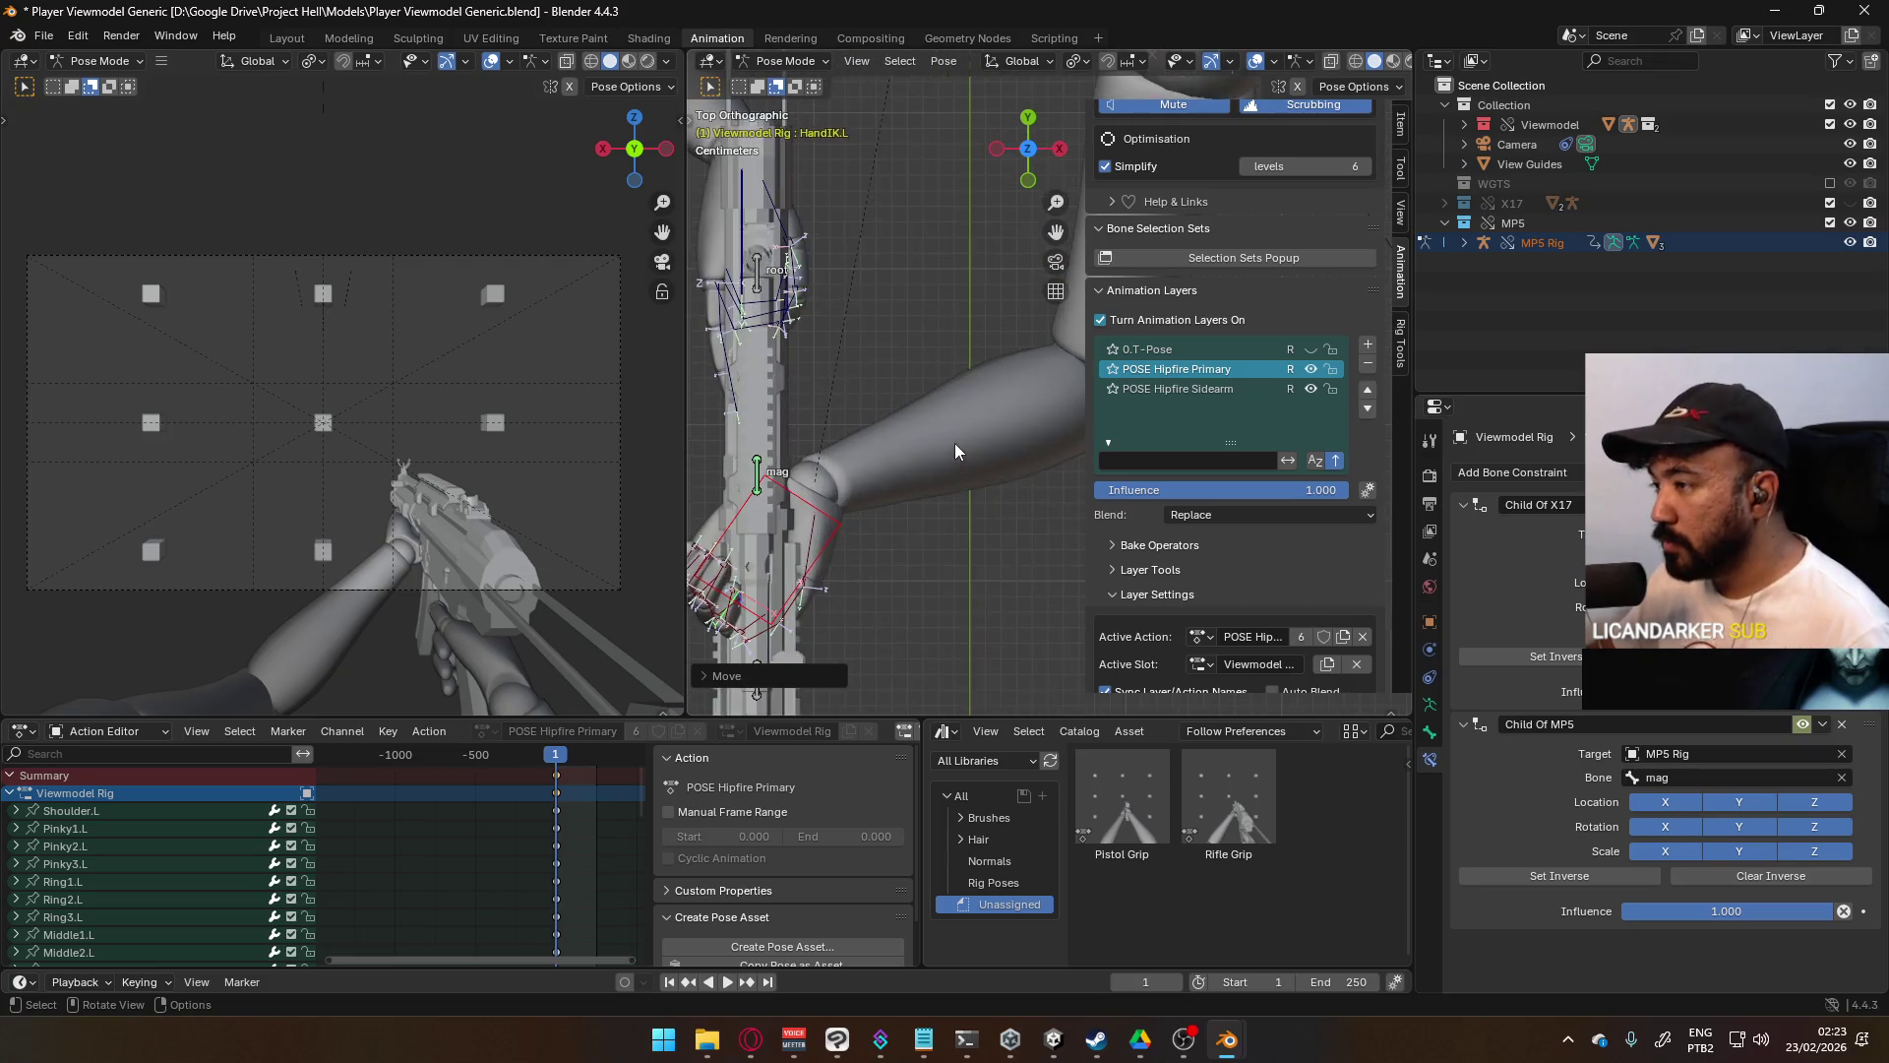
key("r")
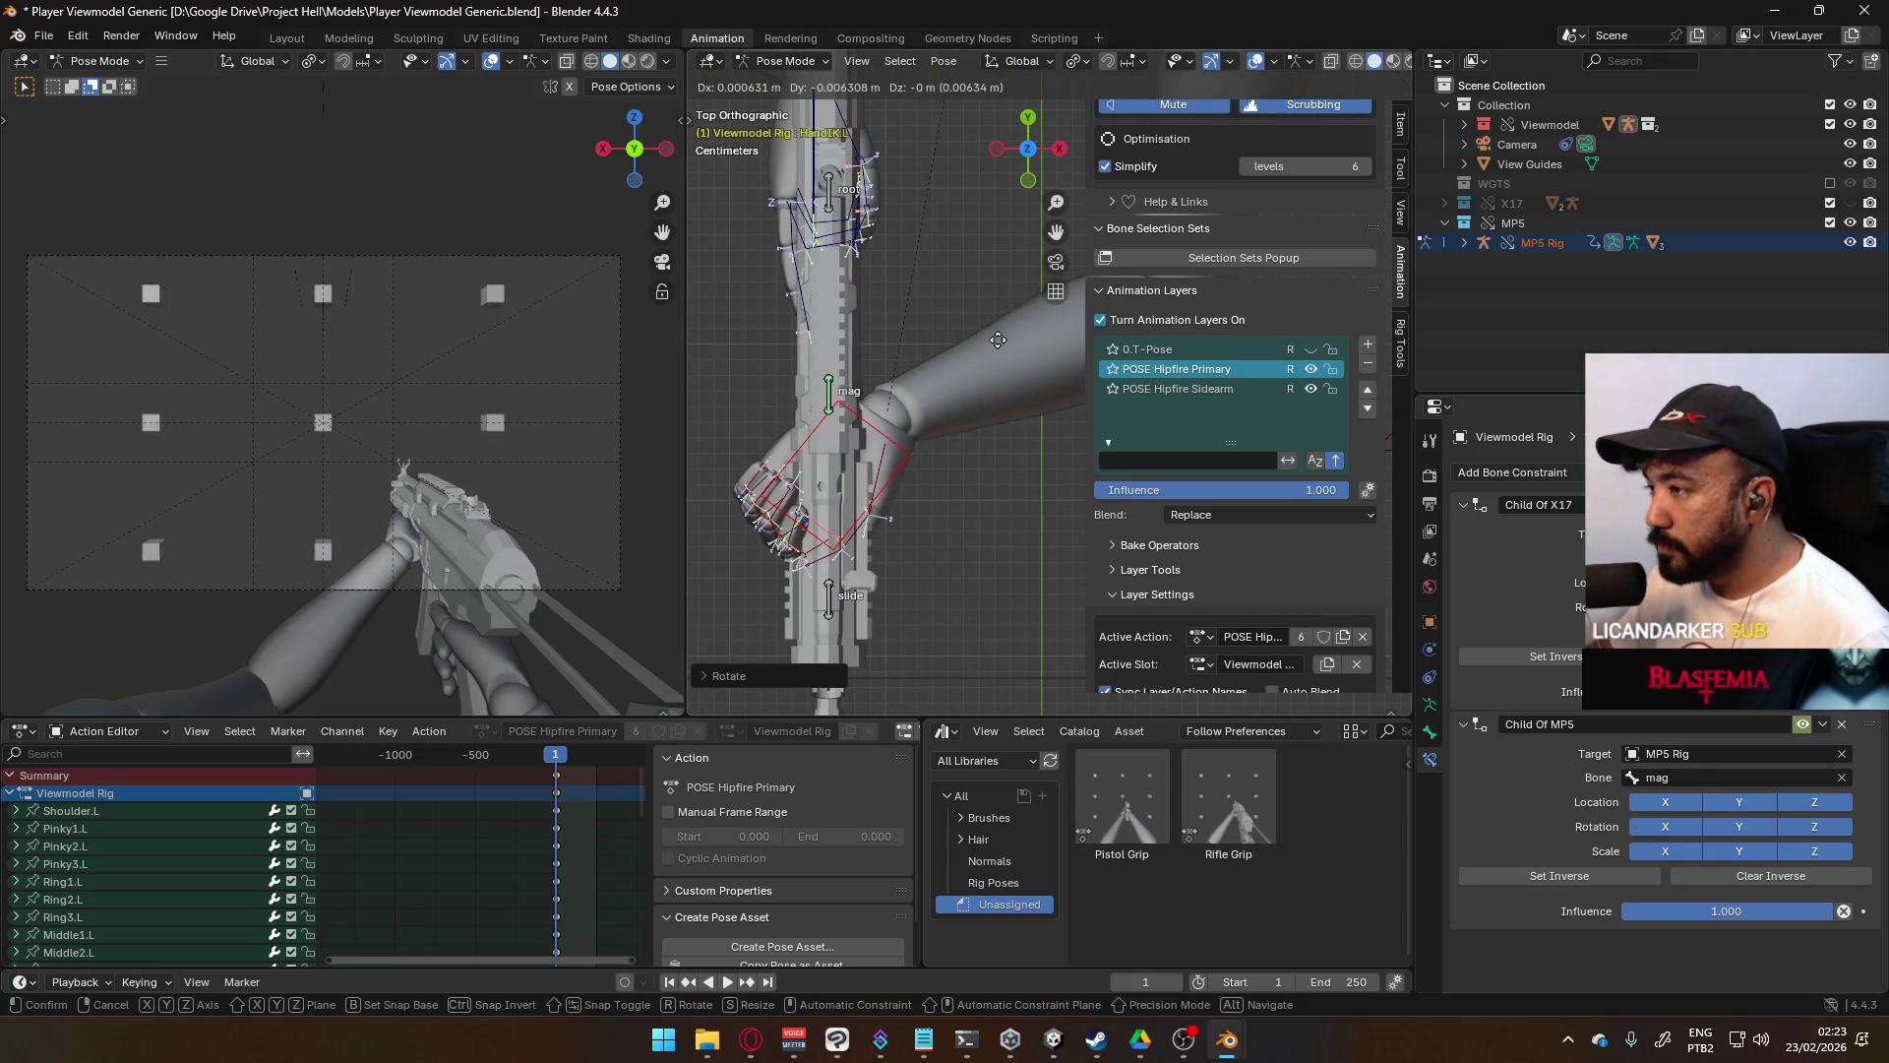
left_click(1006, 346)
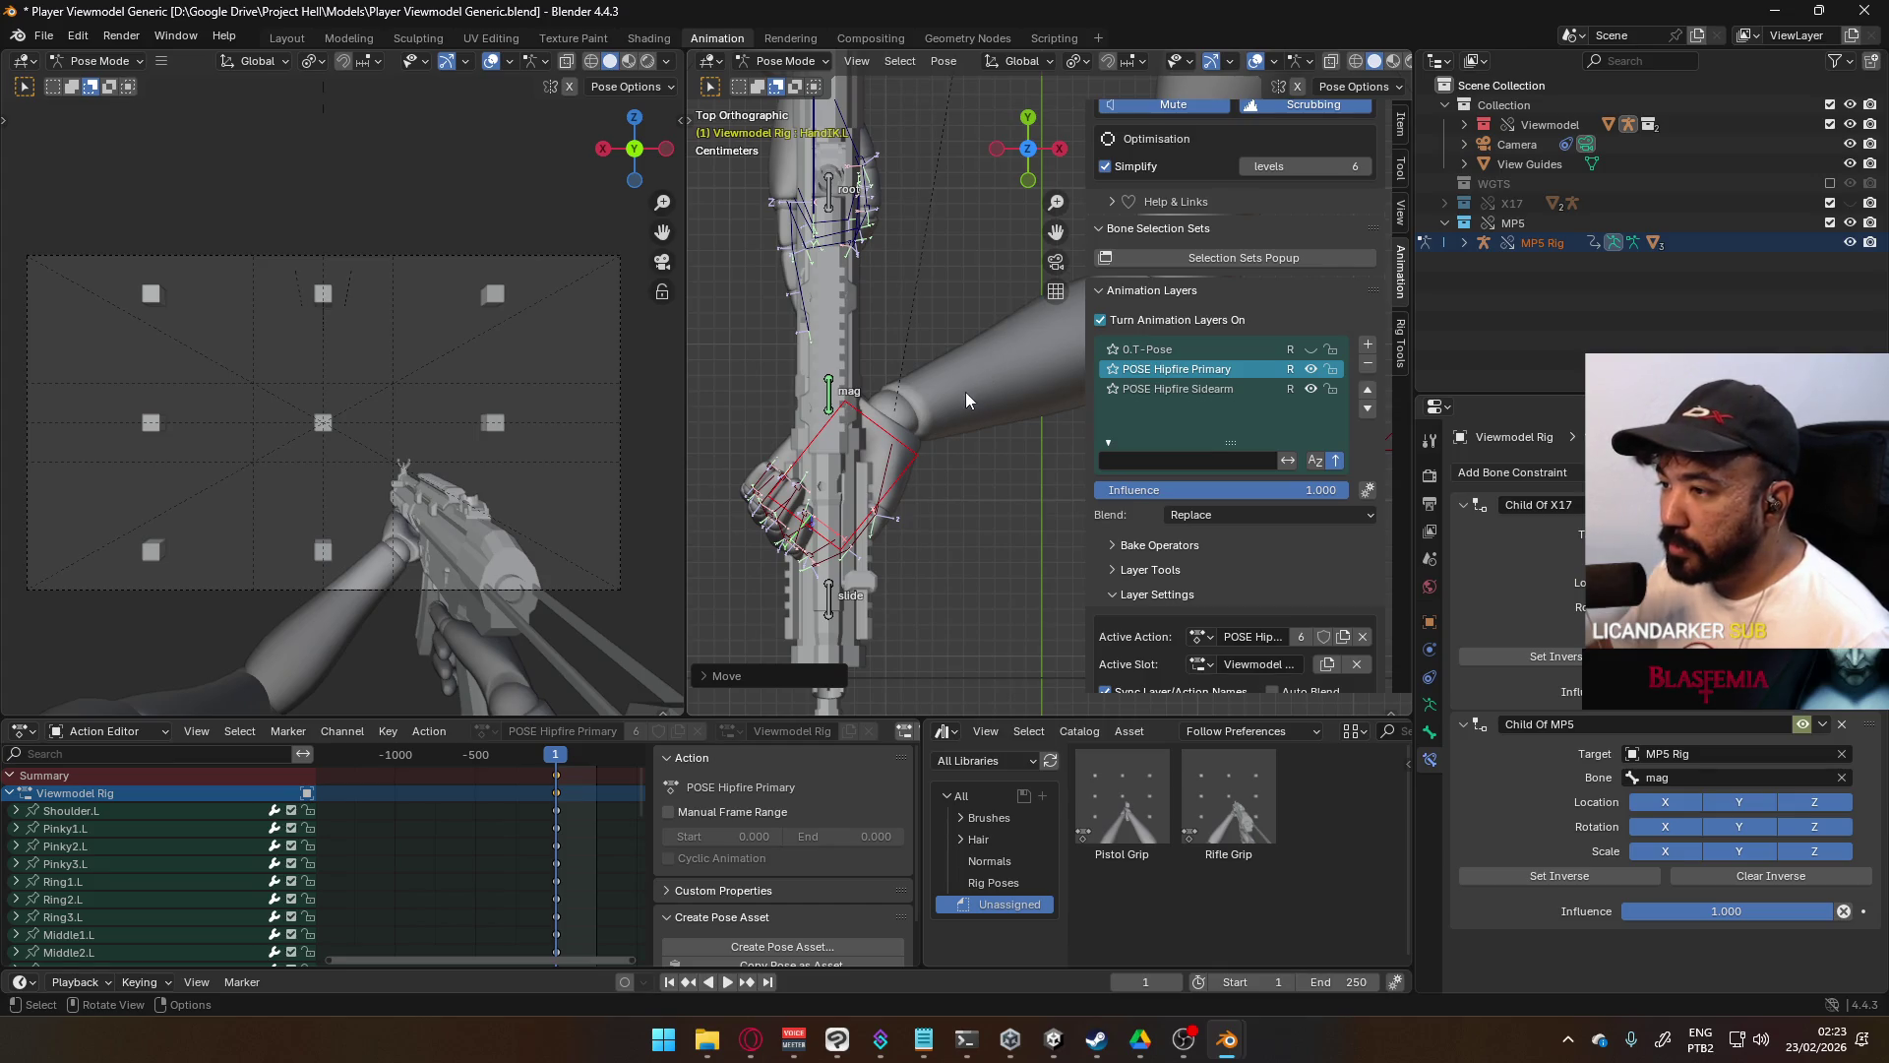
key("KP_3")
key("g")
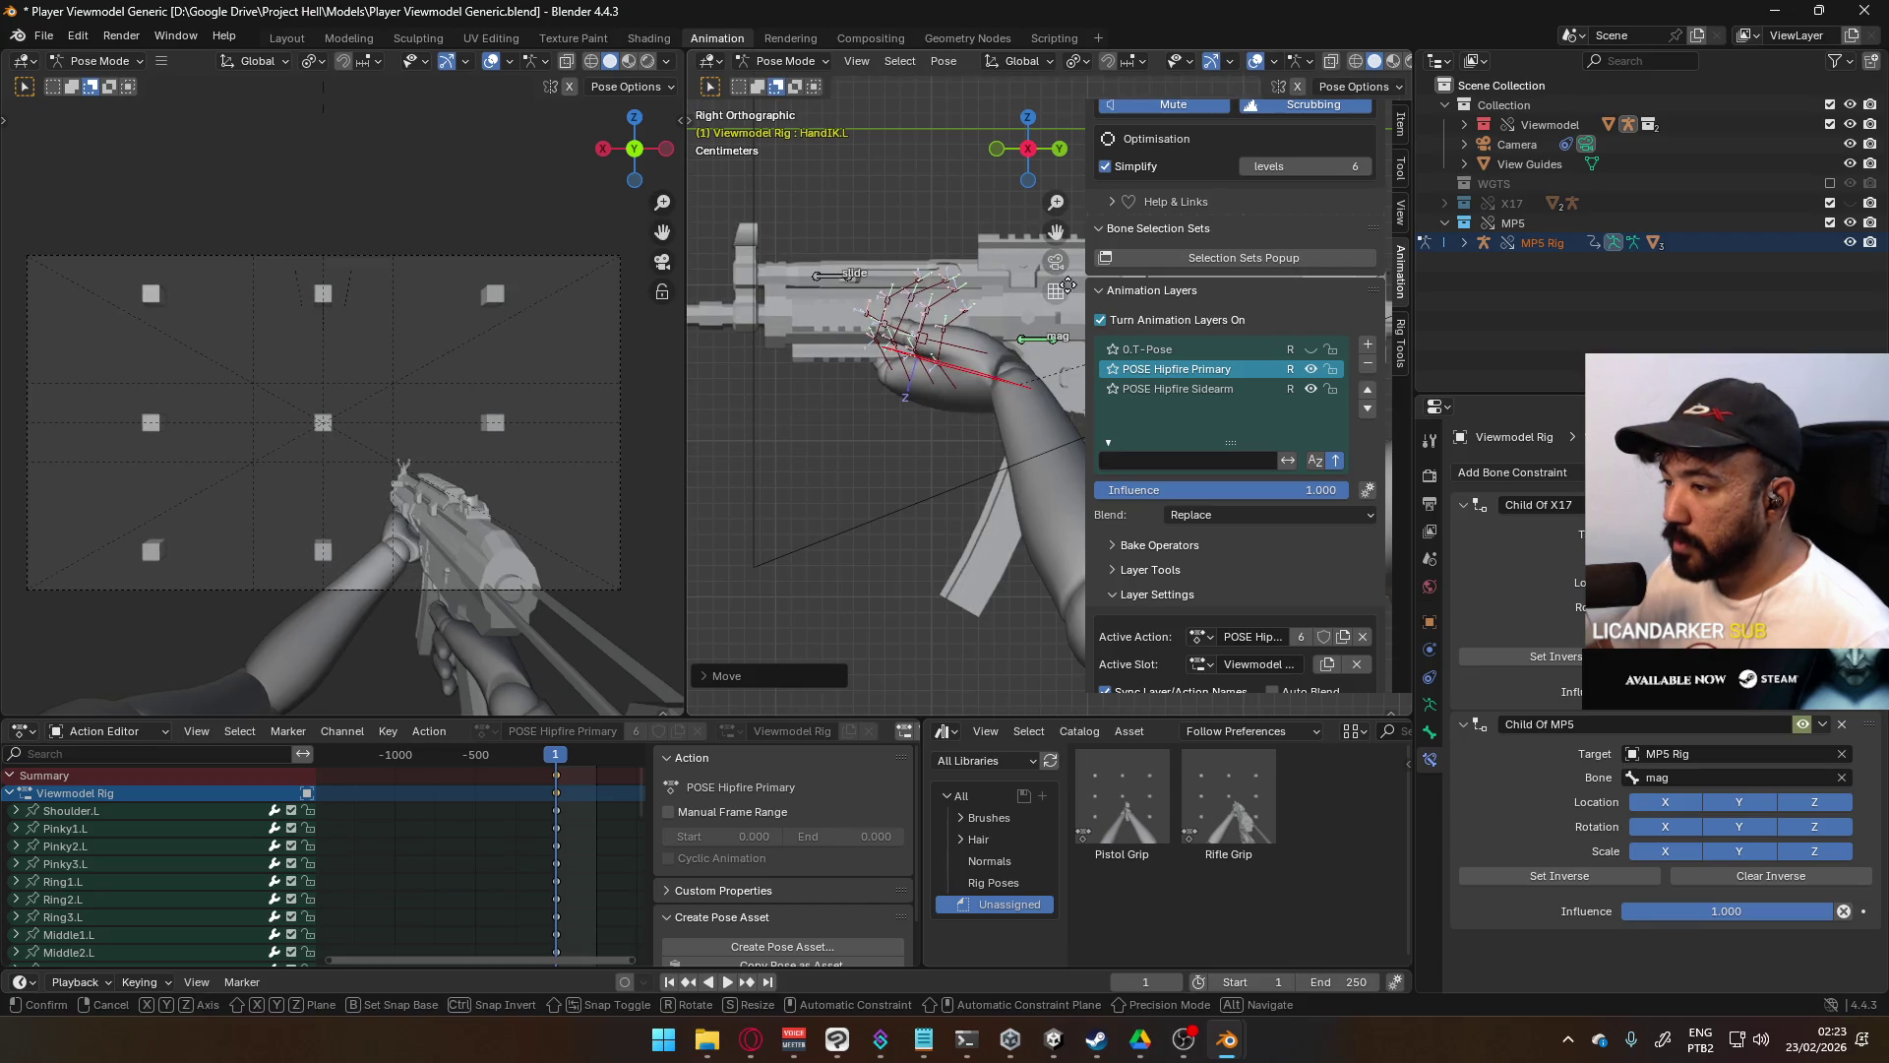
key("r")
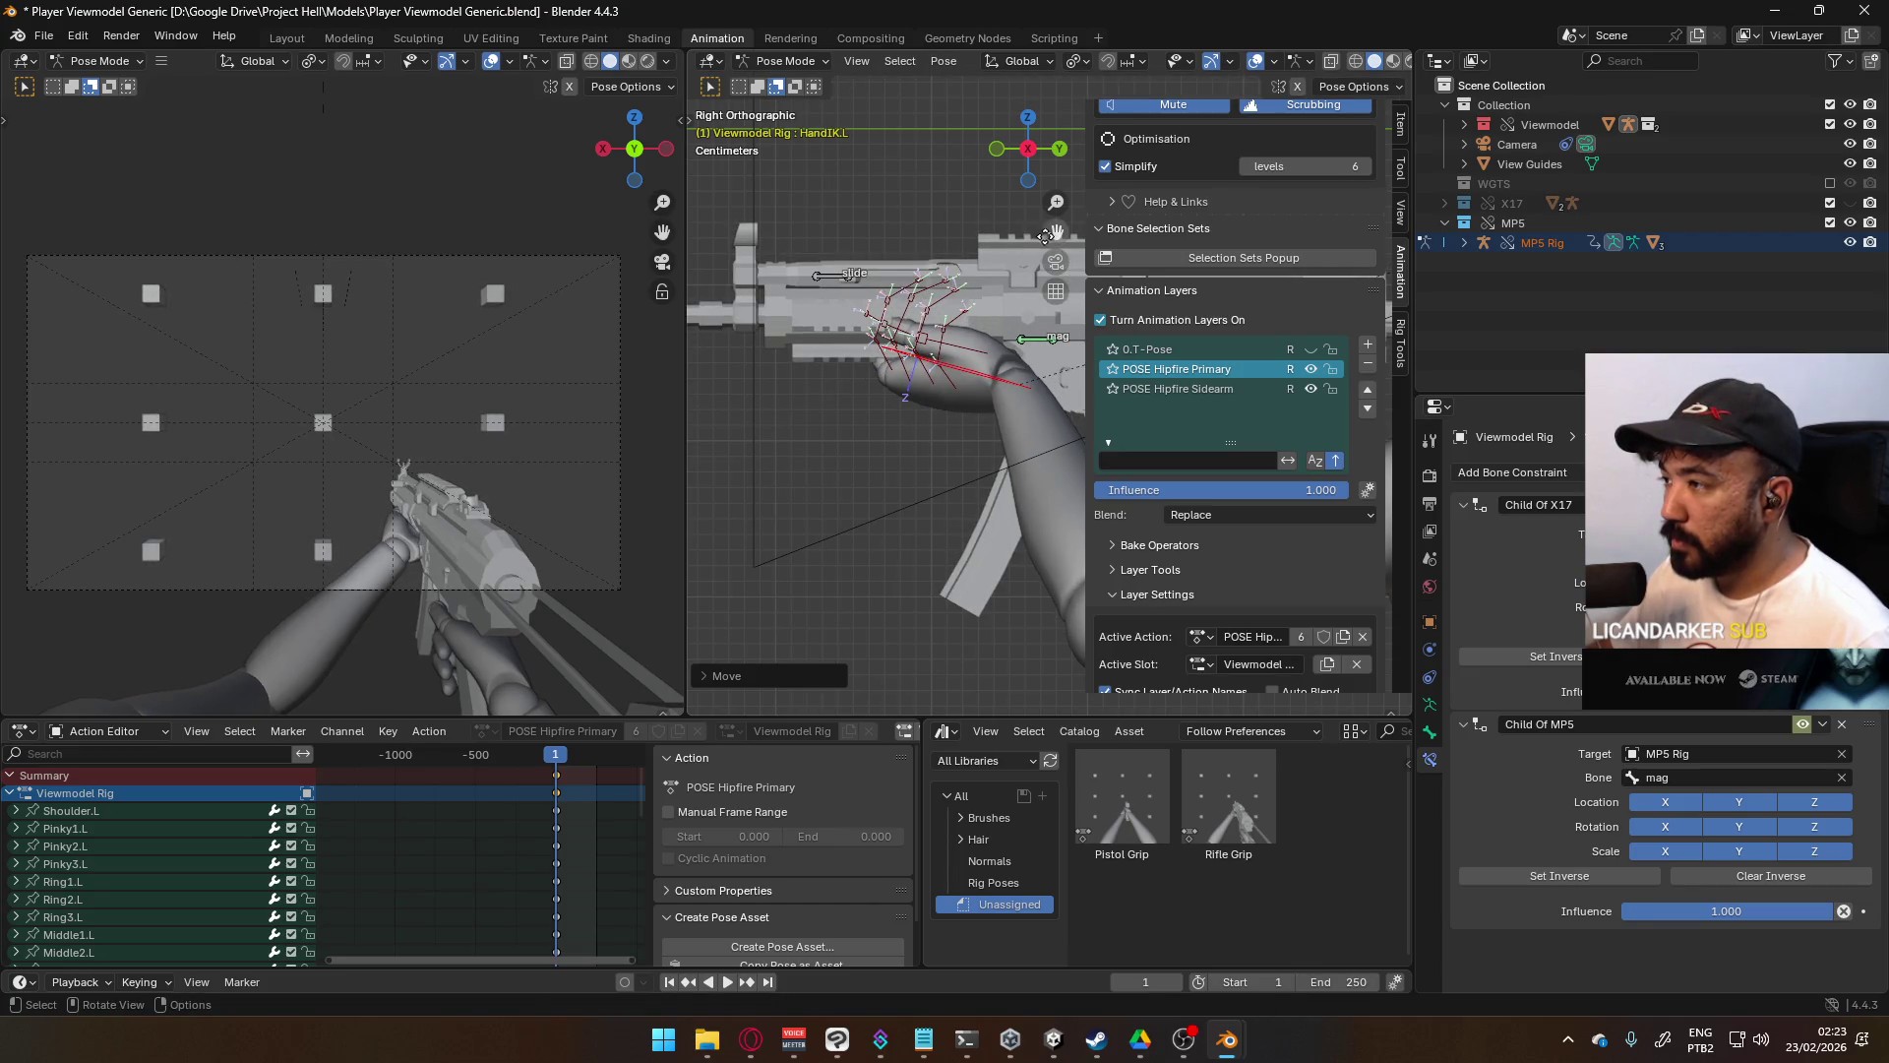
left_click(1028, 236)
- Rotate the hand about its local Y axis and nudge it into position
mouse_move(1028, 237)
middle_mouse_down()
mouse_move(966, 264)
mouse_move(1214, 268)
mouse_move(1100, 421)
mouse_move(893, 380)
mouse_move(975, 438)
mouse_move(994, 428)
middle_mouse_up()
key("r")
key("x")
key("x")
key("y")
key("y")
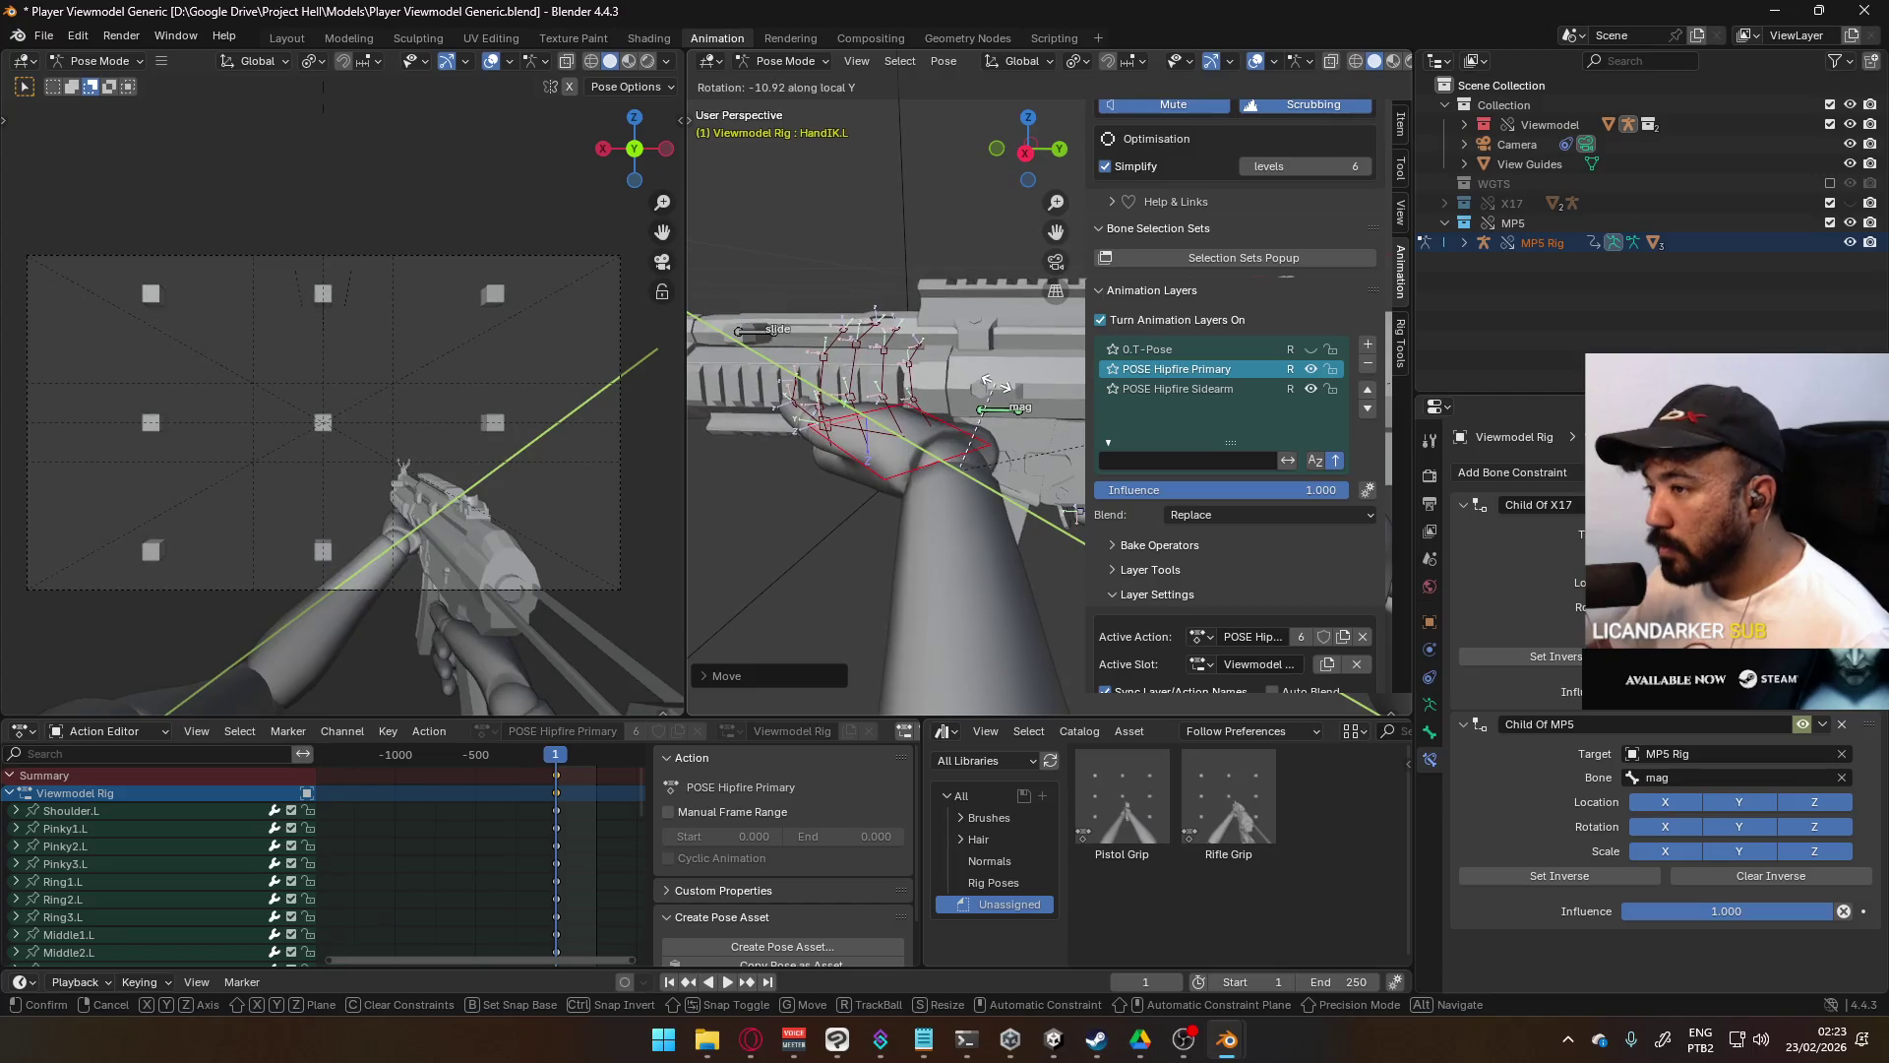
left_click(991, 374)
key("g")
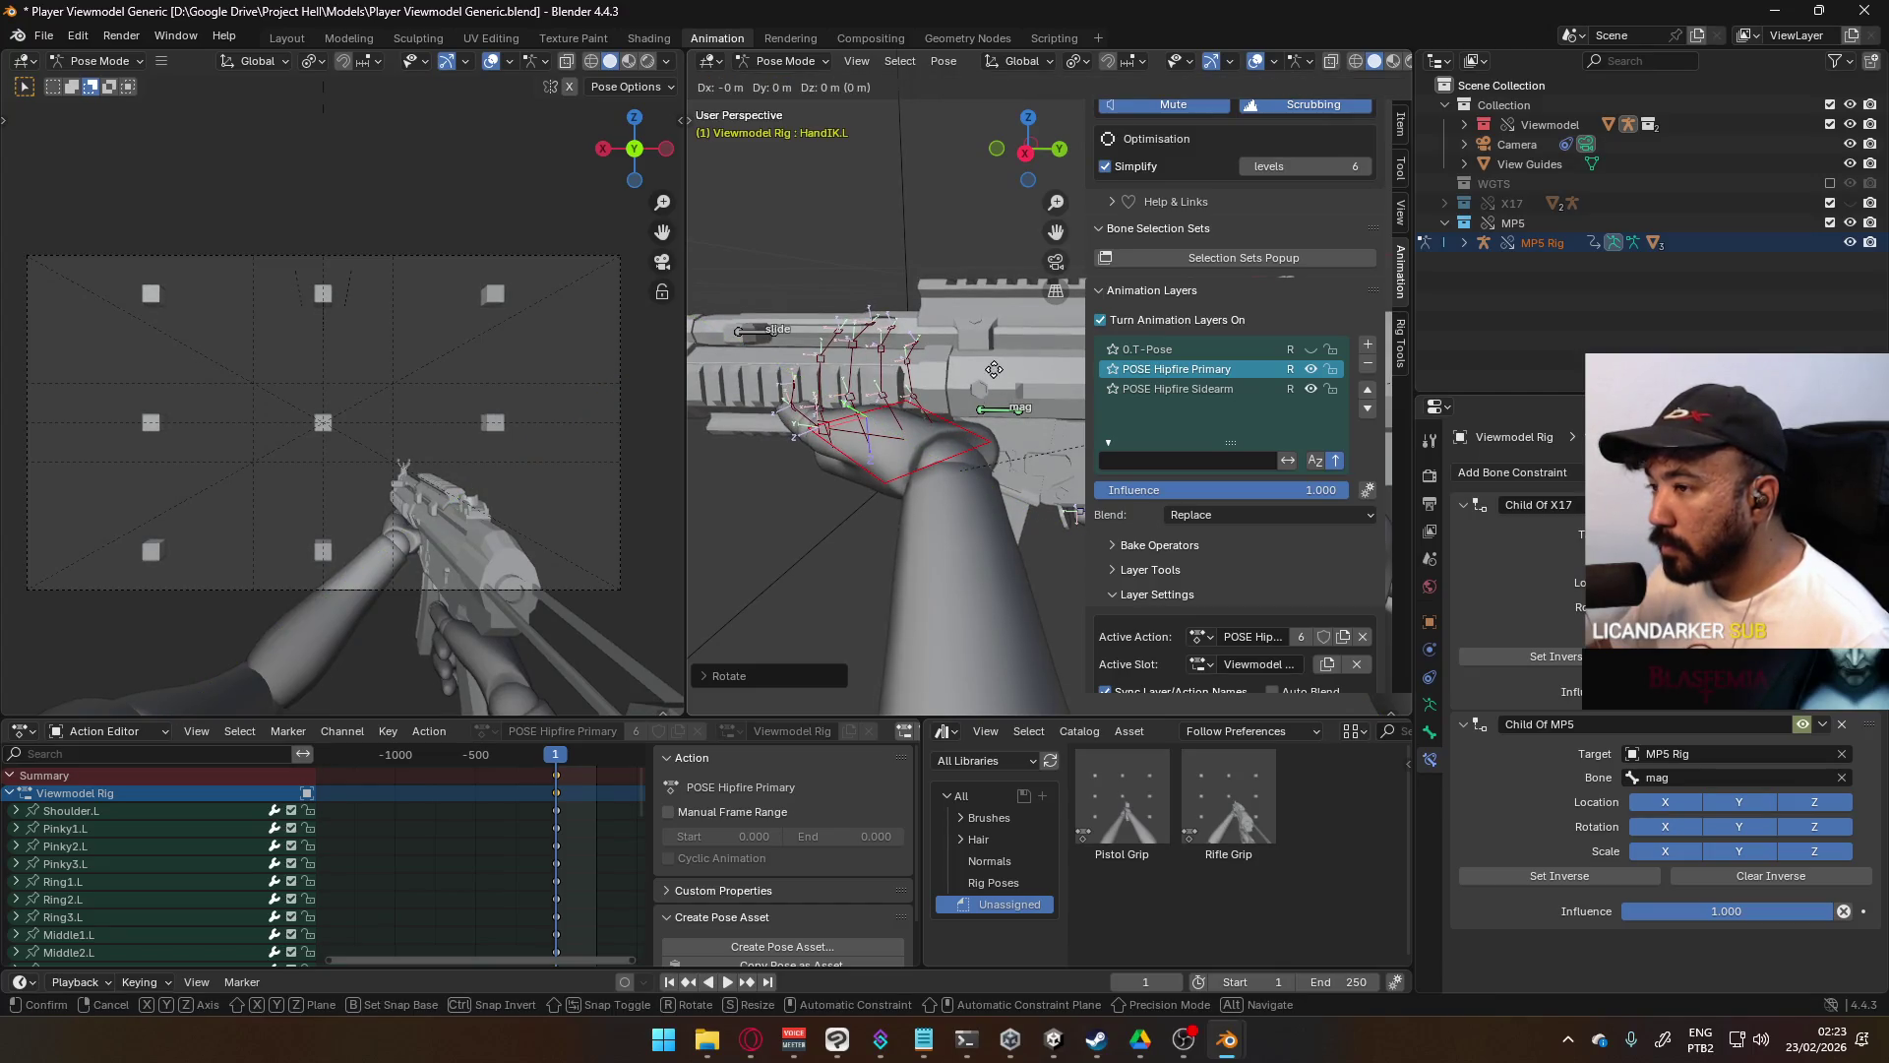
left_click(990, 364)
scroll(930, 351, "up", 3)
- Turn the hand around the magazine on its local X axis, nudge it into place, and select Thumb0.L
middle_click_drag(931, 351, 1066, 353)
key("r")
key("x")
key("x")
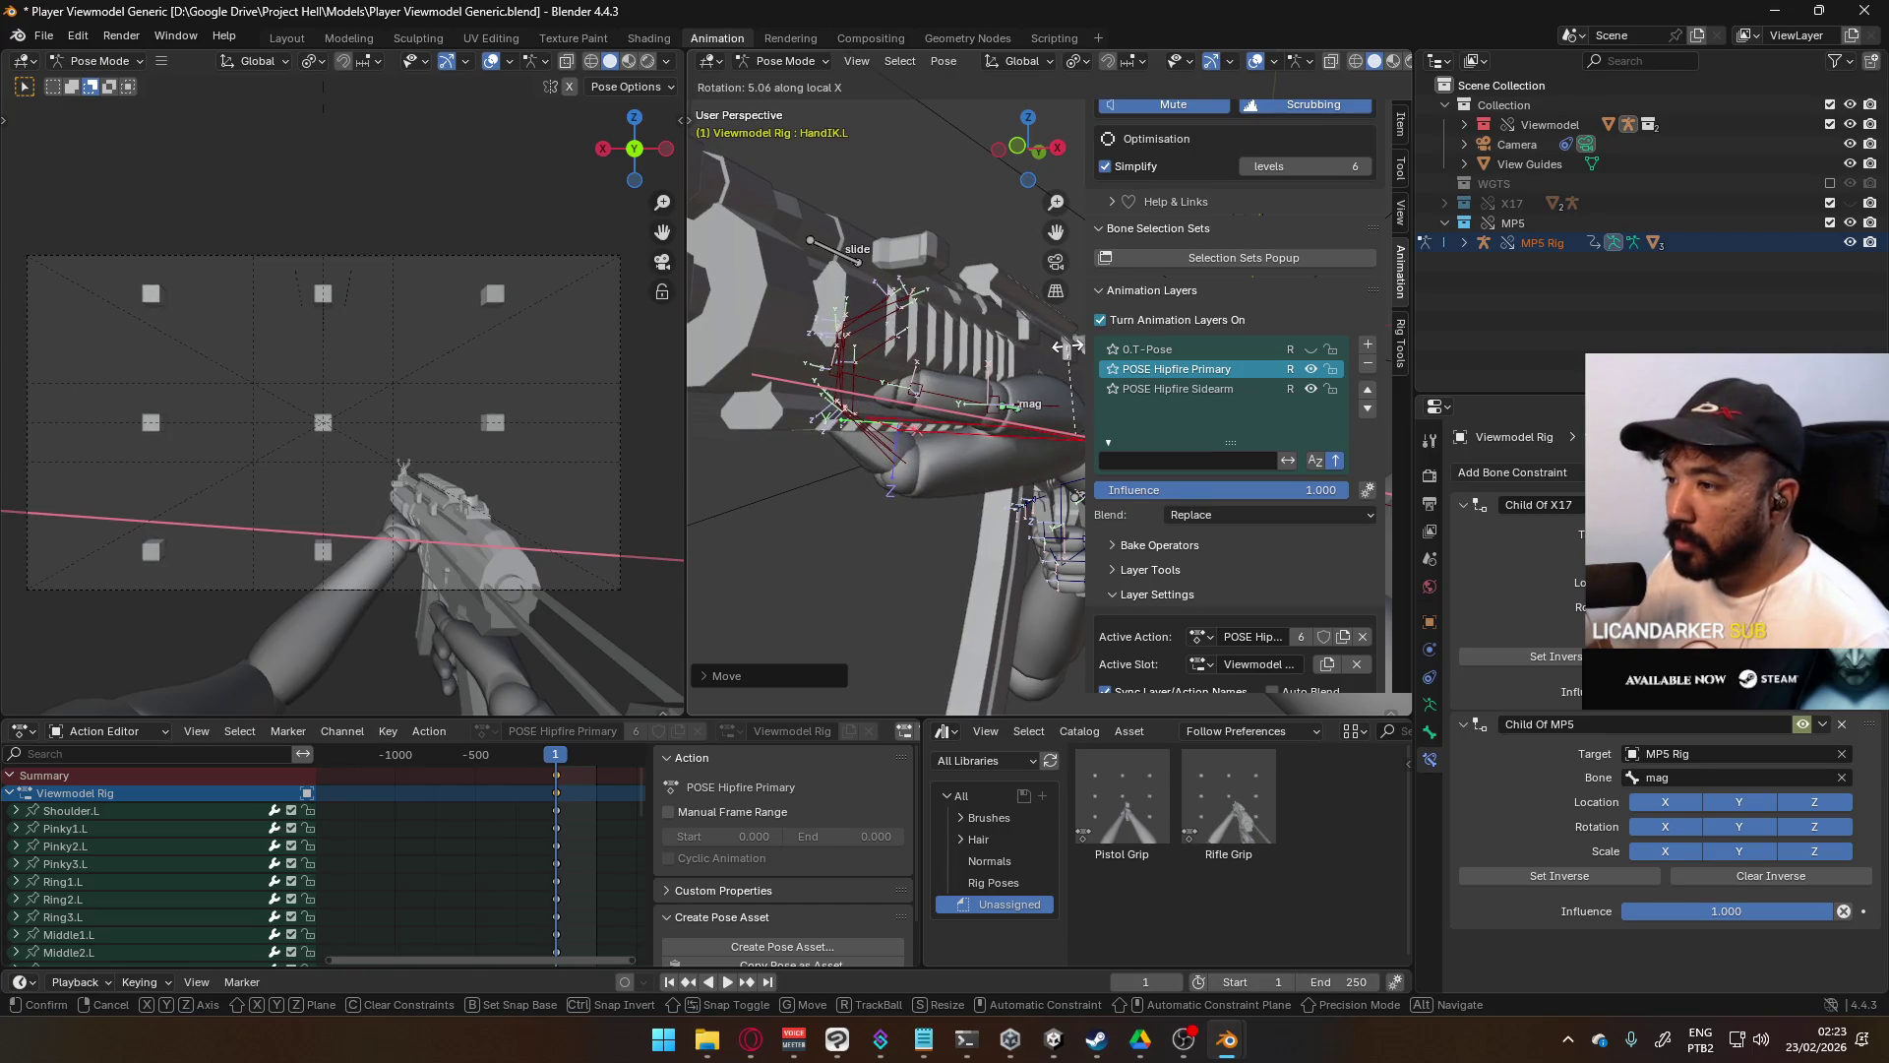
left_click(1054, 351)
mouse_move(961, 358)
middle_mouse_down()
mouse_move(1041, 215)
mouse_move(1005, 246)
middle_mouse_up()
key("KP_7")
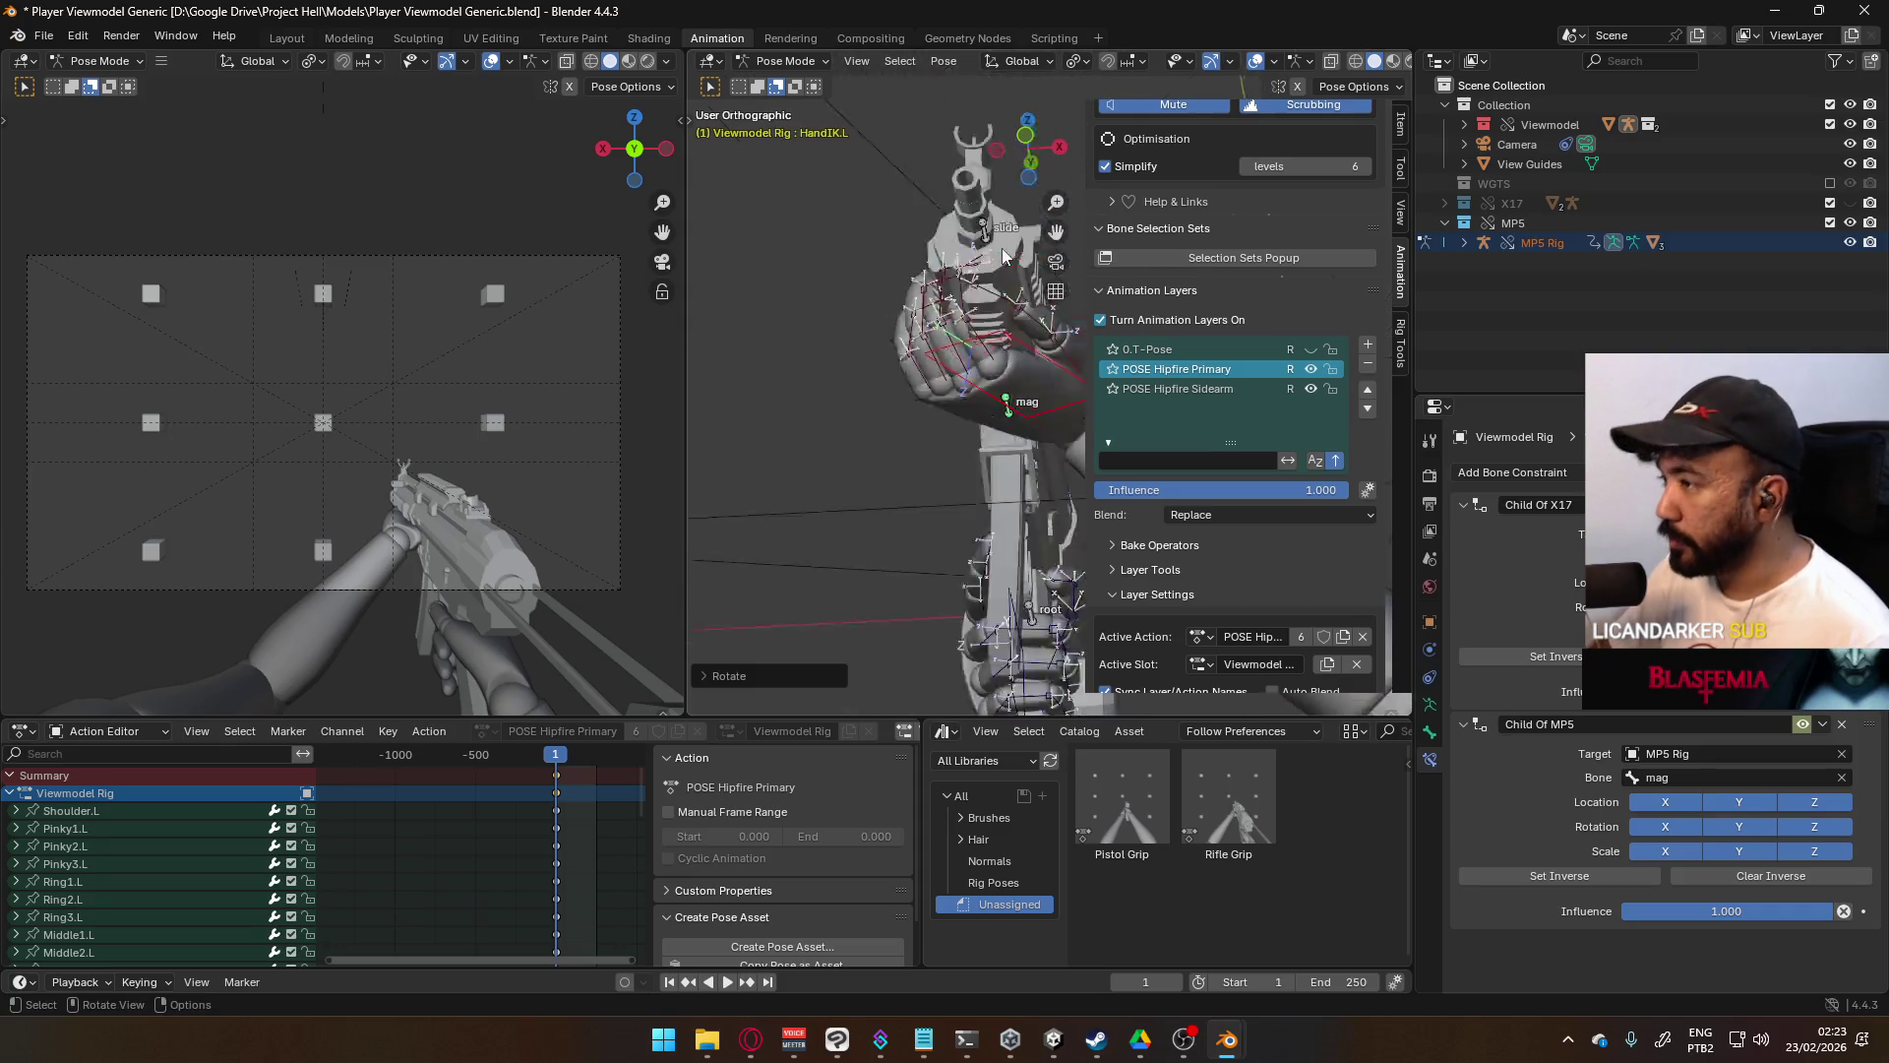
key("g")
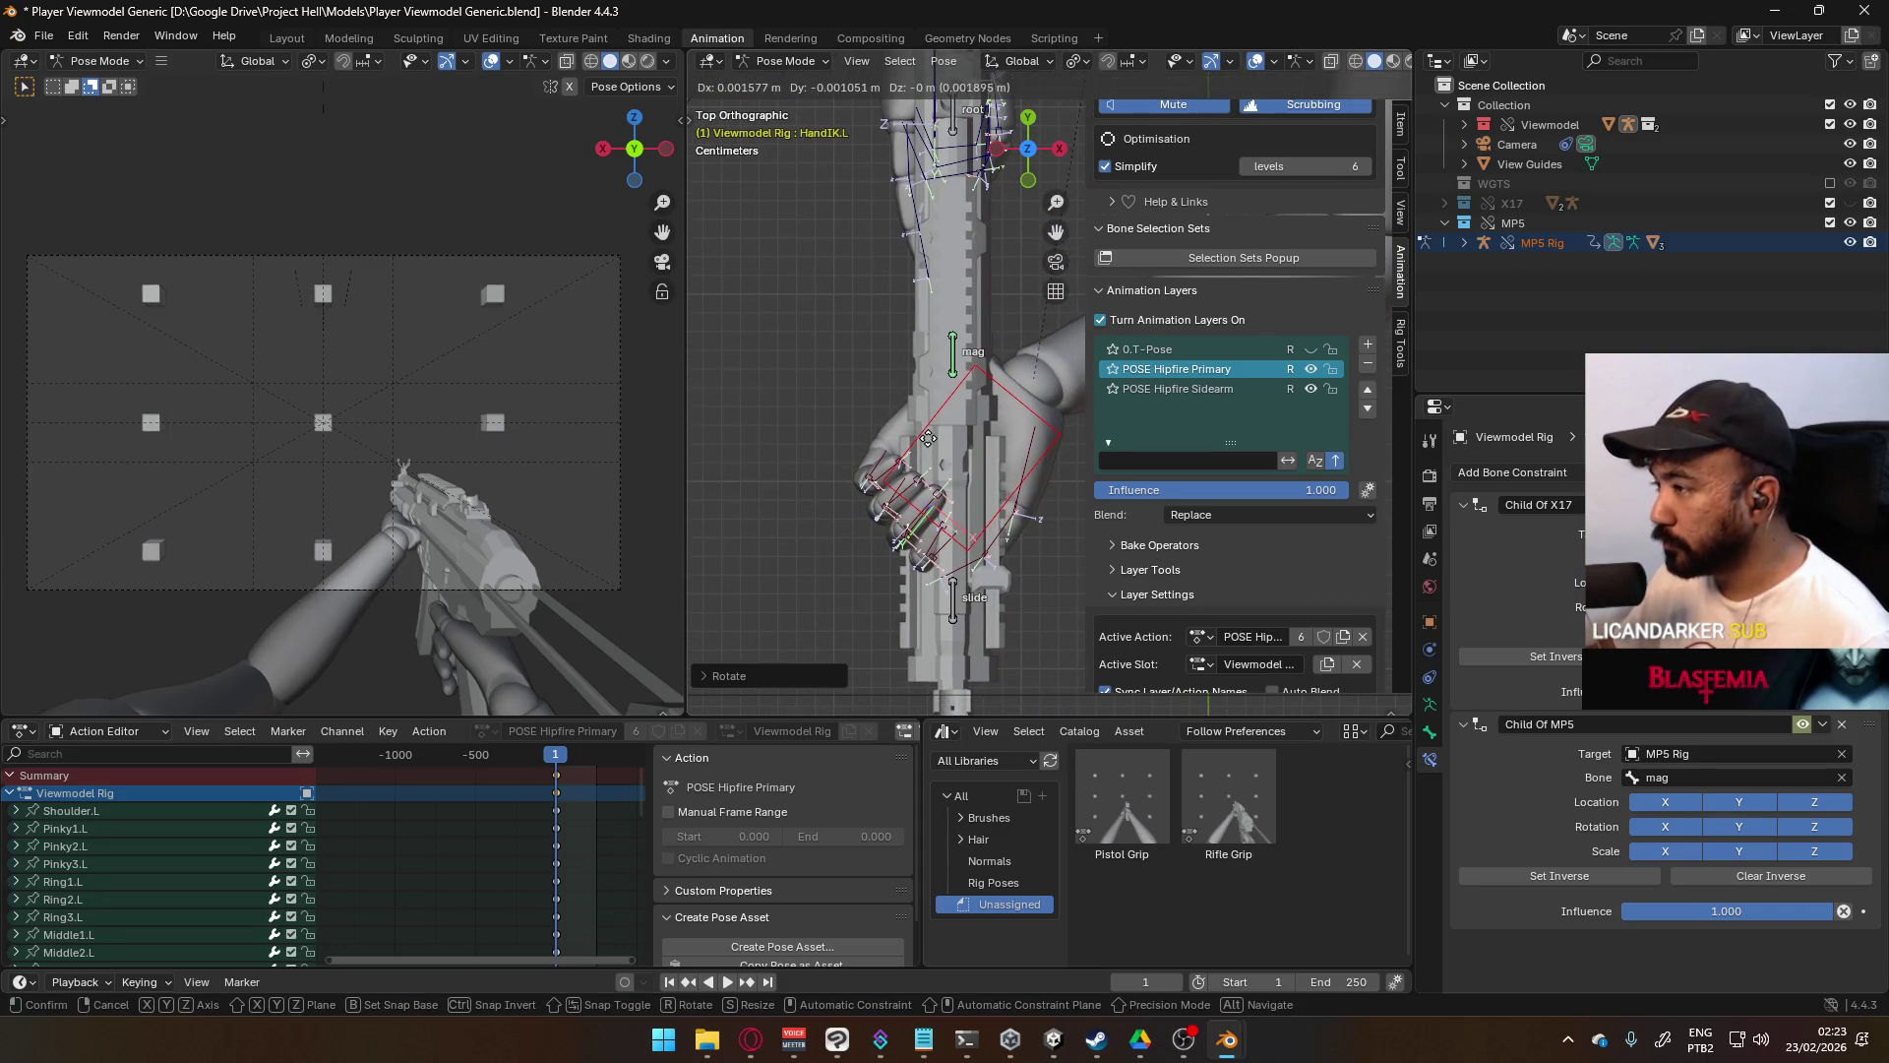
left_click(925, 446)
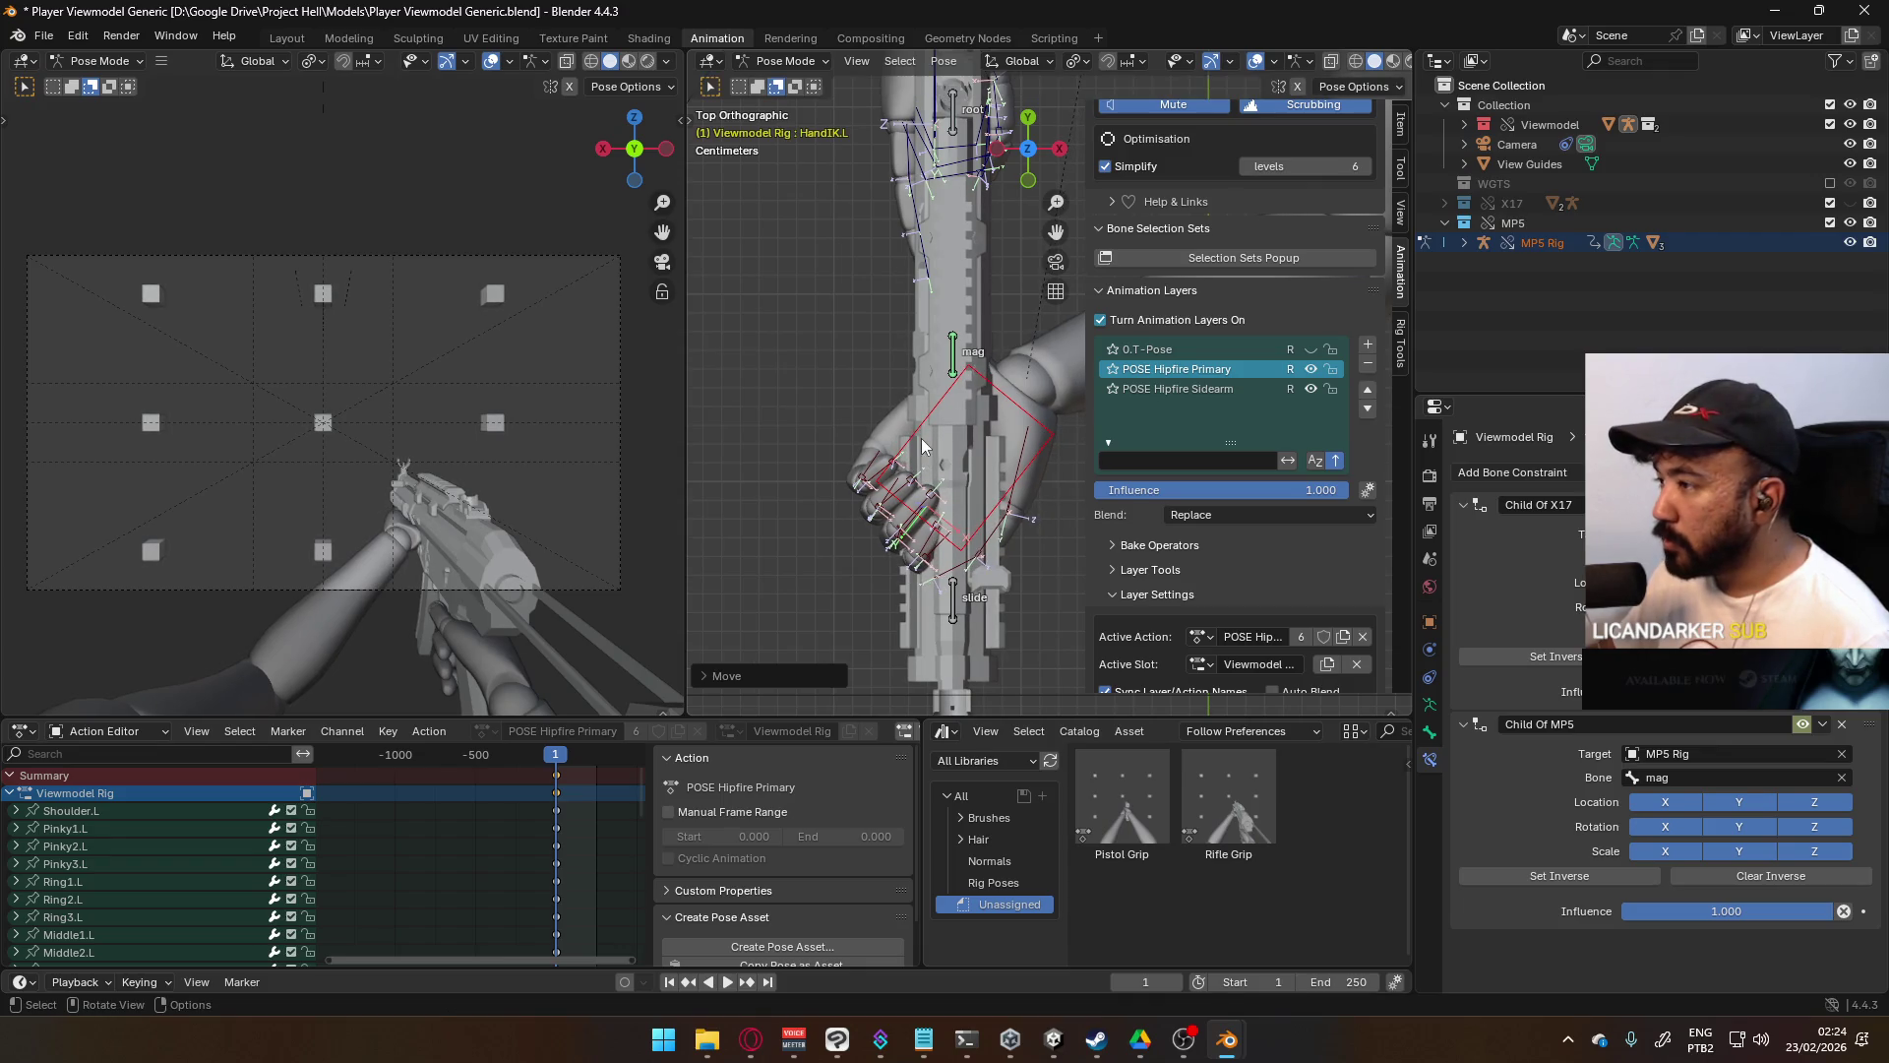
mouse_move(1004, 563)
middle_mouse_down()
mouse_move(964, 244)
mouse_move(879, 332)
middle_mouse_up()
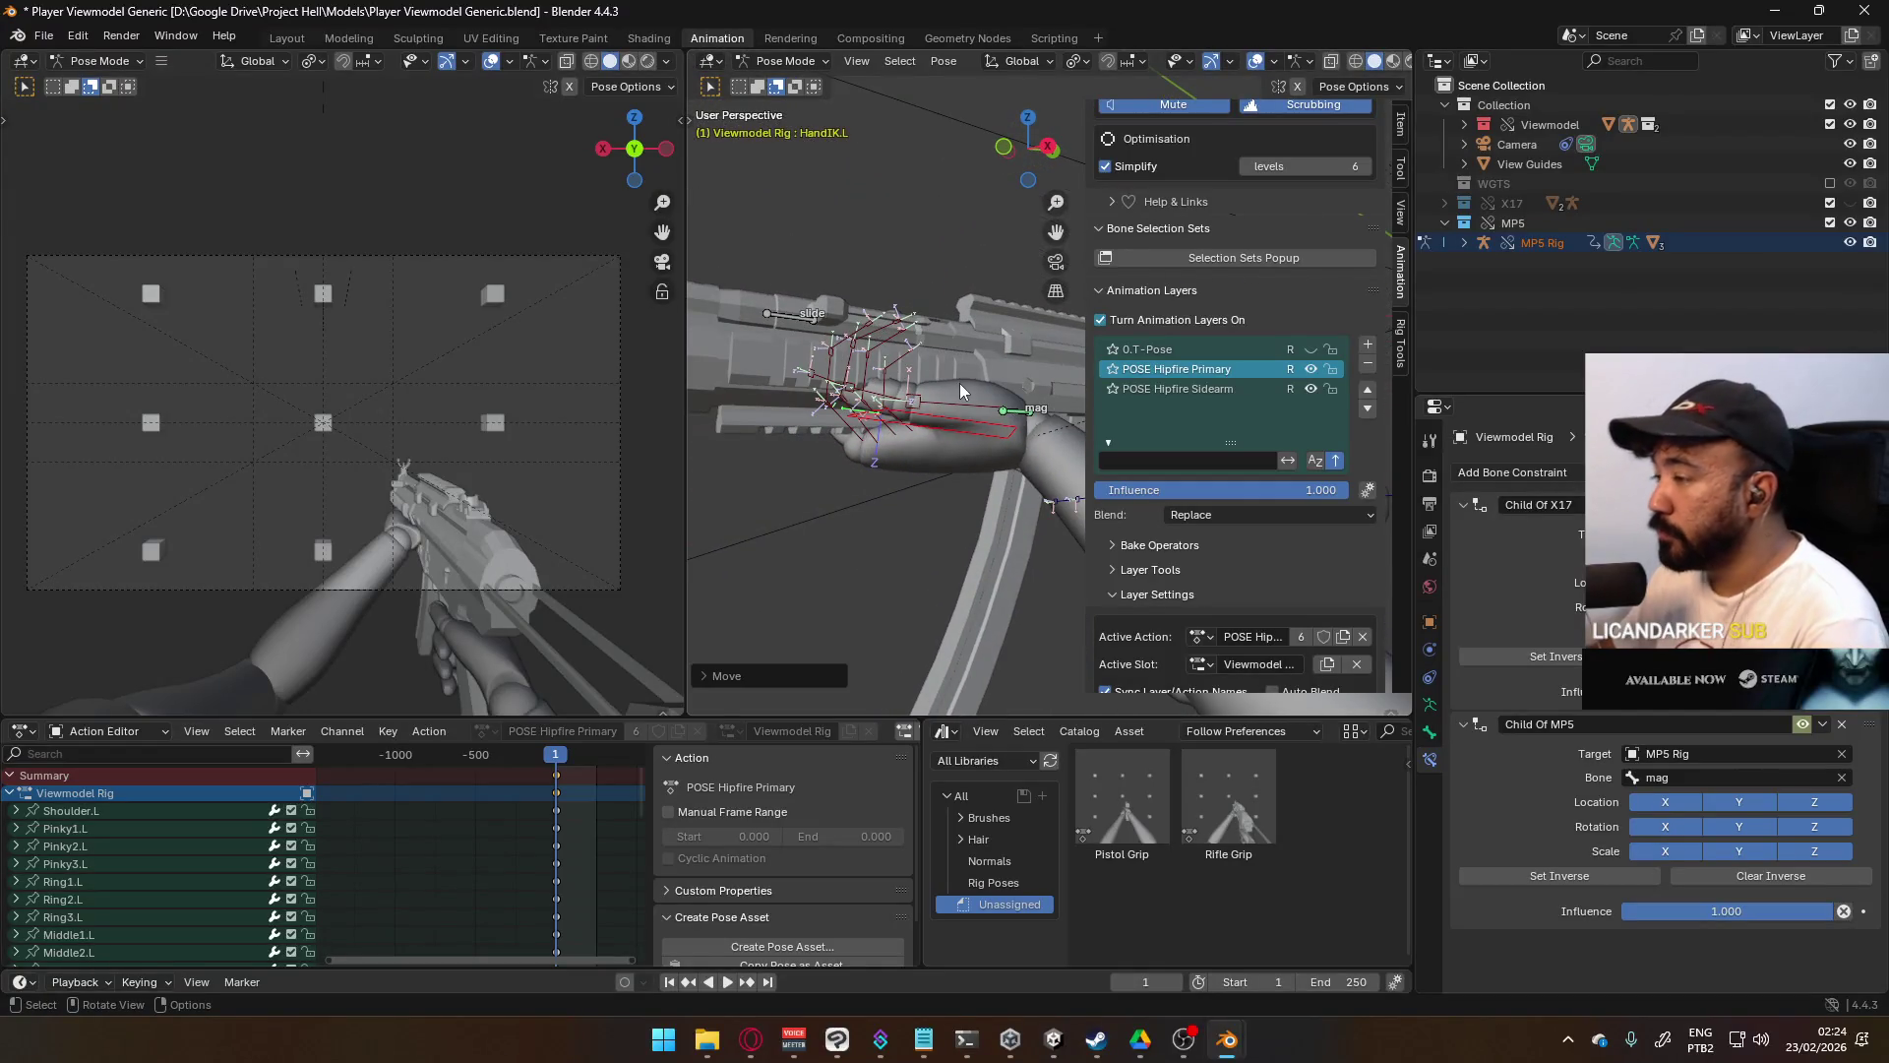
left_click(954, 408)
key("KP_7")
- Curl the left thumb joints Thumb0.L, Thumb1.L and Thumb2.L toward the MP5 magazine
key("KP_Decimal")
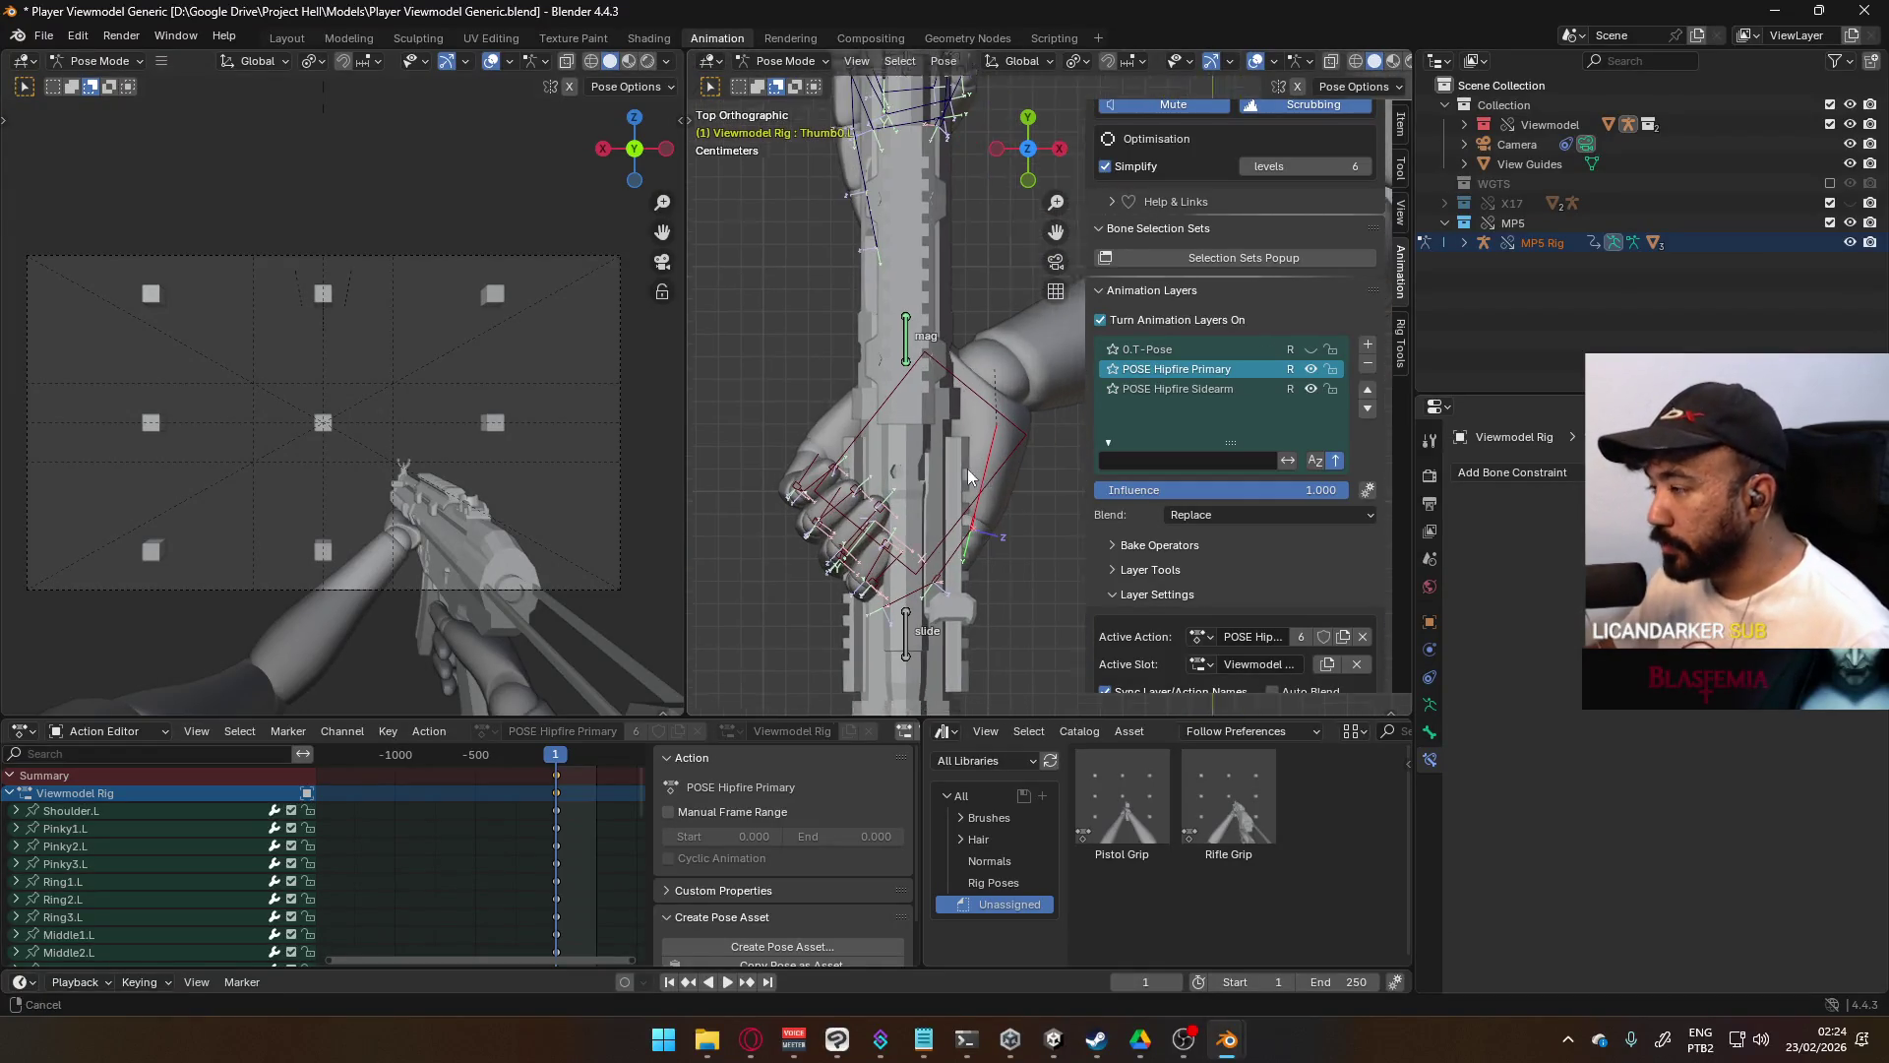
key("r")
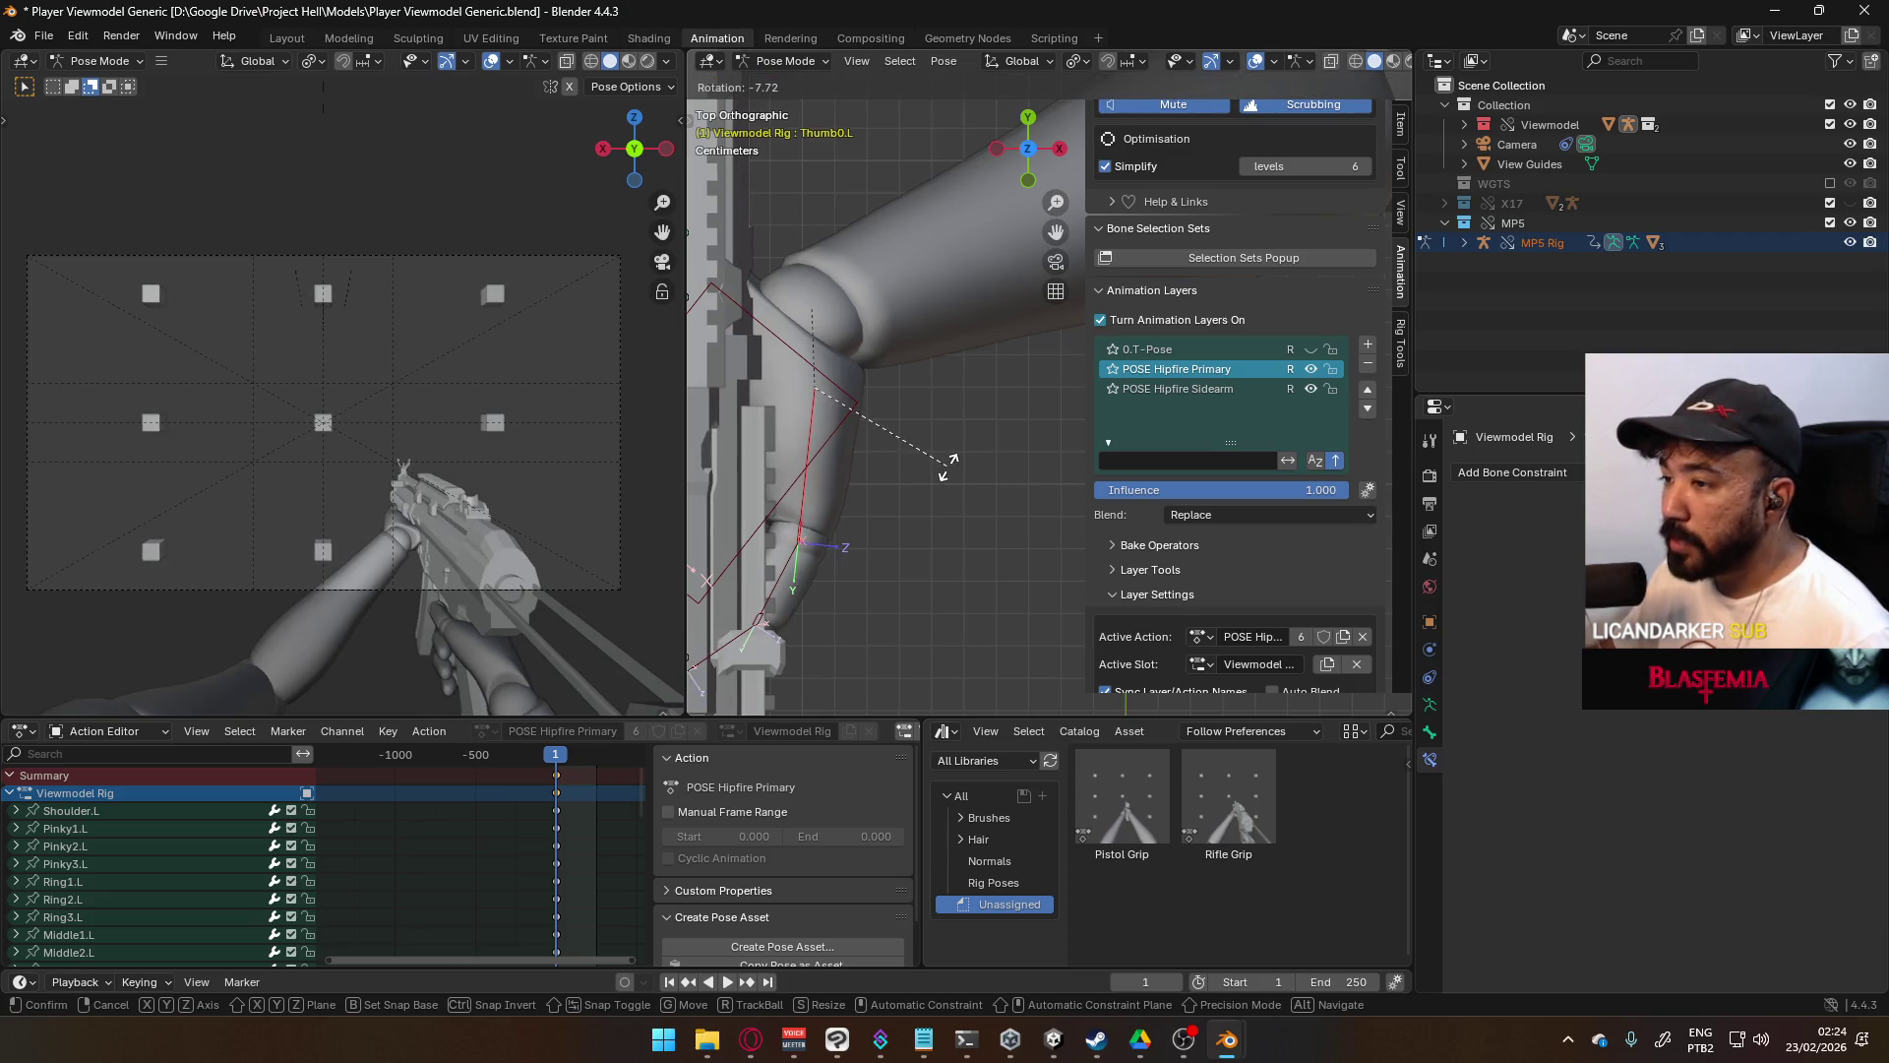
left_click(947, 465)
key("r")
left_click(827, 620)
key("r")
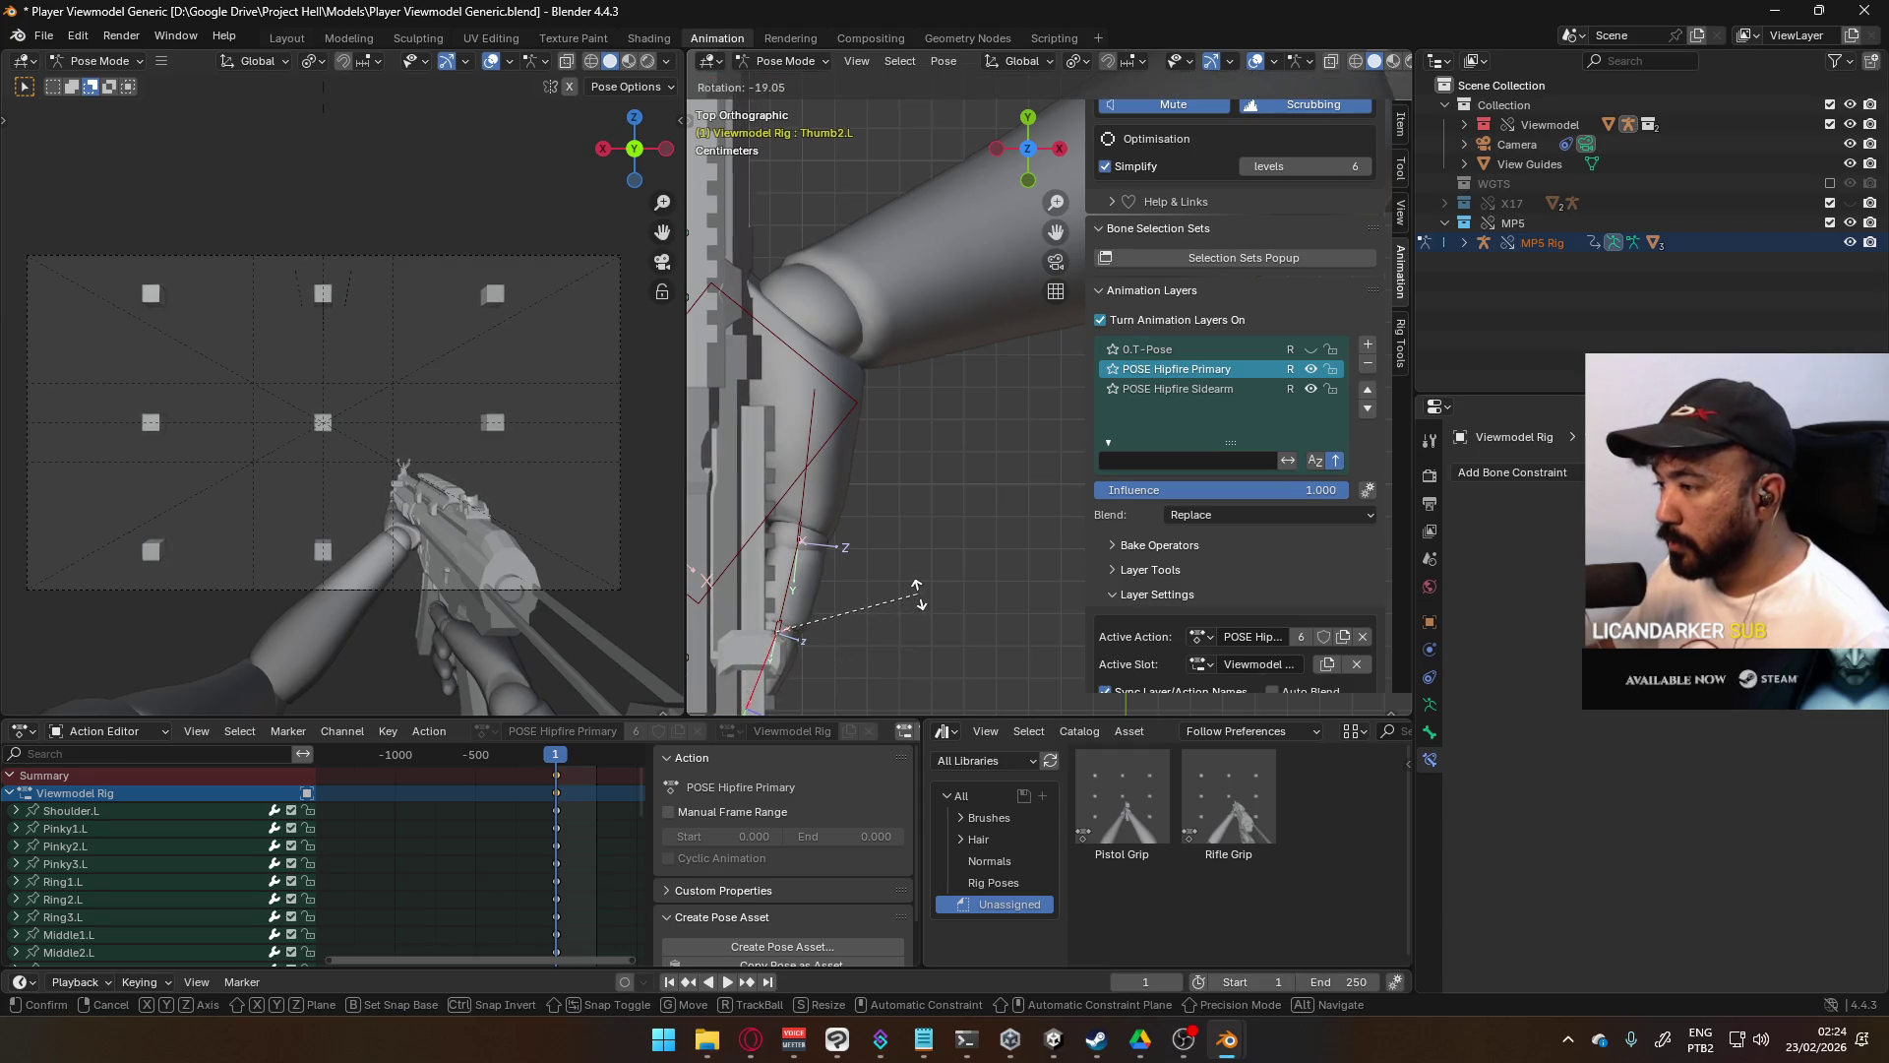
left_click(917, 595)
- From the Right view, rotate Thumb1.L further, discarding several trial X-axis rotations
key("KP_3")
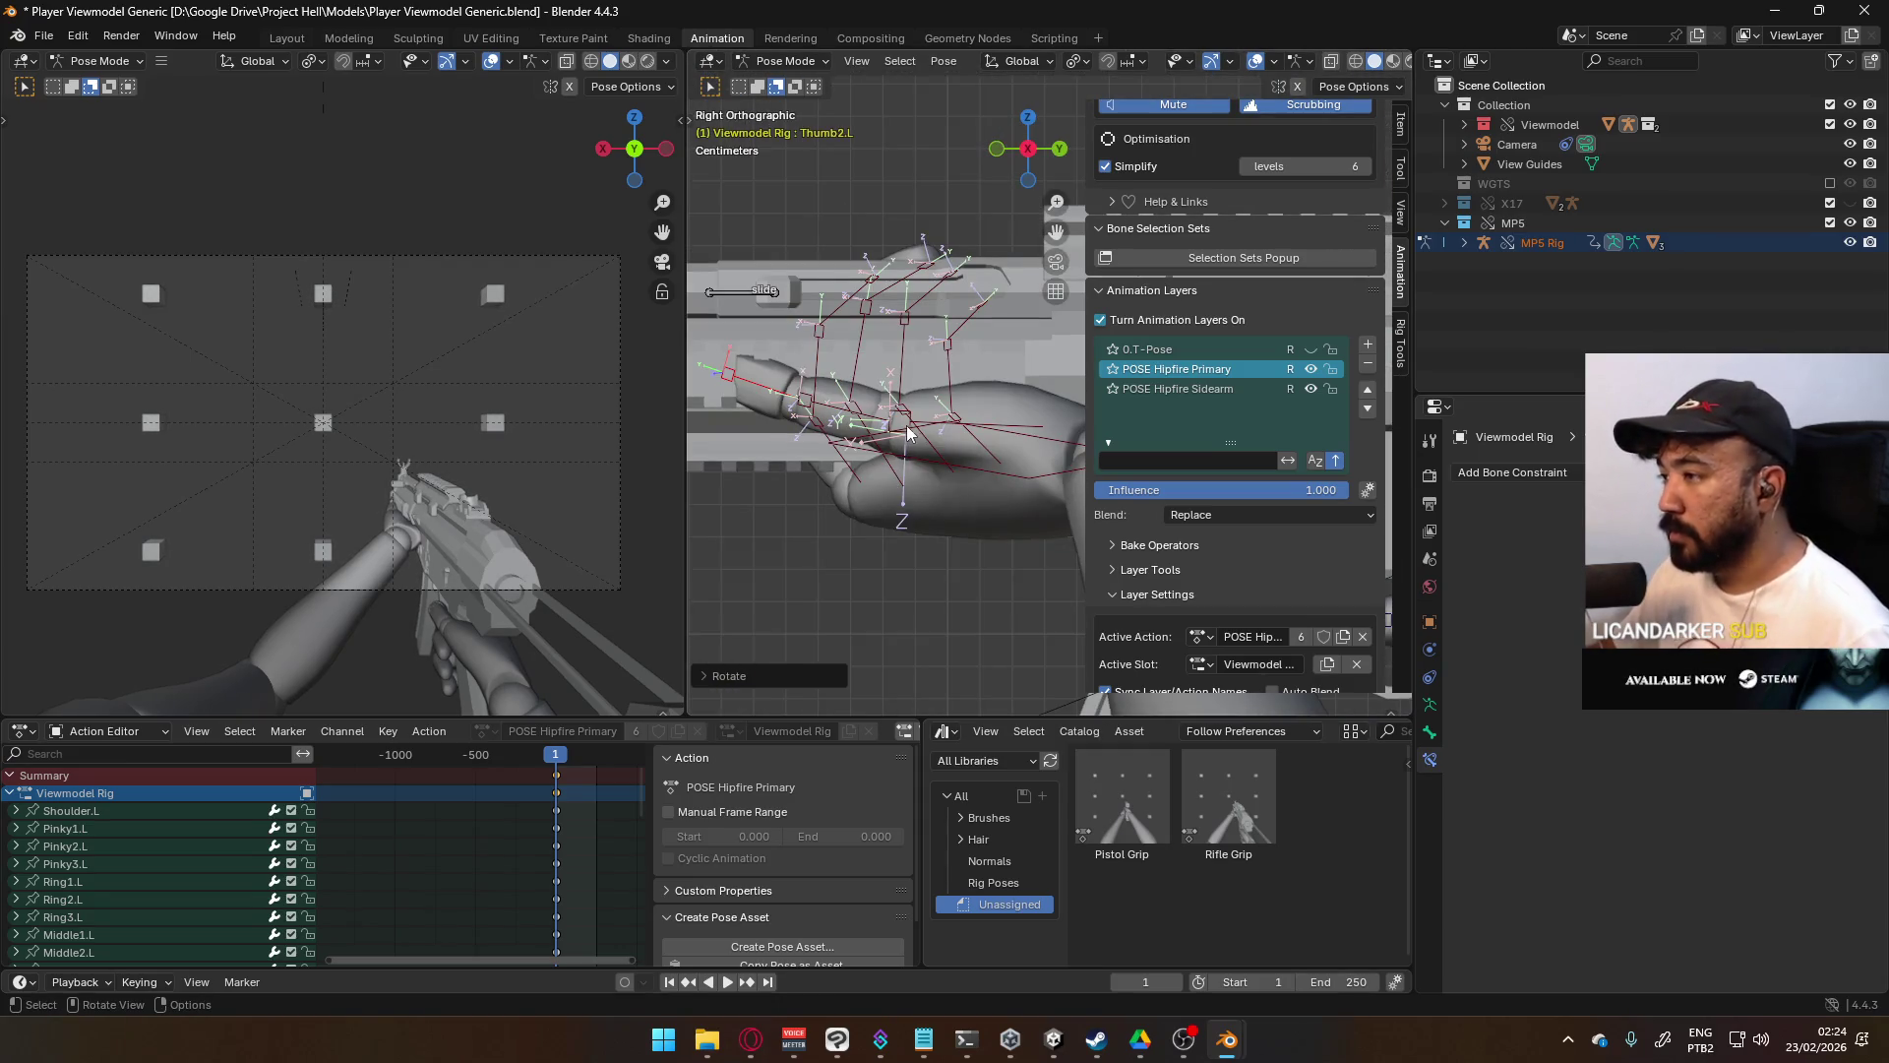
scroll(908, 425, "up", 2)
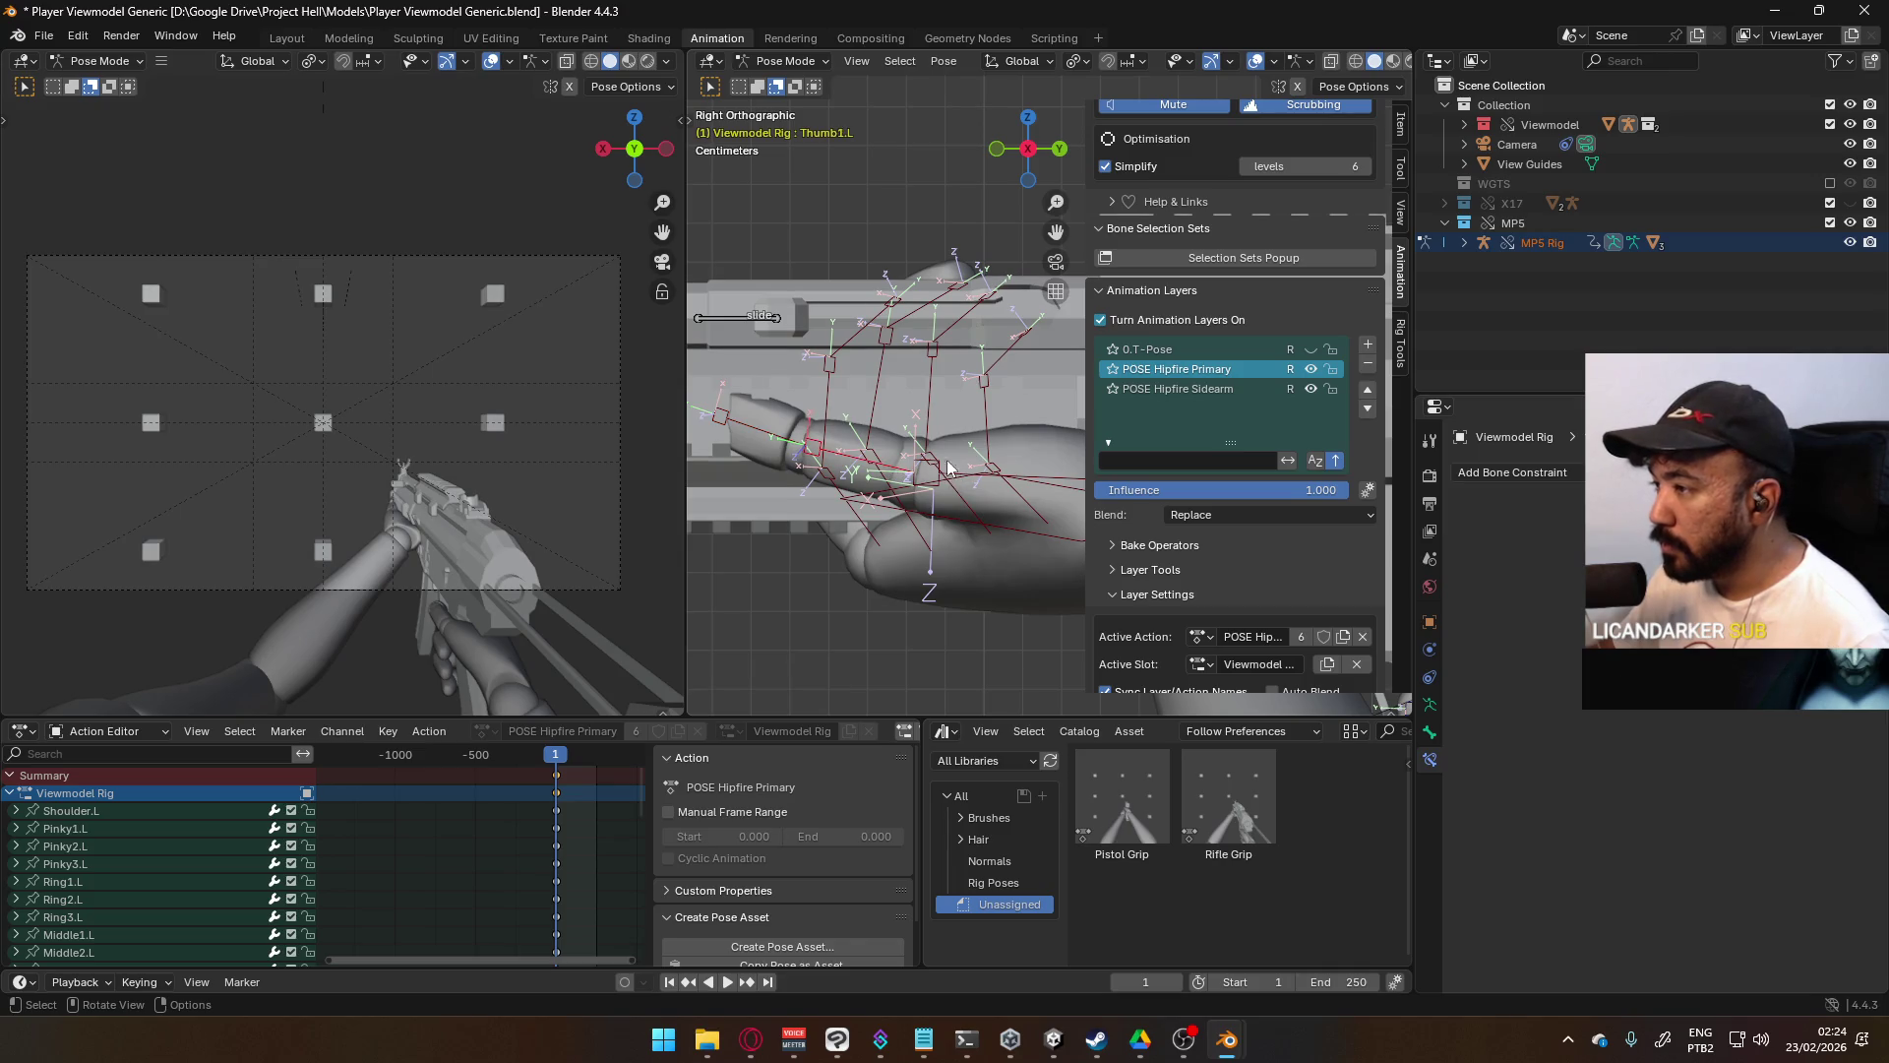
key("r")
left_click(1020, 404)
mouse_move(1022, 407)
middle_mouse_down()
mouse_move(978, 329)
mouse_move(956, 321)
mouse_move(944, 379)
mouse_move(972, 316)
middle_mouse_up()
scroll(972, 316, "up", 2)
key("r")
right_click(1033, 407)
key("r")
right_click(1035, 411)
key("r")
key("x")
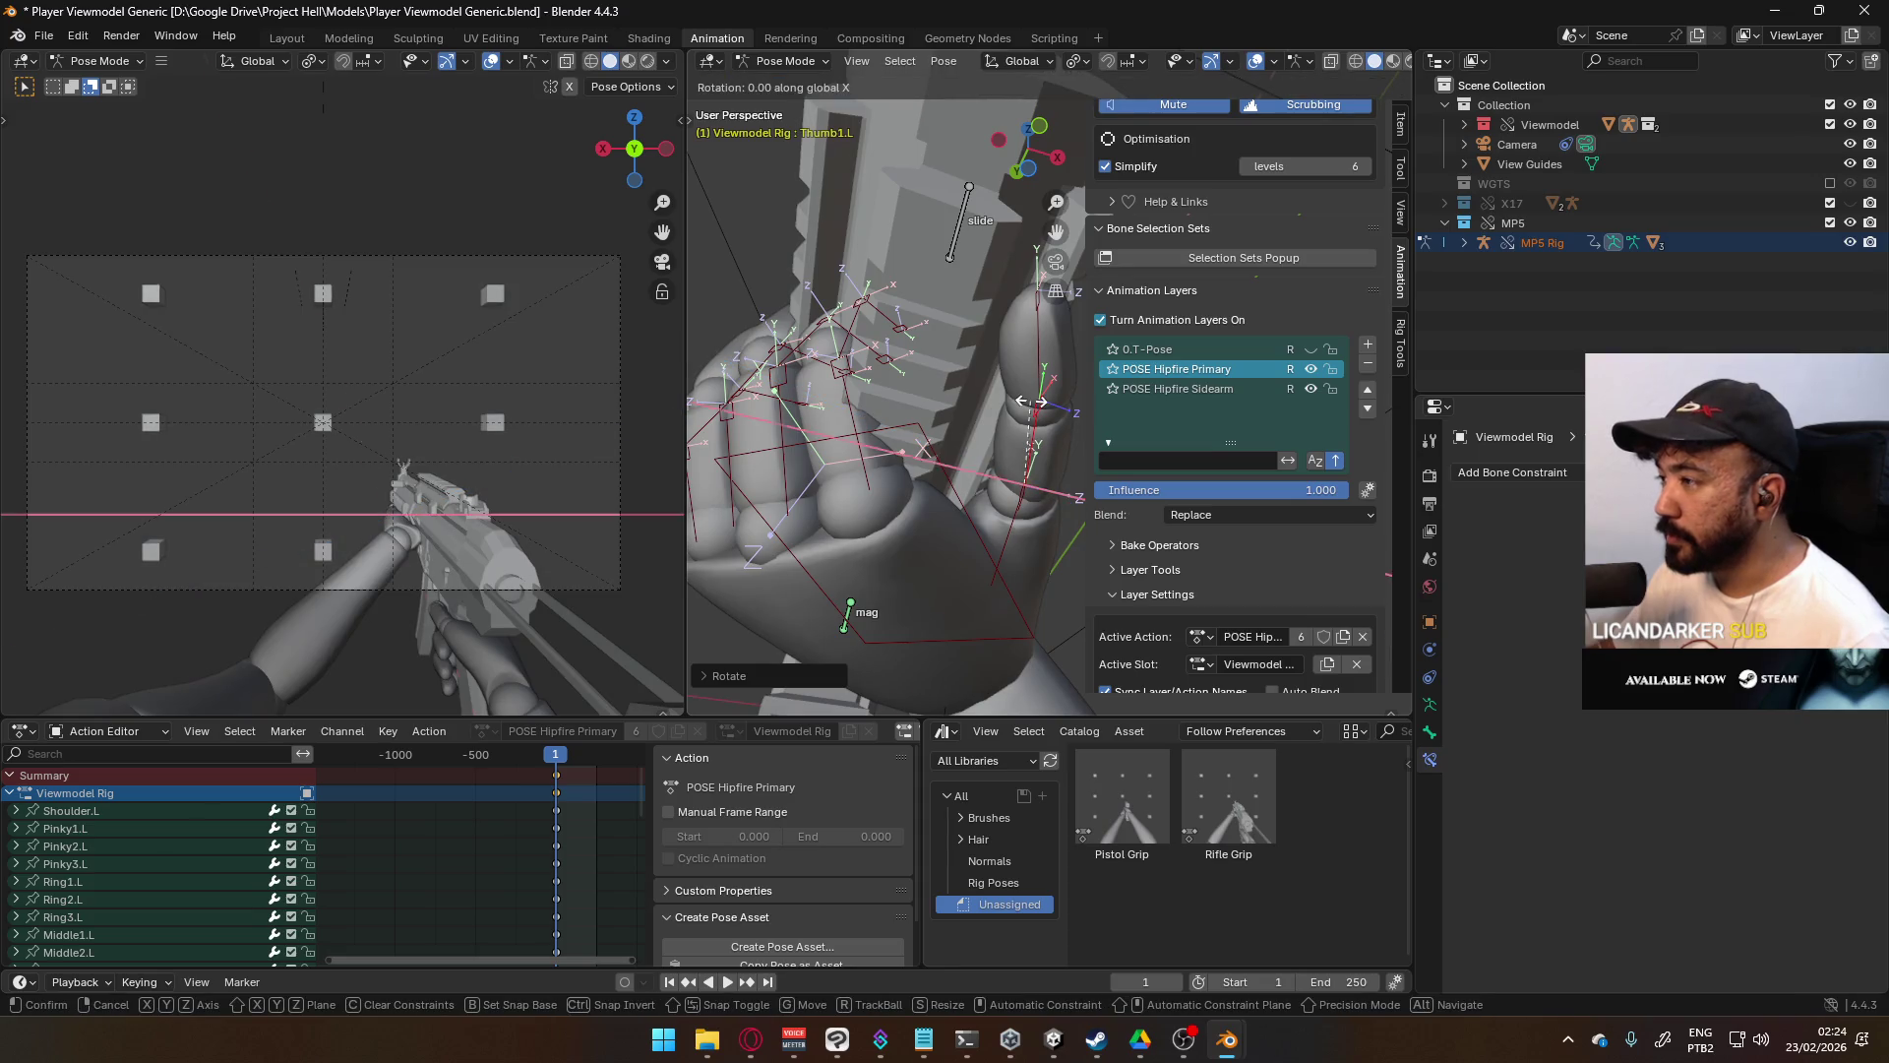
right_click(1030, 402)
- With the gun and hand level in view, bend the selected finger bone on its local Z axis
middle_click_drag(1023, 403, 791, 463)
mouse_move(1000, 452)
middle_mouse_down()
mouse_move(940, 492)
mouse_move(1034, 559)
middle_mouse_up()
key("r")
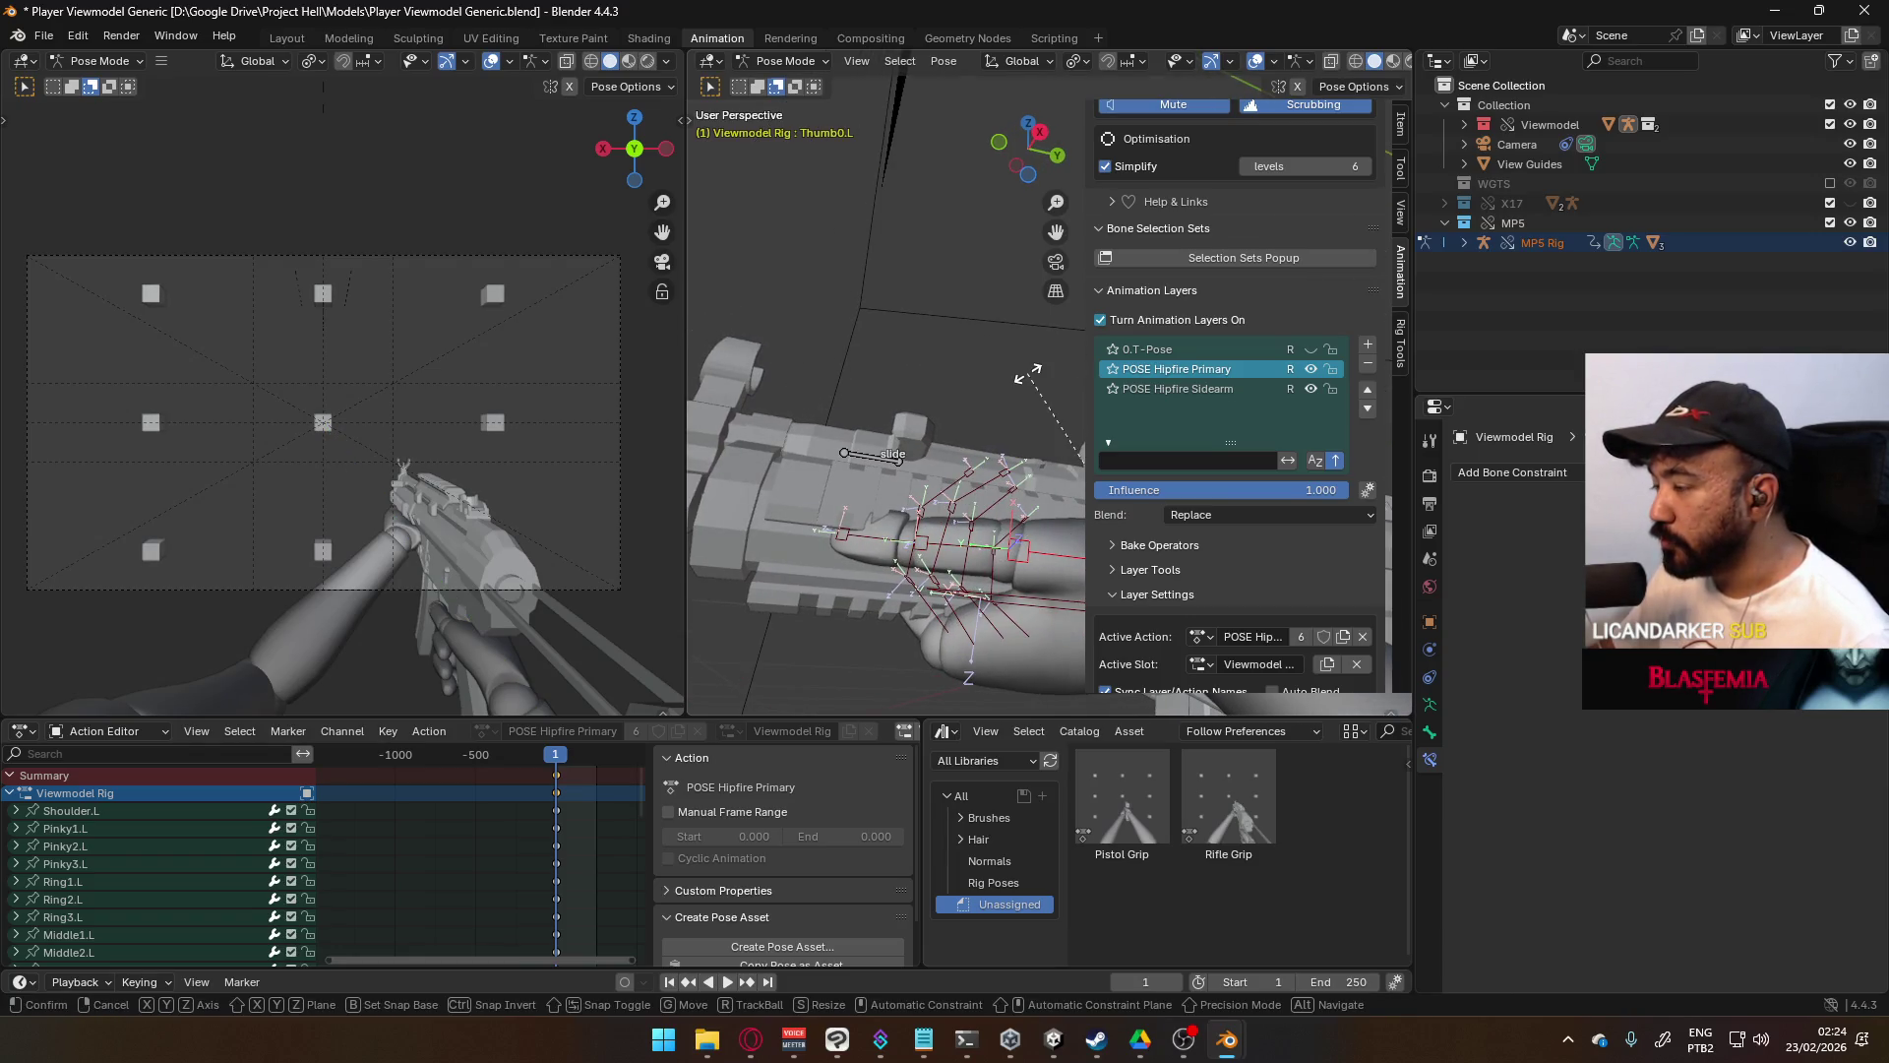
key("x")
right_click(1028, 378)
middle_click_drag(1024, 384, 924, 334)
key("r")
key("x")
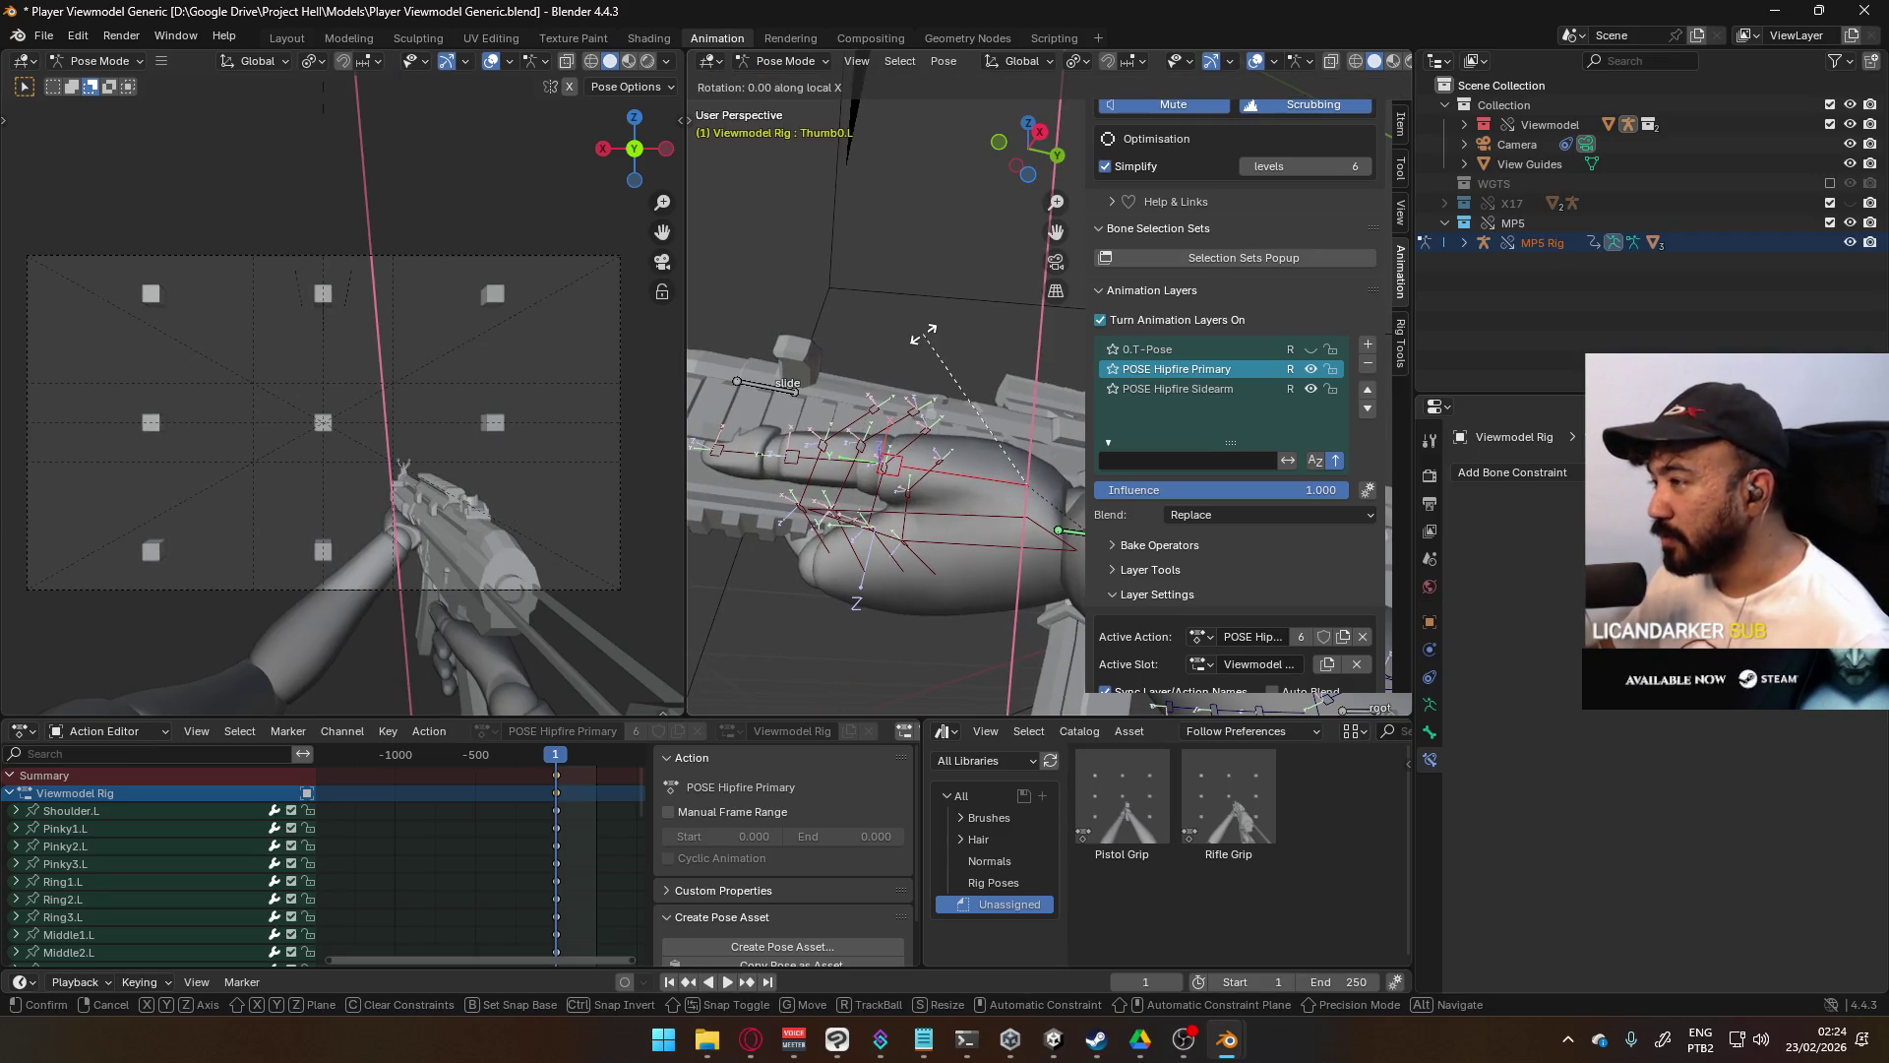
key("z")
key("z")
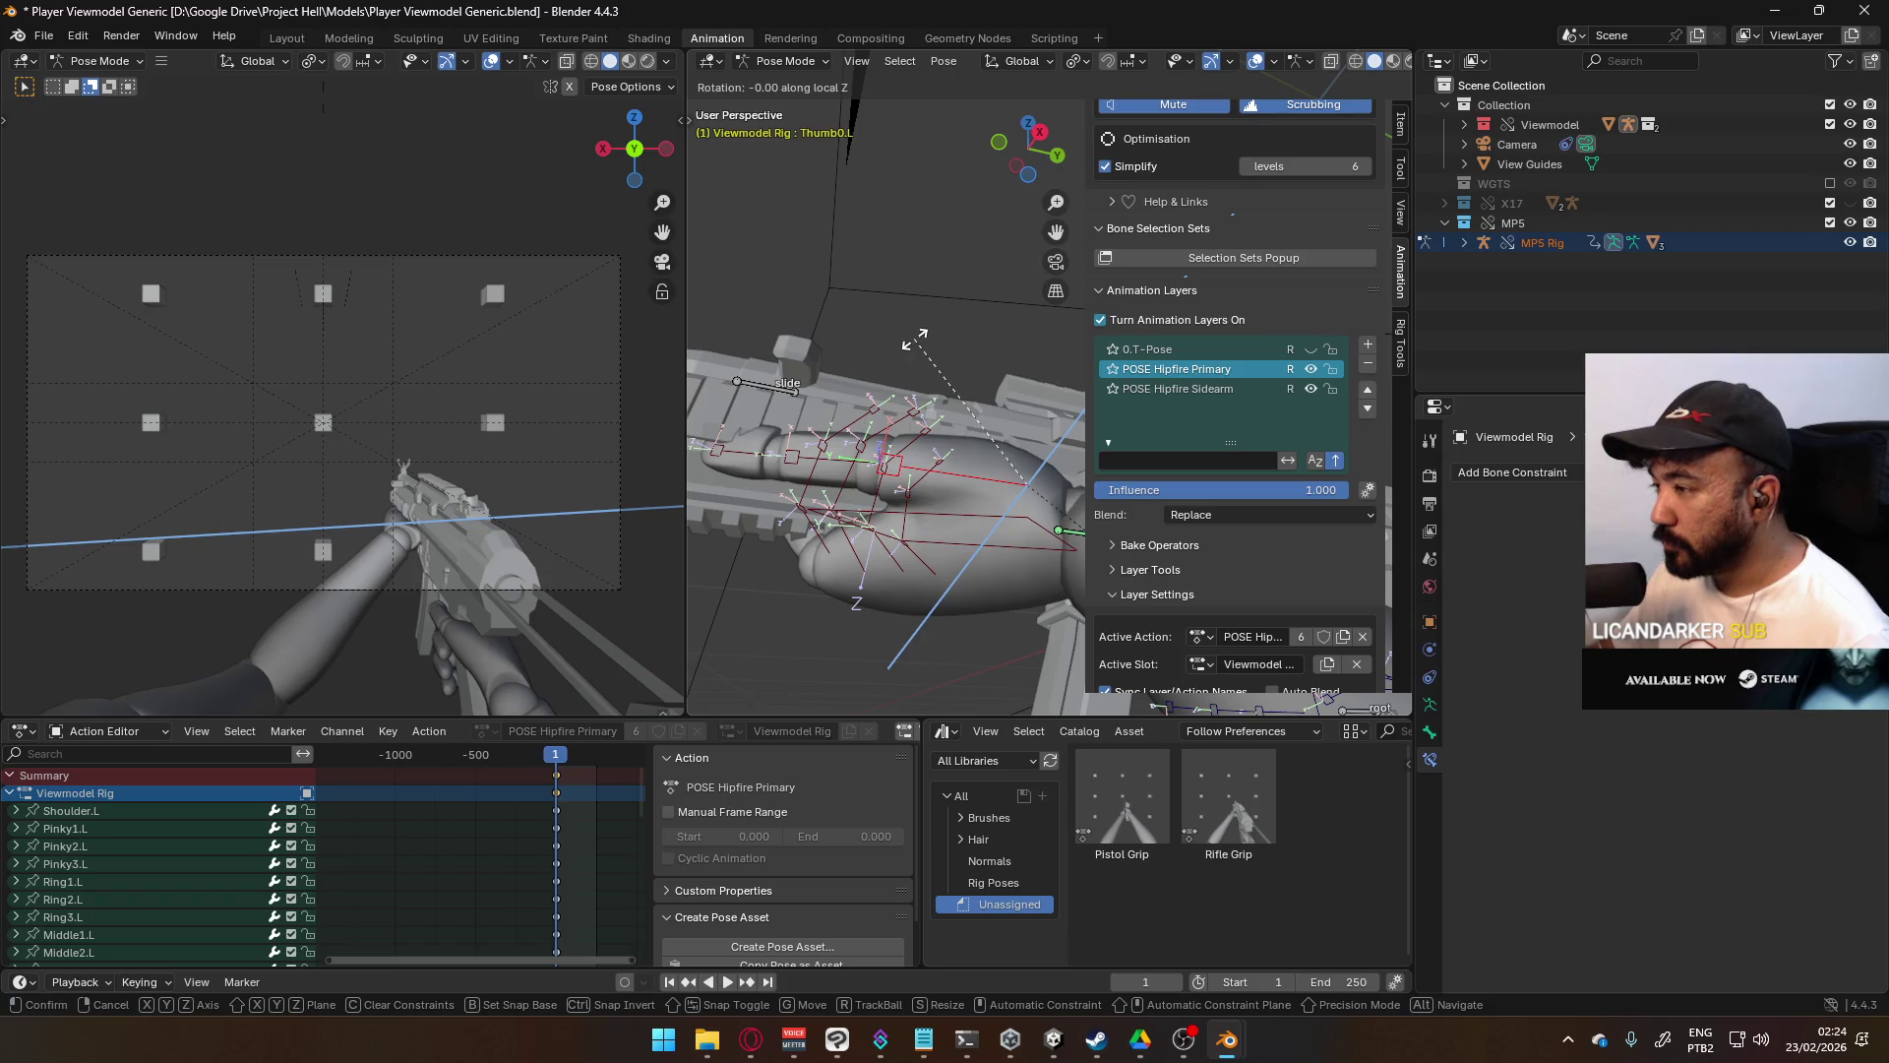
left_click(842, 355)
- Give the finger bone one more X-axis bend, then select the HandIK.L control
mouse_move(843, 354)
middle_mouse_down()
mouse_move(970, 329)
mouse_move(994, 269)
mouse_move(765, 416)
mouse_move(840, 417)
mouse_move(888, 447)
mouse_move(875, 433)
middle_mouse_up()
key("r")
key("x")
left_click(1015, 268)
scroll(1015, 268, "down", 3)
scroll(869, 423, "up", 3)
left_click(869, 423)
- Discard a trial Y rotation of HandIK.L and, in Top view, move the hand toward the magazine
key("r")
key("y")
key("y")
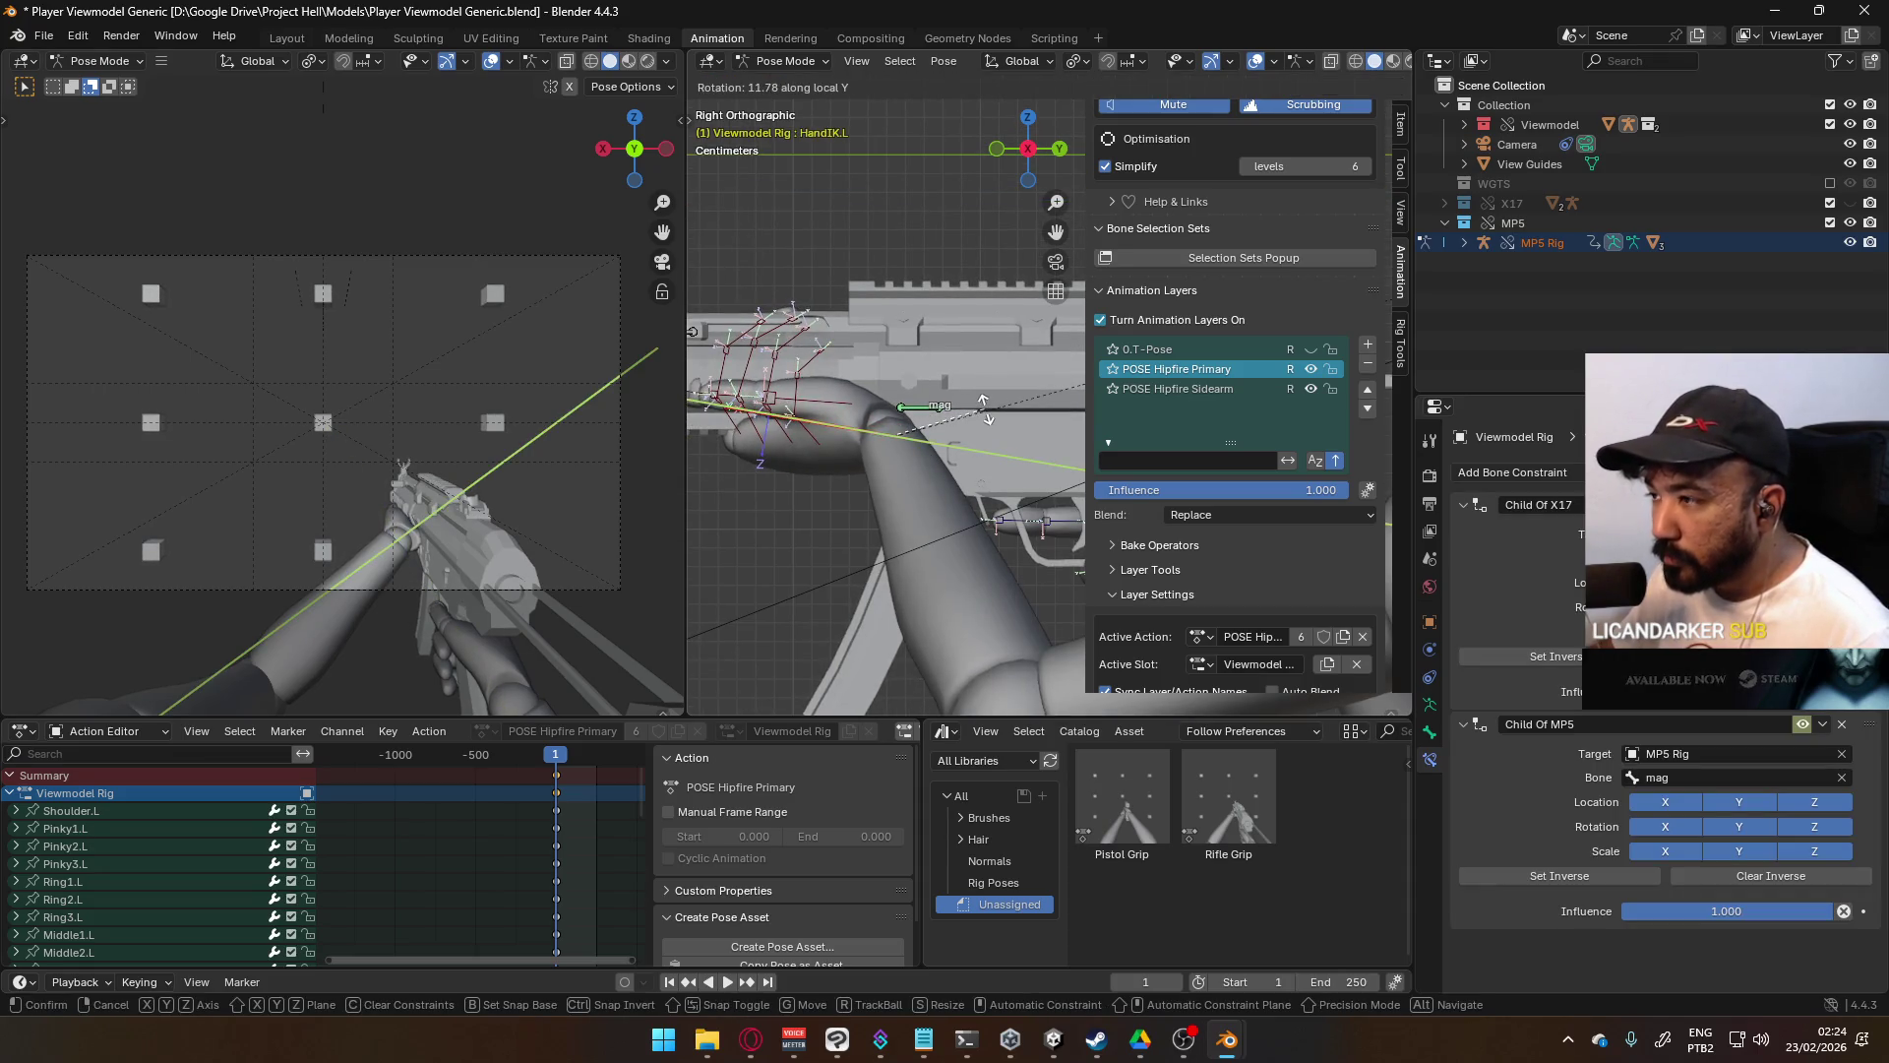
right_click(882, 374)
mouse_move(881, 374)
middle_mouse_down()
mouse_move(1078, 476)
mouse_move(1036, 507)
middle_mouse_up()
key("KP_7")
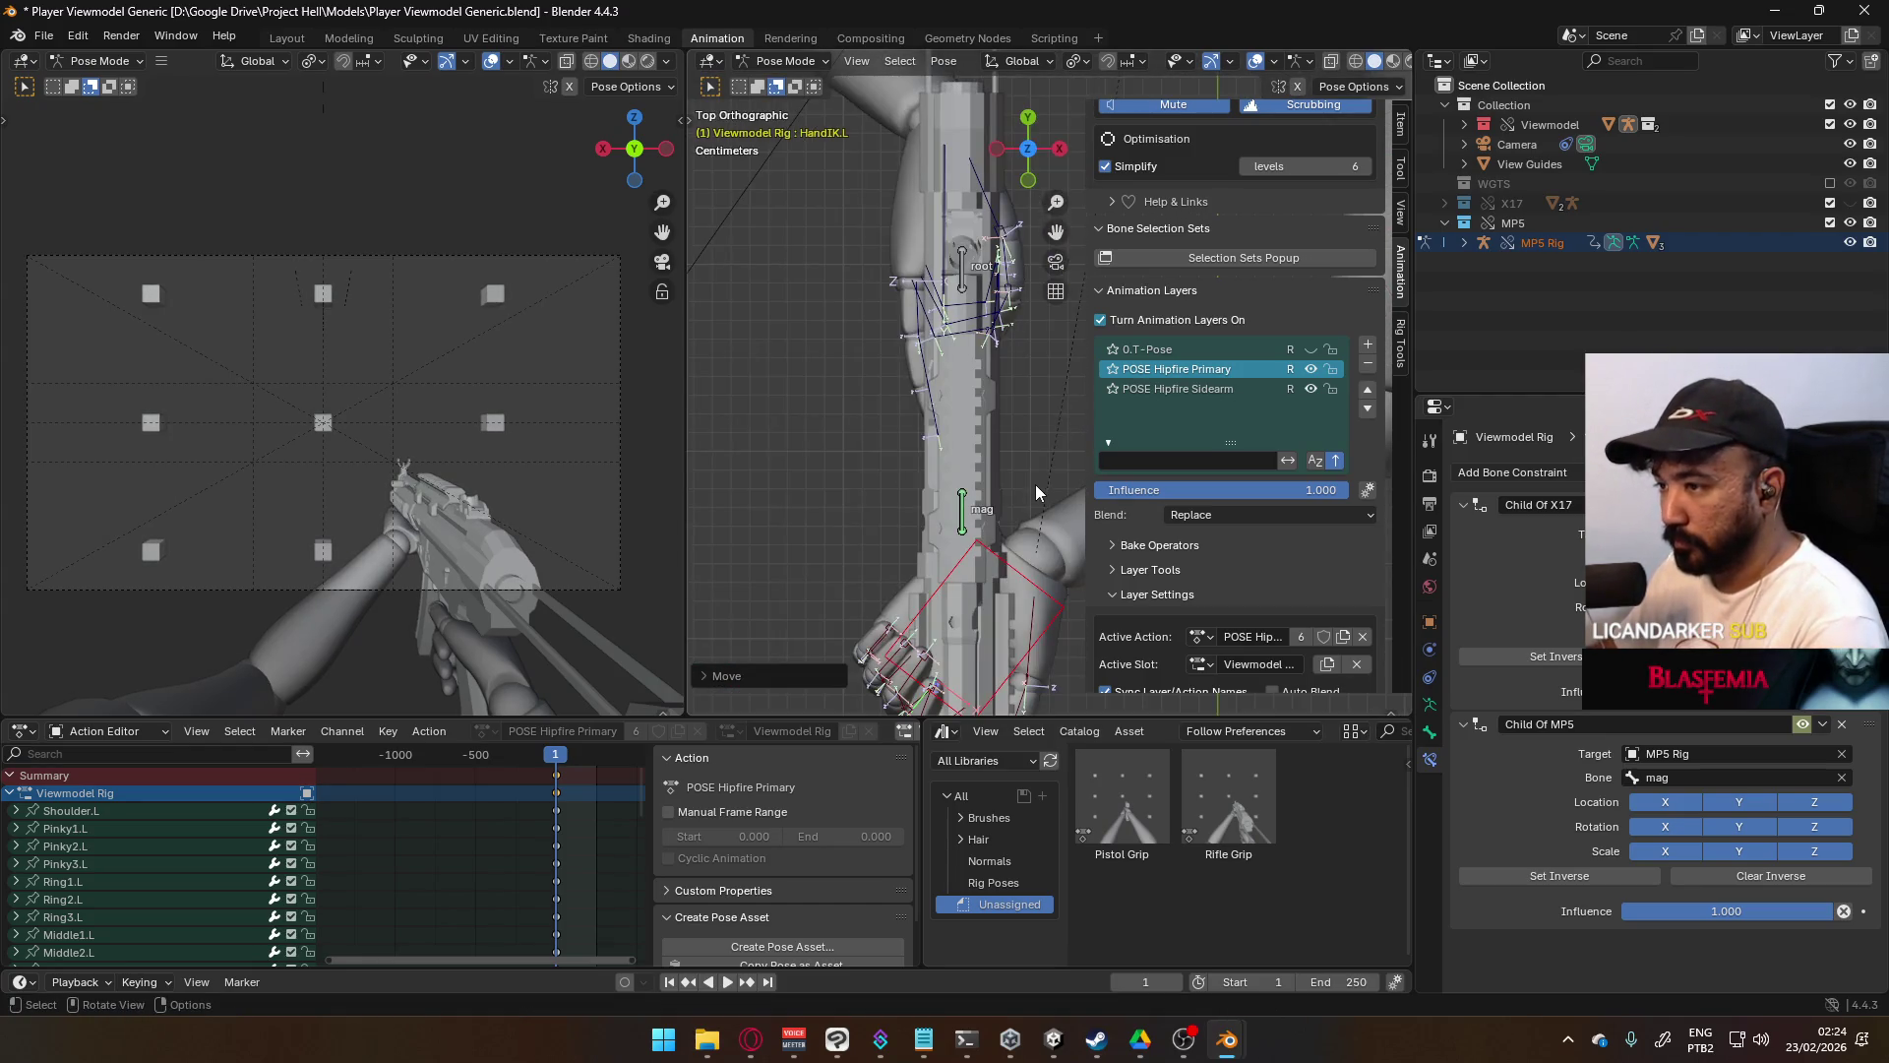
key("g")
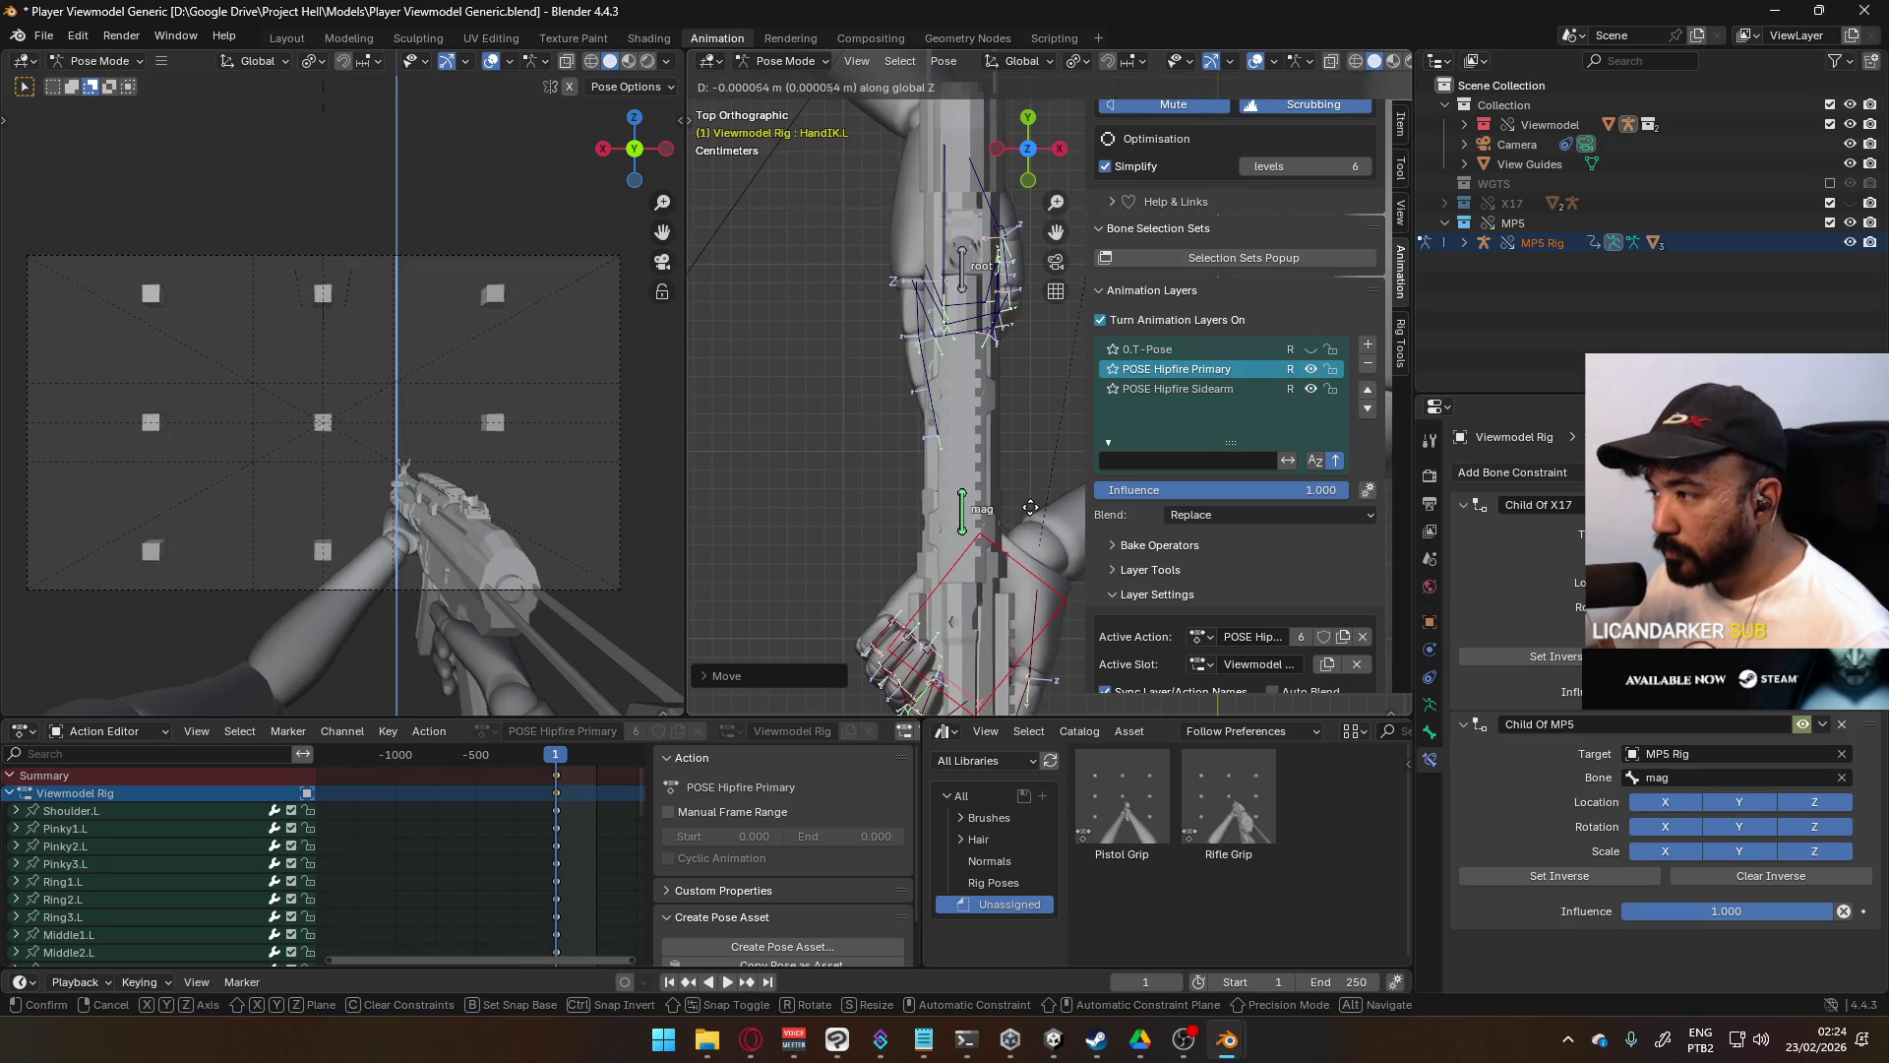
left_click(1032, 572)
- Fine-tune the hand's position again from Top view, then select Pointer1.L
mouse_move(1032, 572)
middle_mouse_down()
mouse_move(1004, 510)
mouse_move(1019, 346)
mouse_move(968, 362)
mouse_move(983, 333)
middle_mouse_up()
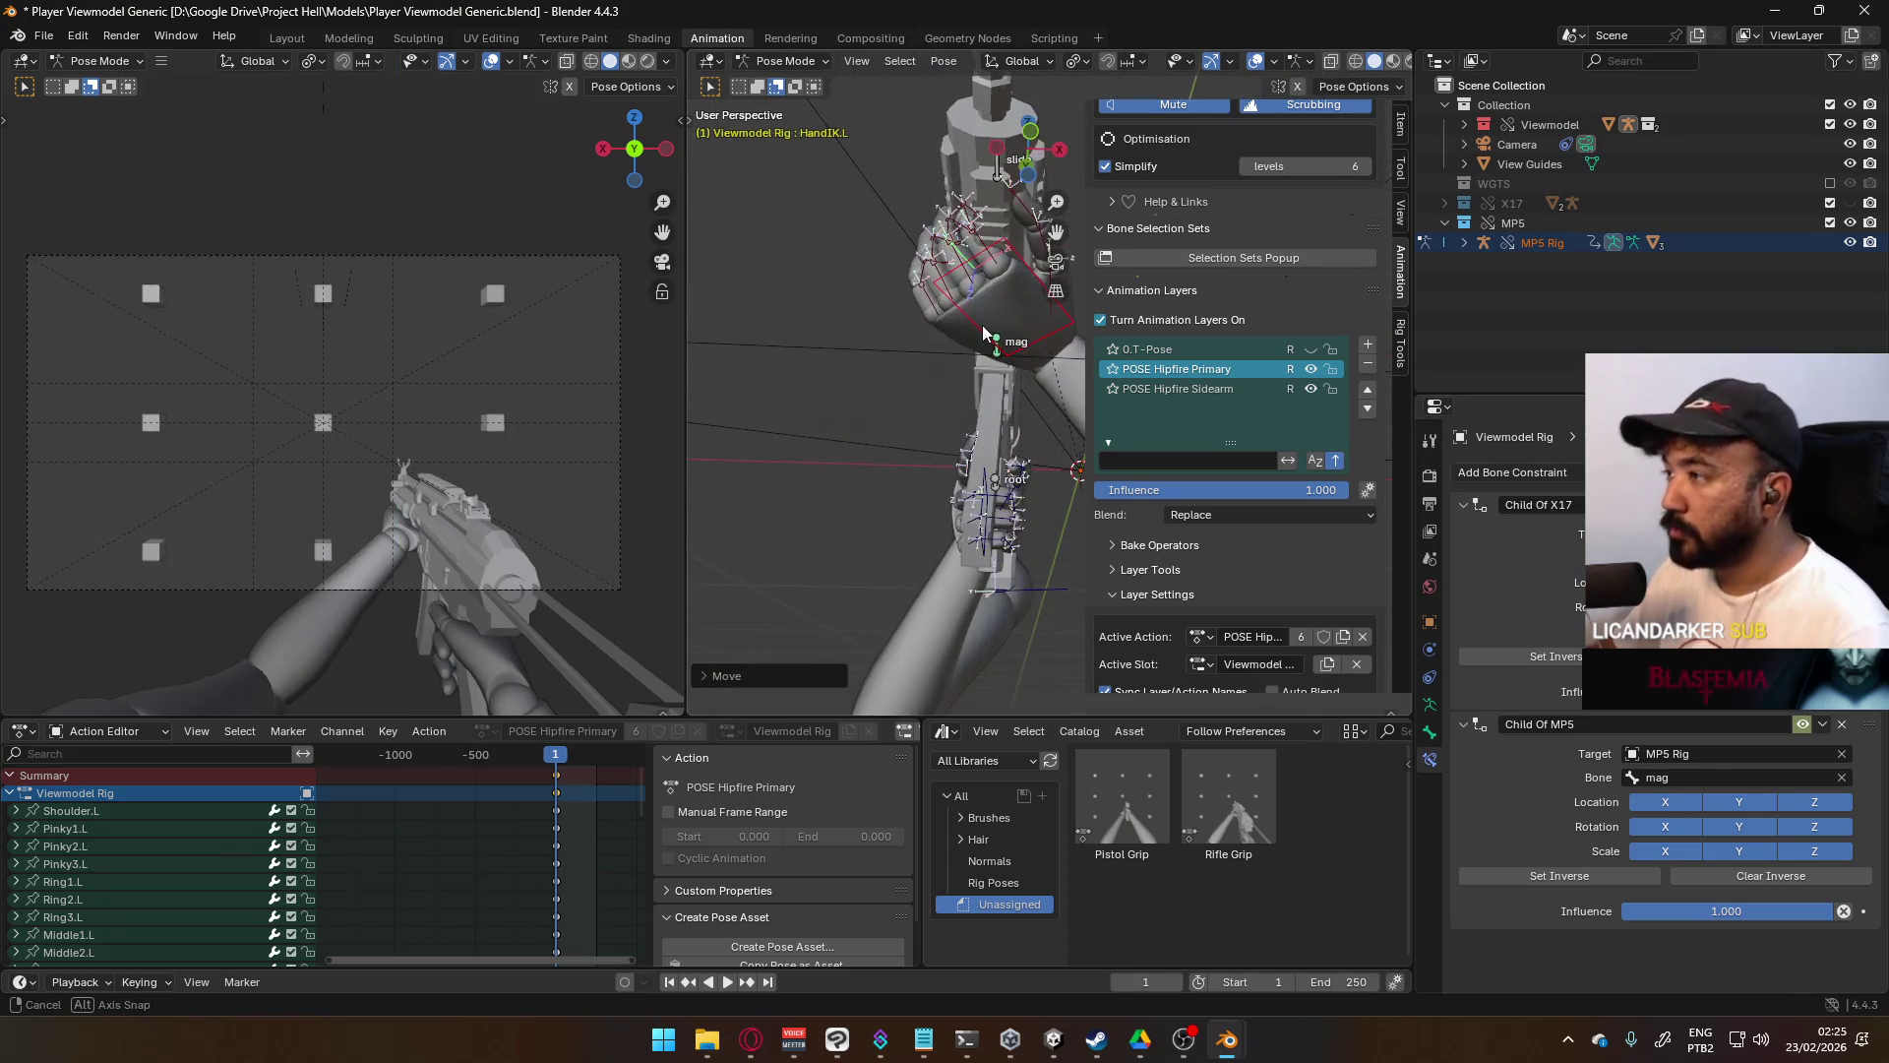
key("KP_7")
key("g")
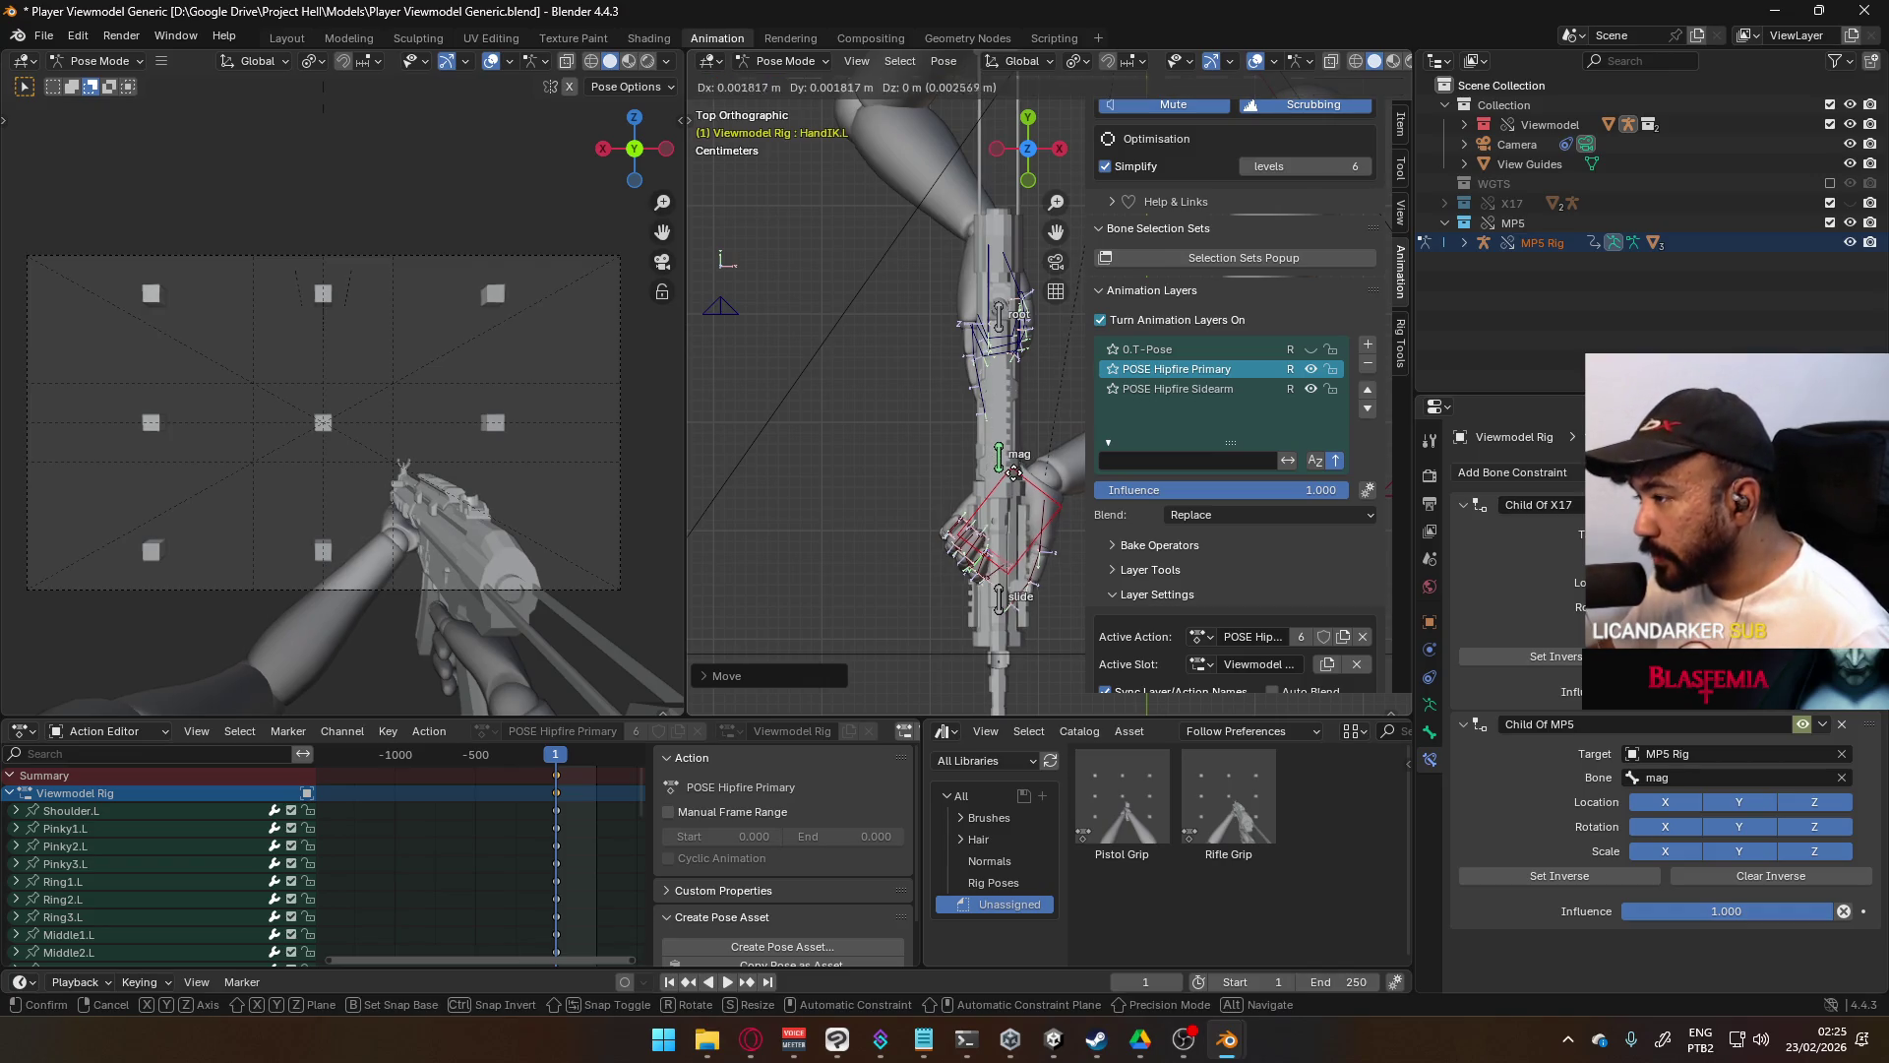
left_click(1015, 475)
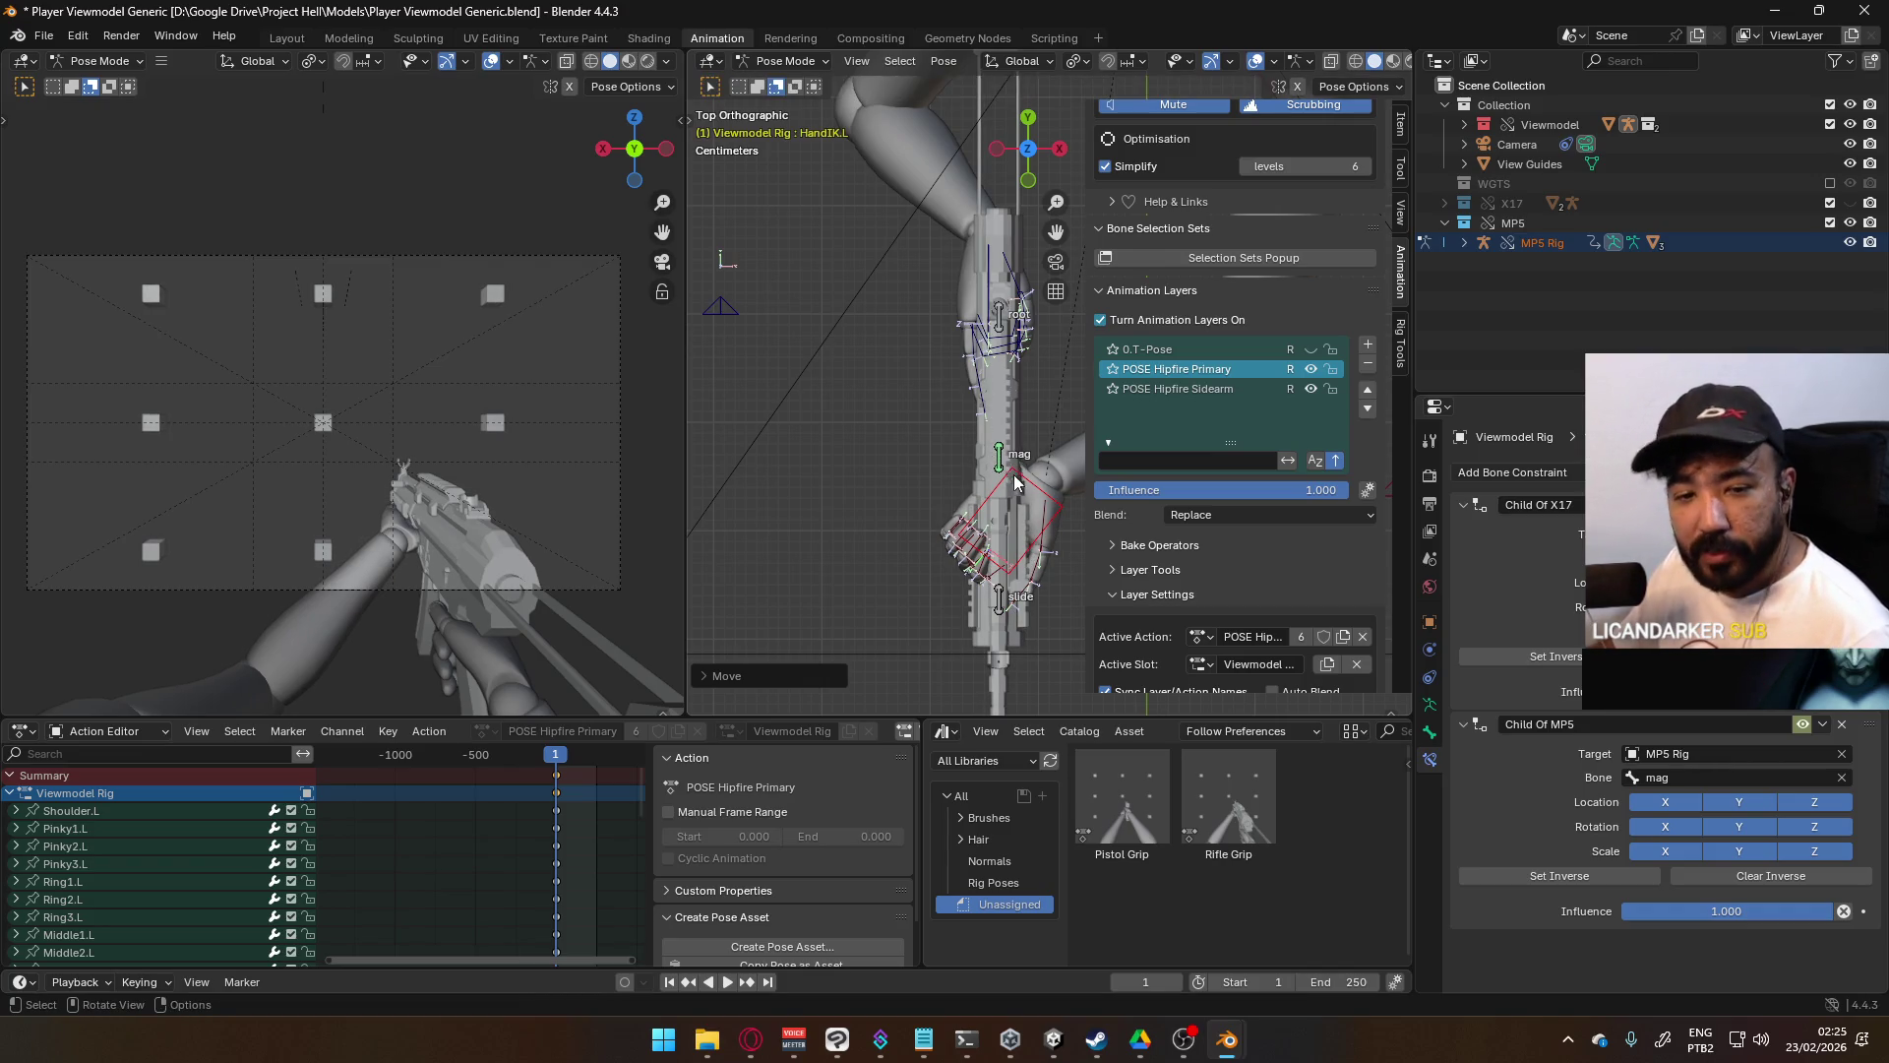
mouse_move(1014, 556)
middle_mouse_down()
mouse_move(1019, 282)
mouse_move(954, 289)
mouse_move(955, 261)
middle_mouse_up()
left_click(981, 248)
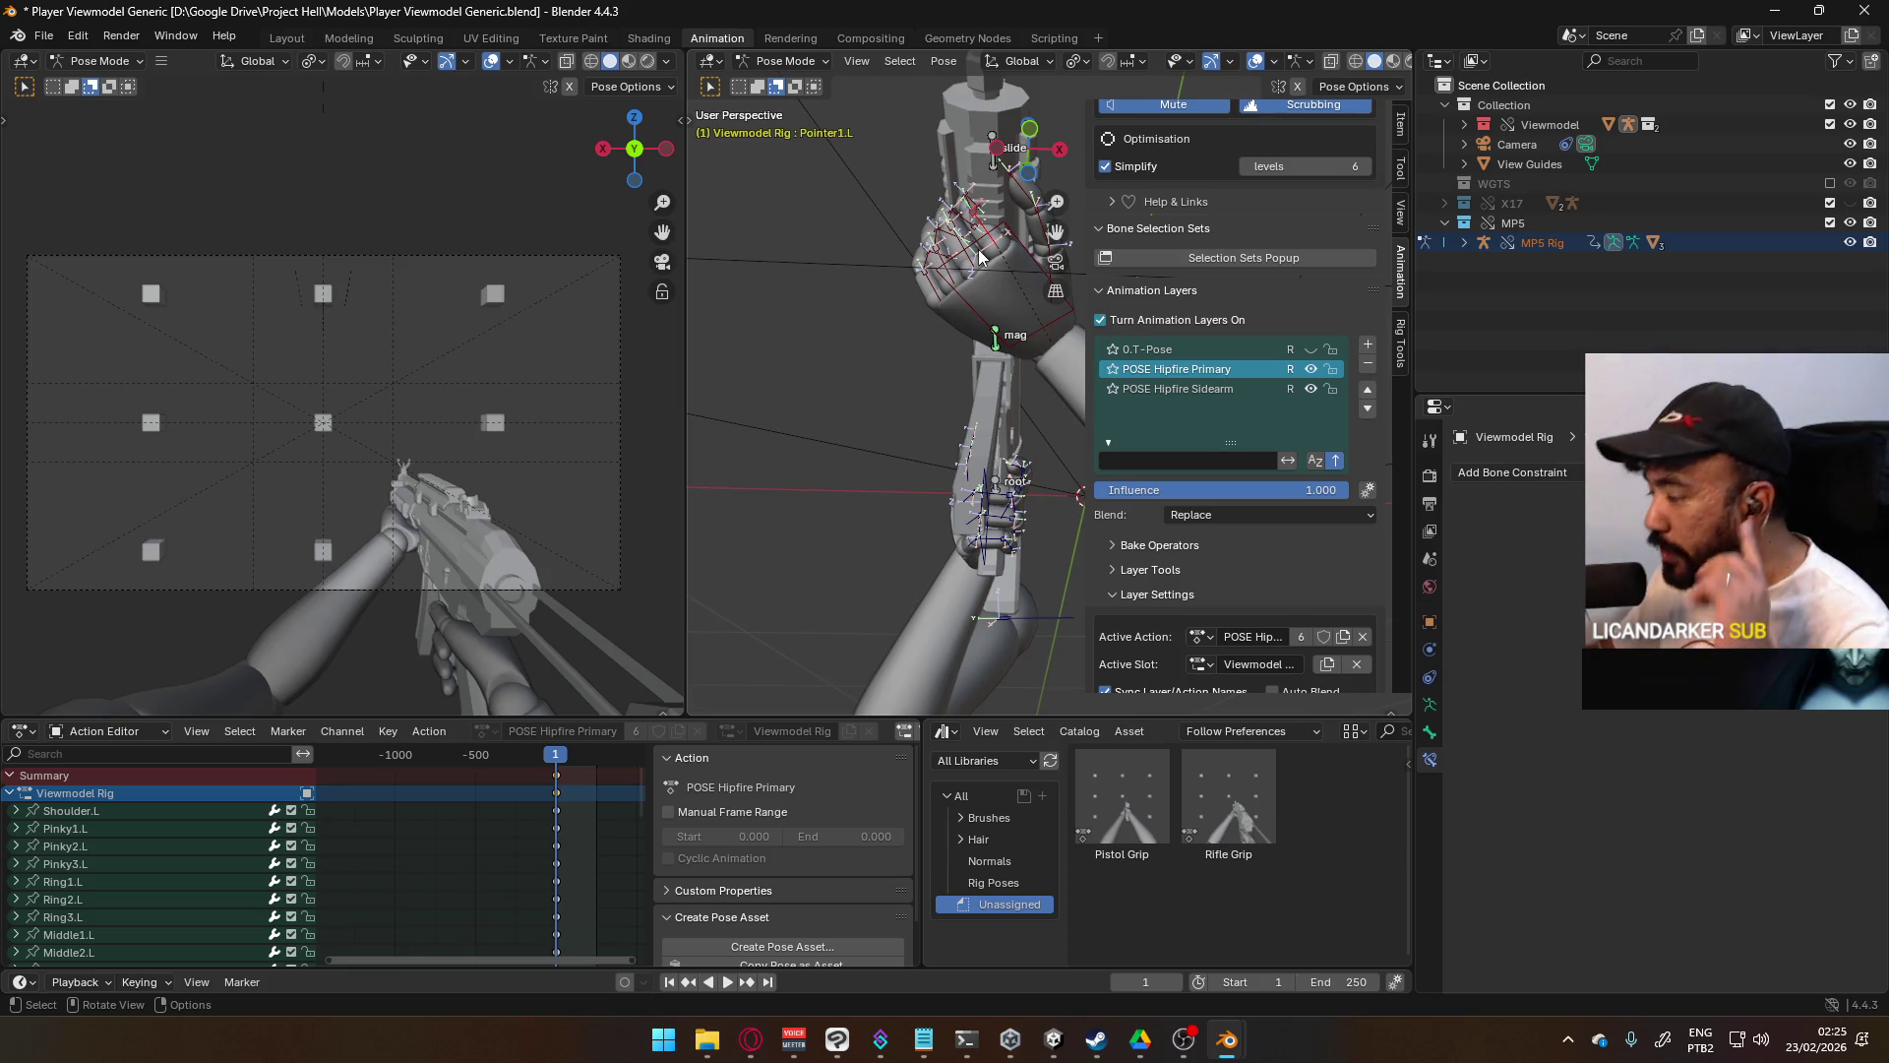
- Abandon a trial X-axis curl of the index finger and reselect the HandIK.L control
scroll(969, 261, "up", 2)
mouse_move(871, 234)
middle_mouse_down()
mouse_move(903, 401)
mouse_move(953, 278)
middle_mouse_up()
key("r")
key("x")
left_click(875, 264)
mouse_move(876, 263)
middle_mouse_down()
mouse_move(915, 327)
mouse_move(933, 599)
middle_mouse_up()
left_click(932, 598)
- Rotate HandIK.L about its local X axis and nudge it along Z
middle_click_drag(1076, 569, 967, 486)
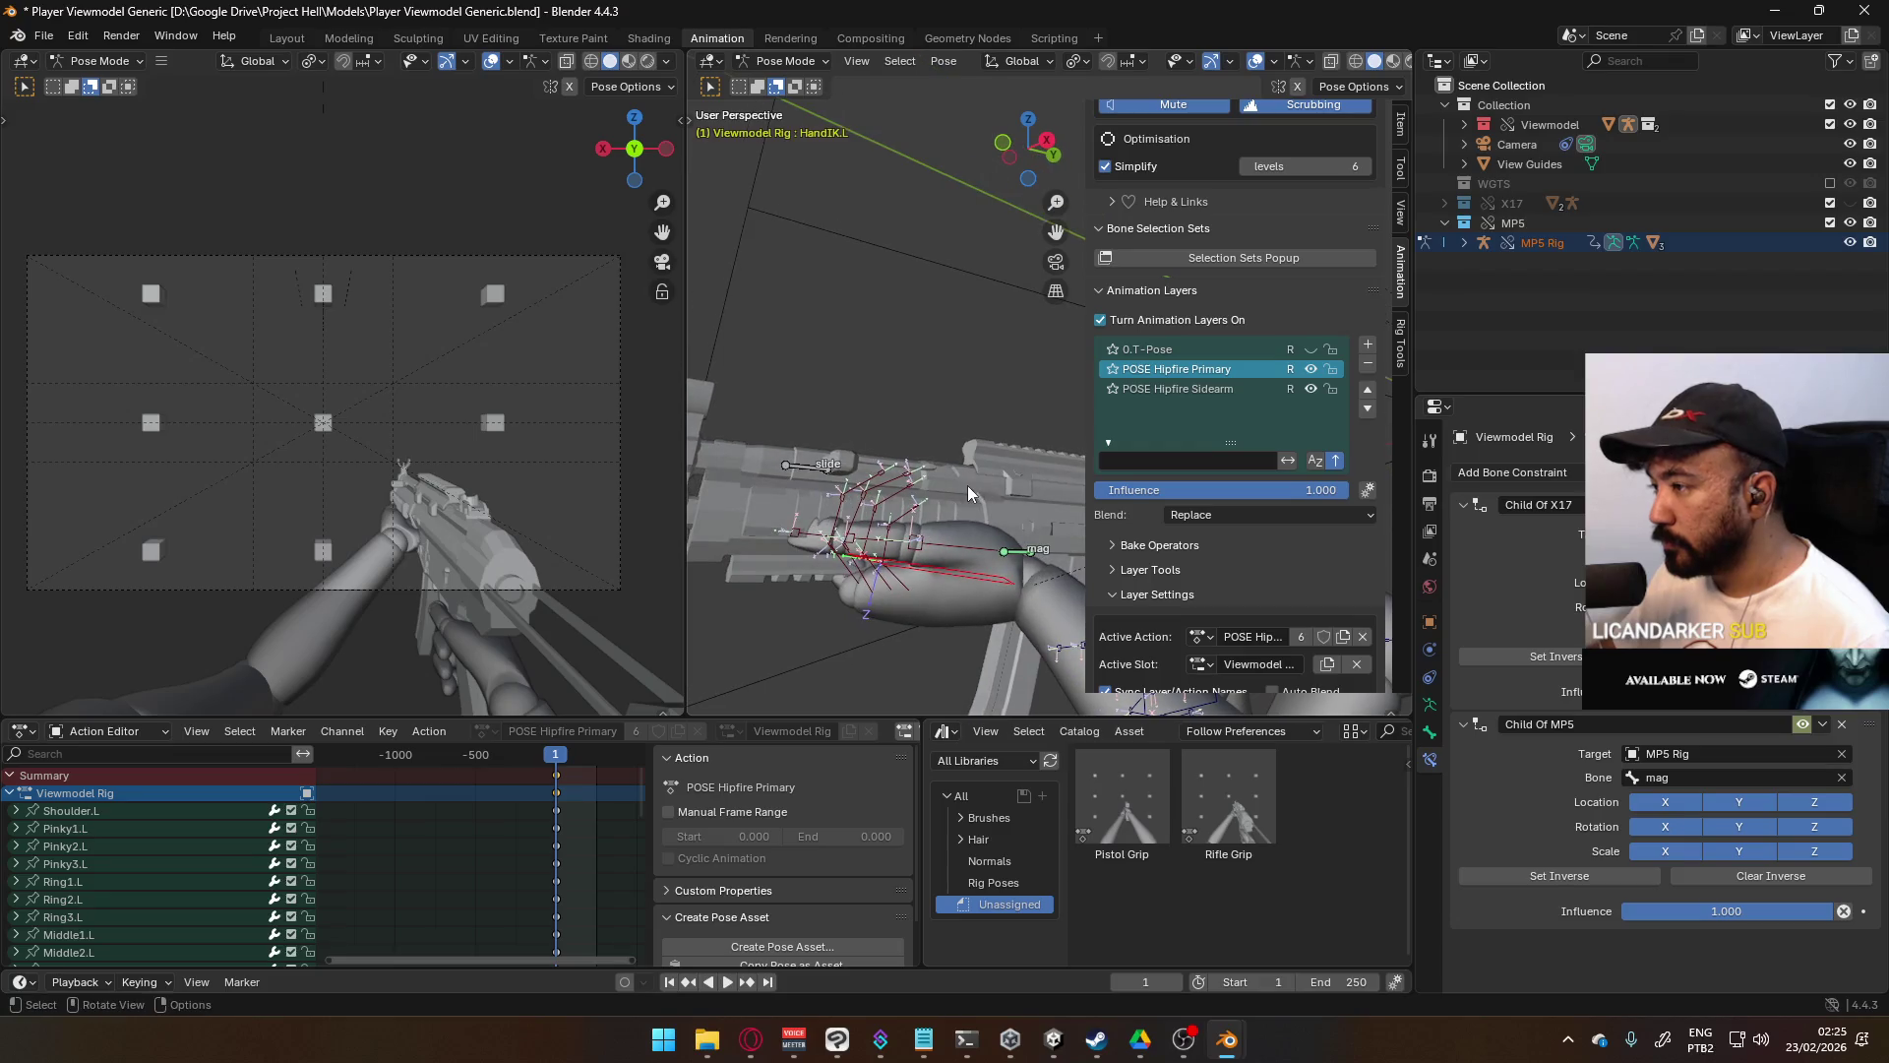
key("r")
key("x")
key("x")
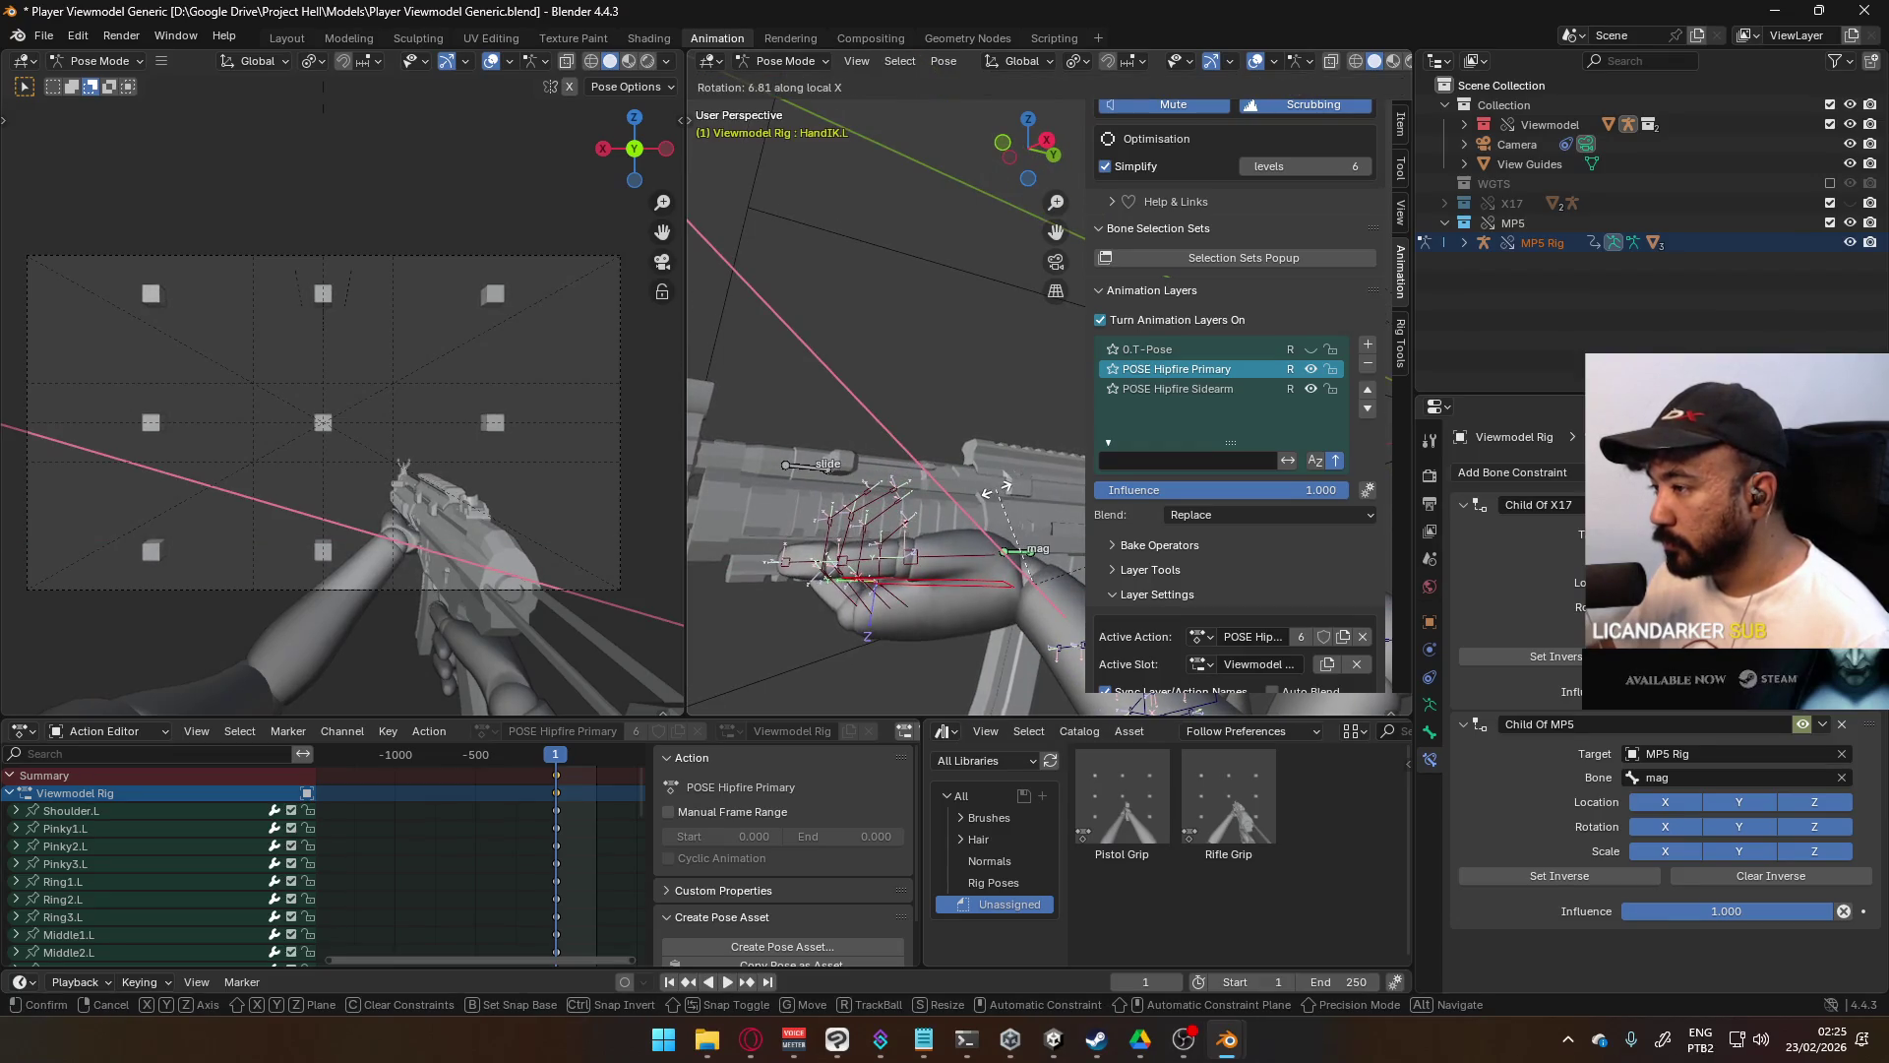
left_click(995, 489)
key("g")
key("z")
left_click(996, 482)
middle_click_drag(996, 482, 955, 408)
- Curl Pointer1.L on its local X axis, then angle it sideways about global Z
left_click(1014, 423)
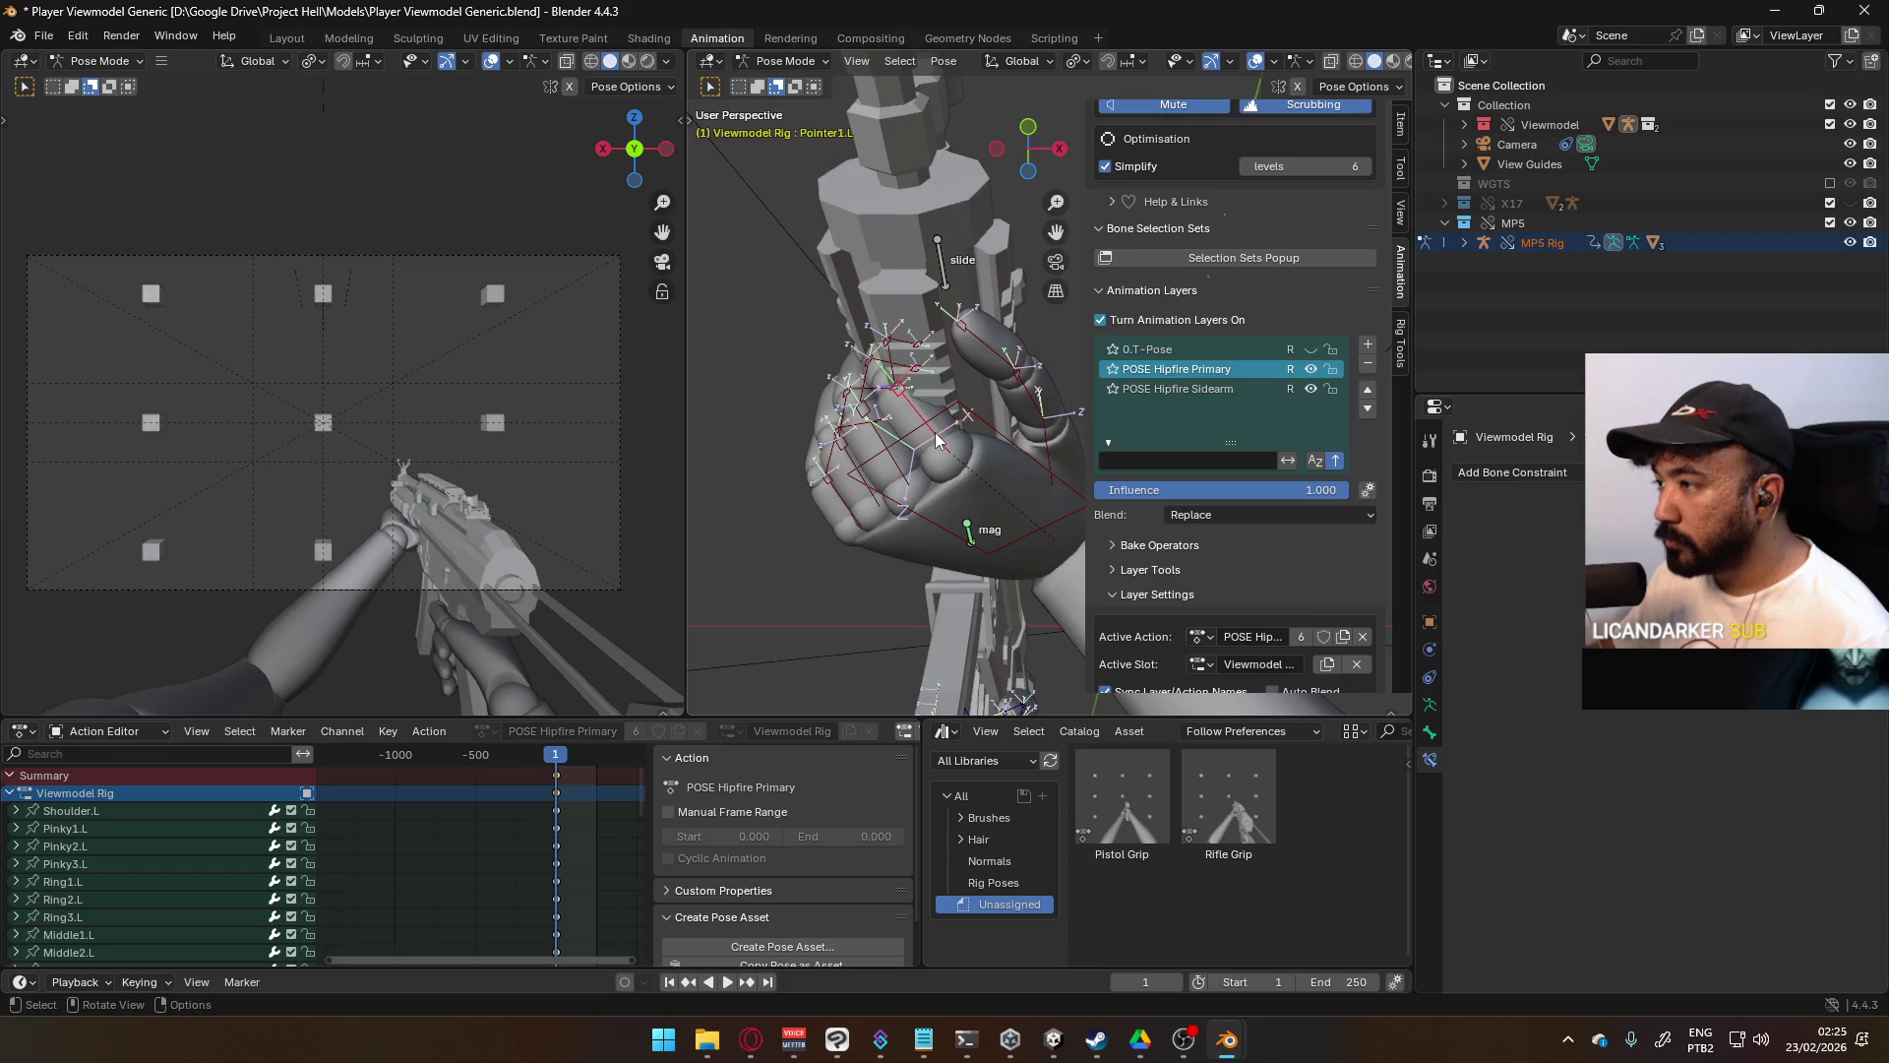
key("r")
key("x")
key("x")
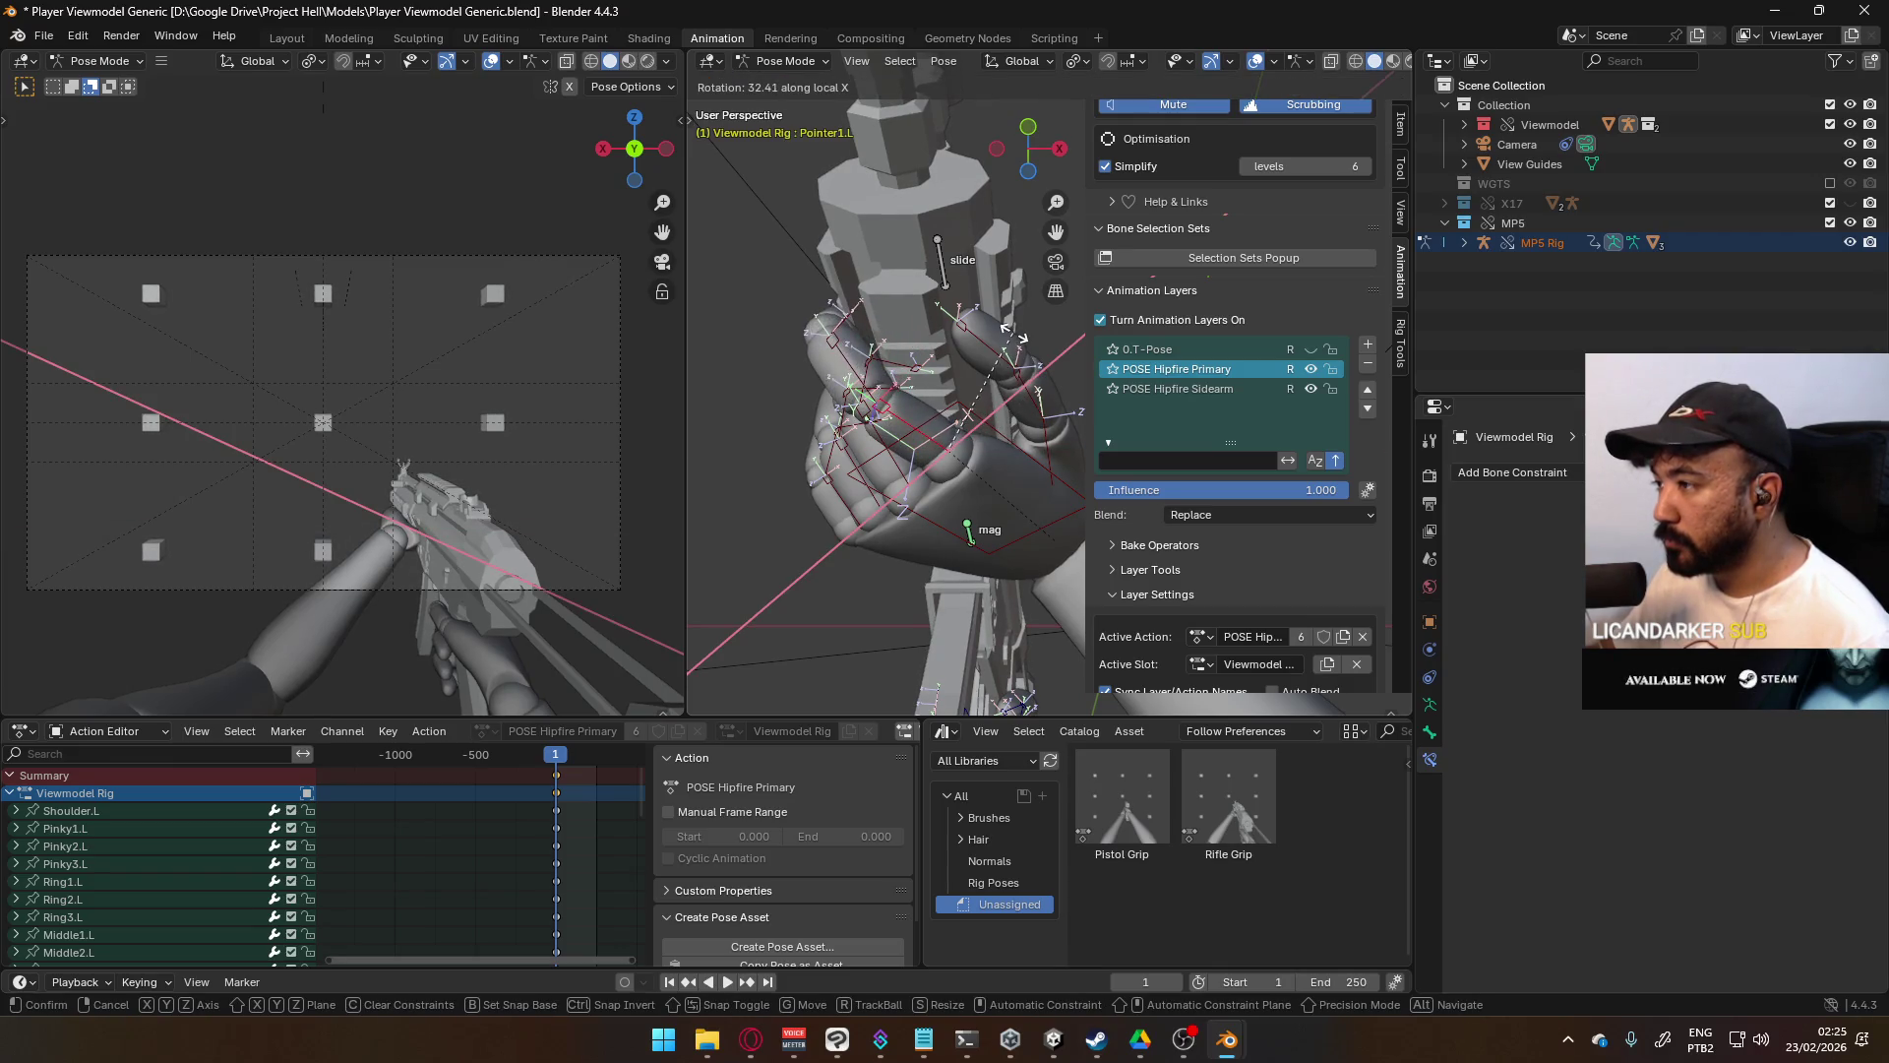
left_click(1014, 339)
mouse_move(1014, 340)
middle_mouse_down()
mouse_move(972, 319)
mouse_move(989, 300)
middle_mouse_up()
key("r")
key("z")
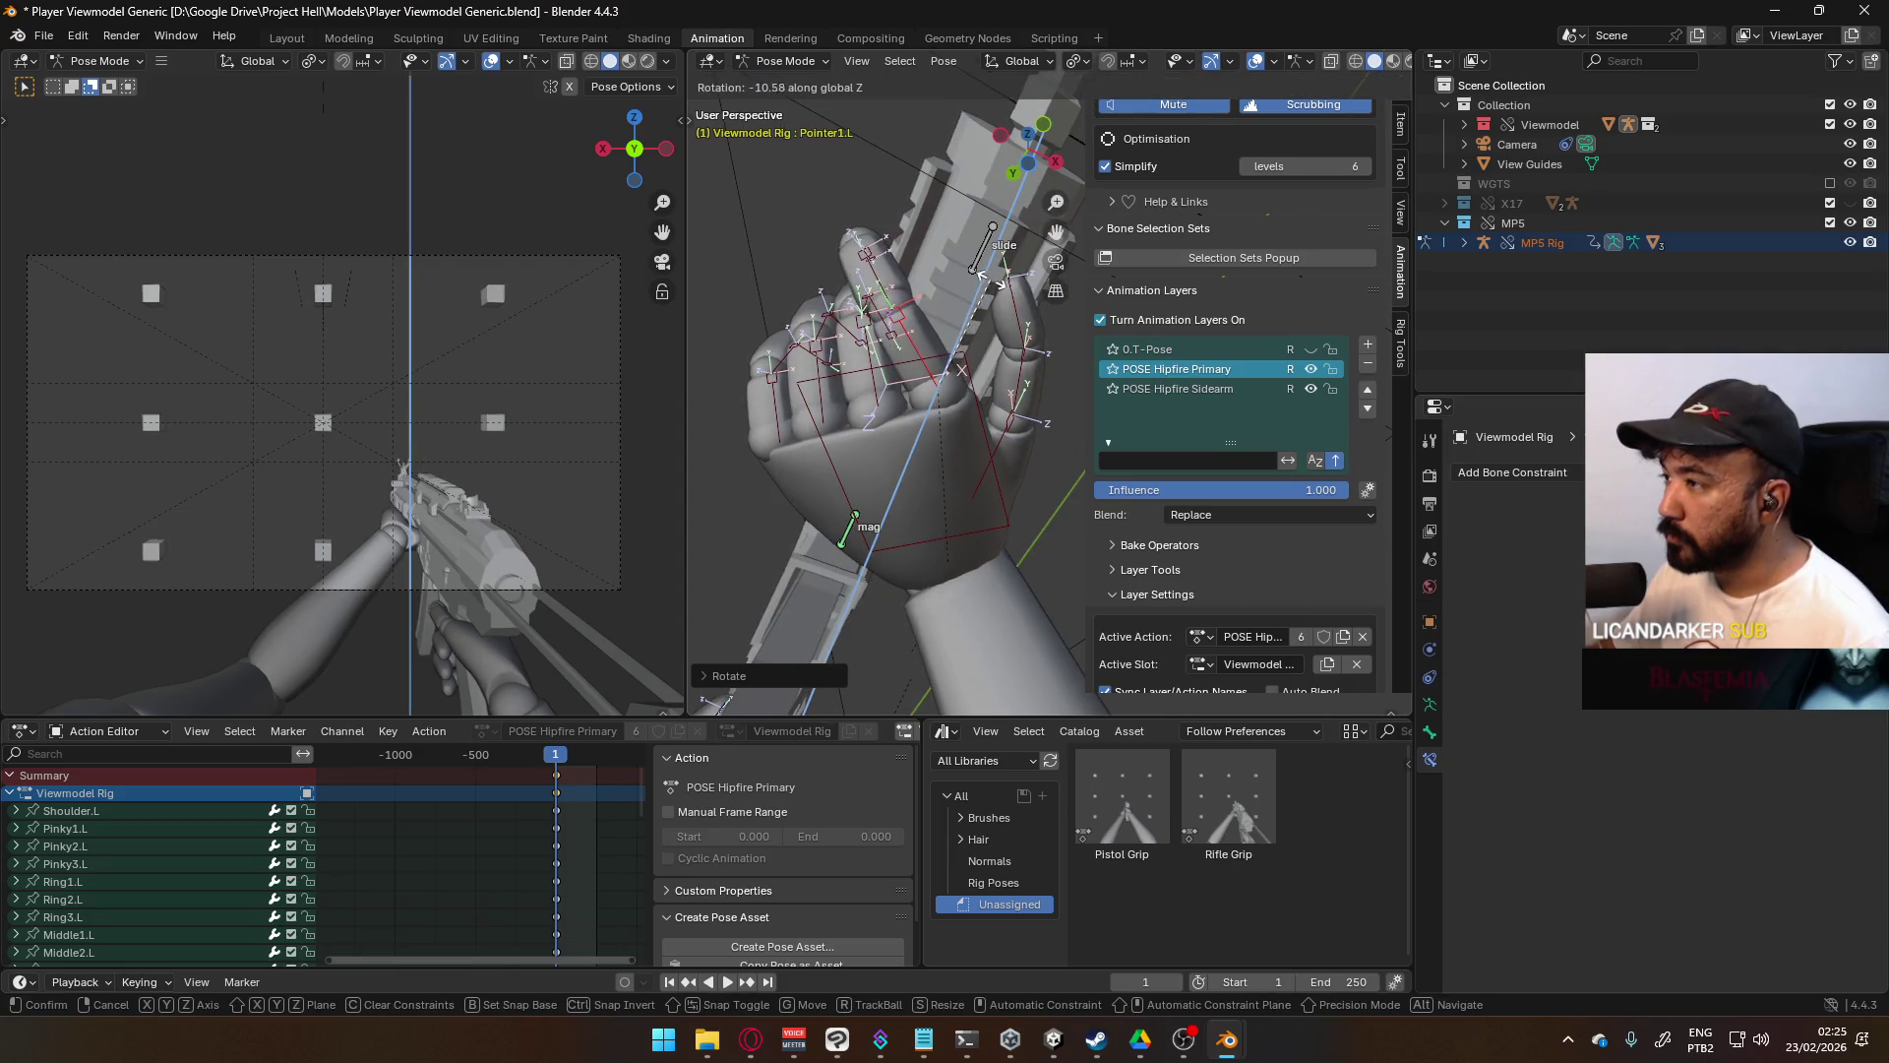
left_click(987, 276)
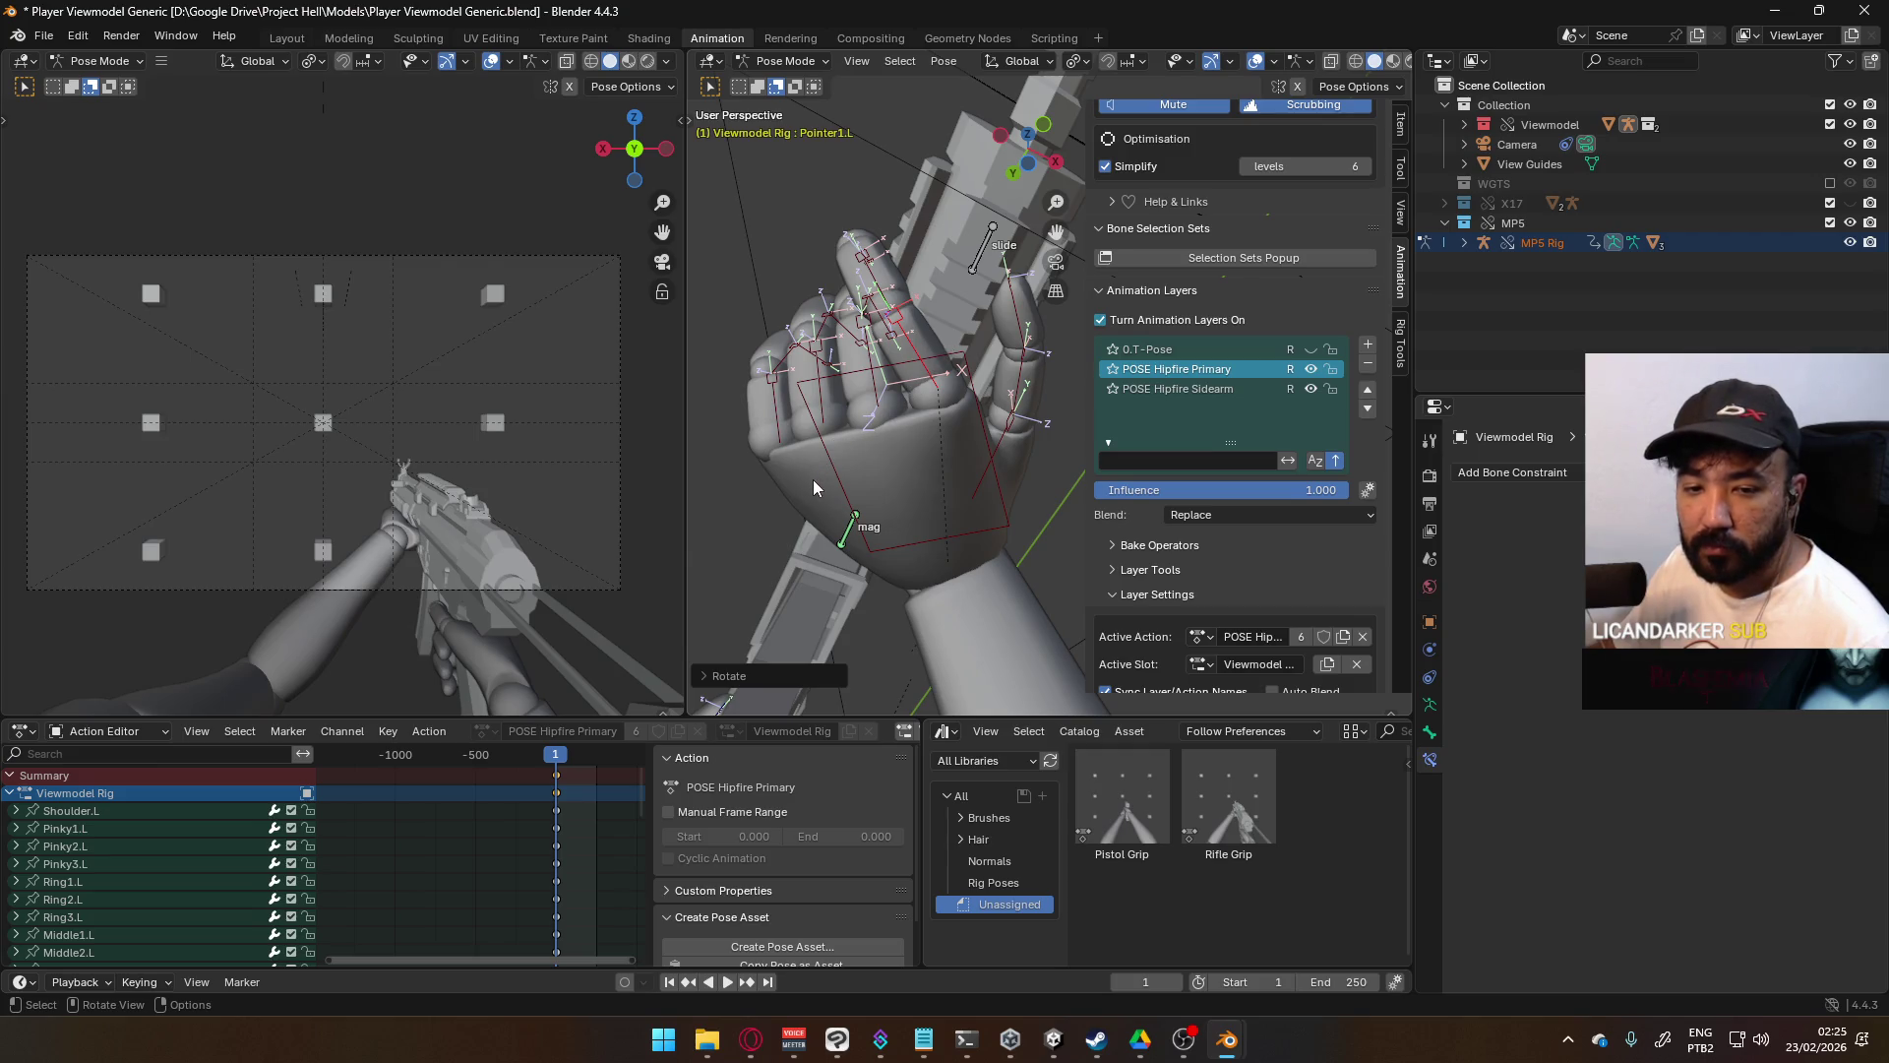
- Select Middle1.L and begin rotating it about the global Z axis
scroll(813, 484, "up", 1)
mouse_move(813, 486)
middle_mouse_down()
mouse_move(910, 281)
mouse_move(1037, 290)
middle_mouse_up()
left_click(897, 288)
key("r")
key("z")
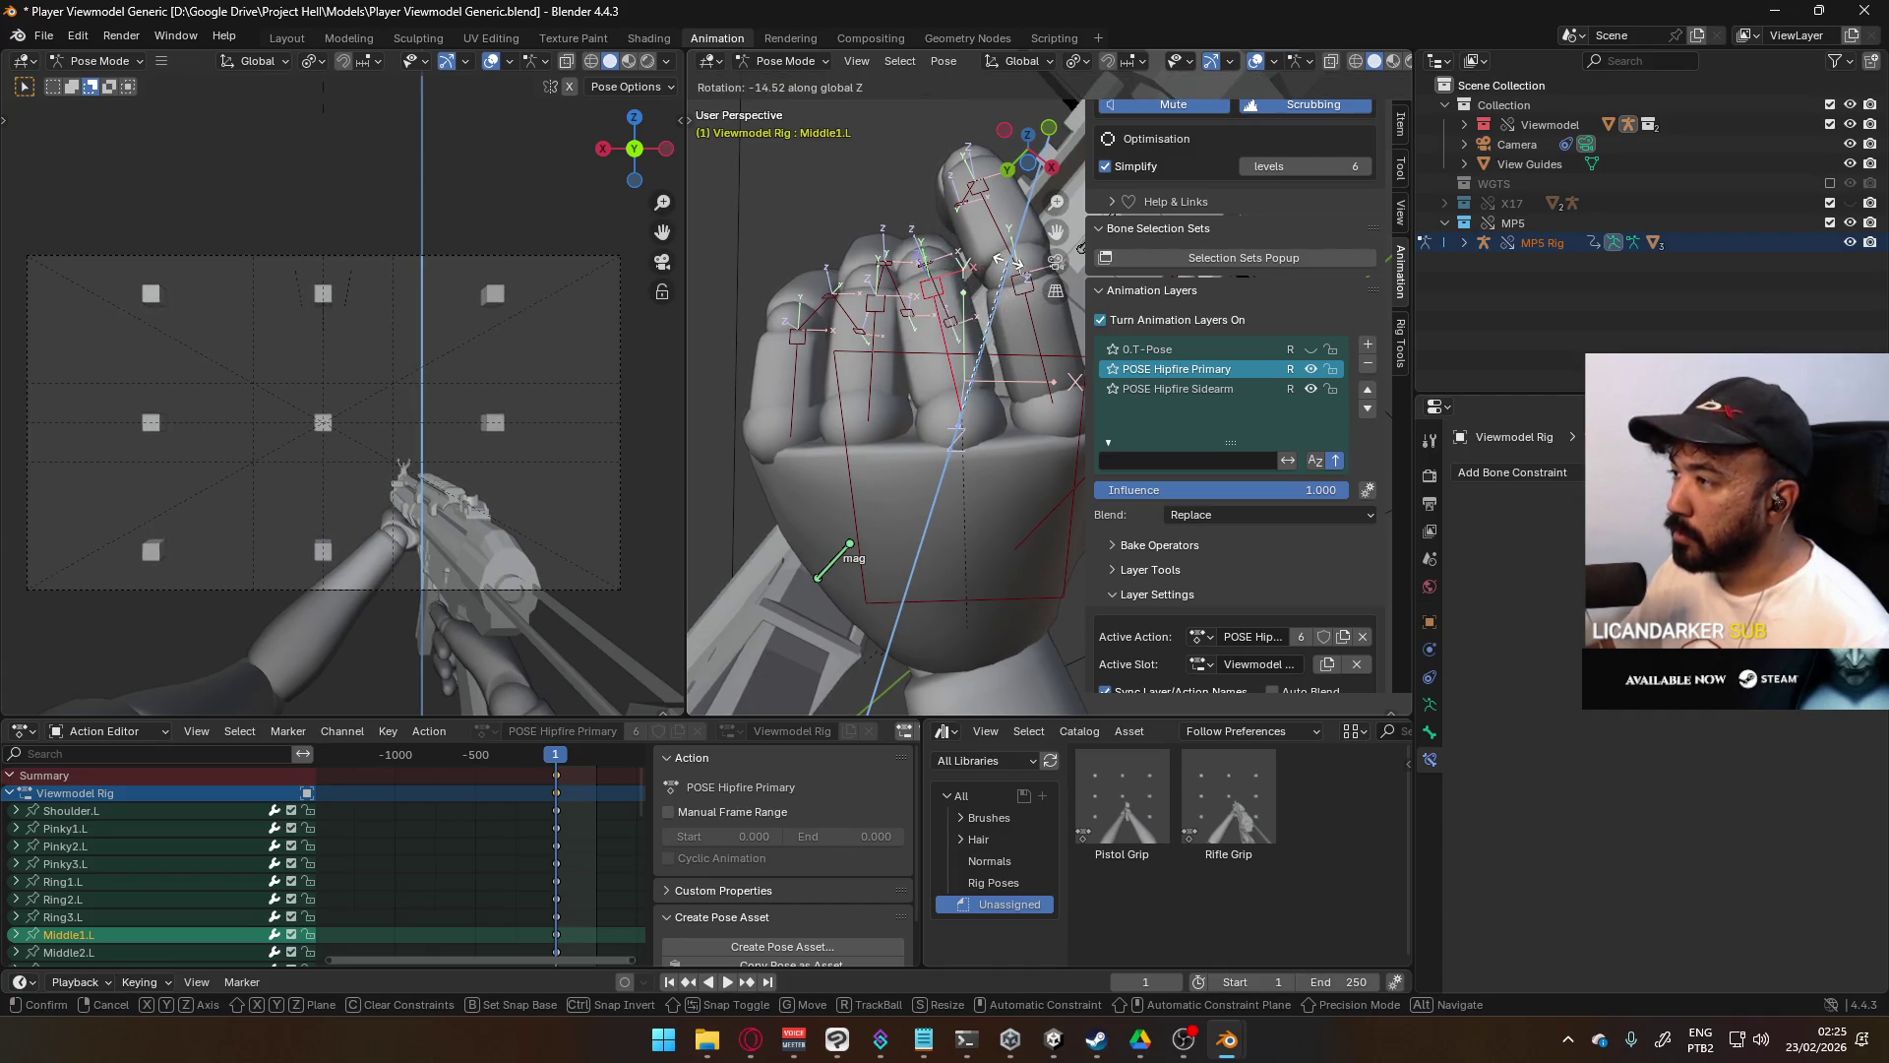
- Finish the middle finger's sideways turn and curl it around its local X axis
left_click(1016, 262)
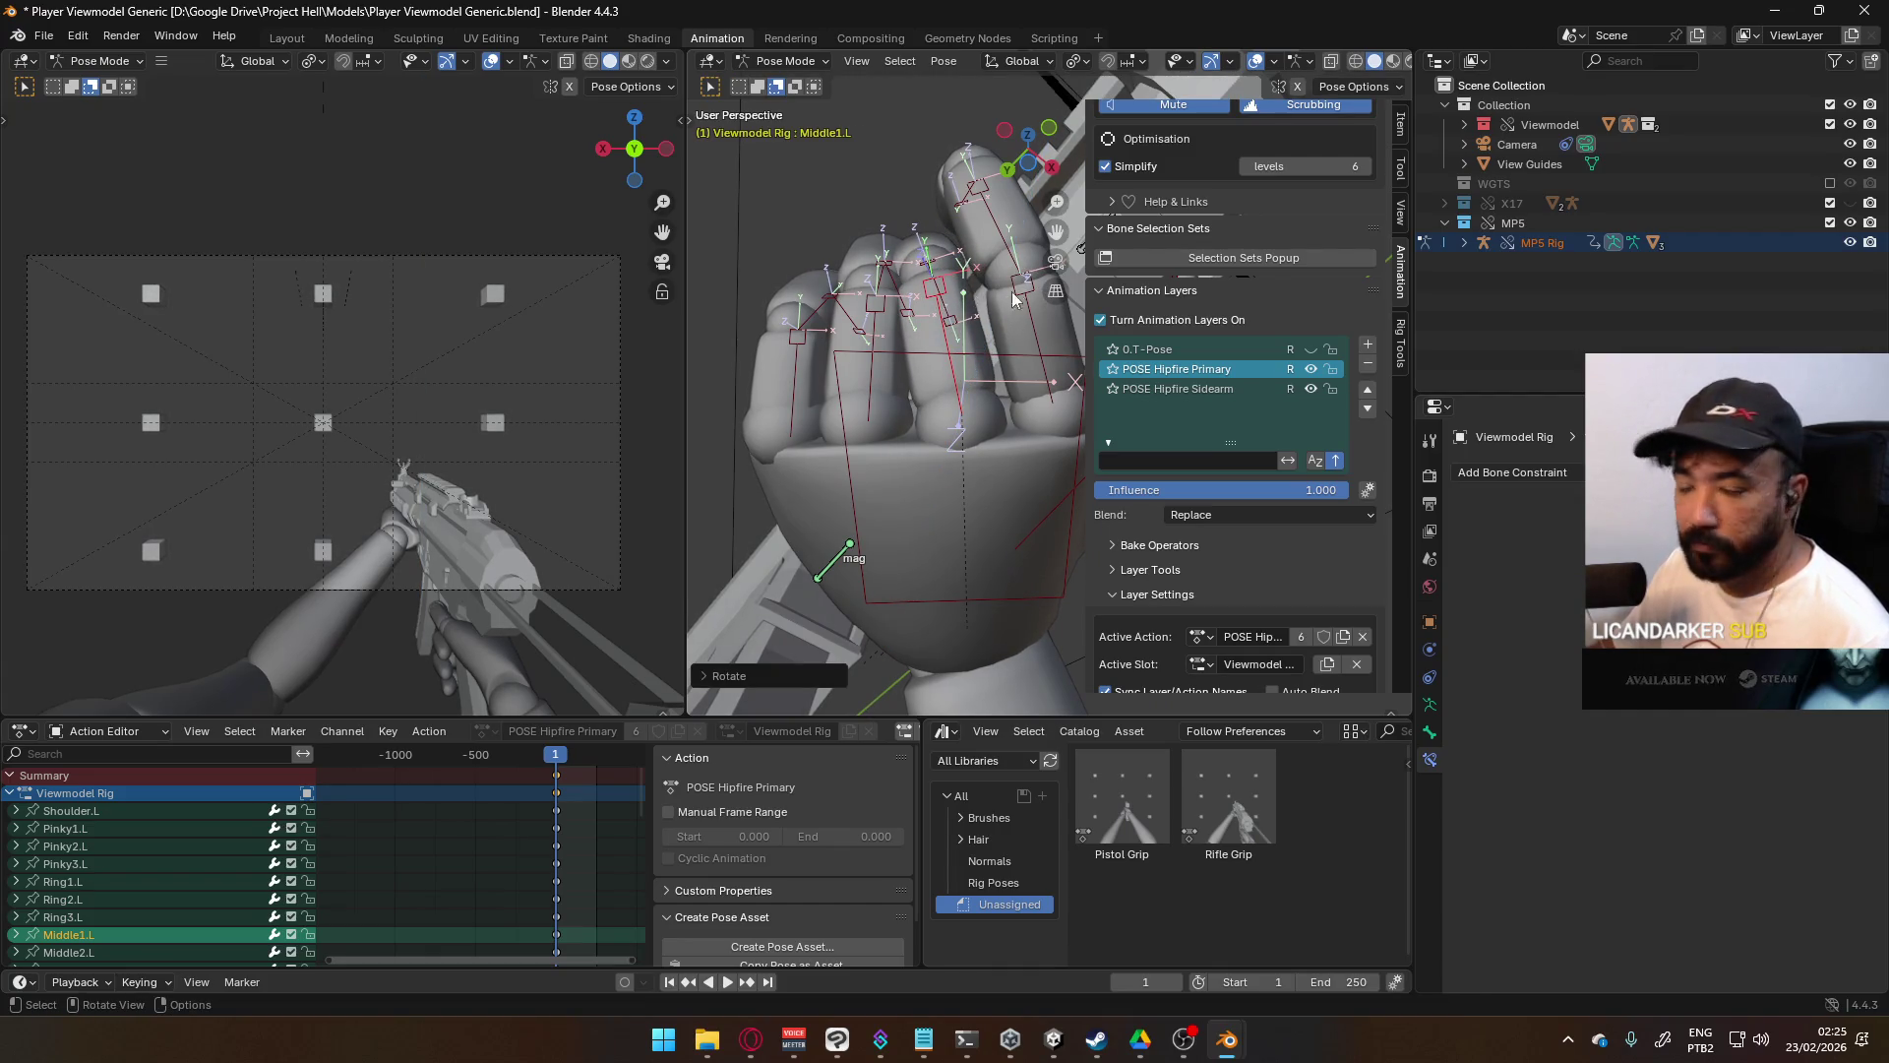
middle_click_drag(1040, 254, 1031, 282)
key("r")
key("x")
key("x")
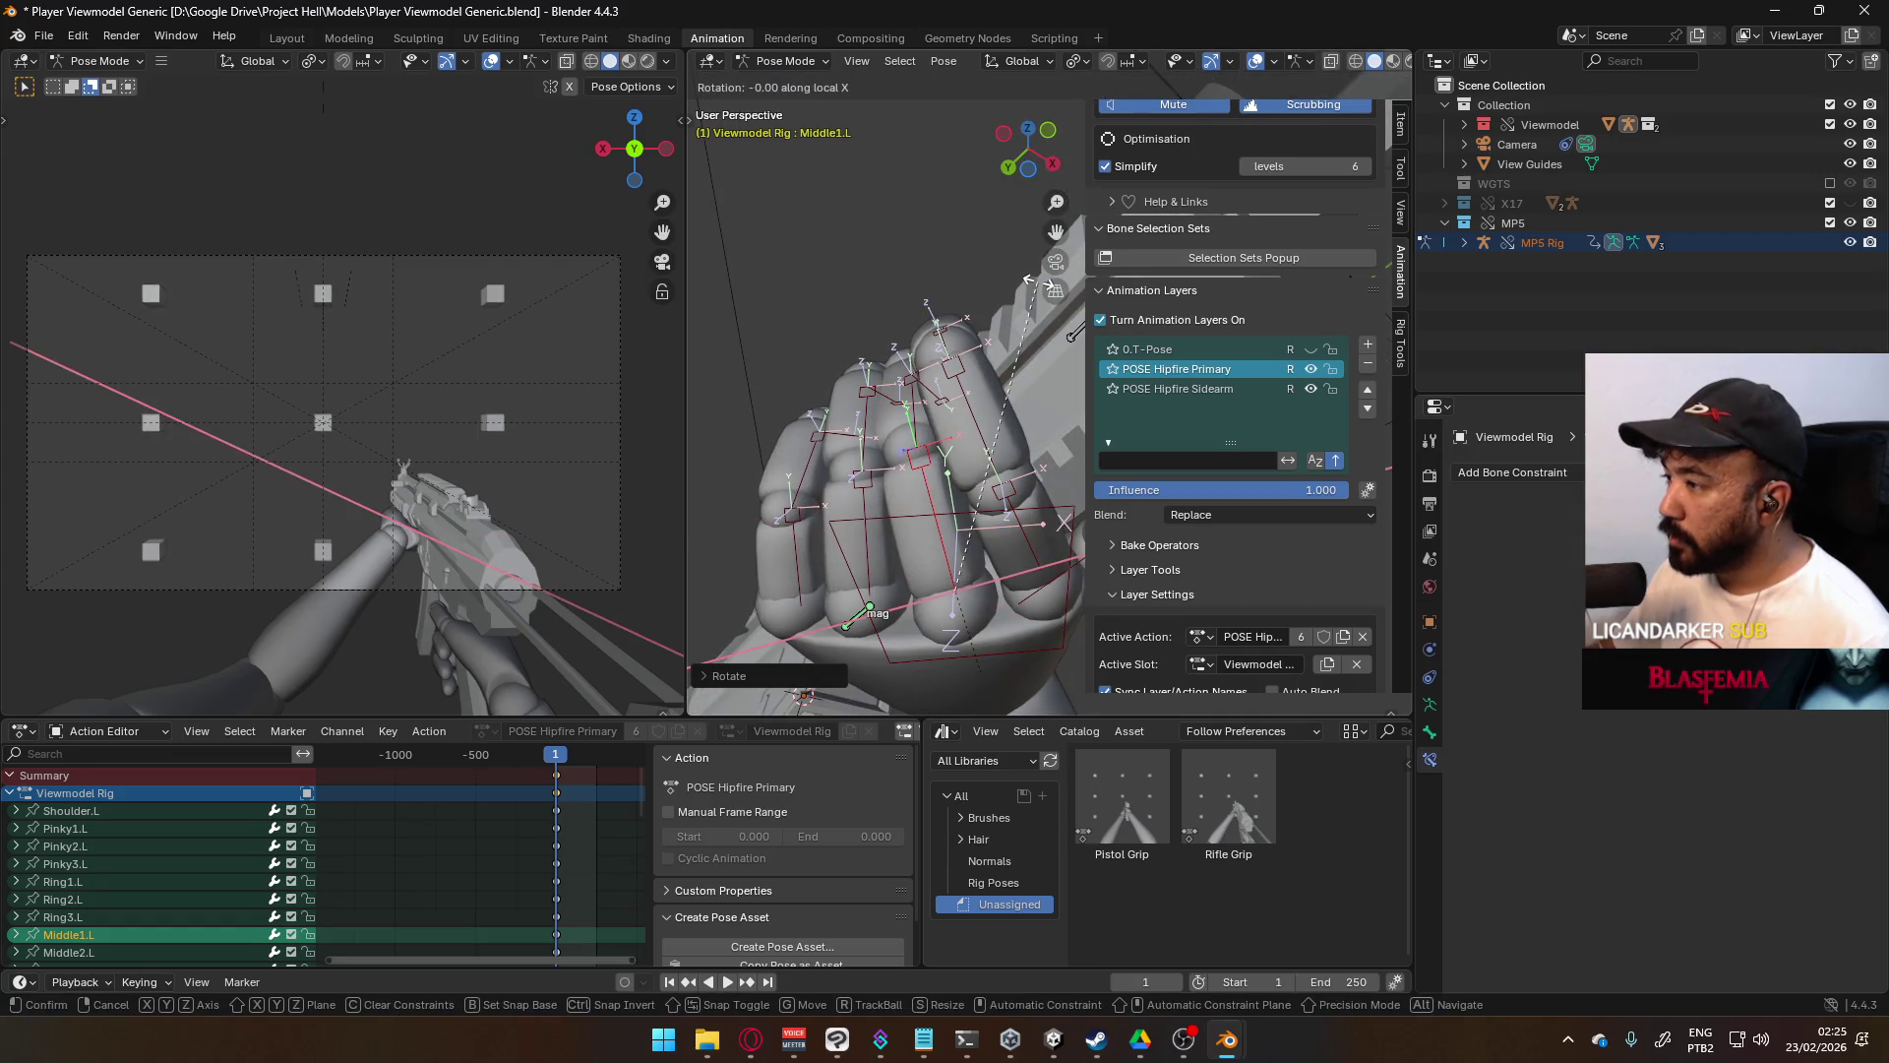
left_click(925, 394)
- Turn and twist the pinky base bone Pinky1.L around the Z axis
left_click(853, 533)
mouse_move(853, 534)
middle_mouse_down()
mouse_move(918, 504)
mouse_move(903, 331)
mouse_move(891, 393)
middle_mouse_up()
left_click(891, 393)
key("r")
key("z")
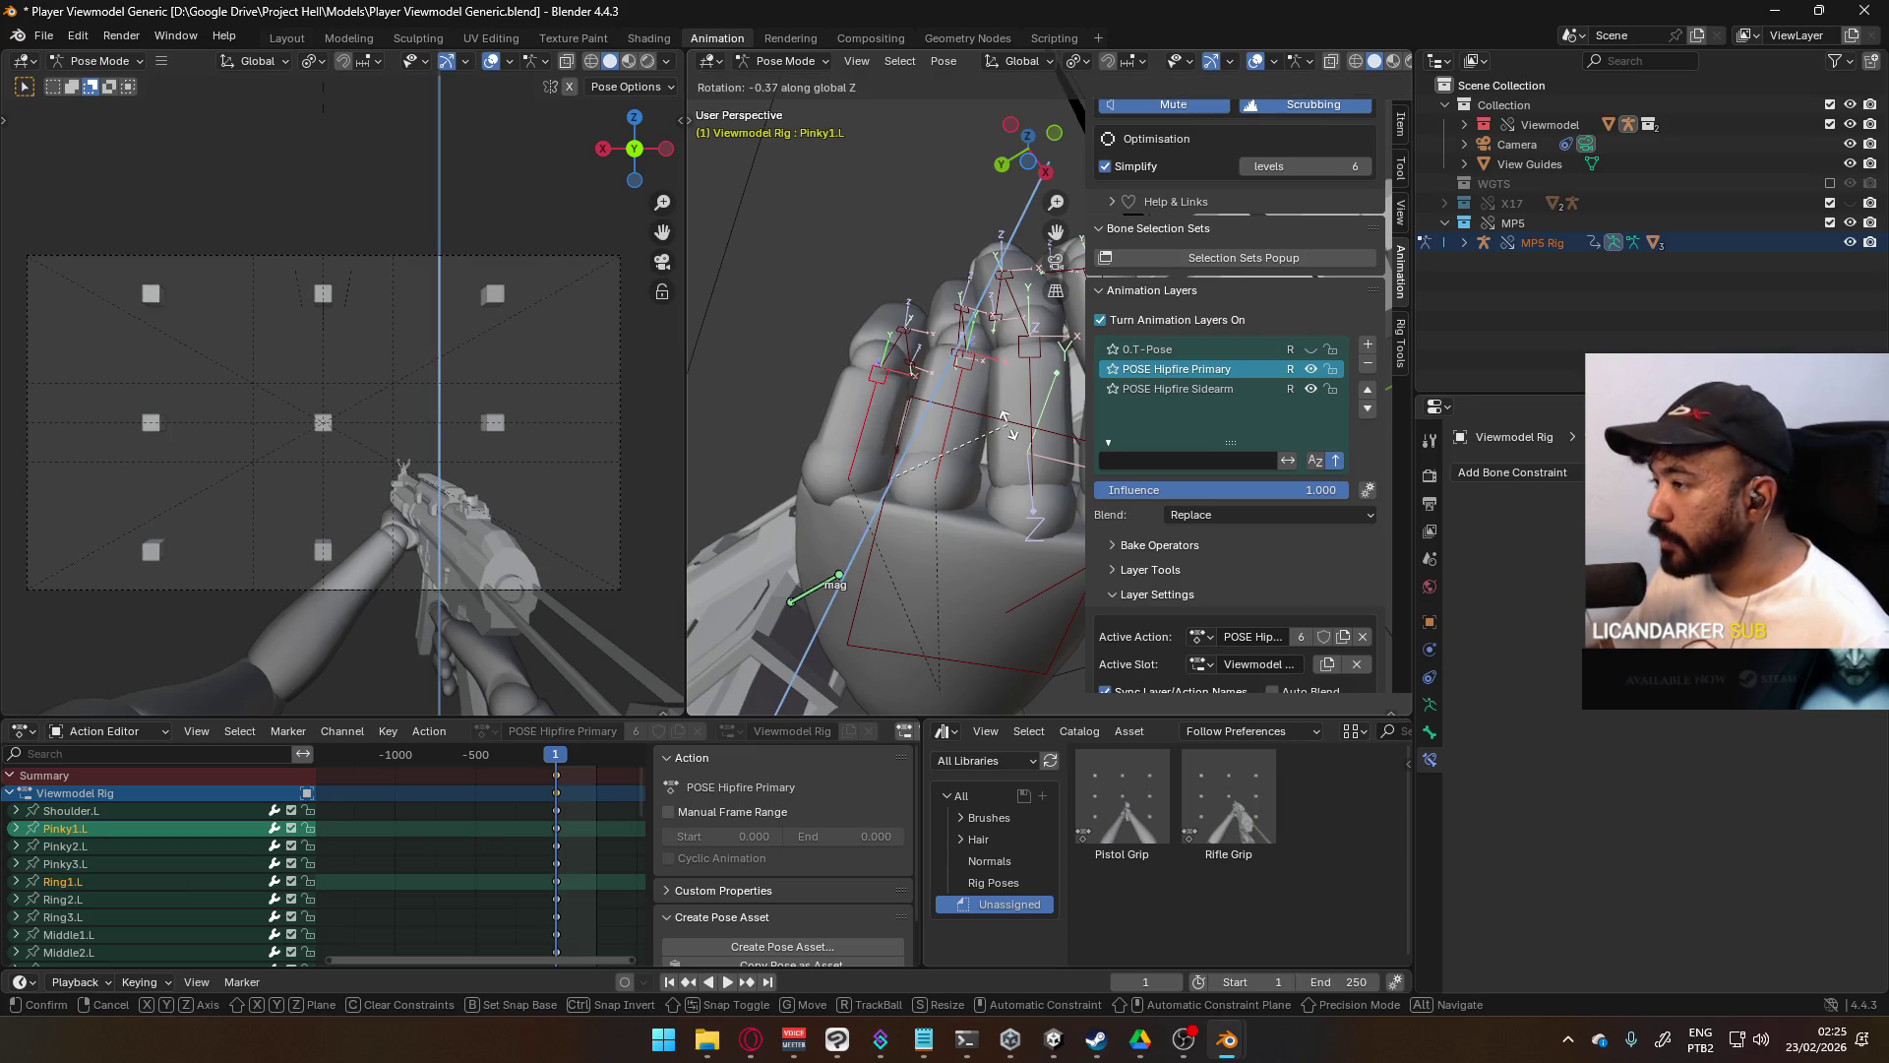
left_click(978, 288)
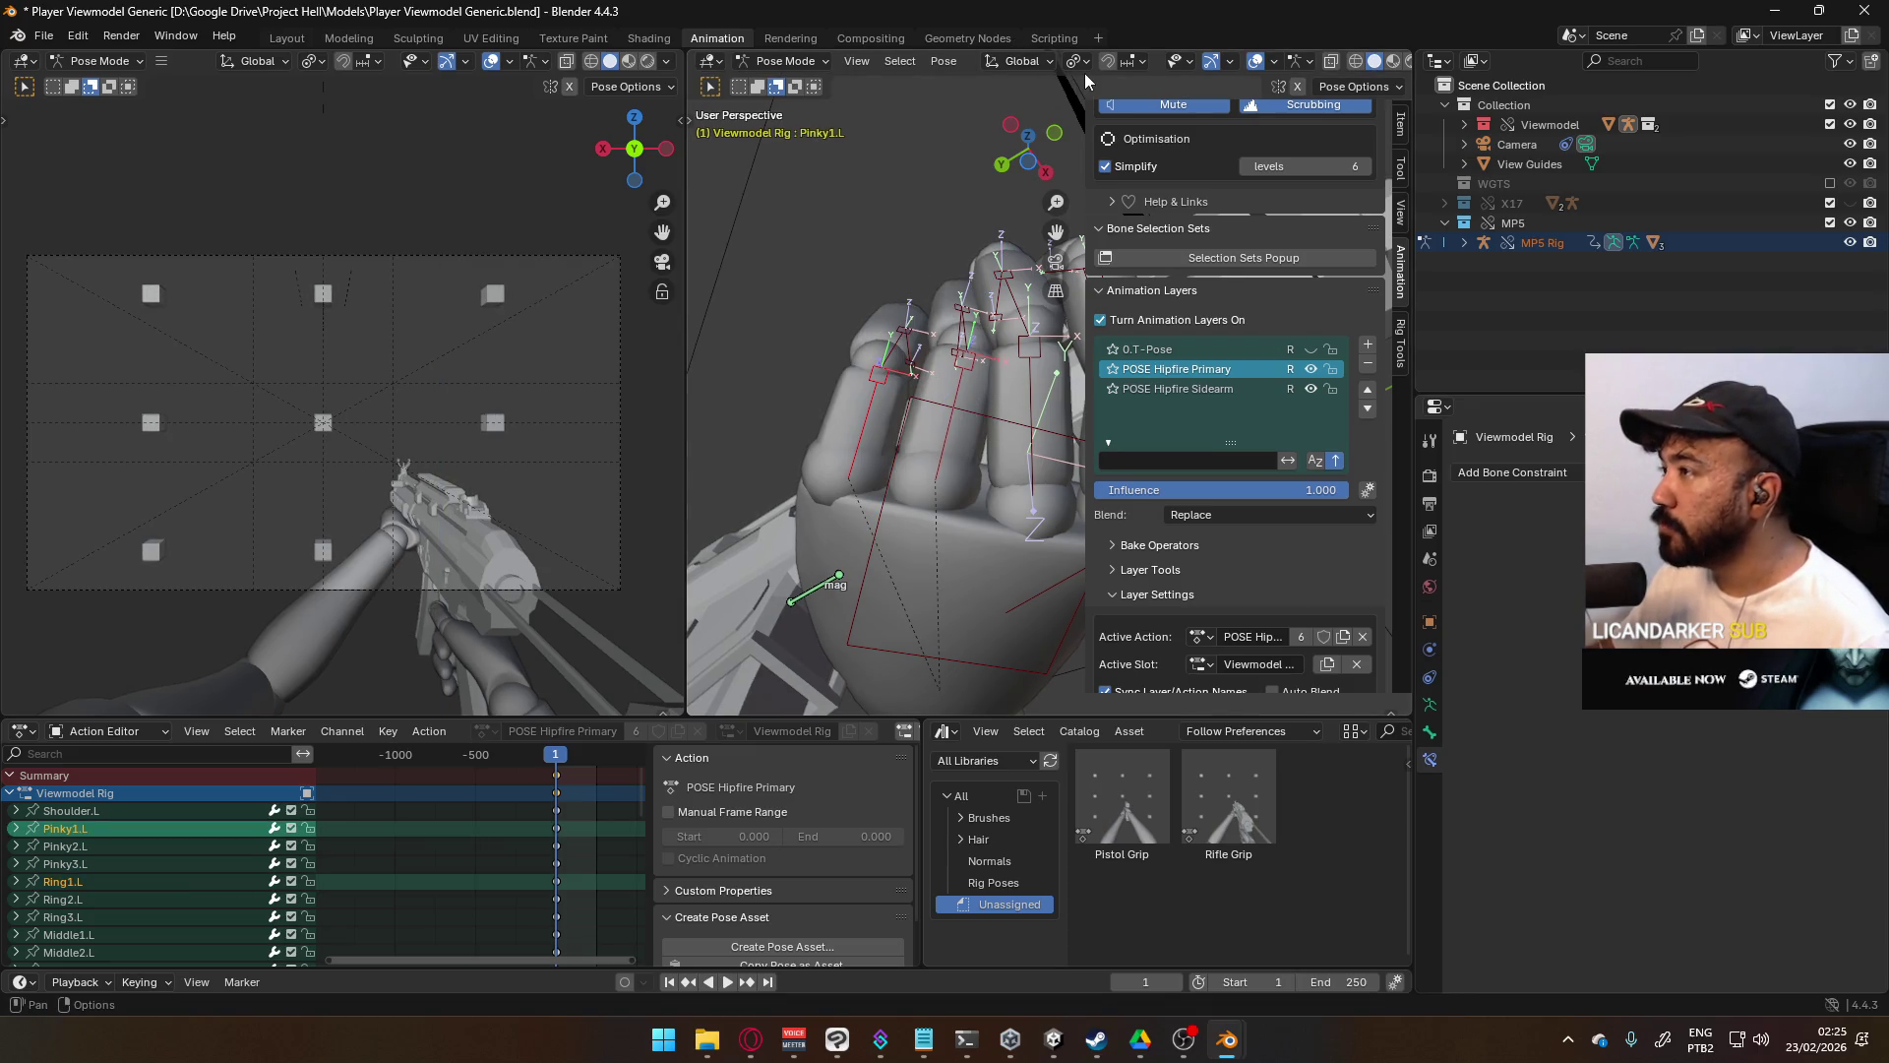
key("r")
key("z")
key("z")
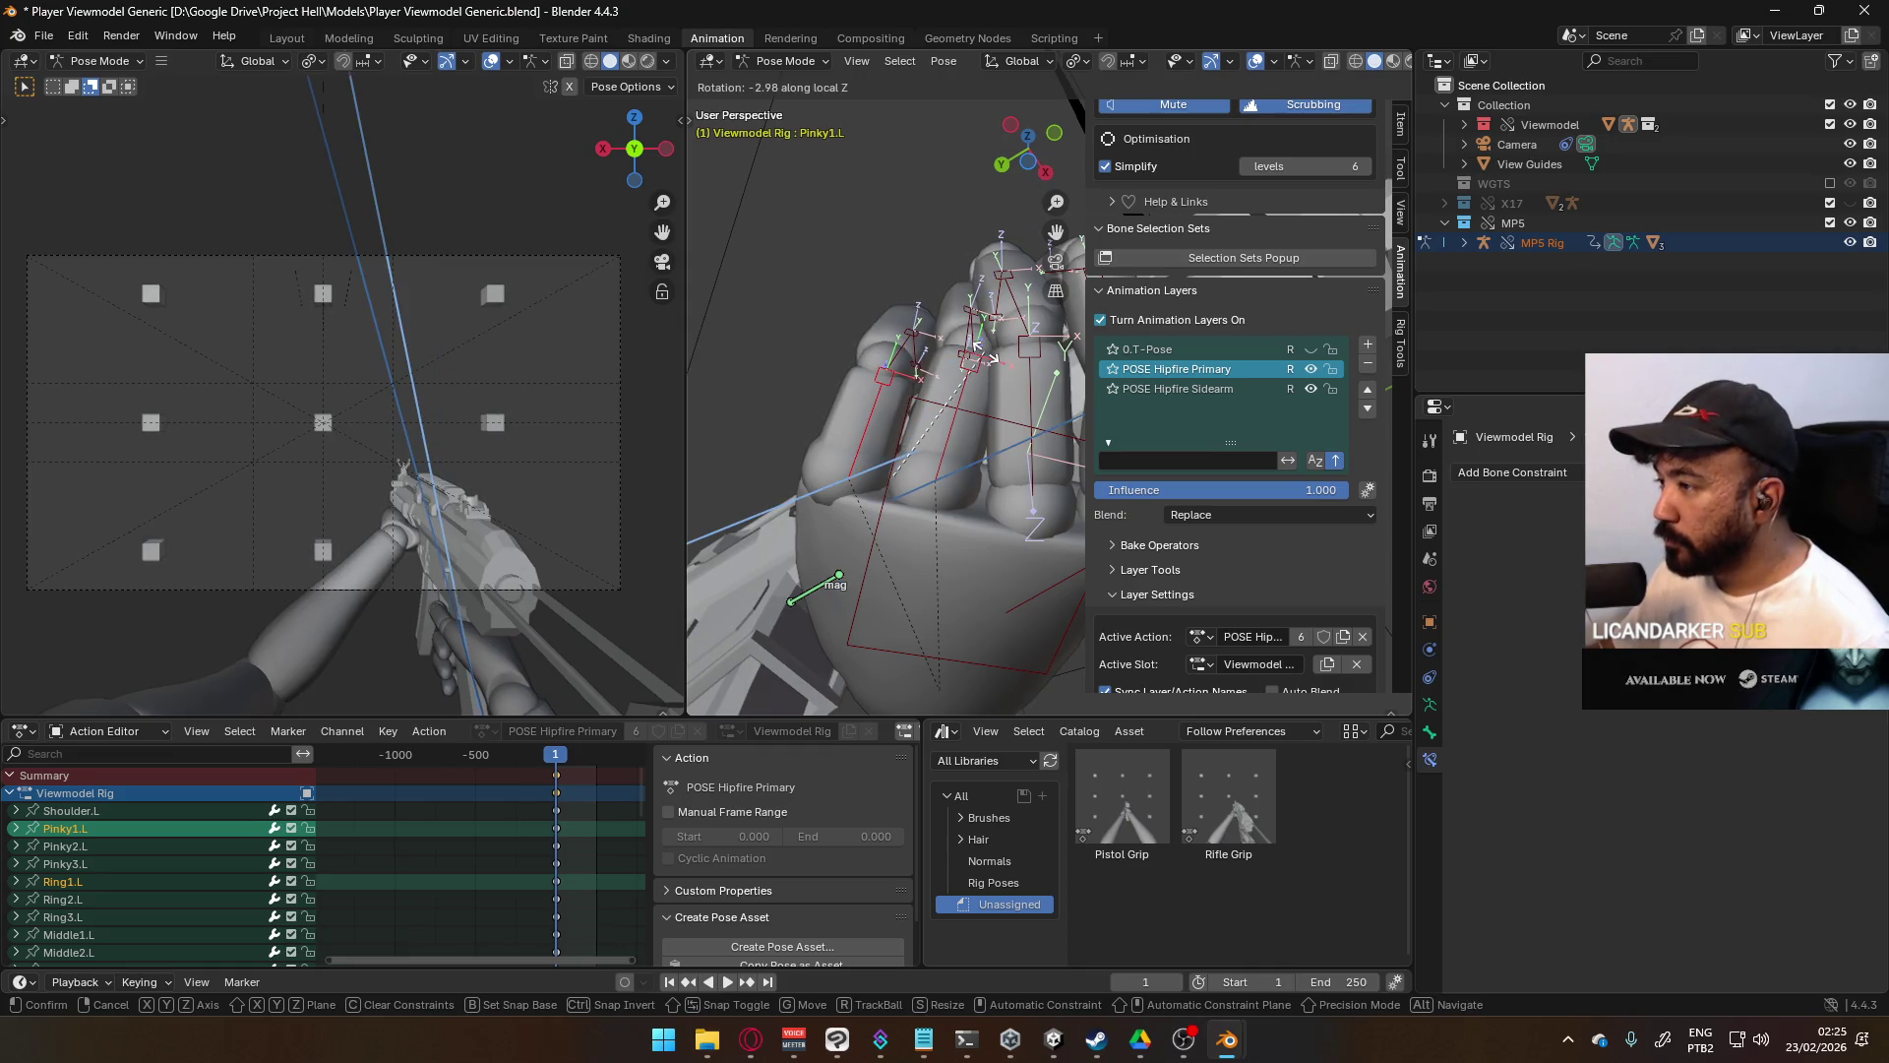
left_click(989, 374)
- Curl the ring finger base bone Ring1.L around its local X axis
mouse_move(989, 374)
middle_mouse_down()
mouse_move(992, 487)
mouse_move(927, 529)
mouse_move(966, 301)
mouse_move(944, 369)
mouse_move(1130, 328)
mouse_move(1131, 344)
mouse_move(866, 439)
mouse_move(989, 440)
middle_mouse_up()
scroll(866, 439, "up", 3)
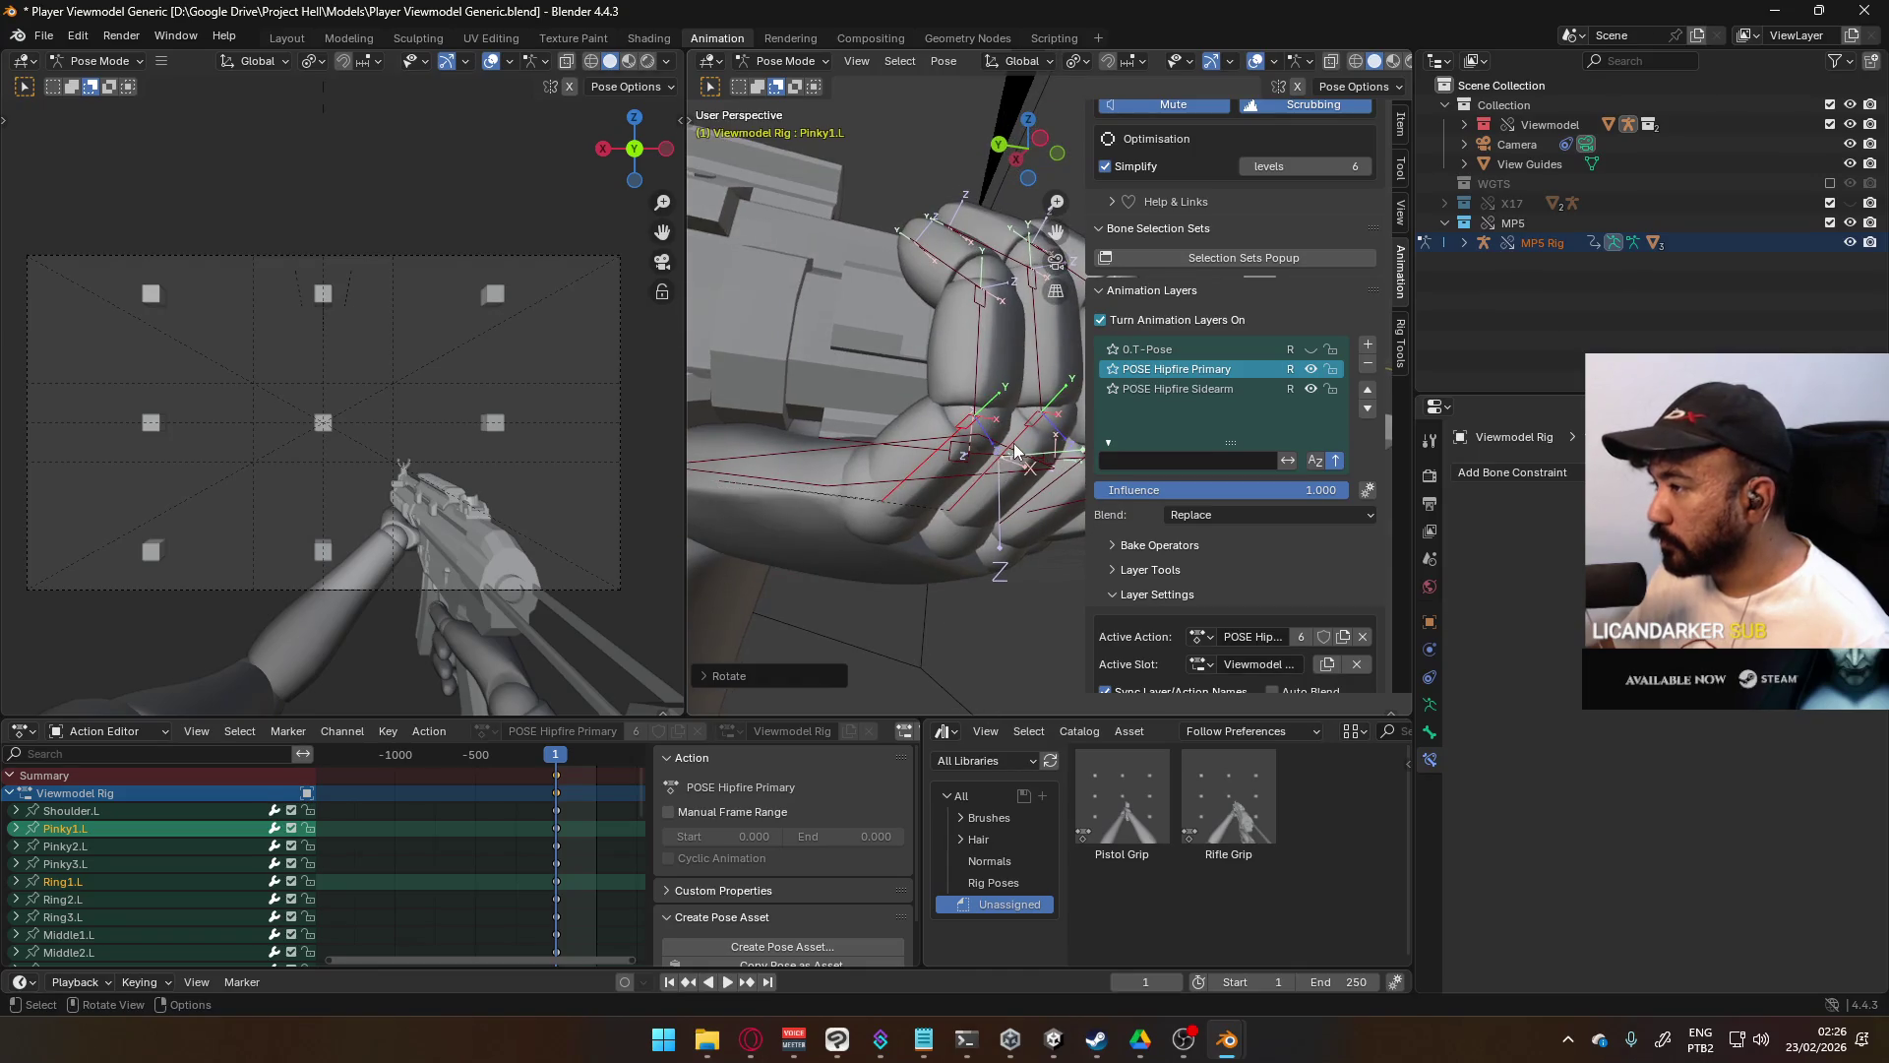
left_click(1024, 439)
key("r")
key("x")
key("x")
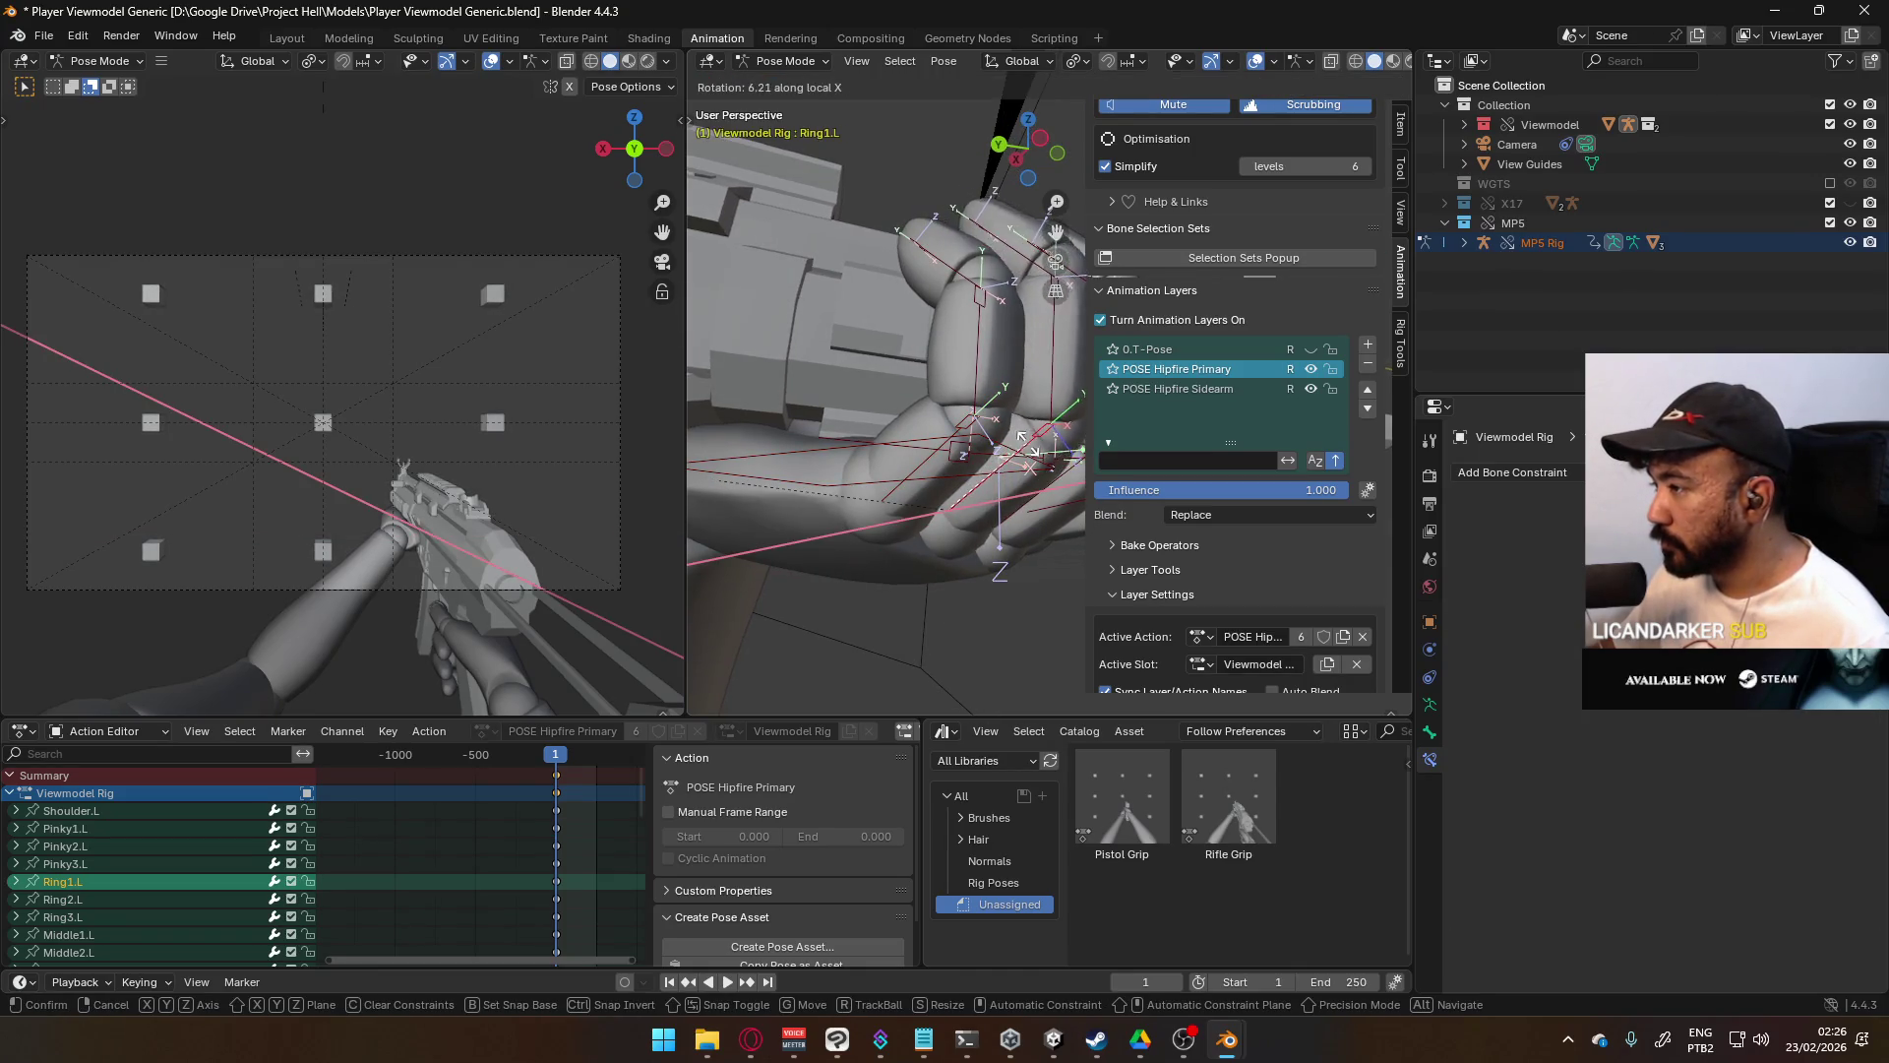
left_click(1028, 445)
- Bend the middle ring finger bone Ring2.L on local X, then adjust it
left_click(972, 358)
mouse_move(971, 357)
middle_mouse_down()
mouse_move(937, 360)
mouse_move(988, 376)
mouse_move(893, 341)
middle_mouse_up()
left_click(988, 376)
key("r")
key("x")
key("x")
left_click(974, 326)
middle_click_drag(825, 413, 858, 366)
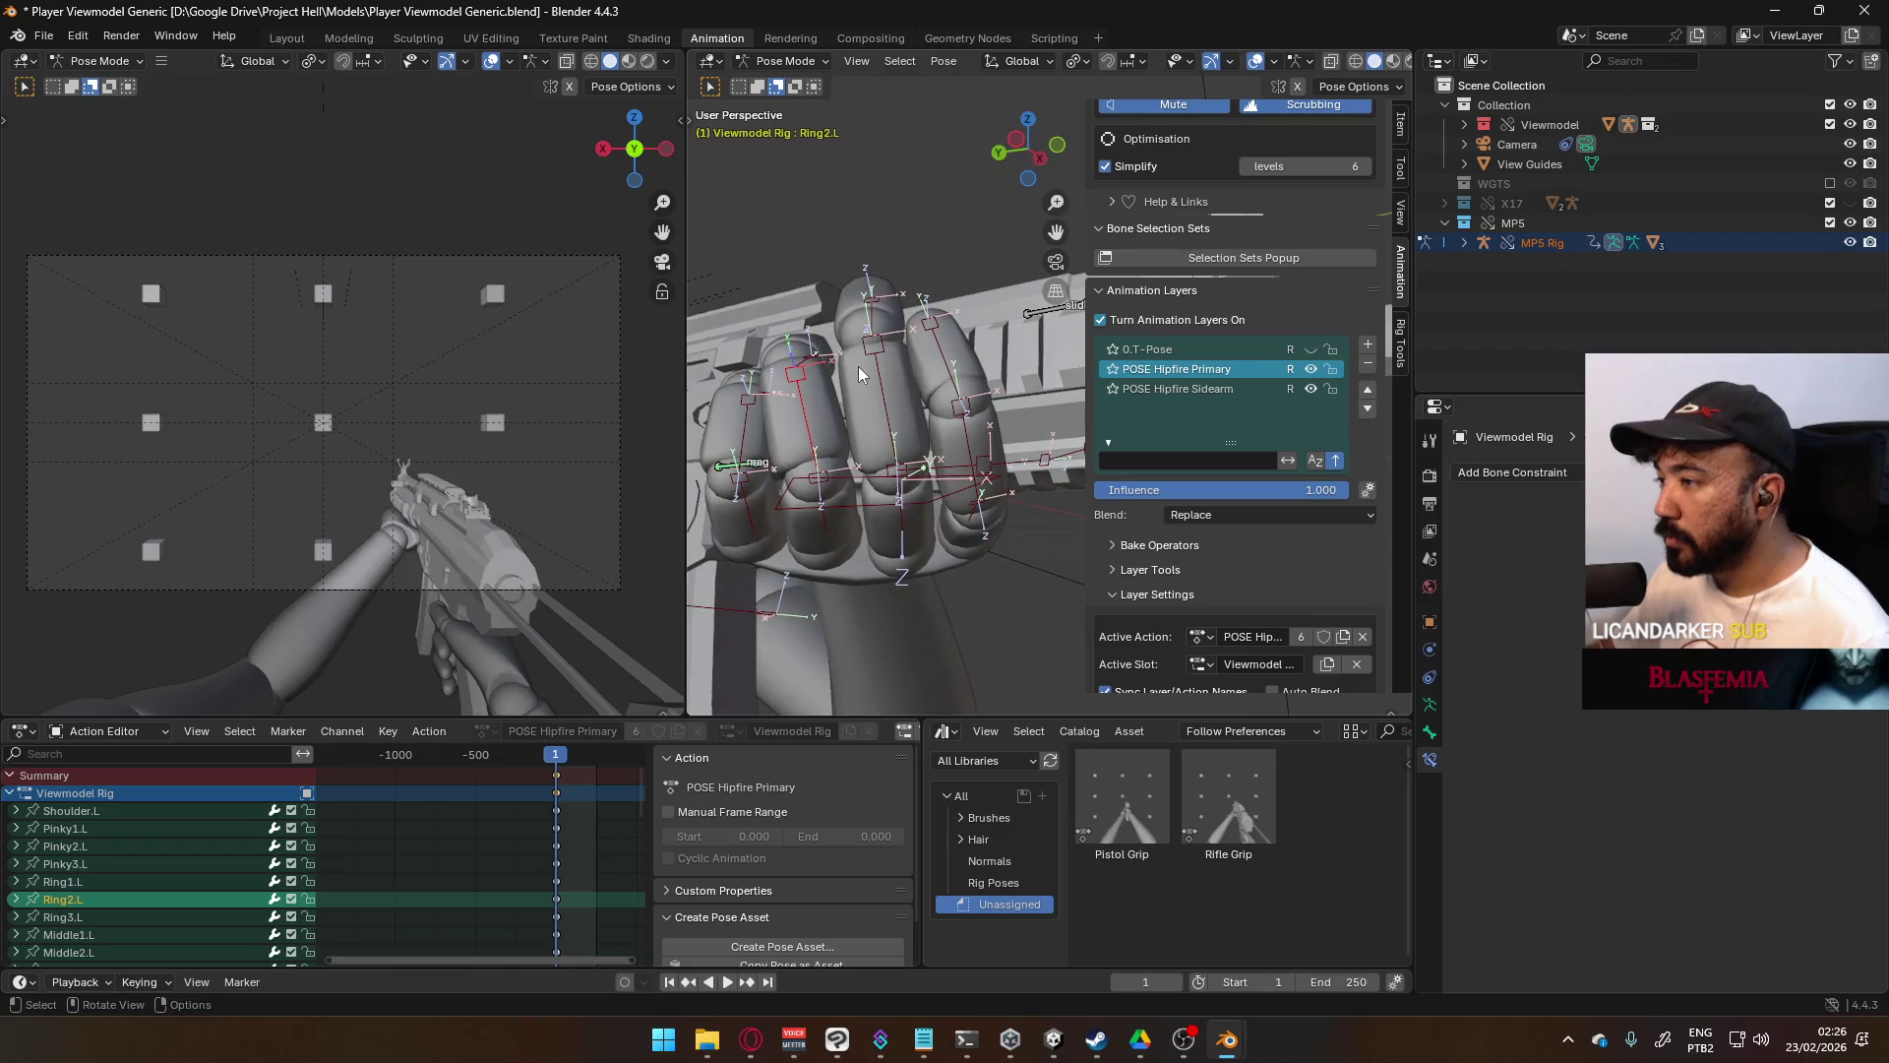
key("r")
left_click(898, 370)
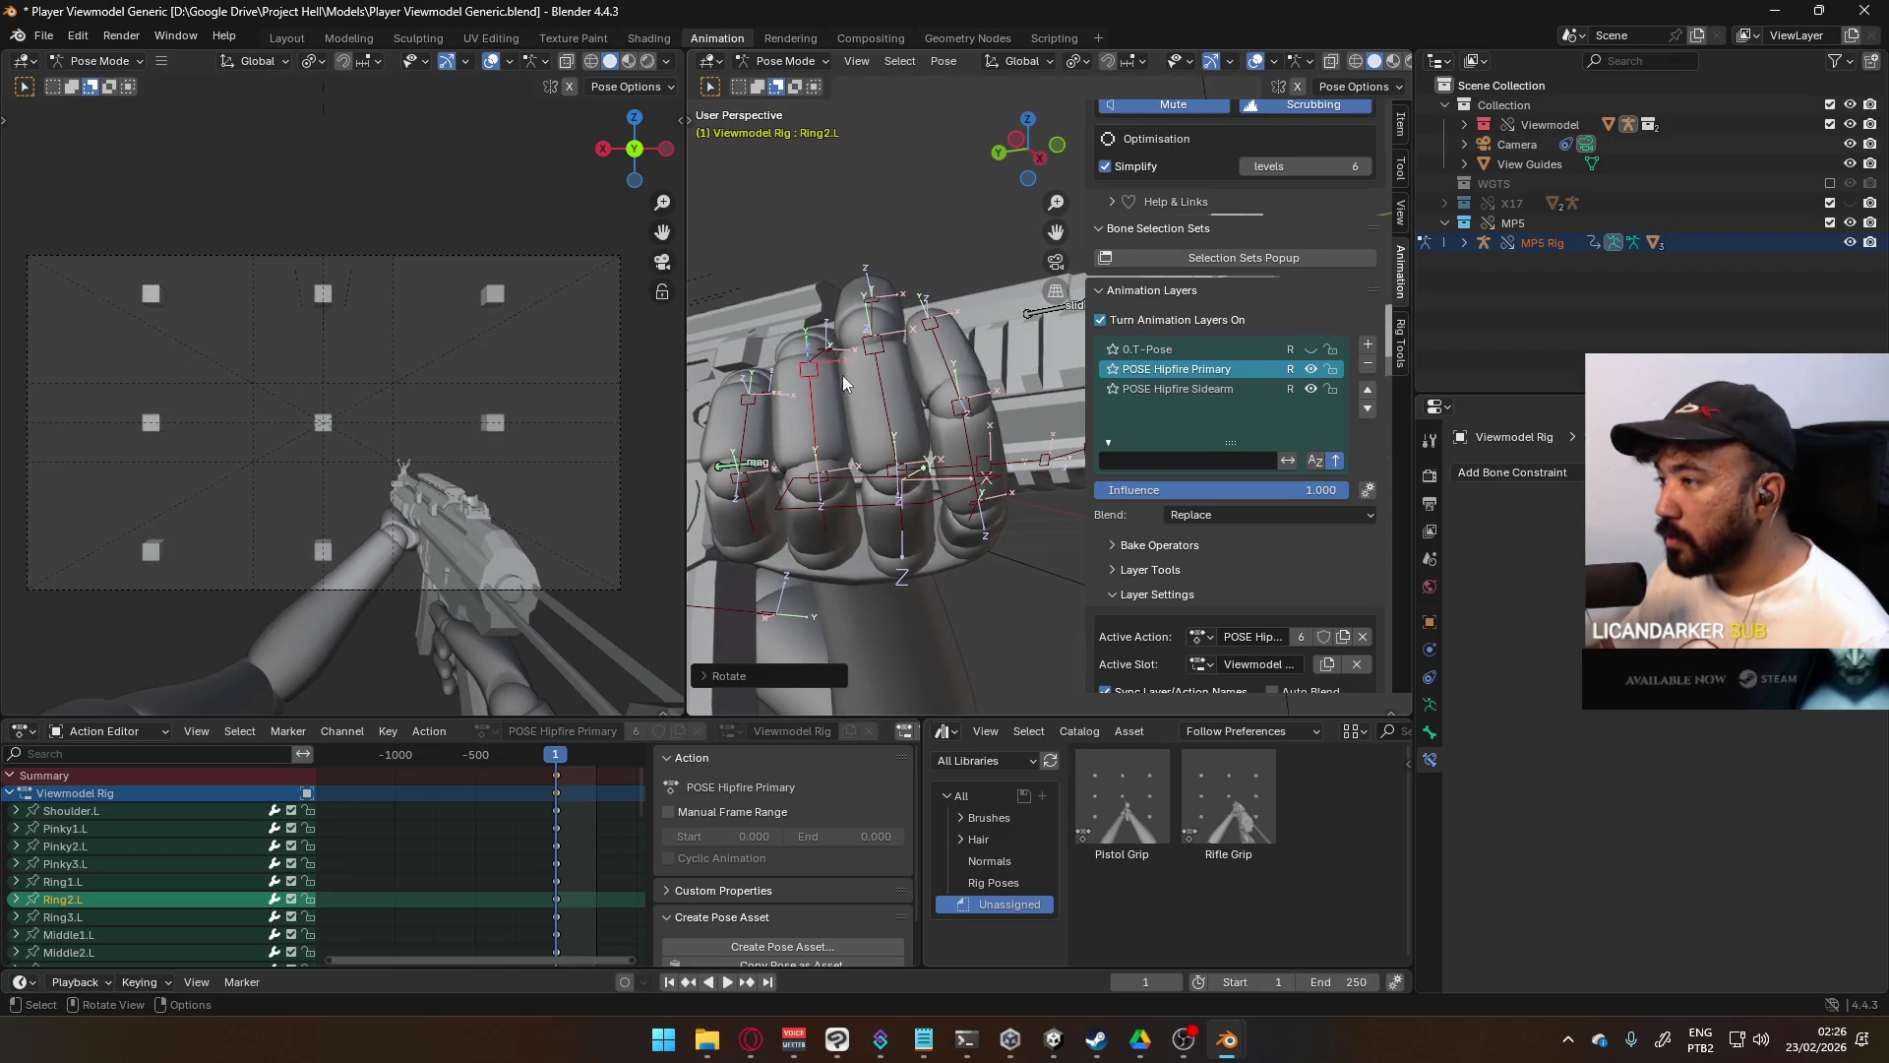
- Twist the ring fingertip bone Ring3.L around its local Z axis
middle_click_drag(812, 344, 874, 412)
left_click(874, 411)
key("r")
key("z")
key("z")
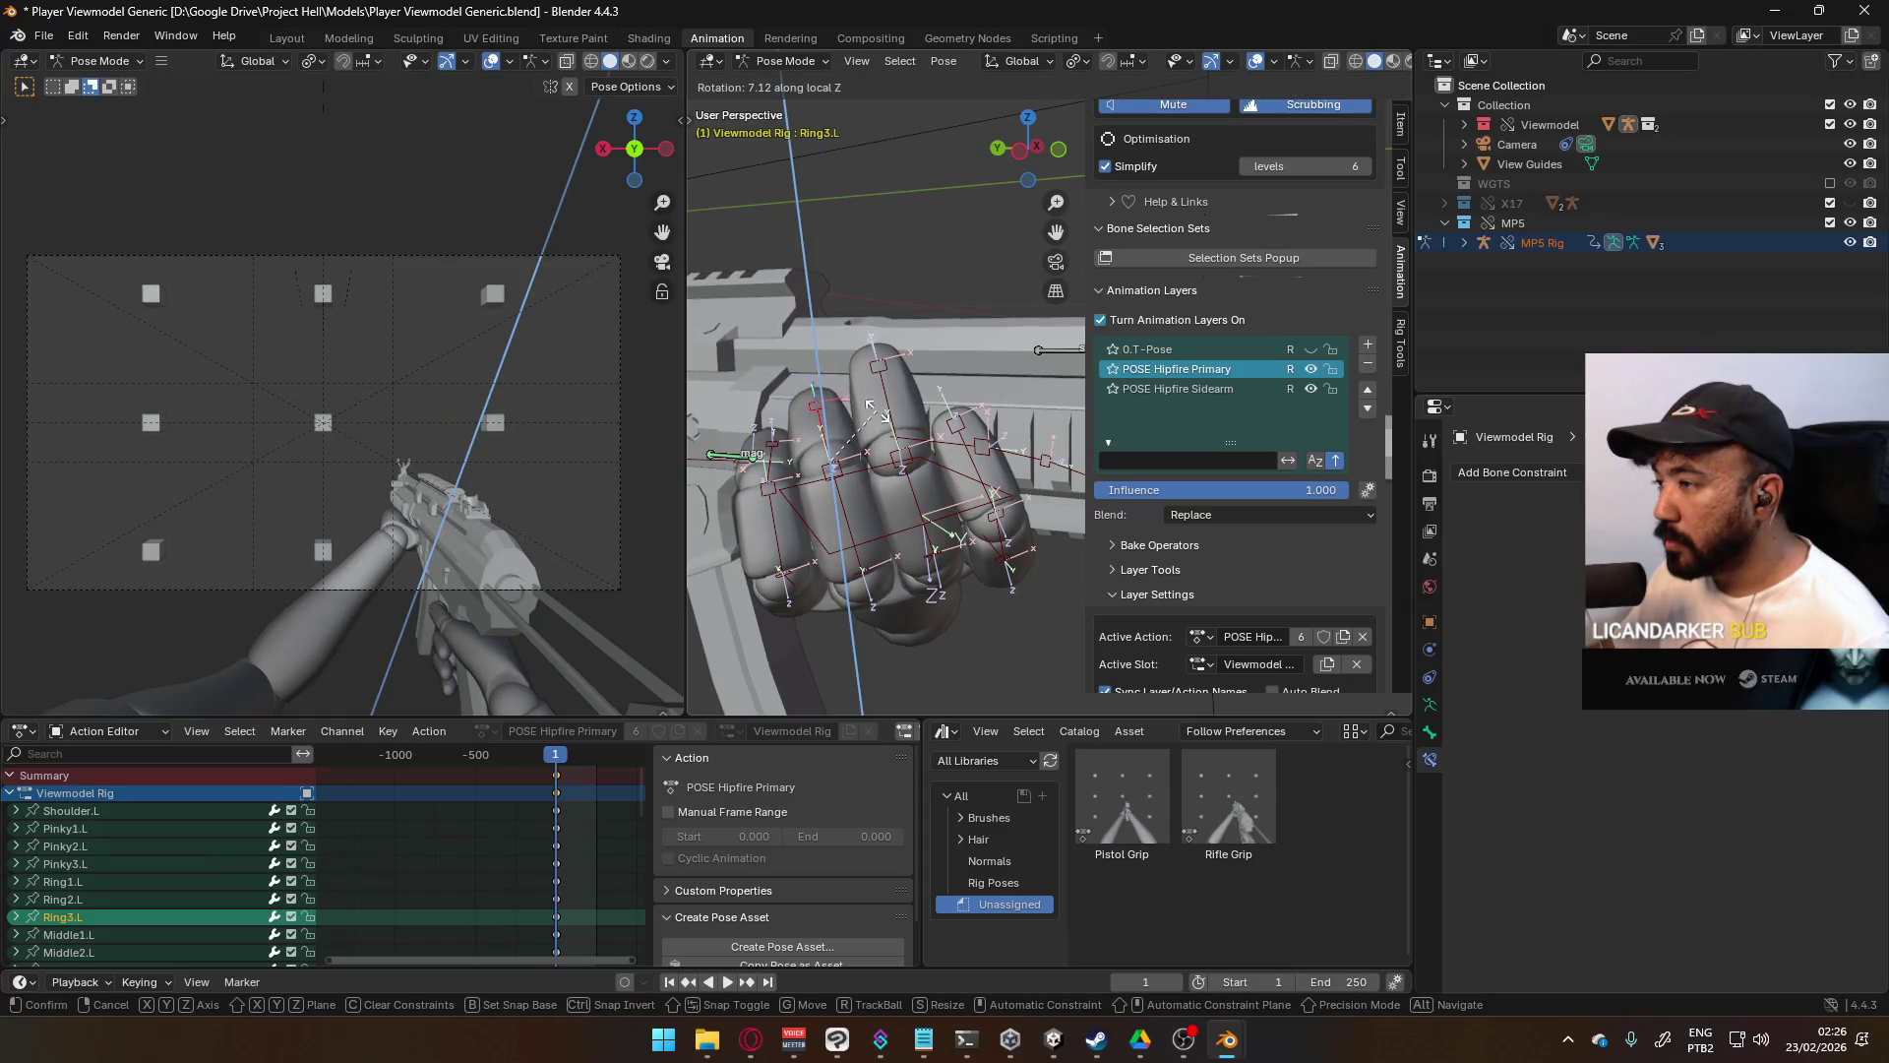
left_click(873, 411)
- Rotate the pinky tip Pinky3.L slightly, then bend it on the global X axis
left_click(788, 463)
middle_click_drag(813, 473, 893, 419)
key("r")
left_click(895, 431)
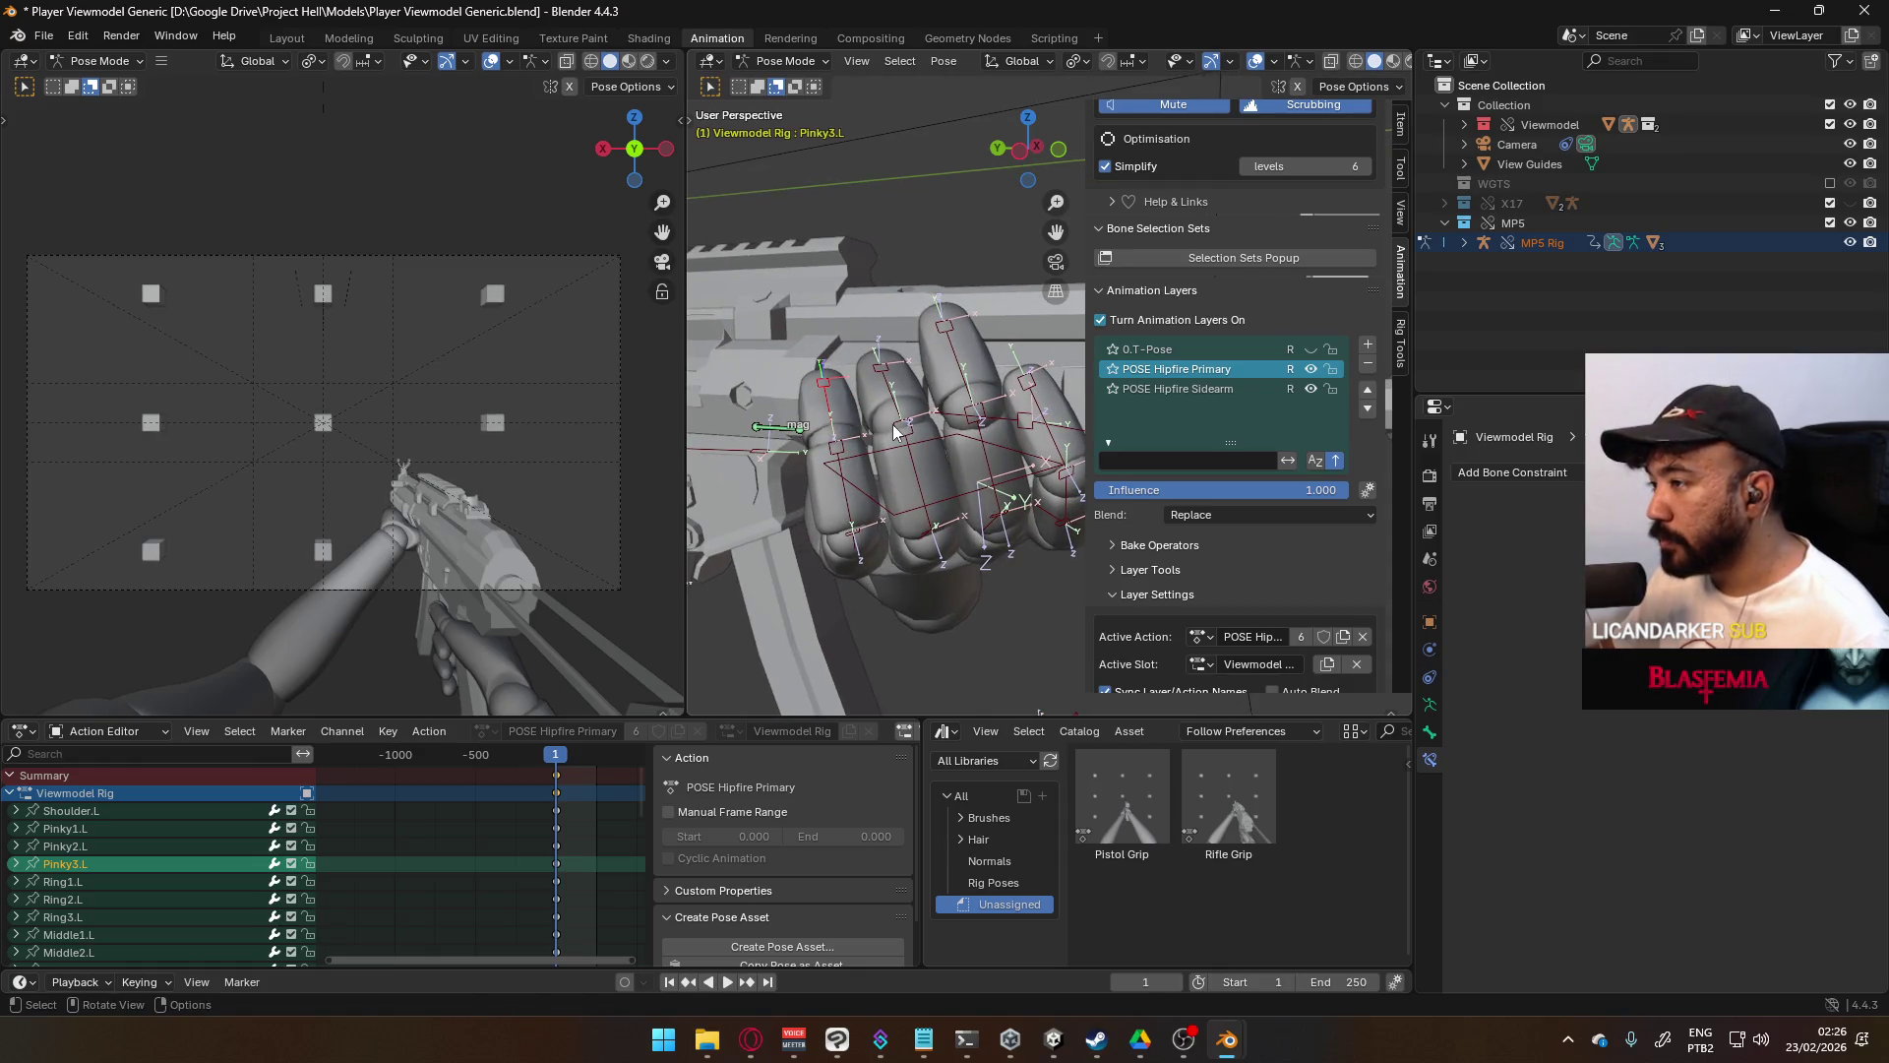
key("r")
key("x")
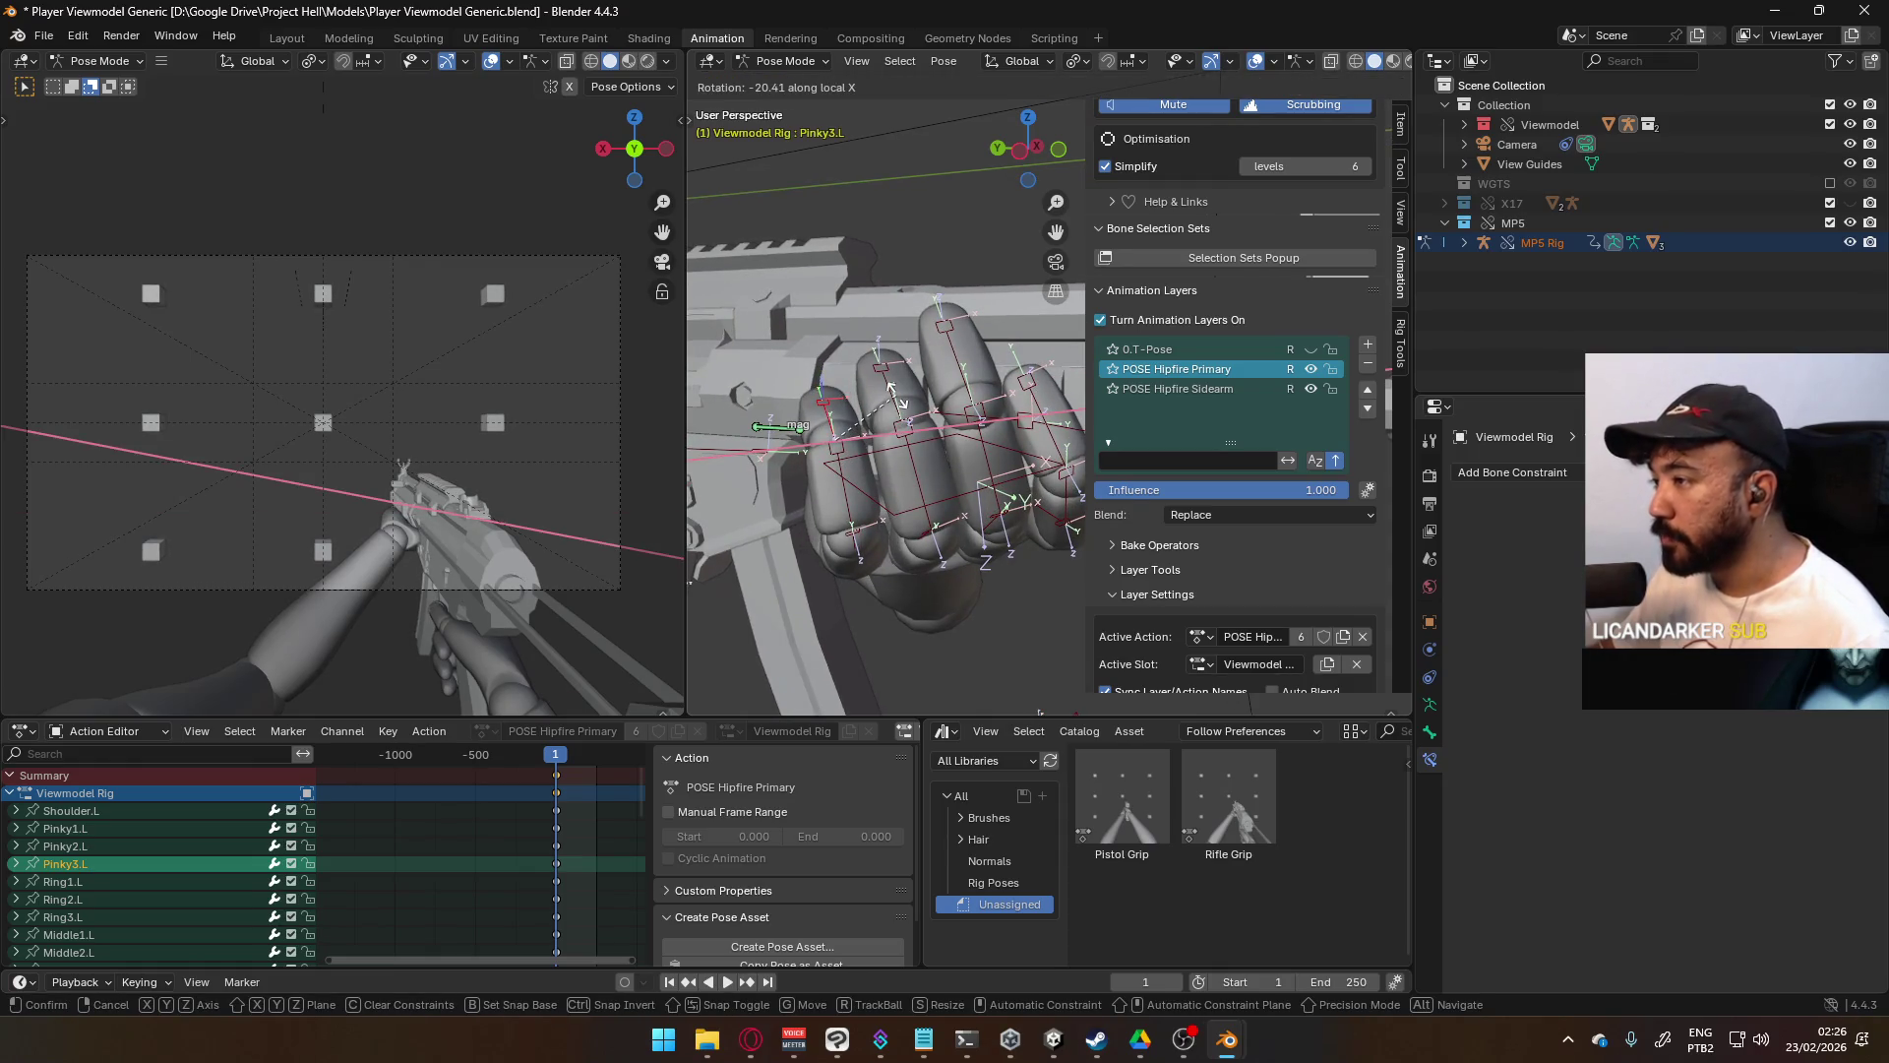
left_click(892, 394)
- Frame the hand and curl Ring2.L further around its local X axis
mouse_move(900, 403)
middle_mouse_down()
mouse_move(1018, 440)
mouse_move(915, 463)
mouse_move(891, 416)
mouse_move(966, 397)
mouse_move(945, 409)
mouse_move(958, 423)
mouse_move(1002, 417)
middle_mouse_up()
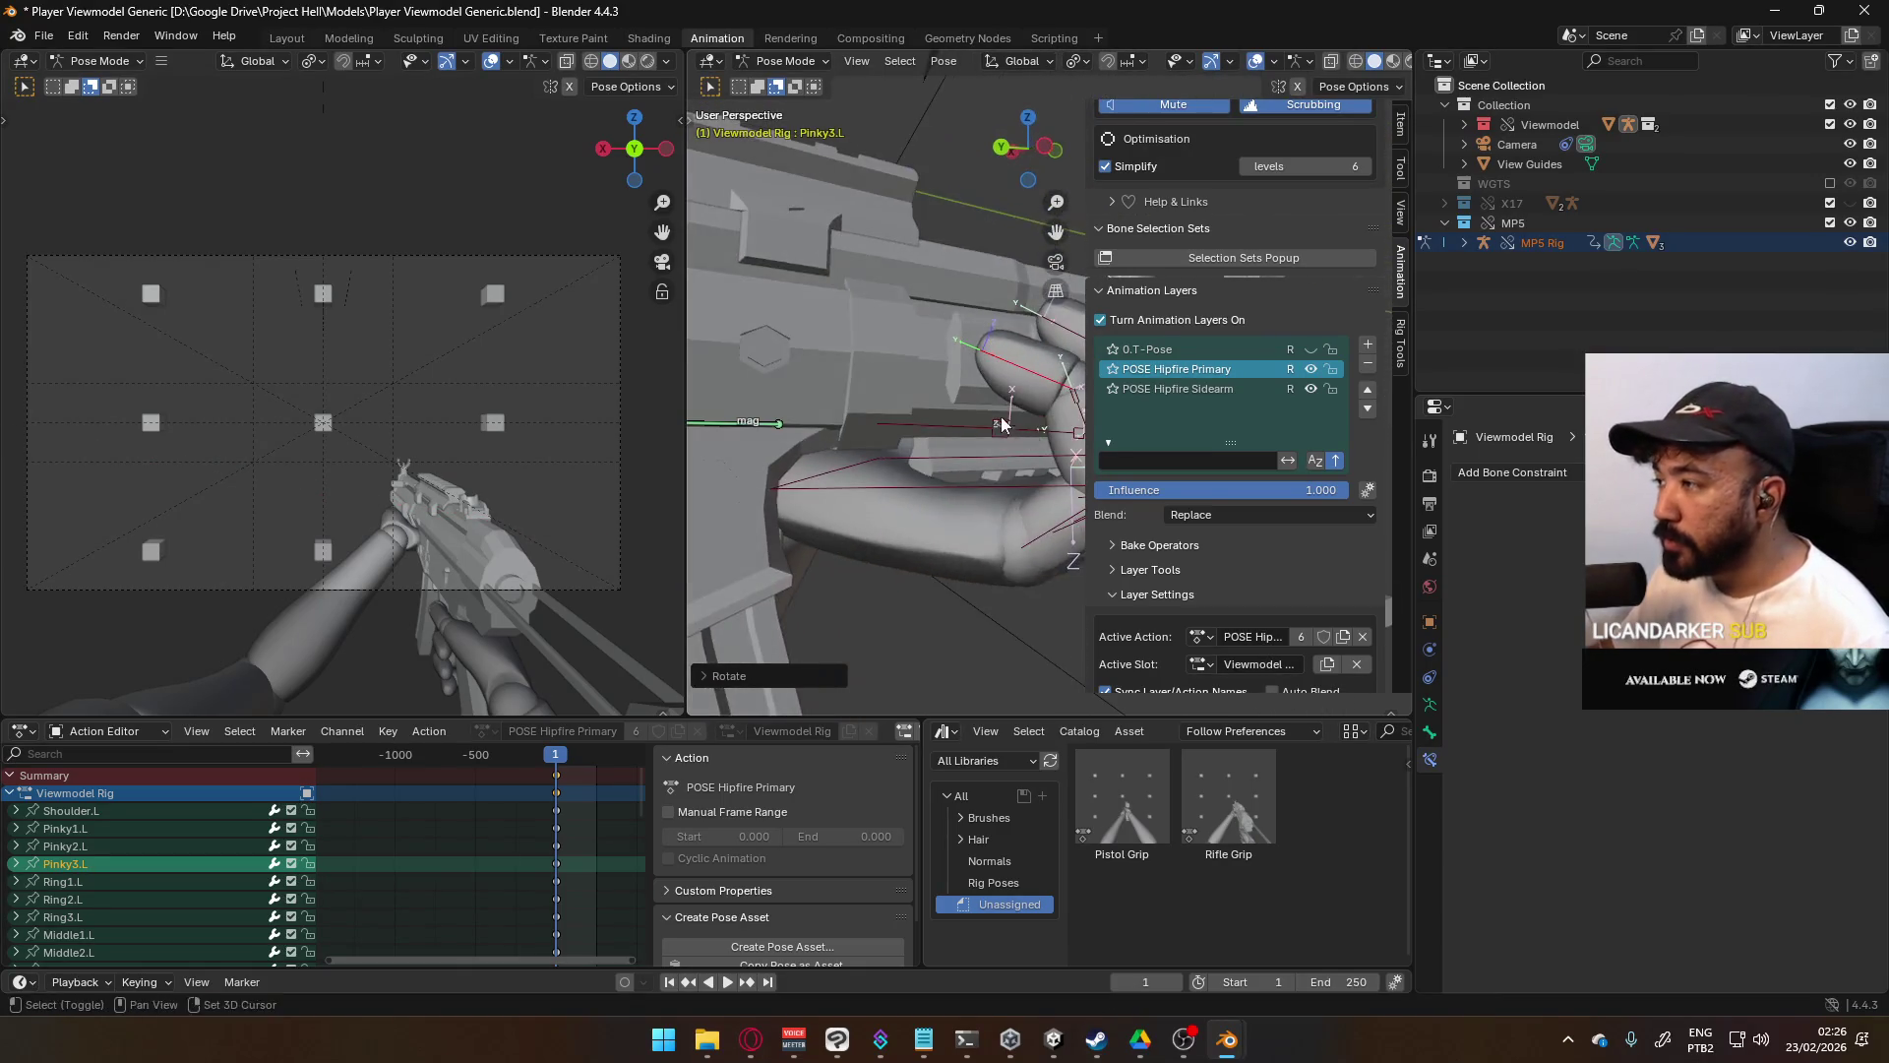
key("KP_Decimal")
left_click(986, 415)
key("r")
key("x")
key("x")
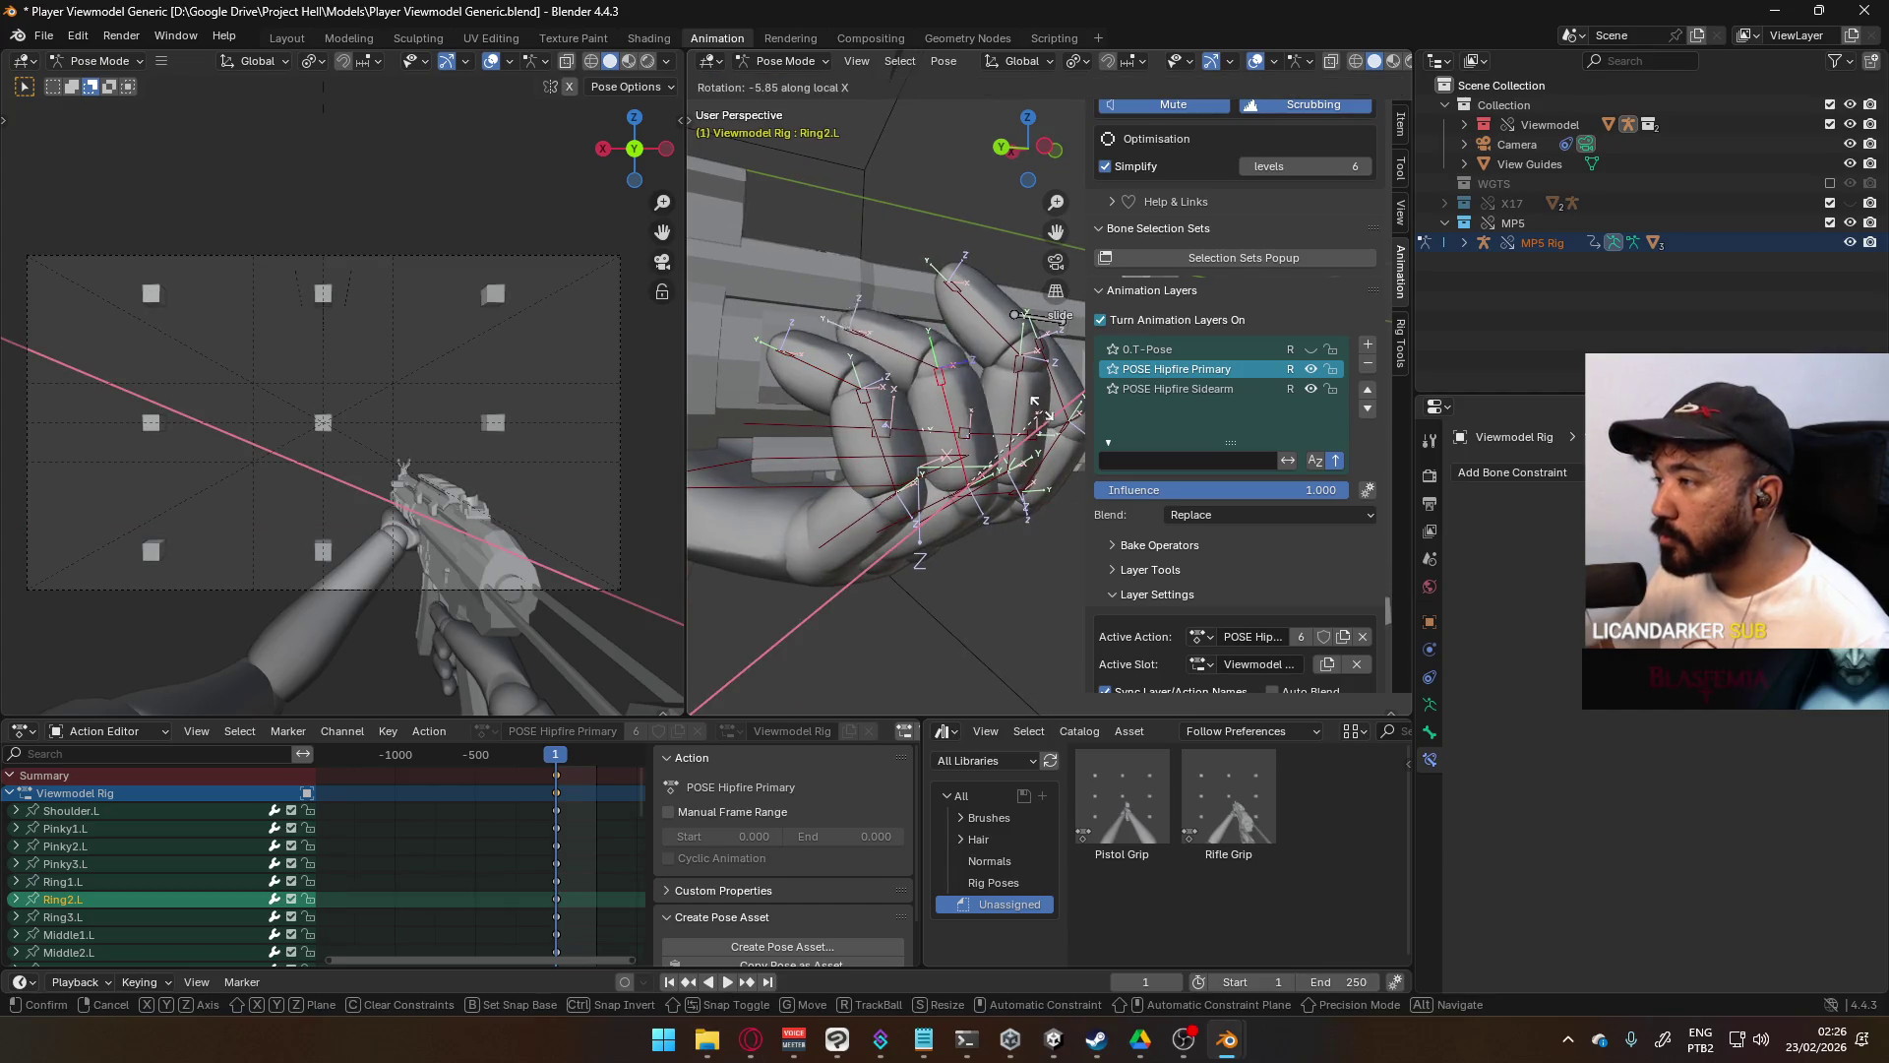
left_click(1038, 400)
- Curl the middle finger base bone Middle1.L around its local X axis
mouse_move(1038, 400)
middle_mouse_down()
mouse_move(1022, 403)
mouse_move(1063, 382)
mouse_move(988, 427)
mouse_move(998, 392)
mouse_move(955, 463)
middle_mouse_up()
left_click(959, 472)
key("r")
key("x")
key("x")
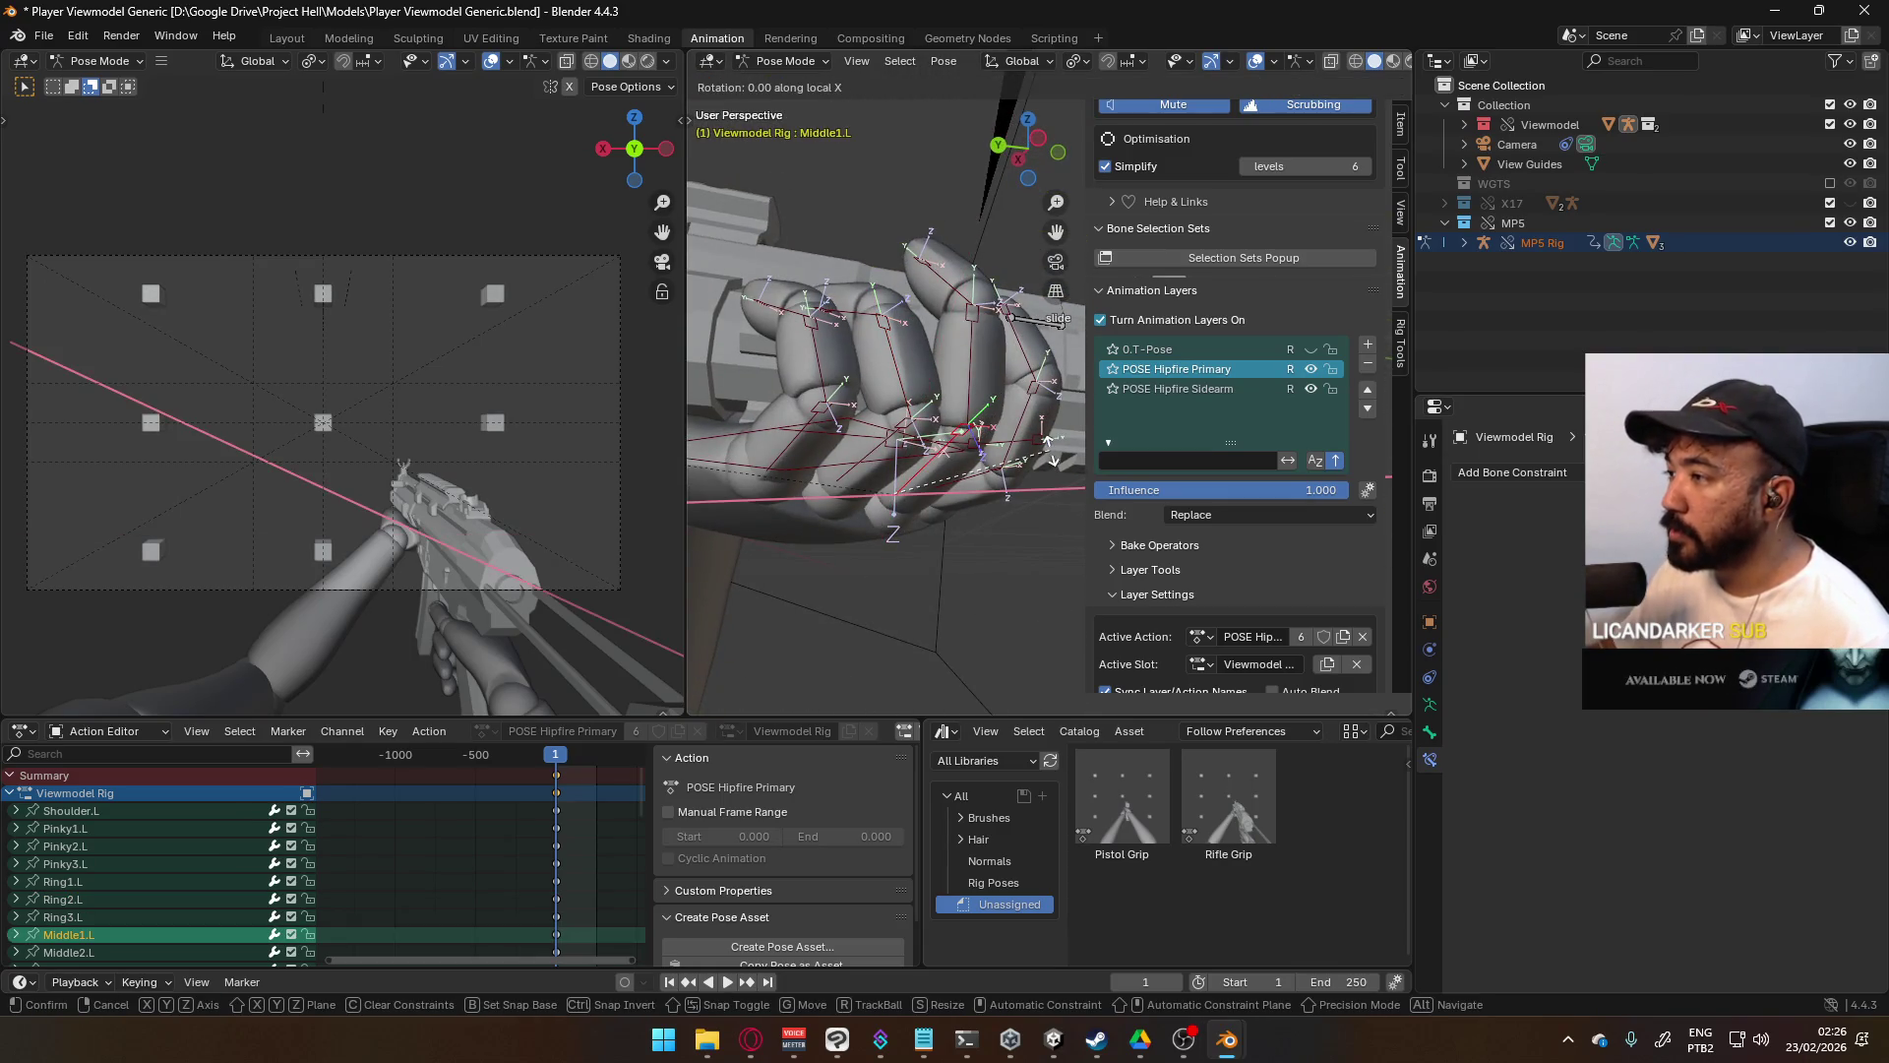
left_click(1066, 474)
- Curl the middle finger bone Middle2.L with two local X rotations
middle_click_drag(1065, 475, 950, 381)
left_click(950, 382)
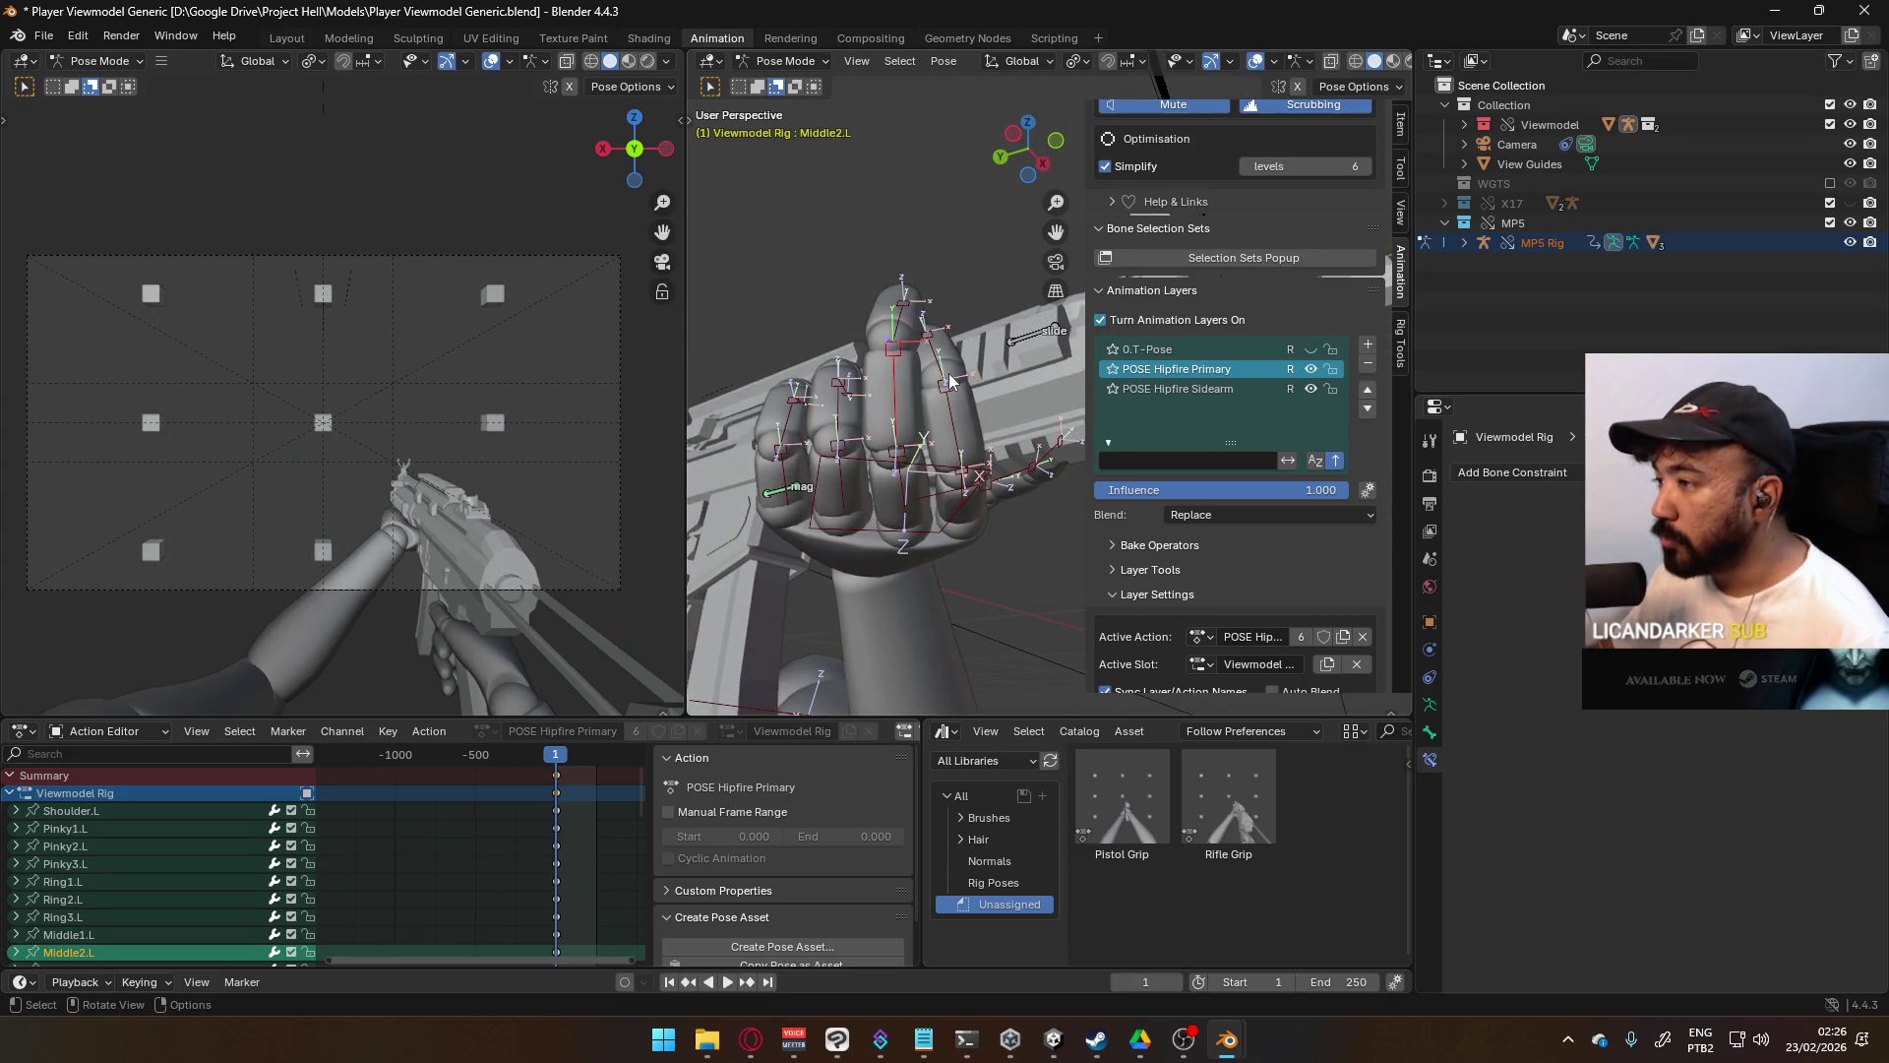
left_click(903, 329)
left_click(890, 398)
mouse_move(890, 398)
middle_mouse_down()
mouse_move(994, 364)
mouse_move(910, 380)
middle_mouse_up()
key("r")
key("x")
key("x")
left_click(994, 335)
key("r")
key("x")
key("x")
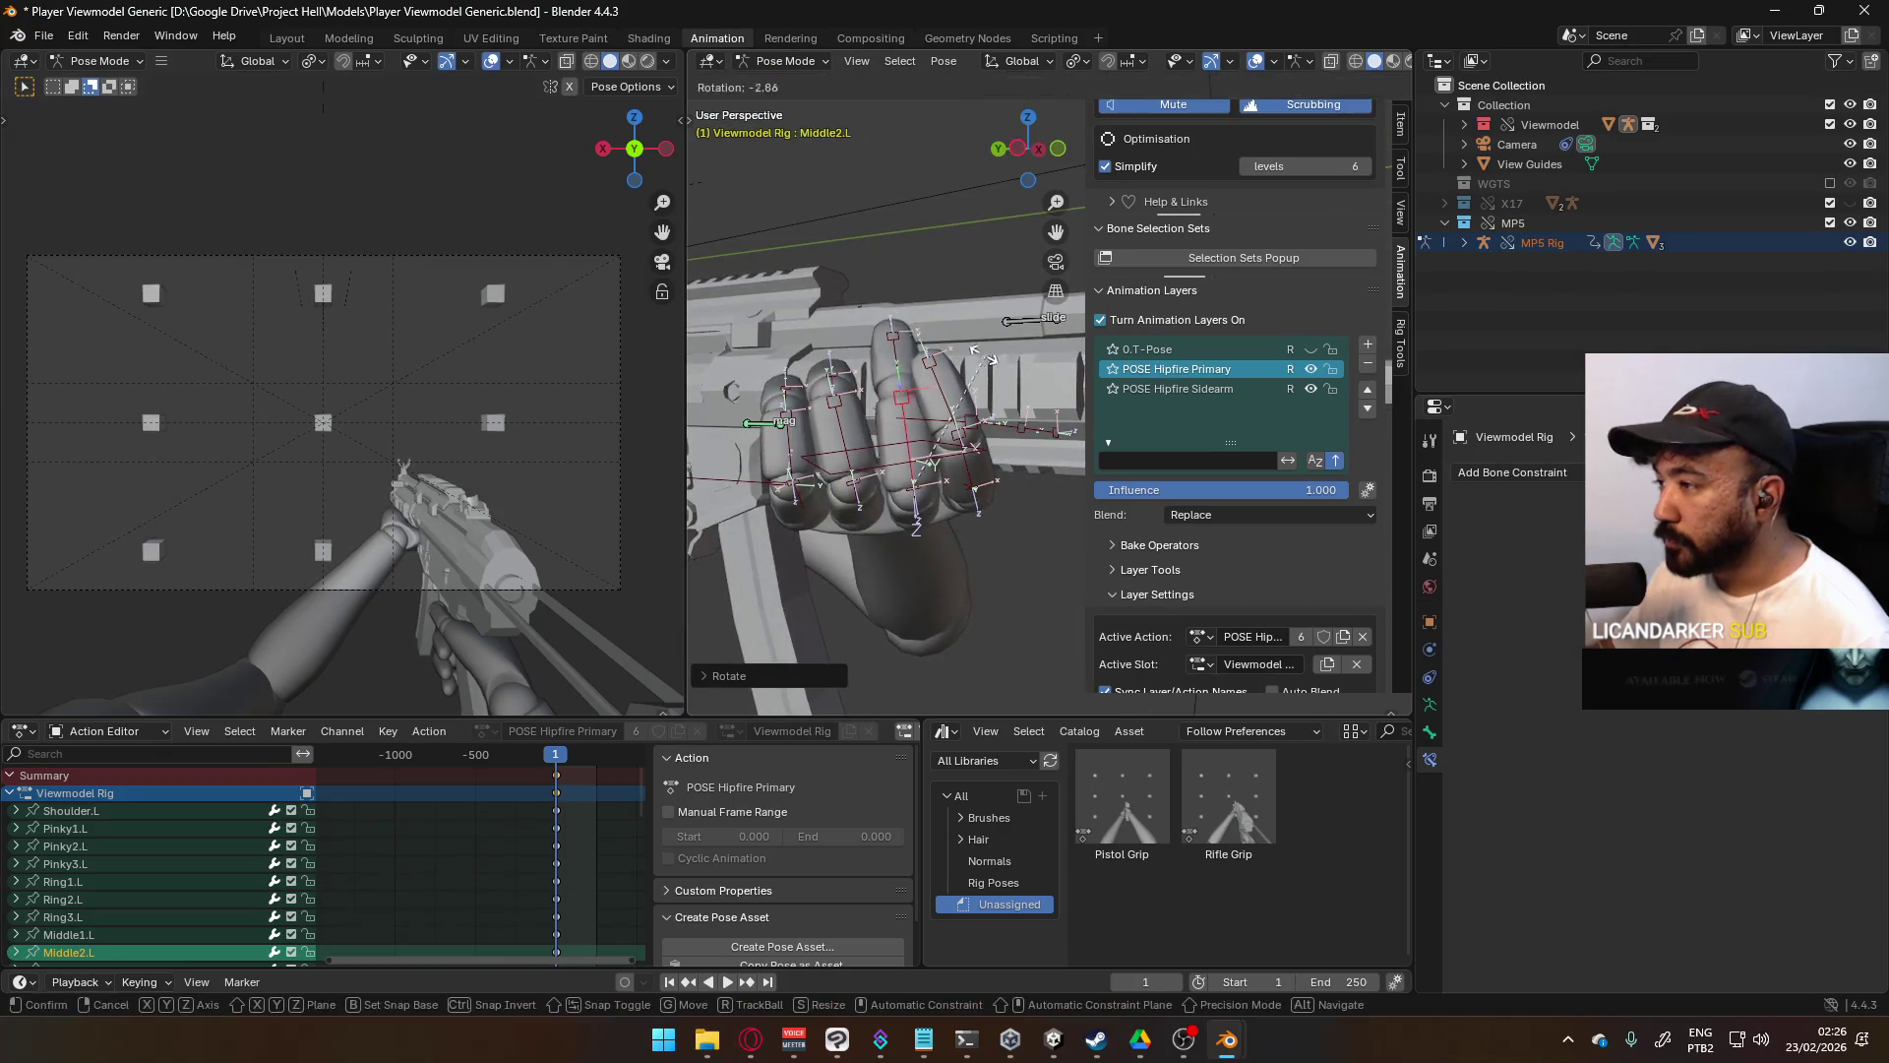
left_click(880, 374)
- Curl the middle fingertip bone Middle3.L around its local X axis
left_click(876, 349)
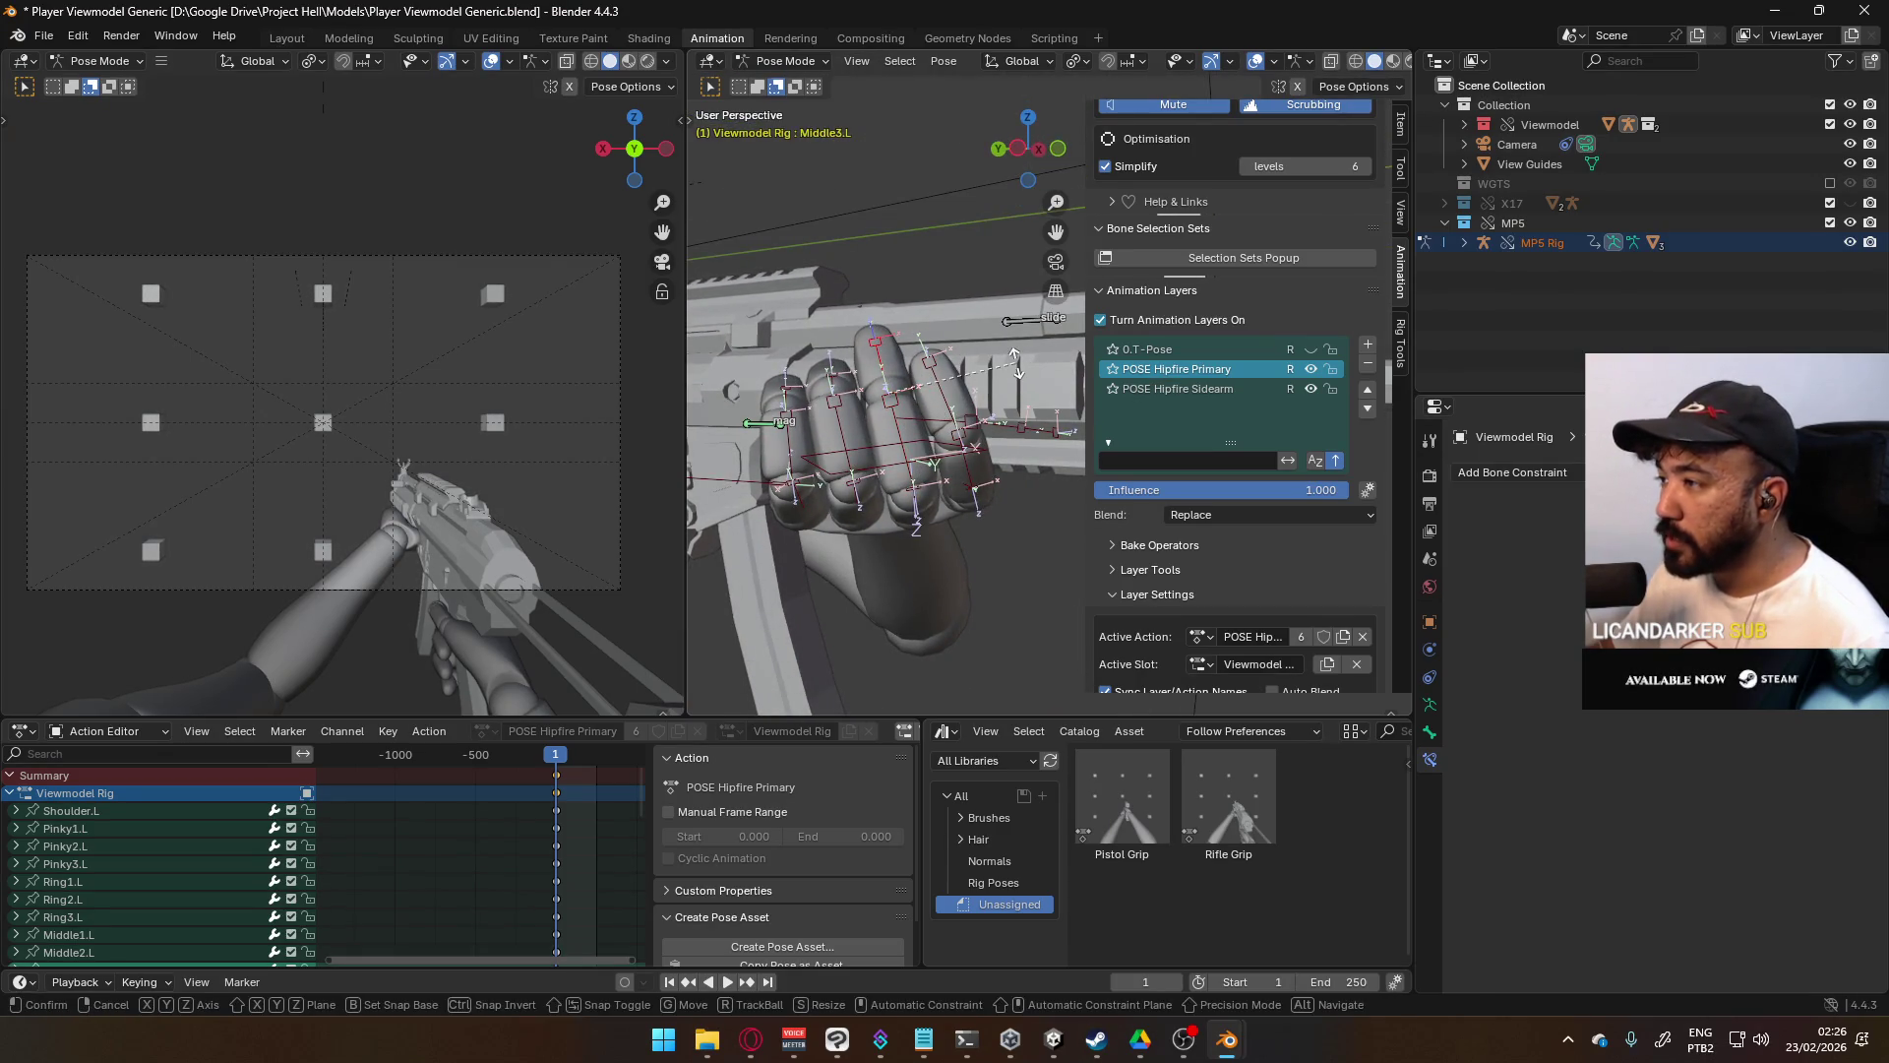
key("r")
key("x")
key("x")
left_click(999, 423)
- Rotate the thumb bone Thumb2.L on a single axis
mouse_move(999, 423)
middle_mouse_down()
mouse_move(916, 413)
mouse_move(1007, 421)
mouse_move(1016, 535)
mouse_move(1131, 641)
mouse_move(1041, 602)
mouse_move(936, 614)
mouse_move(883, 483)
middle_mouse_up()
left_click(910, 389)
key("r")
key("x")
key("x")
left_click(989, 371)
- Readjust Middle2.L with another local X rotation
left_click(915, 551)
key("r")
key("x")
key("x")
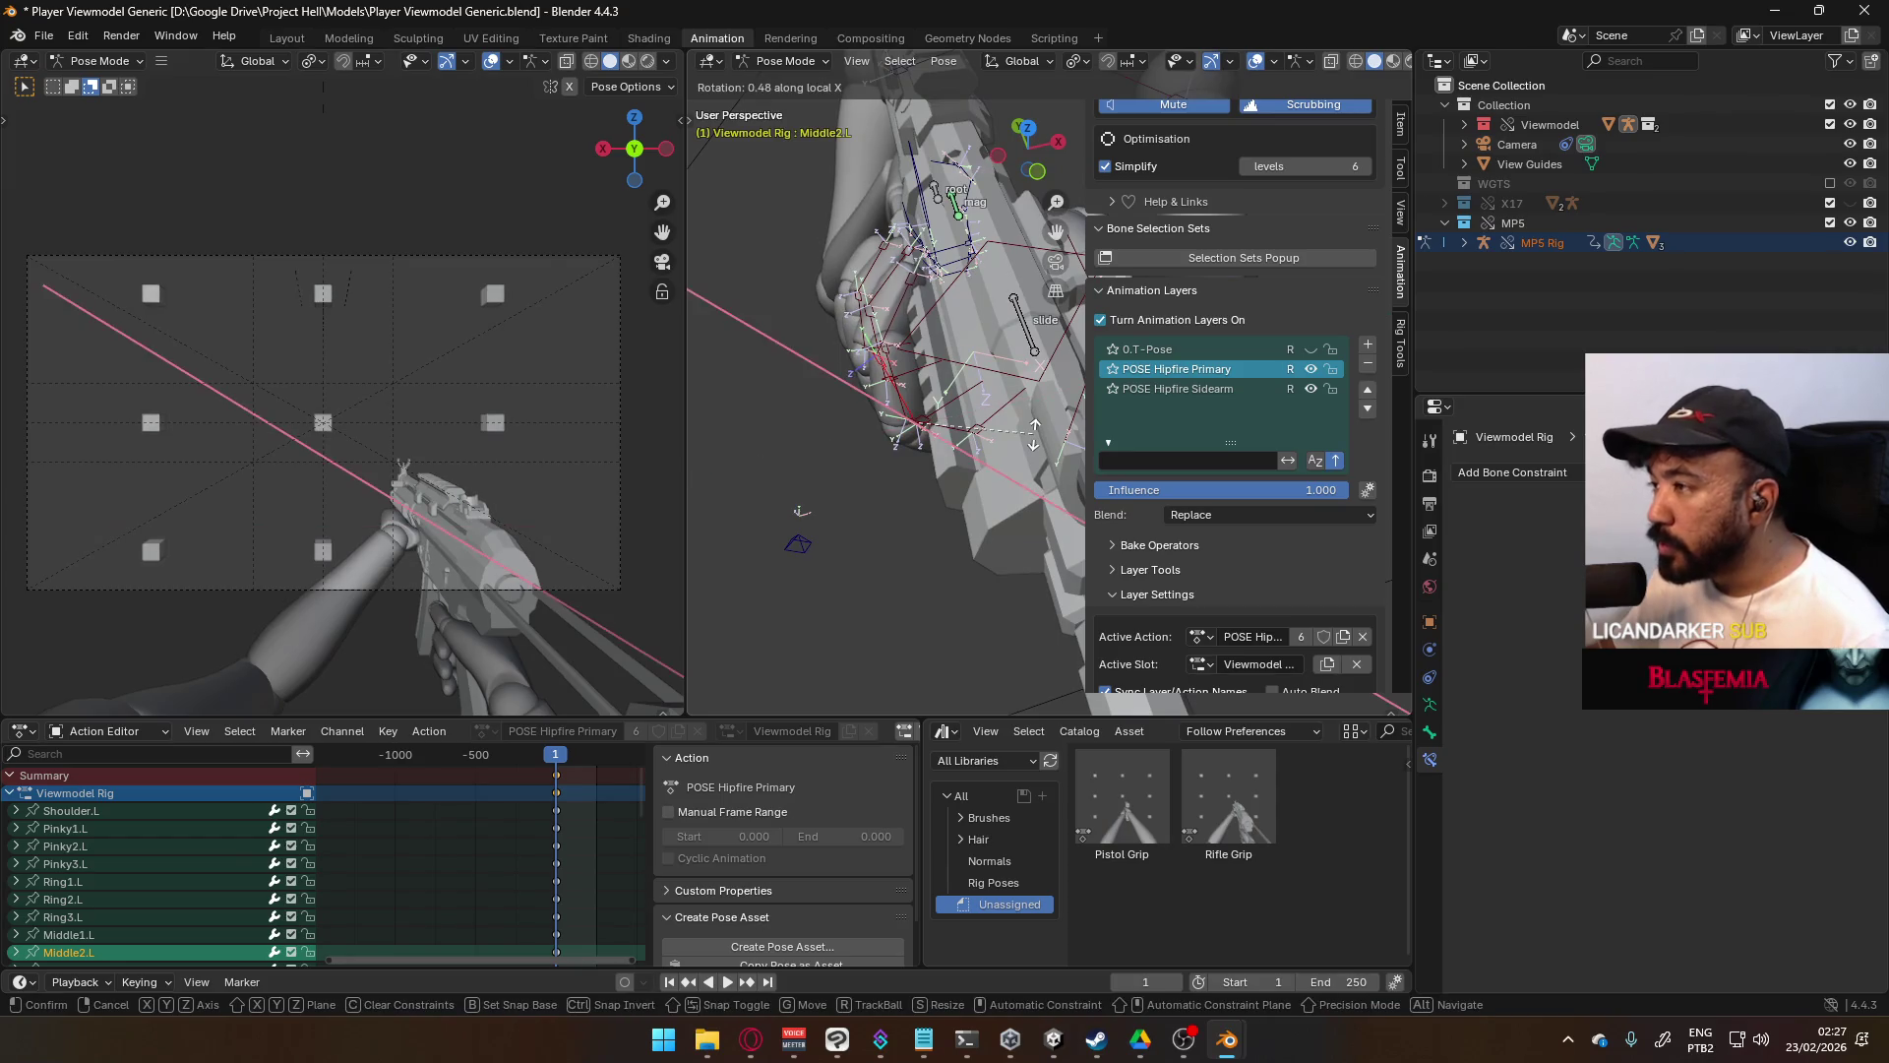
left_click(1036, 429)
- Readjust Ring2.L with another local X rotation
middle_click_drag(1037, 429, 1058, 354)
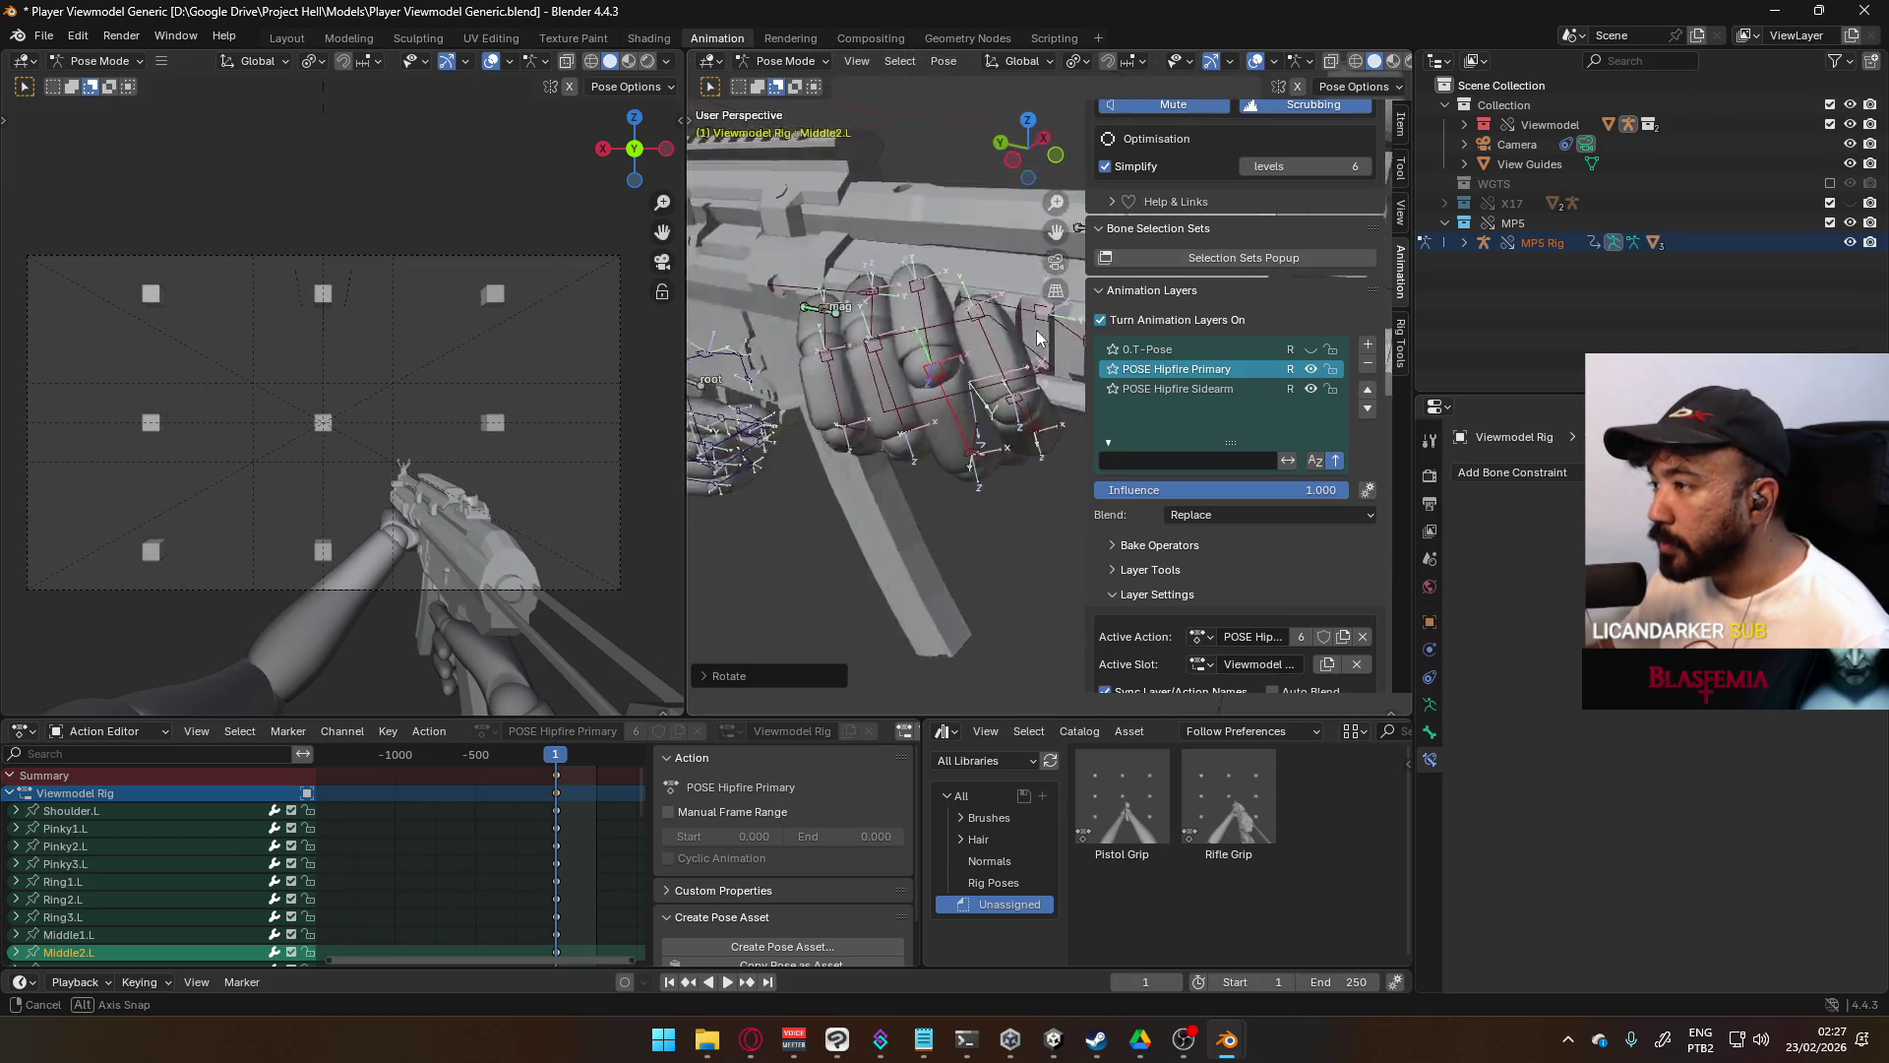
scroll(1063, 332, "up", 3)
left_click(1016, 340)
key("r")
key("x")
key("x")
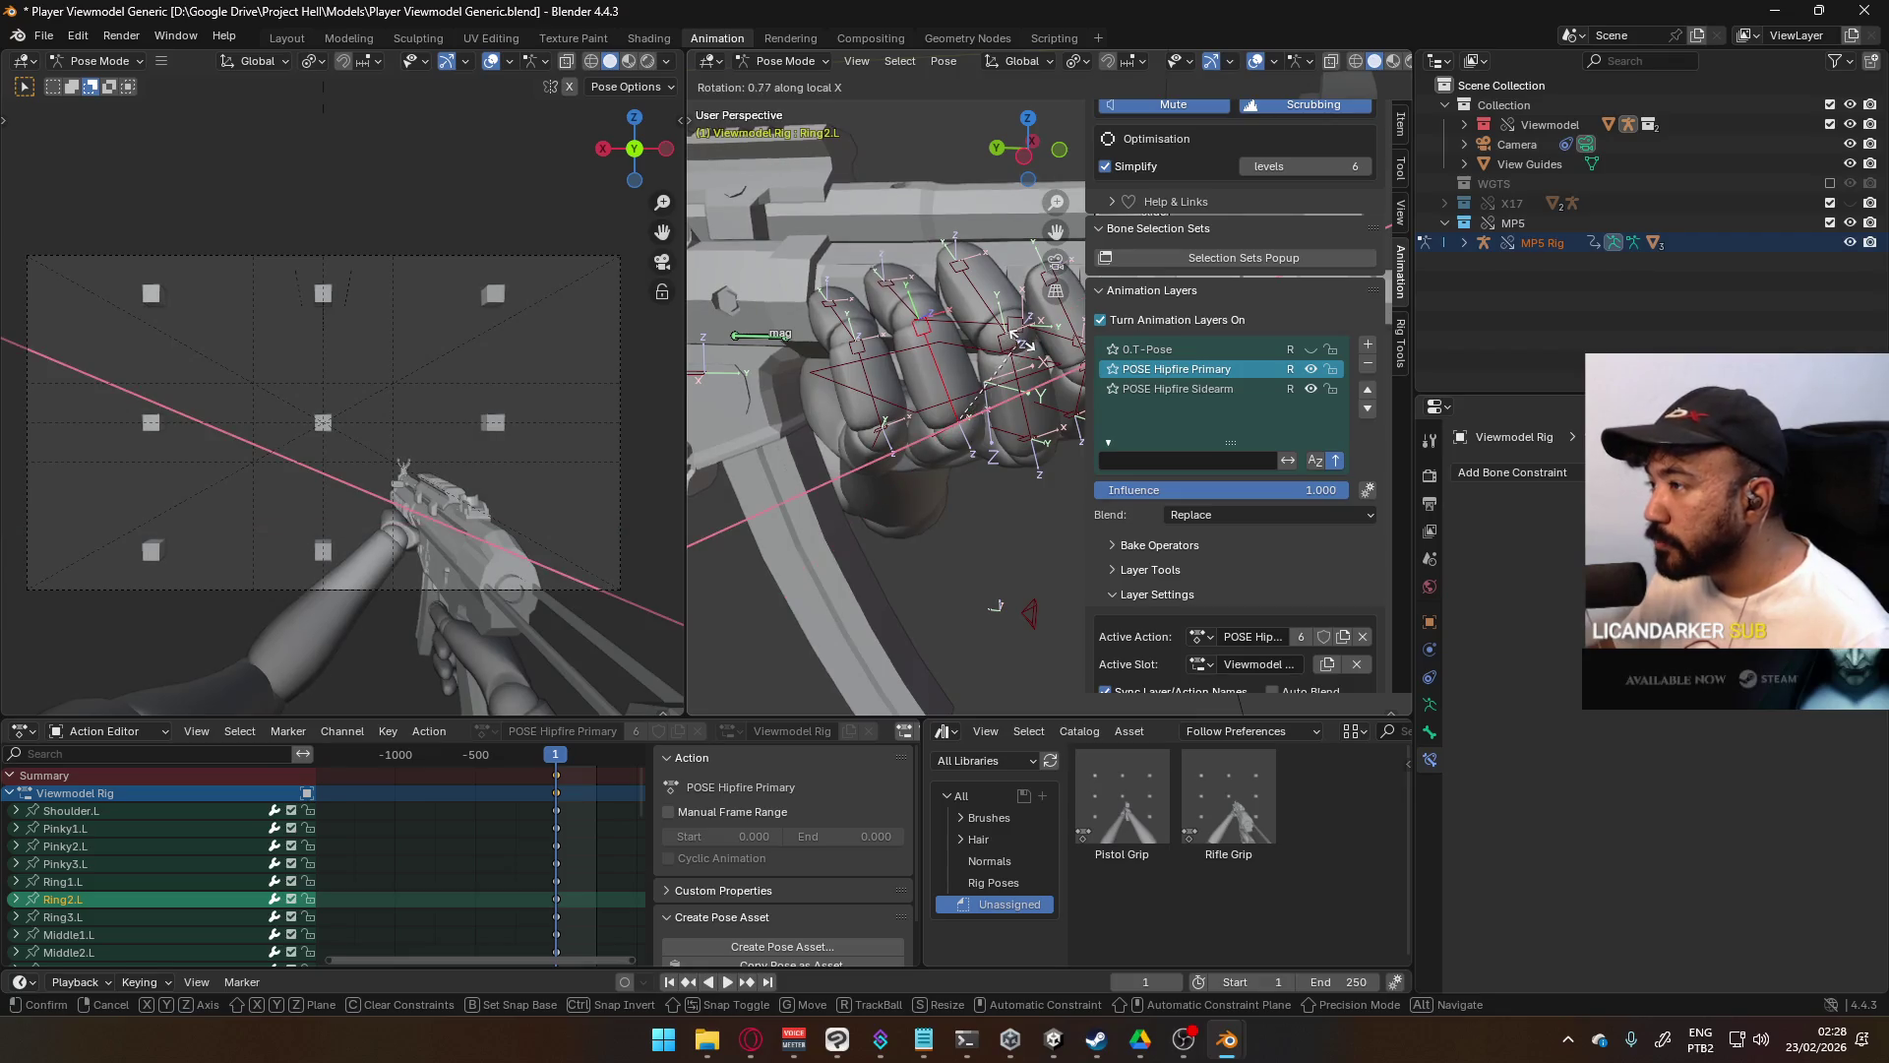
left_click(1023, 313)
- Rotate the ring fingertip Ring3.L around its local Y axis
middle_click_drag(1023, 313, 995, 369)
left_click(996, 369)
key("r")
key("y")
key("y")
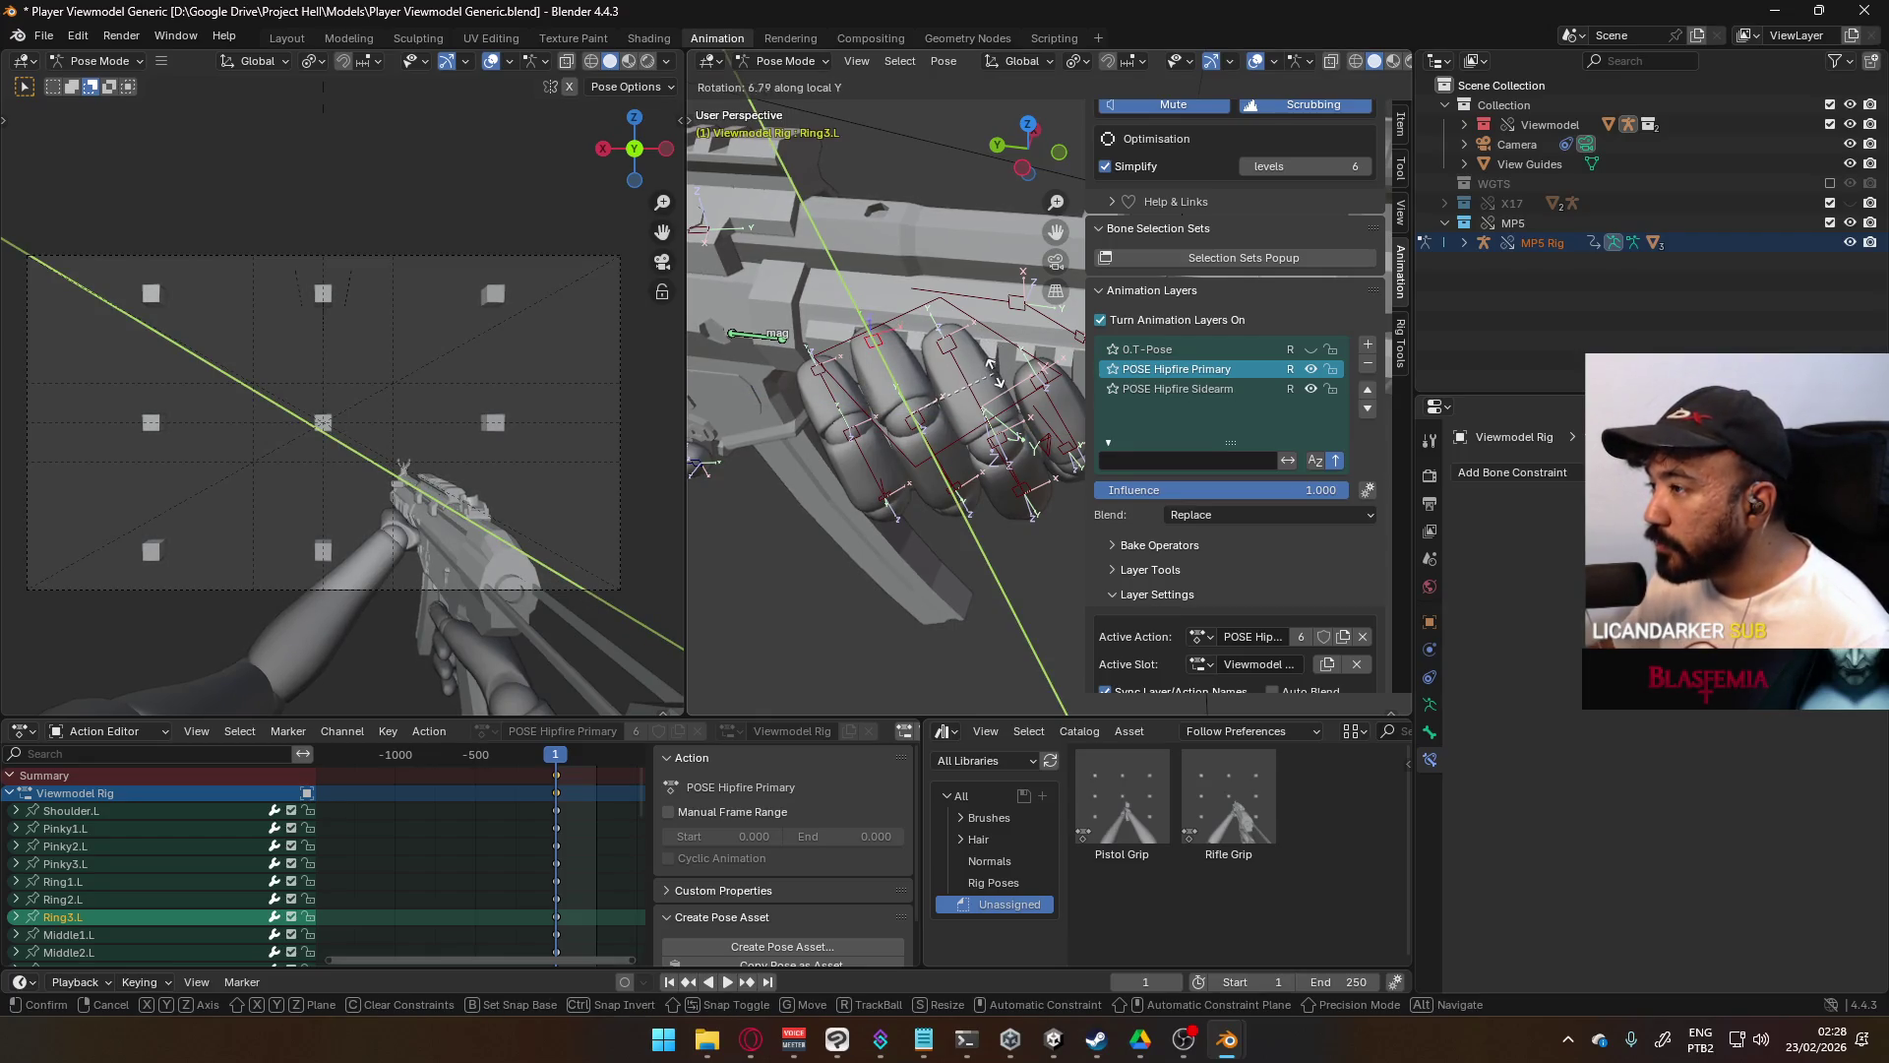
left_click(1002, 379)
- Bend Pinky1.L and curl Pinky2.L on local X around the magazine
left_click(858, 422)
mouse_move(832, 421)
middle_mouse_down()
mouse_move(859, 395)
mouse_move(1027, 450)
mouse_move(983, 316)
mouse_move(890, 379)
middle_mouse_up()
left_click(920, 479)
key("r")
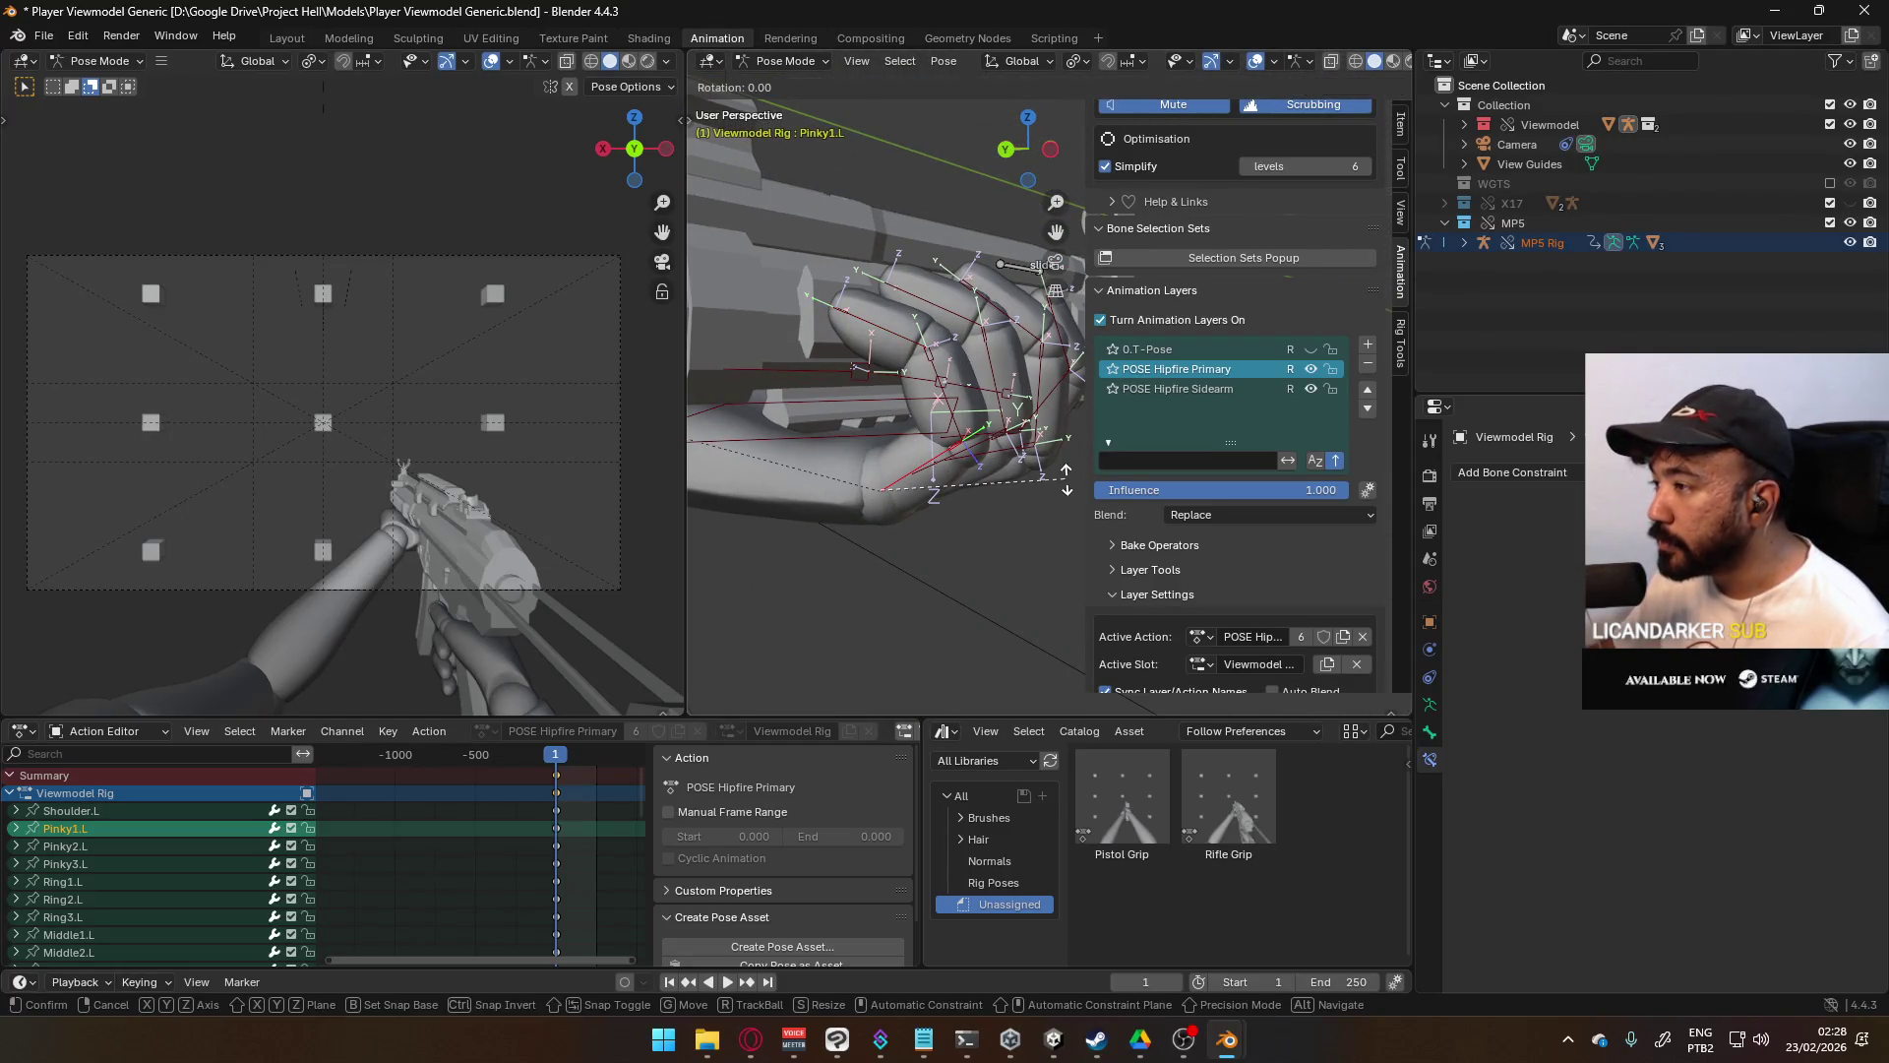
left_click(920, 391)
left_click(920, 391)
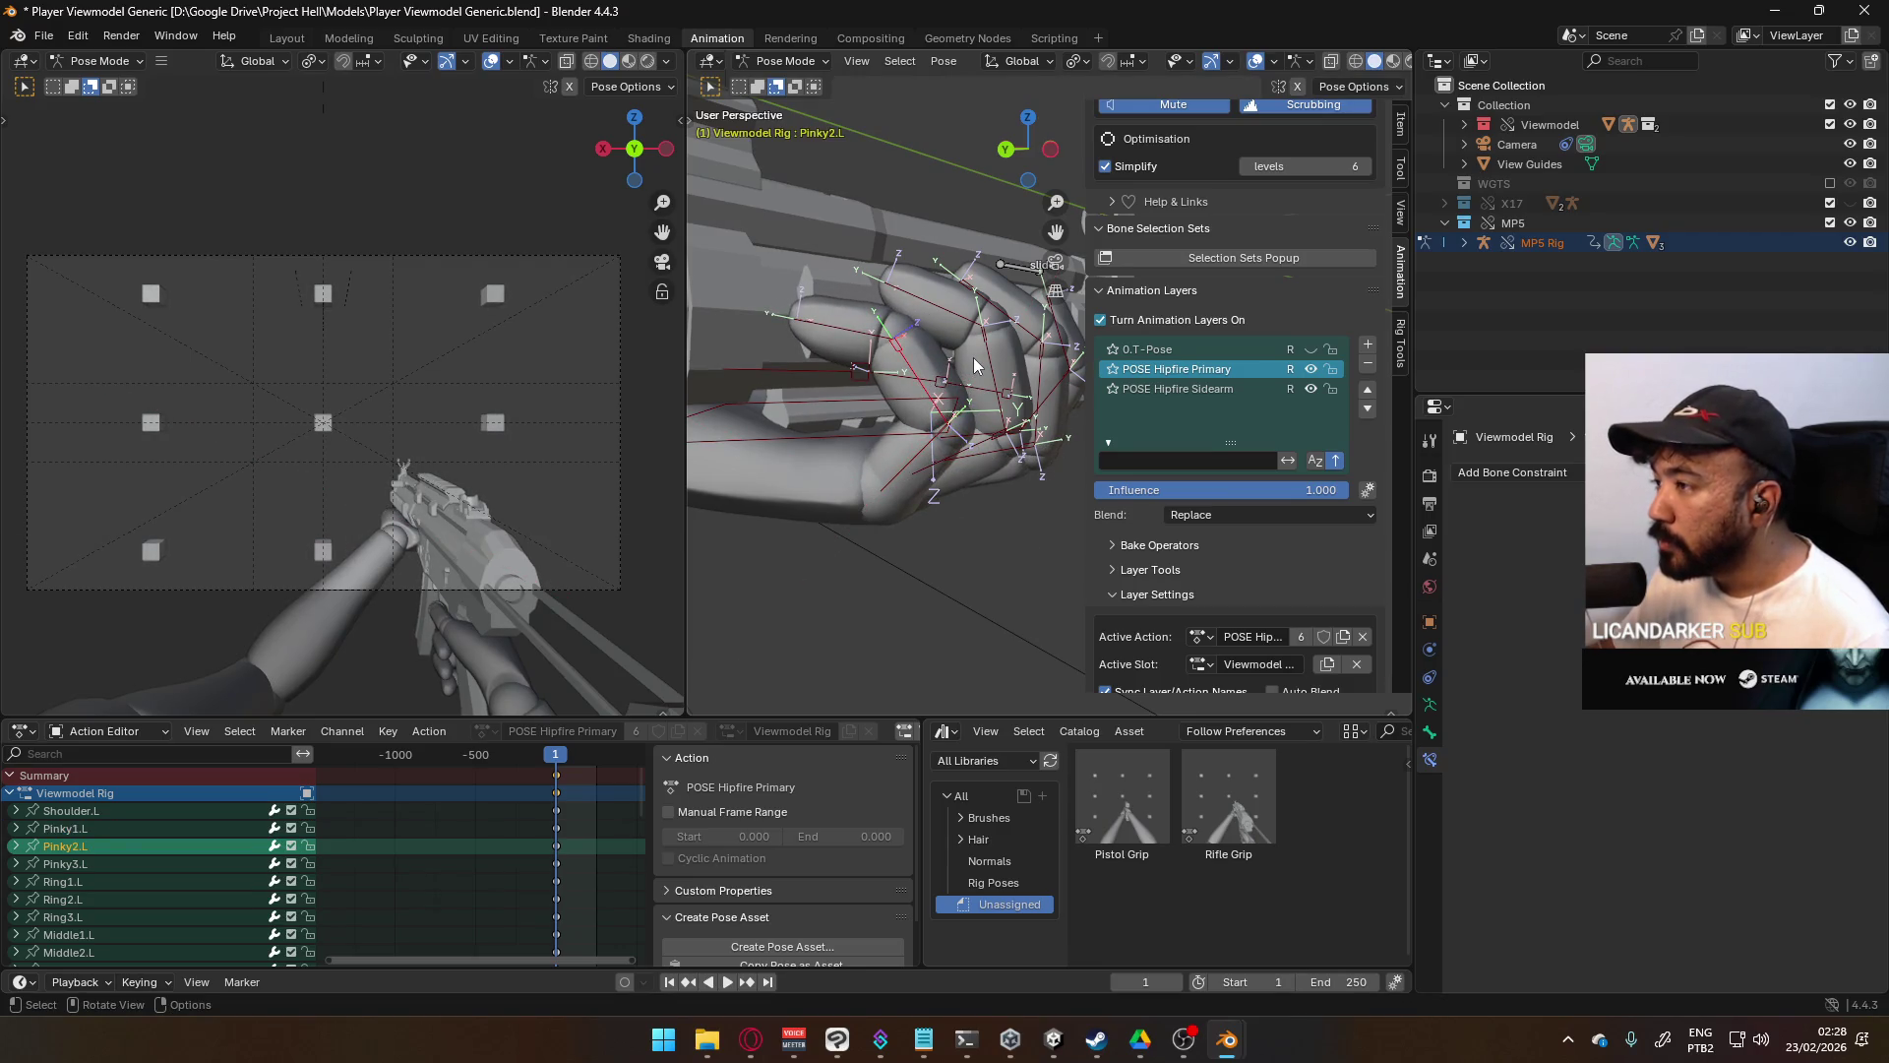
key("r")
key("x")
left_click(982, 370)
middle_click_drag(982, 370, 817, 254)
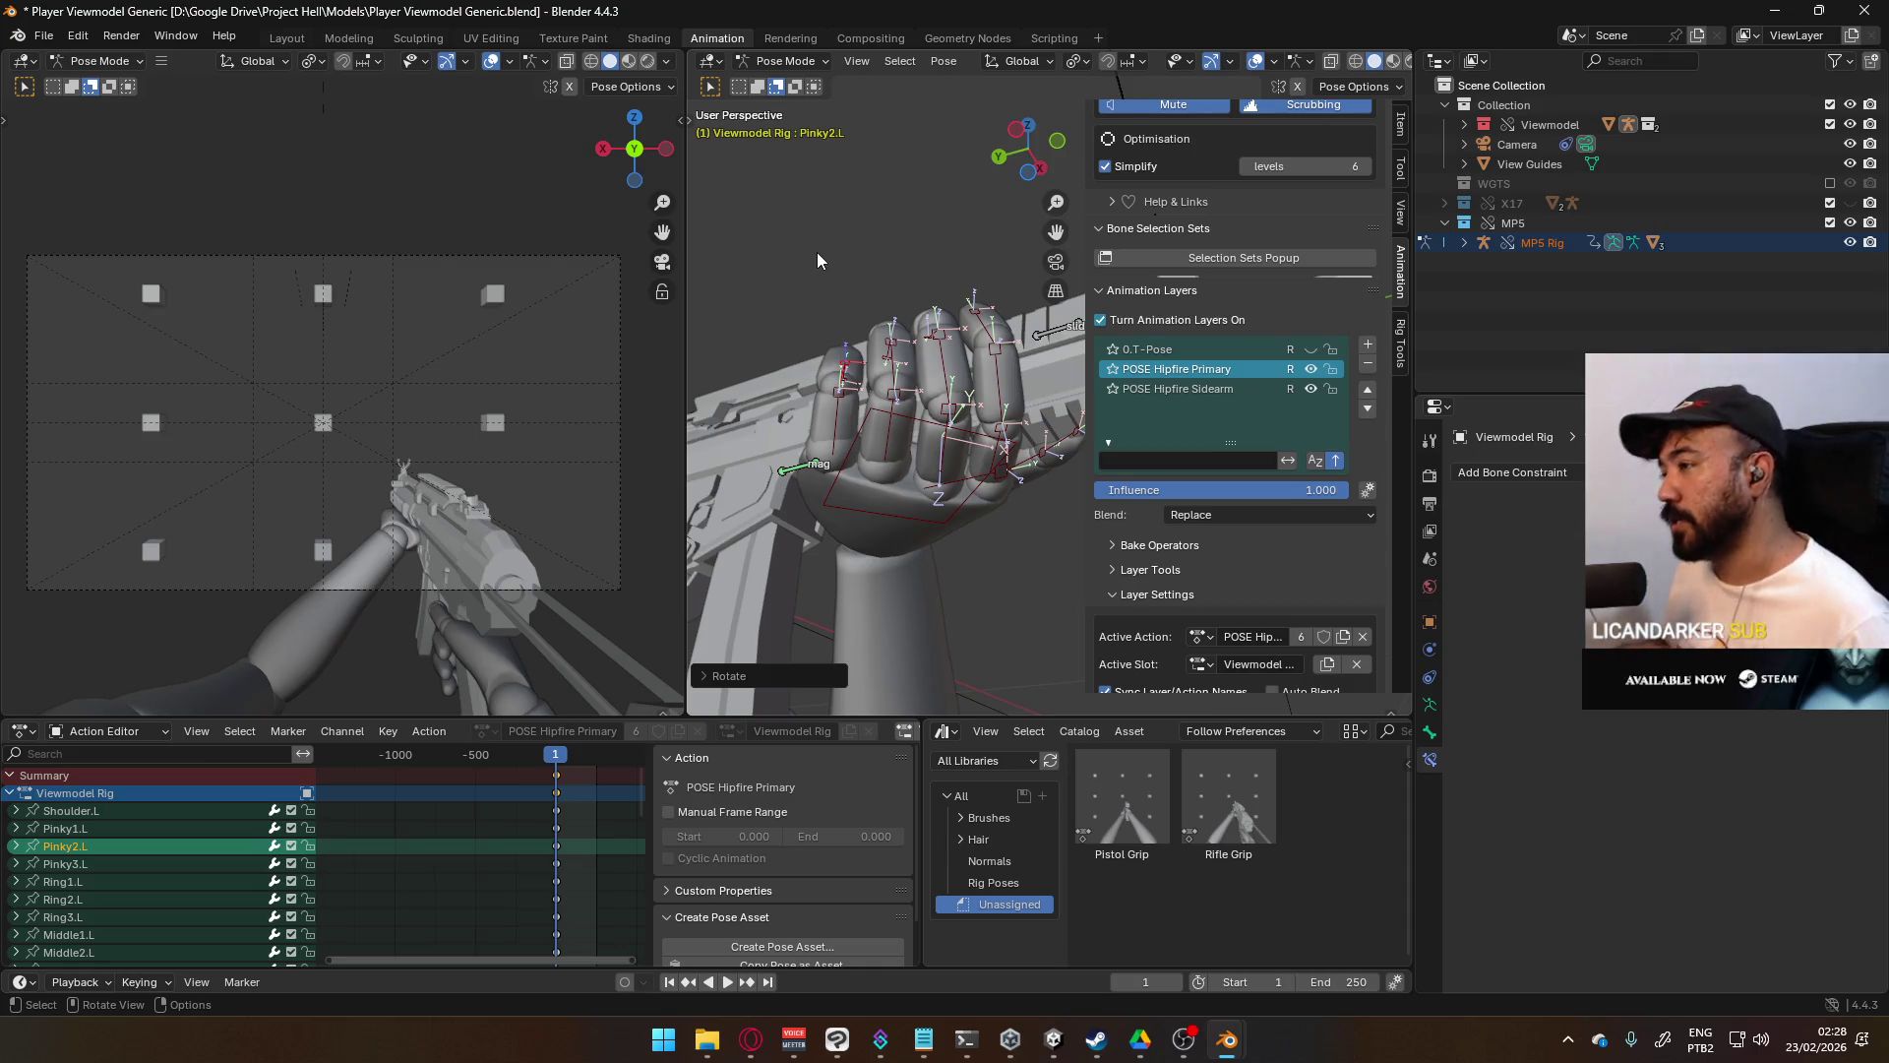
- Rotate the first pinky segment Pinky1.L further around its own Z axis
left_click(816, 387)
middle_click_drag(817, 387, 936, 295)
key("r")
key("z")
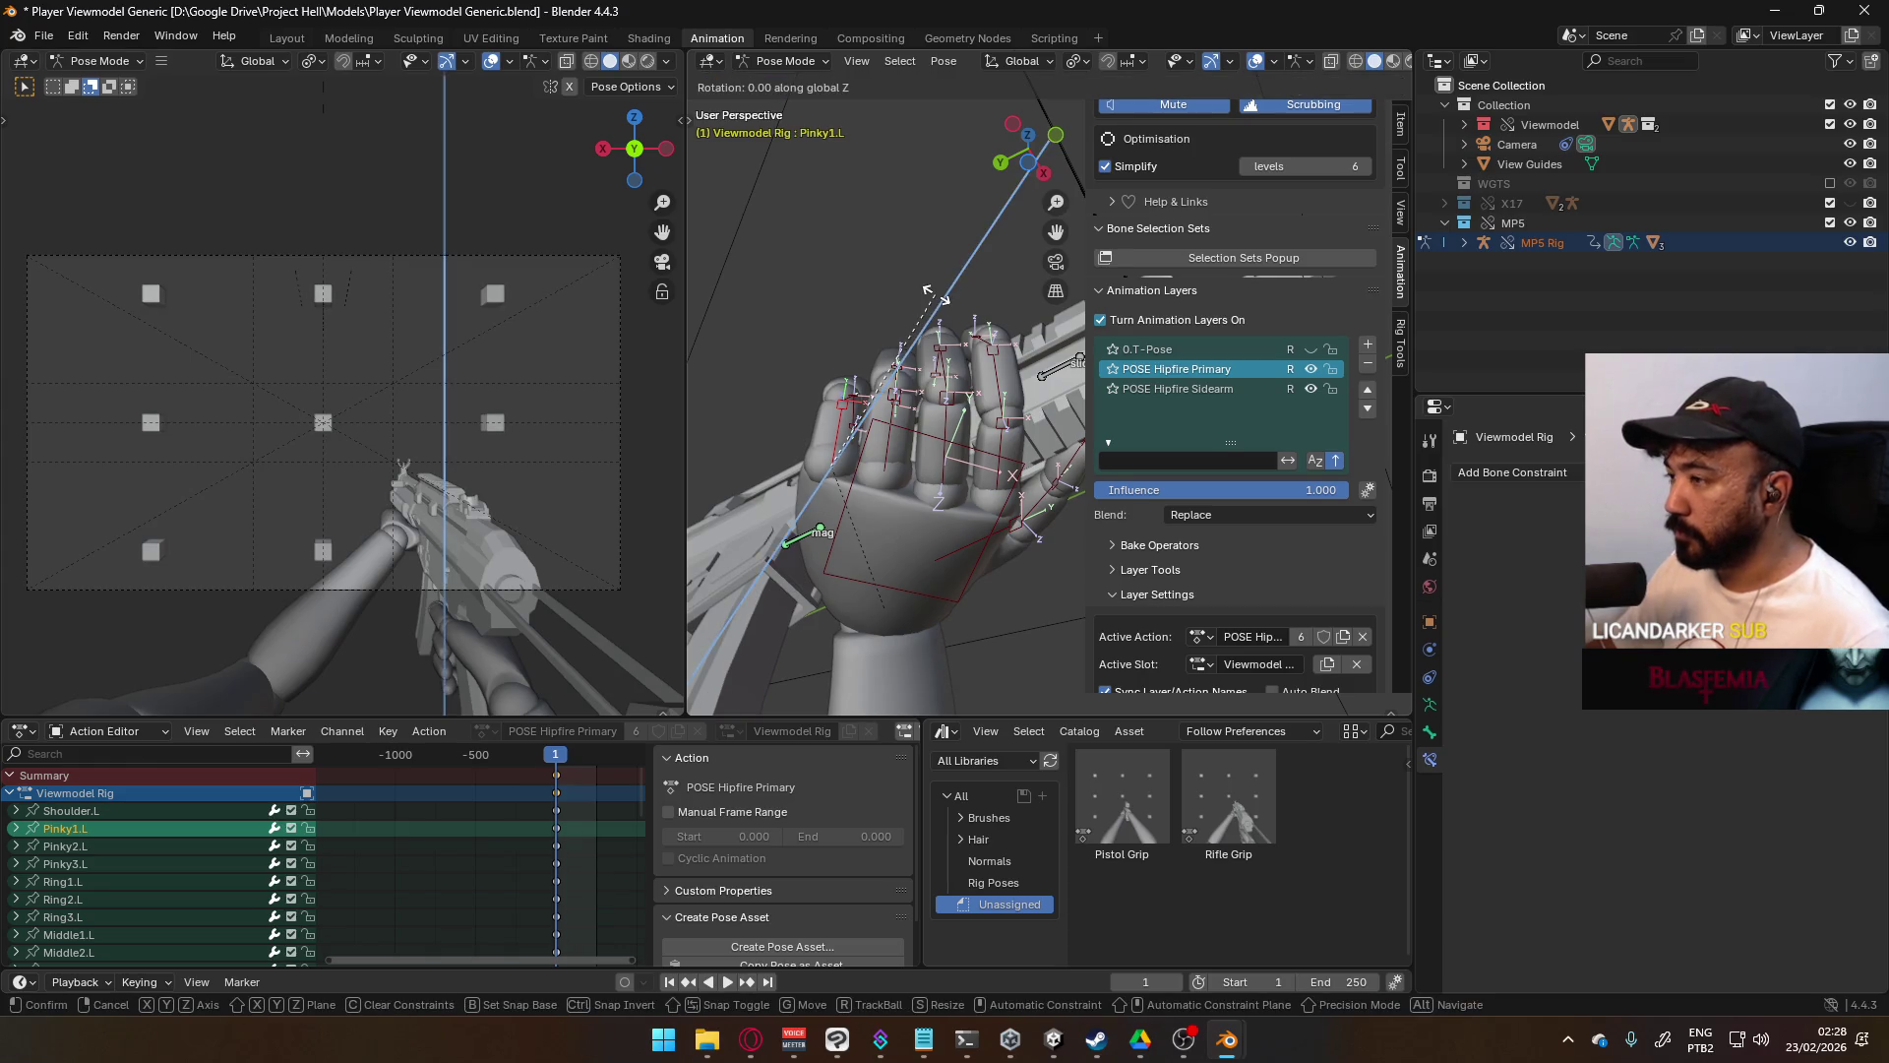
key("z")
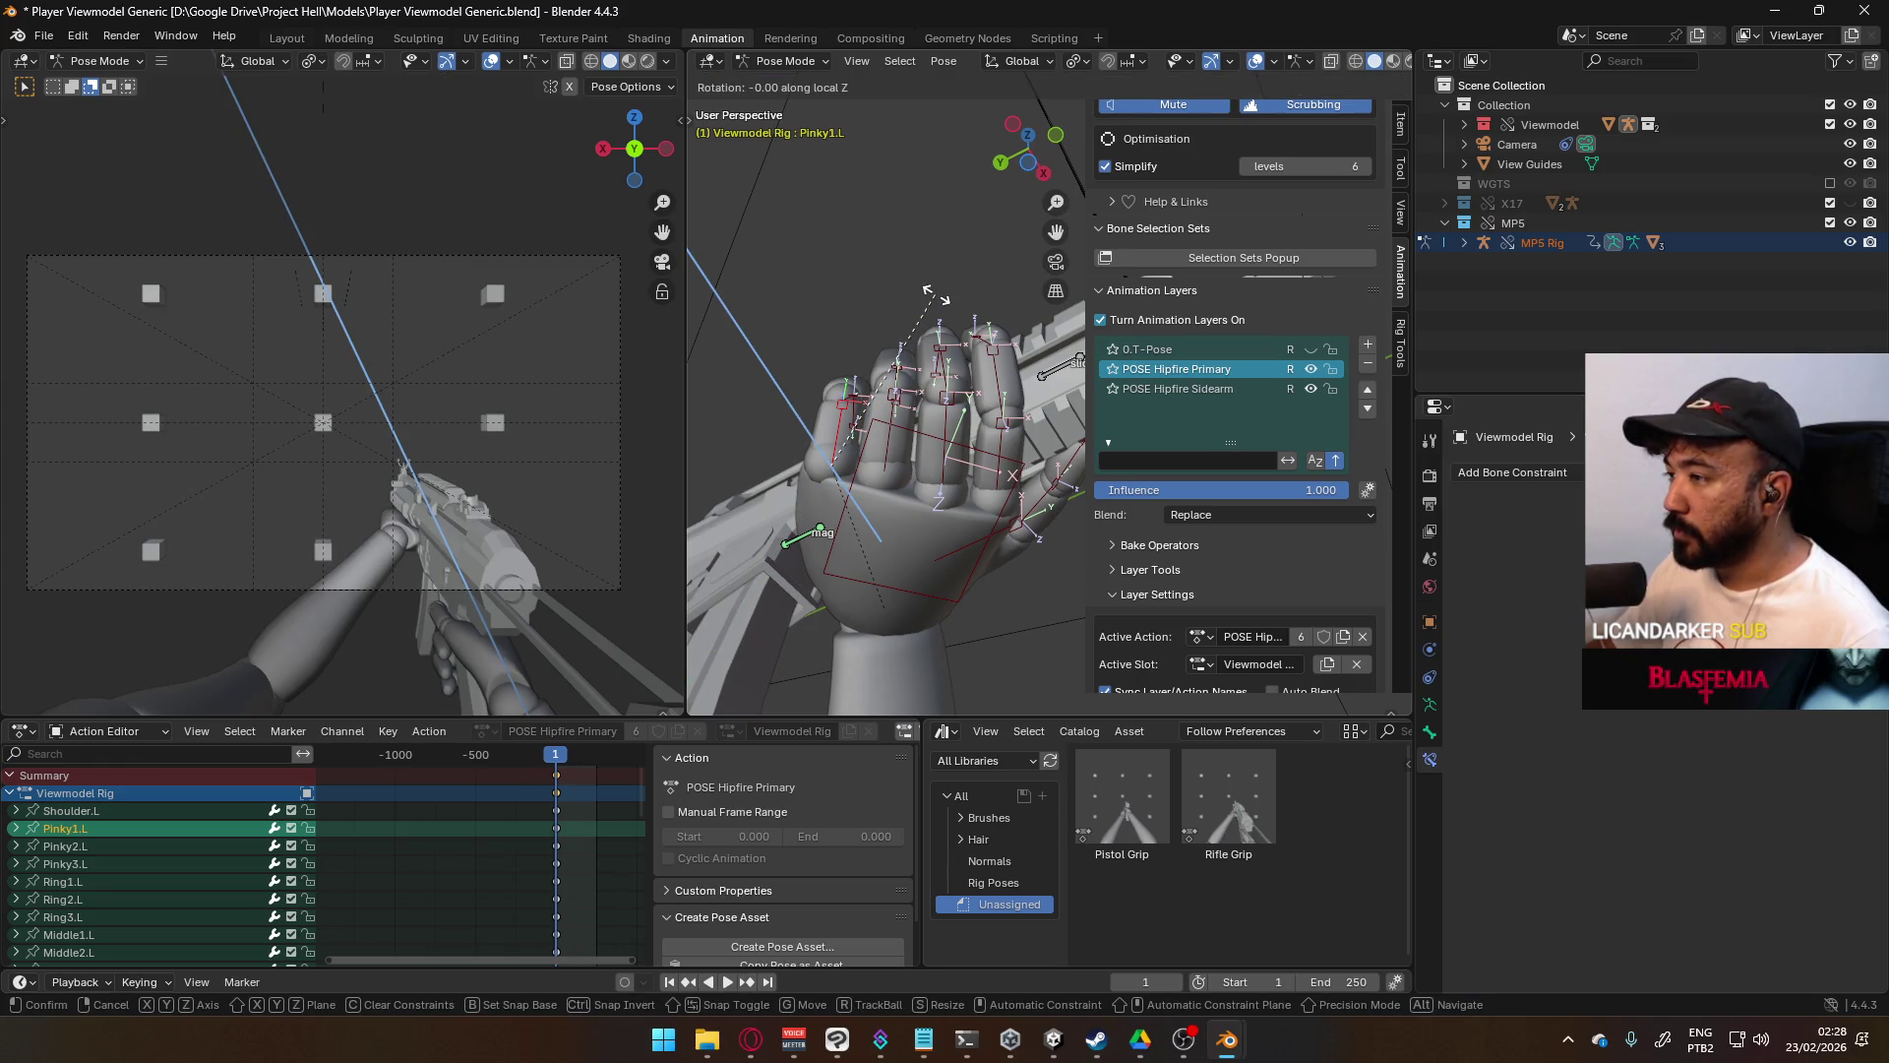
left_click(943, 306)
mouse_move(943, 305)
middle_mouse_down()
mouse_move(1083, 479)
mouse_move(1077, 545)
mouse_move(1113, 574)
mouse_move(1092, 561)
middle_mouse_up()
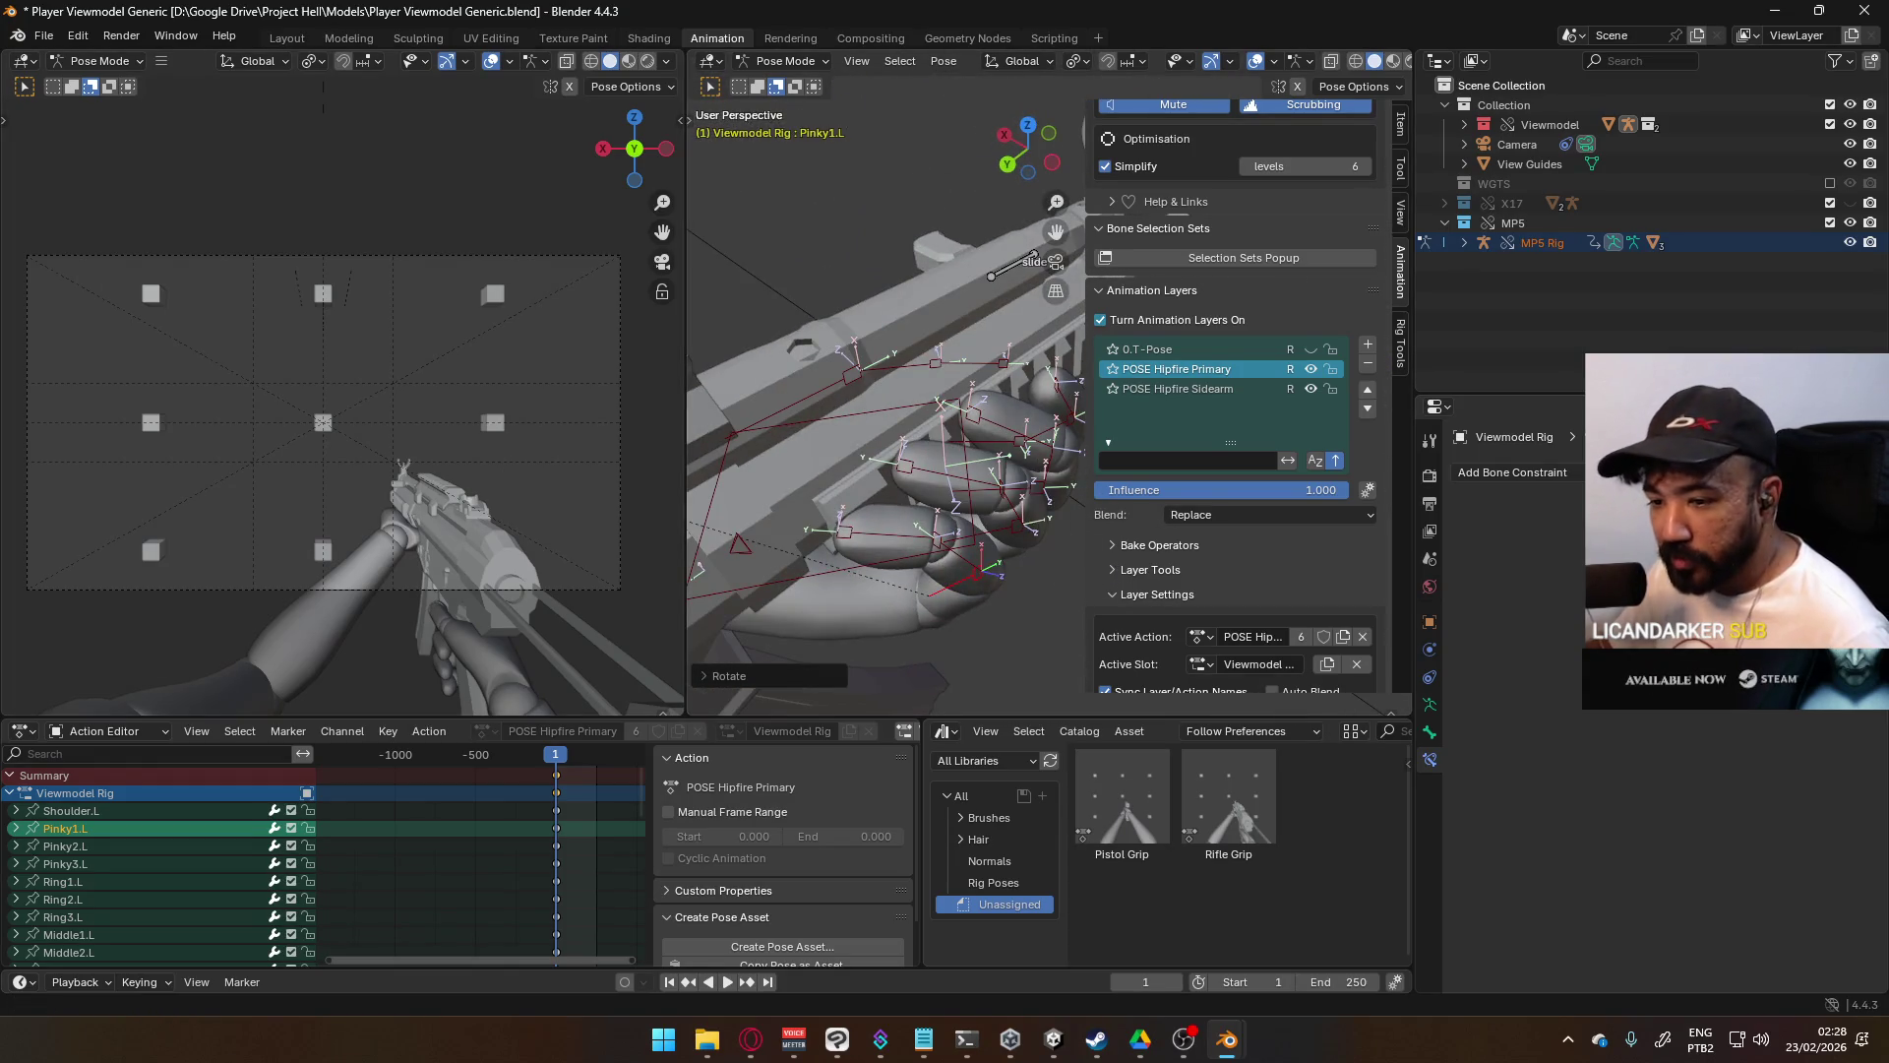
key("alt+Tab")
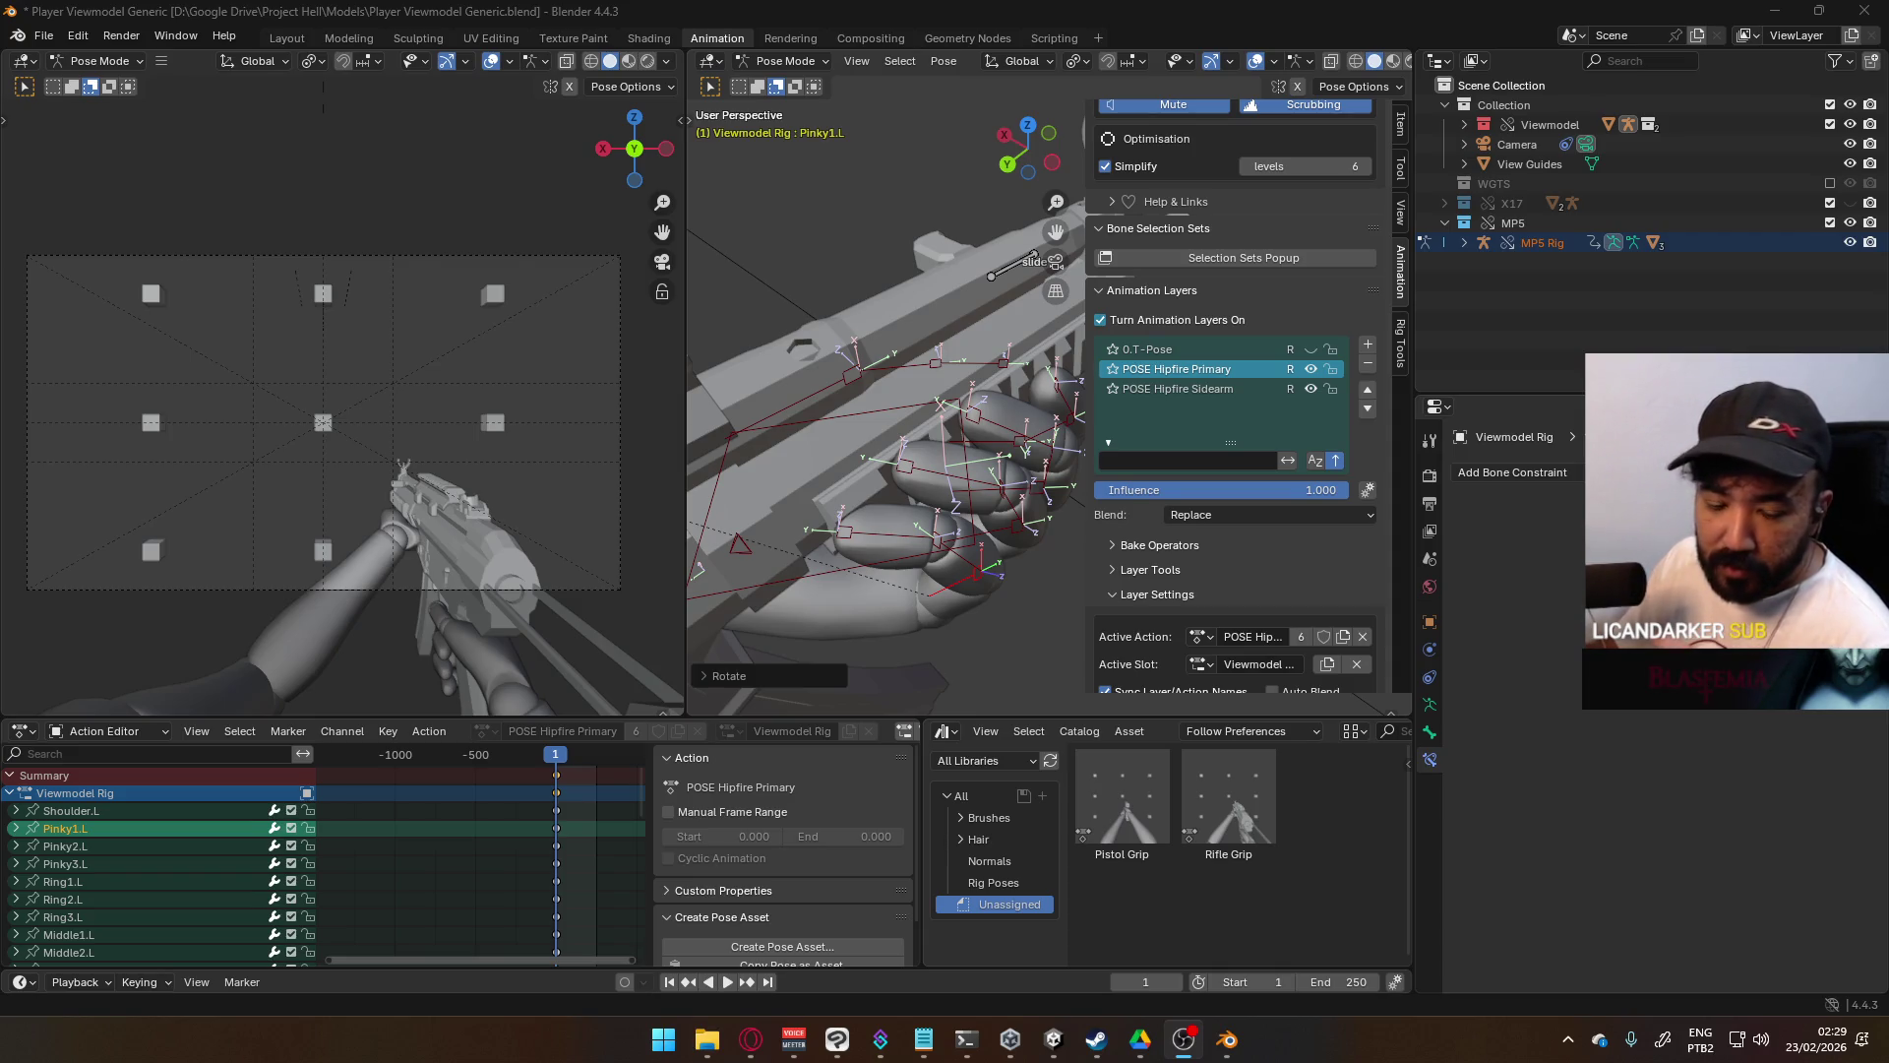
- Curl the middle pinky segment Pinky2.L a bit more around its local X axis
mouse_move(946, 513)
middle_mouse_down()
mouse_move(974, 393)
mouse_move(755, 345)
mouse_move(769, 268)
mouse_move(748, 152)
mouse_move(817, 351)
mouse_move(958, 490)
mouse_move(820, 376)
middle_mouse_up()
left_click(954, 433)
left_click(835, 375)
left_click(835, 374)
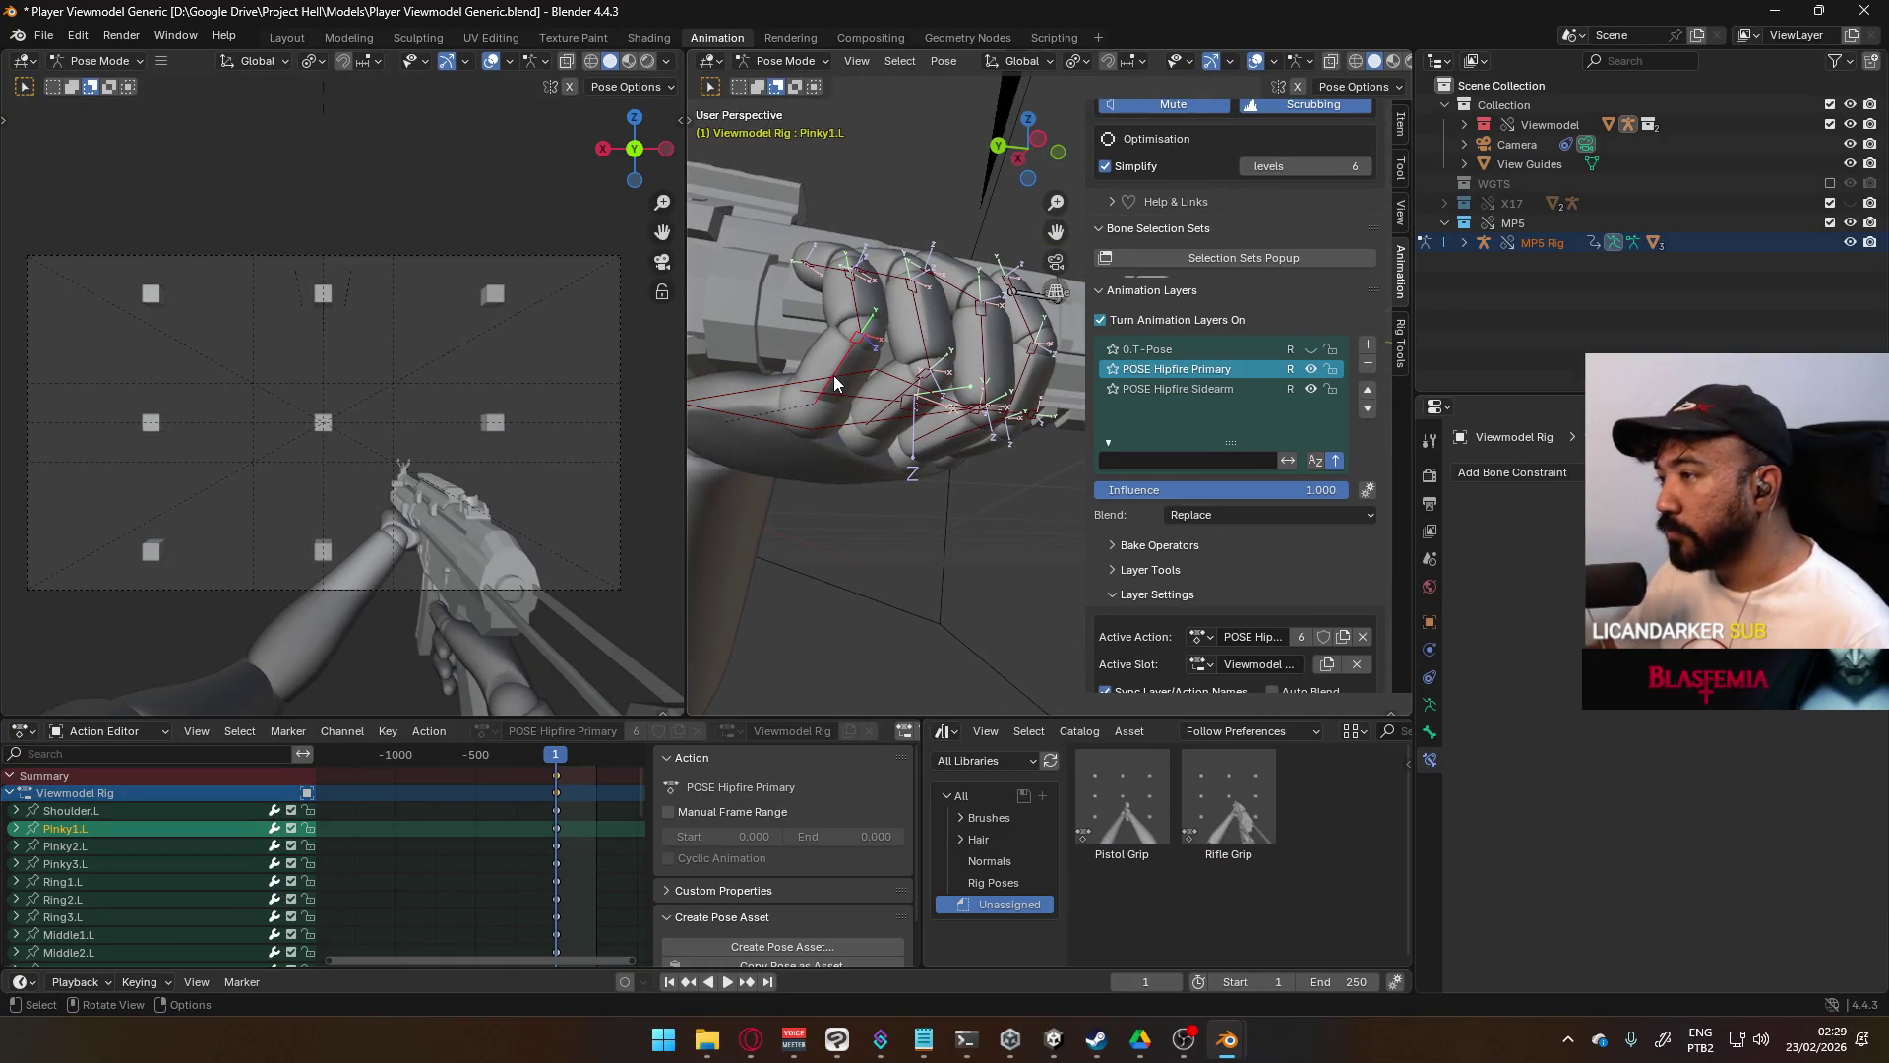
left_click(852, 297)
middle_click_drag(853, 297, 917, 346)
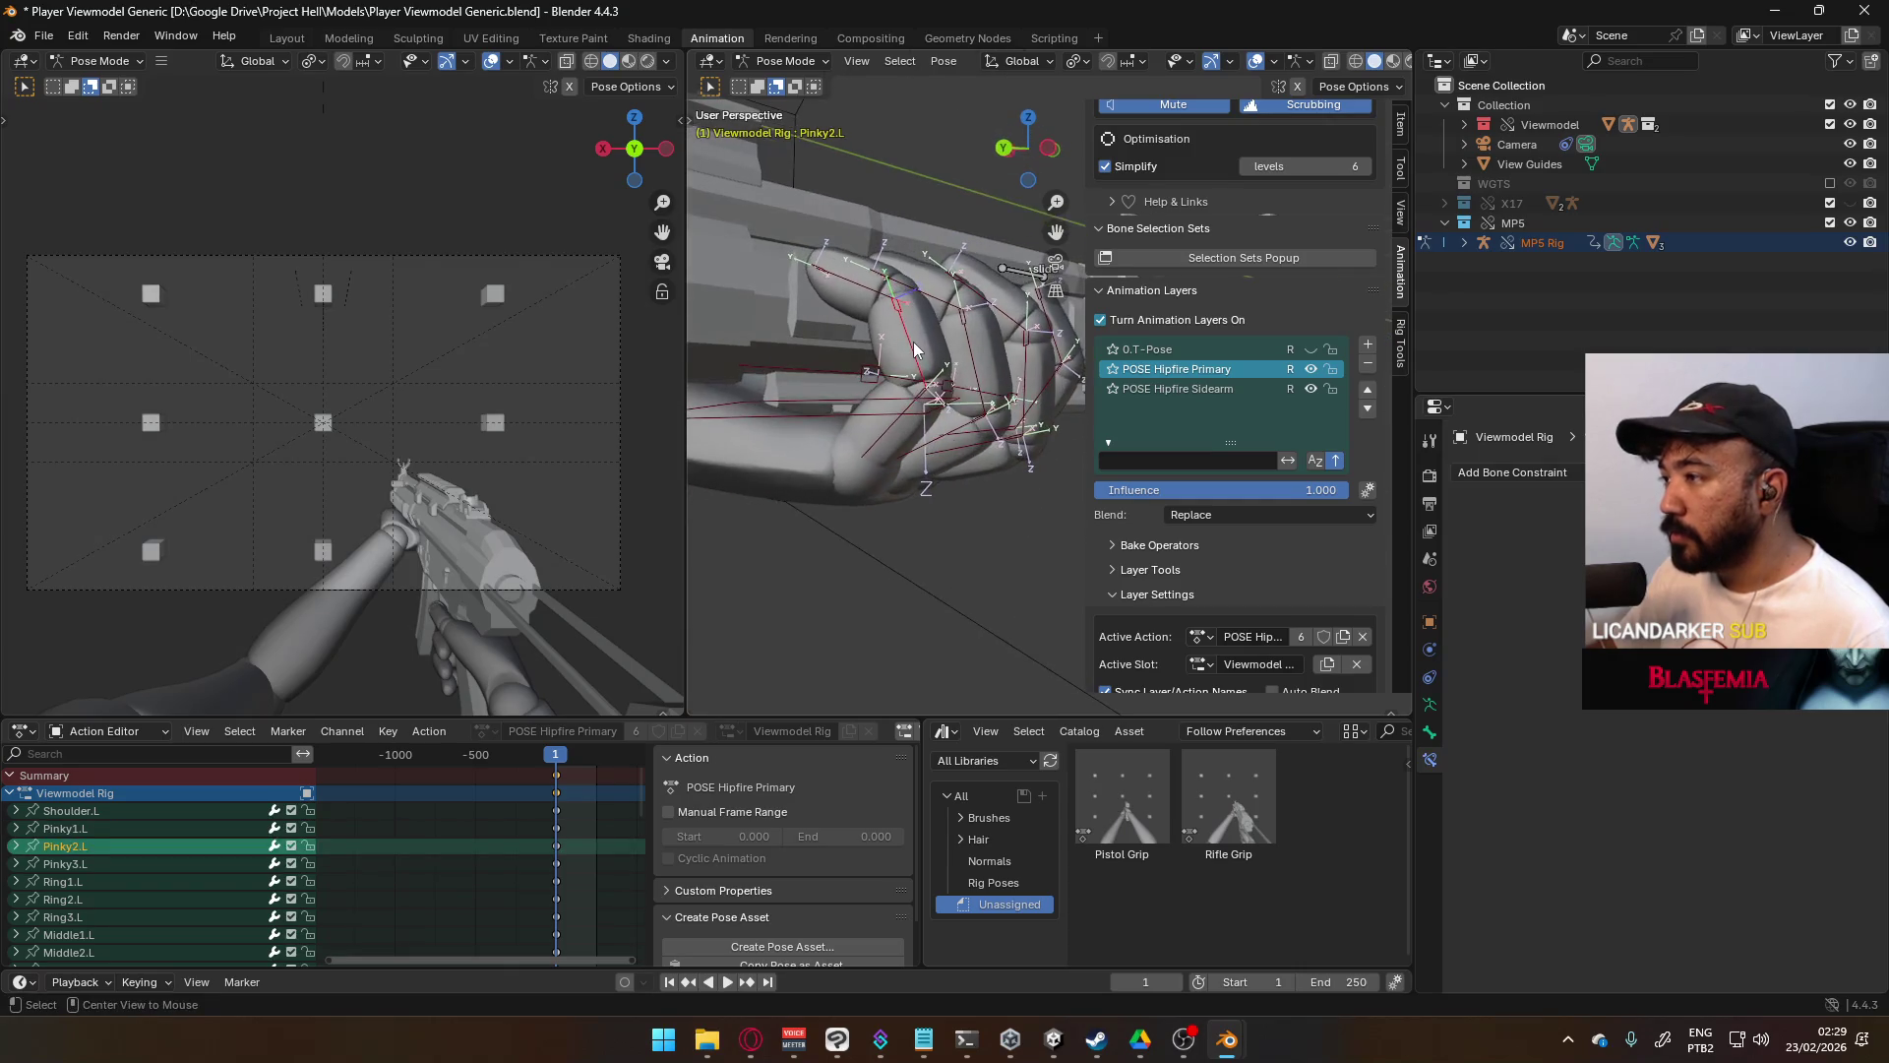
key("r")
key("x")
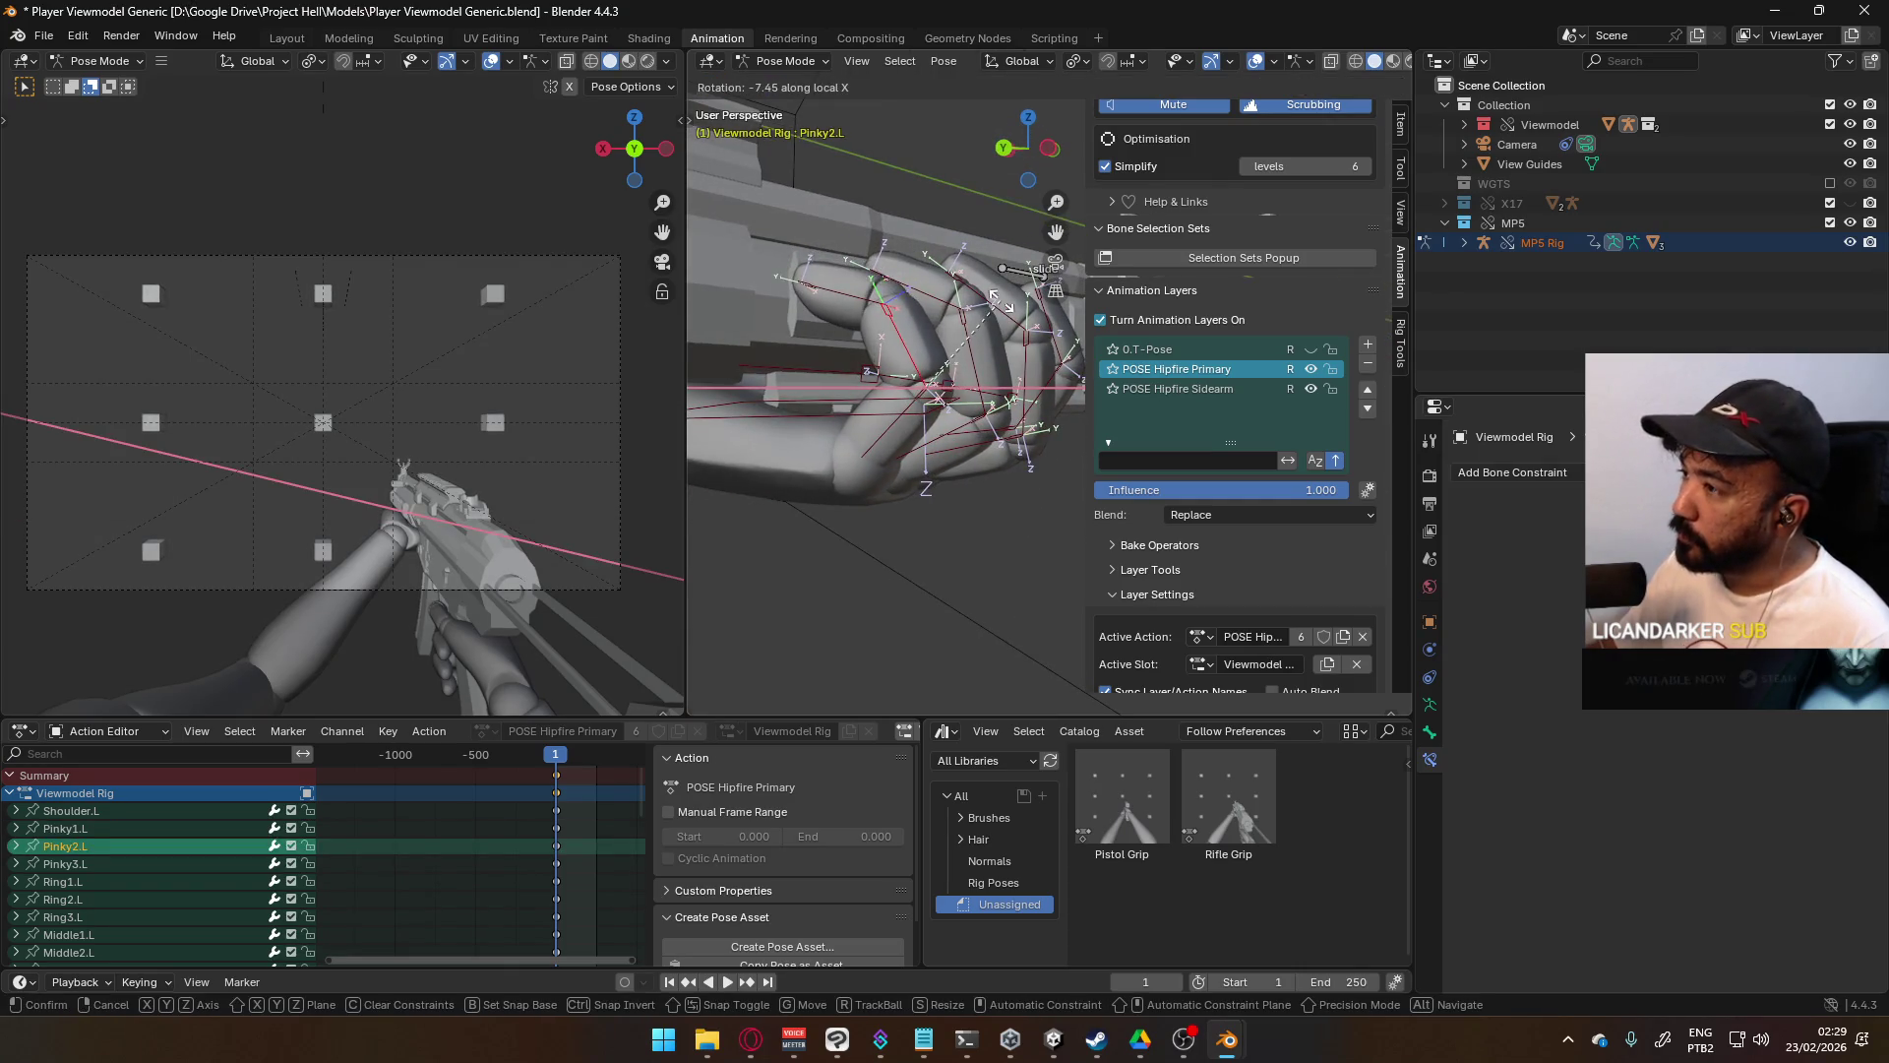
left_click(1004, 299)
- Zoom out to check the grip on the gun and save Player Viewmodel Generic.blend
scroll(837, 352, "down", 5)
mouse_move(817, 301)
middle_mouse_down()
mouse_move(988, 453)
mouse_move(881, 411)
mouse_move(942, 429)
mouse_move(885, 315)
mouse_move(1049, 420)
mouse_move(971, 466)
middle_mouse_up()
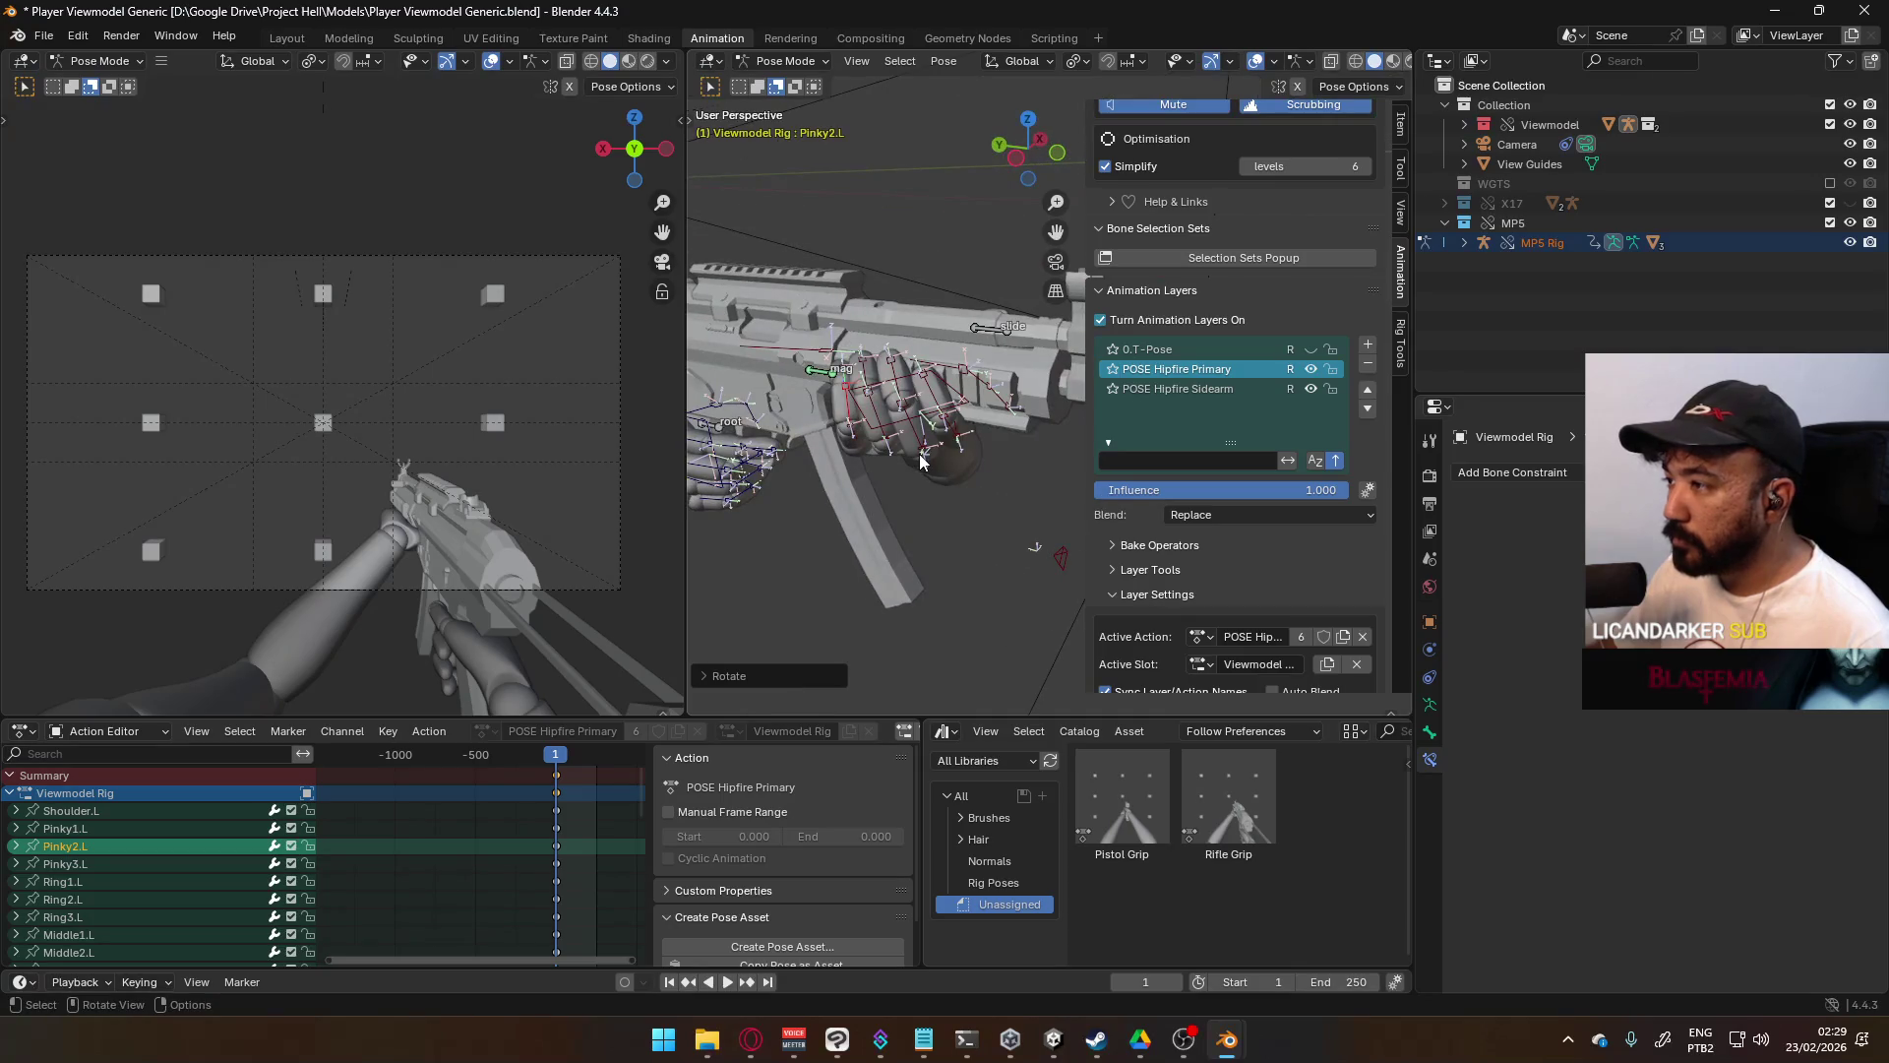
scroll(856, 457, "down", 4)
scroll(871, 463, "down", 2)
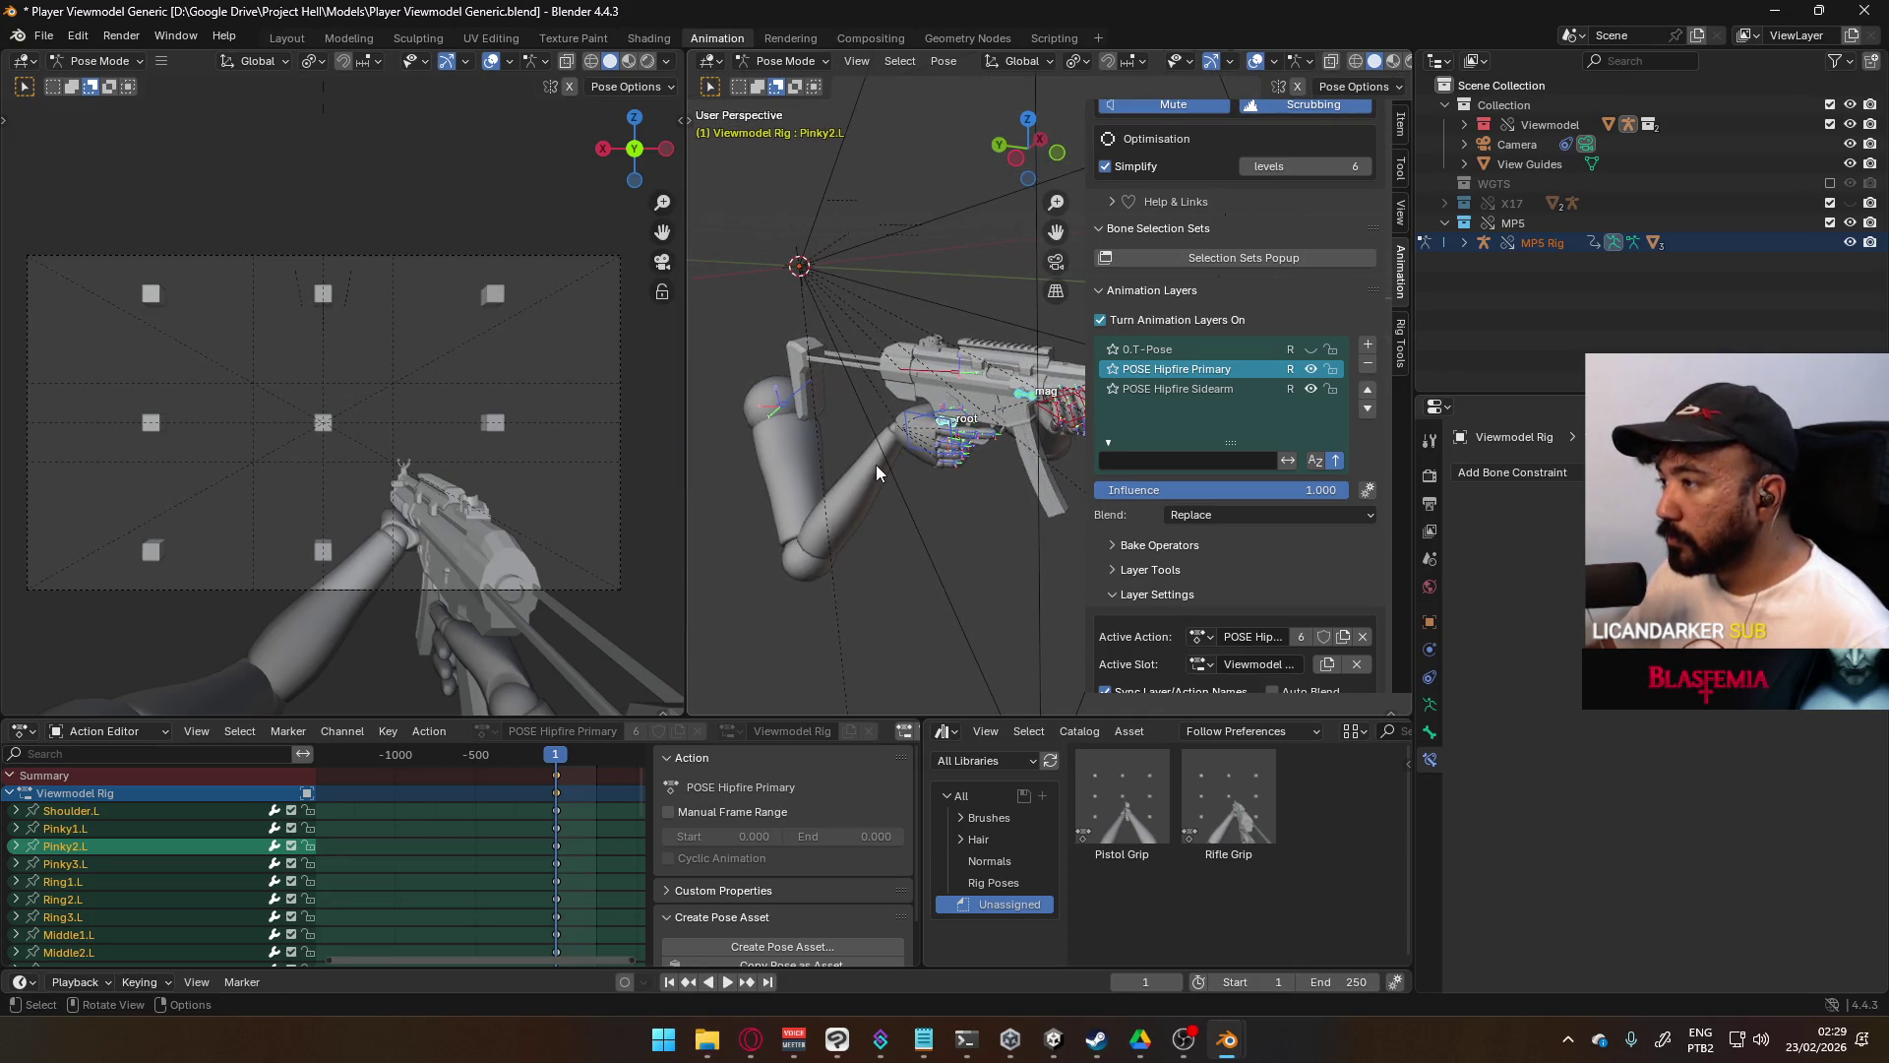
key("ctrl+s")
- Delete the old Rifle Grip pose asset
right_click(1226, 836)
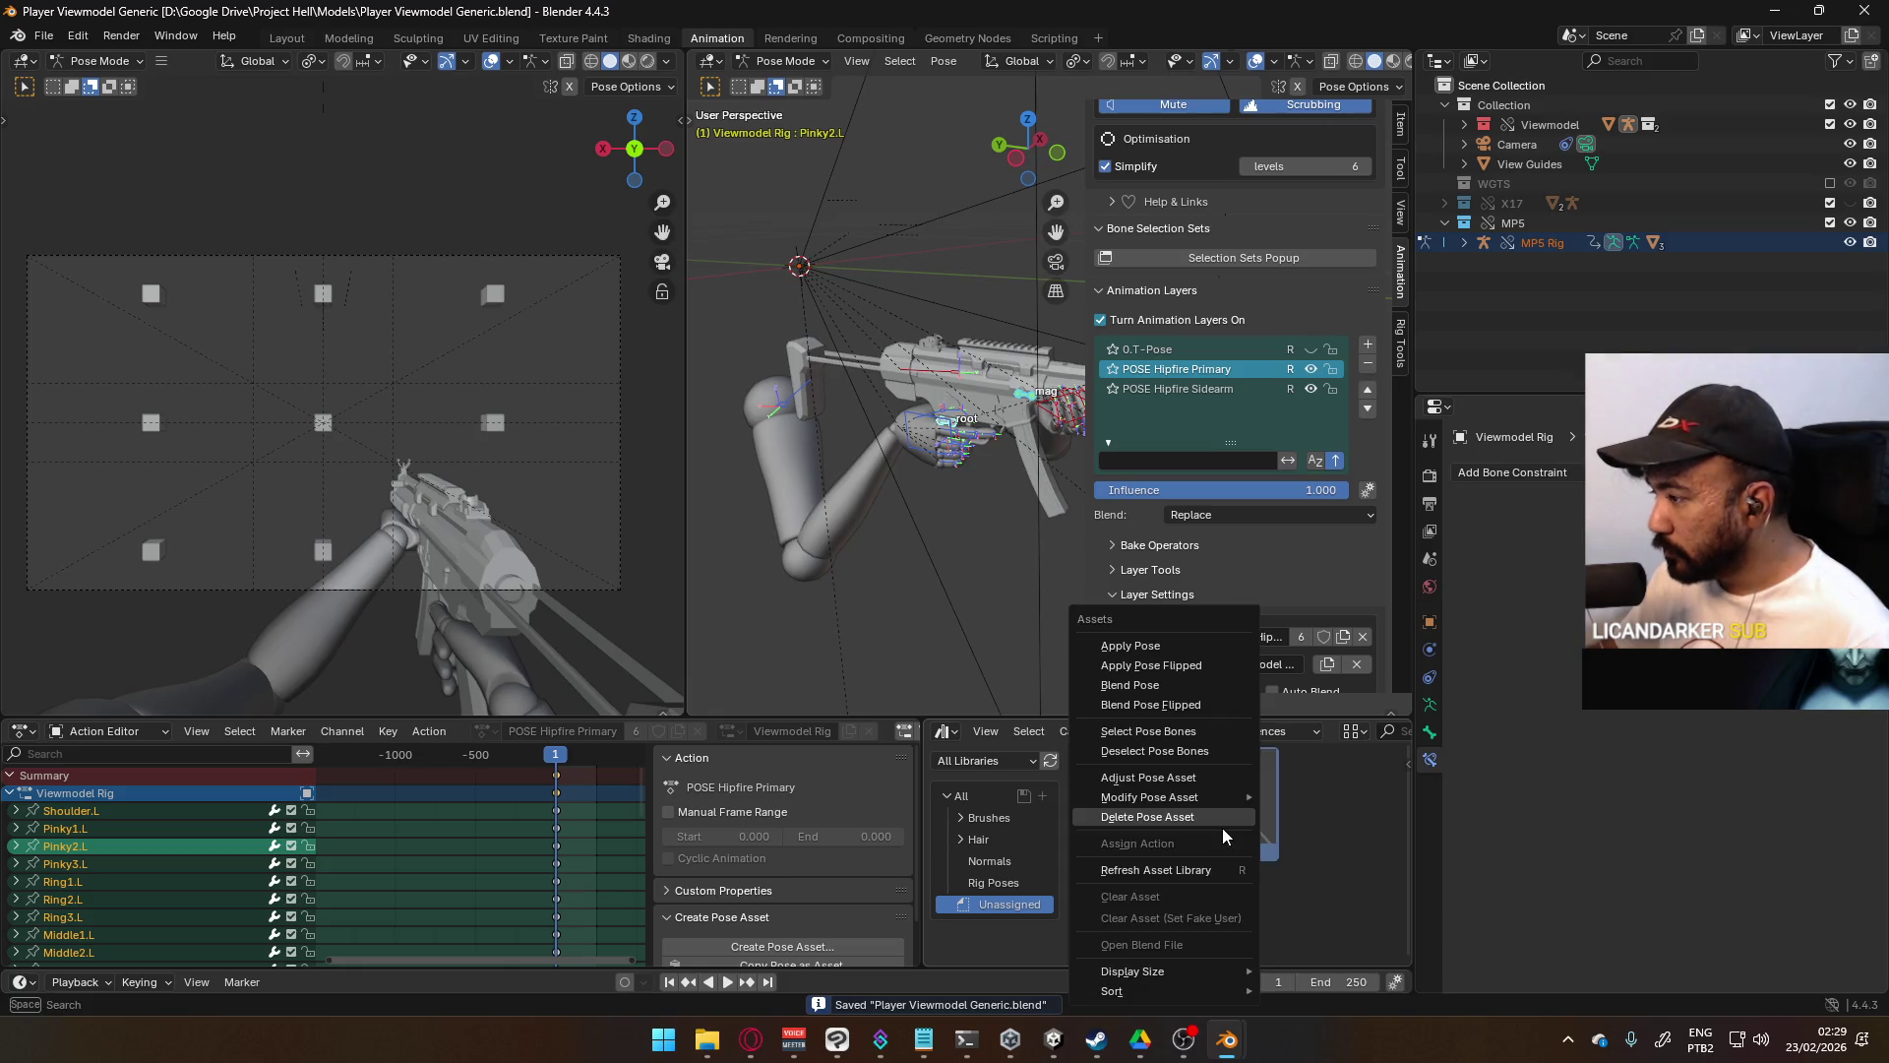
left_click(1216, 822)
left_click(893, 552)
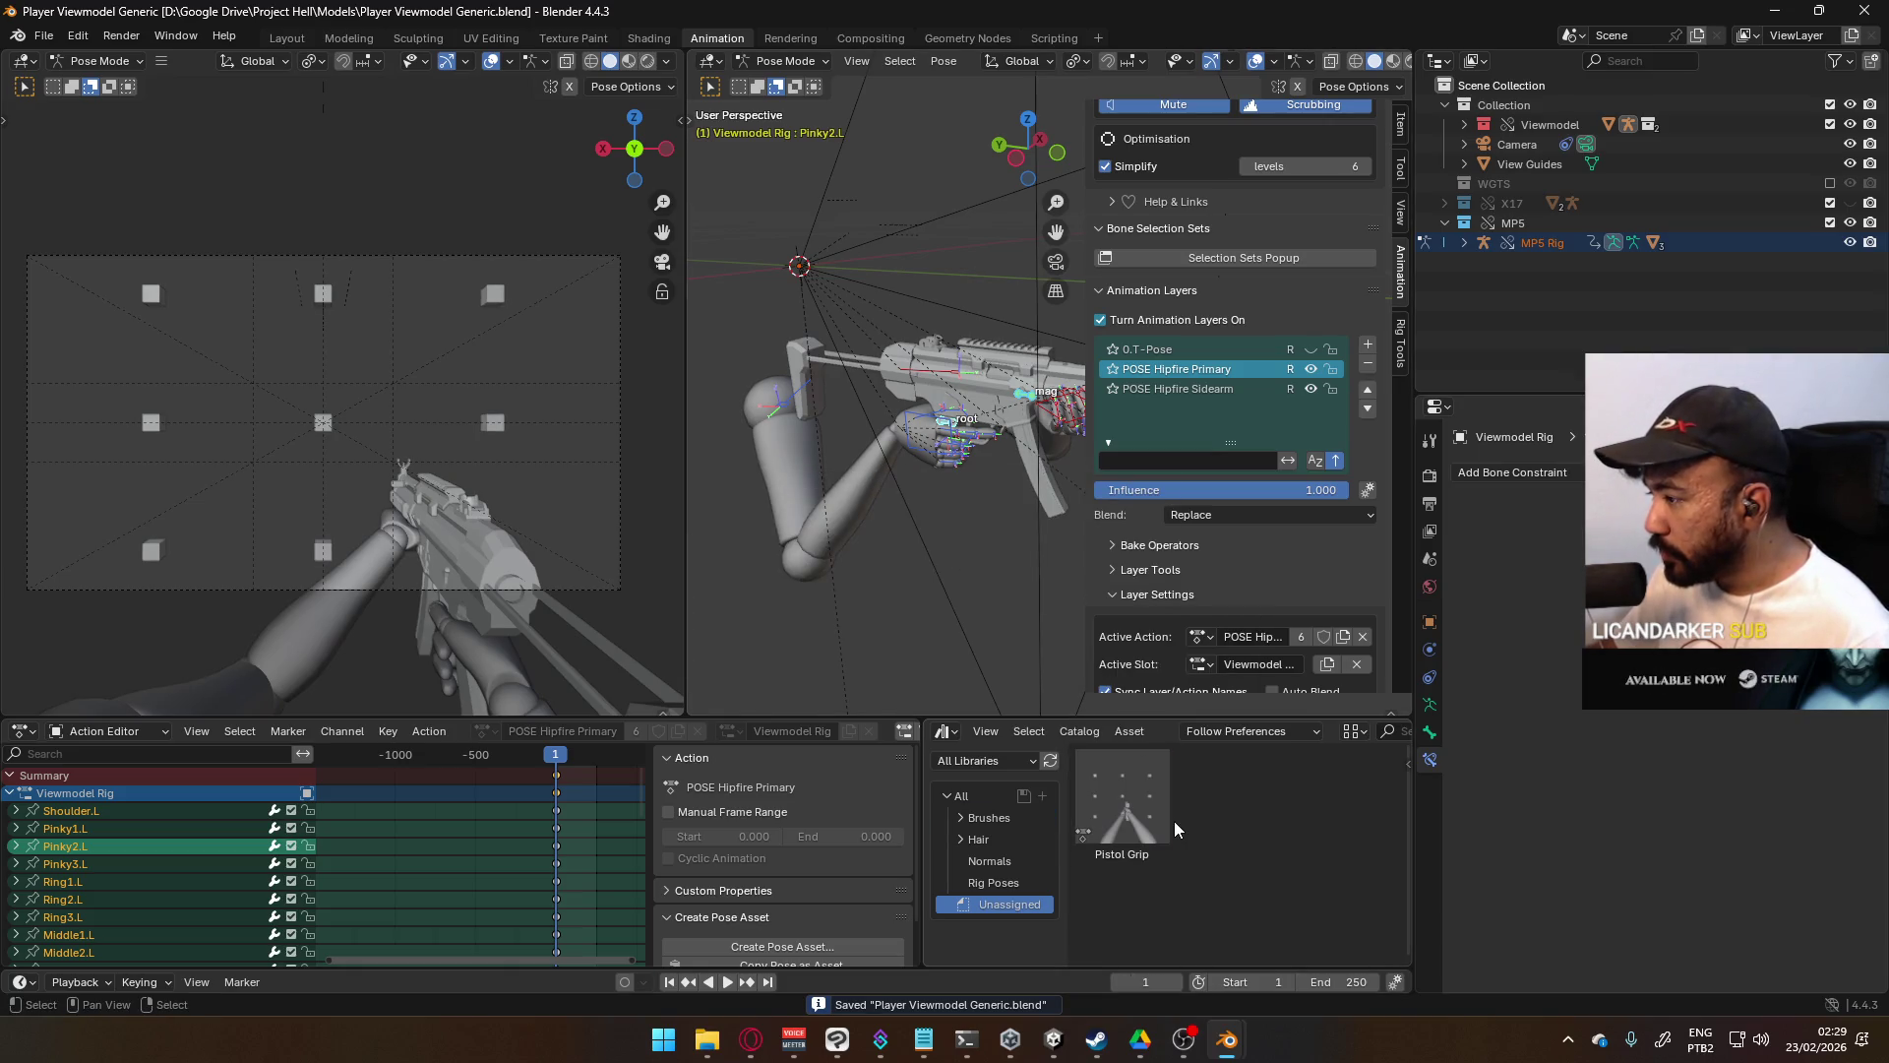
- Create a new pose asset named Rifle Grip from the current hand pose
scroll(894, 936, "down", 2)
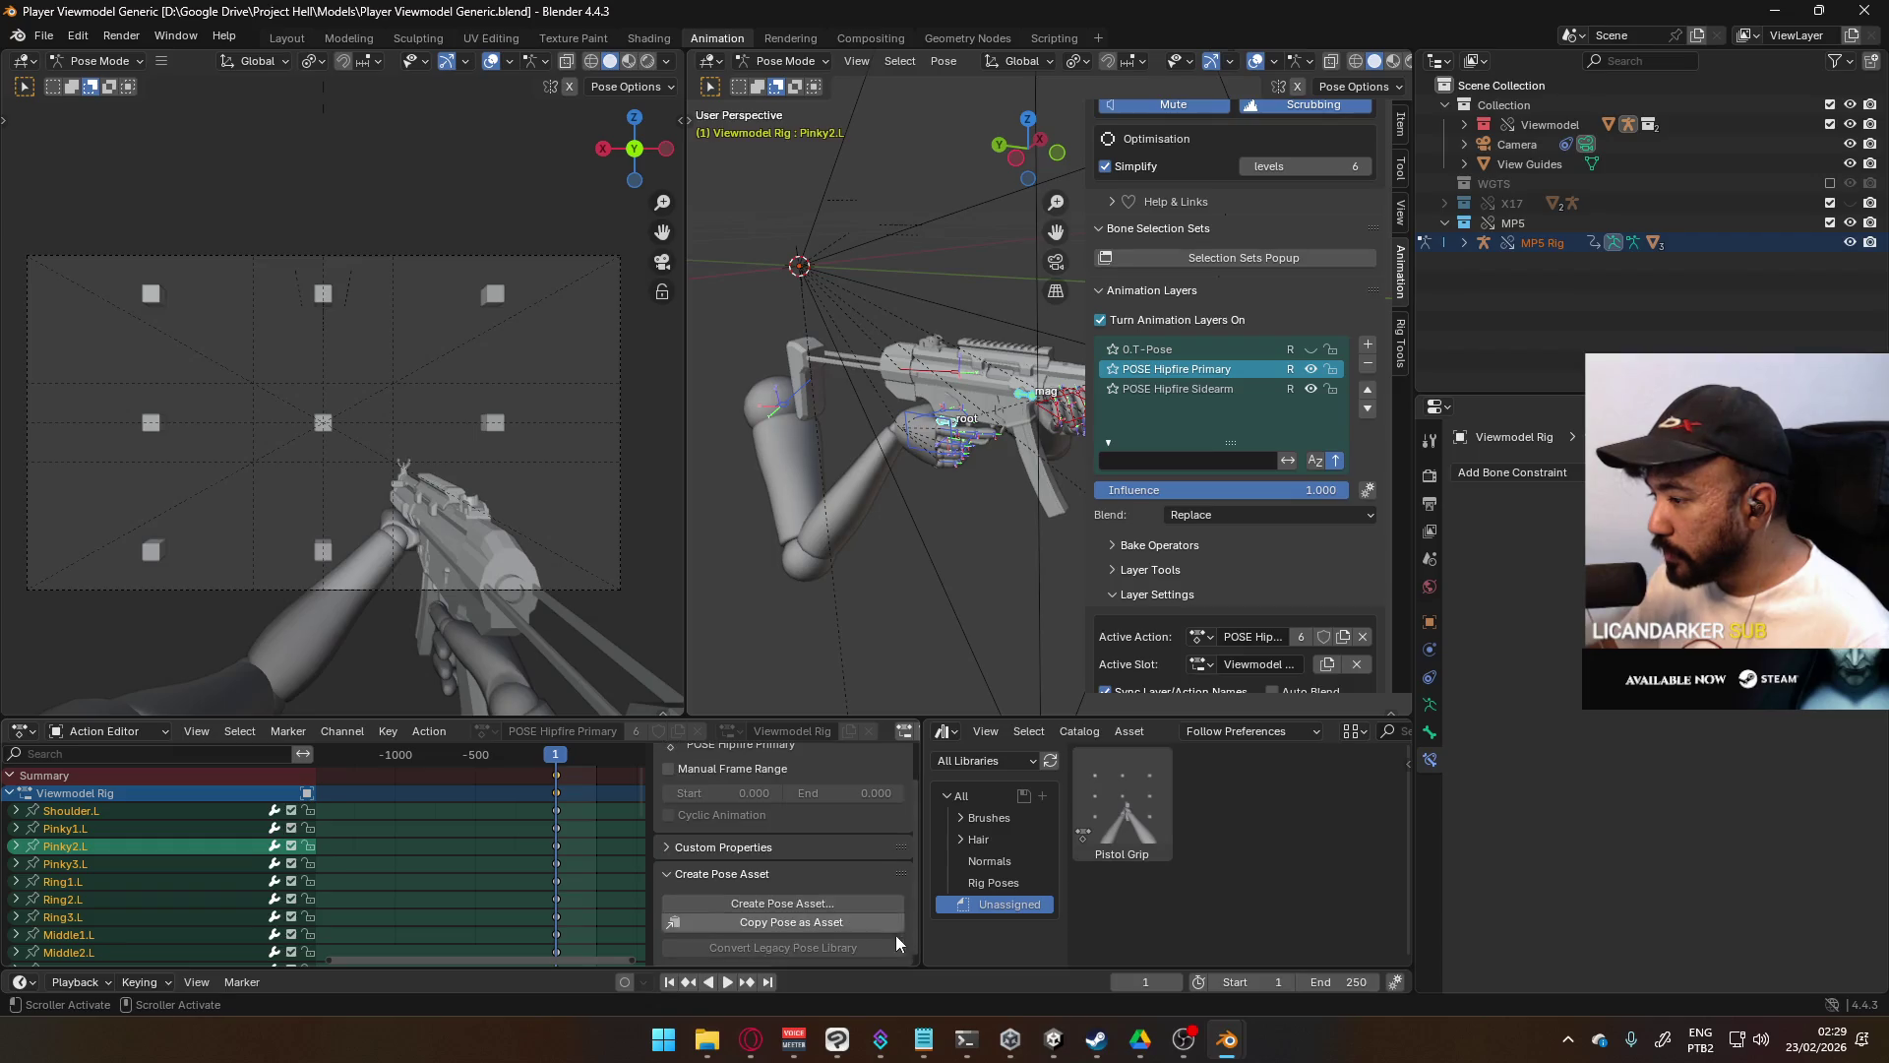
left_click(880, 902)
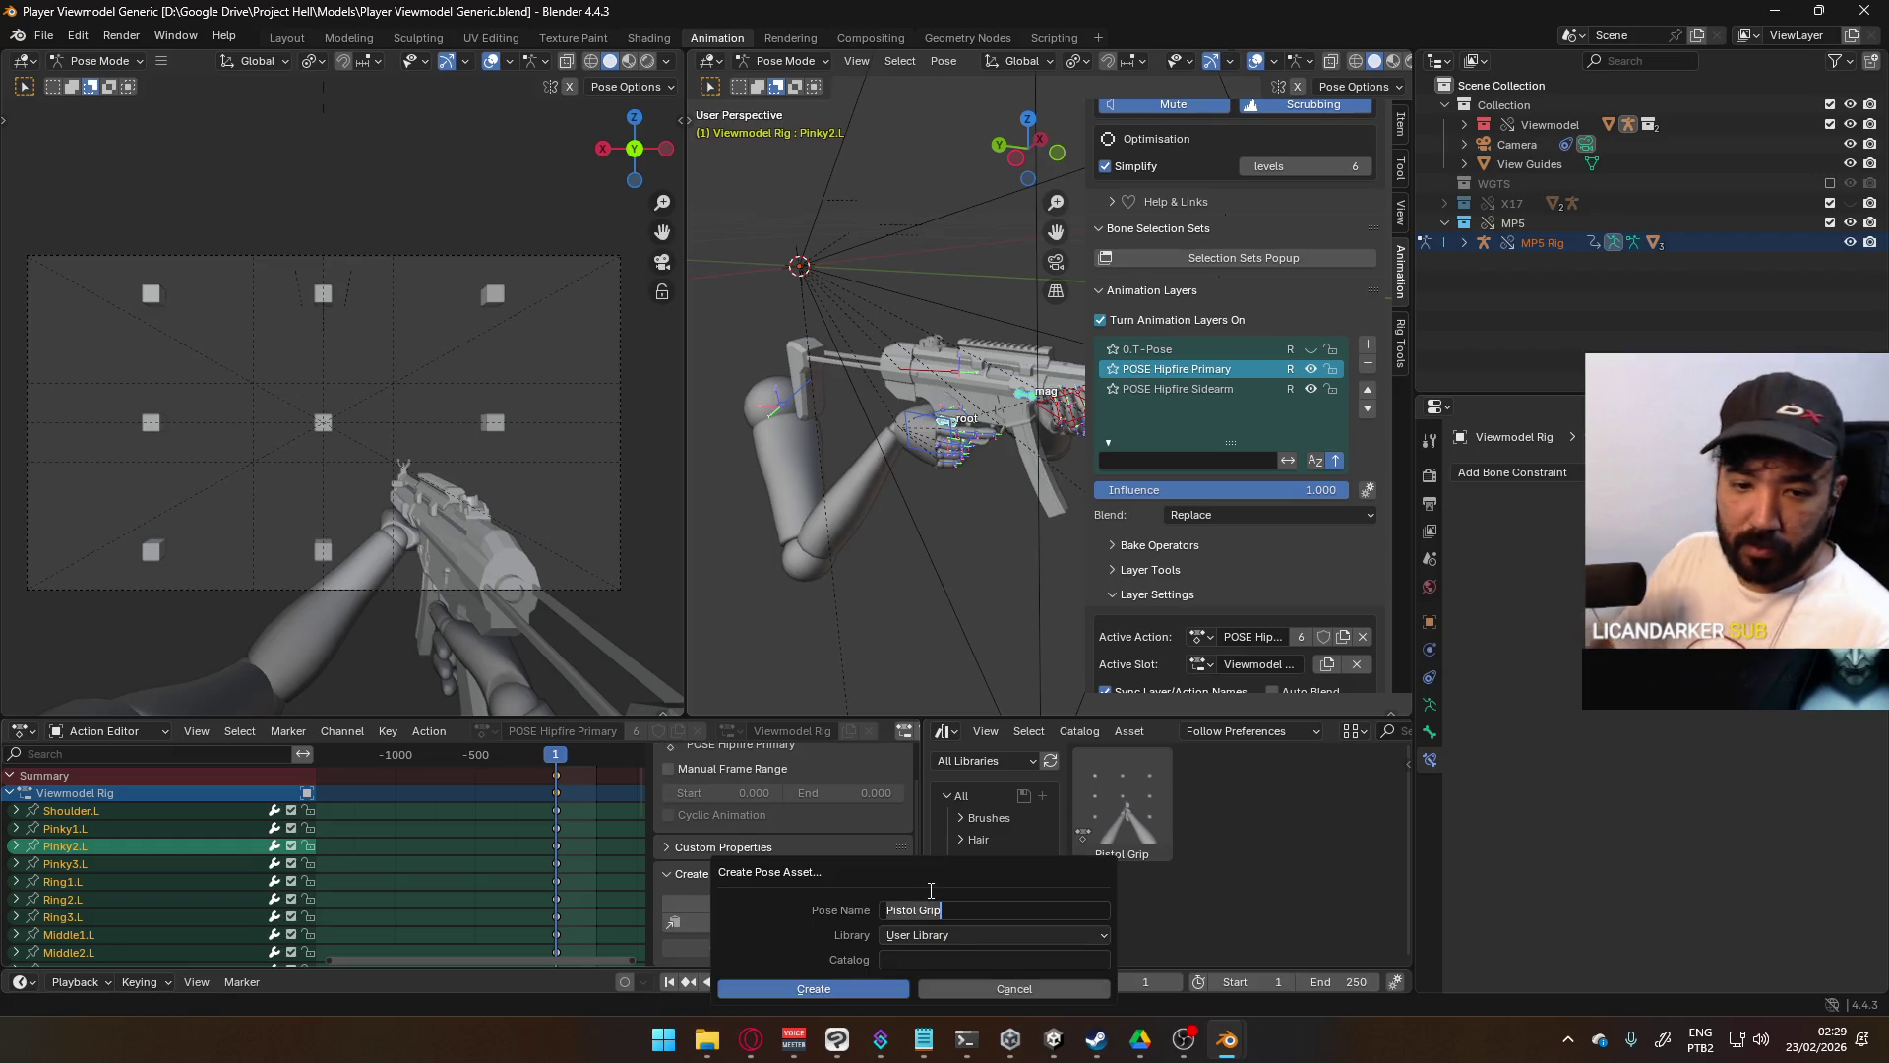
type("Rifle")
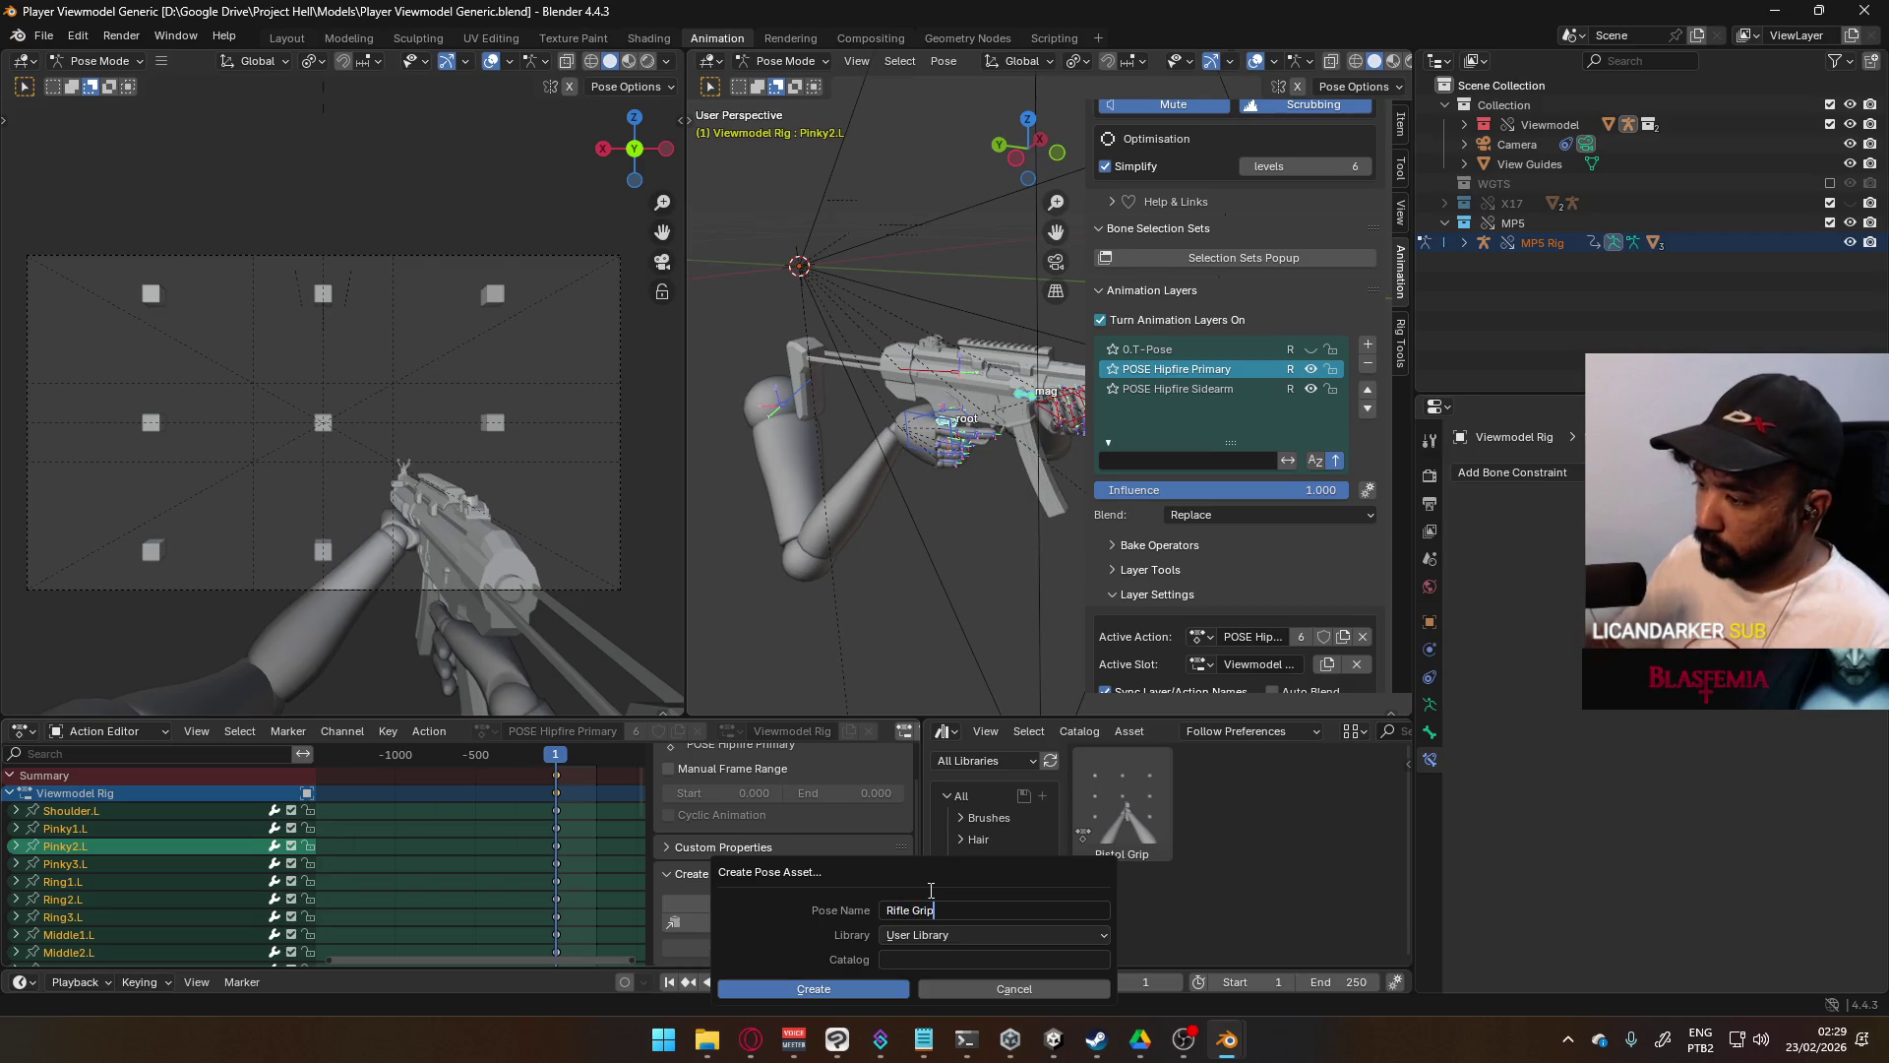
left_click(811, 989)
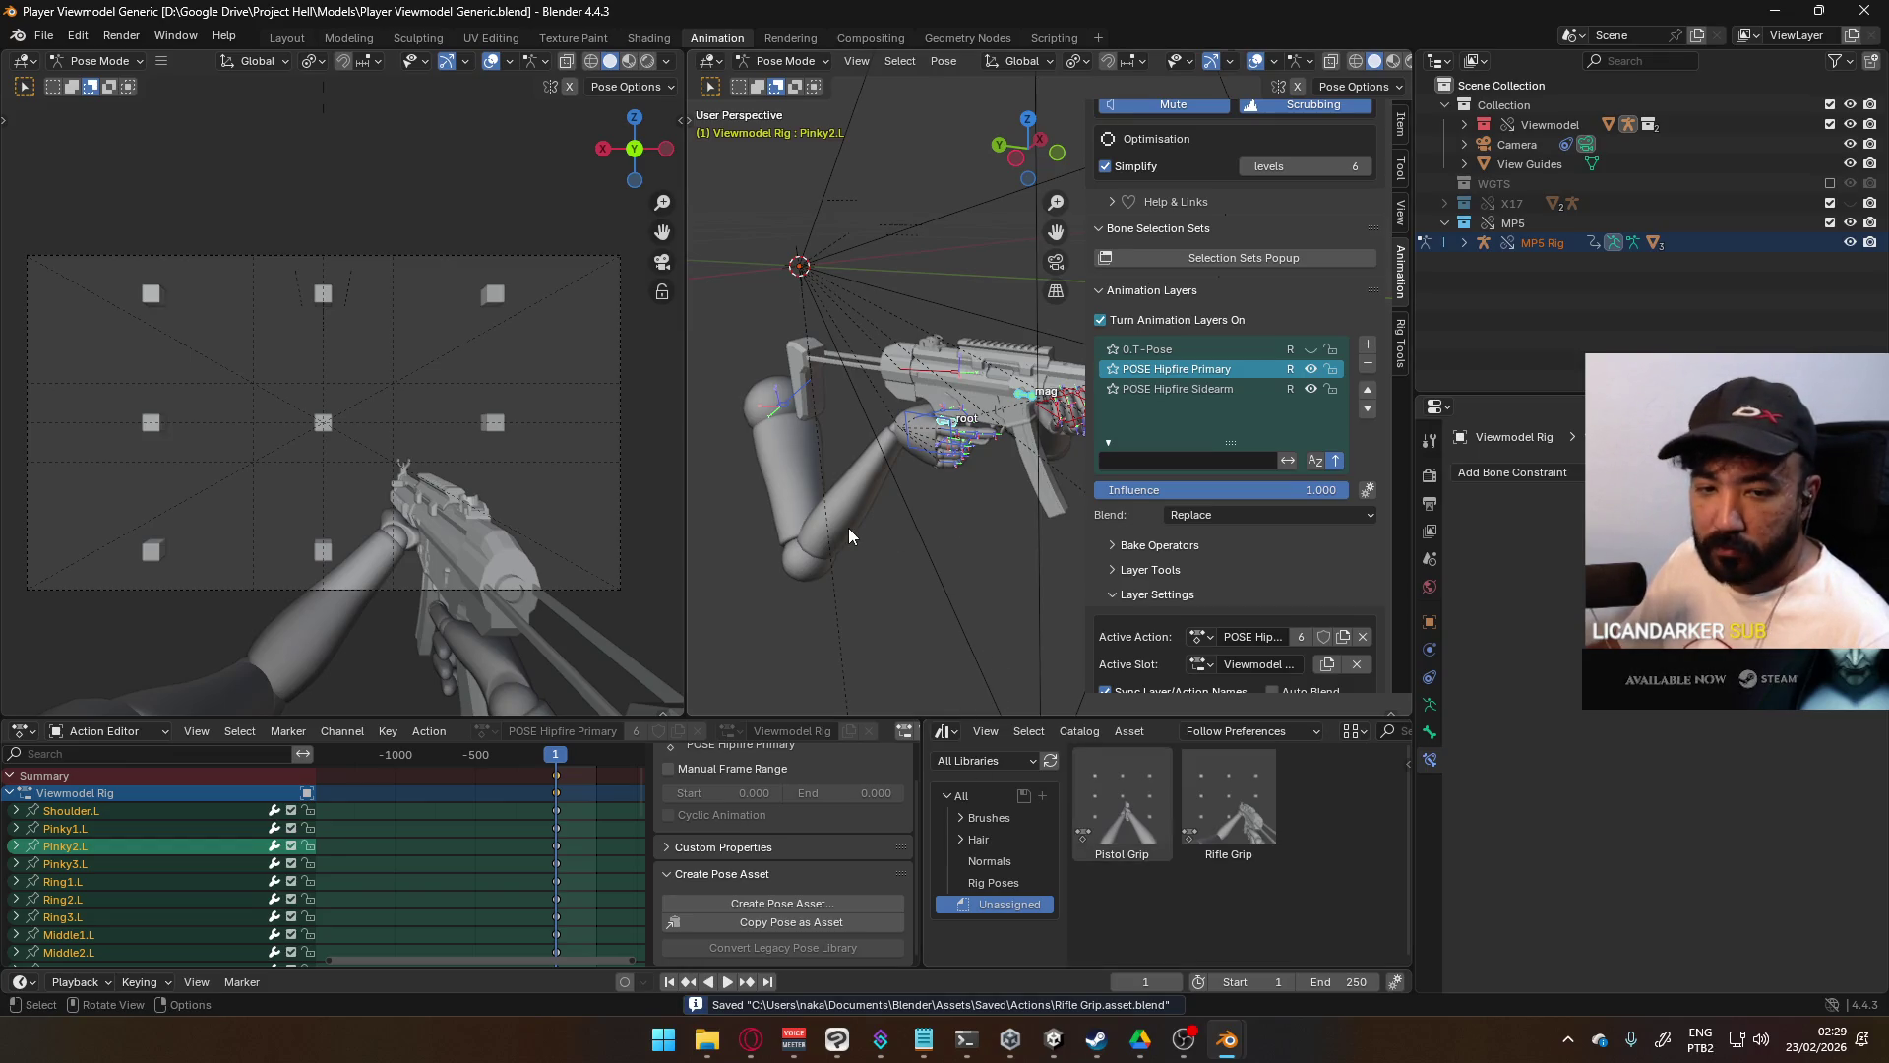
mouse_move(918, 473)
middle_mouse_down()
mouse_move(917, 293)
mouse_move(841, 264)
mouse_move(791, 288)
mouse_move(743, 374)
mouse_move(787, 419)
mouse_move(776, 449)
mouse_move(748, 382)
mouse_move(751, 298)
mouse_move(1402, 372)
mouse_move(1344, 460)
mouse_move(829, 429)
mouse_move(878, 281)
middle_mouse_up()
- Move the ElbowIK.L target to a new position and save the file
scroll(921, 425, "up", 5)
mouse_move(930, 472)
middle_mouse_down()
mouse_move(971, 376)
mouse_move(952, 364)
mouse_move(918, 493)
mouse_move(946, 570)
mouse_move(744, 471)
mouse_move(1365, 449)
mouse_move(1381, 419)
mouse_move(800, 434)
mouse_move(864, 502)
middle_mouse_up()
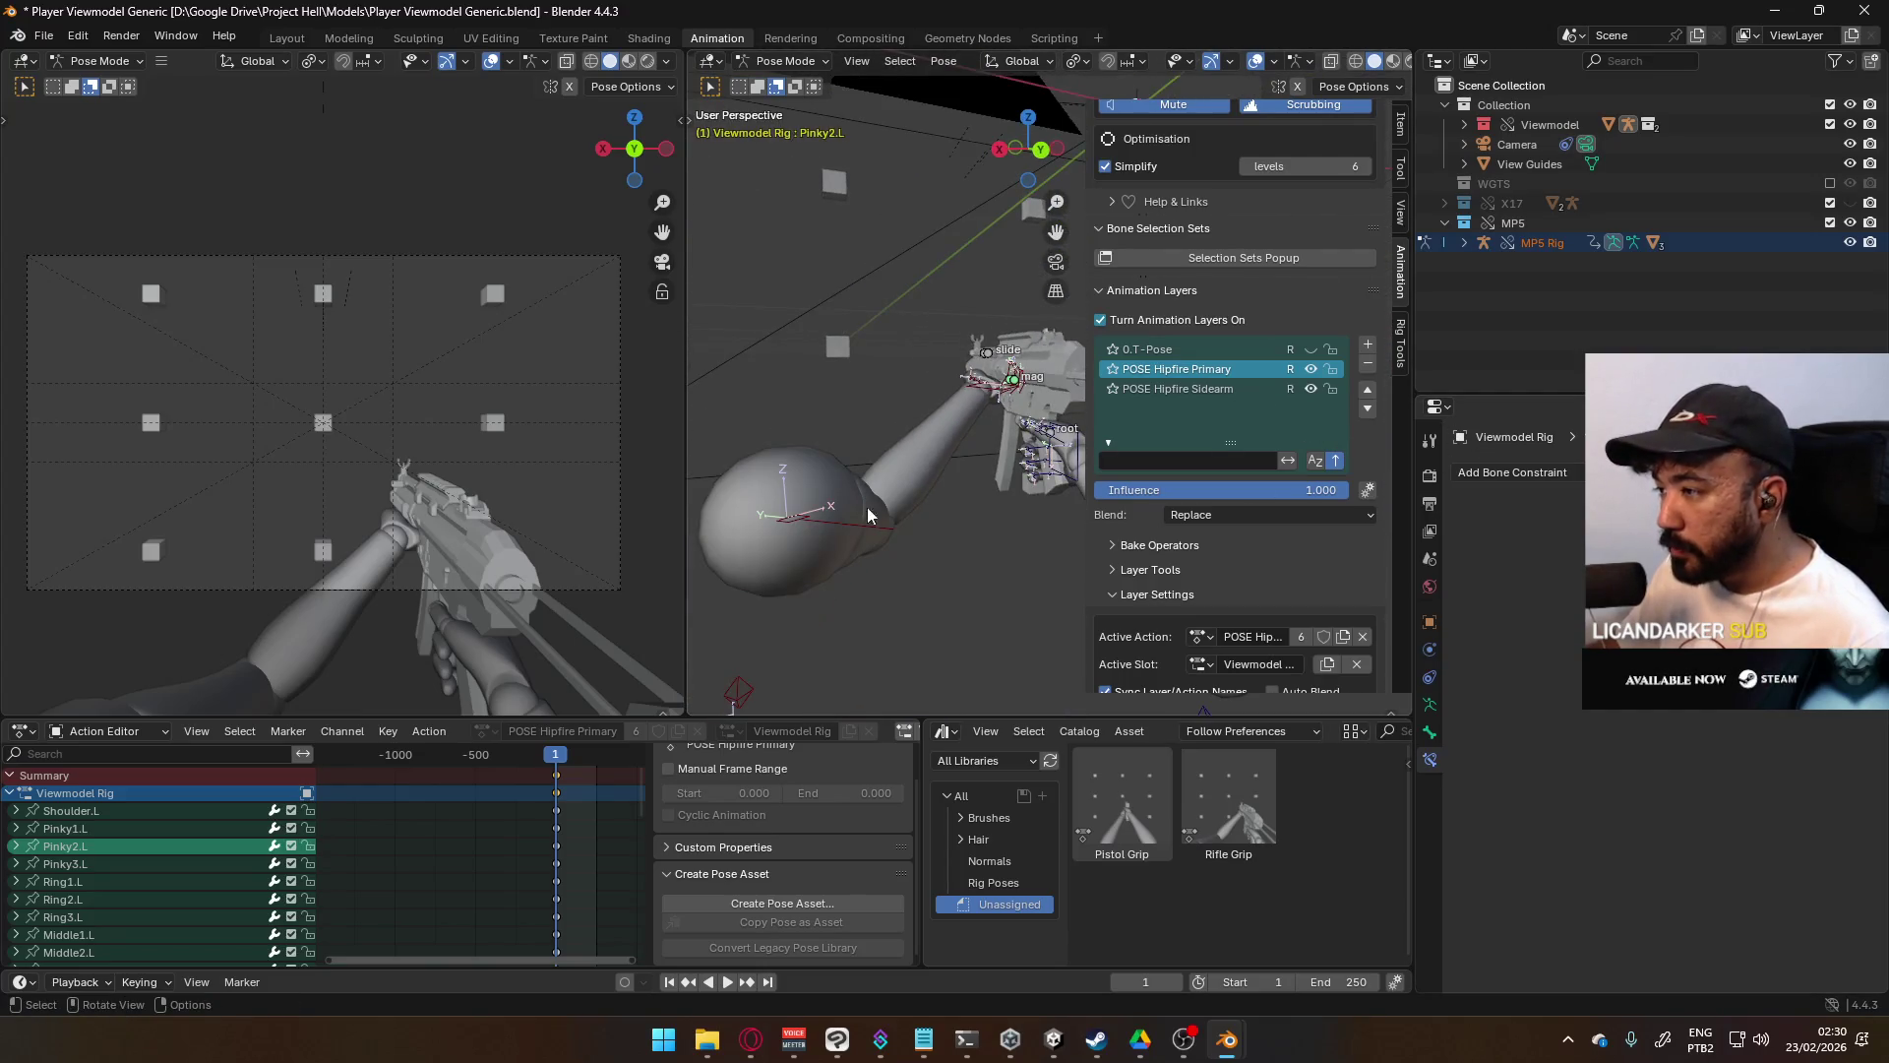
middle_click_drag(877, 569, 846, 591)
left_click(830, 610)
key("g")
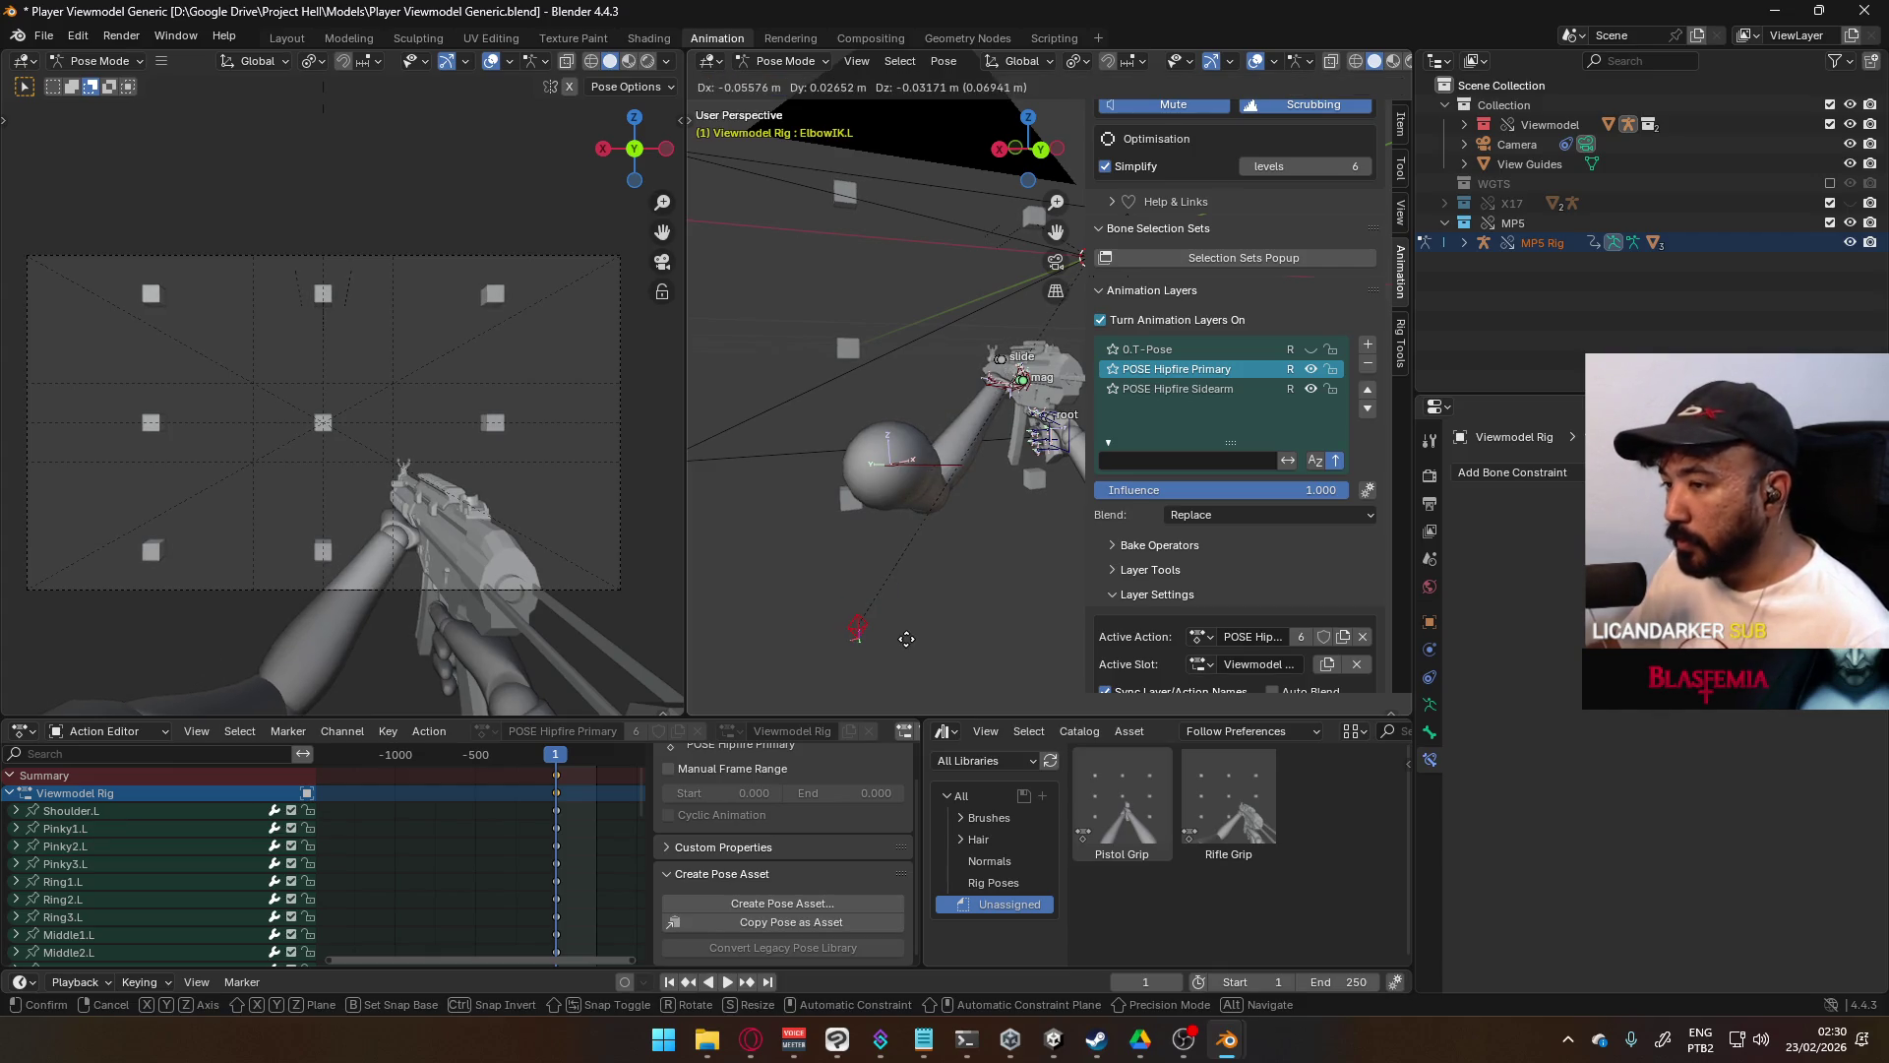
left_click(906, 638)
middle_click_drag(995, 517, 807, 442)
key("ctrl+s")
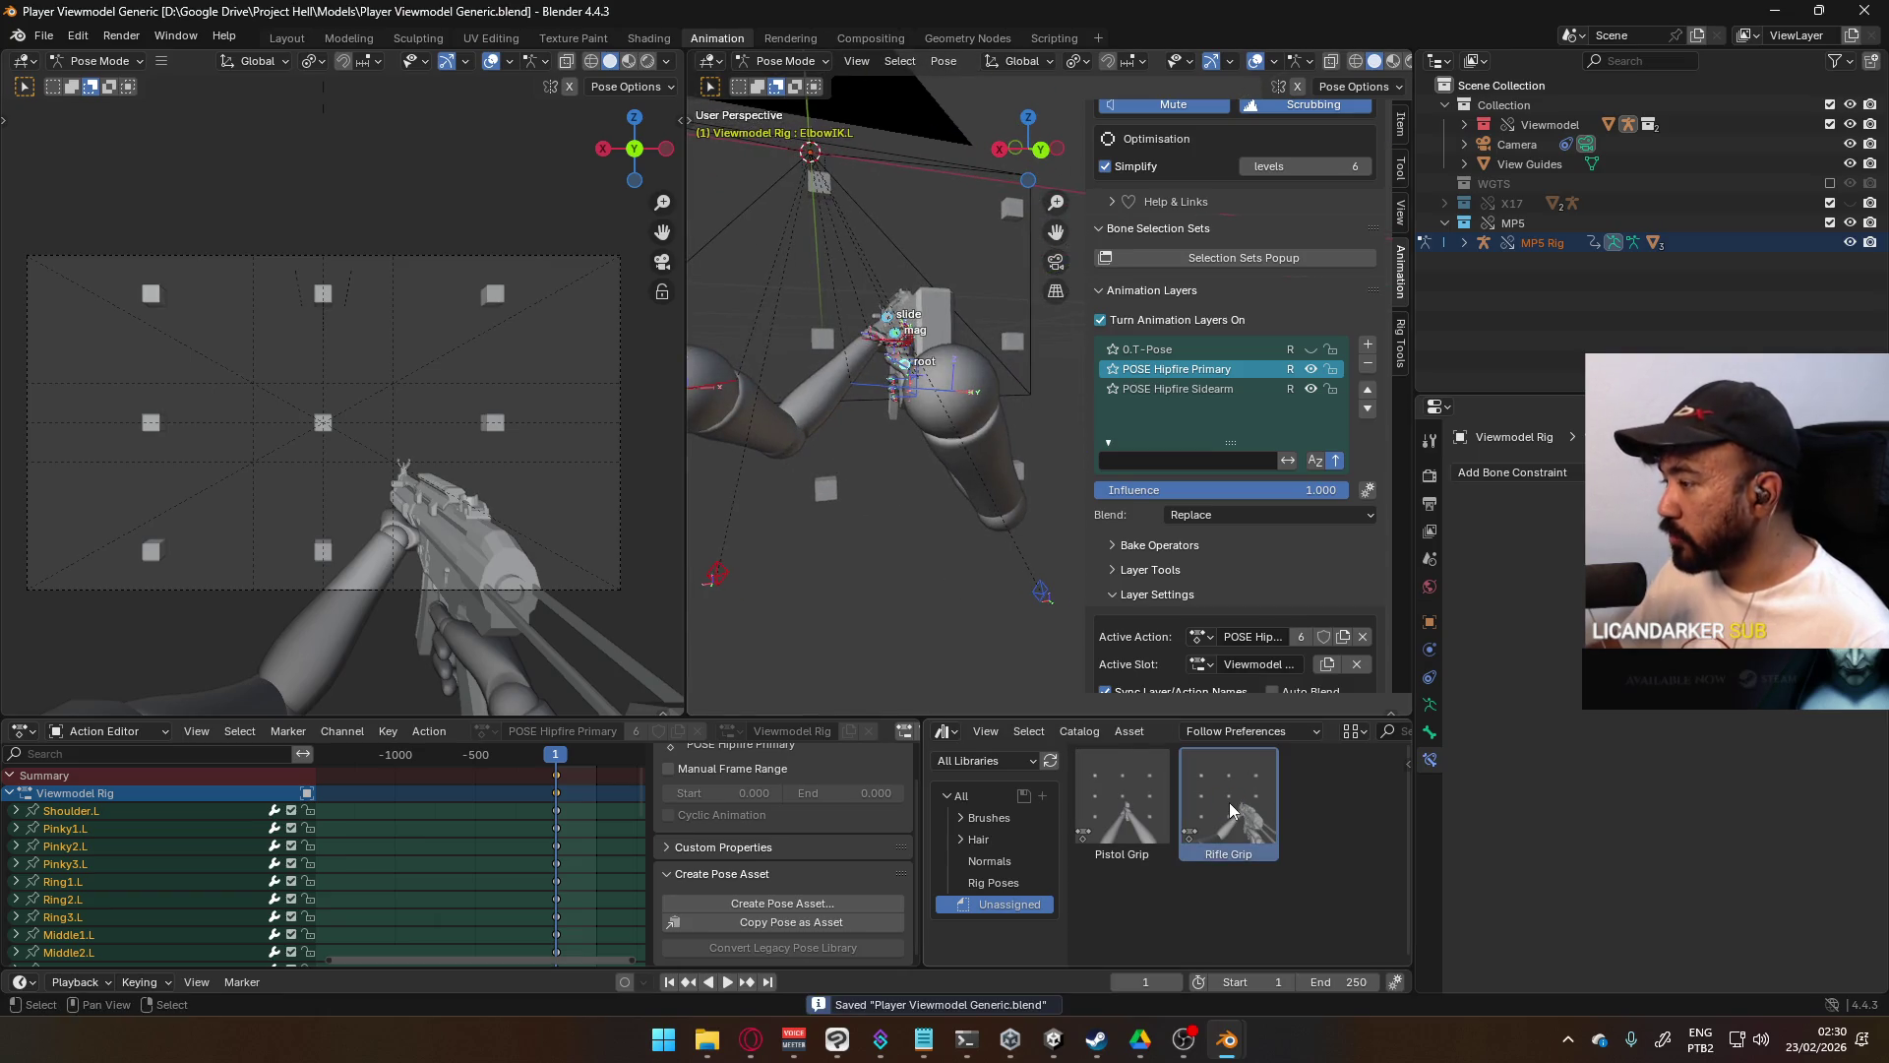
- Show the Modify Pose Asset options for the Rifle Grip asset
right_click(1230, 801)
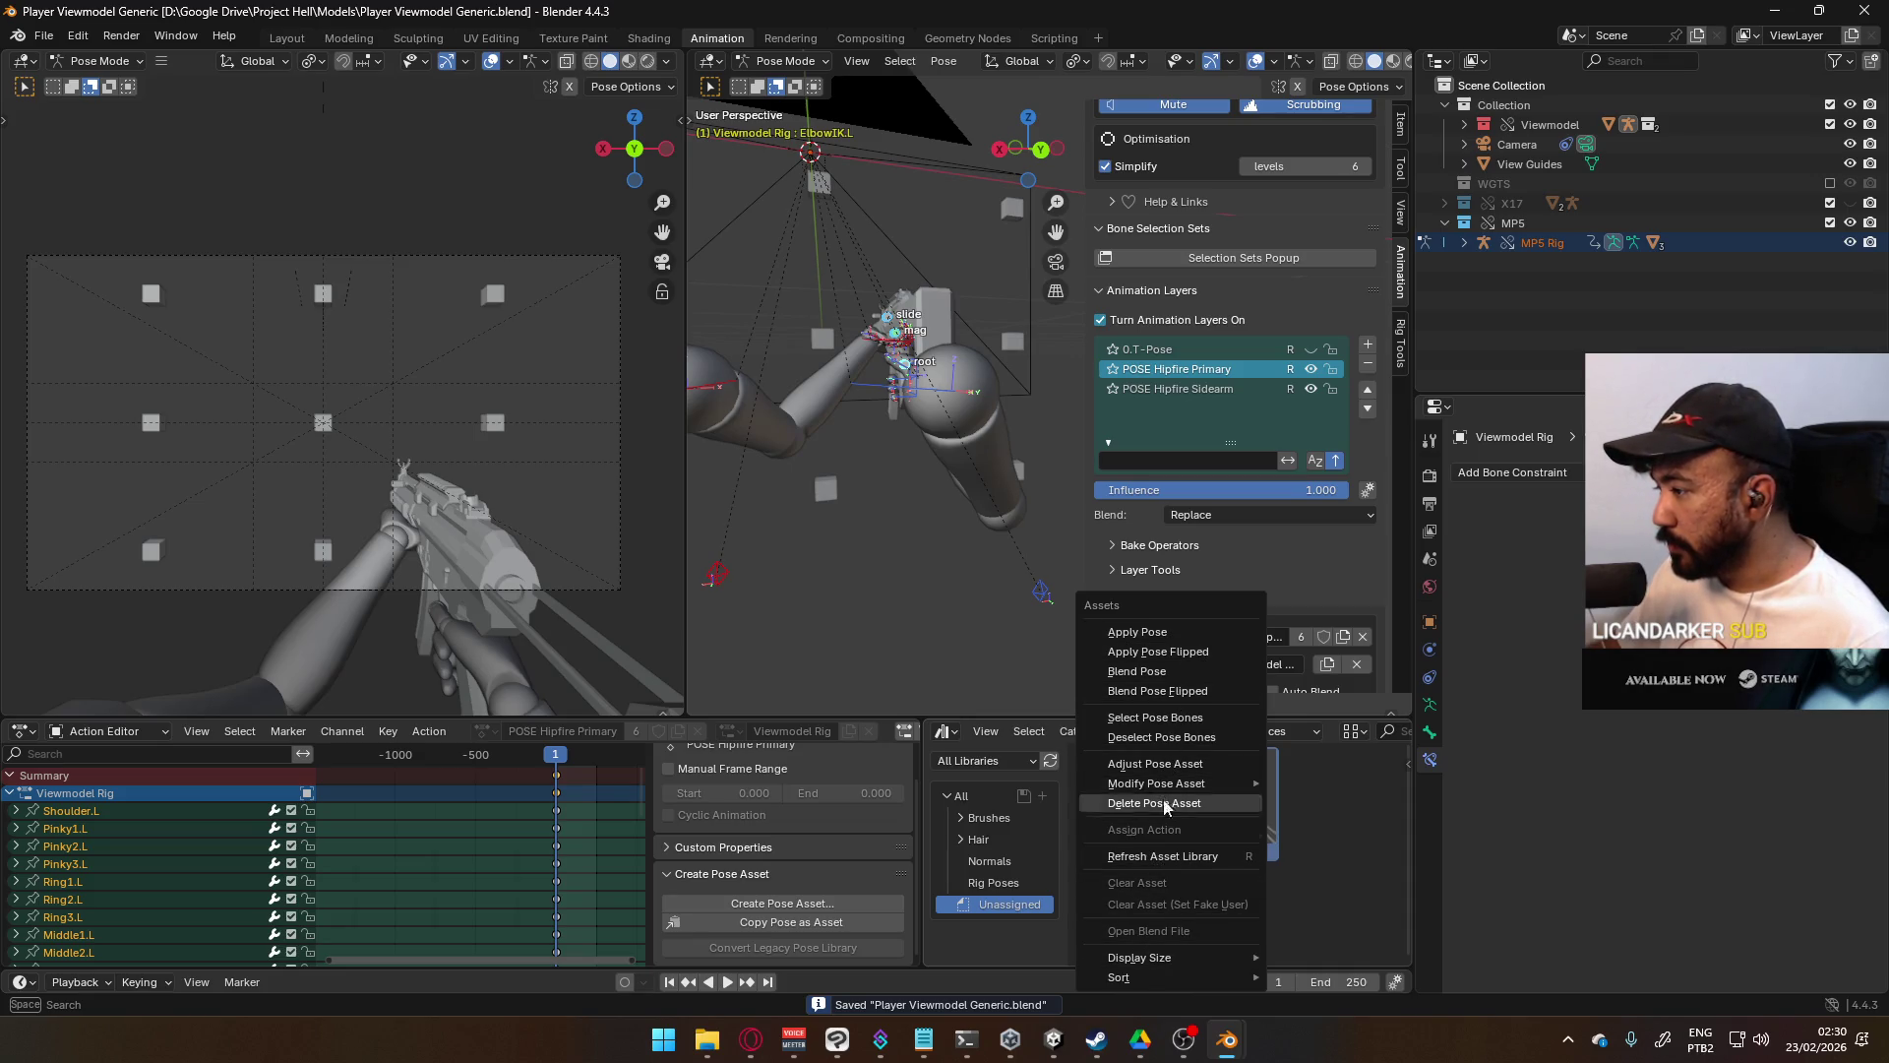
mouse_move(1174, 781)
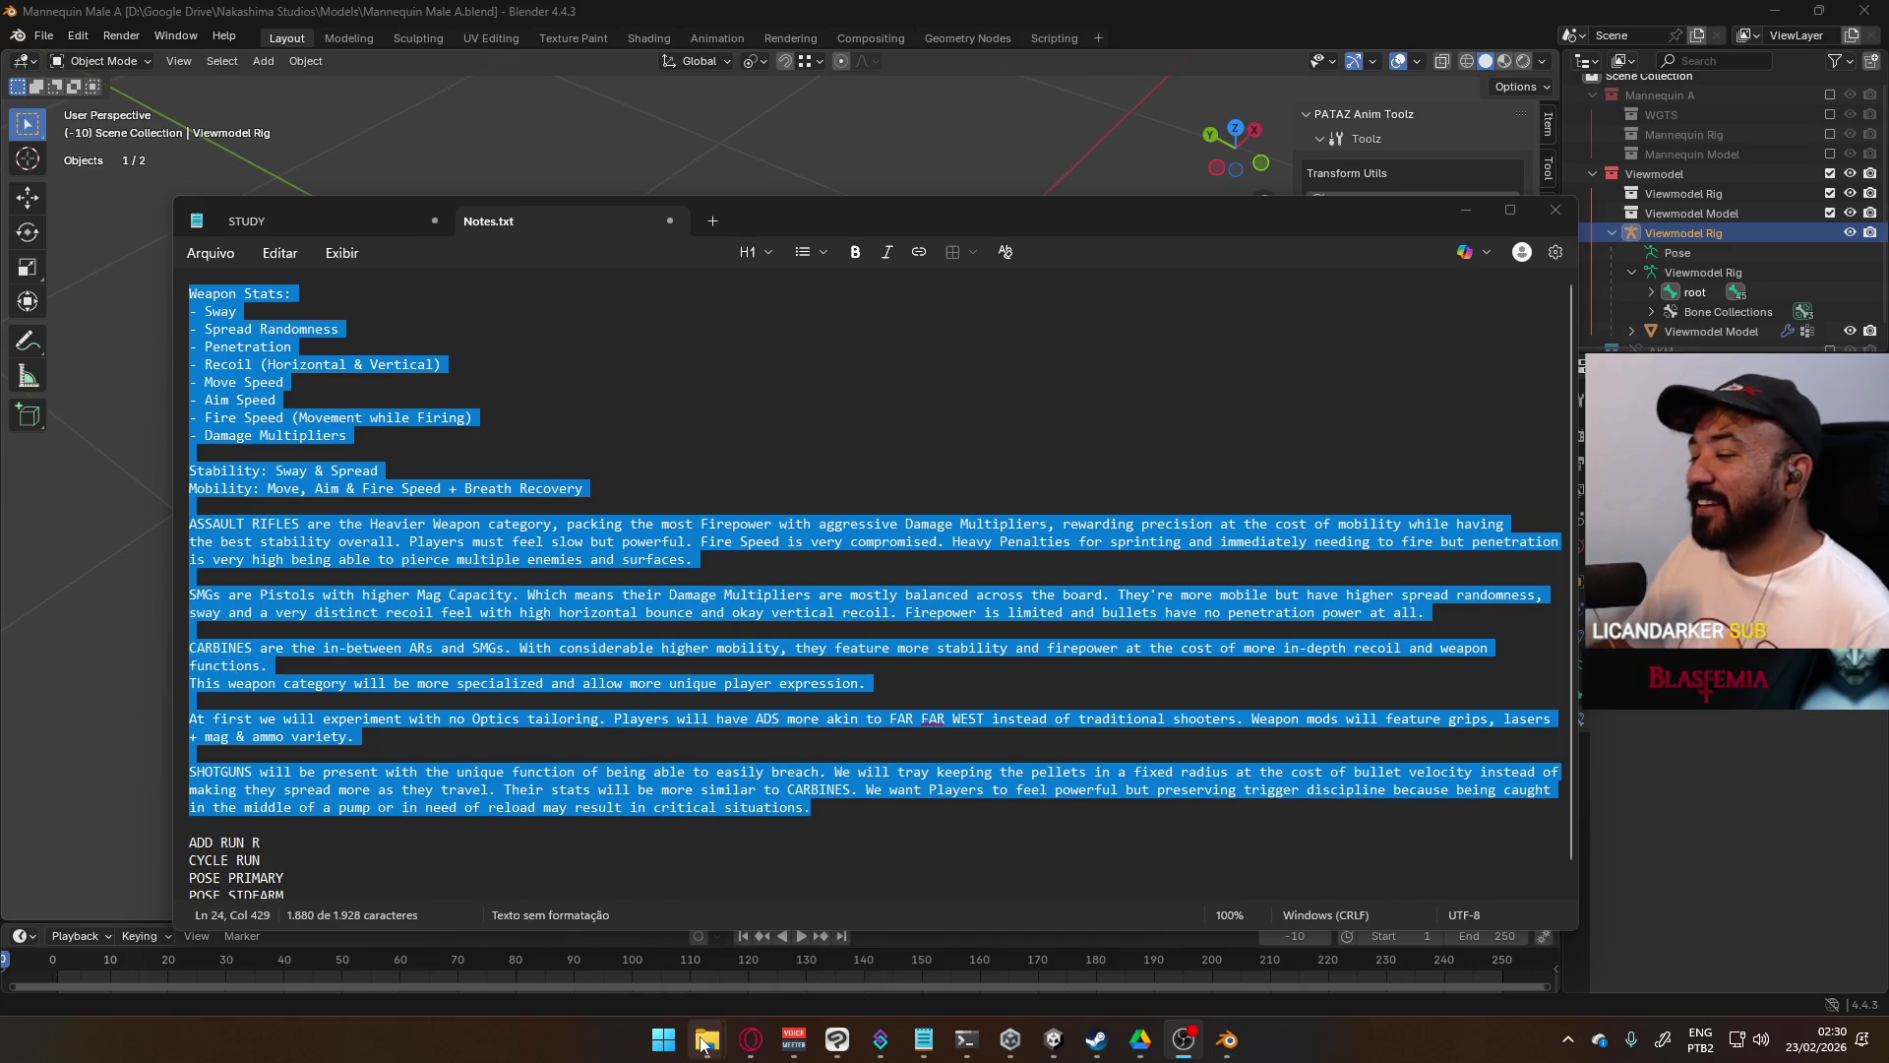
- Open Player Viewmodel Generic.blend from the Project Hell Models folder, then minimize that folder window
mouse_move(704, 1024)
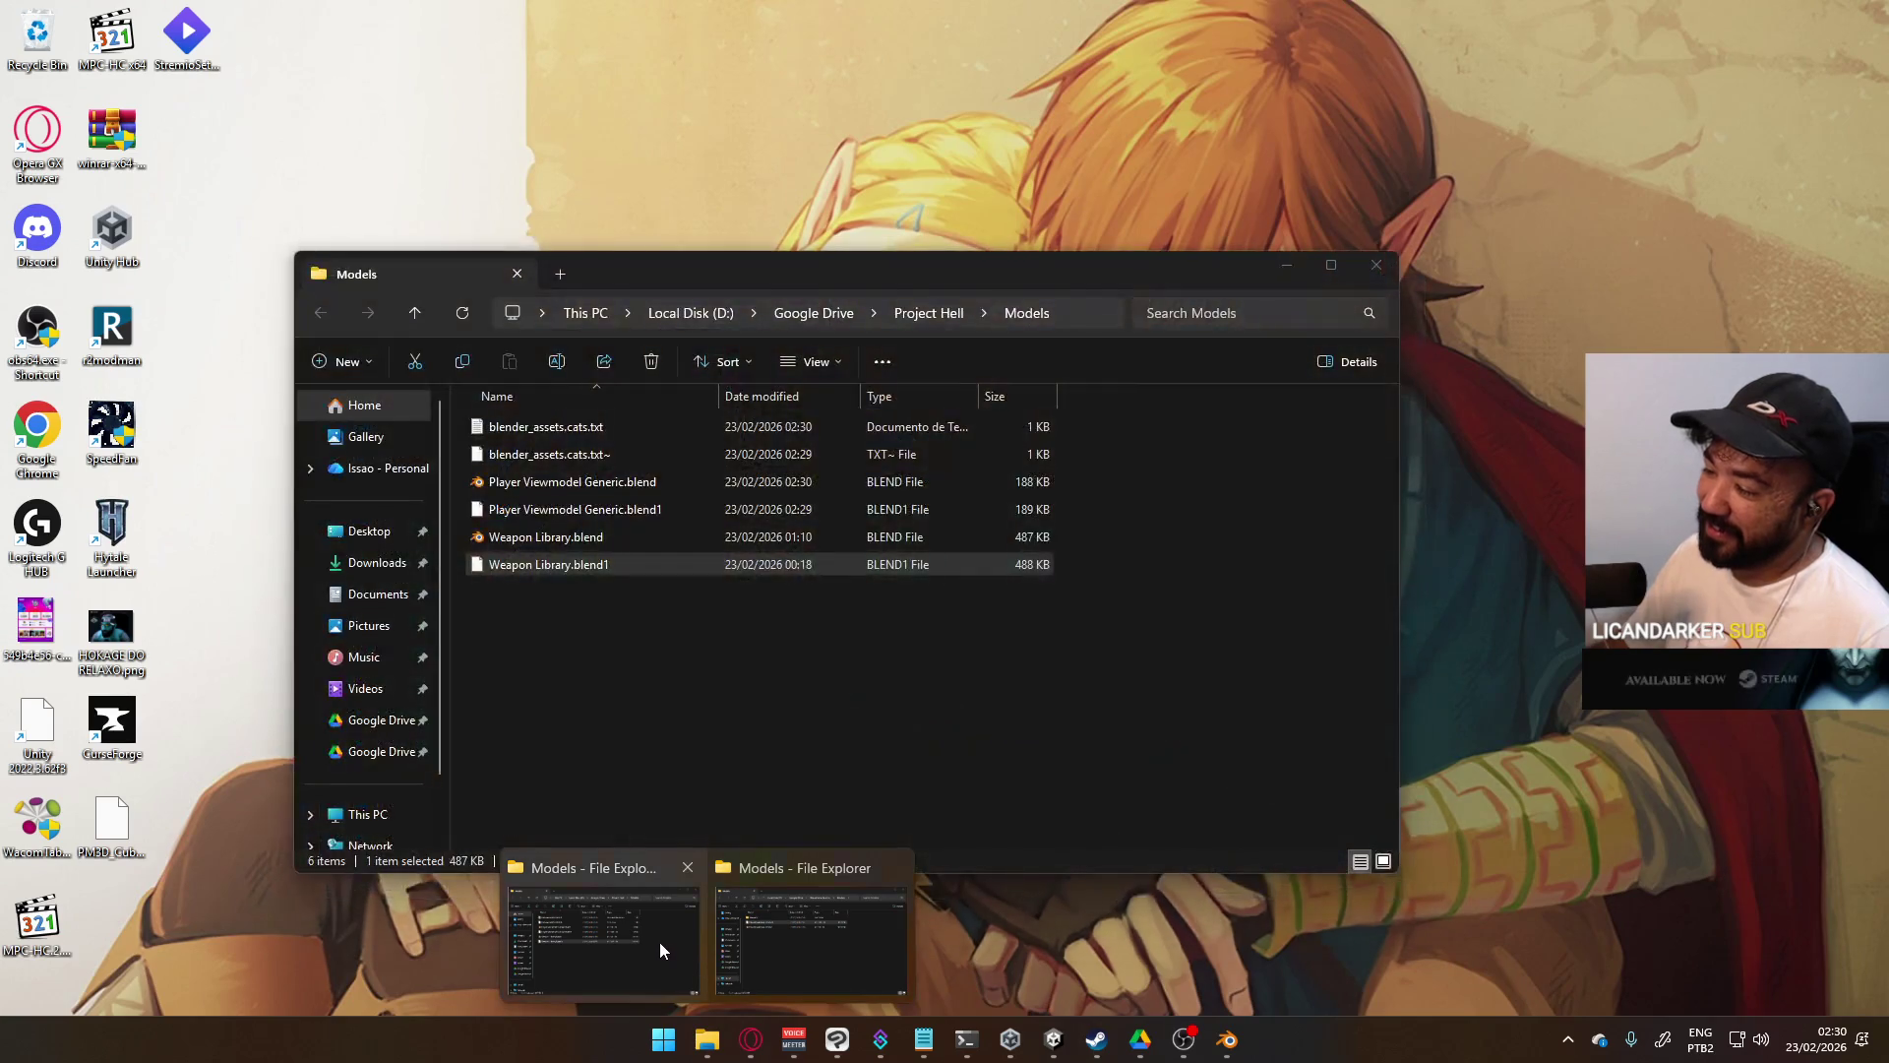
mouse_move(738, 943)
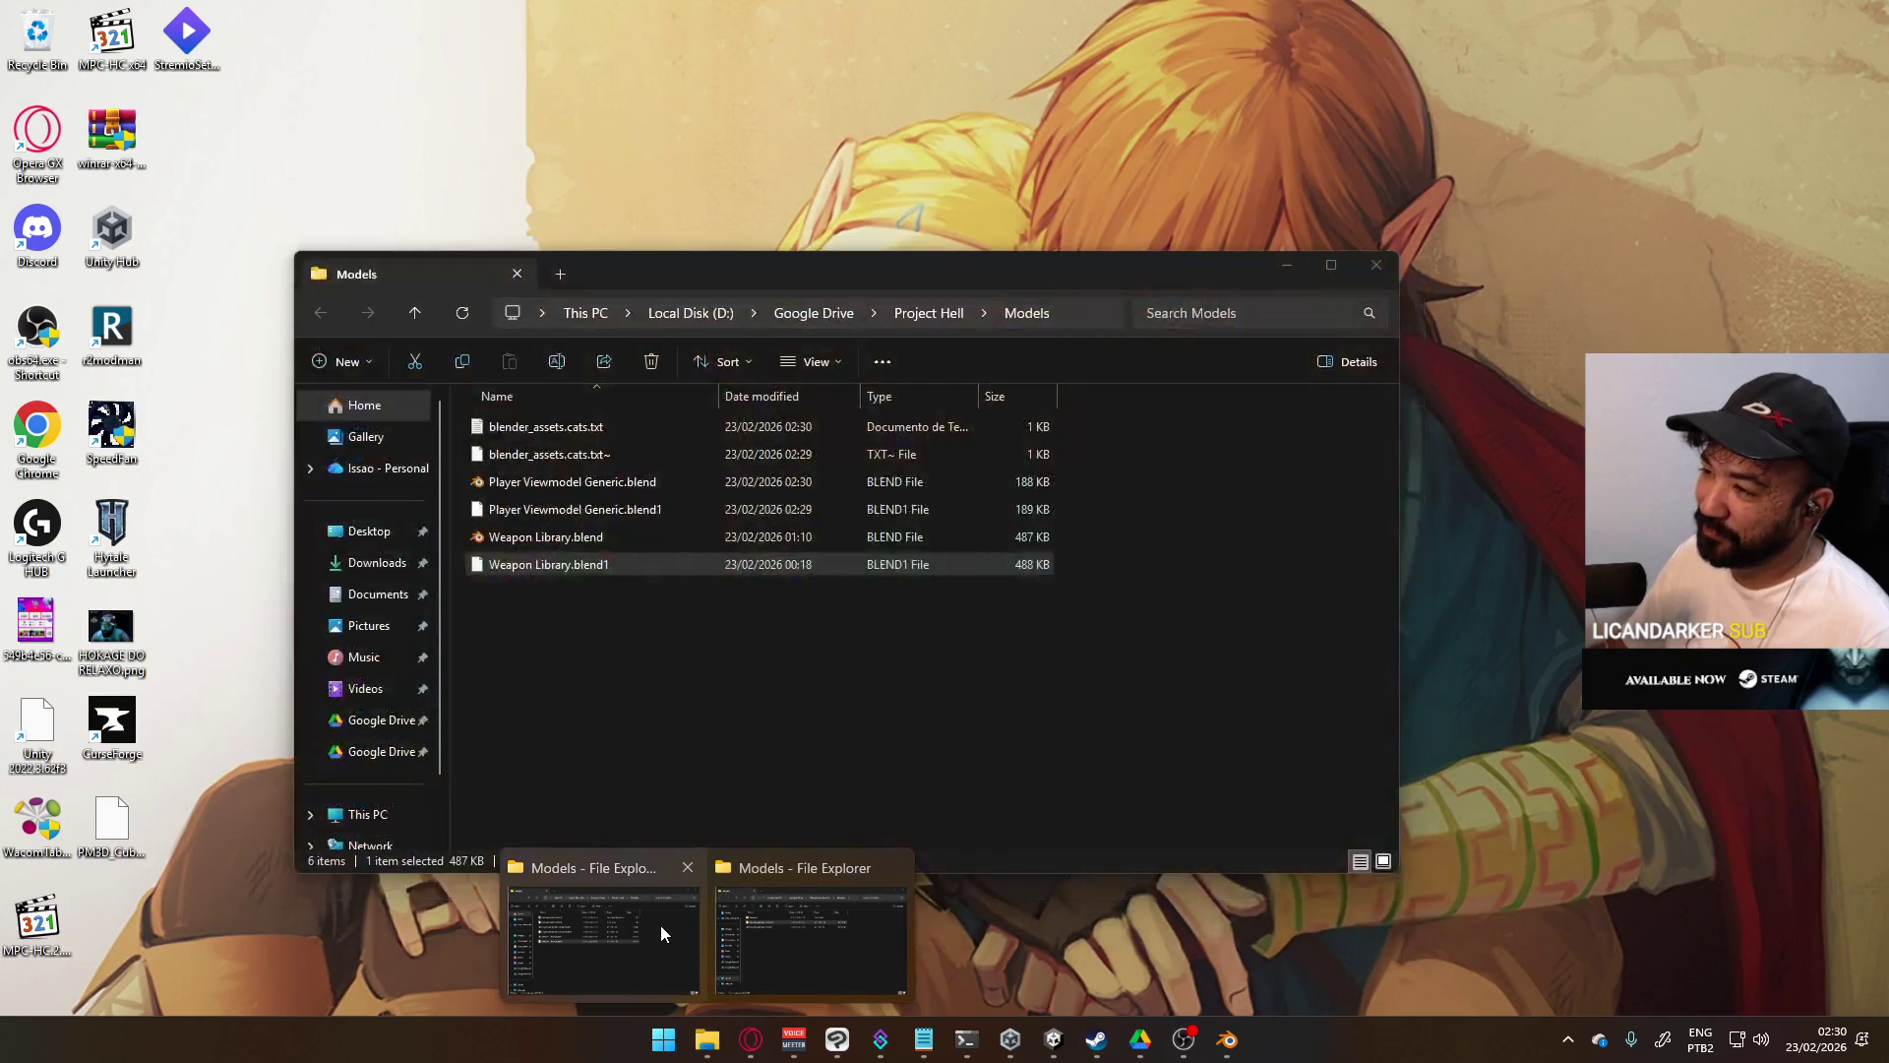
left_click(658, 925)
double_click(630, 483)
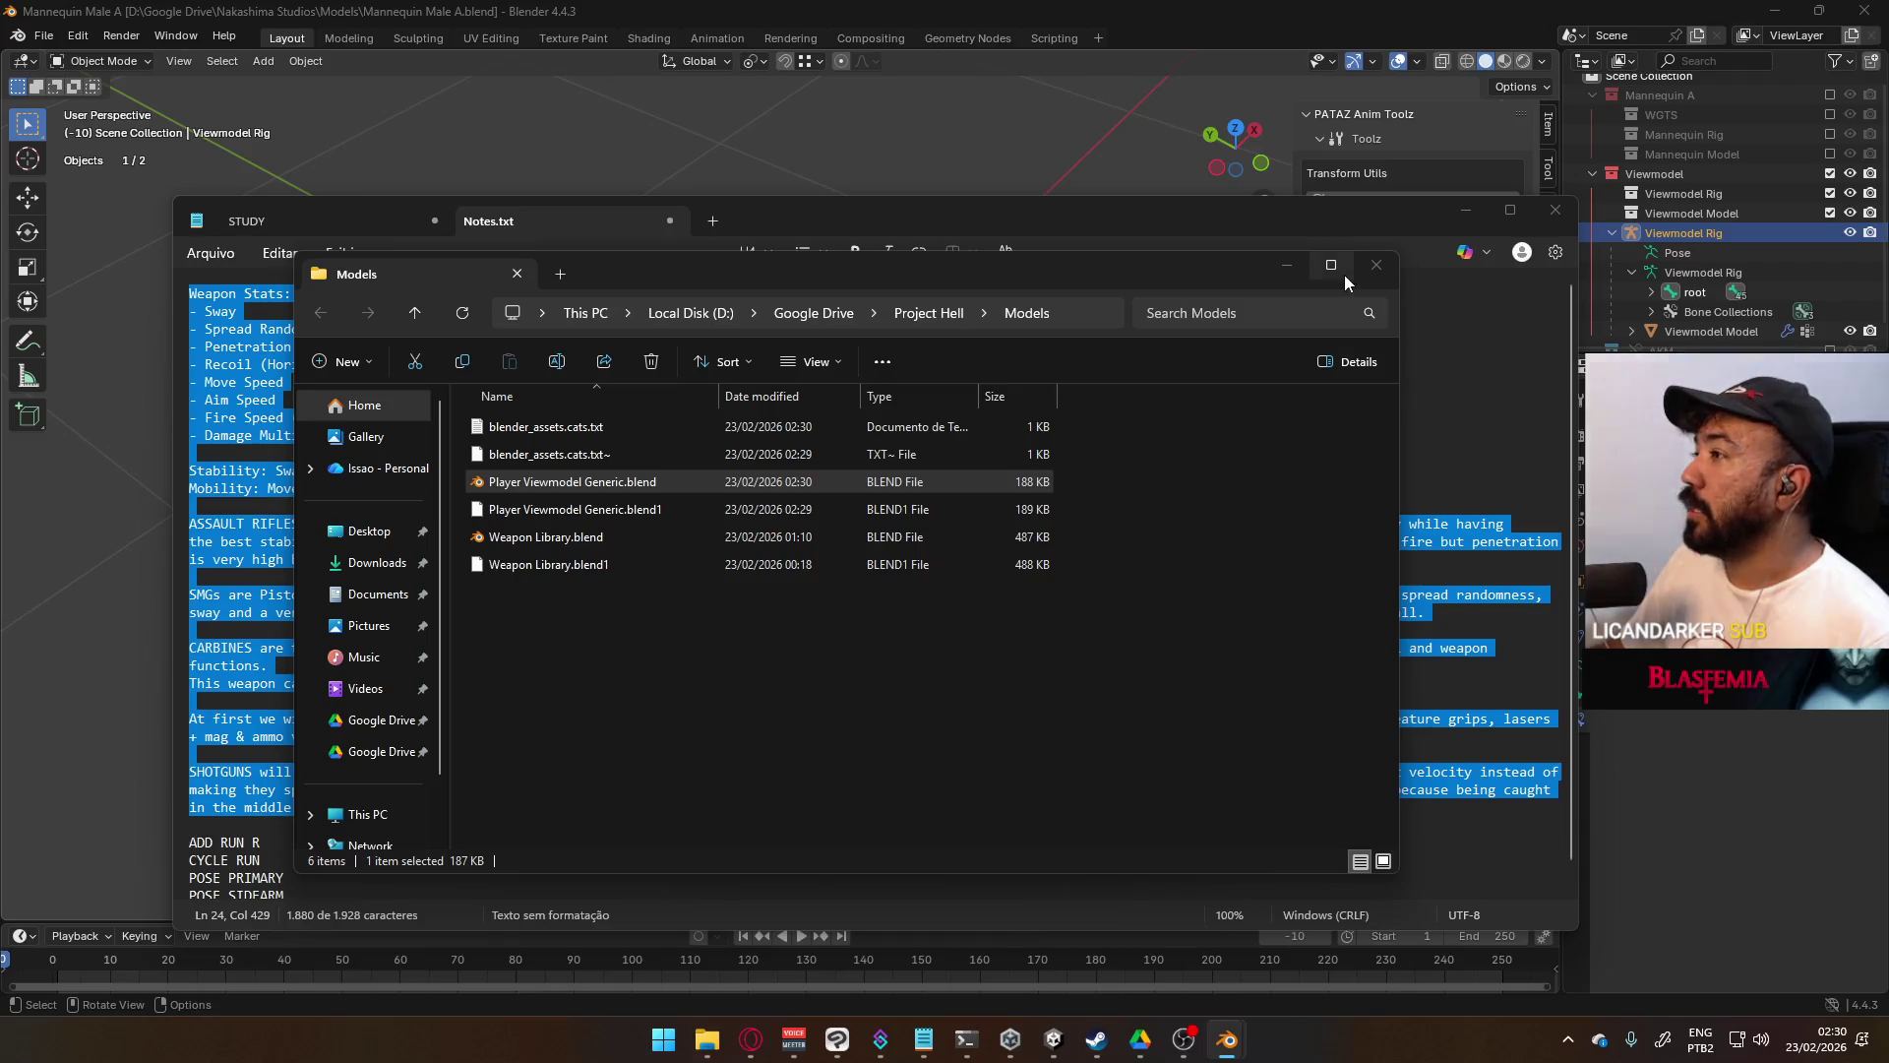
left_click(1289, 267)
- Minimize the notes window to bring the Player Viewmodel Generic Blender window with the MP5 forward
left_click(1467, 209)
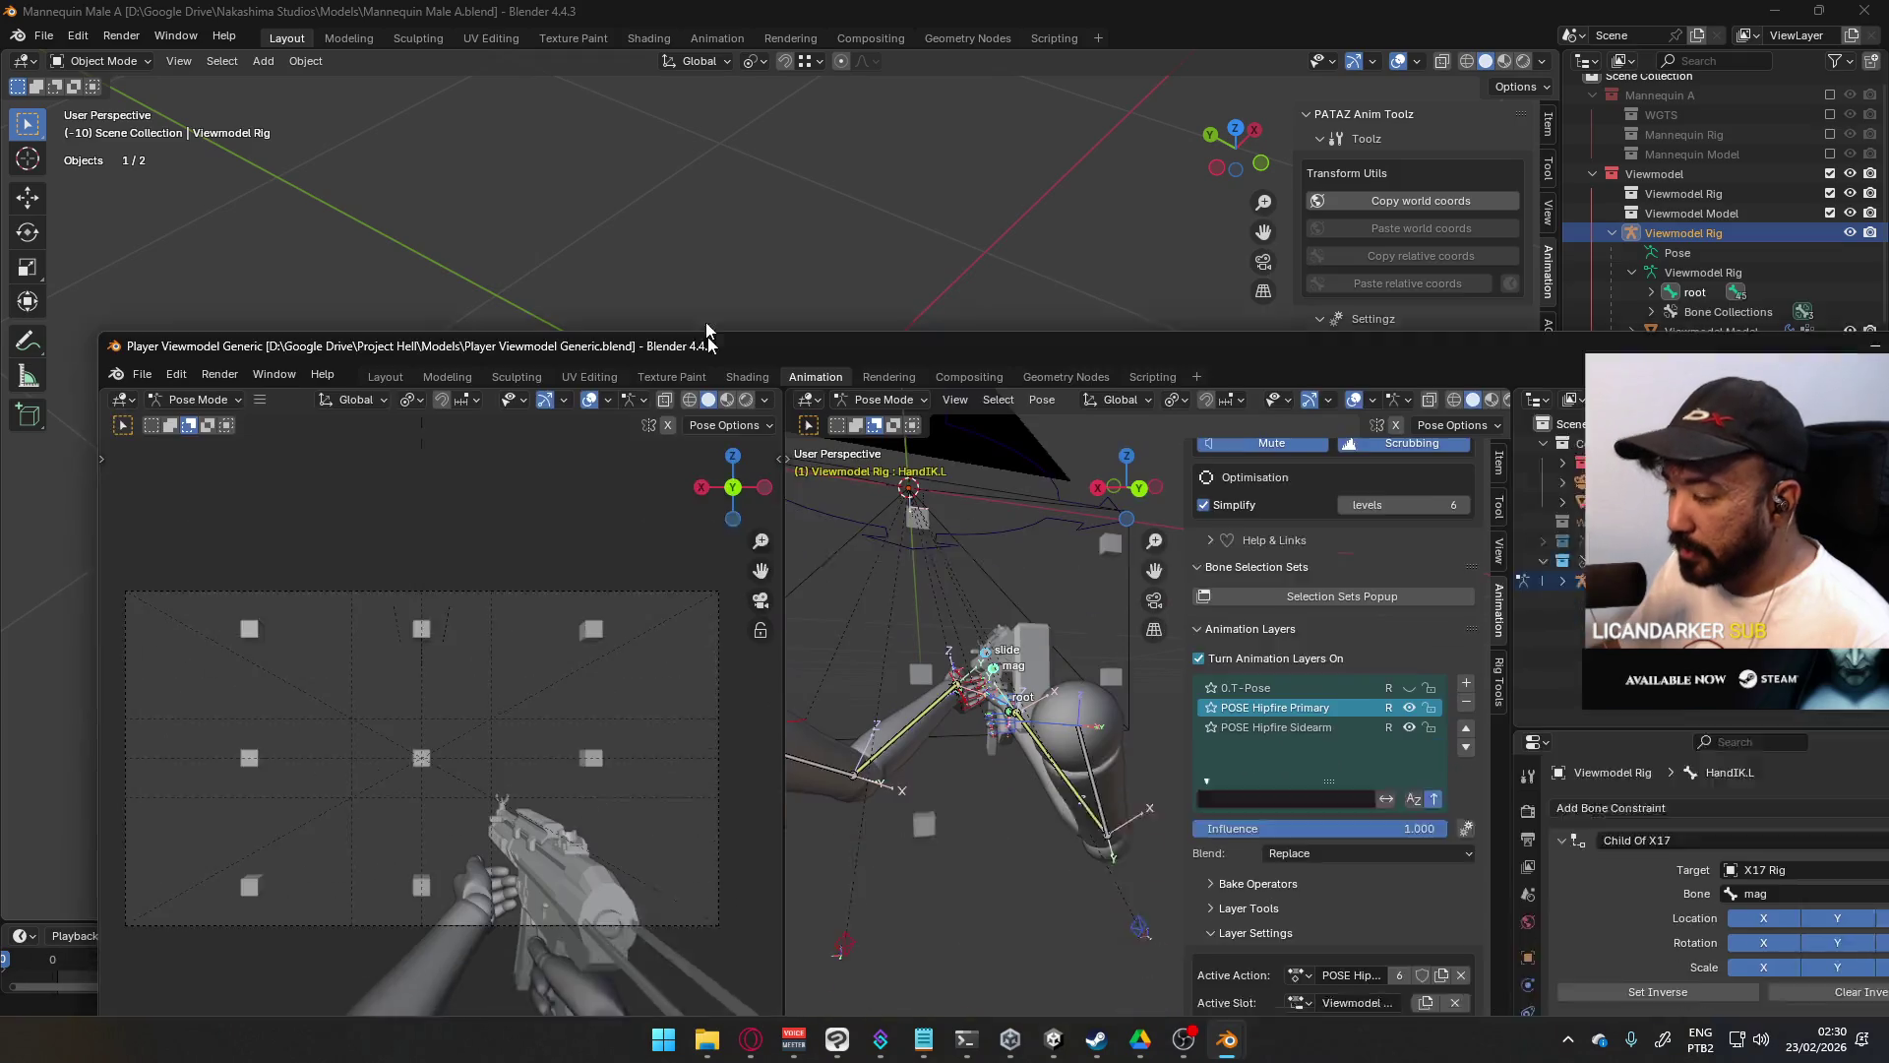
scroll(877, 438, "up", 3)
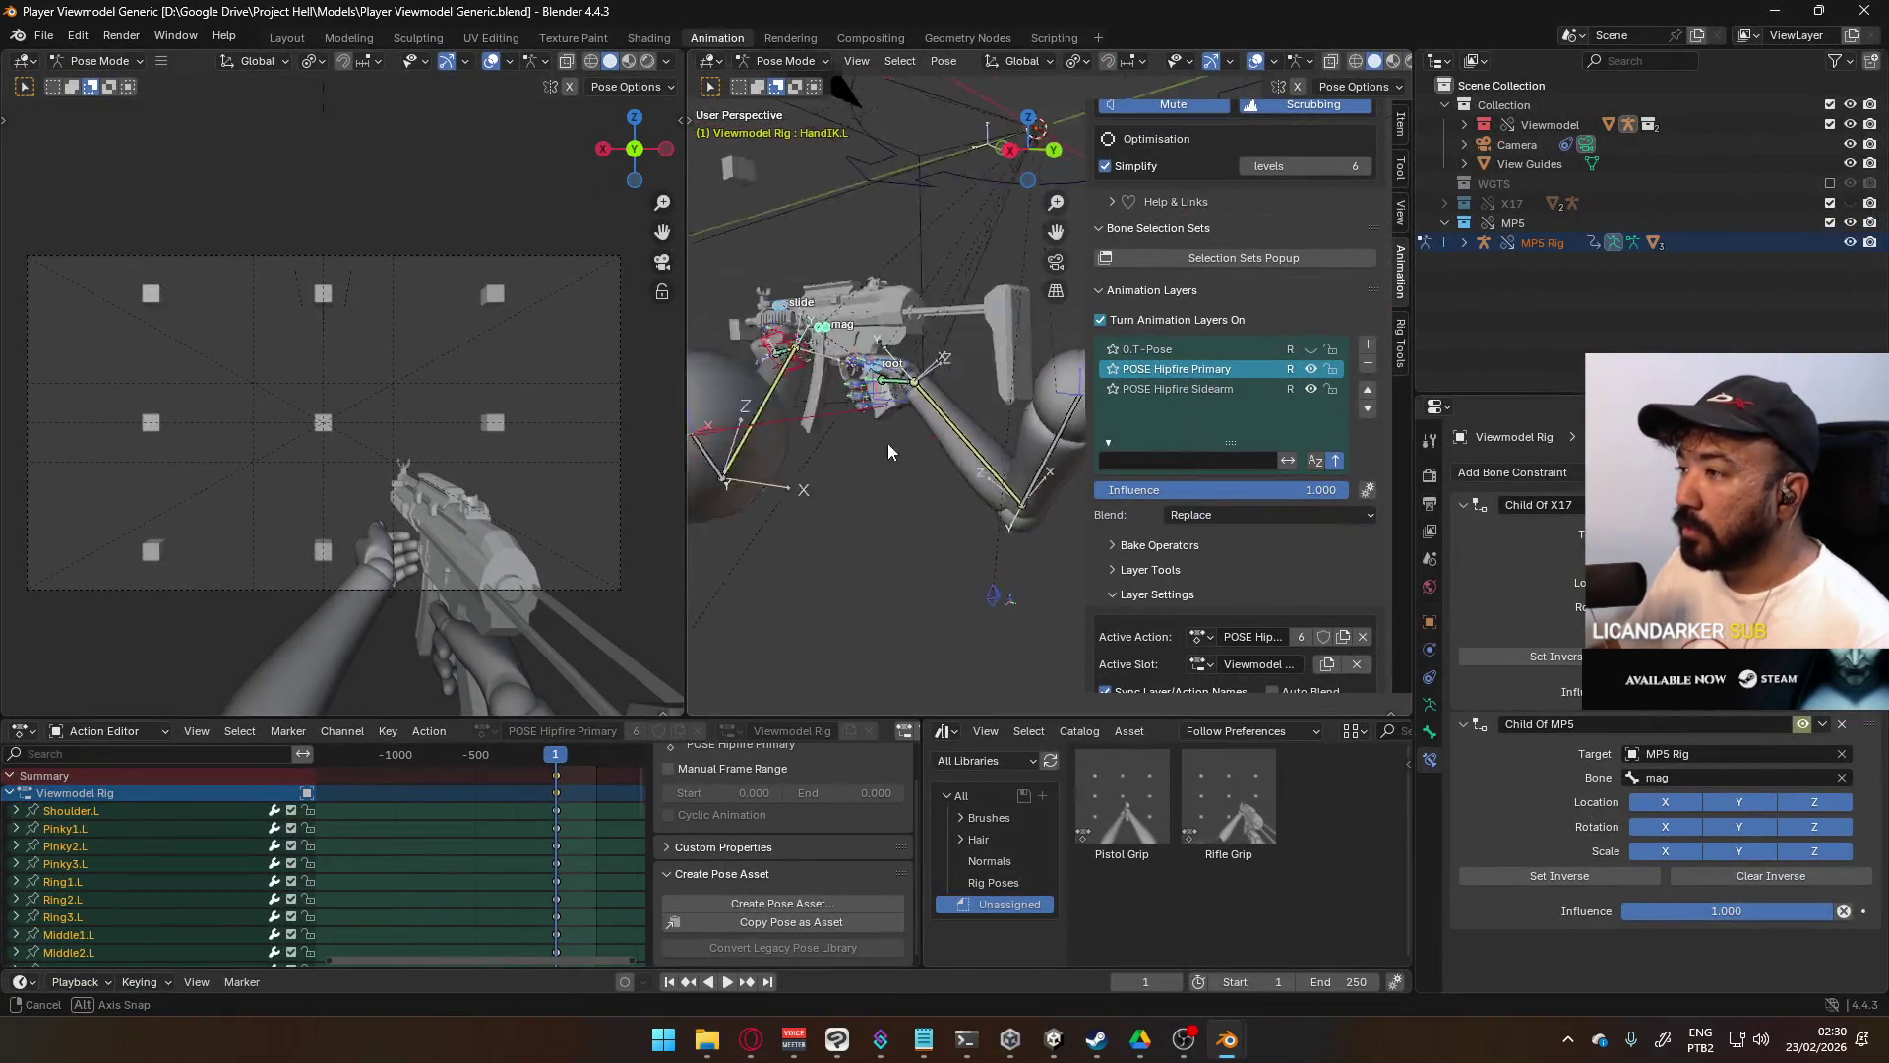